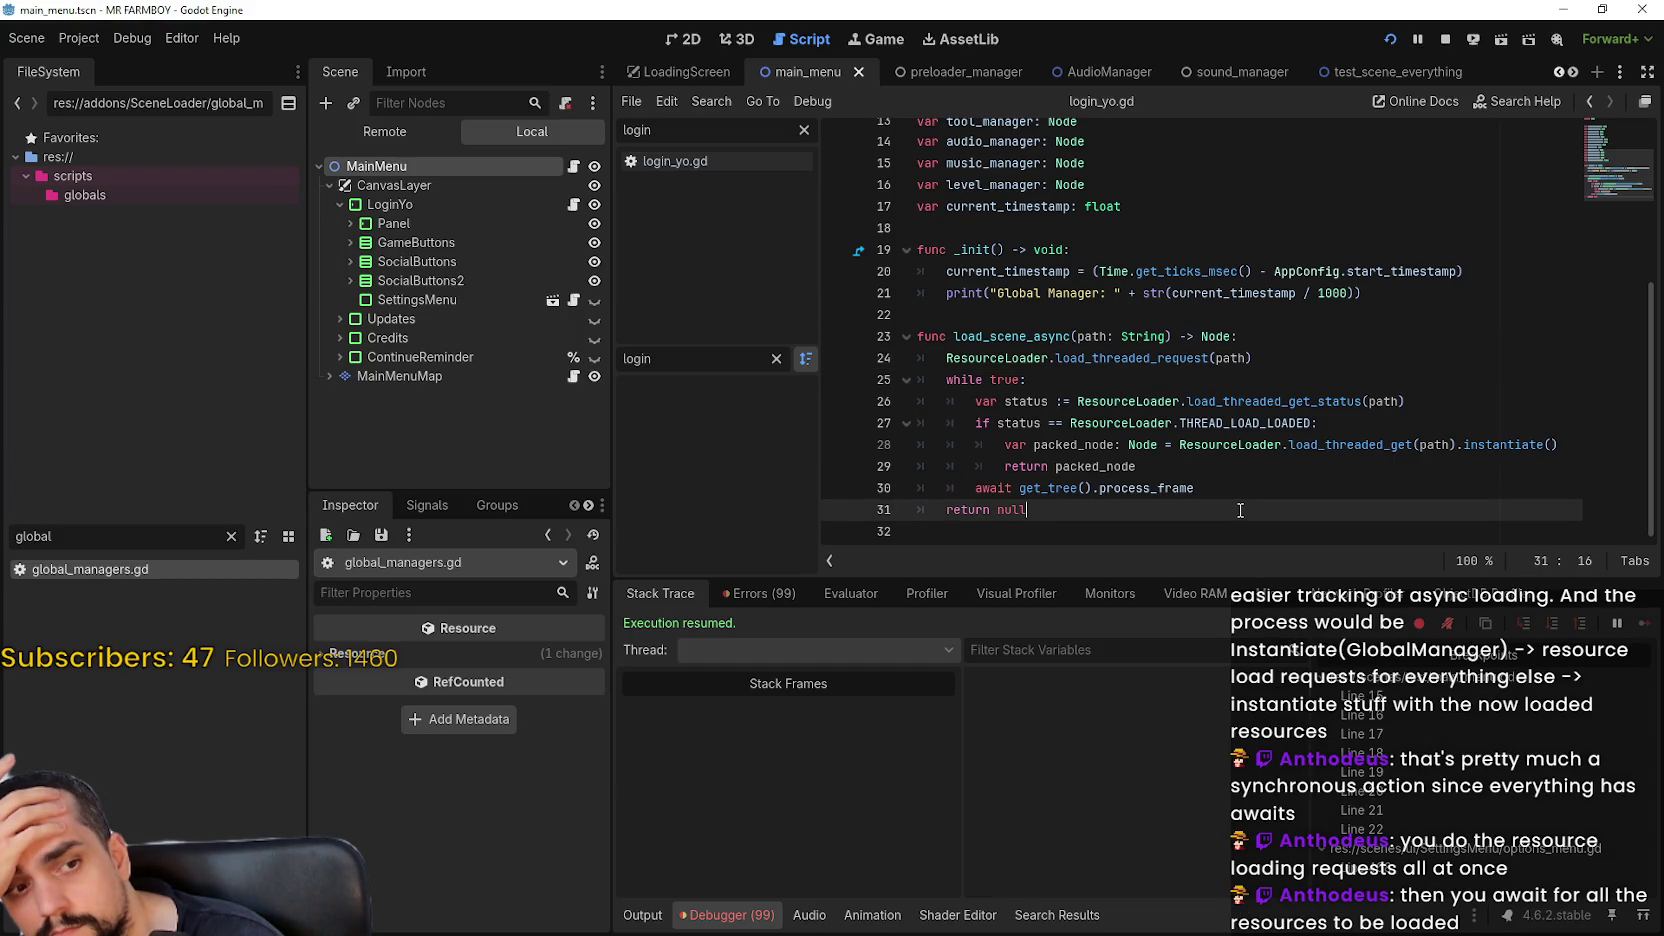
Switch between the main menu and global managers scripts to find the current_timestamp declaration
click(1226, 488)
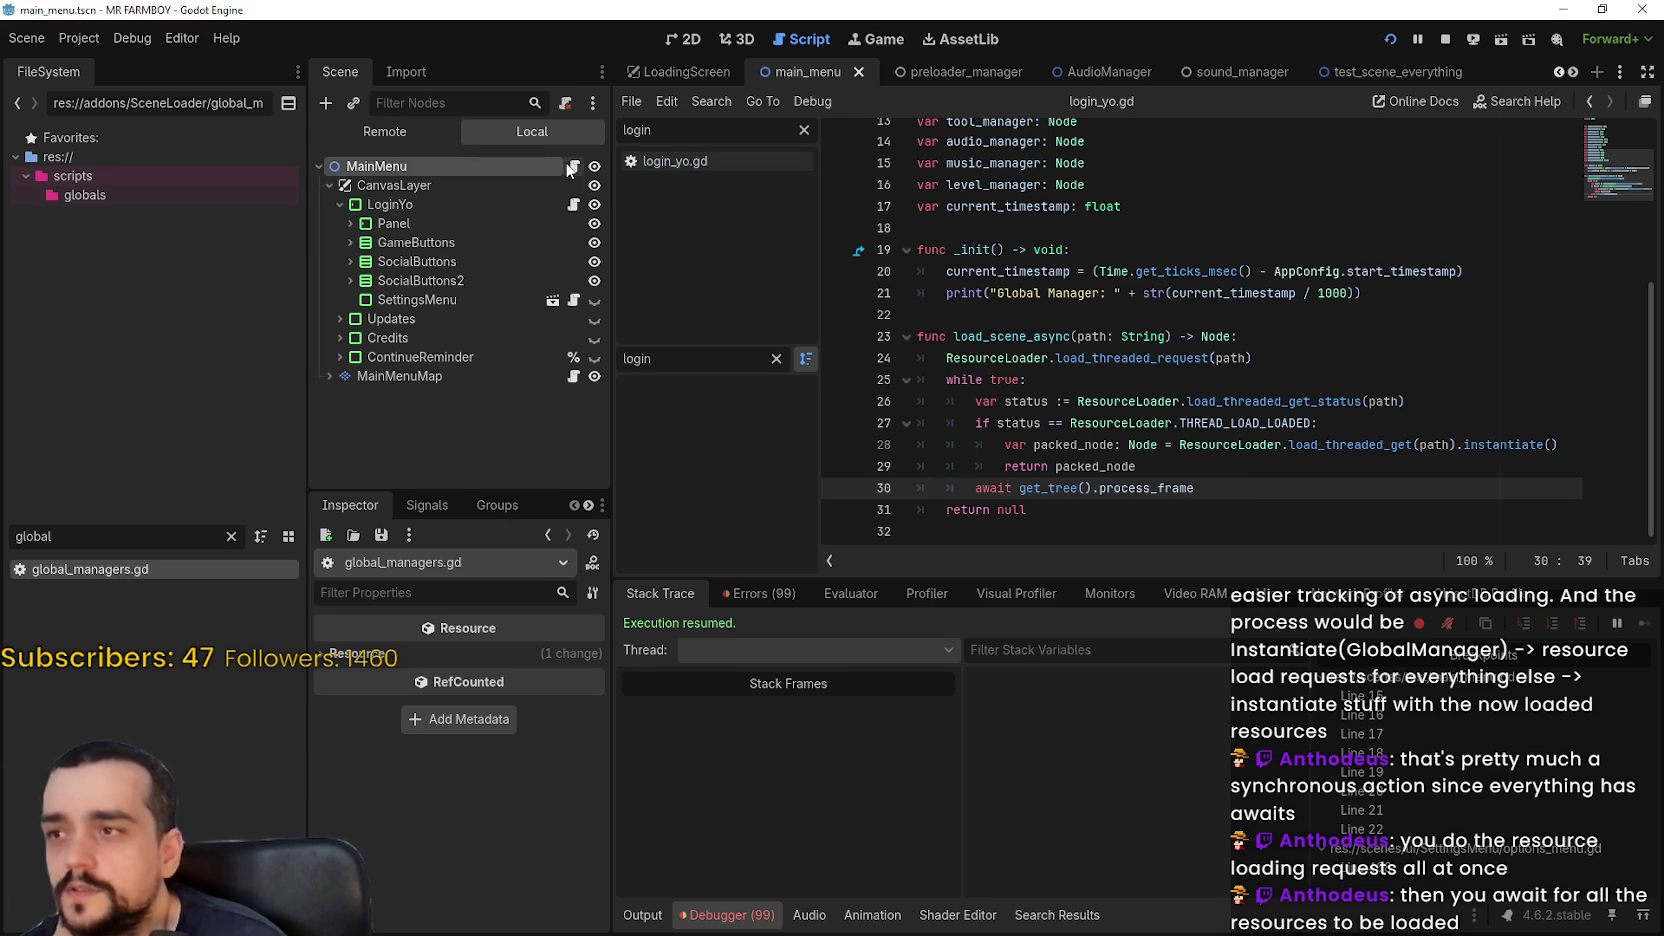
click(573, 166)
click(1178, 437)
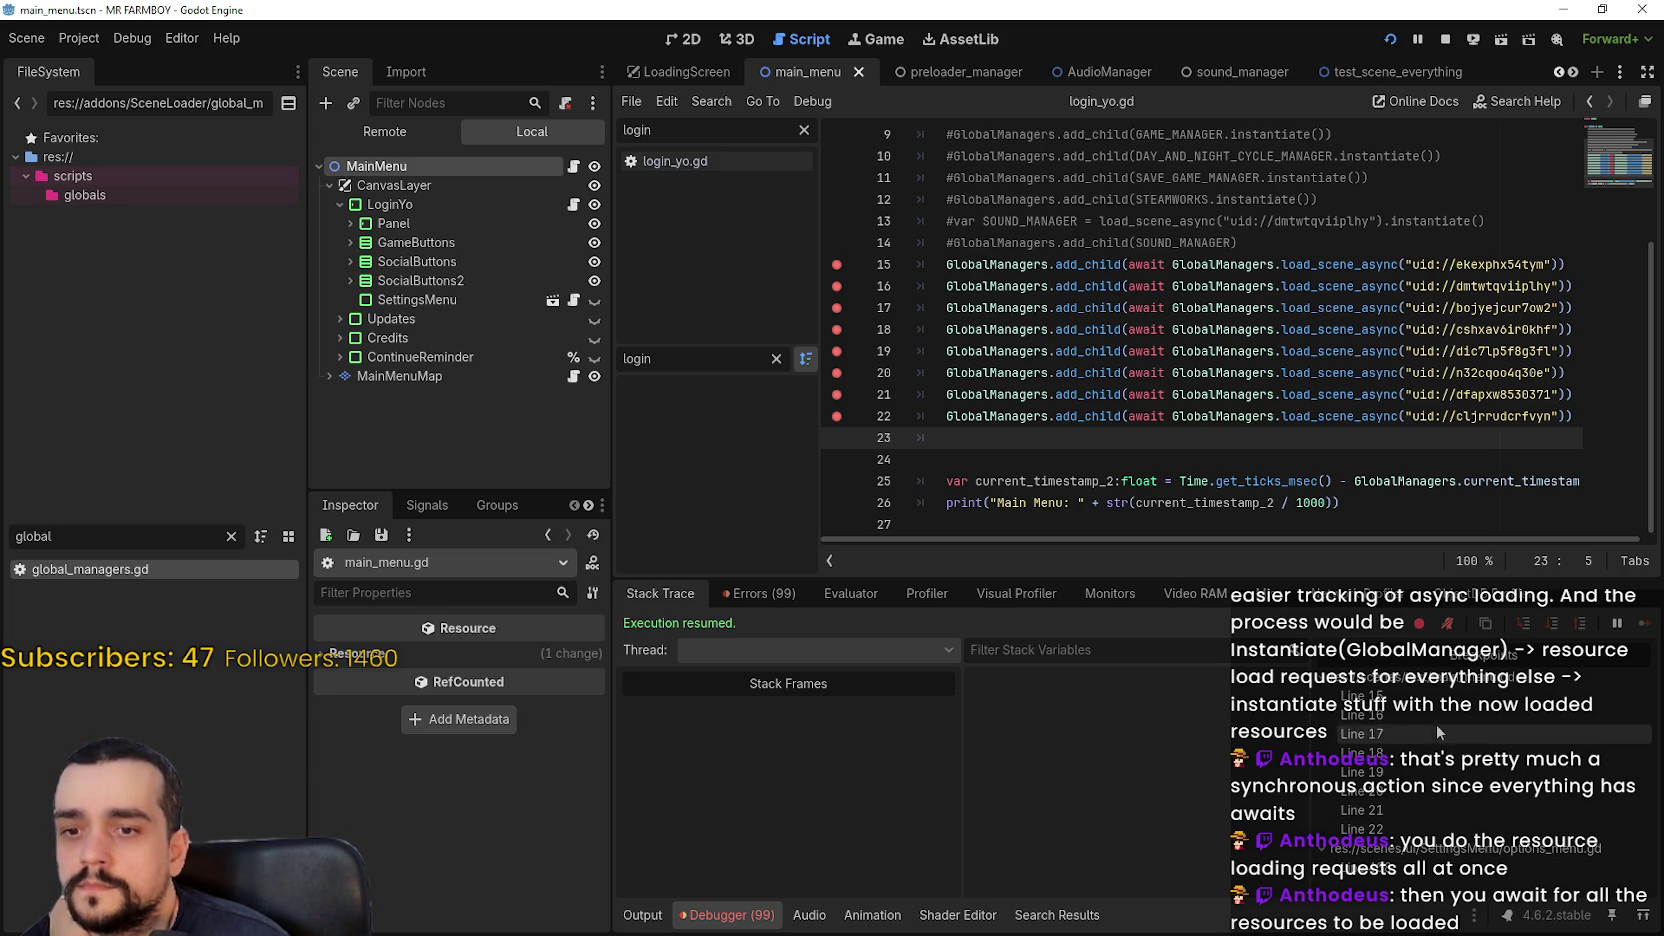
click(1433, 770)
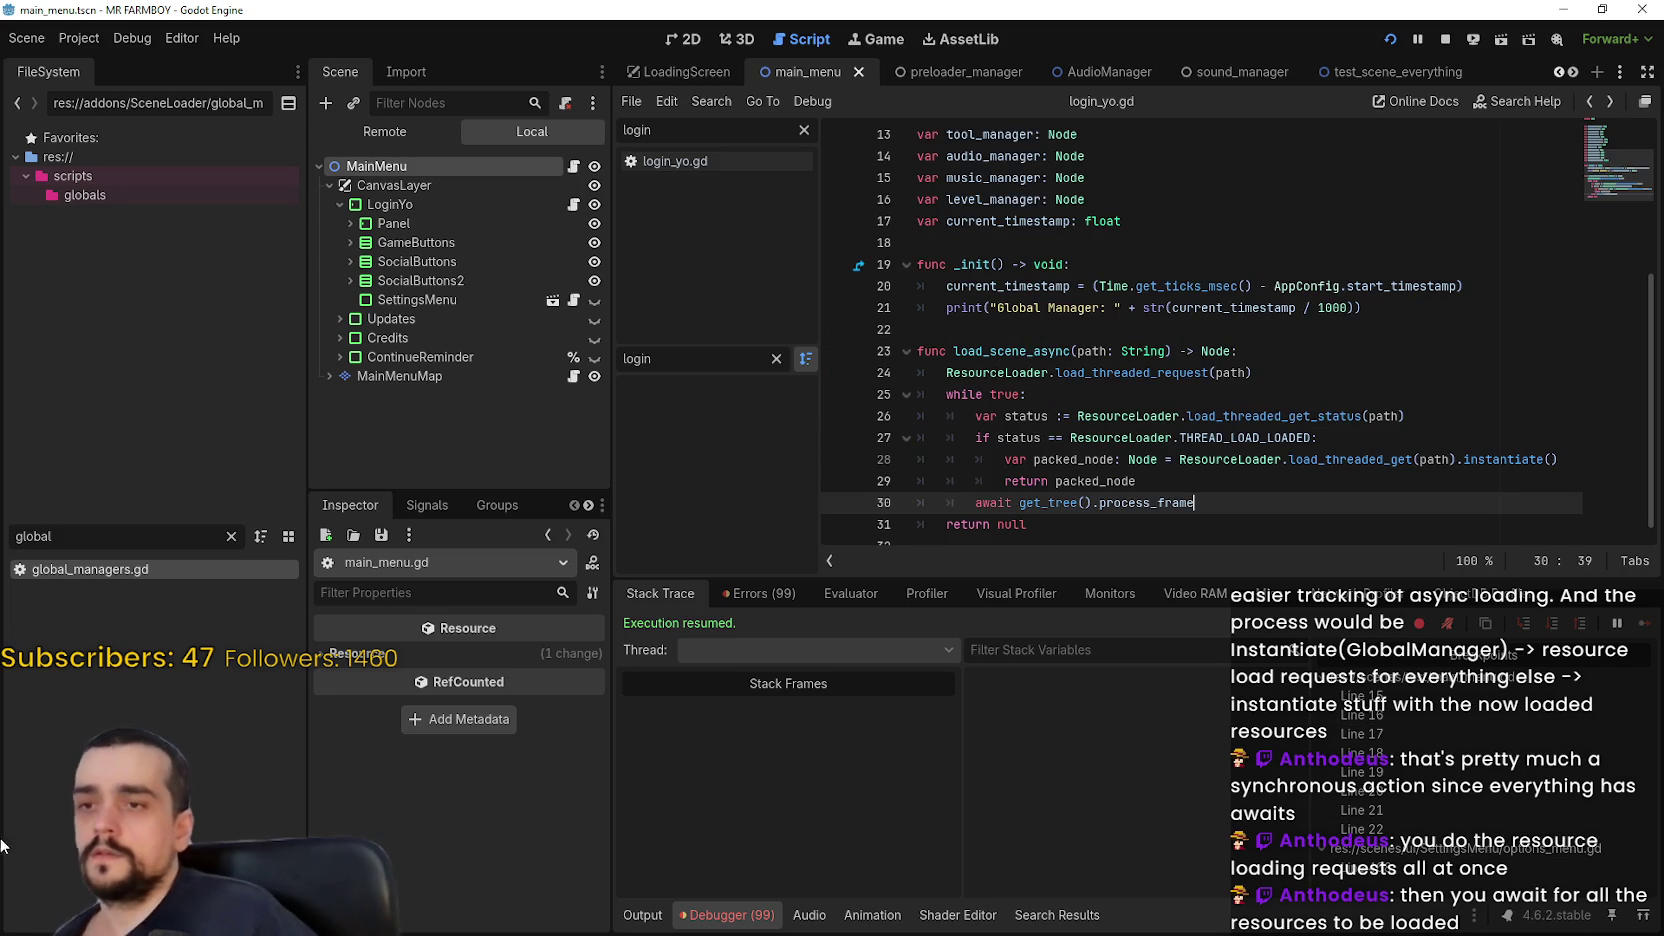
scroll(1182, 412, up, 2)
click(1185, 438)
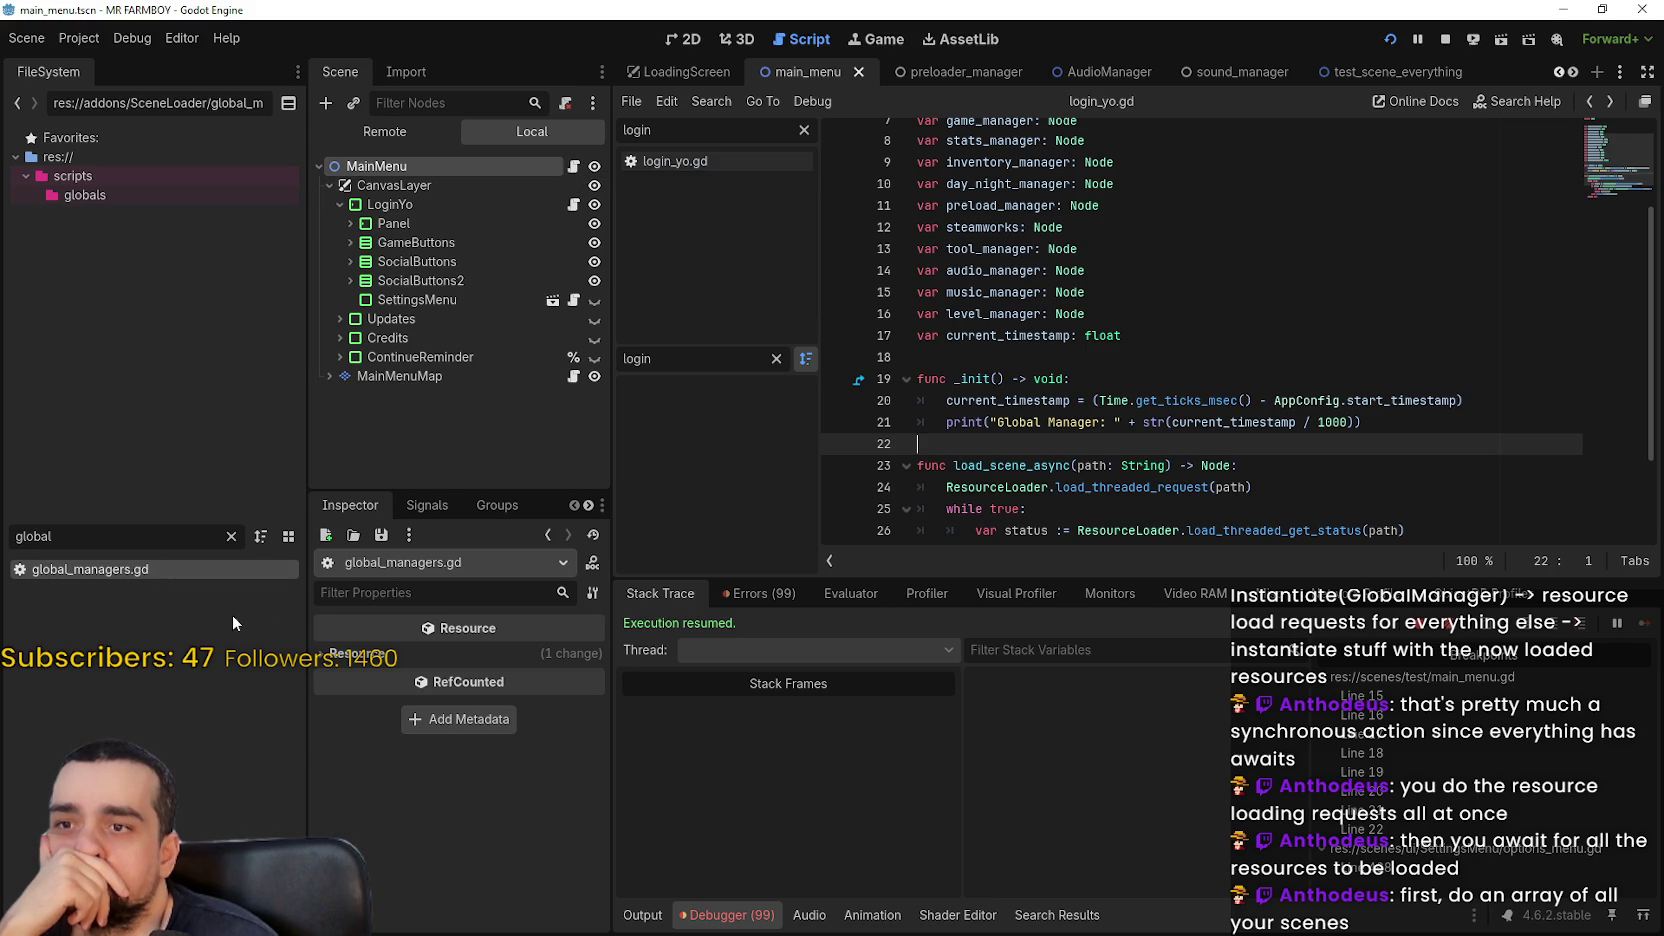
scroll(1196, 360, up, 2)
scroll(1200, 367, down, 2)
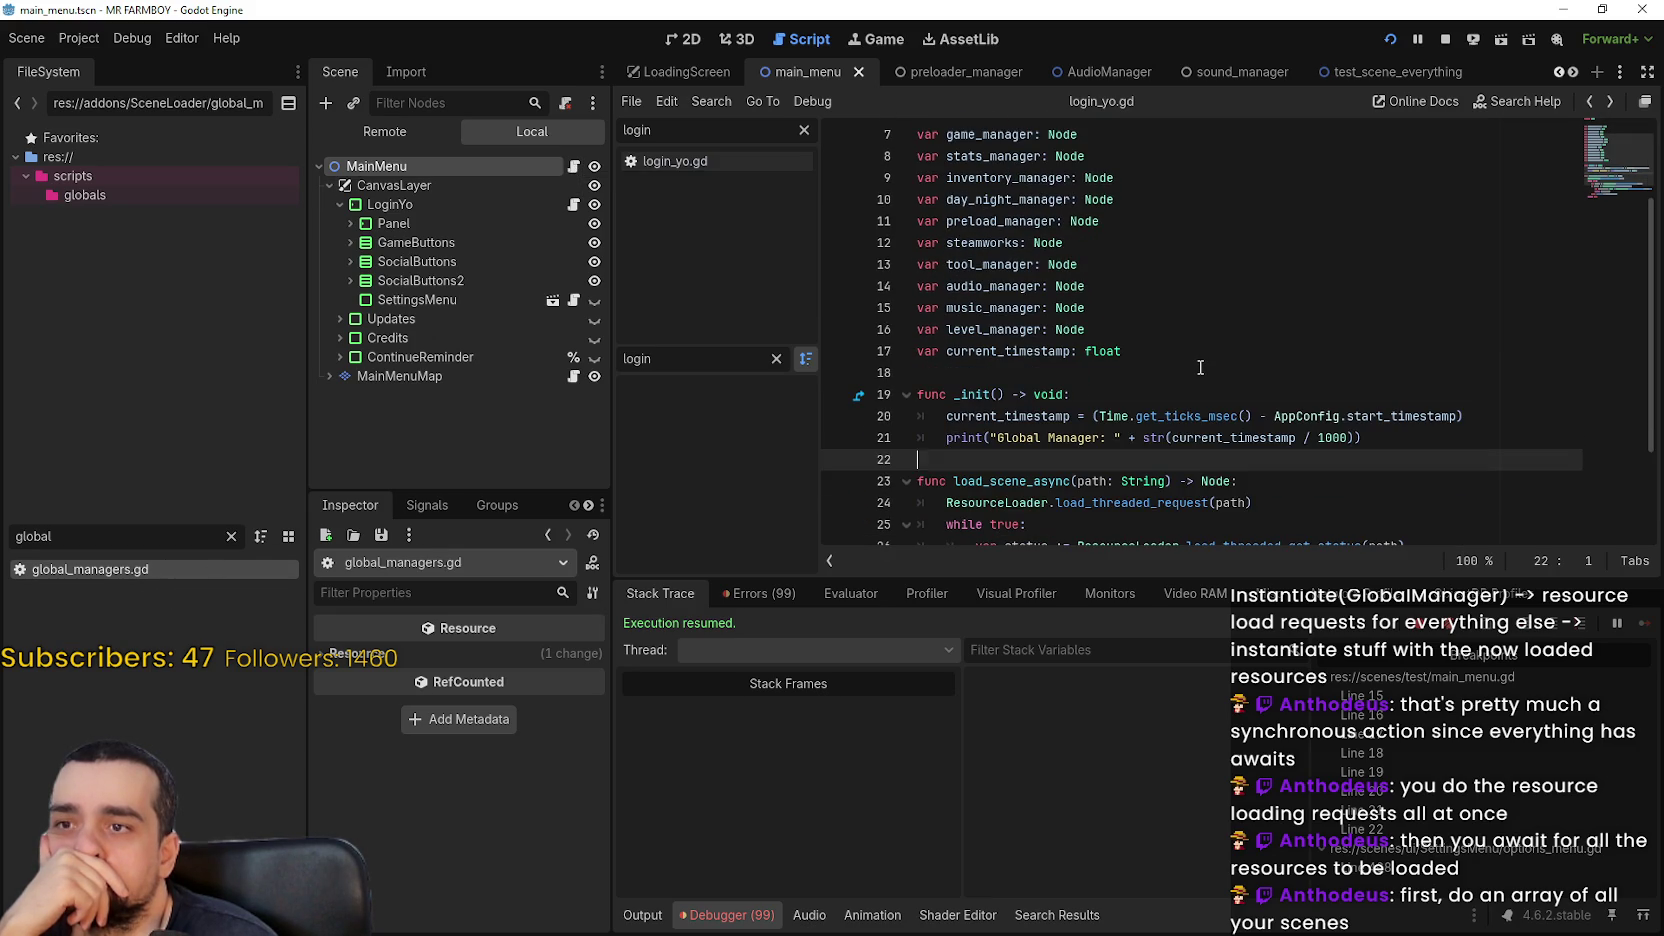
click(1164, 355)
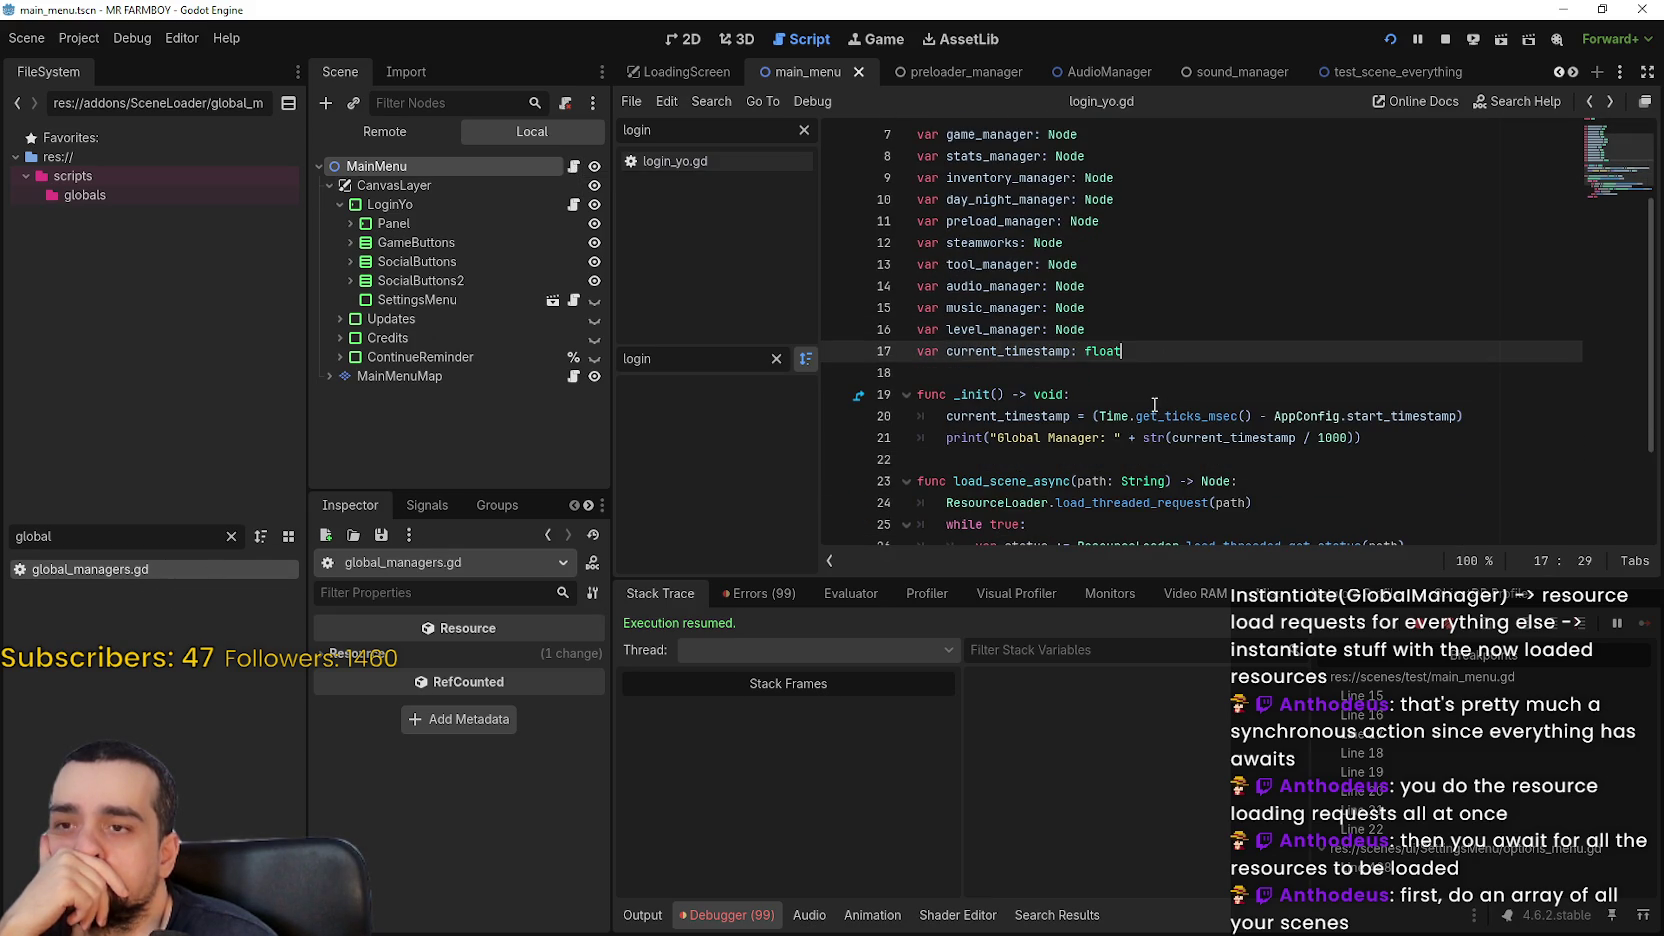
scroll(1154, 404, down, 2)
scroll(1152, 401, up, 5)
click(1037, 180)
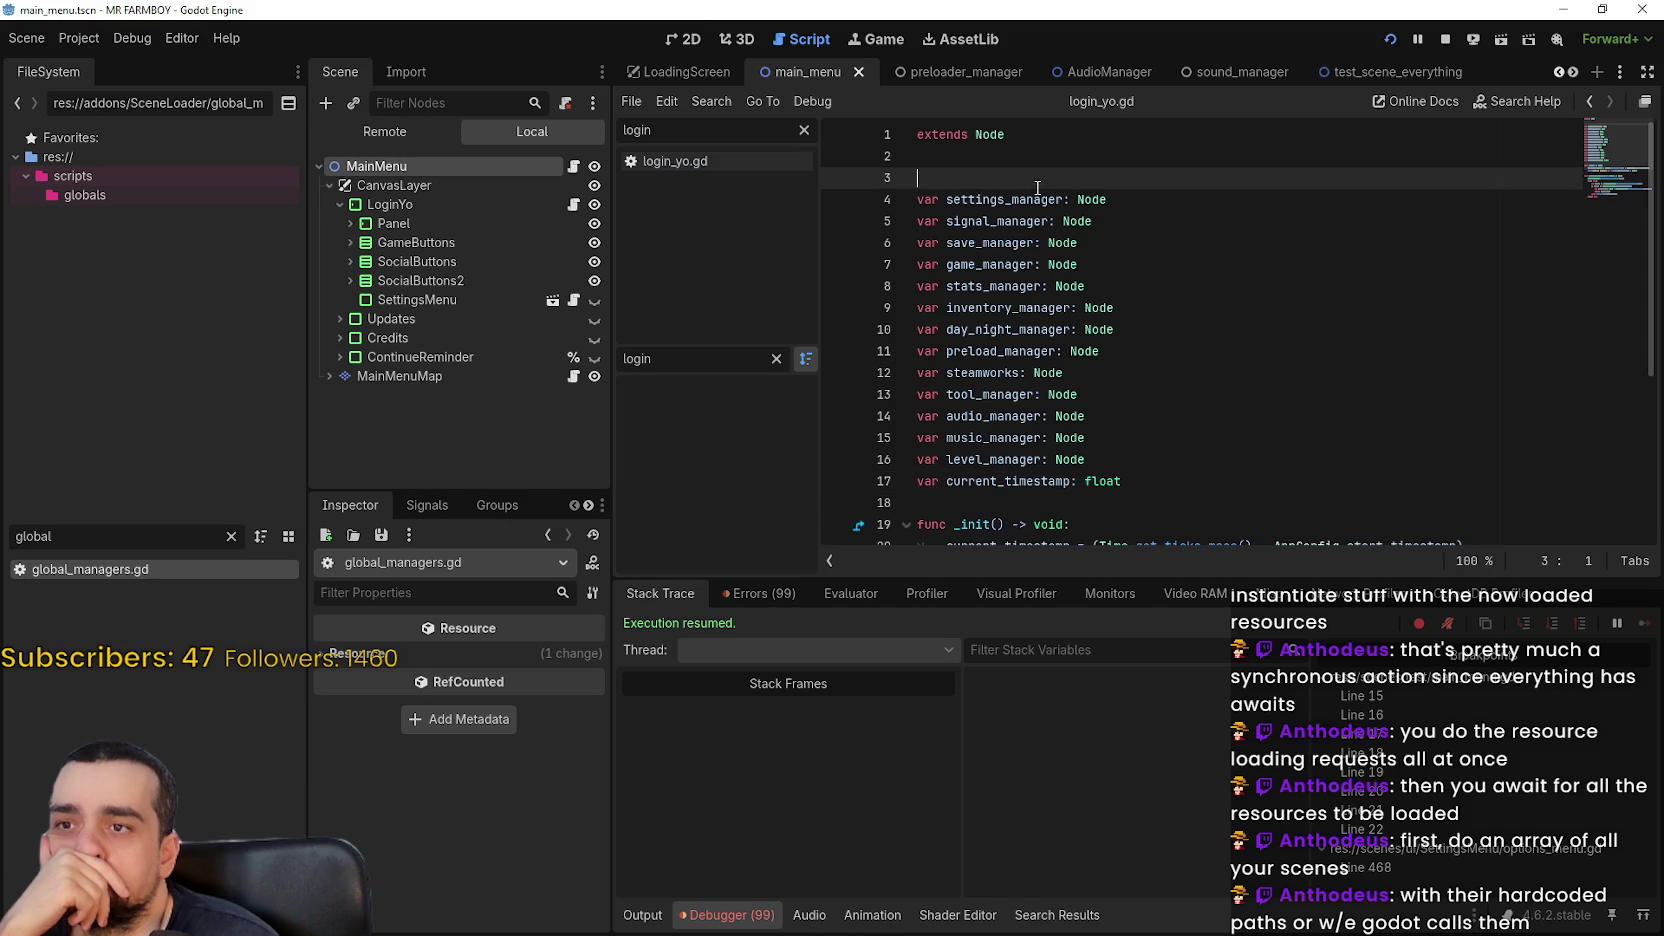
scroll(1104, 332, down, 2)
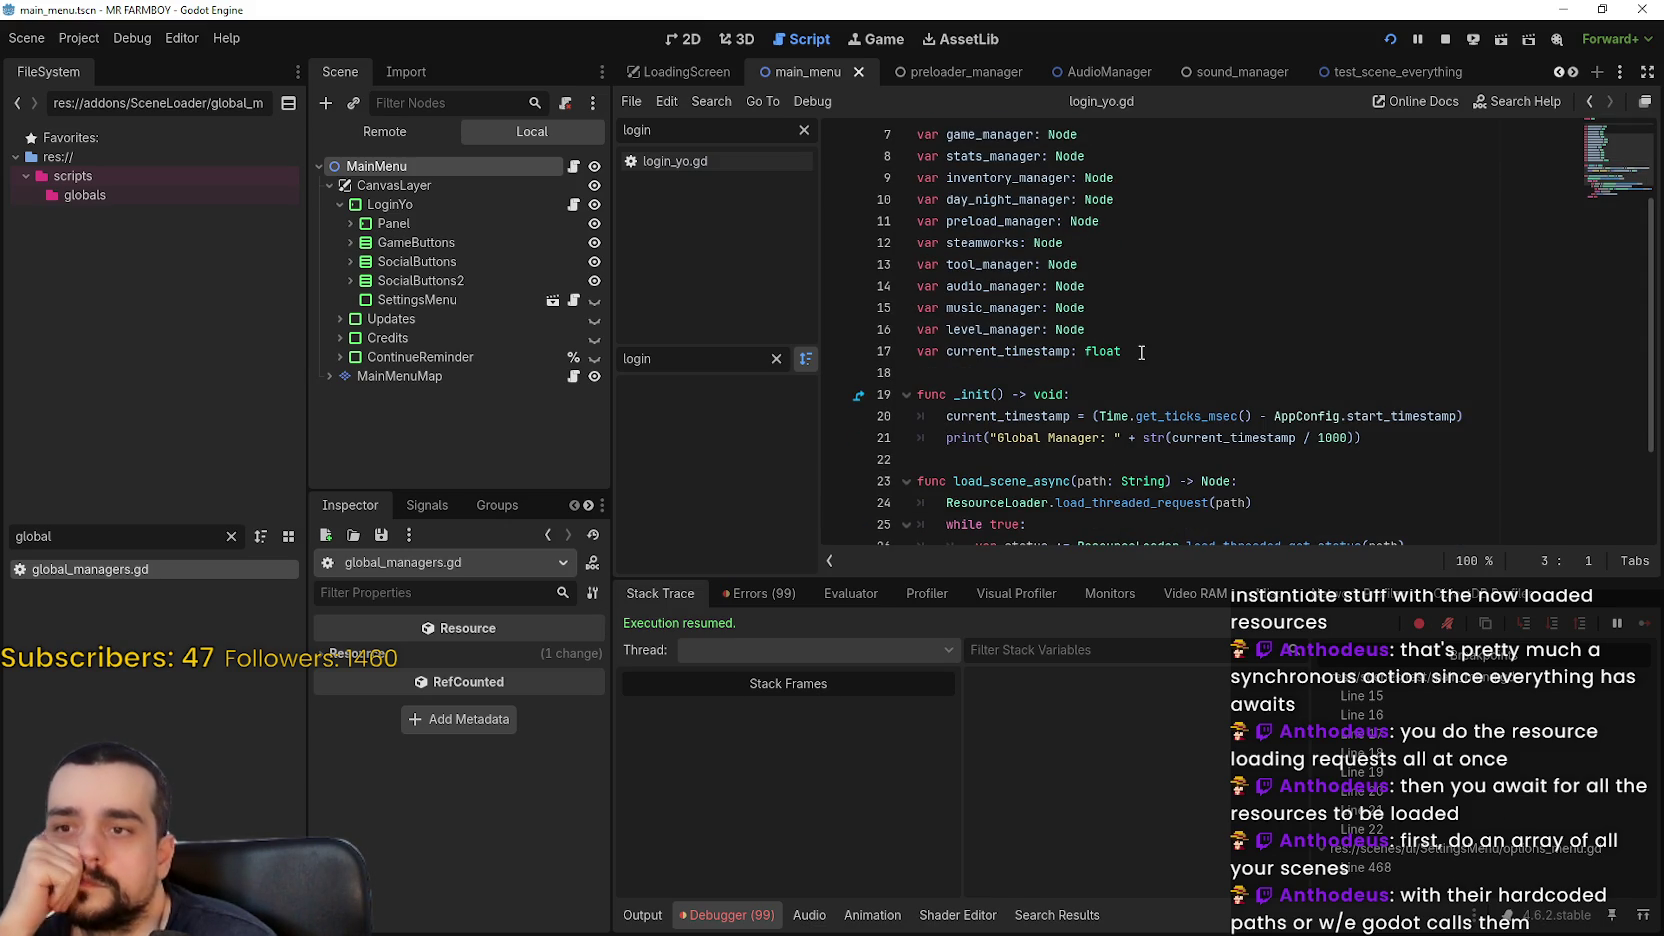
Add var manager_scenes: Array = [""] below current_timestamp and filter files by 'audio'
click(1148, 351)
key(Return)
key(Return)
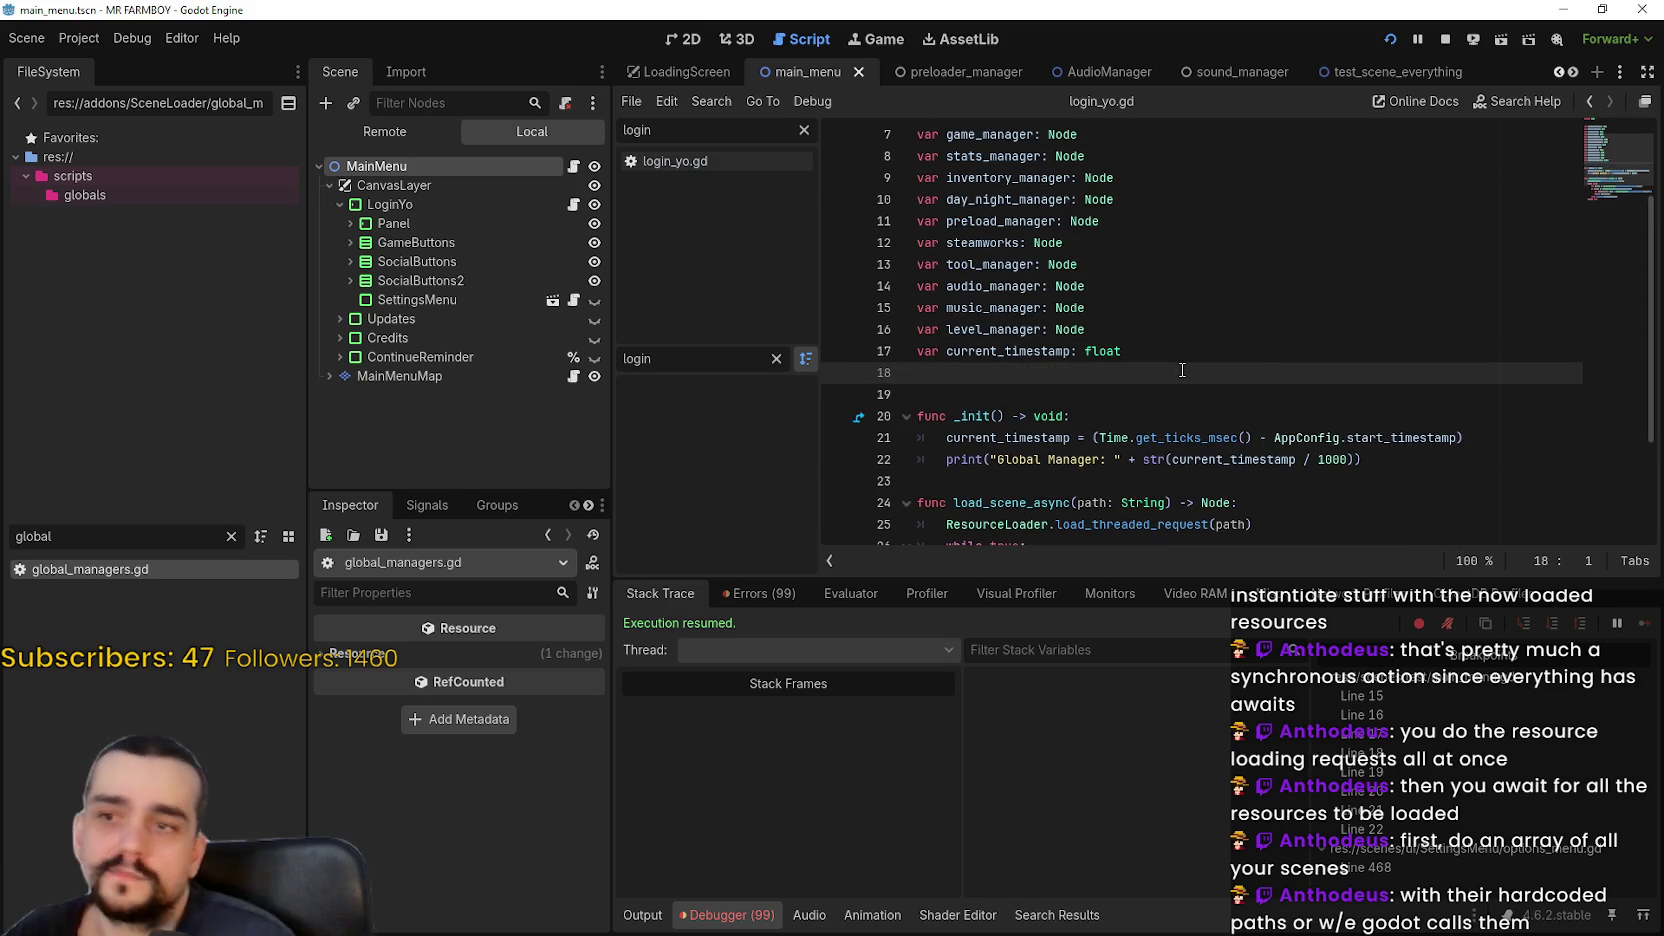
text(var )
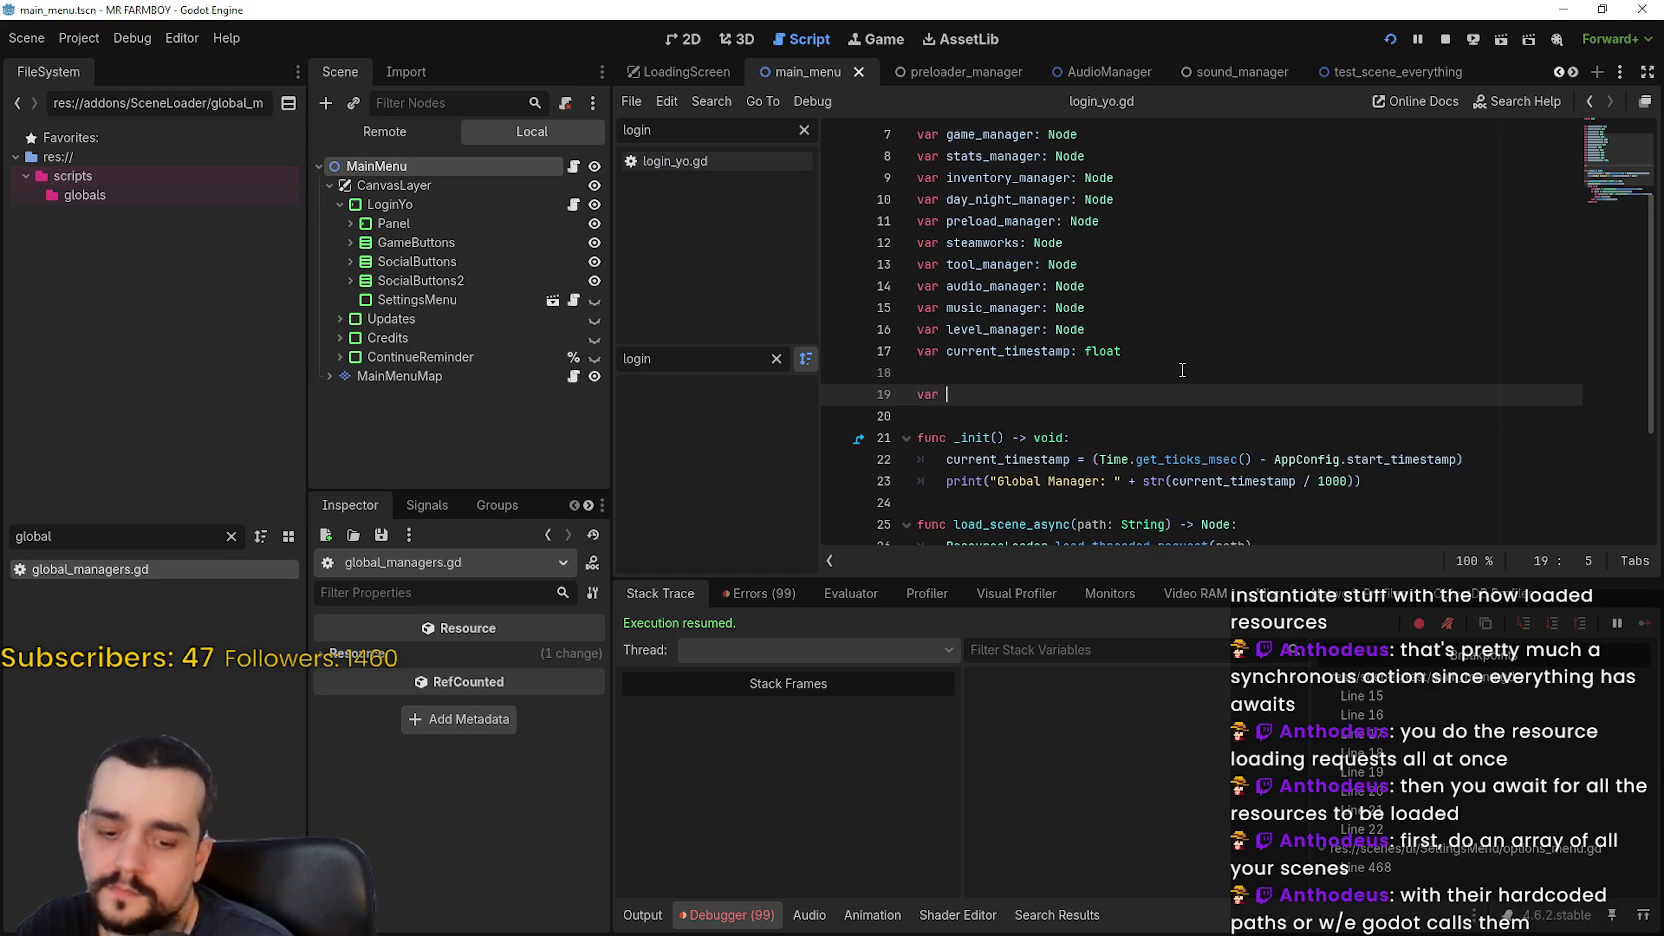
text(manager_scenes:)
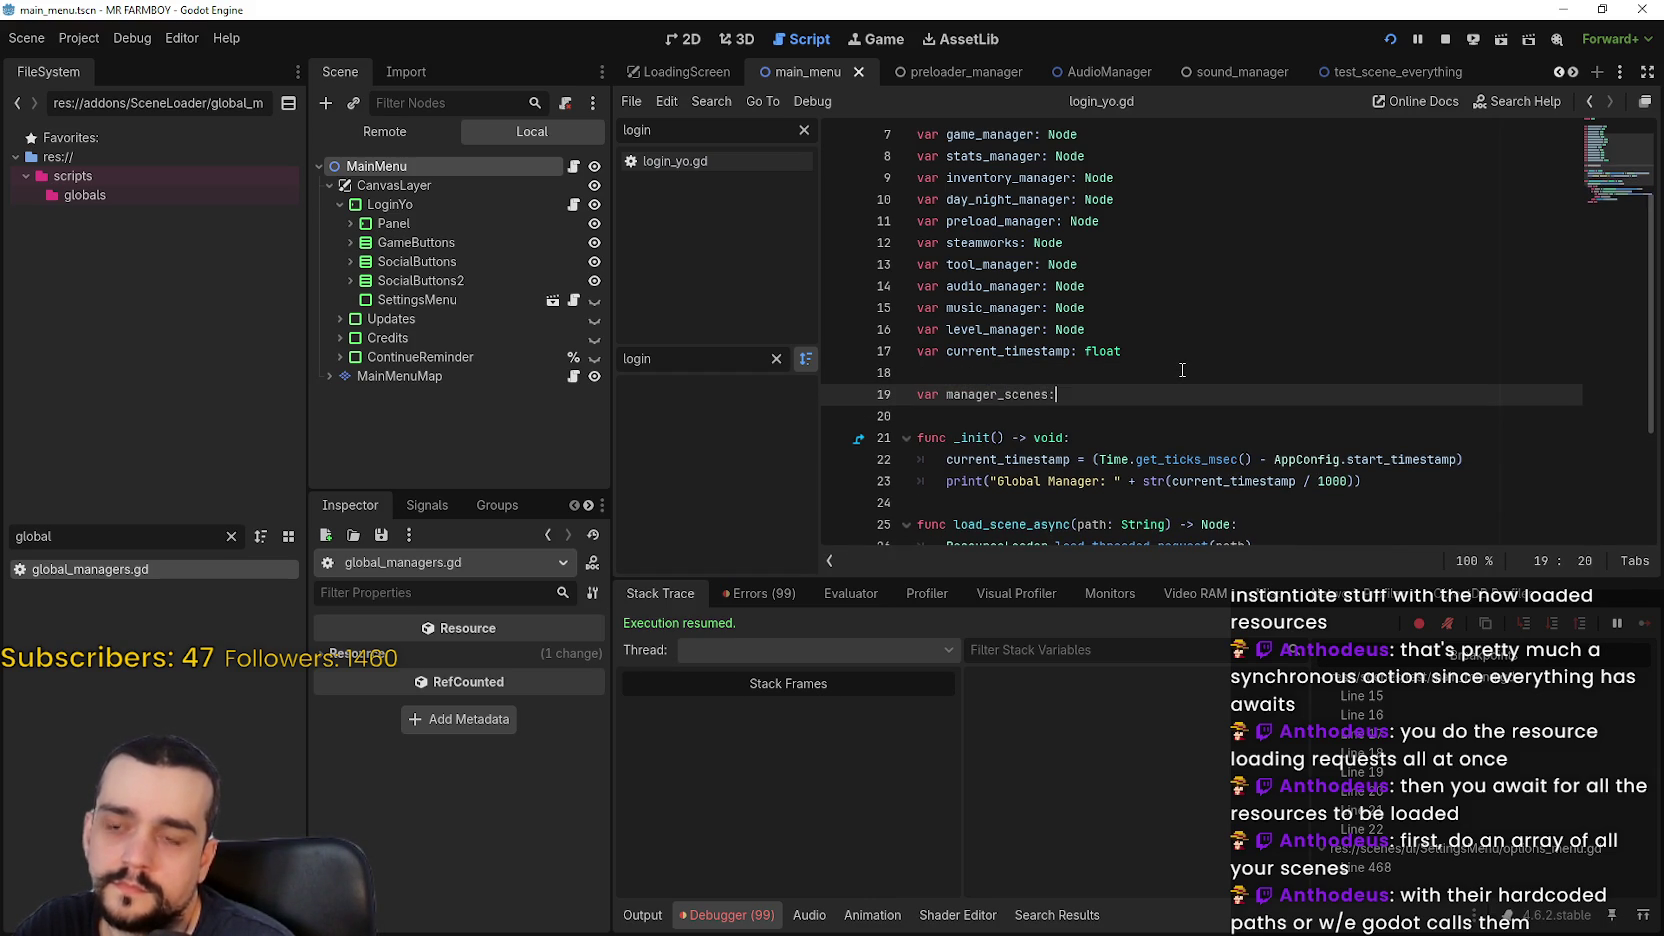
text( Arra)
key(Return)
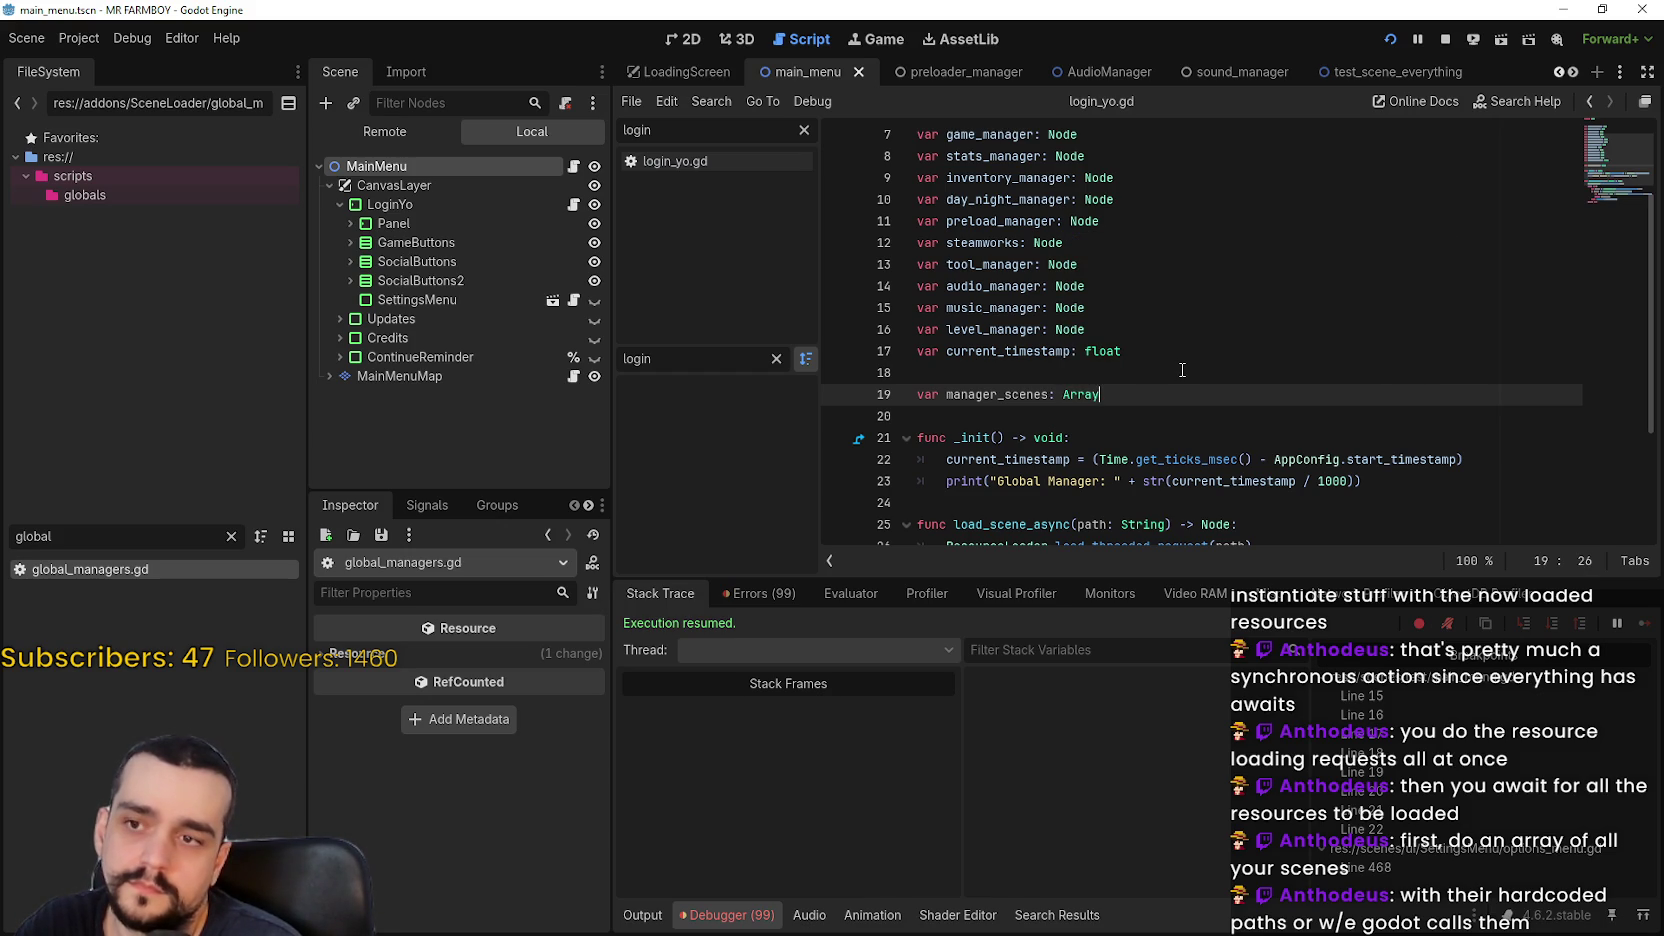
text([)
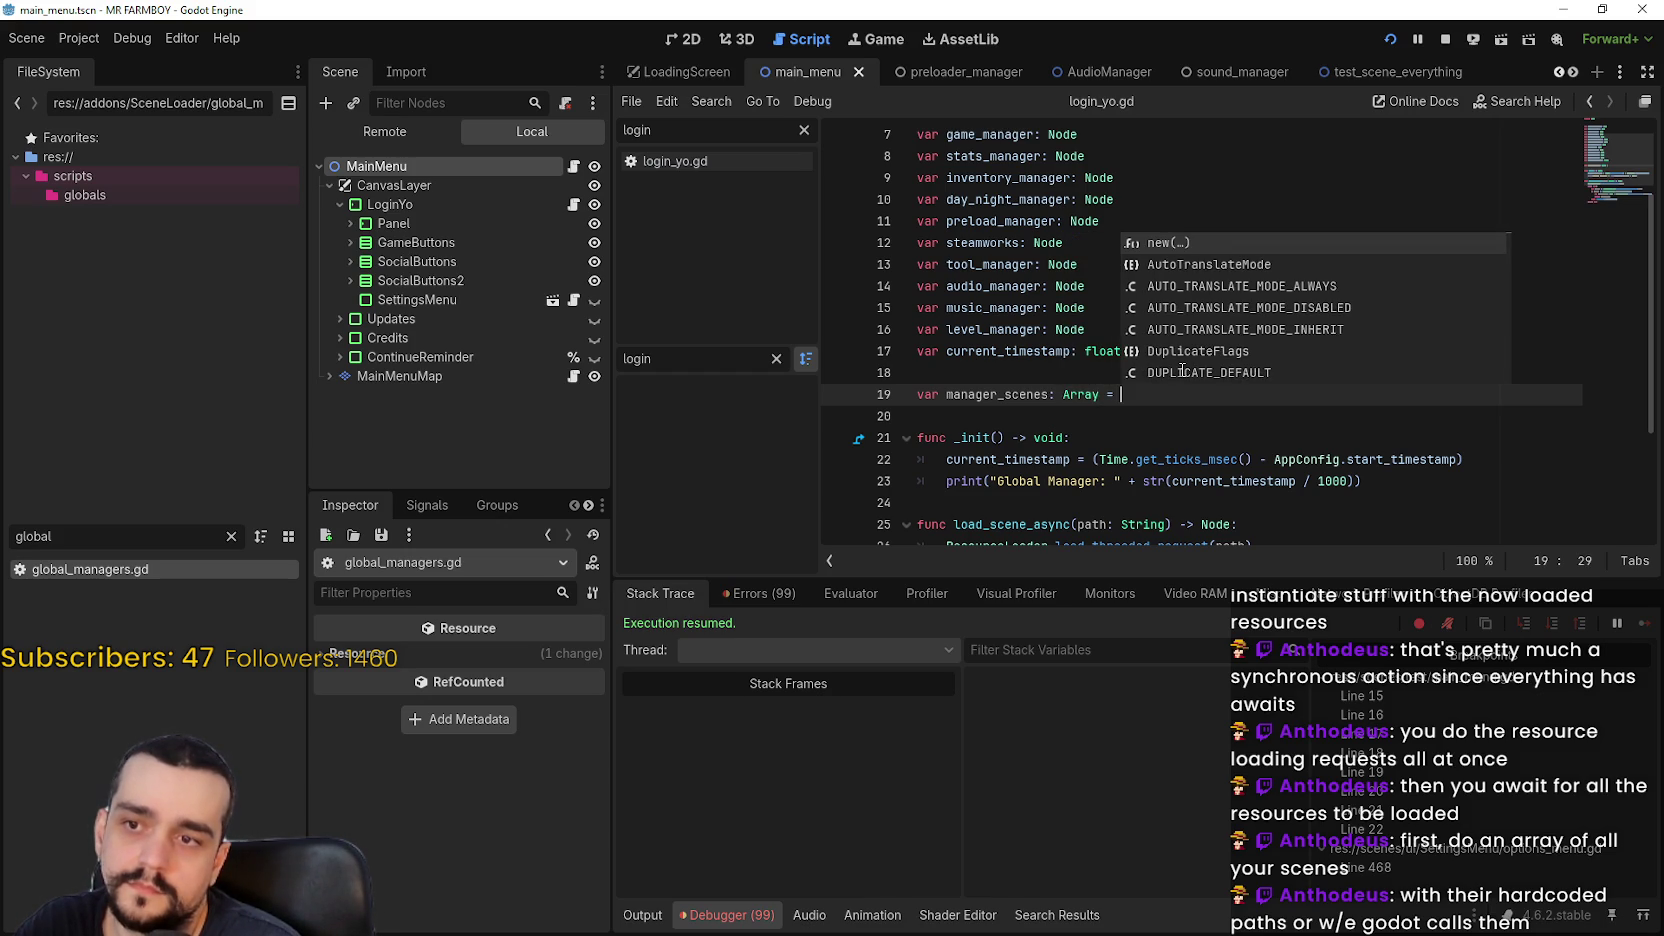
text(")
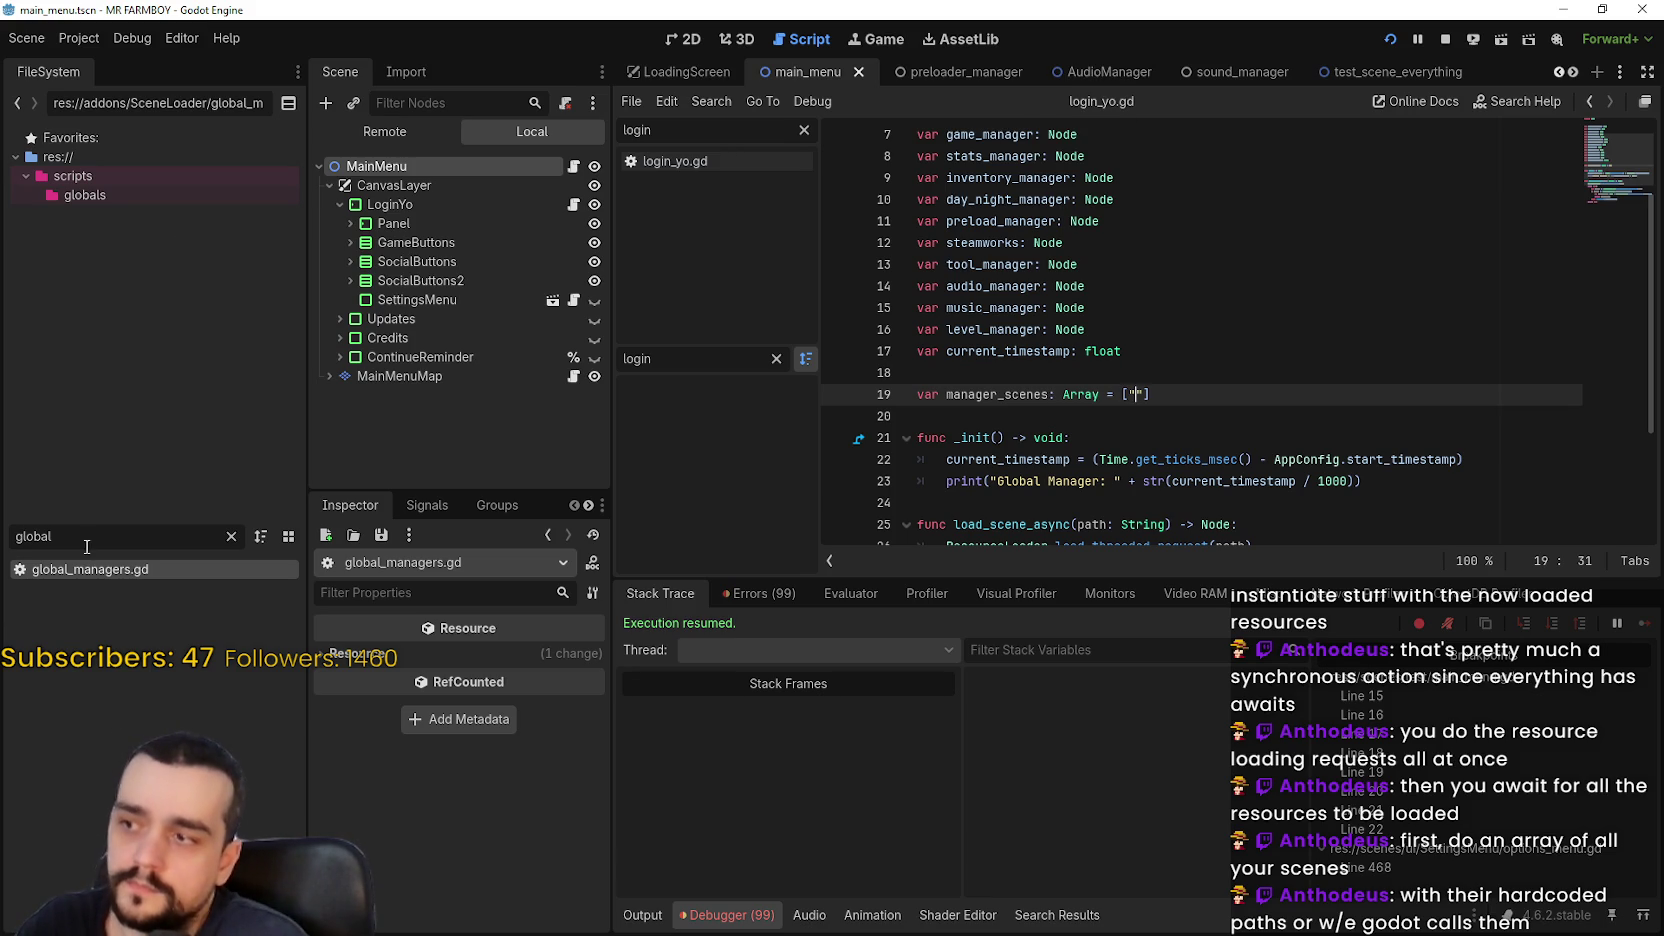
double_click(10, 528)
text(audio)
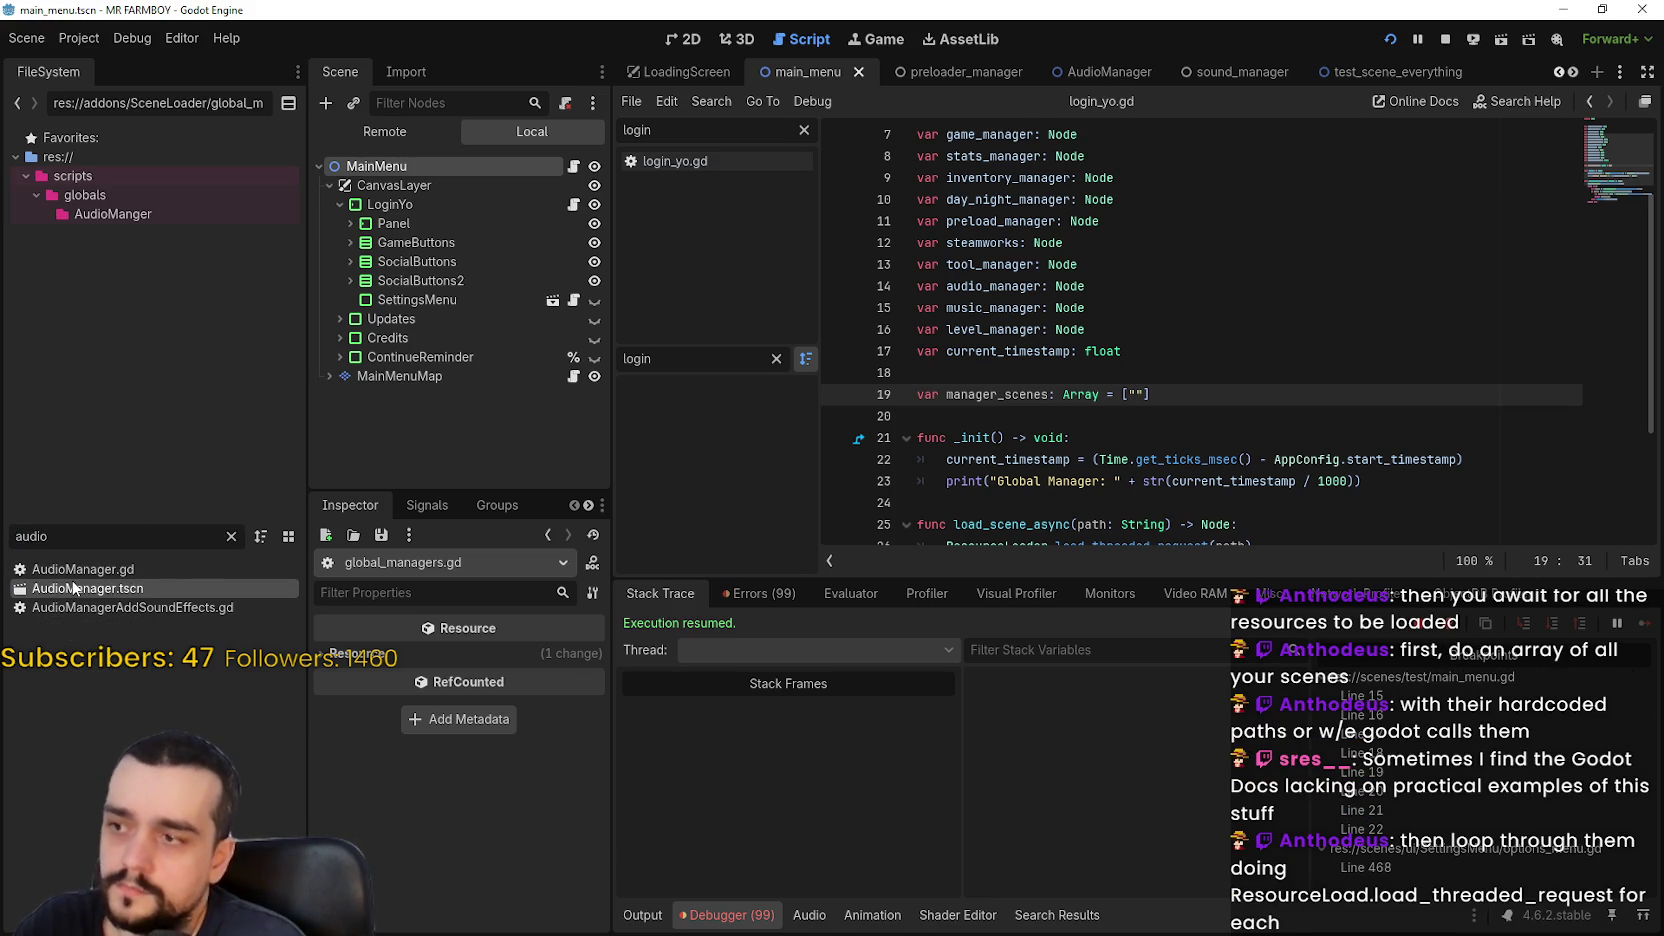
Copy AudioManager.tscn's UID and paste it as the first manager_scenes entry
mouse_move(100, 588)
mouse_down()
mouse_move(1062, 526)
mouse_move(1140, 405)
mouse_move(285, 595)
mouse_move(197, 588)
mouse_up()
right_click(197, 588)
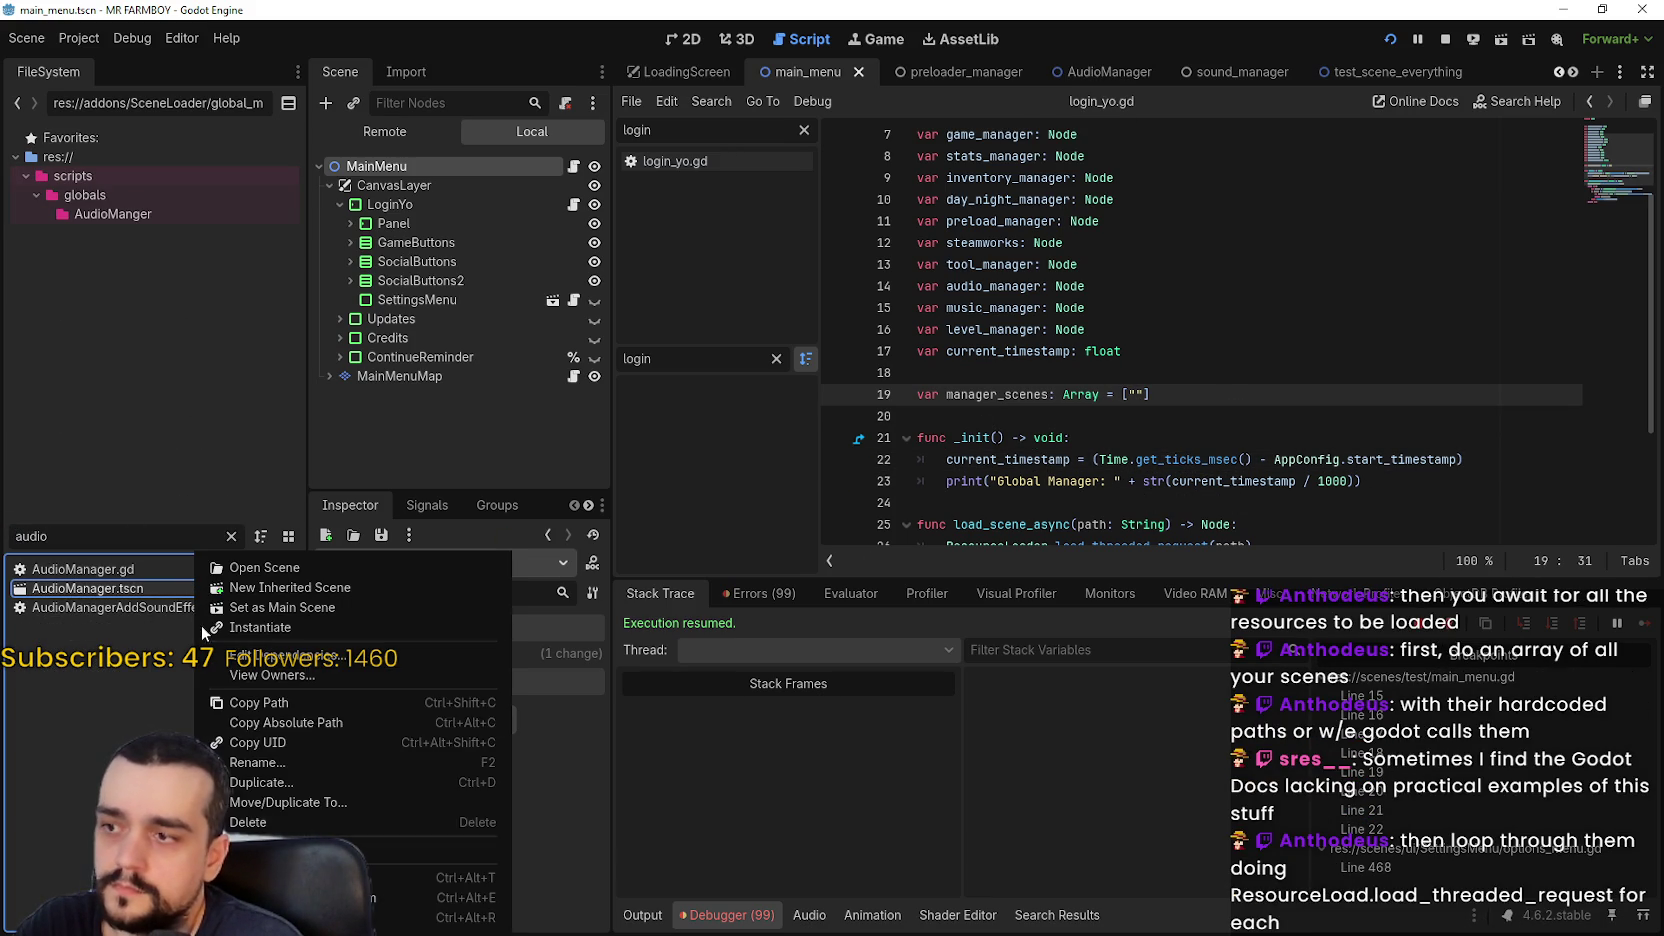
click(290, 741)
click(1141, 394)
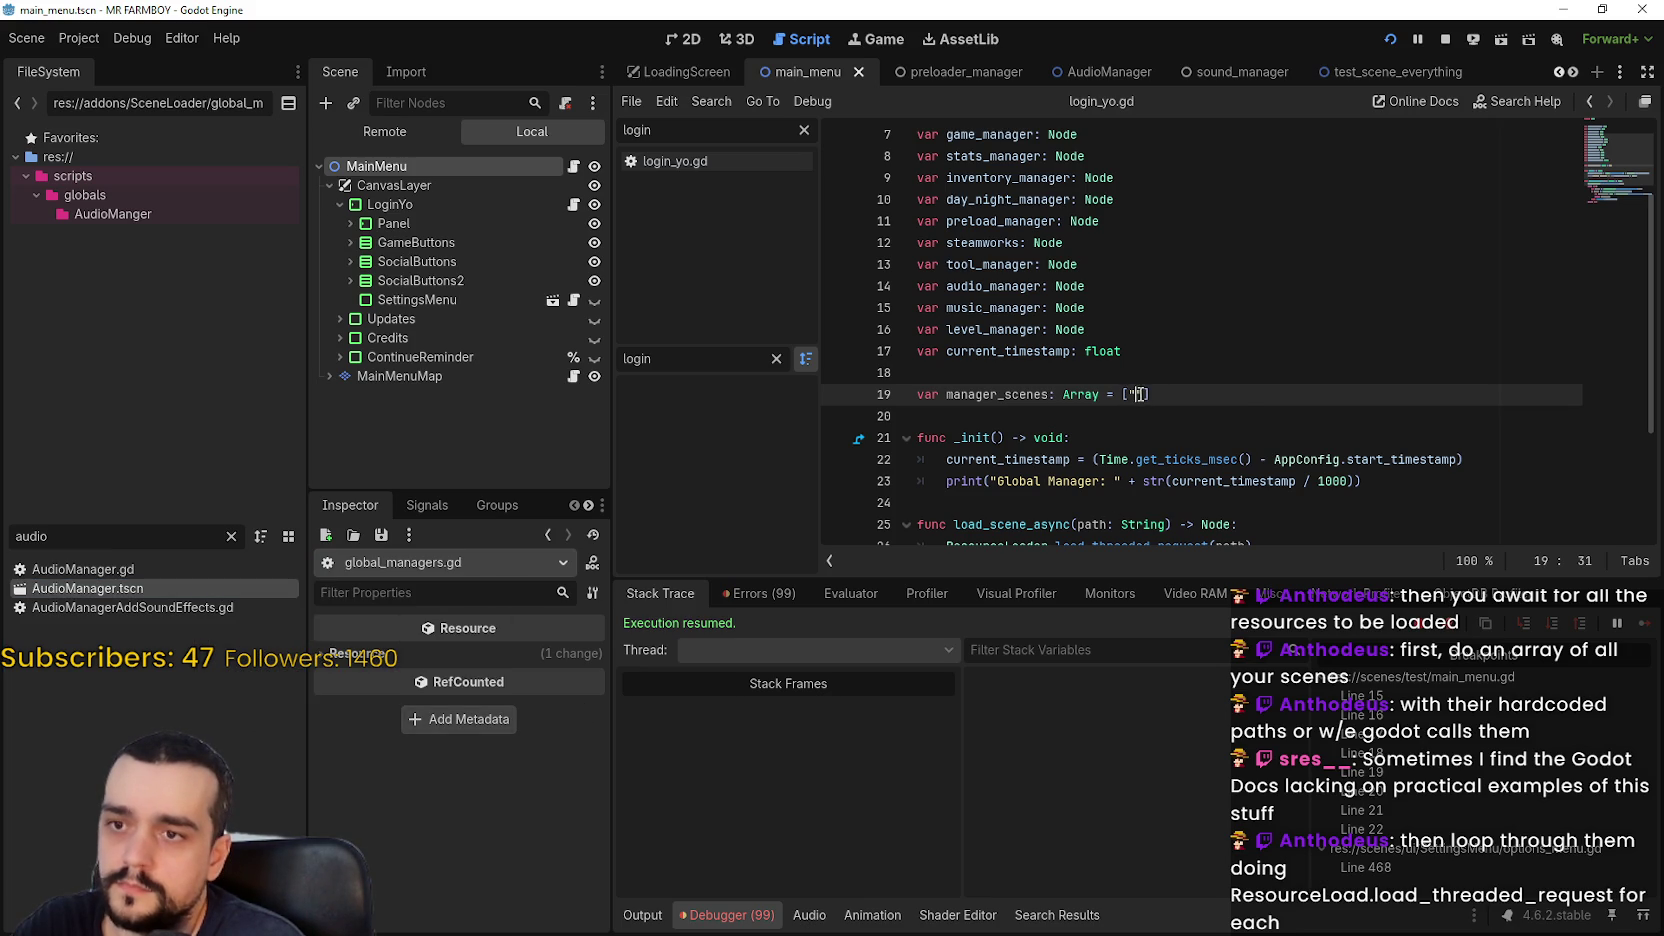
key(ctrl+v)
Filter for 'sound', add sound_manager.tscn's UID uid://ekexphx54tym as the second entry, and save
double_click(7, 535)
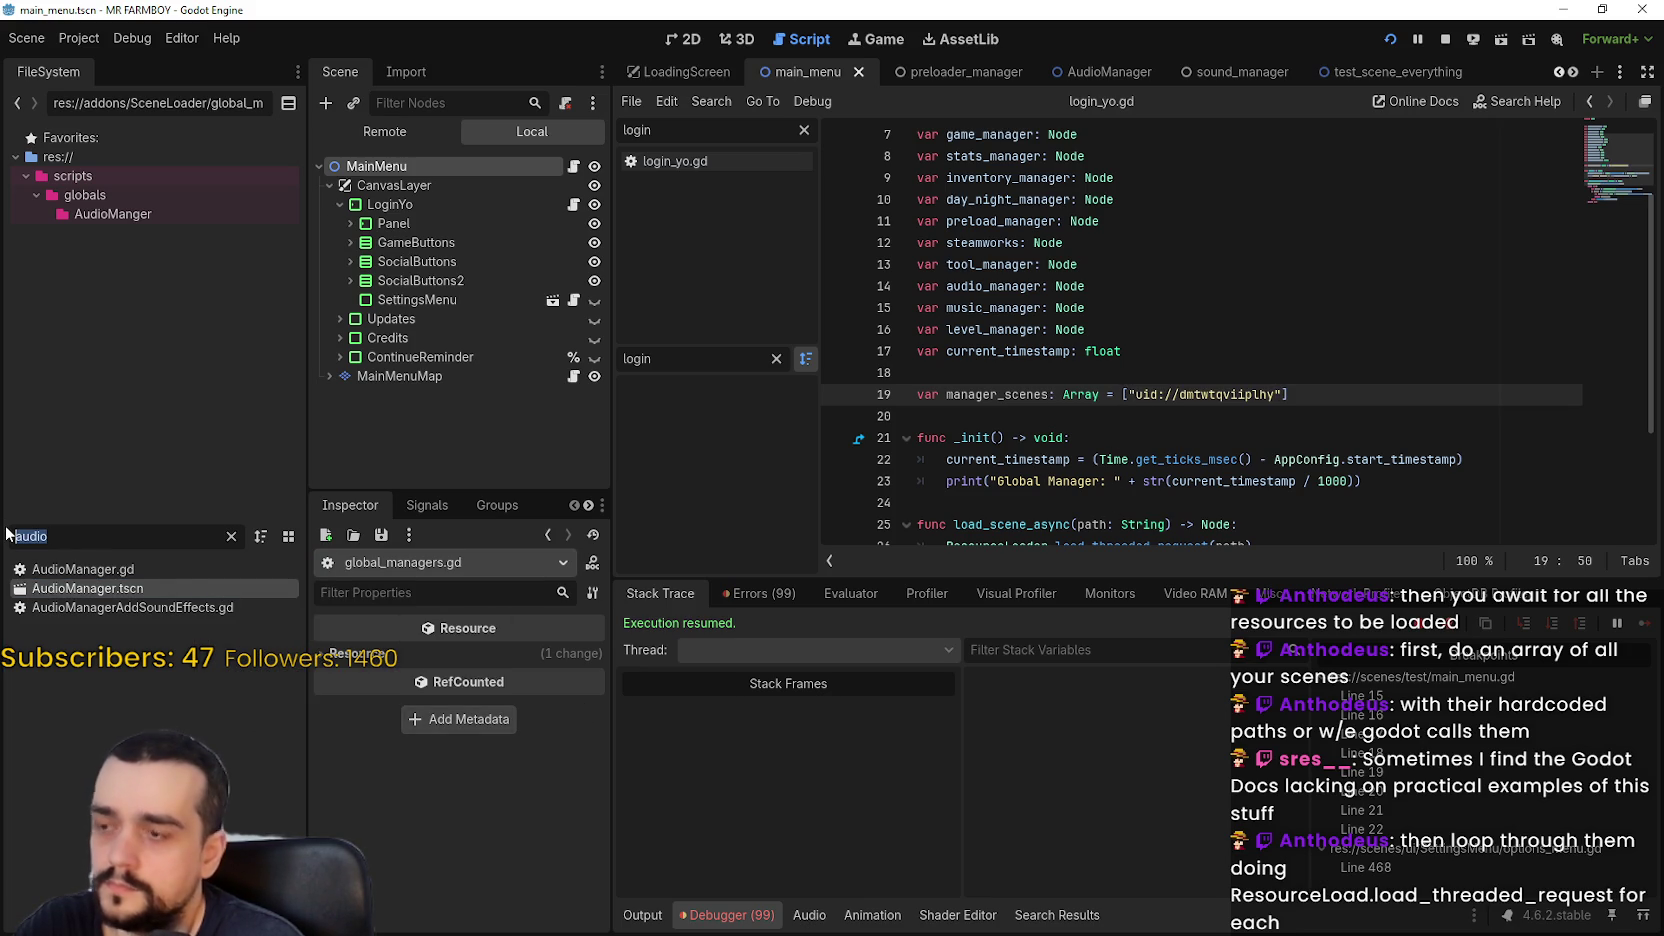
text(sound)
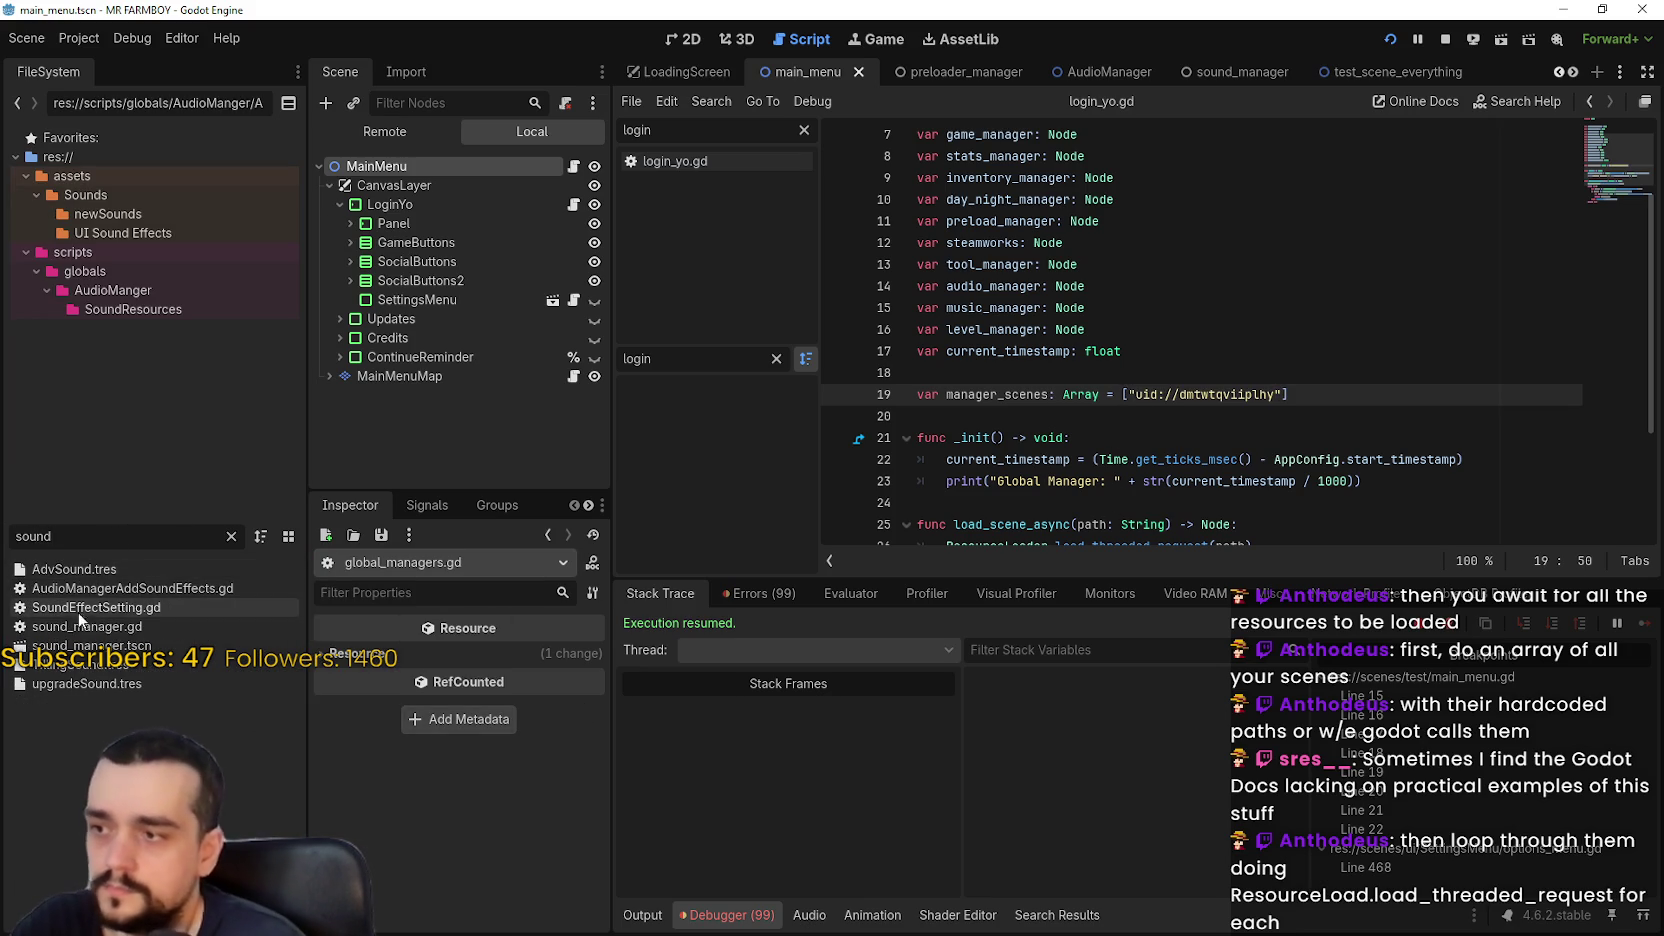
right_click(110, 645)
click(250, 743)
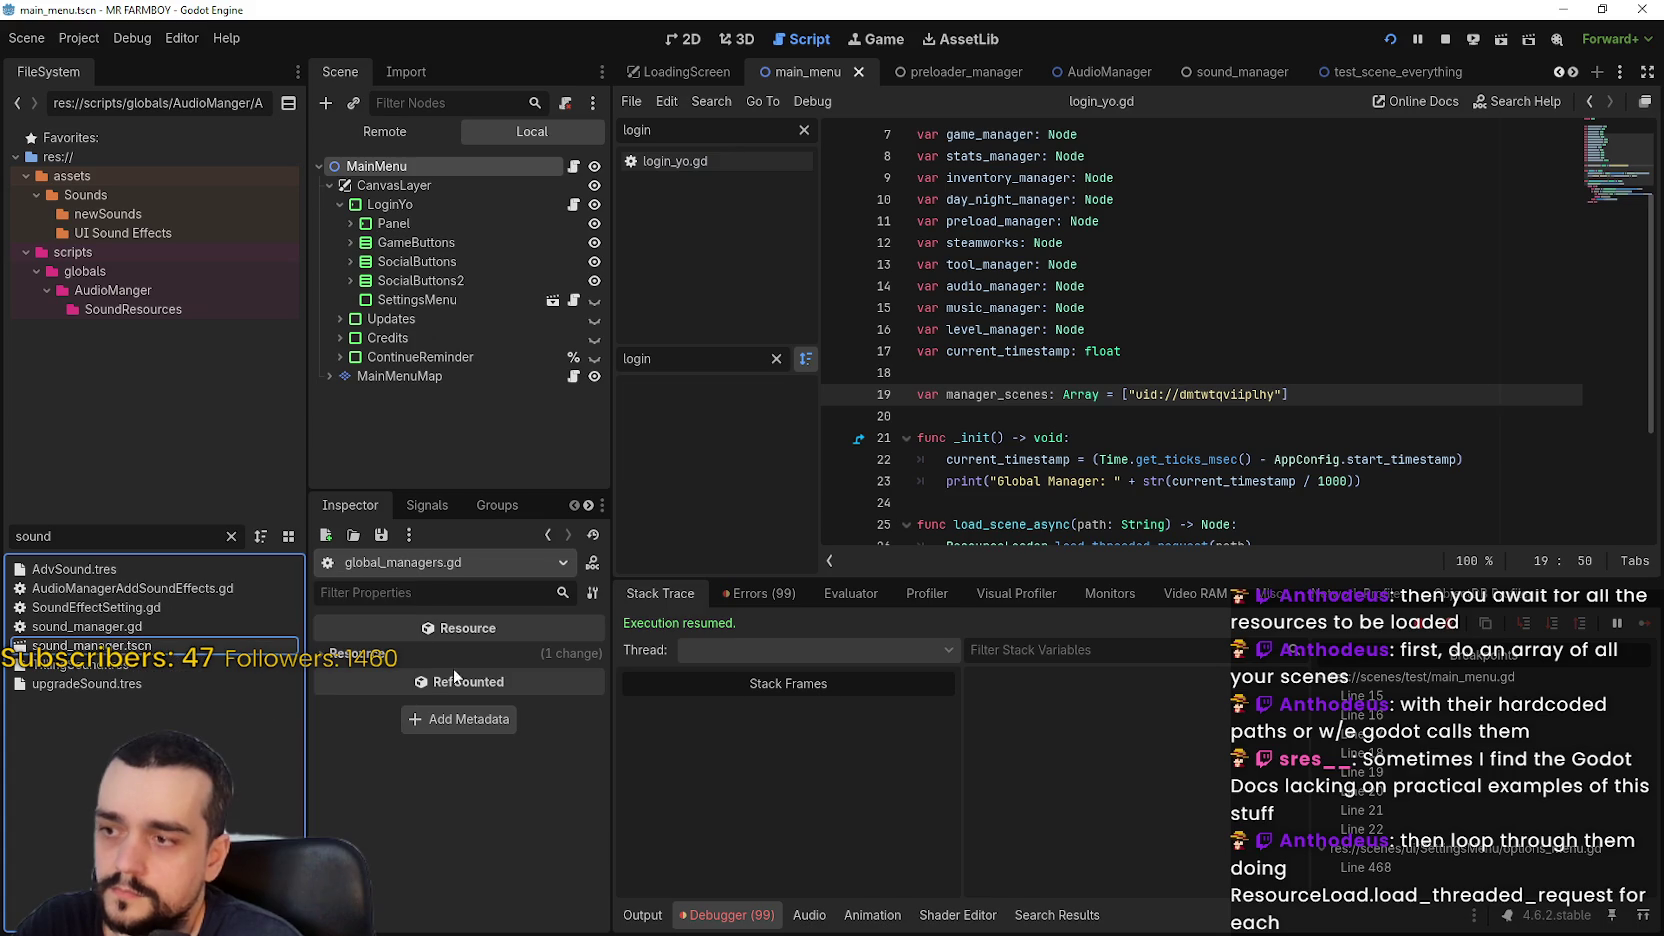
click(1302, 400)
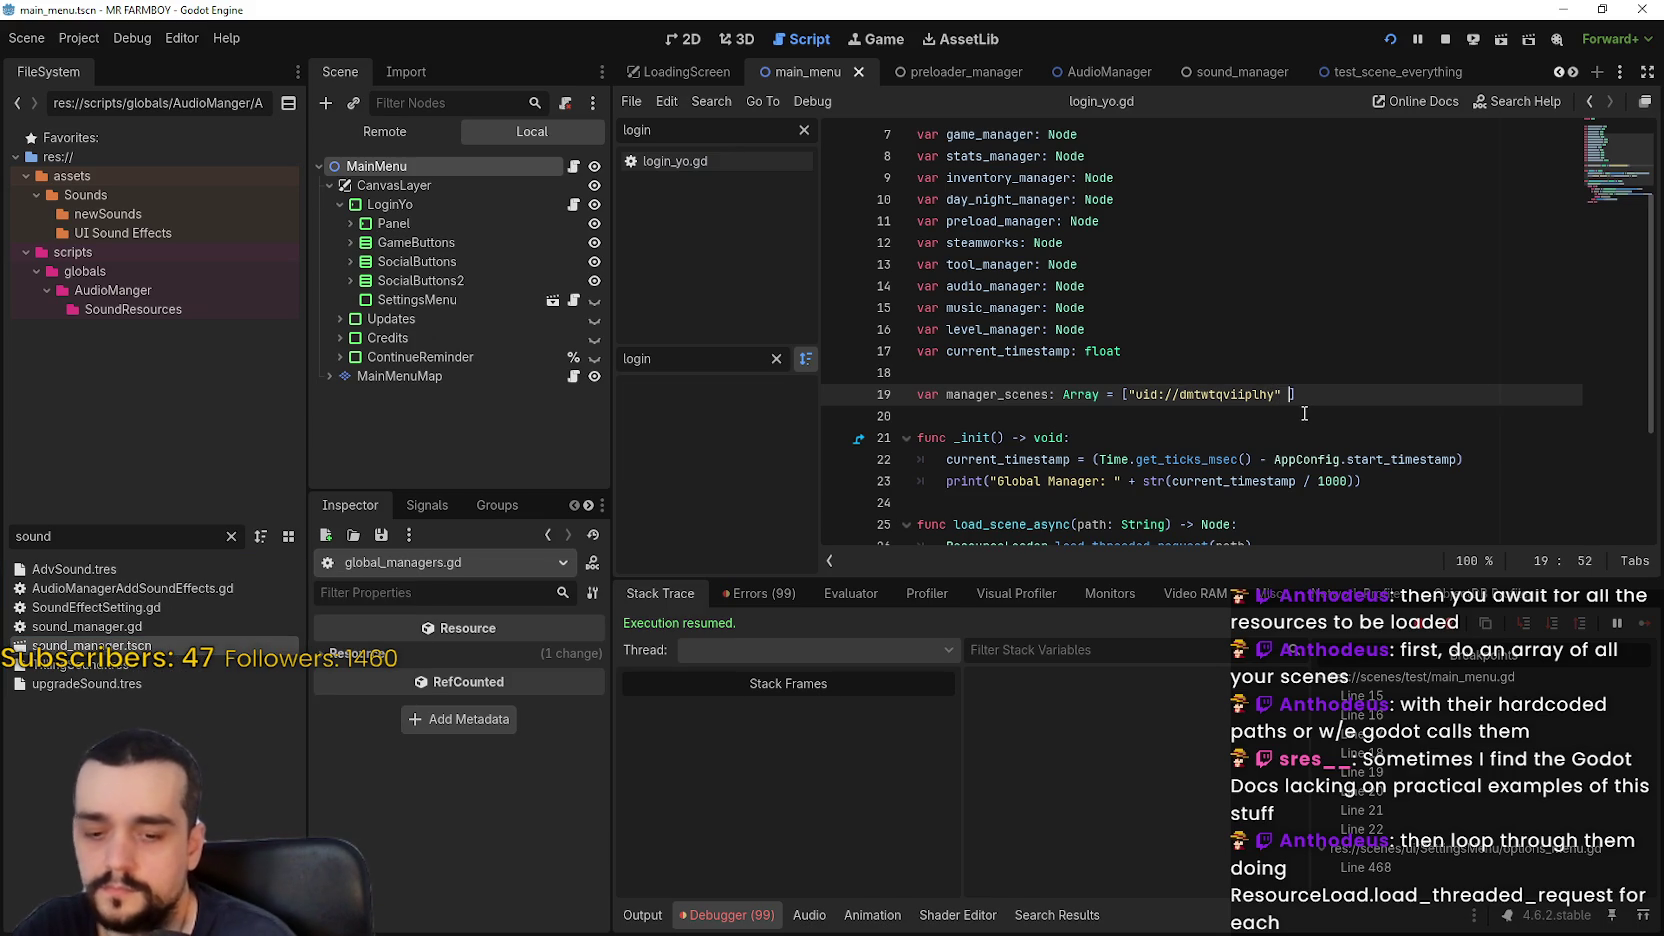
key(BackSpace)
text(, "uid://ekexphx54tym)
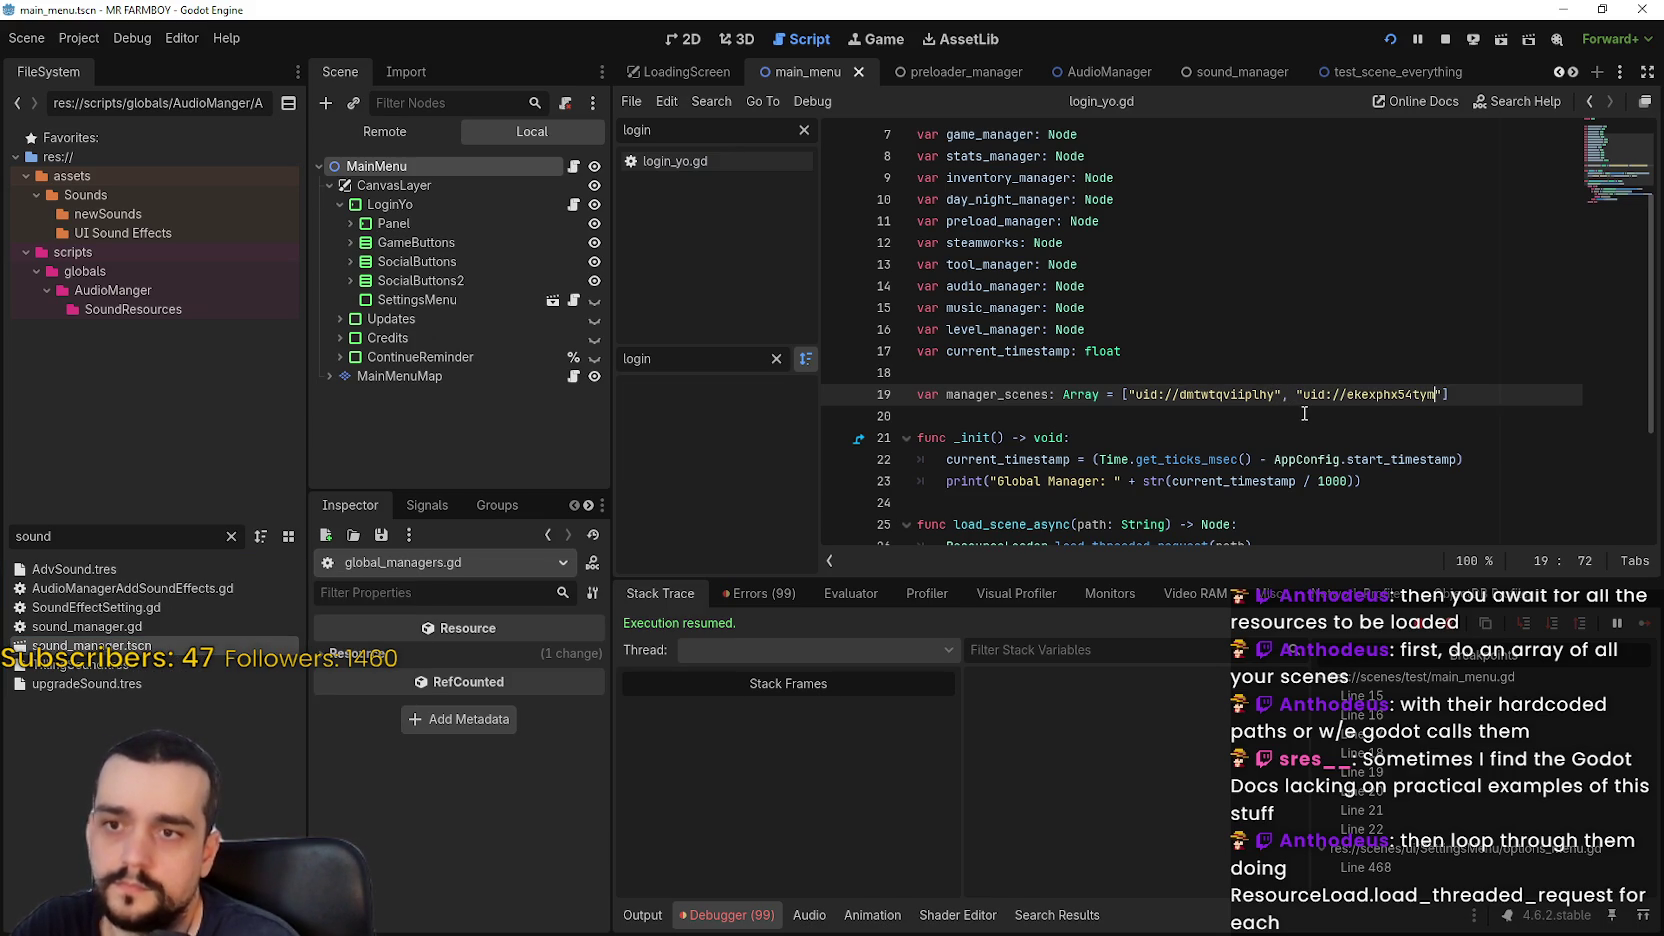
double_click(998, 394)
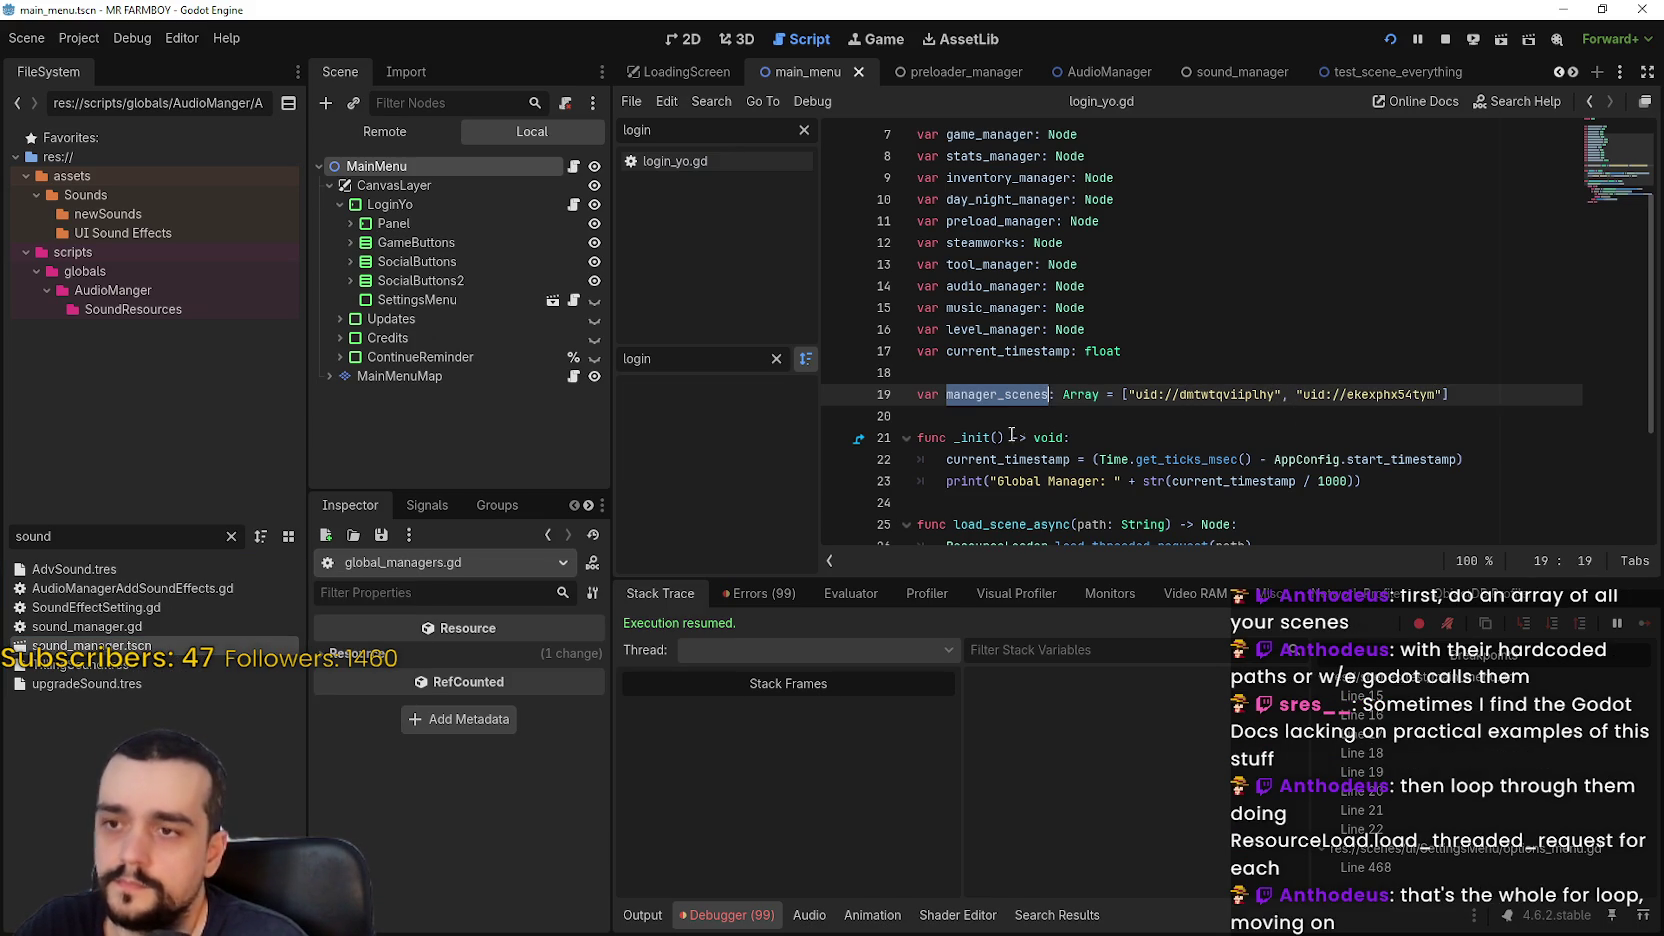
key(ctrl+s)
In main_menu.gd, add 'for manager in GlobalManagers.manager_scenes:' above the add_child calls
click(573, 166)
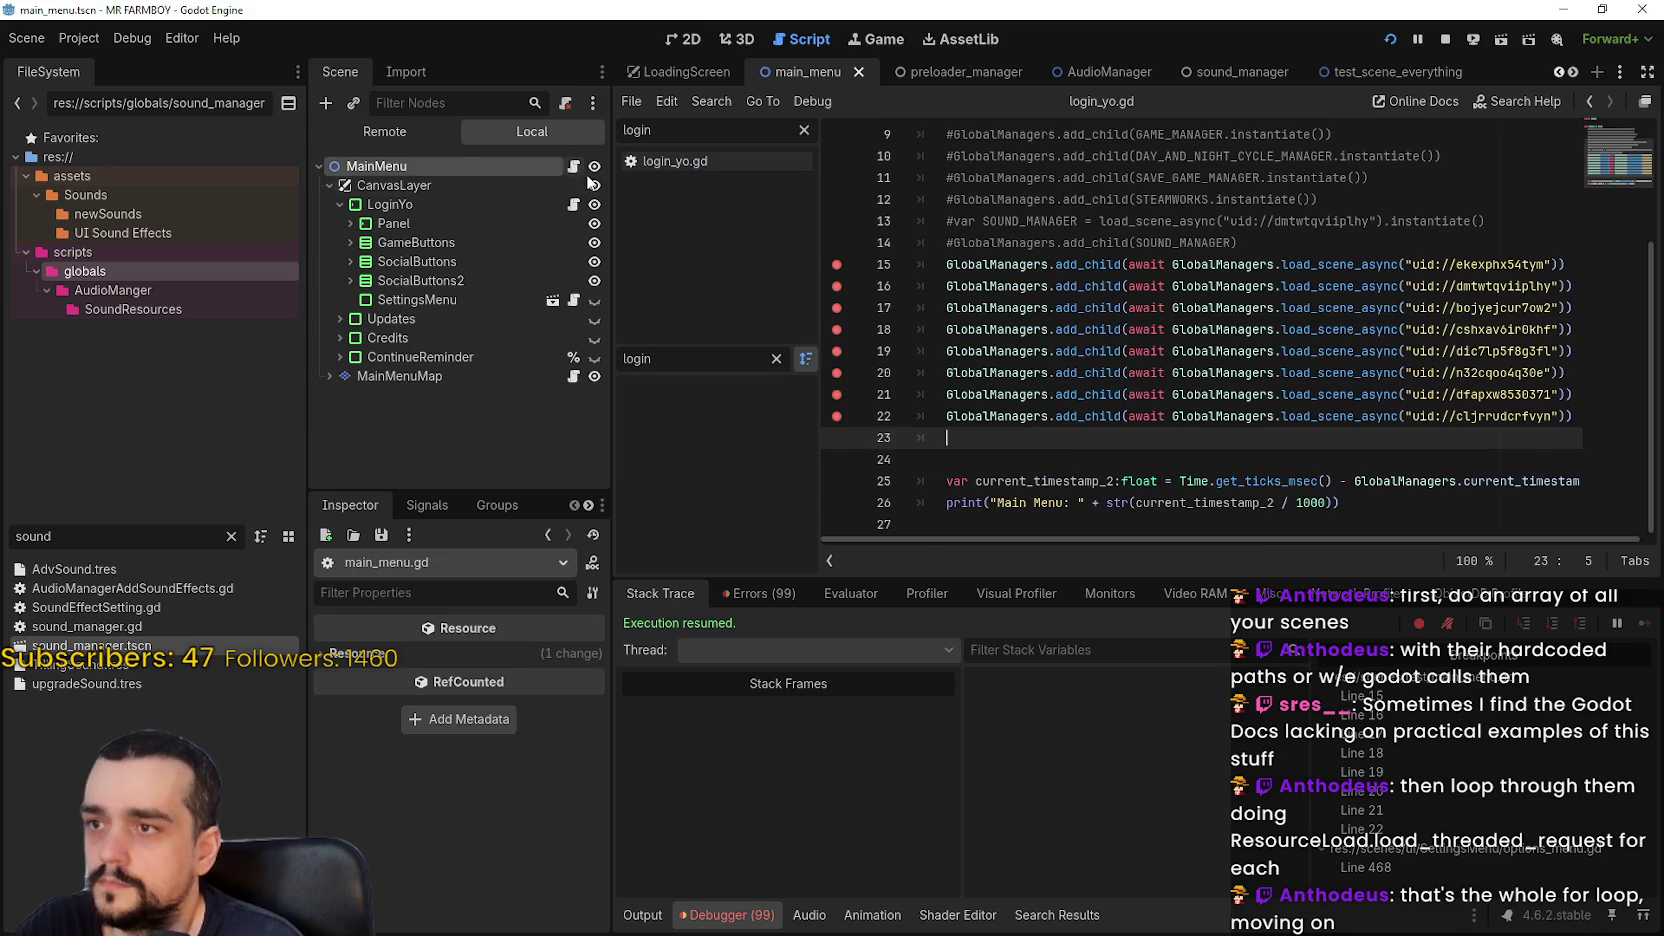
click(949, 262)
click(1313, 251)
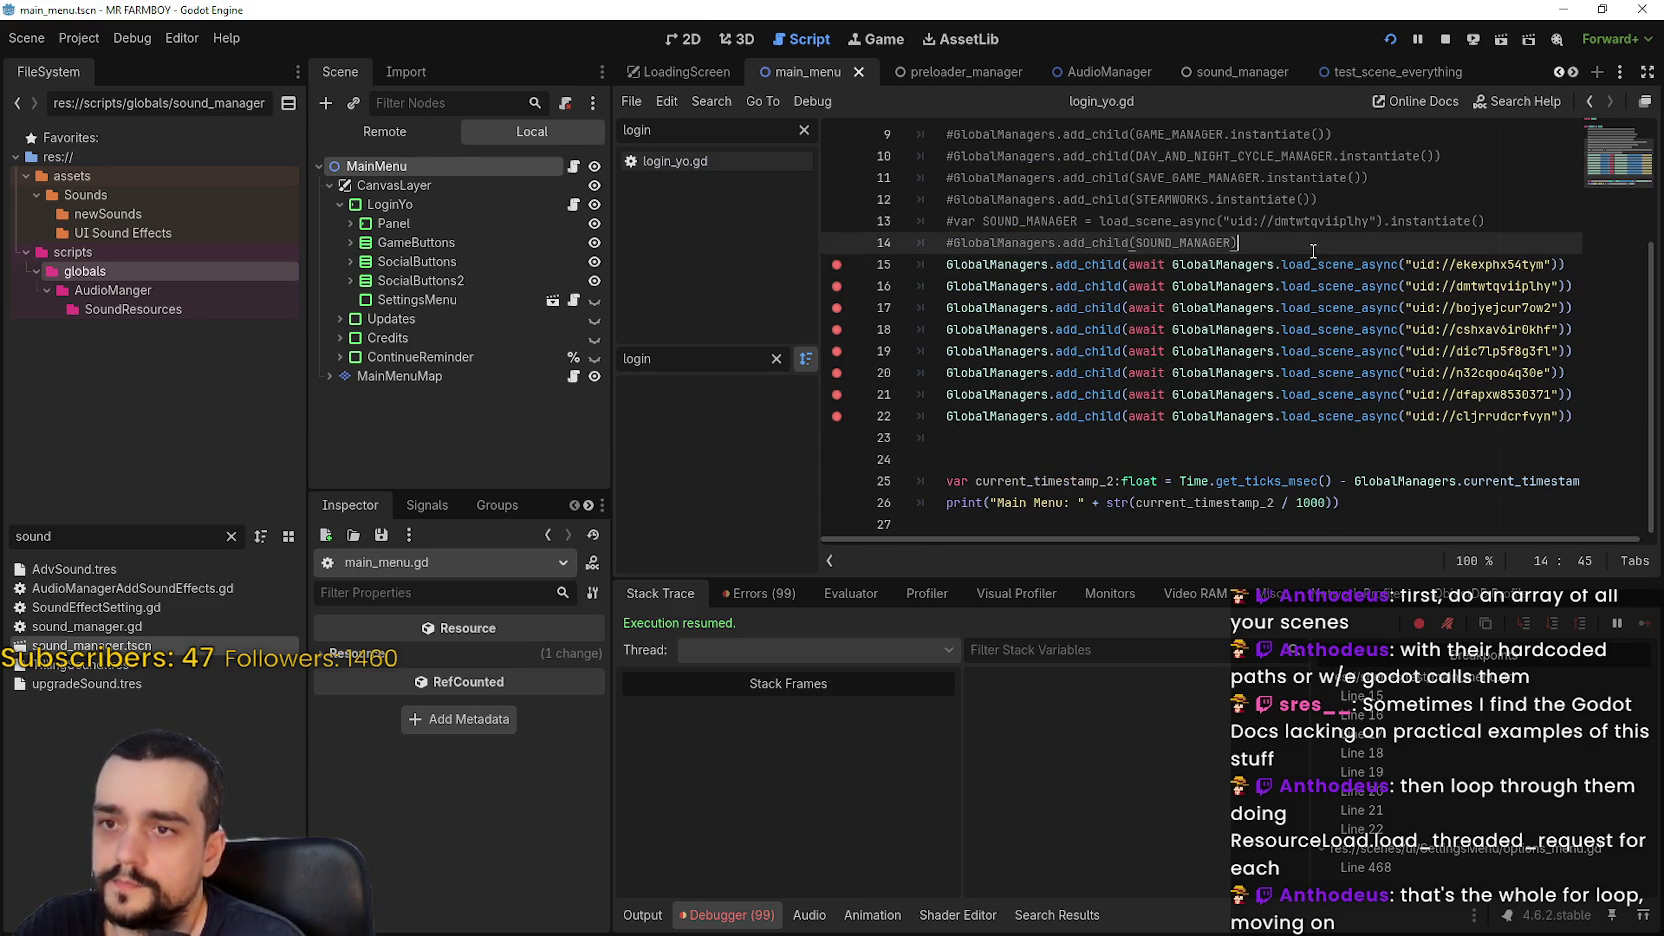
key(Return)
text(for s)
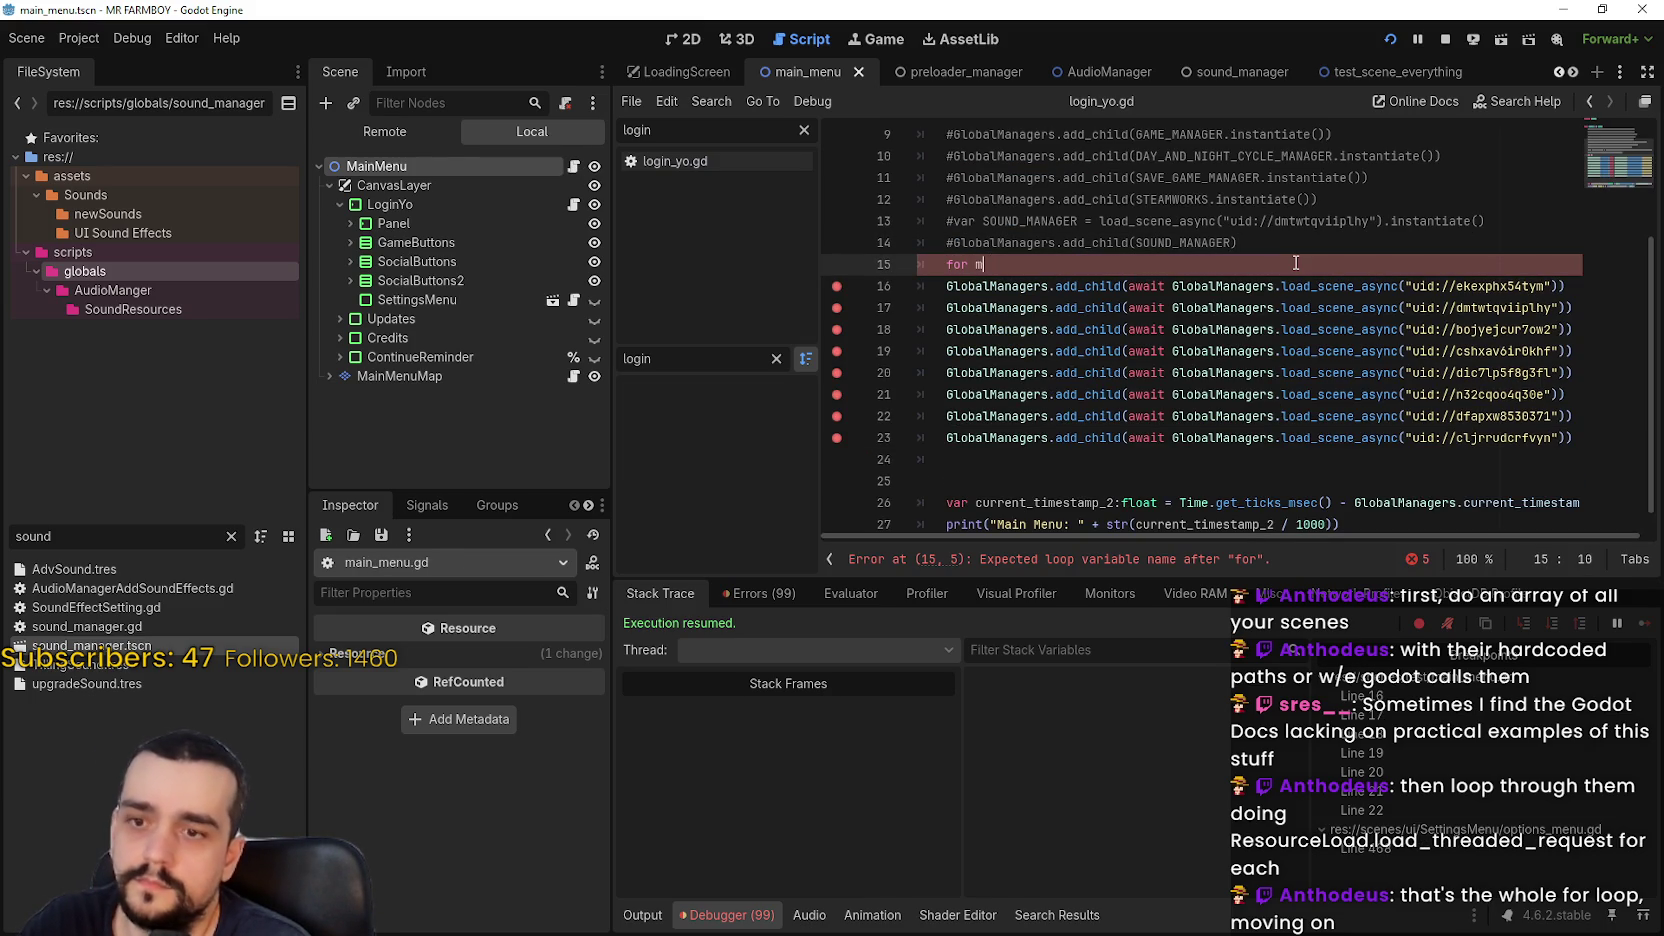
text(manager i)
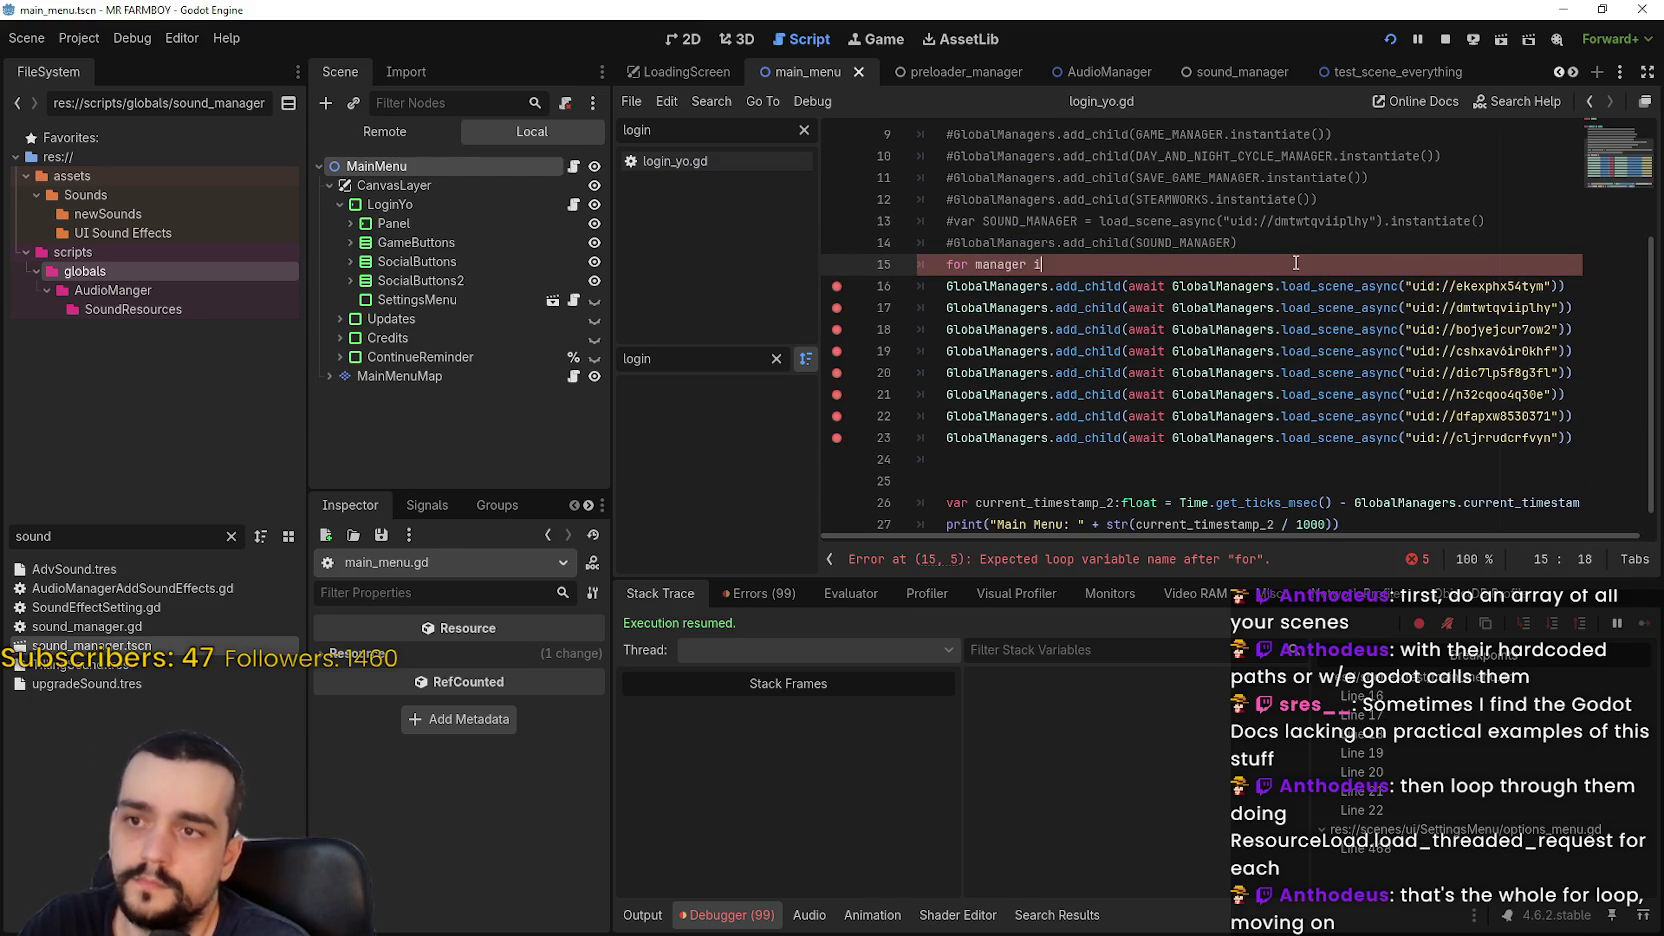
text(n Glob)
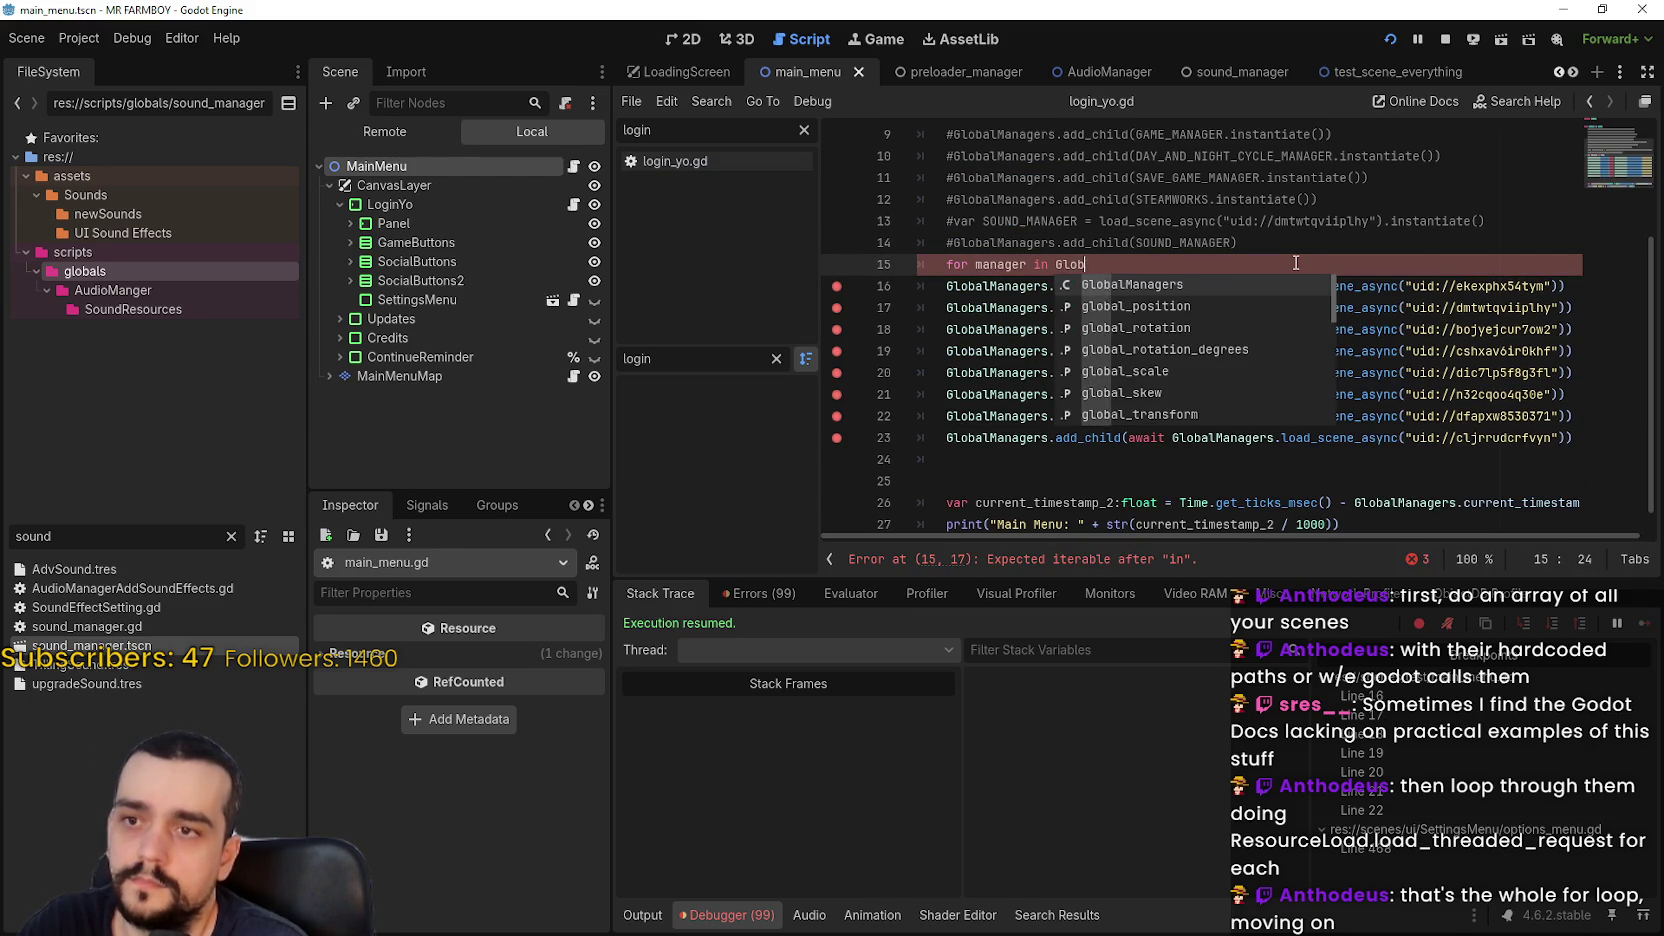
key(Return)
text(.)
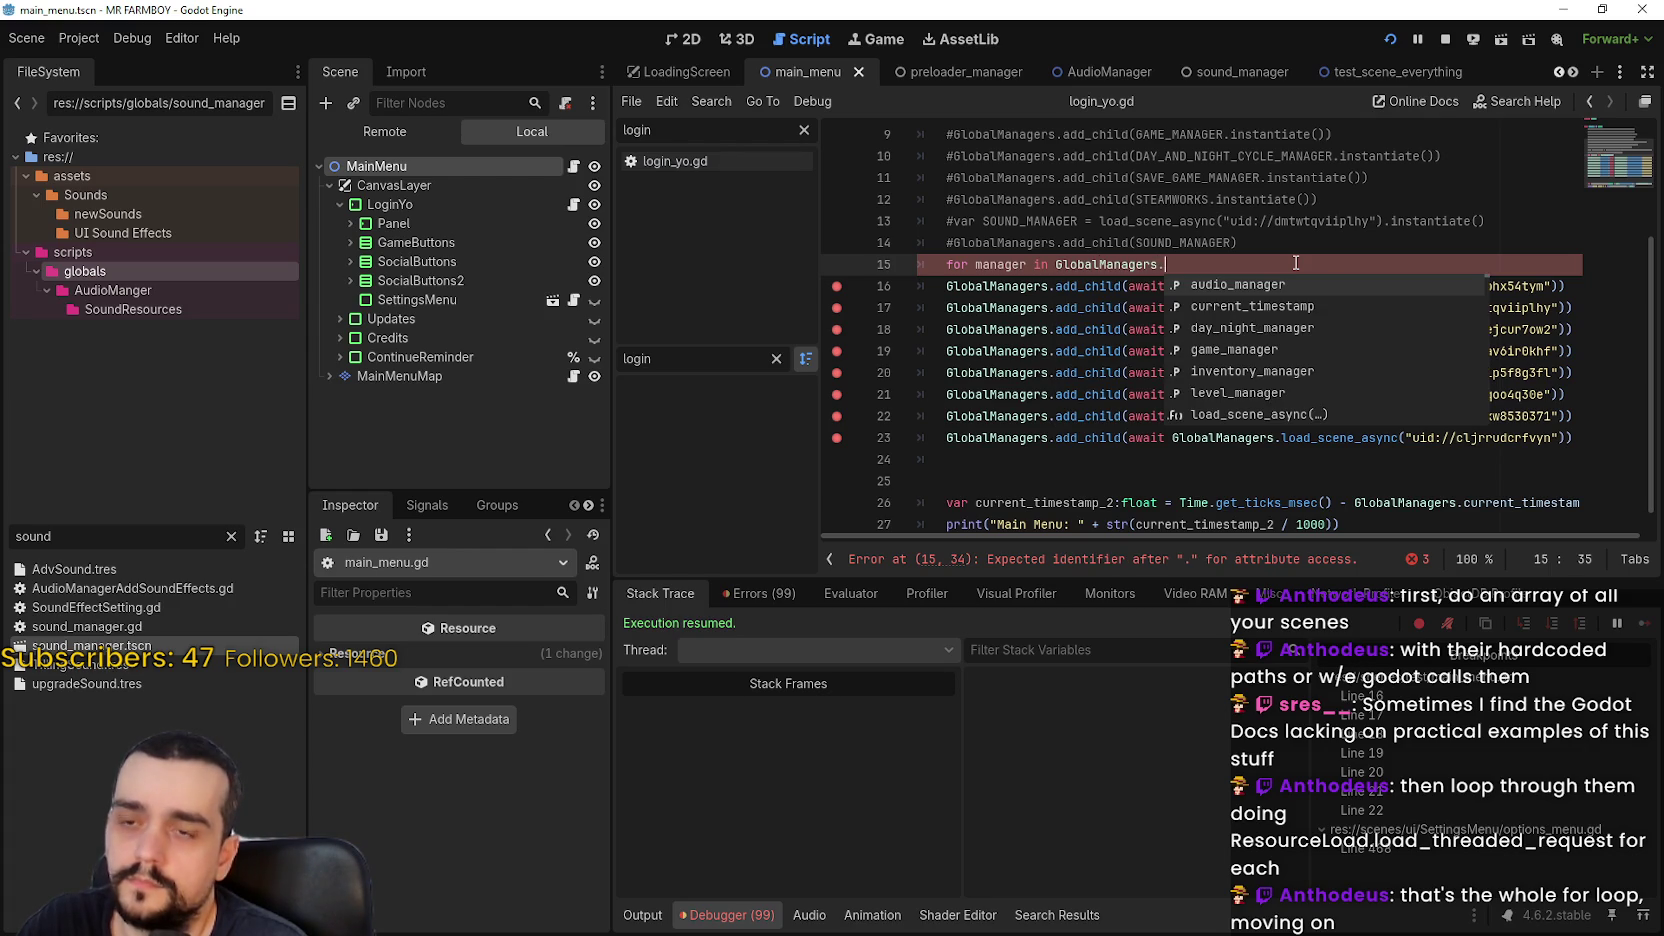
text(manager_scenes:)
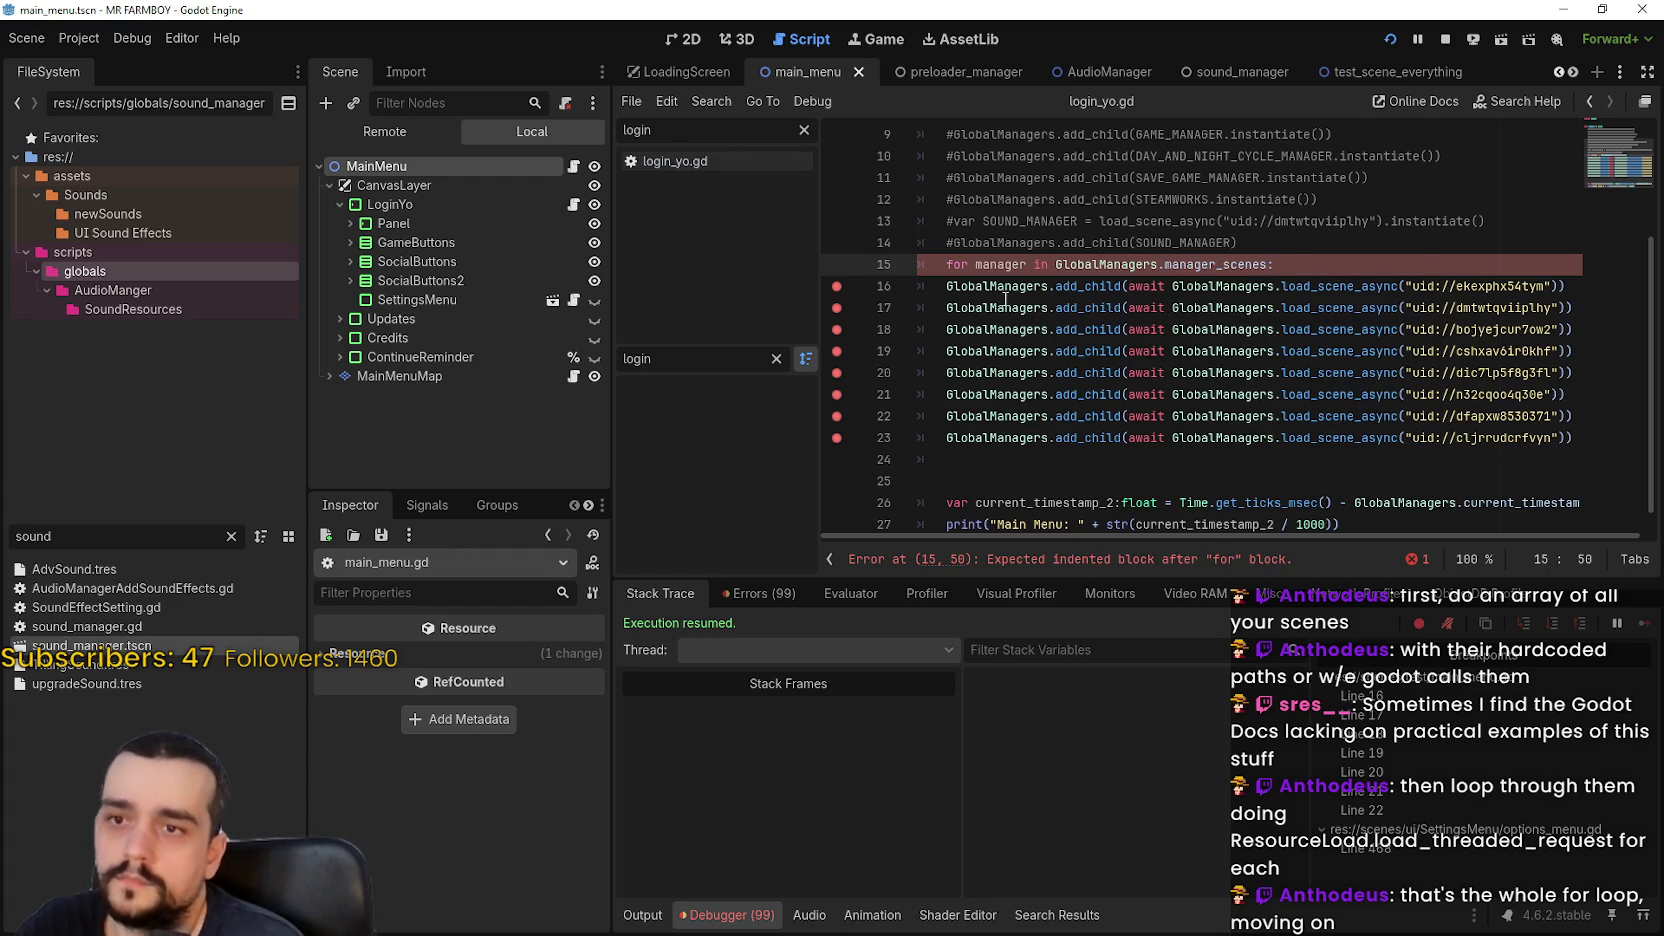
Indent line 16 into the loop and replace its hardcoded uid argument with manager
key(Down)
key(Home)
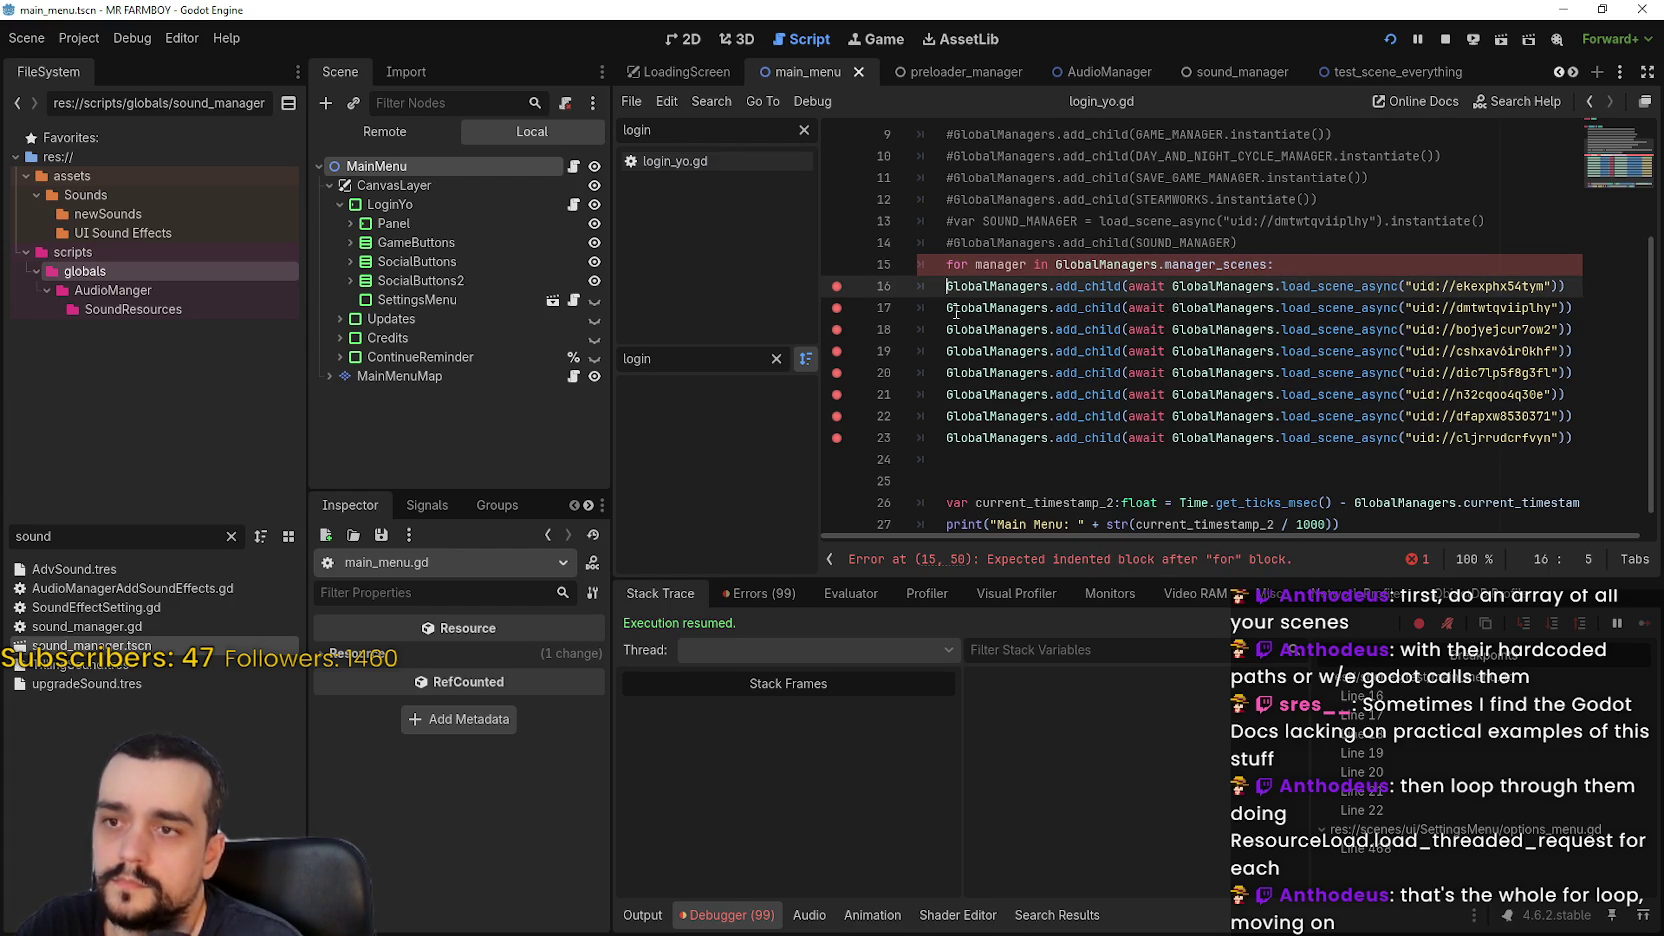
key(Tab)
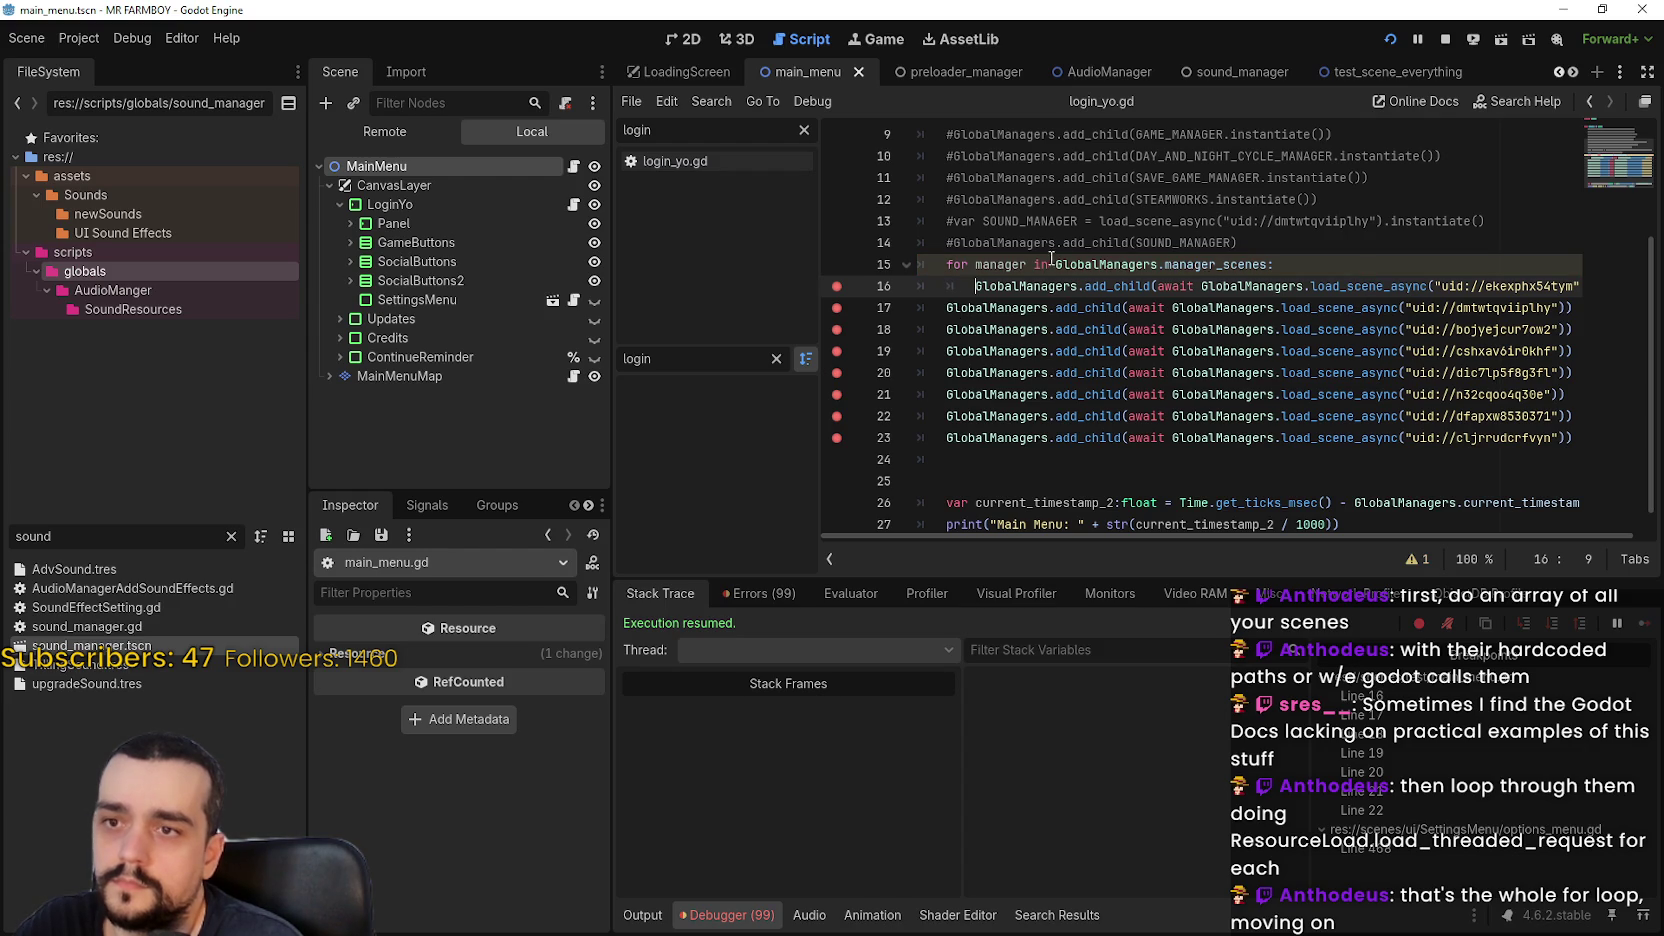
double_click(1002, 264)
double_click(1252, 286)
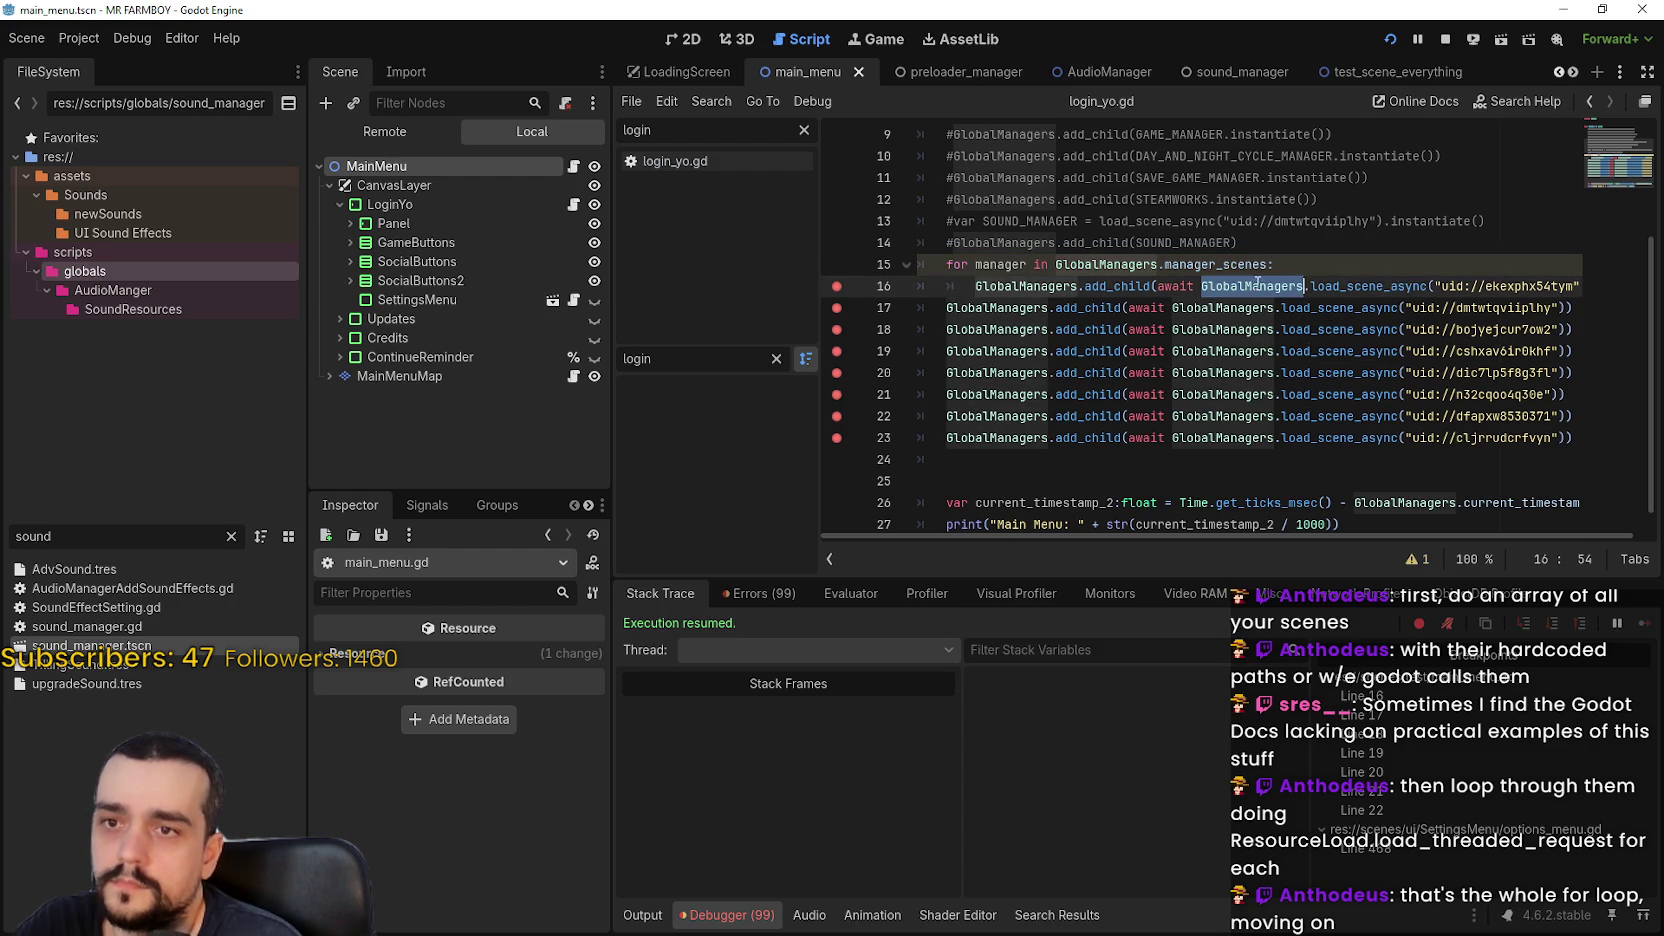
mouse_move(1257, 285)
mouse_down()
mouse_move(1319, 281)
mouse_move(1257, 287)
mouse_up()
click(1437, 287)
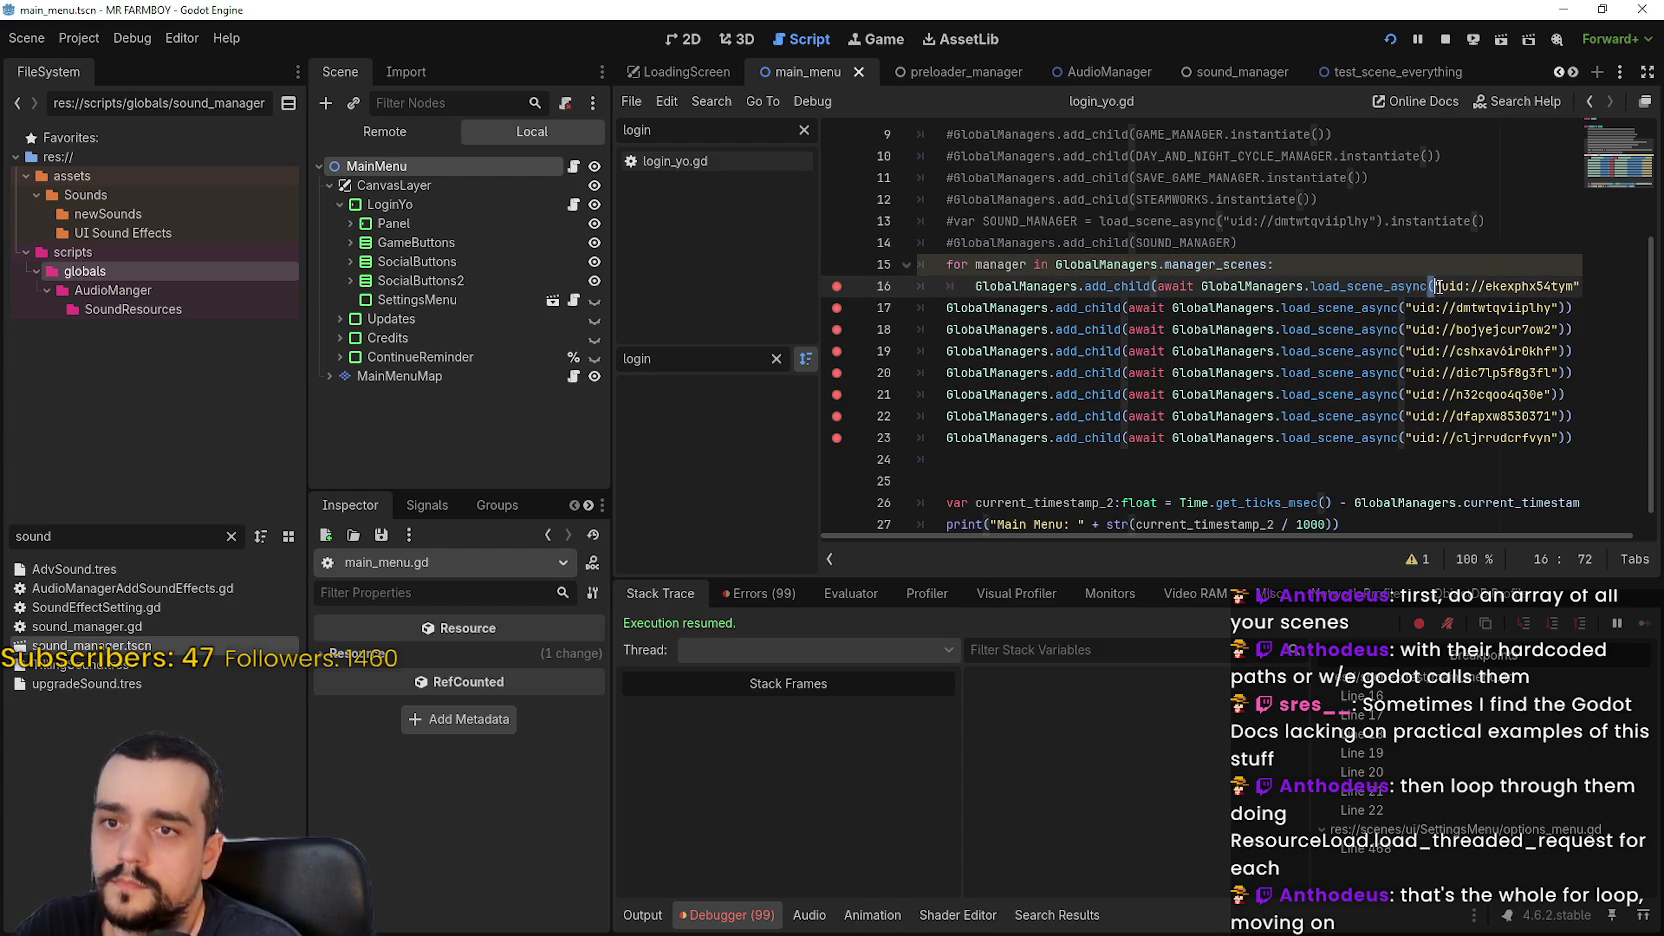
drag(1434, 287, 1626, 285)
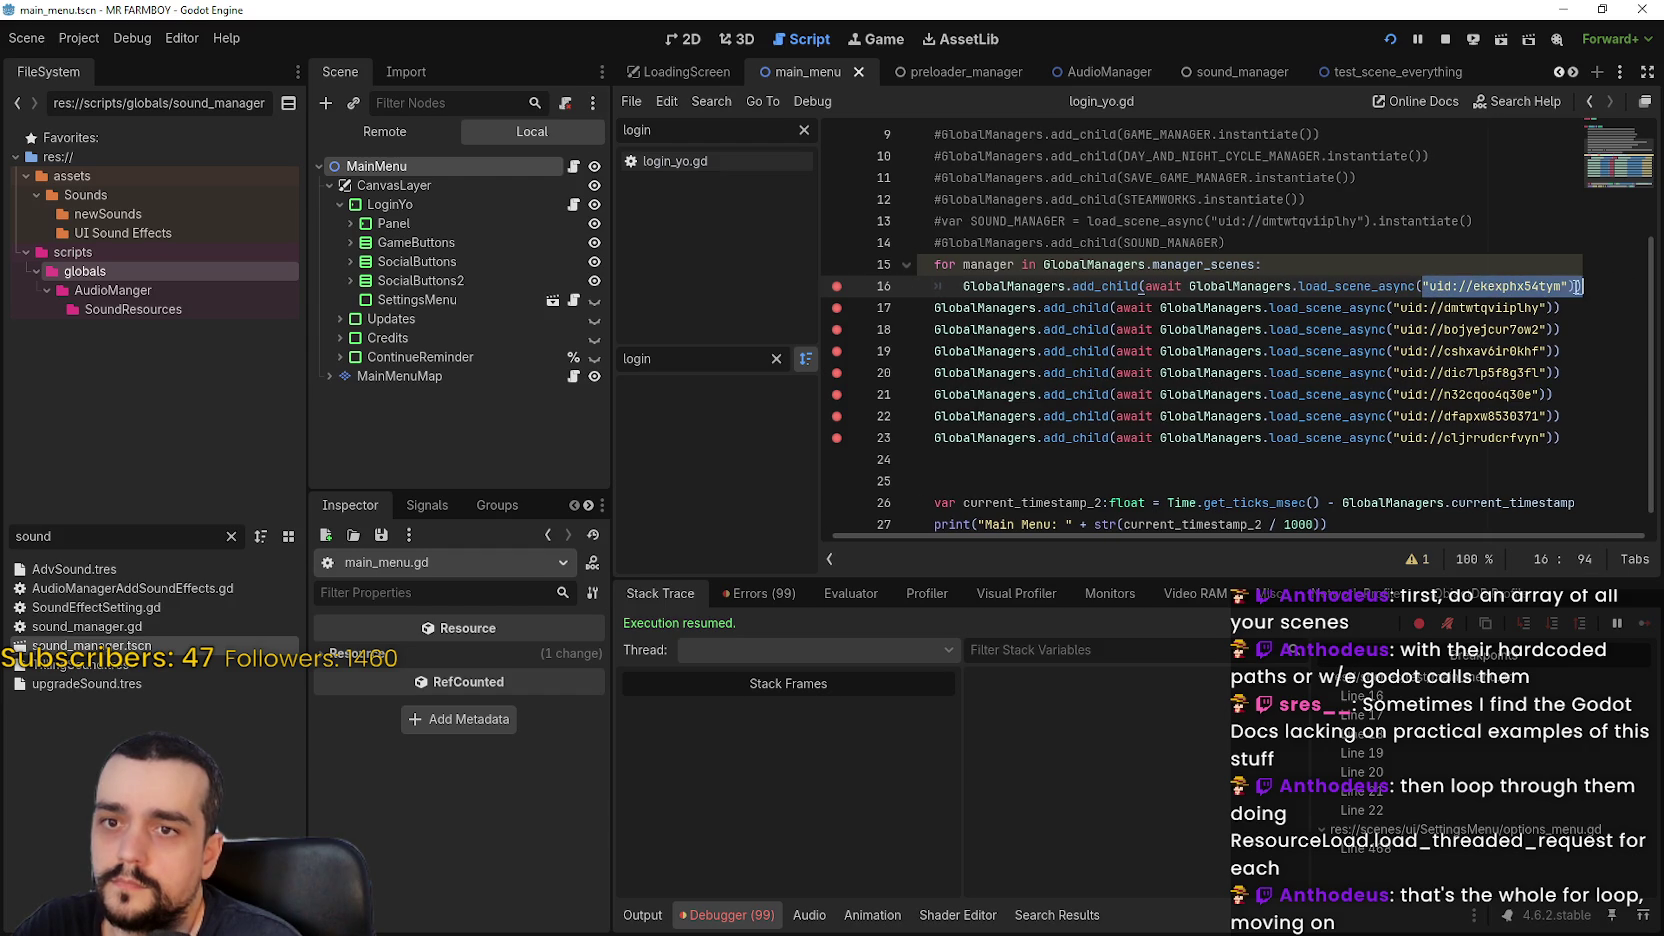
text(manager)
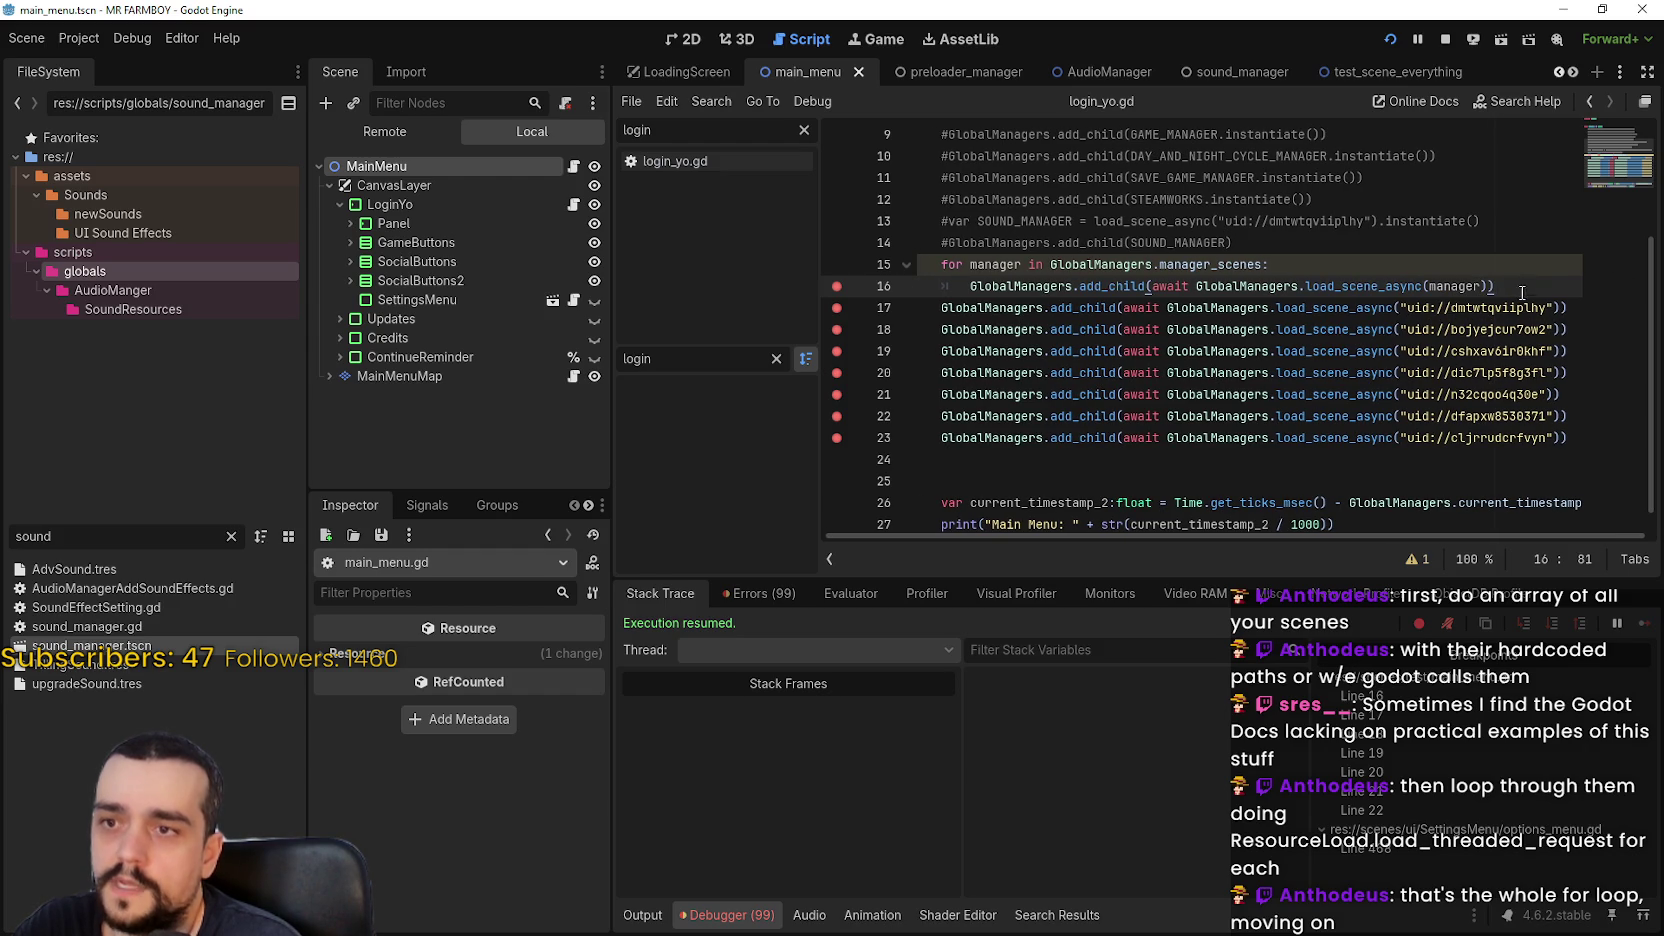
key(Return)
Comment out the leftover hardcoded add_child lines 18–24 with Ctrl+K
click(1427, 476)
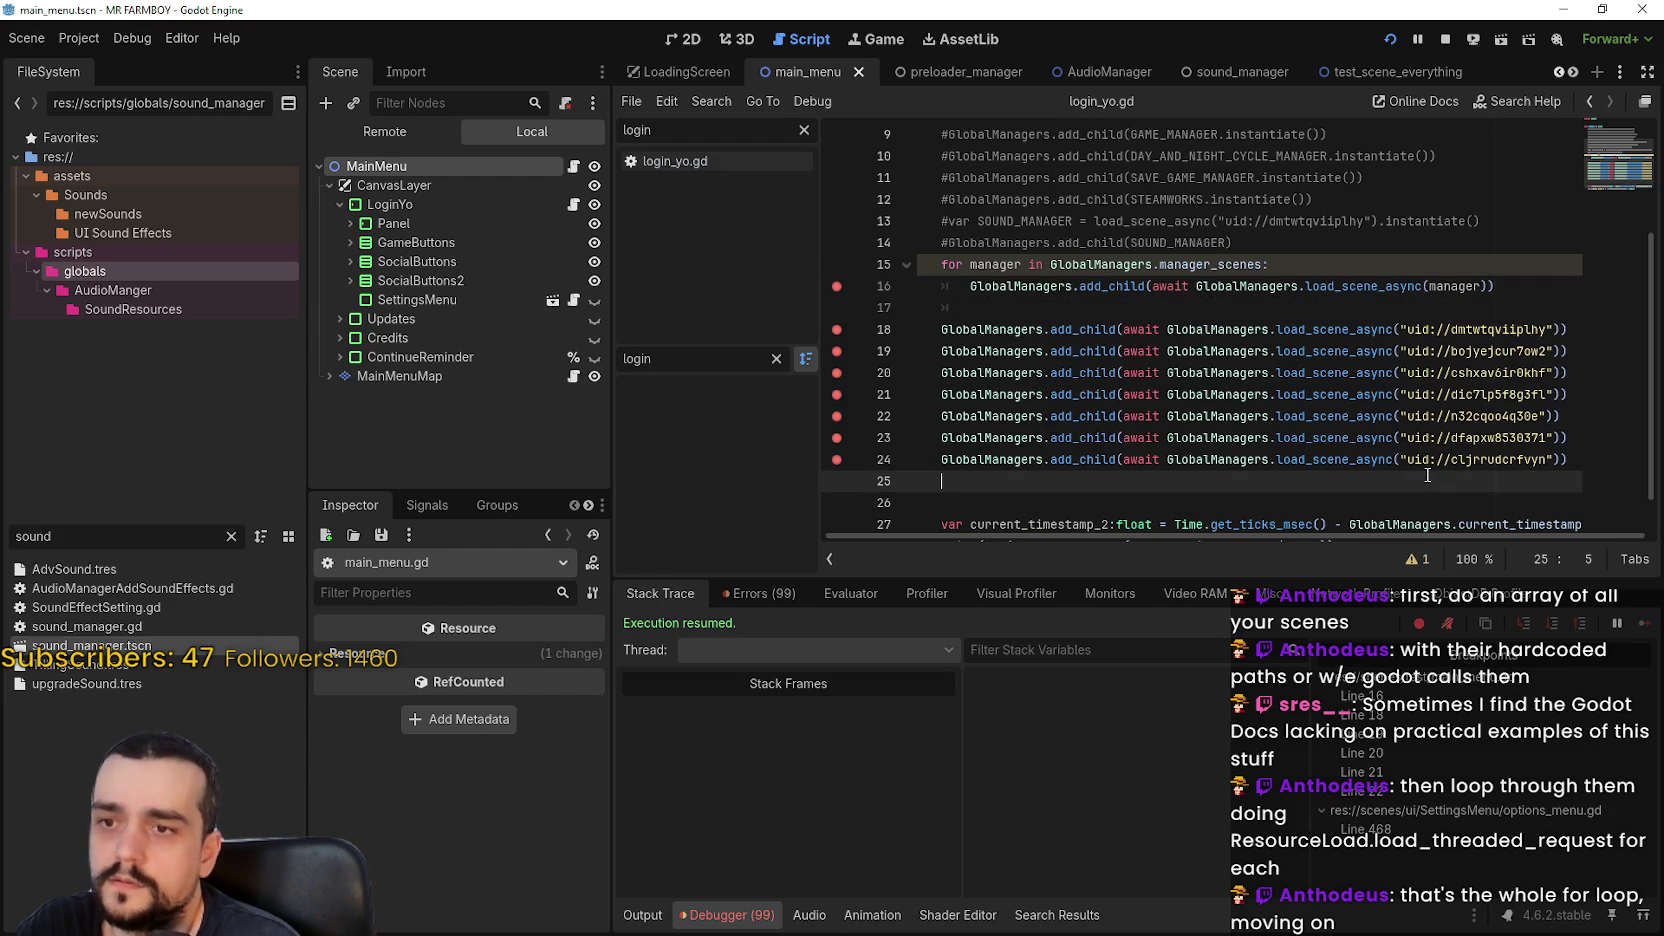
mouse_move(1427, 476)
mouse_down()
mouse_move(900, 345)
mouse_move(668, 328)
mouse_up()
key(ctrl+k)
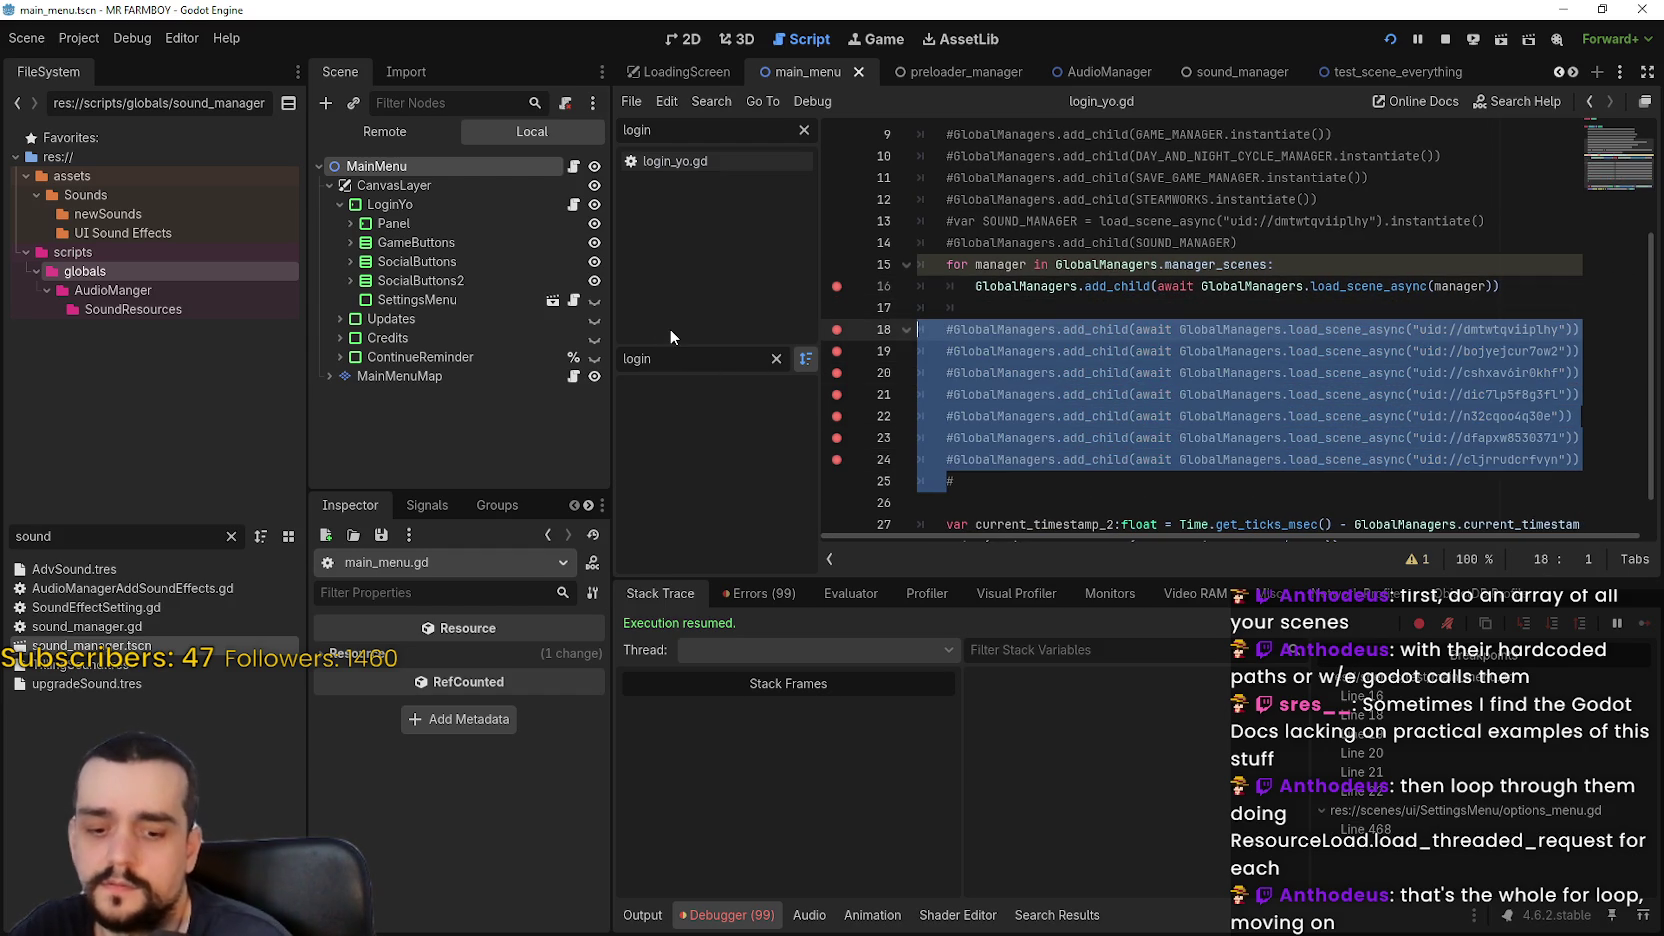
click(1100, 308)
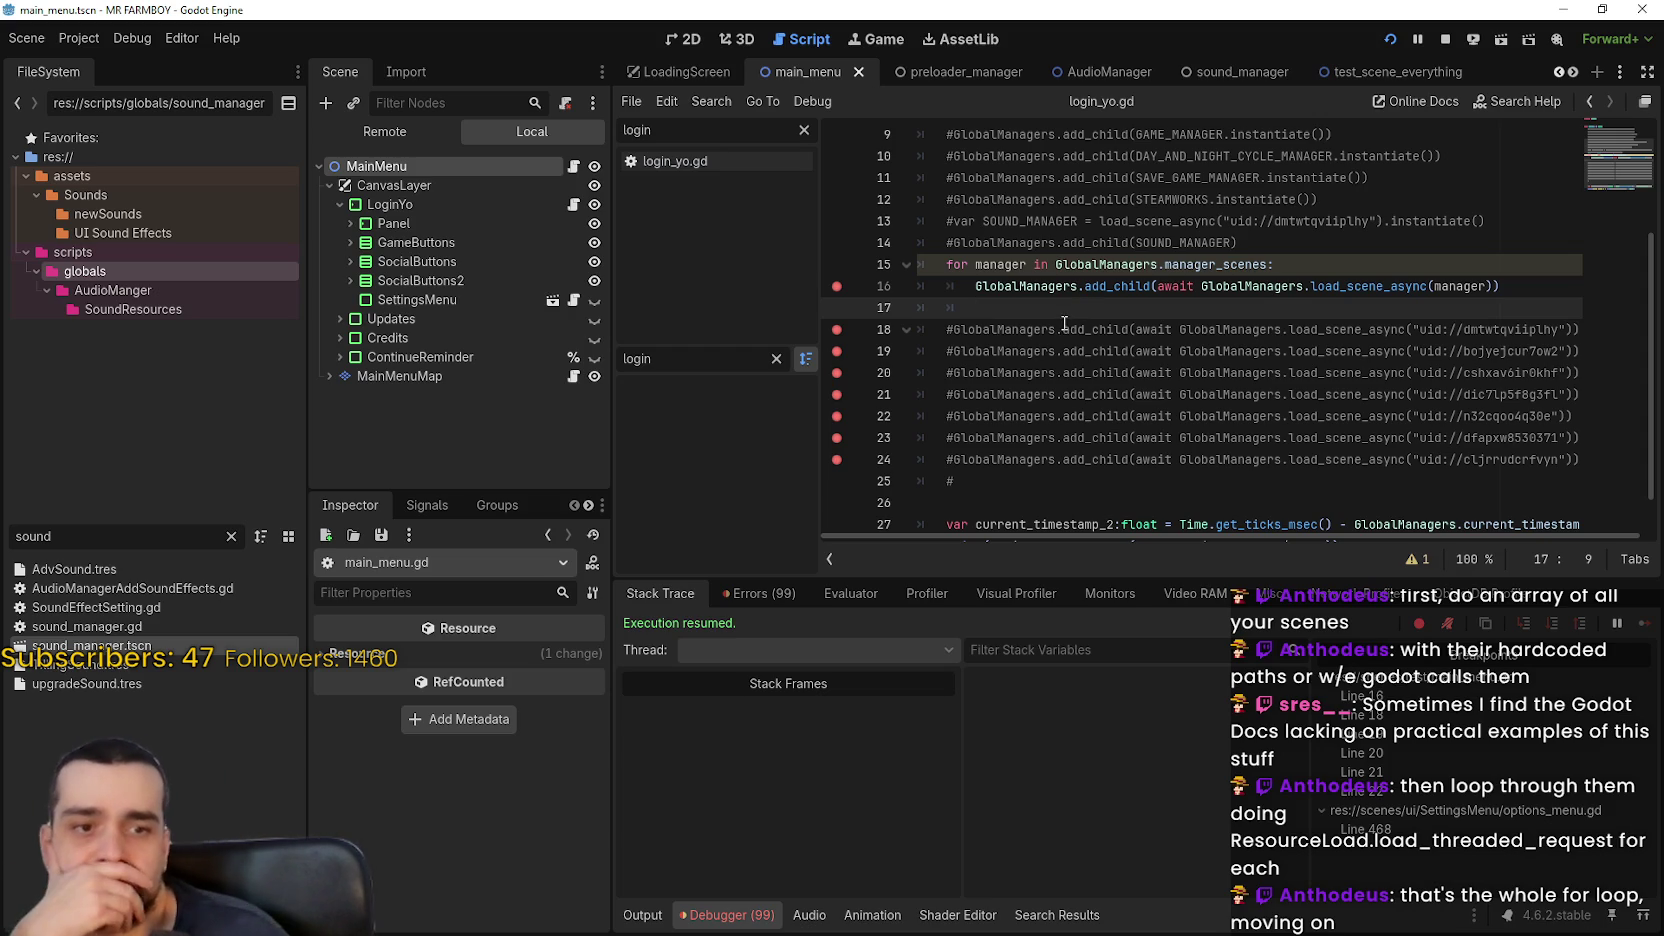
mouse_move(1067, 292)
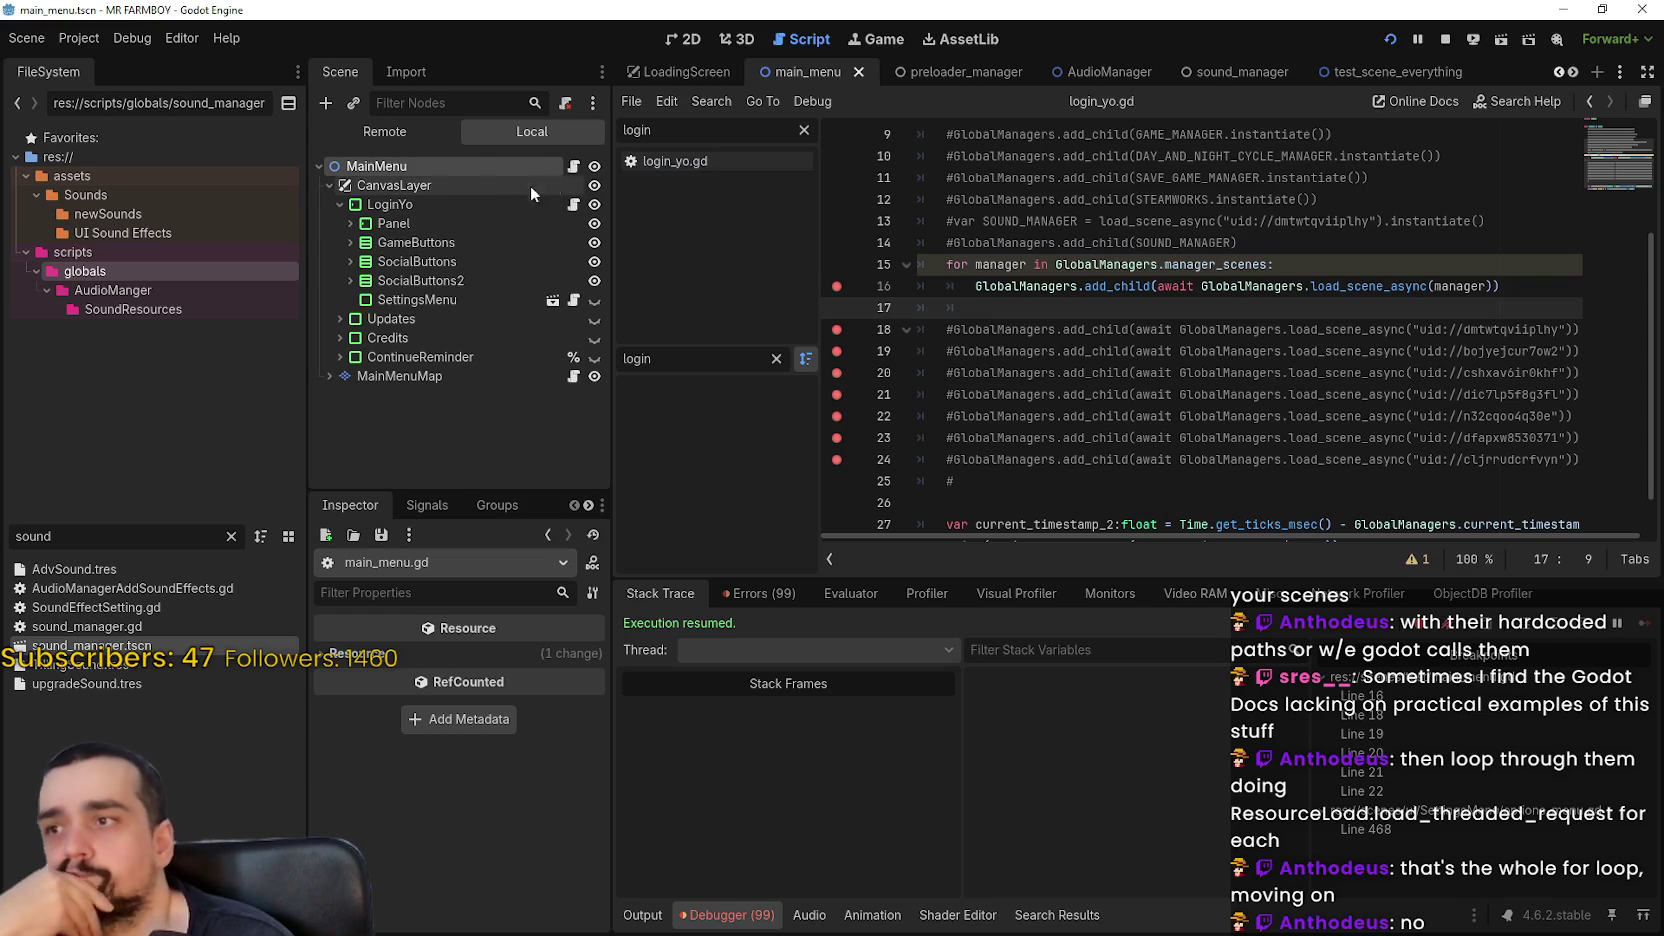
Filter files by 'global', open global_managers.gd, and scroll to the end of load_scene_async
double_click(8, 540)
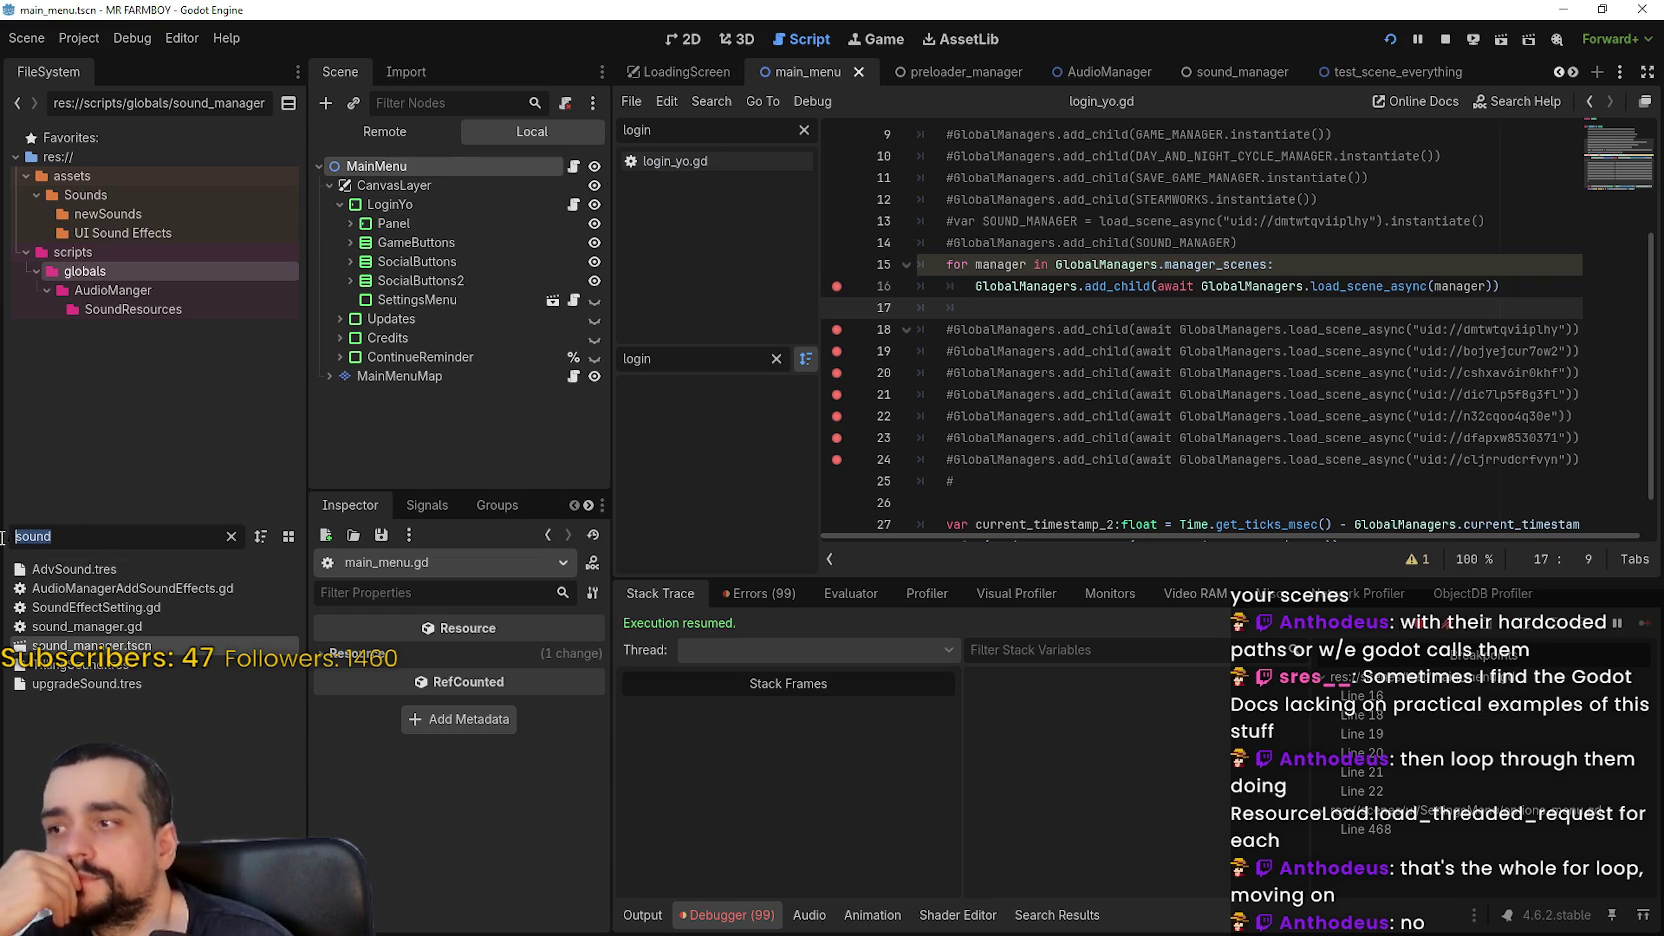
text(global)
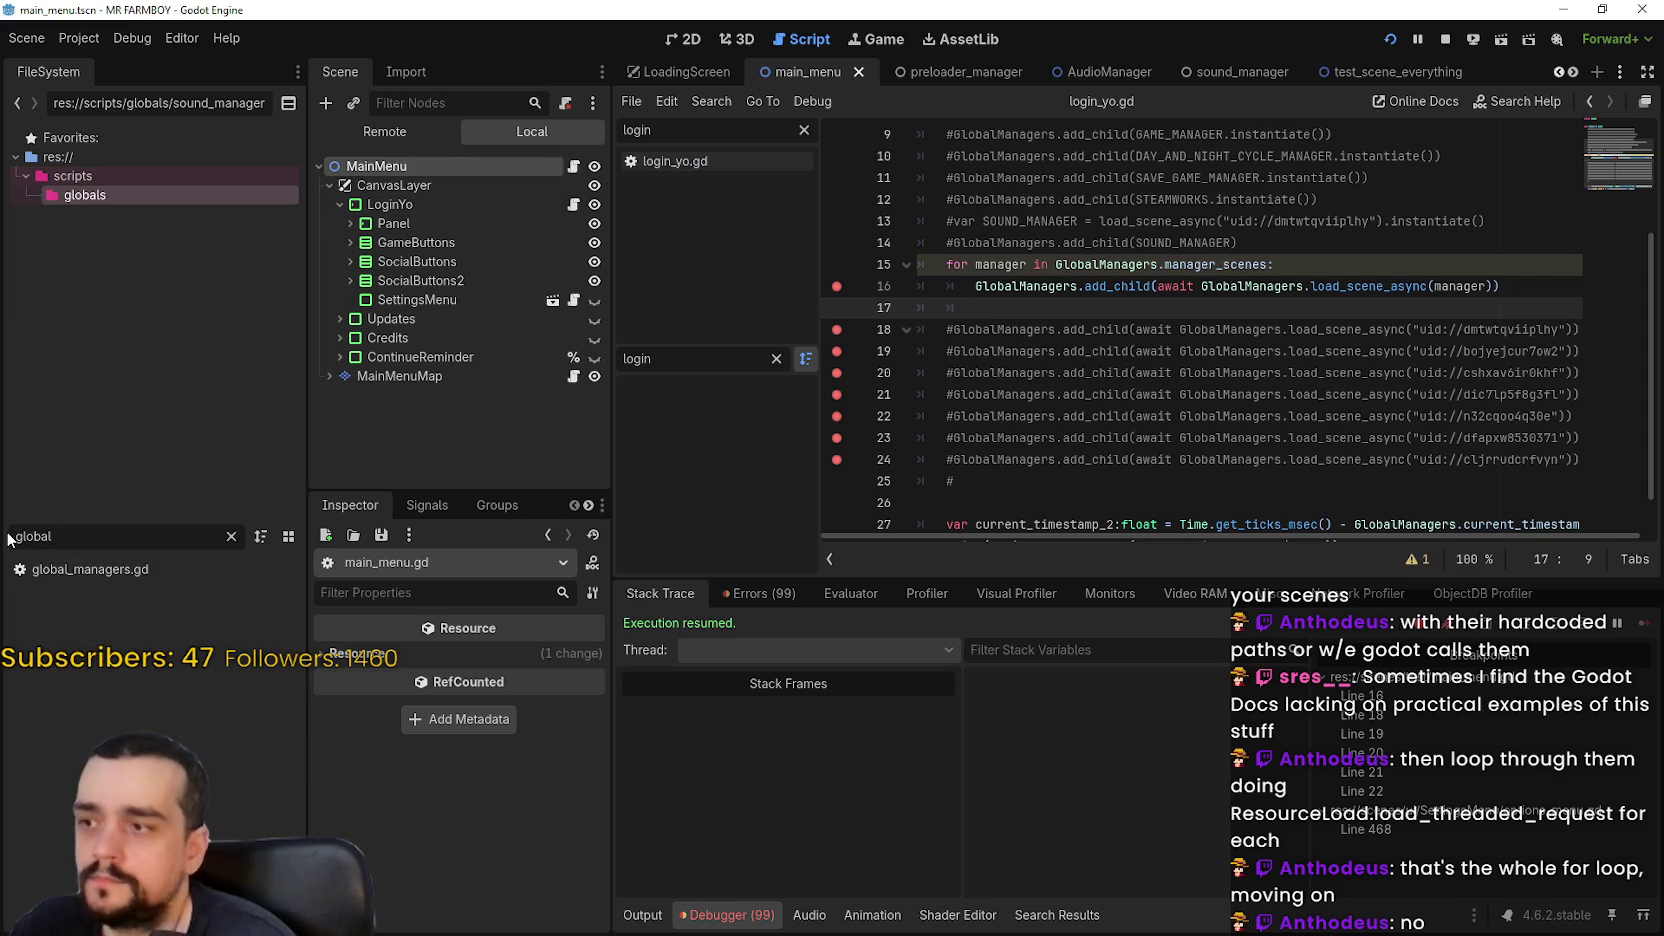
double_click(105, 569)
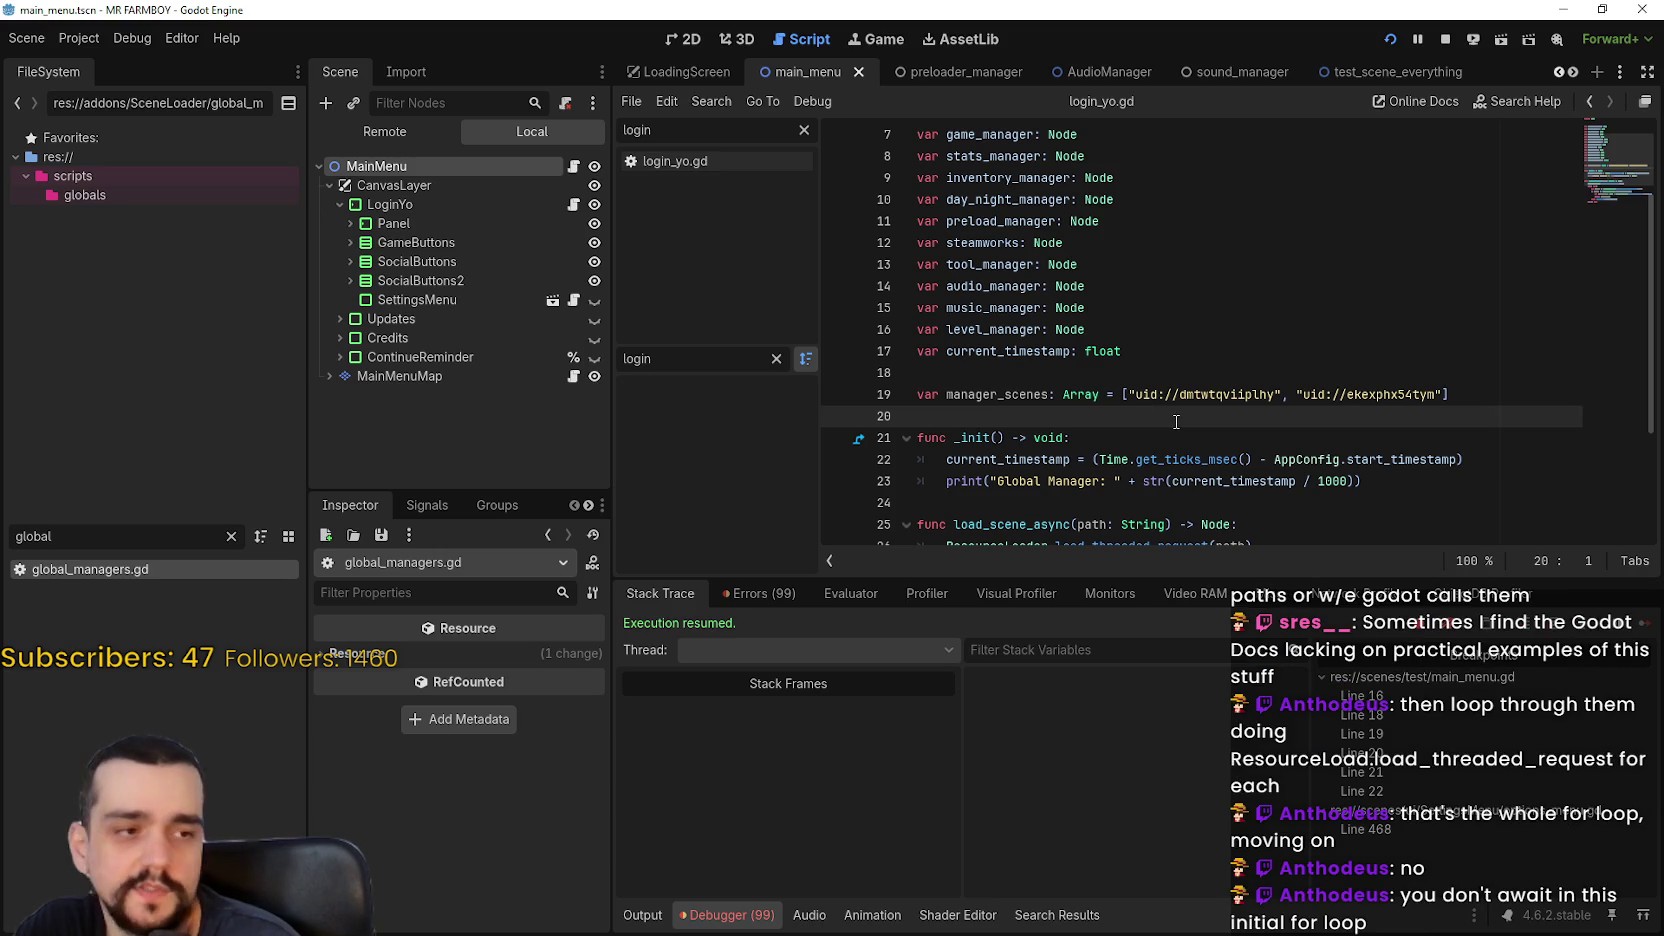
scroll(1148, 411, down, 2)
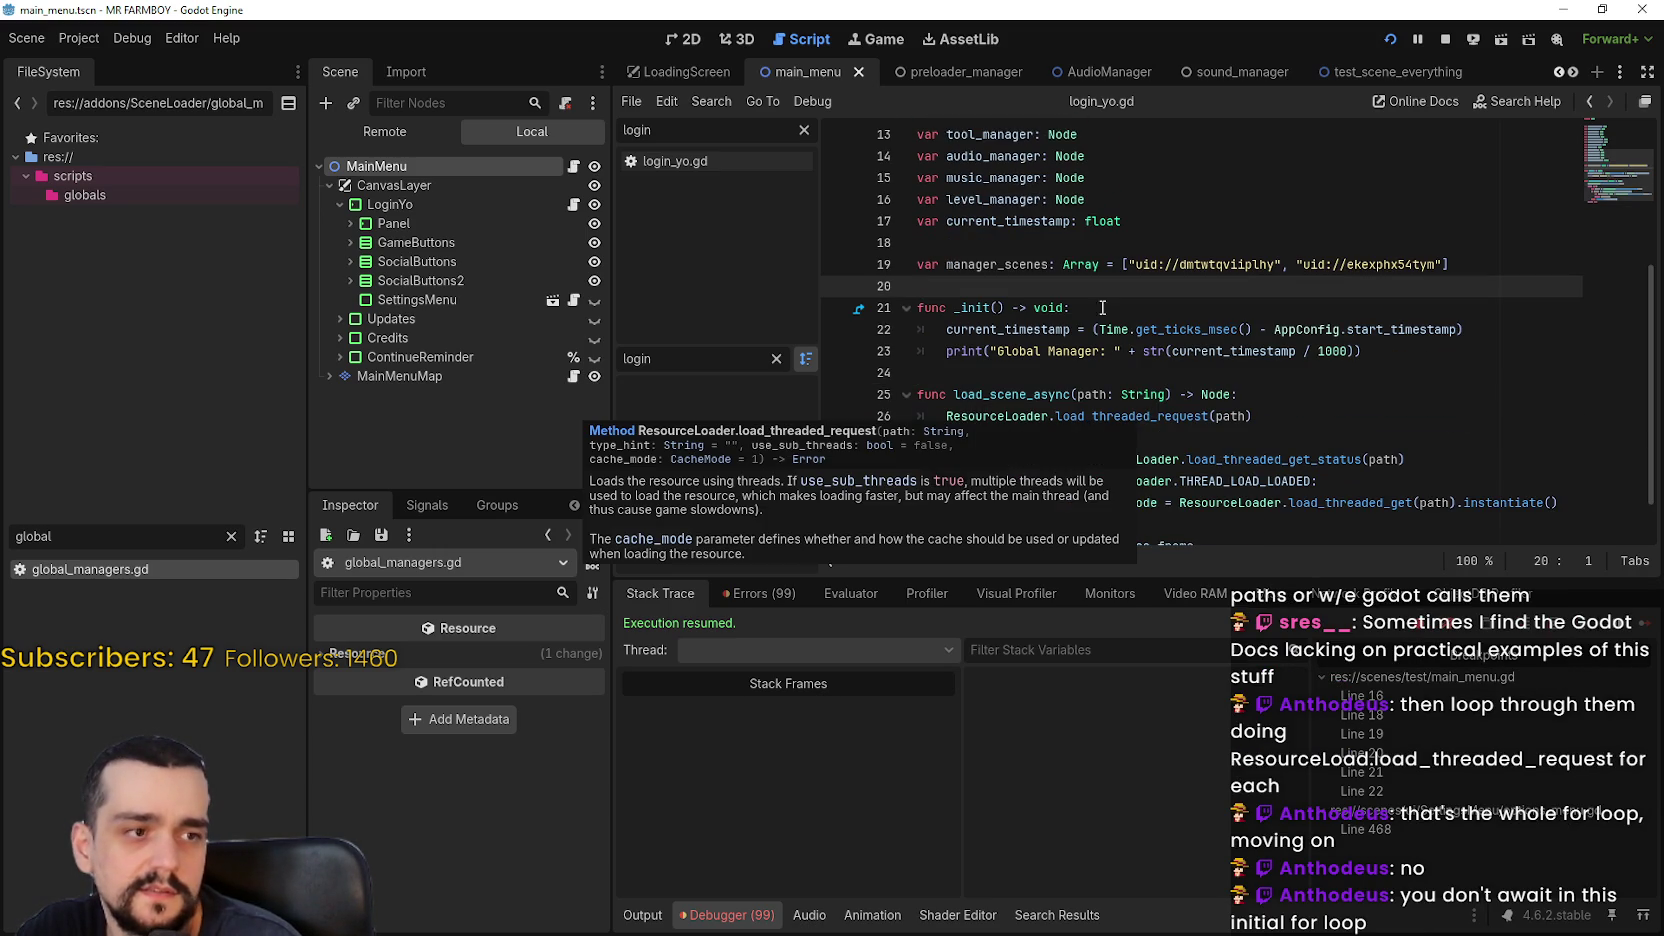
scroll(1146, 336, down, 1)
click(1129, 515)
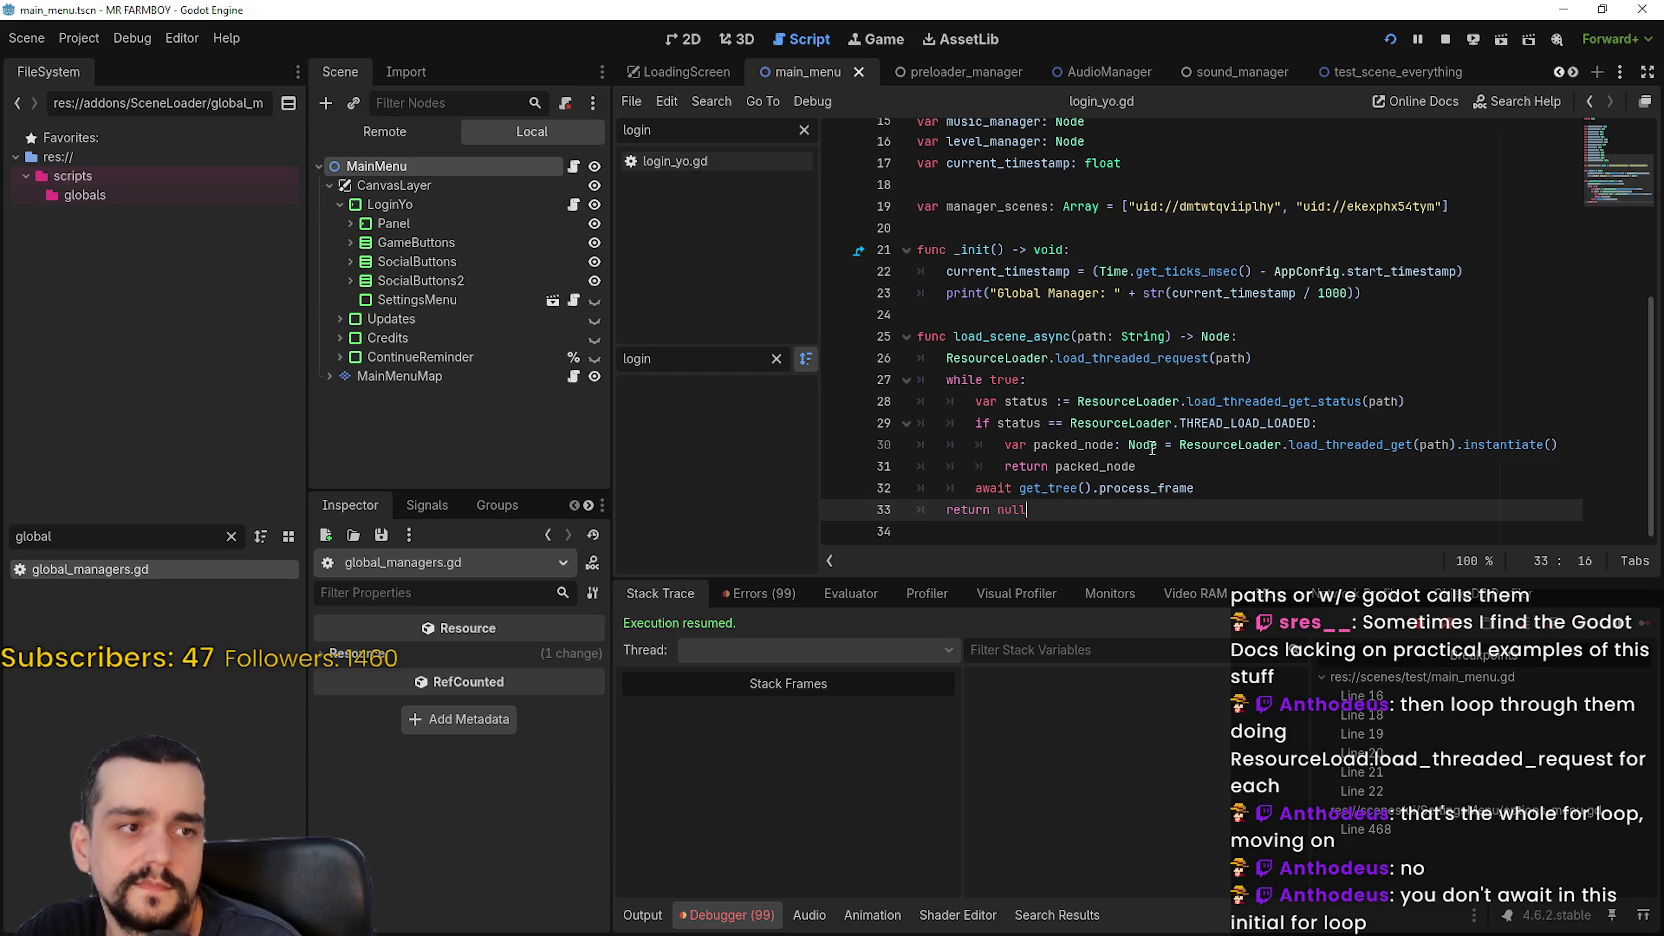
mouse_move(1151, 447)
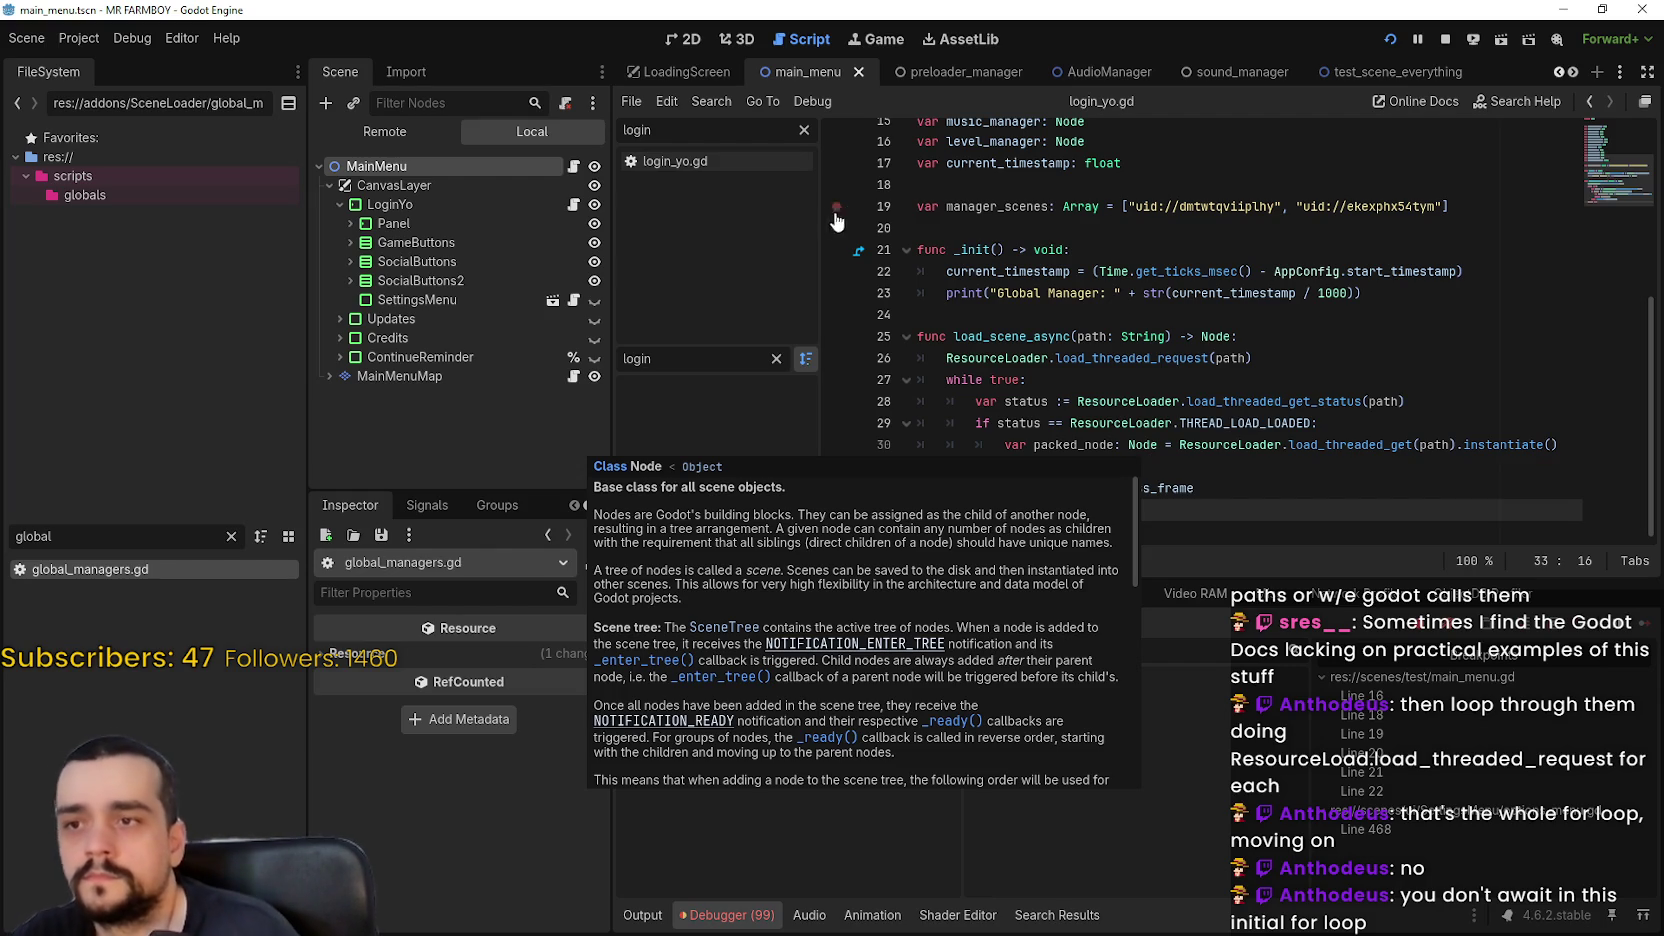
Write func load_manager_scenes() -> void containing 'for manager in manager_scenes:'
click(1032, 314)
key(Return)
text(fun)
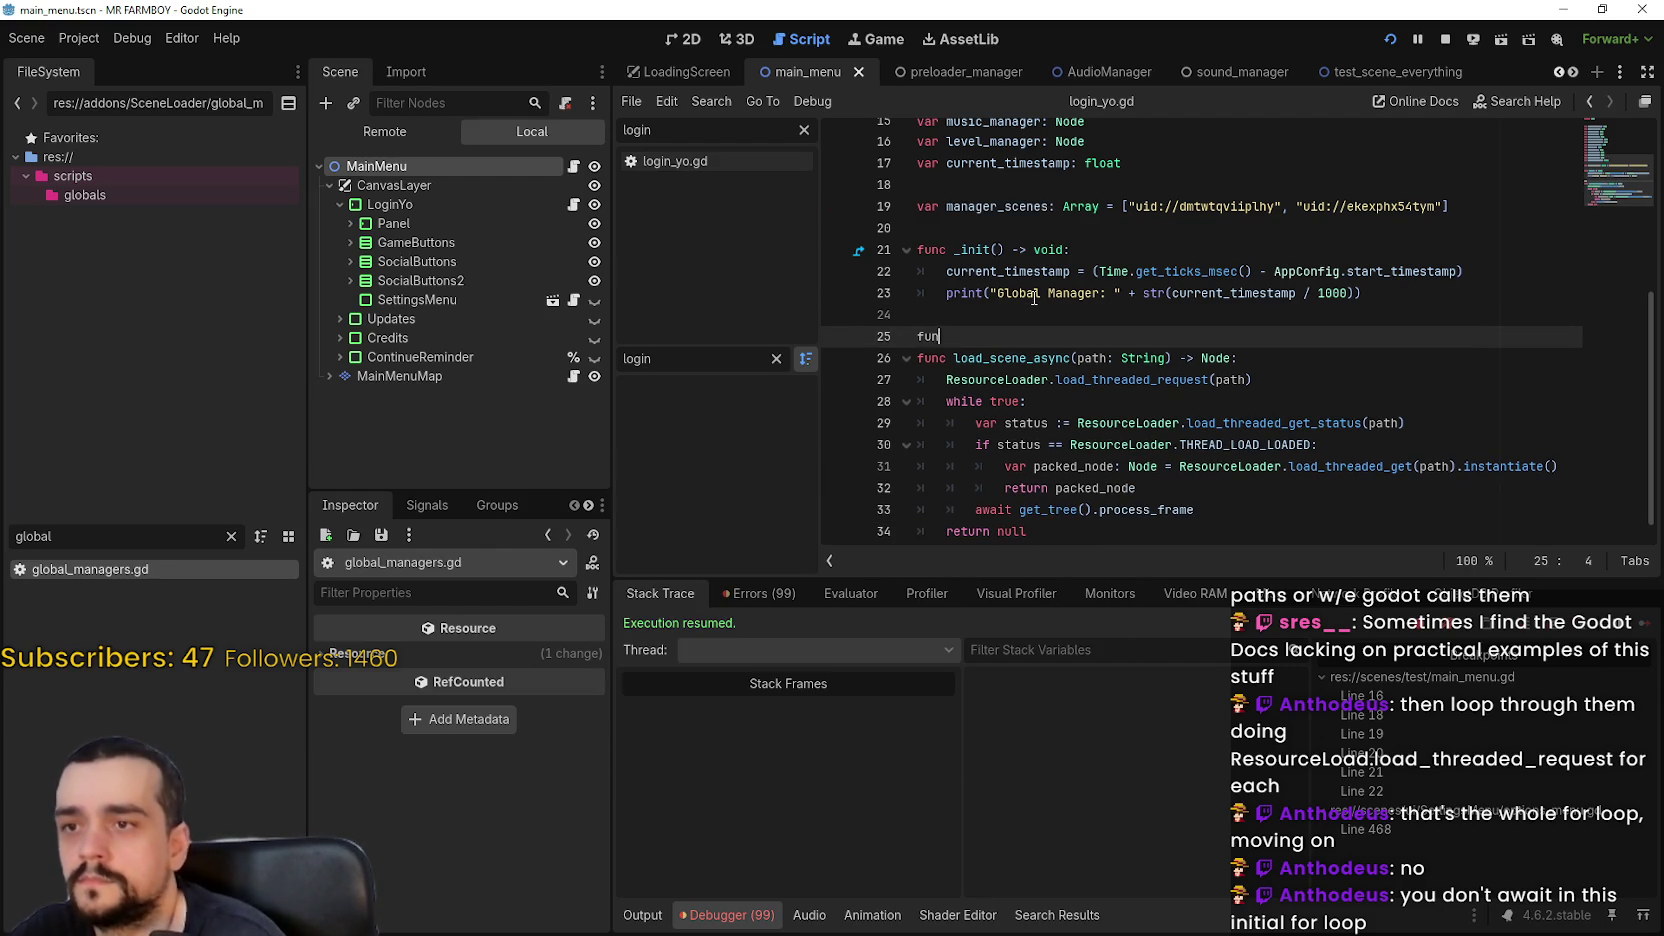
text(c load_)
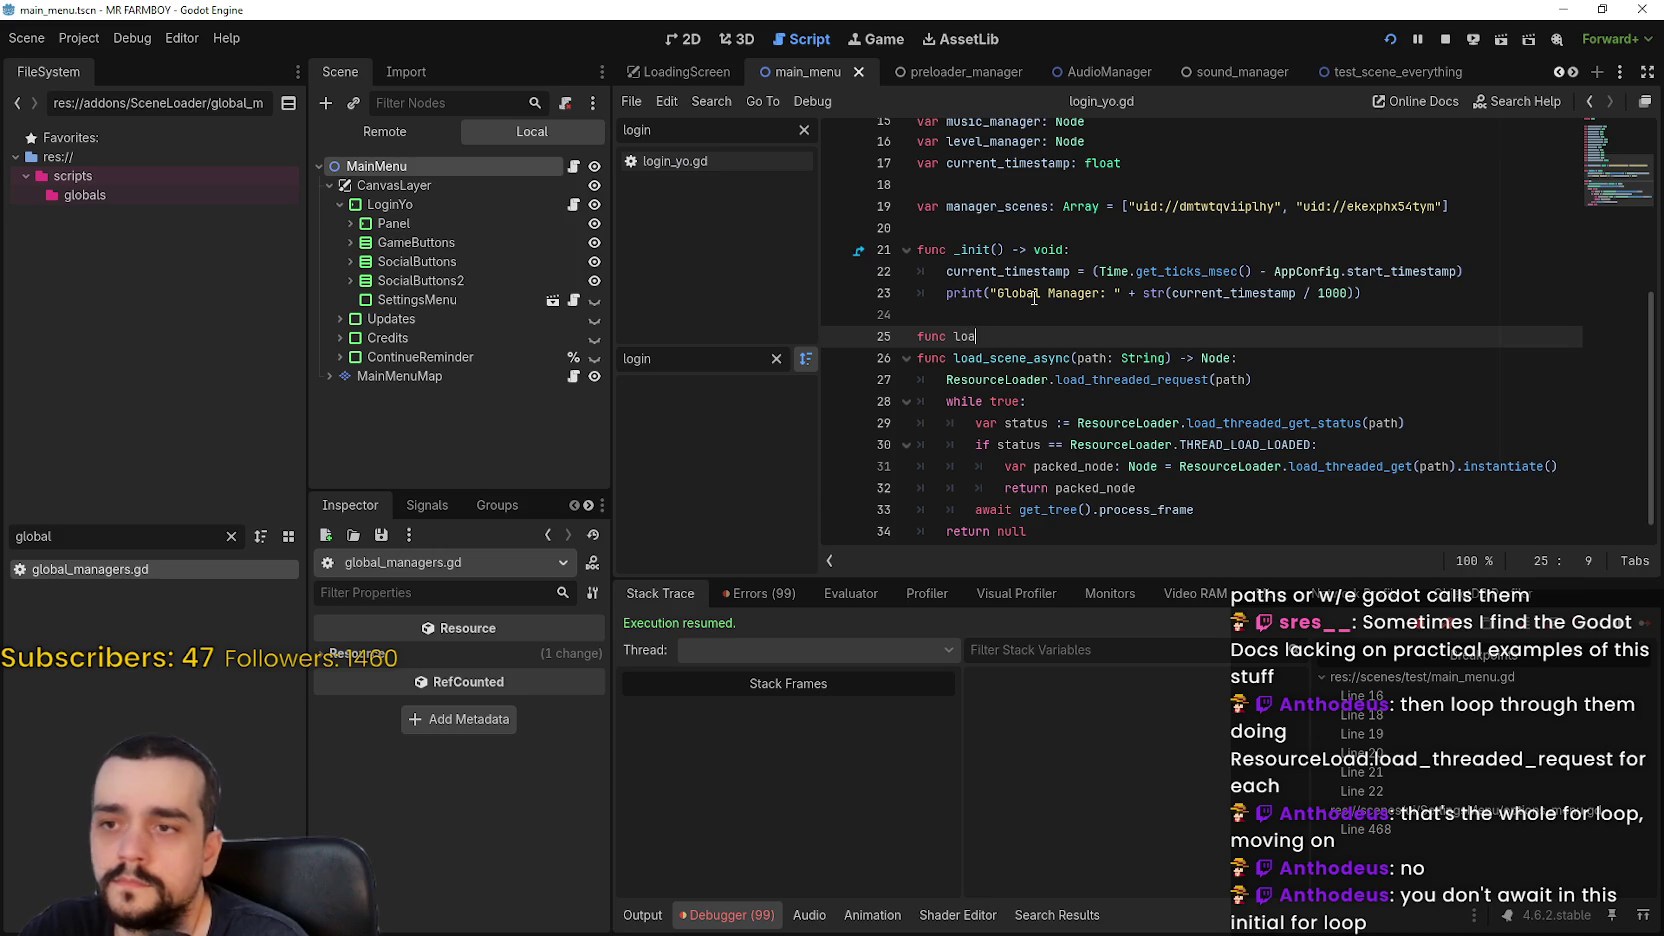
text(manager)
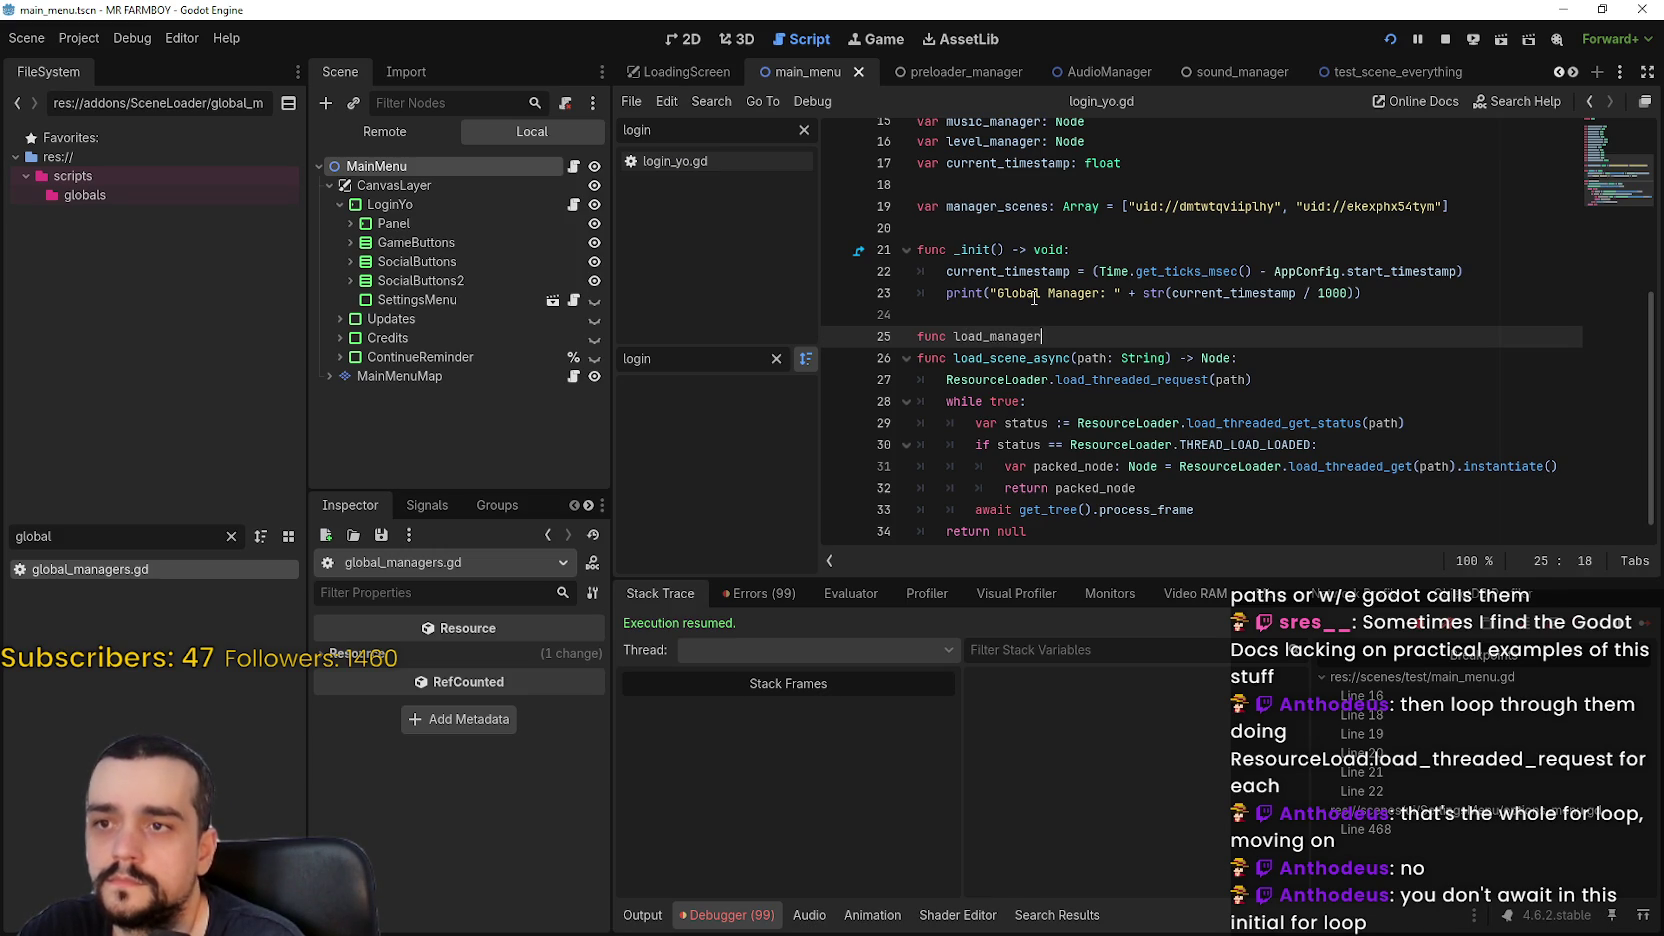
text(_scenes())
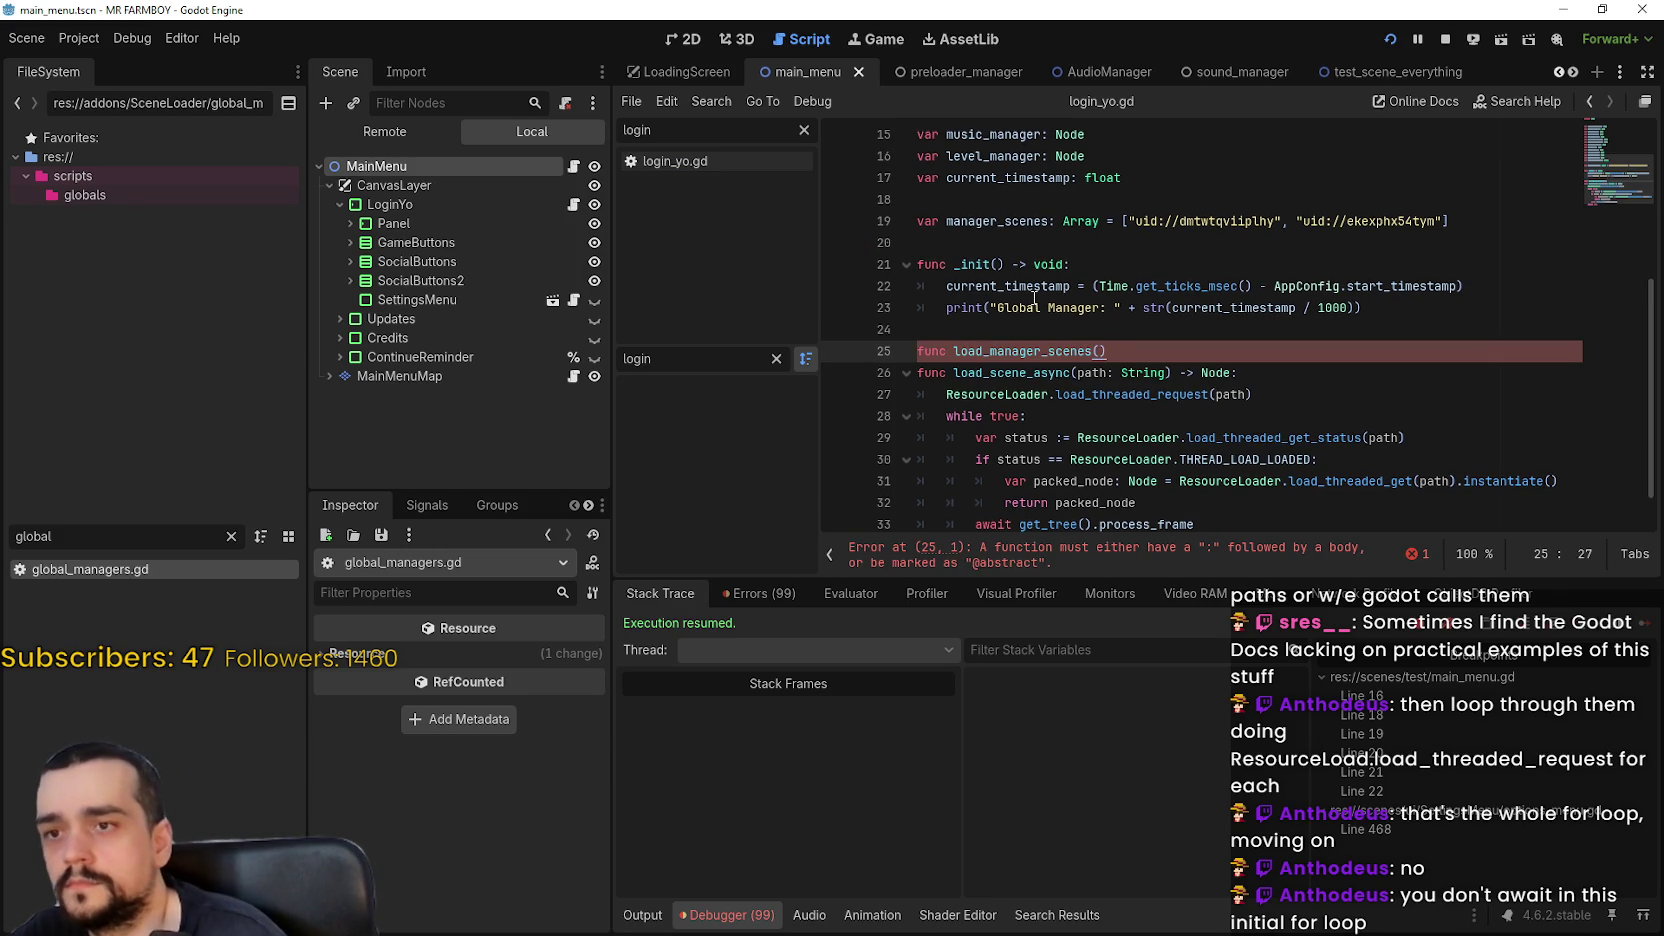
text( -> )
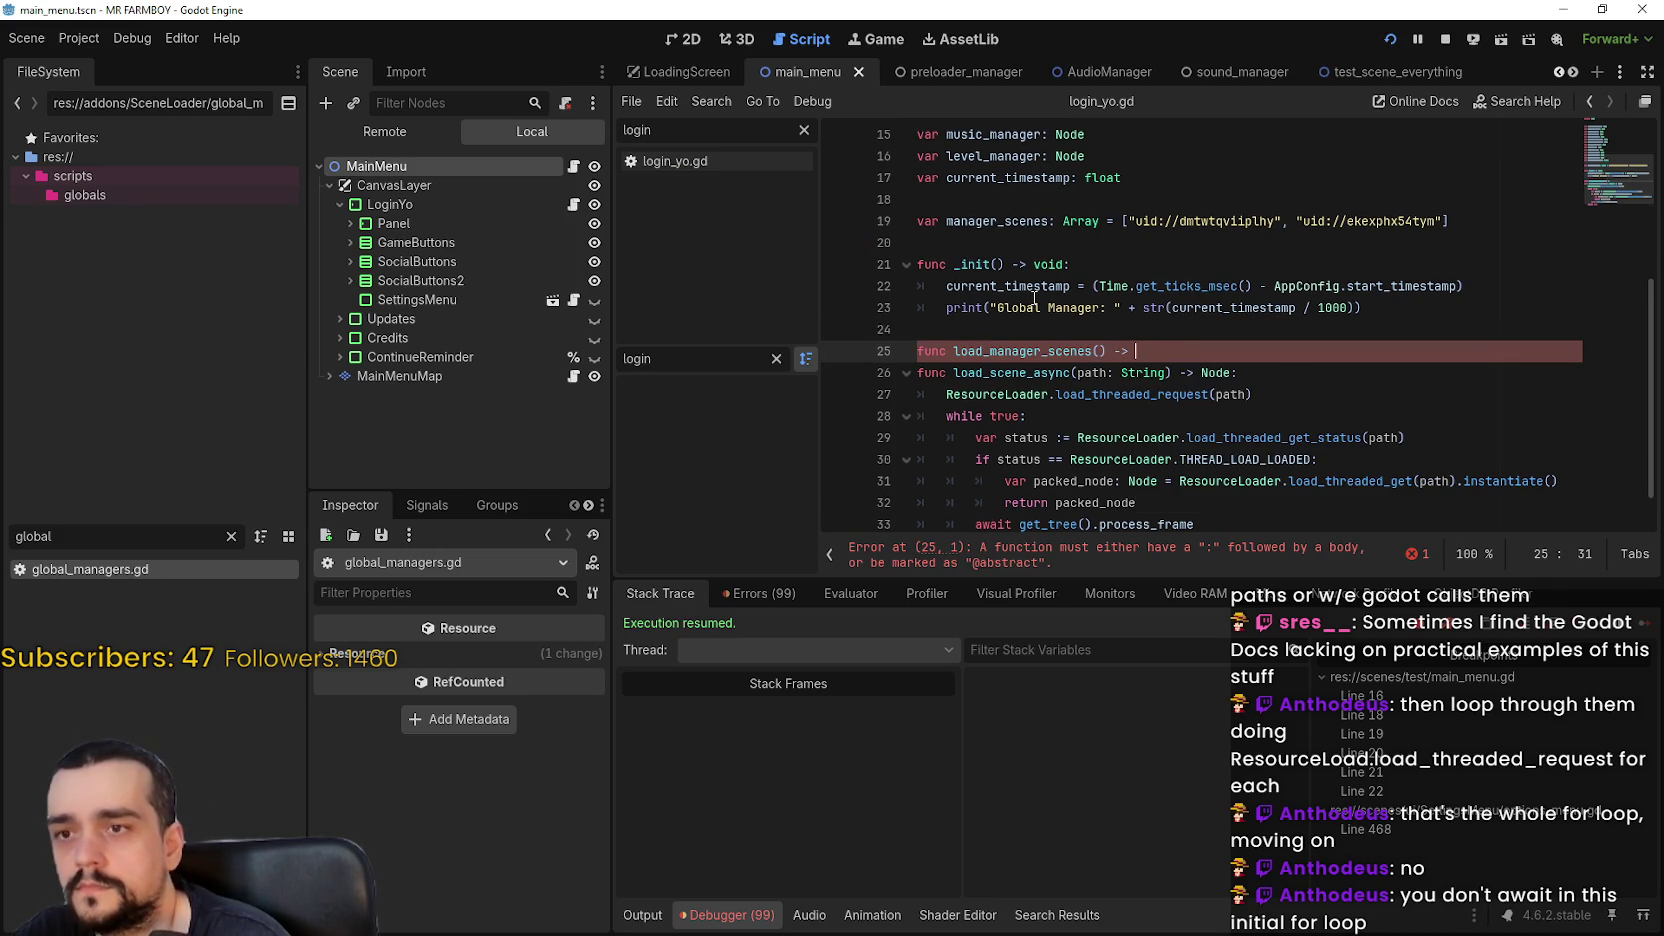
text(void:)
key(Return)
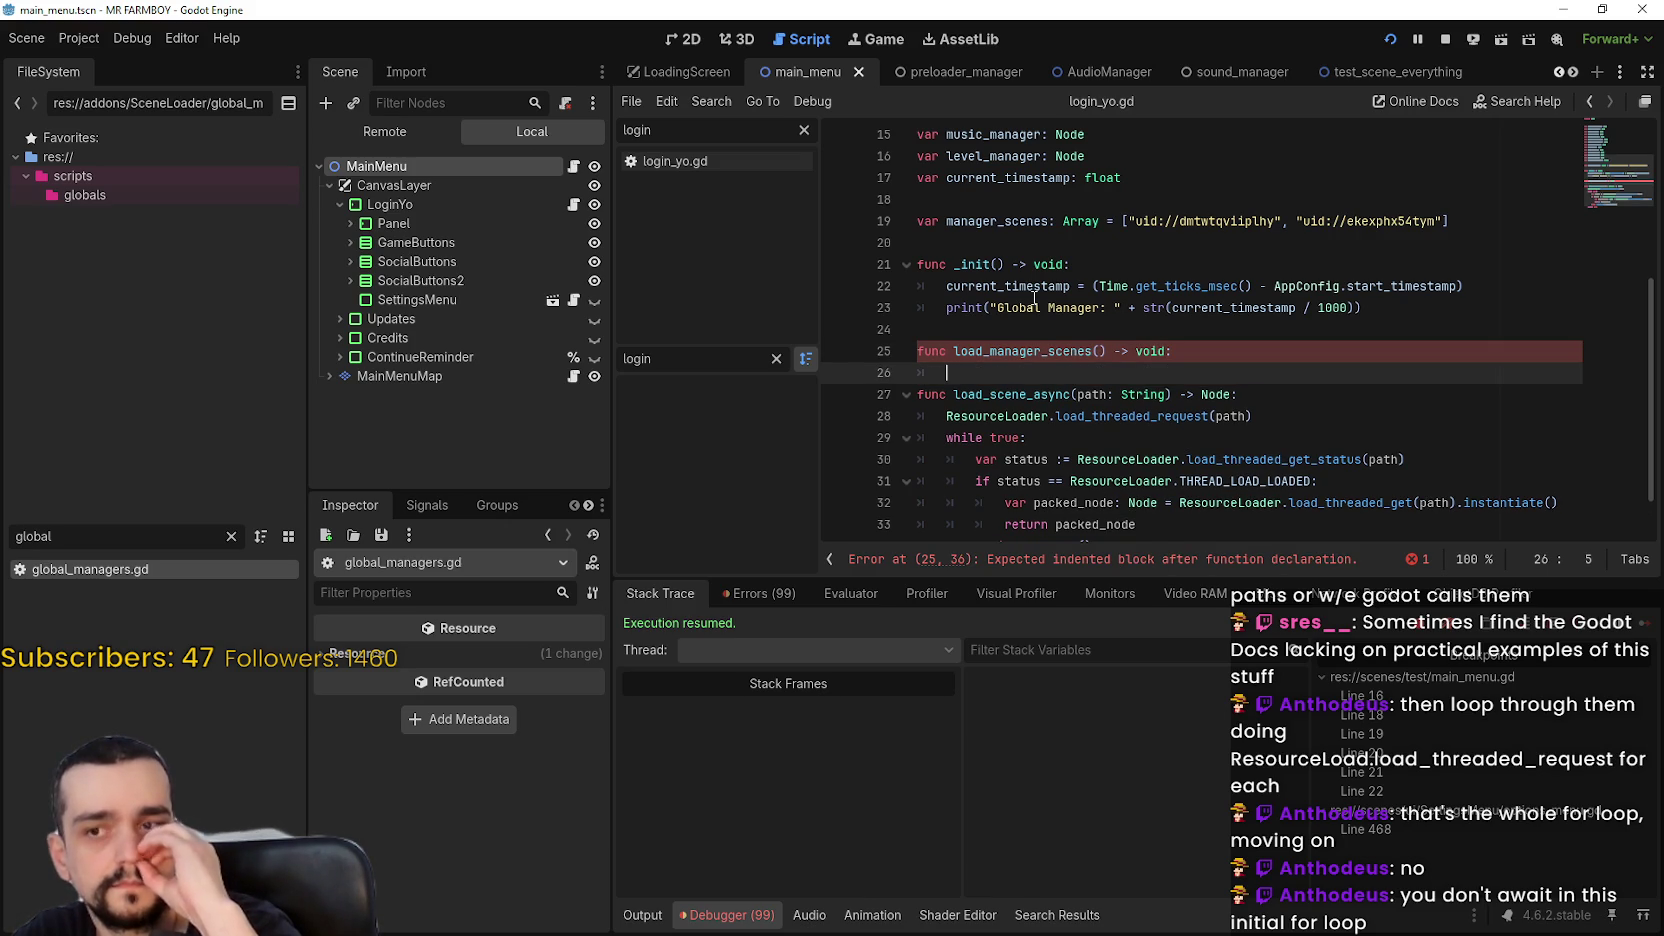
text(r)
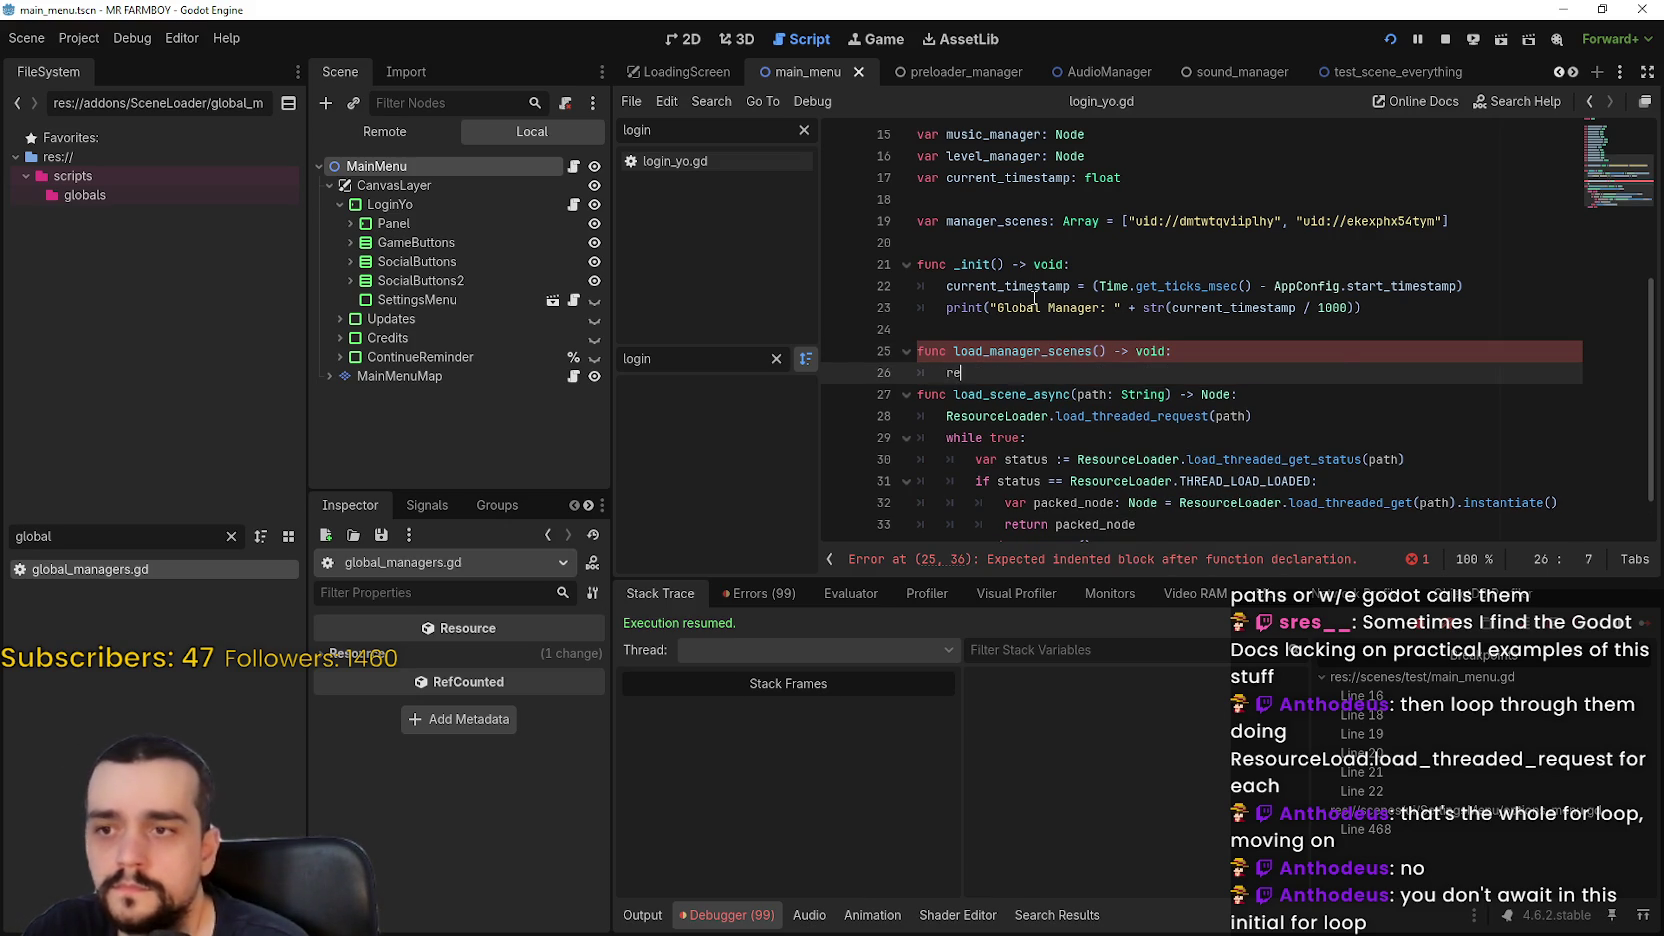
key(BackSpace)
text(for )
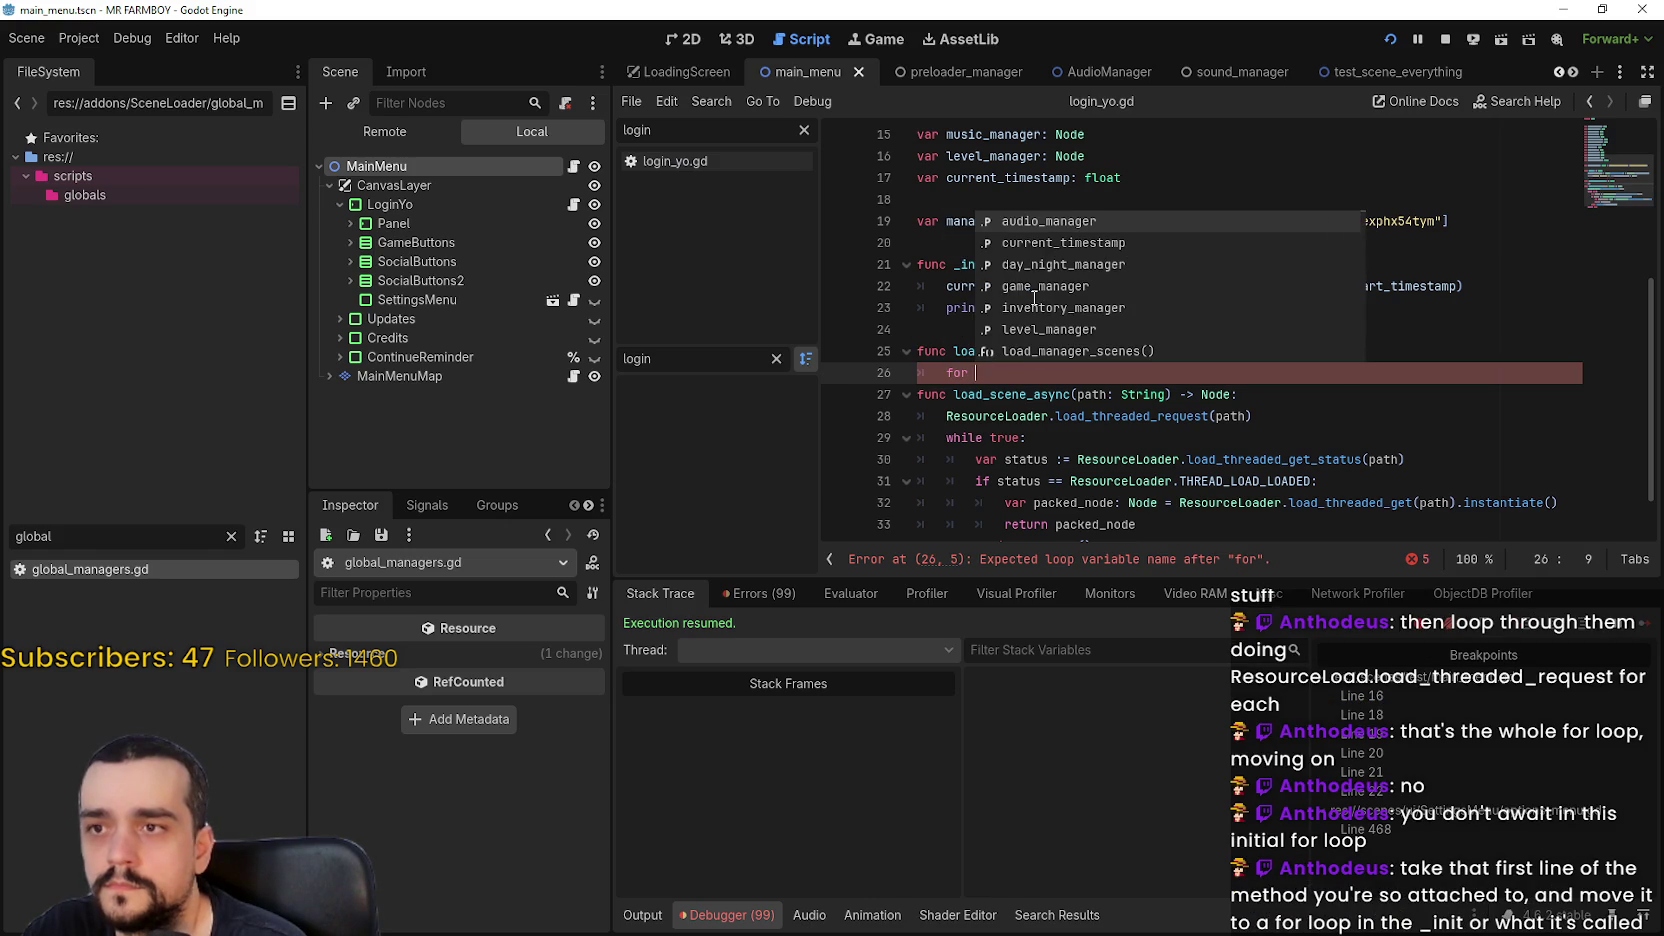
text(manager in manager)
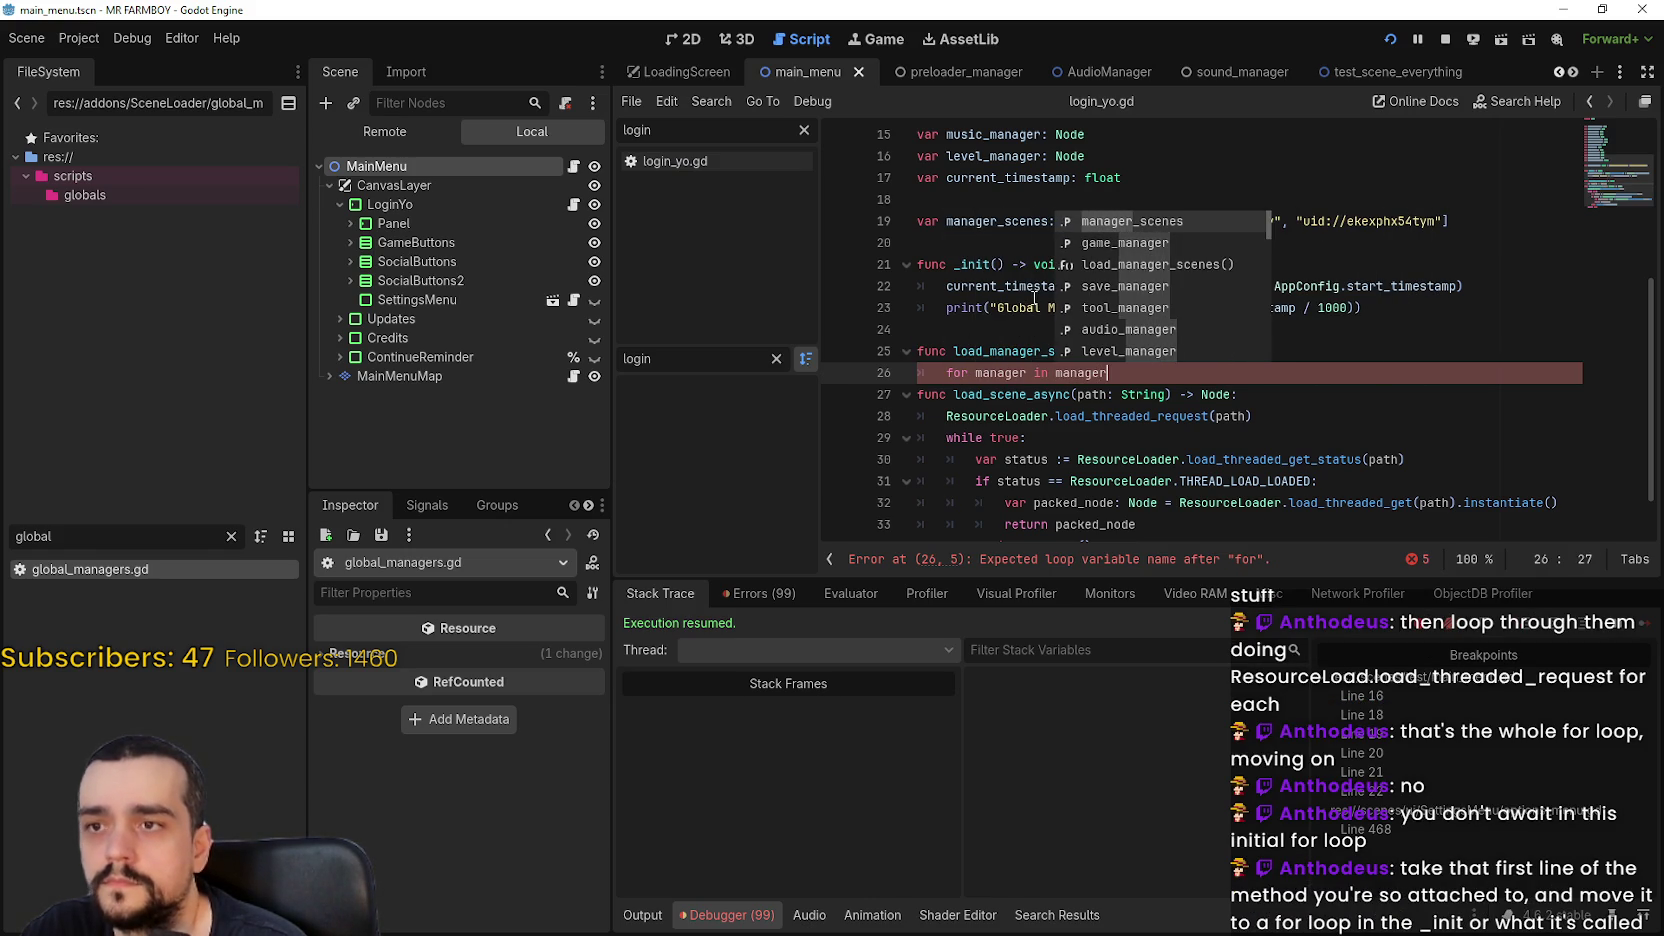
key(Return)
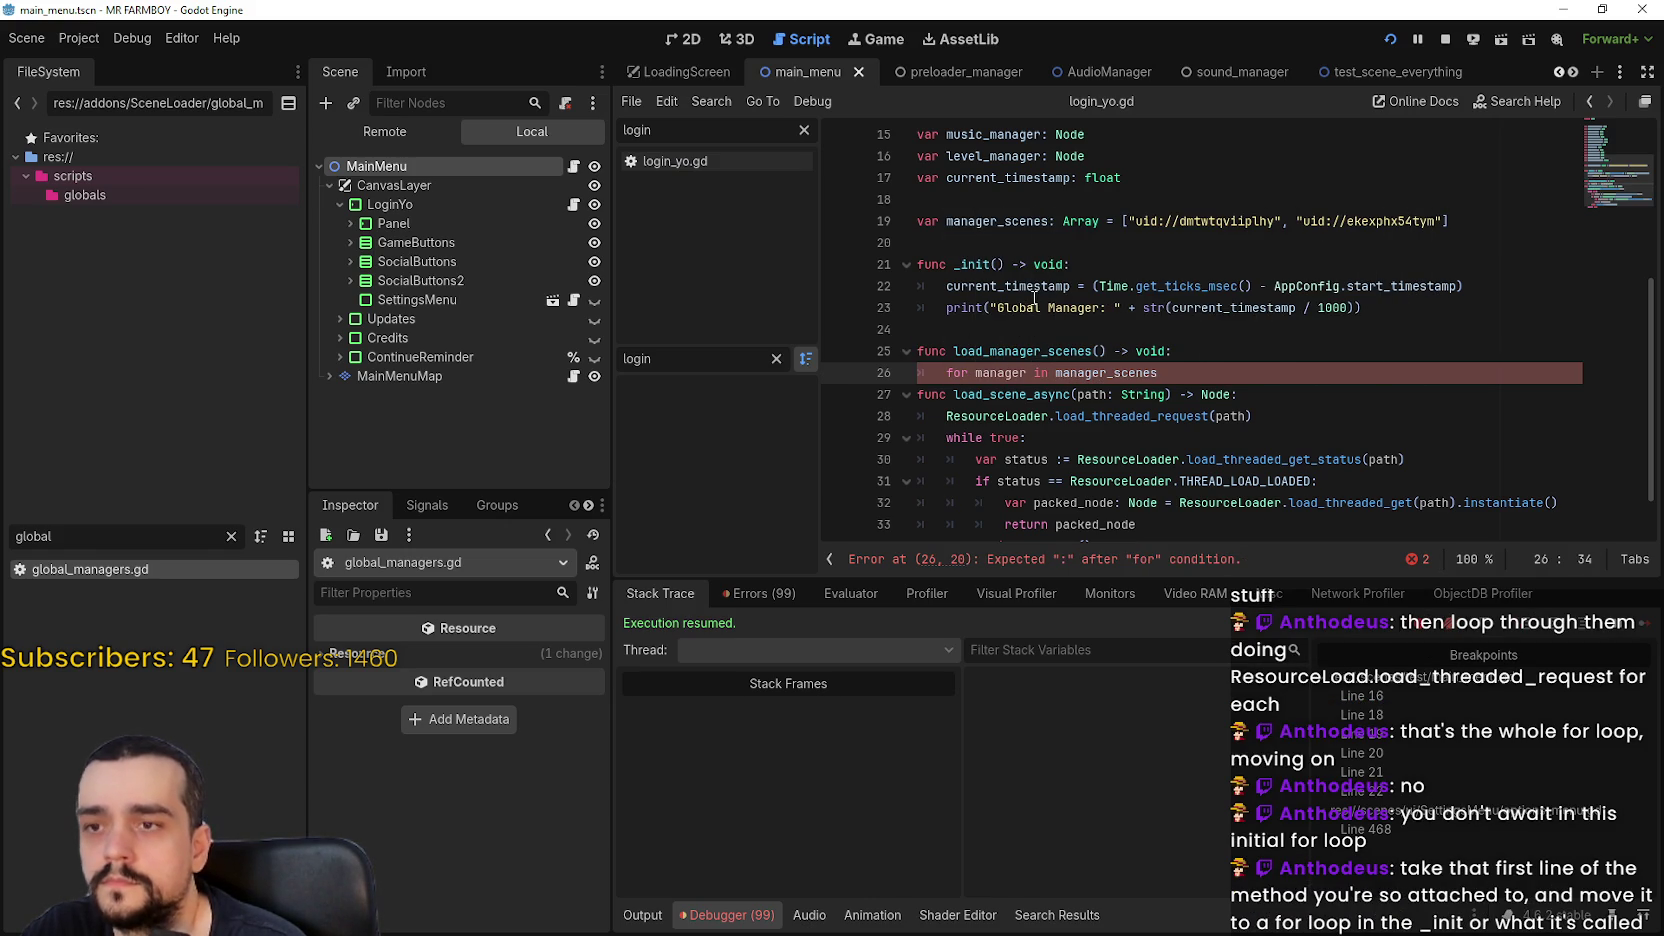
text(.)
key(BackSpace)
text(:)
key(Return)
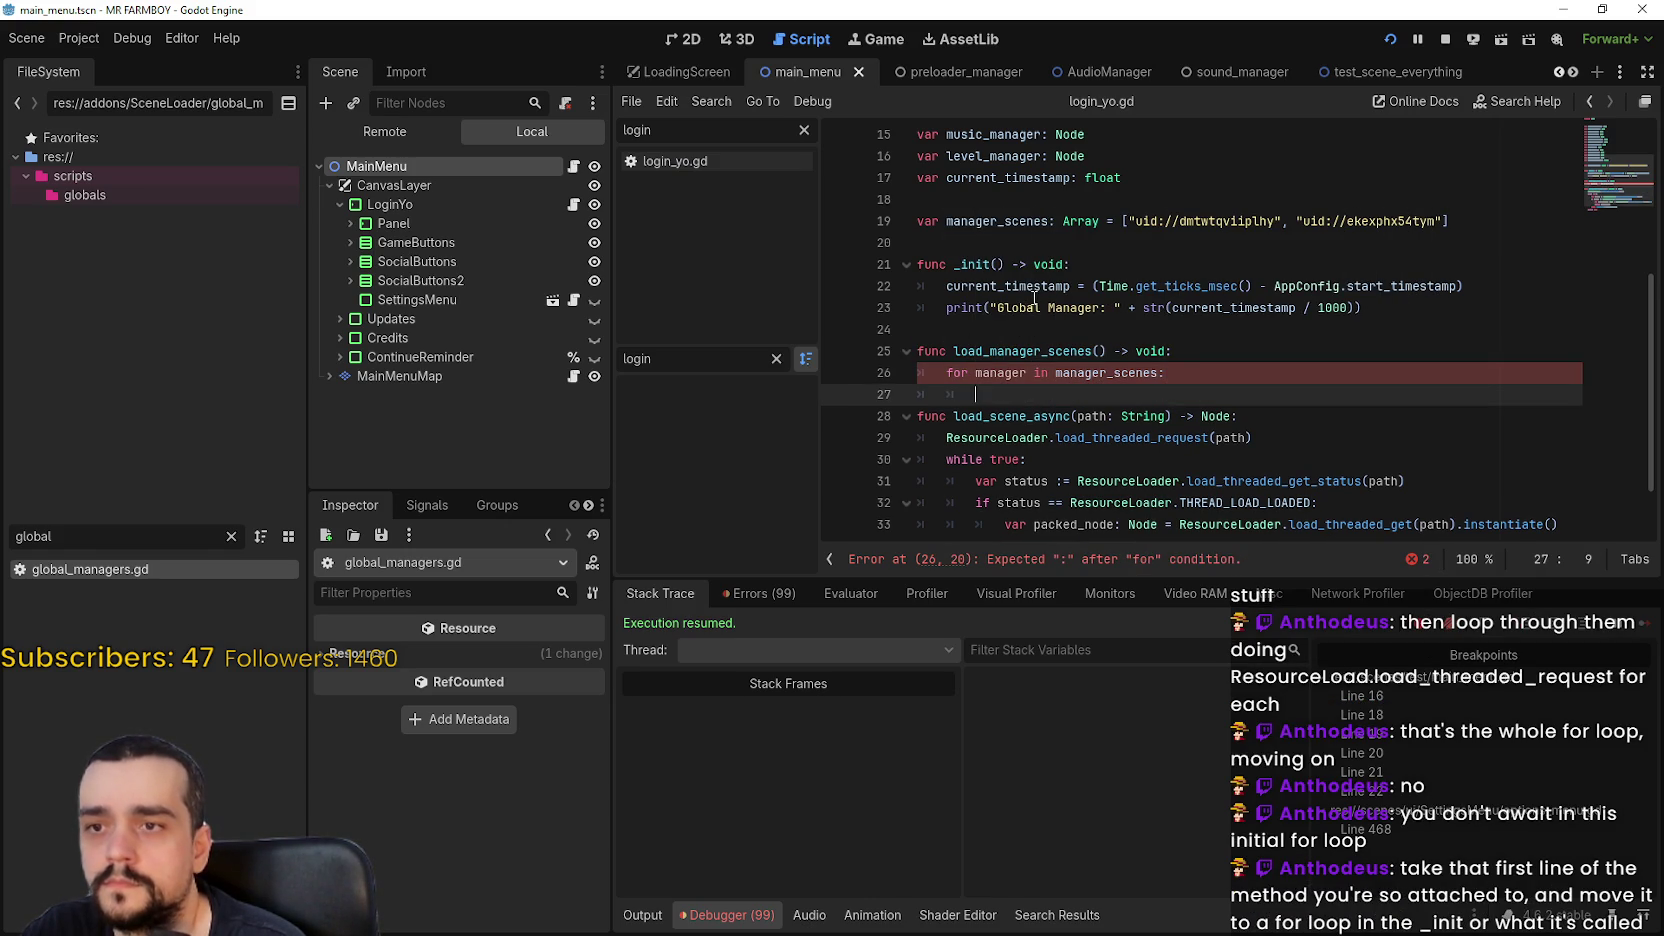
Fill the loop body with ResourceLoader.load_threaded_request(manager), copied from load_scene_async
drag(948, 438, 1300, 440)
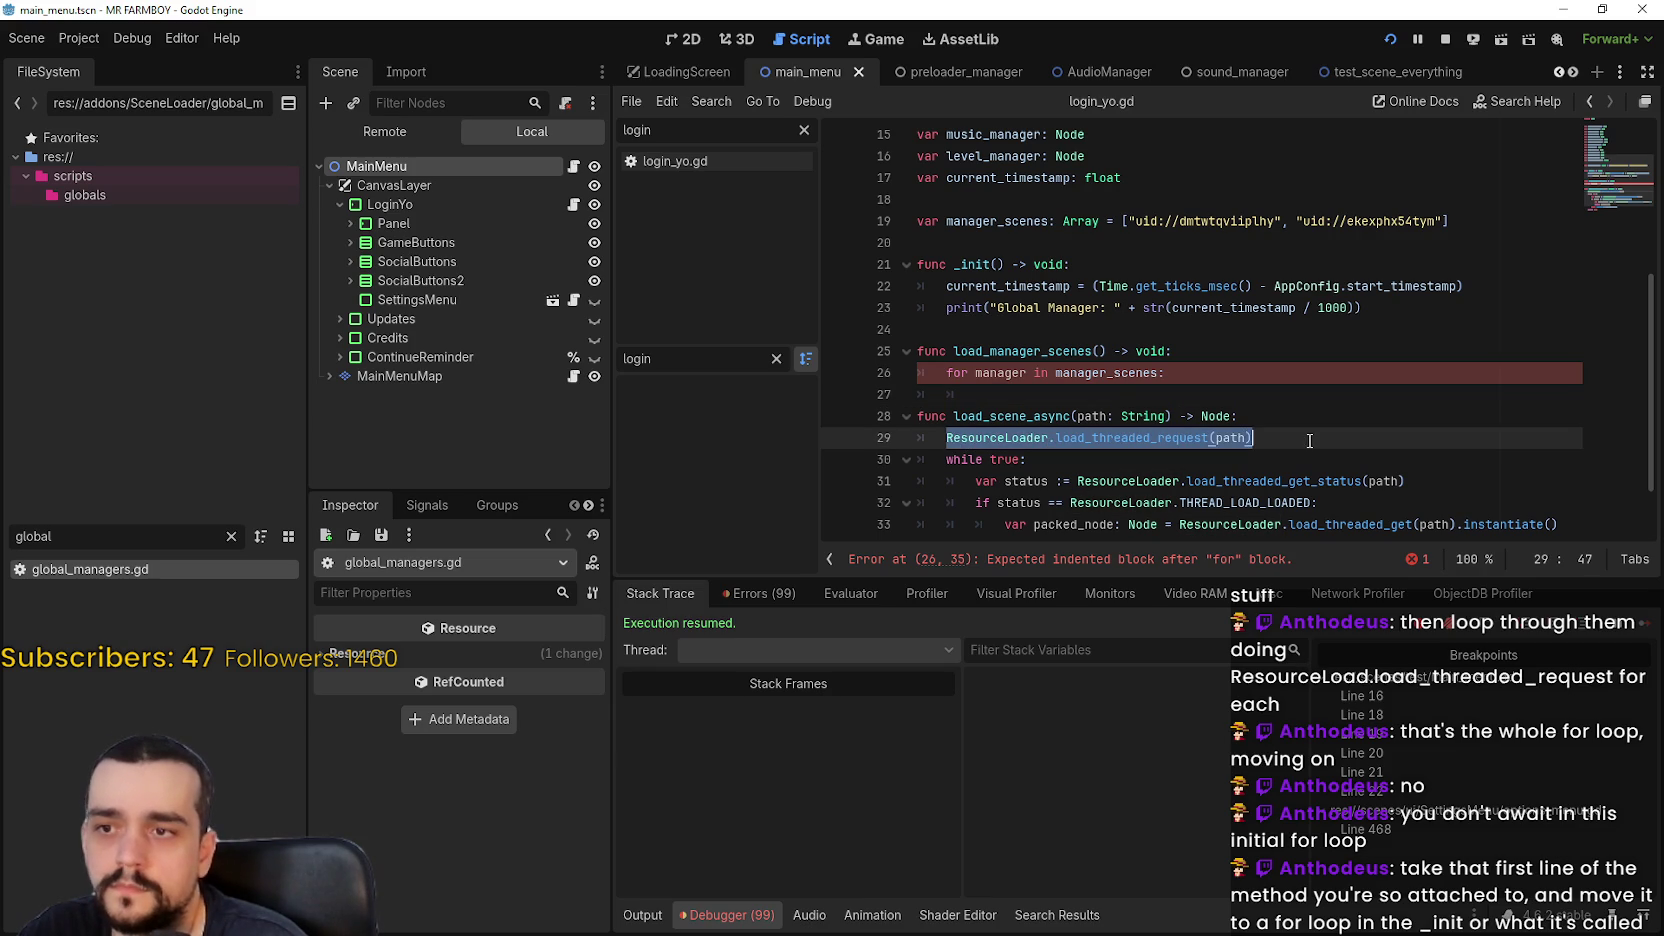
key(ctrl+c)
click(1108, 392)
key(ctrl+v)
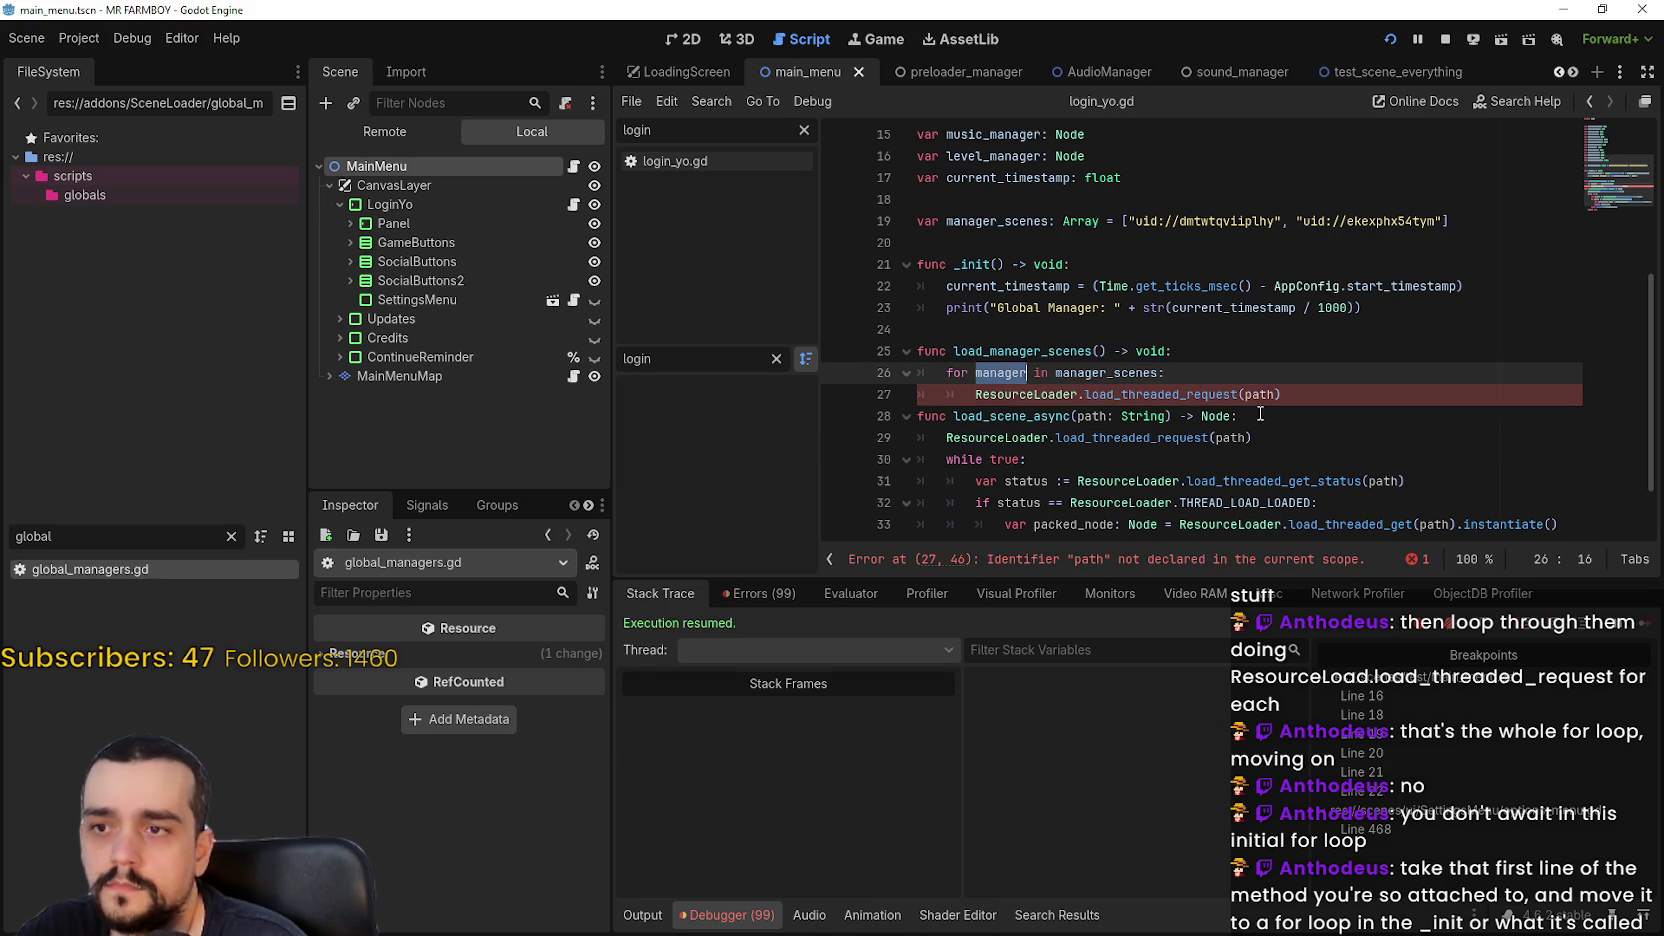
double_click(1258, 394)
text(manager)
key(End)
key(Return)
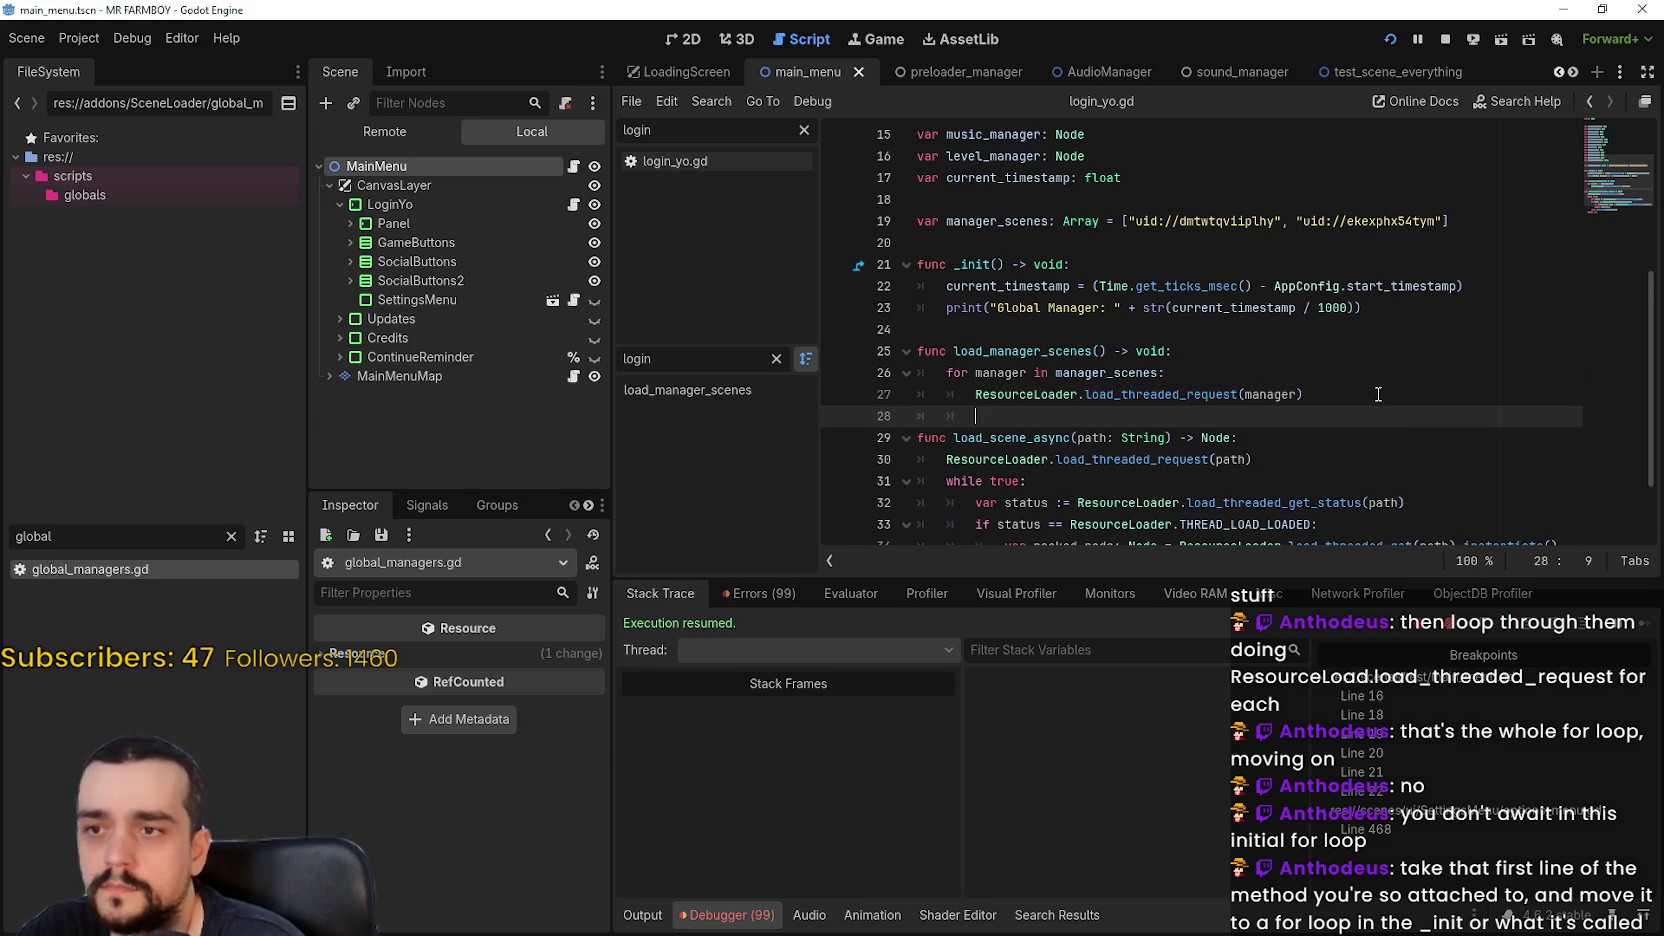
scroll(1163, 349, down, 1)
scroll(1163, 349, down, 1)
mouse_move(946, 380)
mouse_down()
mouse_move(1135, 466)
mouse_move(1153, 491)
mouse_up()
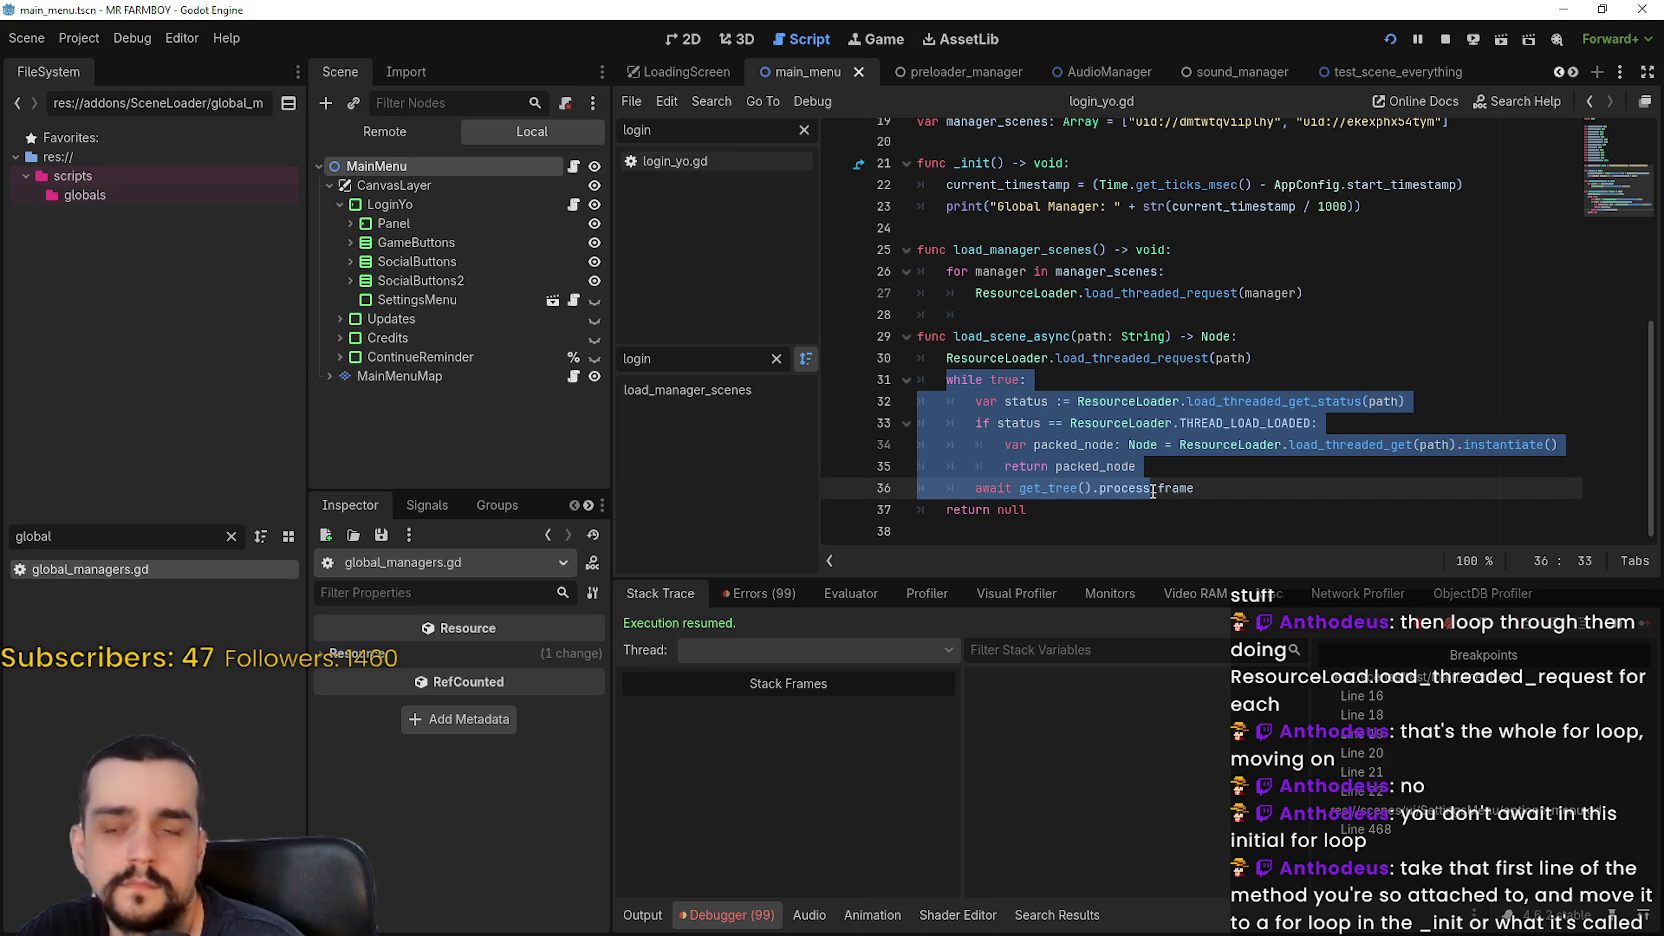
key(Escape)
click(948, 380)
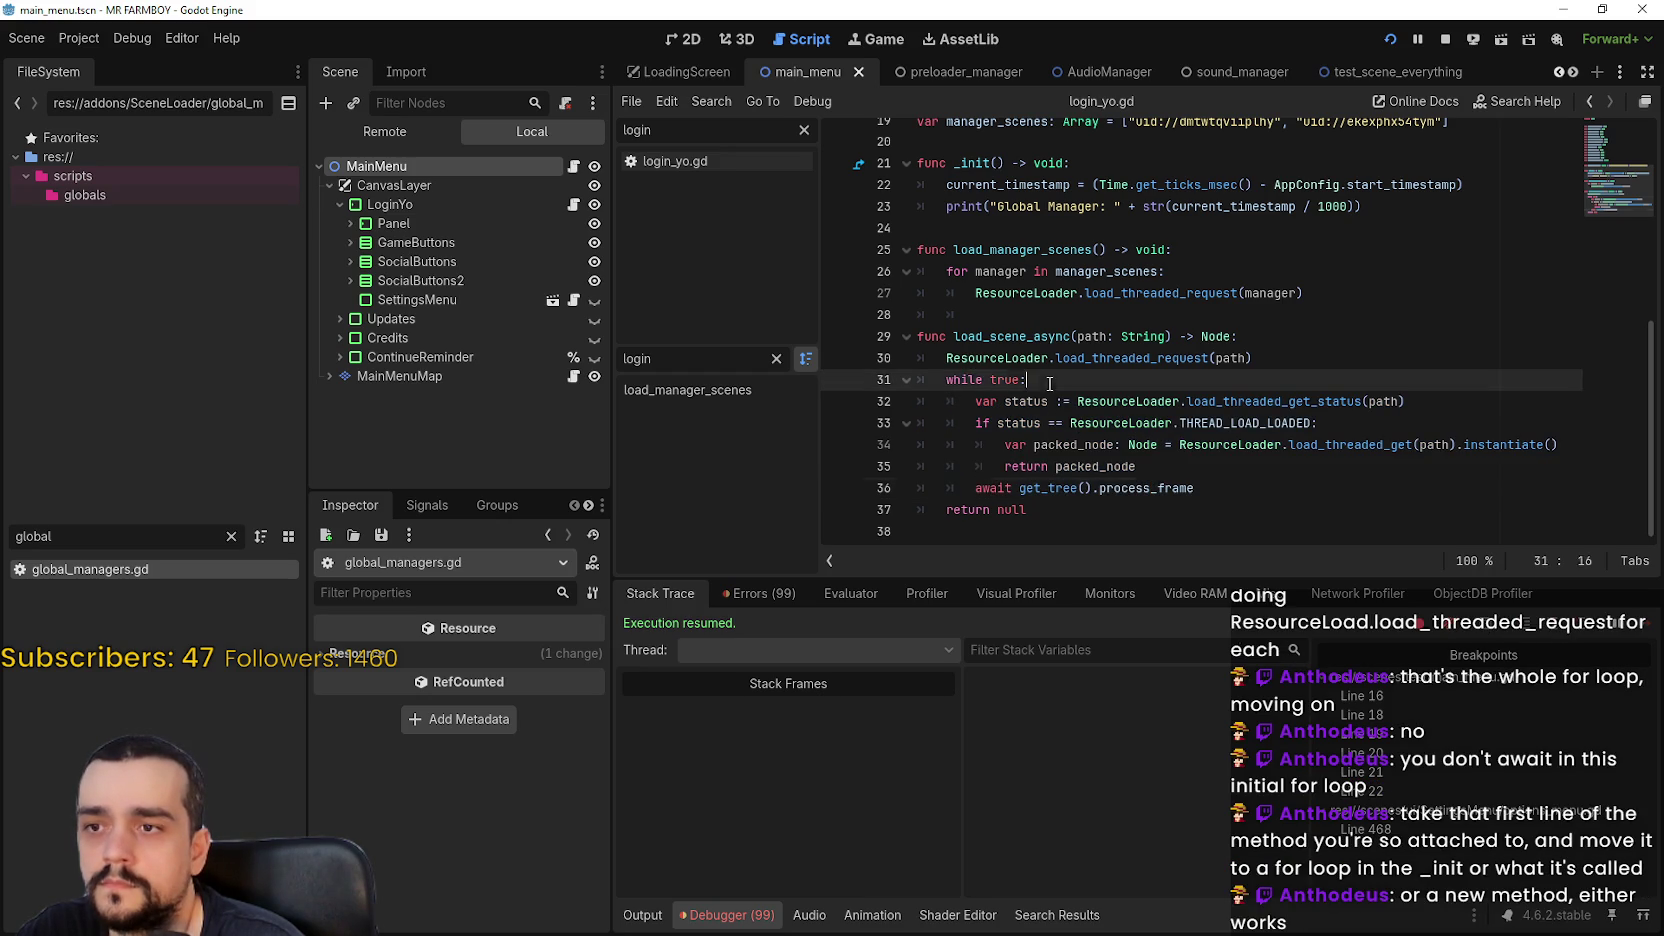
click(978, 401)
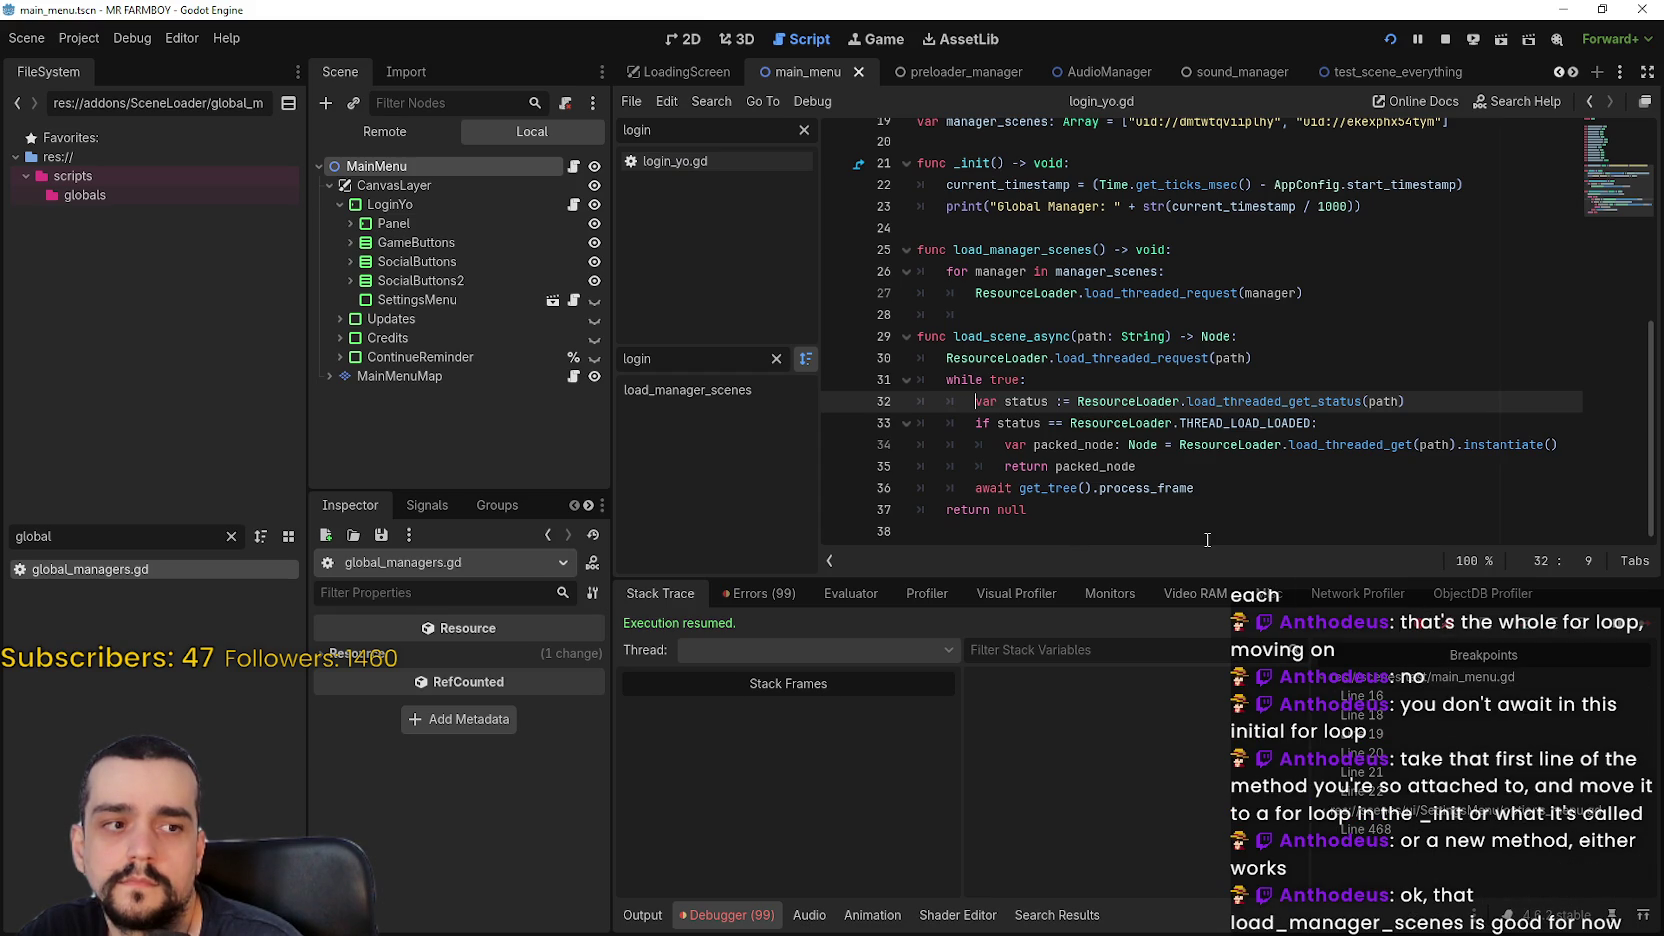
click(1010, 300)
click(1041, 316)
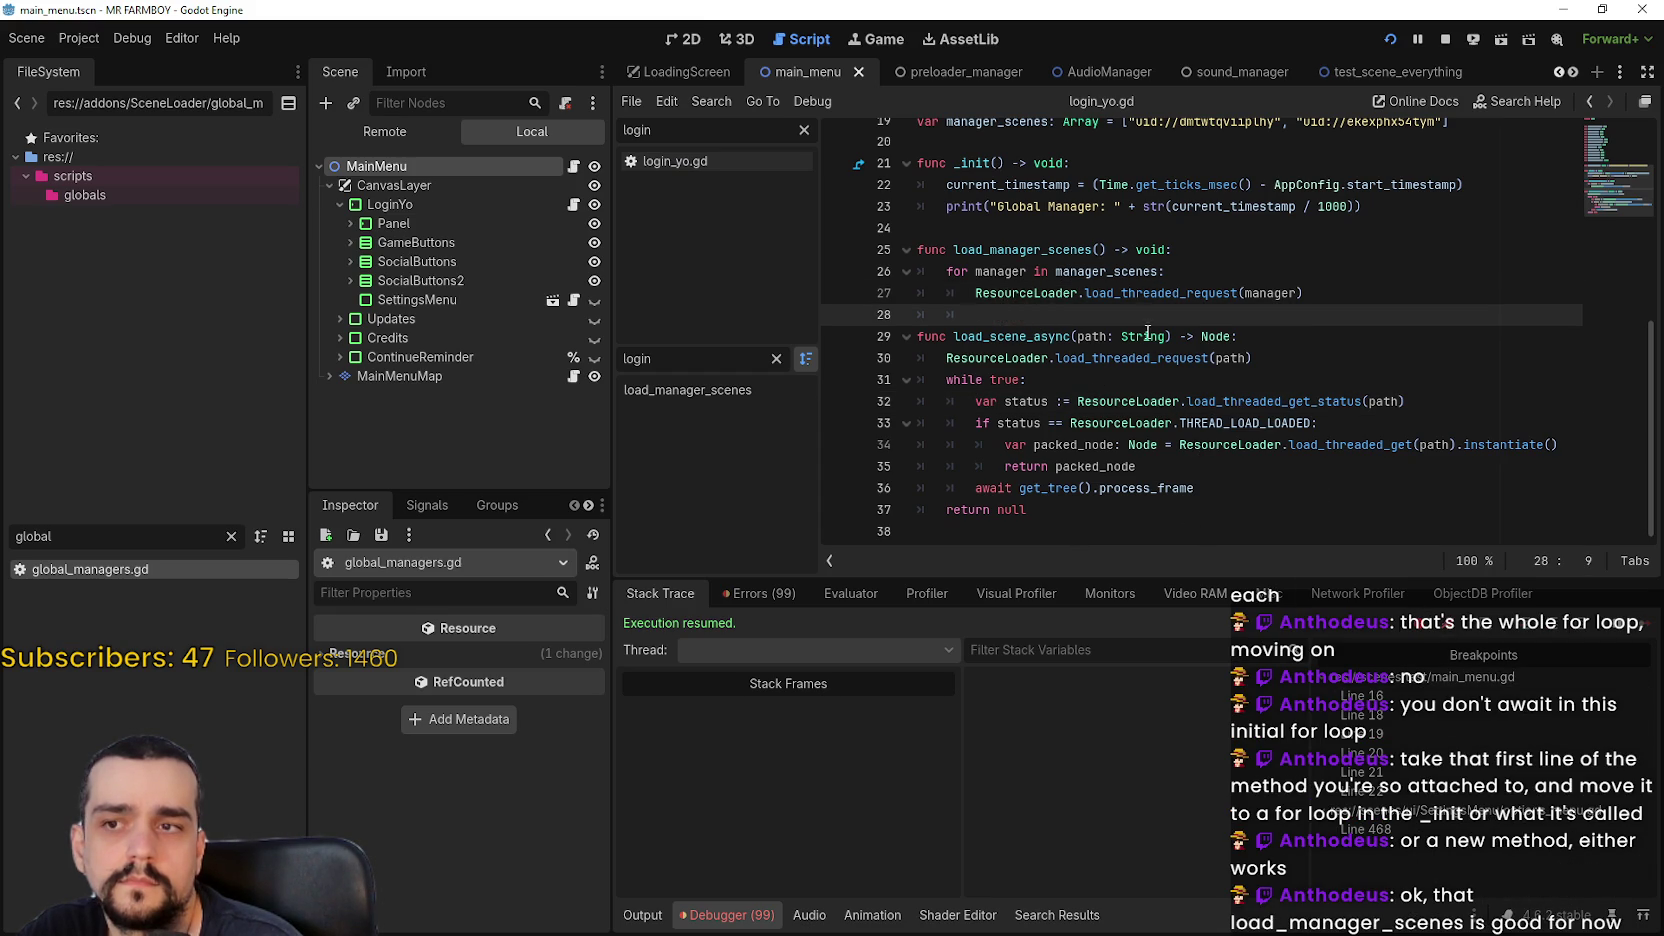
mouse_move(1138, 296)
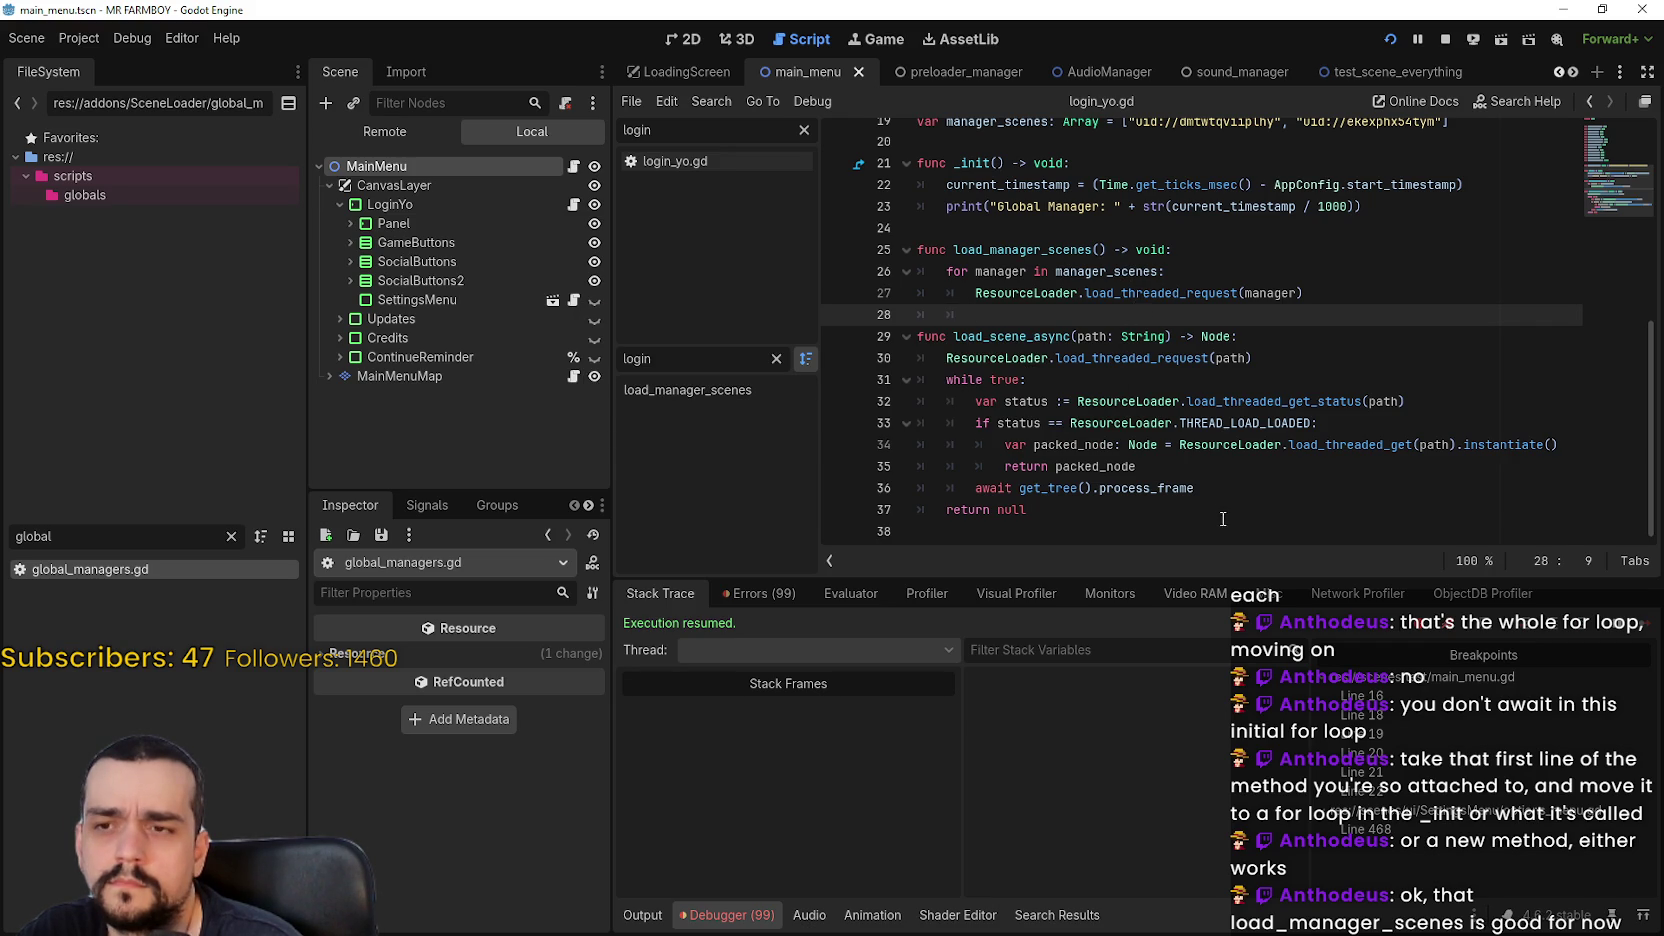
click(1210, 488)
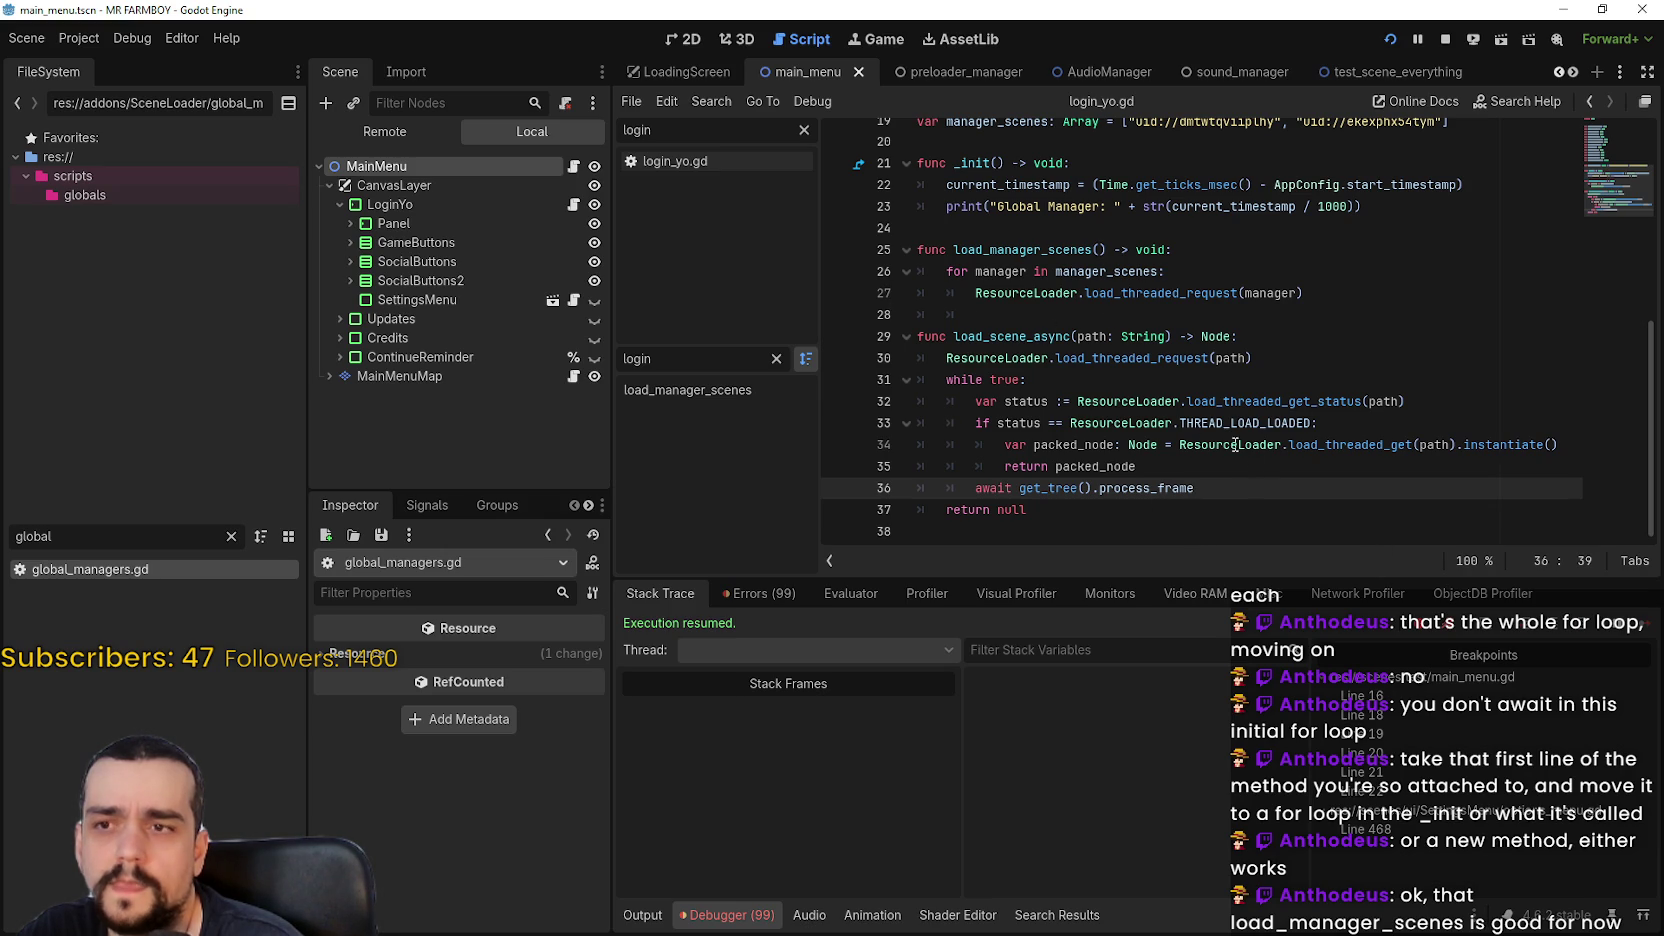
drag(990, 337, 918, 314)
key(End)
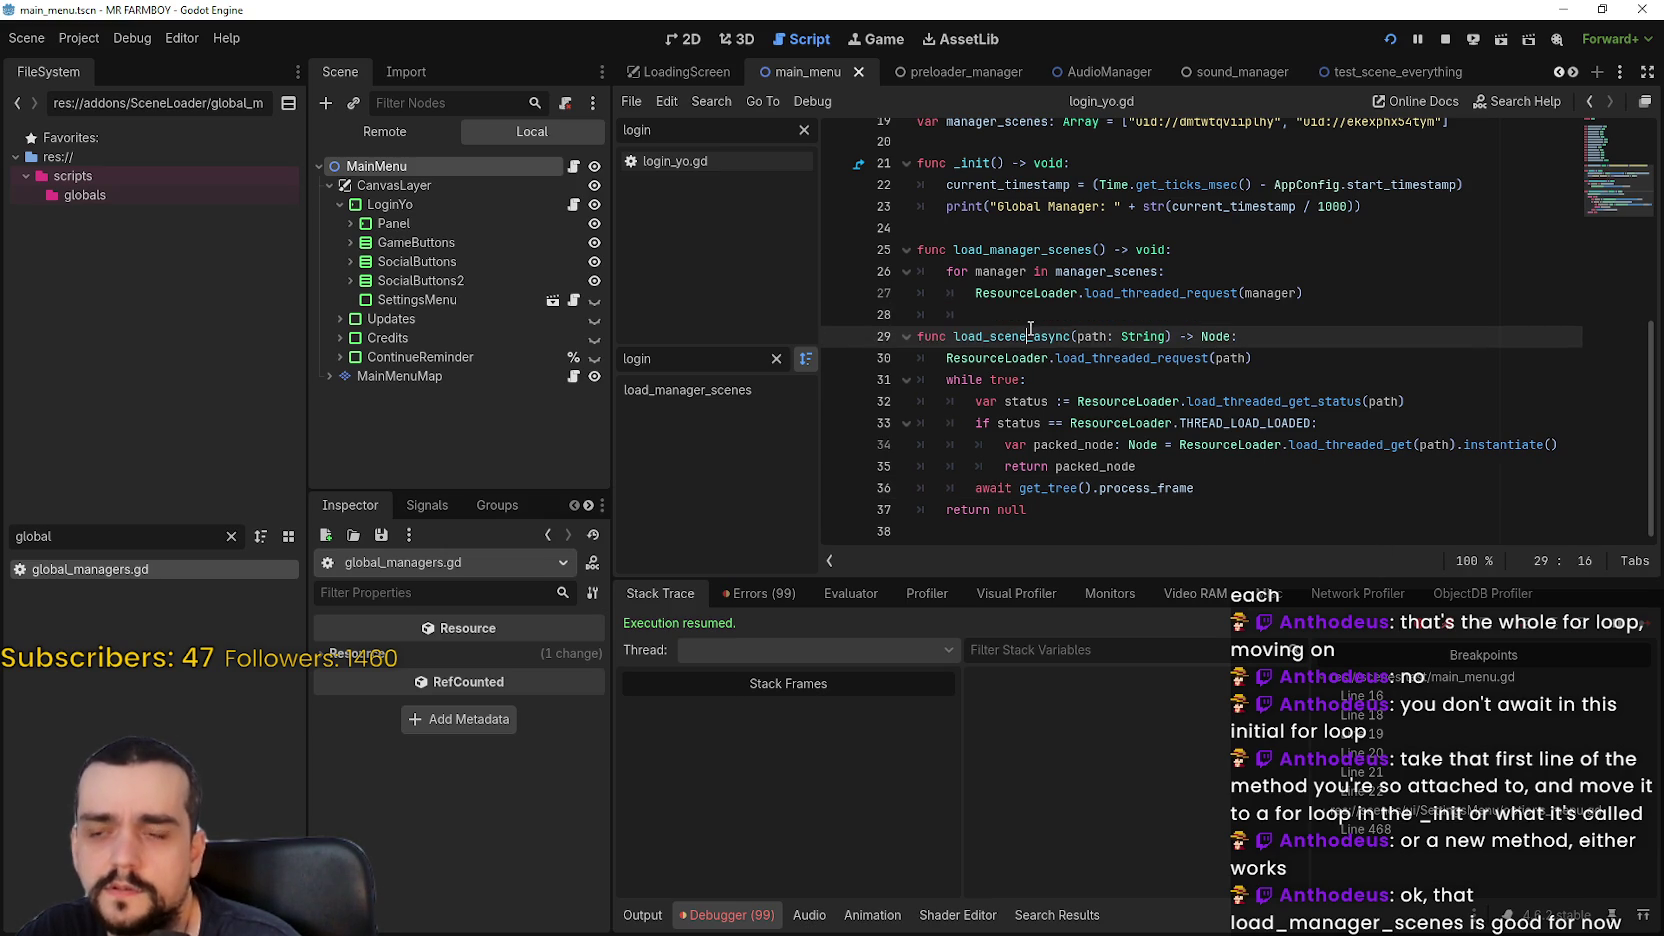
key(shift+Home)
mouse_move(1109, 428)
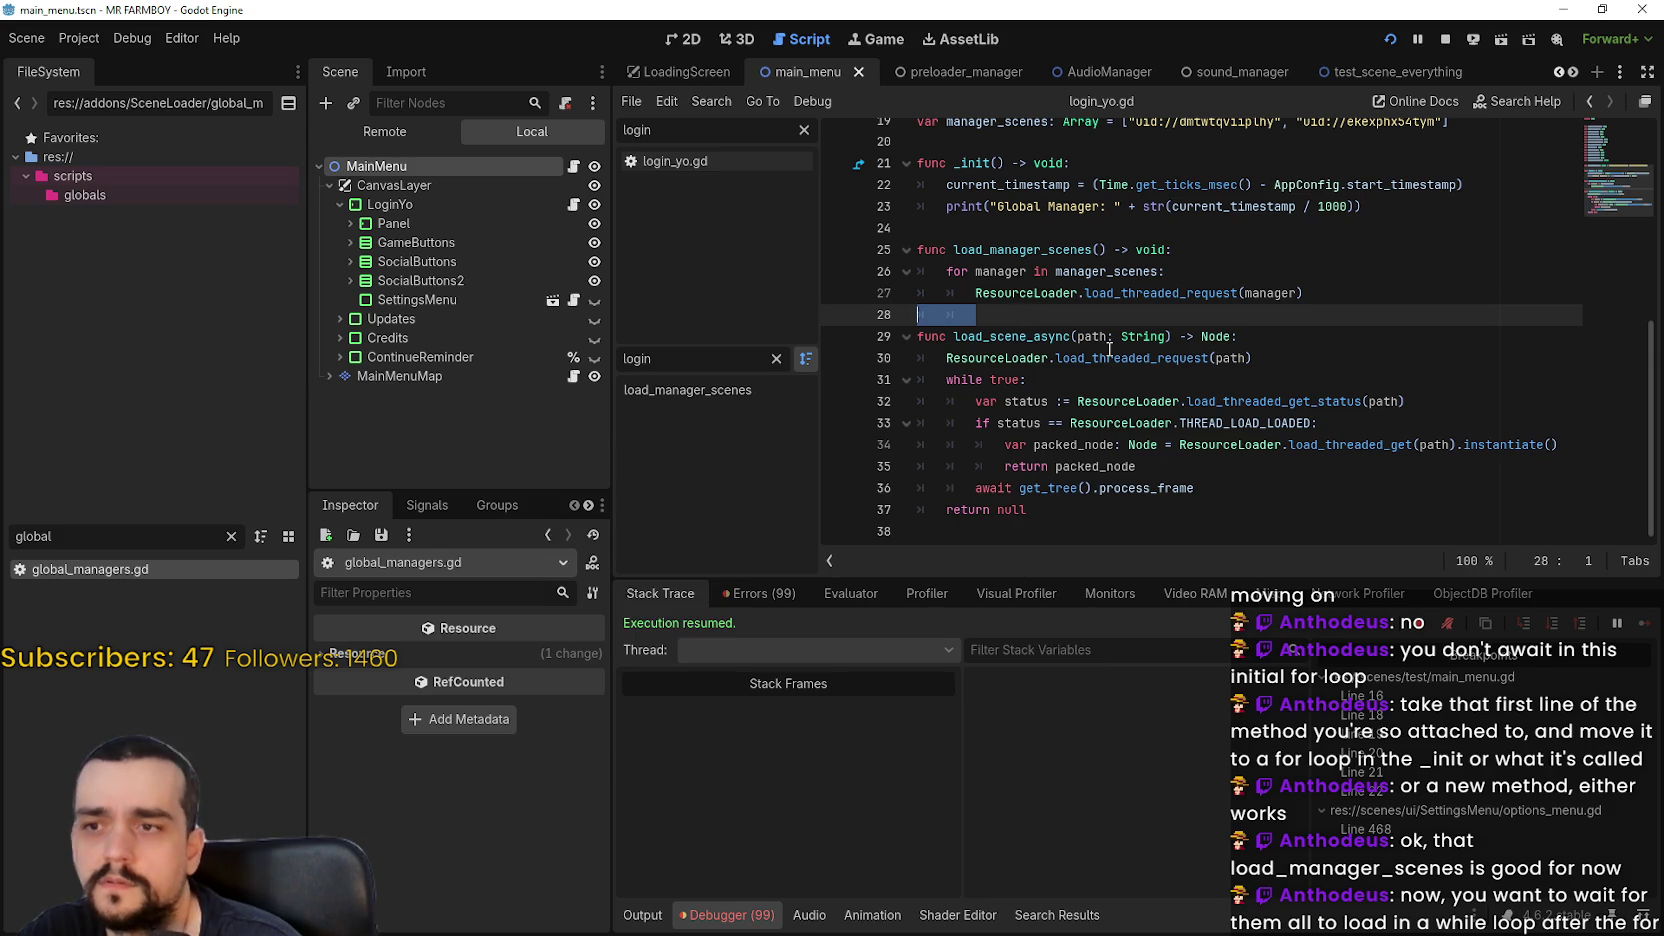
Add a 'while true:' line after the for loop, aligned with it
key(BackSpace)
key(Tab)
text(w)
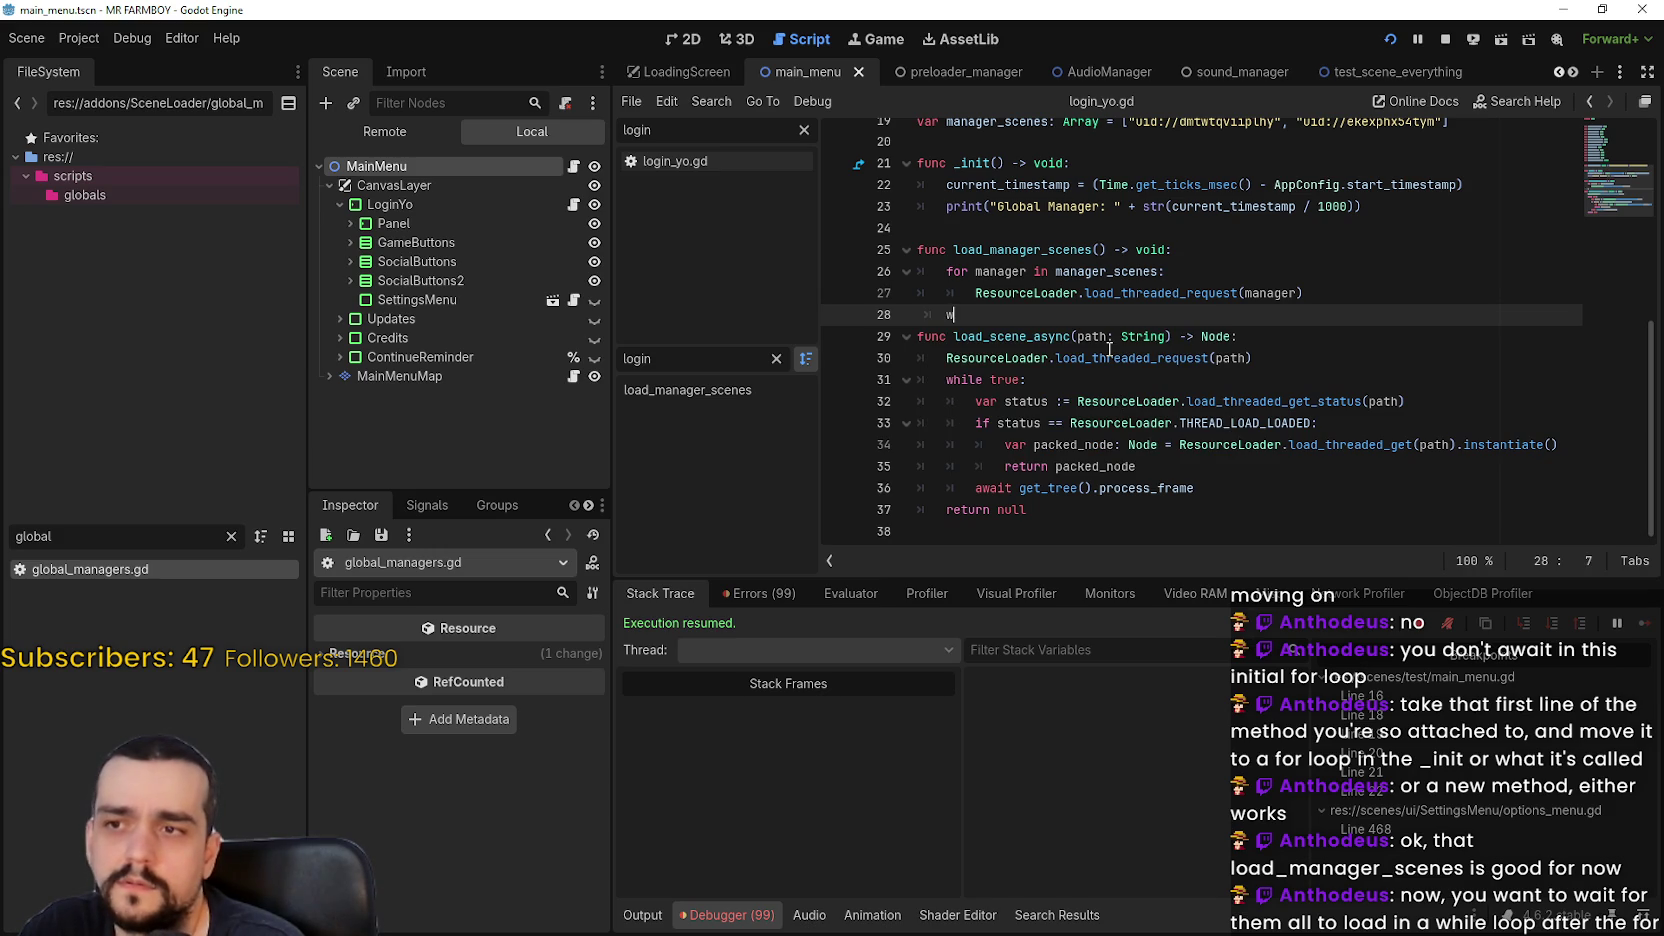
text(hile )
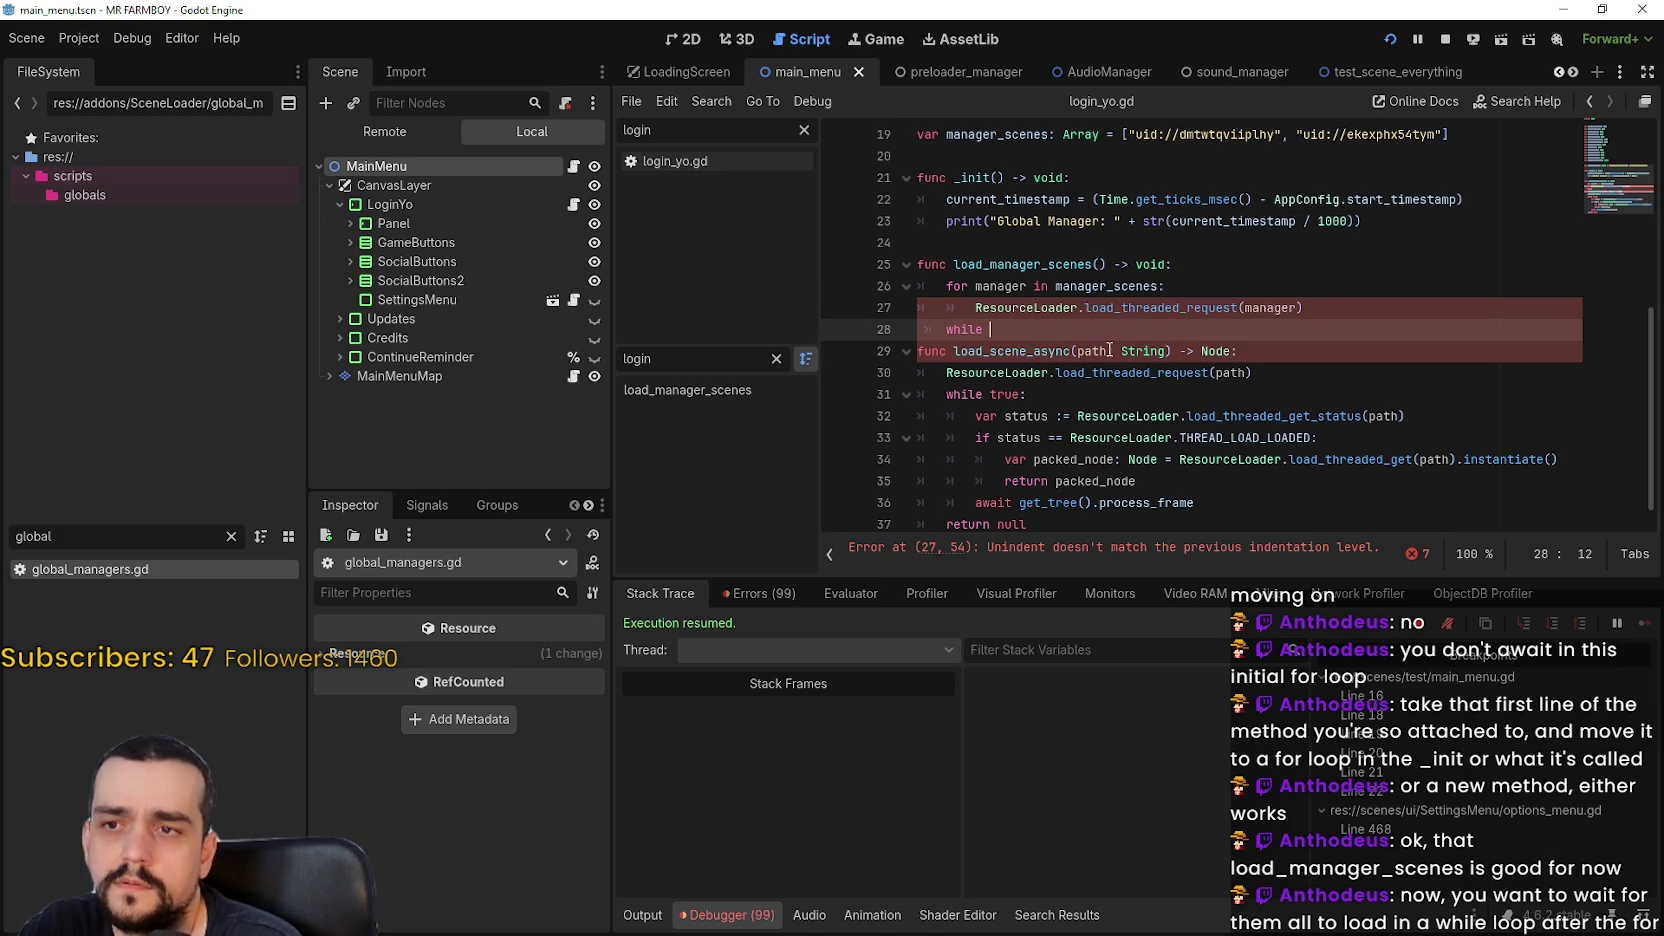
text(true:)
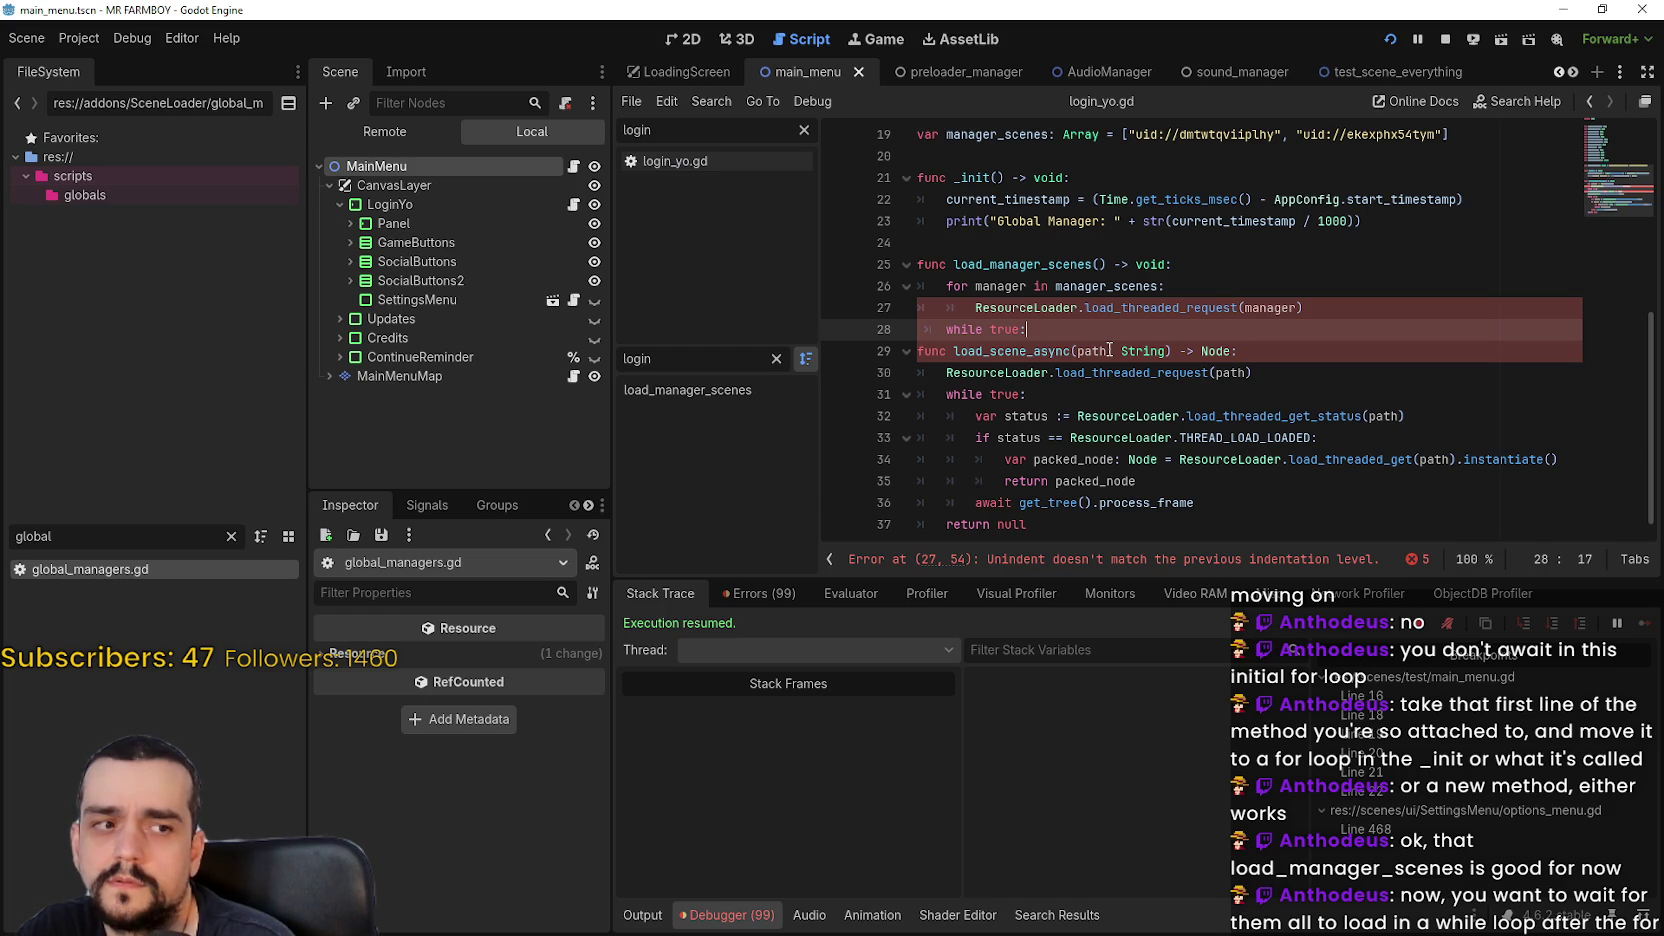
key(Return)
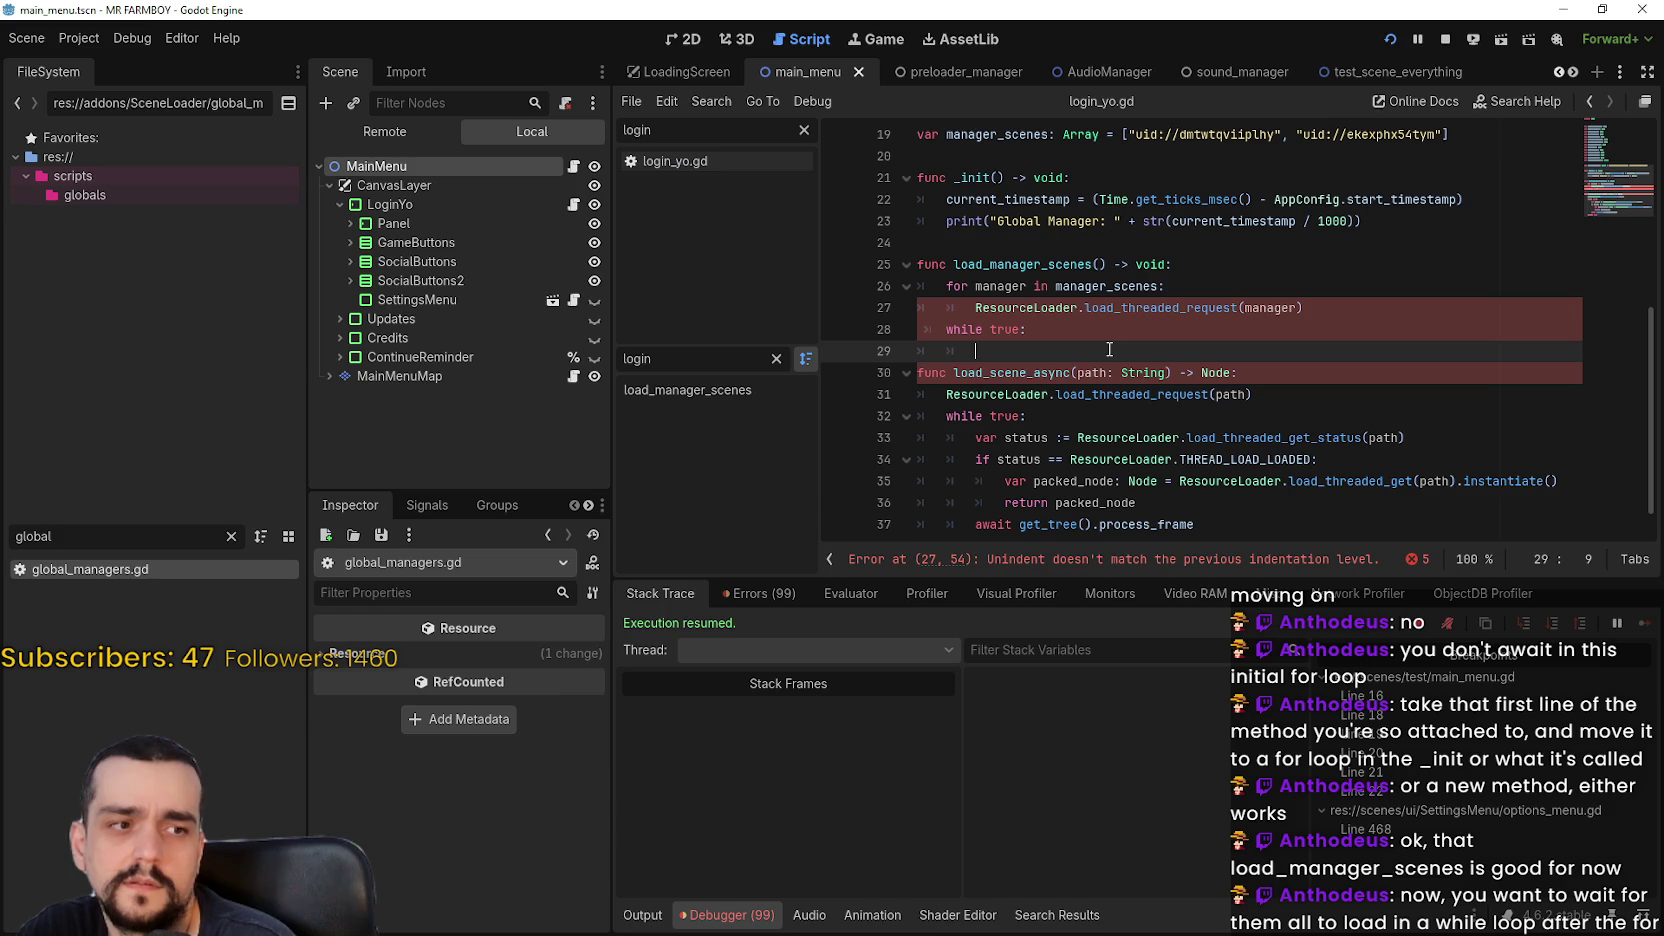
click(938, 336)
key(Tab)
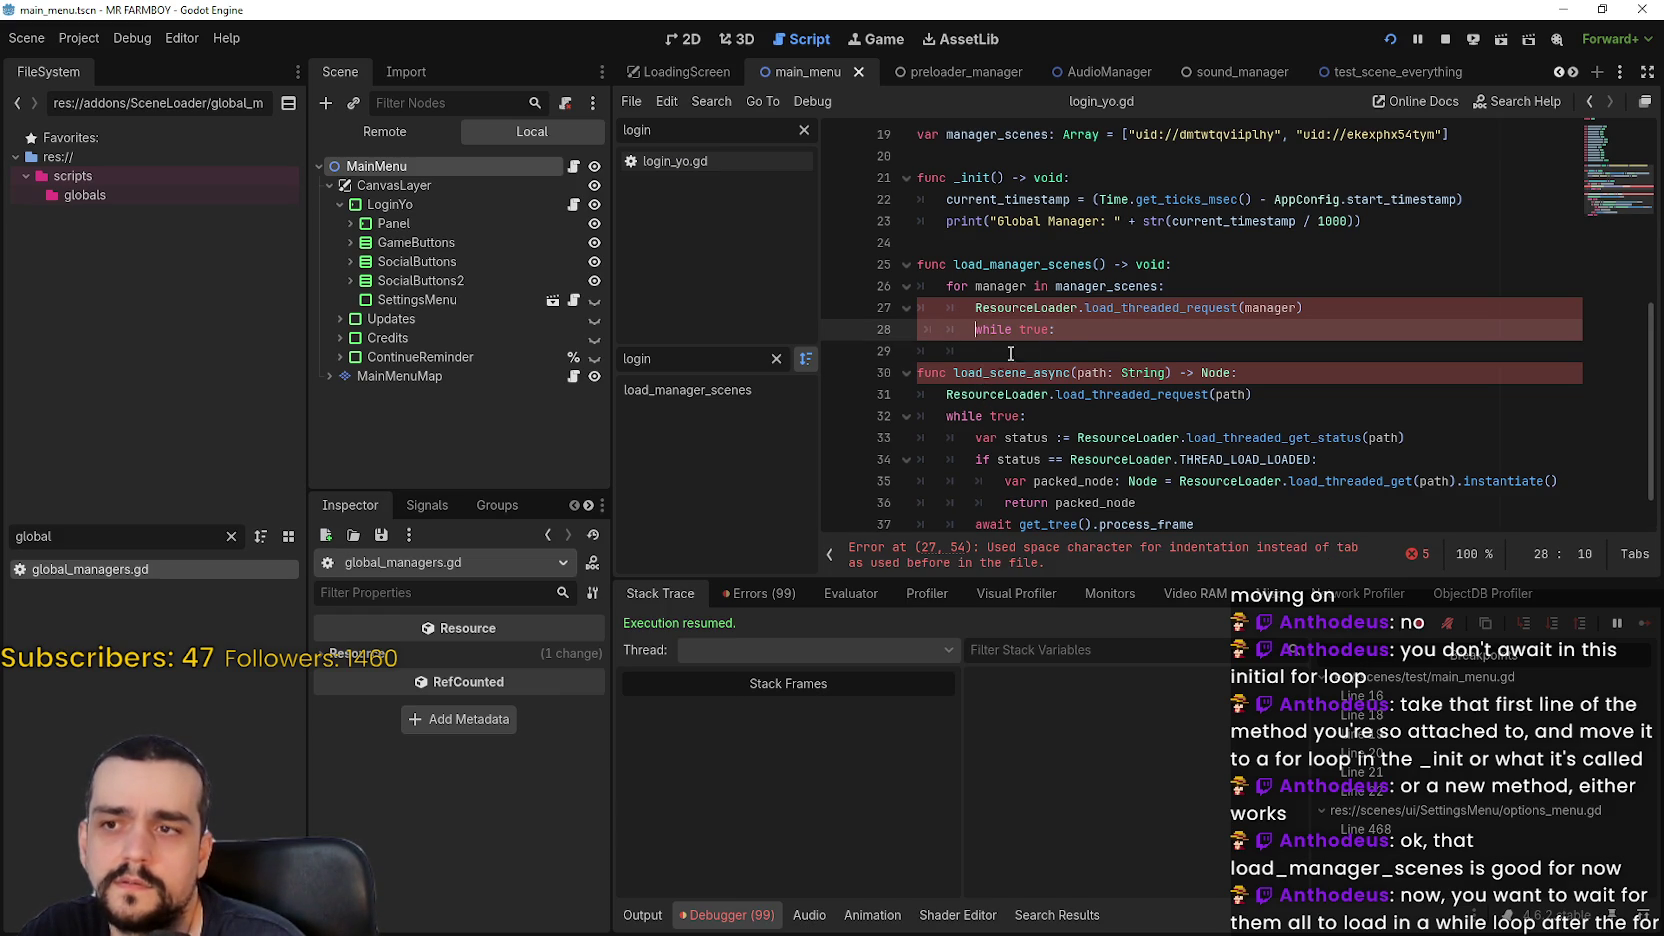
drag(1069, 332, 976, 330)
click(976, 330)
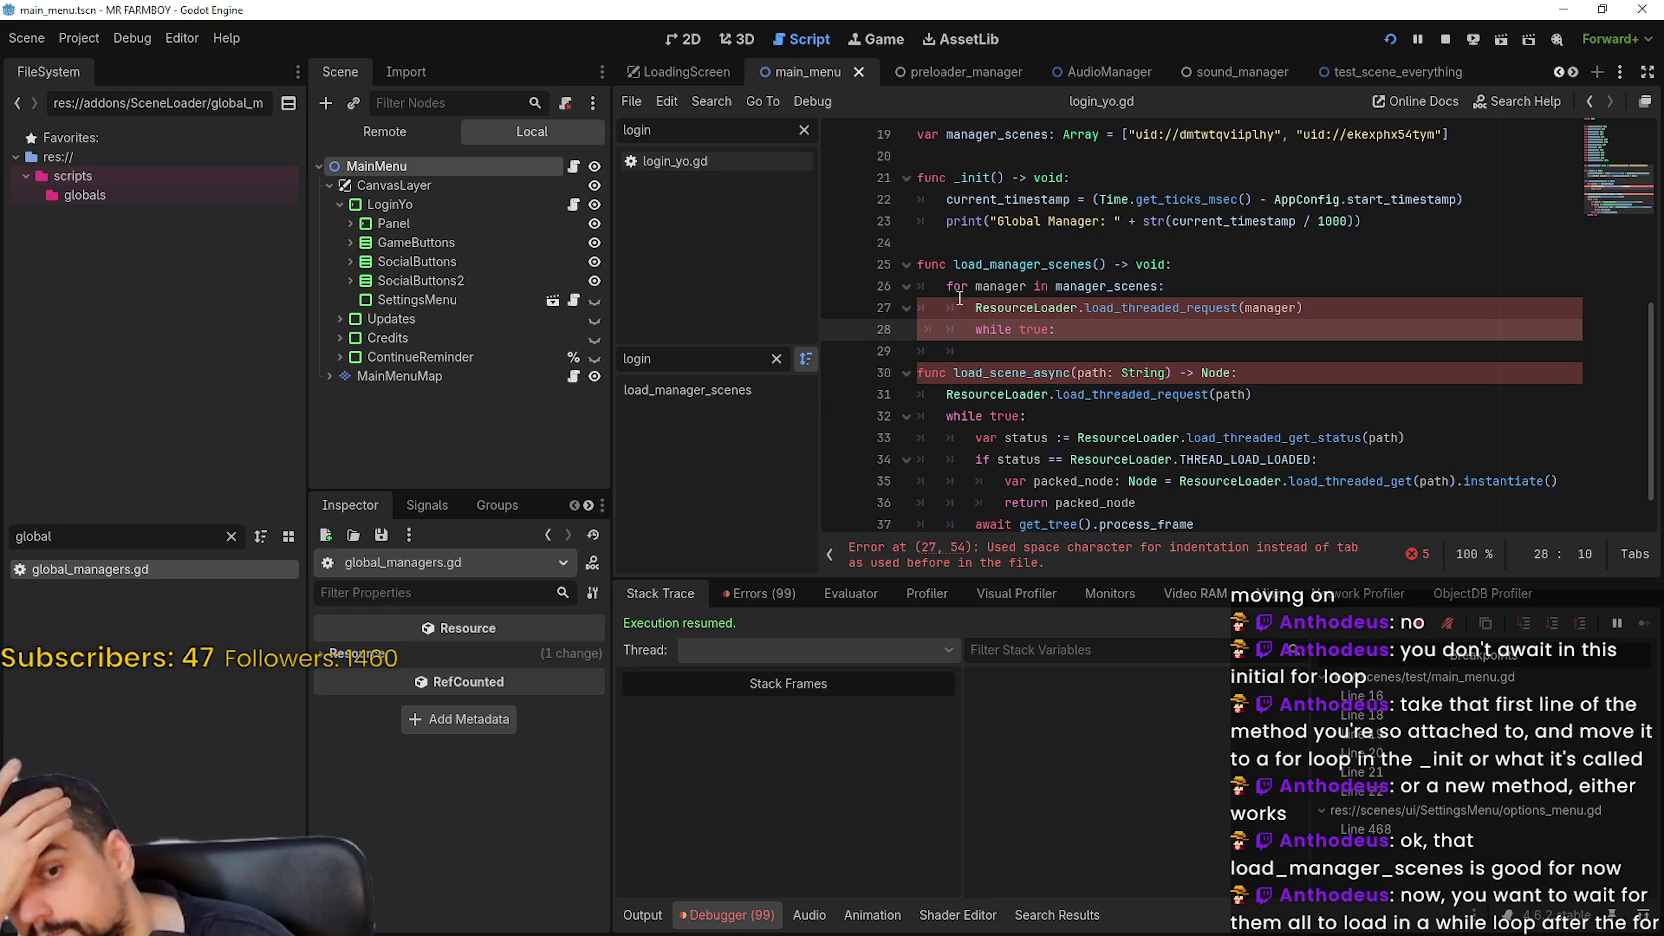
key(BackSpace)
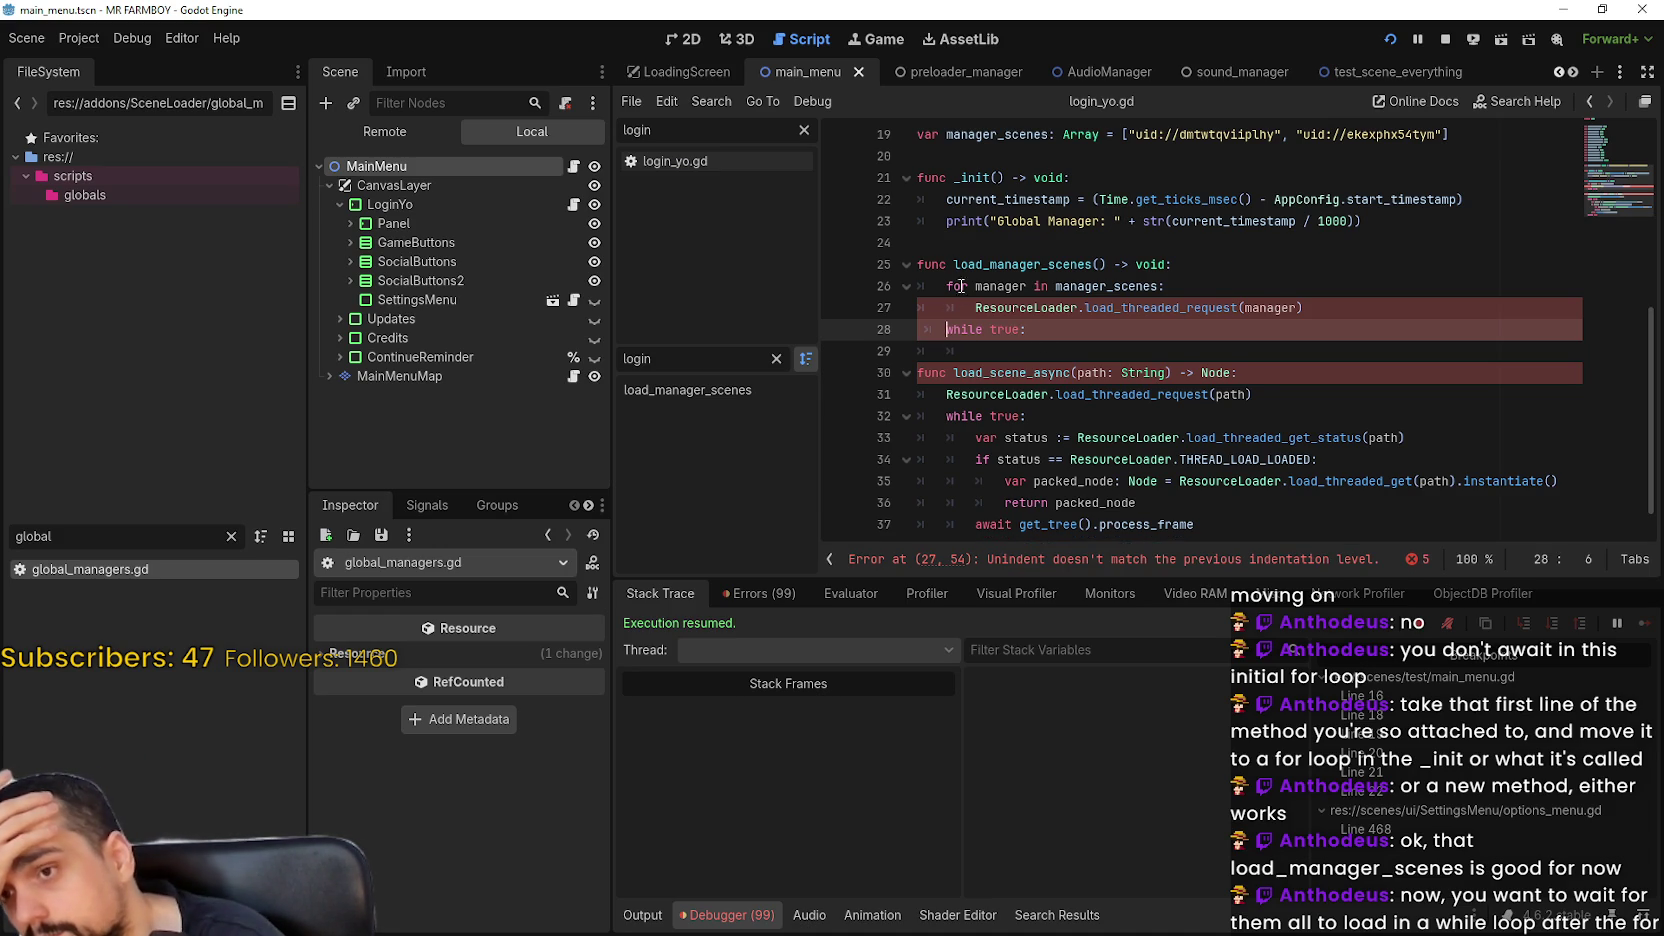
scroll(1274, 536, down, 1)
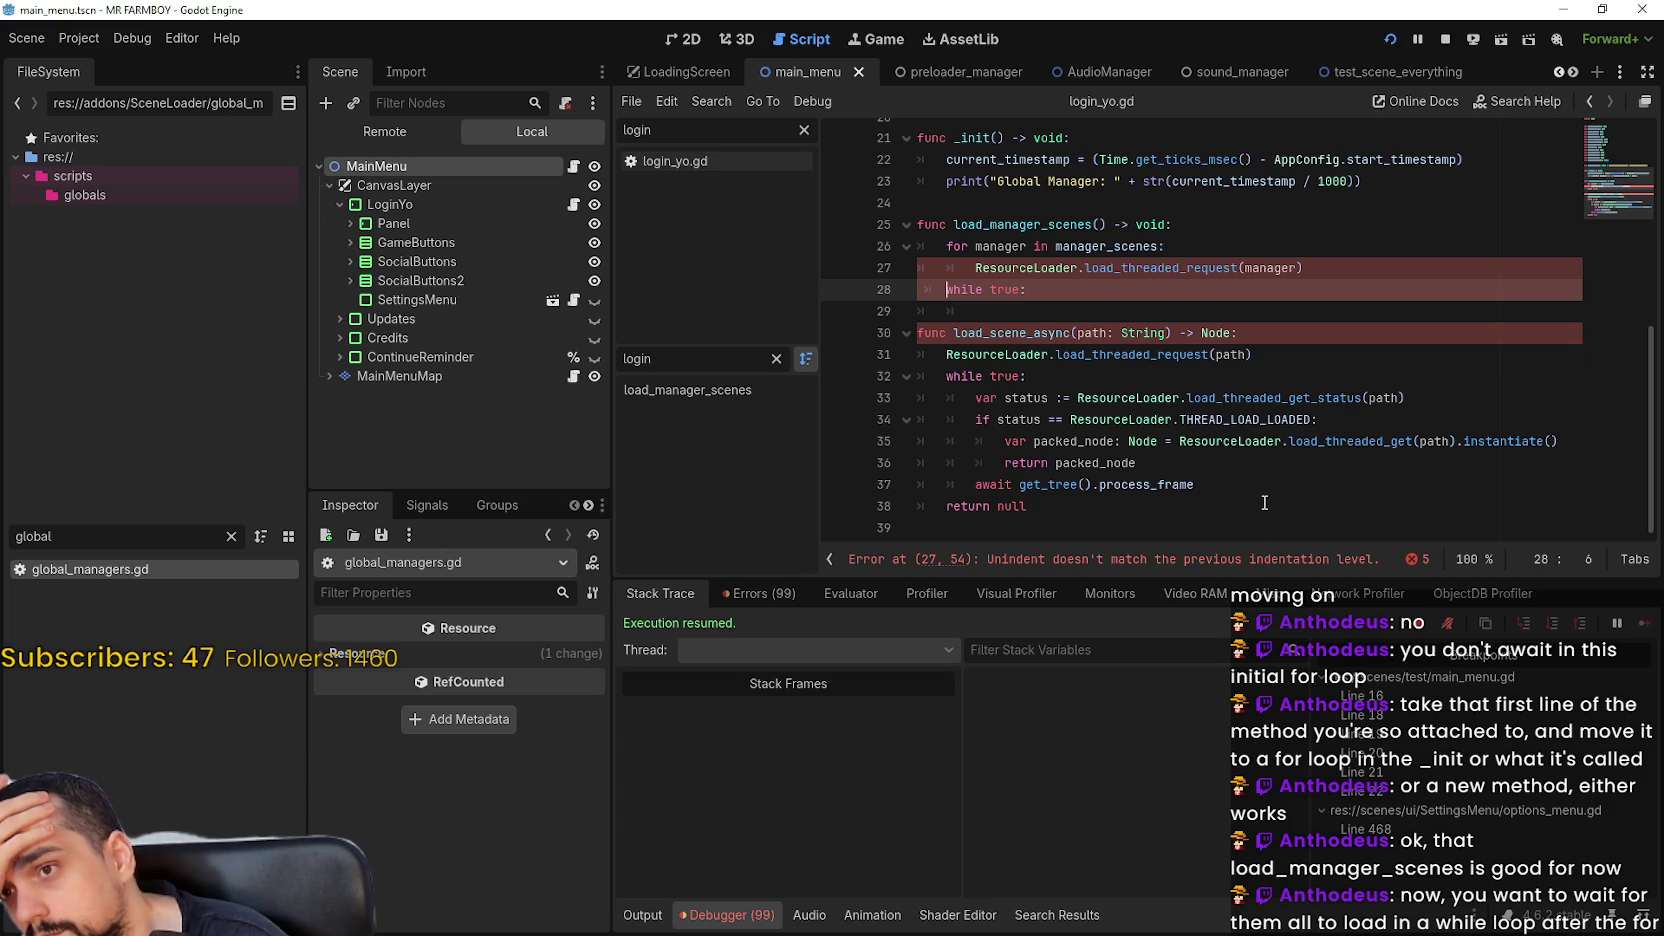
Replace 'while true' with the polling loop pasted from load_scene_async, leaving path unchanged
mouse_move(1222, 486)
mouse_down()
mouse_move(901, 435)
mouse_move(828, 380)
mouse_up()
key(ctrl+c)
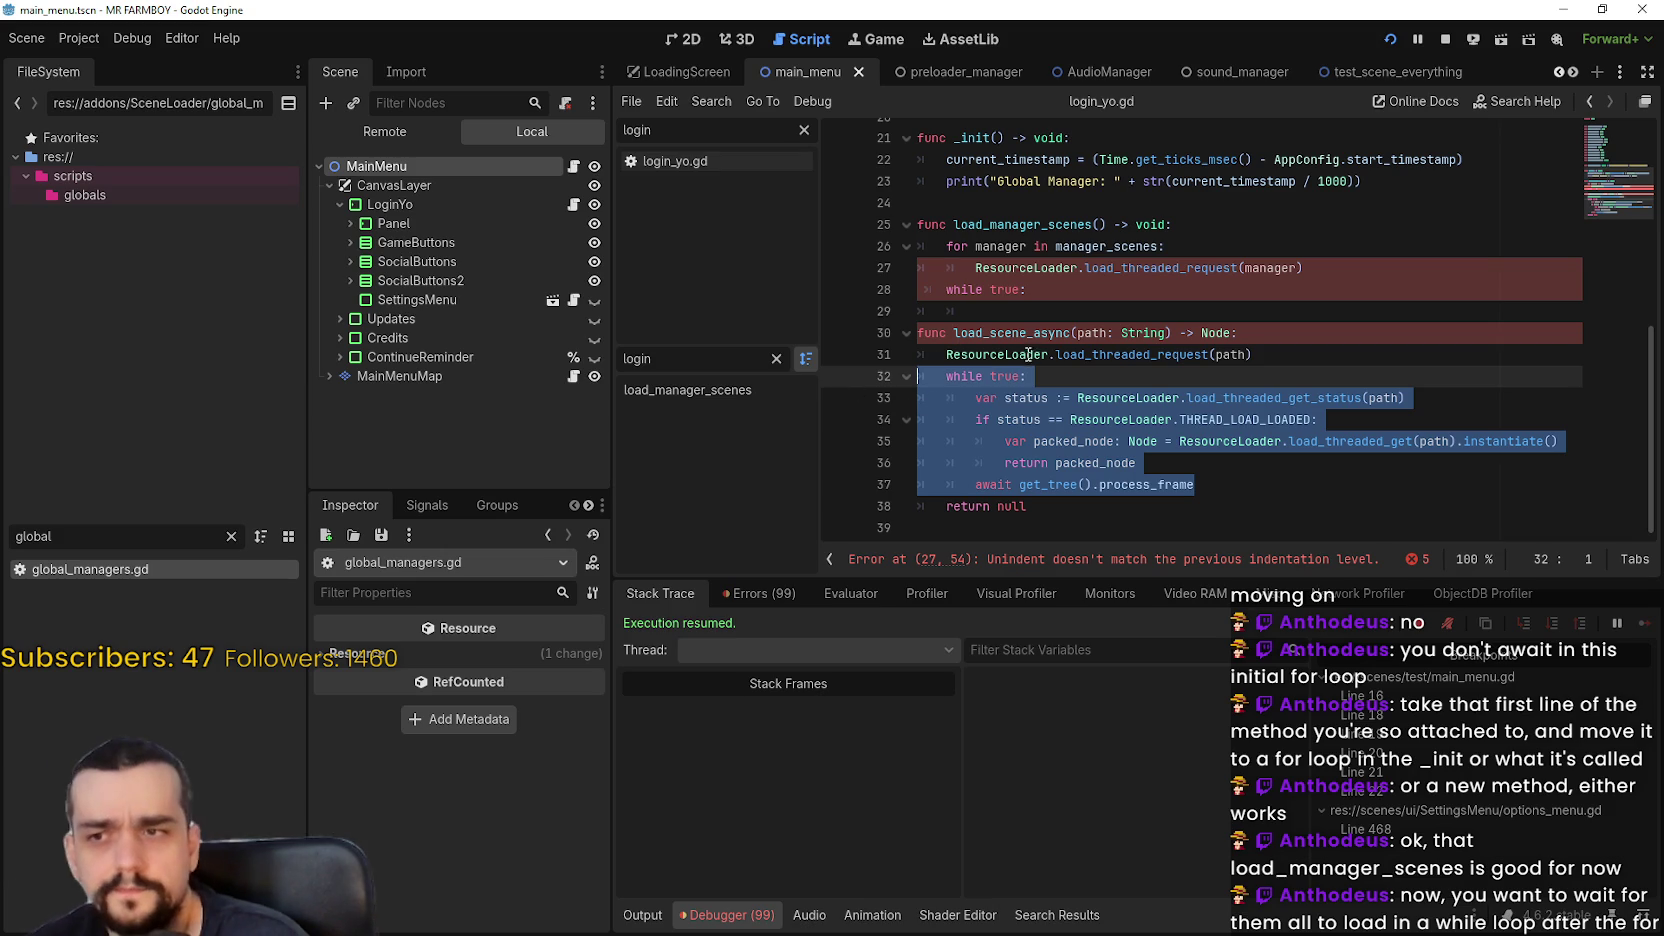
drag(1030, 290, 893, 290)
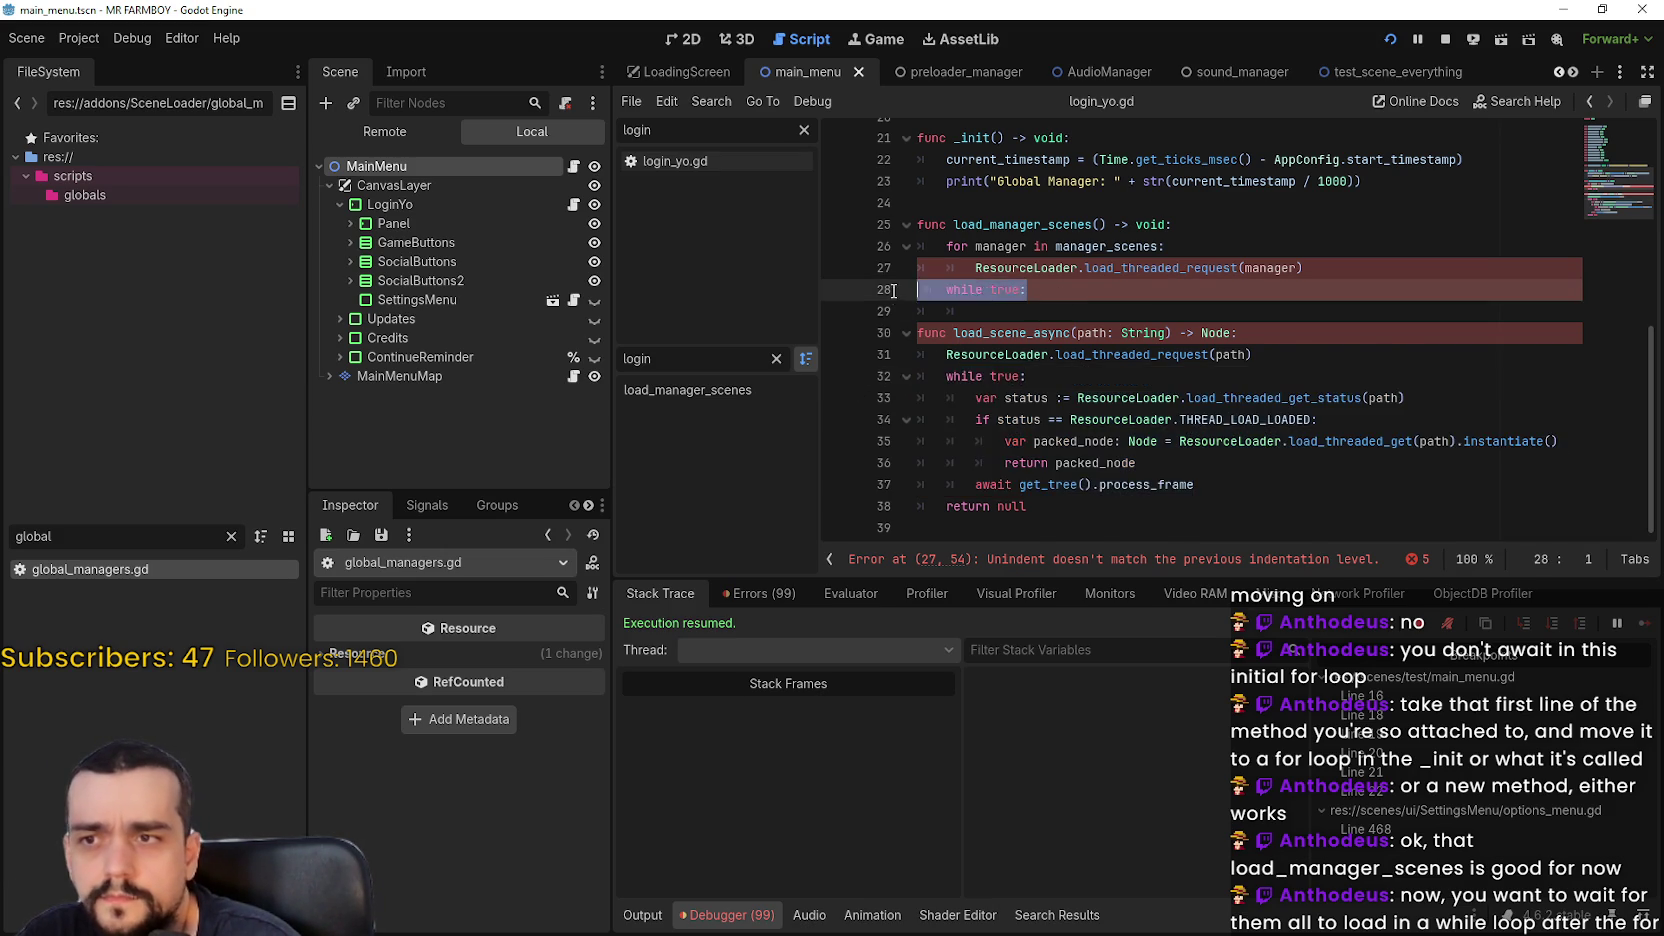
key(ctrl+v)
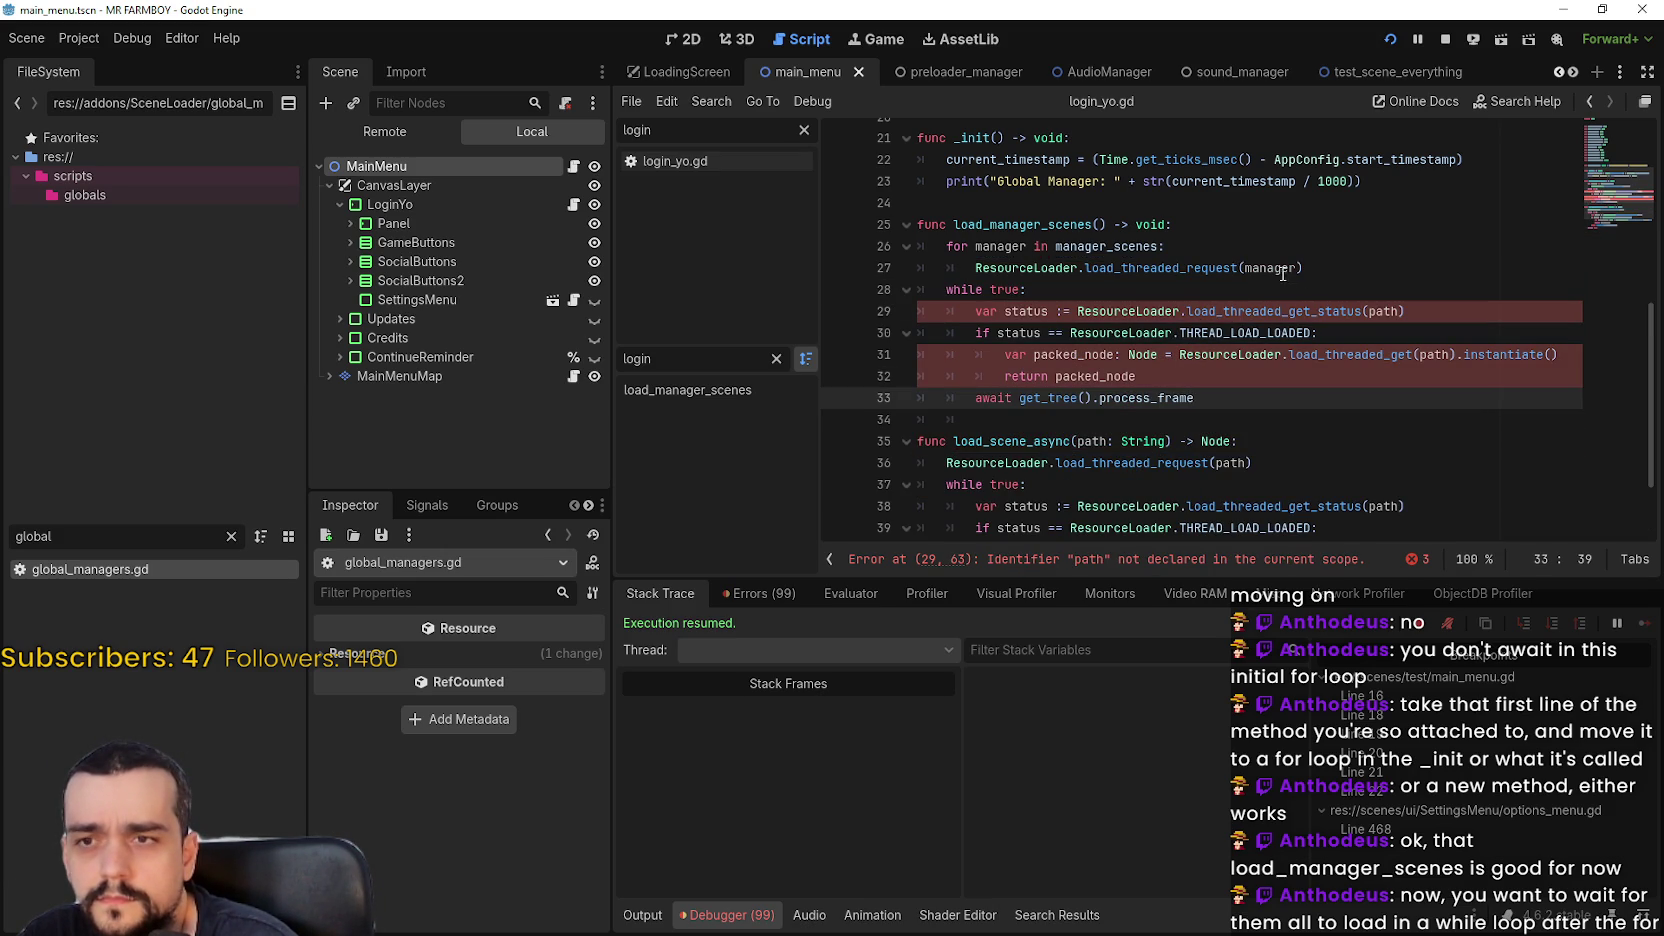
double_click(1283, 268)
key(ctrl+c)
double_click(1383, 311)
key(ctrl+v)
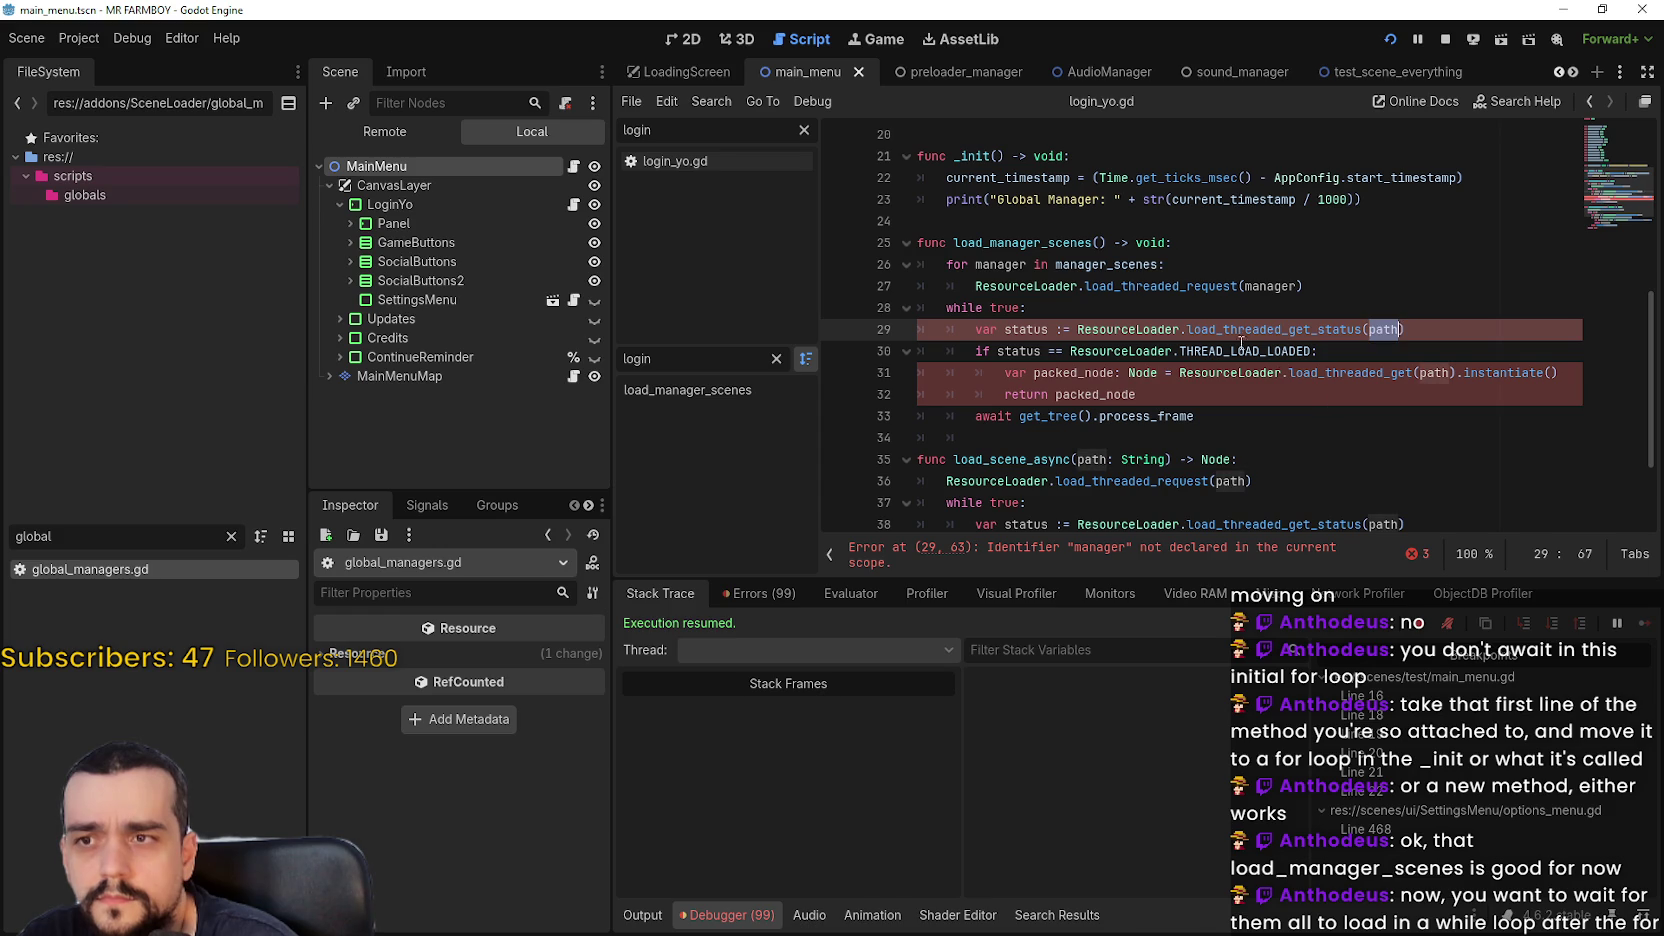
key(ctrl+z)
double_click(1105, 264)
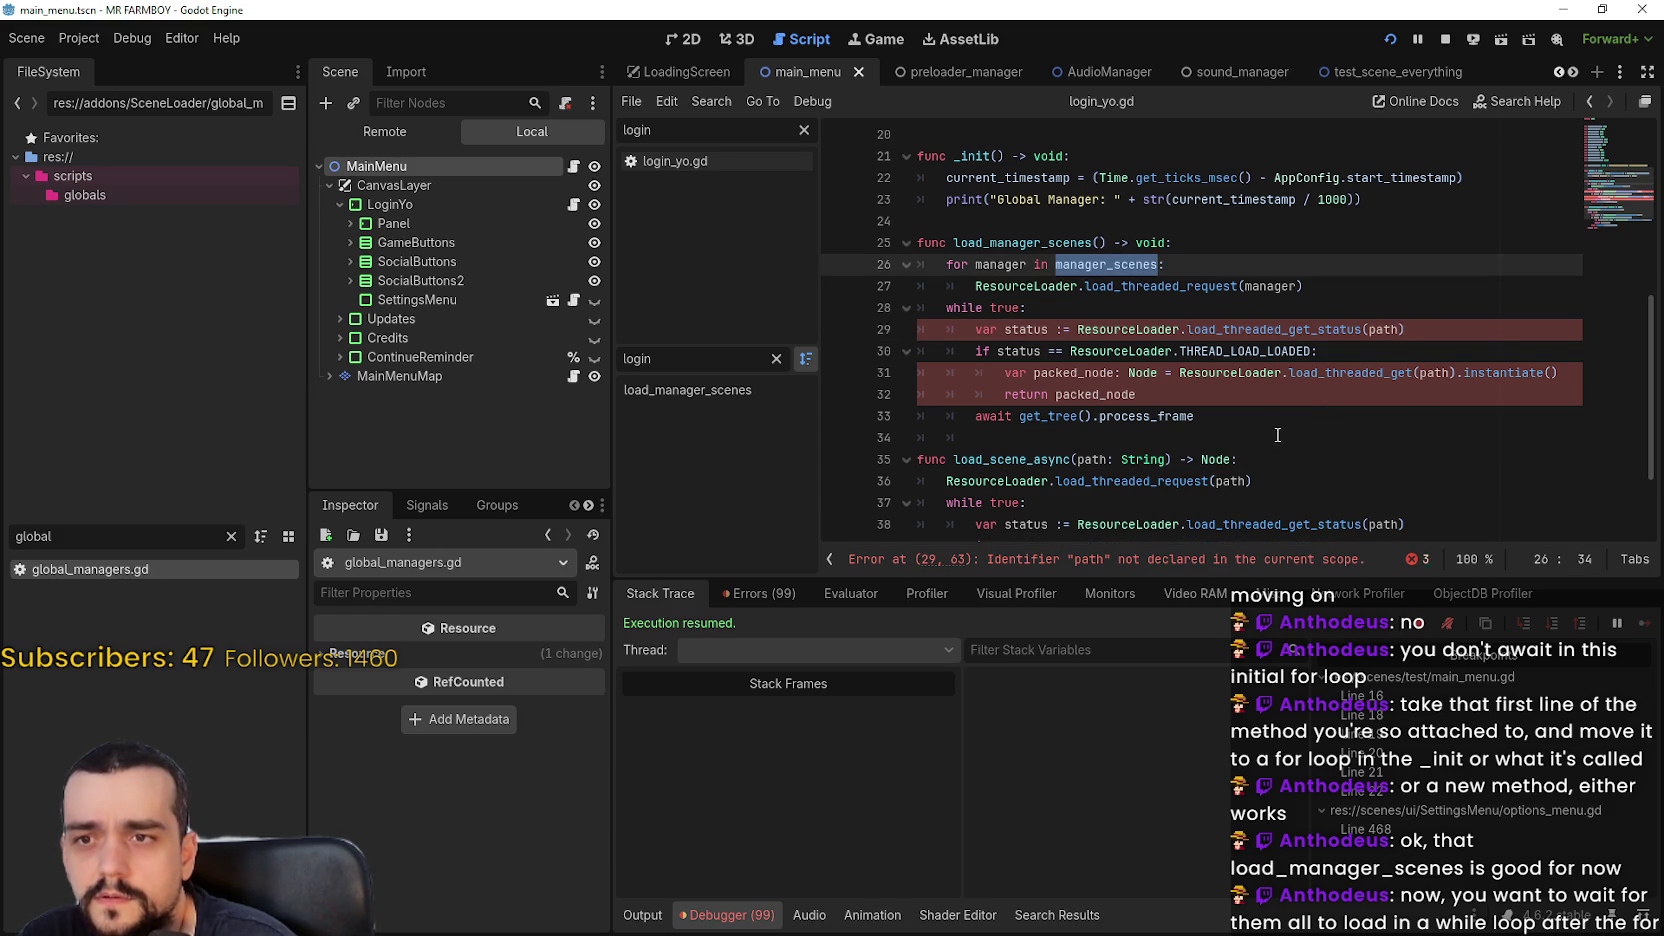
Look up the documentation for load_threaded_get_status on line 29
scroll(1249, 412, down, 1)
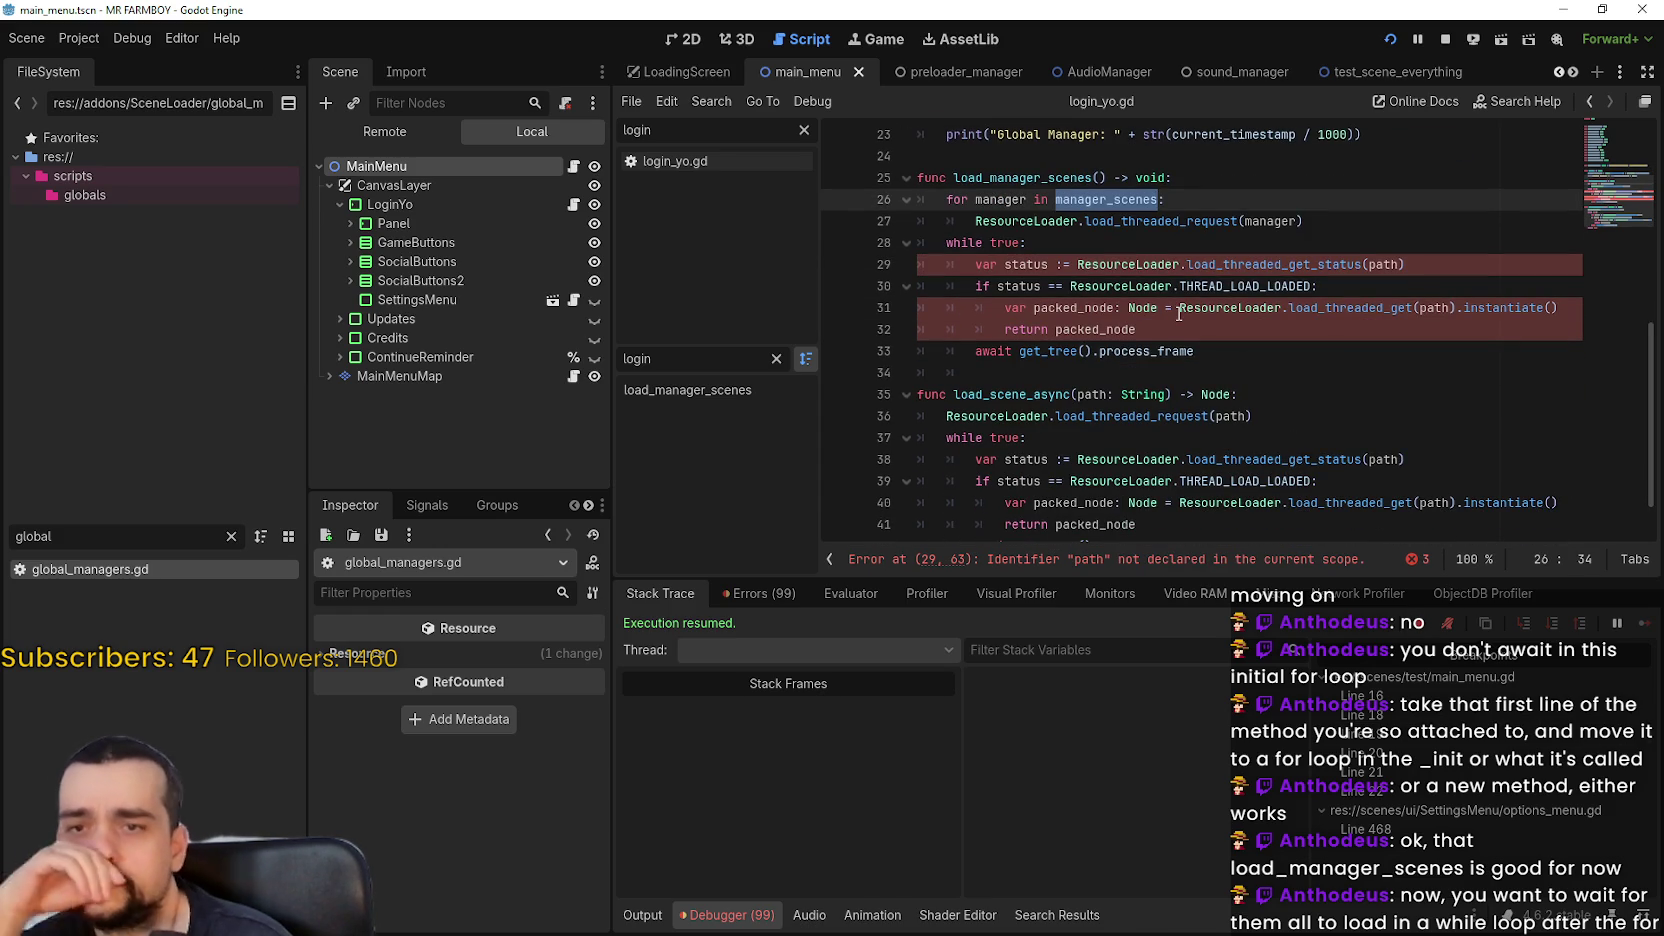
click(1298, 265)
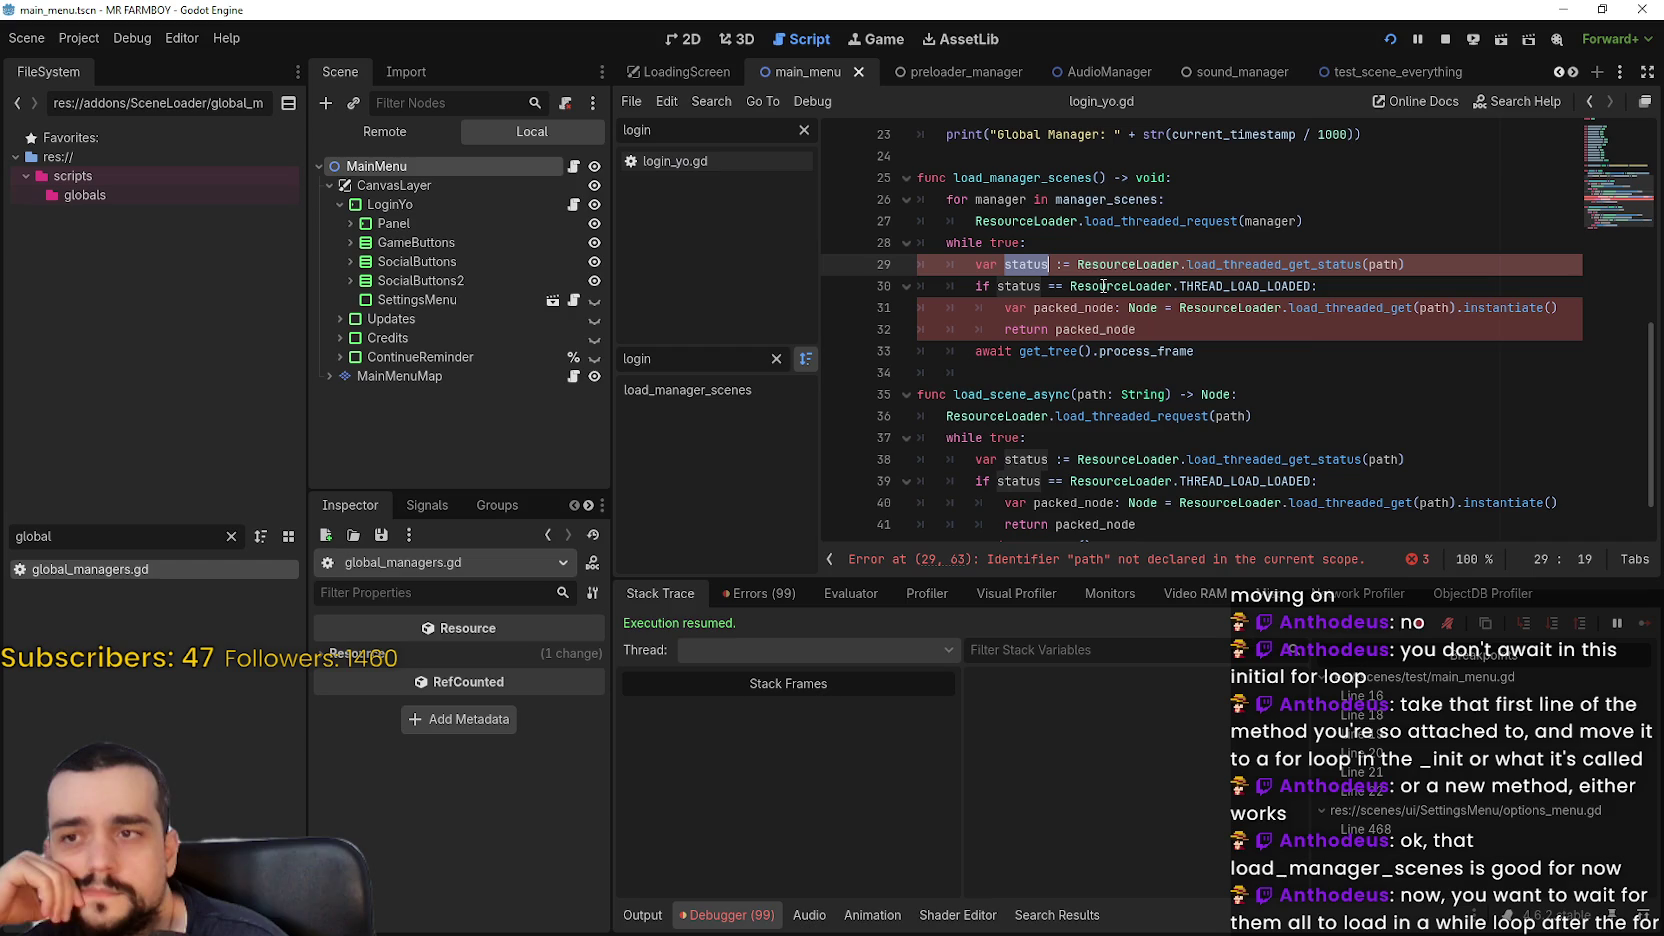
double_click(1298, 265)
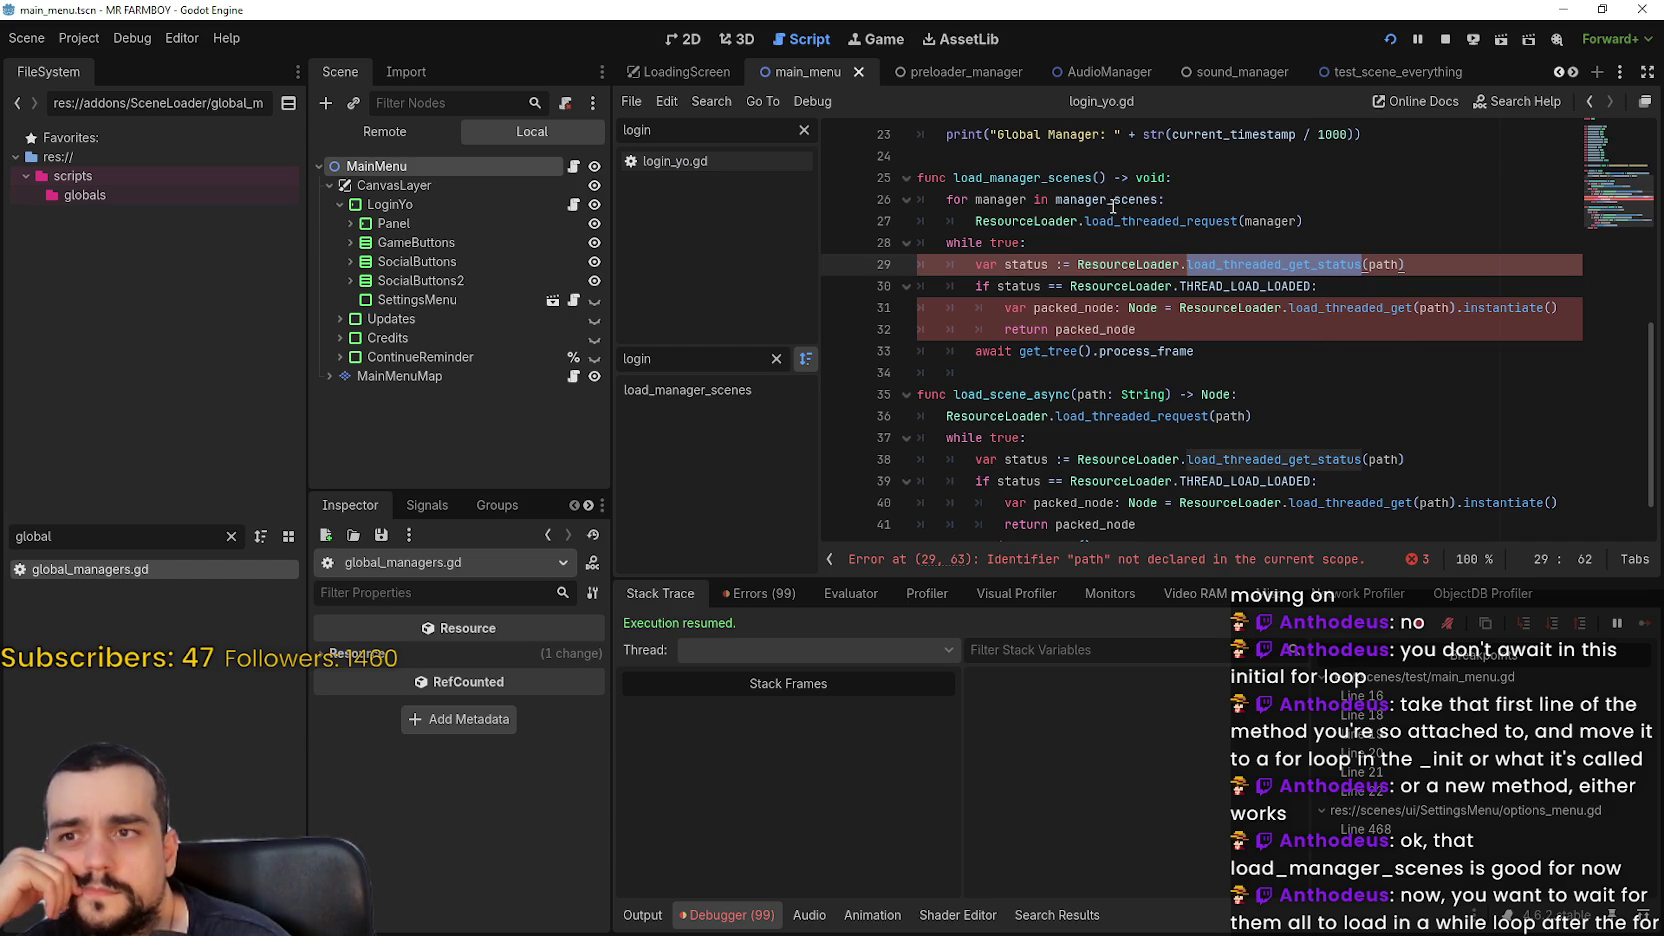
mouse_move(1113, 205)
mouse_move(1256, 264)
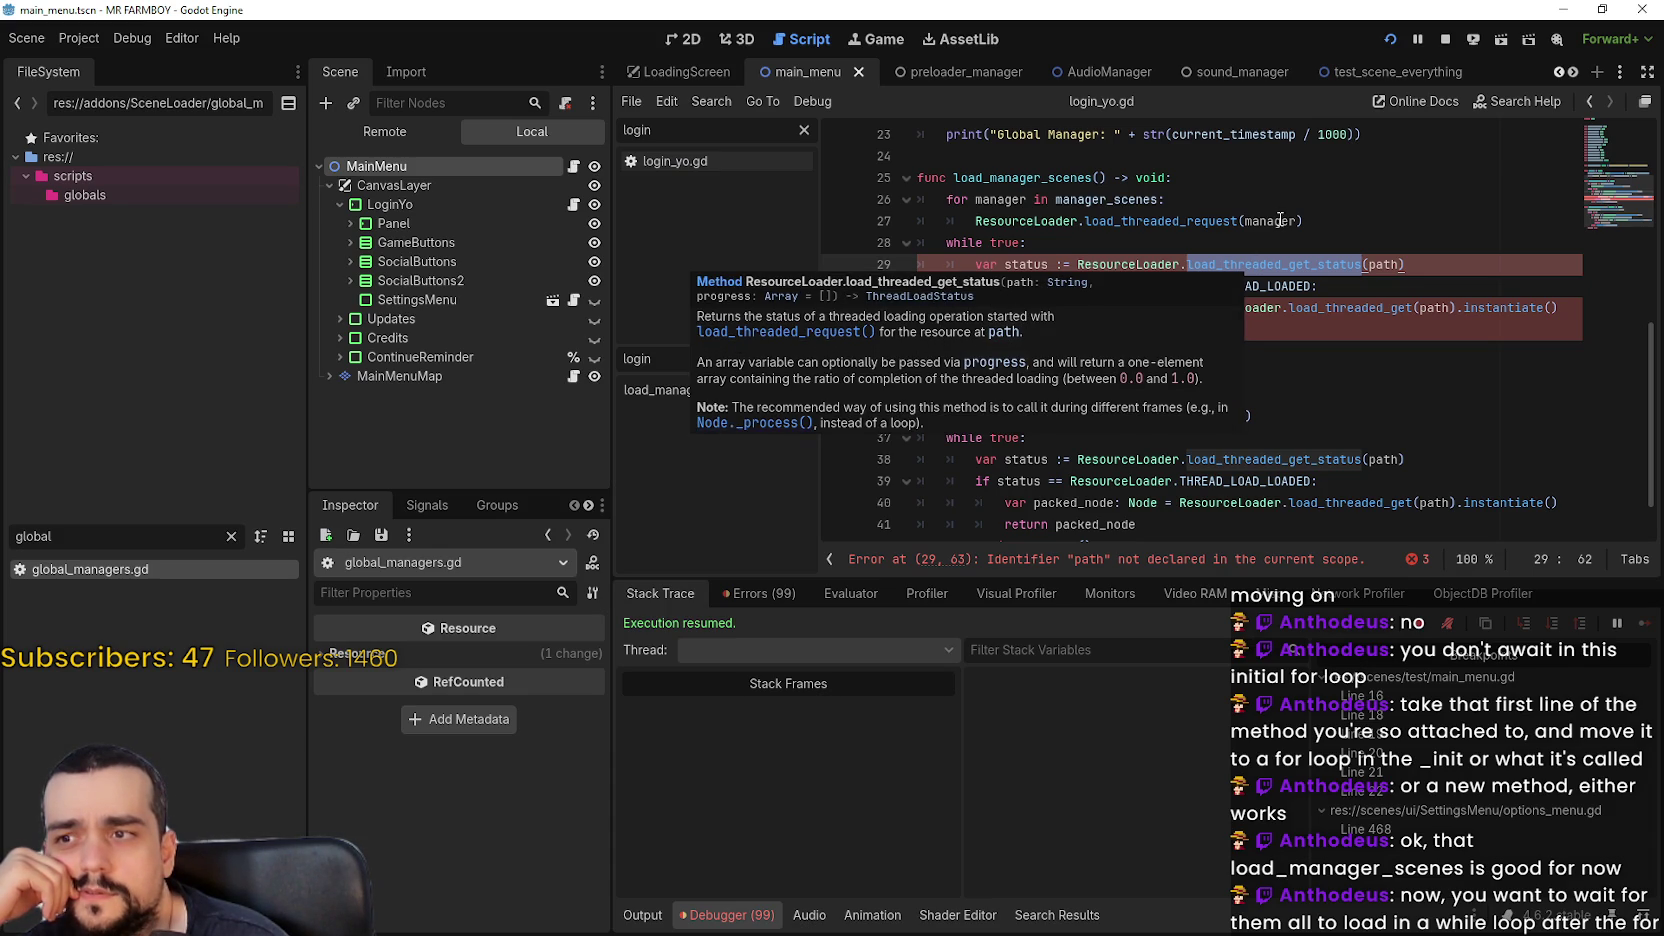
Select the await get_tree().process_frame line in the pasted polling loop
click(1266, 370)
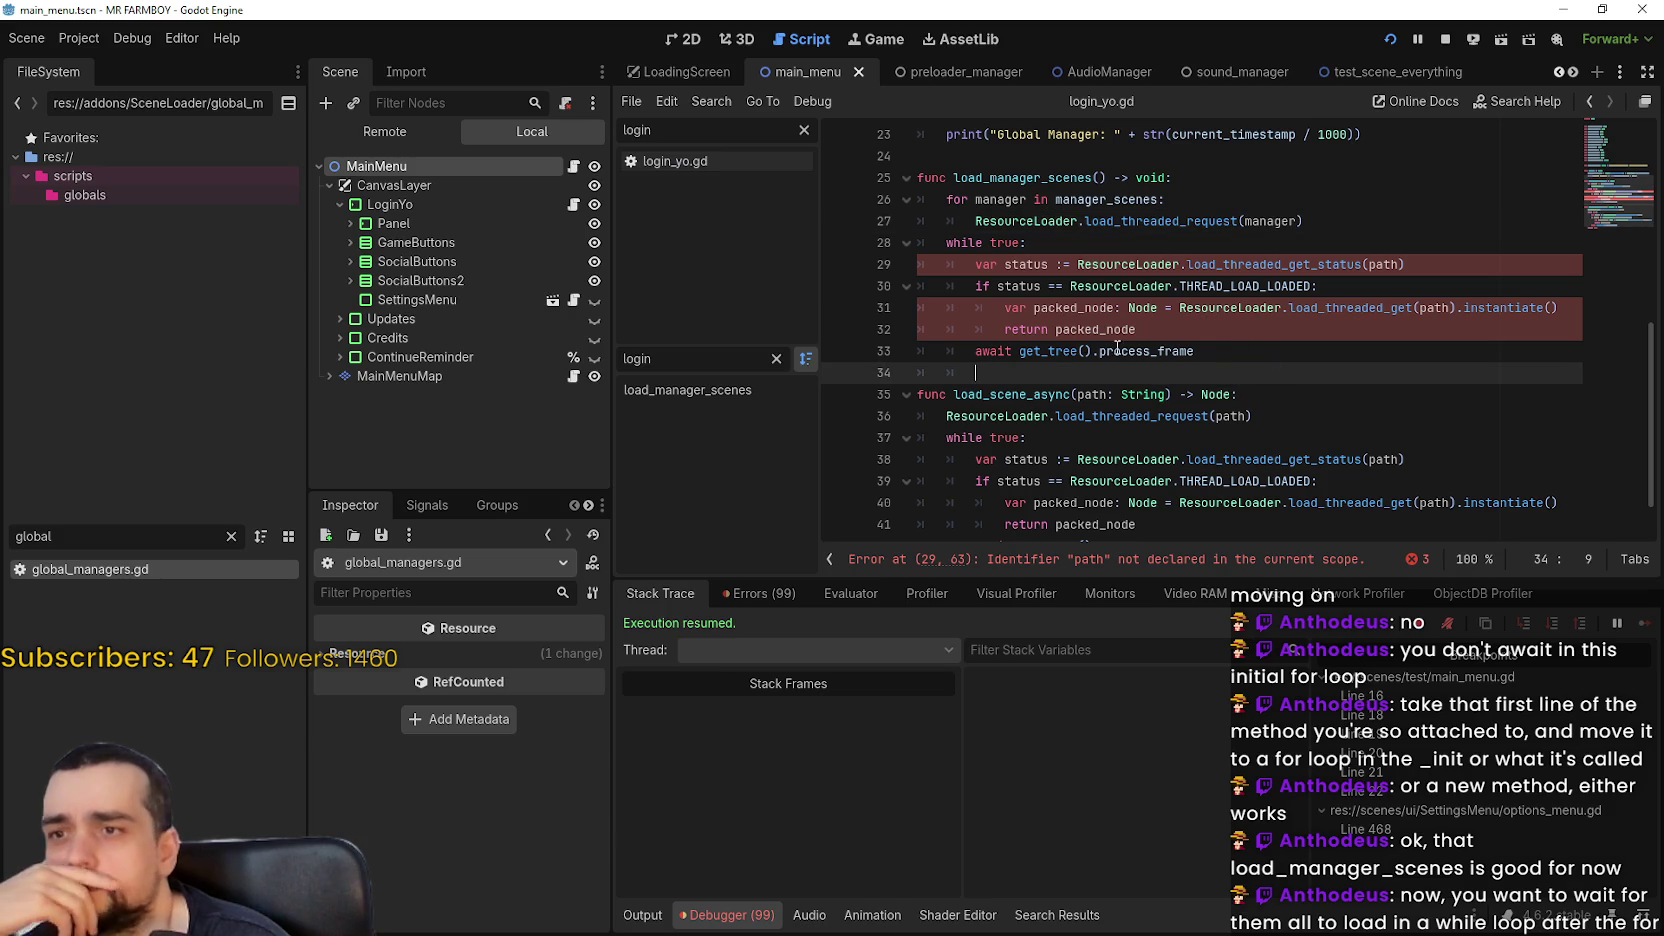
mouse_move(1048, 357)
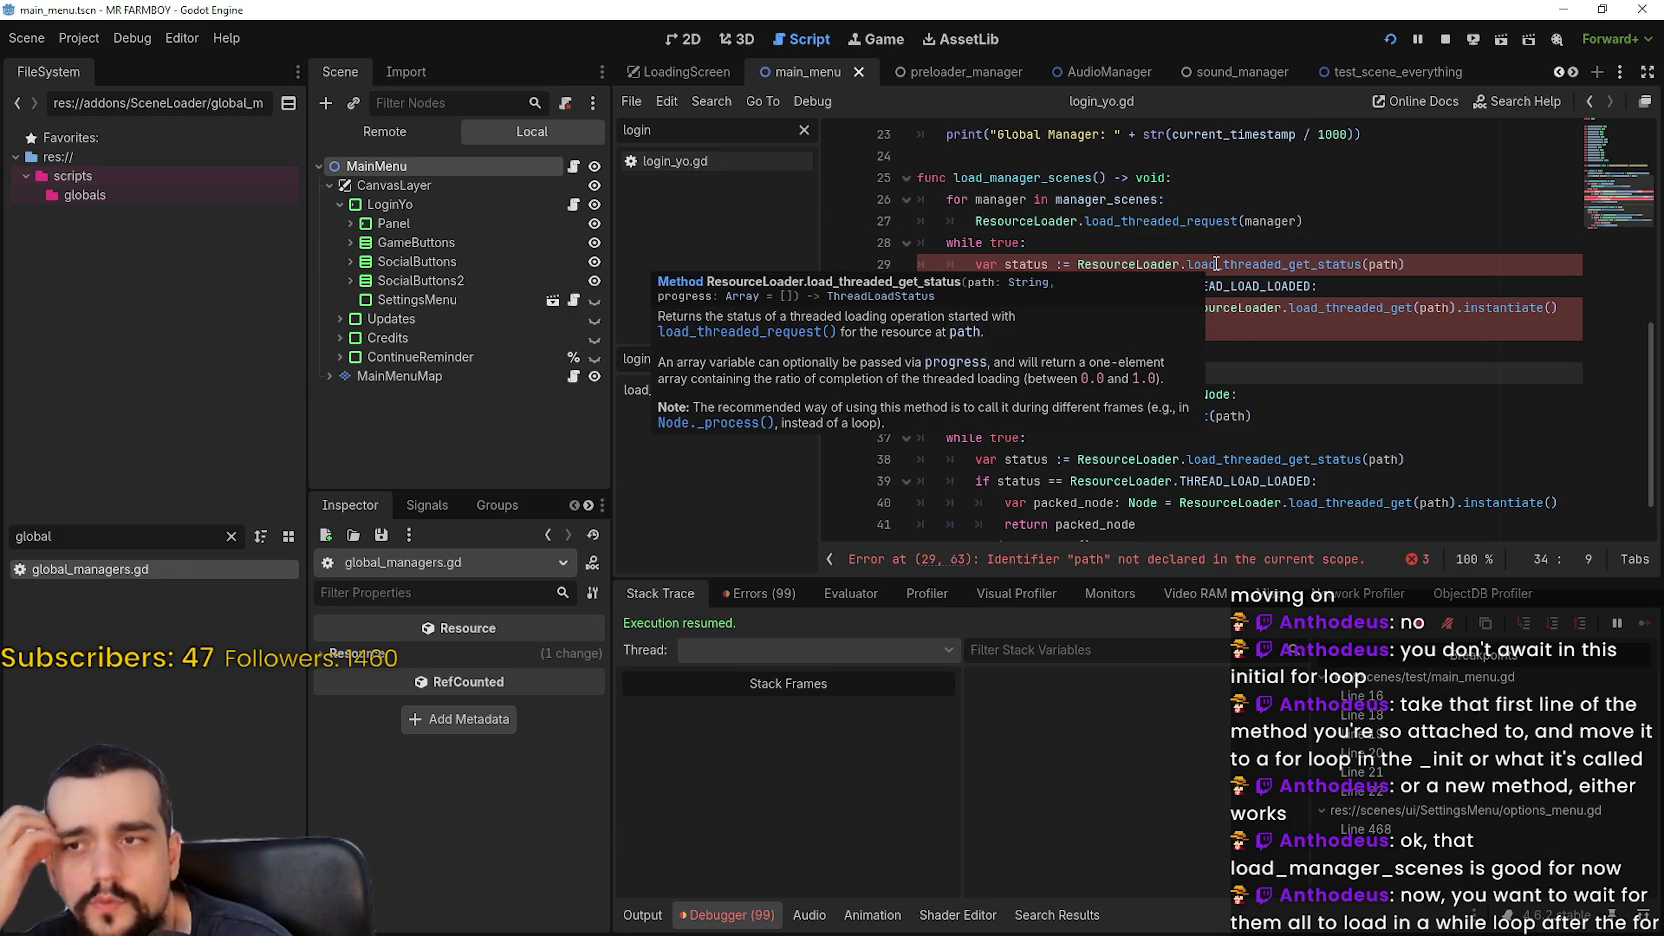
click(1220, 350)
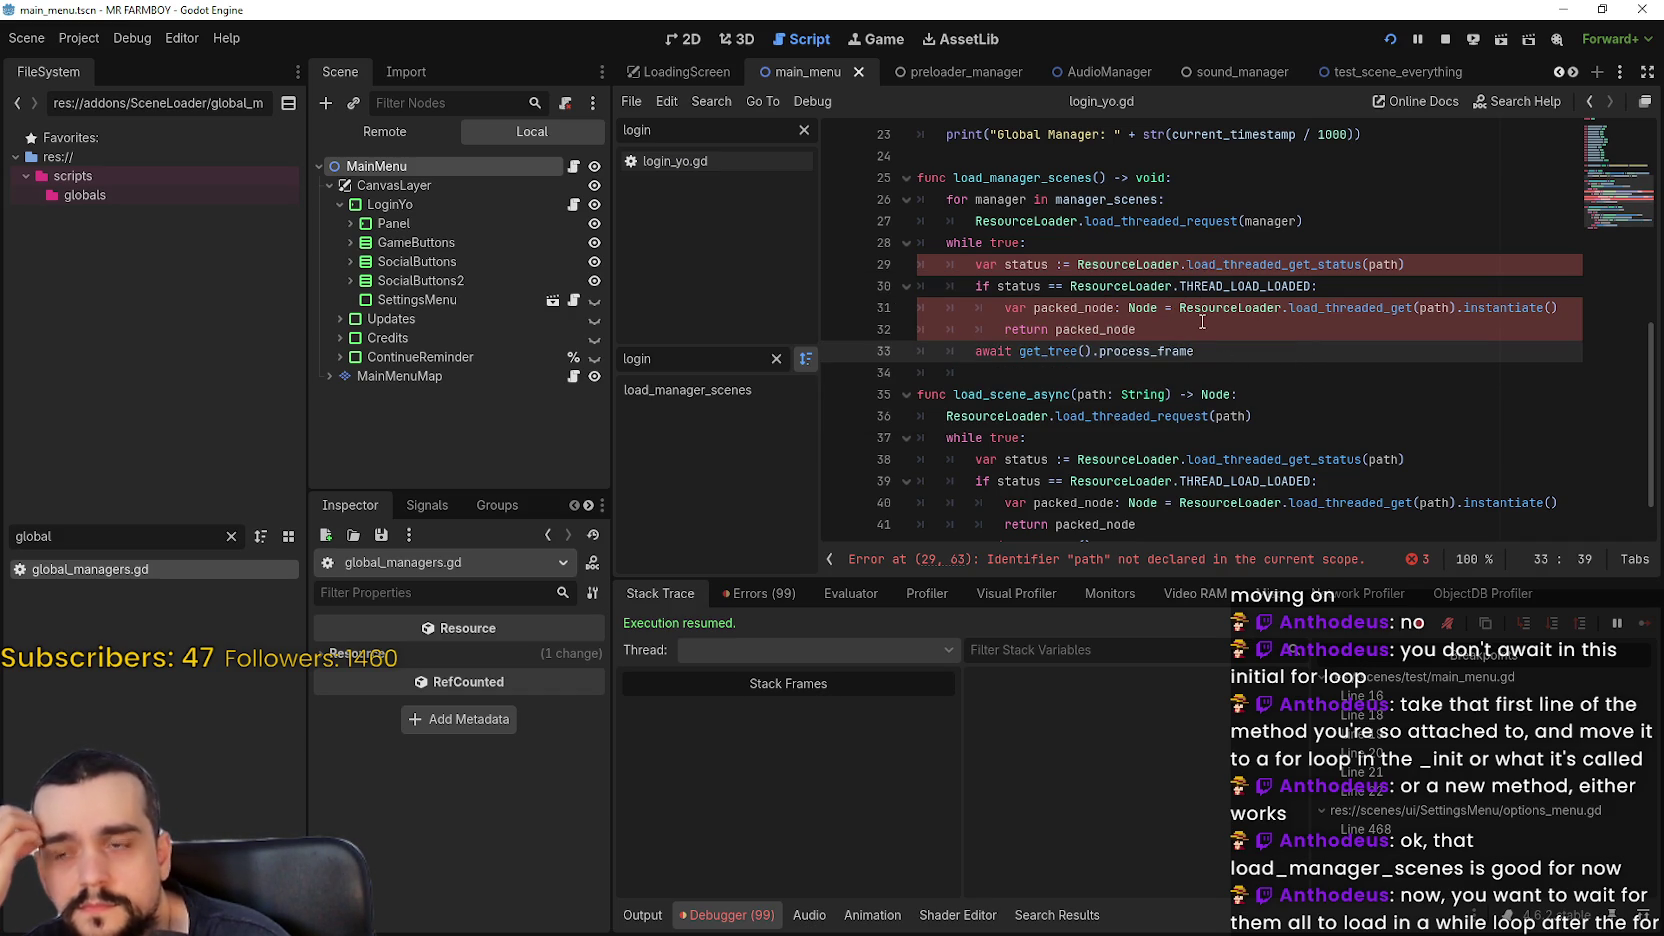
scroll(1202, 321, down, 1)
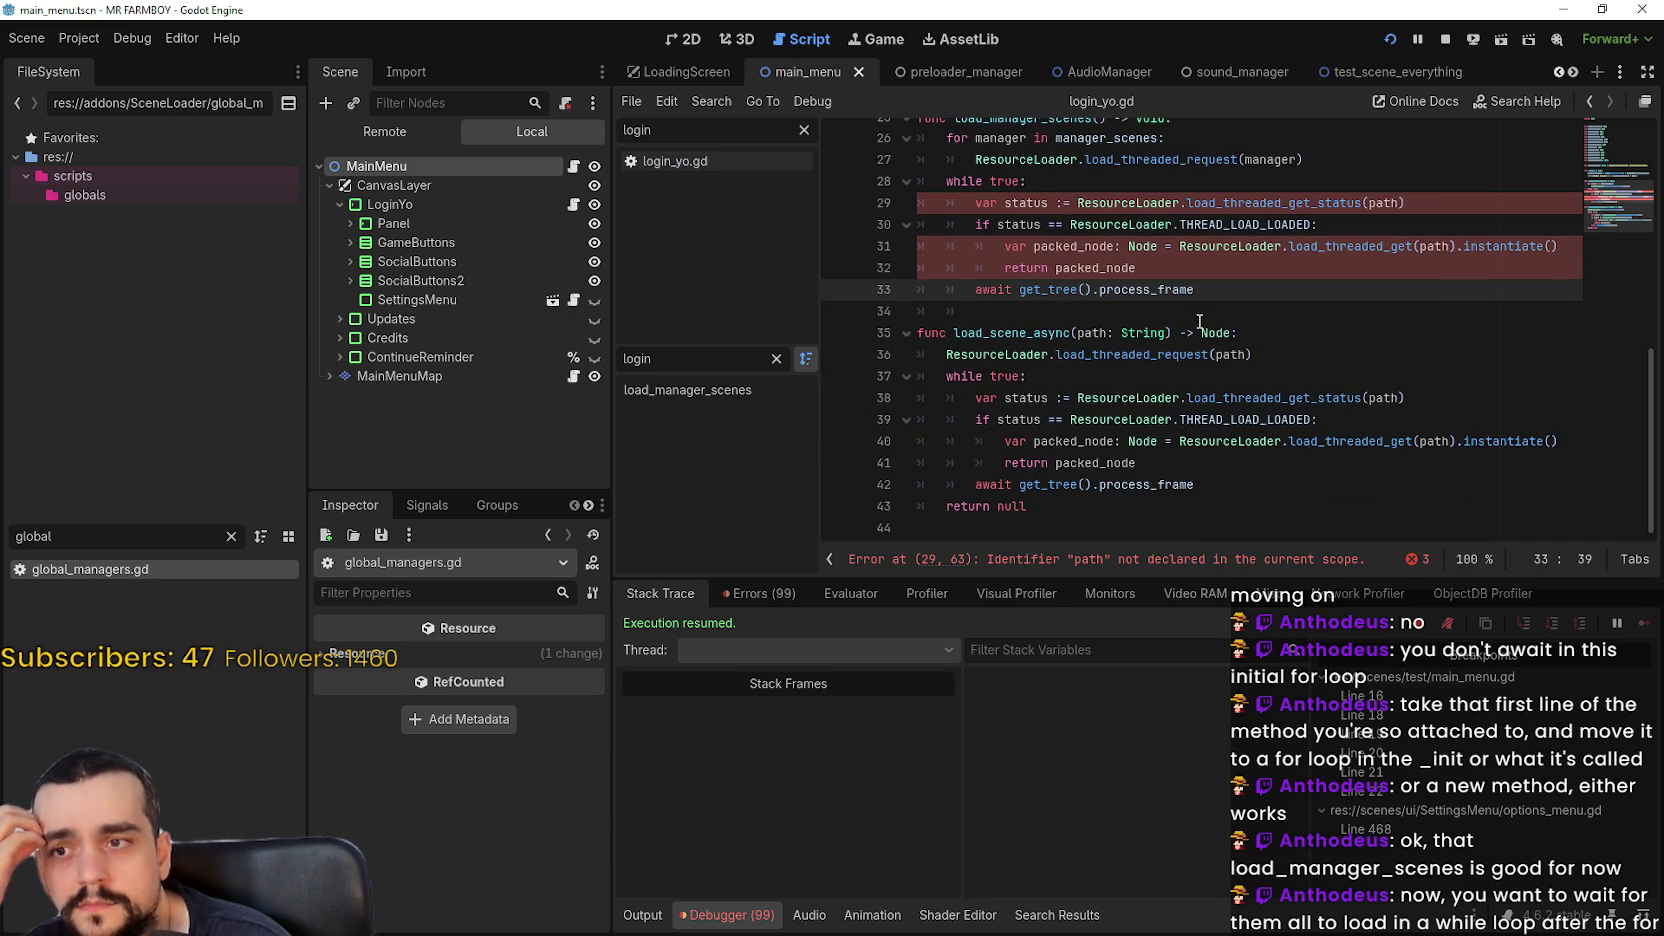
scroll(1200, 321, up, 1)
drag(1195, 354, 904, 337)
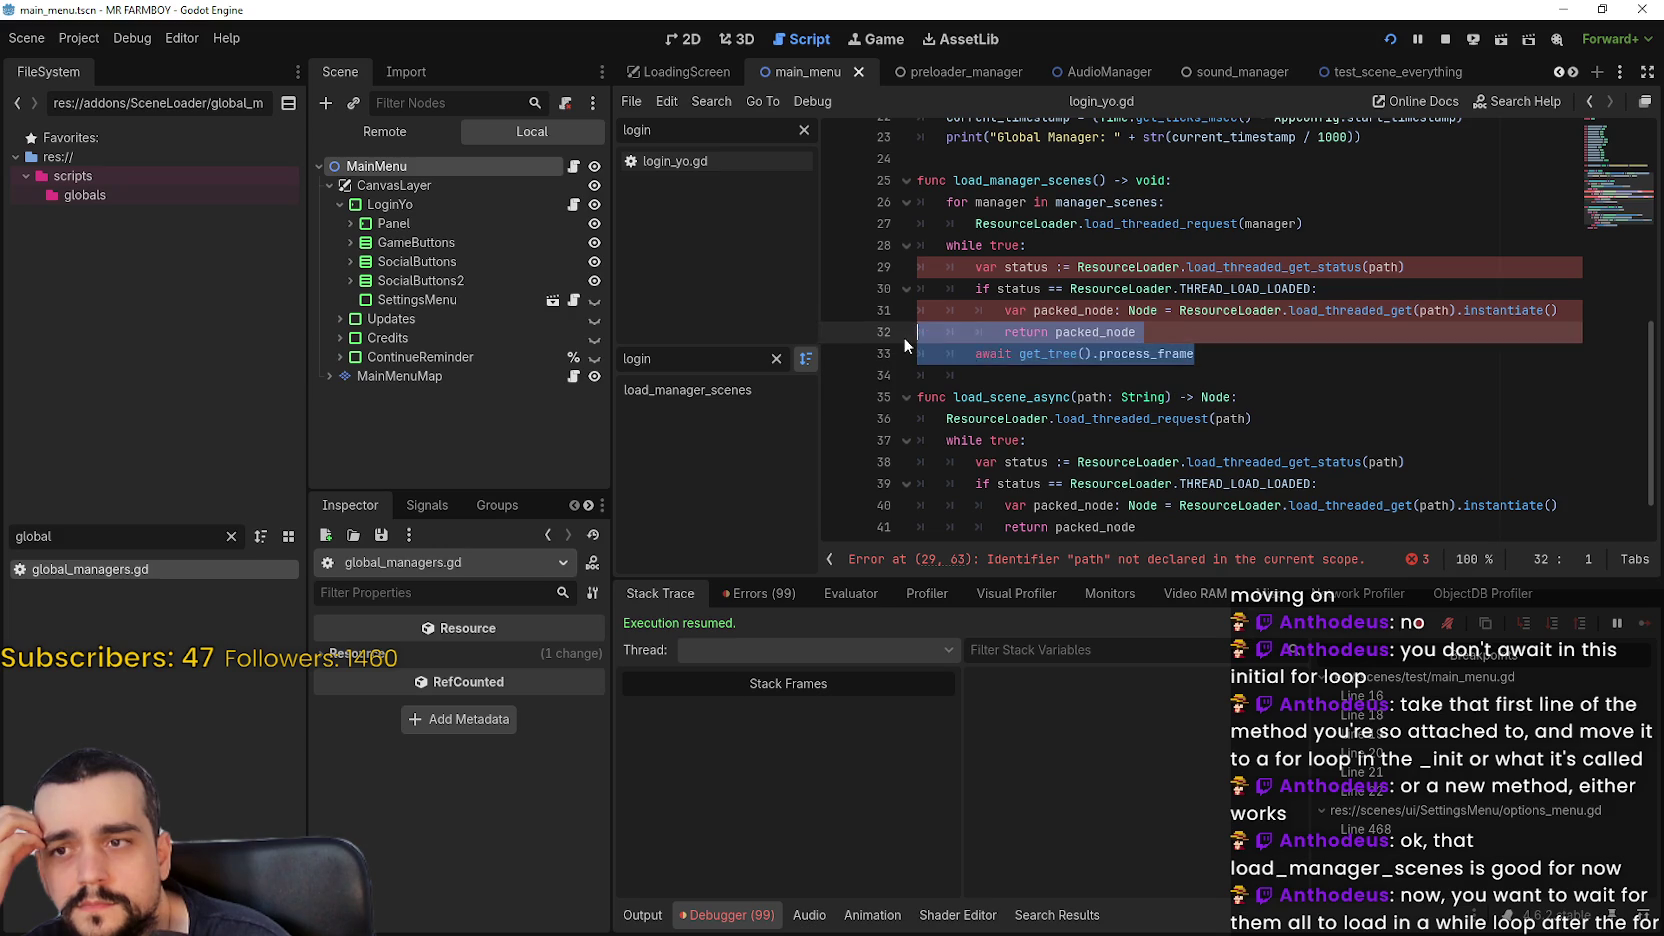
scroll(904, 337, down, 1)
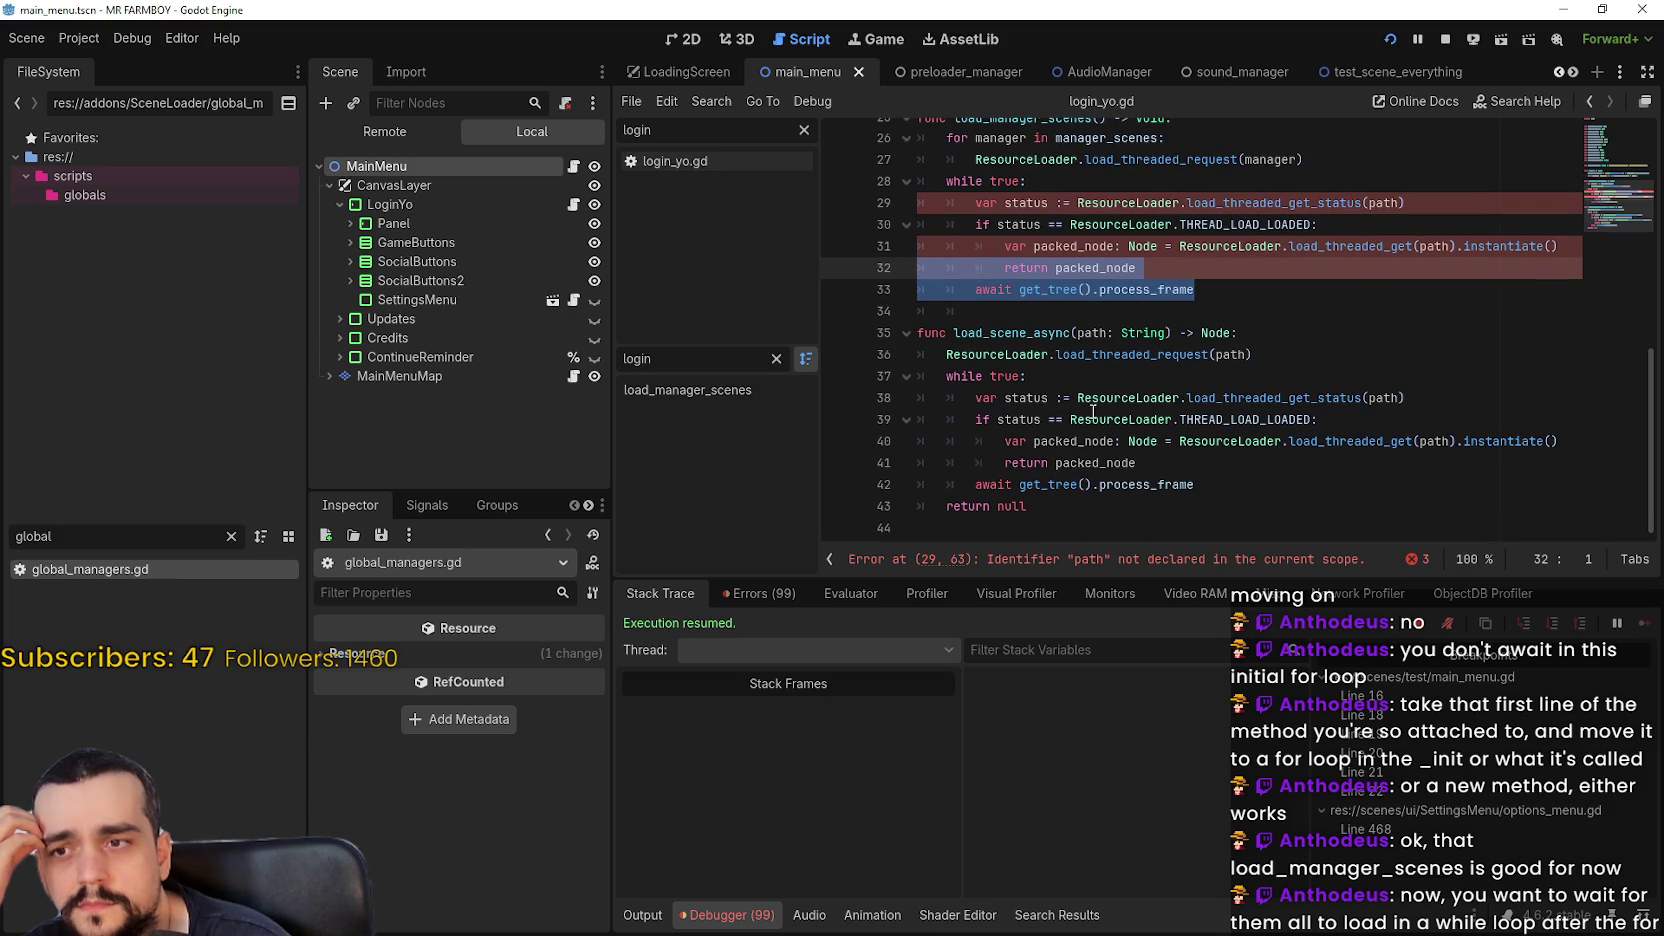
click(1216, 297)
scroll(1222, 294, up, 1)
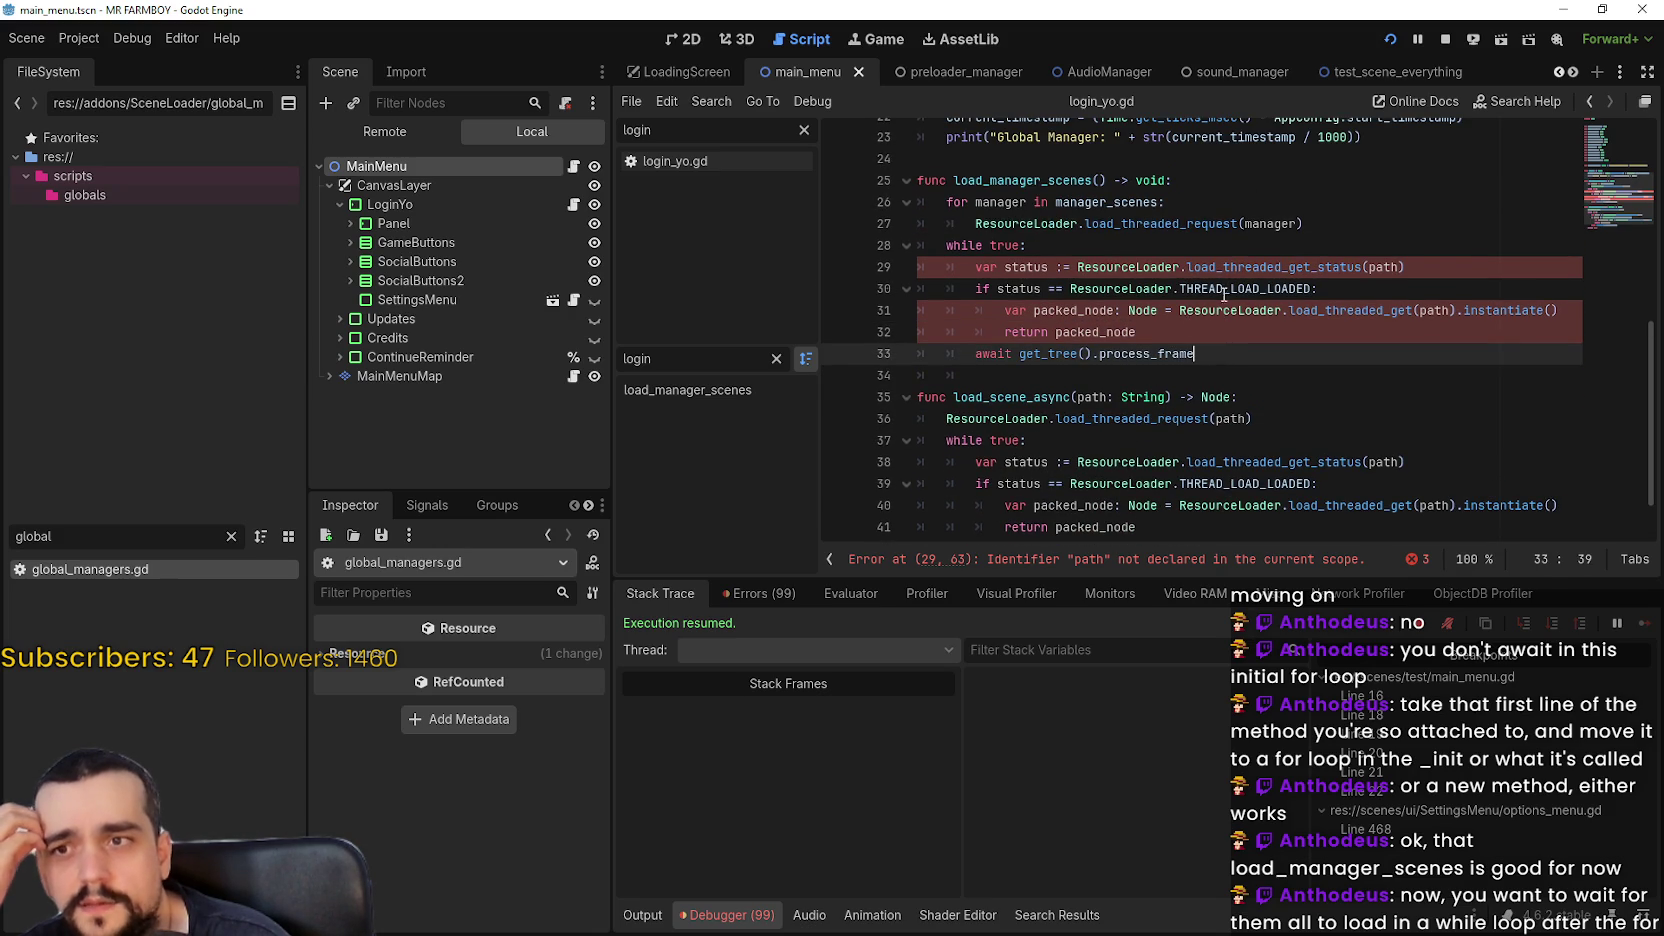
mouse_move(1254, 267)
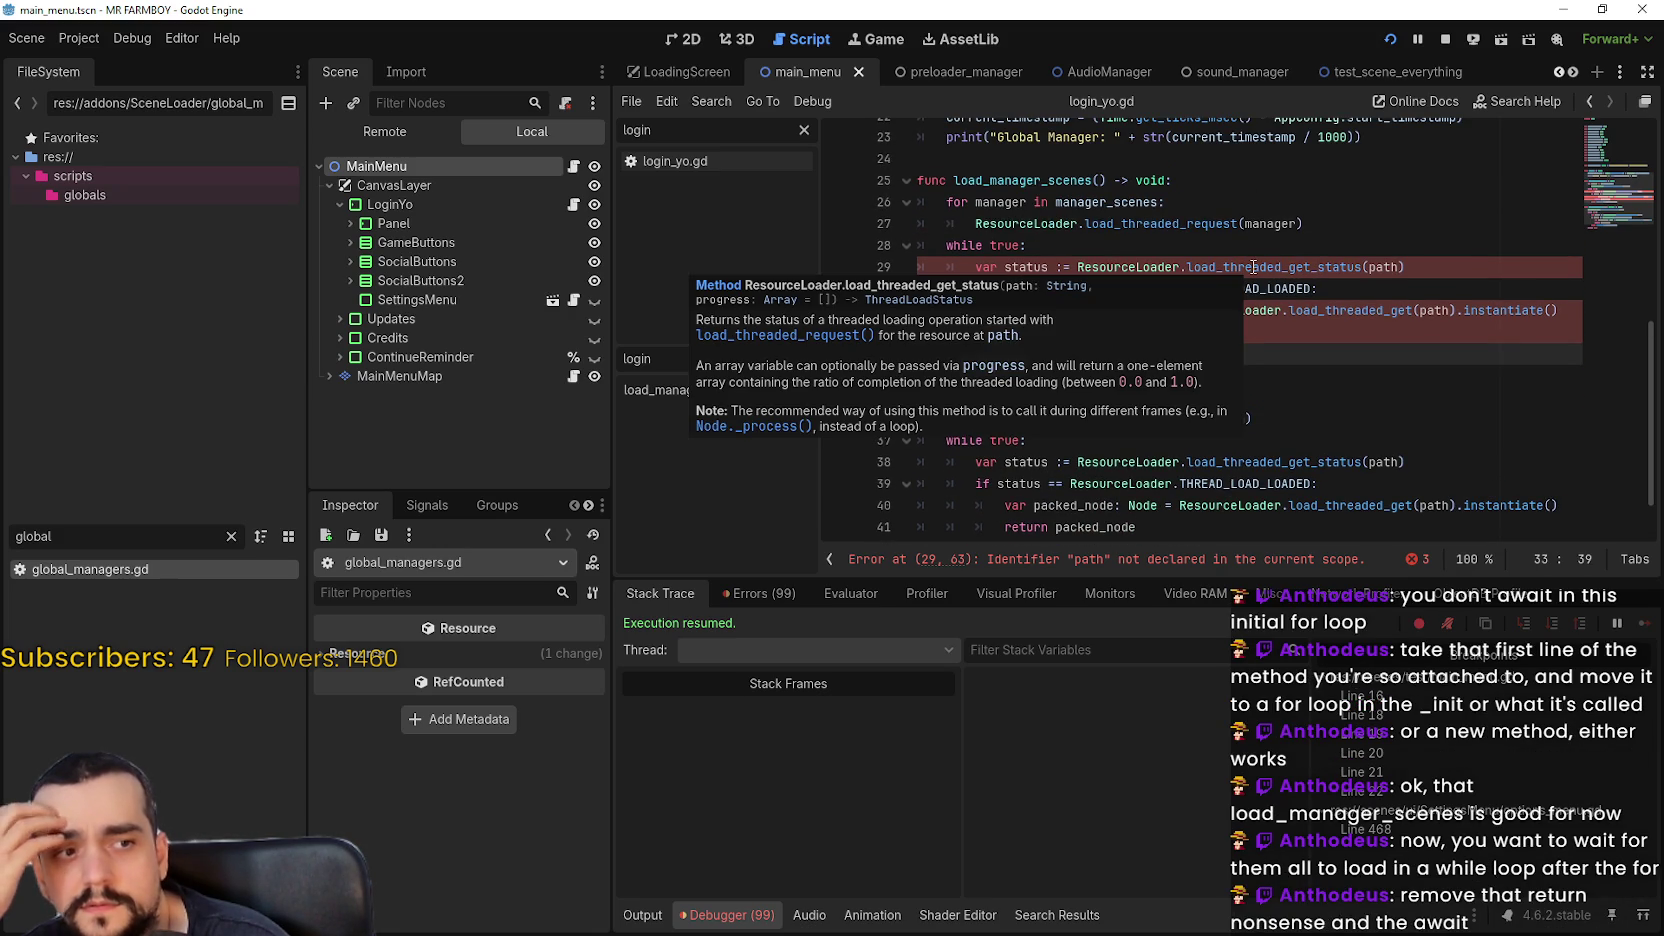
click(1285, 378)
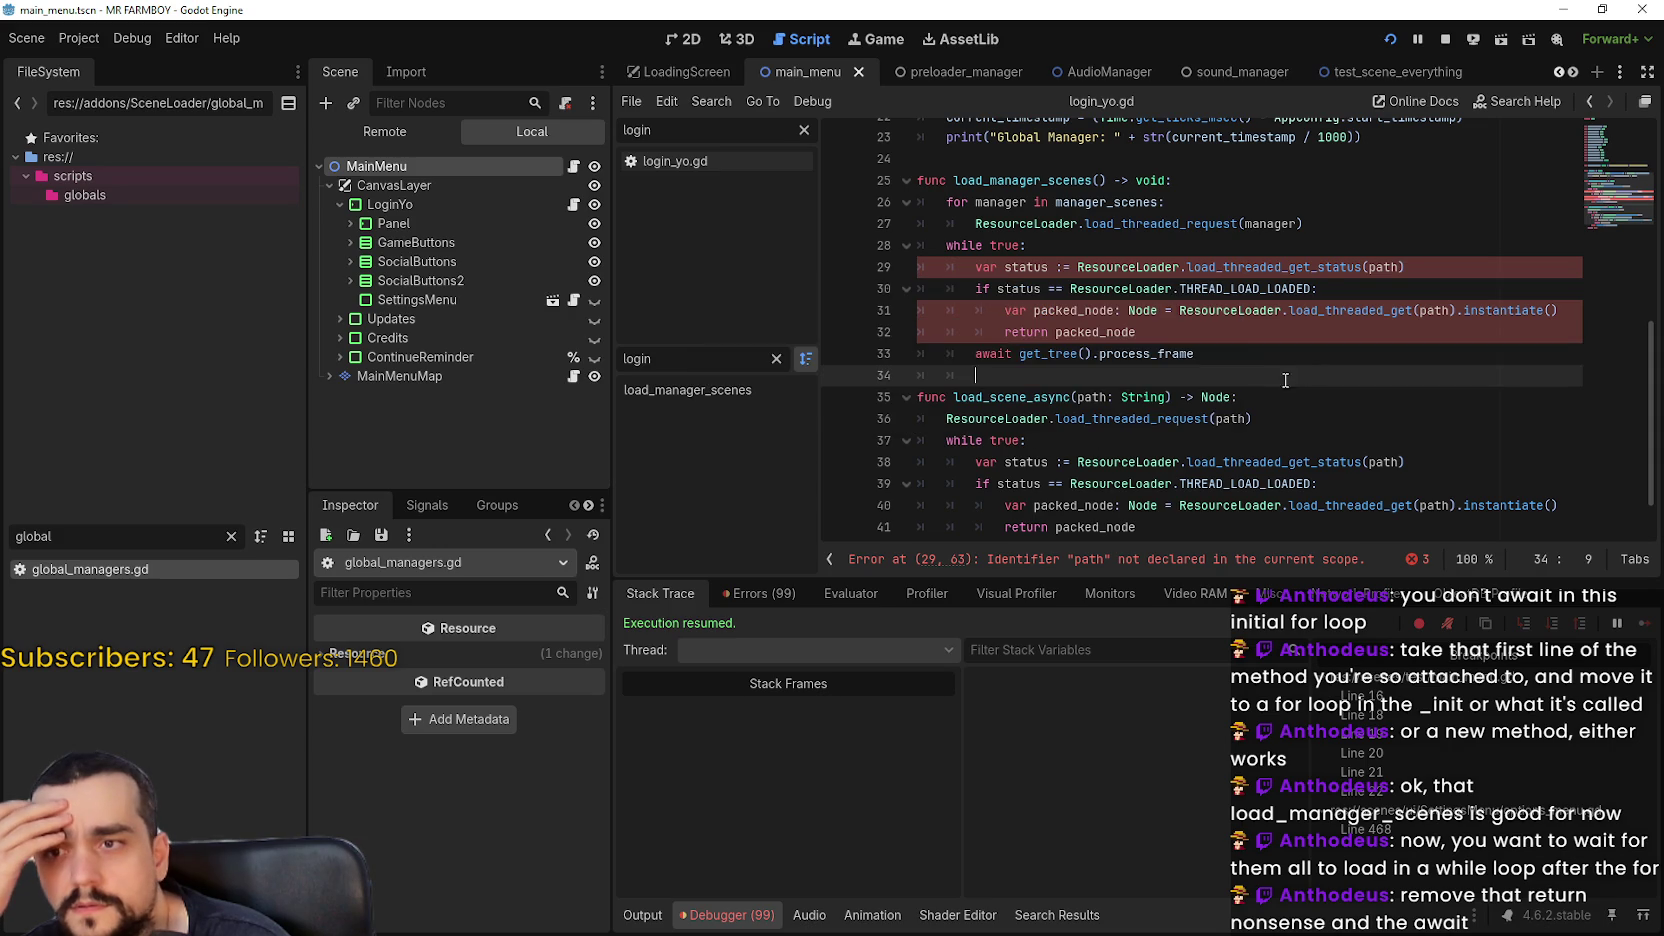
mouse_move(1270, 354)
mouse_down()
mouse_move(909, 337)
mouse_move(889, 364)
mouse_up()
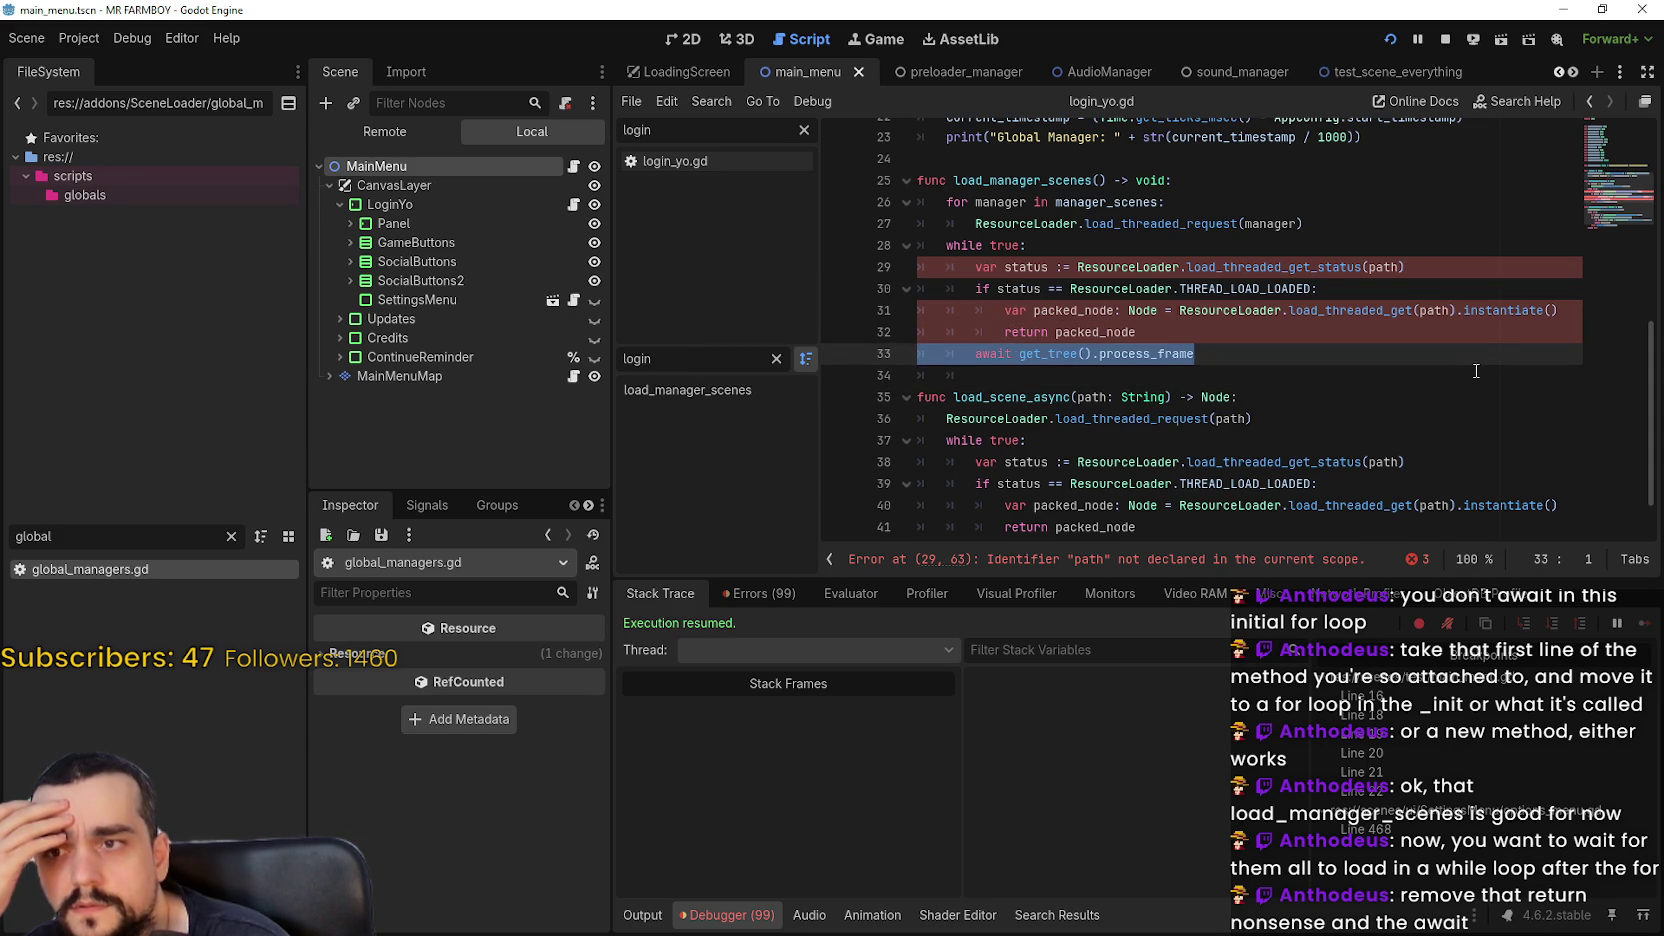
Delete the await get_tree().process_frame and return packed_node lines from the polling loop
key(BackSpace)
mouse_move(1200, 333)
mouse_down()
mouse_move(900, 314)
mouse_move(870, 335)
mouse_up()
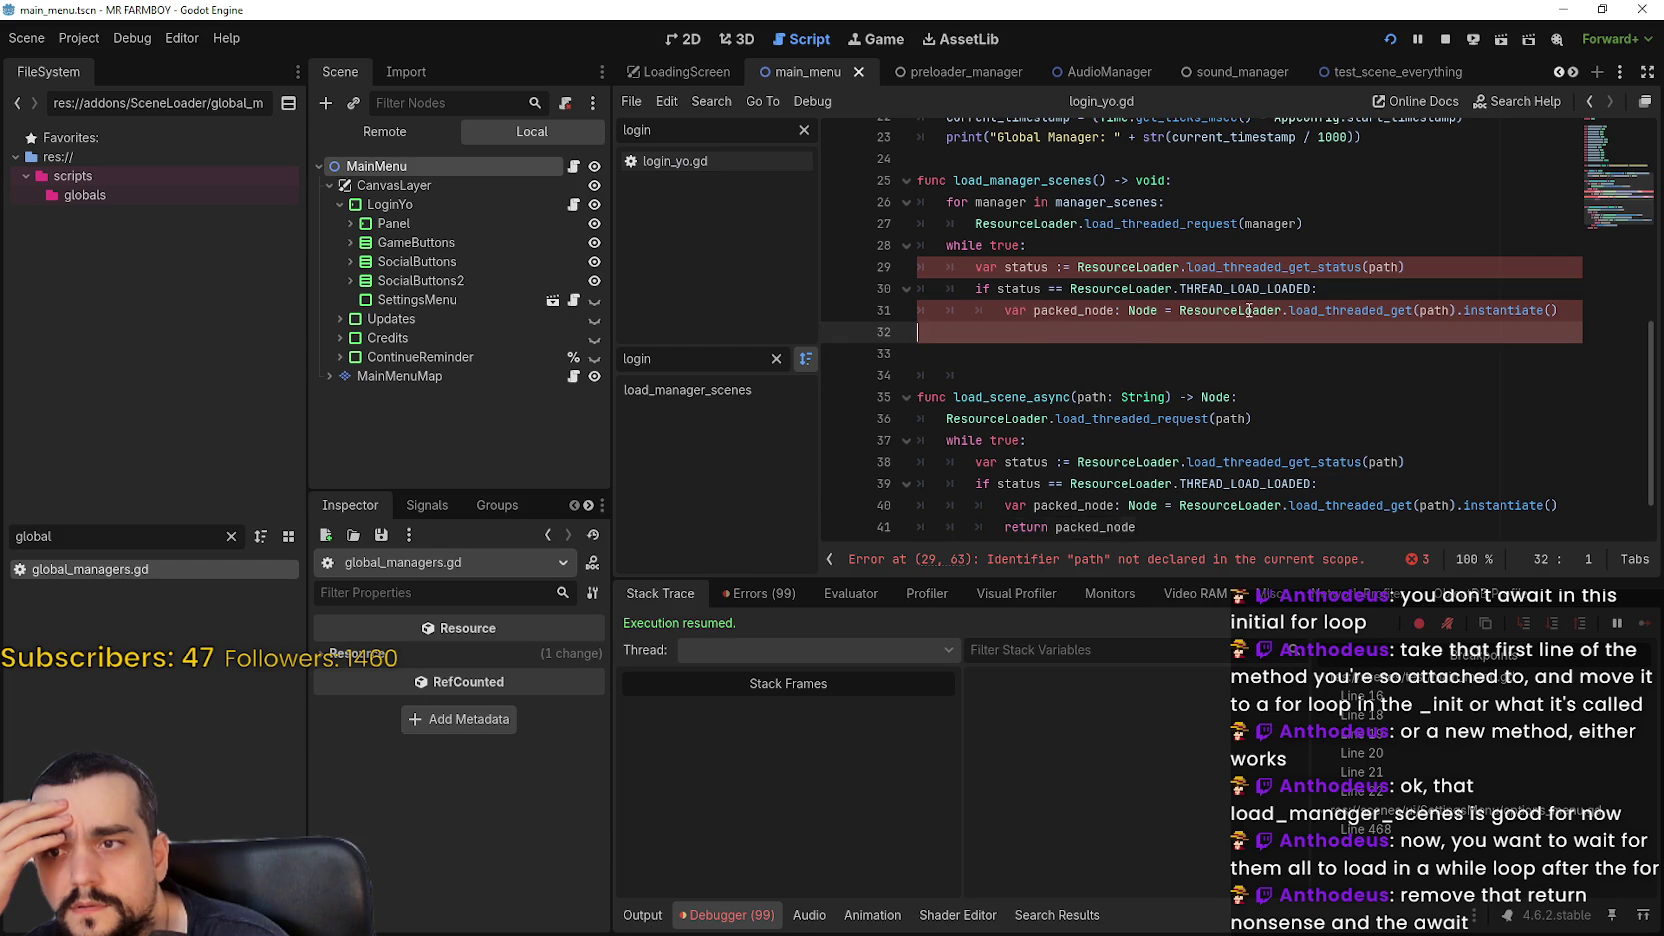
key(BackSpace)
mouse_move(1126, 308)
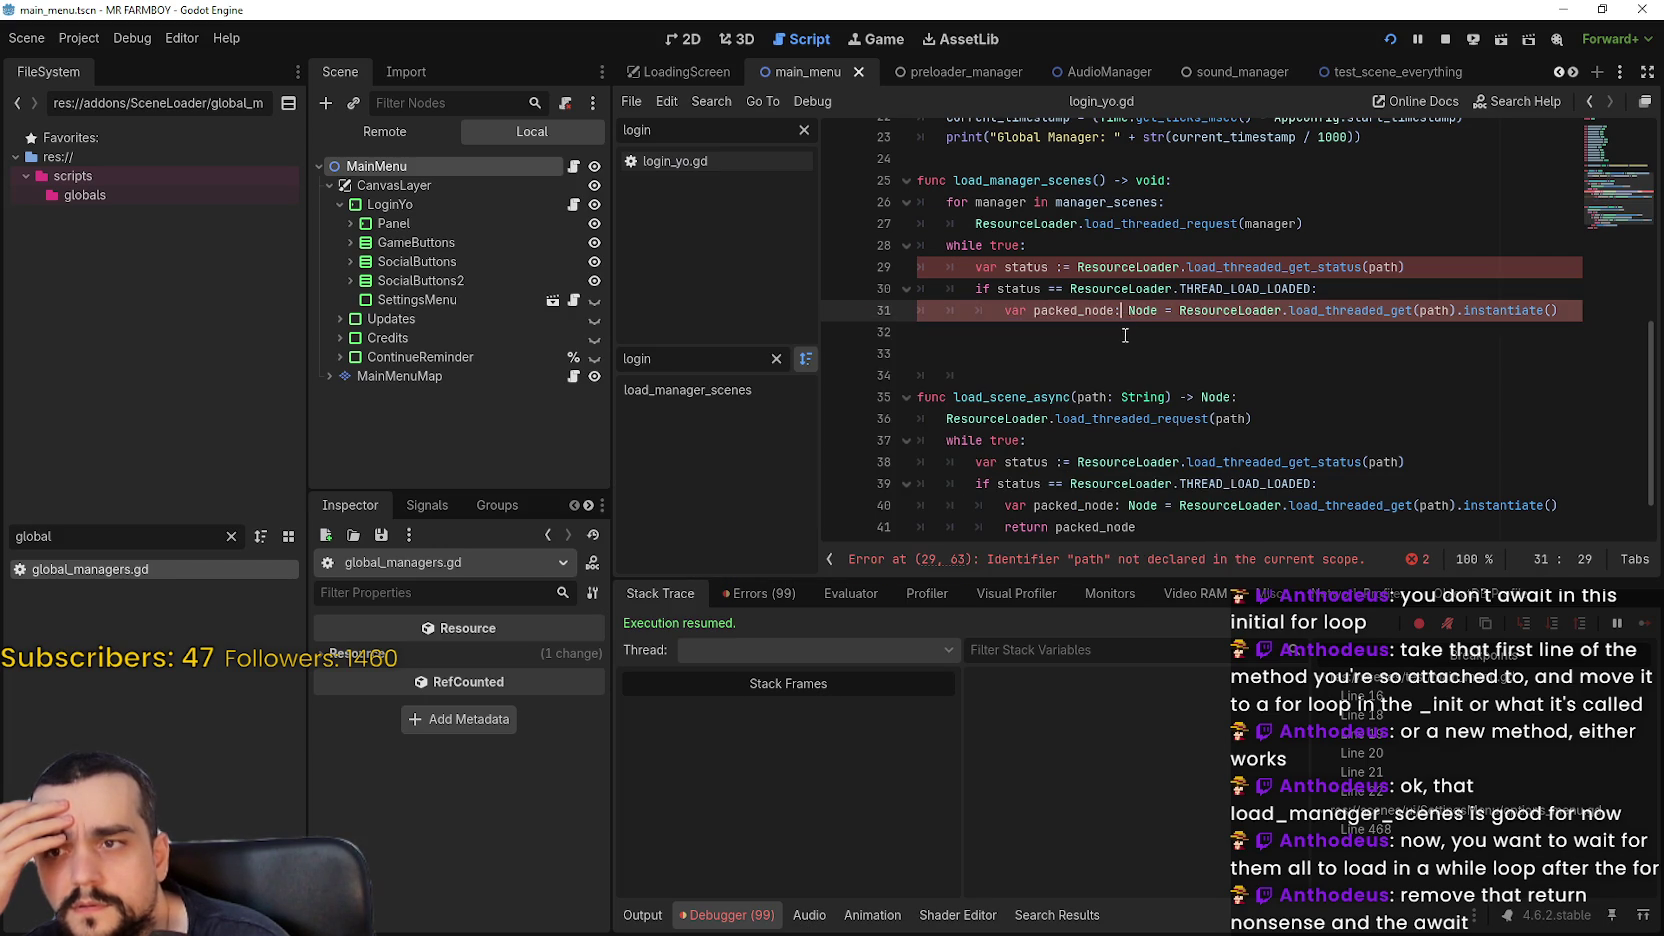
scroll(1157, 366, down, 1)
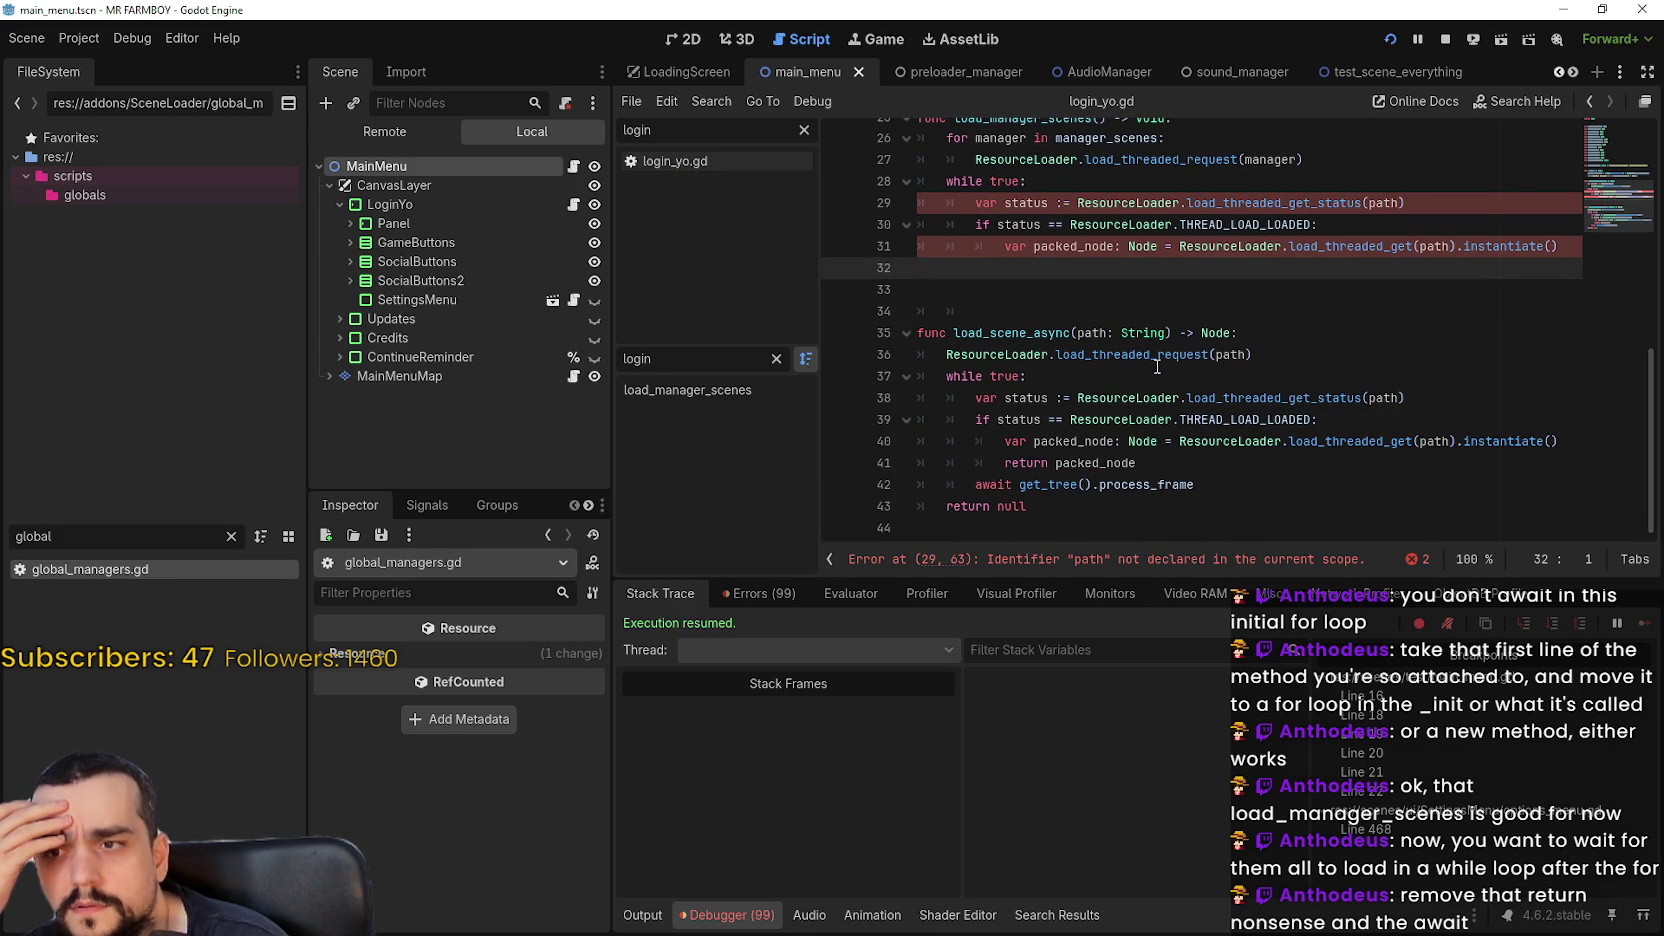
mouse_move(1140, 340)
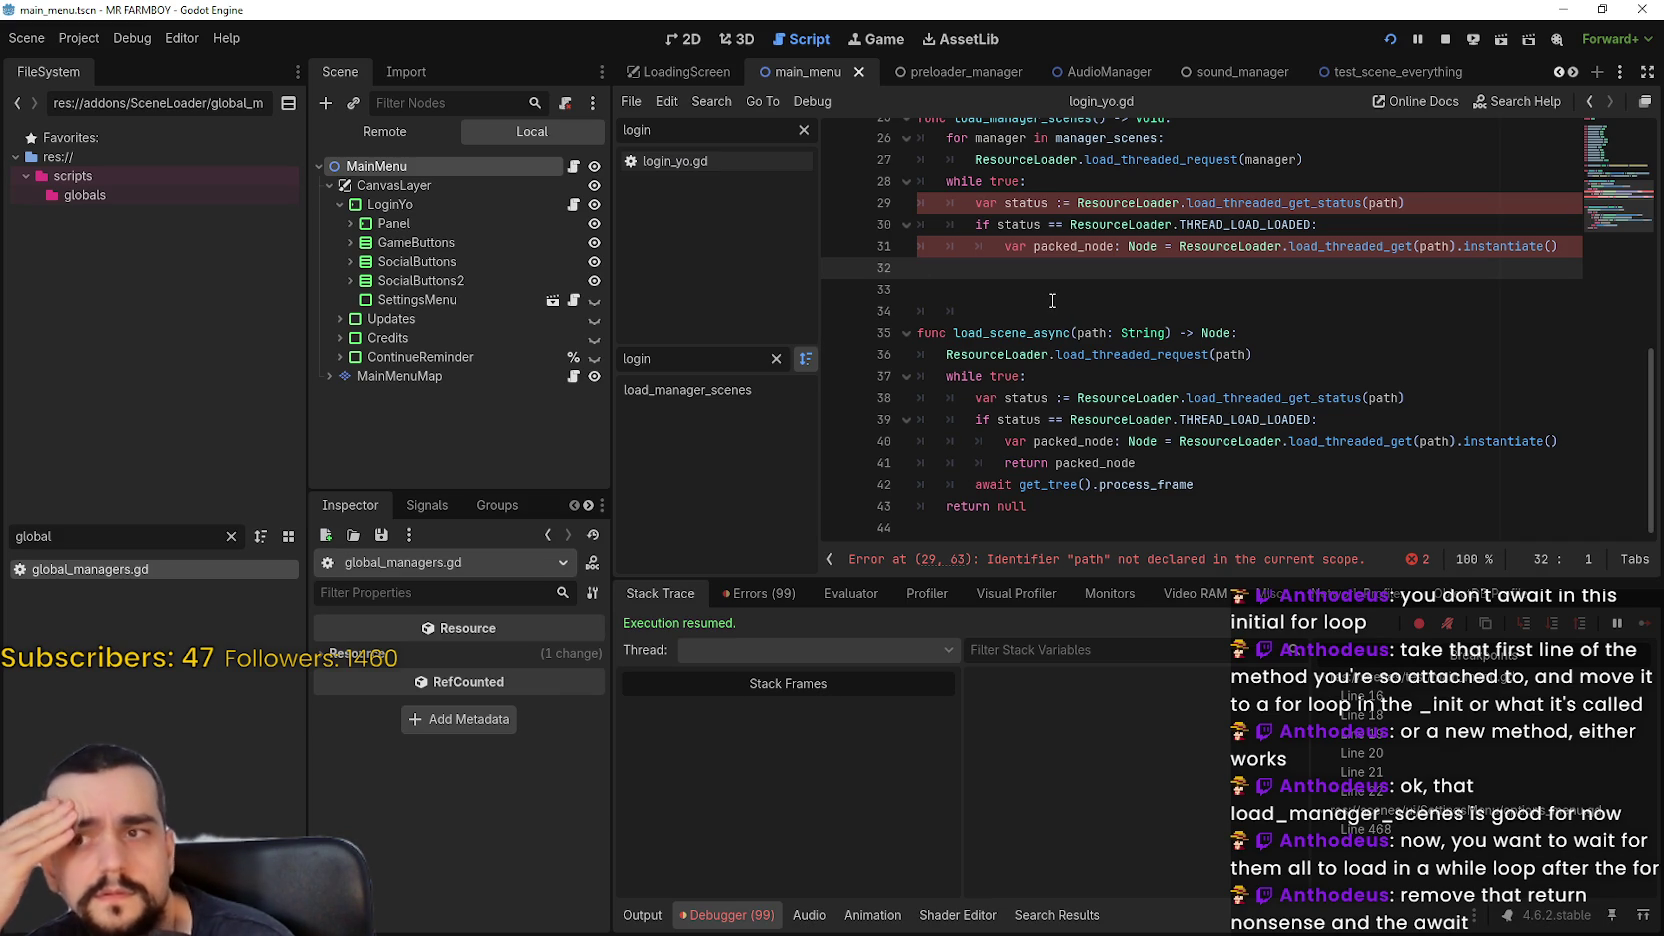
scroll(1052, 300, up, 2)
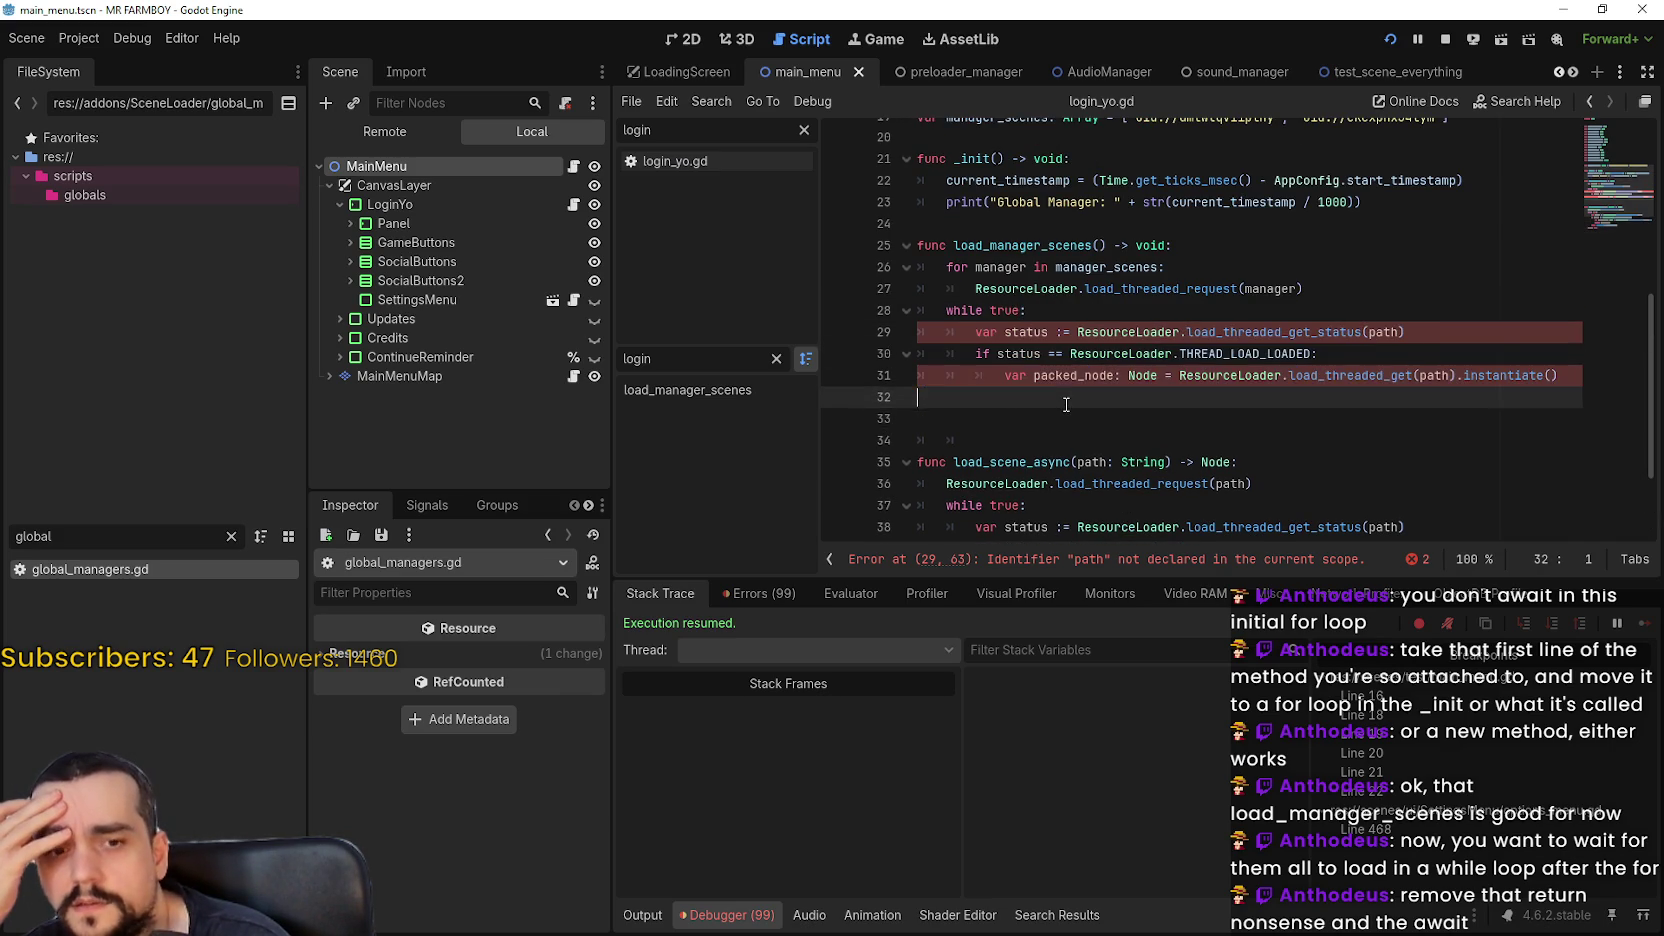
scroll(1066, 404, down, 1)
scroll(1215, 516, down, 1)
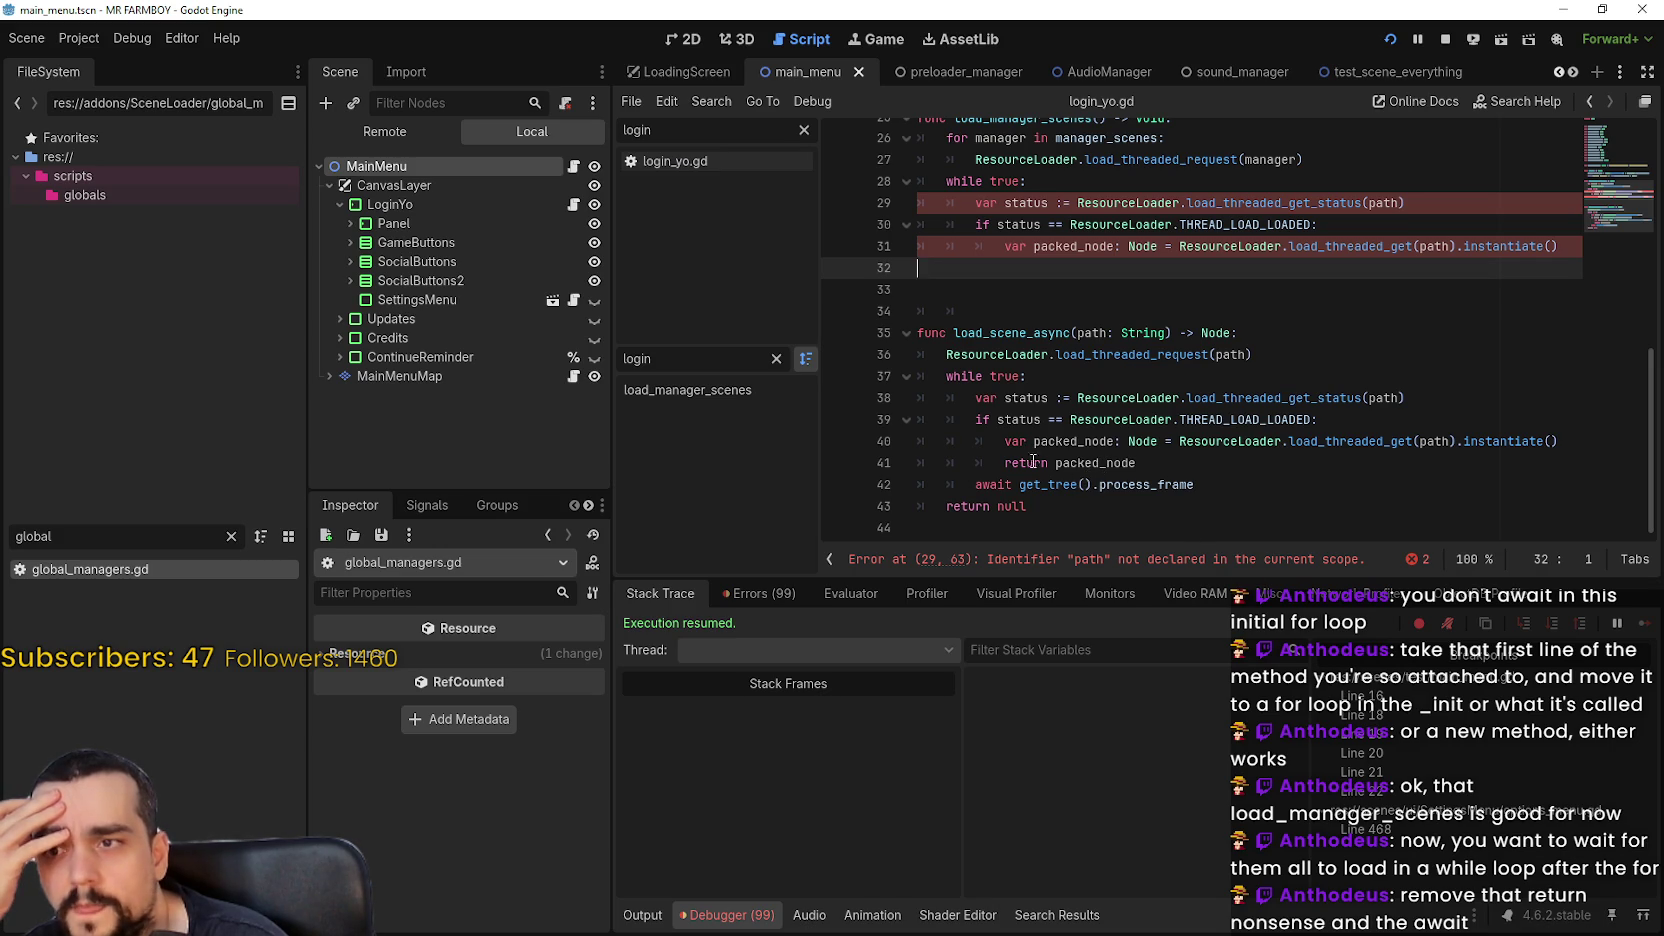
scroll(1033, 462, up, 2)
scroll(1088, 462, down, 1)
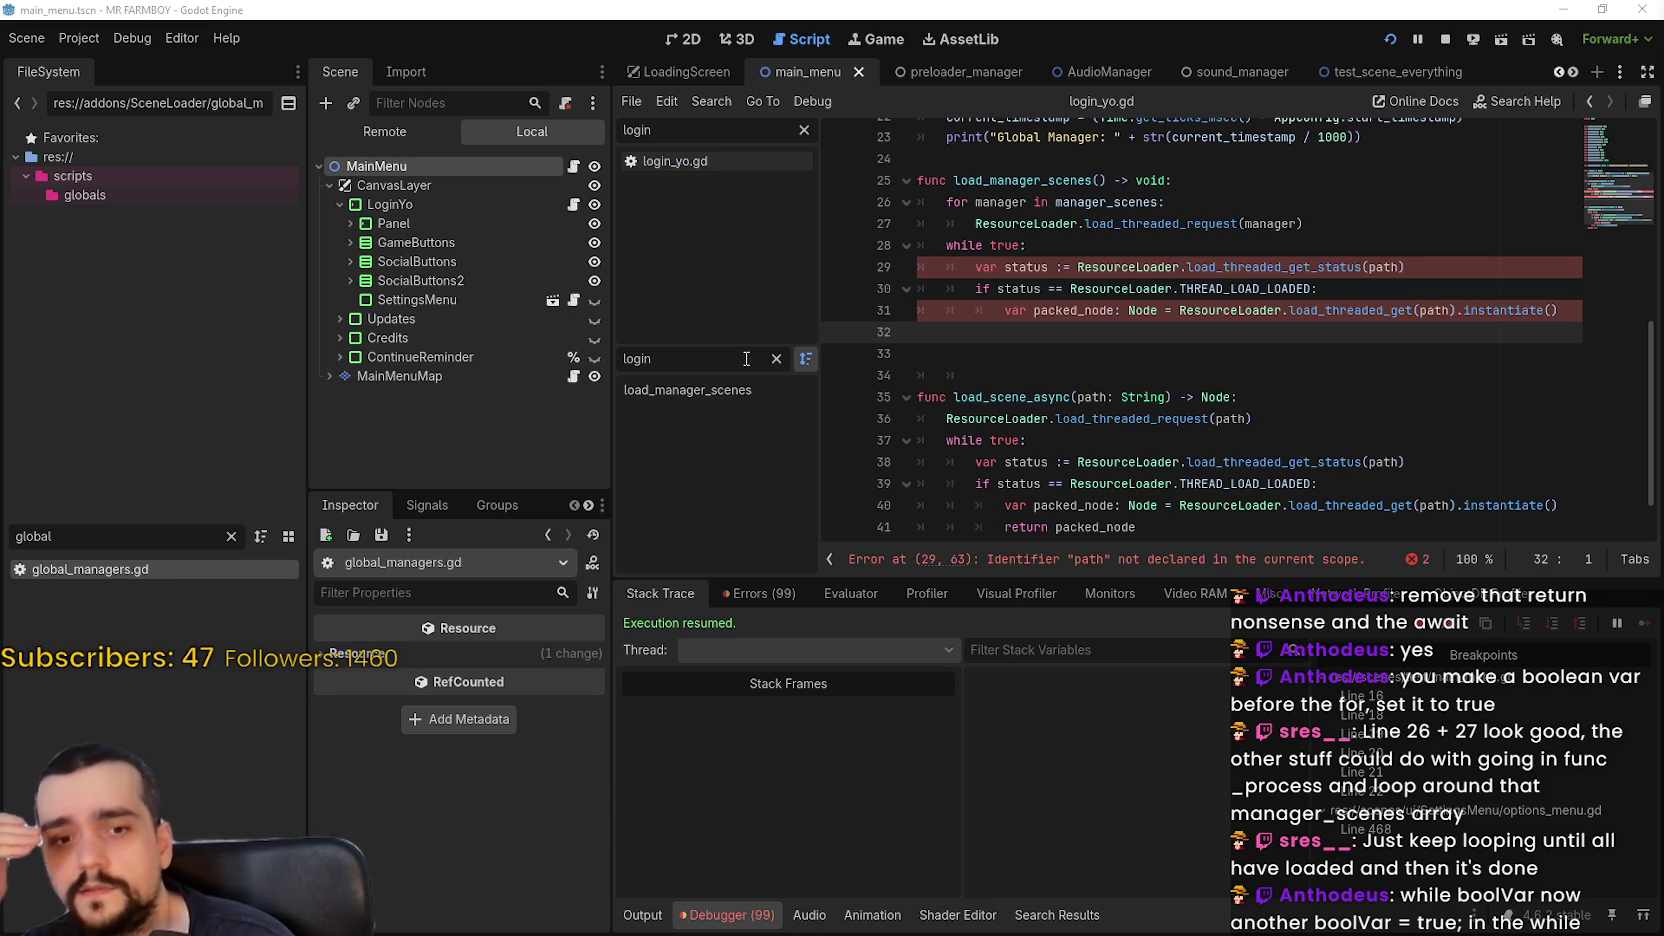
drag(1008, 339, 944, 168)
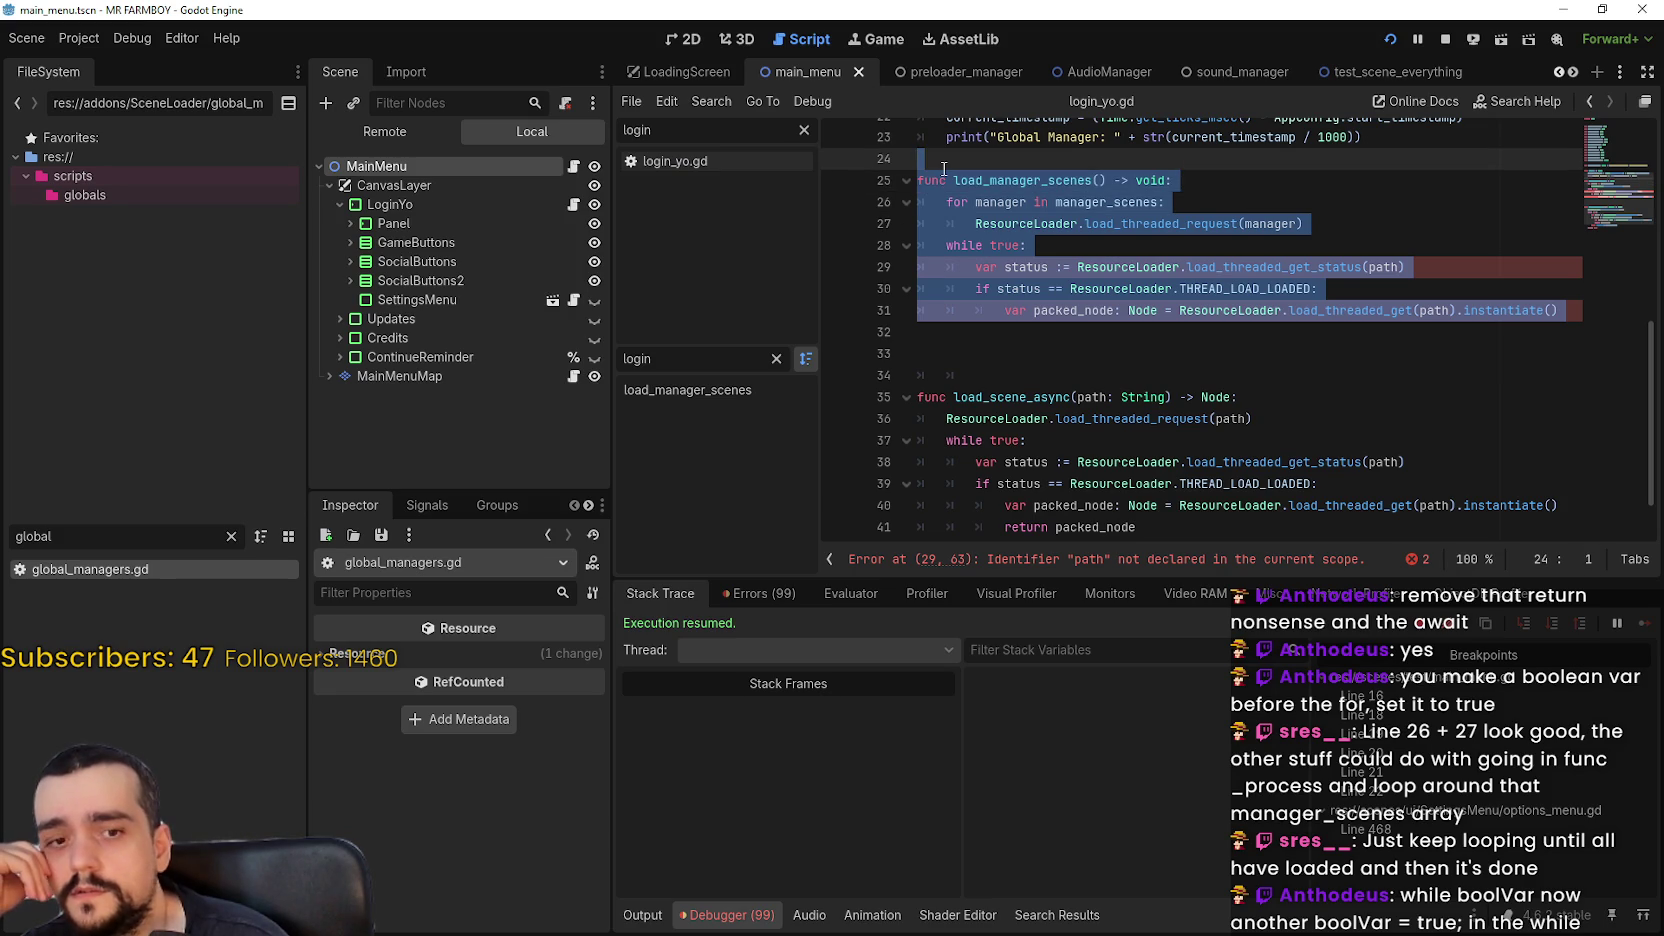
click(1006, 352)
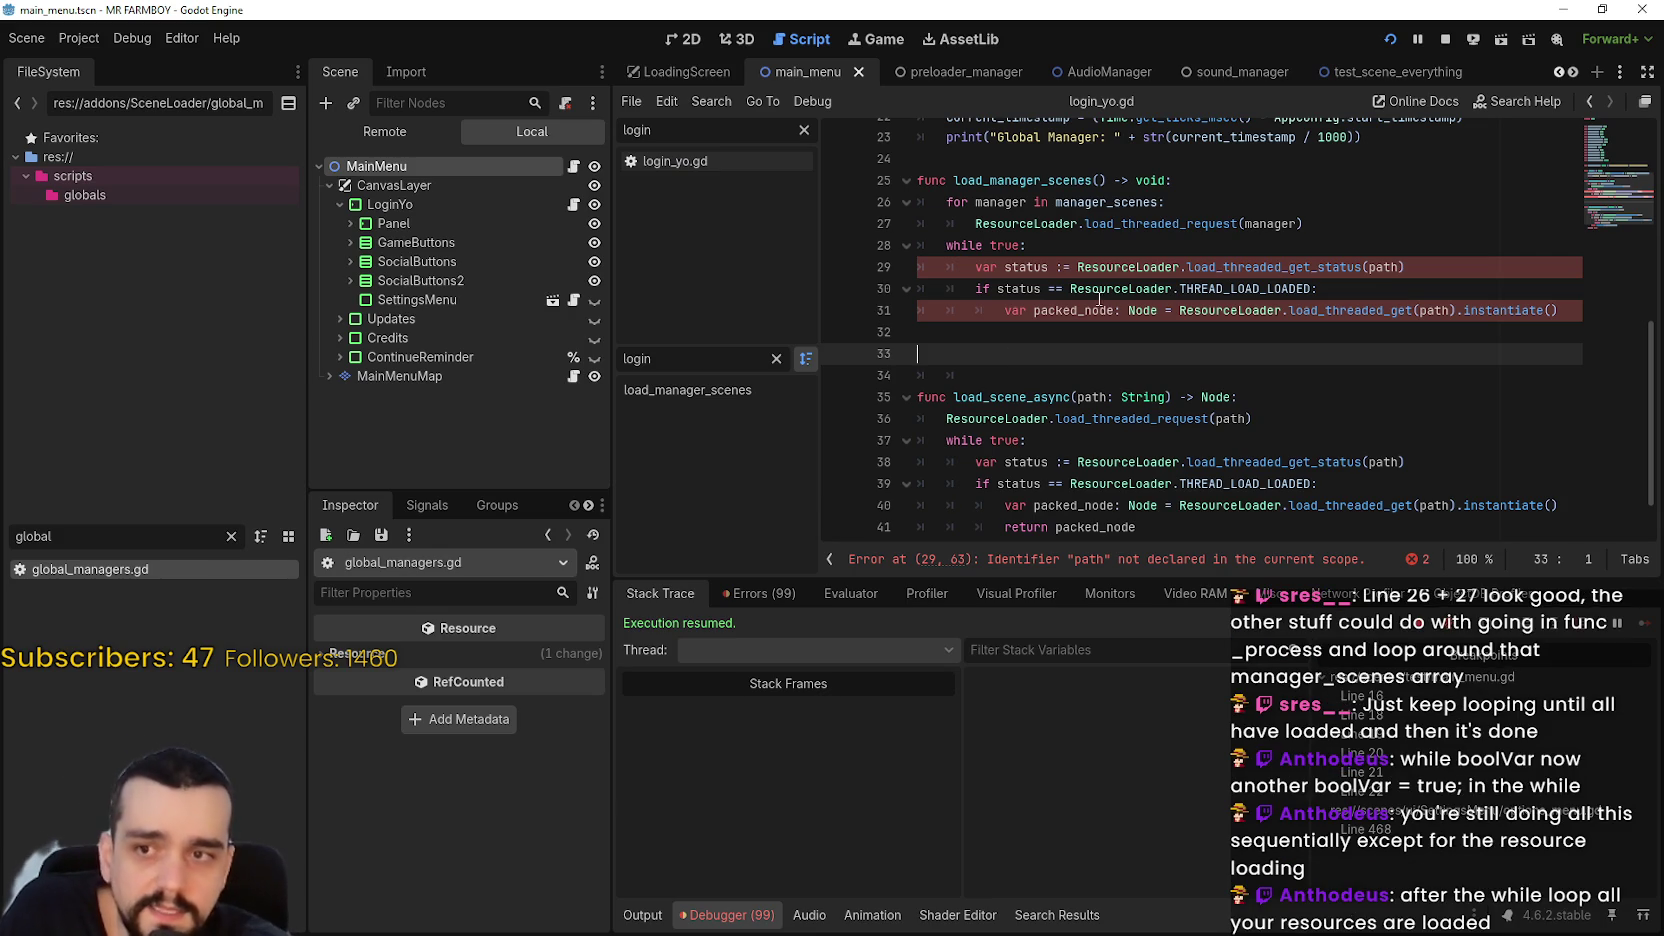
drag(1096, 342, 890, 249)
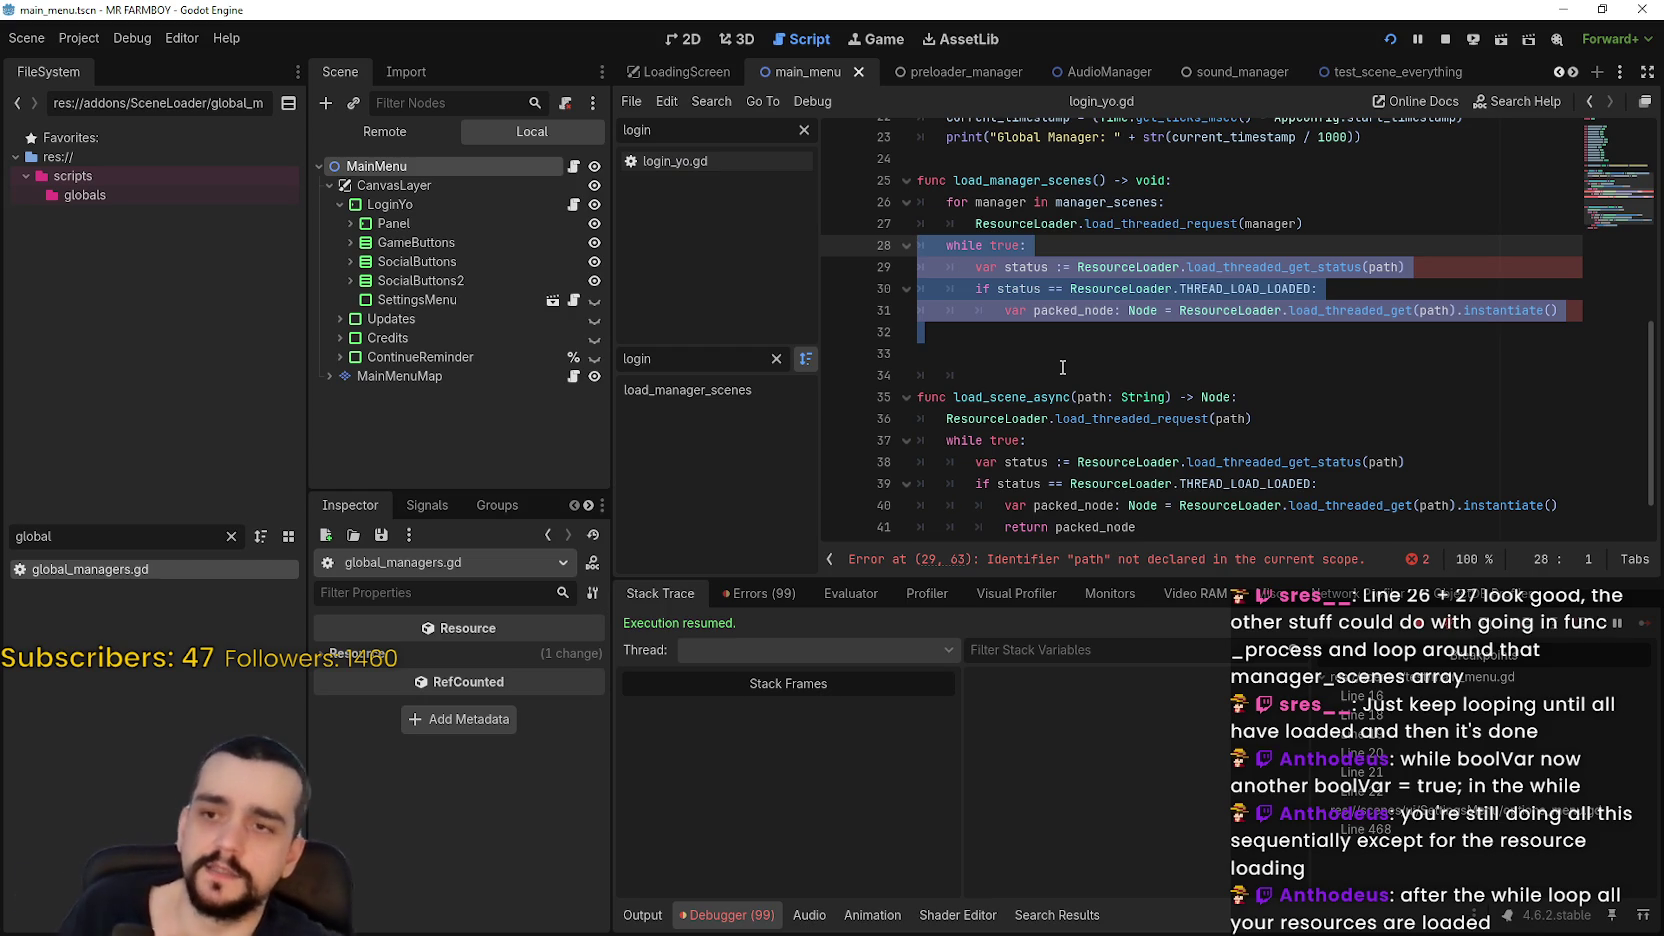
scroll(1062, 367, down, 1)
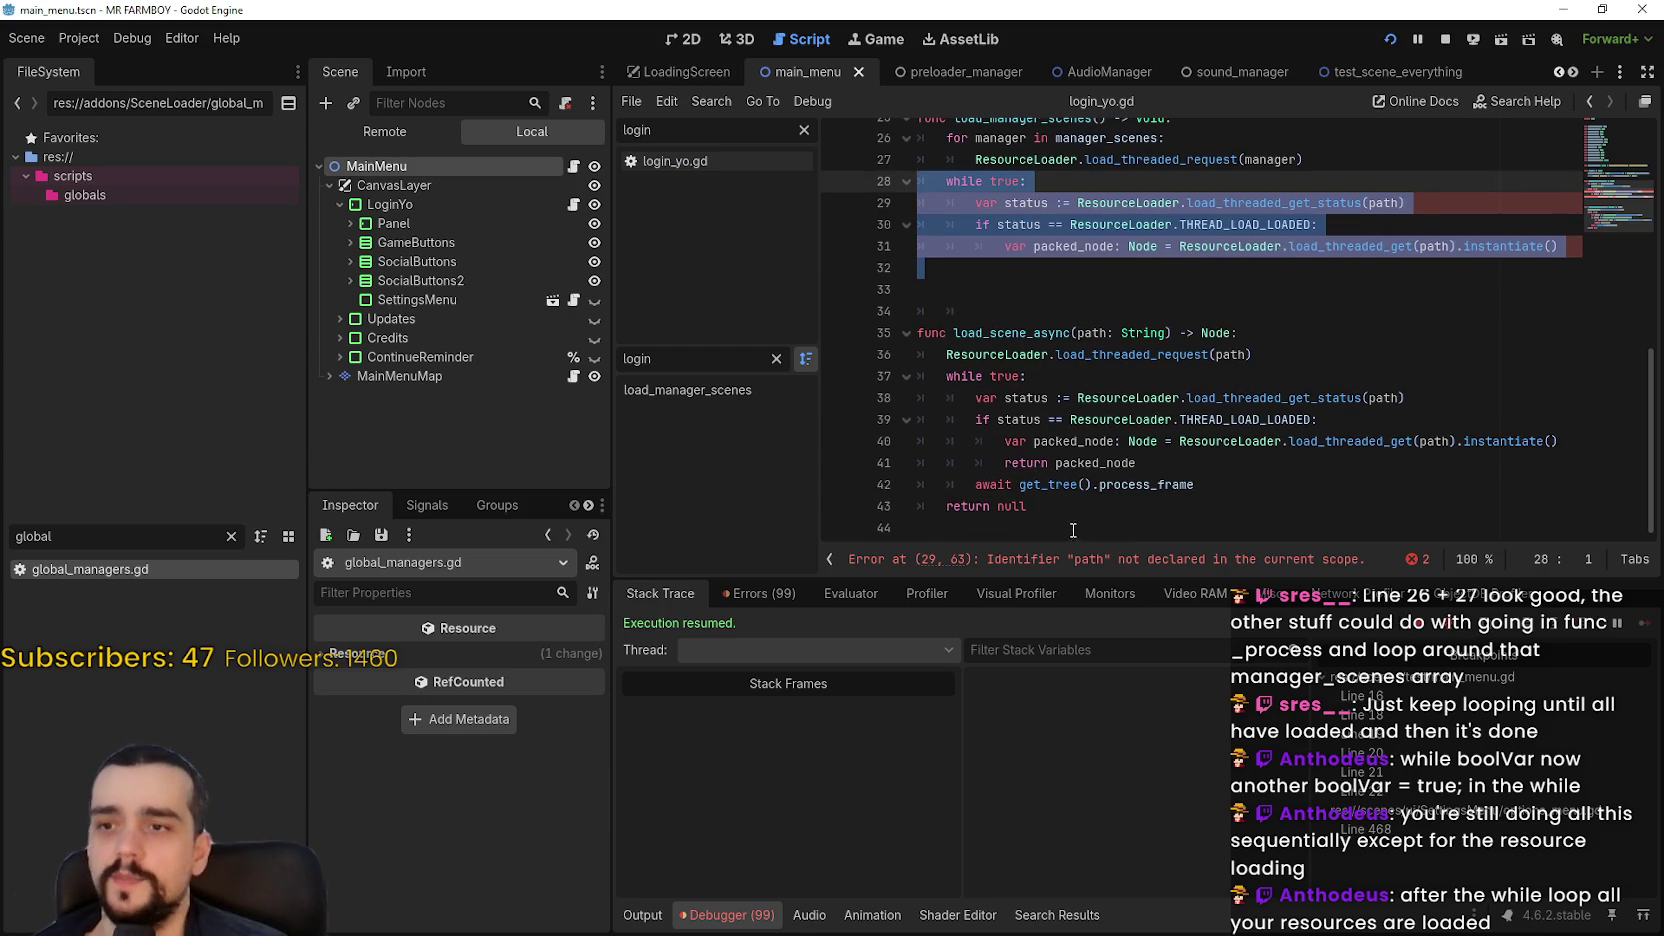
Delete the load_manager_scenes and load_scene_async functions from the global managers script
mouse_move(1073, 530)
mouse_down()
mouse_move(990, 345)
mouse_move(990, 375)
mouse_move(990, 300)
mouse_up()
key(BackSpace)
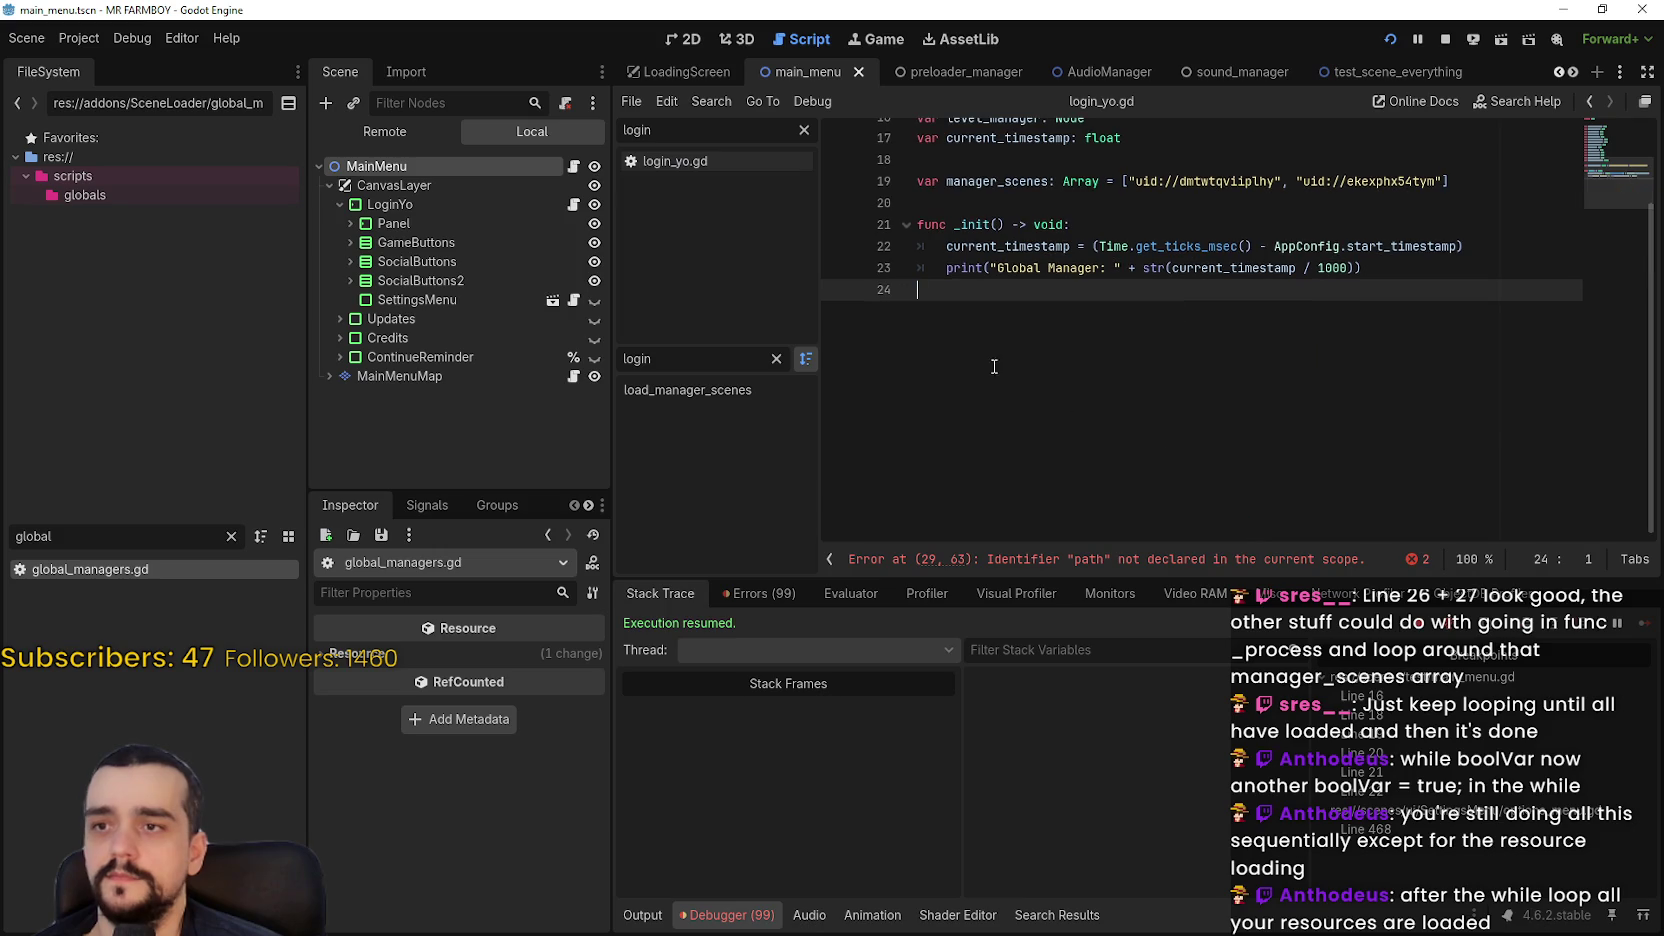
scroll(994, 366, up, 4)
Remove the manager_scenes array line and its leftover blank line, then save the script
drag(1456, 423, 913, 397)
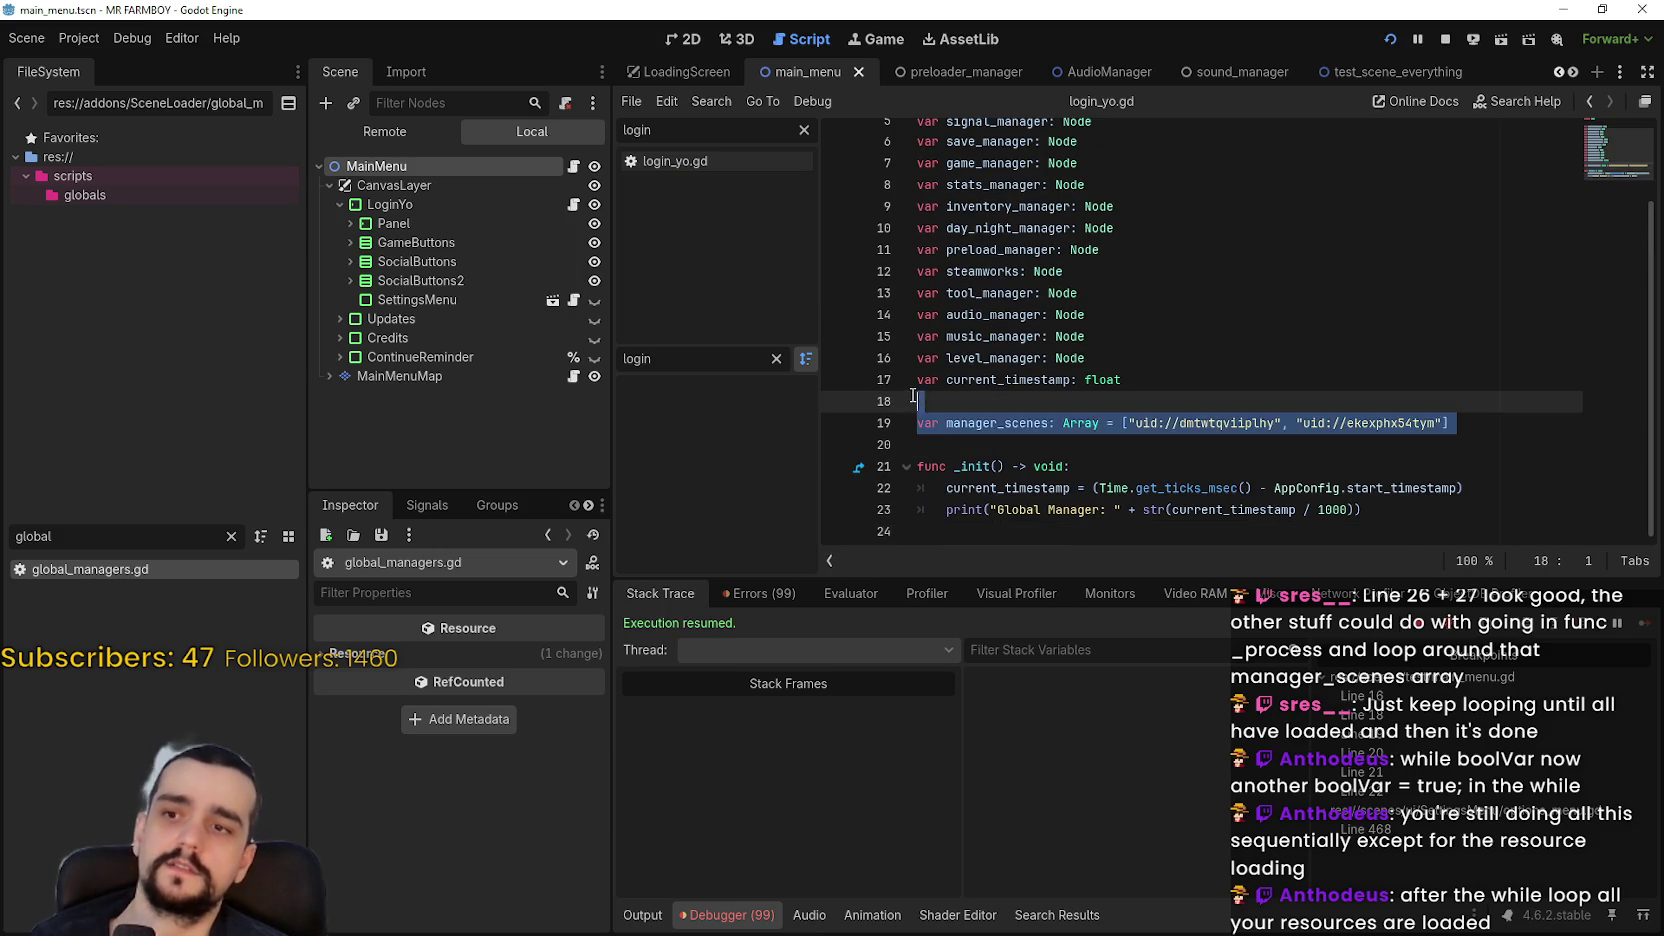
key(BackSpace)
key(Delete)
key(ctrl+s)
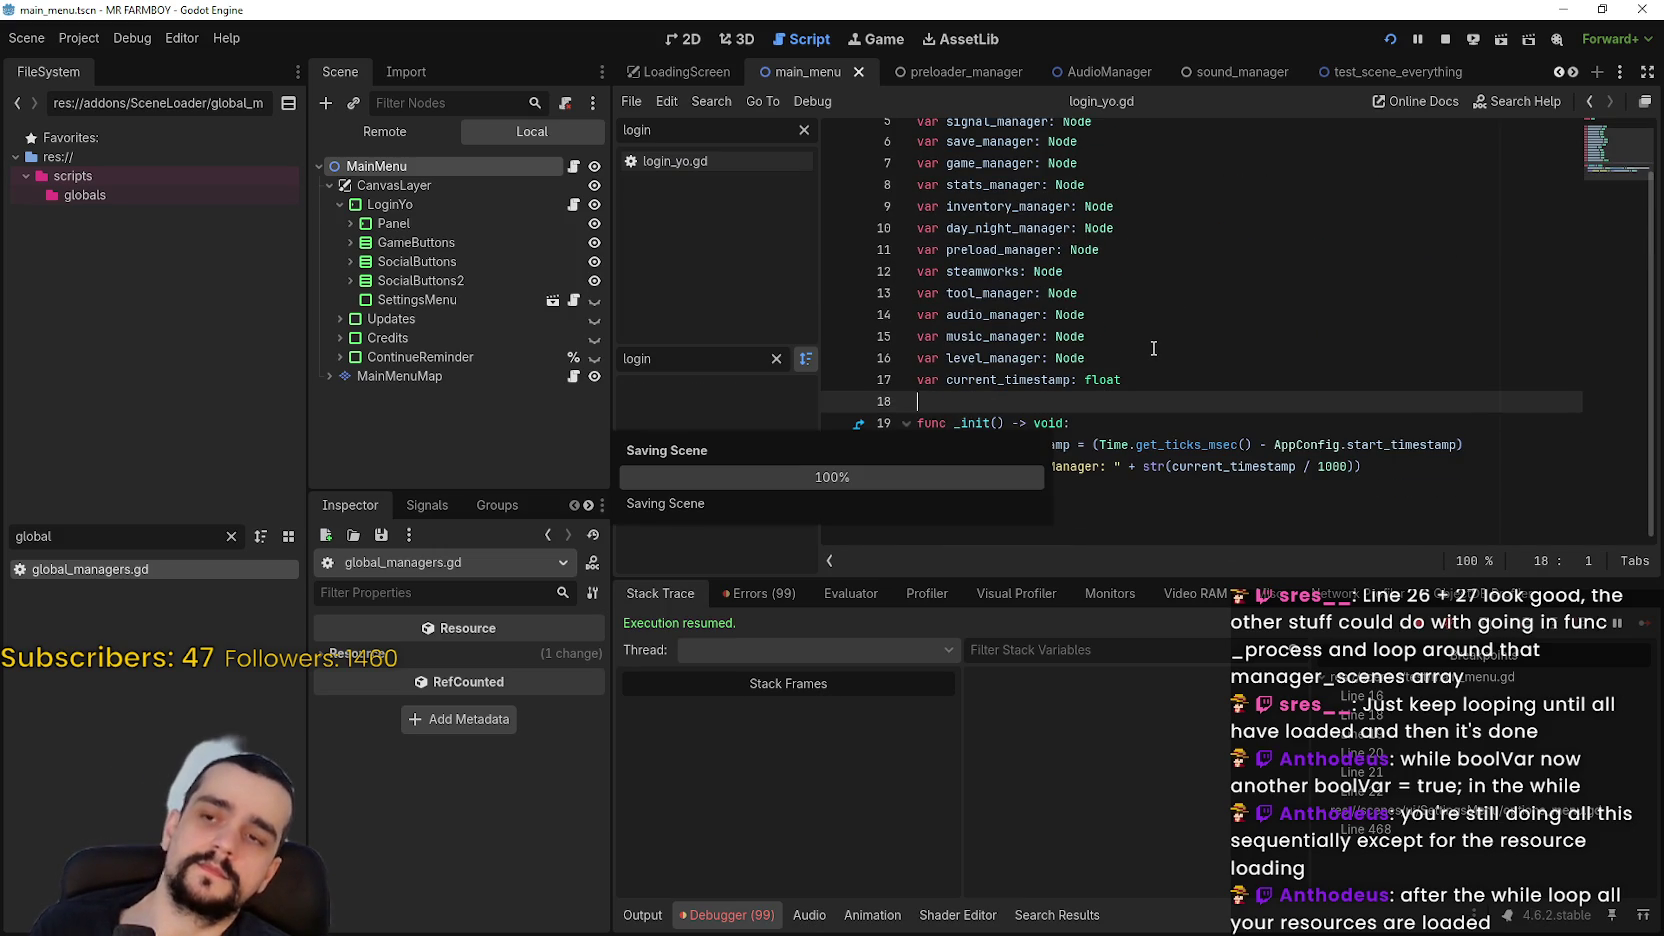
click(1158, 380)
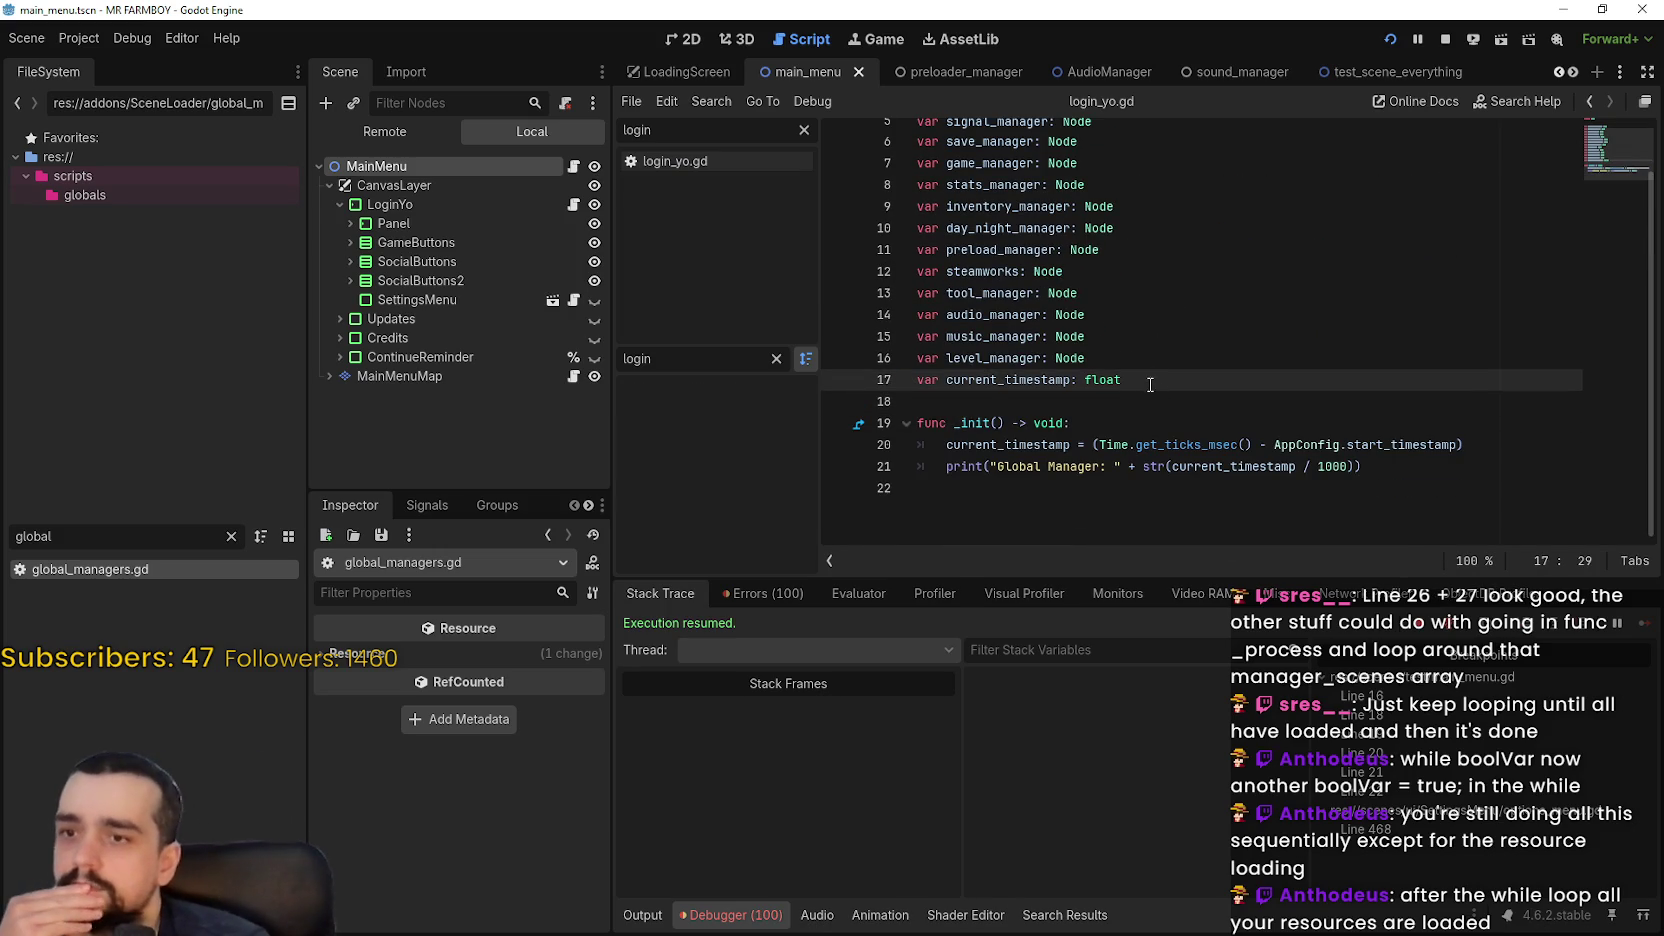
click(1145, 400)
scroll(1176, 412, up, 2)
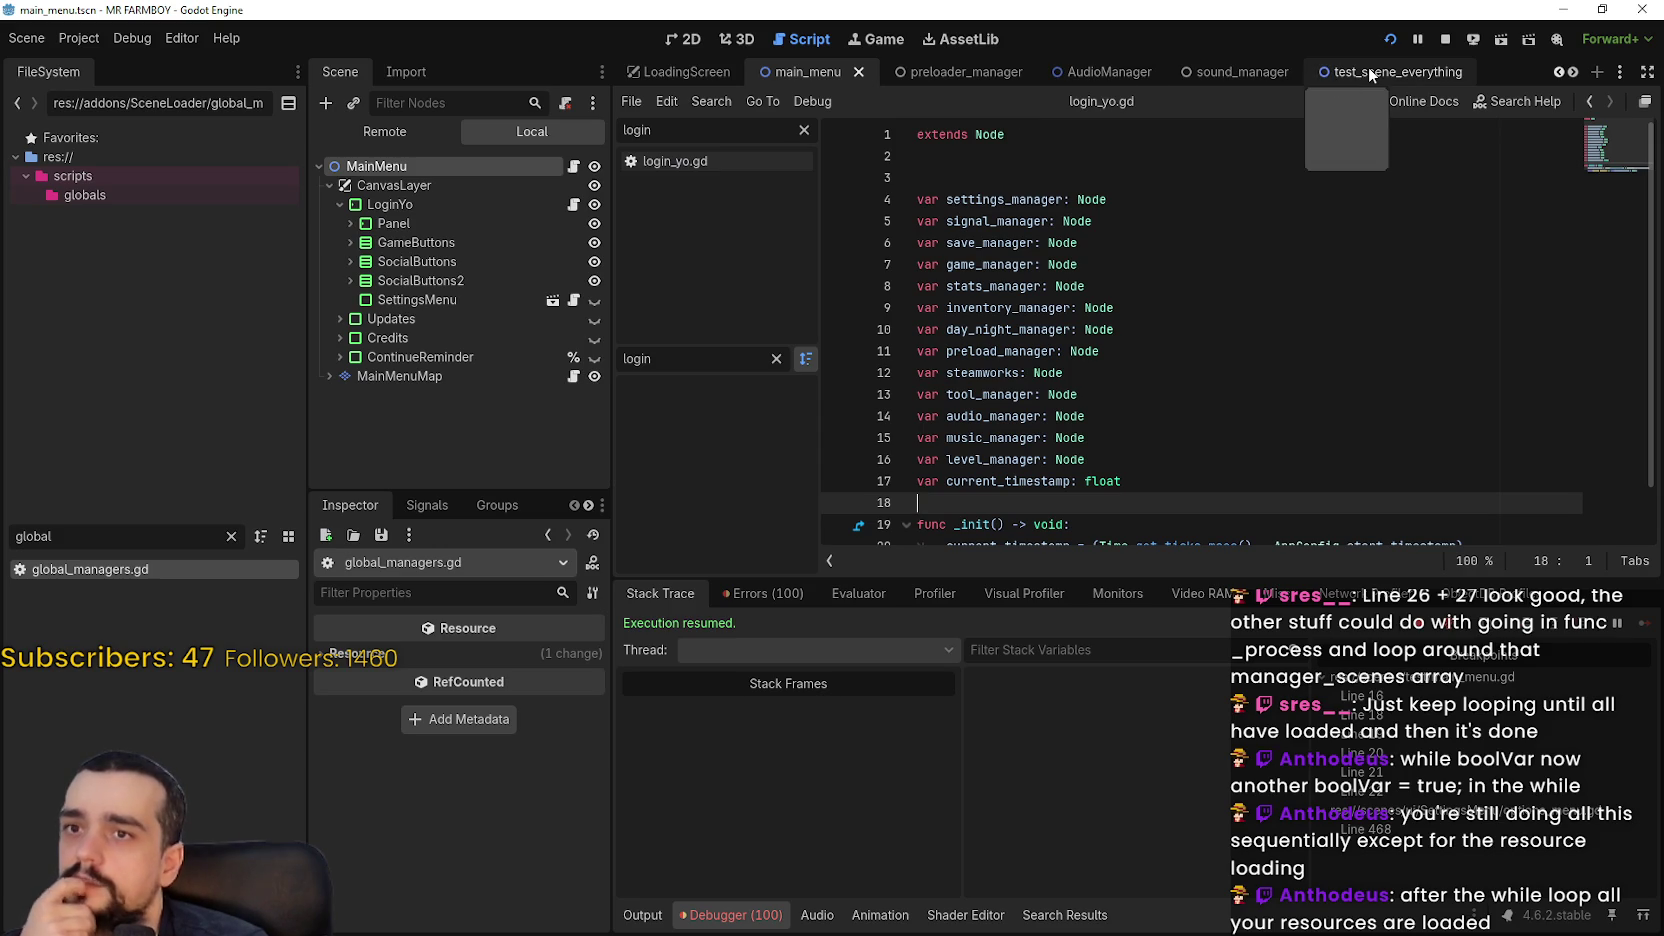
Open the MainMenu node's script and review the commented manager-loading lines in _init
click(388, 167)
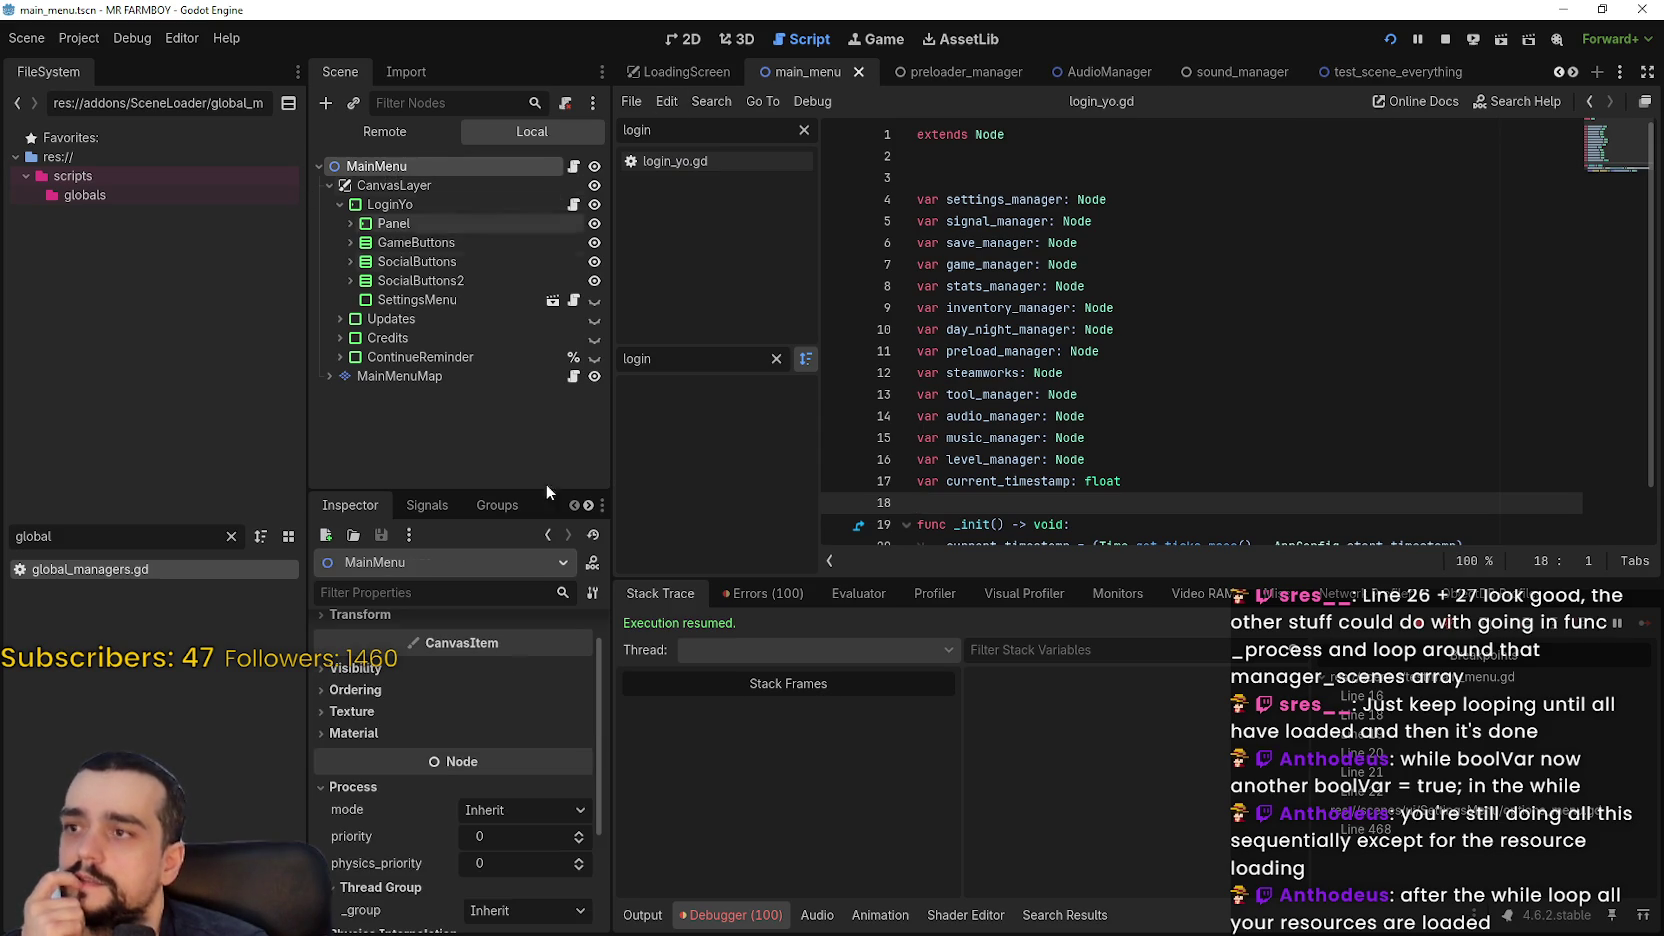
click(573, 166)
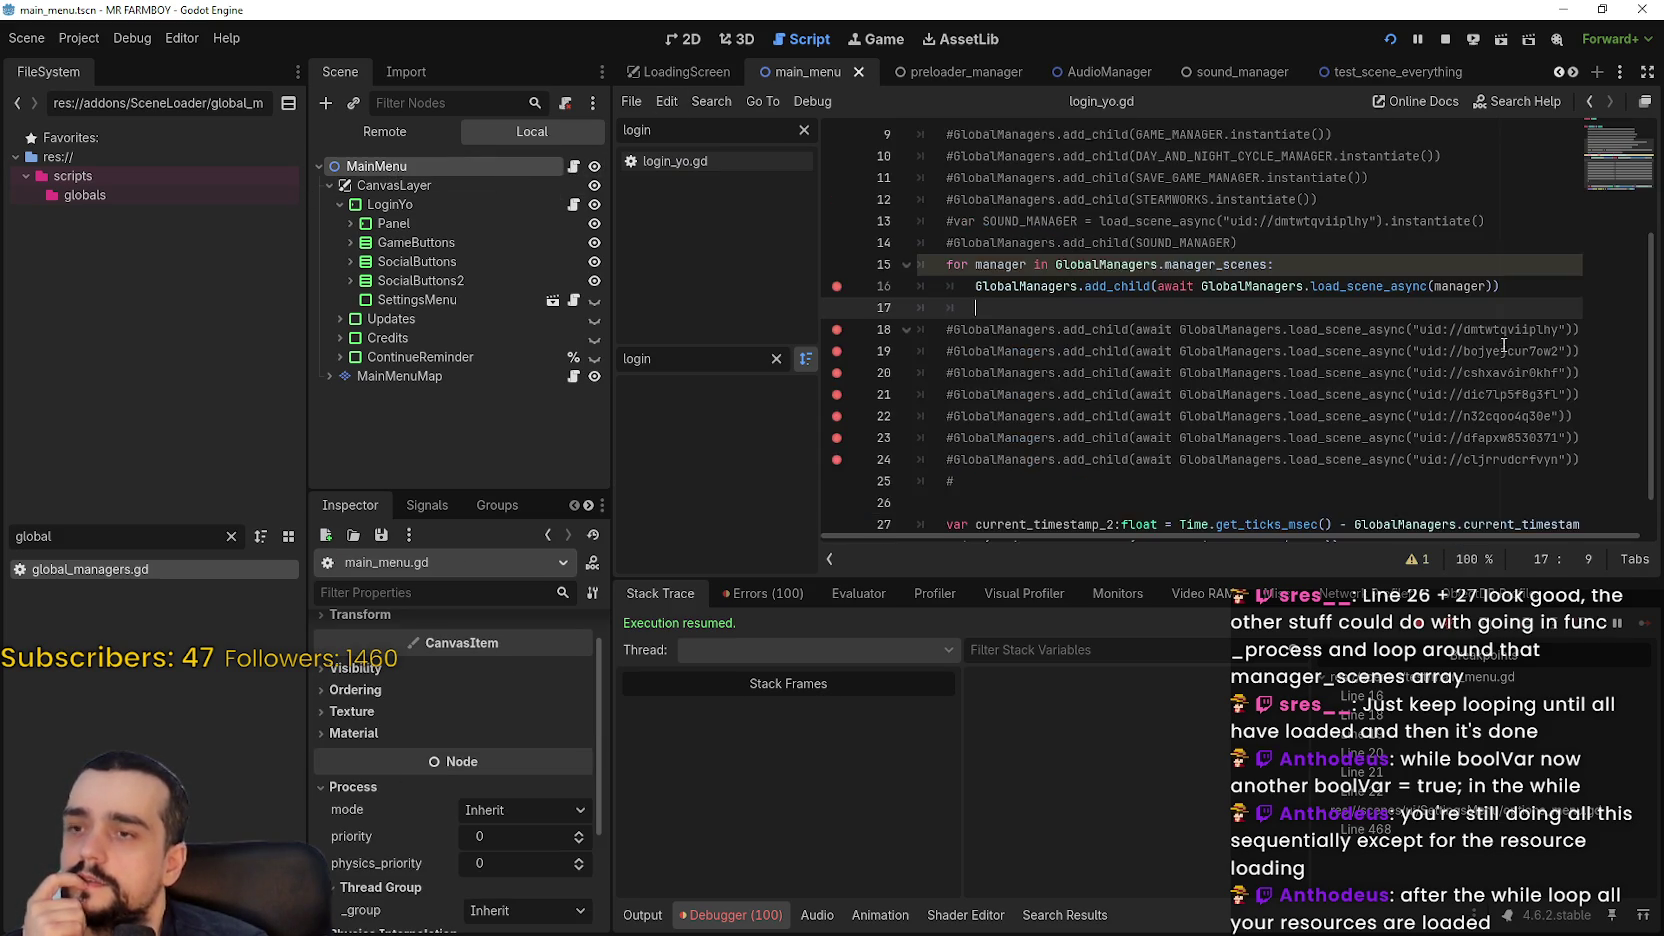
scroll(1300, 250, up, 3)
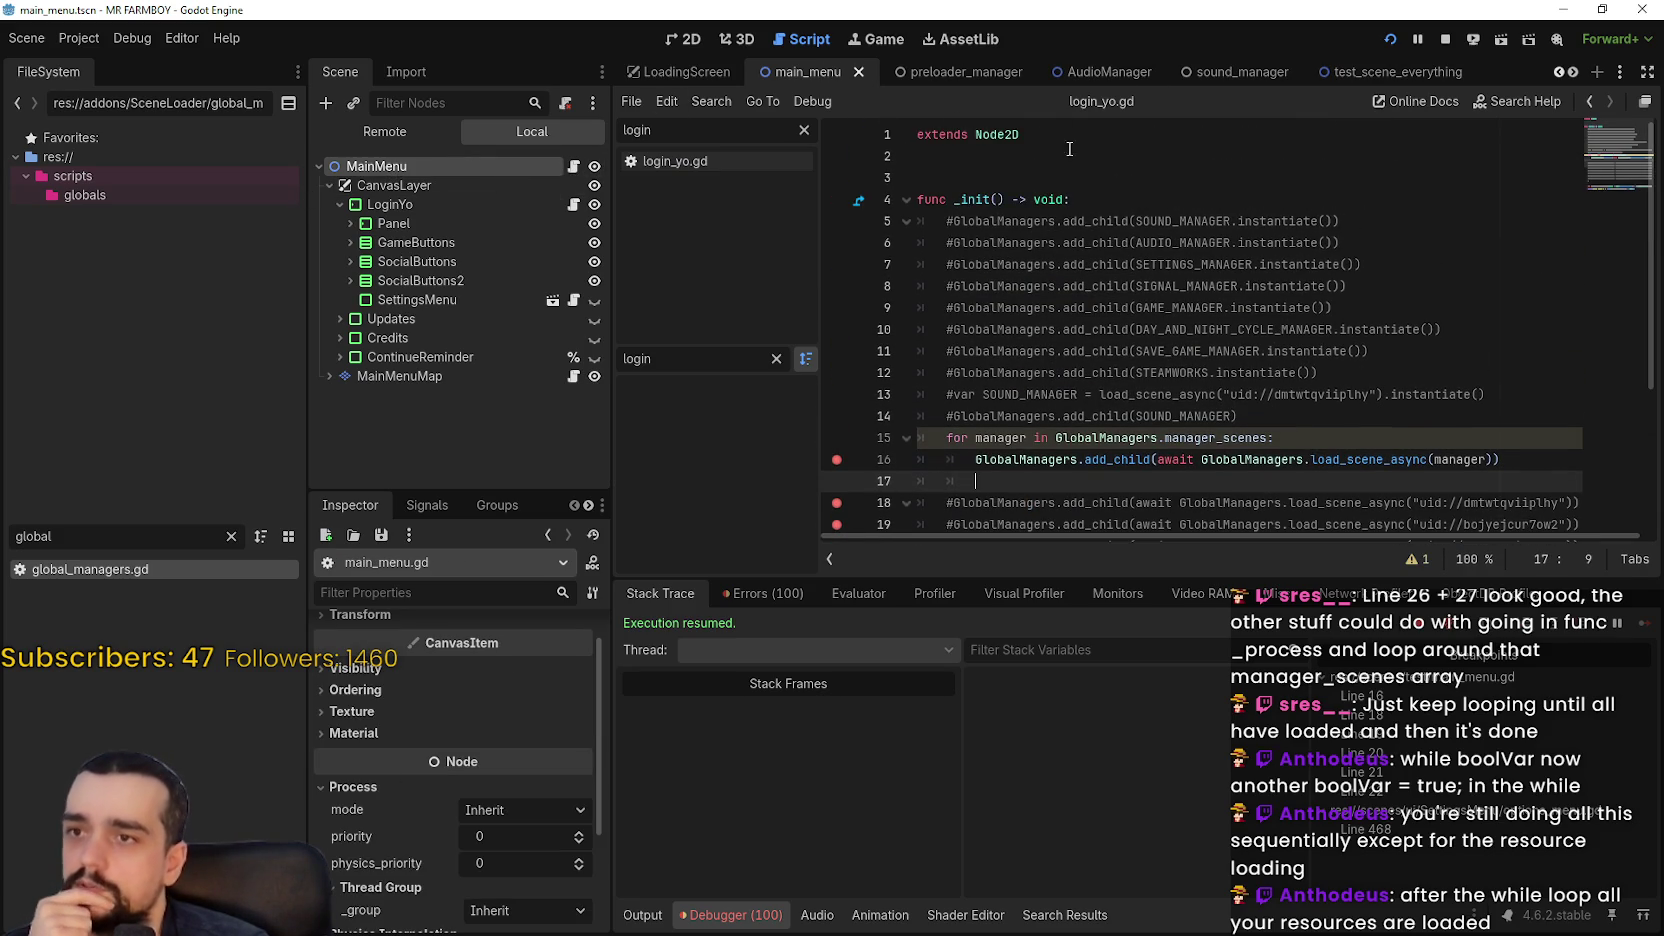
mouse_move(1069, 148)
mouse_down()
mouse_move(1240, 320)
mouse_move(1230, 420)
mouse_move(925, 238)
mouse_move(920, 268)
mouse_move(918, 243)
mouse_up()
click(1263, 423)
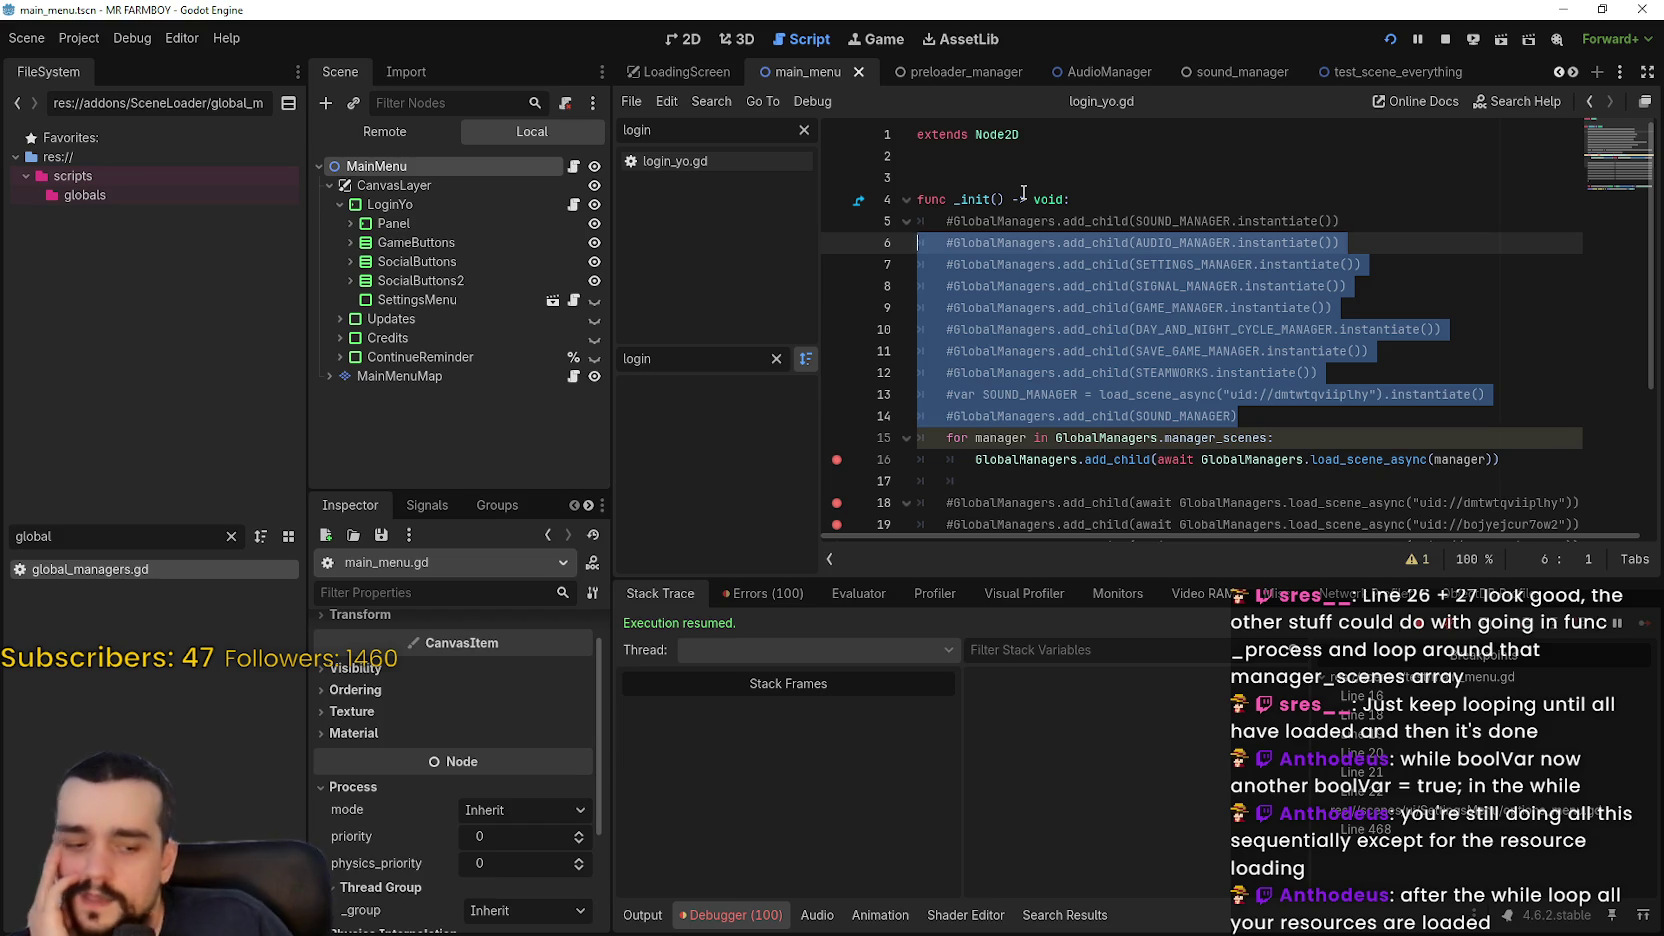
scroll(1152, 335, down, 2)
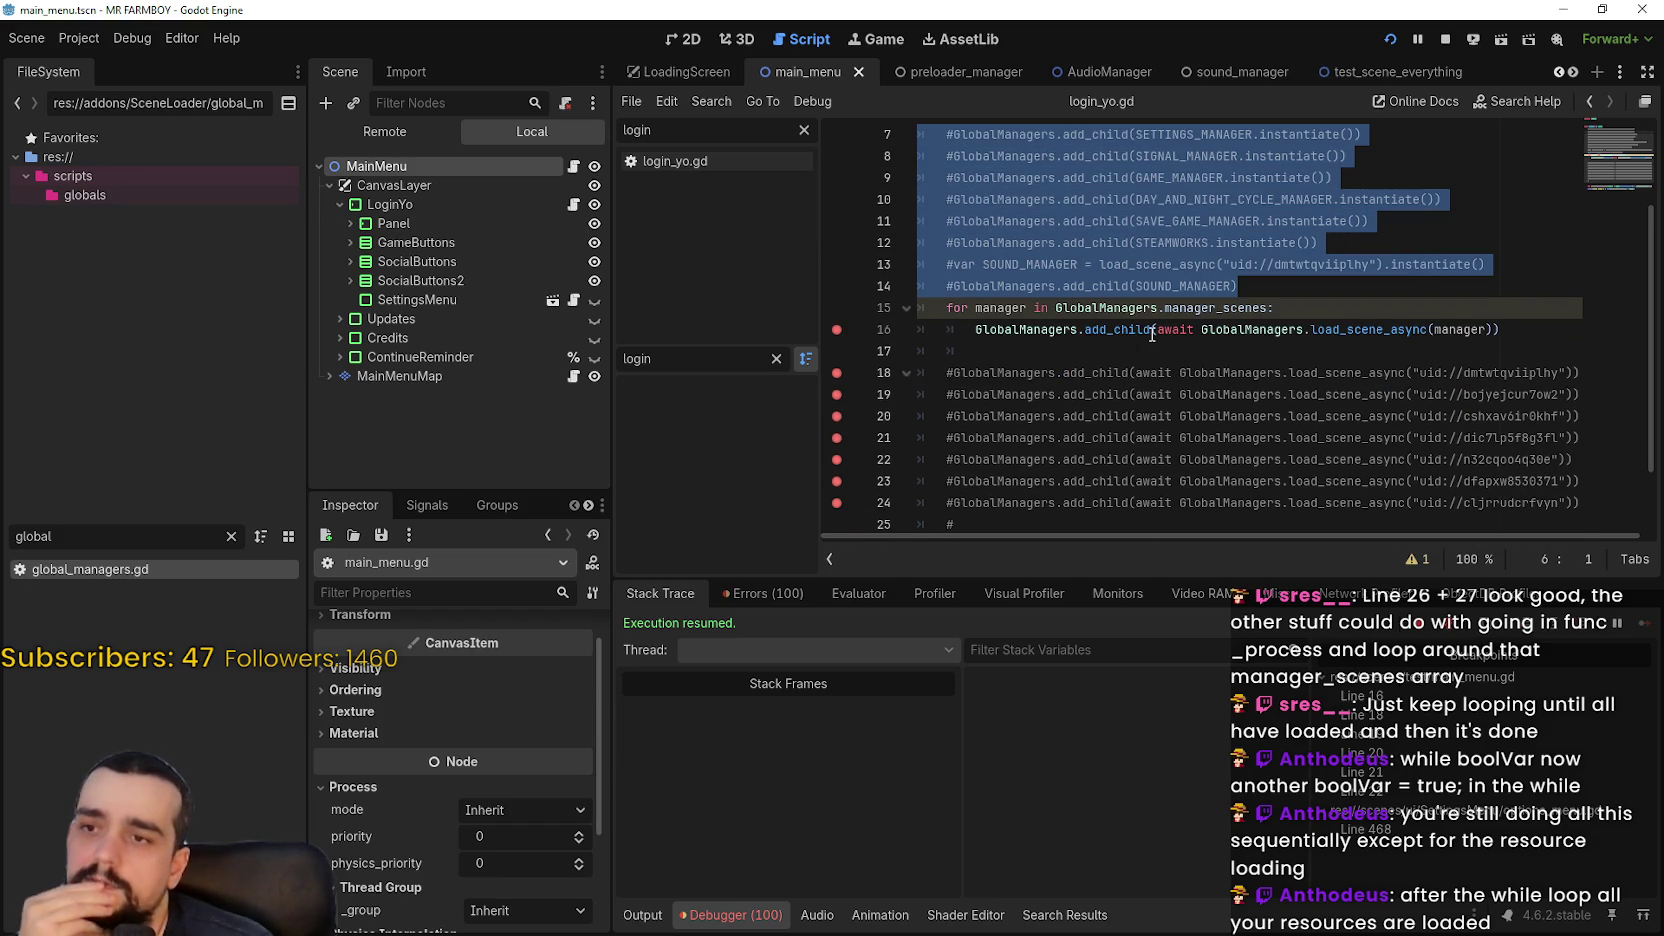
scroll(1152, 335, down, 2)
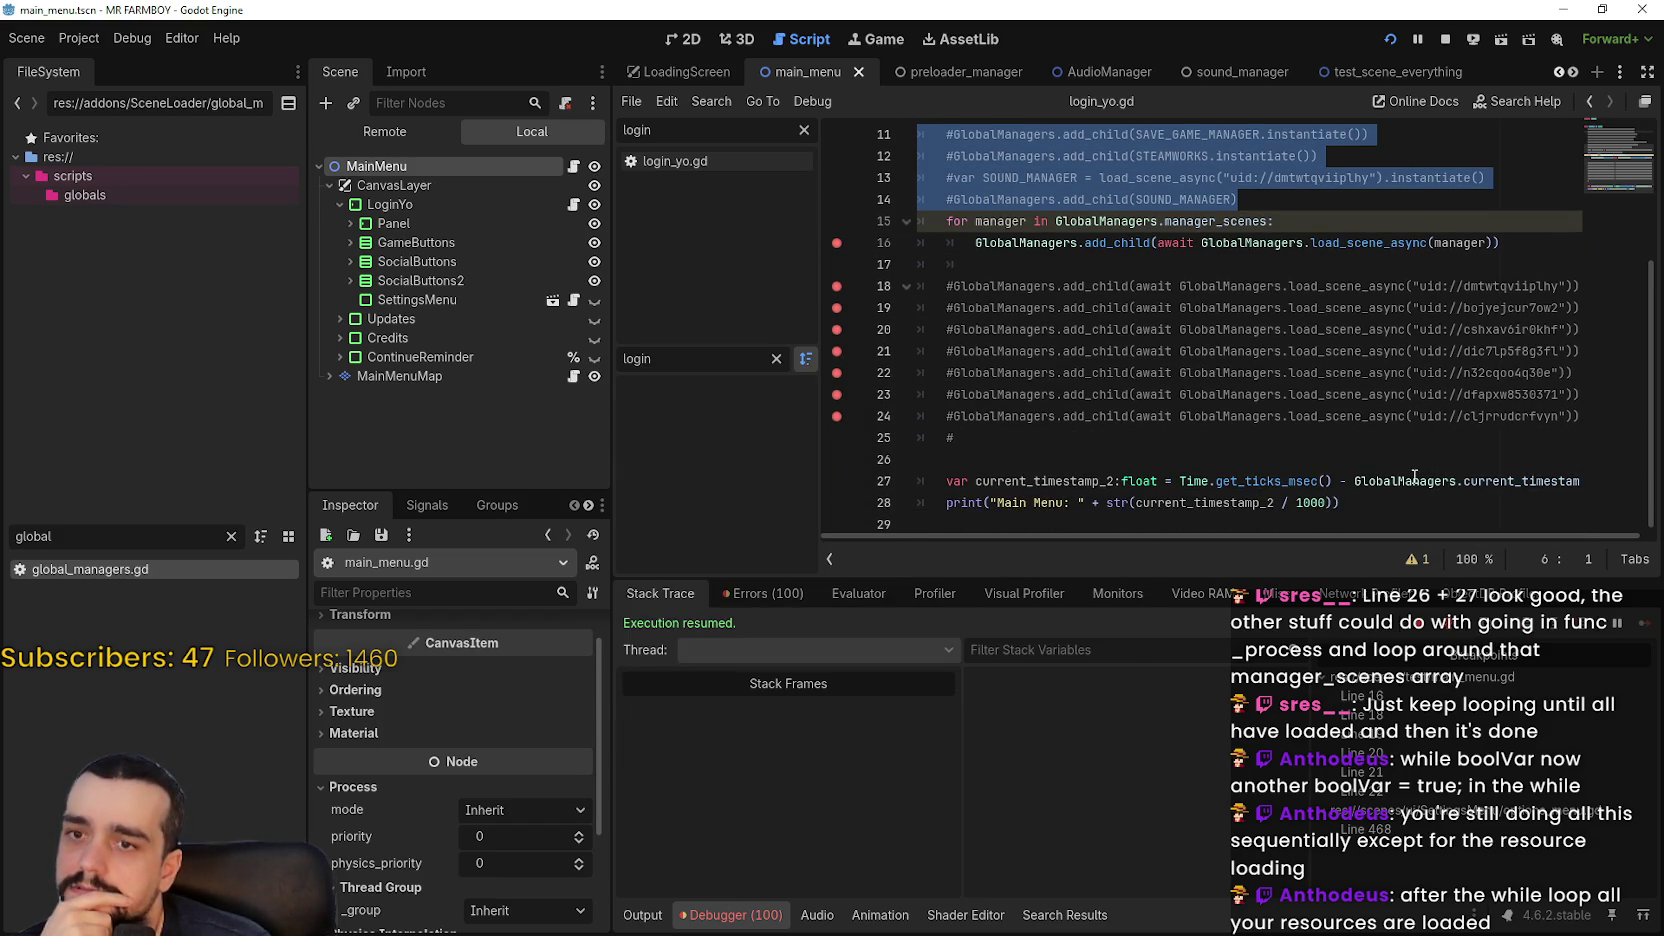
click(1408, 516)
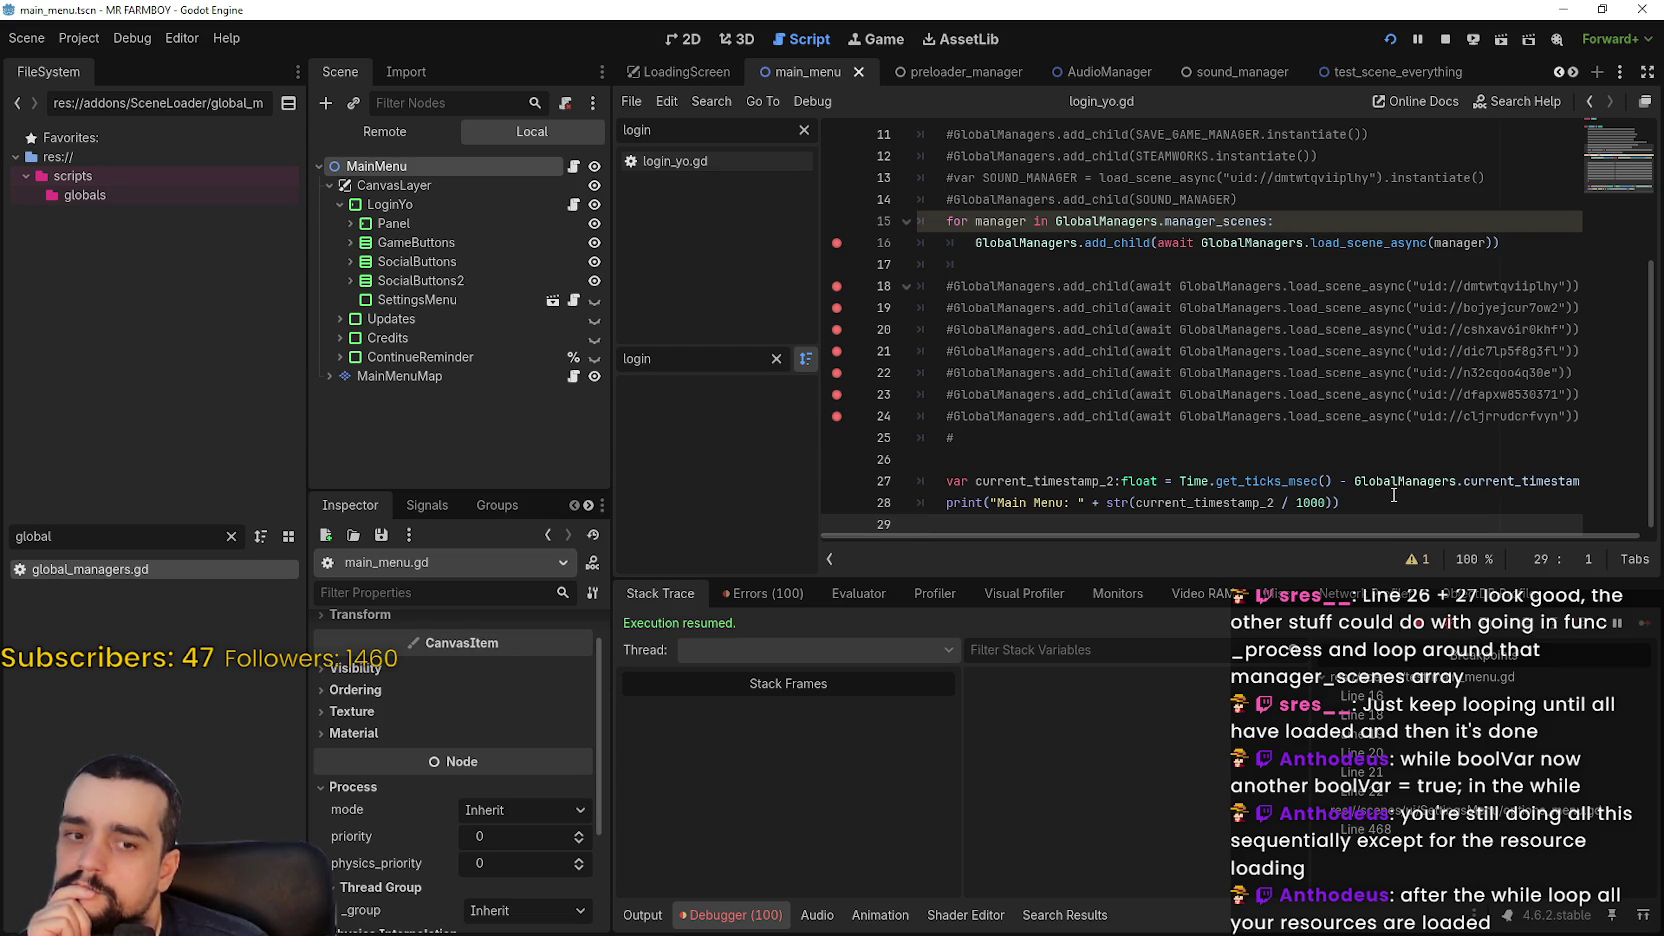
click(1396, 494)
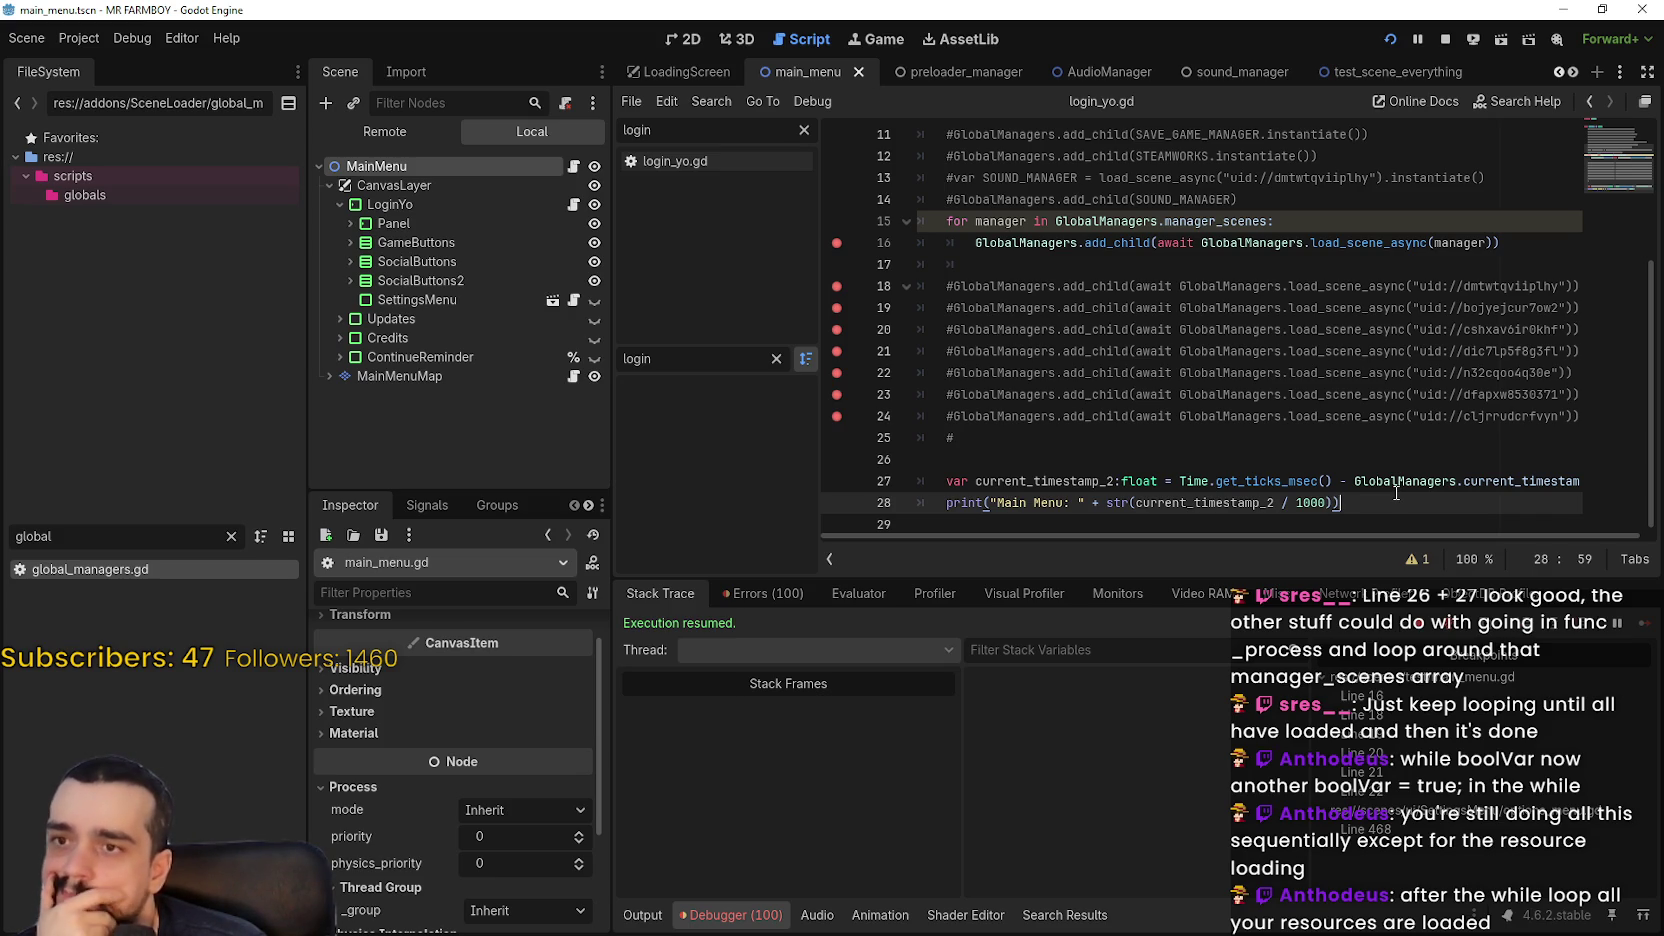
Delete the for loop over manager_scenes from _init
mouse_move(982, 287)
mouse_down()
mouse_move(956, 262)
mouse_move(1218, 209)
mouse_up()
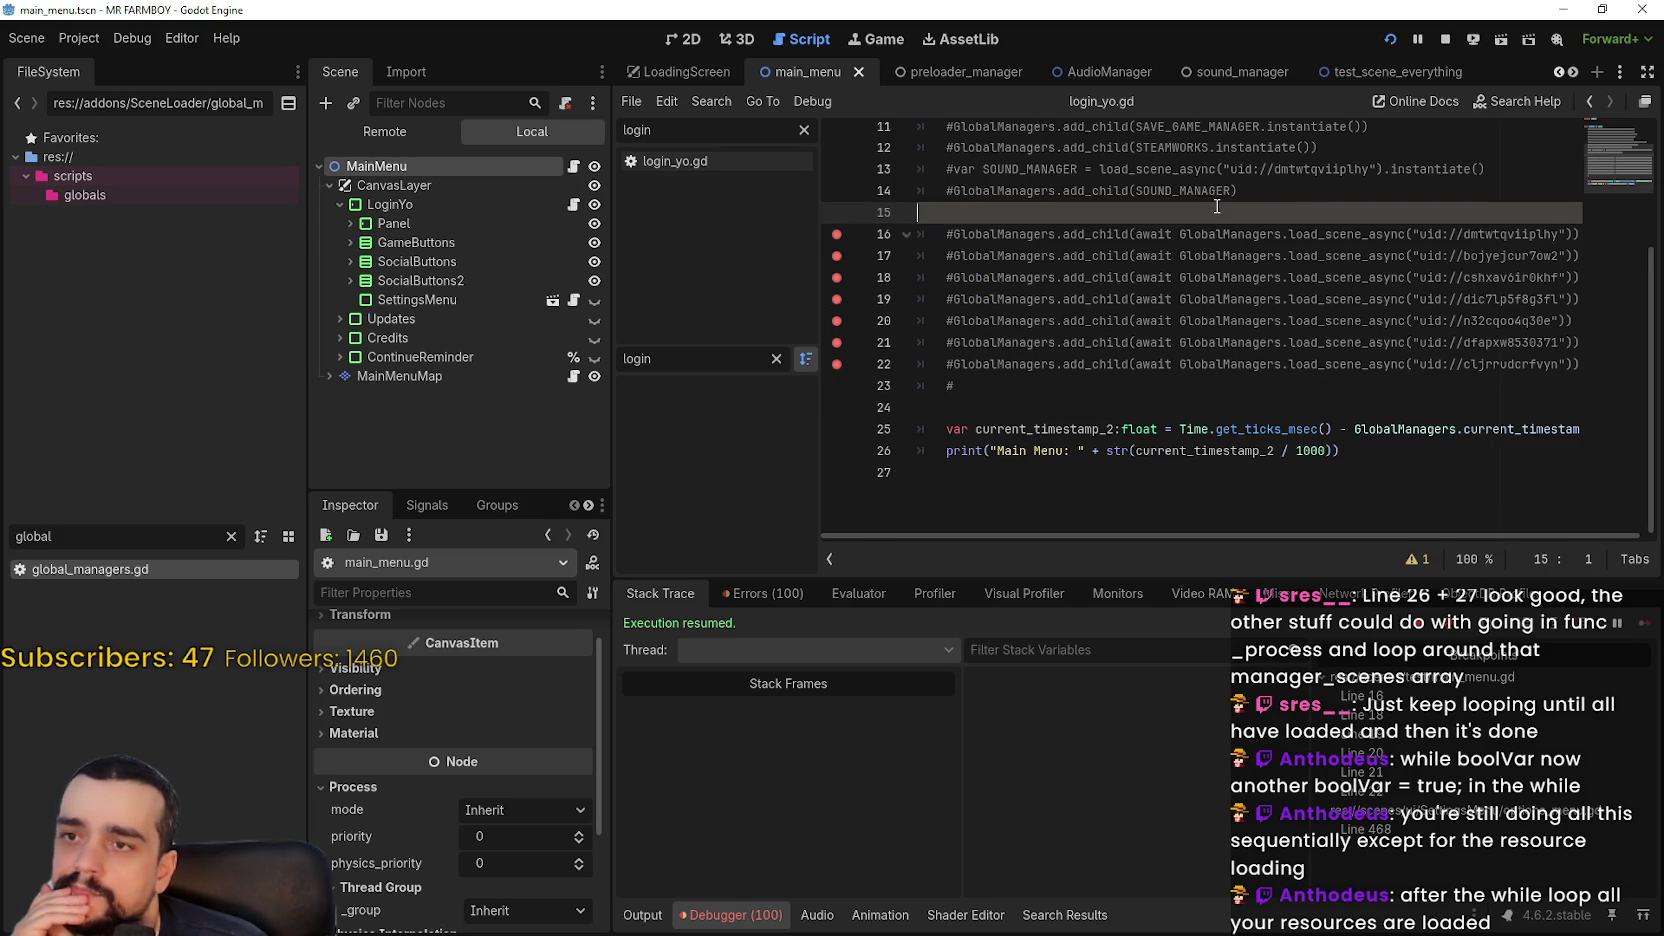
key(BackSpace)
scroll(1150, 350, up, 2)
Delete the commented load_scene_async add_child lines from _init
drag(1018, 505, 863, 329)
key(BackSpace)
scroll(987, 321, up, 2)
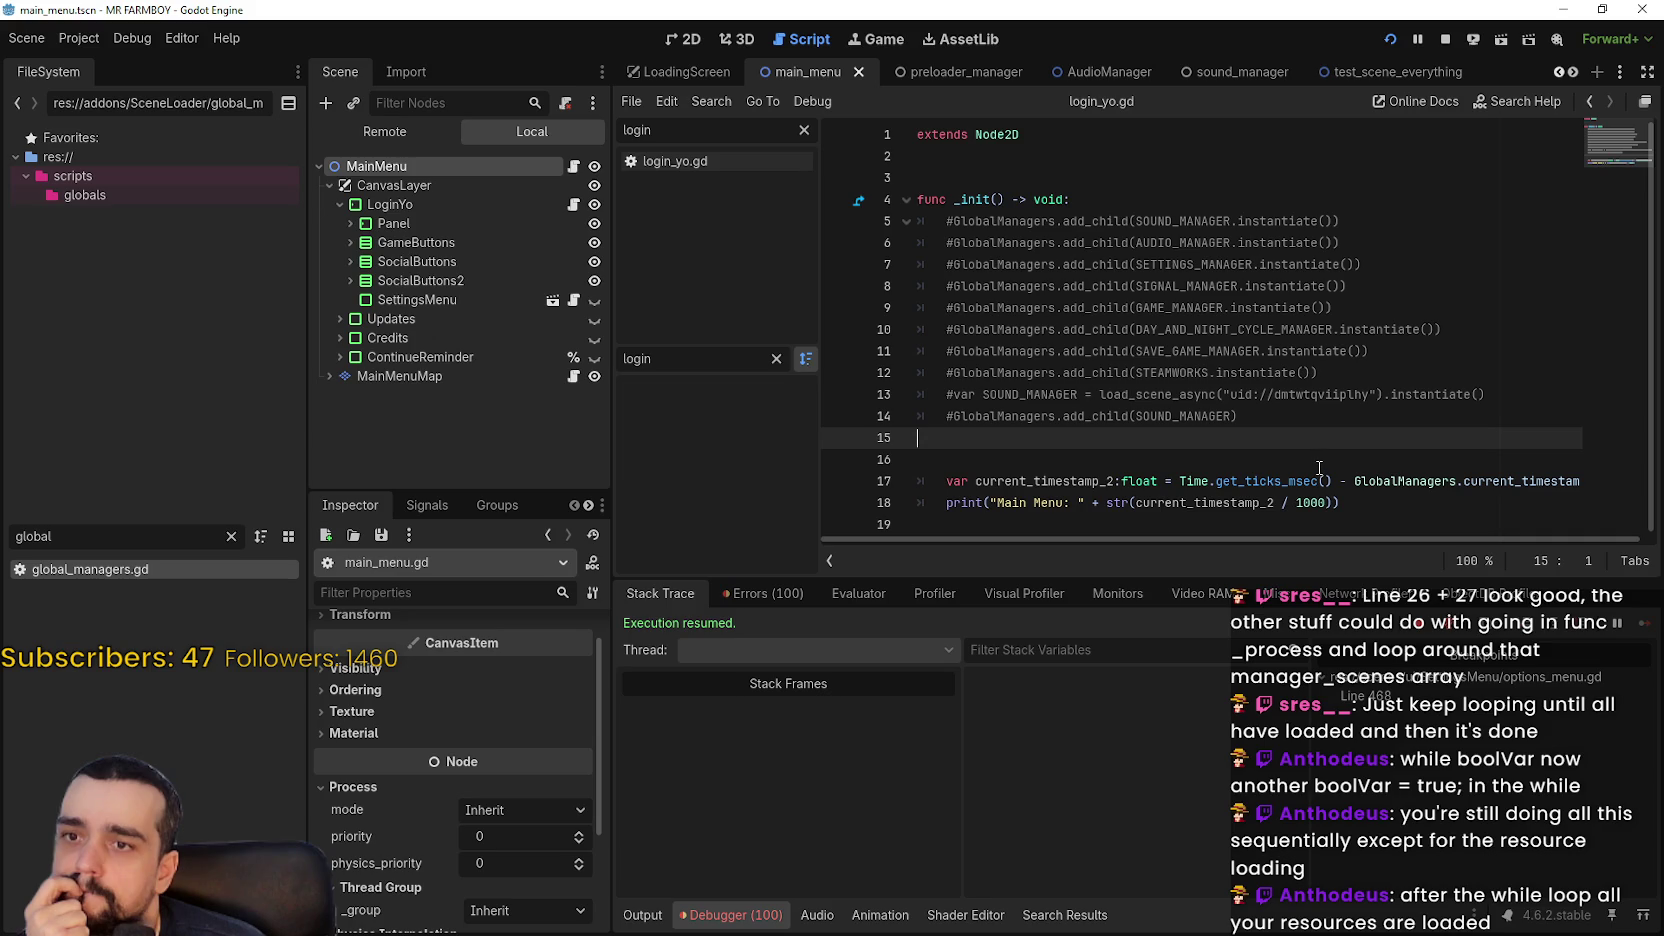
double_click(1231, 221)
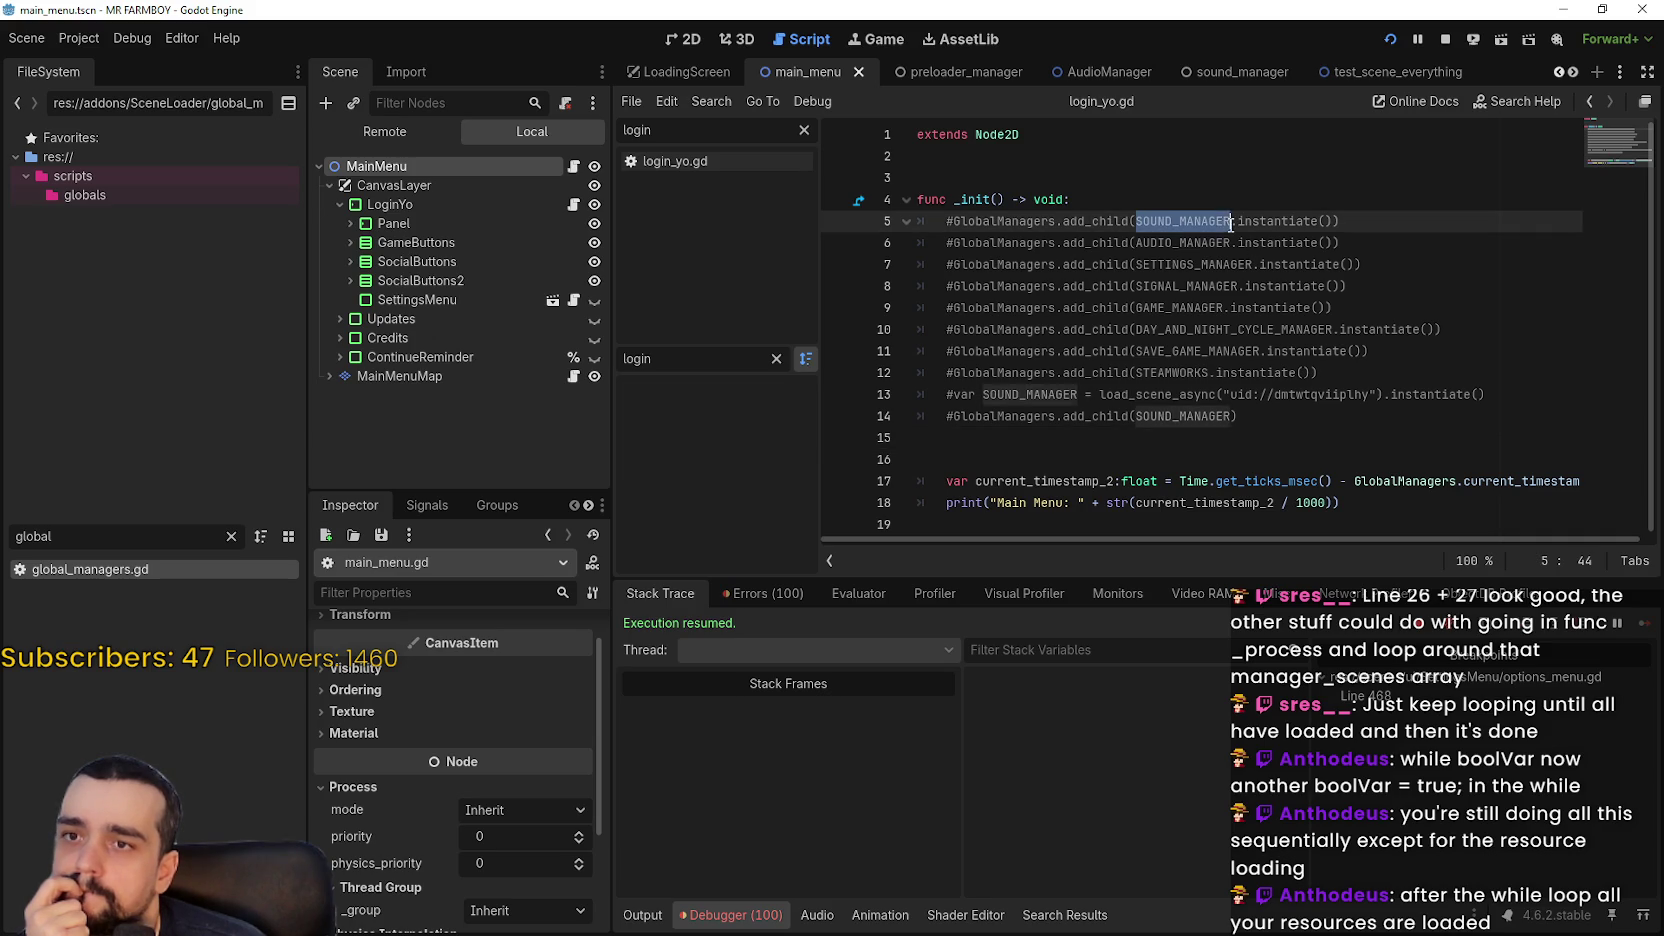
drag(1231, 221, 1332, 226)
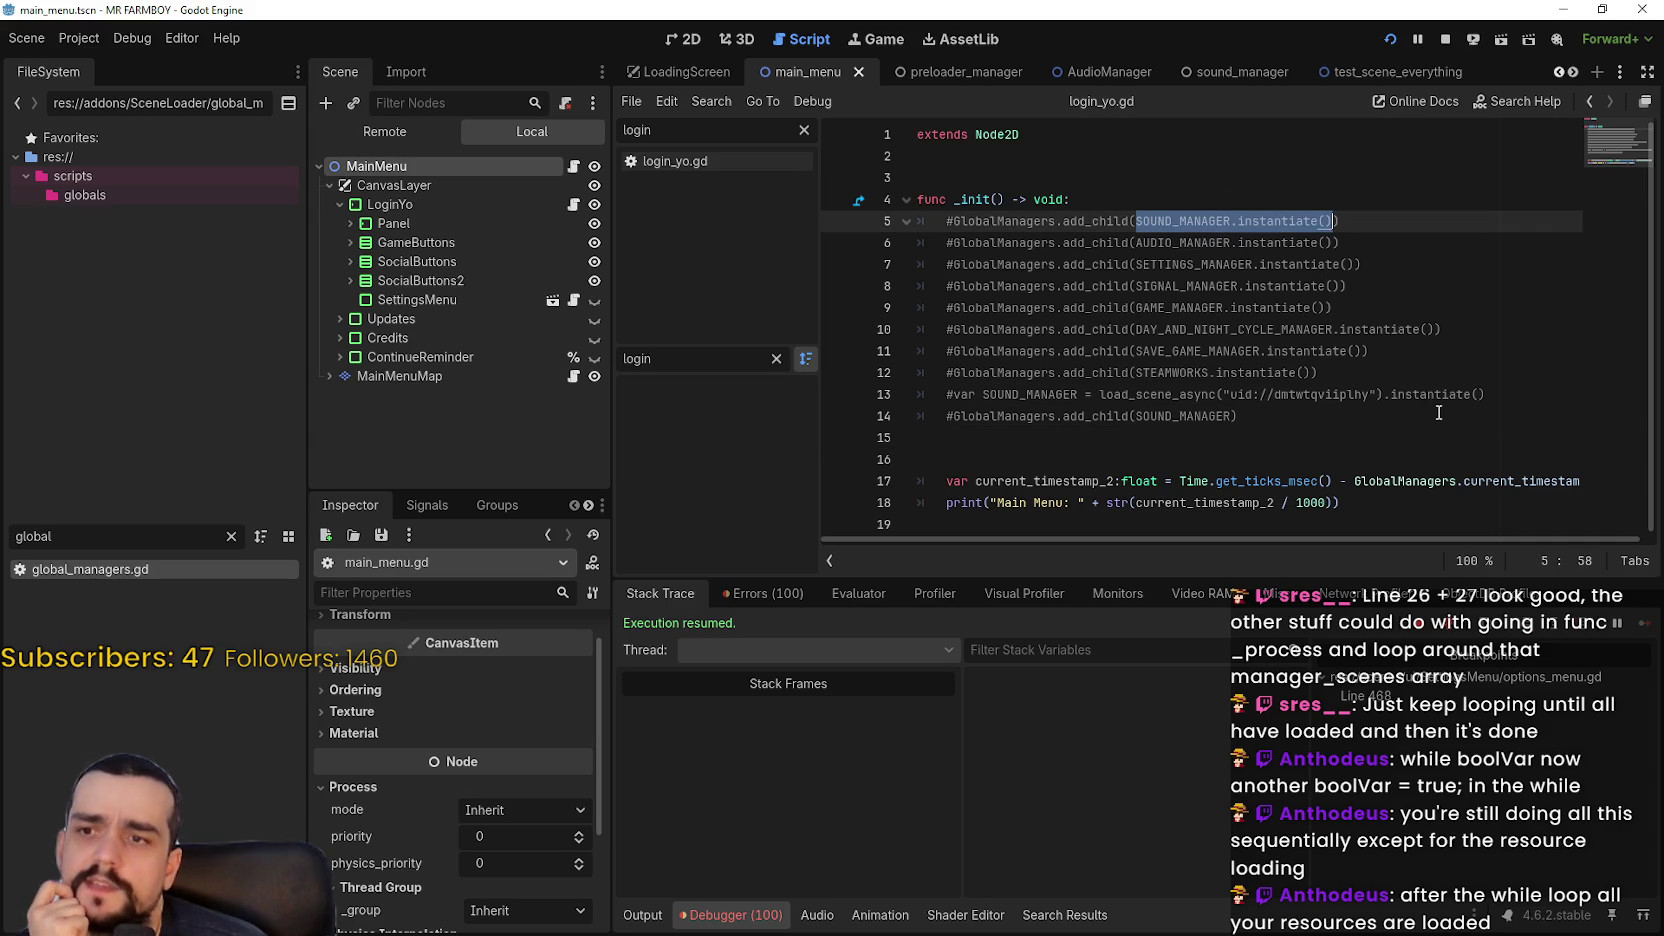
double_click(972, 199)
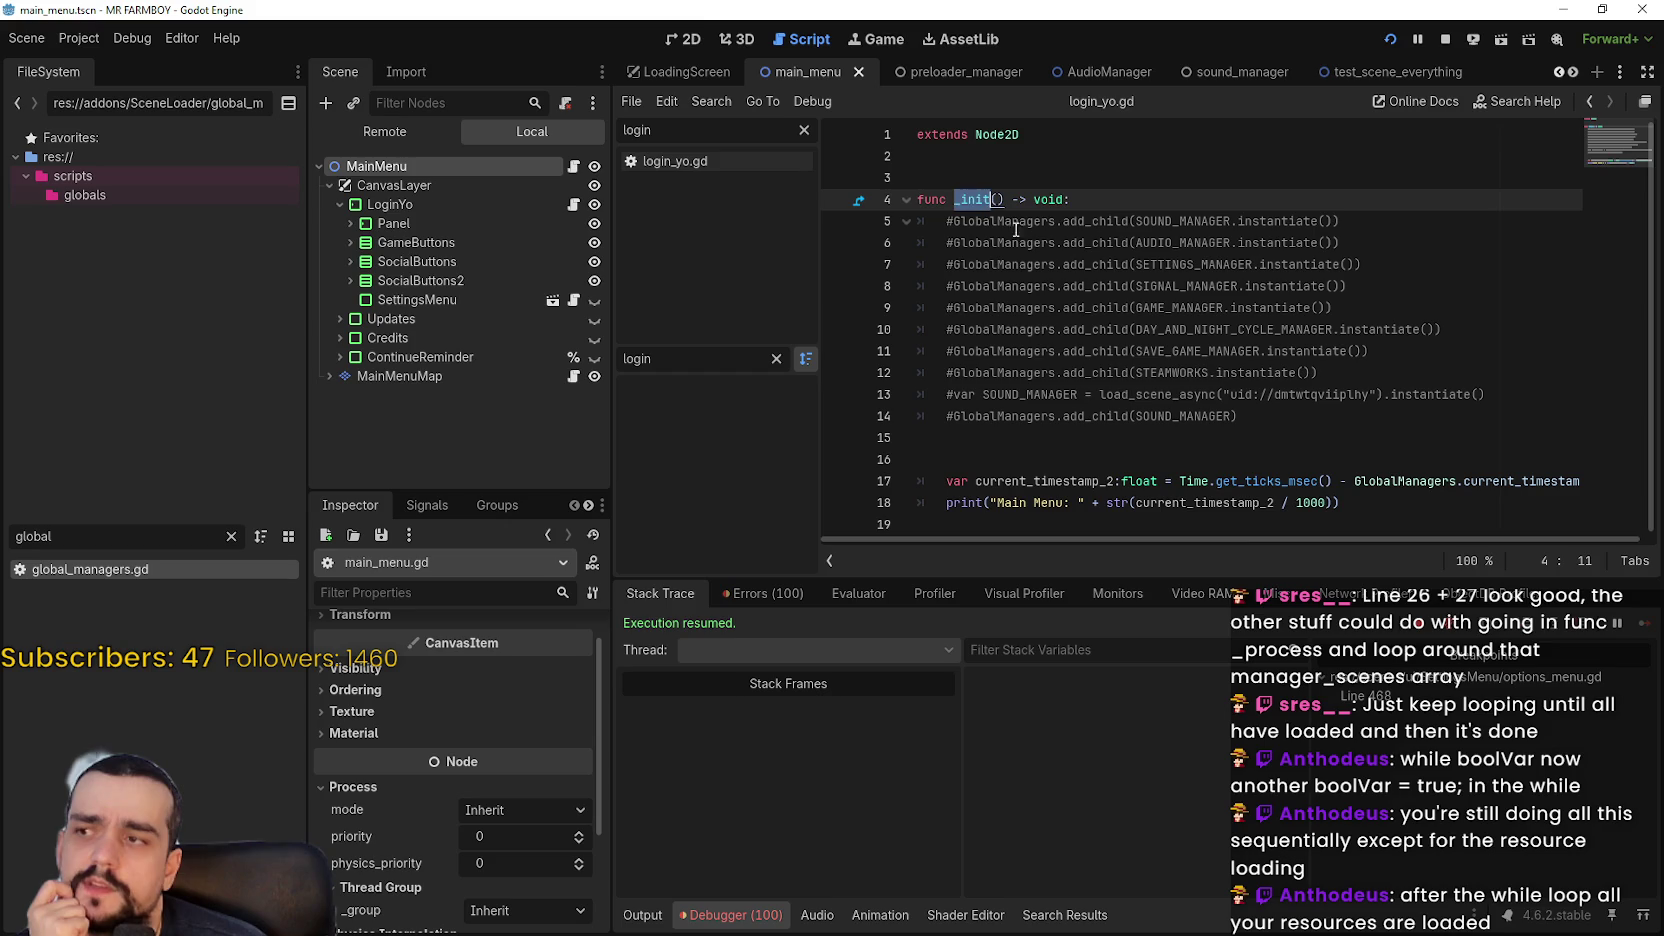
double_click(400, 165)
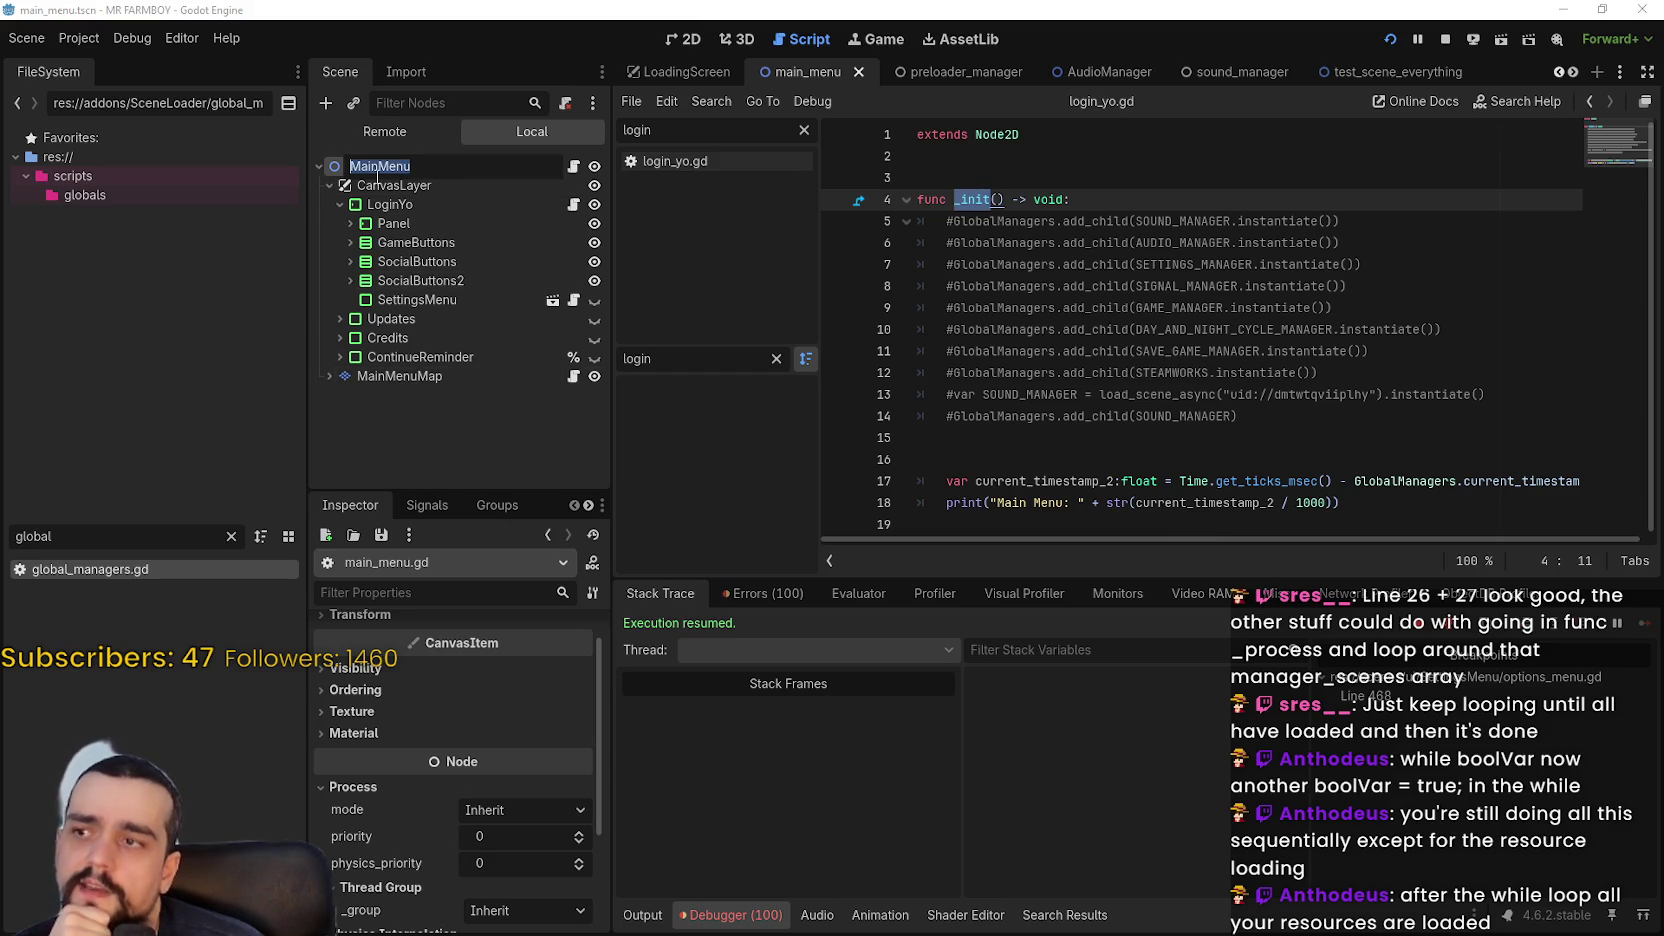
click(429, 186)
click(410, 166)
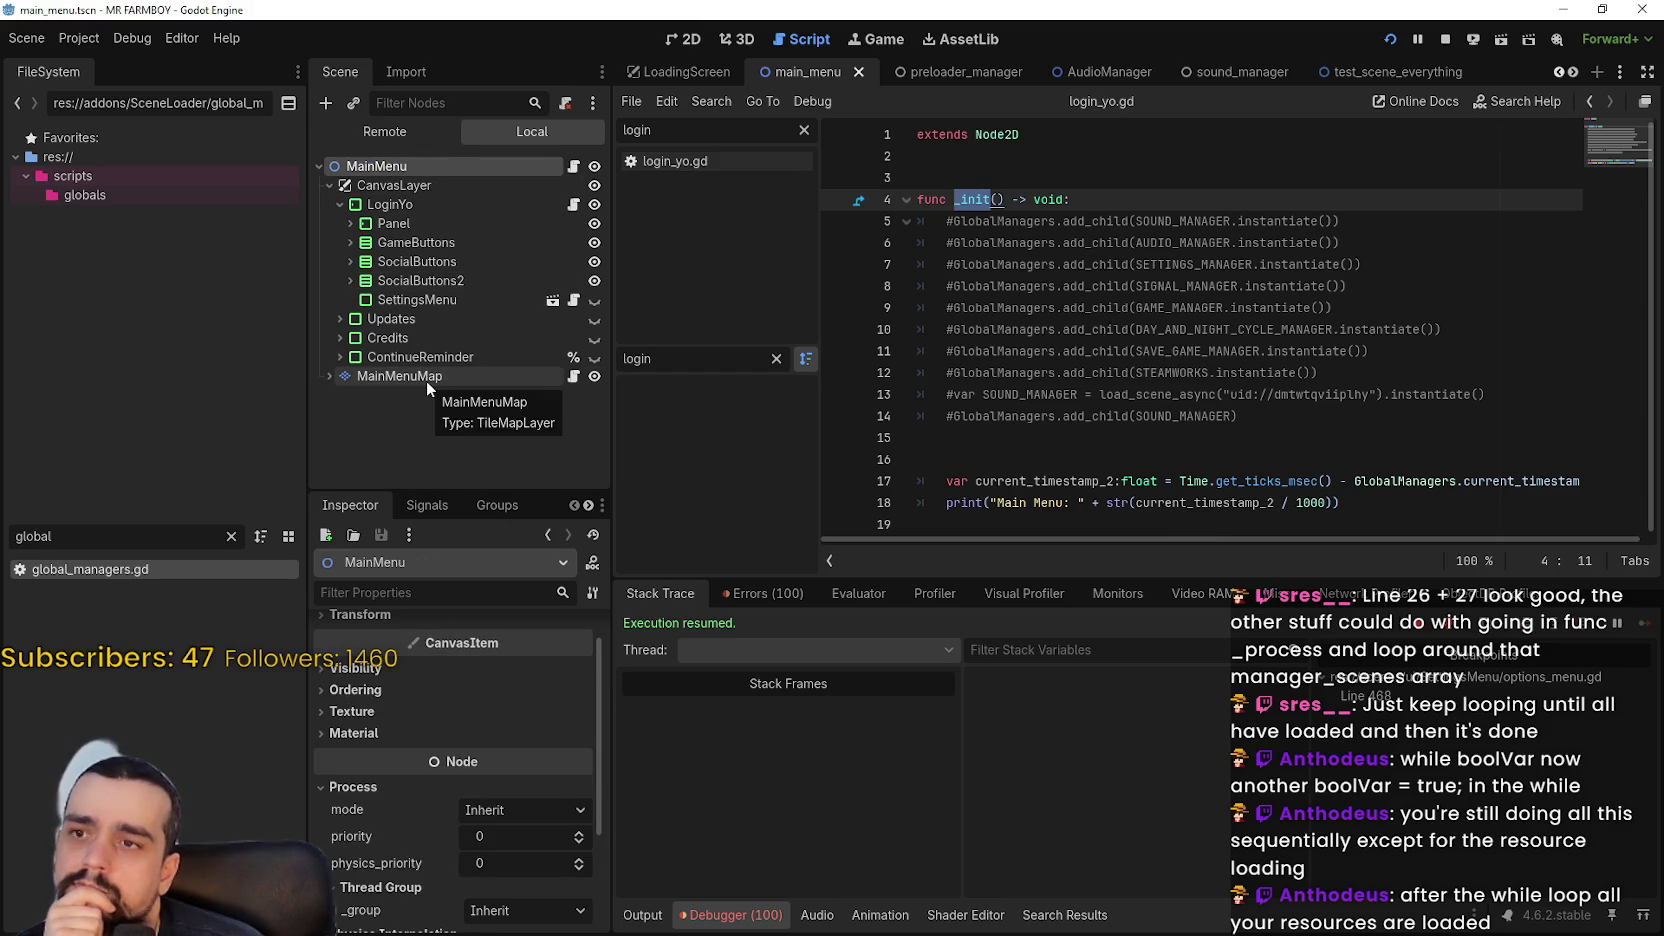
mouse_move(973, 199)
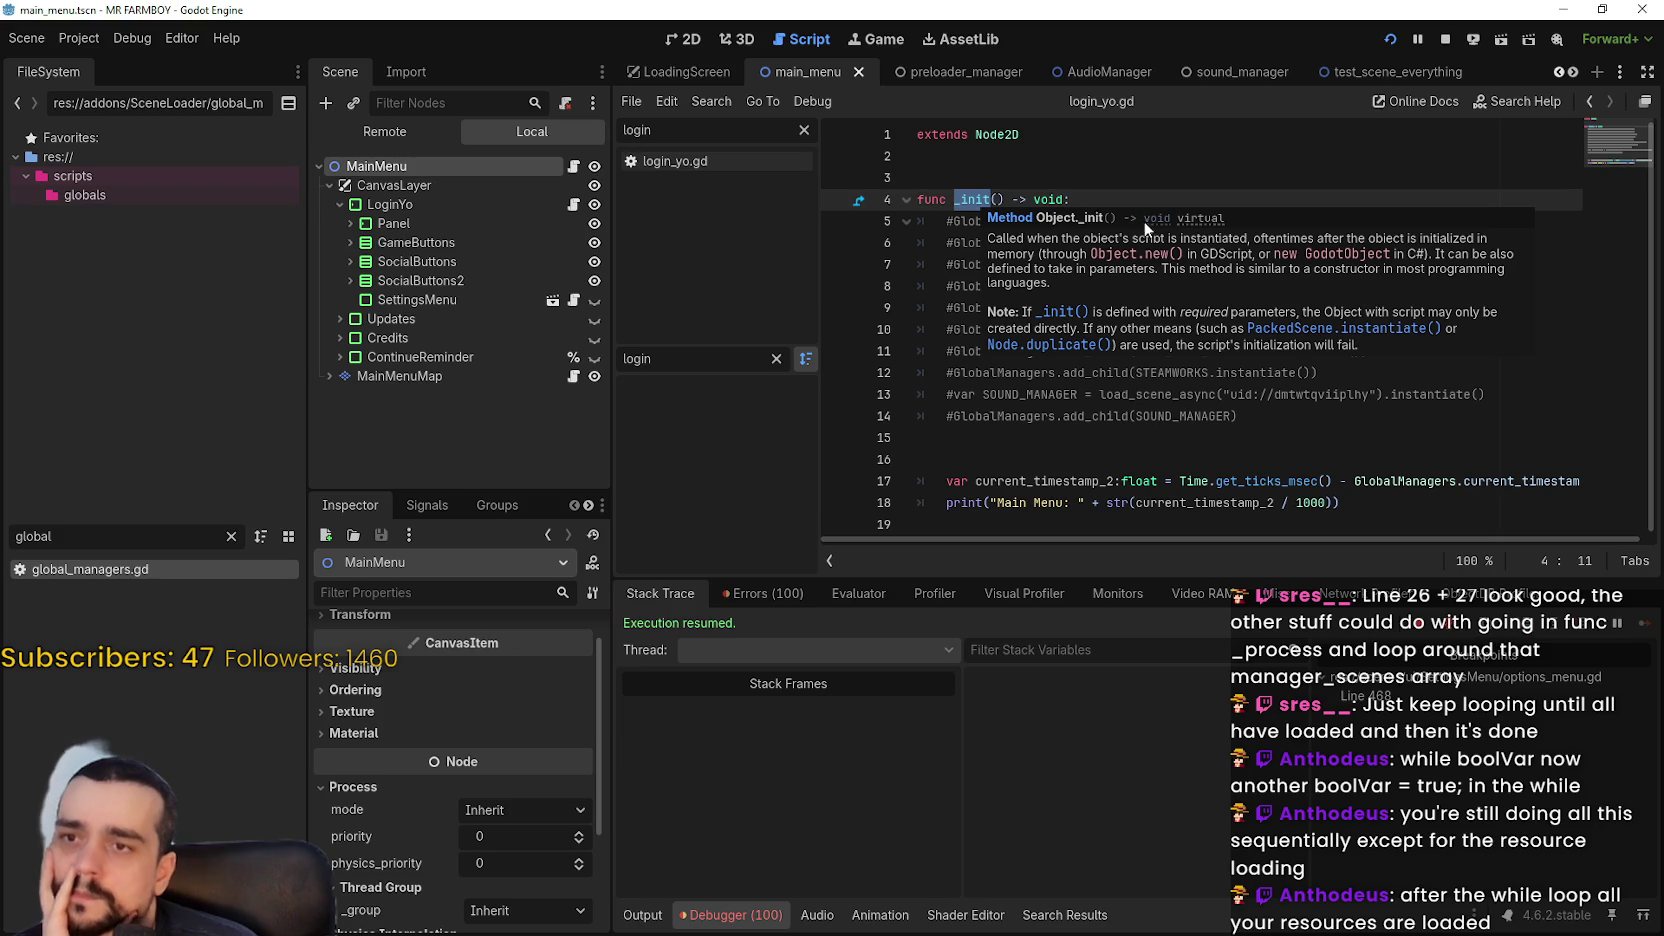
Open the Object class reference from the _init tooltip and read through its descriptions
click(1065, 218)
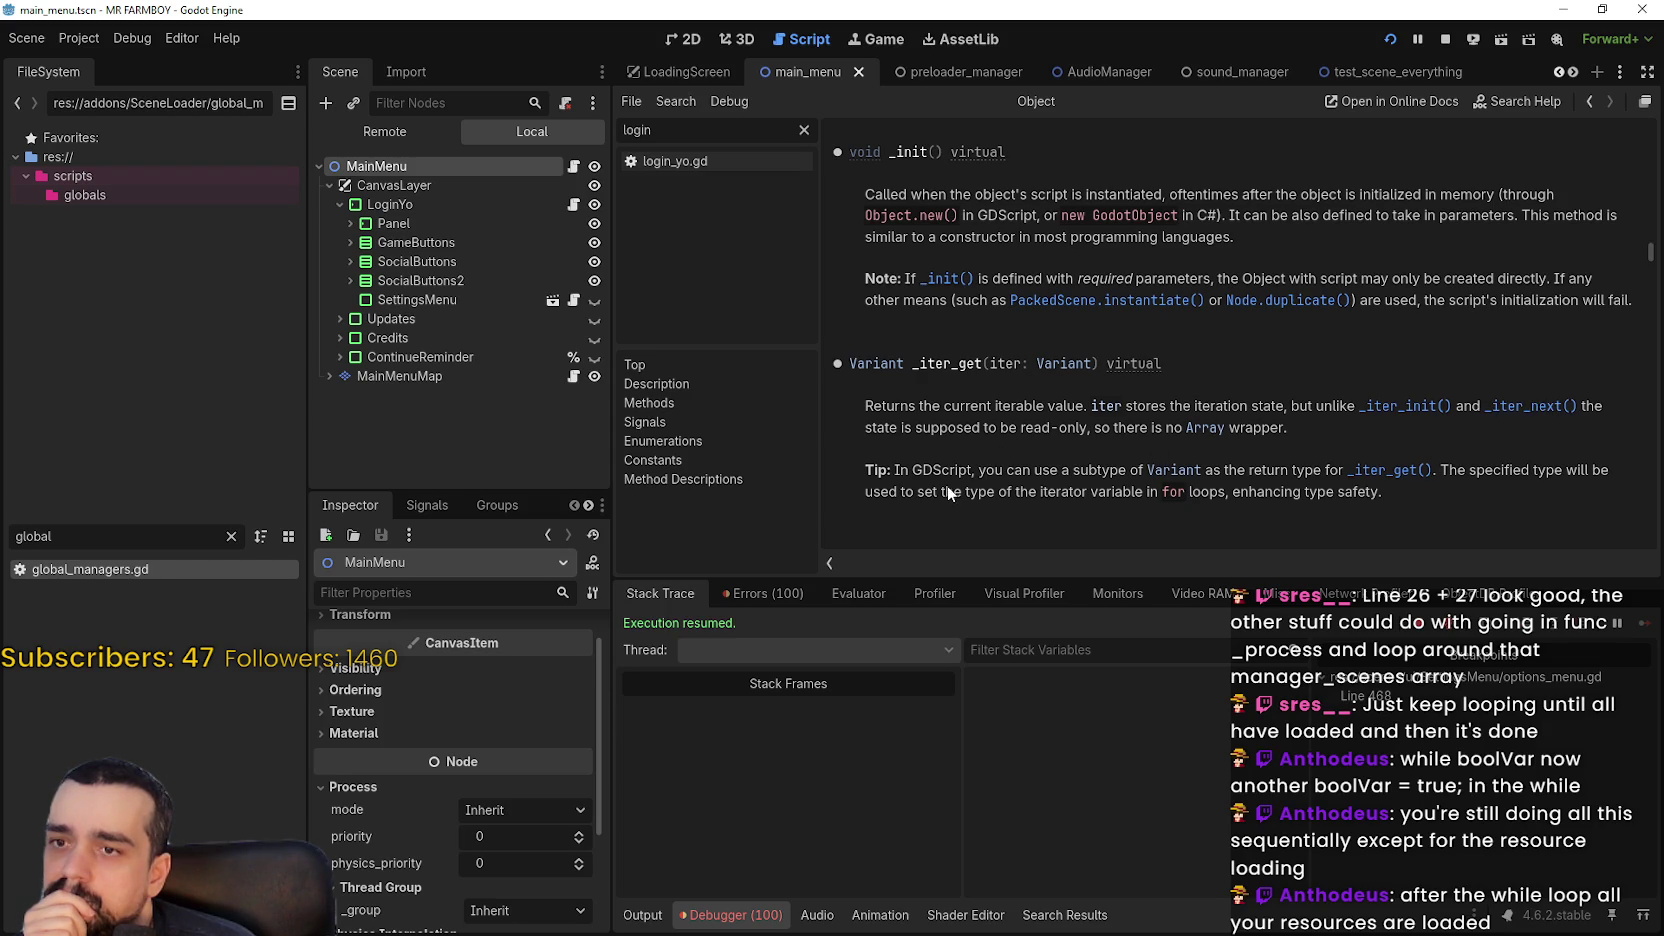
scroll(978, 424, down, 2)
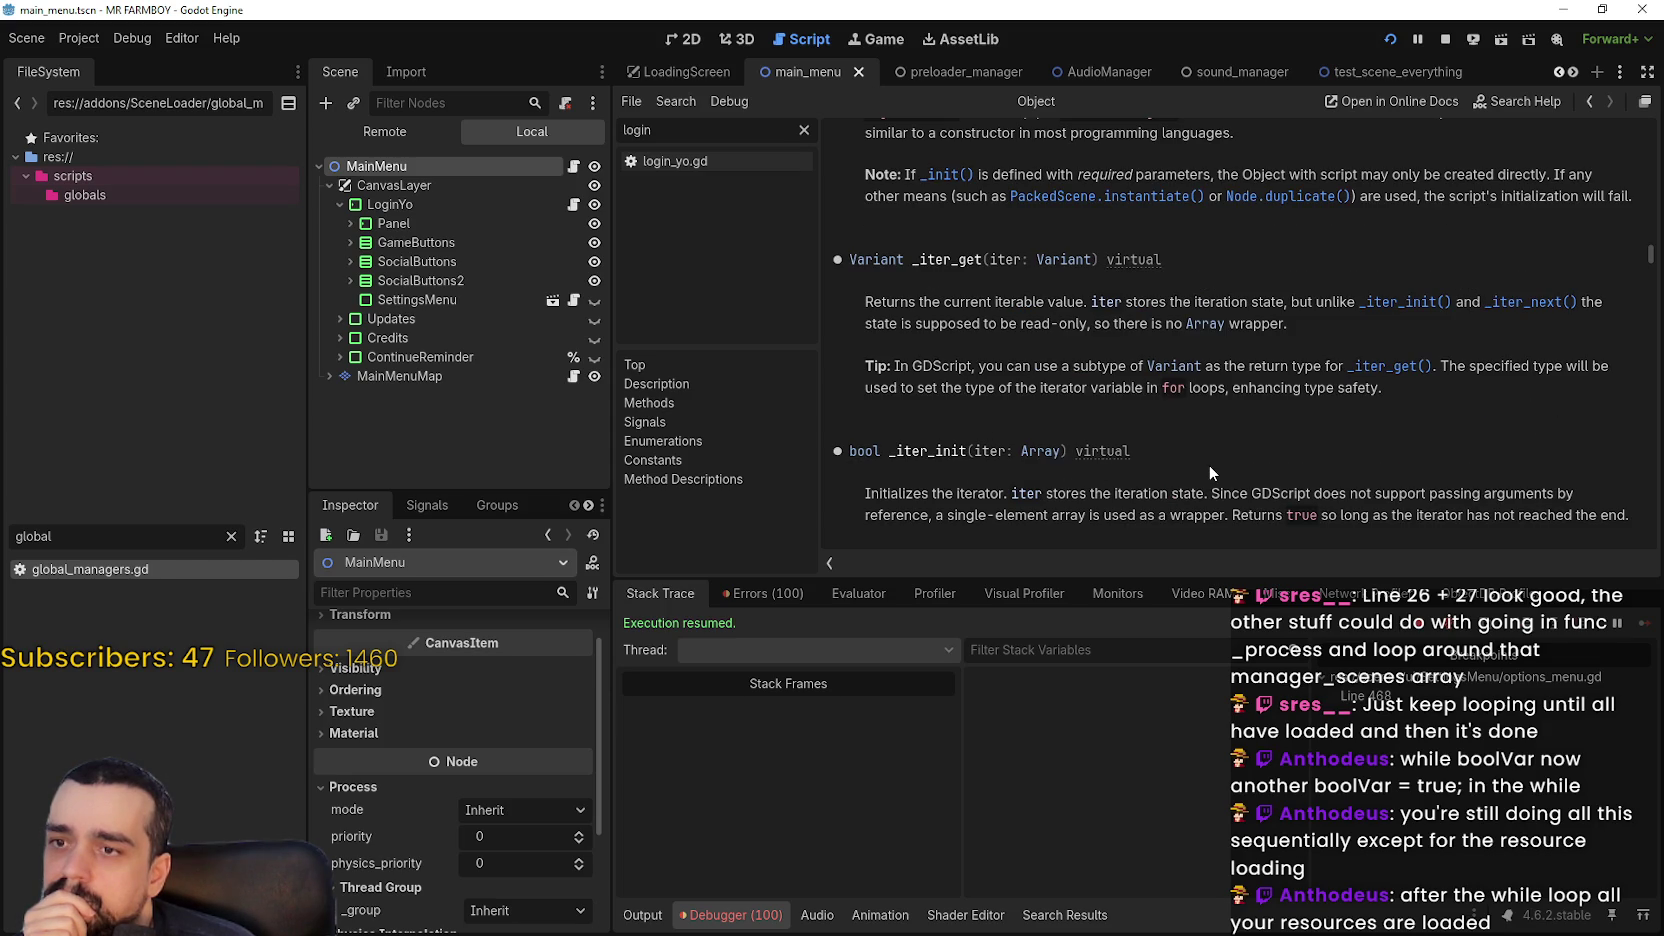
scroll(1150, 386, down, 3)
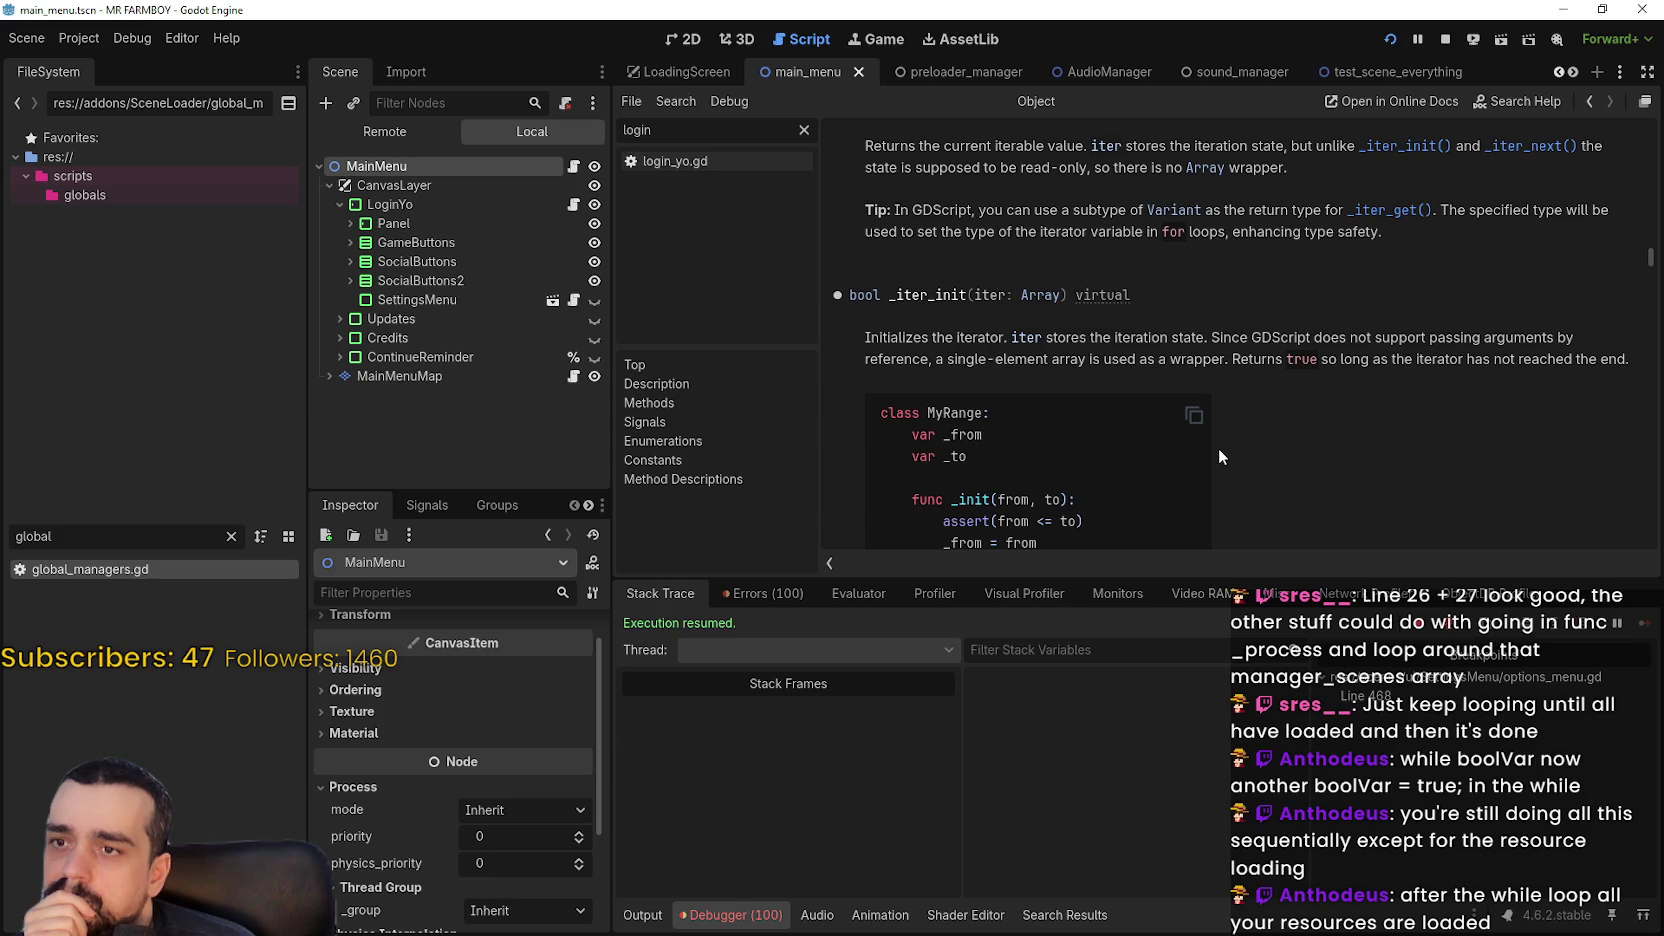
scroll(1217, 446, down, 9)
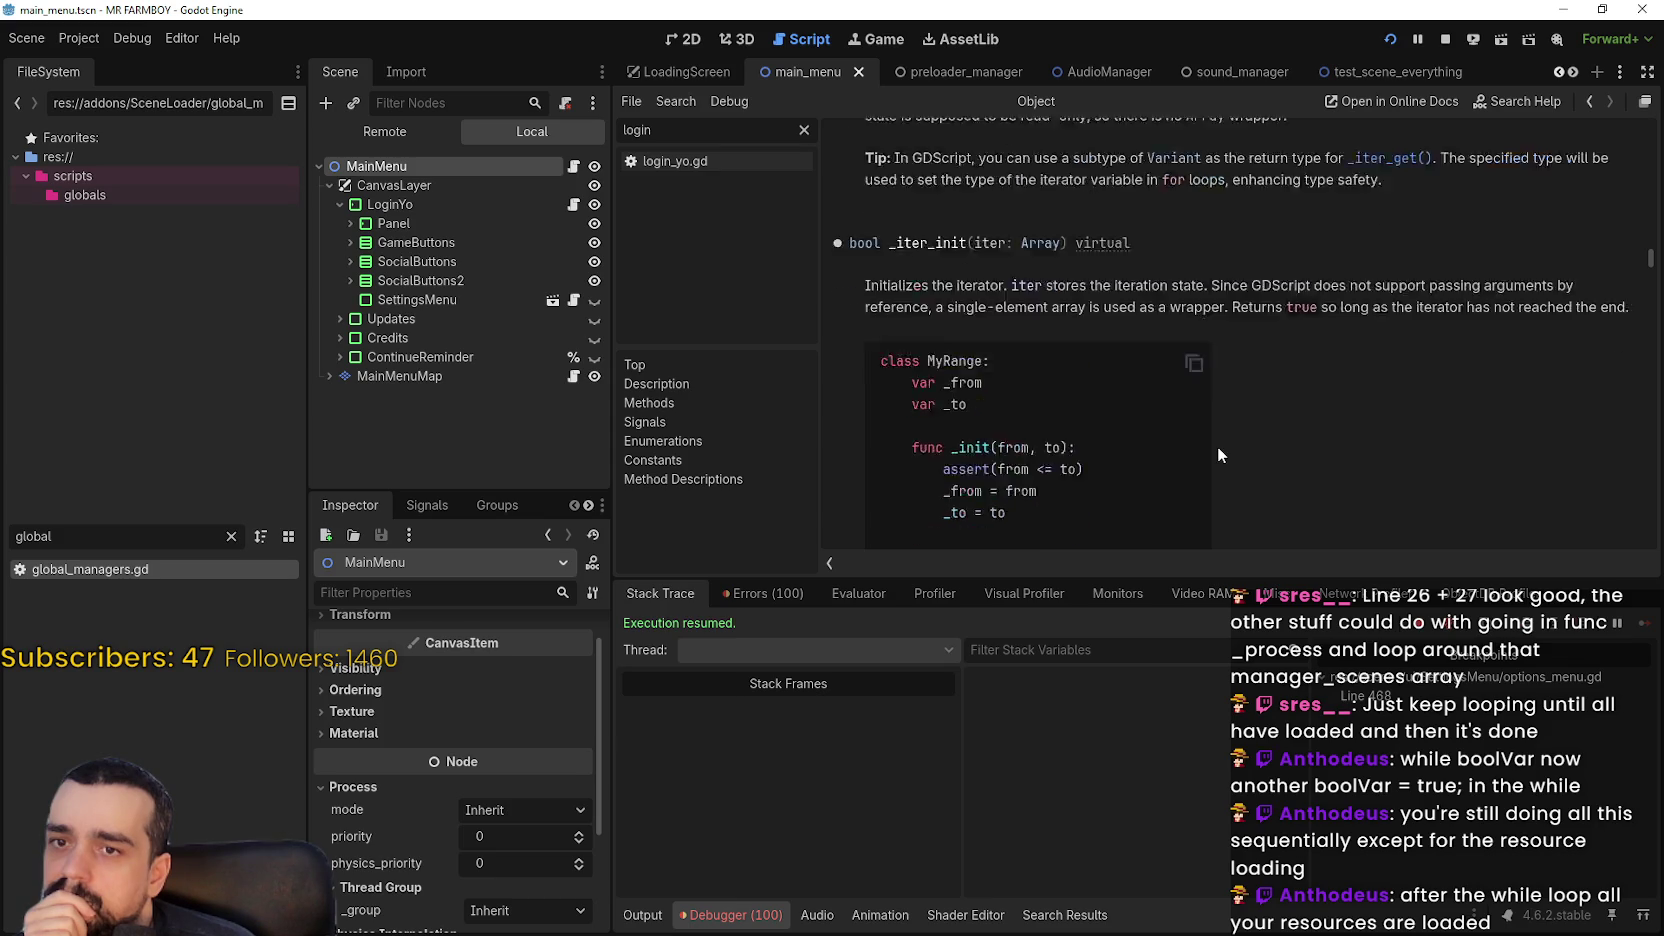
scroll(1186, 415, up, 3)
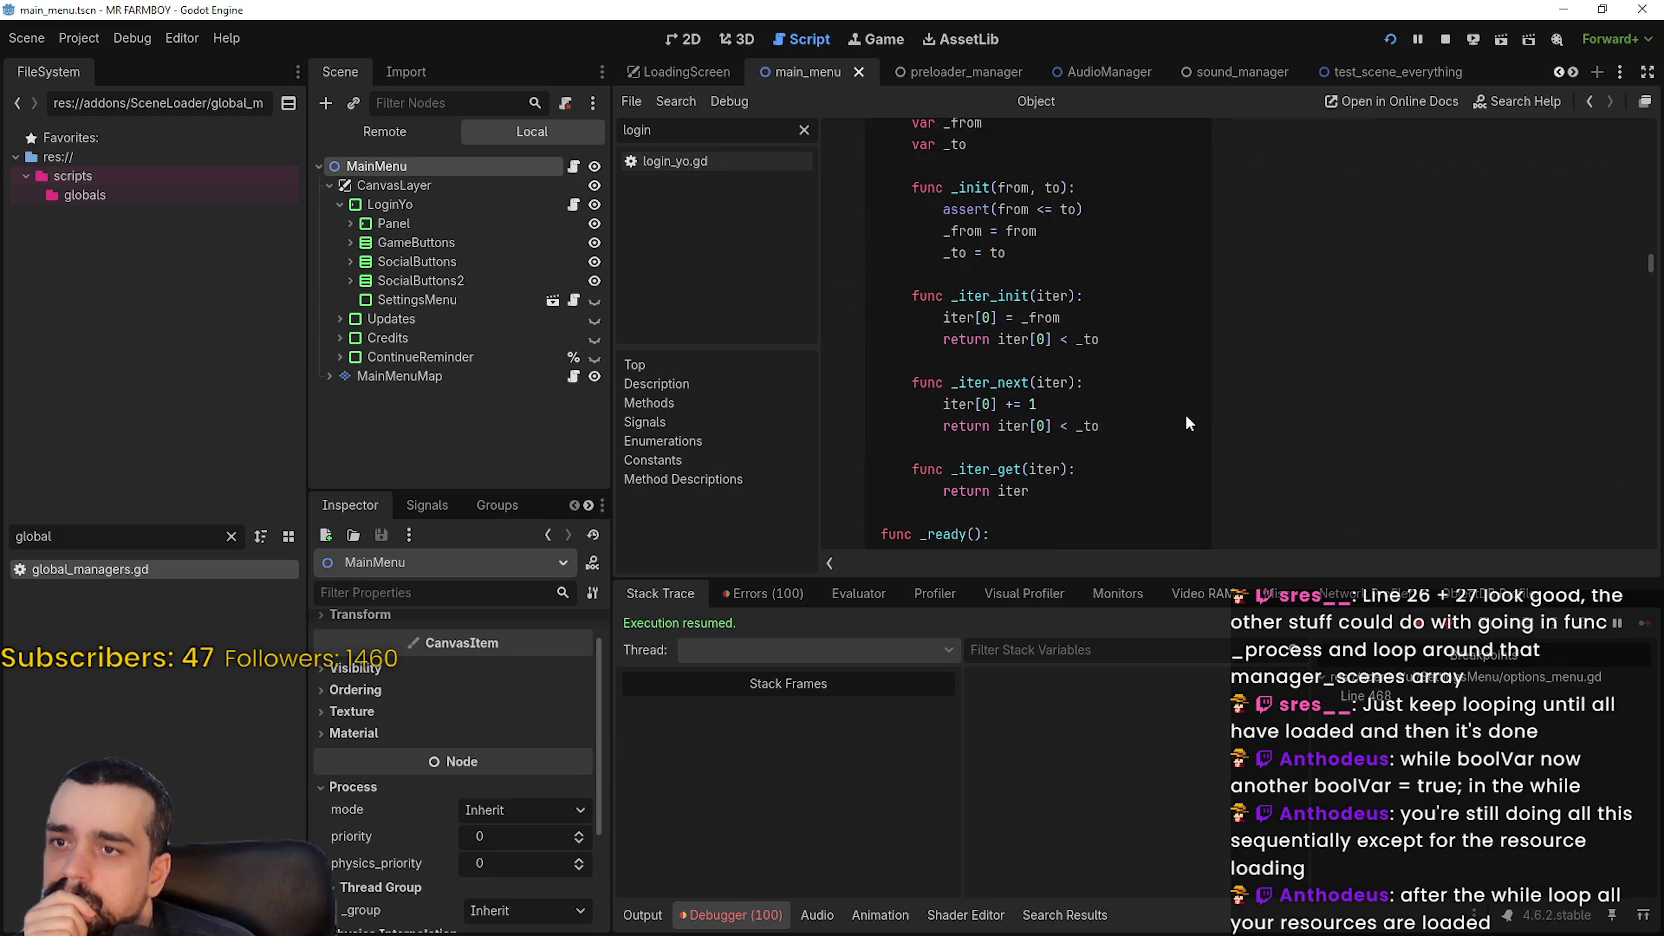
scroll(1187, 421, down, 5)
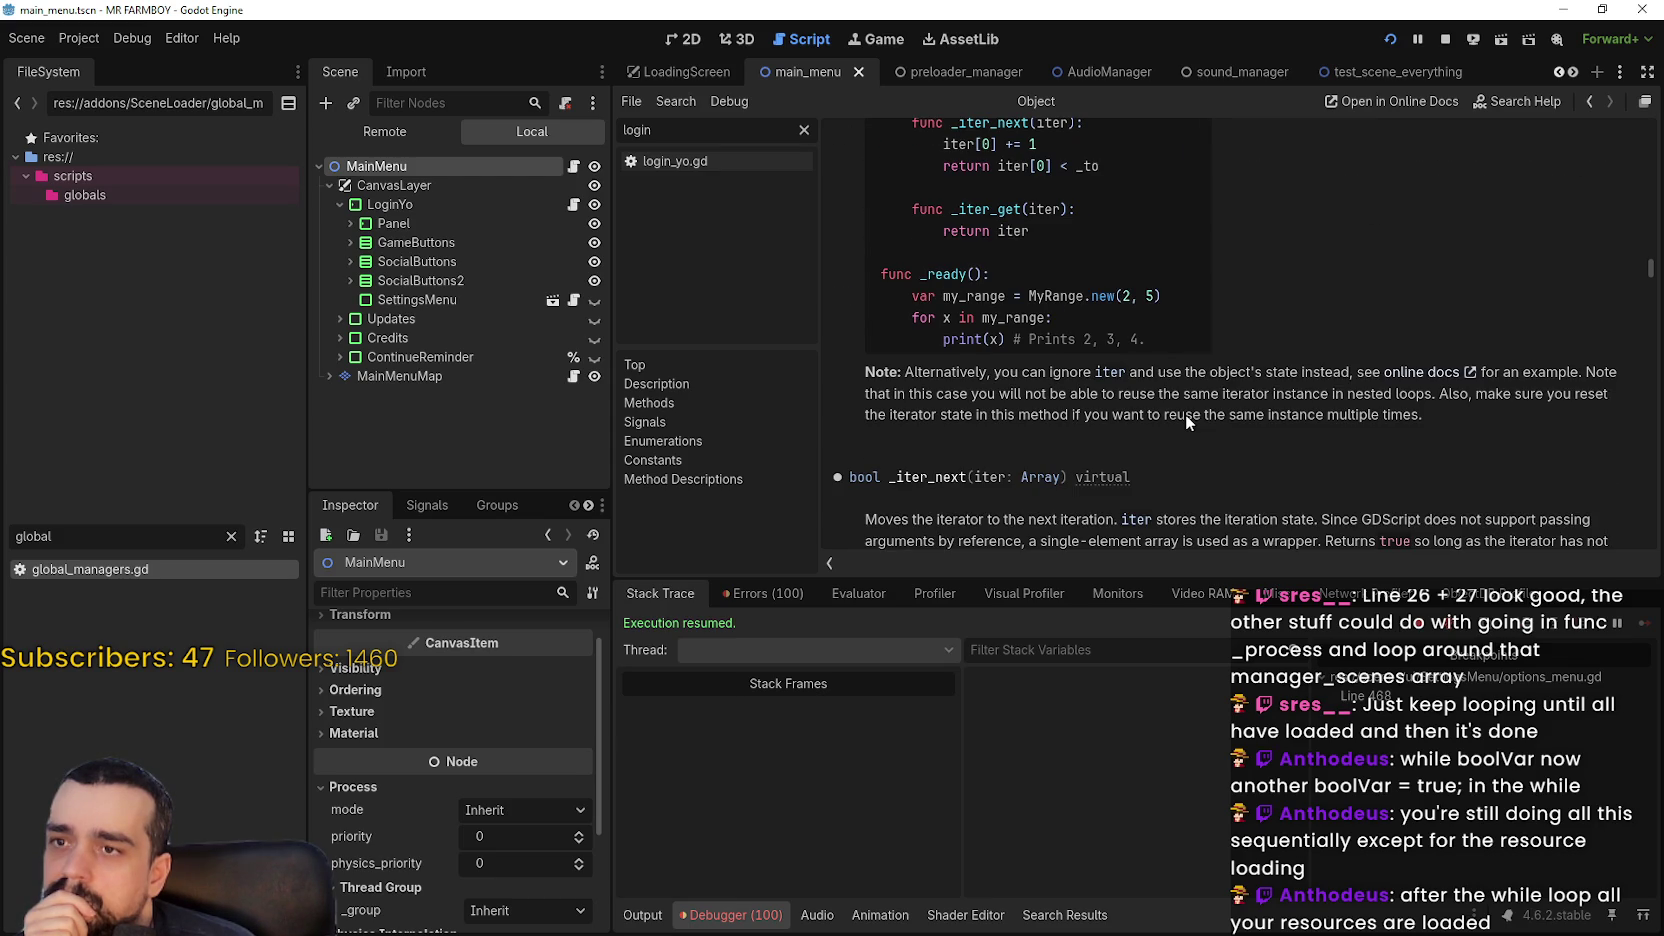
scroll(1186, 416, down, 3)
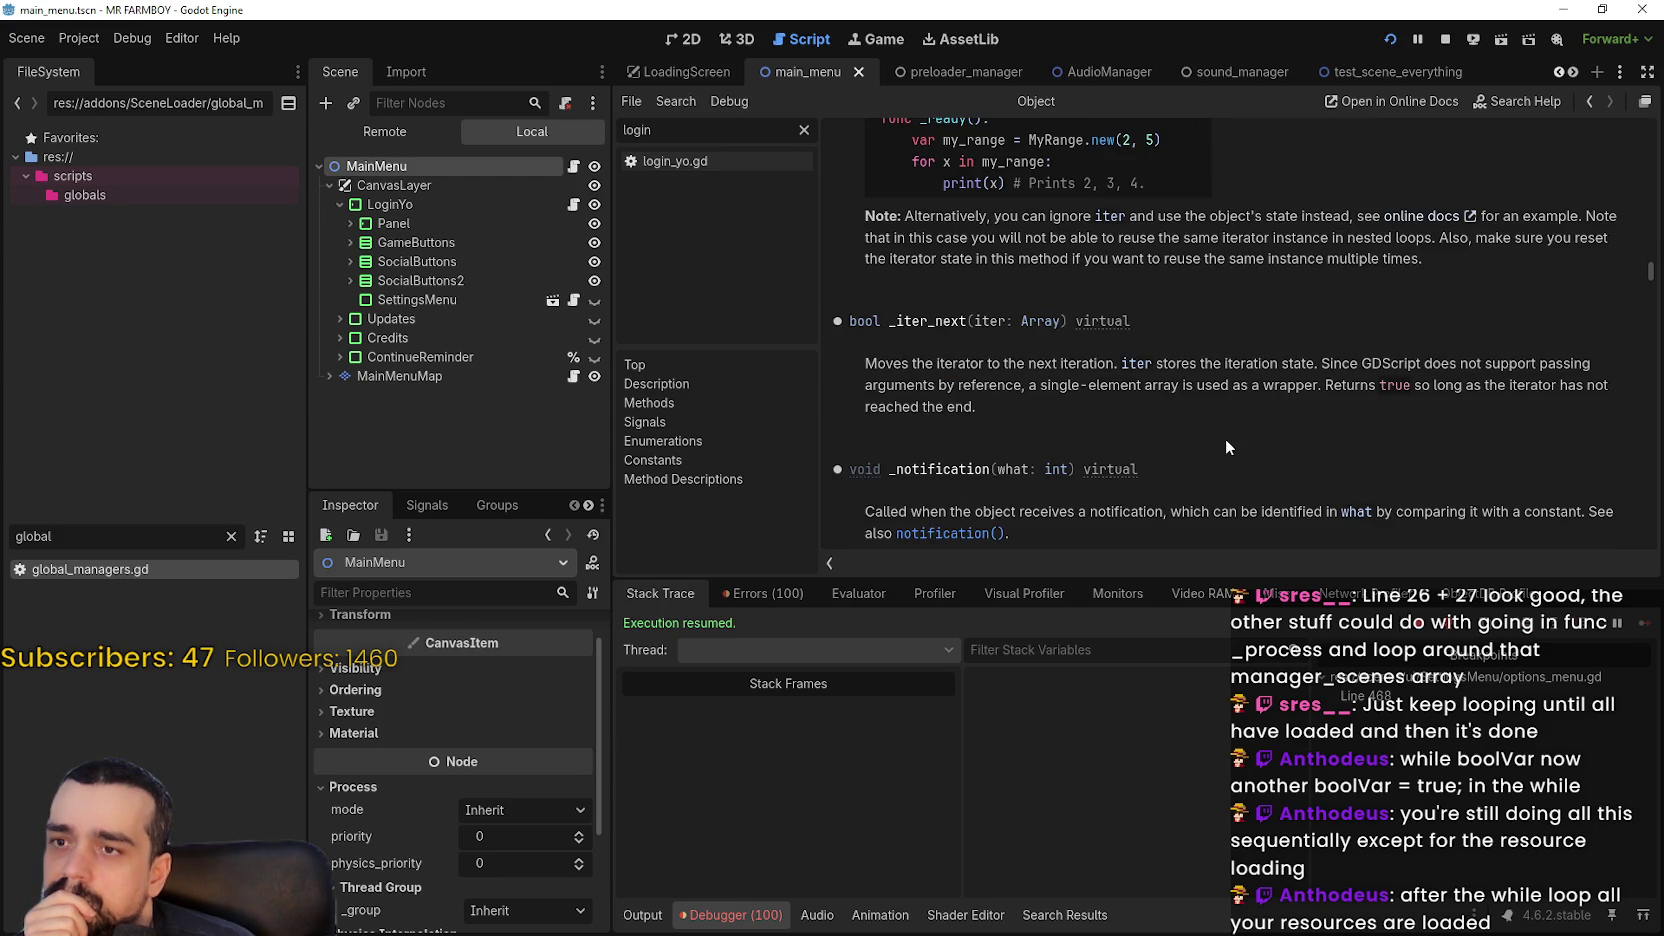
scroll(1225, 446, down, 4)
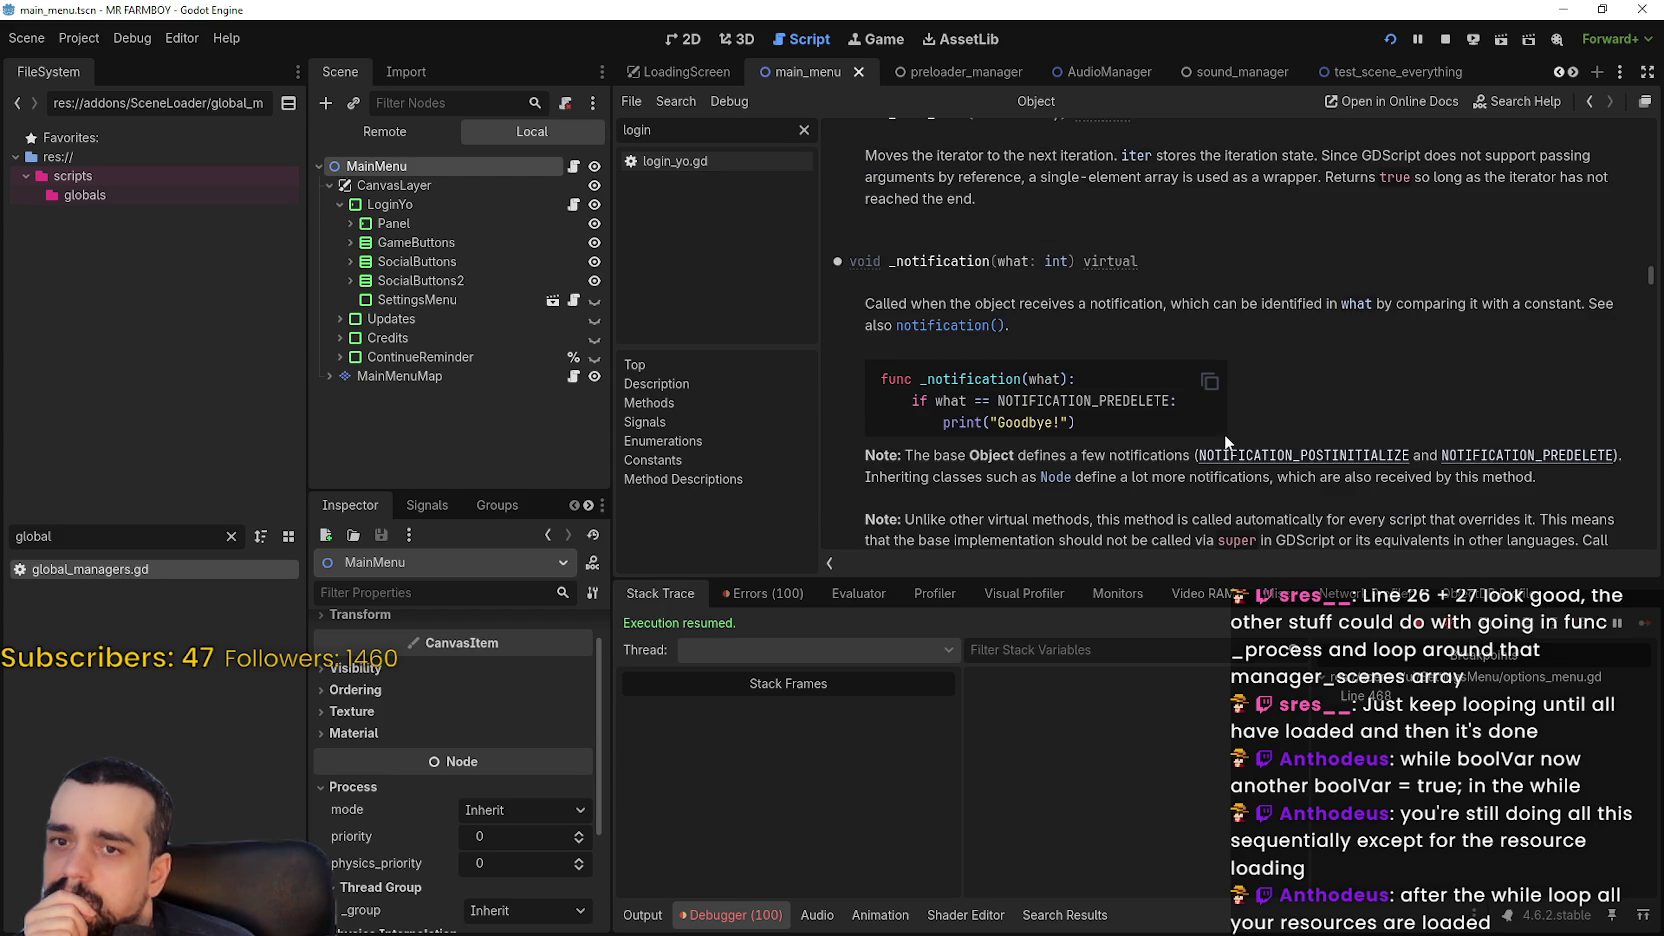
scroll(1225, 434, down, 5)
scroll(1225, 432, up, 12)
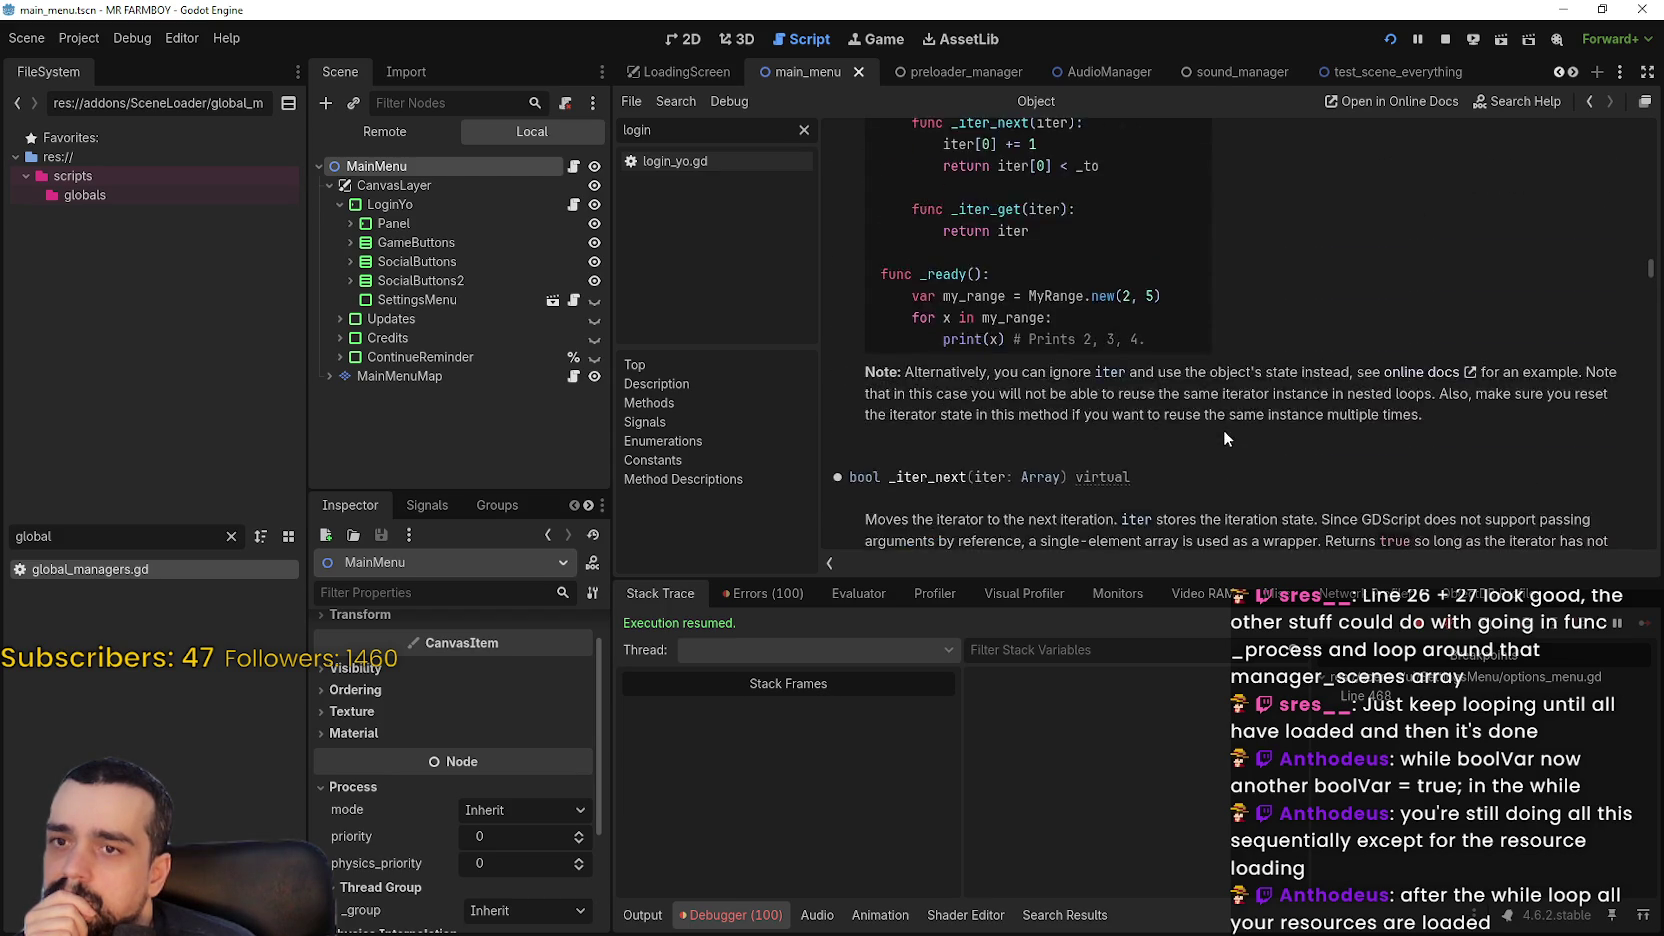
scroll(1225, 437, up, 10)
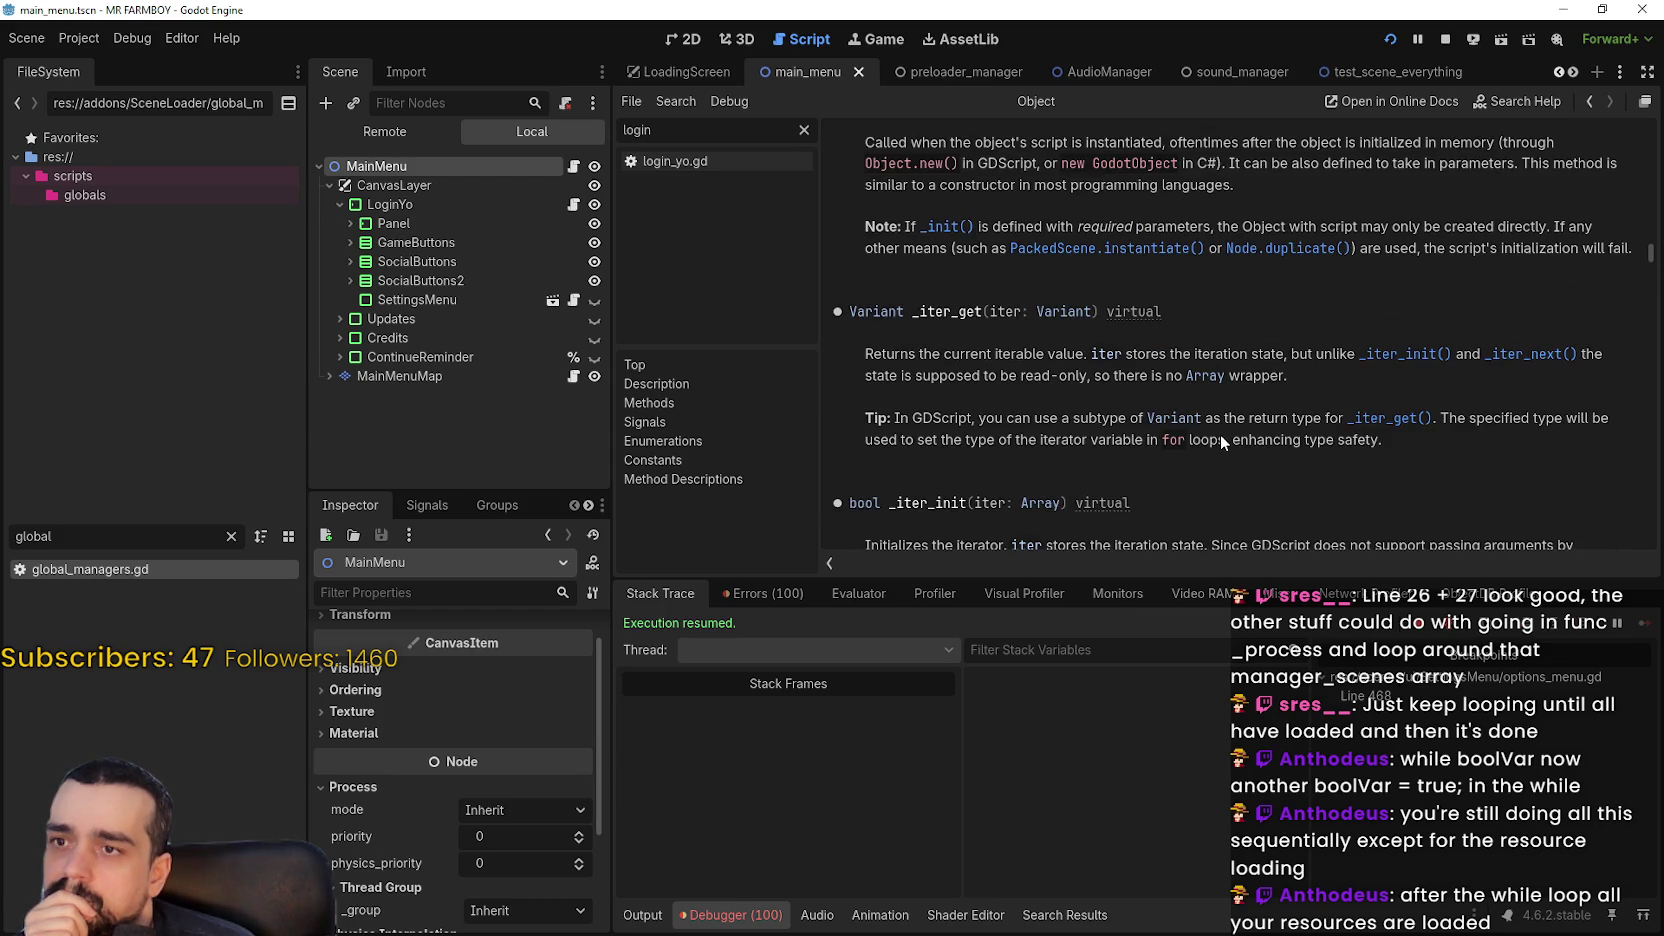
scroll(1219, 434, up, 4)
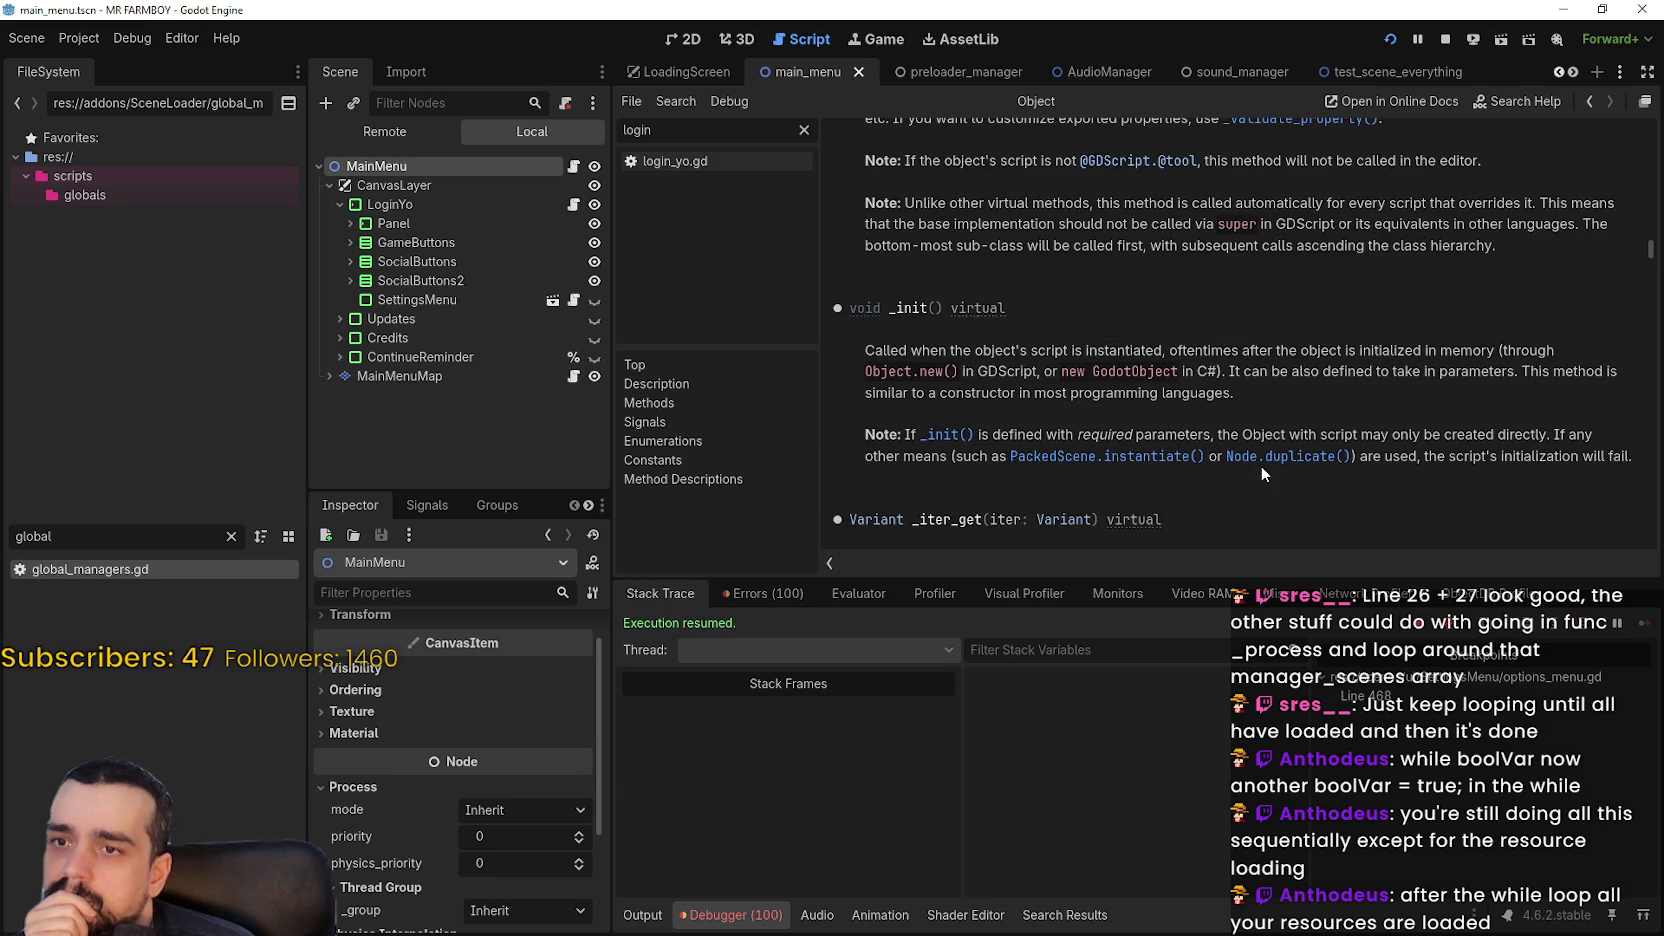
scroll(1261, 474, up, 3)
scroll(1260, 465, up, 4)
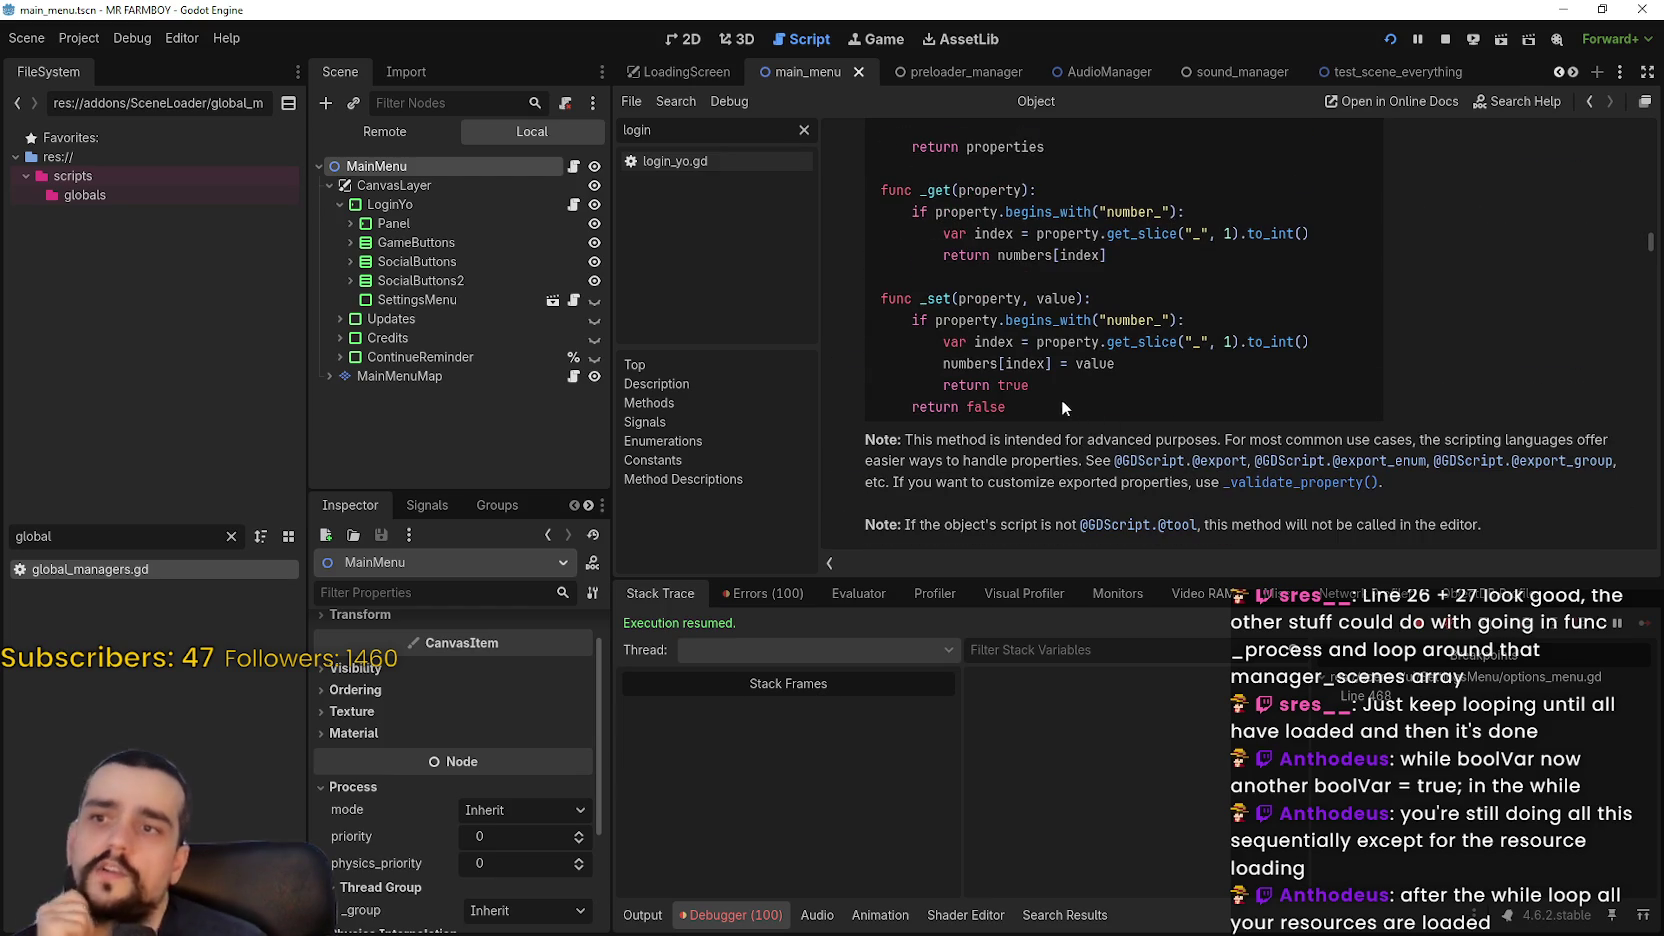
scroll(1060, 400, up, 4)
scroll(1060, 400, up, 9)
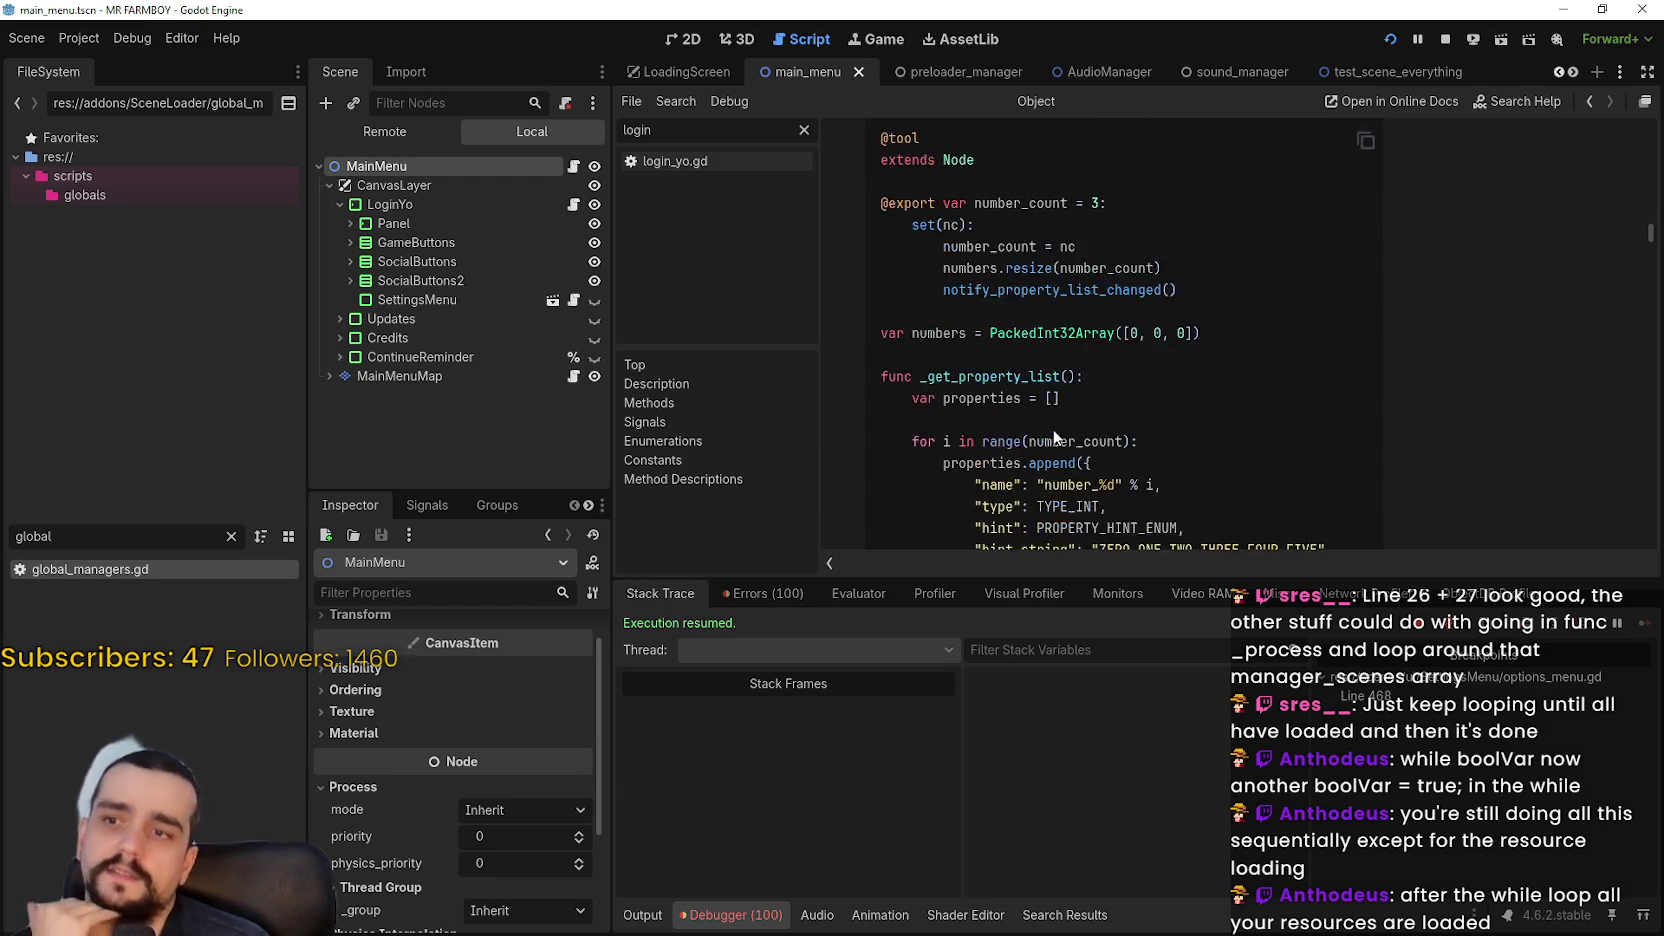
scroll(1048, 432, up, 3)
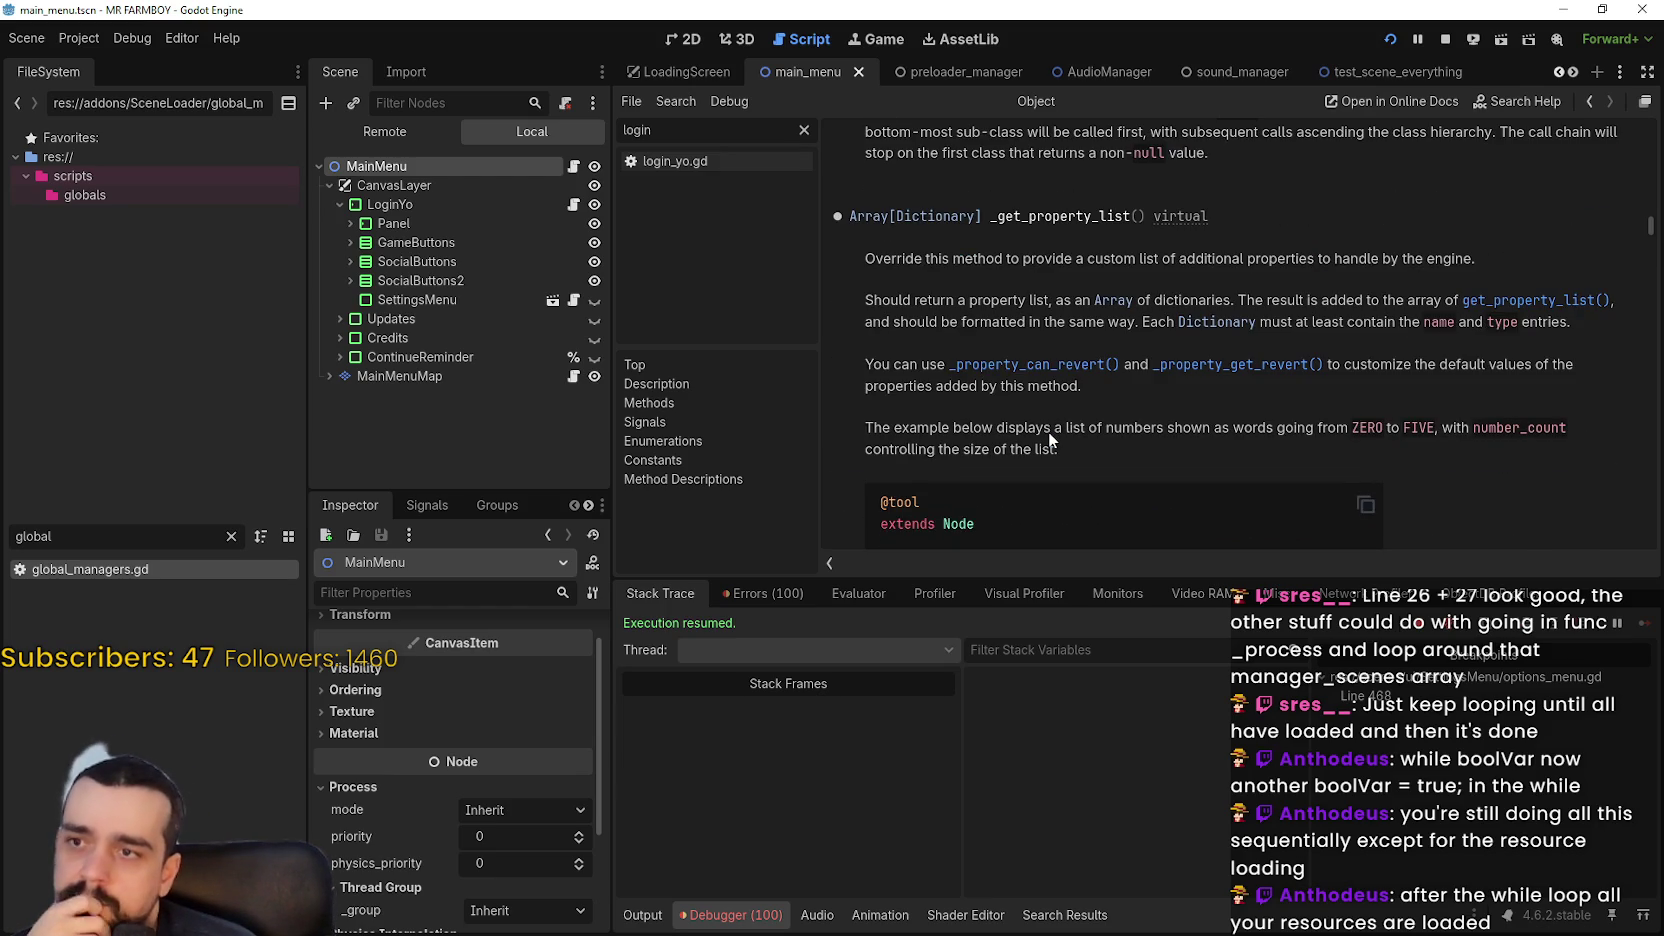
scroll(1048, 432, up, 4)
scroll(1048, 432, up, 4)
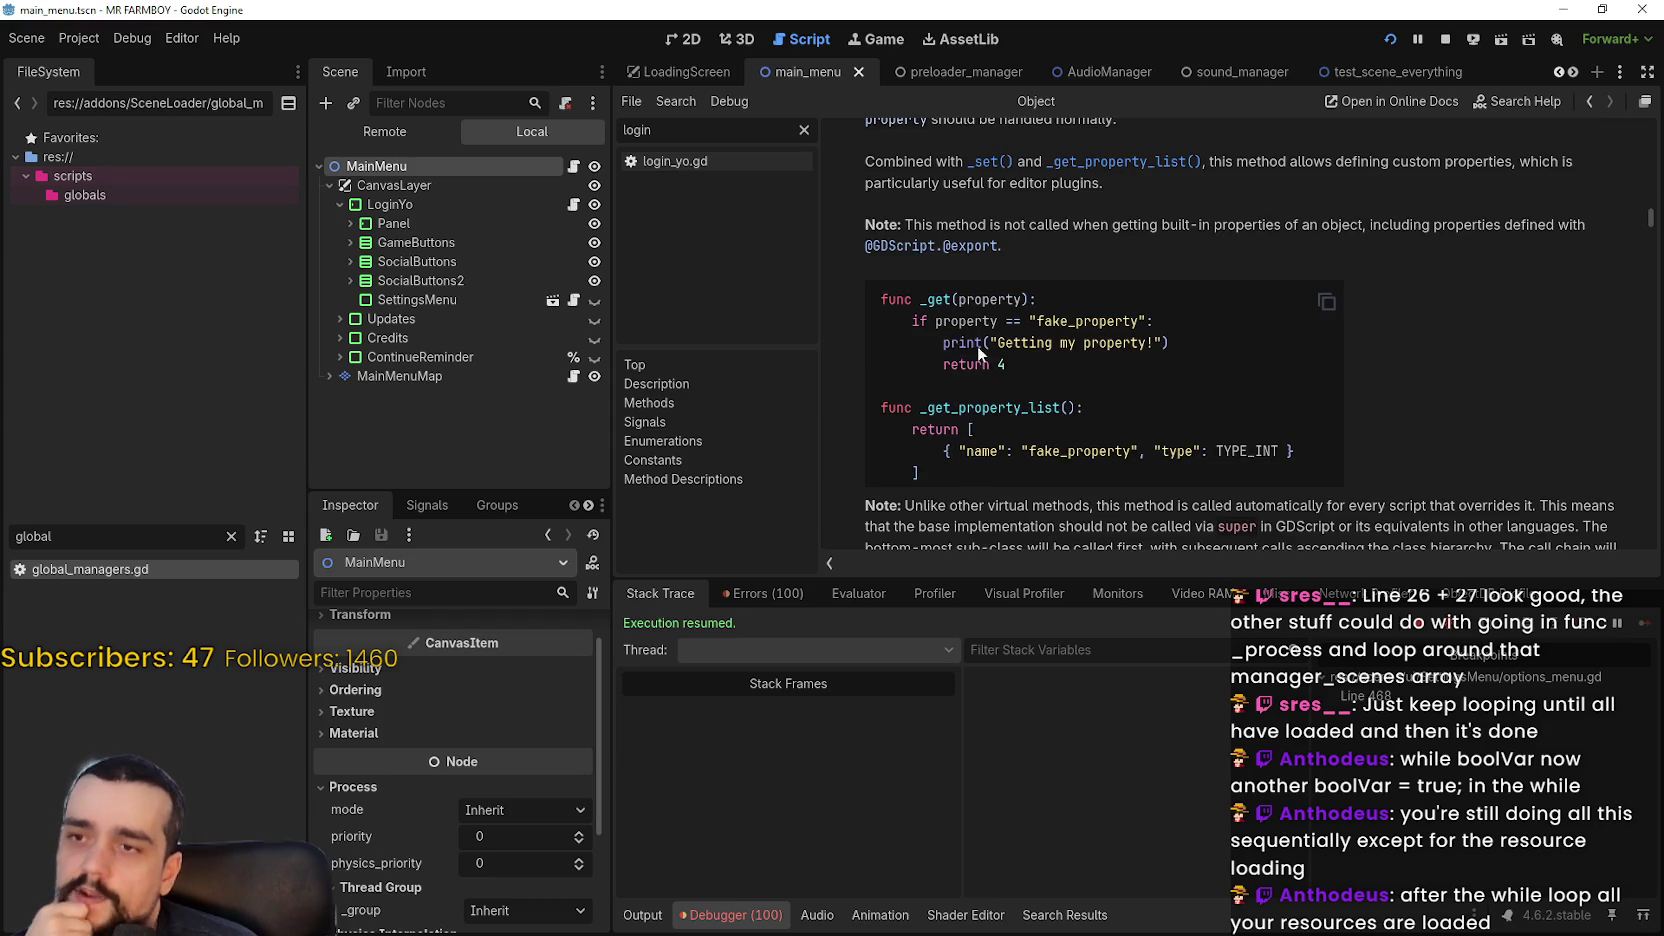
scroll(1101, 433, up, 4)
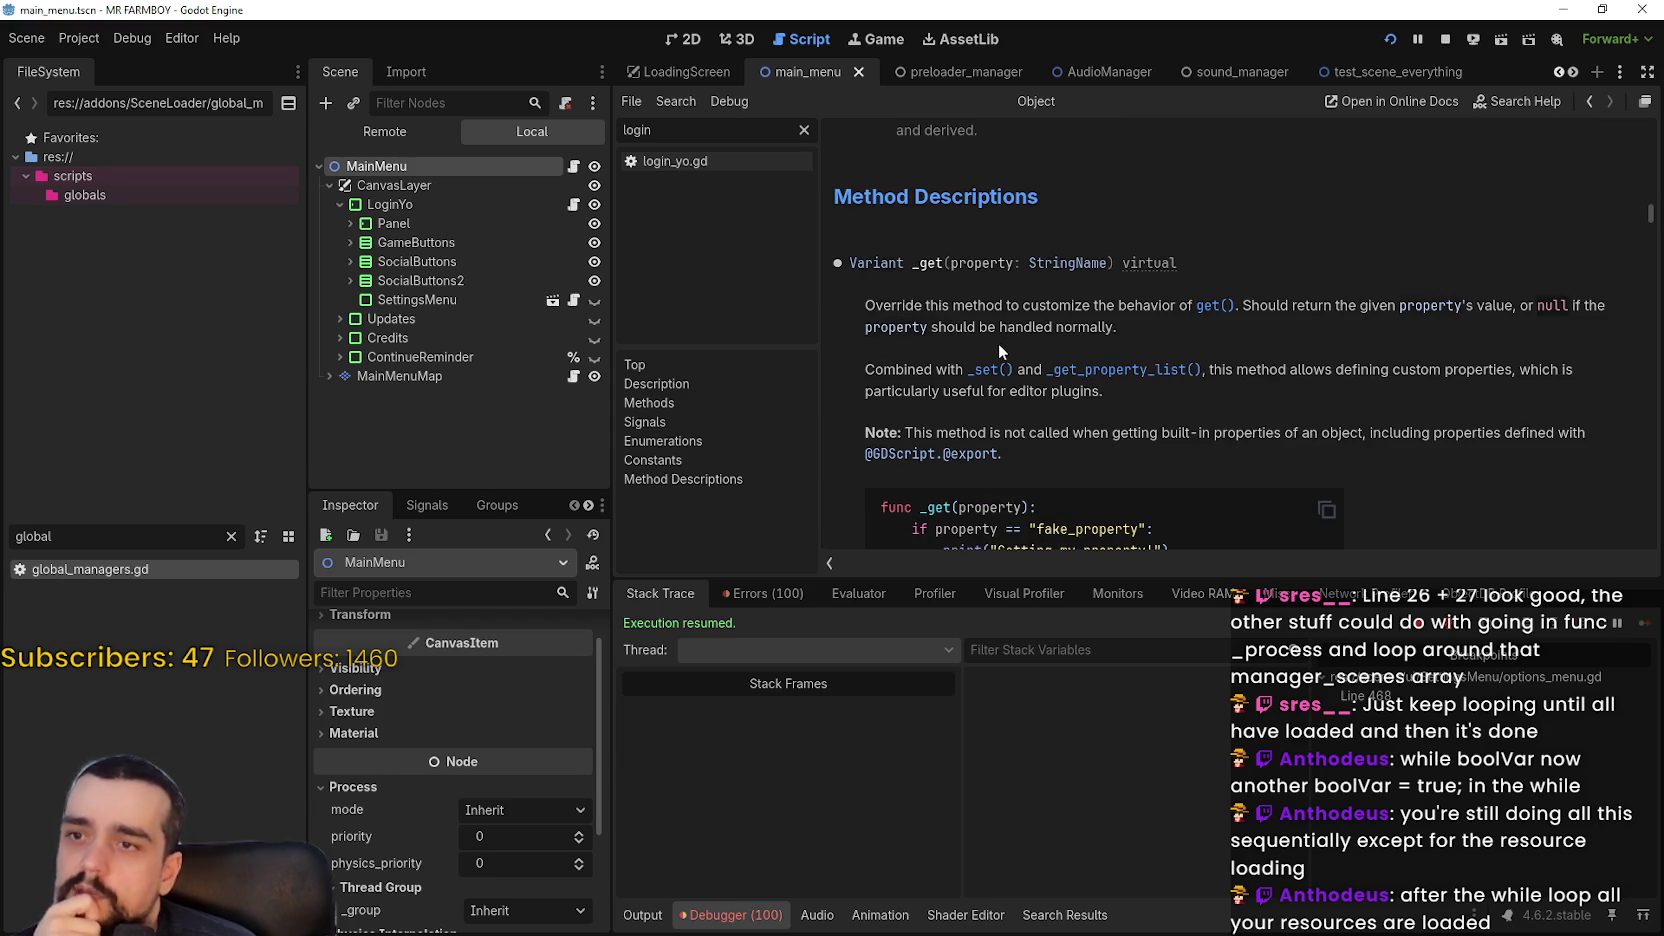
scroll(1090, 415, down, 10)
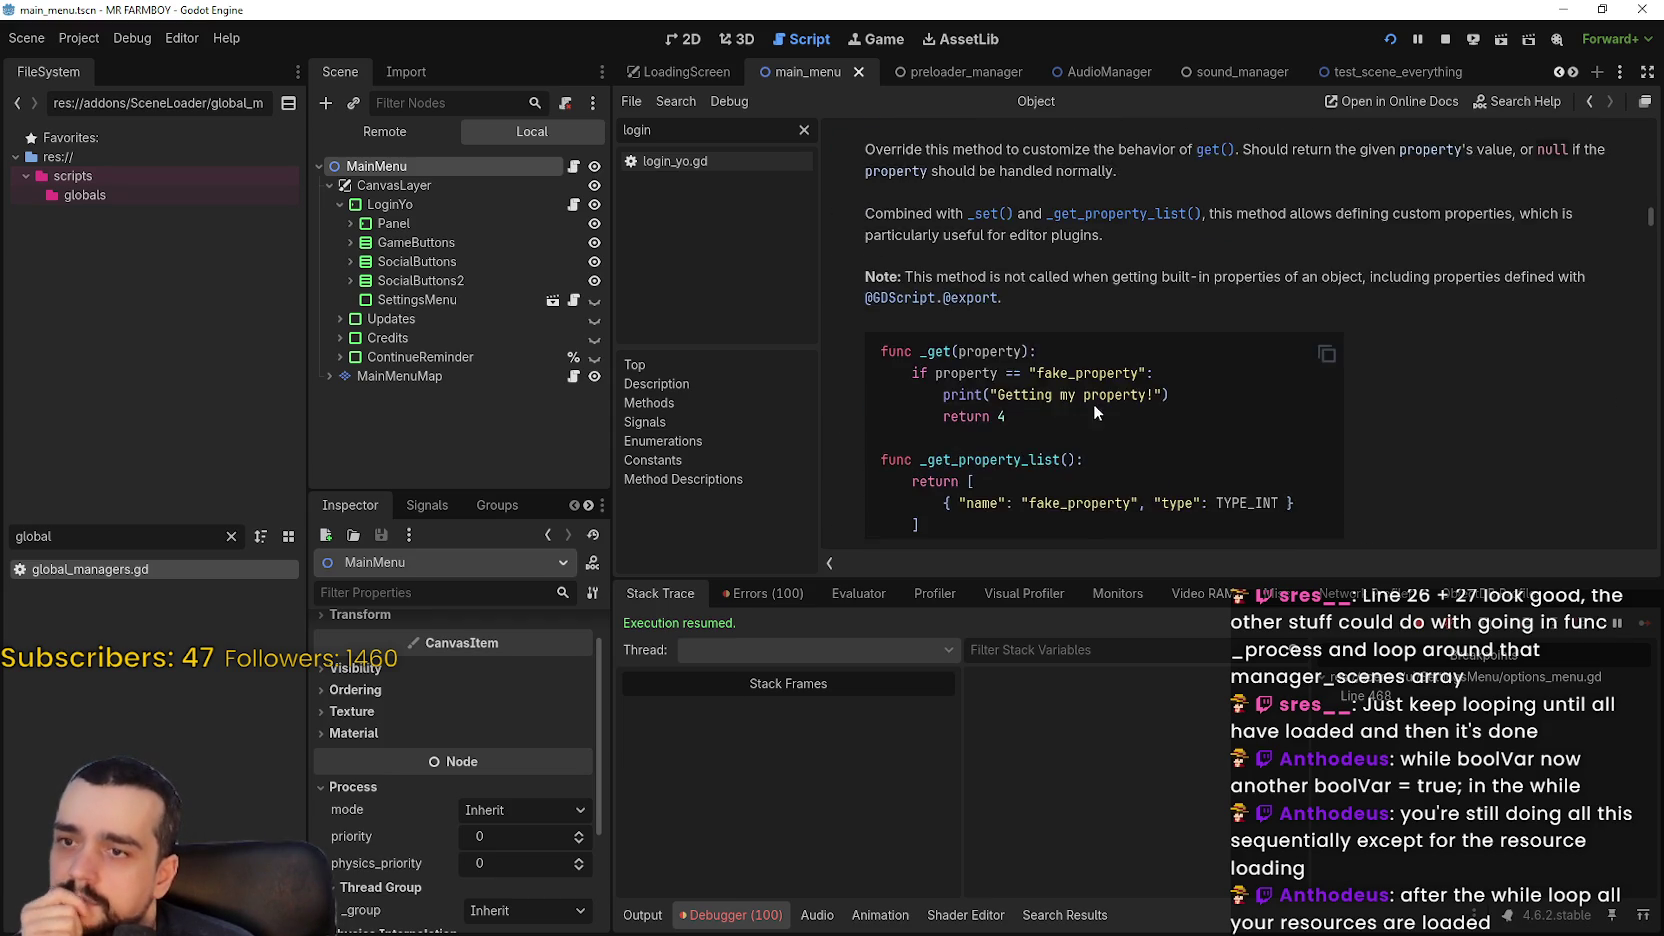
scroll(1097, 399, down, 15)
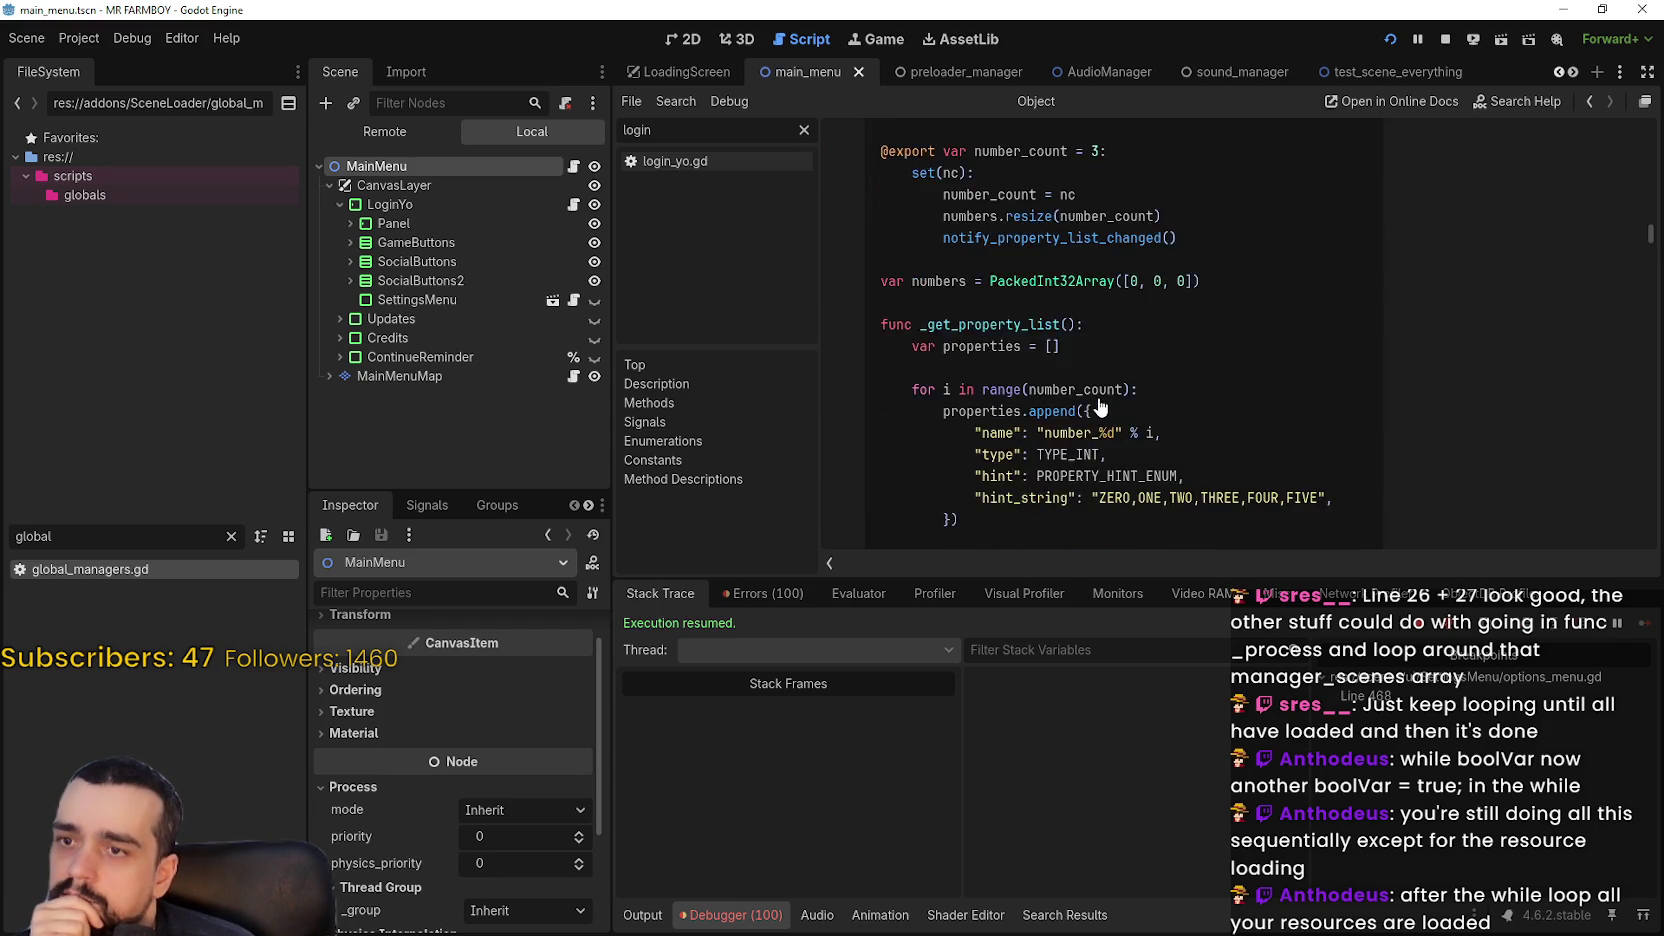
scroll(1100, 405, down, 7)
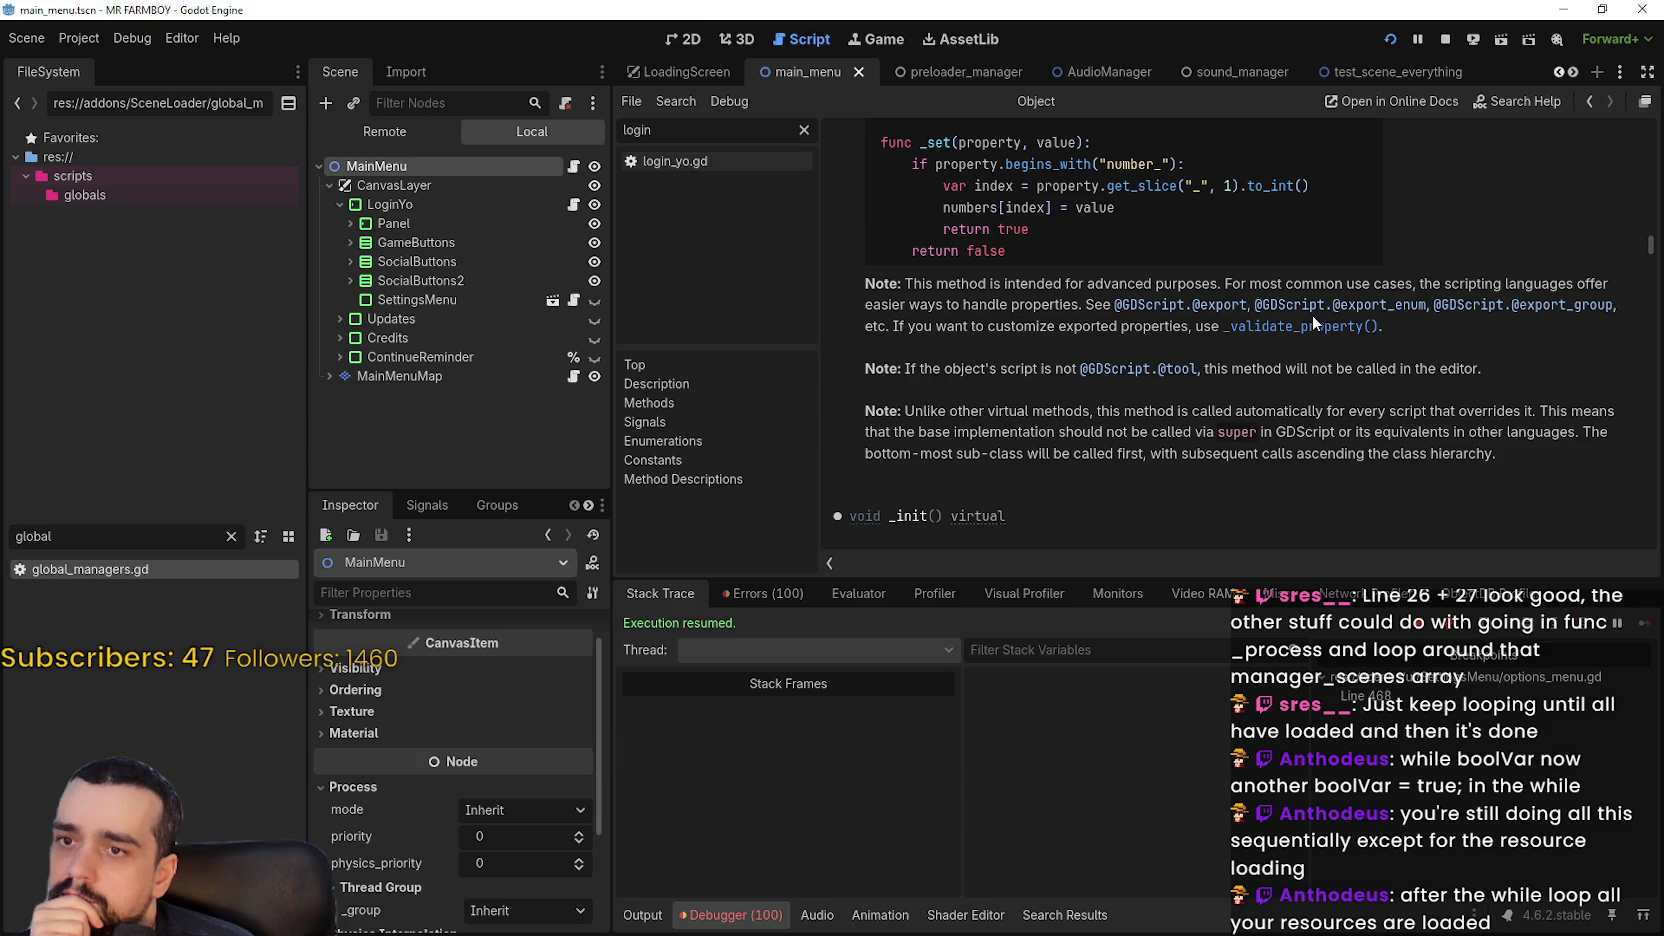
scroll(945, 520, down, 3)
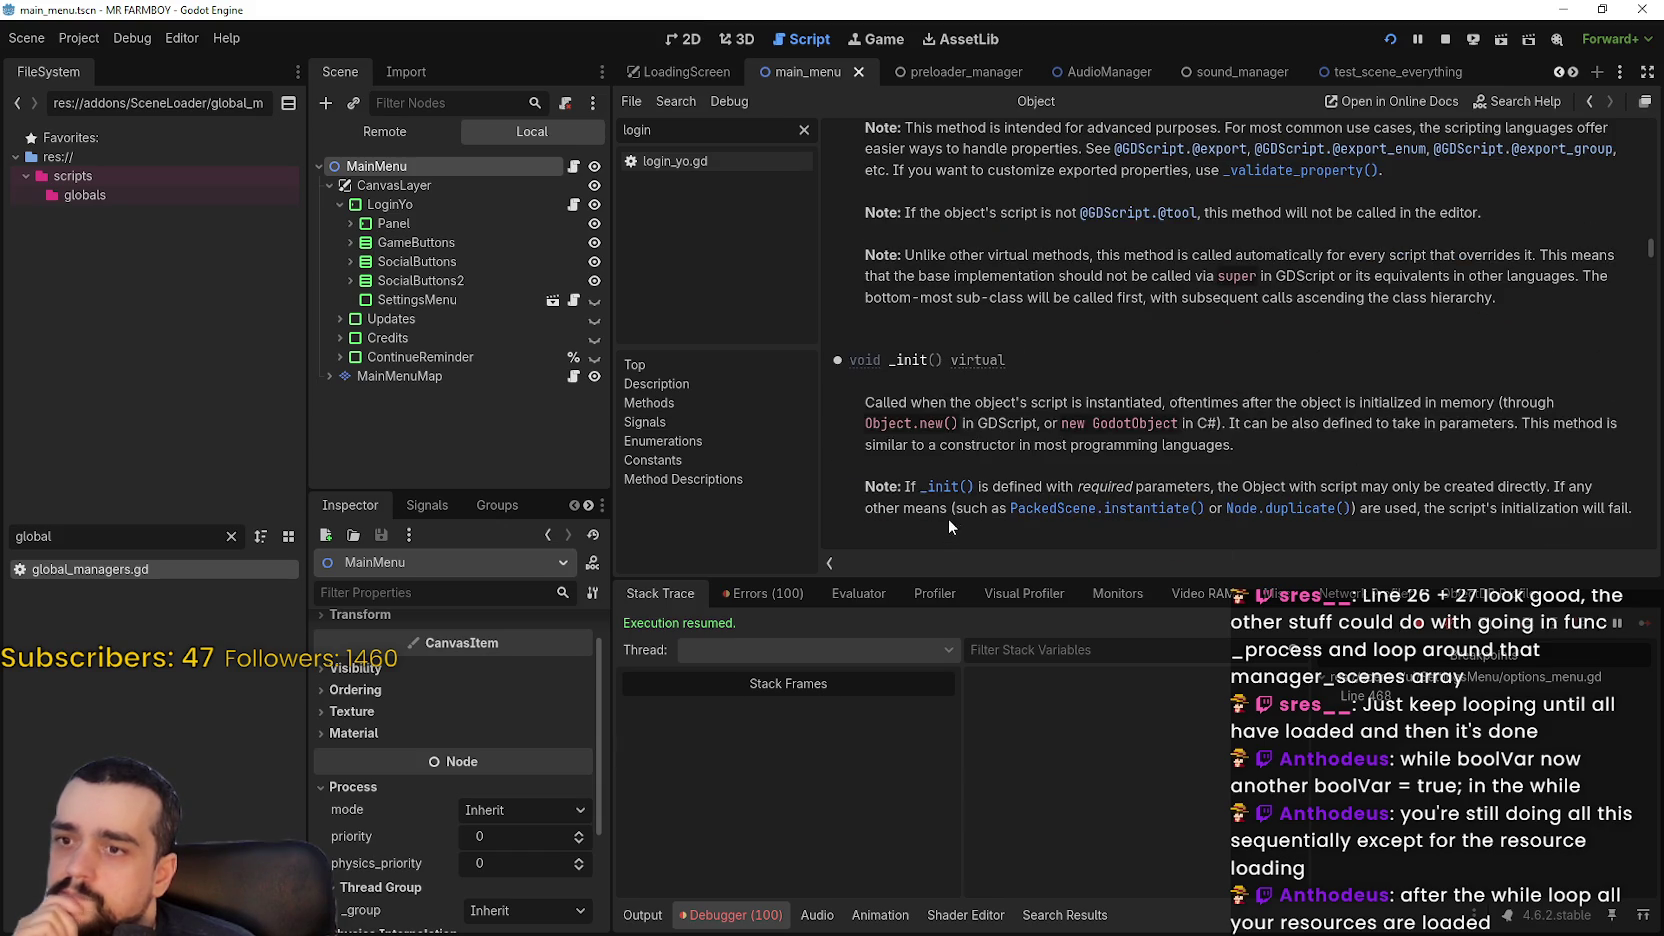
scroll(1130, 410, down, 1)
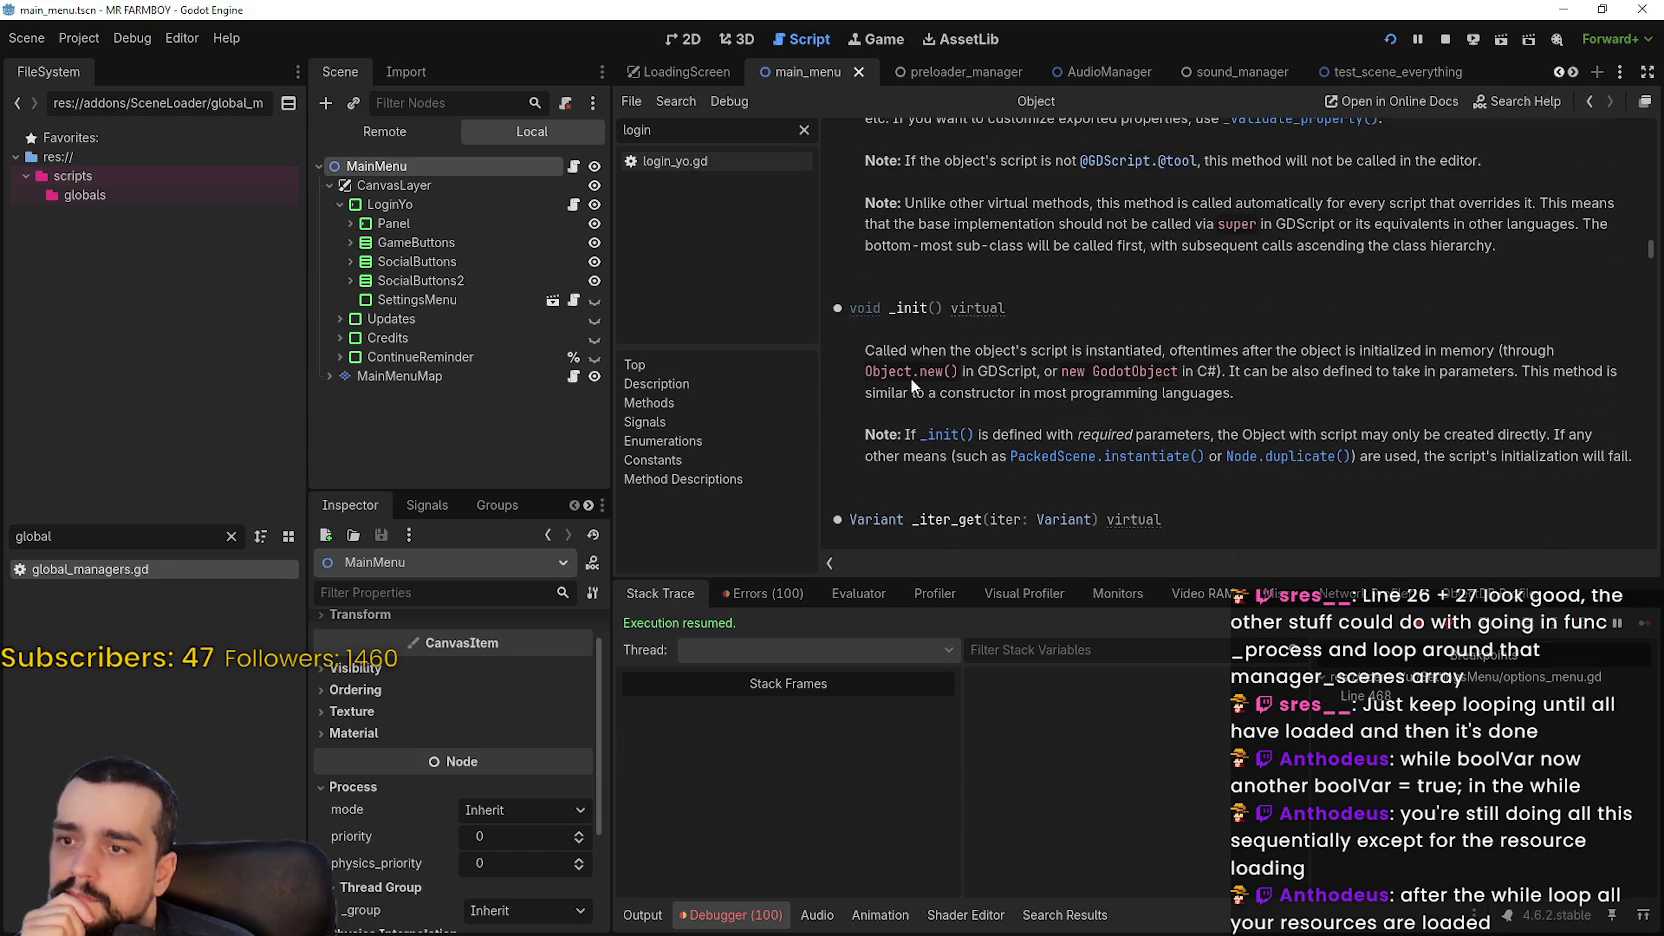
Jump to the _init() entry in the Object docs and review the surrounding methods
double_click(1147, 372)
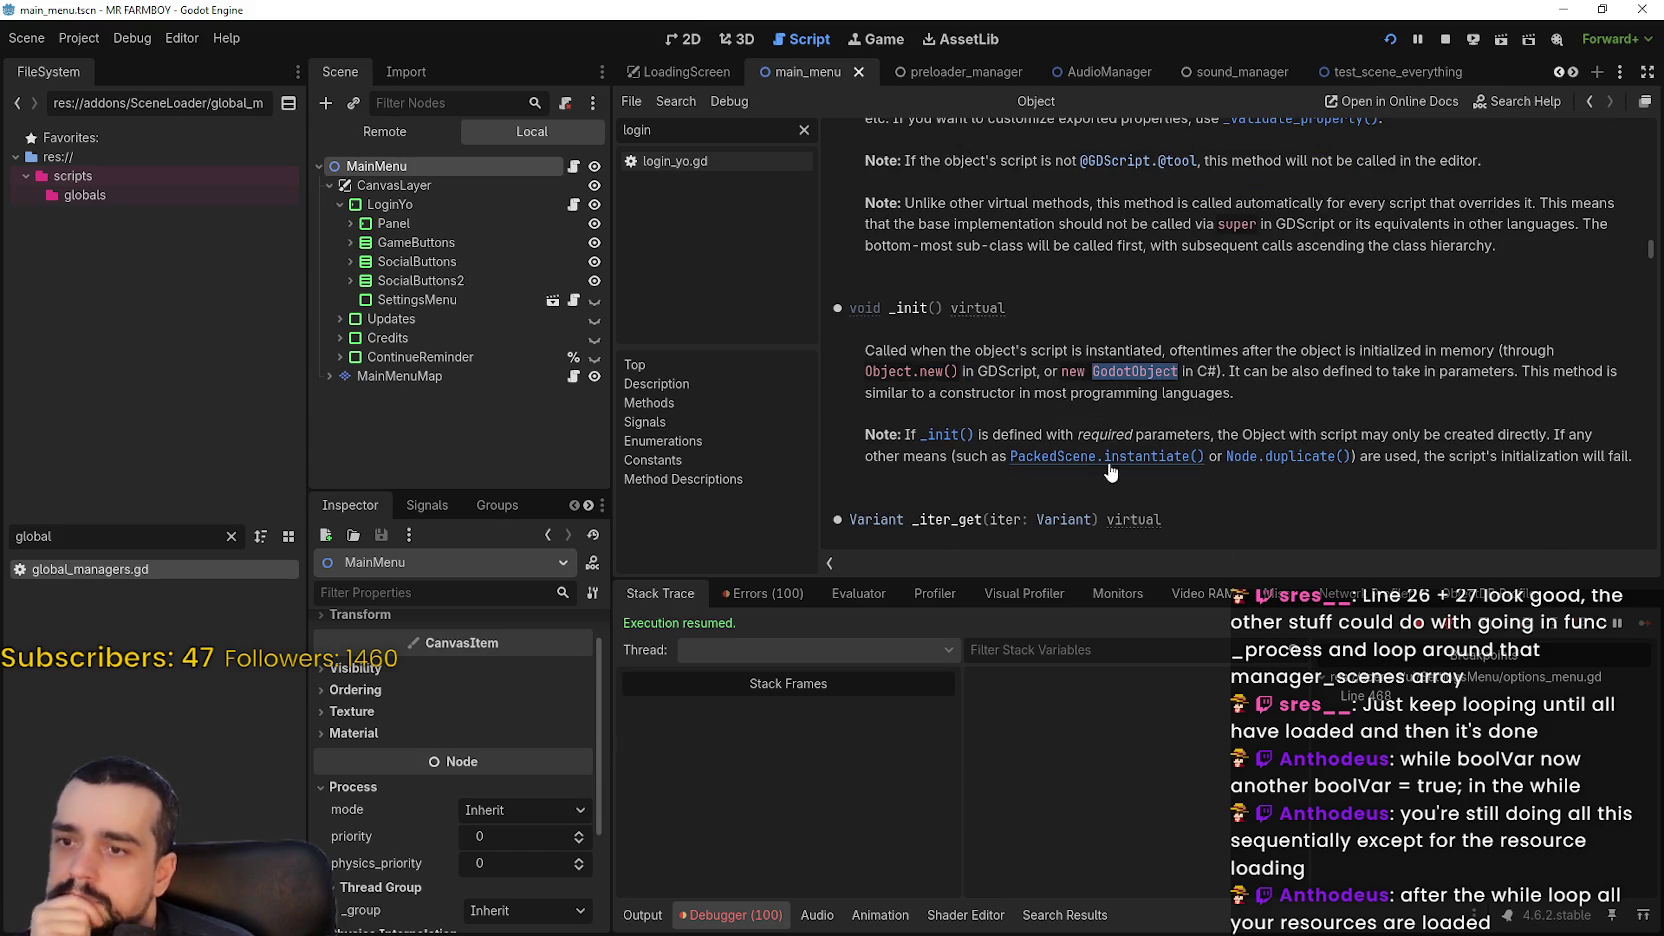
click(950, 437)
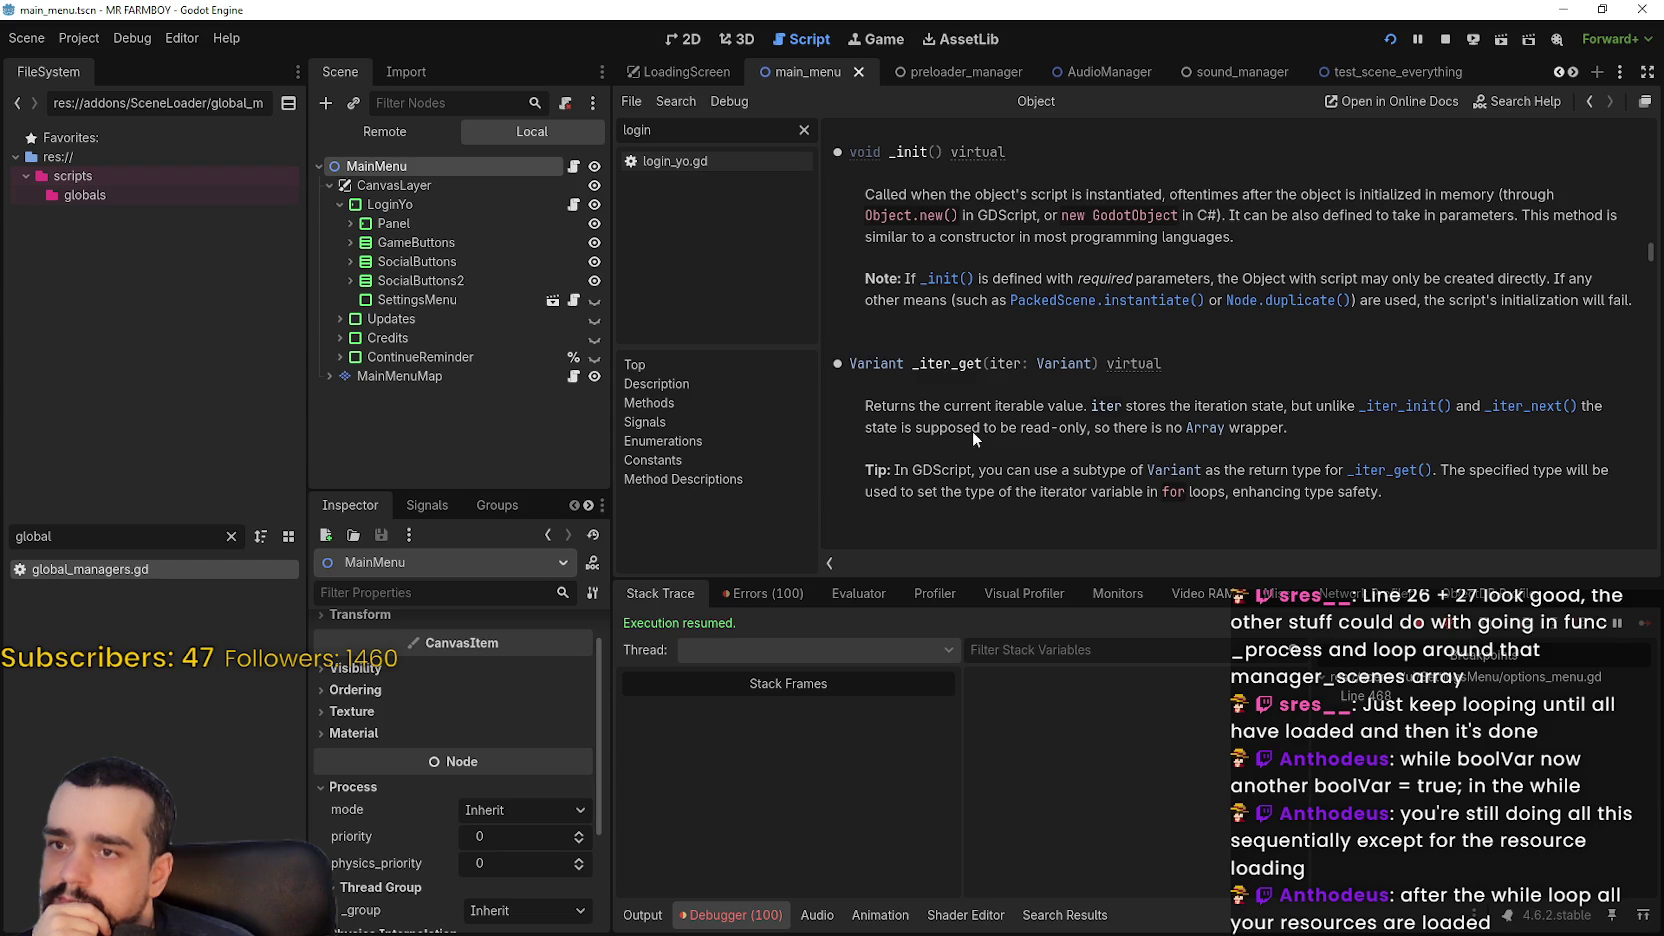
scroll(1182, 467, up, 5)
scroll(1182, 465, up, 7)
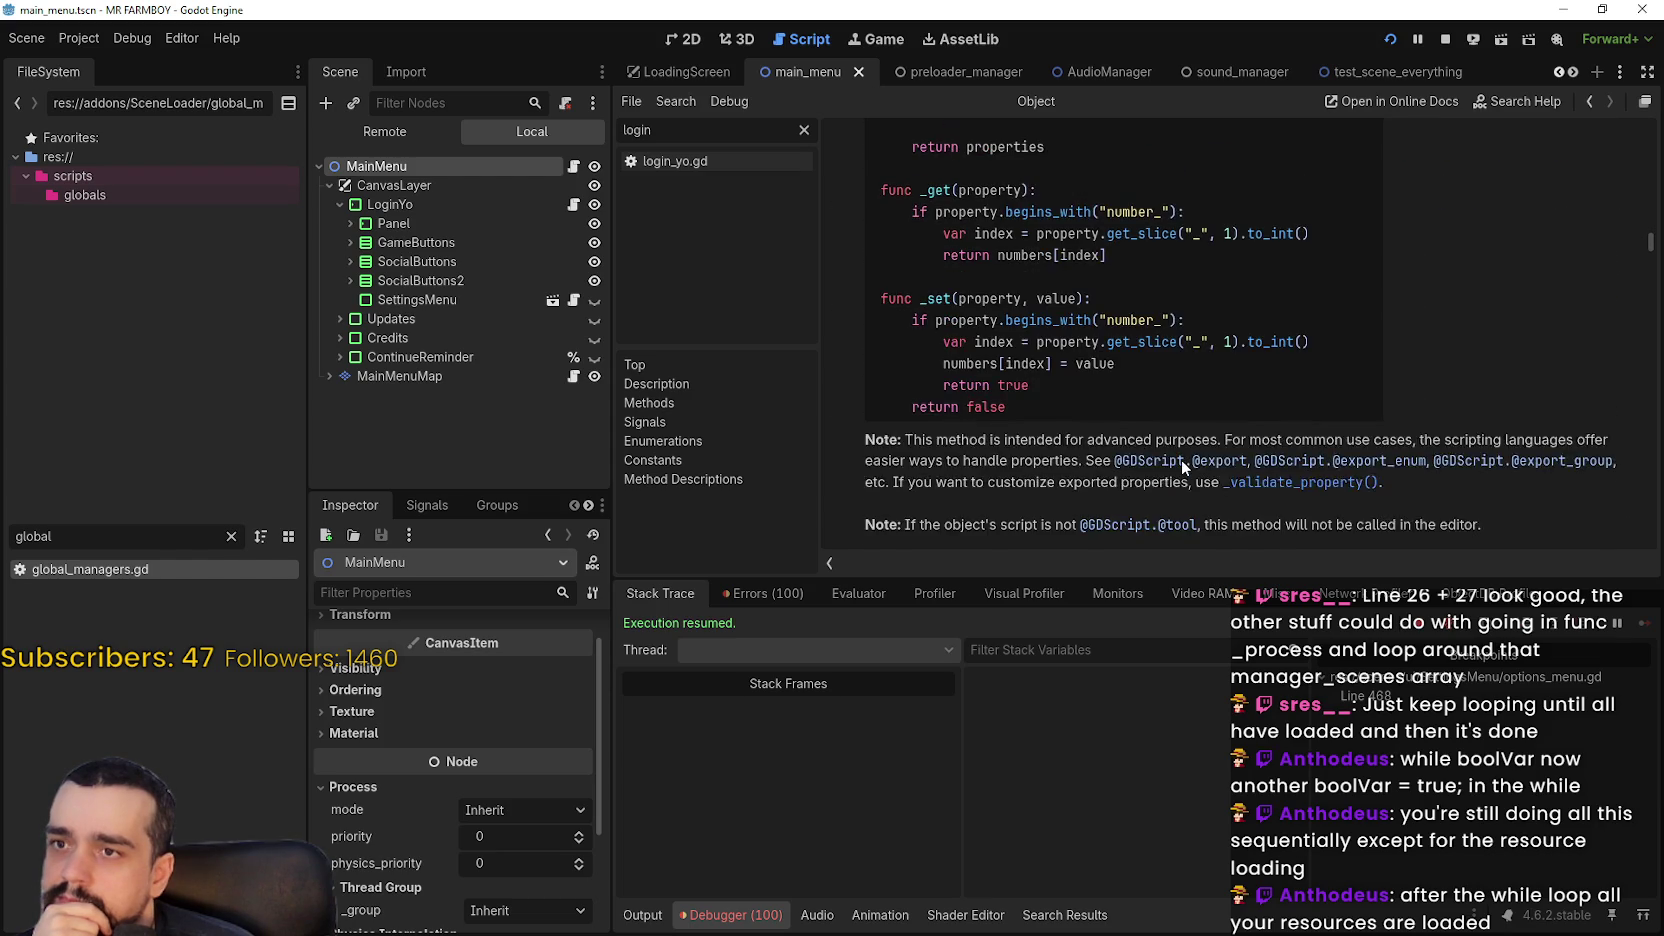
scroll(1180, 459, up, 1)
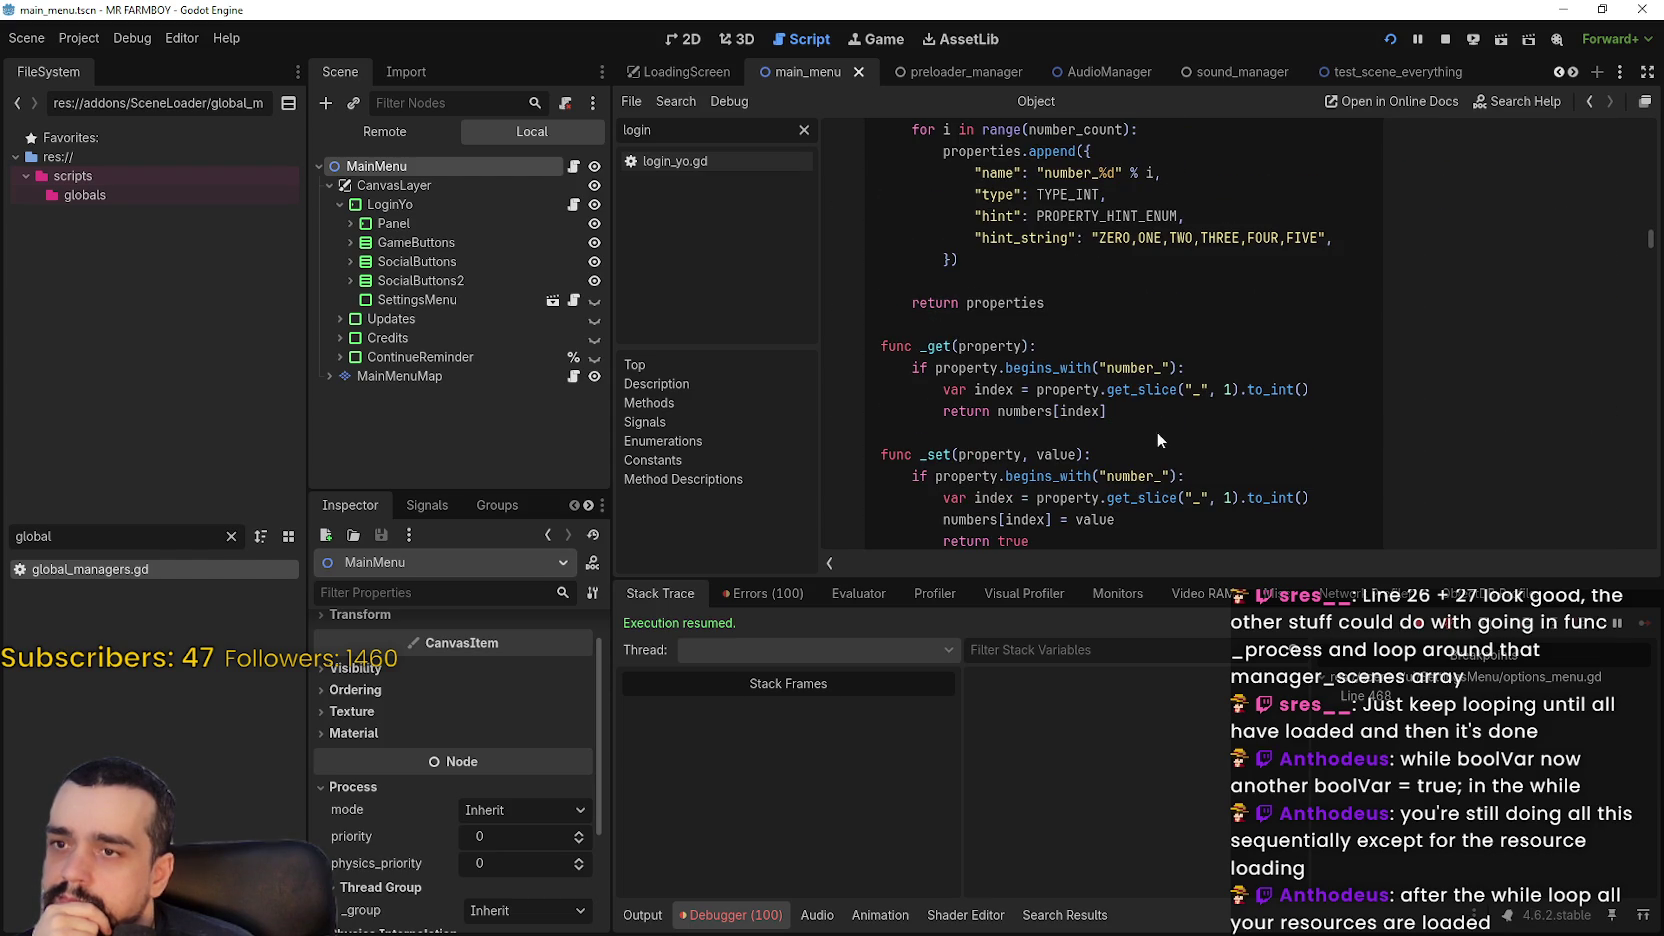
scroll(1017, 324, up, 2)
scroll(1015, 322, up, 4)
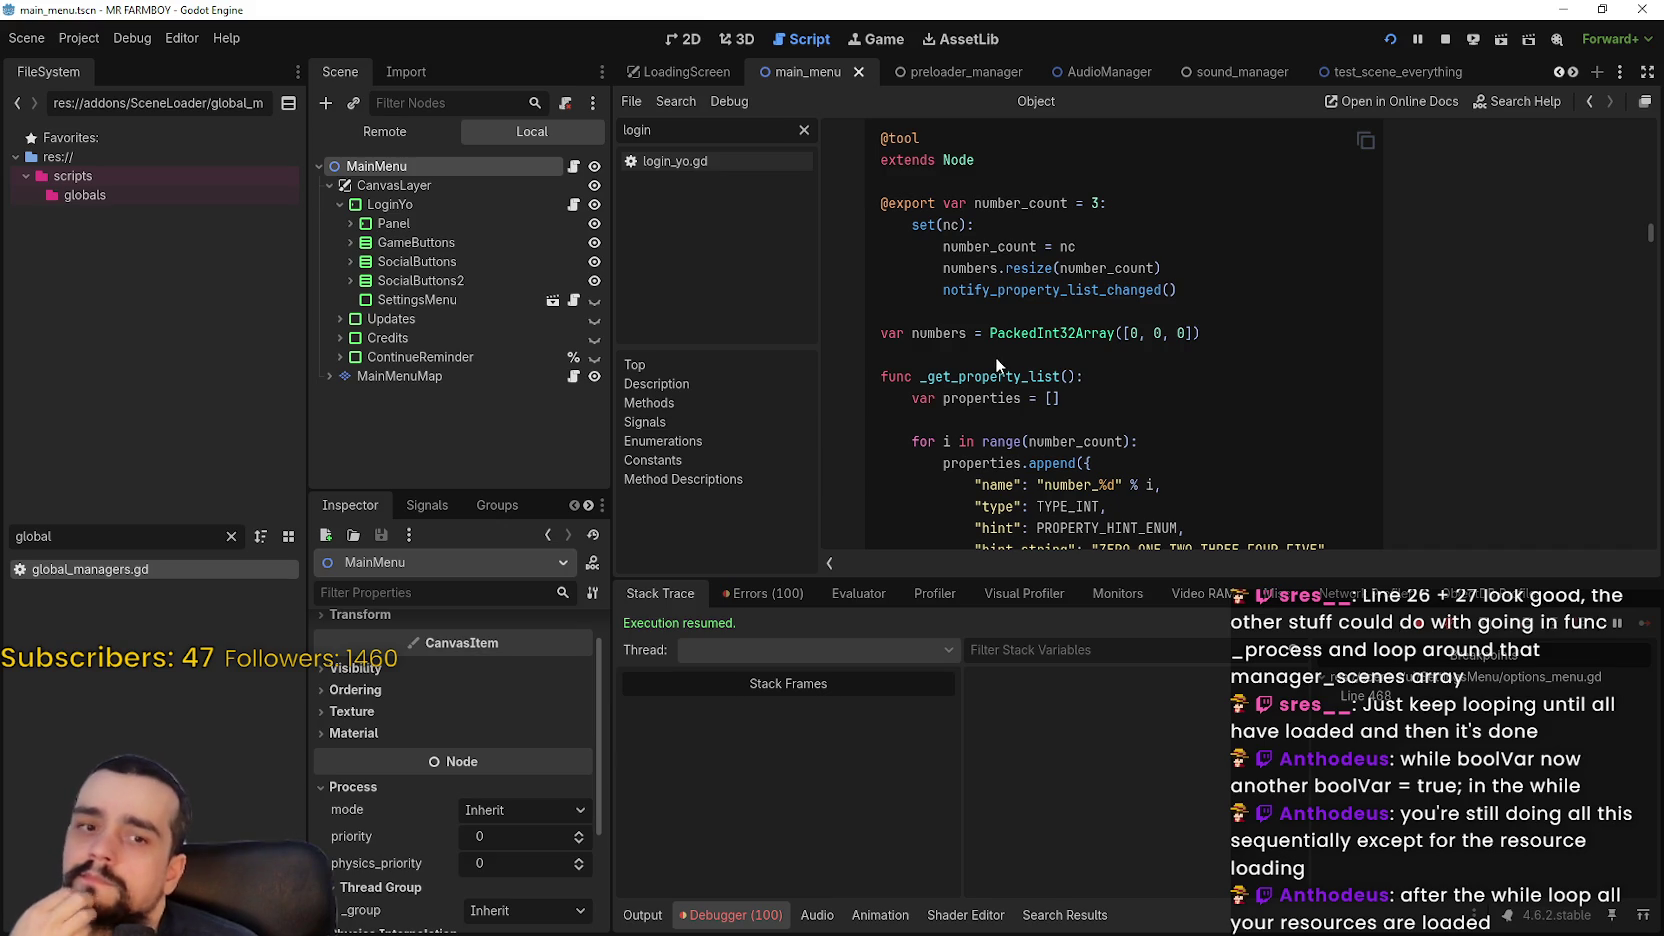
click(410, 505)
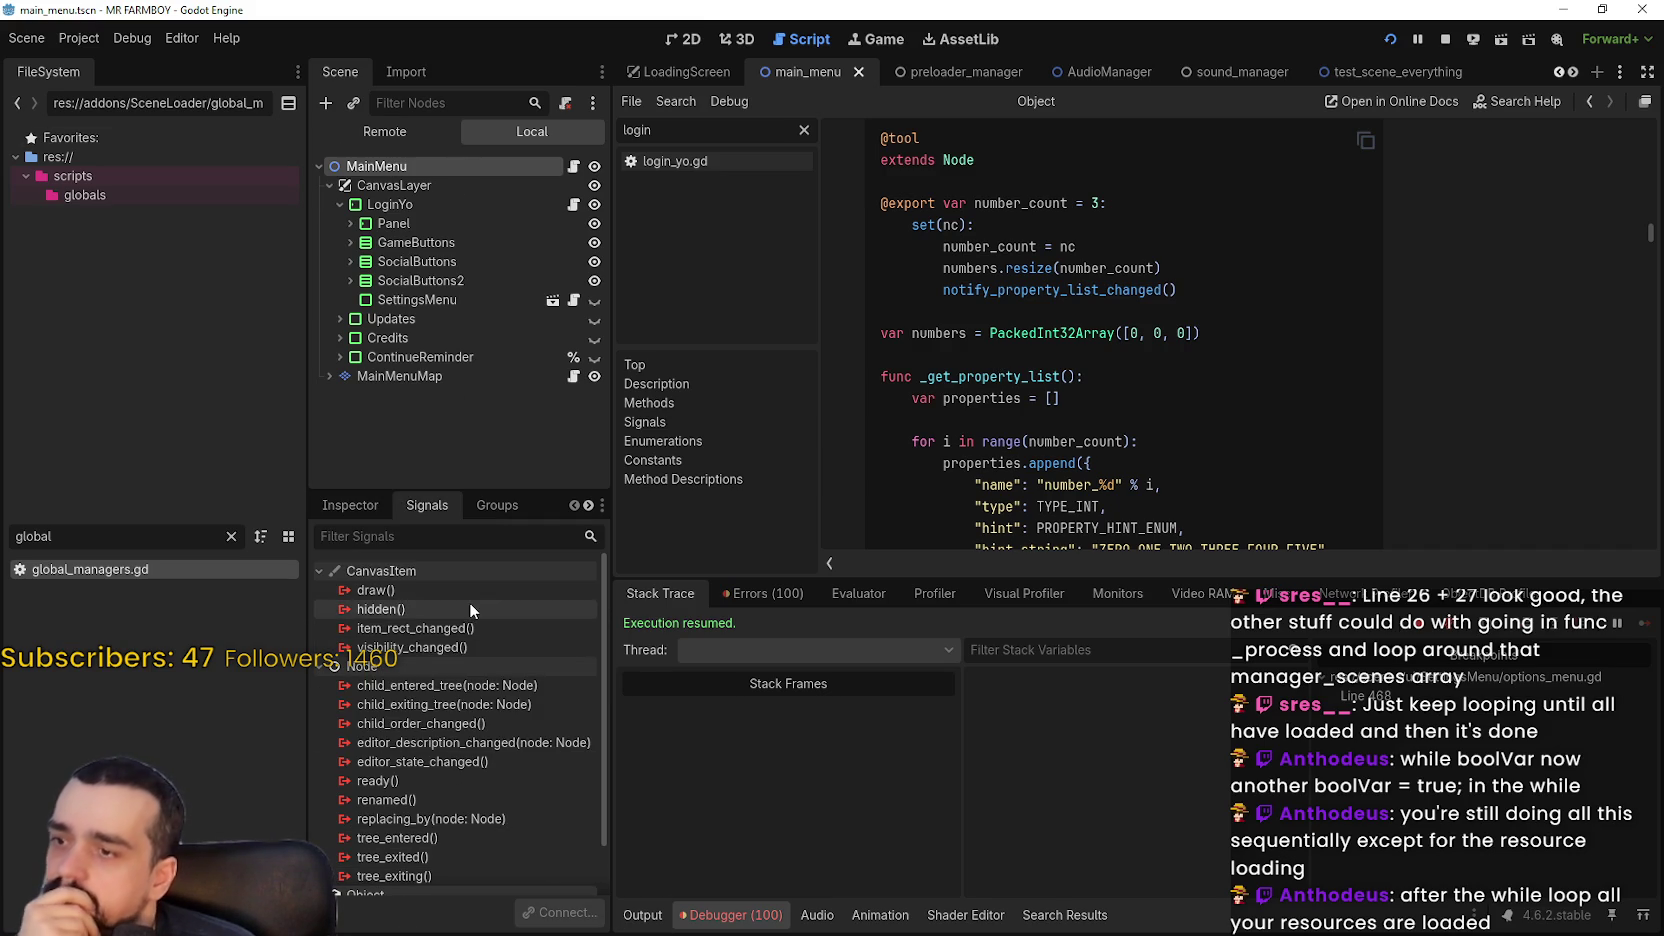
scroll(556, 827, down, 1)
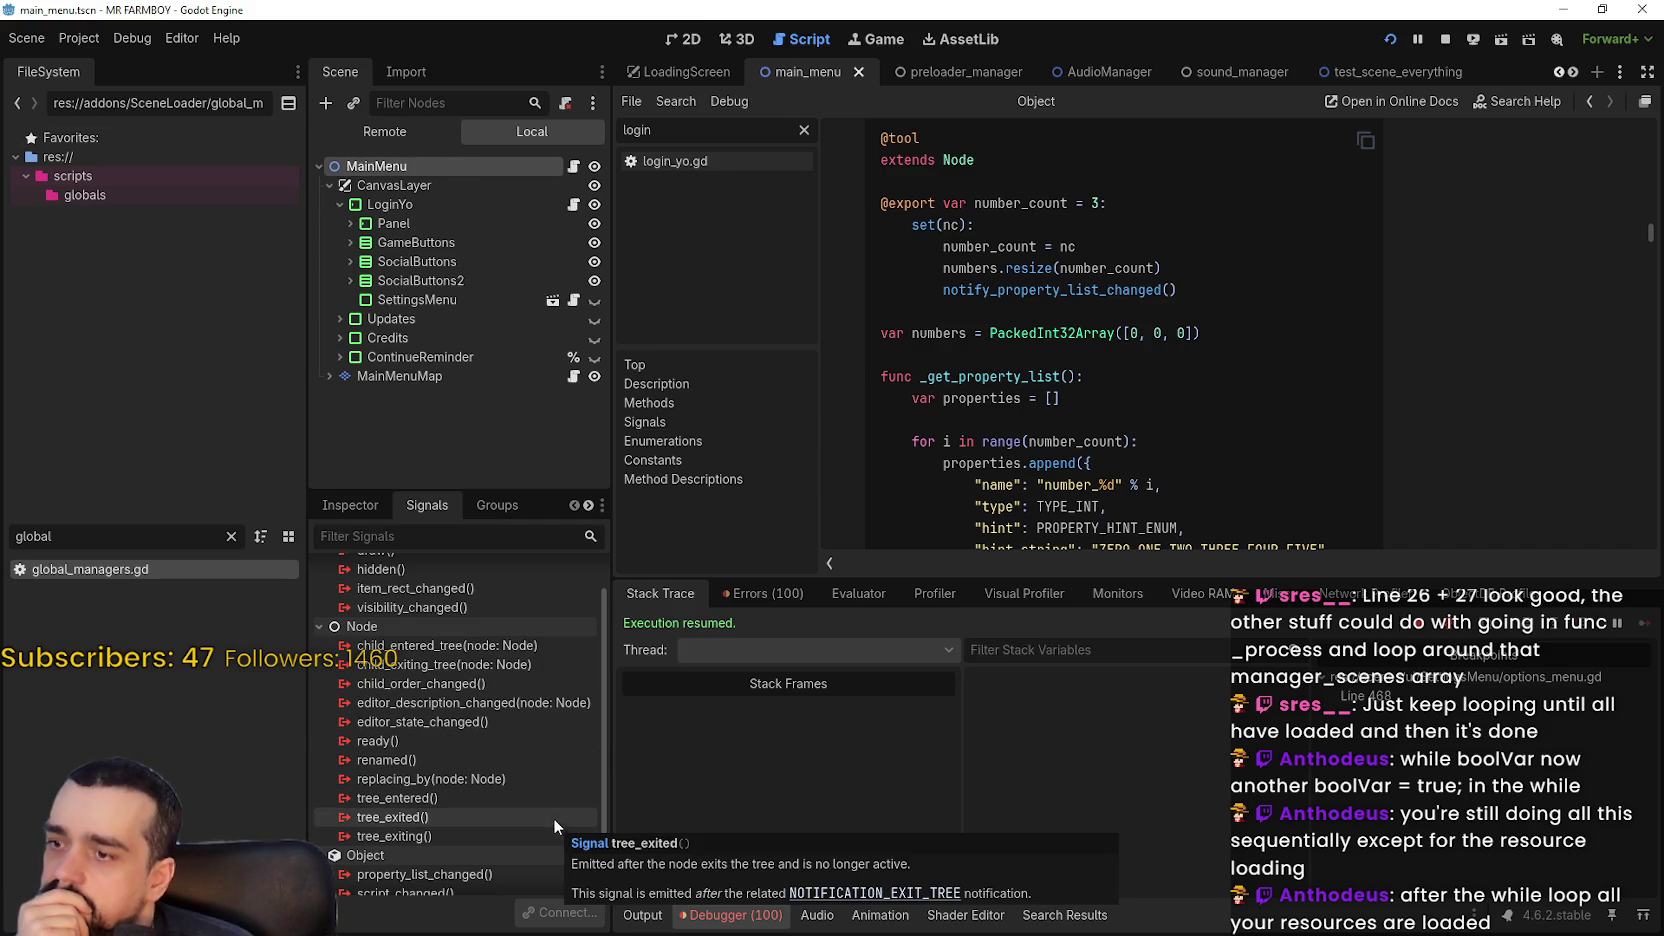
mouse_move(447, 741)
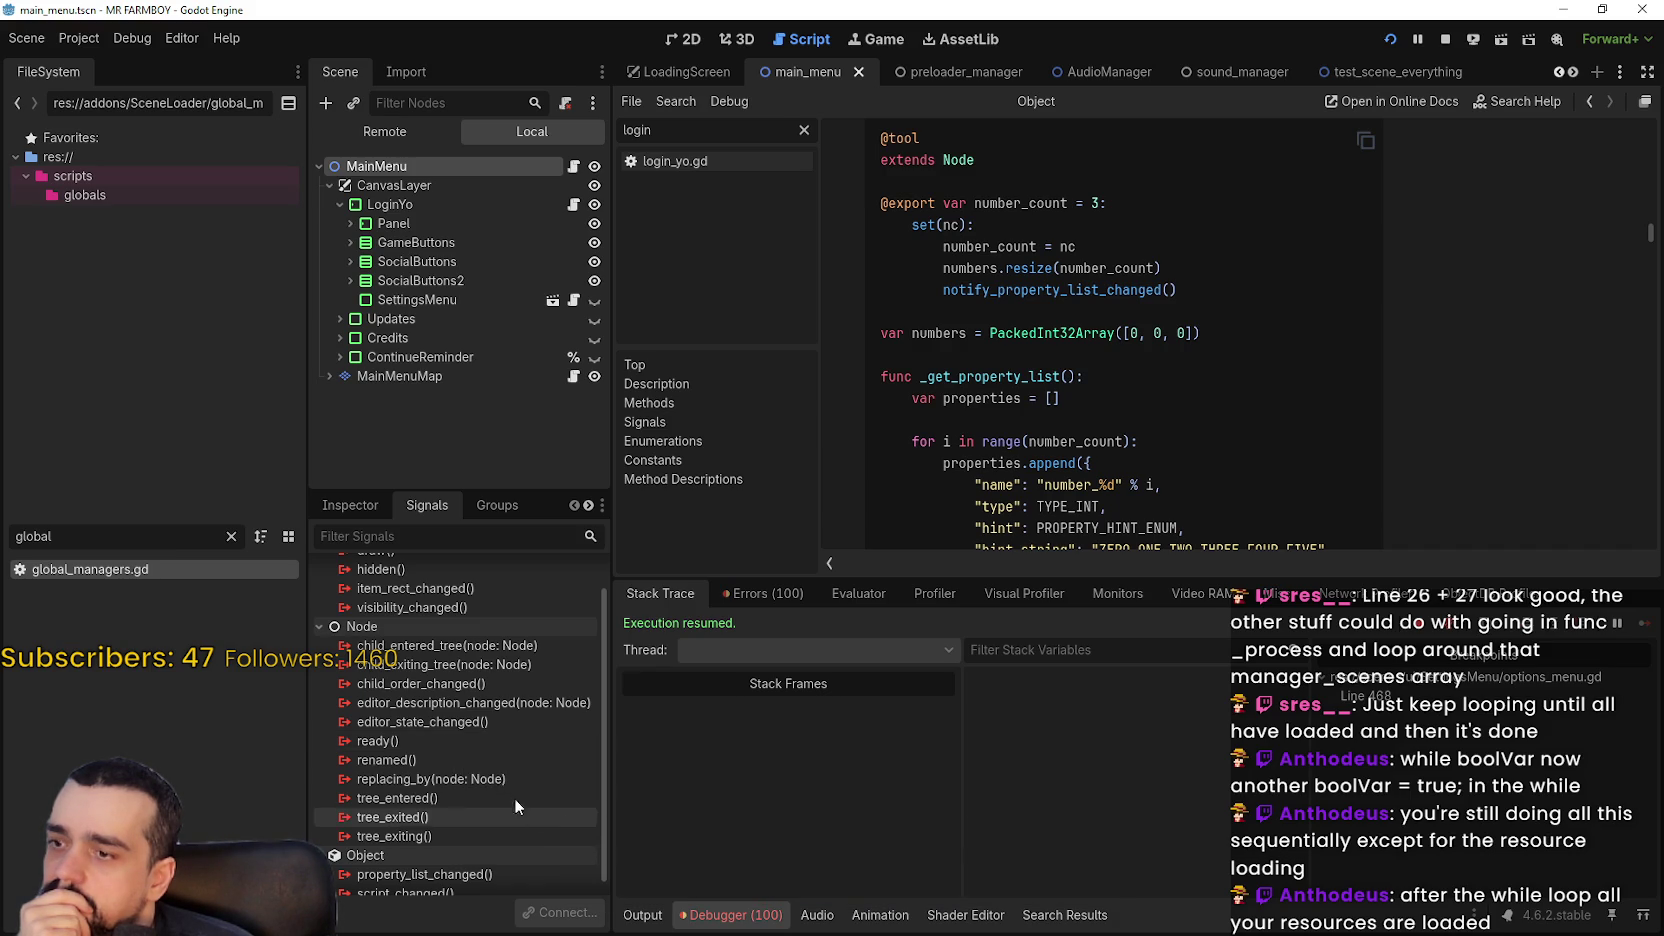
mouse_move(500, 784)
scroll(504, 814, down, 1)
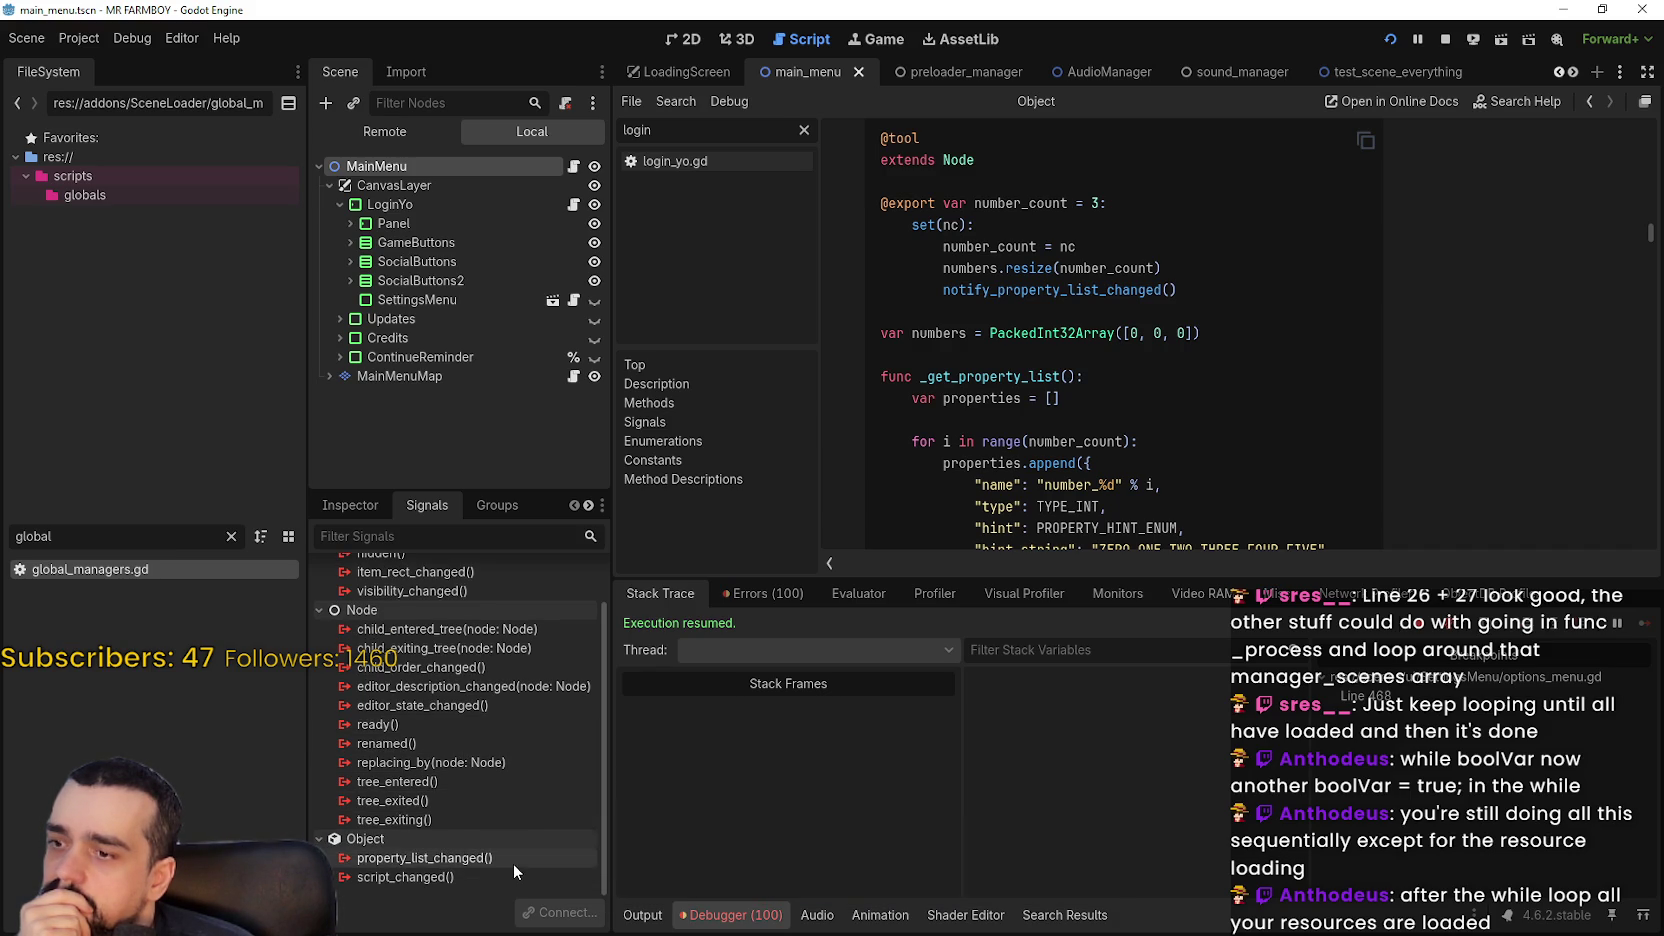
mouse_move(514, 863)
scroll(514, 860, up, 2)
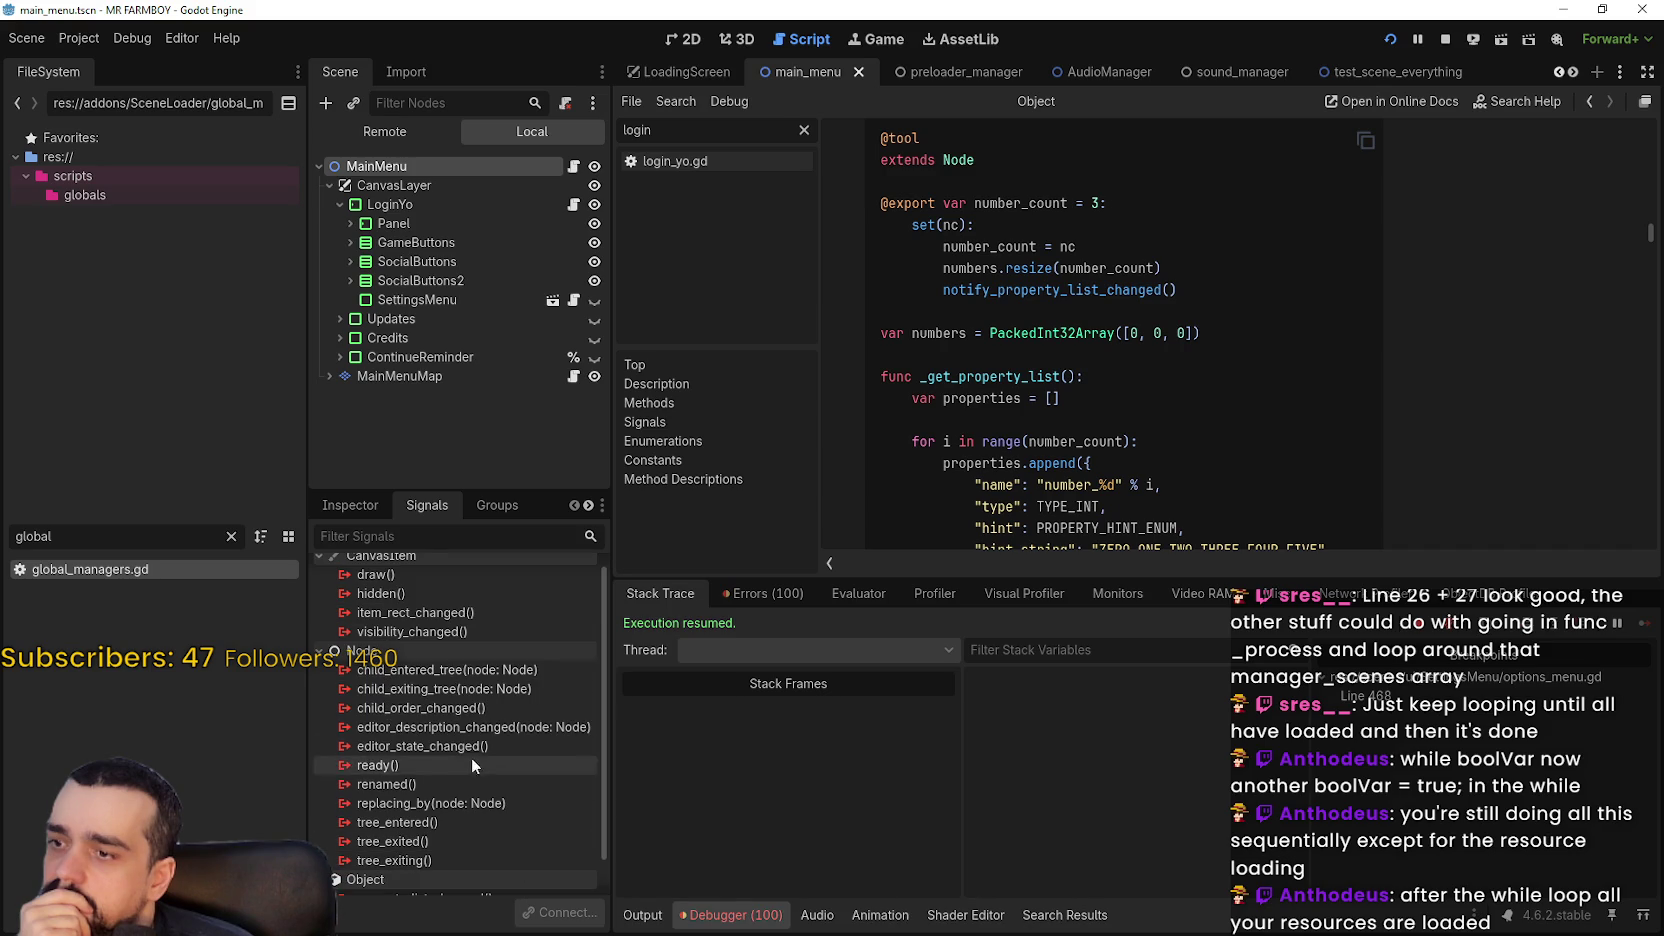
mouse_move(452, 826)
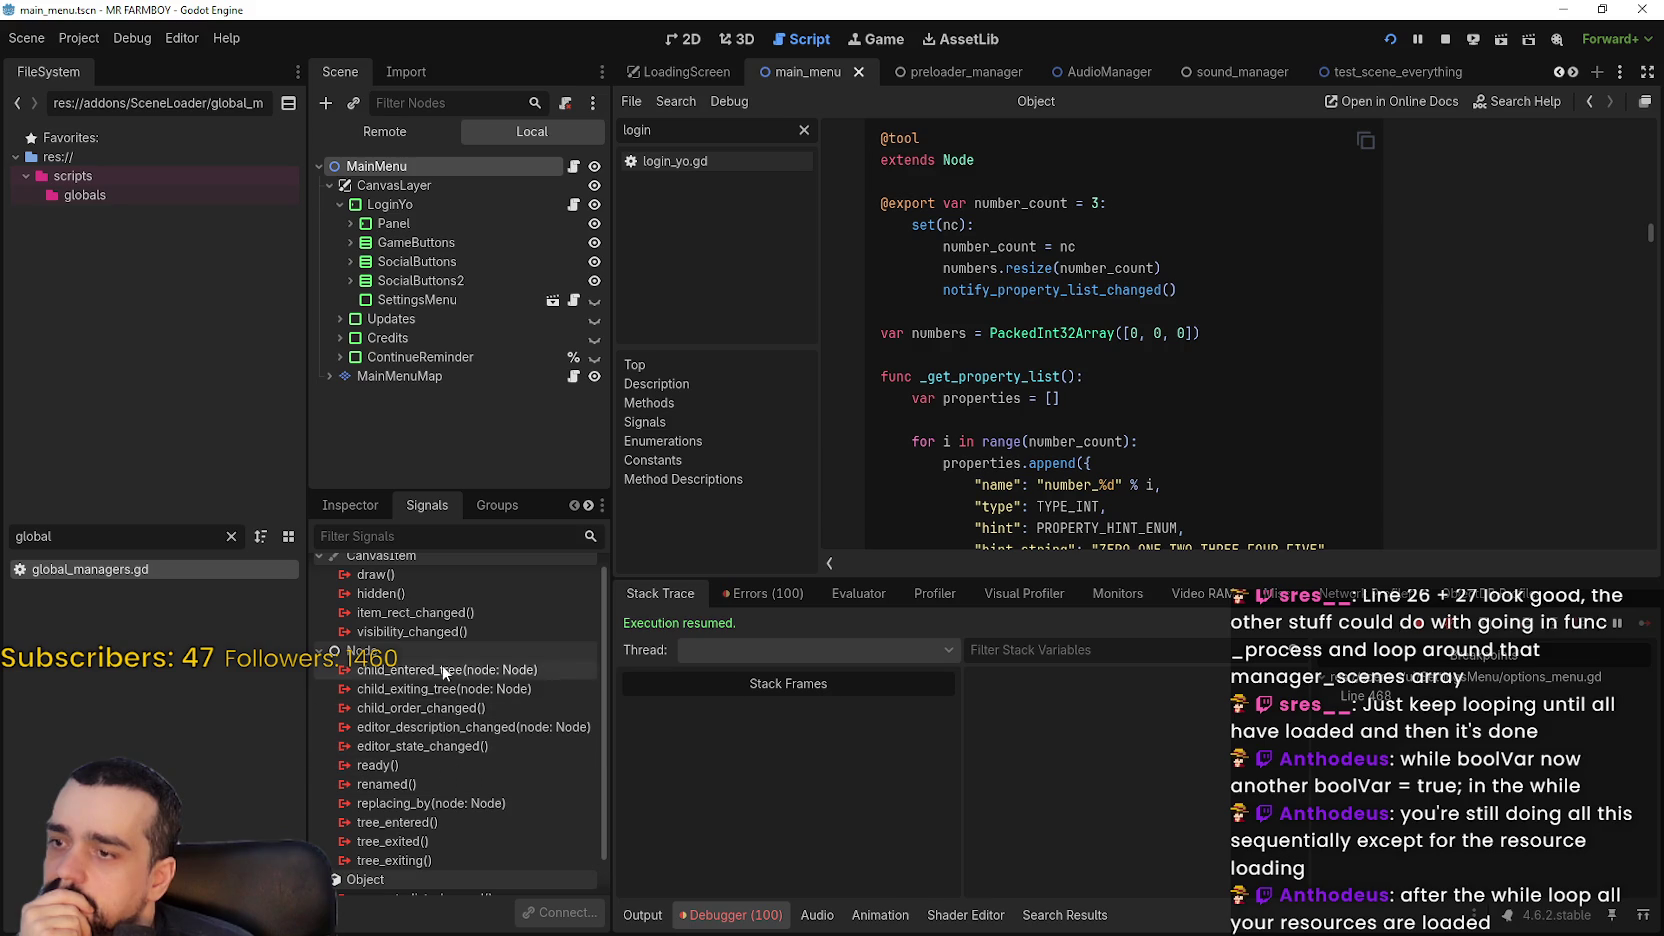
scroll(452, 690, up, 1)
mouse_move(456, 592)
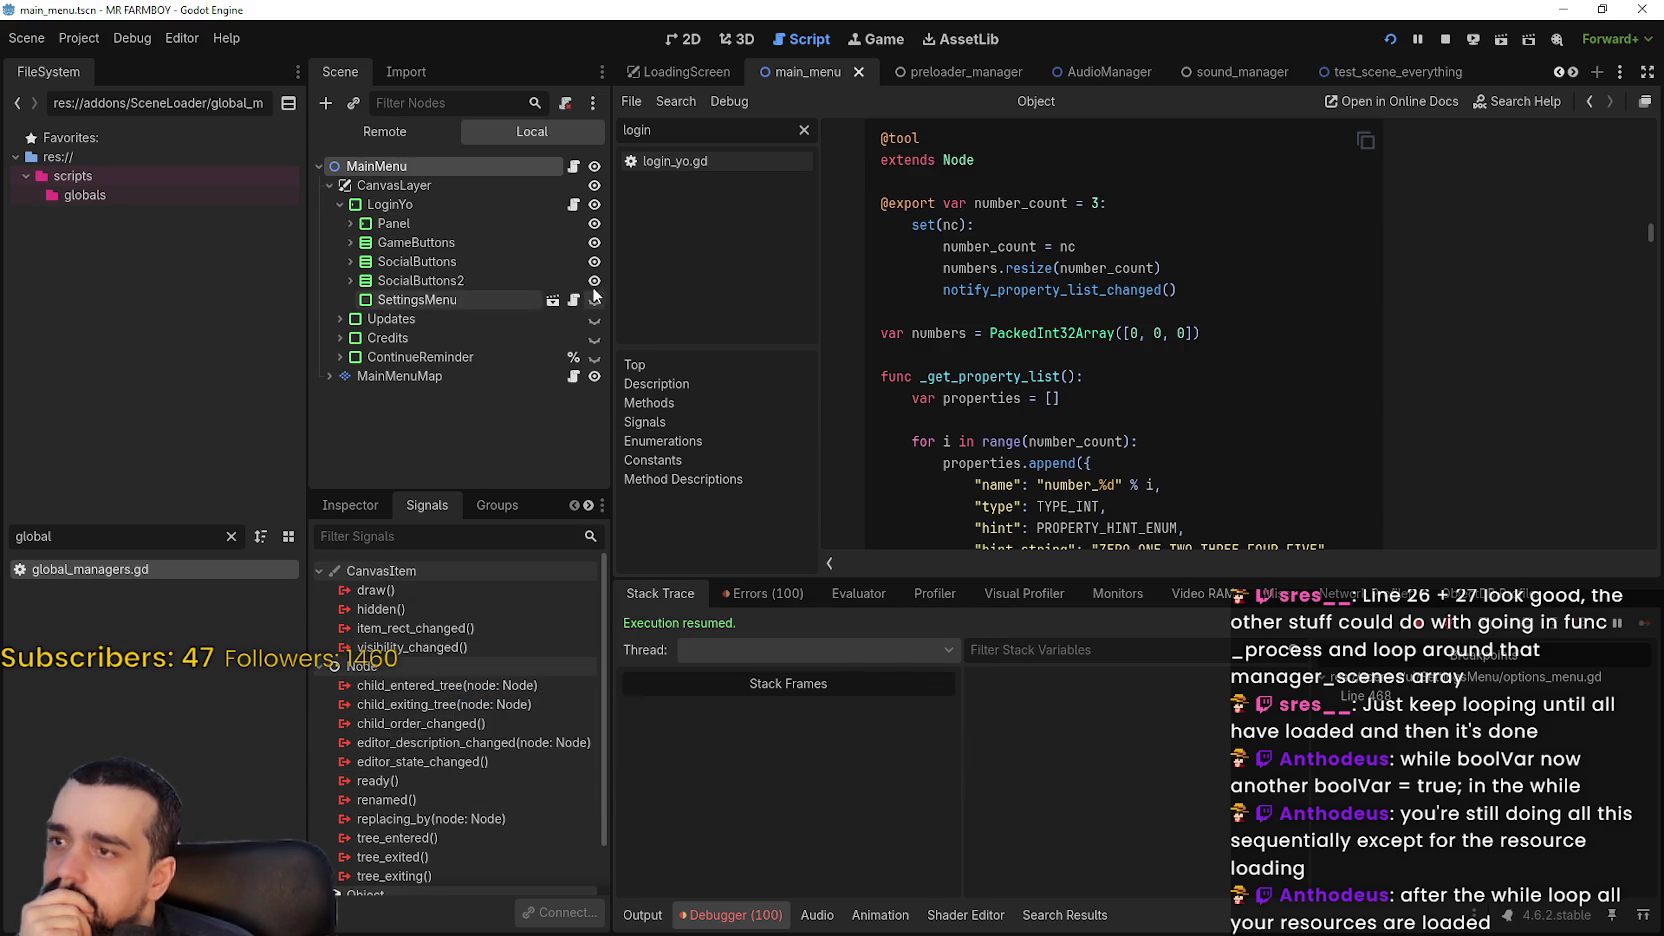
Insert a blank line above _init in the MainMenu script
click(574, 167)
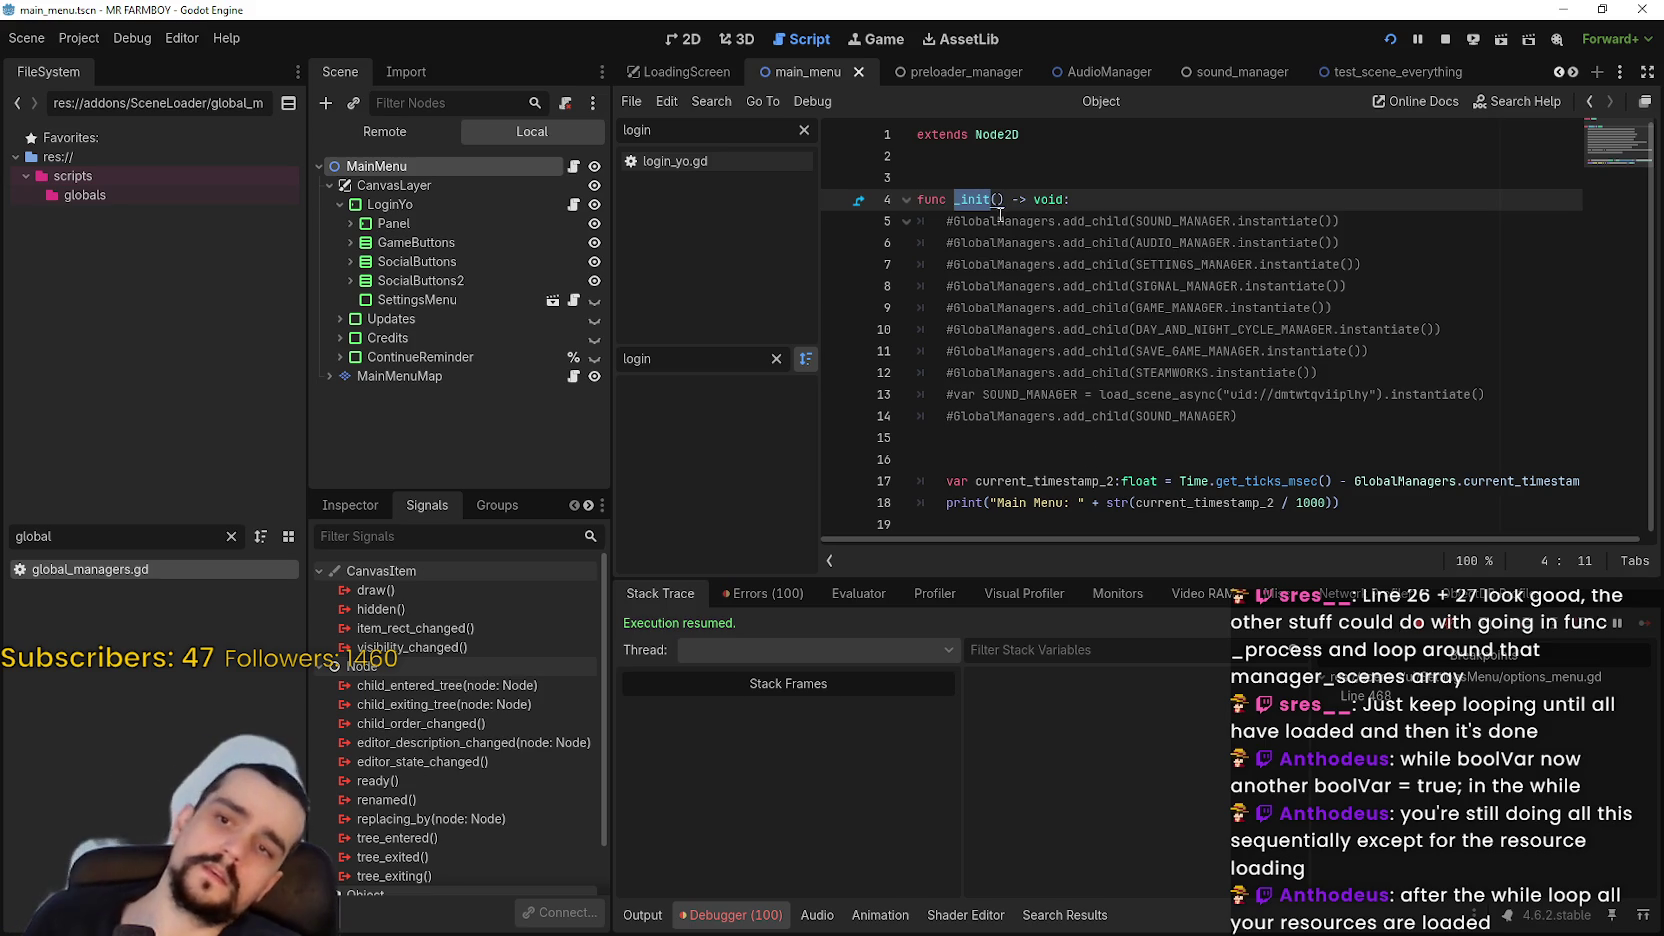
click(1011, 156)
key(Return)
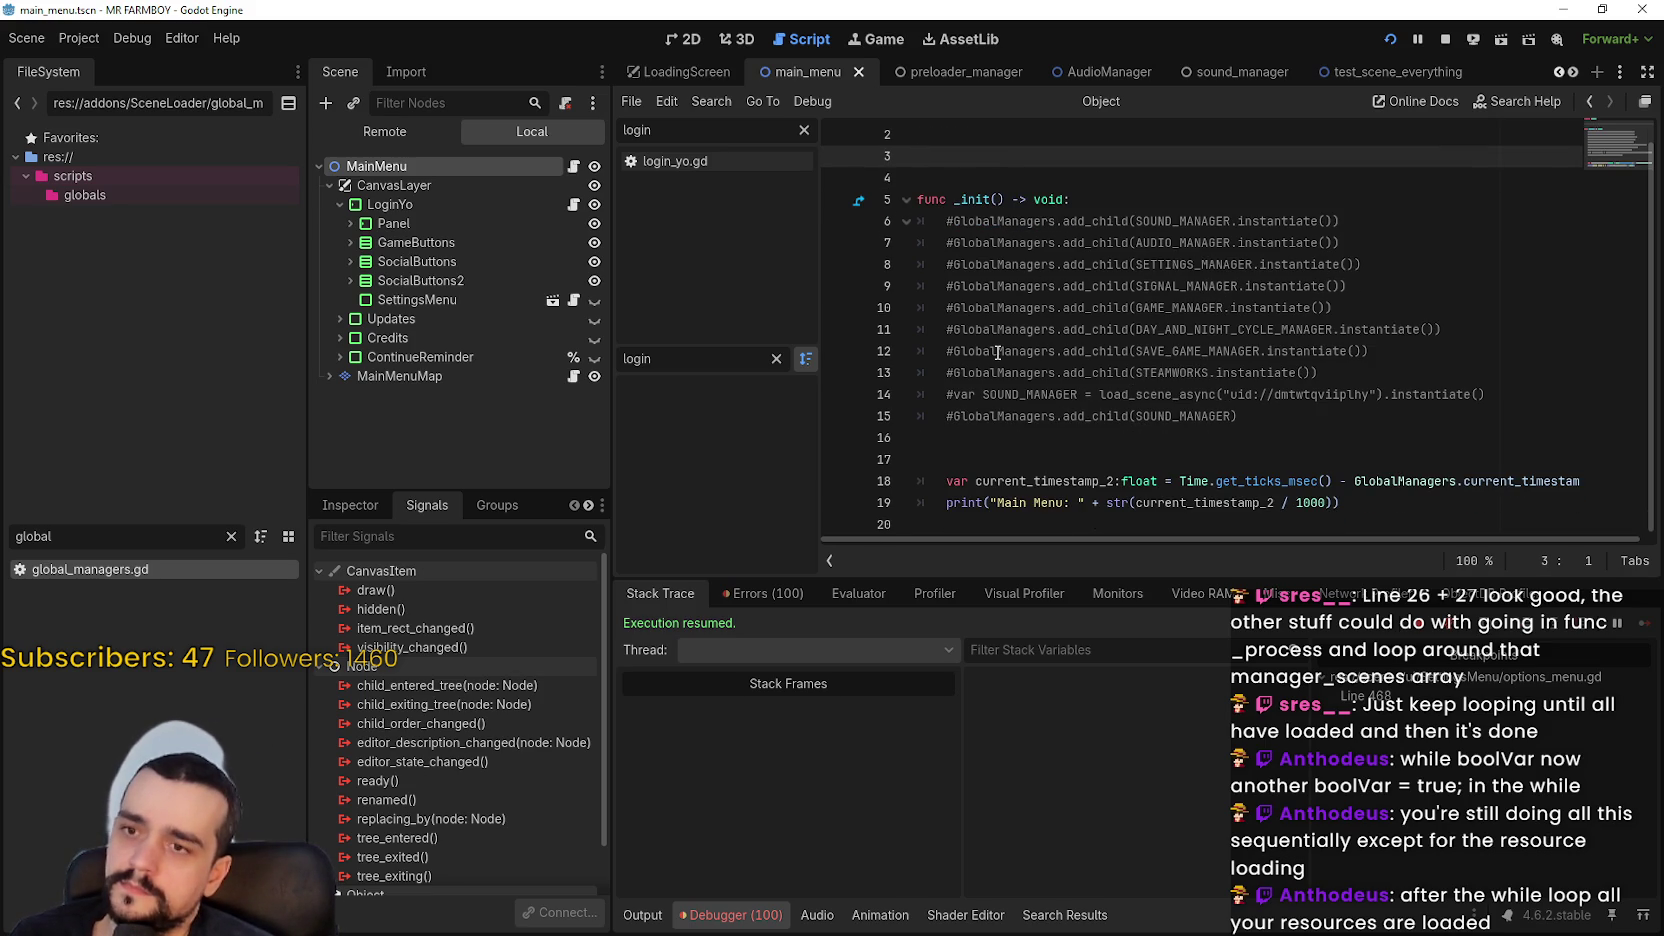
Open login_yo.gd and select its eight commented #const preload lines
click(573, 204)
click(1618, 207)
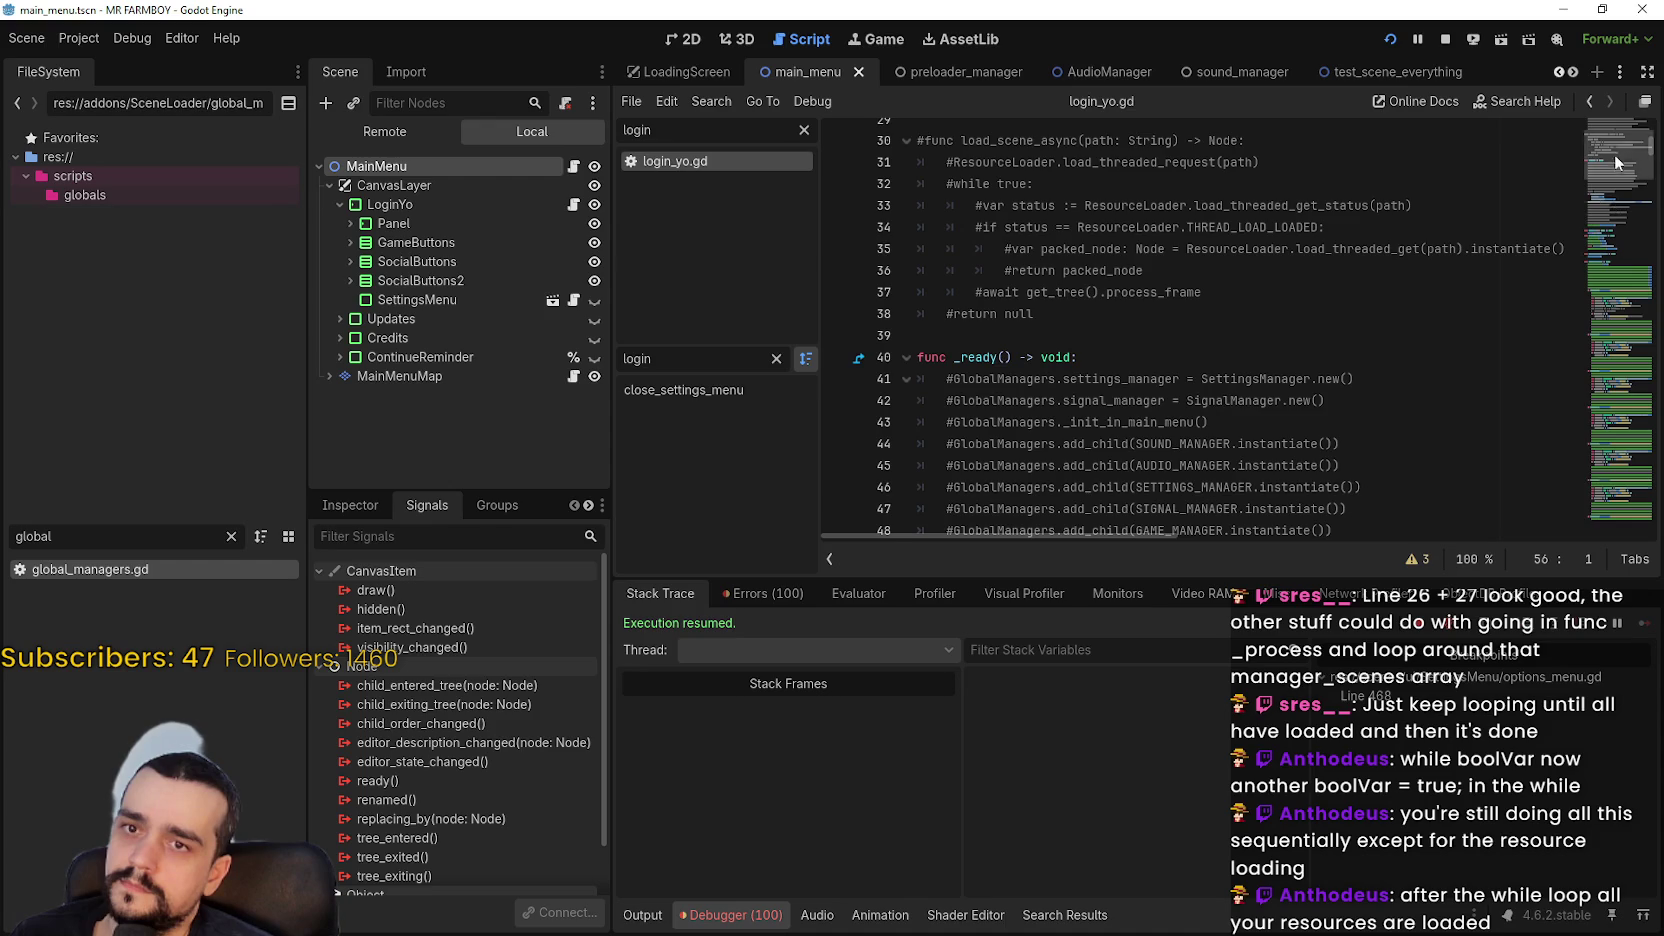
drag(1618, 170, 1621, 126)
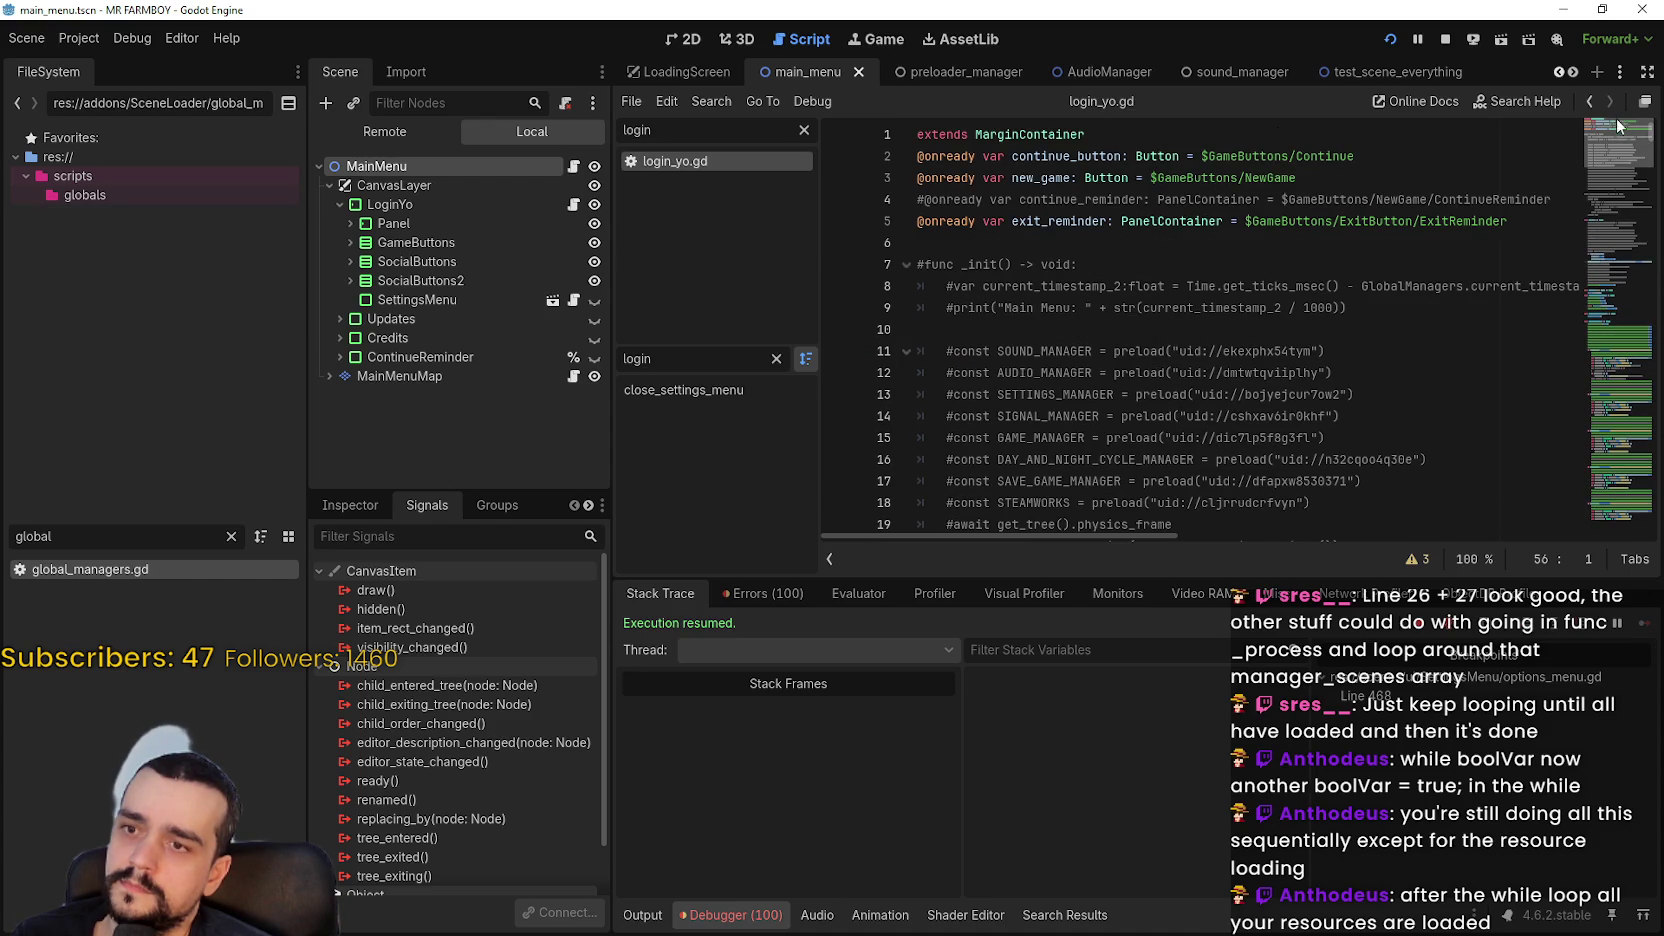
scroll(1618, 133, down, 3)
scroll(1618, 133, up, 3)
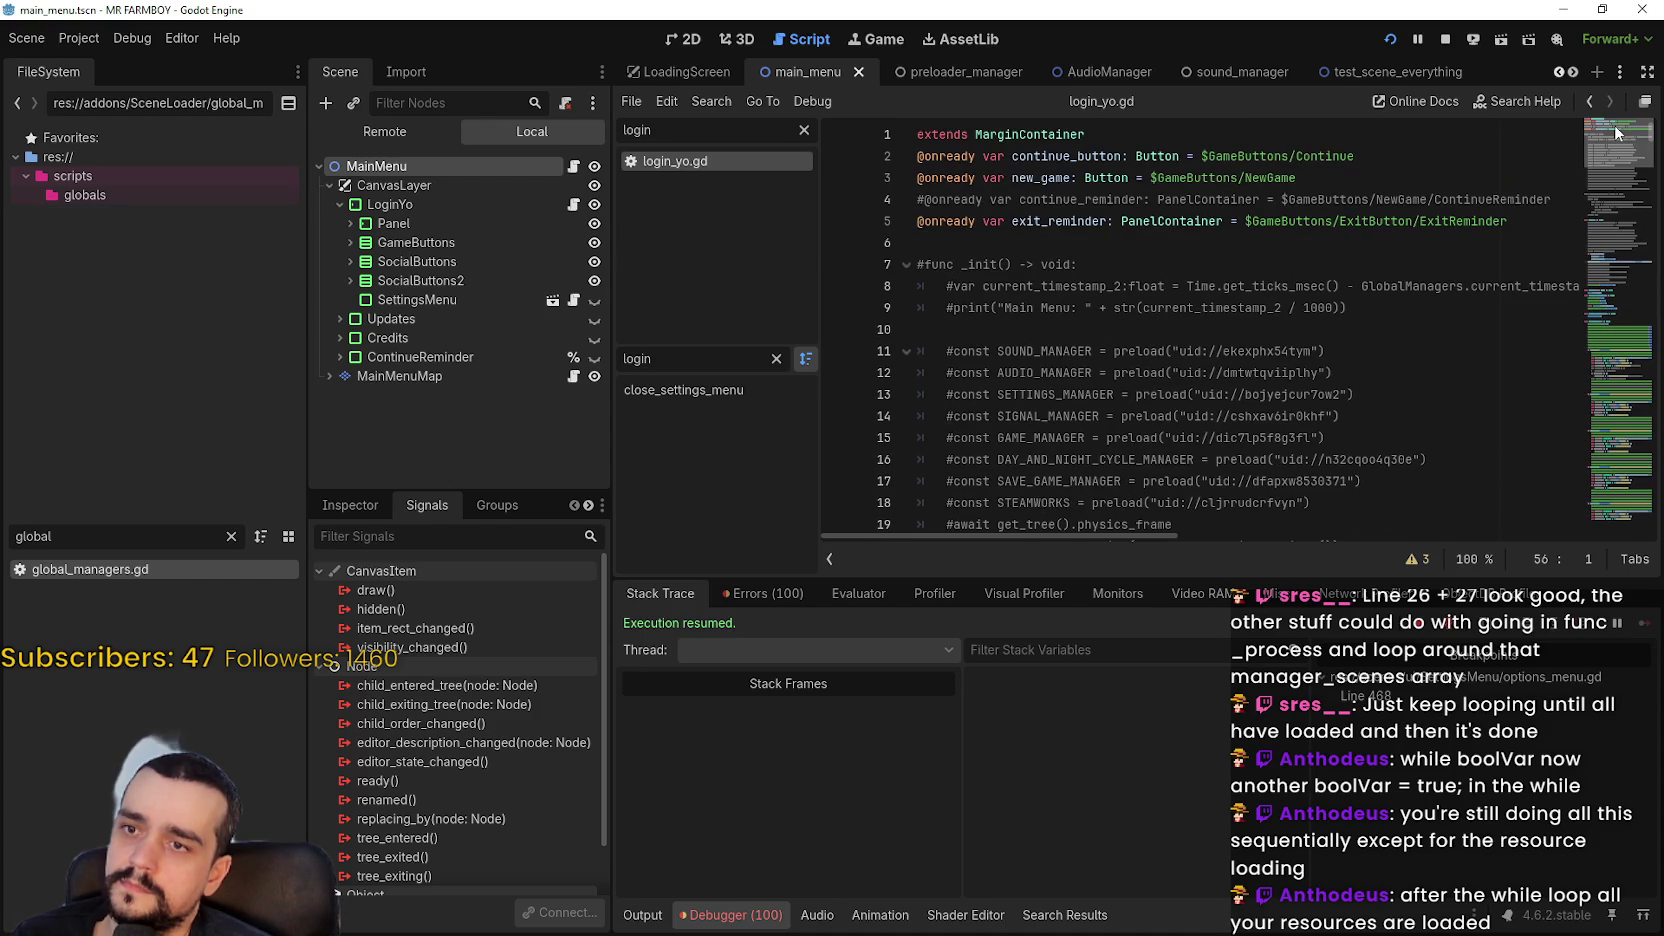
scroll(1612, 138, down, 5)
scroll(1612, 138, up, 4)
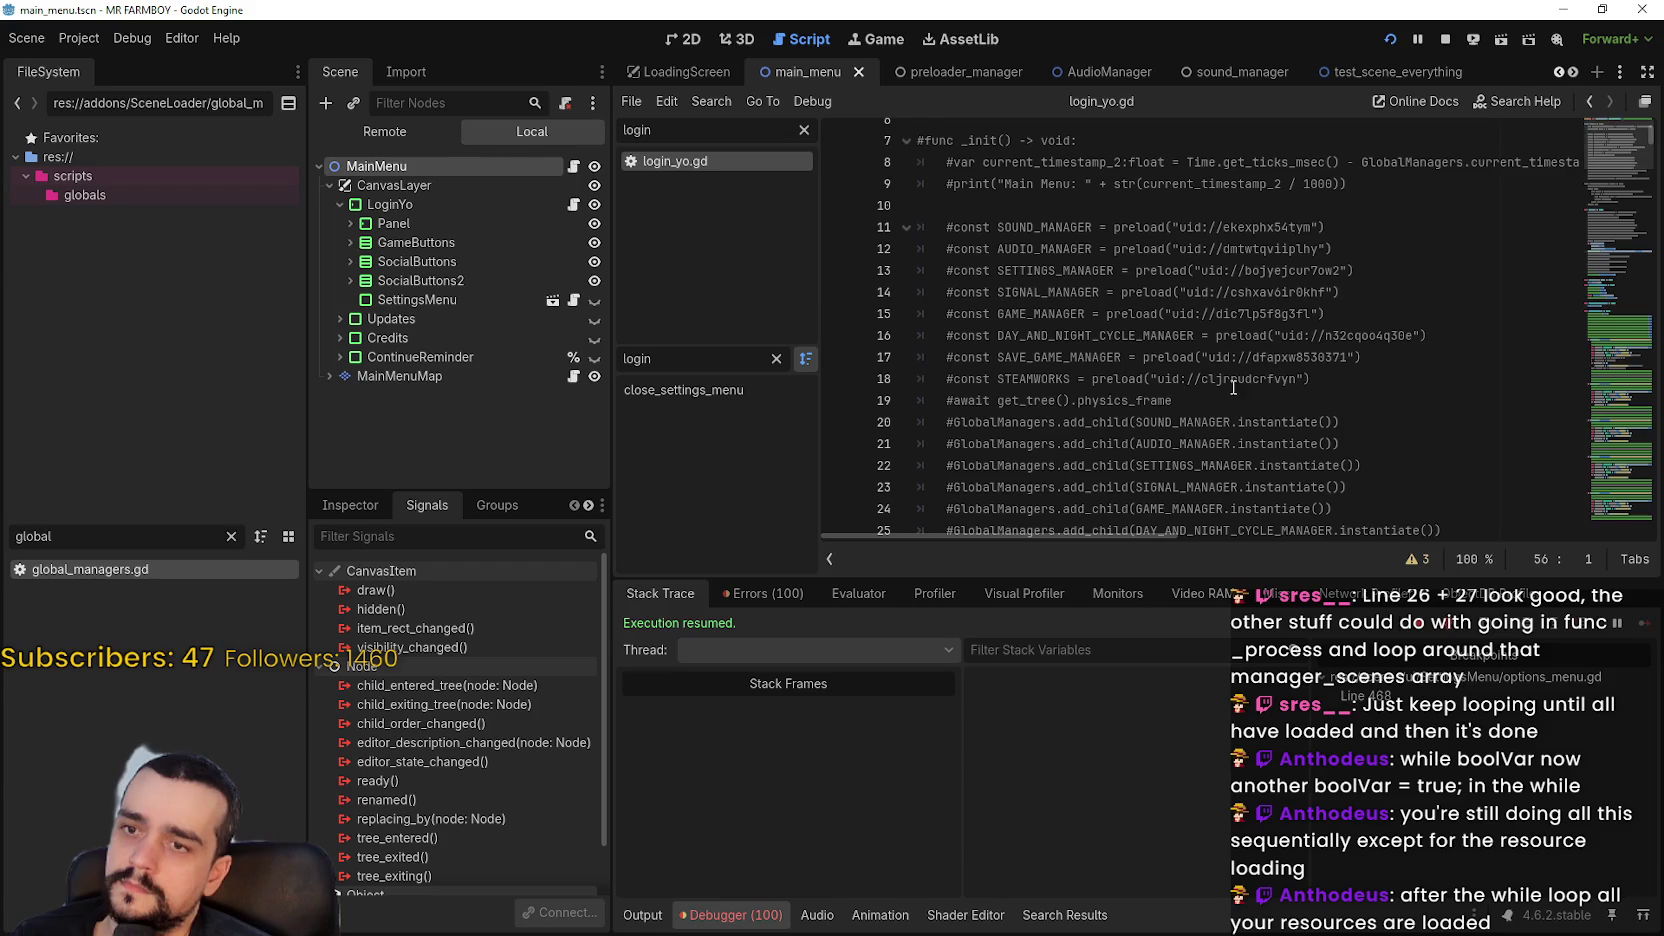
mouse_move(1312, 379)
mouse_down()
mouse_move(920, 250)
mouse_move(918, 230)
mouse_move(918, 249)
mouse_move(1300, 379)
mouse_move(1100, 350)
mouse_move(918, 228)
mouse_up()
scroll(1022, 284, down, 2)
scroll(1022, 284, up, 2)
Copy the preload lines, paste them above _init, and remove their extra indentation
right_click(1027, 258)
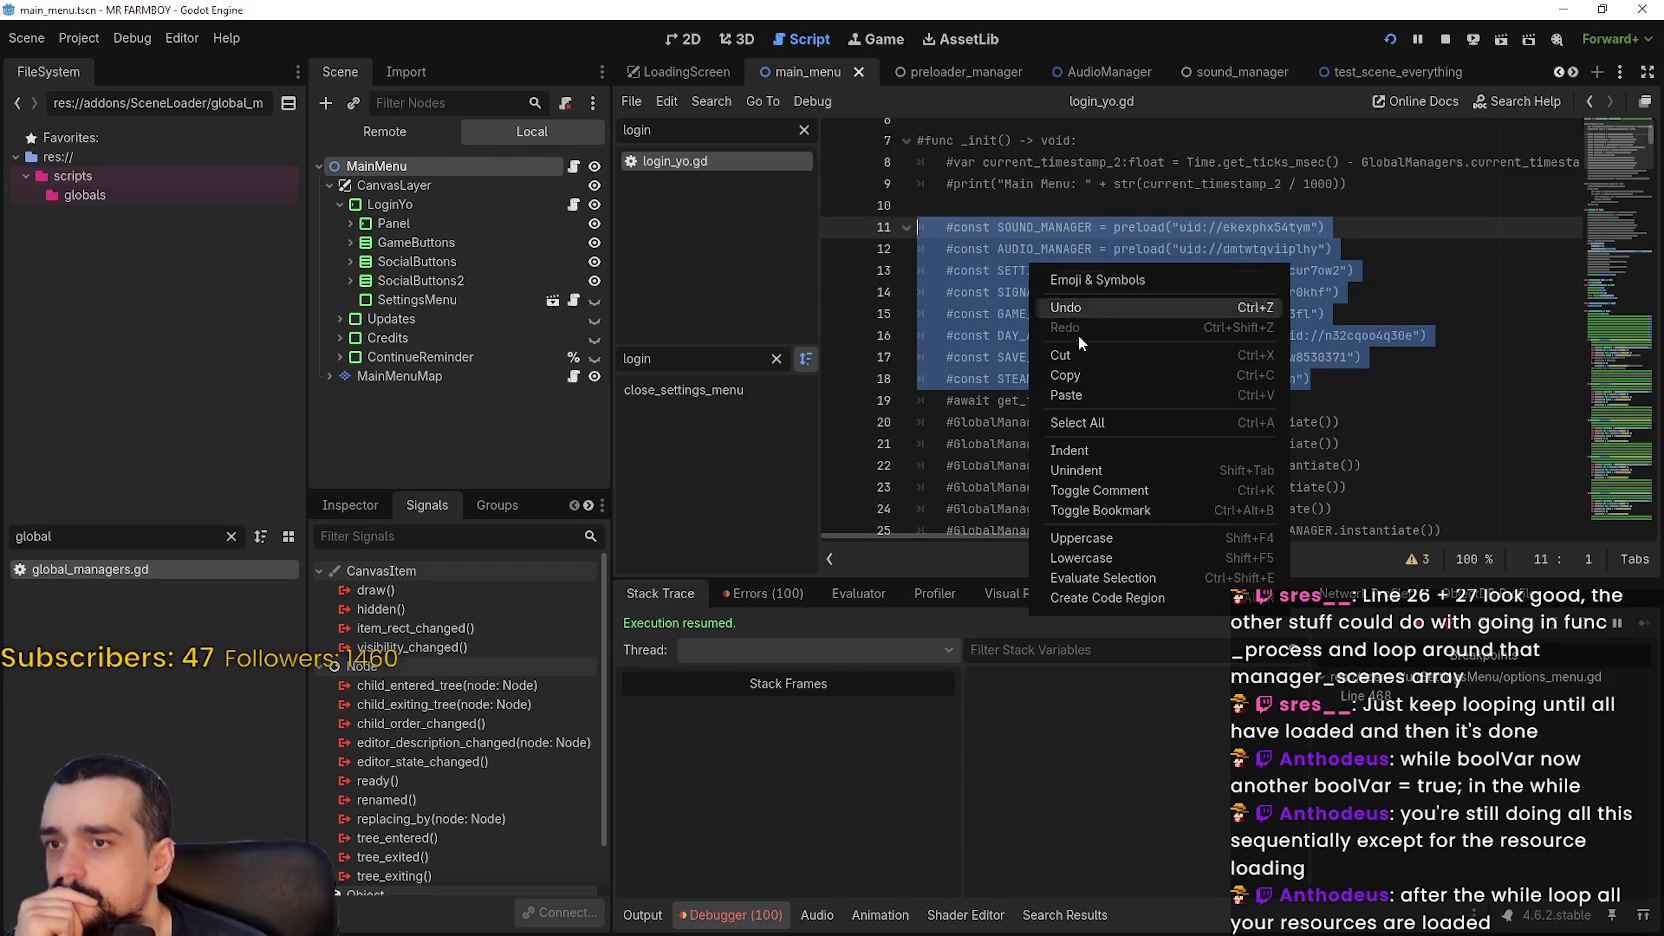
click(1093, 377)
key(ctrl+z)
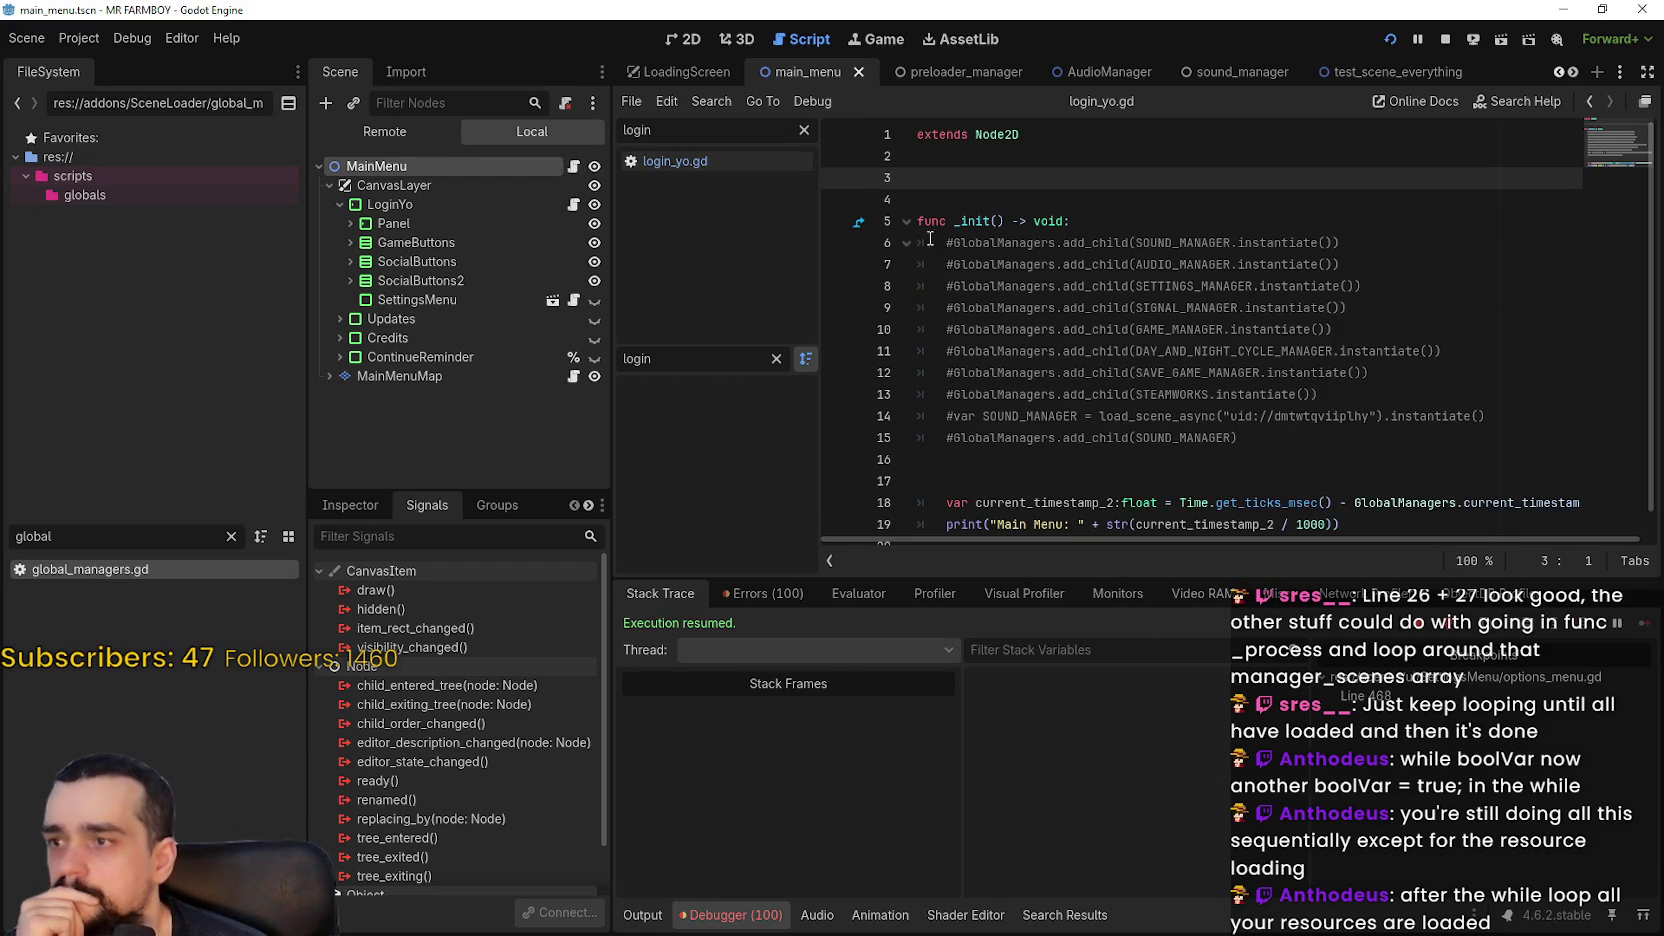
key(ctrl+v)
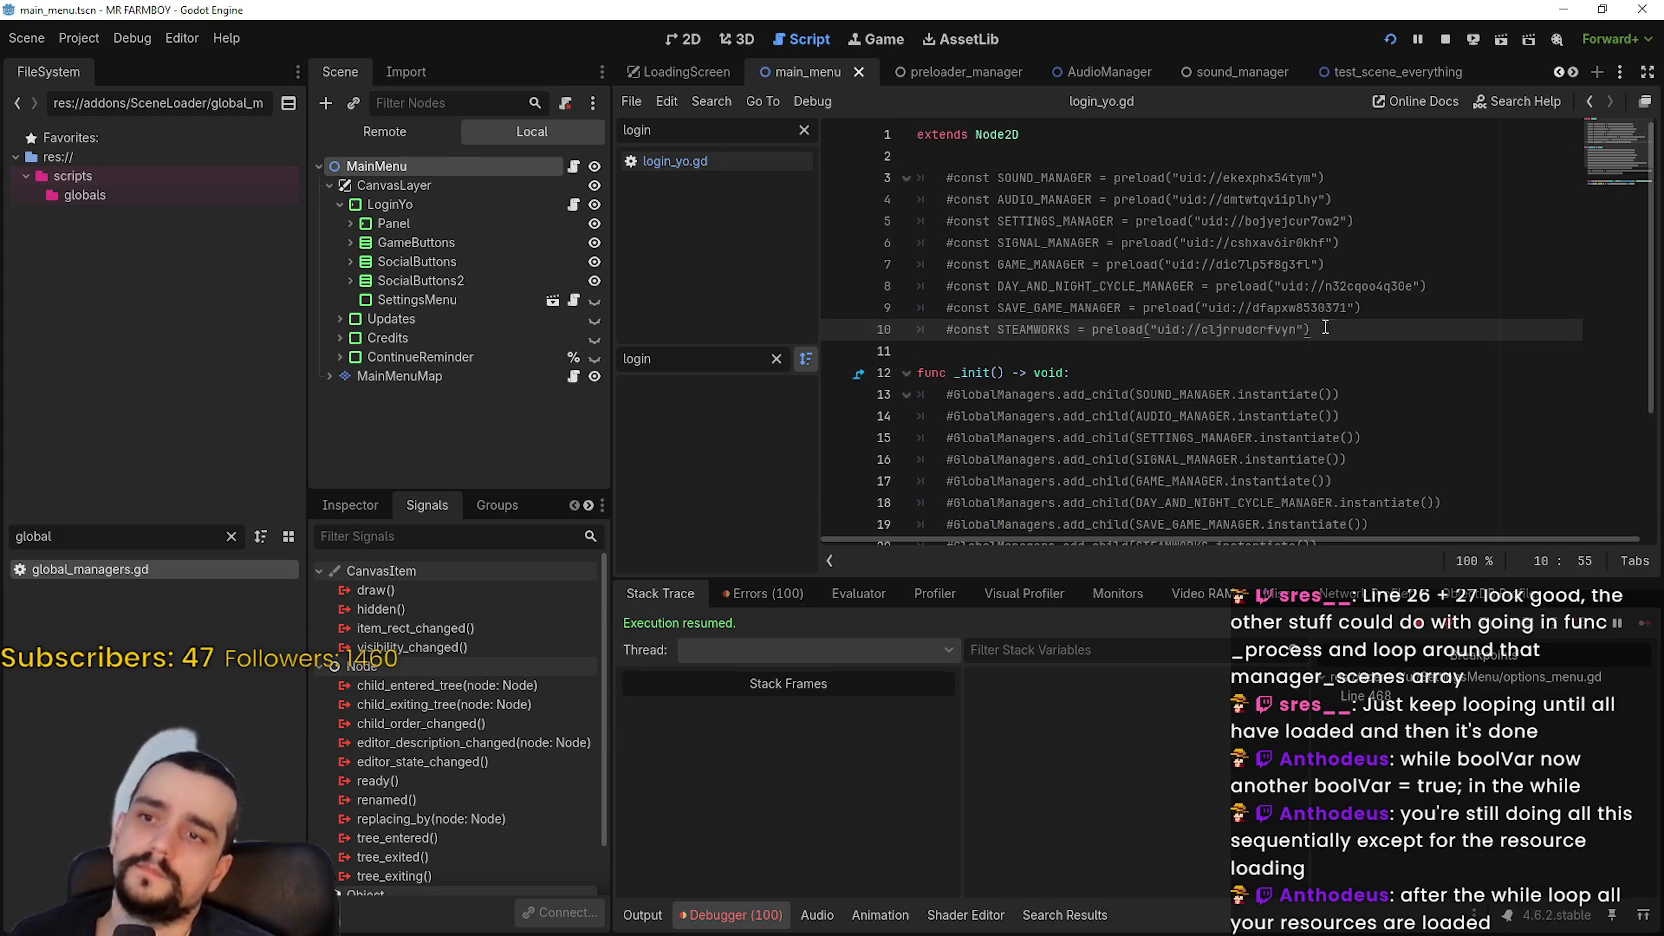
mouse_move(1312, 329)
mouse_down()
mouse_move(1050, 264)
mouse_move(871, 179)
mouse_up()
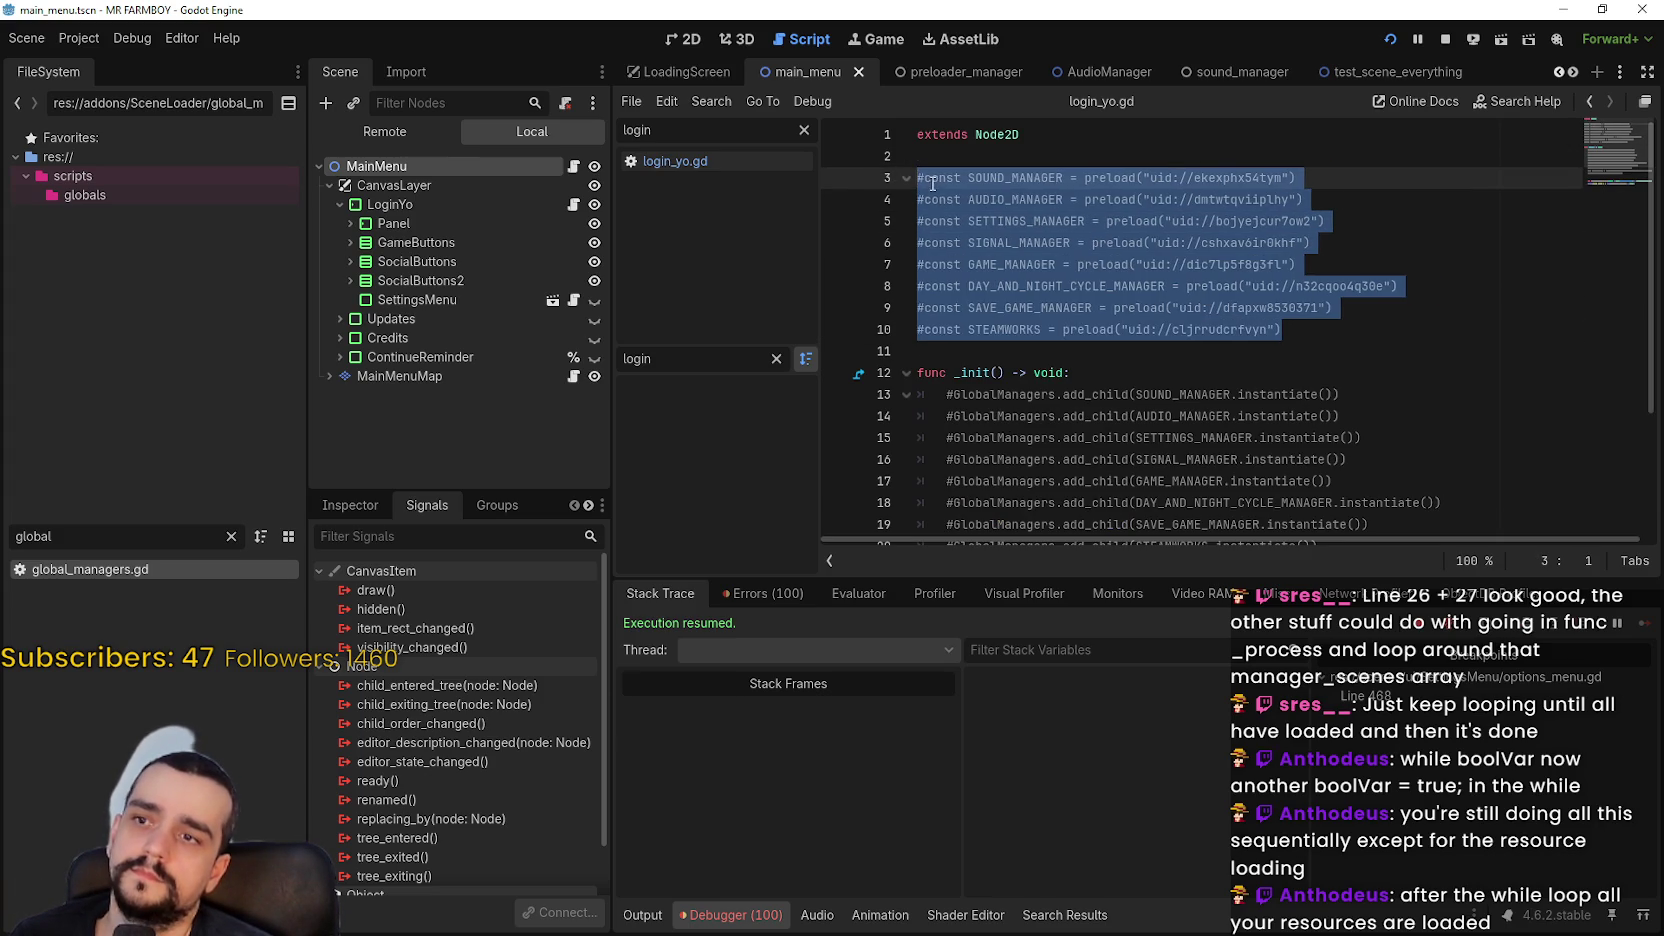
key(shift+Tab)
Remove the leading # from all eight constants, SOUND_MANAGER through STEAMWORKS
click(918, 178)
key(Delete)
click(925, 200)
key(BackSpace)
click(925, 221)
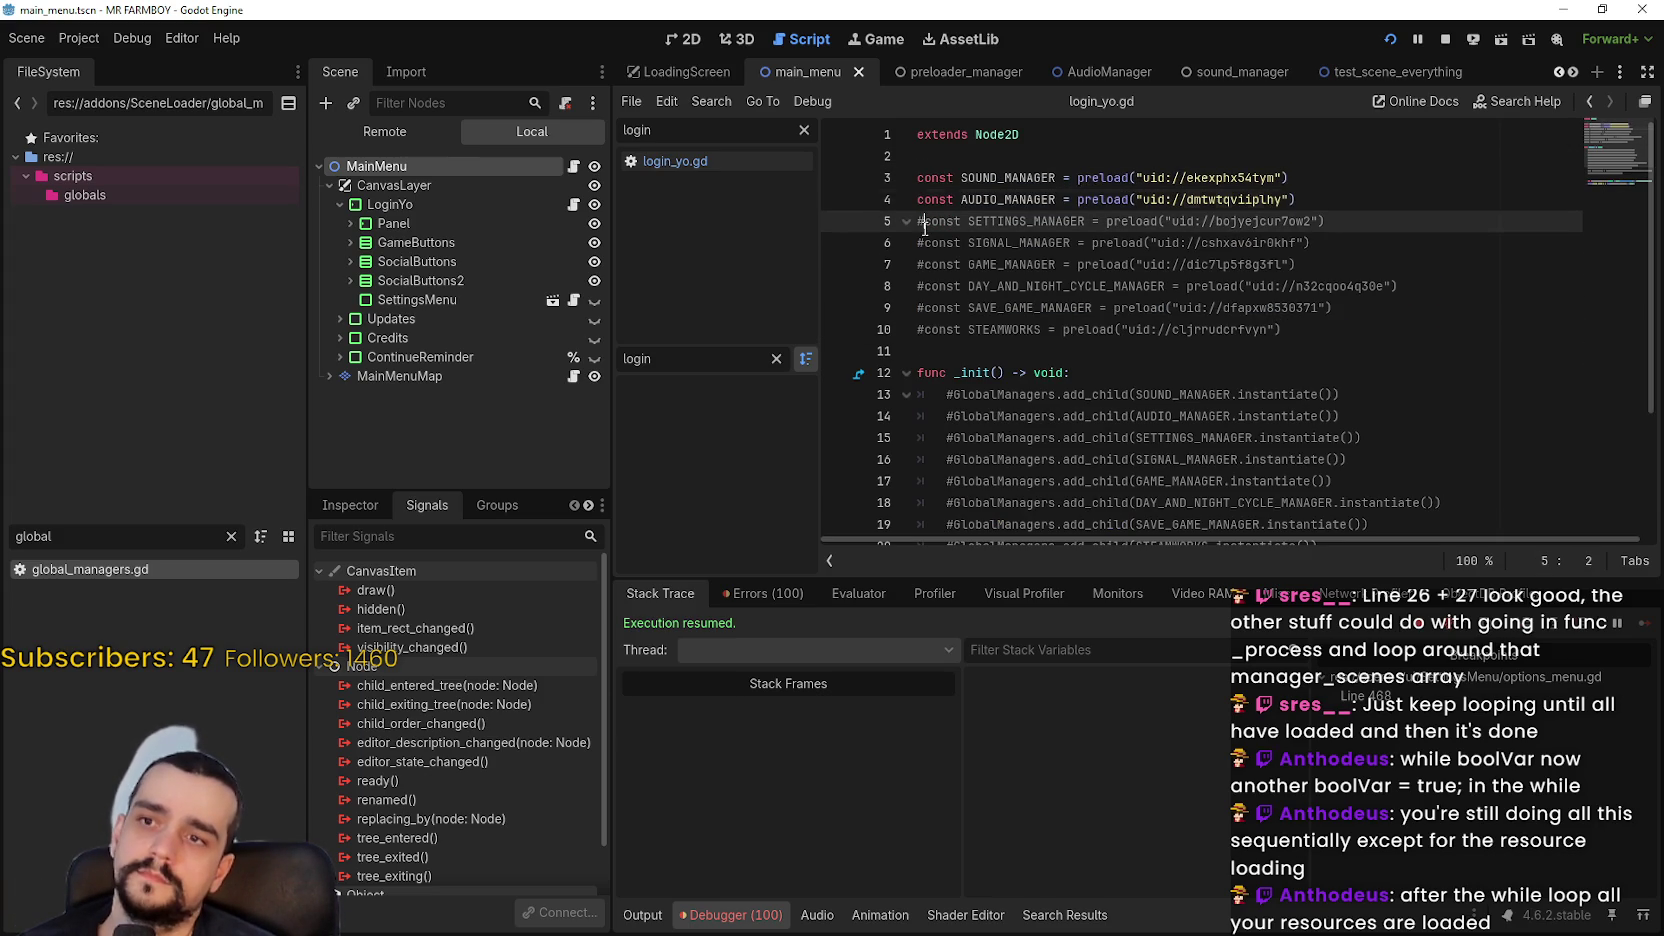
key(BackSpace)
click(925, 242)
key(BackSpace)
click(922, 264)
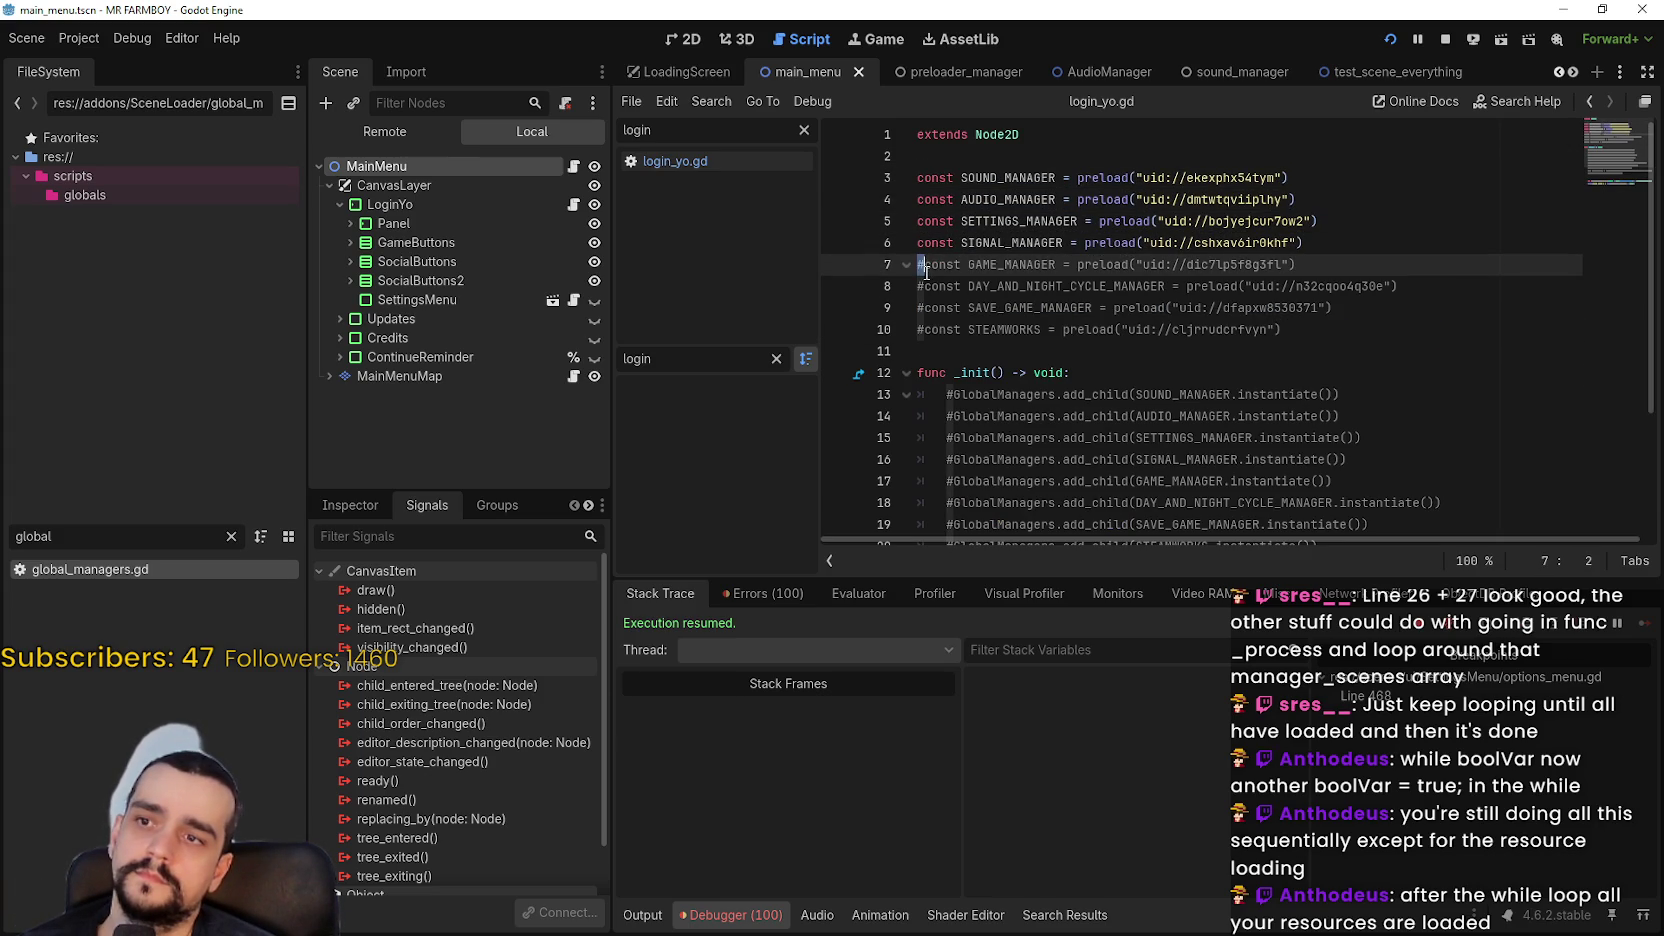
key(BackSpace)
click(925, 287)
key(BackSpace)
click(924, 309)
key(BackSpace)
click(923, 331)
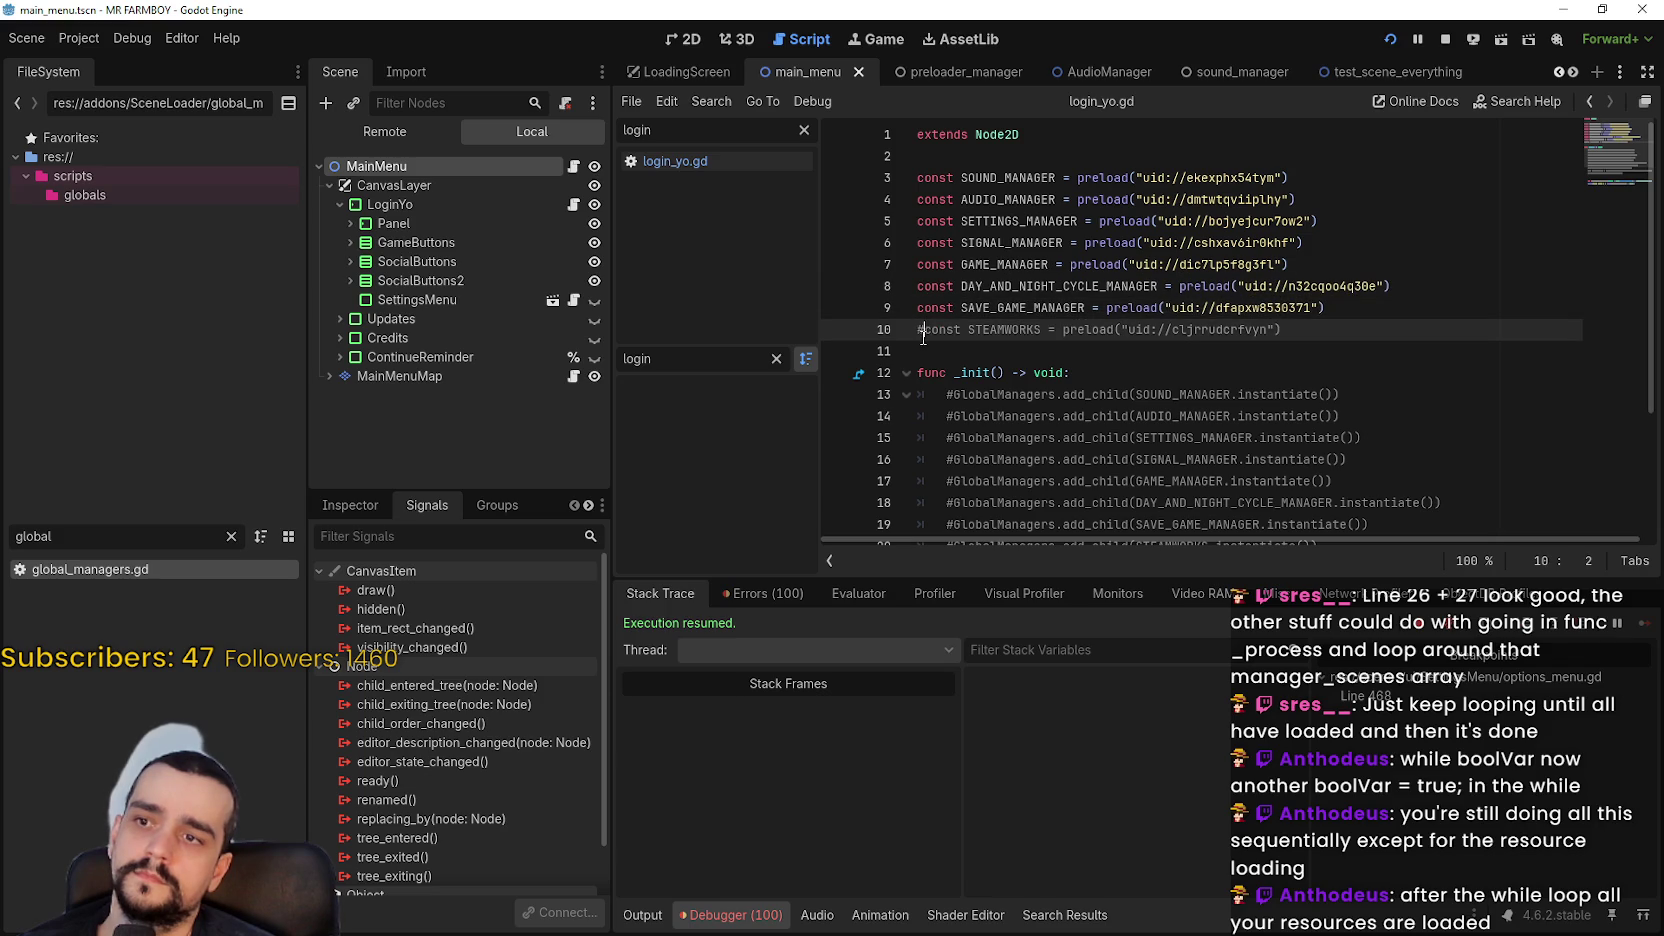
key(BackSpace)
drag(1057, 177, 1387, 184)
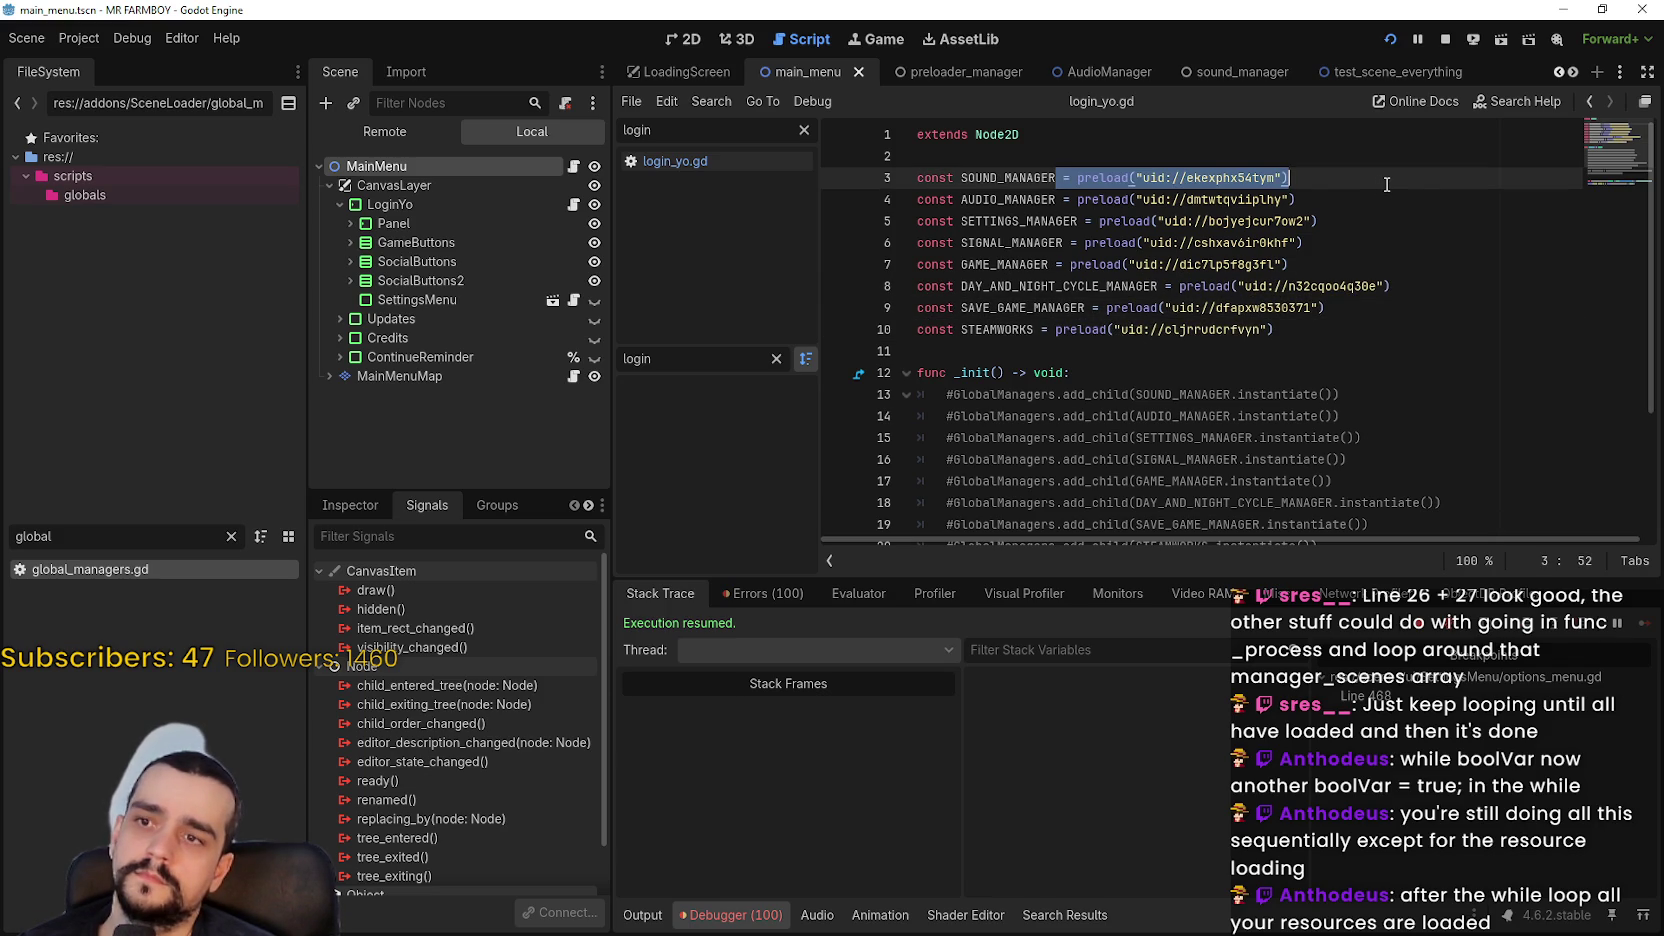
key(BackSpace)
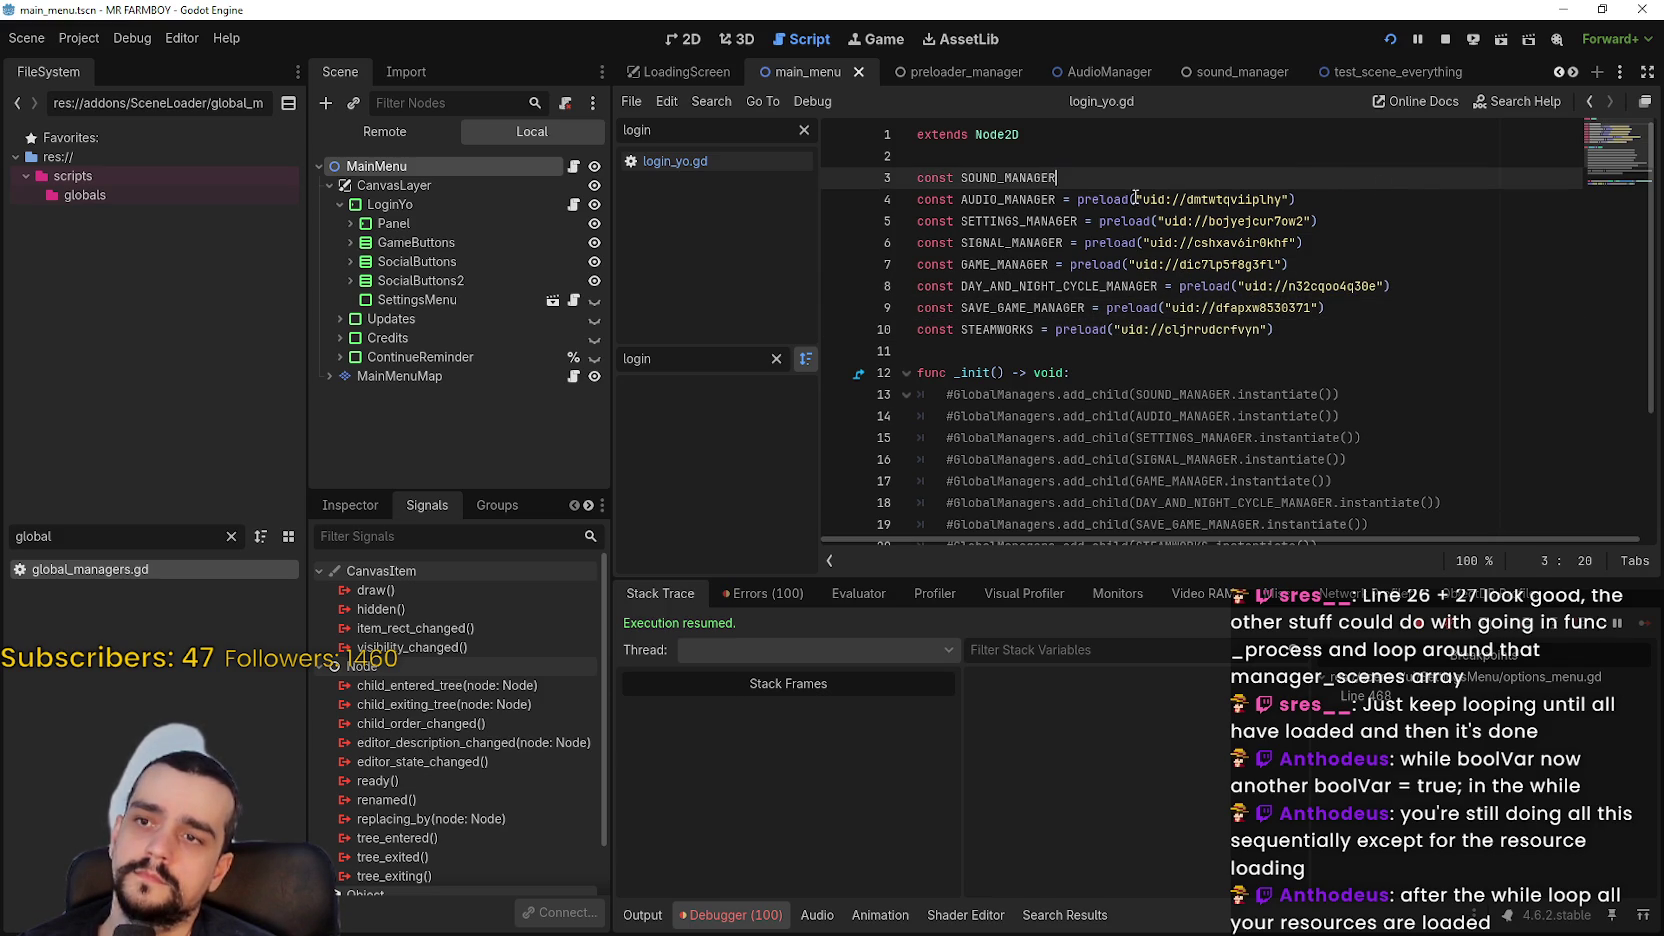
text(P)
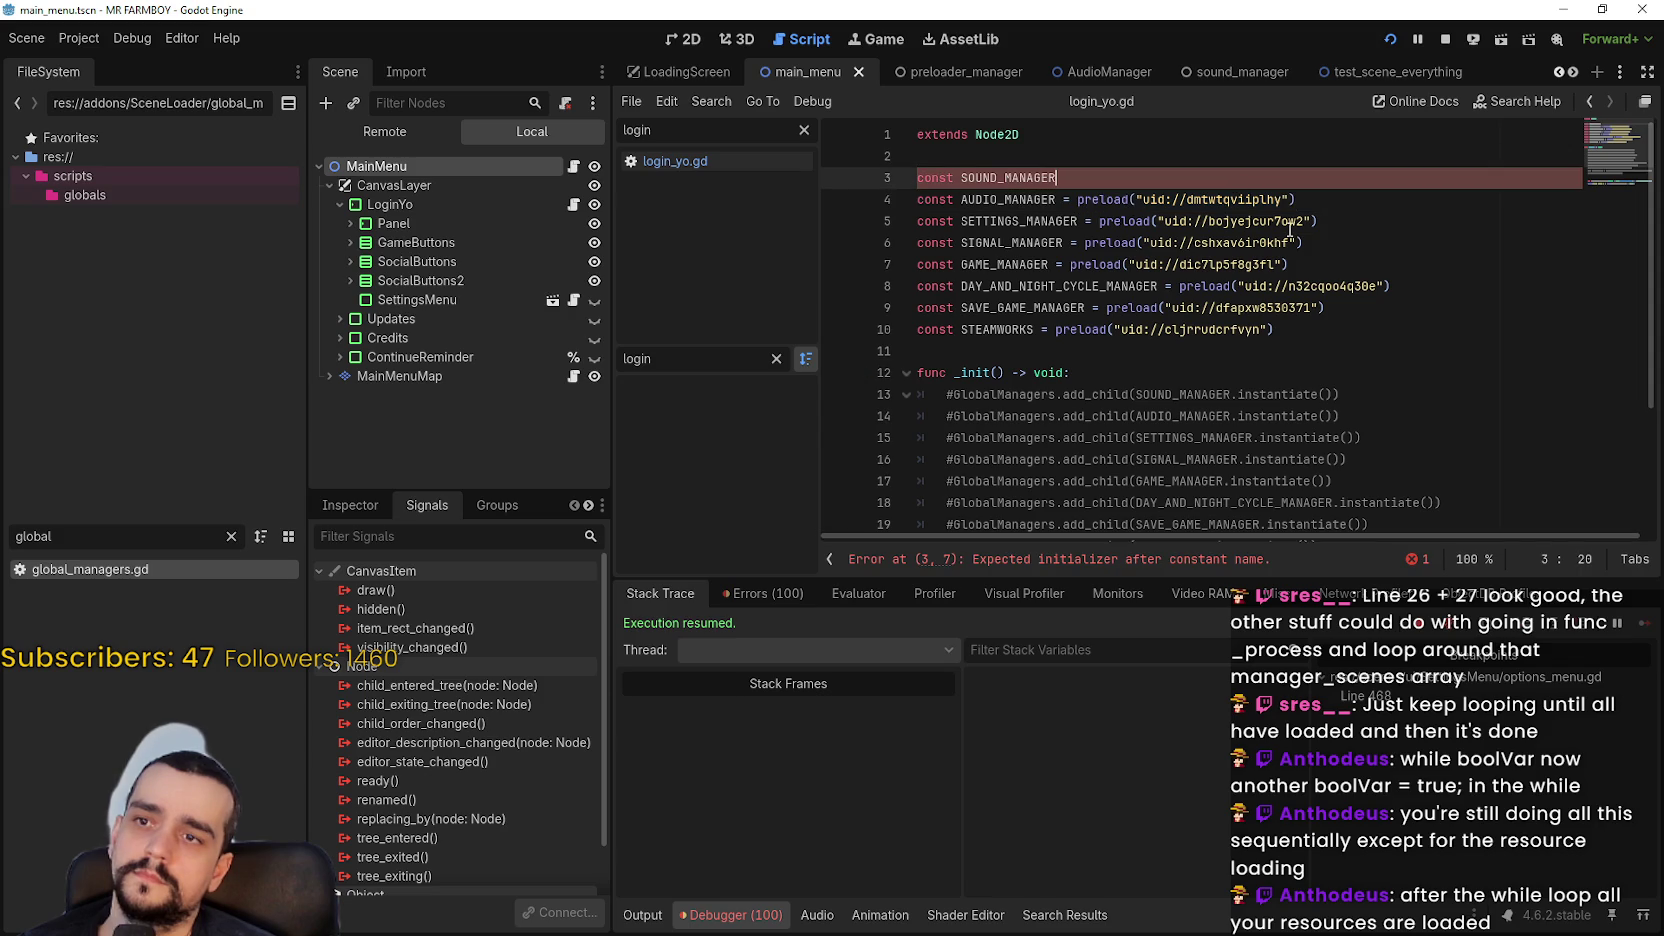
text(ackedS)
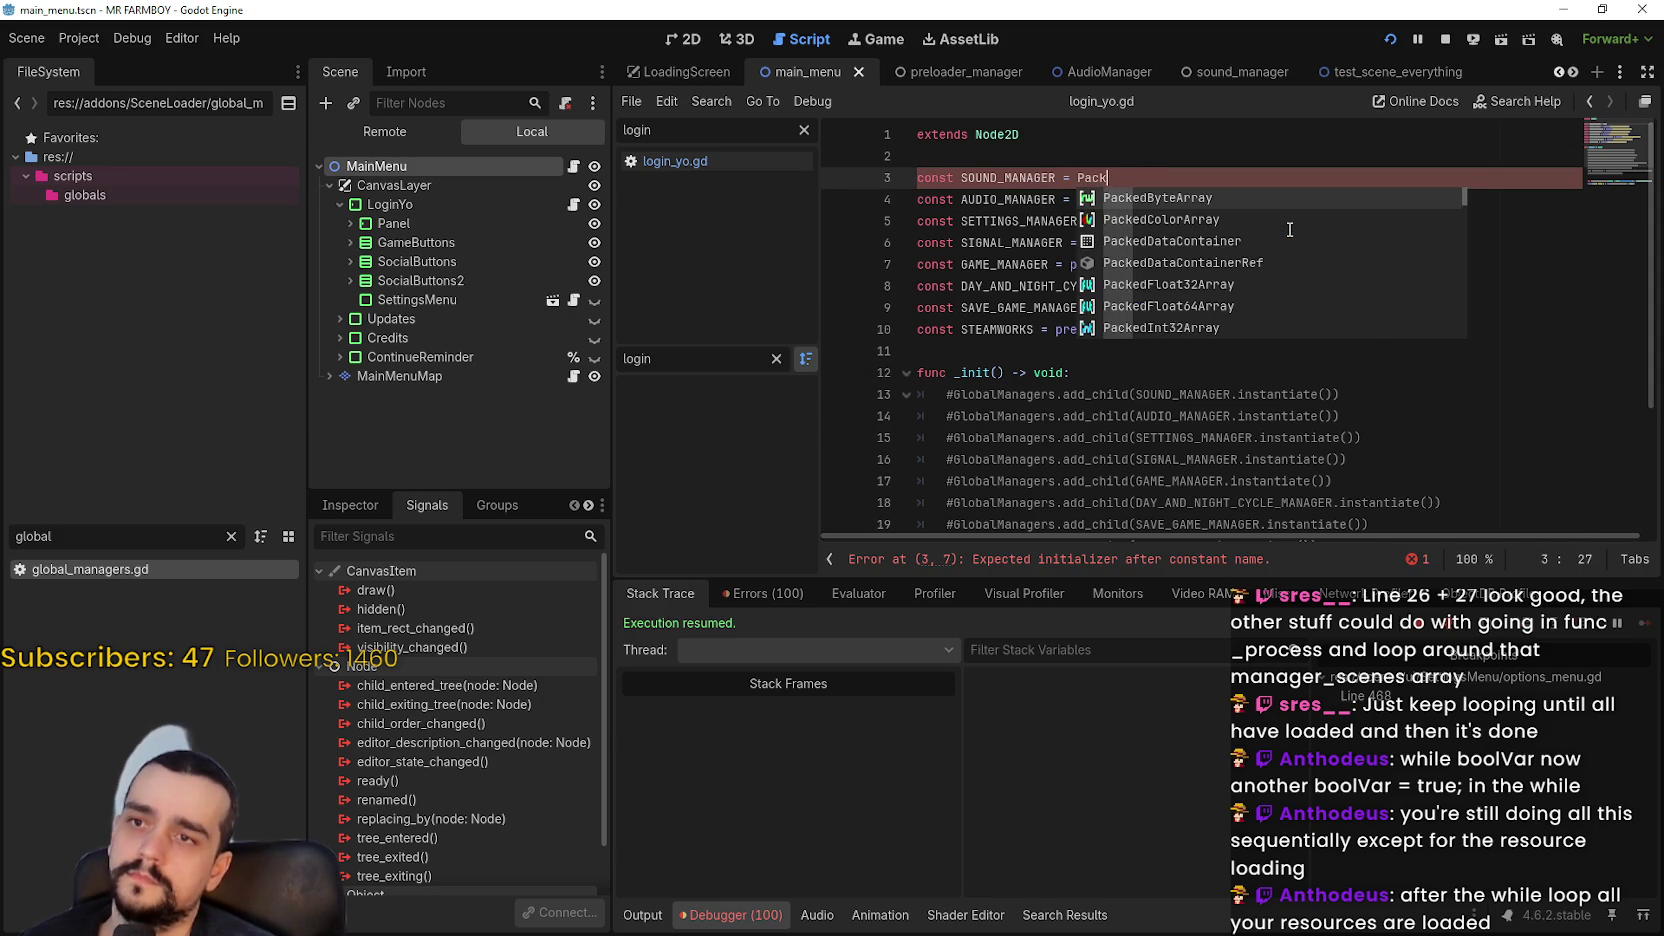
key(Return)
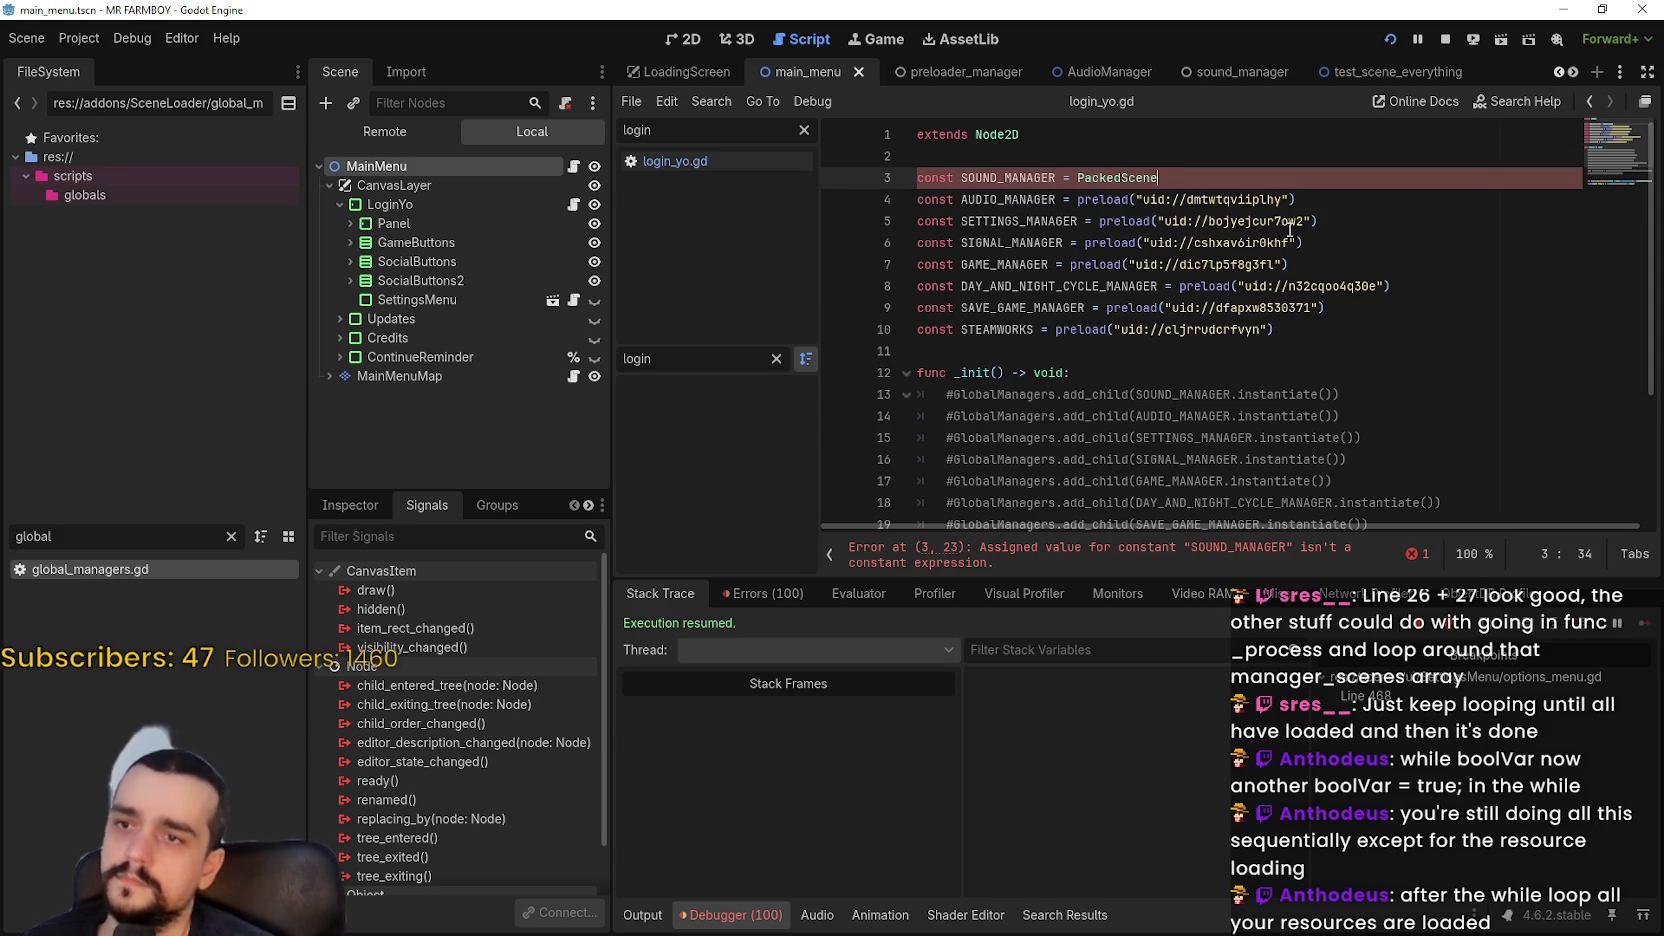
double_click(931, 180)
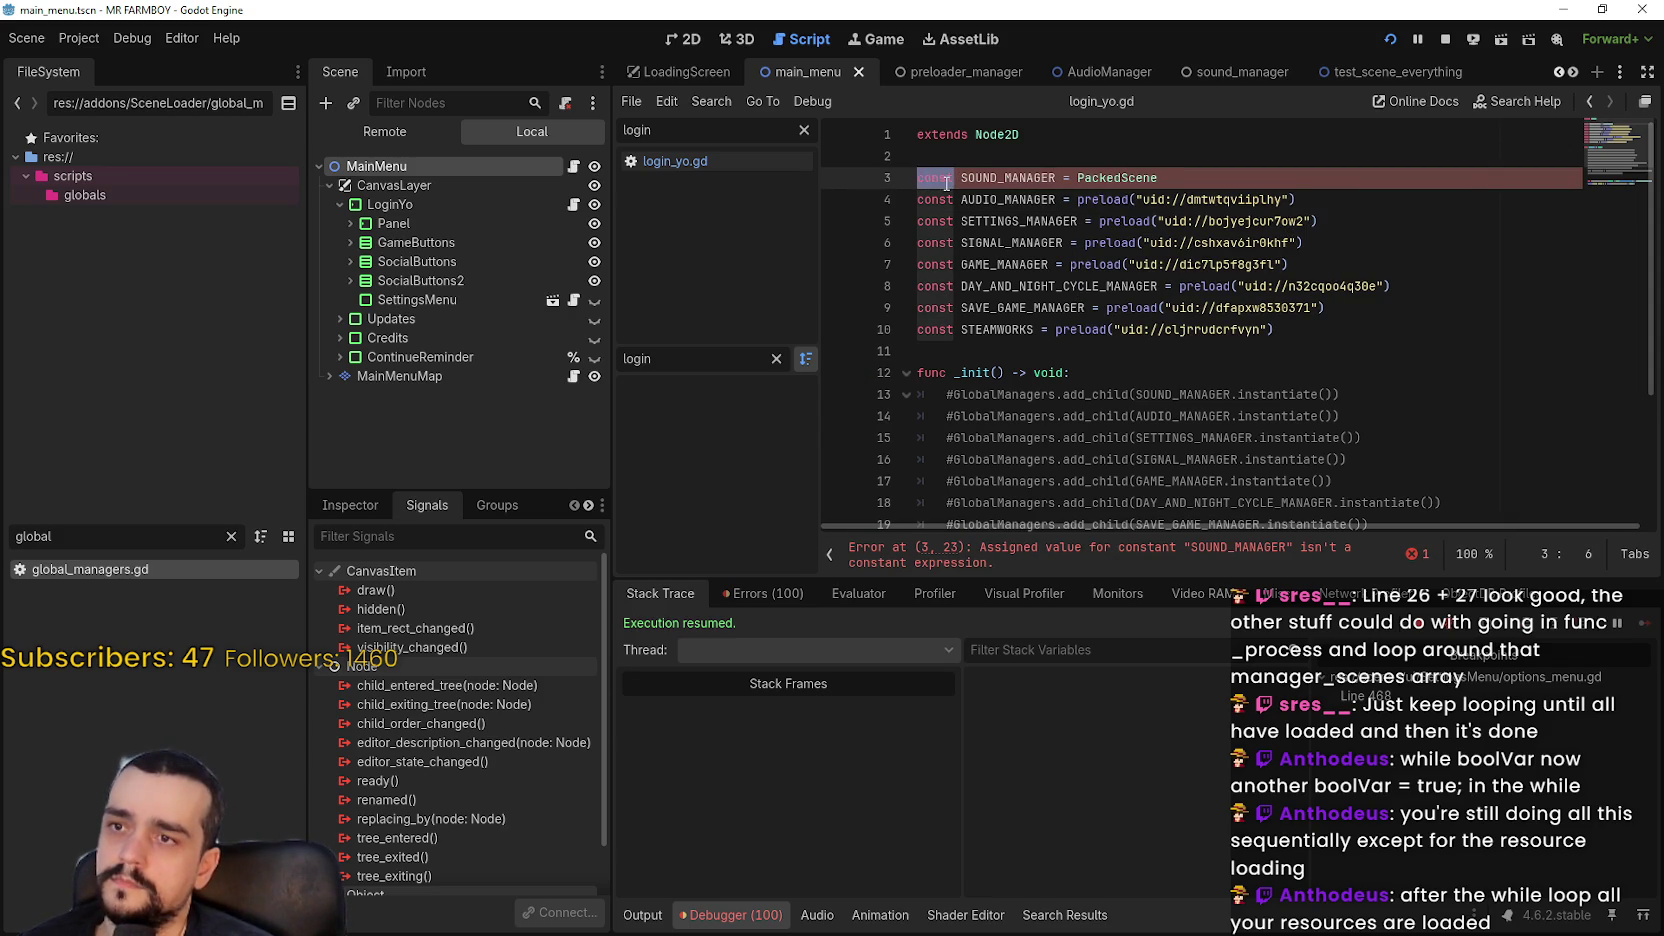
text(@export var)
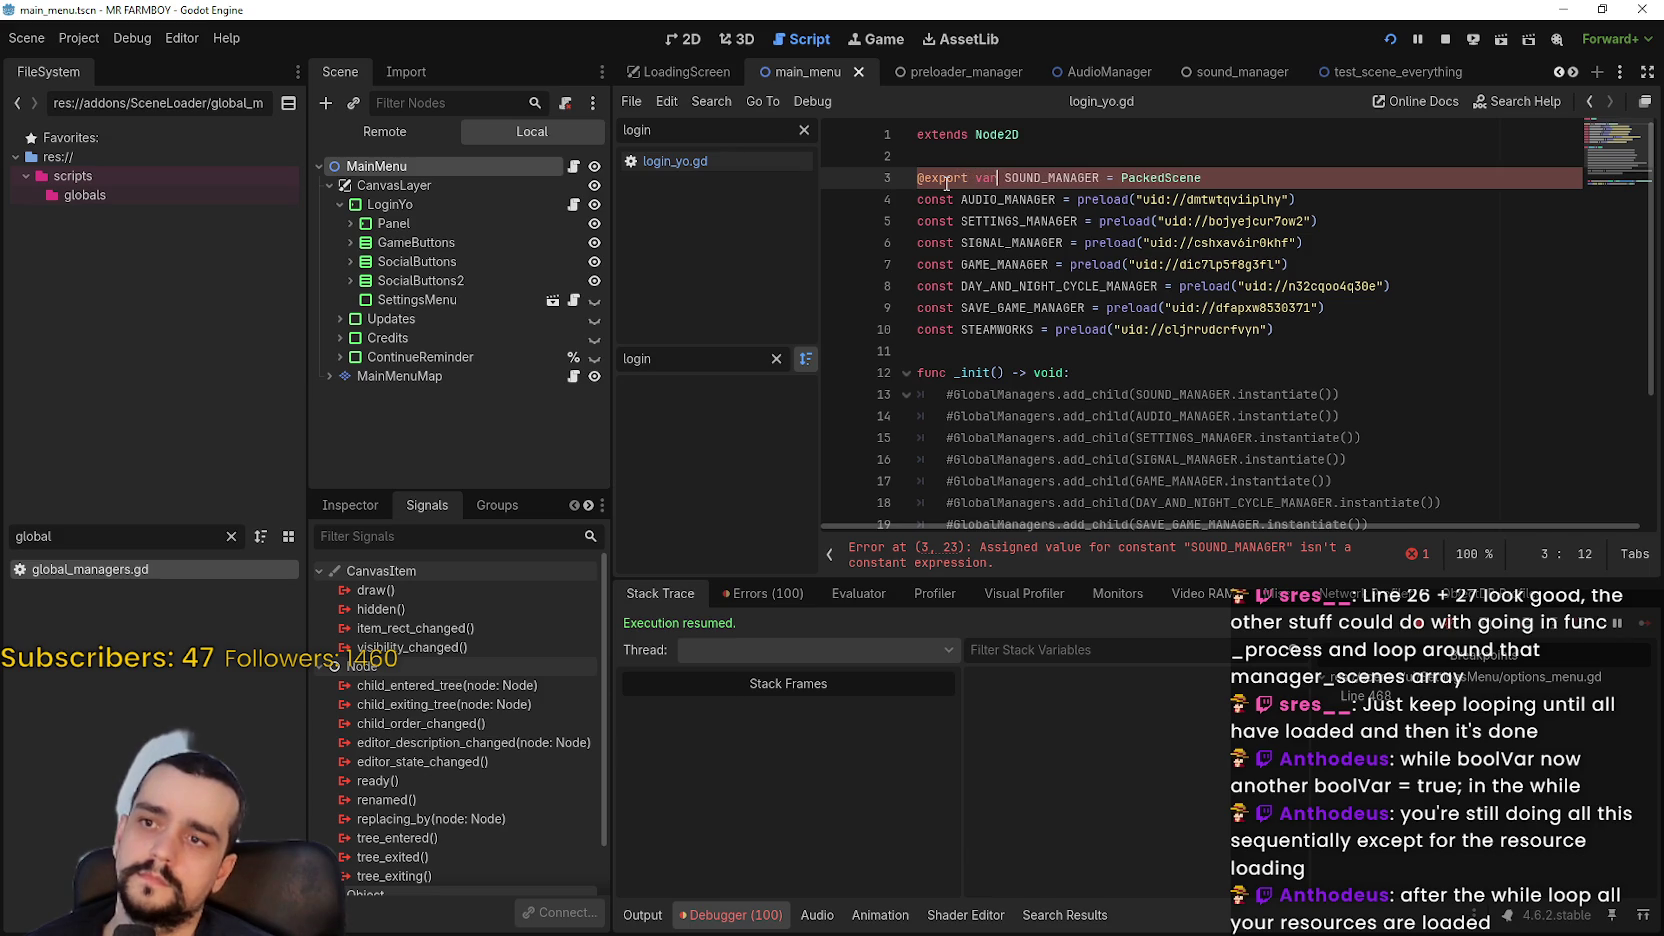
click(961, 203)
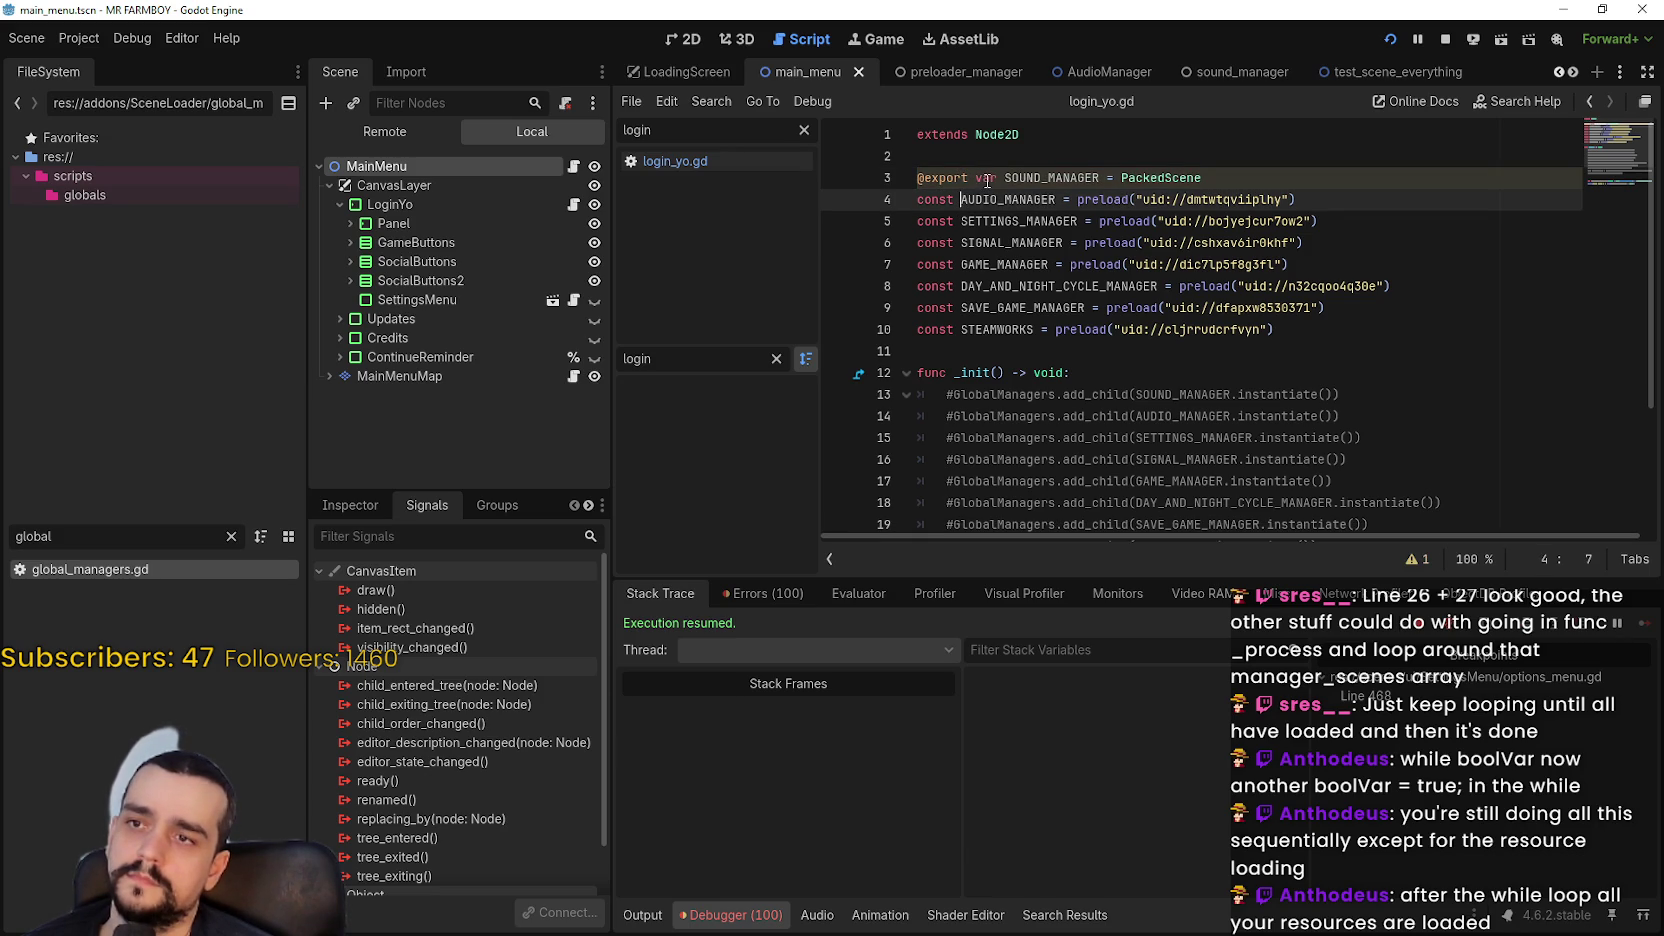
drag(987, 181, 925, 180)
double_click(918, 199)
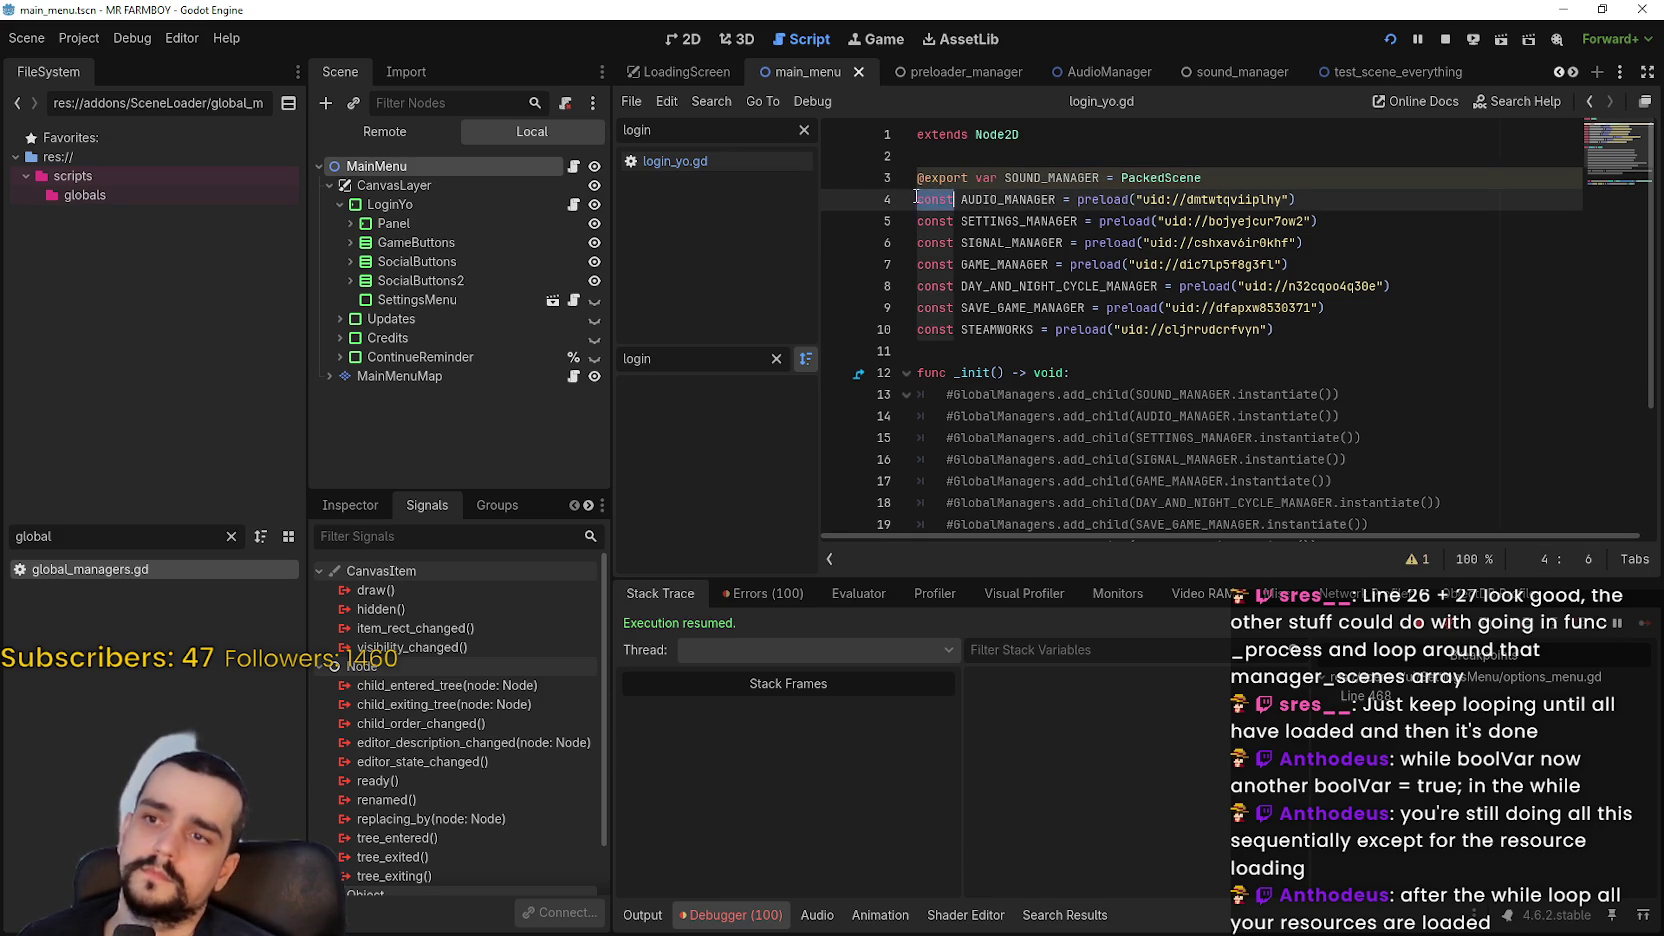
text(@export var)
double_click(918, 221)
text(@export var)
double_click(916, 243)
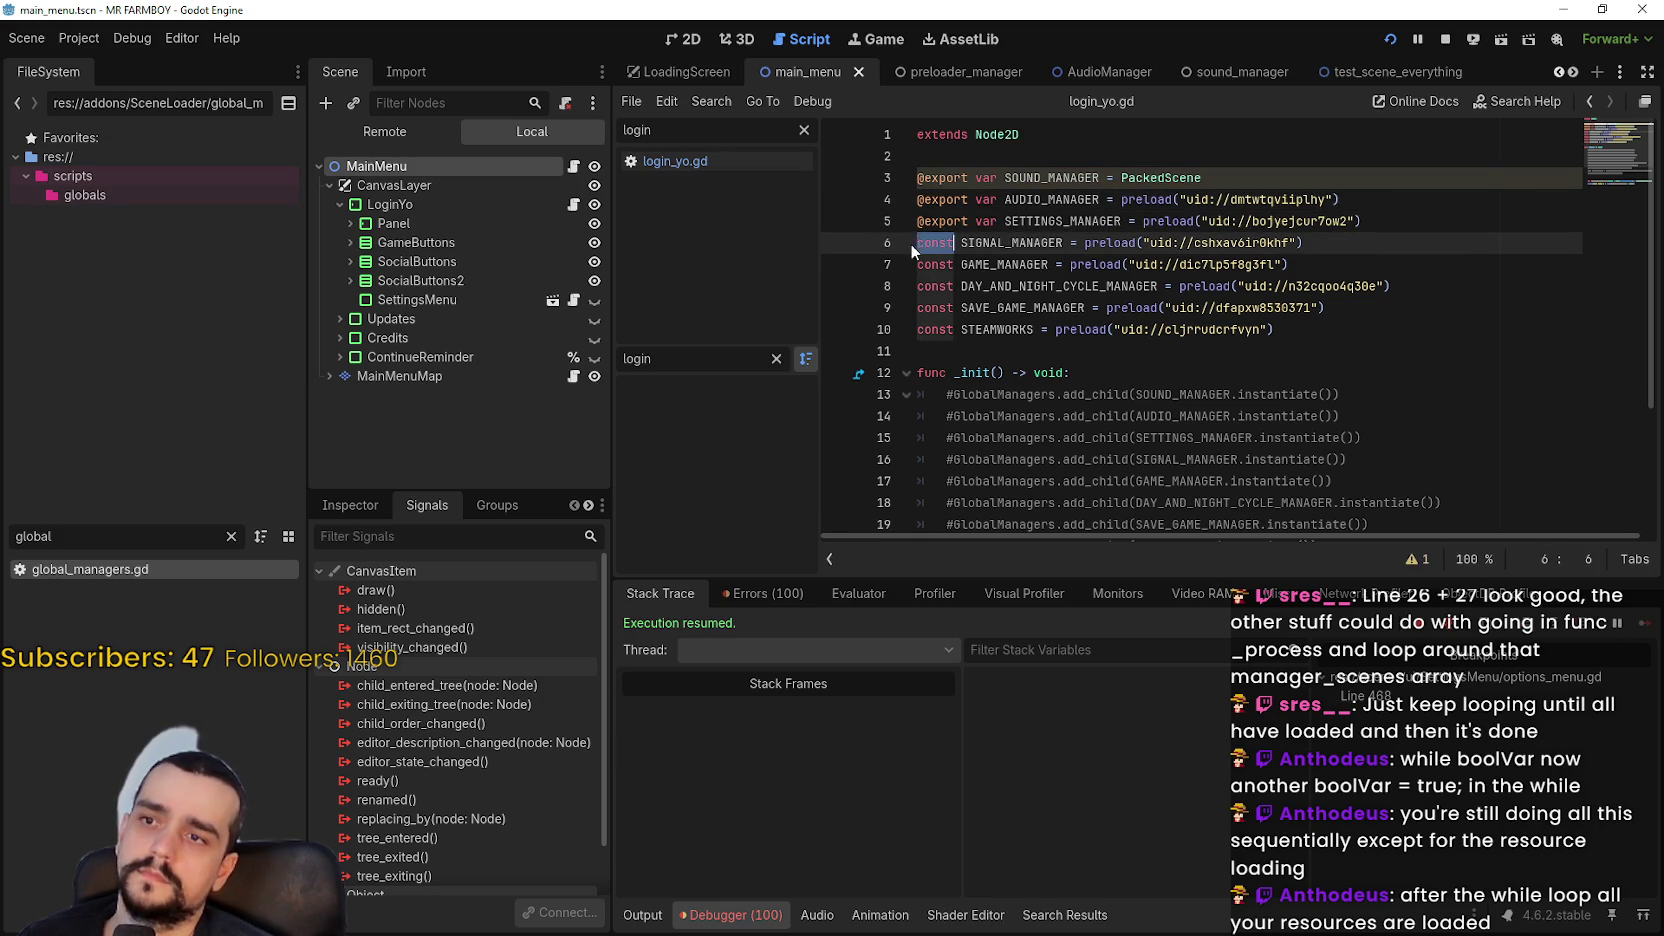
text(@export var)
click(931, 266)
double_click(921, 266)
text(@export var)
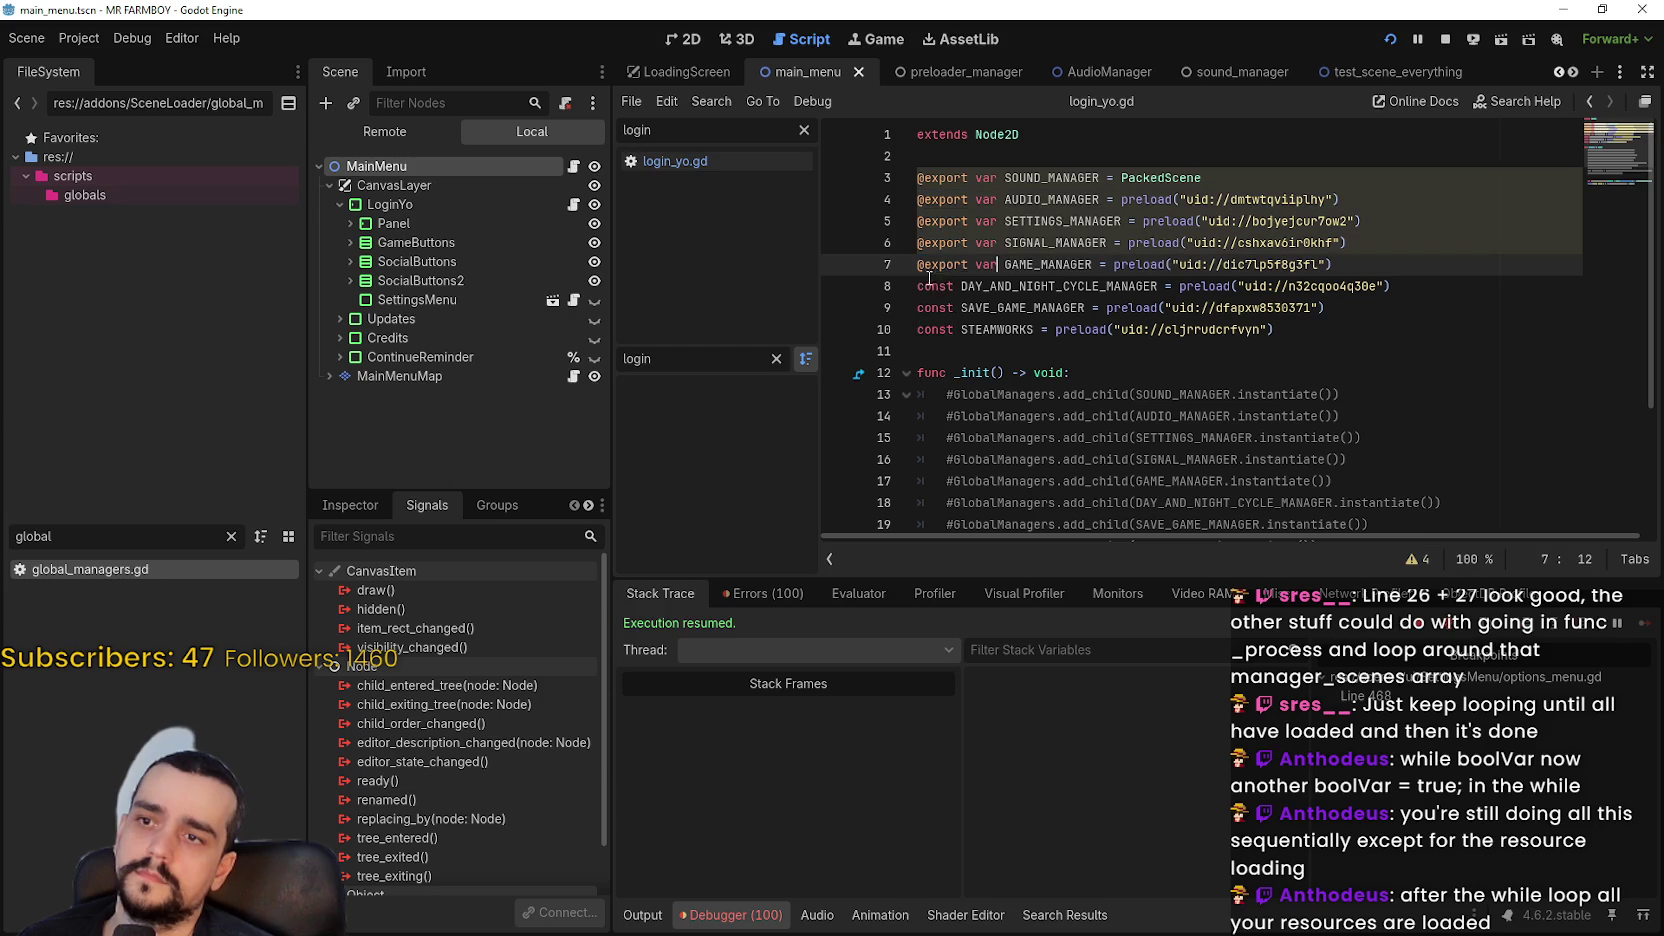
double_click(927, 287)
text(@export var)
double_click(931, 307)
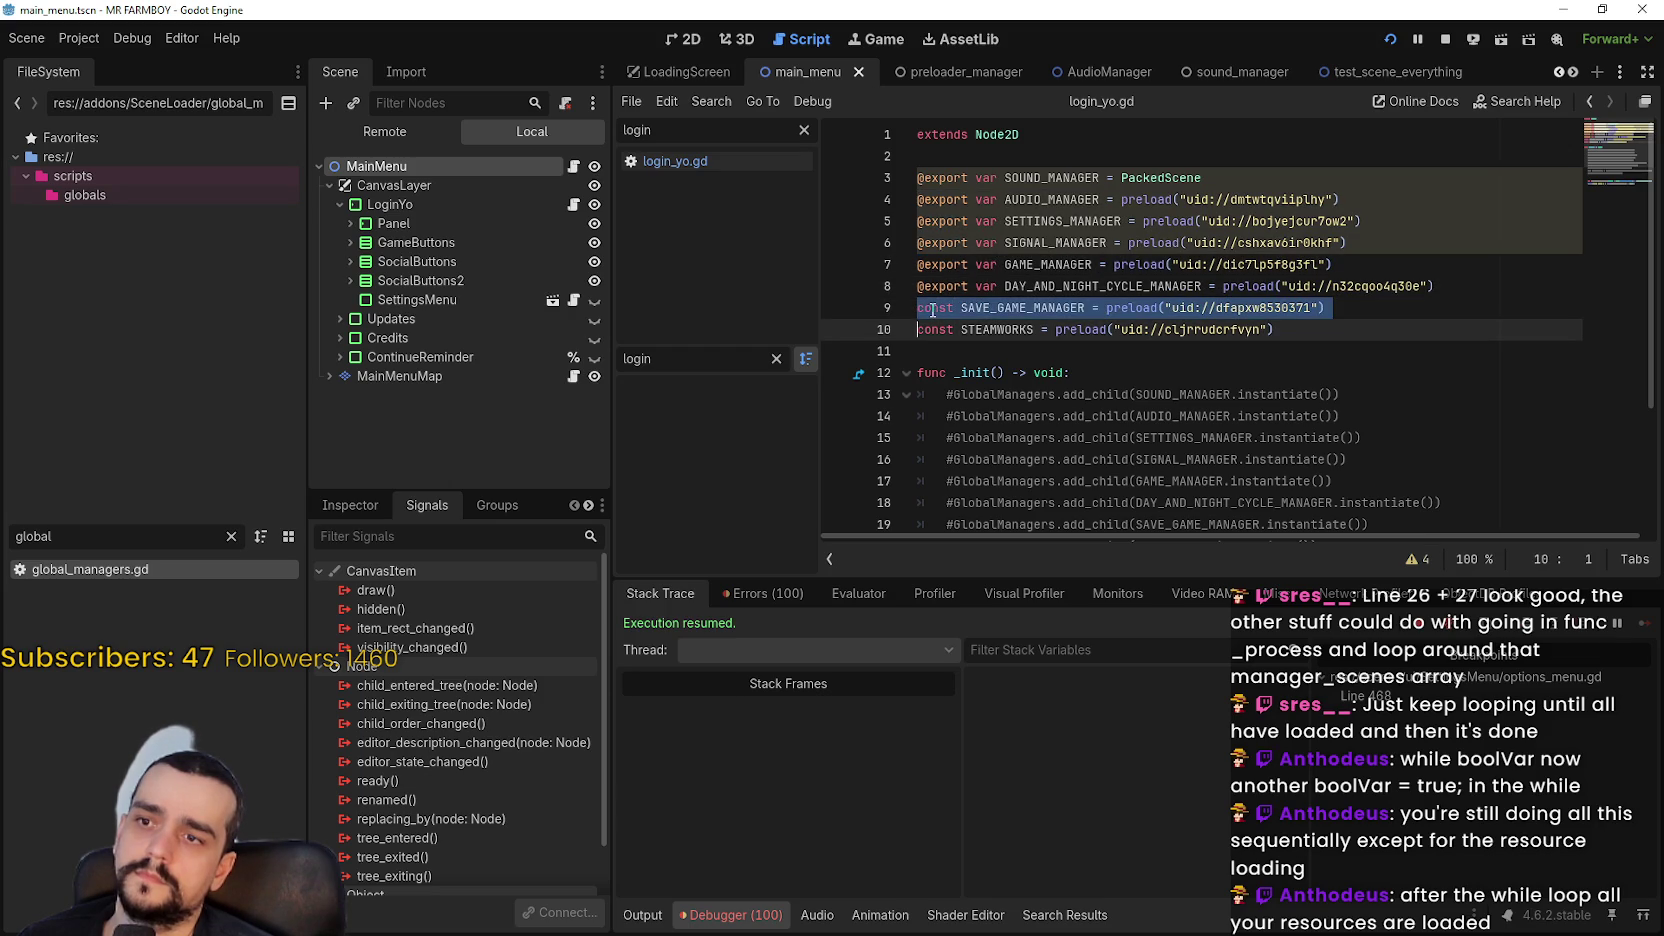
text(@export var)
click(934, 330)
text(@export var)
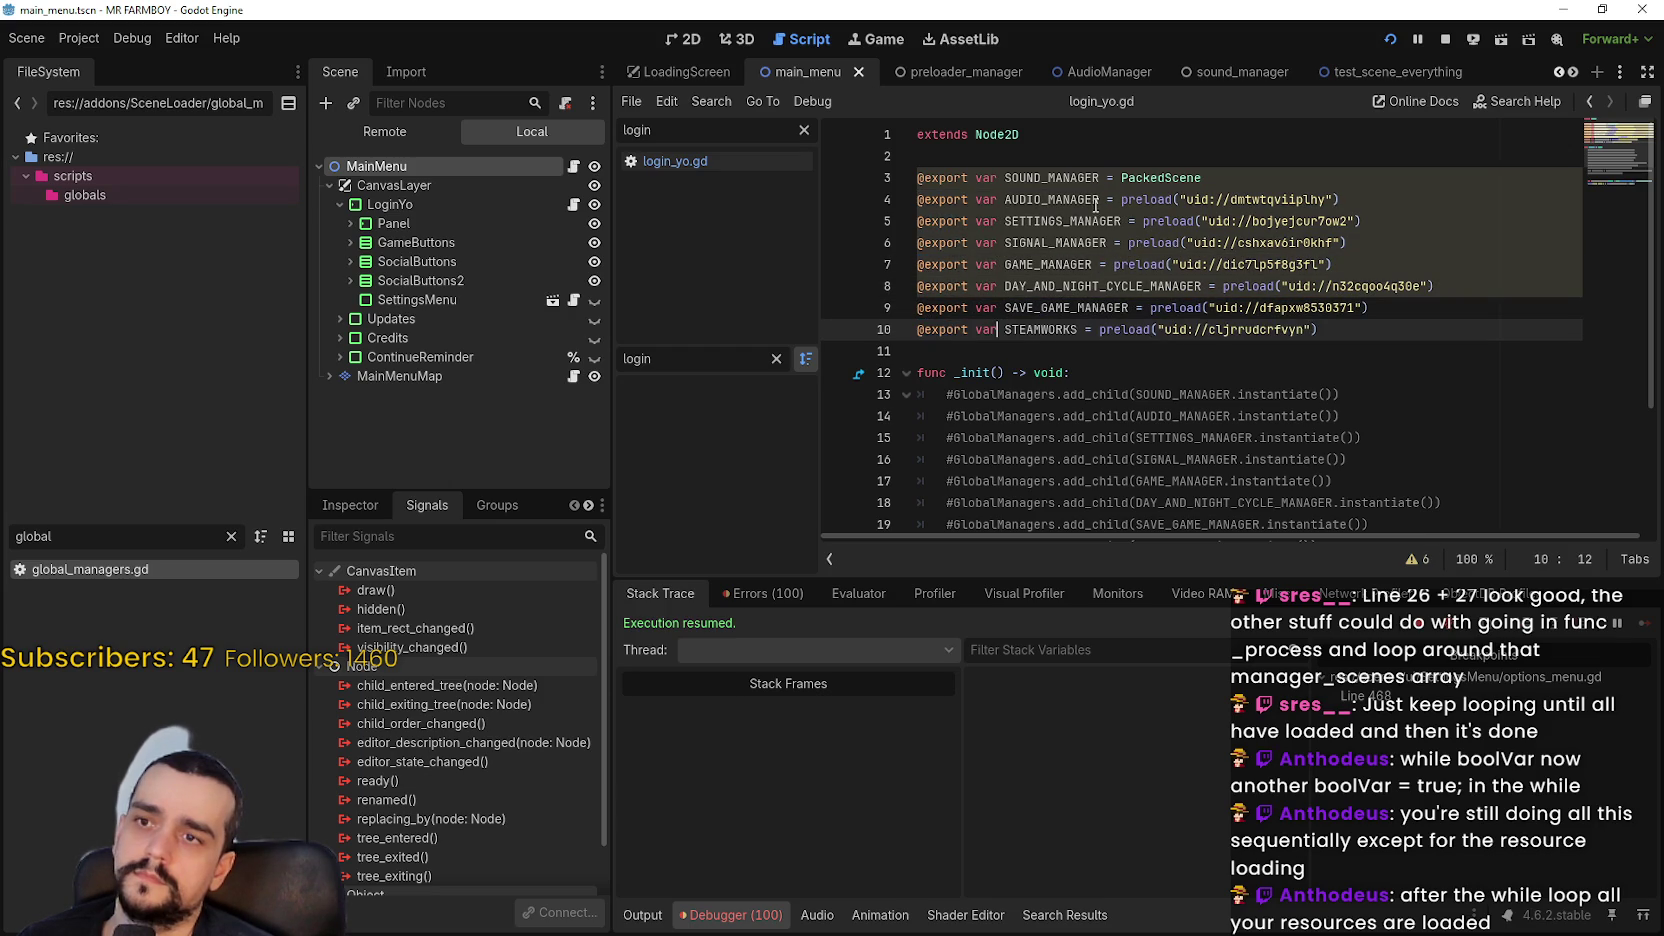
drag(1099, 177, 1206, 178)
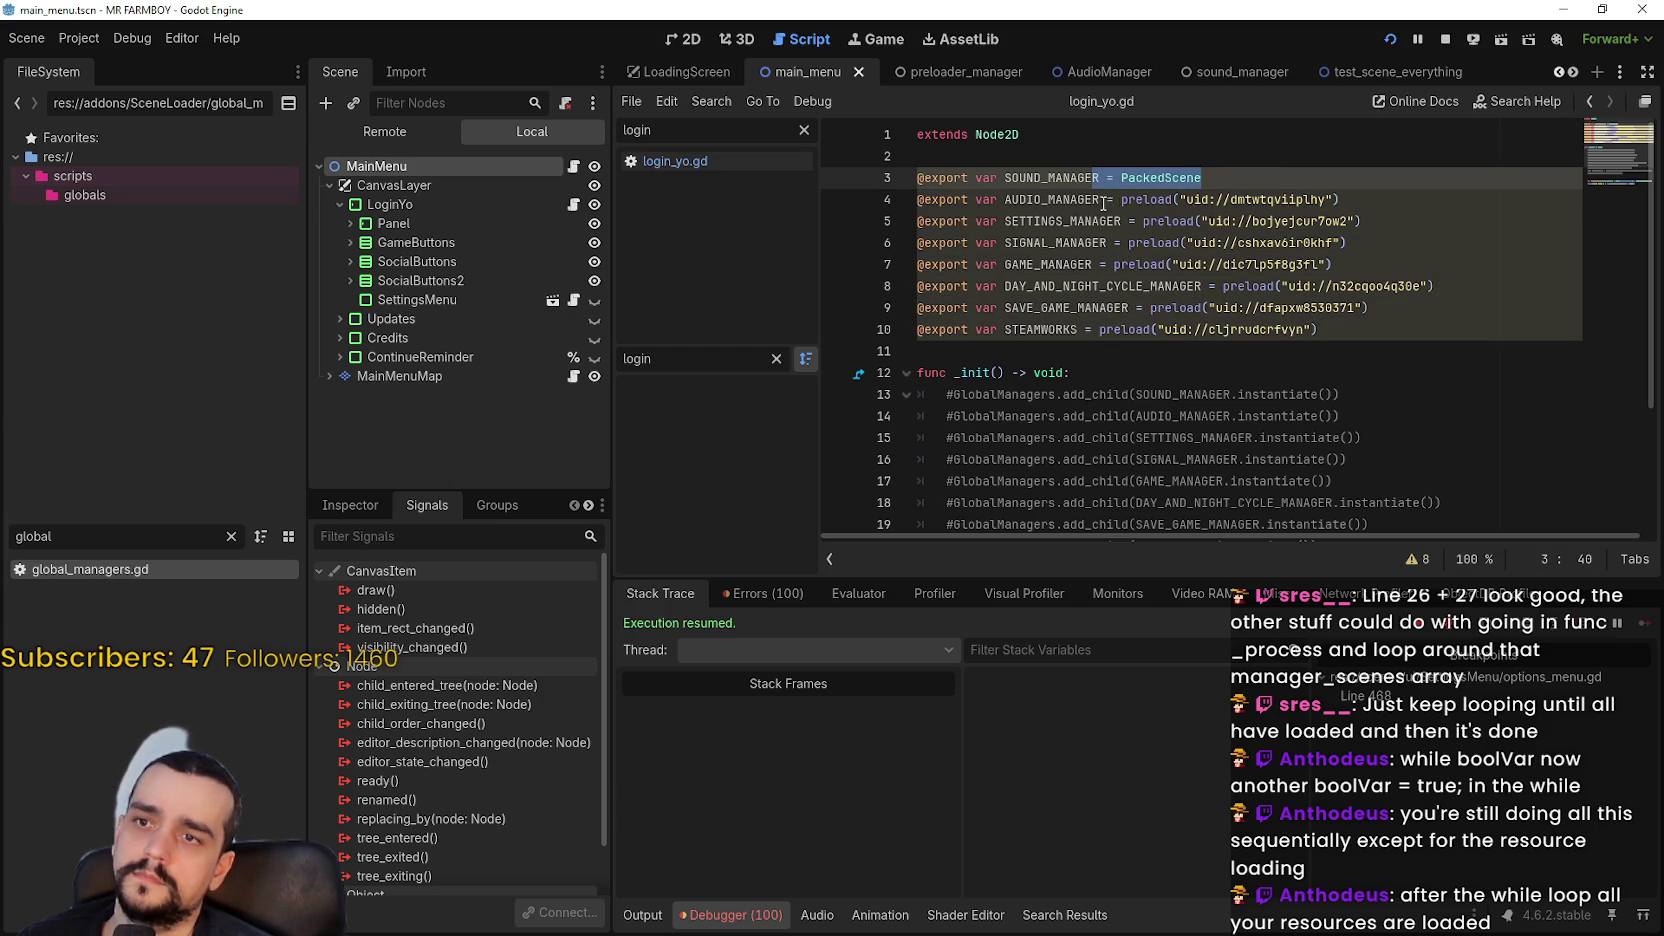
Replace the preload values on lines 4–6 (AUDIO, SETTINGS, SIGNAL managers) with PackedScene
mouse_move(1101, 200)
mouse_down()
mouse_move(1150, 200)
mouse_move(1109, 183)
mouse_move(1343, 200)
mouse_up()
key(ctrl+c)
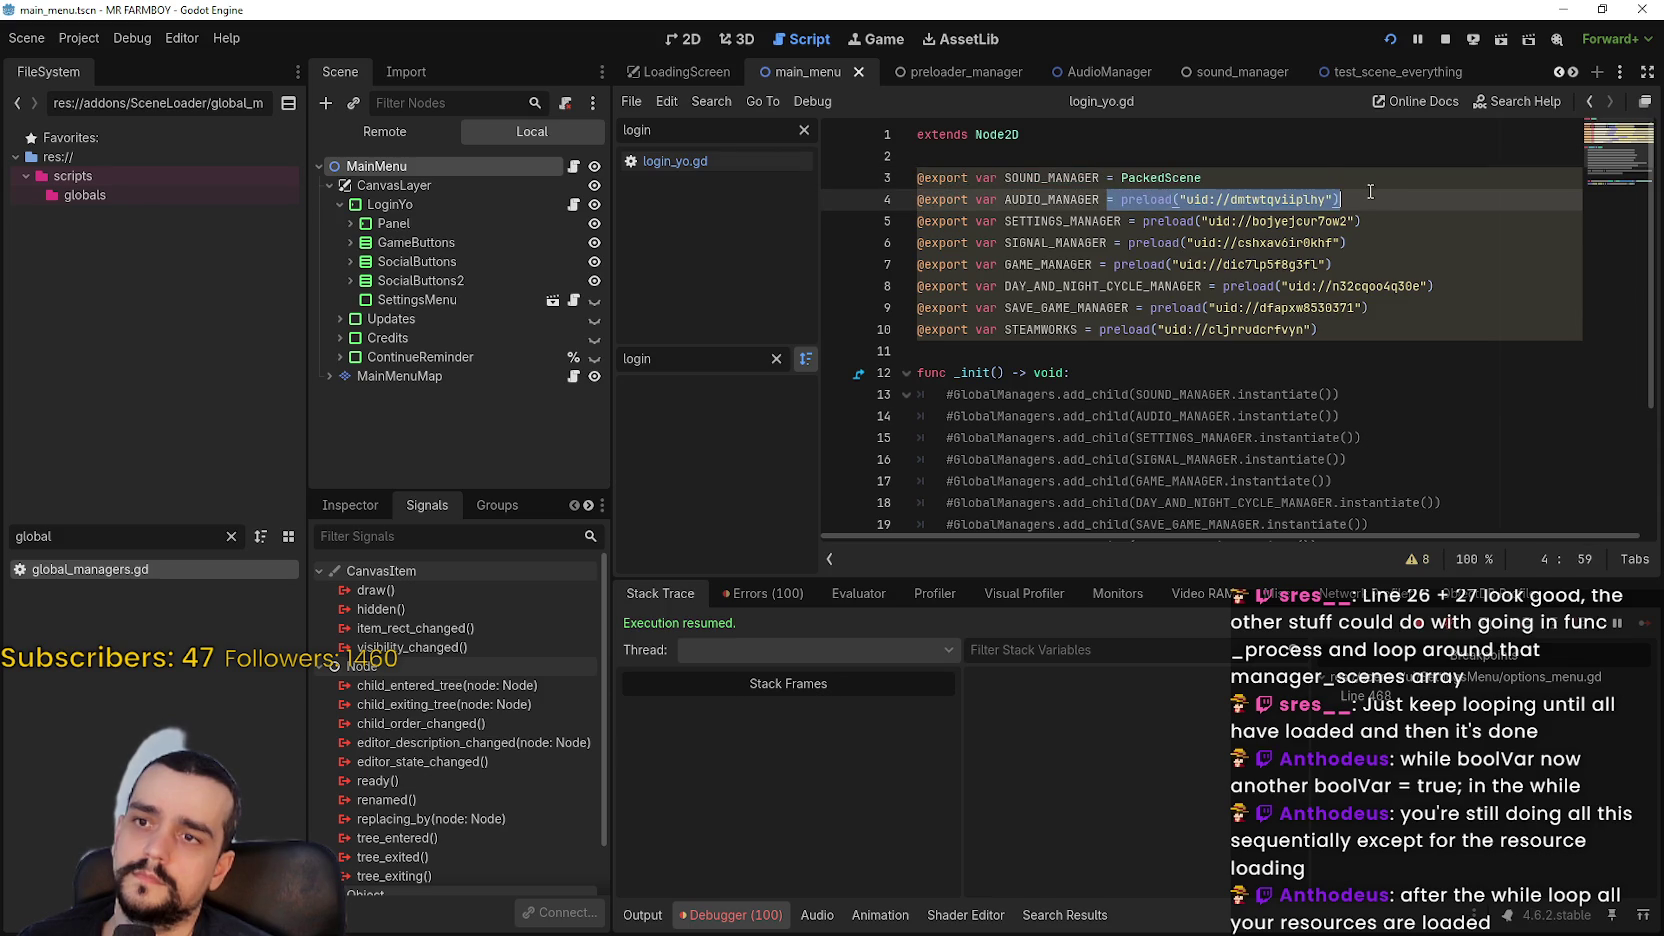
key(ctrl+v)
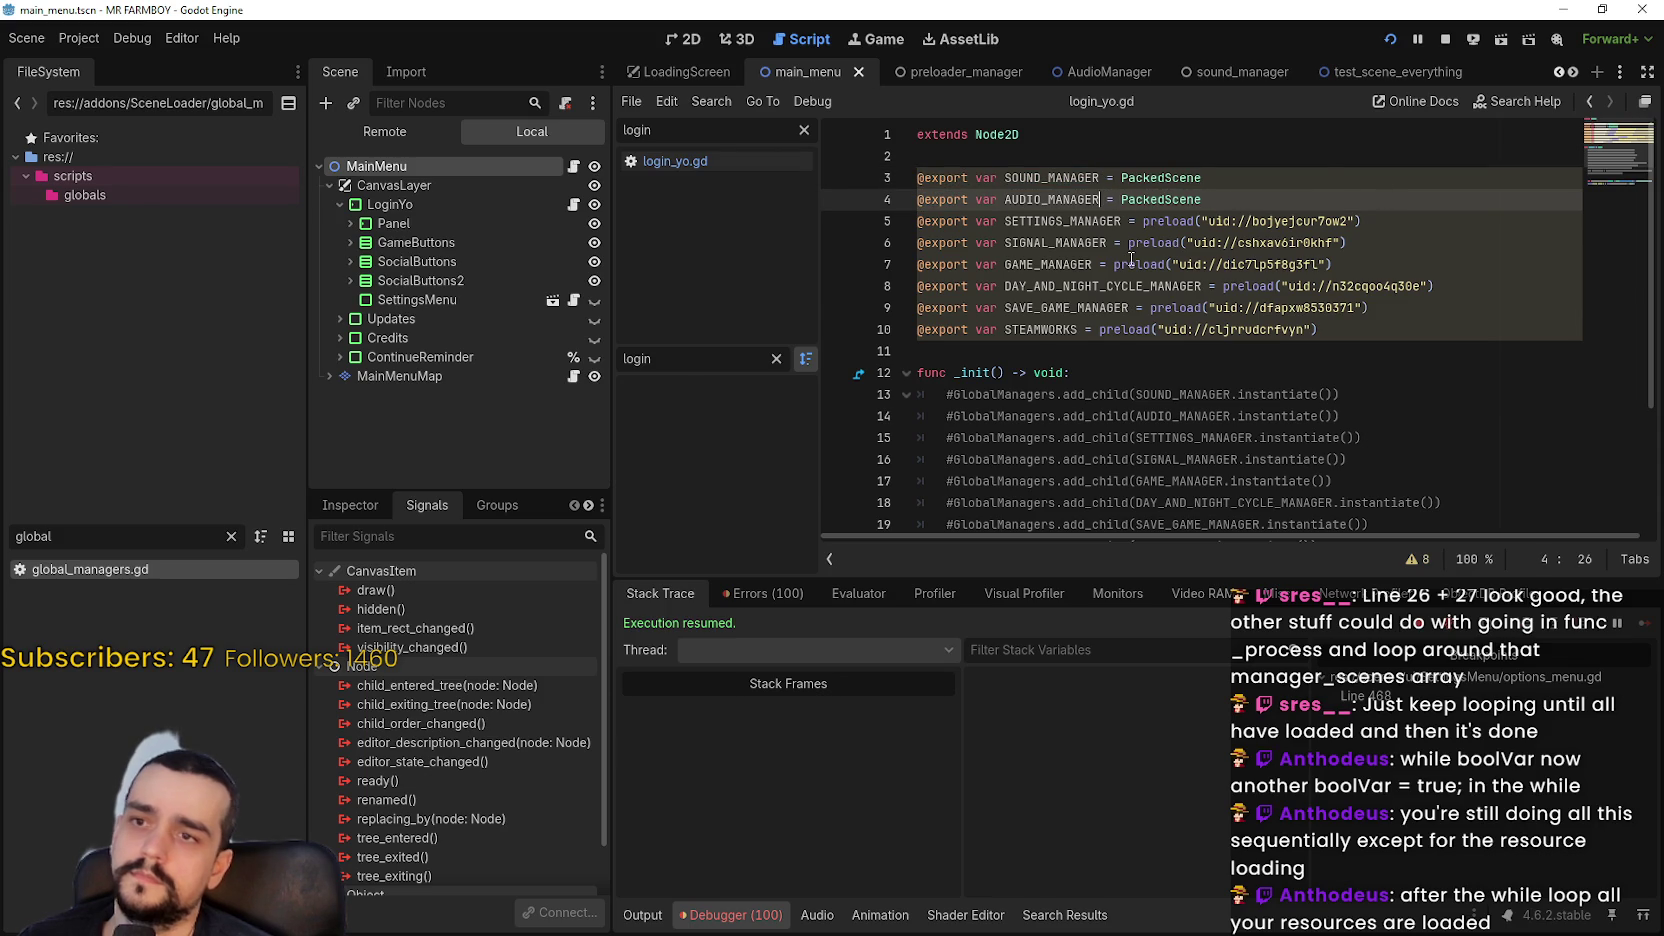
drag(1123, 221, 1470, 222)
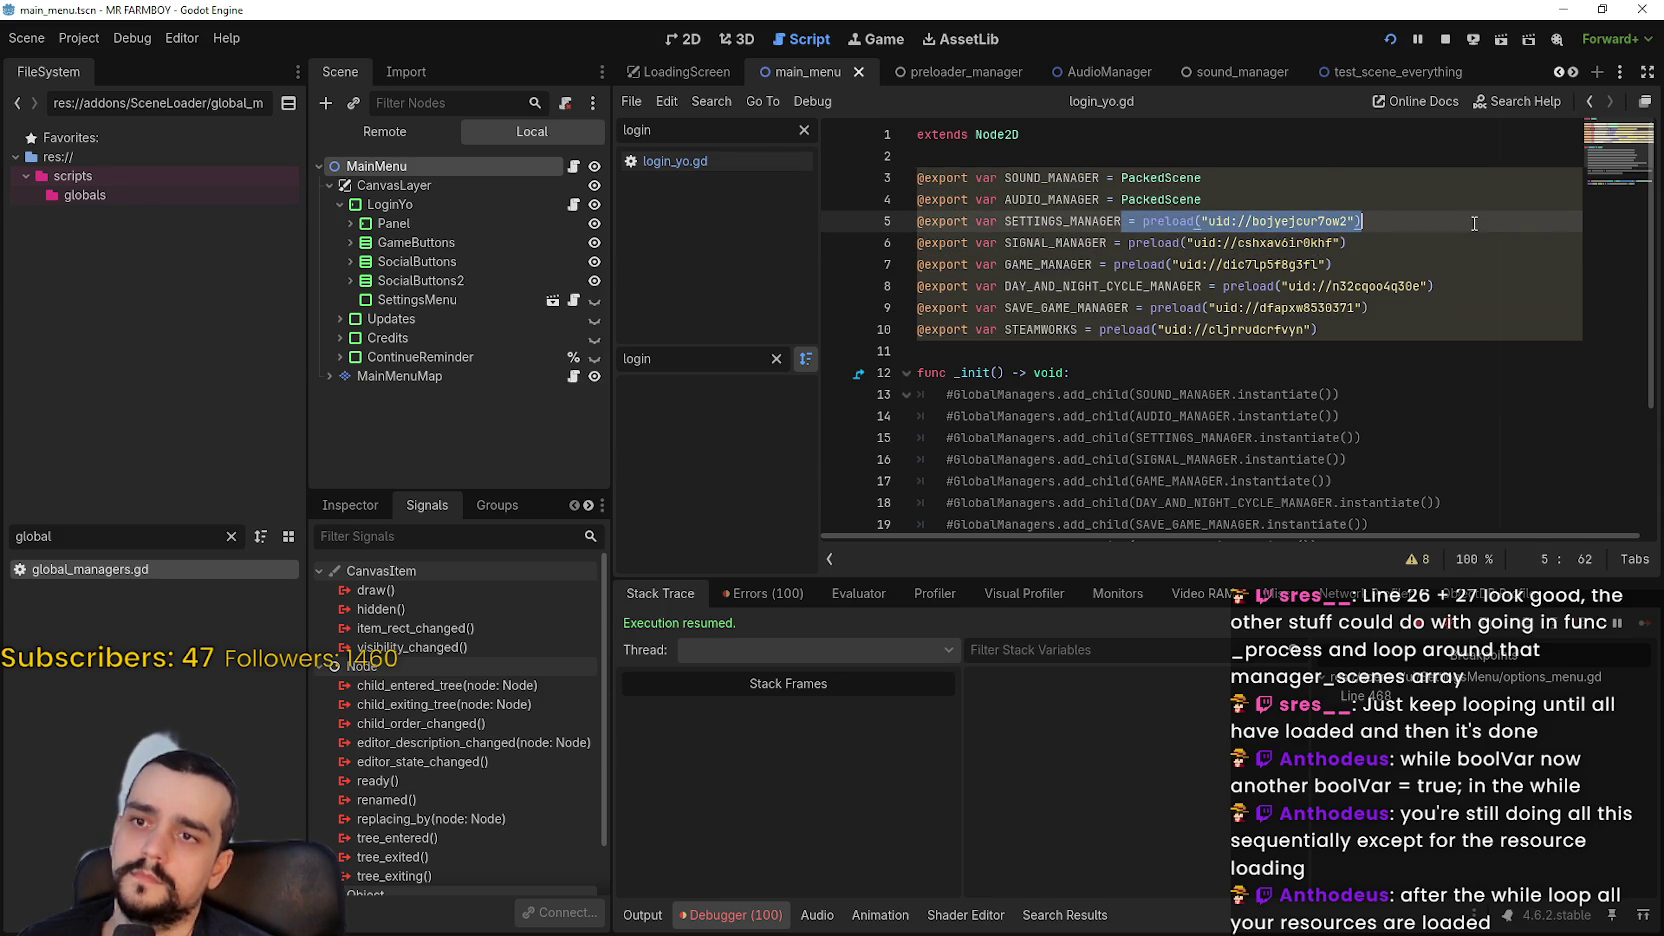
key(ctrl+v)
drag(1105, 243, 1347, 243)
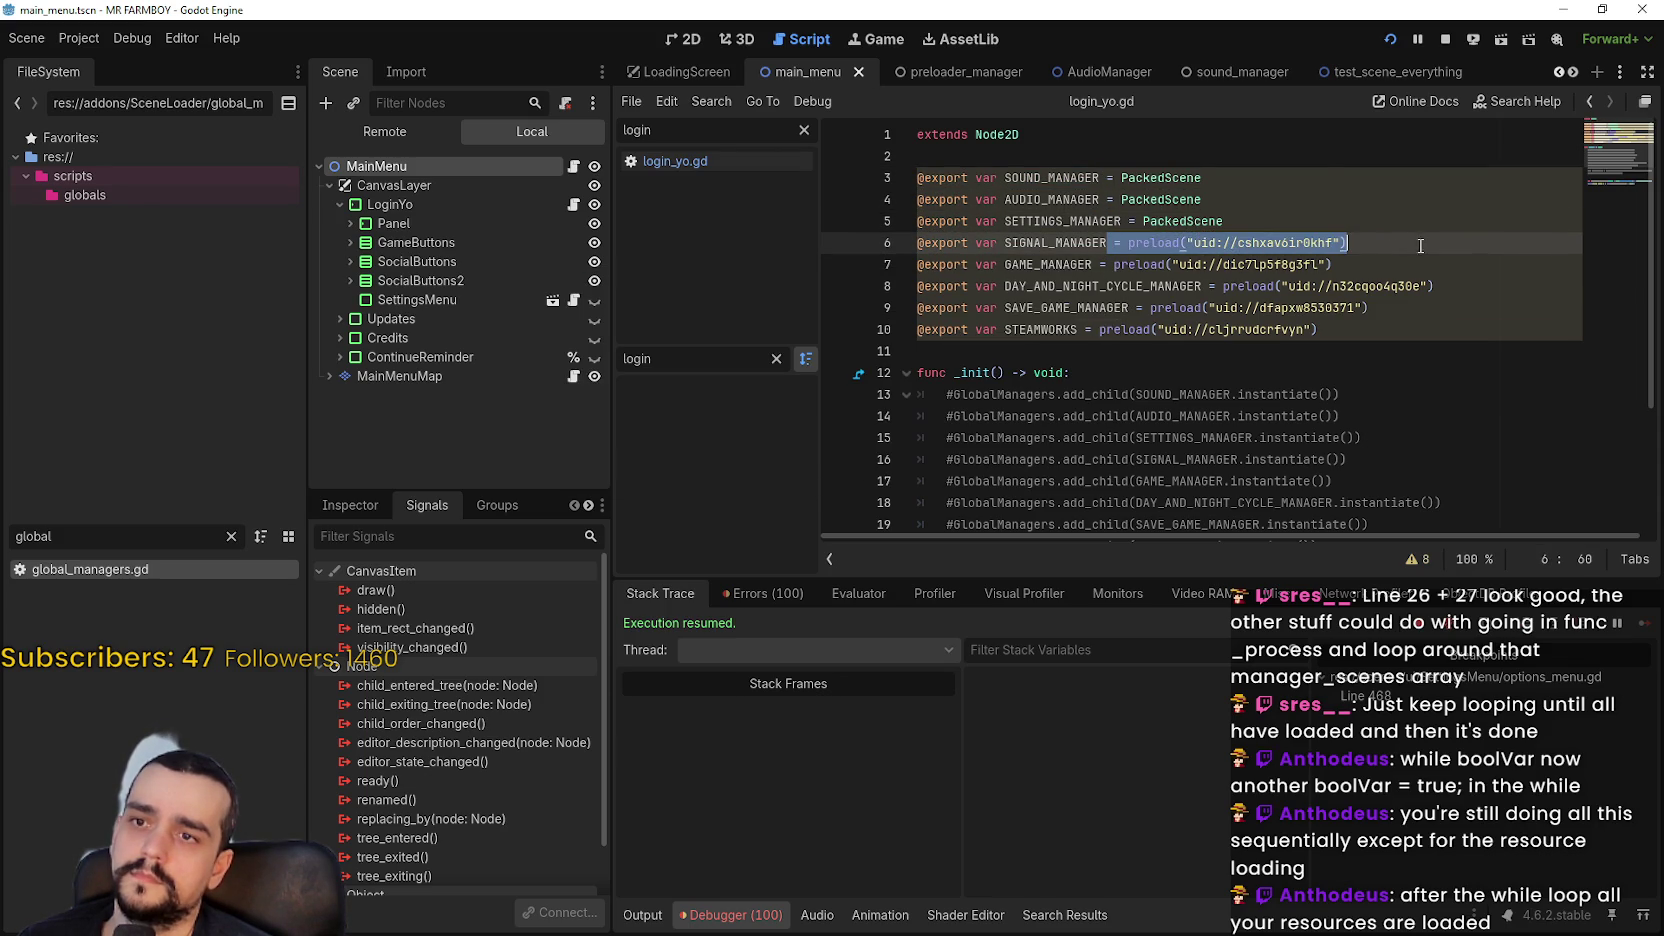
key(ctrl+v)
Replace the preload values on lines 7–10, GAME_MANAGER through STEAMWORKS, with PackedScene
click(1099, 264)
drag(1099, 264, 1334, 264)
key(ctrl+v)
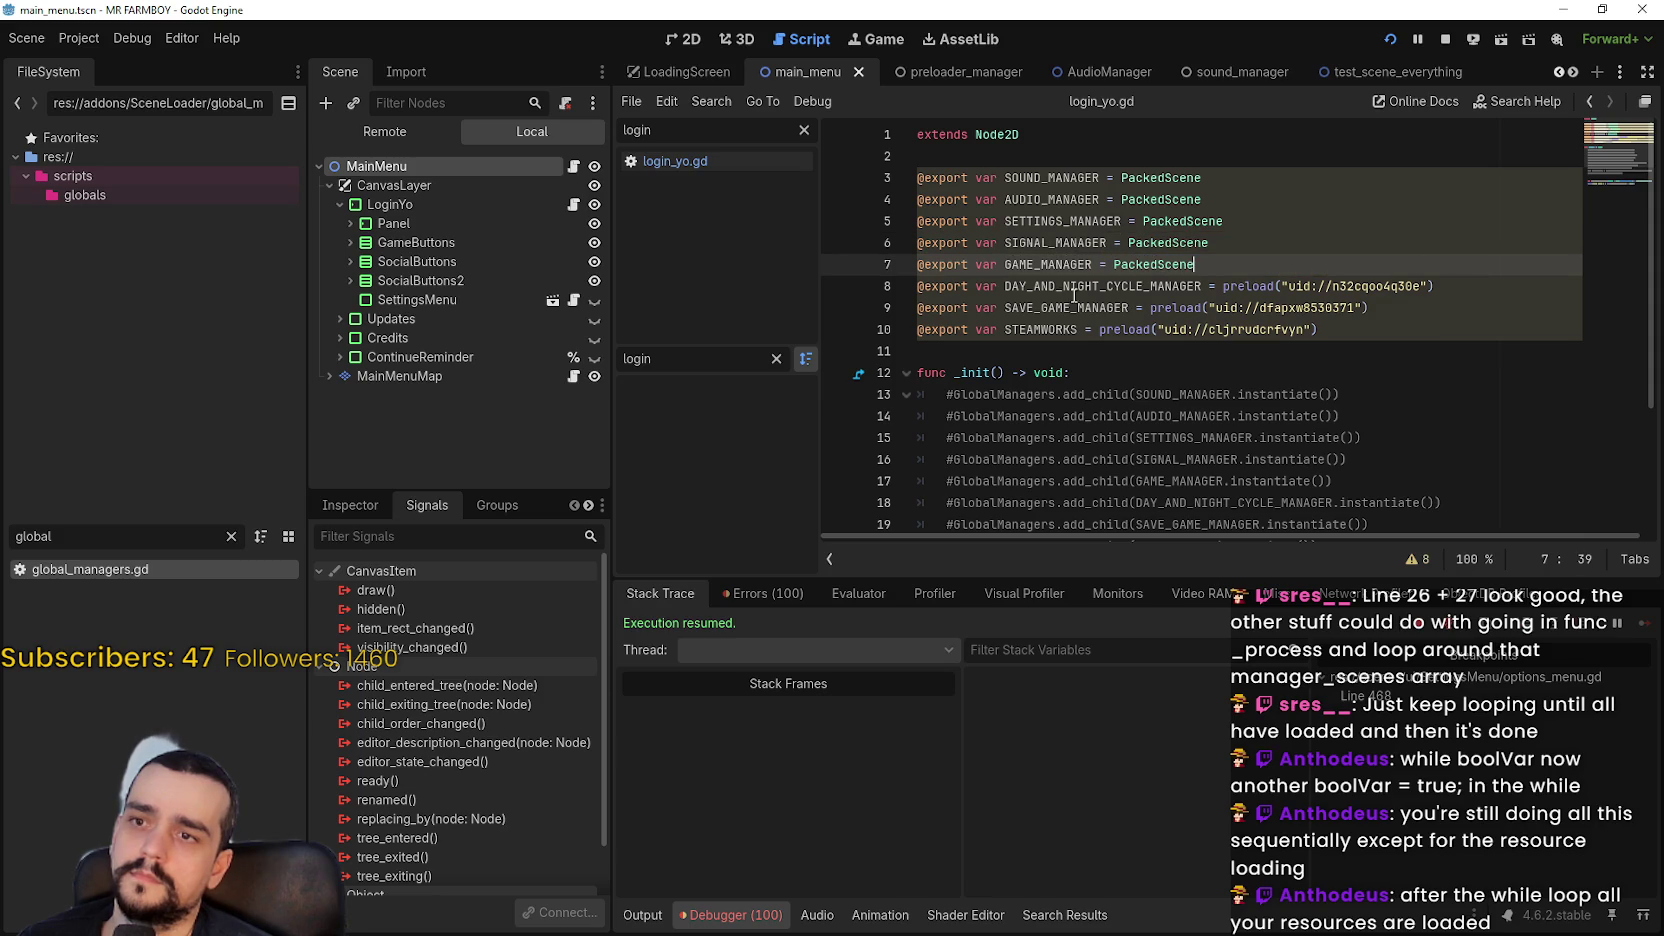
drag(1199, 286, 1490, 290)
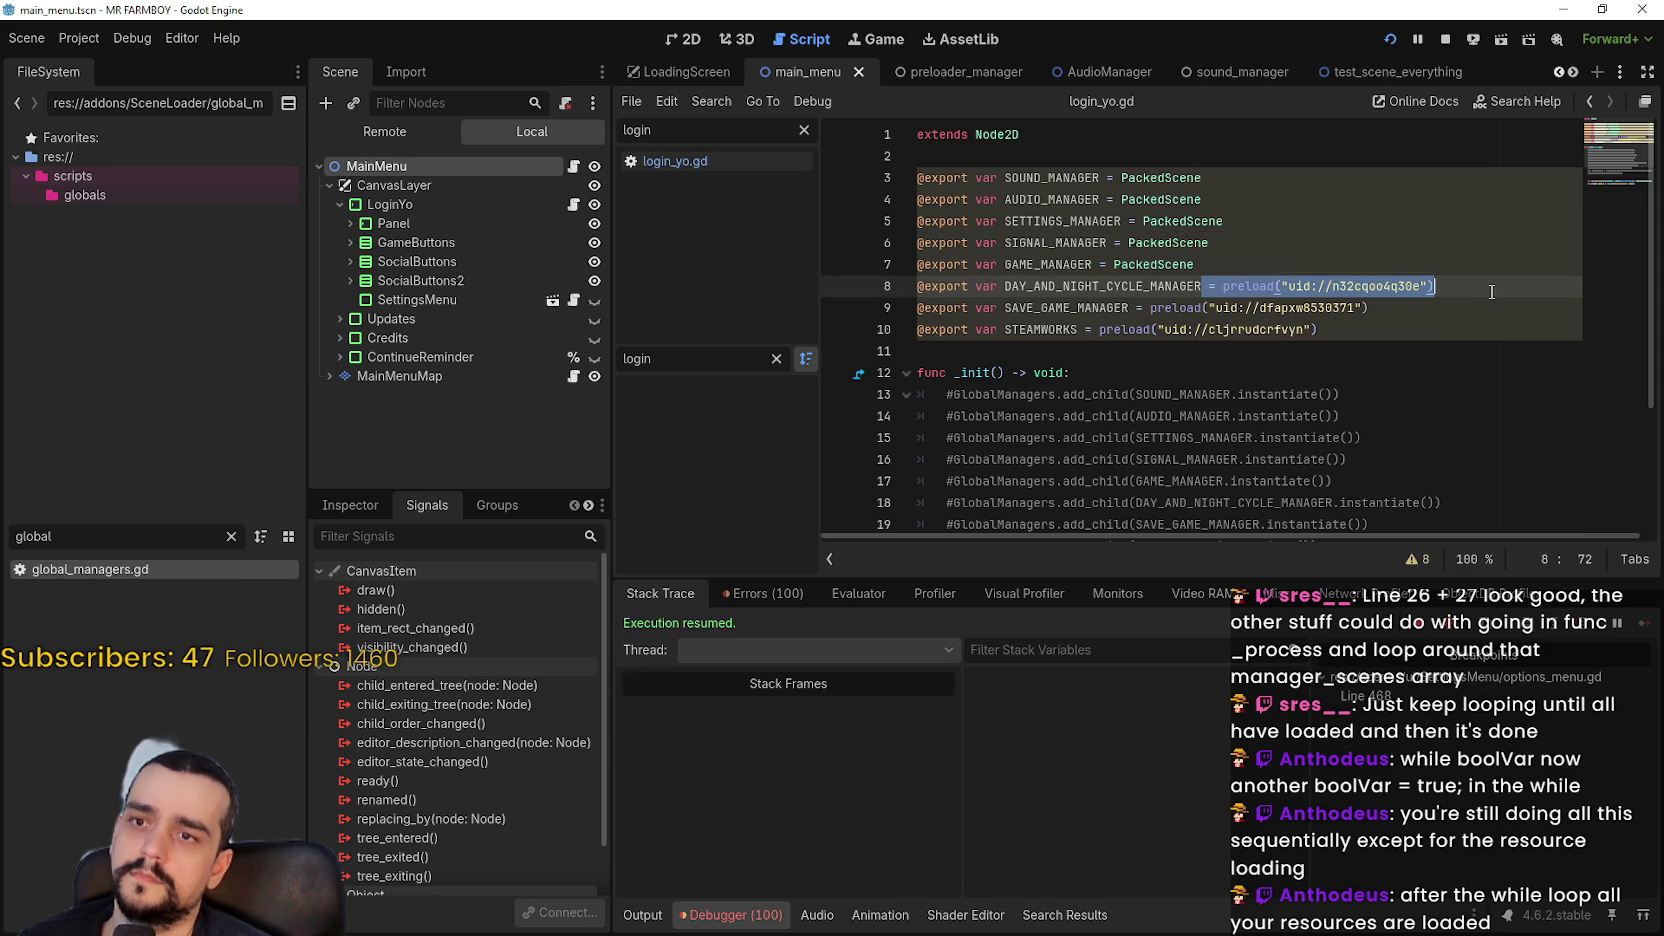
key(ctrl+v)
drag(1149, 308, 1370, 308)
key(ctrl+v)
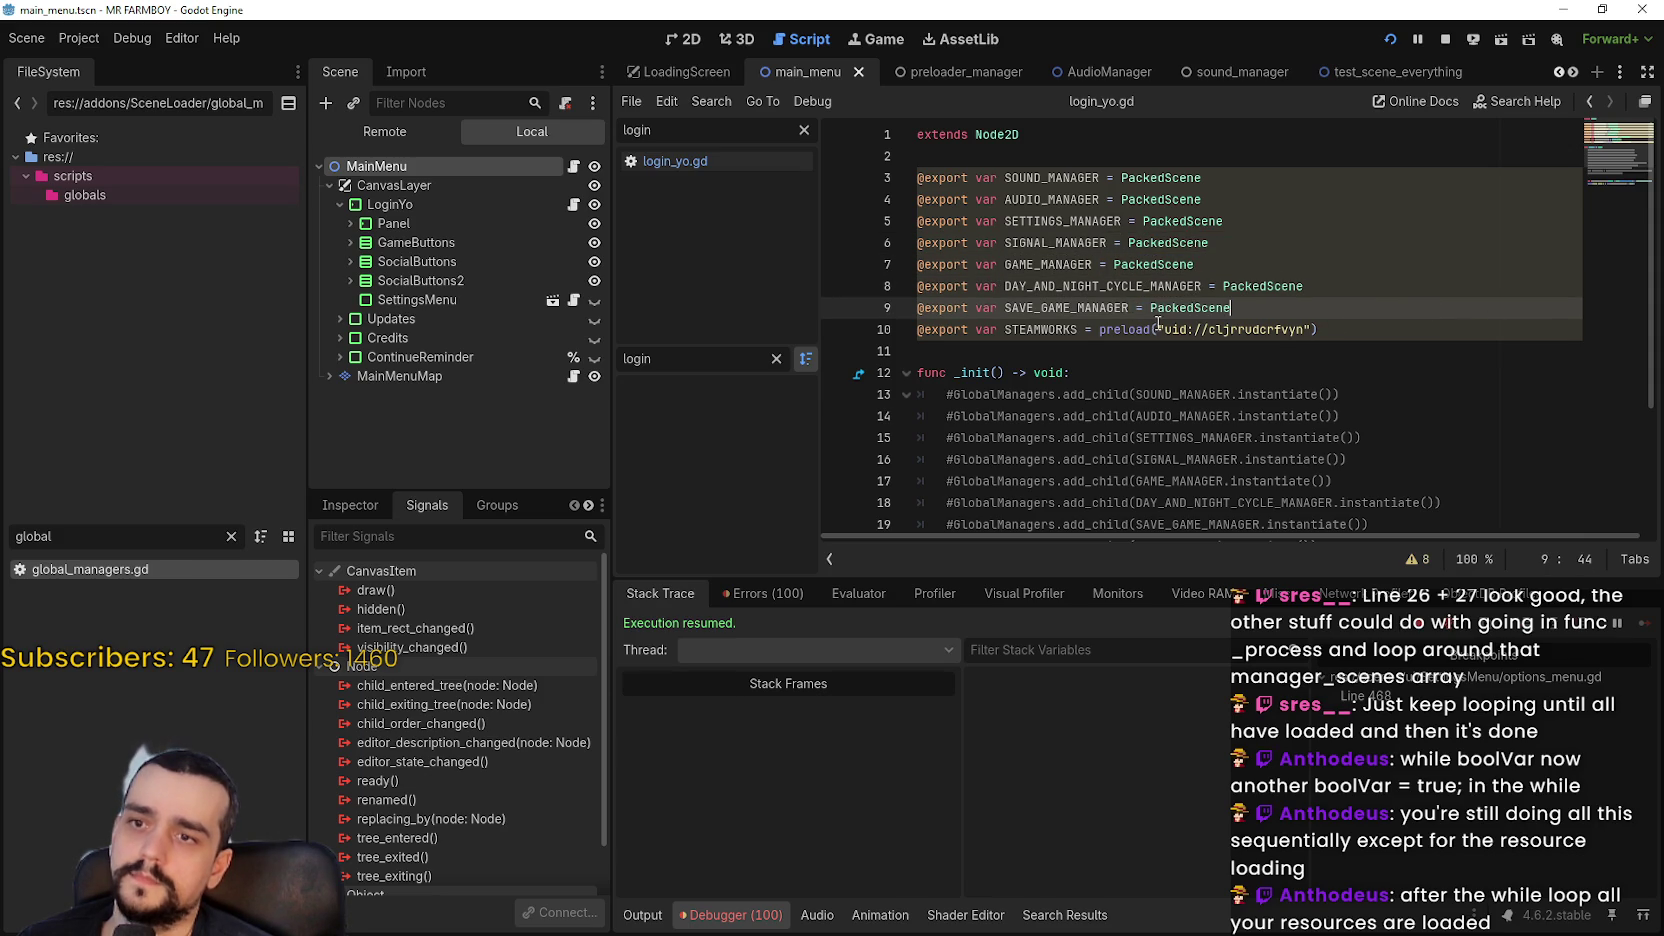
drag(1099, 329, 1380, 329)
text(PackedScene)
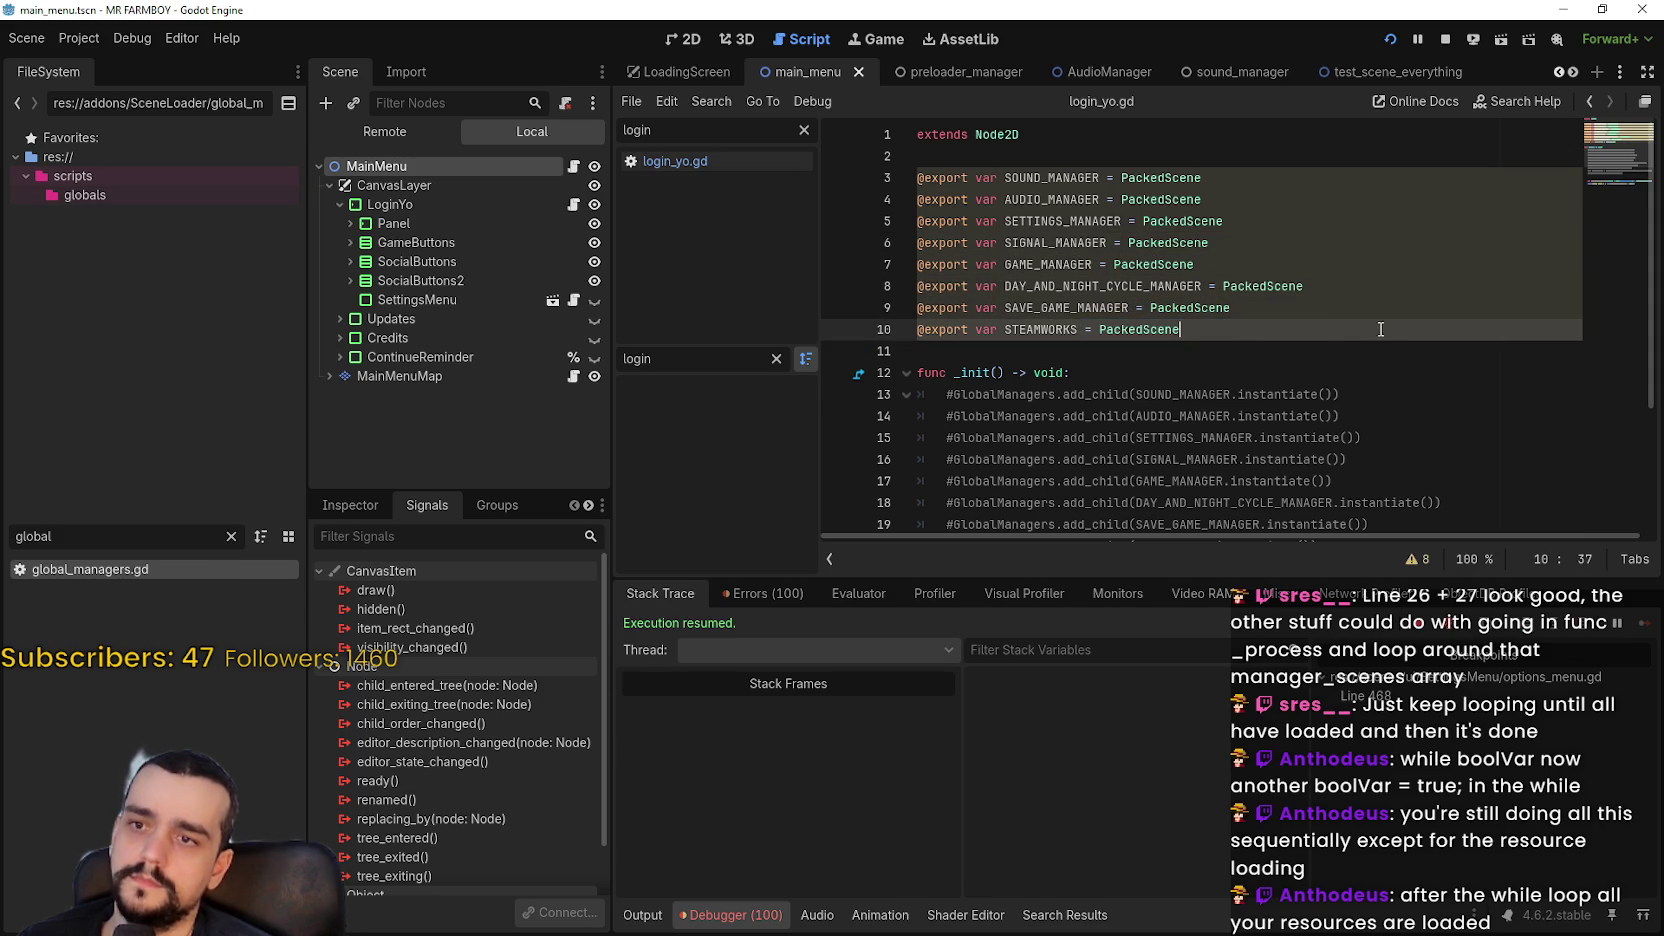
click(1338, 347)
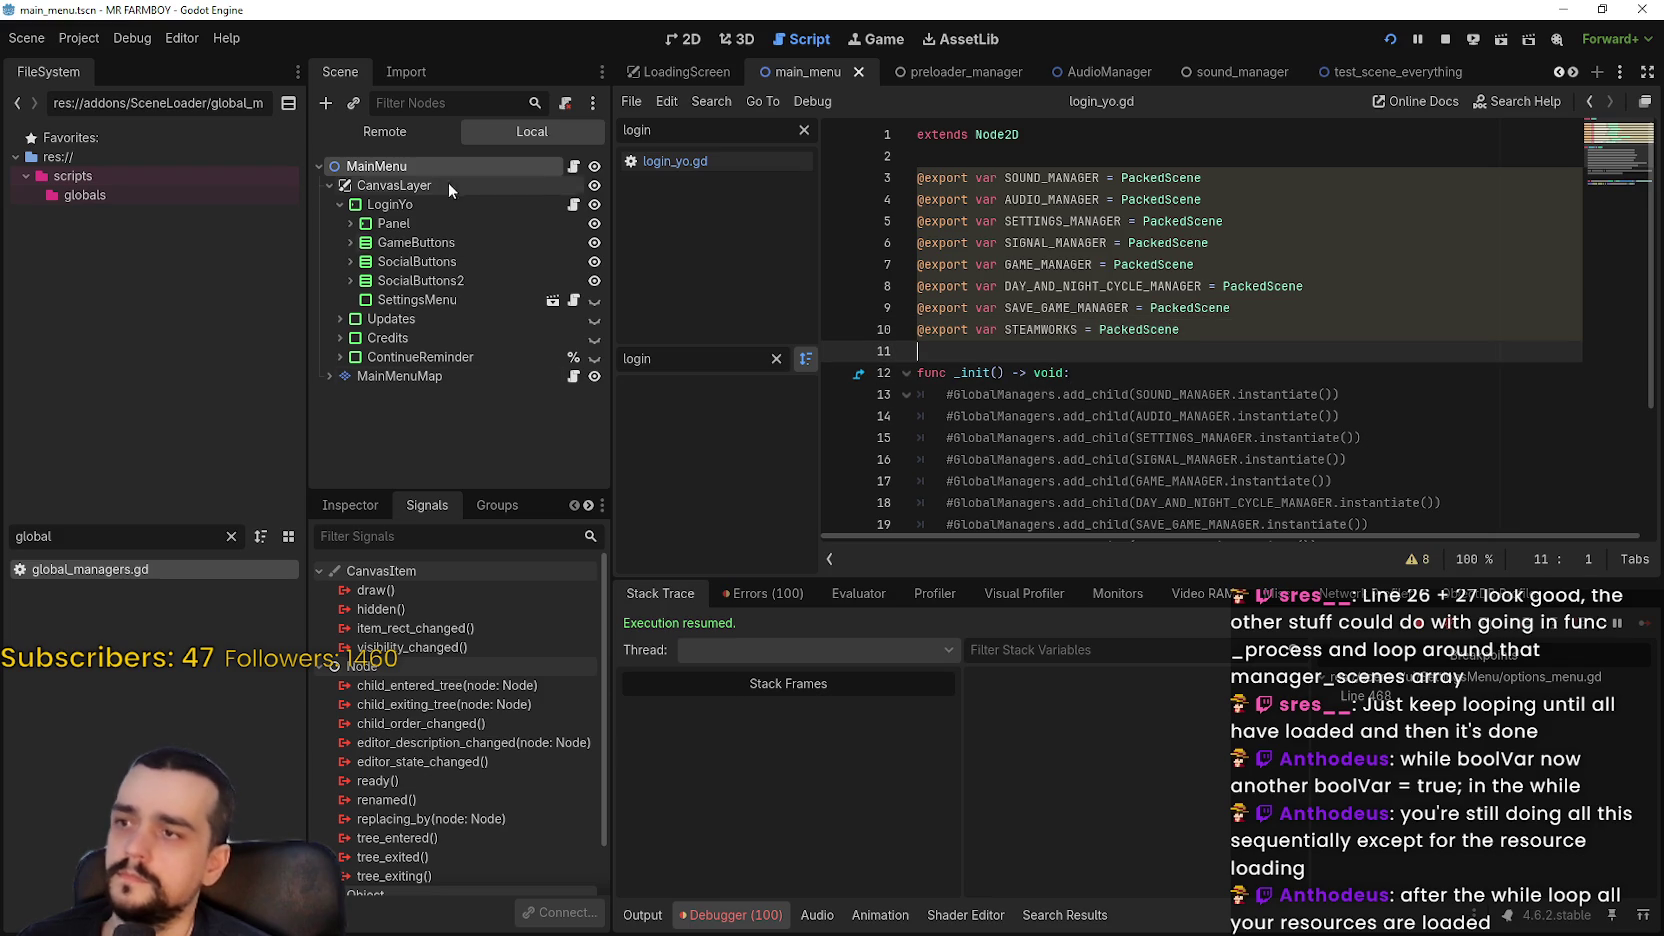
Stop the running game and assign sound_manager.tscn to the SOUND_MANAGER slot
key(F8)
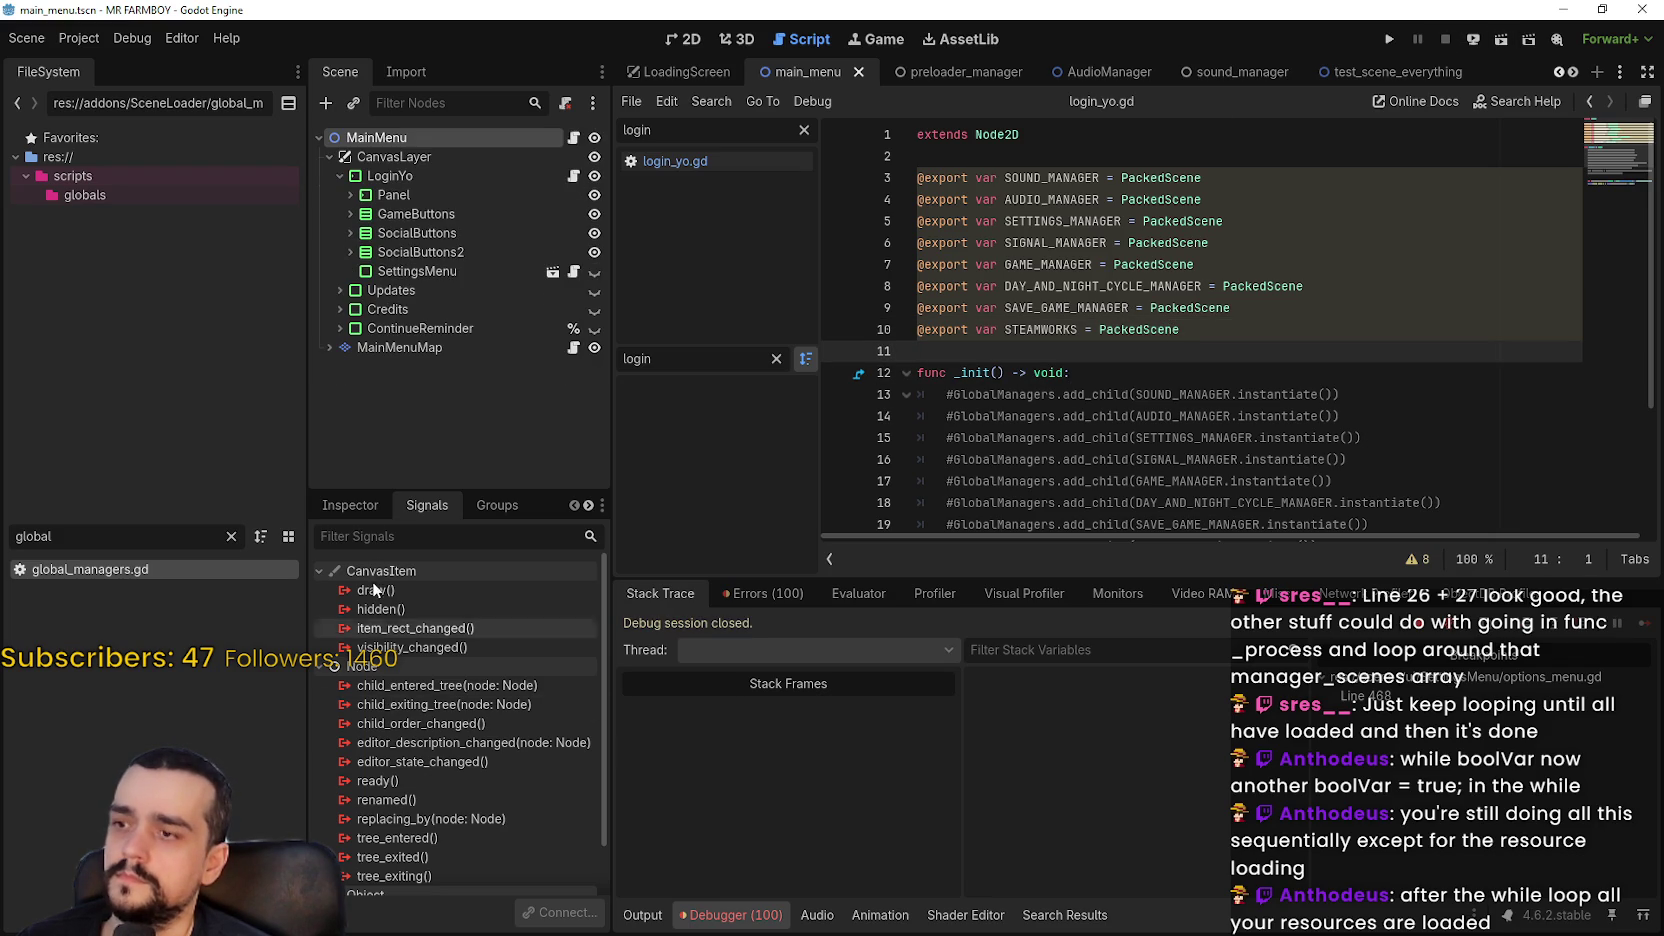
click(361, 504)
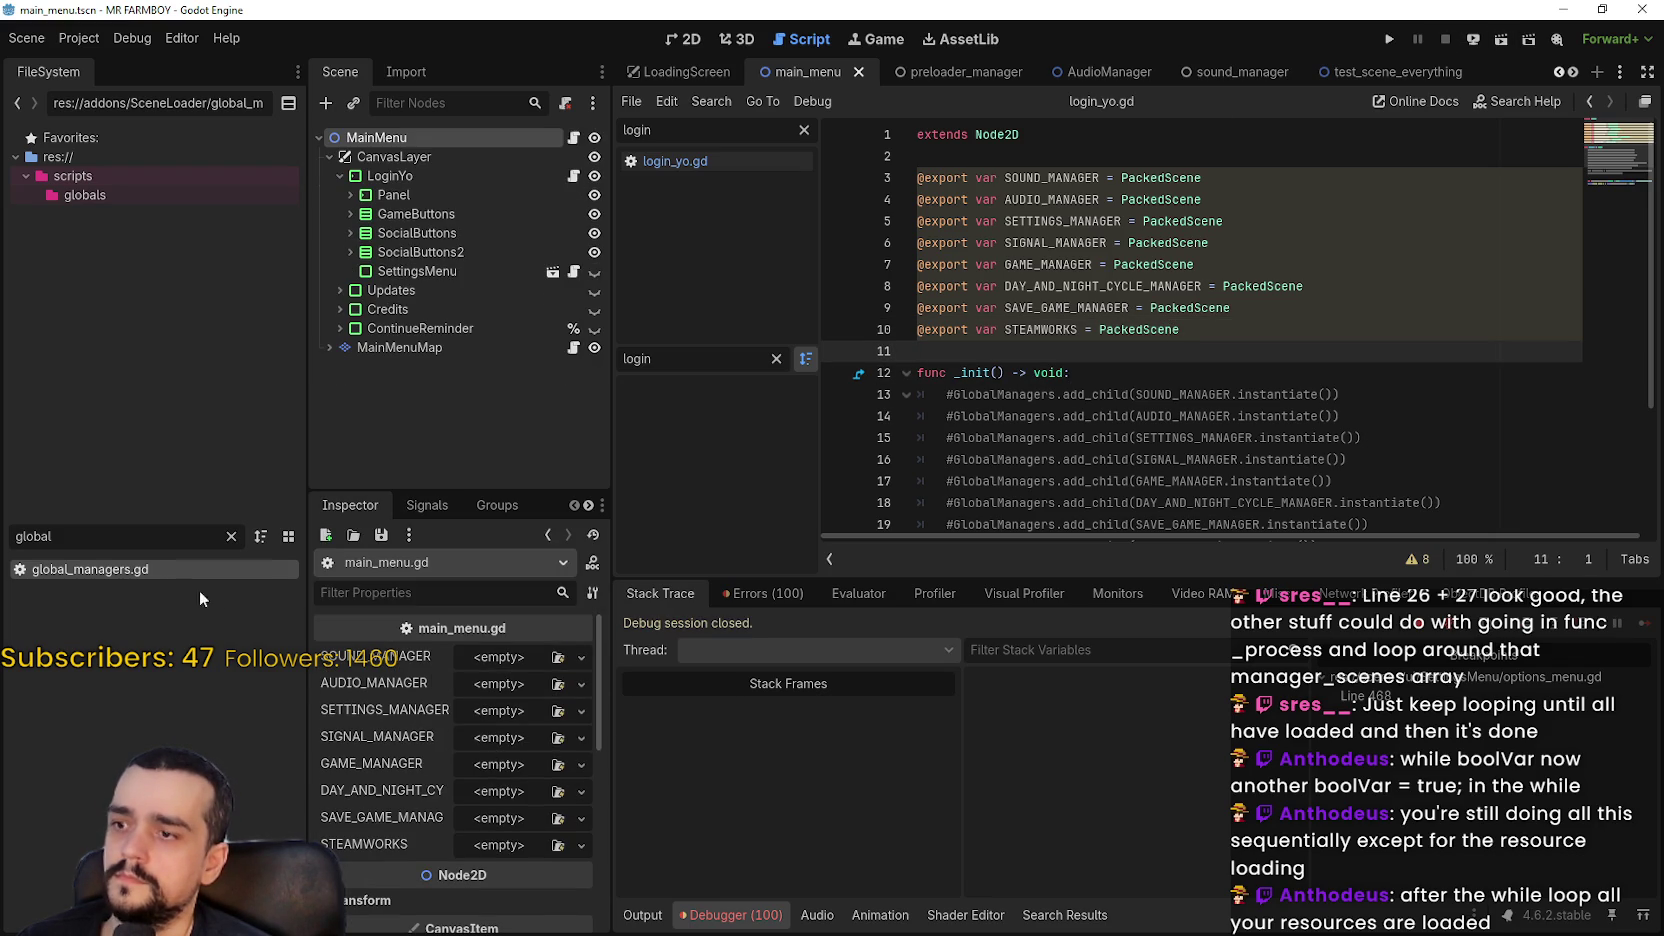
text(sound)
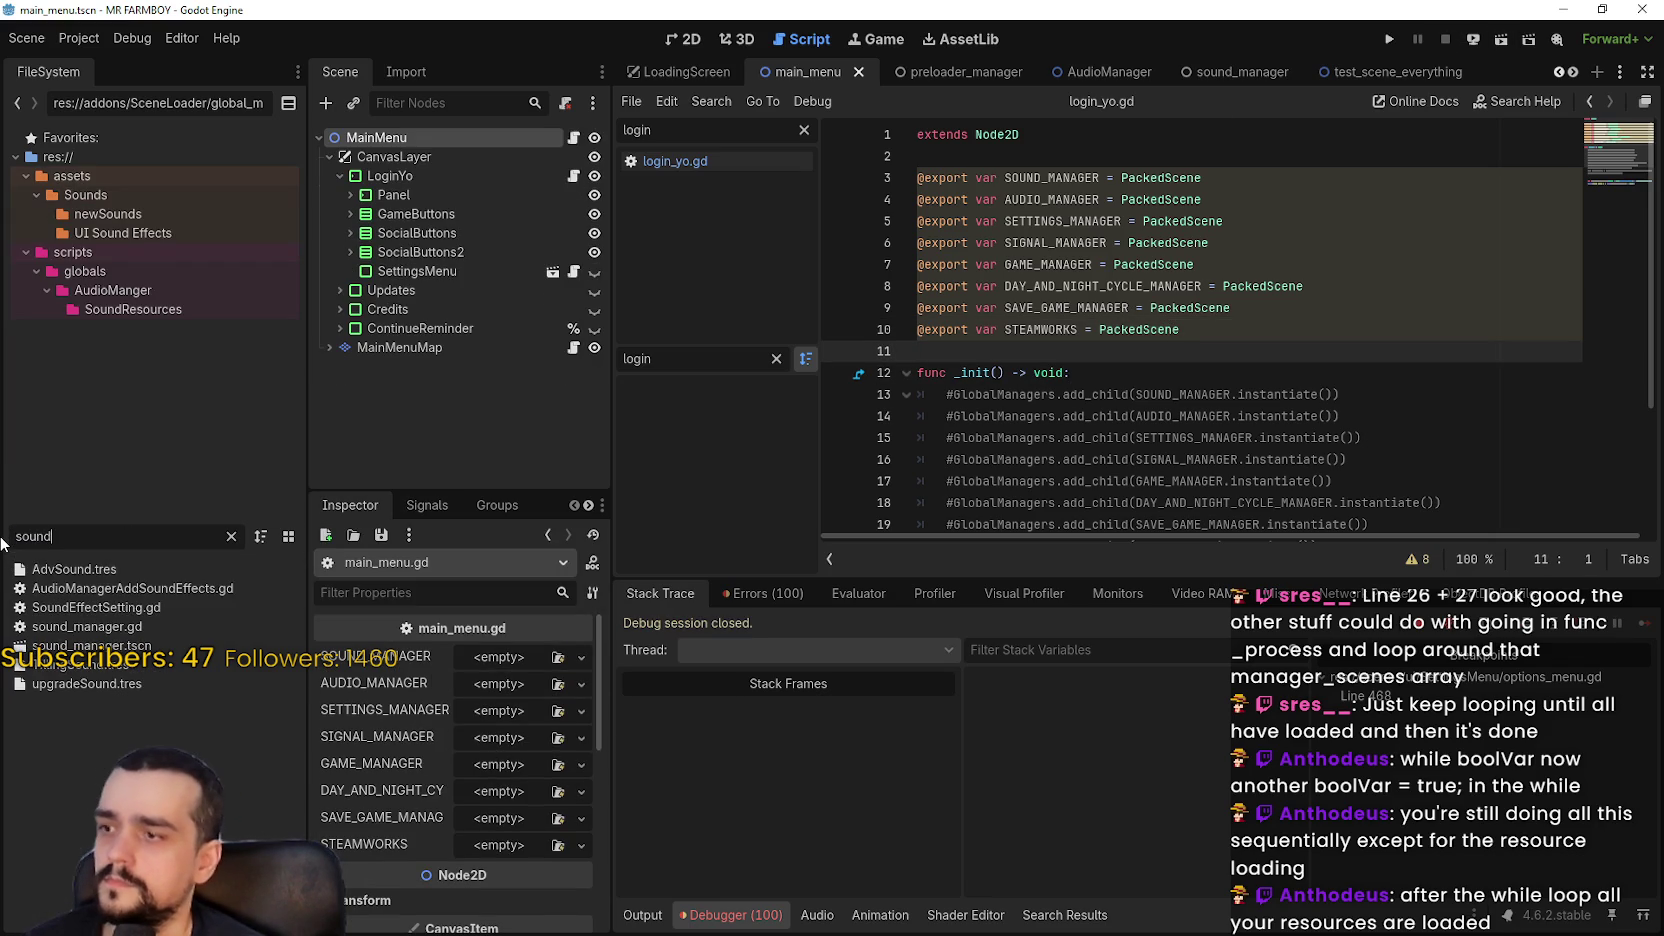
click(72, 648)
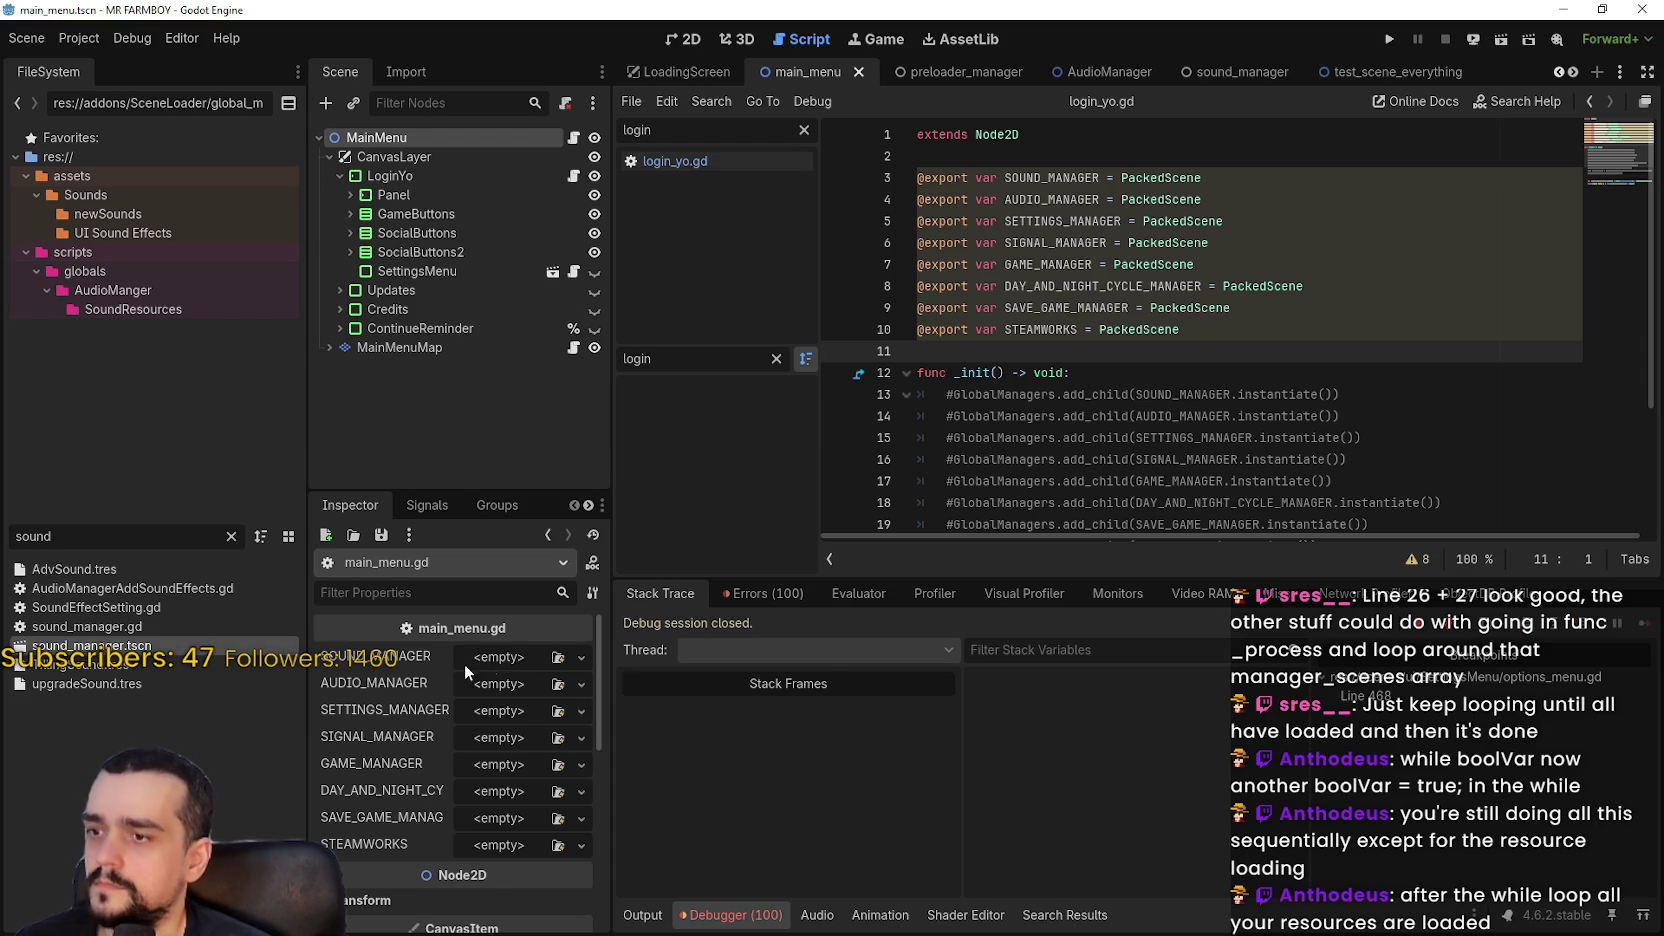
drag(464, 663, 511, 656)
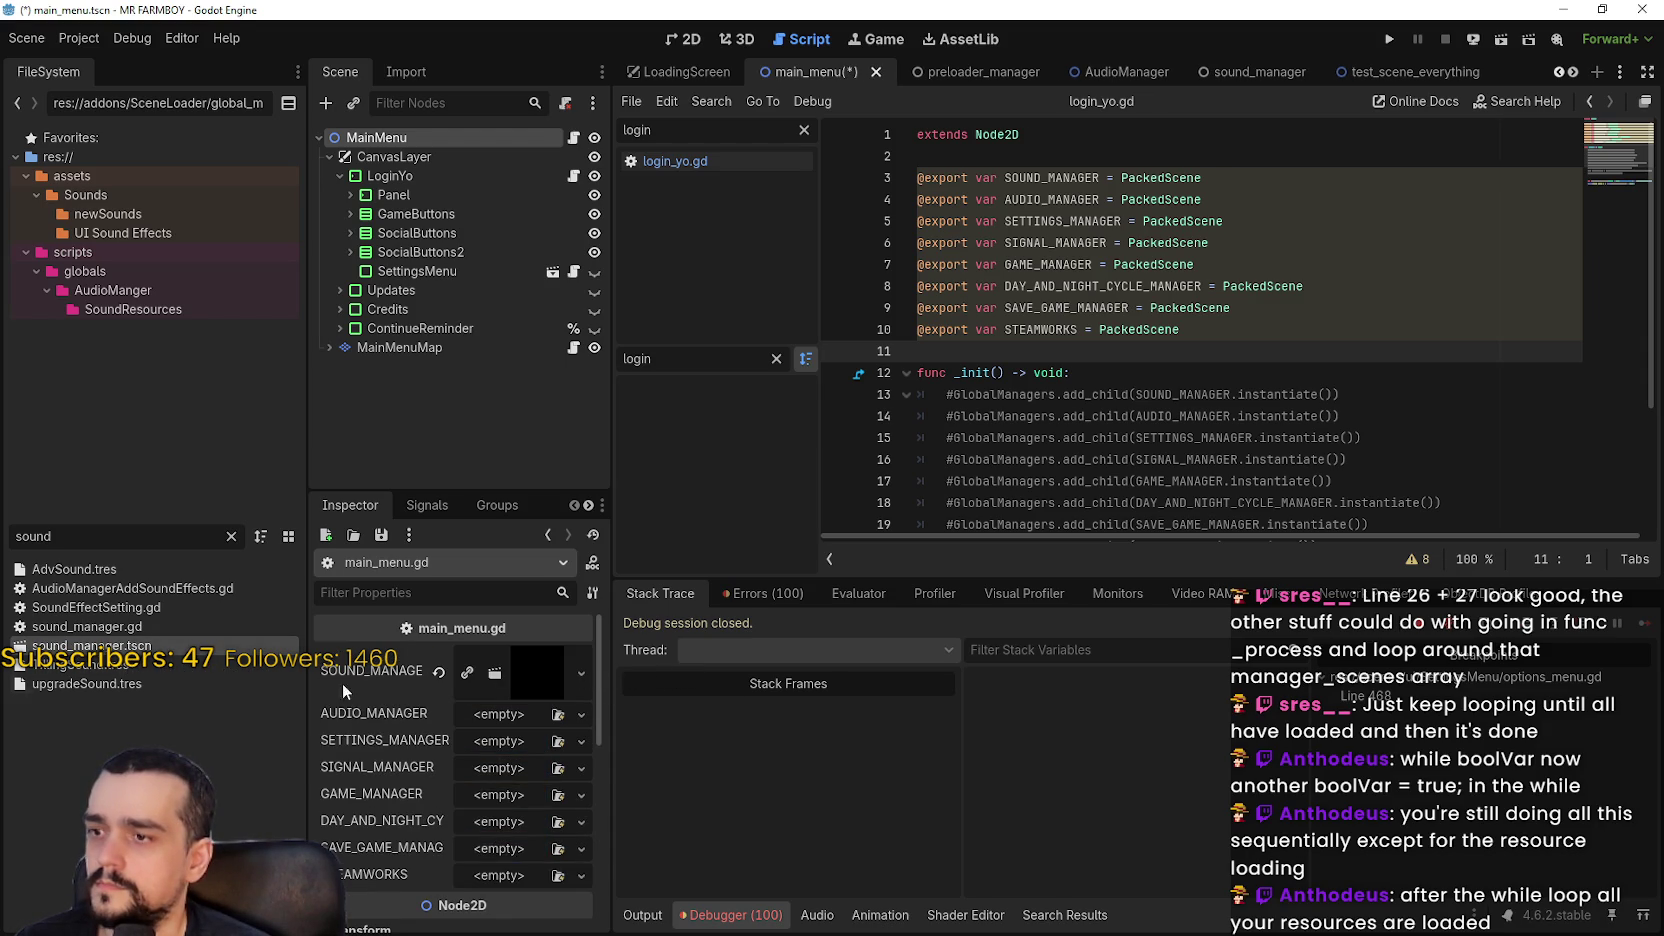
Assign AudioManager.tscn to AUDIO_MANAGER and settings_manager.tscn to SETTINGS_MANAGER
drag(80, 536, 3, 532)
text(audio)
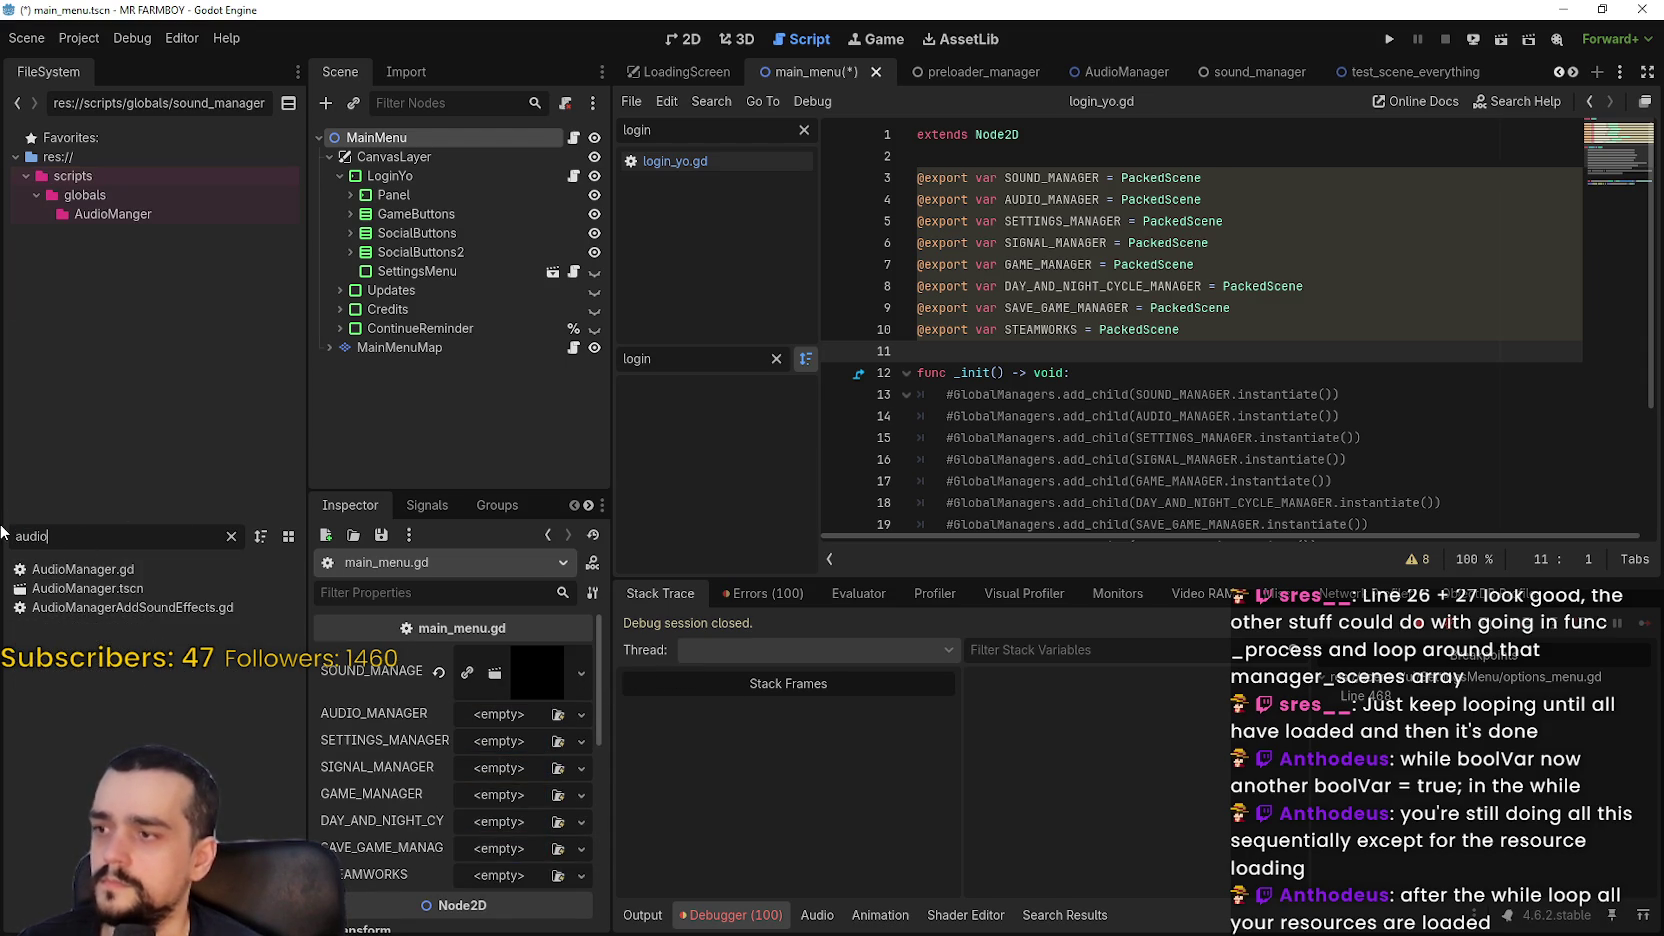
drag(87, 588, 520, 720)
drag(3, 535, 50, 536)
text(settin)
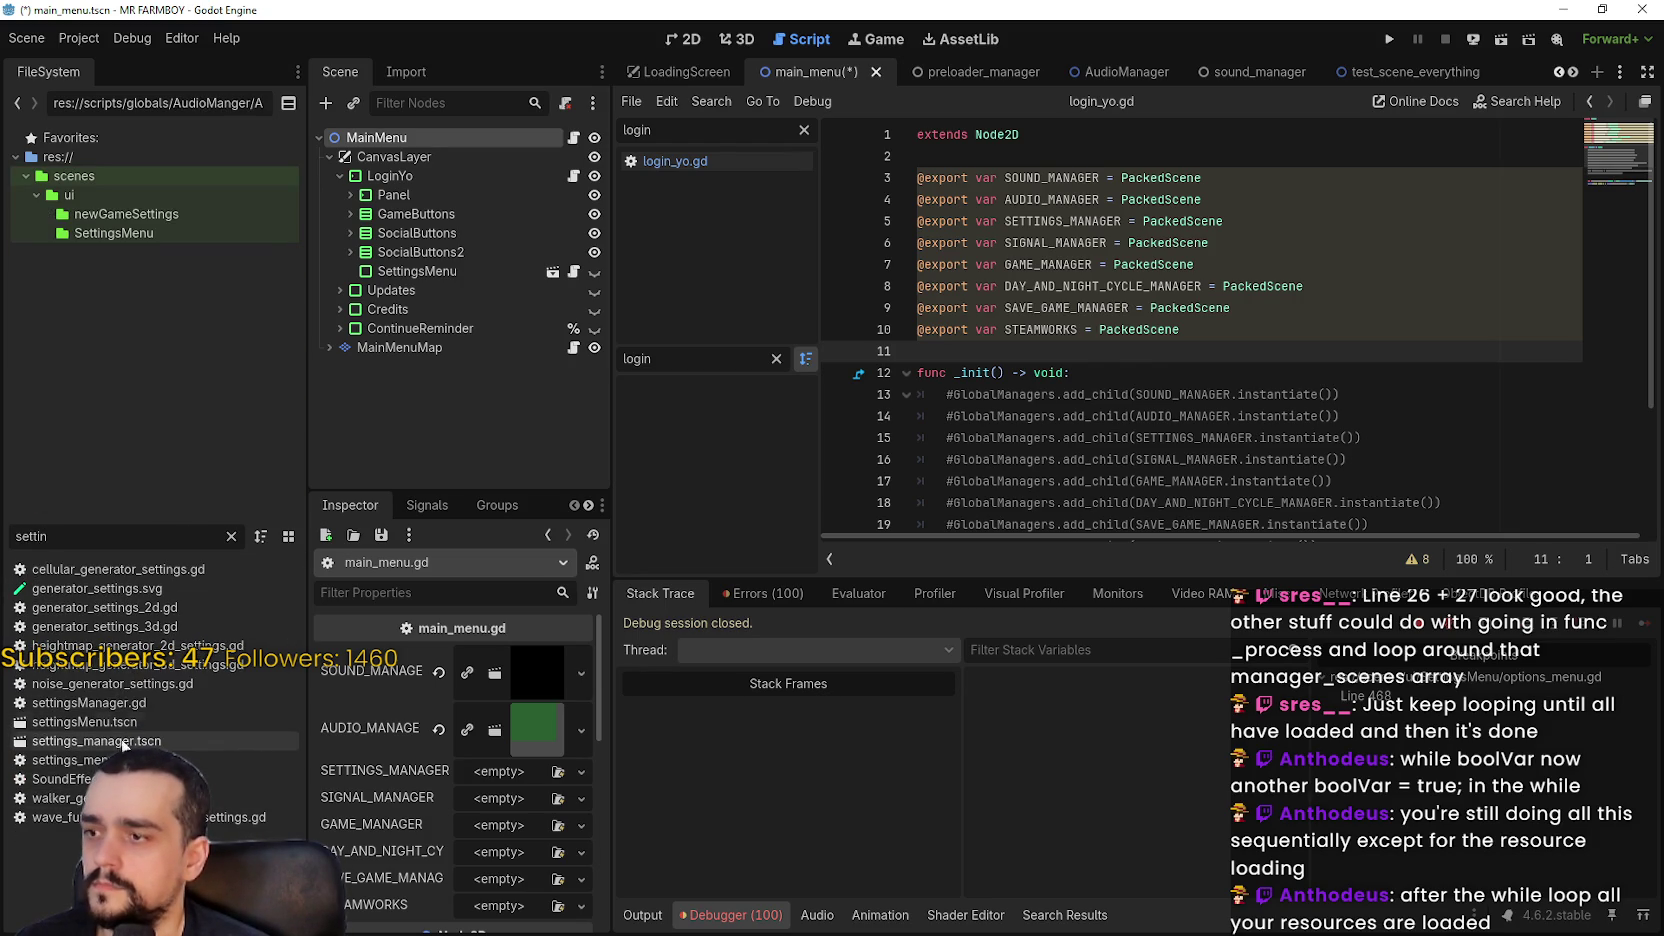
drag(105, 721, 98, 740)
mouse_move(98, 740)
mouse_down()
mouse_move(462, 832)
mouse_move(503, 782)
mouse_up()
Filter files for 'signal' and select the SIGNAL_MANAGER and GAME_MANAGER export lines in the script
drag(500, 778, 500, 778)
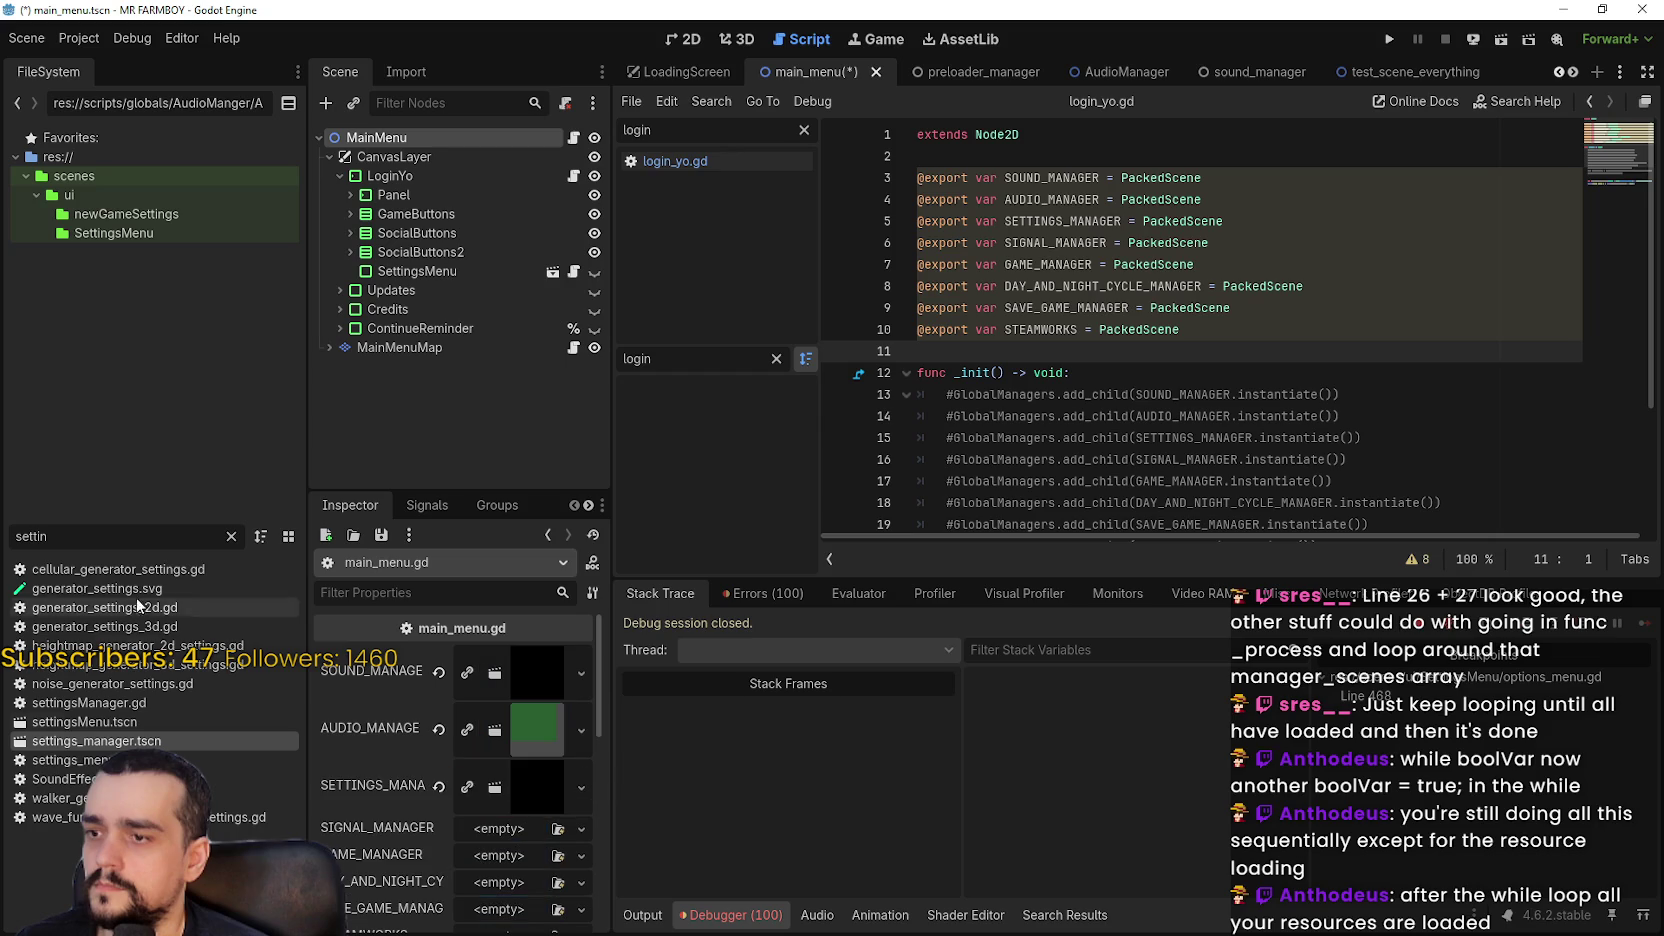
key(ctrl+a)
text(signal)
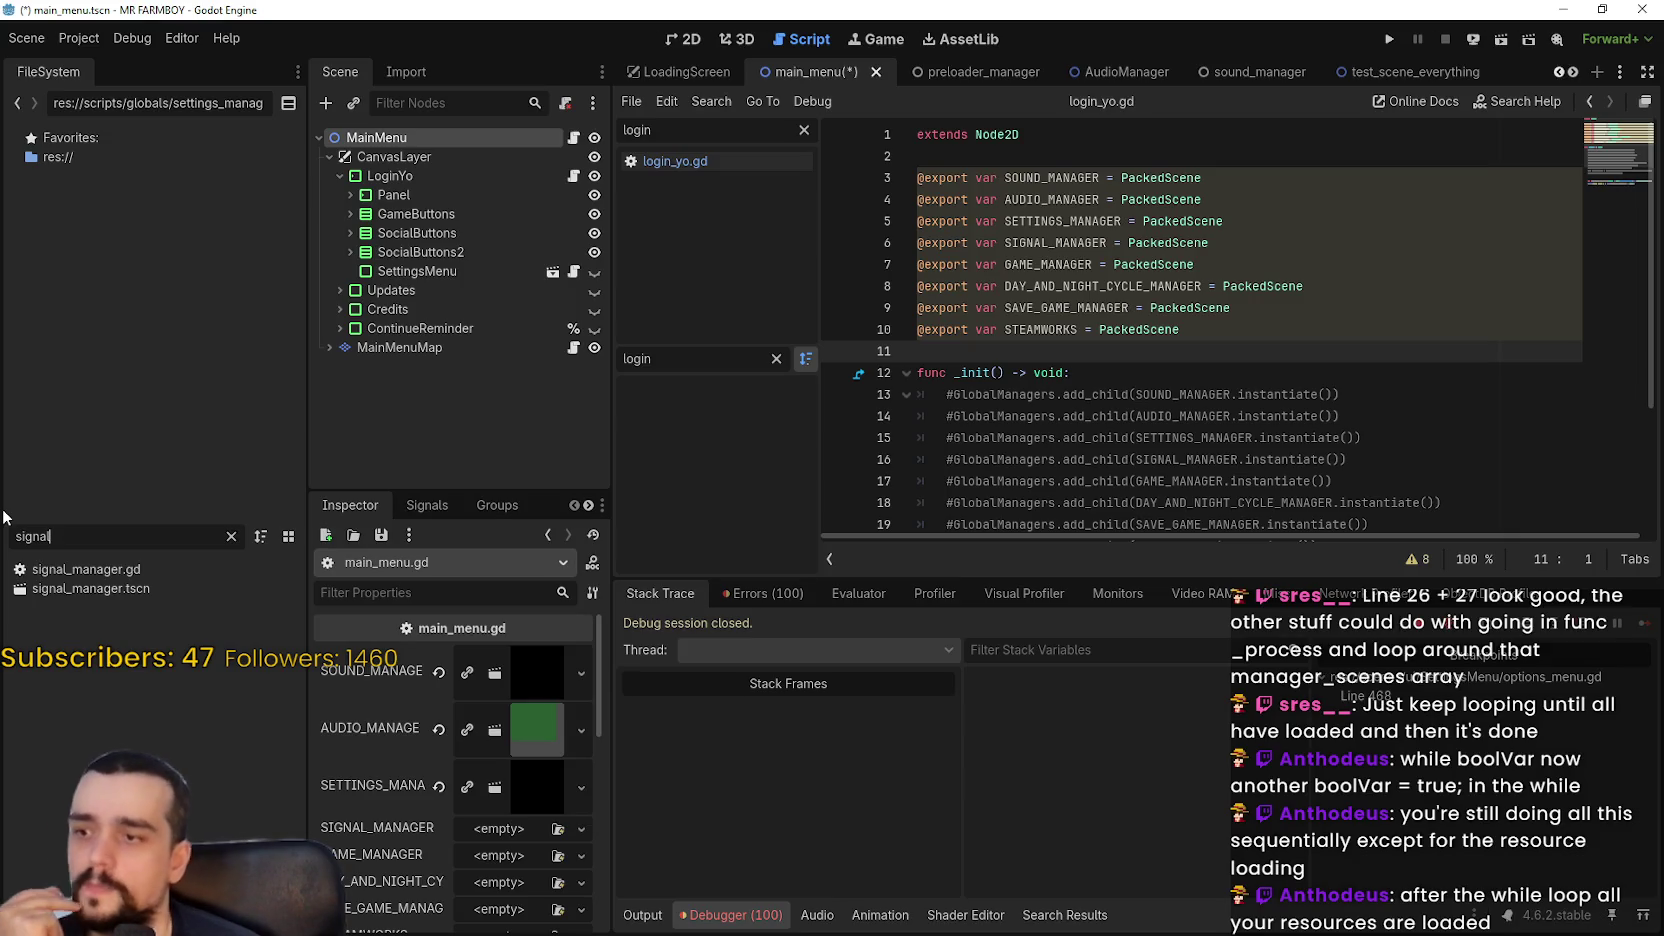
scroll(410, 774, down, 3)
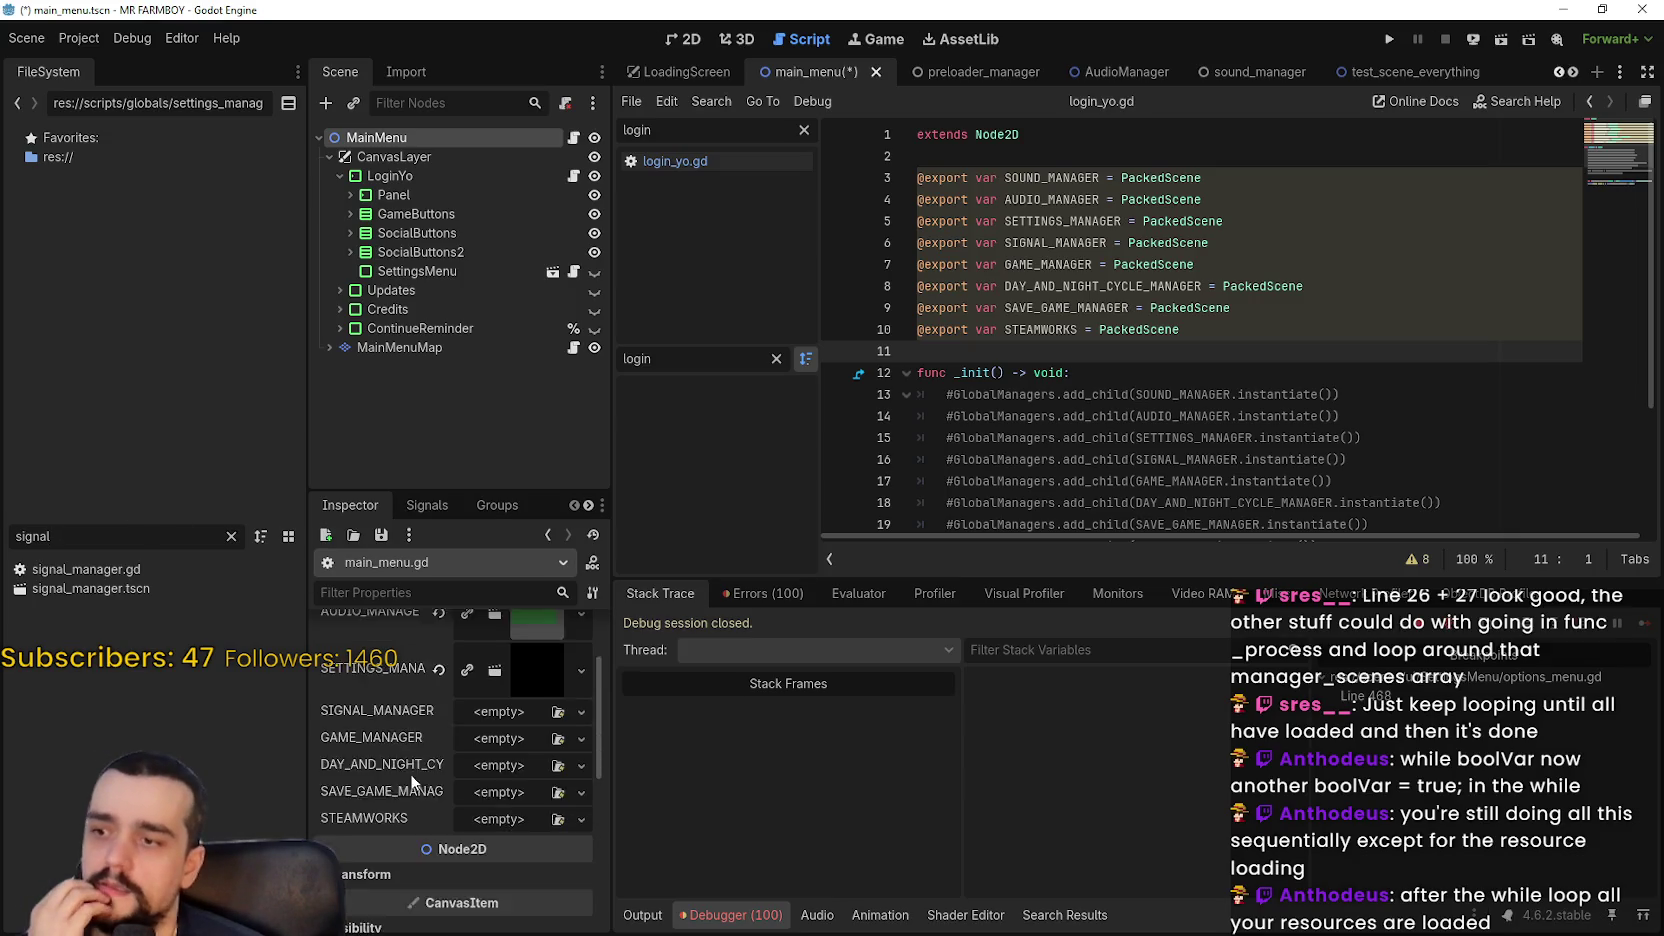
click(1250, 215)
shift+click(900, 212)
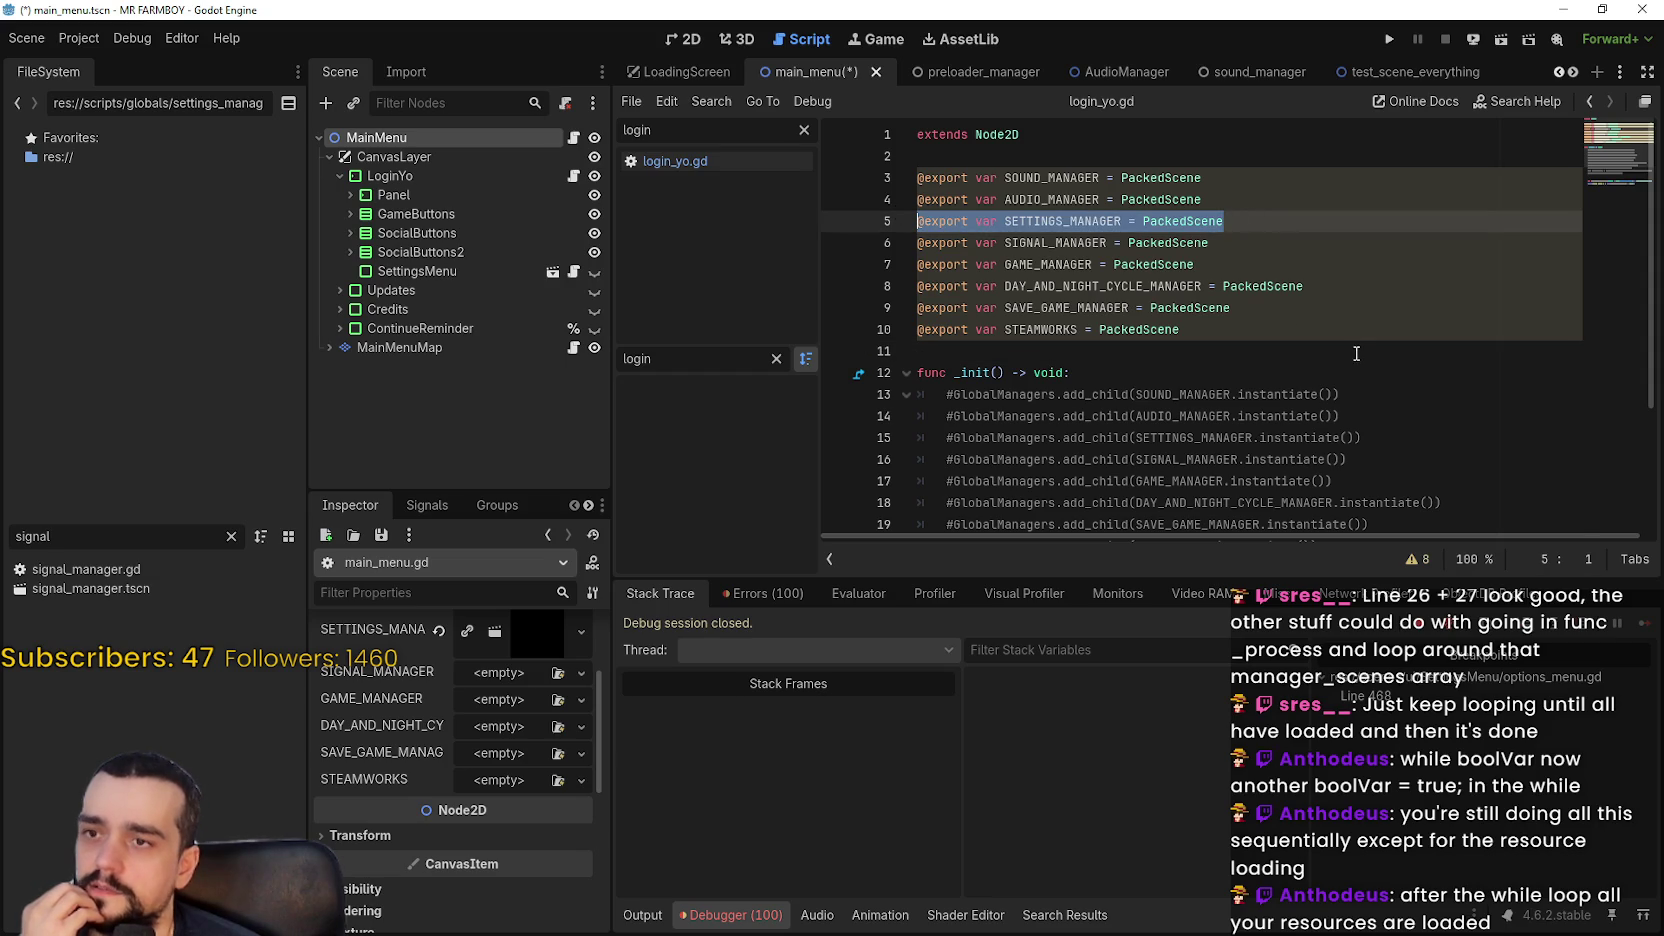
drag(1265, 243, 837, 250)
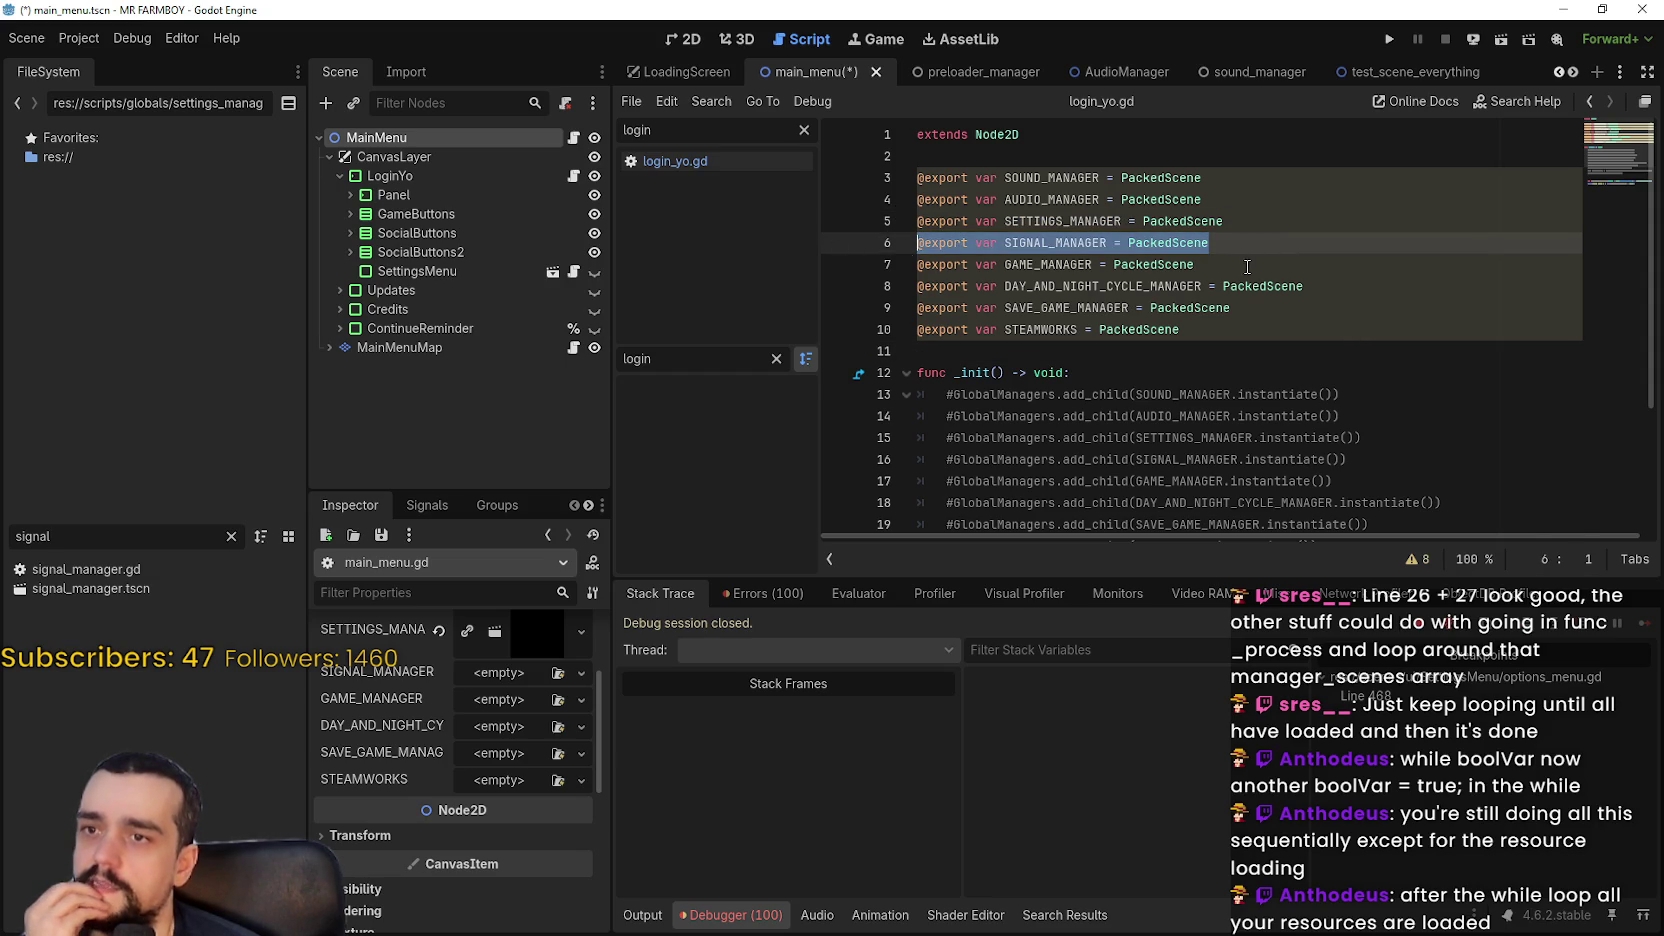
drag(1247, 267, 840, 248)
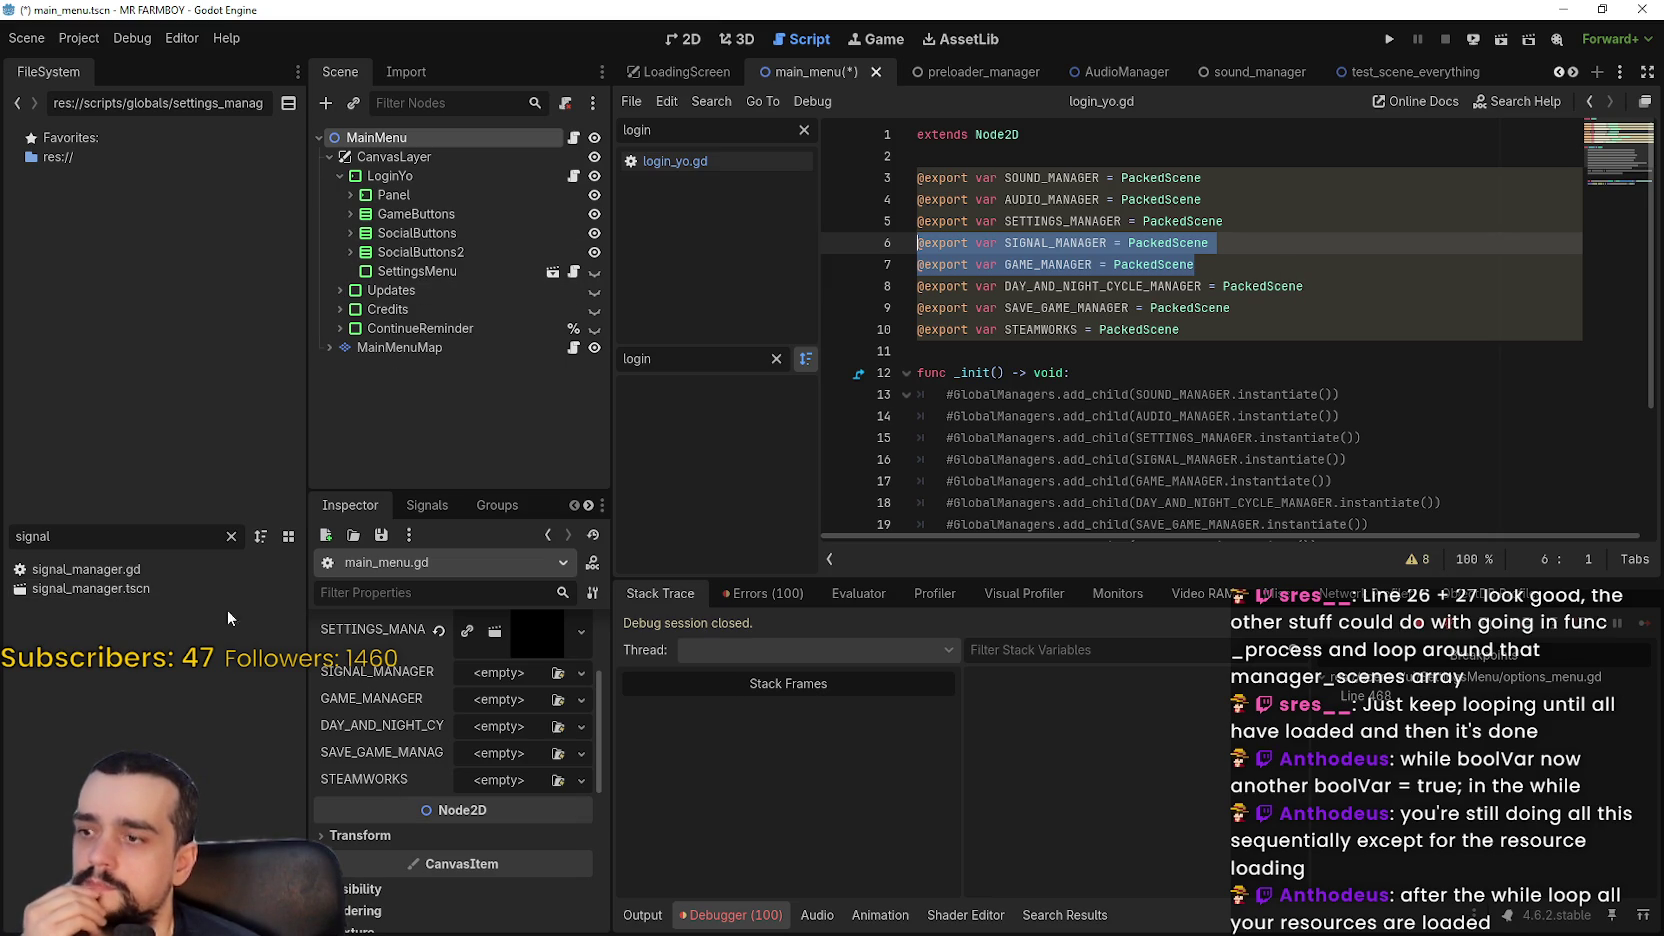
mouse_move(87, 588)
mouse_down()
mouse_move(590, 676)
mouse_move(92, 580)
mouse_move(291, 686)
mouse_up()
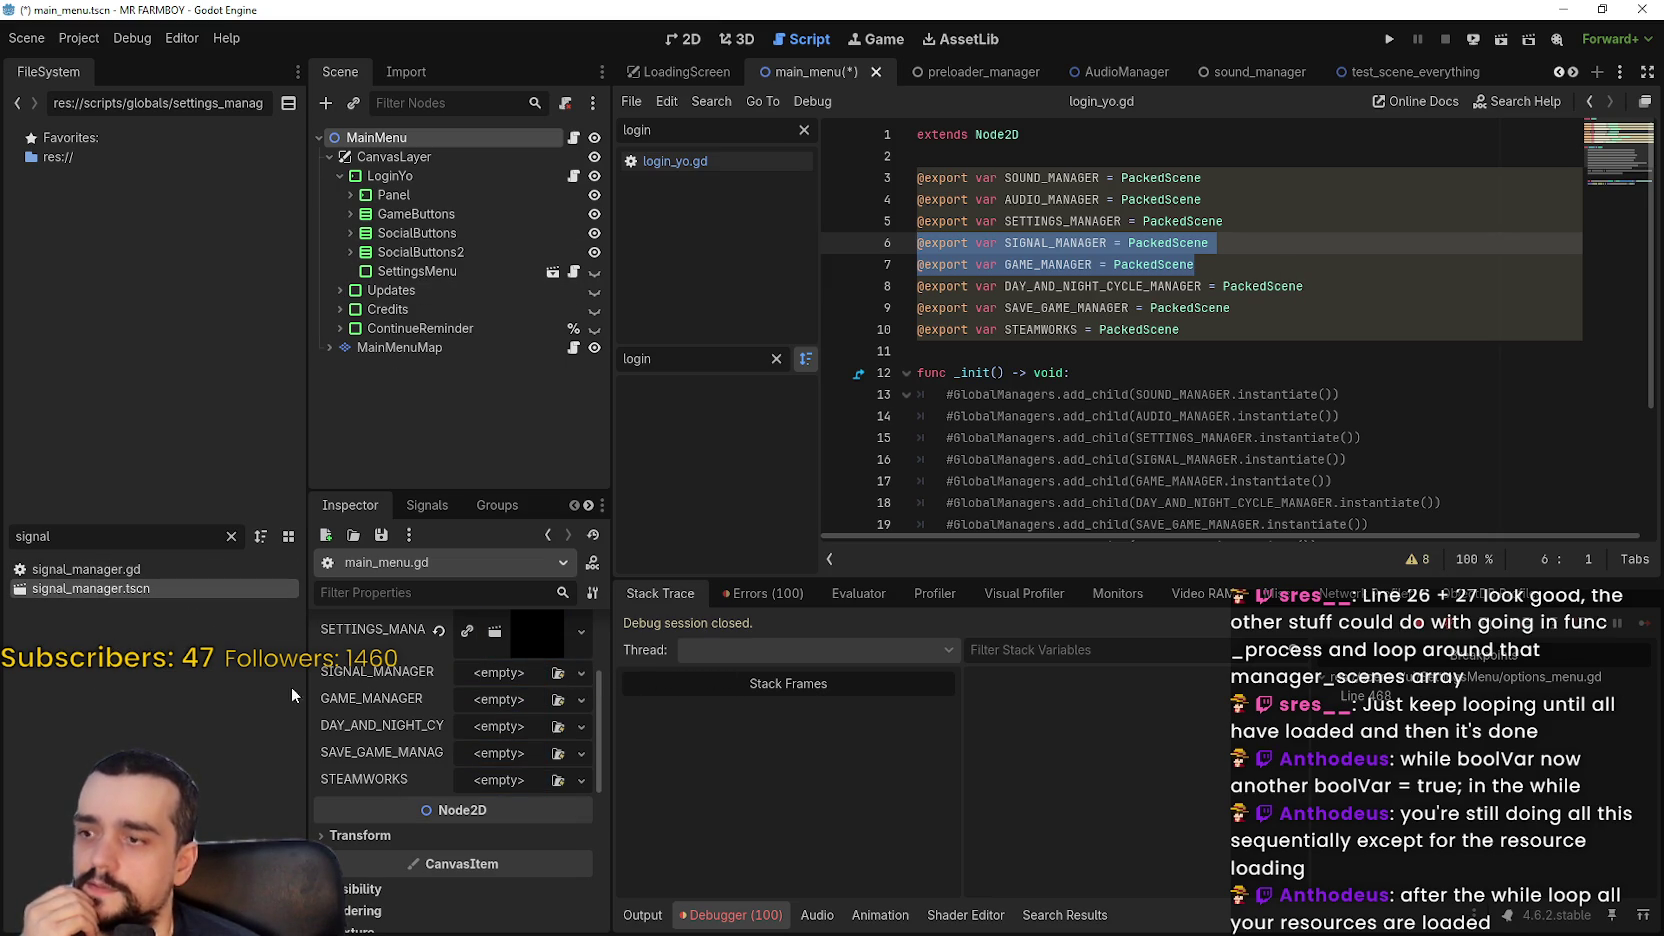
Comment out the SIGNAL_MANAGER and GAME_MANAGER export lines 6 and 7
click(920, 242)
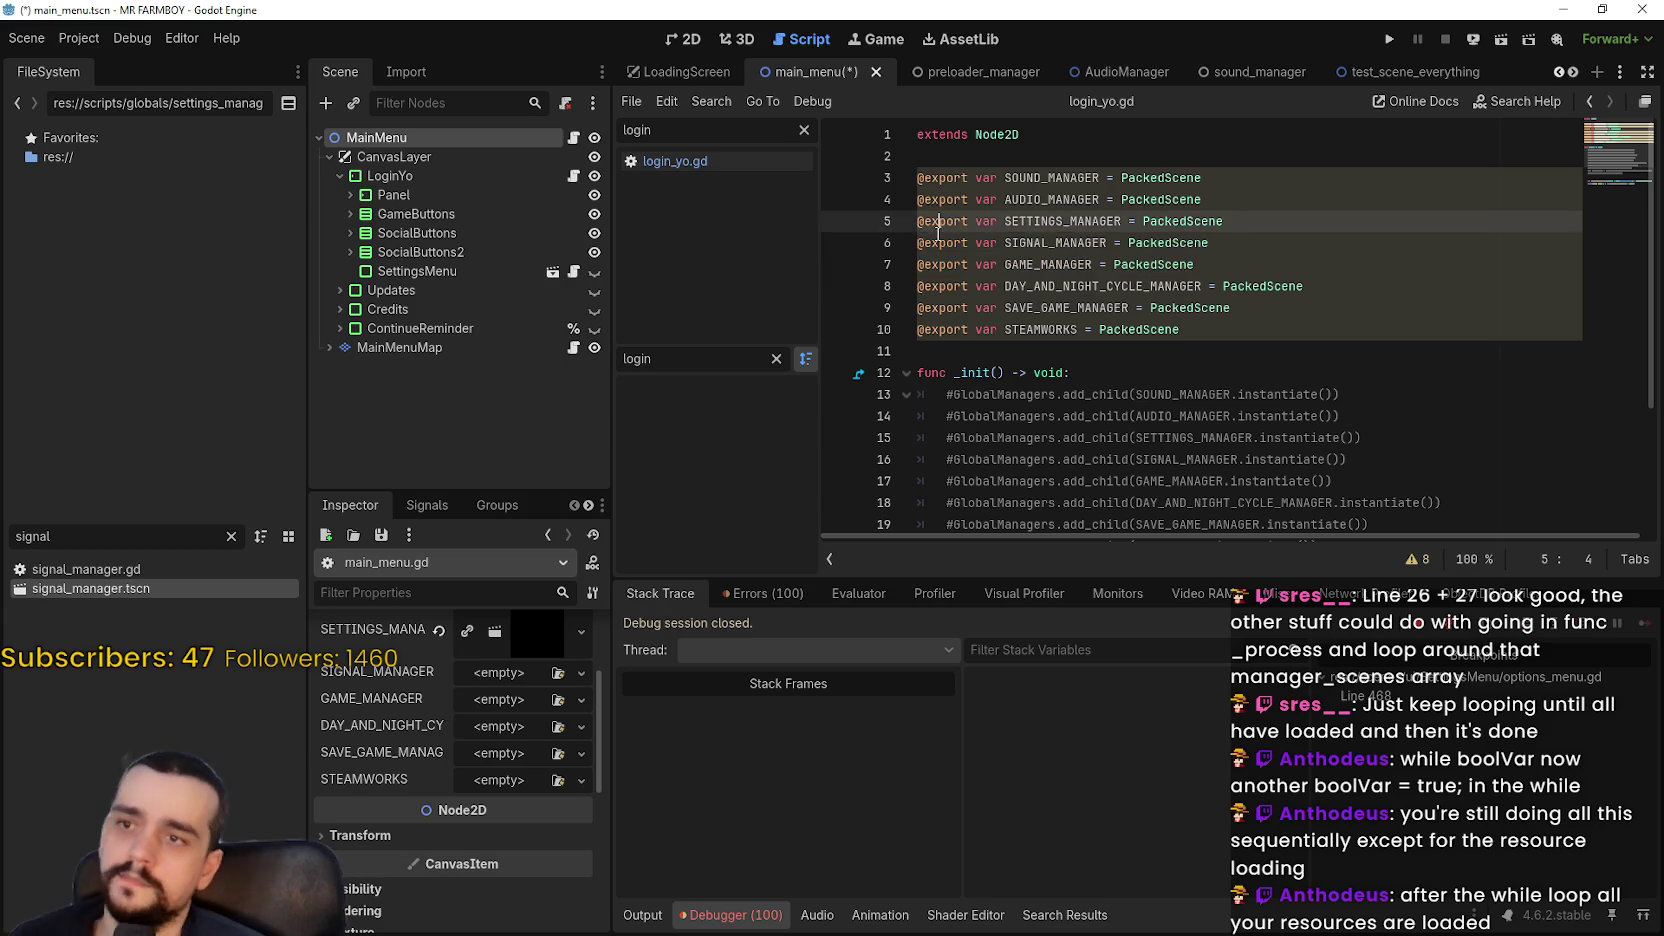
text(#)
click(920, 264)
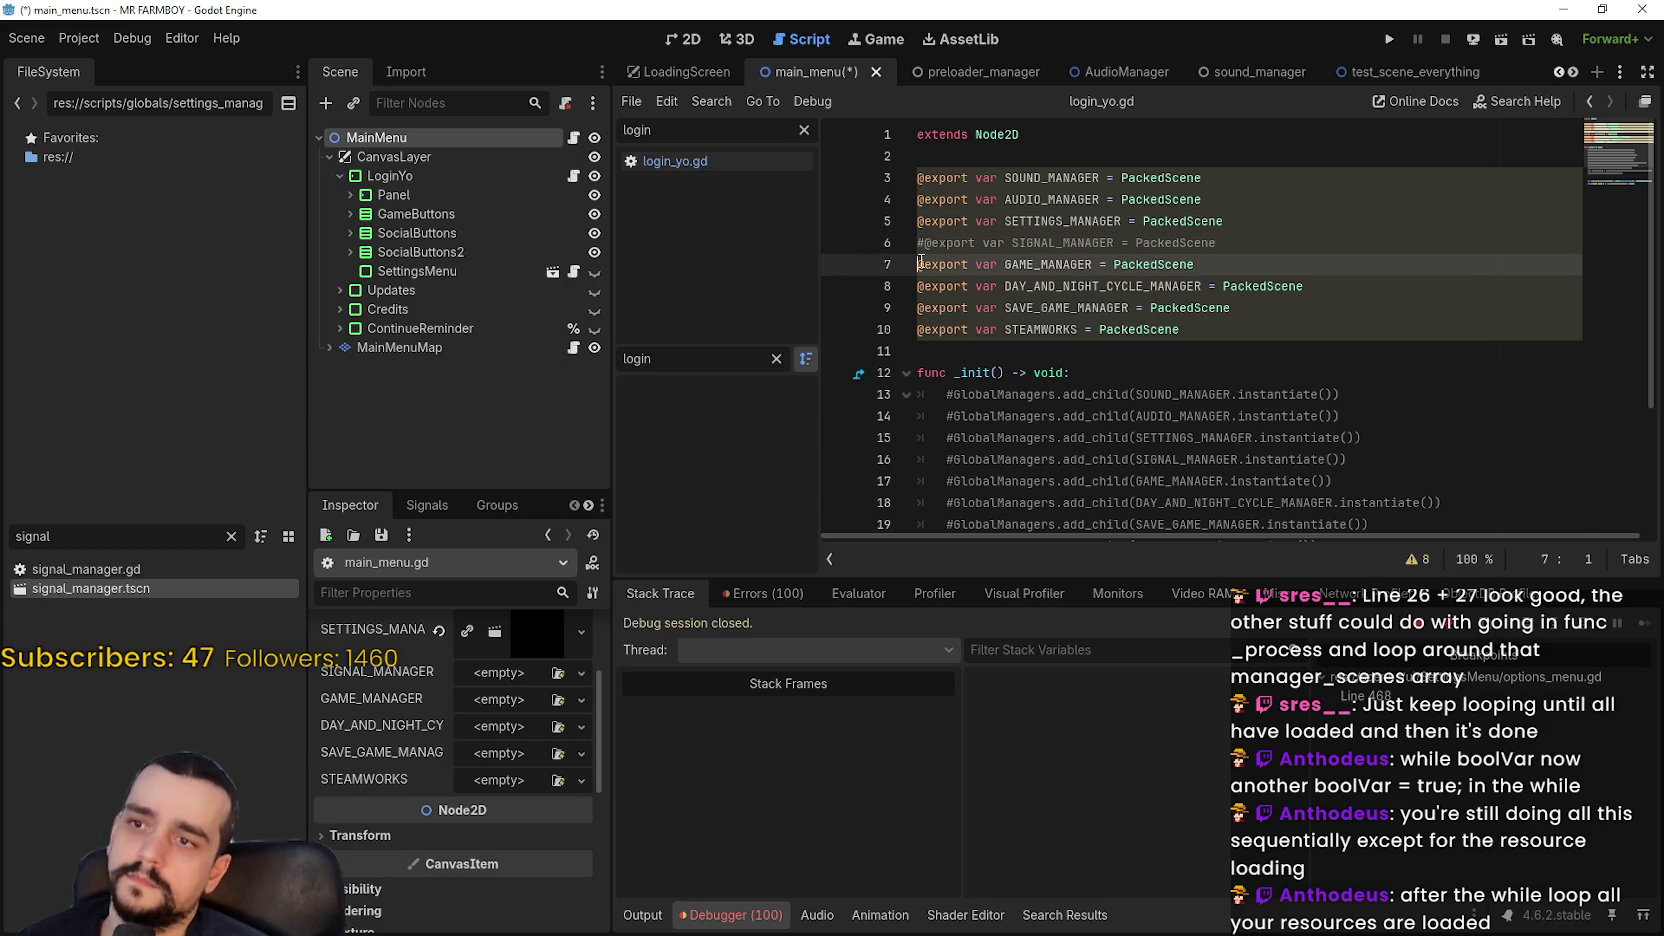
text(#)
click(1314, 268)
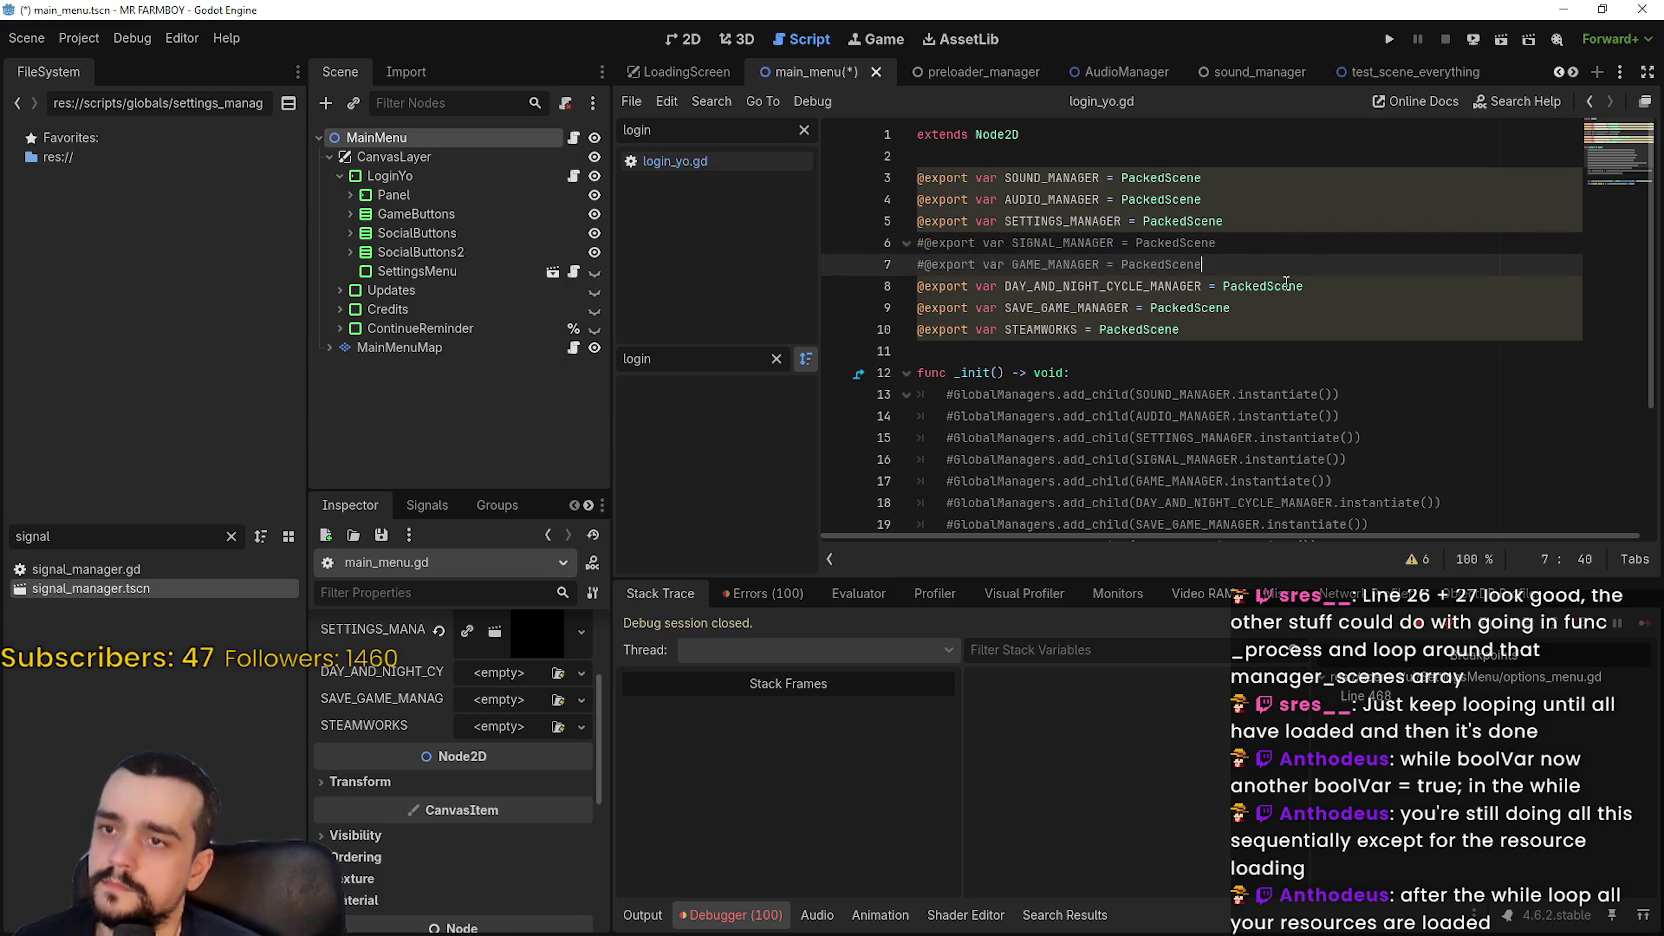
Assign day_and_night_panel.tscn to a slot and save_game_manager.tscn to SAVE_GAME_MANAGER
click(1263, 288)
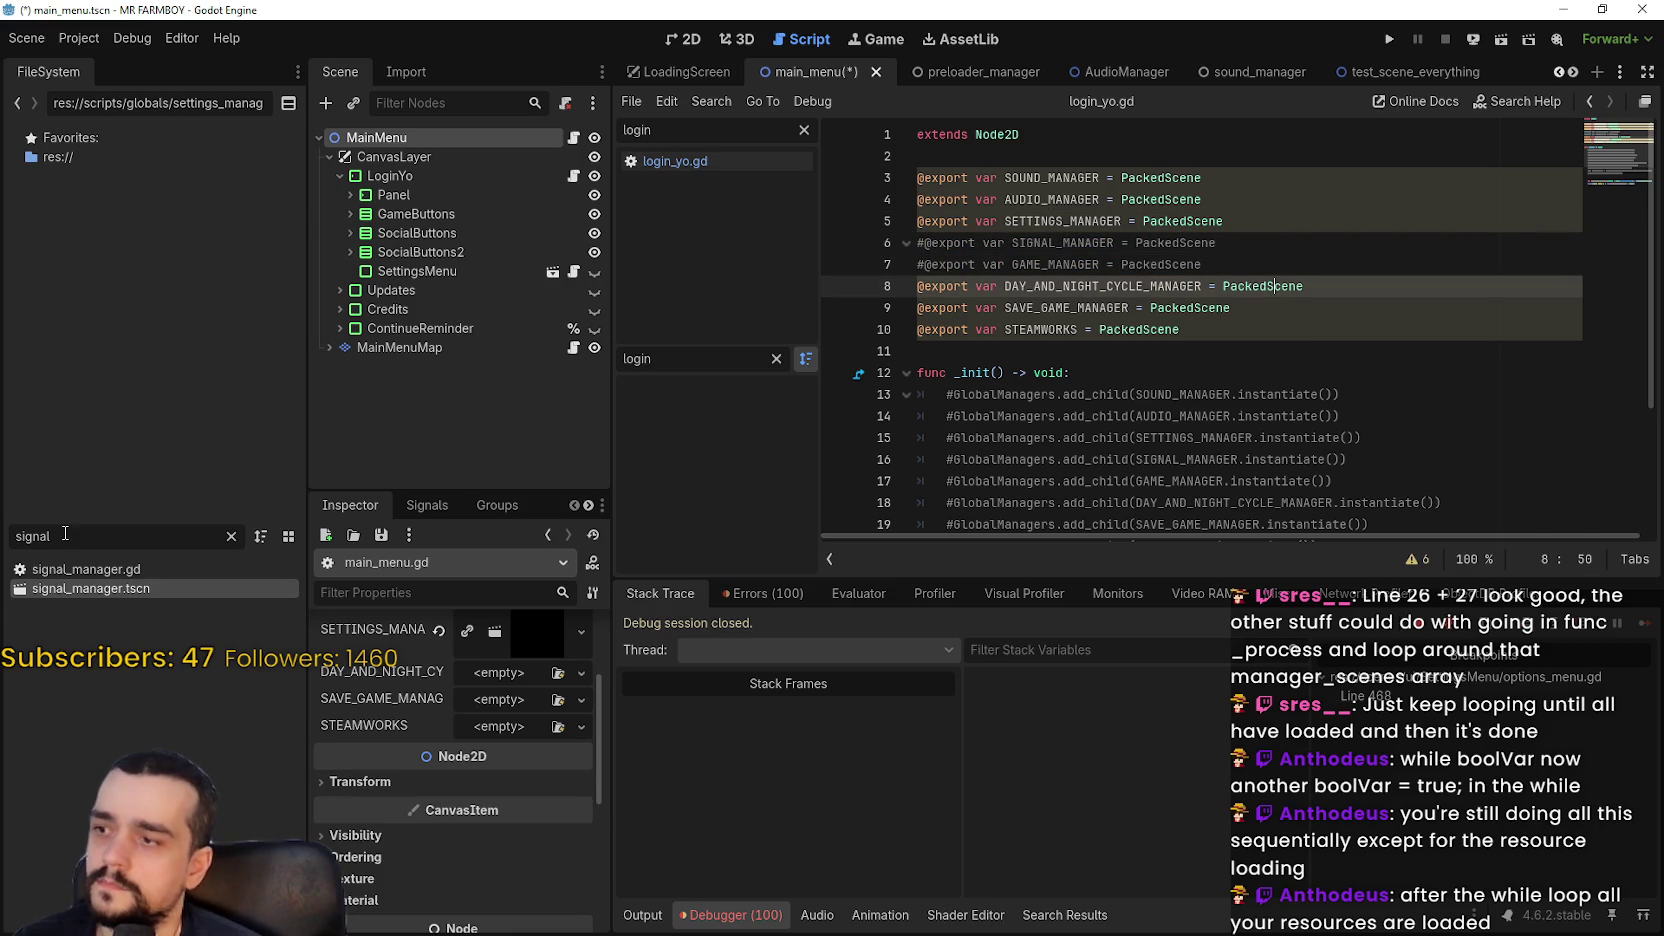
double_click(8, 535)
text(day)
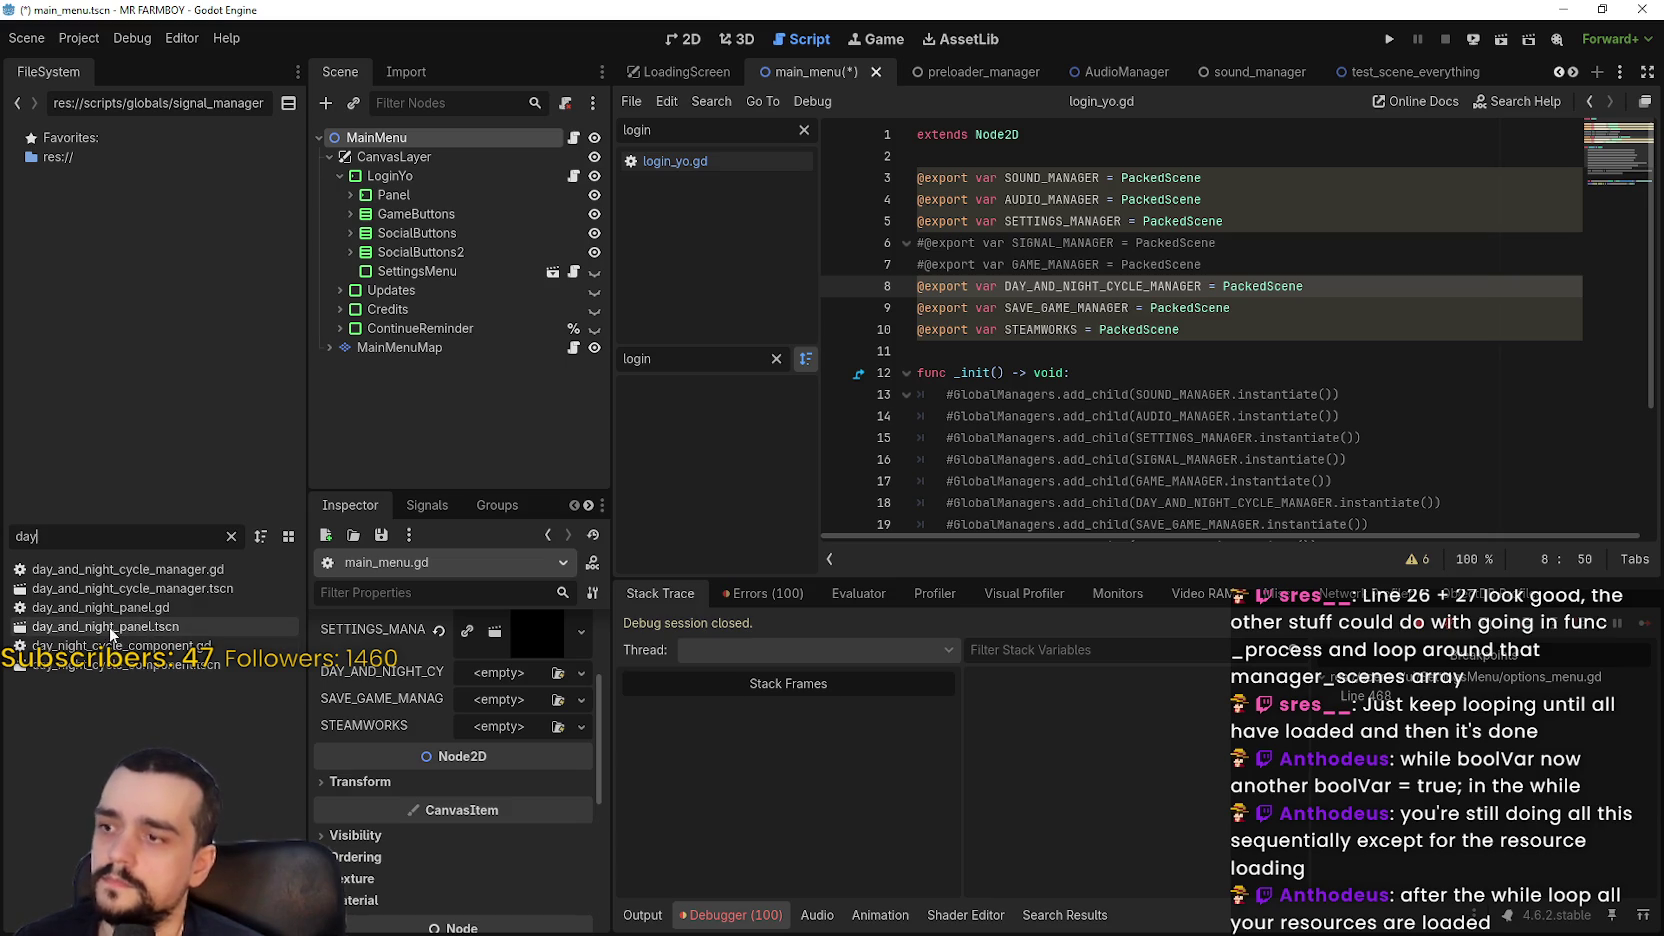
click(105, 626)
mouse_move(105, 626)
mouse_down()
mouse_move(517, 690)
mouse_move(495, 675)
mouse_up()
double_click(40, 536)
text(save)
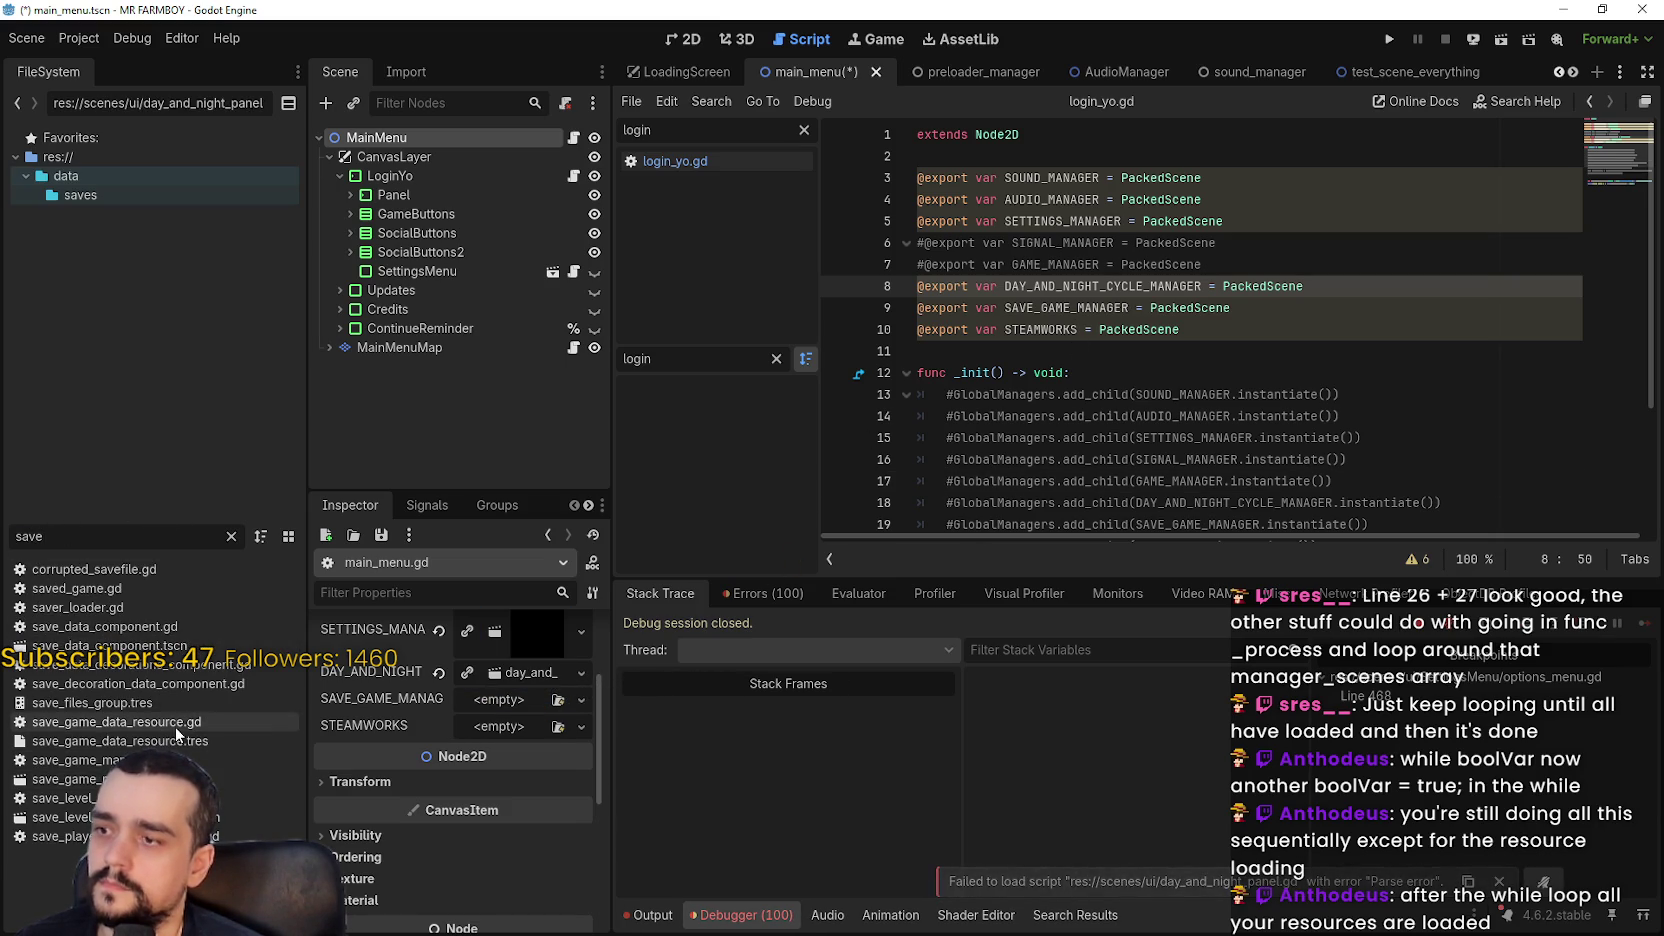
mouse_move(60, 779)
mouse_down()
mouse_move(510, 690)
mouse_move(500, 699)
mouse_up()
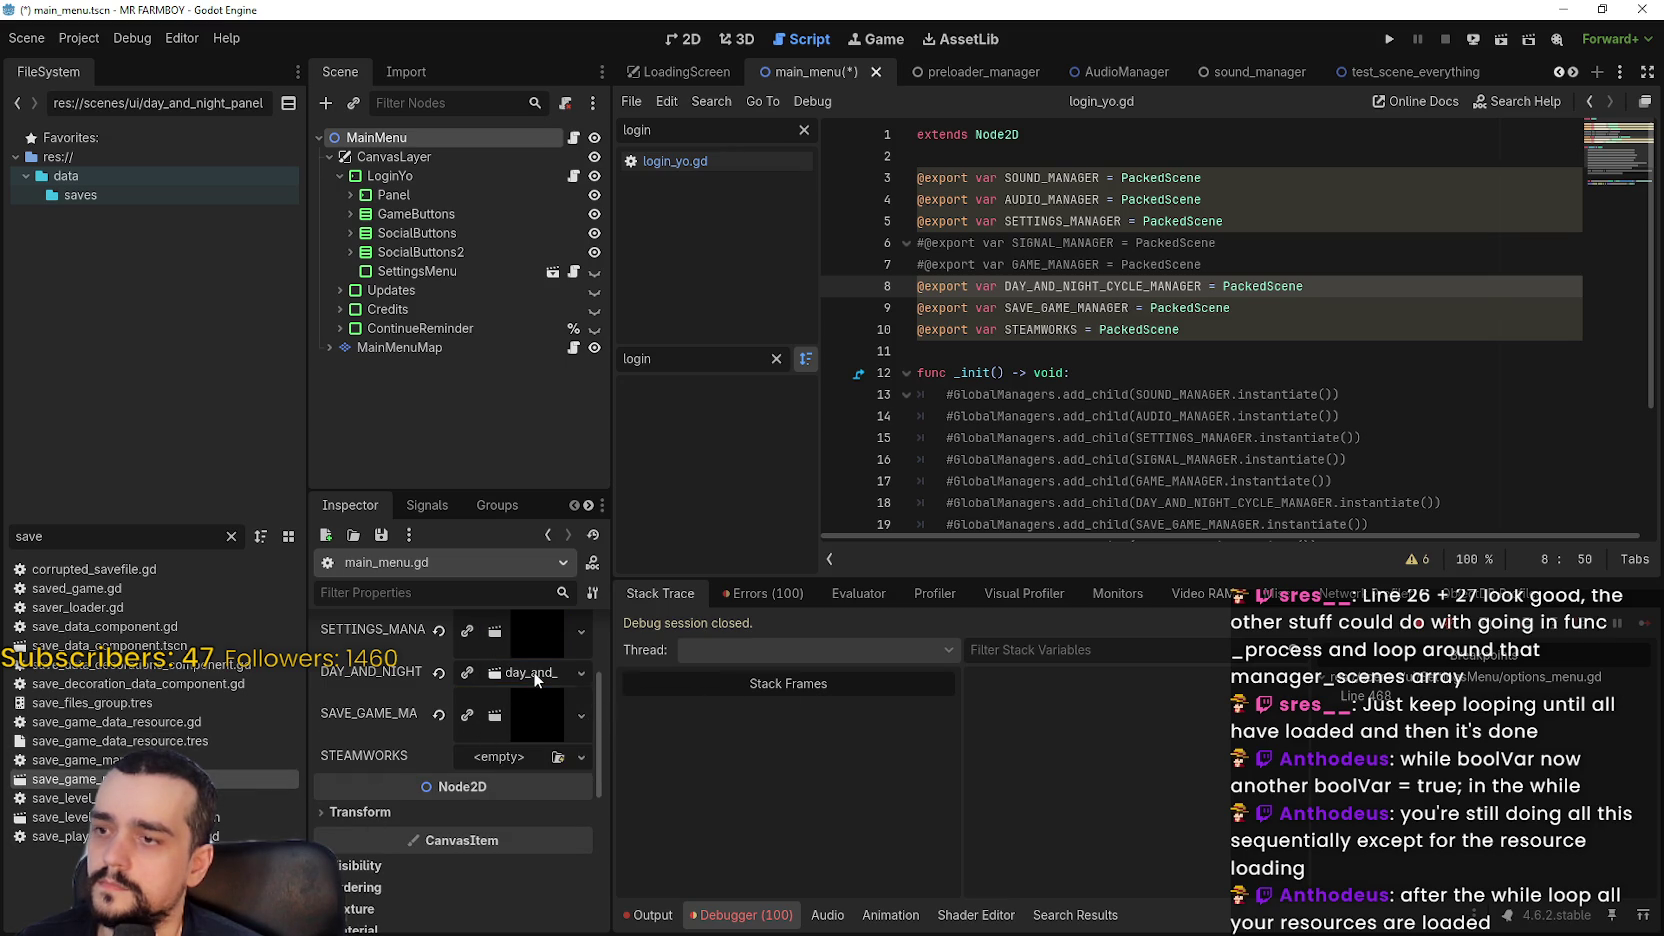
Put day_and_night_cycle_manager in the day-night field, steamworks.tscn in STEAMWORKS, and save
click(437, 673)
double_click(10, 537)
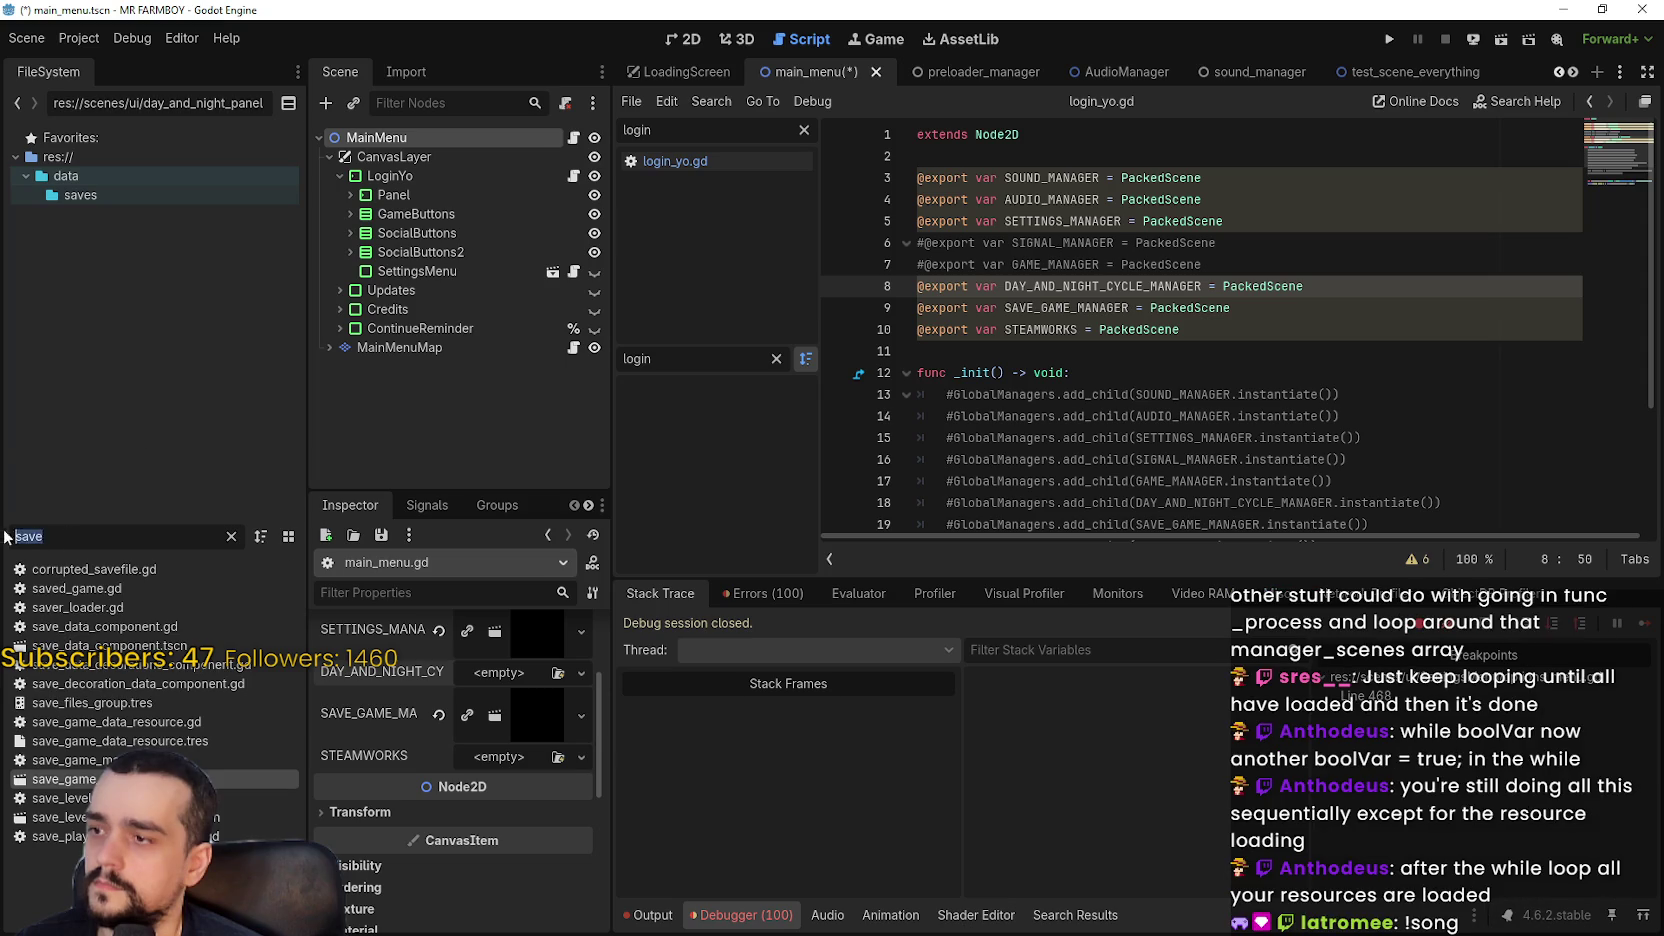
text(day)
drag(130, 590, 484, 690)
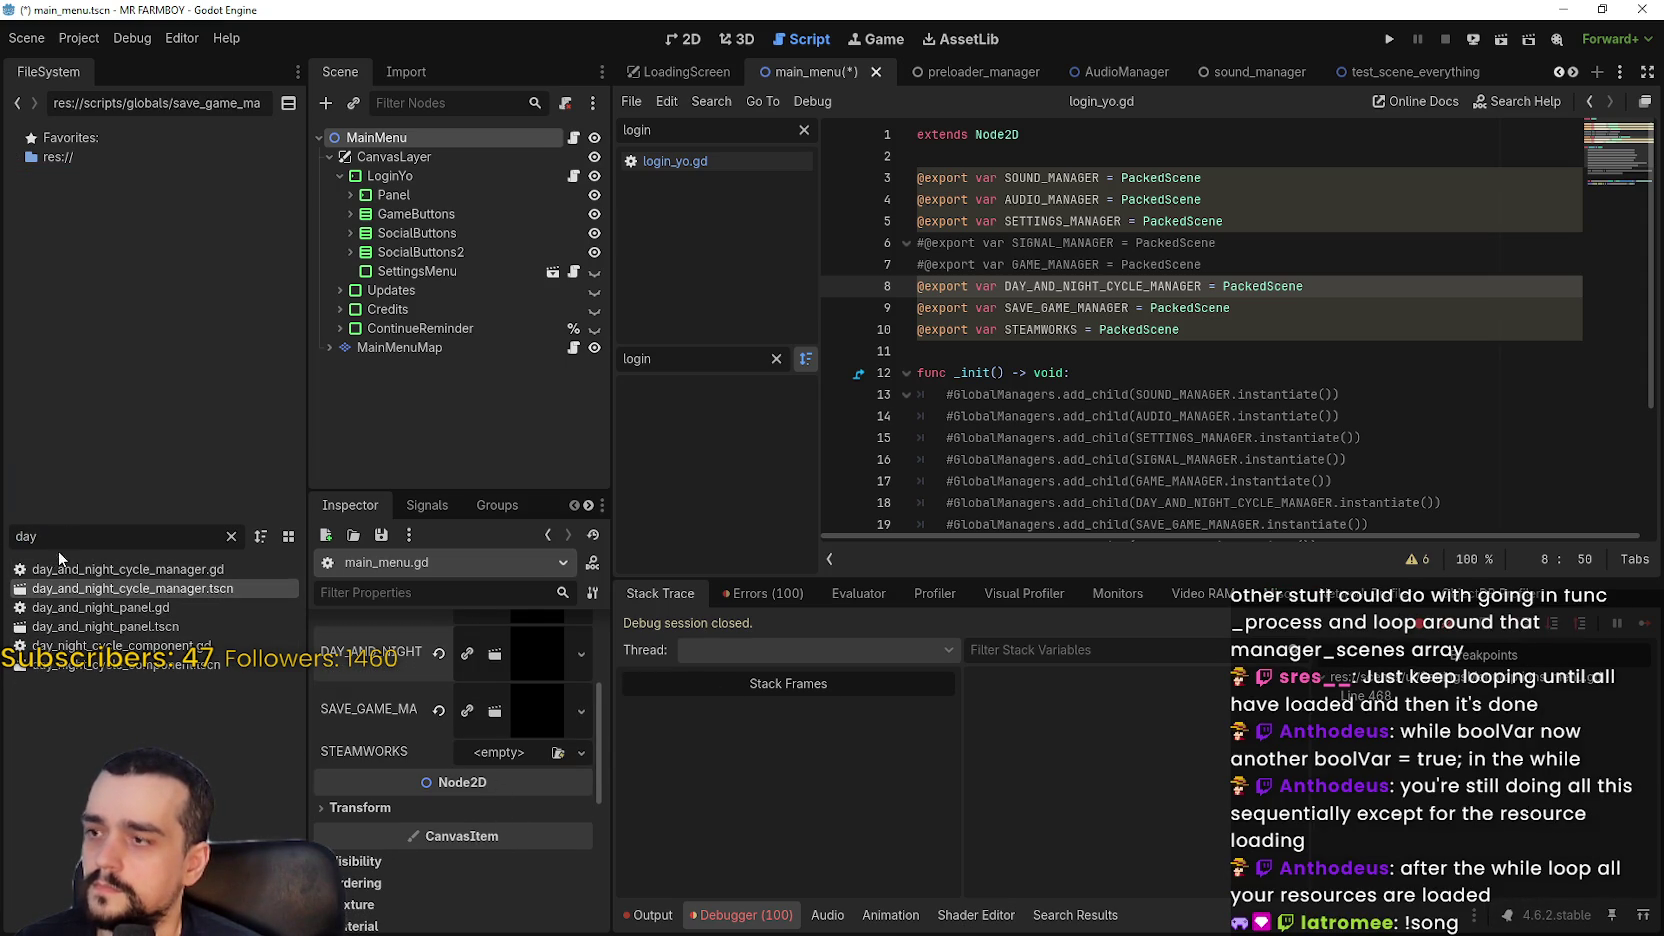
double_click(58, 537)
text(stea)
mouse_move(80, 645)
mouse_down()
mouse_move(510, 766)
mouse_move(507, 750)
mouse_up()
key(ctrl+s)
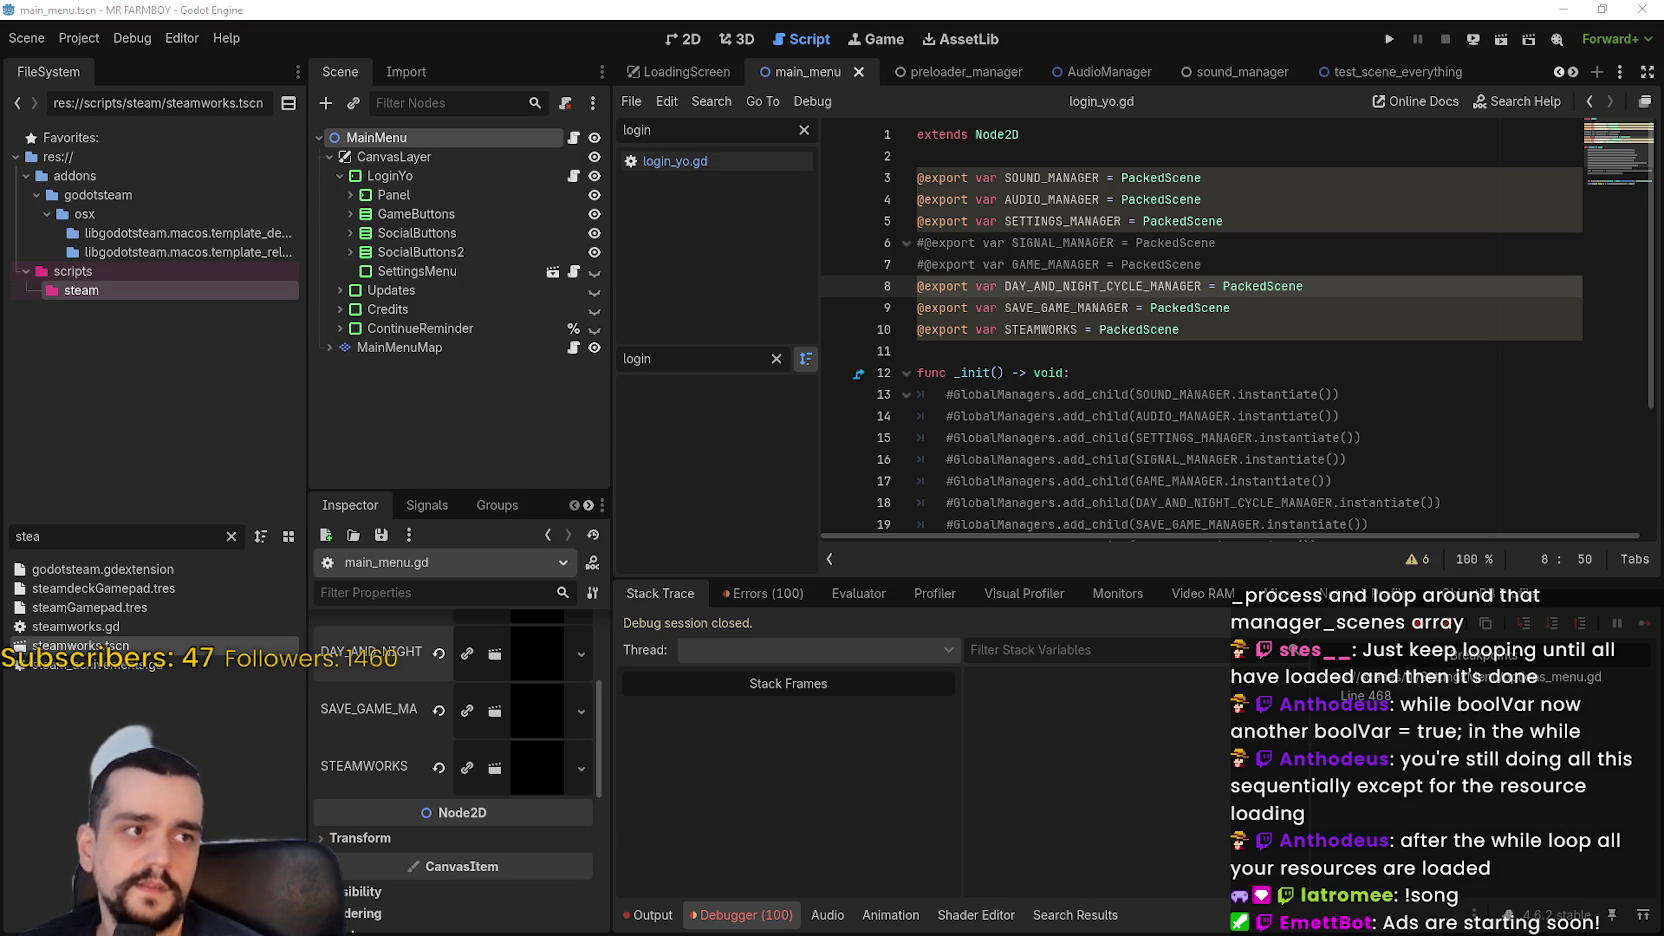
click(1177, 329)
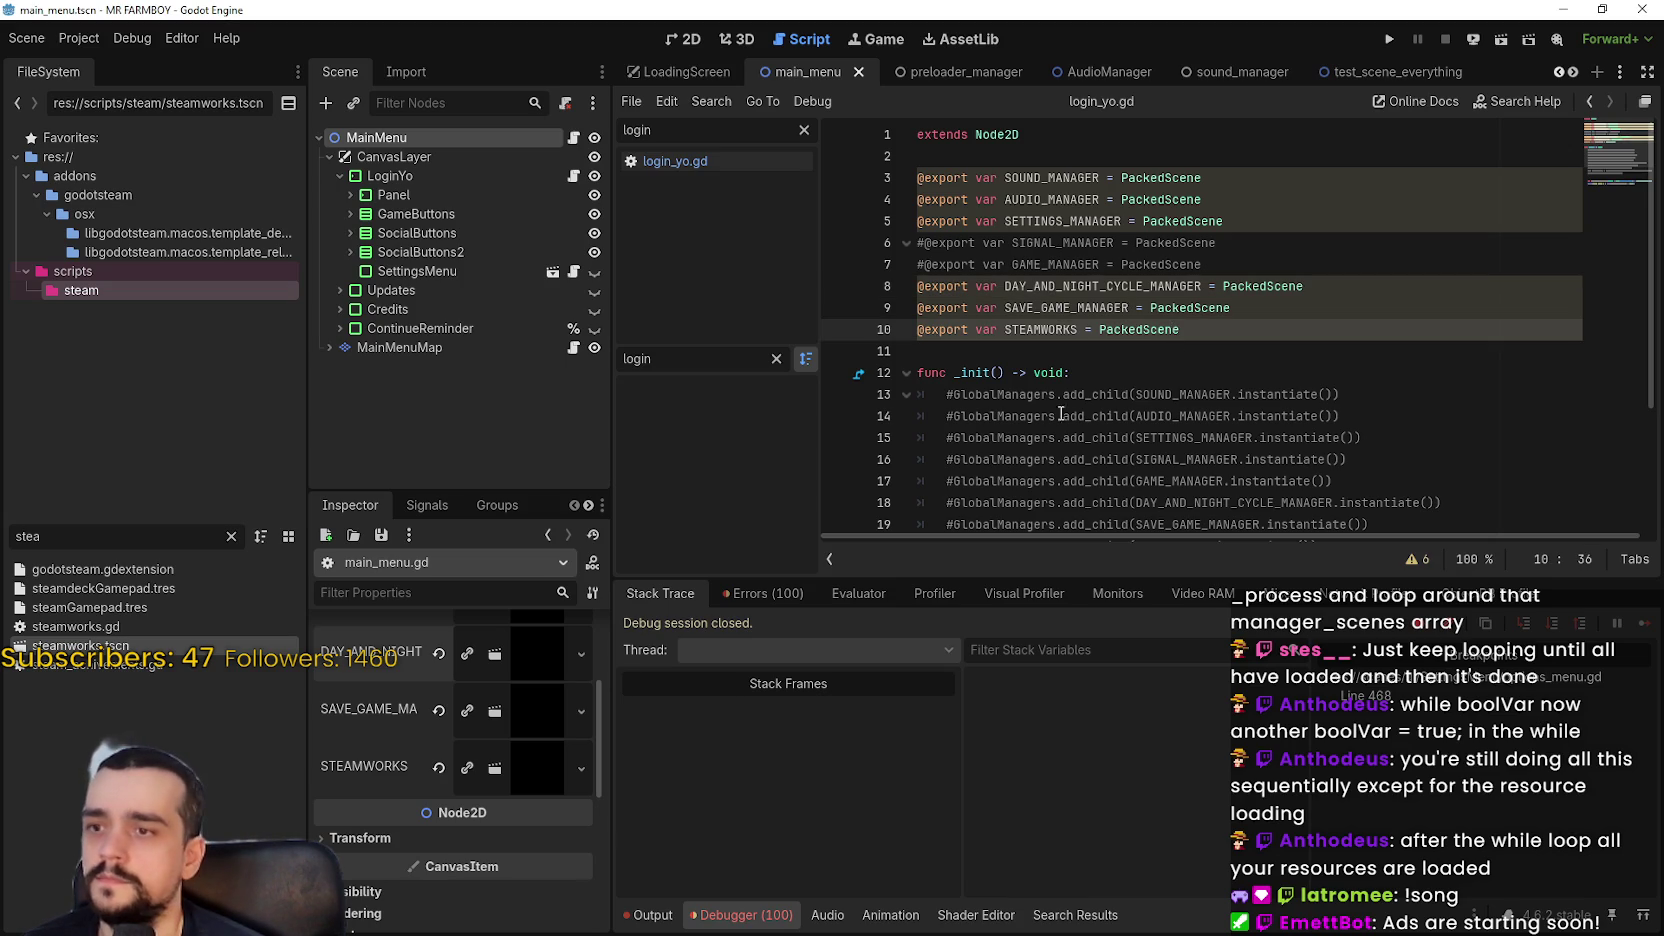
scroll(356, 845, up, 4)
click(940, 264)
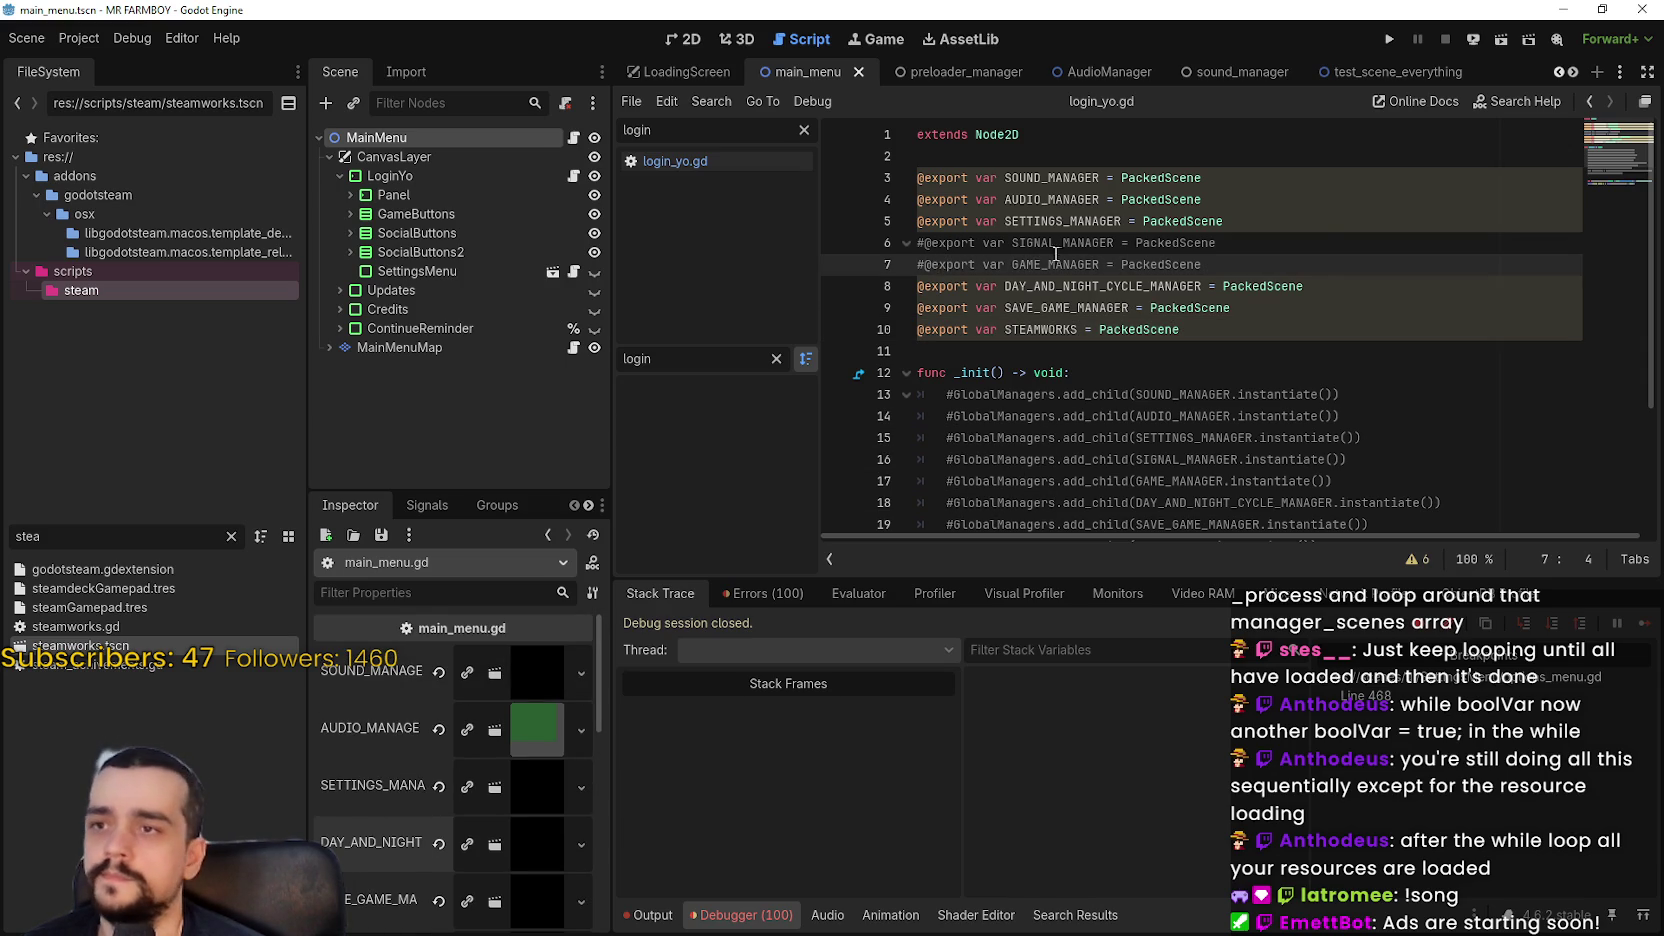
scroll(1244, 326, down, 1)
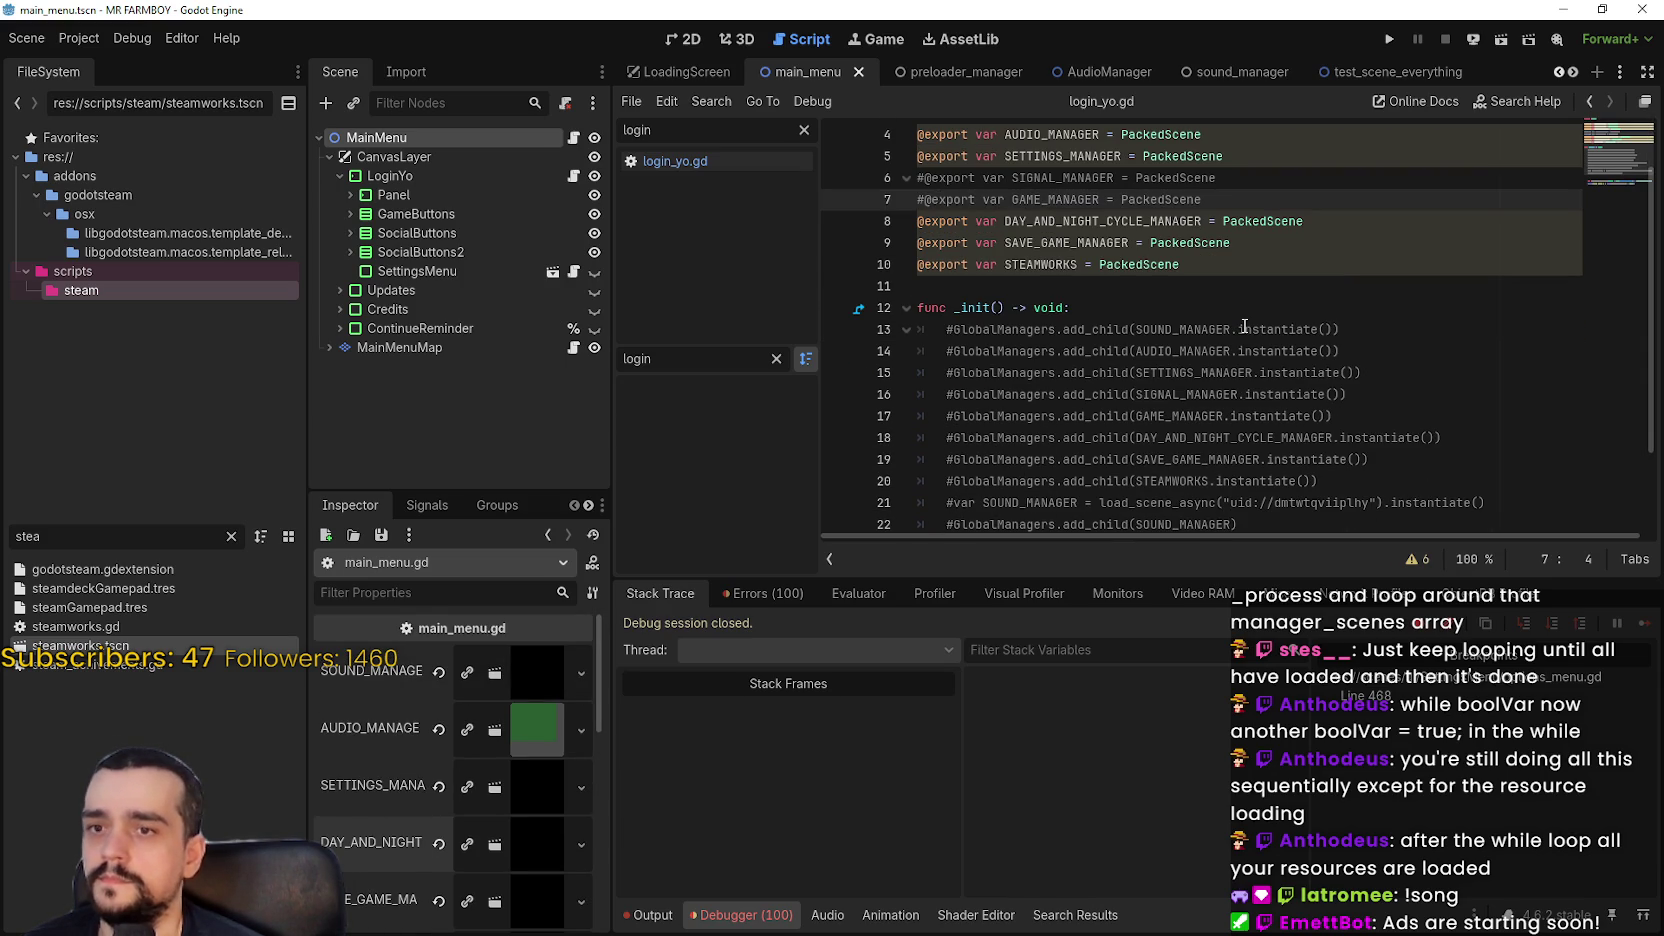
scroll(1244, 326, up, 1)
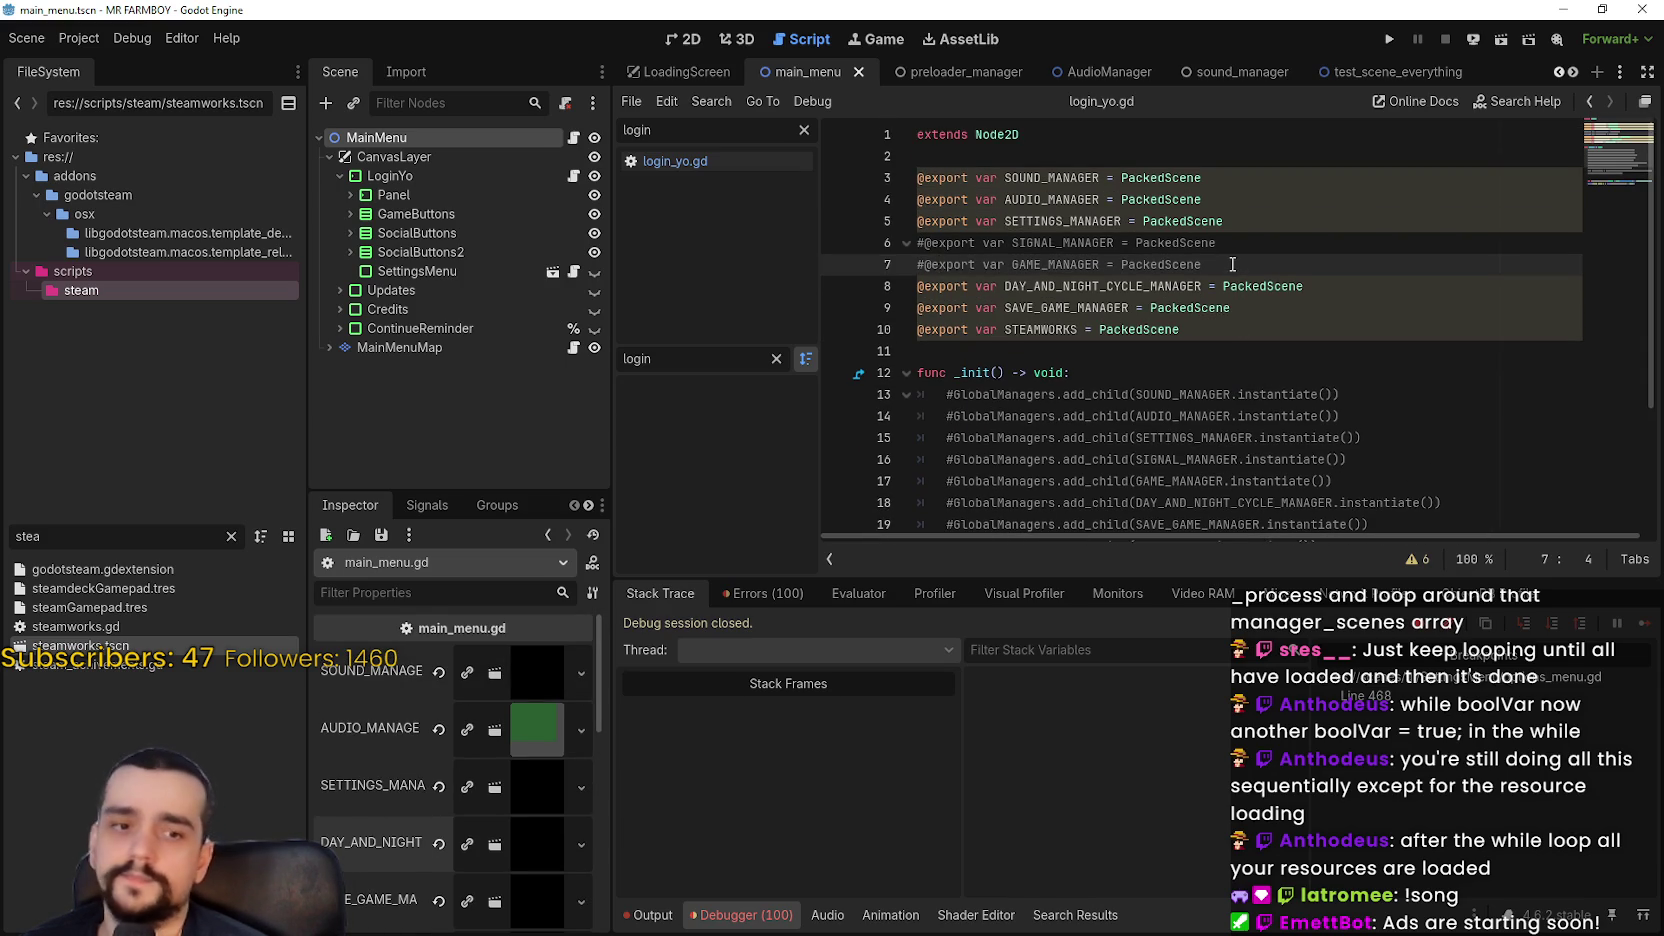
drag(1228, 258, 906, 248)
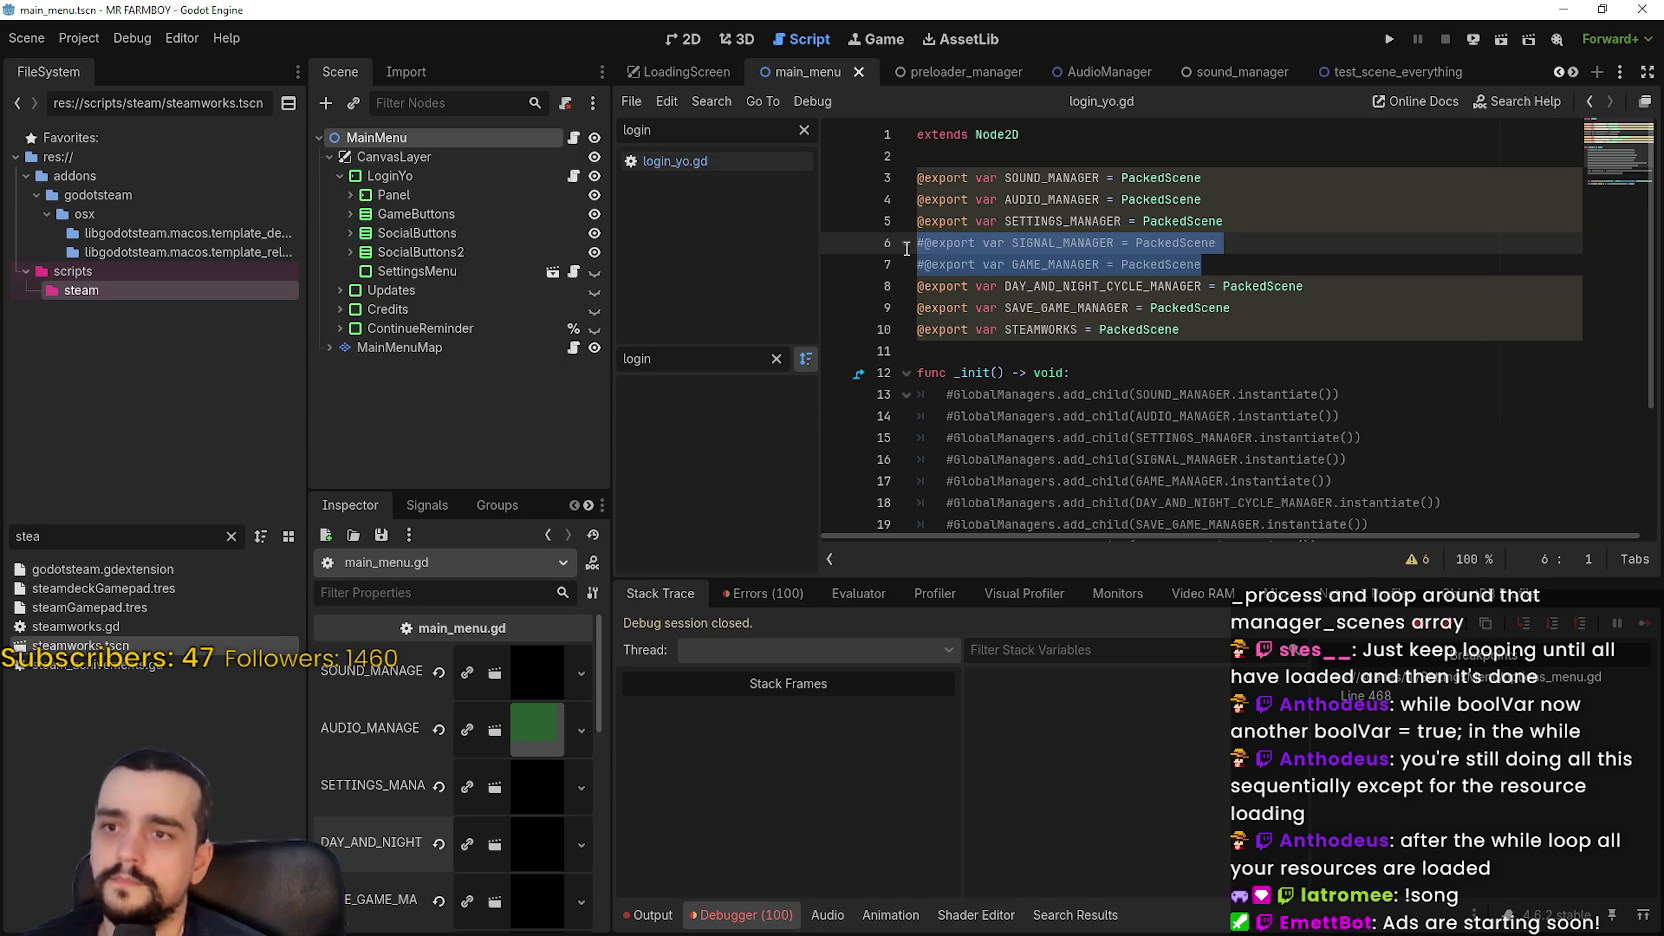
scroll(1150, 273, down, 3)
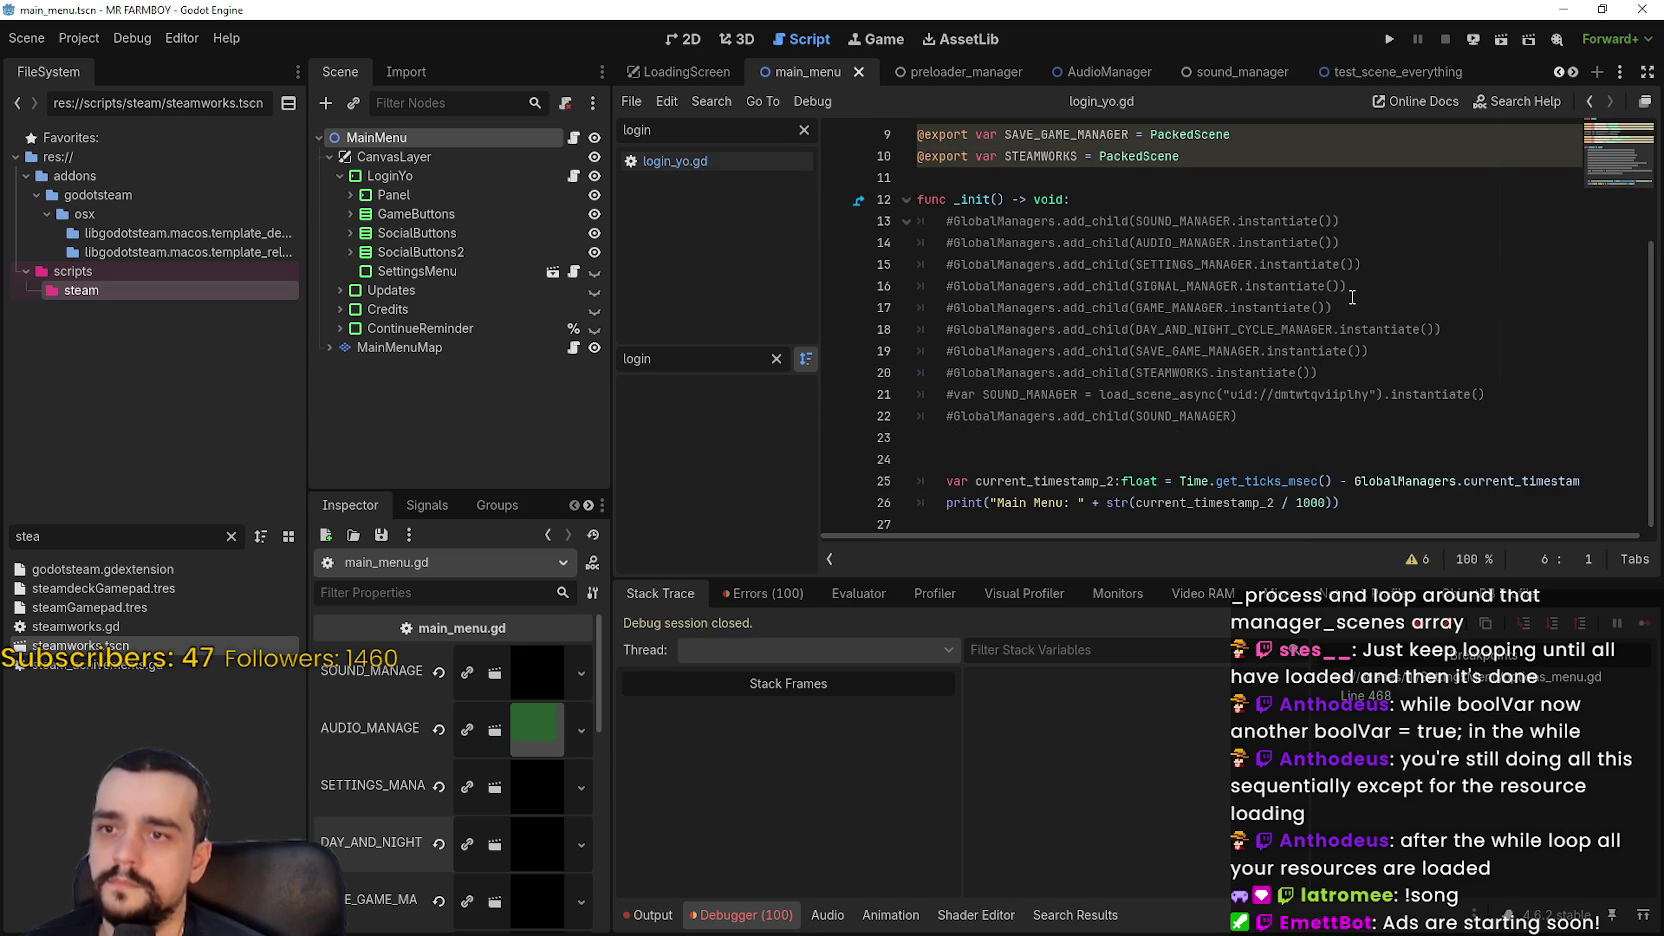
click(954, 219)
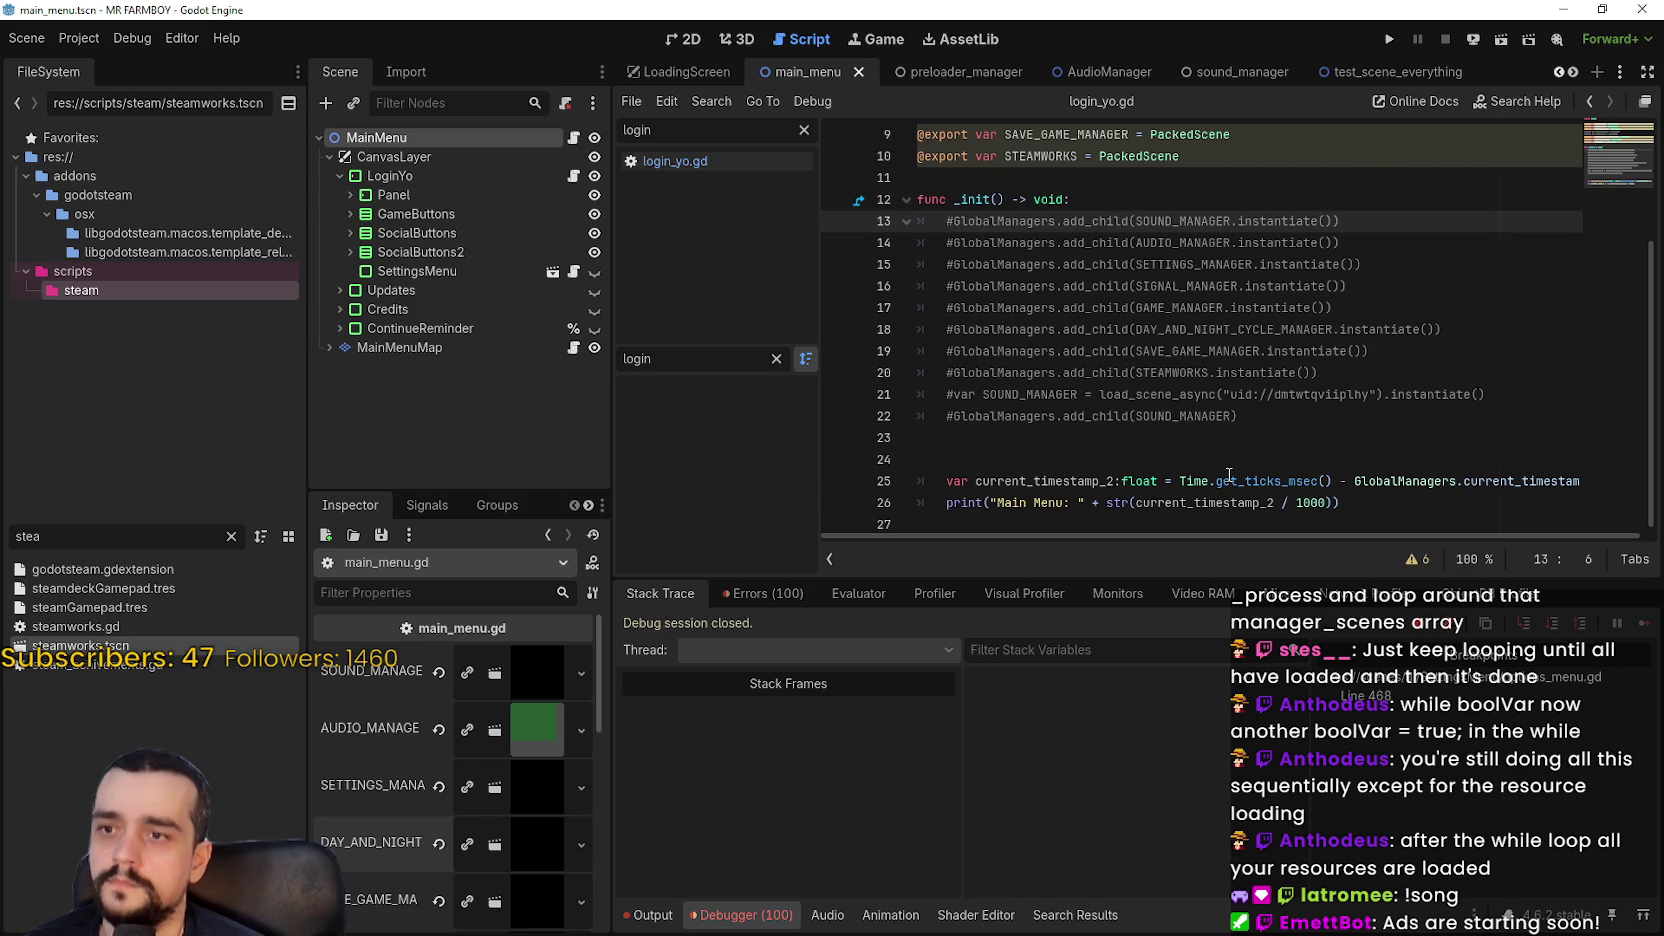
click(1386, 501)
Add a new func _ready() below line 26
key(Return)
key(BackSpace)
key(Return)
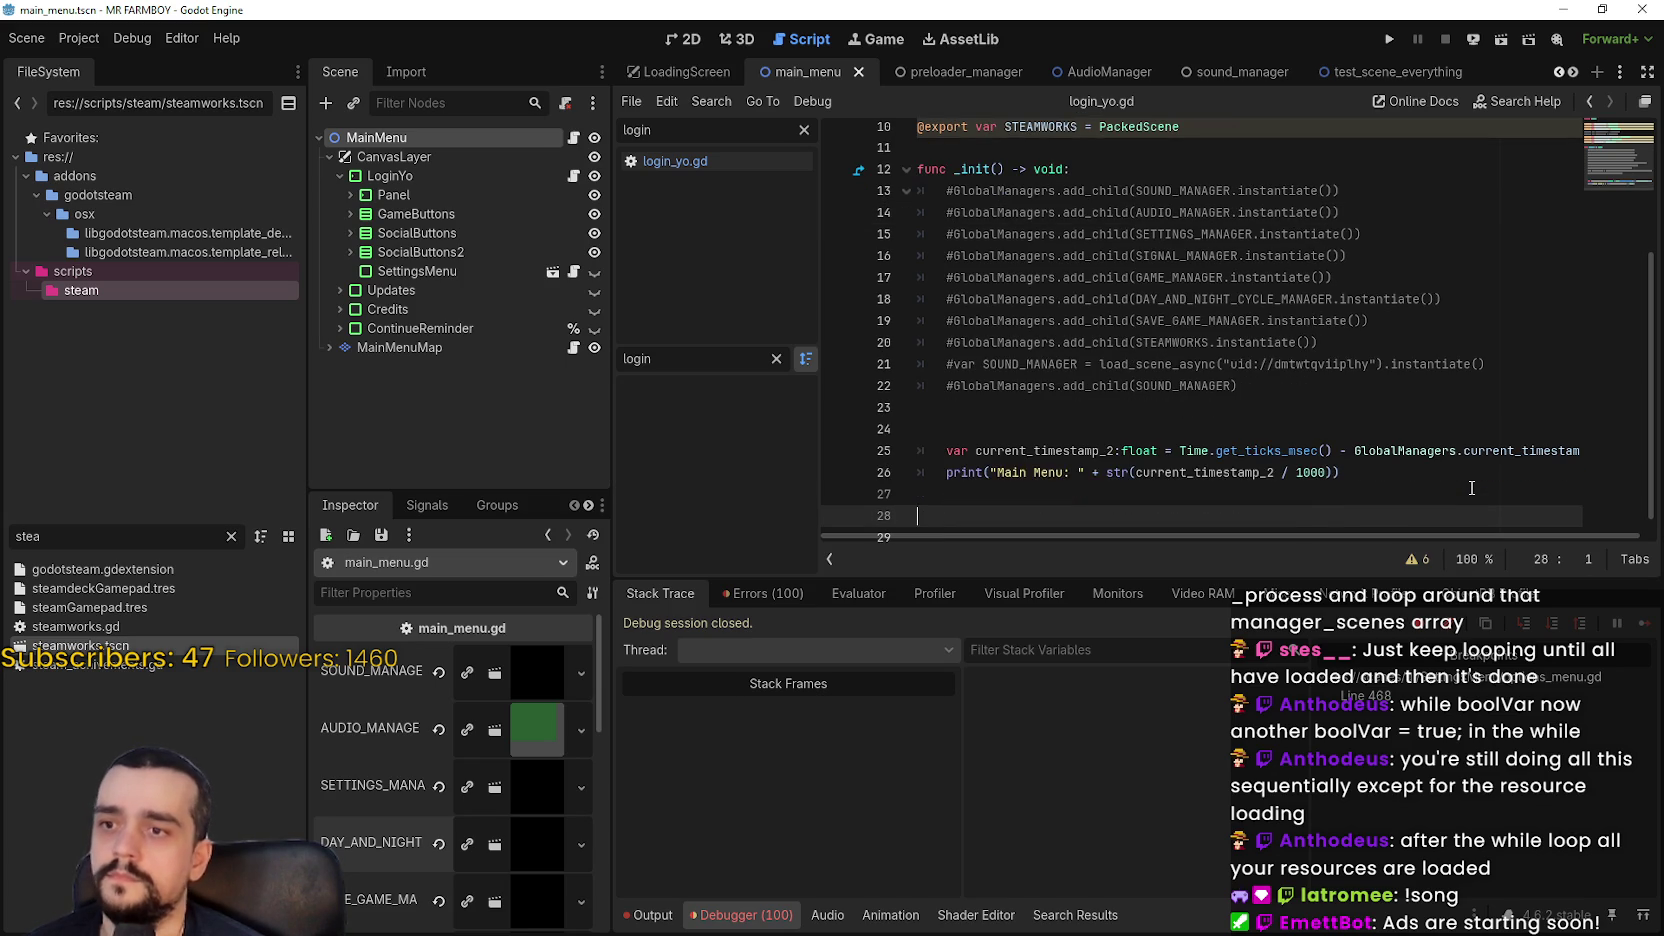
text(func ready)
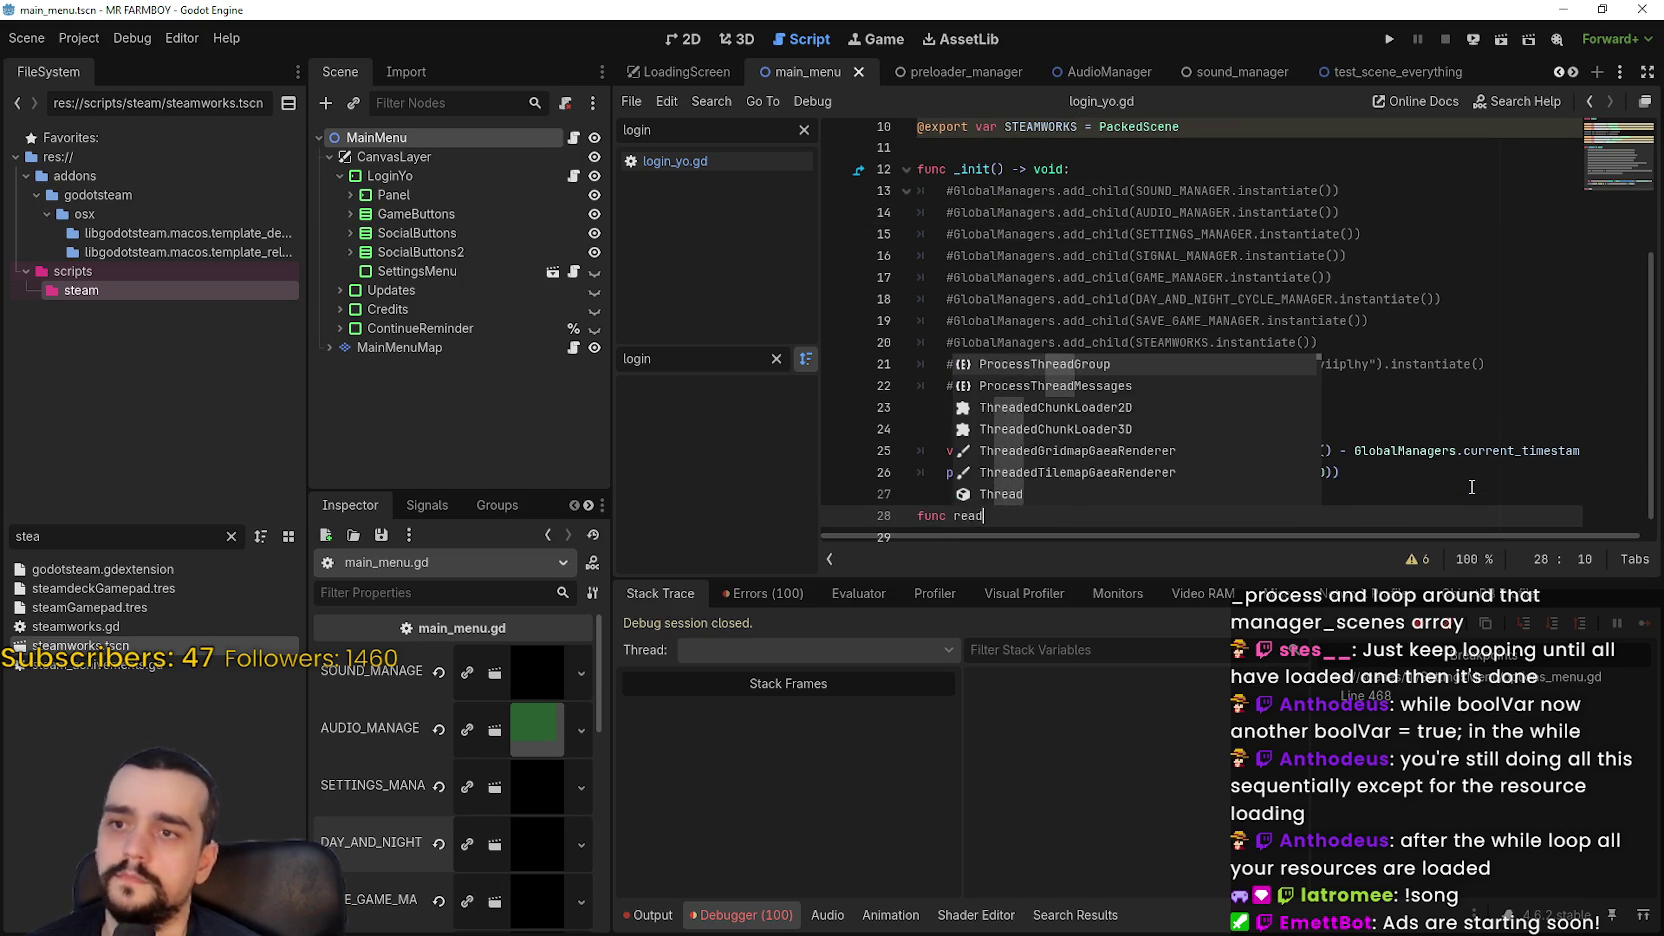
key(Return)
key(Return)
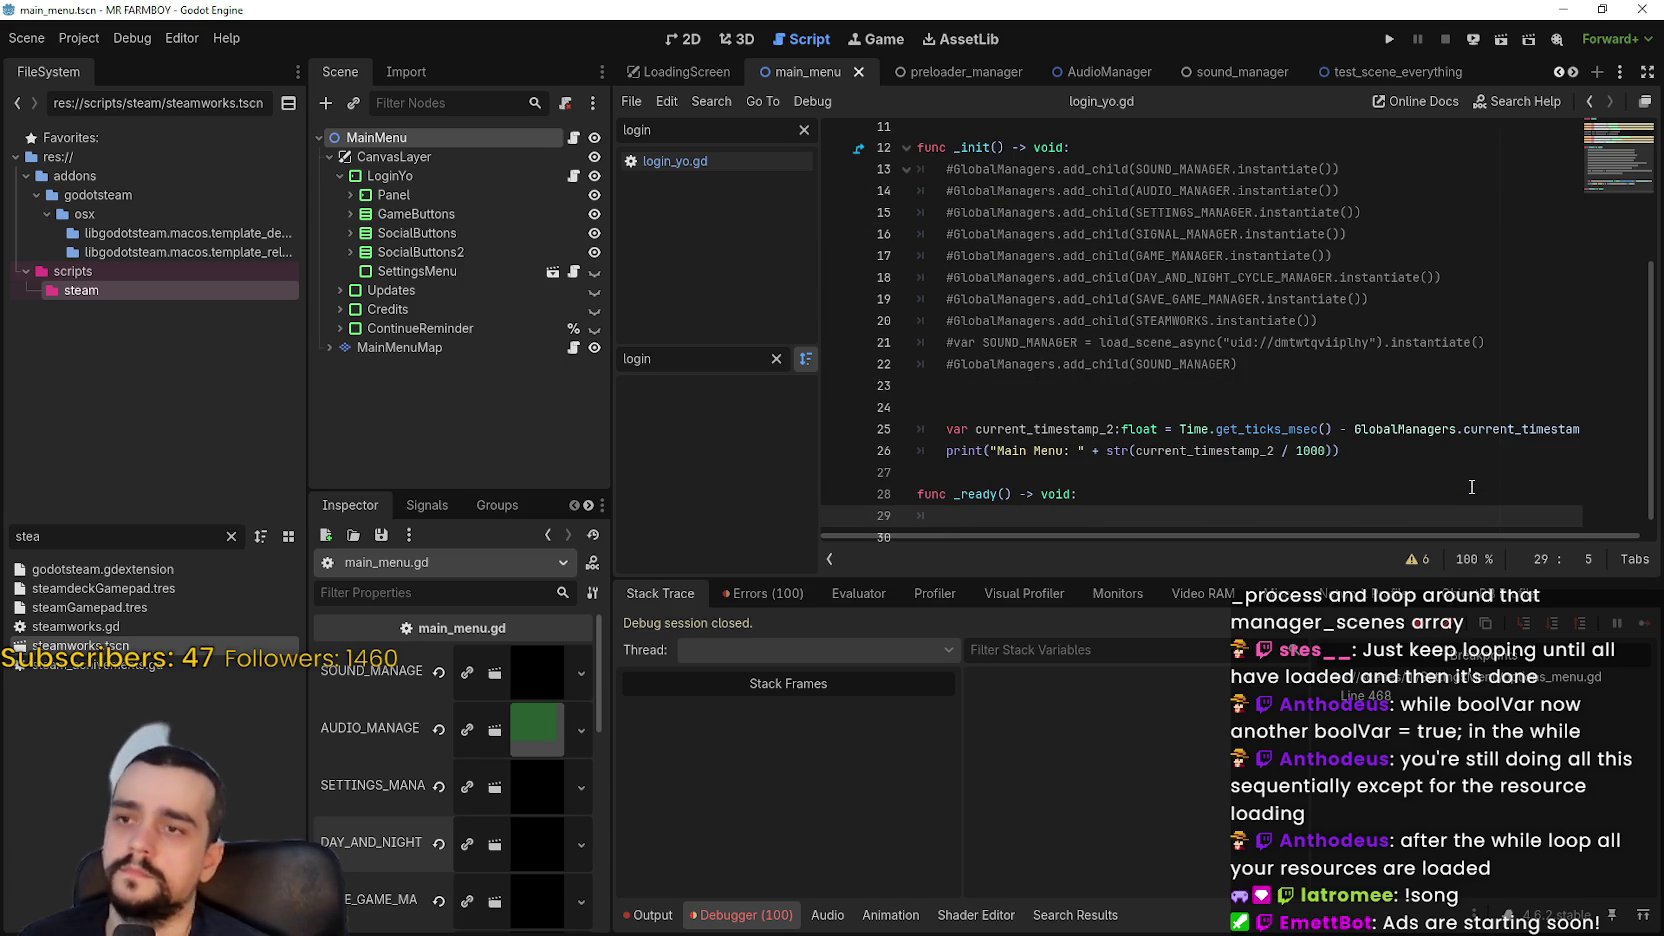
Copy the commented add_child lines 13–22 into the _ready() body
scroll(1471, 487, up, 3)
scroll(1129, 313, down, 3)
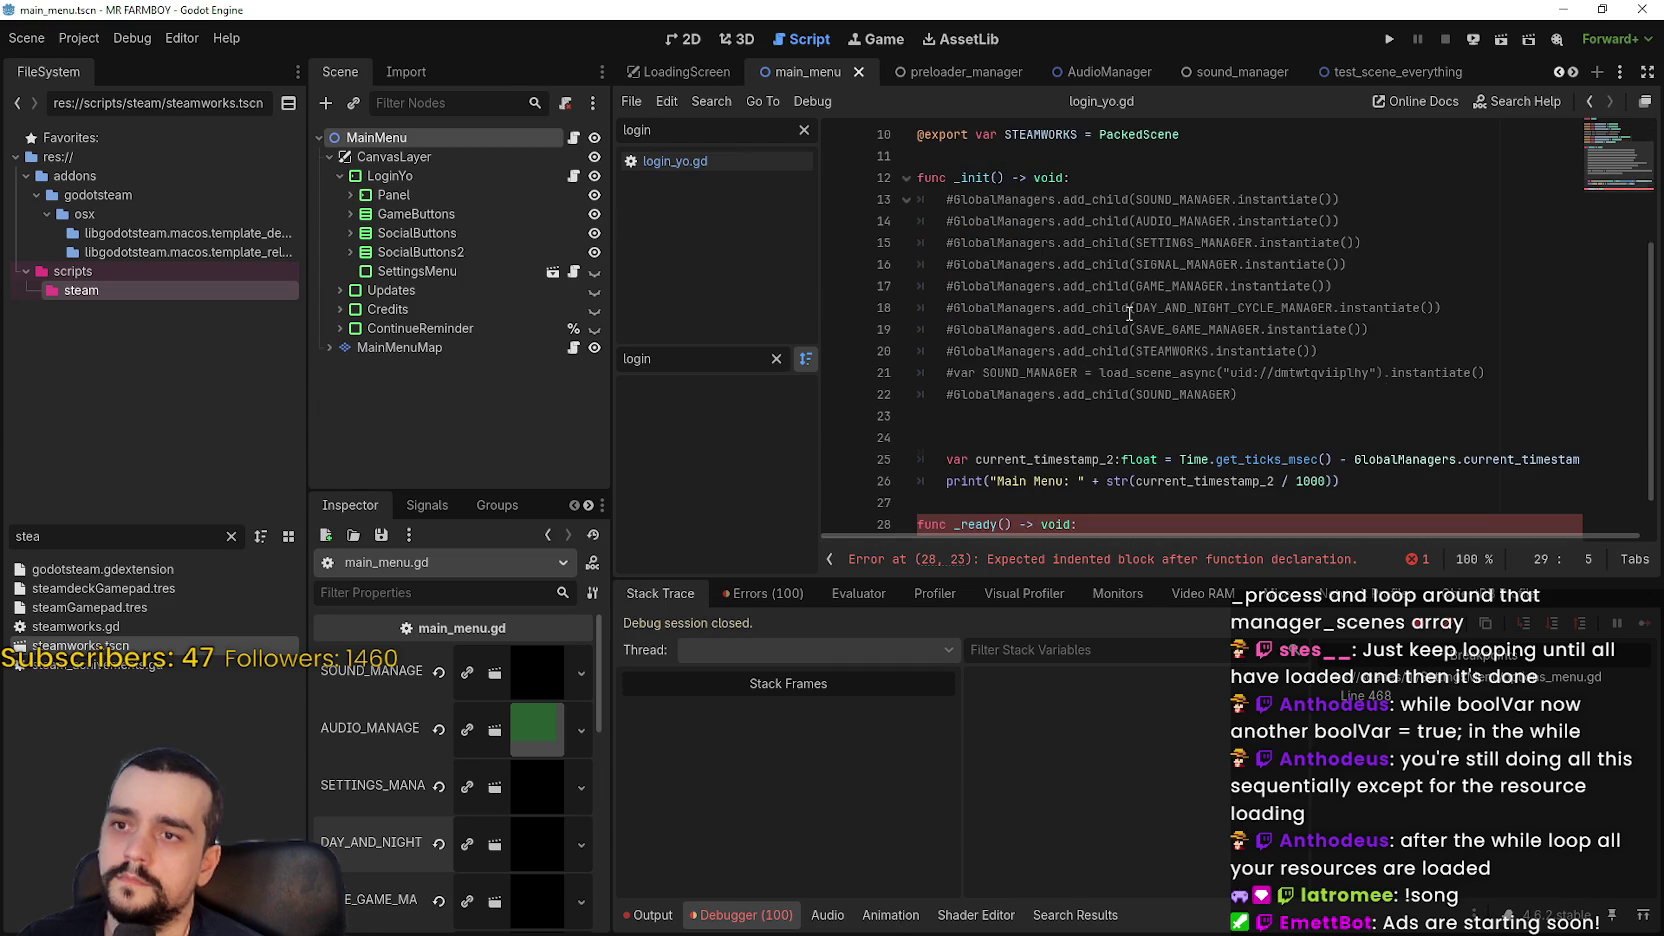
scroll(1129, 331, up, 3)
mouse_move(1098, 329)
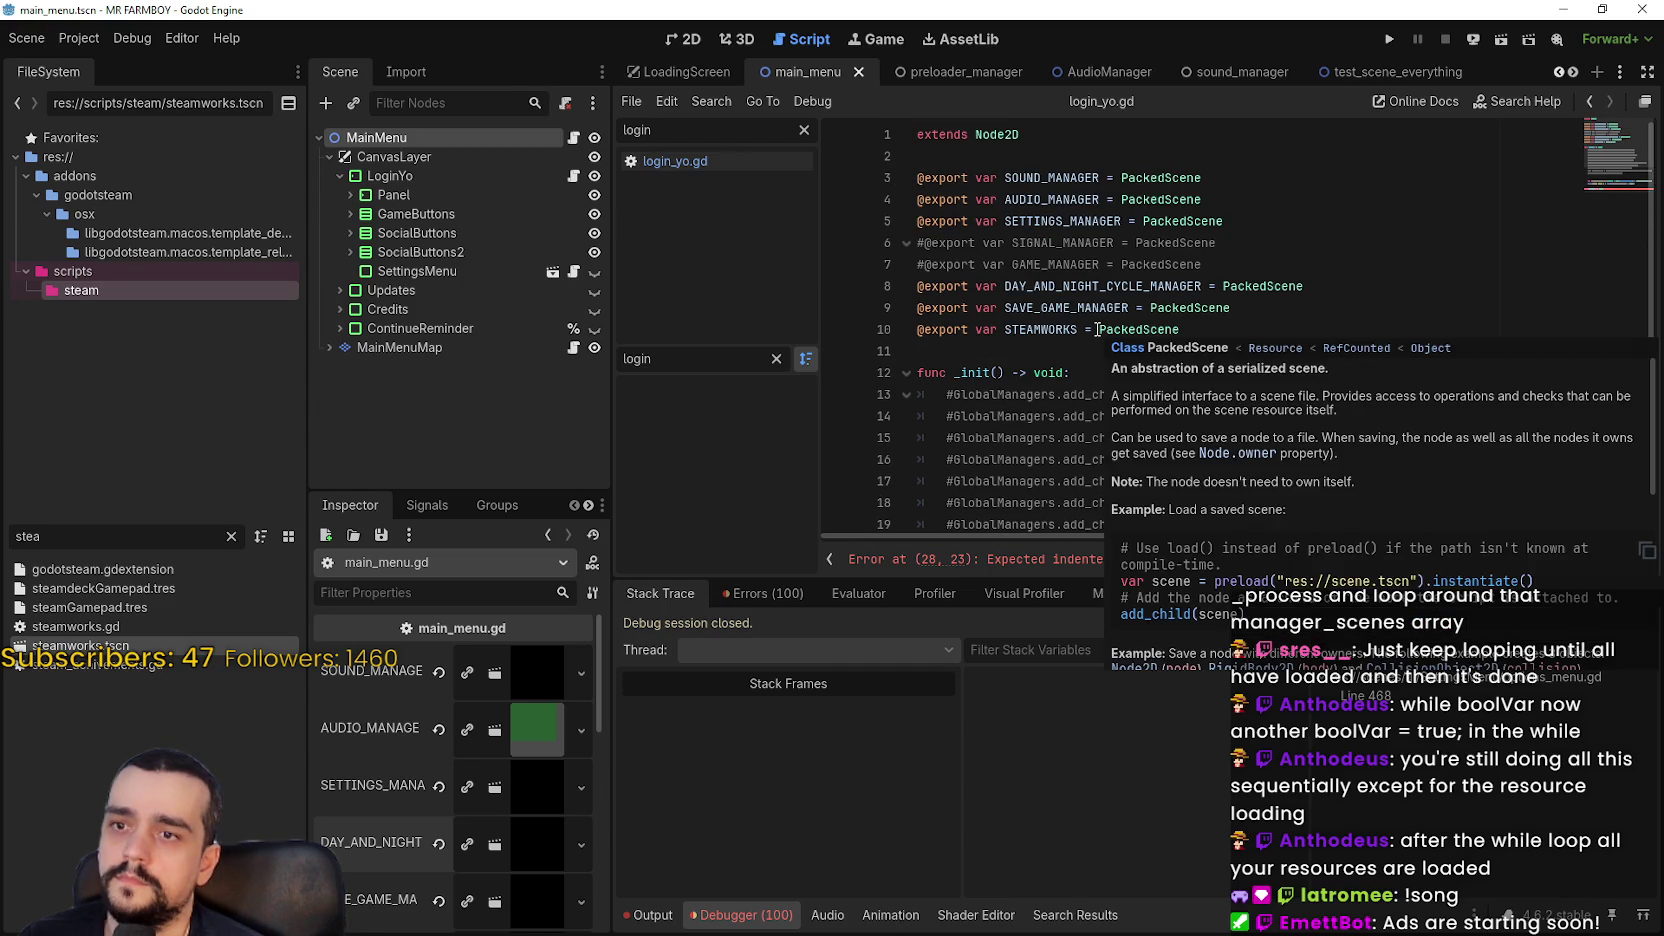
double_click(1207, 394)
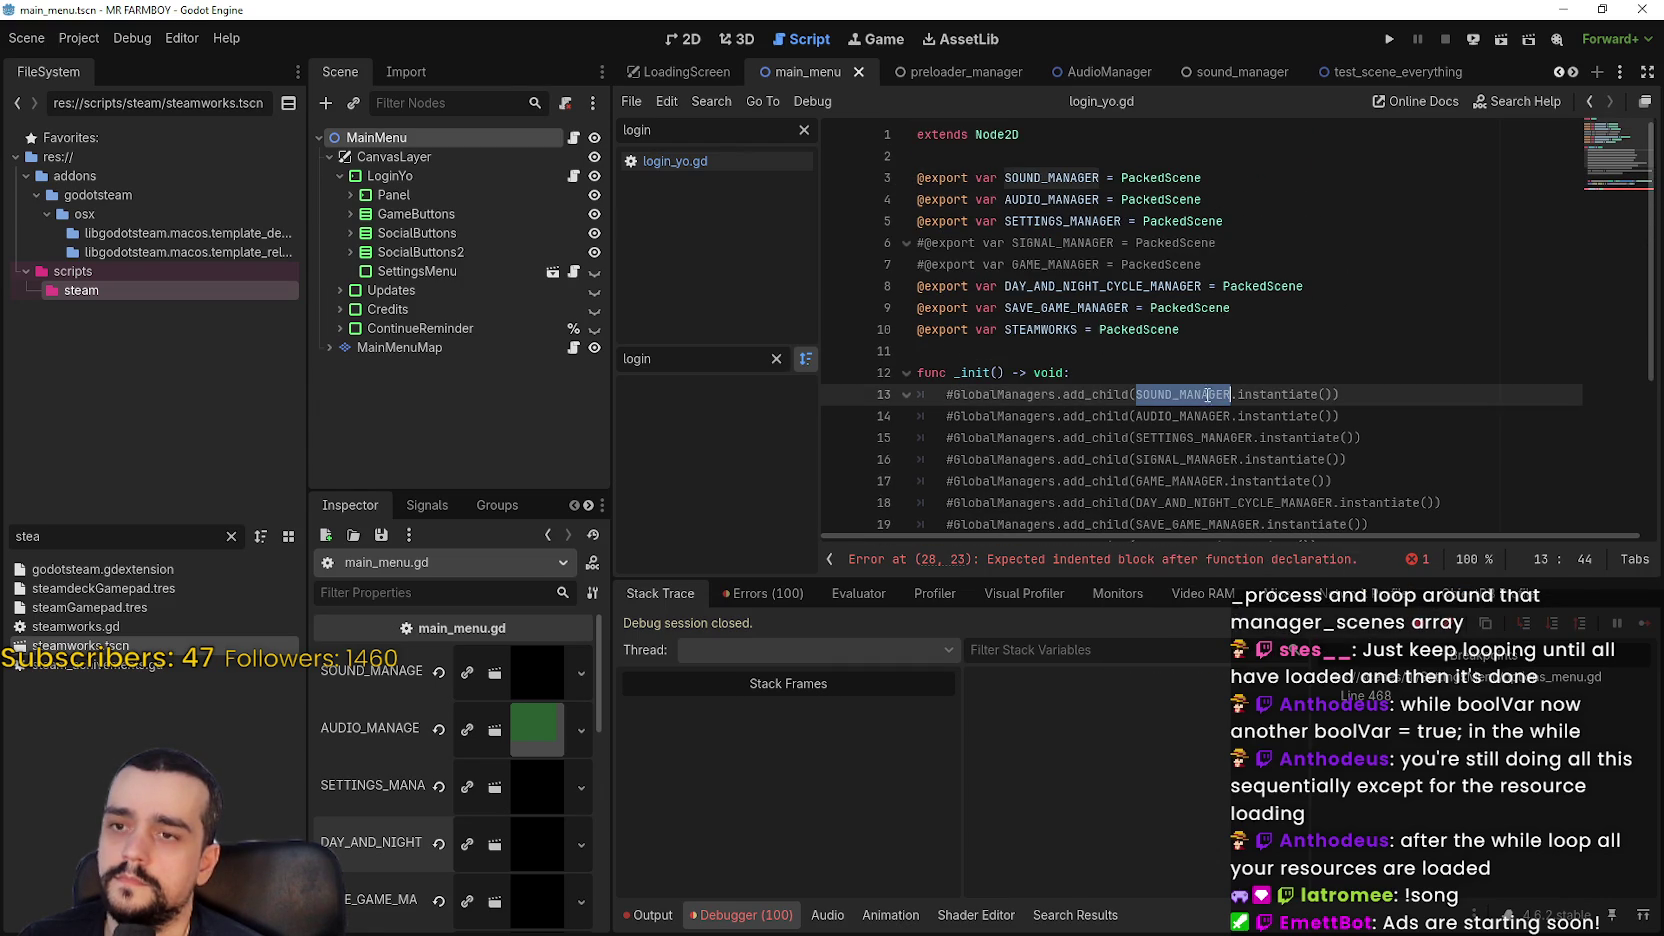
double_click(1050, 394)
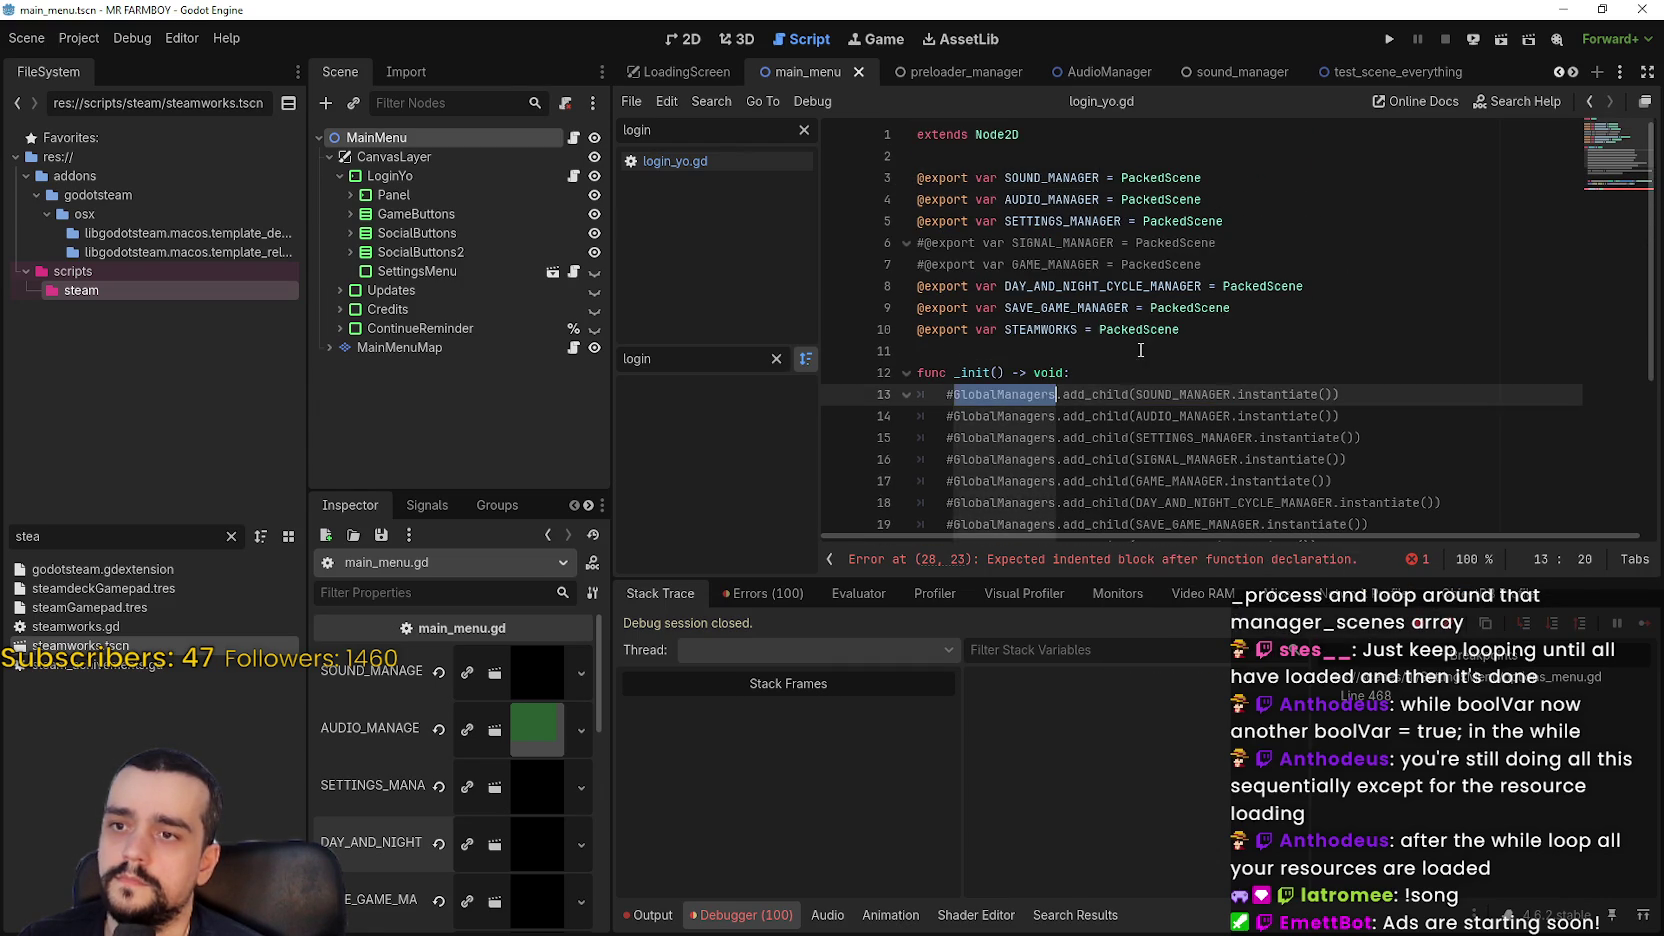
scroll(1140, 349, down, 4)
scroll(1127, 383, up, 4)
scroll(1108, 316, down, 4)
scroll(1105, 310, up, 4)
scroll(1100, 300, down, 3)
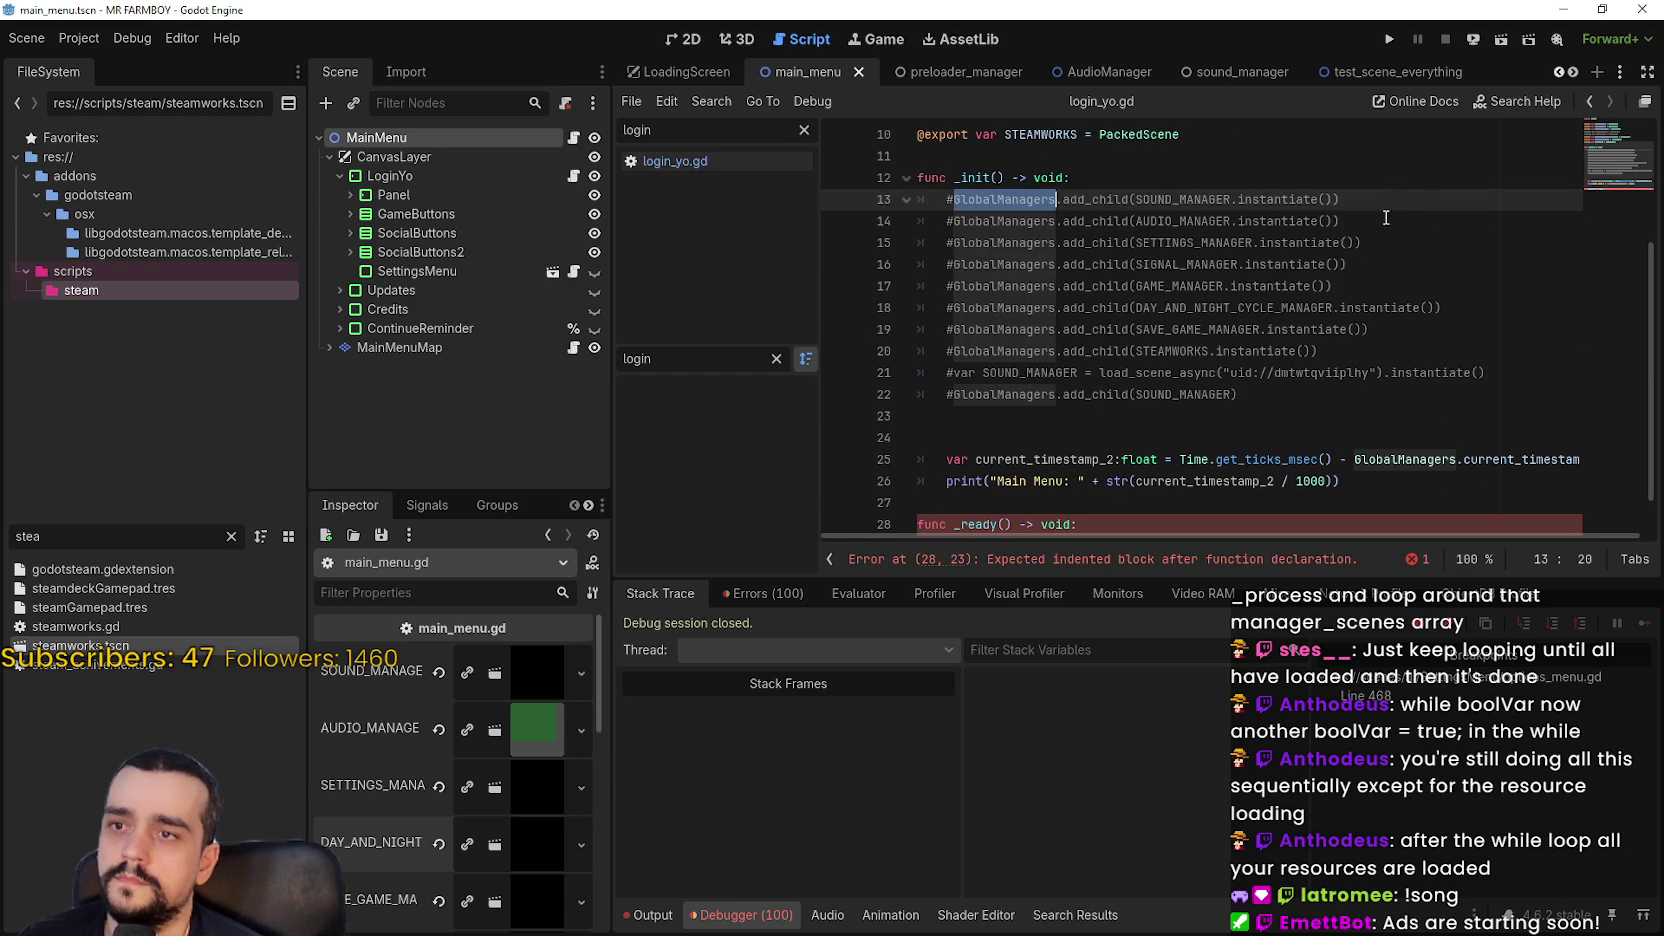
drag(1386, 203, 918, 199)
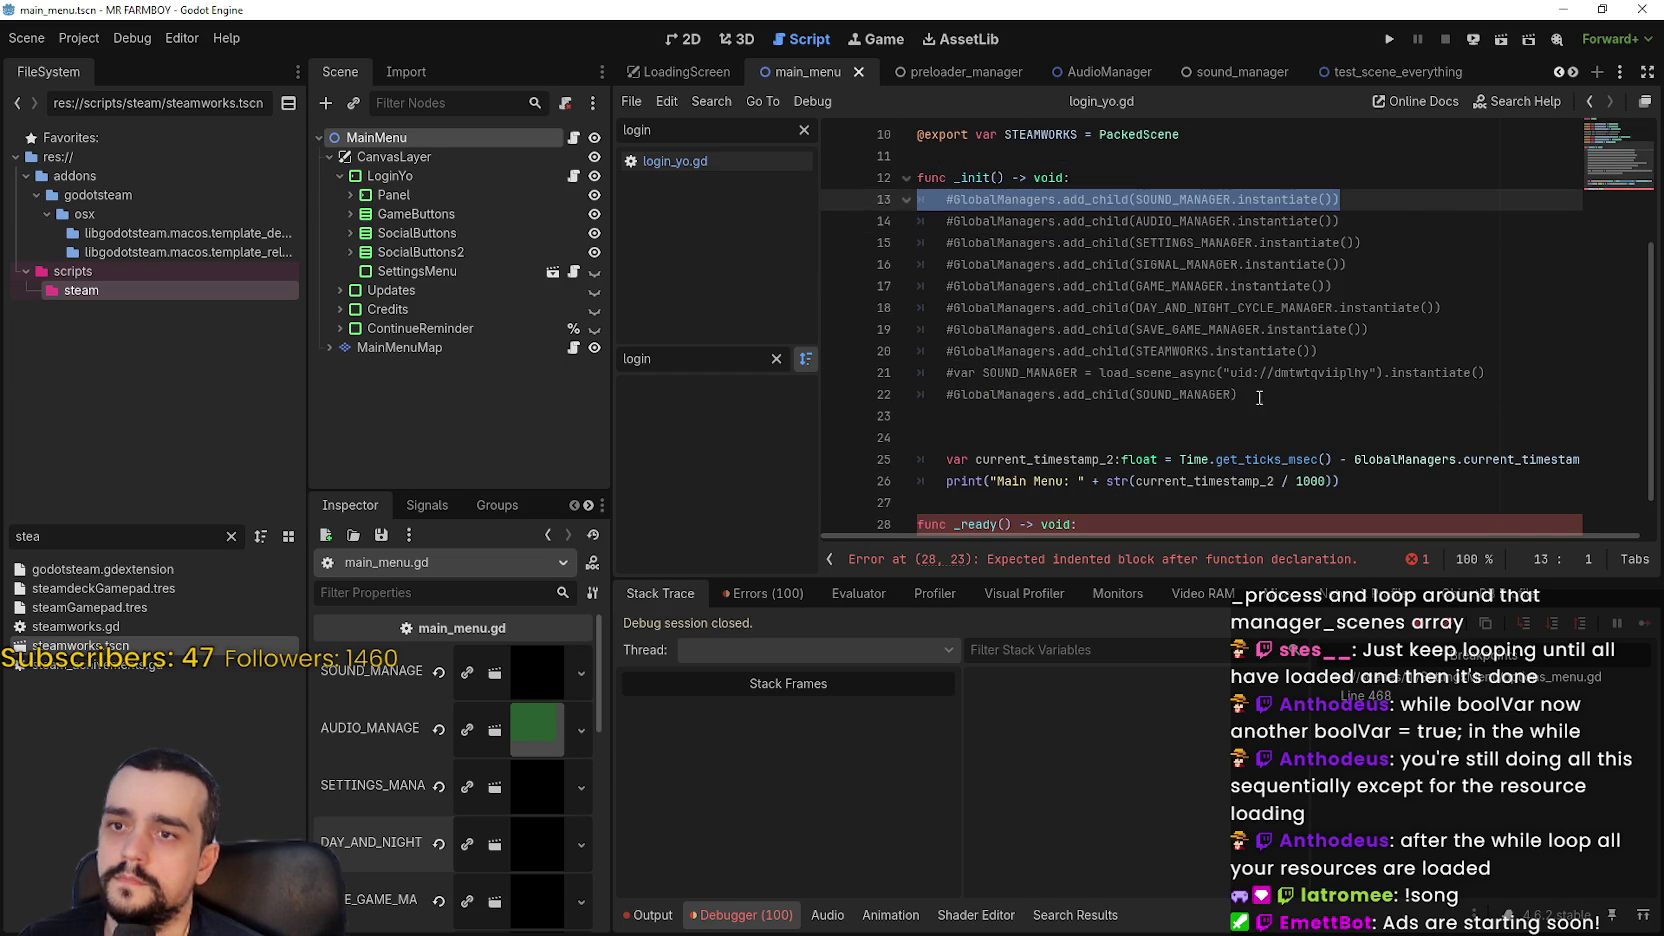
drag(1259, 397, 920, 200)
key(ctrl+c)
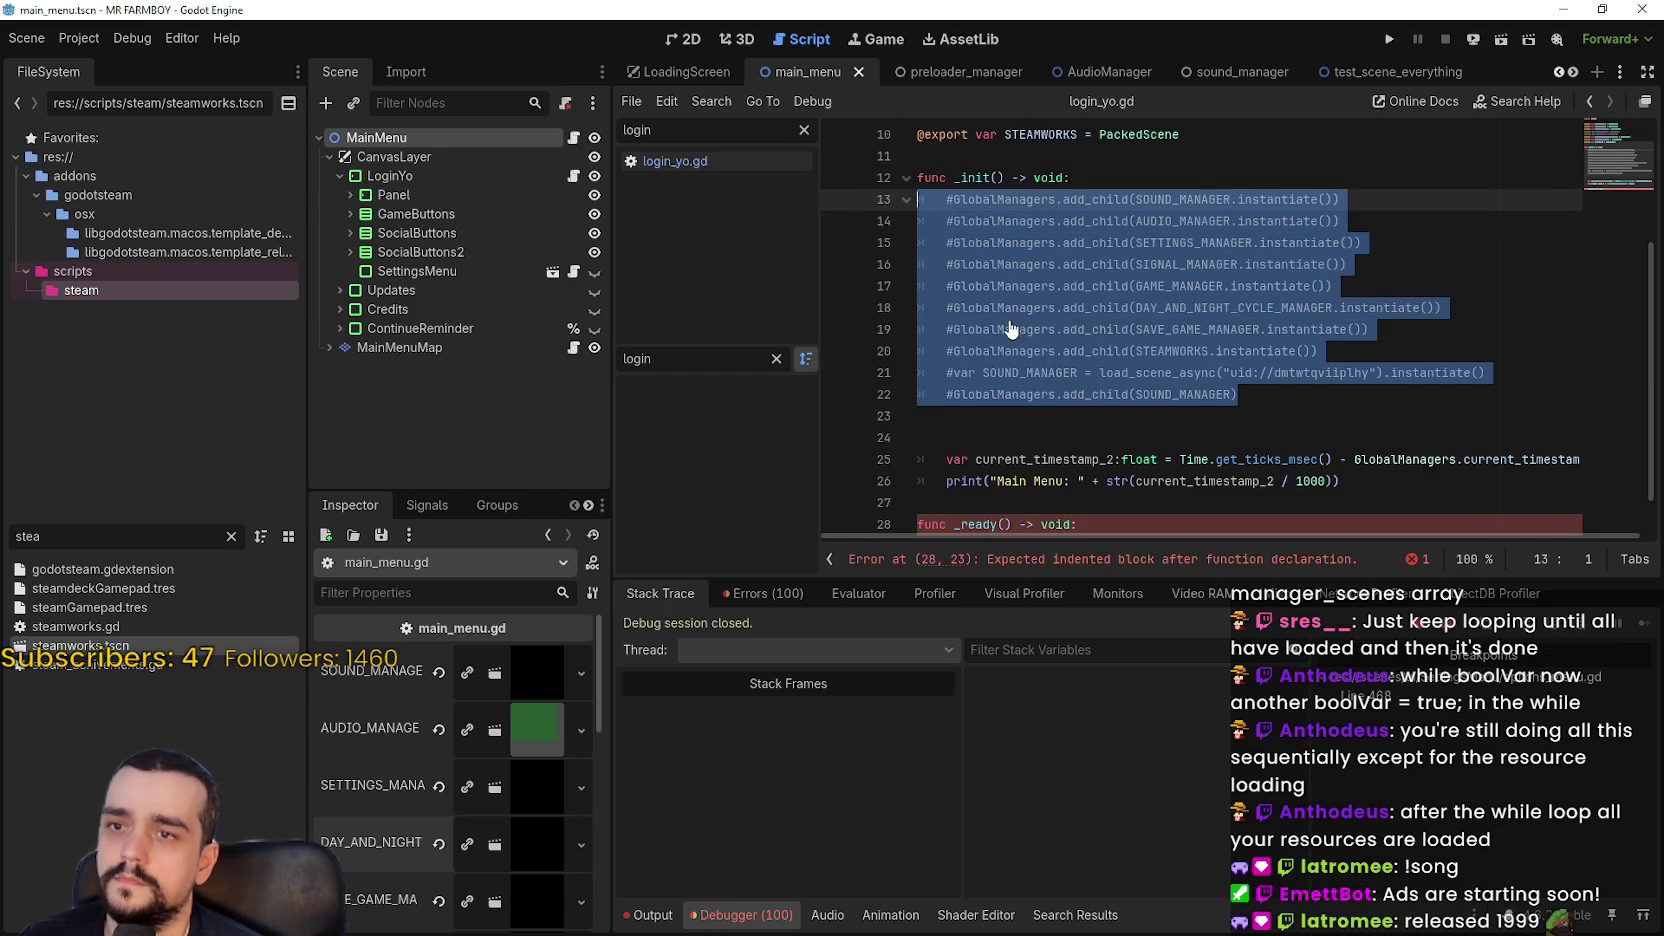
scroll(1010, 330, down, 1)
click(829, 490)
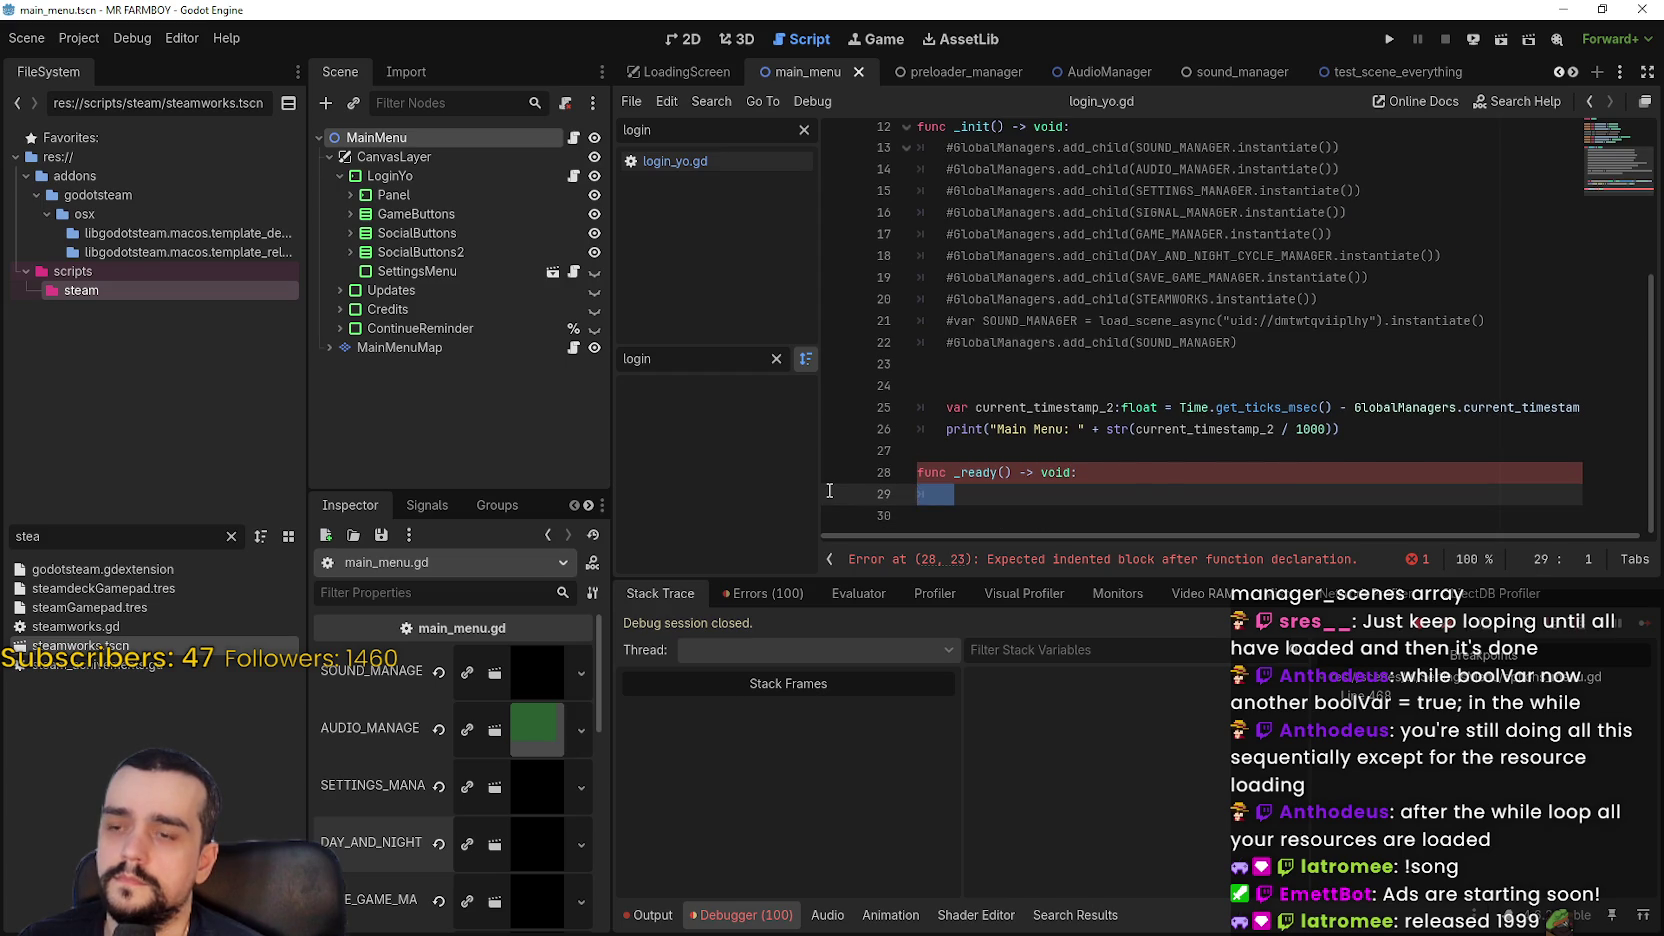
key(ctrl+v)
Uncomment the SOUND_MANAGER and AUDIO_MANAGER add_child lines 29 and 30
click(947, 320)
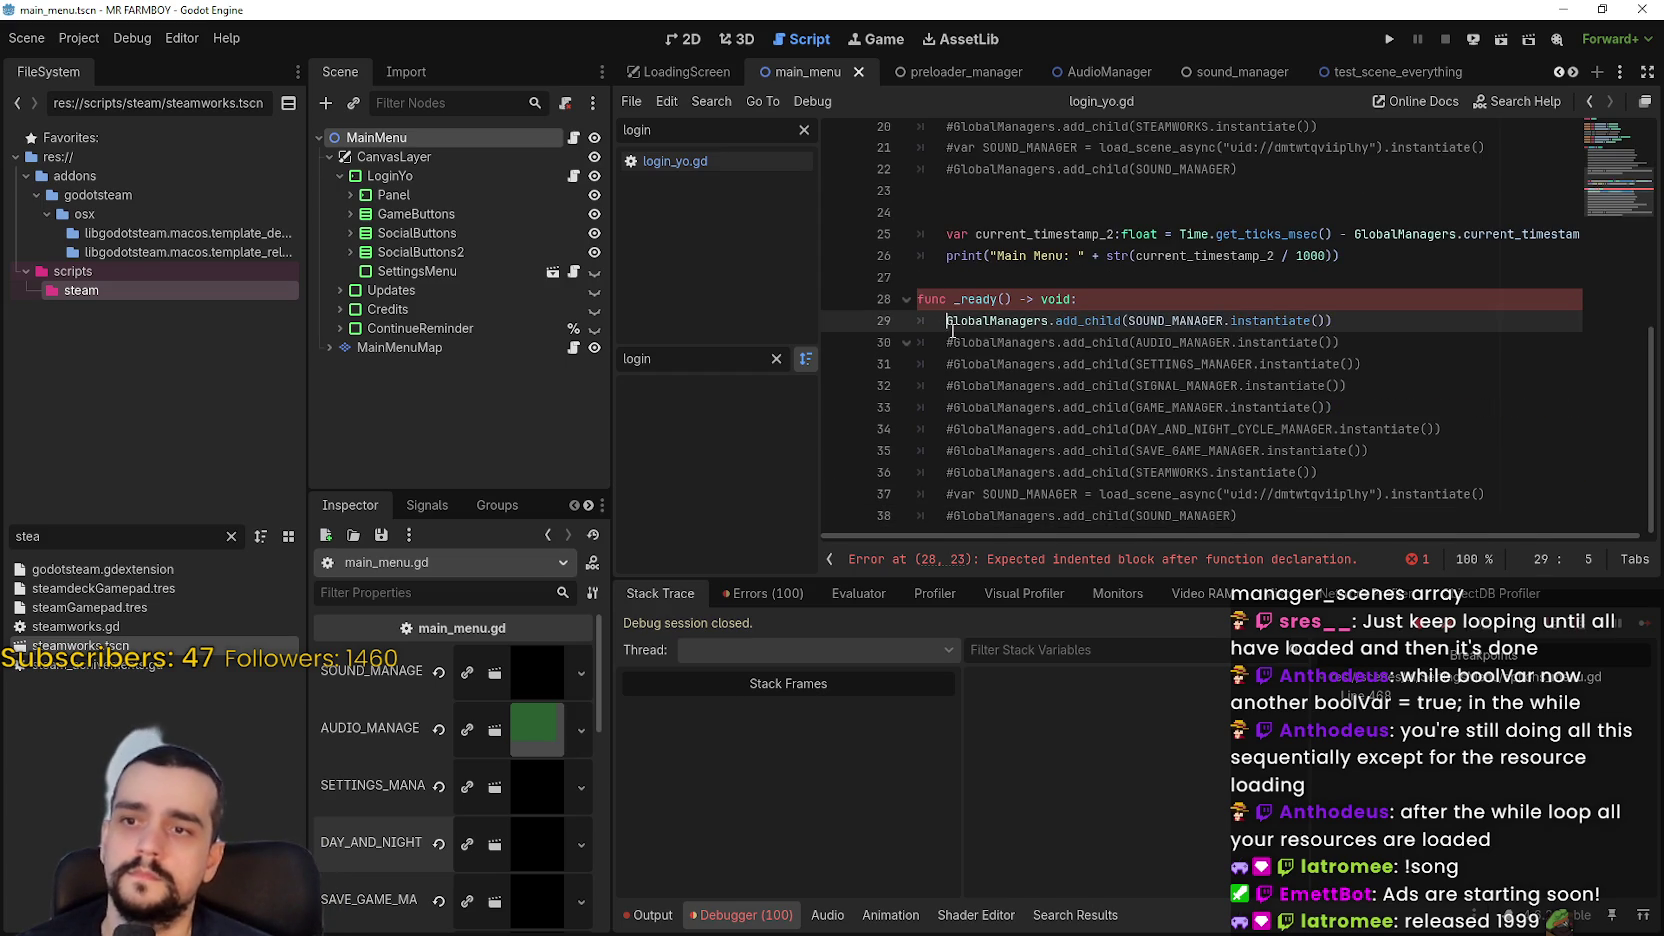
key(BackSpace)
click(952, 351)
key(BackSpace)
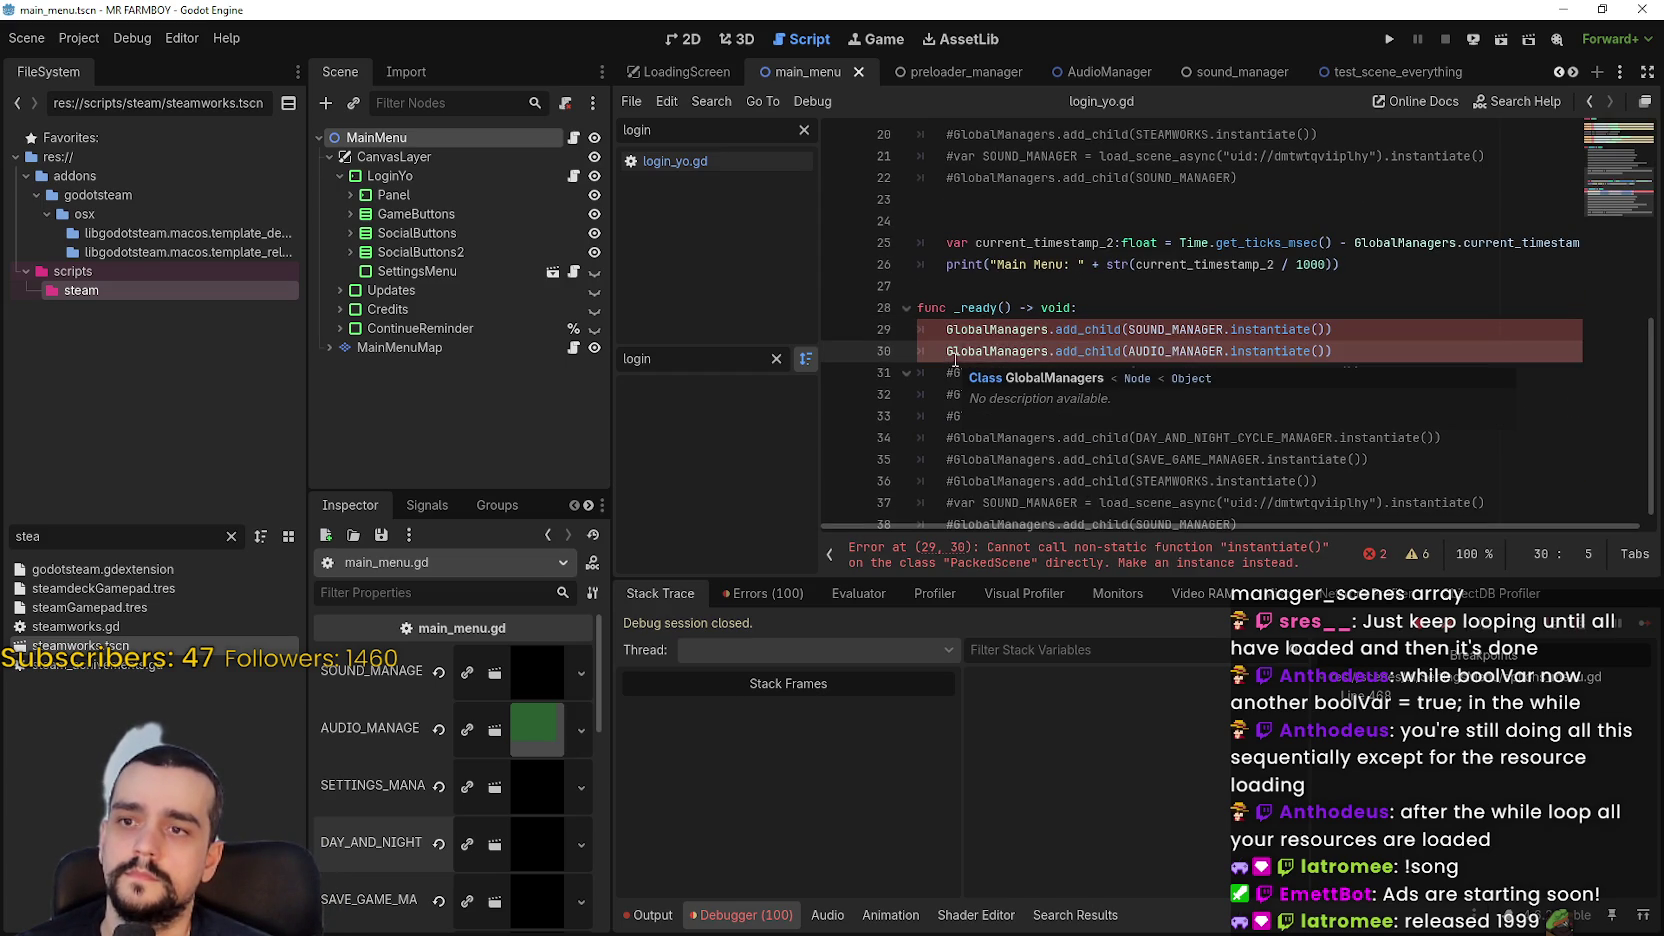
Check the error on line 29 and remove SOUND_MANAGER's instantiate call
double_click(1183, 329)
double_click(1182, 351)
scroll(1181, 357, up, 5)
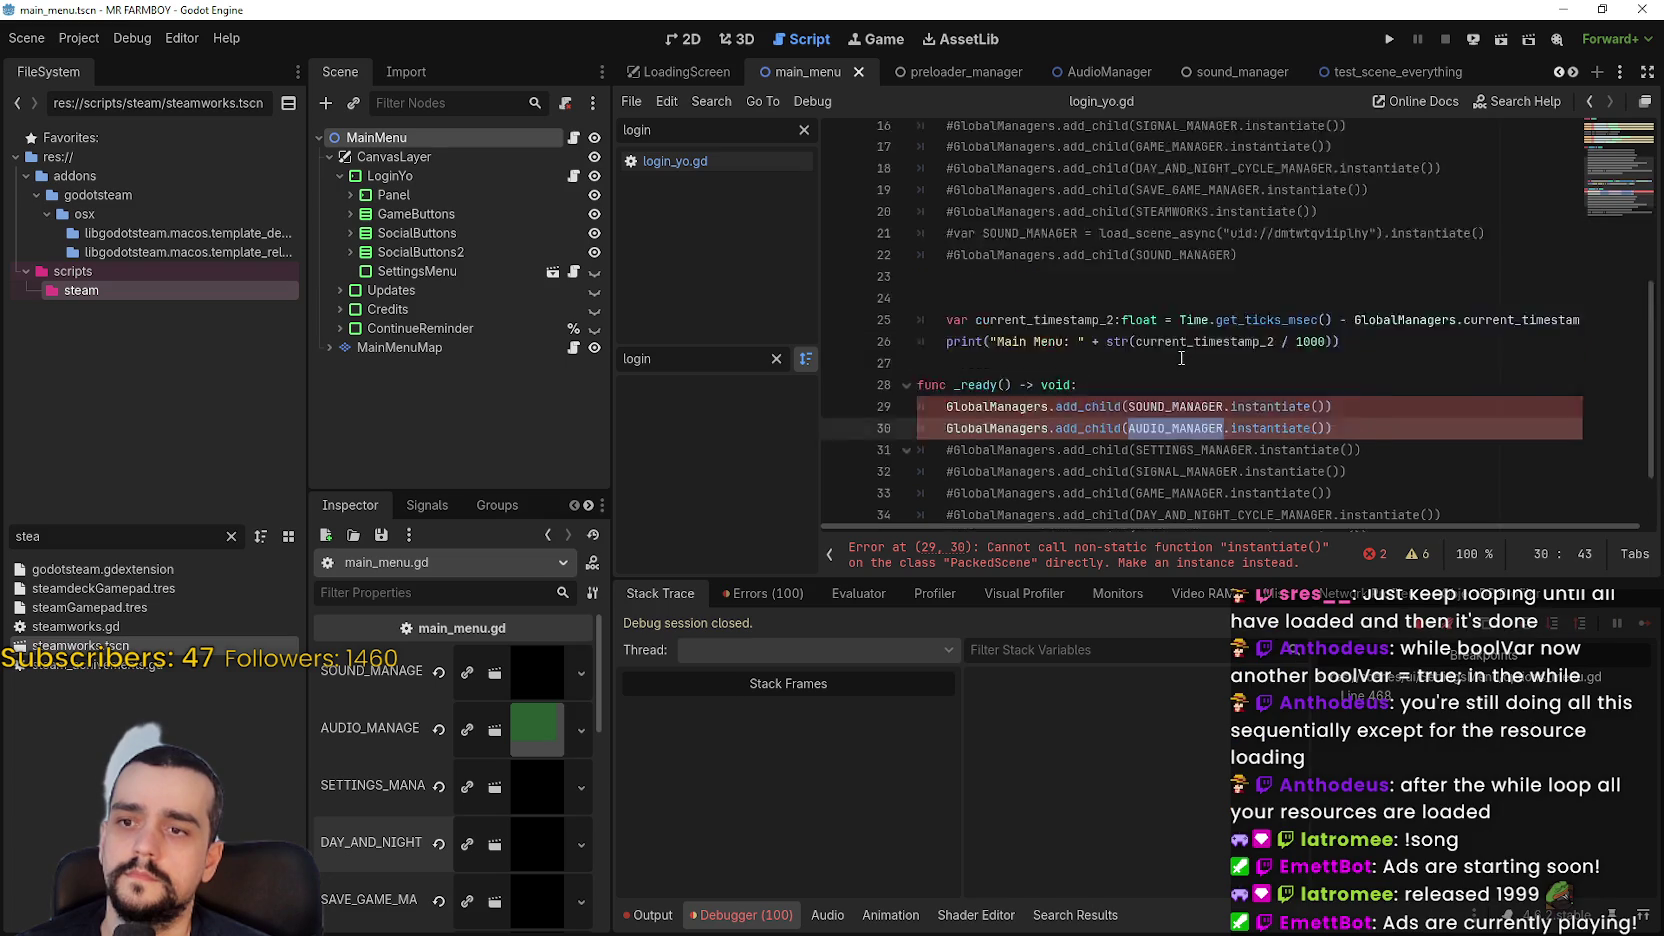
scroll(1181, 357, down, 5)
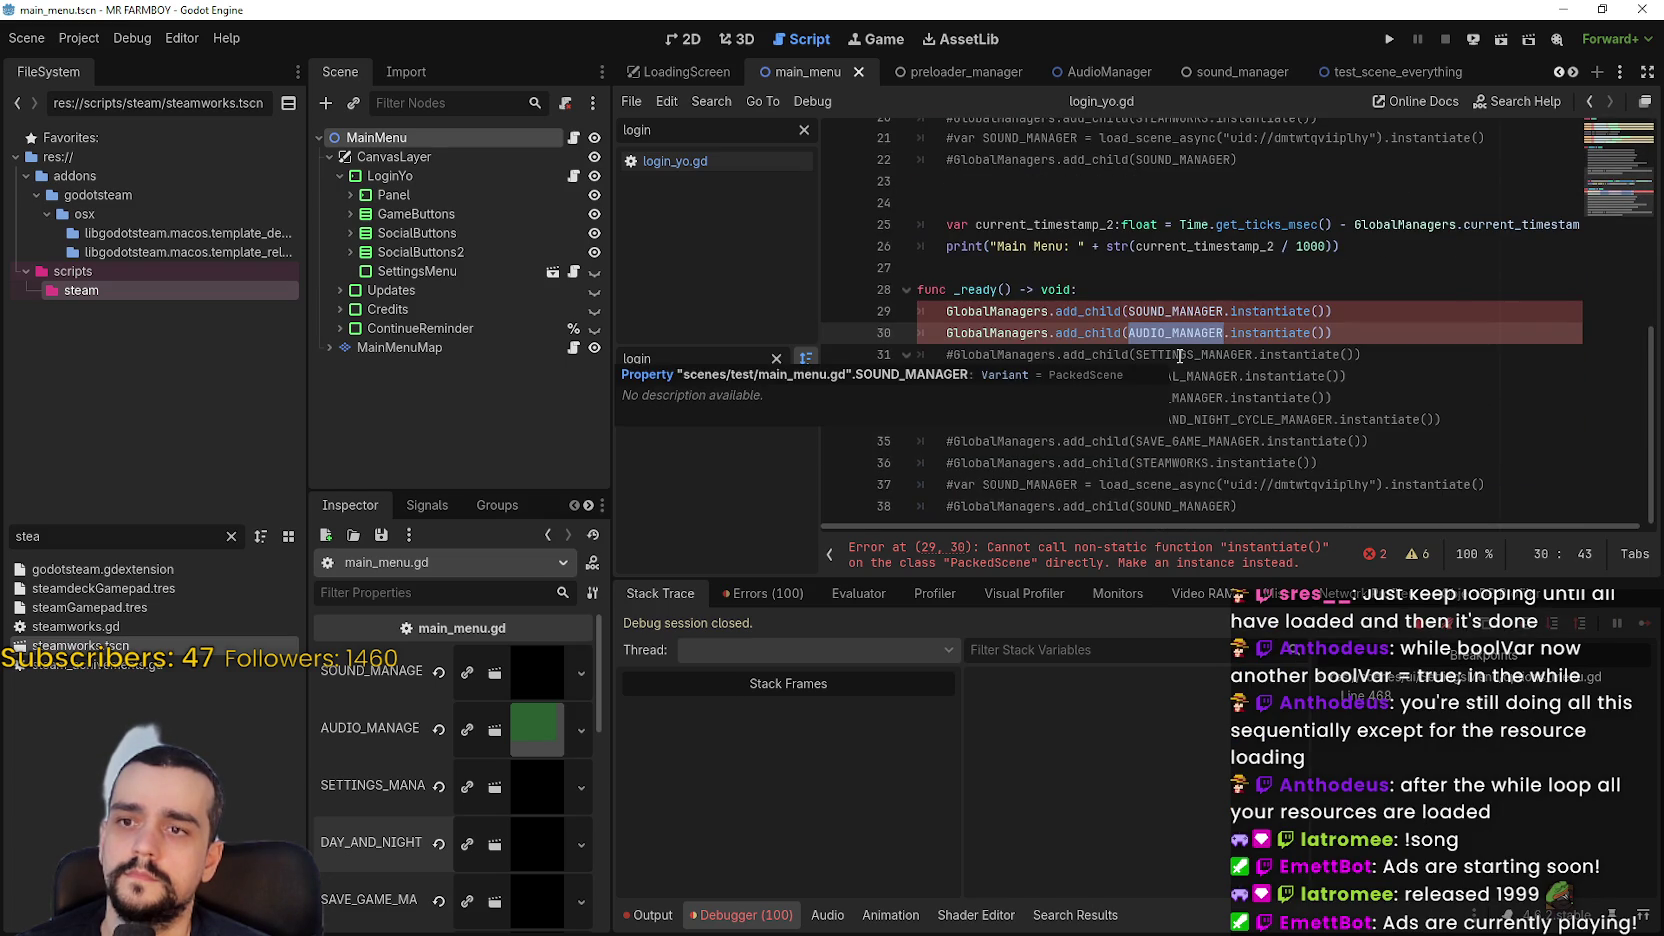
click(1115, 580)
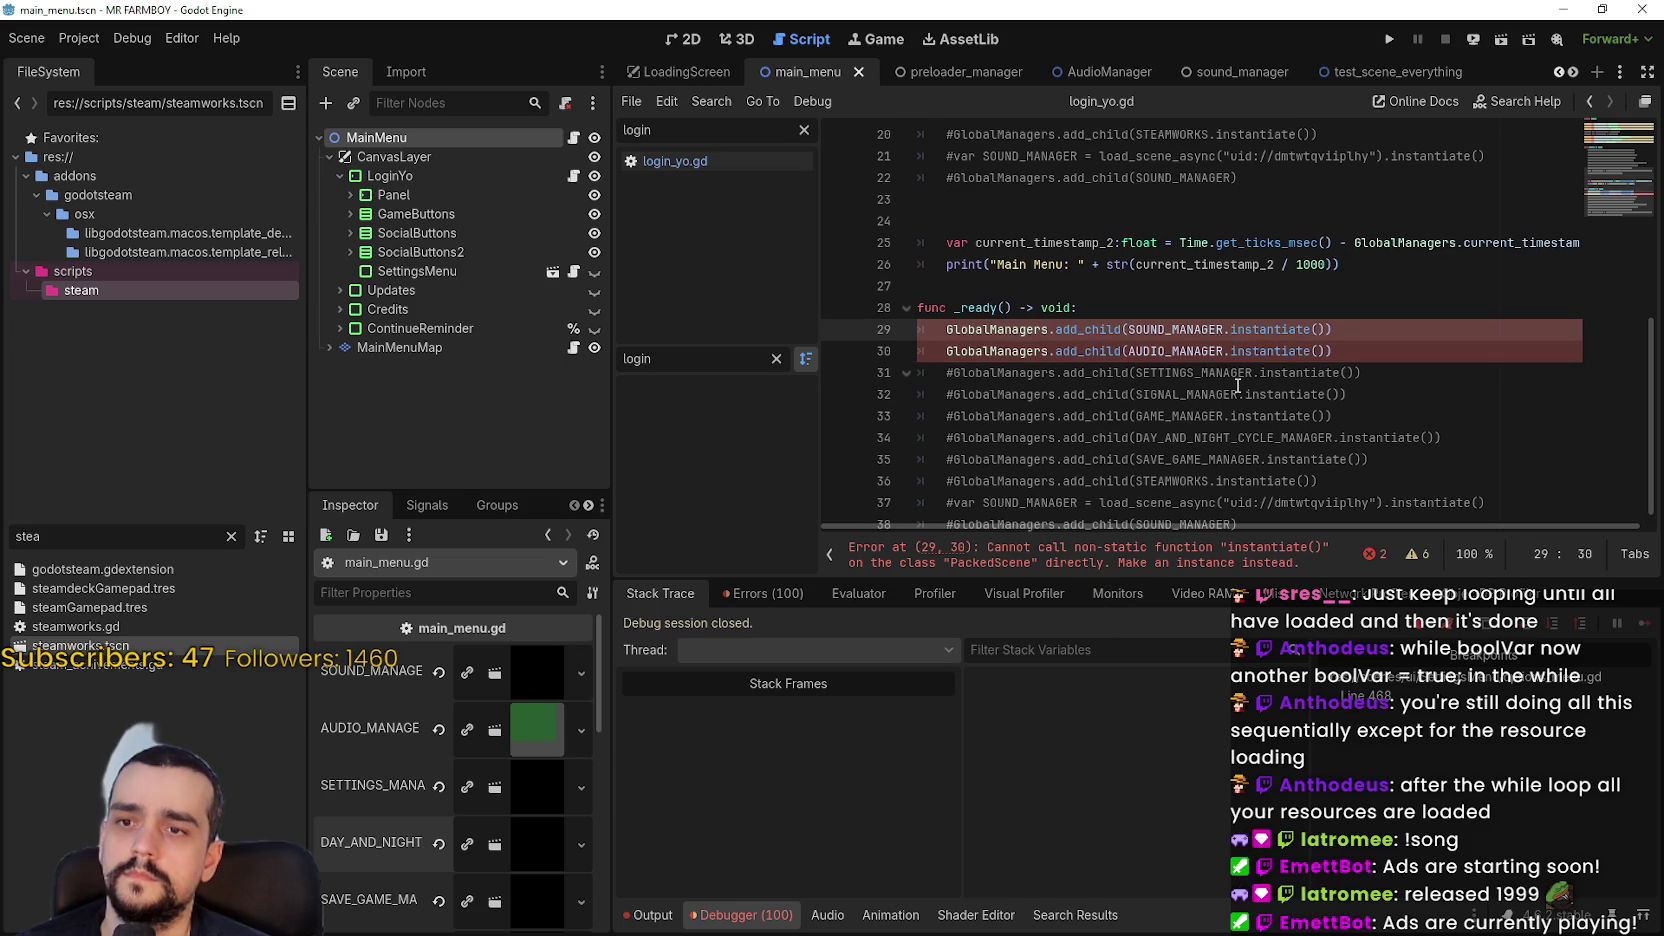
scroll(1238, 385, up, 6)
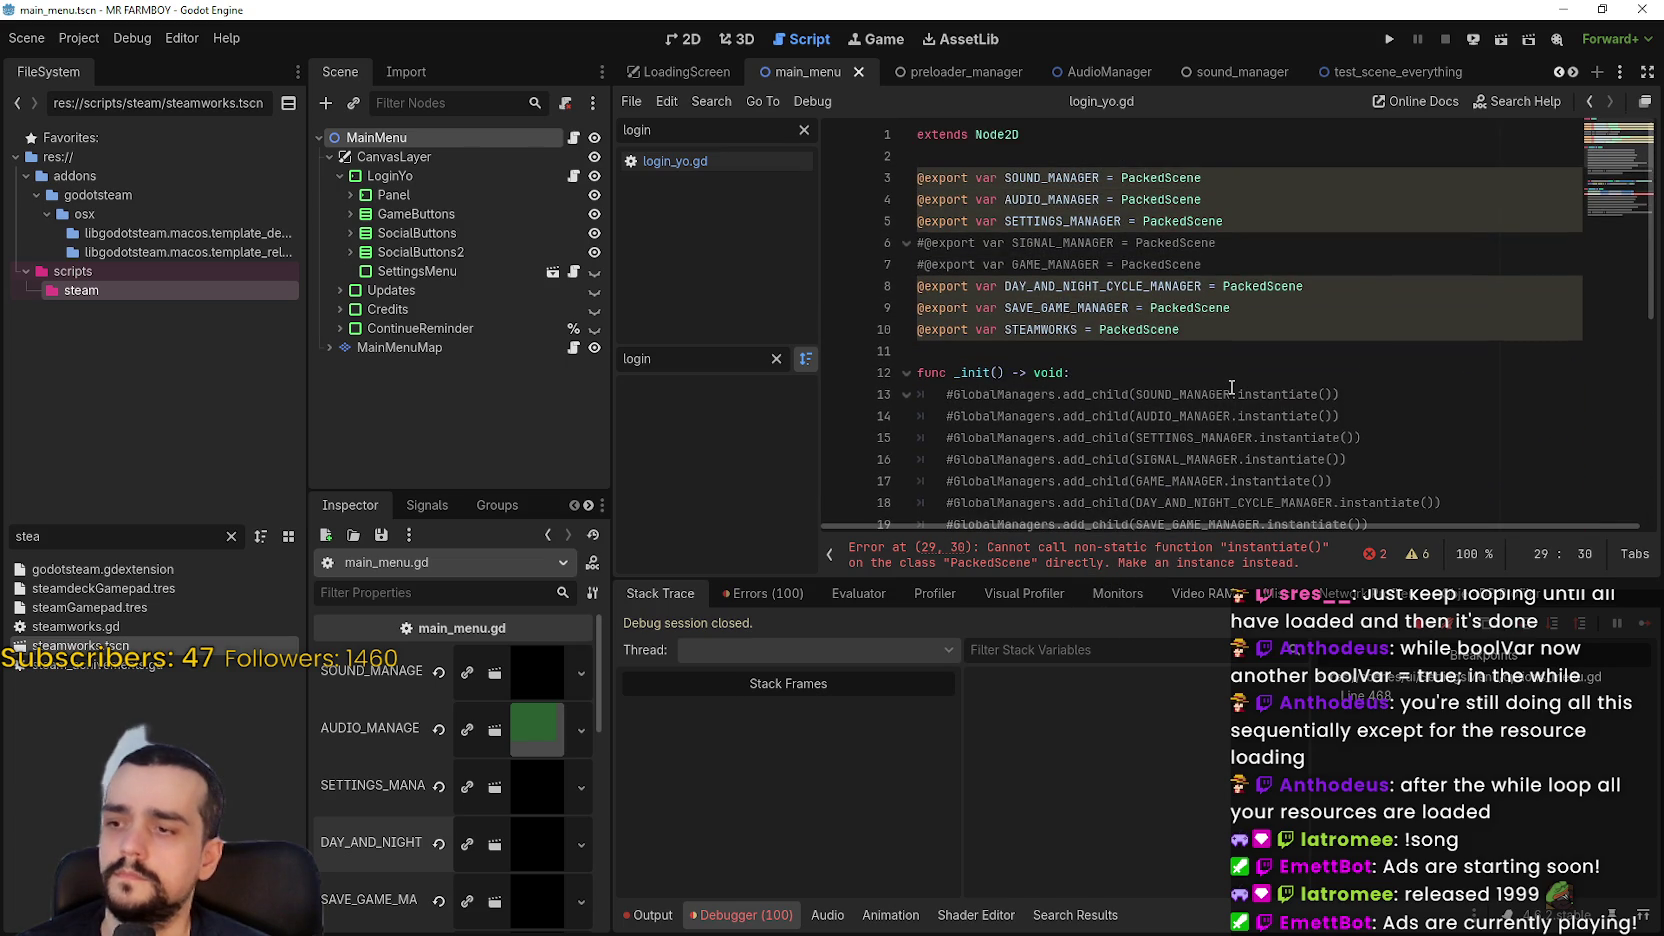
scroll(1232, 387, down, 7)
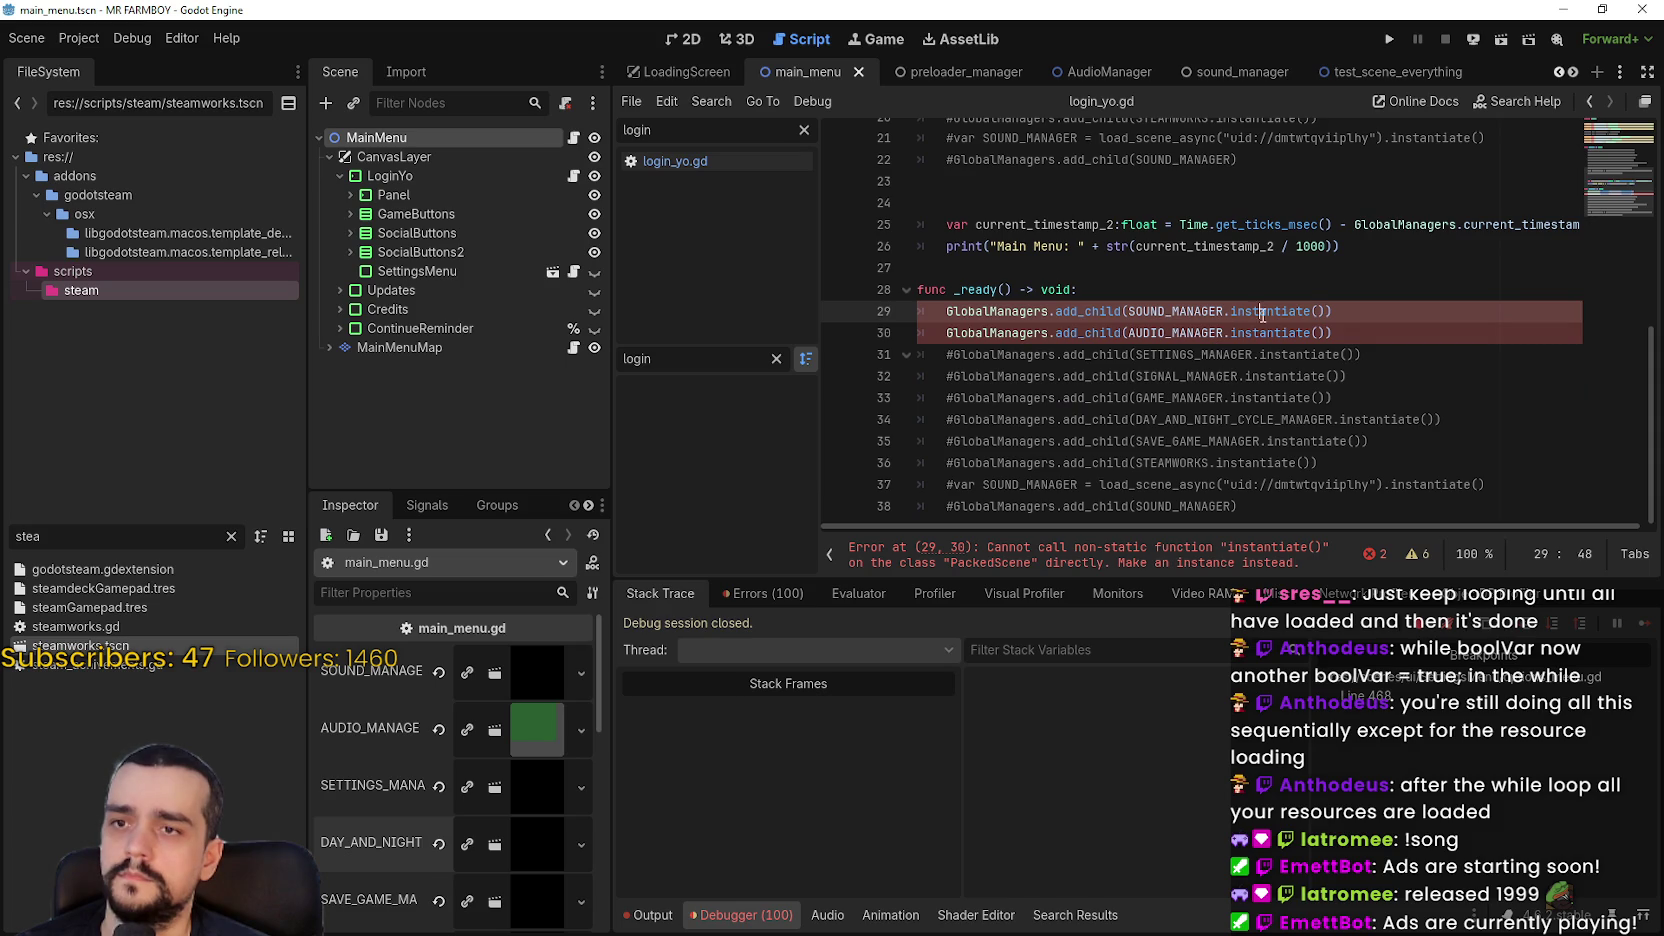
click(1322, 311)
key(BackSpace)
key(BackSpace)
key(BackSpace)
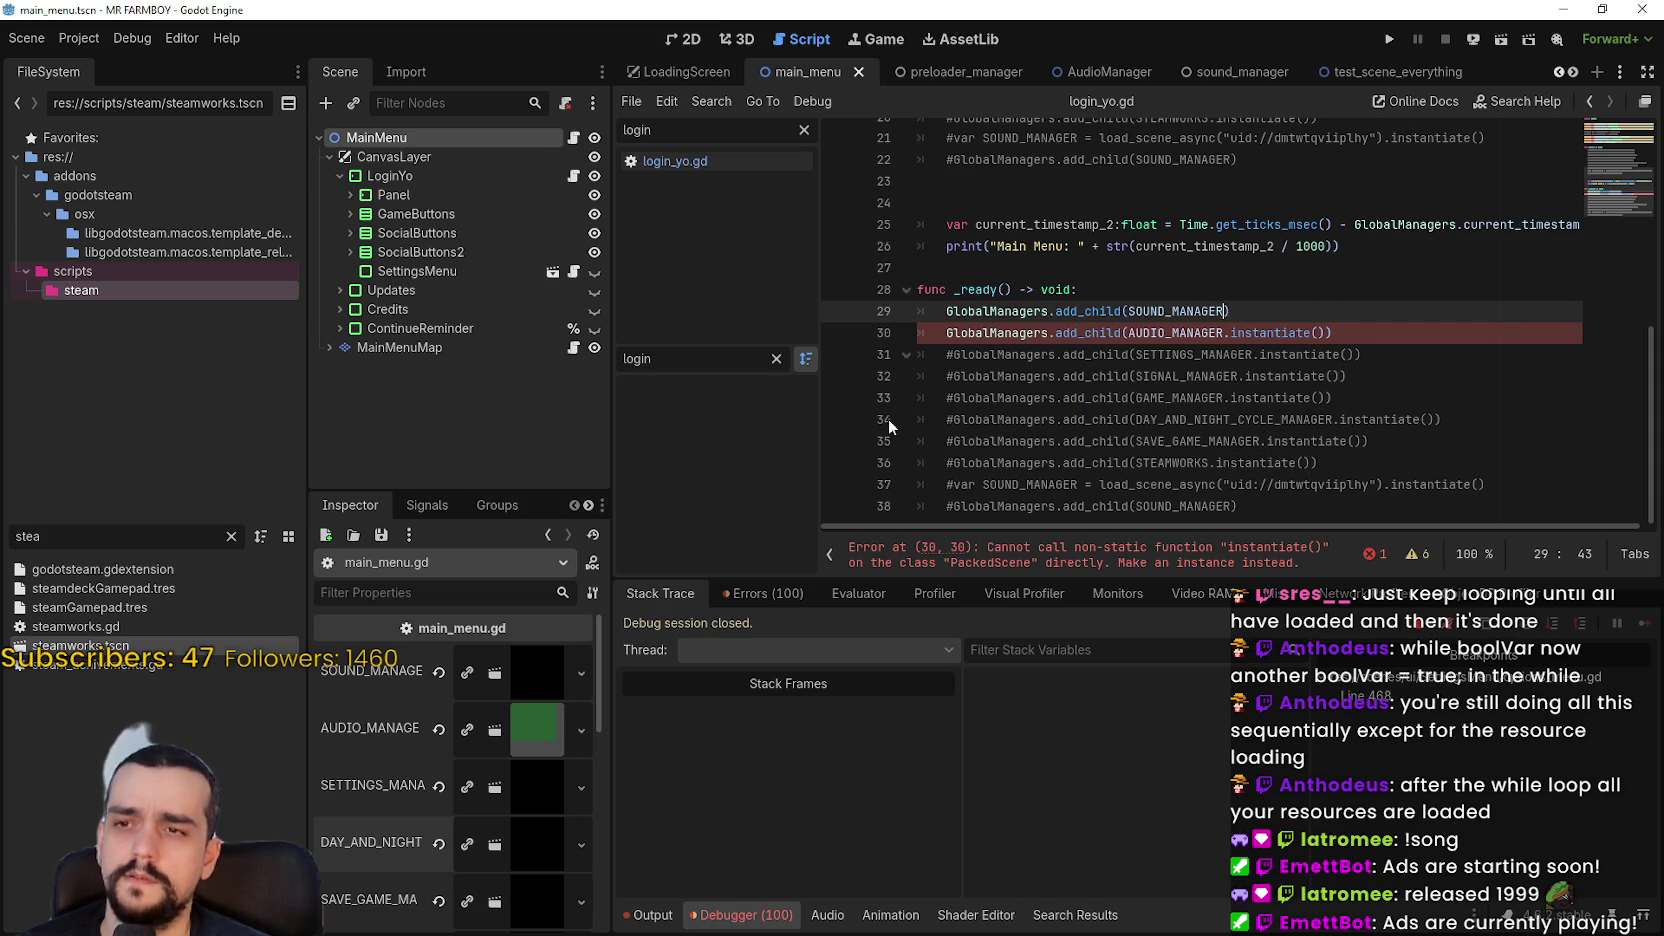
Delete .instantiate() from the AUDIO_MANAGER add_child line 30
click(1231, 332)
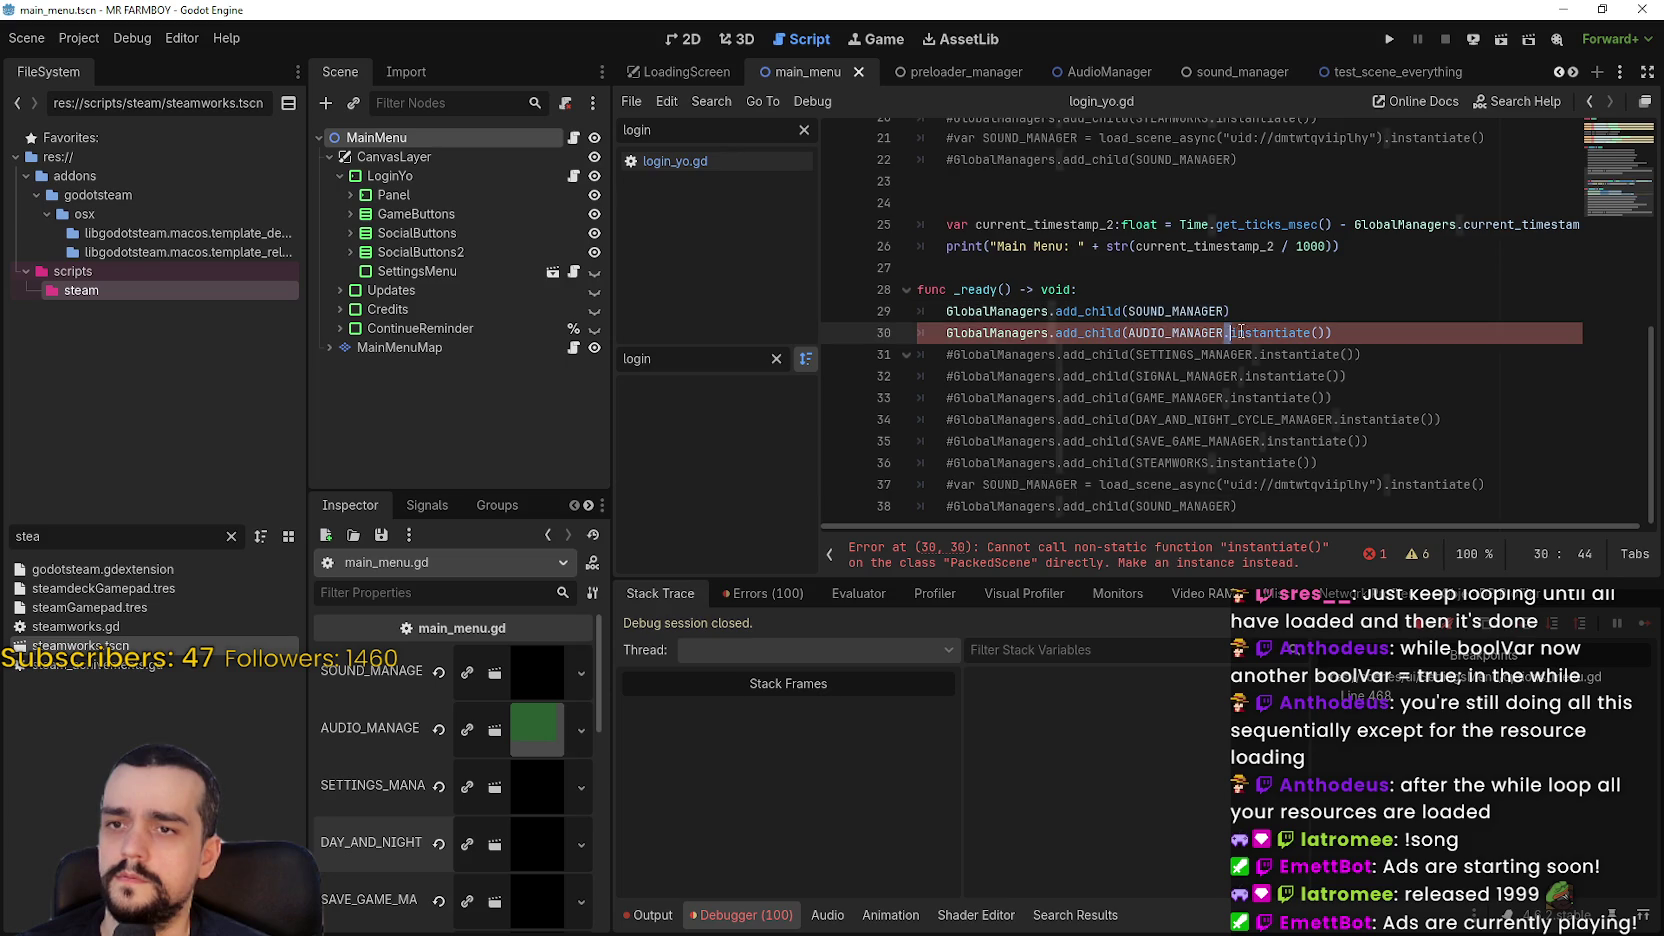
drag(1226, 332, 1274, 332)
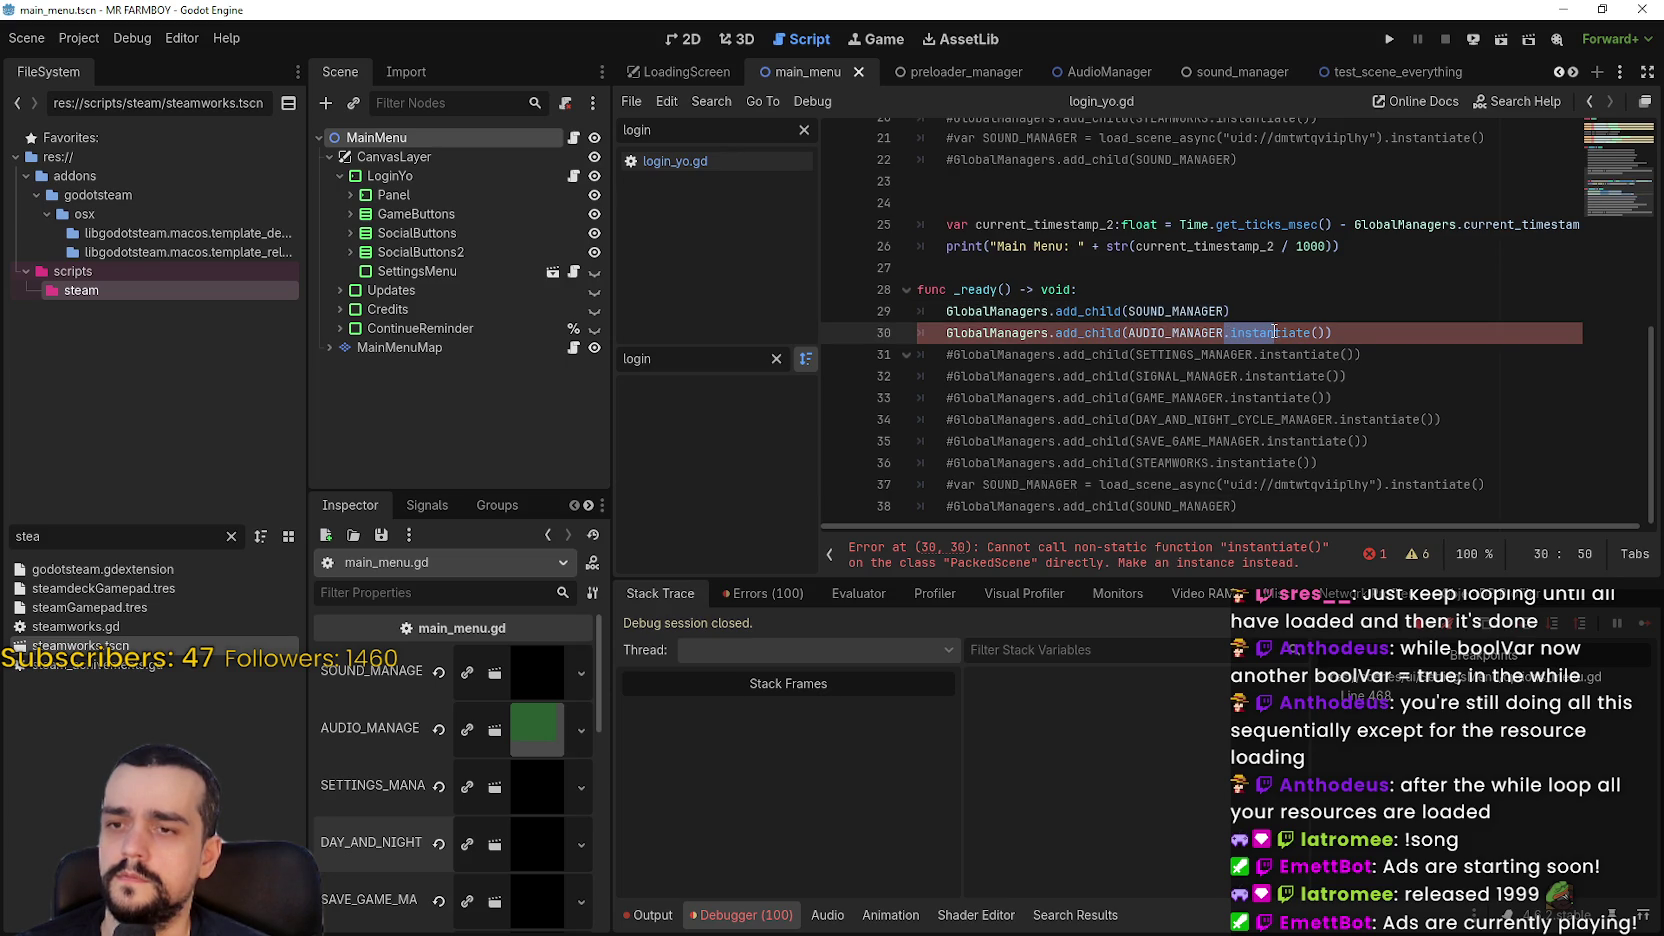
drag(1275, 332, 1335, 333)
key(BackSpace)
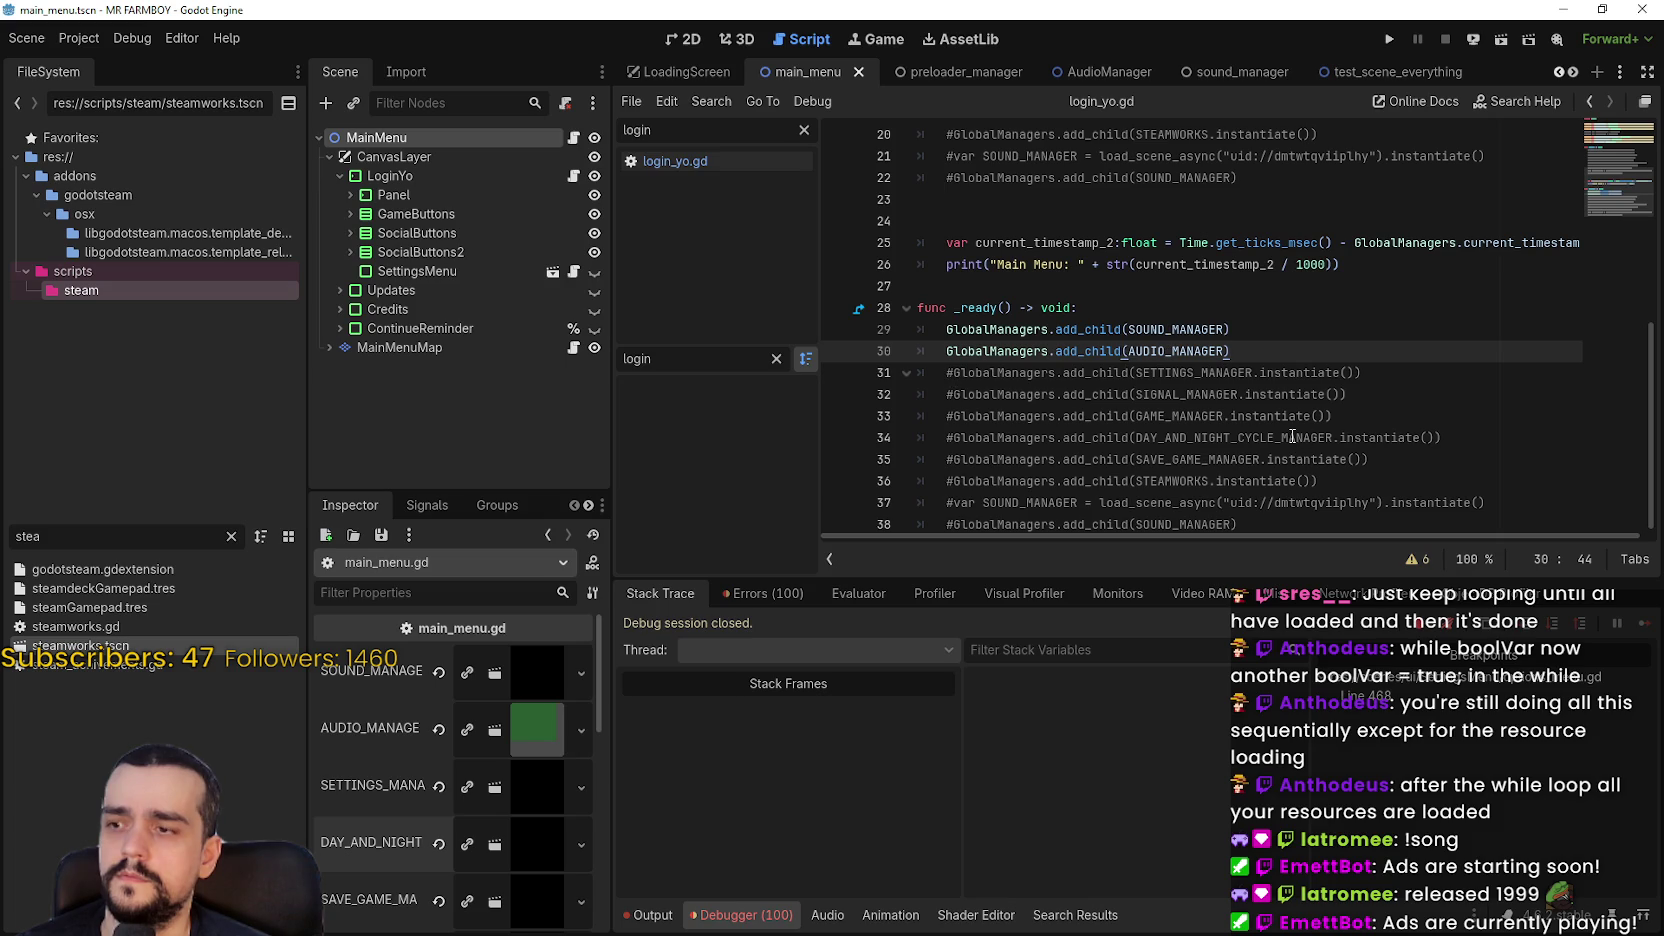
Uncomment the SETTINGS_MANAGER, DAY_AND_NIGHT_CYCLE_MANAGER, SAVE_GAME_MANAGER and STEAMWORKS add_child lines
click(954, 373)
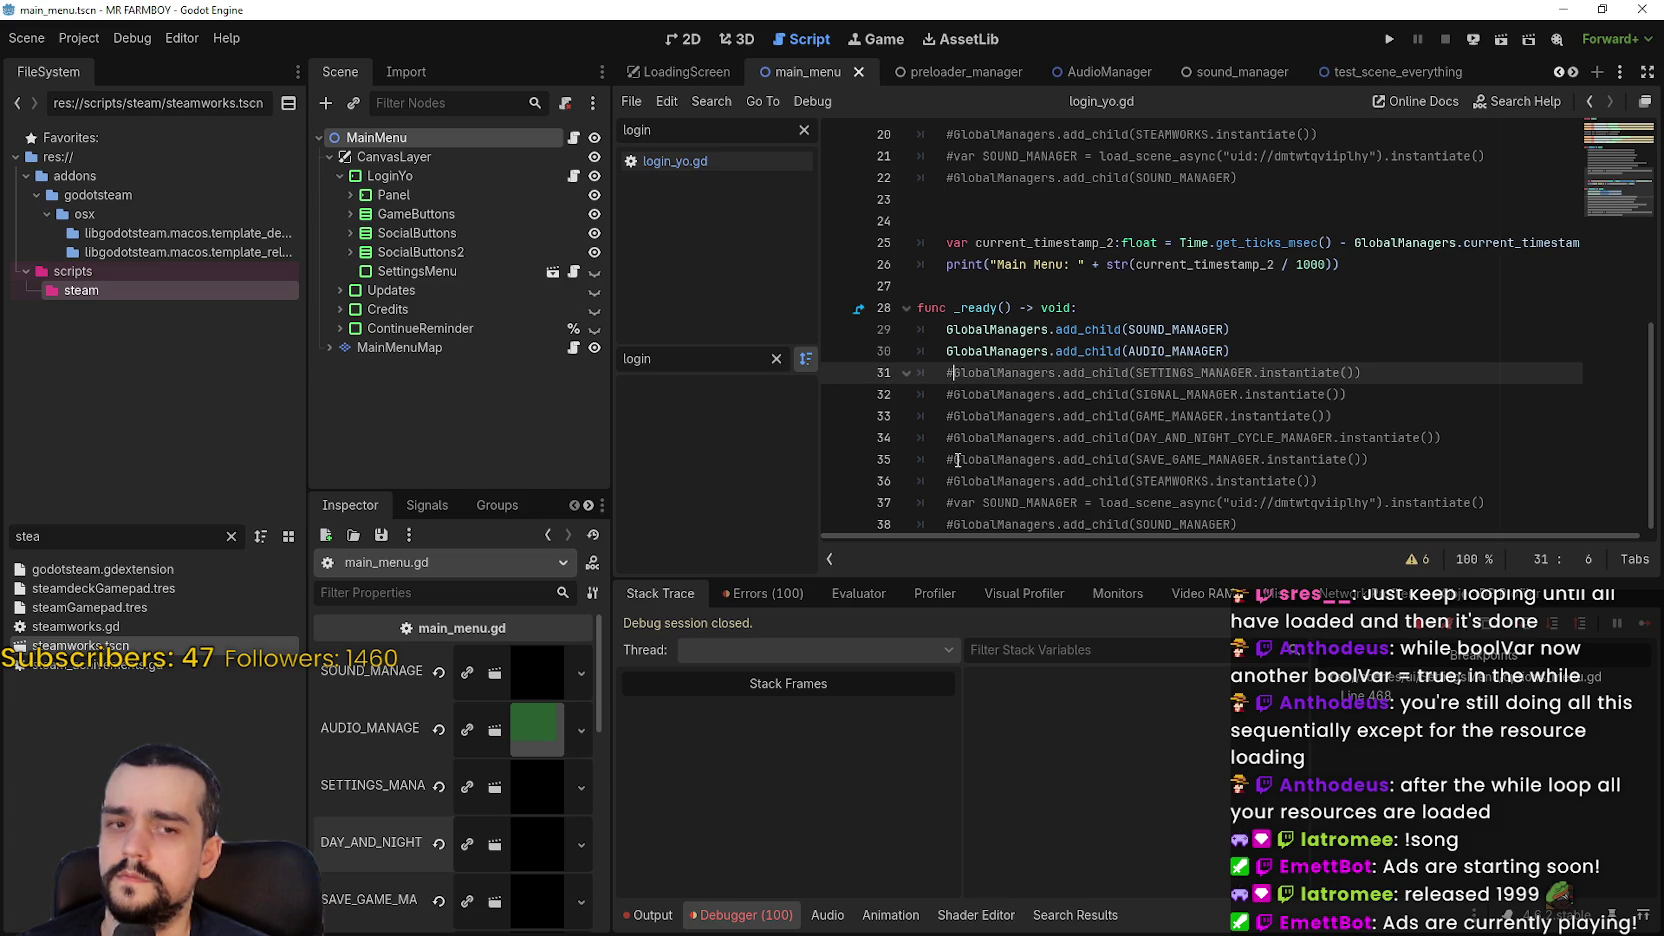
key(BackSpace)
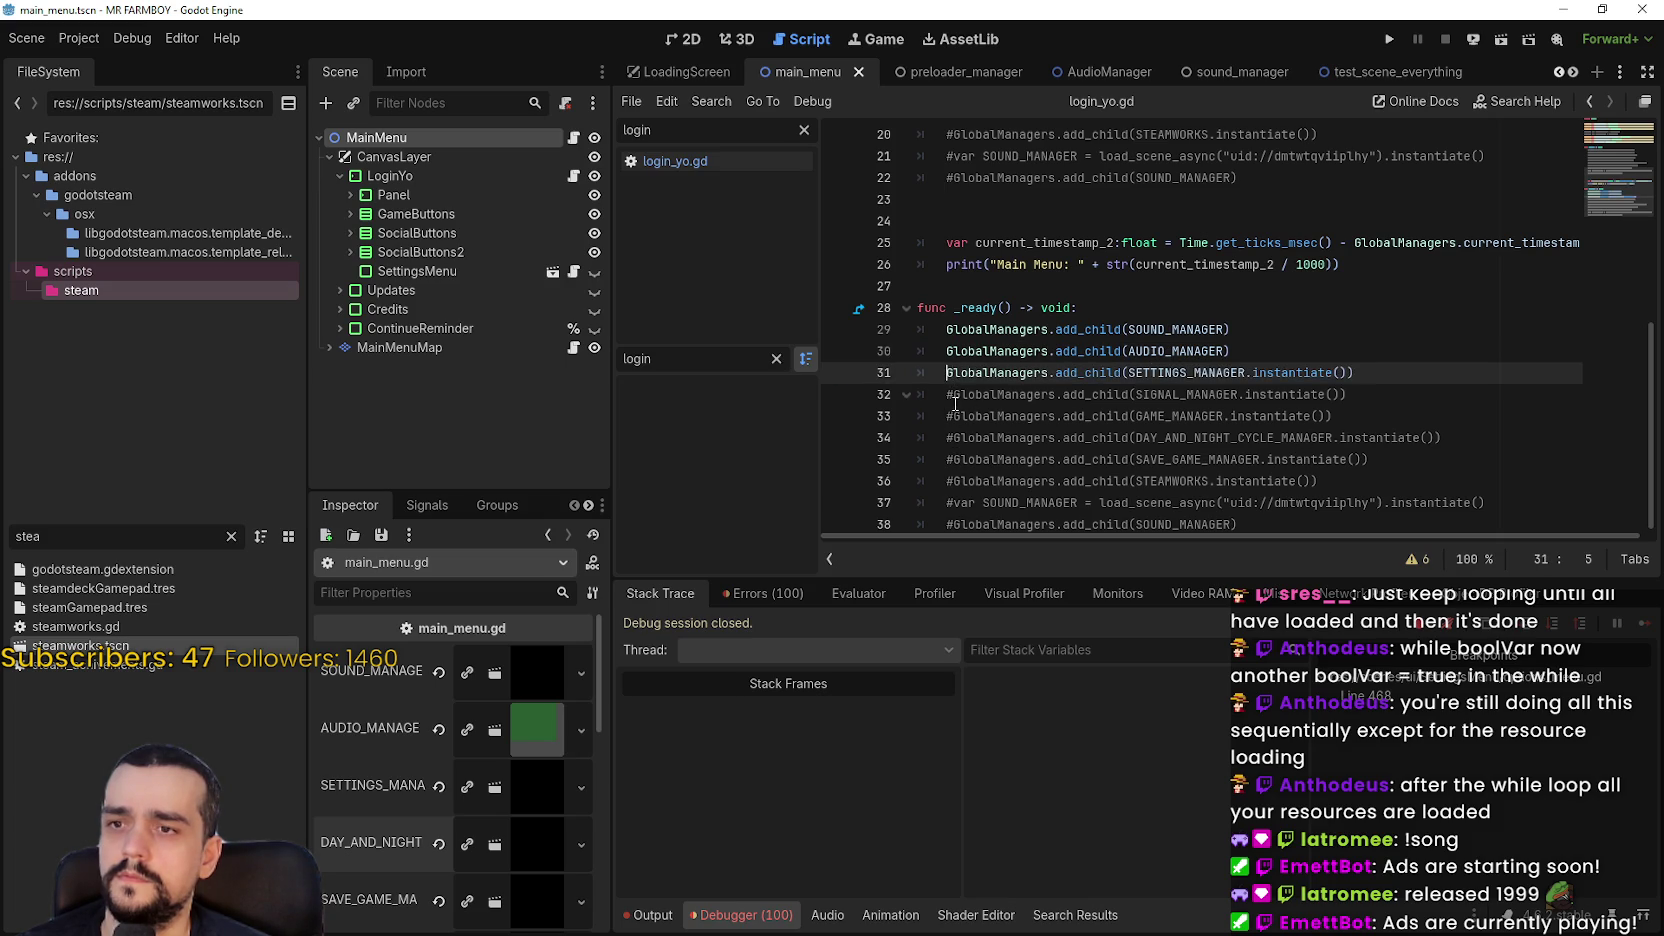
key(Down)
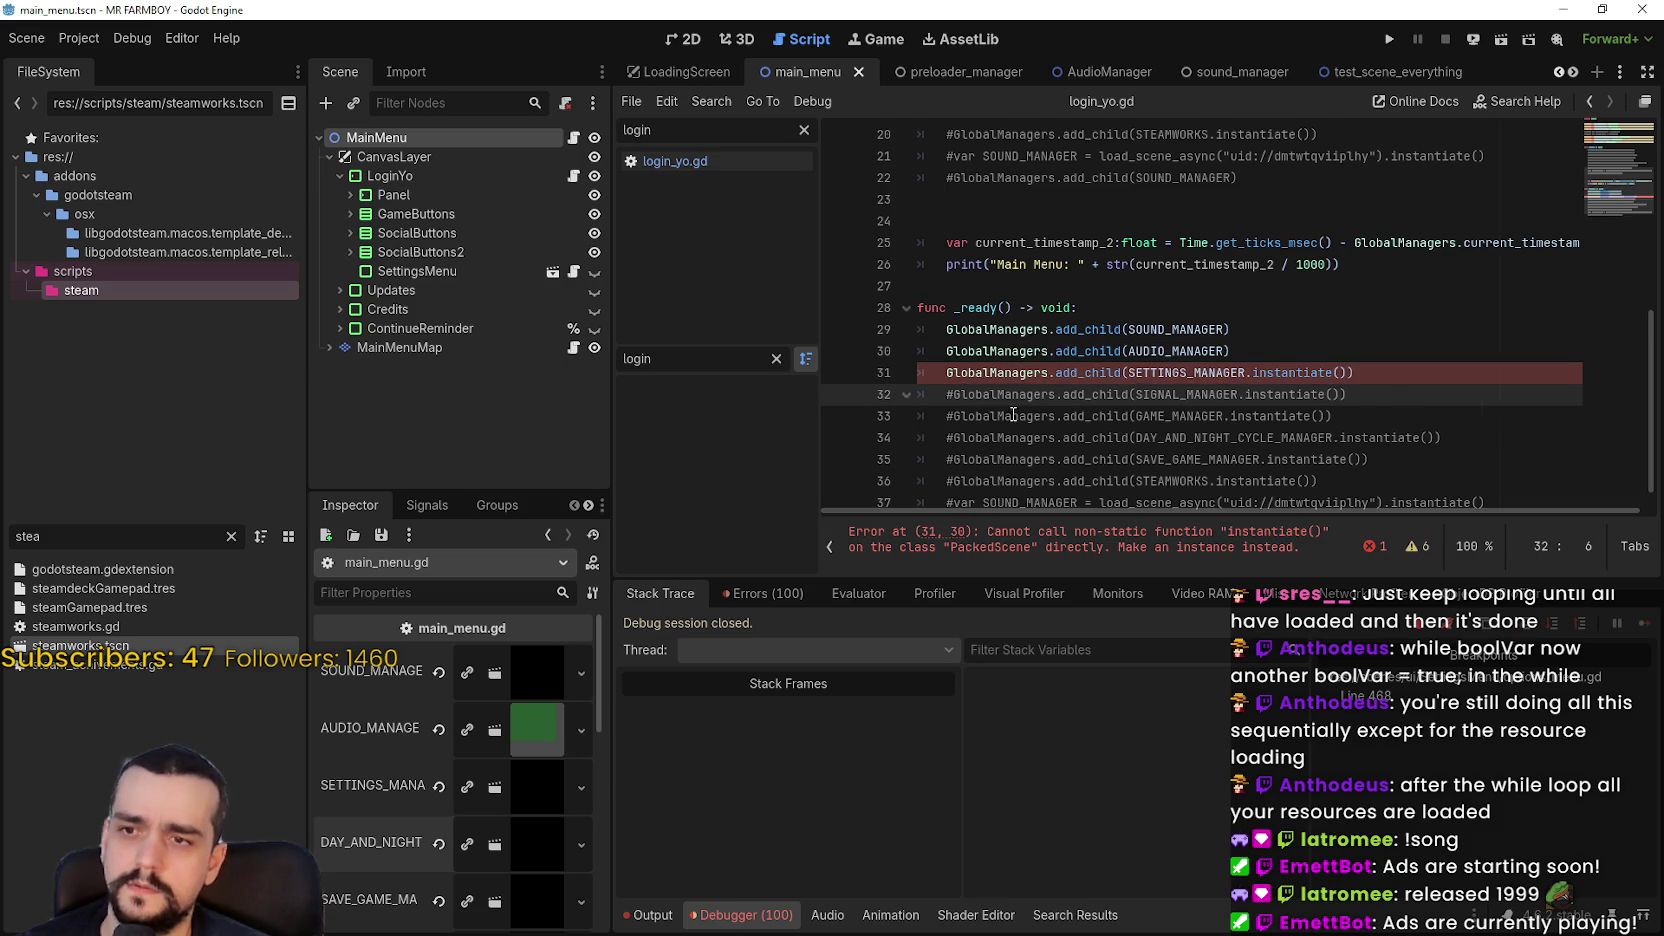
scroll(922, 441, down, 1)
click(954, 404)
key(BackSpace)
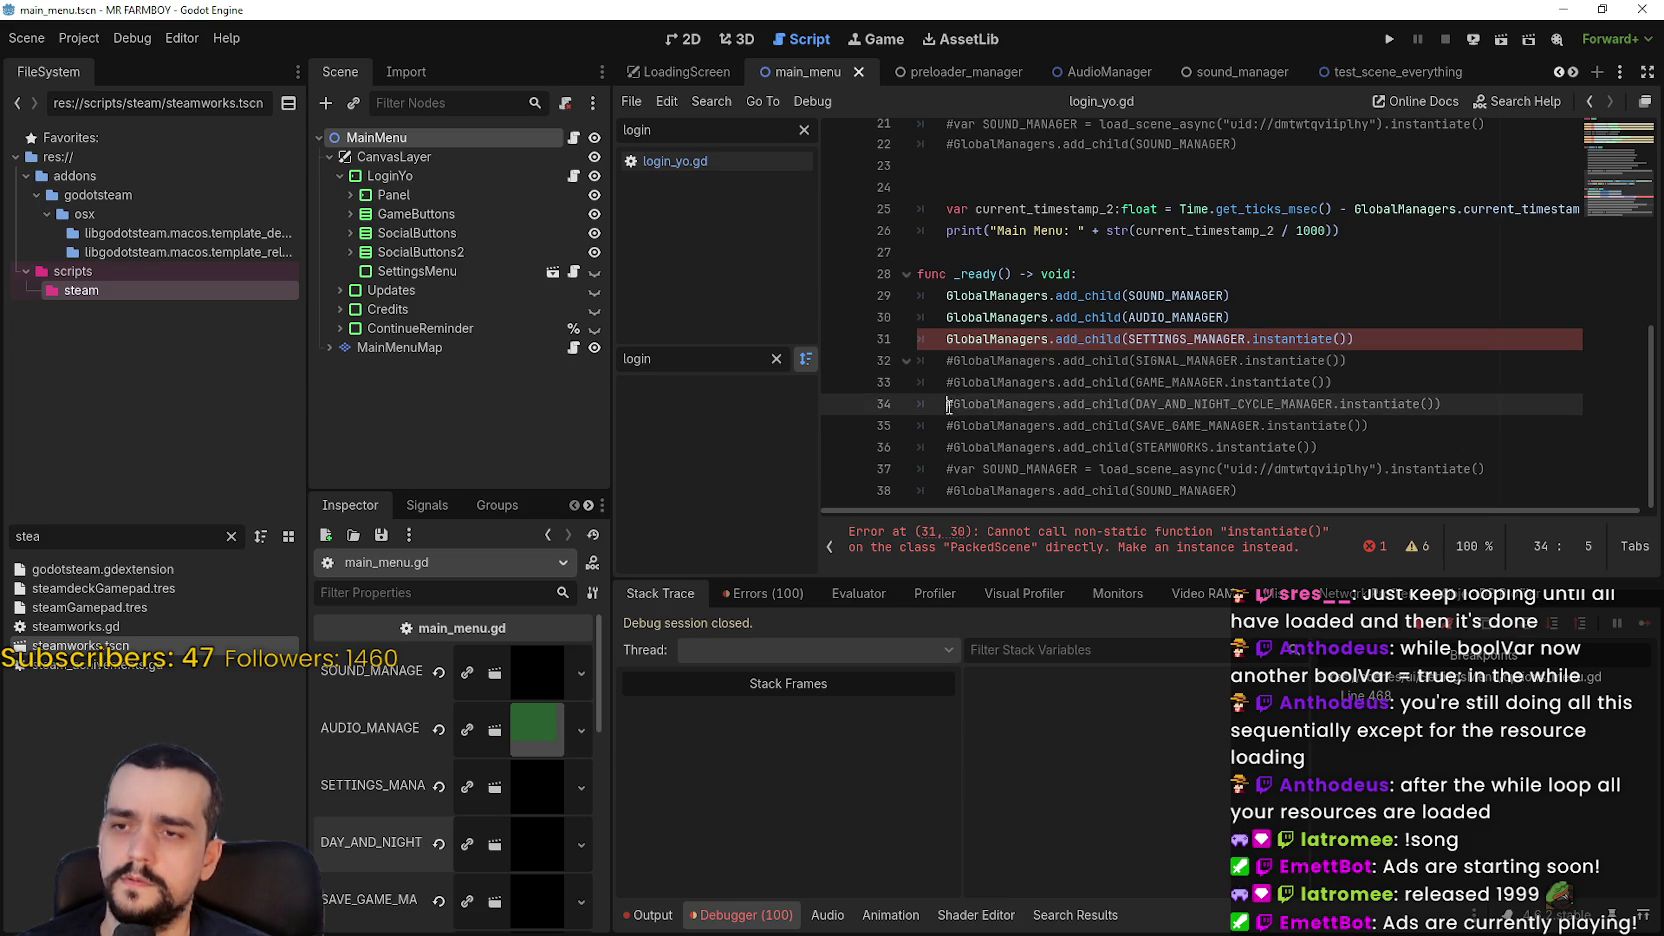
click(954, 425)
key(BackSpace)
scroll(959, 480, up, 1)
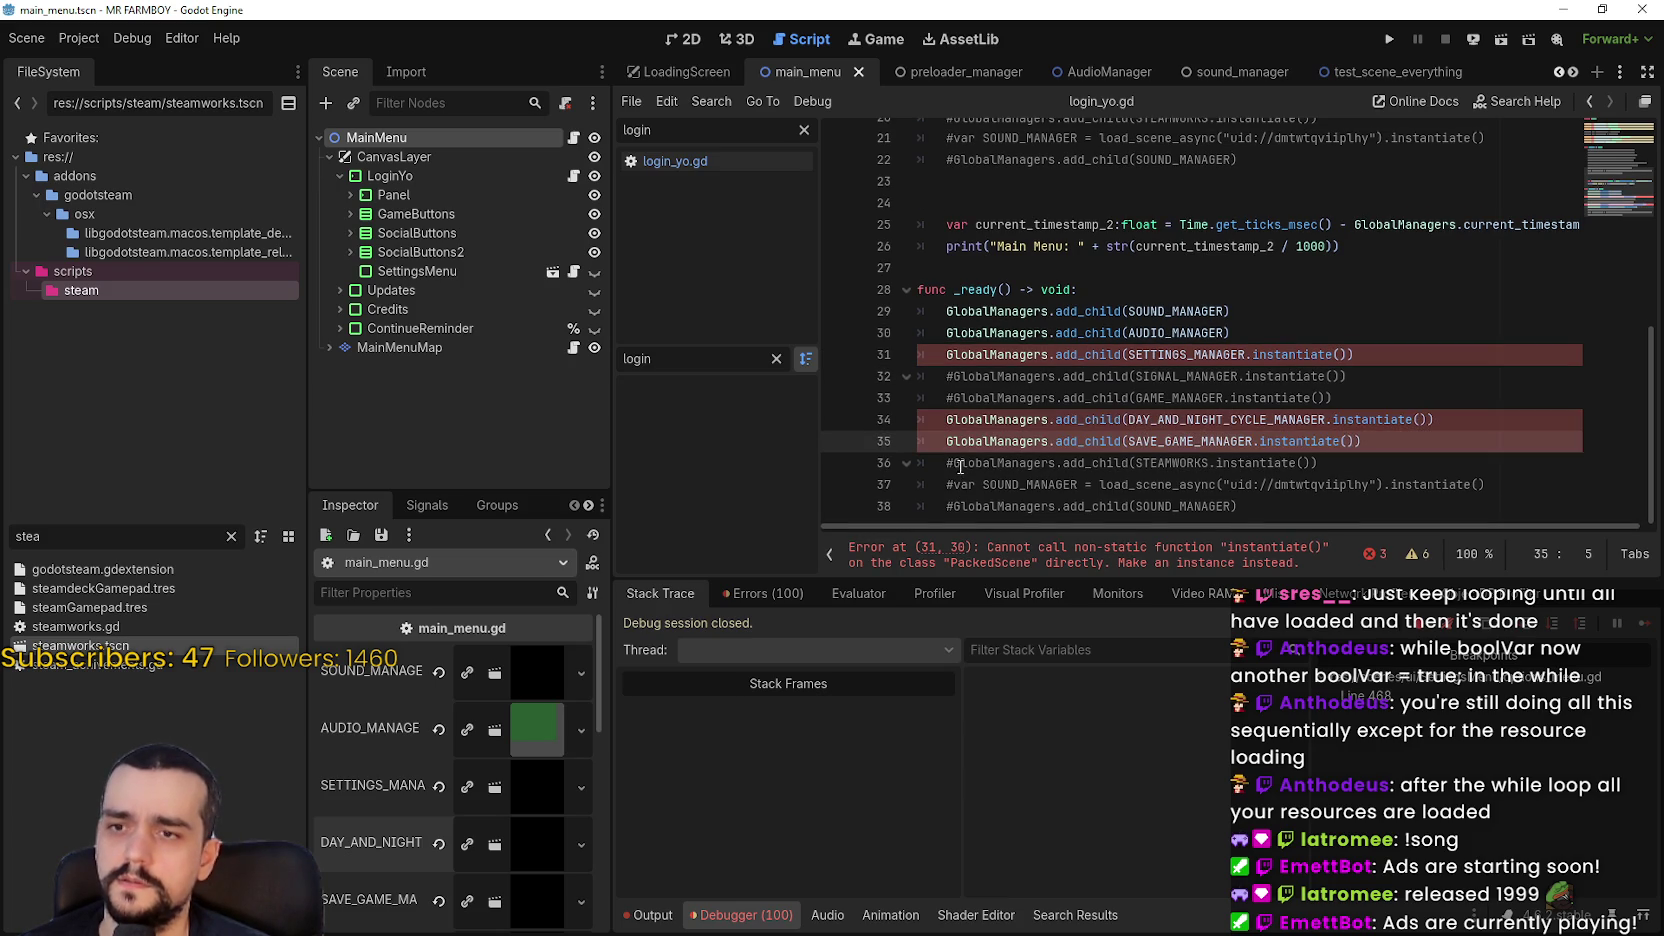
click(958, 463)
click(954, 463)
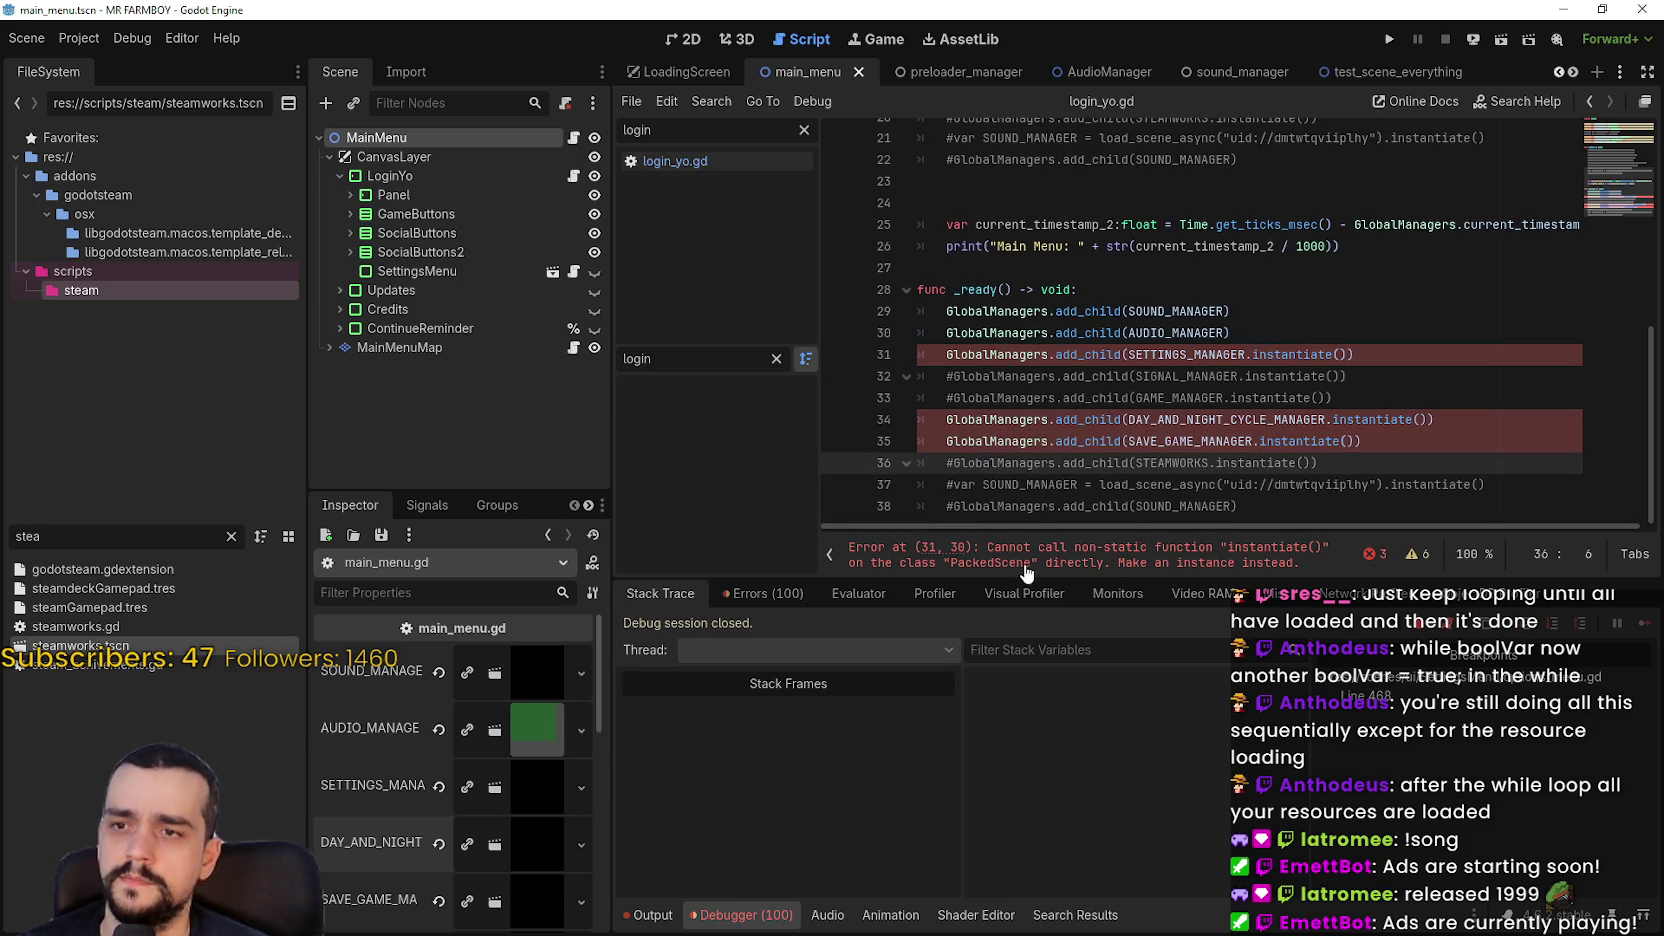
key(BackSpace)
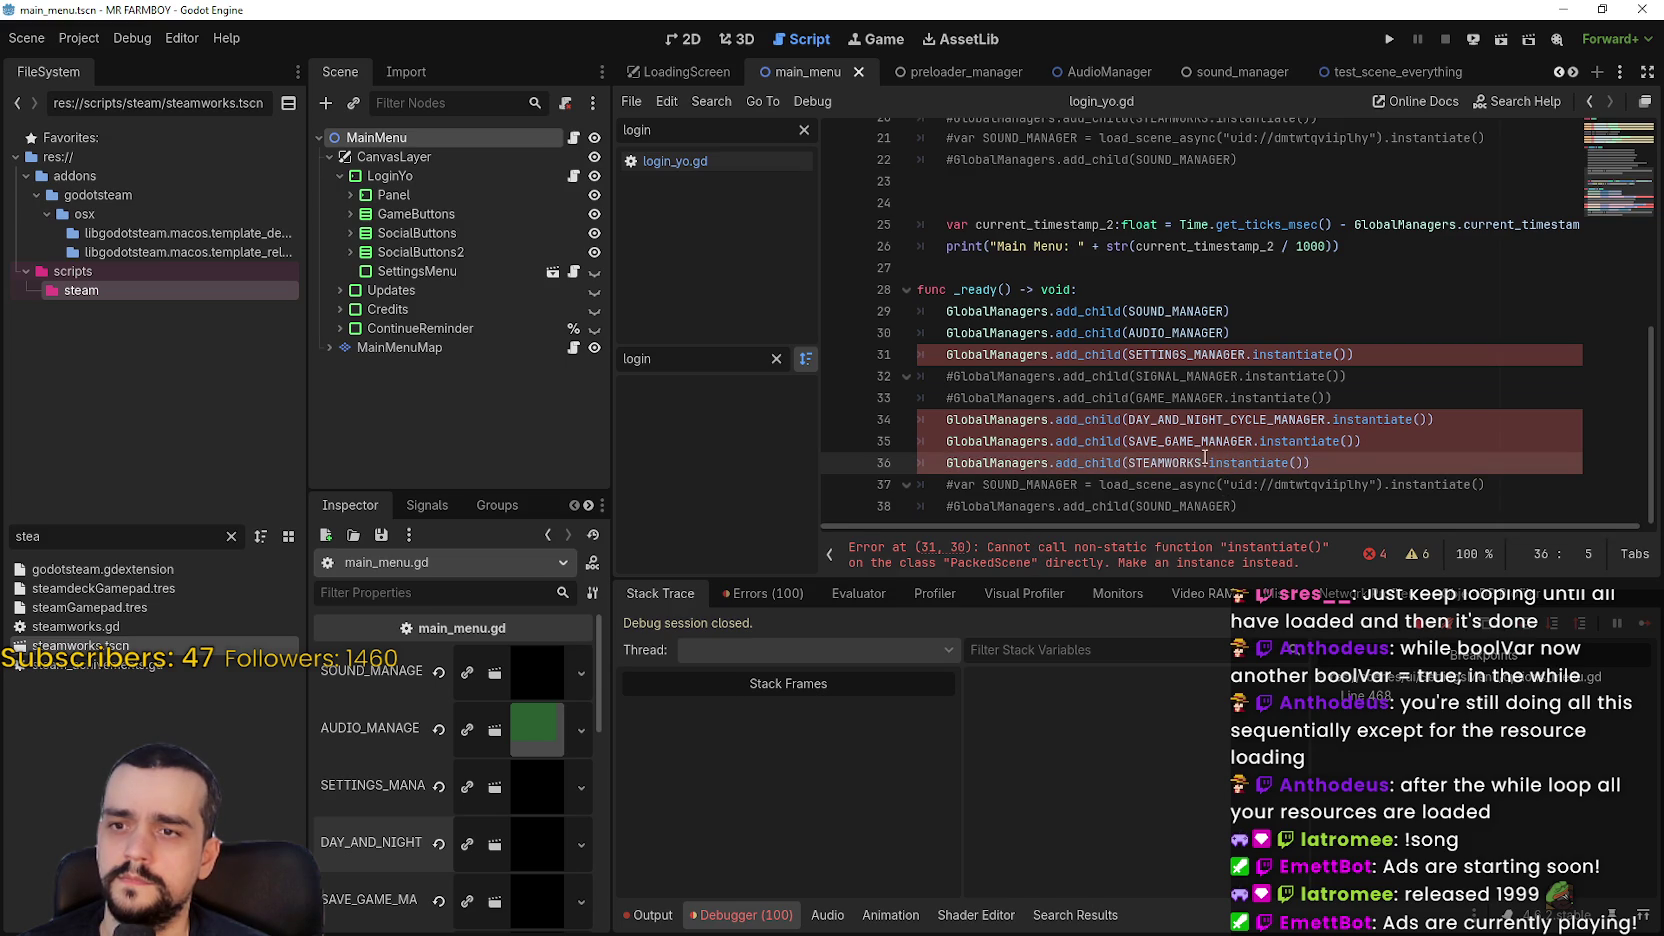
Delete .instantiate() from the STEAMWORKS, DAY_AND_NIGHT_CYCLE_MANAGER and SETTINGS_MANAGER lines and save
mouse_move(1205, 463)
mouse_down()
mouse_move(1303, 463)
mouse_move(1256, 441)
mouse_move(1372, 441)
mouse_move(1328, 419)
mouse_move(1428, 419)
mouse_up()
key(BackSpace)
key(BackSpace)
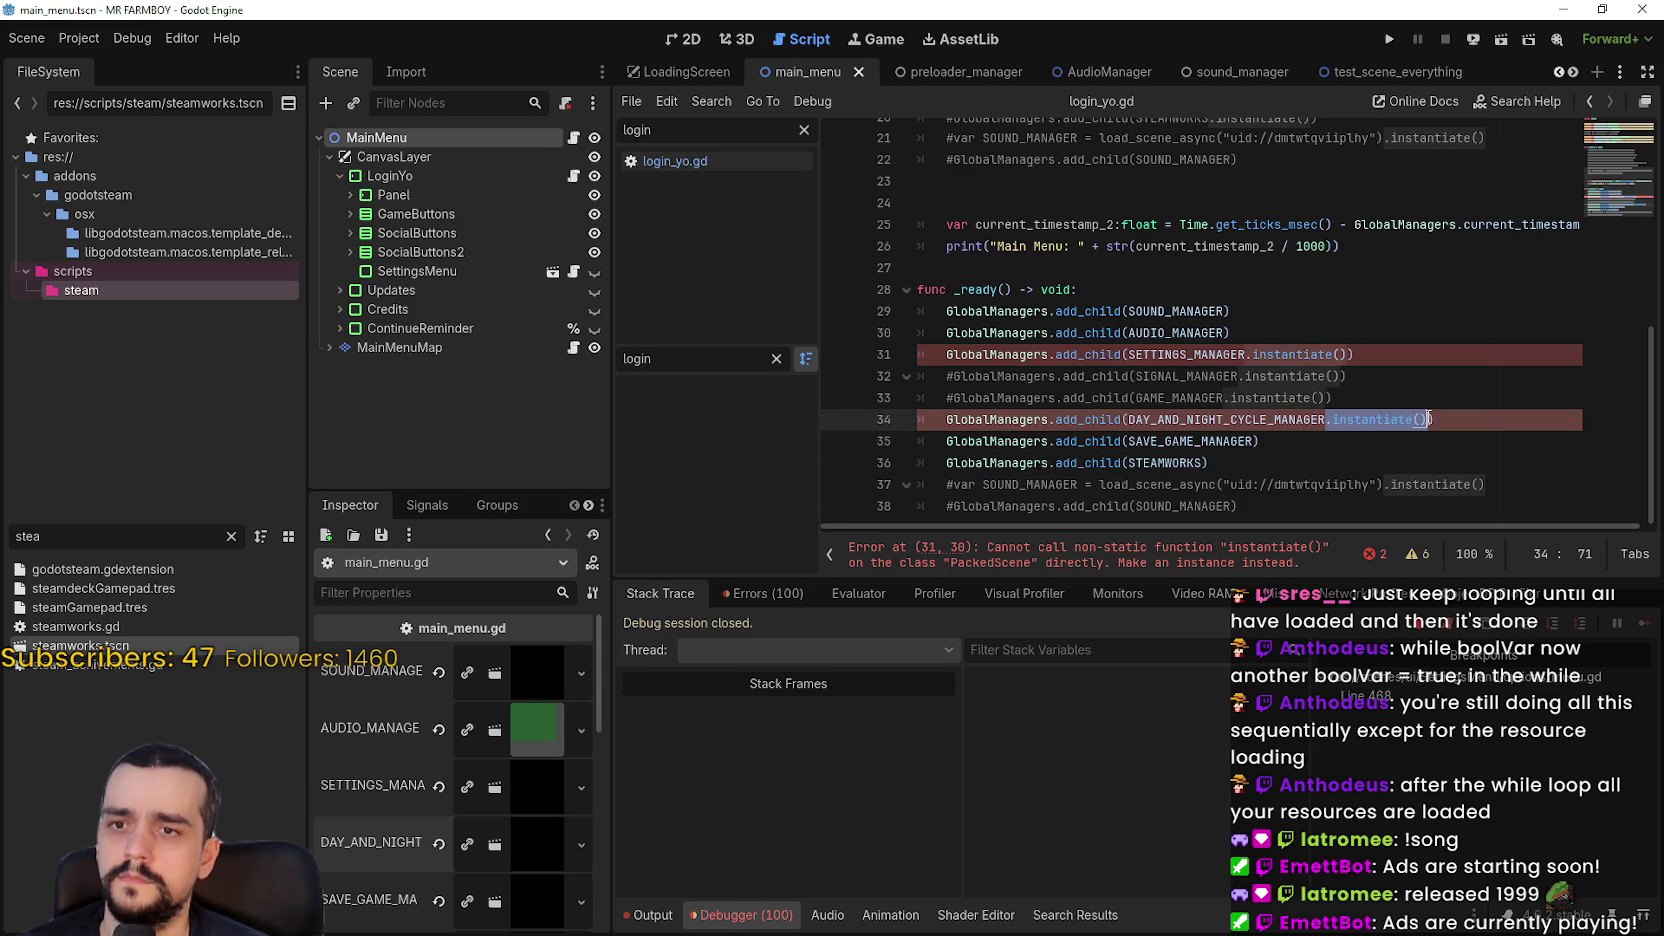
key(BackSpace)
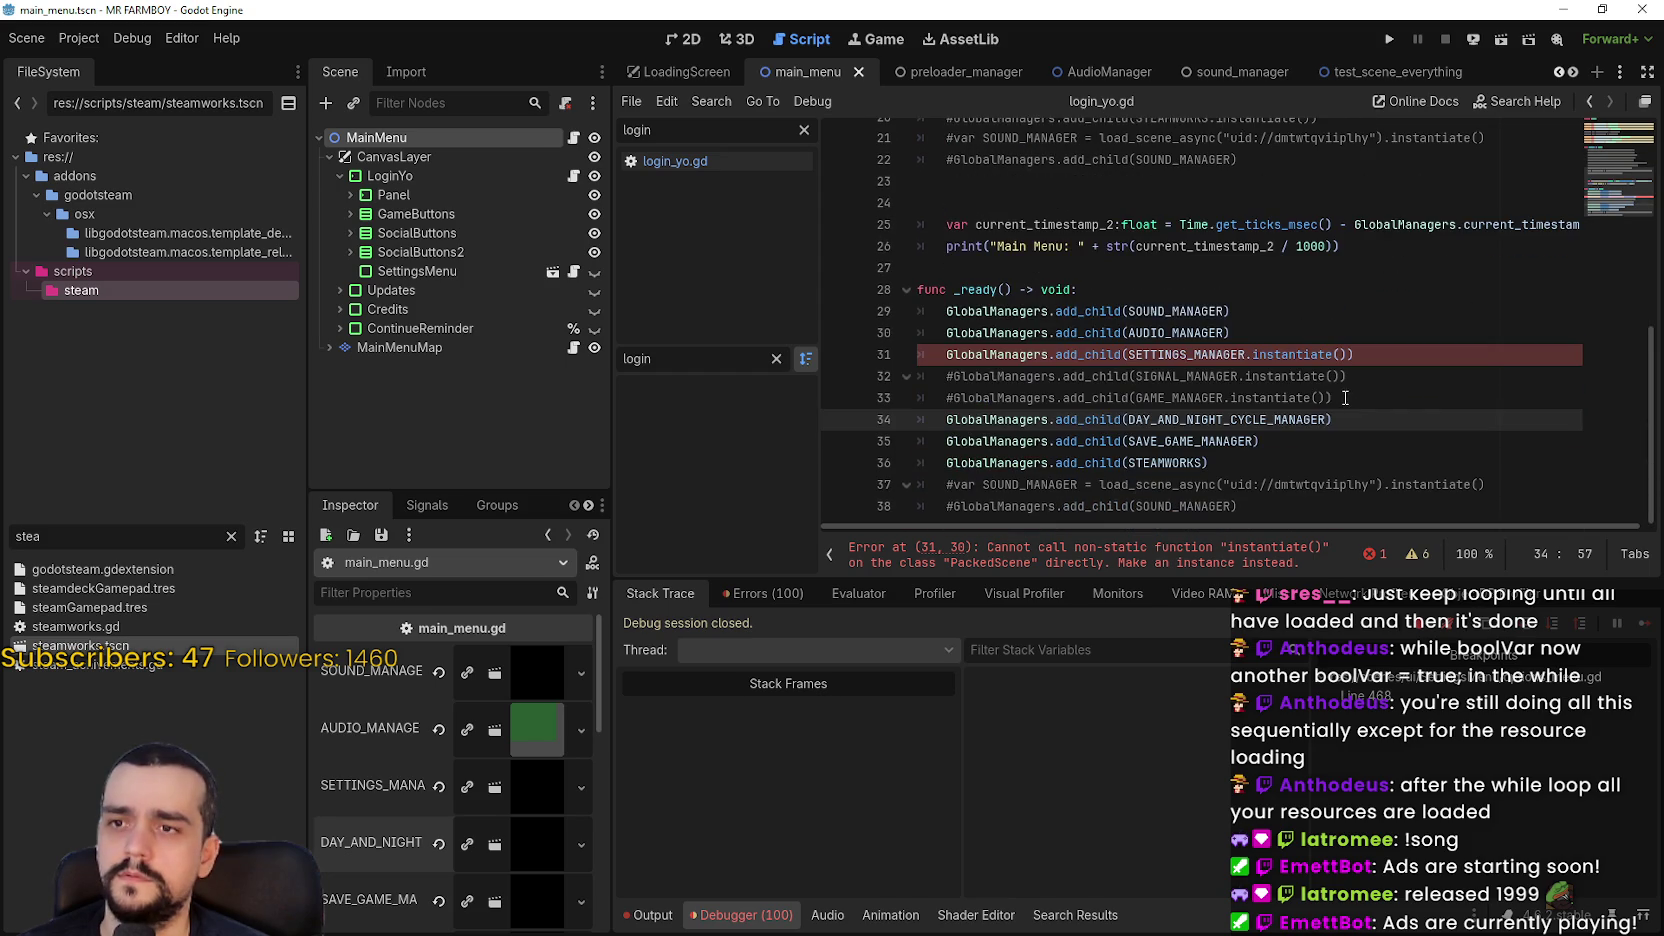
drag(1246, 355, 1356, 352)
key(BackSpace)
click(1357, 339)
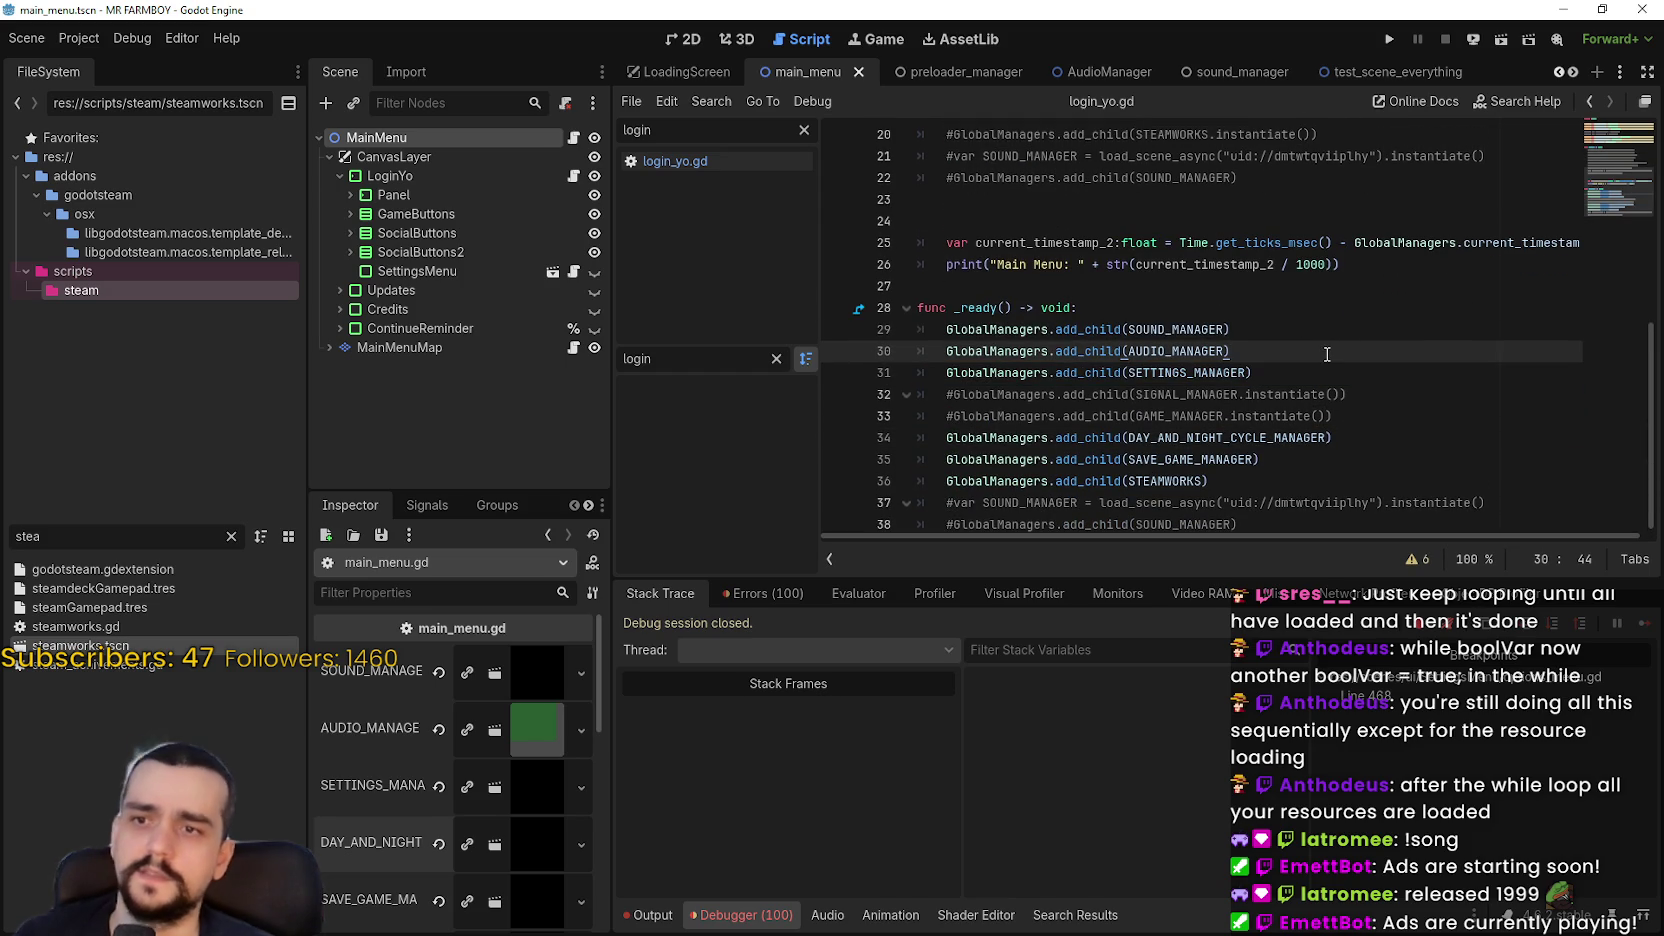
key(ctrl+s)
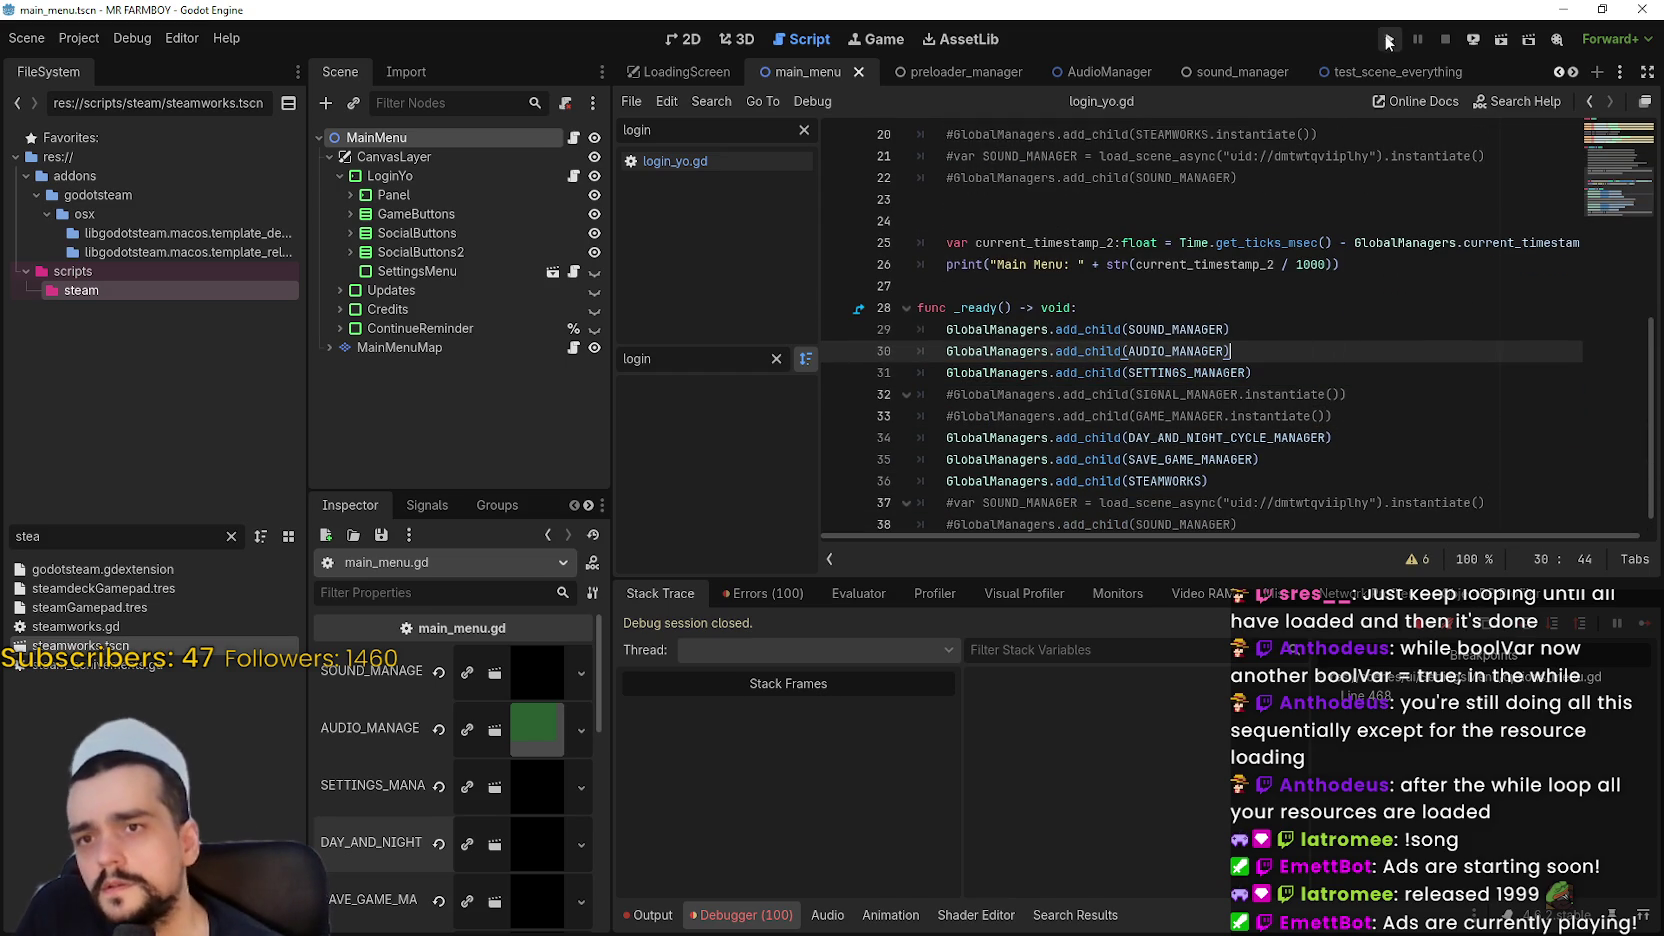
Run the game past the breakpoint, inspect the remote GlobalManagers' null managers, then reopen main_menu.gd
click(1387, 40)
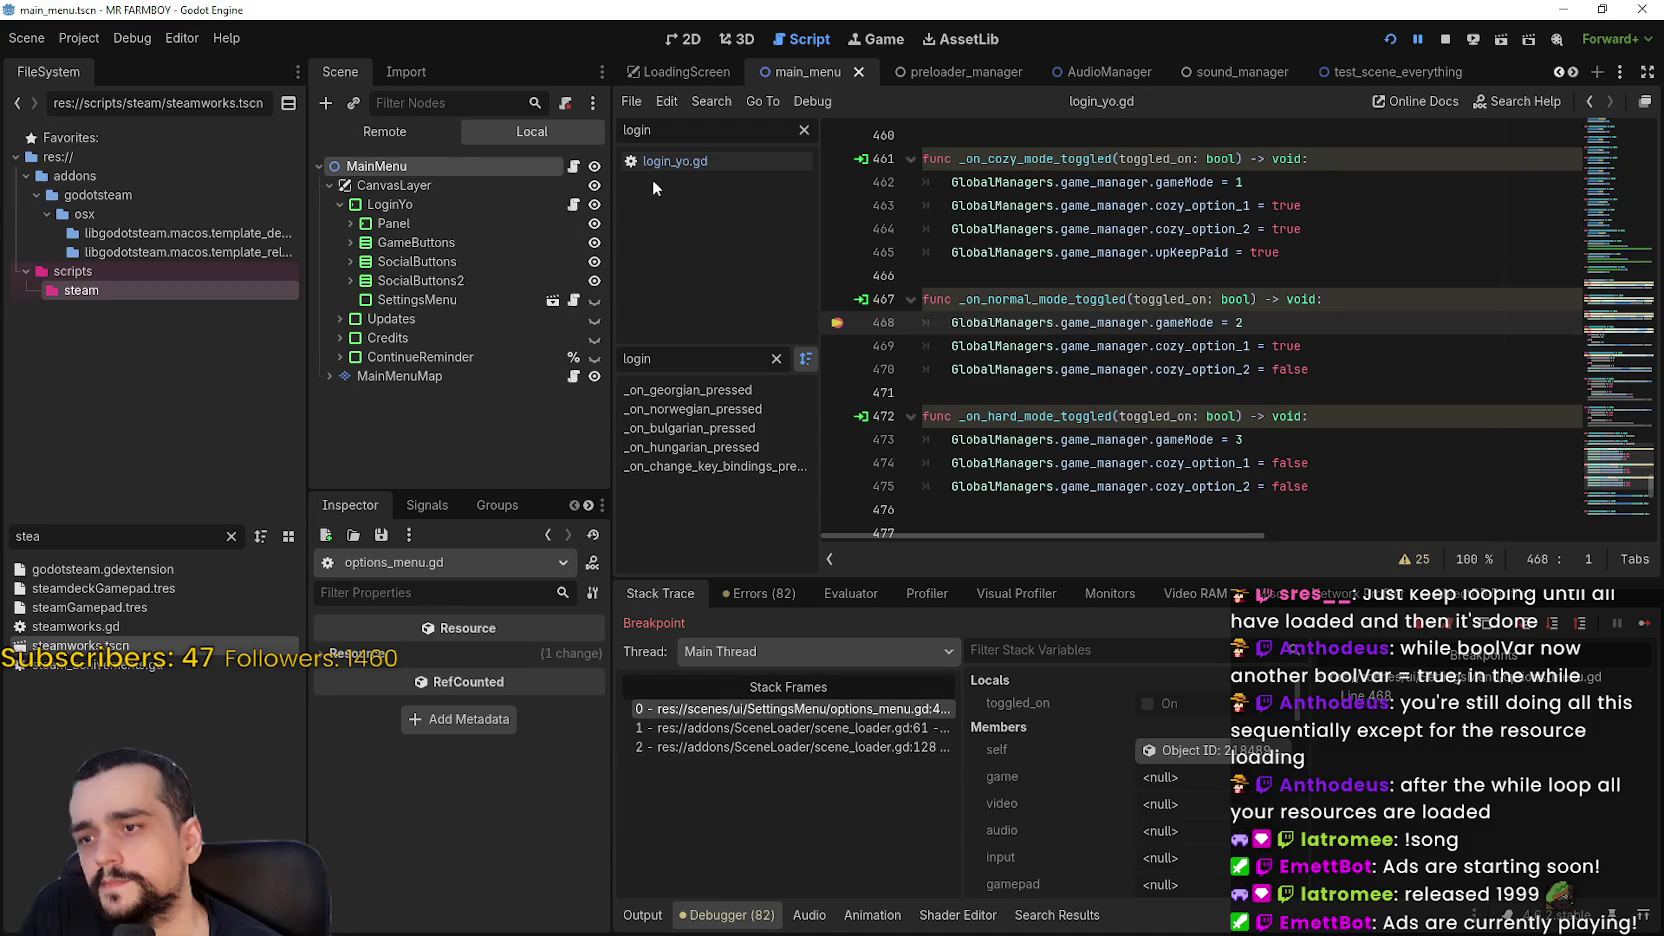
key(F12)
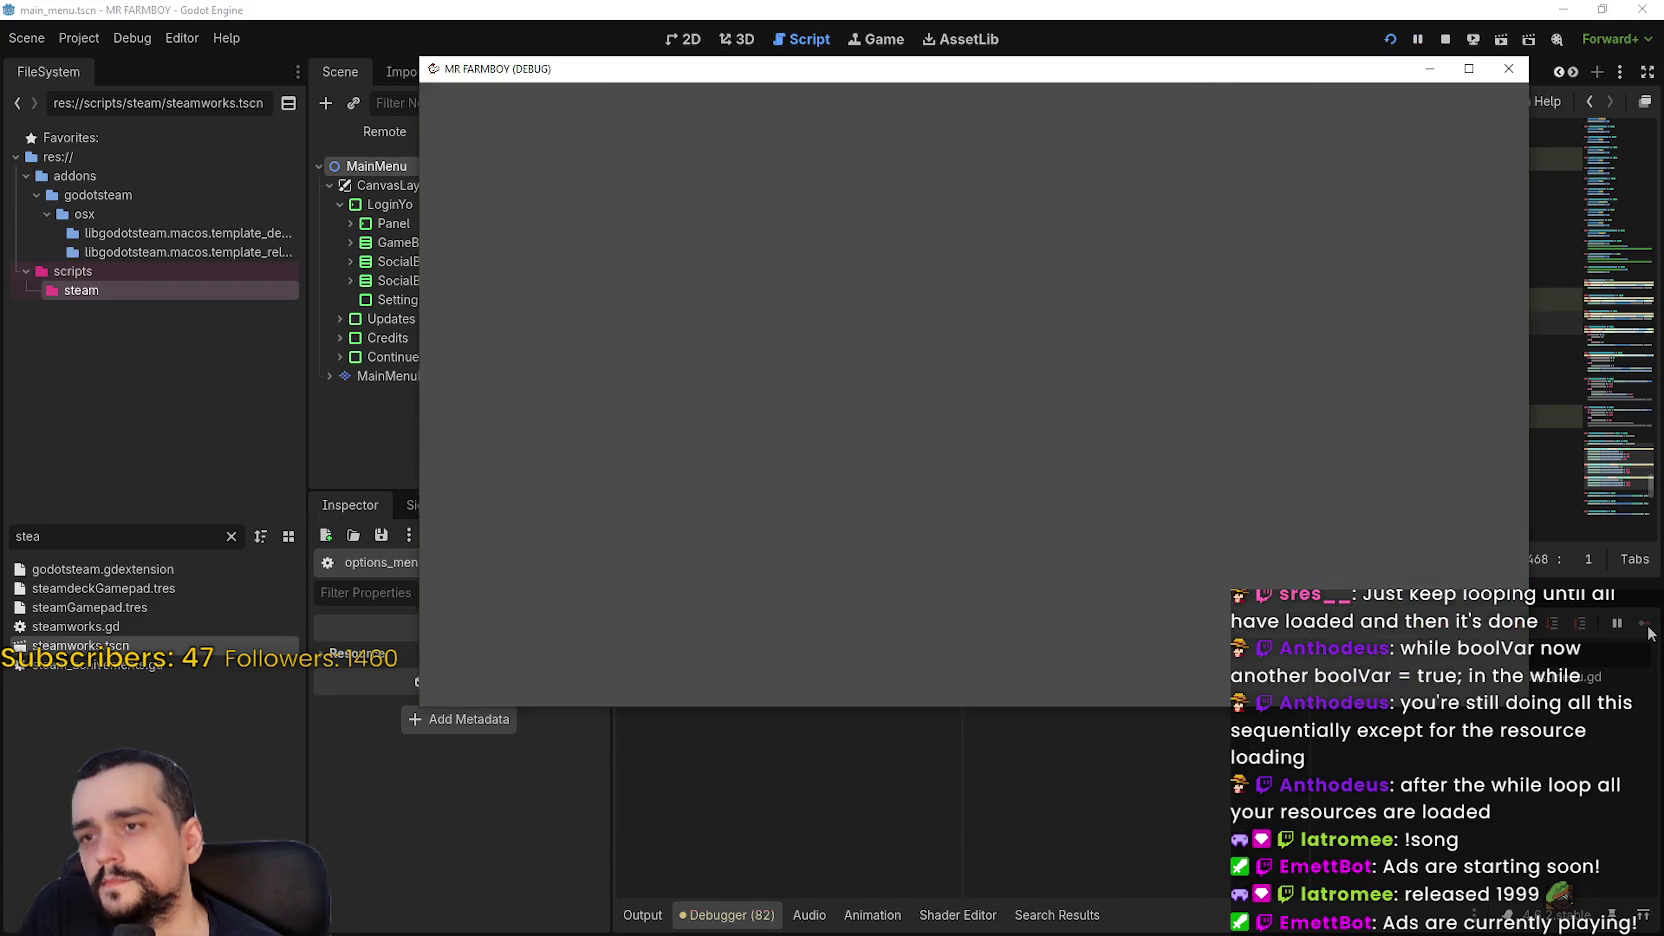
click(627, 8)
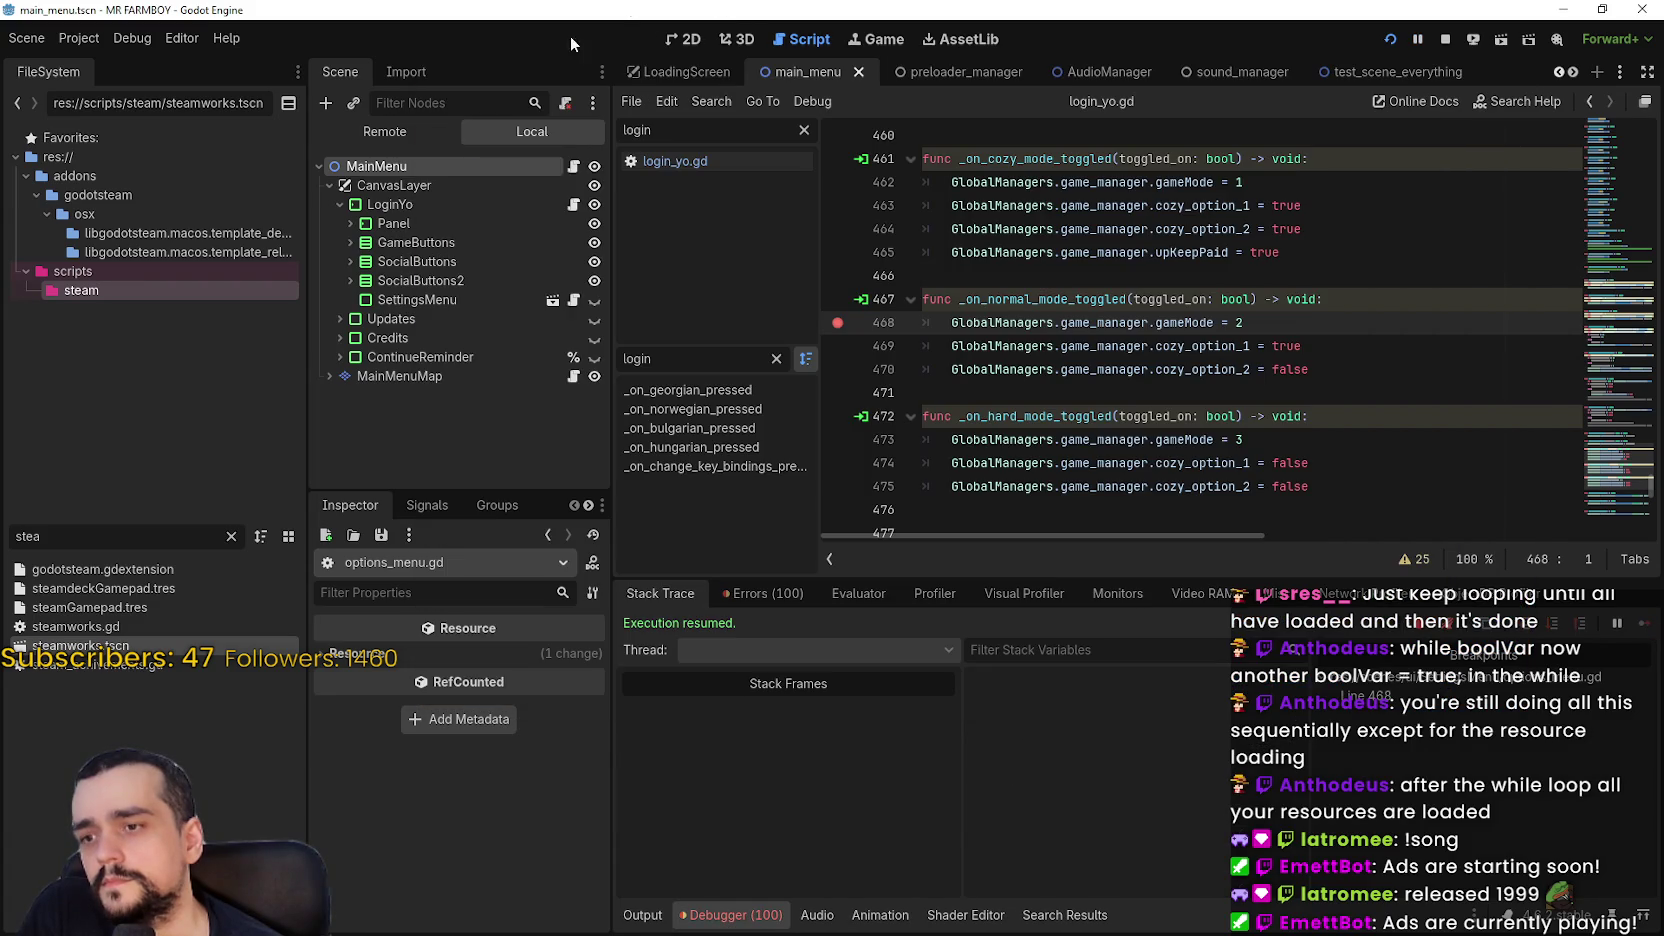
click(386, 134)
click(340, 266)
scroll(469, 867, down, 2)
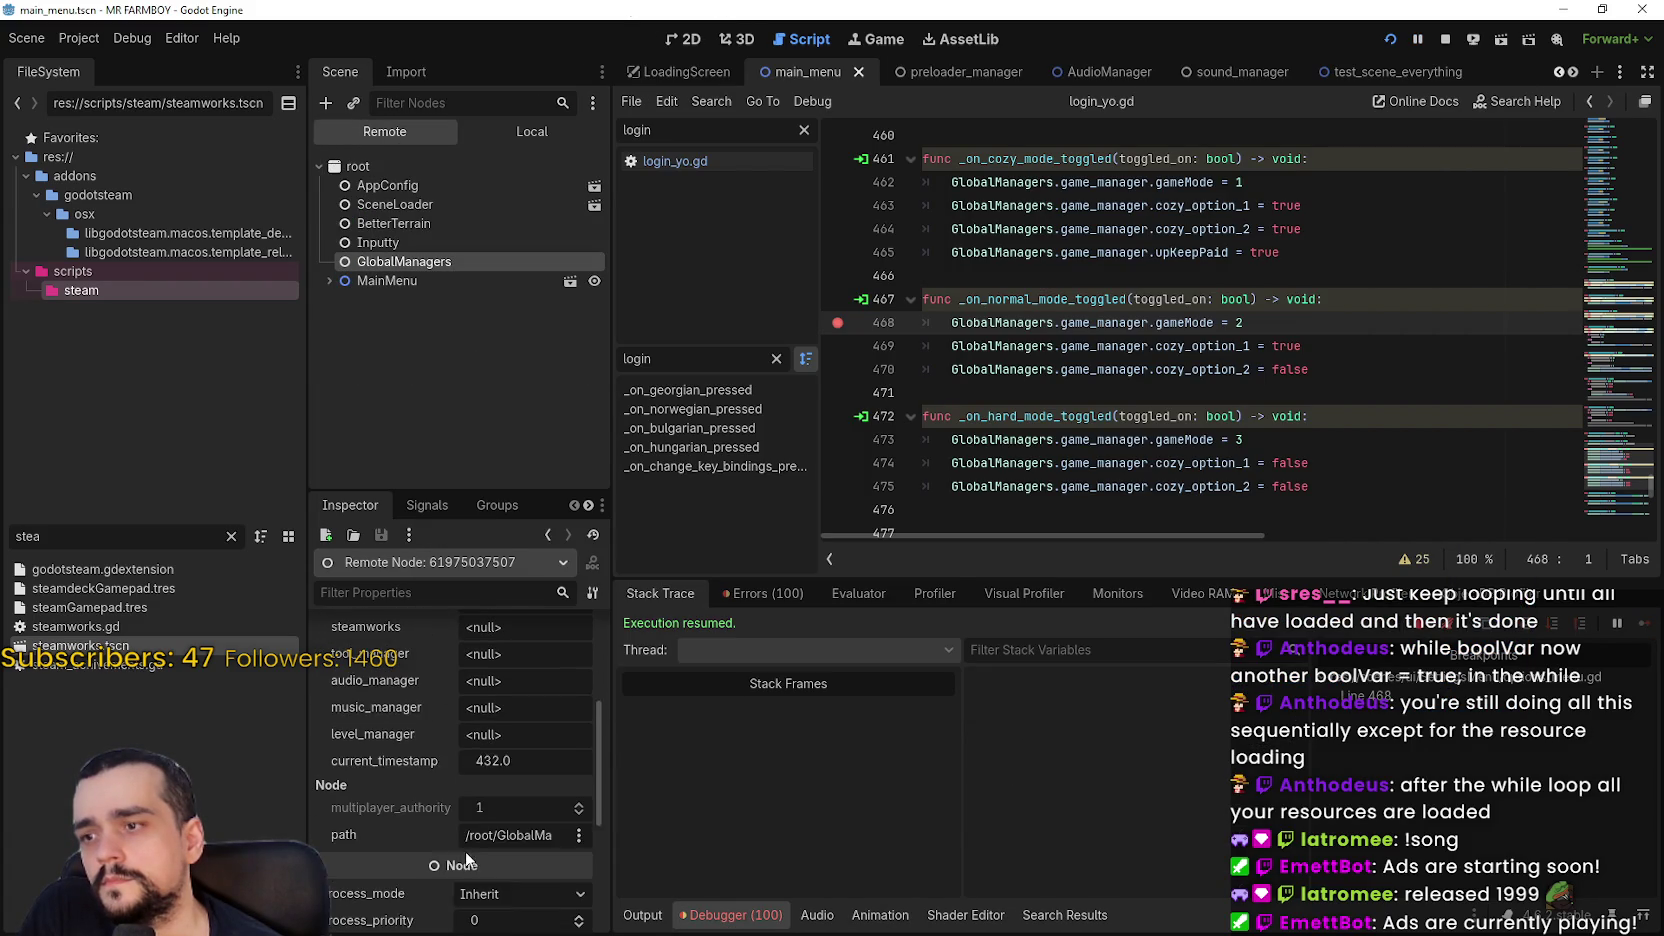
scroll(533, 727, up, 1)
click(549, 138)
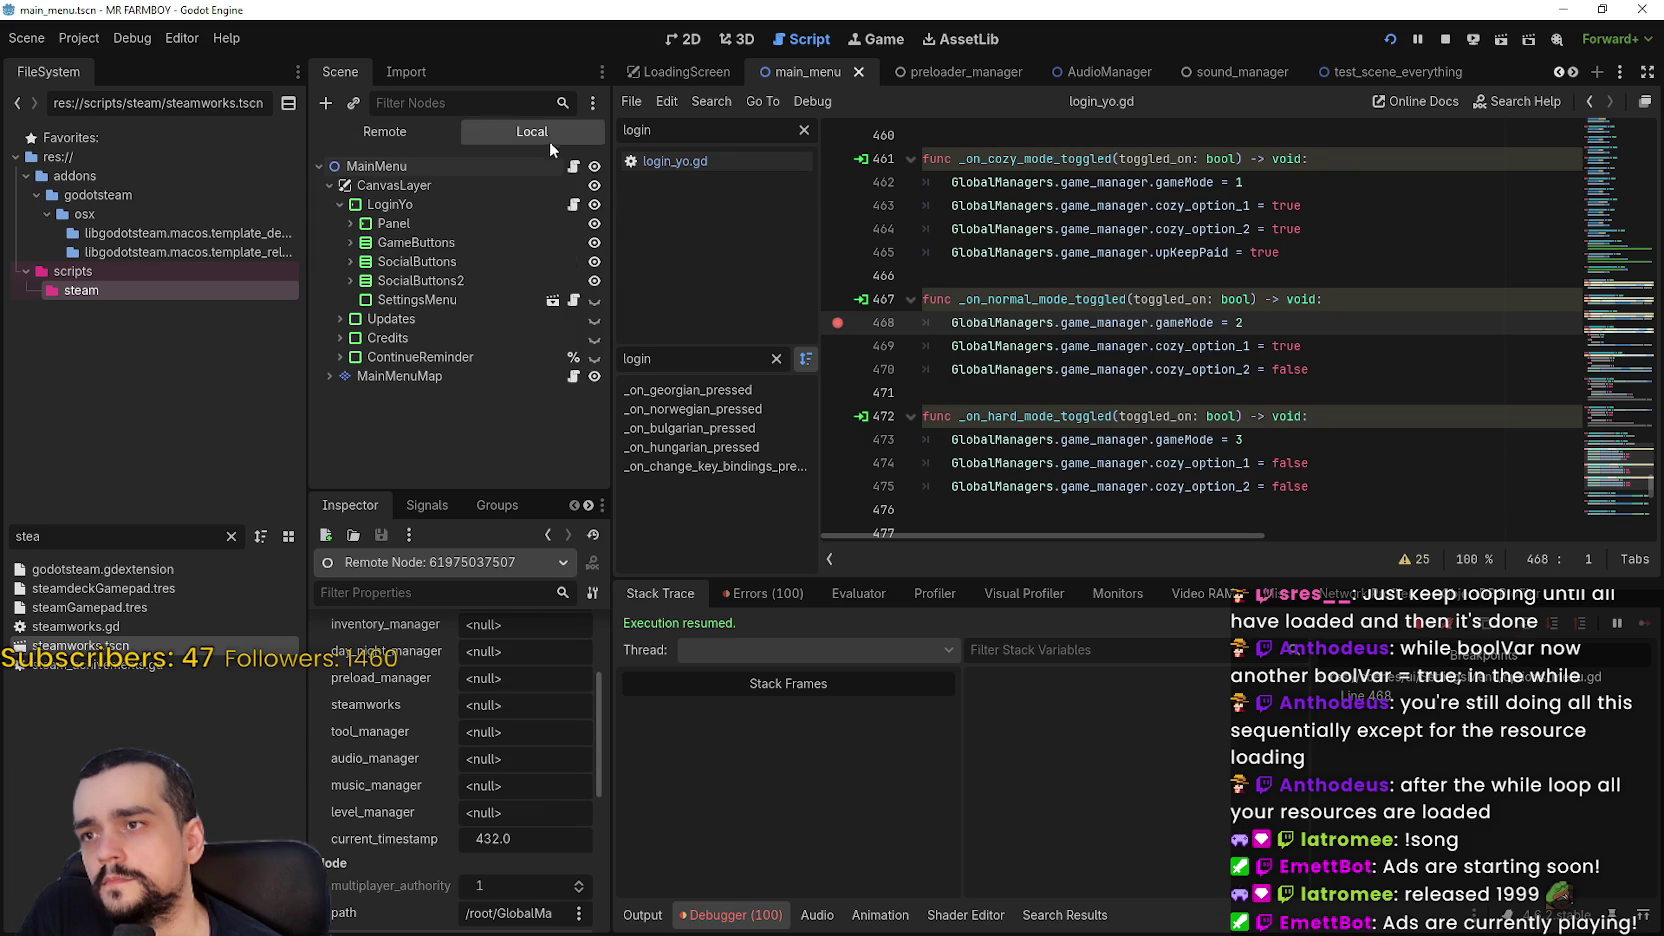
click(573, 167)
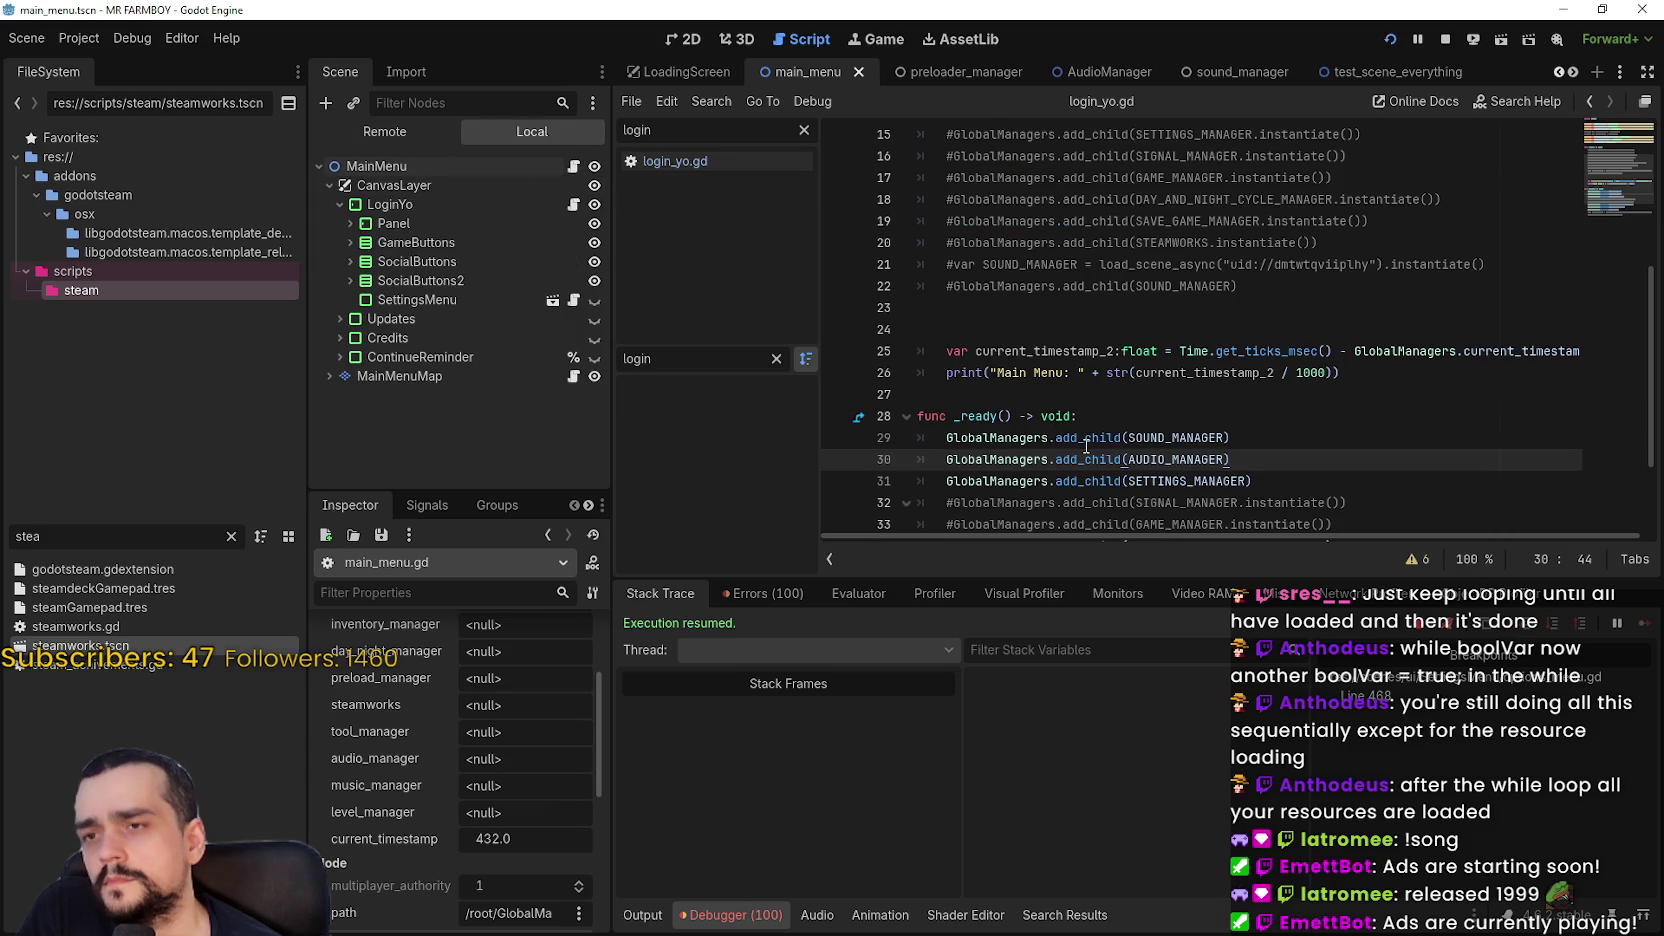
Check MainMenu's SOUND_MANAGER export, then append .instantiate() to SOUND_MANAGER on line 29
click(1001, 386)
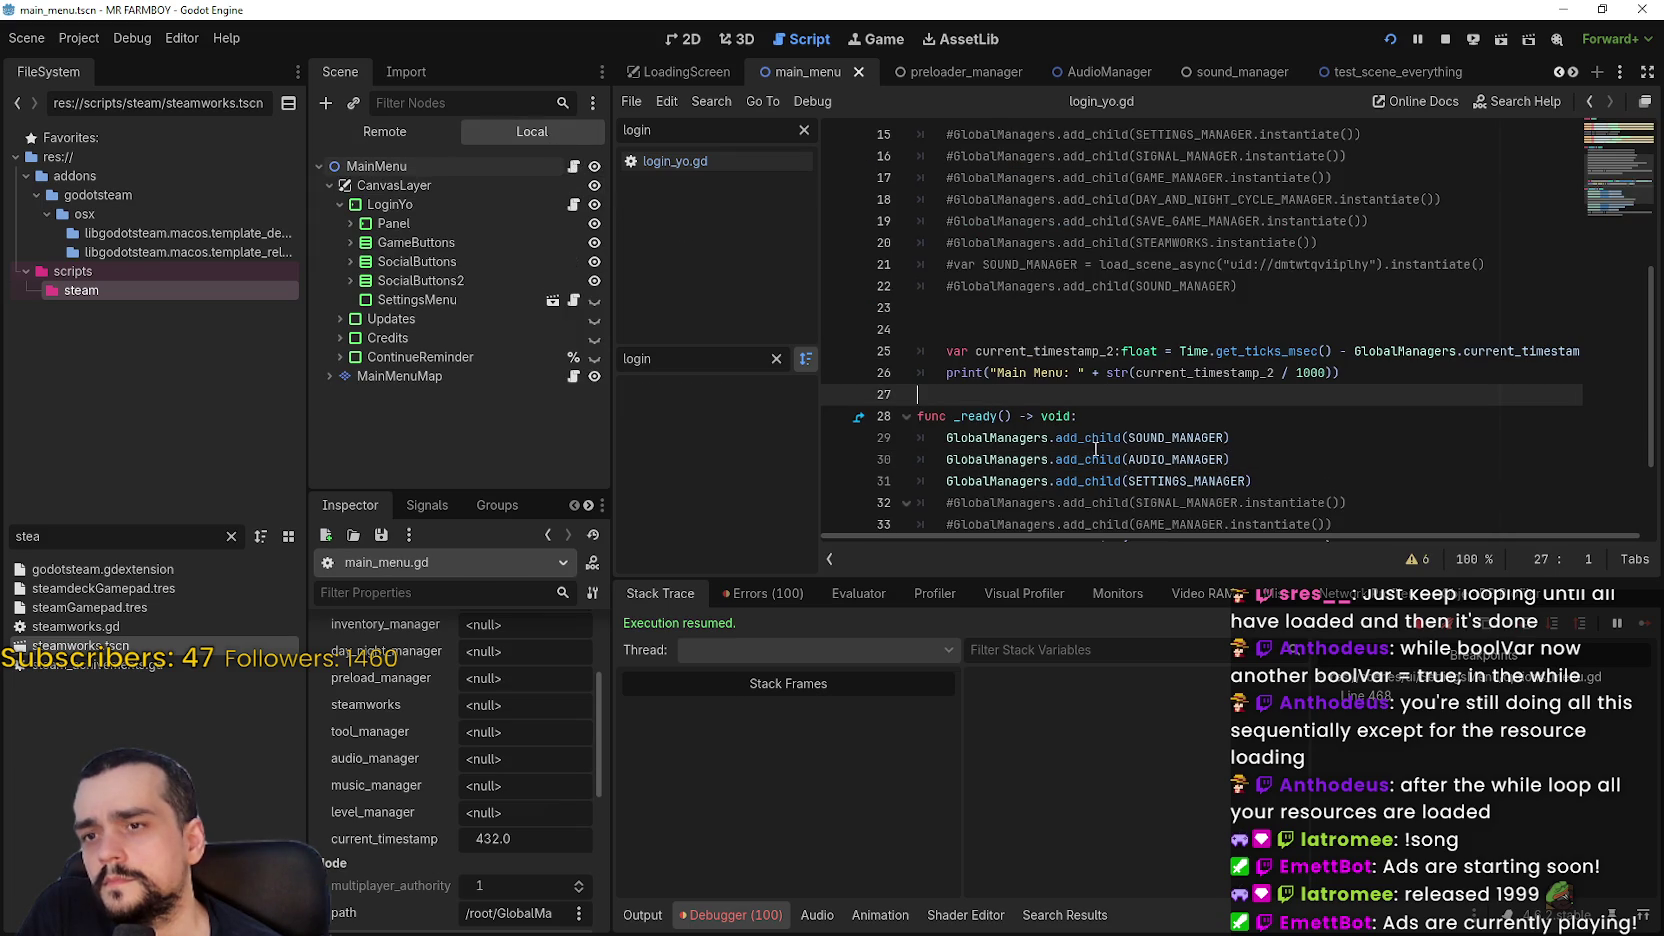
double_click(1191, 438)
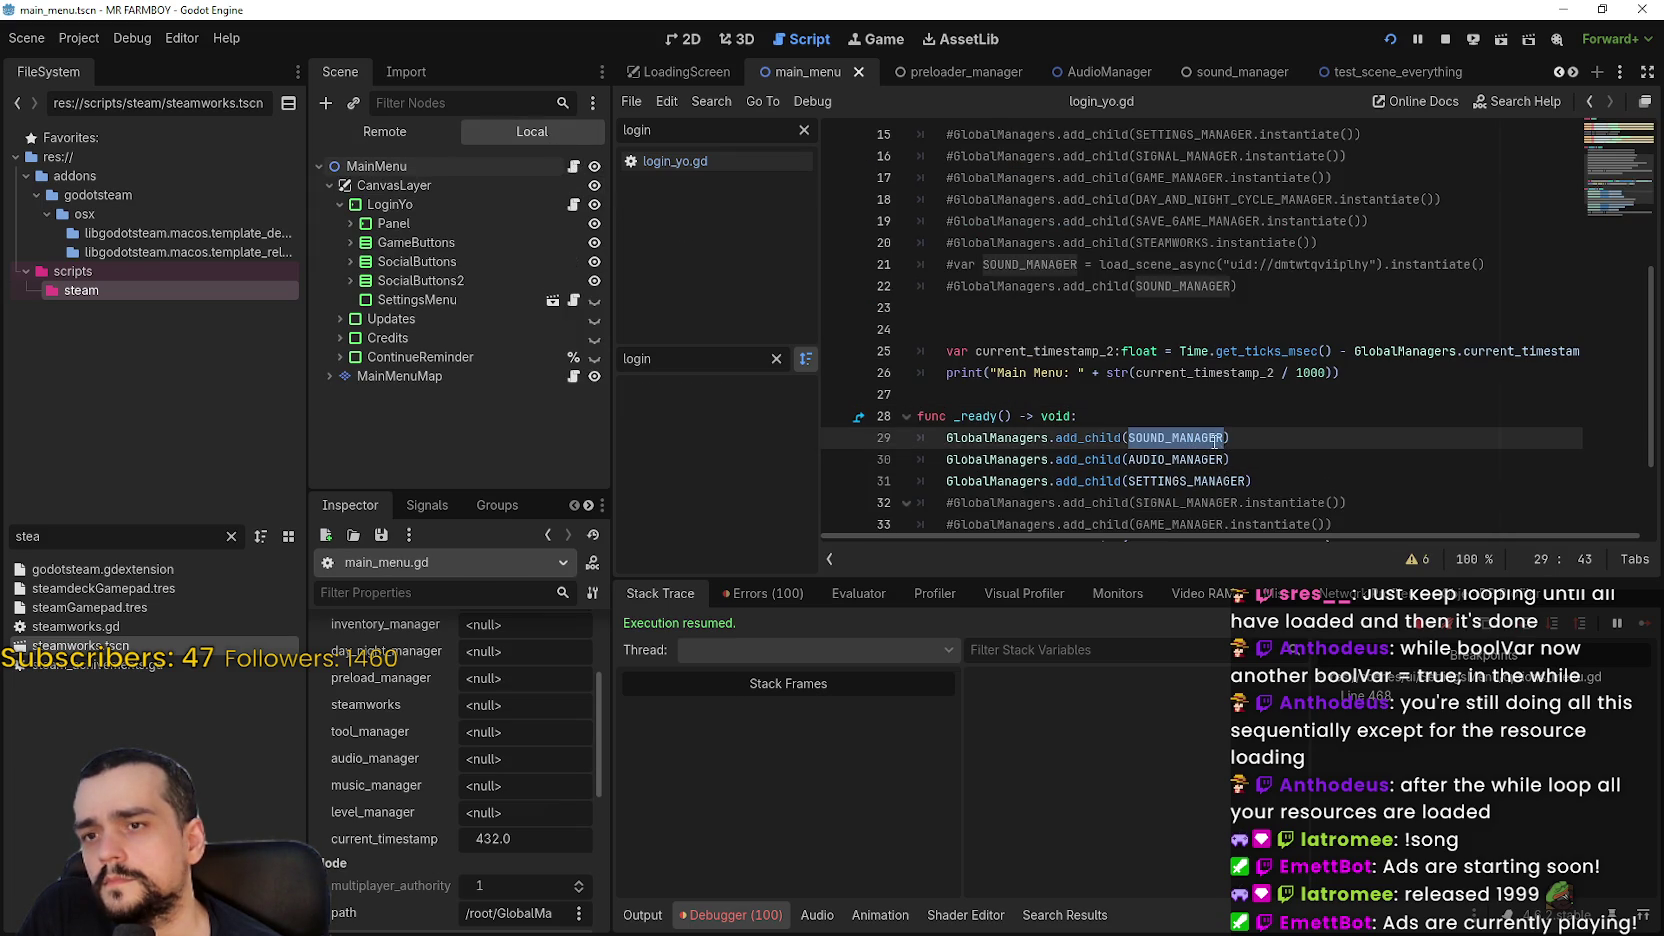
key(Right)
scroll(1192, 455, up, 5)
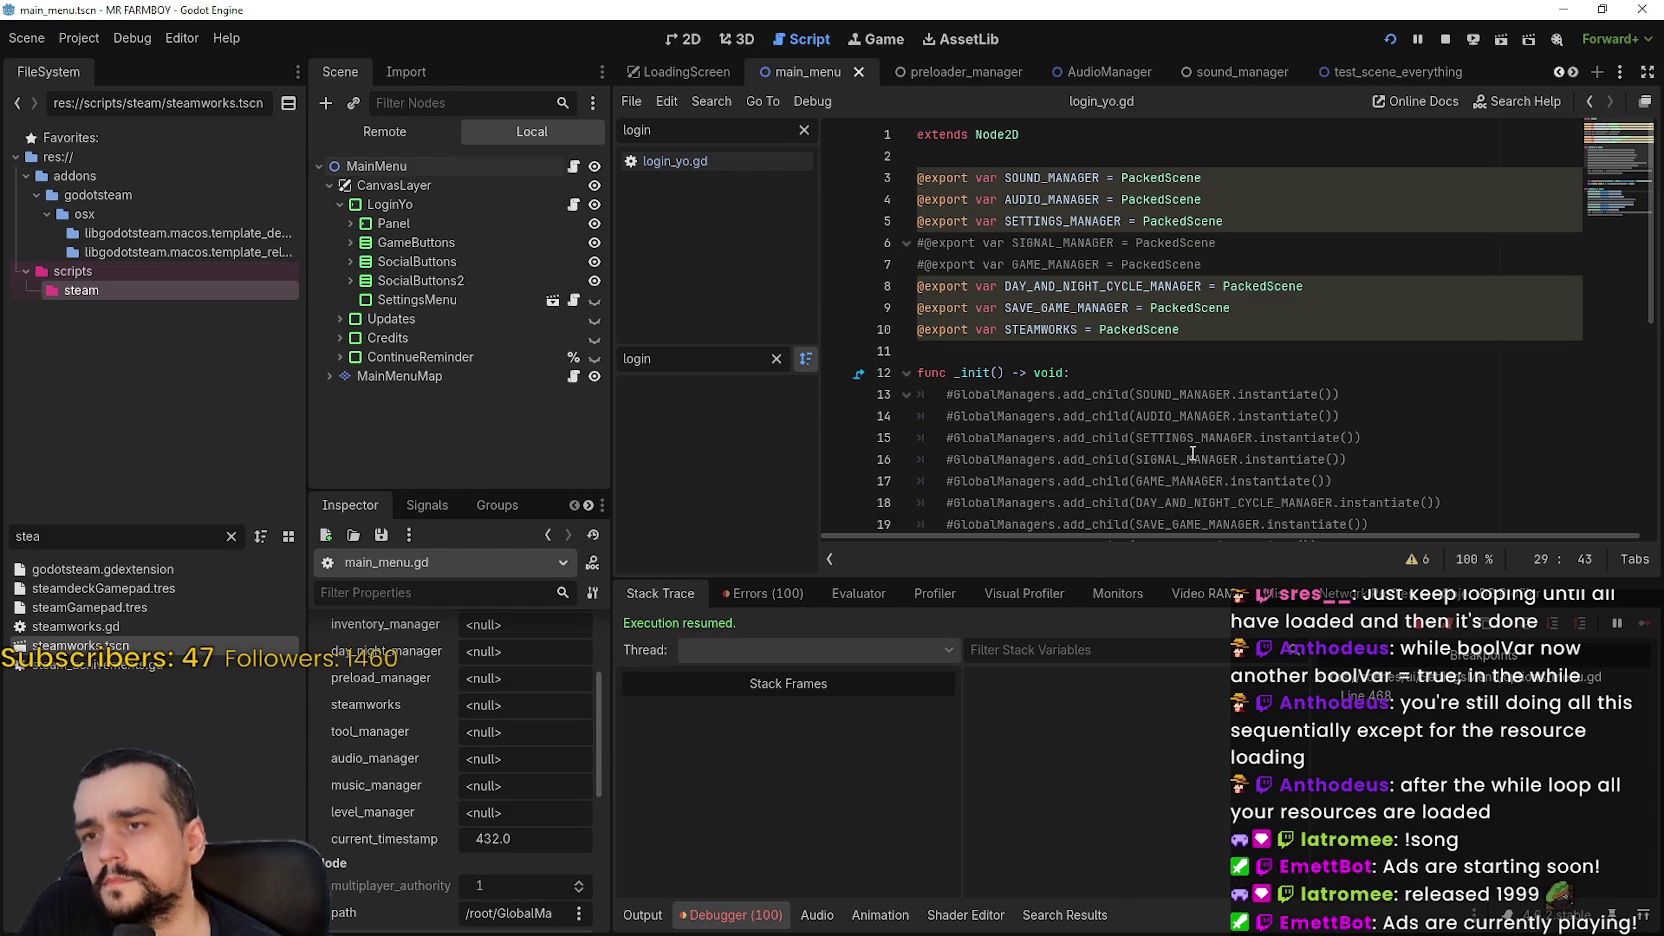
scroll(1192, 453, down, 5)
scroll(1189, 446, up, 5)
click(466, 170)
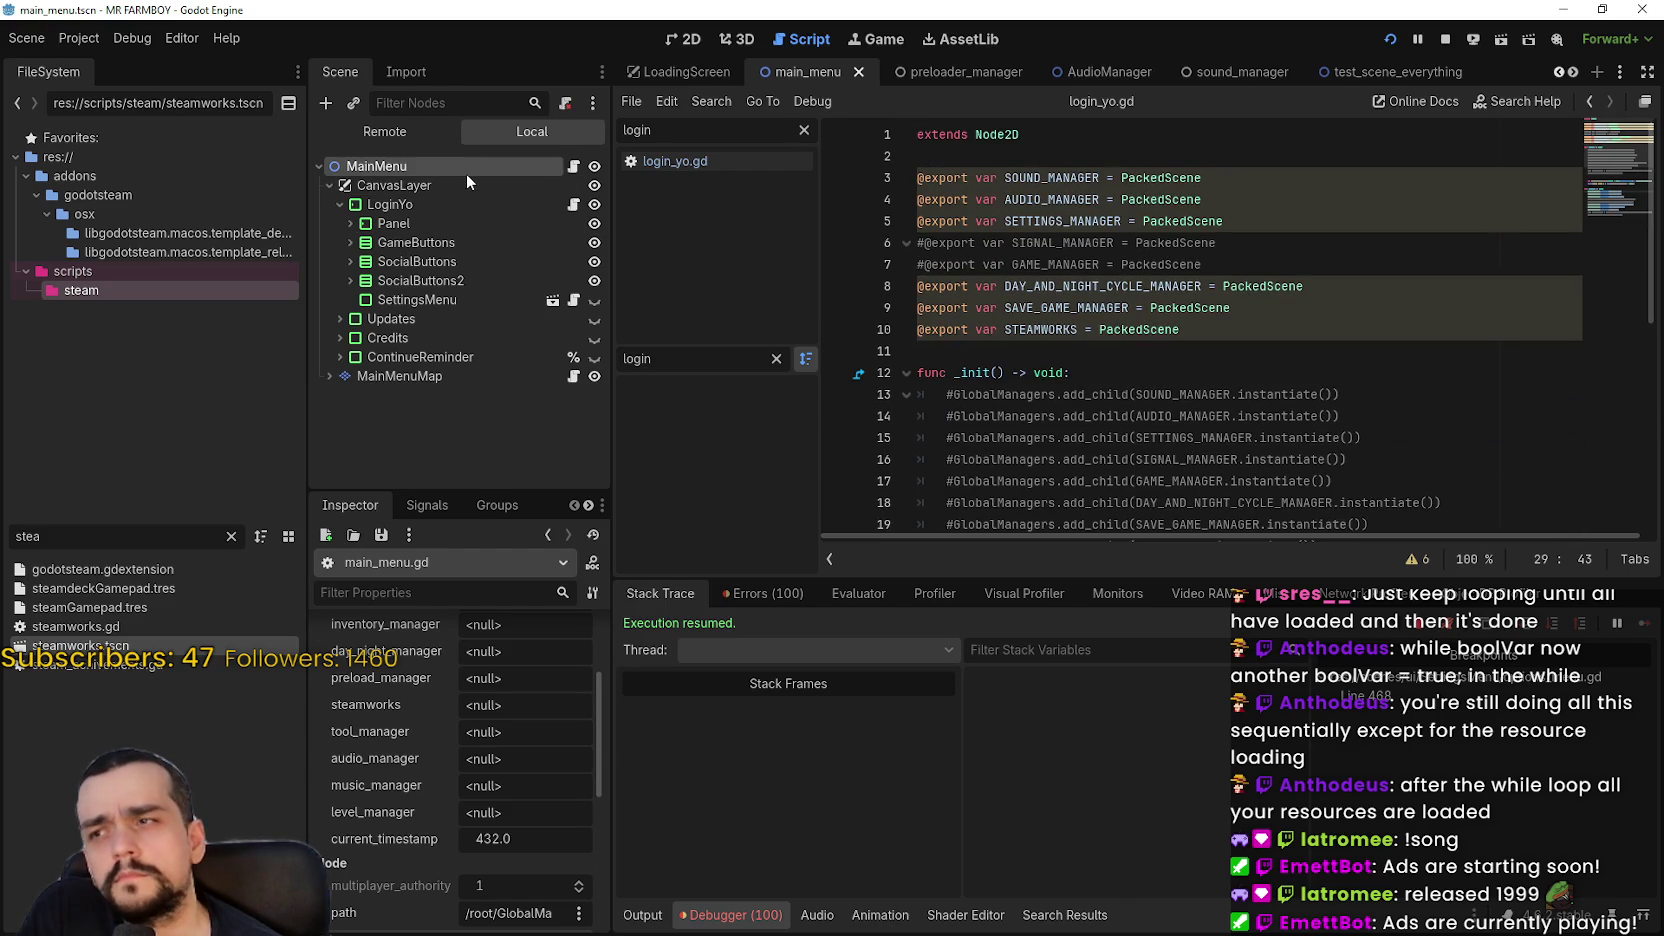
mouse_move(528, 693)
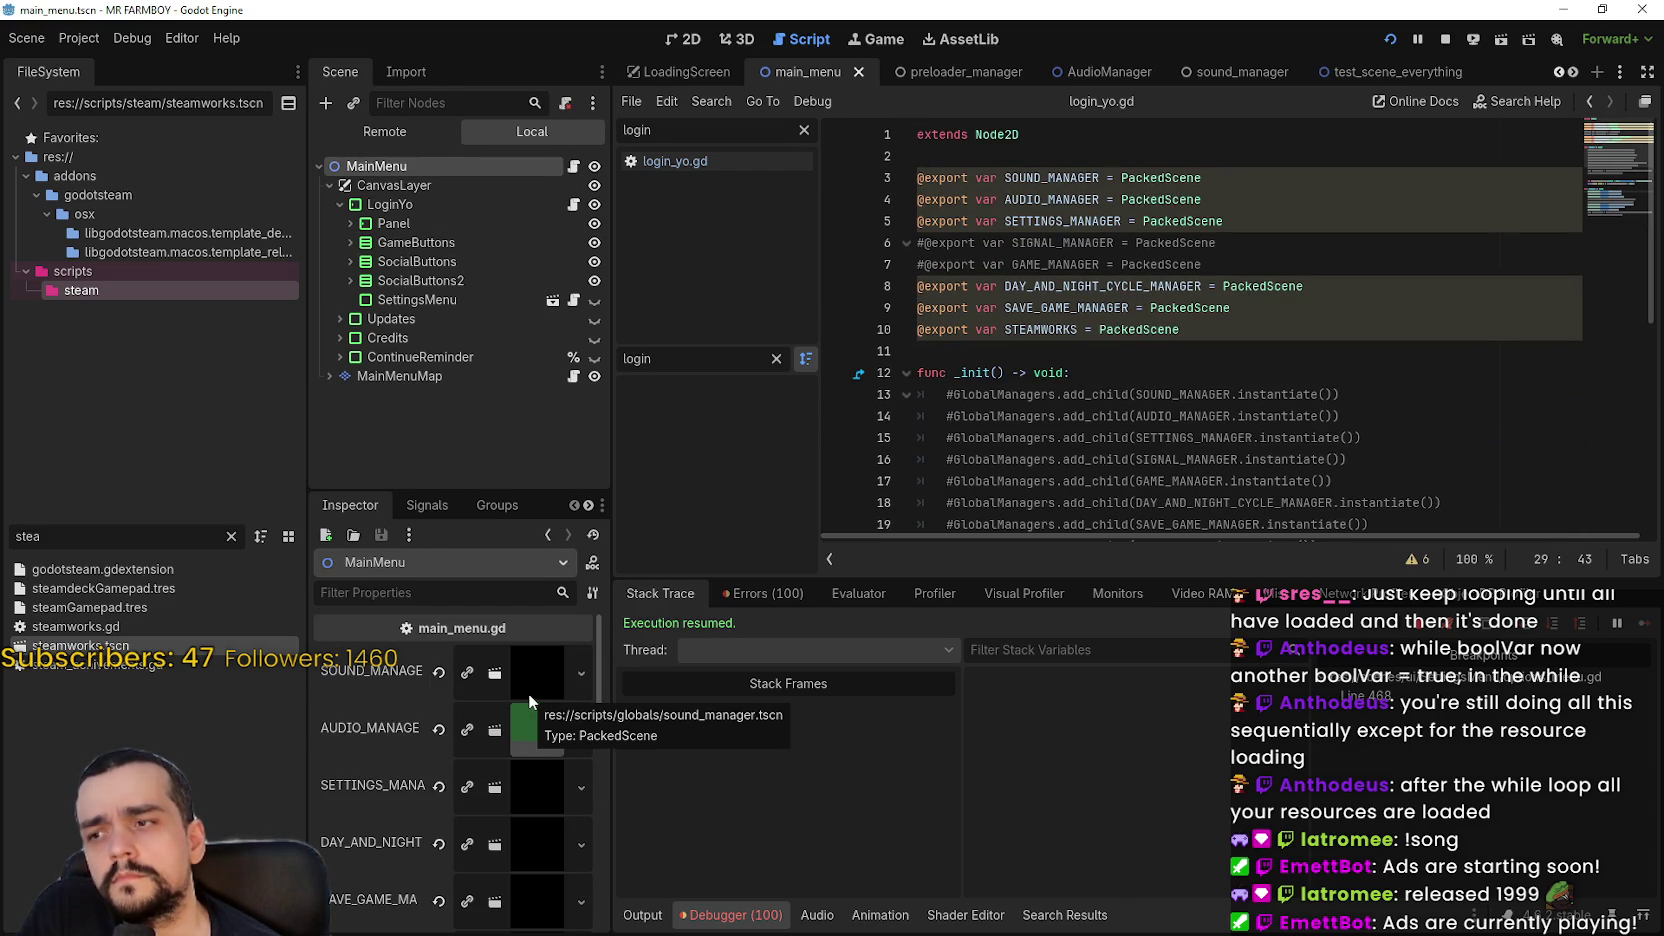
scroll(1250, 285, down, 7)
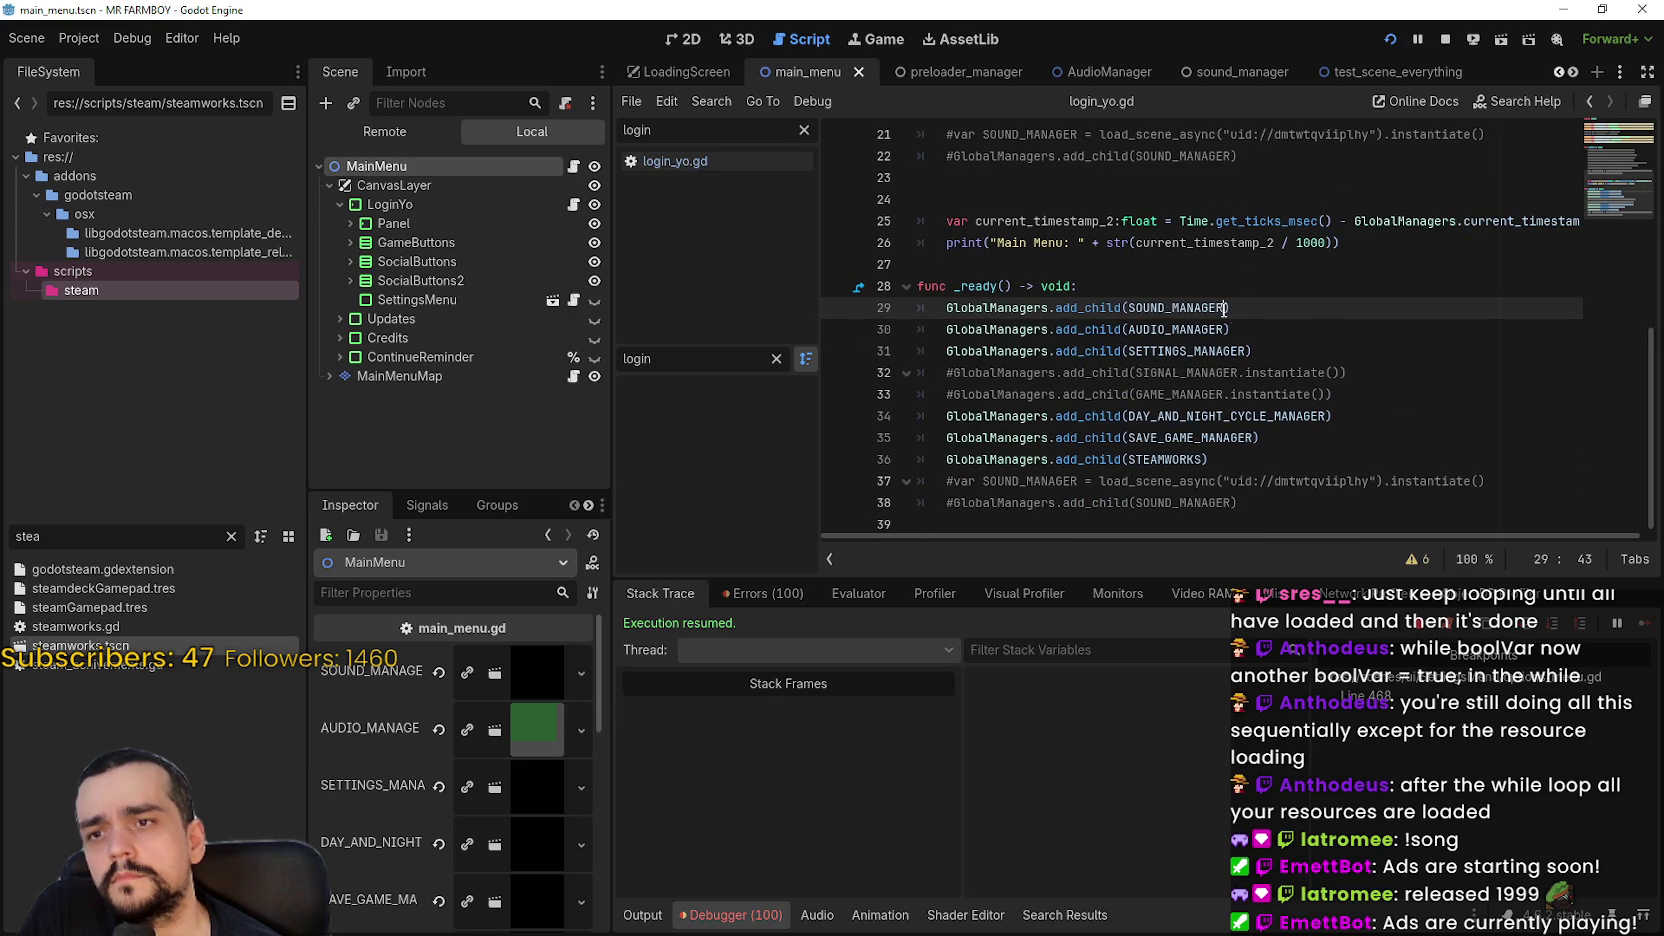
text(.)
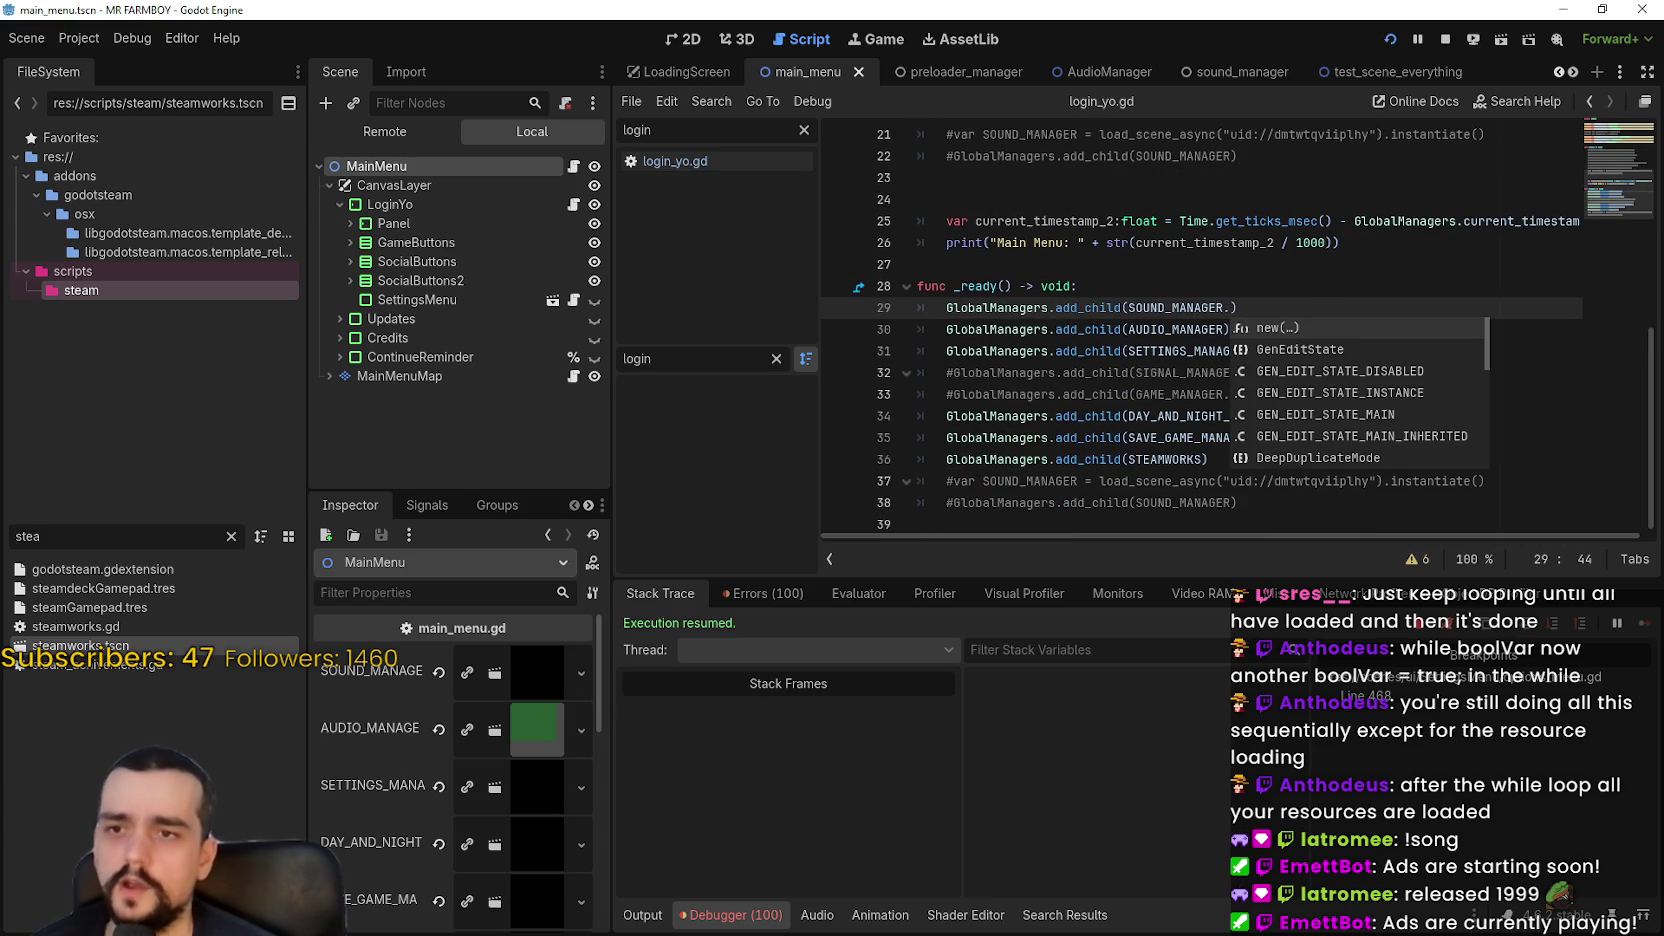
key(Return)
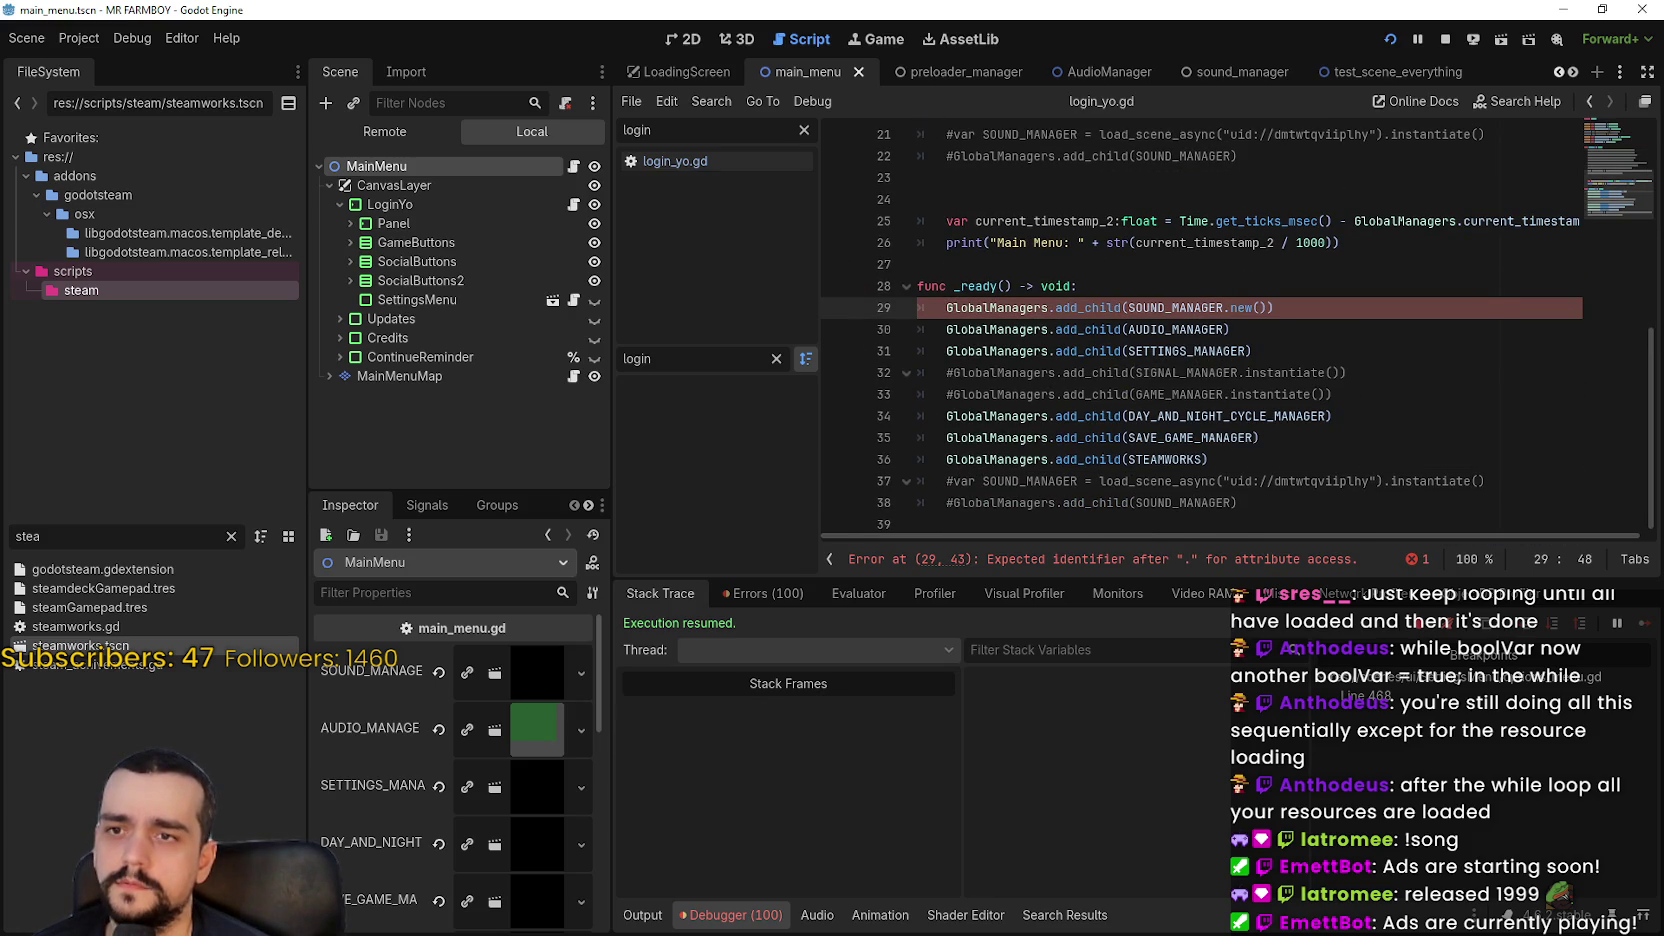
text(nstant)
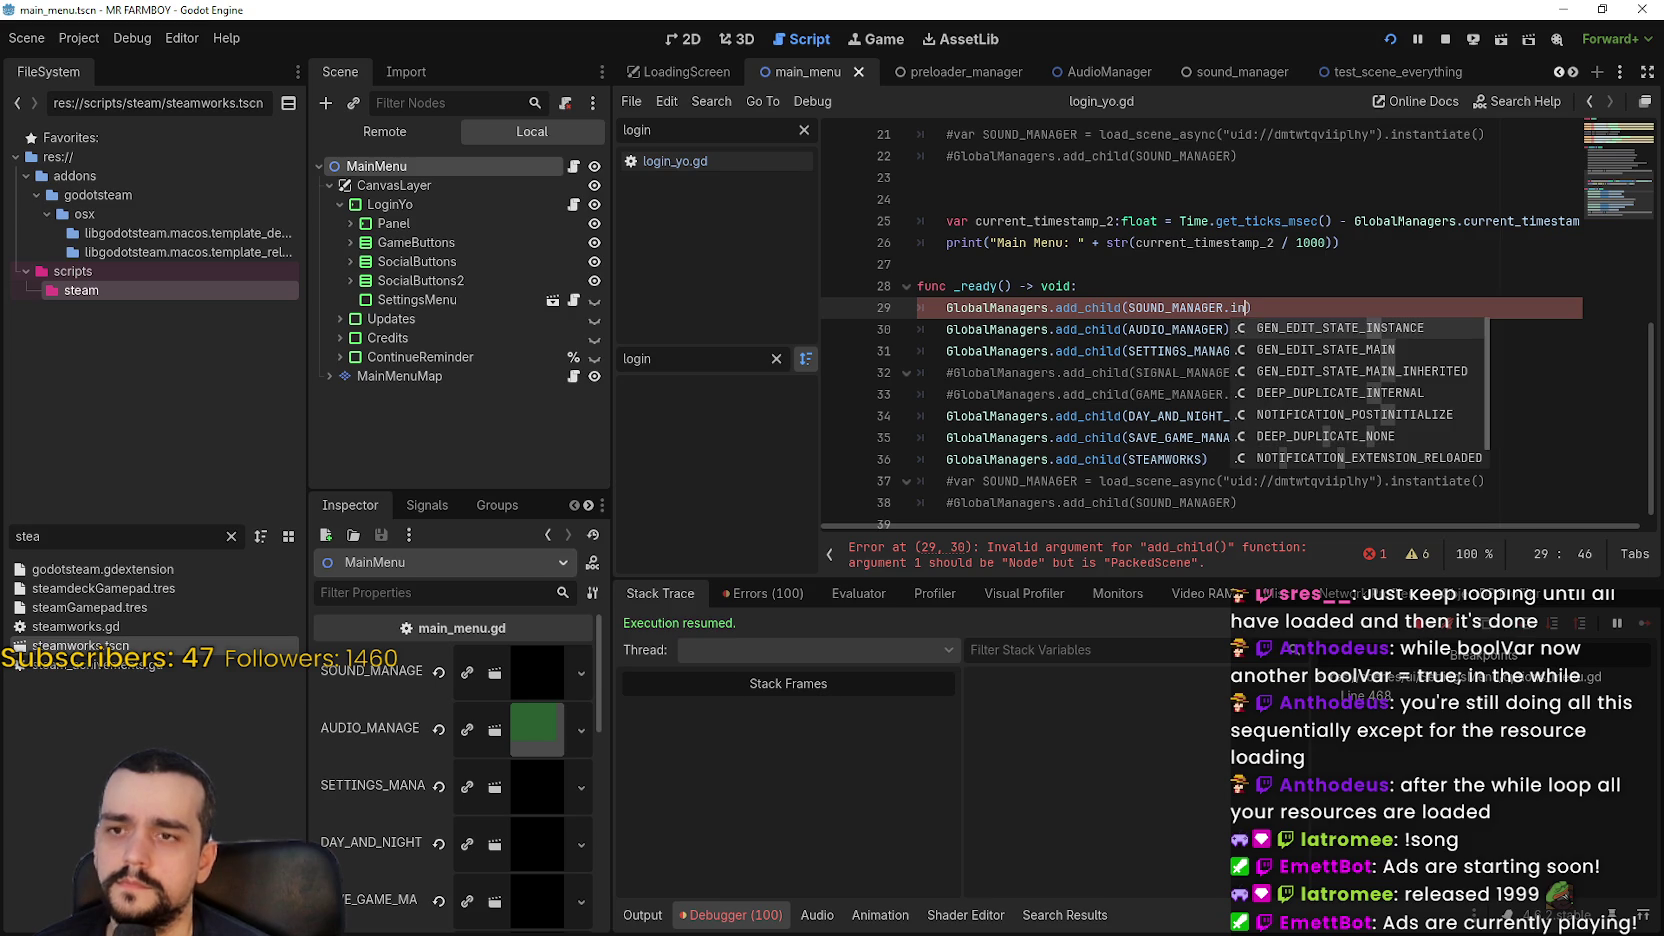
text(iate()
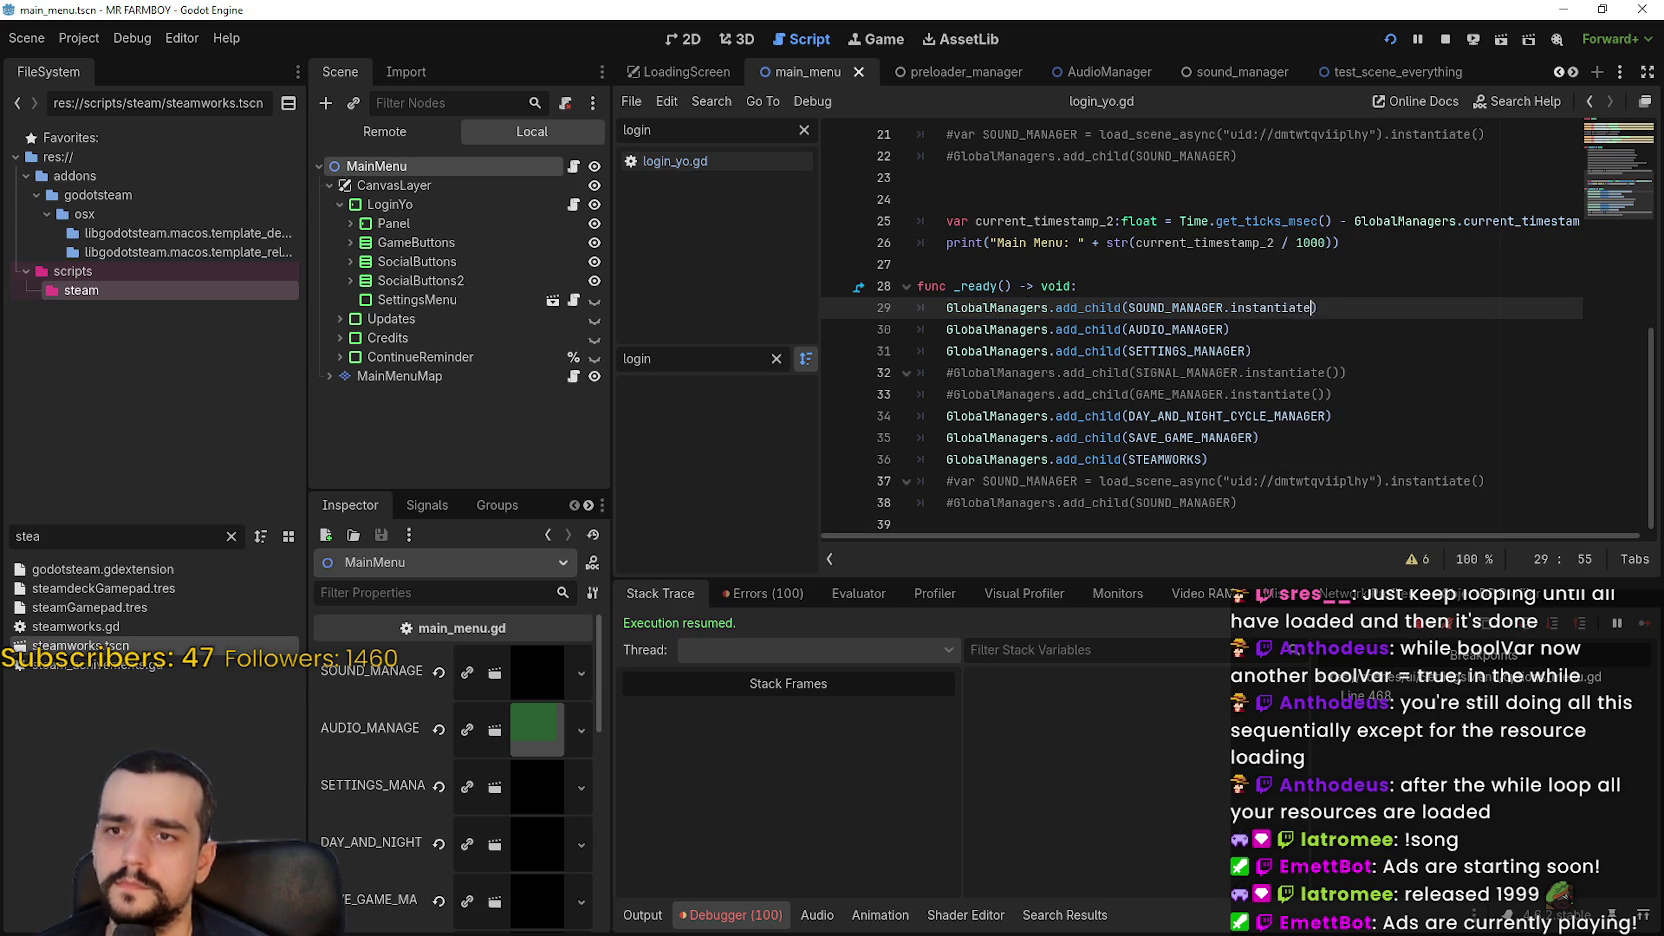
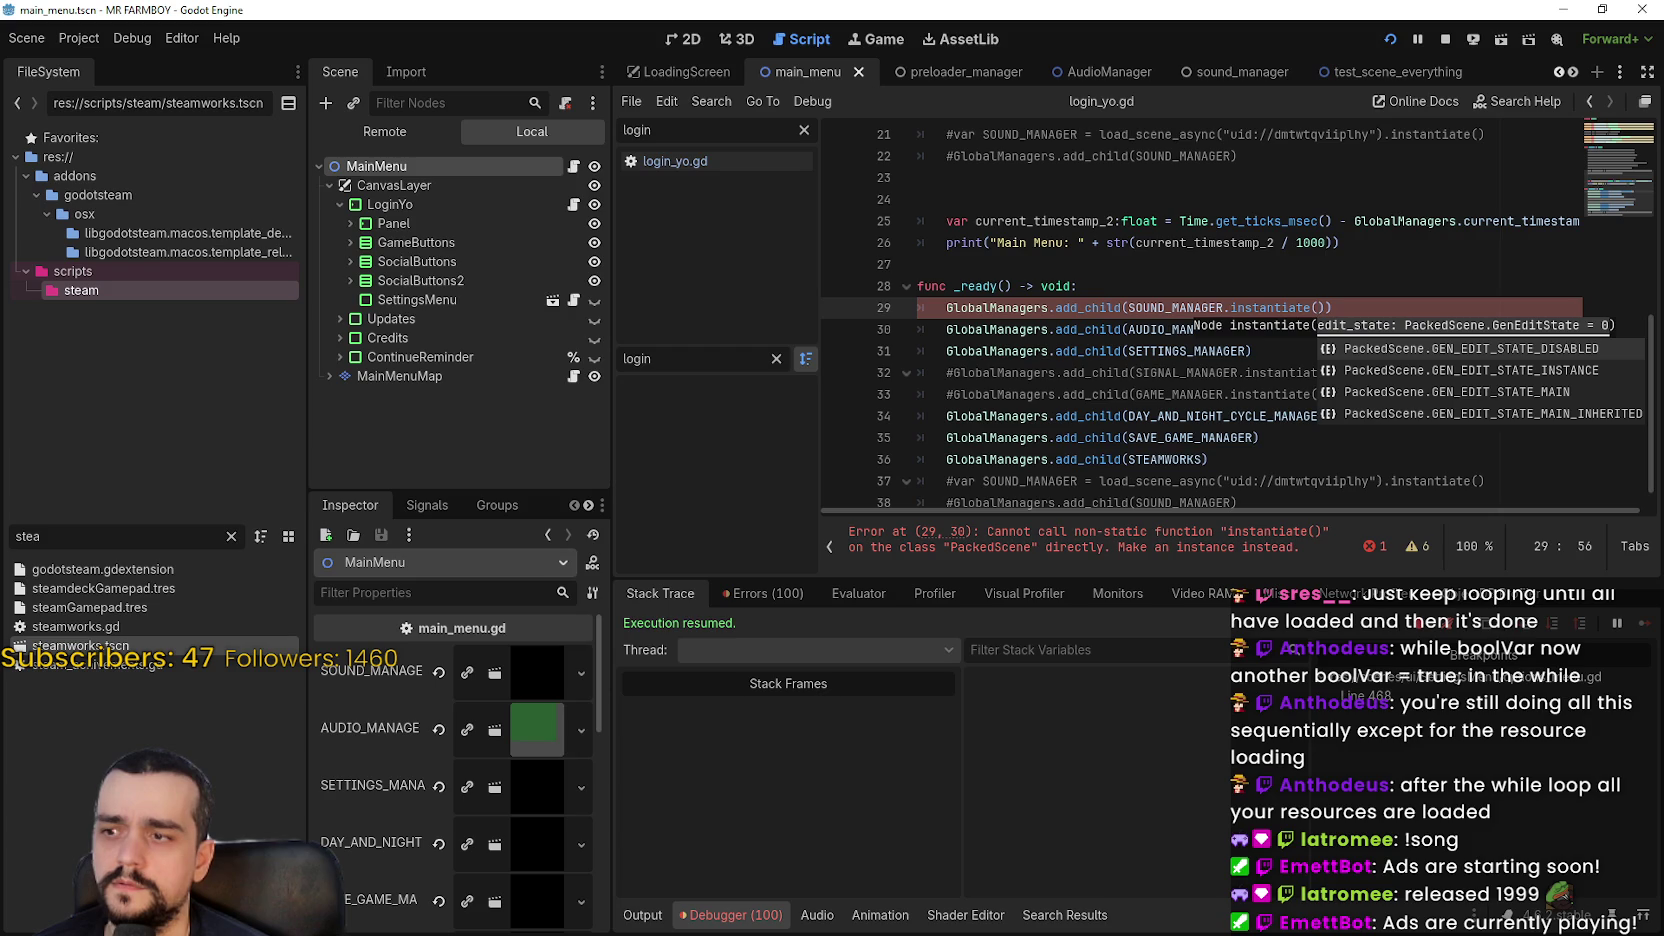
Replace SOUND_MANAGER's '= PackedScene' assignment with a ': PackedScene' type hint
scroll(982, 280, up, 7)
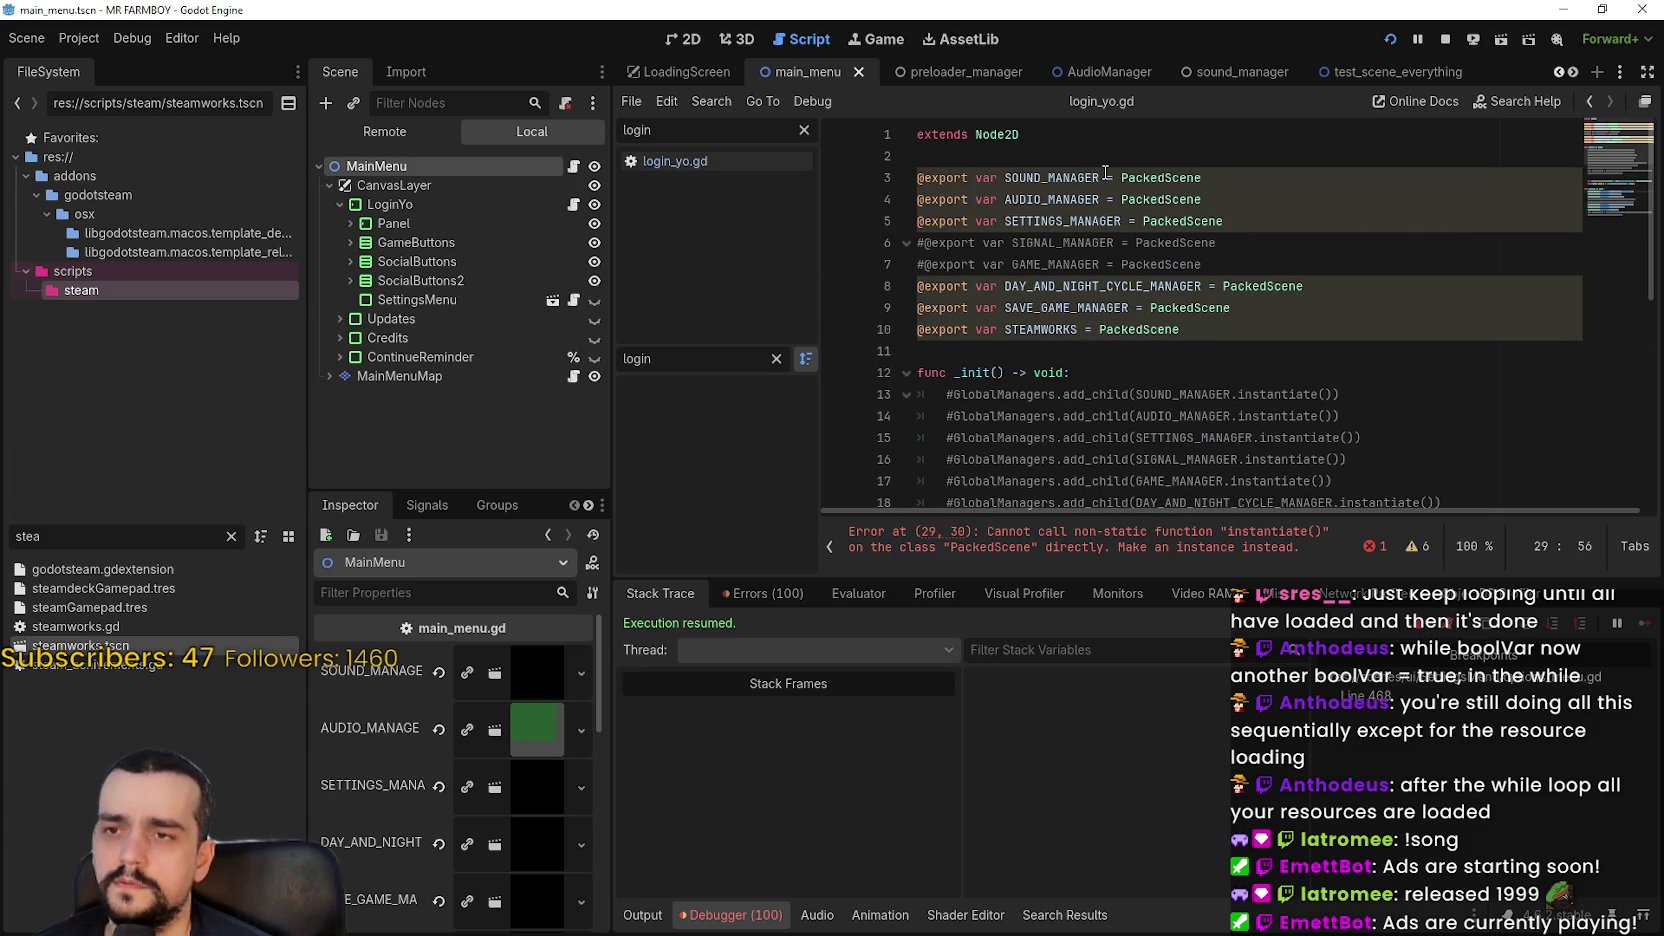
click(1101, 177)
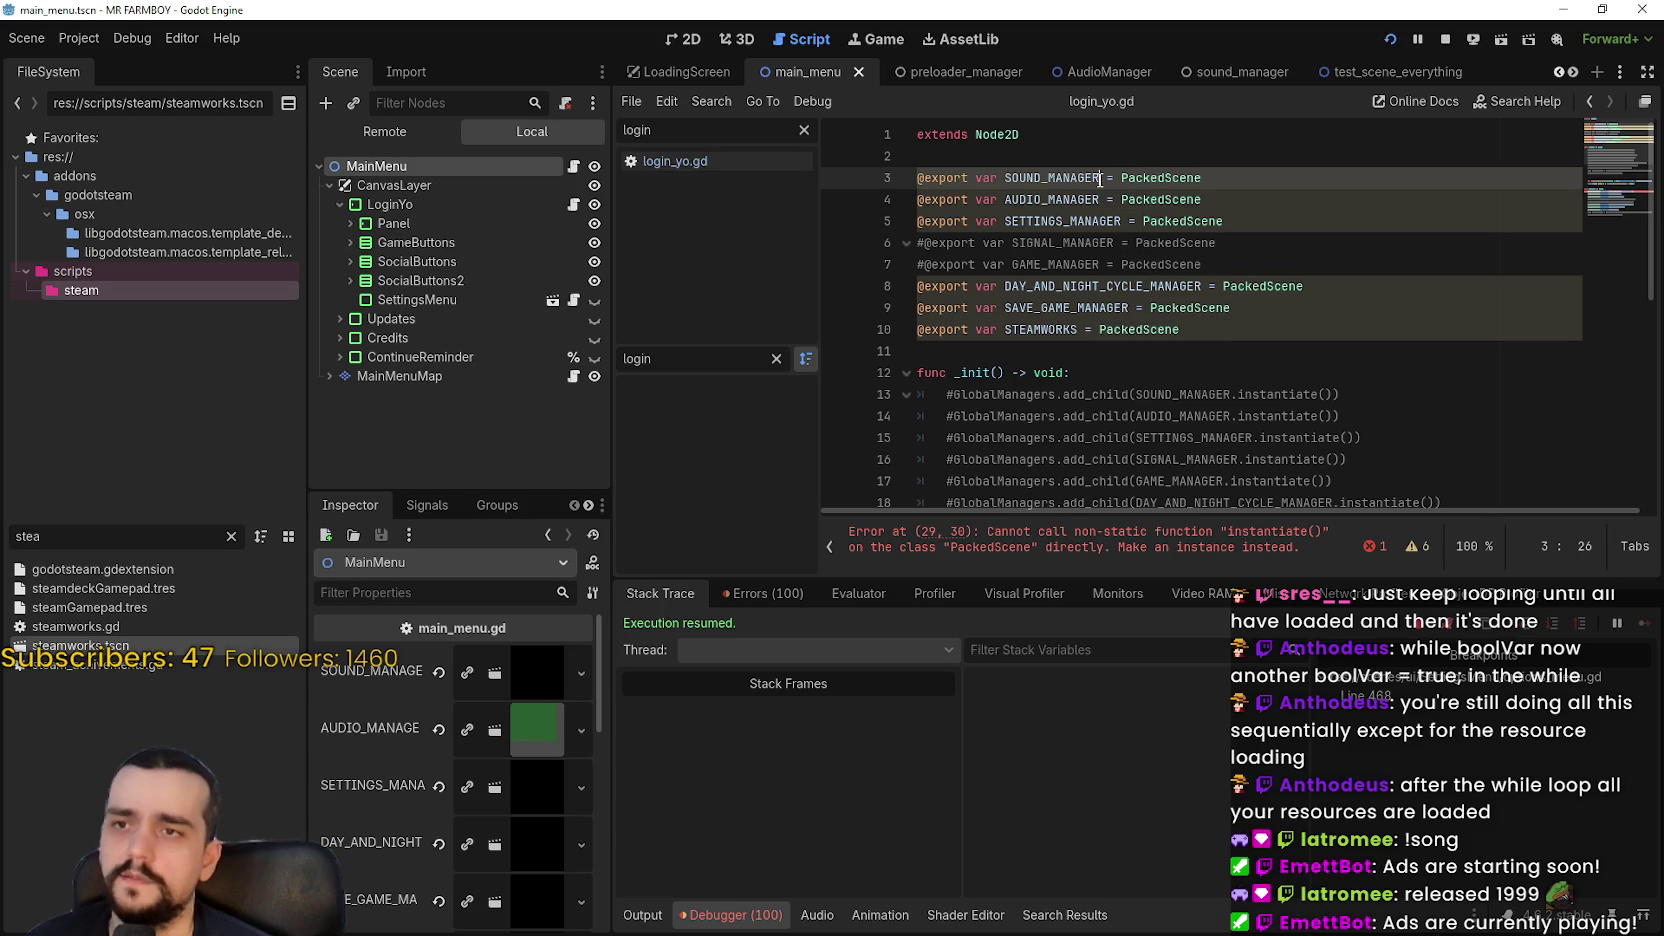
text(: Packed)
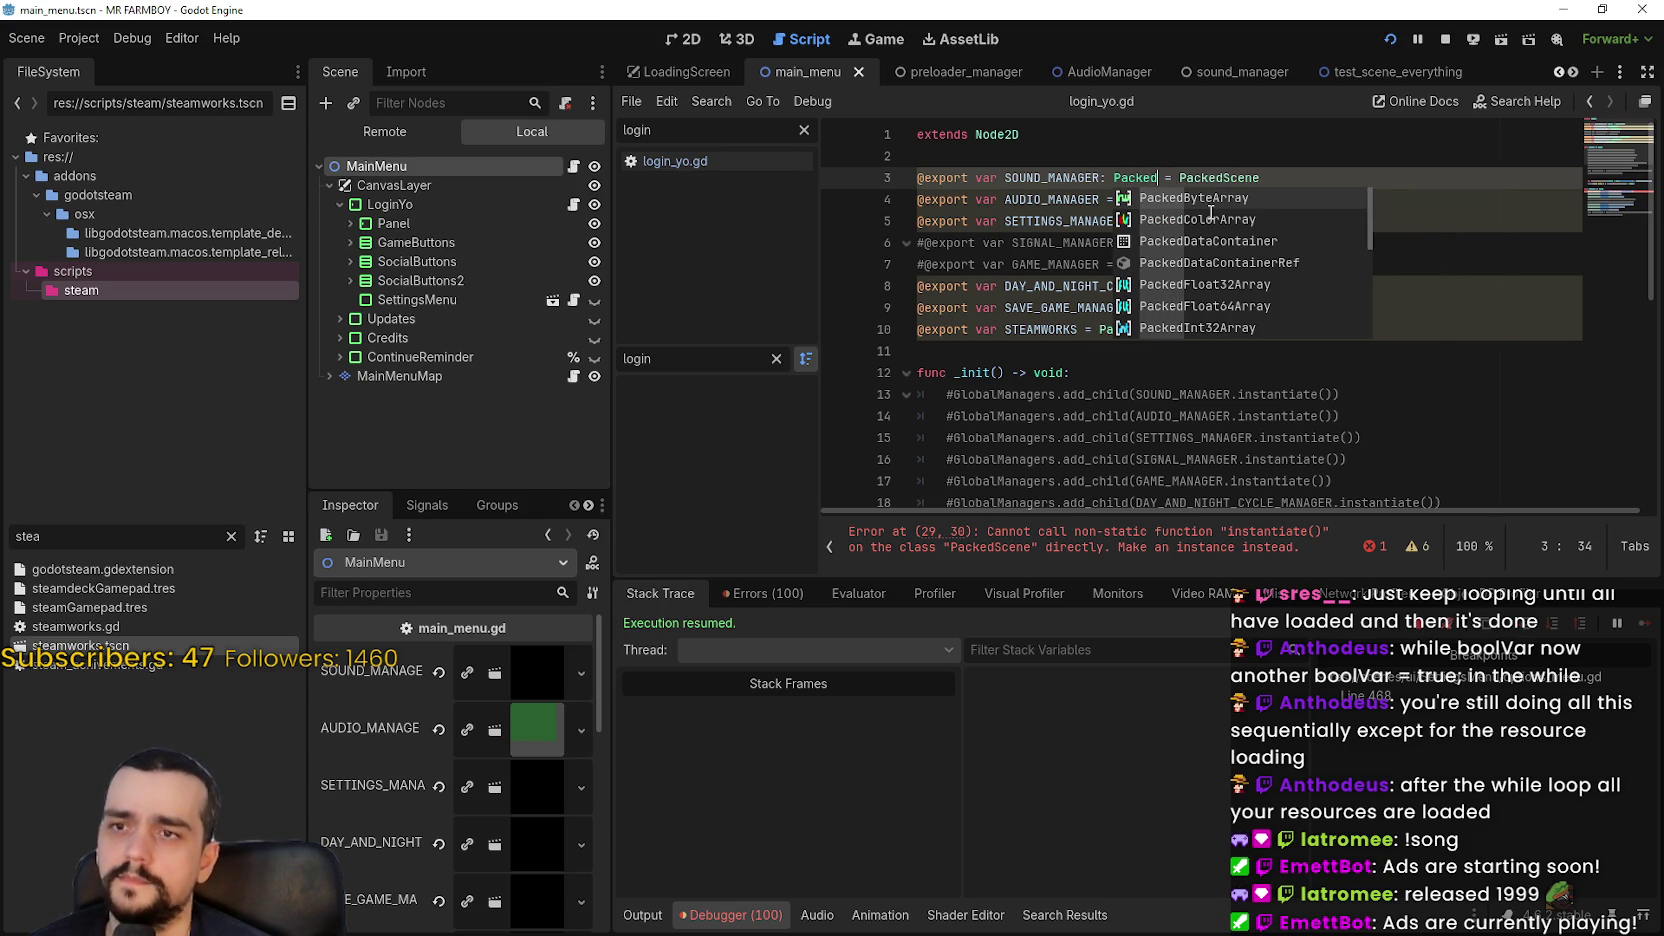
text(Scene)
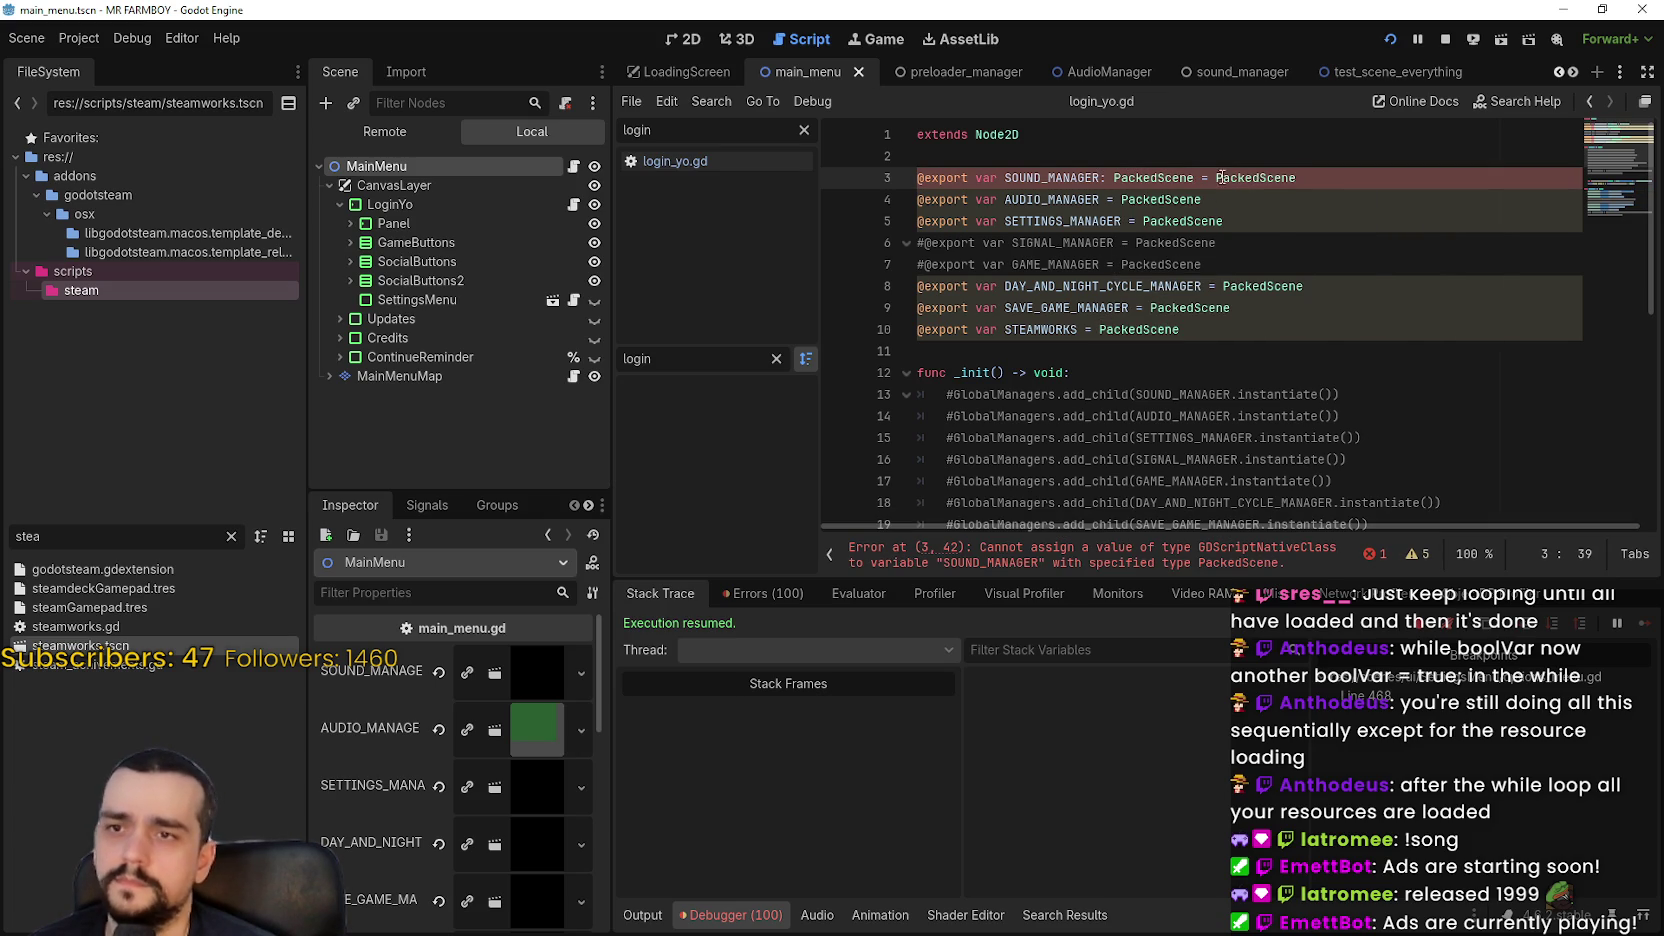
double_click(1221, 177)
key(shift+Left)
key(shift+Left)
key(shift+Left)
key(BackSpace)
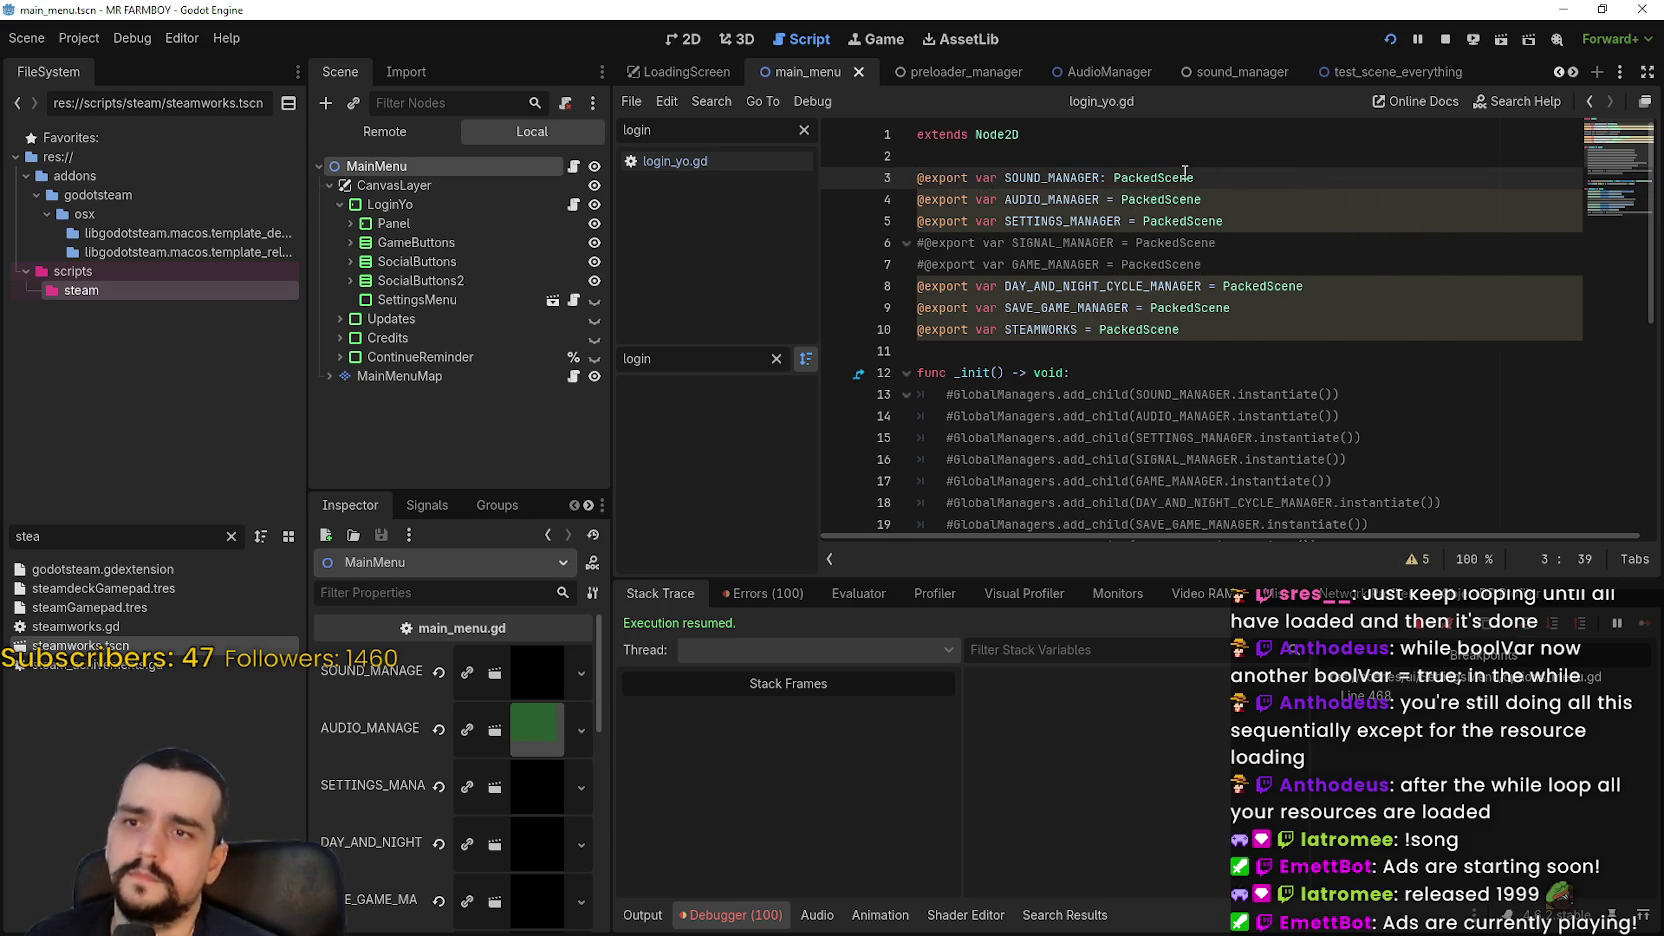
Paste ': PackedScene' over the assignments on AUDIO, SETTINGS, DAY_AND_NIGHT_CYCLE, SAVE_GAME and STEAMWORKS lines
drag(1194, 177, 1101, 177)
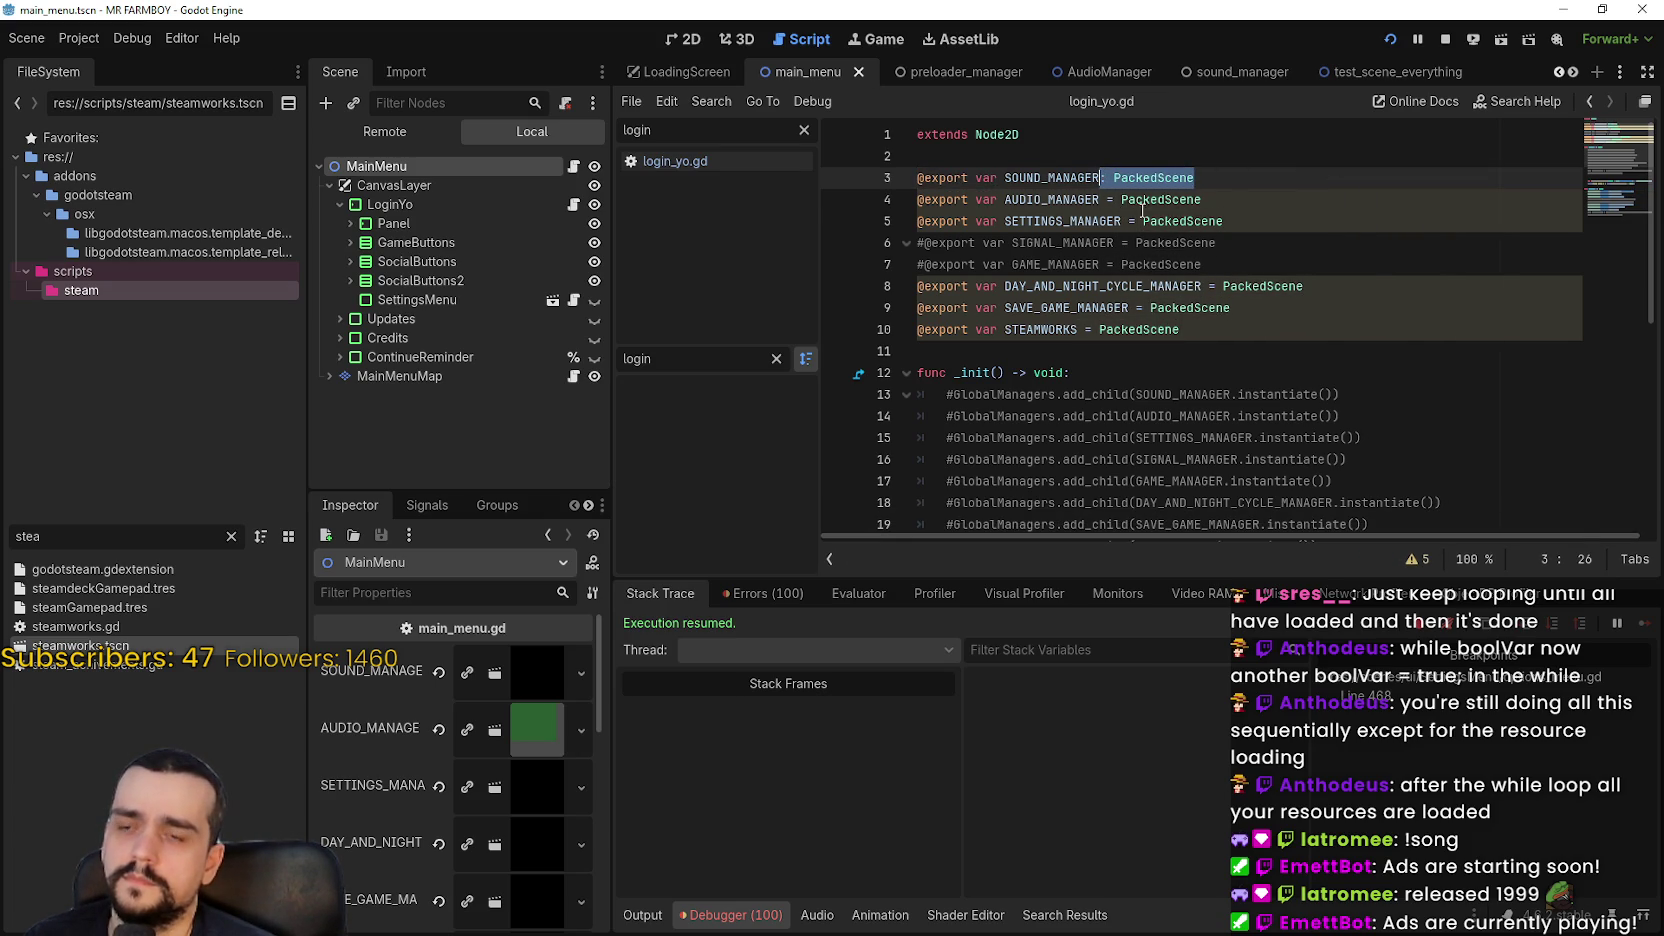
key(ctrl+c)
drag(1201, 199, 1101, 199)
key(ctrl+v)
drag(1222, 221, 1125, 221)
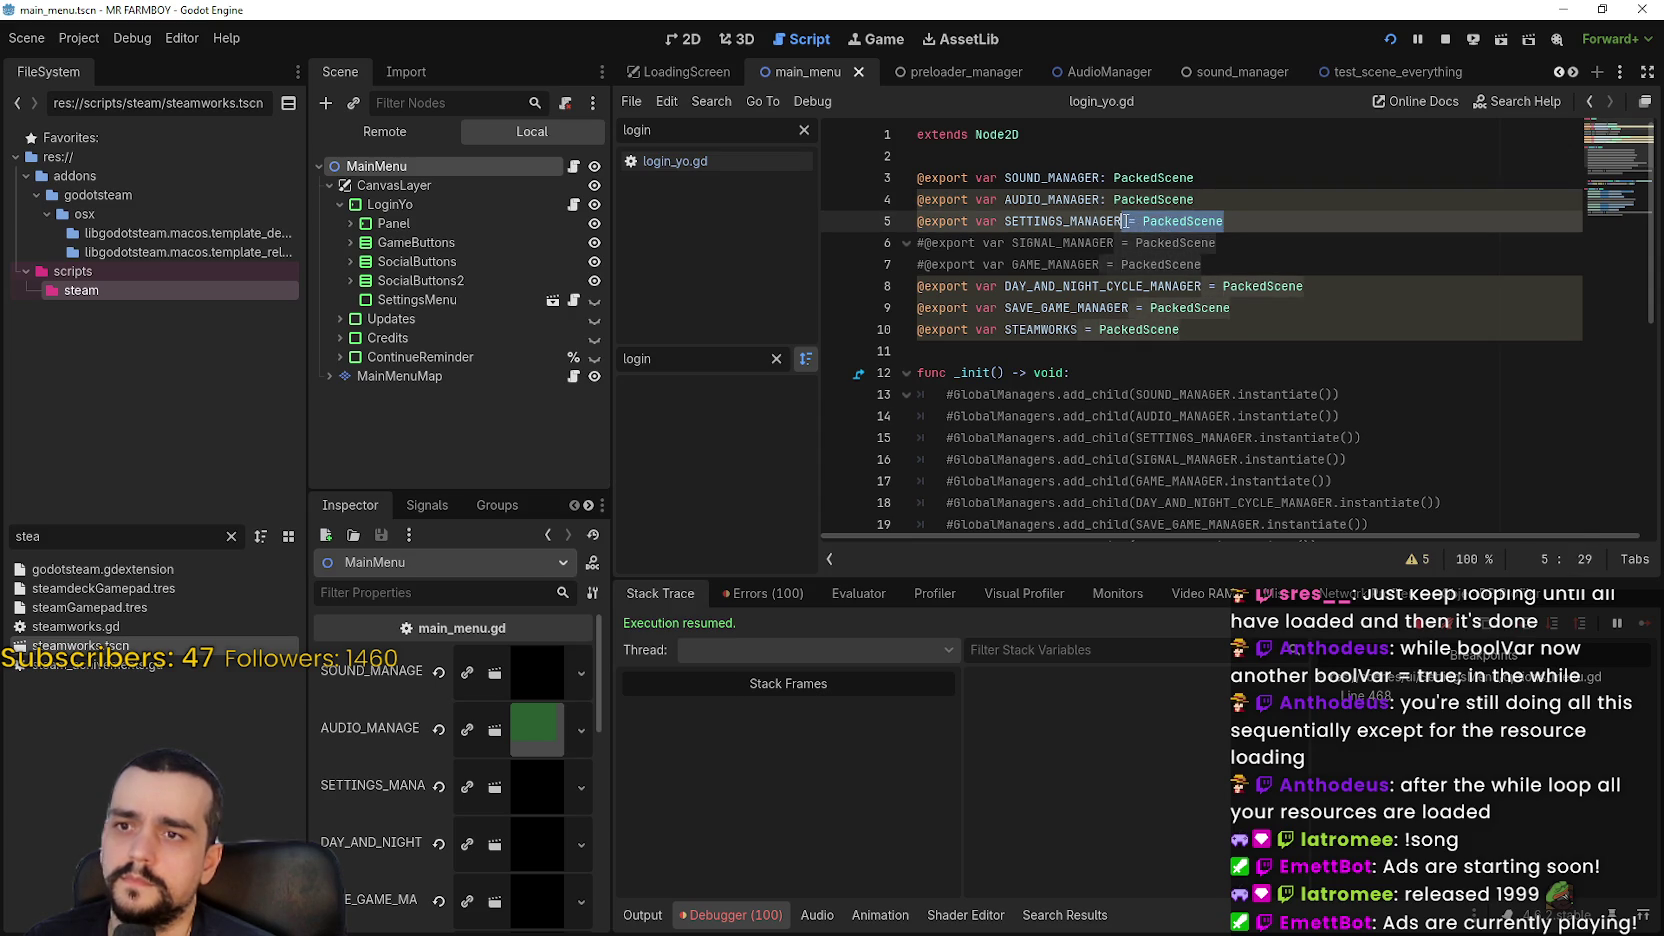
key(ctrl+v)
mouse_move(1303, 287)
mouse_down()
mouse_move(1137, 308)
mouse_move(1170, 330)
mouse_move(1080, 330)
mouse_move(1185, 330)
mouse_up()
key(ctrl+v)
click(1196, 308)
key(ctrl+v)
key(ctrl+v)
mouse_move(1196, 264)
mouse_down()
mouse_move(1101, 264)
mouse_move(1217, 242)
mouse_up()
key(ctrl+v)
key(ctrl+v)
Append .instantiate() to the AUDIO, SETTINGS and DAY_AND_NIGHT_CYCLE manager add_child calls
scroll(1176, 361, down, 7)
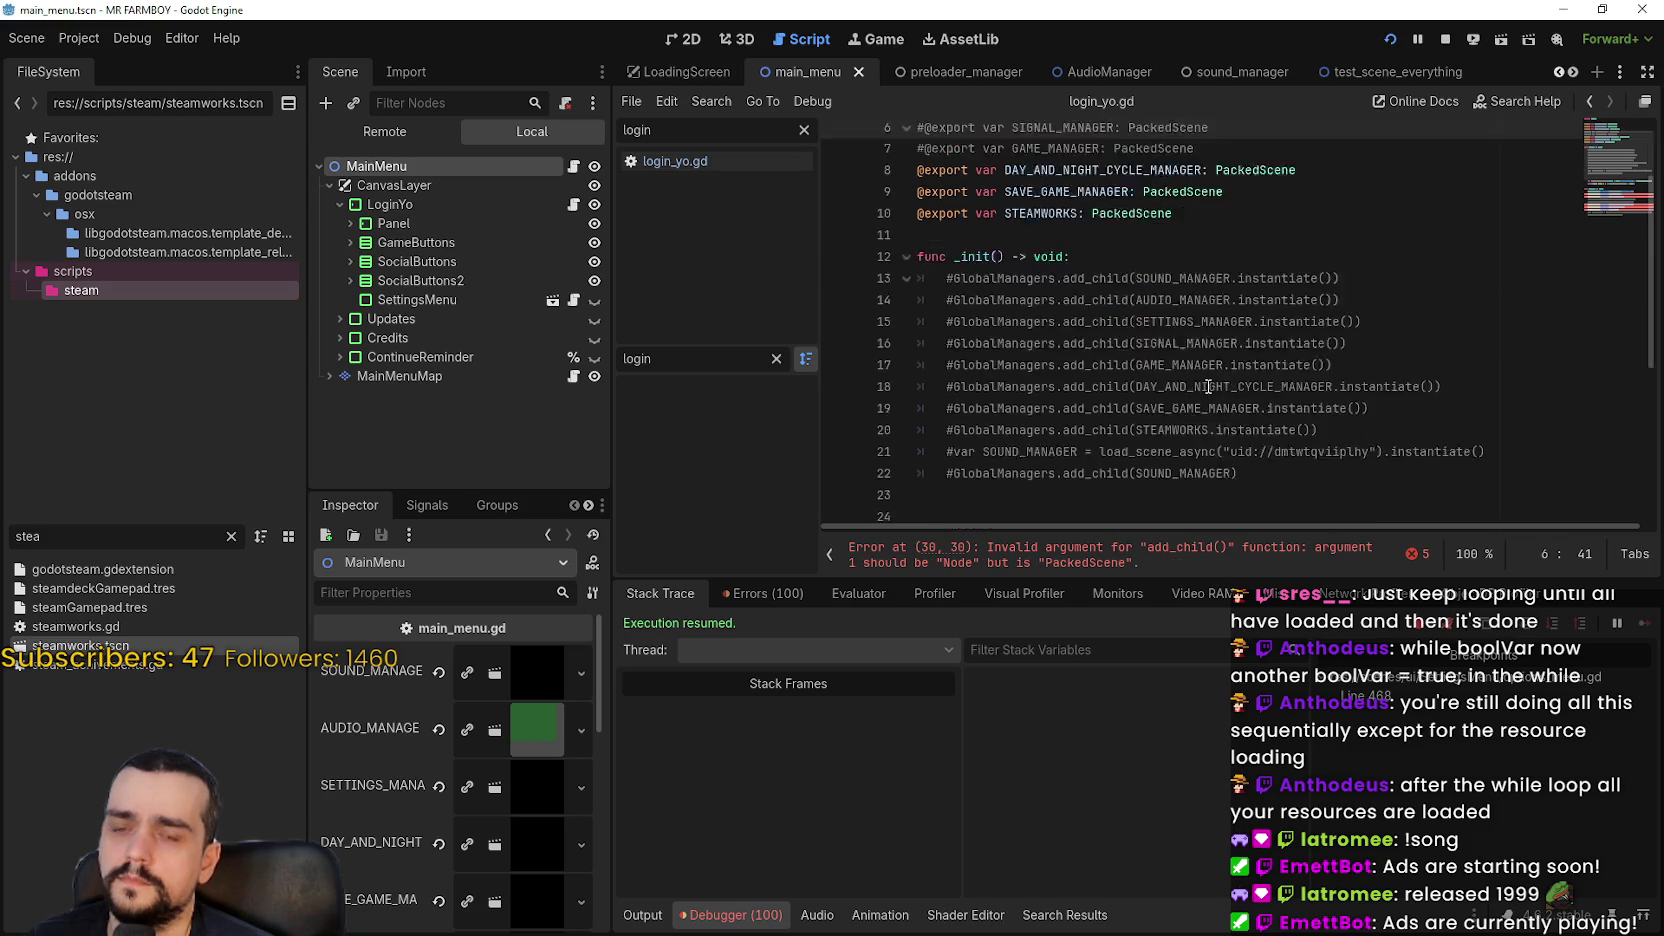
drag(1322, 289, 1226, 289)
key(ctrl+c)
click(1228, 311)
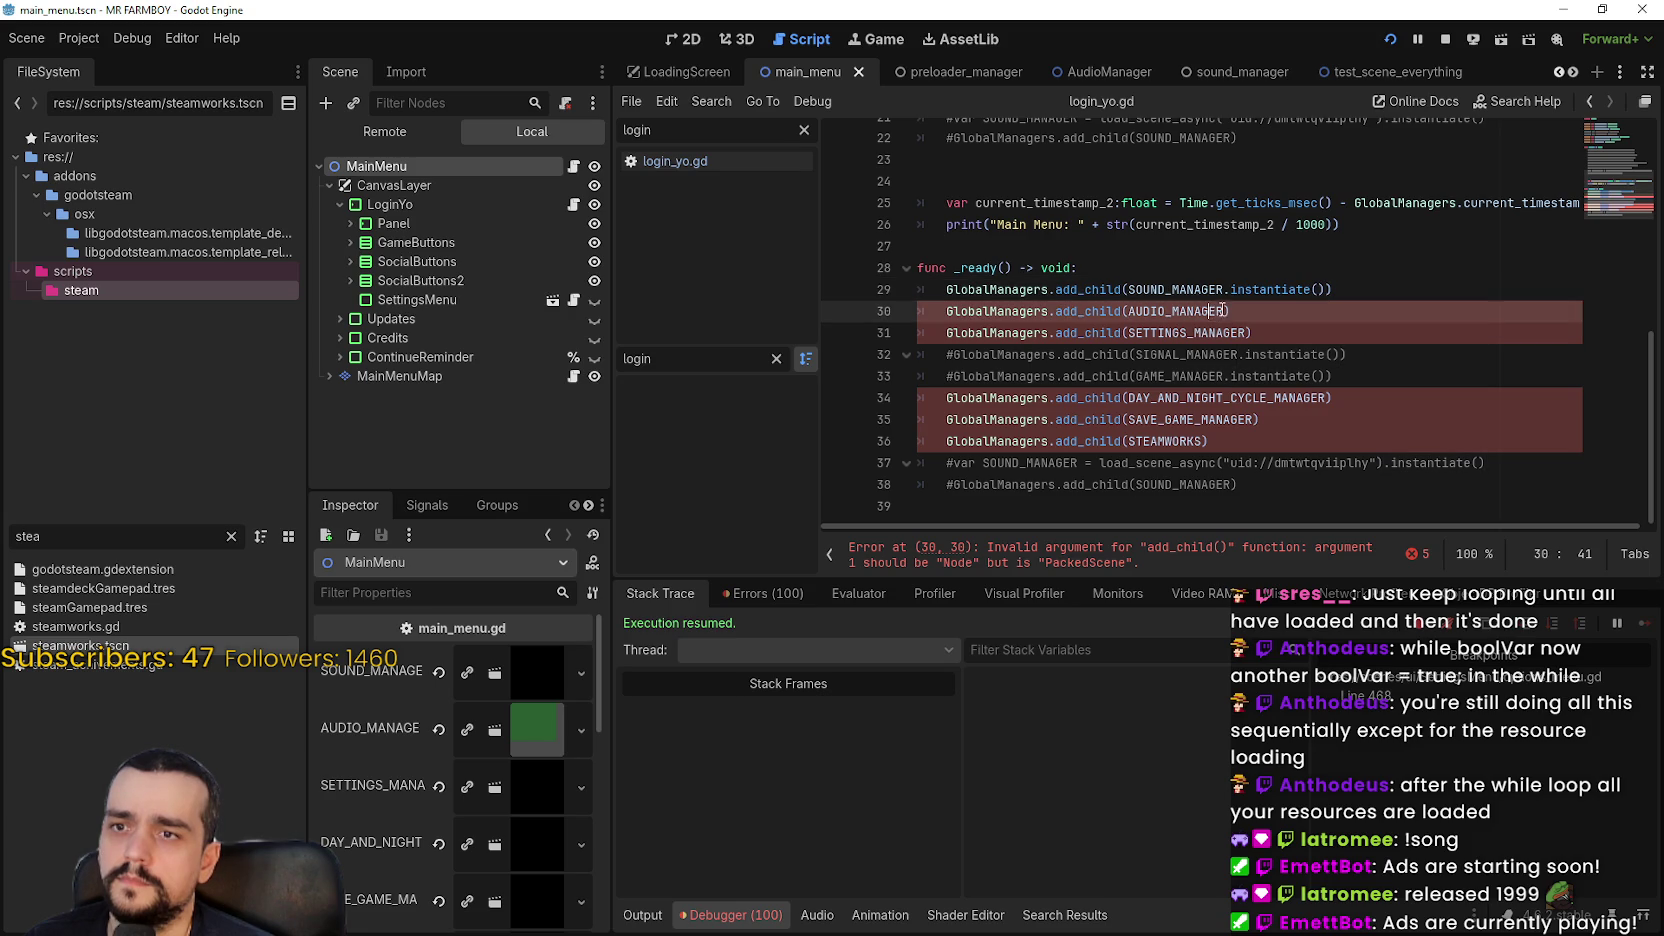
key(ctrl+v)
click(1249, 333)
key(ctrl+v)
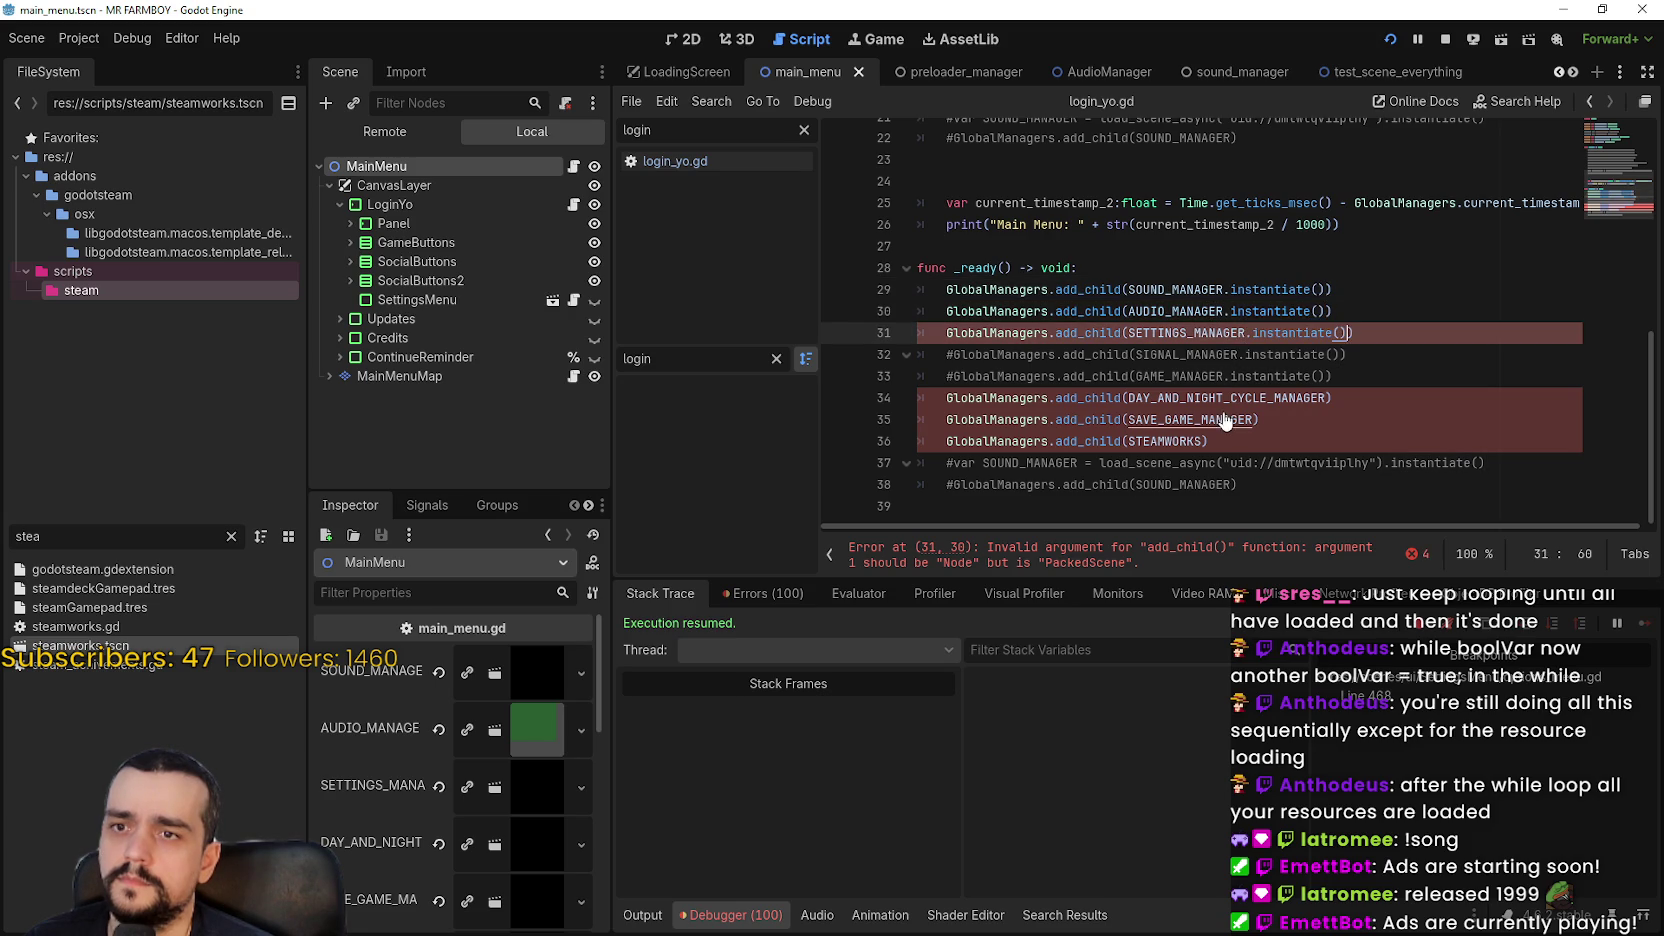
click(1328, 398)
key(ctrl+v)
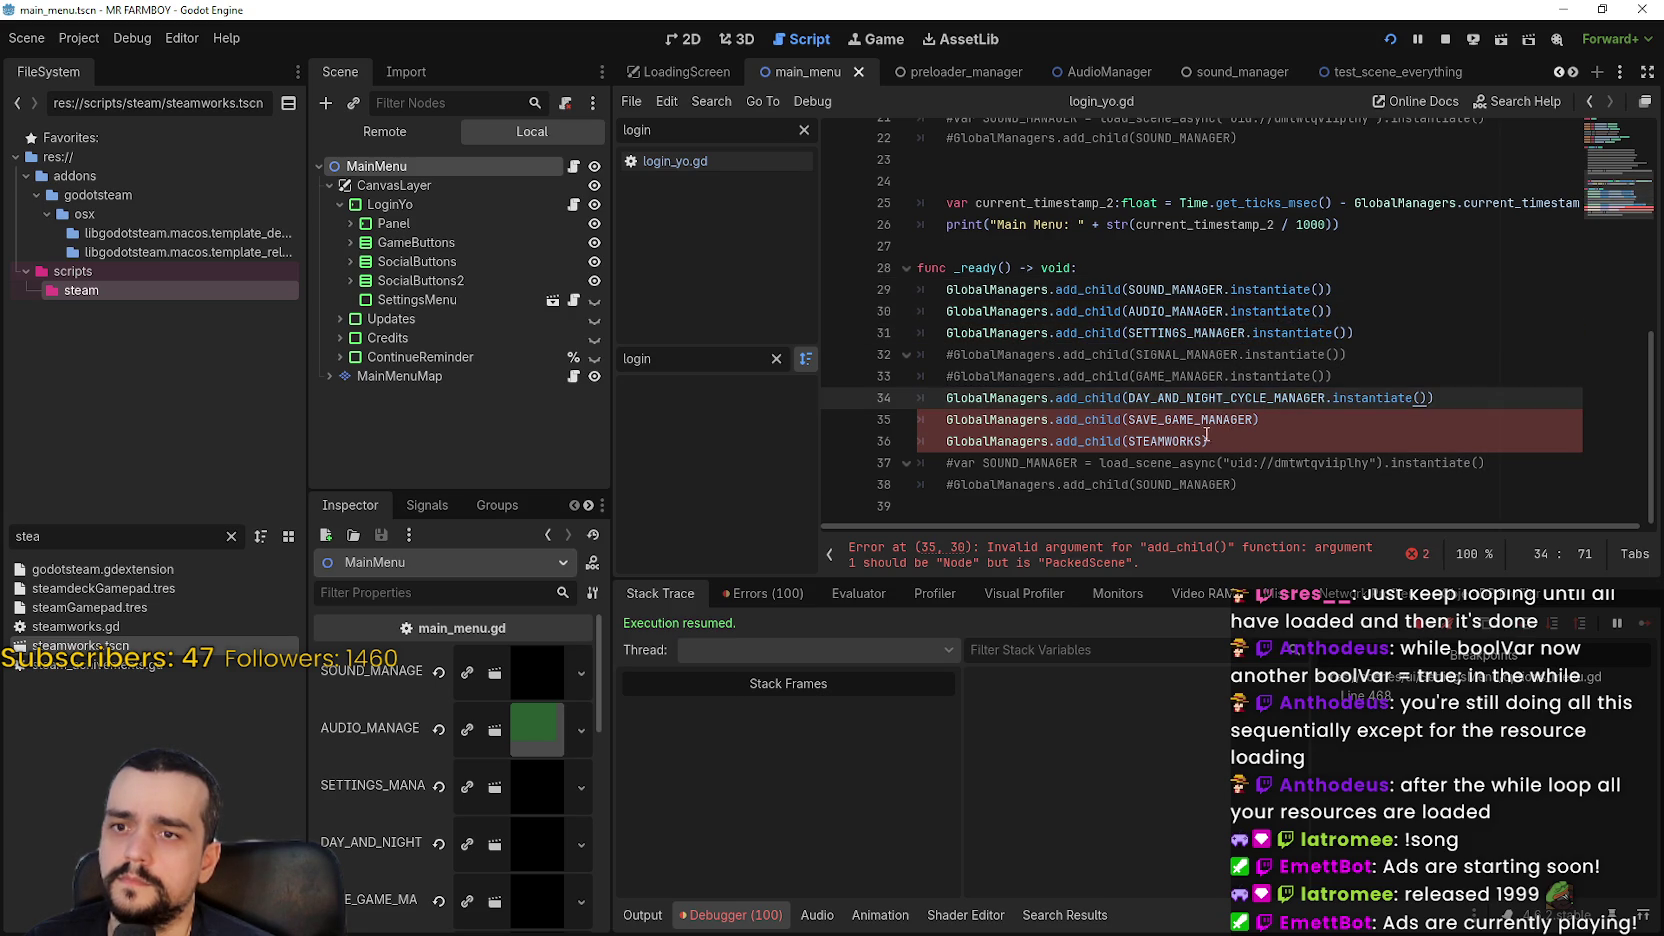
Append .instantiate() to SAVE_GAME_MANAGER and STEAMWORKS, then stop the old session and rerun with F5
click(1251, 419)
key(ctrl+v)
click(1206, 441)
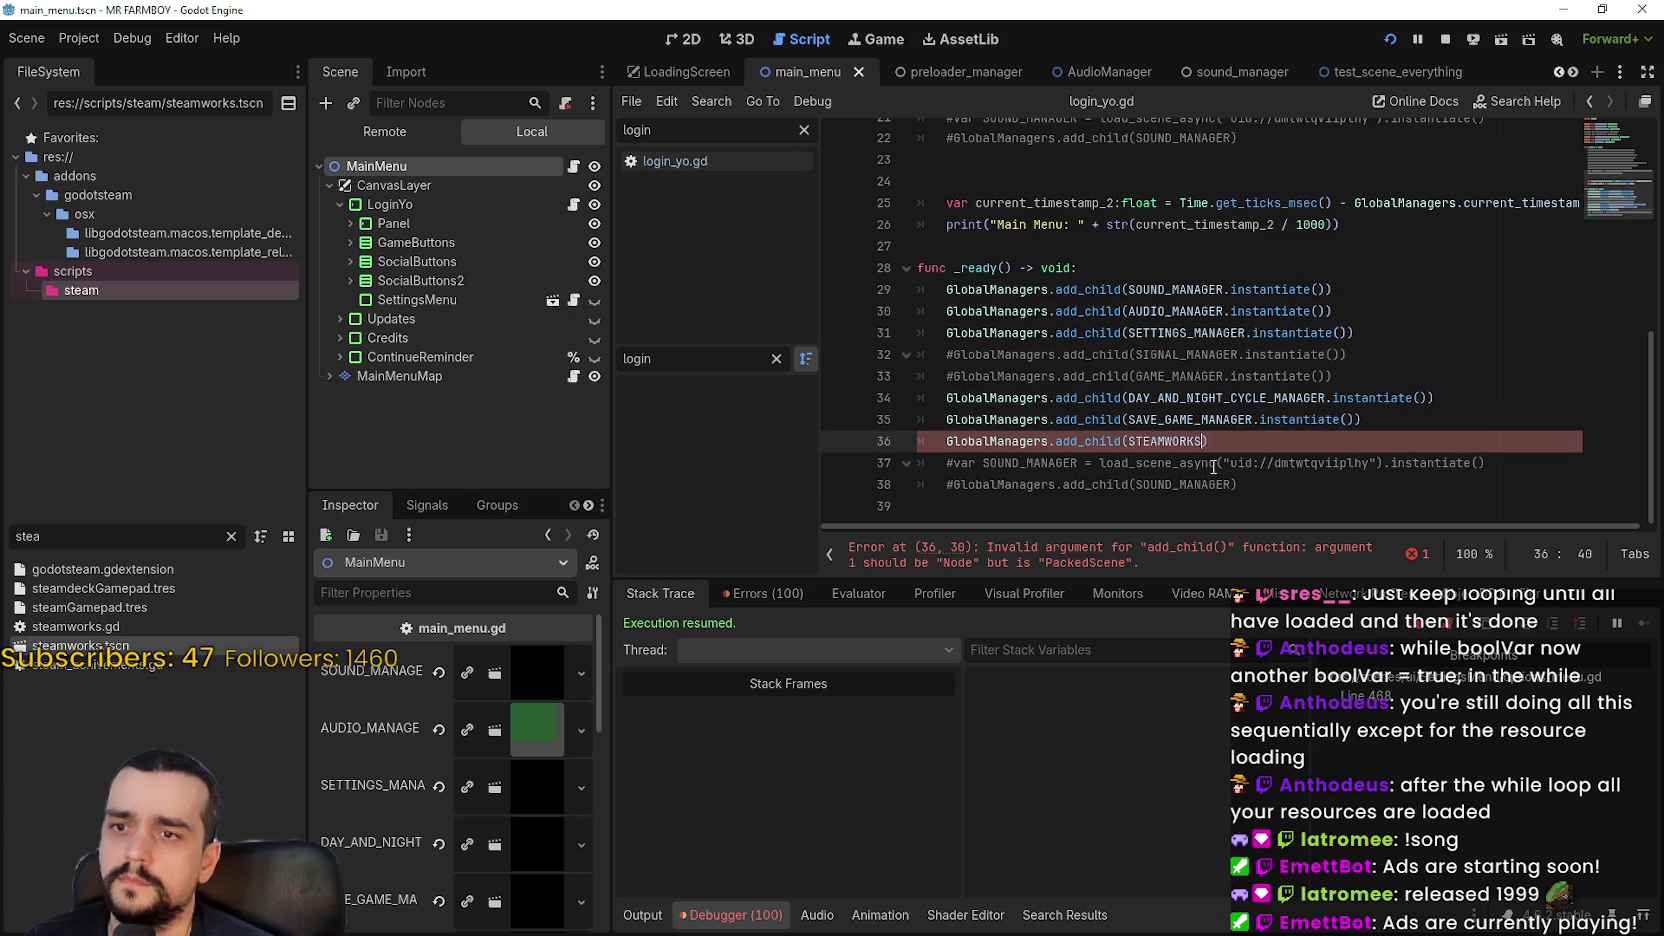
key(ctrl+v)
click(1440, 40)
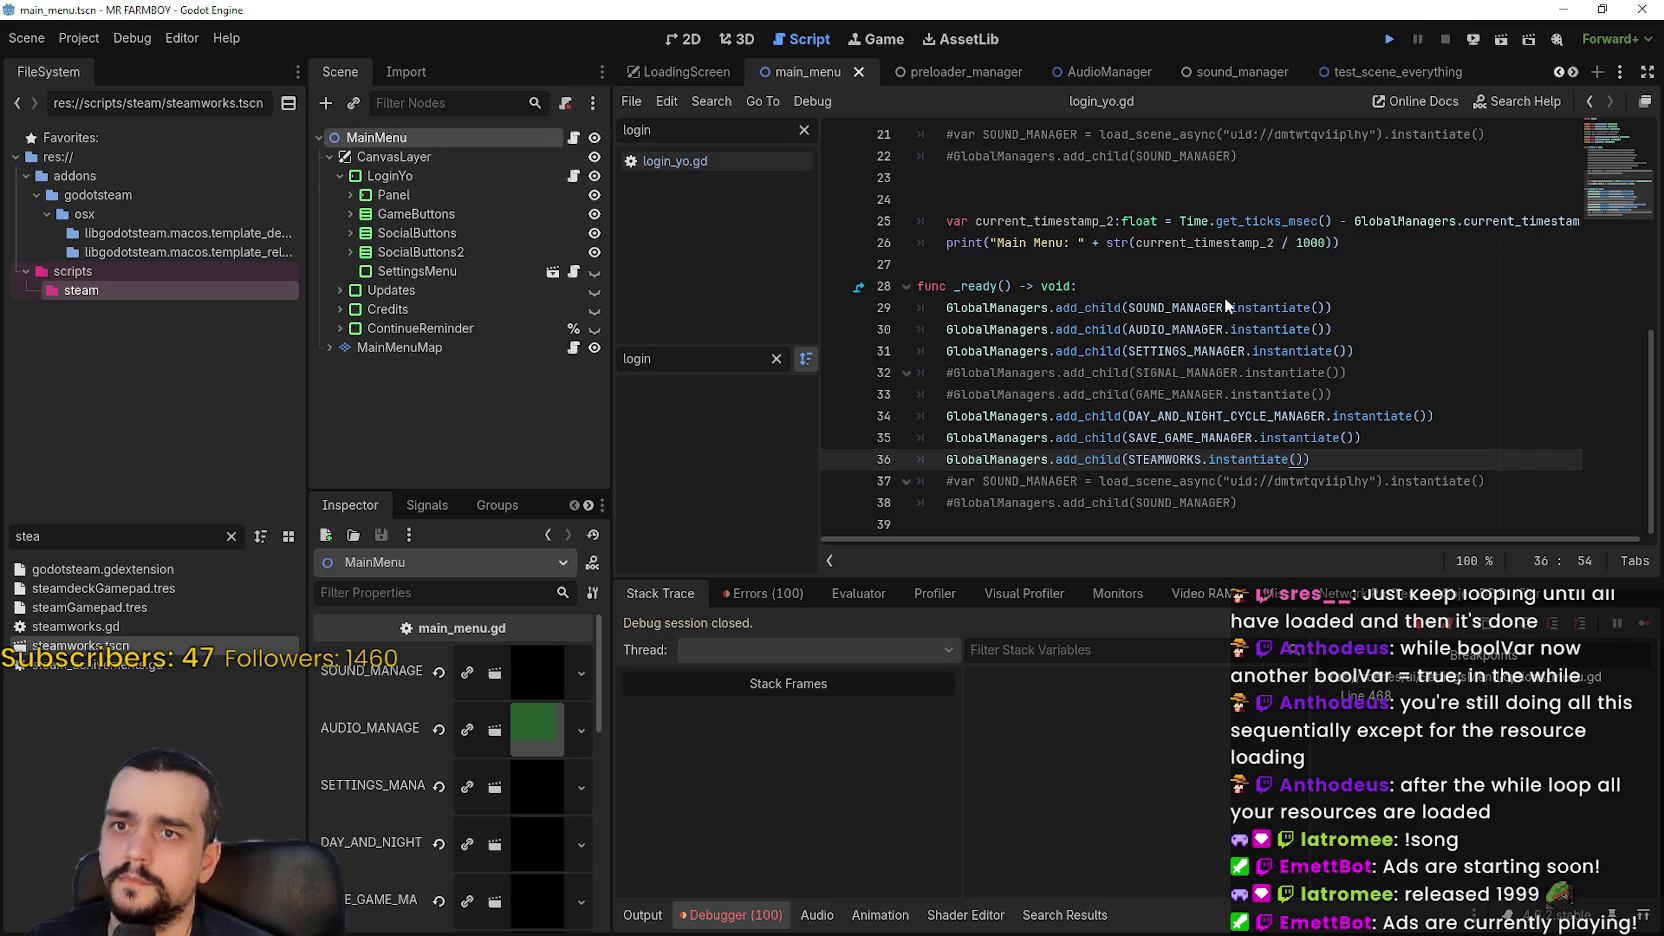
key(F5)
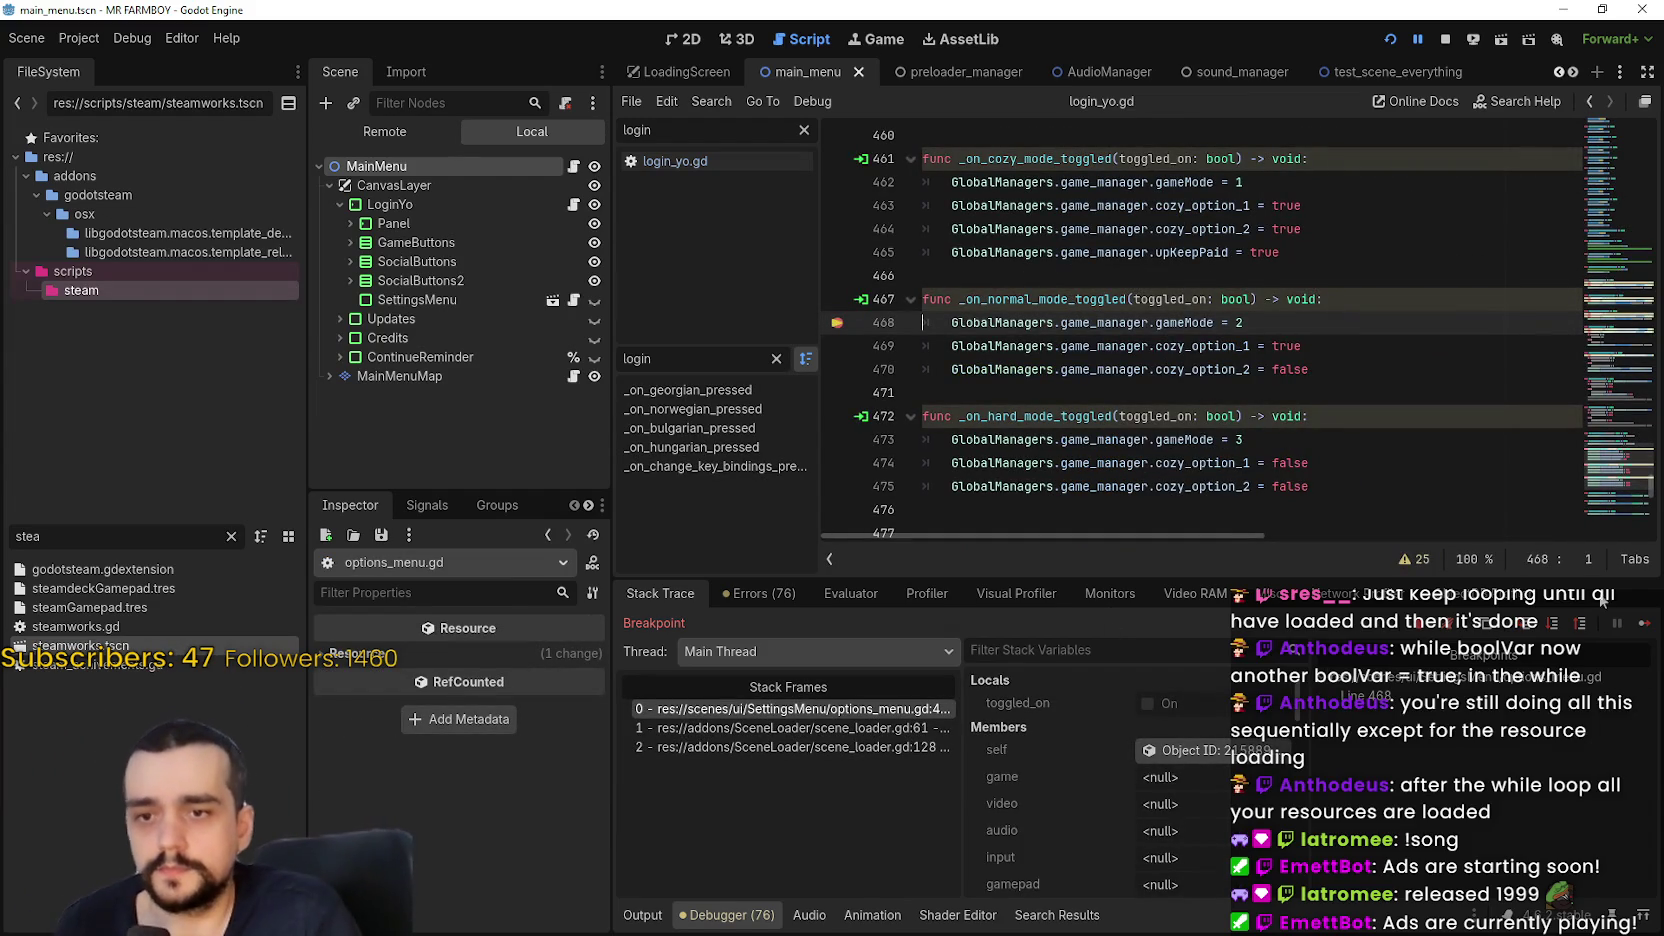
Remove the line 468 breakpoint in options_menu.gd and resume execution
click(838, 325)
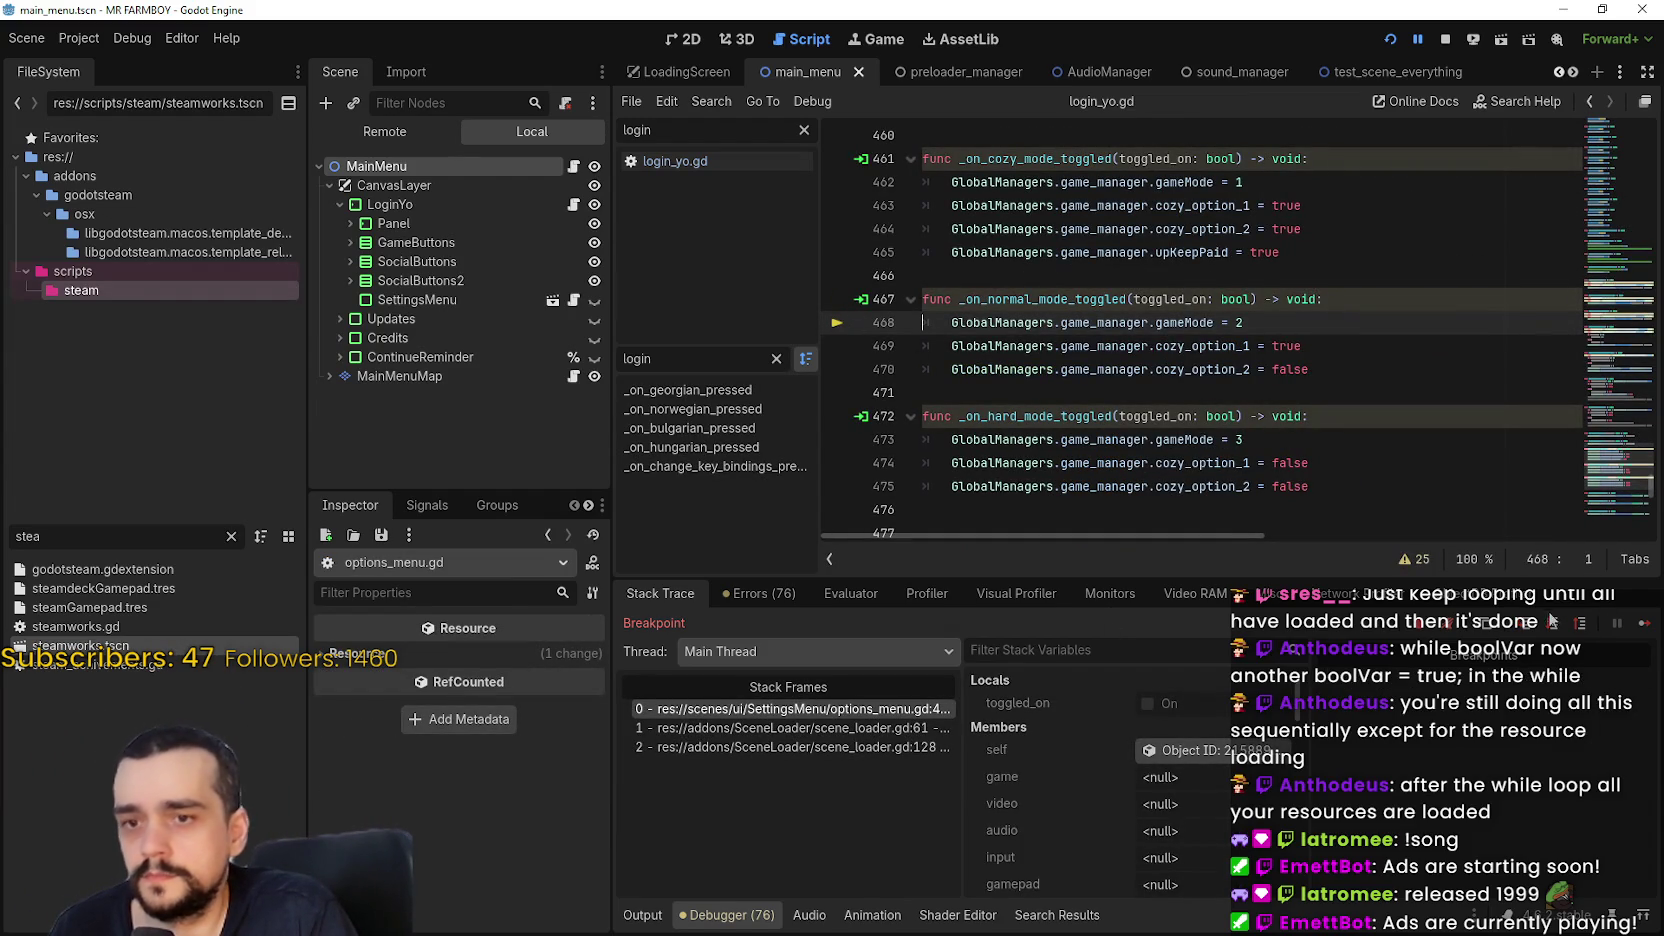
click(1656, 627)
click(855, 37)
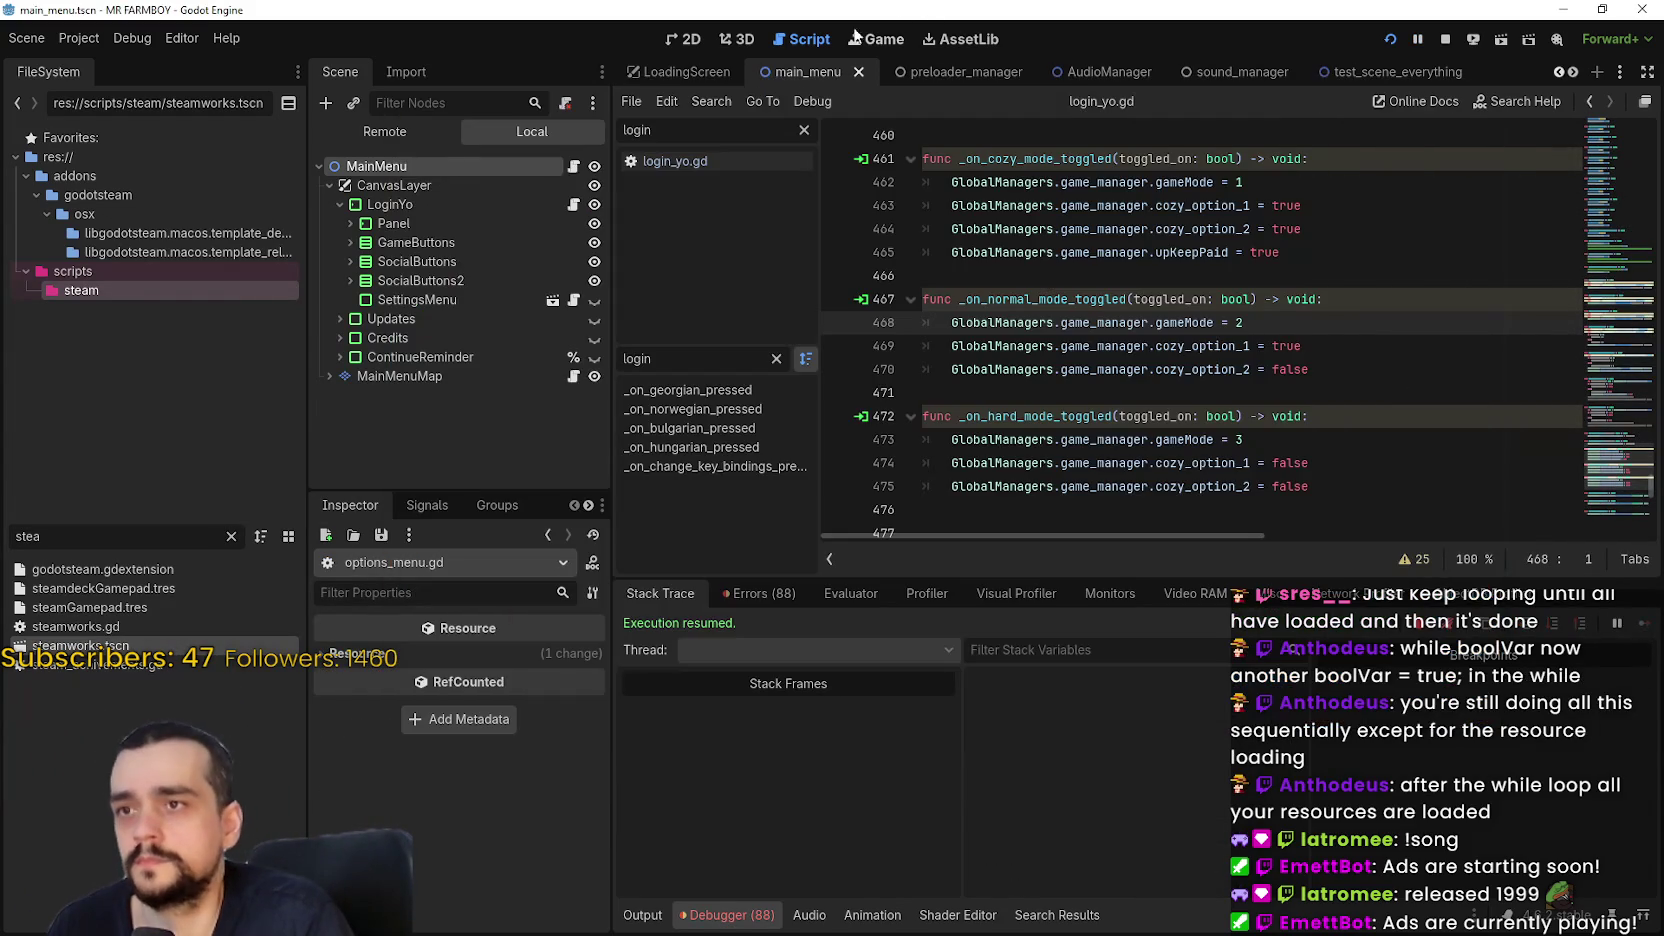
Inspect GlobalManagers in the Remote scene tree and check the game's MR FARMBOY main menu
click(384, 131)
click(330, 261)
click(403, 261)
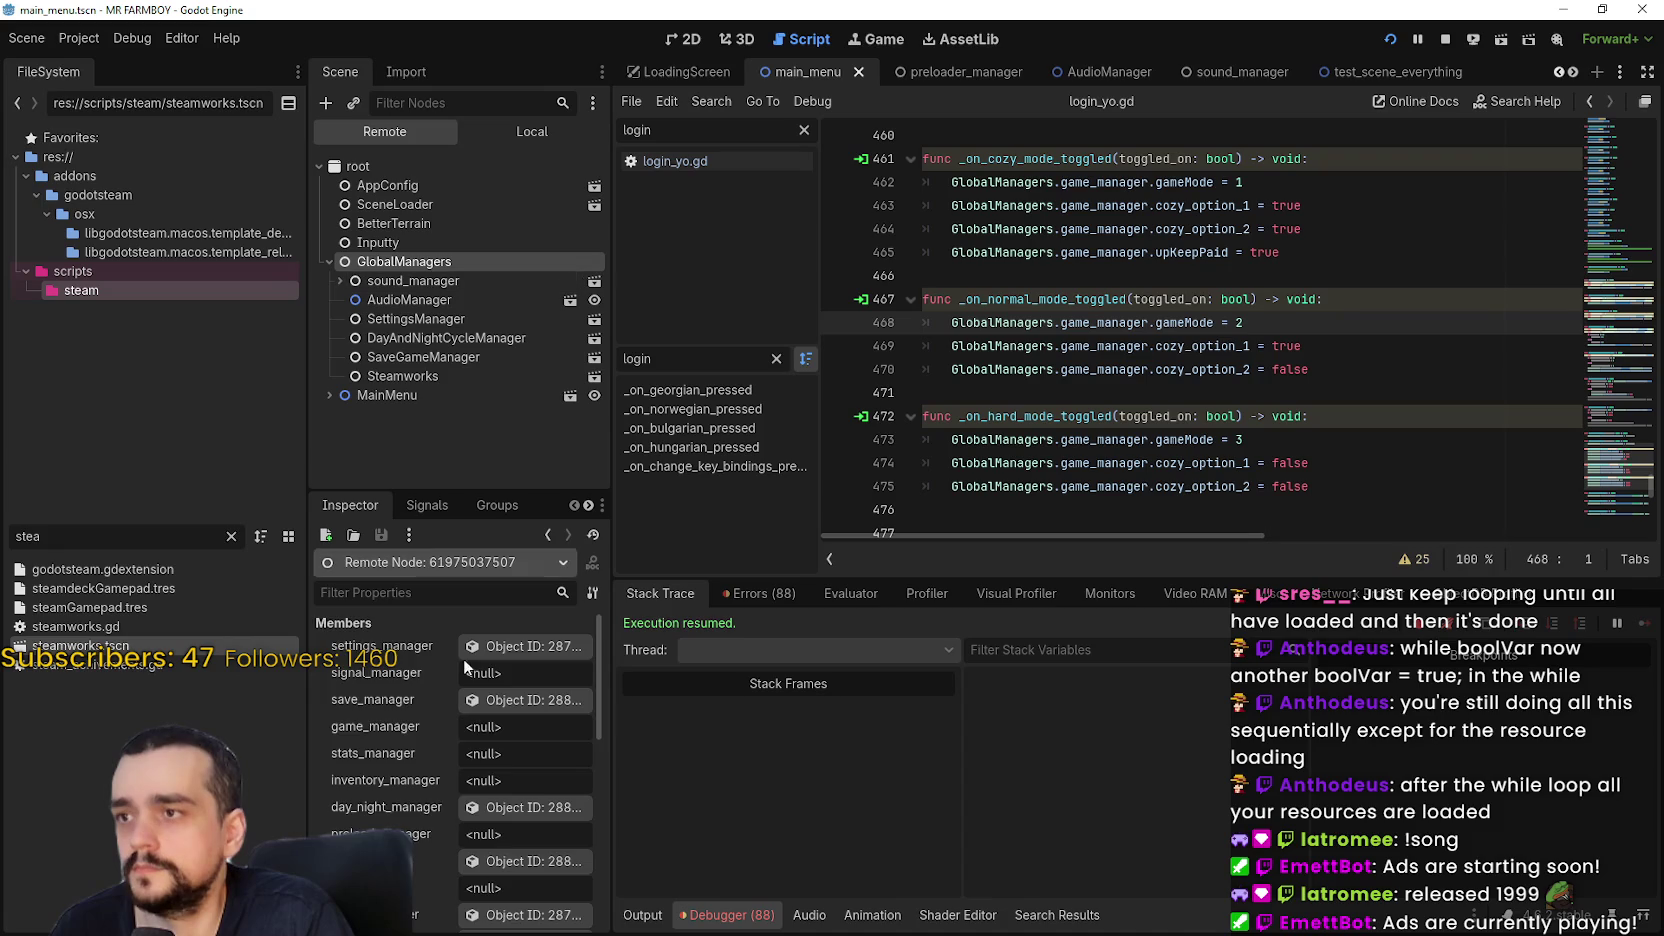
scroll(463, 658, down, 3)
key(alt+Tab)
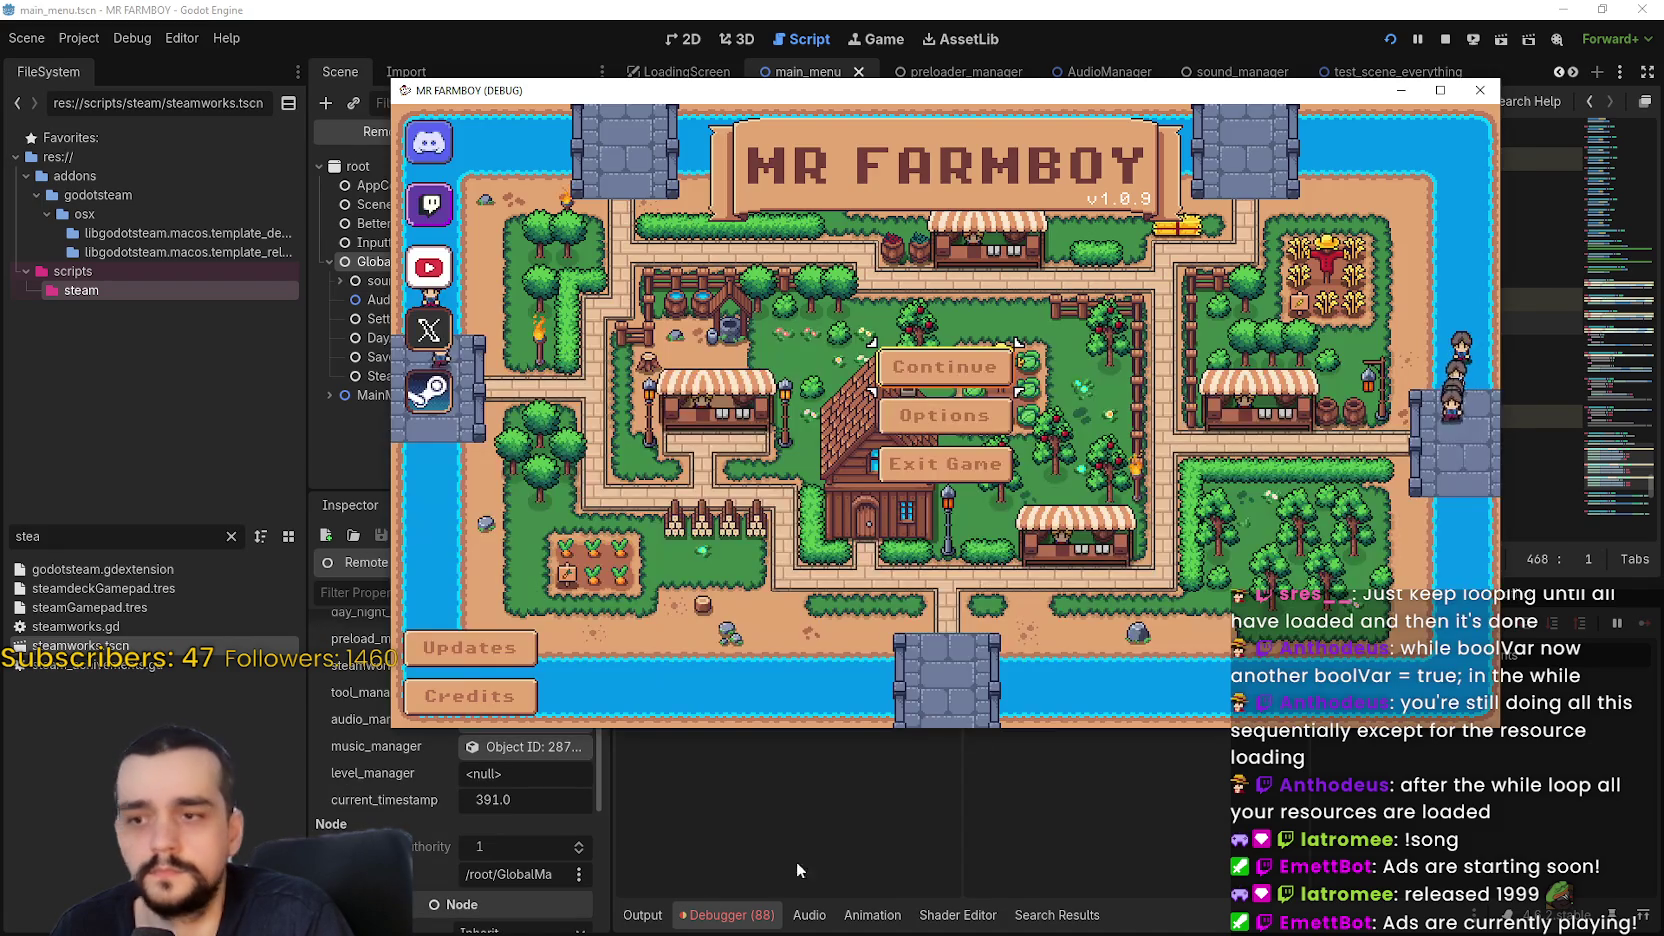
click(796, 861)
Review the bridge, building and options_menu runtime errors in the Errors tab, then stop with F8
click(758, 593)
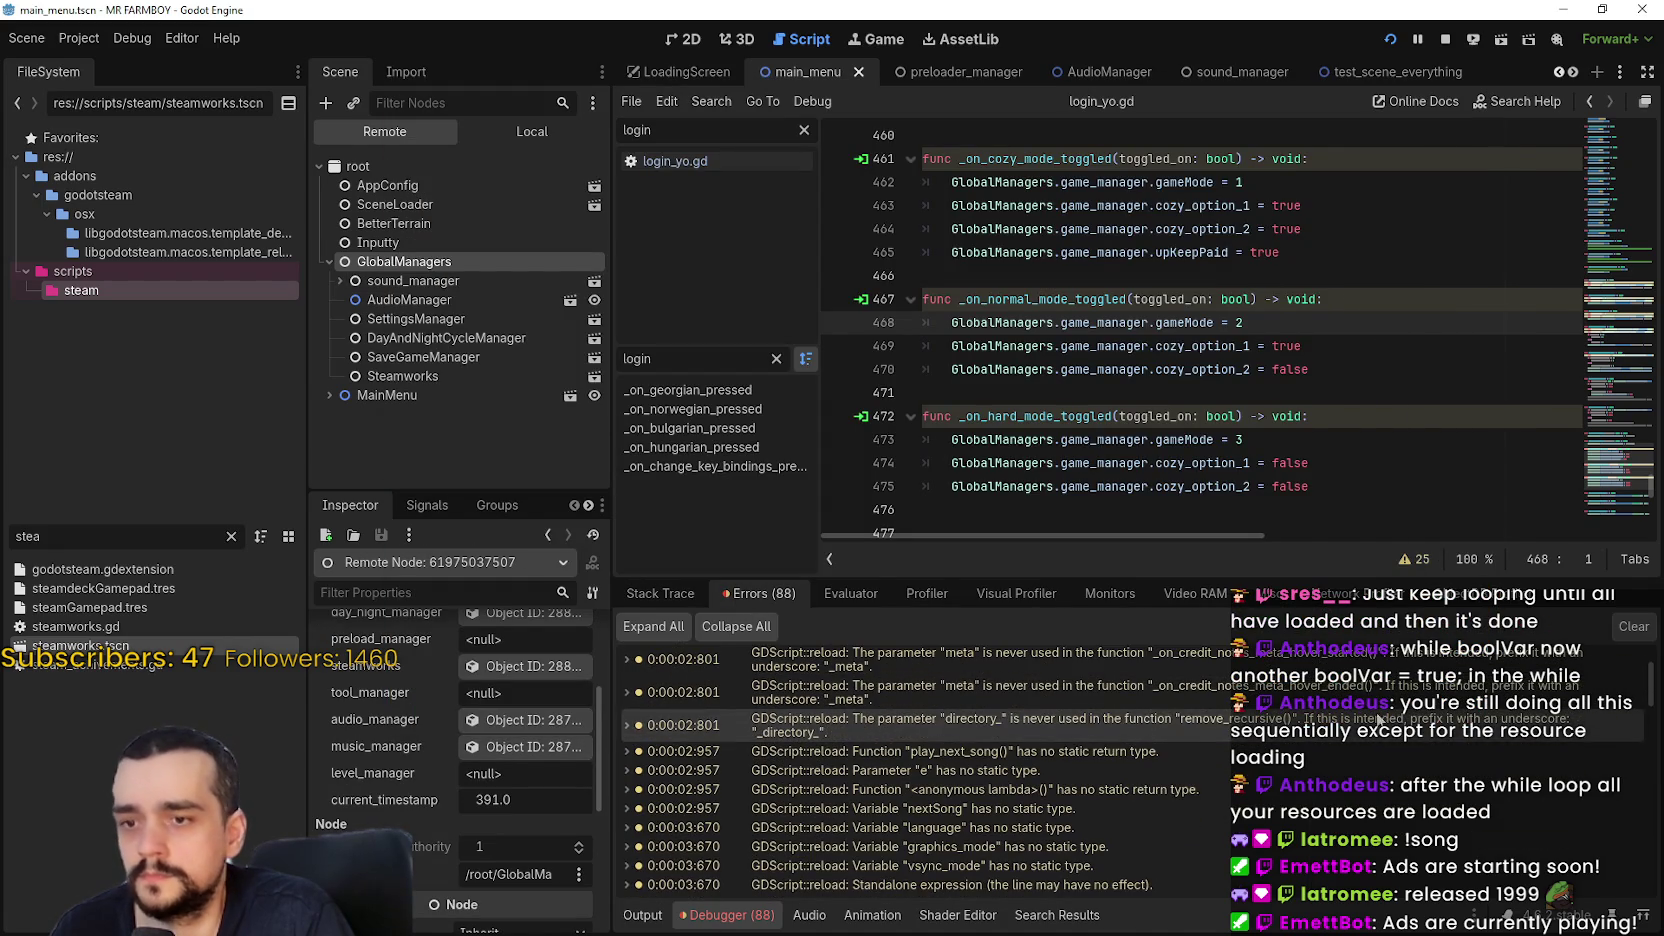
drag(1656, 685, 1640, 905)
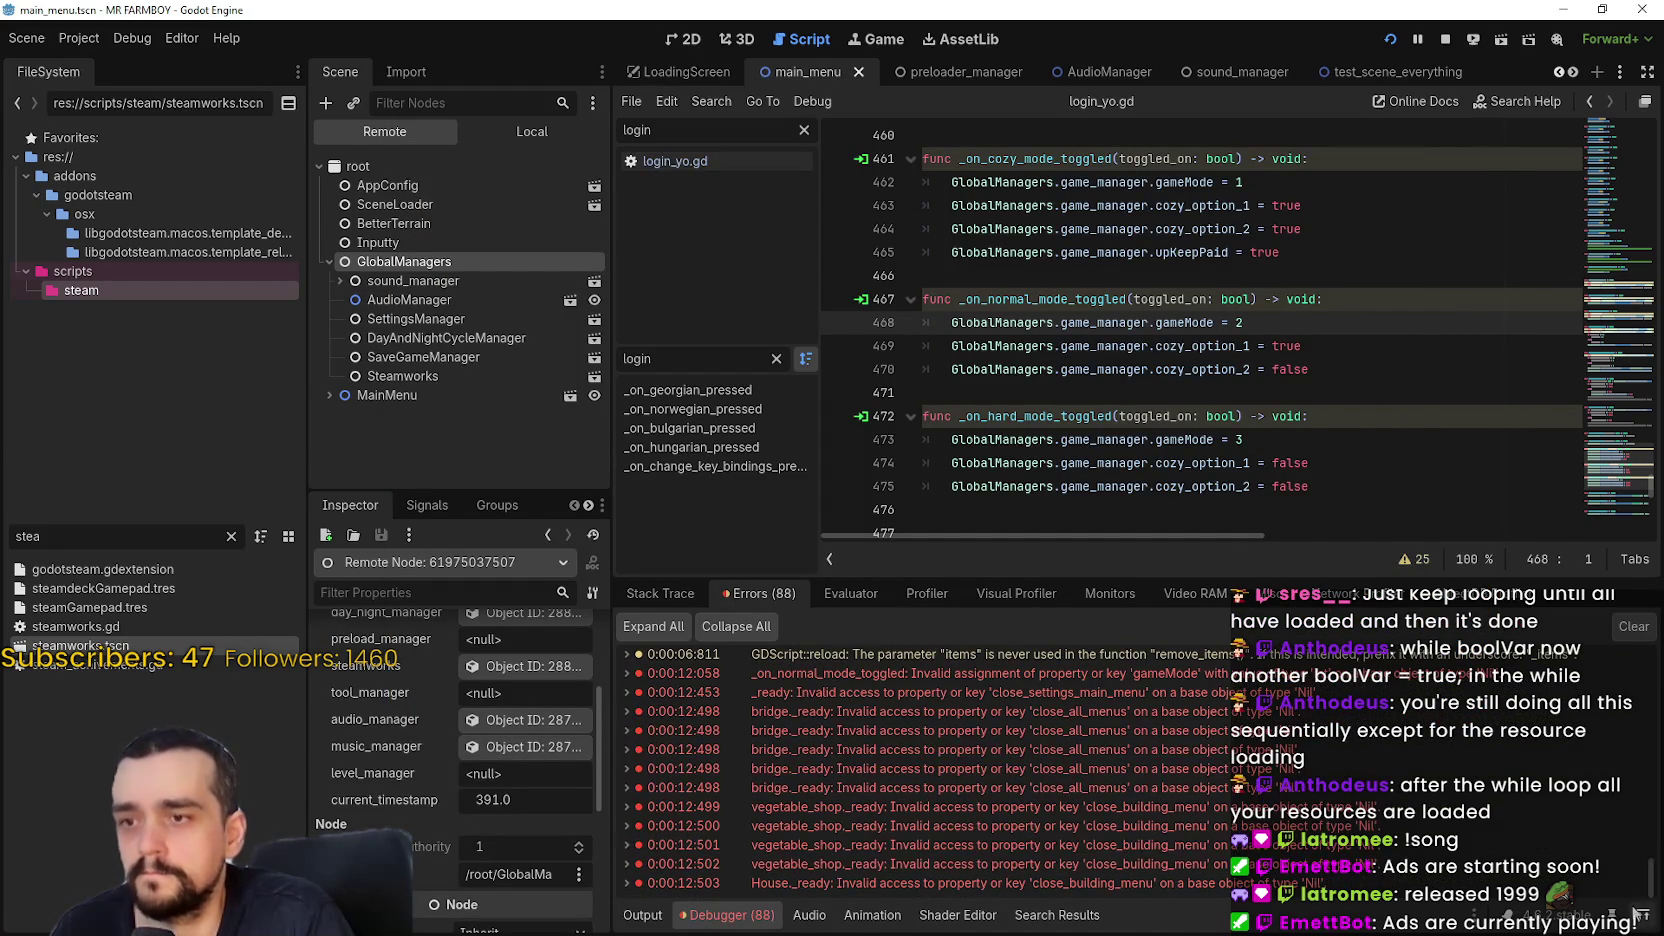
click(1400, 673)
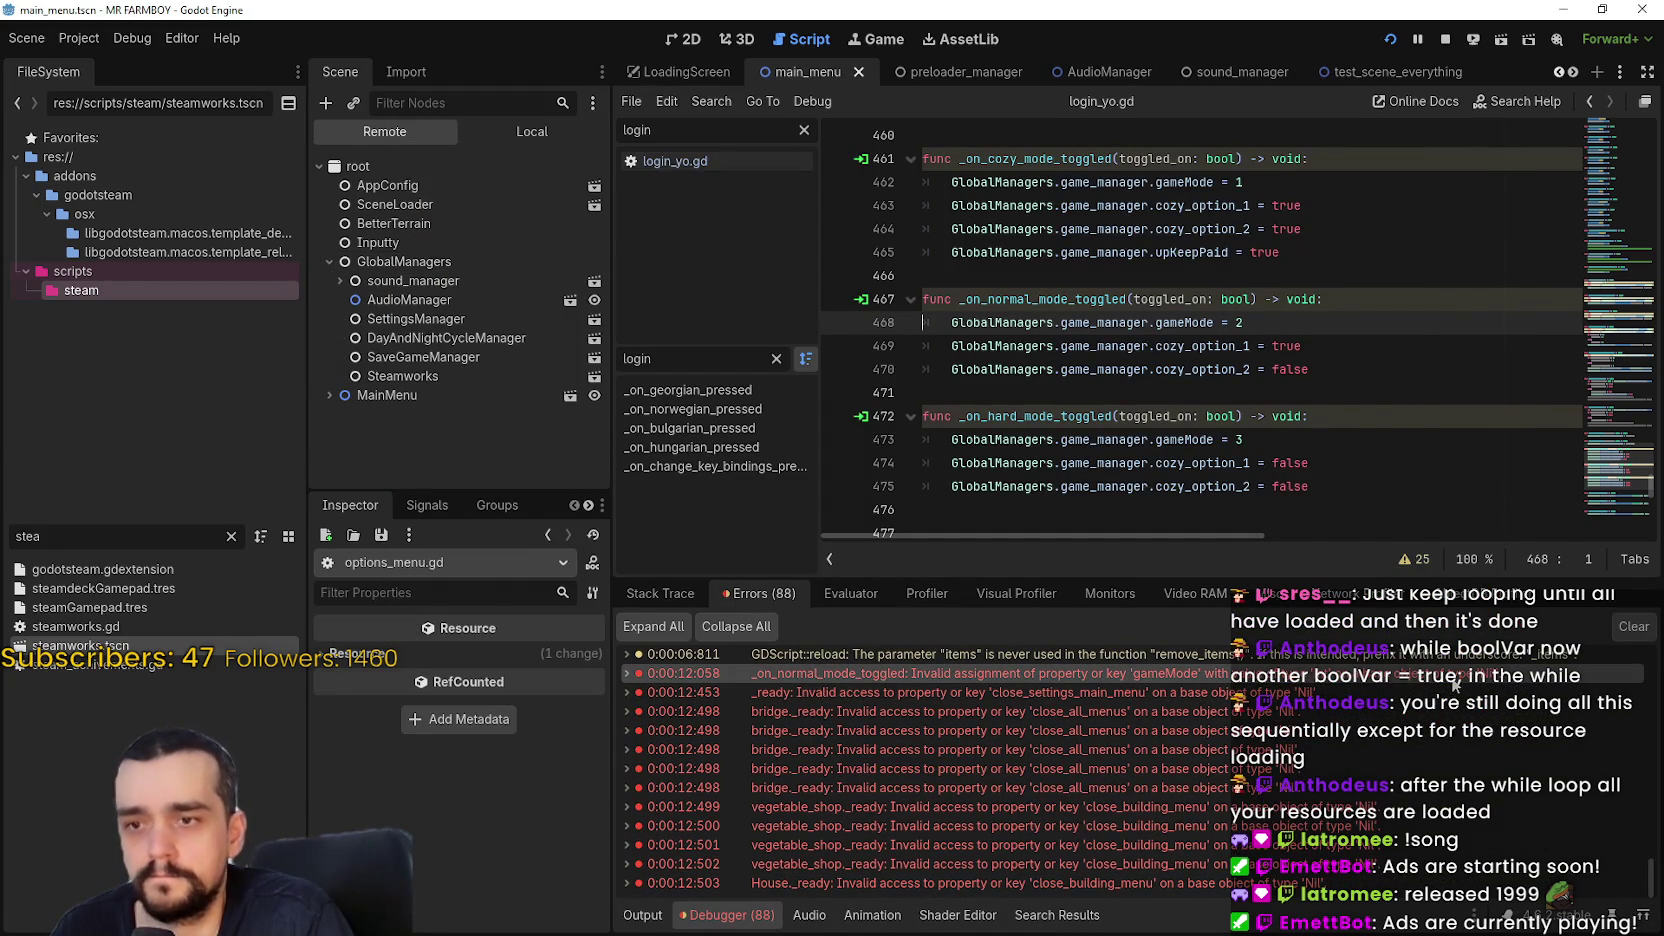
click(1406, 711)
click(1396, 730)
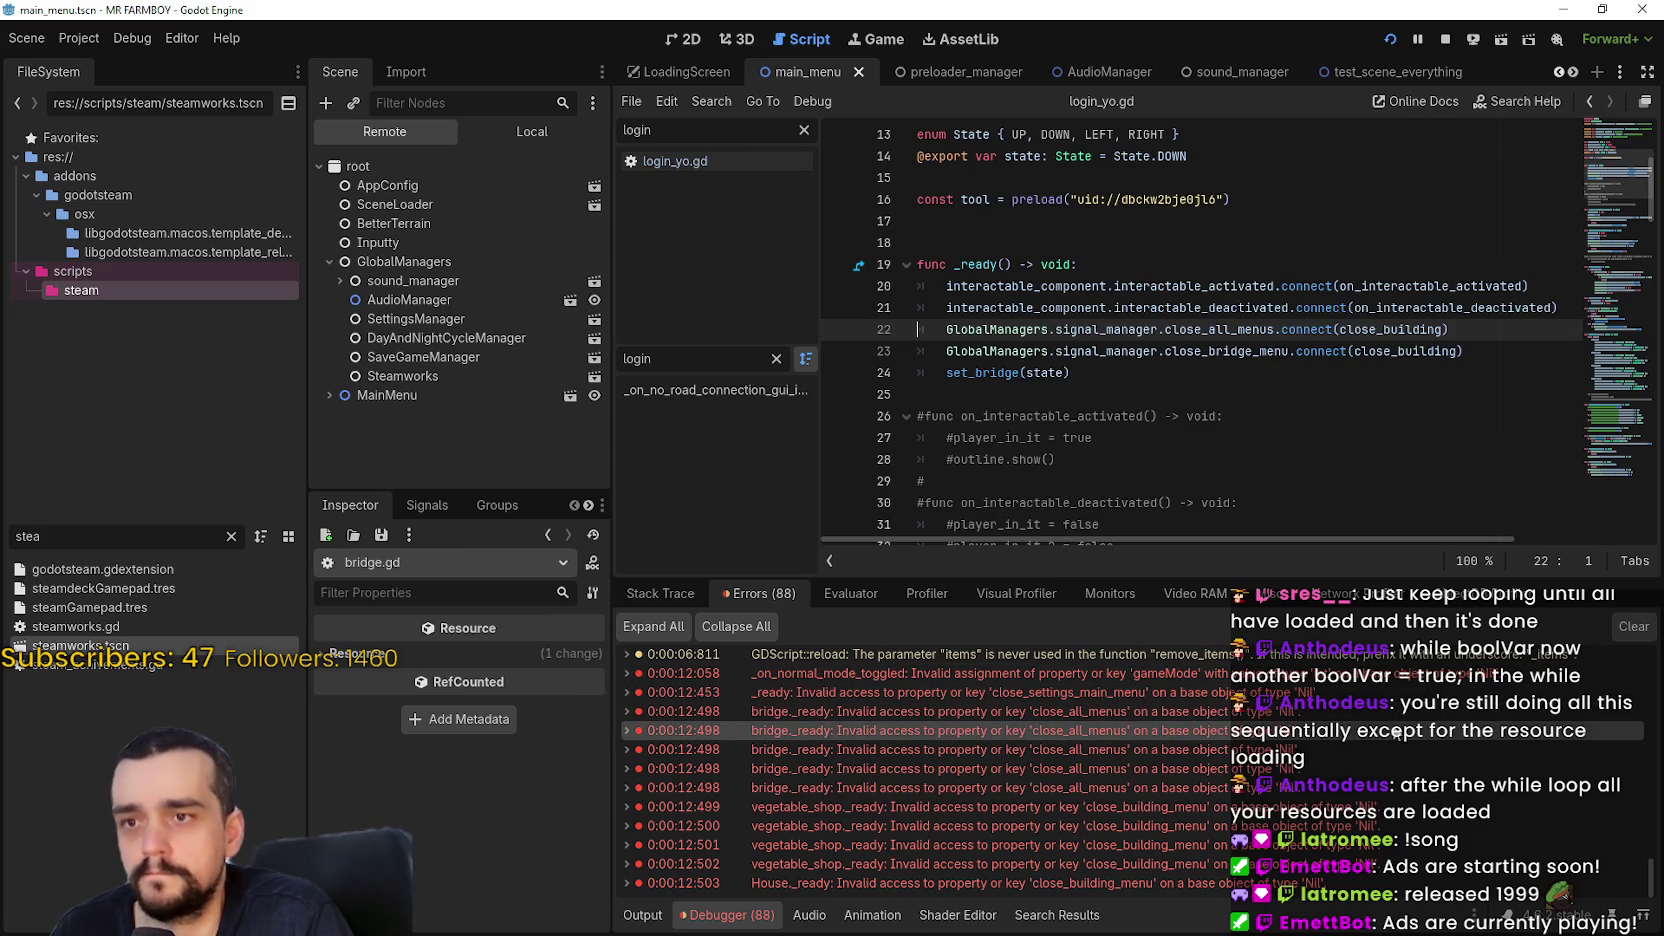
click(1380, 787)
click(1344, 883)
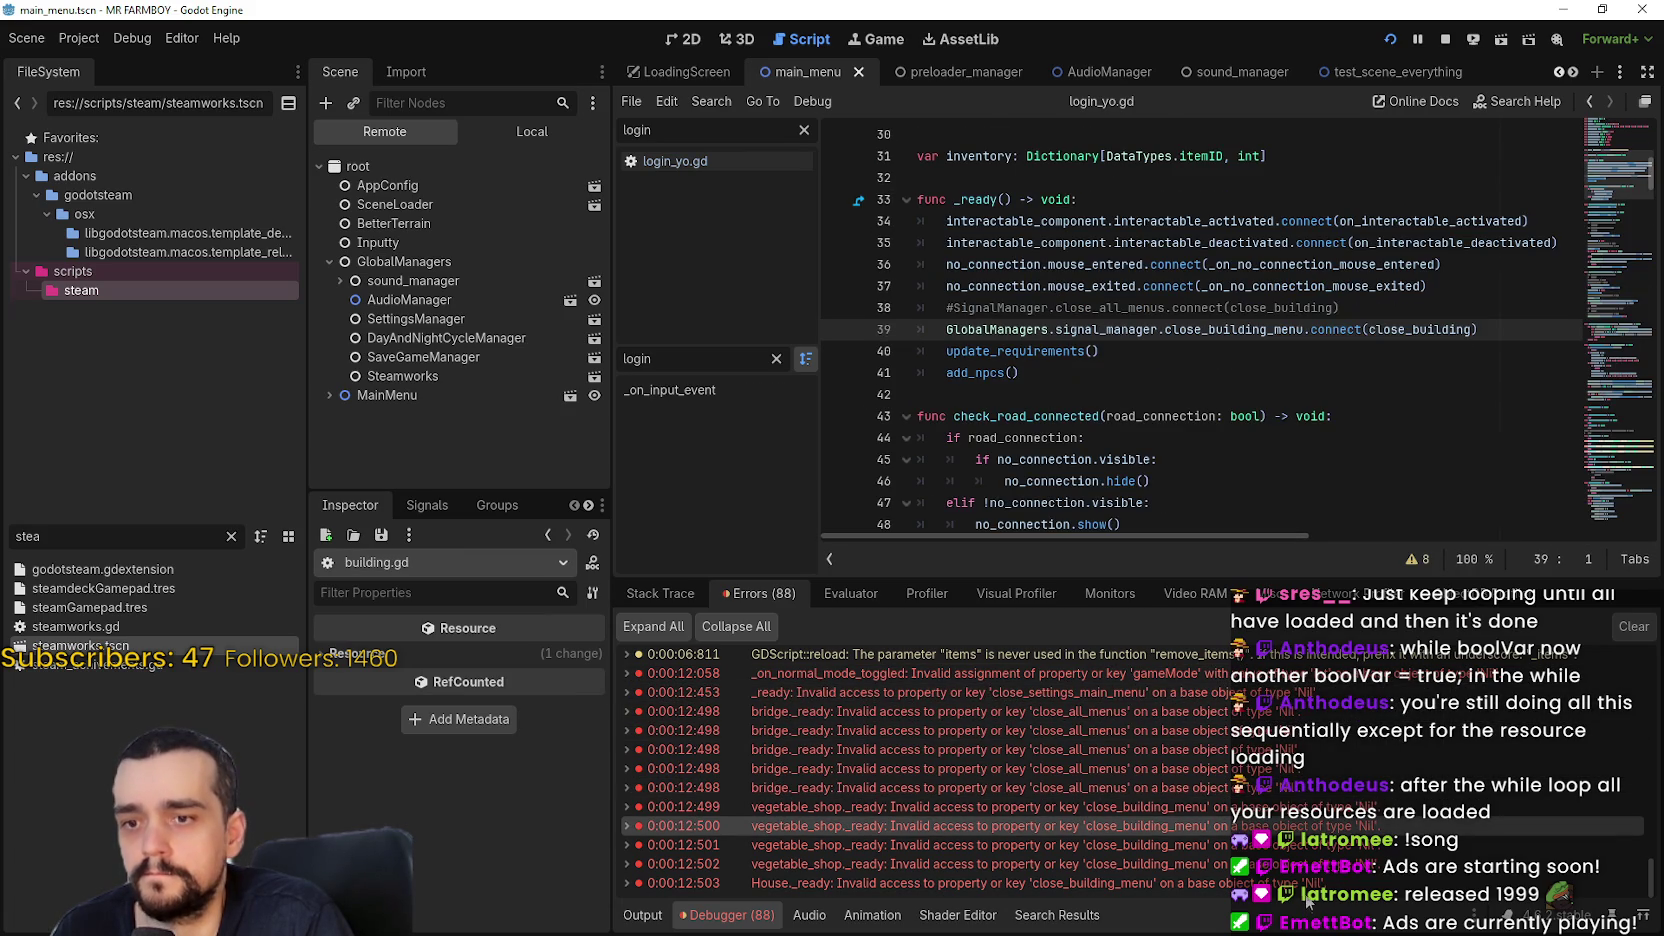
scroll(1303, 866, up, 2)
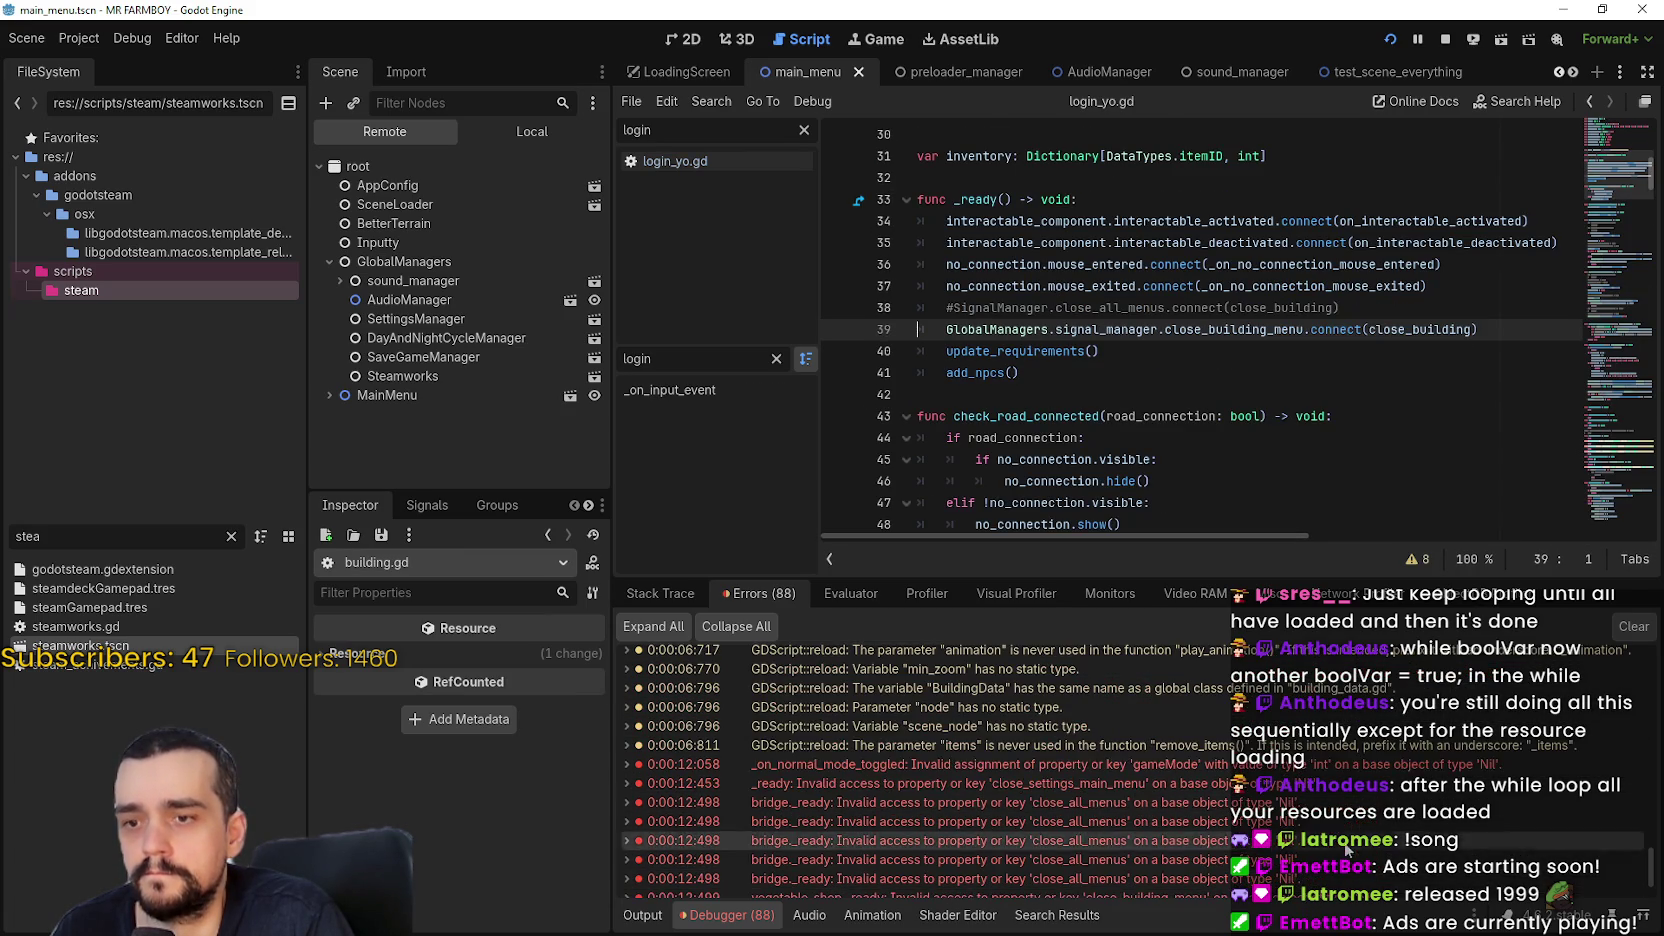
click(1300, 764)
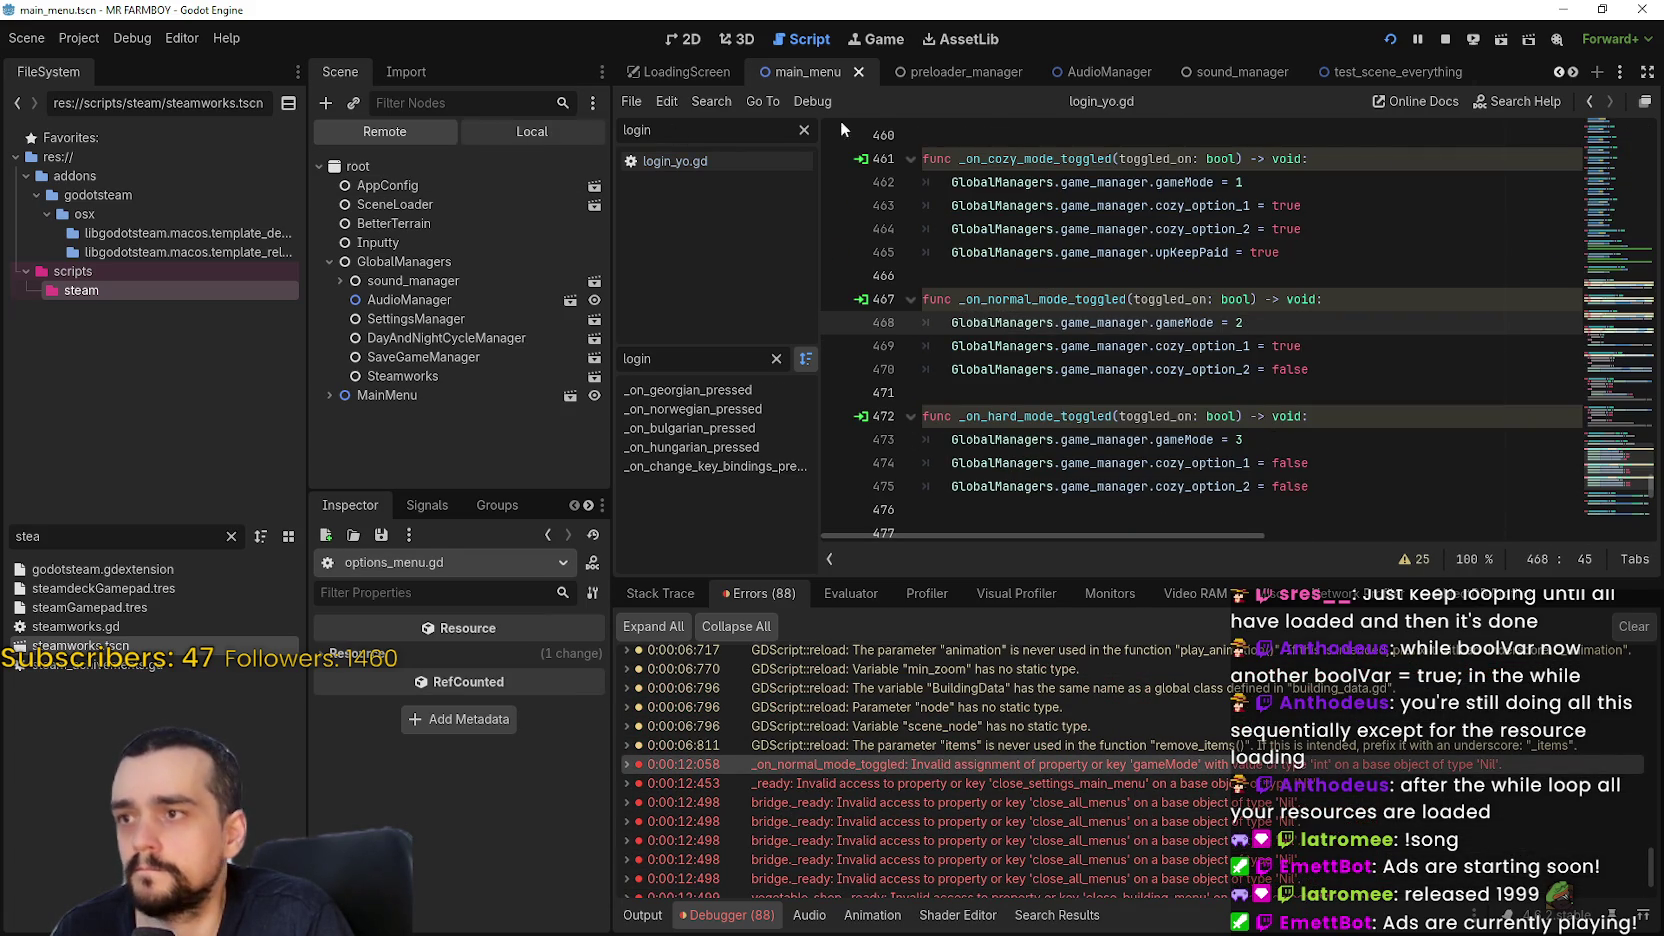
key(F8)
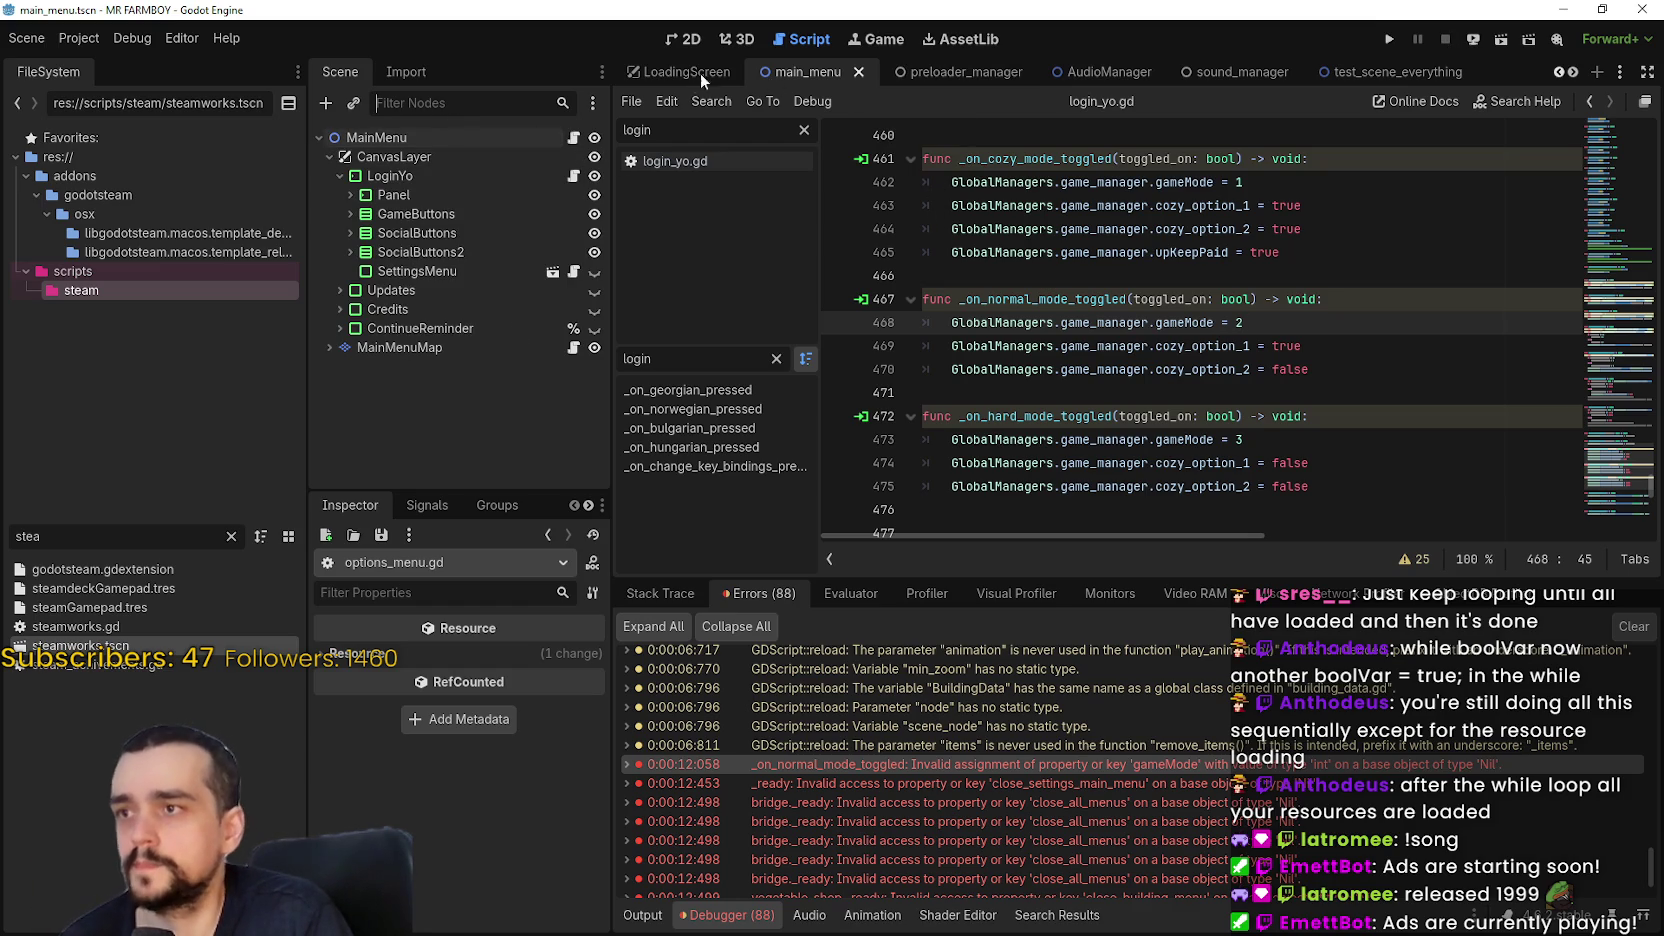
Switch the editor to the opening scene tab
click(1562, 71)
click(1562, 71)
click(1562, 71)
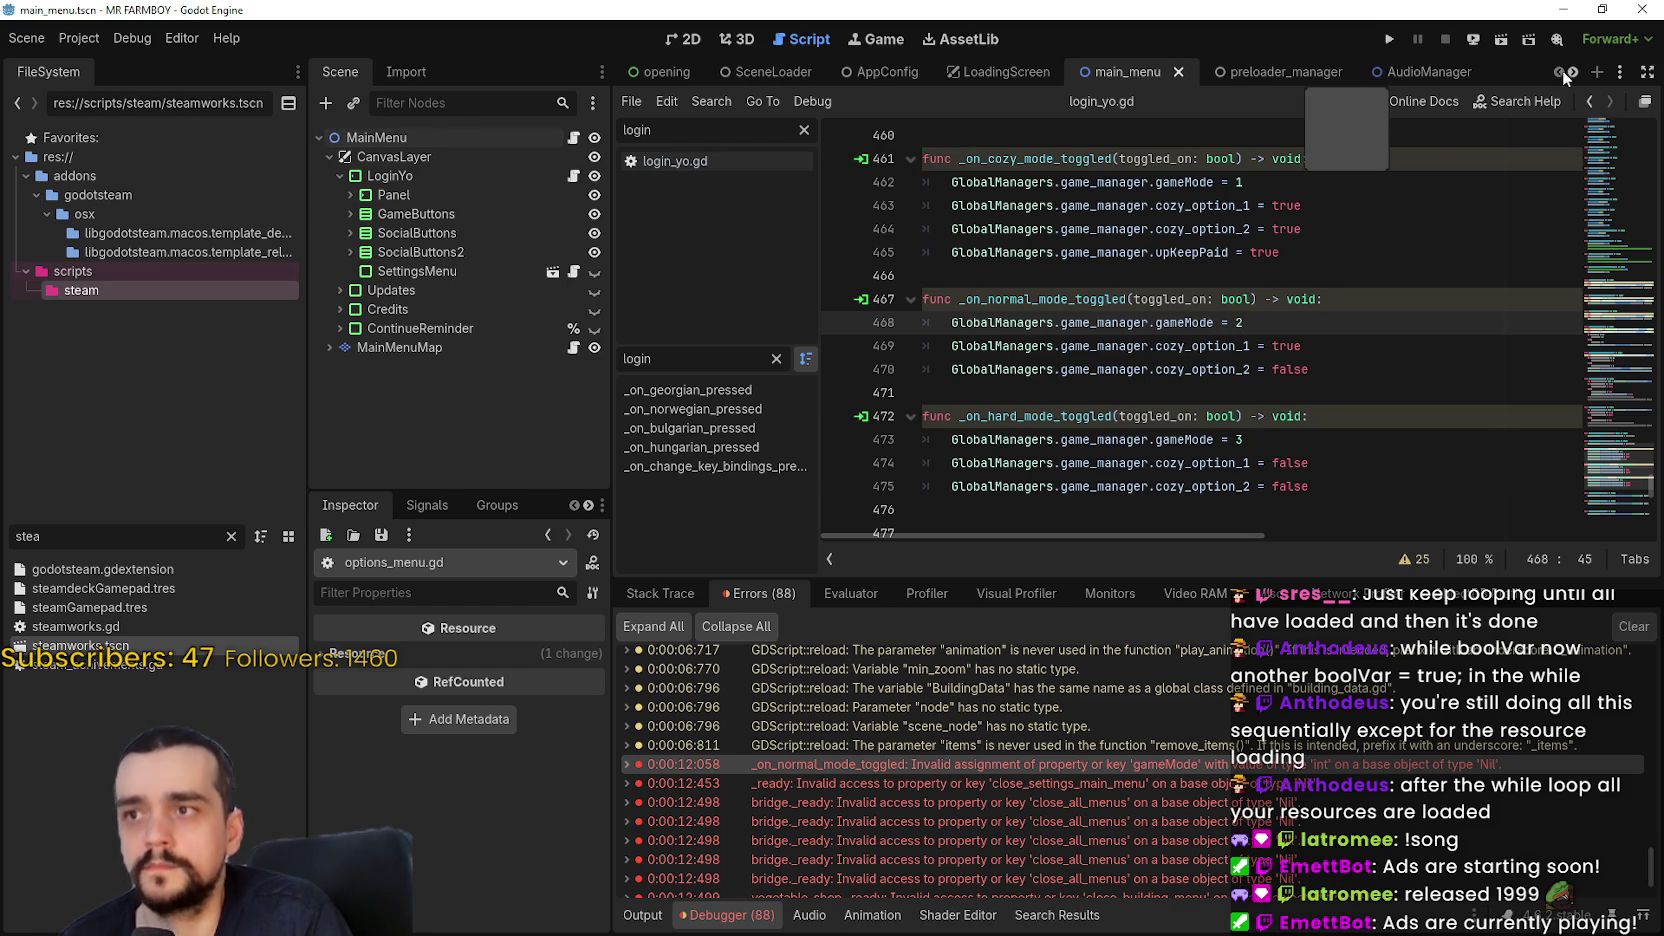
click(662, 71)
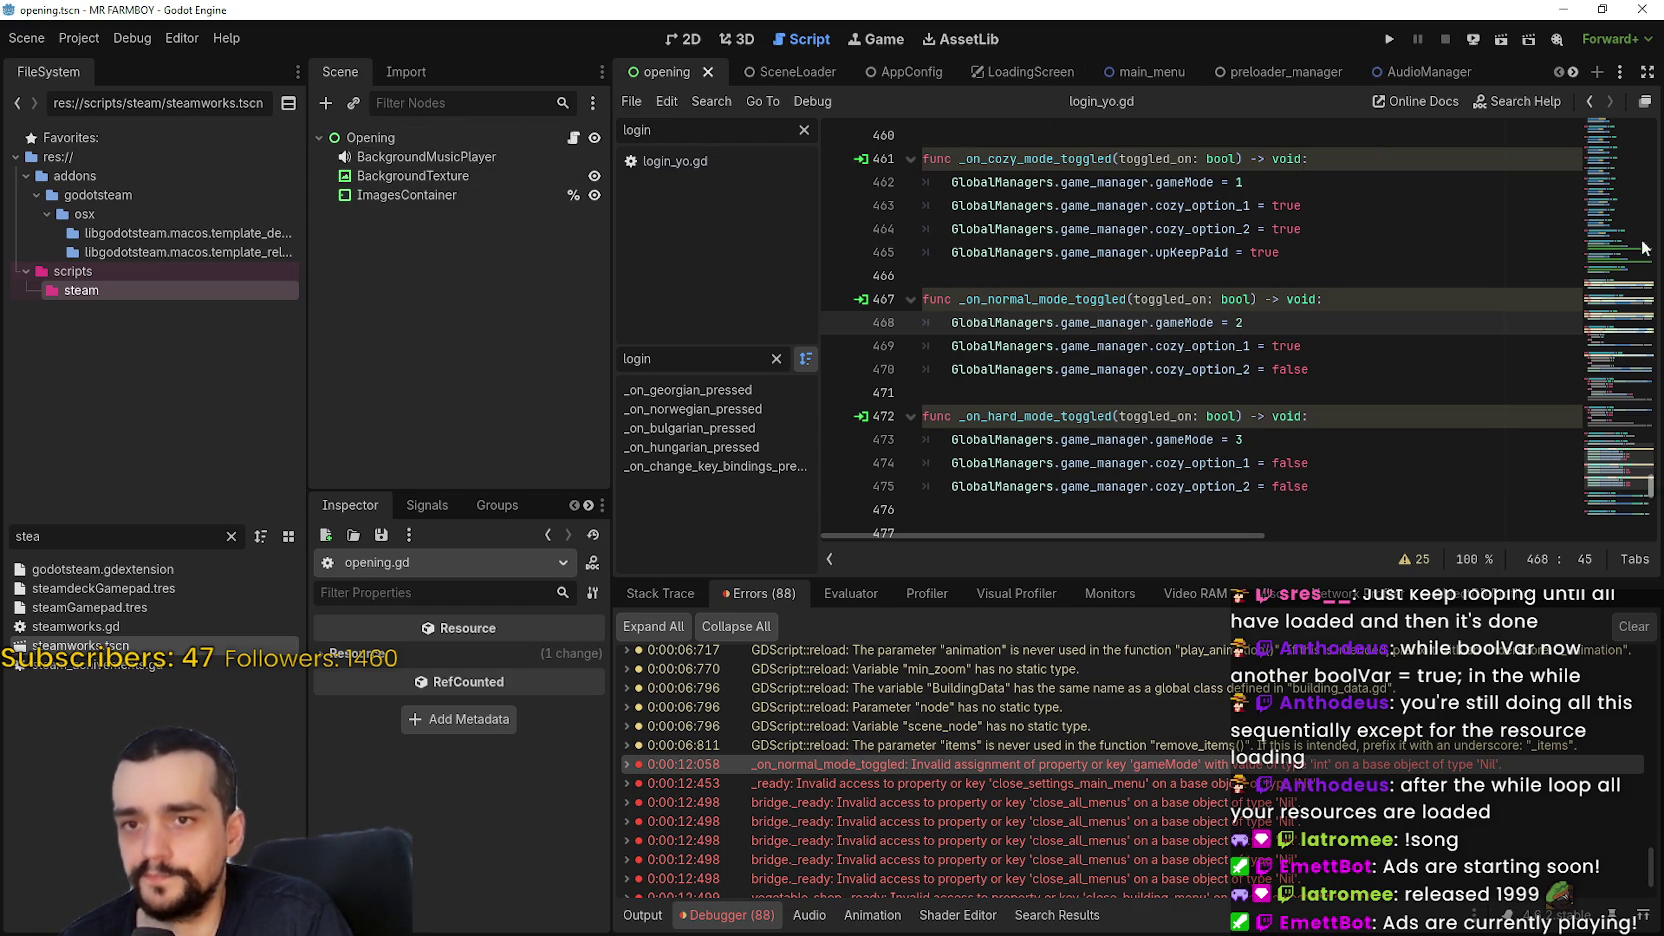
scroll(1643, 247, down, 6)
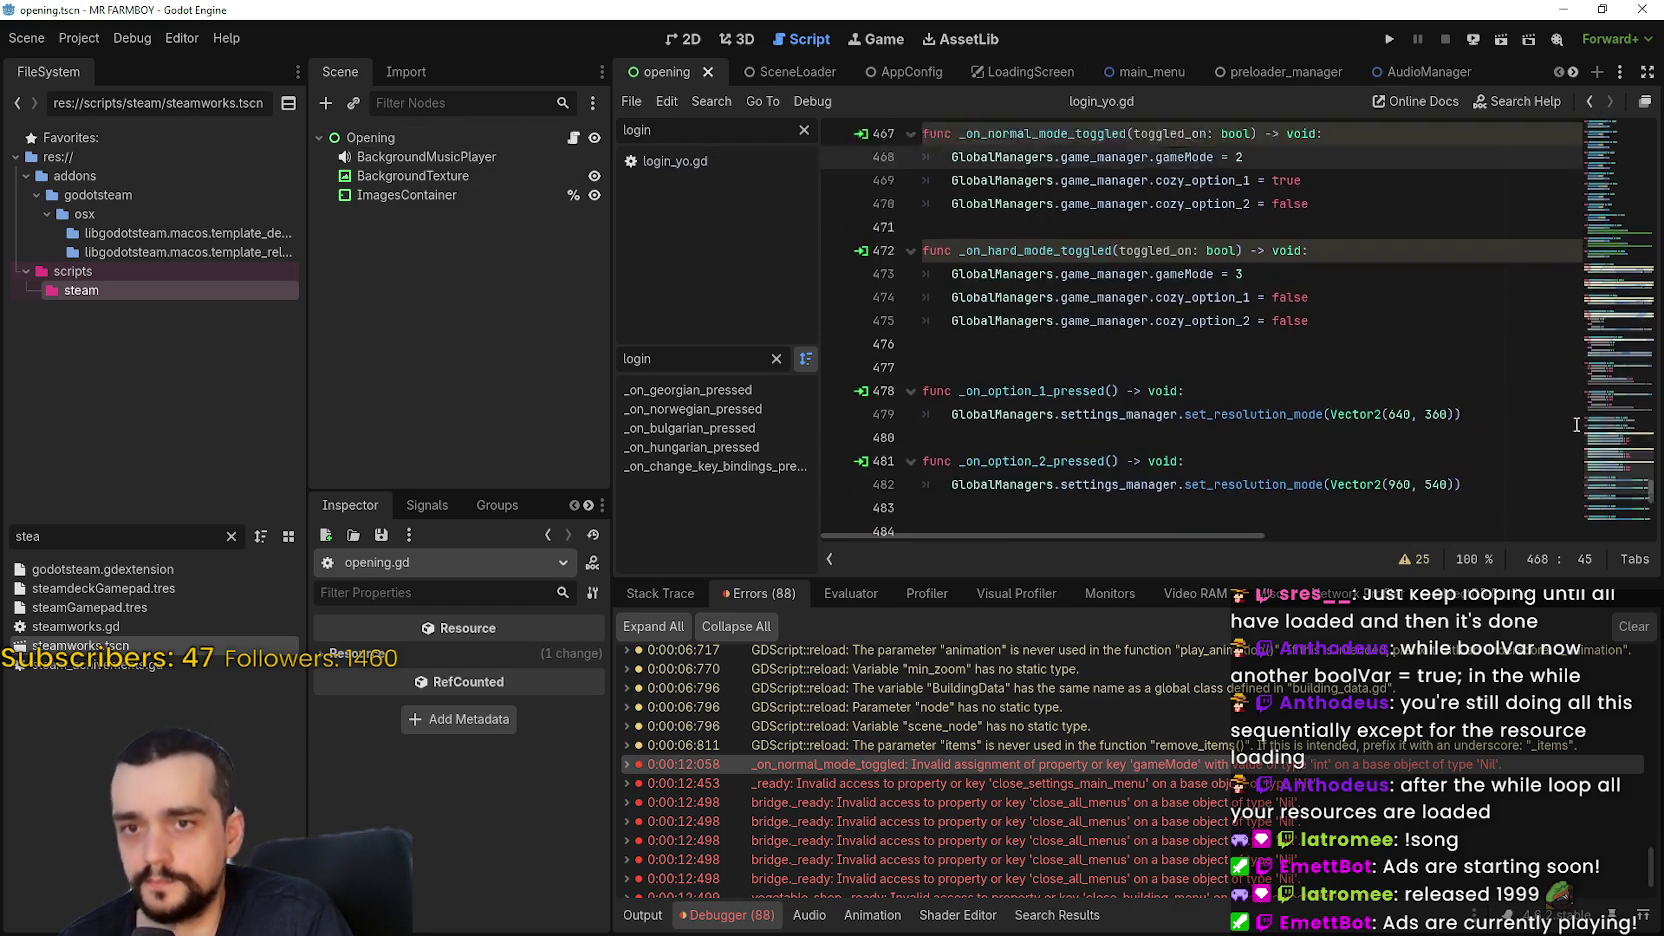
Open the Opening node's script and scroll to its _init and _ready functions
click(572, 137)
scroll(1585, 494, down, 10)
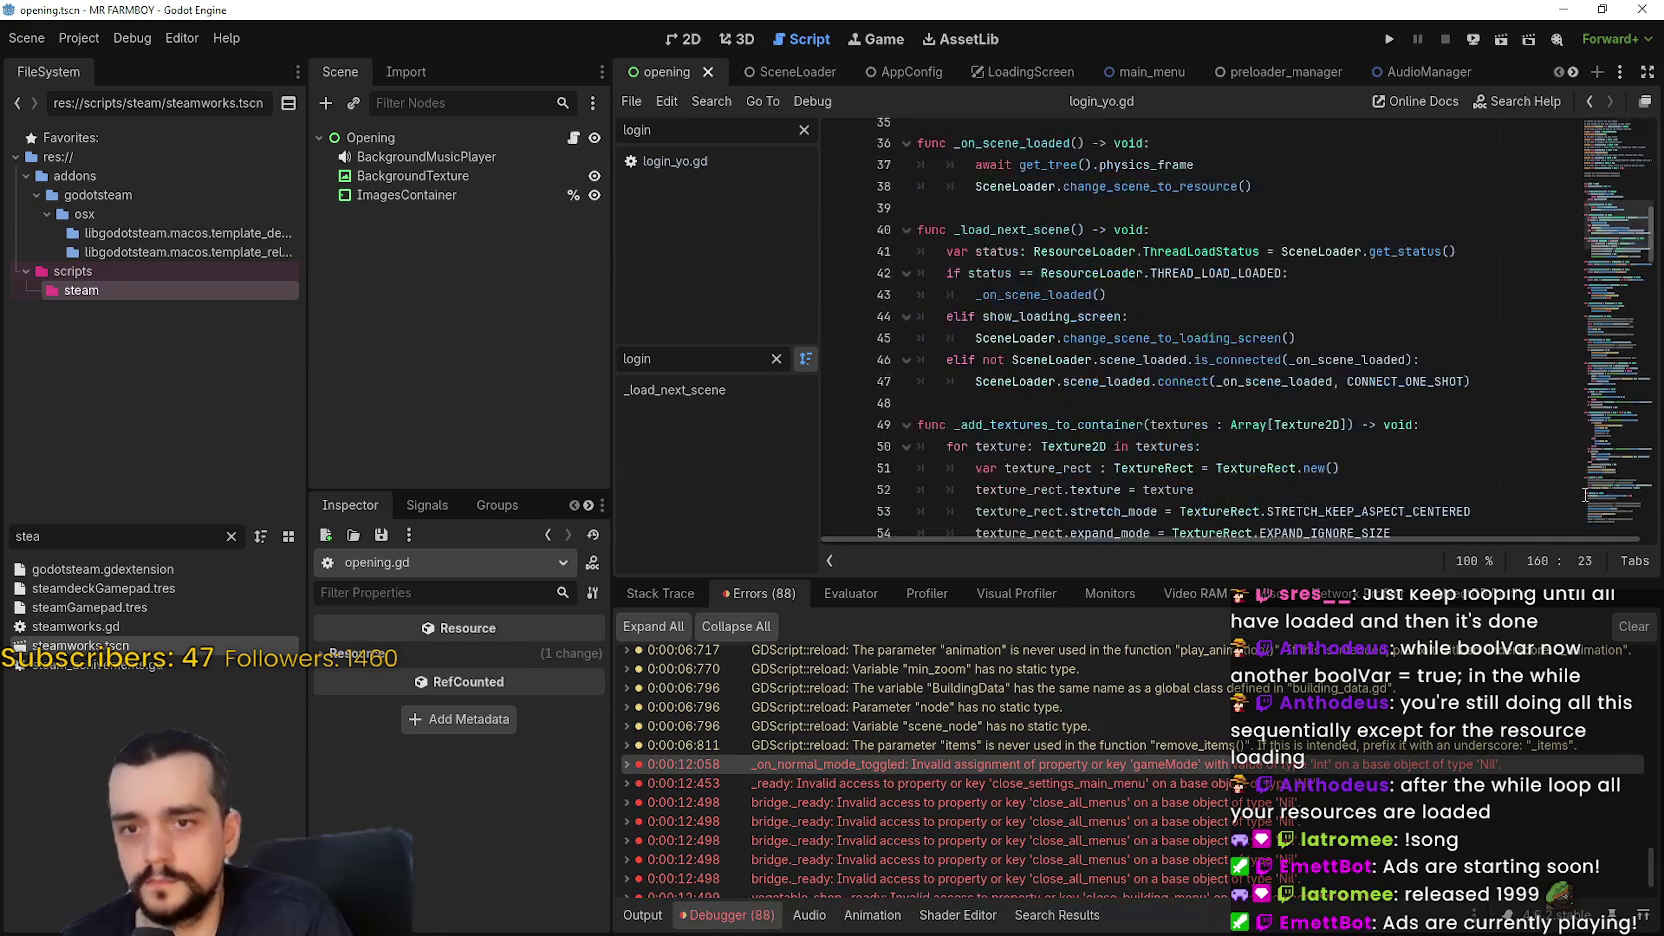
scroll(1590, 490, down, 20)
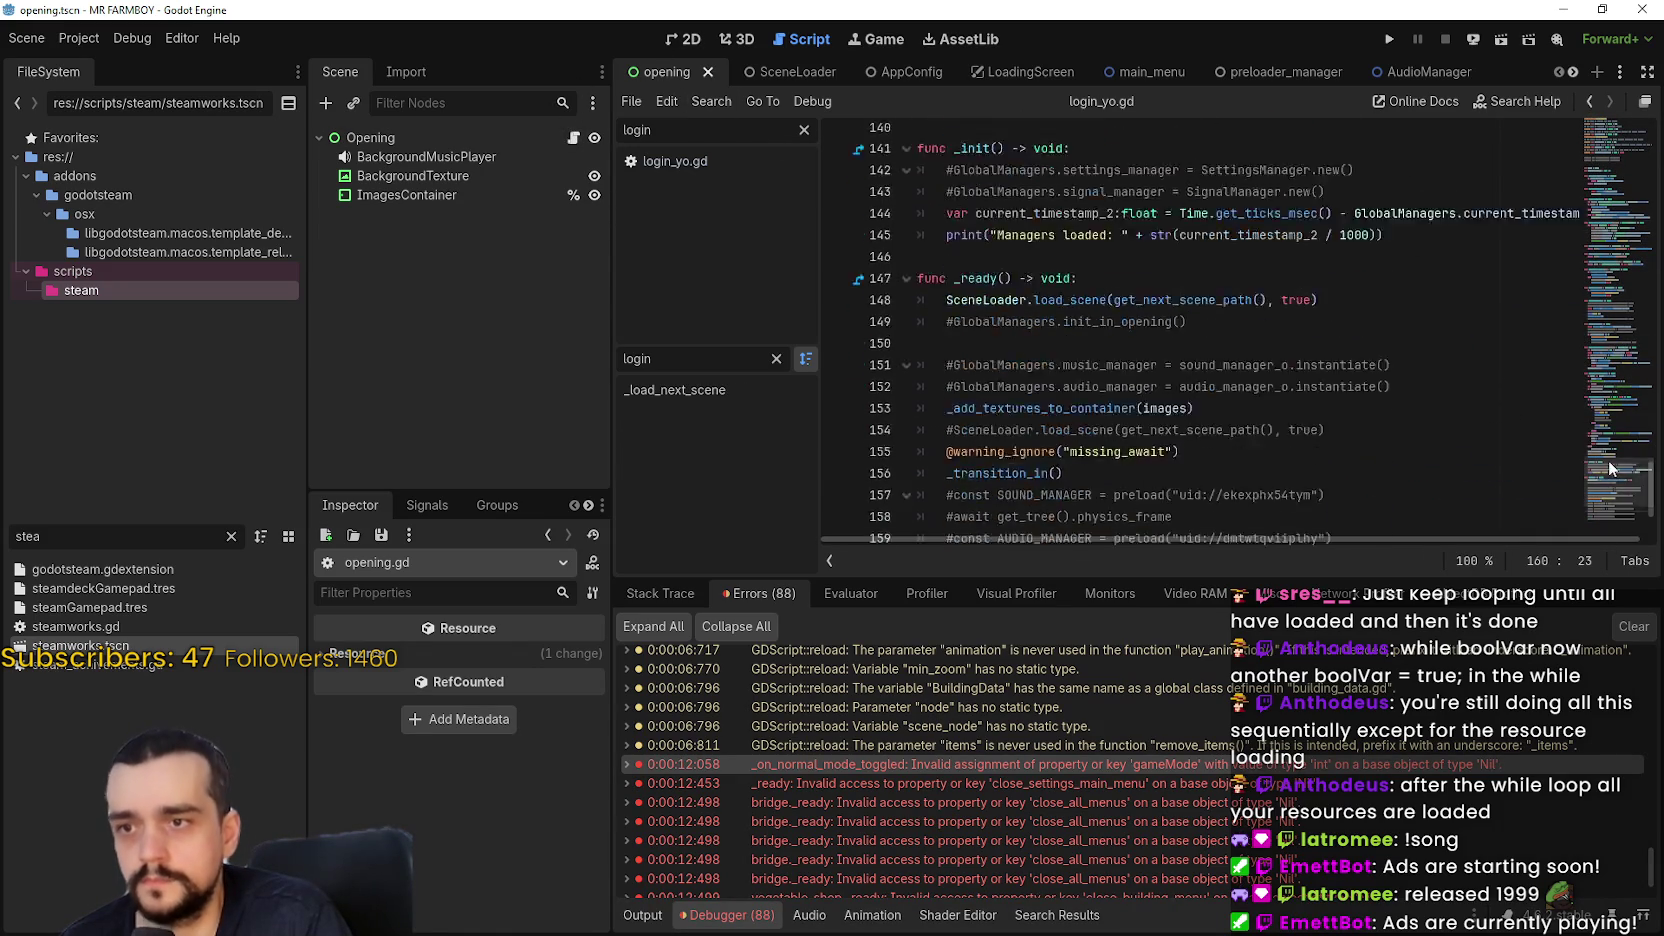
drag(1610, 467, 1613, 496)
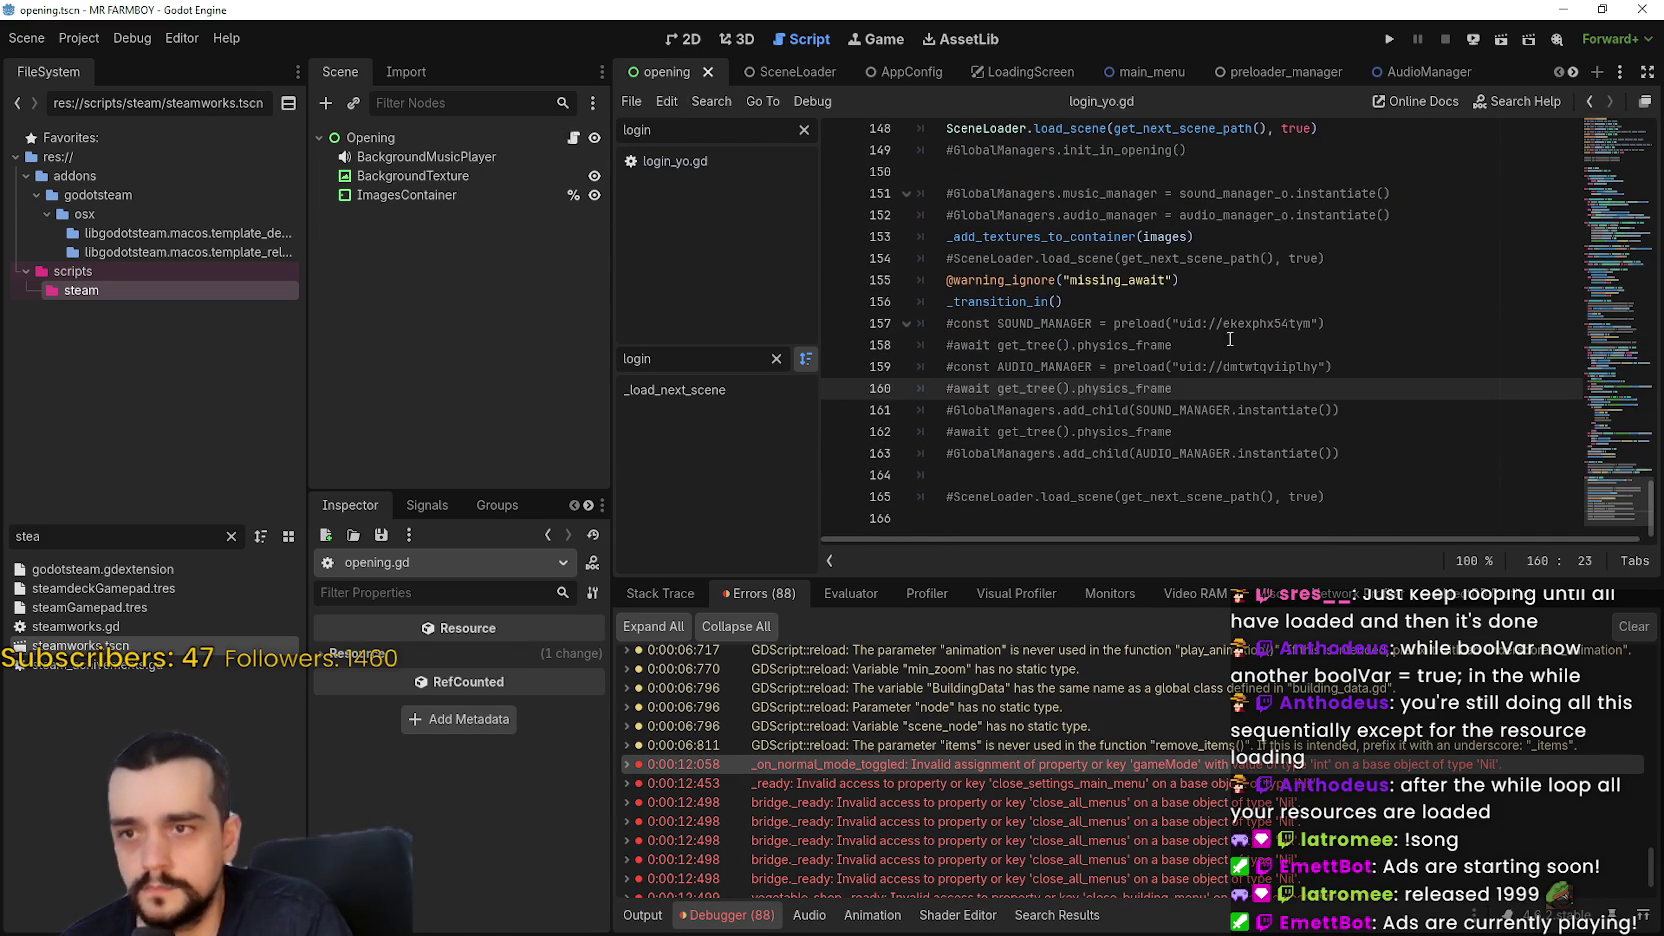
click(1175, 304)
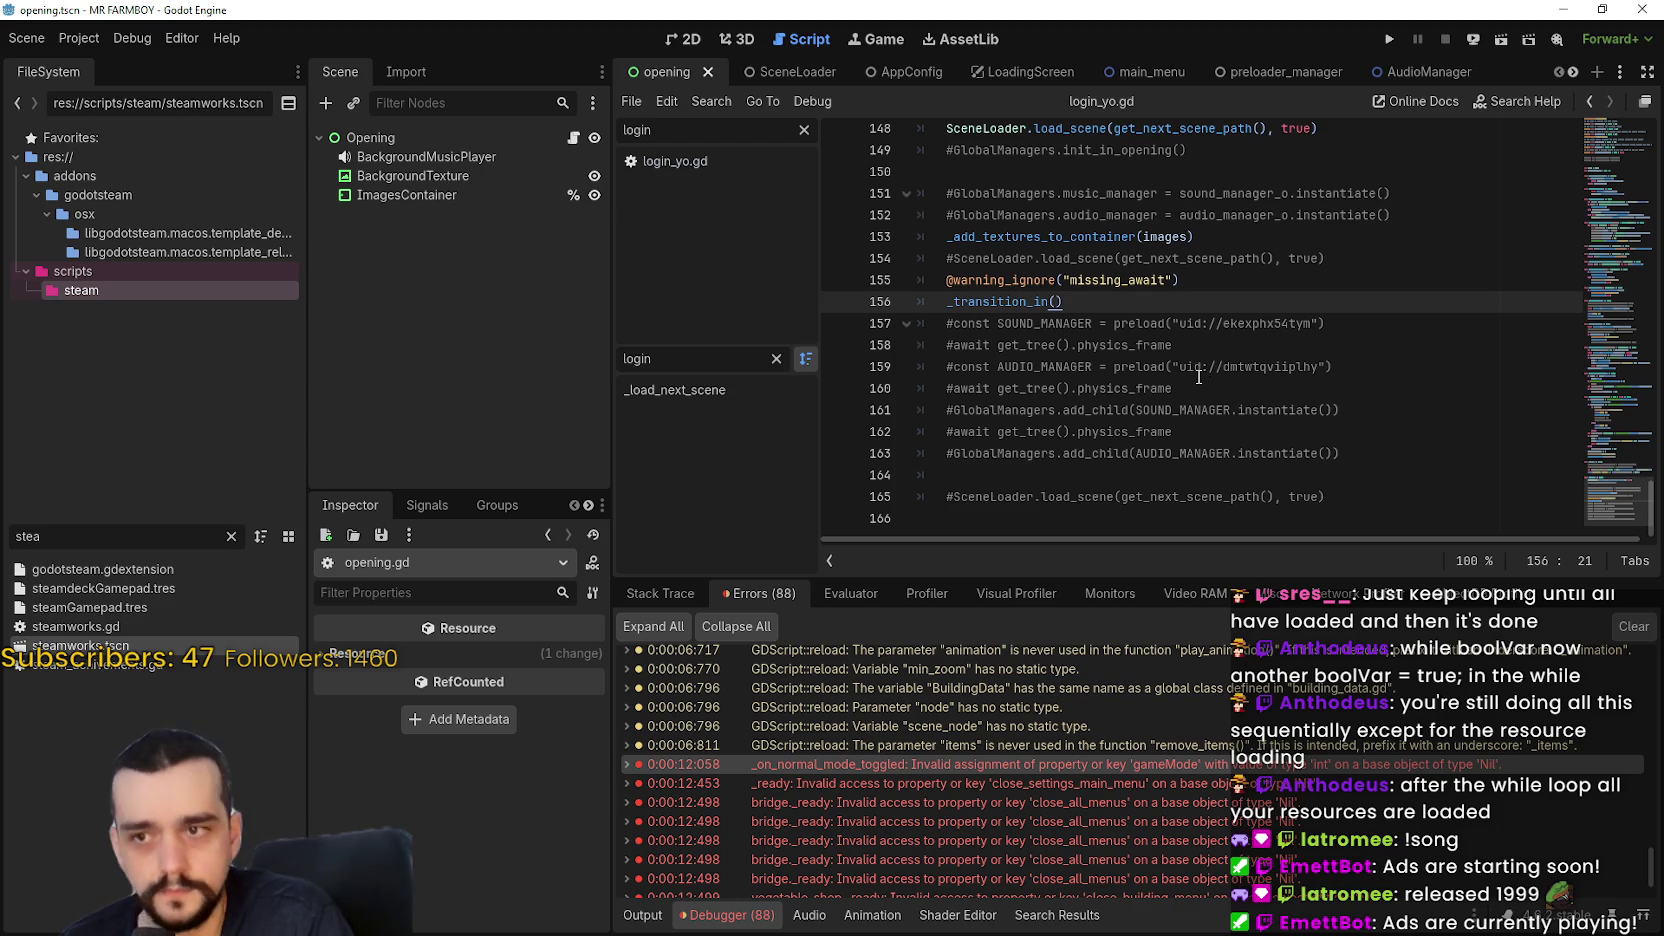
scroll(1199, 376, up, 2)
scroll(1199, 376, up, 3)
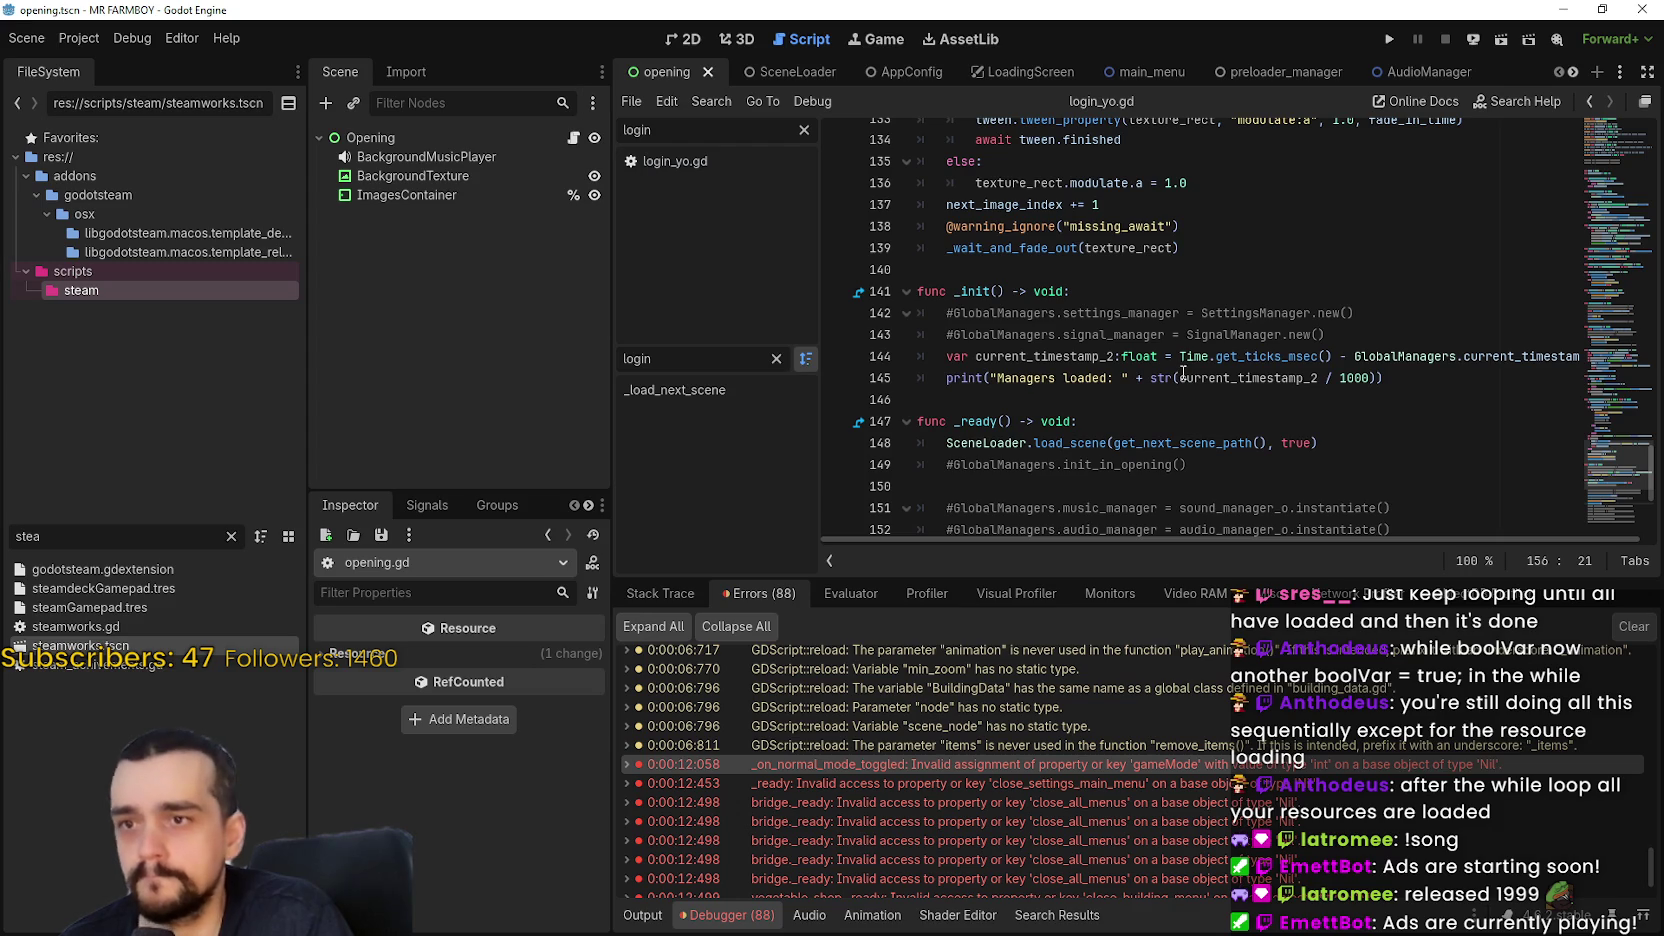
scroll(1185, 367, down, 5)
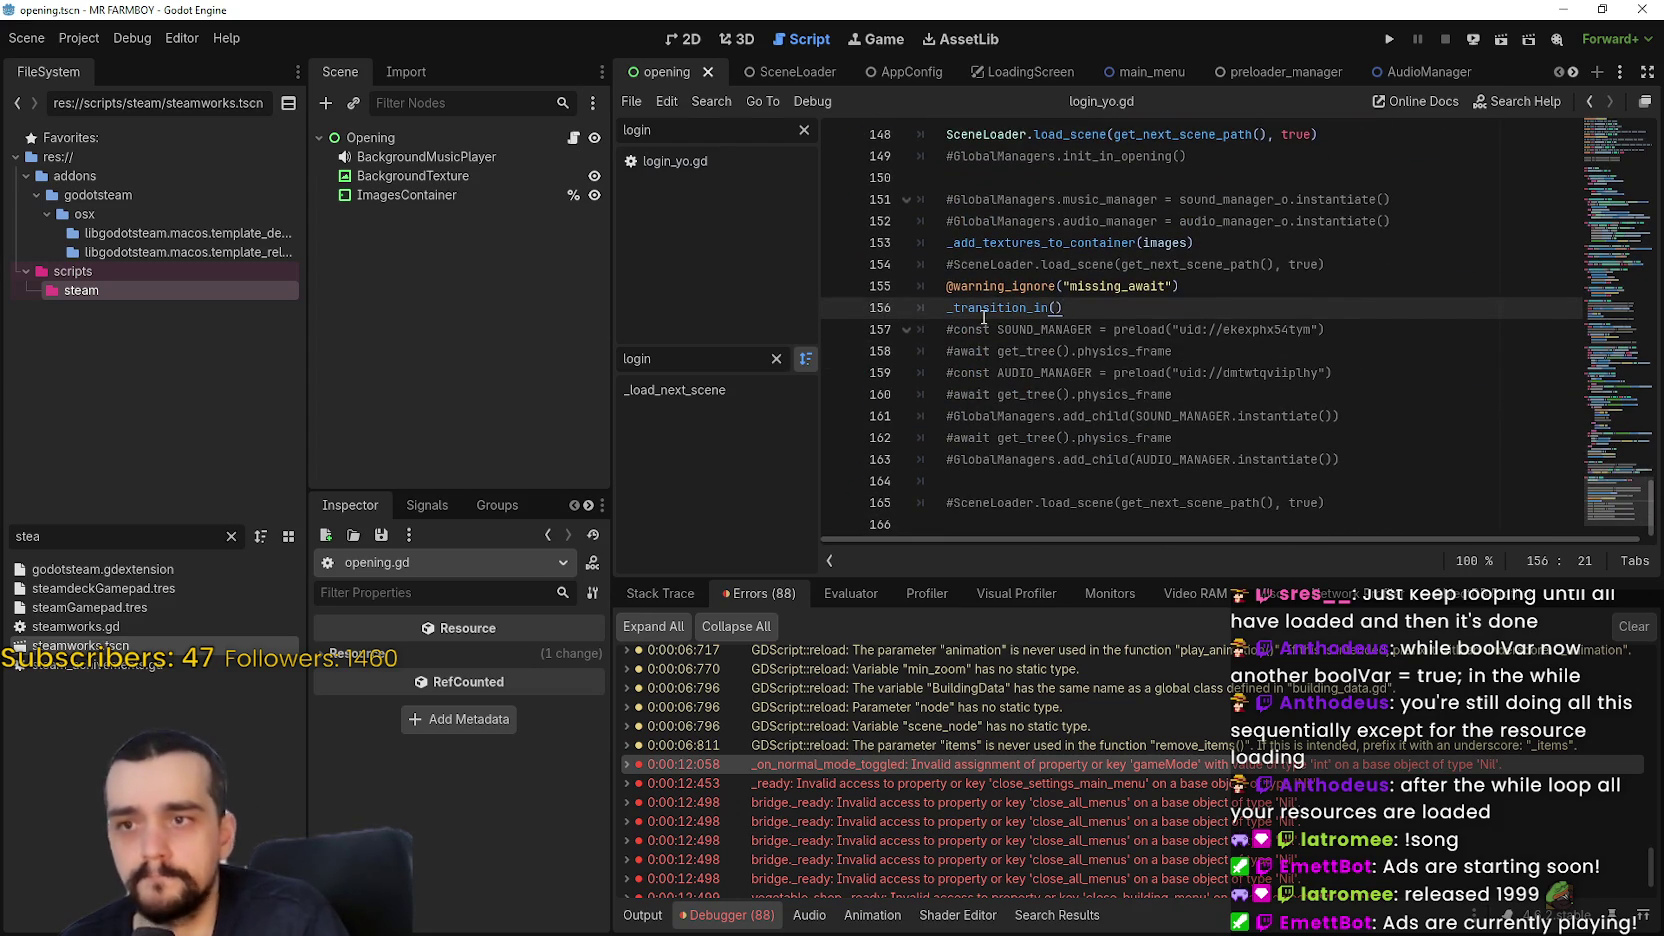
Add a SIGNAL_MANAGER preload of signal_manager.tscn below _transition_in in _ready
drag(104, 534, 3, 536)
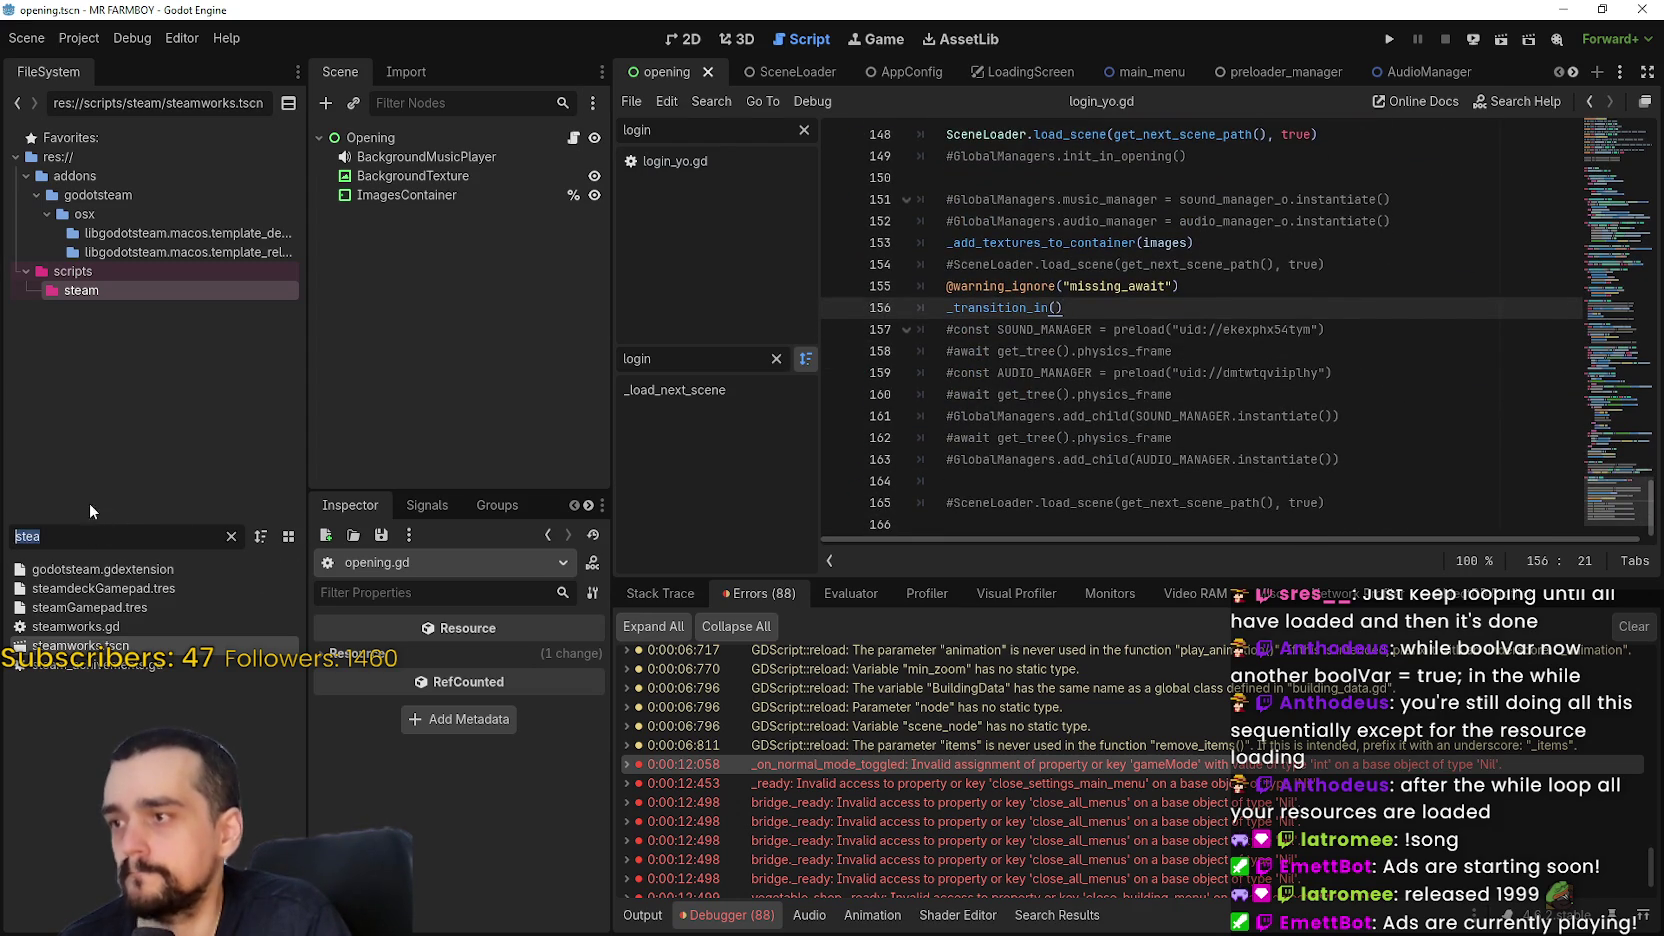
text(signal)
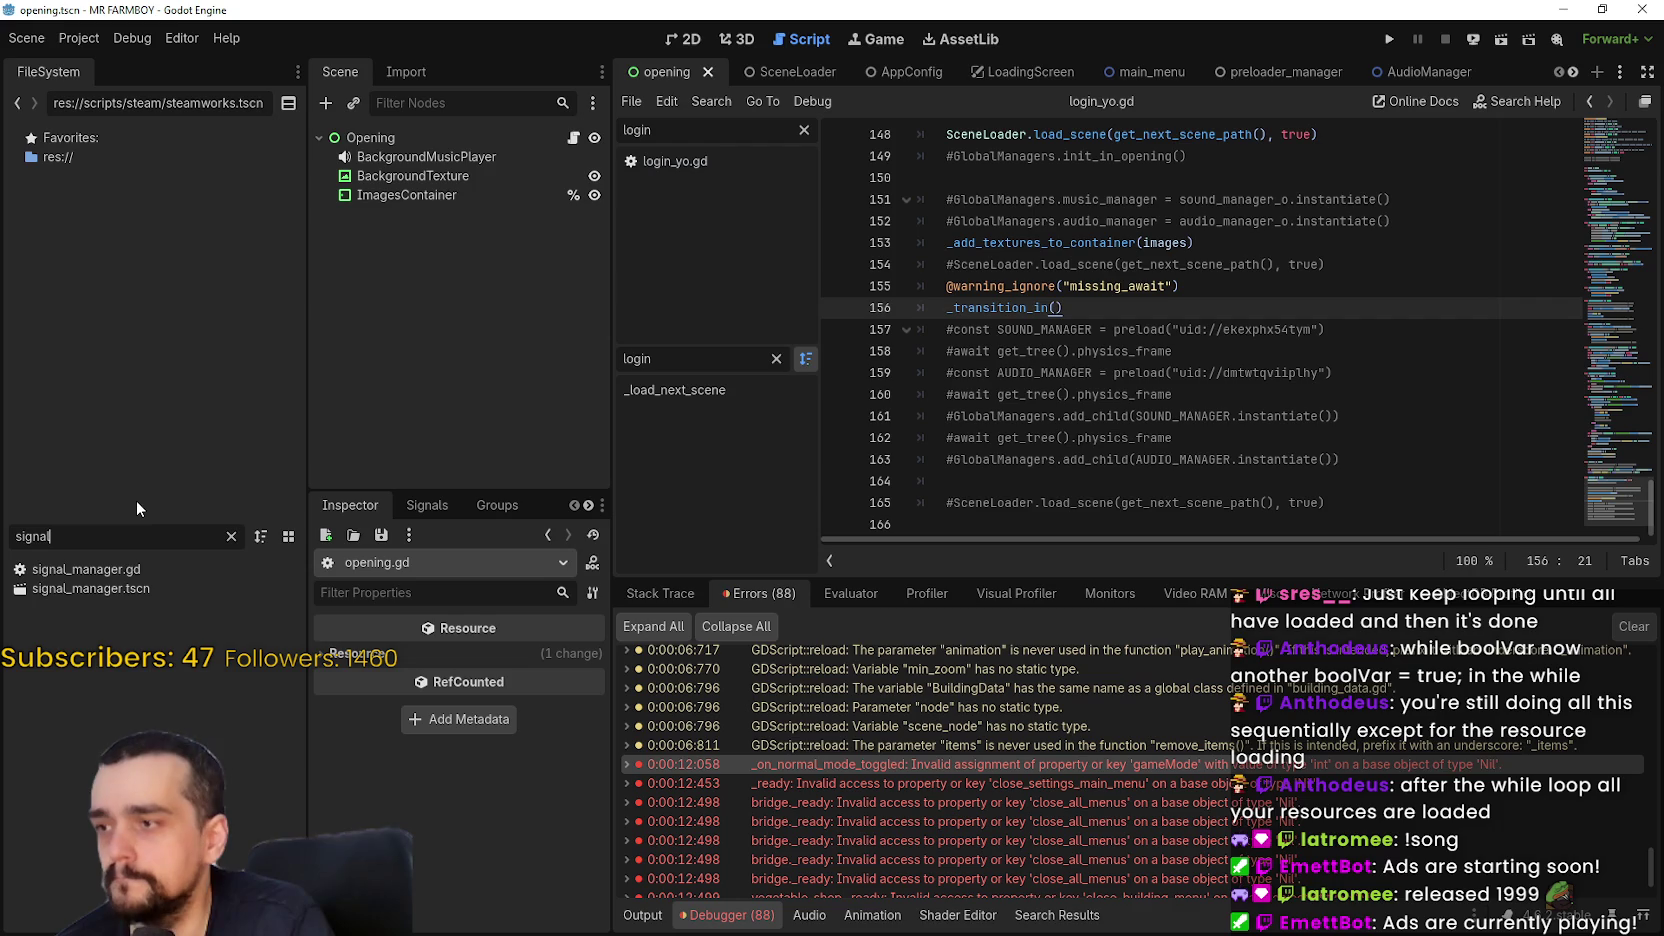
click(1150, 350)
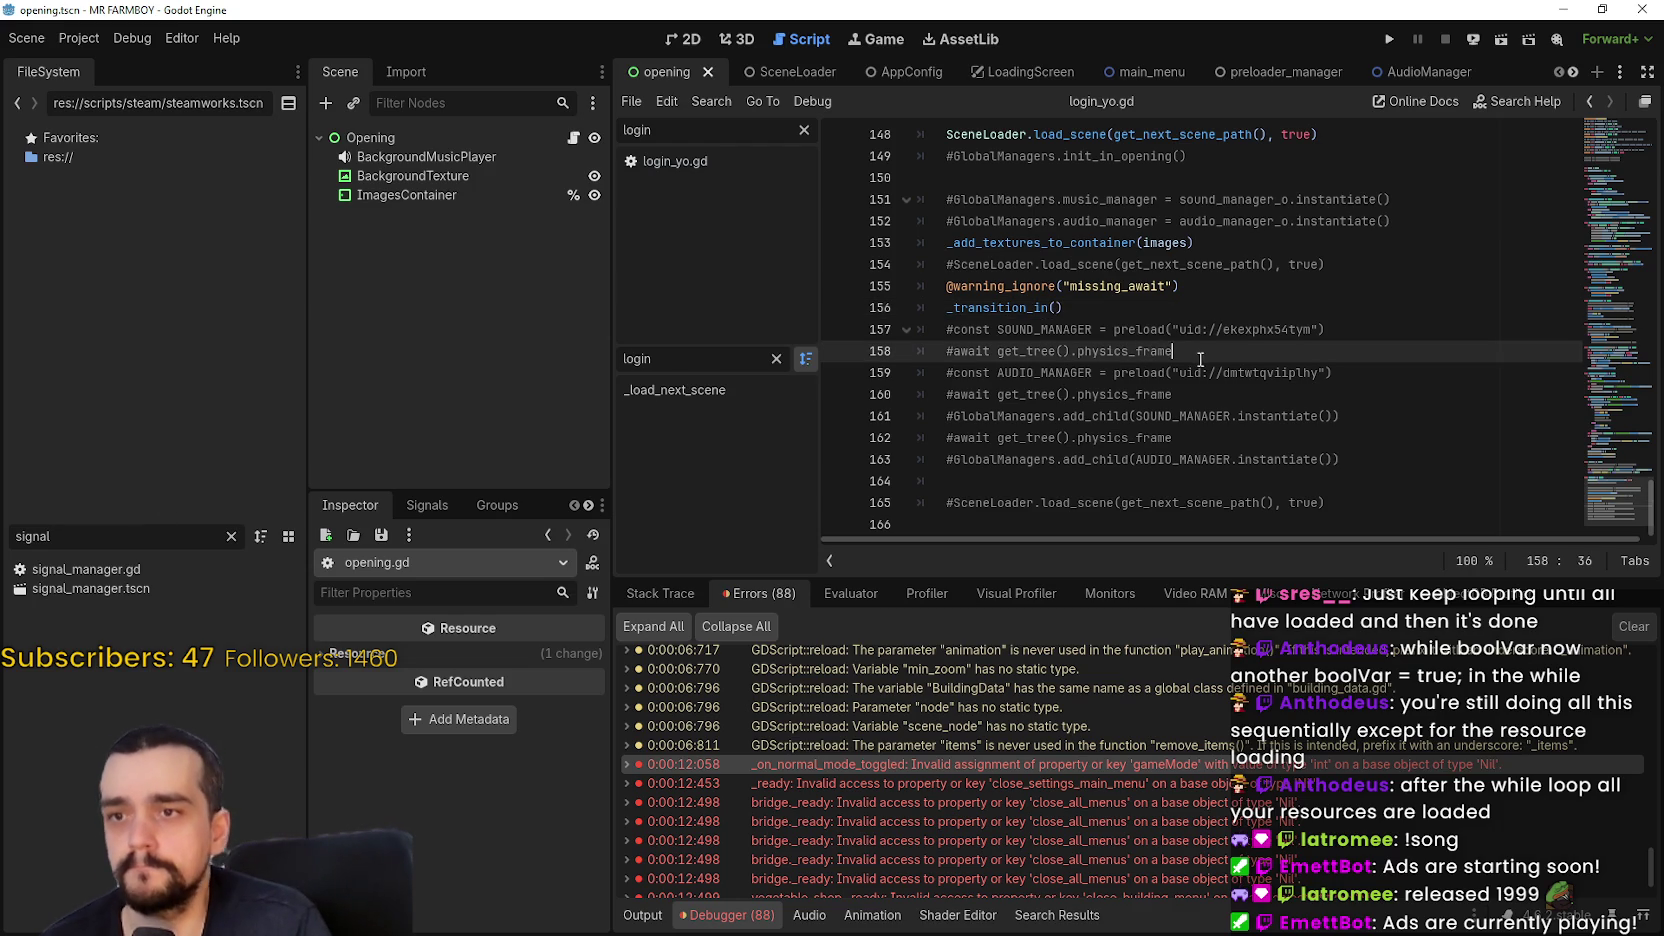
click(1107, 312)
key(Return)
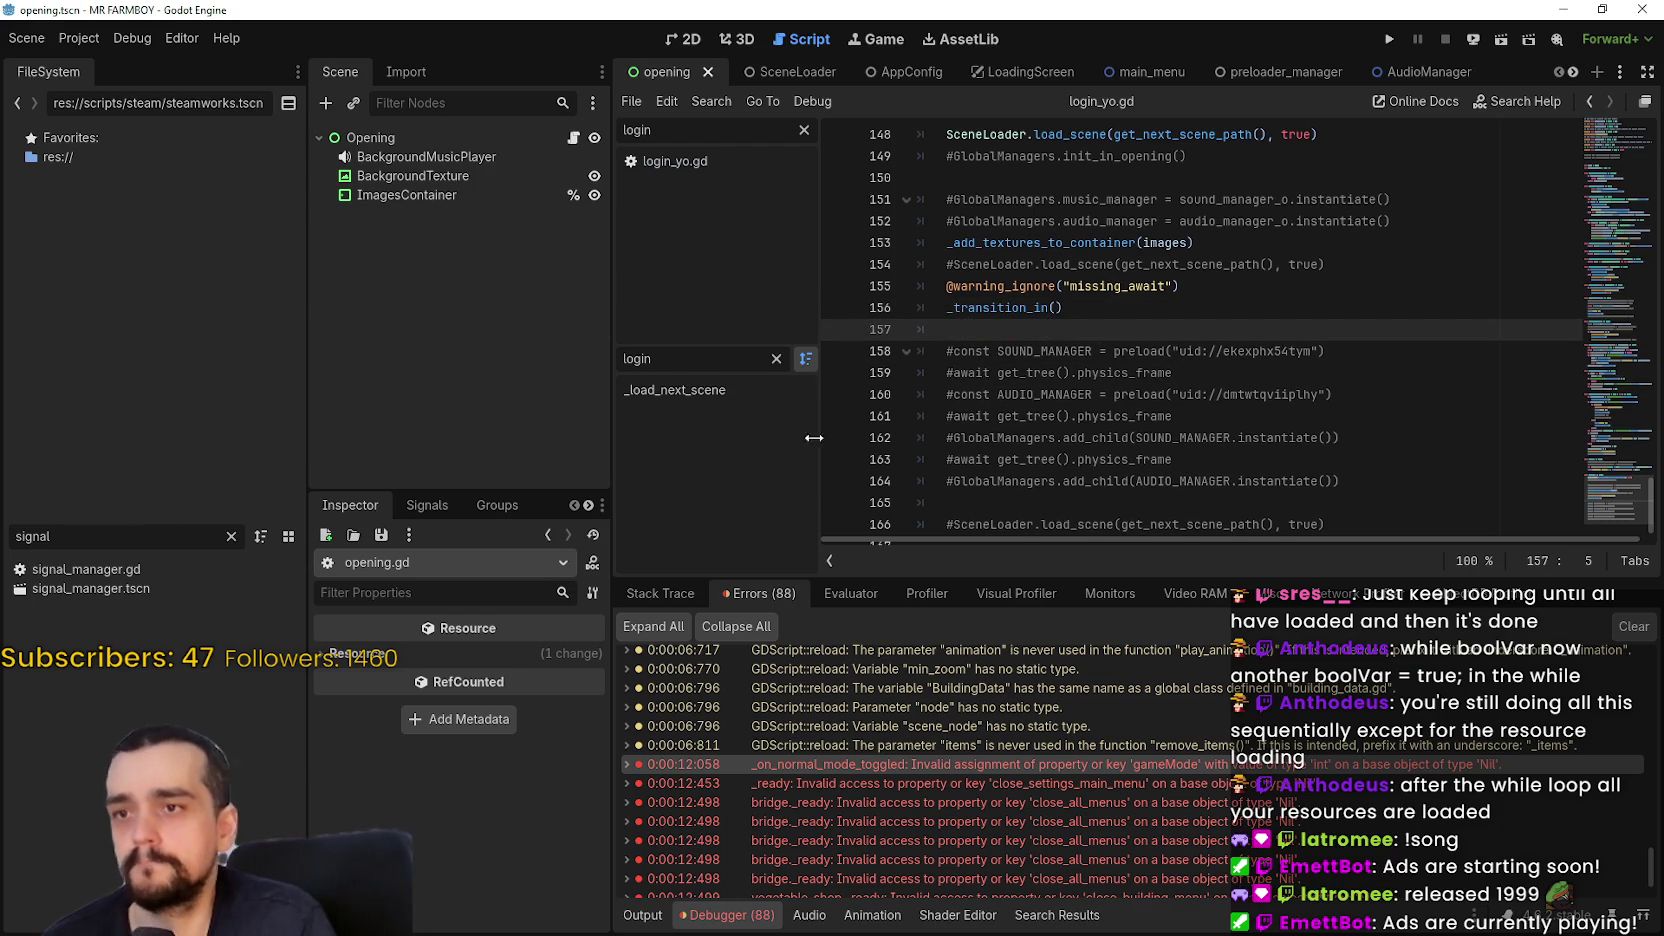
mouse_move(72, 588)
mouse_down()
mouse_move(984, 481)
mouse_move(1024, 340)
mouse_up()
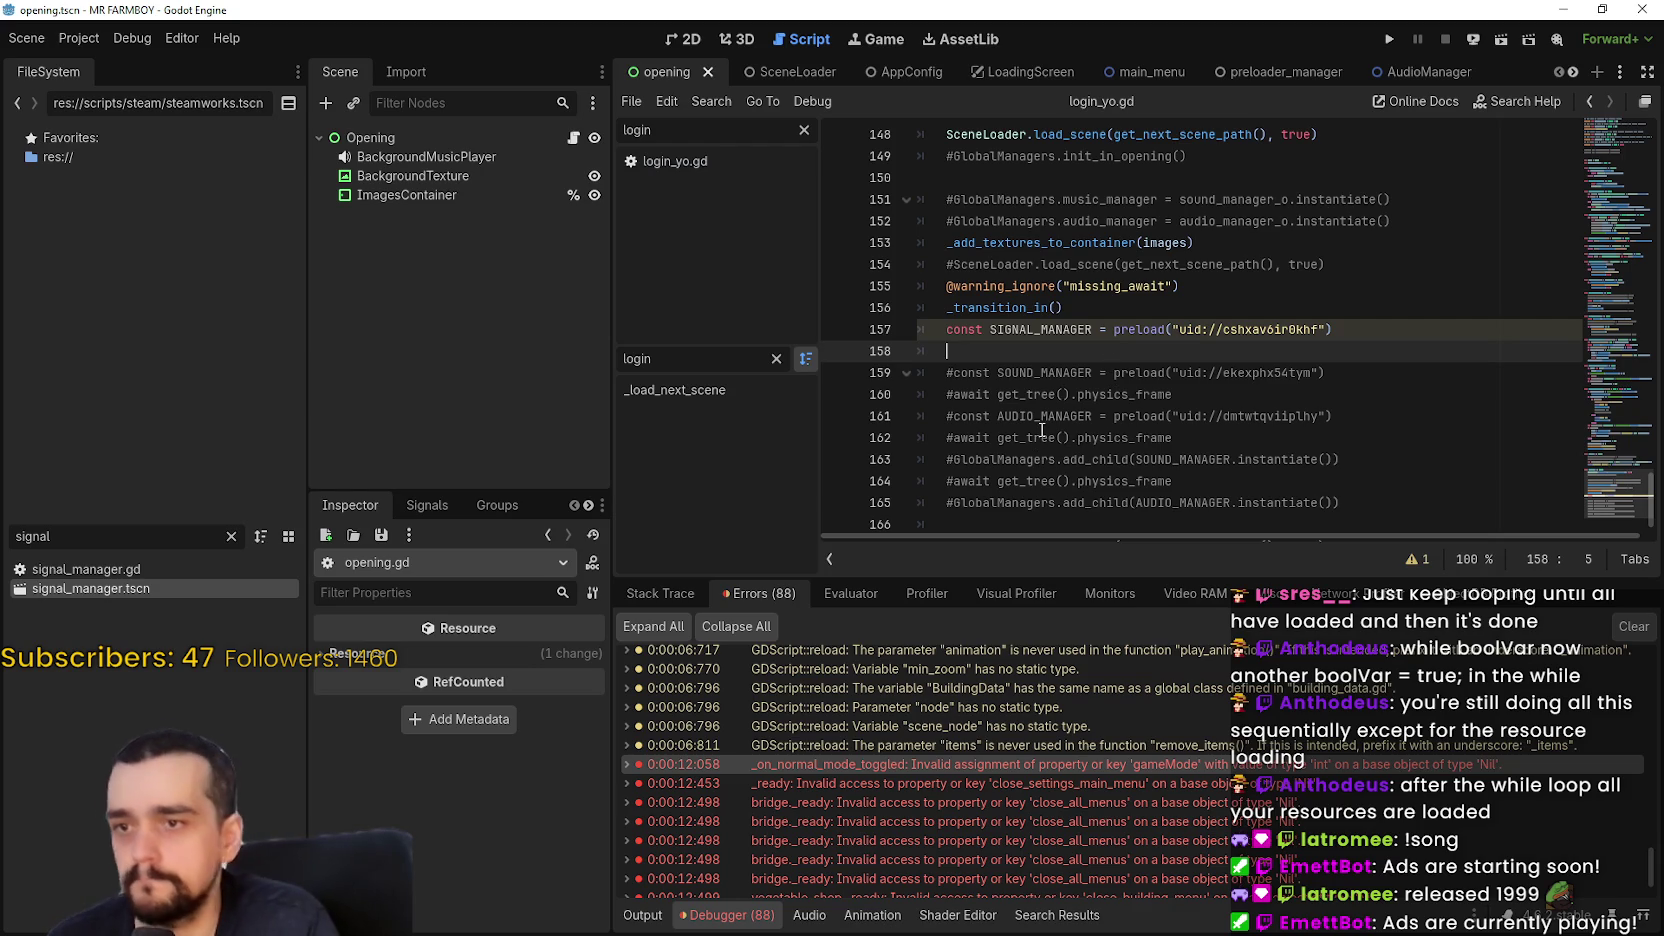
Add a GlobalManagers.add_child(SIGNAL_MANAGER.instantiate()) line below the preload
double_click(996, 462)
key(shift+End)
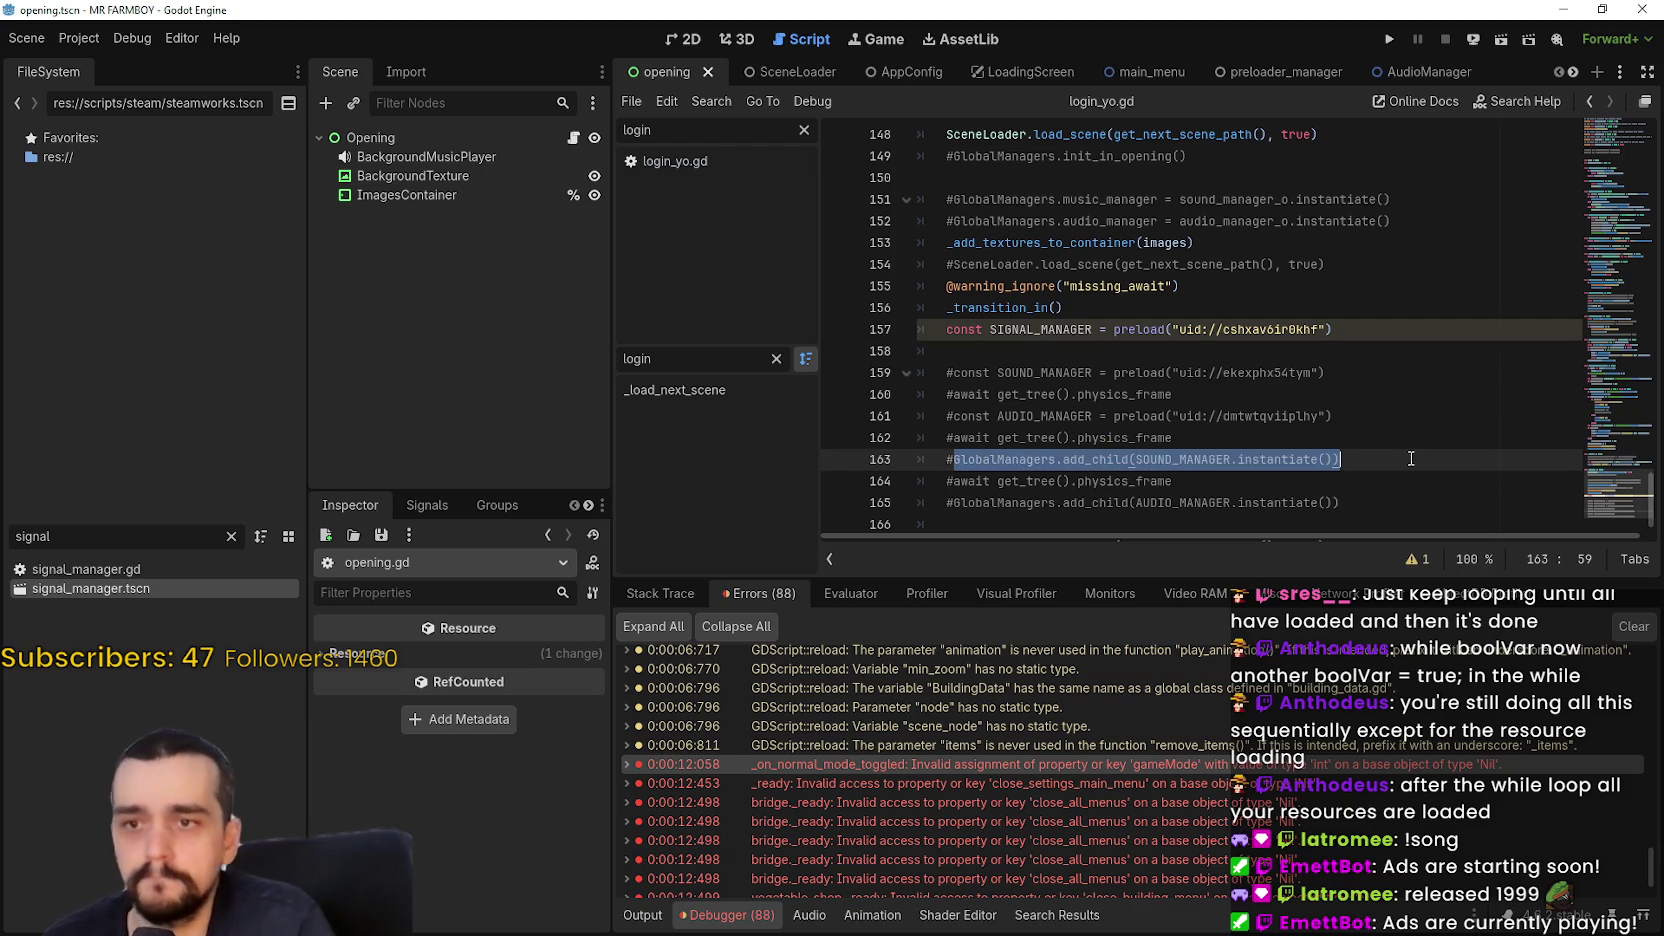
key(ctrl+c)
click(1065, 358)
key(ctrl+v)
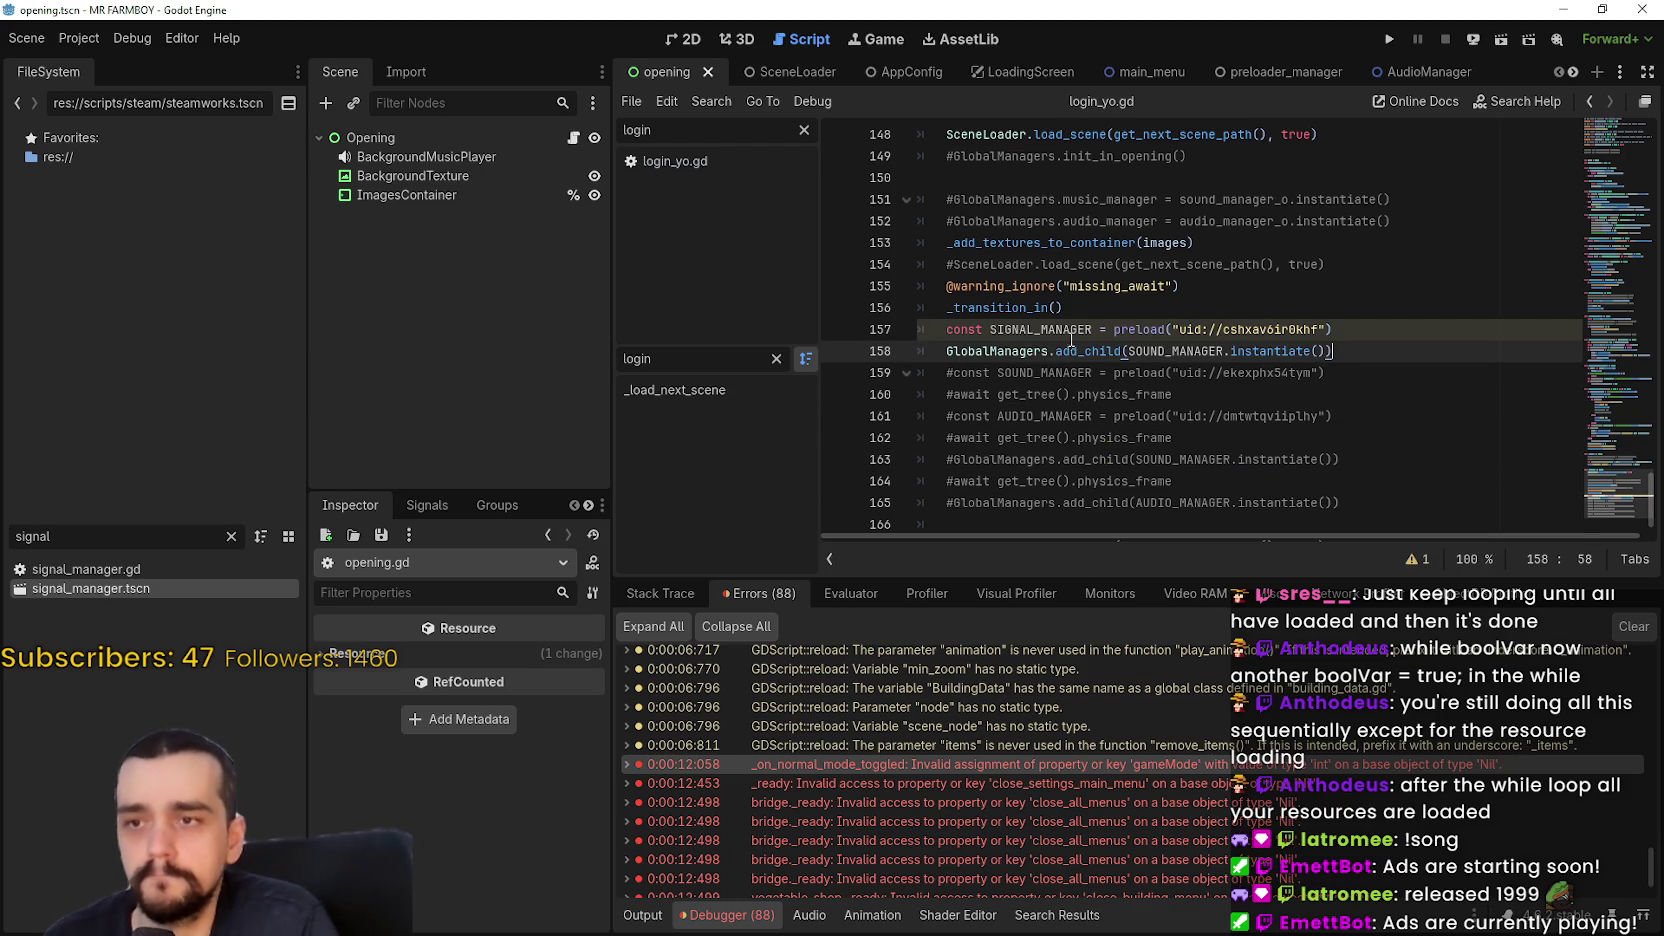
double_click(1040, 329)
key(ctrl+c)
double_click(1175, 351)
key(ctrl+v)
click(1406, 356)
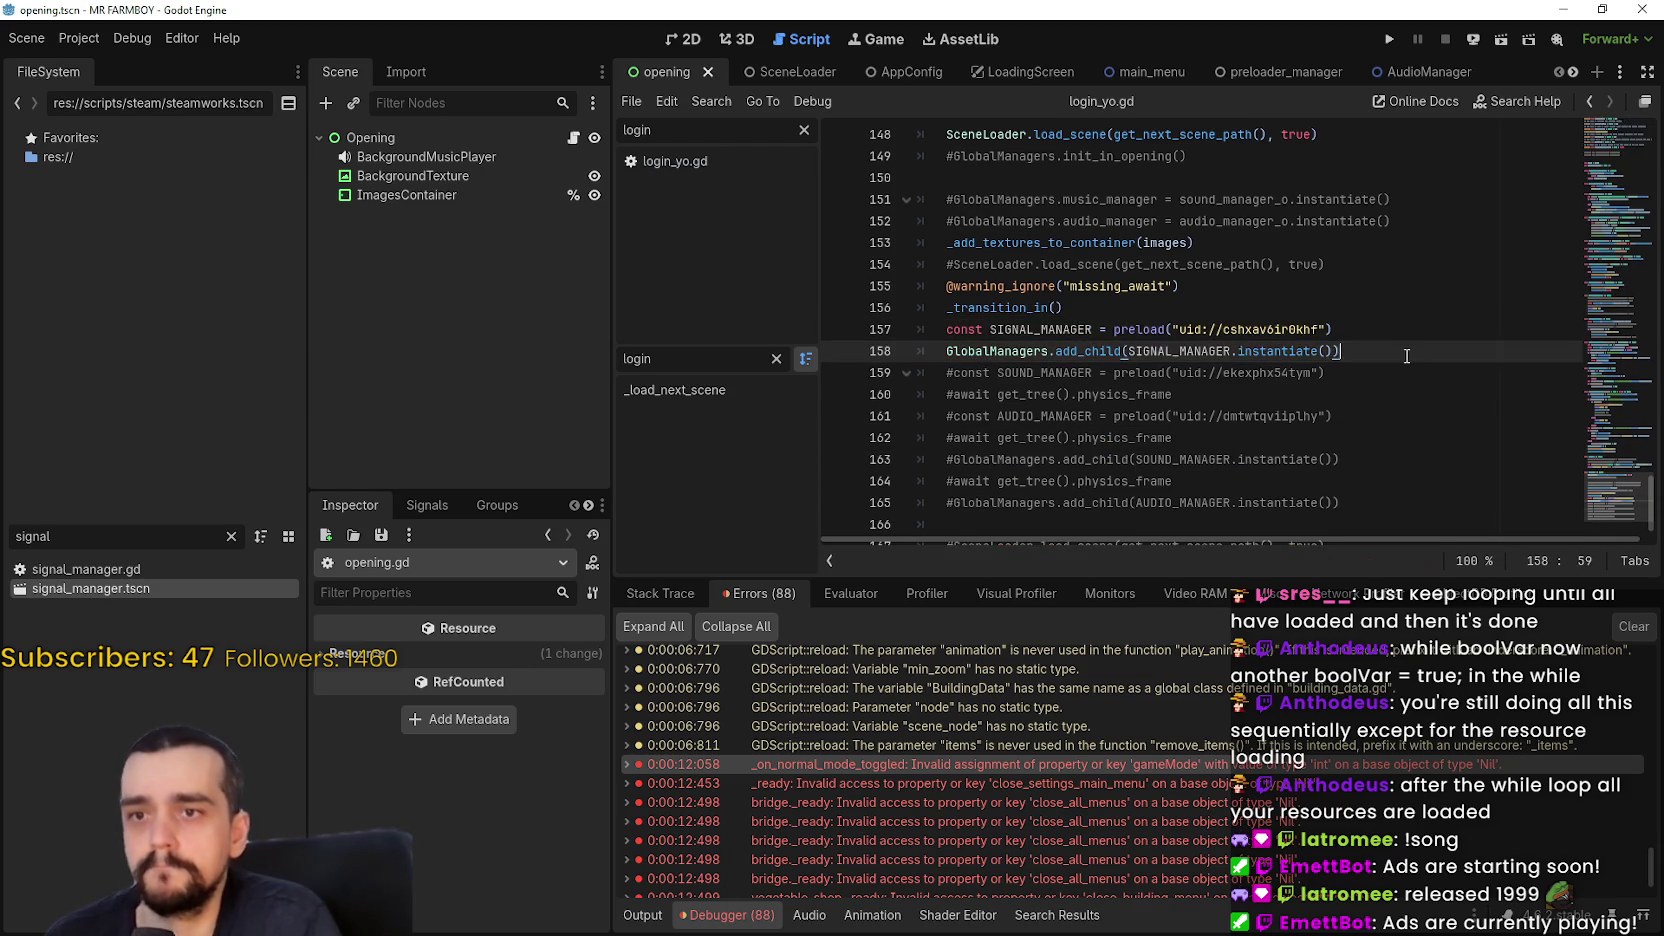
key(Return)
Add a GAME_MANAGER preload of game_manager.tscn on the next line
double_click(33, 536)
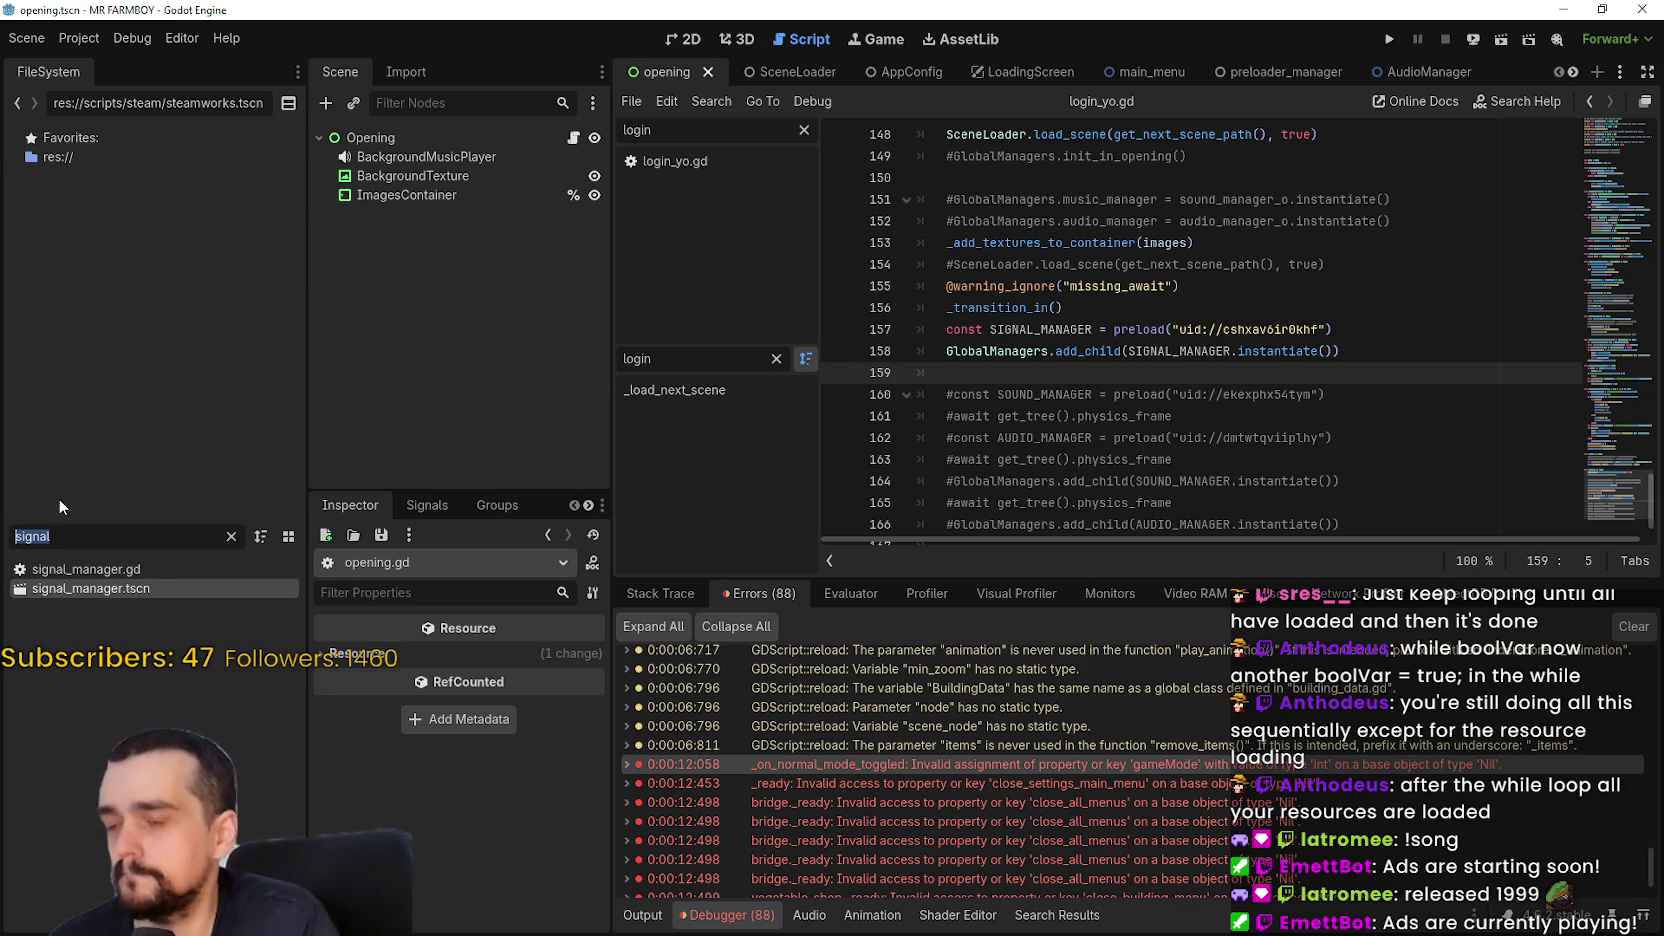
text(game_s)
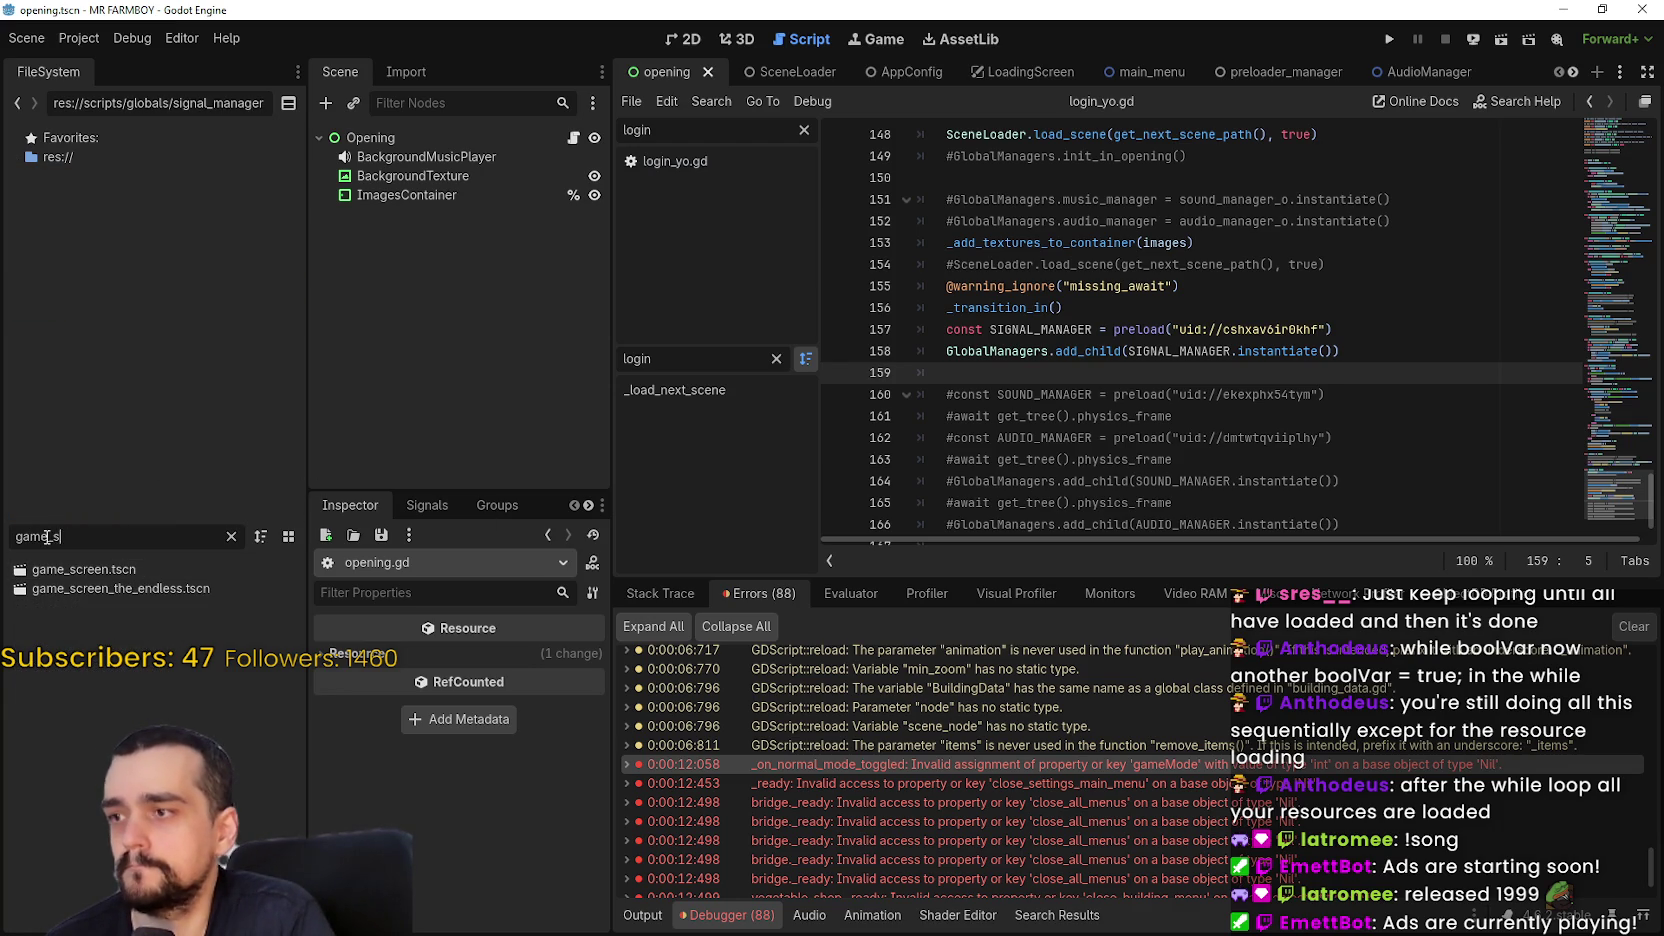
key(BackSpace)
text(m)
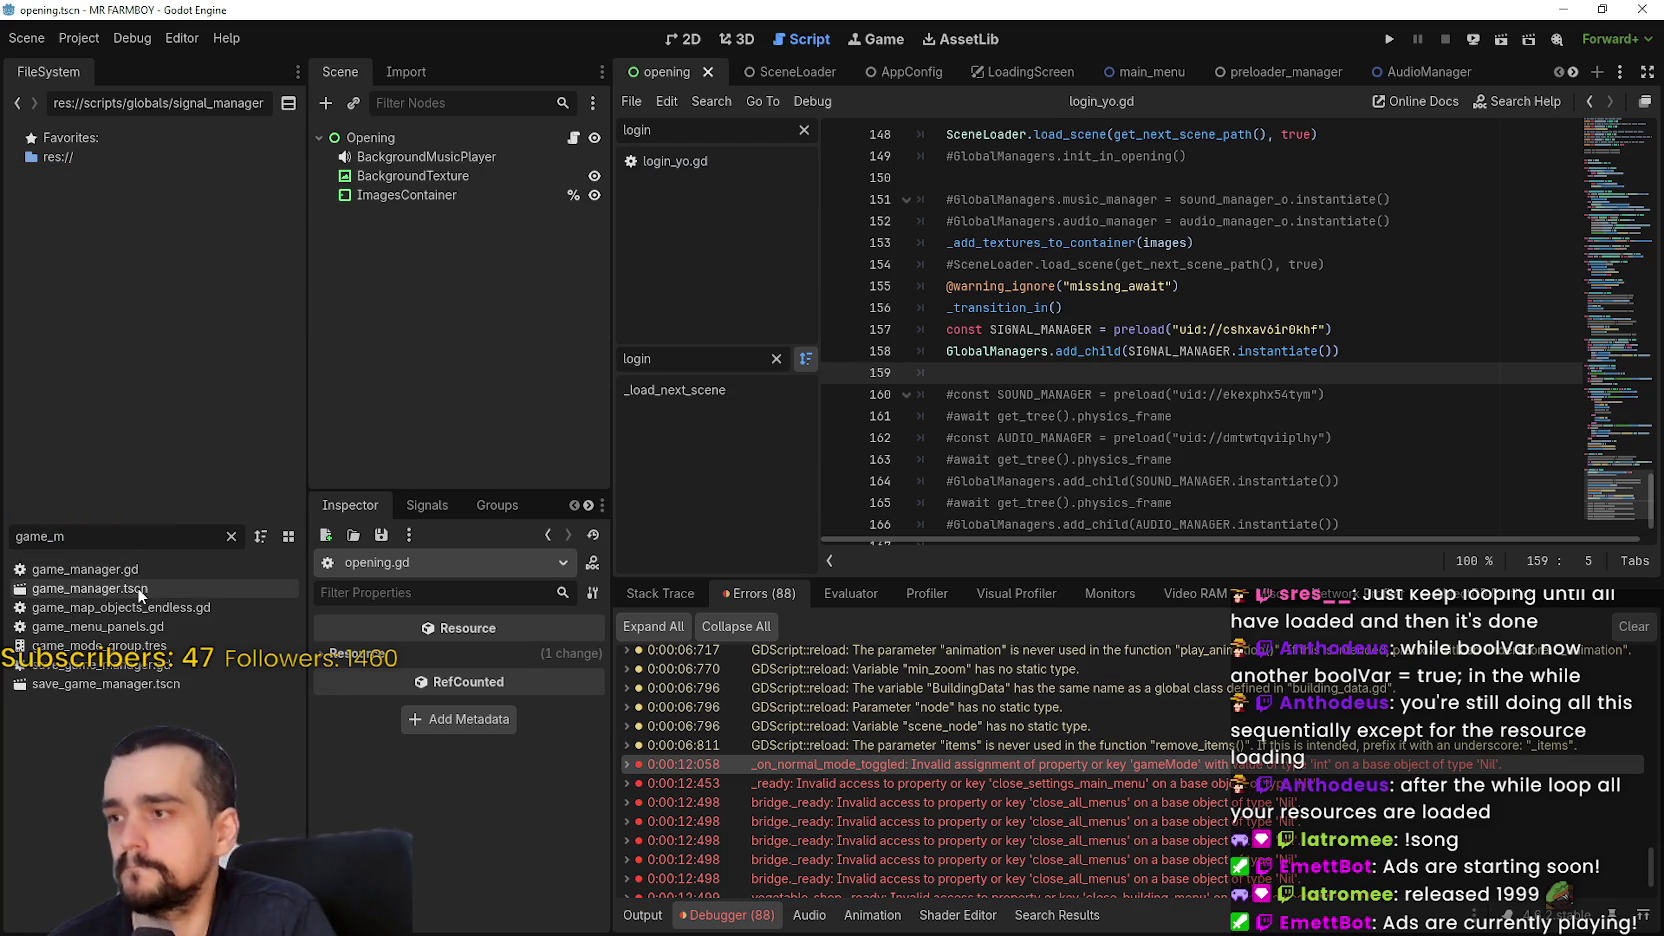
mouse_move(80, 597)
mouse_down()
mouse_move(975, 393)
mouse_move(974, 367)
mouse_move(1270, 330)
mouse_move(1361, 347)
mouse_up()
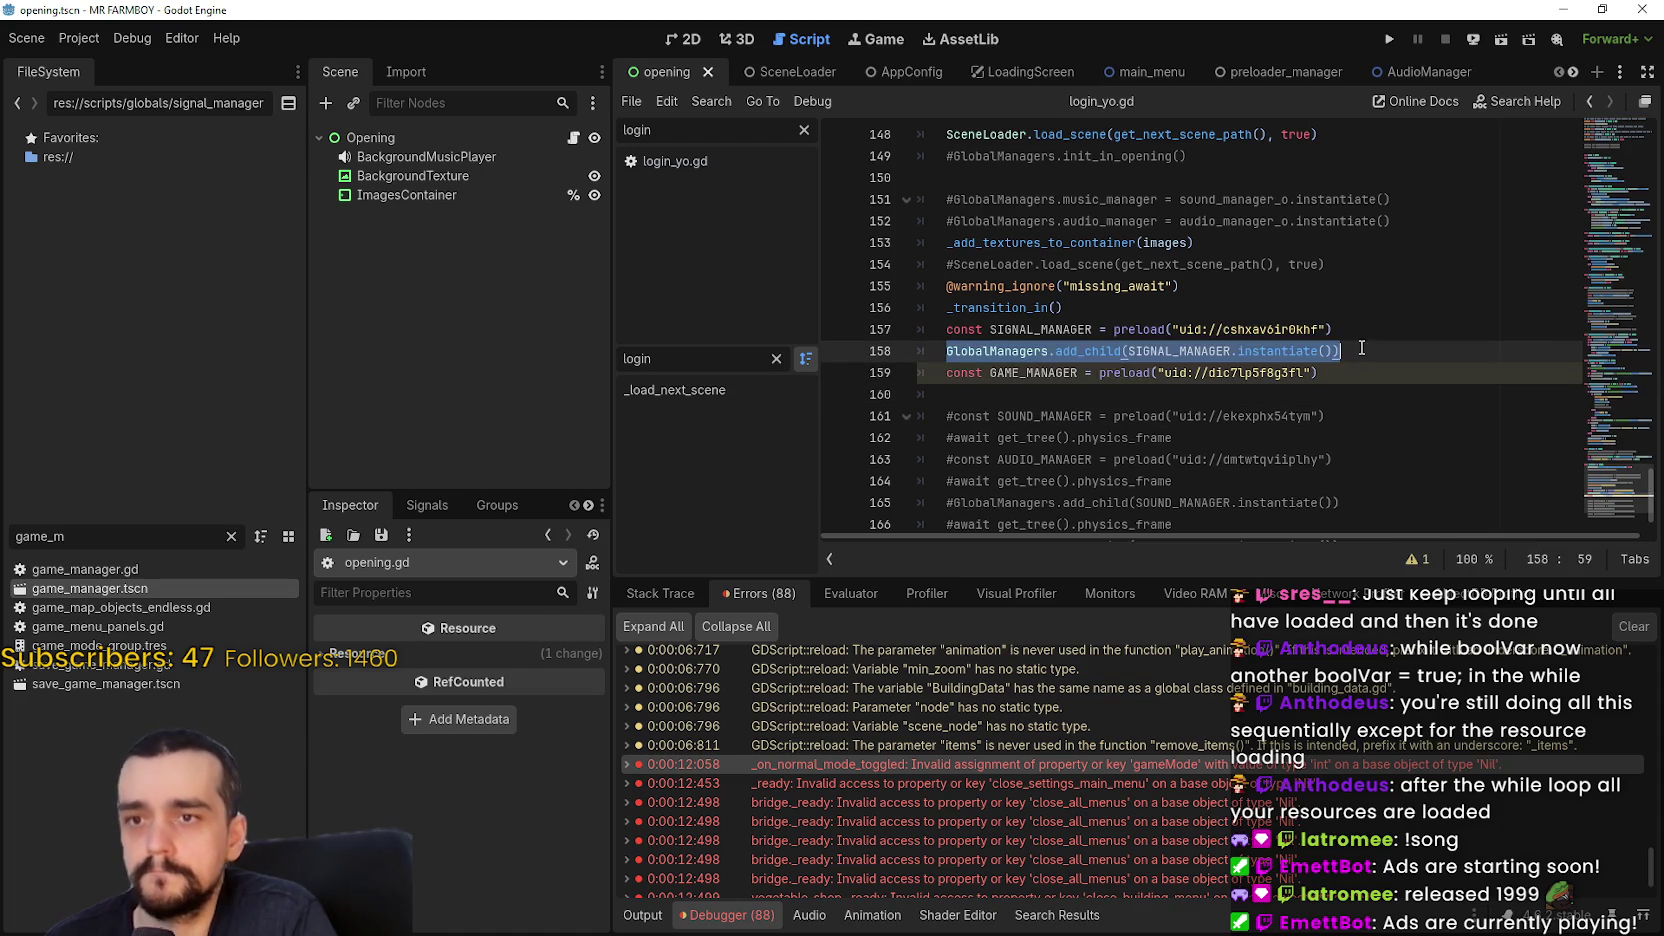
Add a GlobalManagers.add_child(GAME_MANAGER.instantiate()) line below it
key(ctrl+c)
click(1372, 390)
key(ctrl+v)
double_click(1034, 373)
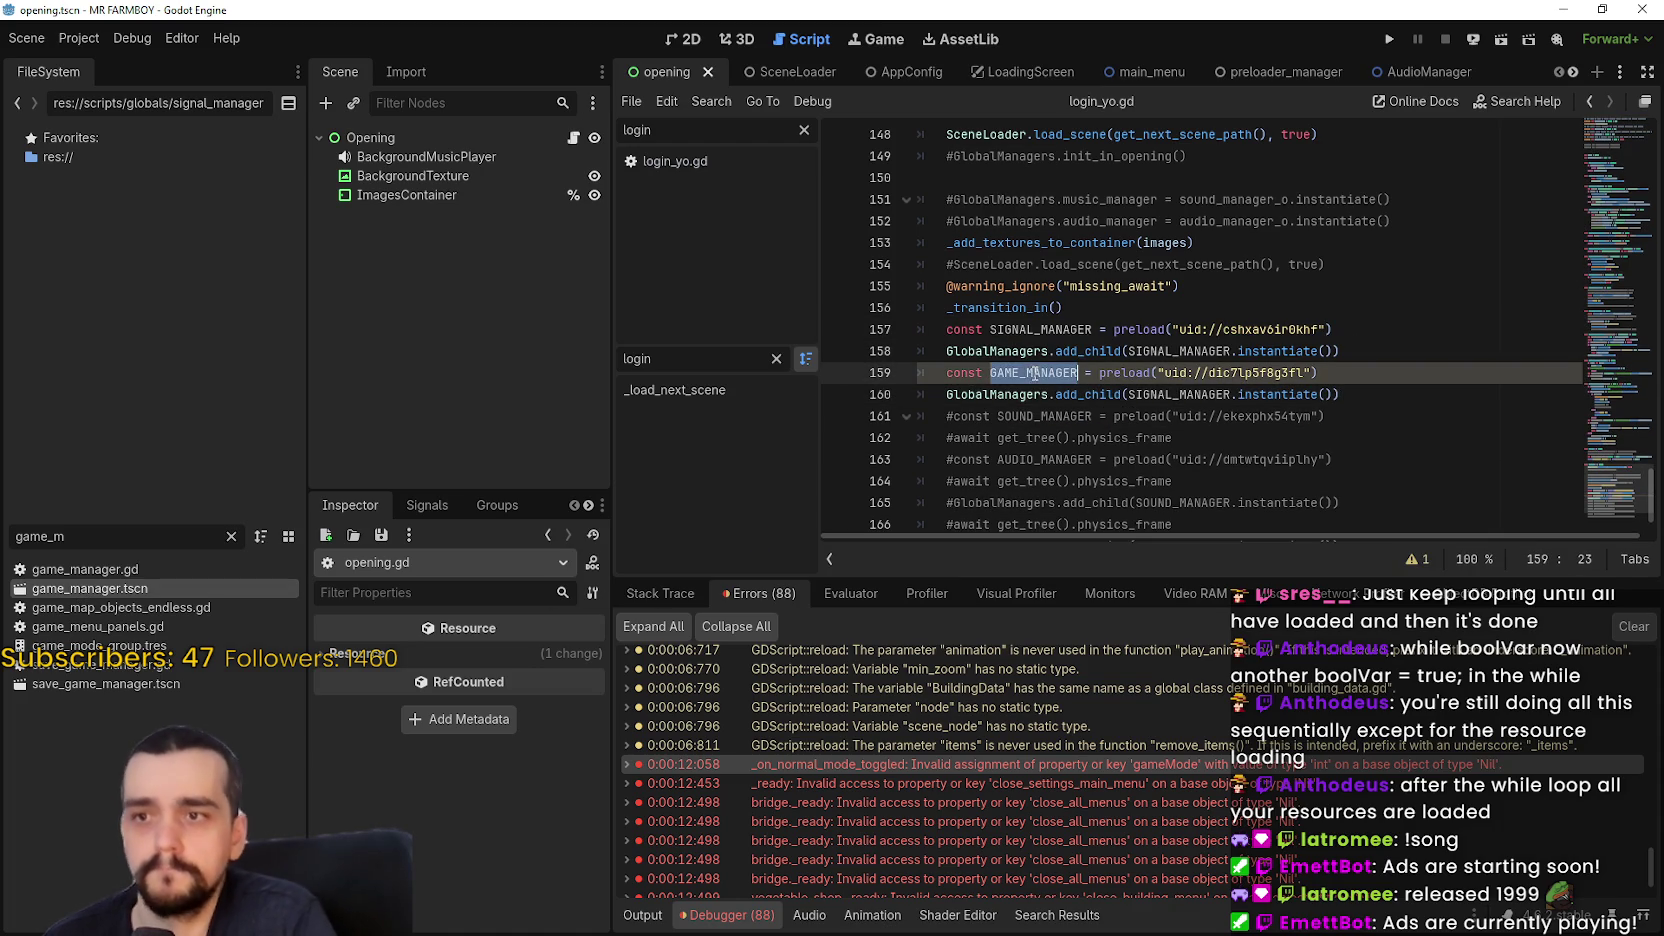
double_click(1012, 351)
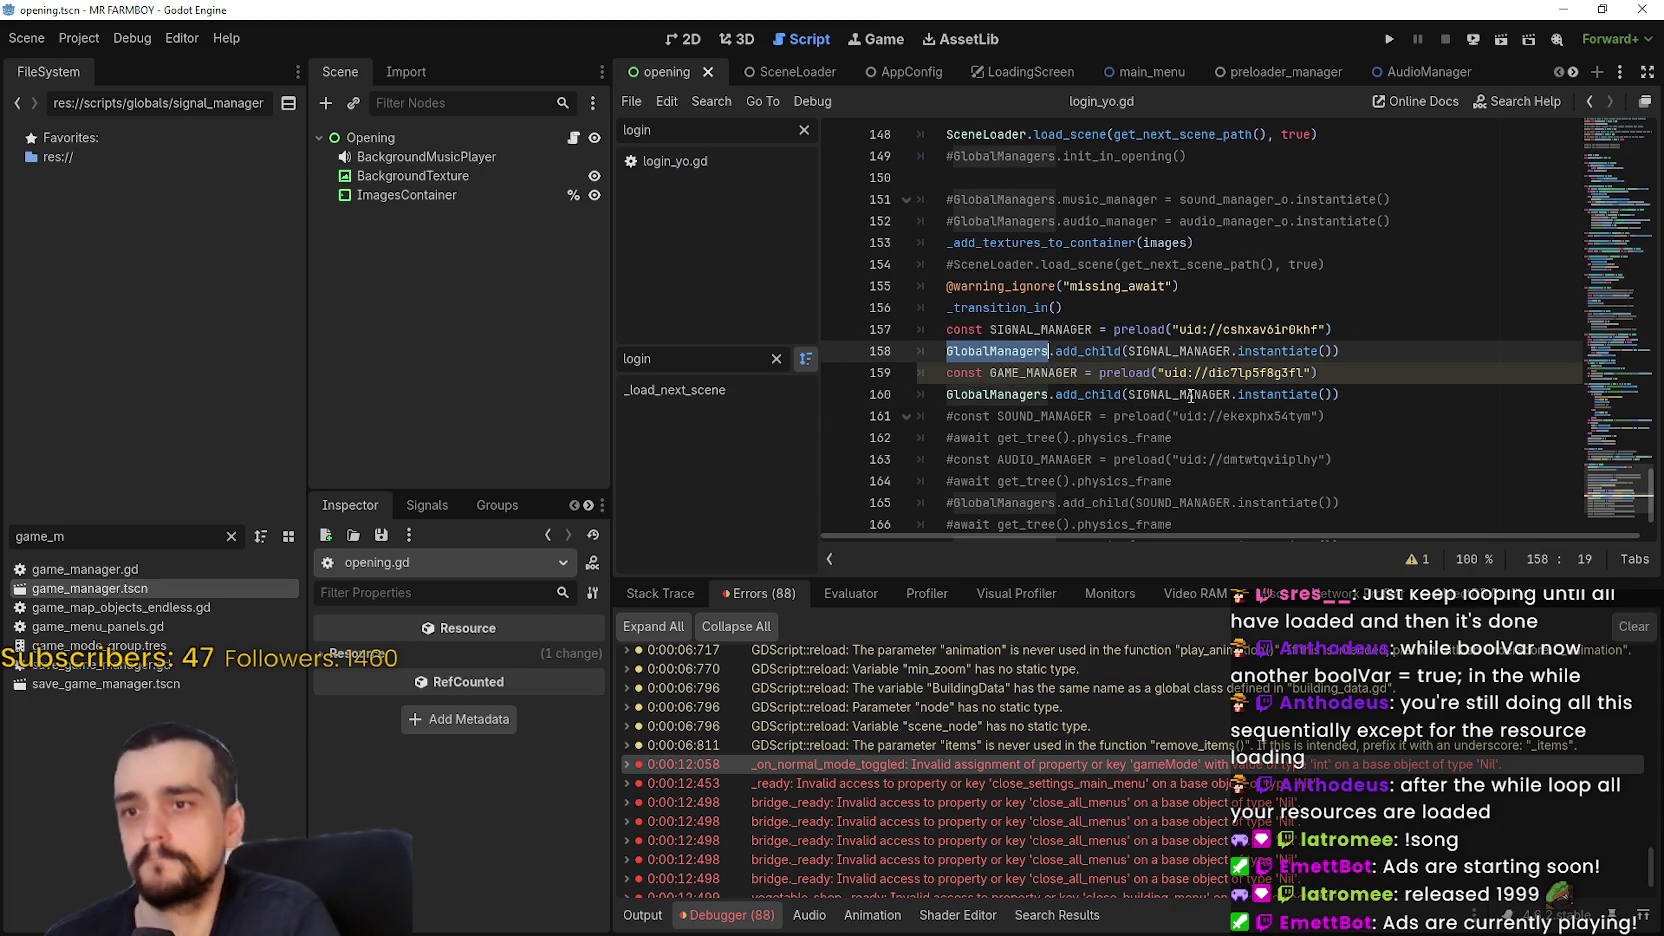
key(Down)
double_click(1209, 397)
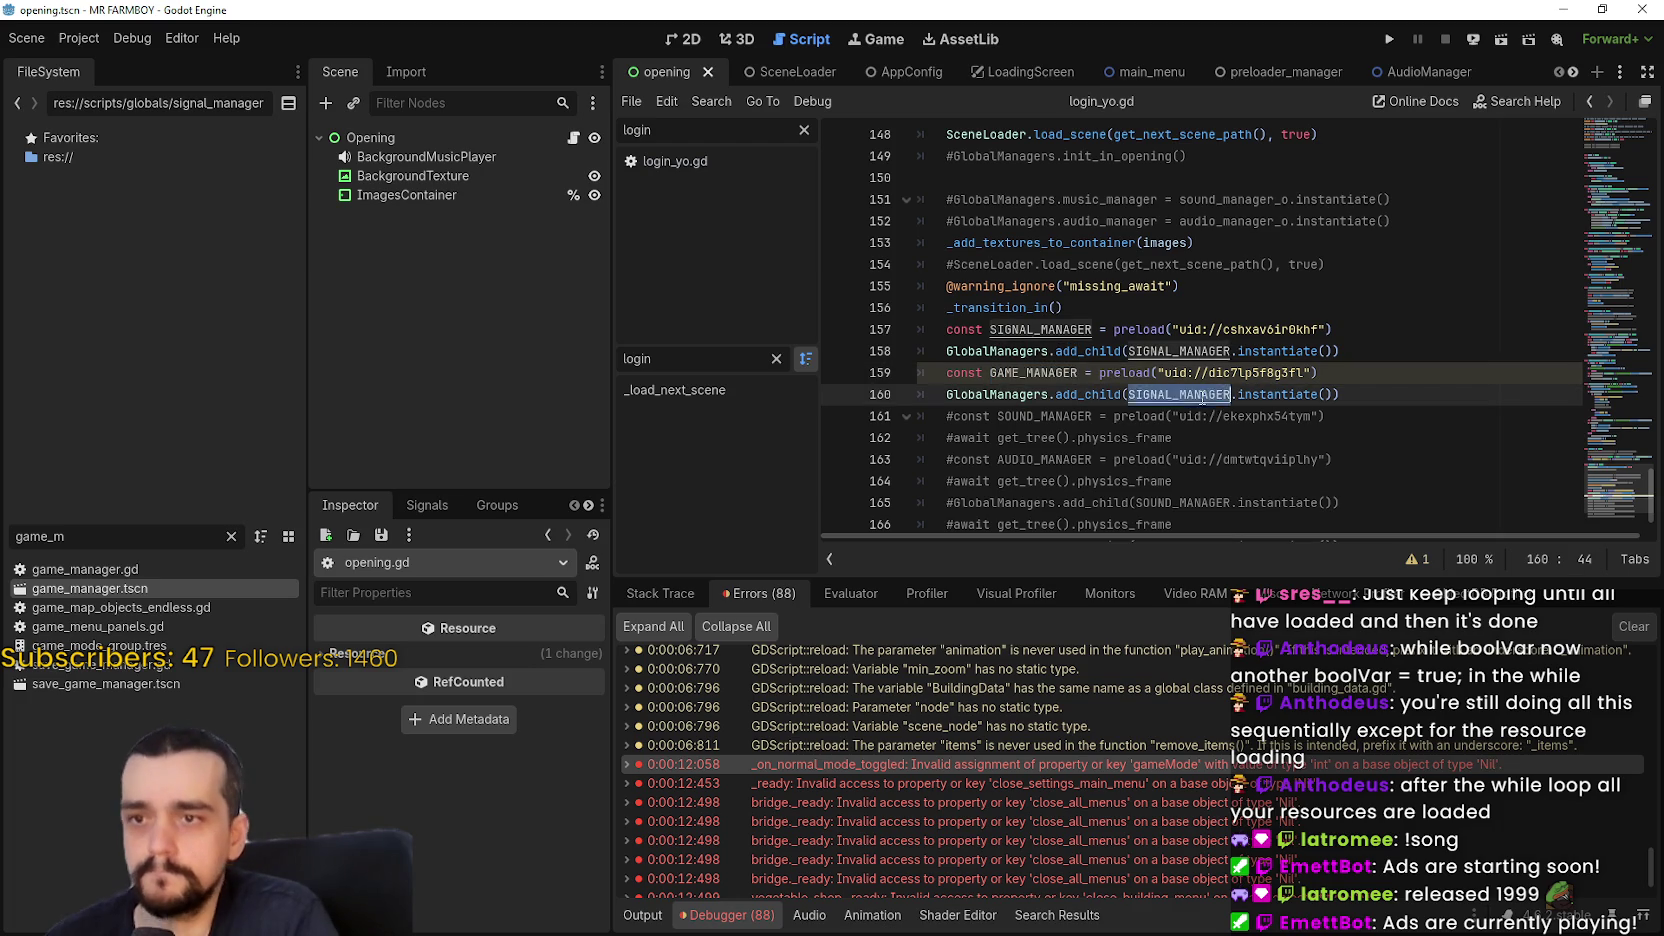
key(ctrl+v)
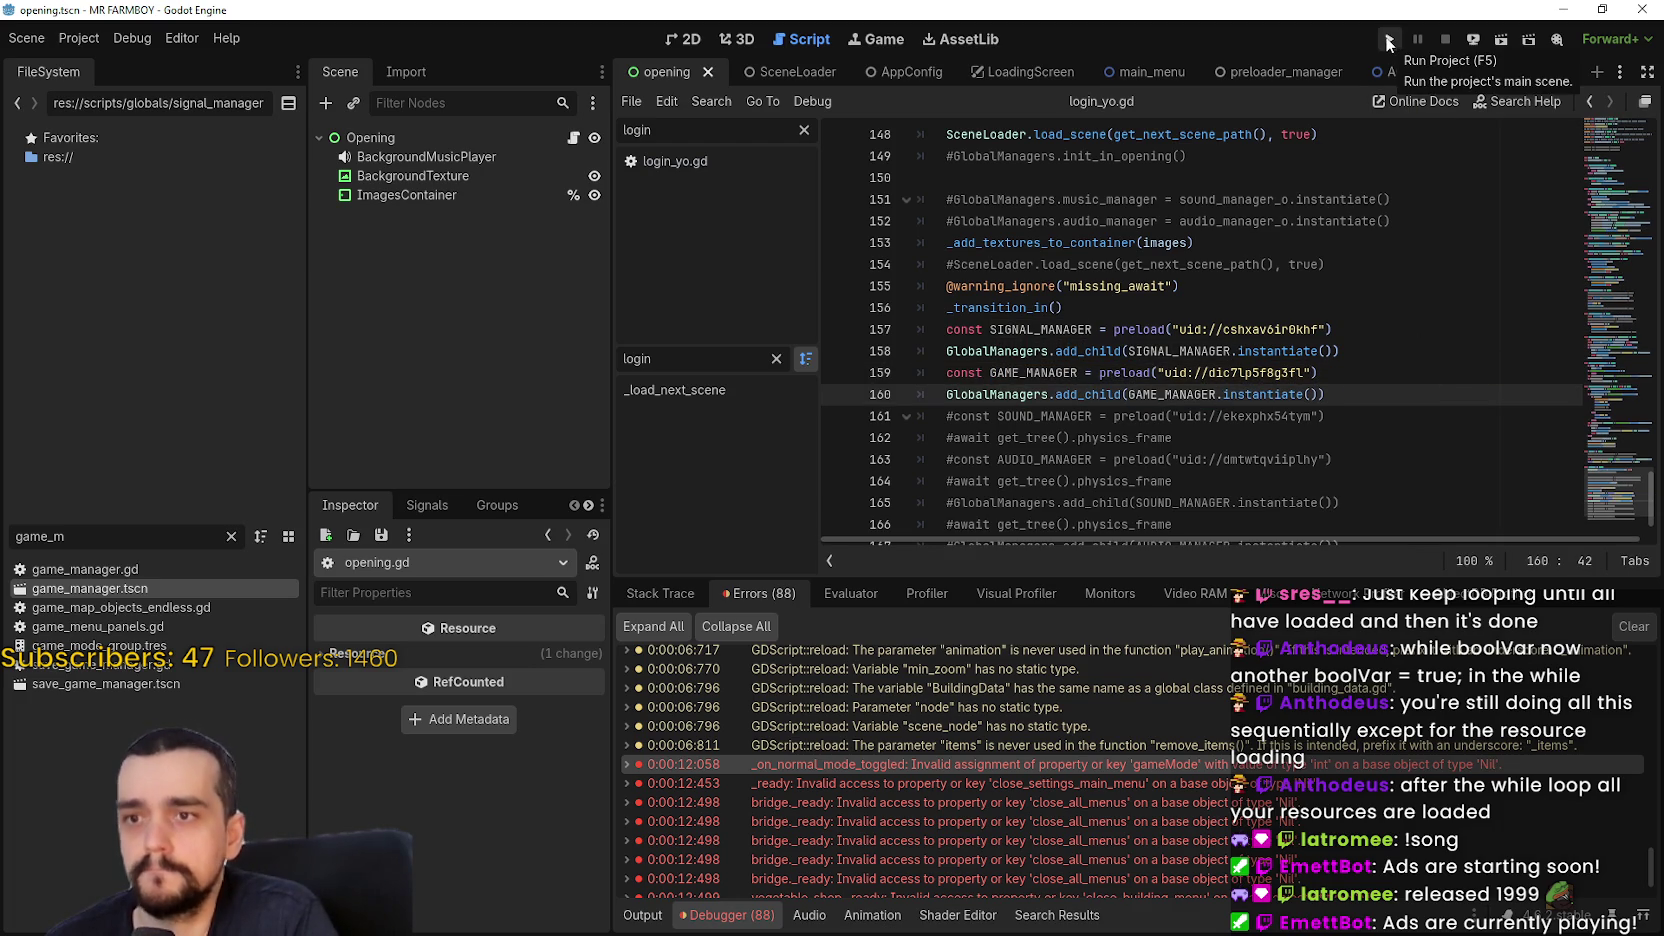
Run the game to the MR FARMBOY menu, check the Remote tree, and open the SectionType error source
key(F5)
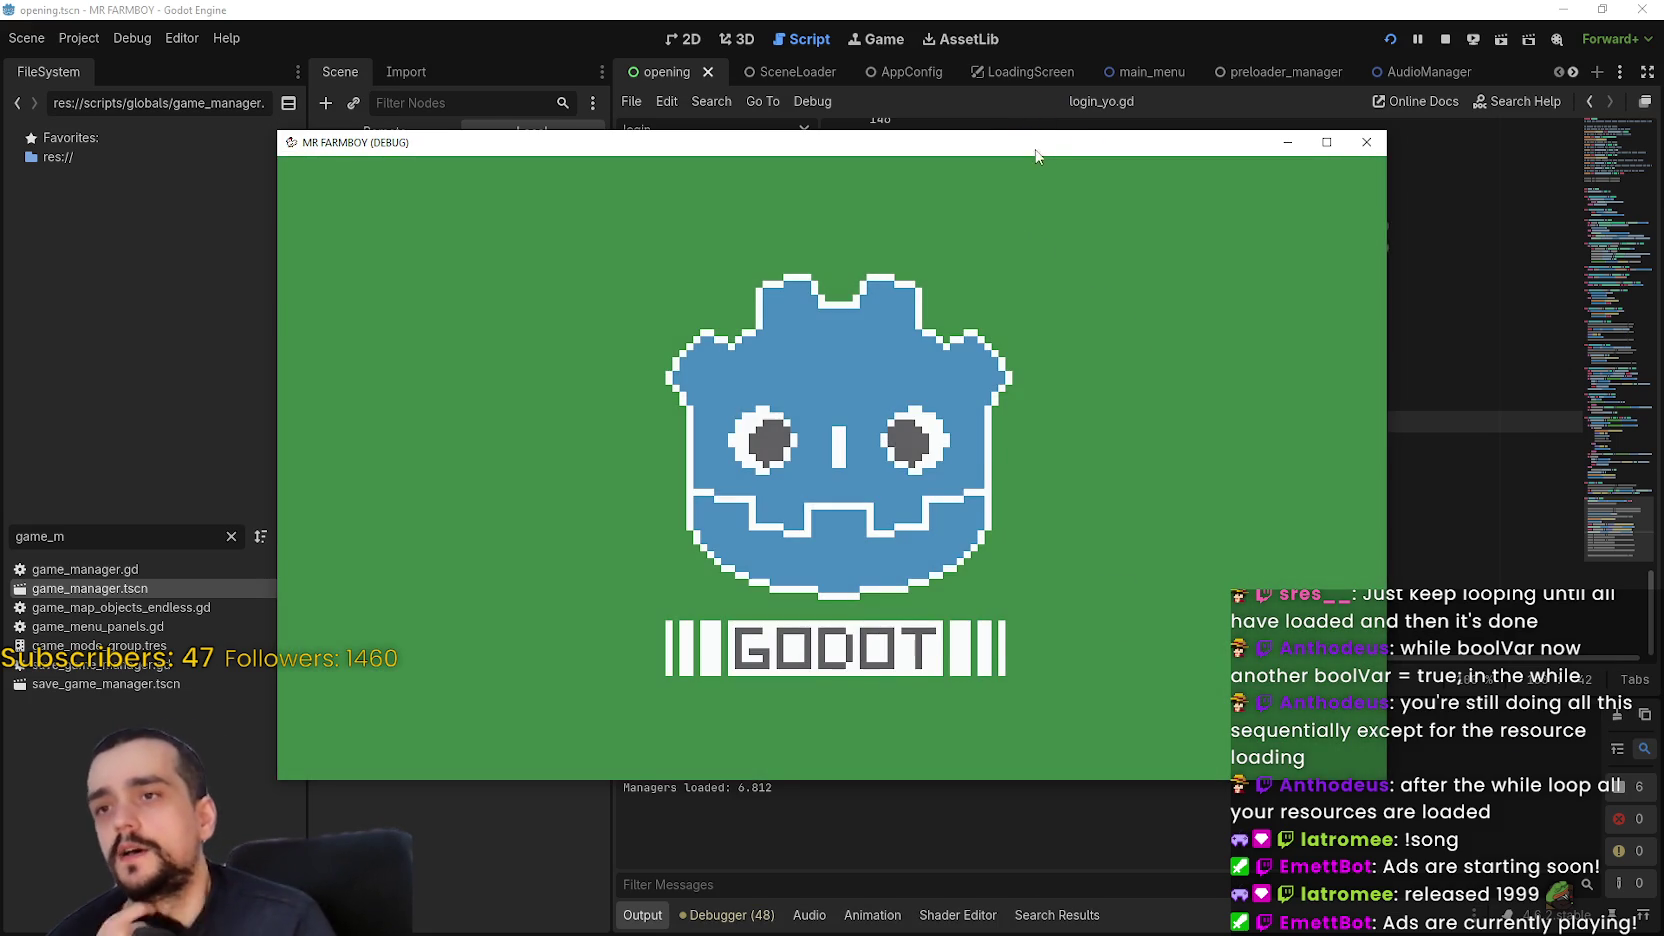
drag(1036, 156, 1240, 67)
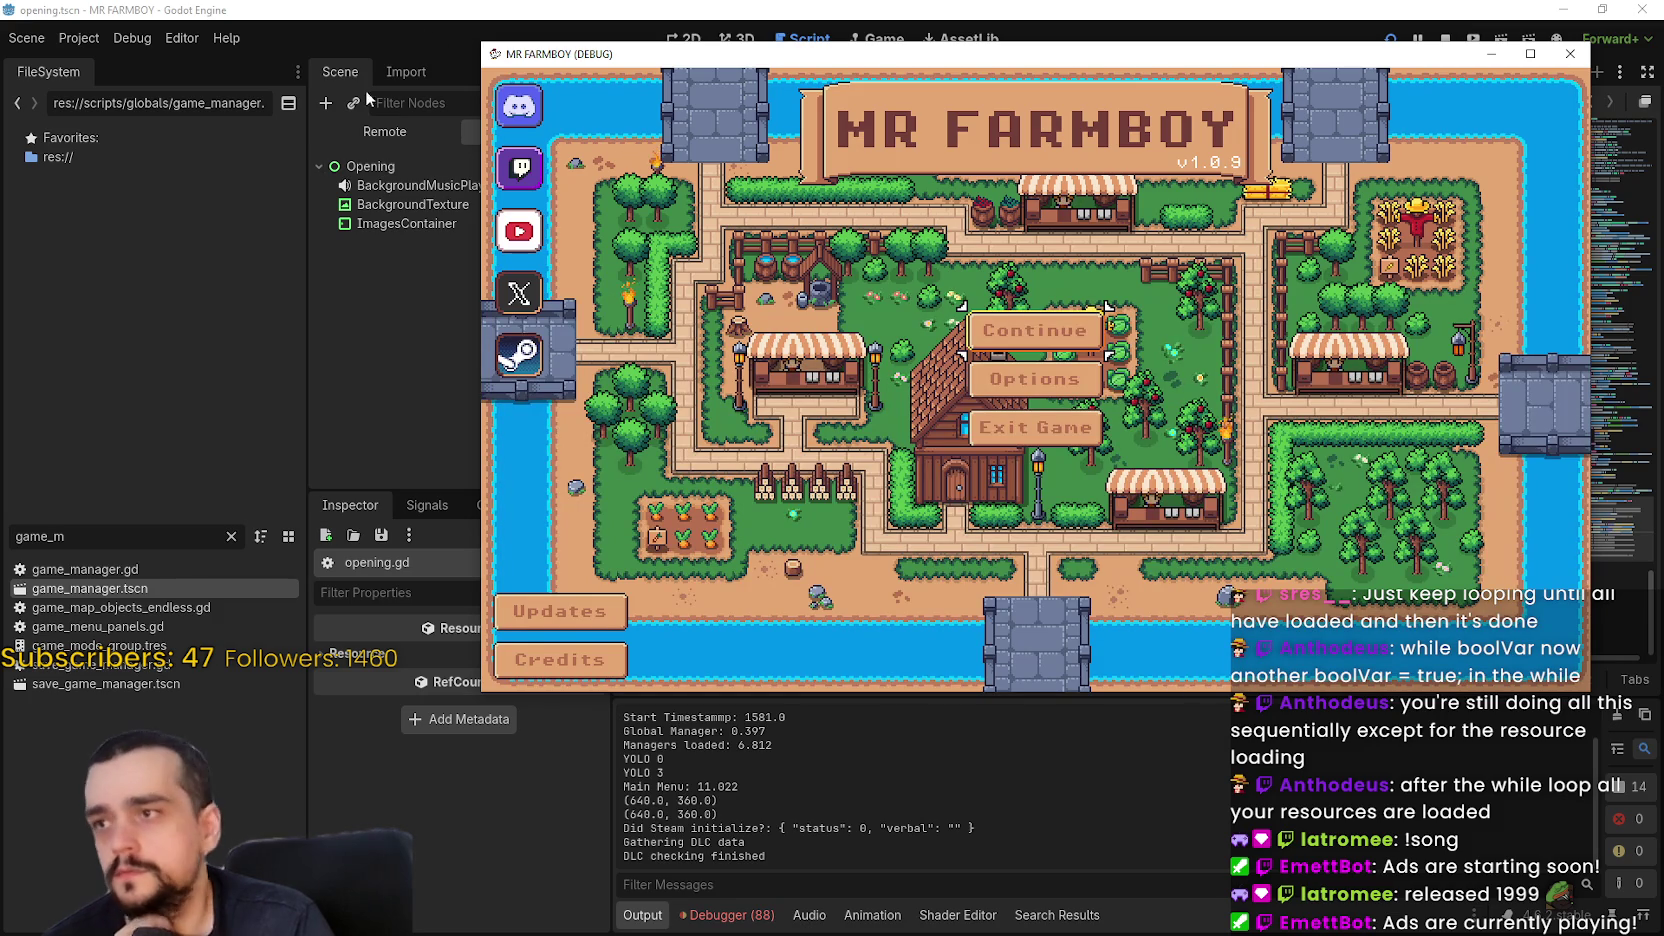
click(385, 131)
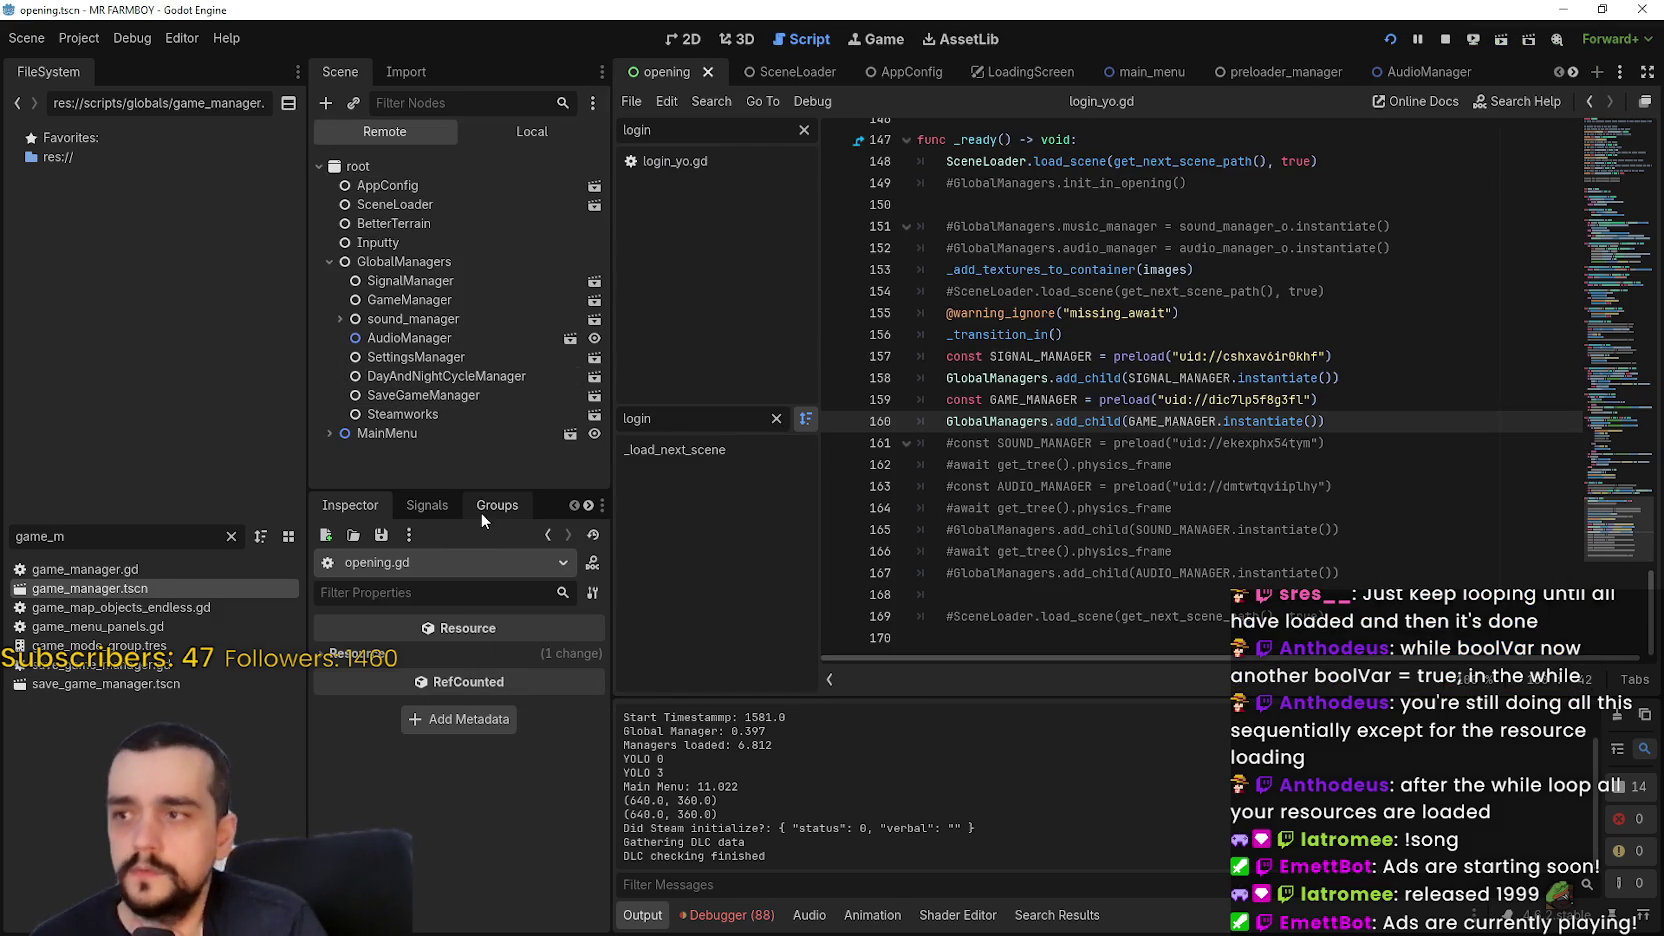
click(740, 915)
scroll(868, 771, down, 5)
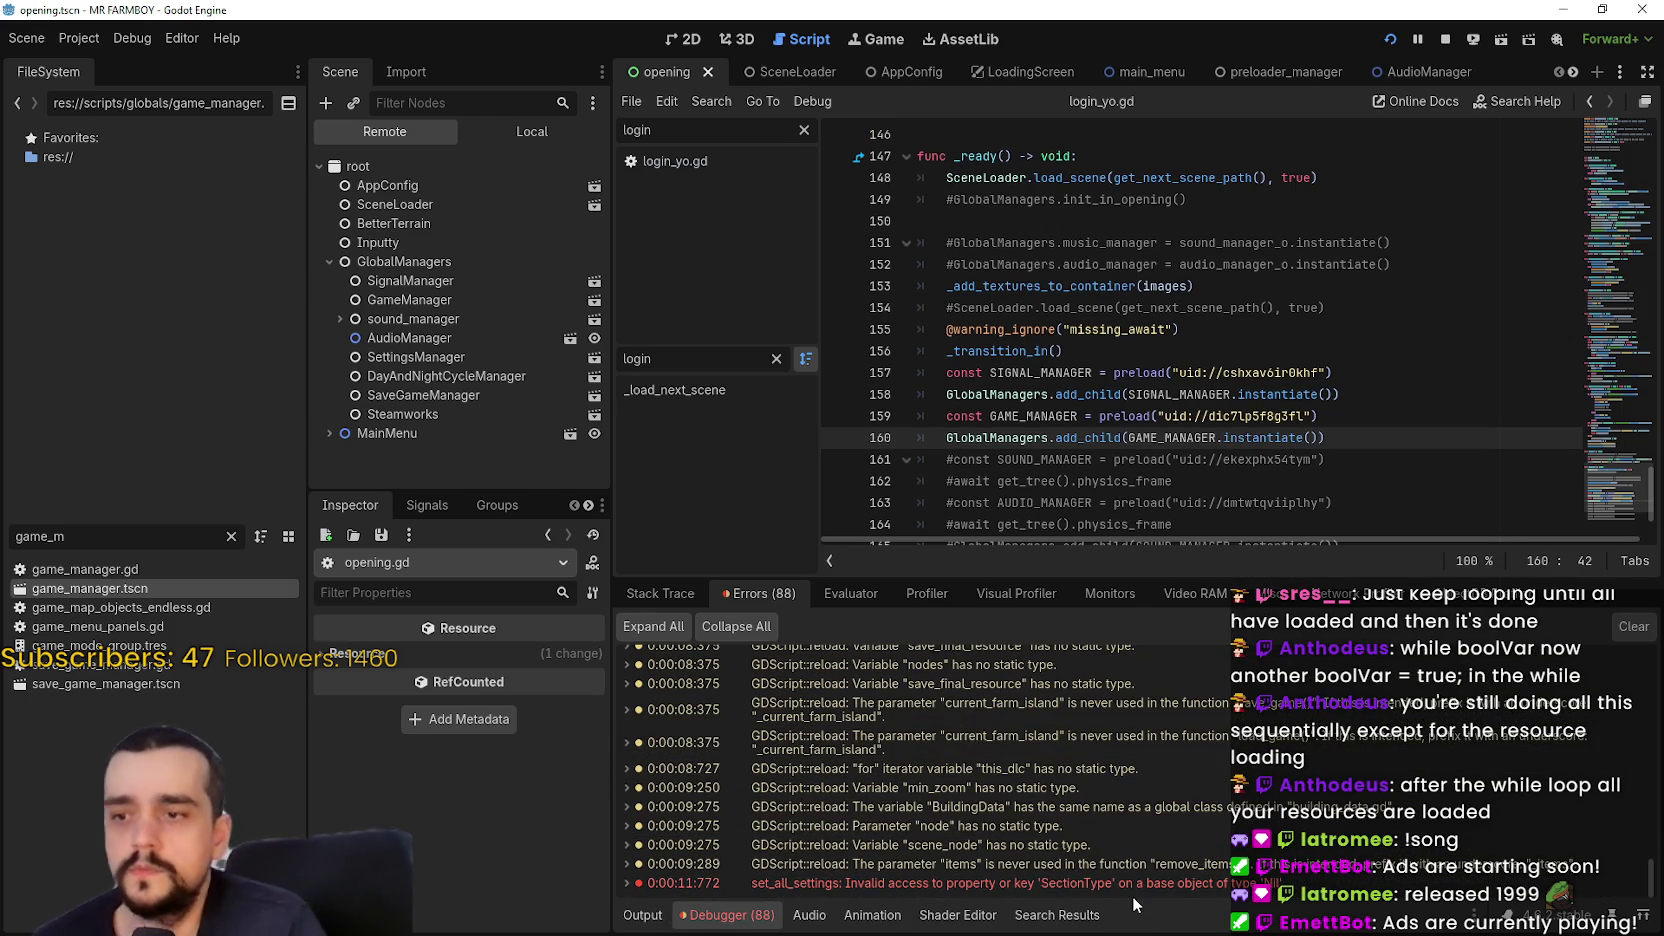
mouse_move(1129, 890)
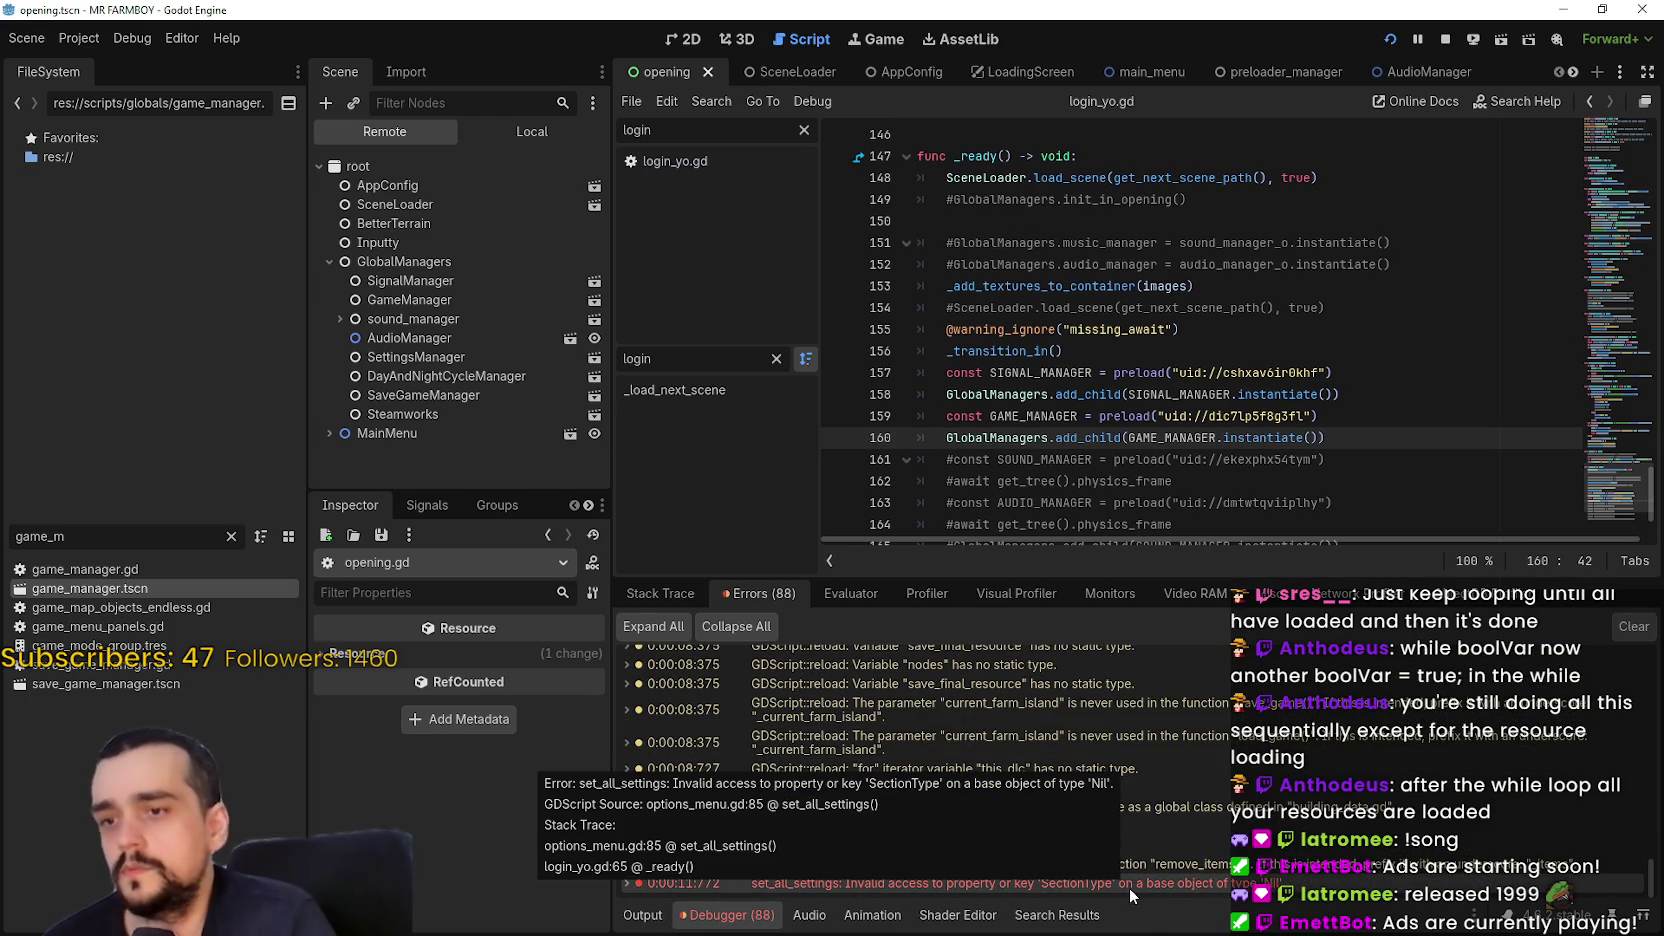
double_click(1133, 886)
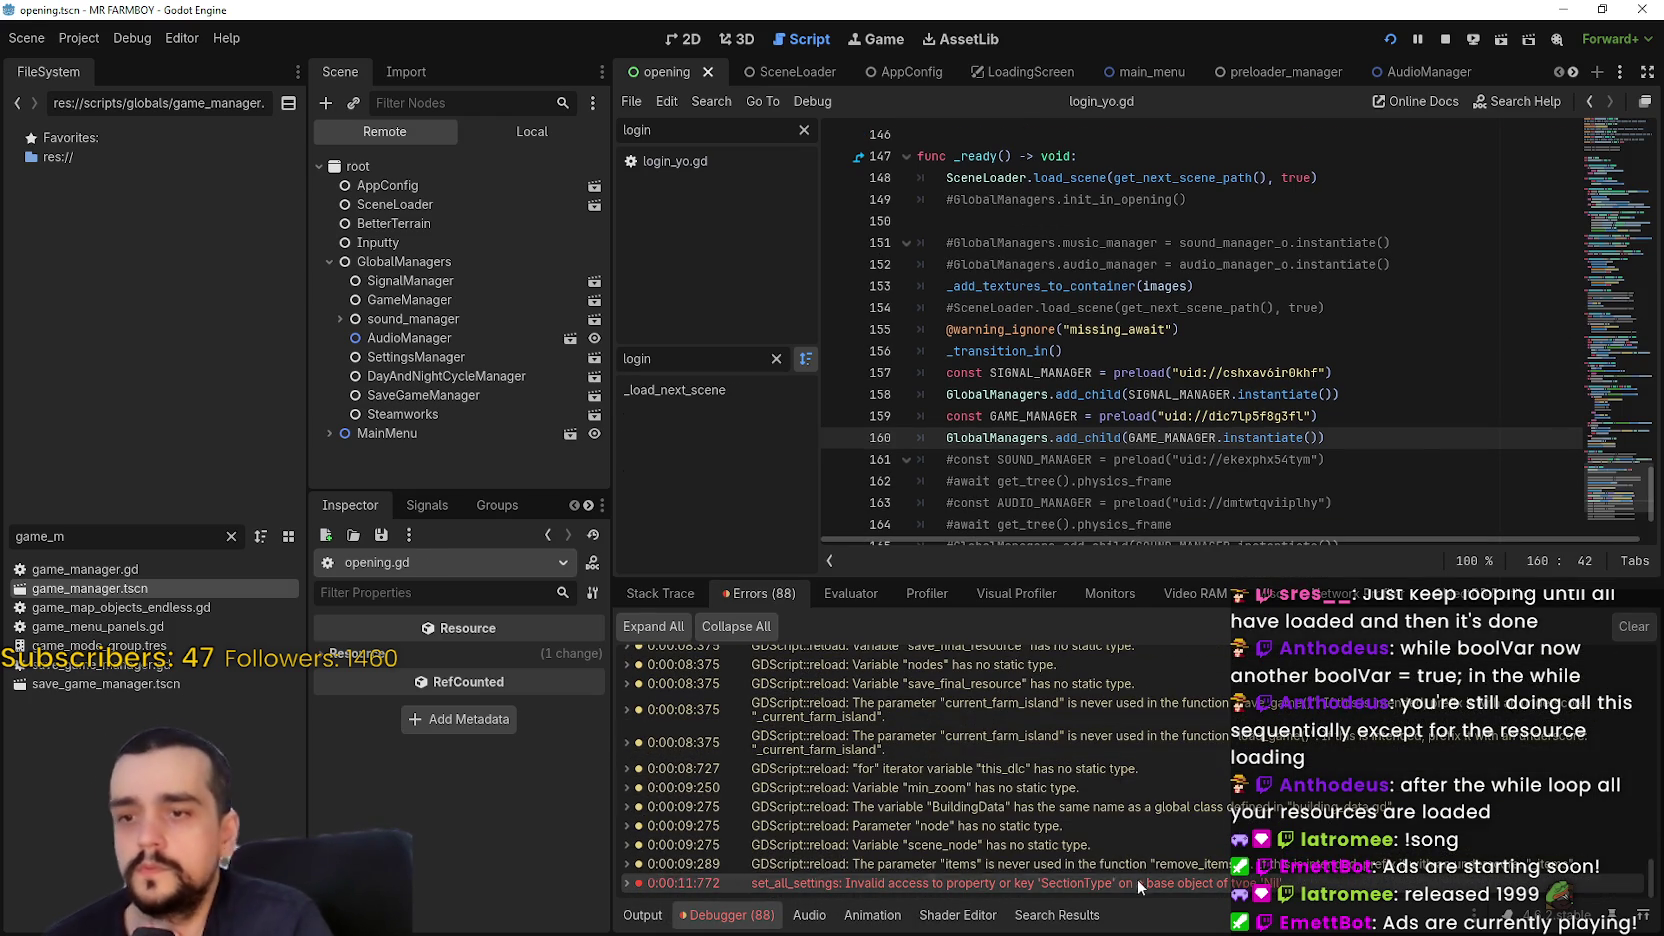
Stop the game, run it once more to the MR FARMBOY title, then stop it again
click(1443, 42)
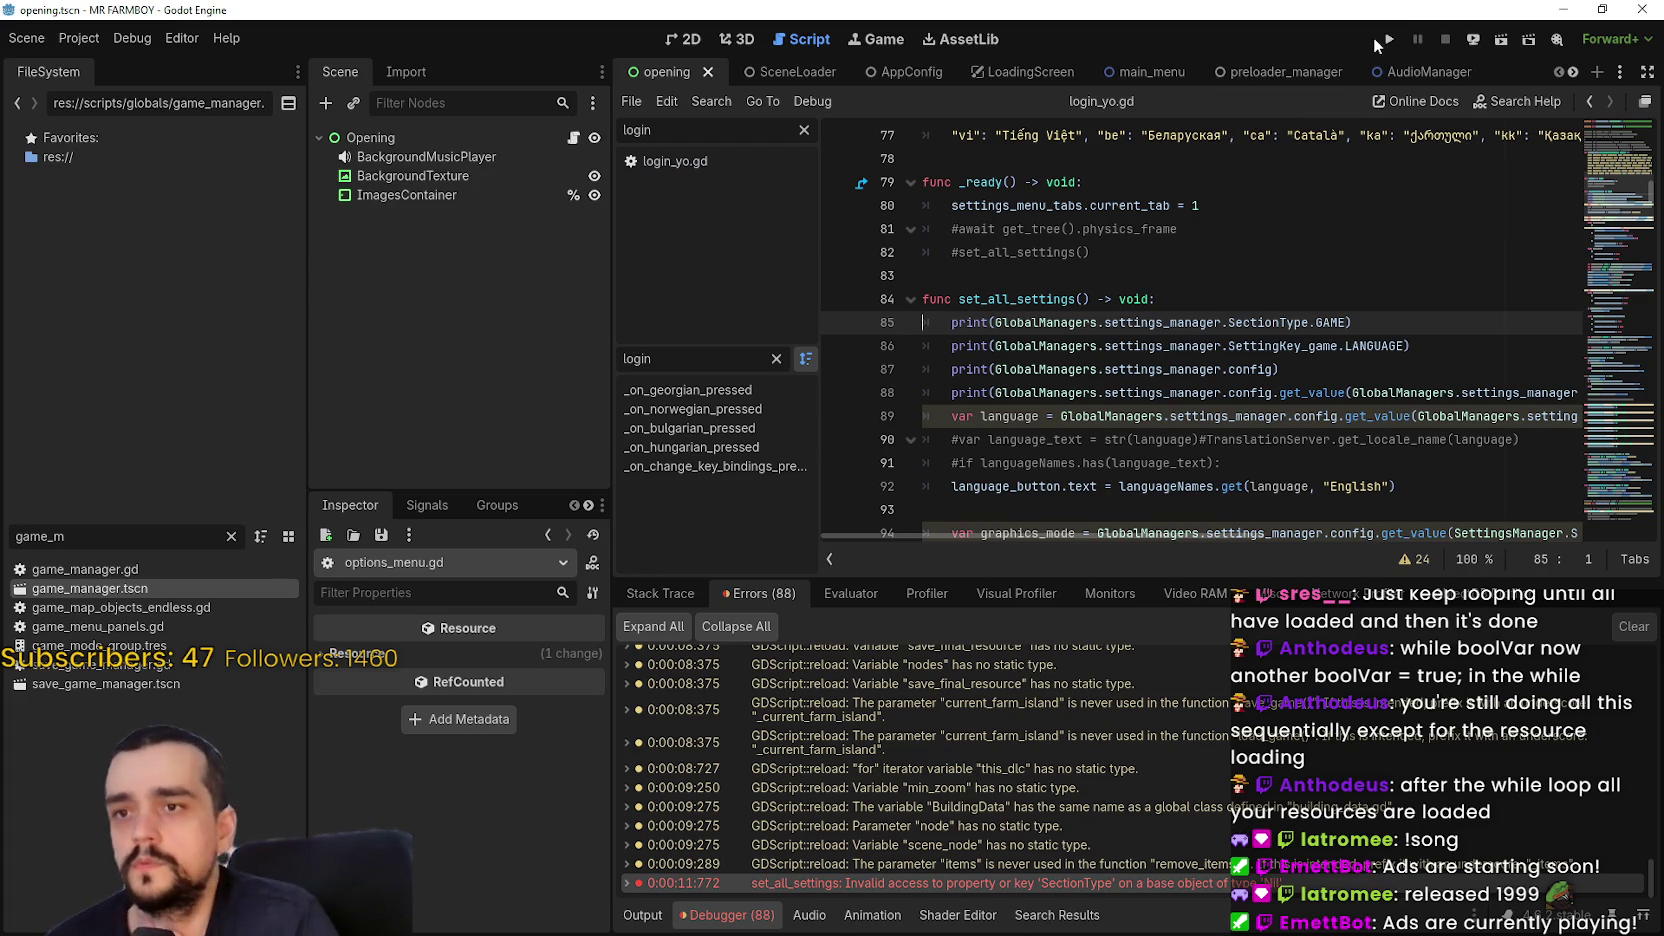
key(F5)
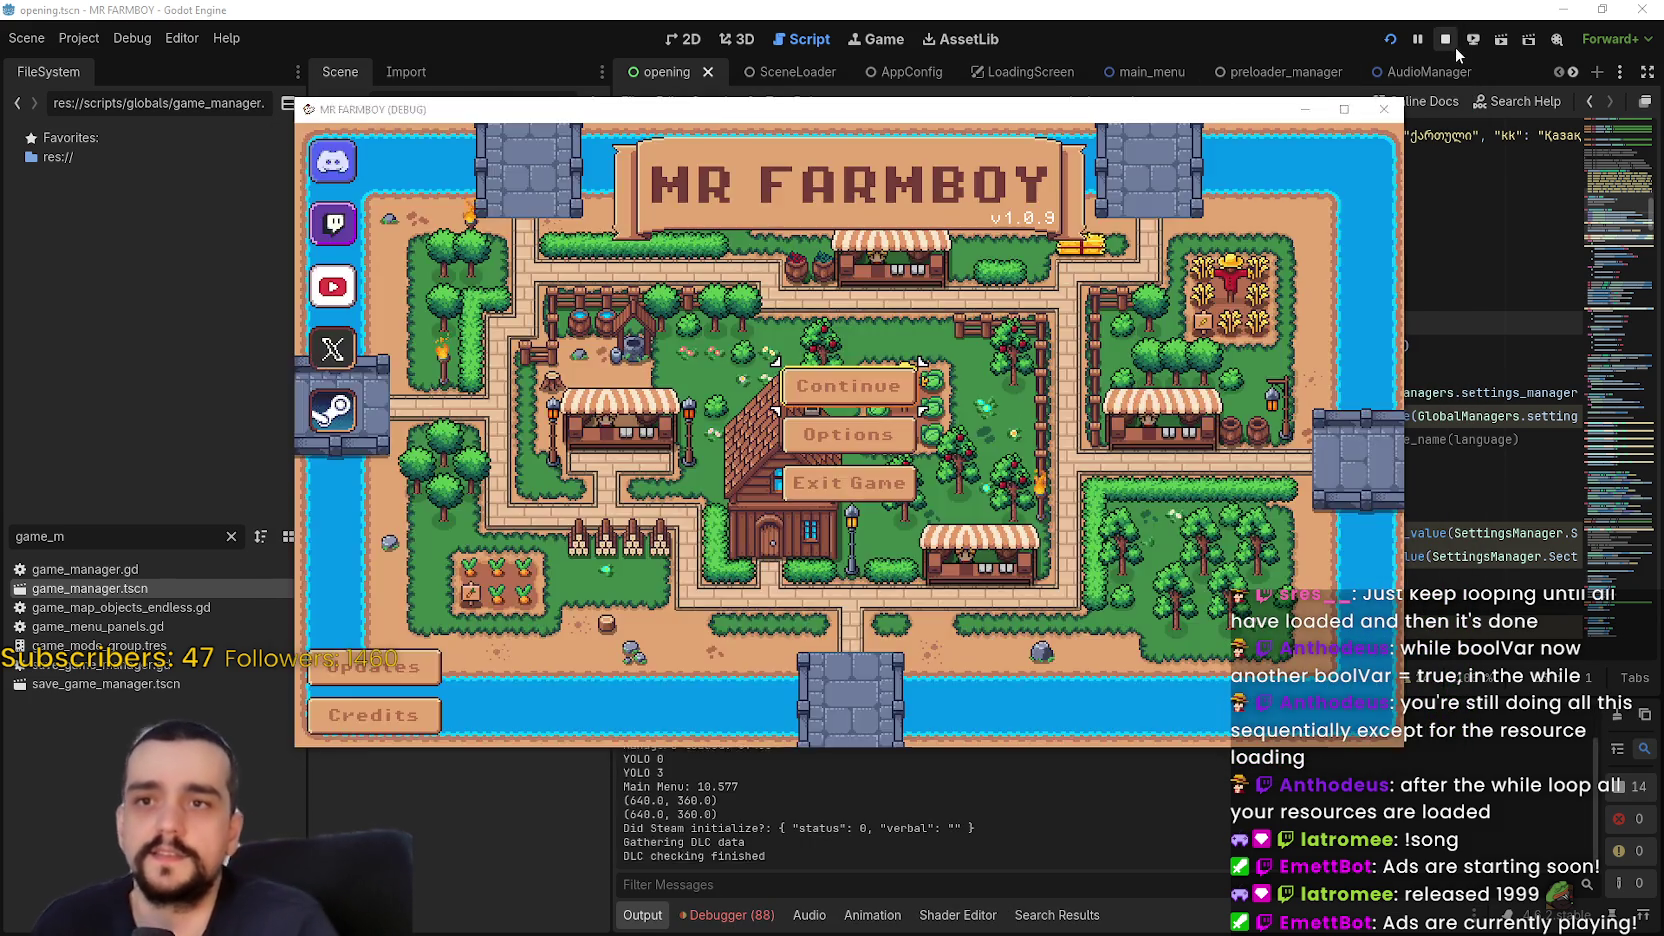
click(1447, 42)
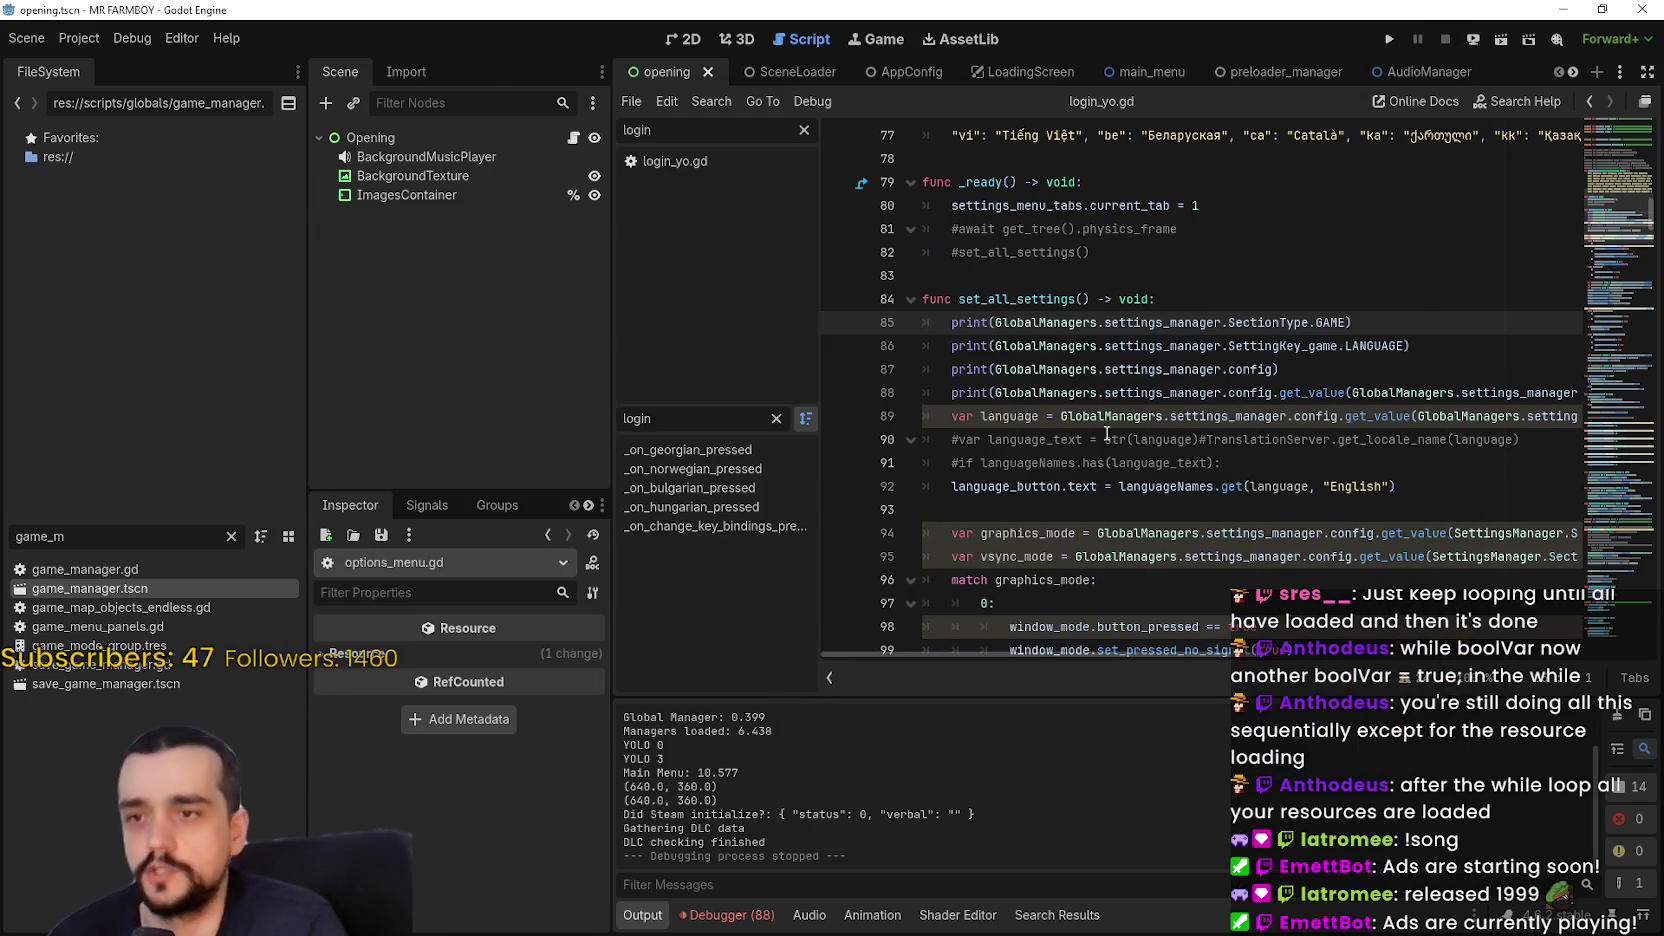
Comment out the SIGNAL_MANAGER and GAME_MANAGER preload and add_child lines in opening.gd and save
click(573, 137)
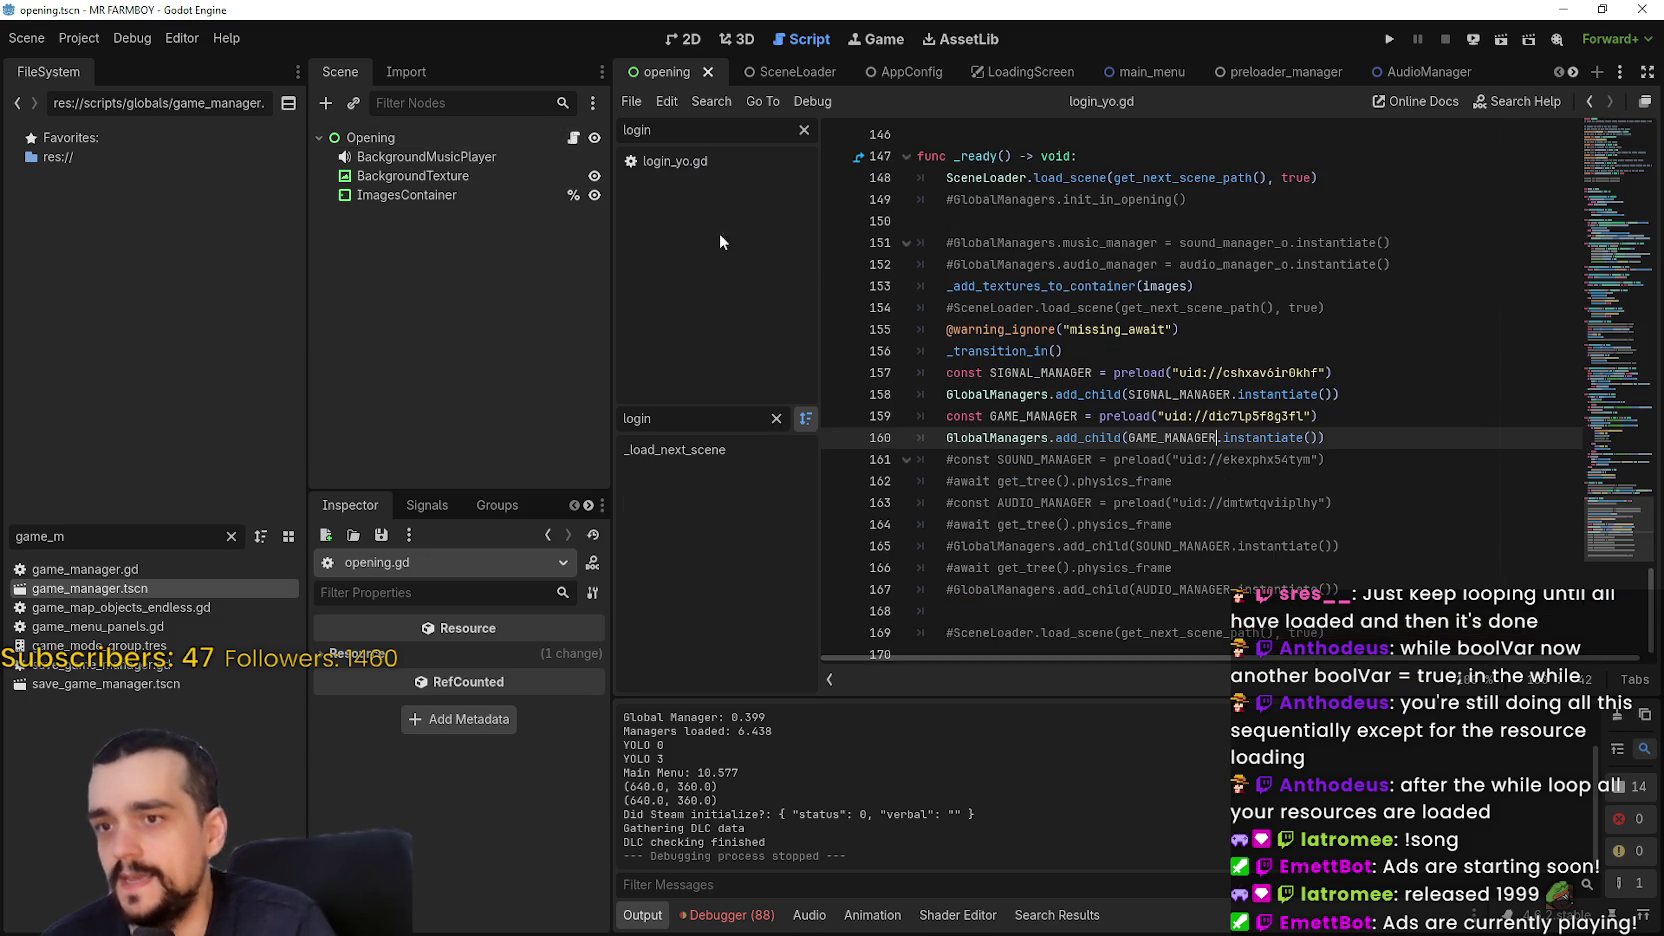
key(ctrl+k)
click(945, 402)
key(ctrl+k)
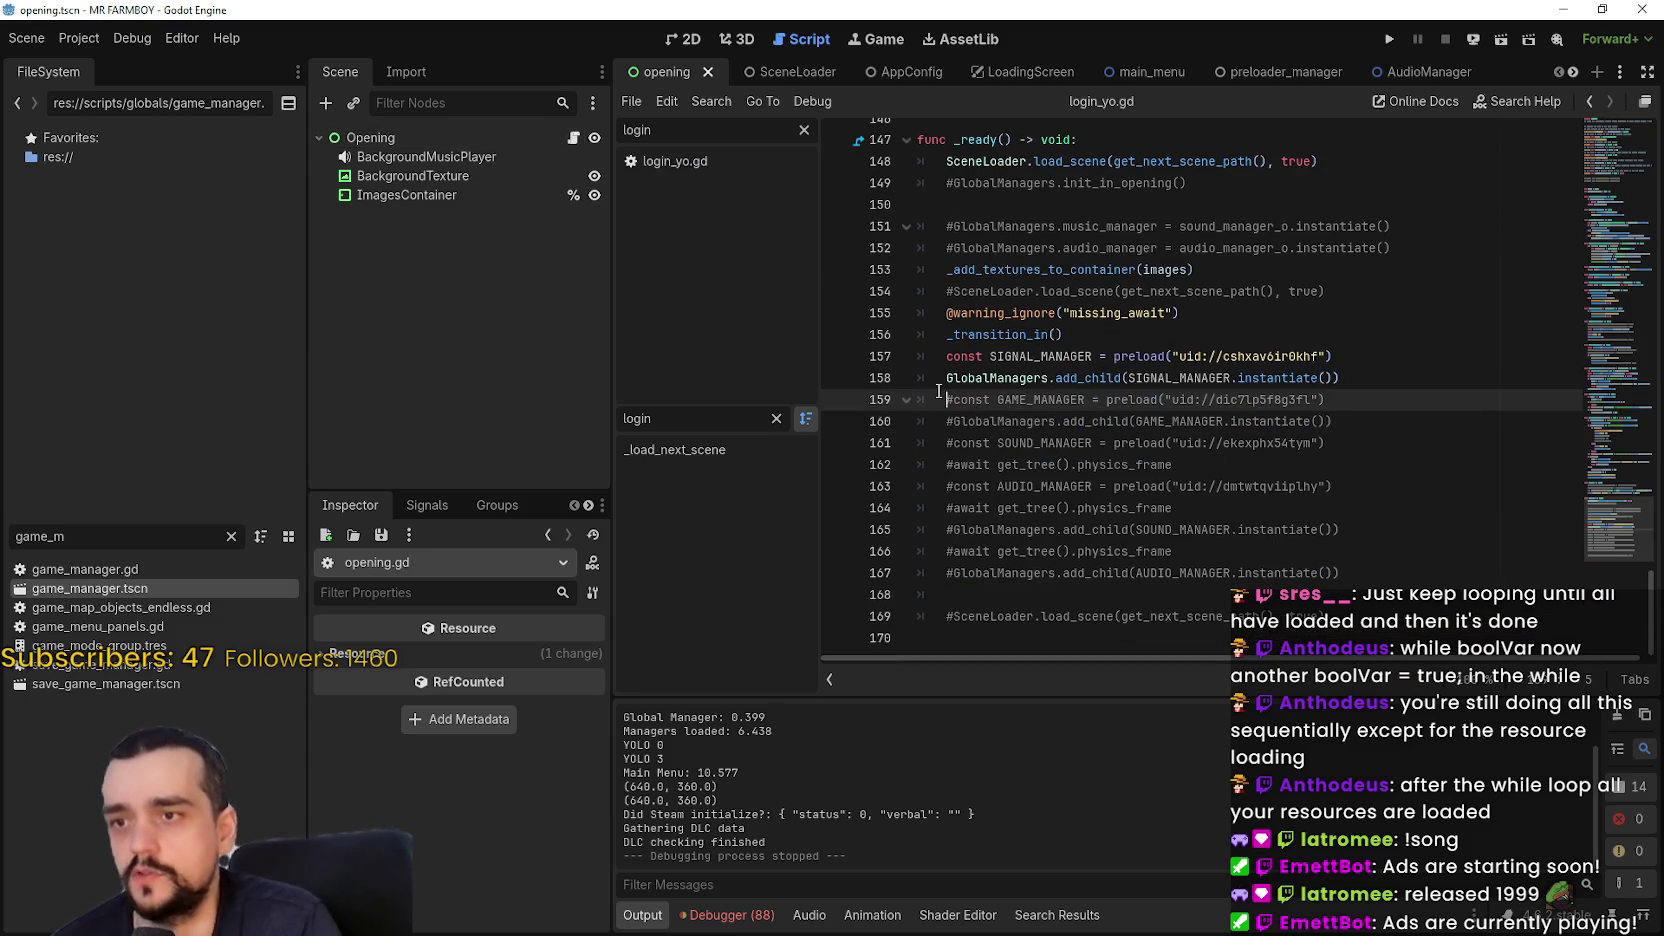
click(946, 381)
key(ctrl+k)
click(948, 363)
key(ctrl+k)
key(ctrl+a)
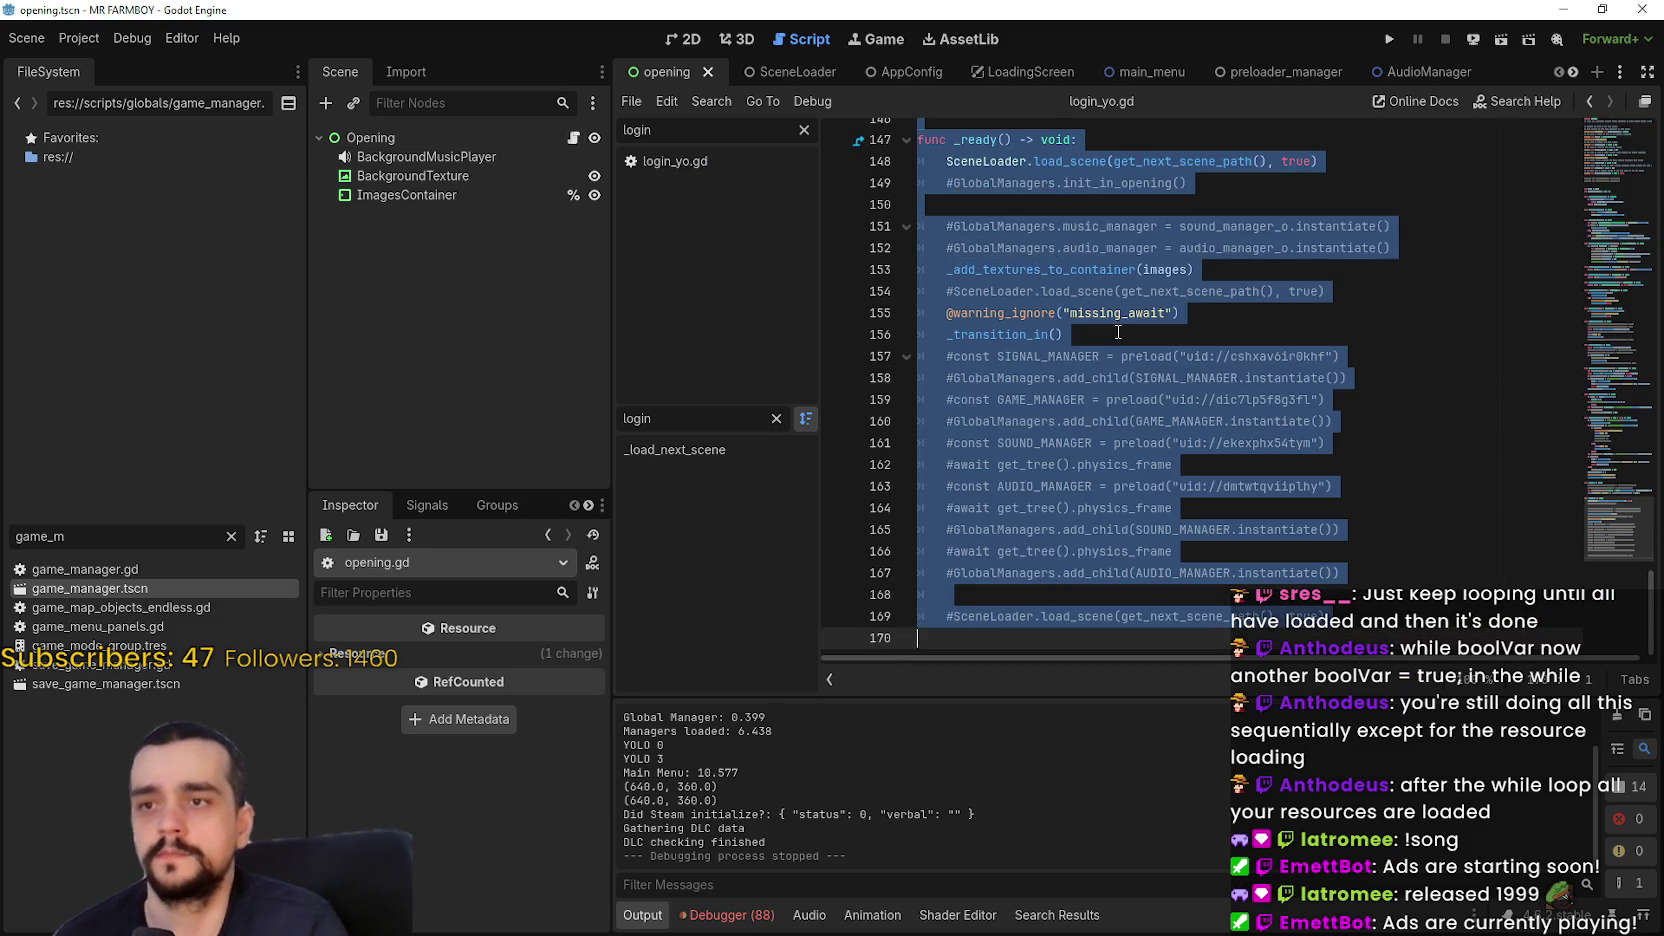
click(1115, 333)
key(ctrl+s)
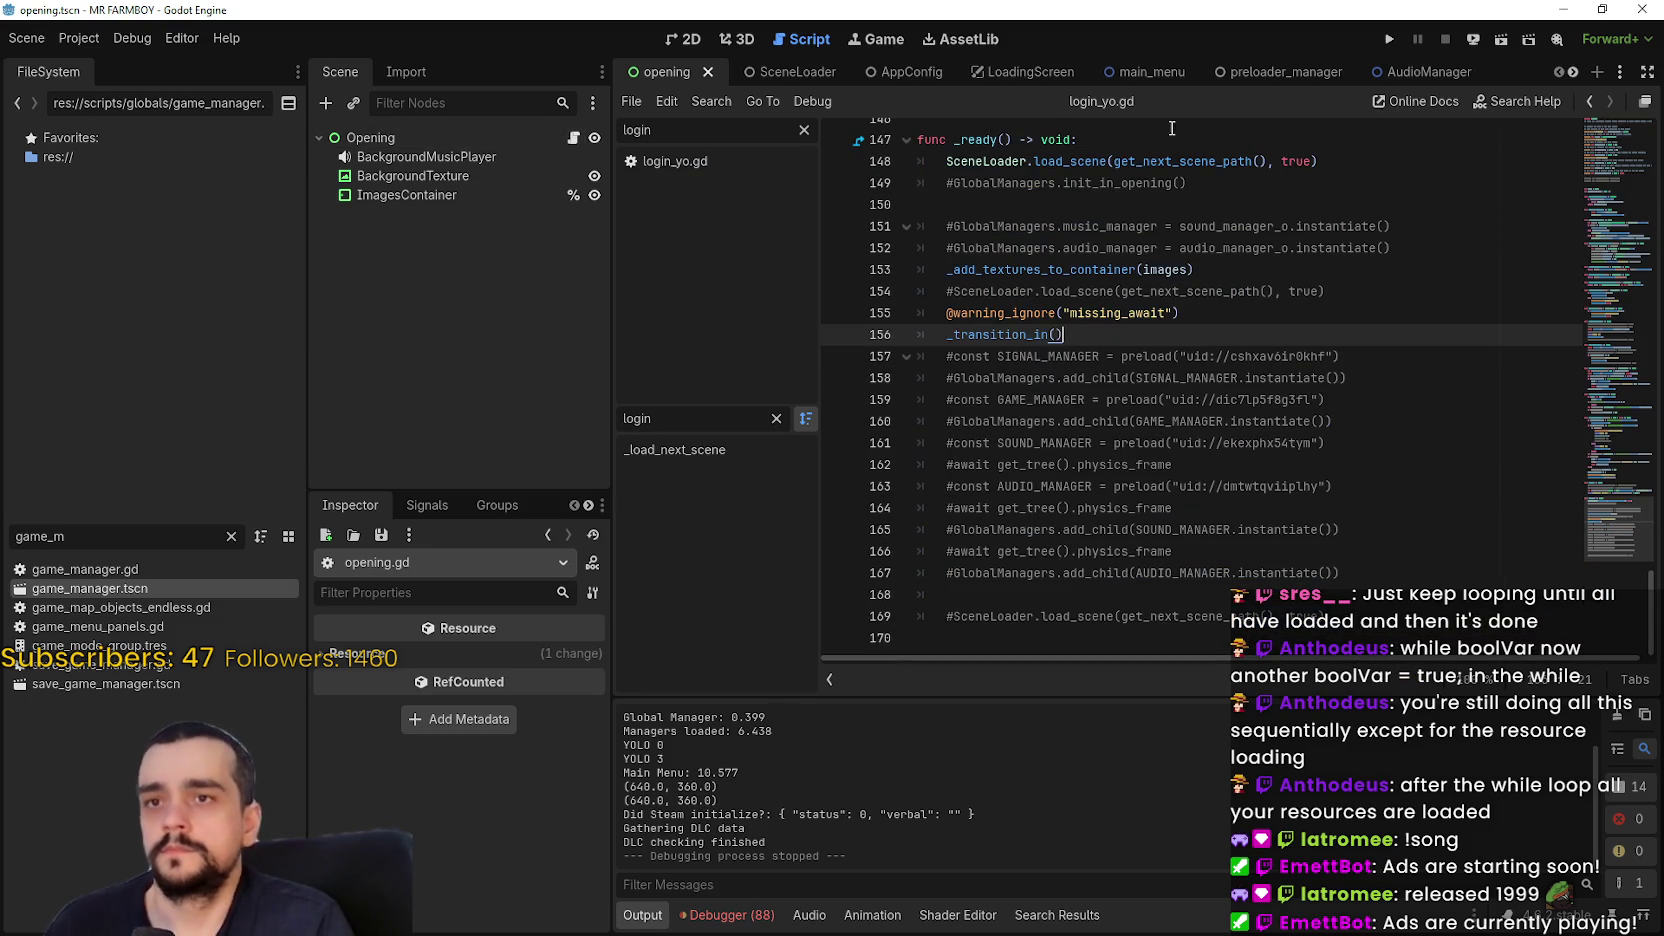
Open main_menu.gd and go to its commented SIGNAL_MANAGER export line
click(1146, 75)
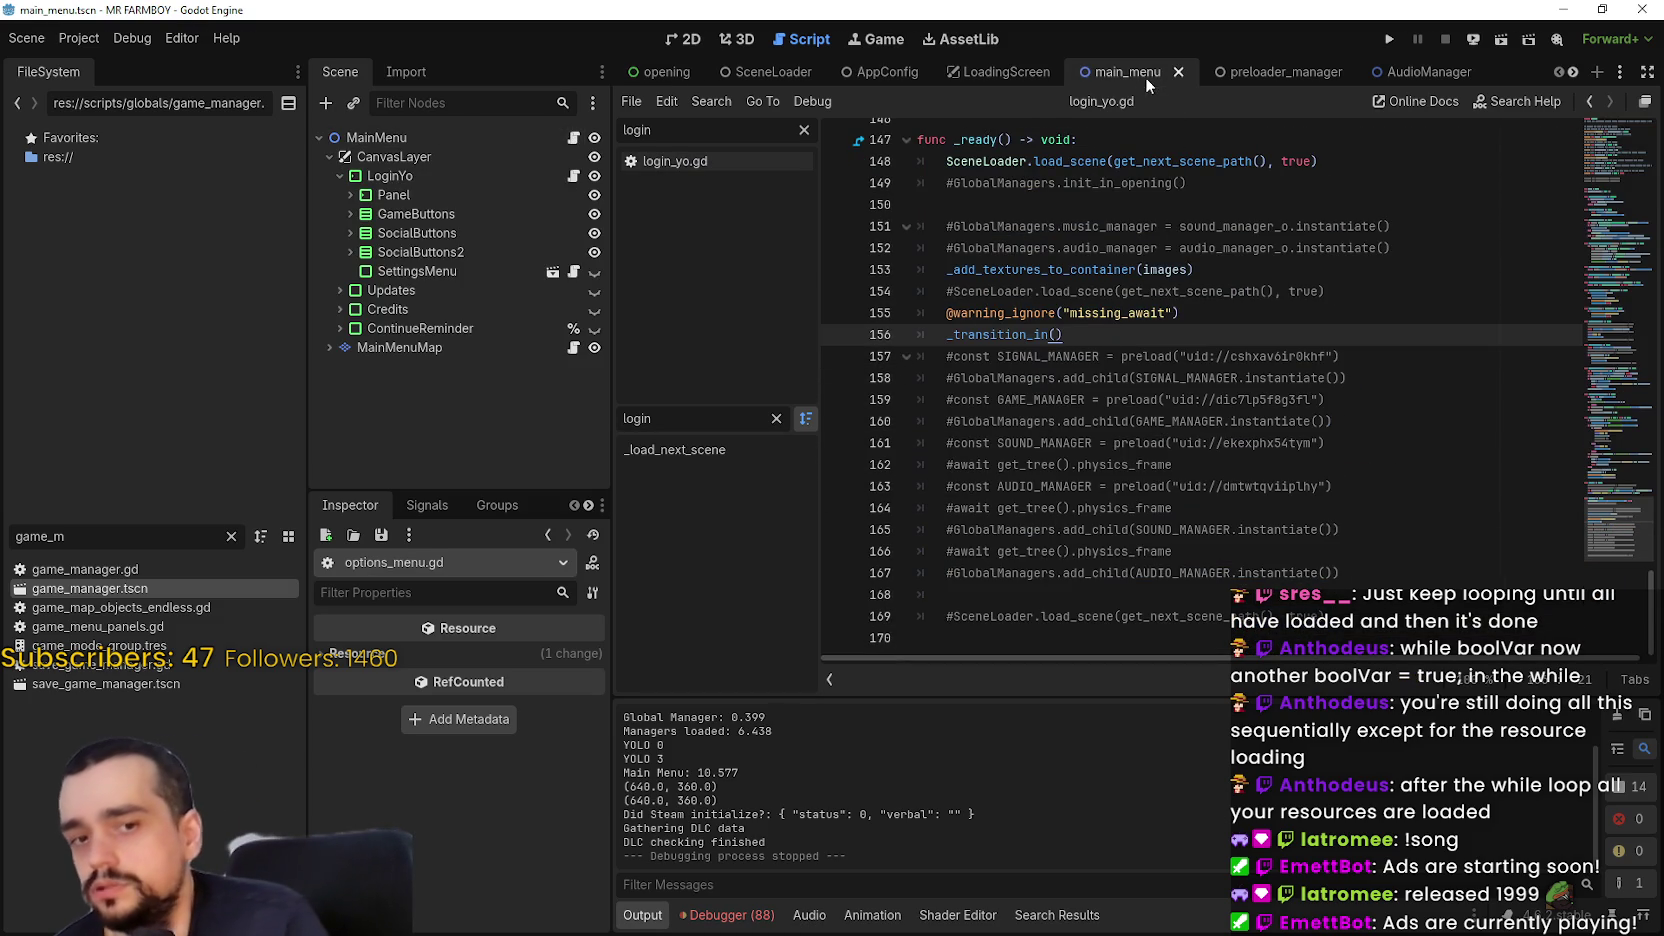
click(571, 137)
scroll(1197, 437, up, 7)
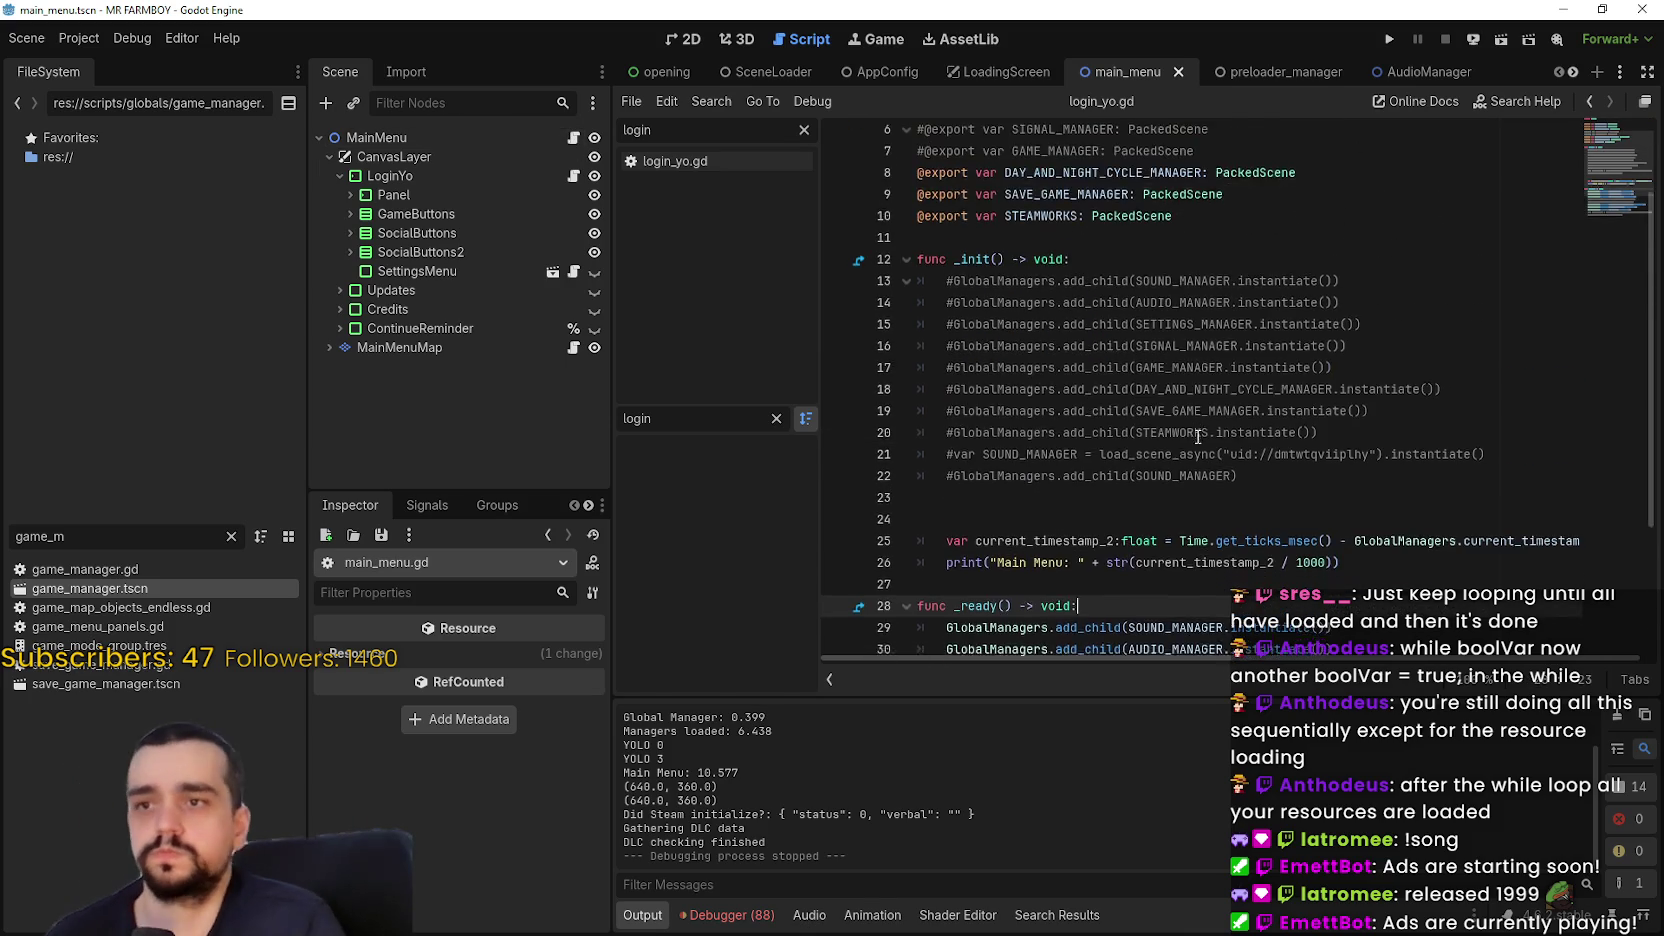
scroll(1197, 437, down, 3)
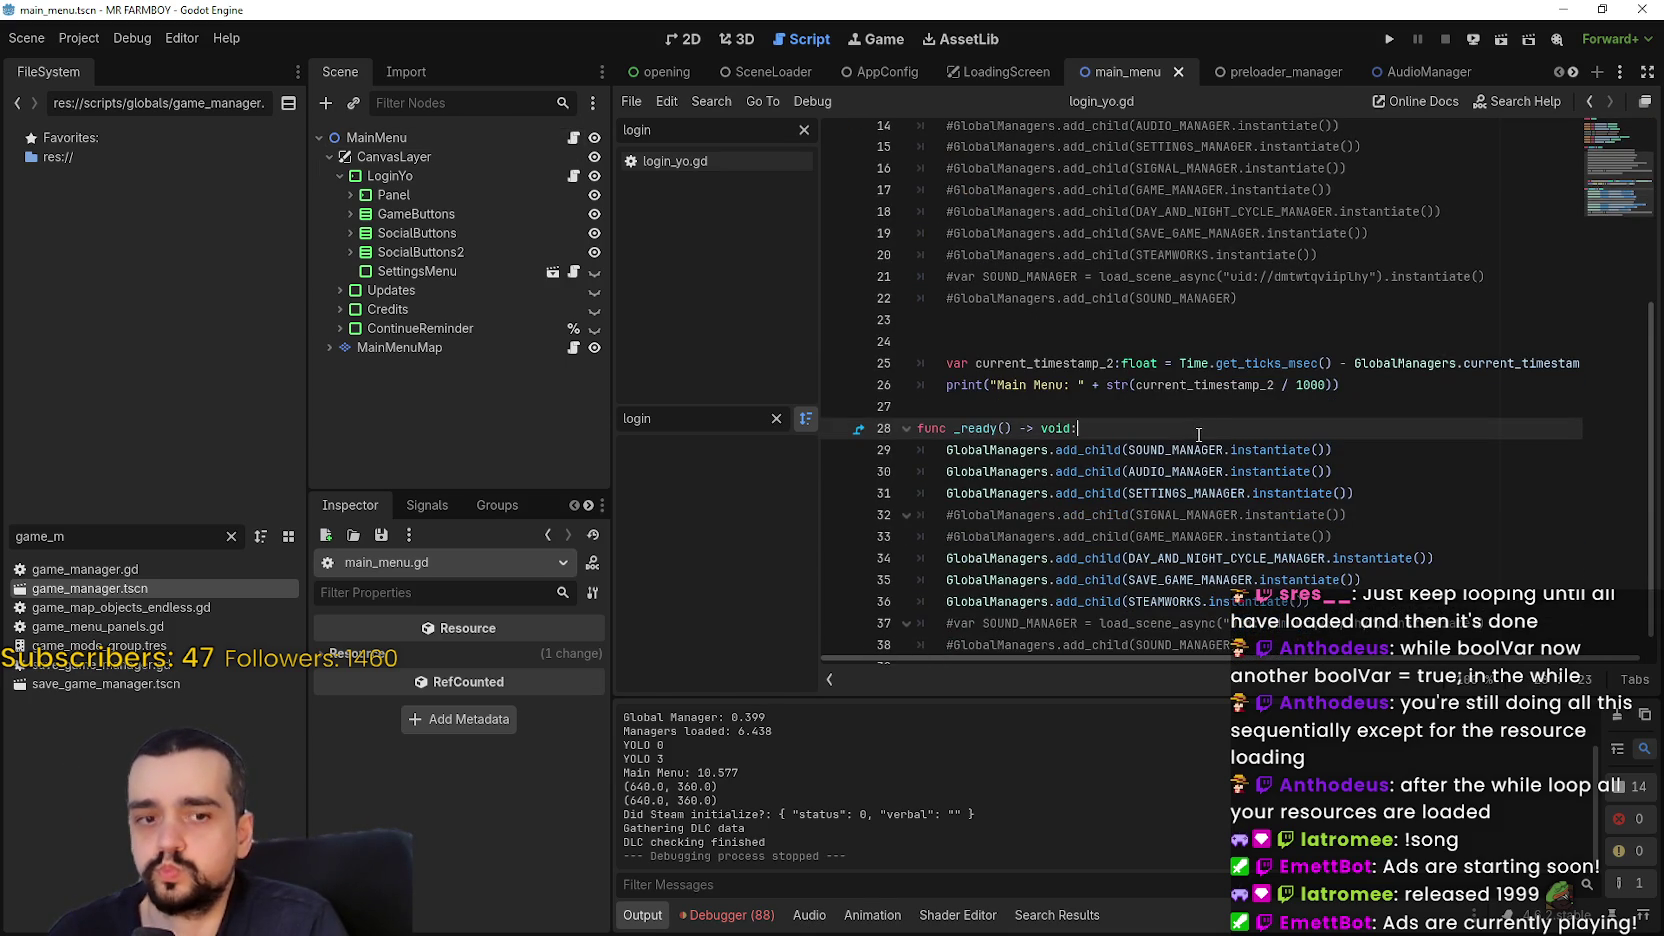
scroll(1199, 435, down, 1)
click(1004, 478)
scroll(1010, 450, up, 5)
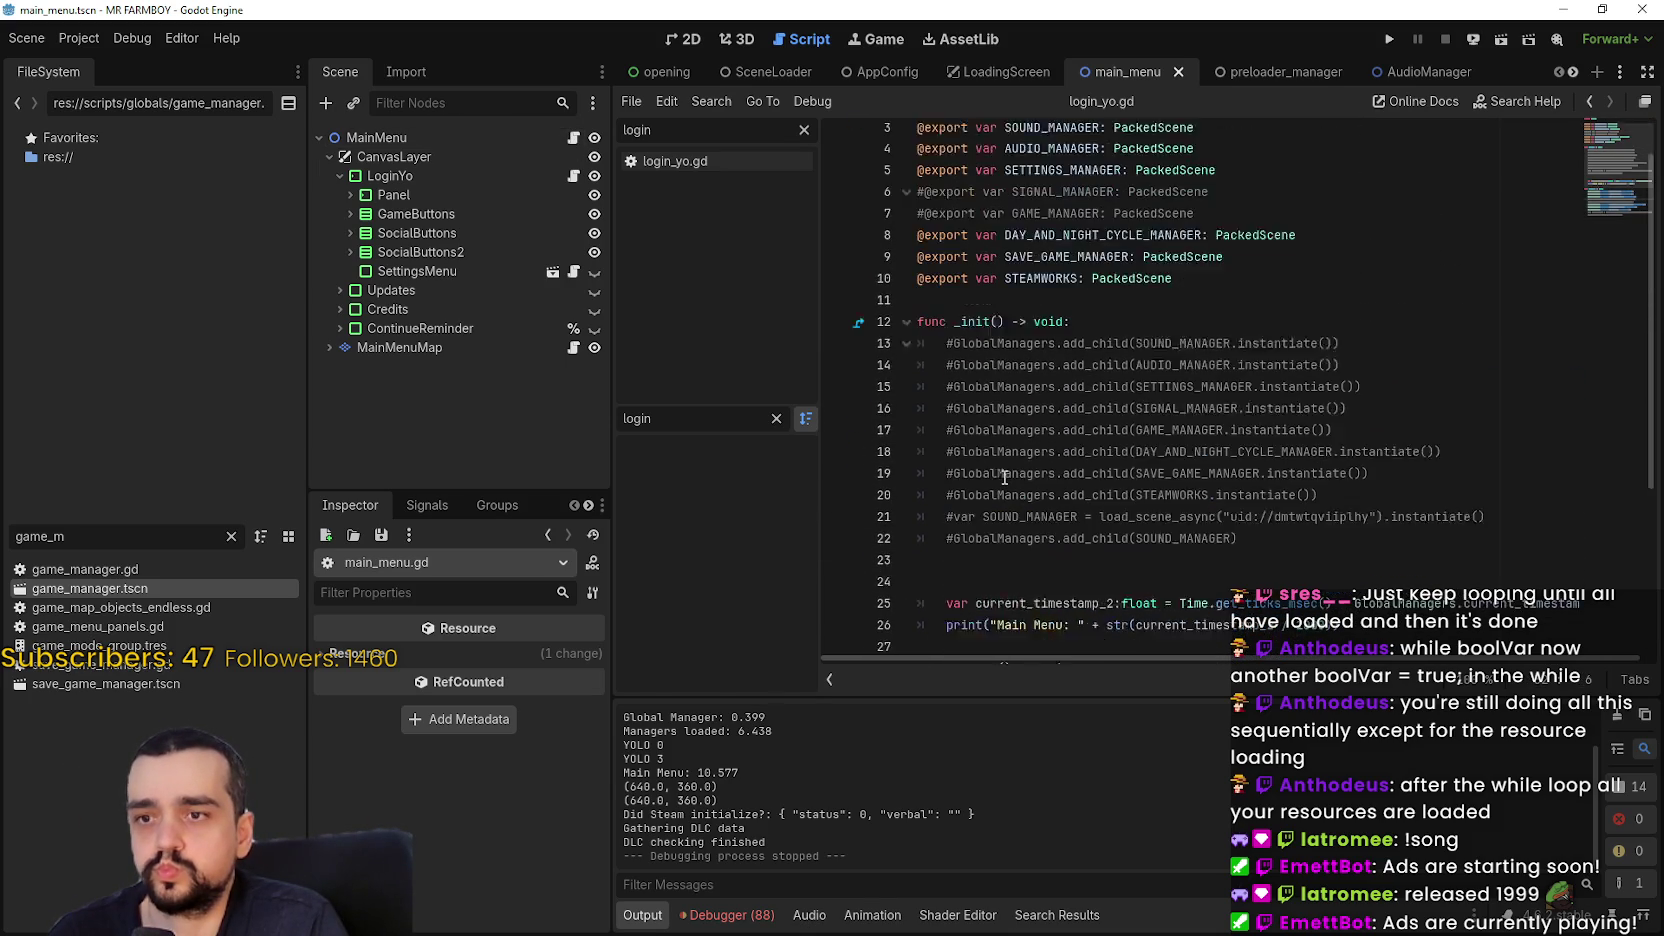
click(918, 243)
Uncomment the SIGNAL_MANAGER and GAME_MANAGER exports in main_menu.gd
key(Delete)
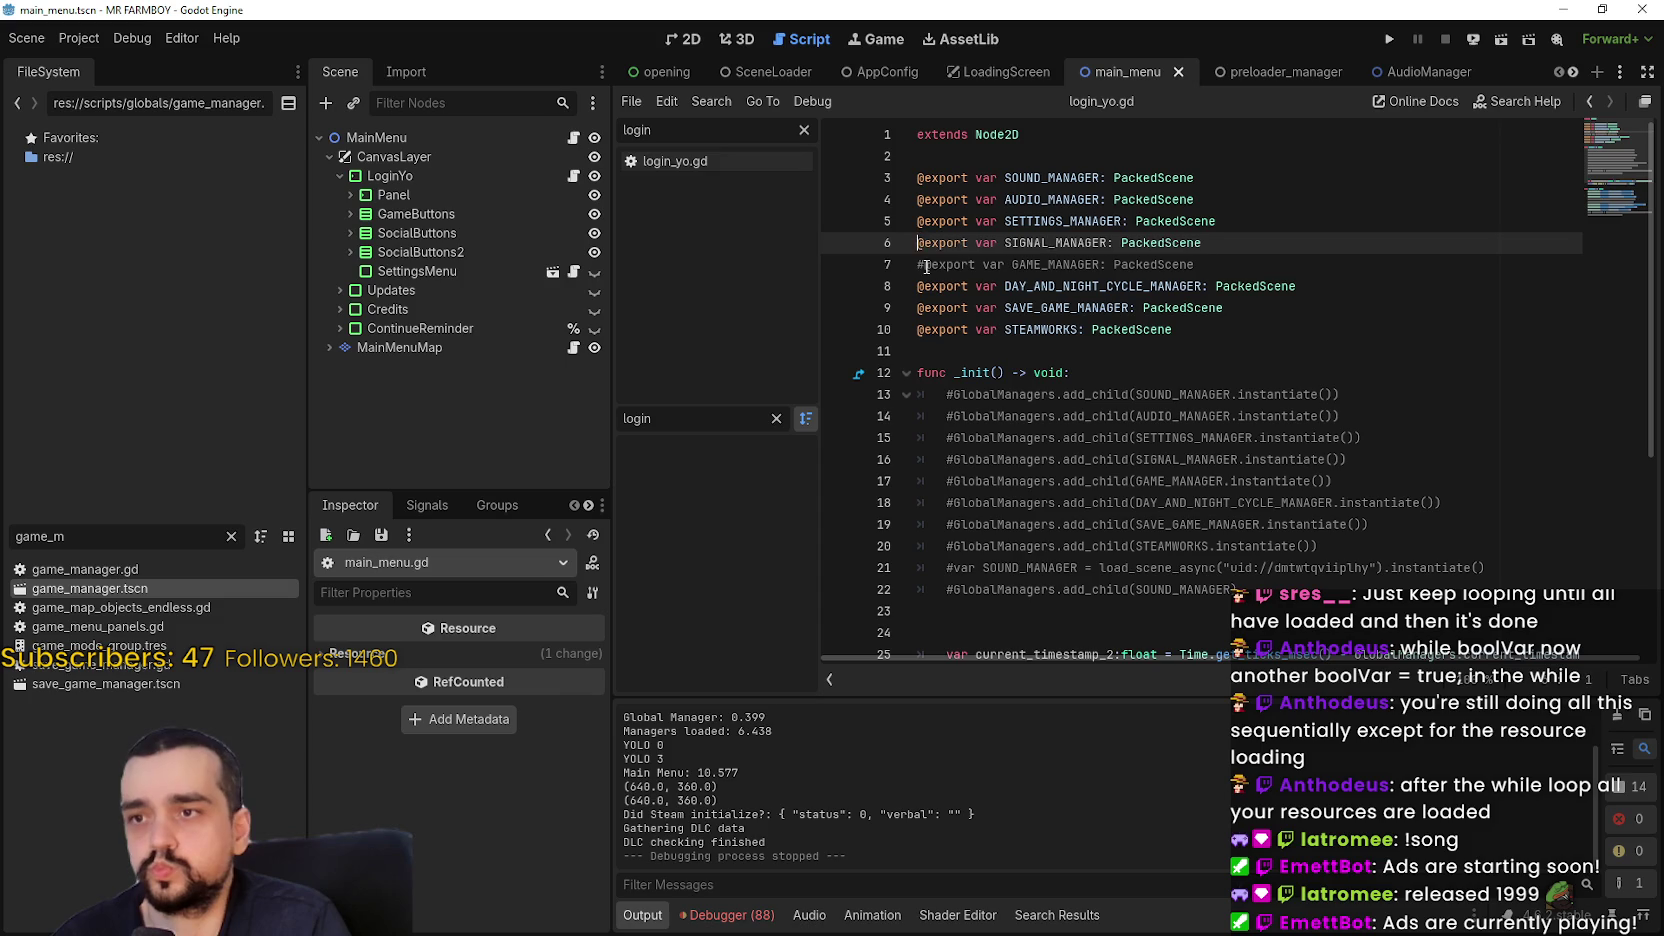
click(919, 265)
key(Delete)
Assign game_manager.tscn and signal_manager.tscn to MainMenu's exports in the Inspector and save
click(385, 137)
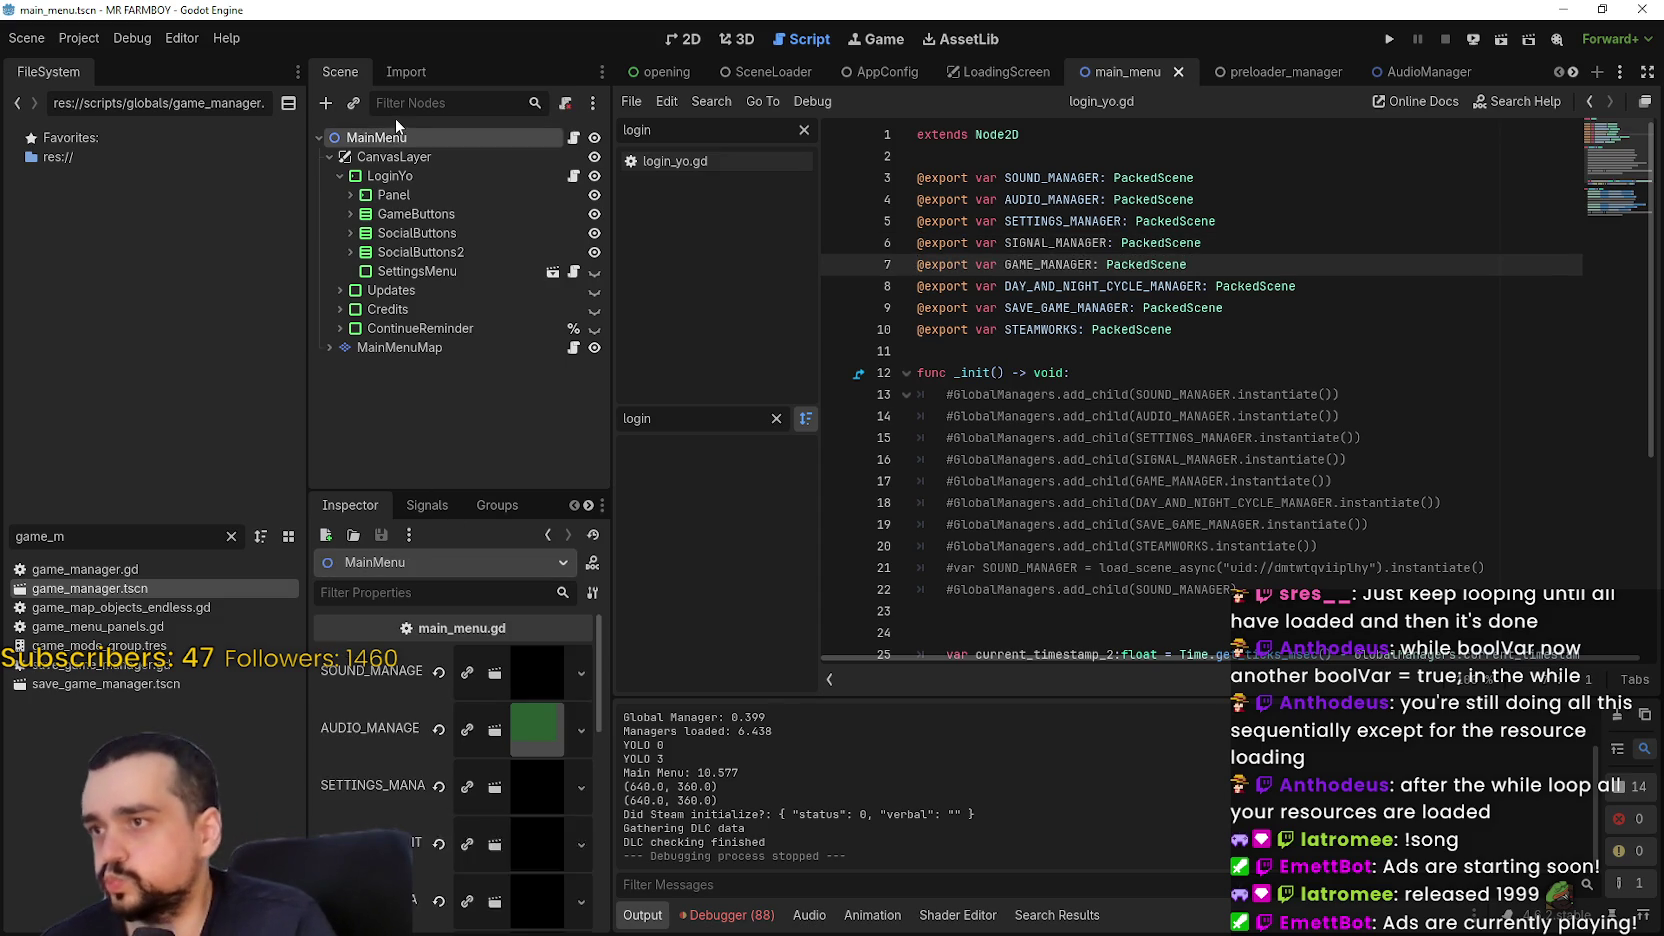
scroll(398, 735, down, 2)
mouse_move(135, 592)
mouse_down()
mouse_move(560, 770)
mouse_move(495, 738)
mouse_up()
key(BackSpace)
key(BackSpace)
key(BackSpace)
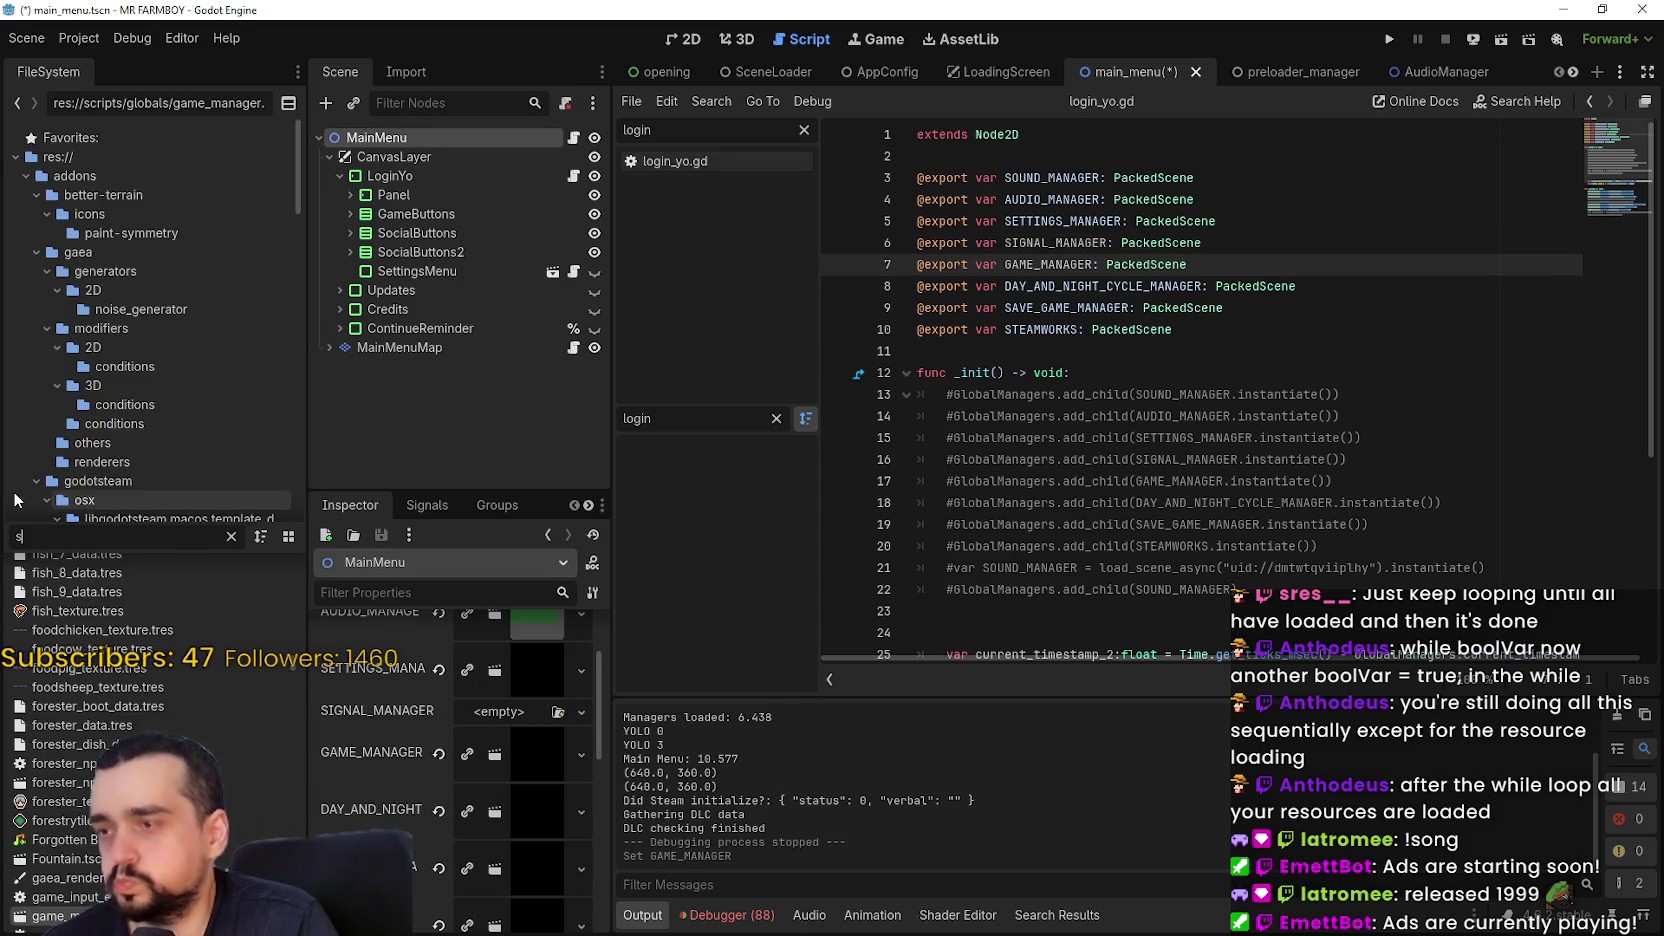
text(signal)
mouse_move(80, 589)
mouse_down()
mouse_move(538, 692)
mouse_move(516, 708)
mouse_up()
key(ctrl+s)
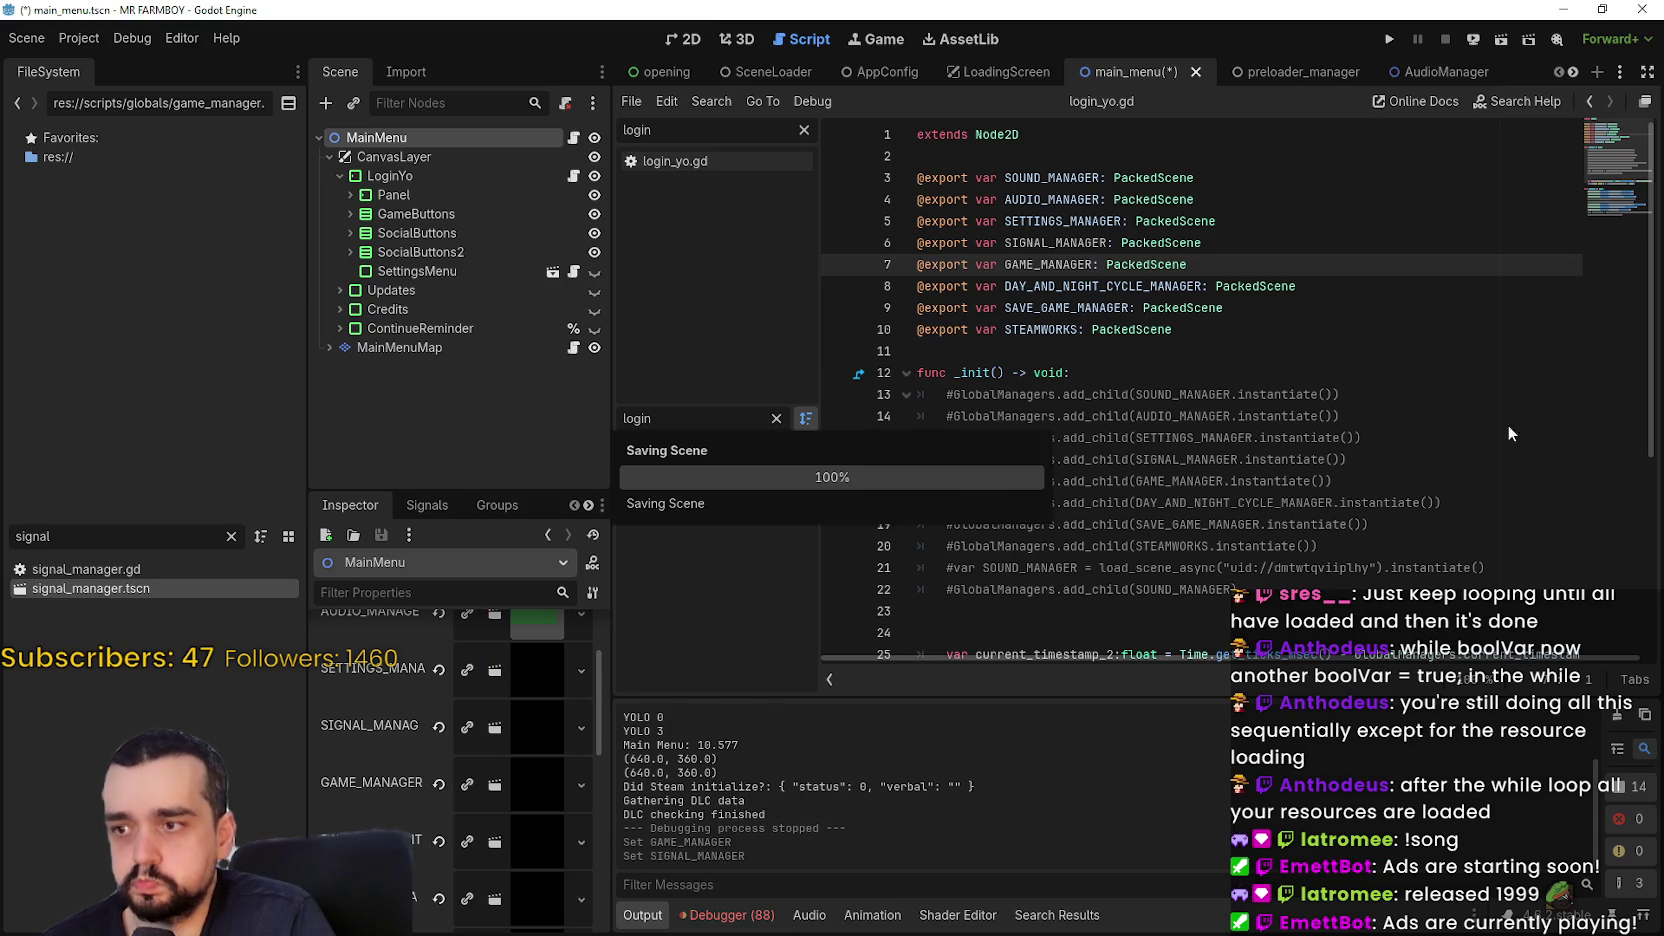
Uncomment the SIGNAL_MANAGER add_child line in main_menu.gd's _ready
click(1422, 355)
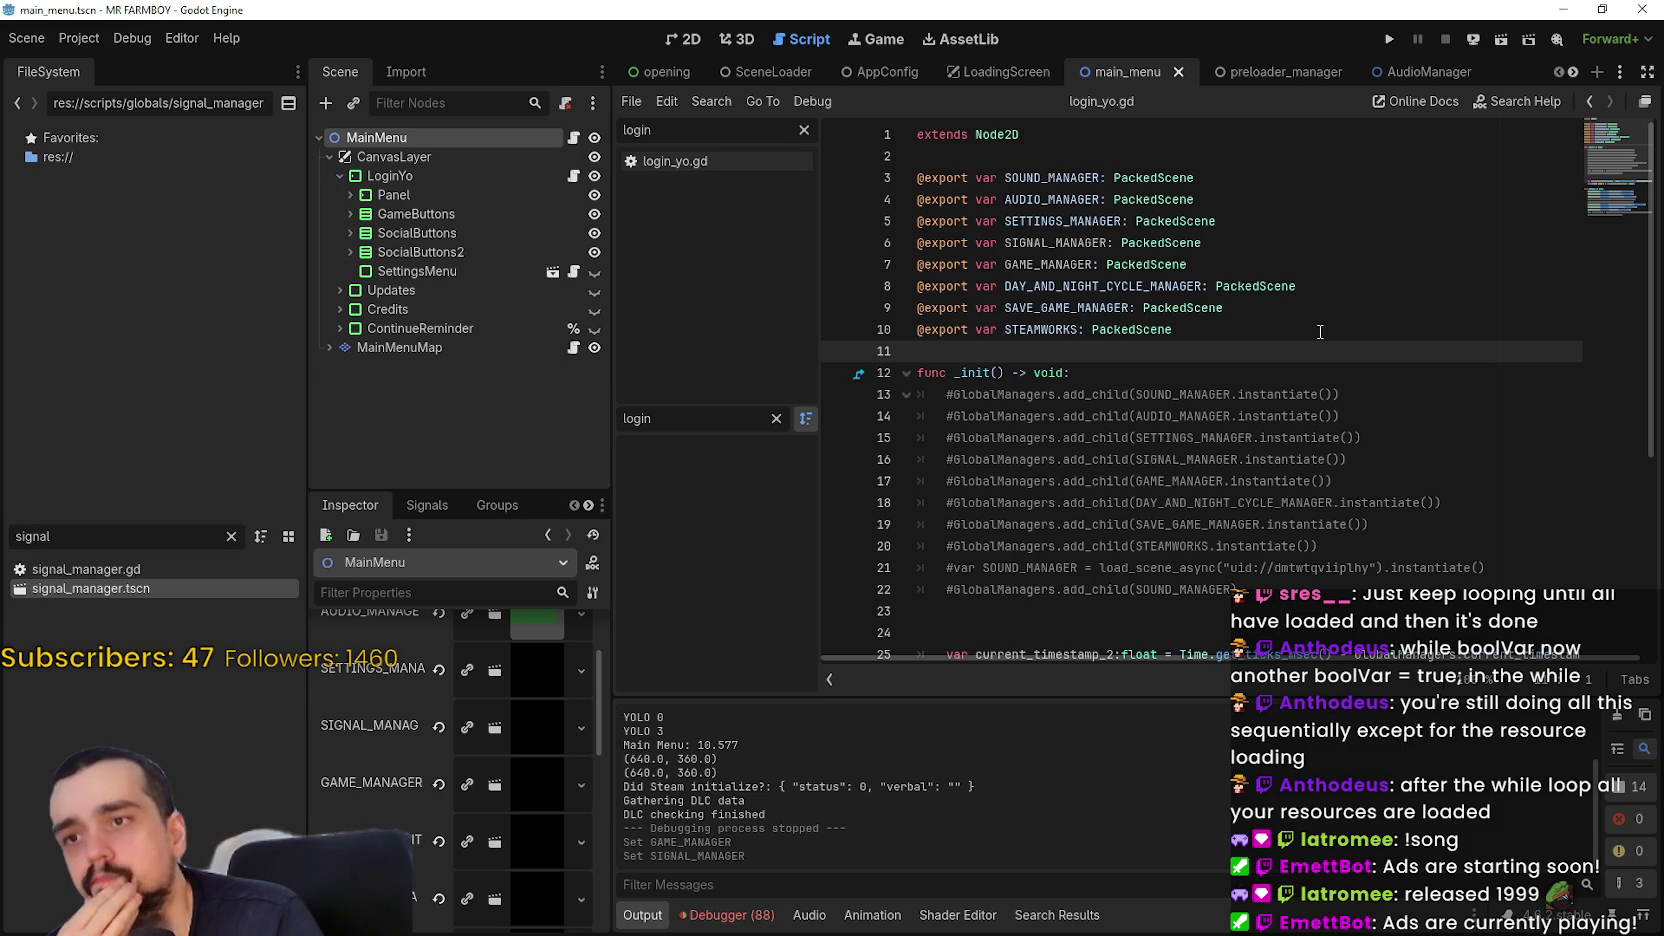
scroll(1142, 422, down, 5)
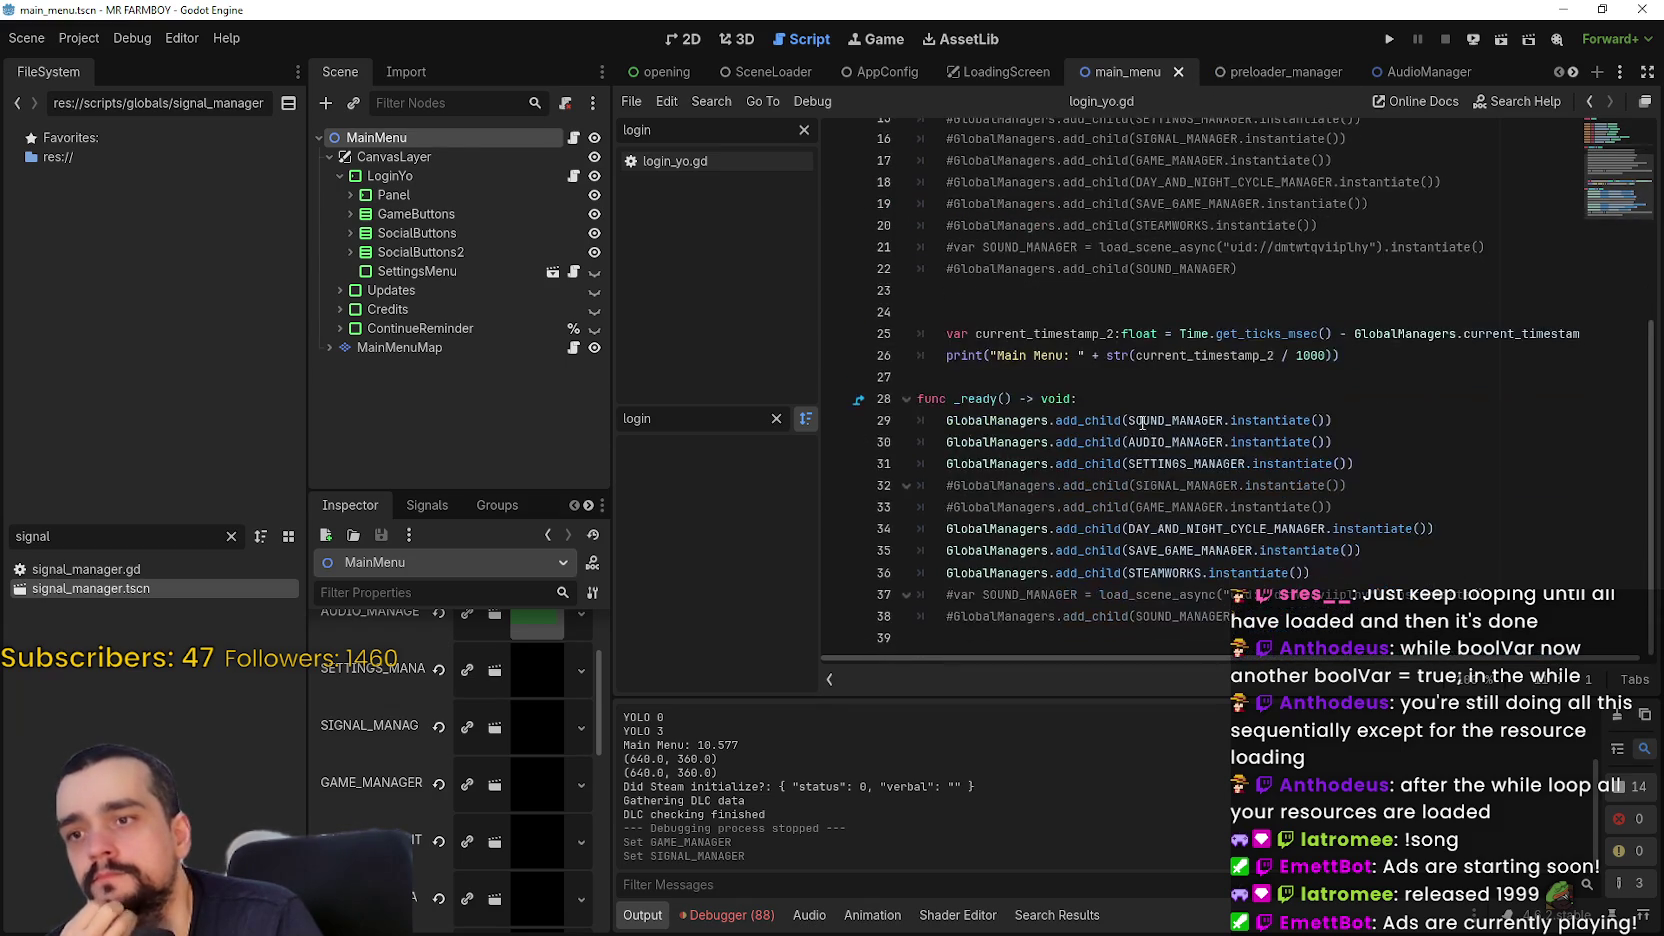
click(951, 466)
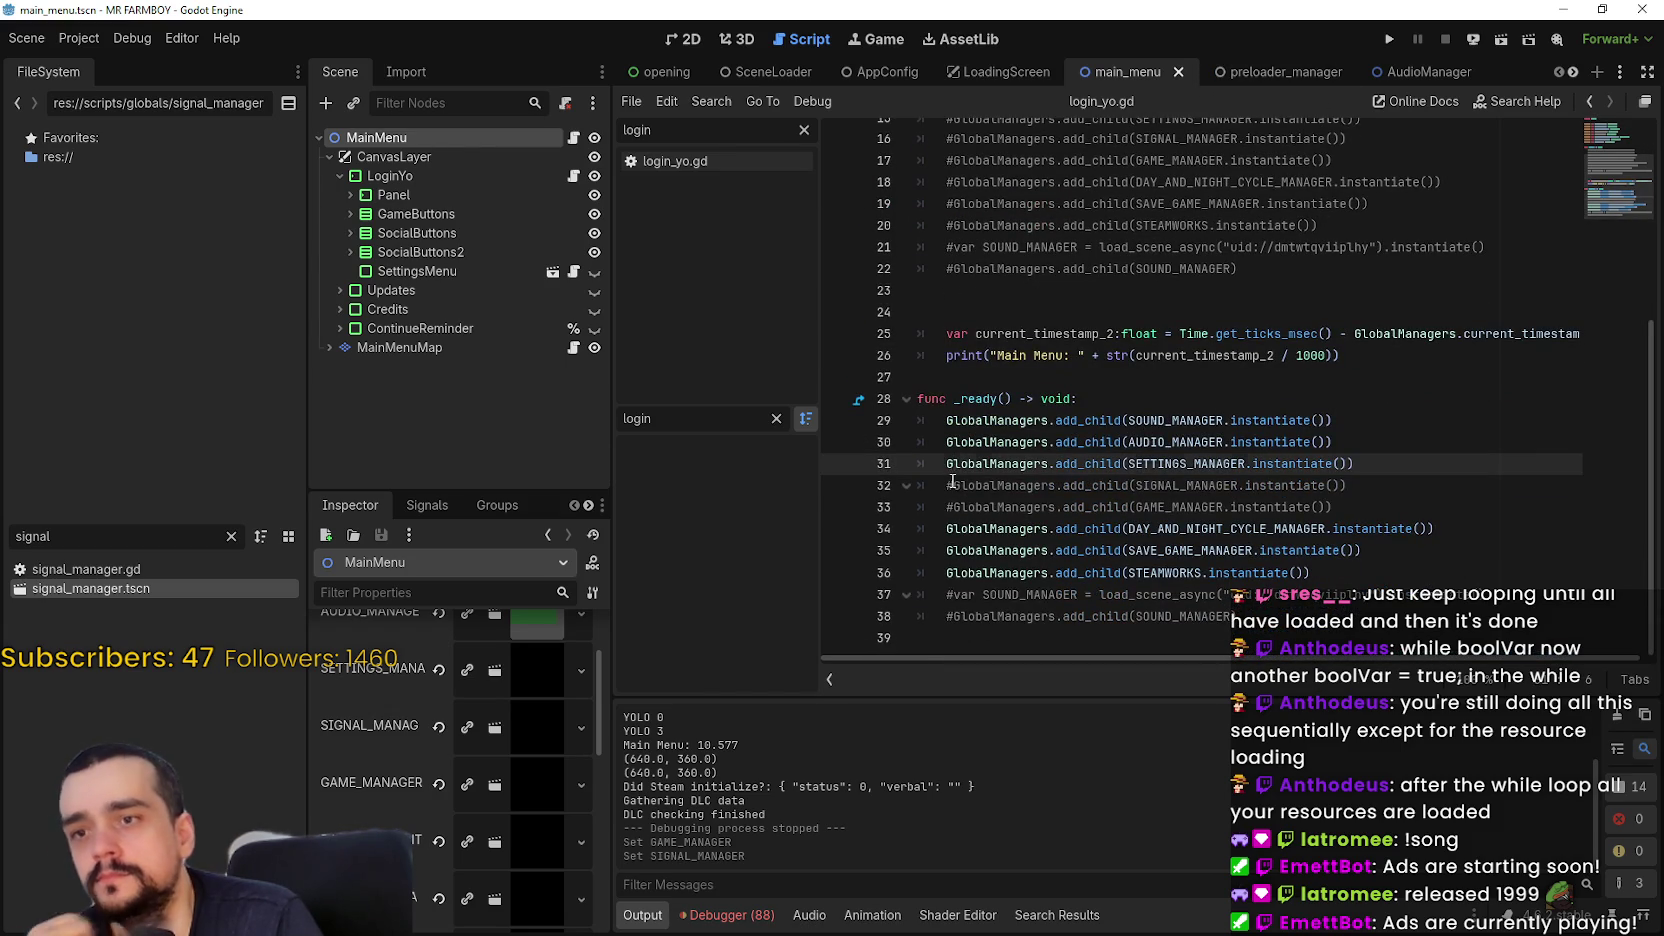
click(951, 485)
key(Delete)
key(Down)
Uncomment the GAME_MANAGER add_child line, then run the game to the main menu twice, stopping each run
key(Delete)
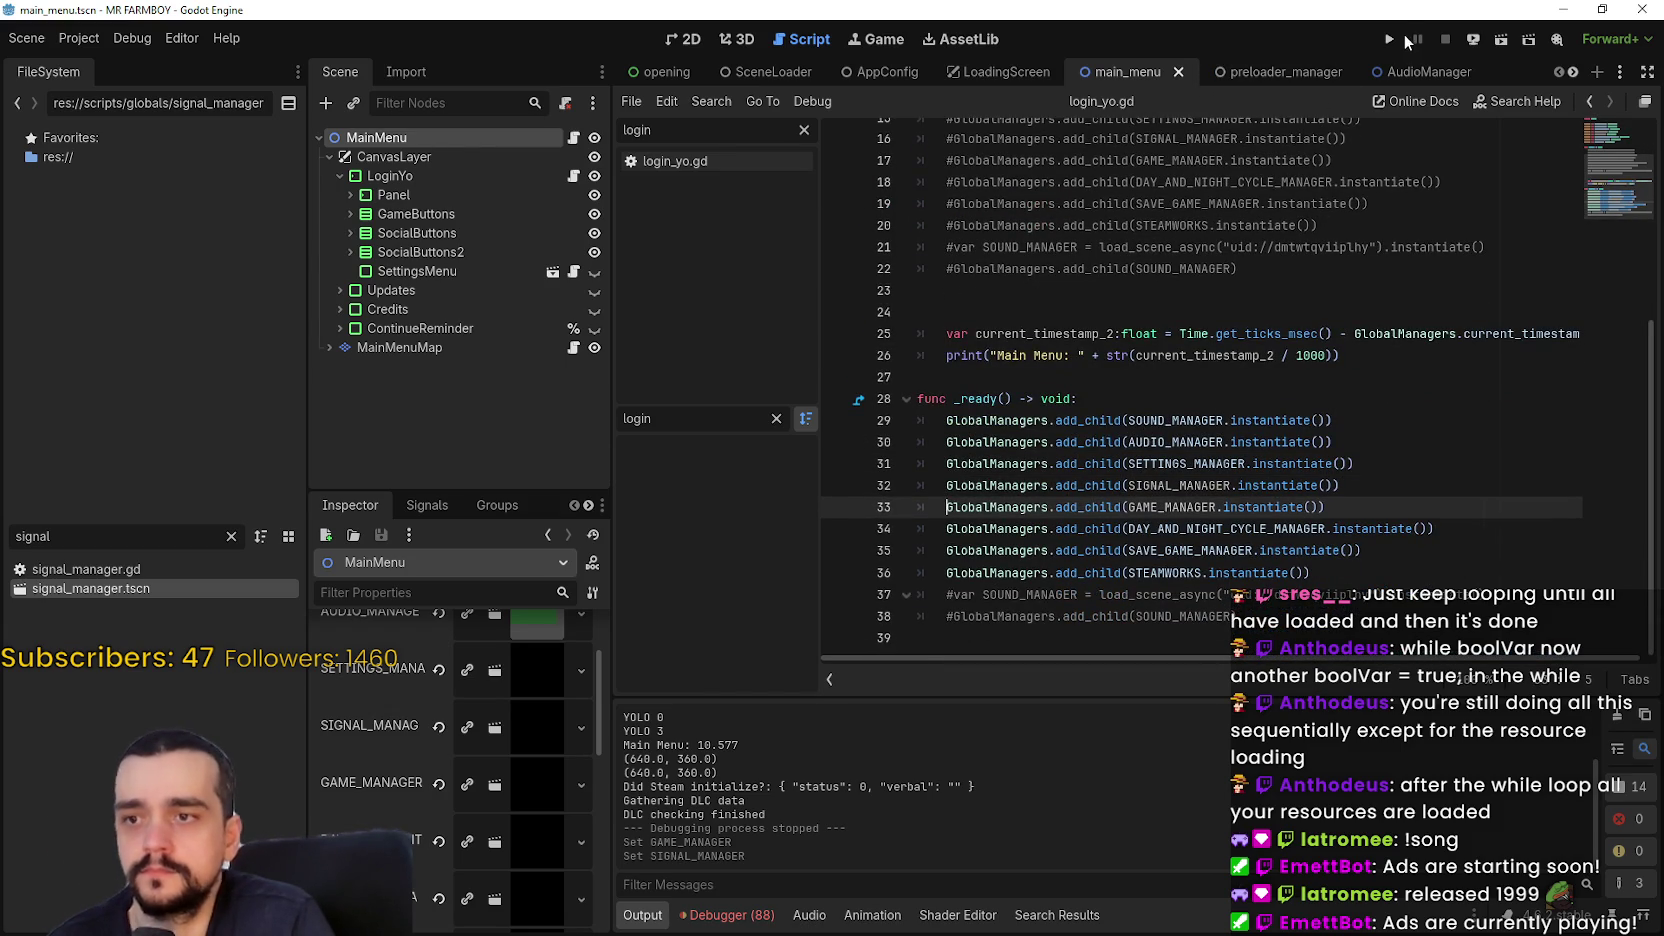
click(1405, 39)
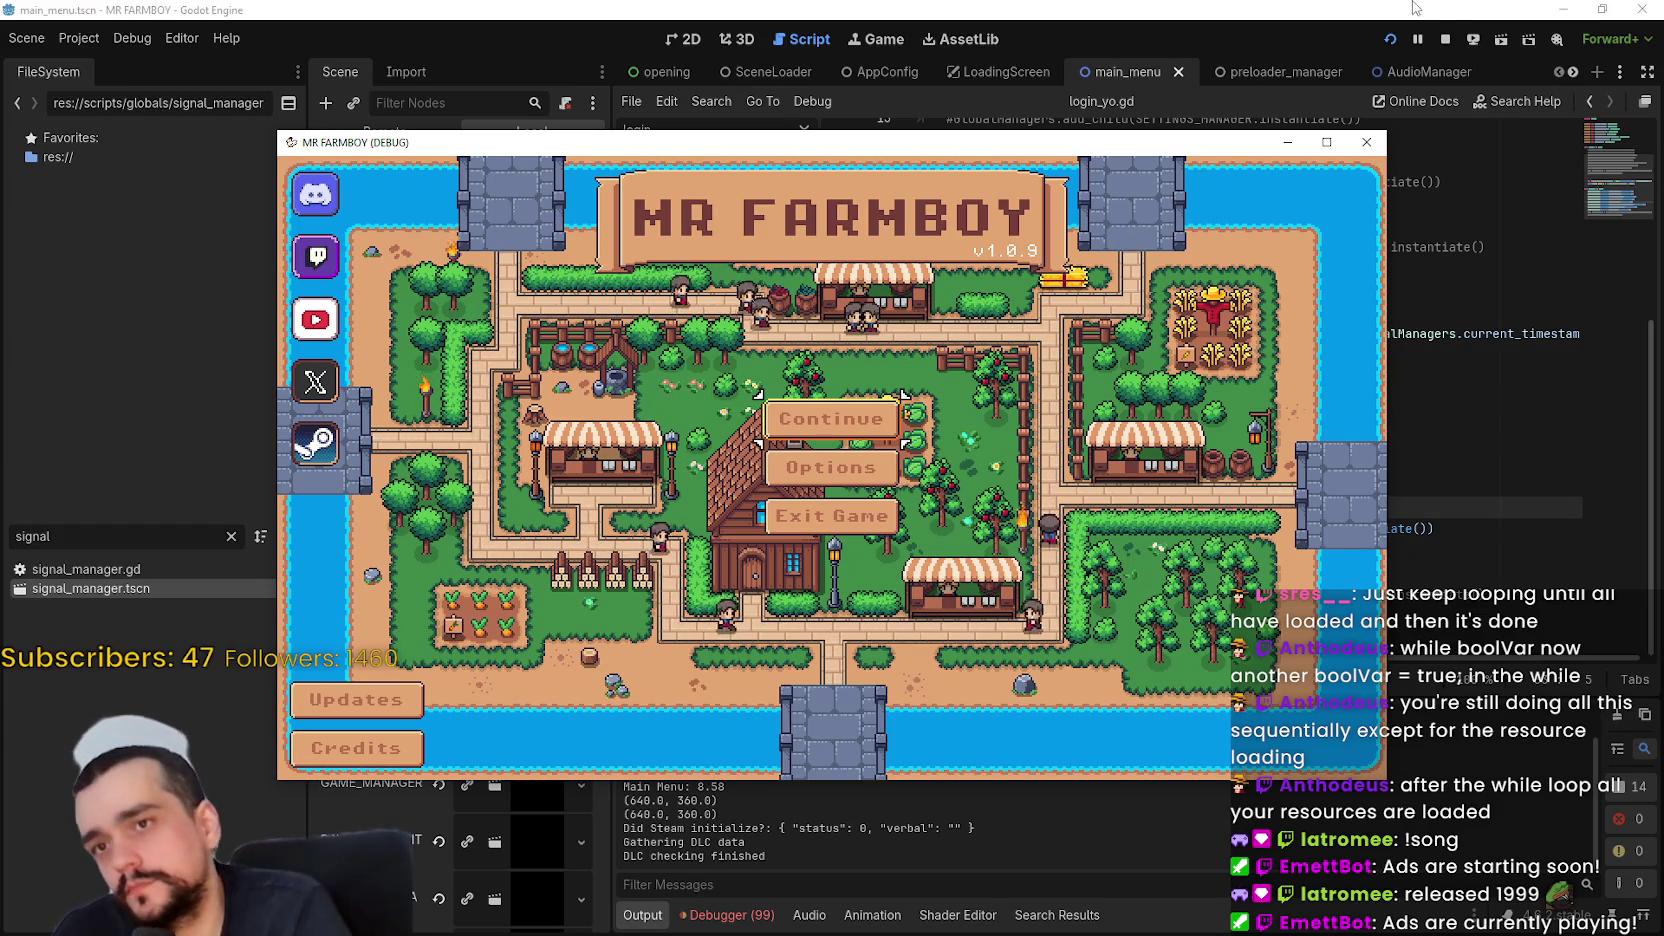
click(1446, 40)
click(1396, 39)
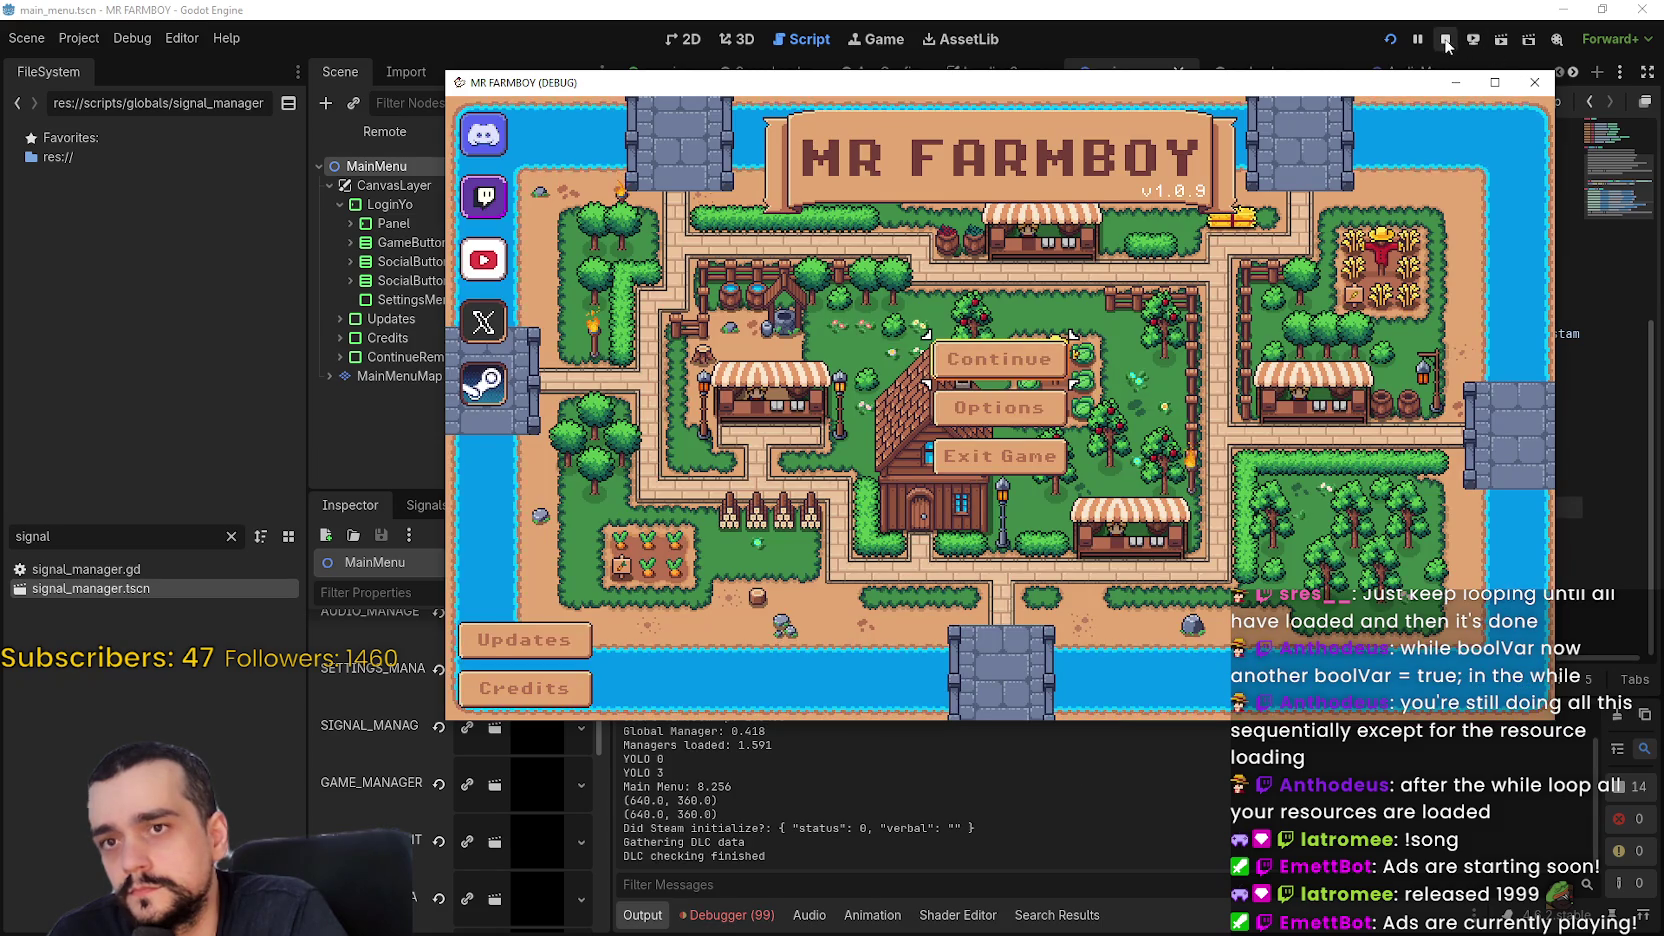
click(1444, 39)
Copy the 'Managers loaded' message from the Output log
click(1141, 444)
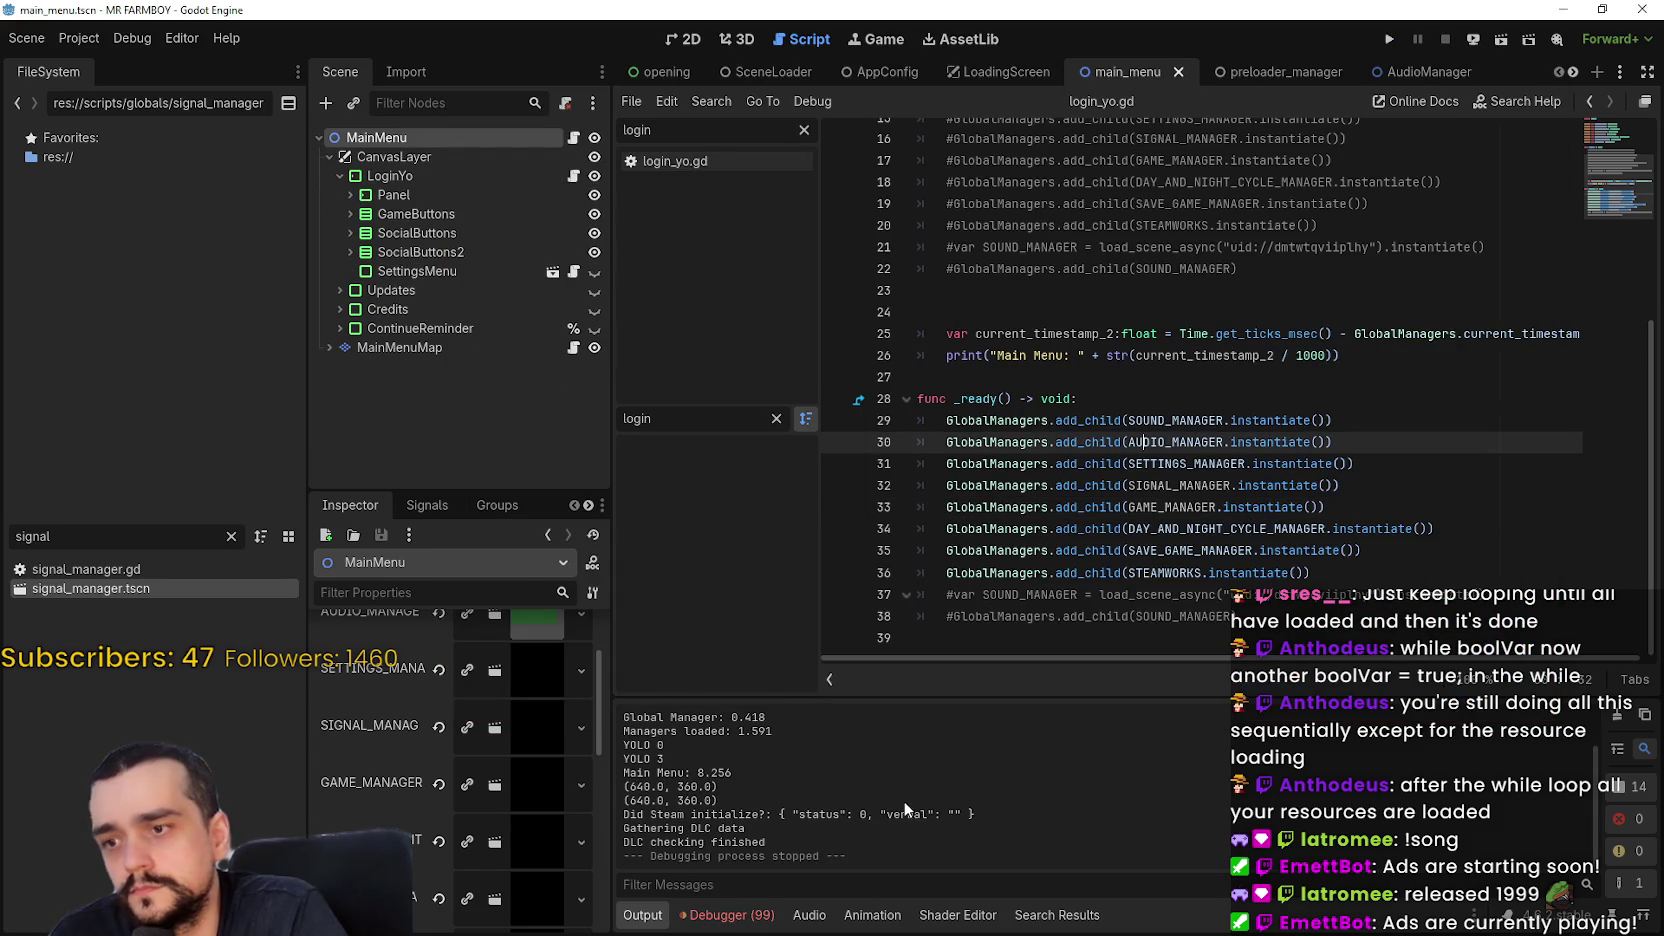
scroll(890, 812, up, 2)
double_click(637, 788)
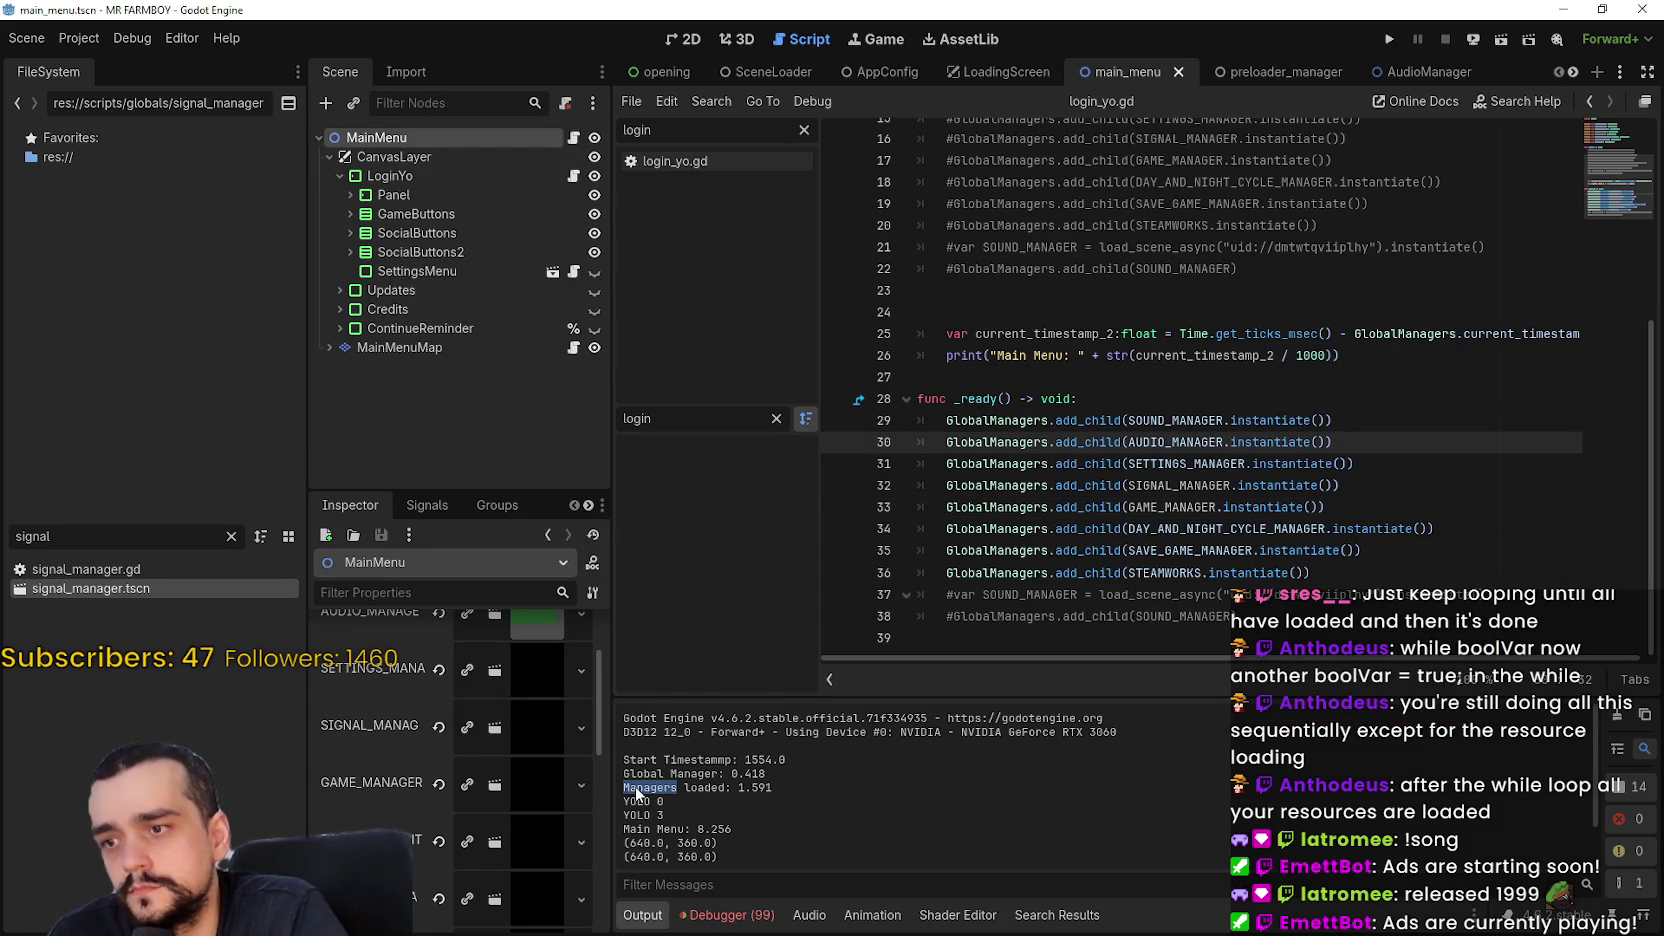
drag(637, 788, 696, 790)
key(ctrl+c)
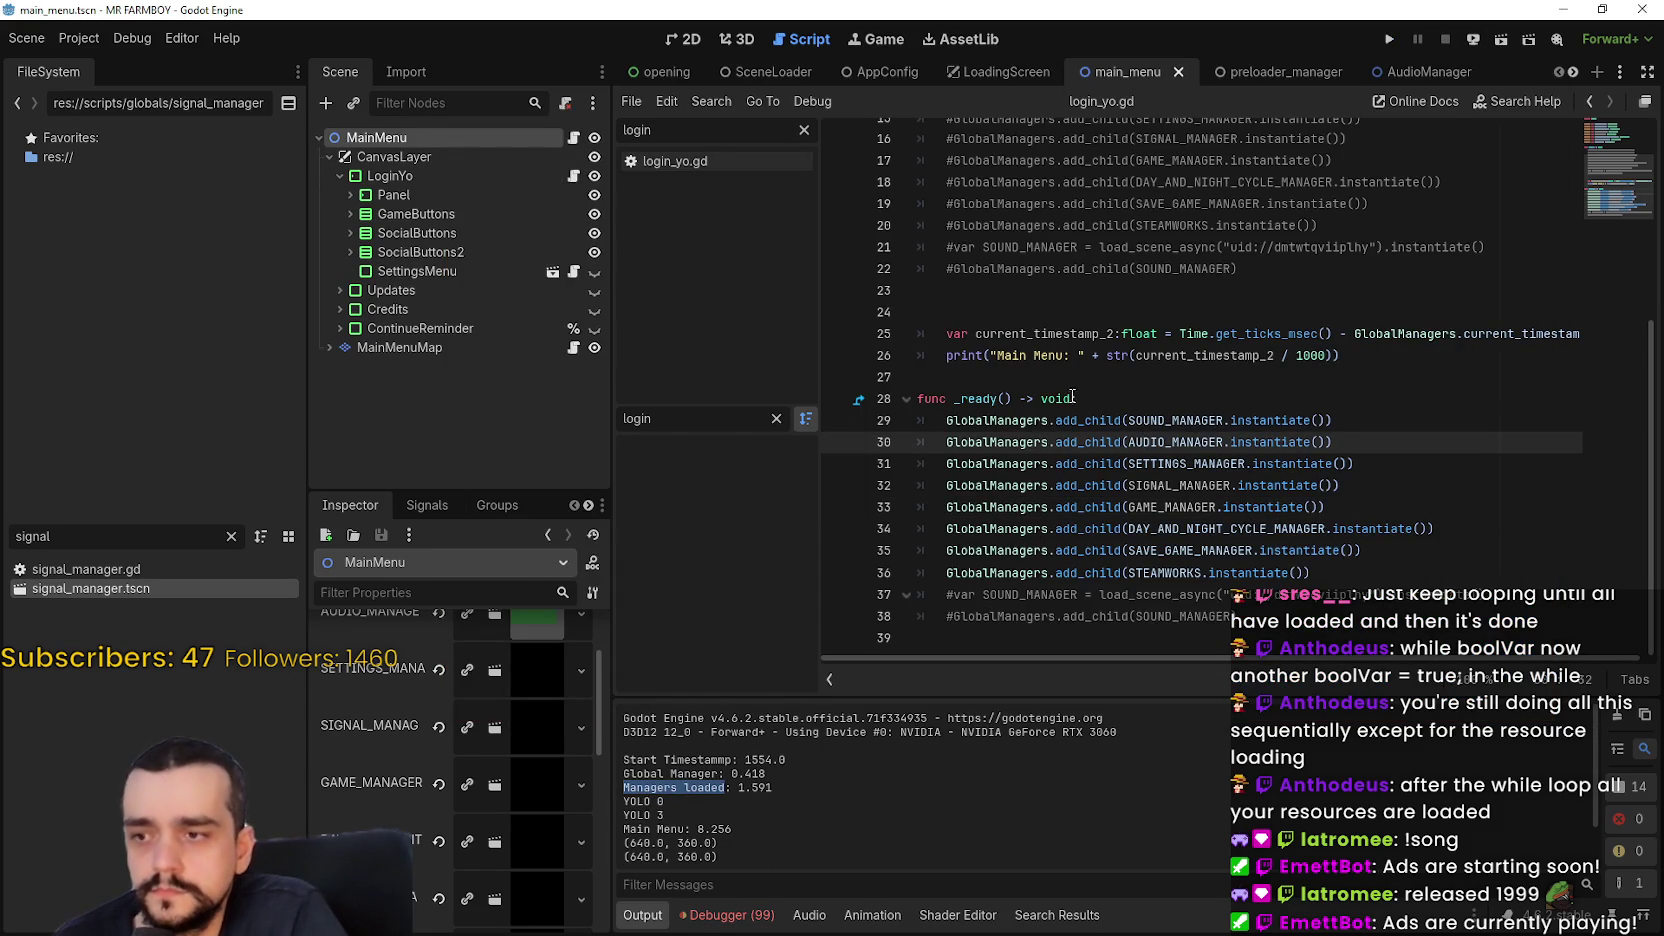
Search the project for 'Managers loaded' and open the match at line 145 of opening.gd
click(1039, 420)
key(ctrl+shift+f)
key(ctrl+v)
click(807, 556)
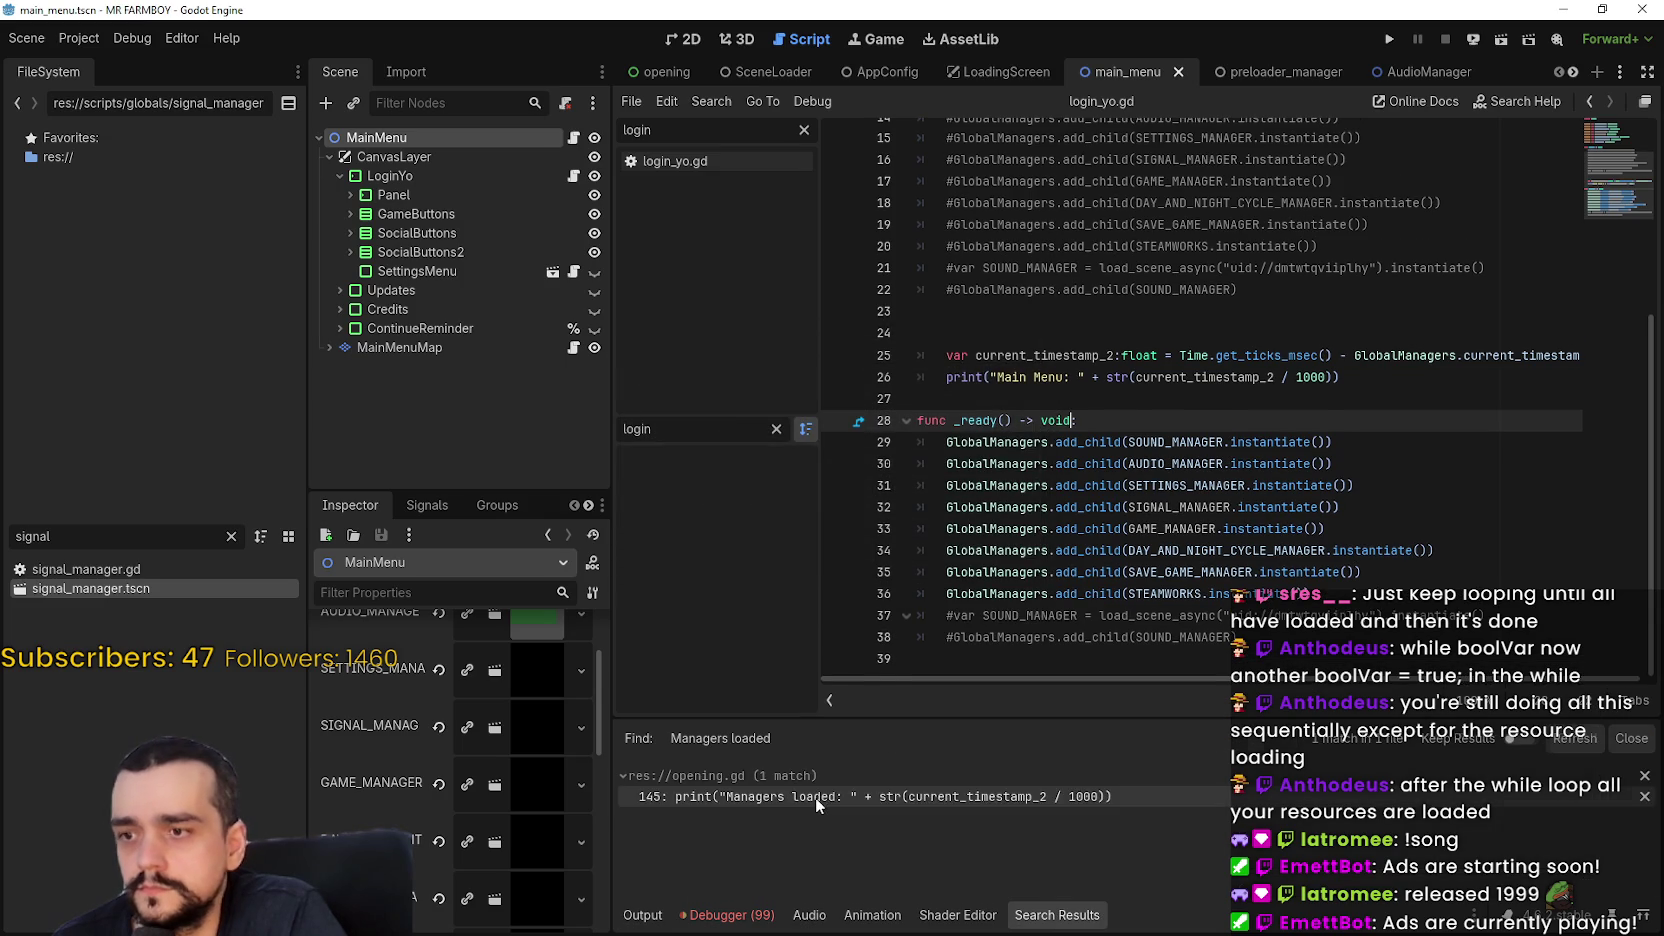
click(815, 797)
scroll(1189, 418, up, 4)
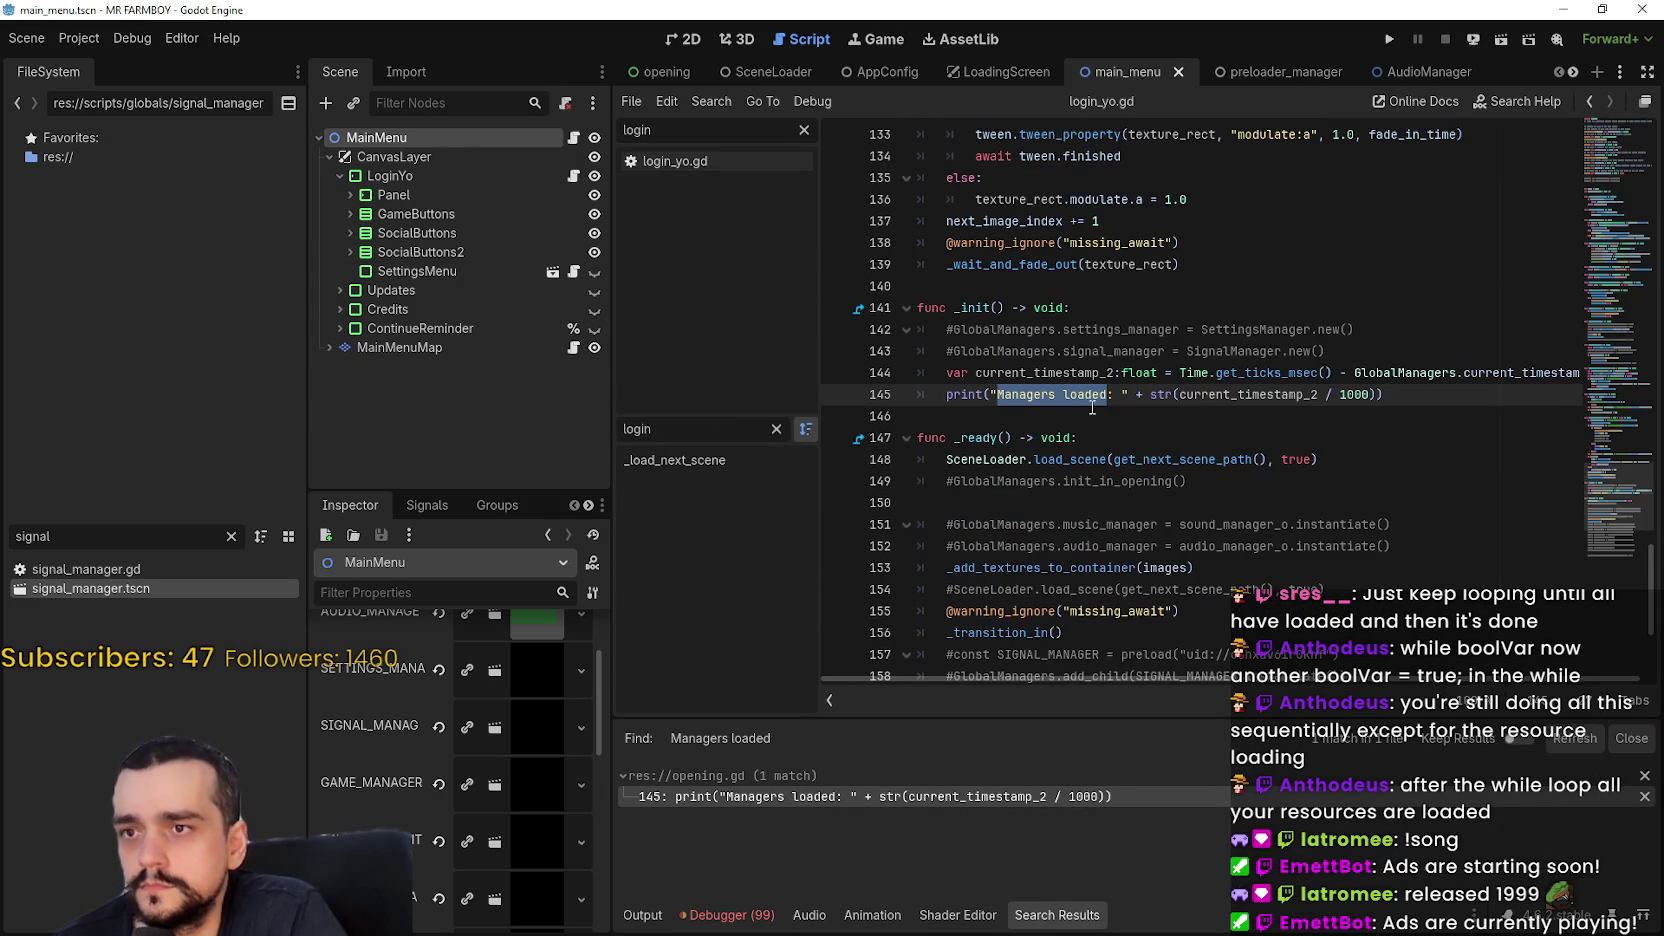
scroll(1047, 398, up, 10)
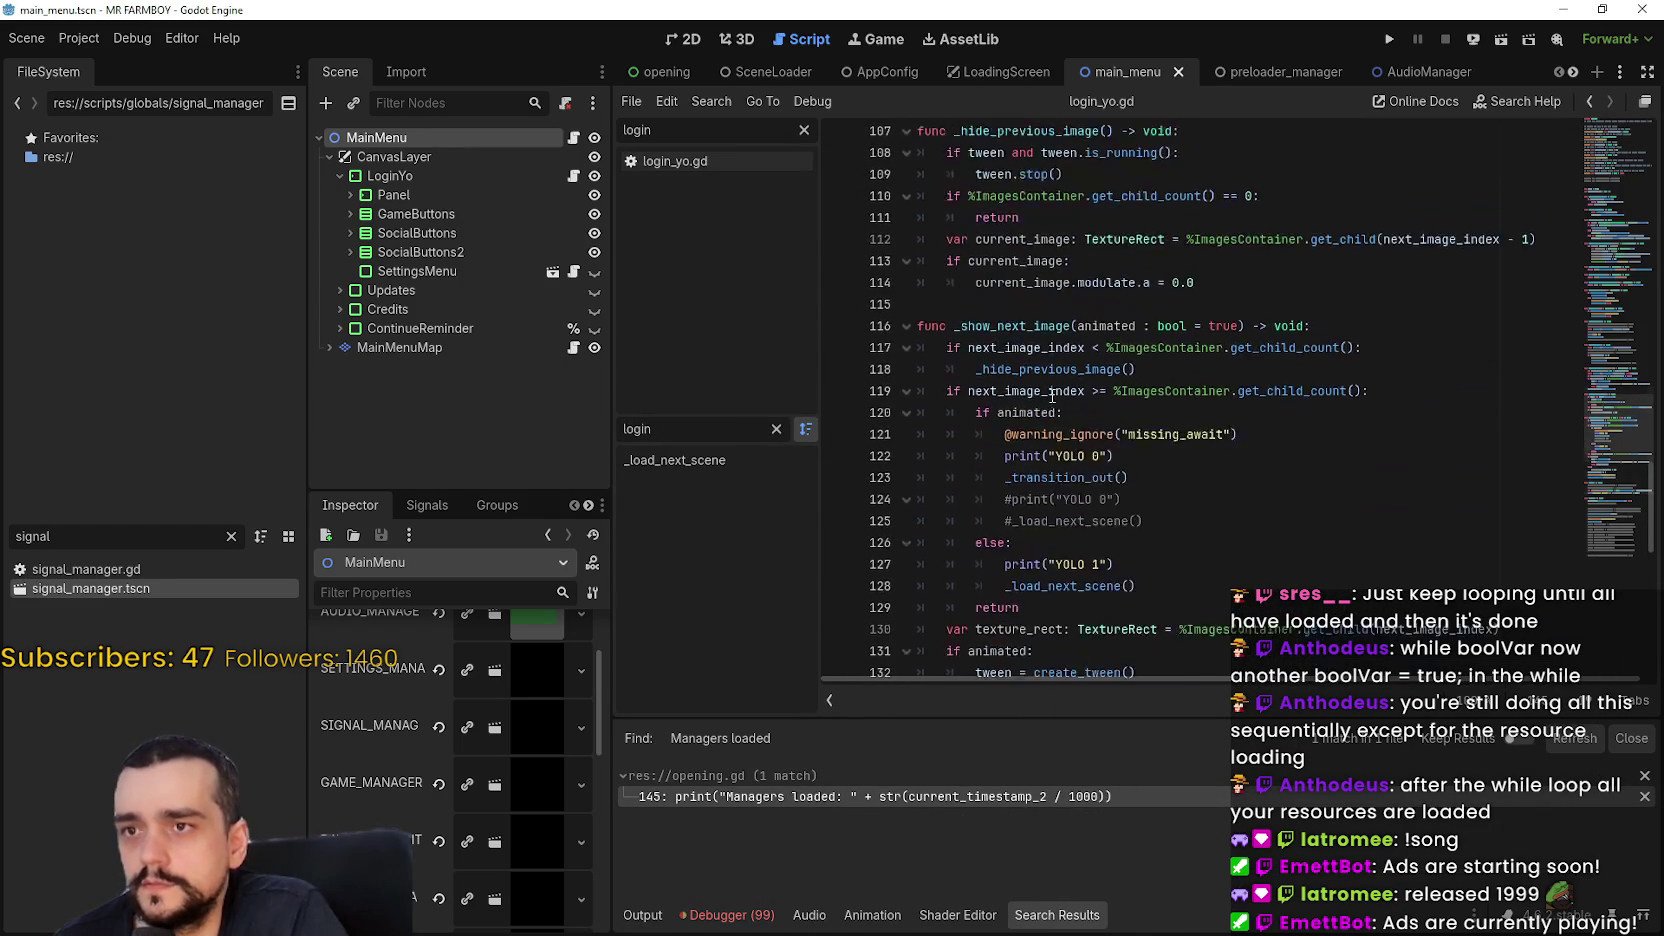
mouse_move(1597, 431)
mouse_down()
mouse_move(1625, 137)
mouse_move(1636, 524)
mouse_up()
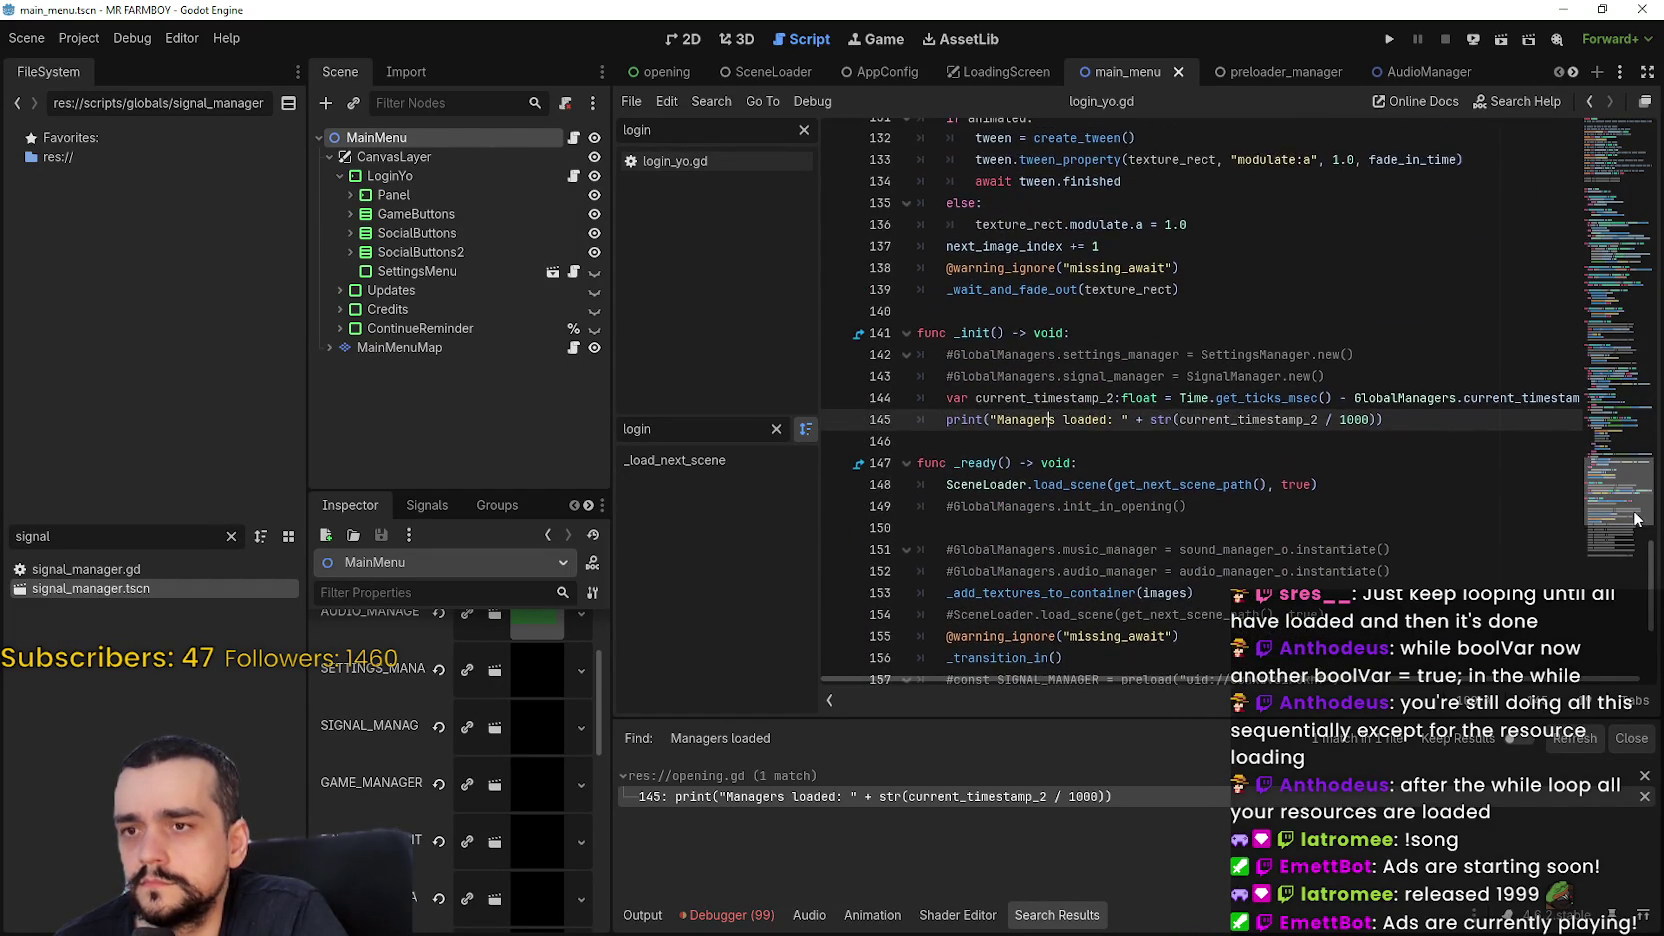
mouse_move(1636, 524)
mouse_down()
mouse_move(1623, 568)
mouse_move(1620, 550)
mouse_up()
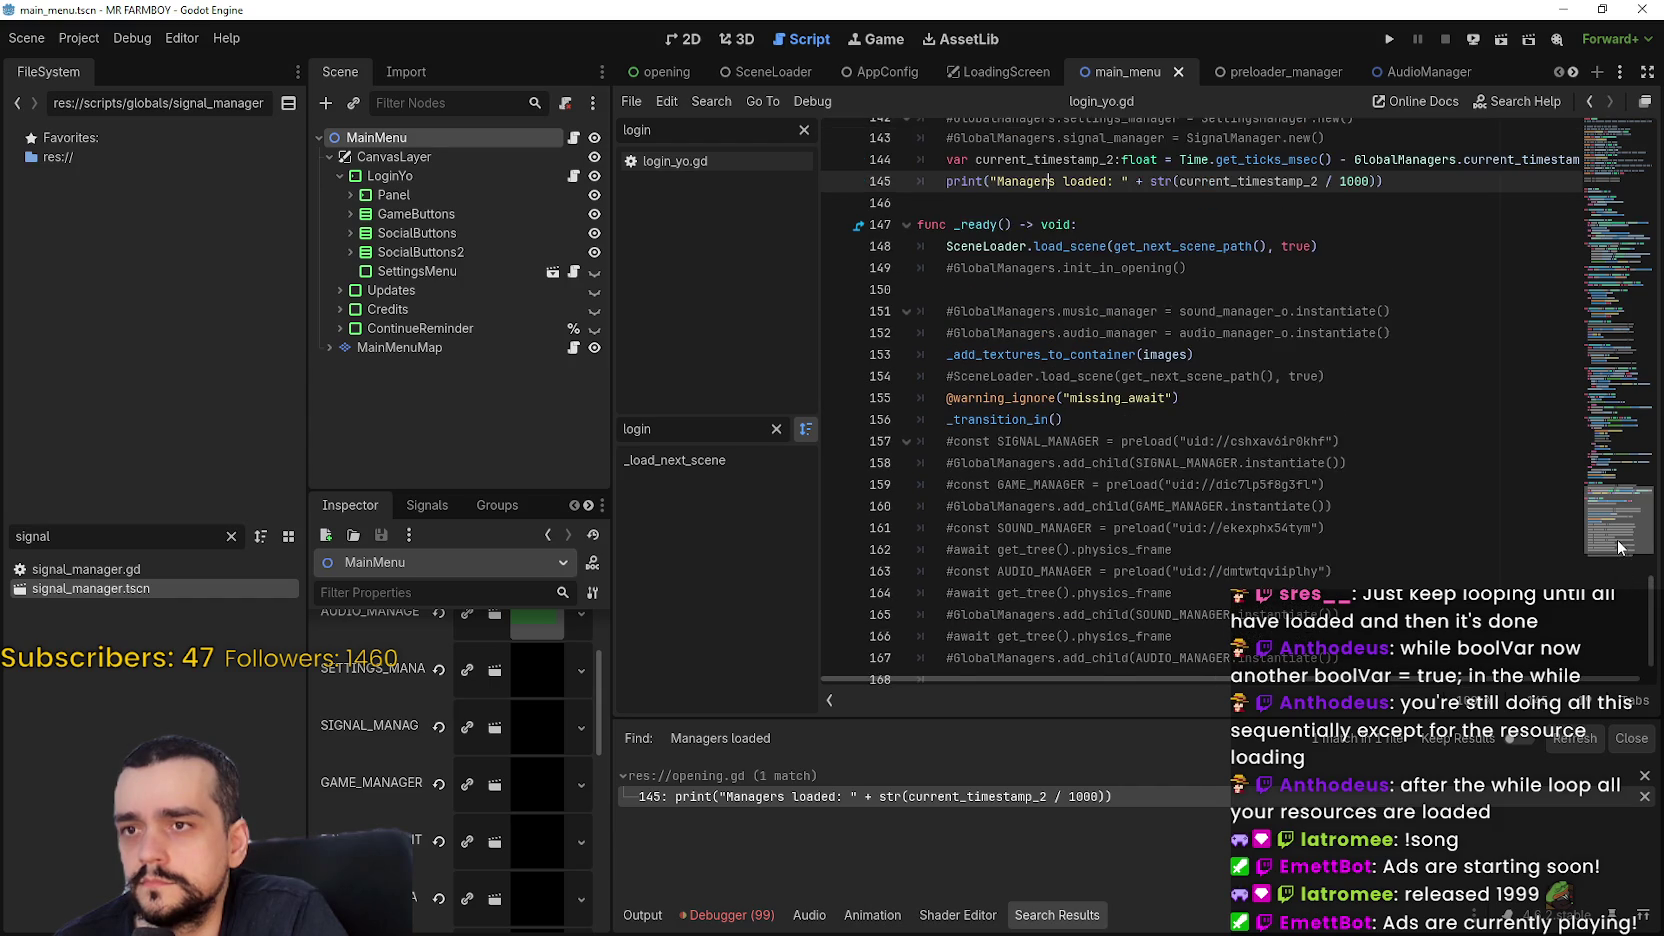
Change the line 145 print in opening.gd from 'Managers loaded' to 'Opening loaded'
click(640, 916)
click(786, 787)
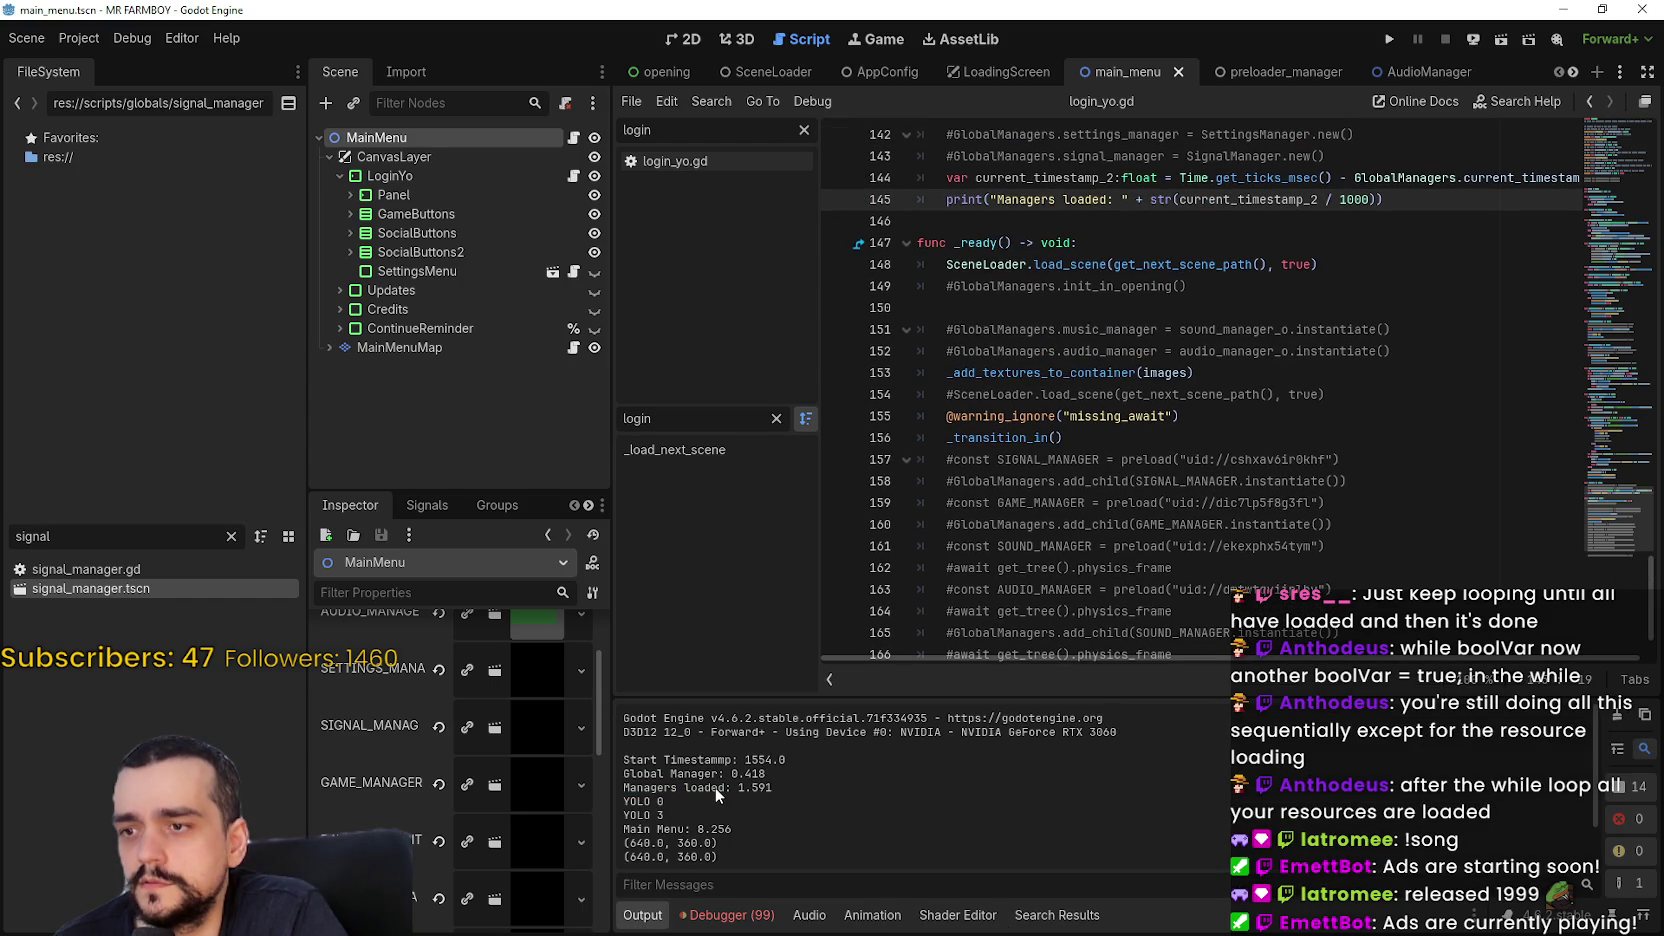
drag(715, 786, 623, 787)
double_click(1056, 197)
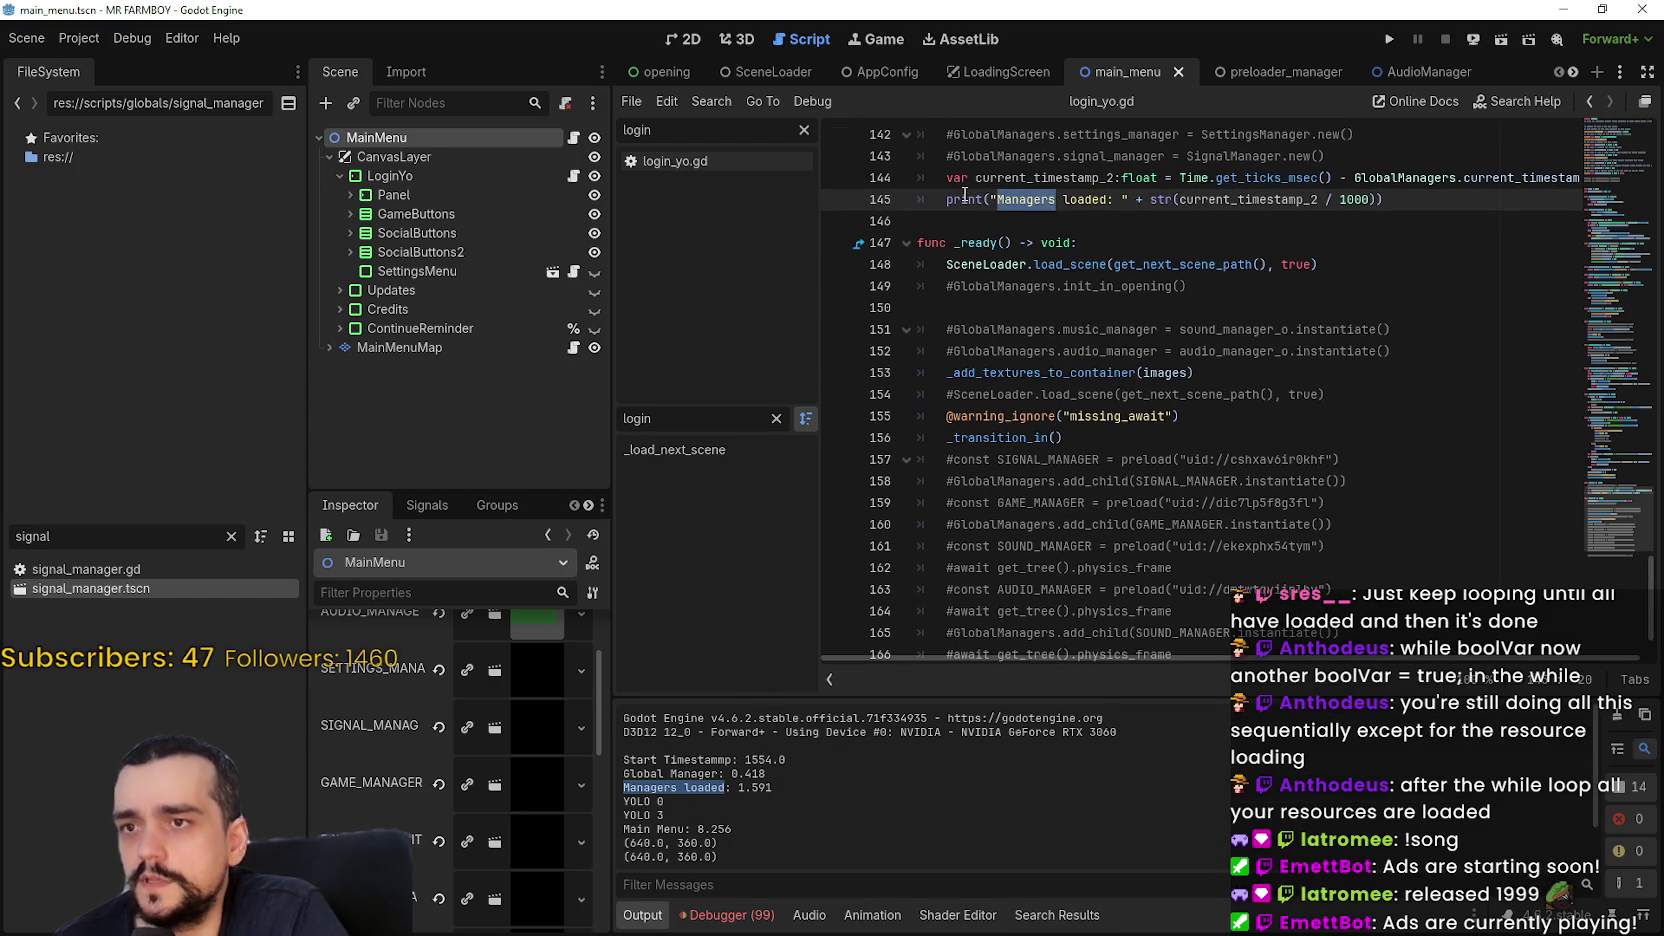
text(Opening)
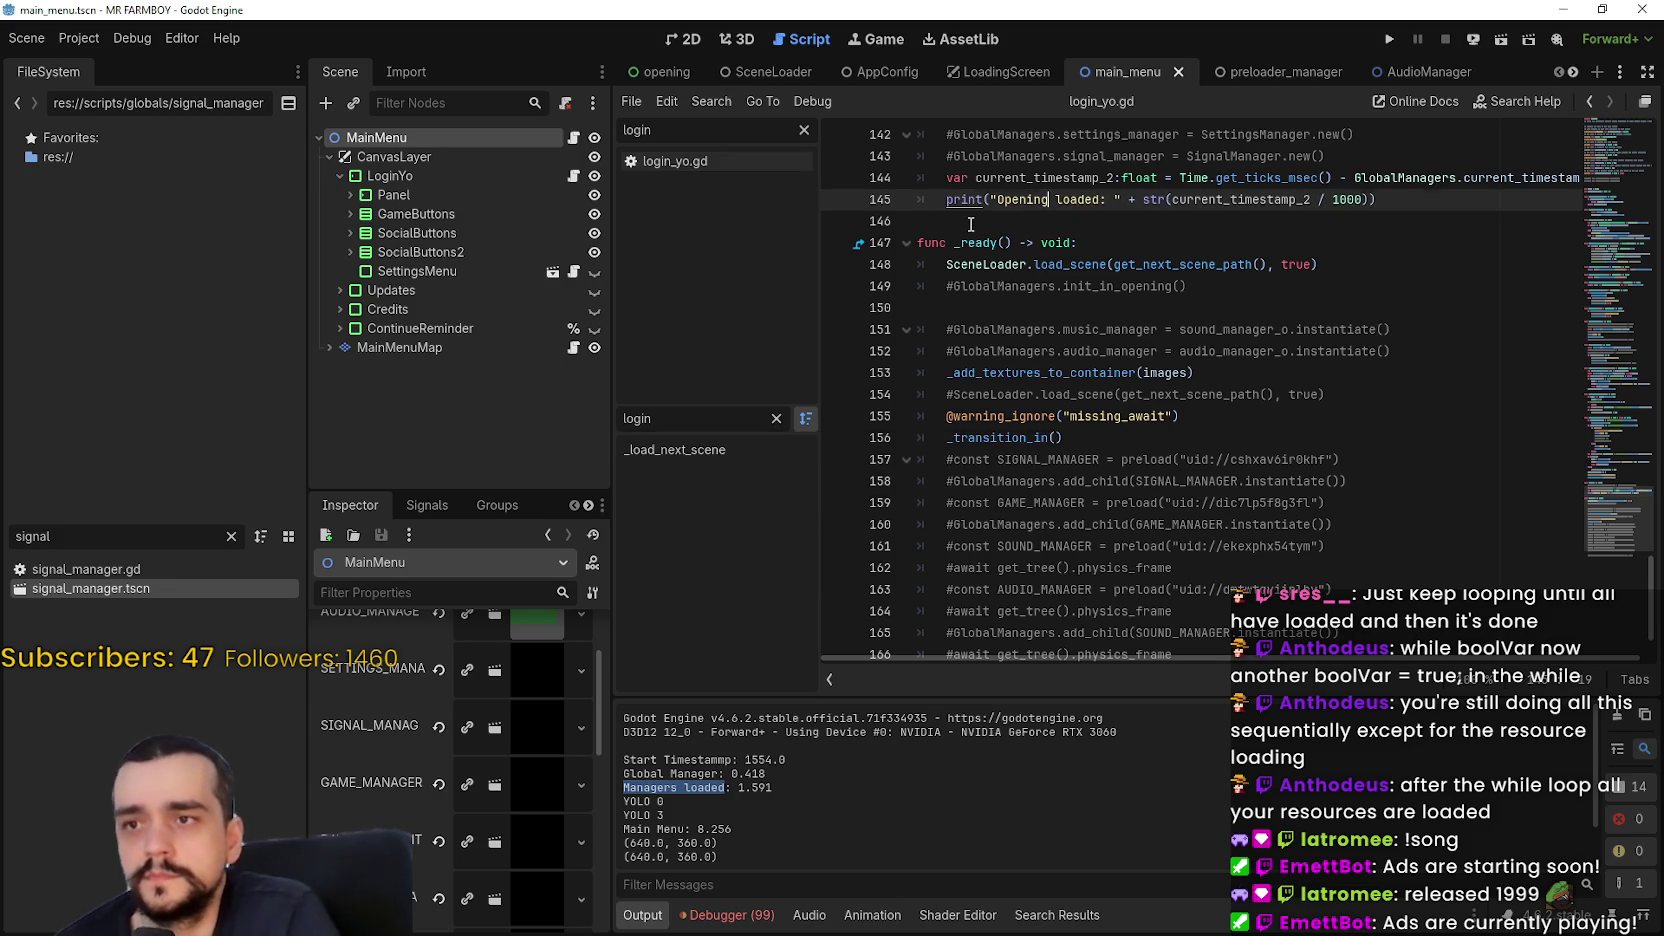
click(1114, 220)
Jump to the top of login_yo.gd and run the project with F5
click(1622, 175)
scroll(1611, 177, down, 8)
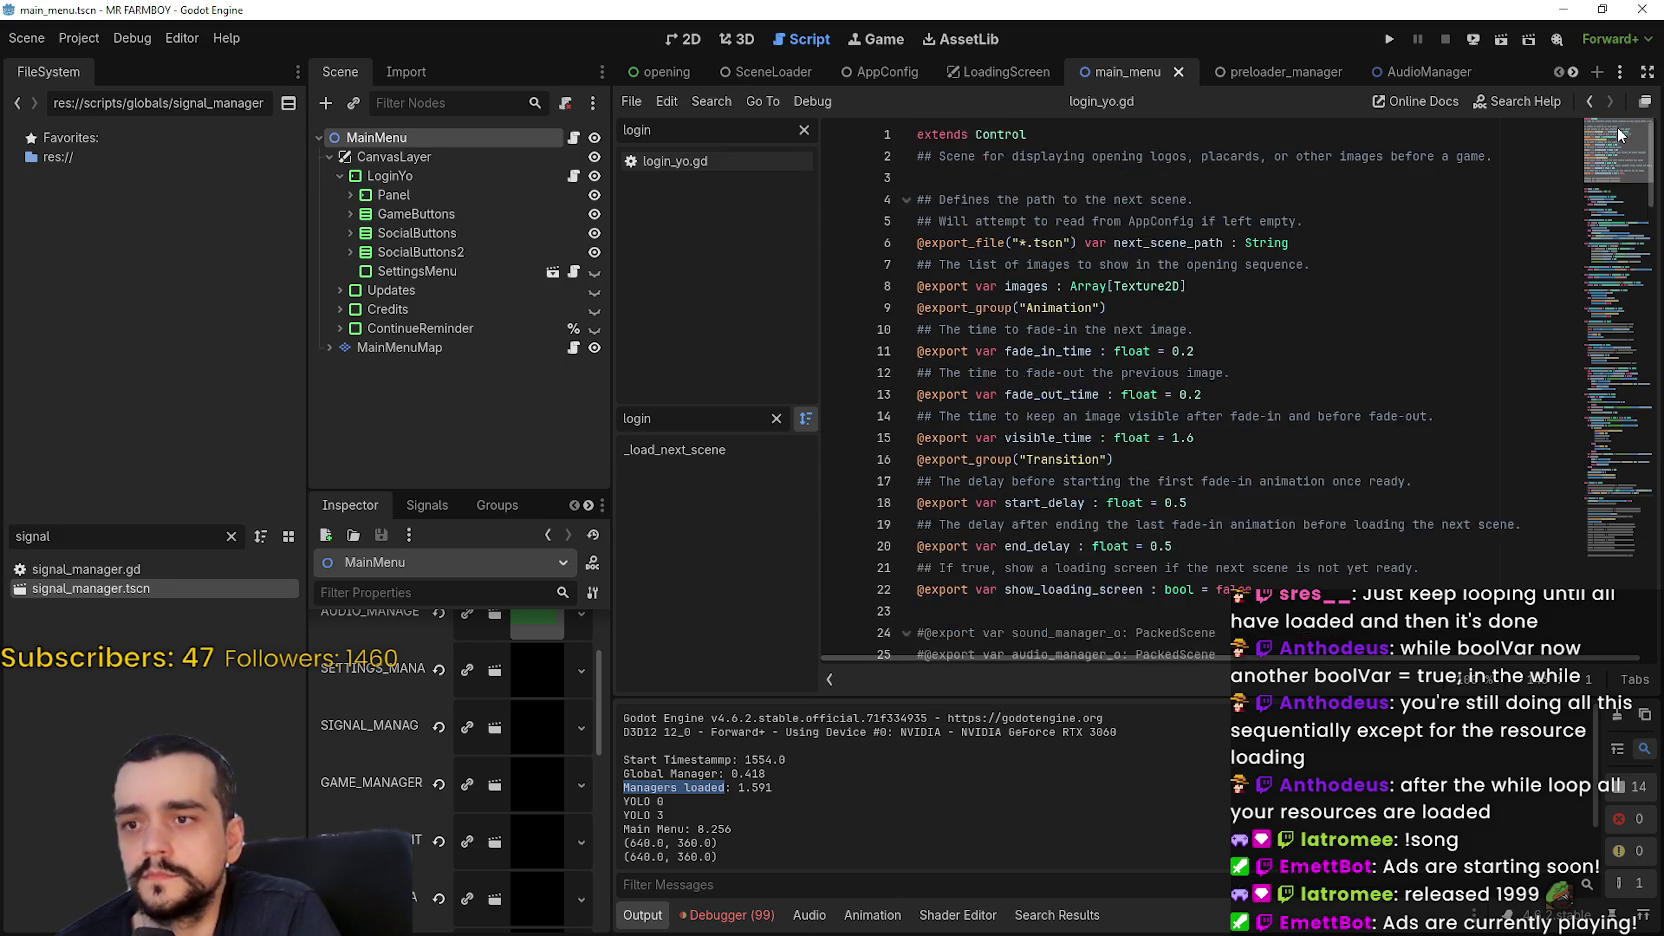
key(F5)
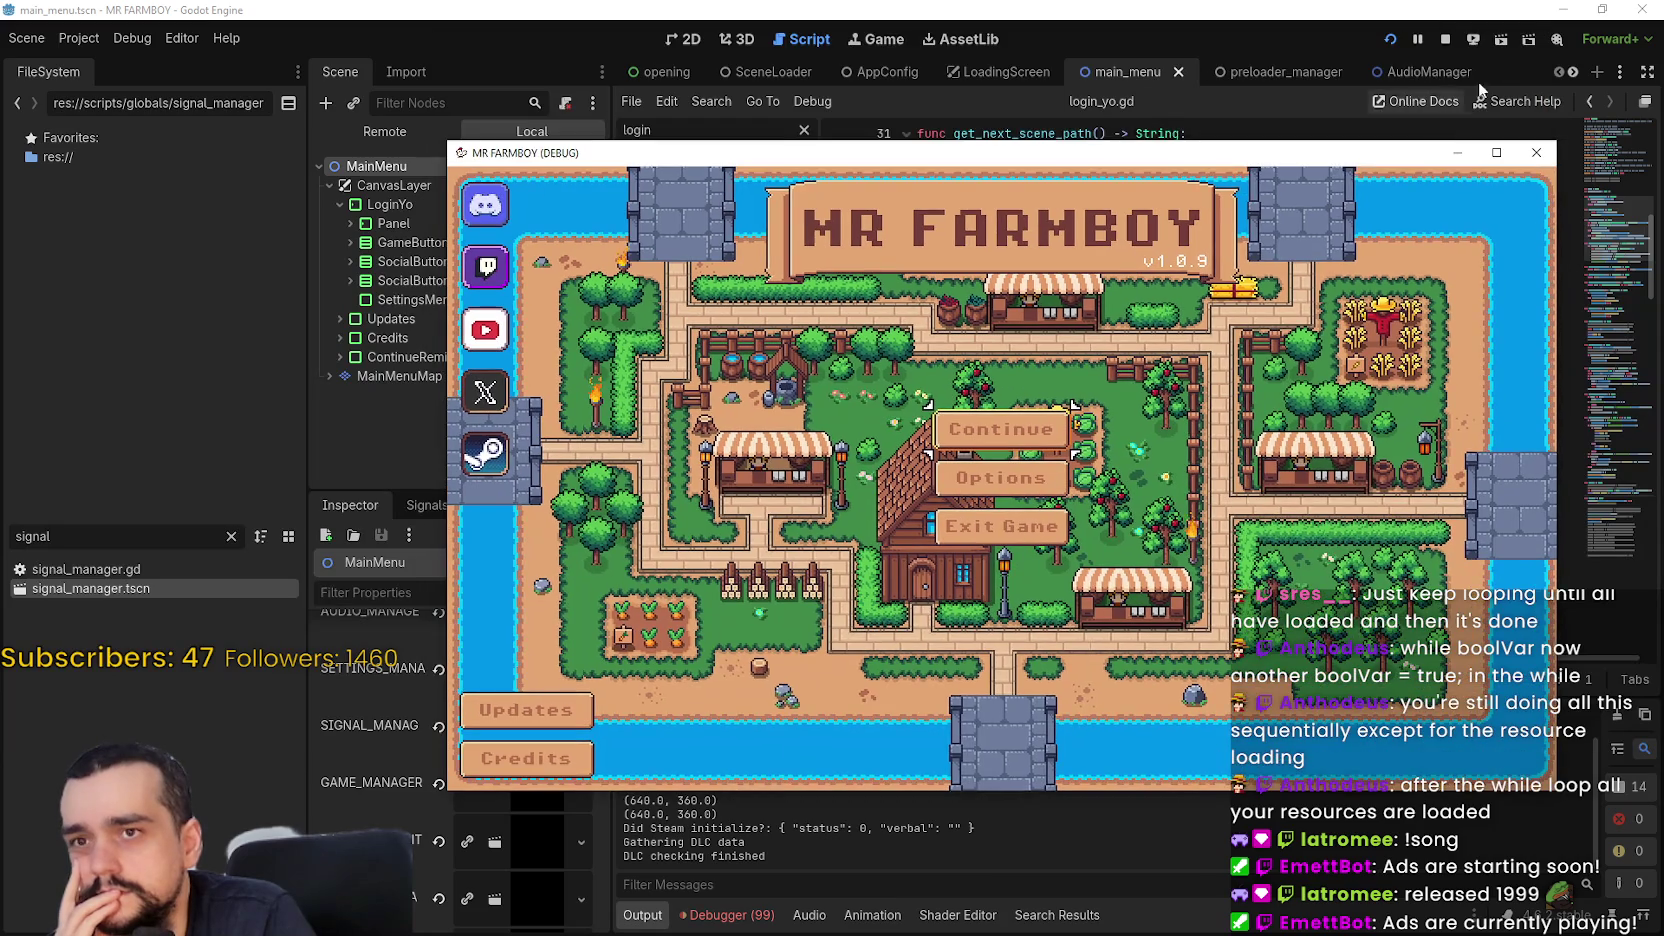
Stop the game and disable the BetterTerrain and Inputty autoloads in Project Settings
click(1445, 39)
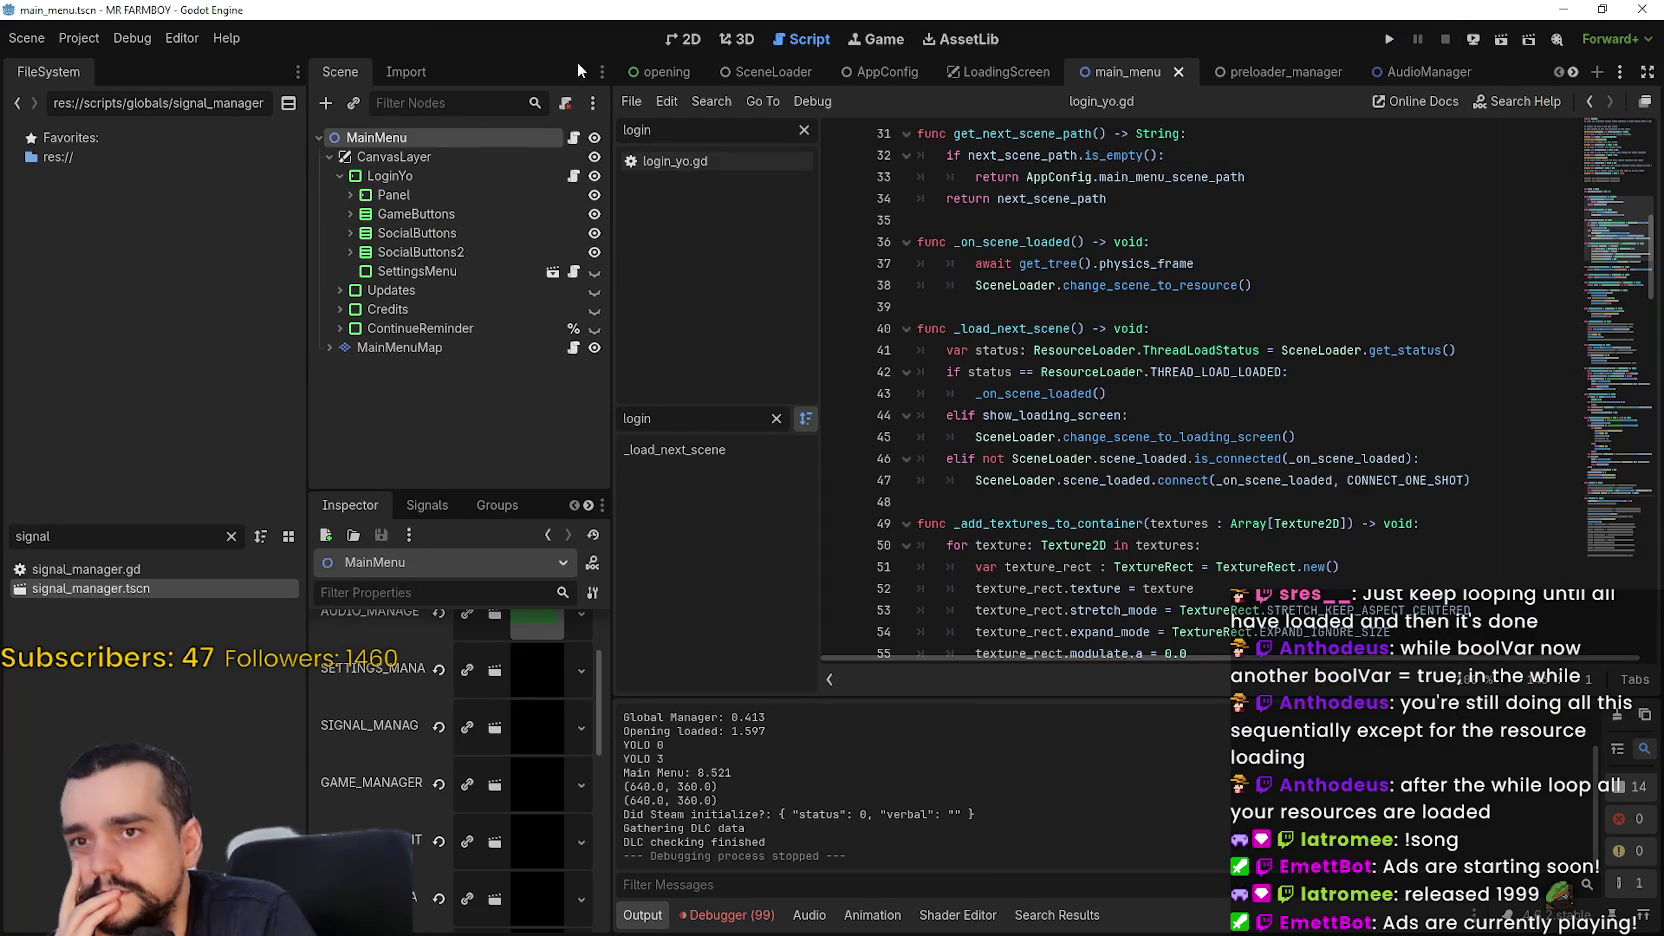
click(80, 39)
click(97, 64)
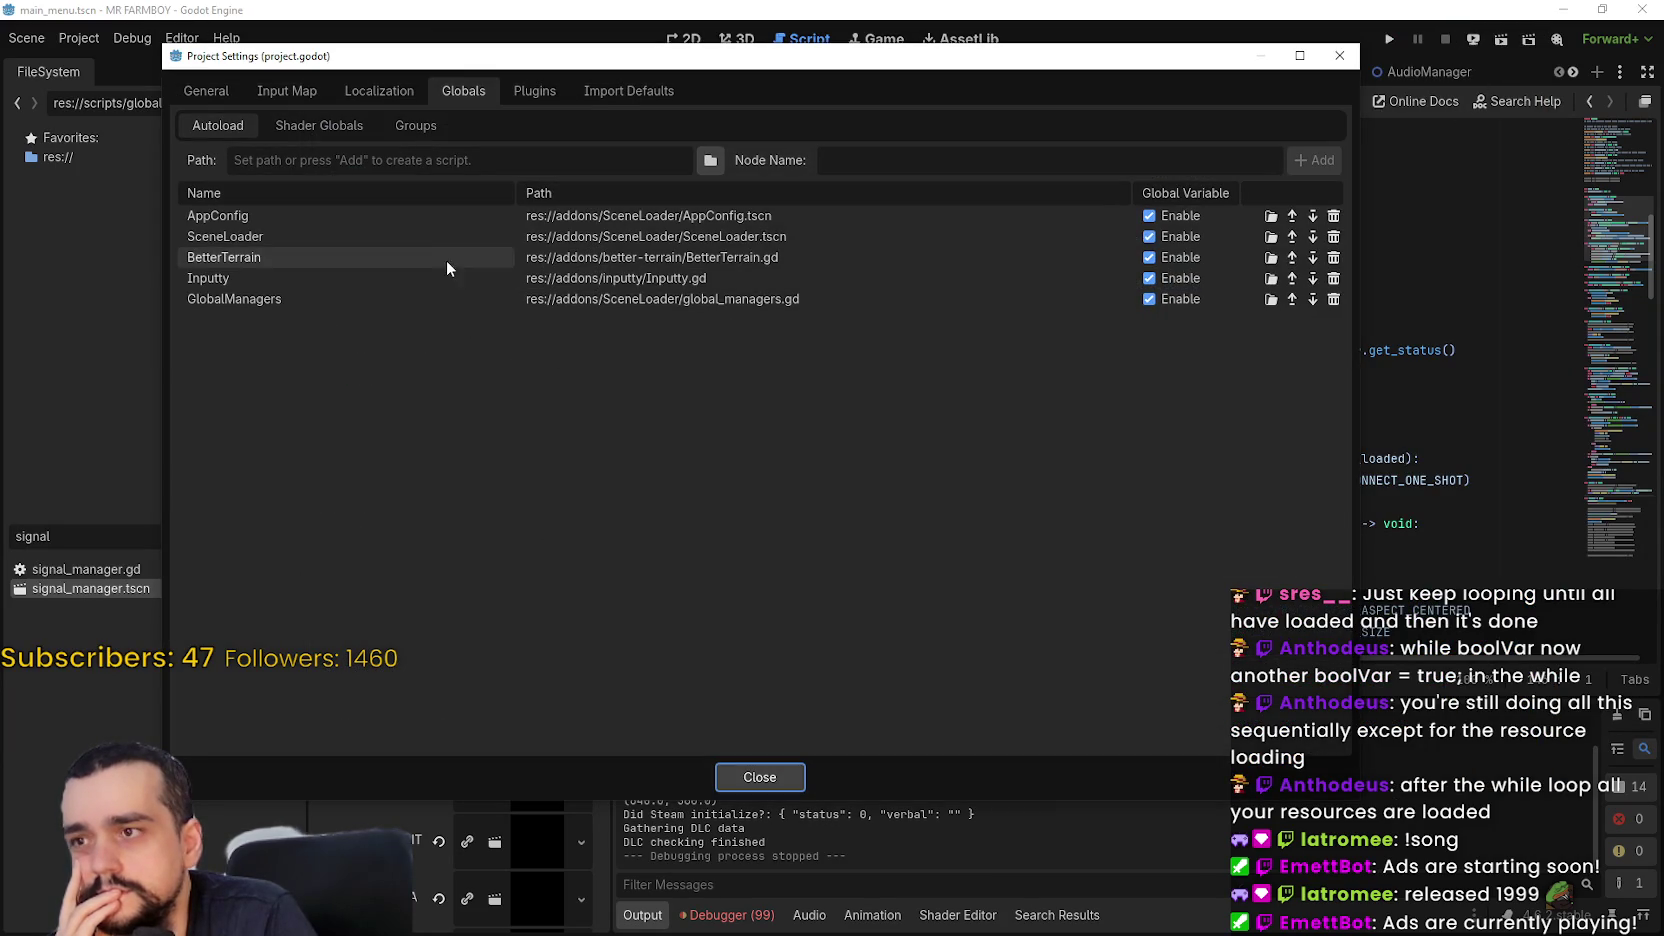
click(1149, 257)
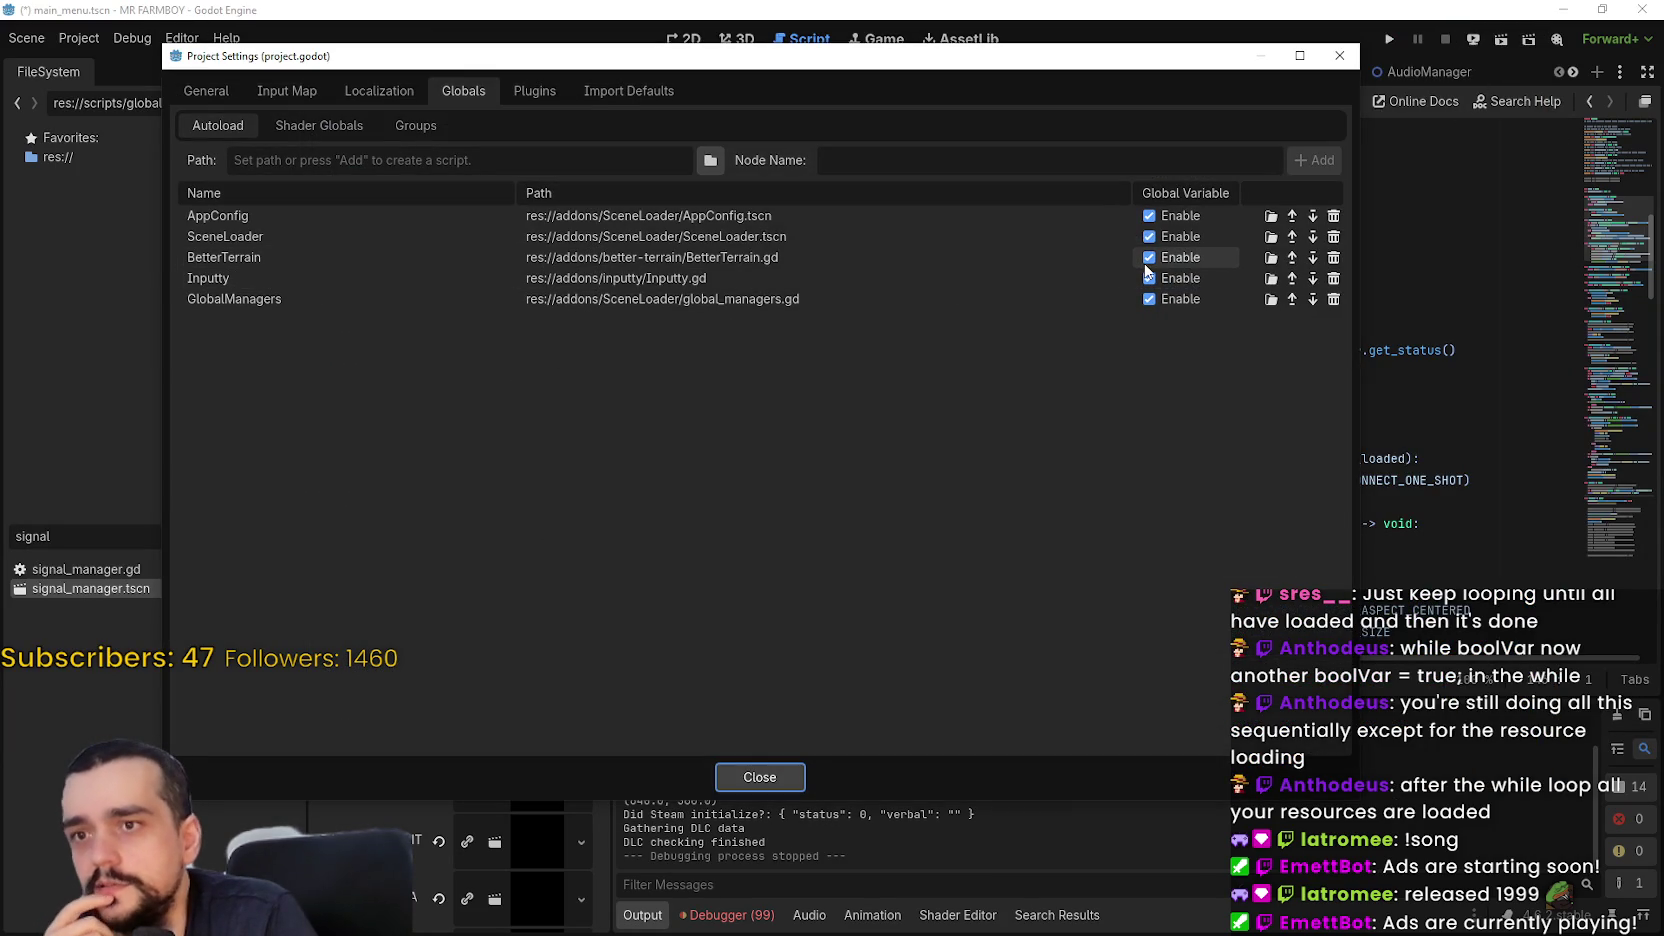
click(1149, 278)
click(745, 777)
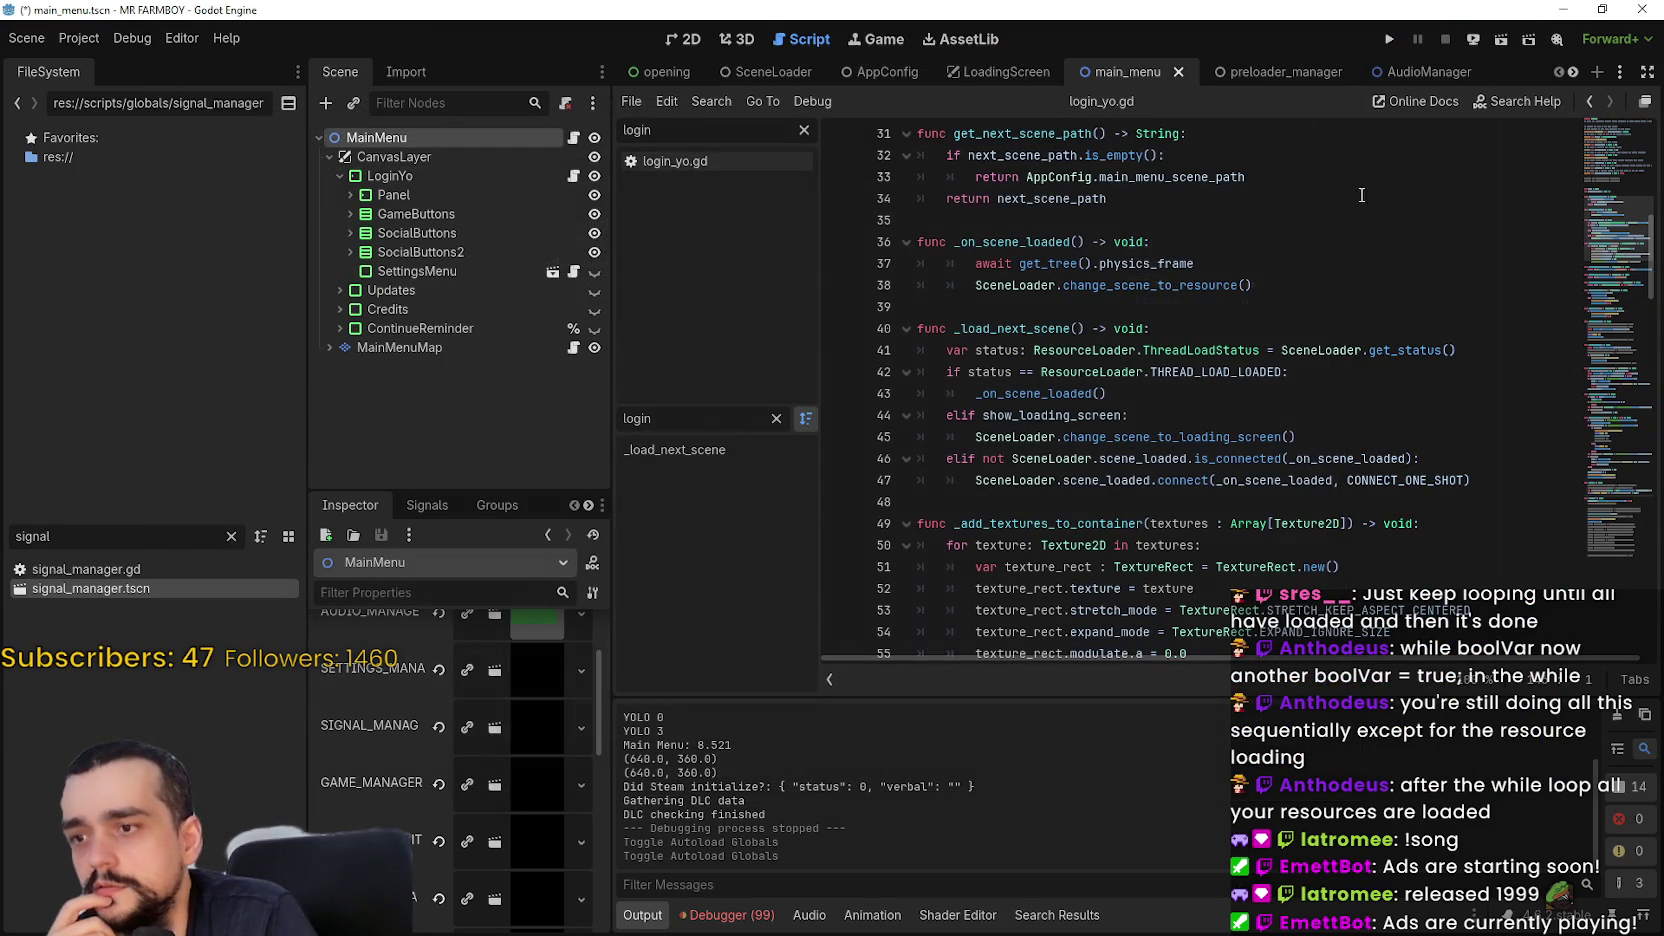
Test-run the game and stop it again
click(1388, 42)
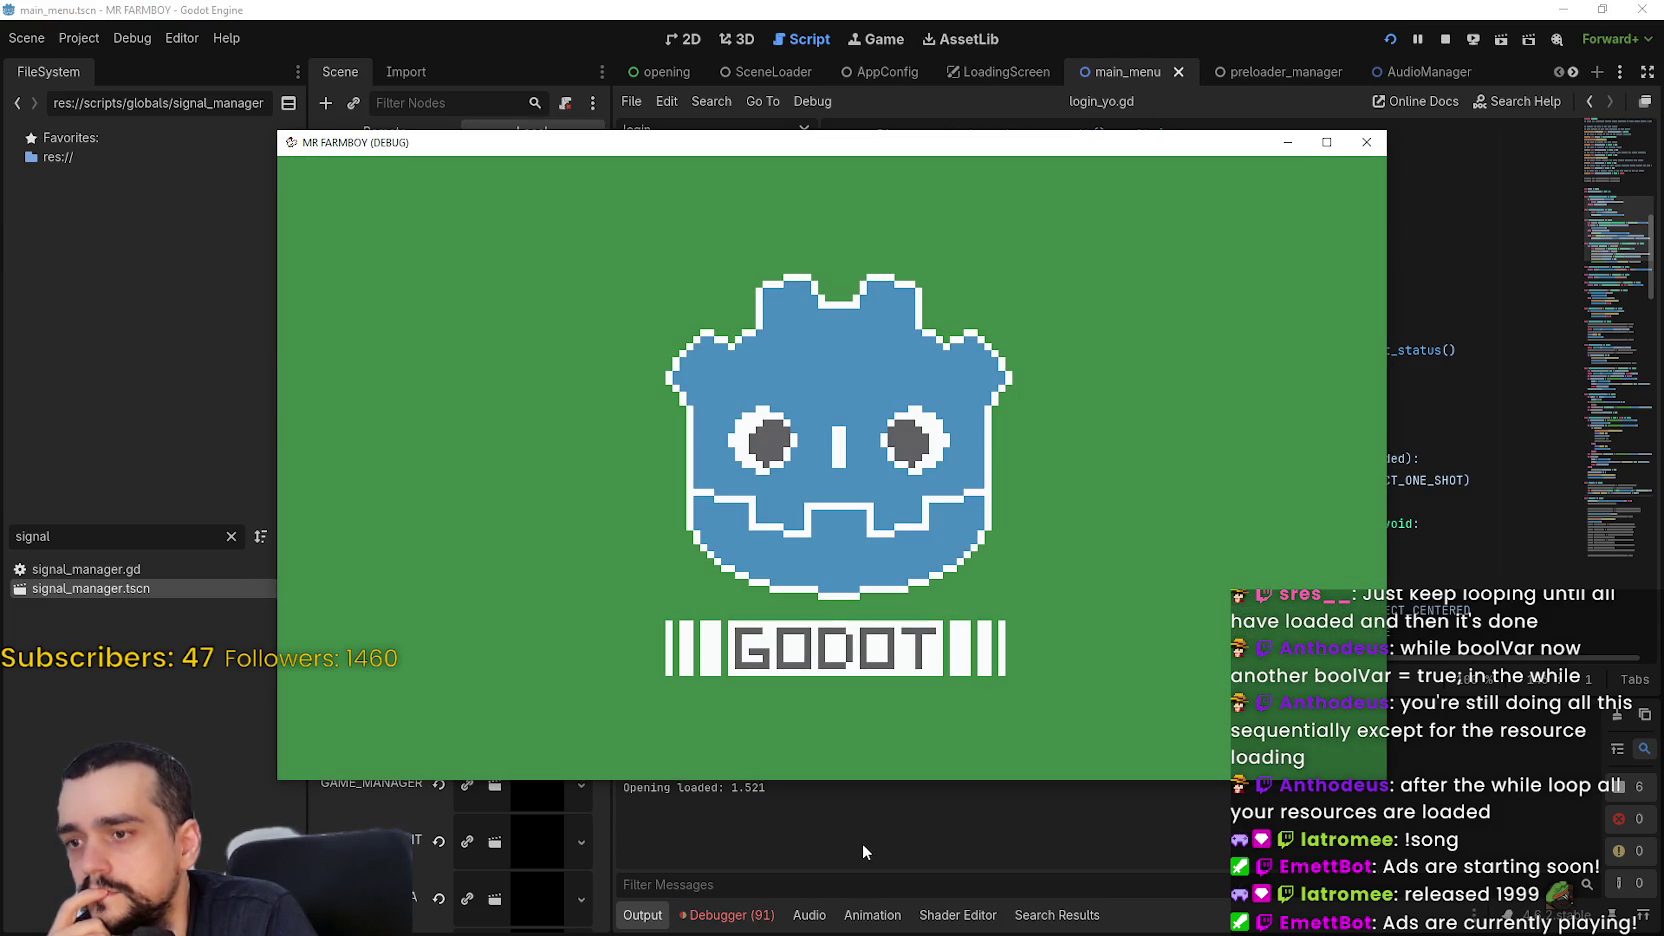
click(862, 842)
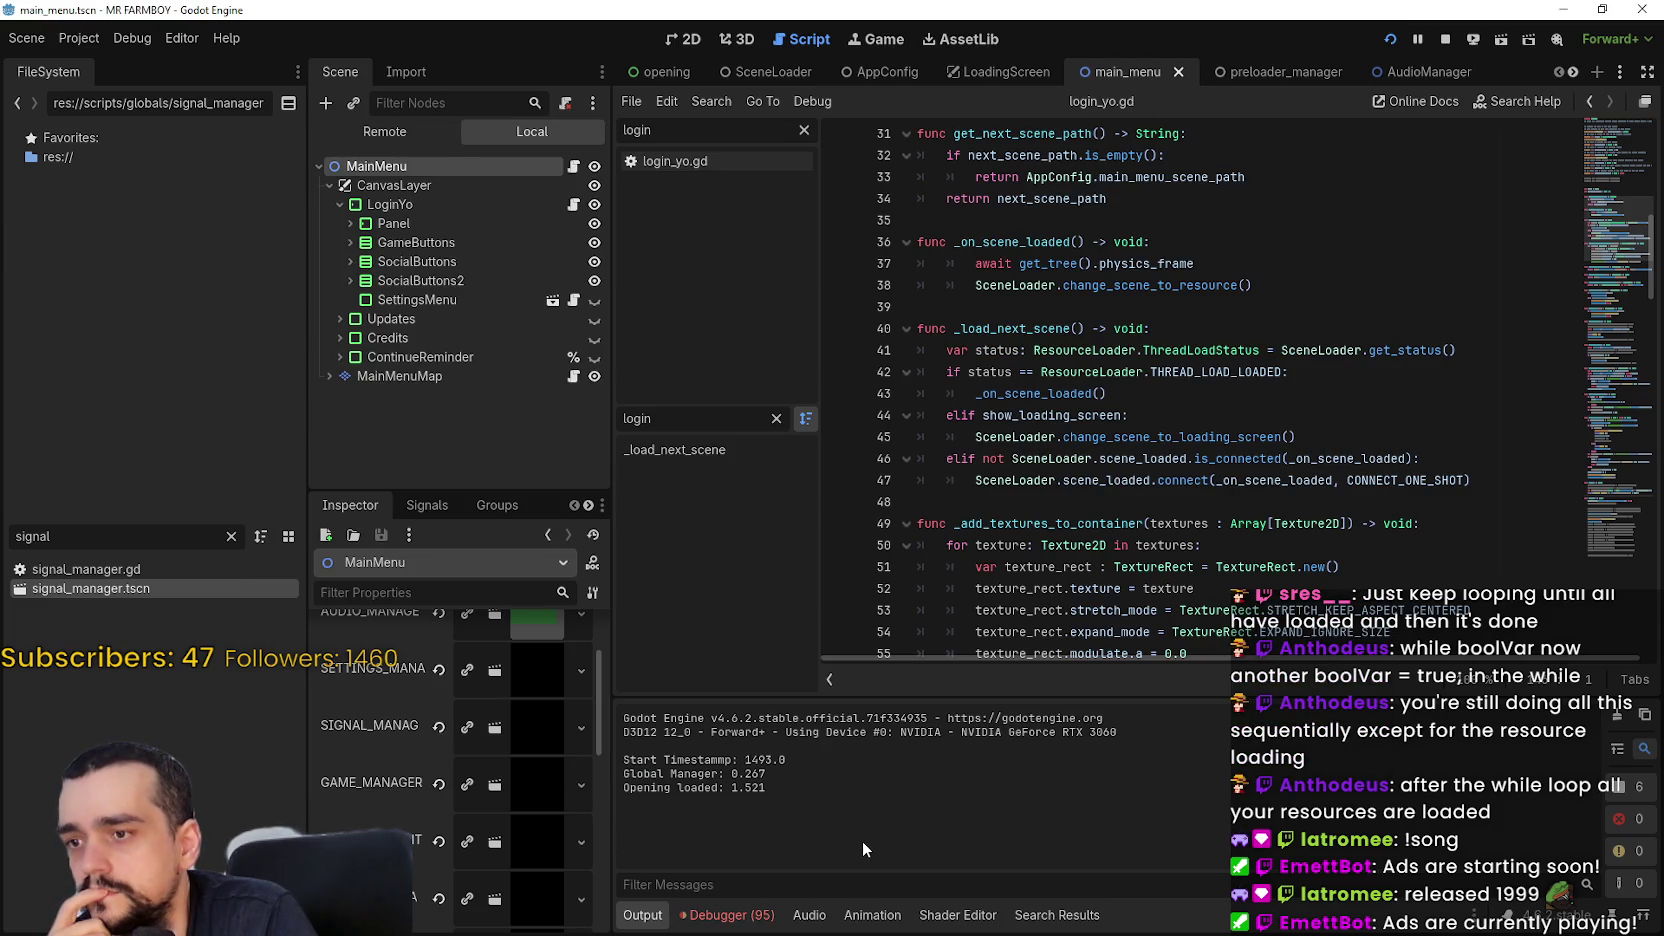
click(1444, 41)
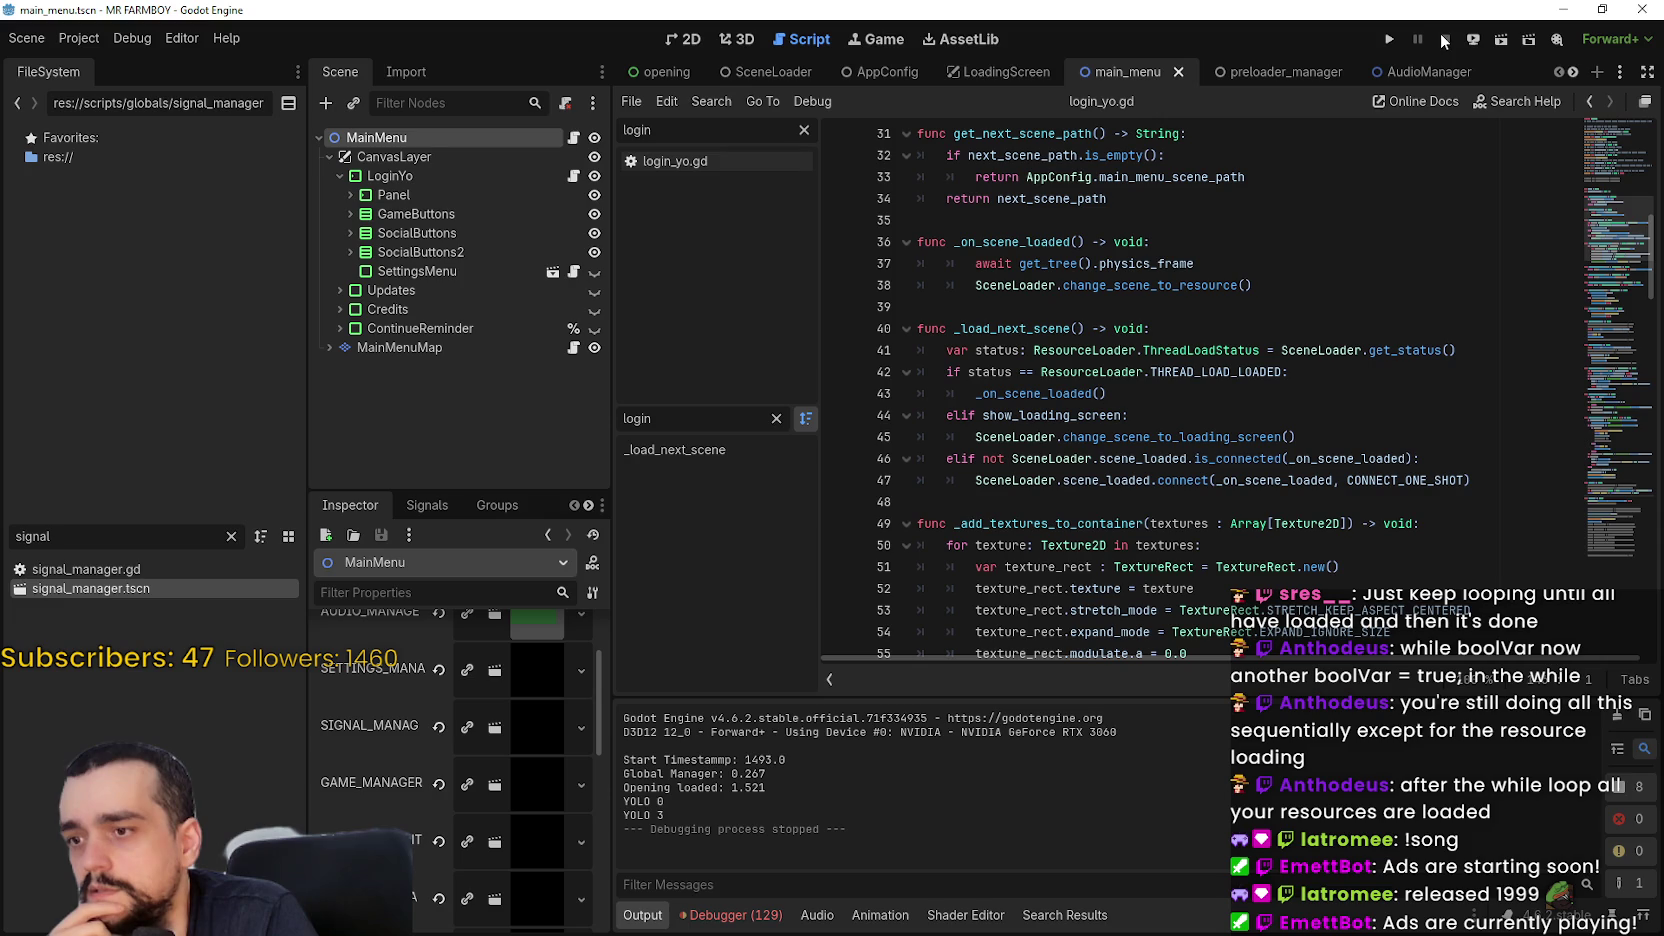
Delete the BetterTerrain and Inputty autoloads from the Project Settings autoload list
click(79, 40)
click(90, 63)
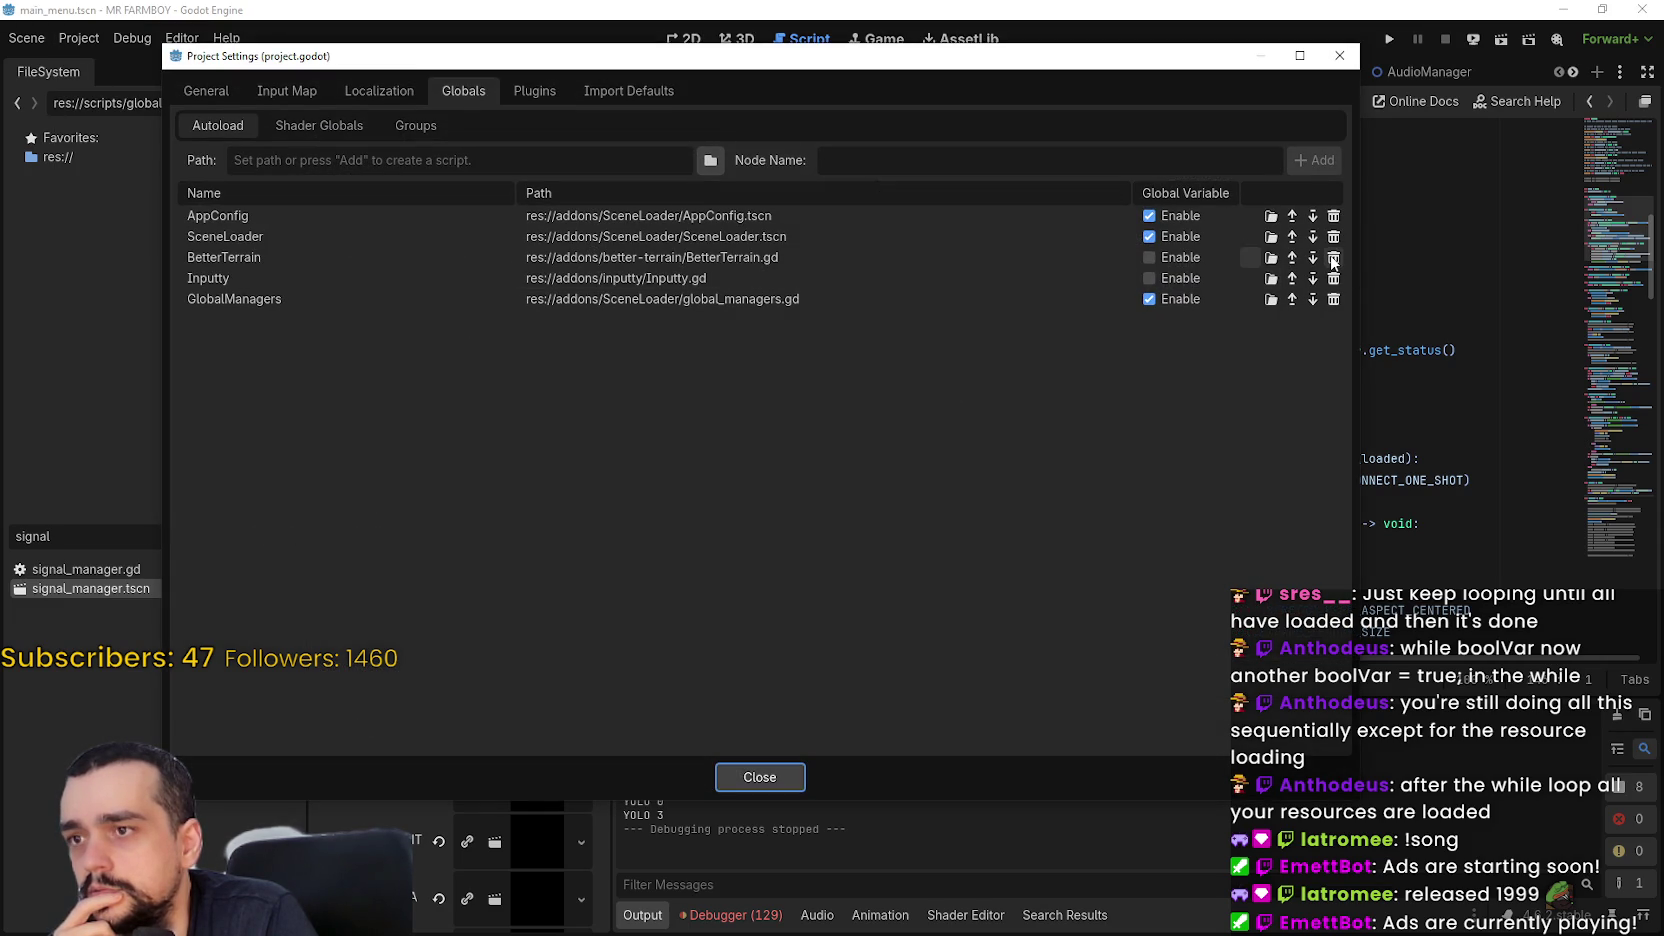
click(1333, 258)
click(1333, 258)
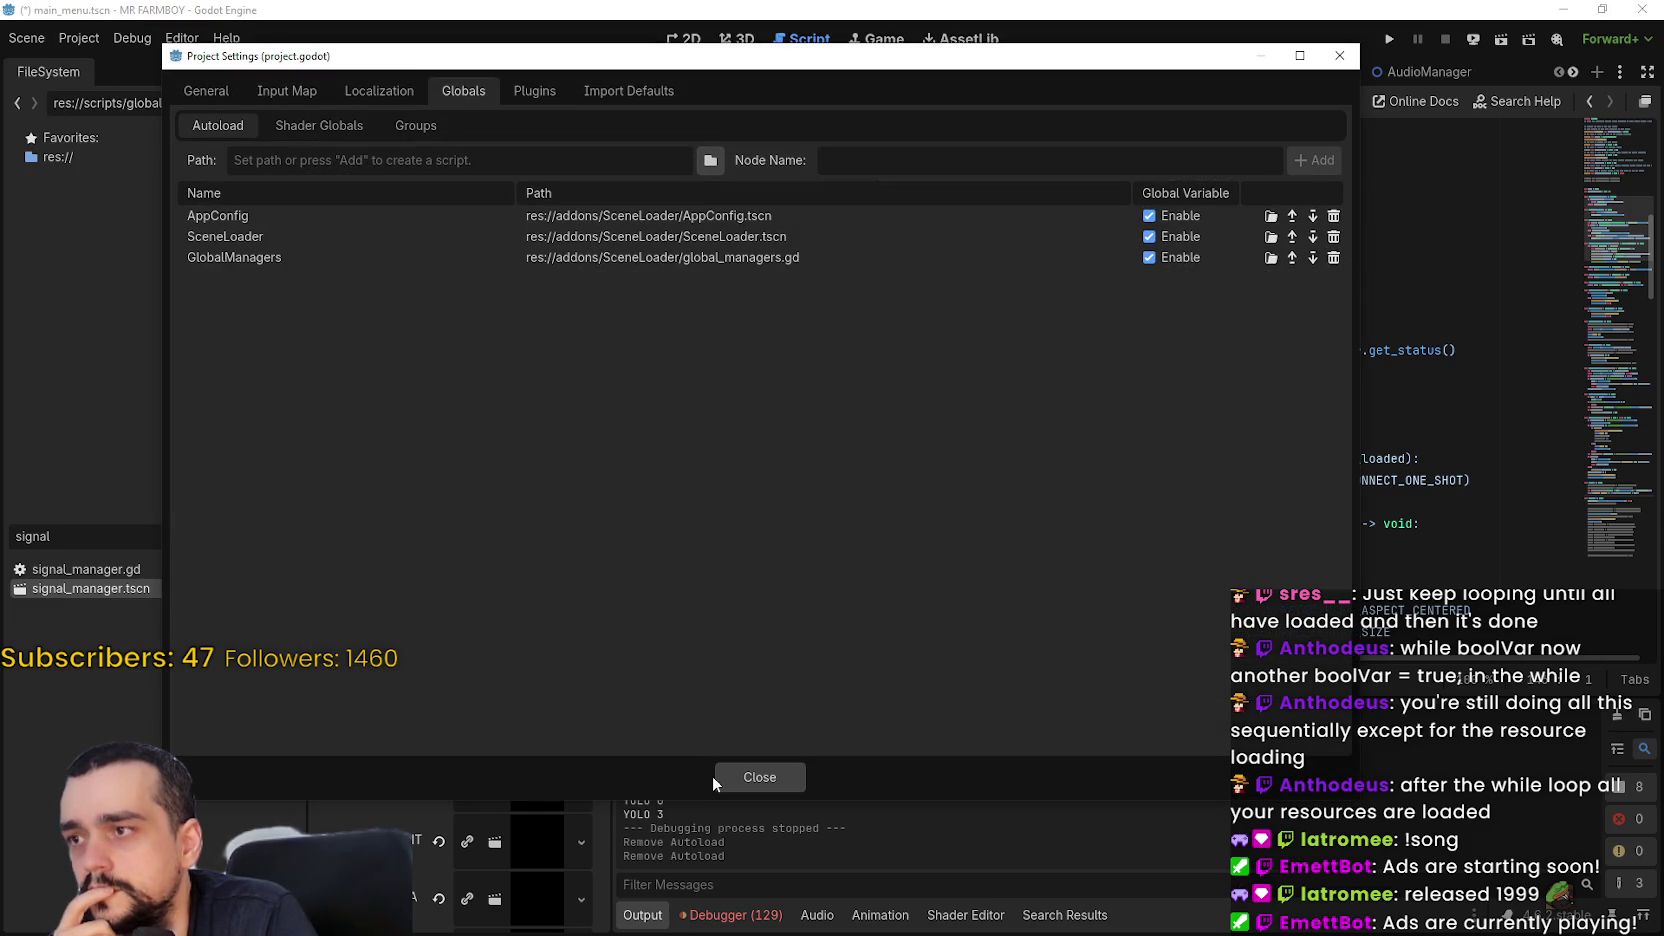
click(774, 783)
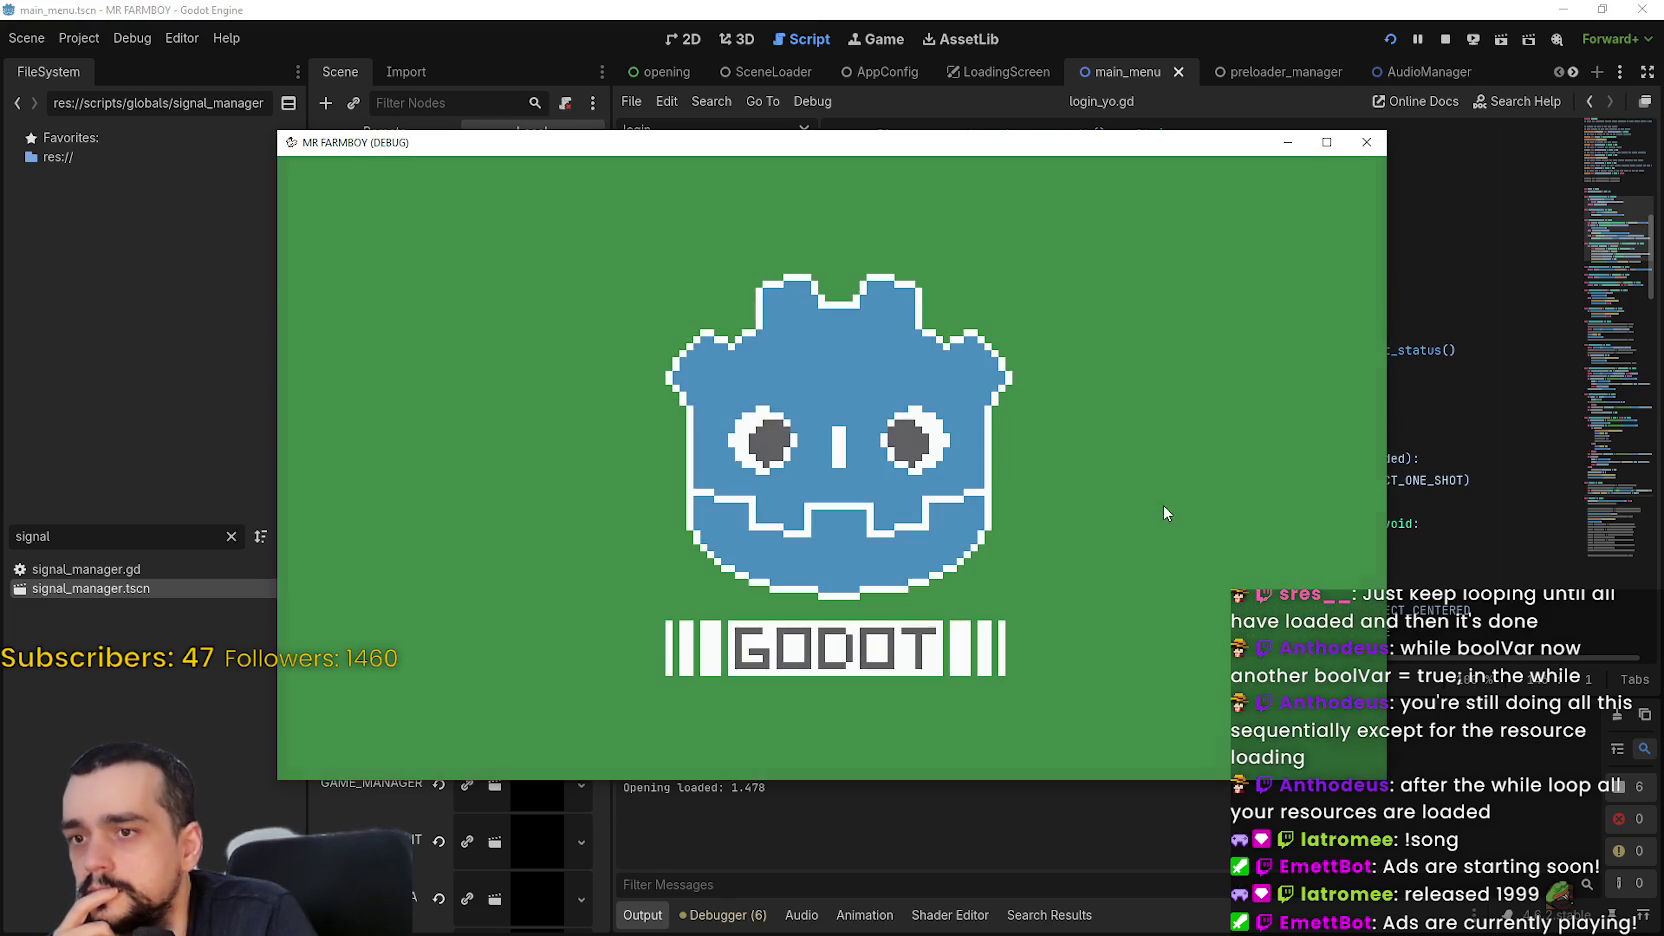
Run and restart the game until it reaches the MR FARMBOY menu, then stop it
click(883, 875)
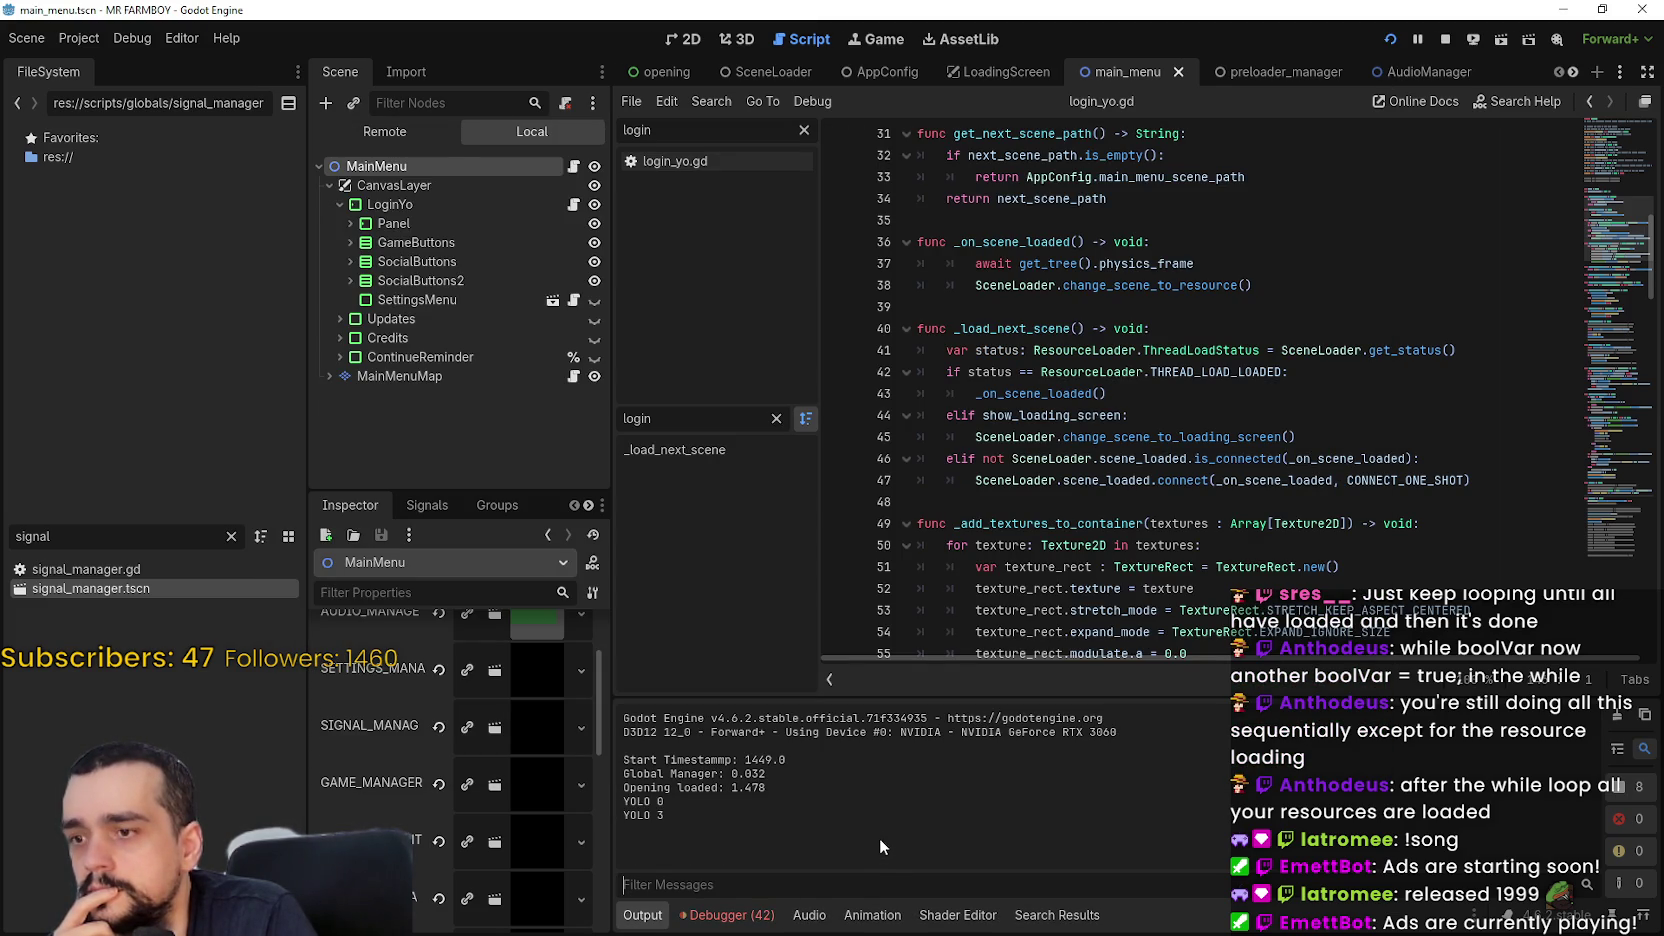
click(1473, 44)
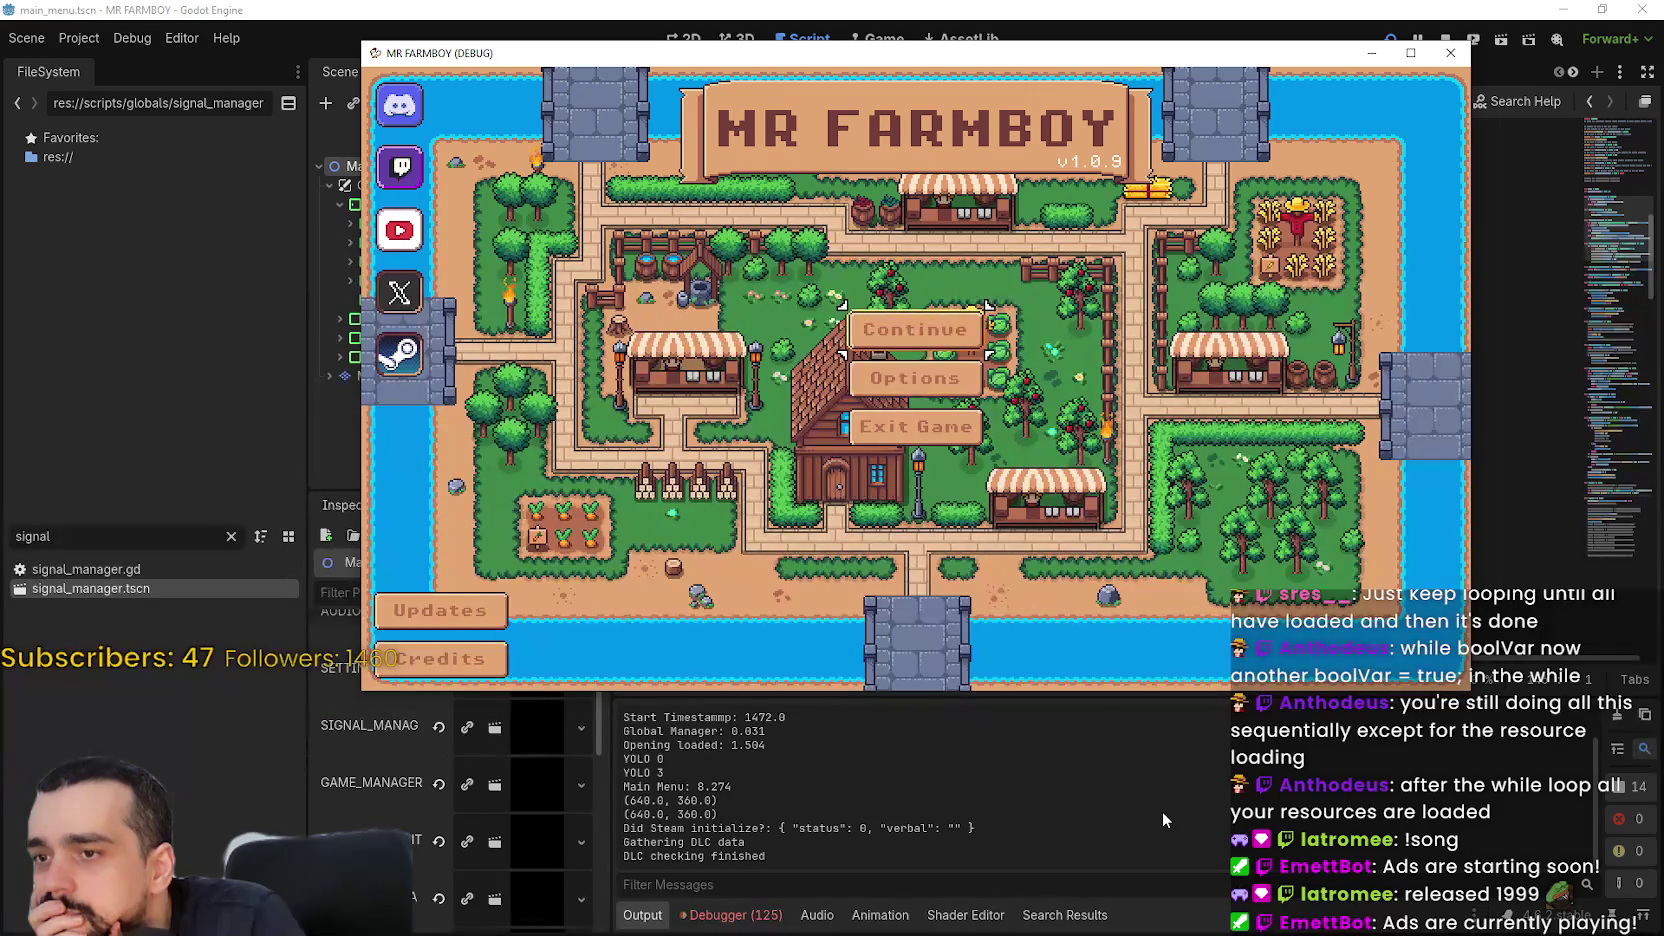
click(1443, 40)
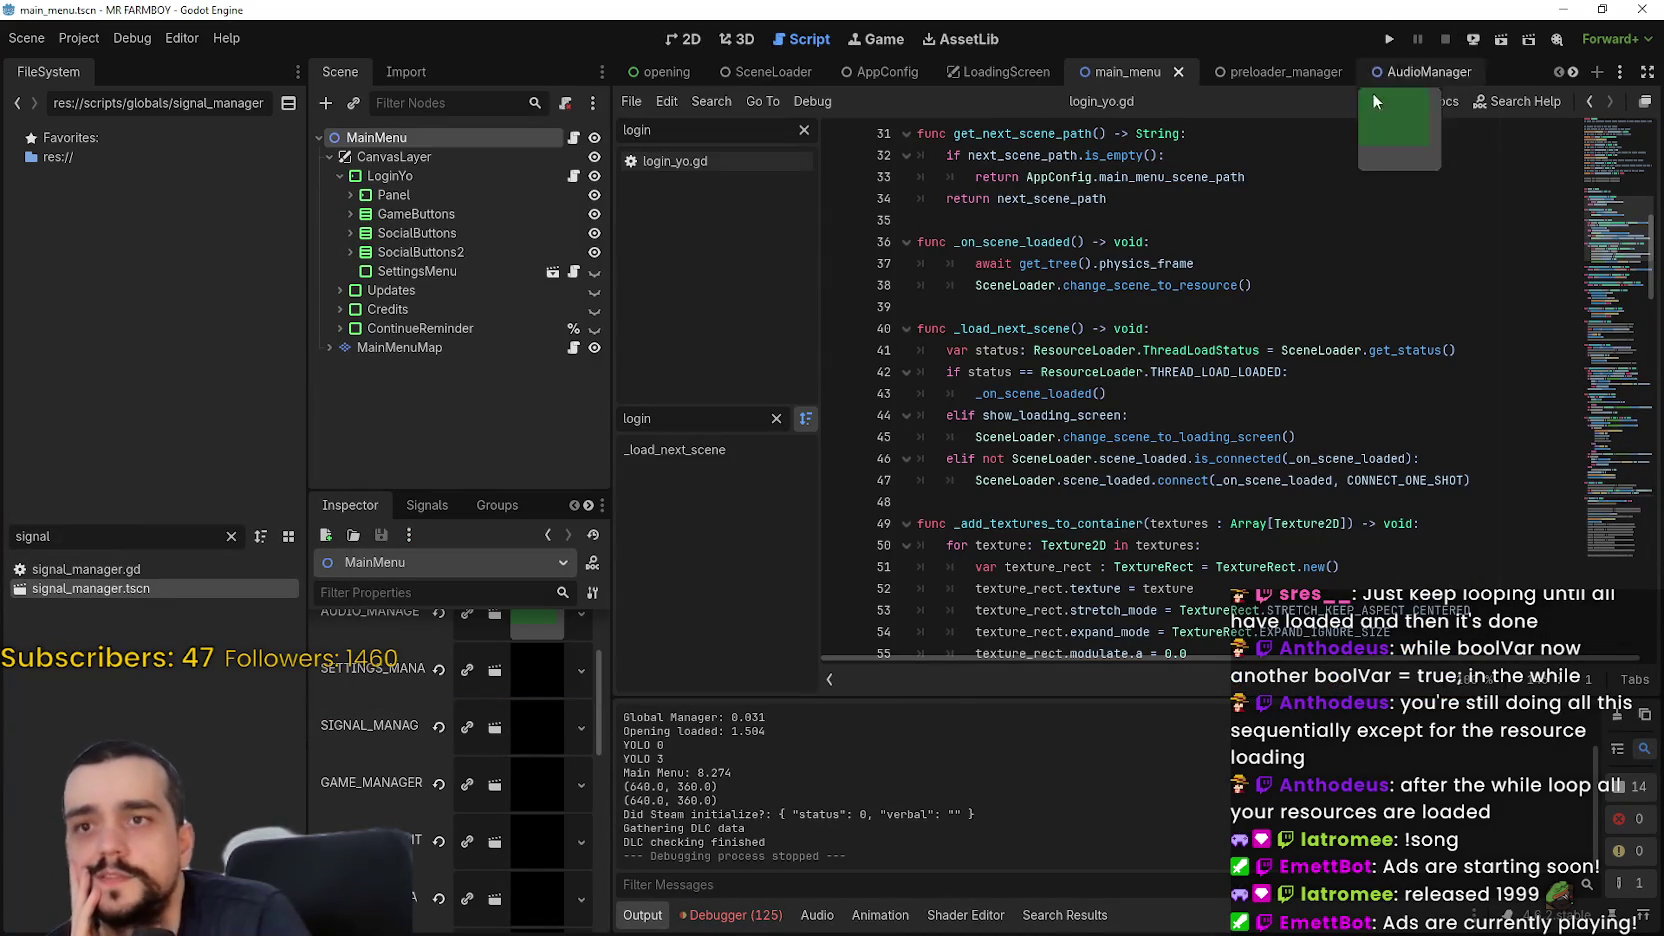
click(1150, 286)
click(1152, 307)
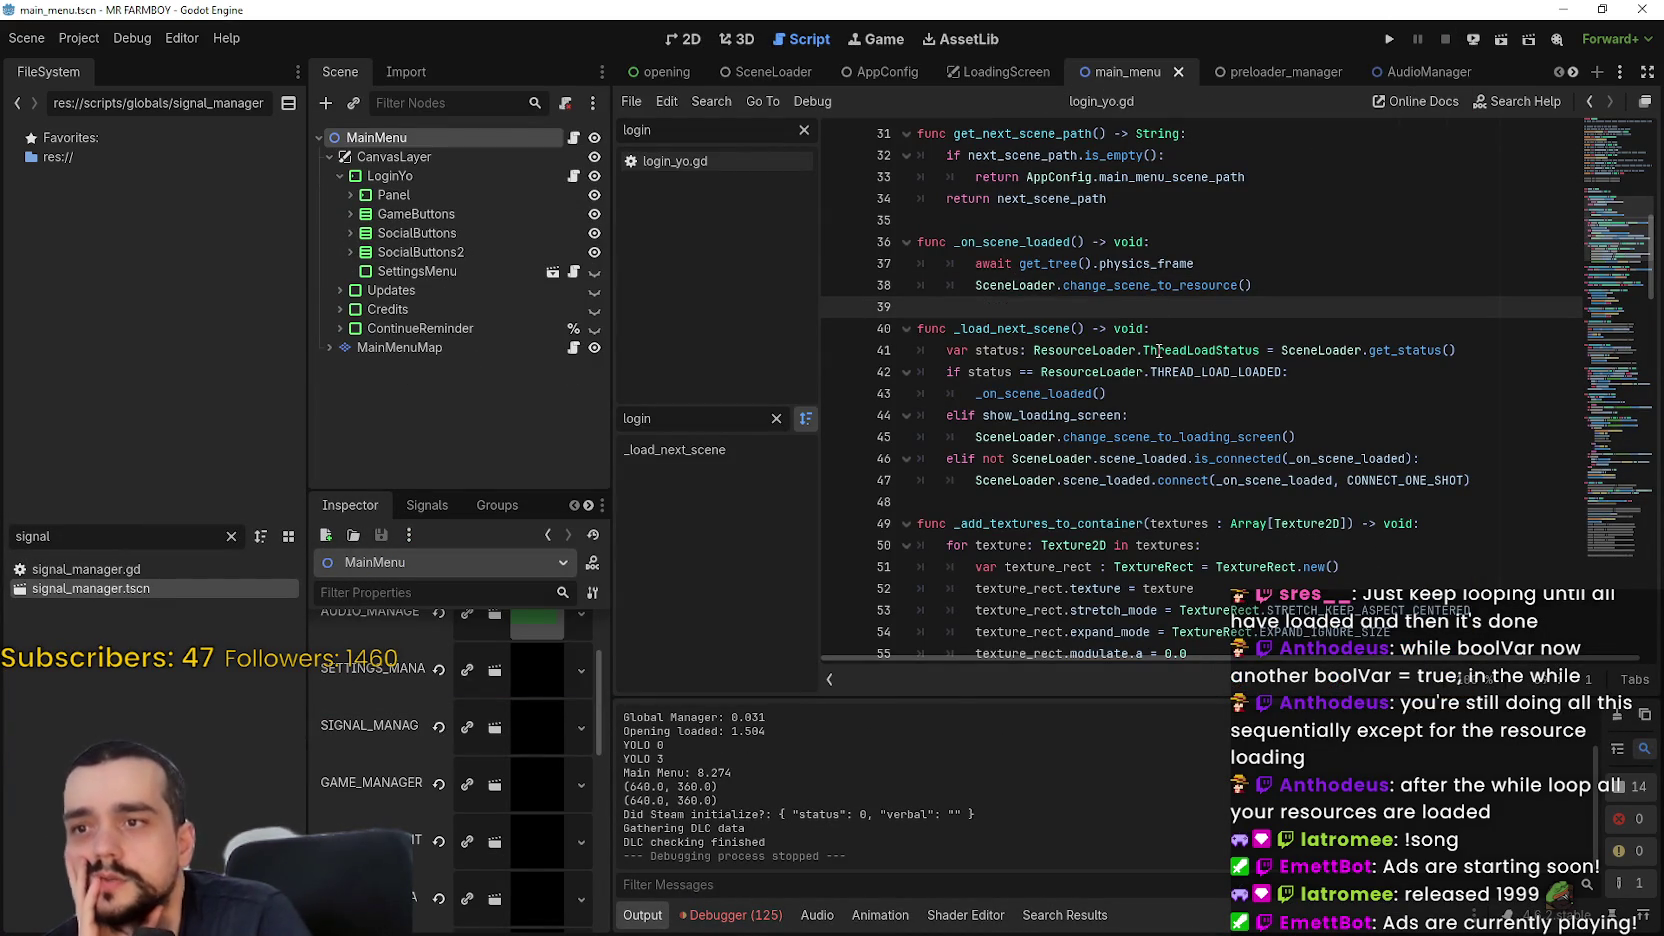
click(79, 38)
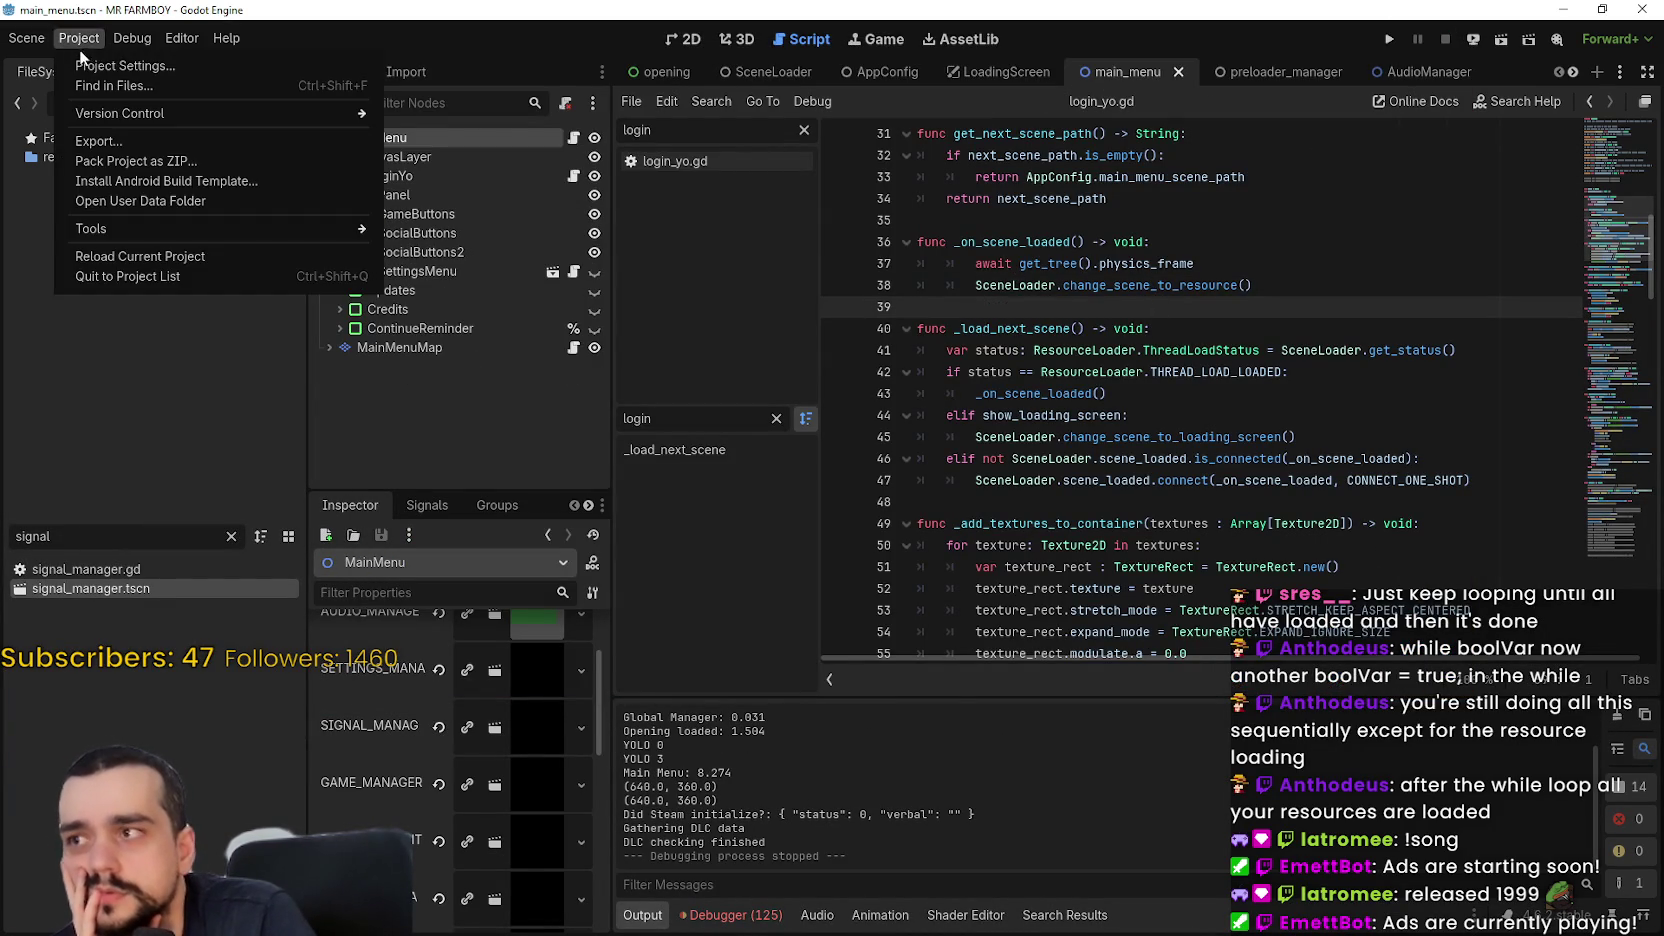
click(135, 66)
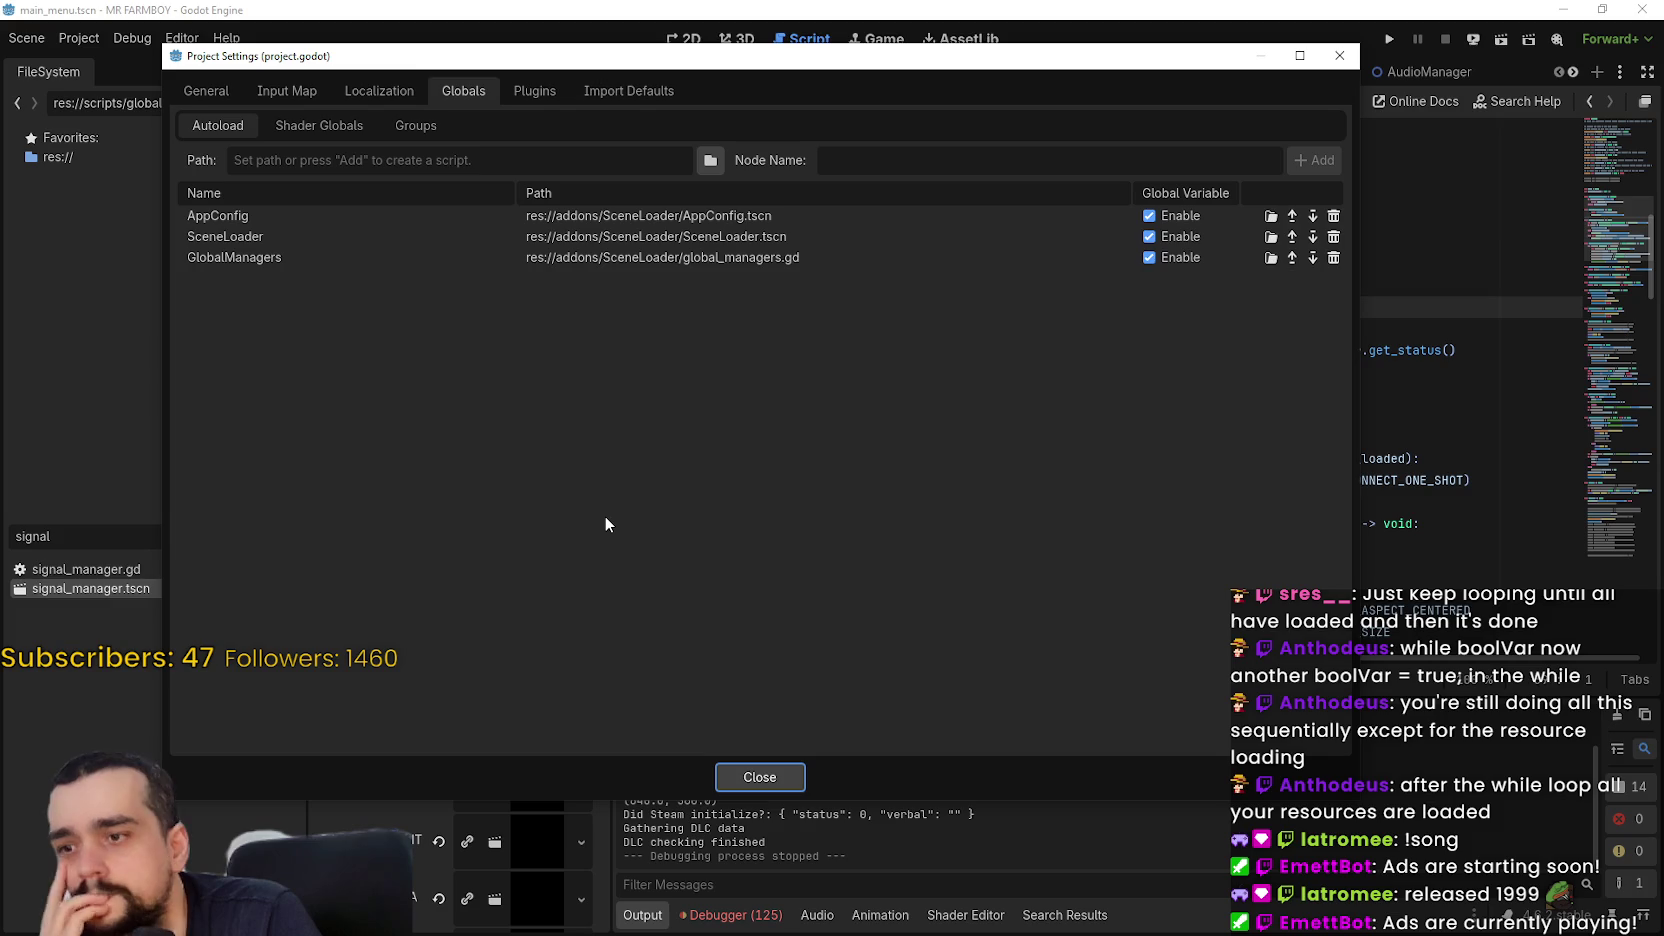
click(563, 89)
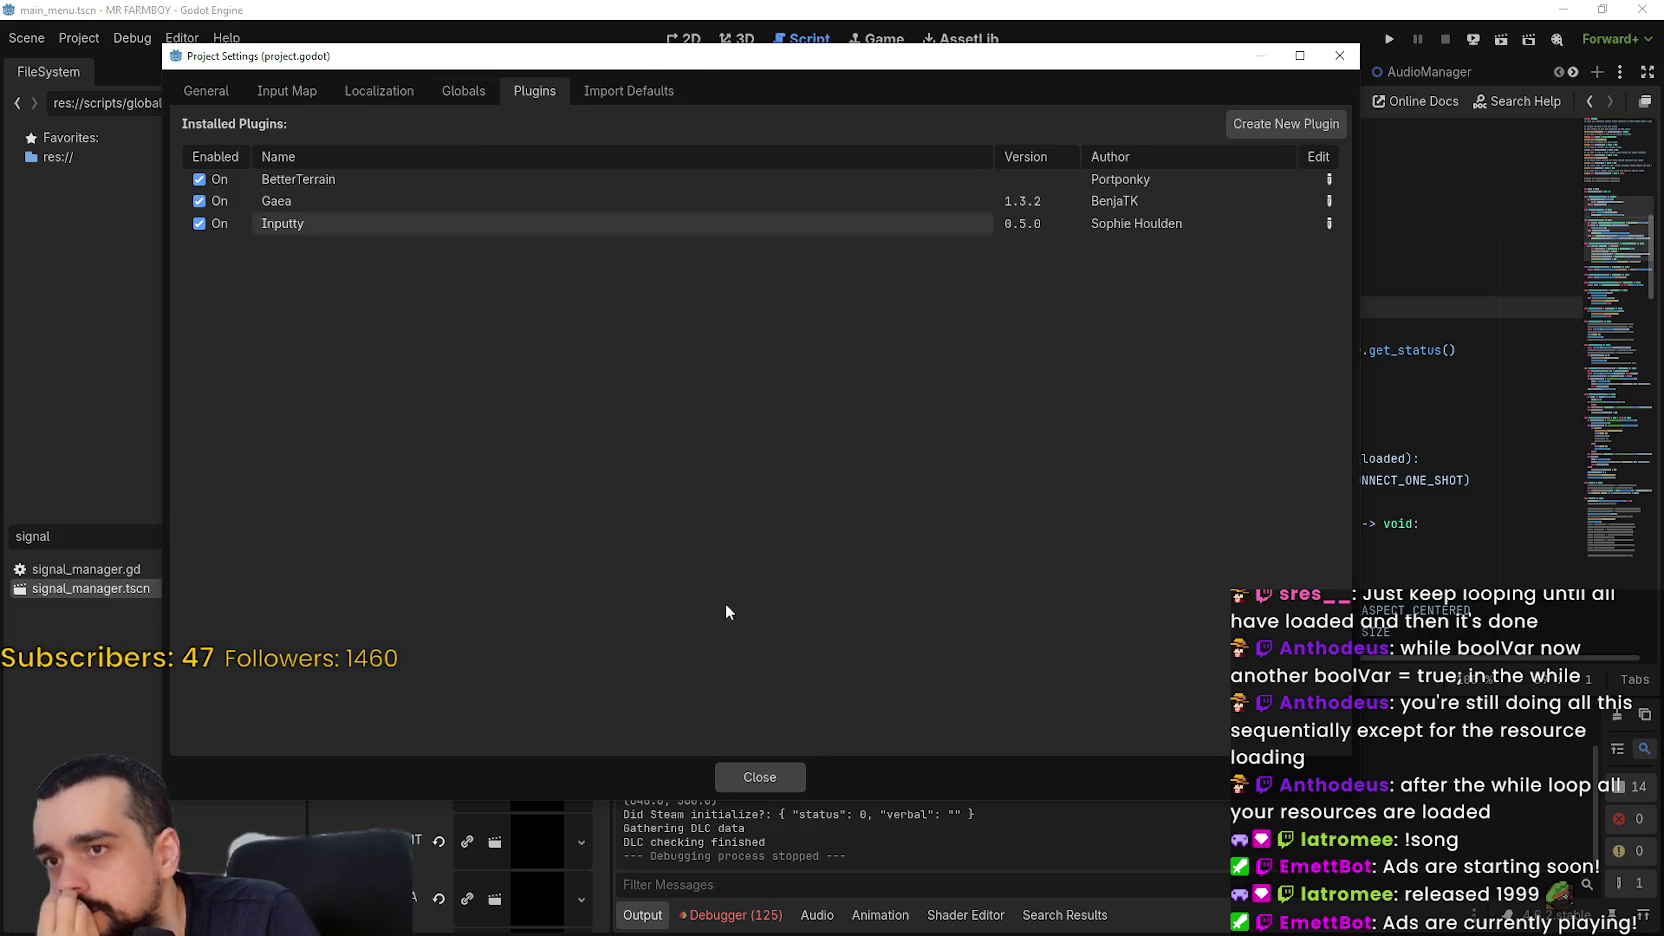
click(796, 783)
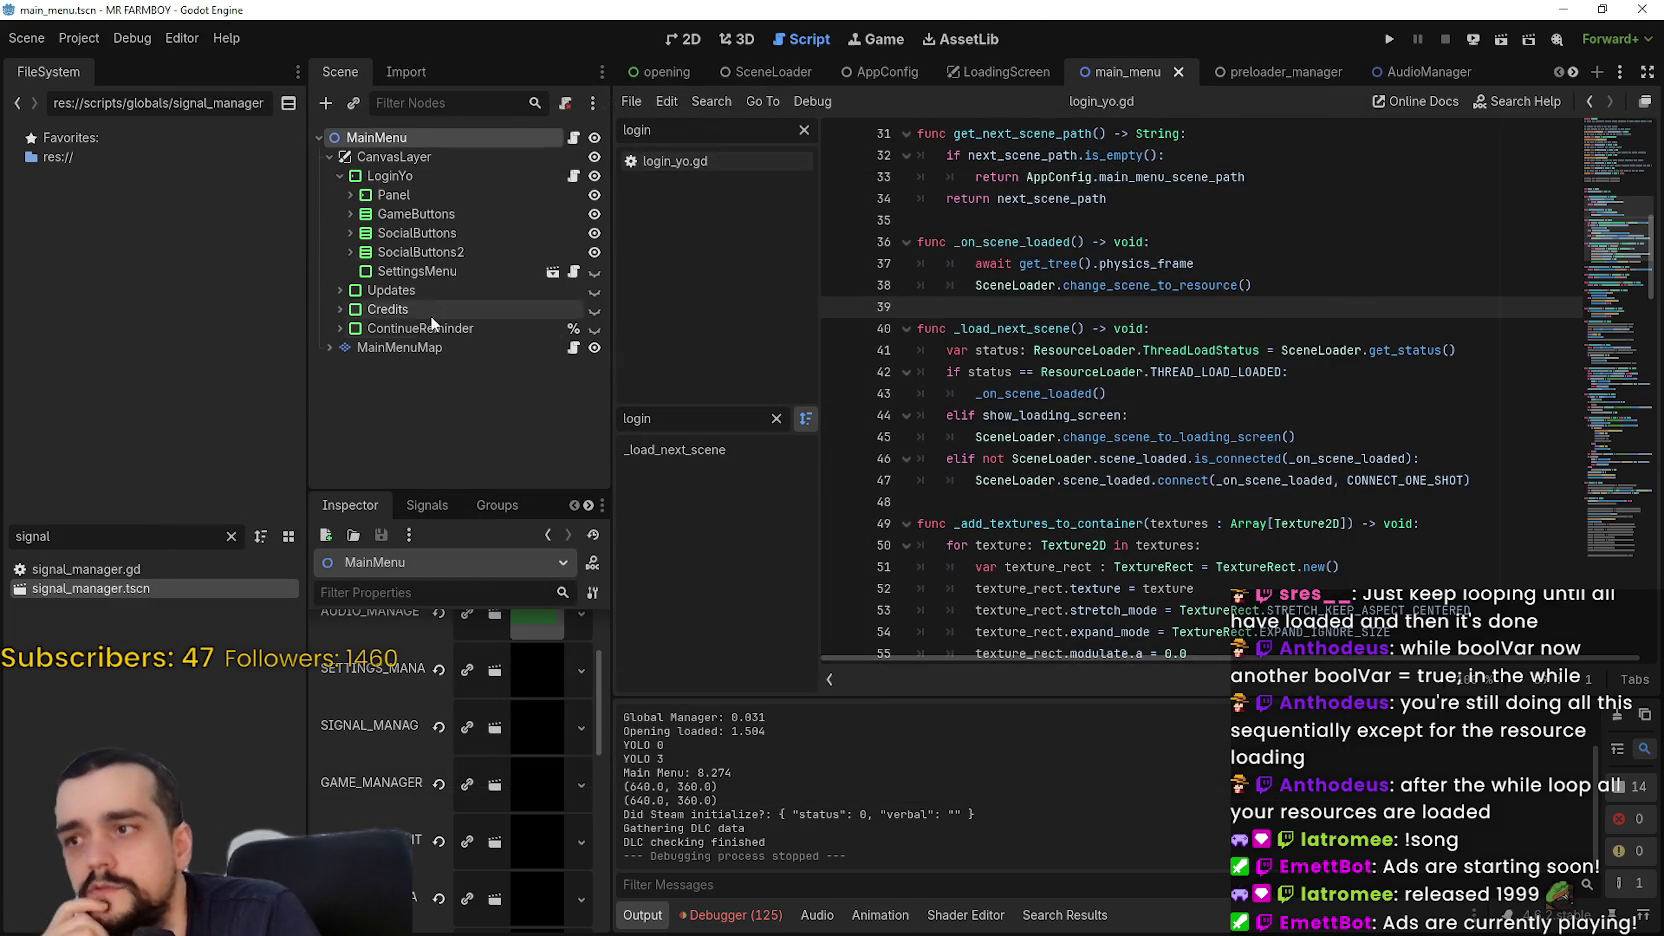
click(410, 347)
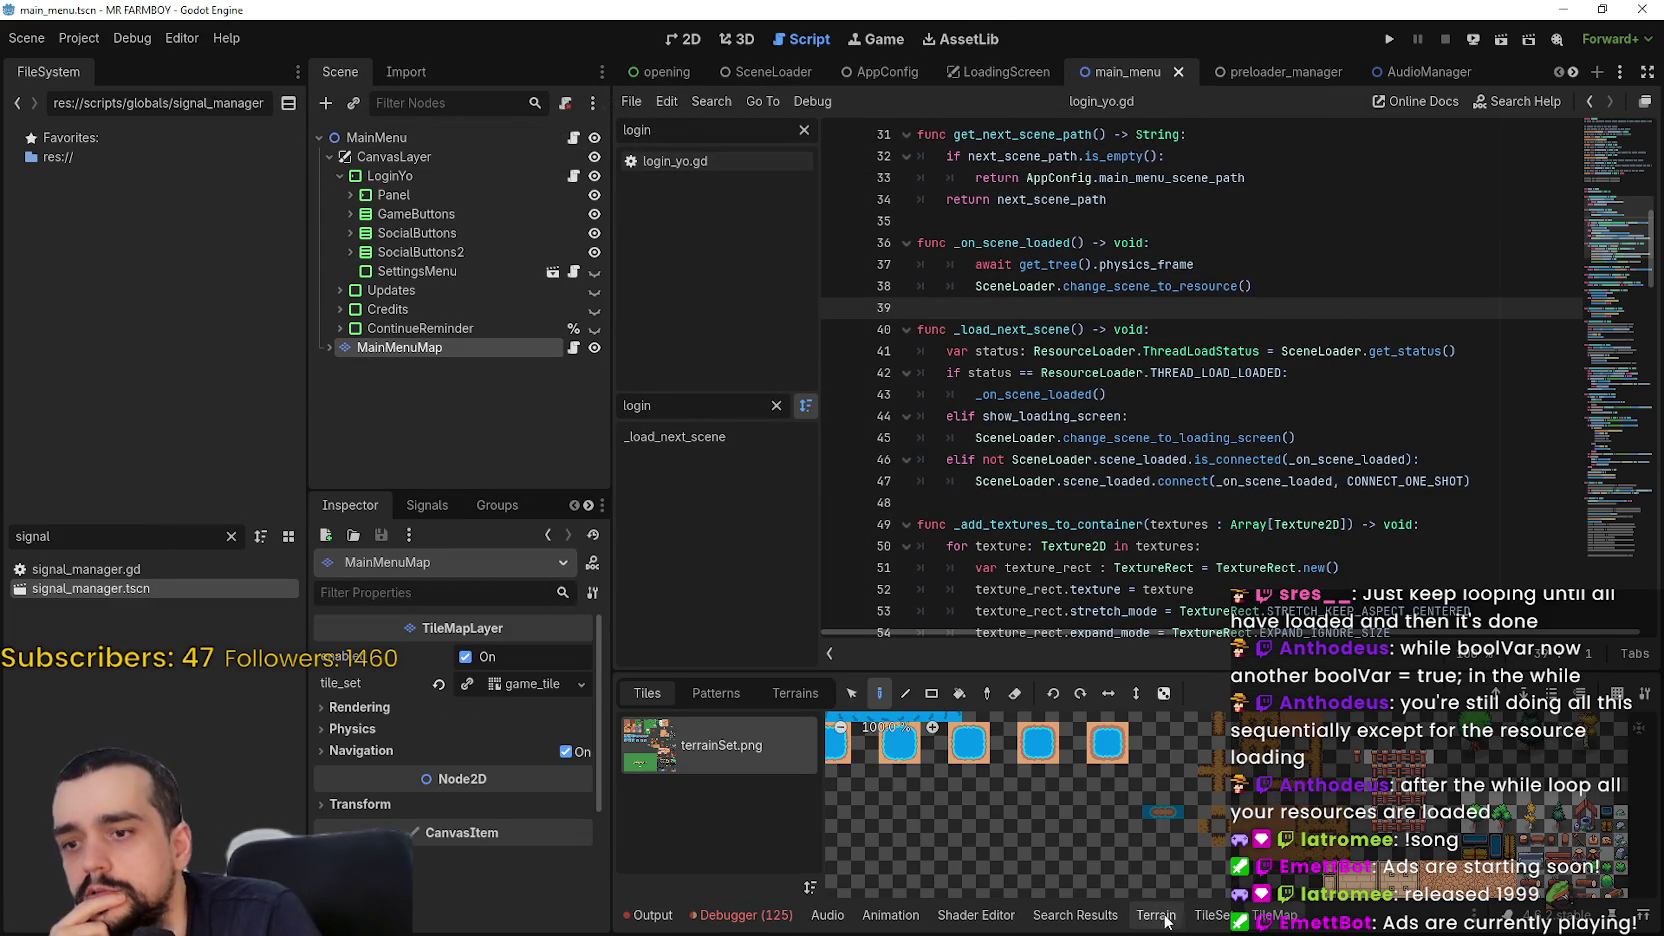
Switch the bottom panel to terrain editing, open the game_tile tile set, and resize the panels
click(1158, 915)
mouse_move(1102, 796)
mouse_down()
mouse_move(1078, 311)
mouse_move(1080, 442)
mouse_up()
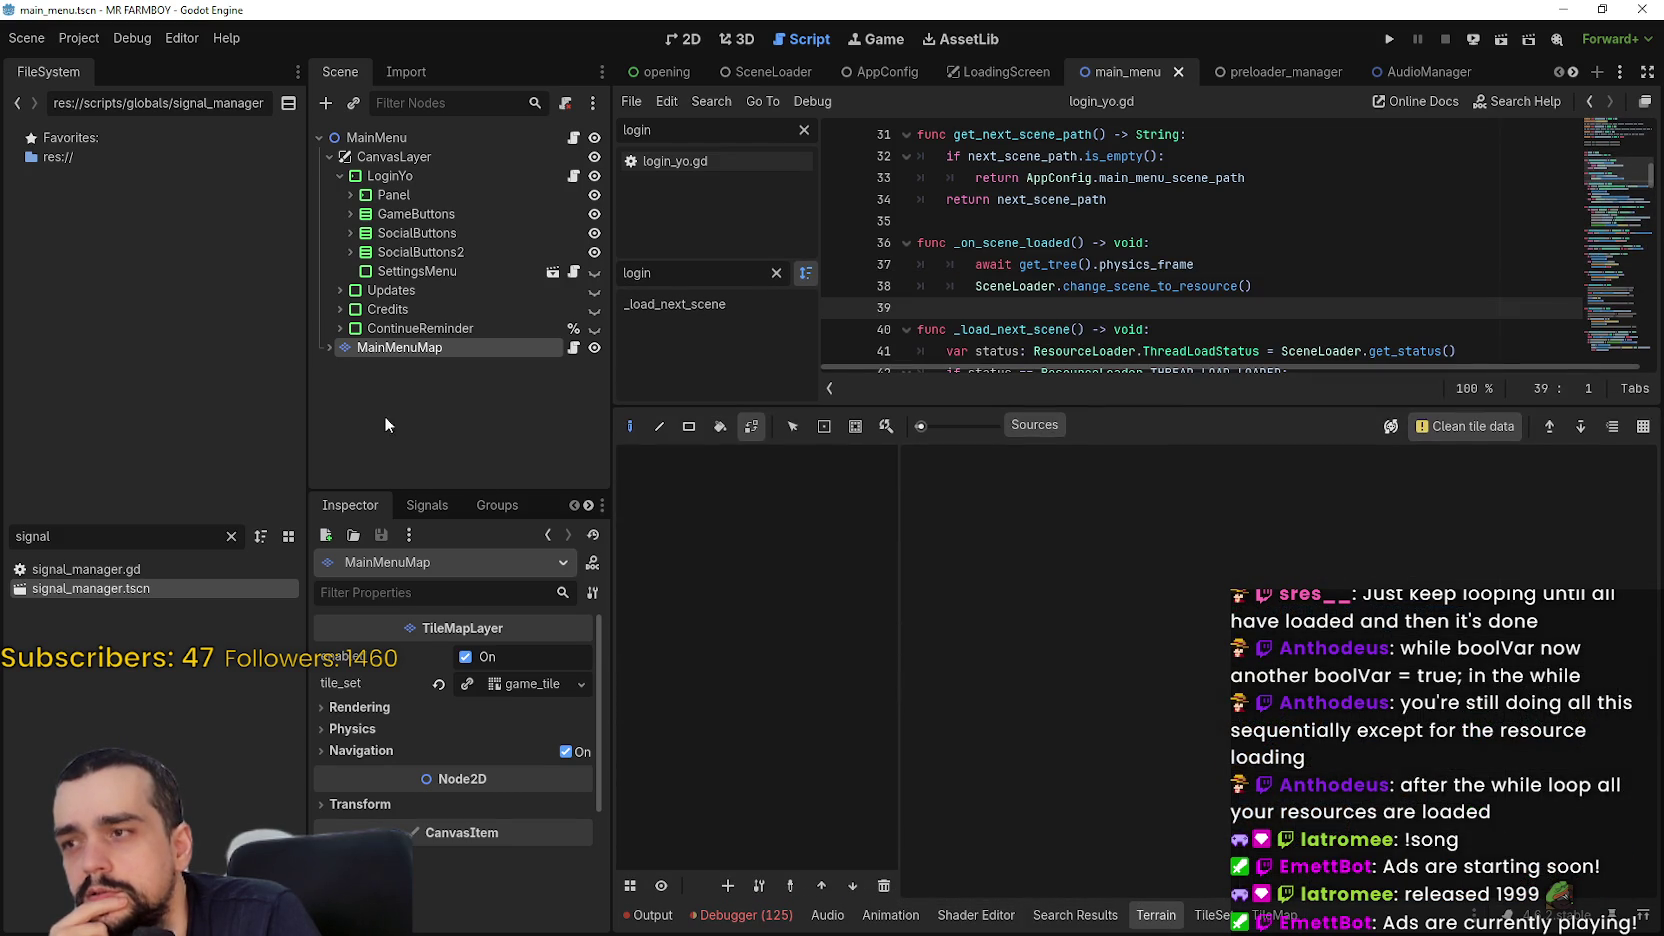
click(507, 688)
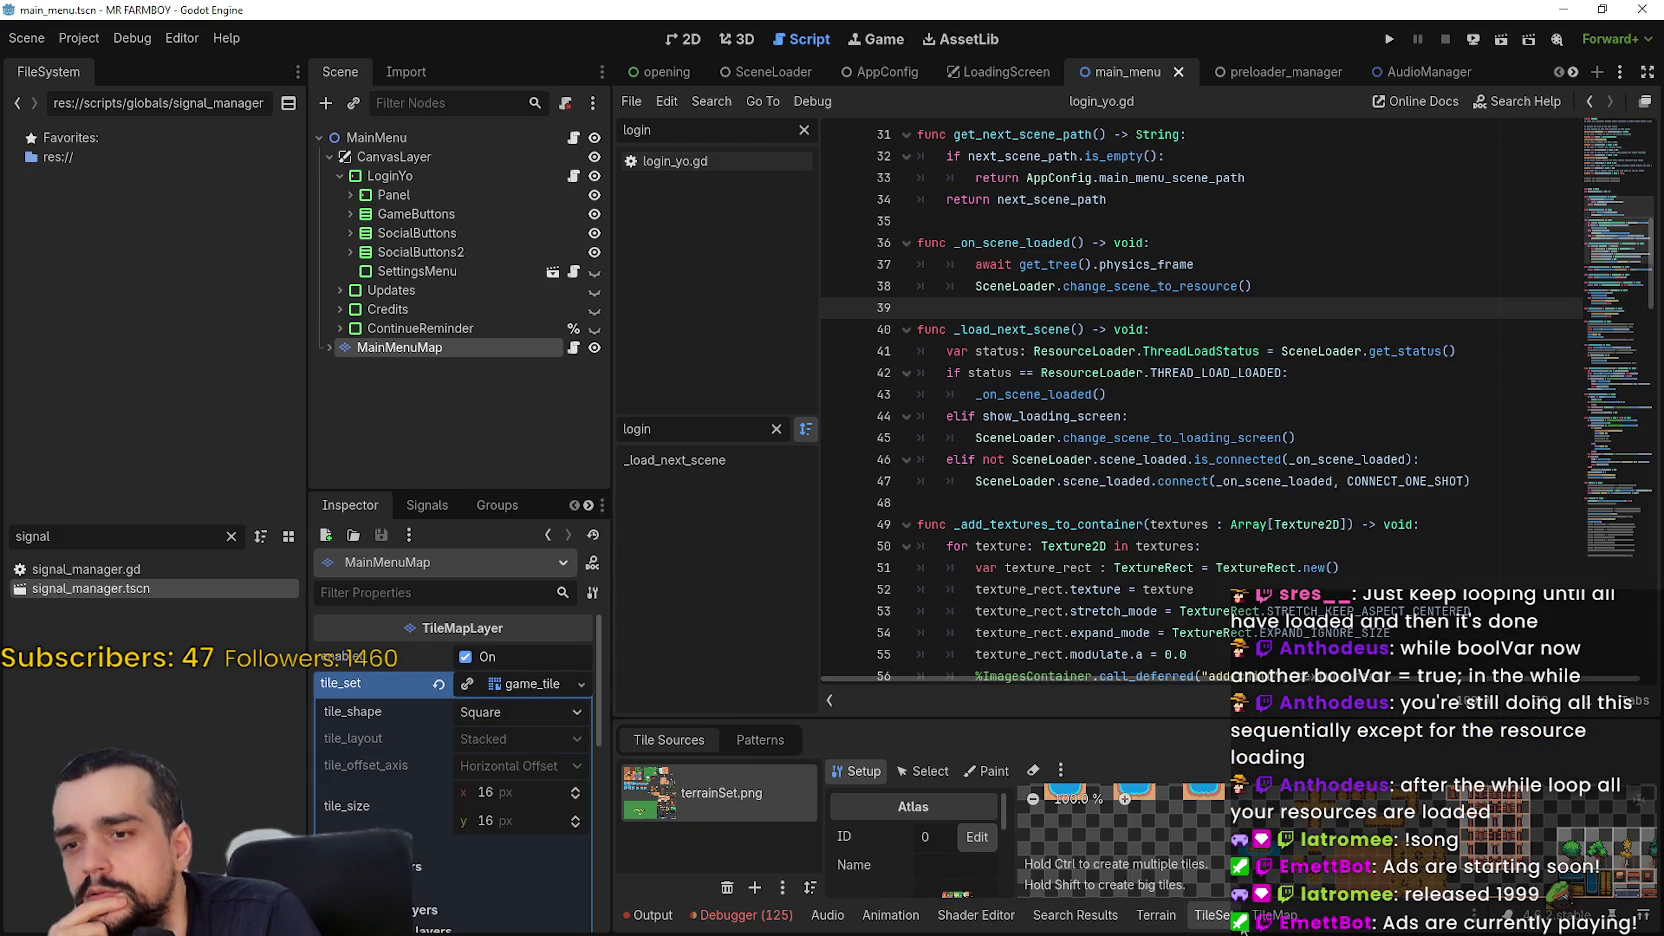
click(1170, 916)
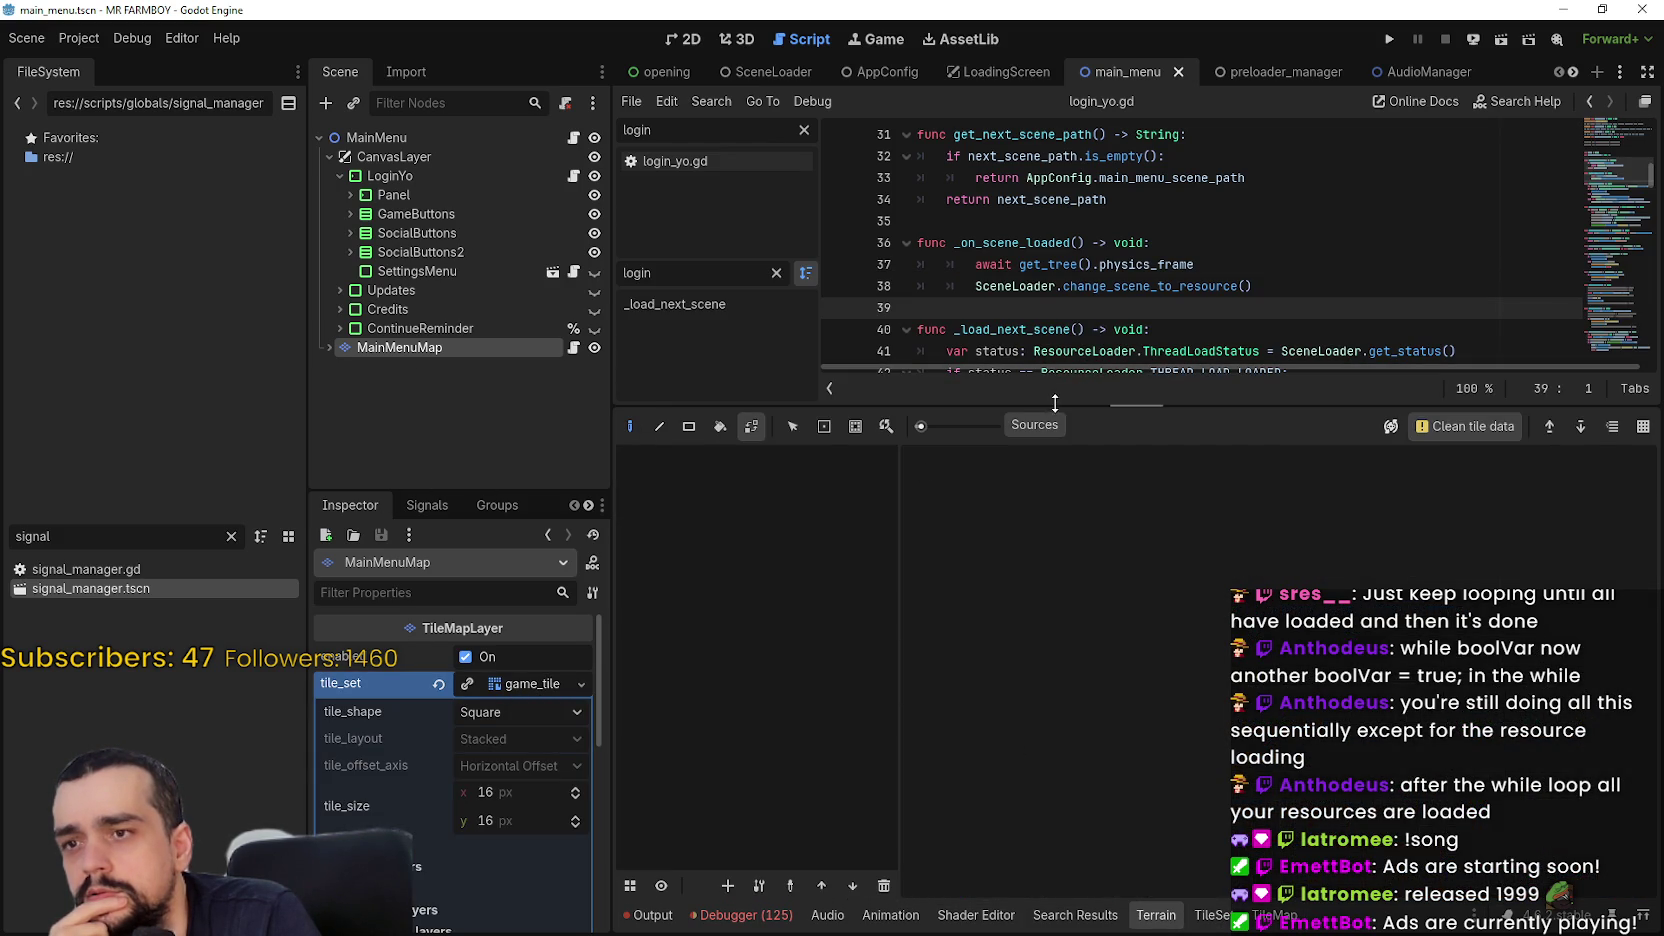
drag(1181, 408, 1181, 459)
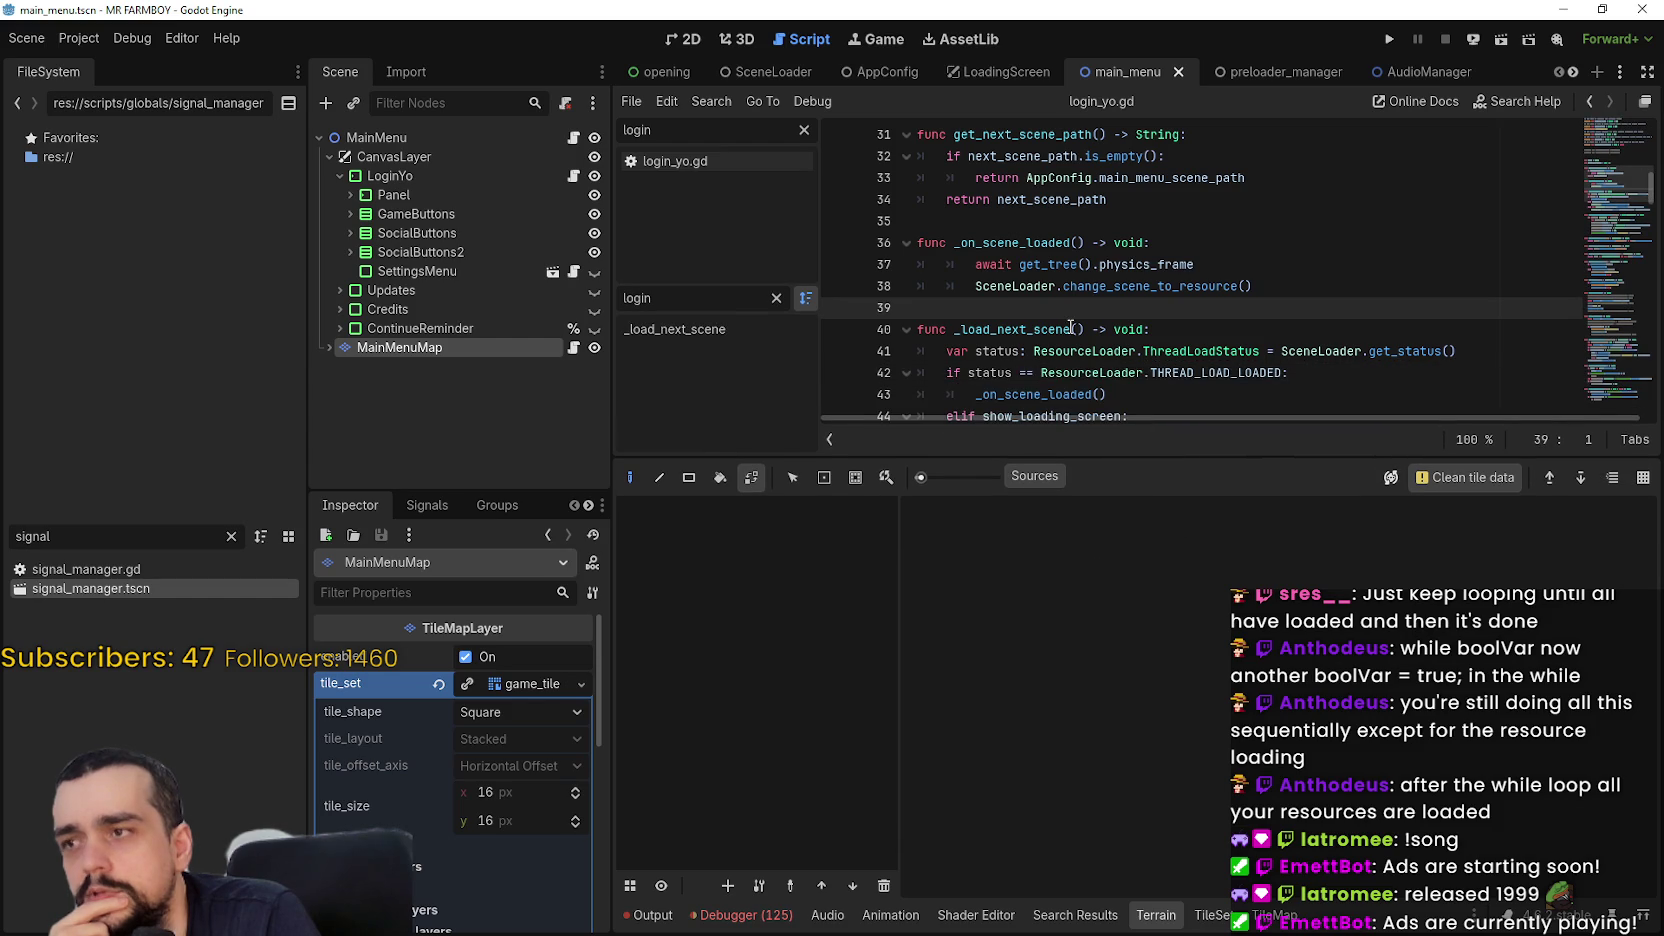
scroll(1558, 77, down, 5)
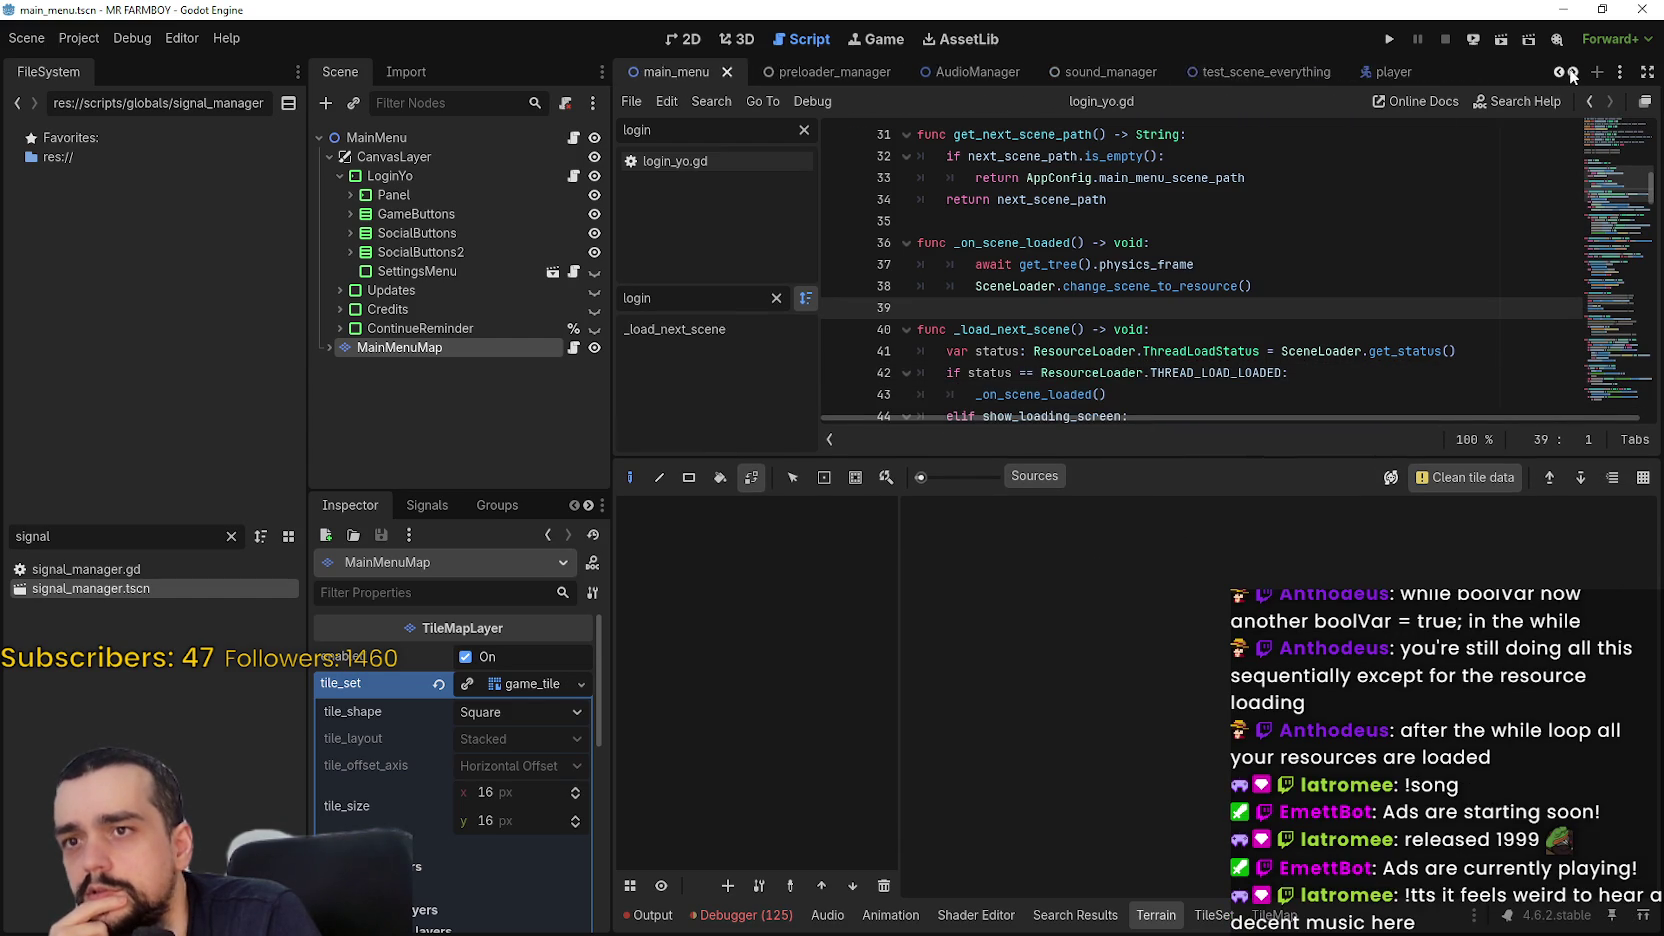
Open test_scene_everything, view StaticTileMap's tile set editor, then select the Clouds node
click(1146, 73)
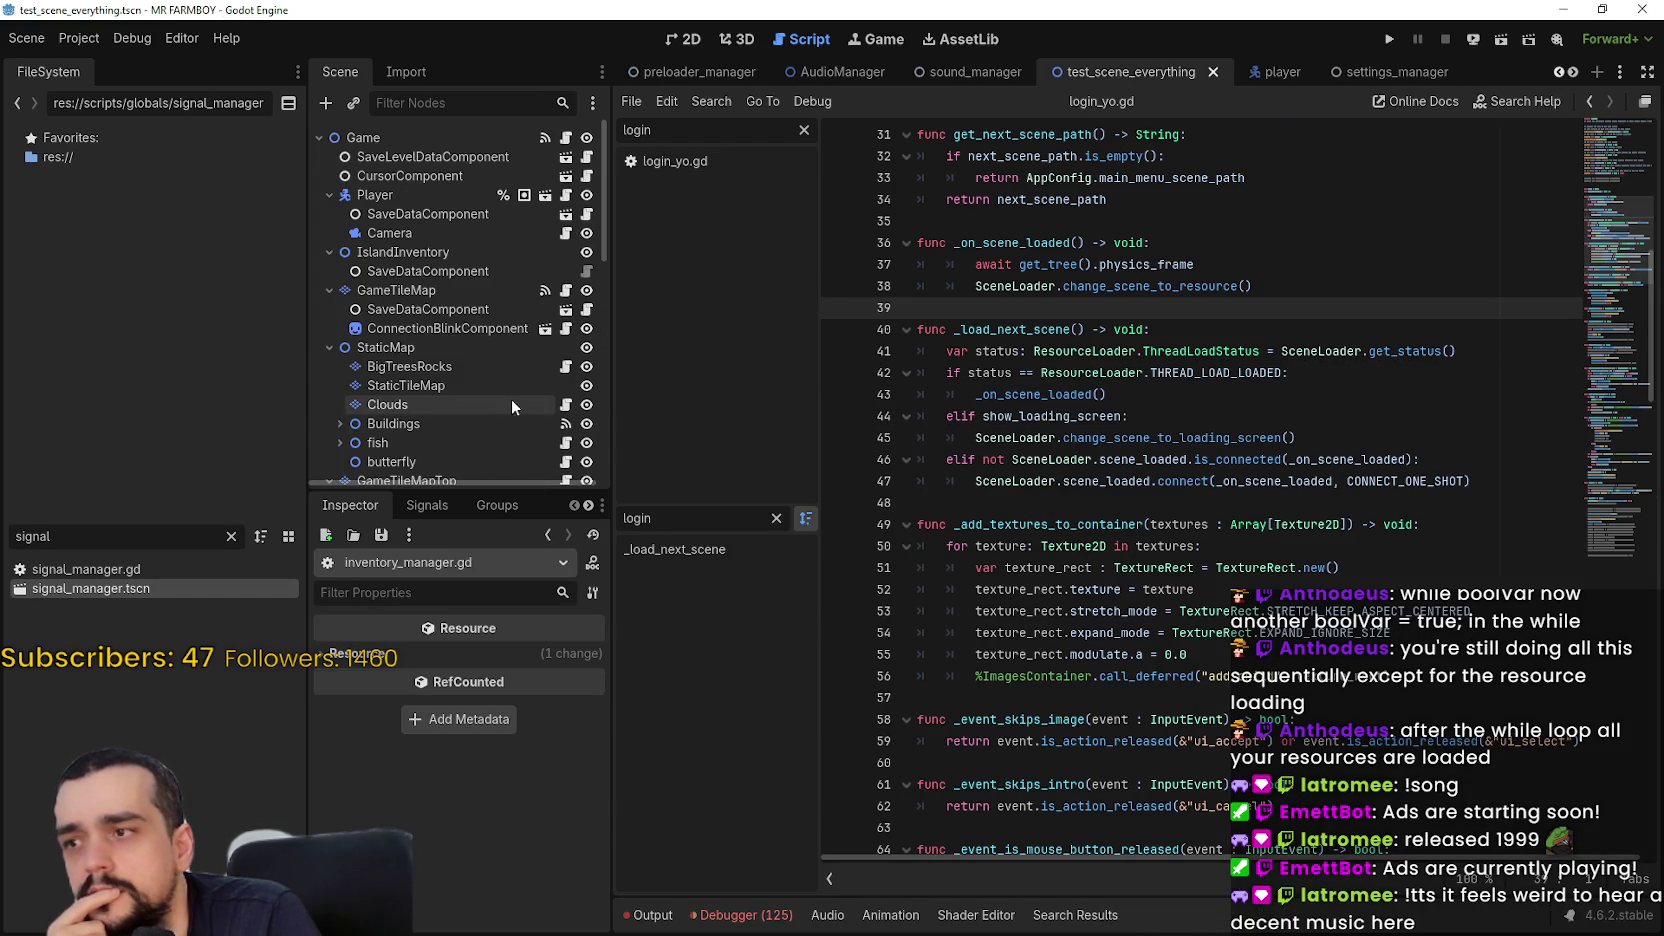
scroll(417, 228, down, 3)
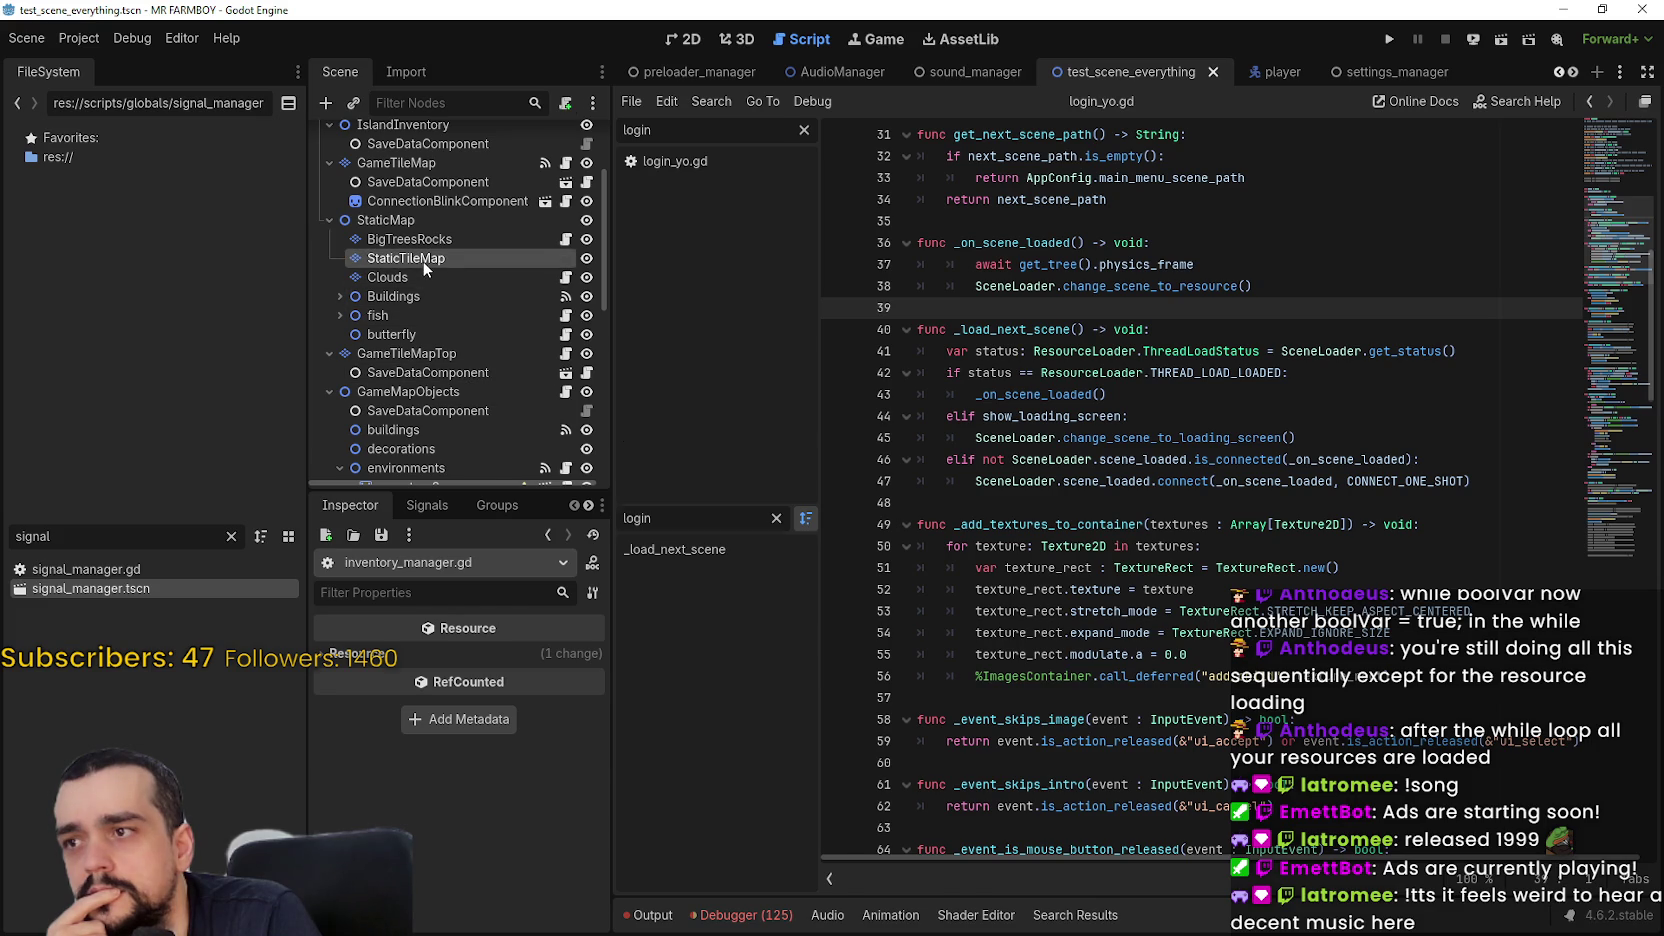
click(422, 260)
click(1220, 915)
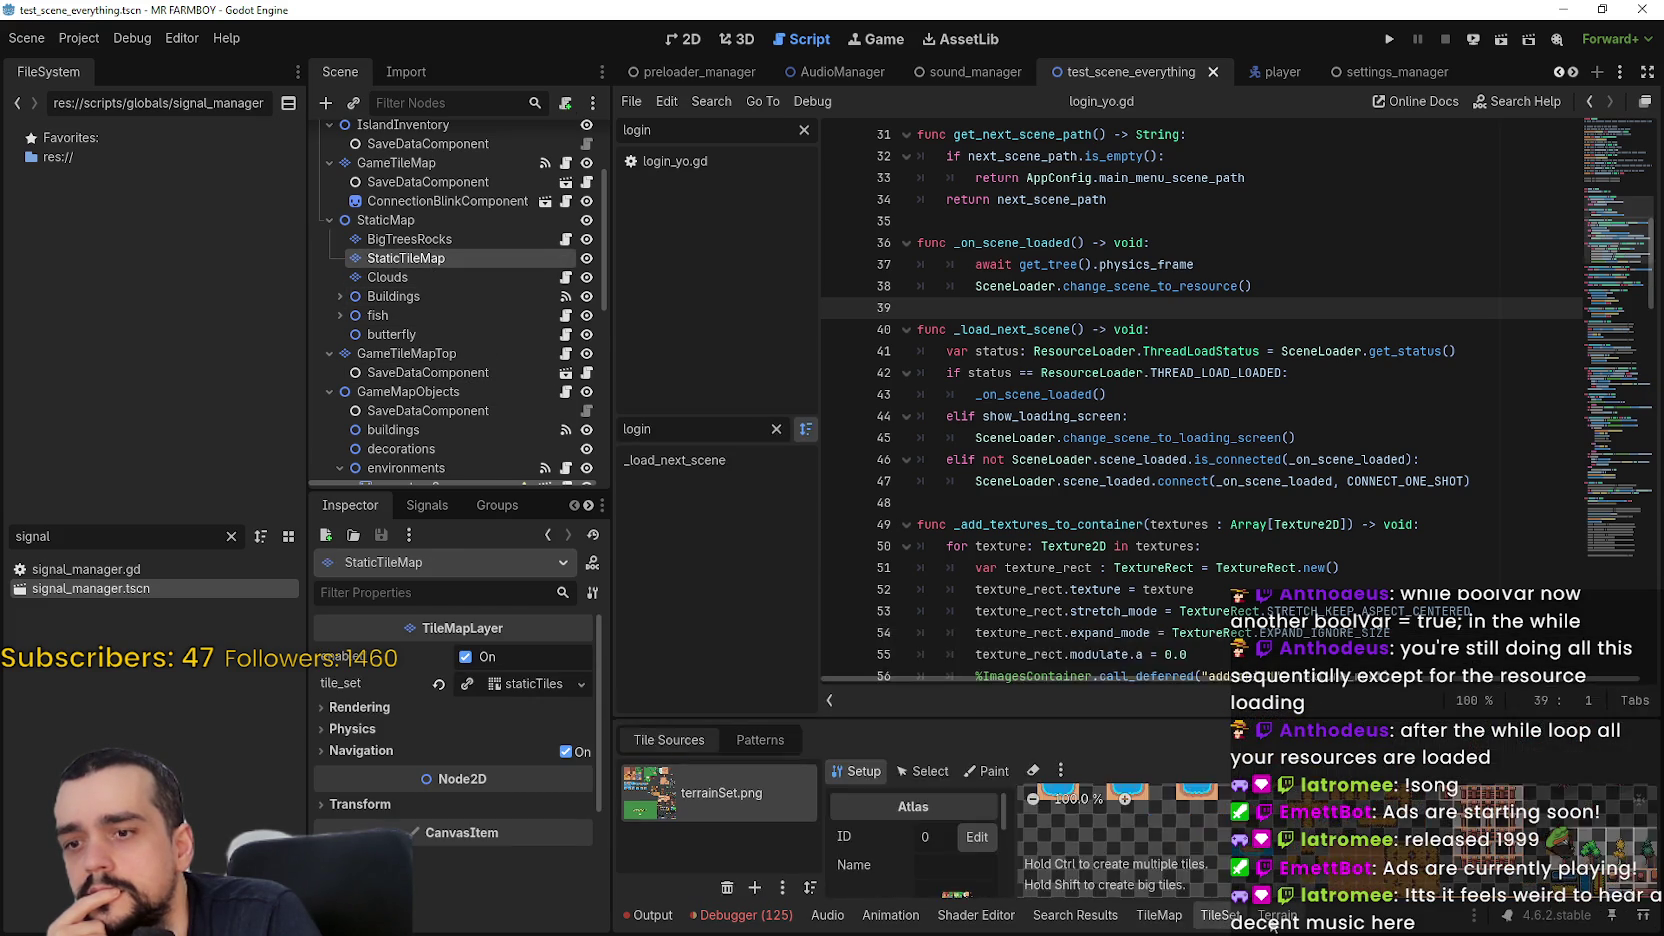
drag(722, 667, 722, 455)
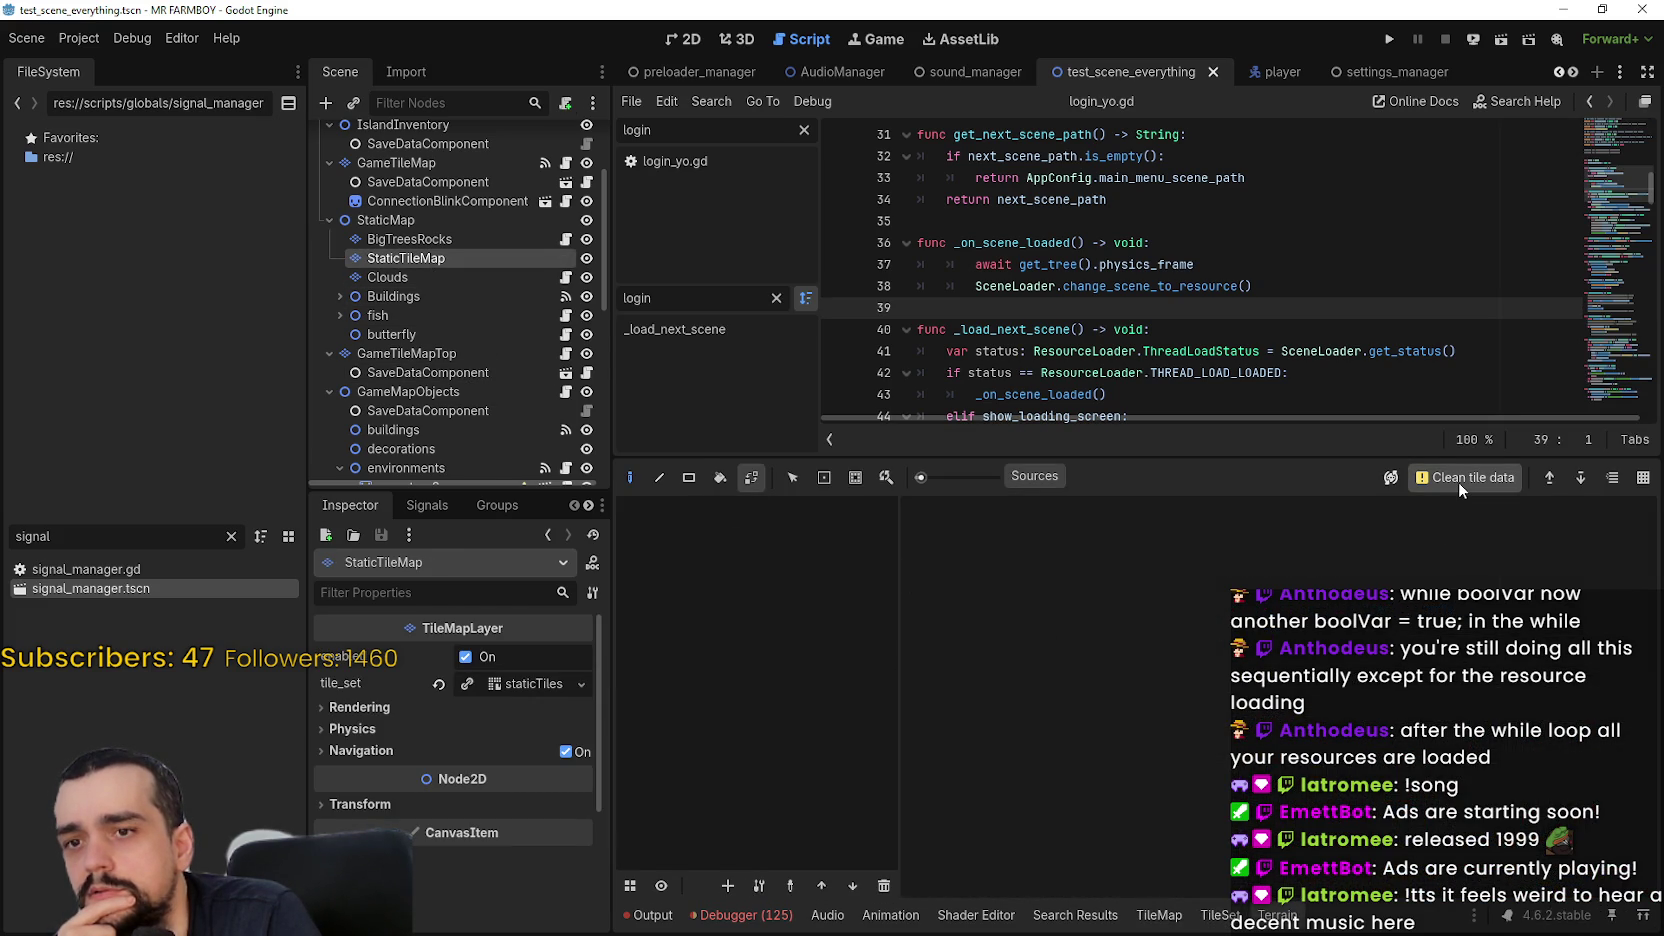
click(408, 276)
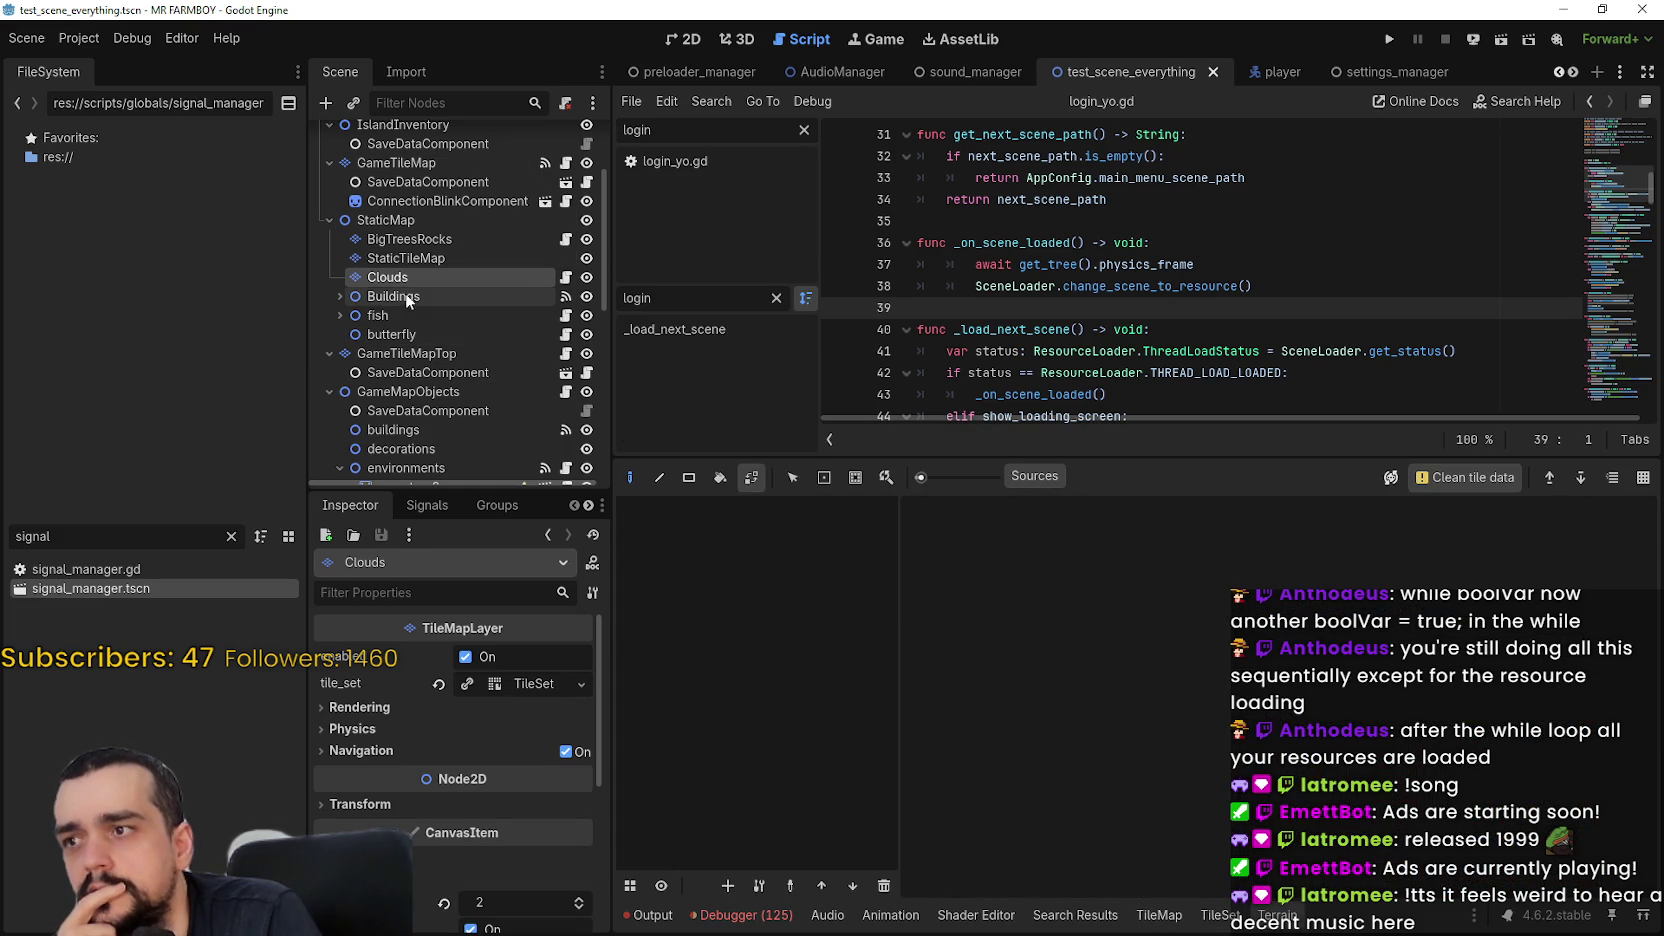
scroll(415, 310, down, 3)
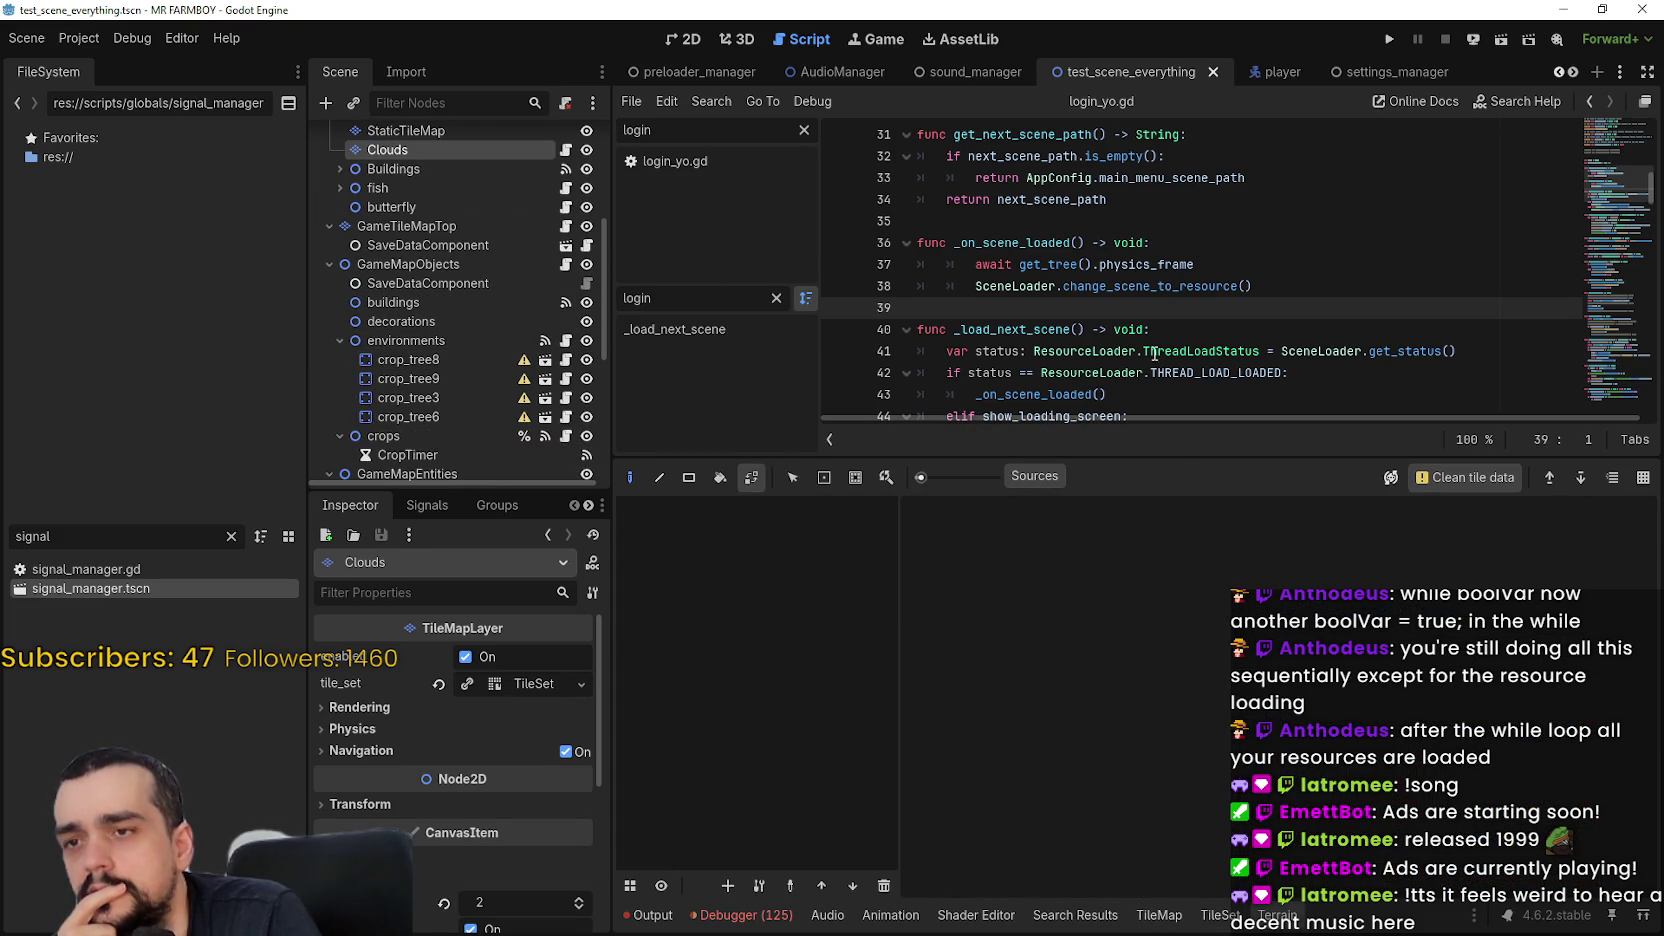
Drag the splitter down to show many more lines of login_yo.gd's code
drag(1182, 458, 1172, 697)
click(1015, 338)
click(1040, 306)
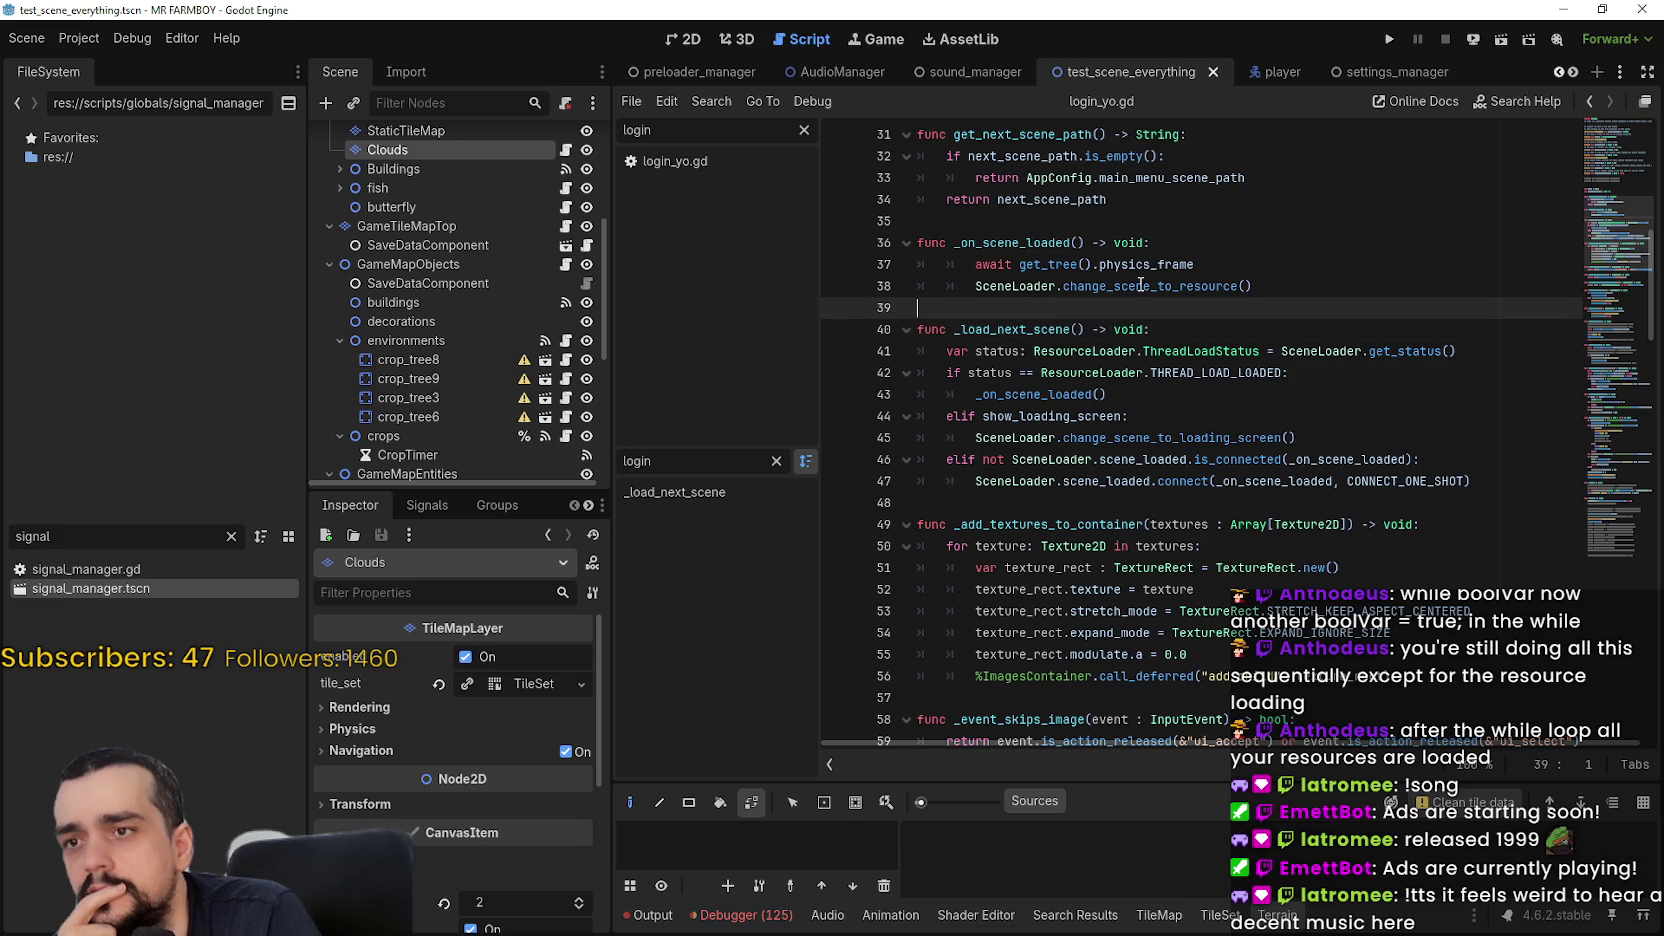
click(66, 38)
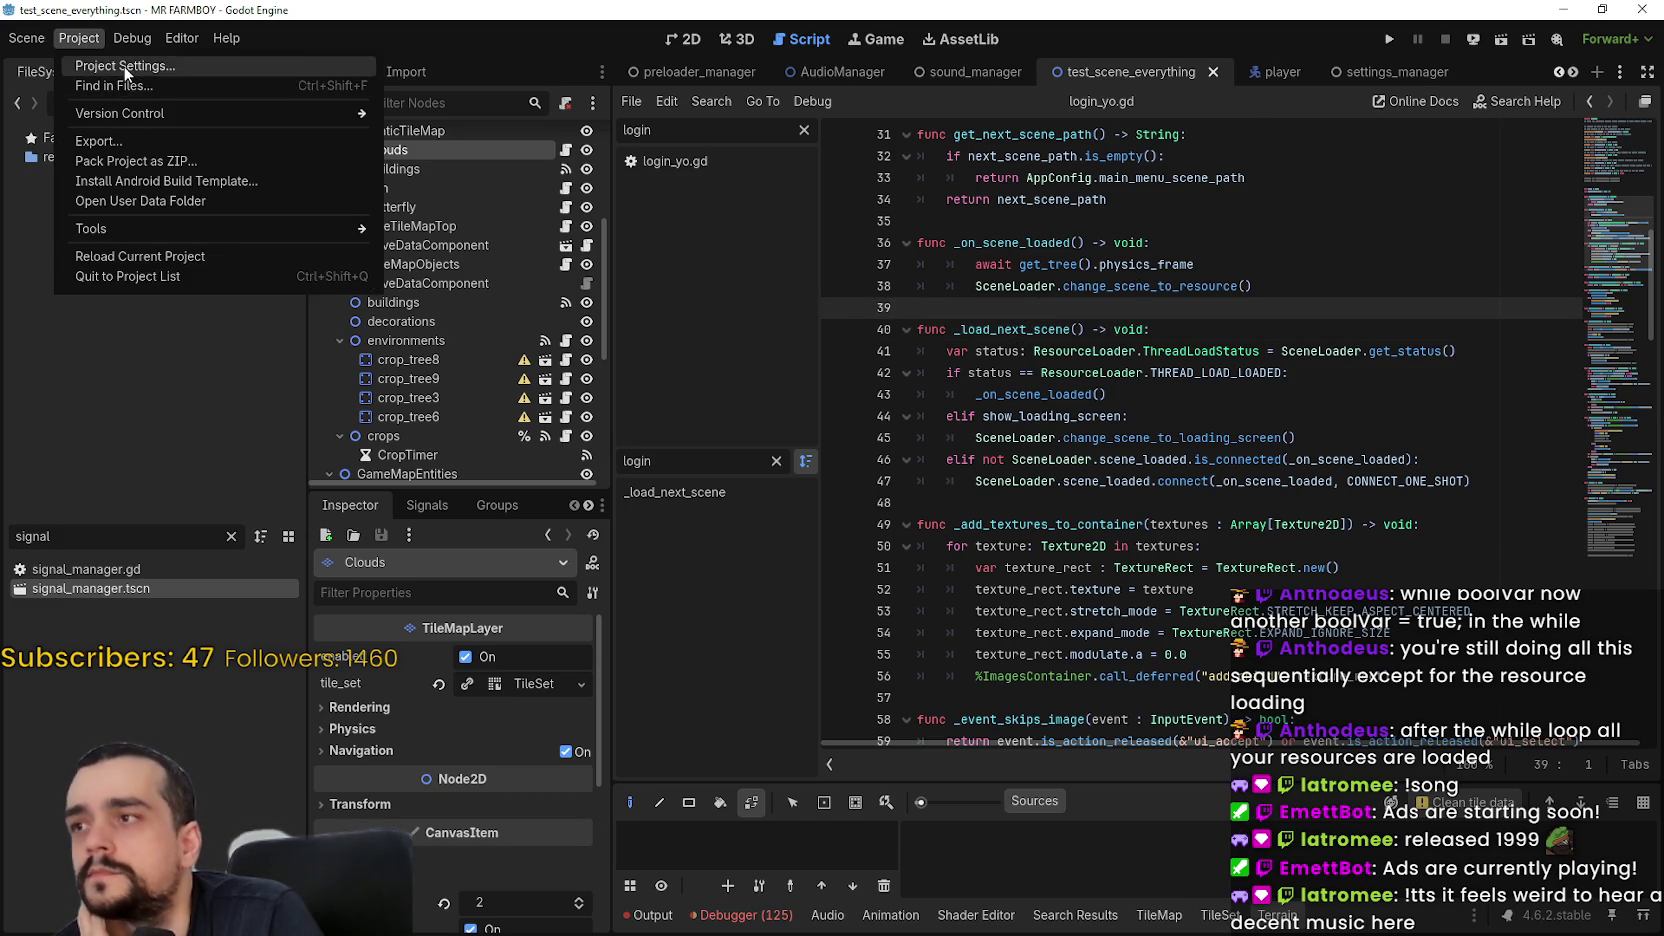
click(110, 66)
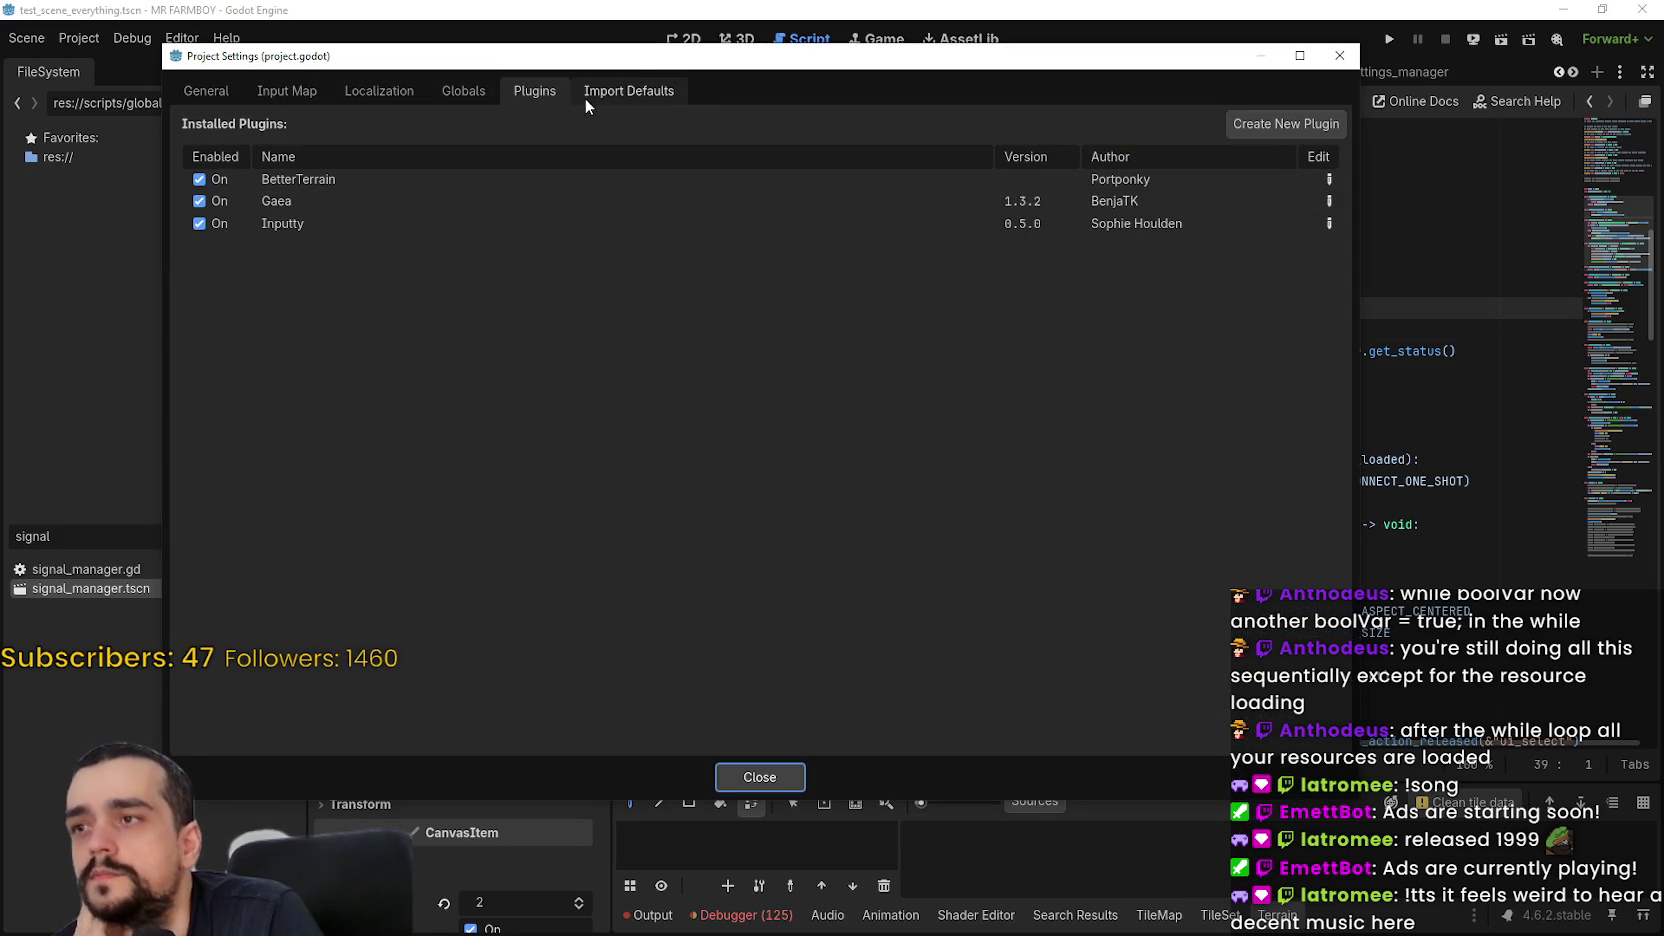
click(484, 90)
click(523, 98)
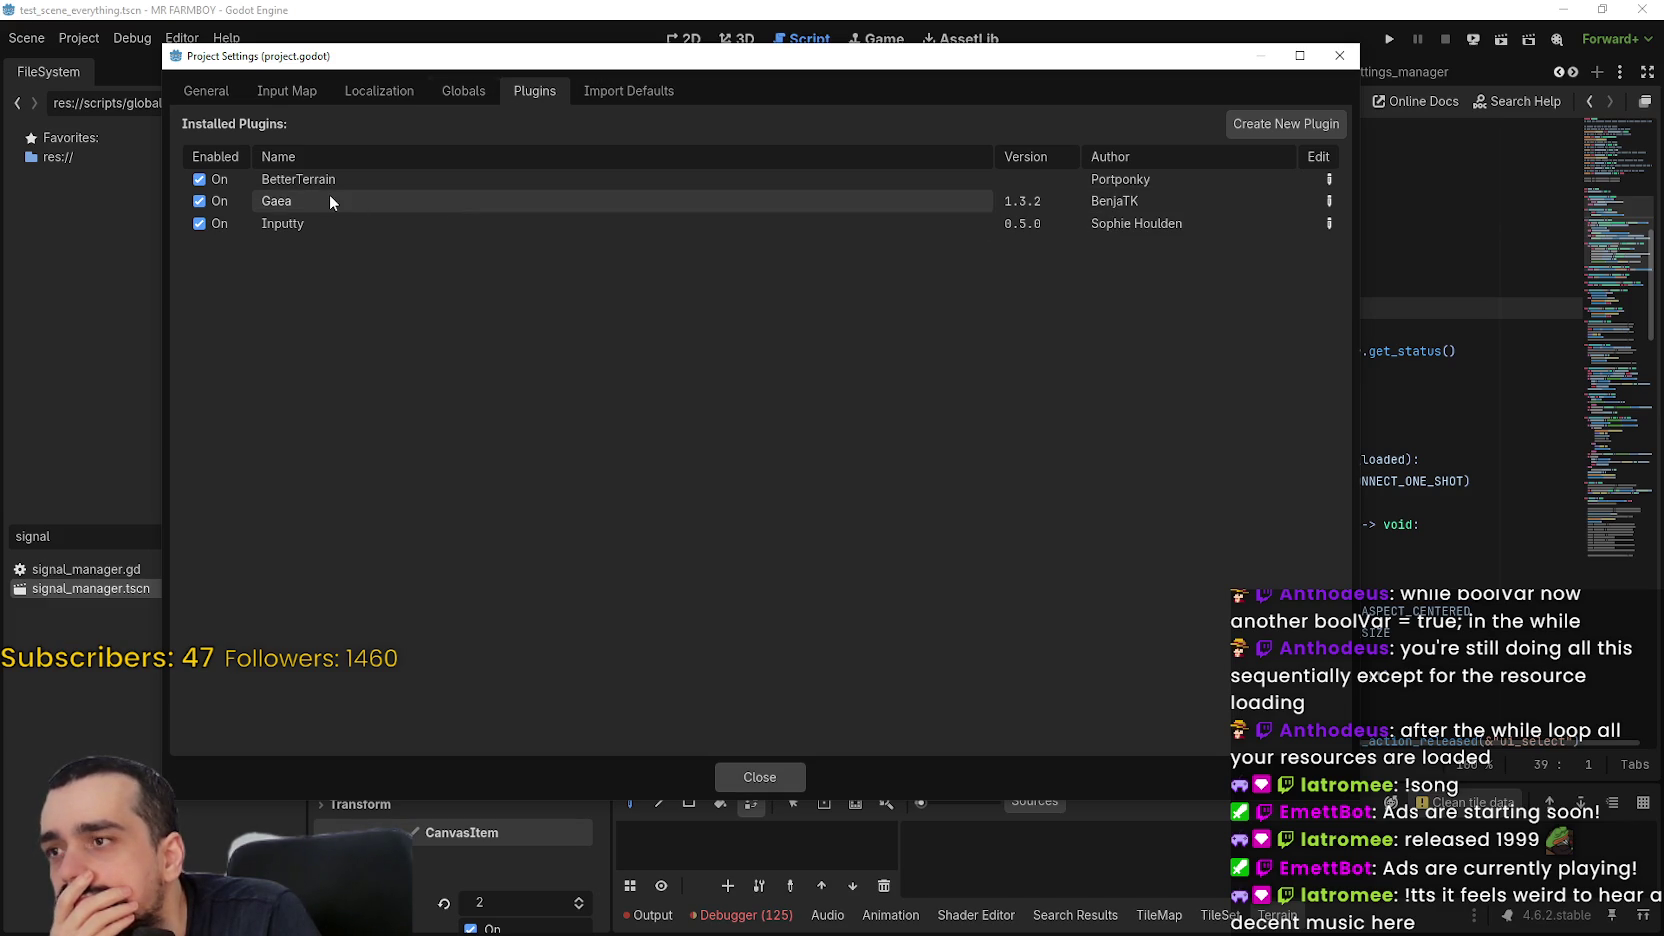
mouse_move(330, 198)
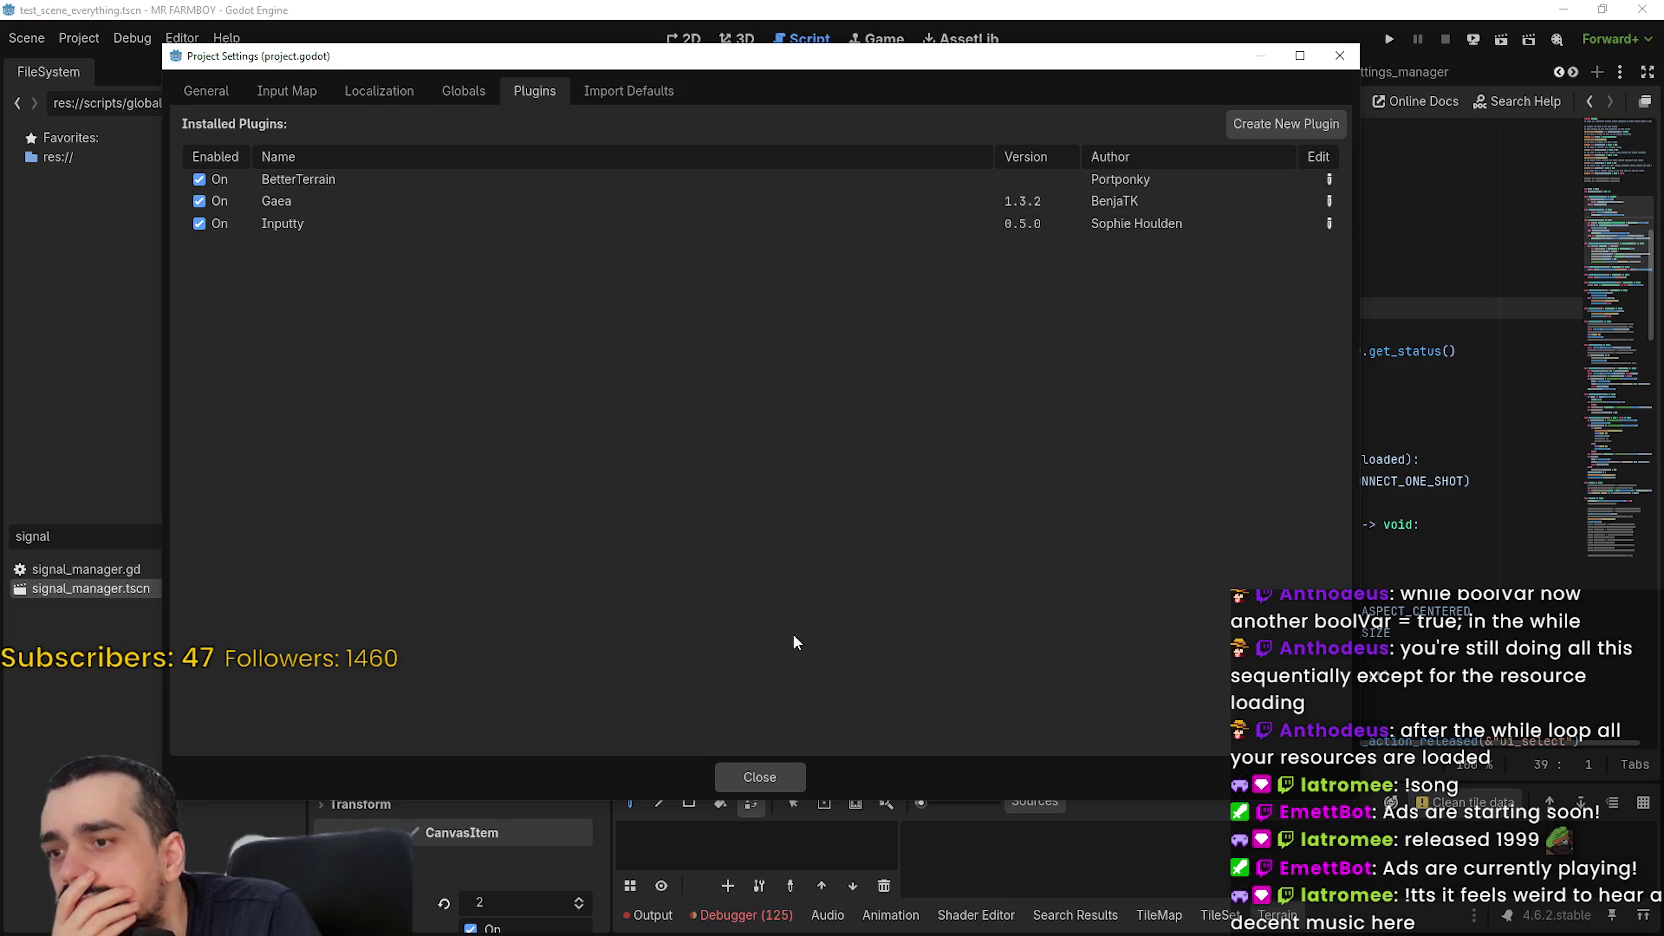
Close Project Settings, clear the FileSystem filter, and browse to the addons/gaea folder
click(785, 776)
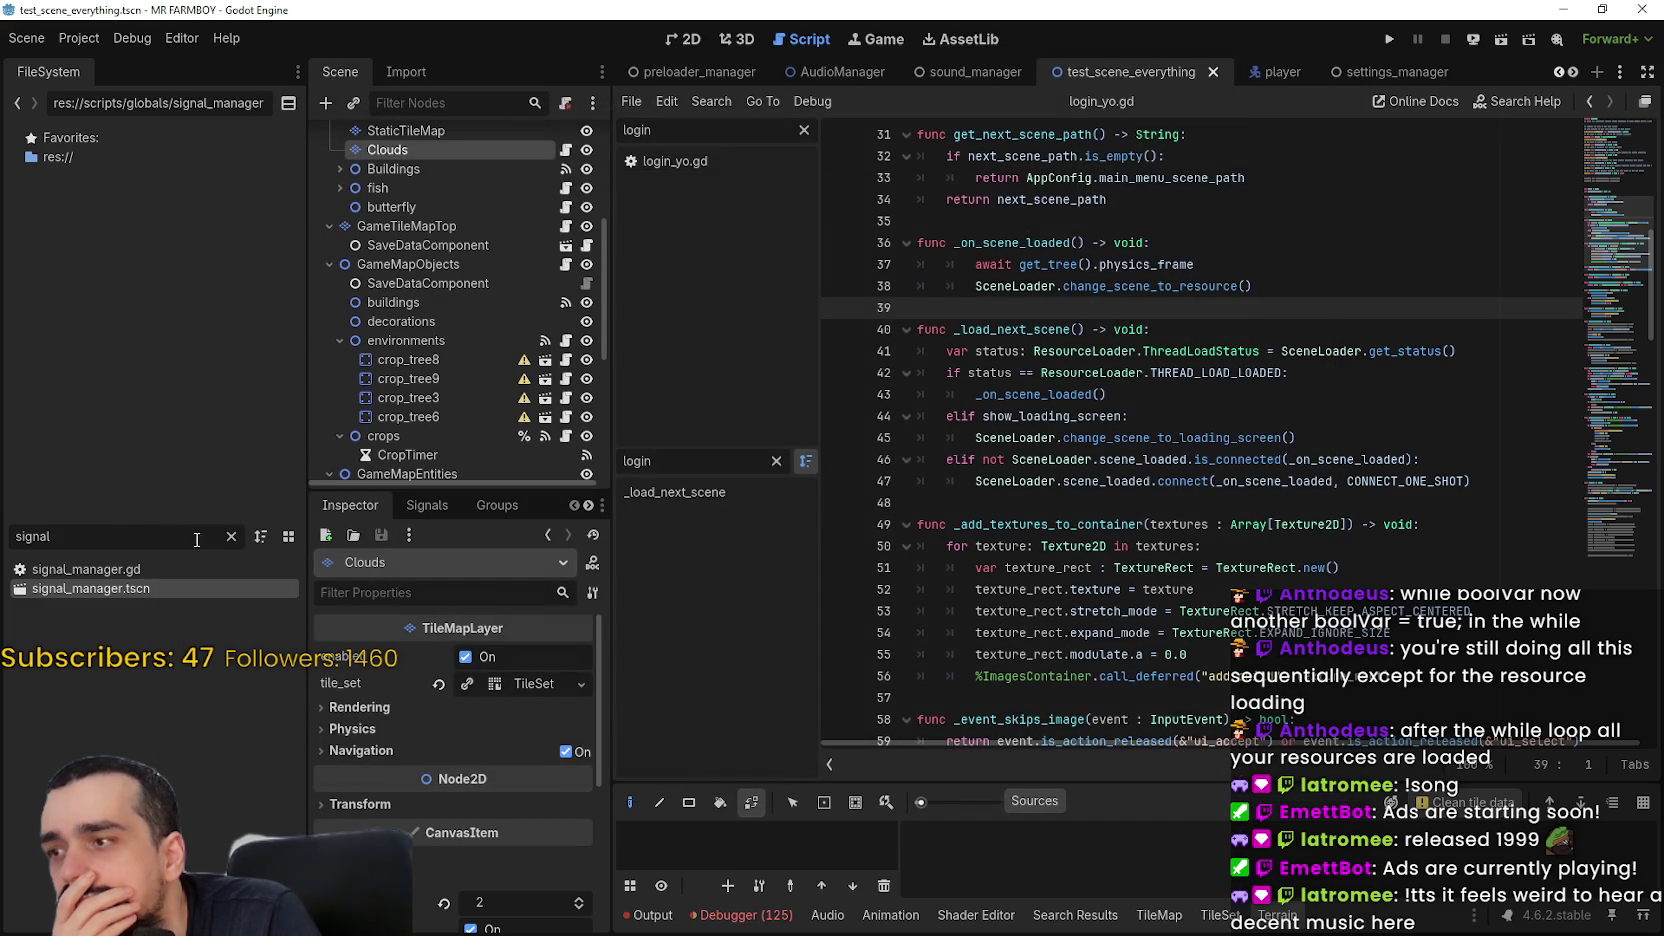
click(232, 537)
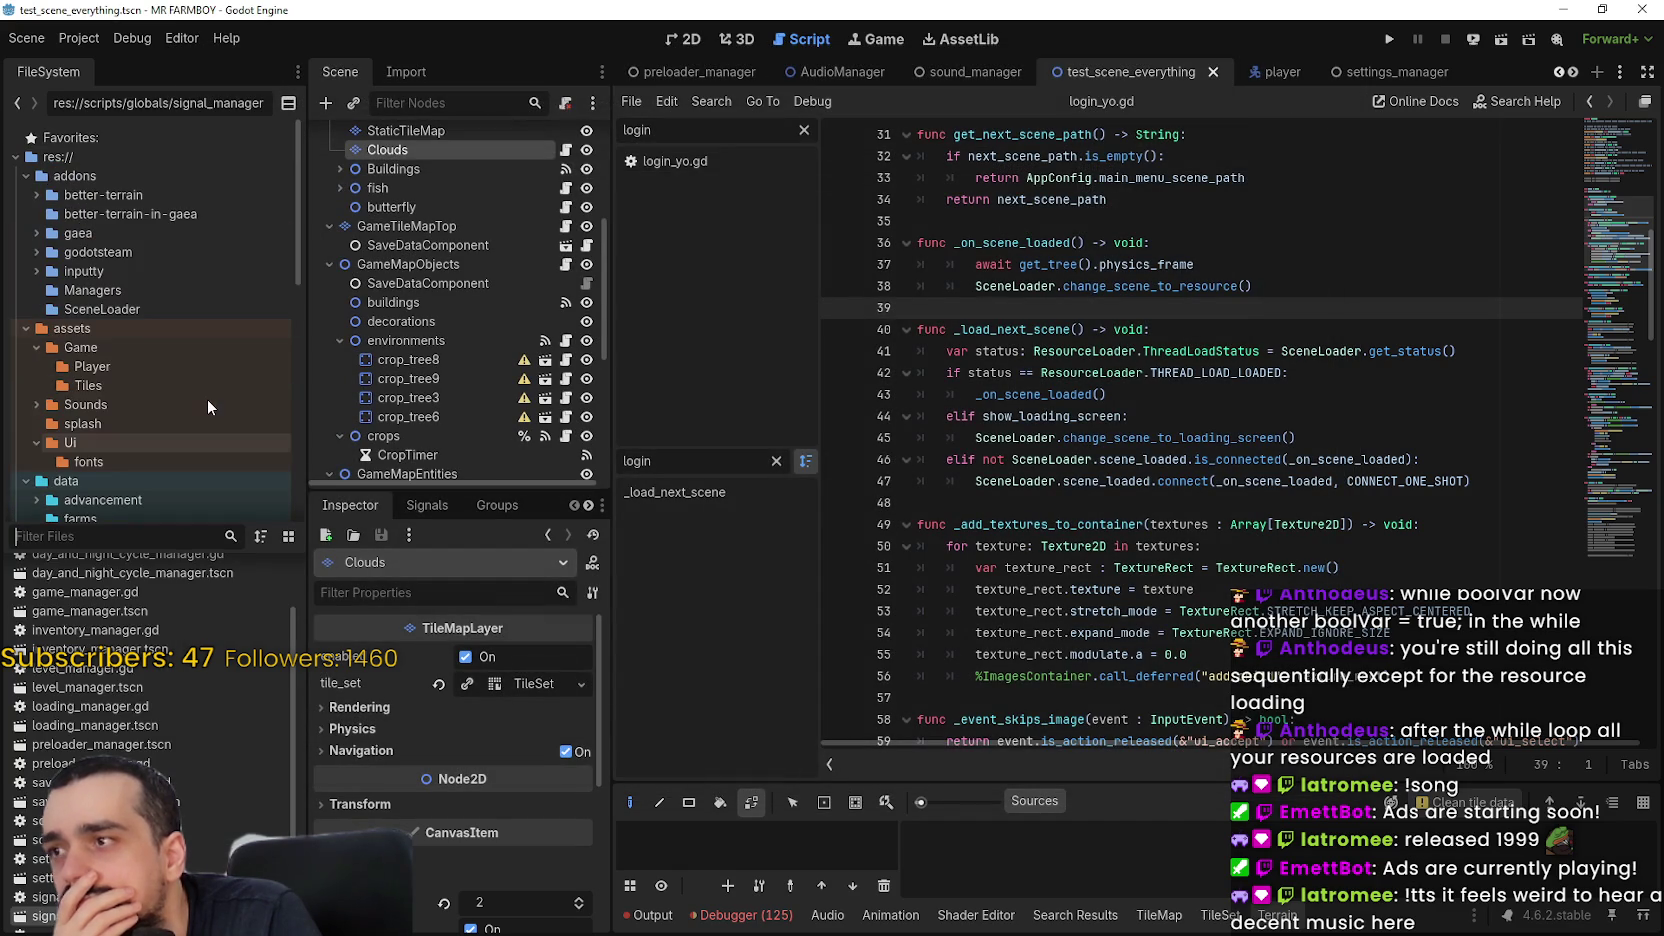
click(138, 346)
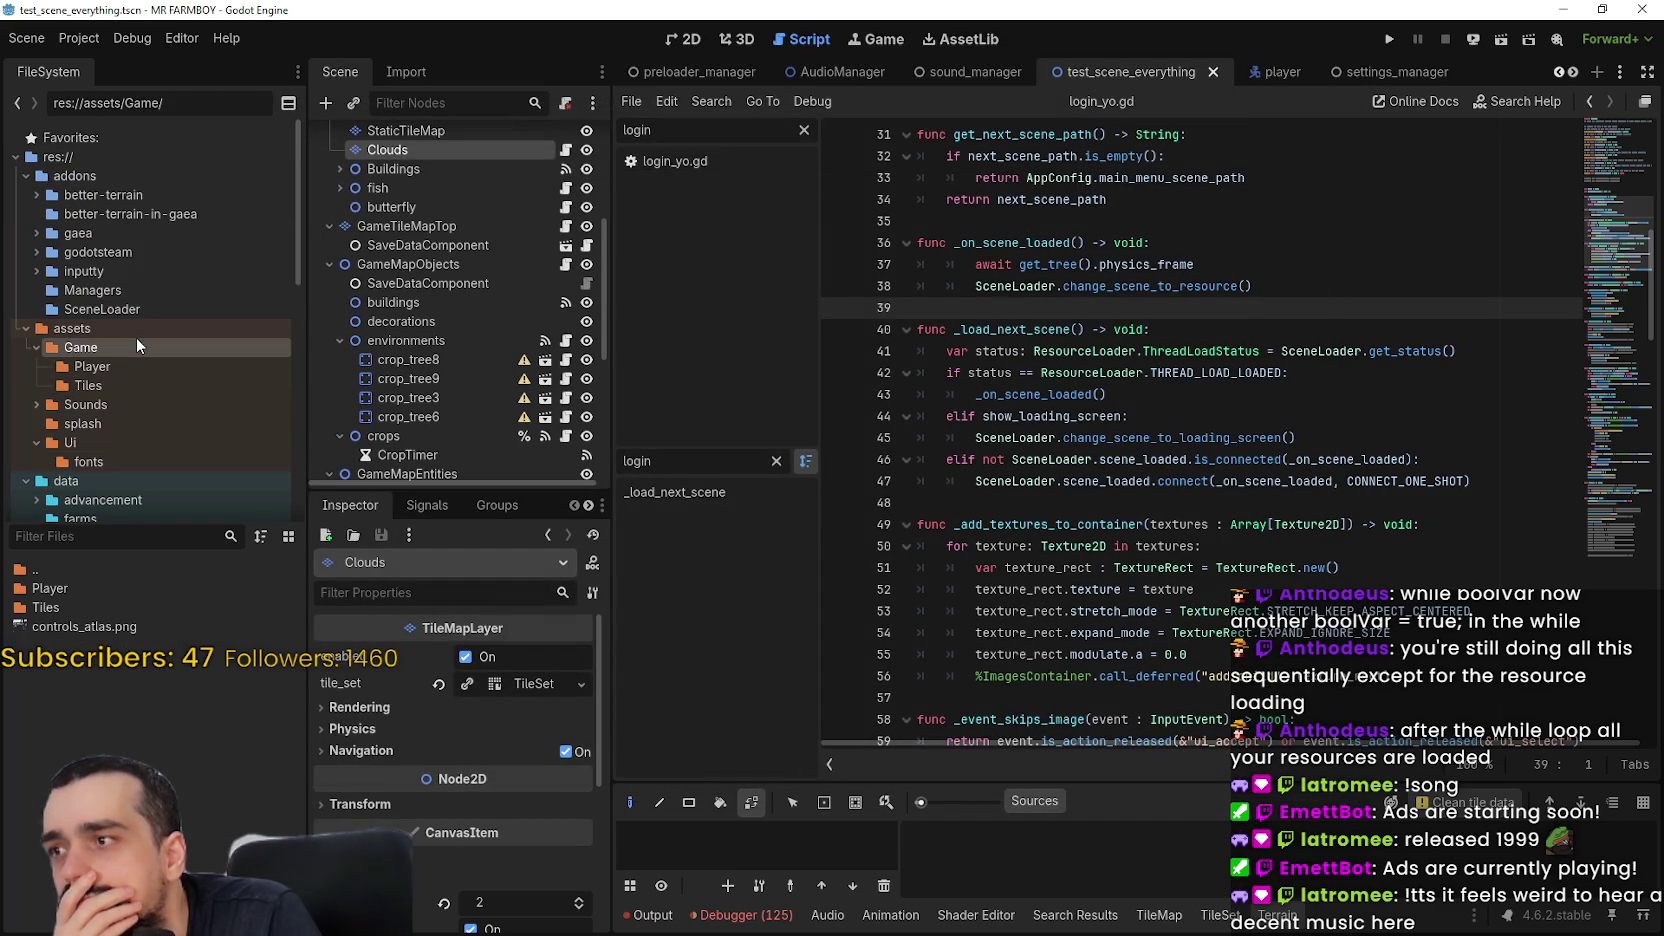
click(120, 232)
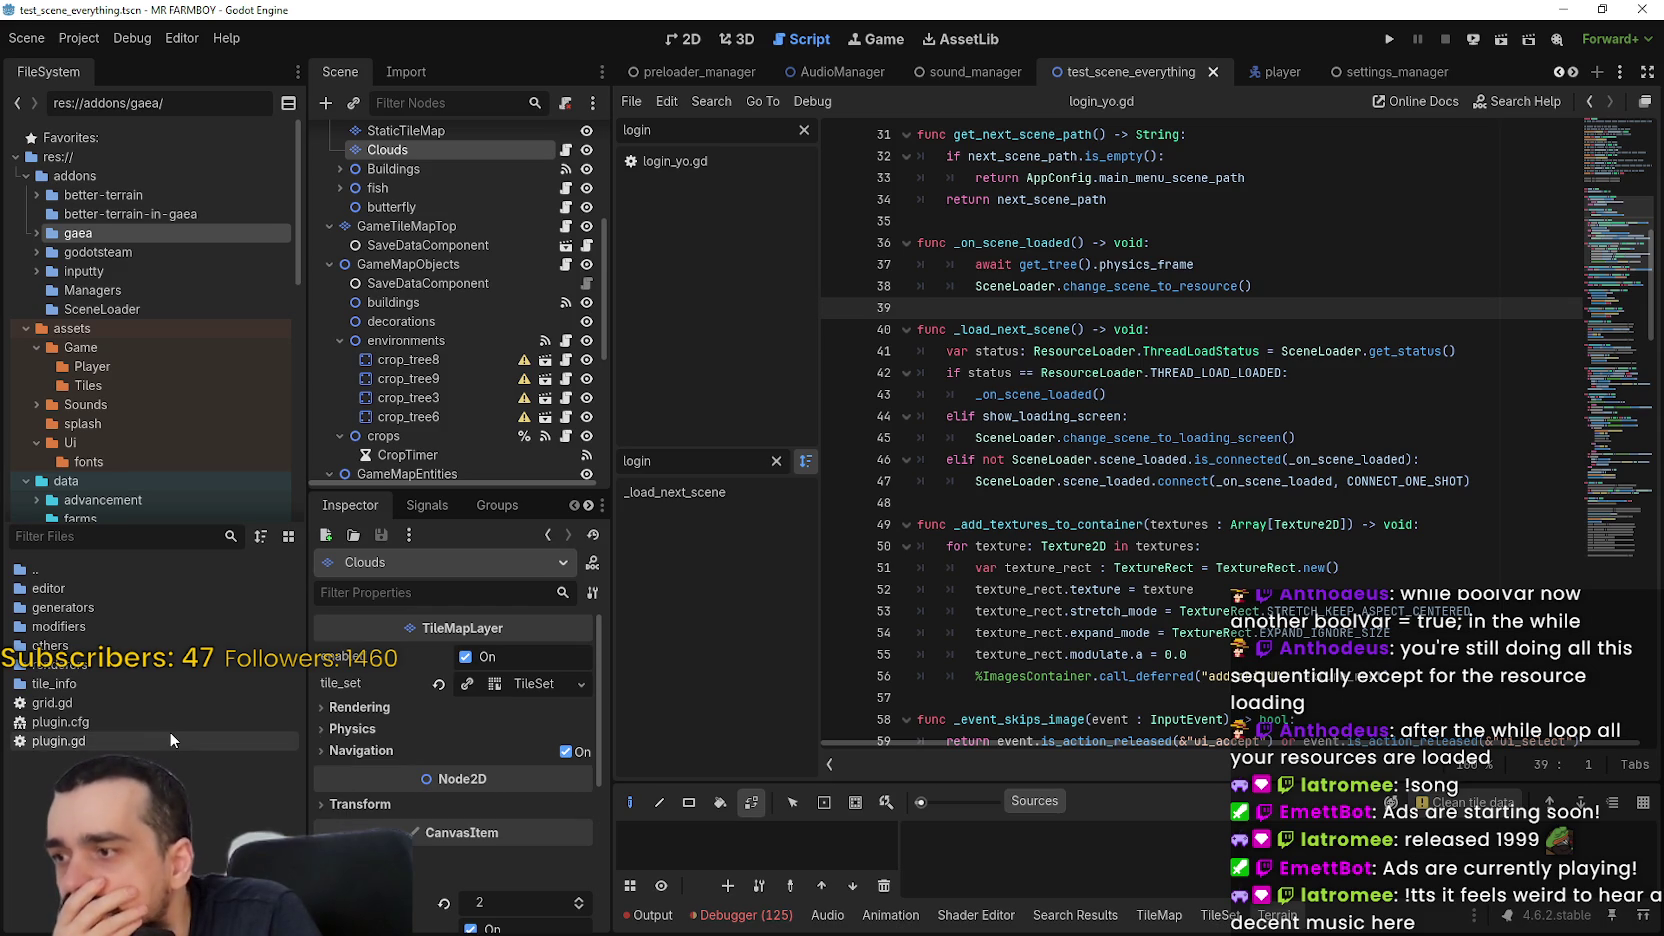
Open Gaea's plugin.cfg, plugin.gd and grid.gd, then show the Project Settings Plugins list
double_click(91, 719)
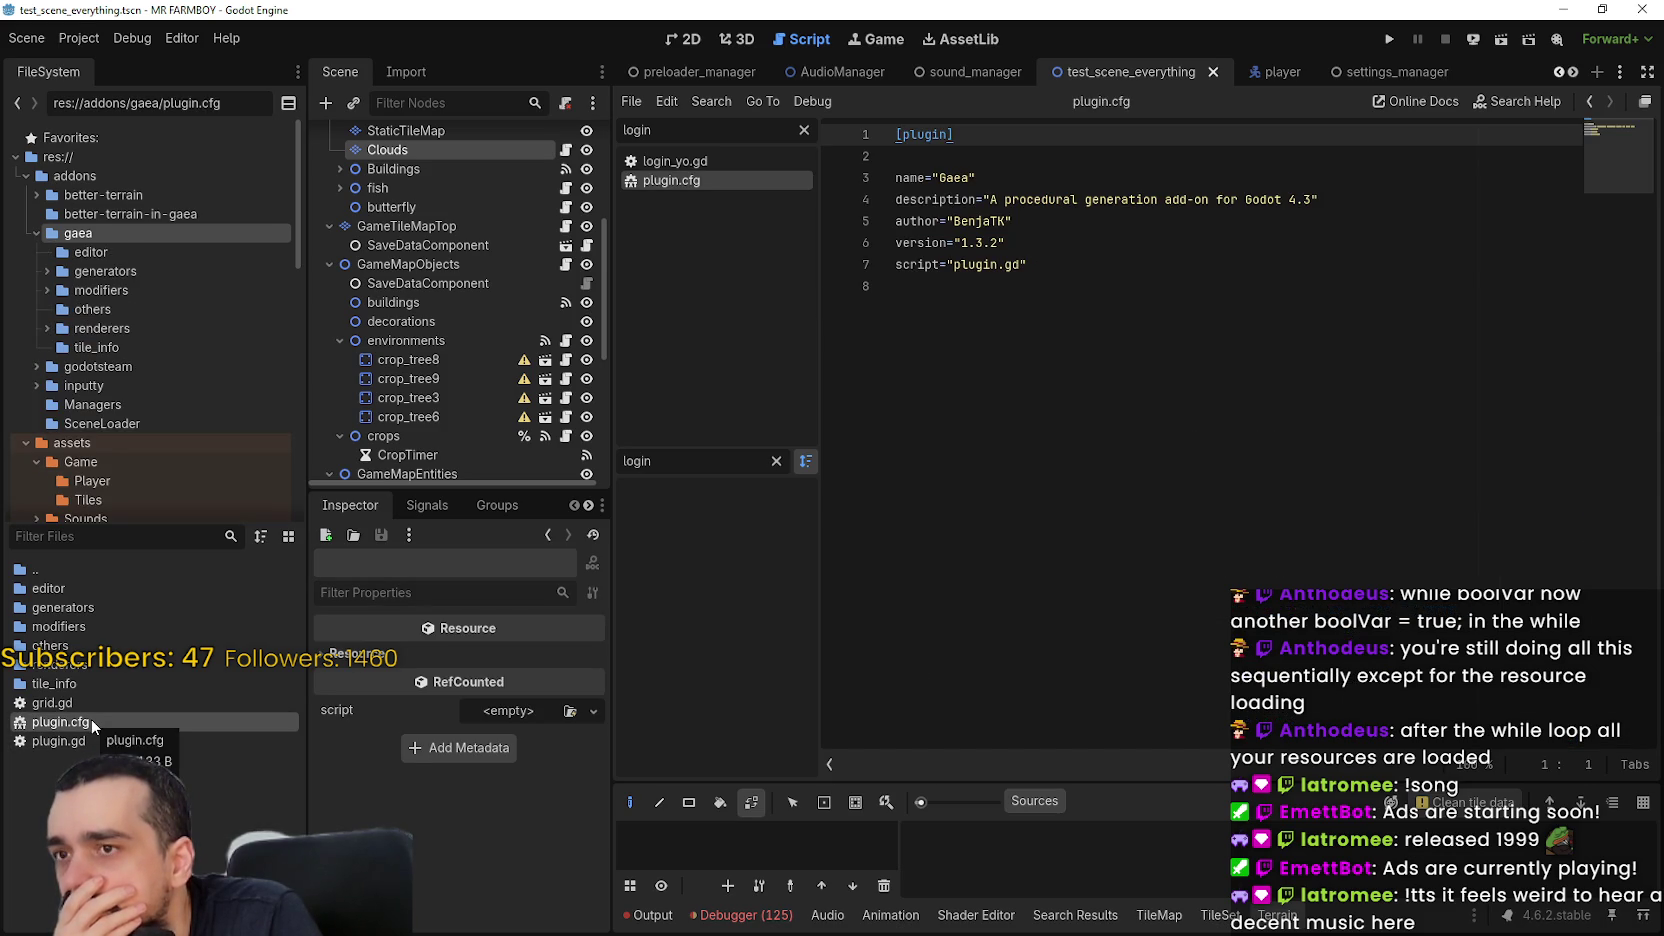
double_click(107, 740)
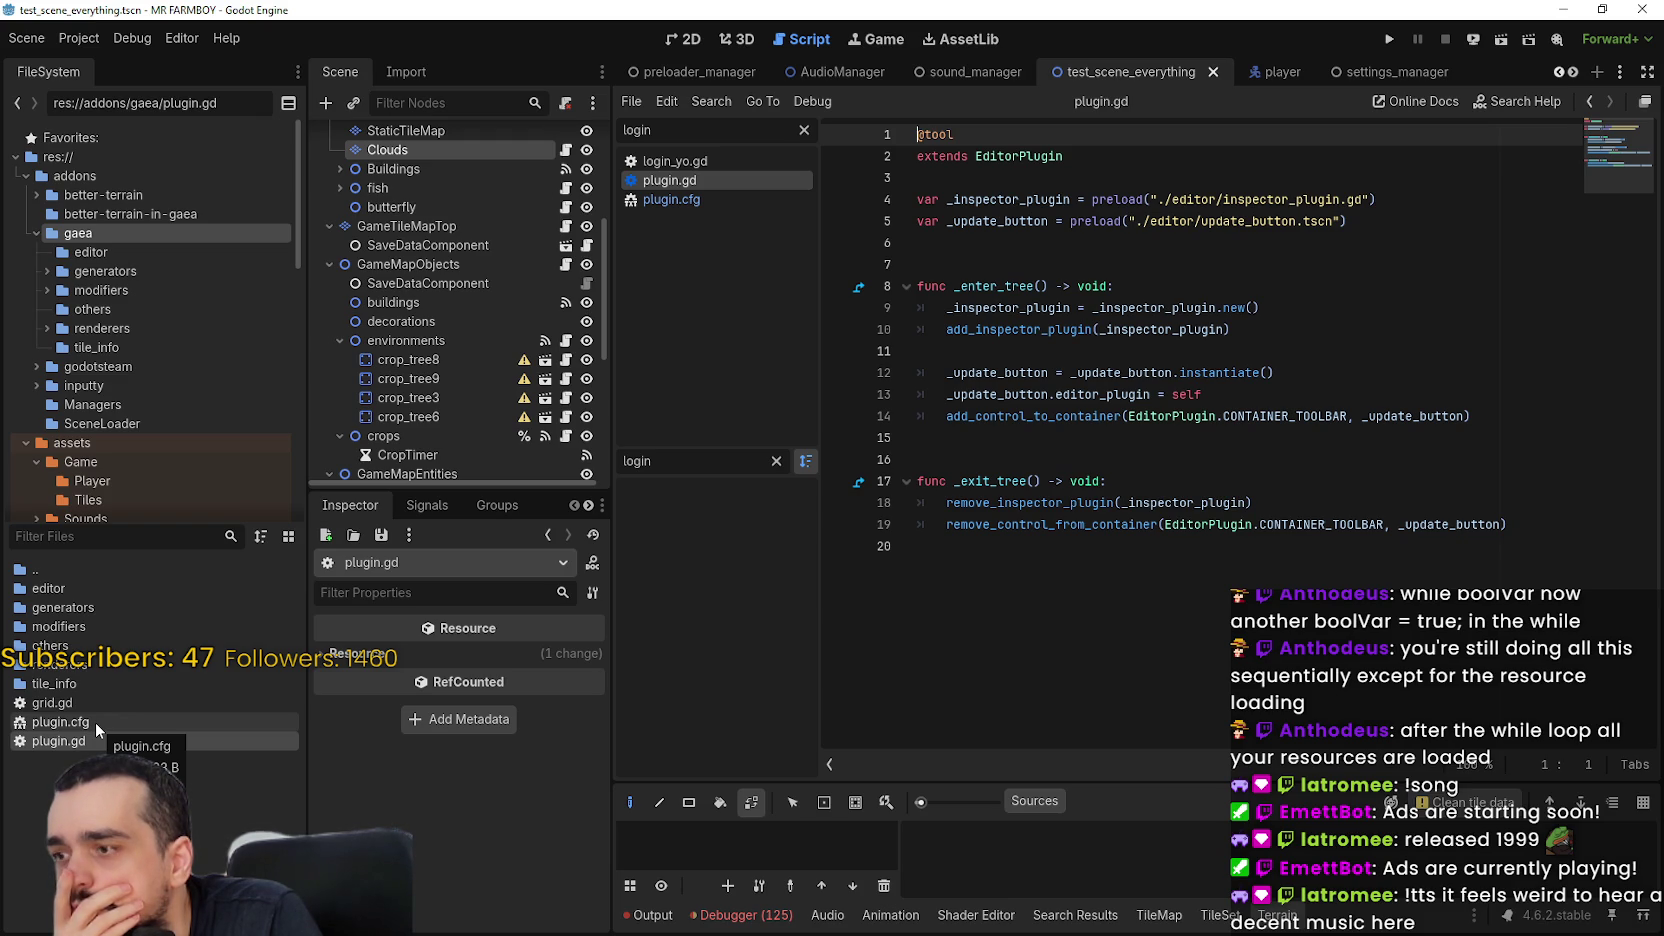
click(88, 710)
double_click(88, 708)
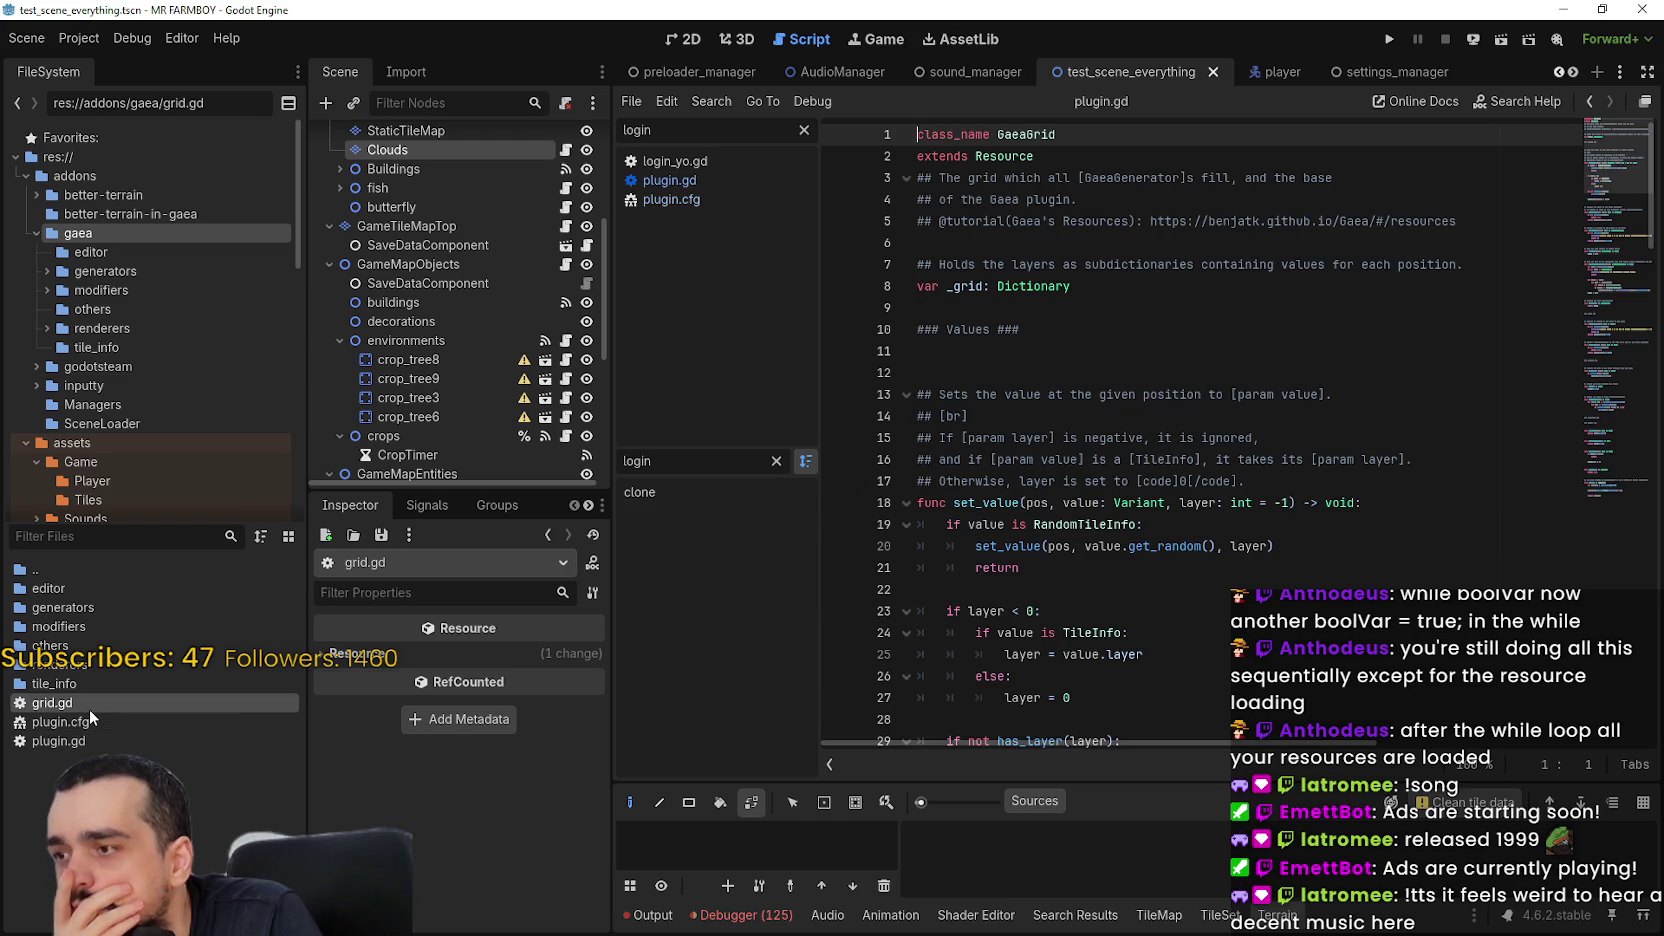
scroll(1088, 514, down, 4)
scroll(1088, 514, down, 20)
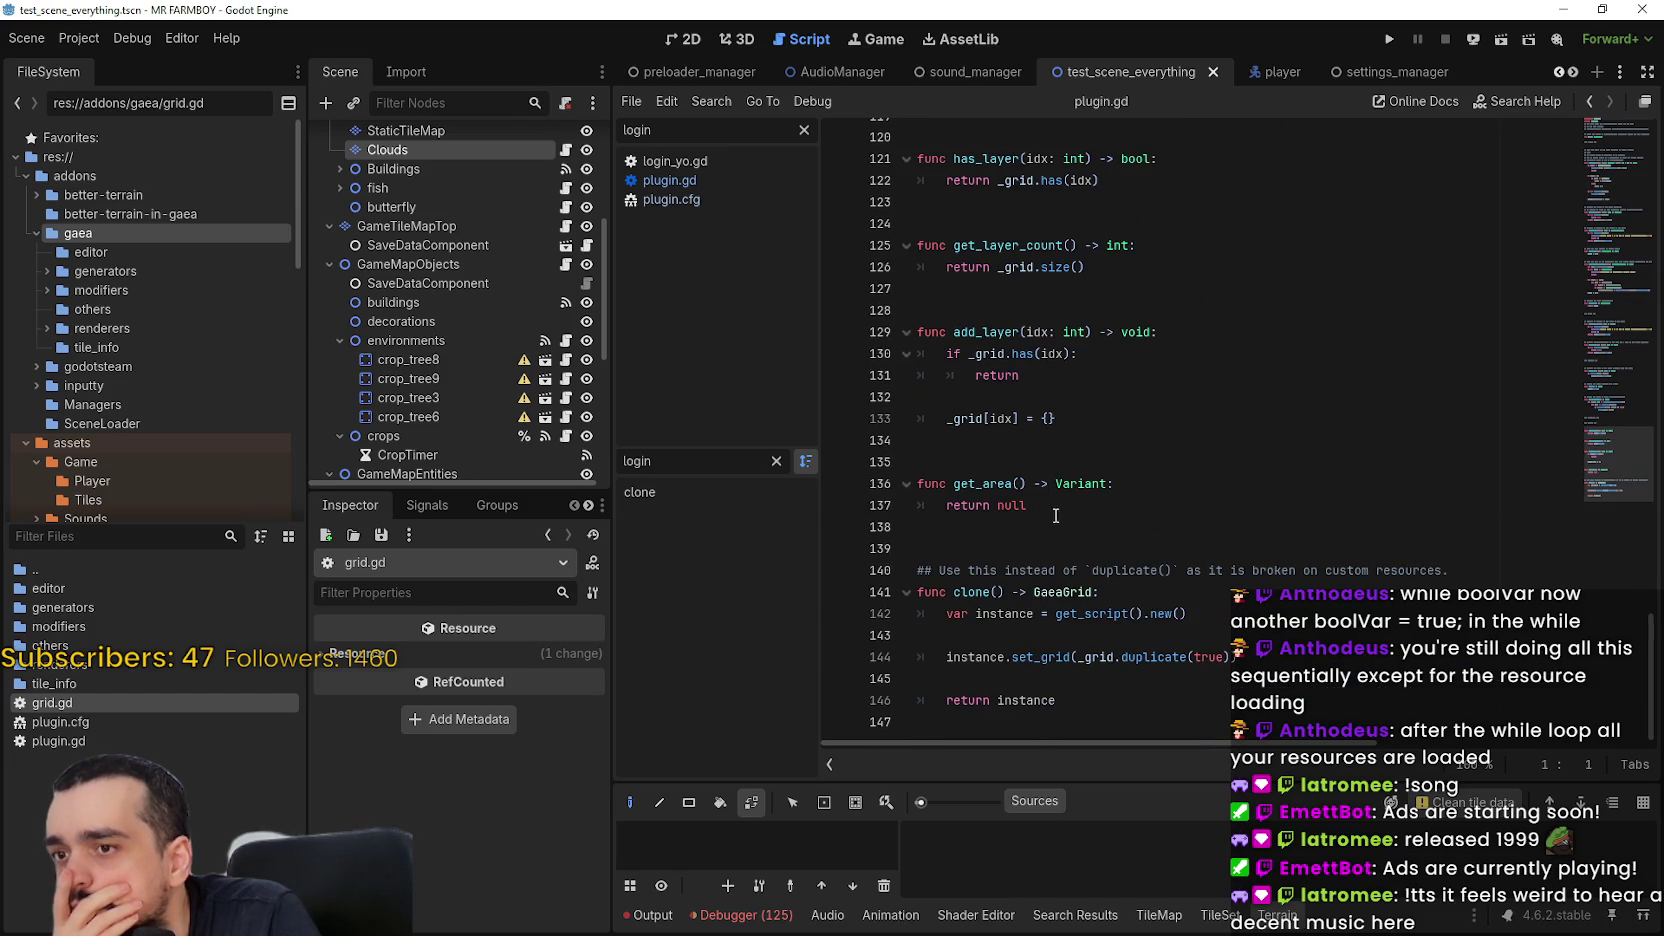
double_click(114, 580)
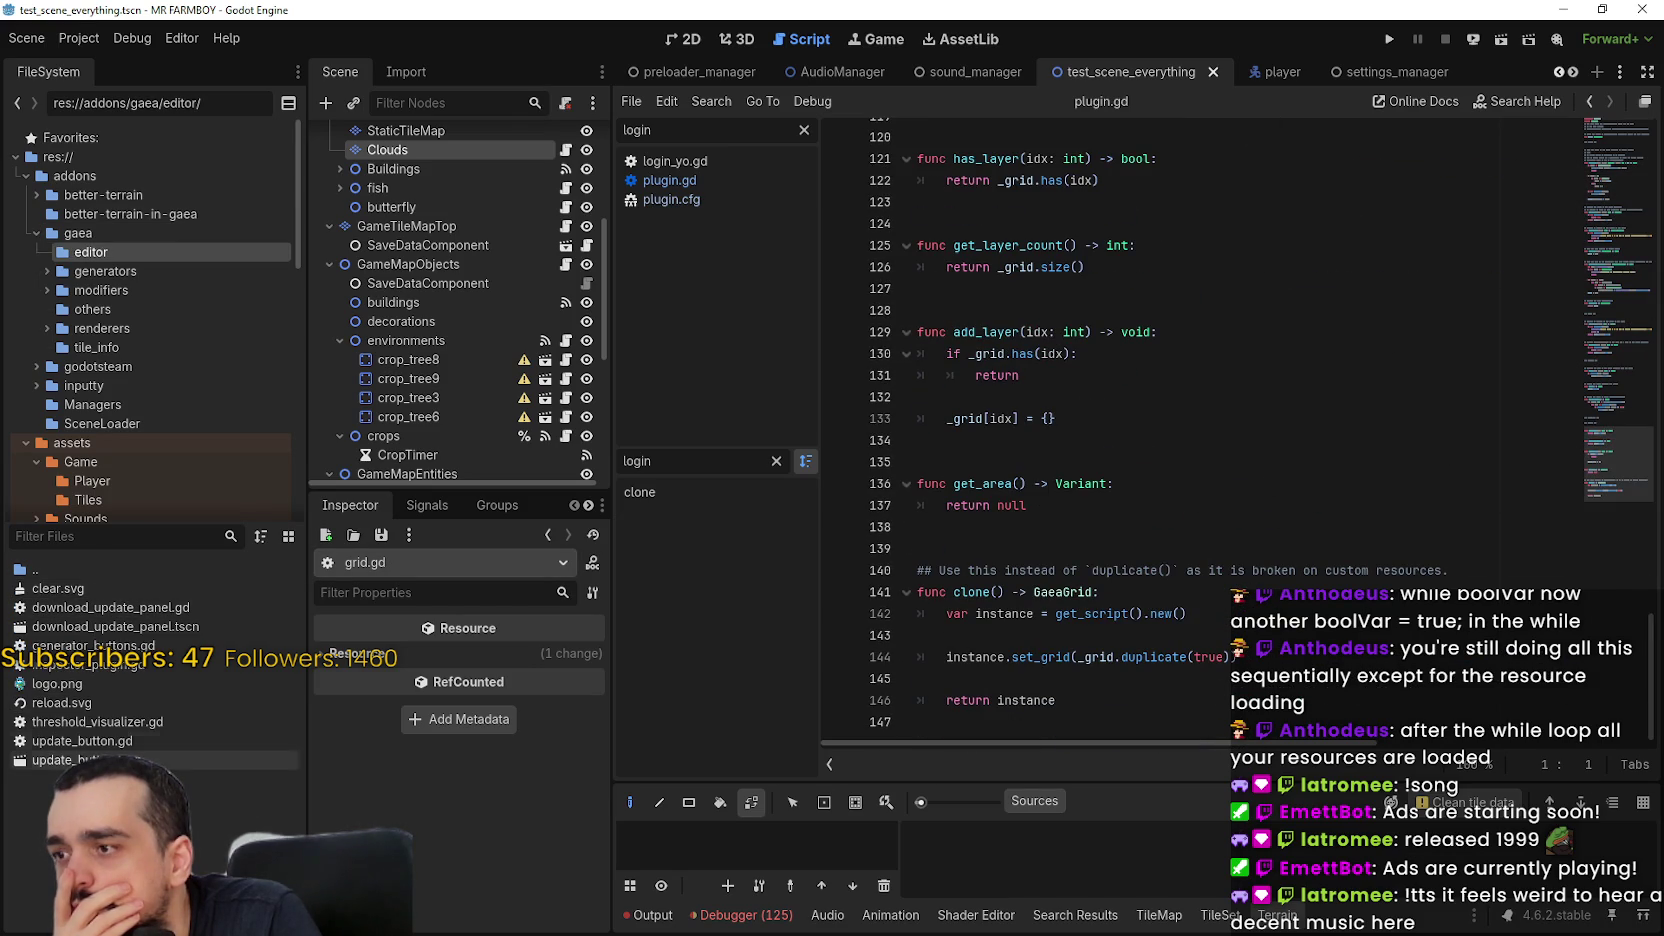
double_click(76, 564)
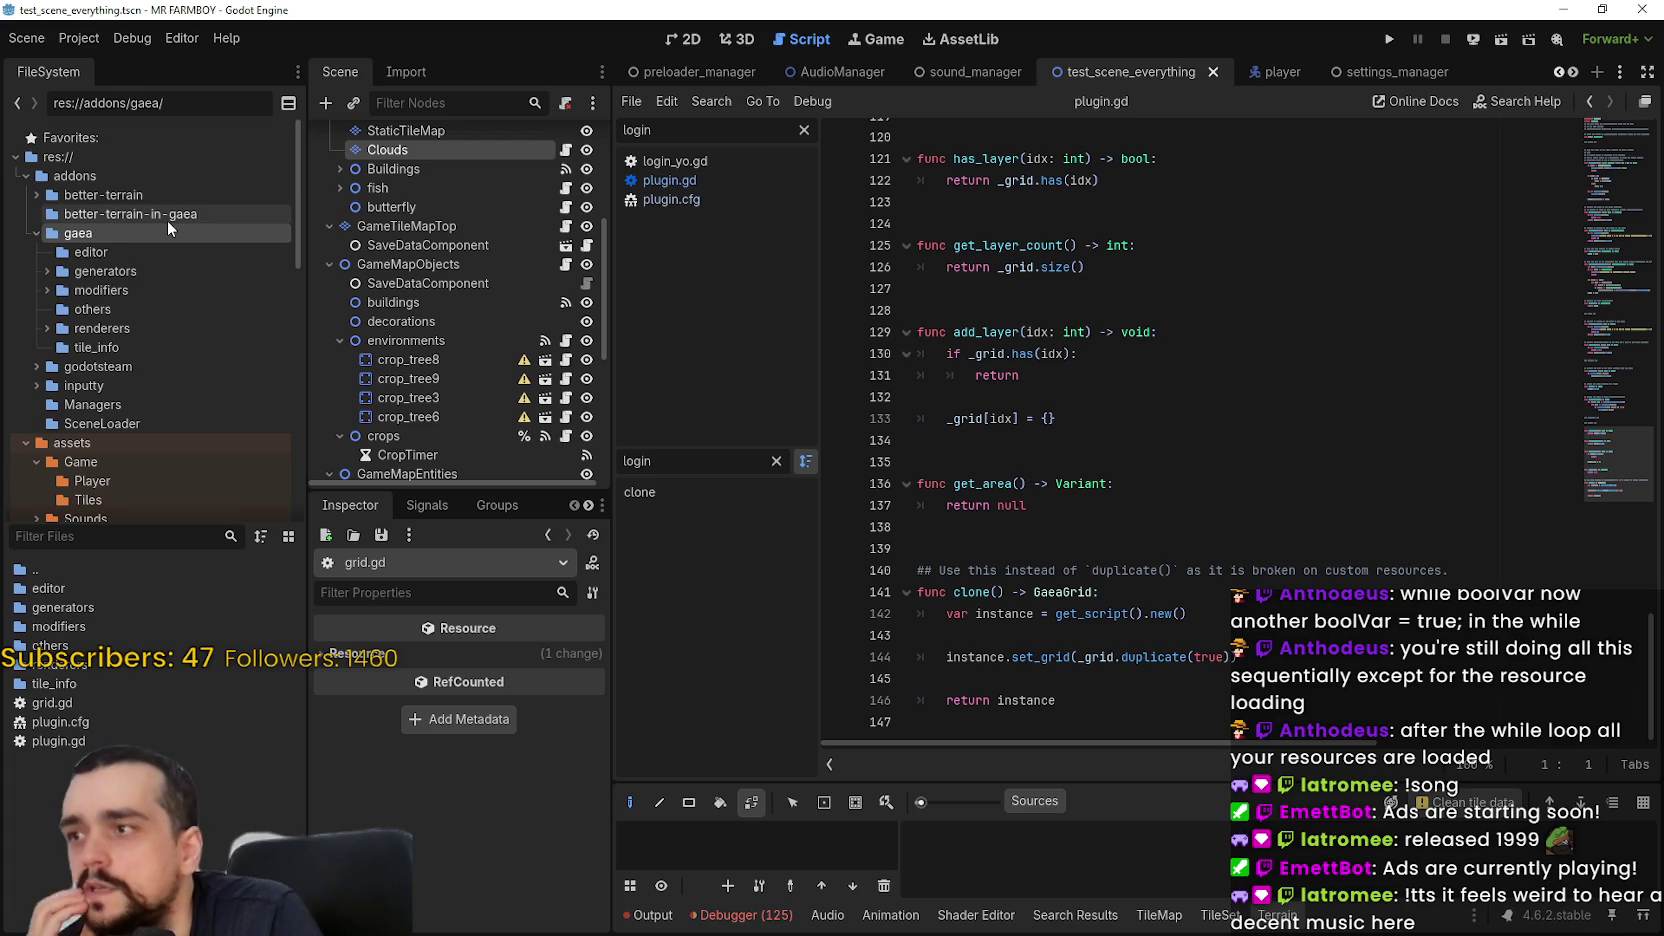
click(96, 40)
click(103, 62)
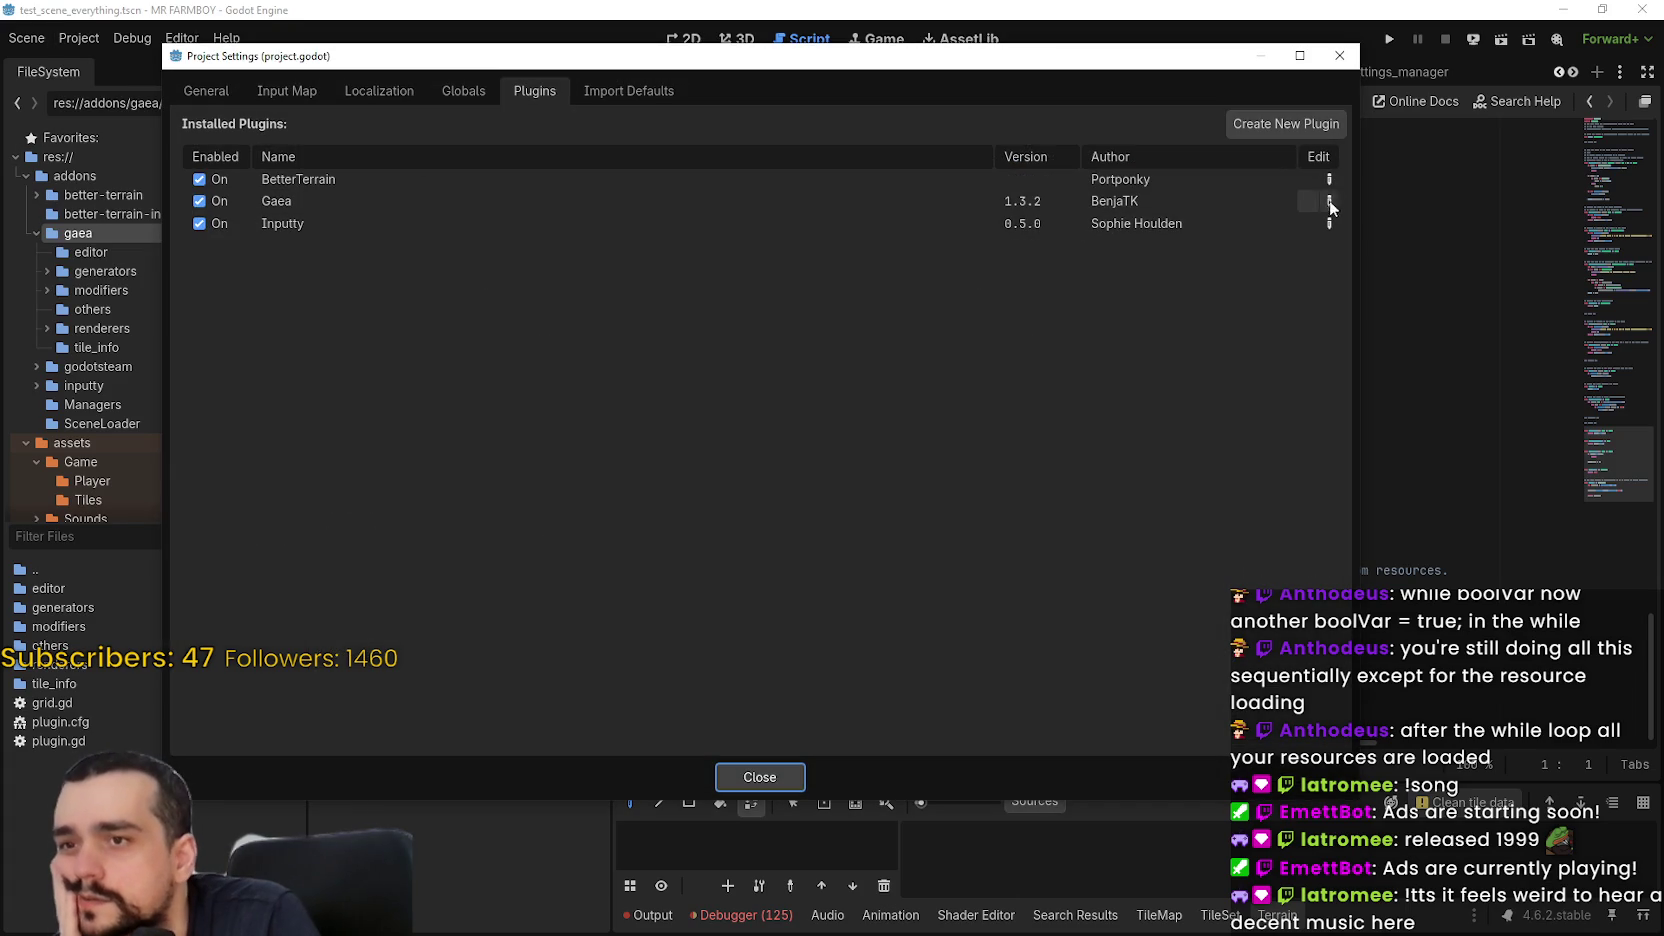
Untick Gaea's Enabled box, cancel its edit dialog, and close Project Settings
click(250, 199)
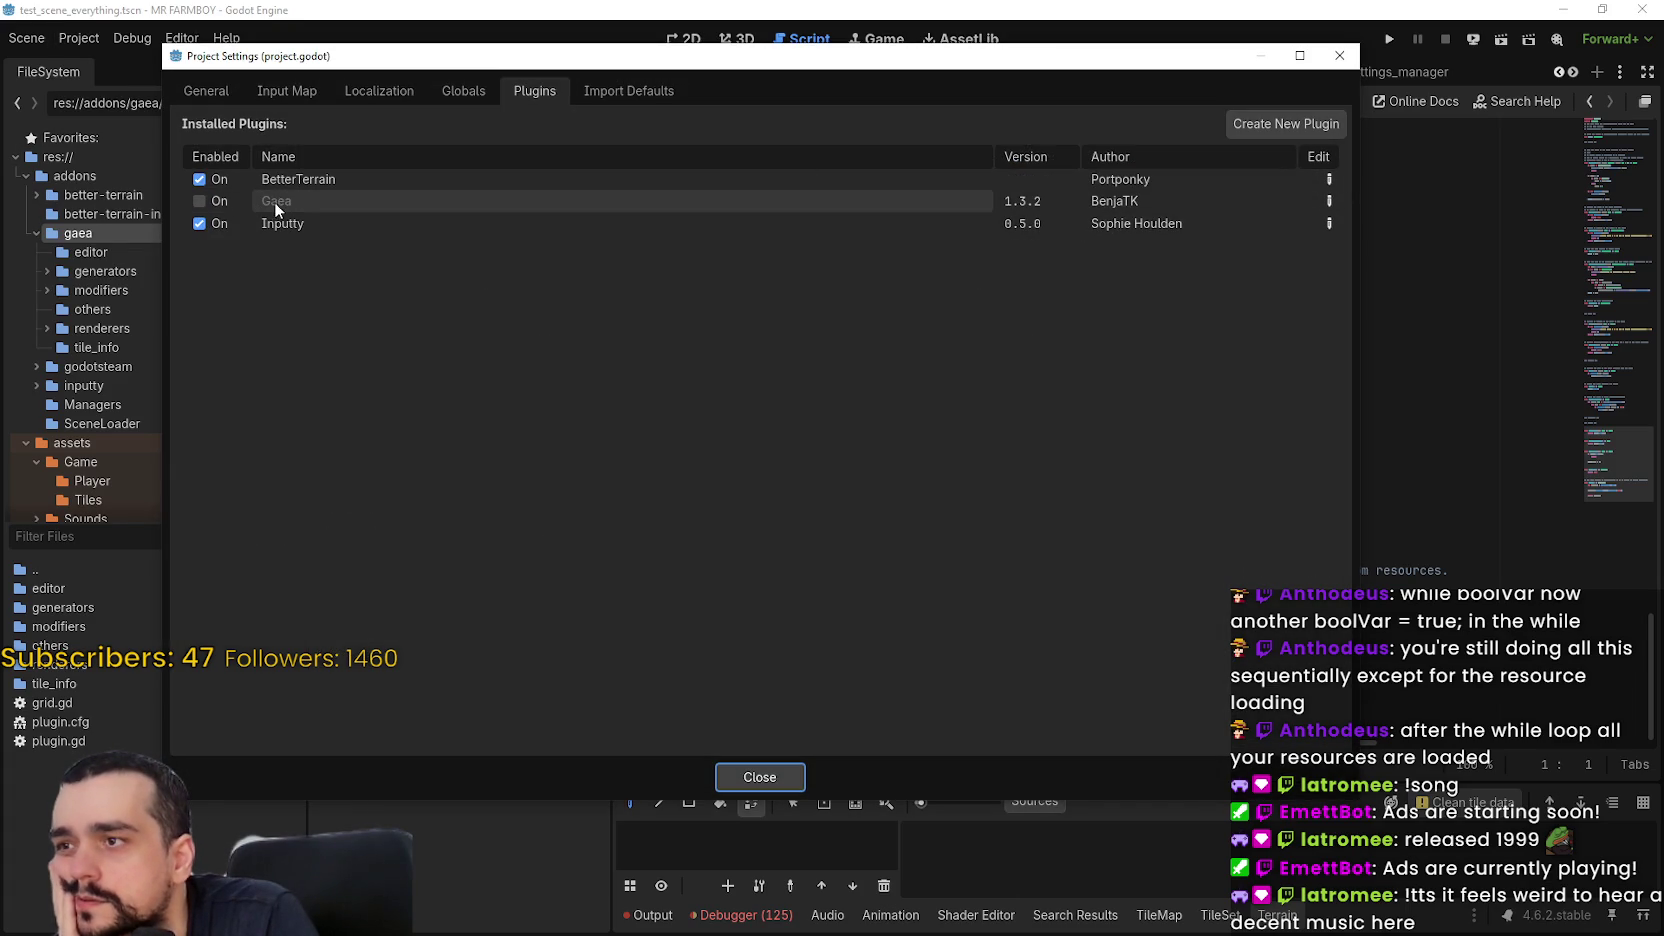
click(1329, 201)
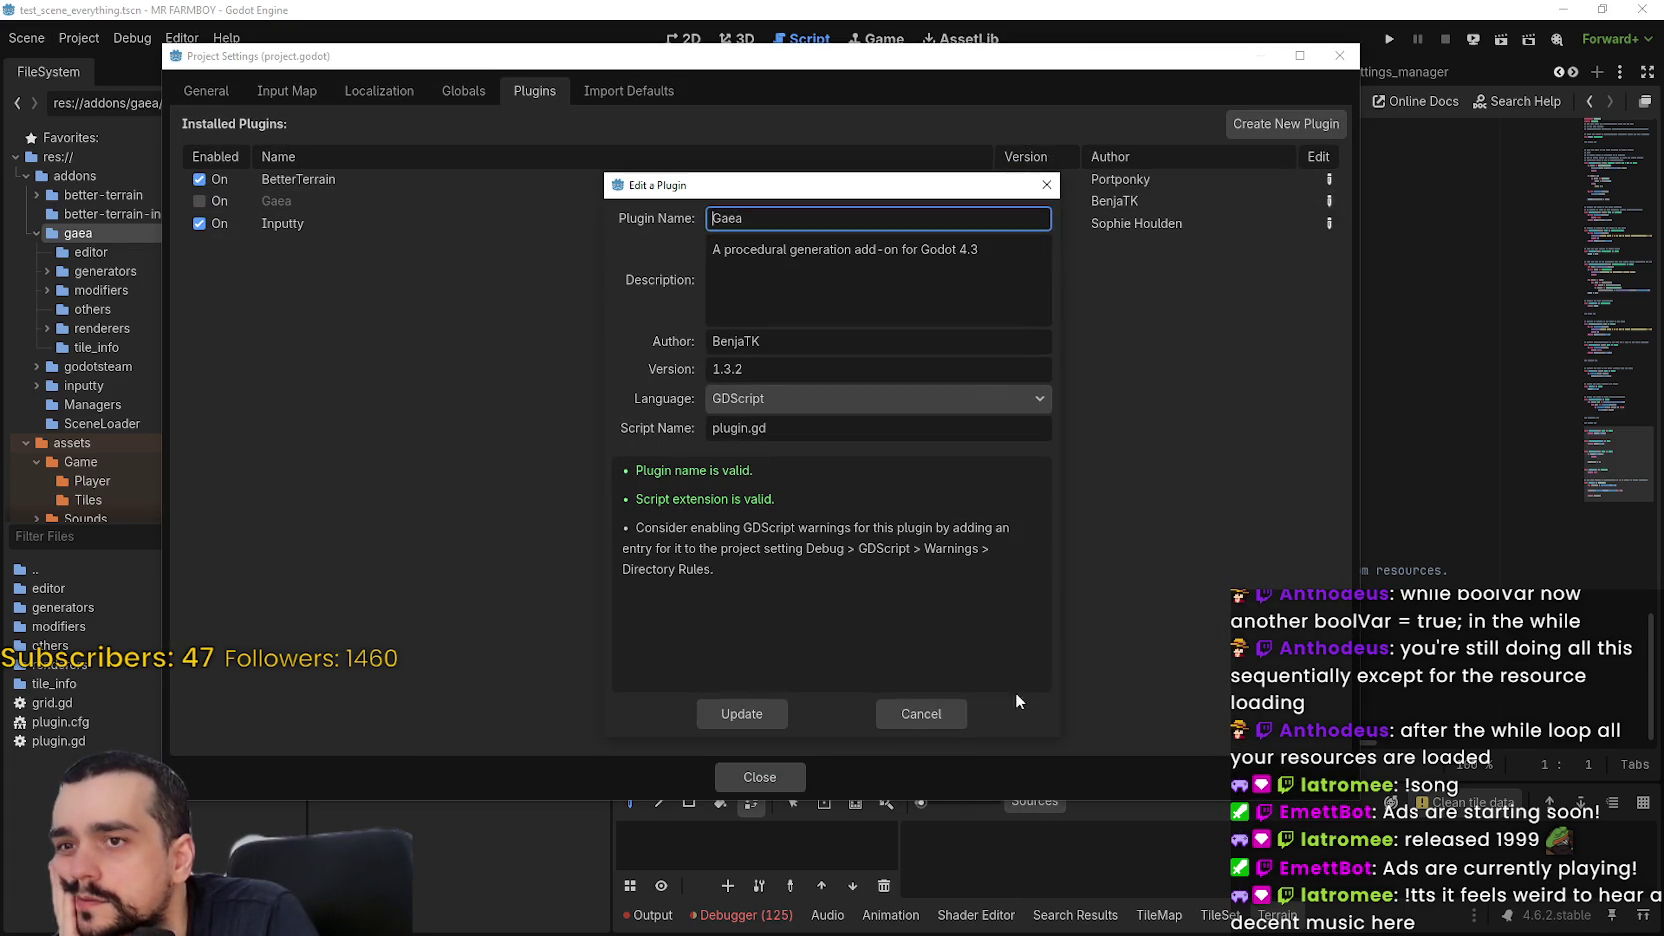
click(905, 718)
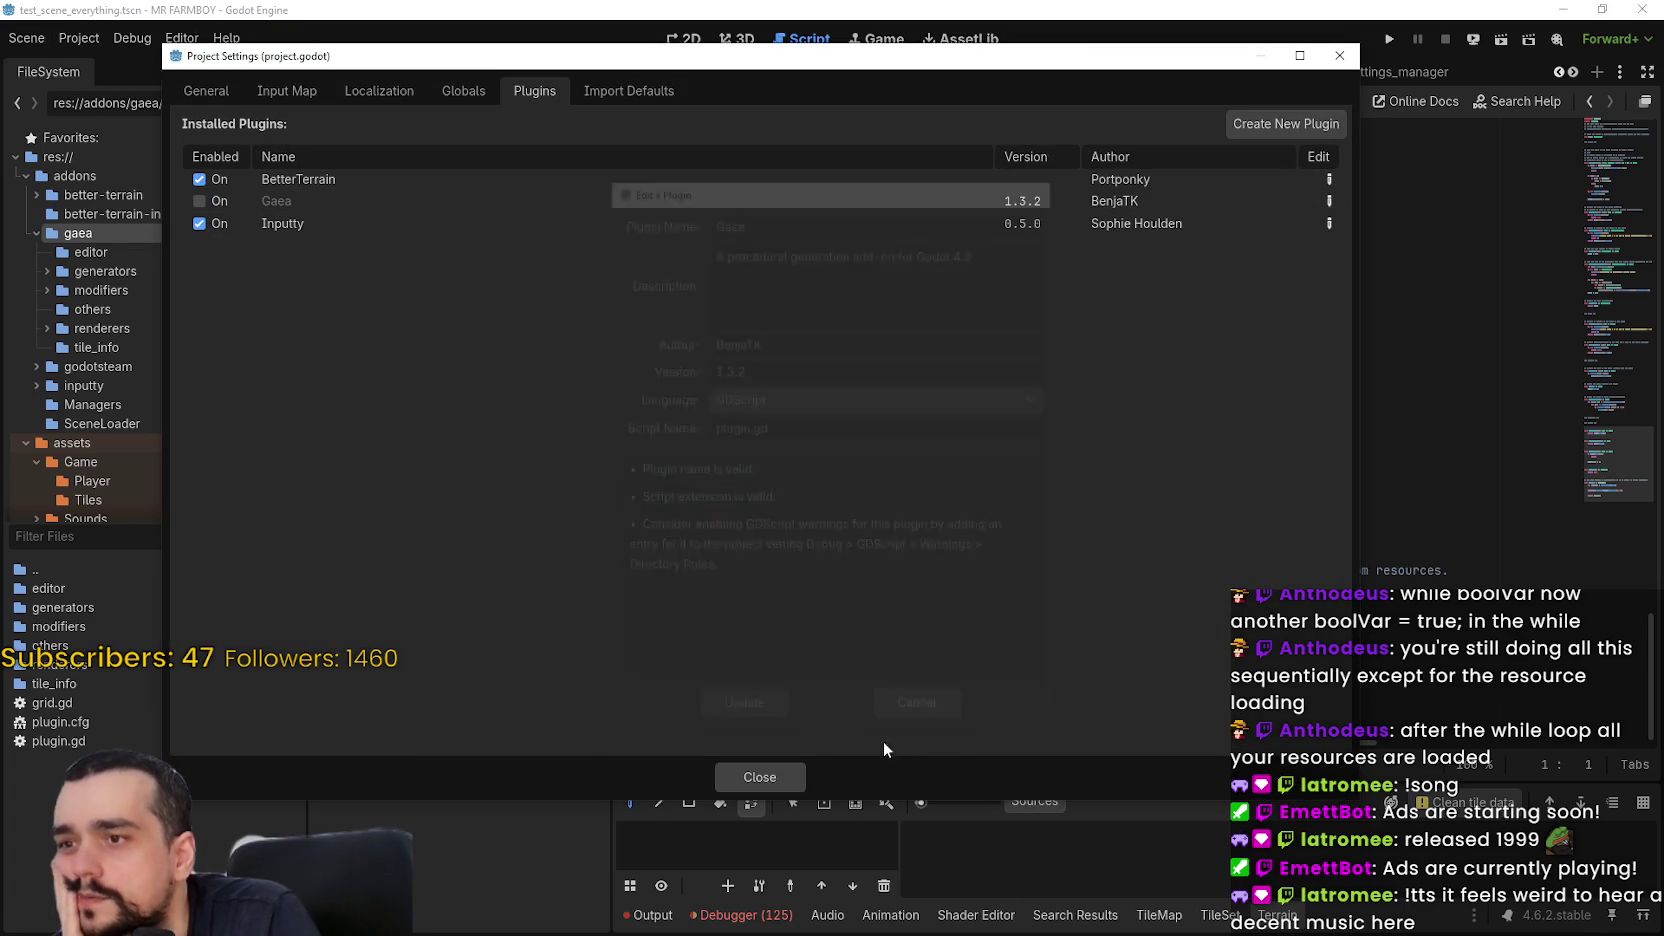
click(786, 775)
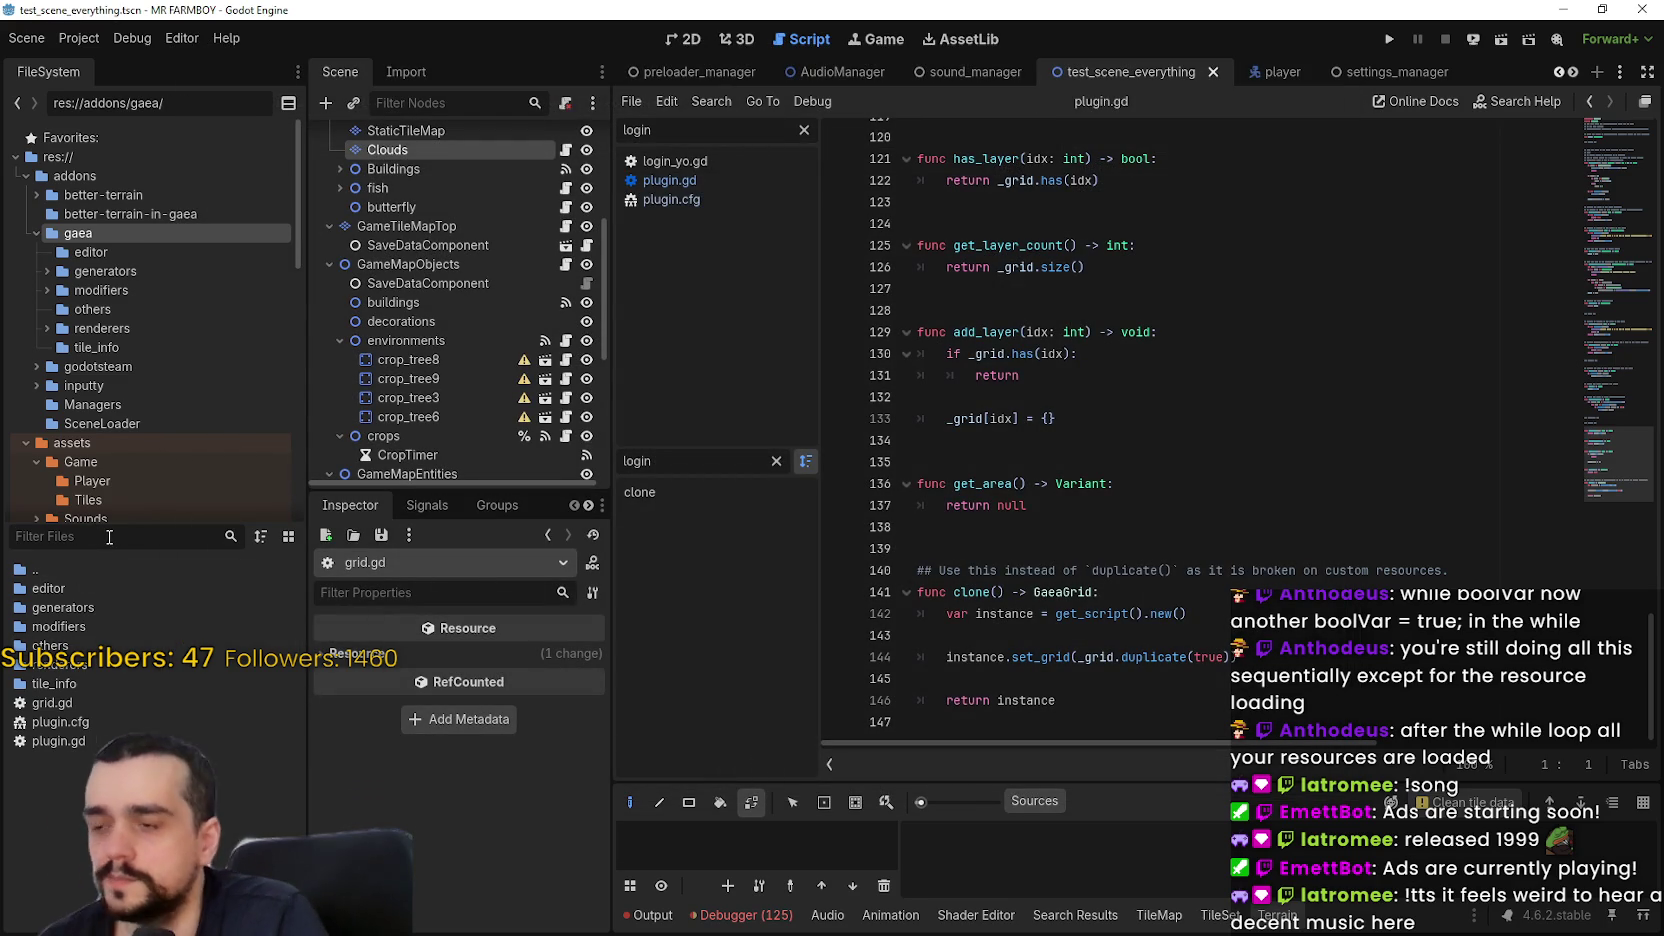
Review the gaea folder's dependencies via Move to Trash, cancel, then filter files on 'island'
right_click(111, 239)
right_click(86, 233)
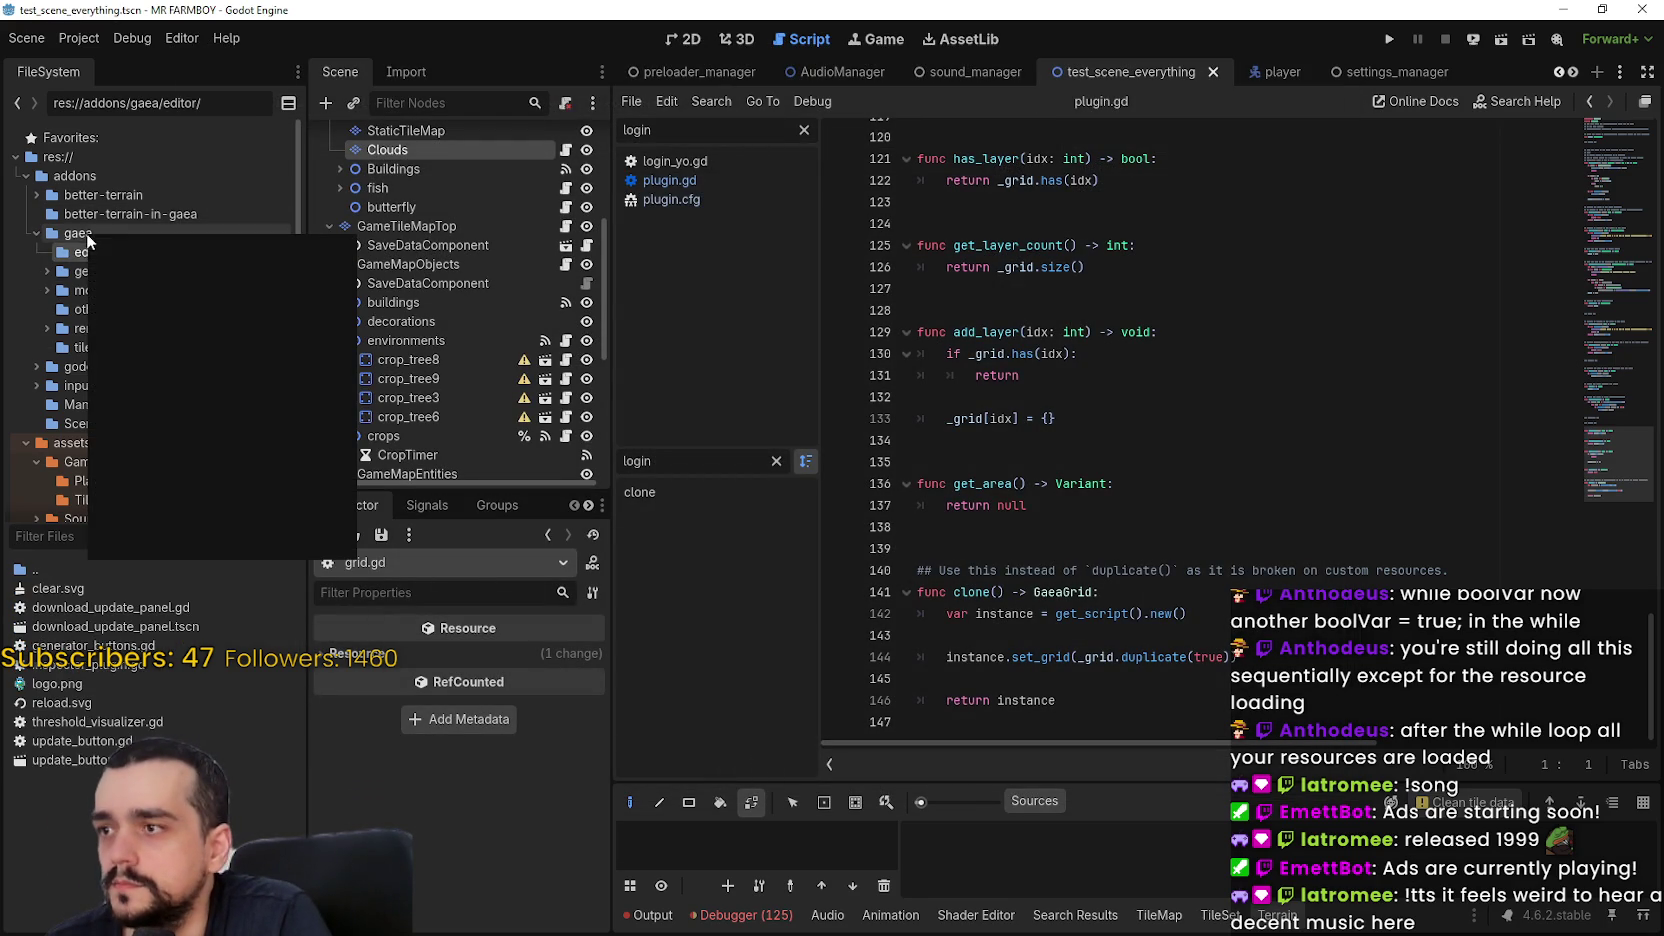
click(160, 471)
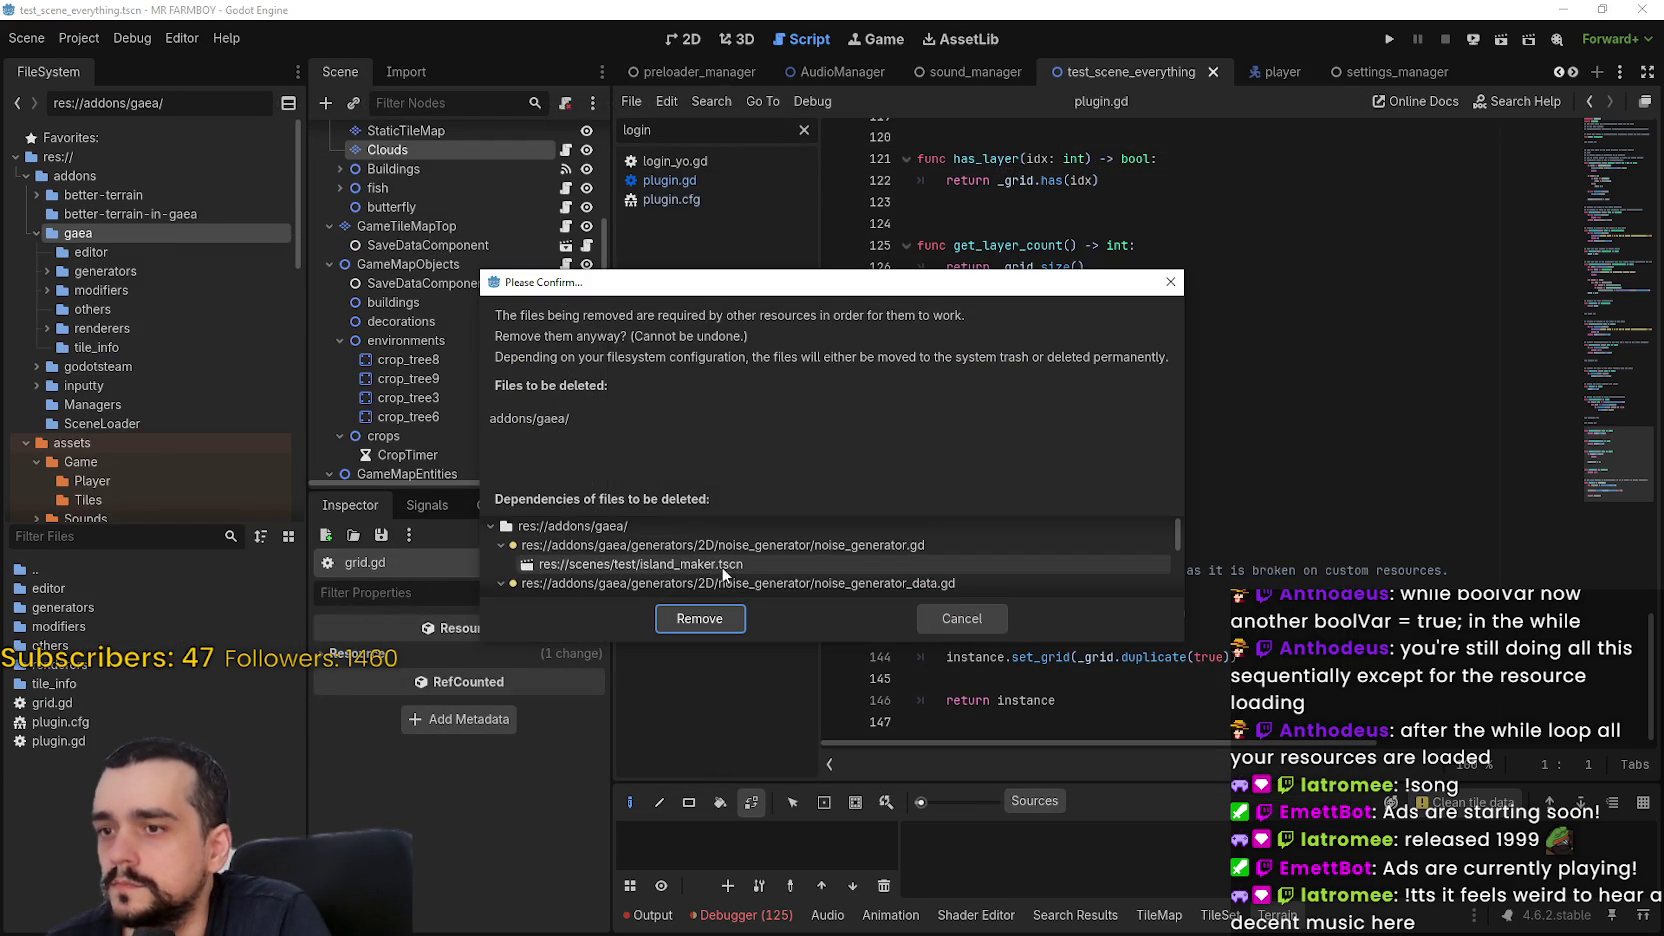
scroll(701, 566, down, 1)
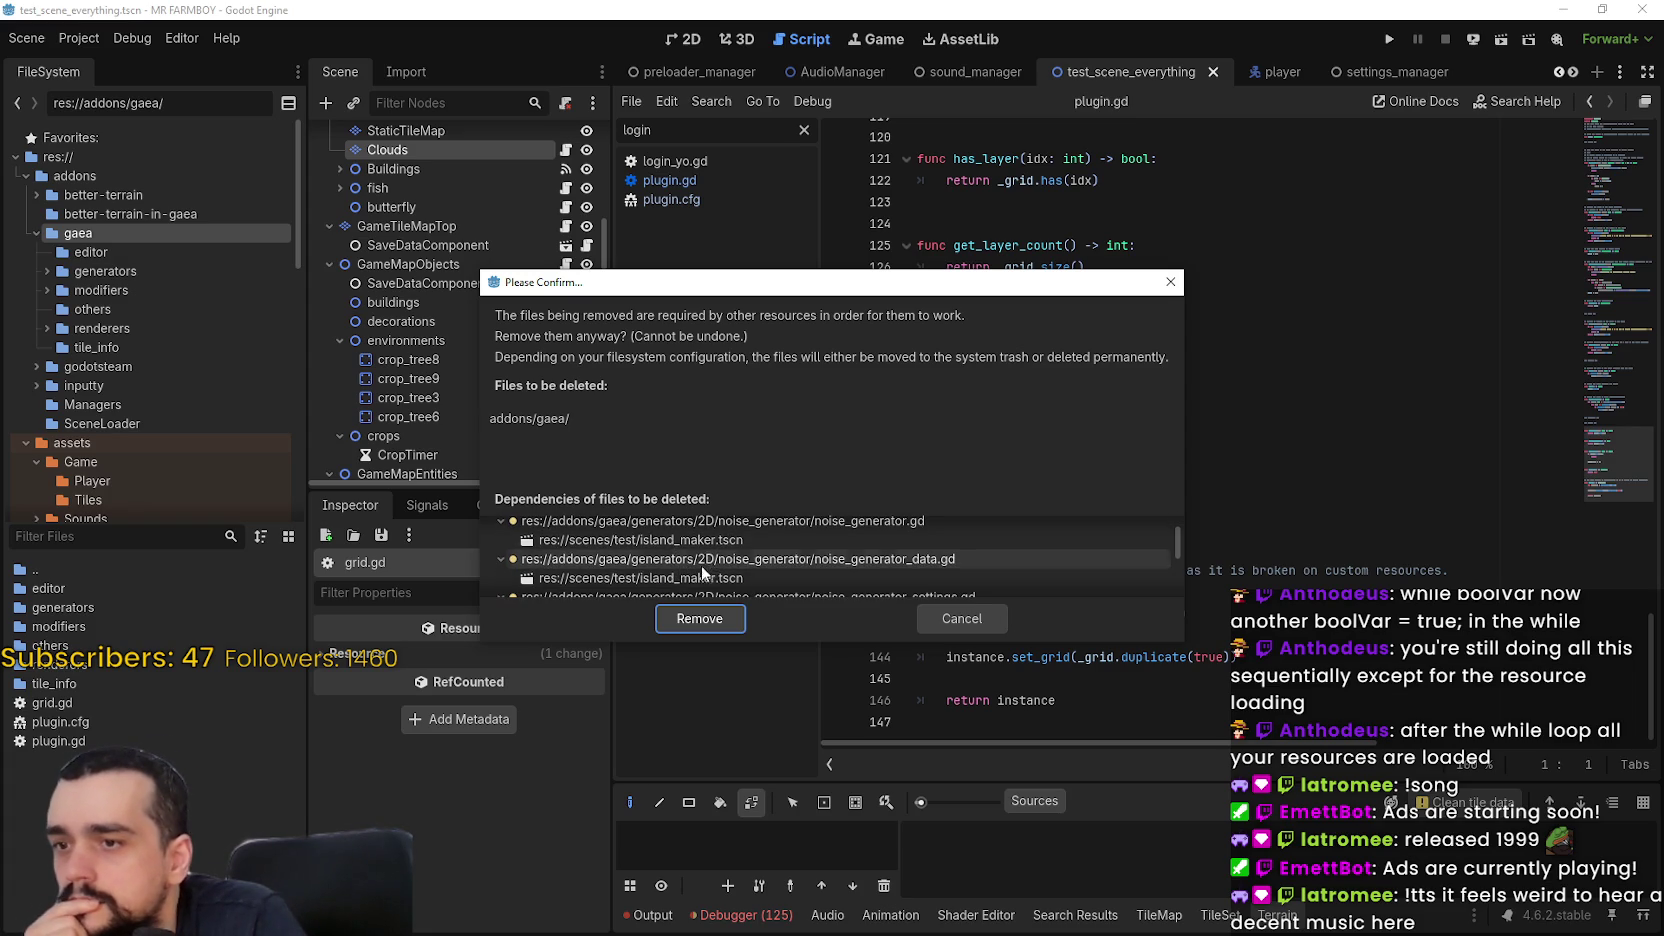
drag(826, 641, 829, 862)
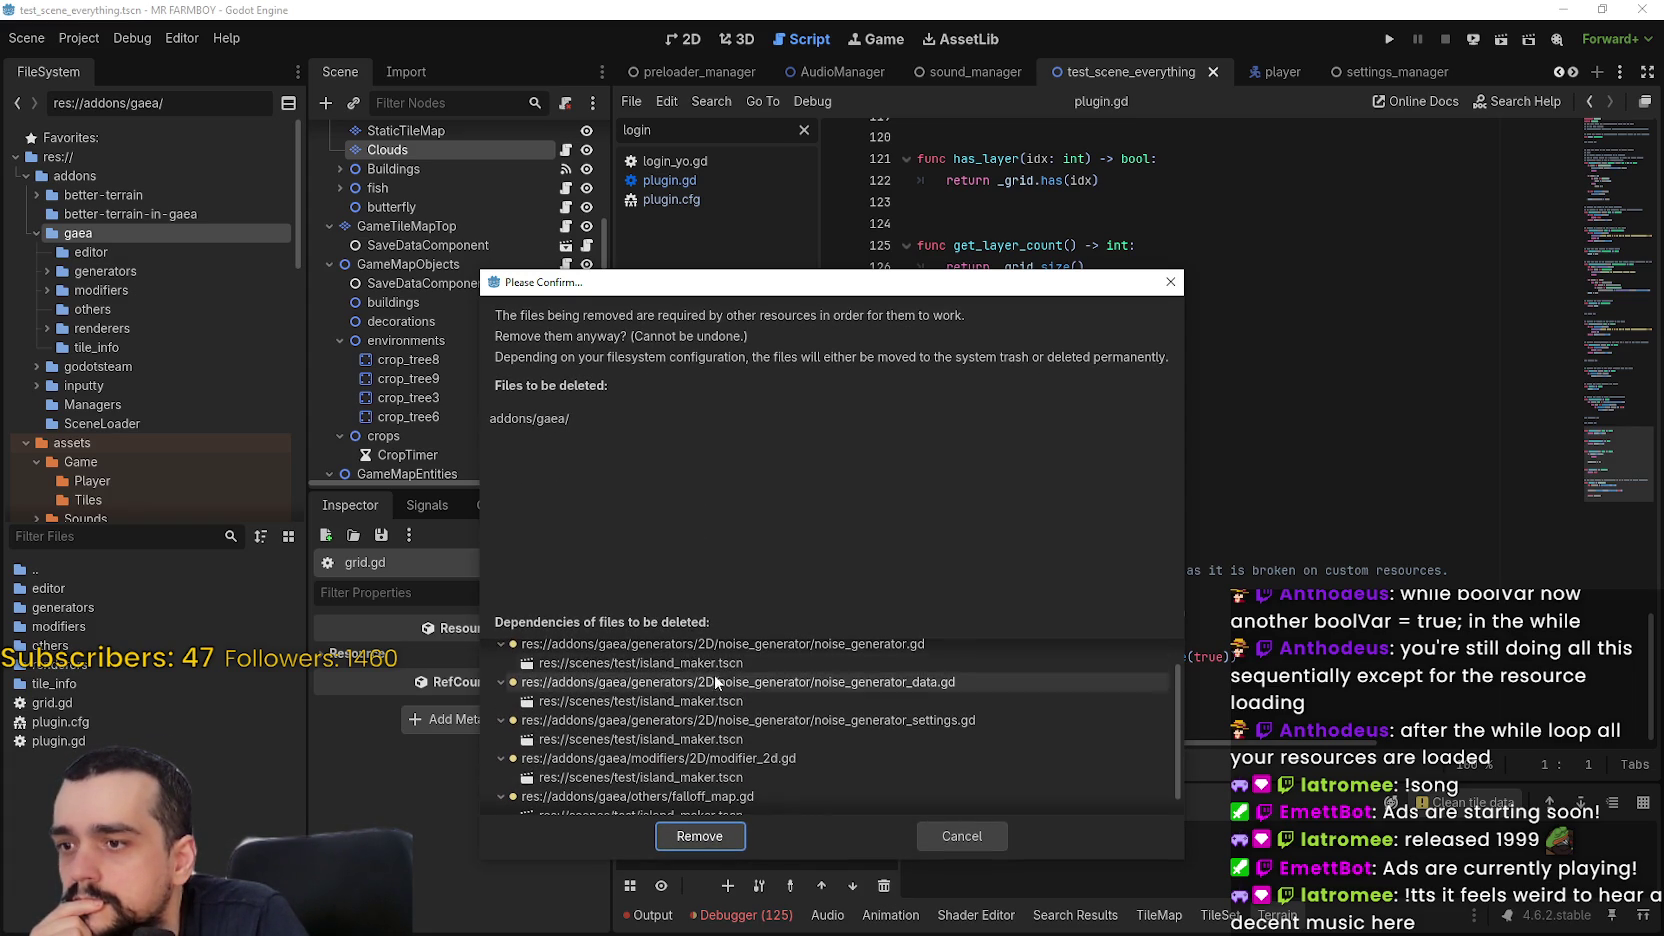
scroll(714, 673, down, 1)
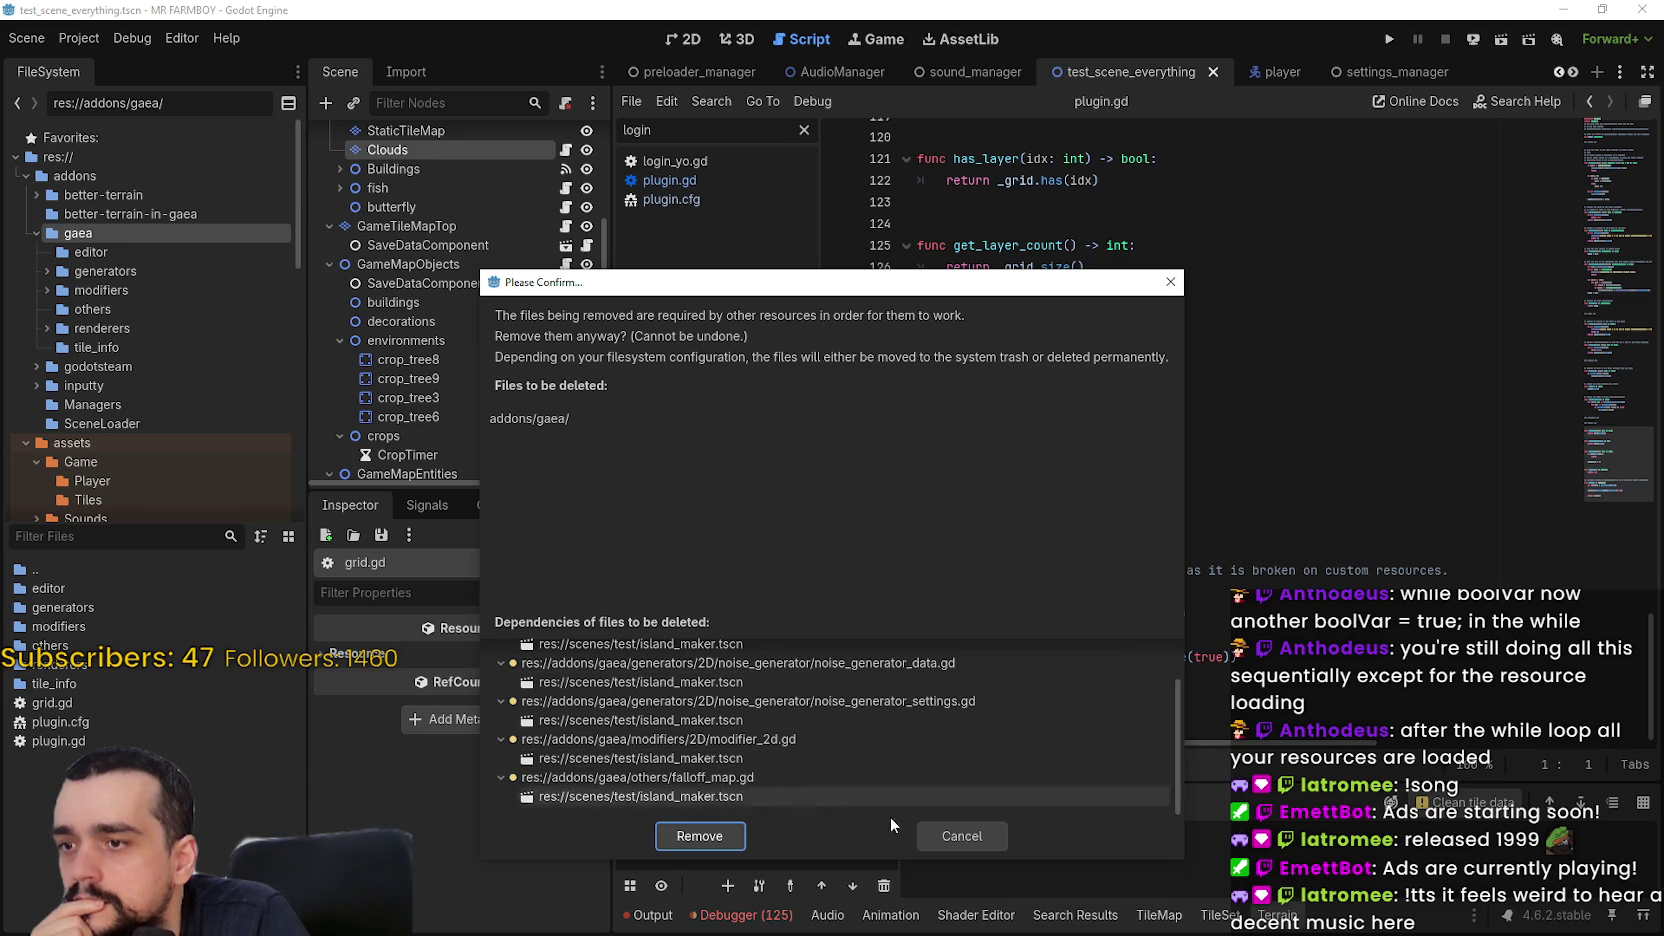
click(930, 829)
text(island)
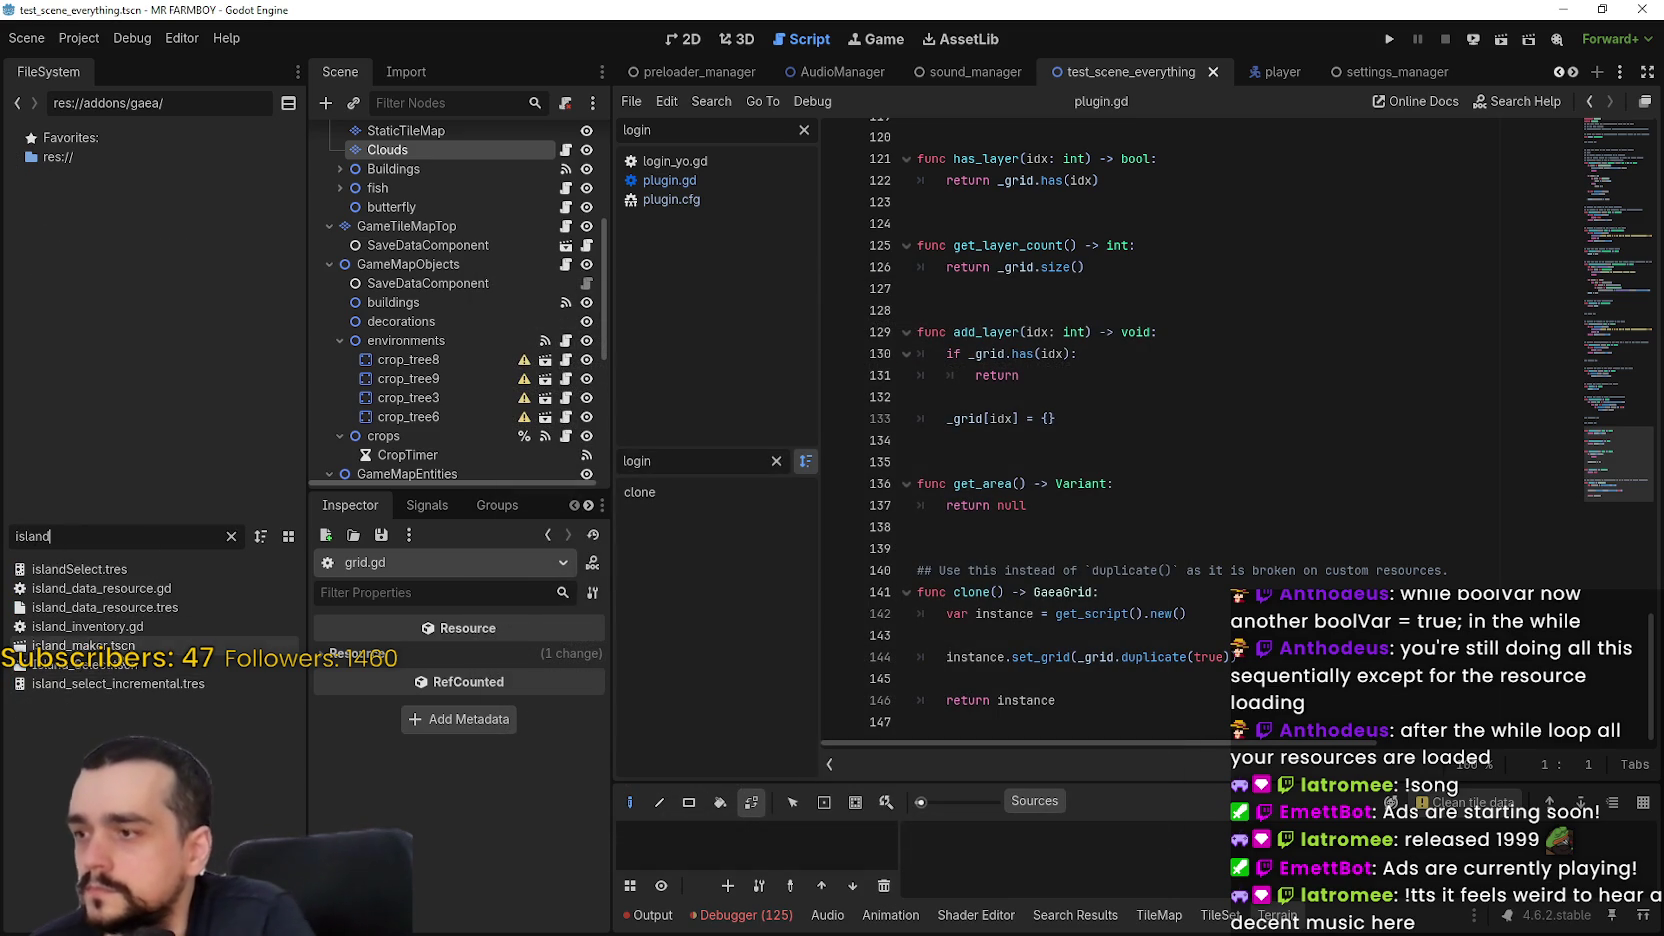
Open the island_maker scene in 2D, inspect its islandMaker root node, and close its tab
double_click(100, 646)
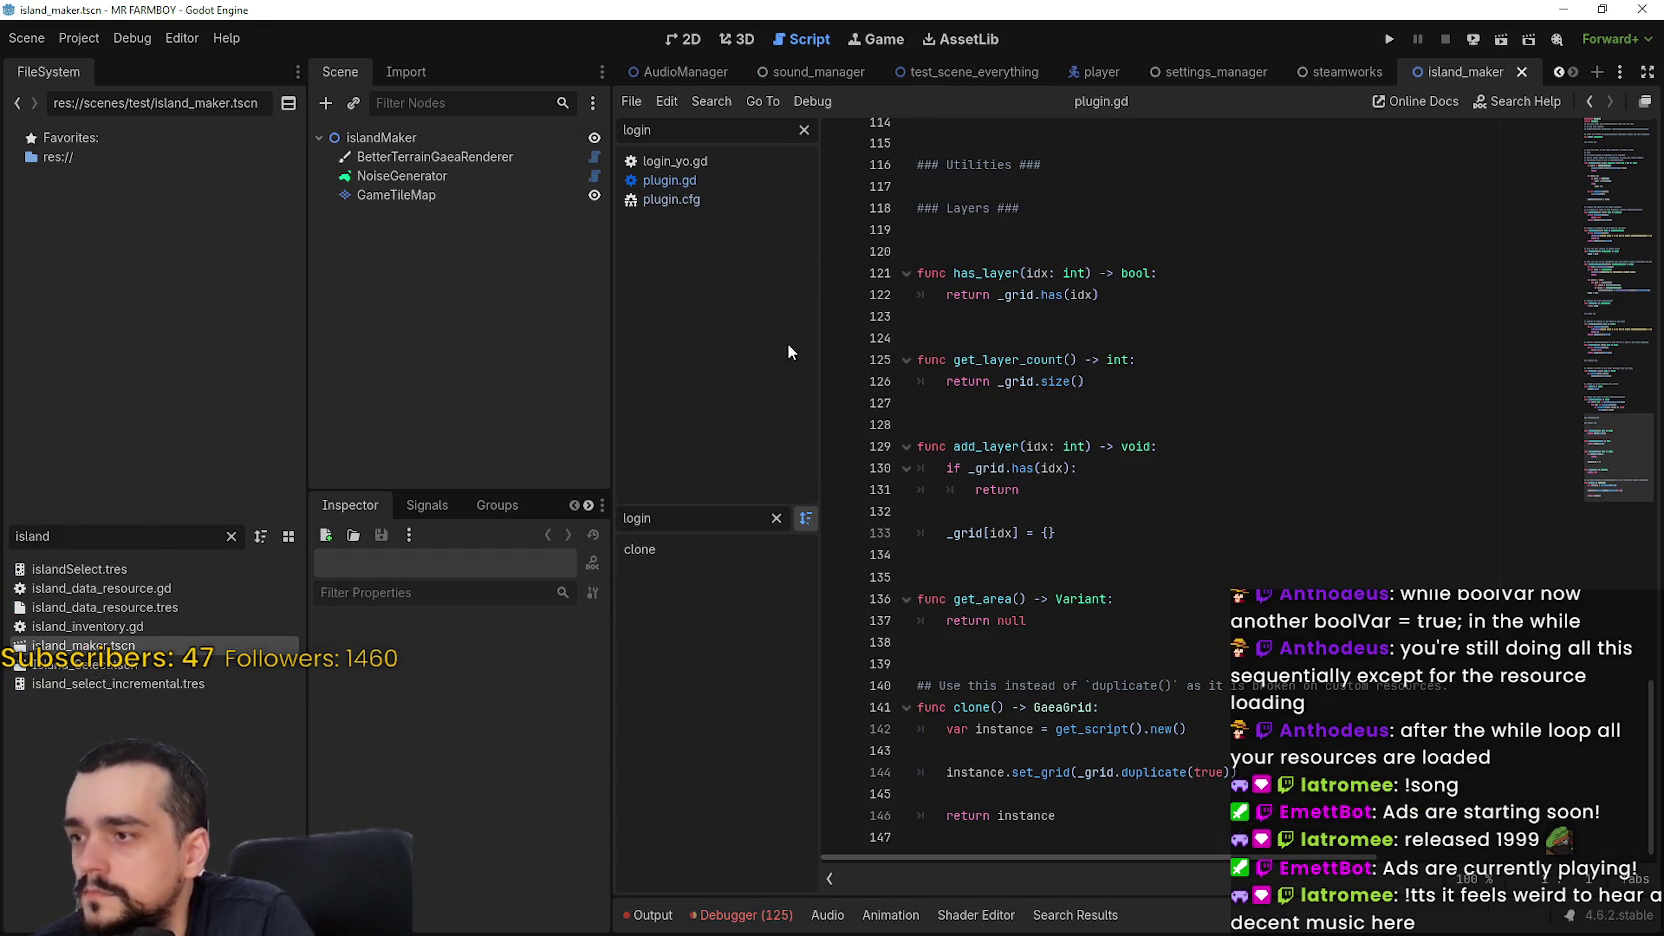
click(683, 39)
scroll(1114, 475, down, 3)
scroll(1235, 520, down, 4)
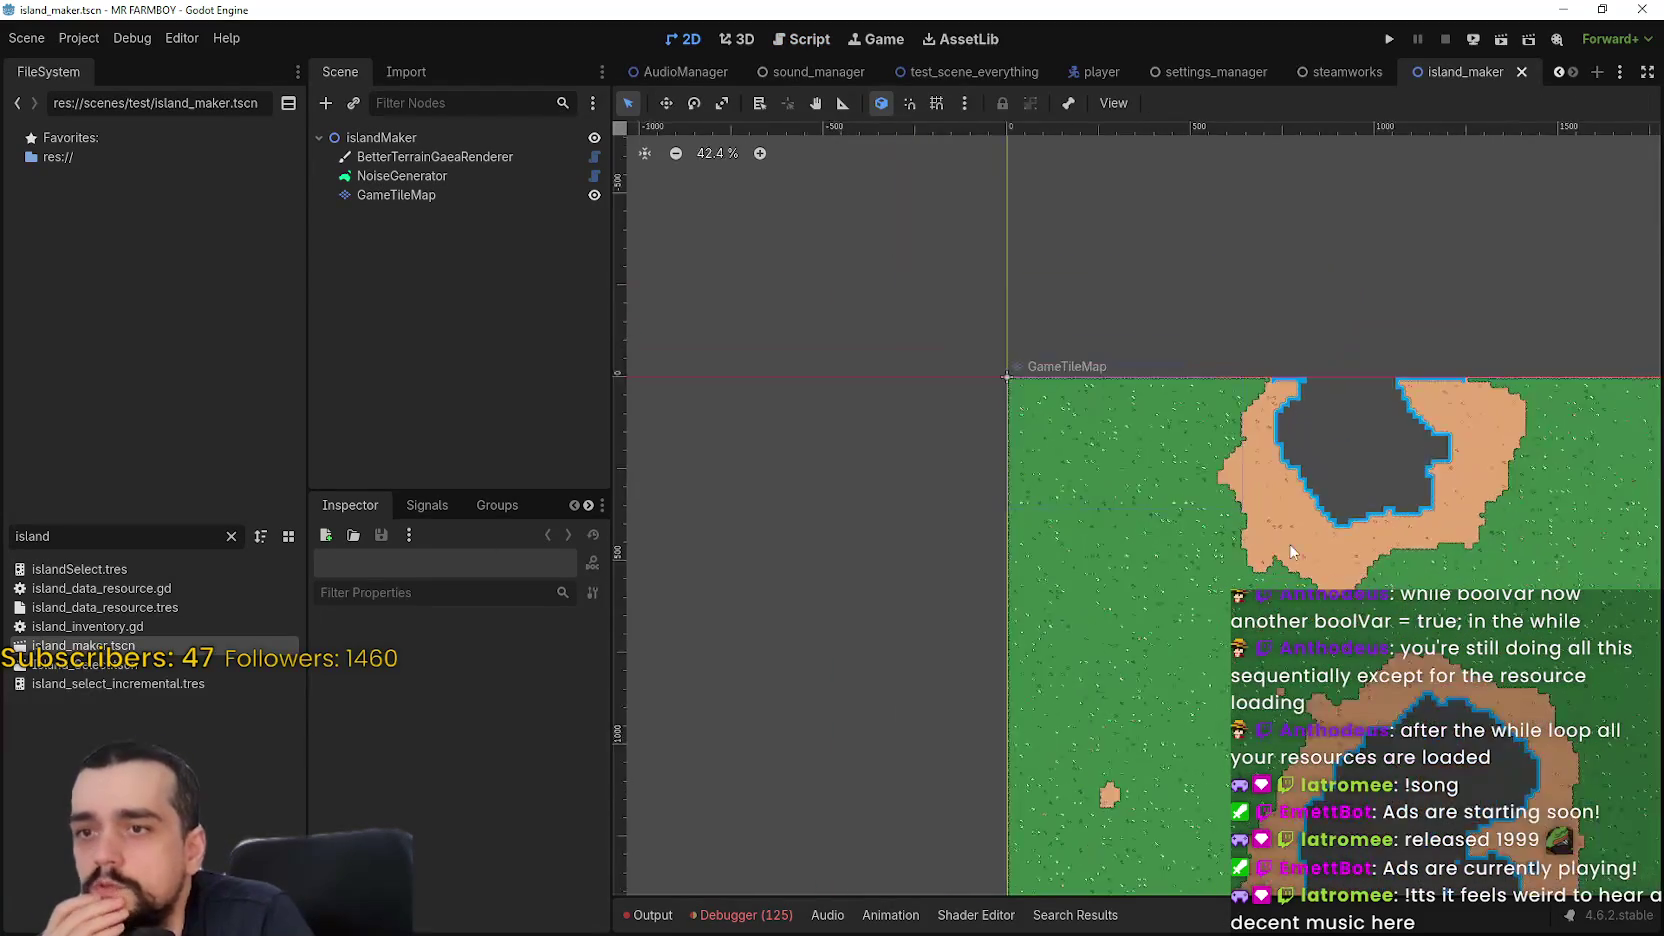
click(397, 140)
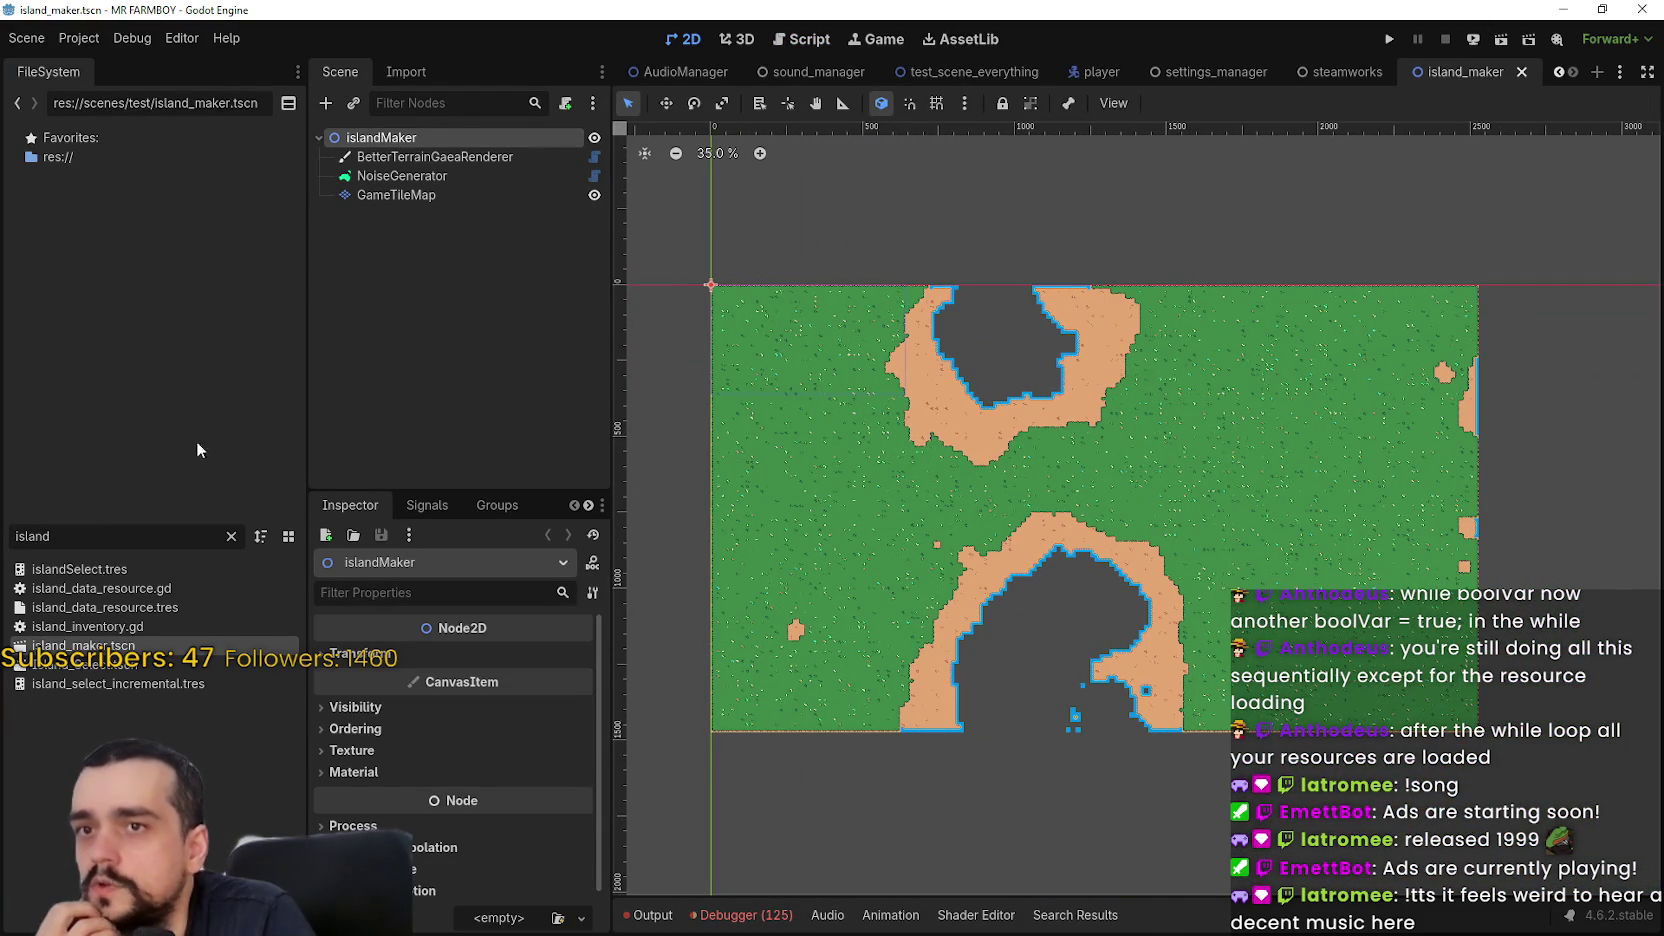
click(1521, 72)
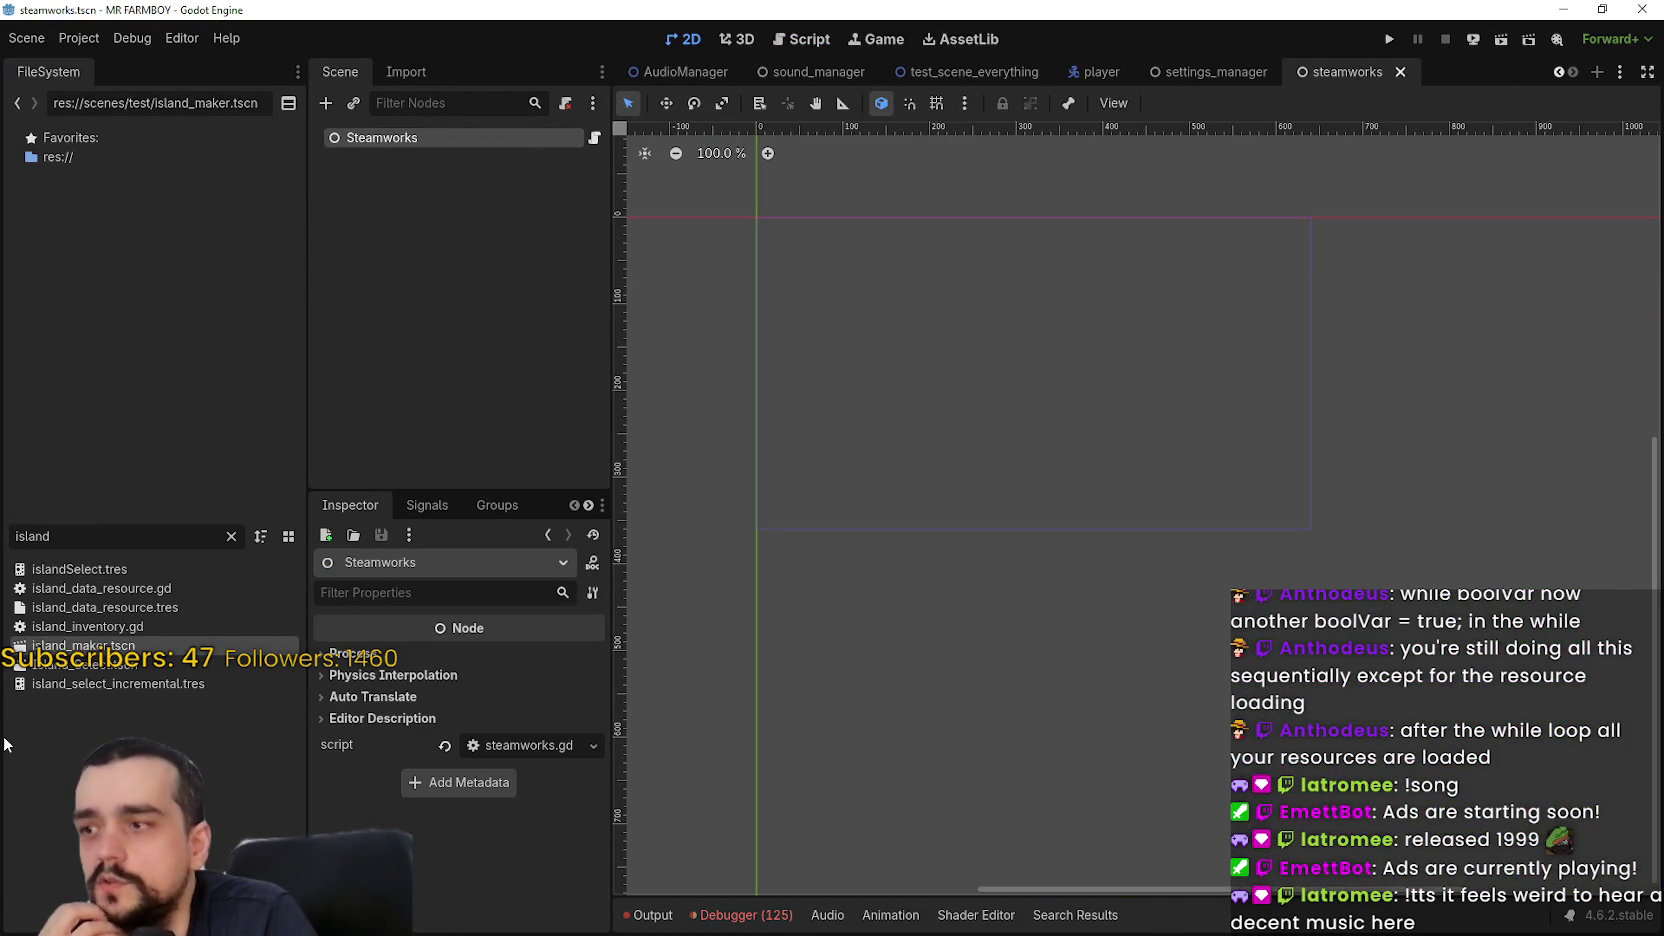
double_click(100, 645)
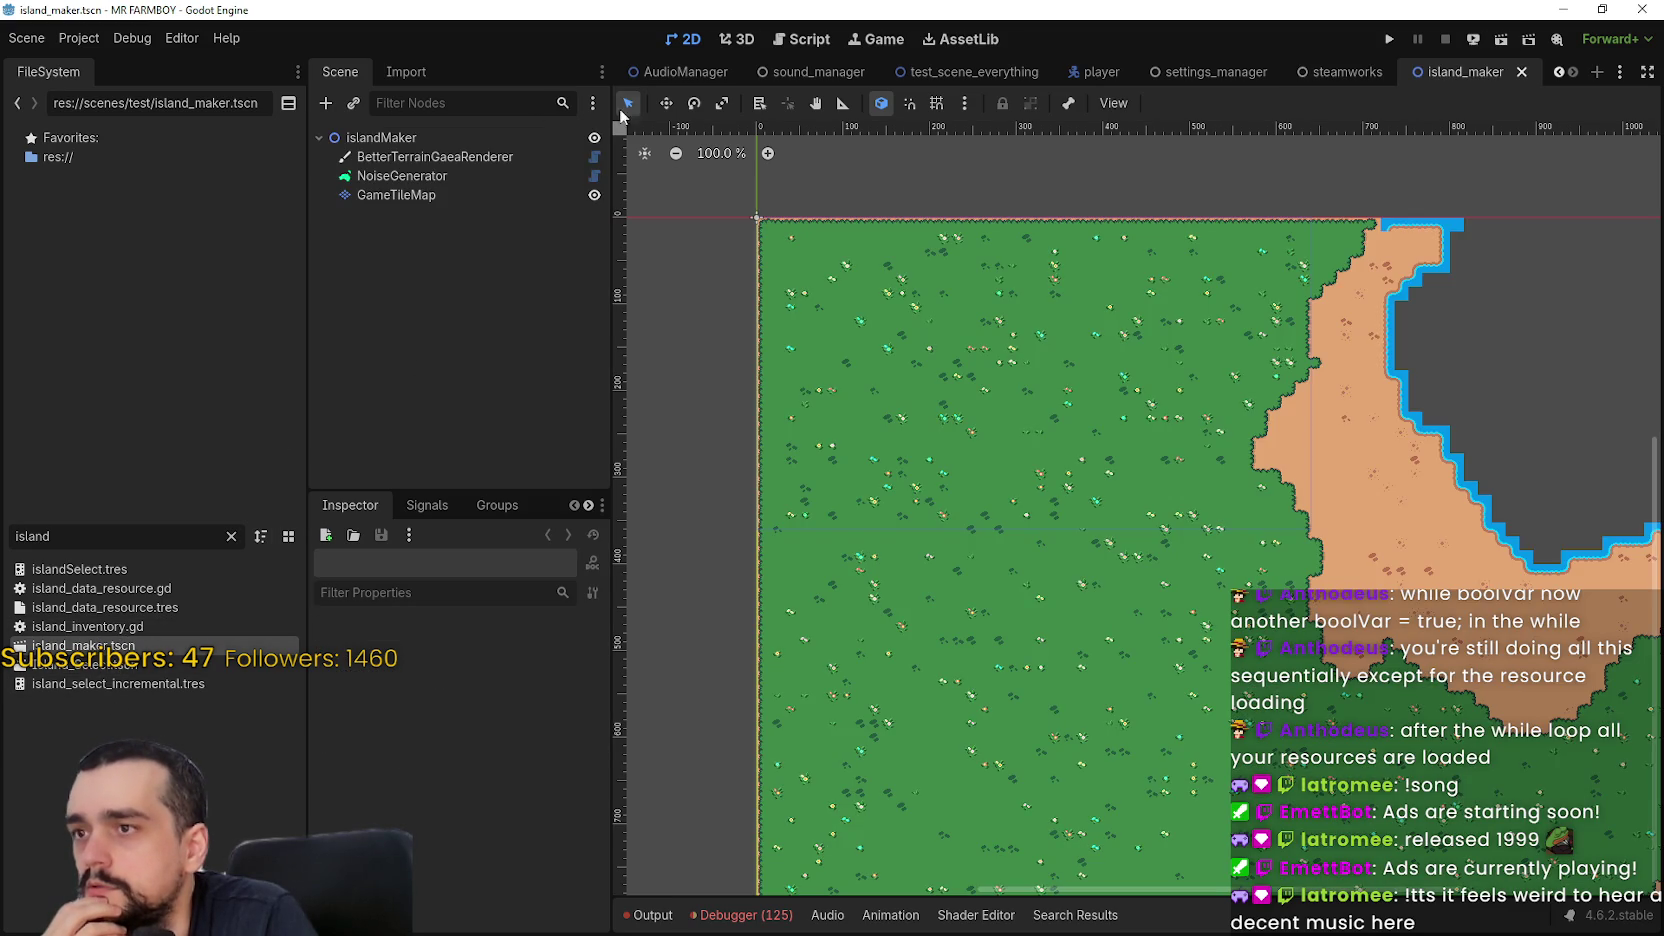
click(1518, 72)
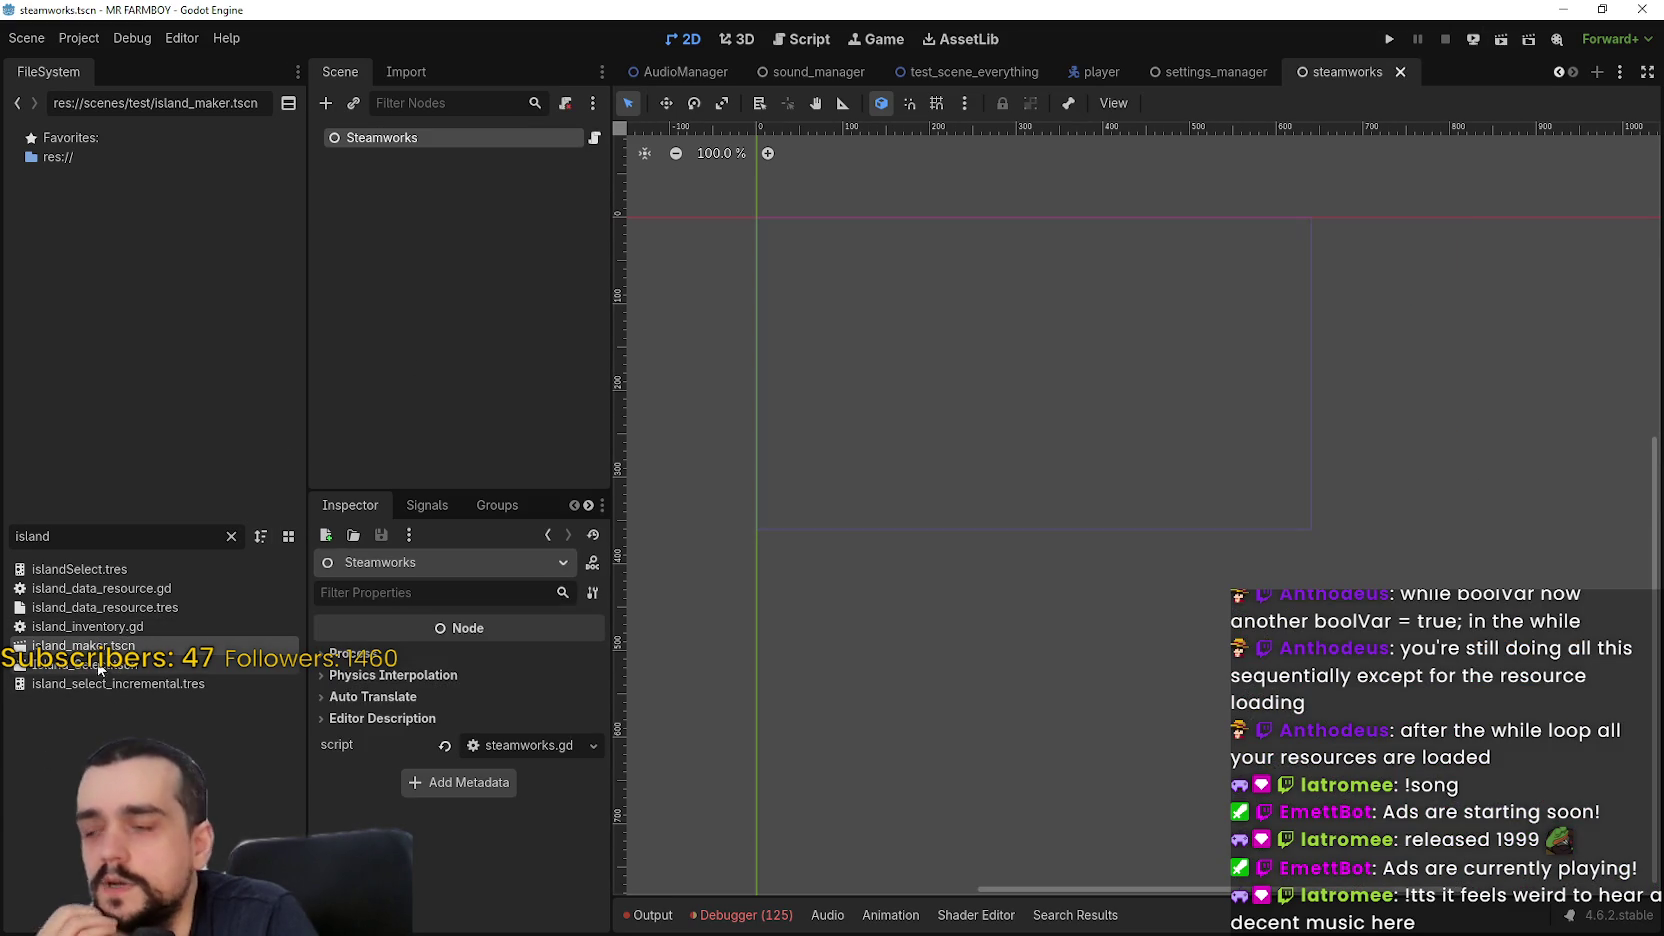
Delete island_maker.tscn from the FileSystem dock and confirm the removal
right_click(97, 645)
click(300, 822)
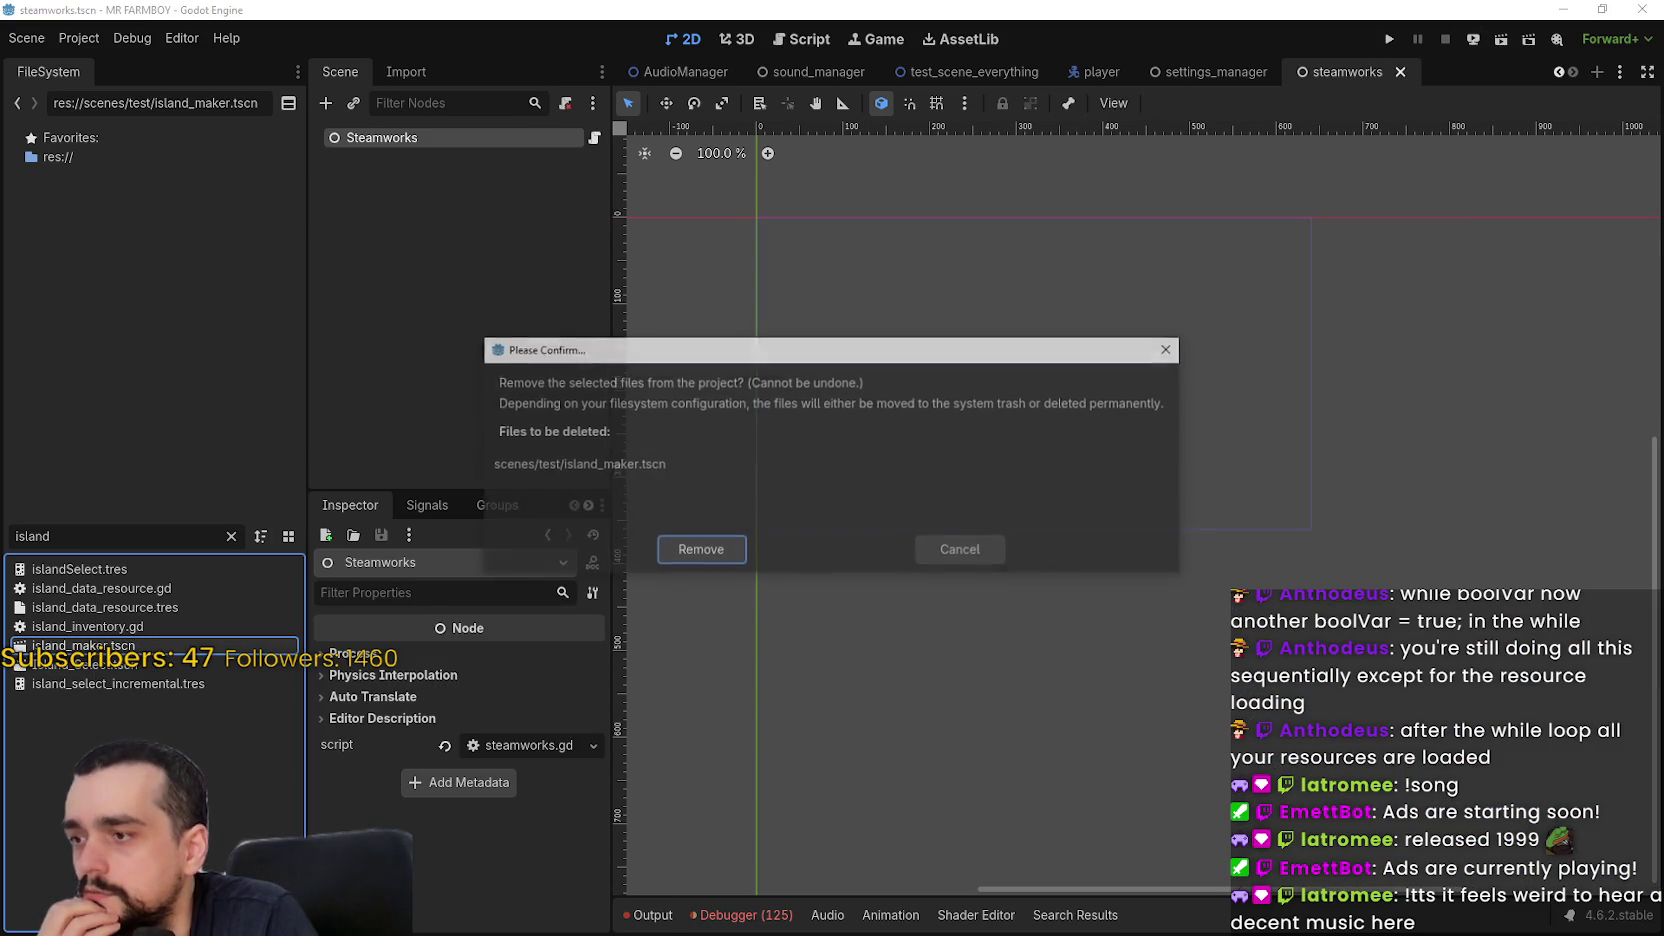
click(708, 560)
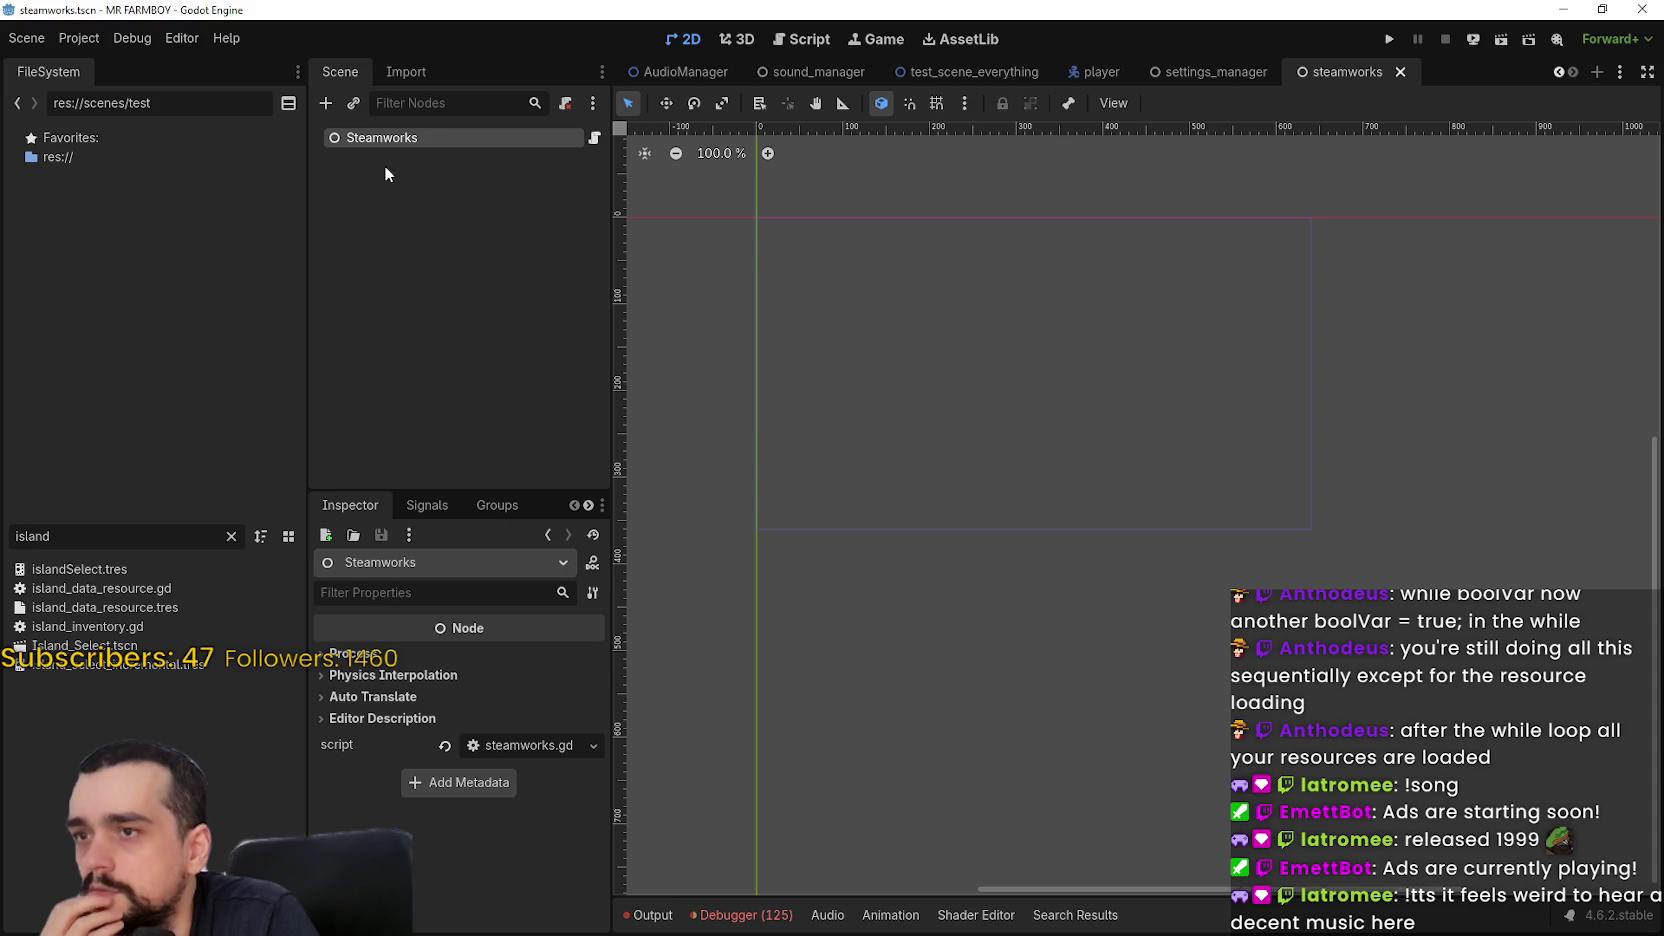
double_click(30, 536)
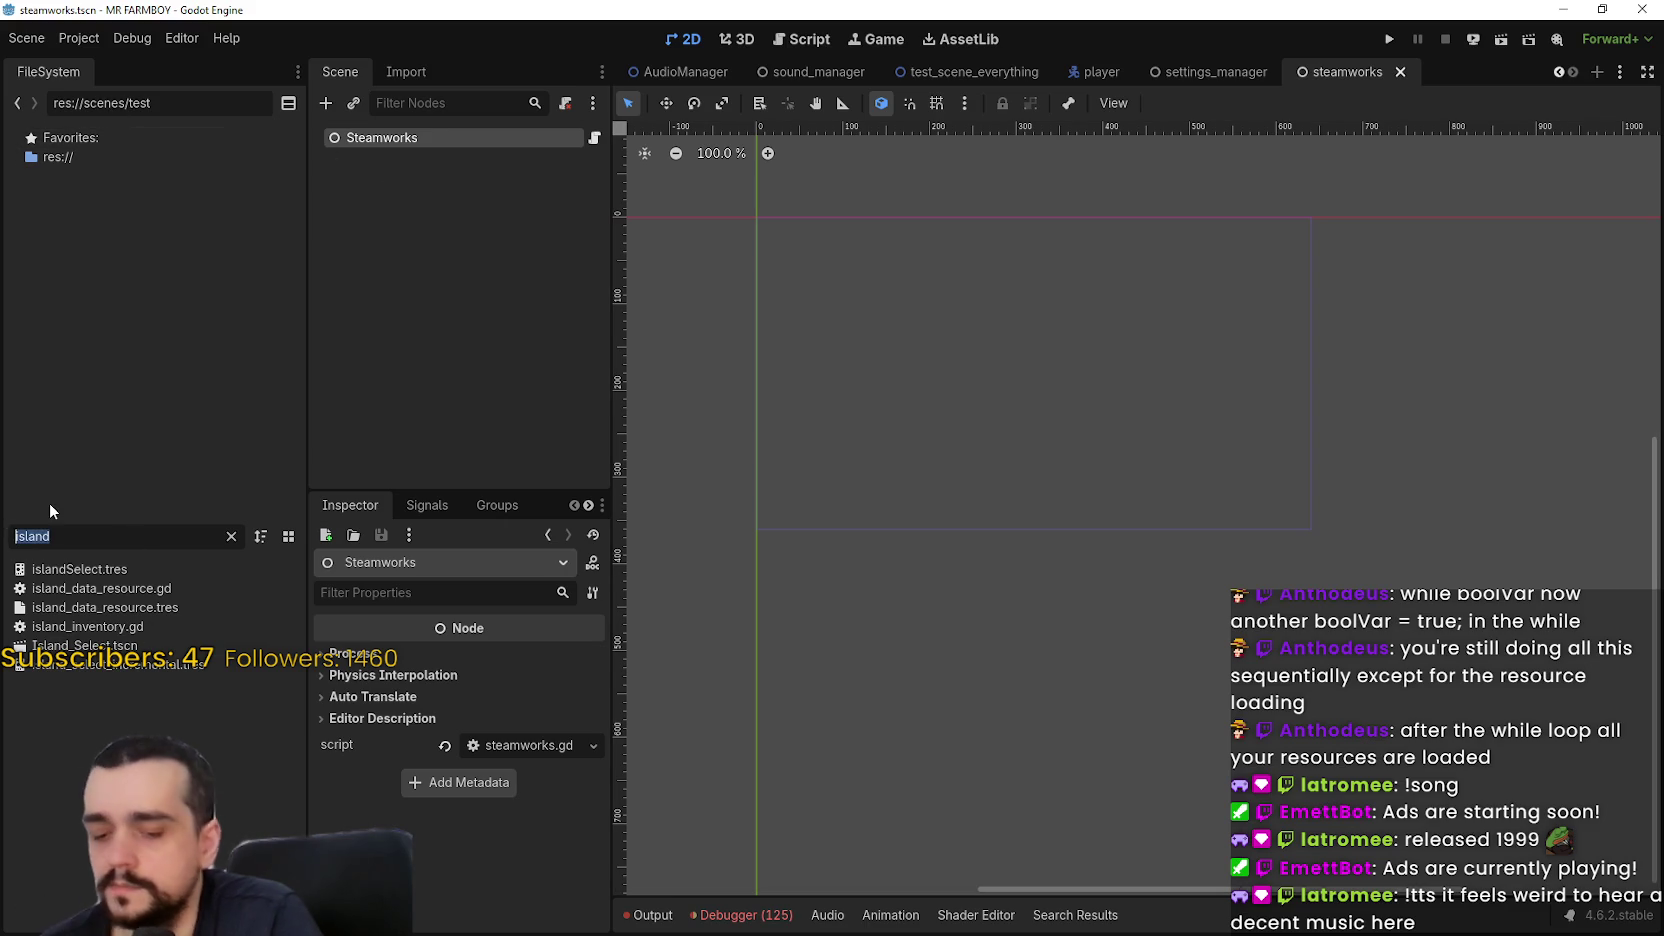
Filter the FileSystem for 'gae' and delete the gaea addon folder
text(gae)
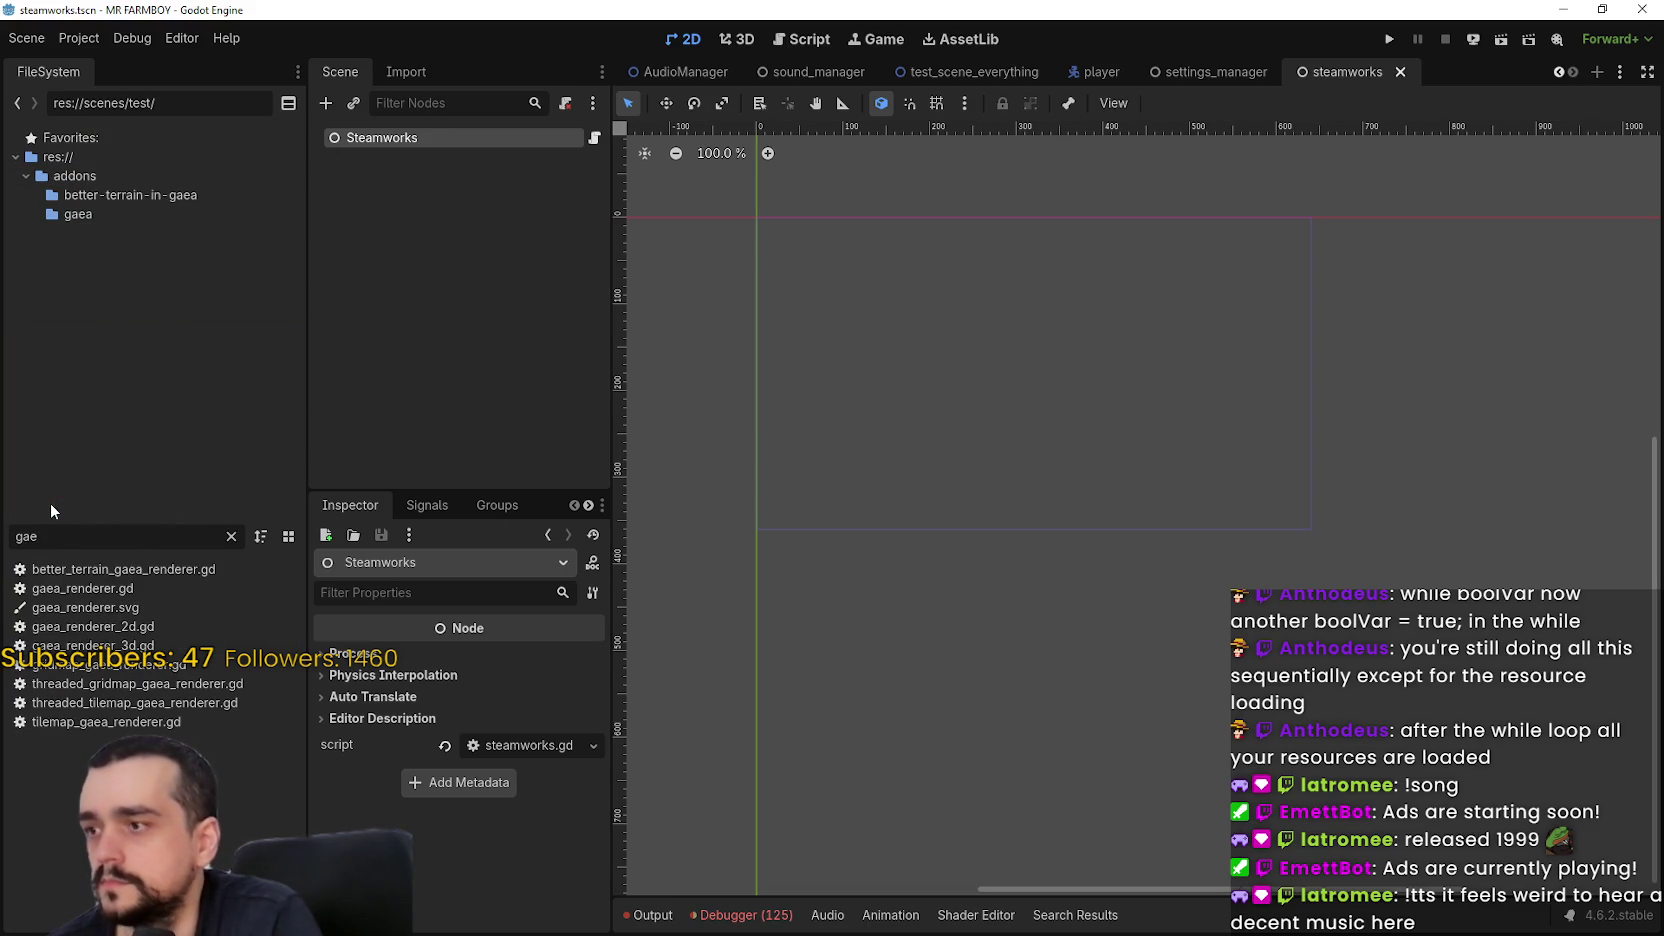
click(117, 212)
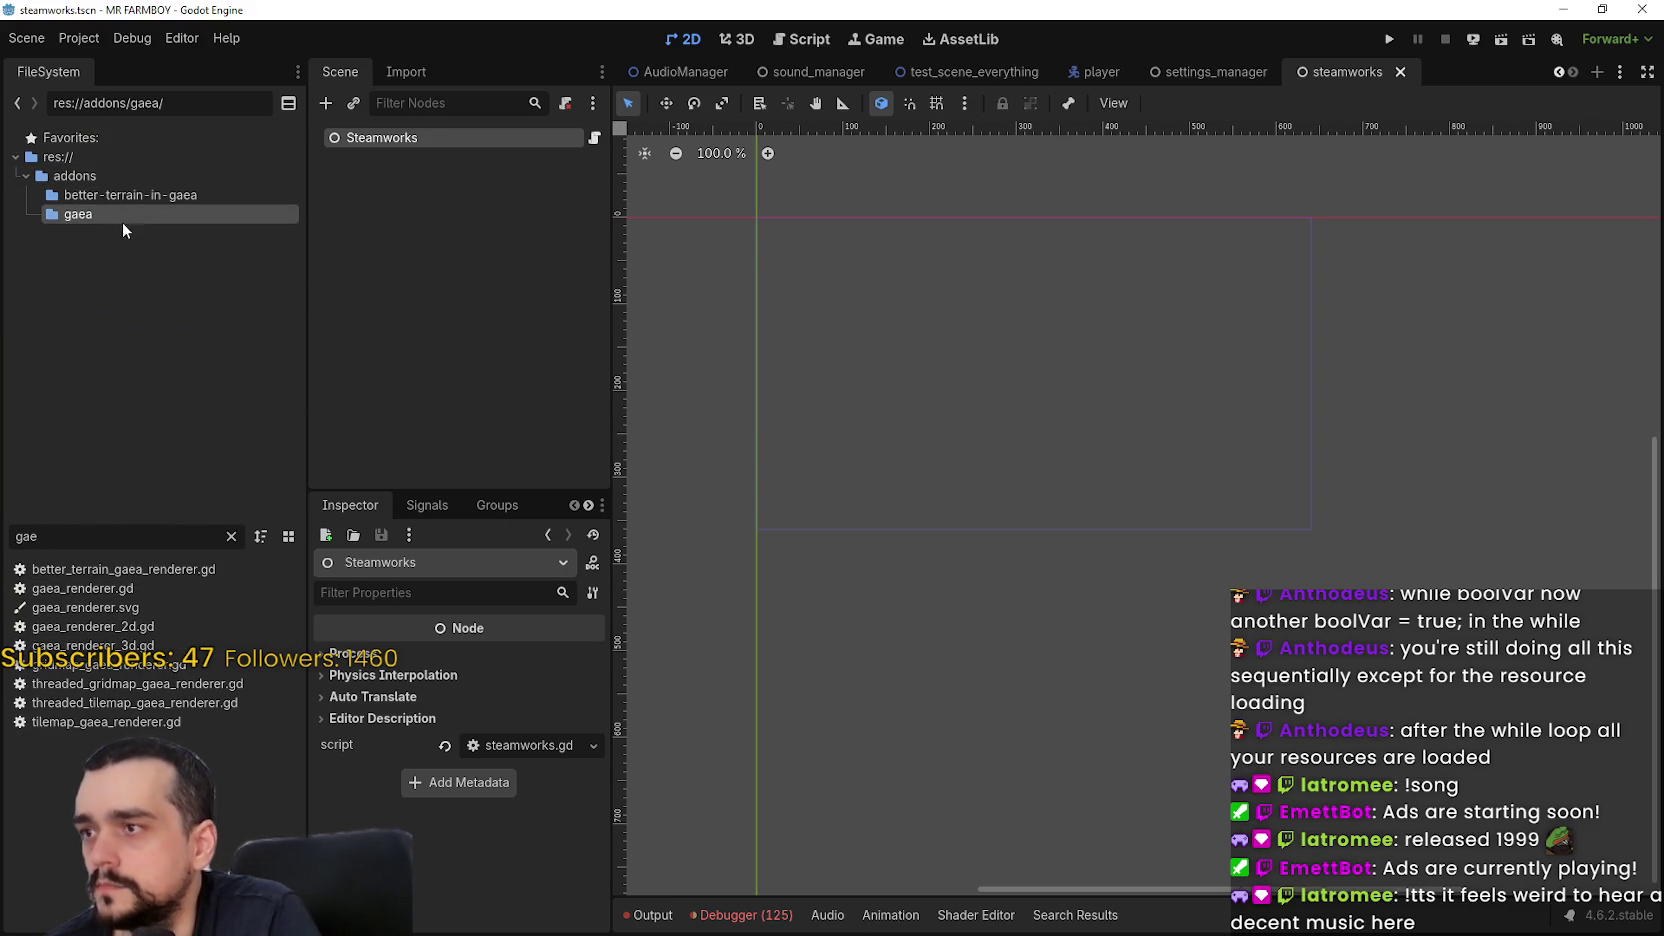
click(231, 536)
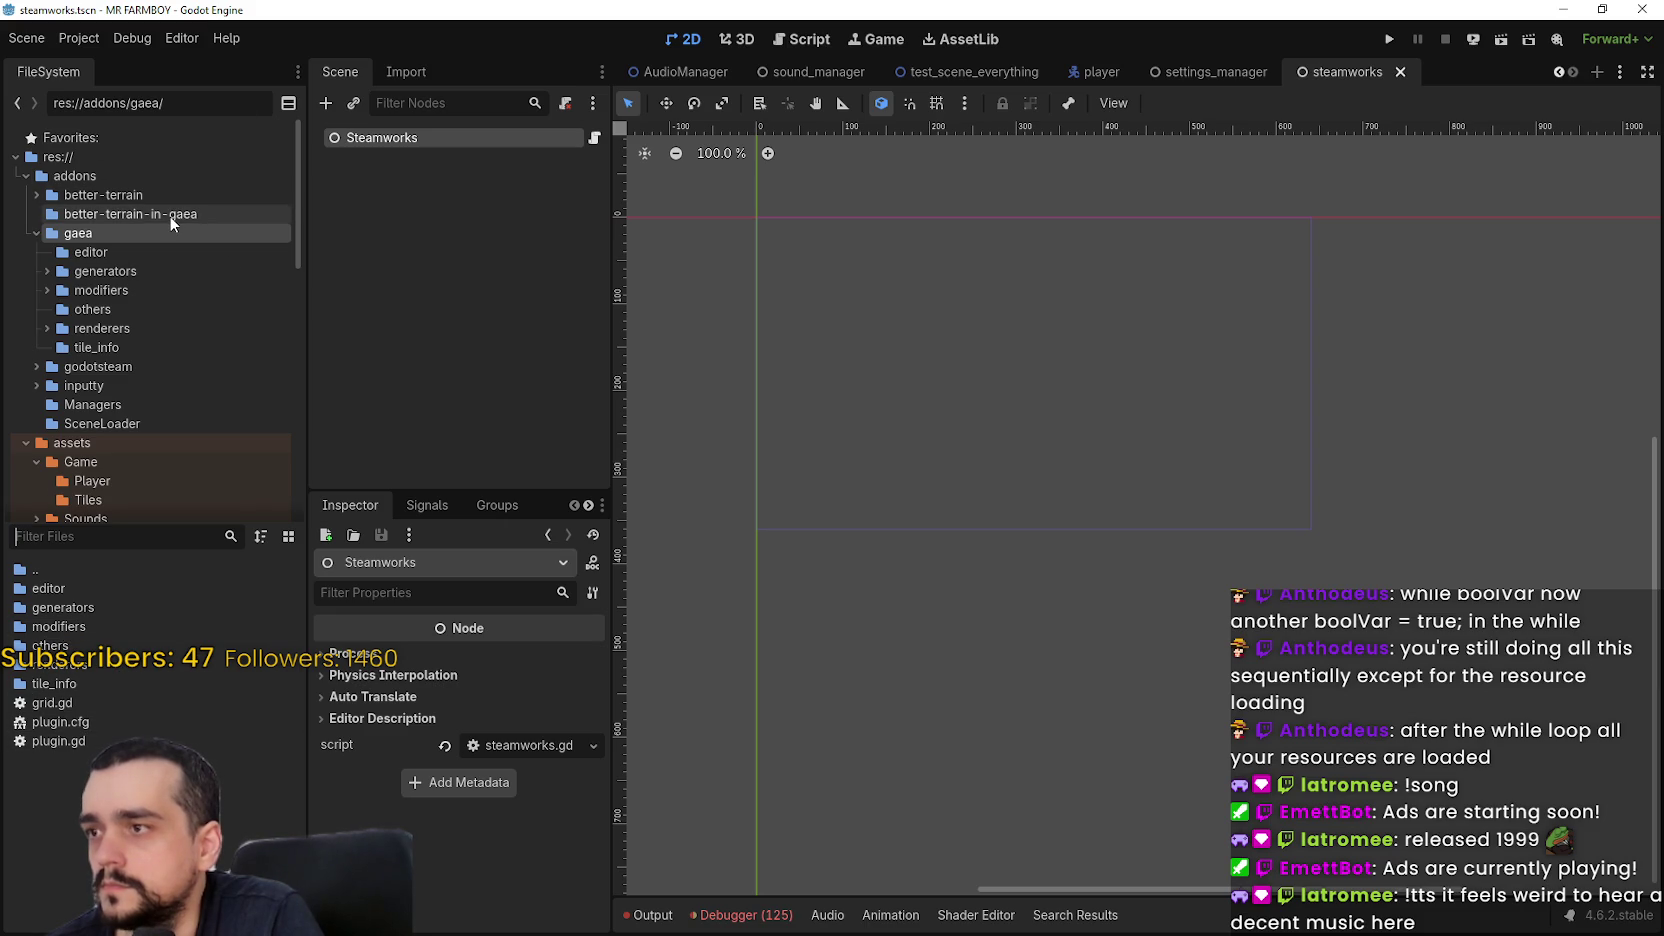
right_click(86, 229)
click(166, 463)
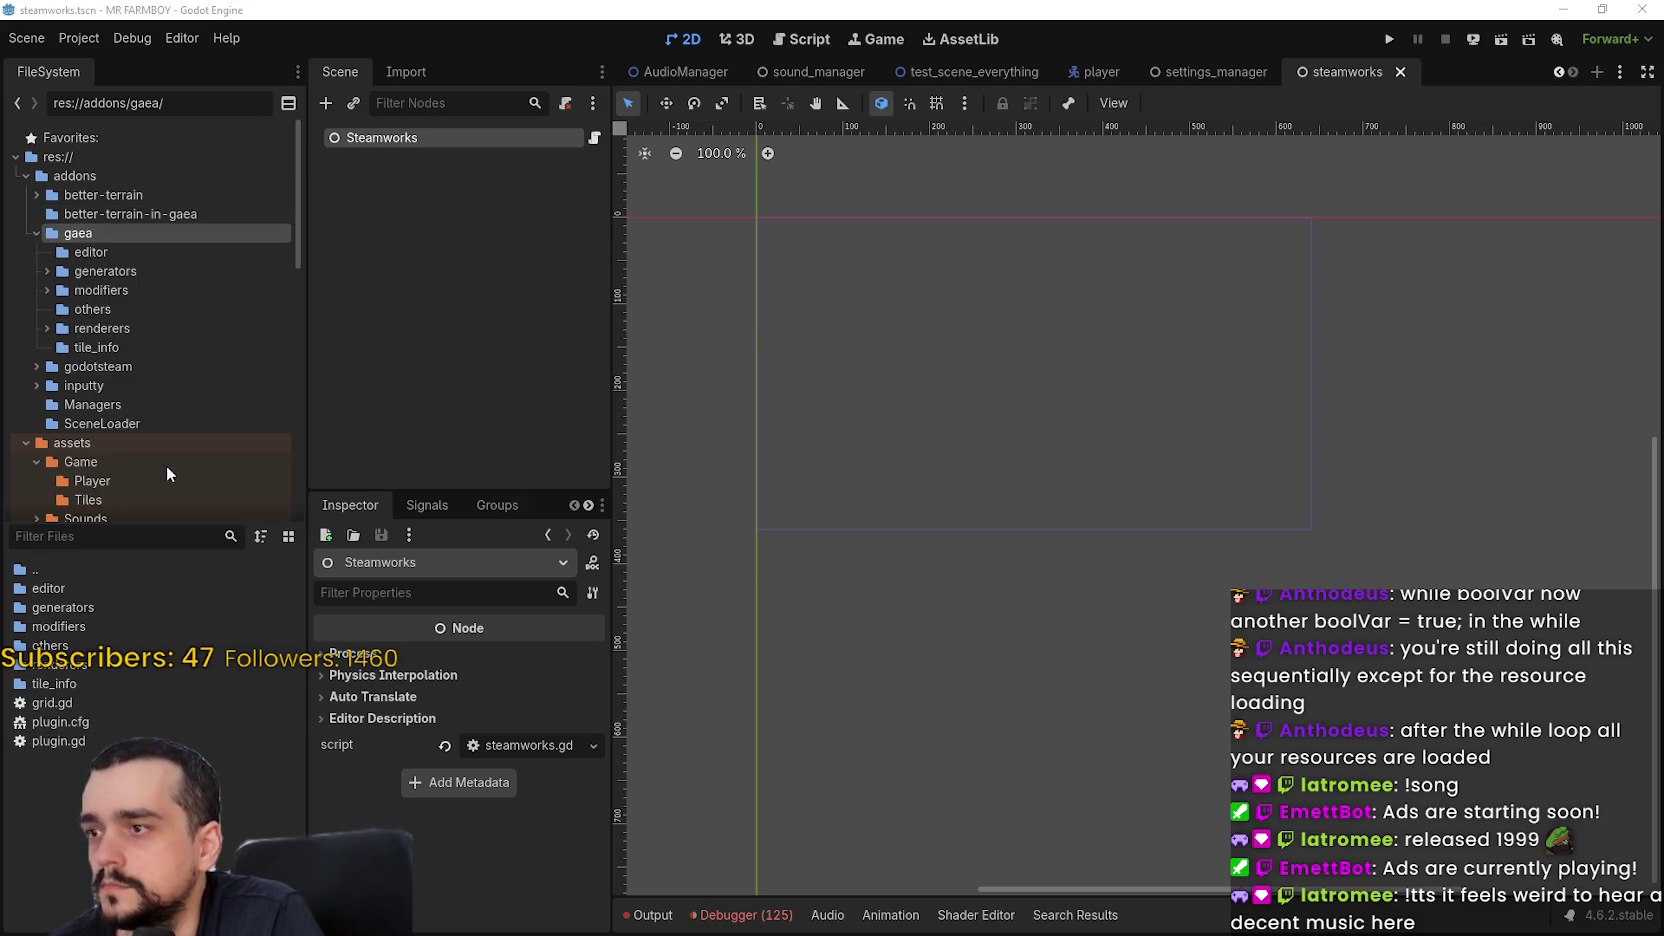
click(728, 538)
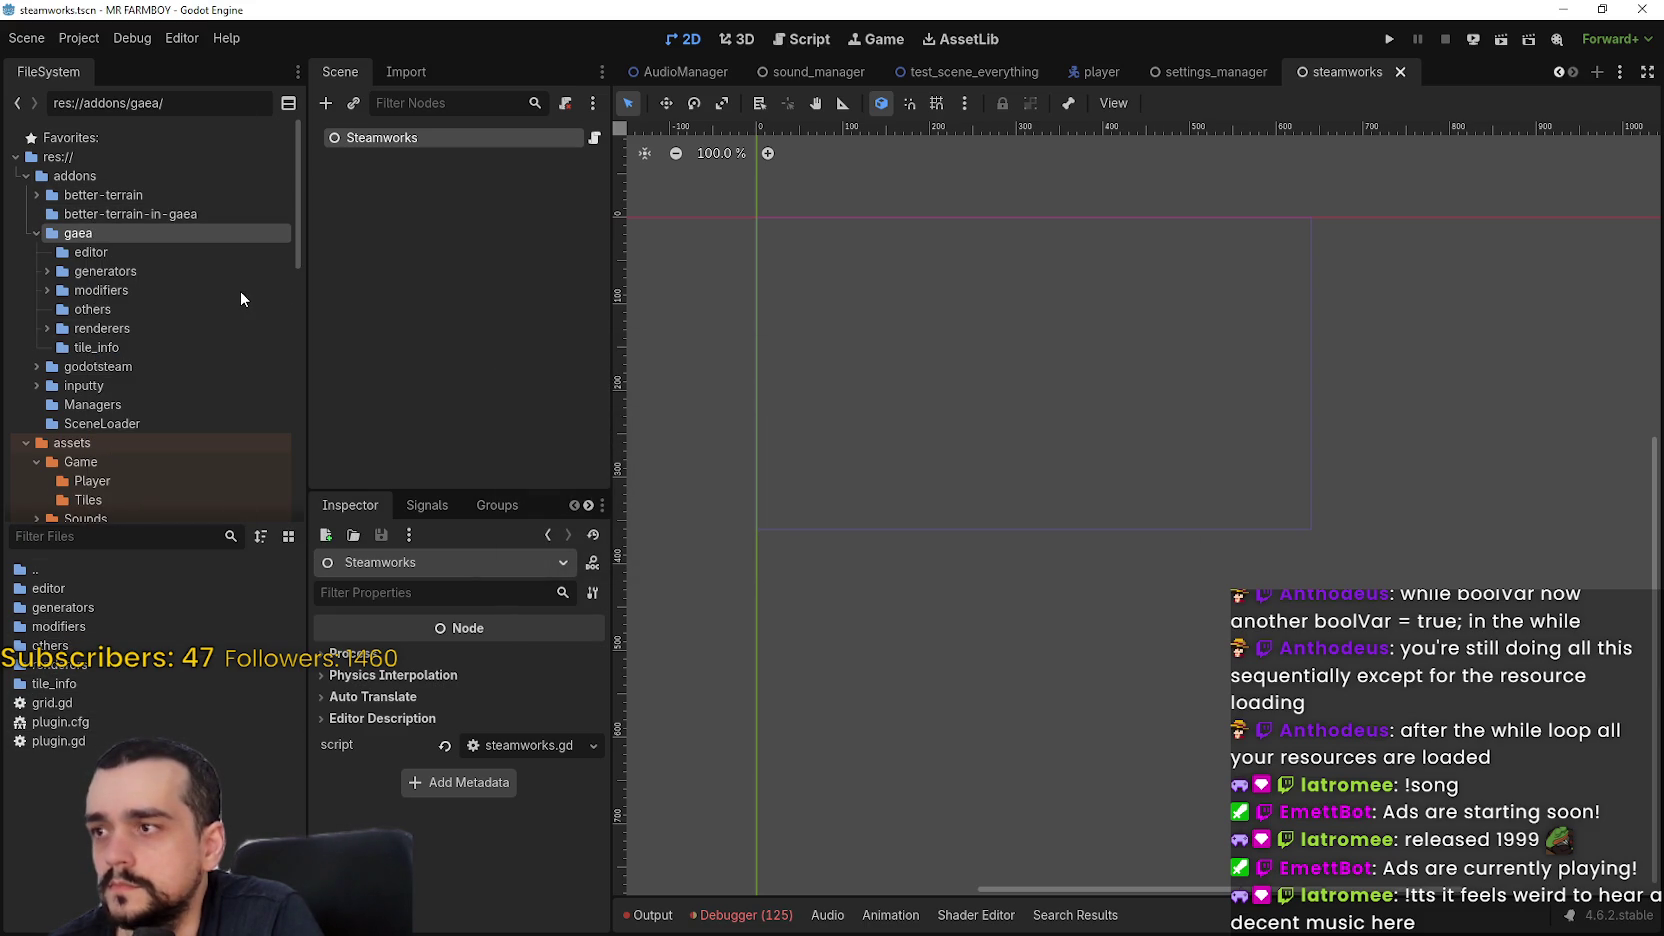
Delete the better-terrain-in-gaea addon folder as well
click(138, 214)
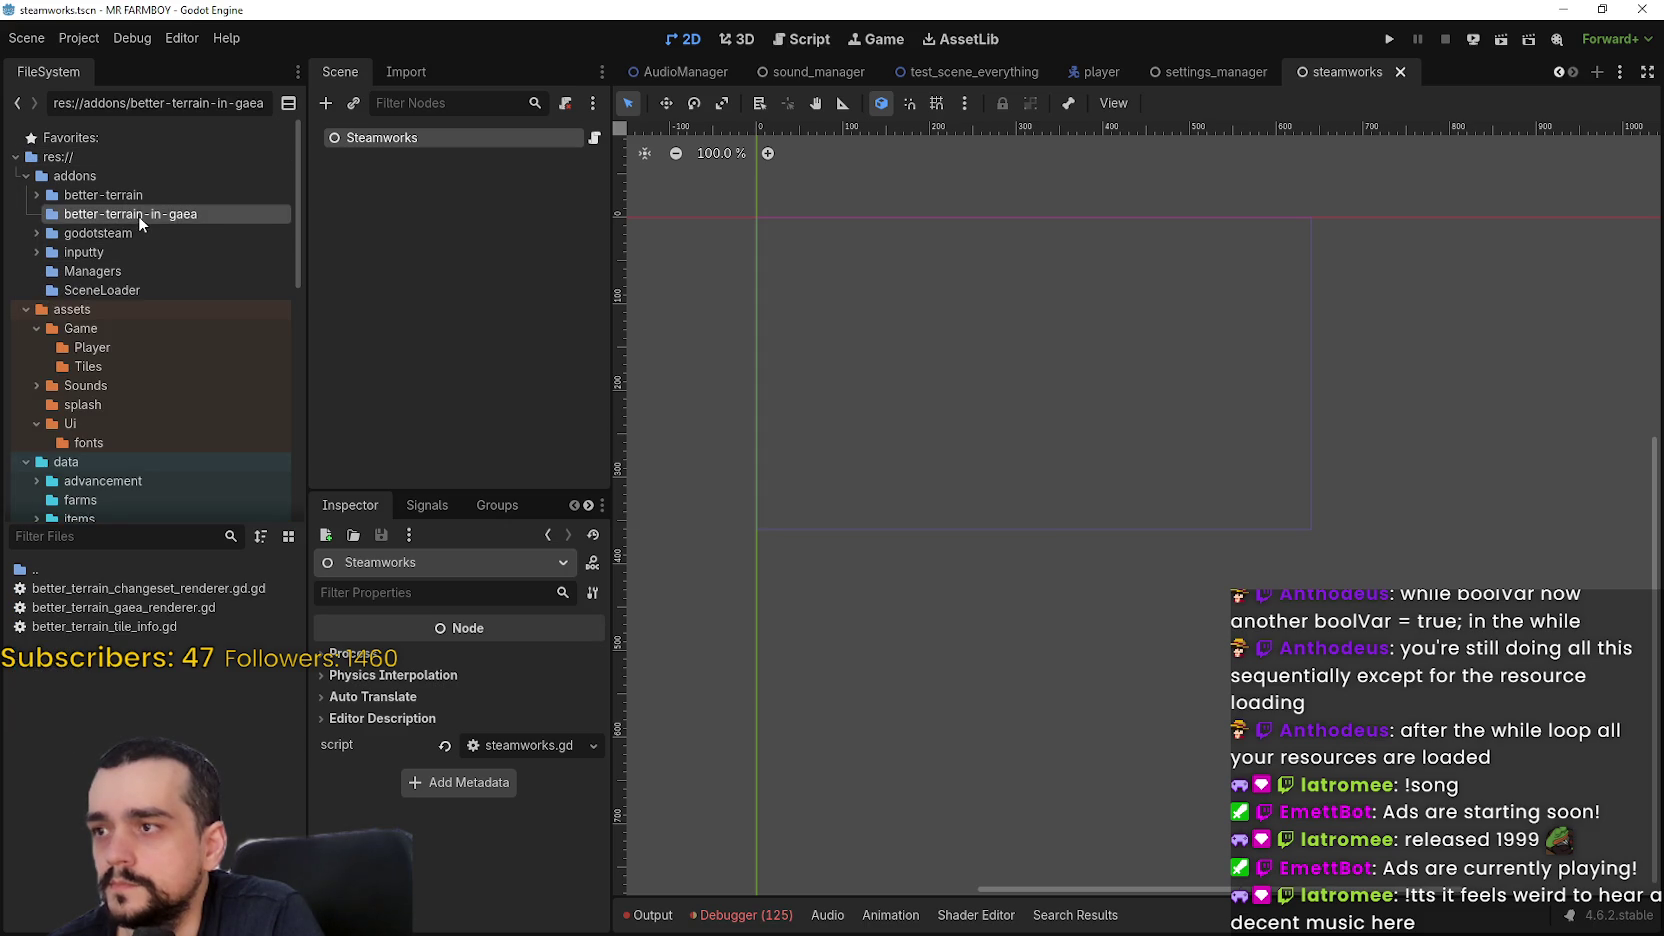
right_click(138, 214)
click(214, 446)
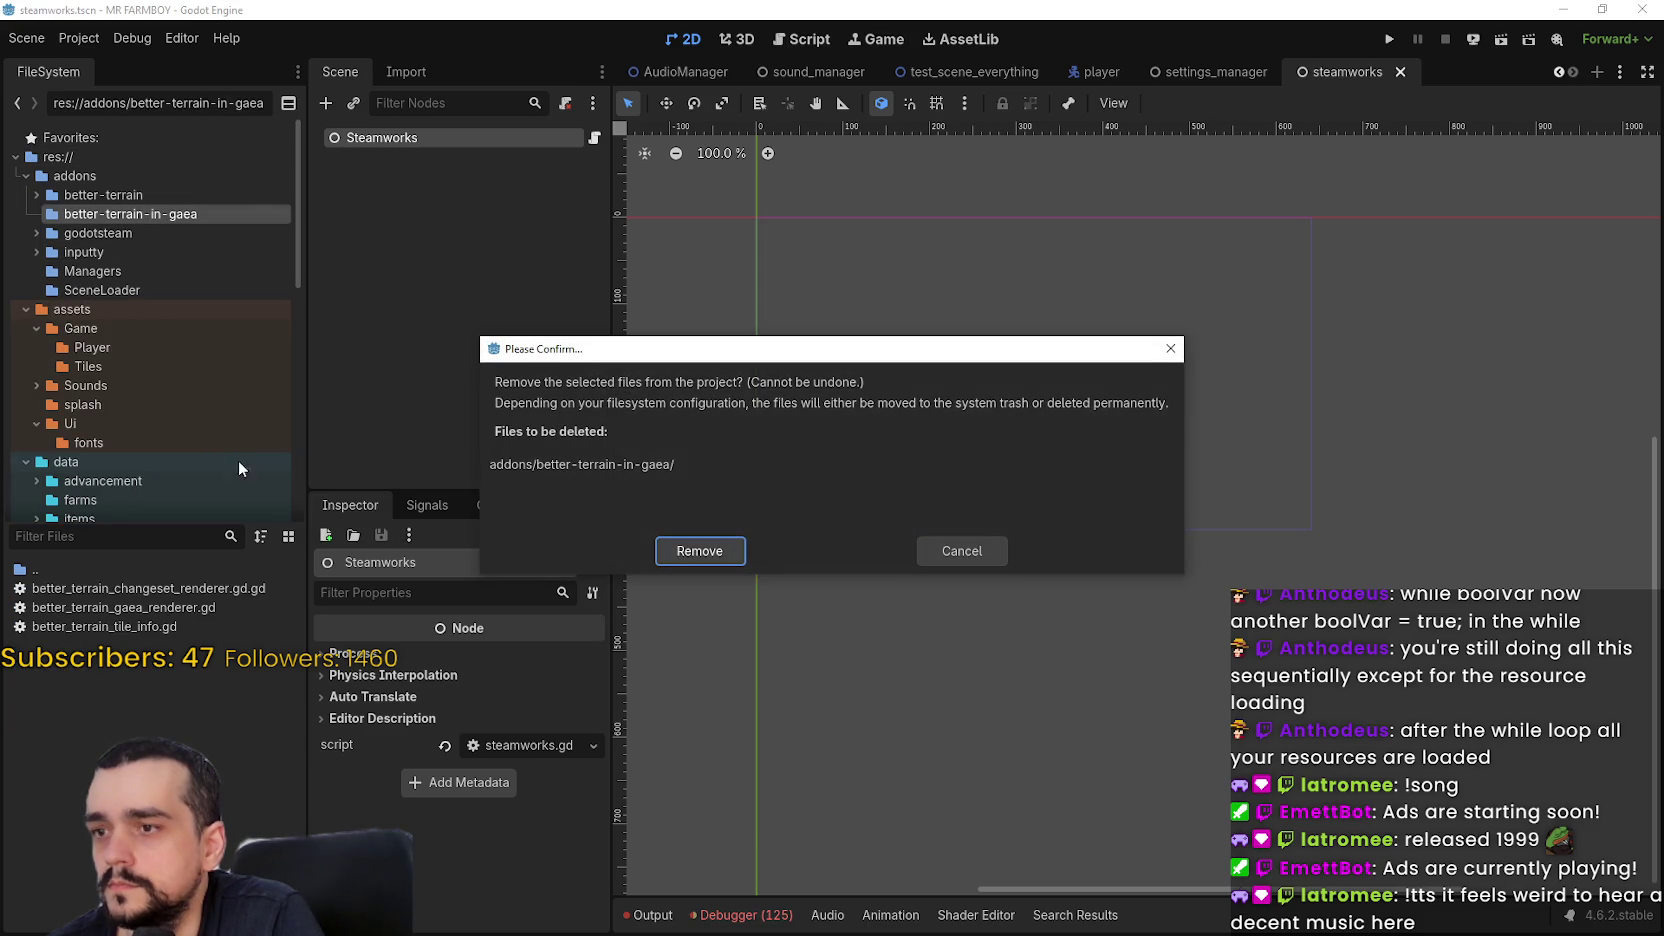
click(955, 553)
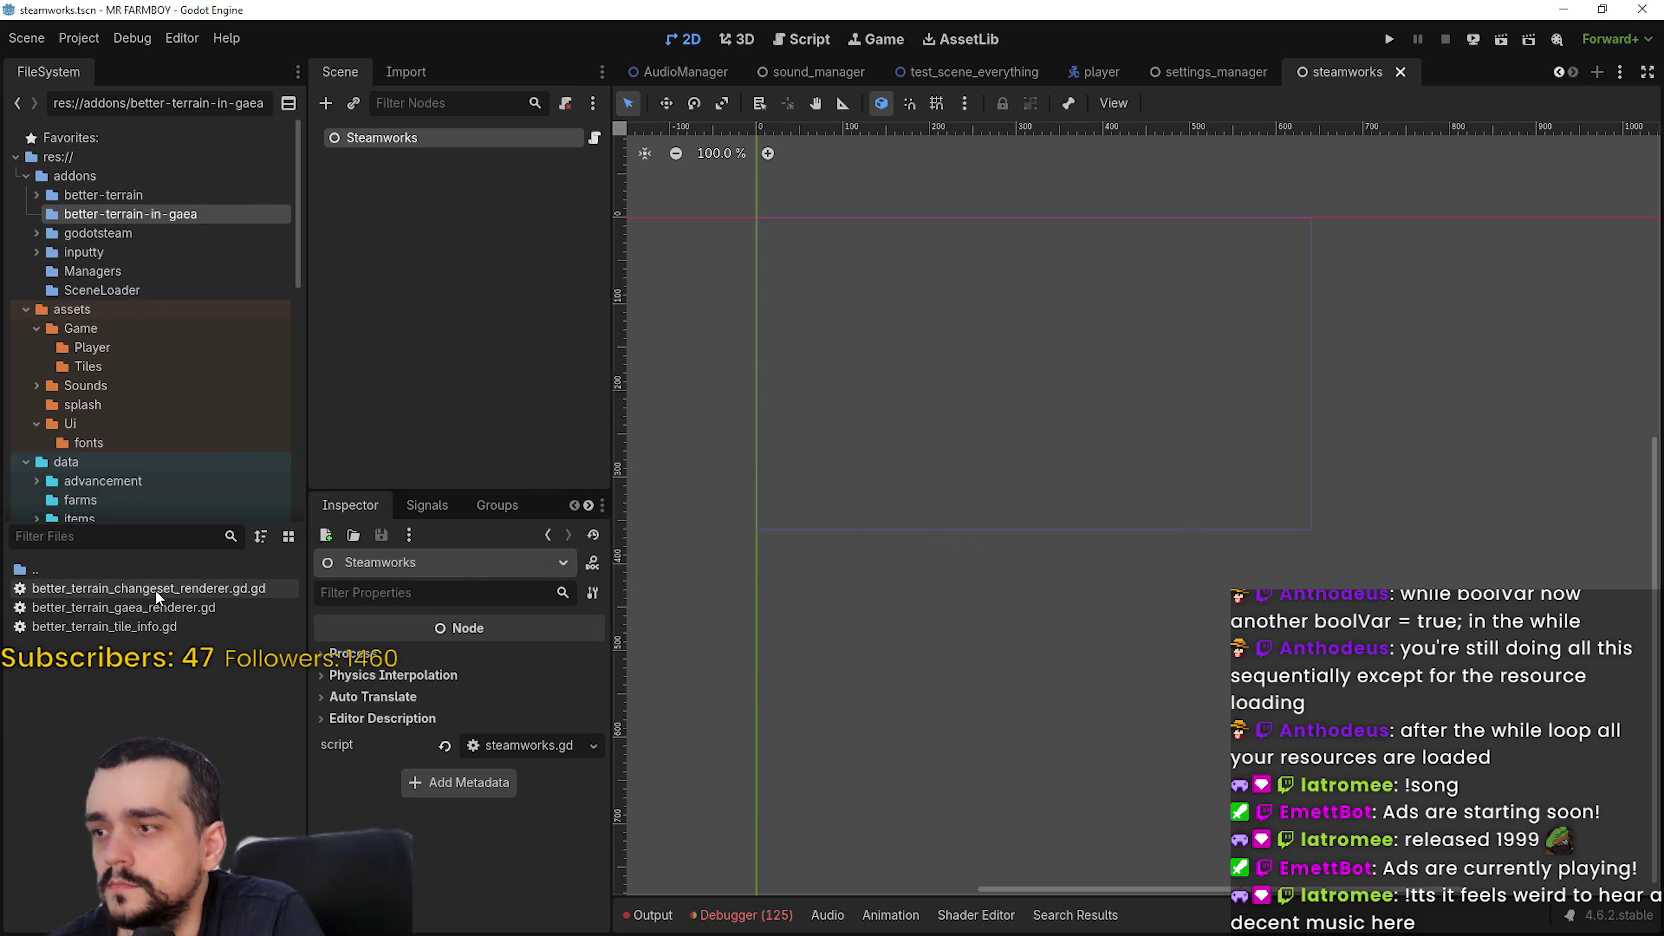
right_click(120, 214)
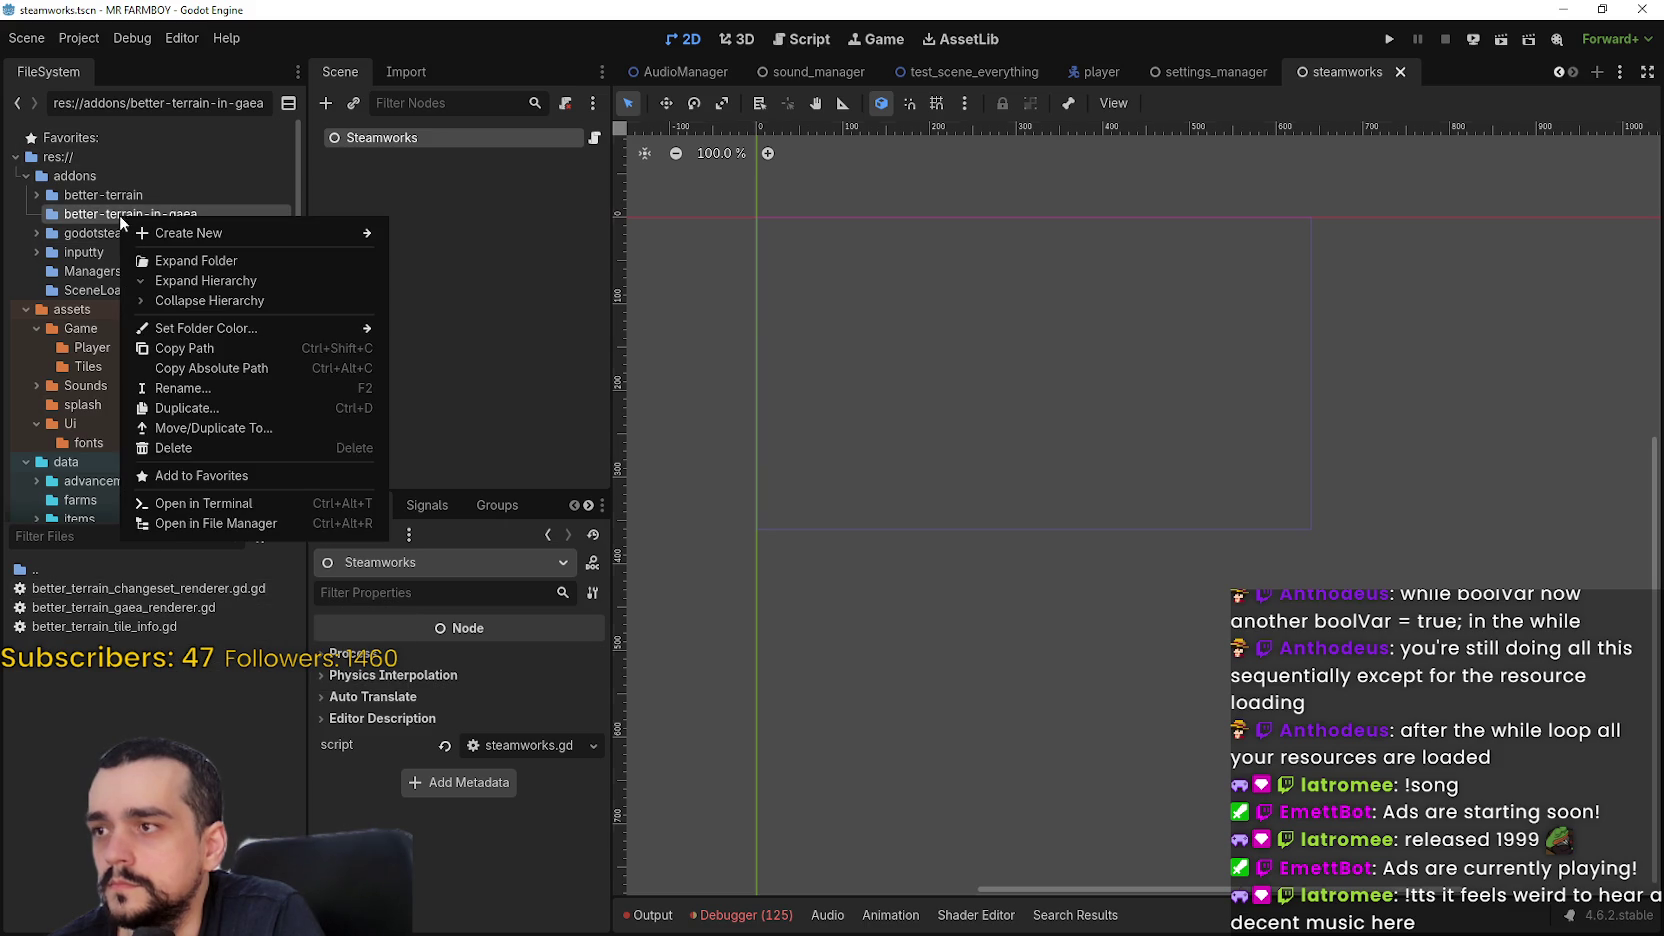
click(198, 448)
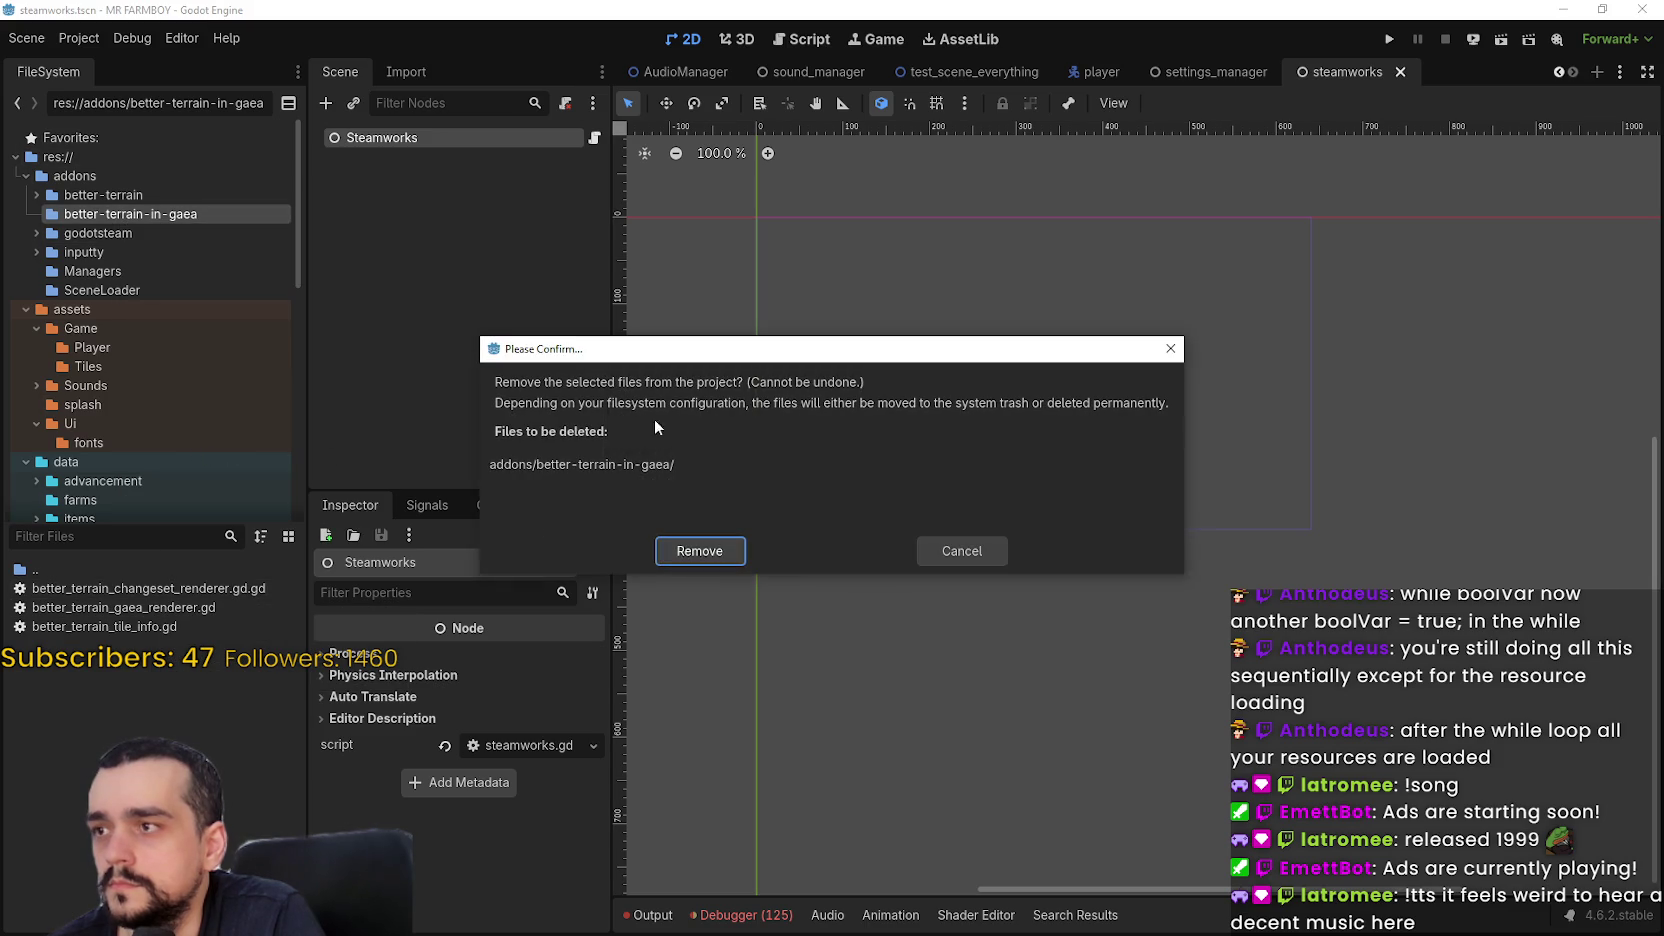
click(697, 553)
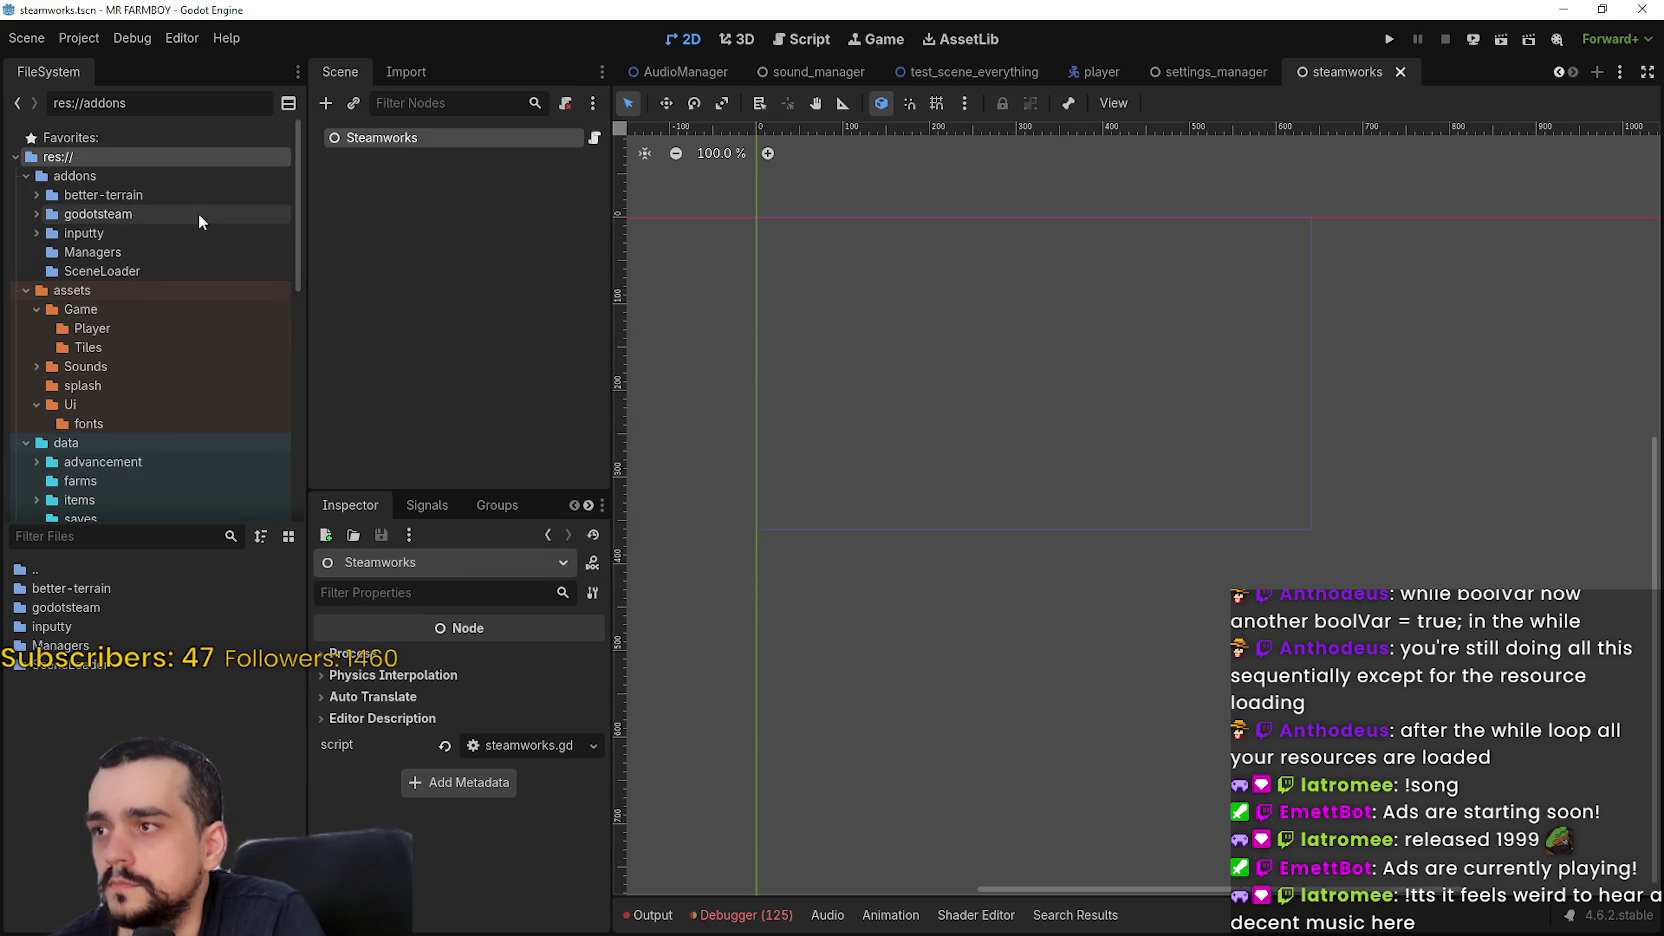
click(89, 40)
click(98, 62)
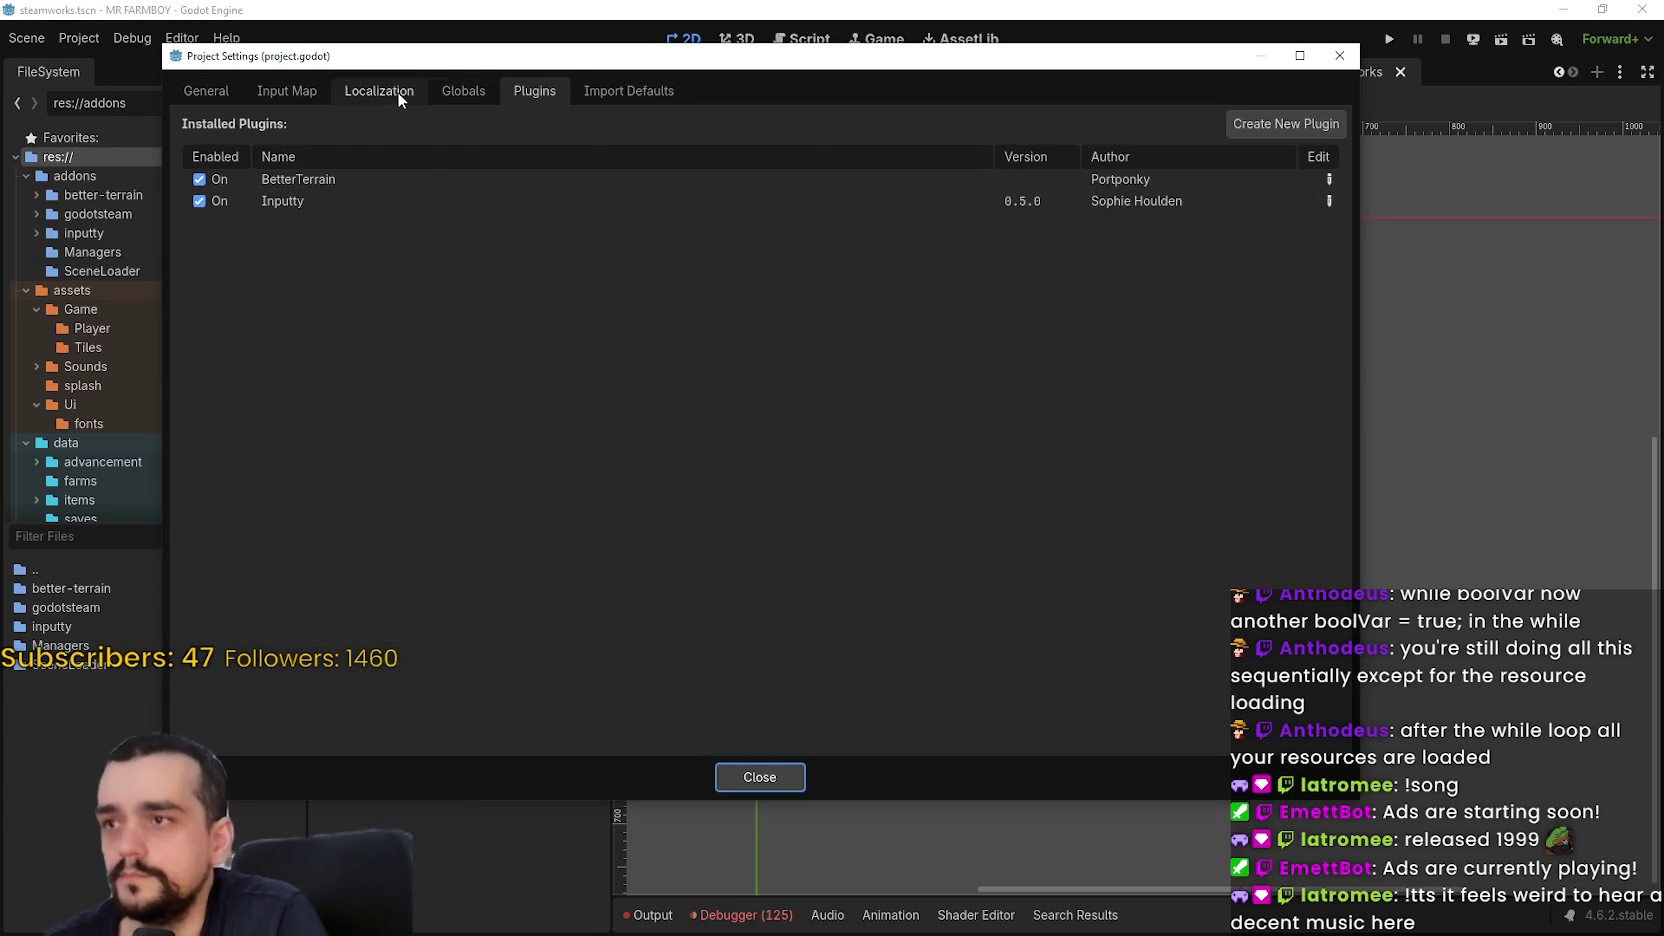
click(460, 90)
click(760, 780)
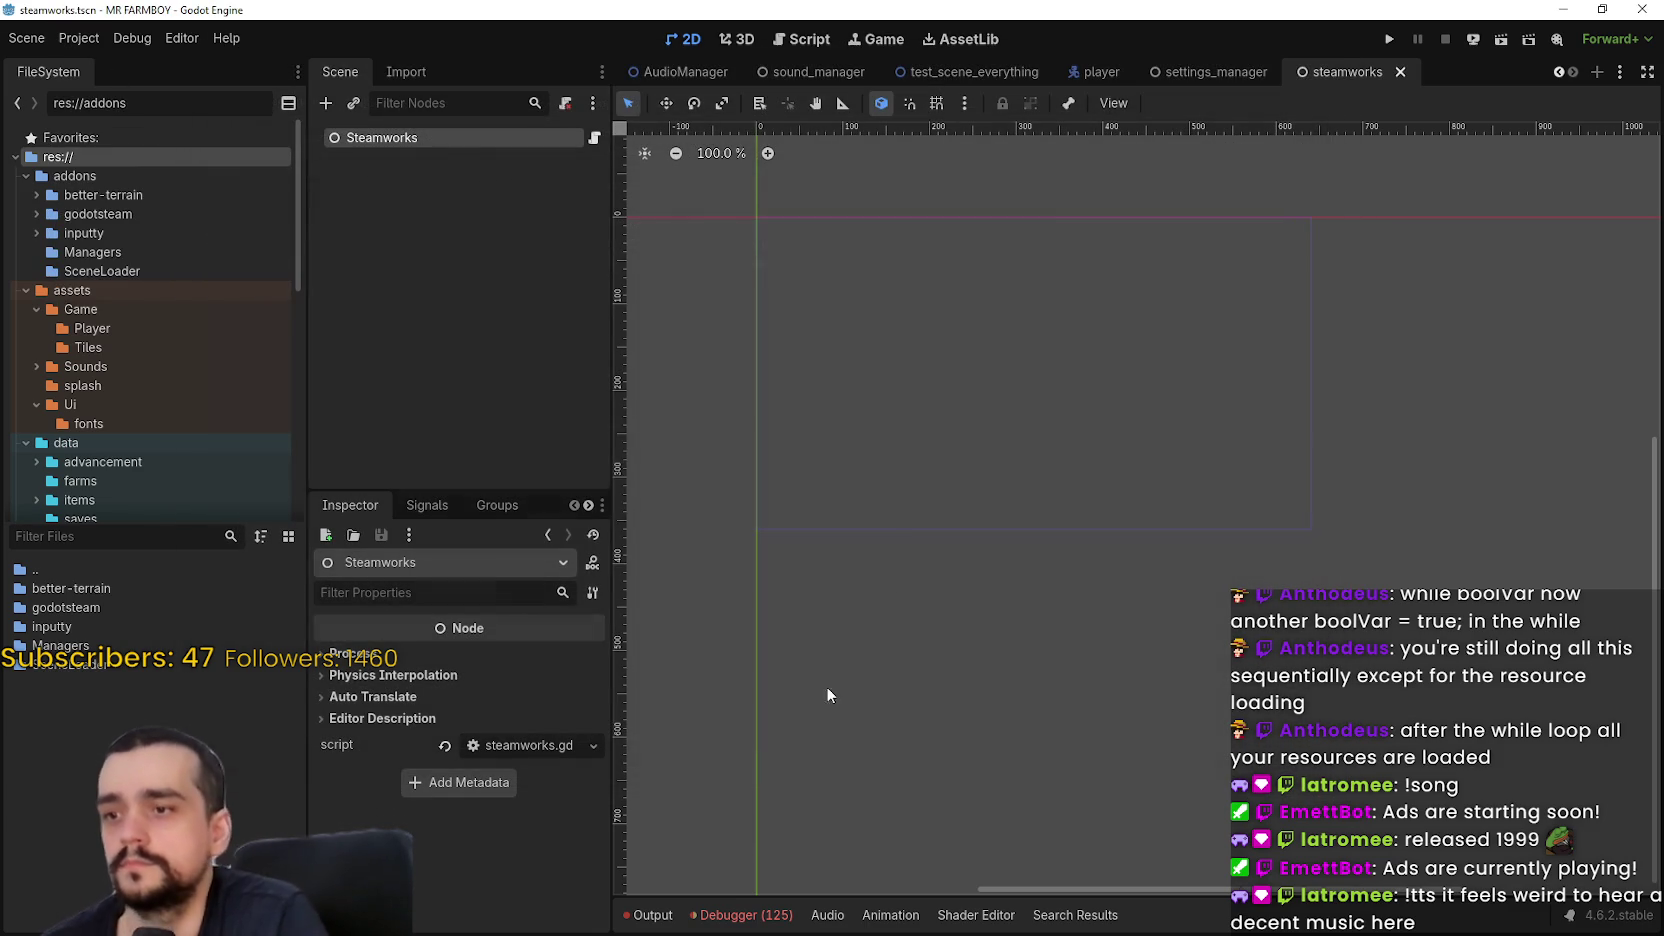
key(ctrl+s)
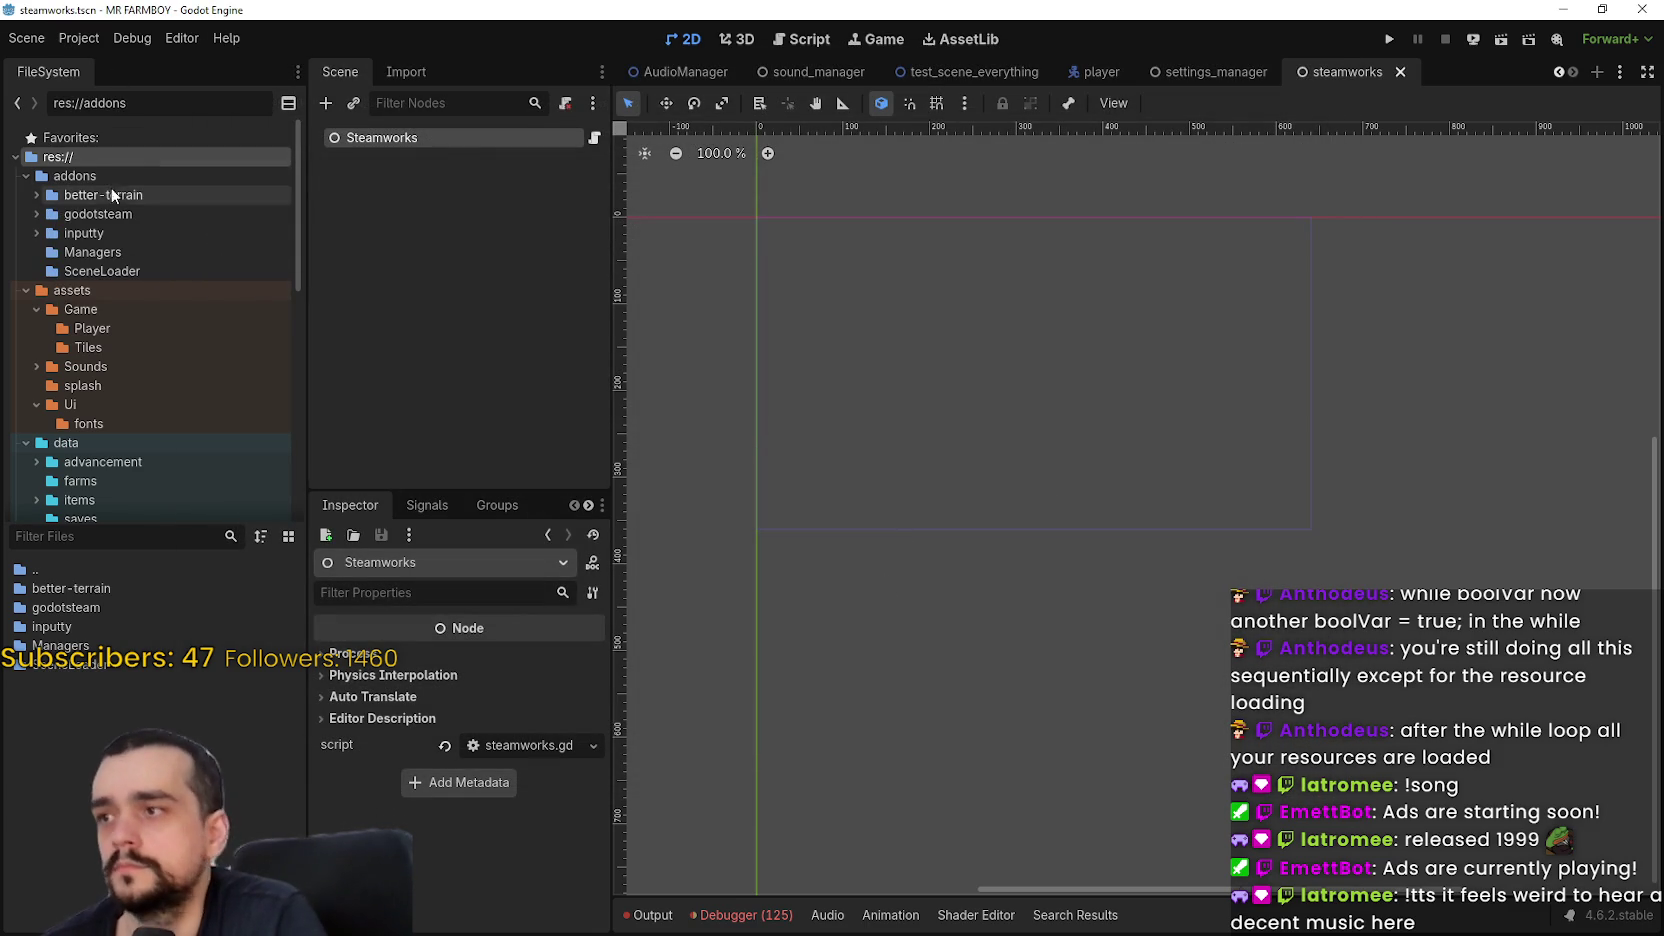
click(108, 194)
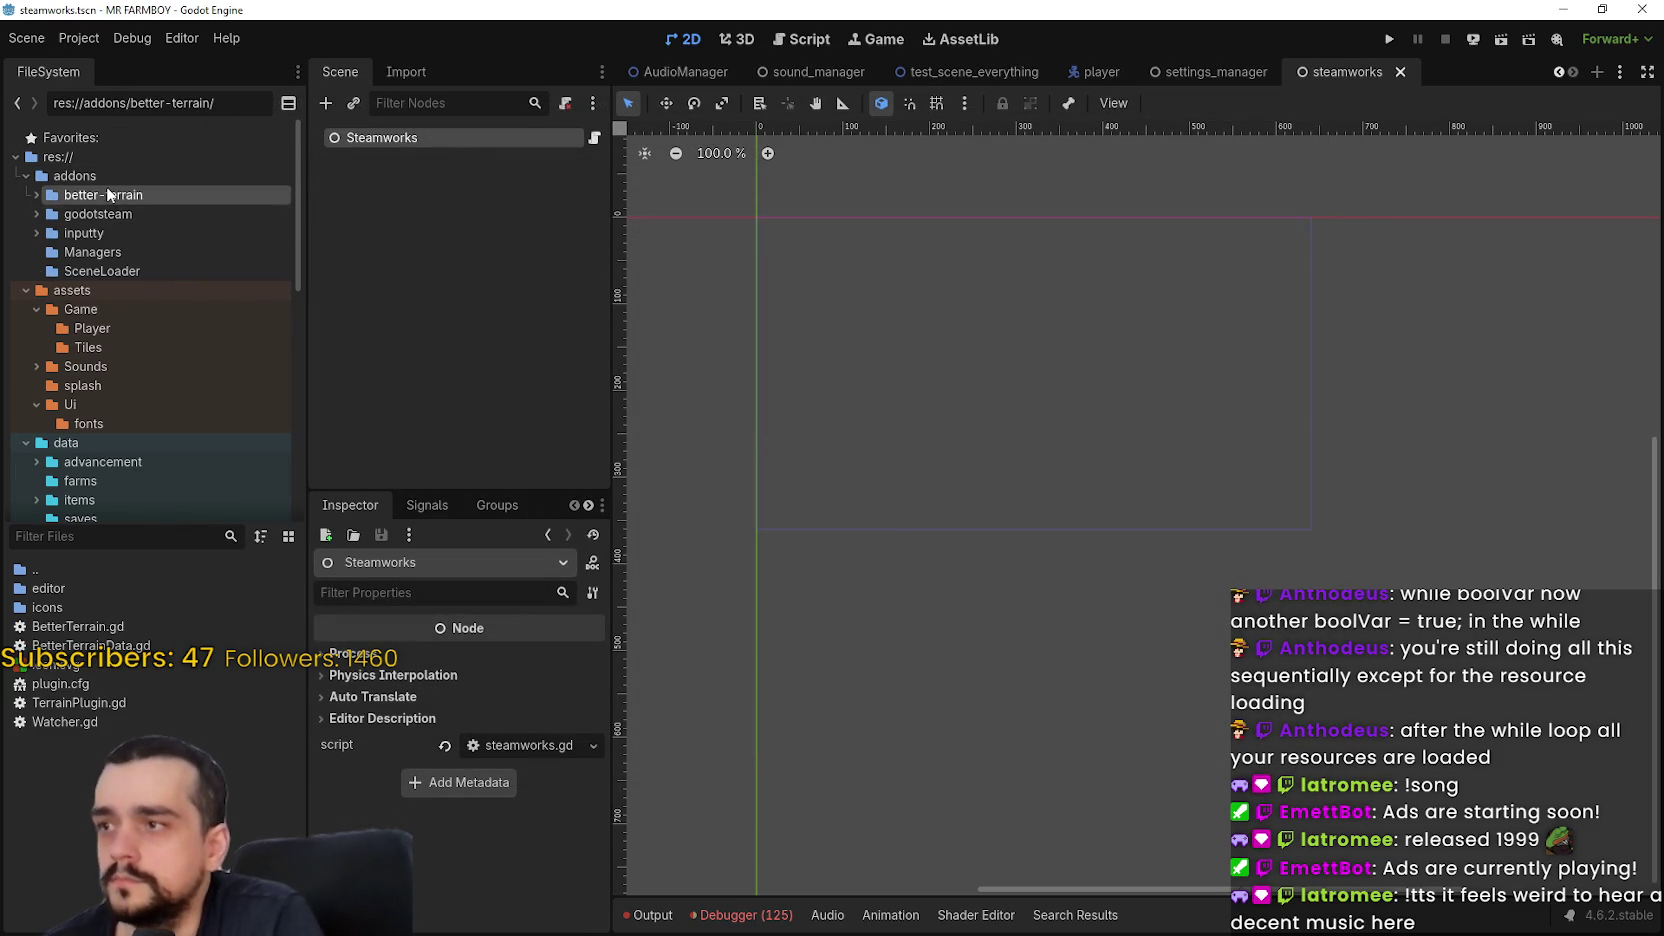
double_click(100, 684)
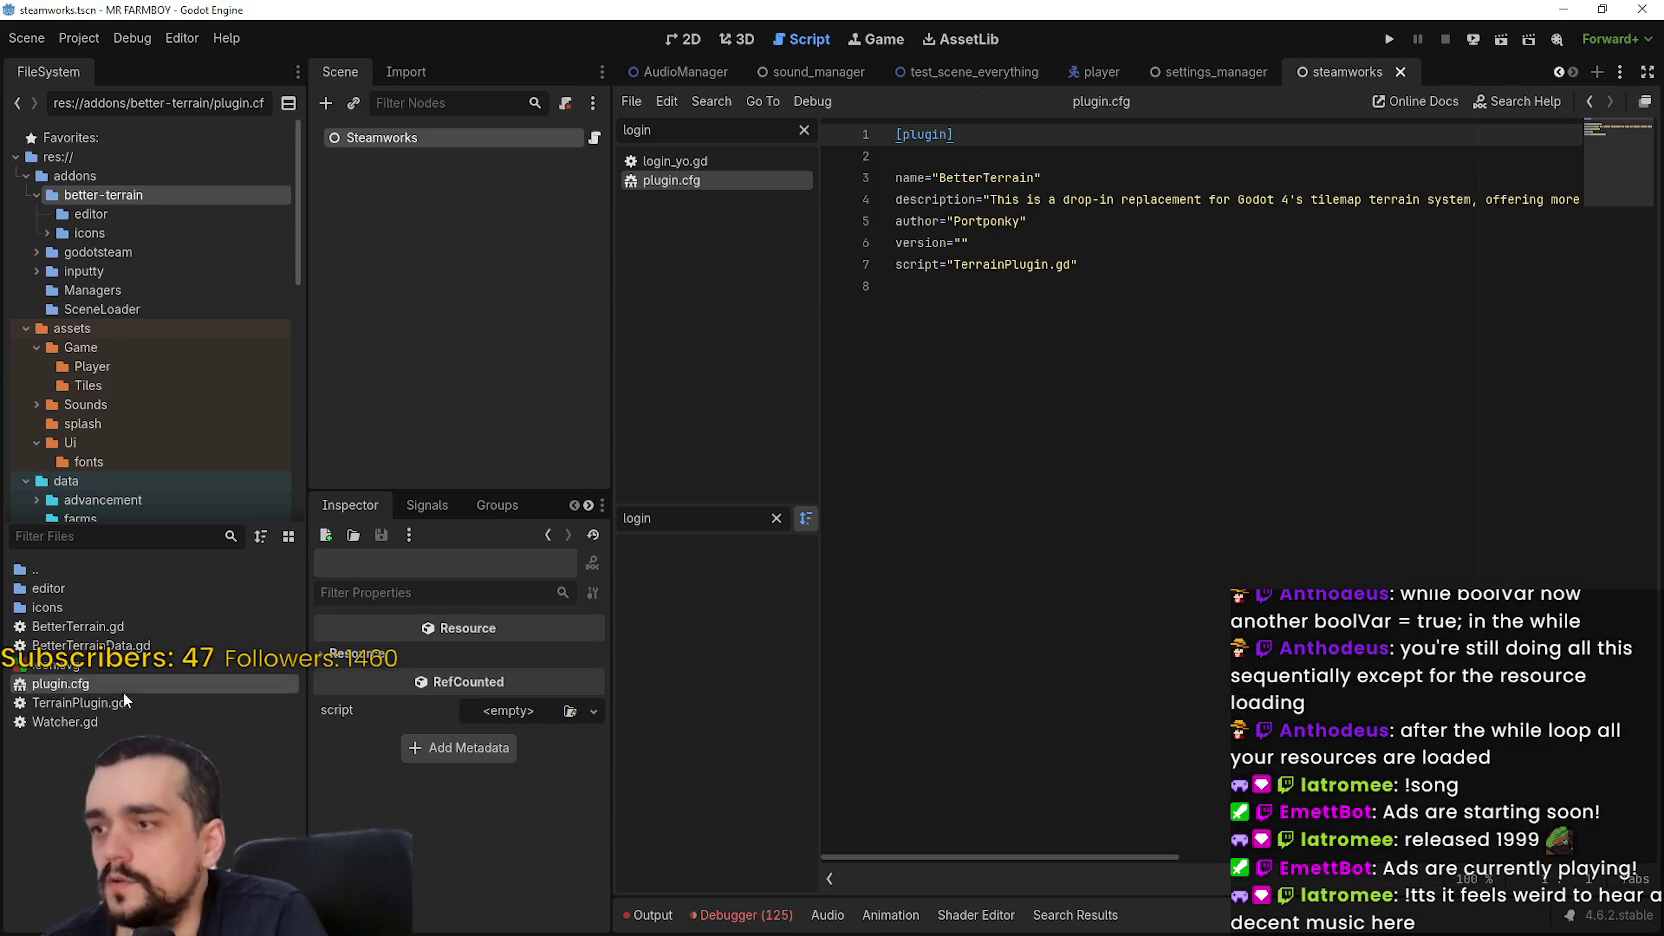
double_click(124, 702)
click(1250, 243)
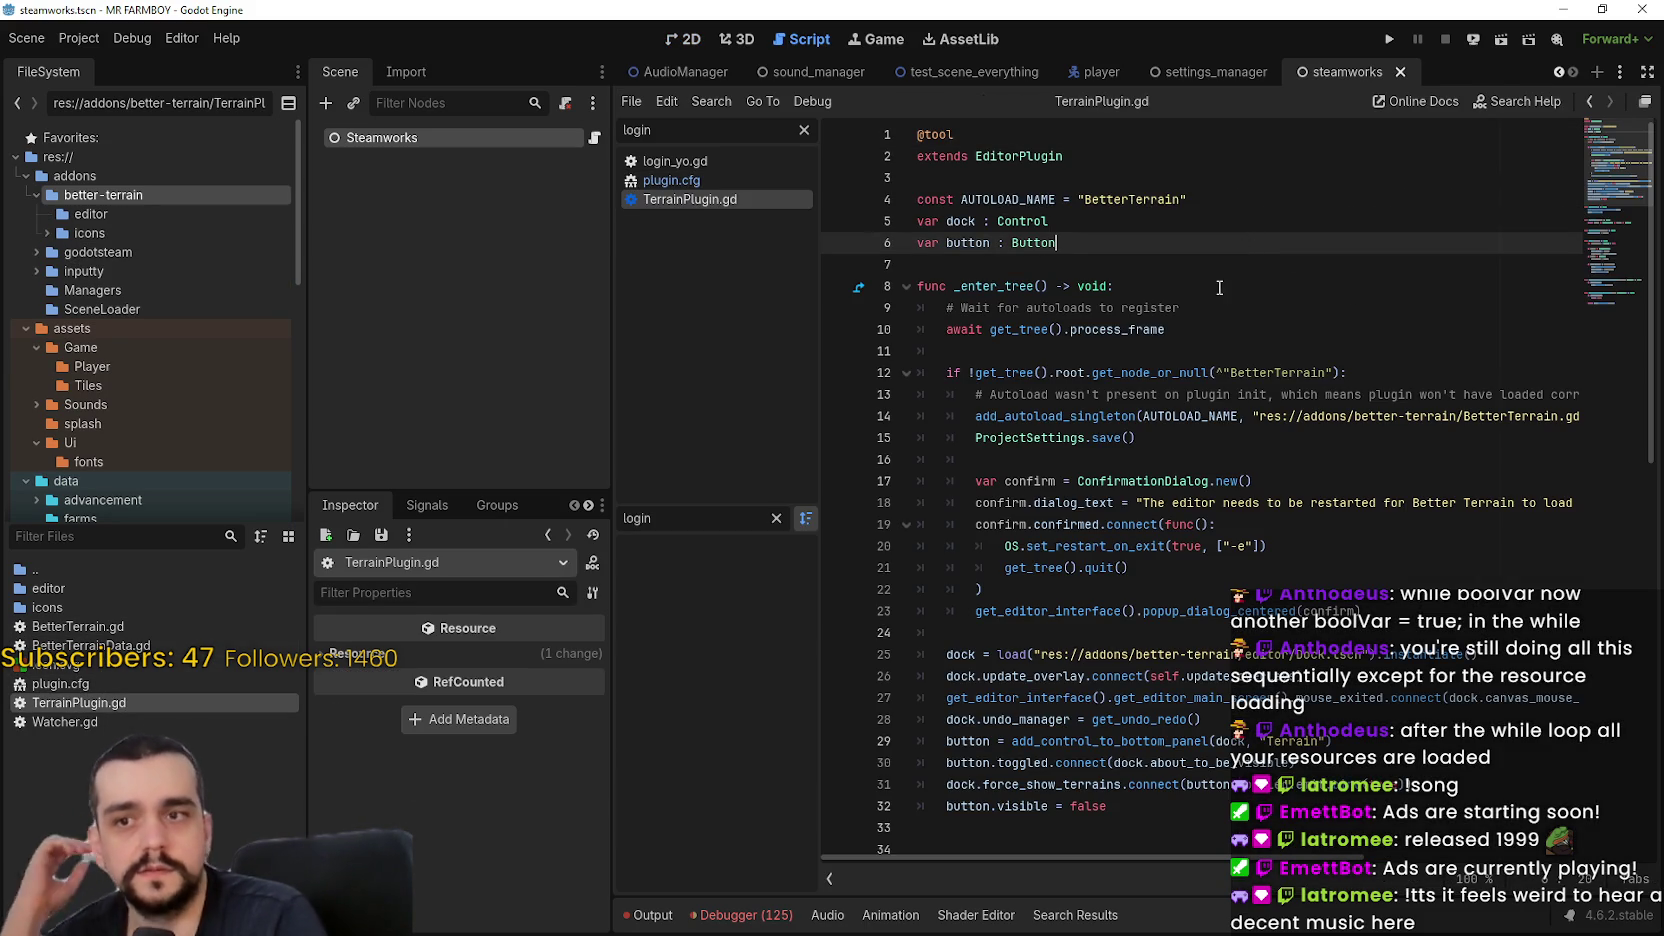
drag(1165, 329, 967, 329)
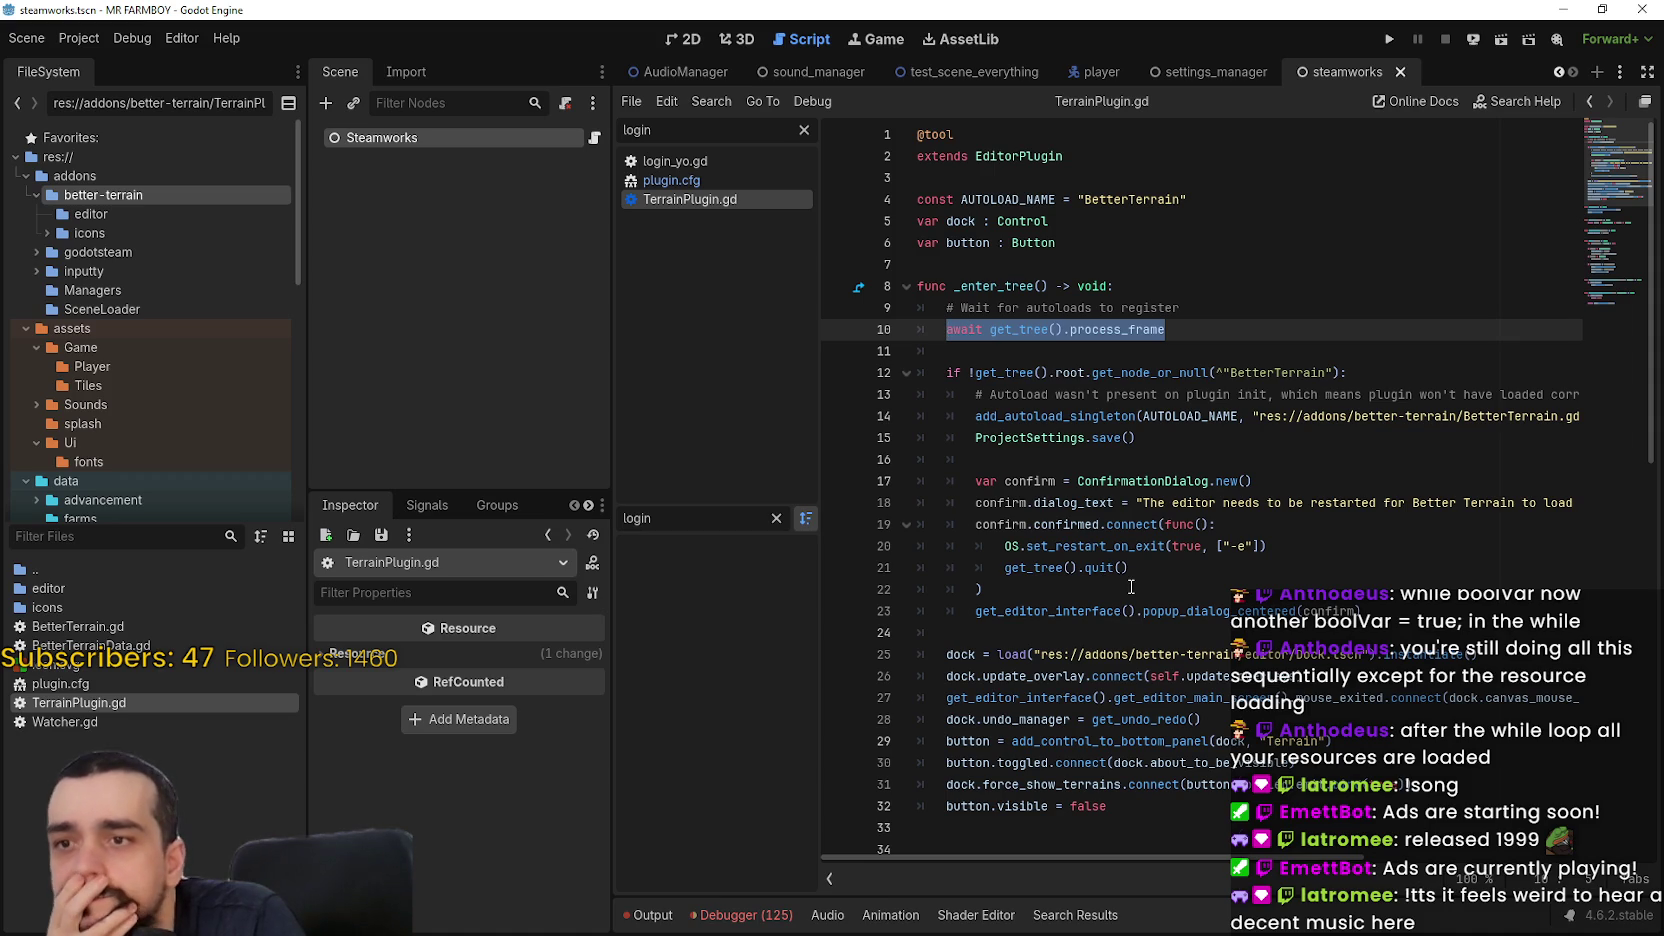
scroll(1130, 587, down, 4)
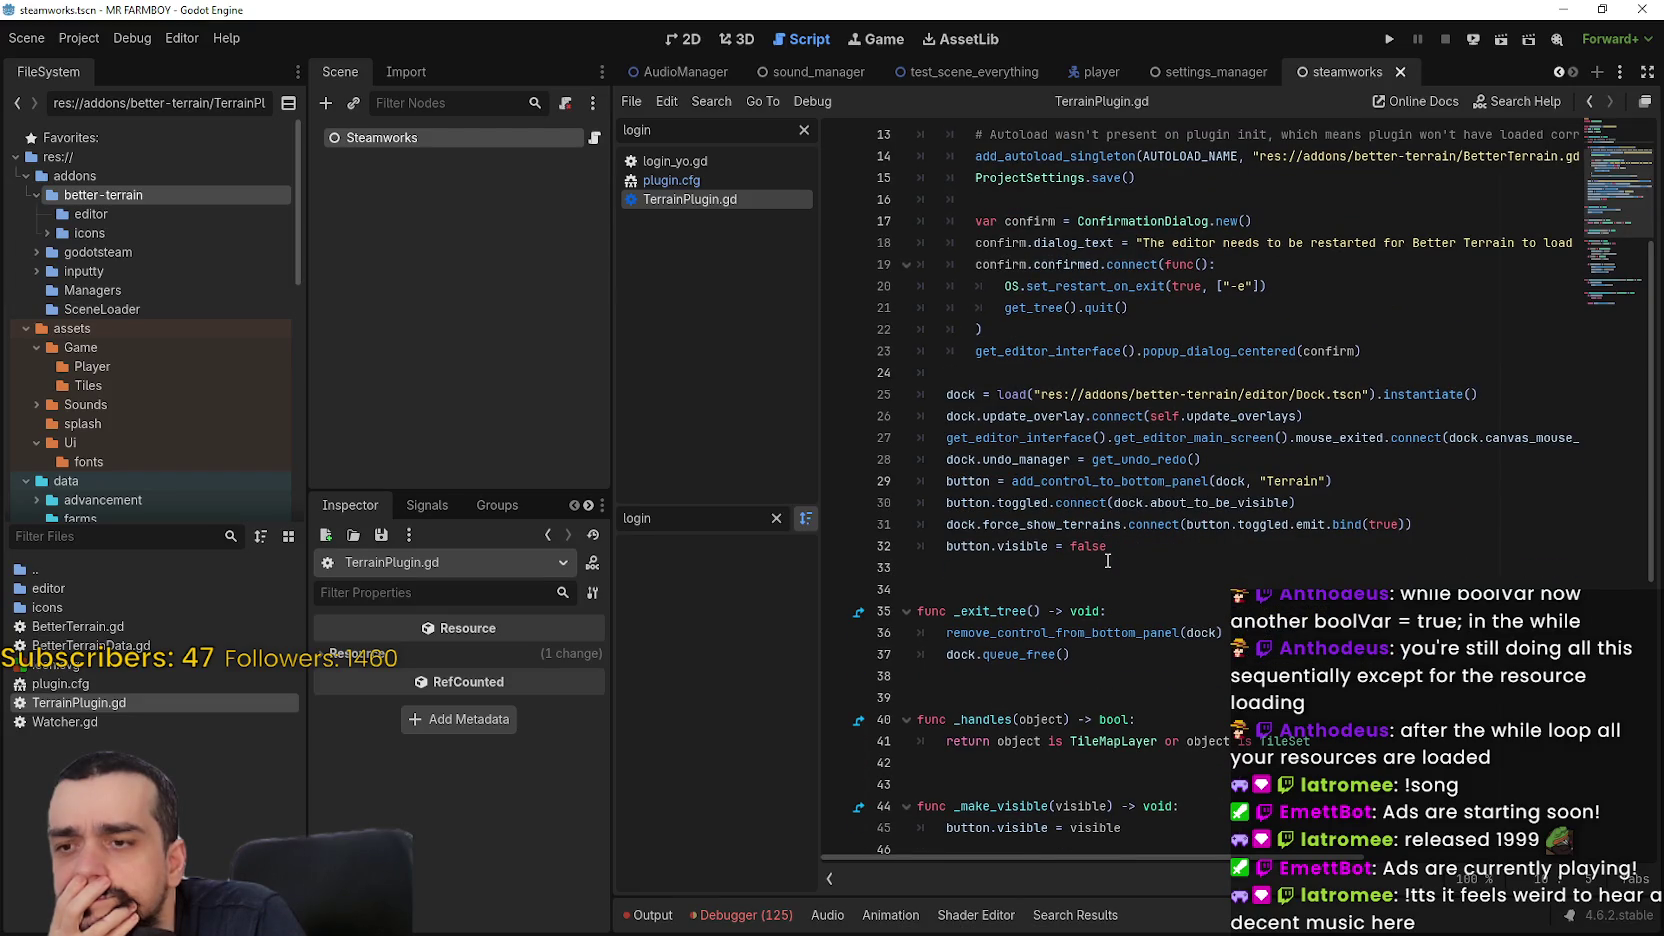
scroll(1107, 561, up, 2)
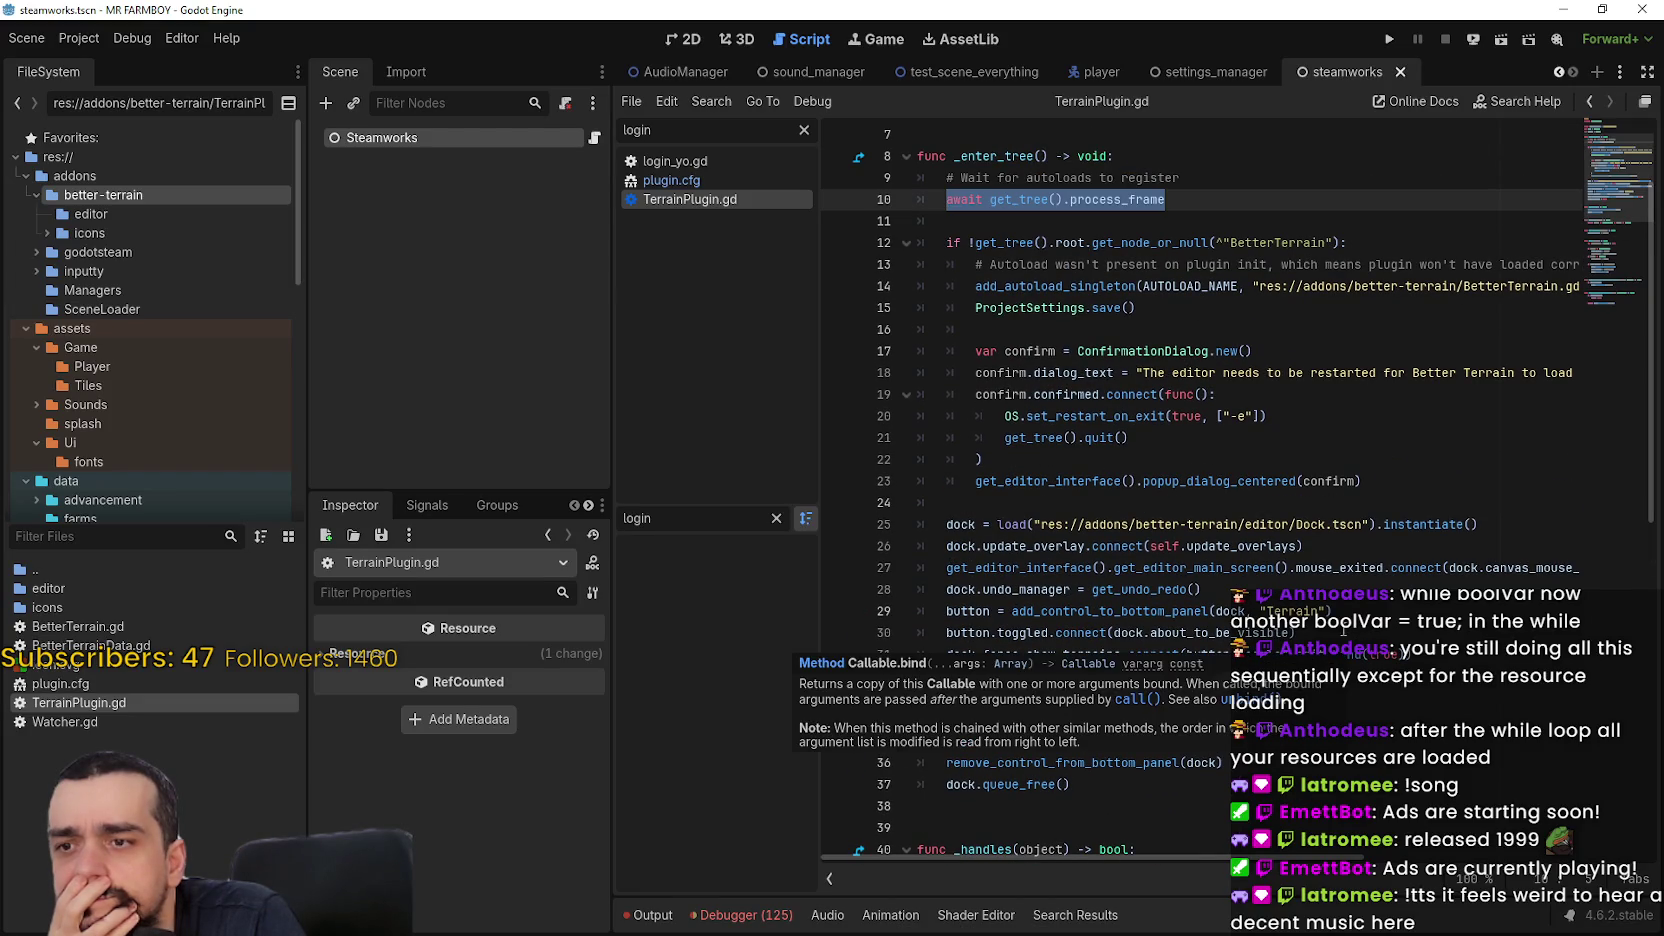
scroll(1108, 396, up, 1)
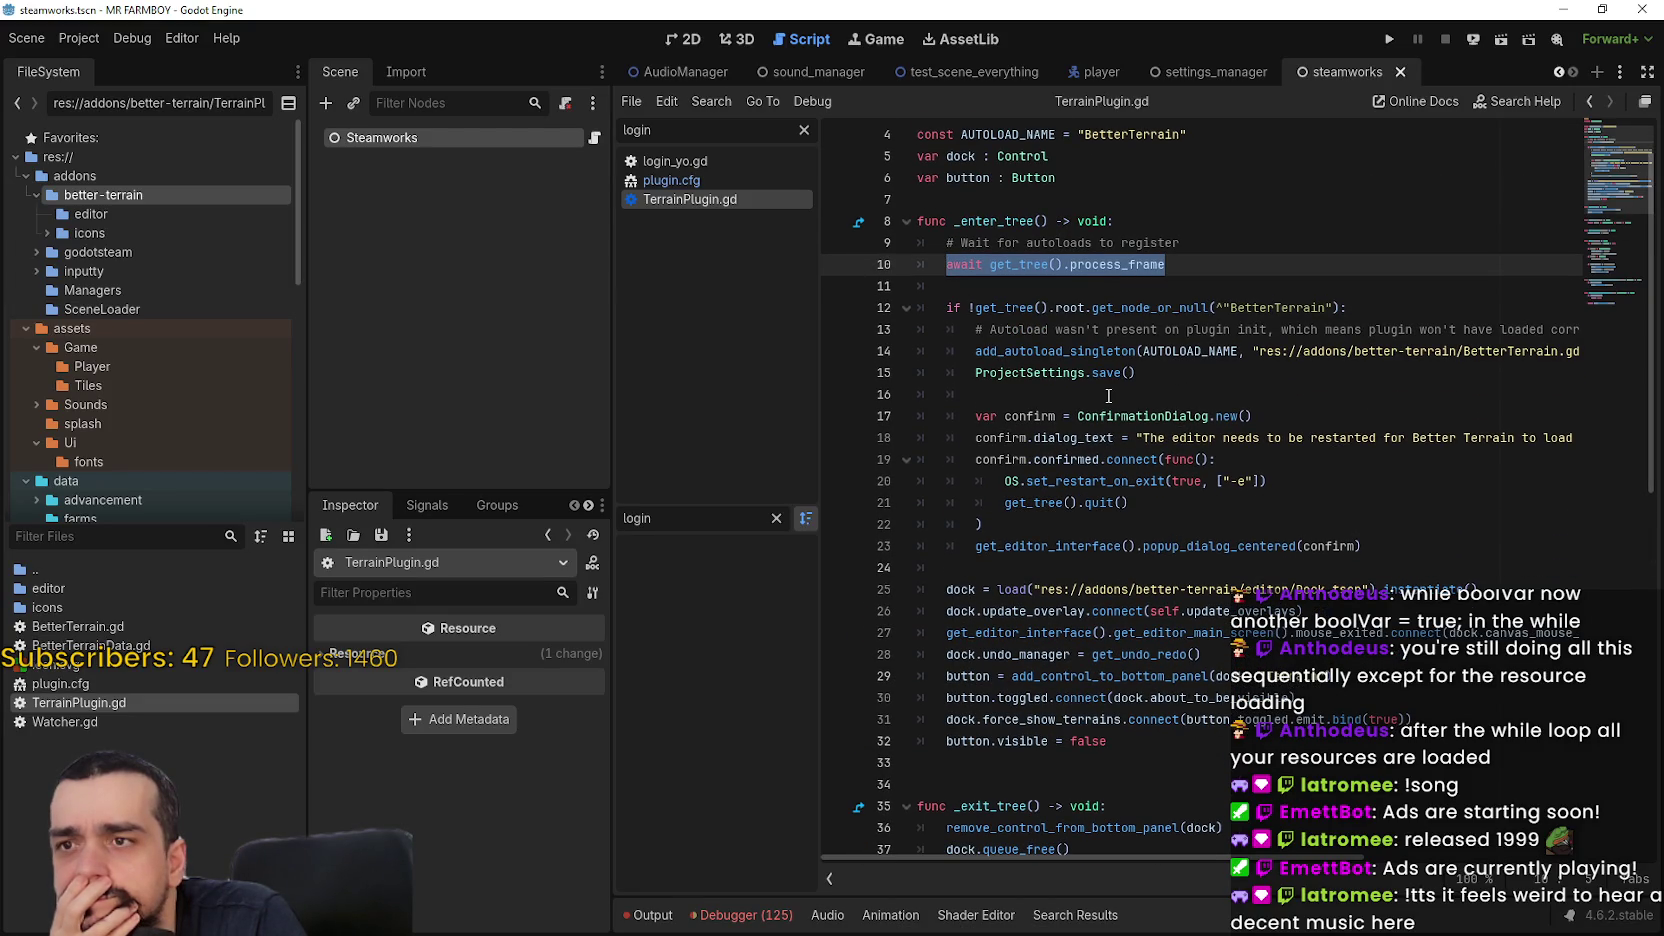
scroll(1131, 489, down, 1)
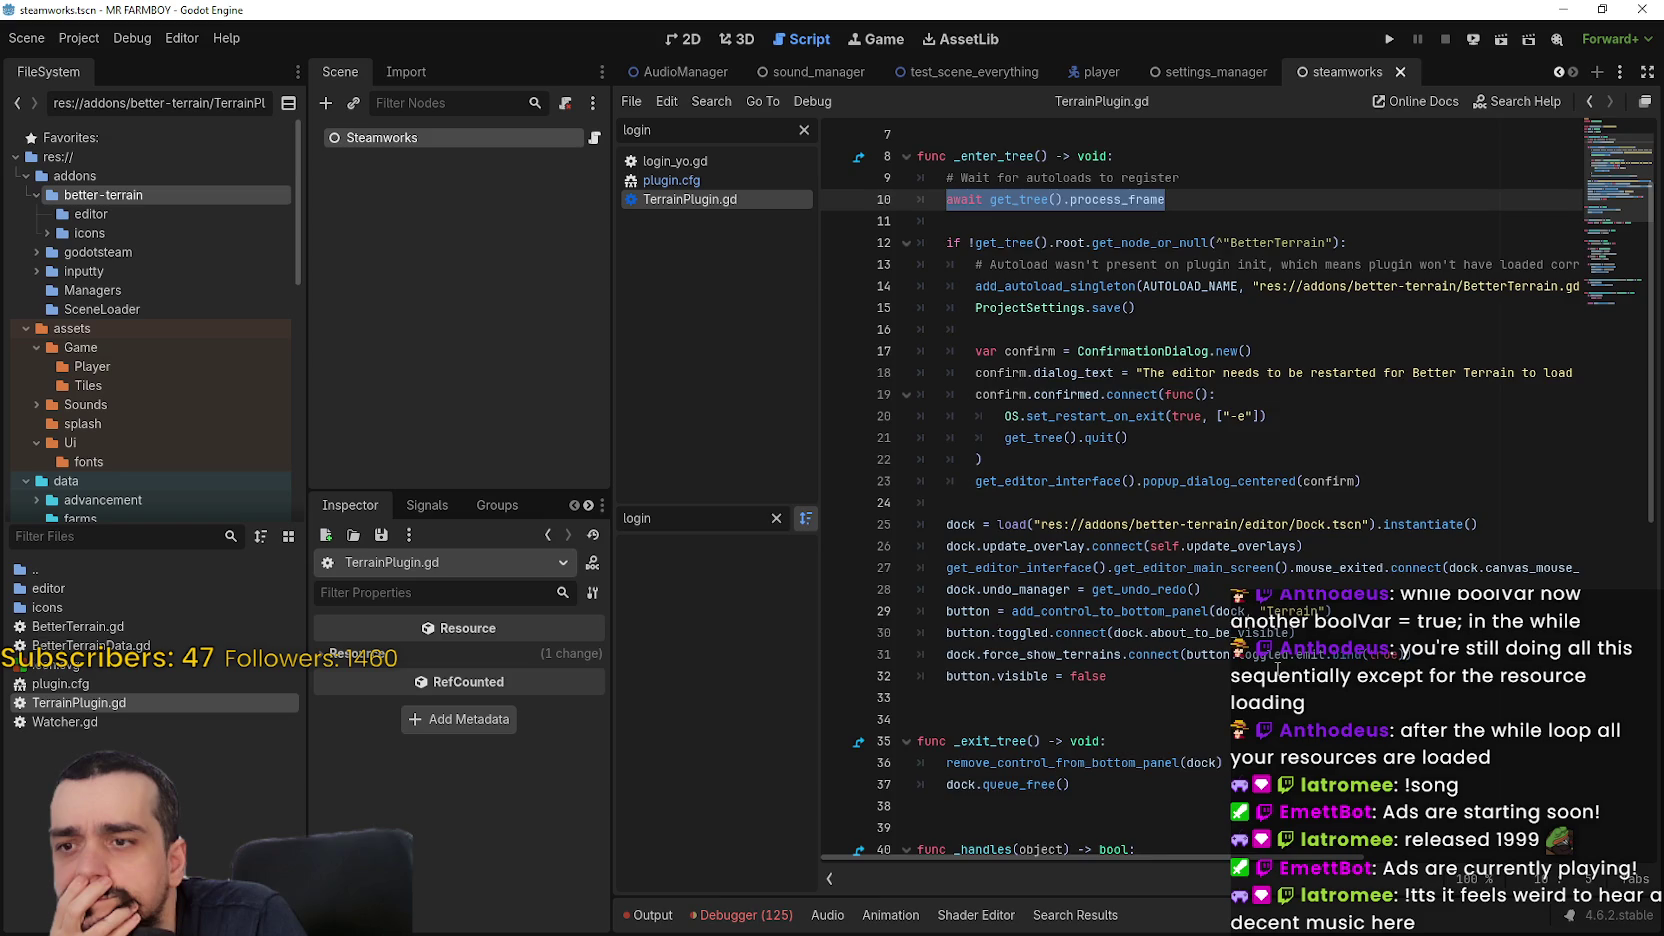
scroll(1277, 668, down, 1)
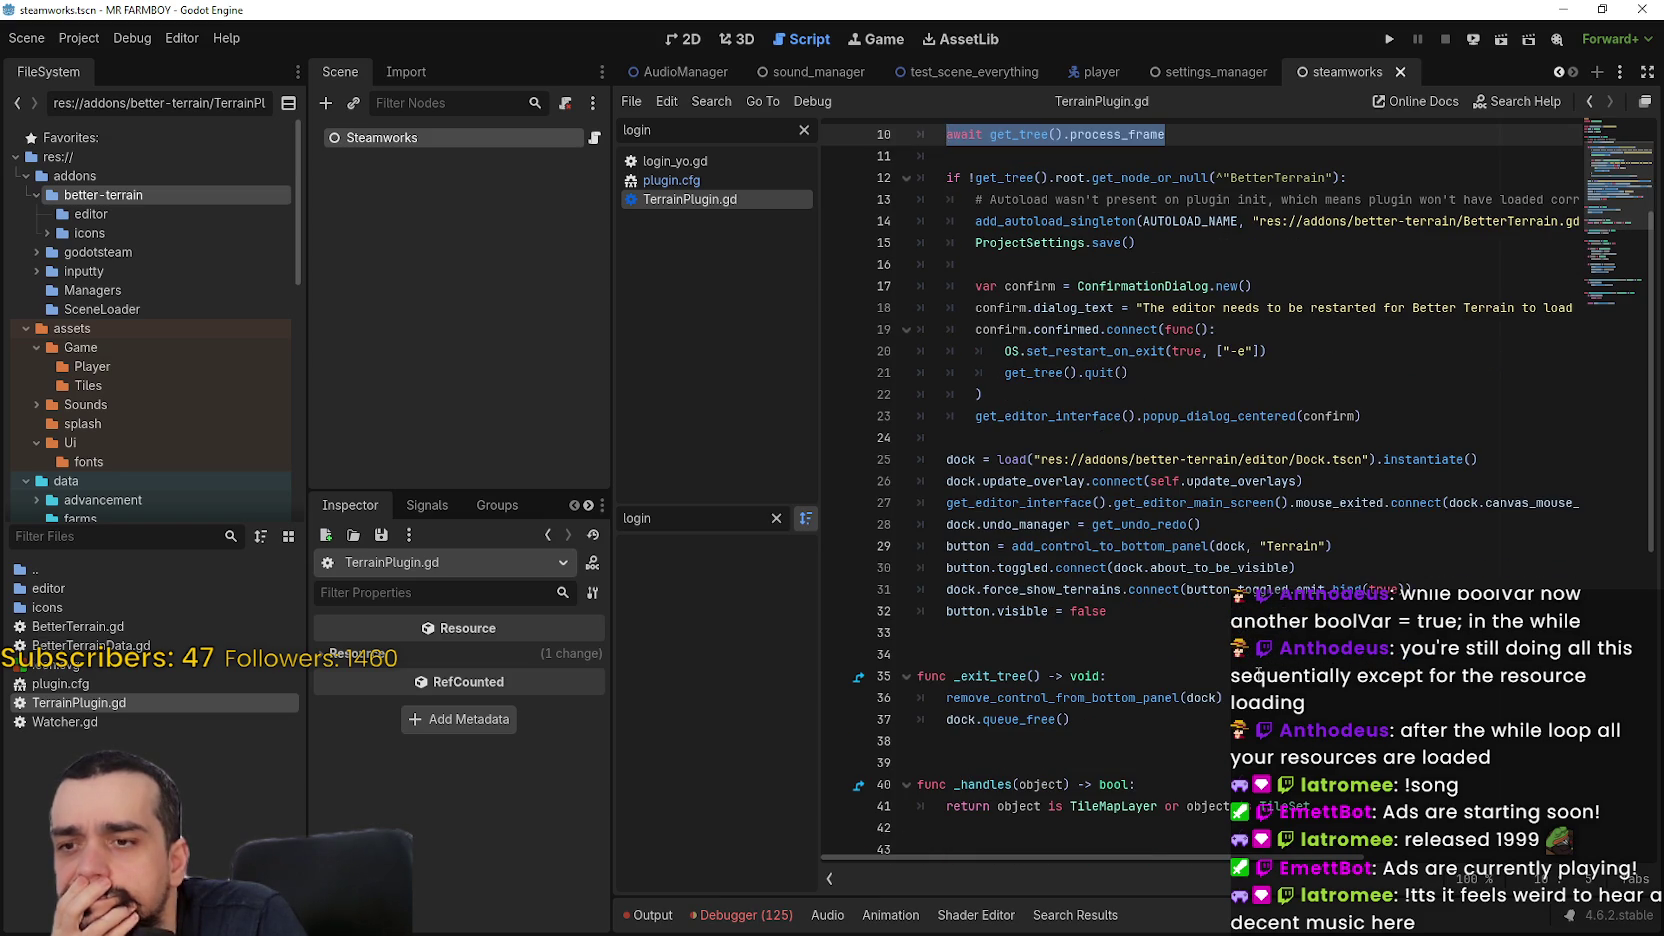
scroll(1259, 675, up, 3)
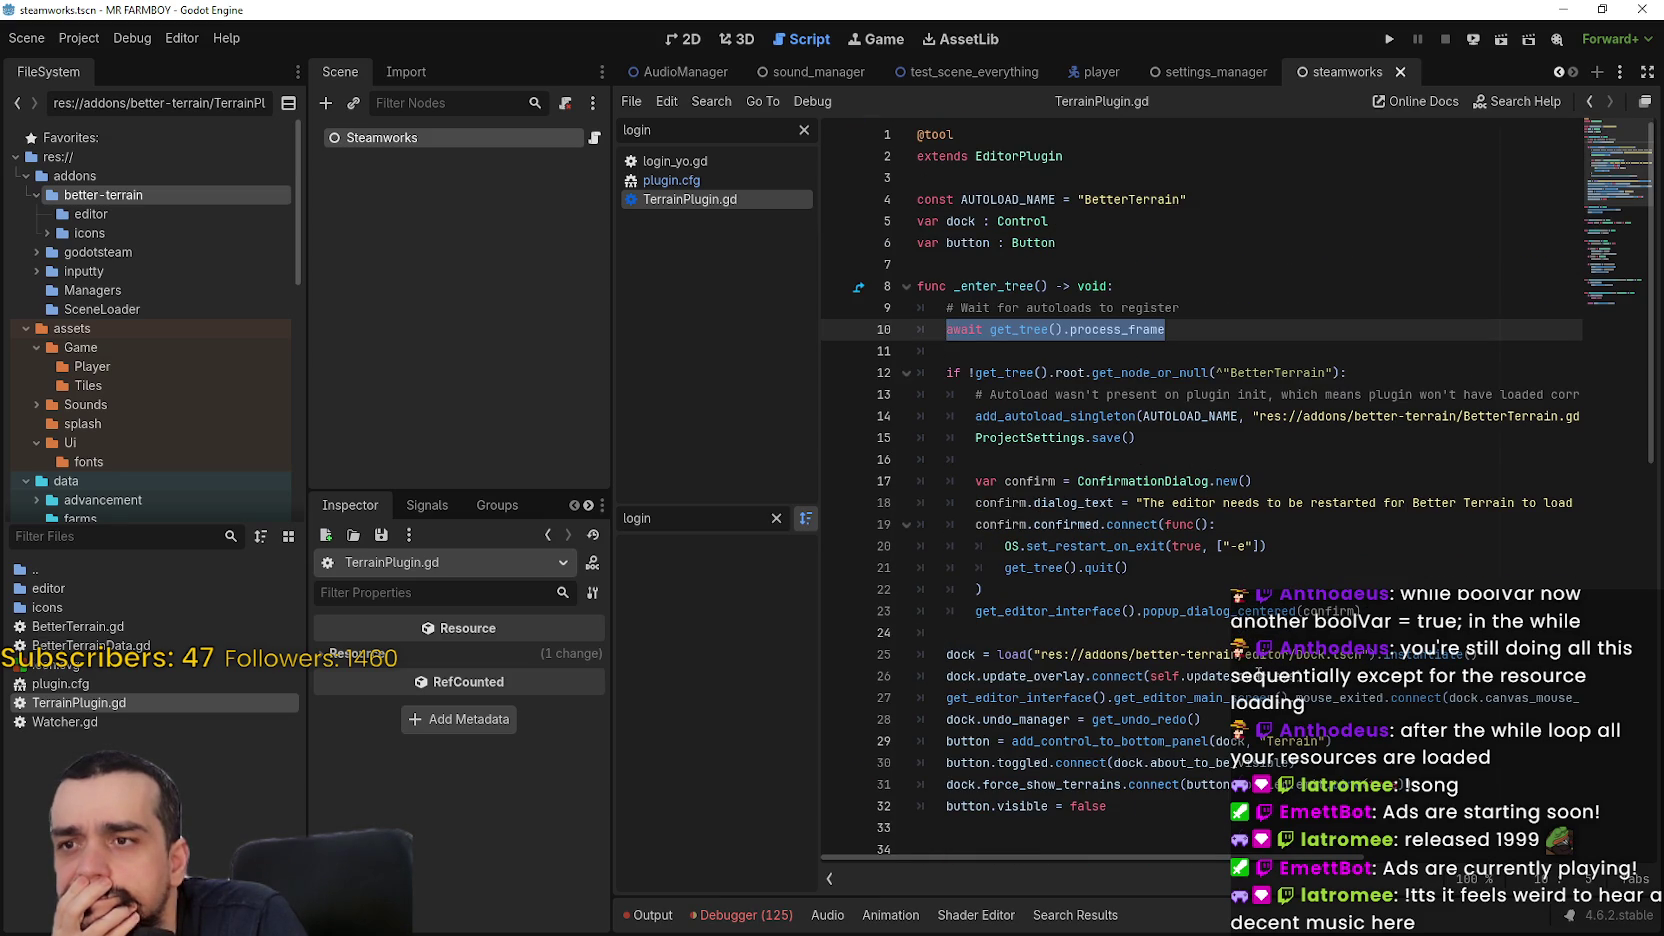
double_click(1012, 285)
scroll(1134, 535, down, 10)
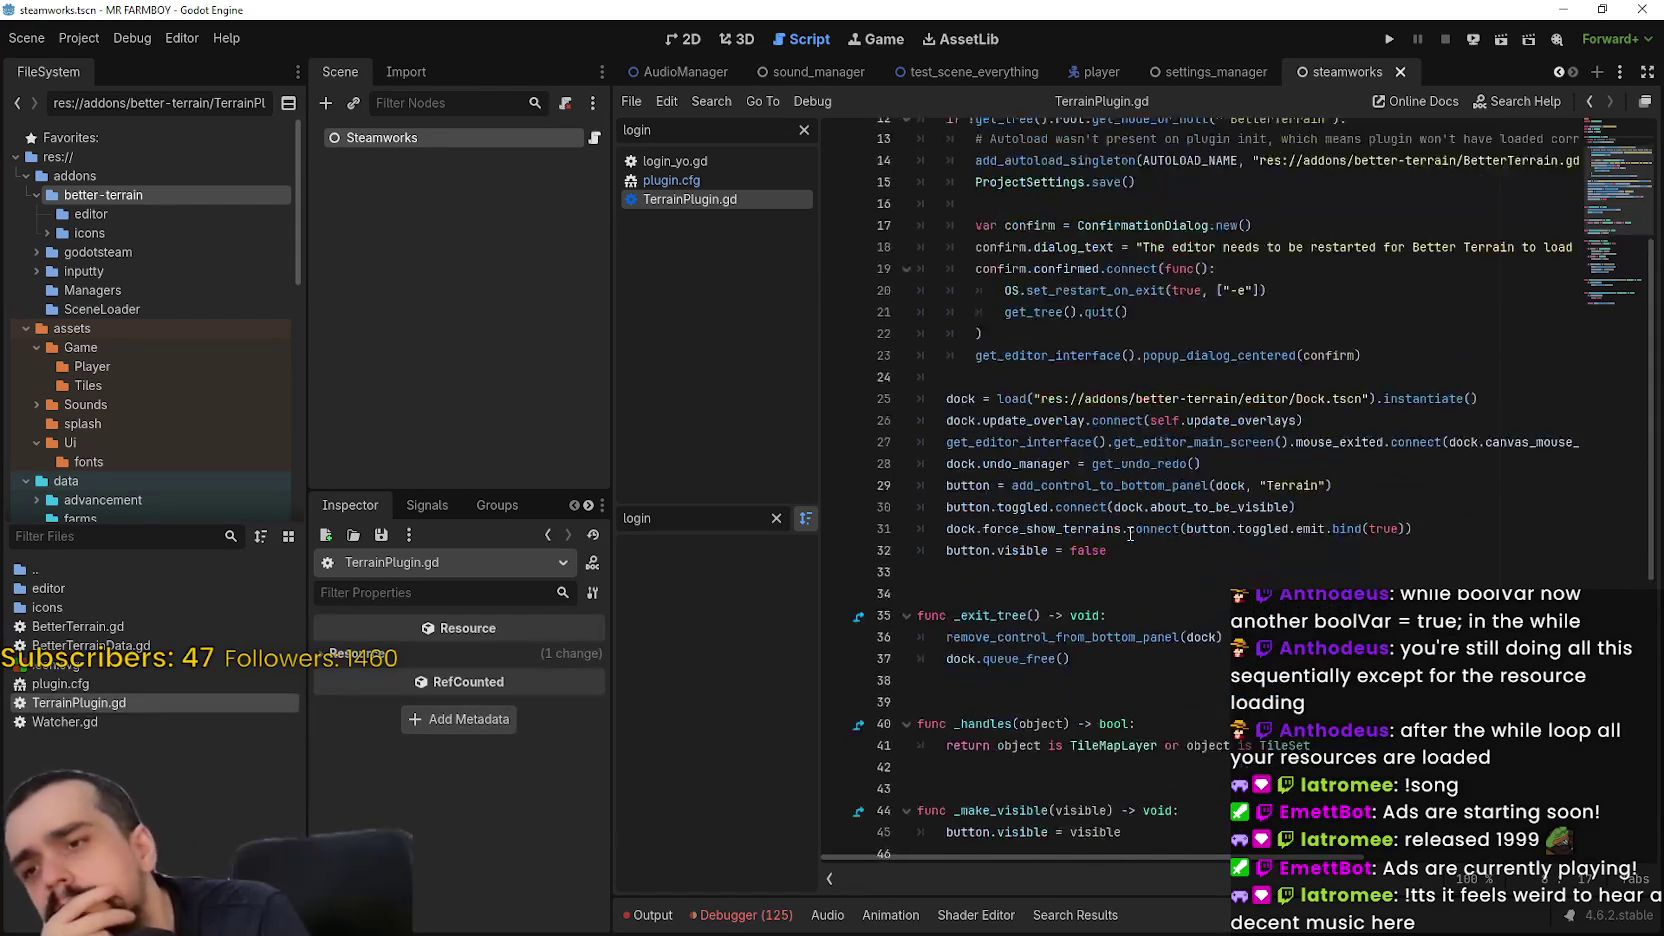
scroll(1113, 533, down, 3)
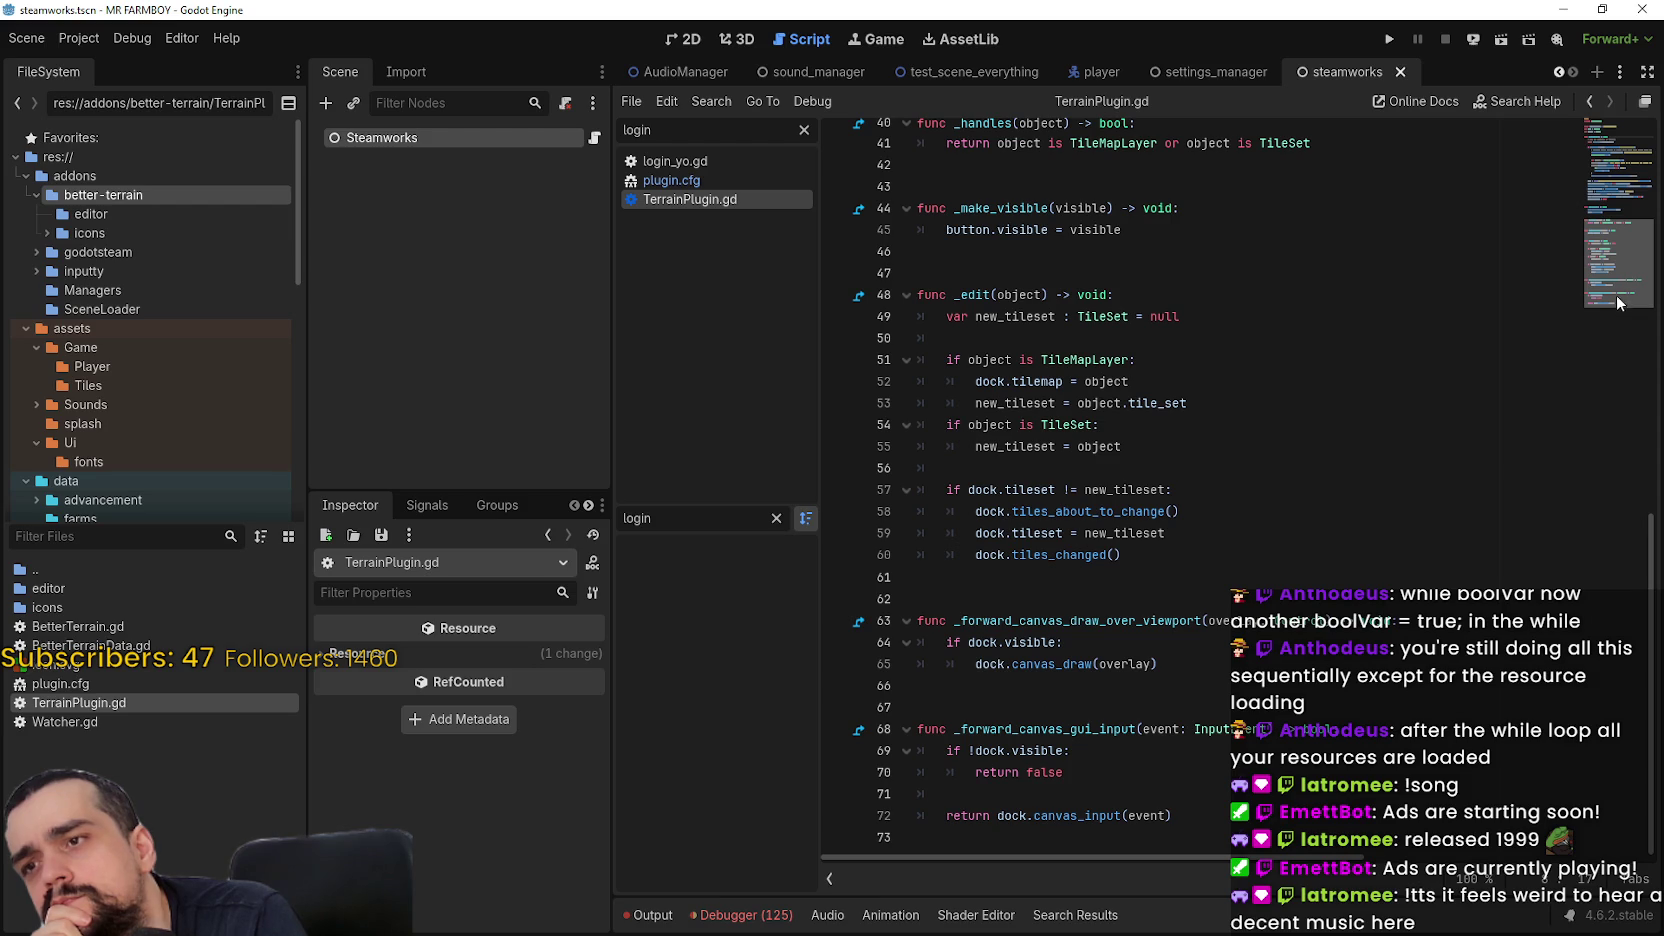
drag(1619, 302, 1599, 143)
click(1182, 261)
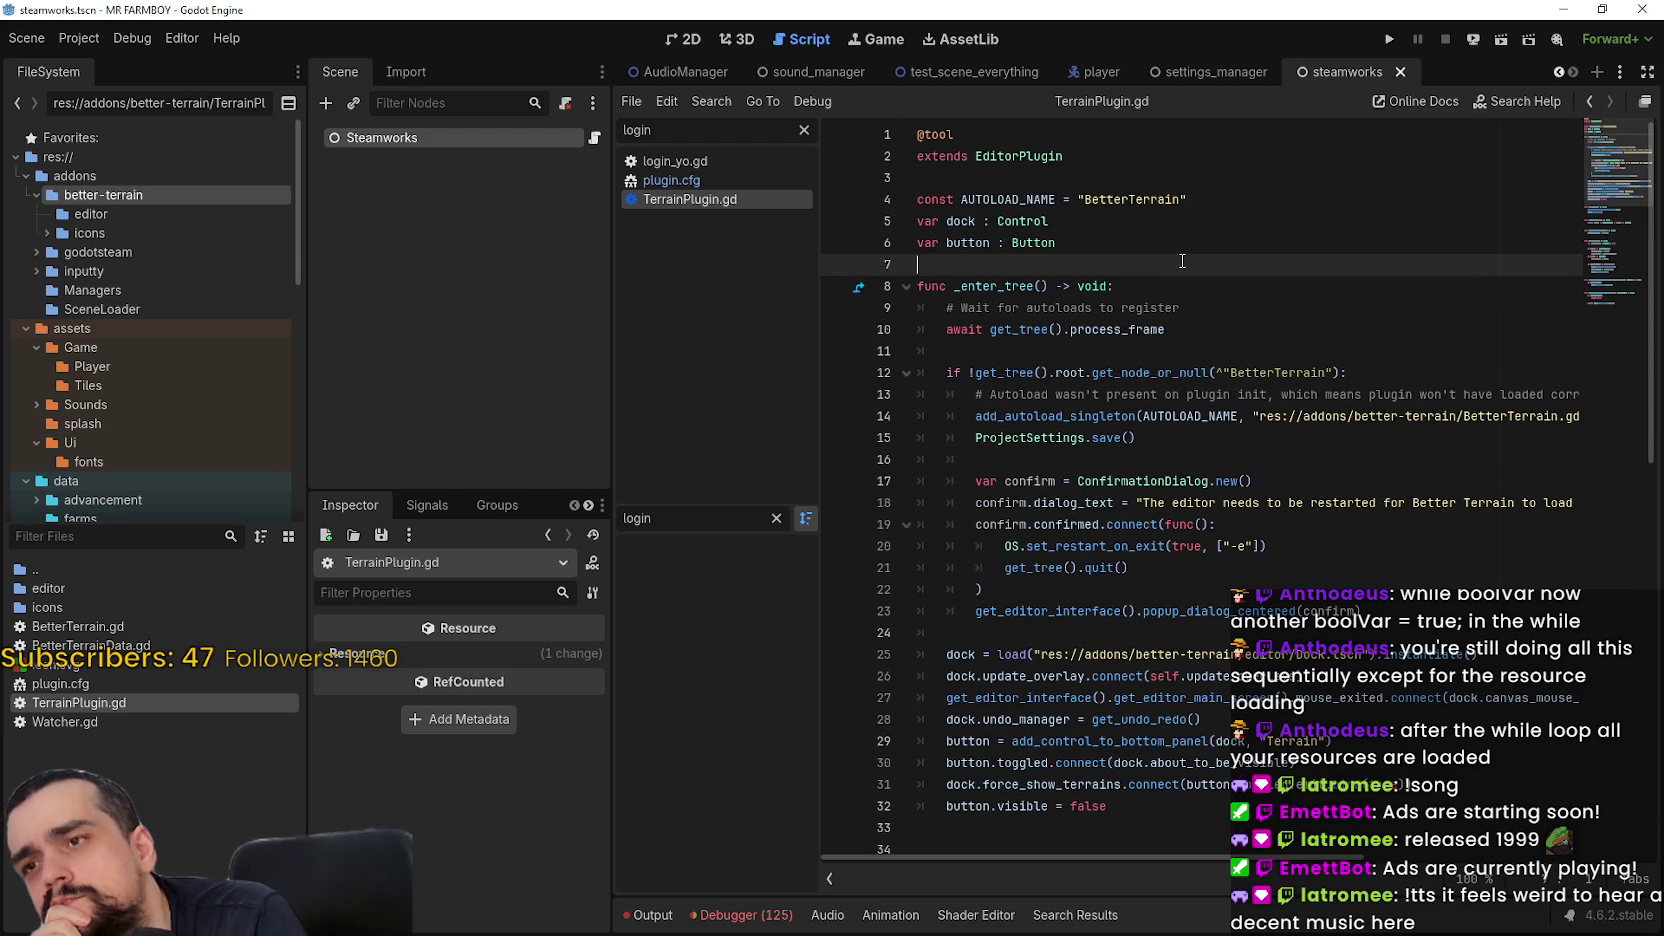
click(122, 254)
Open inputty's plugin.cfg and plugin.gd and highlight the AUTOLOAD_NAME uses
click(100, 271)
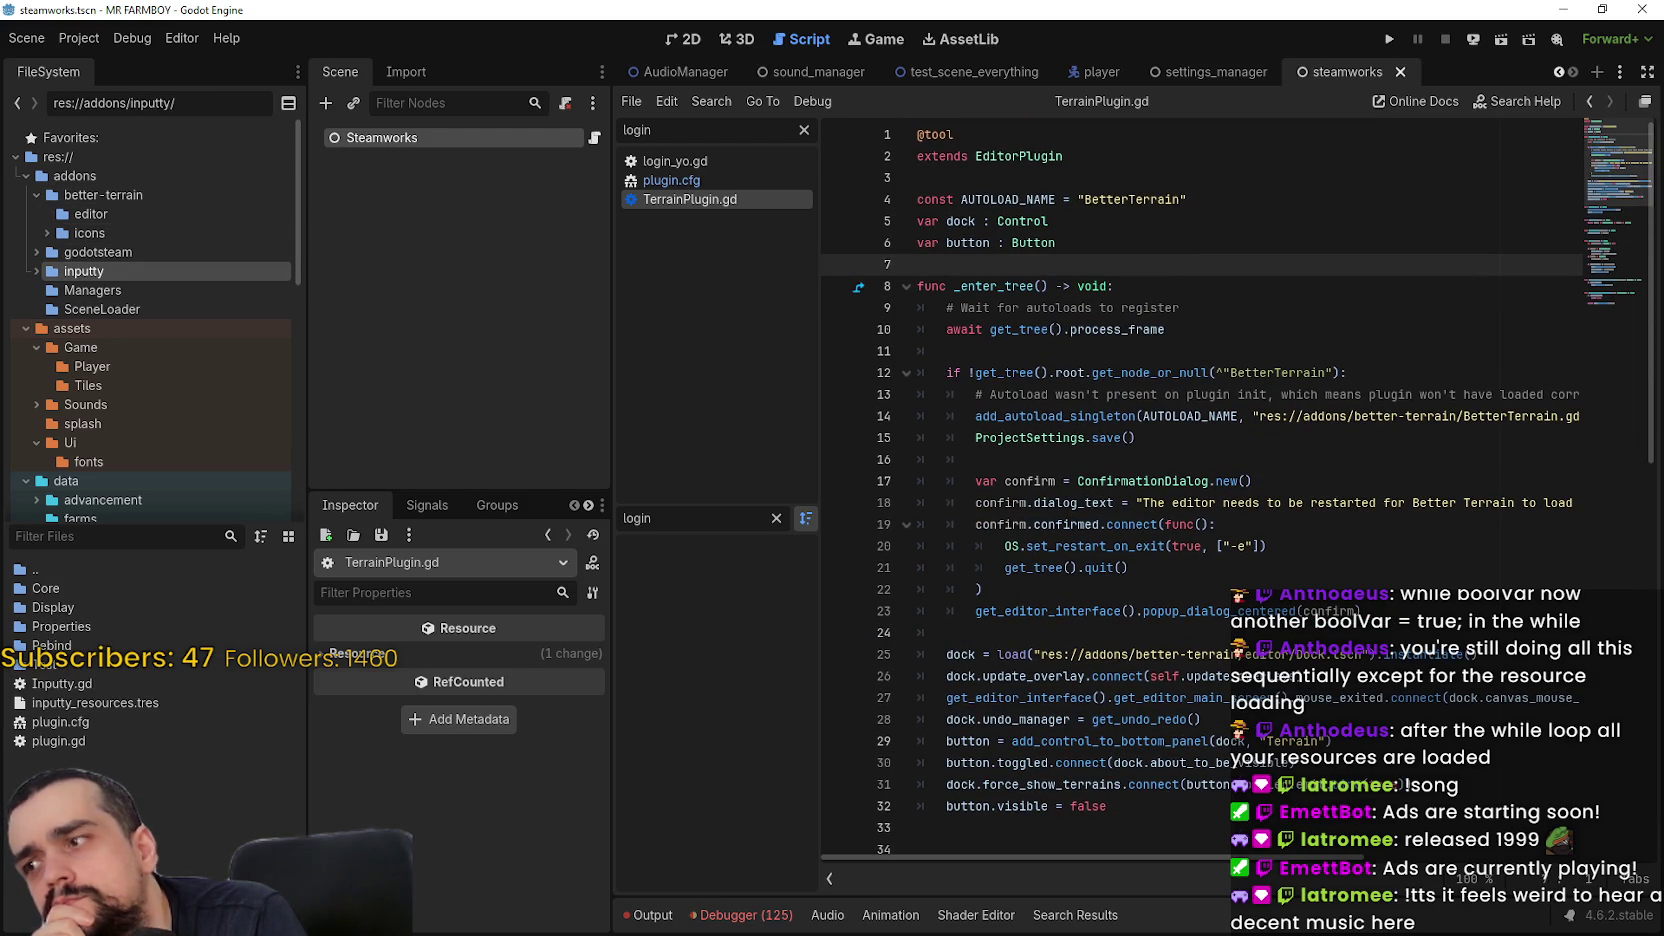
double_click(83, 720)
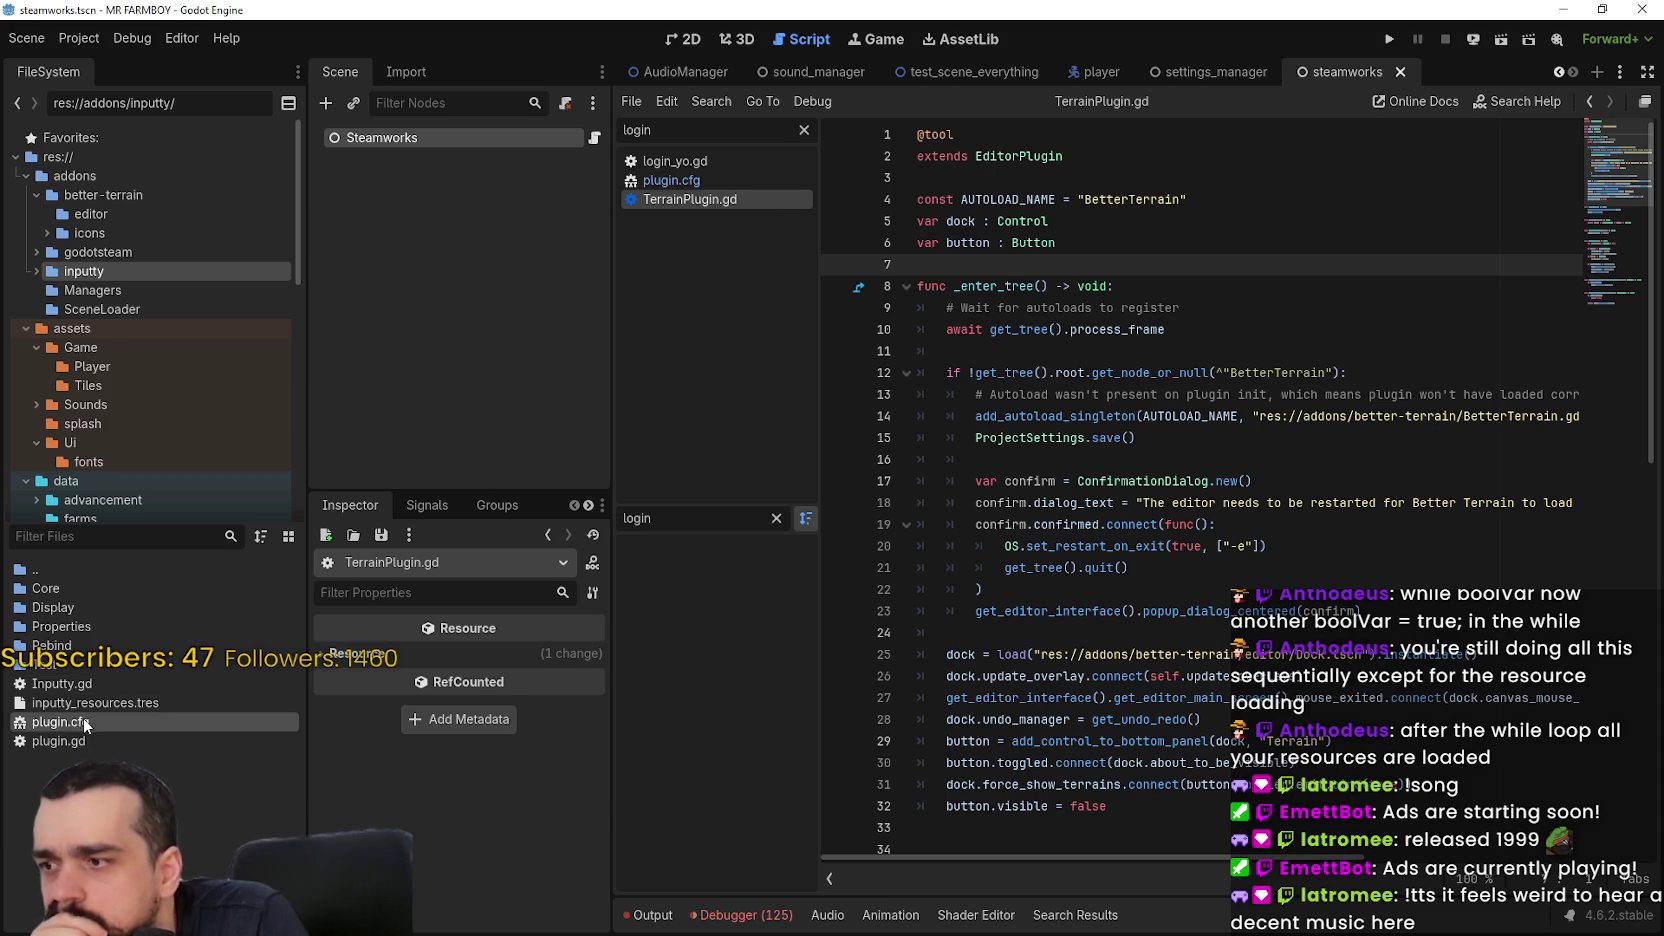
double_click(92, 741)
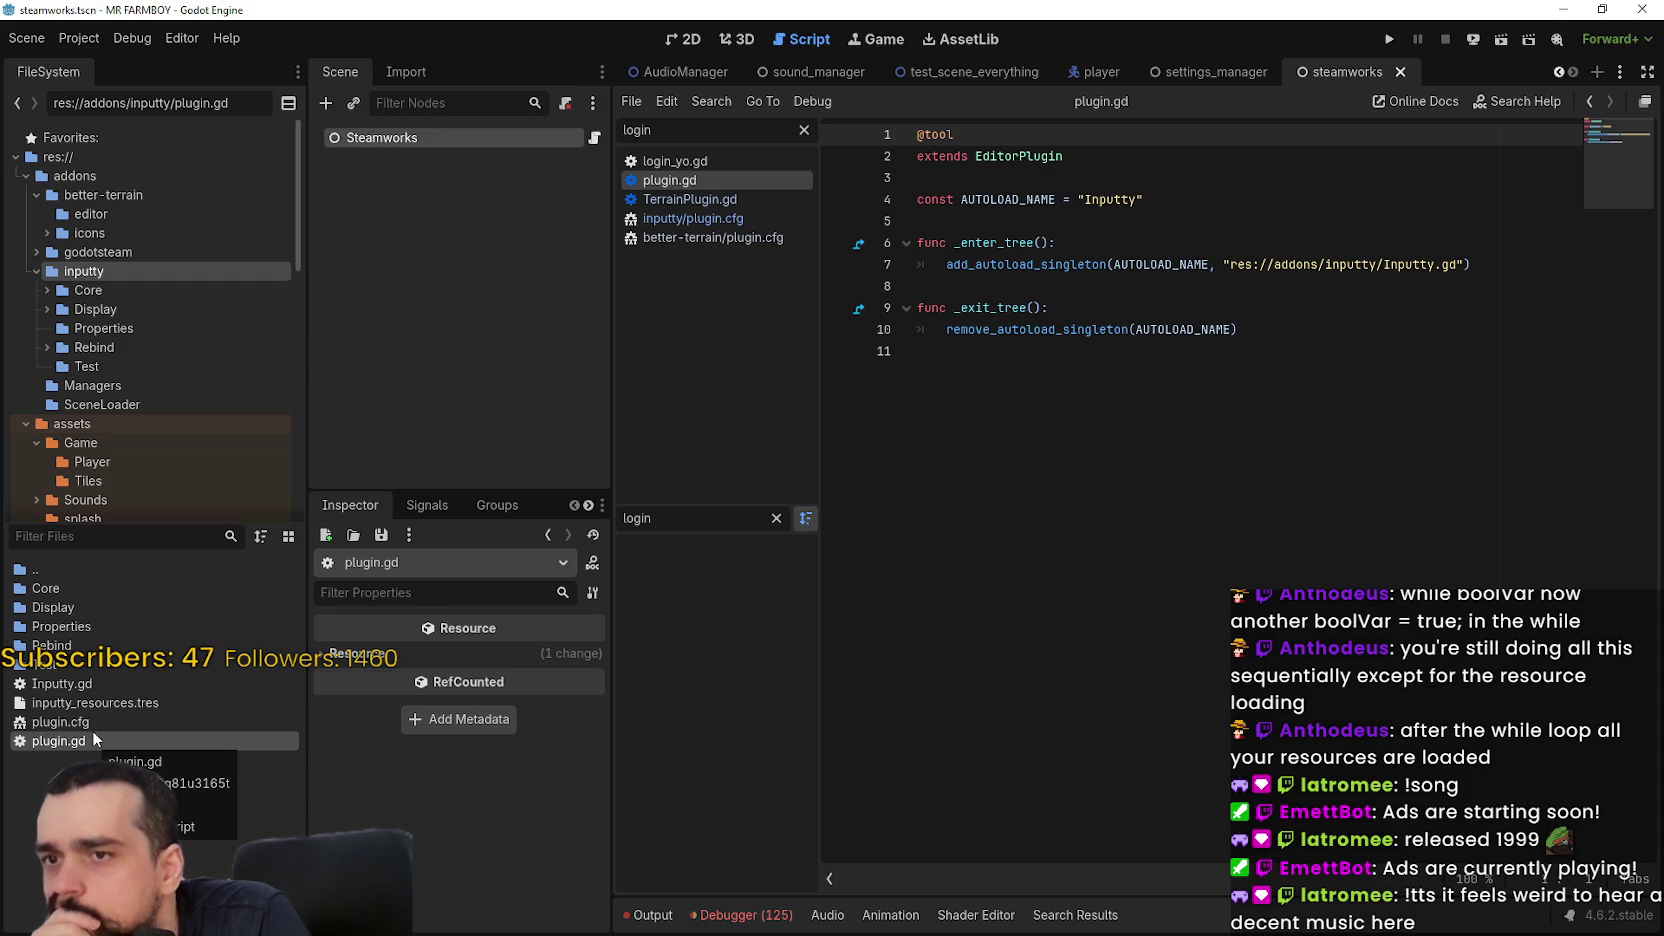
click(1148, 288)
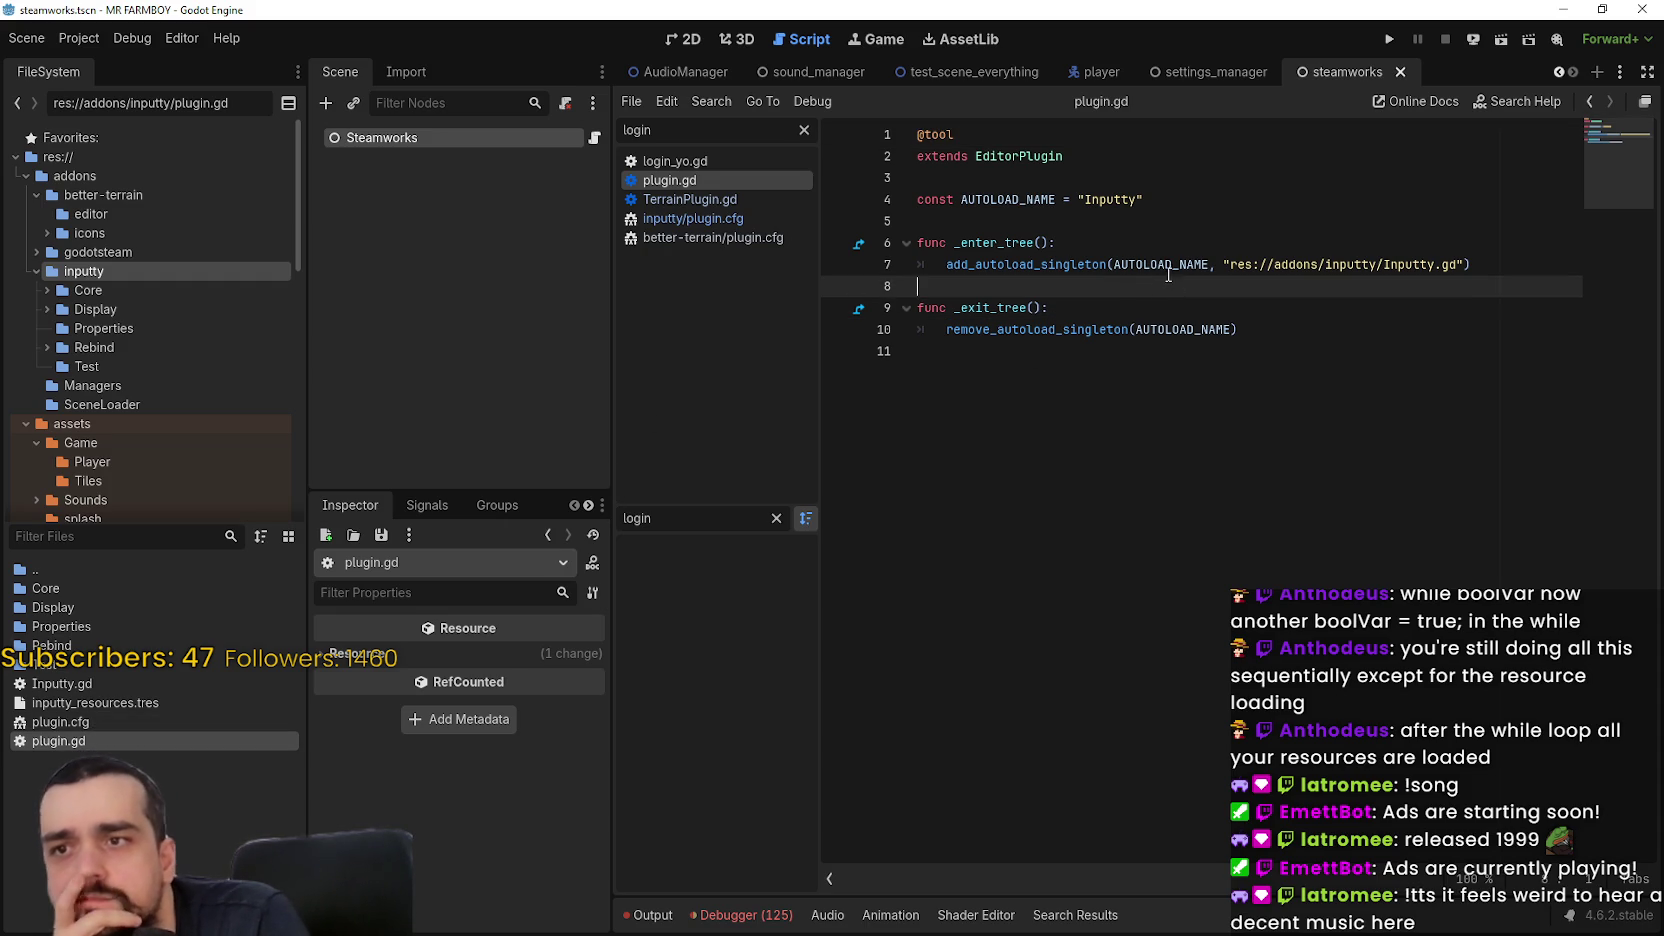
click(1317, 345)
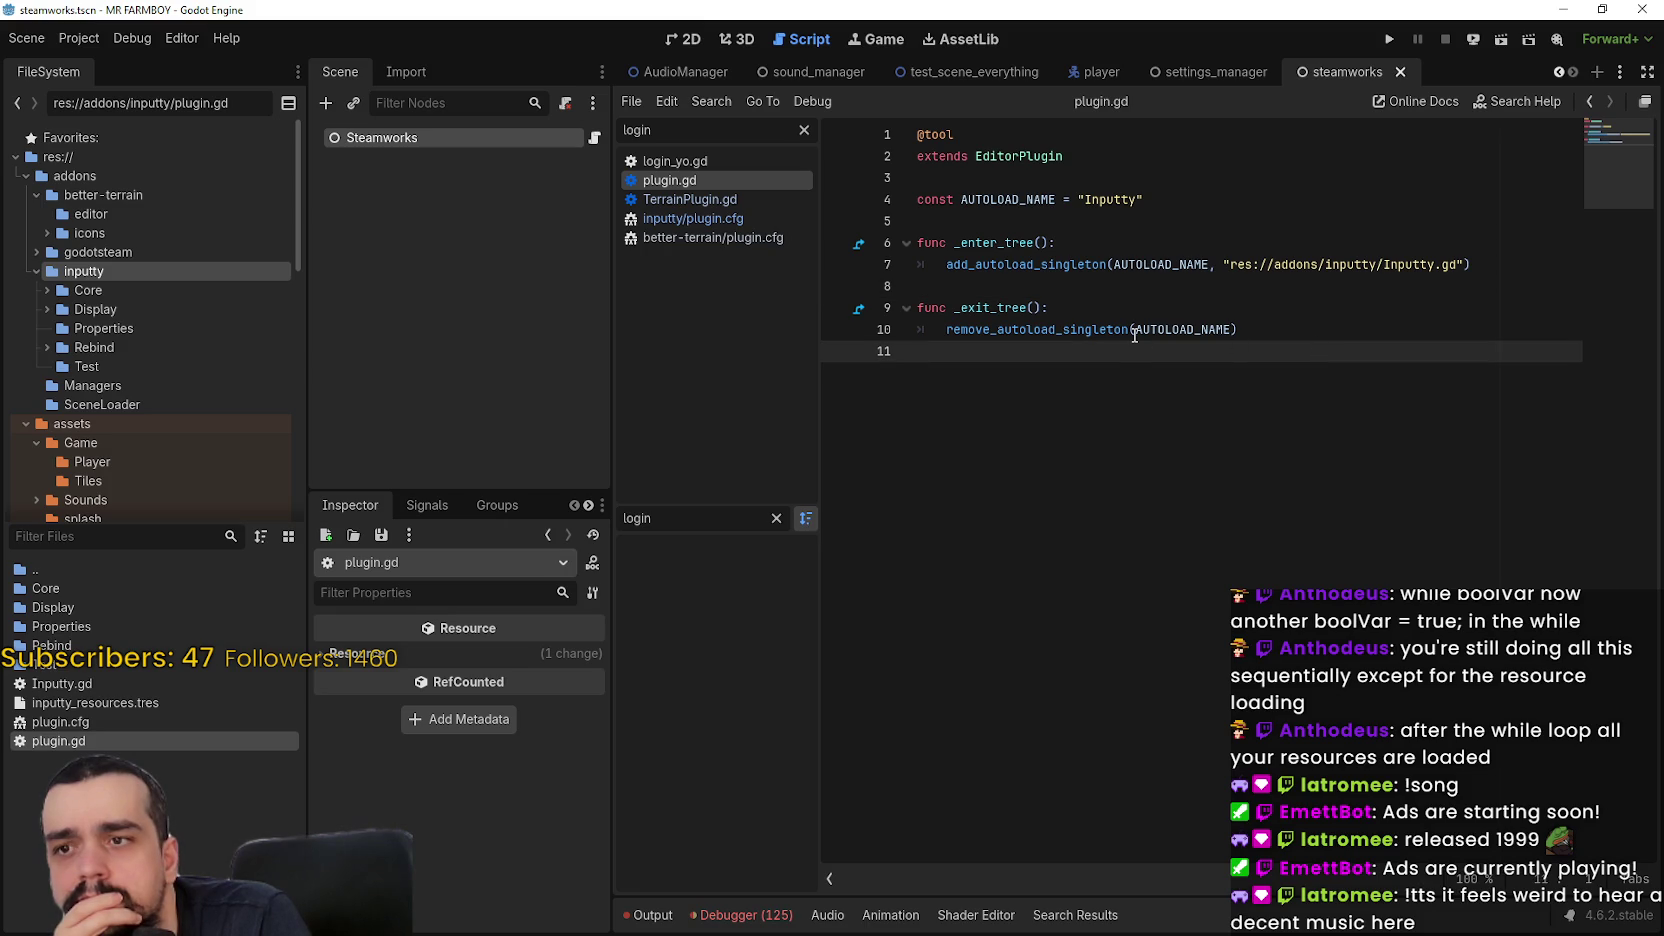
mouse_move(1134, 334)
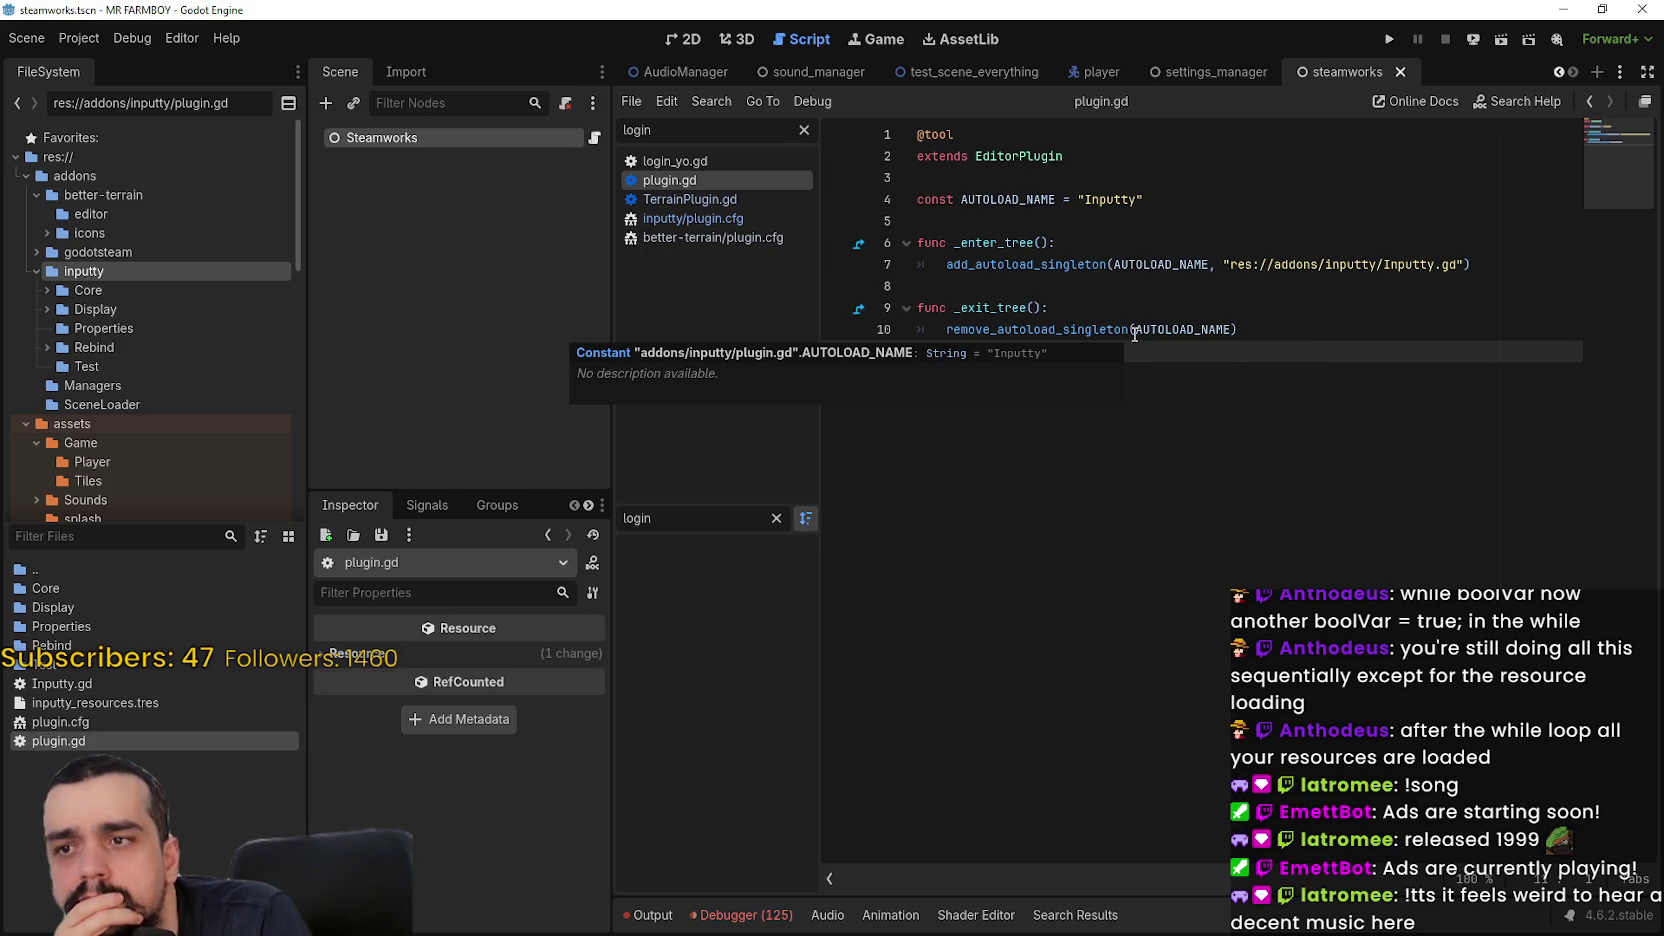
double_click(1212, 332)
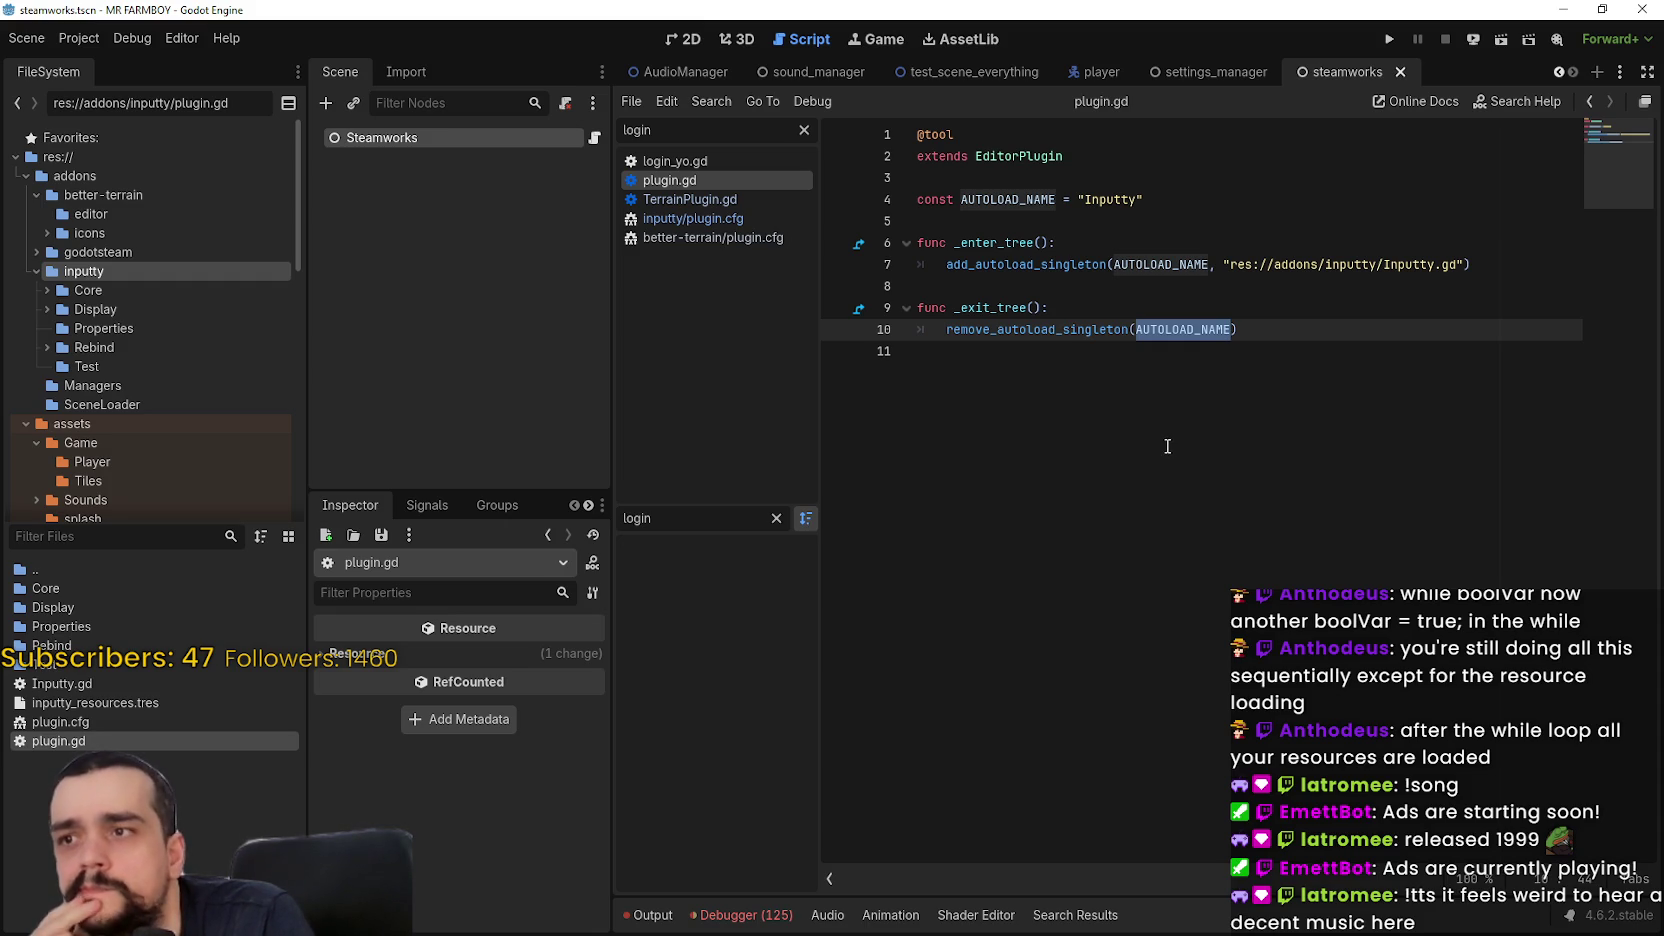
Revisit the inputty plugin files, open Inputty.gd, then browse the godotsteam and better-terrain folders
double_click(150, 722)
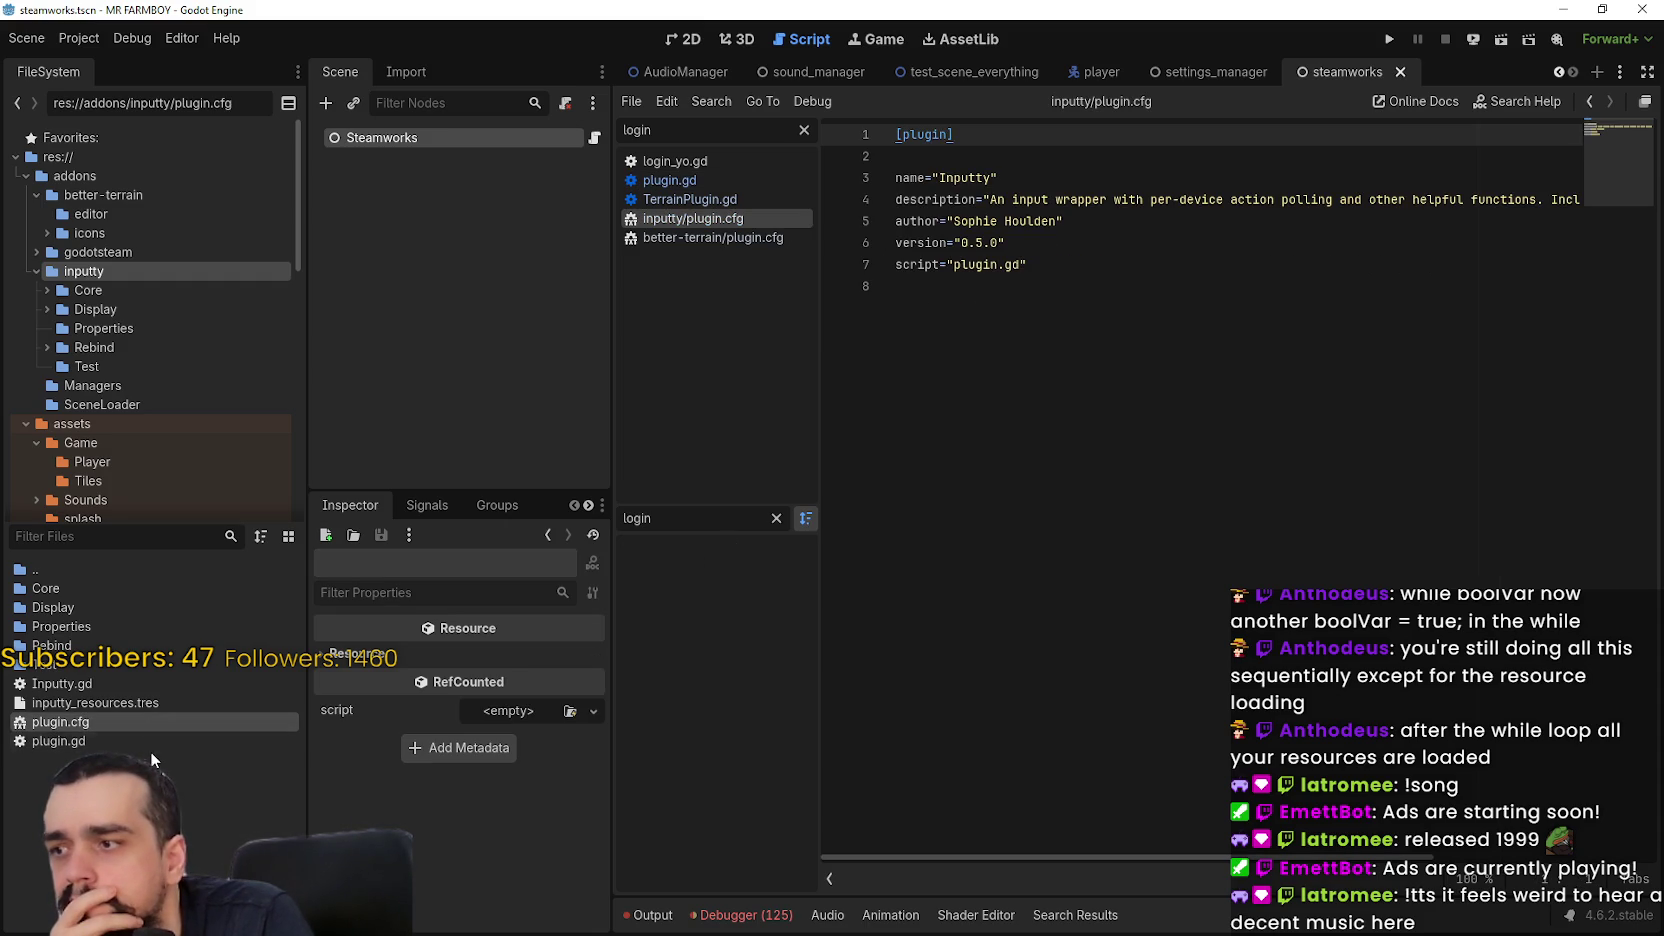
double_click(152, 746)
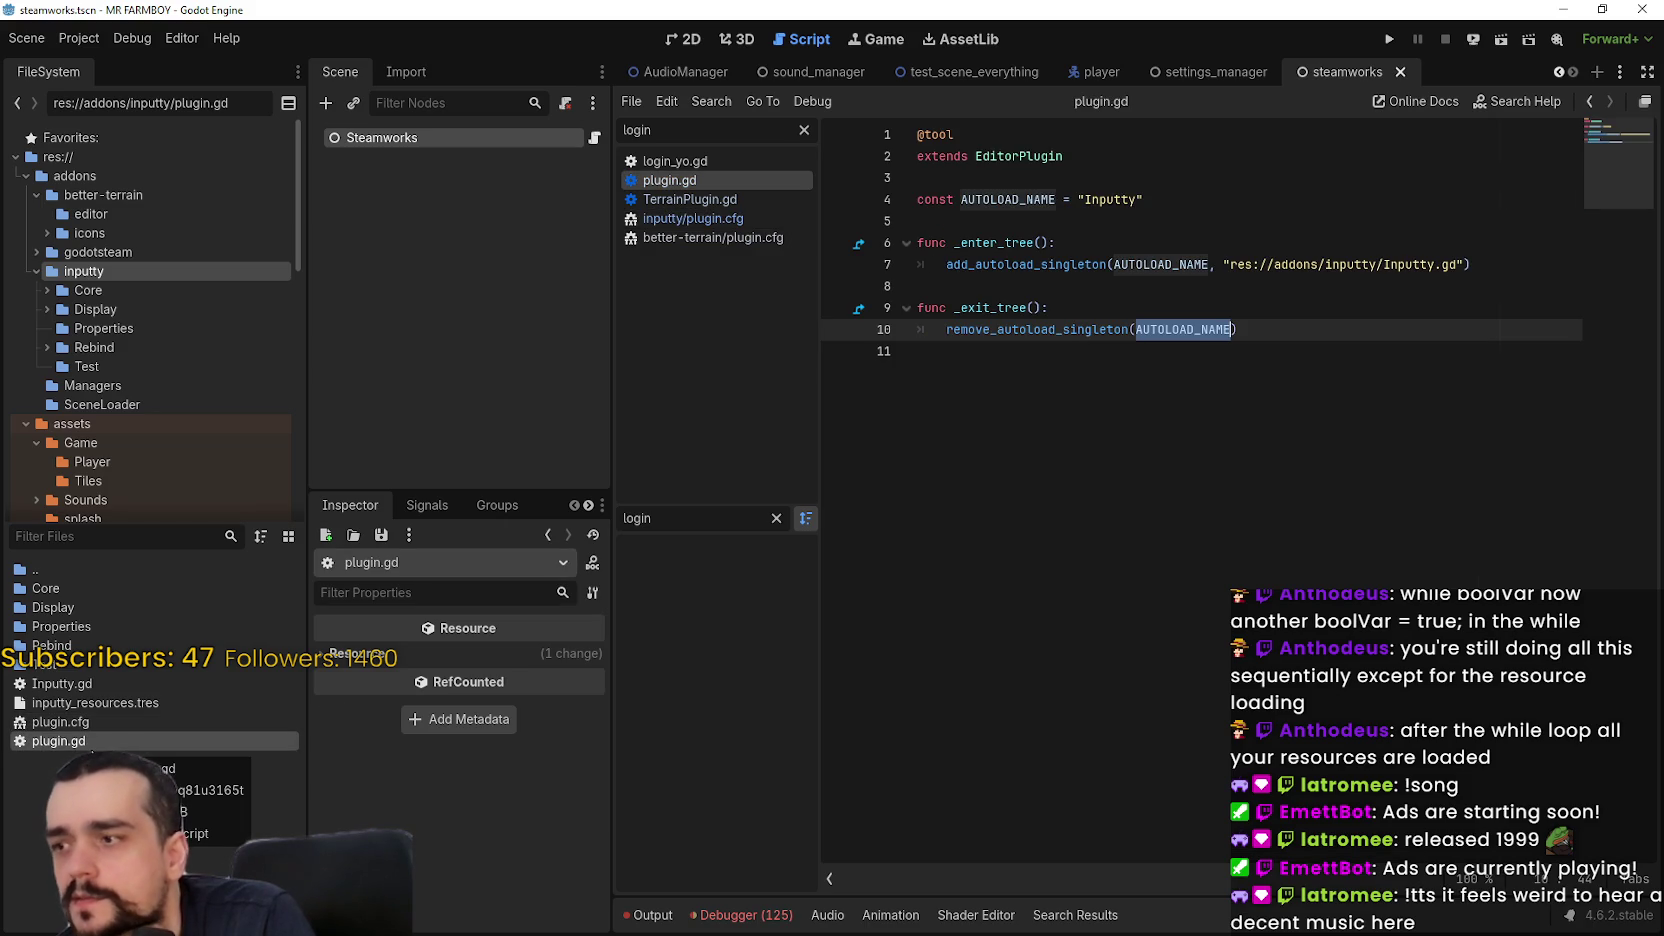
click(78, 686)
click(78, 686)
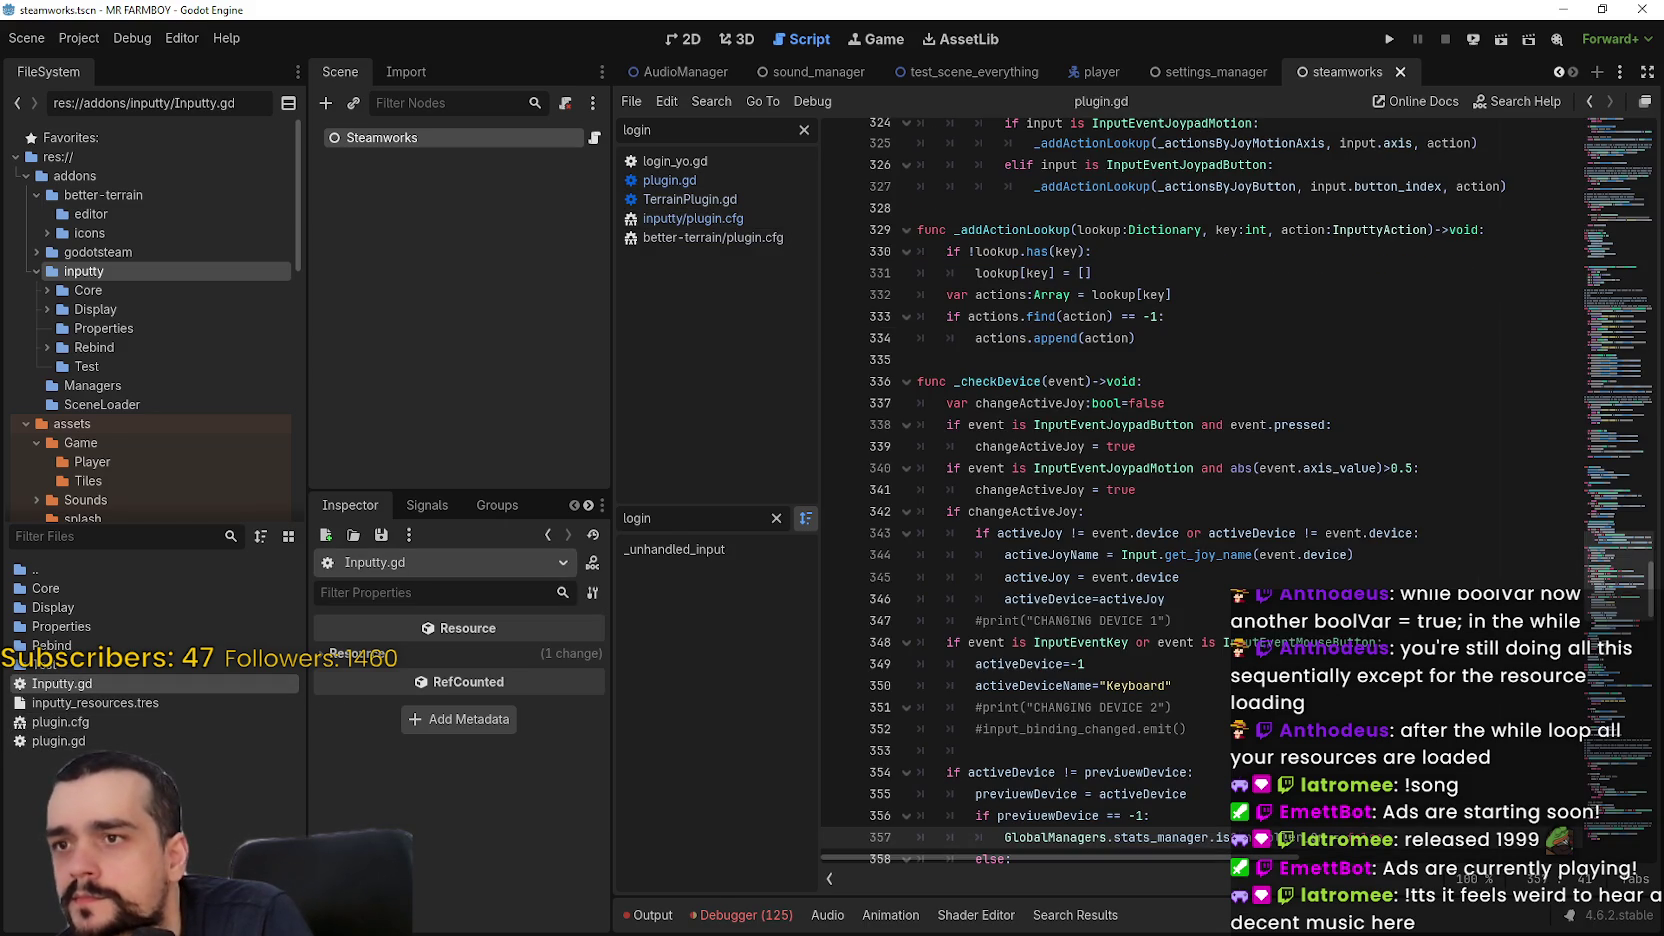
double_click(60, 742)
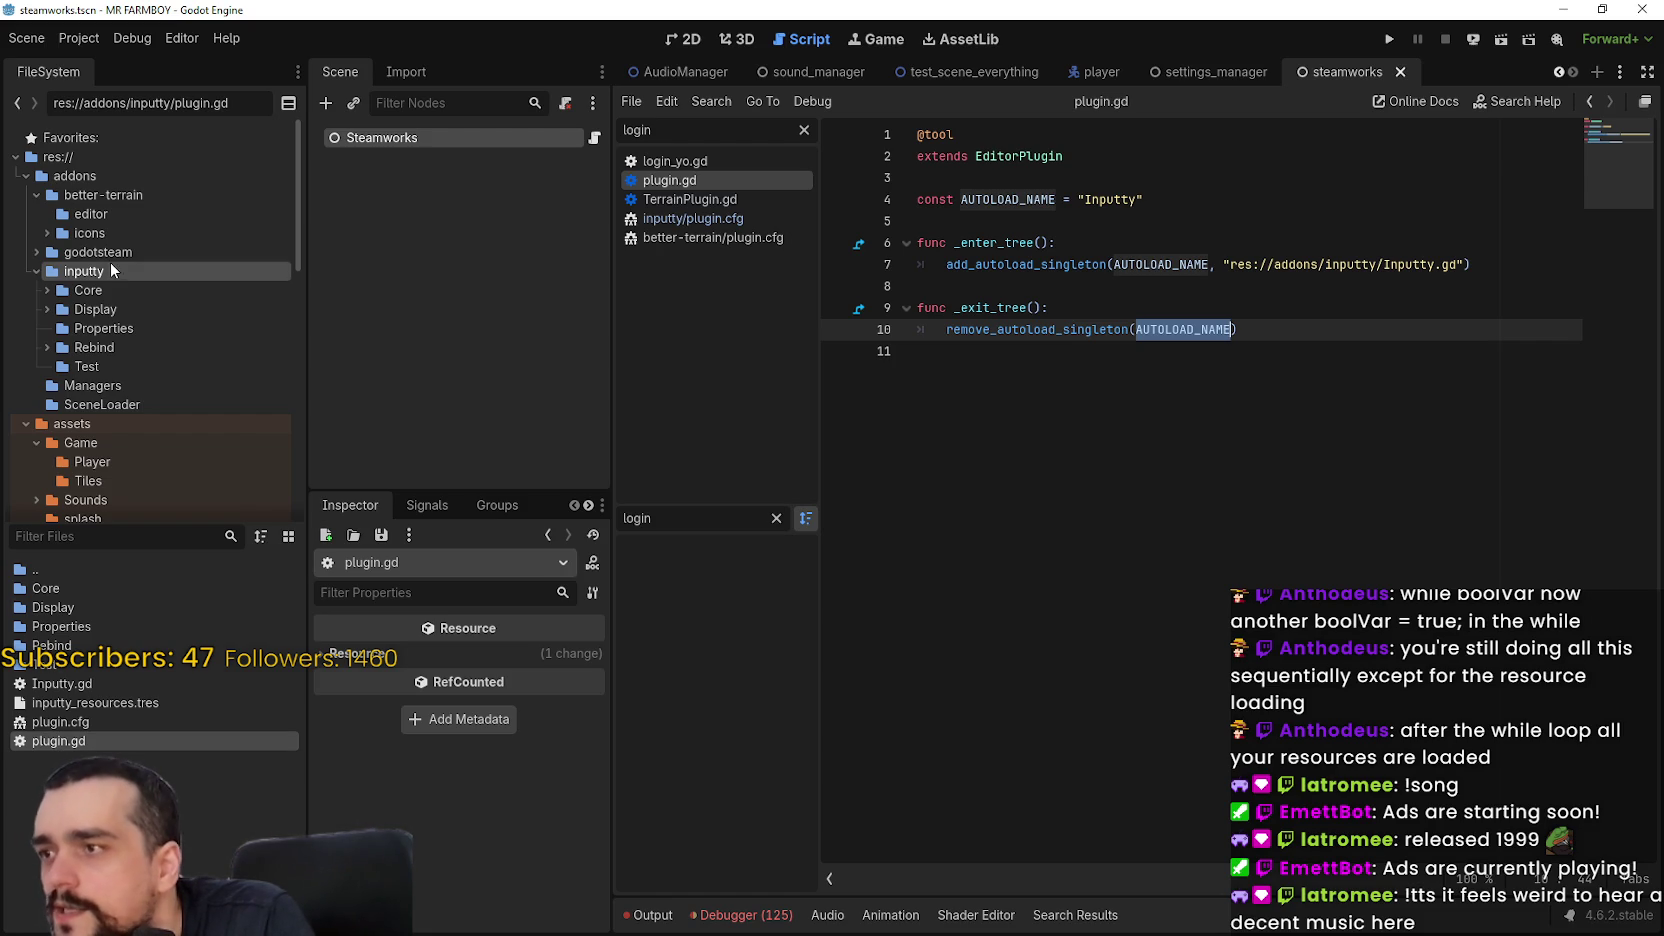
click(98, 252)
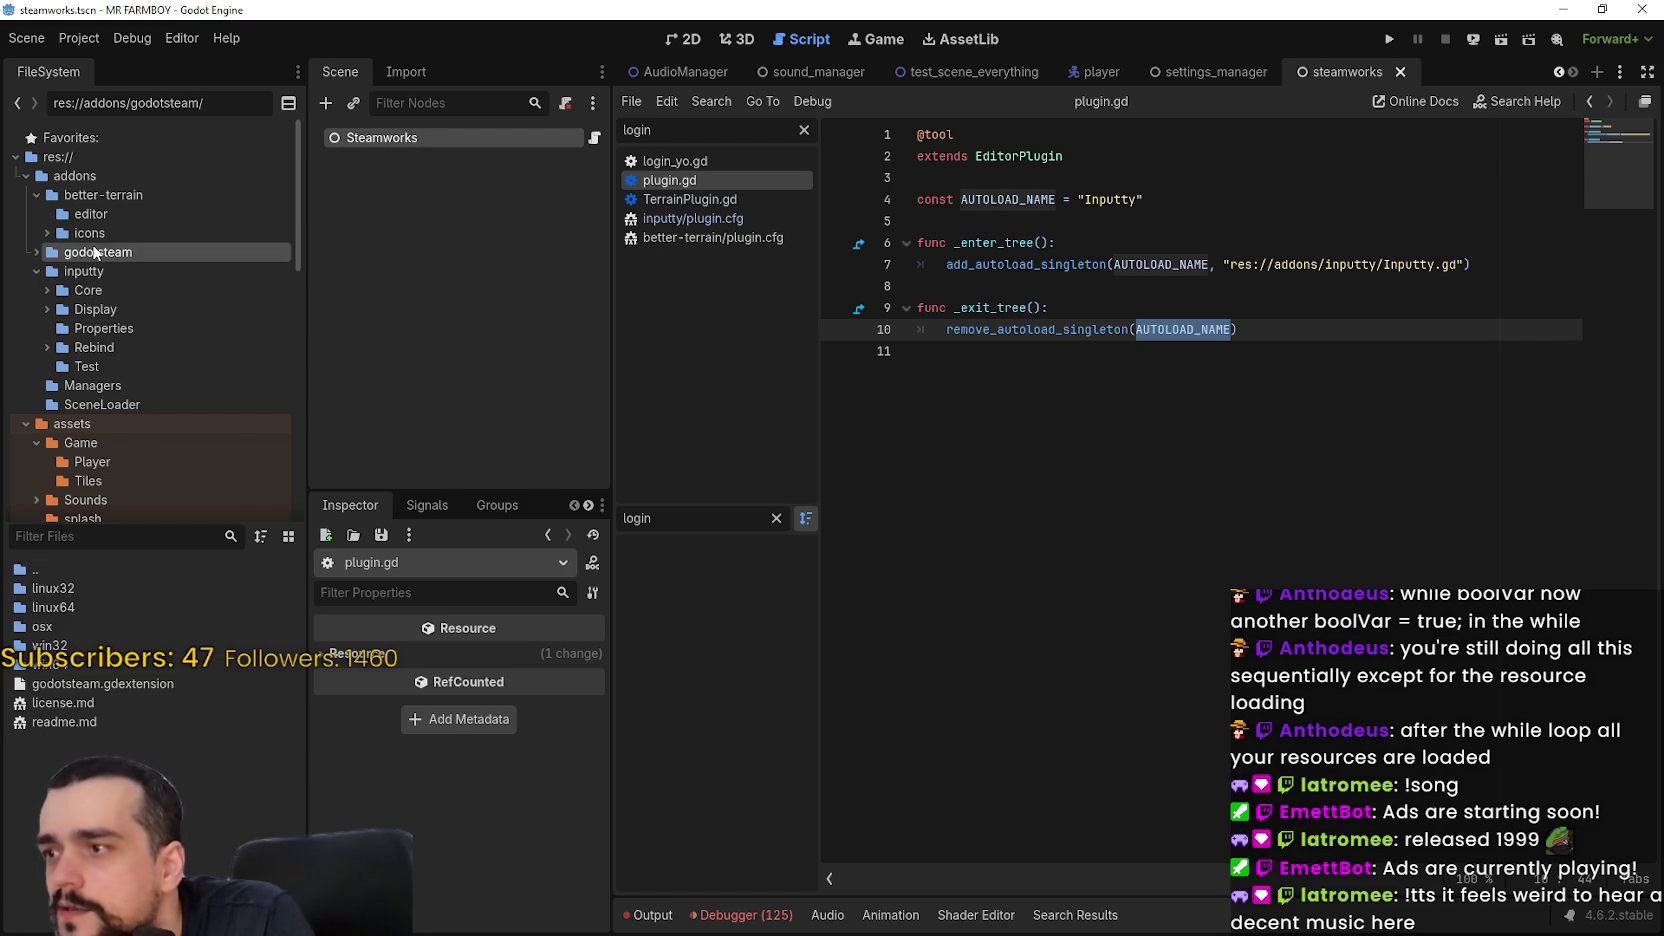
click(103, 194)
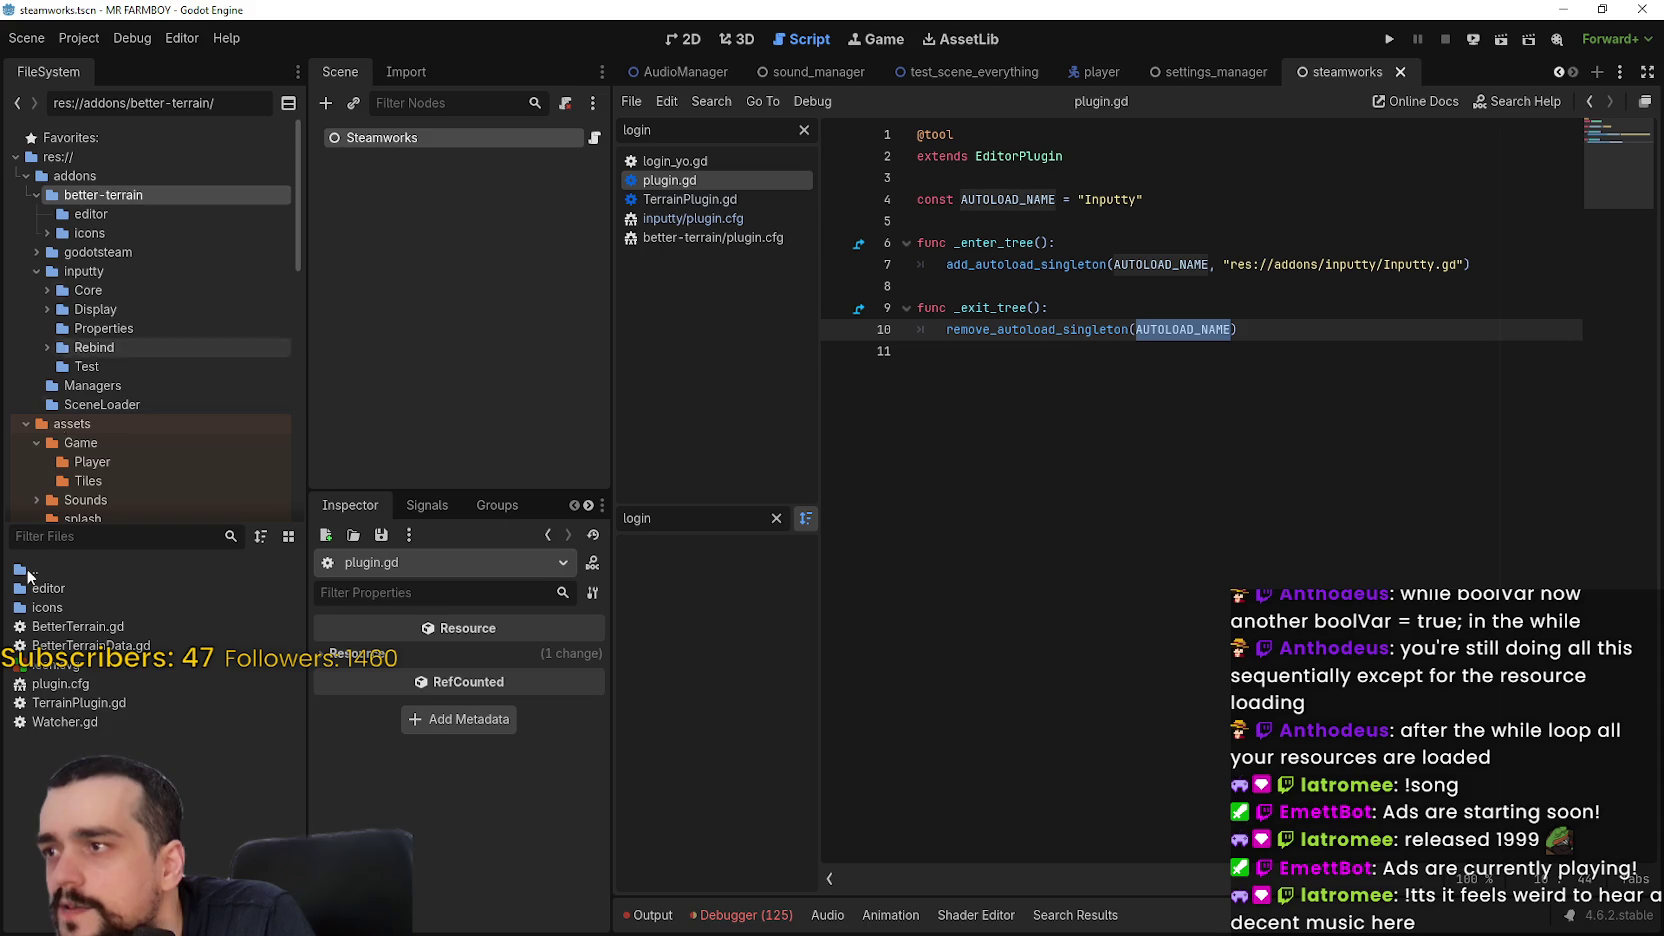
Open better-terrain's TerrainPlugin.gd and set a breakpoint at line 9 in _enter_tree
double_click(64, 703)
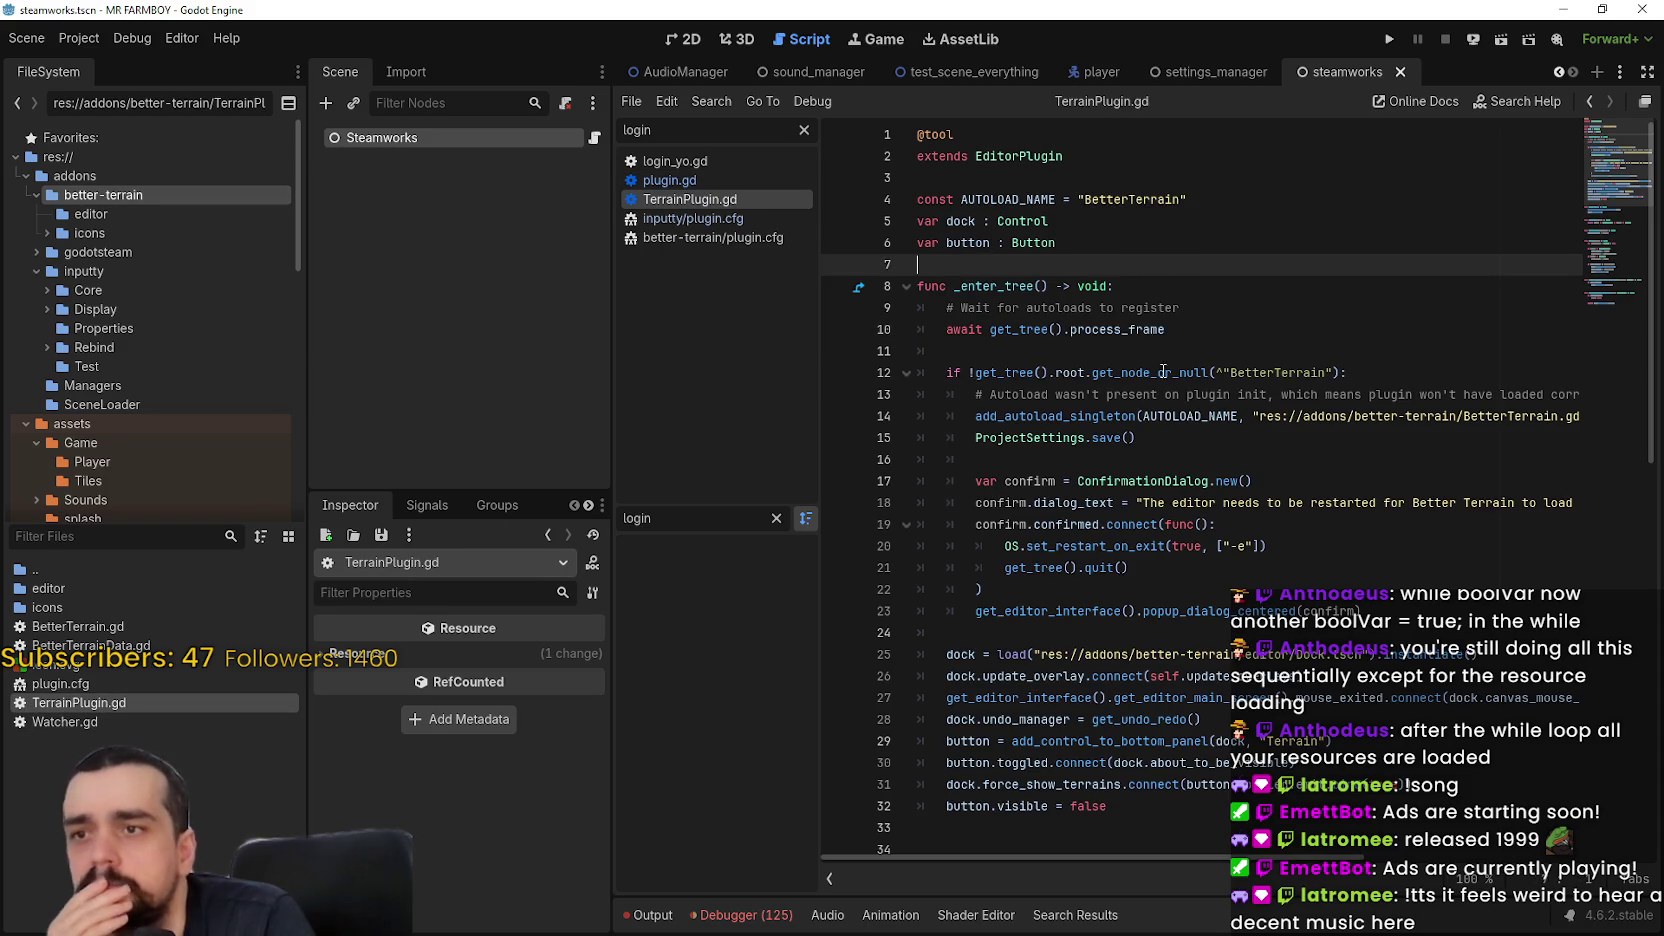
mouse_move(1128, 339)
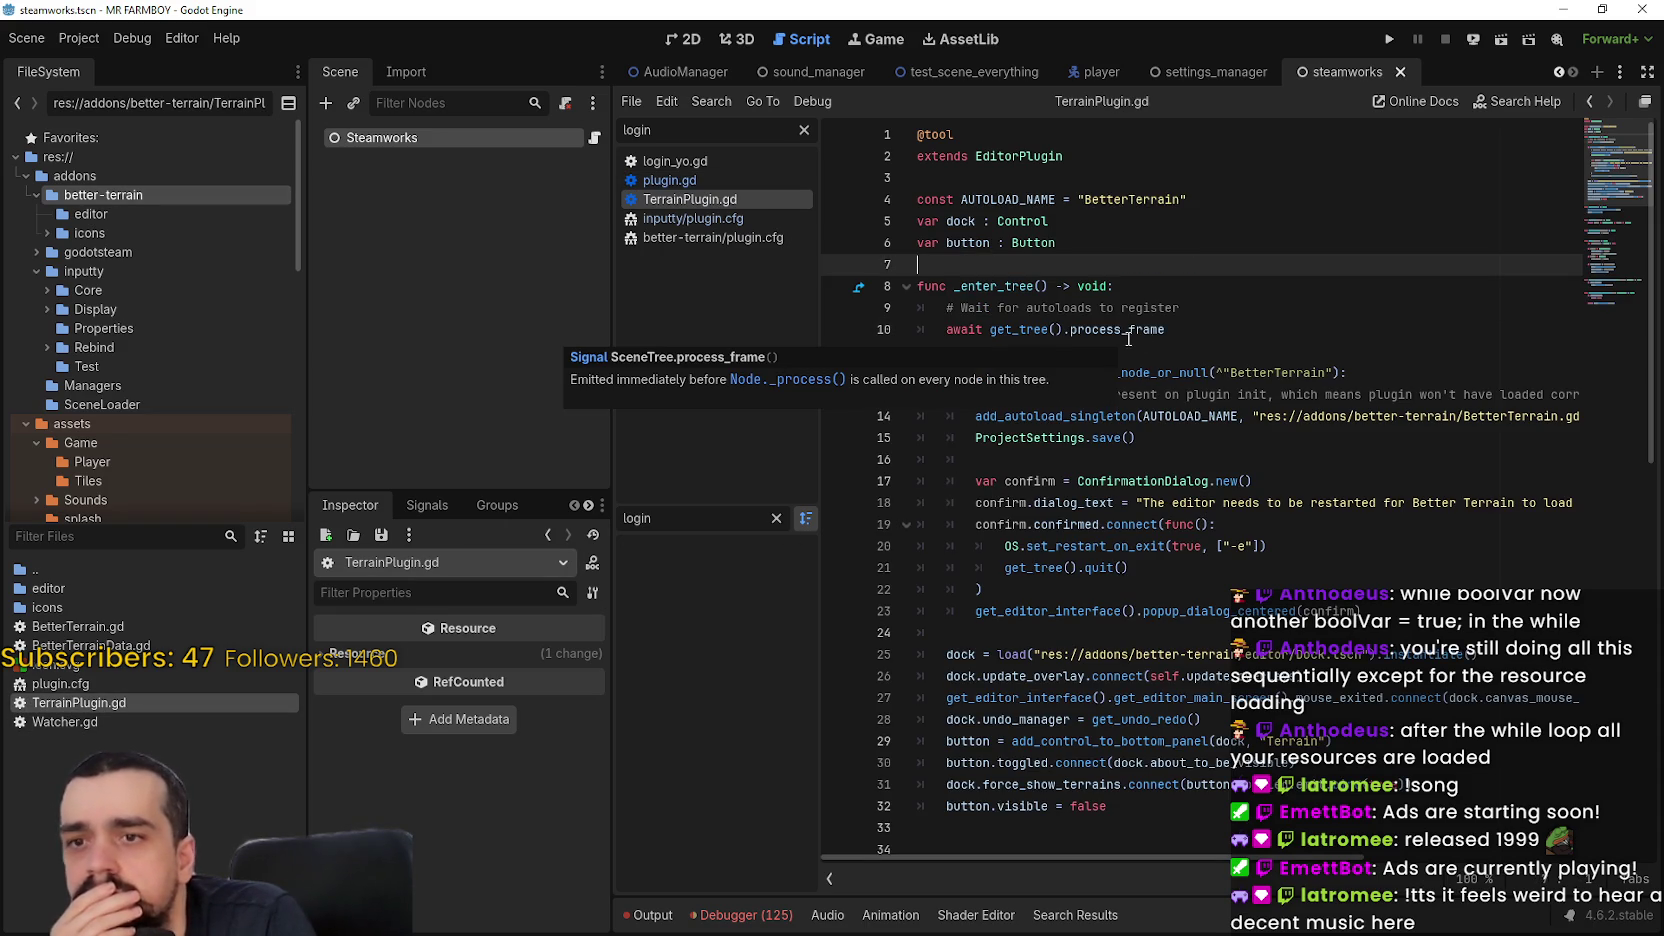
click(1316, 461)
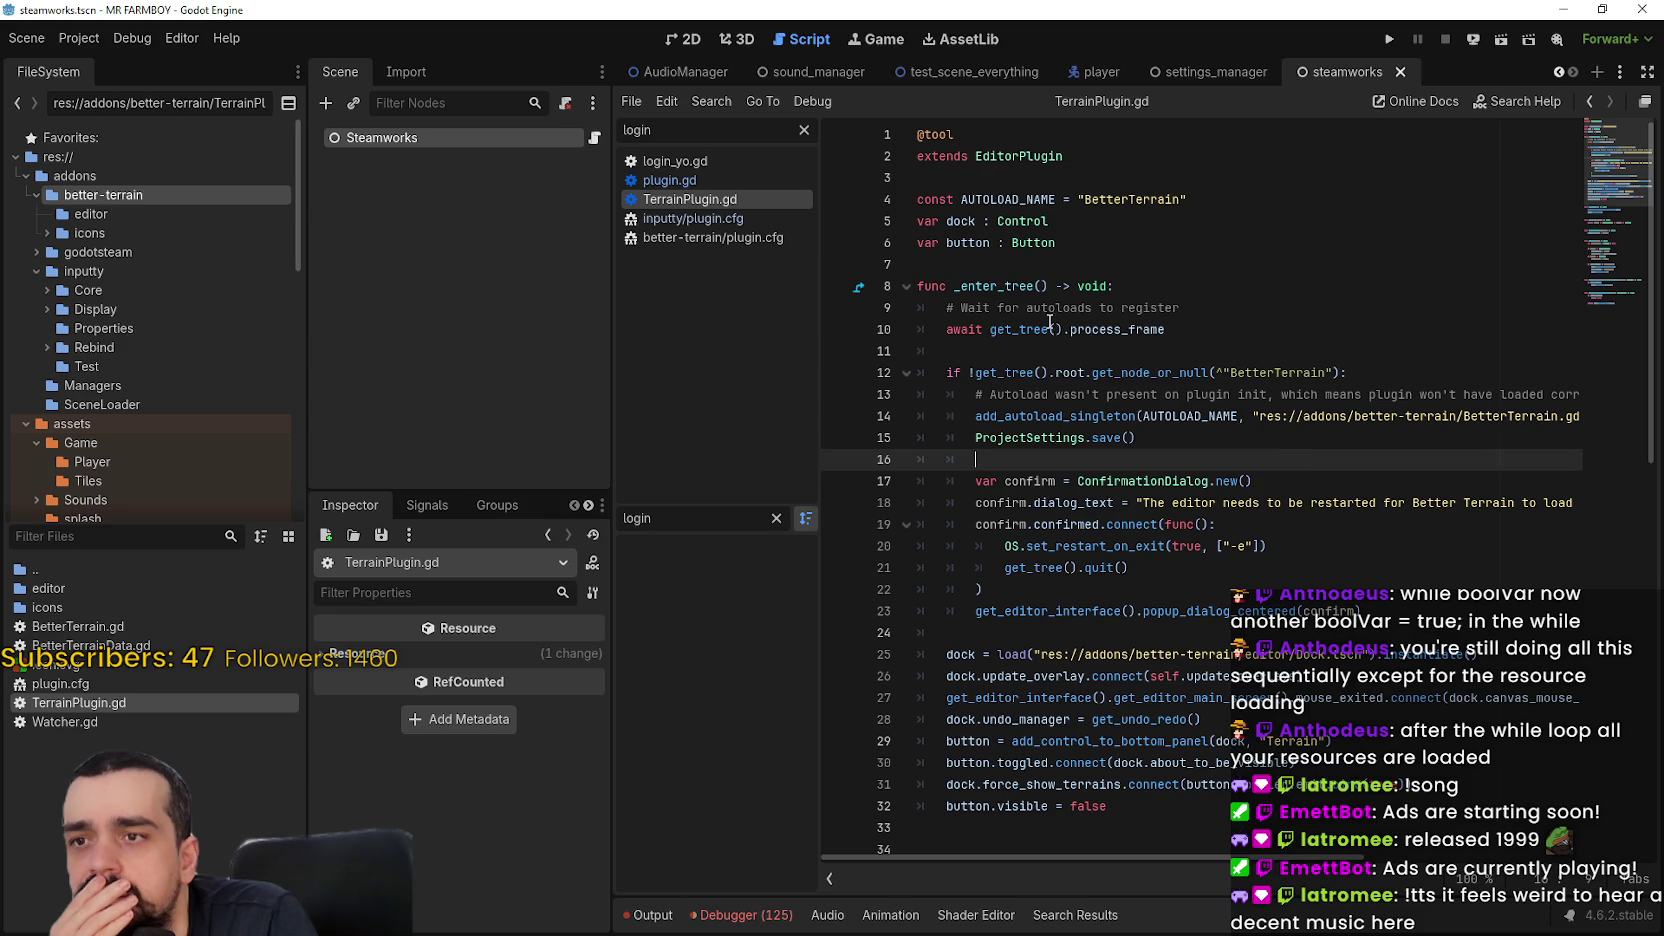
mouse_move(998, 287)
click(836, 308)
click(1216, 330)
Run the game to the MR FARMBOY main menu, then stop it
click(1388, 44)
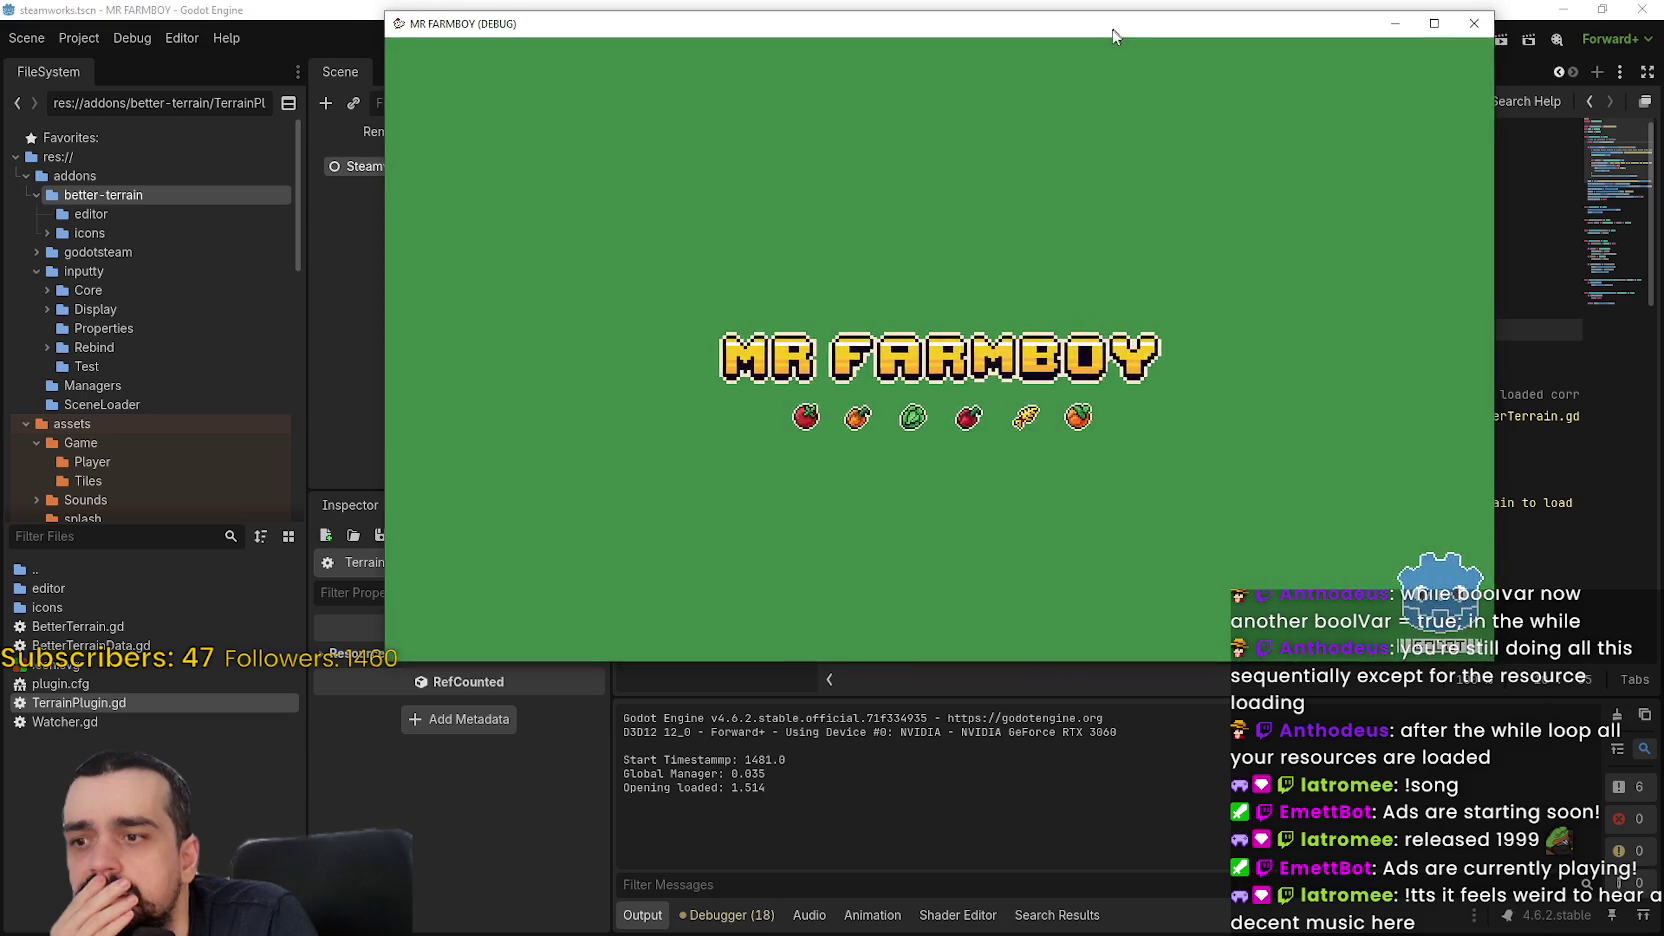
drag(1100, 27, 1086, 88)
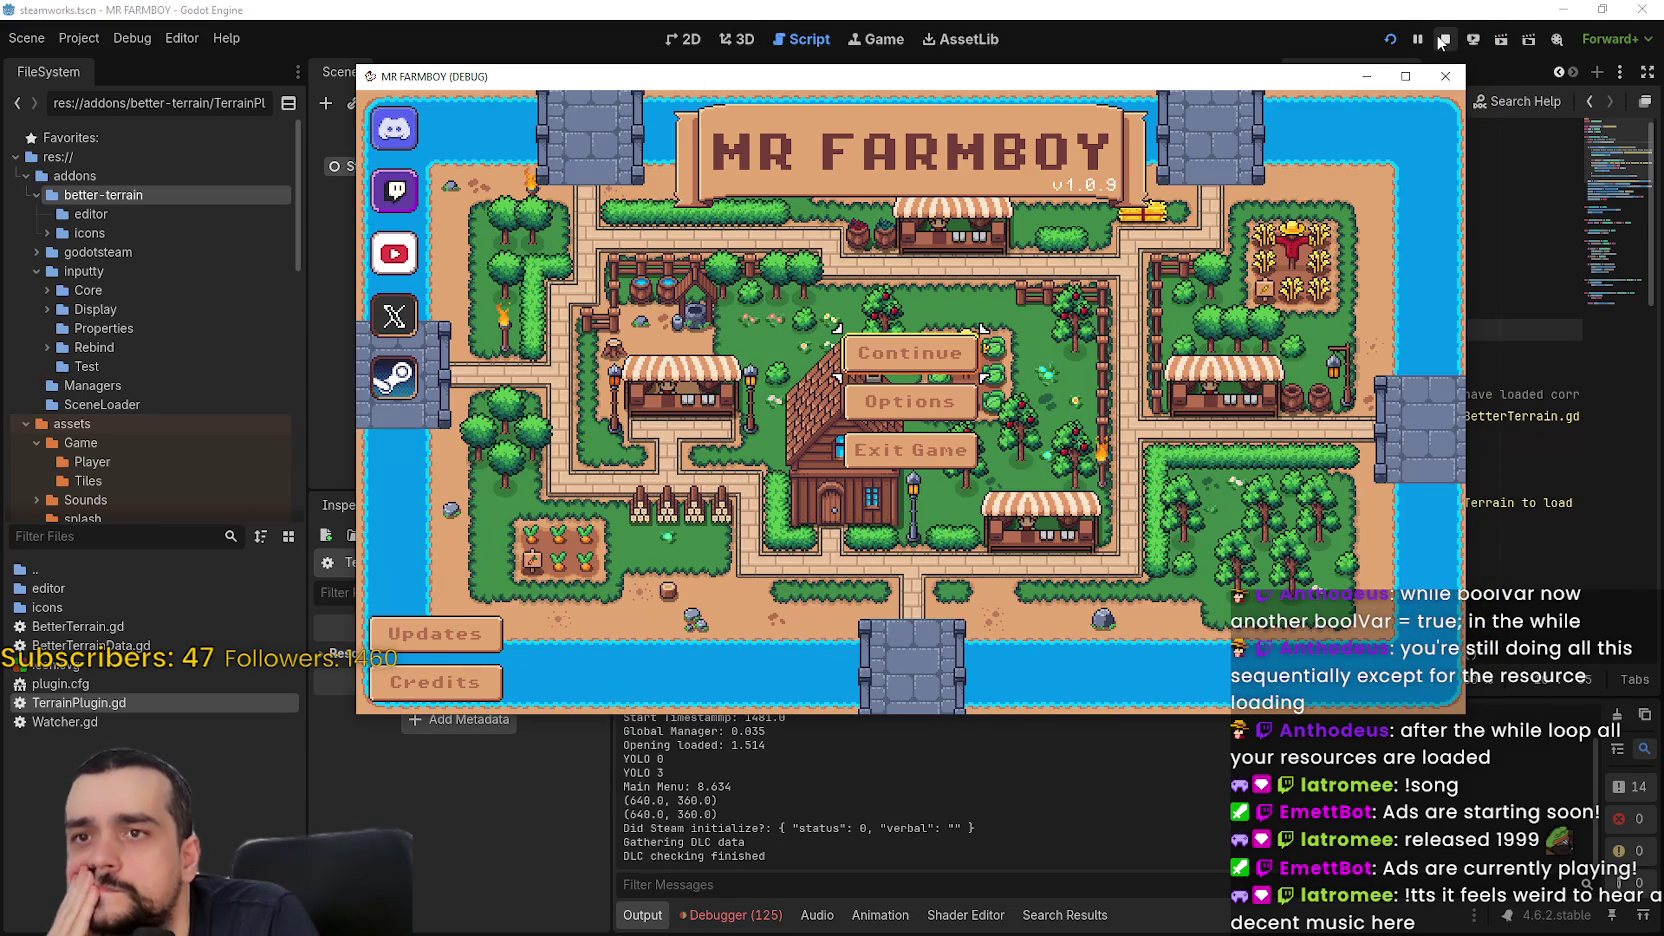
click(1441, 41)
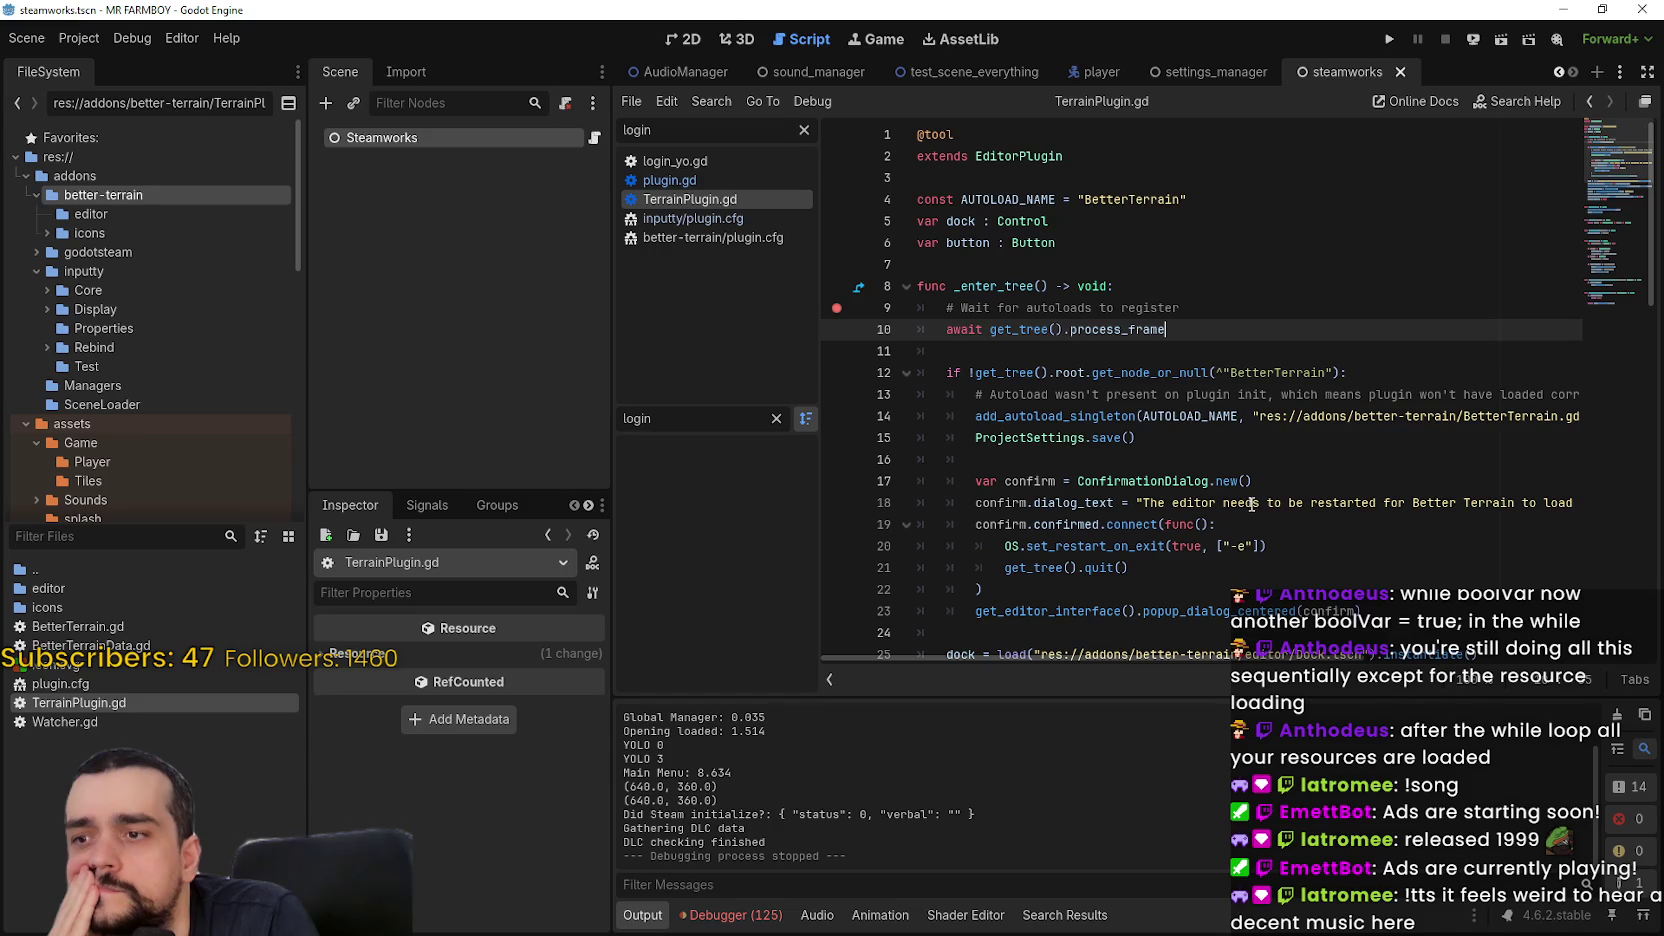
Reload the current project with Save & Reload and accept Better Terrain's editor restart
click(68, 38)
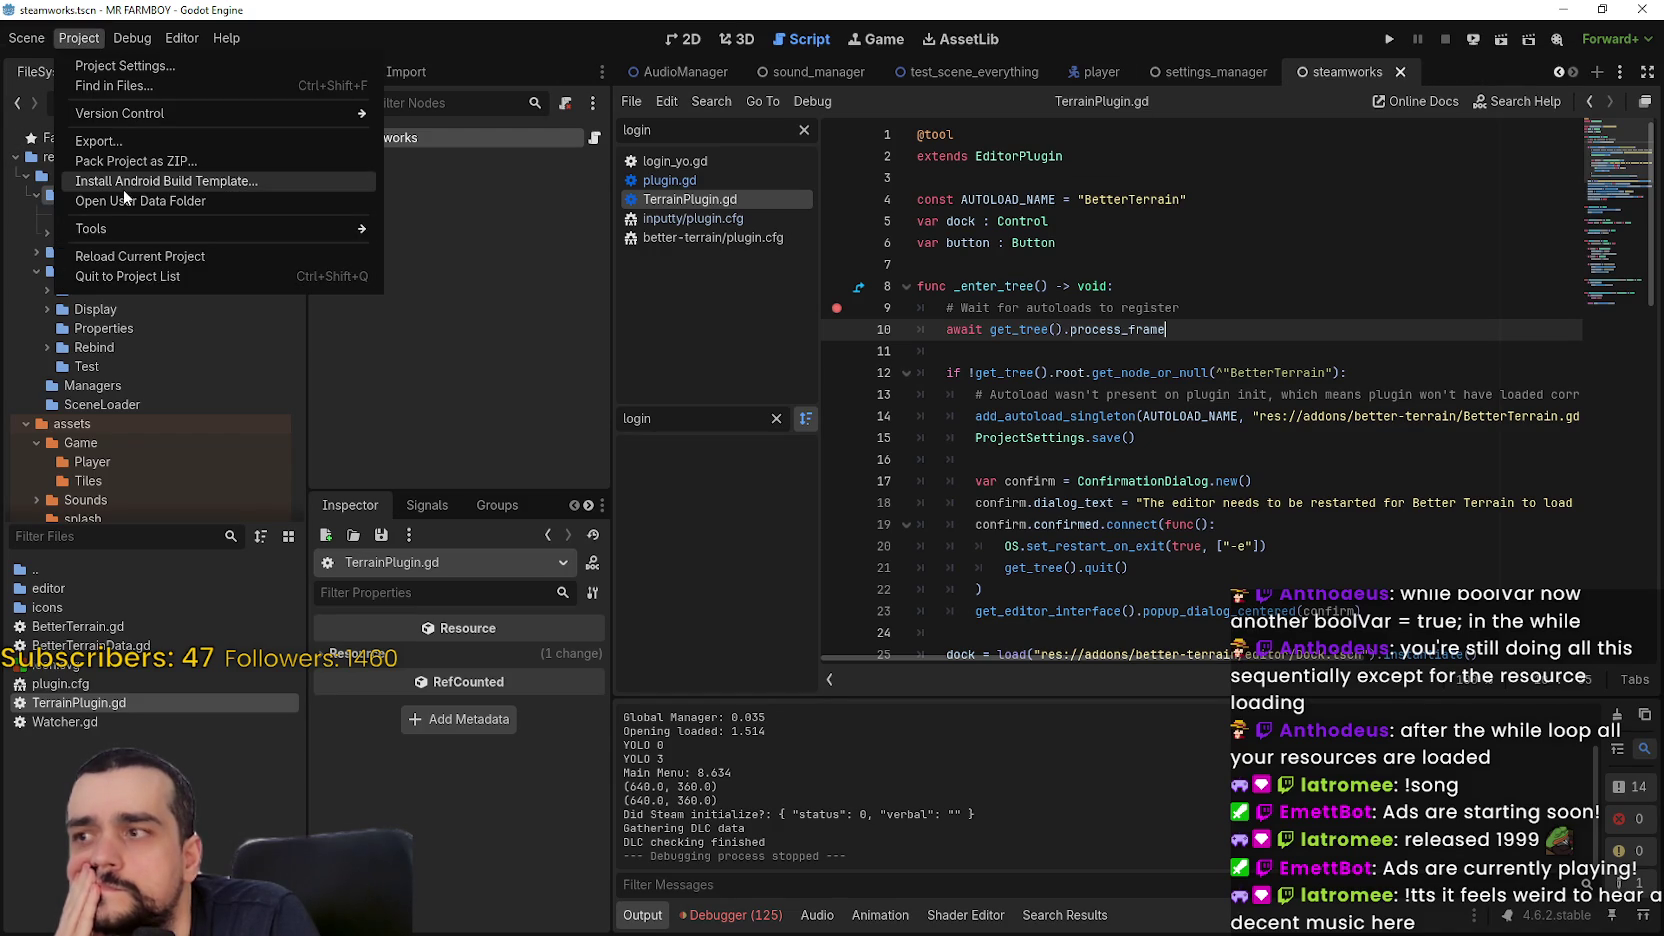
click(150, 256)
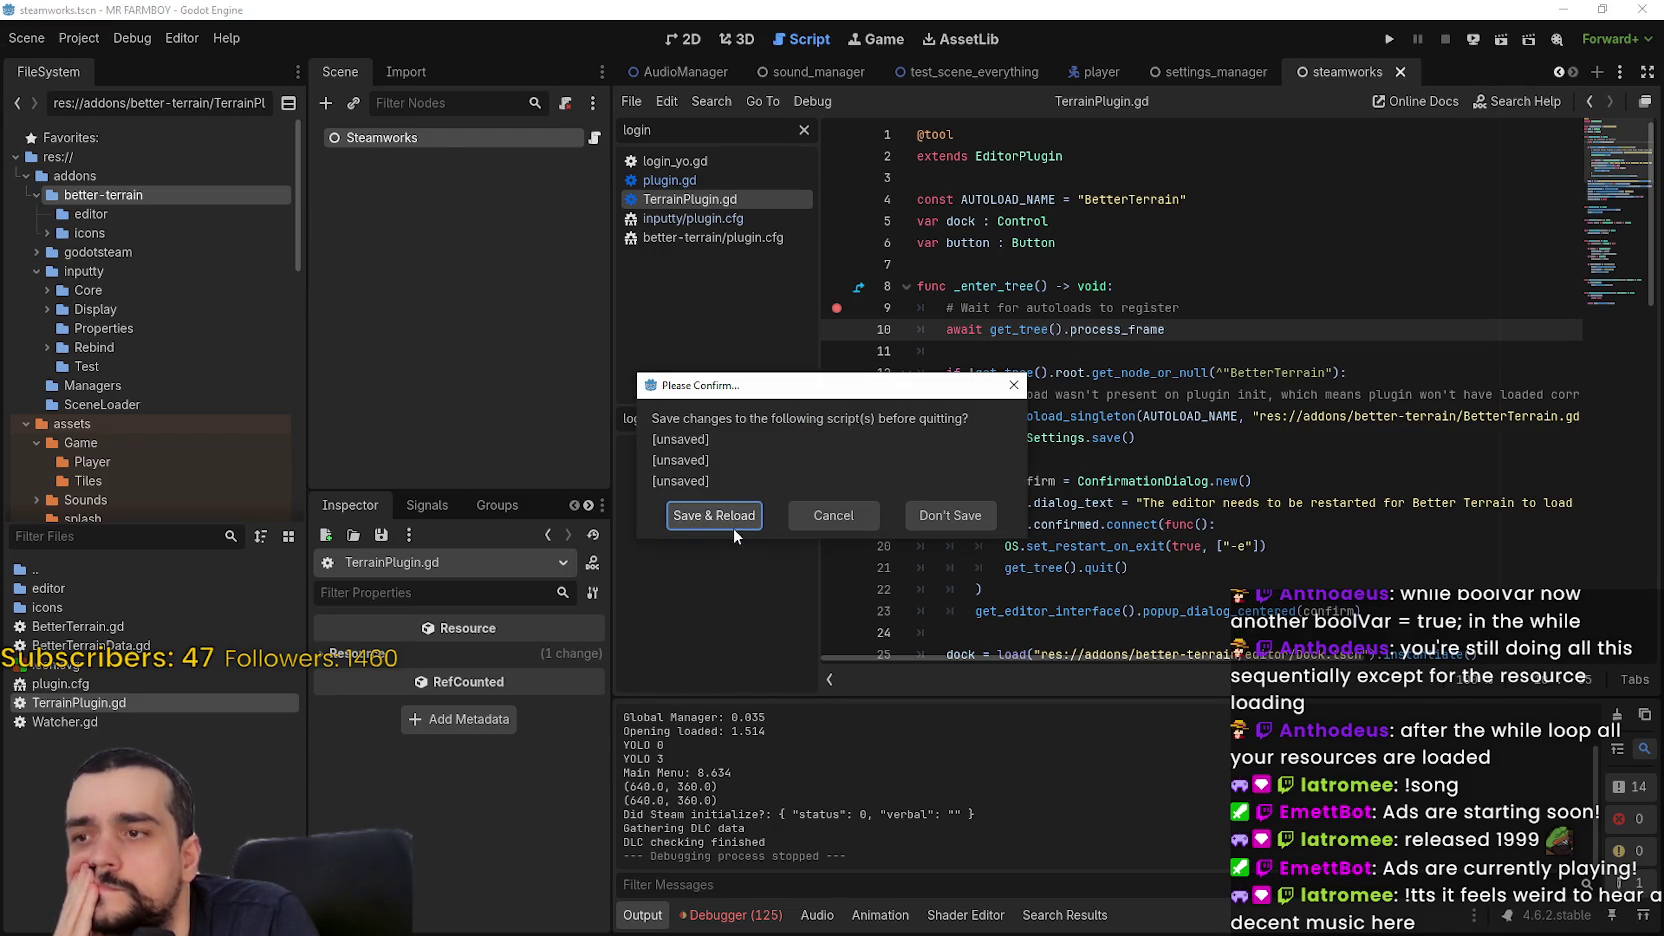
click(930, 523)
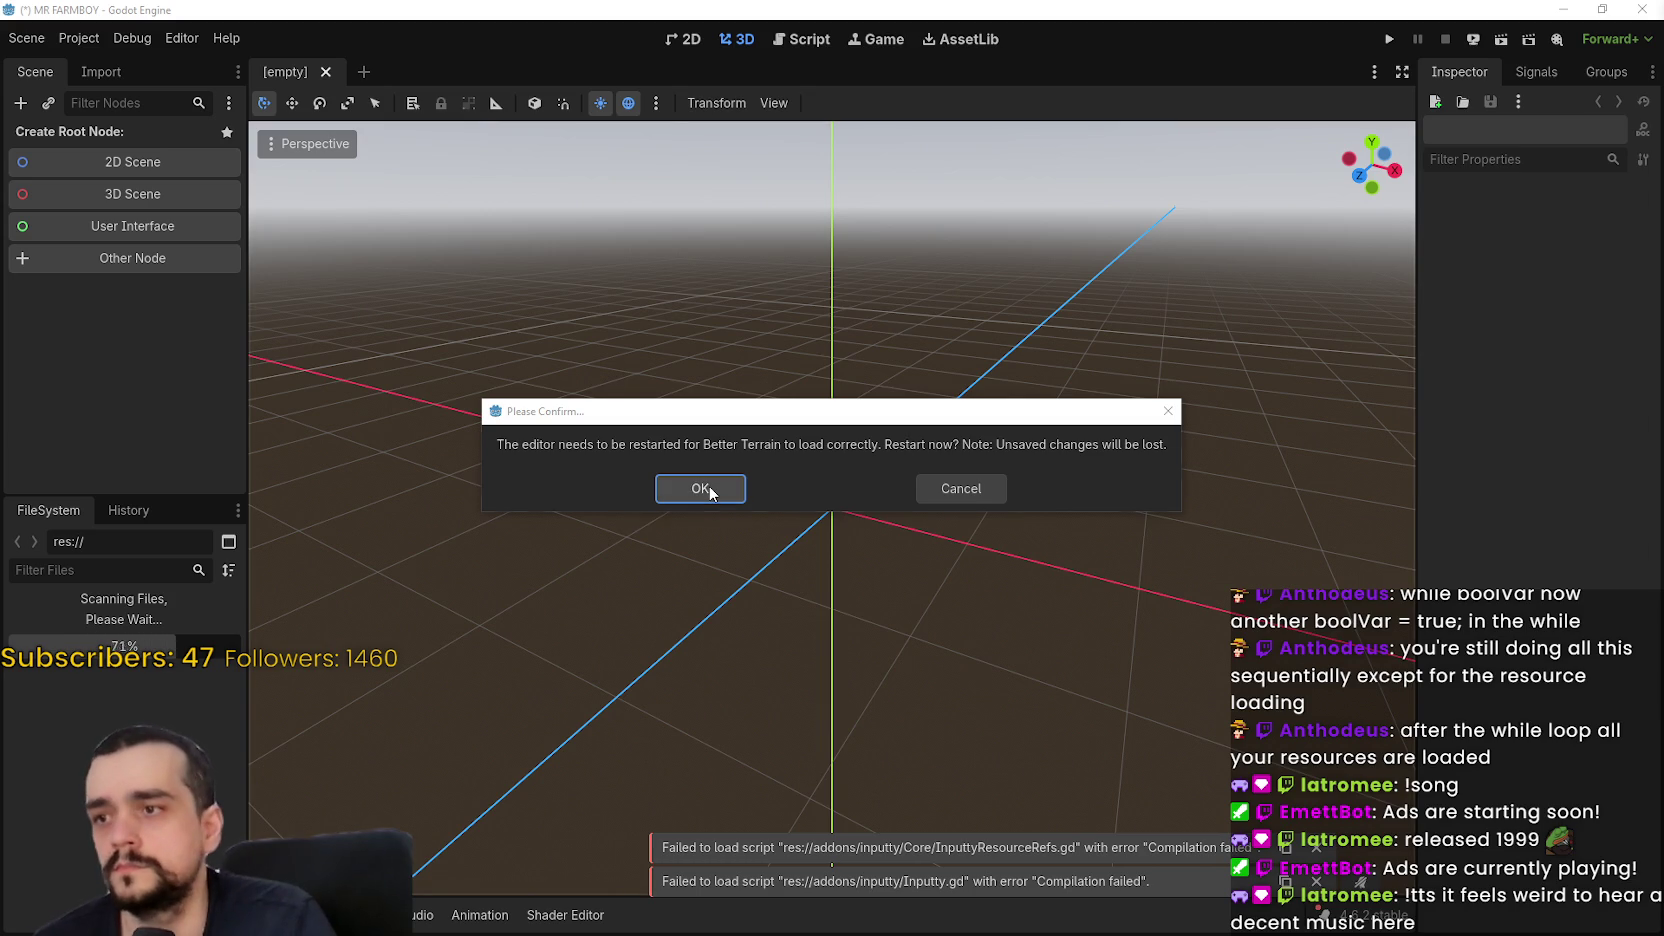
click(705, 490)
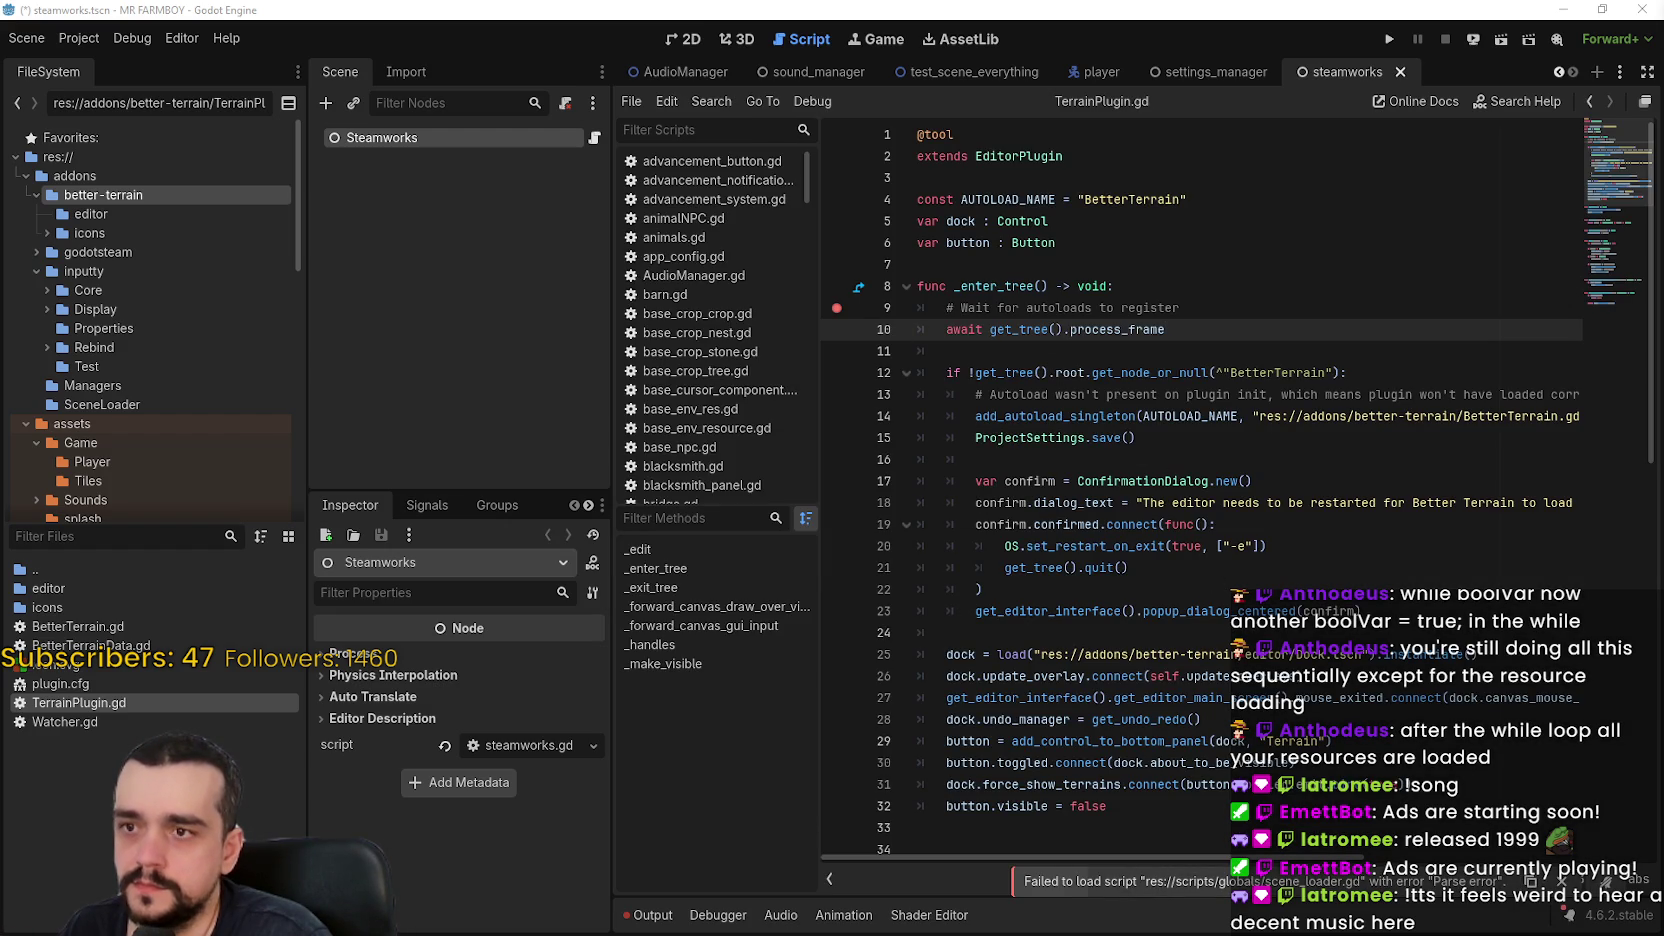
click(650, 914)
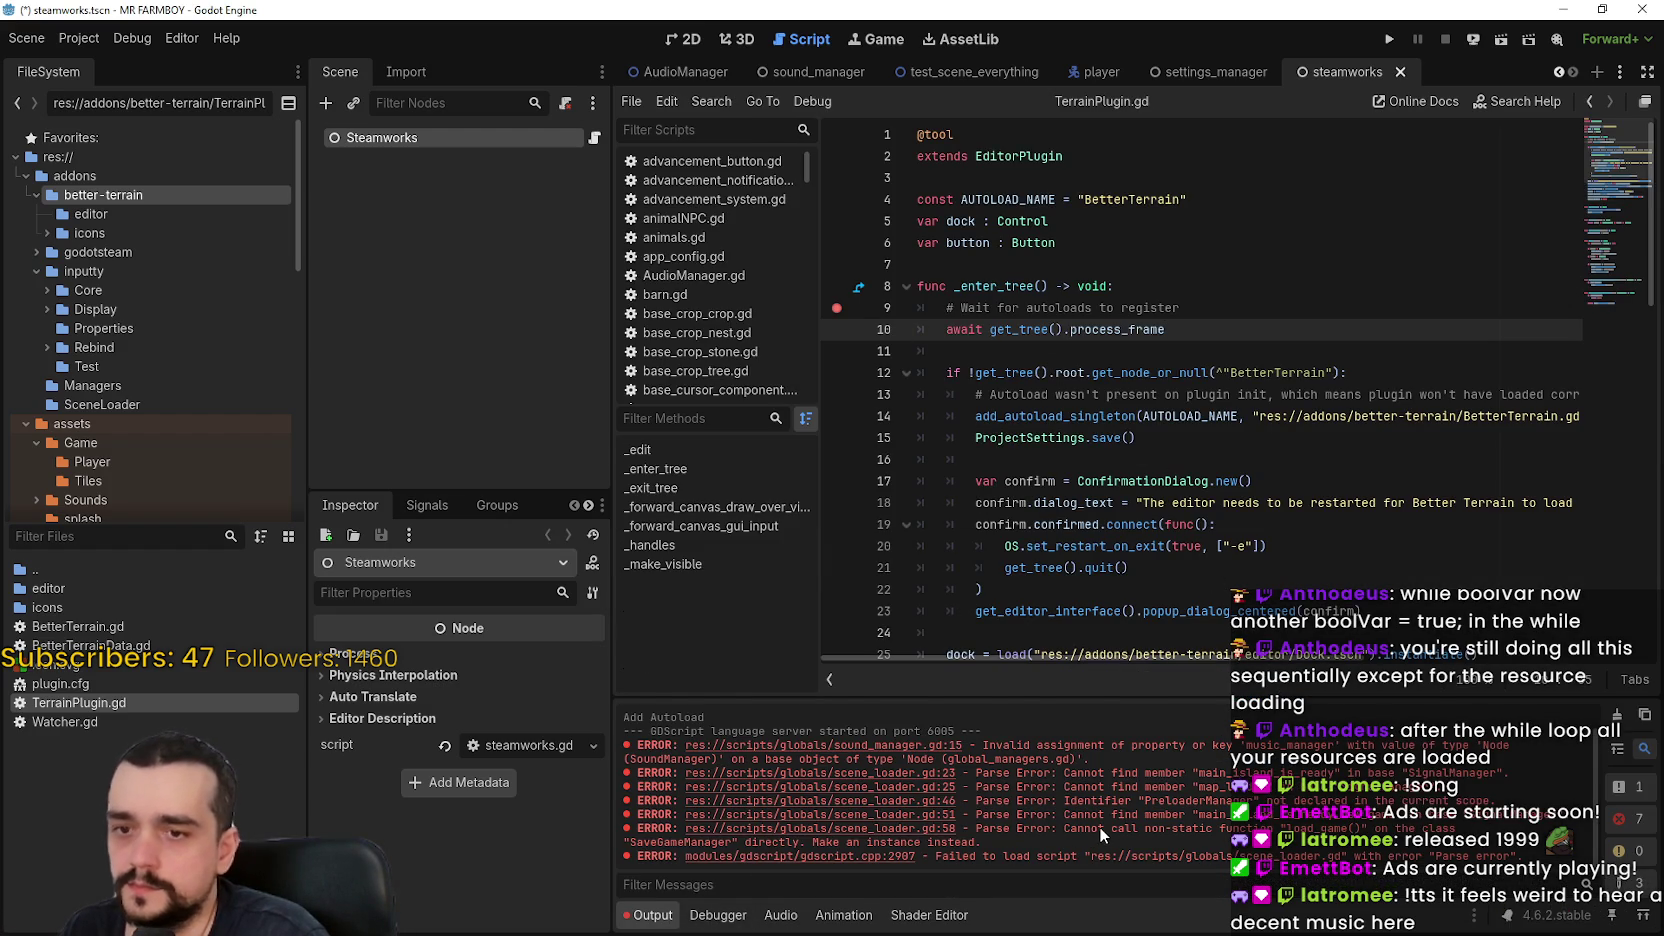
scroll(1098, 826, up, 1)
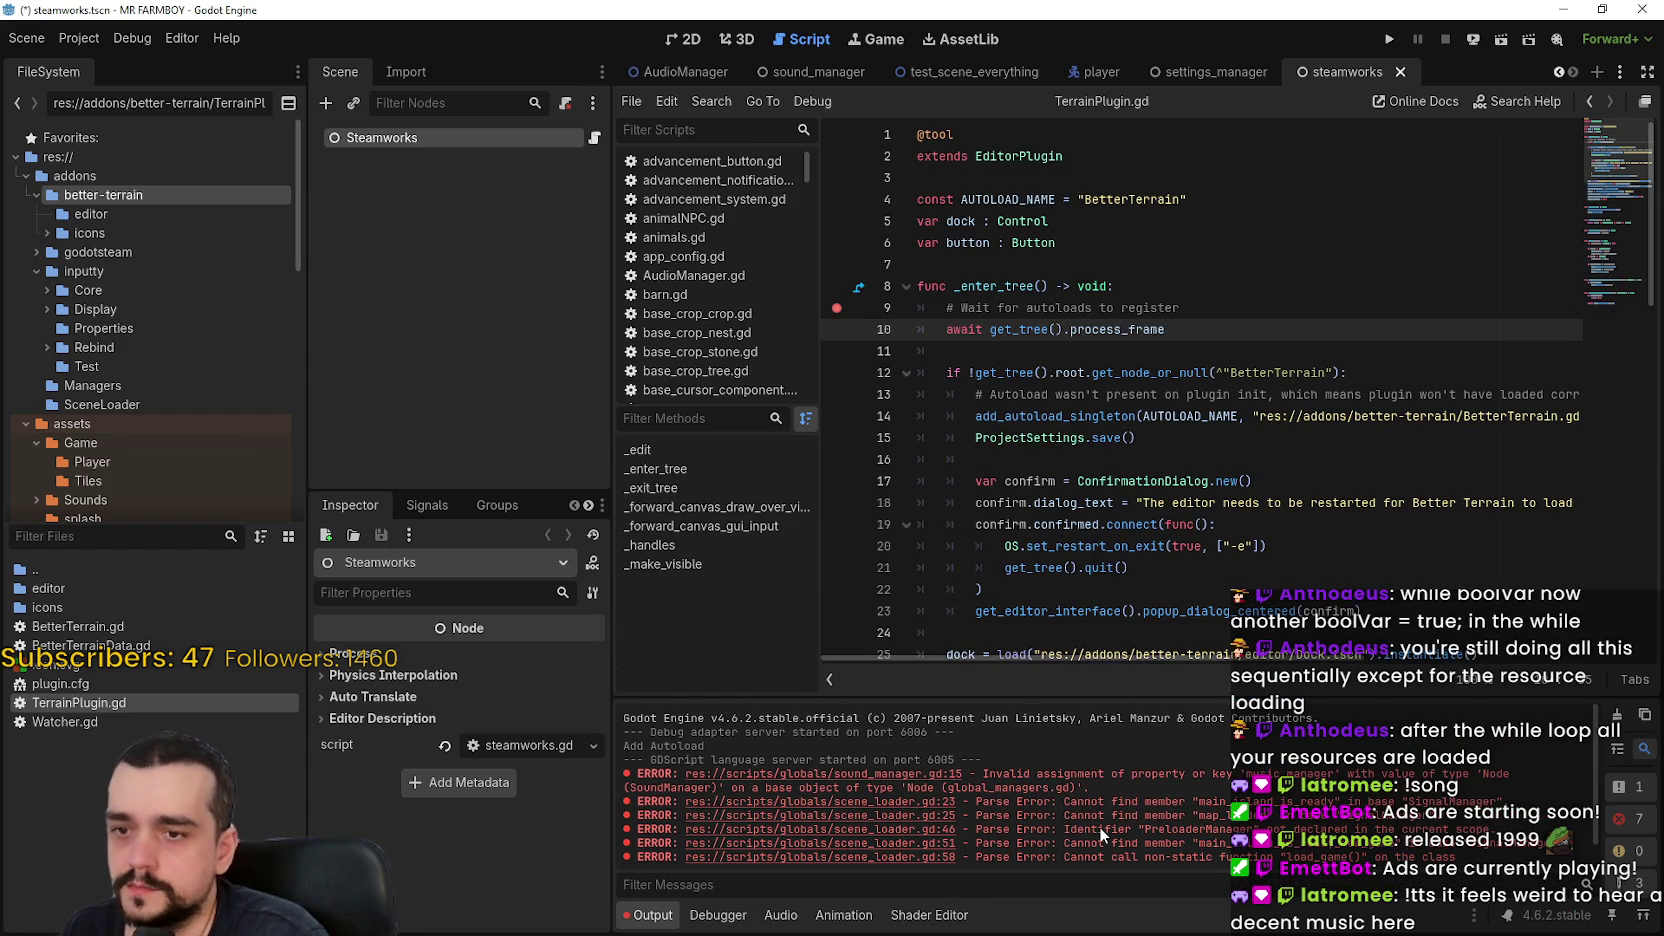
click(930, 775)
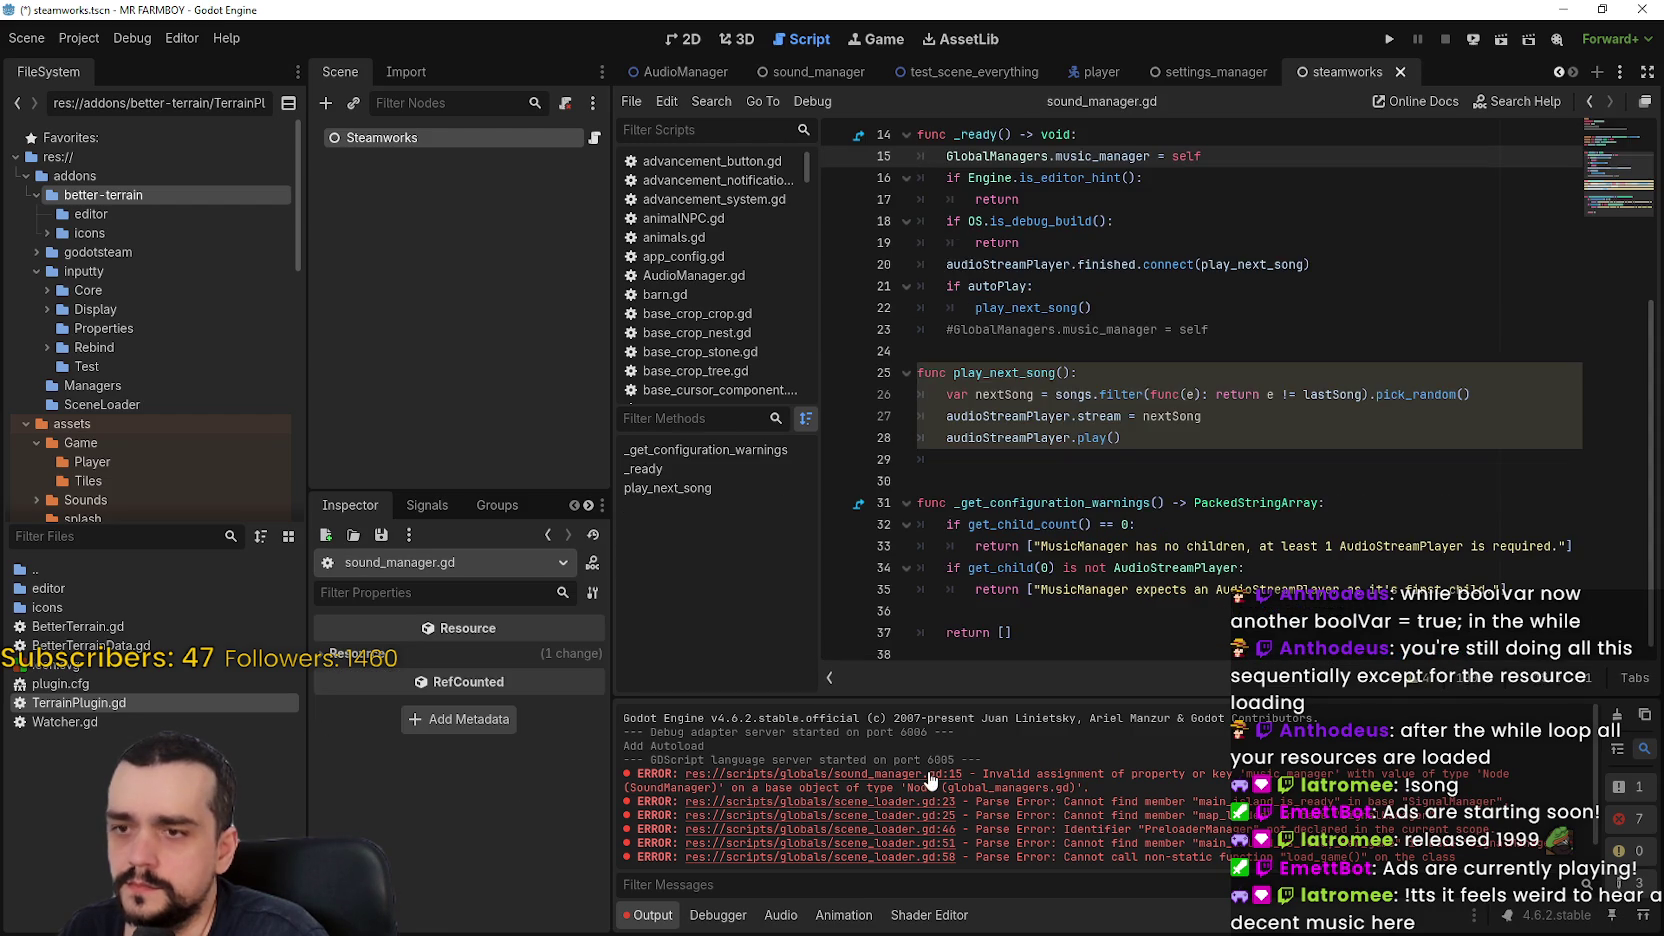
scroll(1047, 478, up, 2)
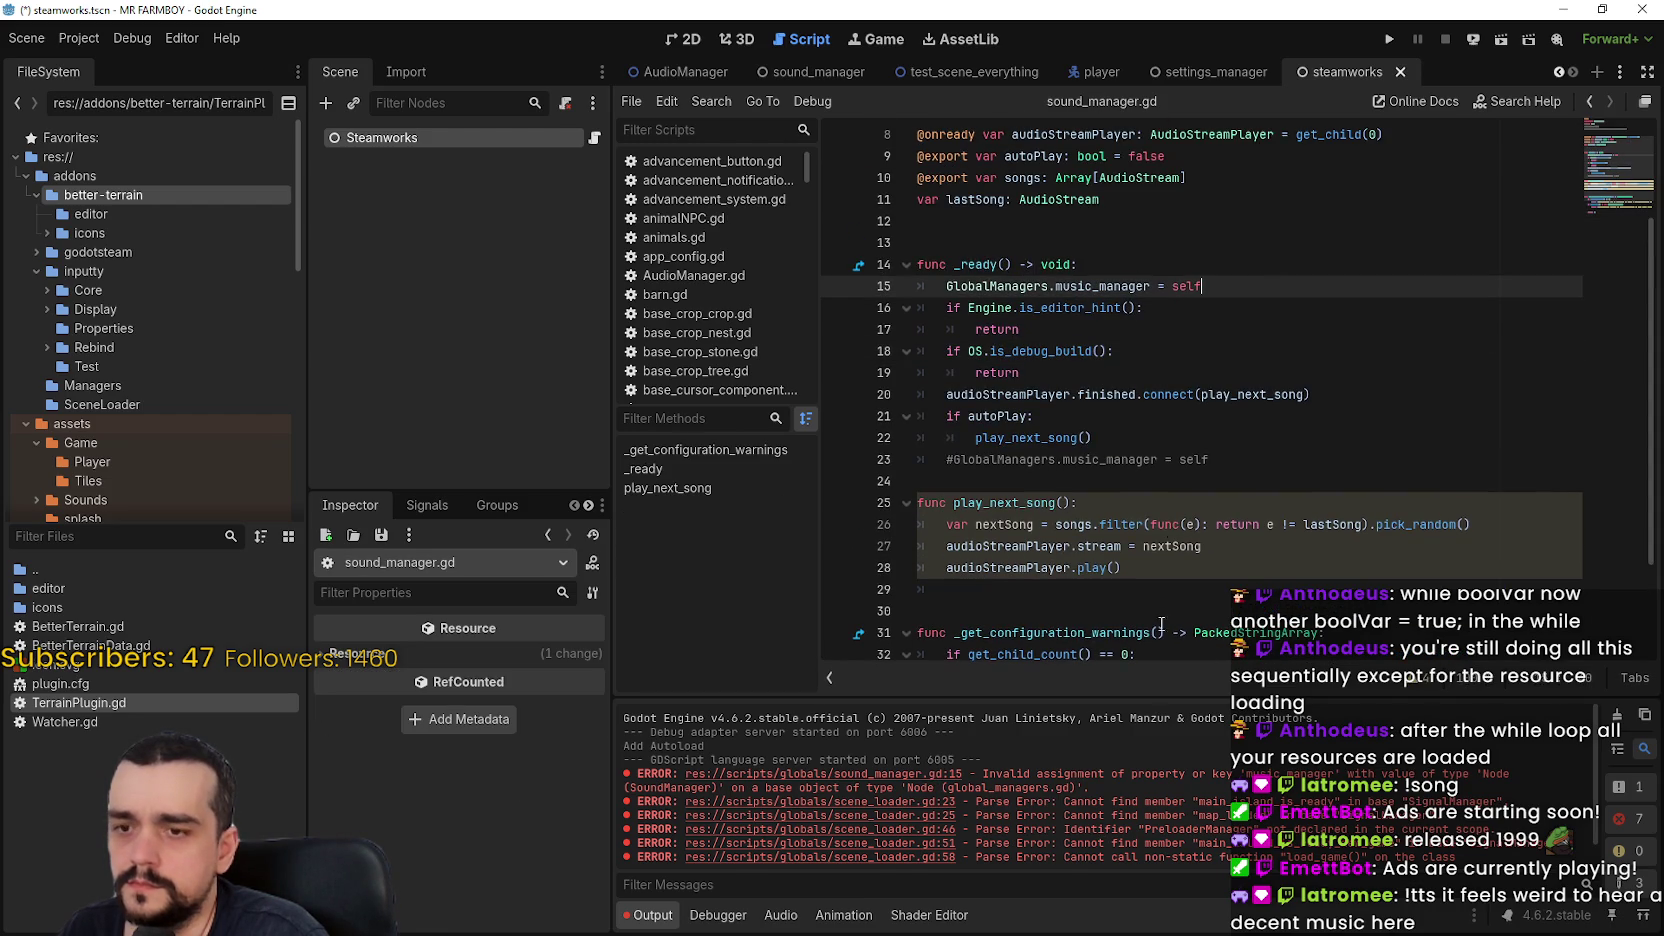
scroll(1108, 840, down, 1)
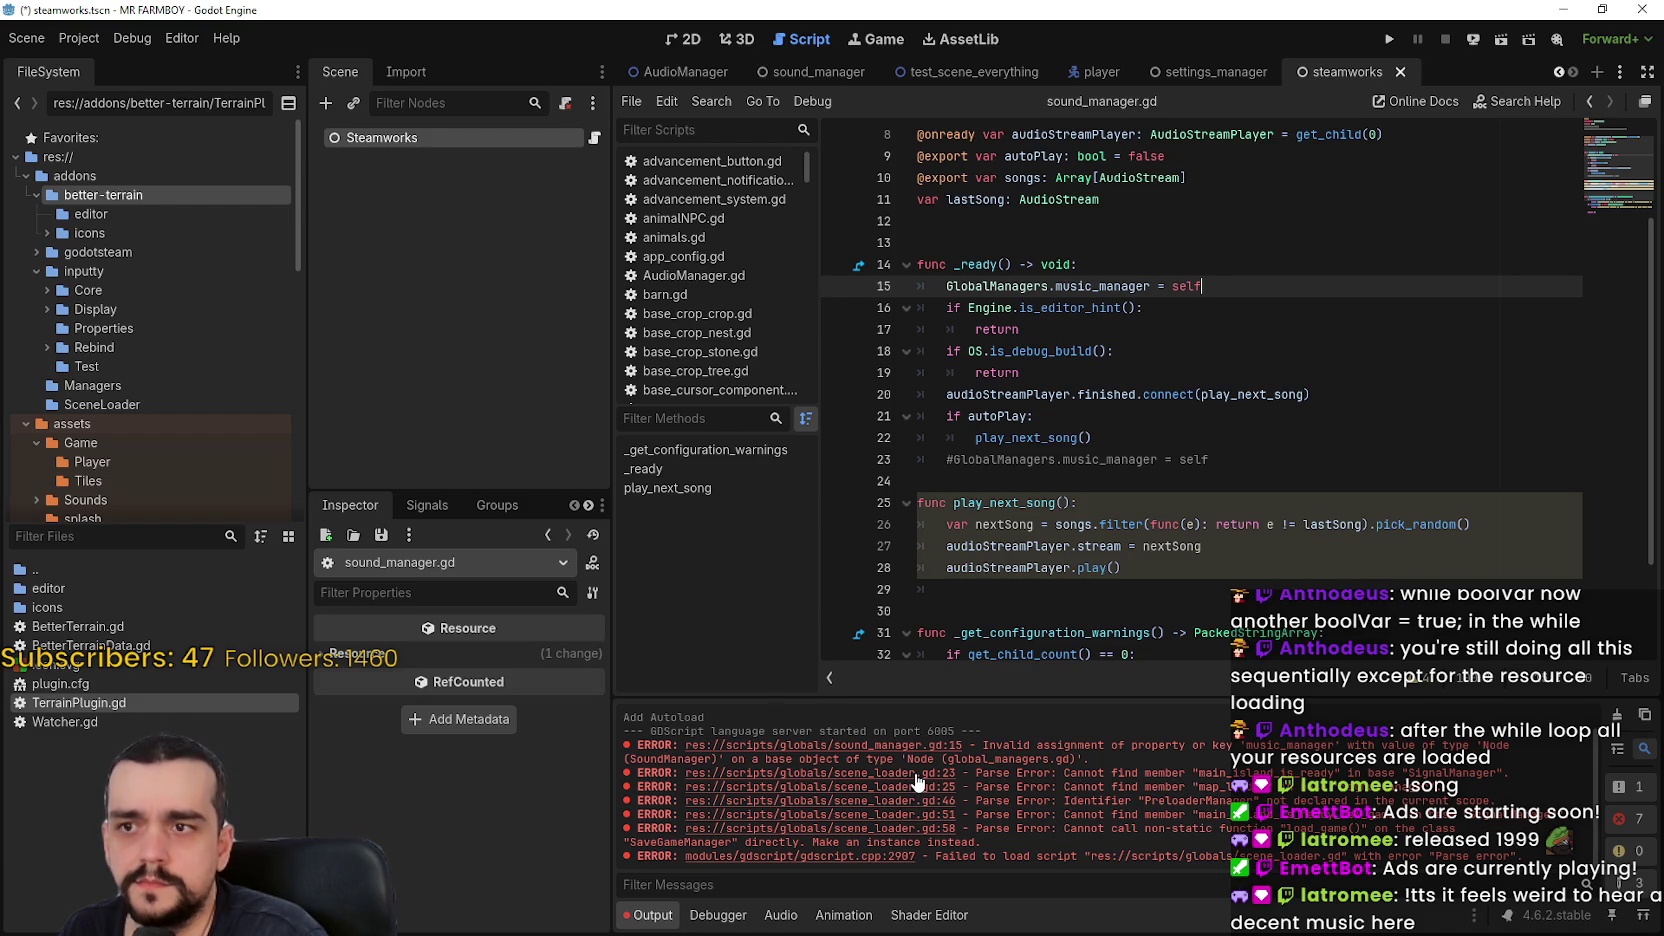
scroll(1058, 440, up, 2)
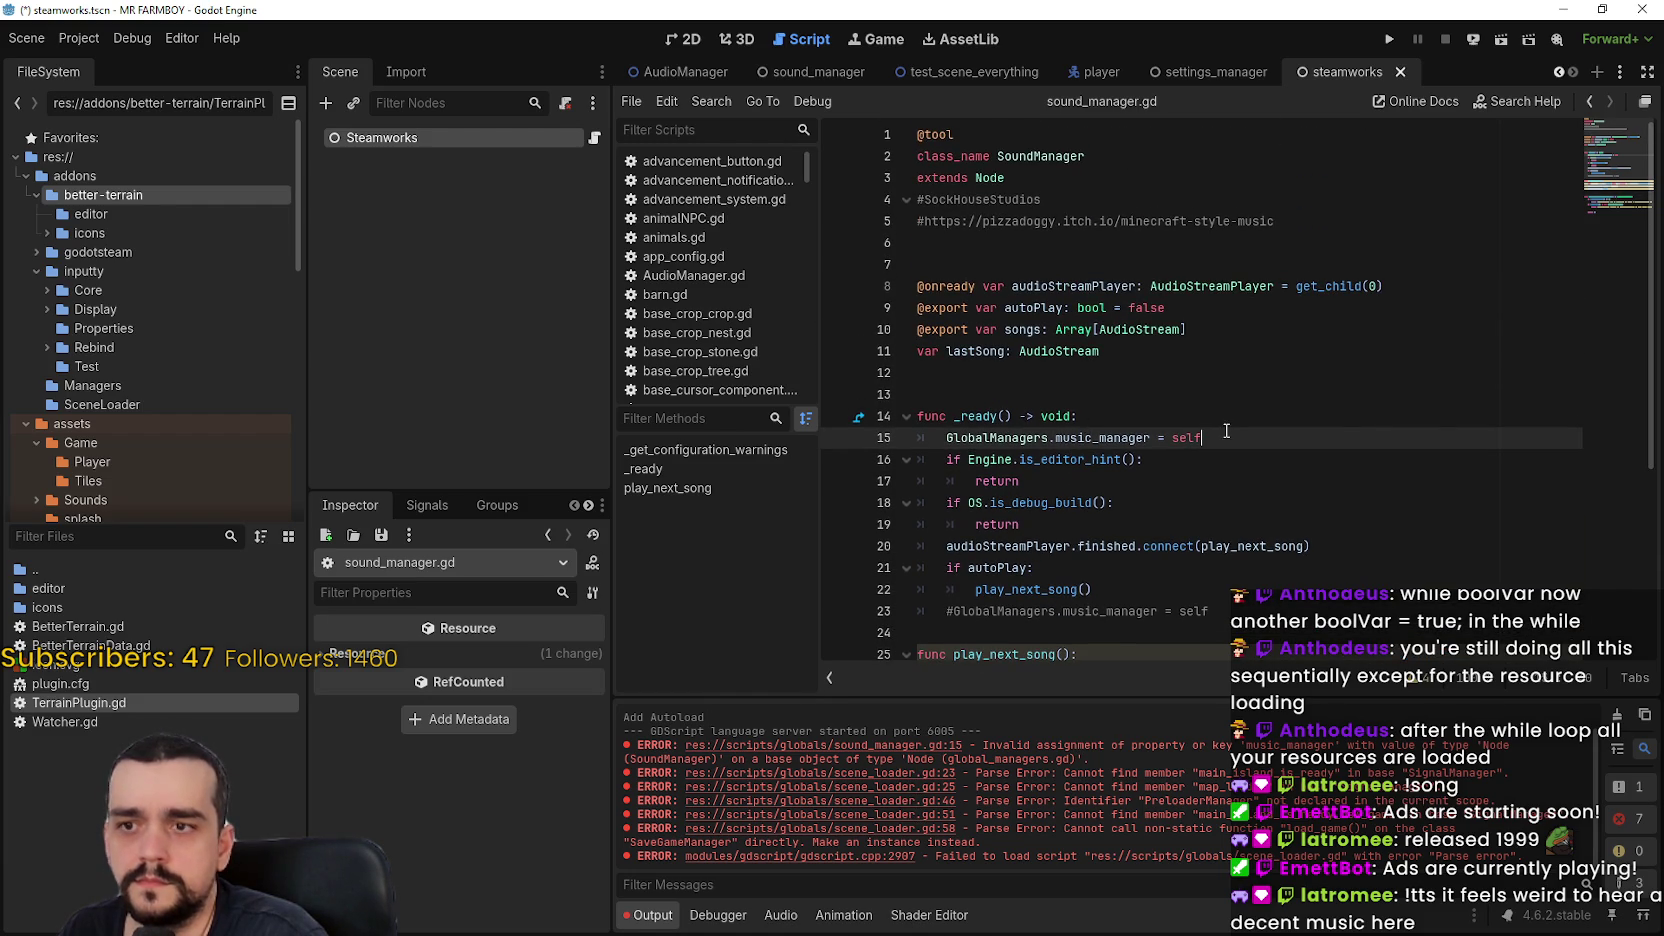
drag(1226, 437, 921, 441)
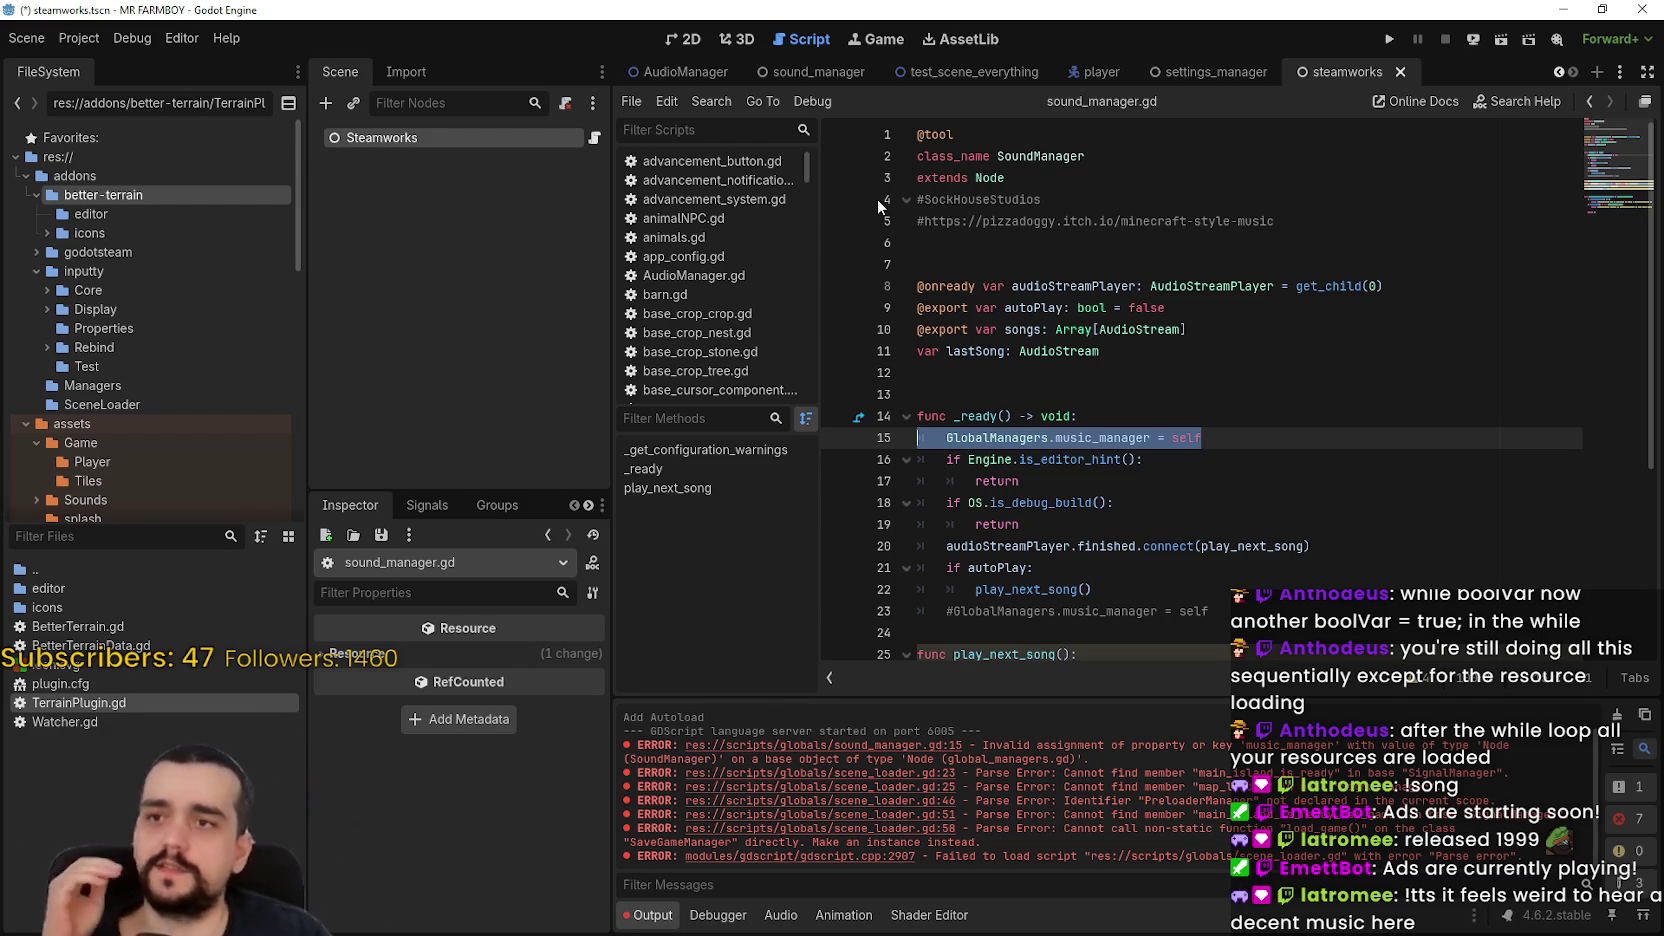
scroll(1167, 273, down, 4)
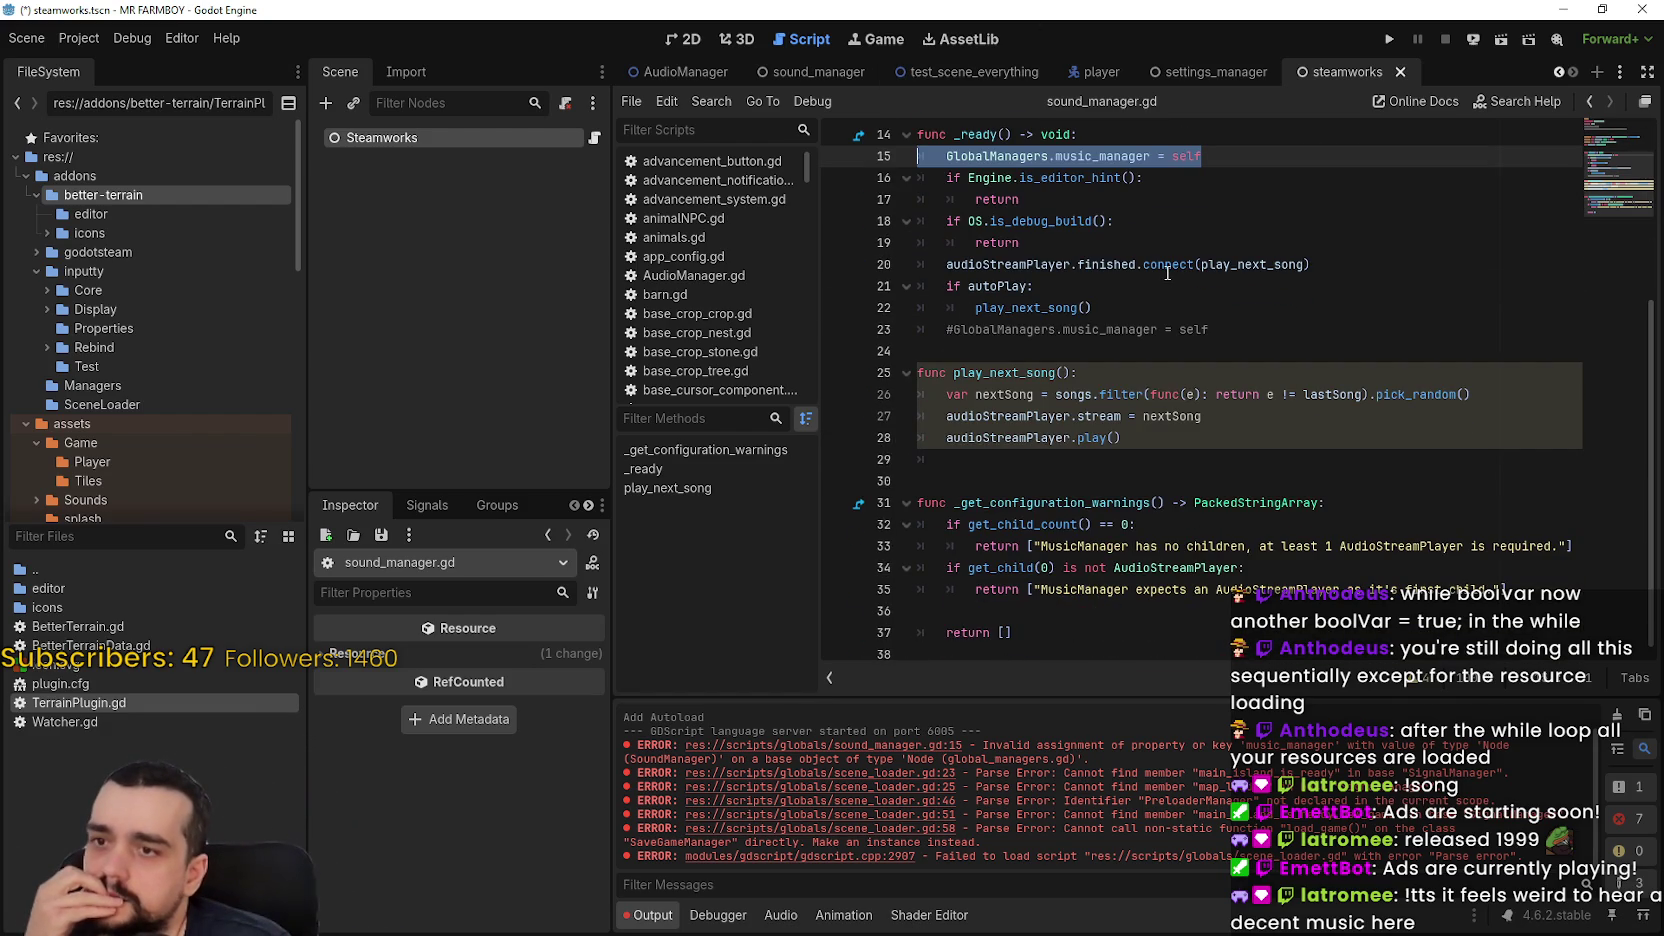
scroll(1167, 273, up, 4)
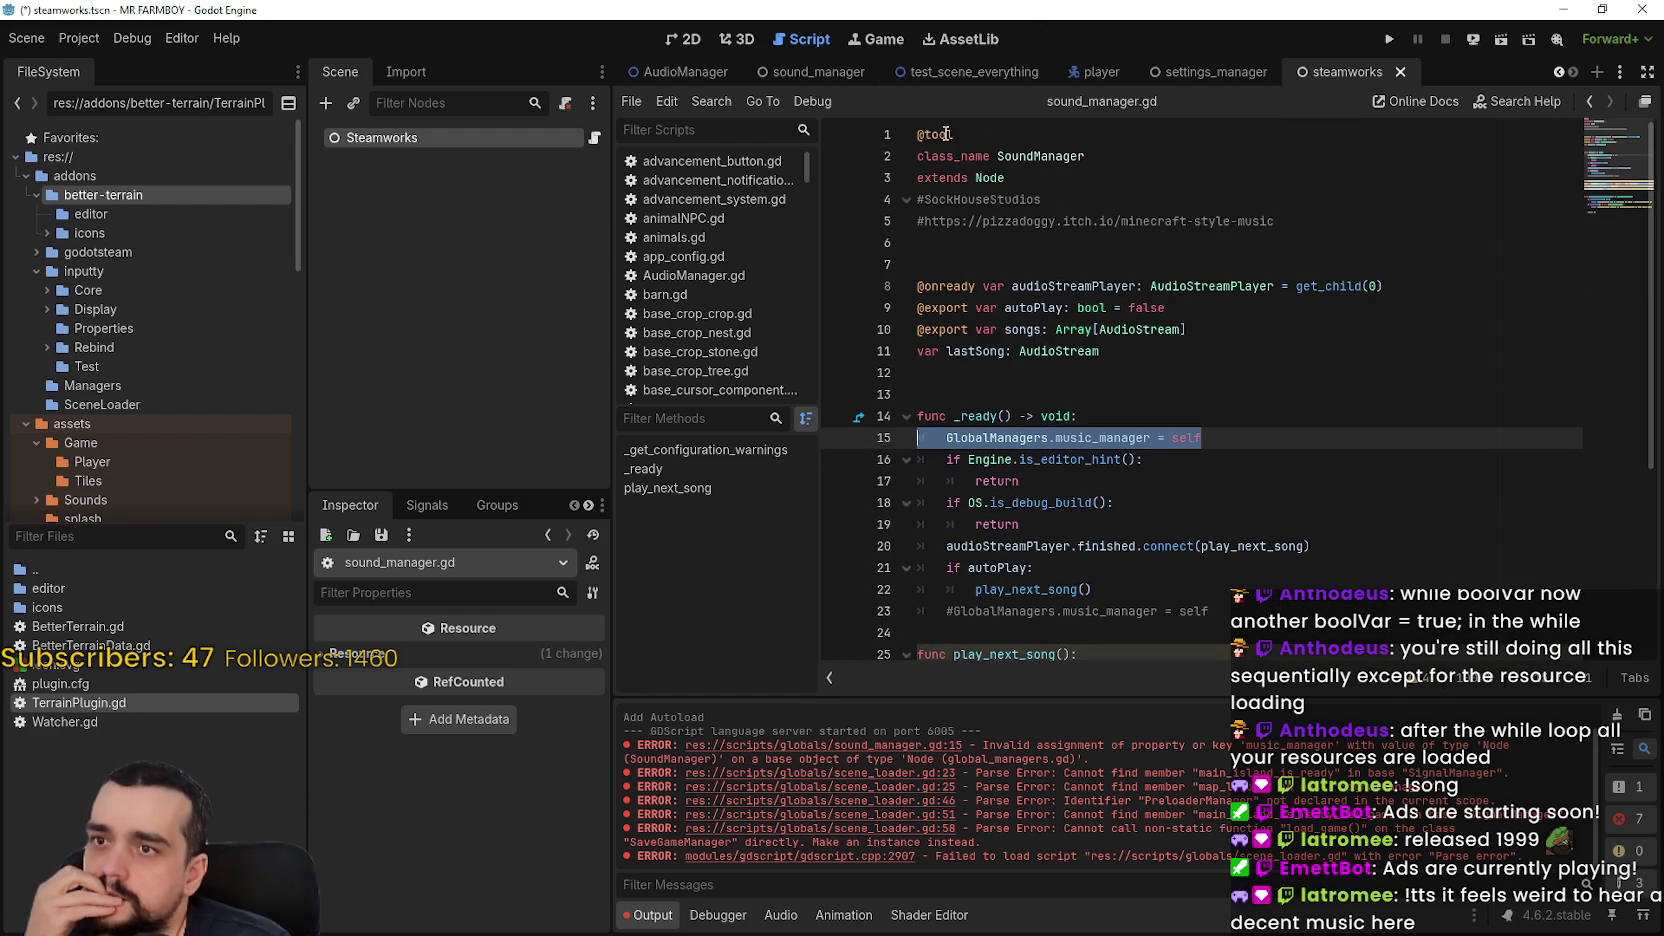
mouse_move(945, 133)
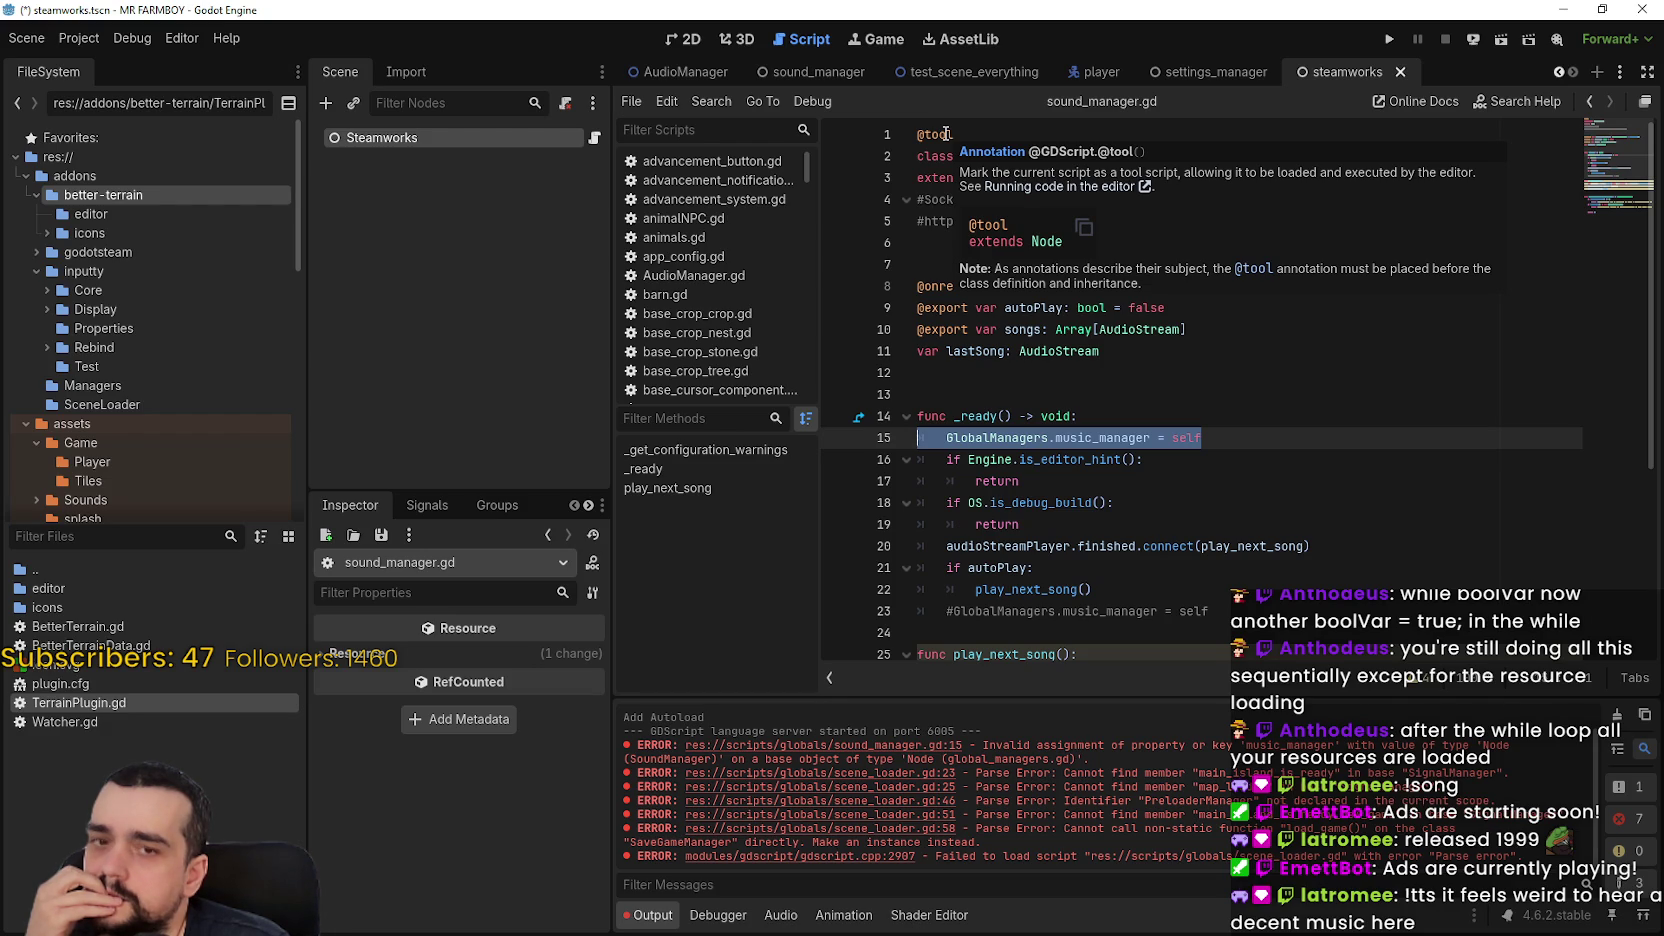
double_click(945, 133)
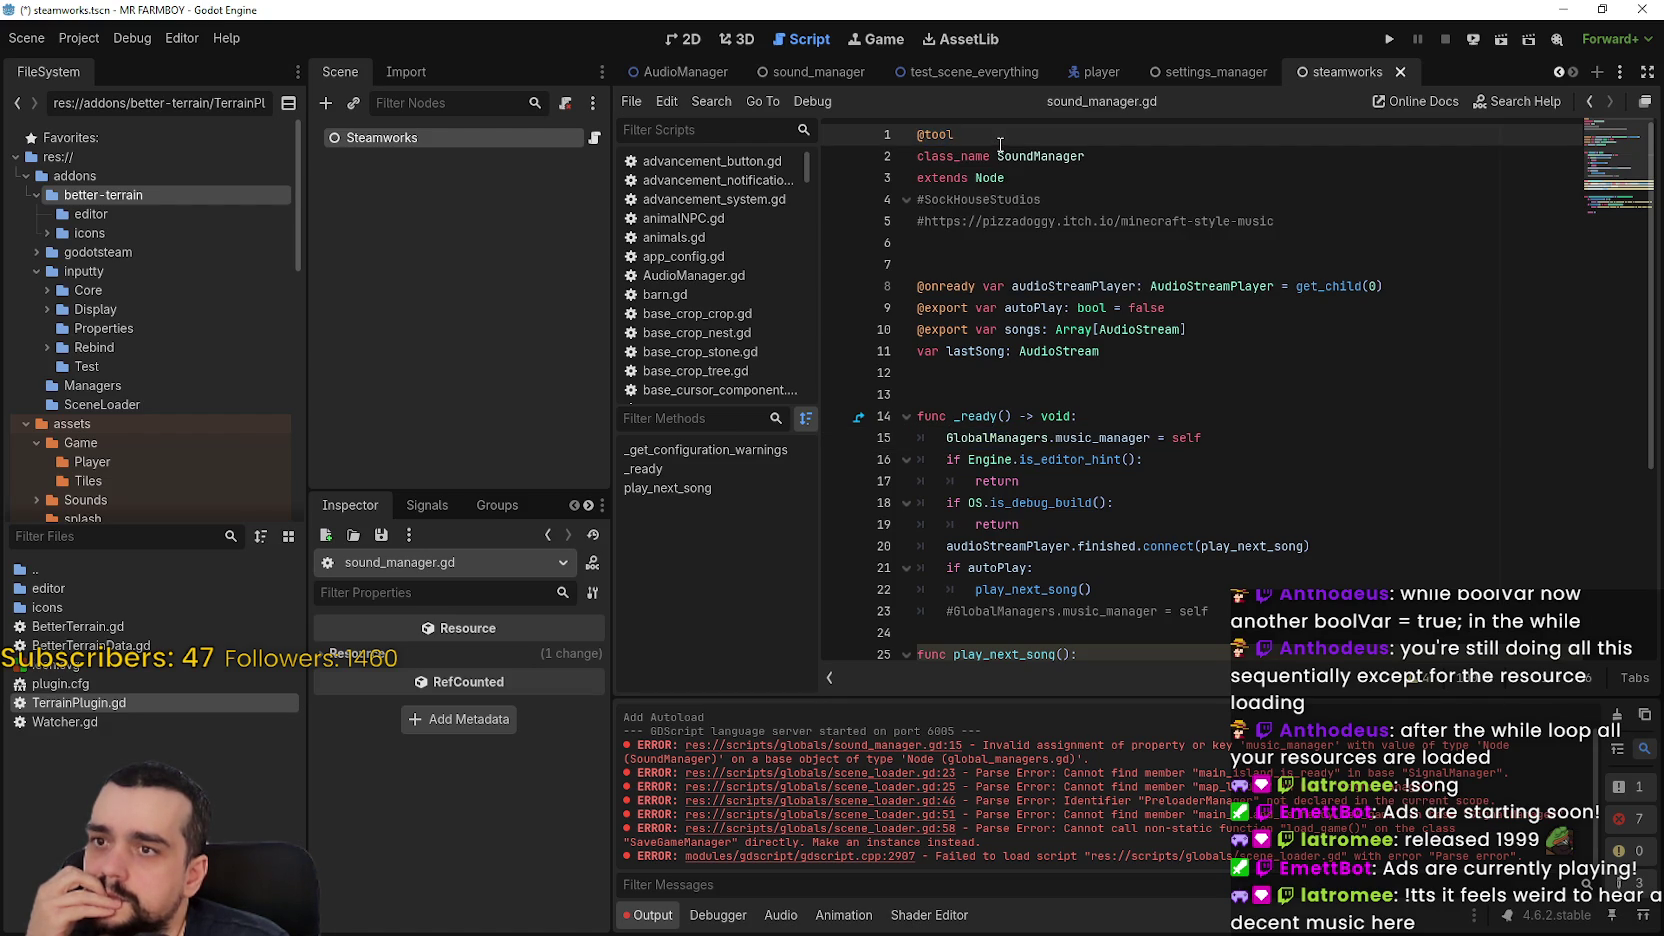
Jump to scene_loader.gd's line 23 error about the missing main_island_is_ready signal
scroll(1133, 378, down, 3)
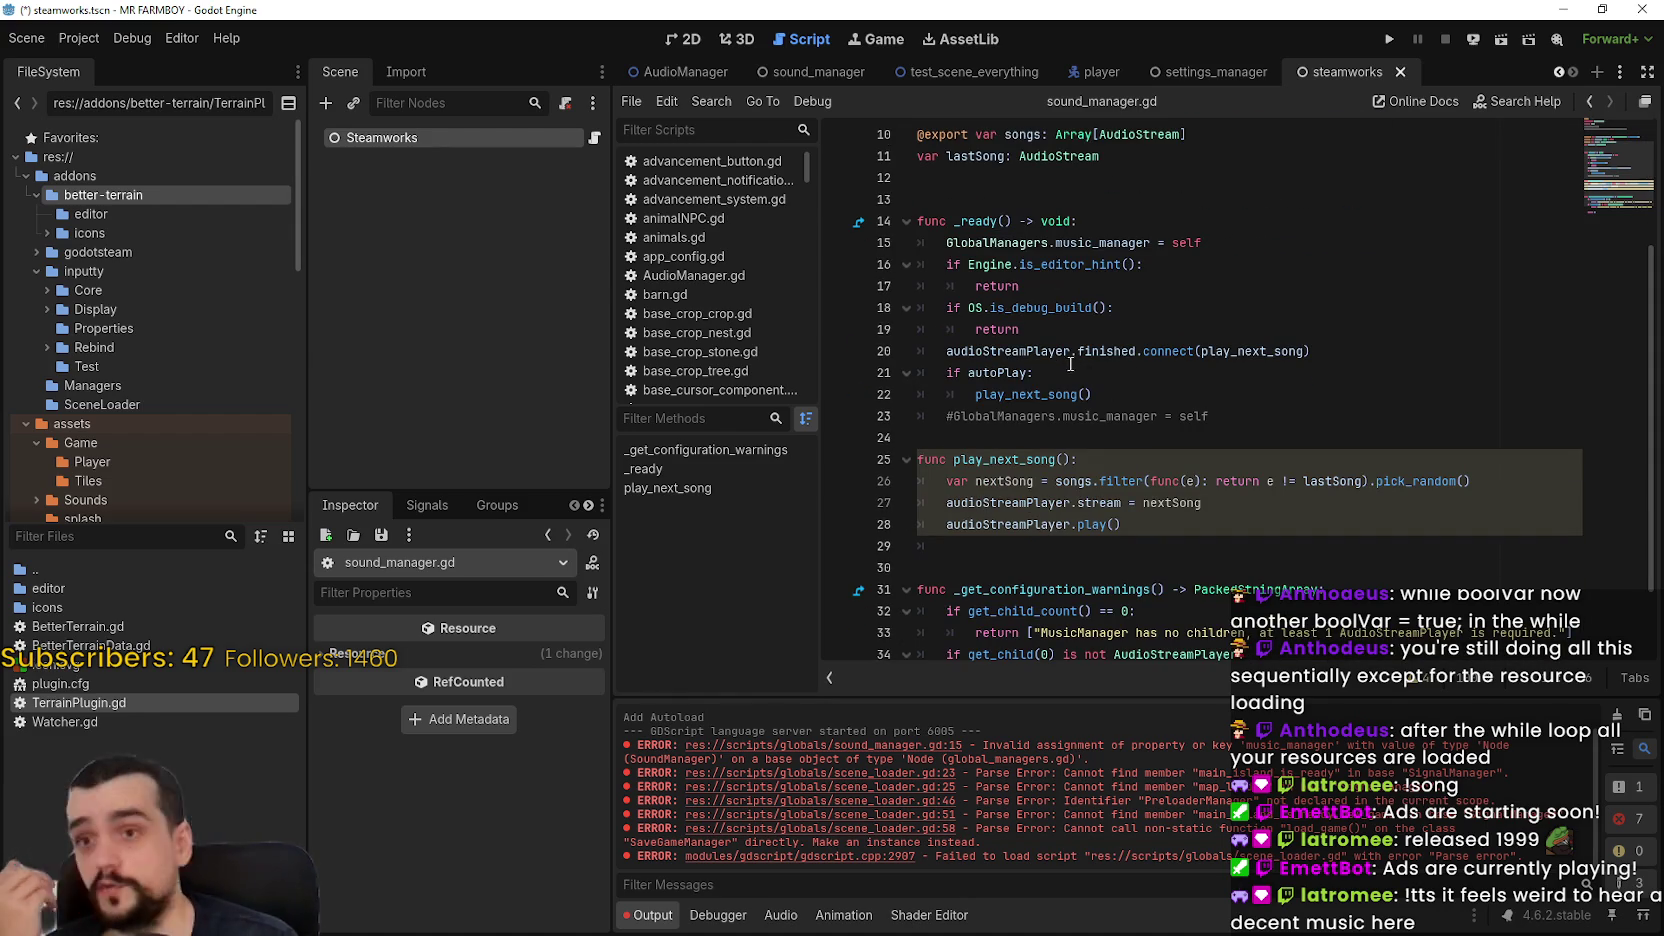
scroll(1114, 390, down, 2)
scroll(1150, 536, up, 3)
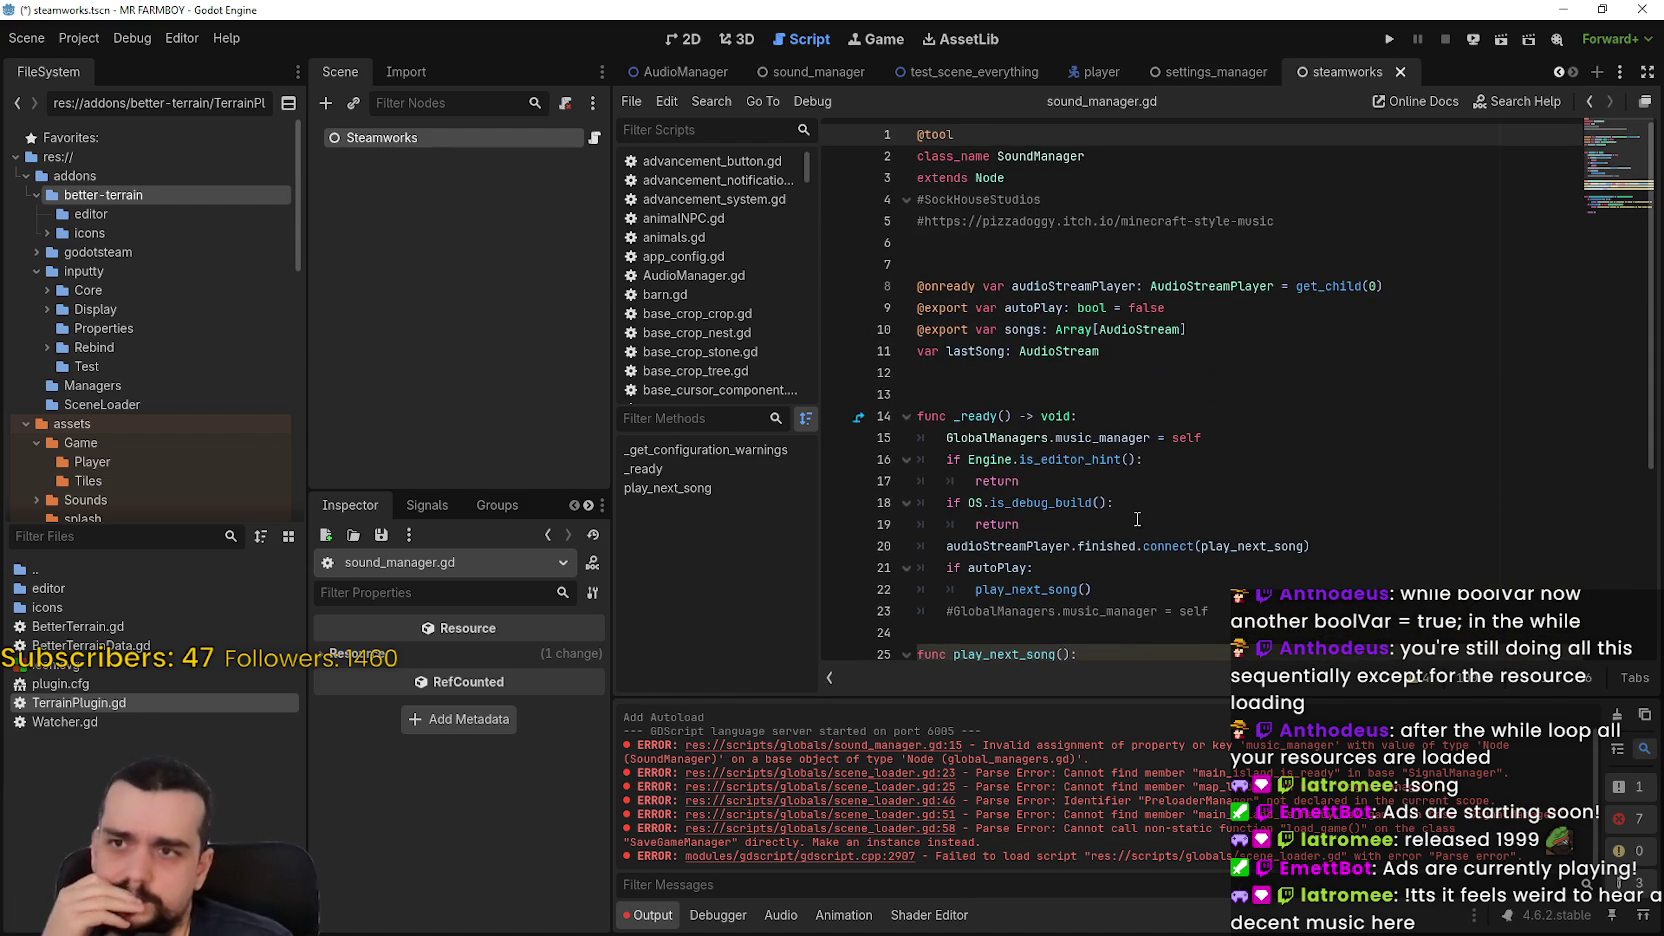
scroll(1120, 640, down, 1)
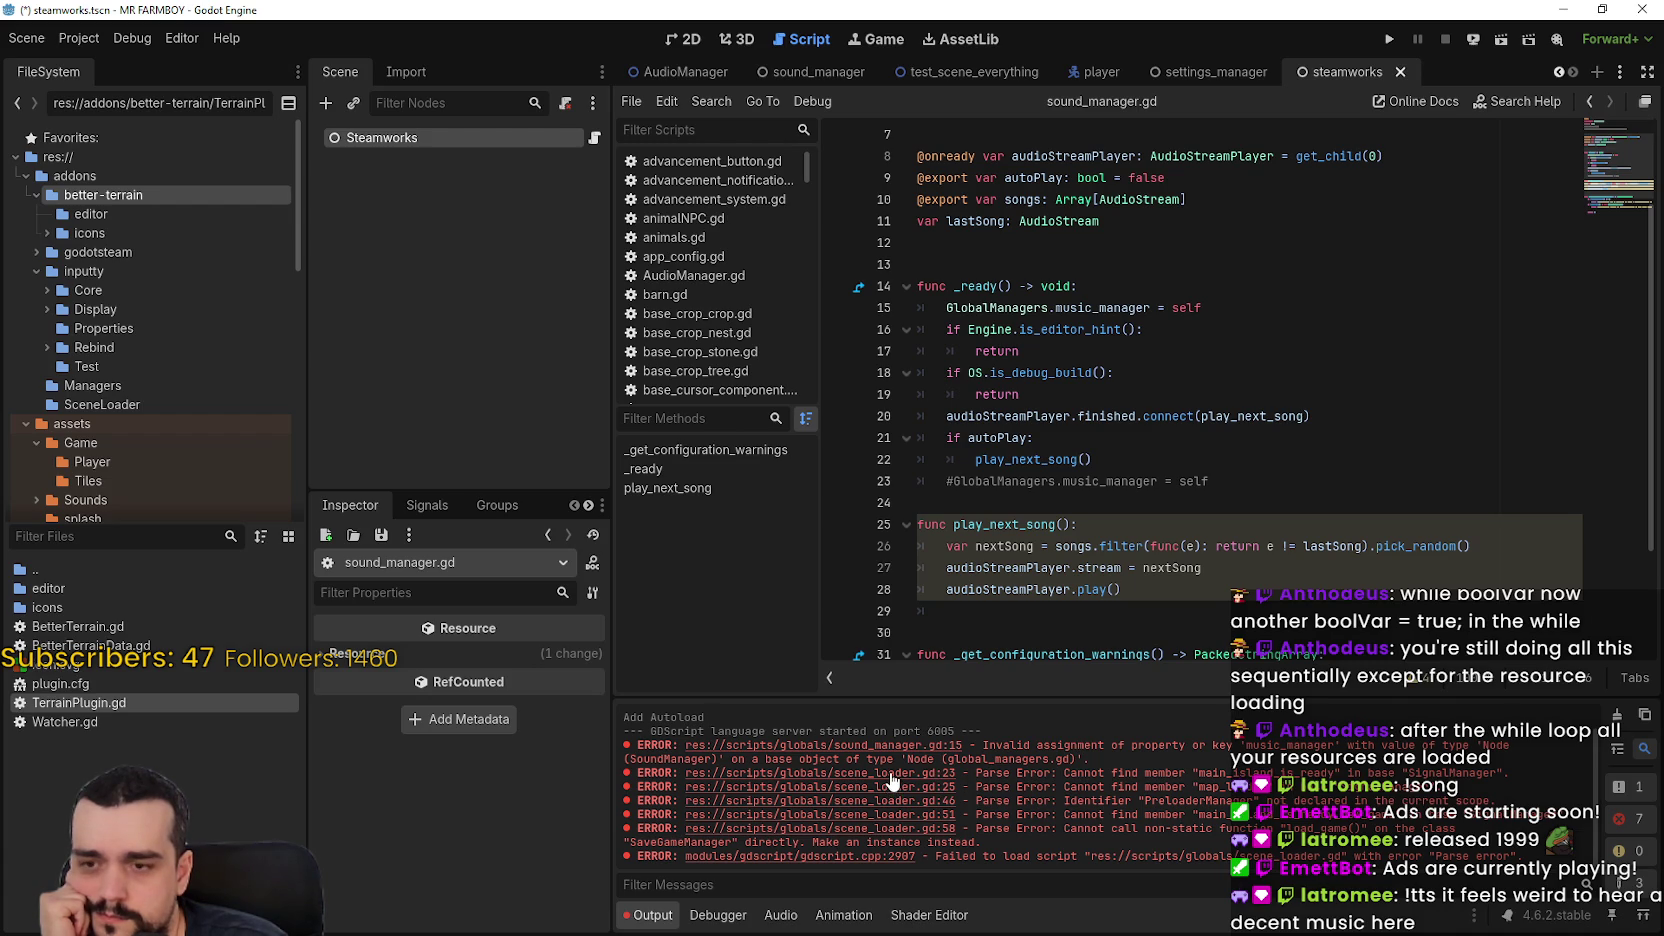
click(892, 777)
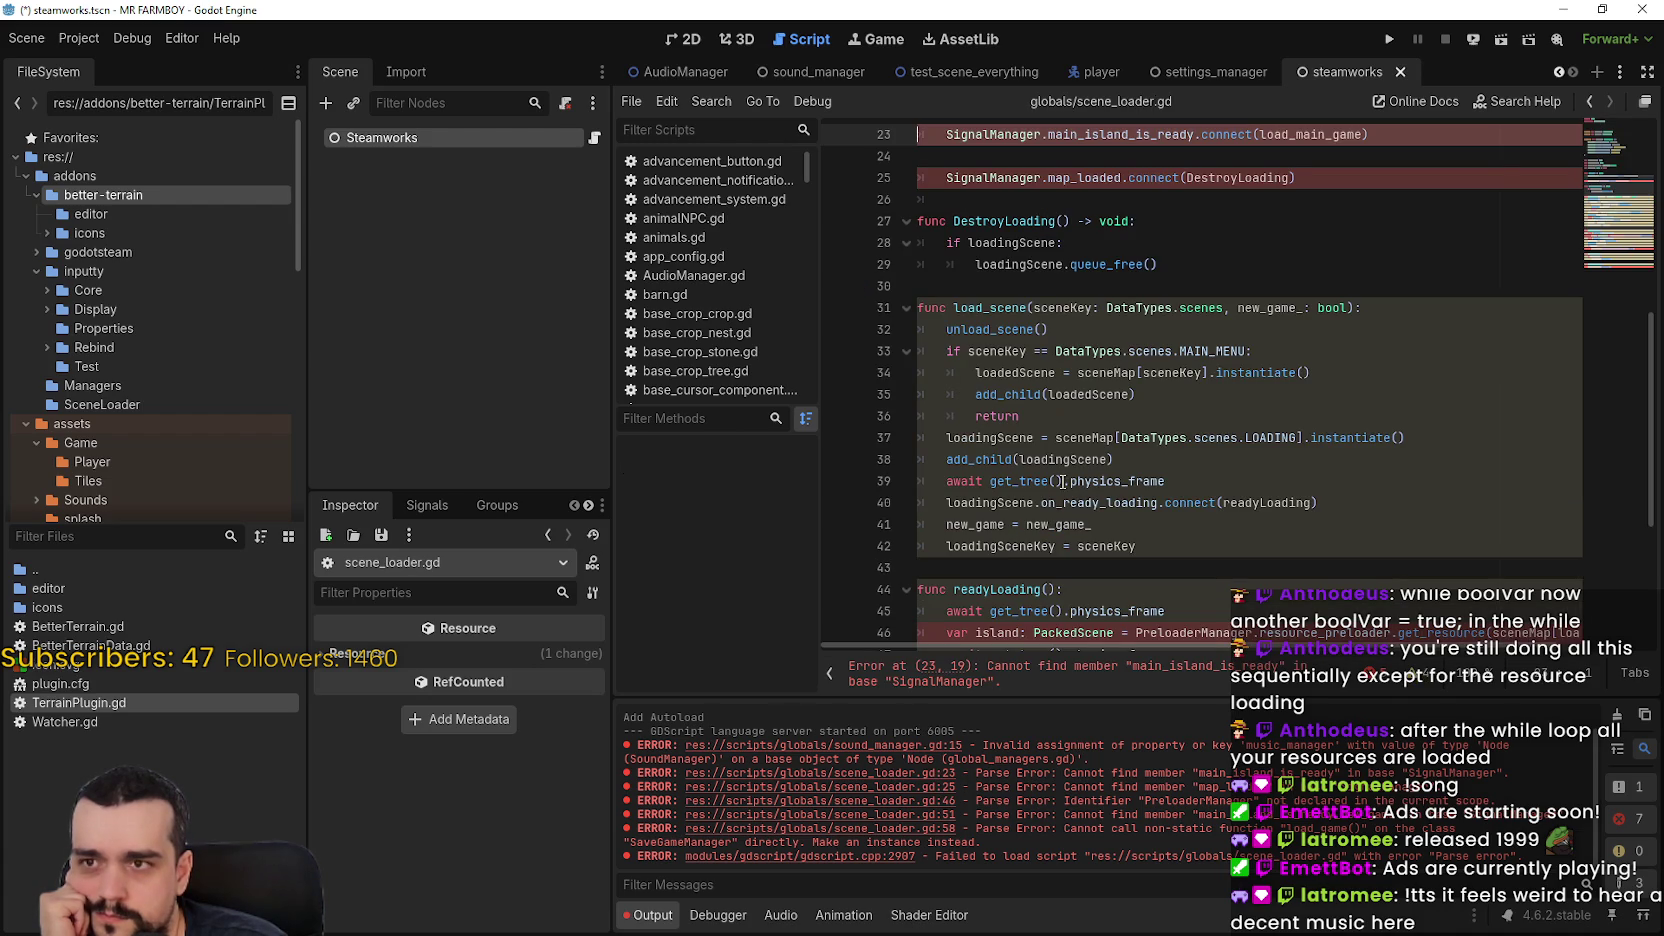
Run the project until Global Manager (0.031) and Opening (2.131) log their timings, then stop it
scroll(1051, 490, up, 7)
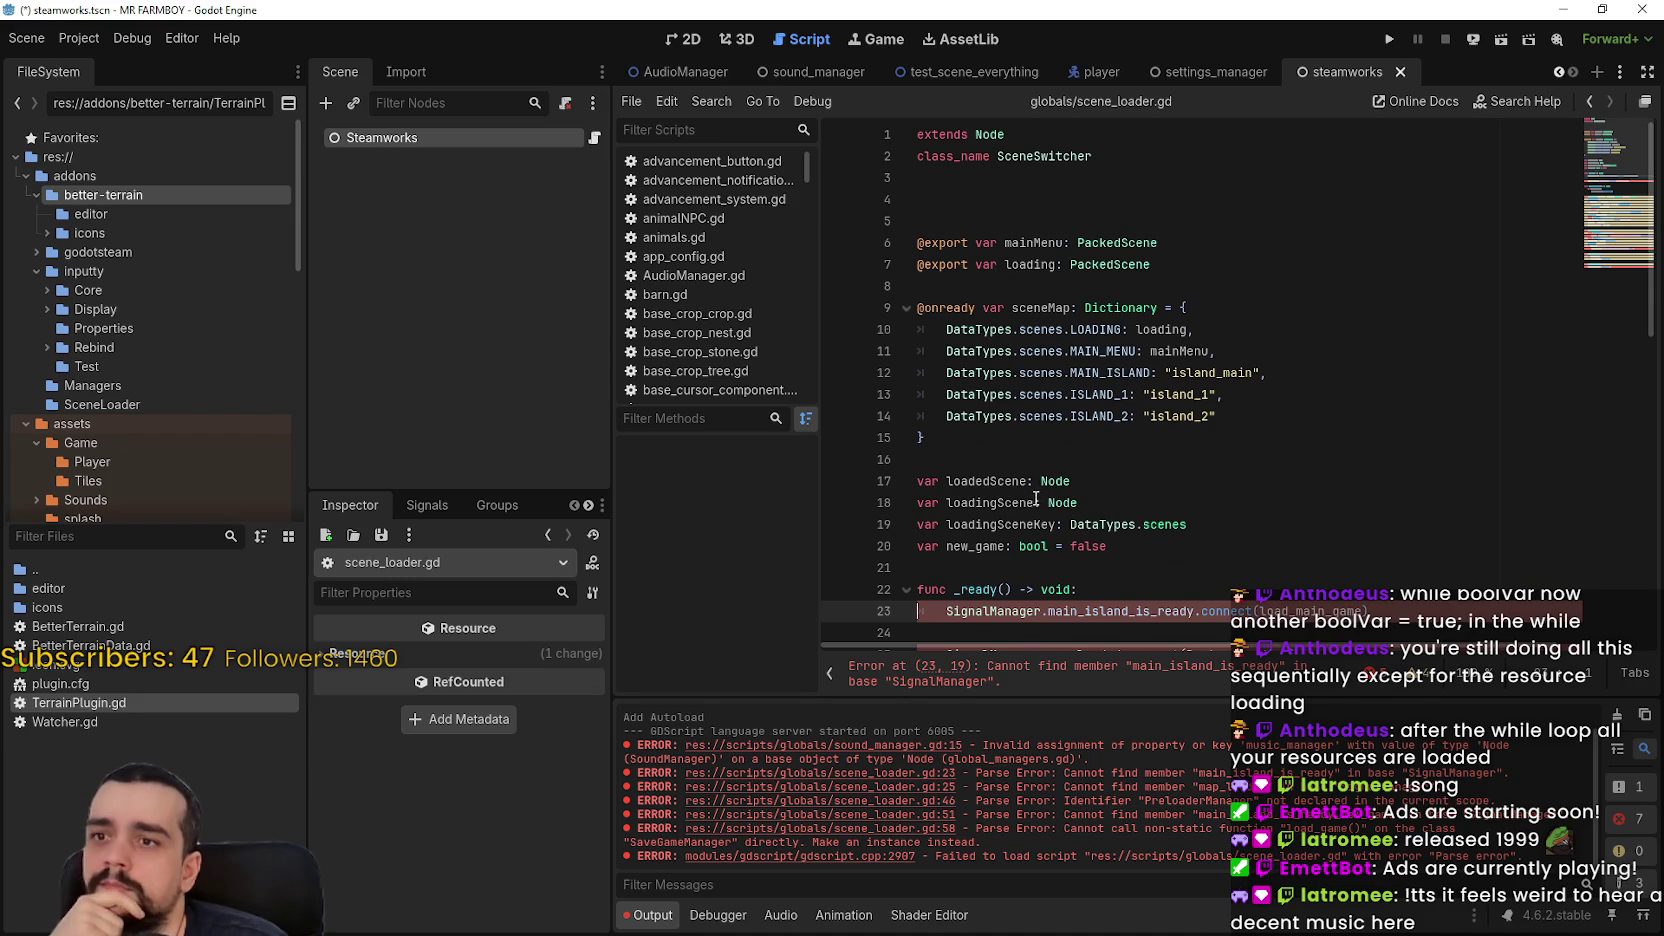
scroll(1036, 498, down, 9)
click(1388, 40)
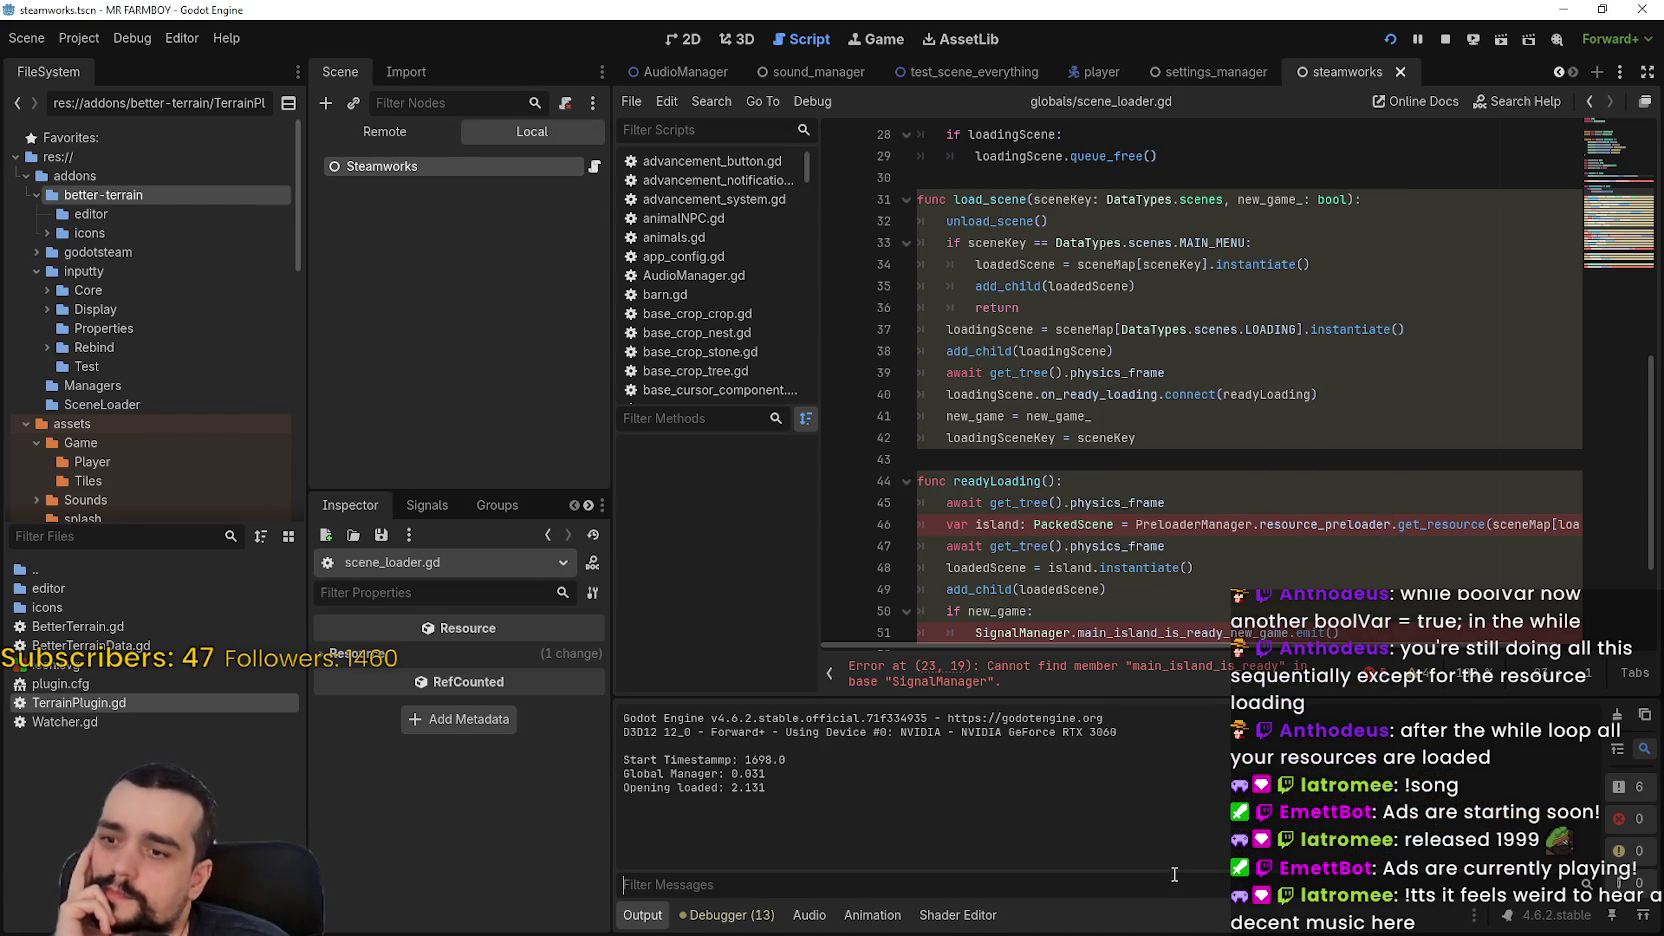
click(1446, 40)
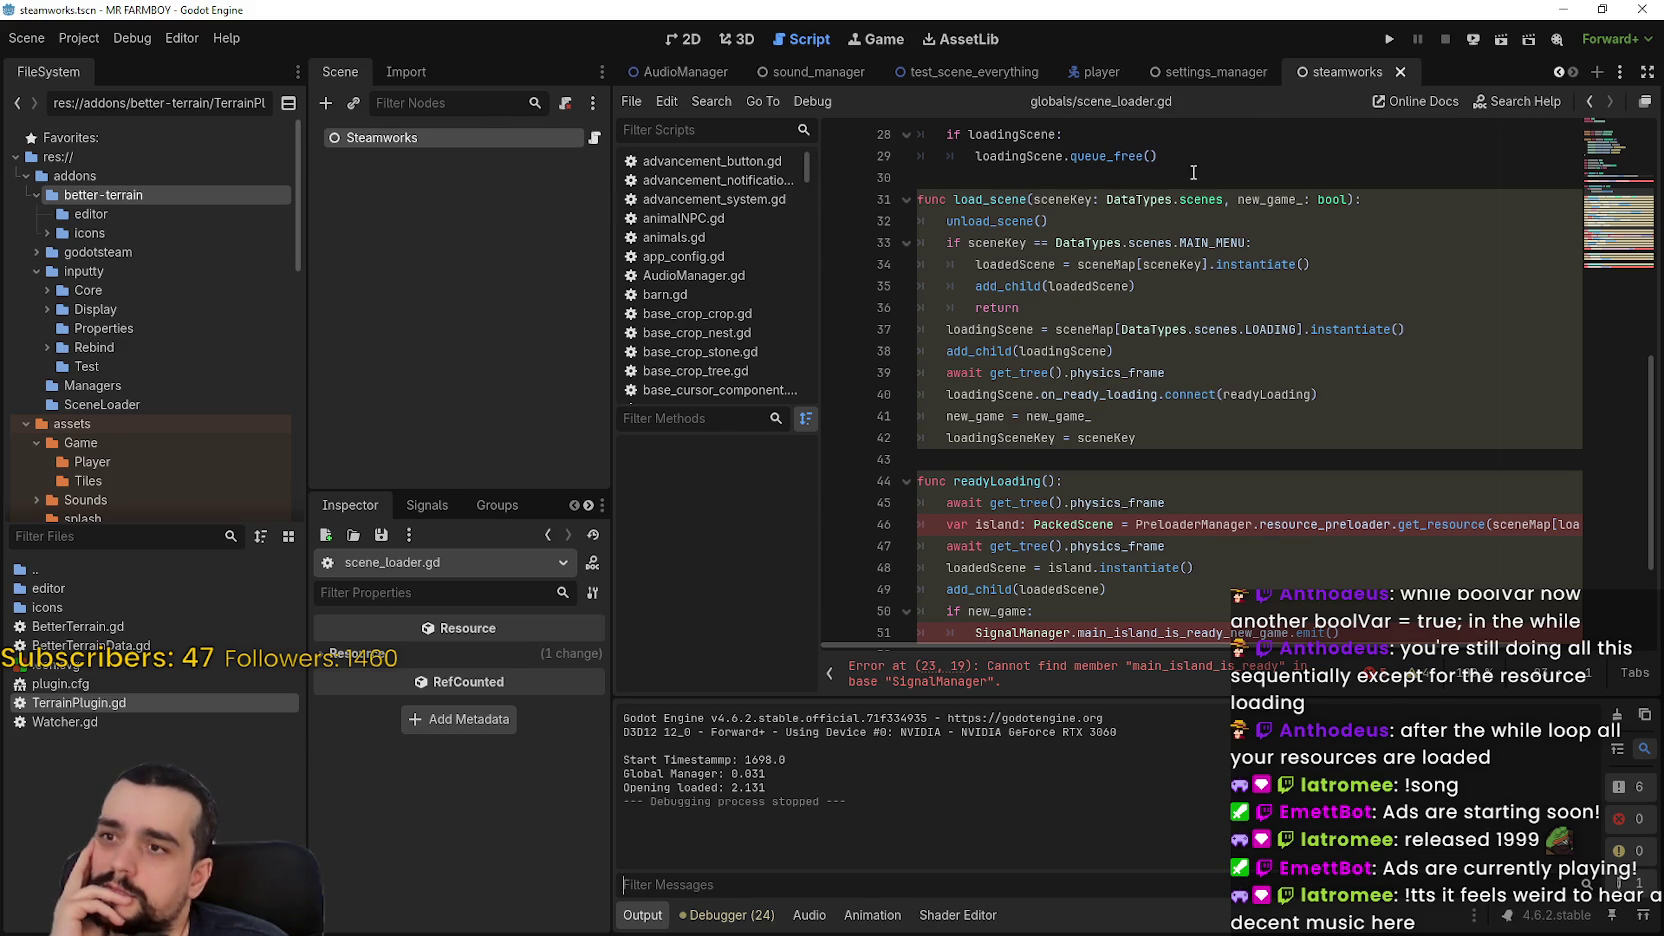
scroll(1200, 140, up, 1)
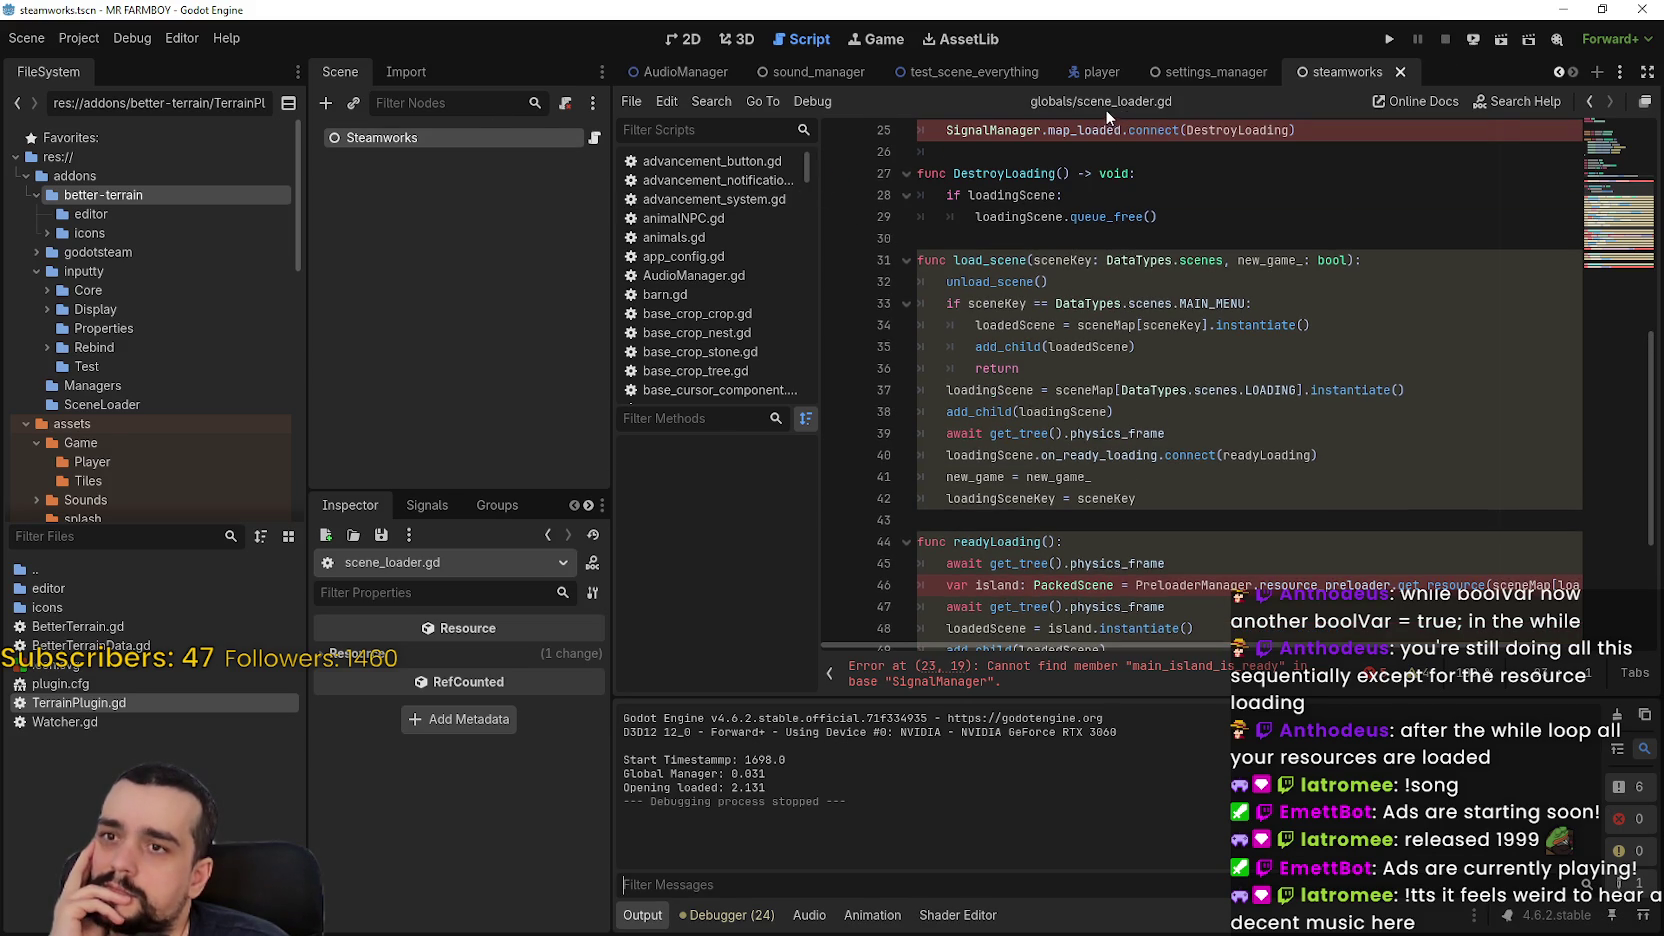
click(631, 102)
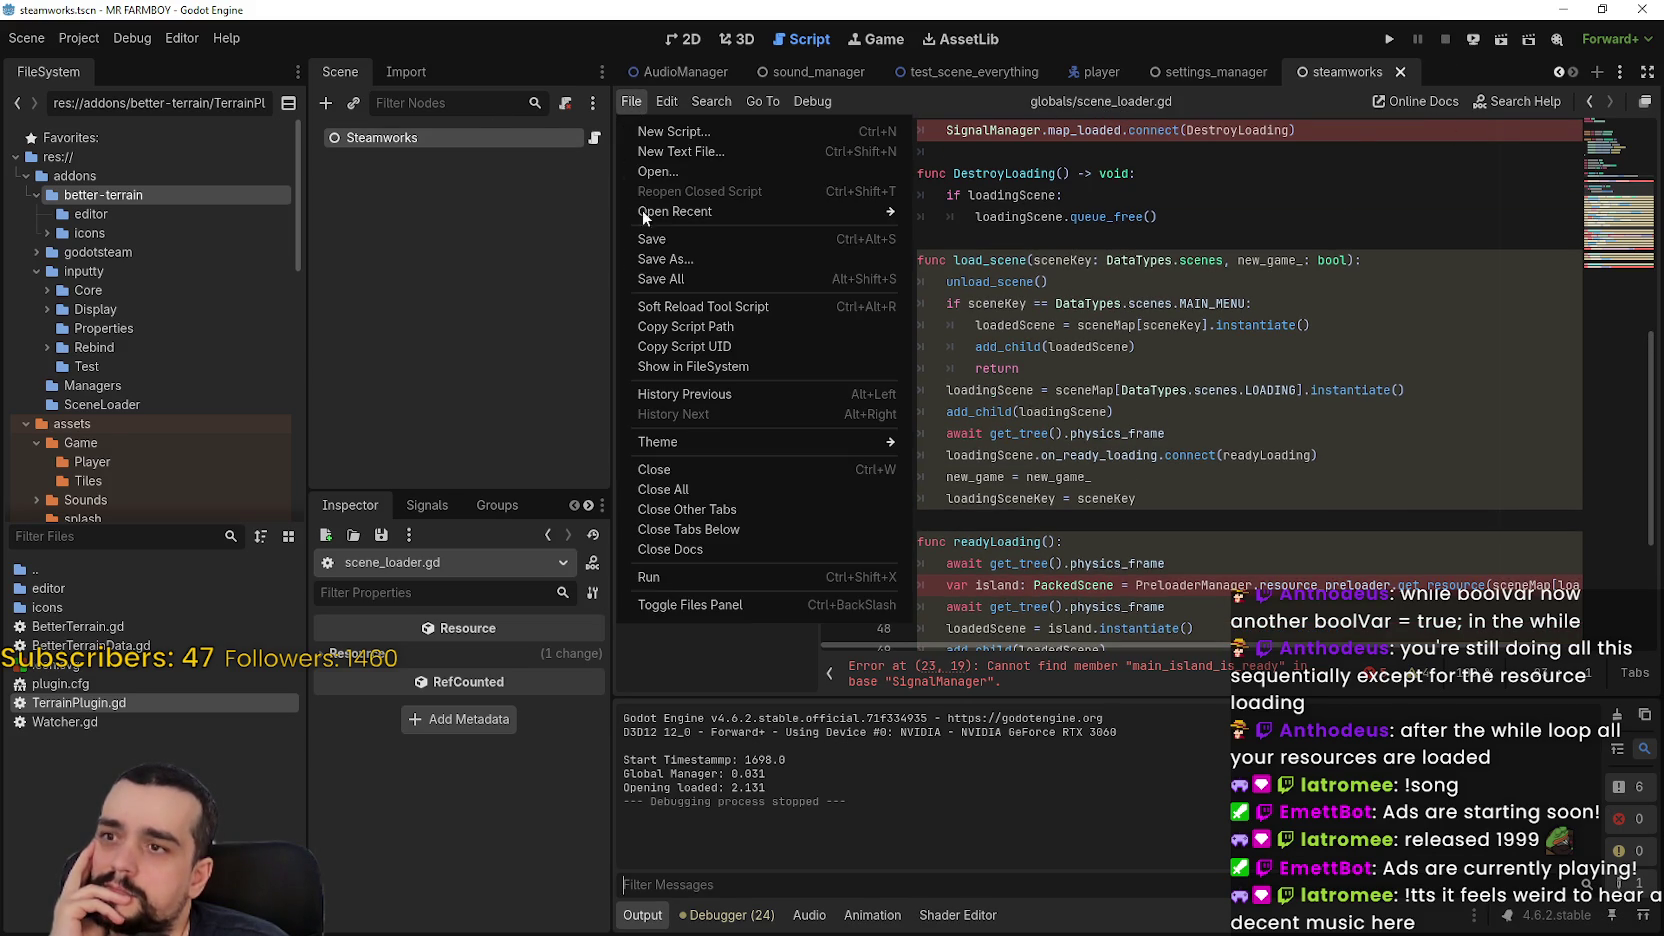
Close scene_loader.gd, open the player scene, boot to the MR FARMBOY title, and stop with F8
click(672, 469)
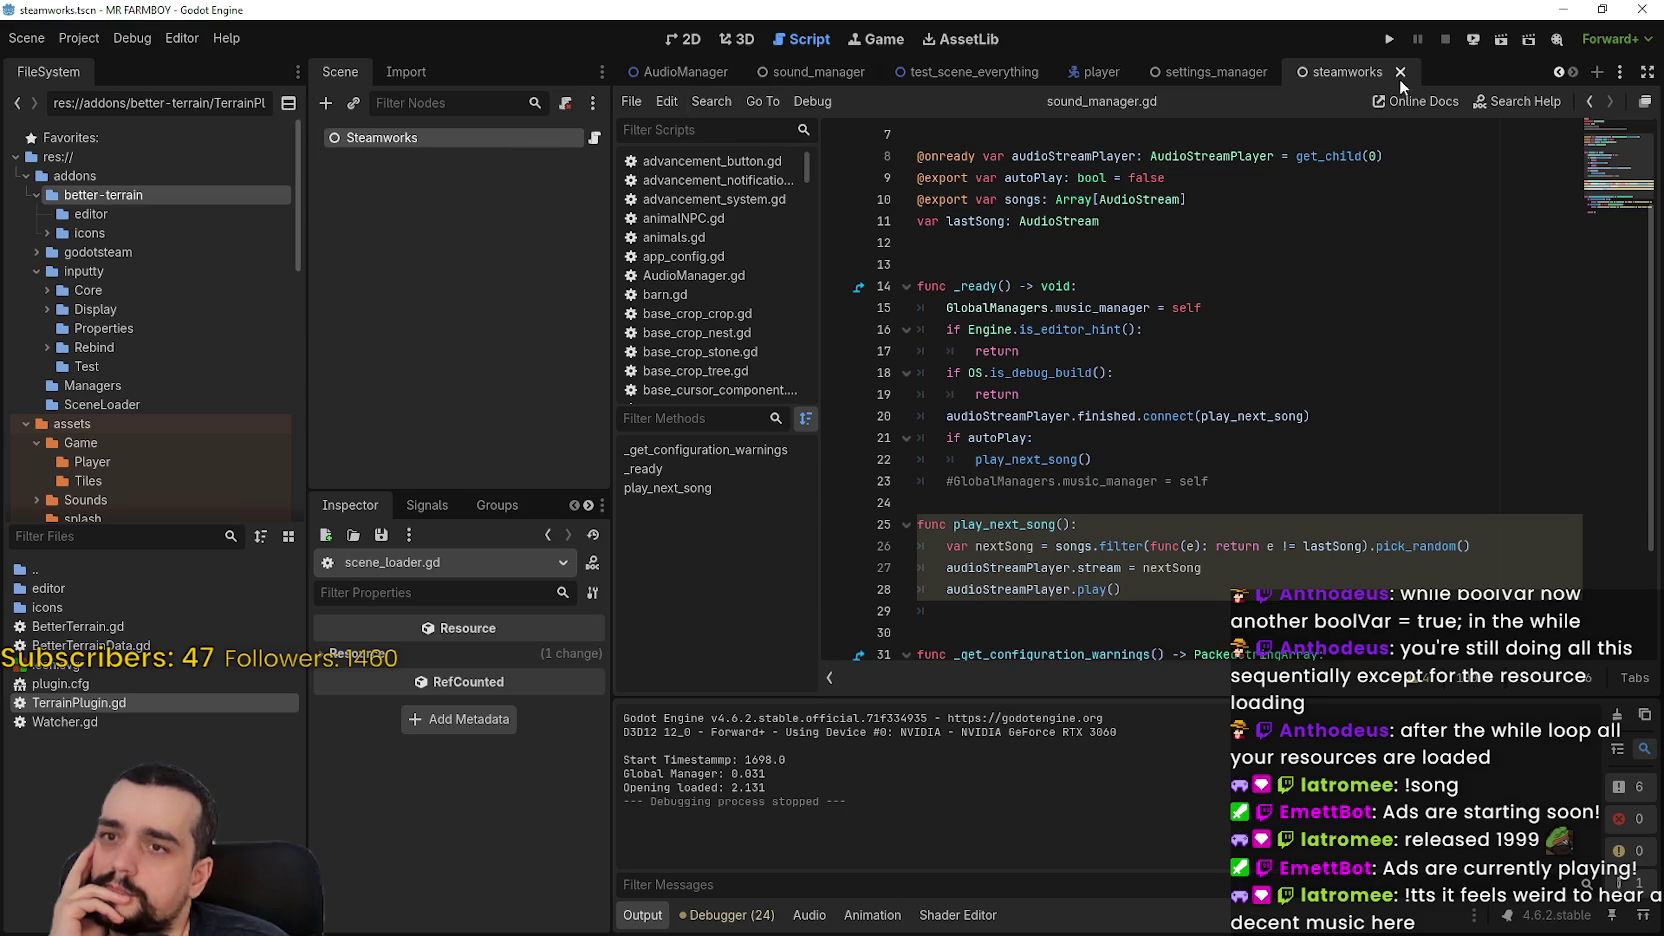
click(1100, 72)
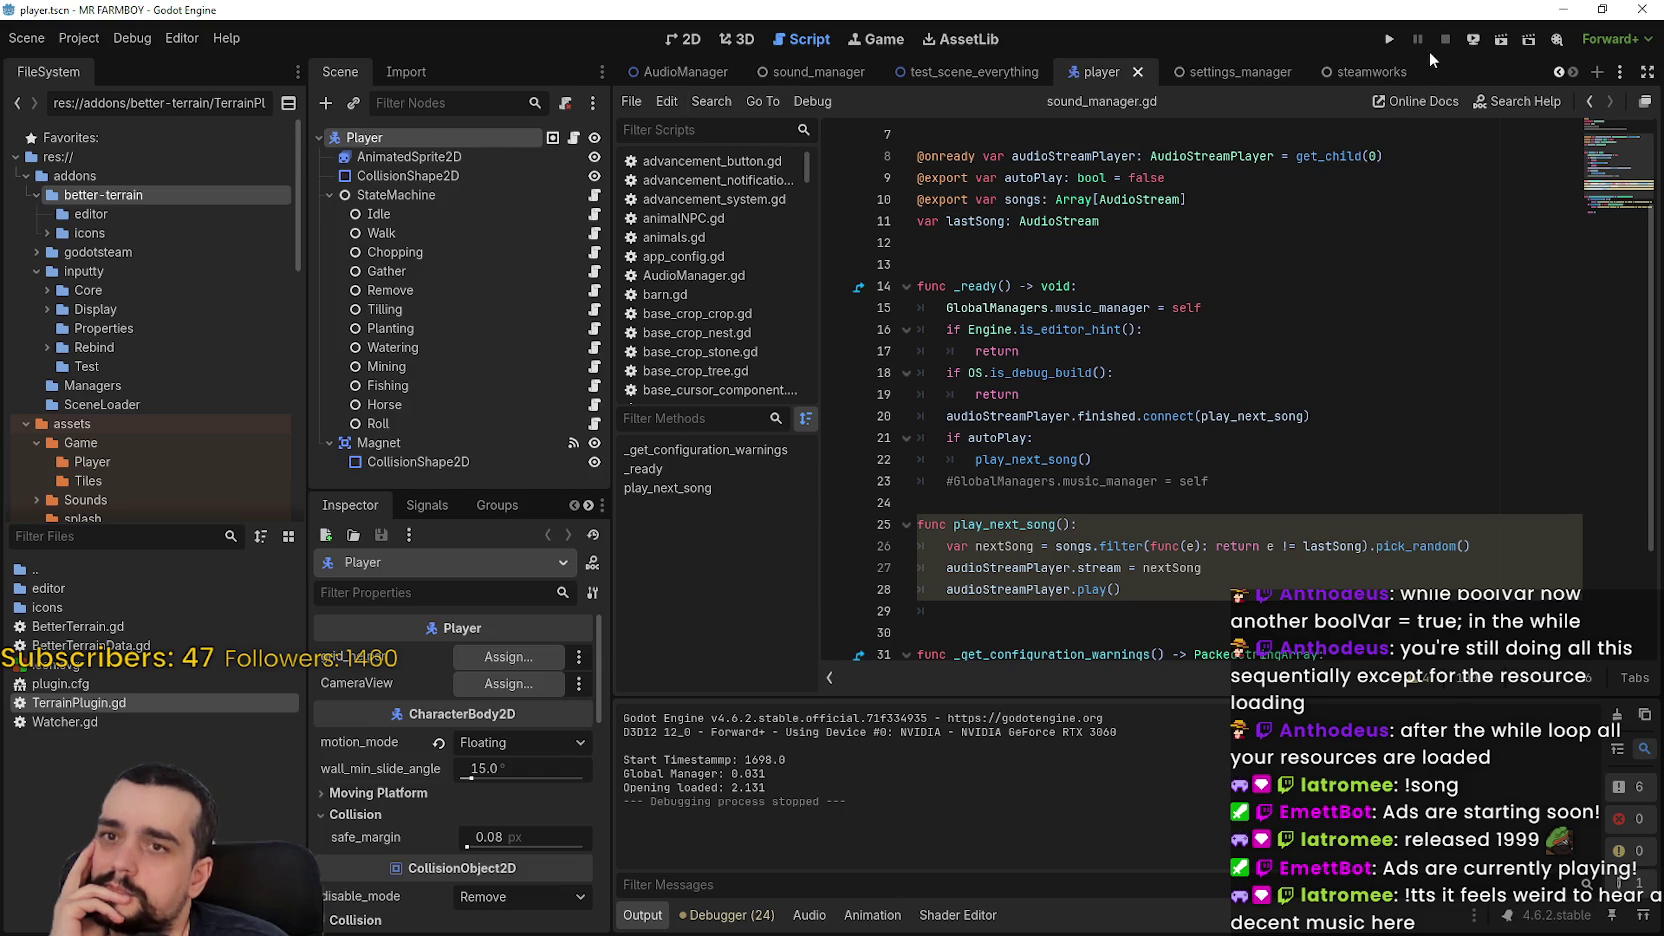
click(1389, 39)
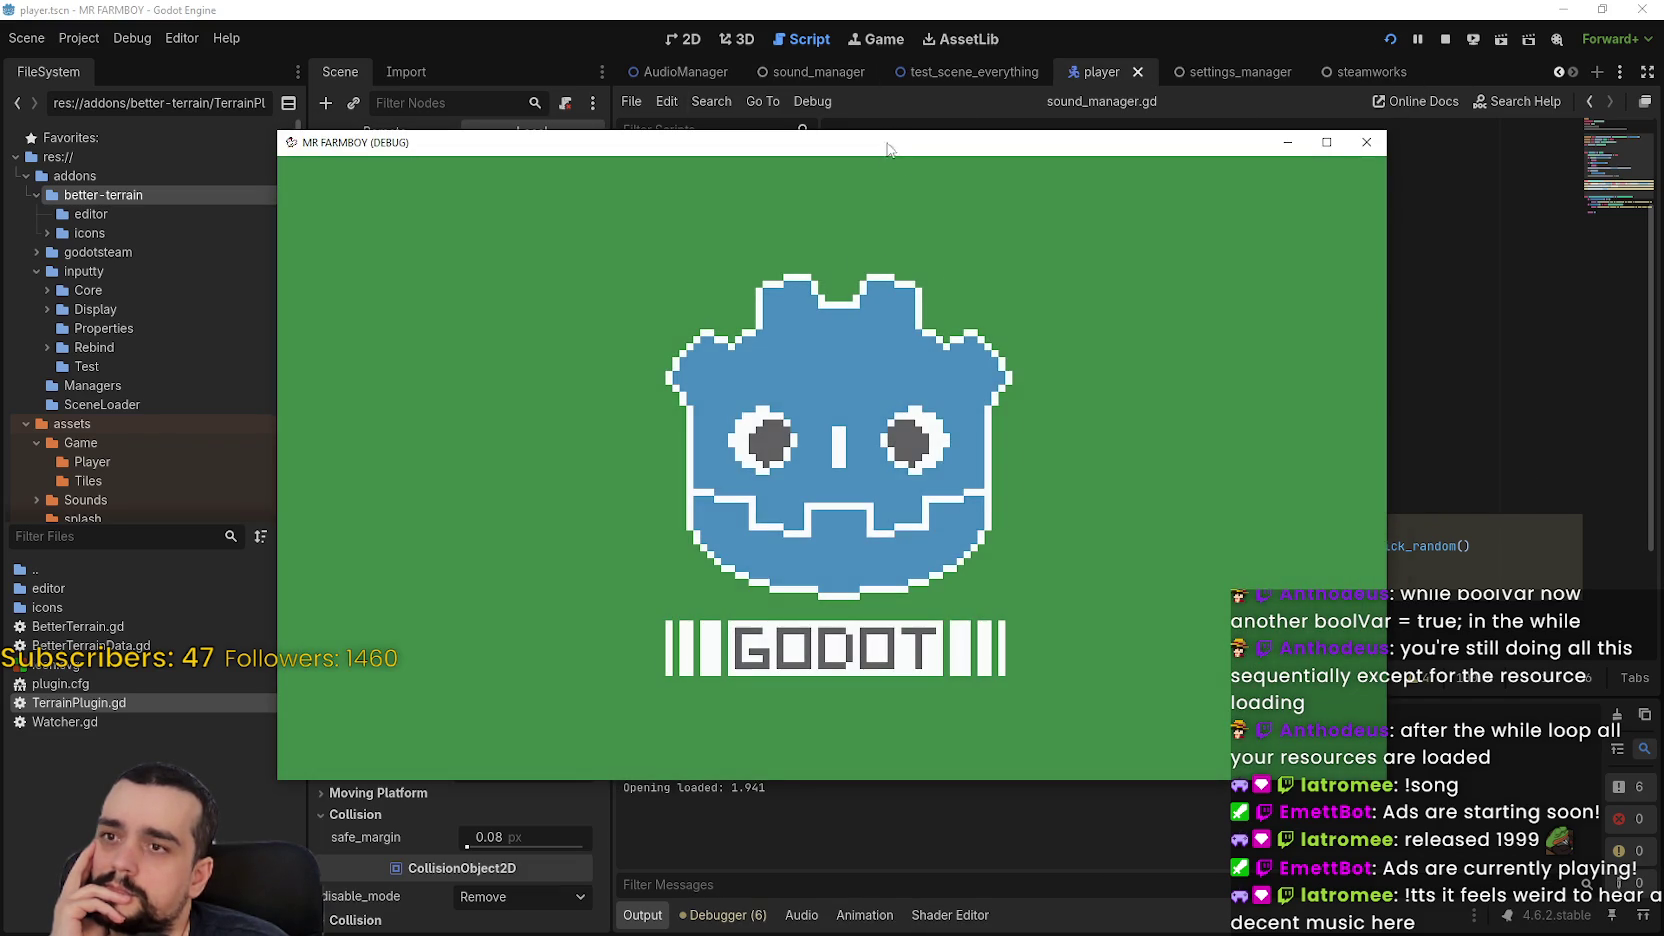
drag(887, 149, 986, 94)
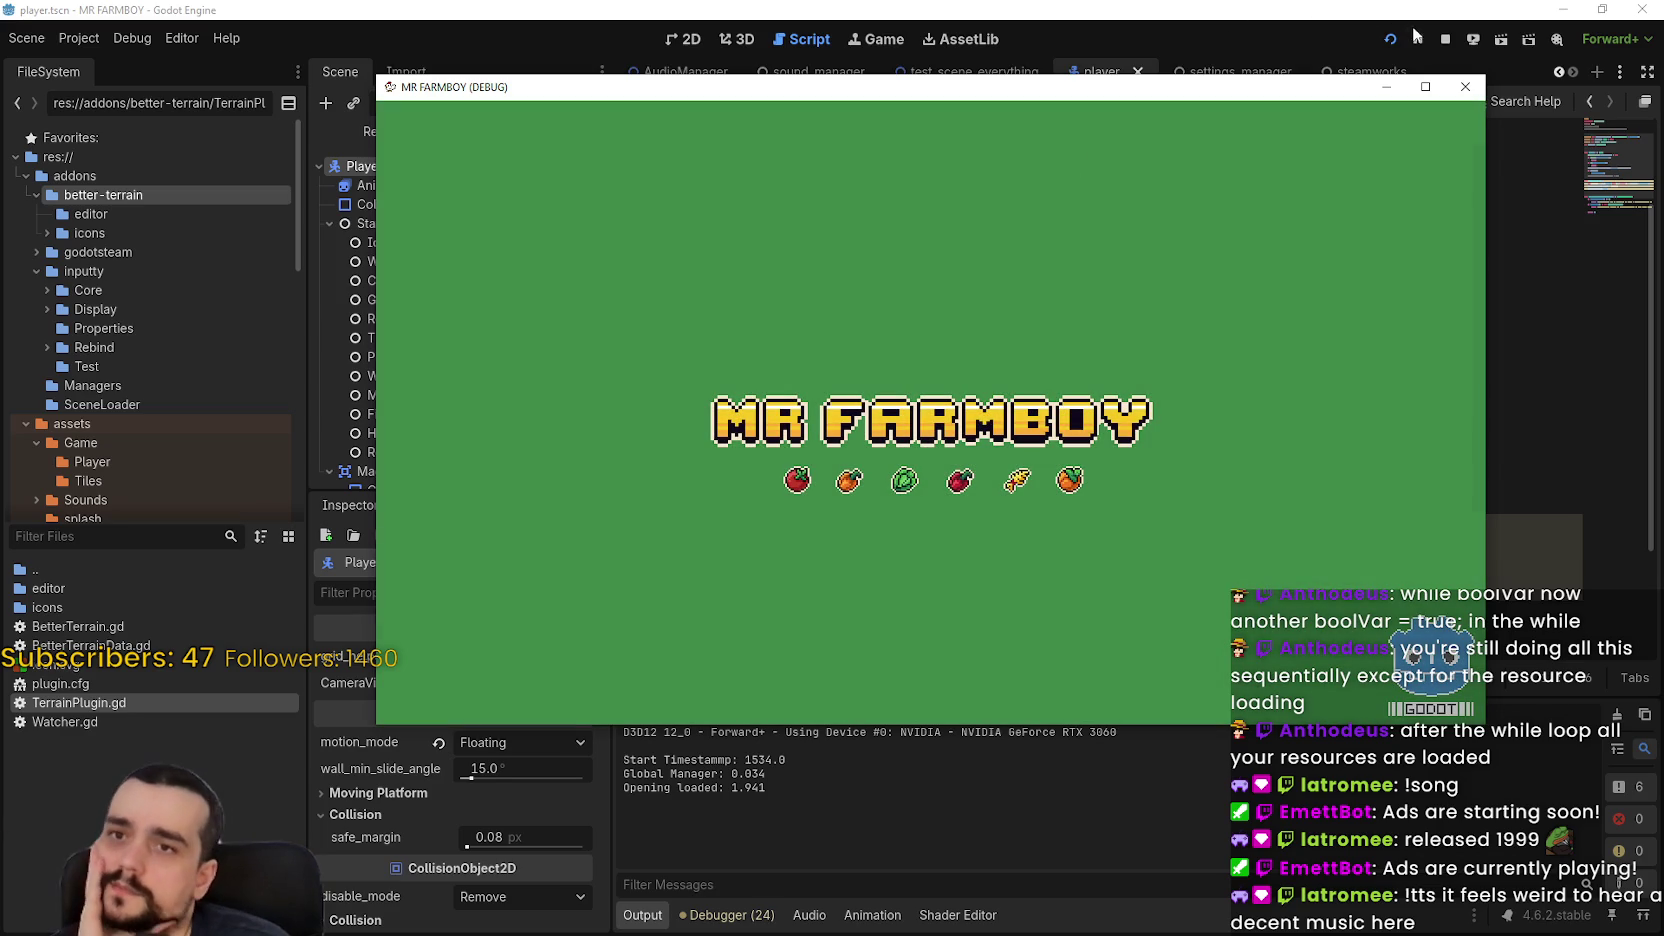
key(F8)
Check the Autoload list in Project Settings, then run the project again
click(77, 38)
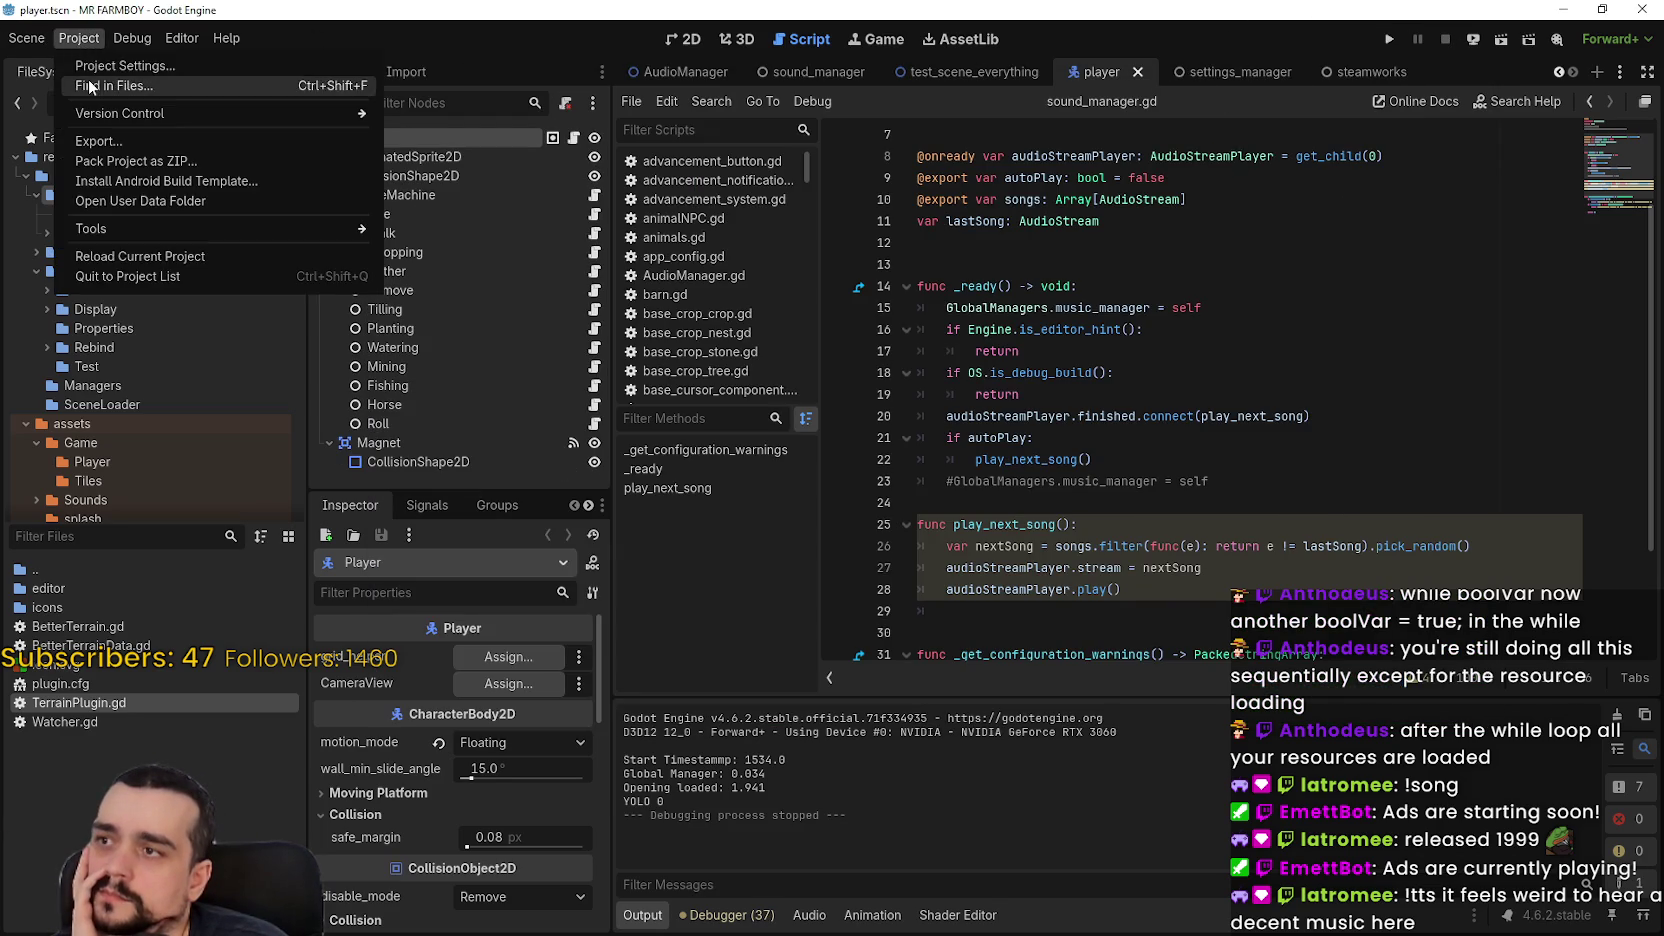
click(110, 64)
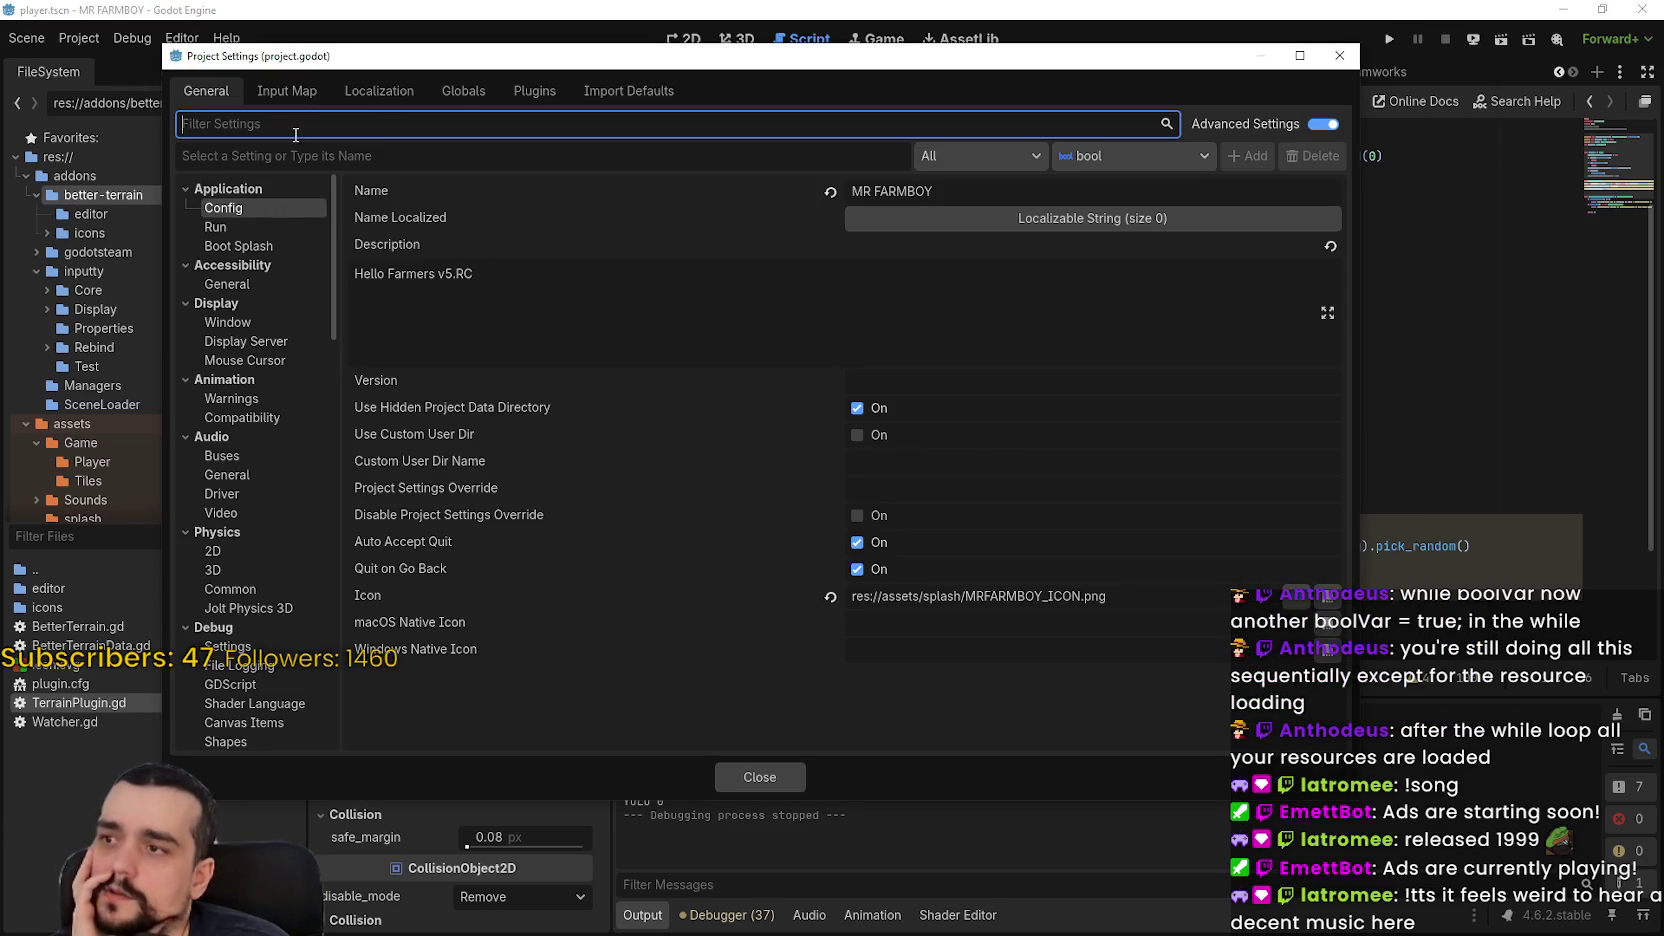
click(370, 92)
click(463, 91)
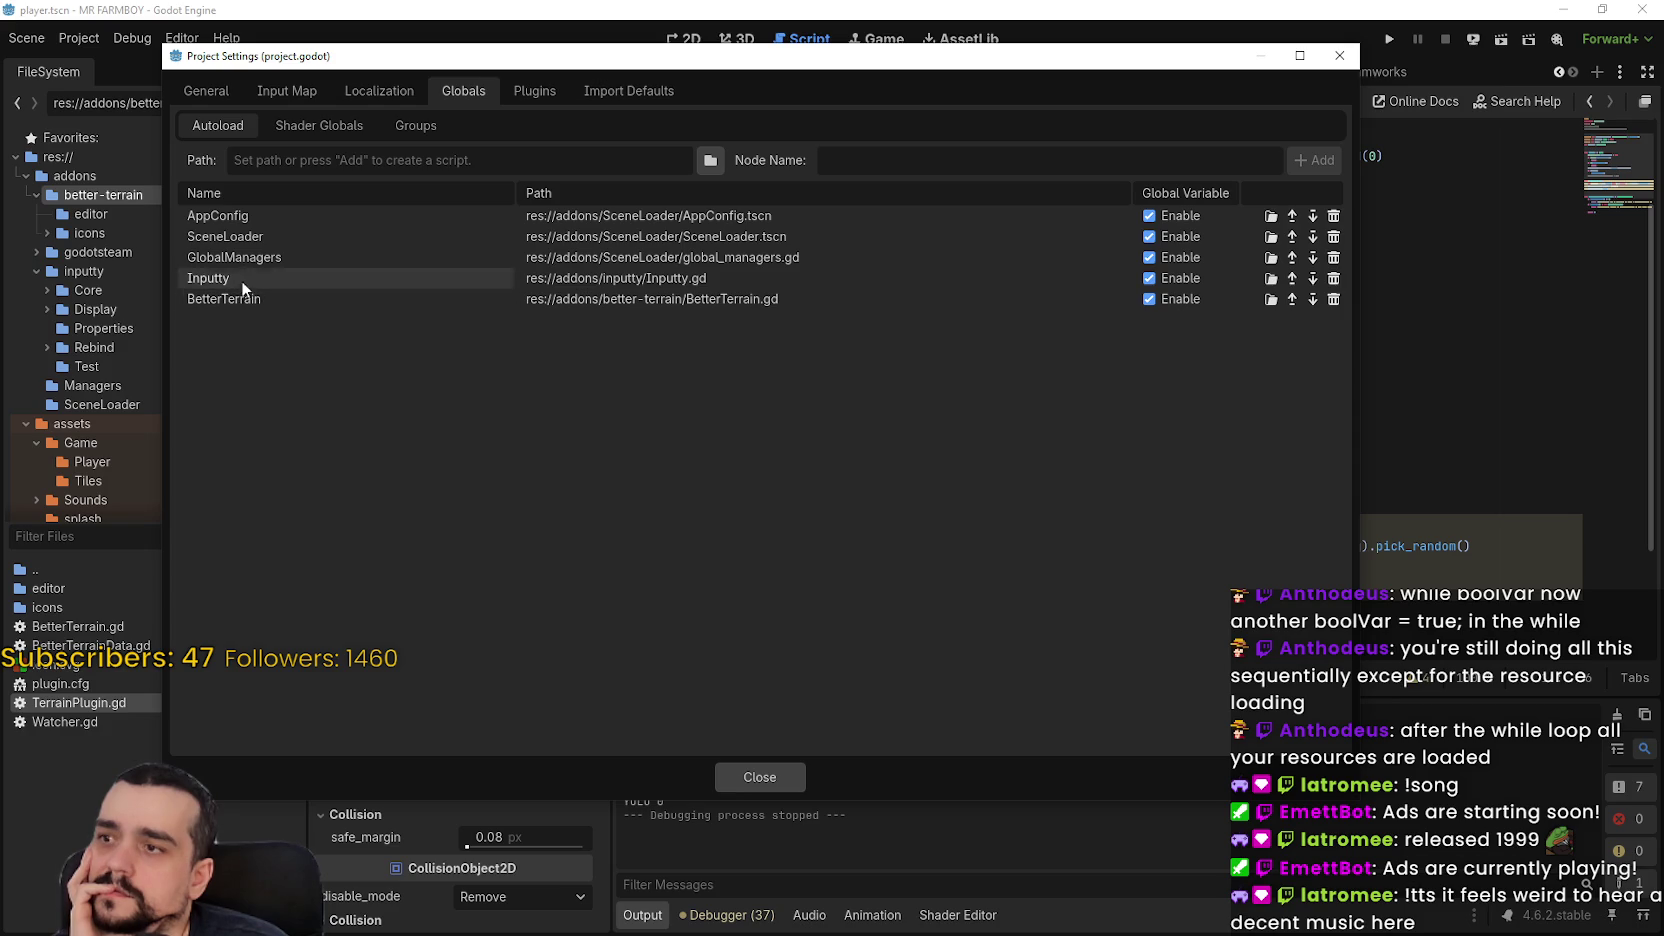
drag(470, 60, 686, 8)
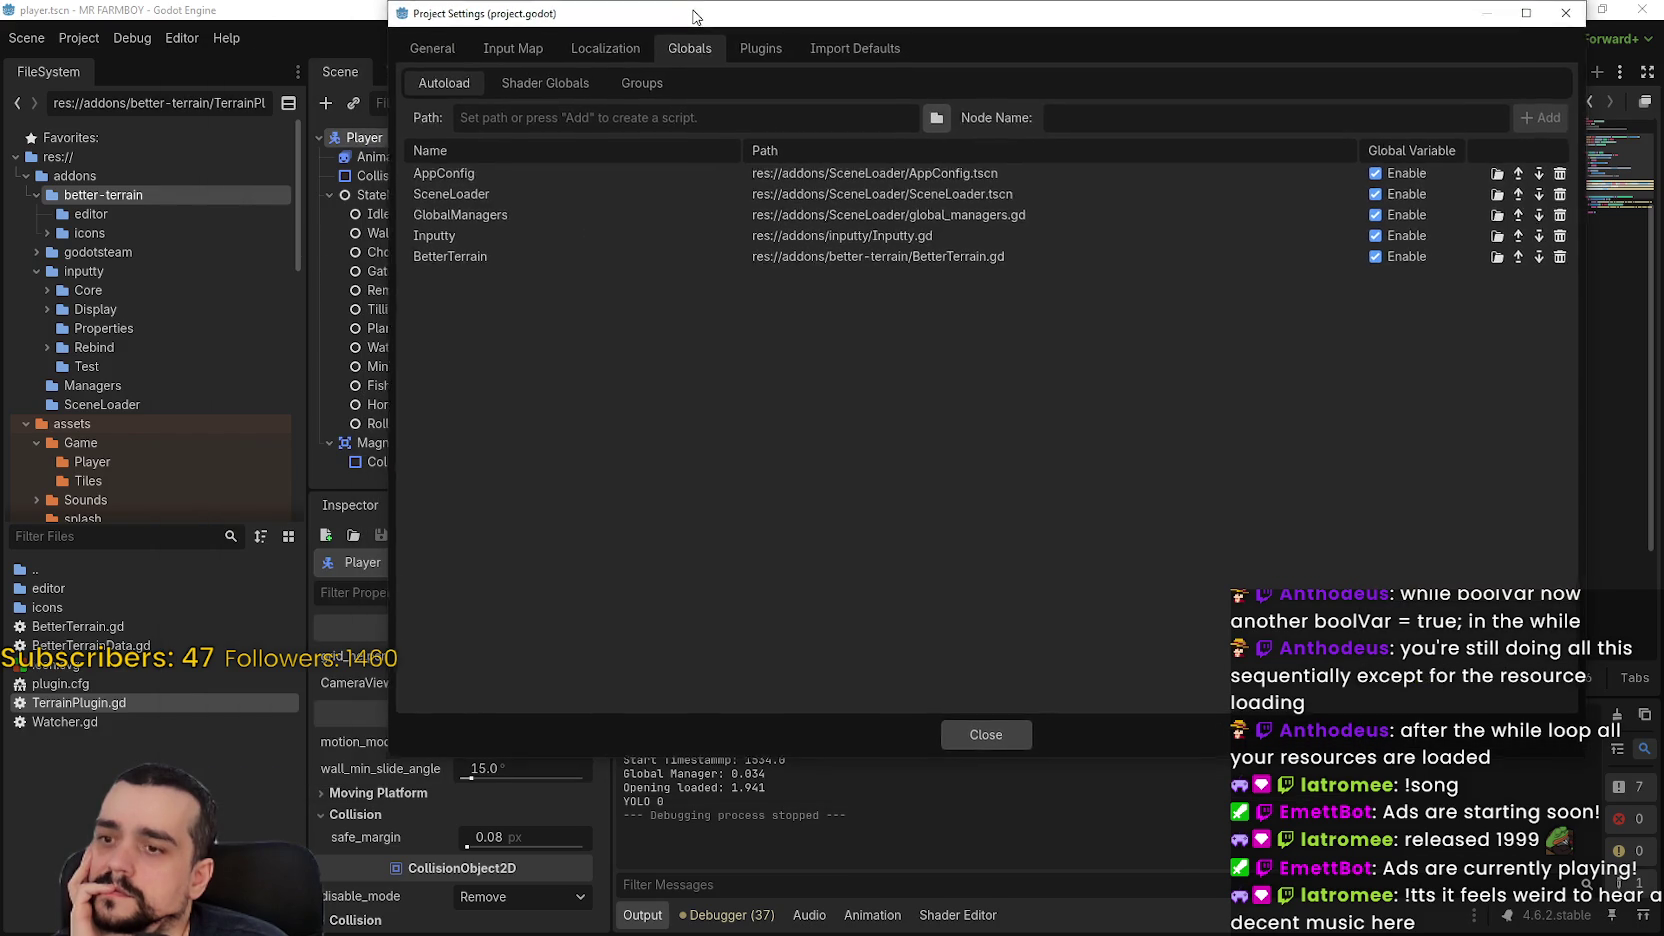
click(975, 726)
click(1389, 39)
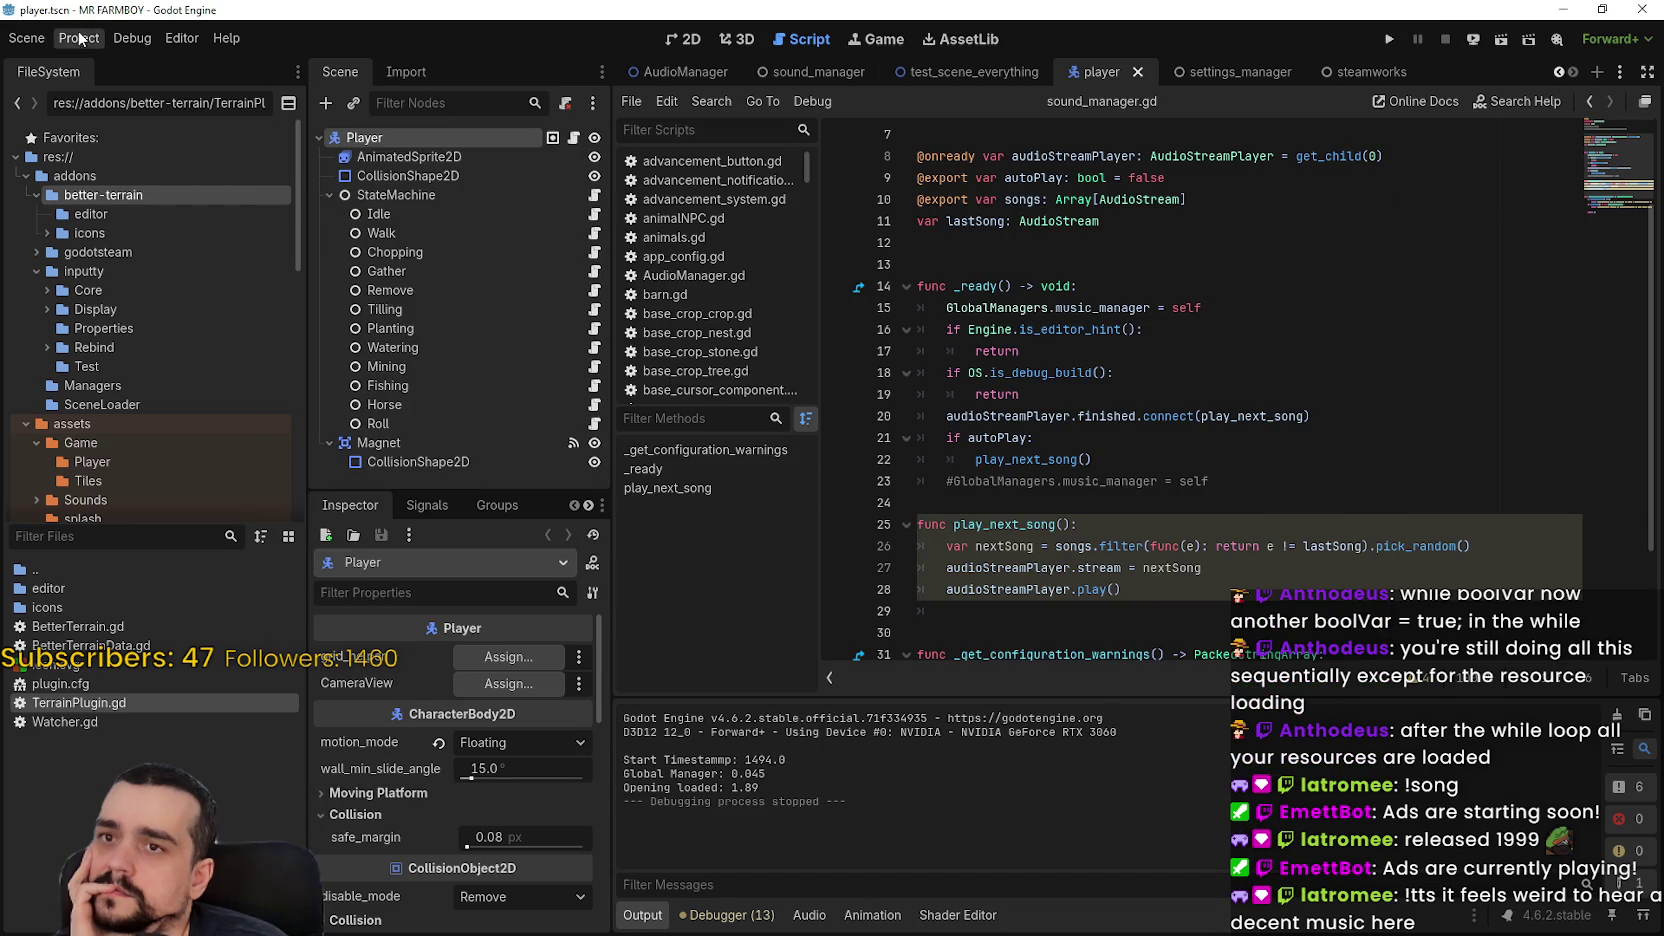
Move Inputty to the top and BetterTerrain to second in the autoload order, then save
click(79, 38)
click(100, 64)
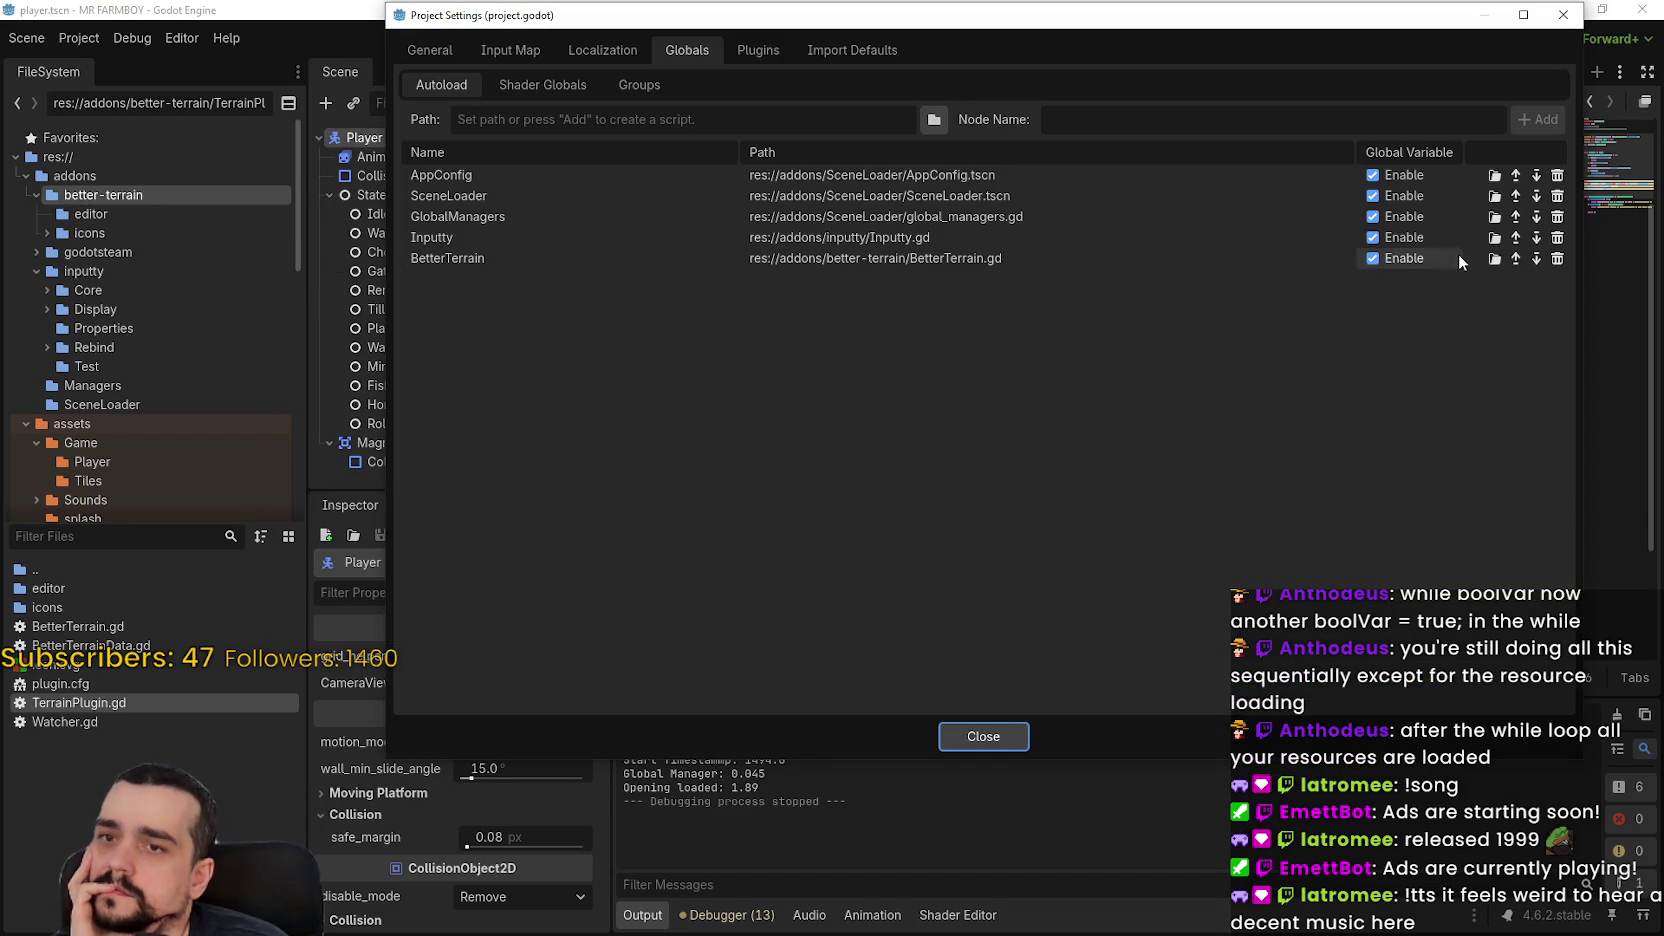
click(1515, 237)
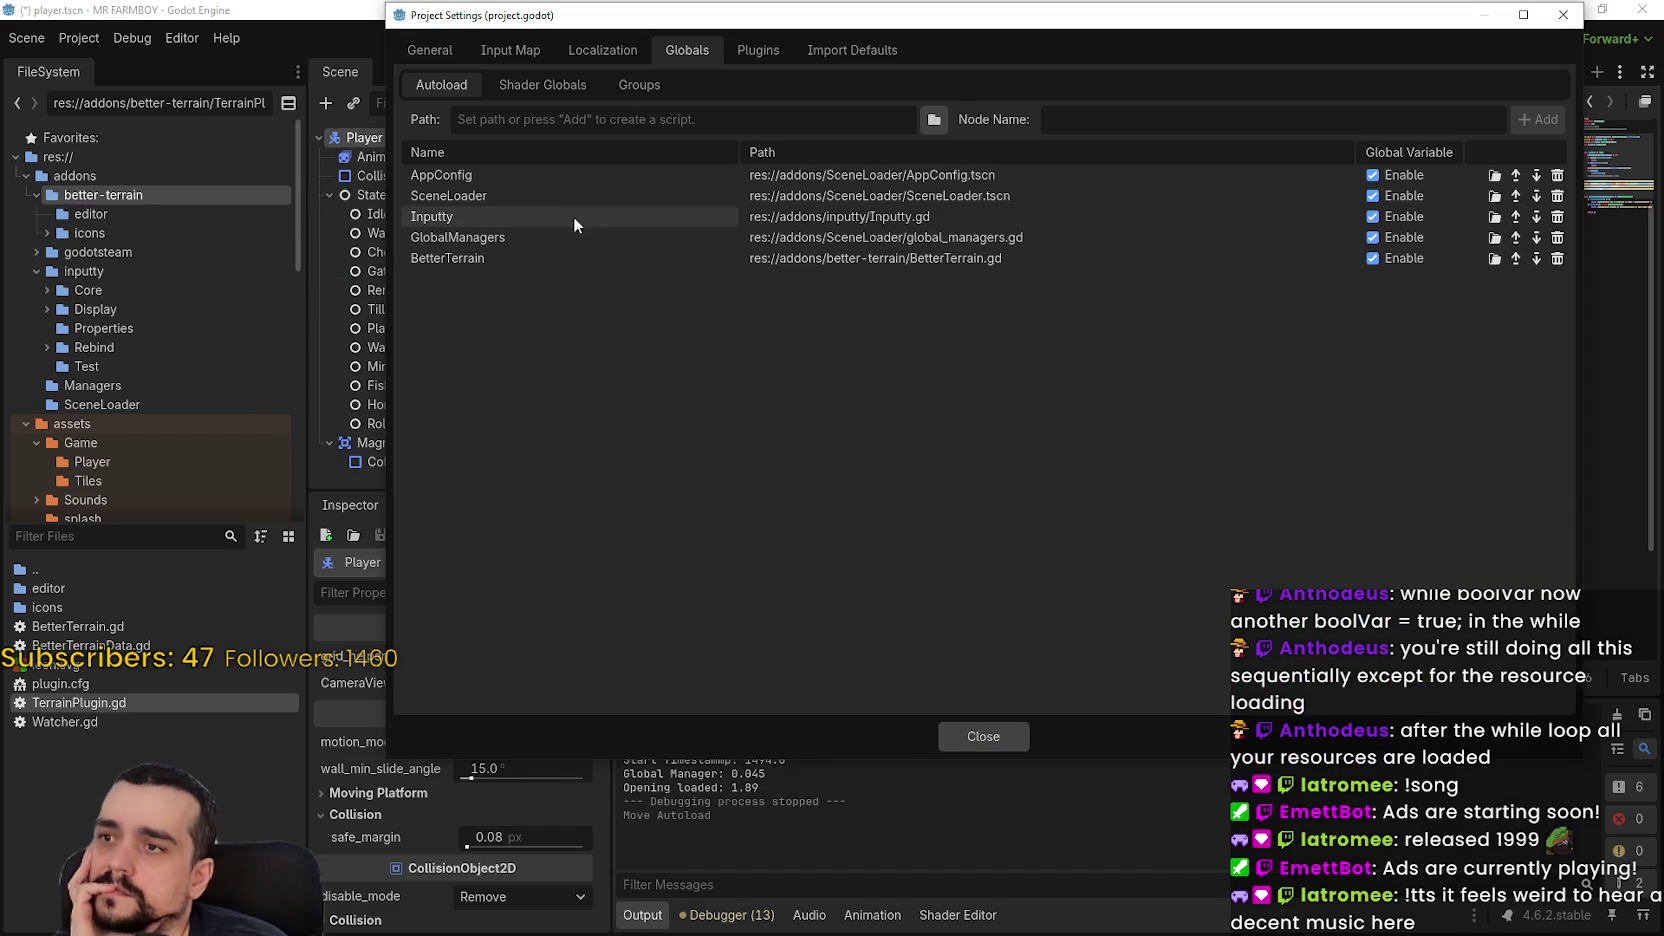
click(1515, 216)
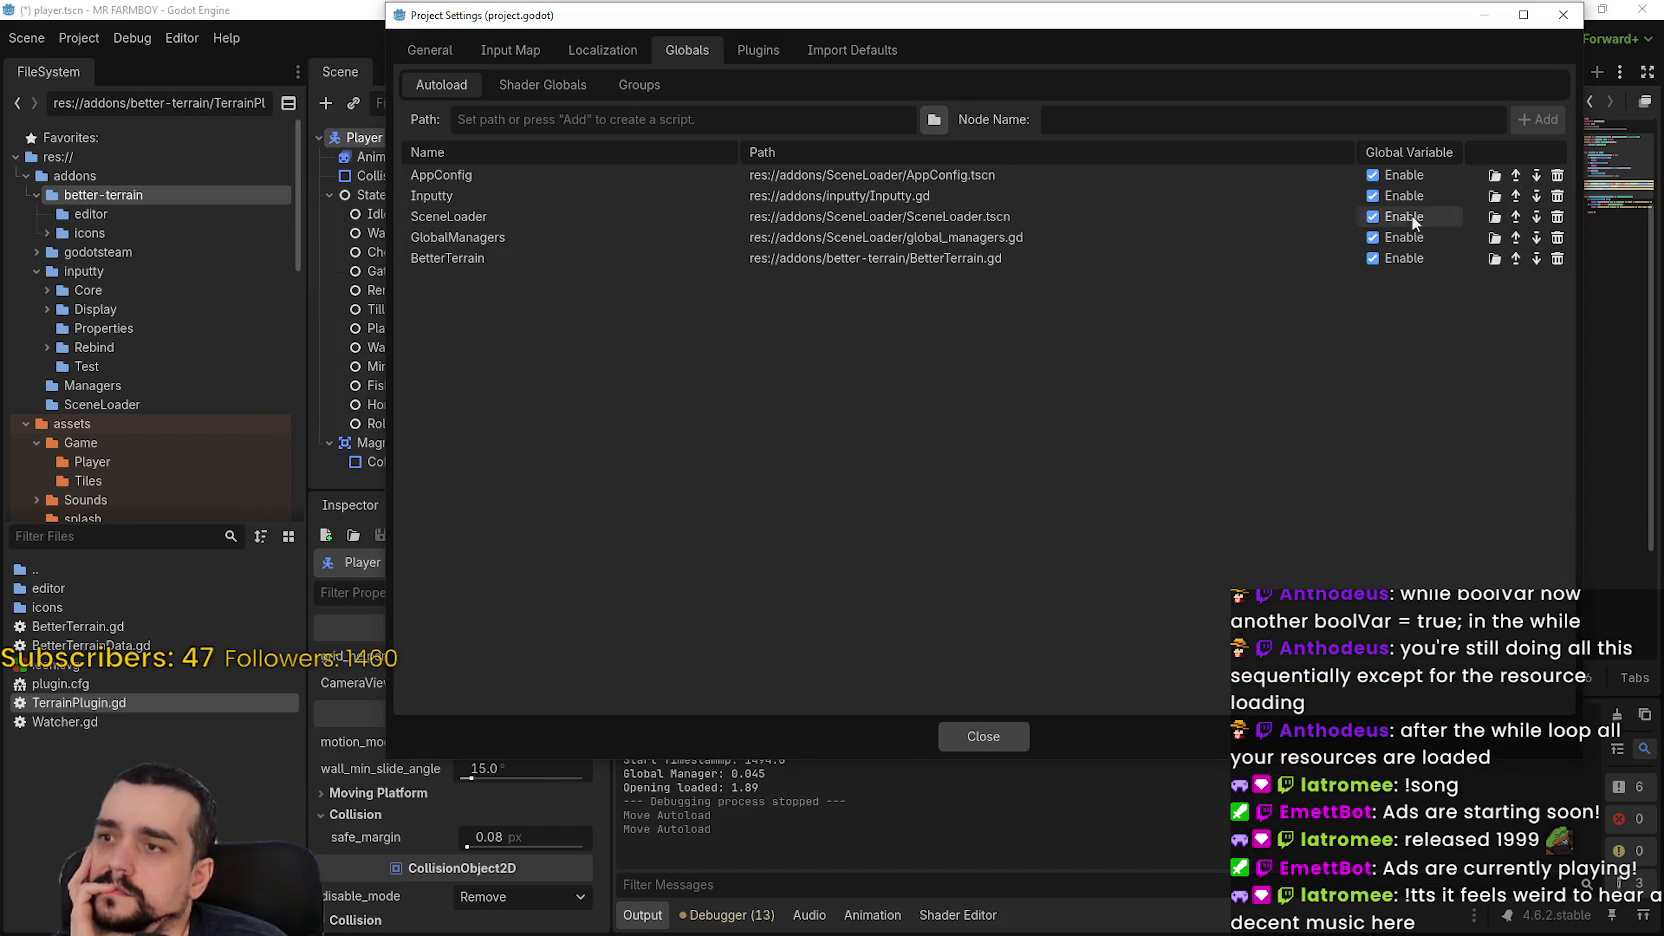
click(1519, 196)
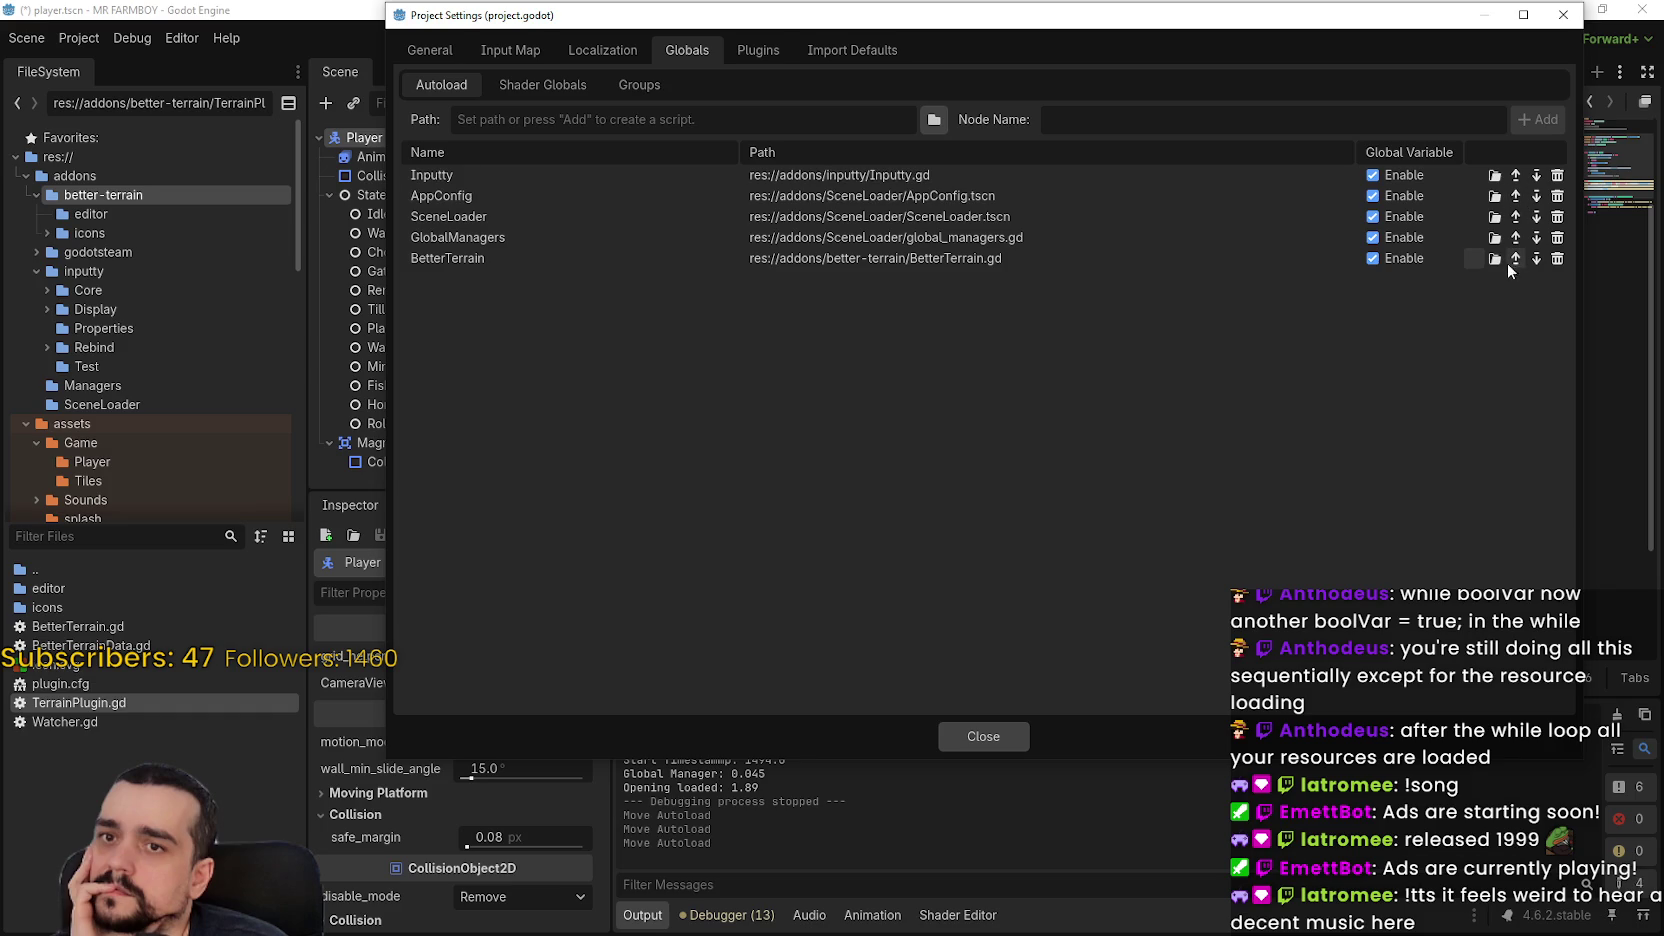
click(1517, 258)
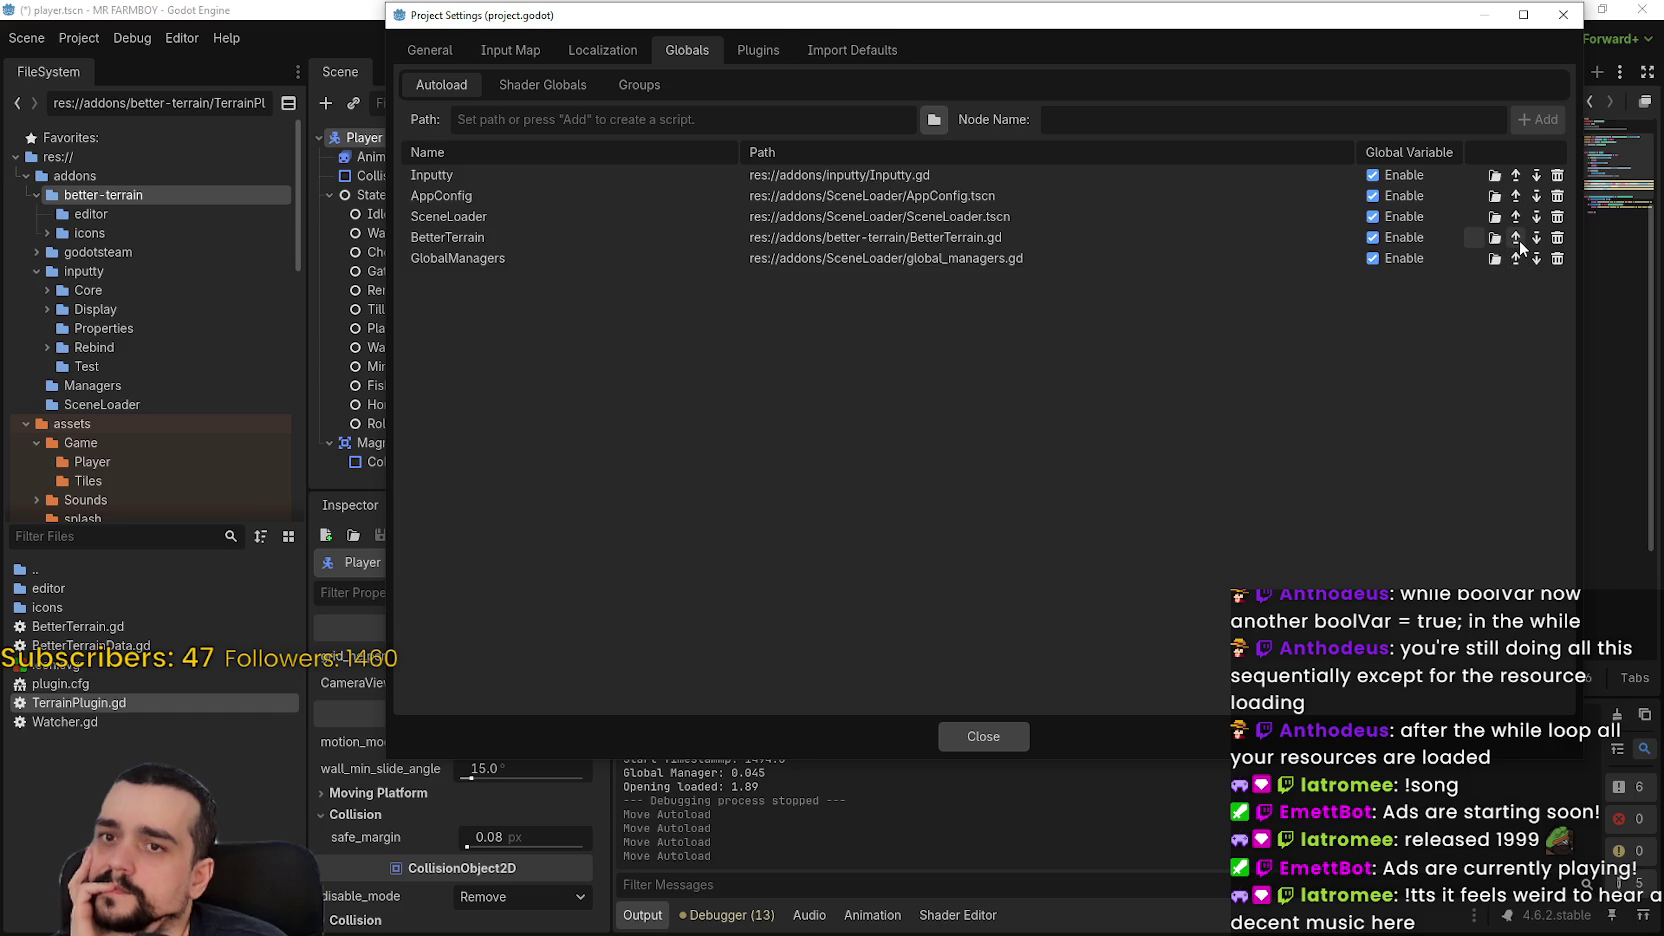
click(1516, 238)
click(1515, 217)
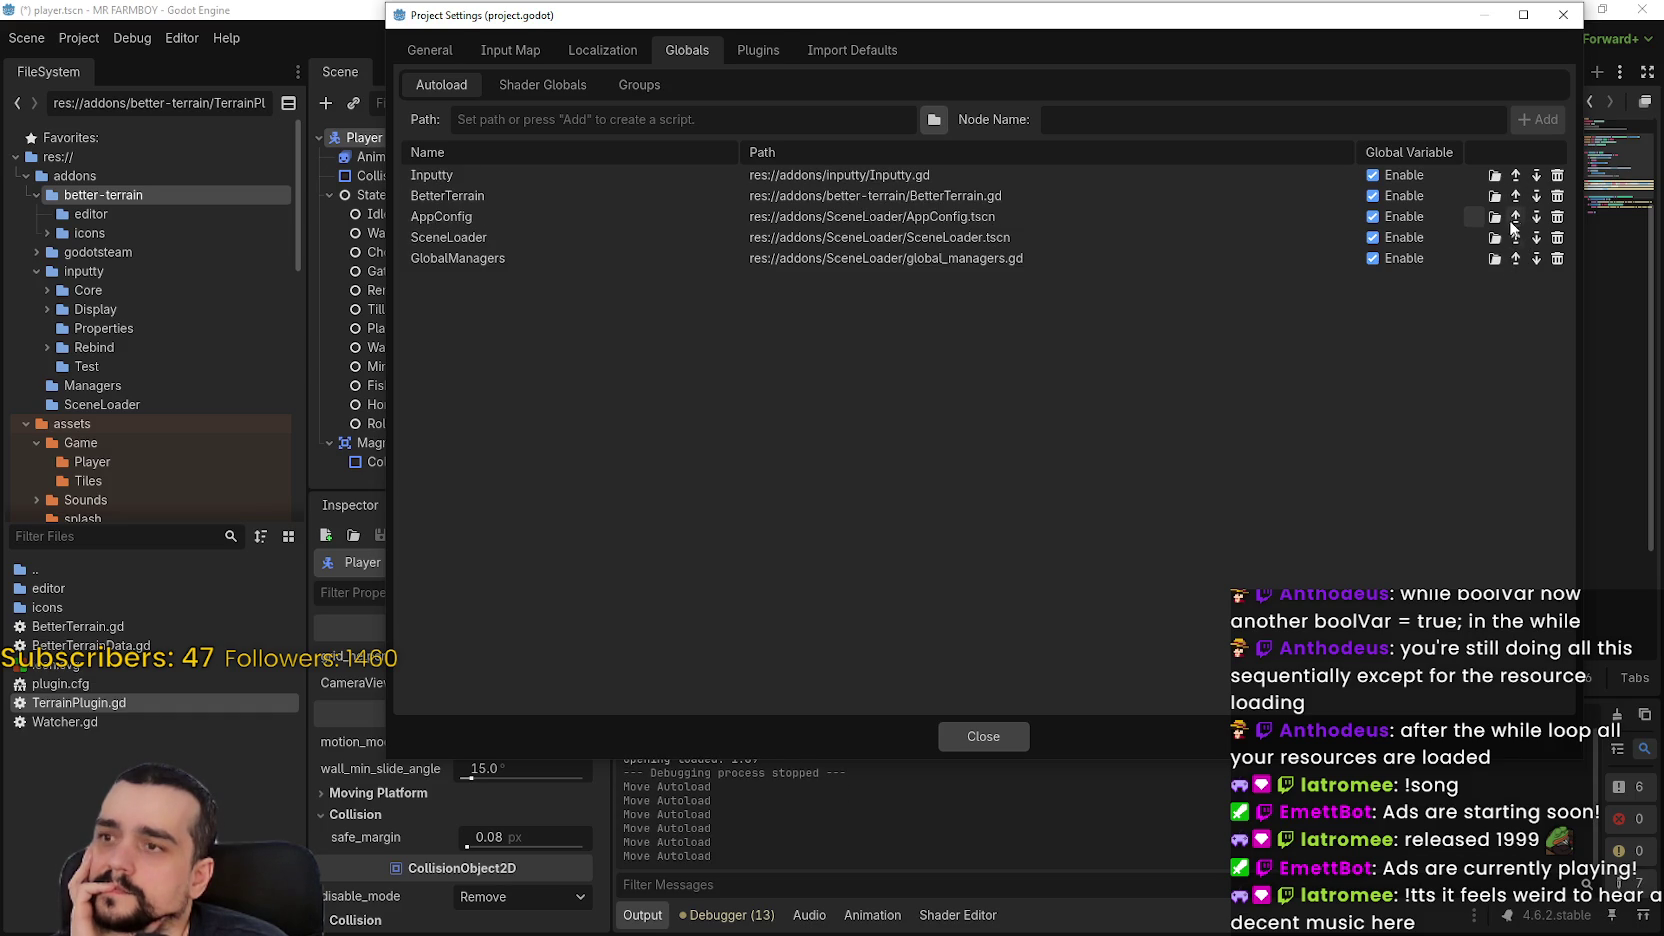
click(985, 736)
key(ctrl+s)
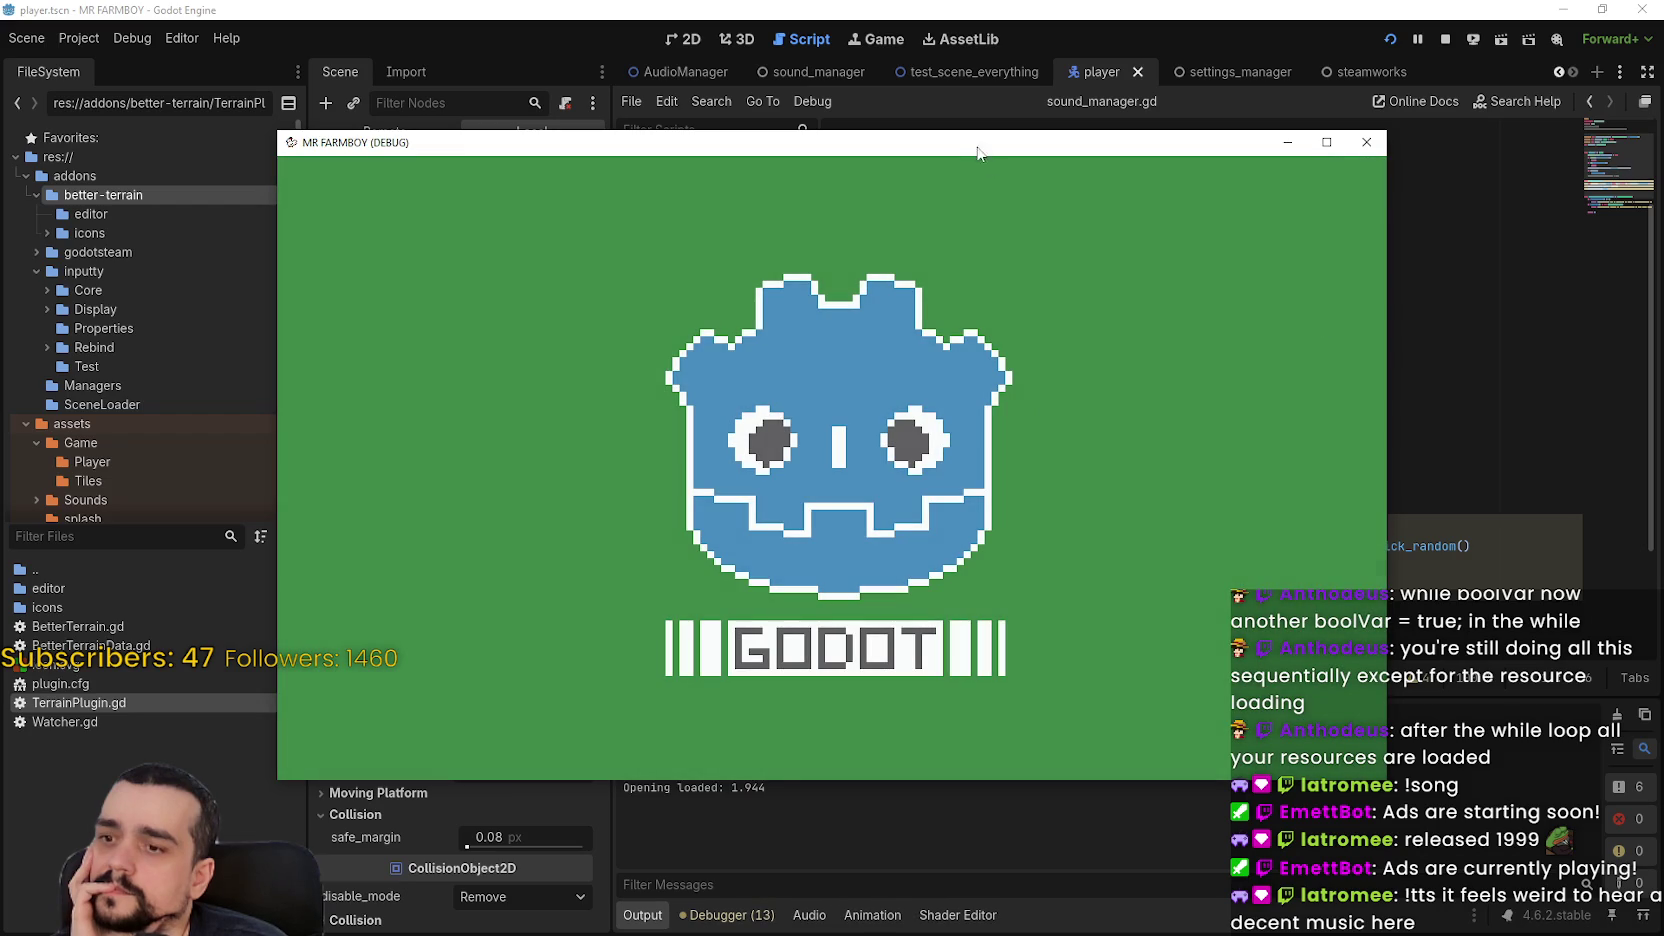
Stop the game run that halted on the Nil 'gameMode' error in options_menu.gd
drag(976, 152, 1089, 79)
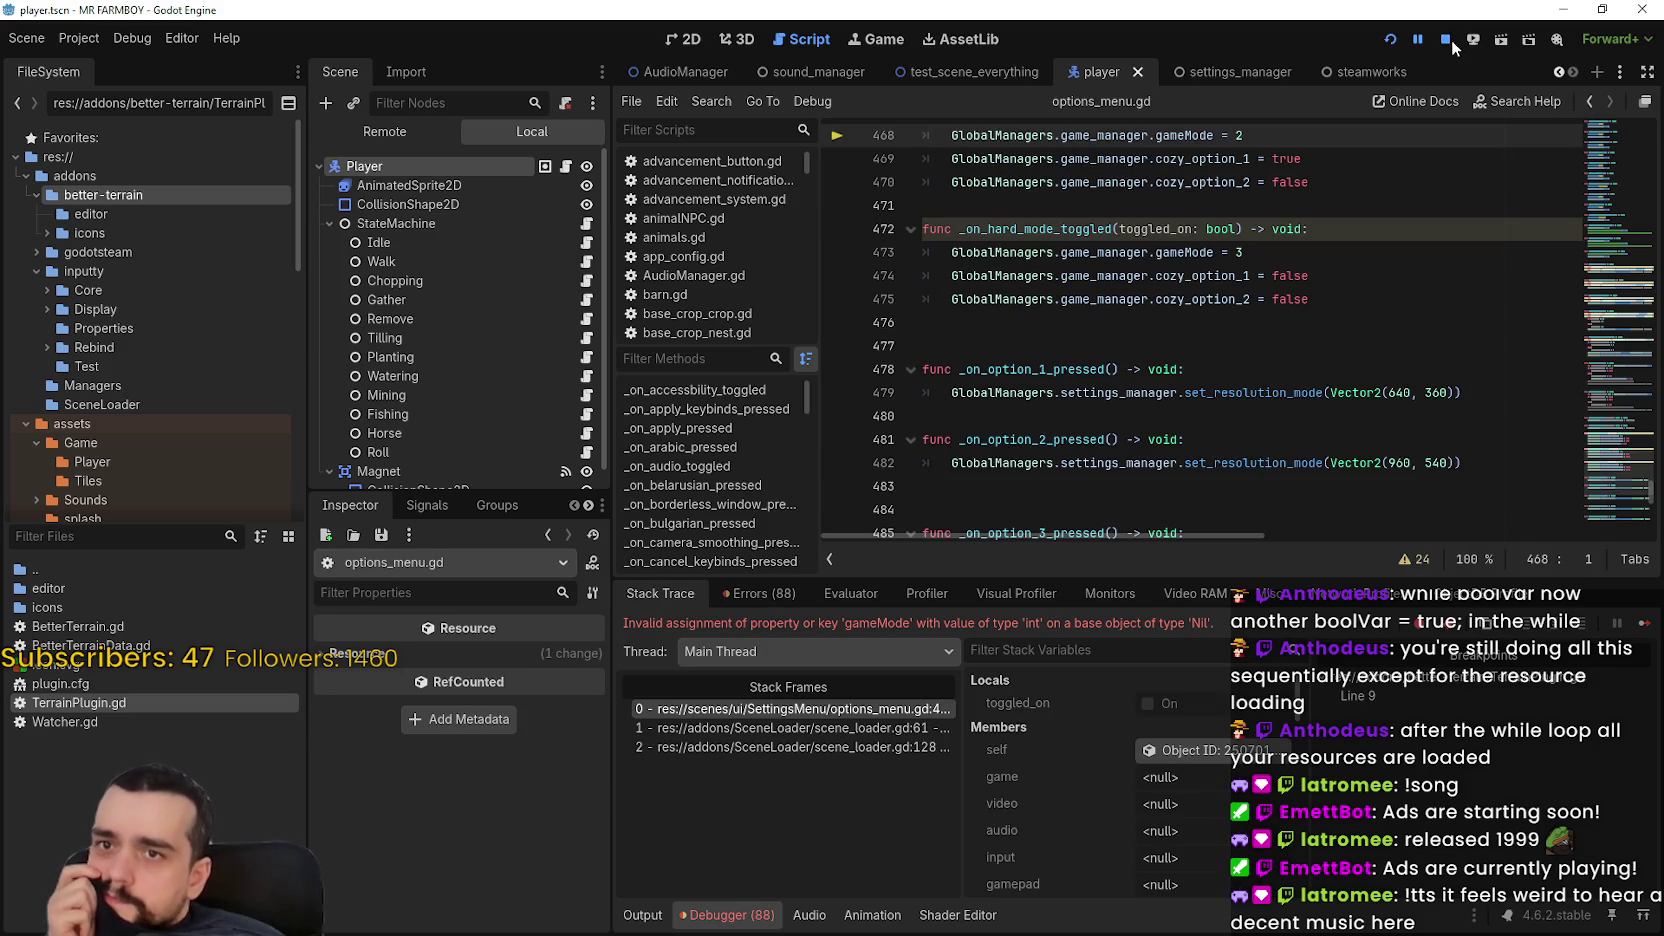
click(1444, 40)
click(69, 37)
In the Autoload list, move Inputty and BetterTerrain down below AppConfig and SceneLoader
click(105, 68)
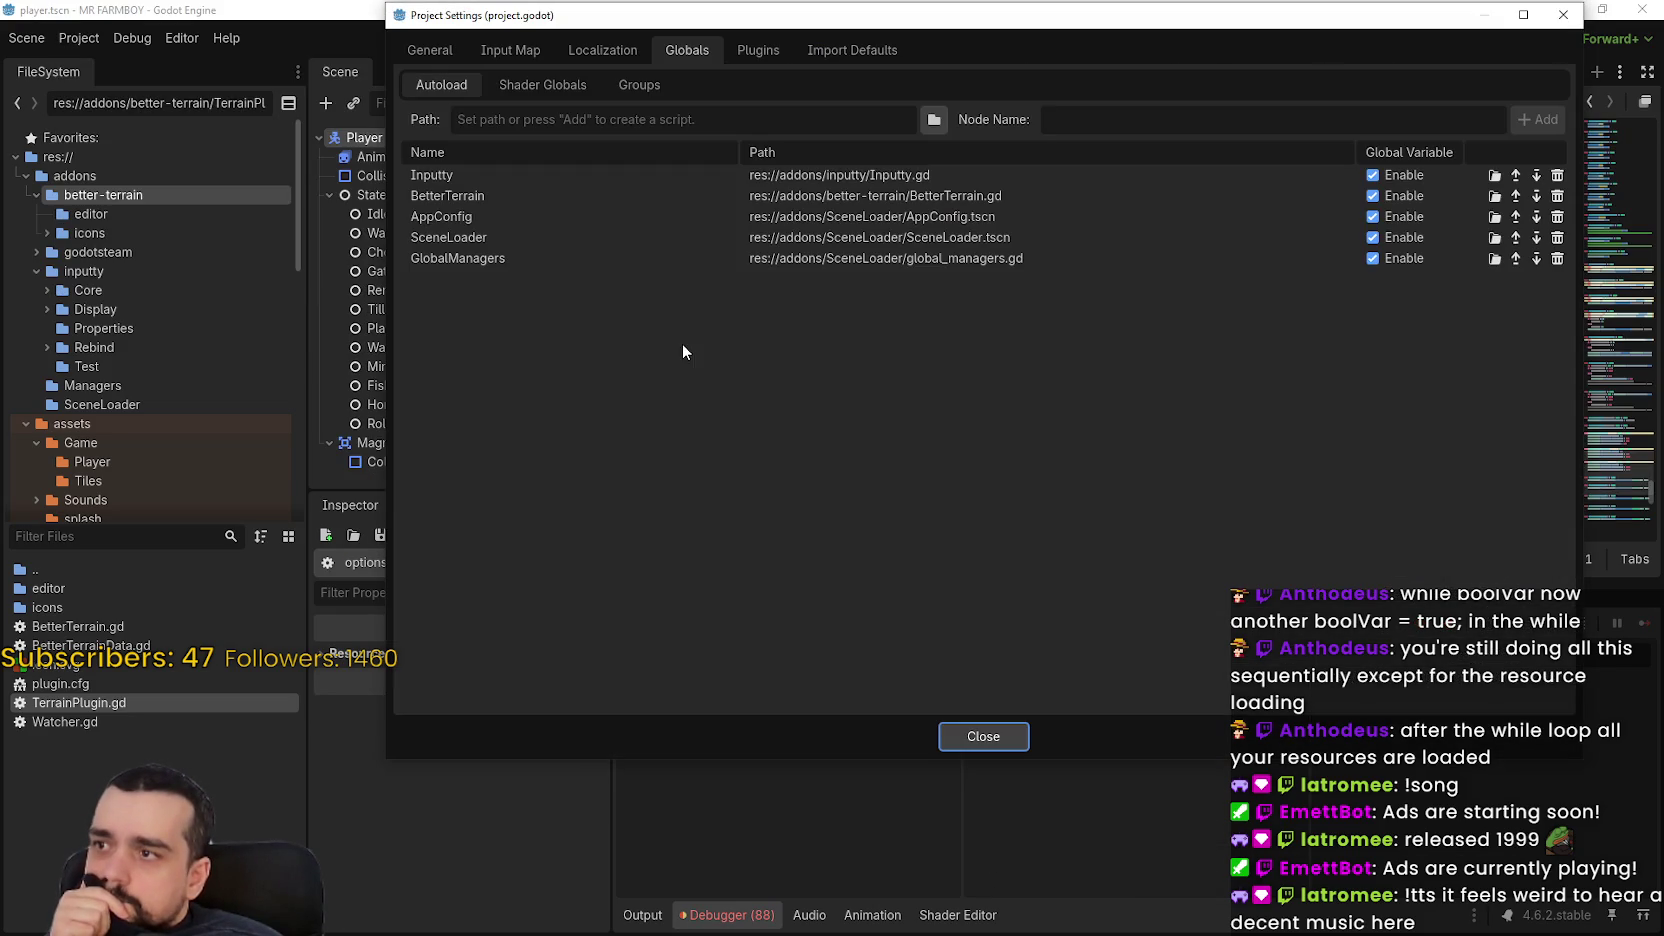
click(1536, 174)
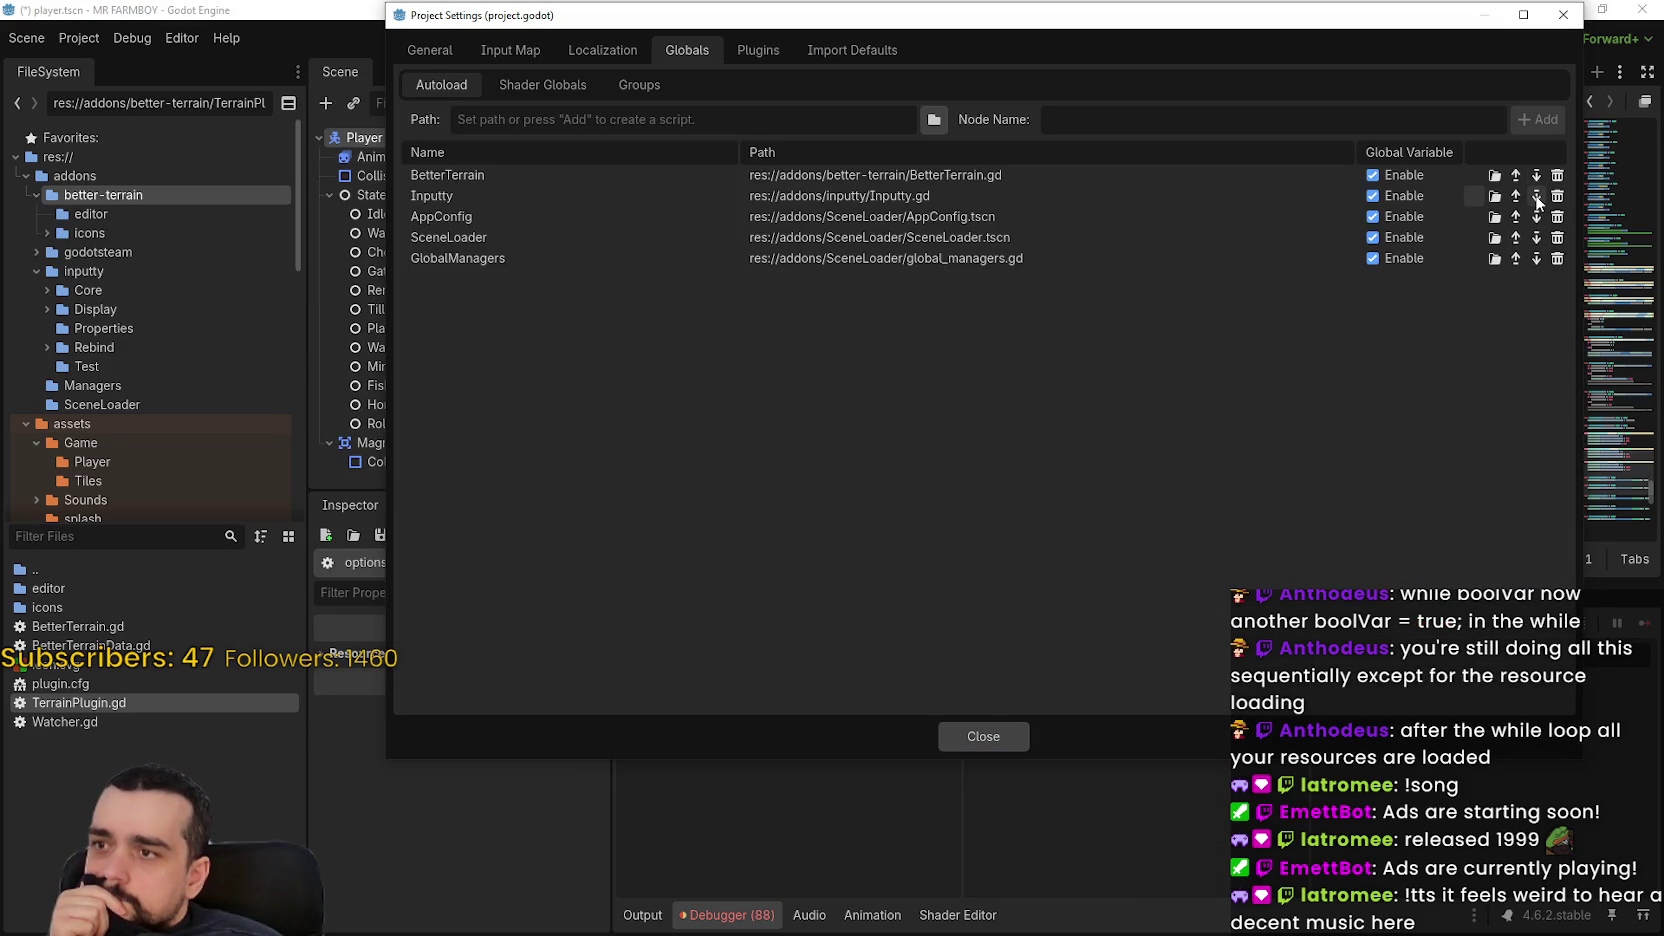
click(1536, 196)
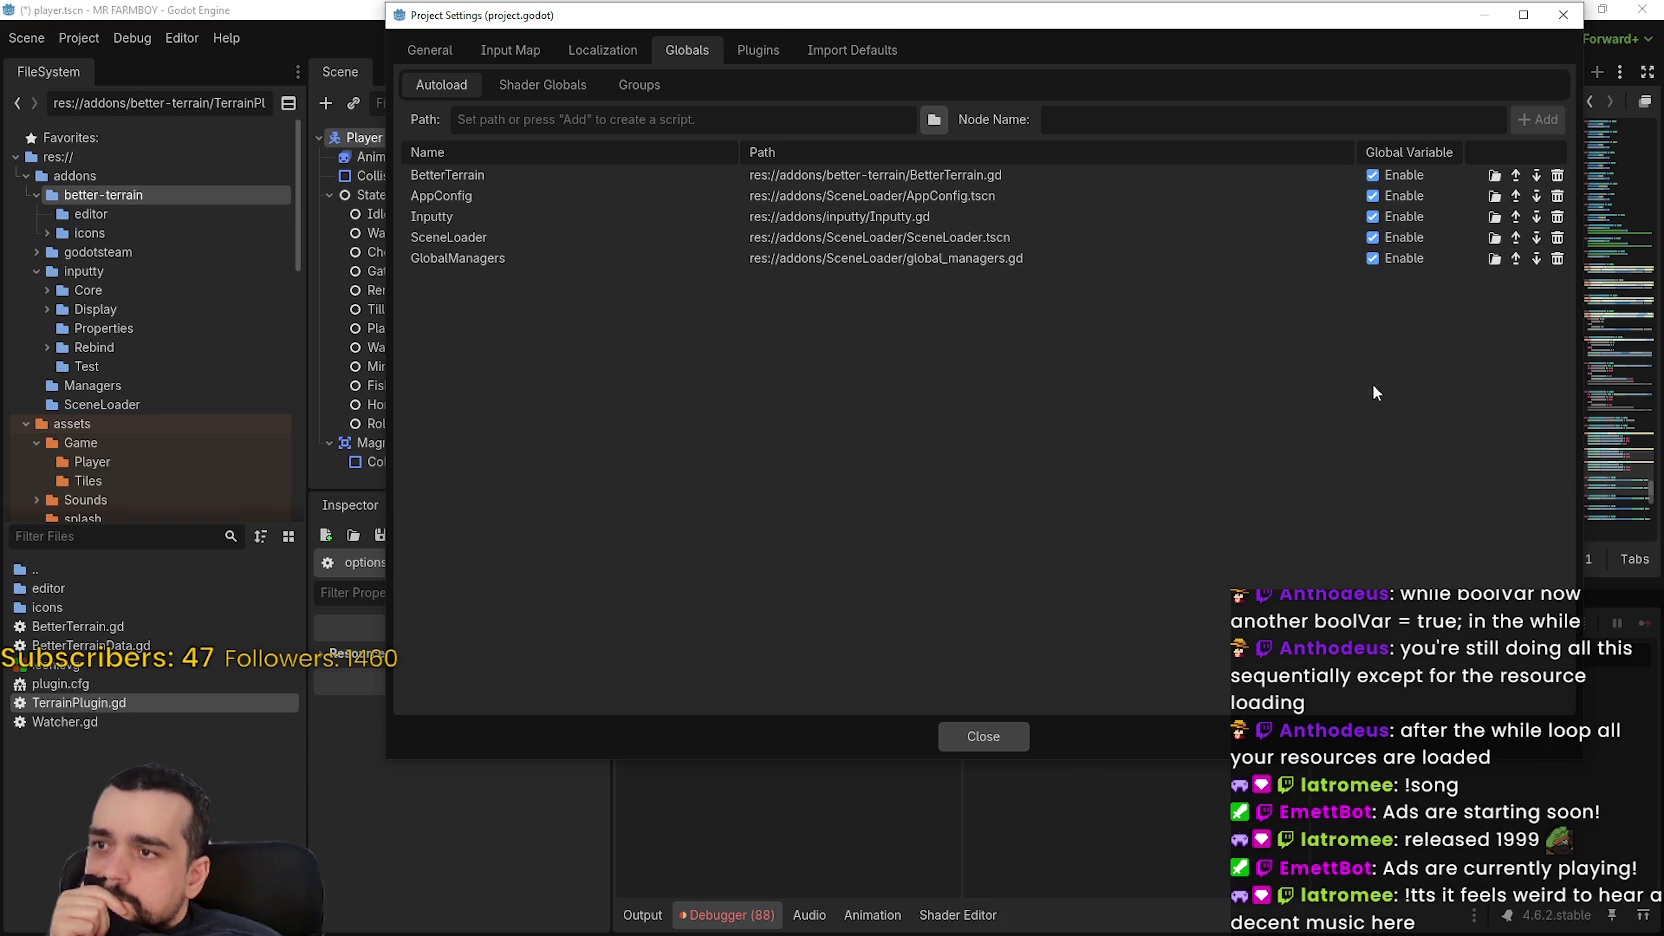
click(1537, 177)
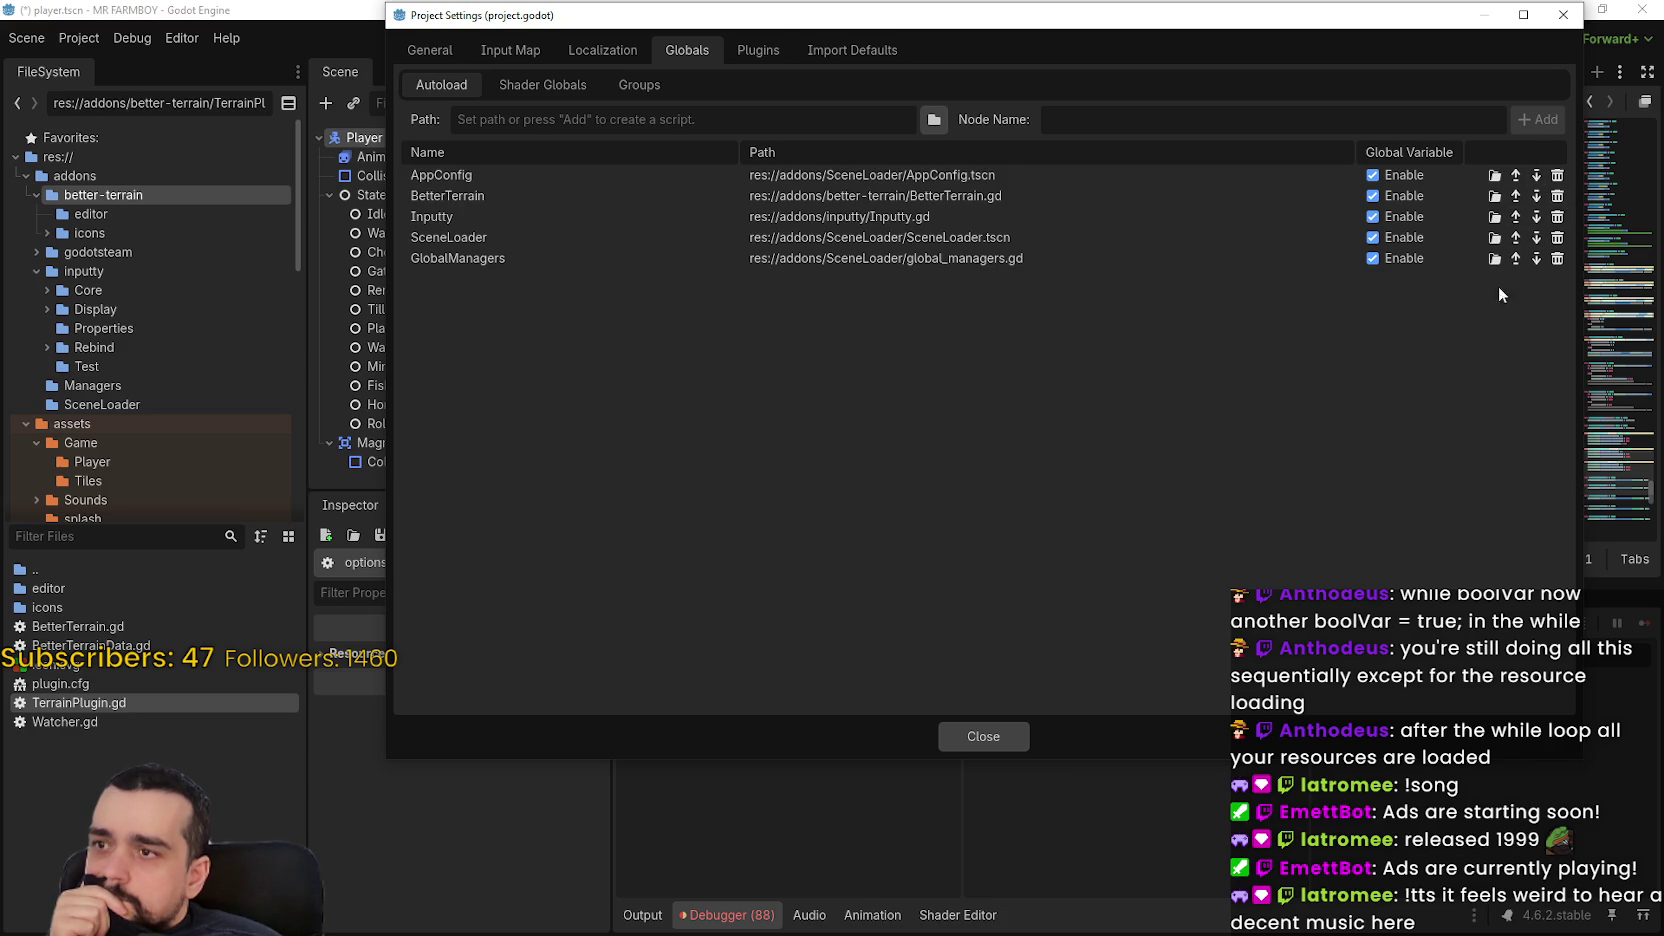
click(1538, 197)
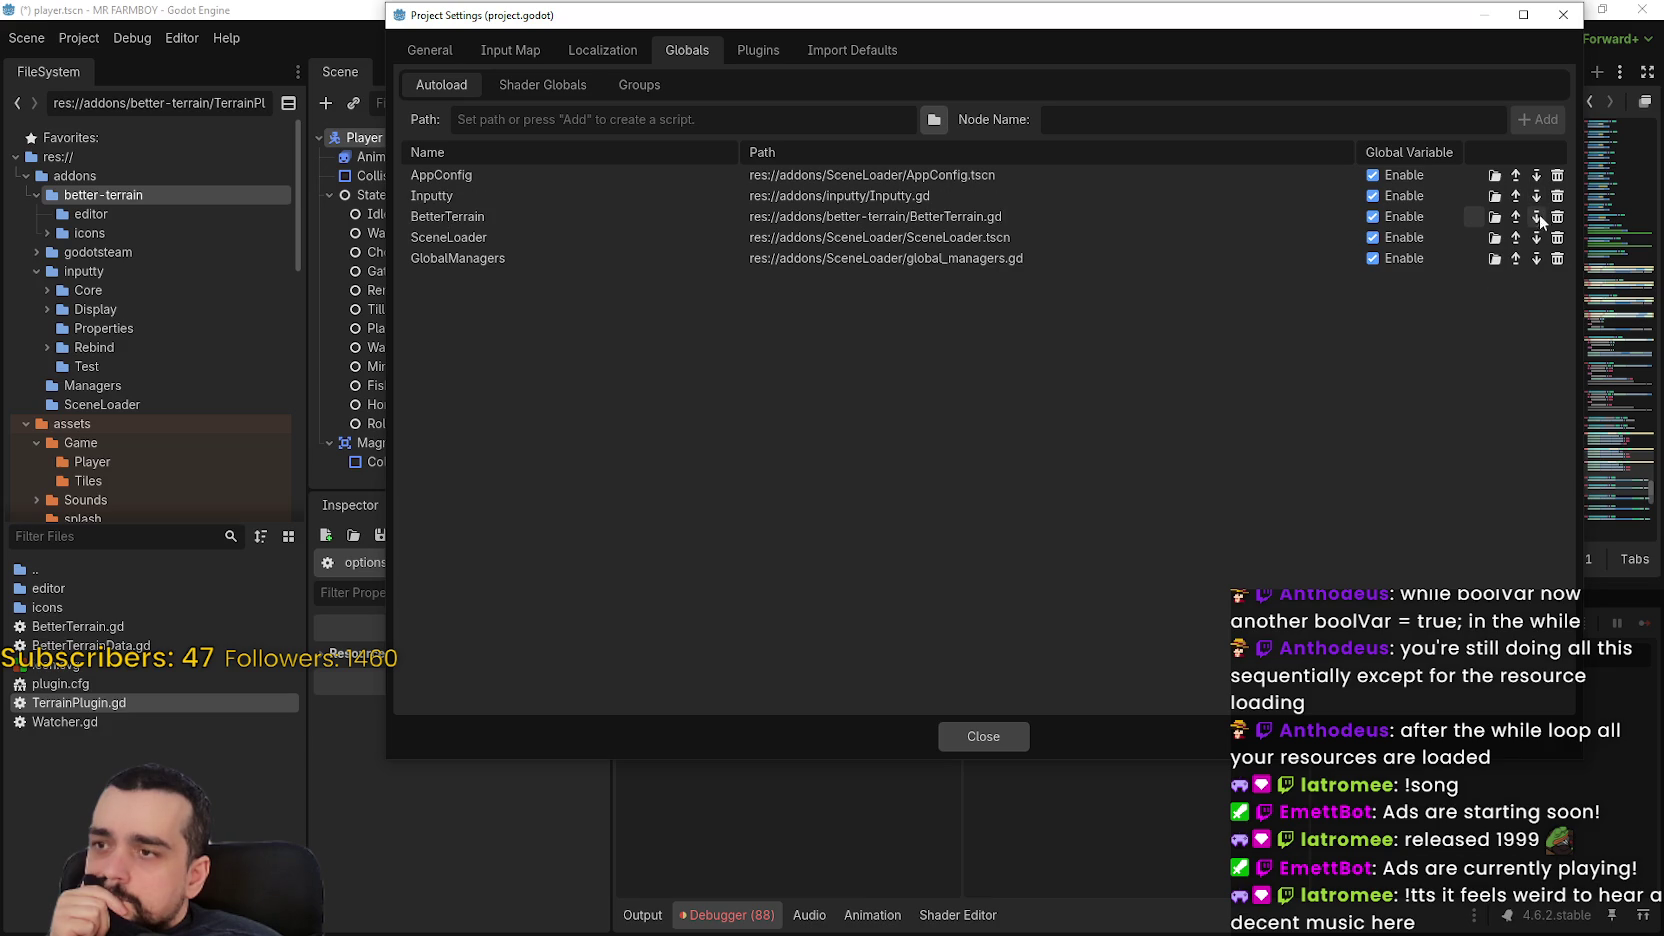
click(1537, 217)
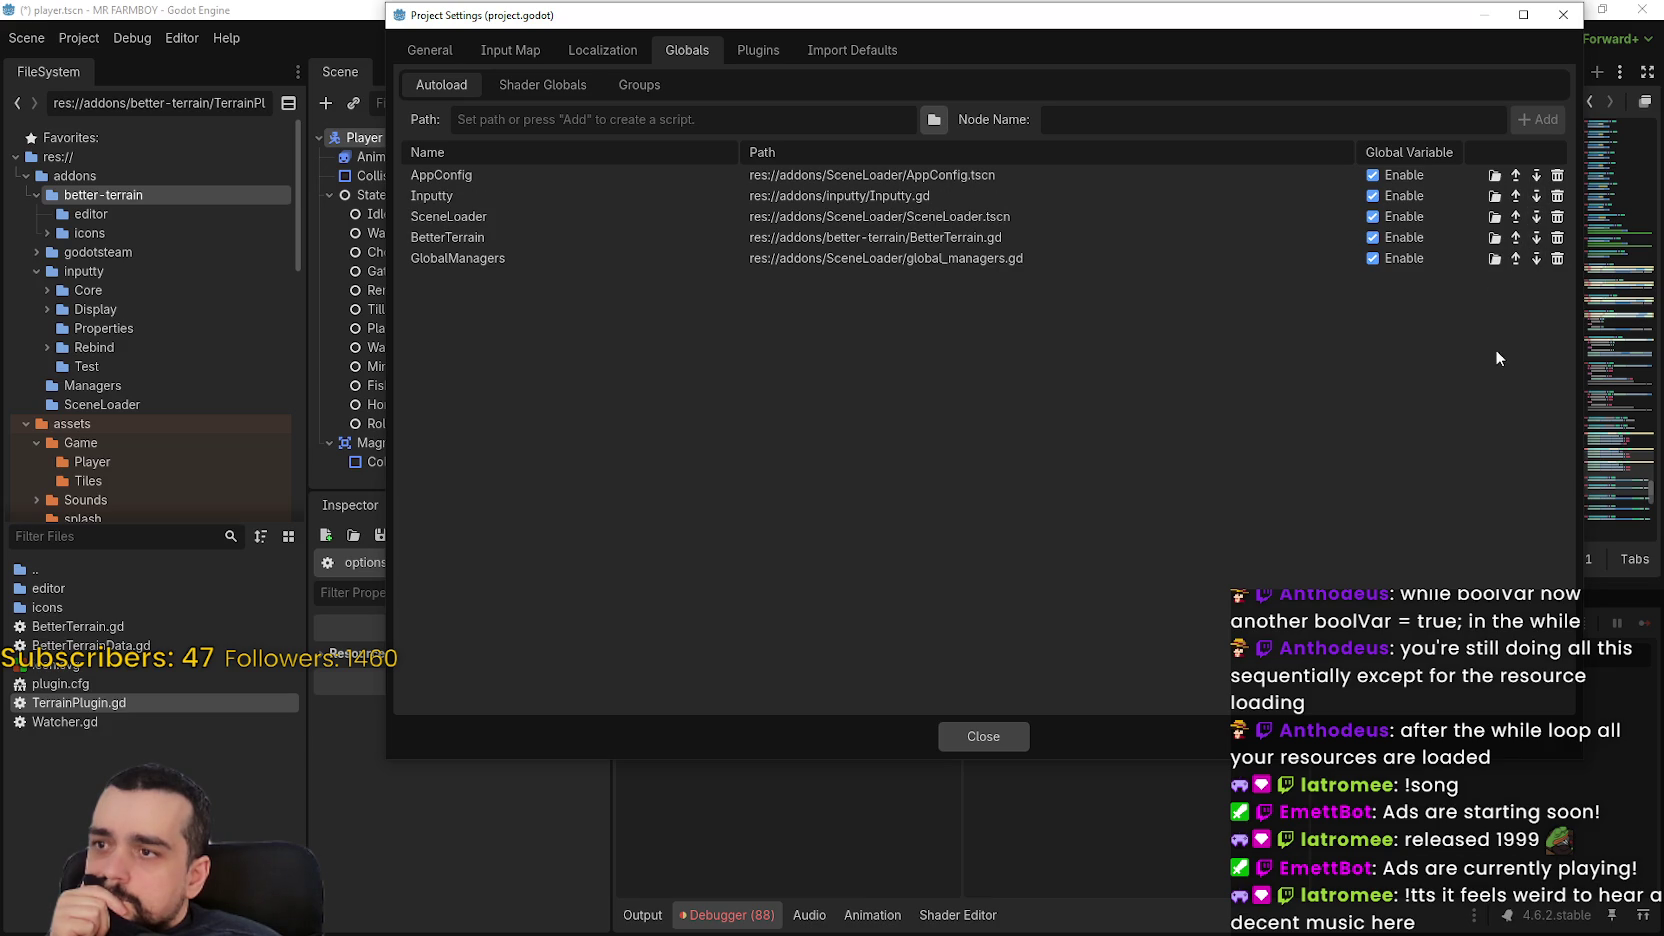
Raise GlobalManagers and SceneLoader above Inputty, leaving BetterTerrain last, and close the settings
click(1518, 258)
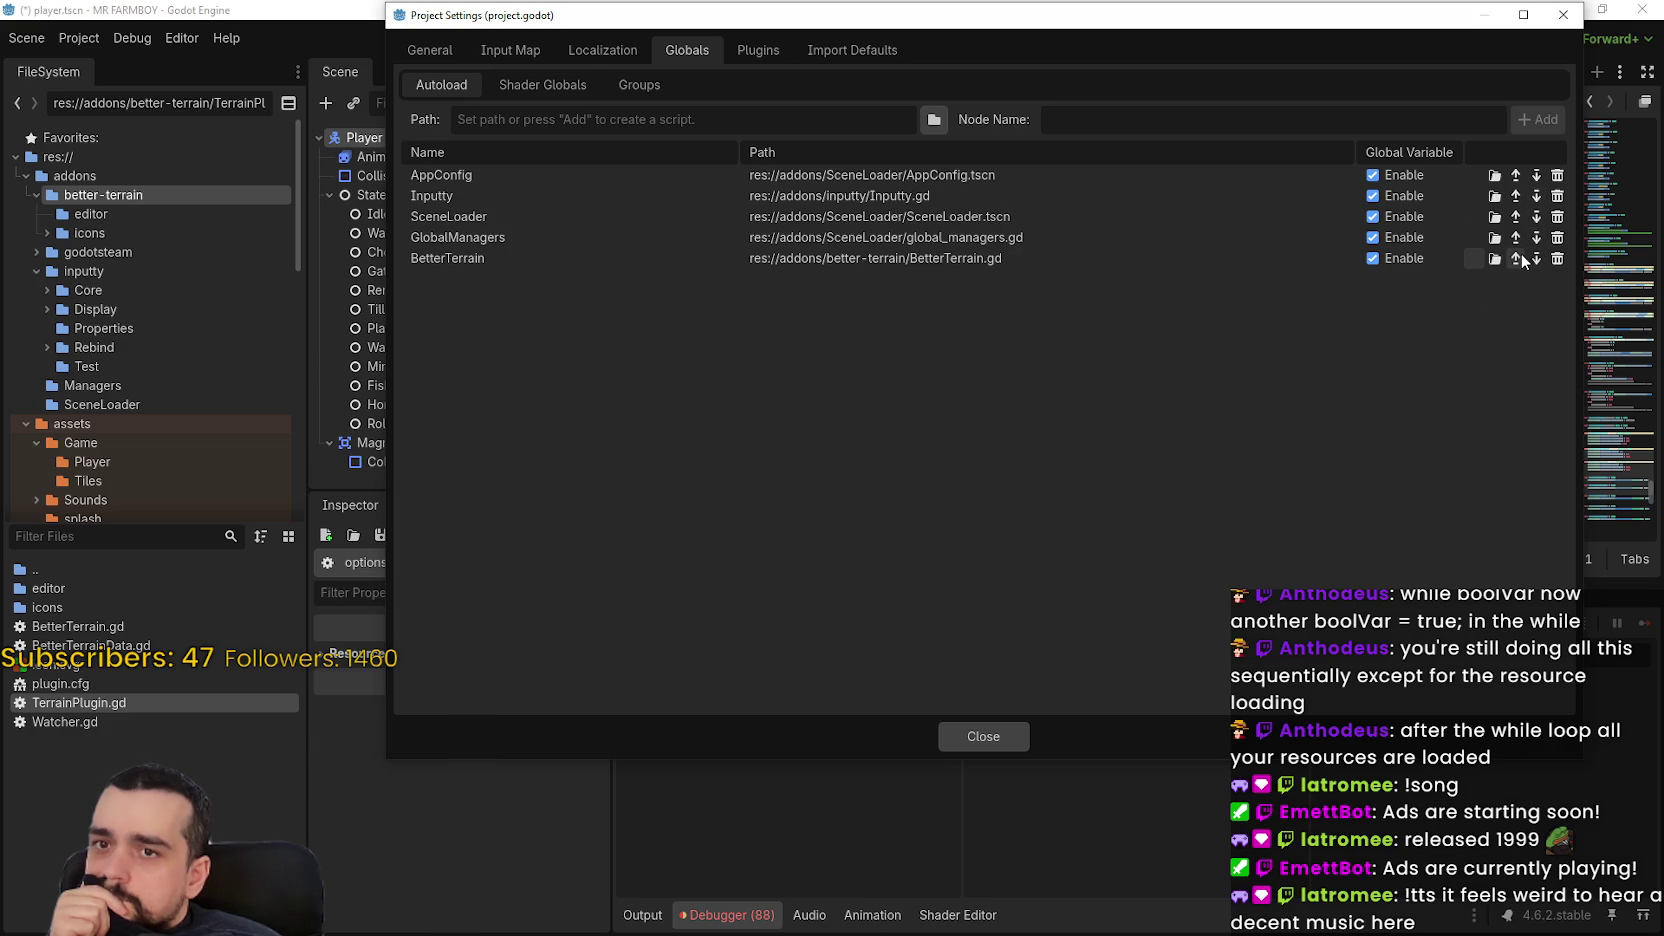
click(1516, 240)
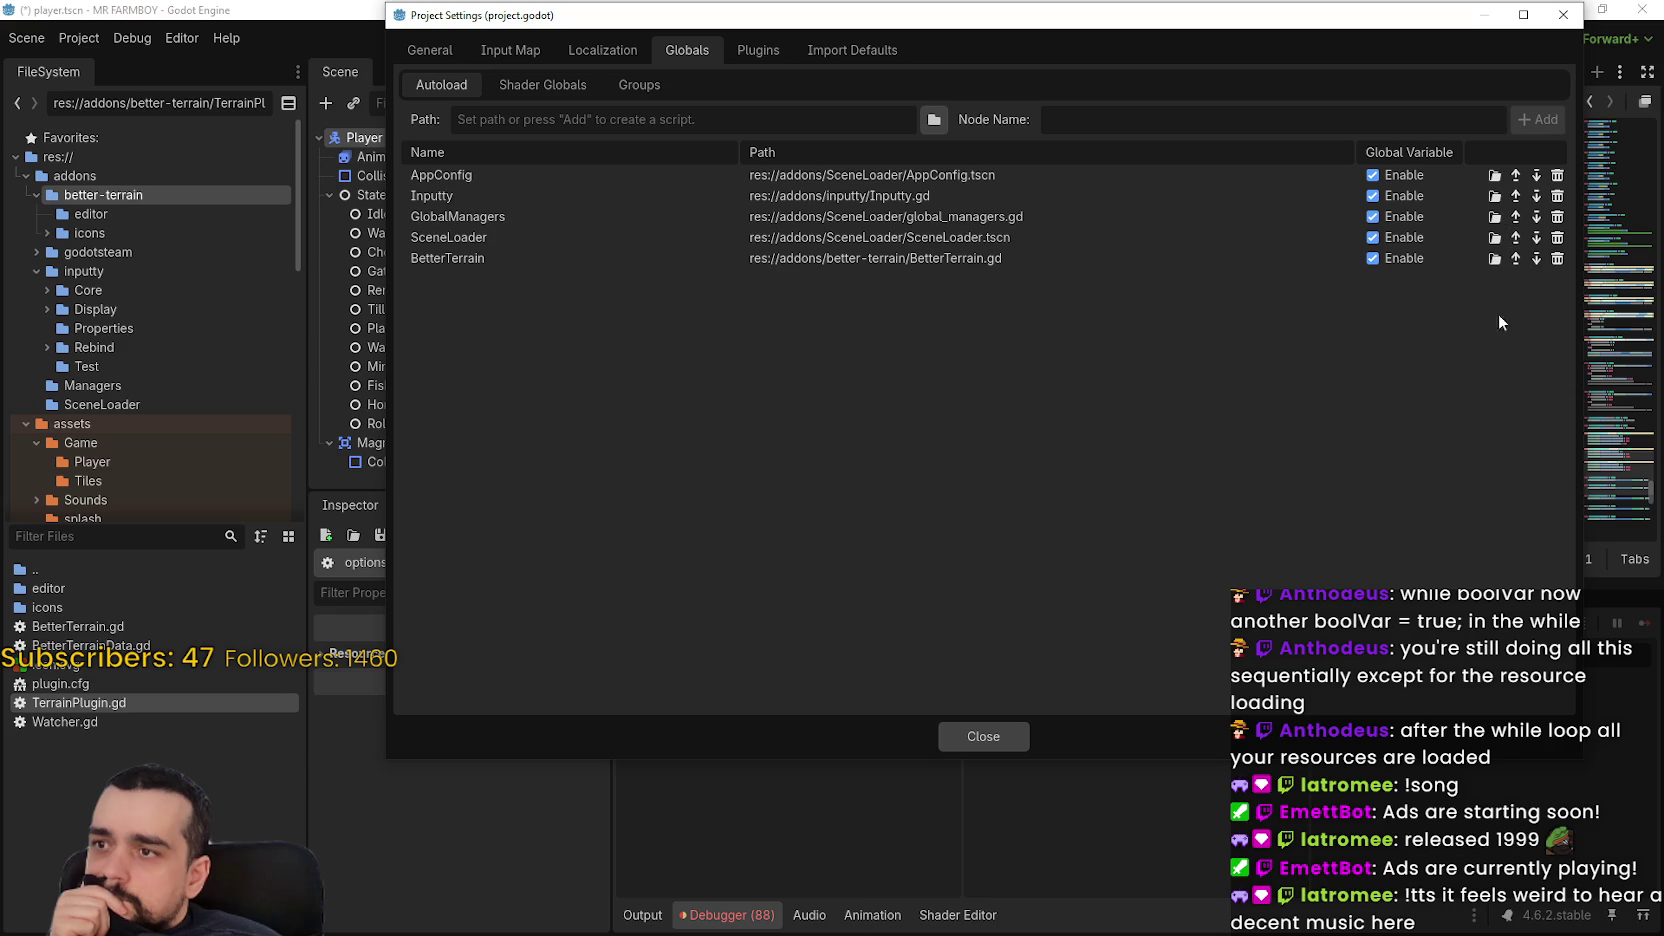
click(1516, 240)
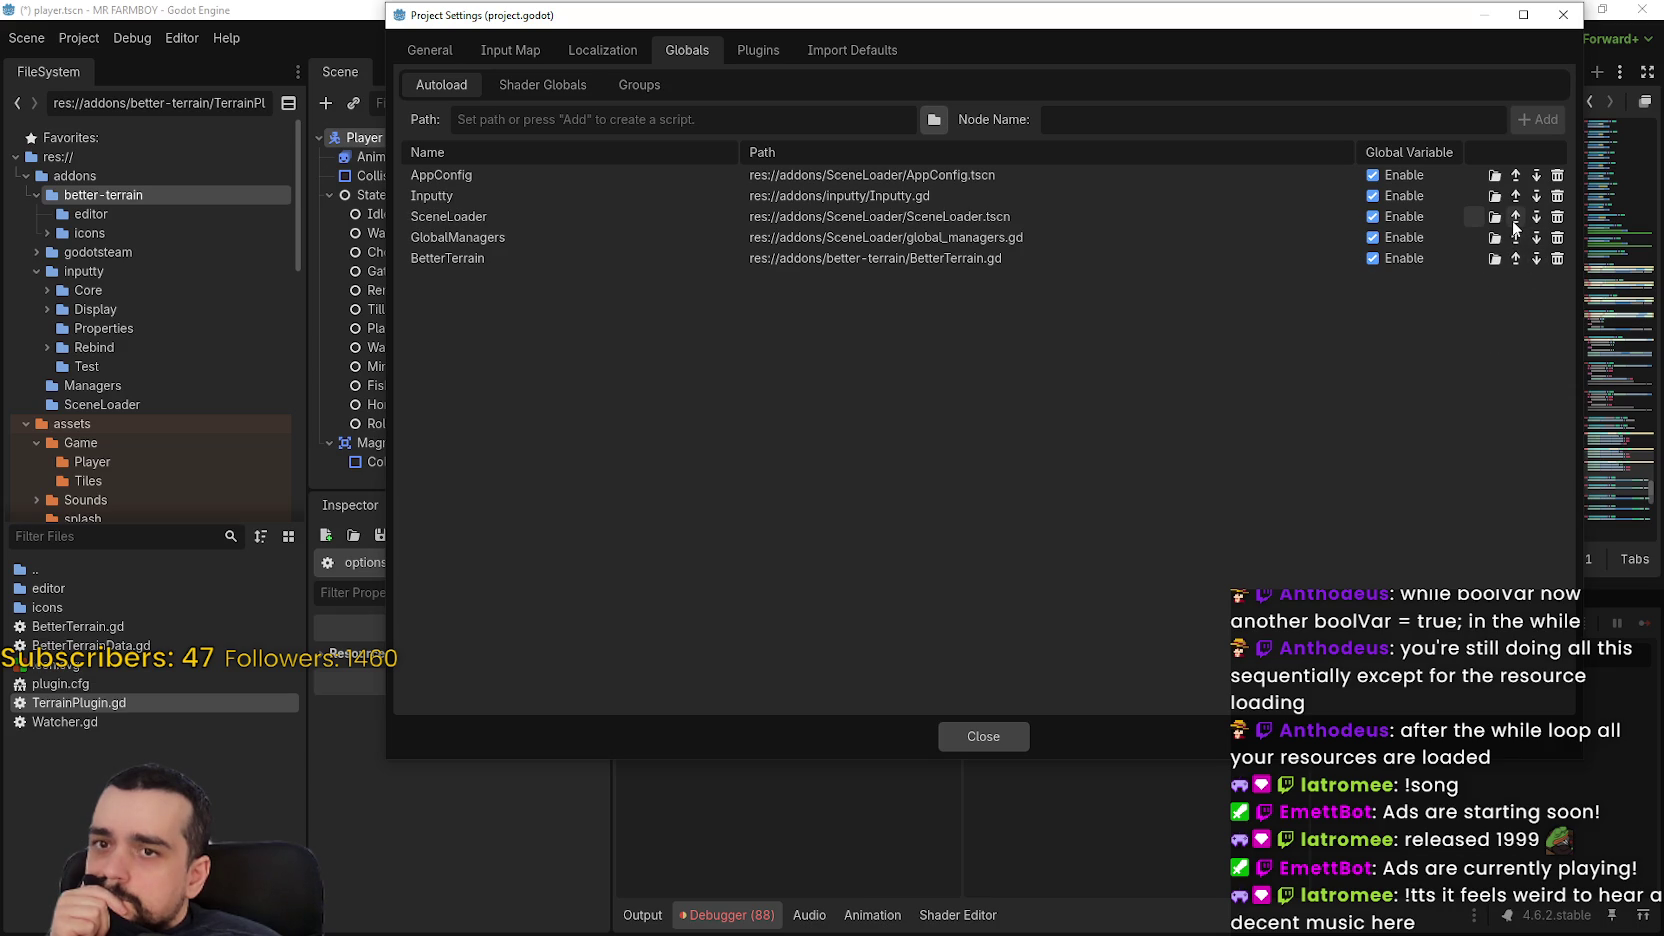
click(1516, 217)
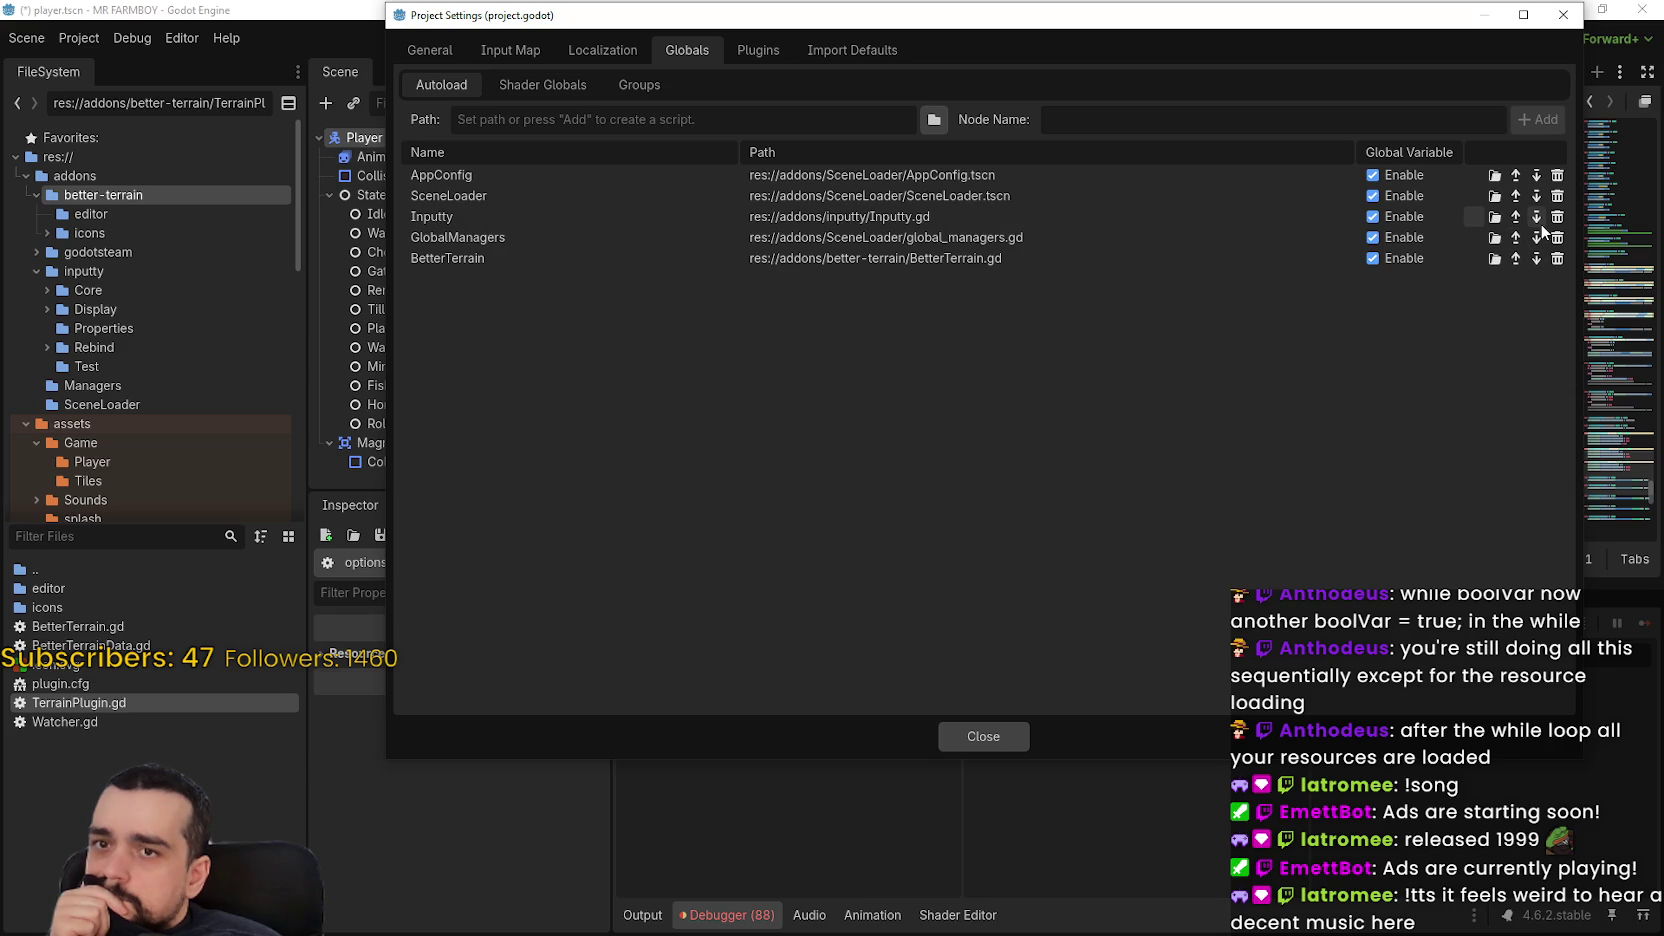
click(1539, 224)
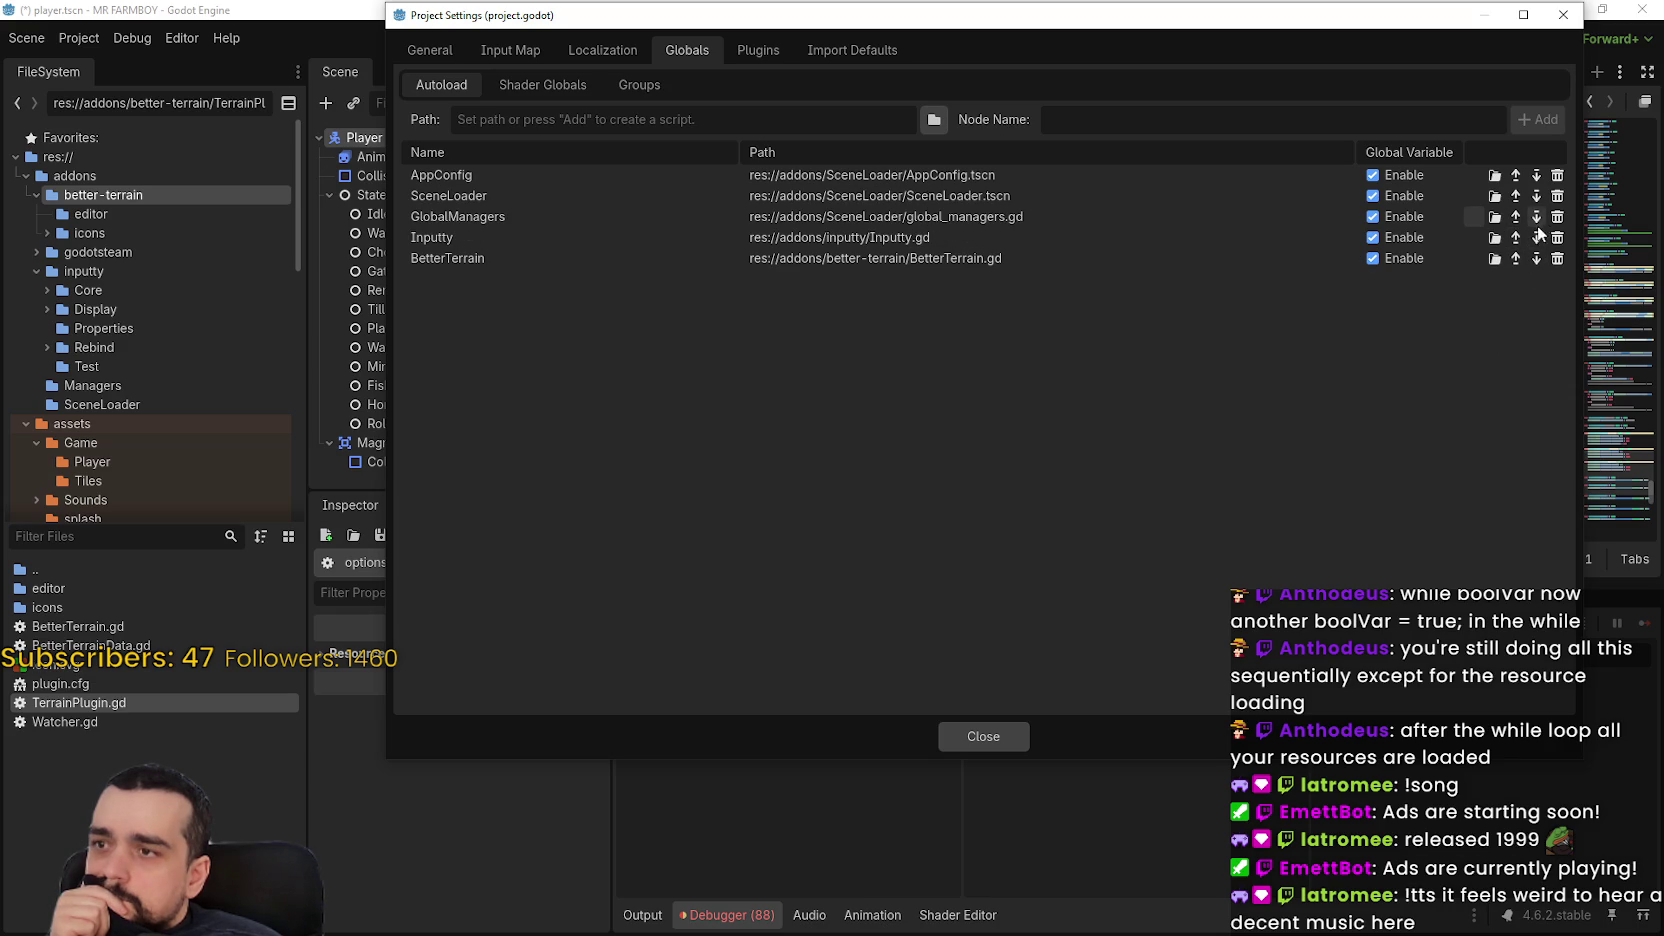
click(983, 737)
Run the game past its Godot splash, stop it, and scroll the script tabs back to the earlier ones
key(F5)
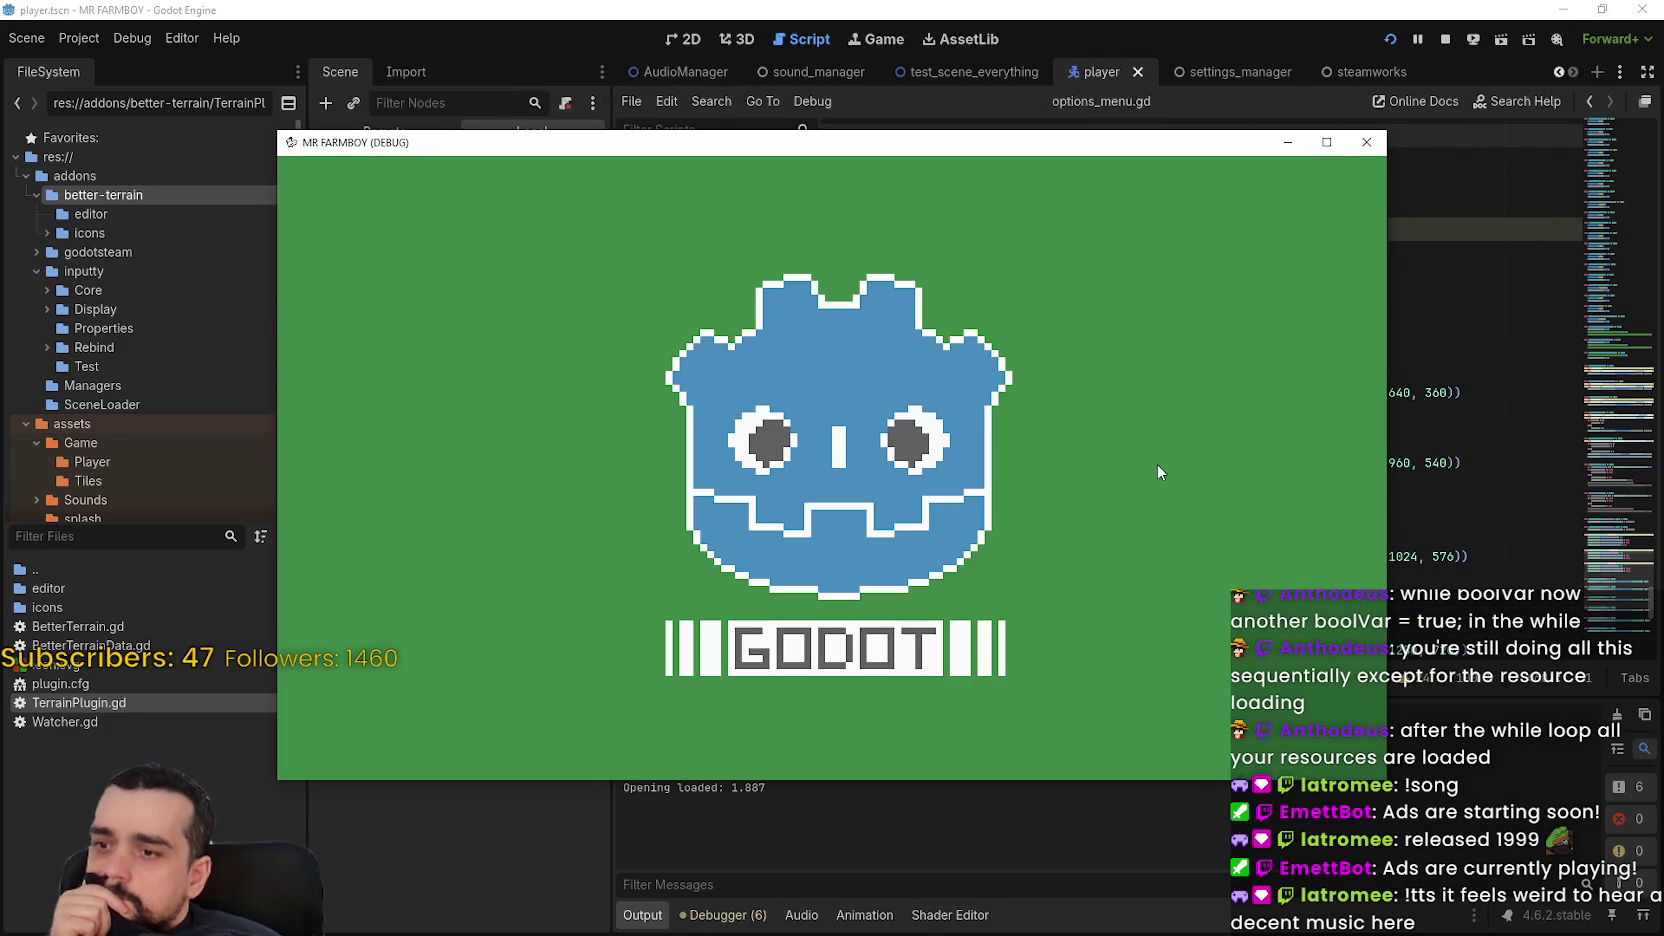
key(F8)
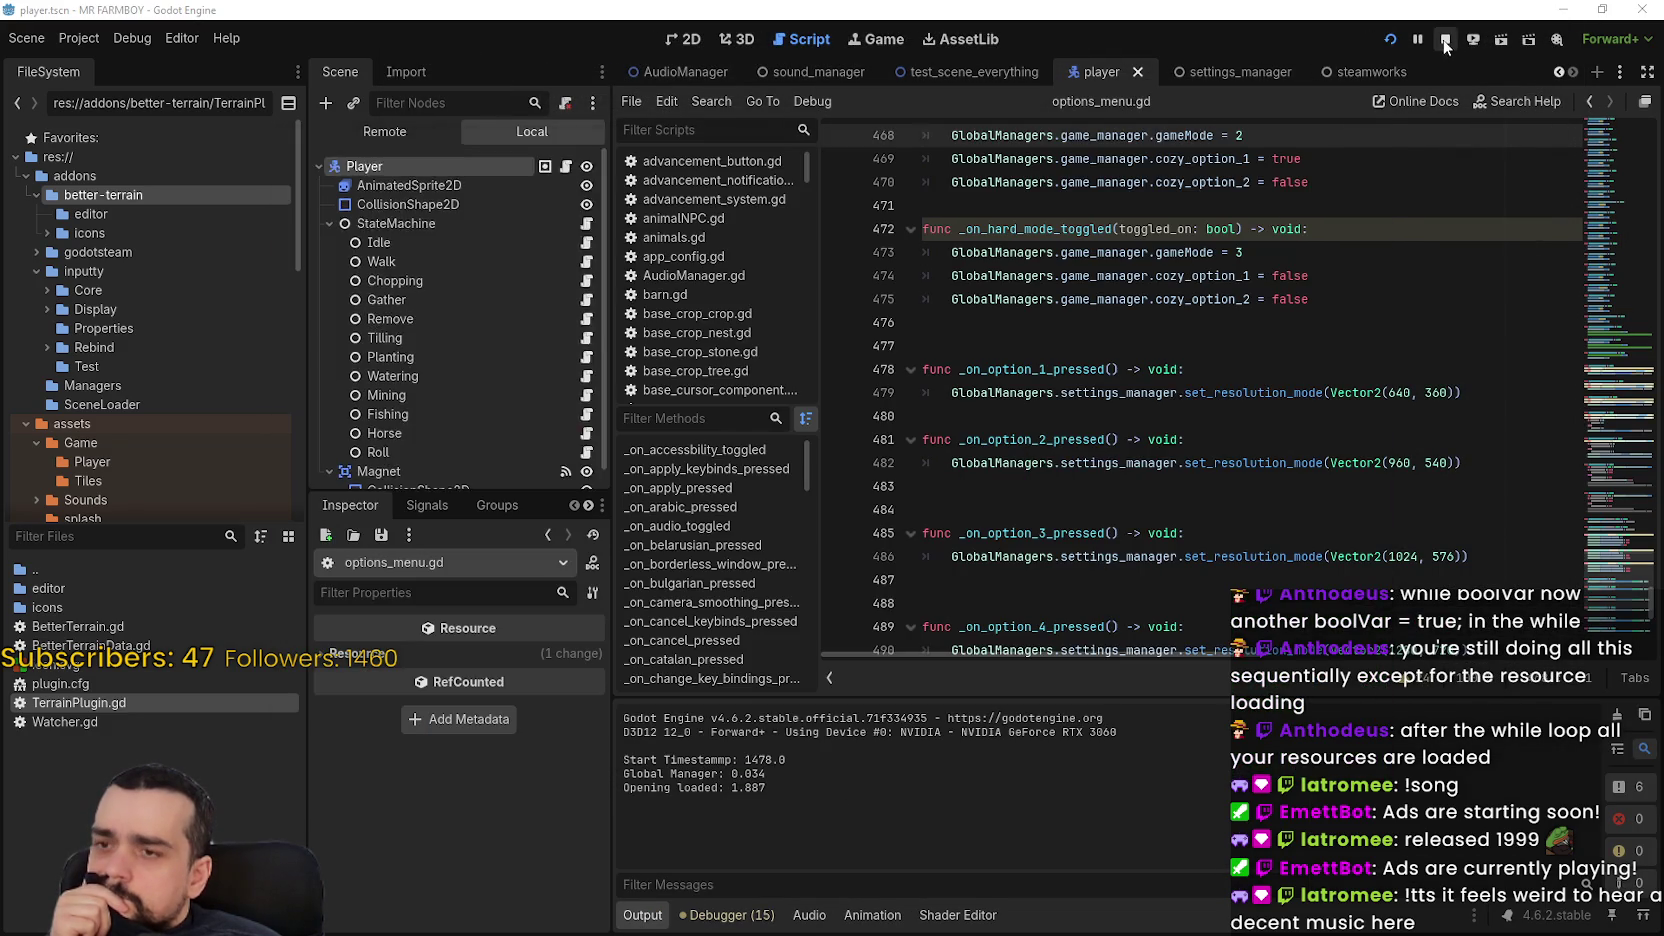
click(1155, 488)
scroll(1155, 488, up, 1)
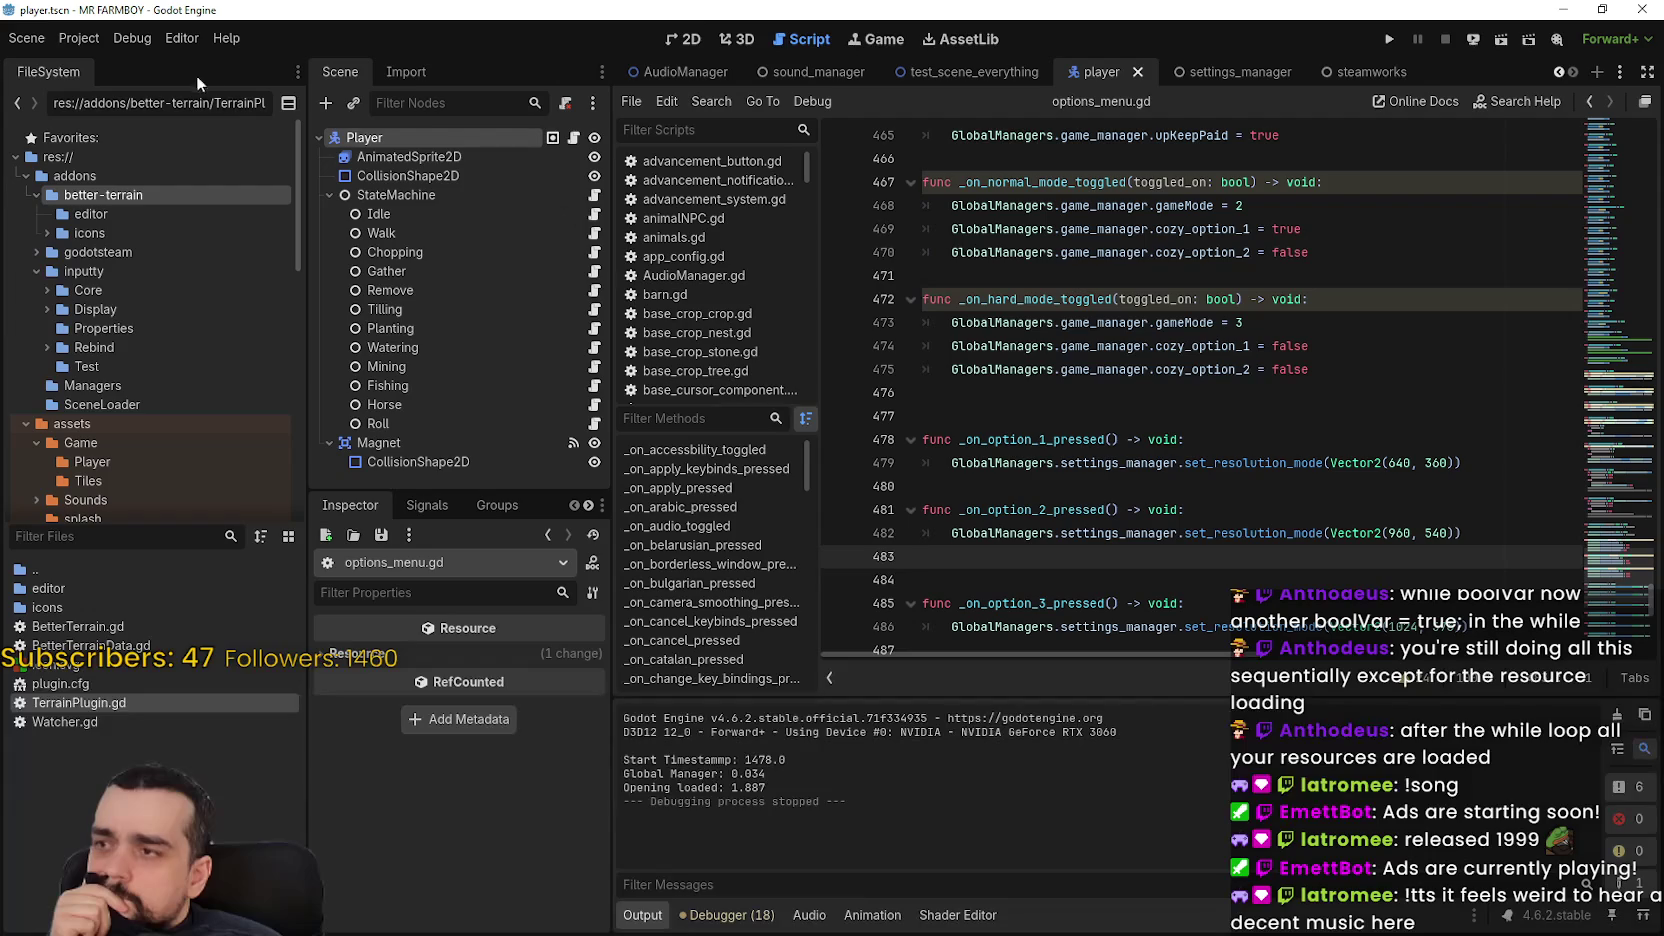
click(1556, 71)
click(1556, 71)
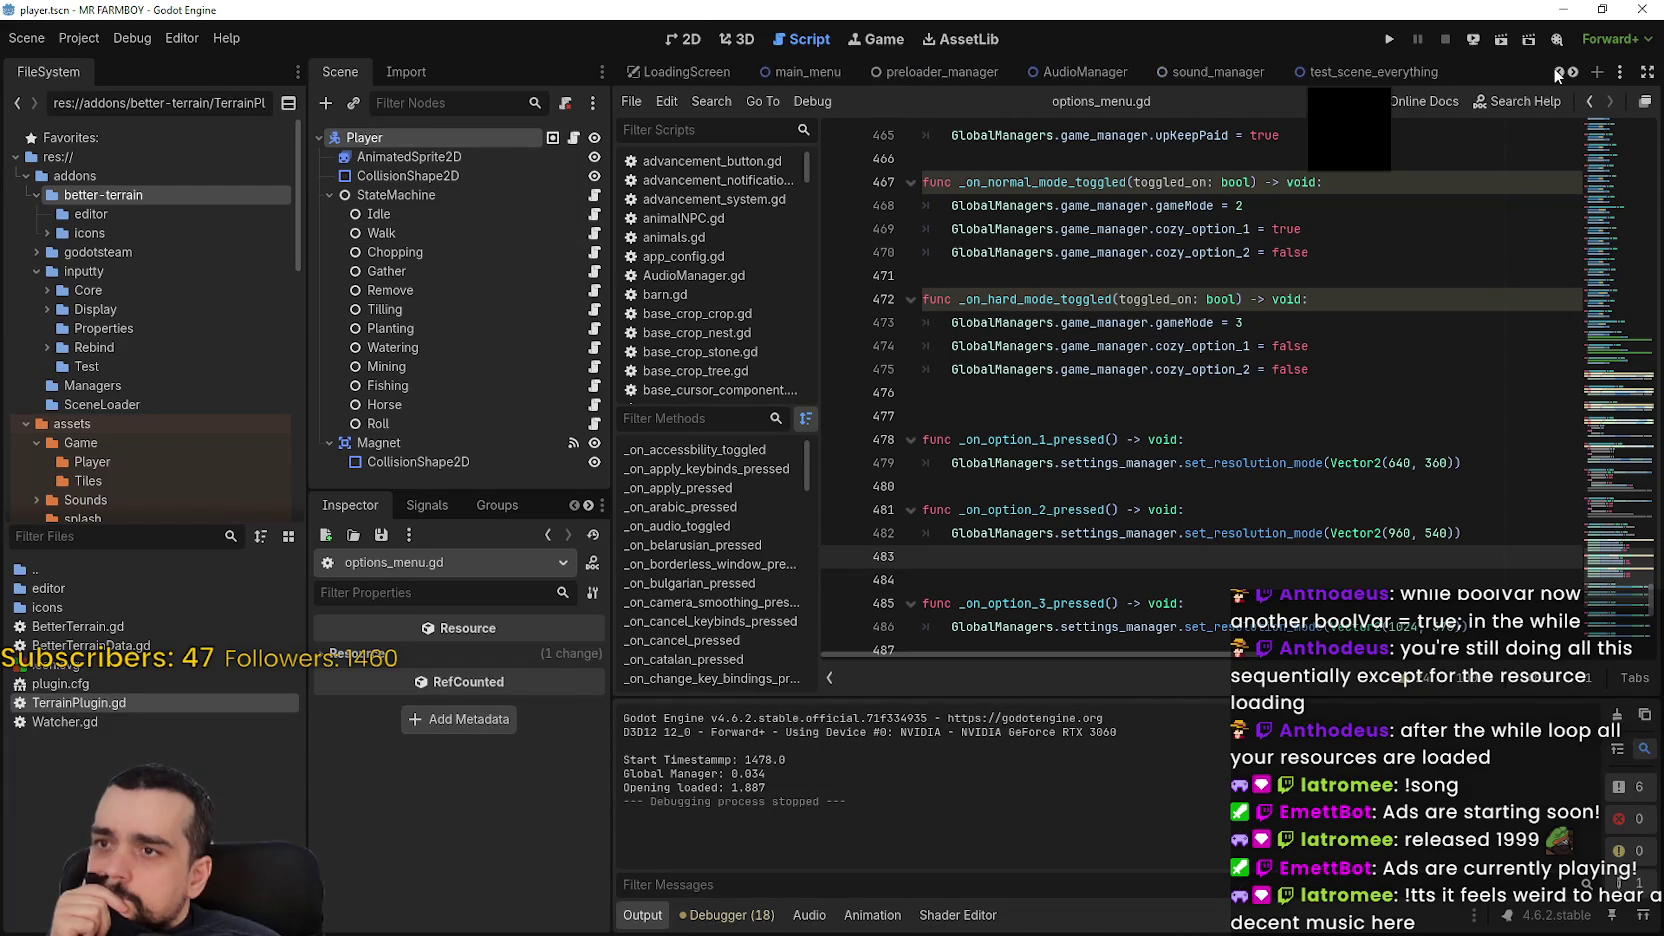
click(1556, 71)
click(1556, 71)
click(1556, 71)
click(1556, 71)
Open the Opening scene's opening.gd script and scroll down to its _ready function
click(665, 71)
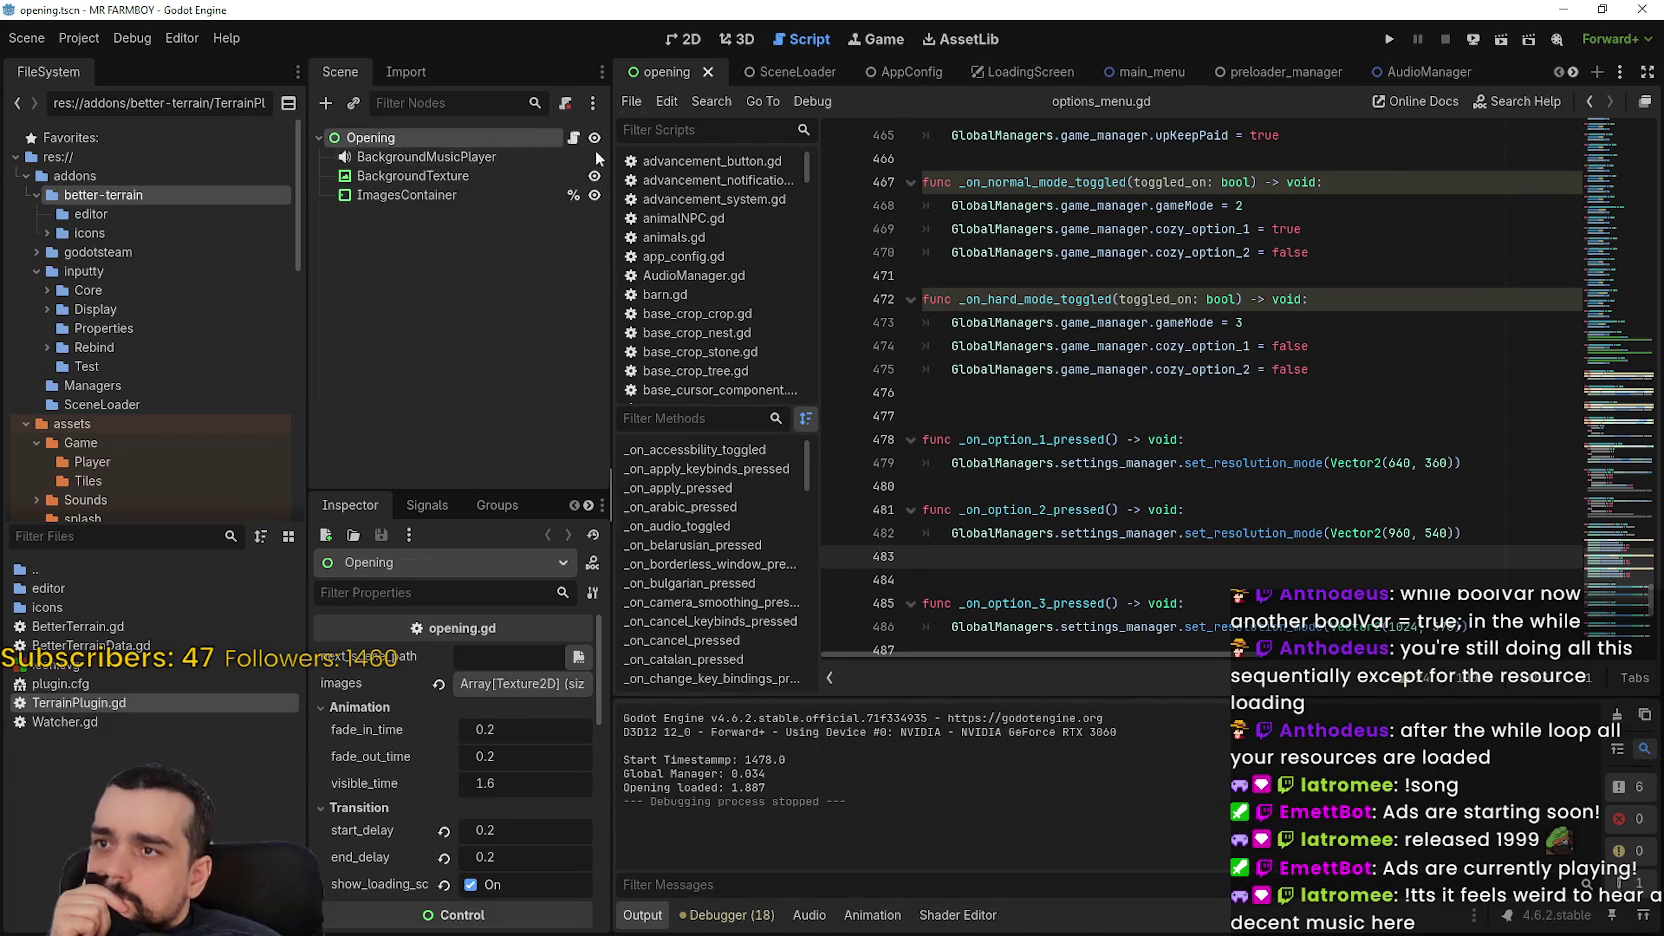
click(592, 138)
click(575, 137)
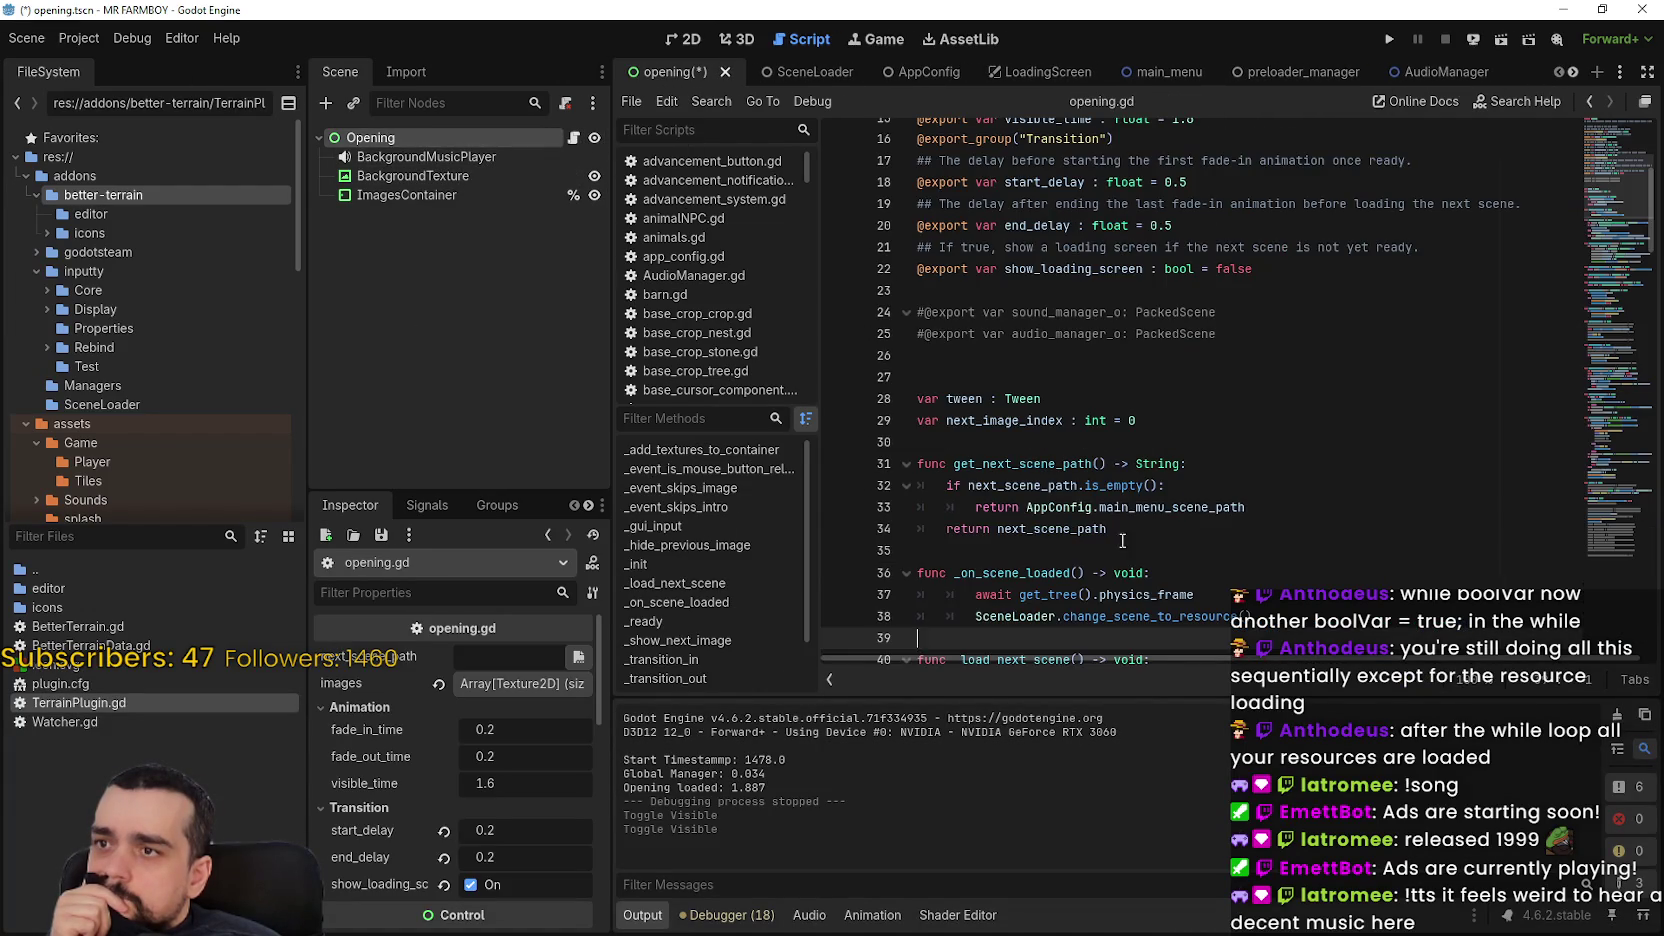
scroll(1135, 578, down, 8)
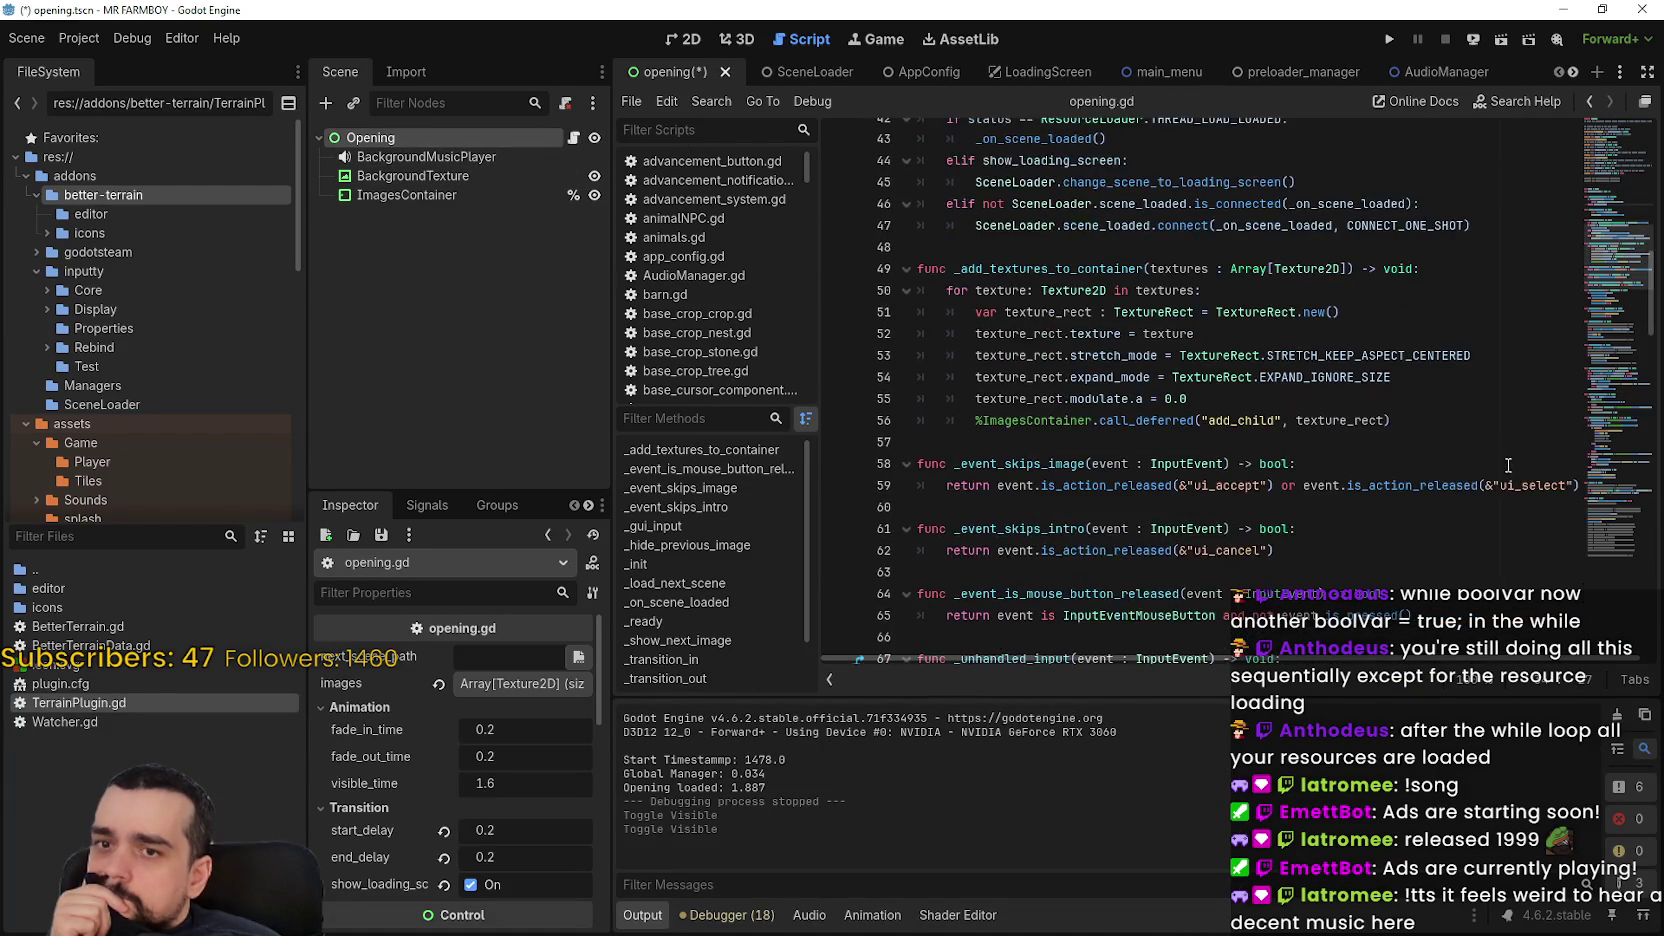
click(1598, 521)
drag(1598, 521, 1596, 575)
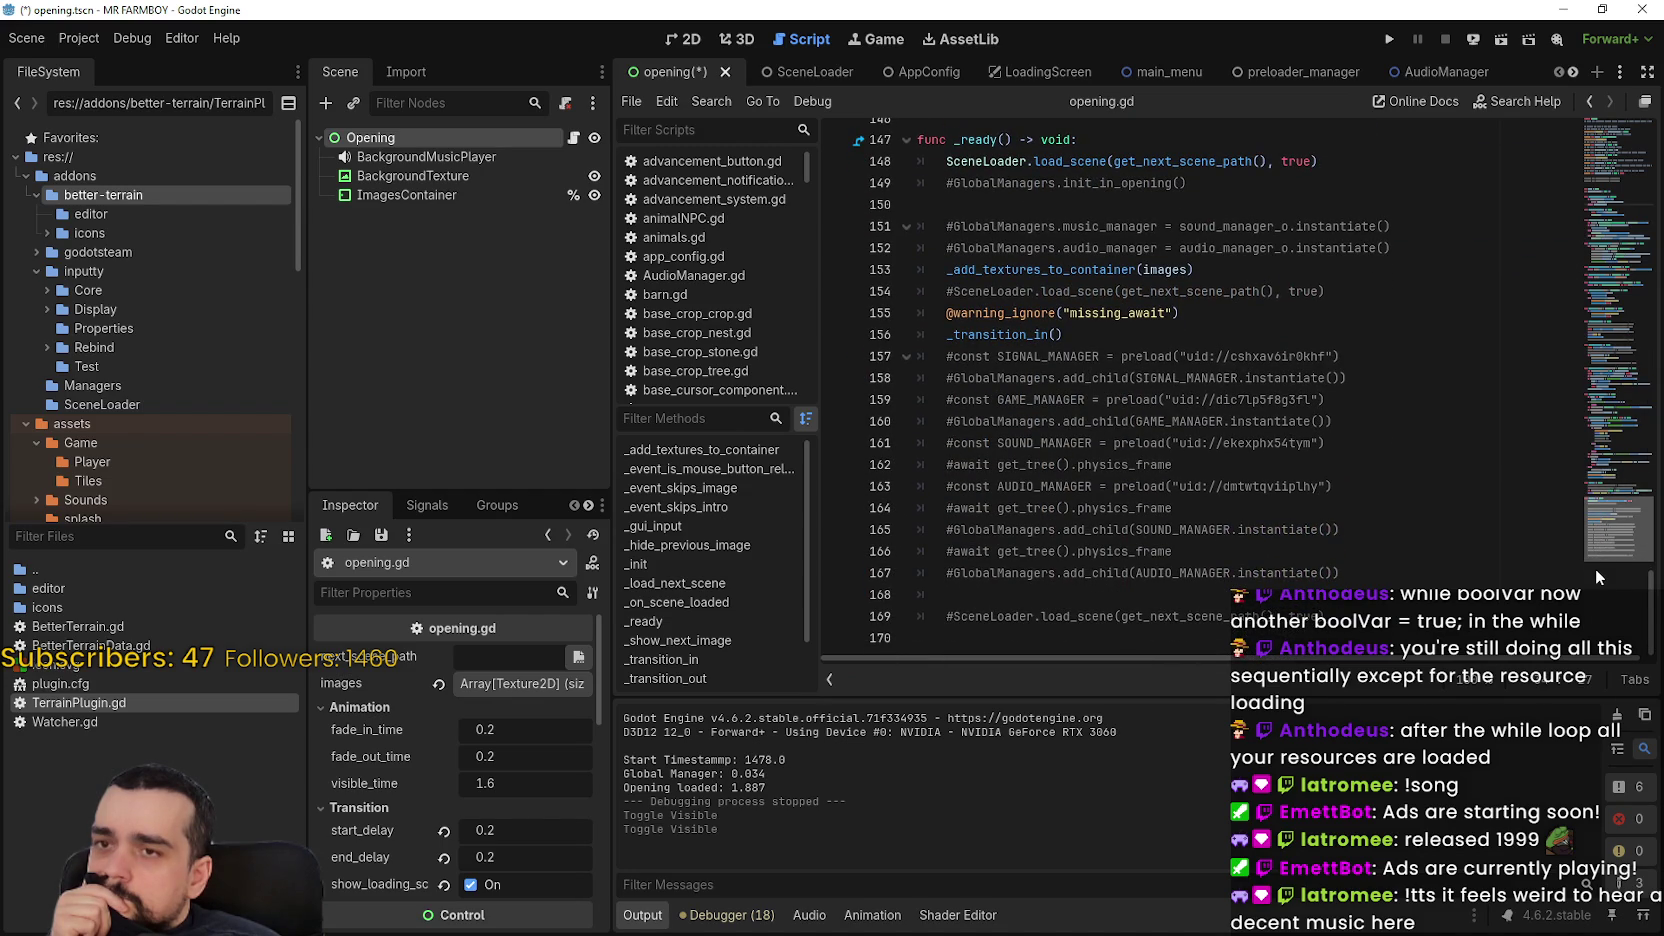
Delete the commented-out manager lines in _ready, including the blank line above
drag(1430, 249, 842, 200)
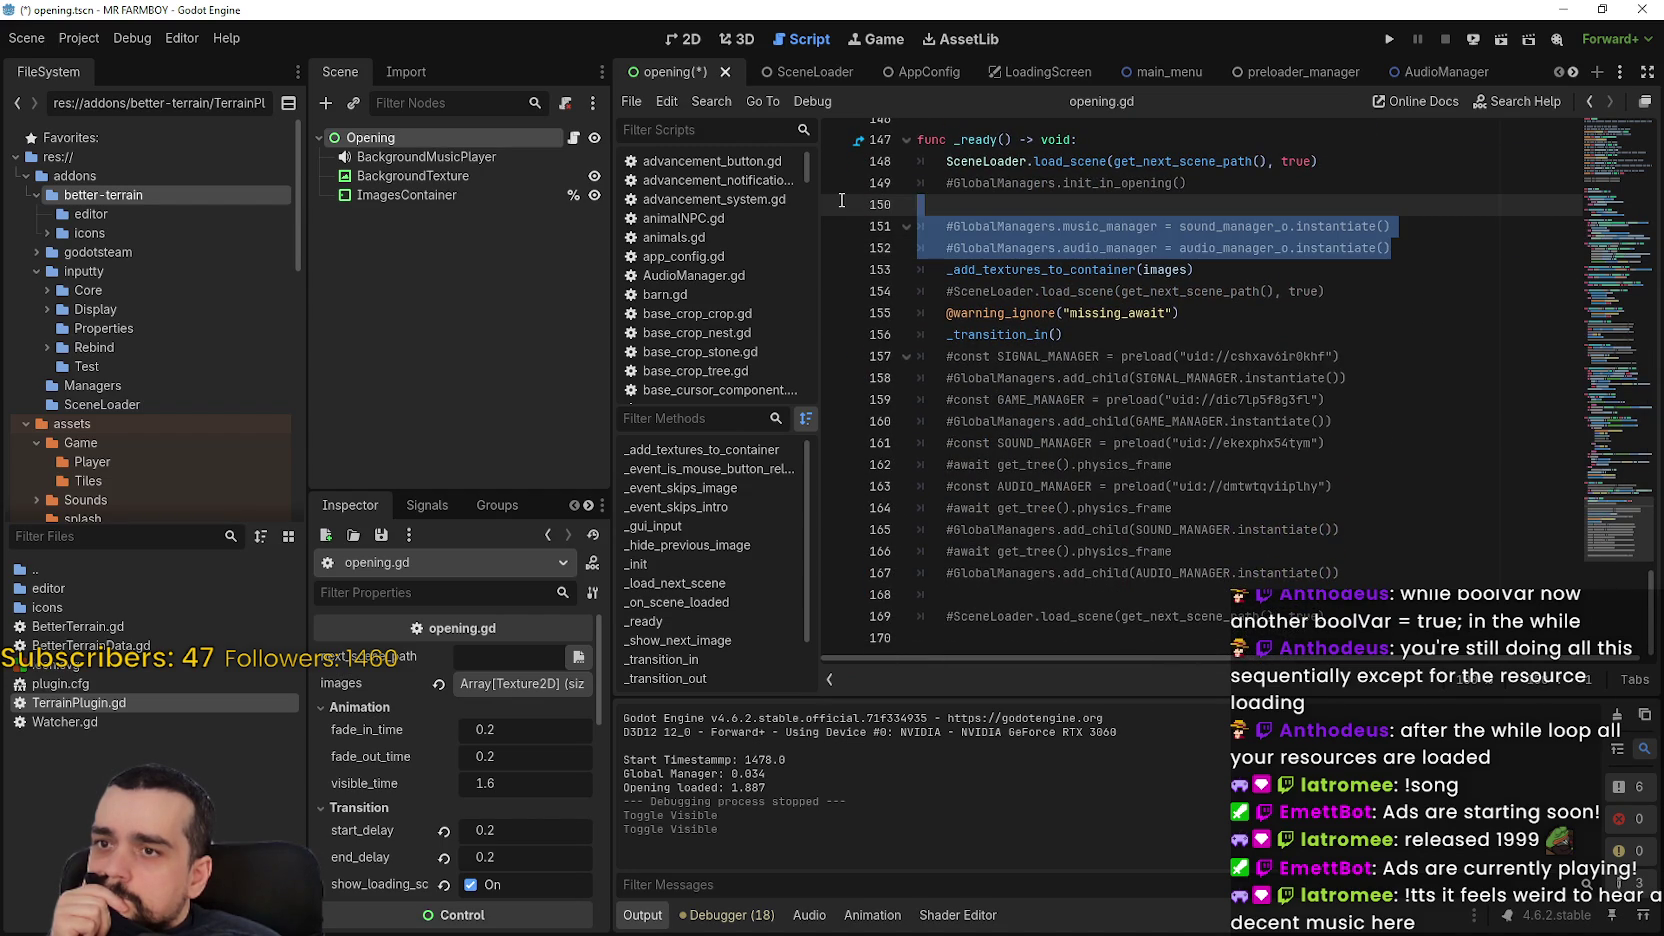
key(shift+Up)
key(Delete)
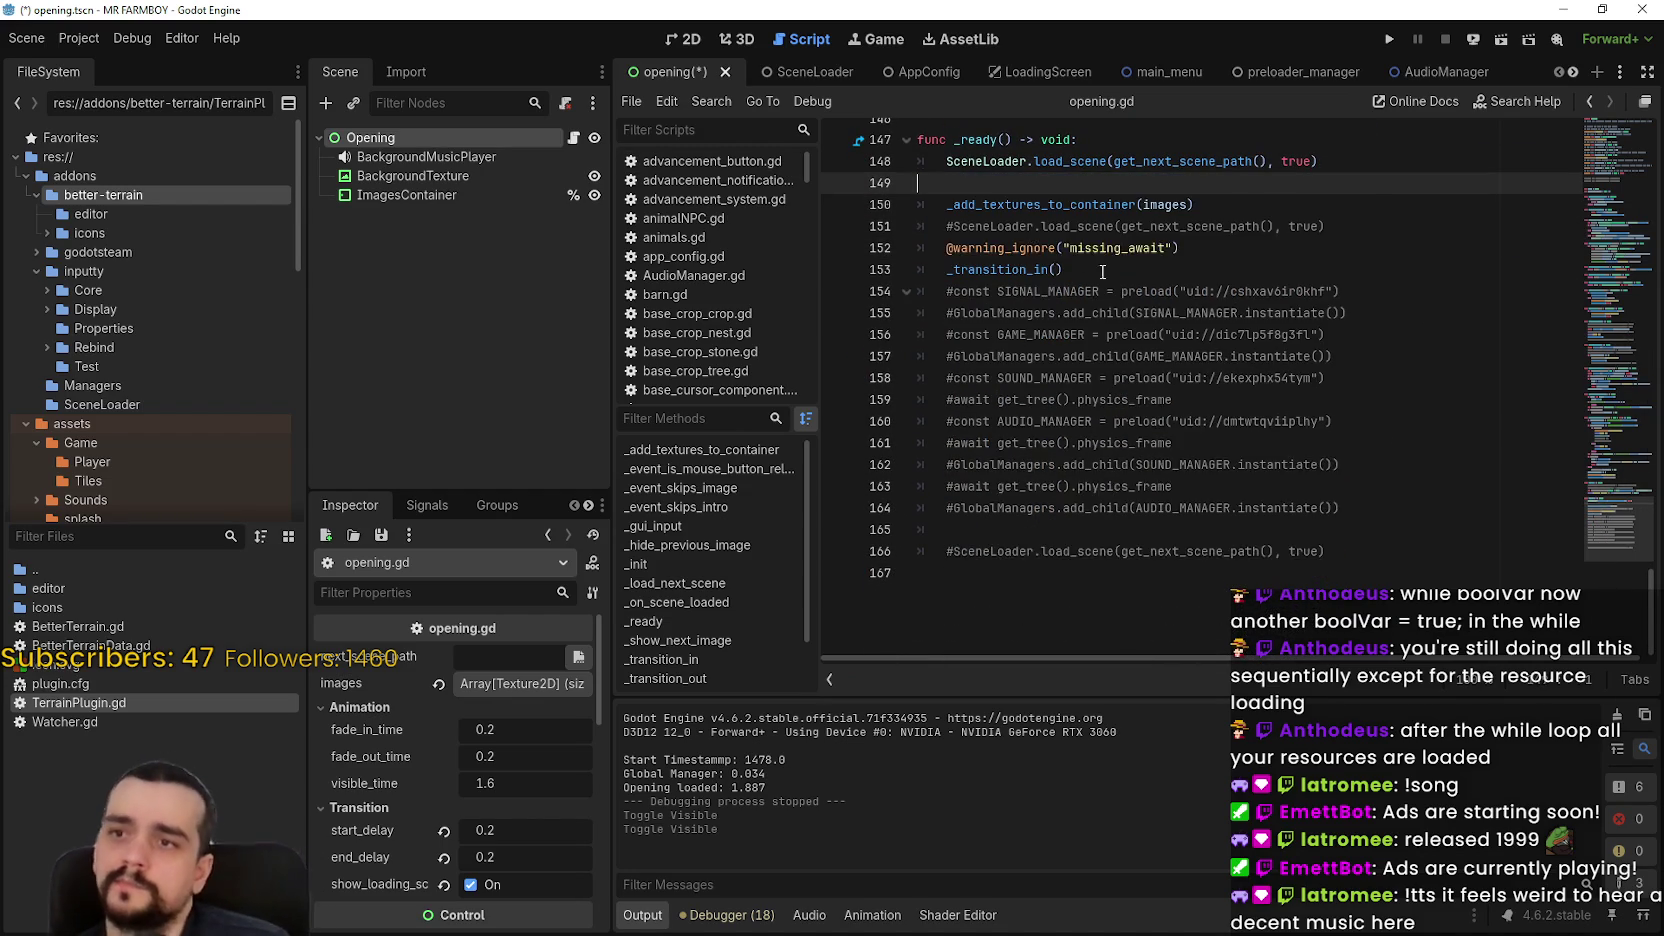
key(Down)
key(End)
Remove the commented duplicate load_scene line and close up the _ready lines
key(shift+Down)
key(shift+End)
key(Delete)
key(Up)
key(BackSpace)
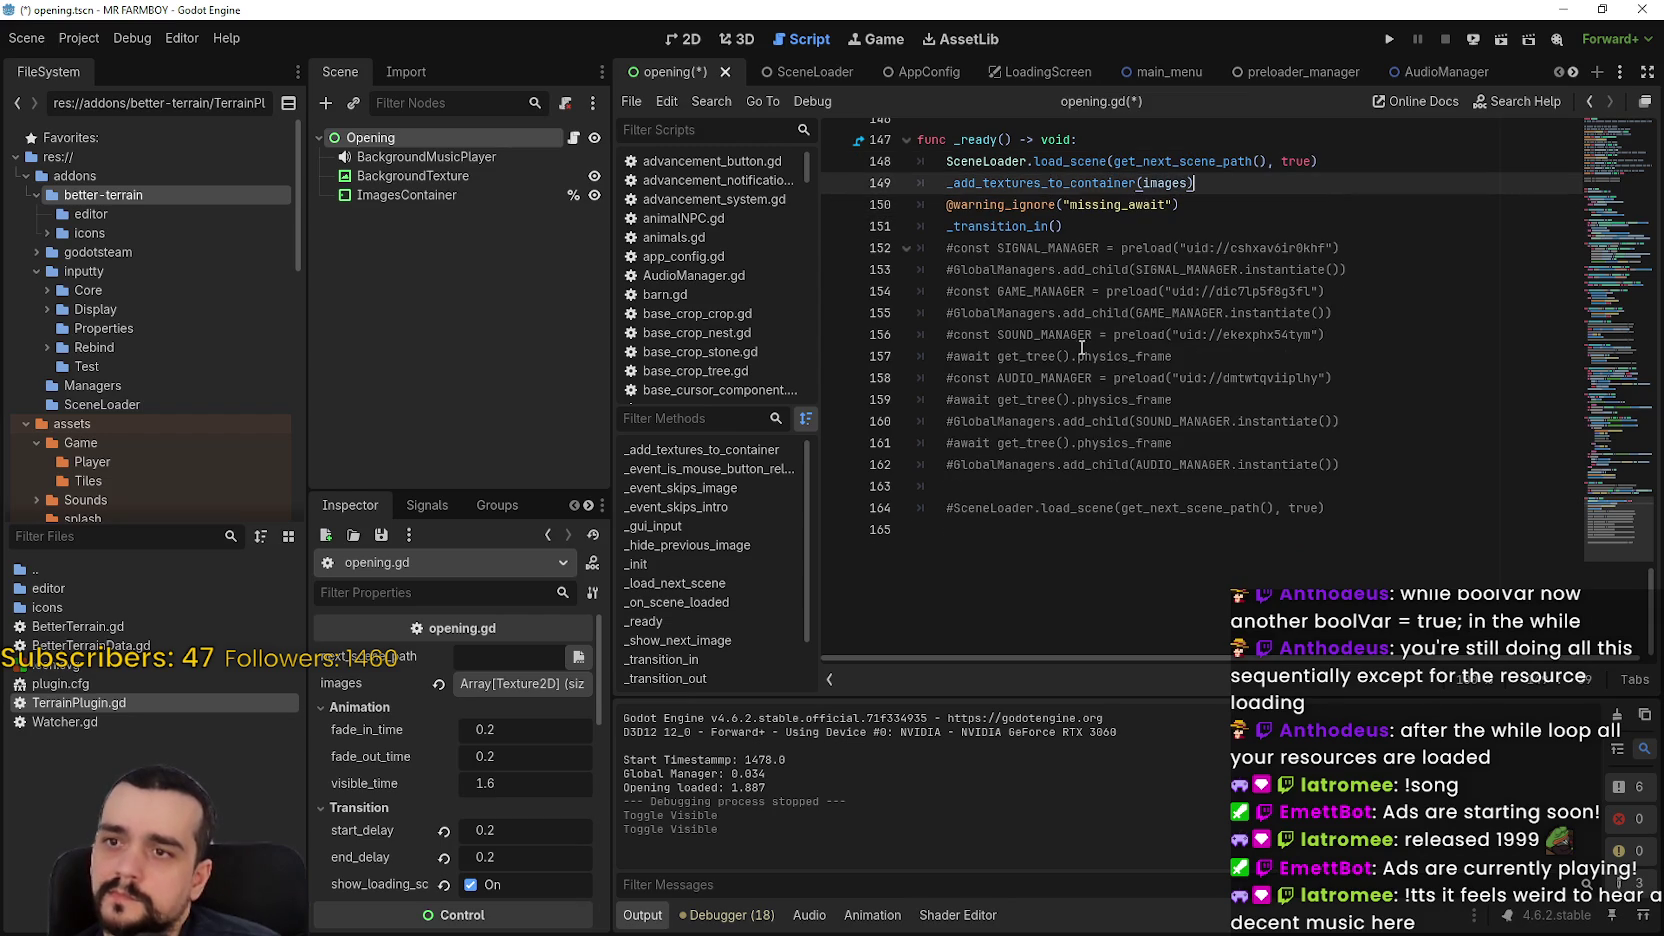
Delete the leftover commented code after _transition_in(), then save and run the game
mouse_move(1369, 542)
mouse_down()
mouse_move(1120, 240)
mouse_move(1090, 228)
mouse_up()
key(BackSpace)
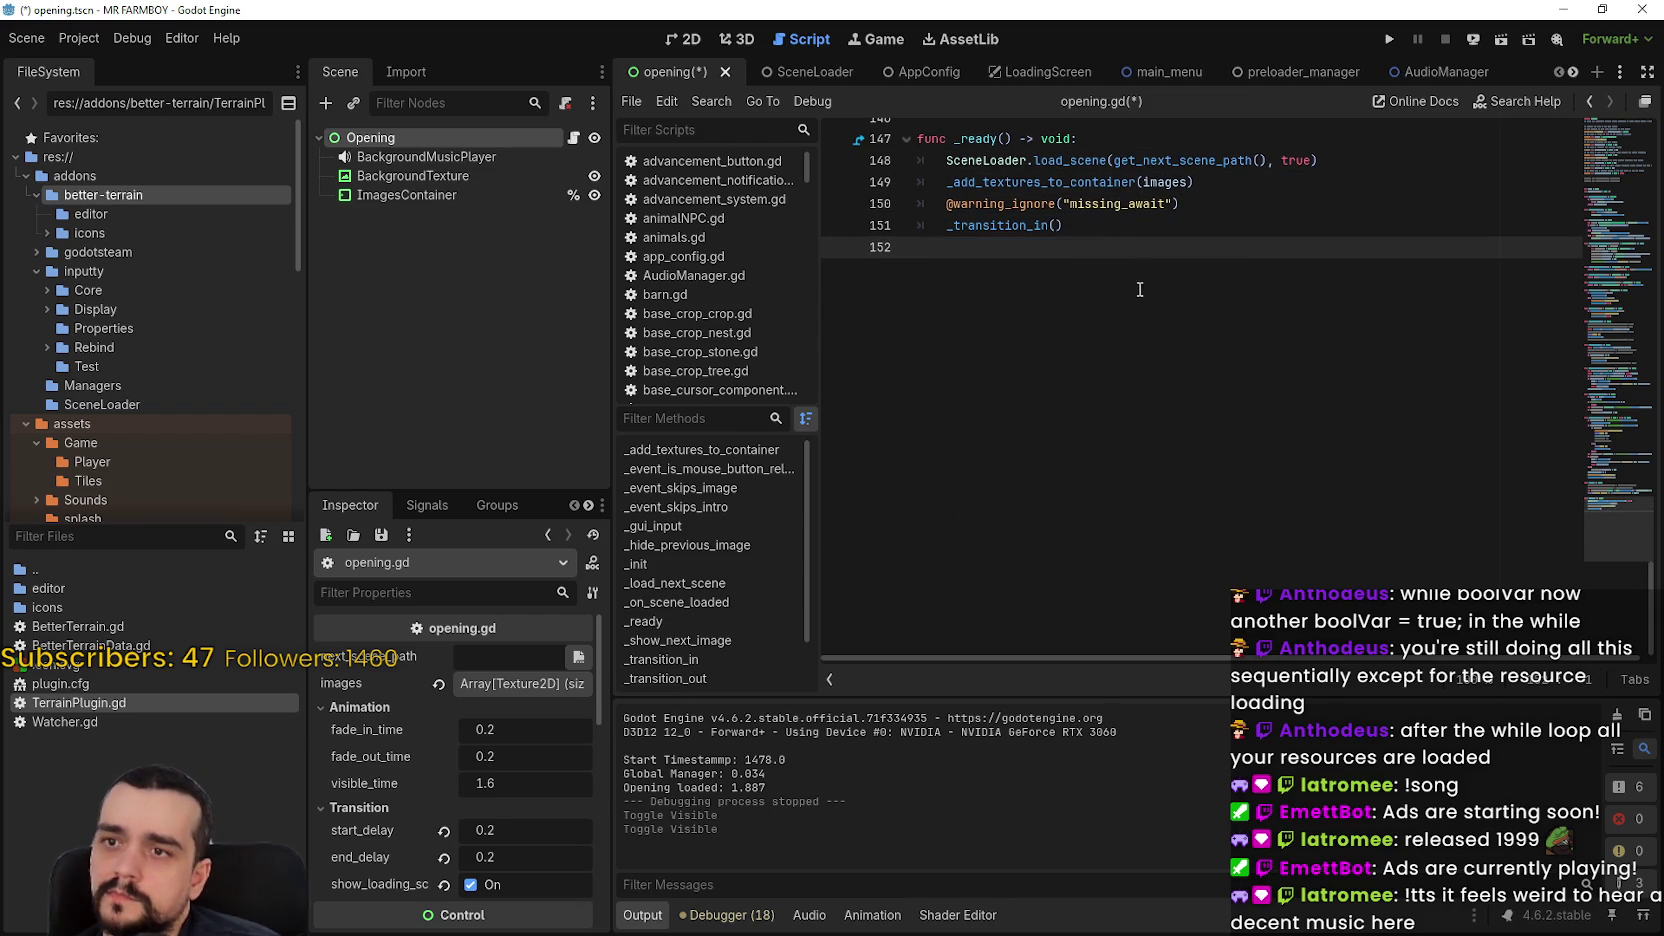
click(1388, 39)
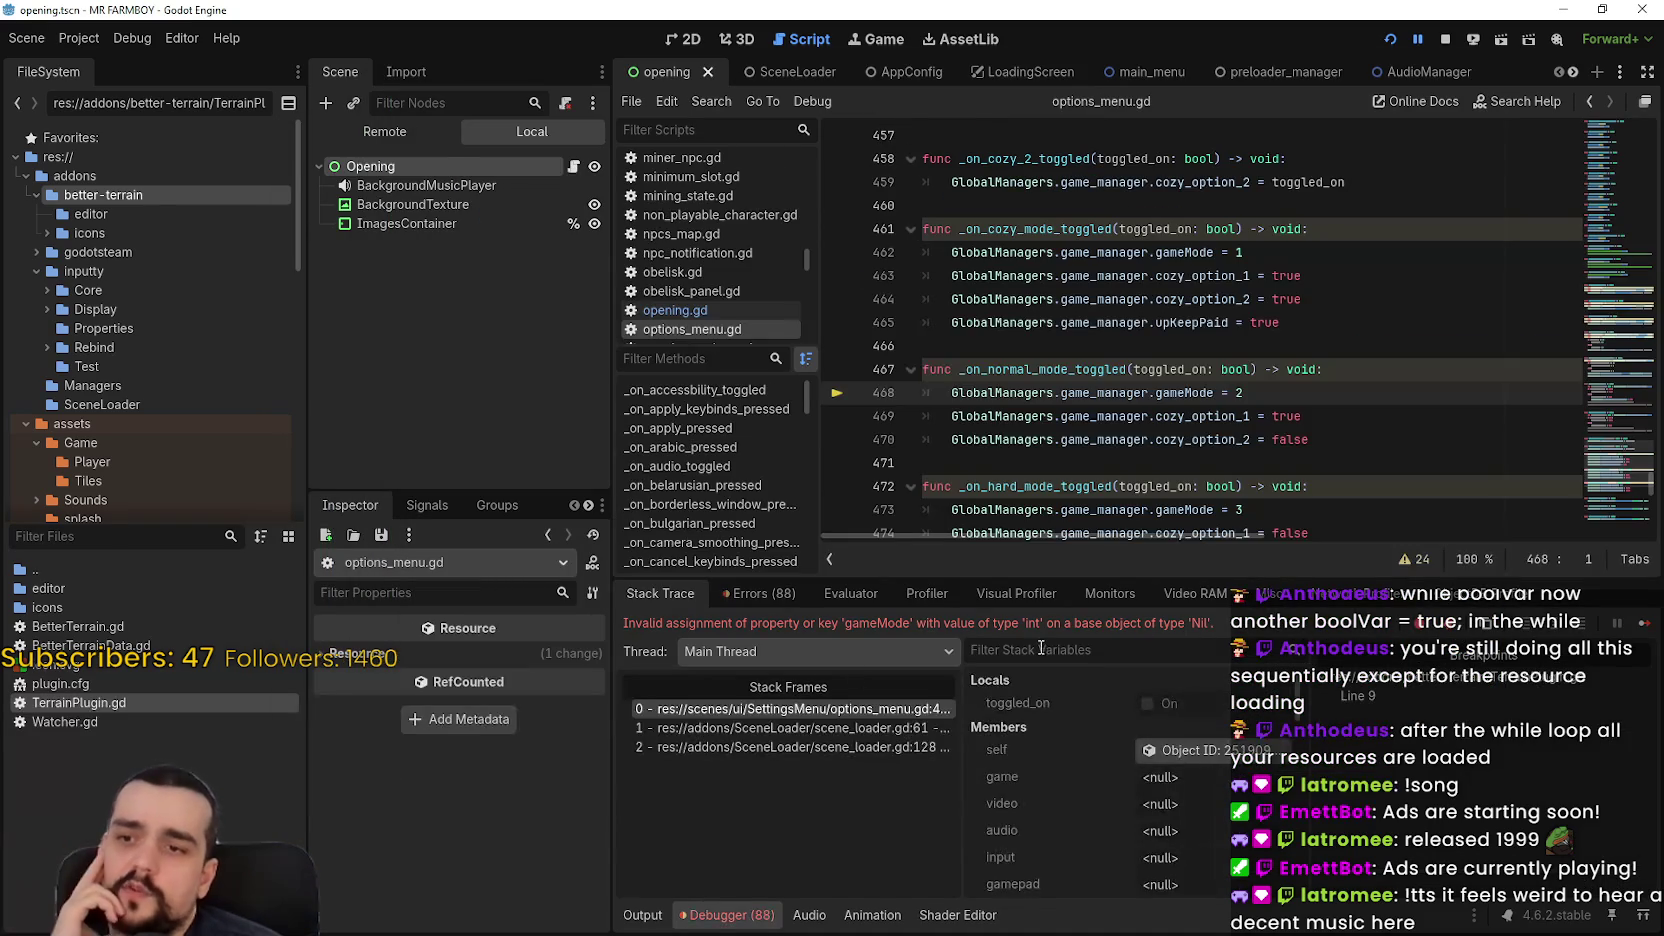
Resume the game paused on the gameMode error, checking the stack trace and output log
click(1645, 623)
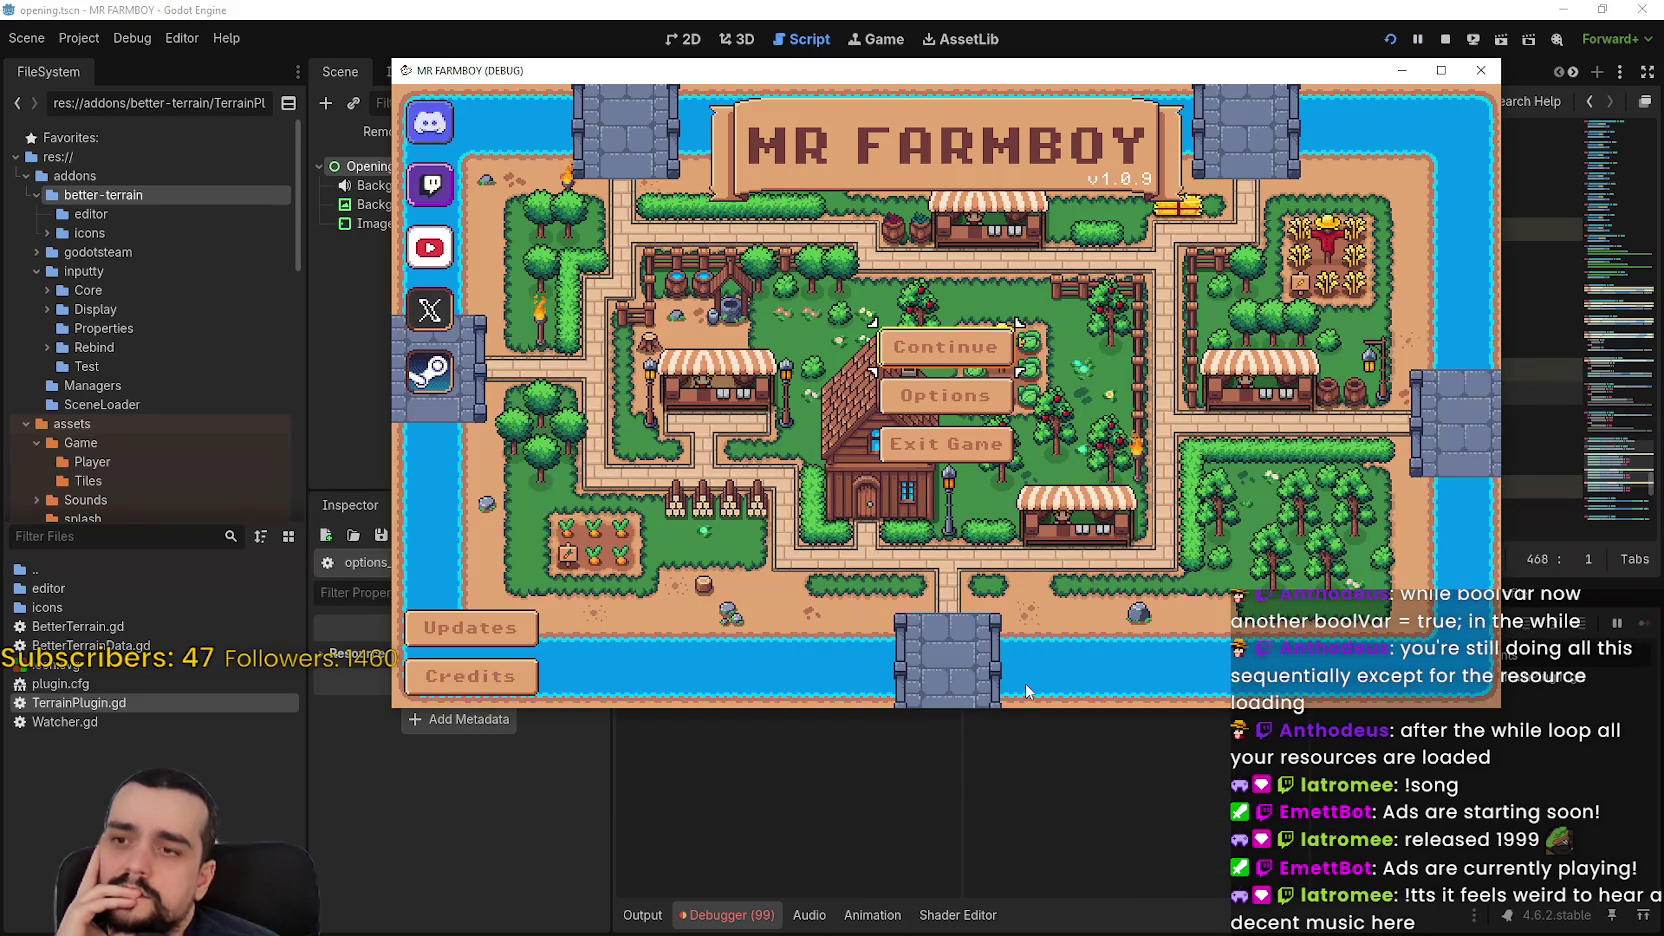
click(697, 915)
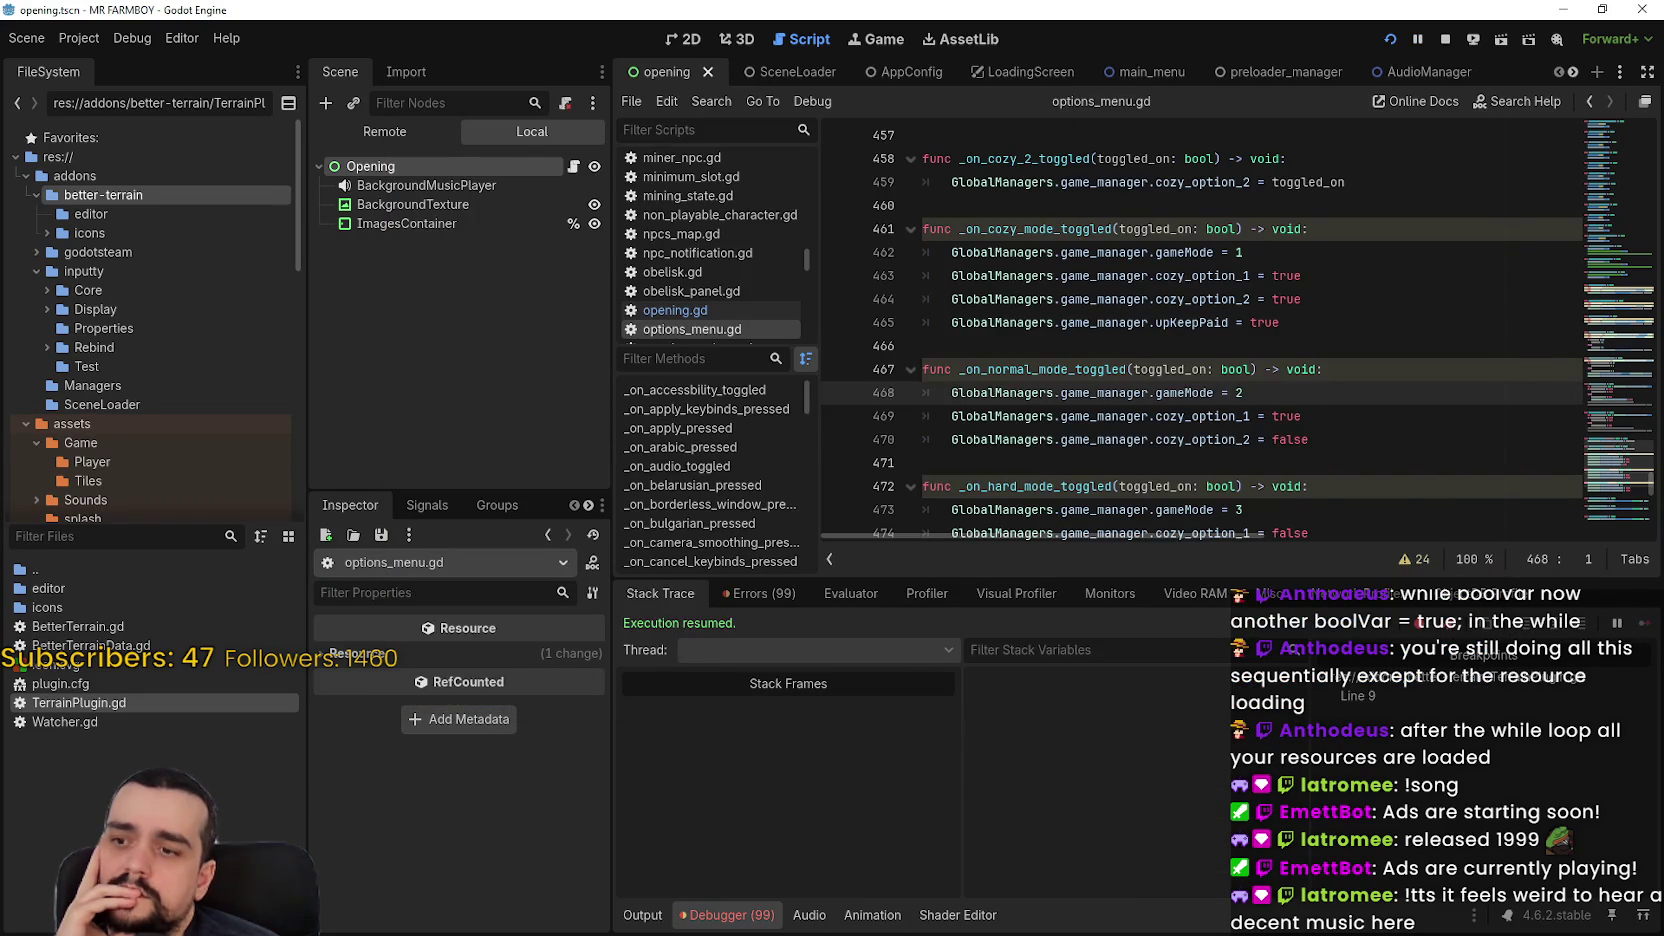
click(643, 915)
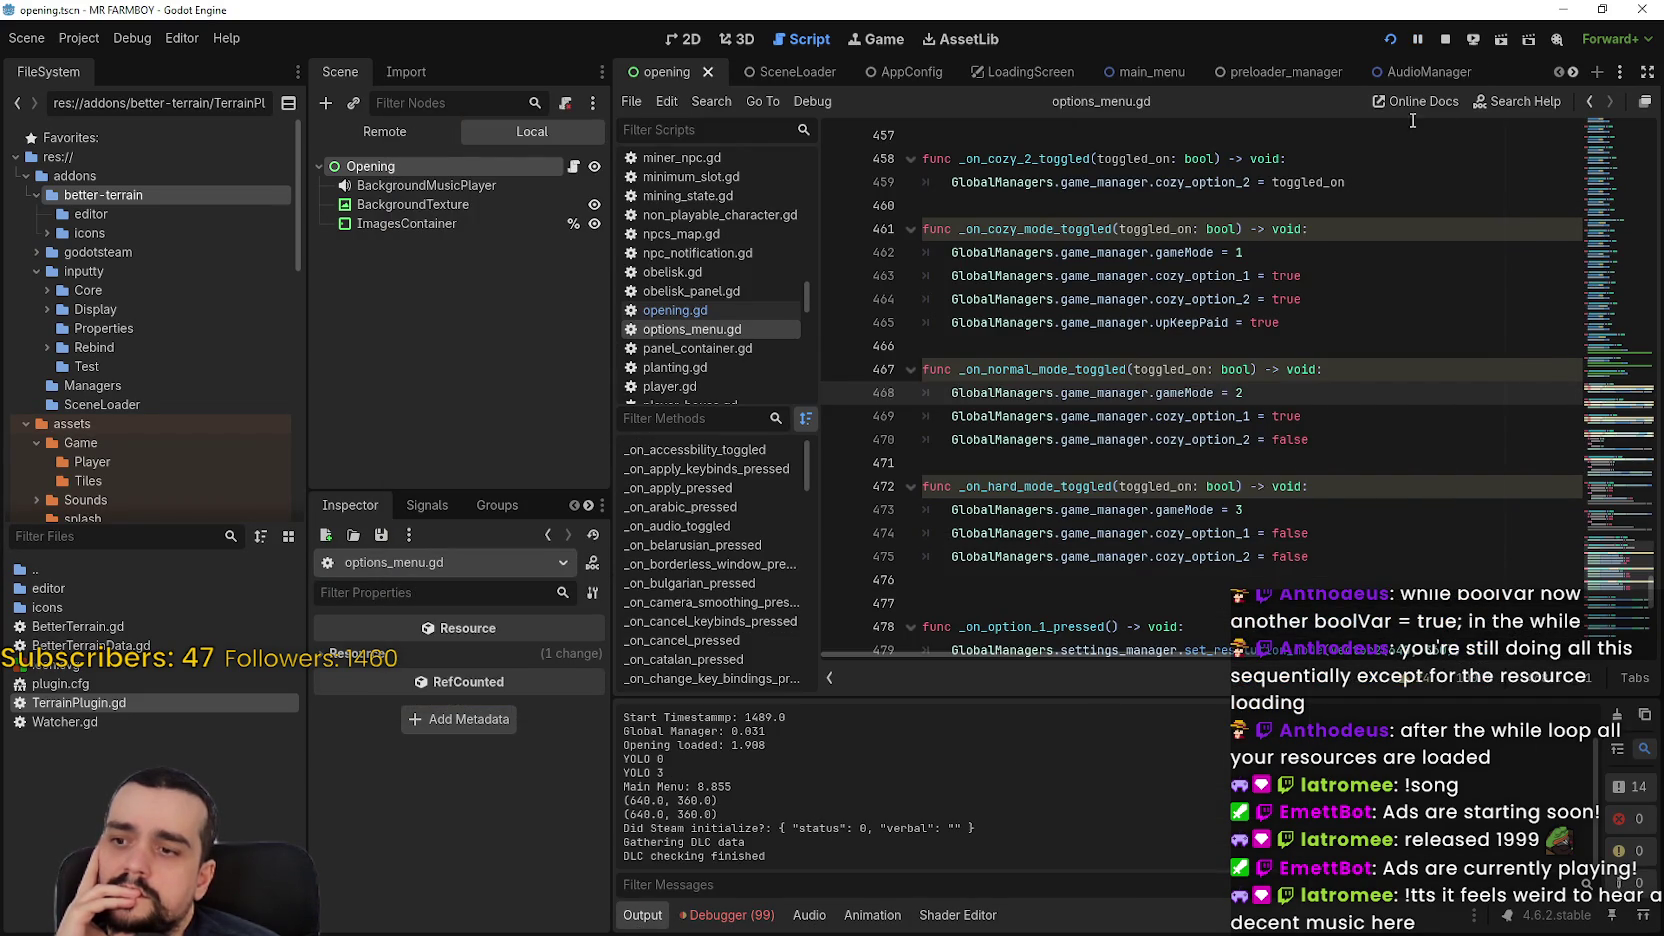
Restart the game, stop it, and reopen opening.gd from the Opening node
click(1390, 38)
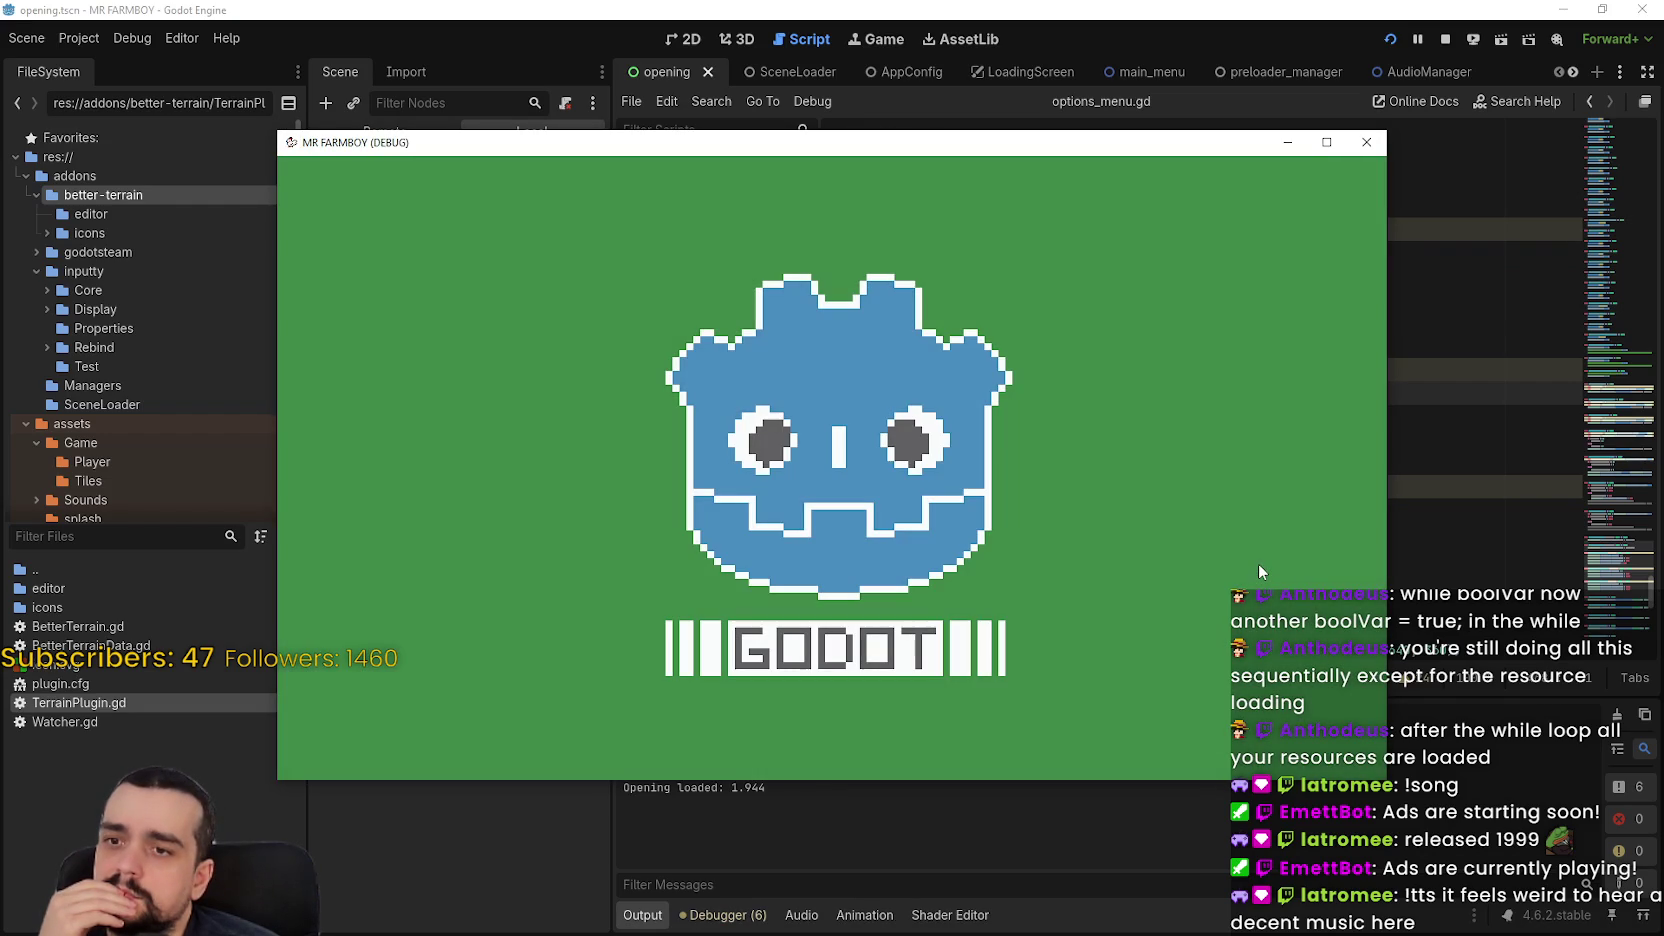
click(1445, 38)
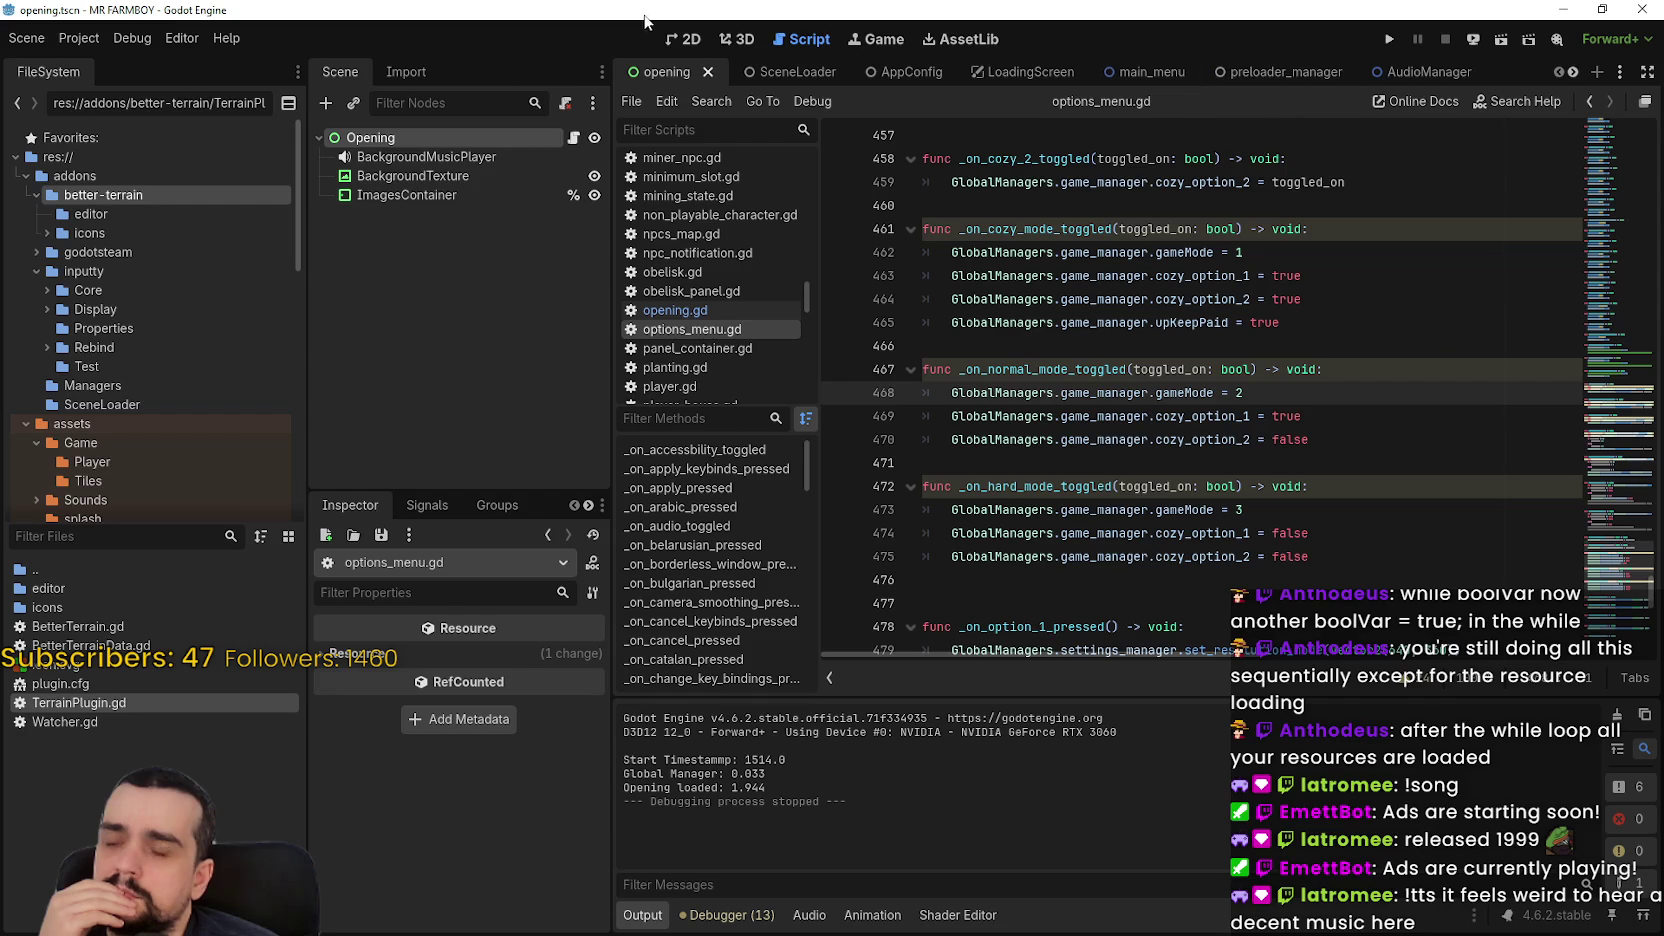
click(572, 139)
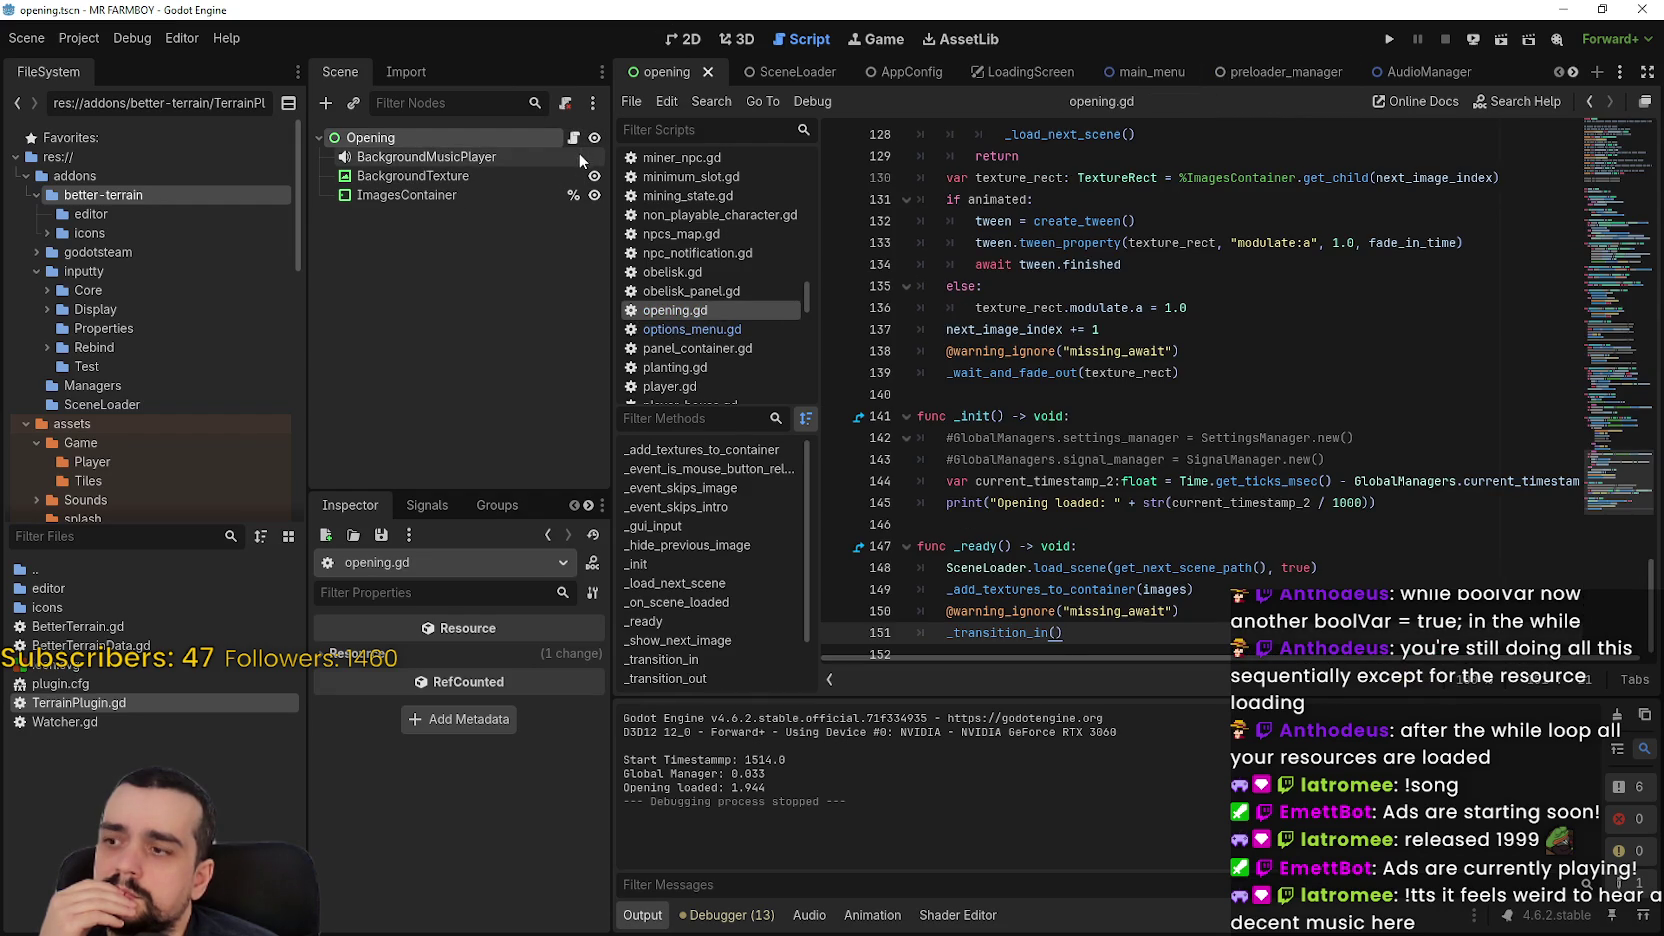
Switch to main_menu, select the MainMenuMap layer, and enlarge the bottom Terrain panel
click(36, 194)
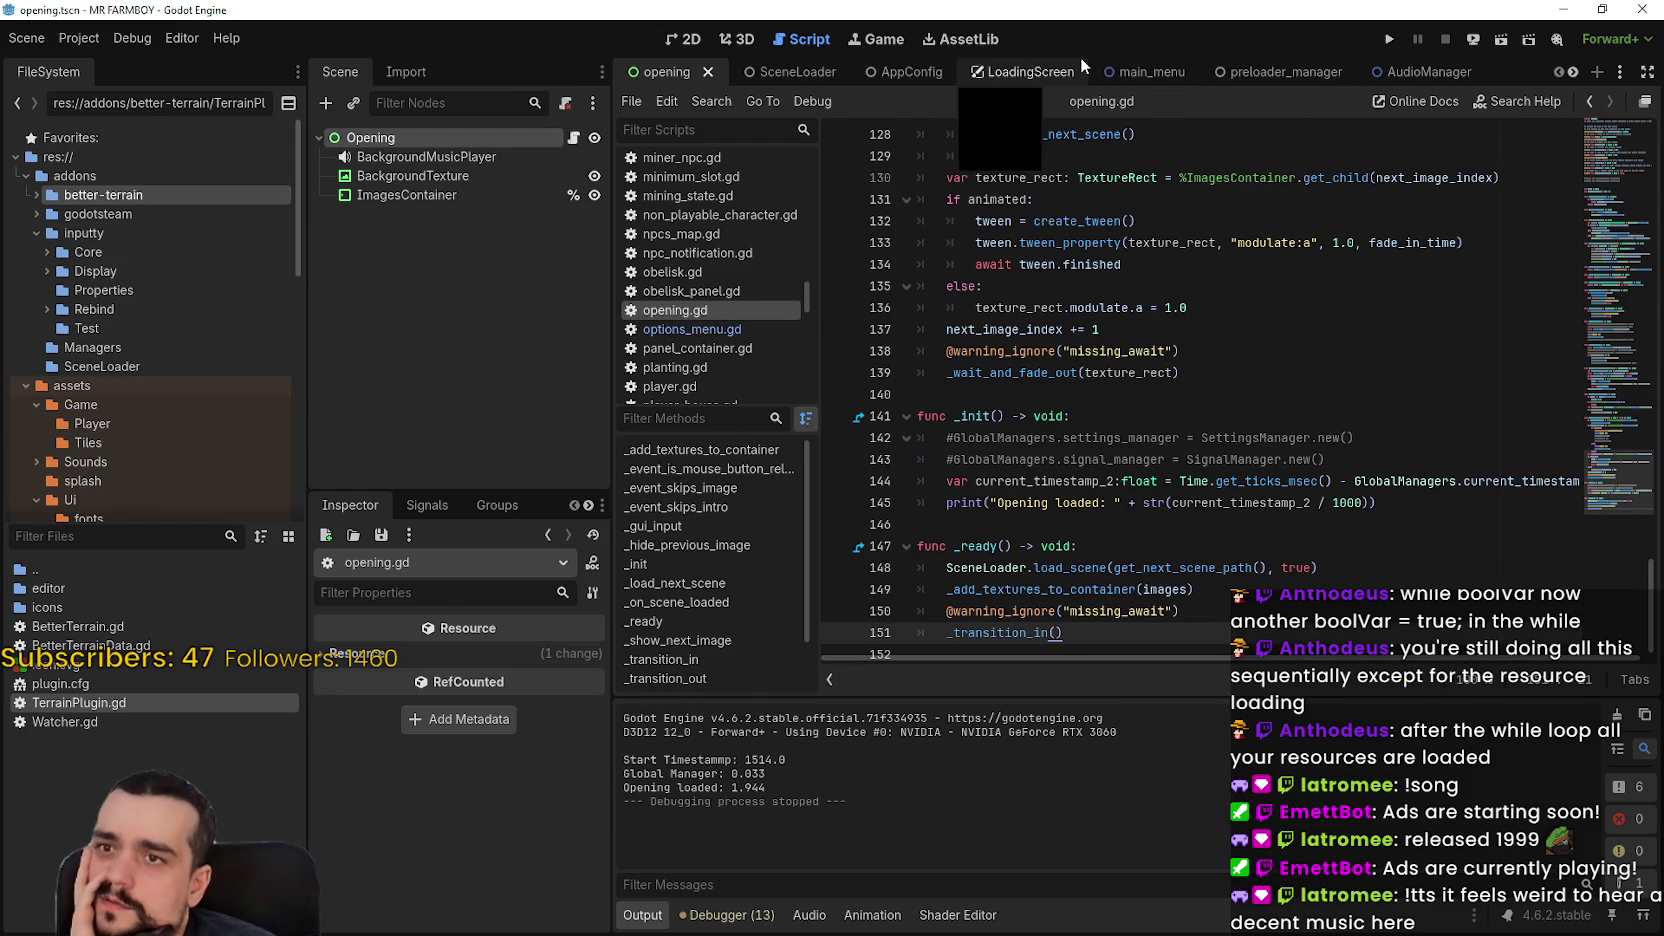
click(1121, 66)
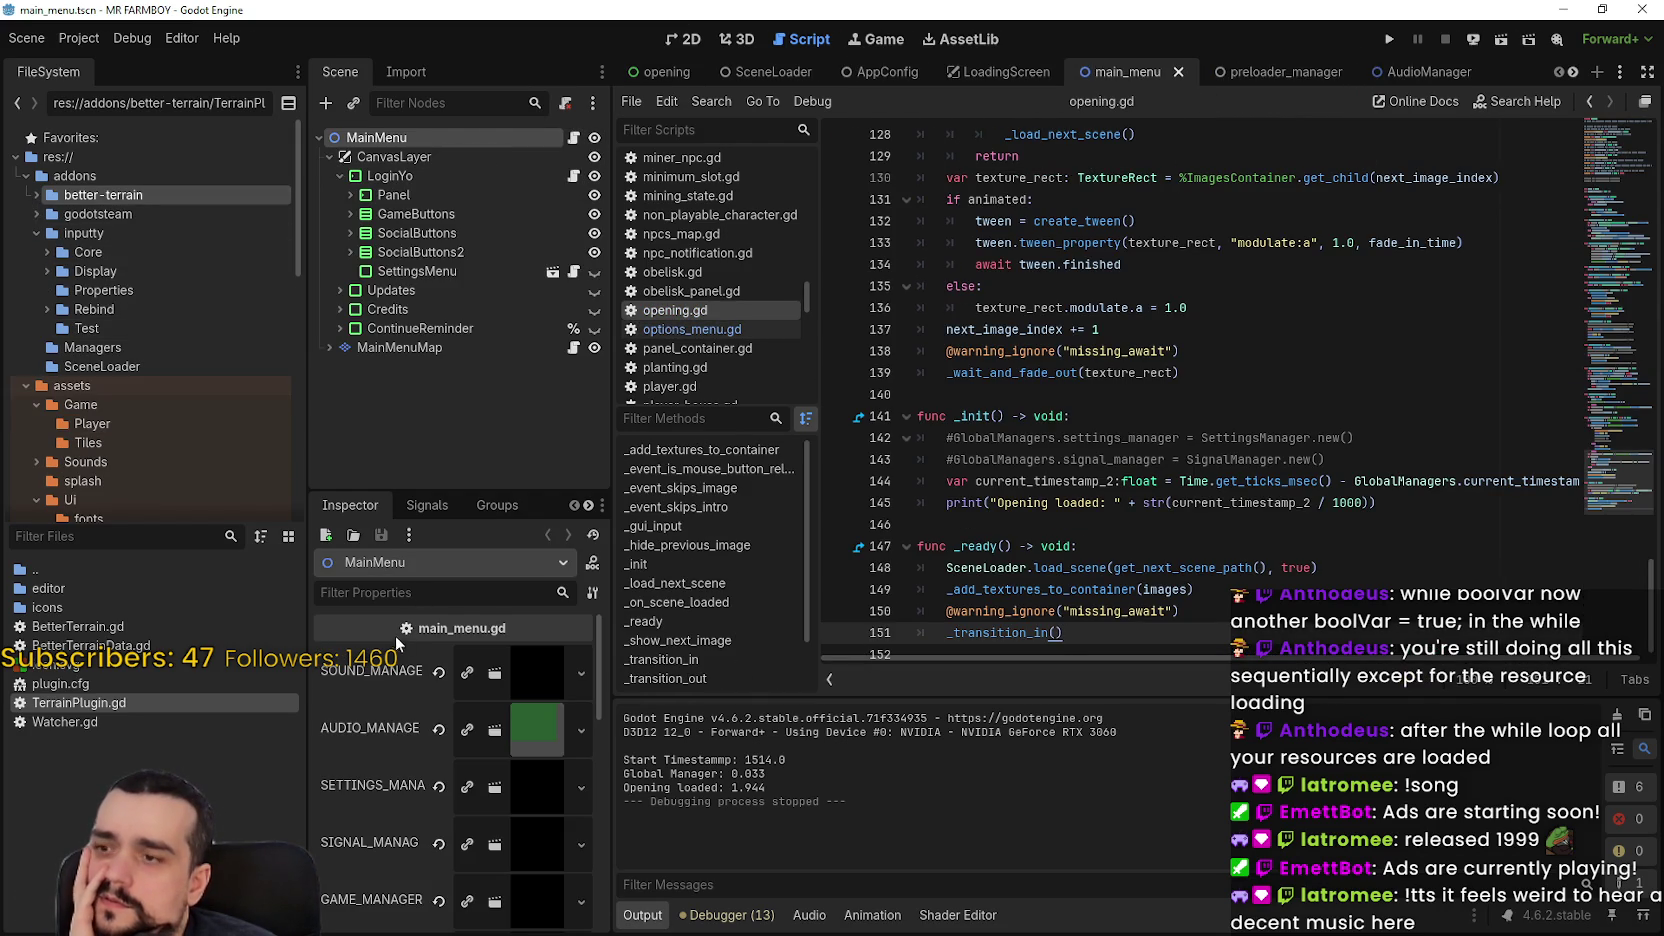
click(420, 347)
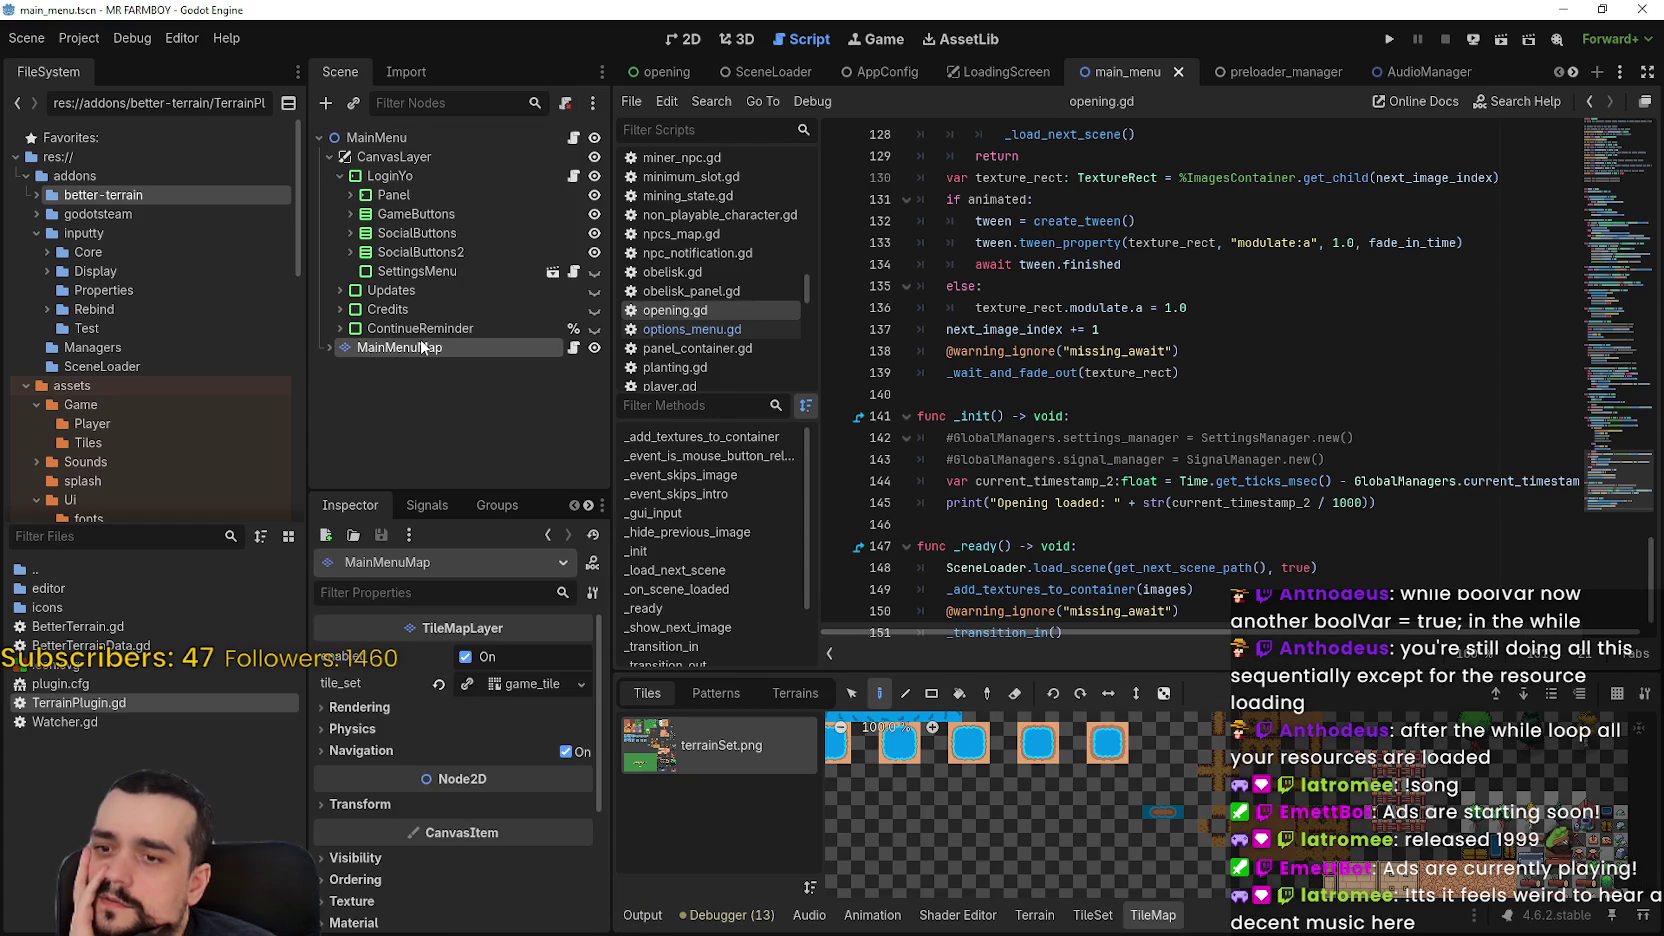
click(1050, 920)
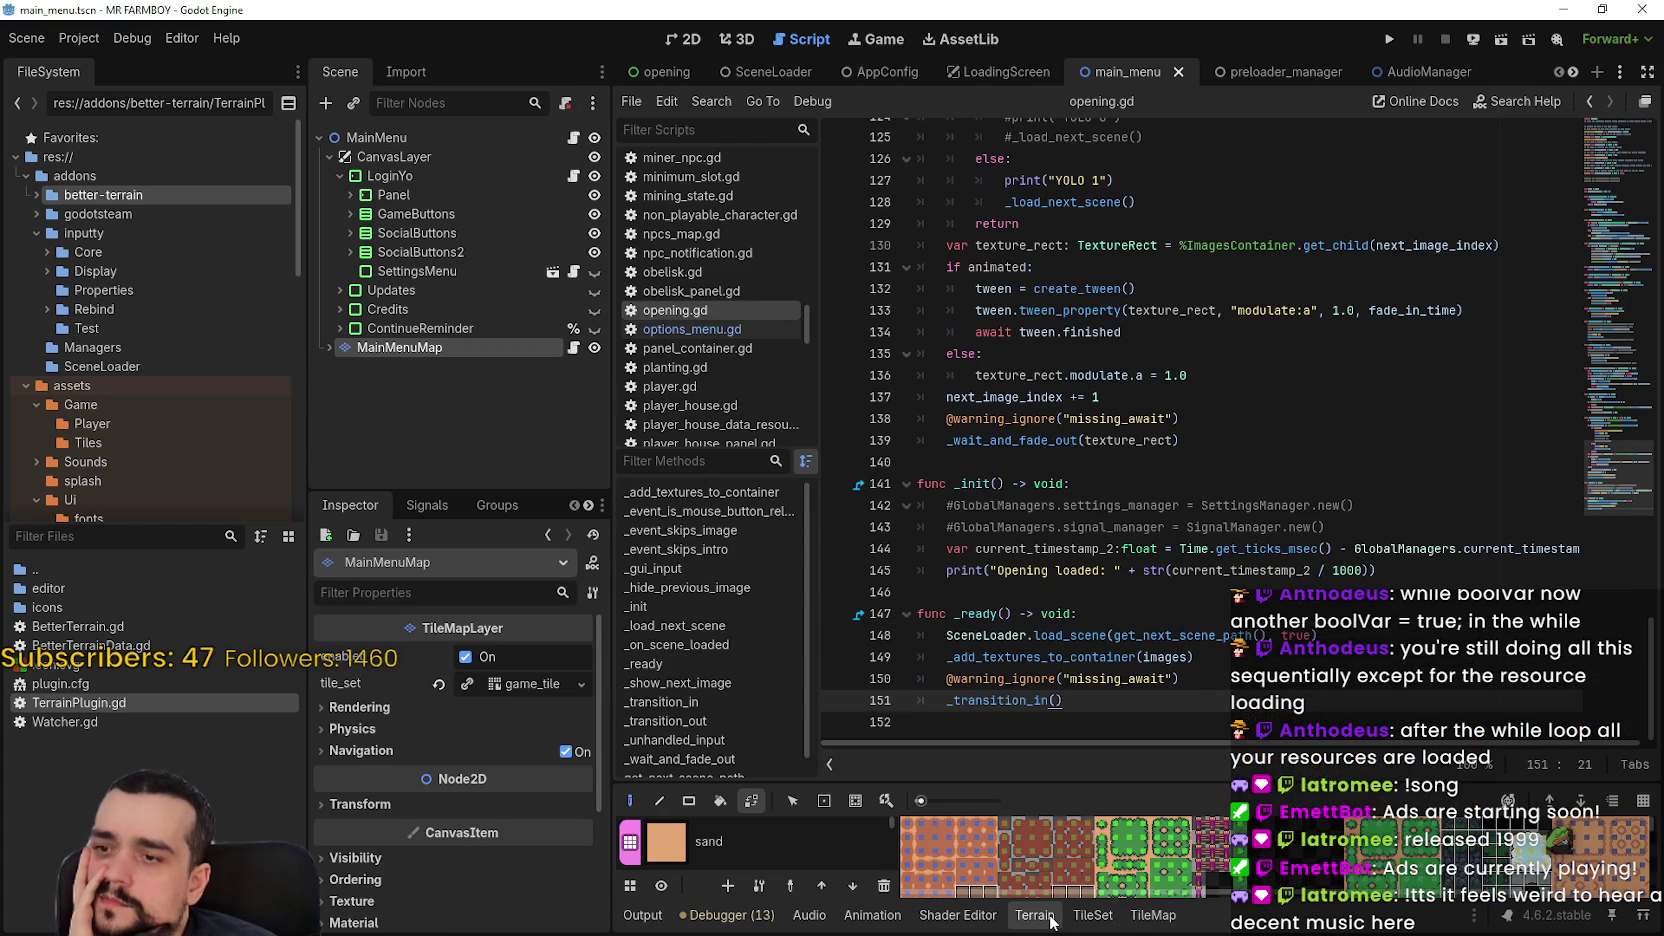
mouse_move(1014, 778)
mouse_down()
mouse_move(1040, 328)
mouse_move(1040, 630)
mouse_up()
Open the debugger's Errors list and visit the settingsManager.gd warnings (set_cozy_option_1, set_dlc_supporter, set_config, get_config)
click(728, 915)
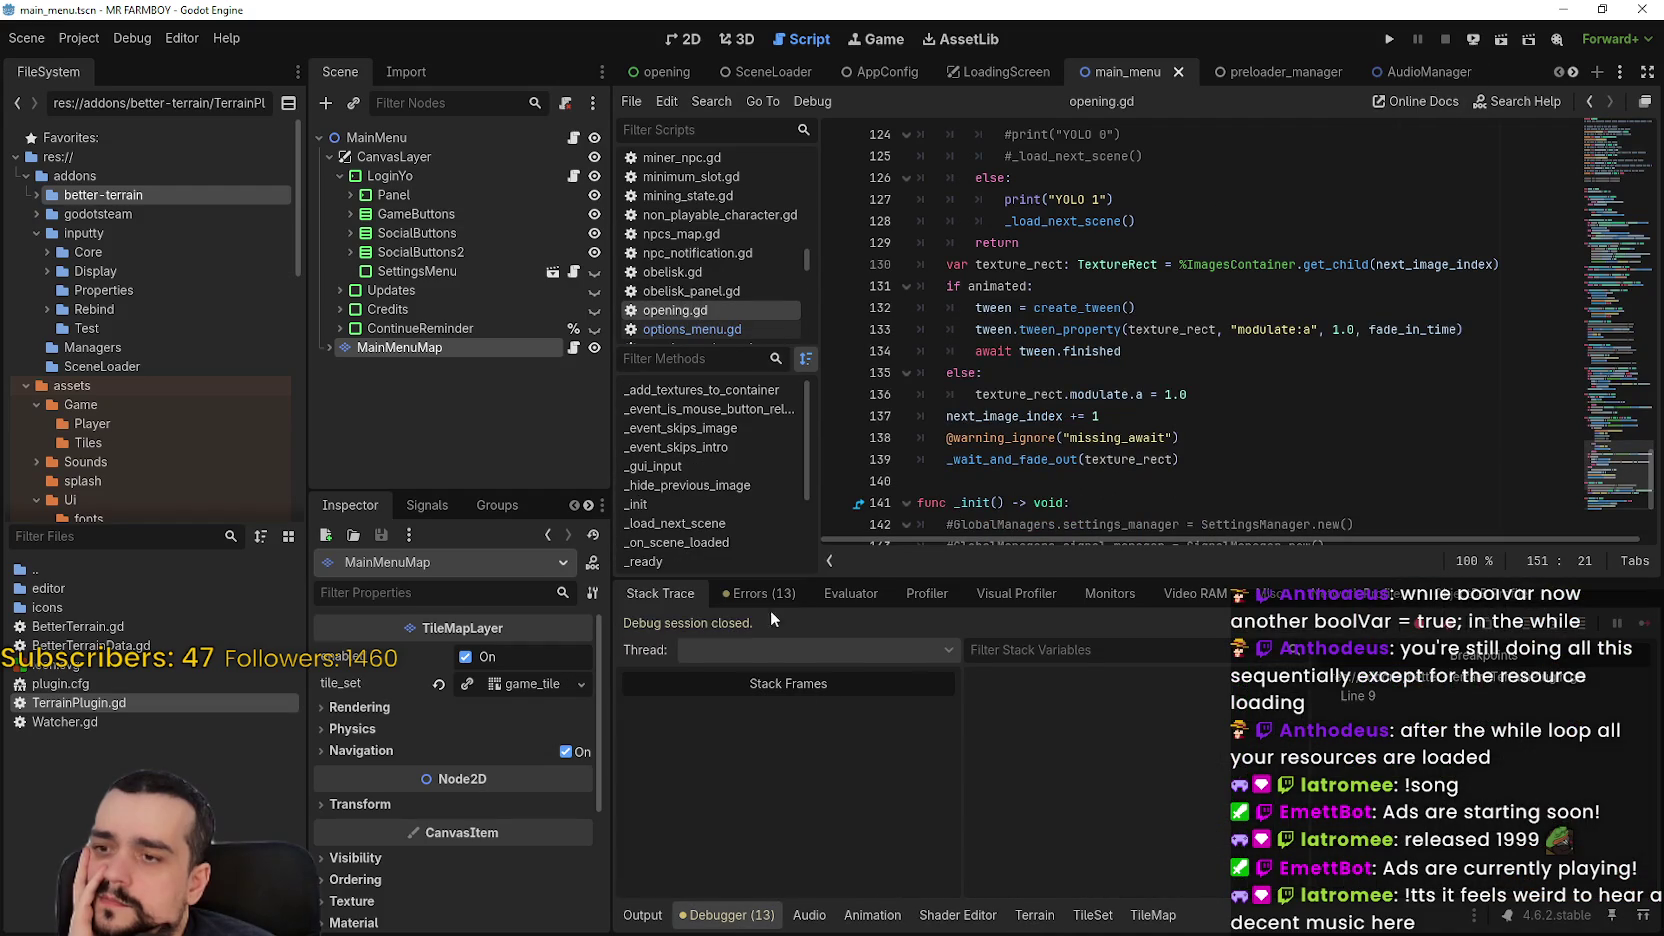
click(762, 594)
scroll(1074, 790, up, 2)
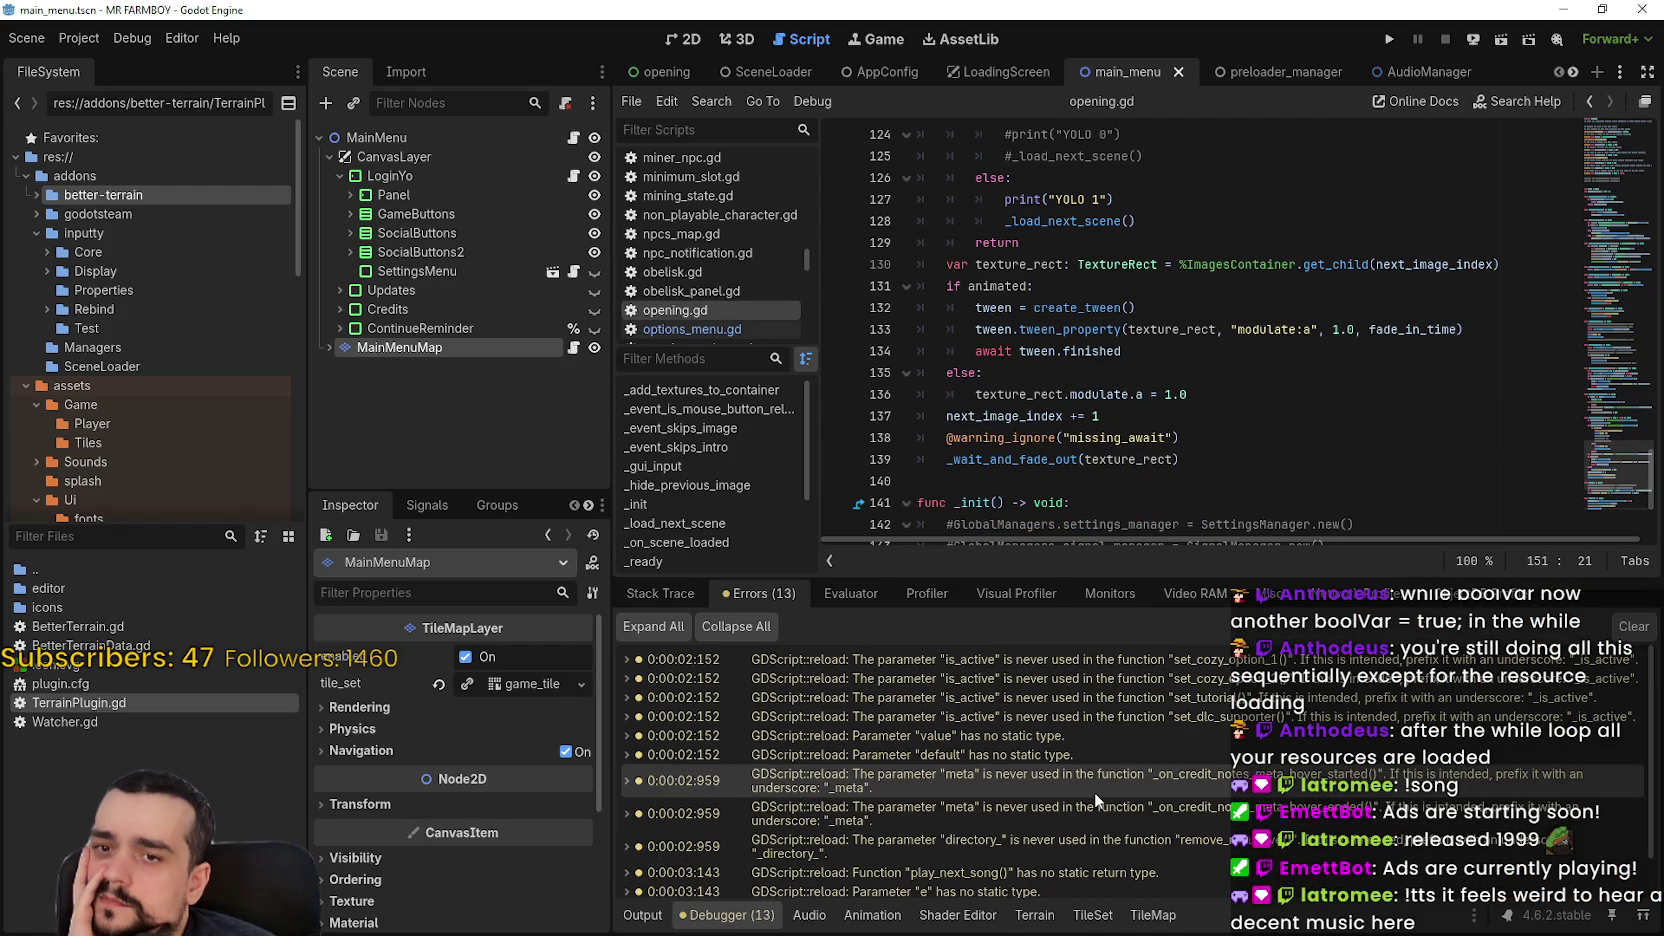
double_click(1130, 656)
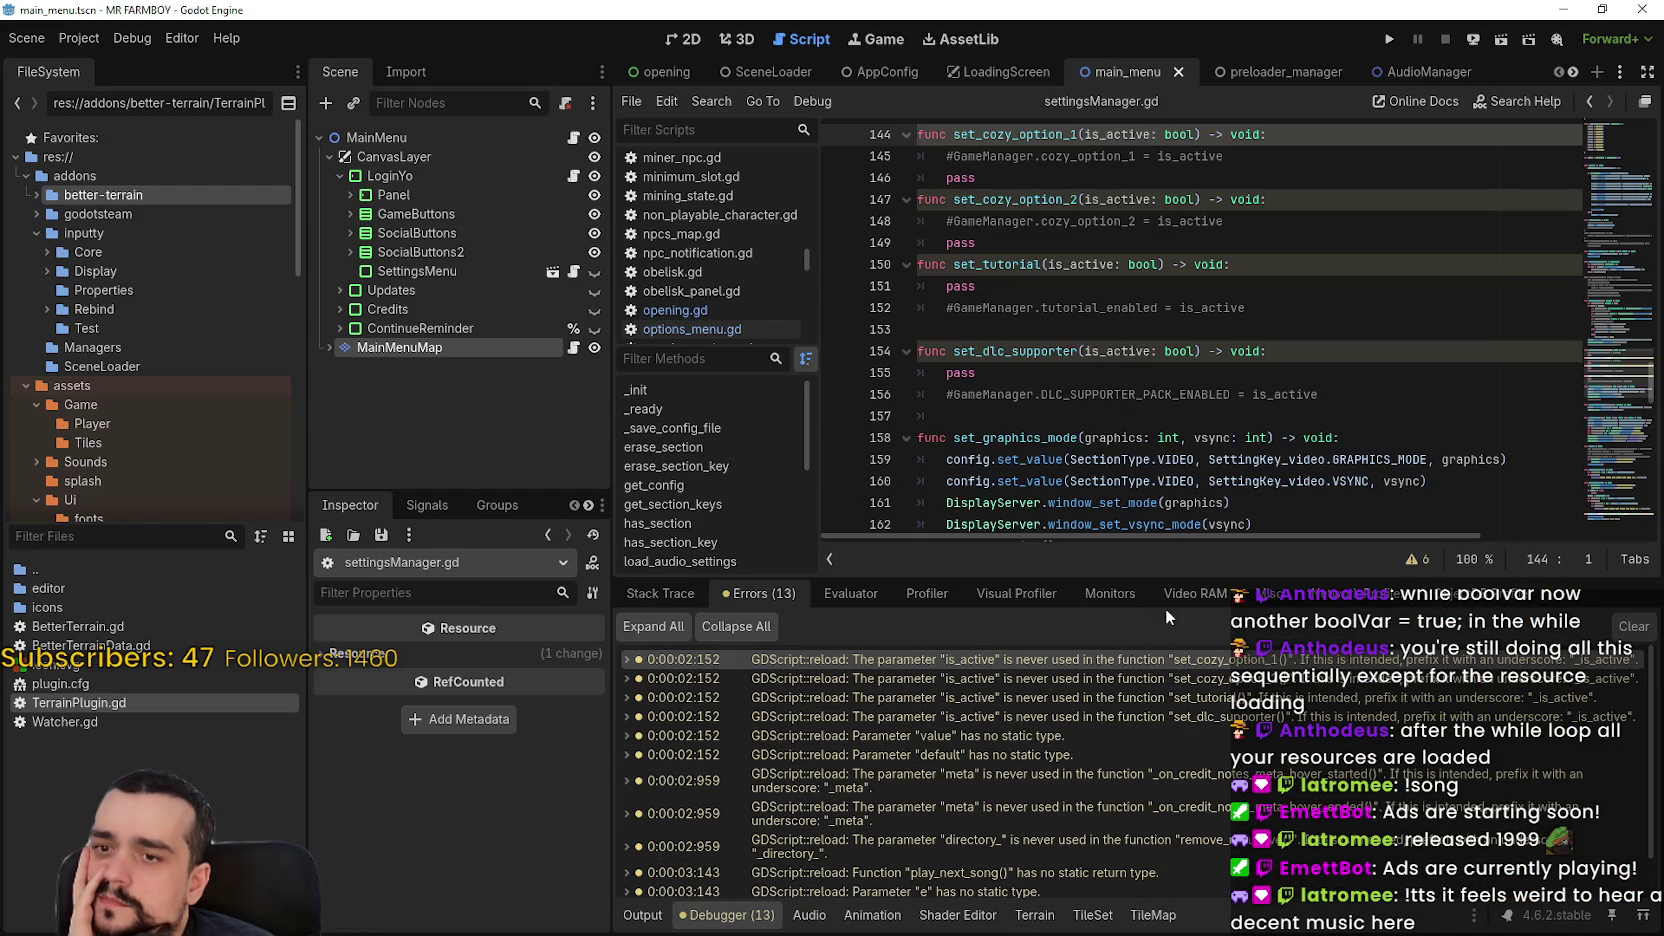
scroll(1106, 390, up, 1)
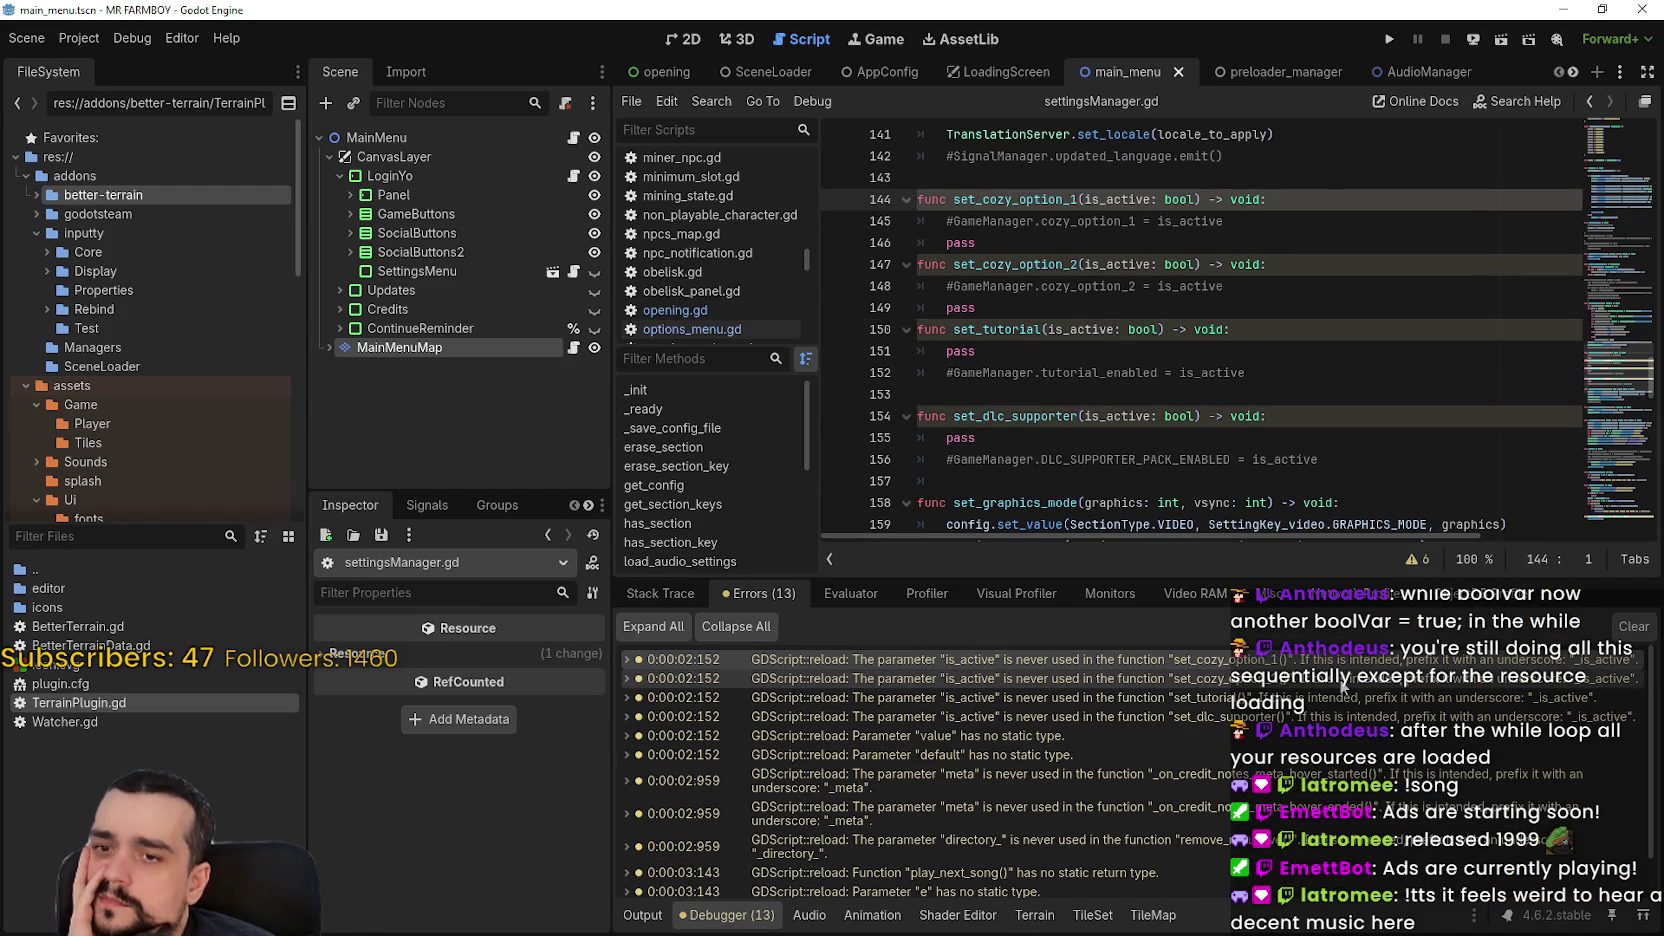
double_click(1180, 716)
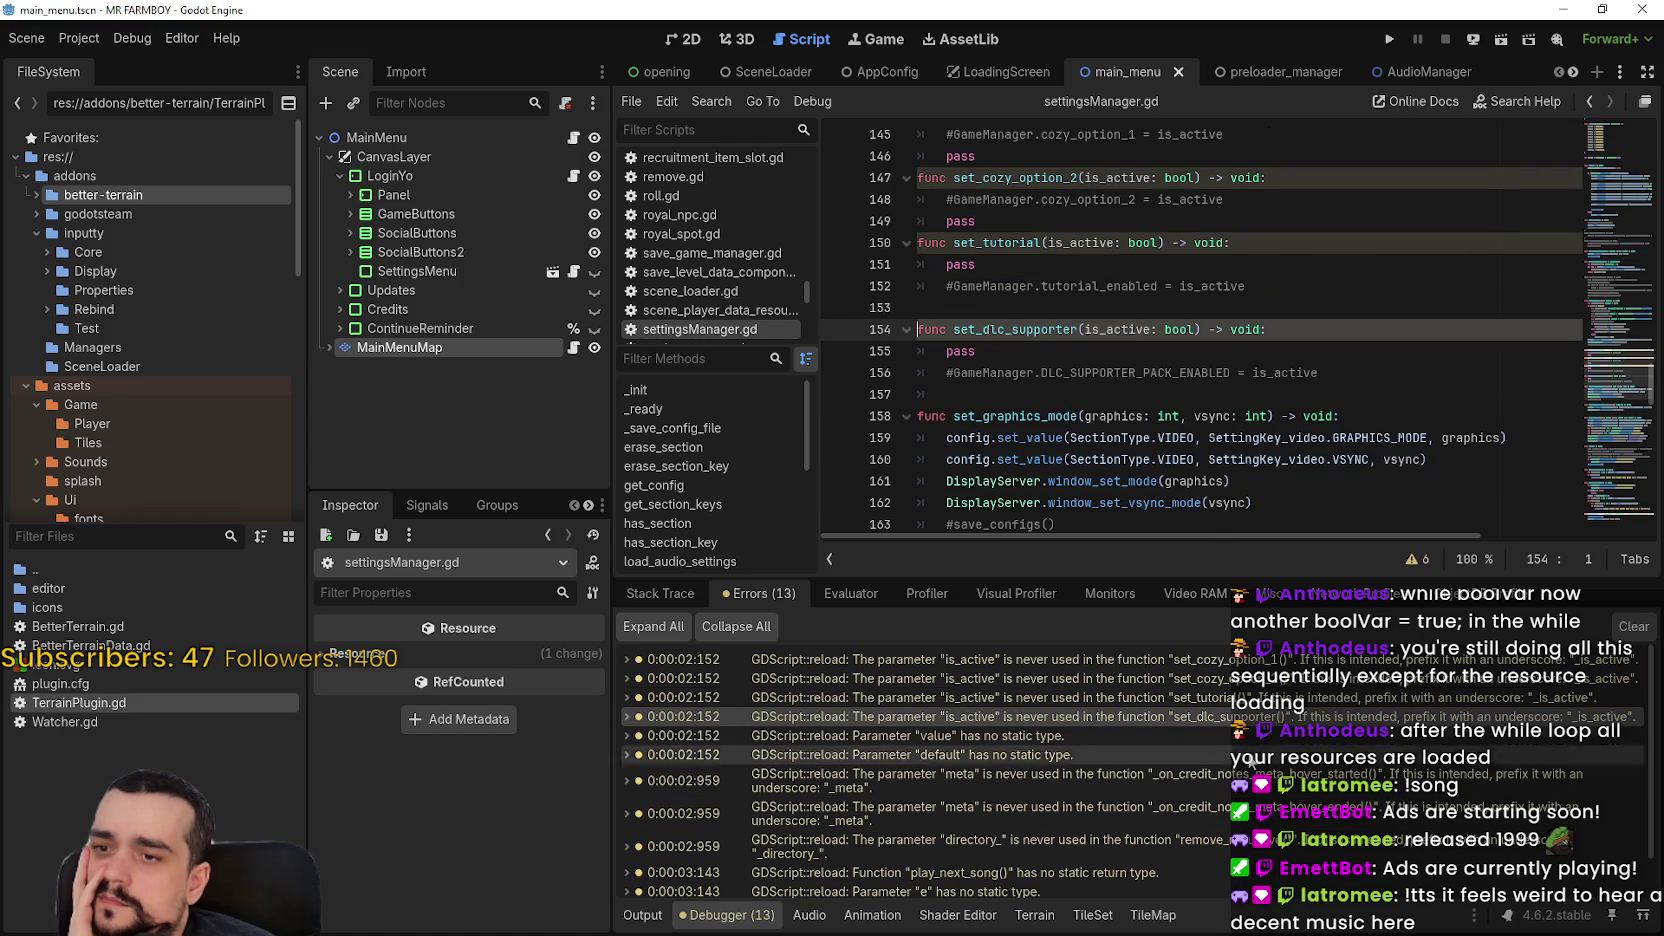
double_click(1214, 733)
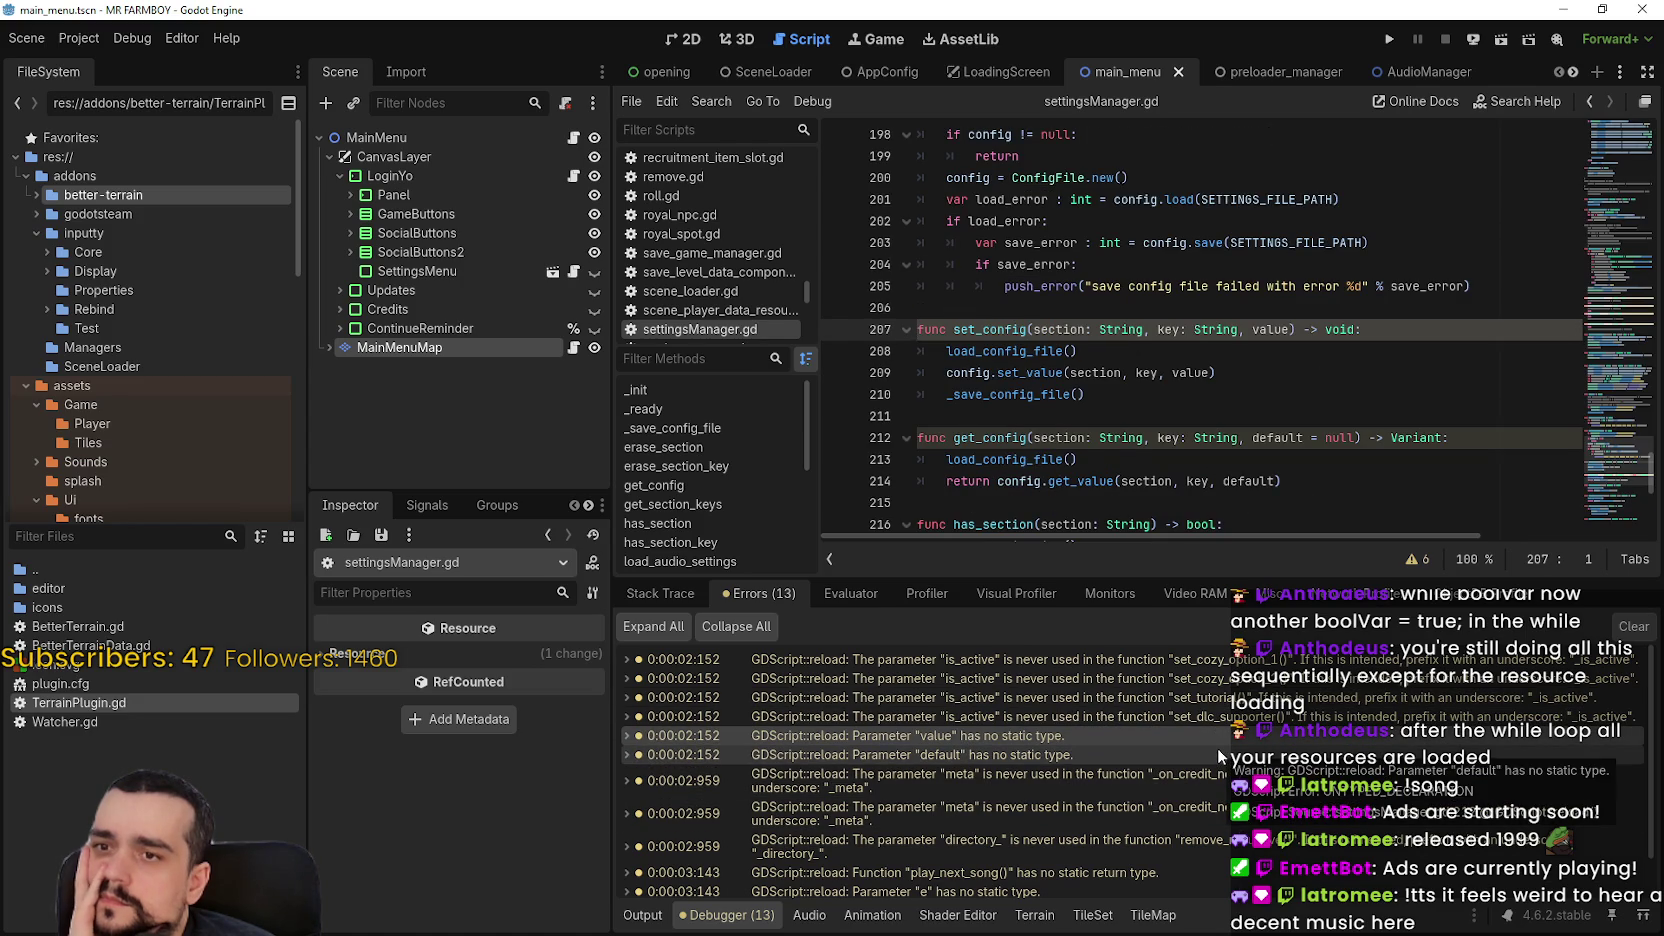
double_click(1217, 748)
Visit the sound_manager.gd and login_yo.gd warnings, then run the project again
scroll(1217, 750, down, 1)
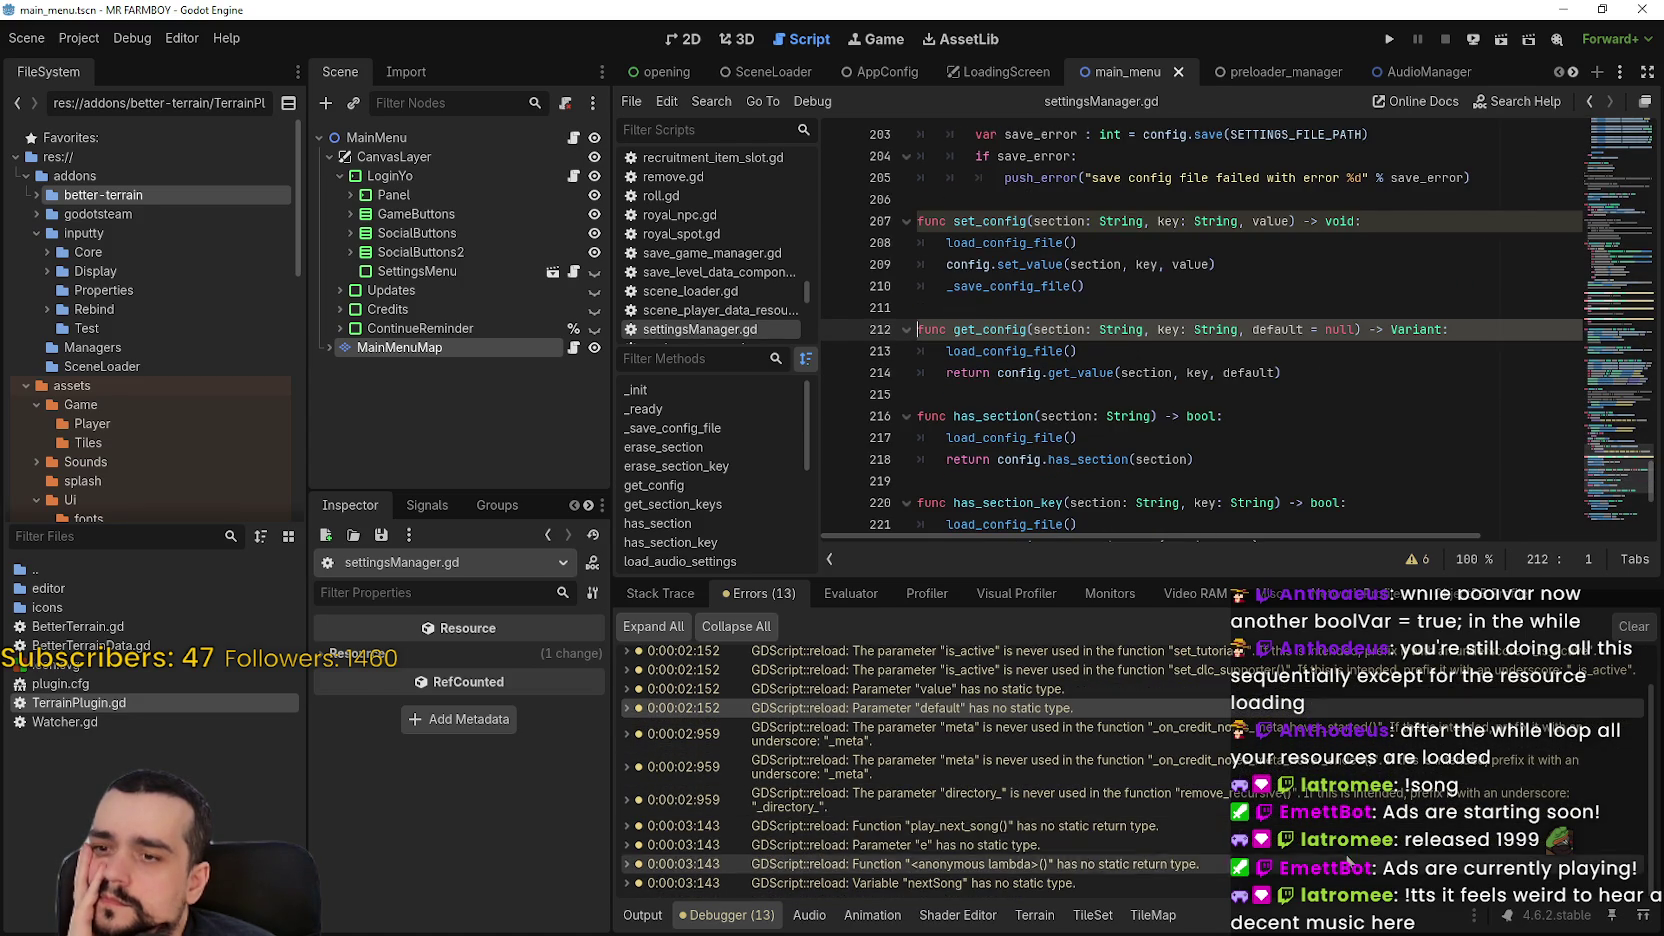
double_click(1378, 866)
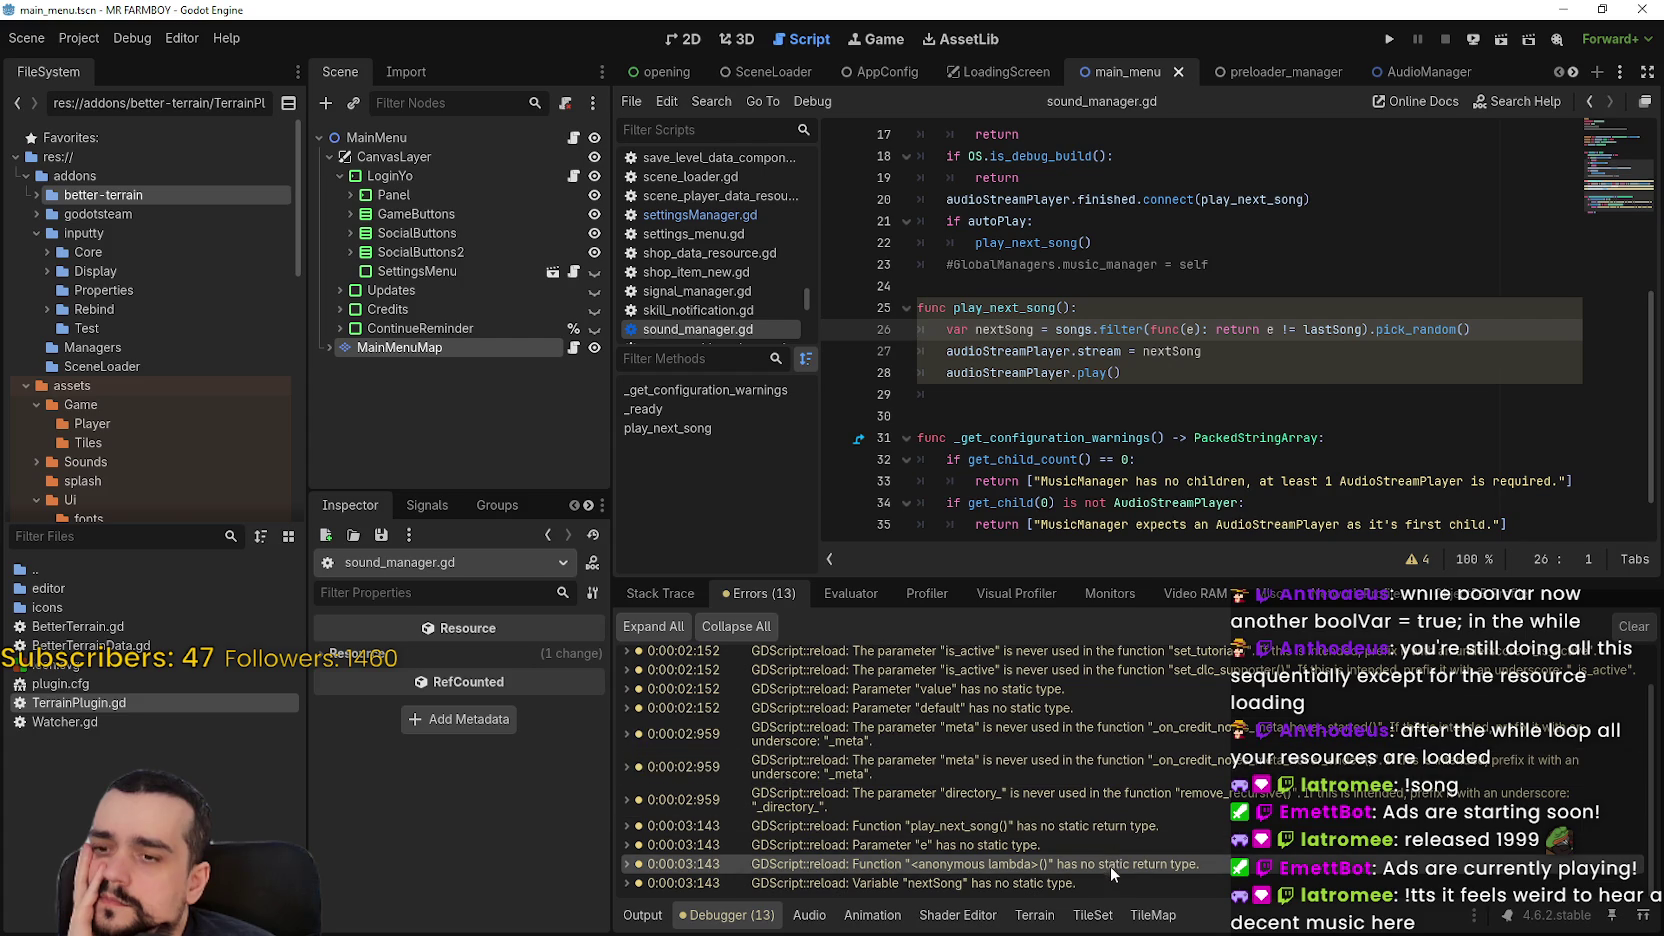
double_click(1113, 830)
double_click(1114, 766)
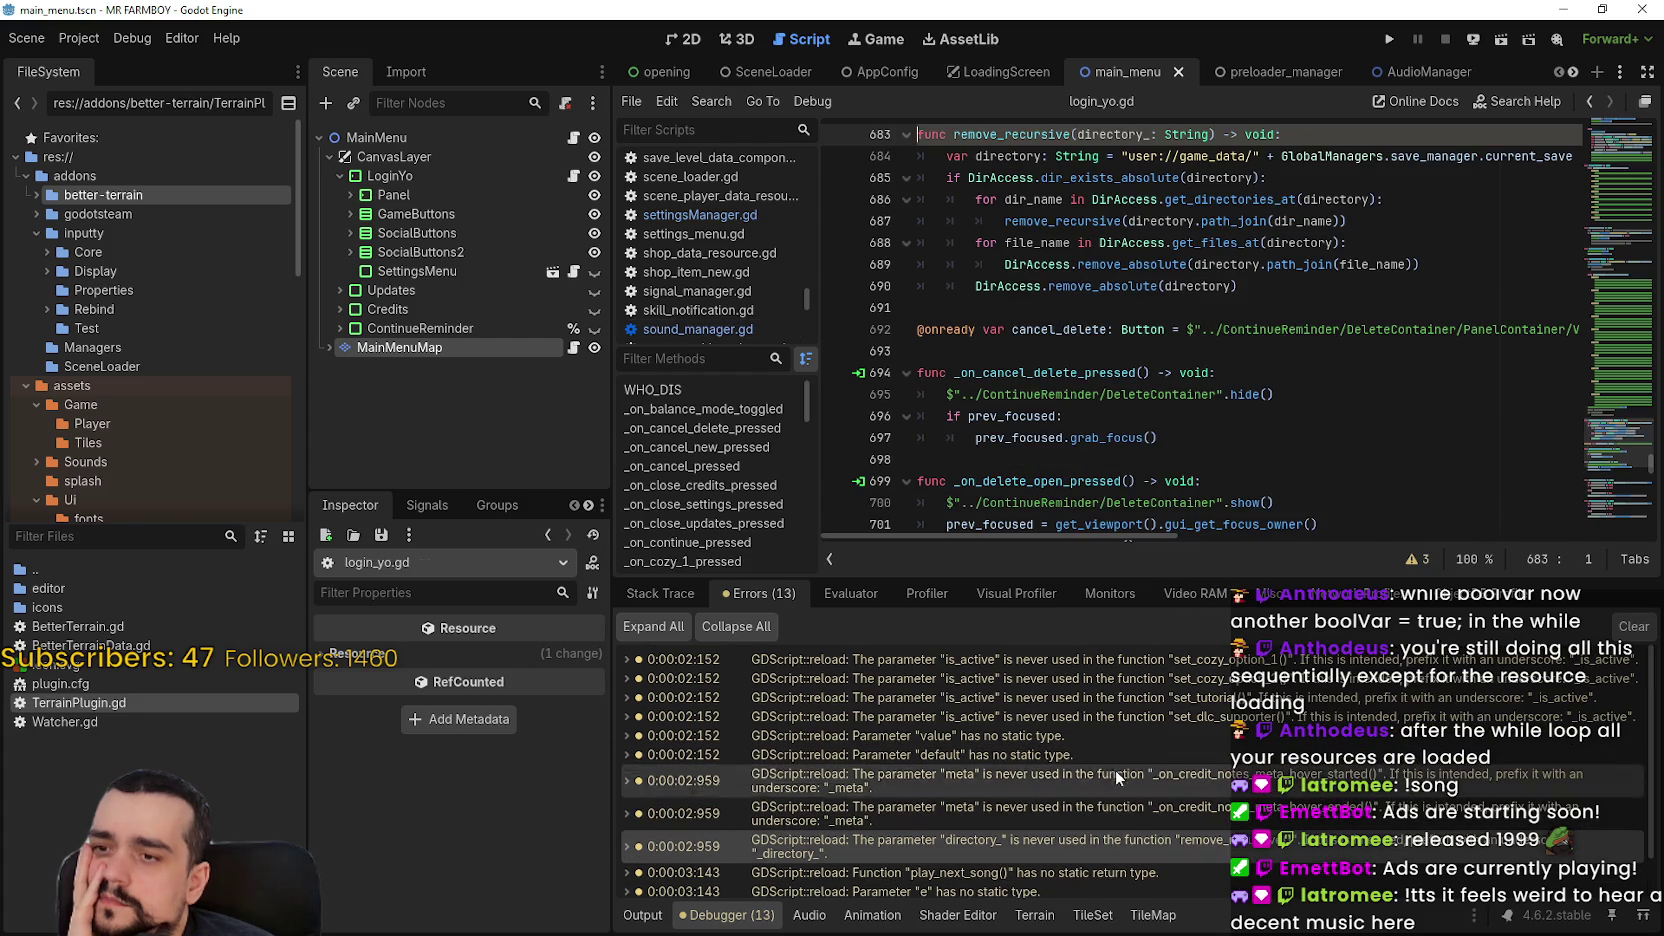
click(1388, 44)
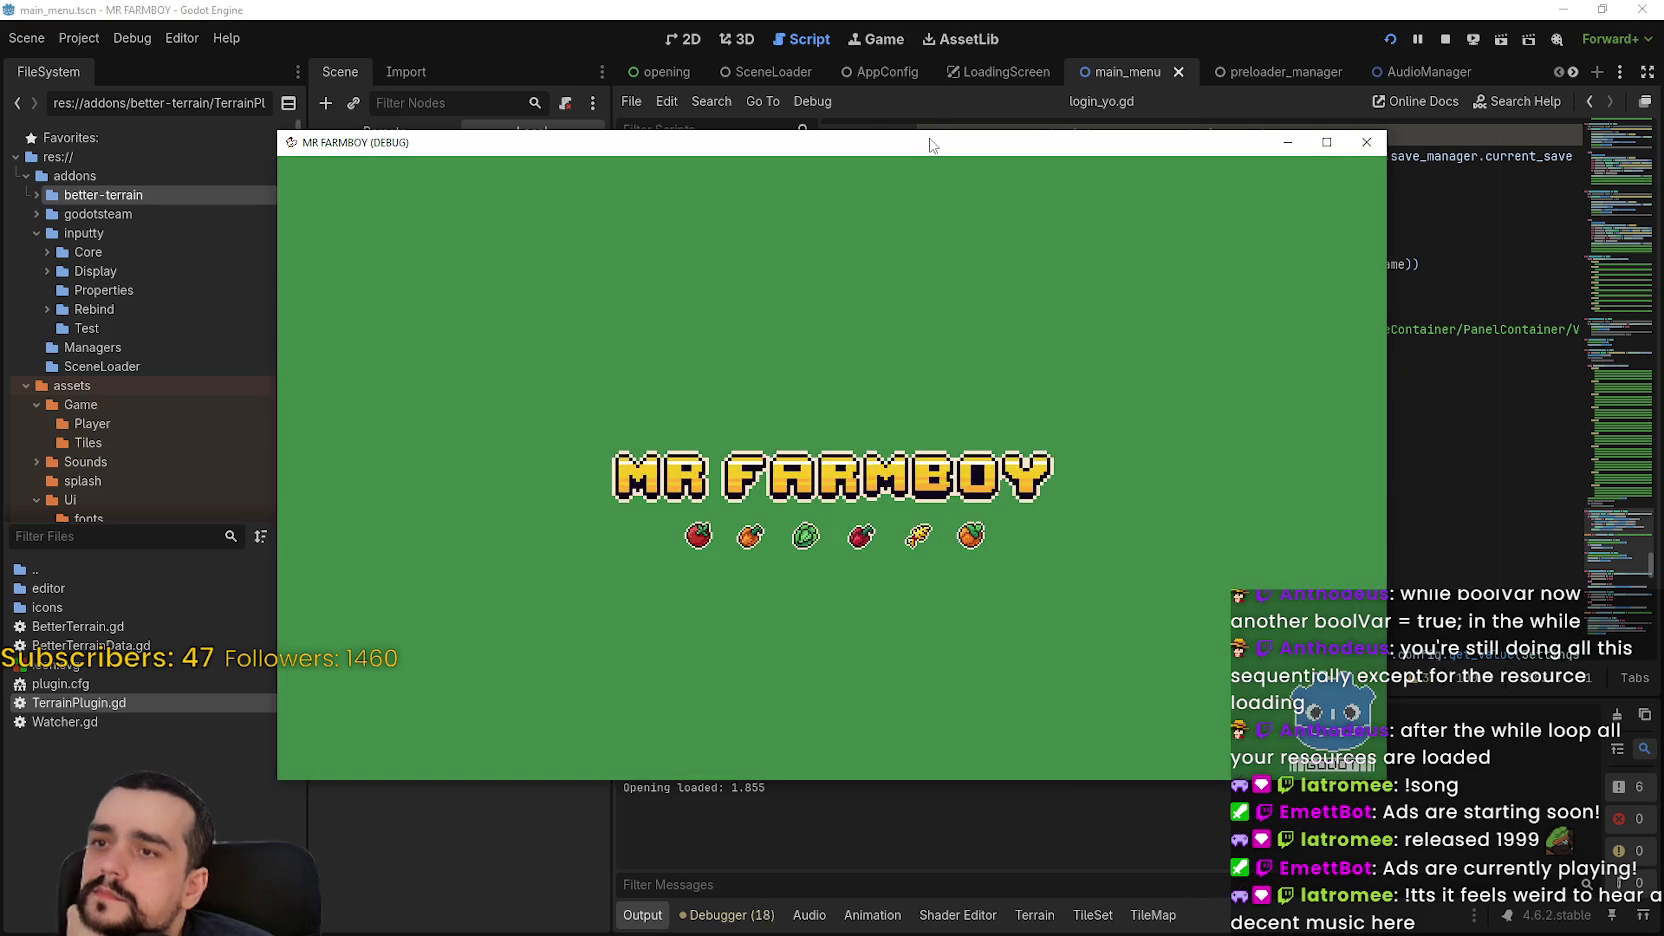
Let the game reach the MR FARMBOY main menu, stop it, and relaunch with F5
drag(932, 145, 1070, 65)
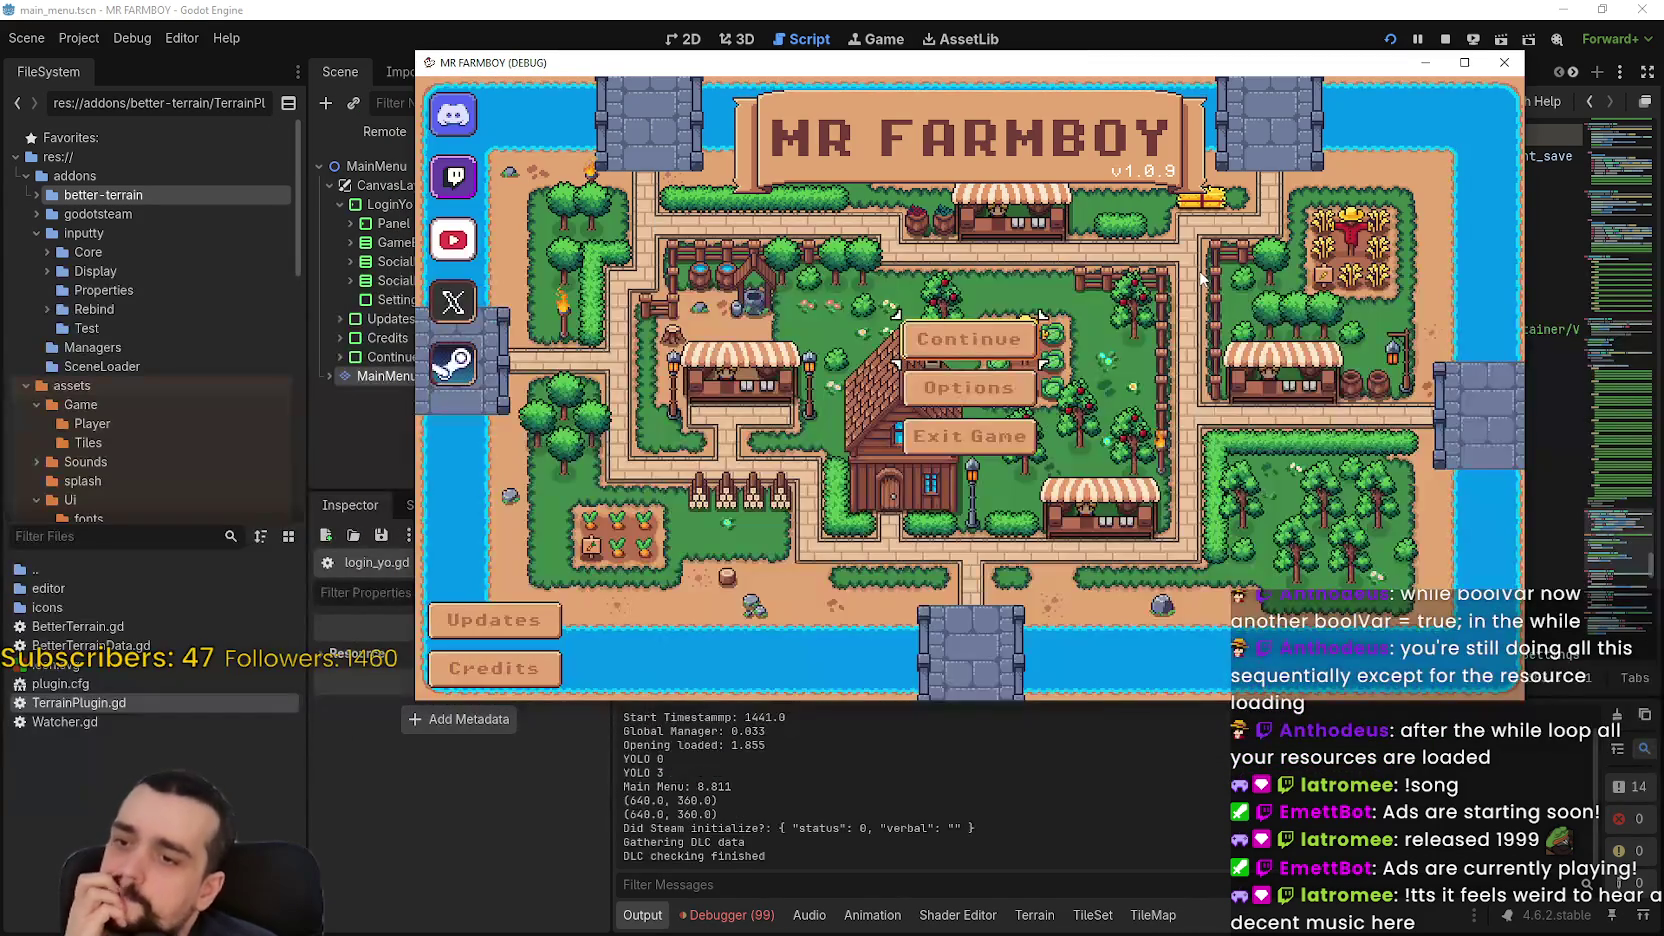
click(1445, 39)
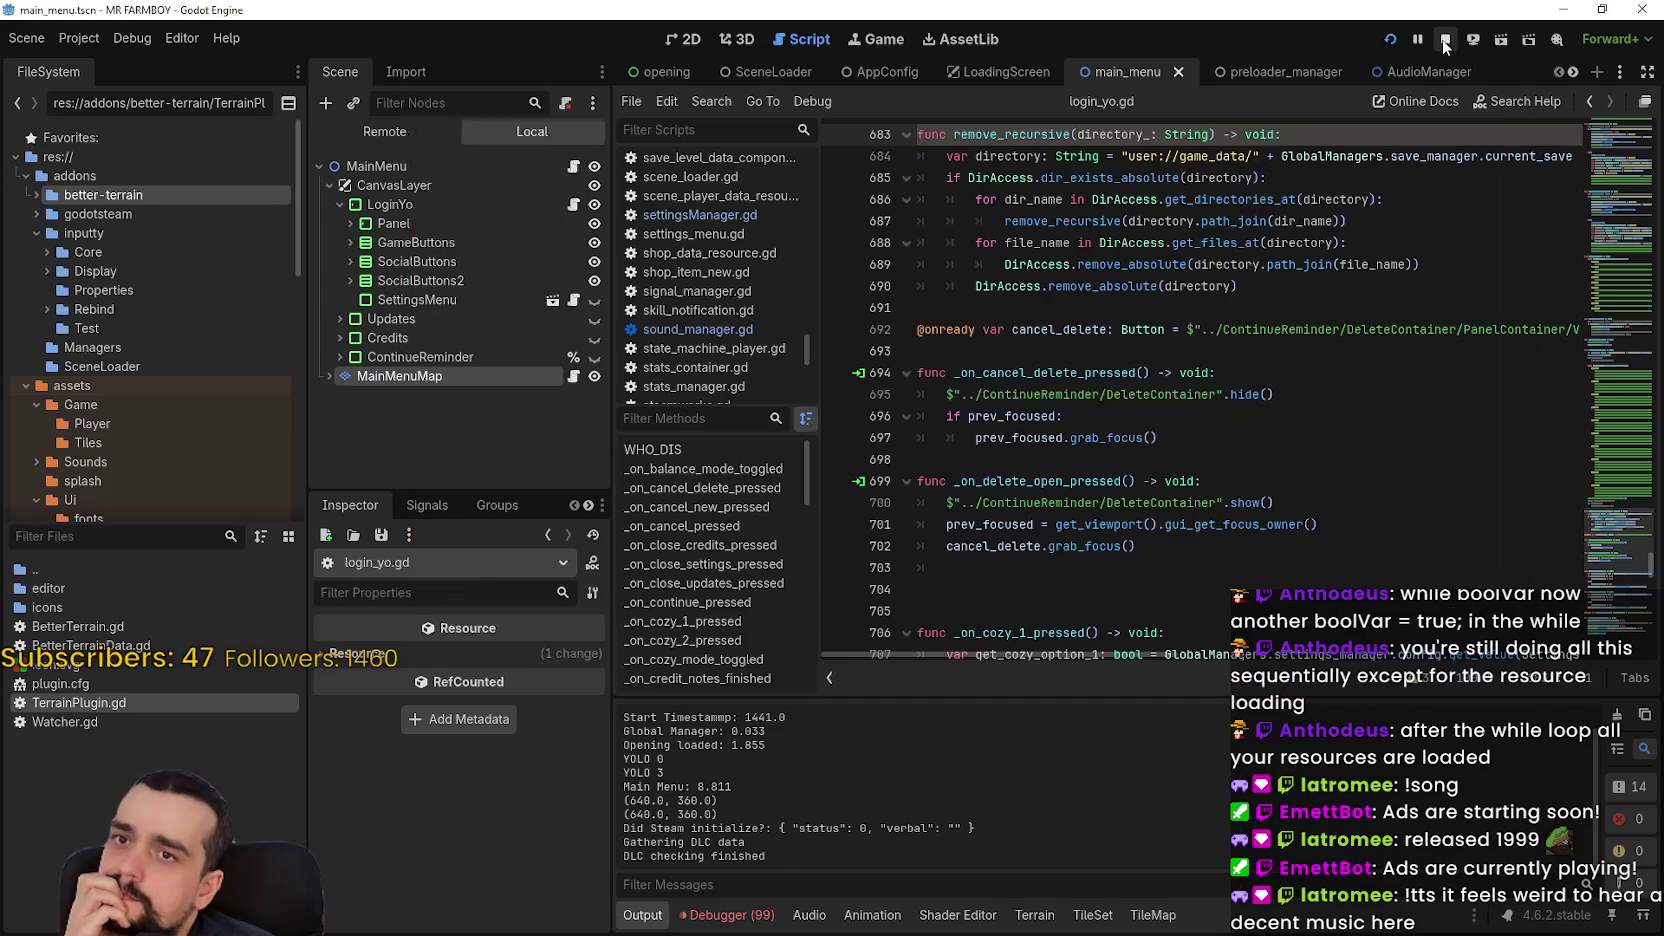
key(F5)
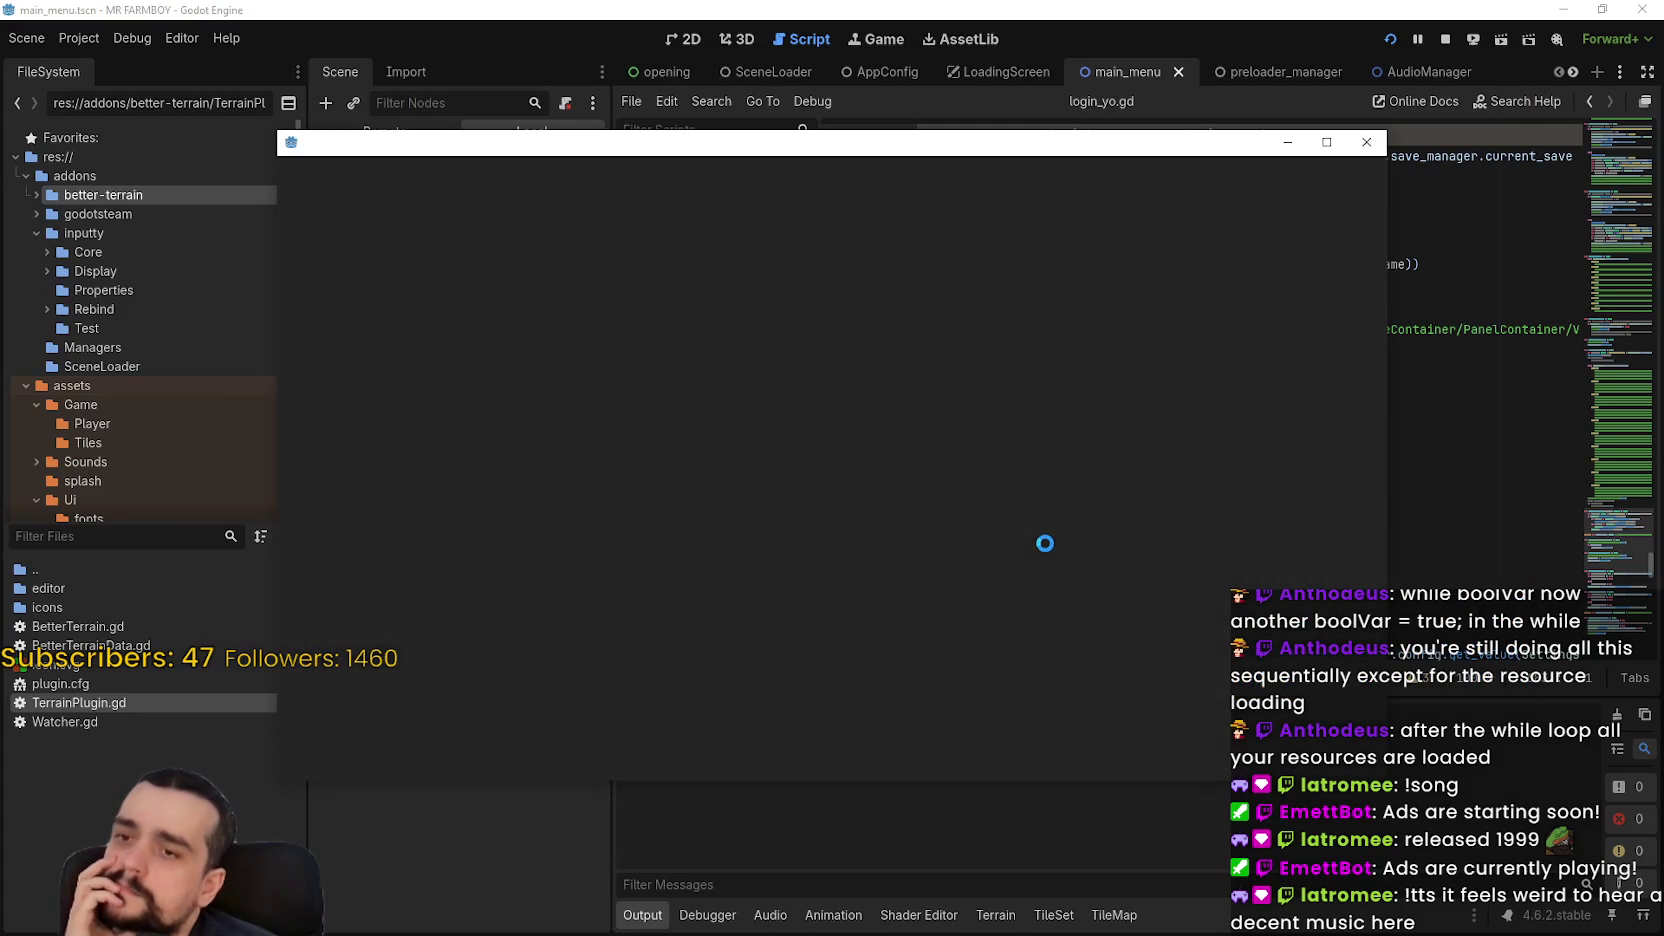
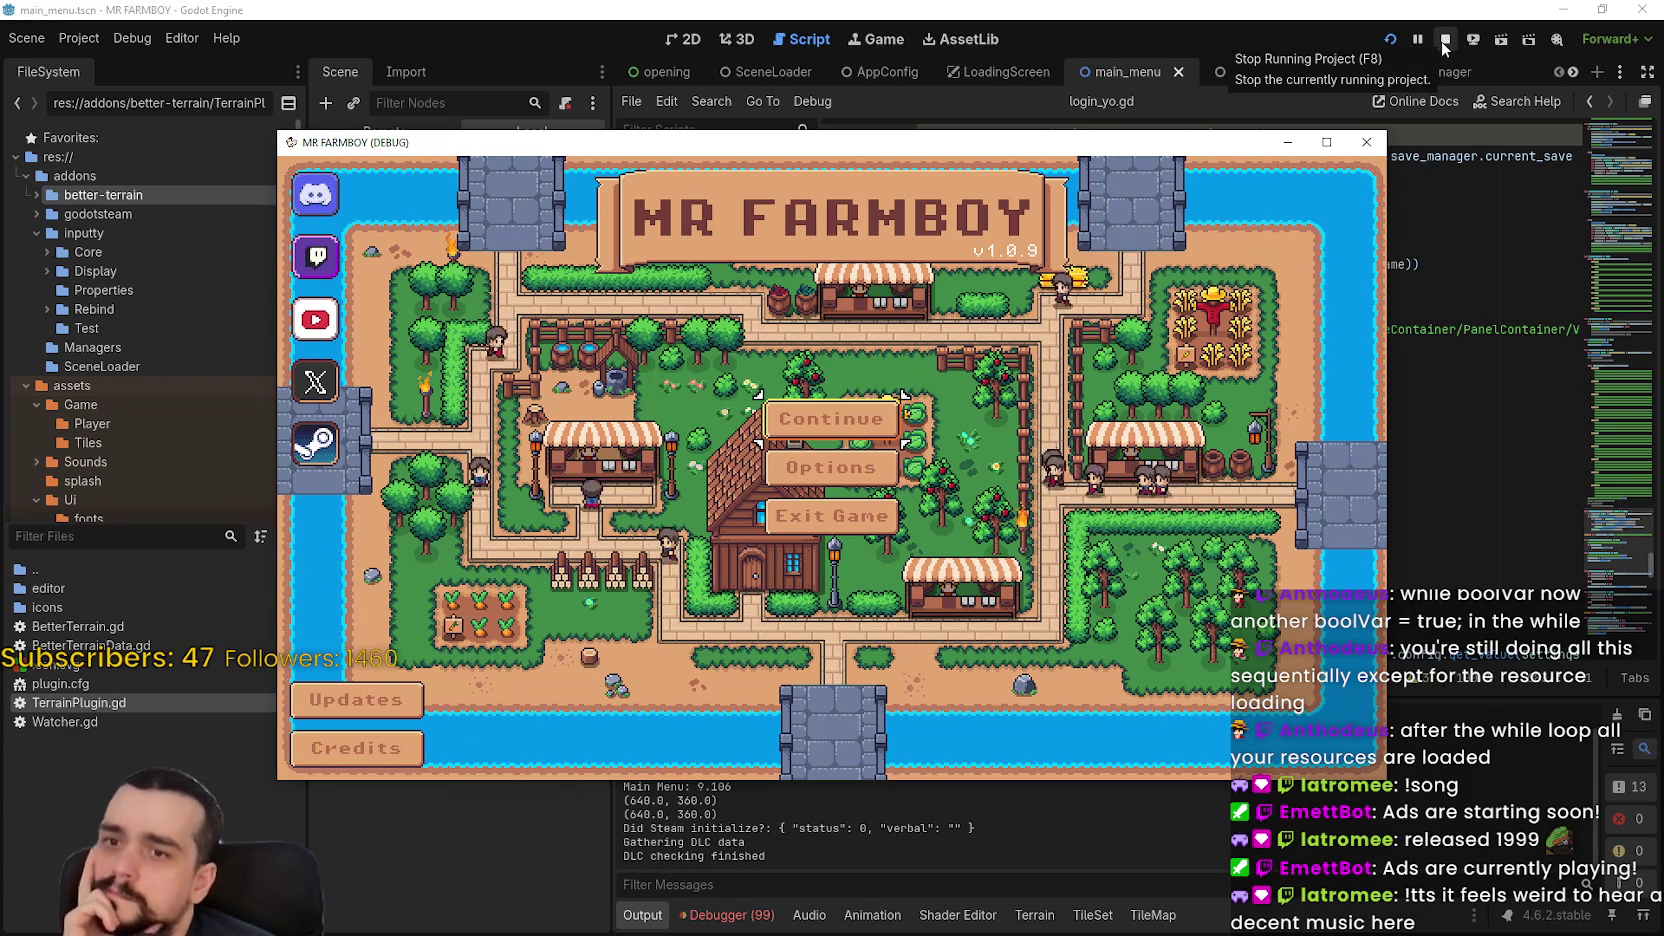
From the Debugger's Errors list, open the bridge._ready close_all_menus error in bridge.gd
click(722, 925)
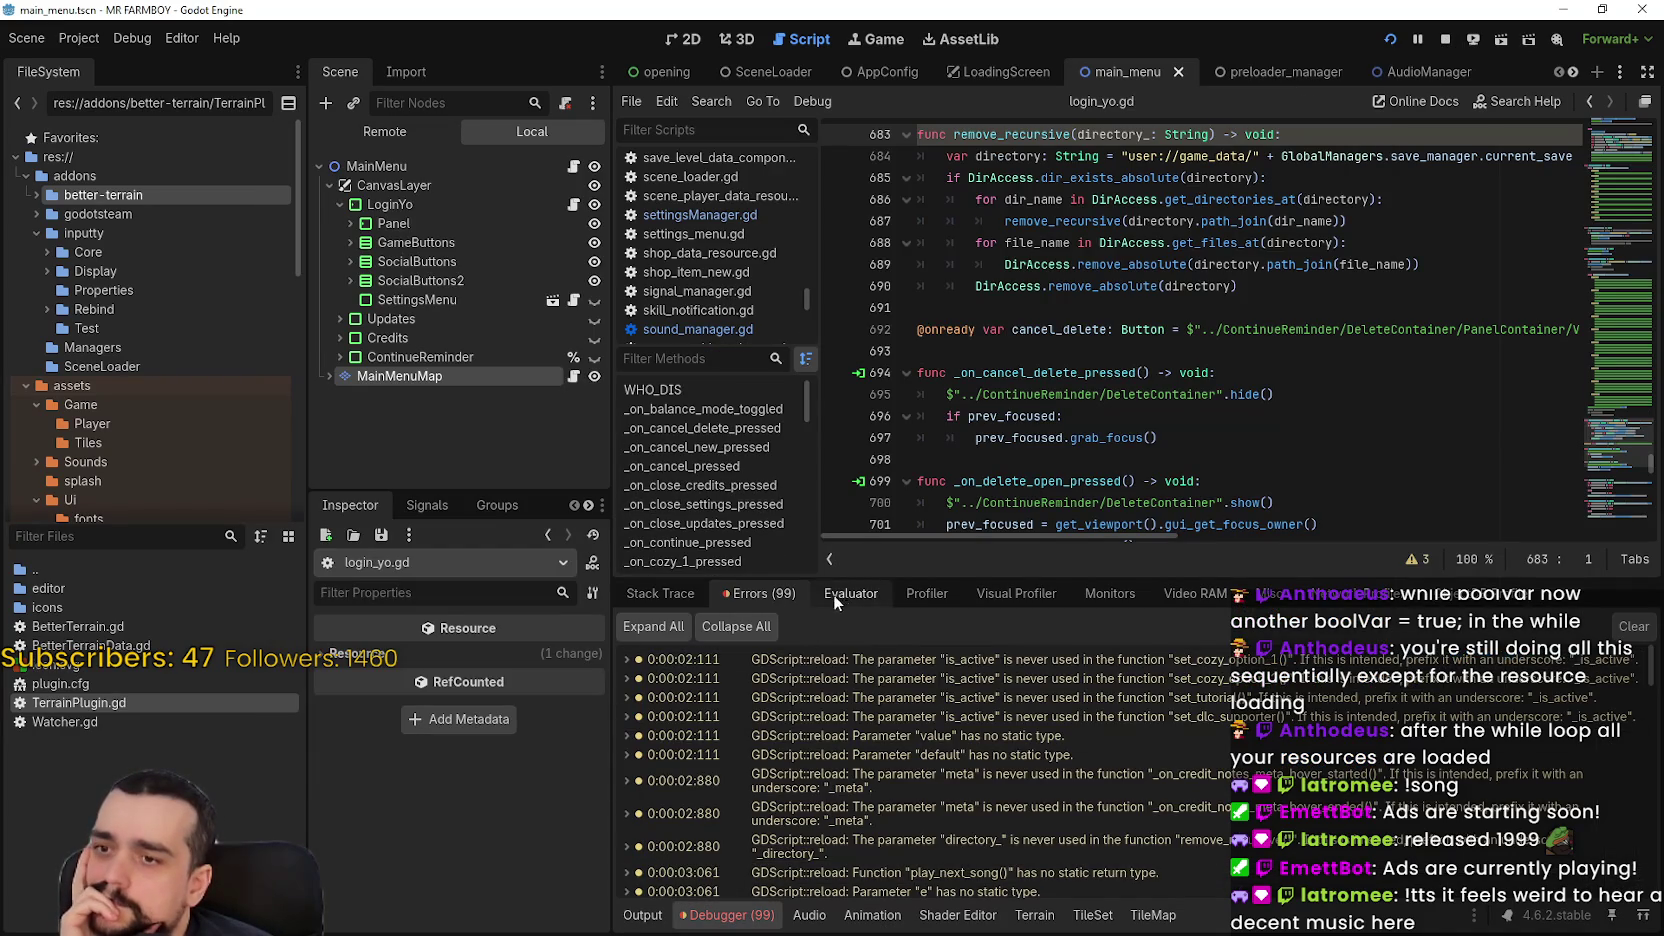
click(690, 594)
click(730, 595)
scroll(1650, 860, down, 15)
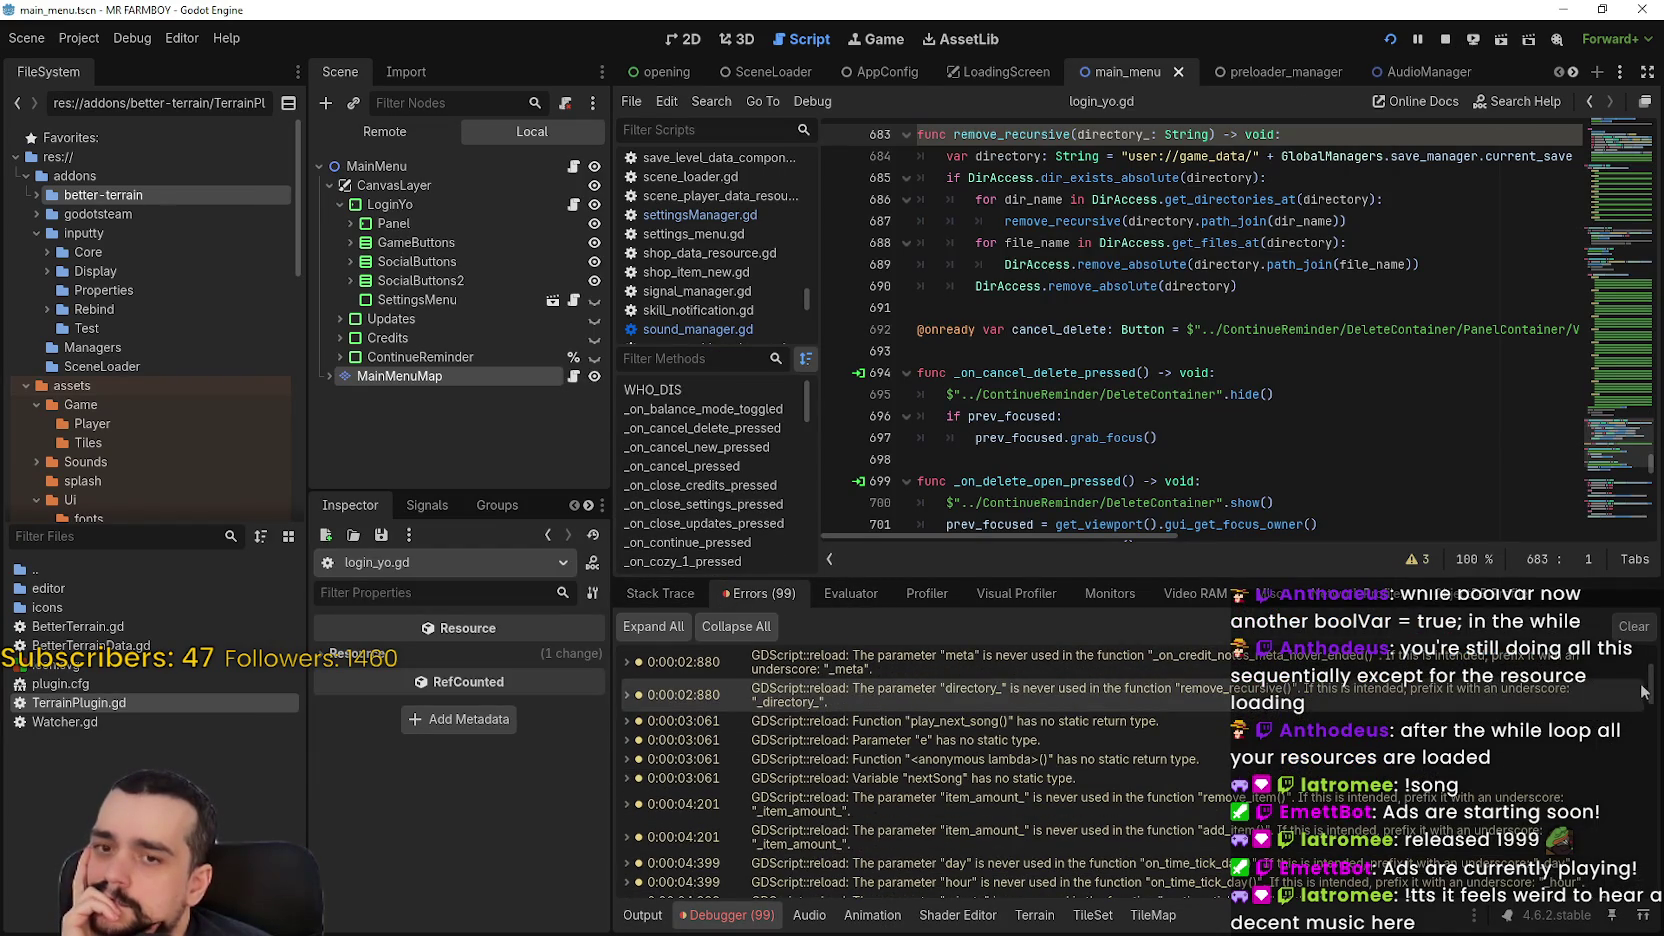
scroll(1656, 885, down, 2)
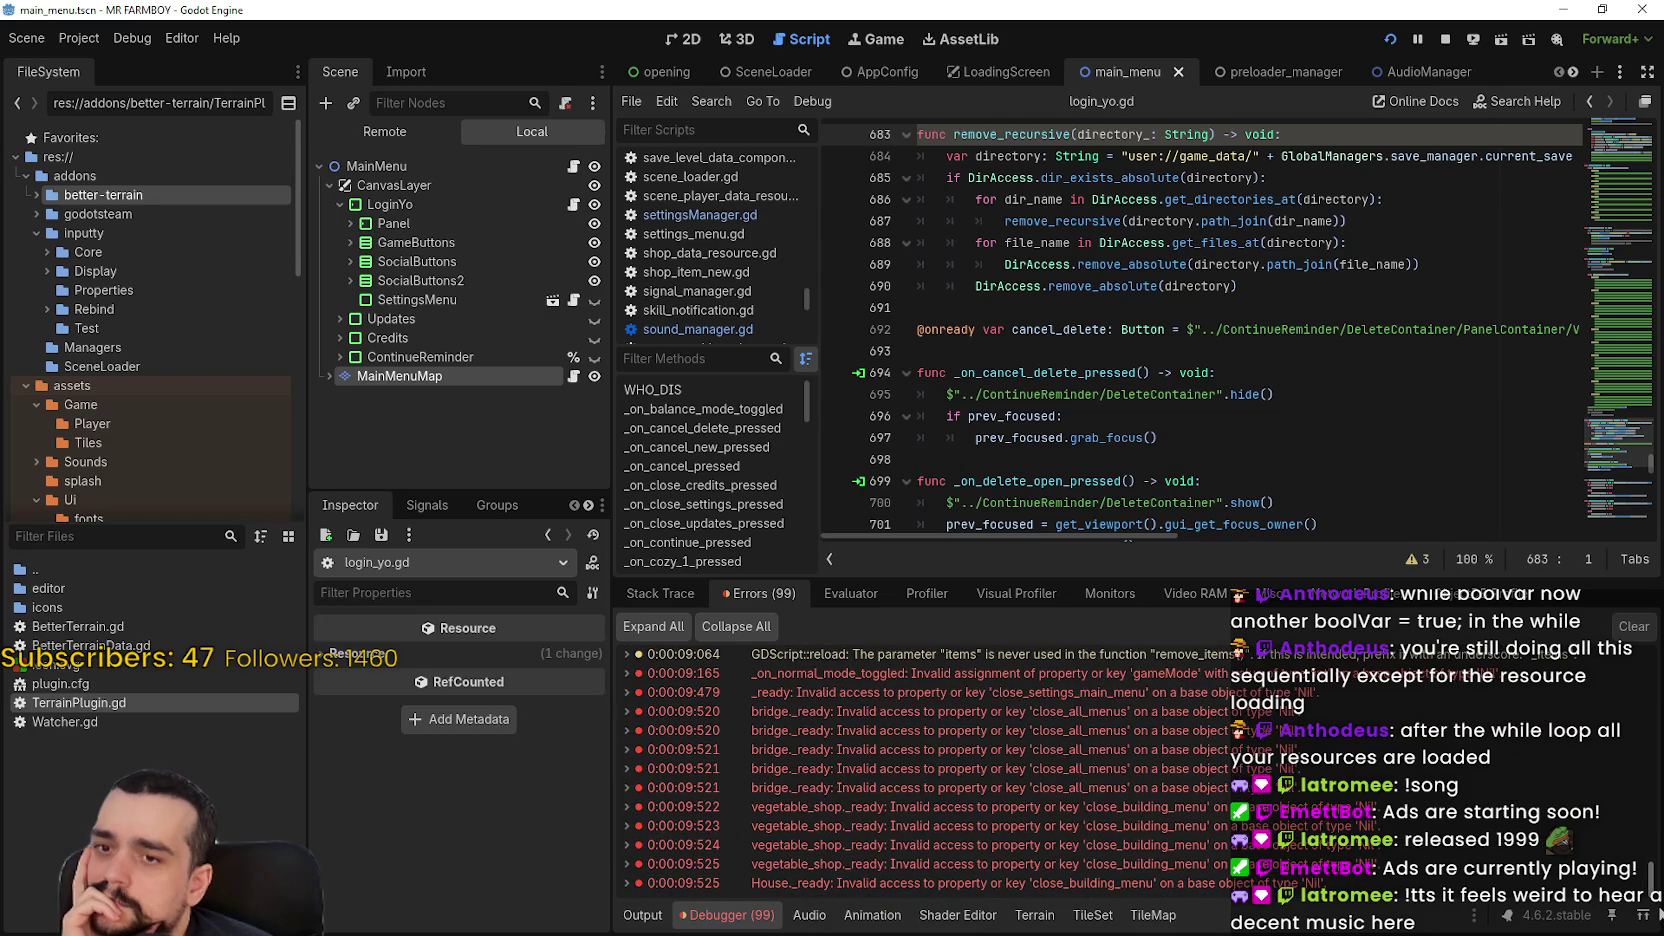
double_click(1175, 785)
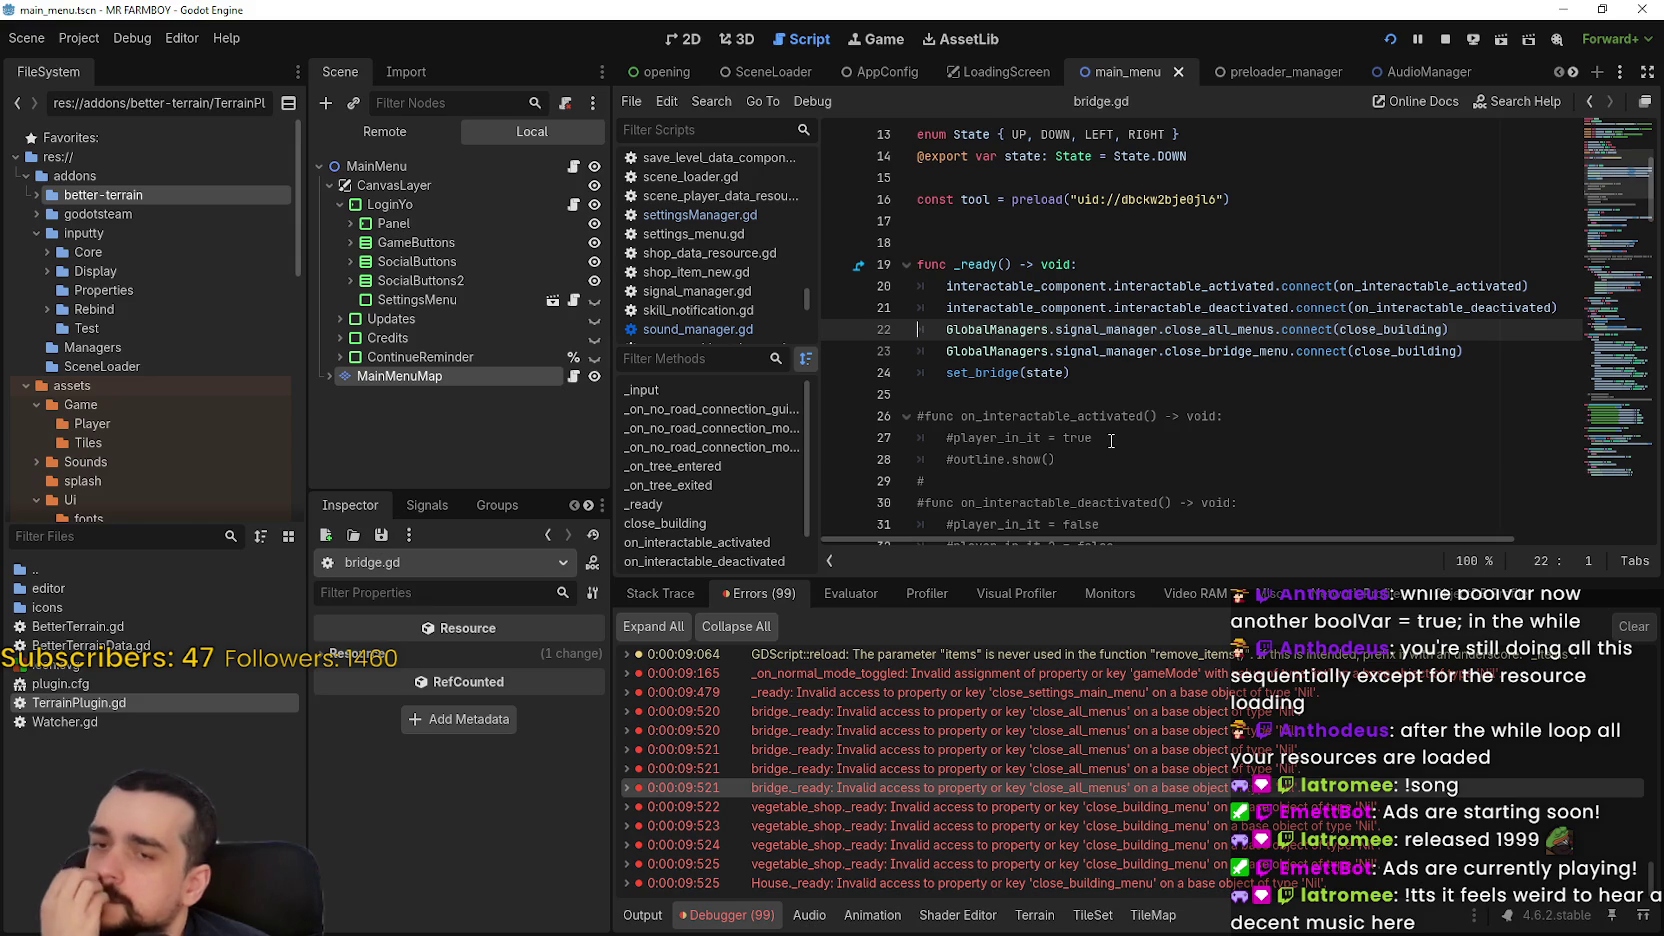
Add a set_signals() -> void function below _ready containing the two GlobalManagers connect lines
click(1060, 389)
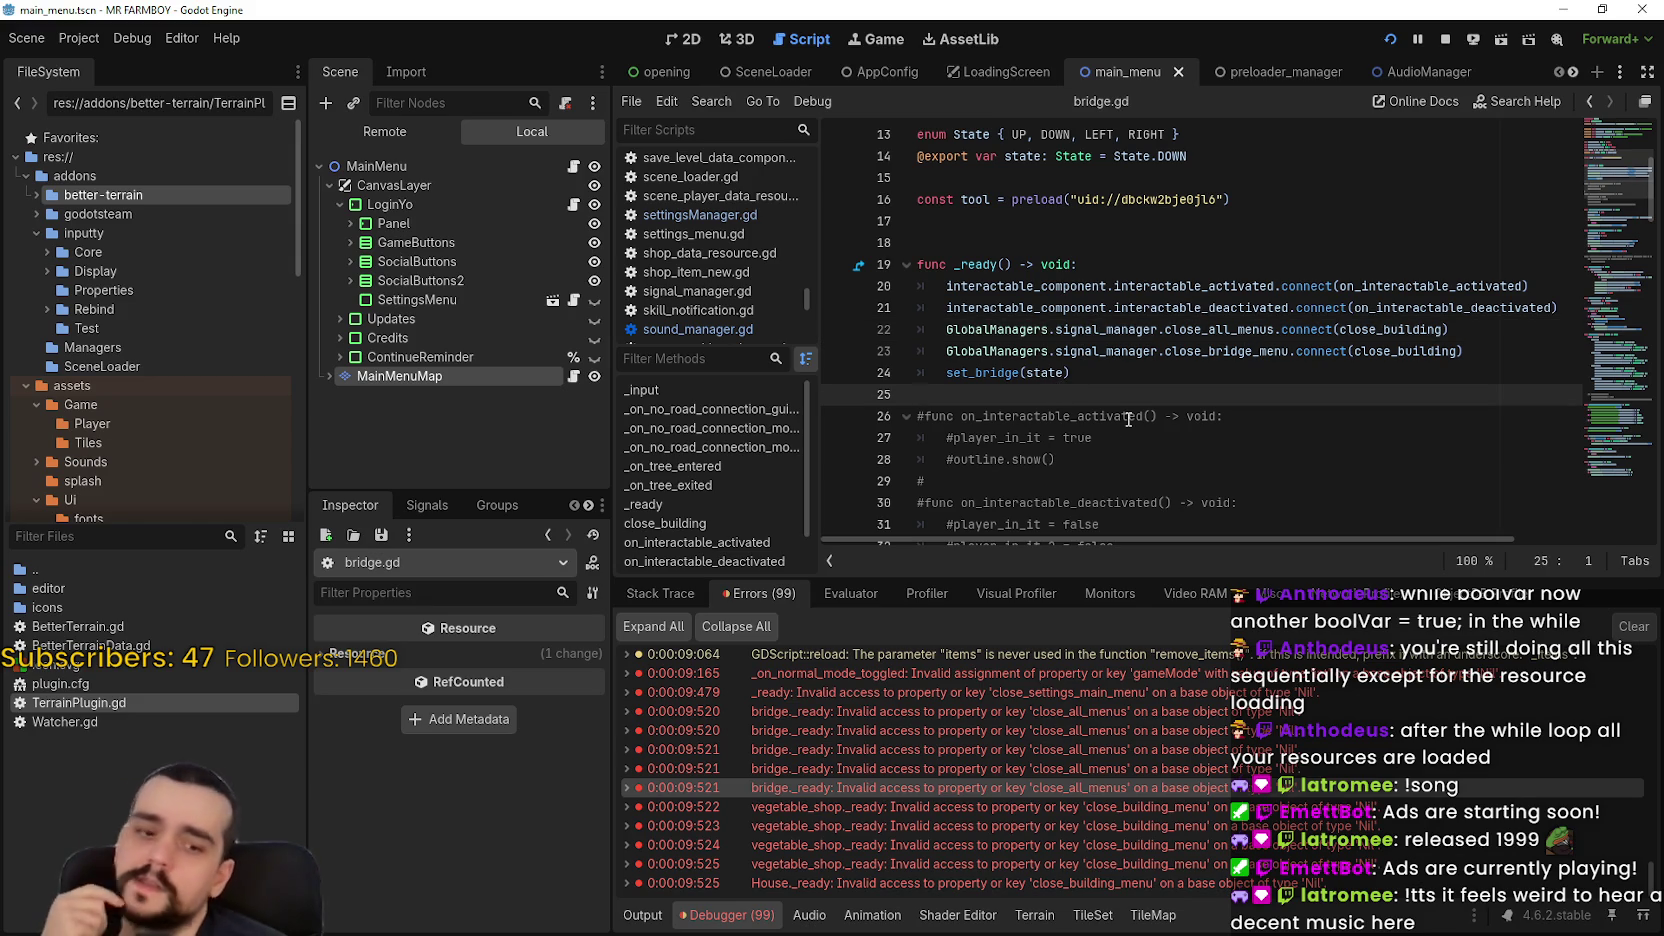
key(Return)
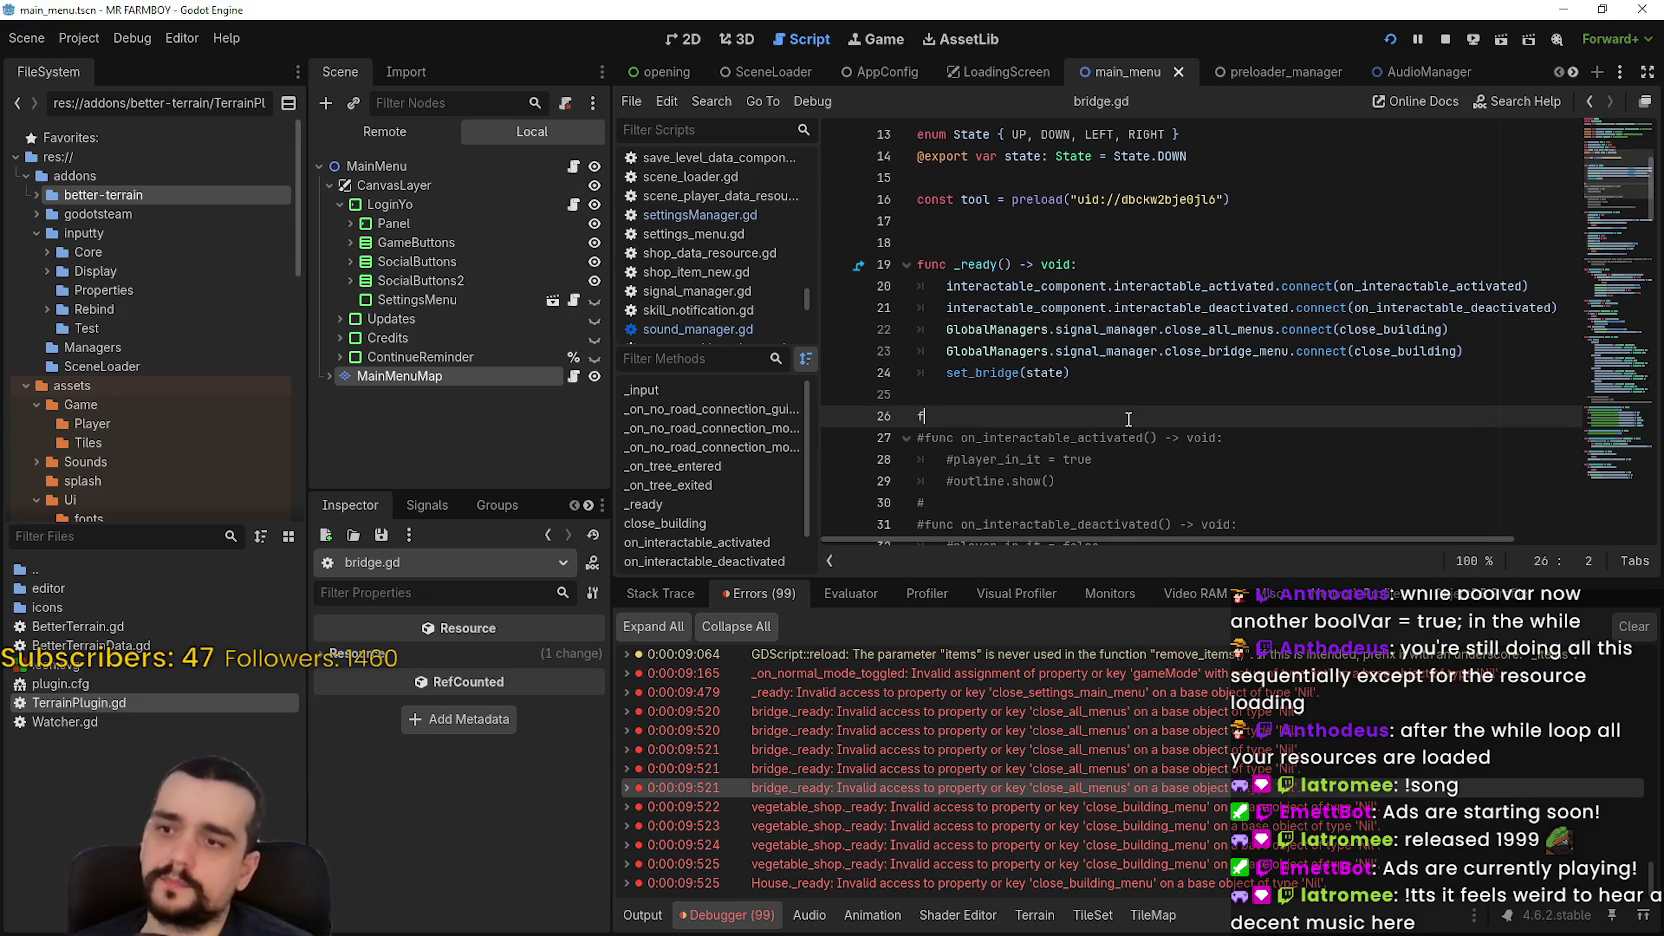
text(func)
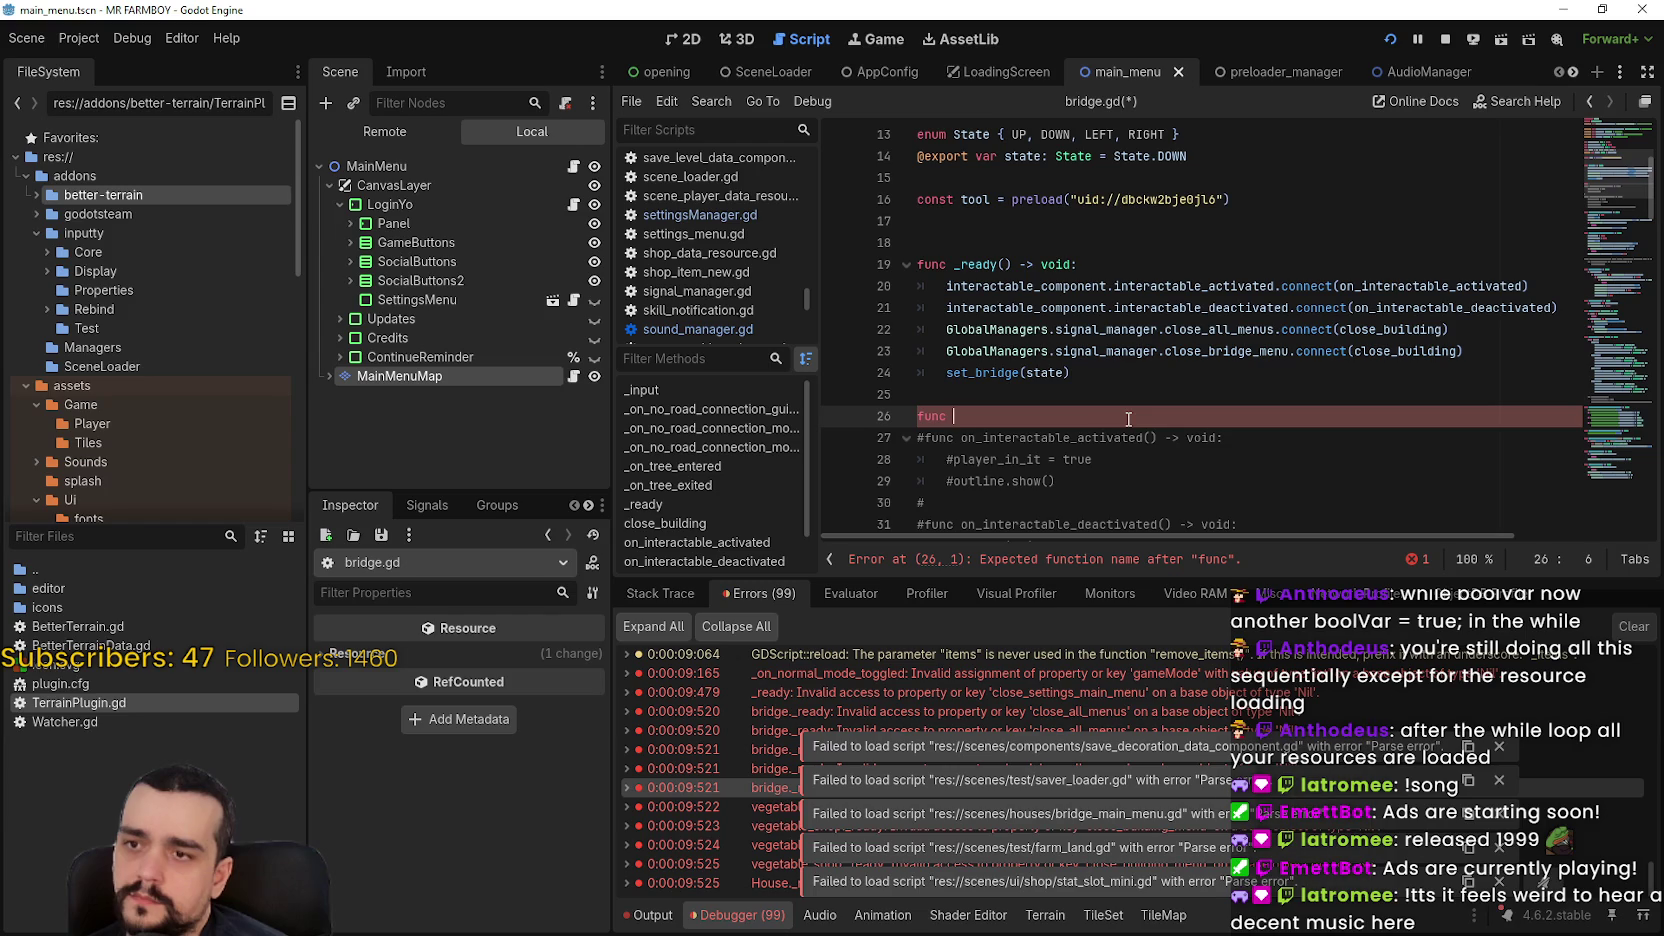
text( set_)
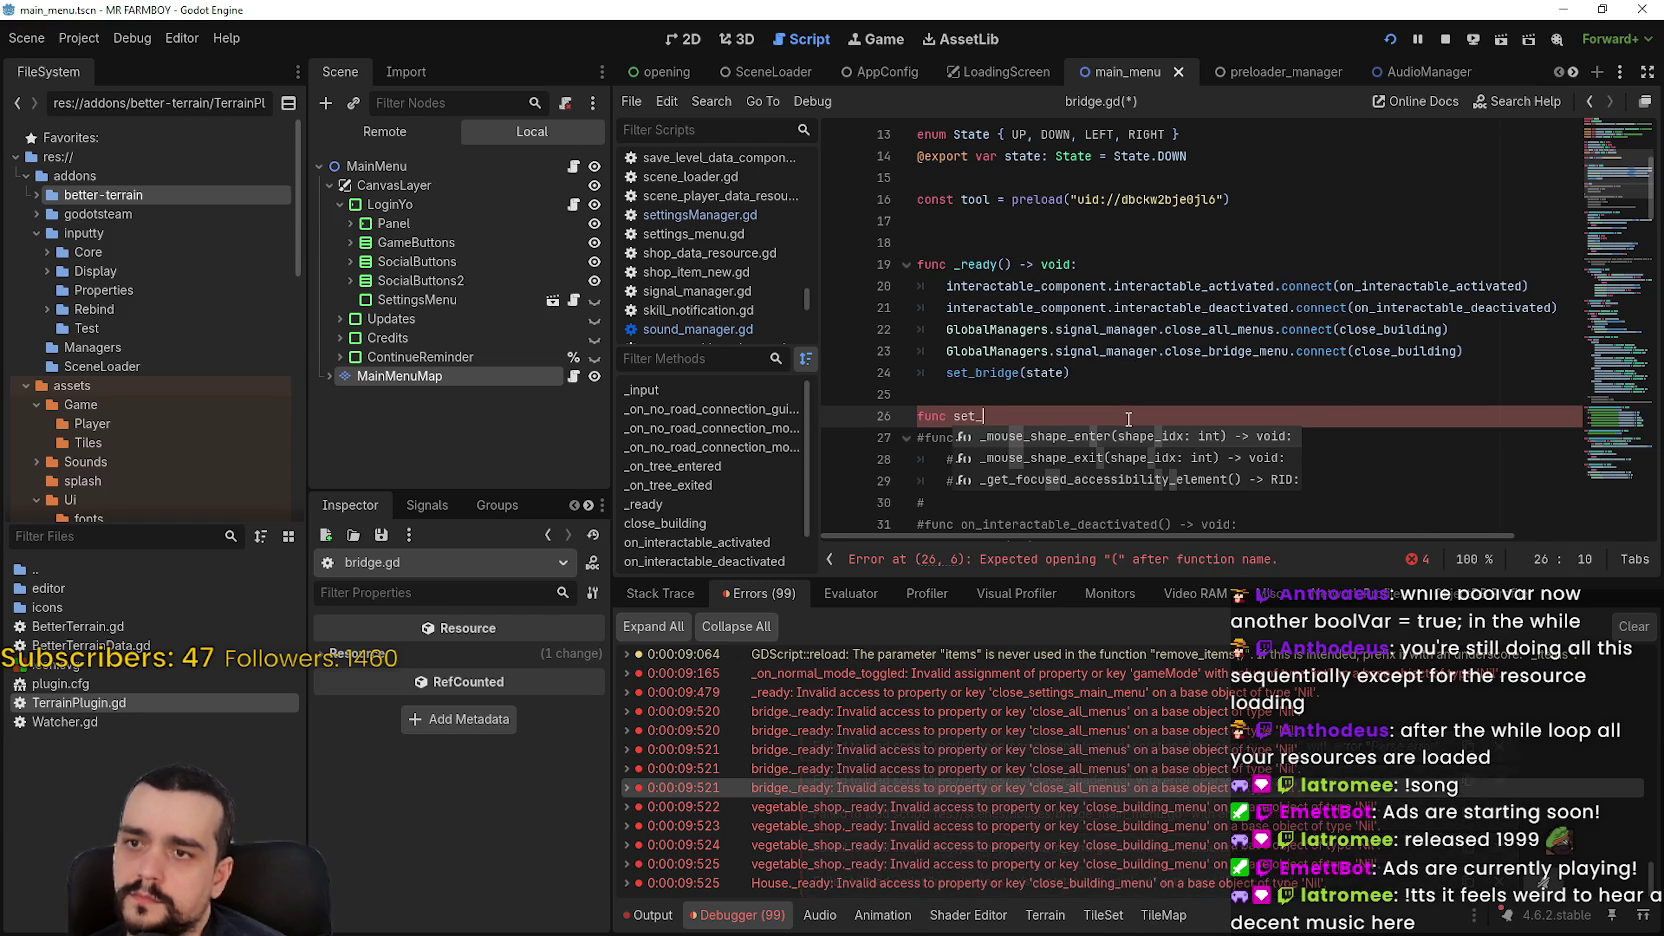
text(signals()
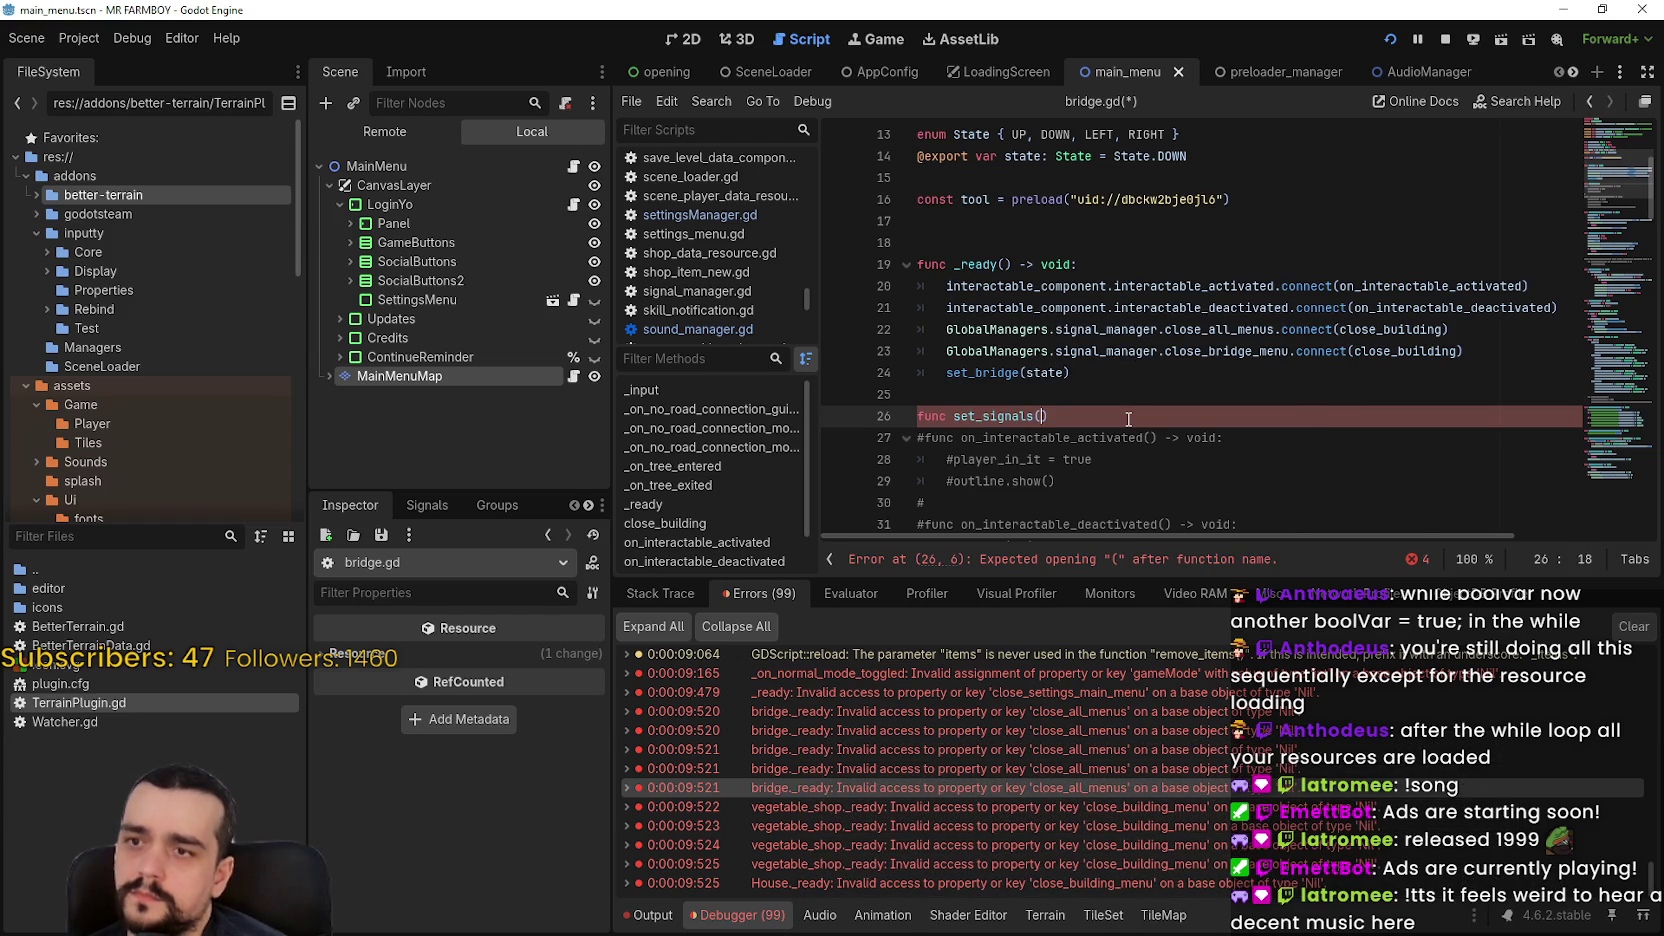
key(Return)
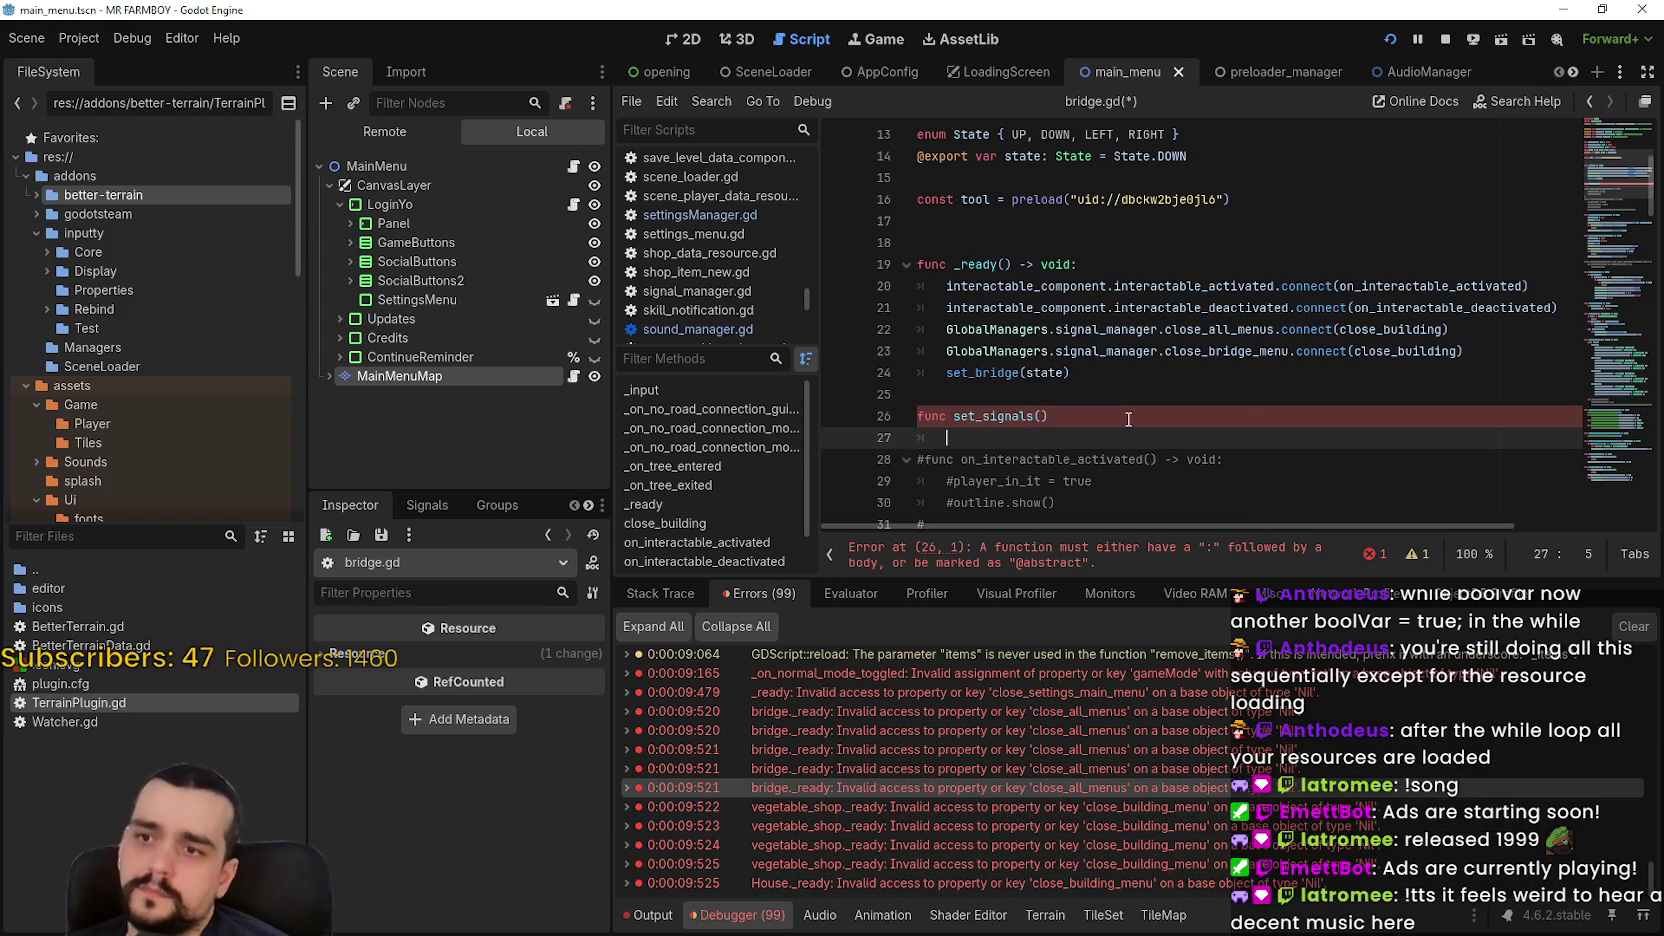
drag(1495, 358, 865, 325)
key(ctrl+c)
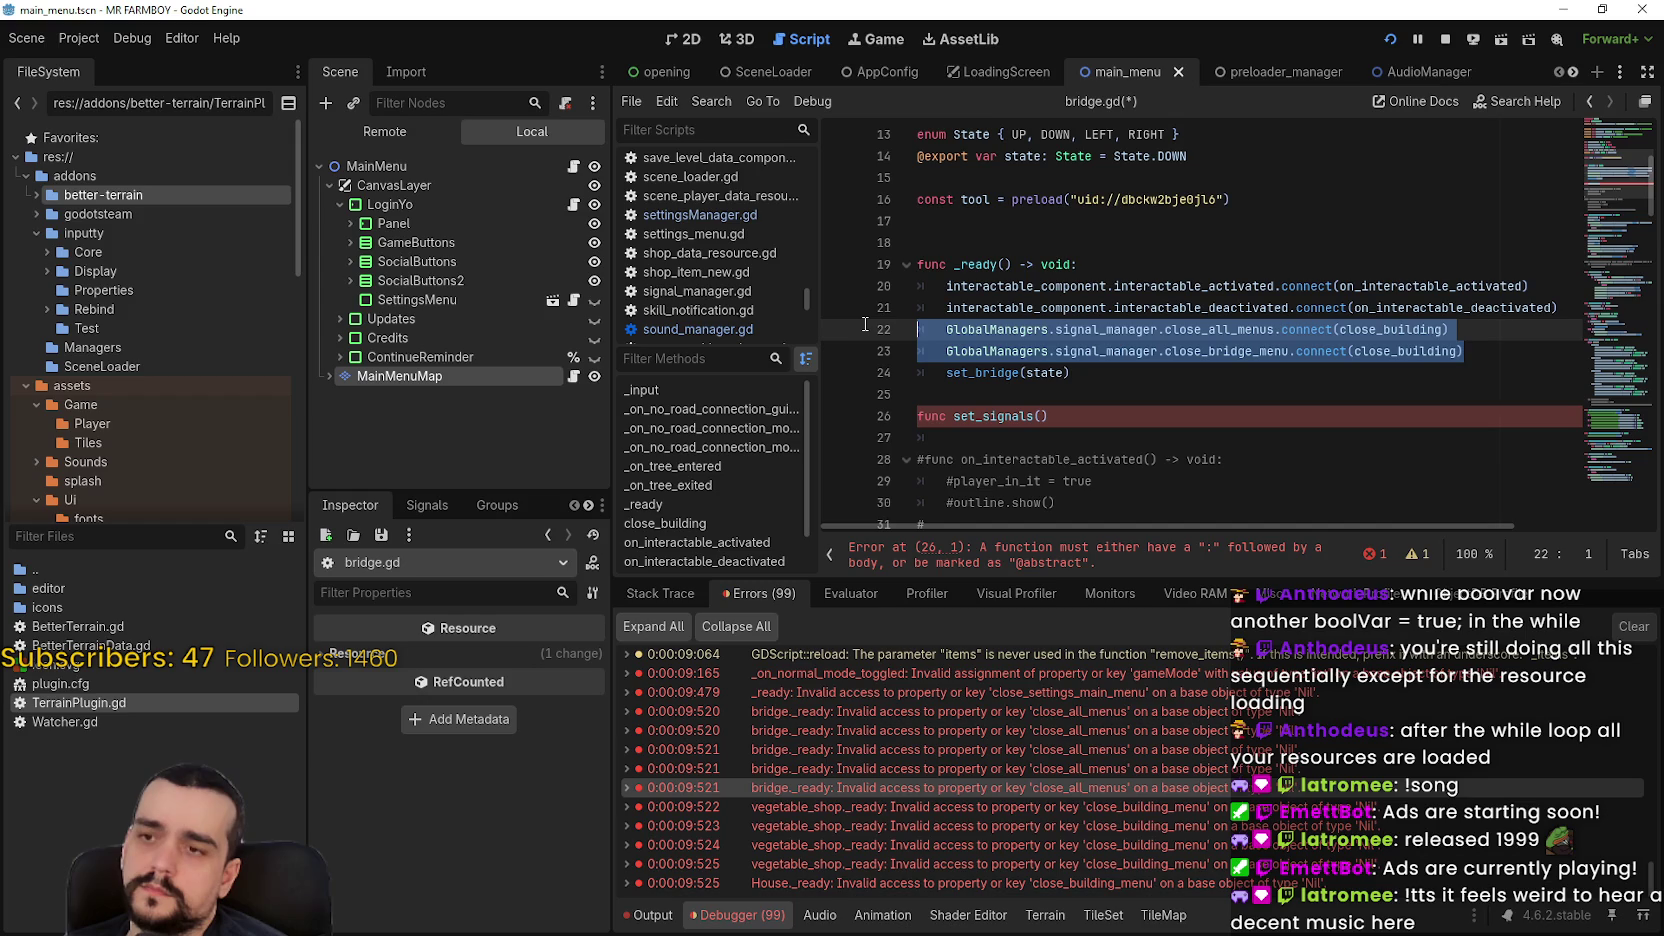
click(948, 438)
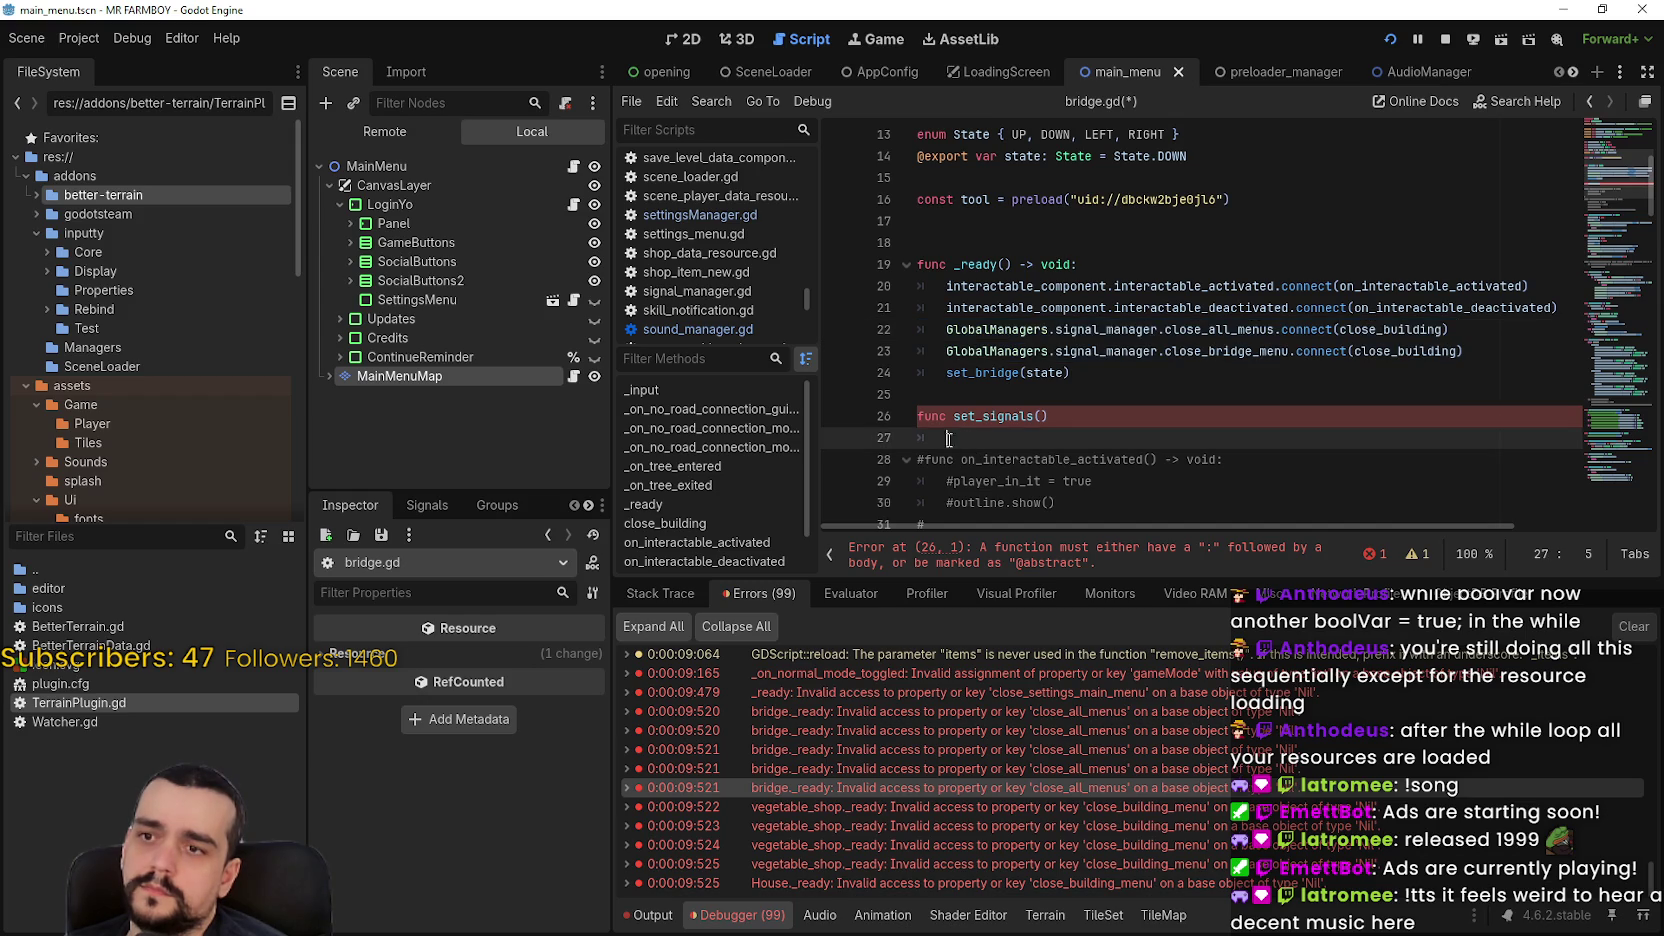
key(ctrl+v)
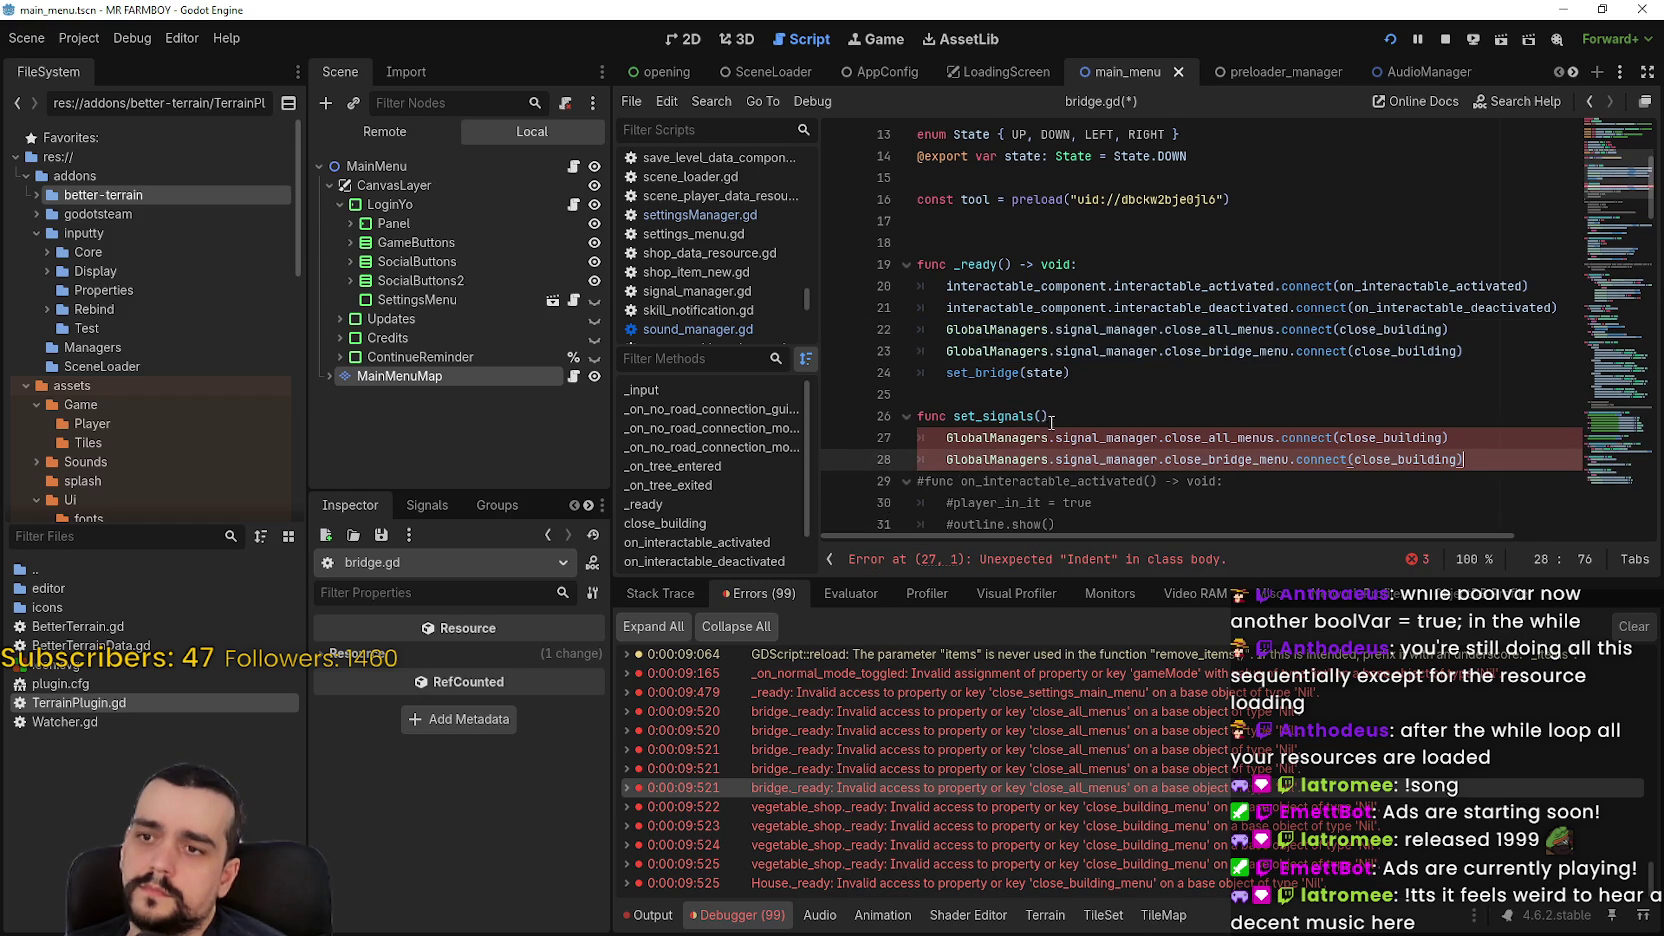
click(1051, 418)
text(-> vo)
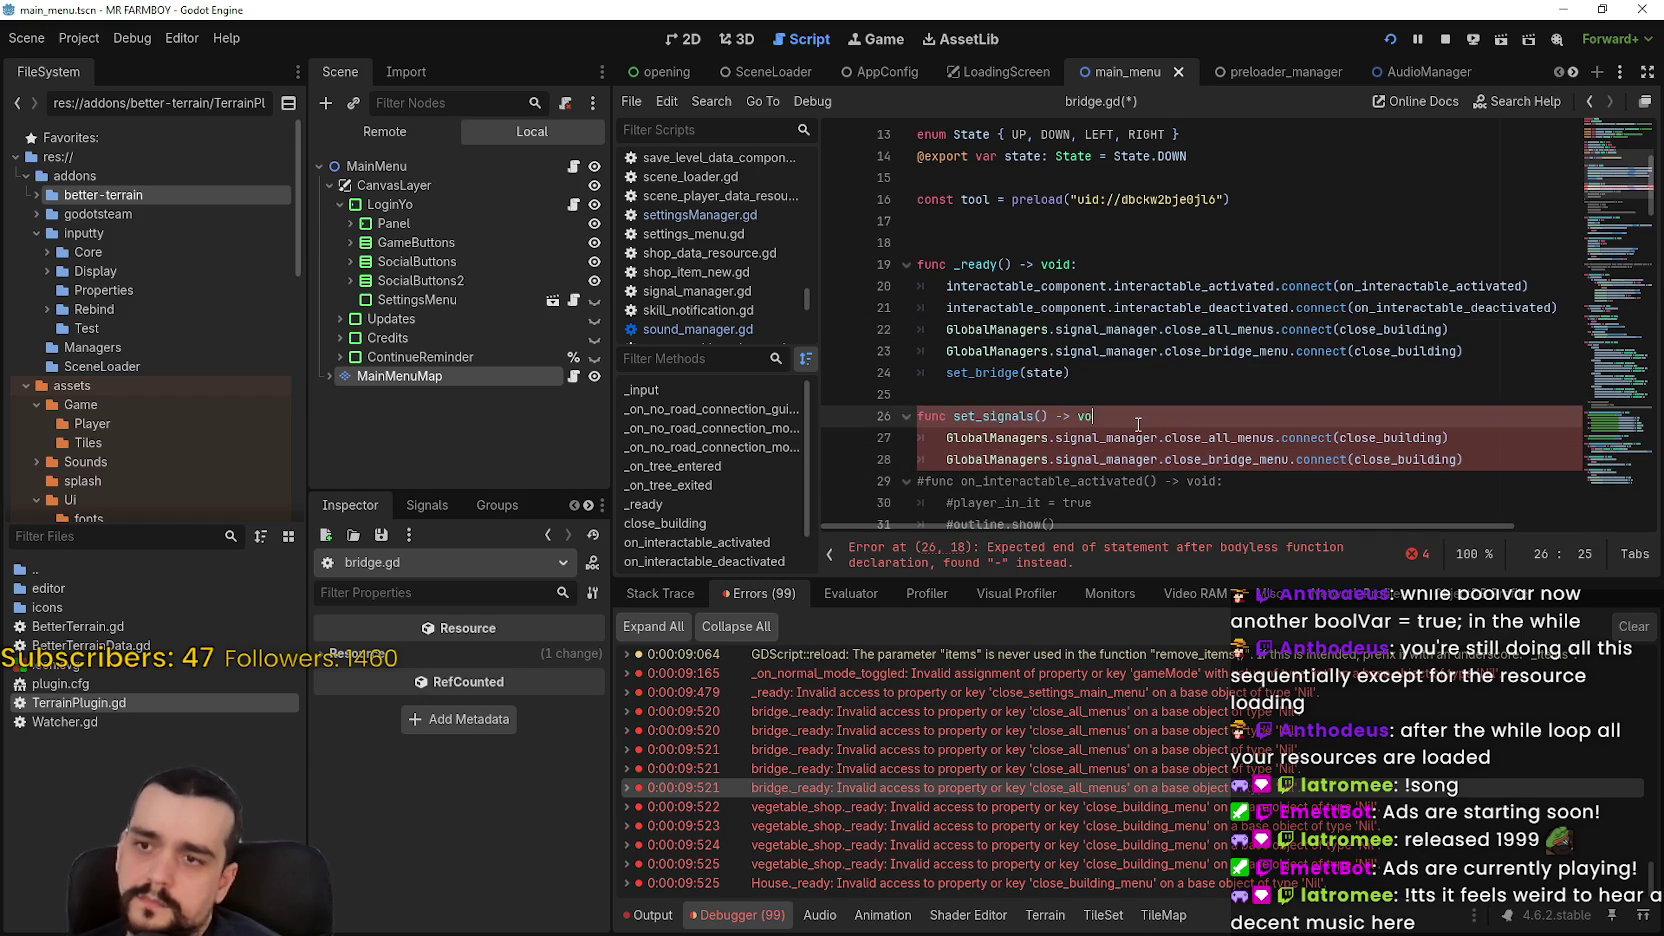
text(id)
Comment out the original connect lines 22–23, add the declaration's colon, and save bridge.gd
click(944, 330)
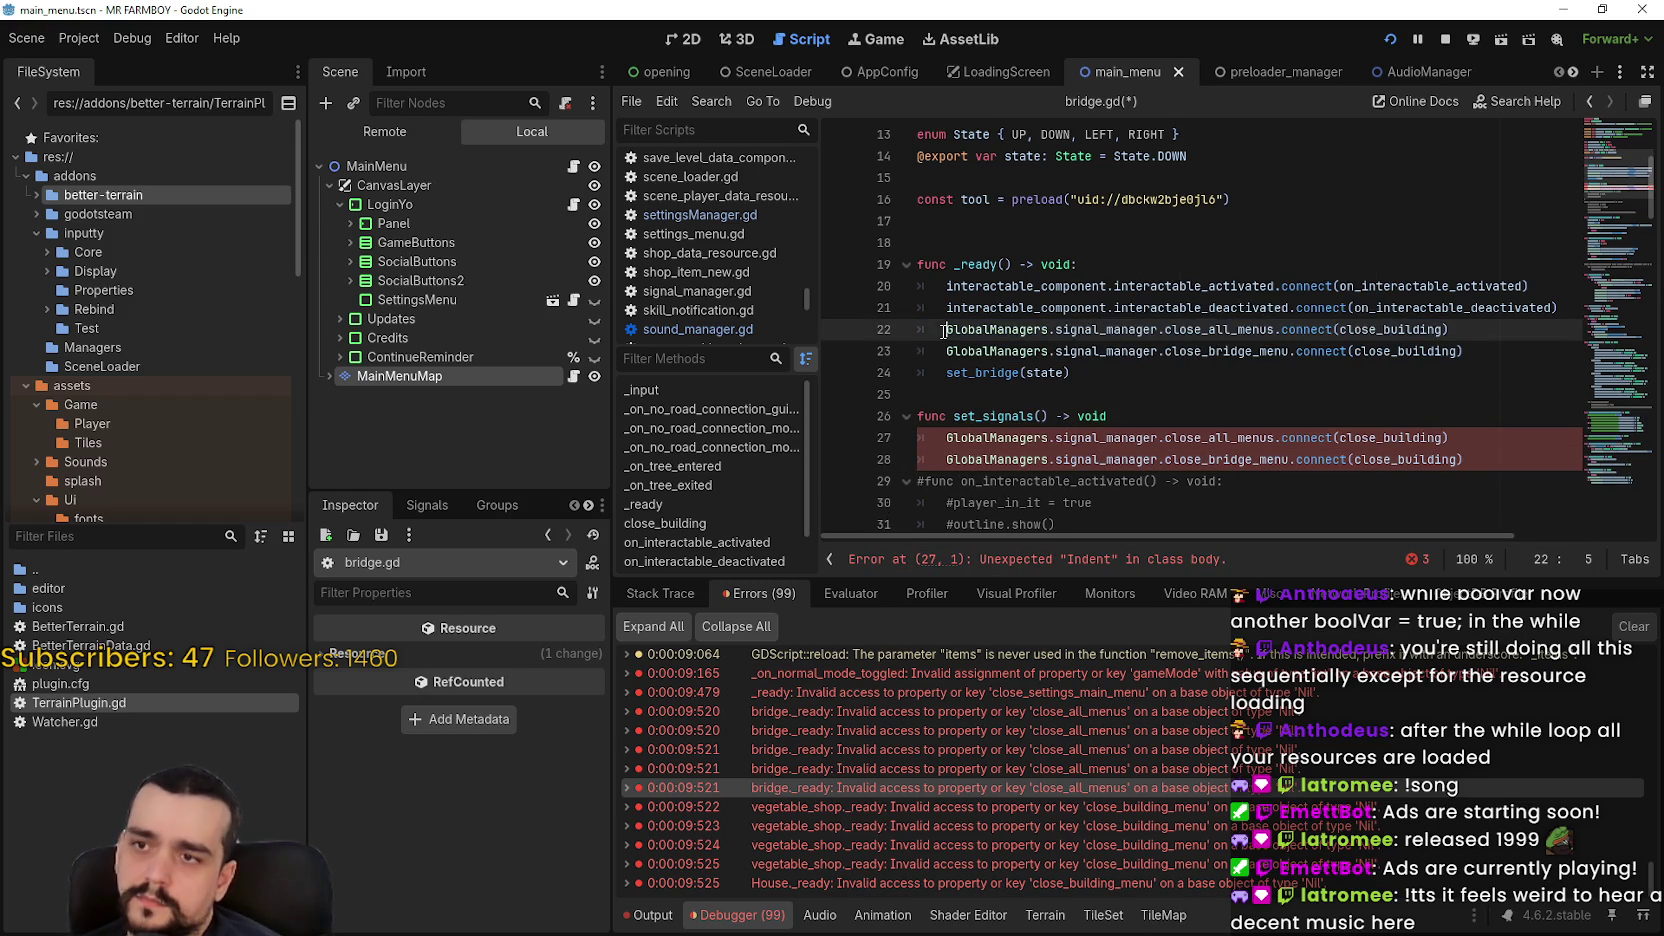
drag(944, 330, 1287, 351)
key(ctrl+k)
click(1005, 397)
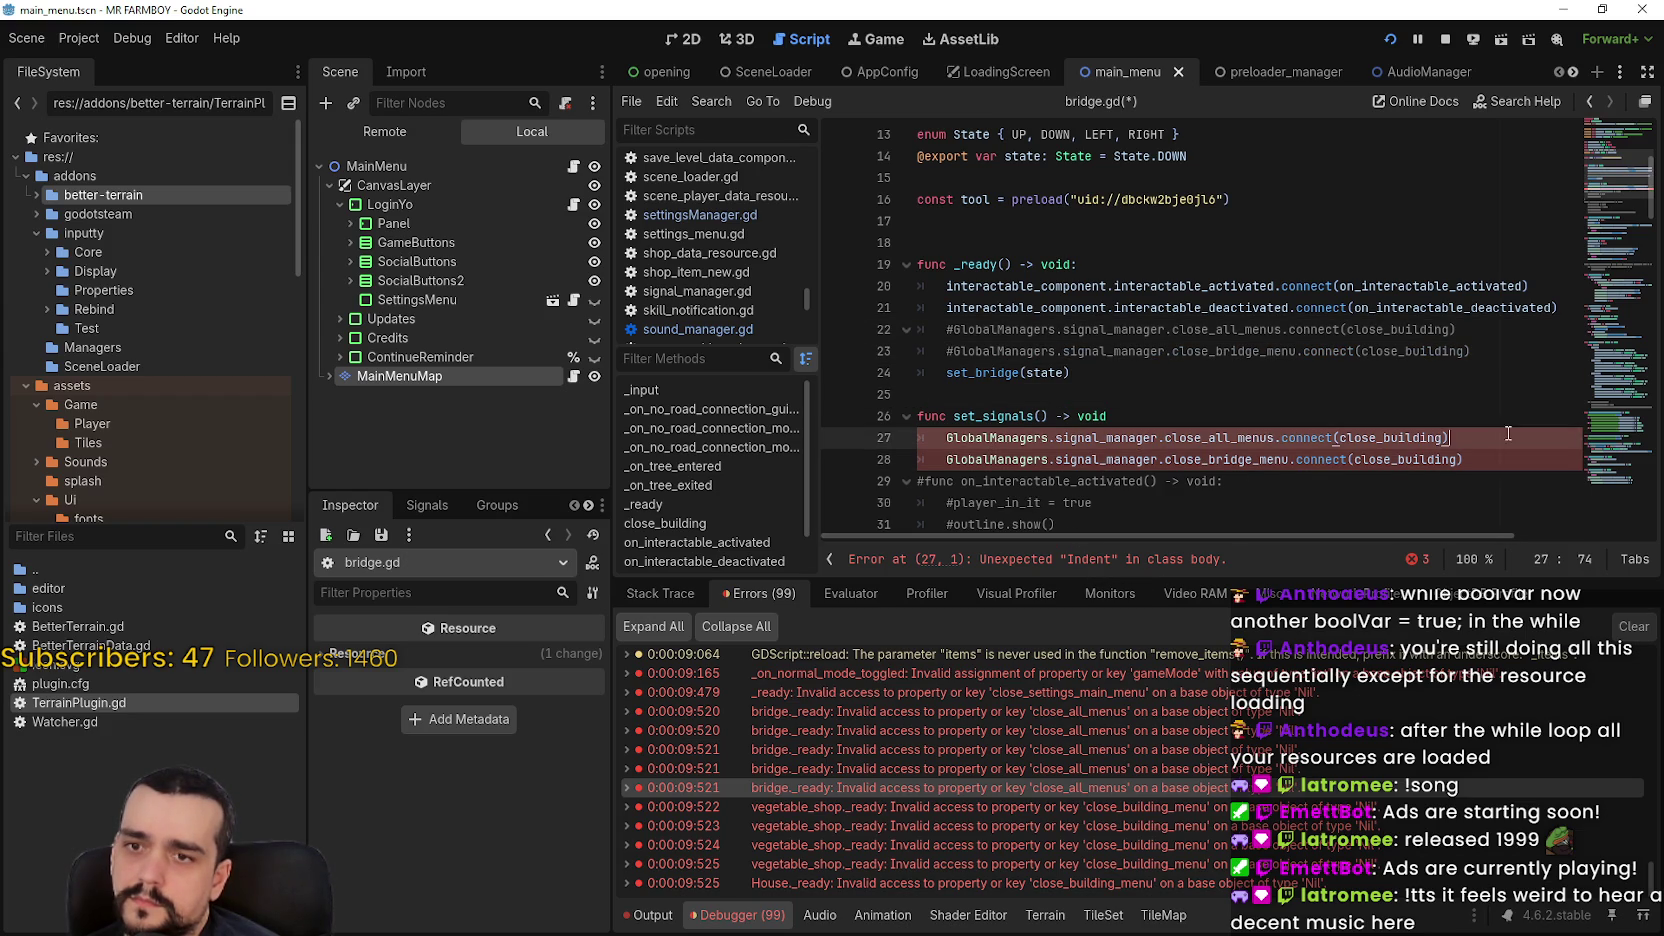
click(1189, 412)
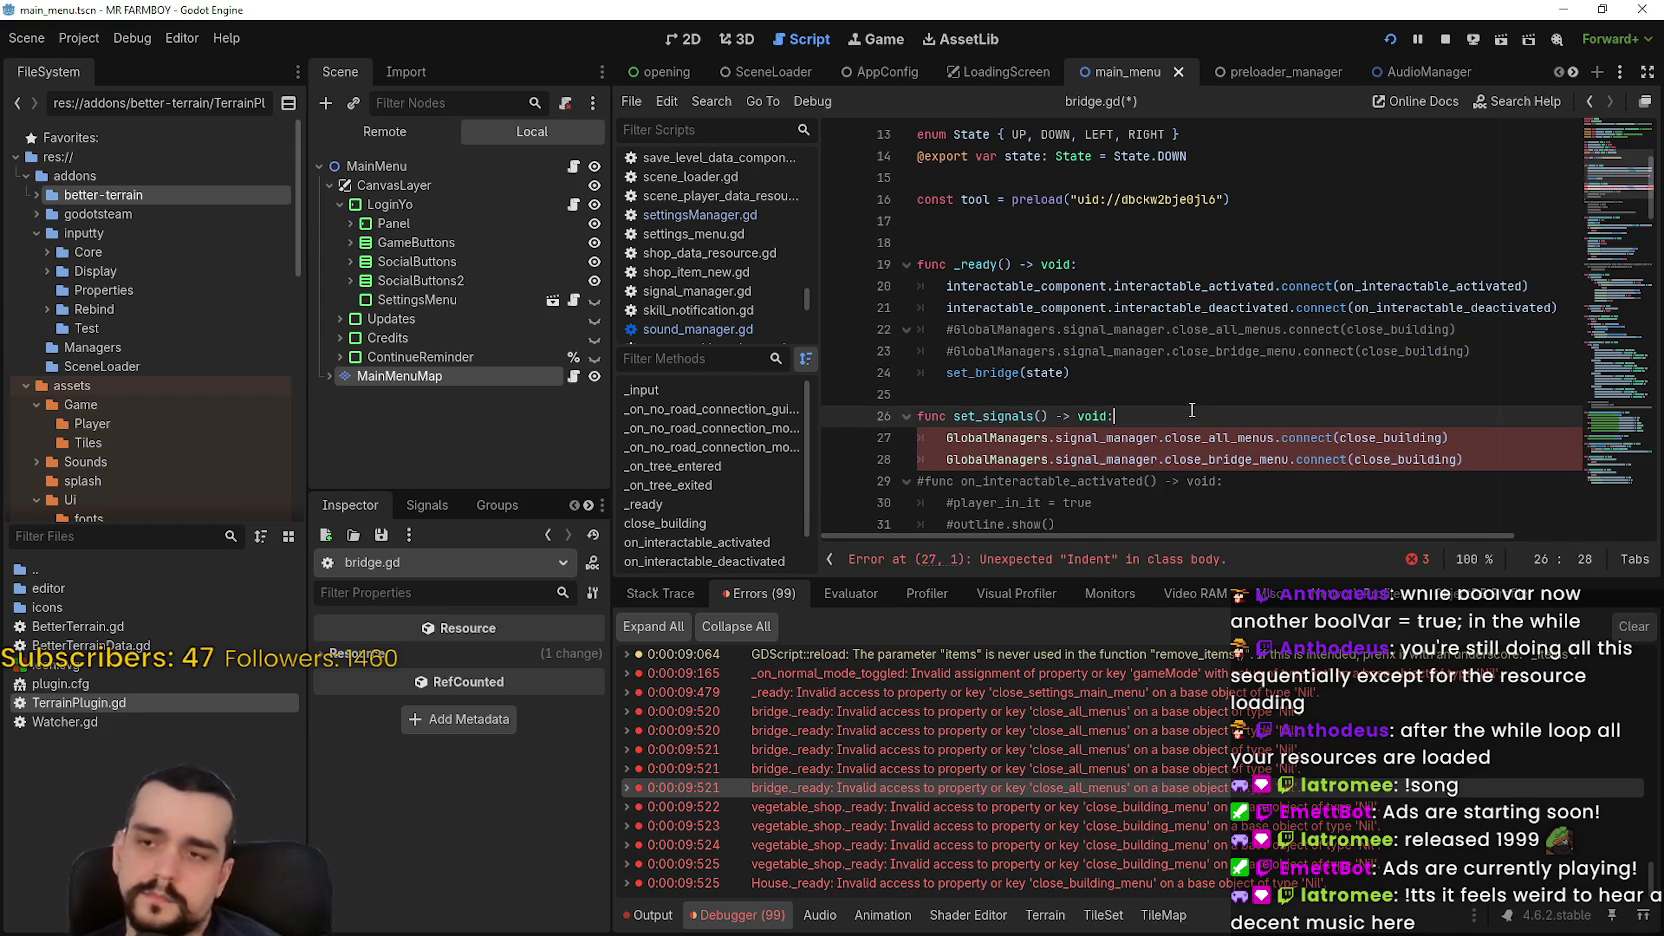
text(:)
key(Up)
double_click(1064, 372)
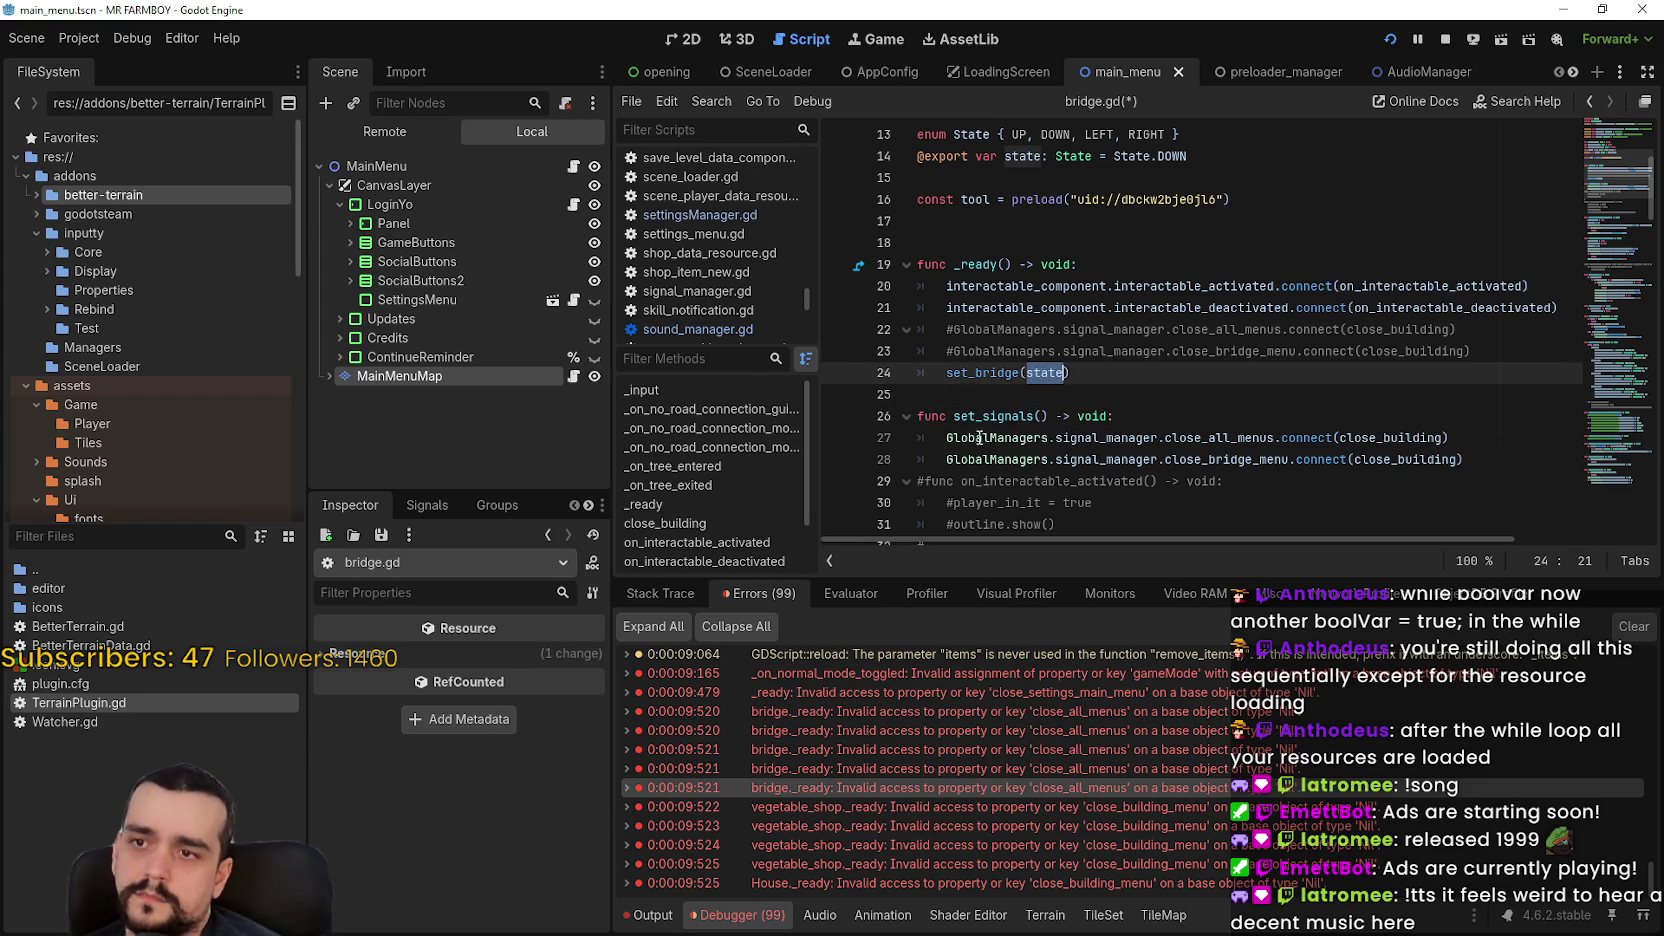
double_click(1038, 416)
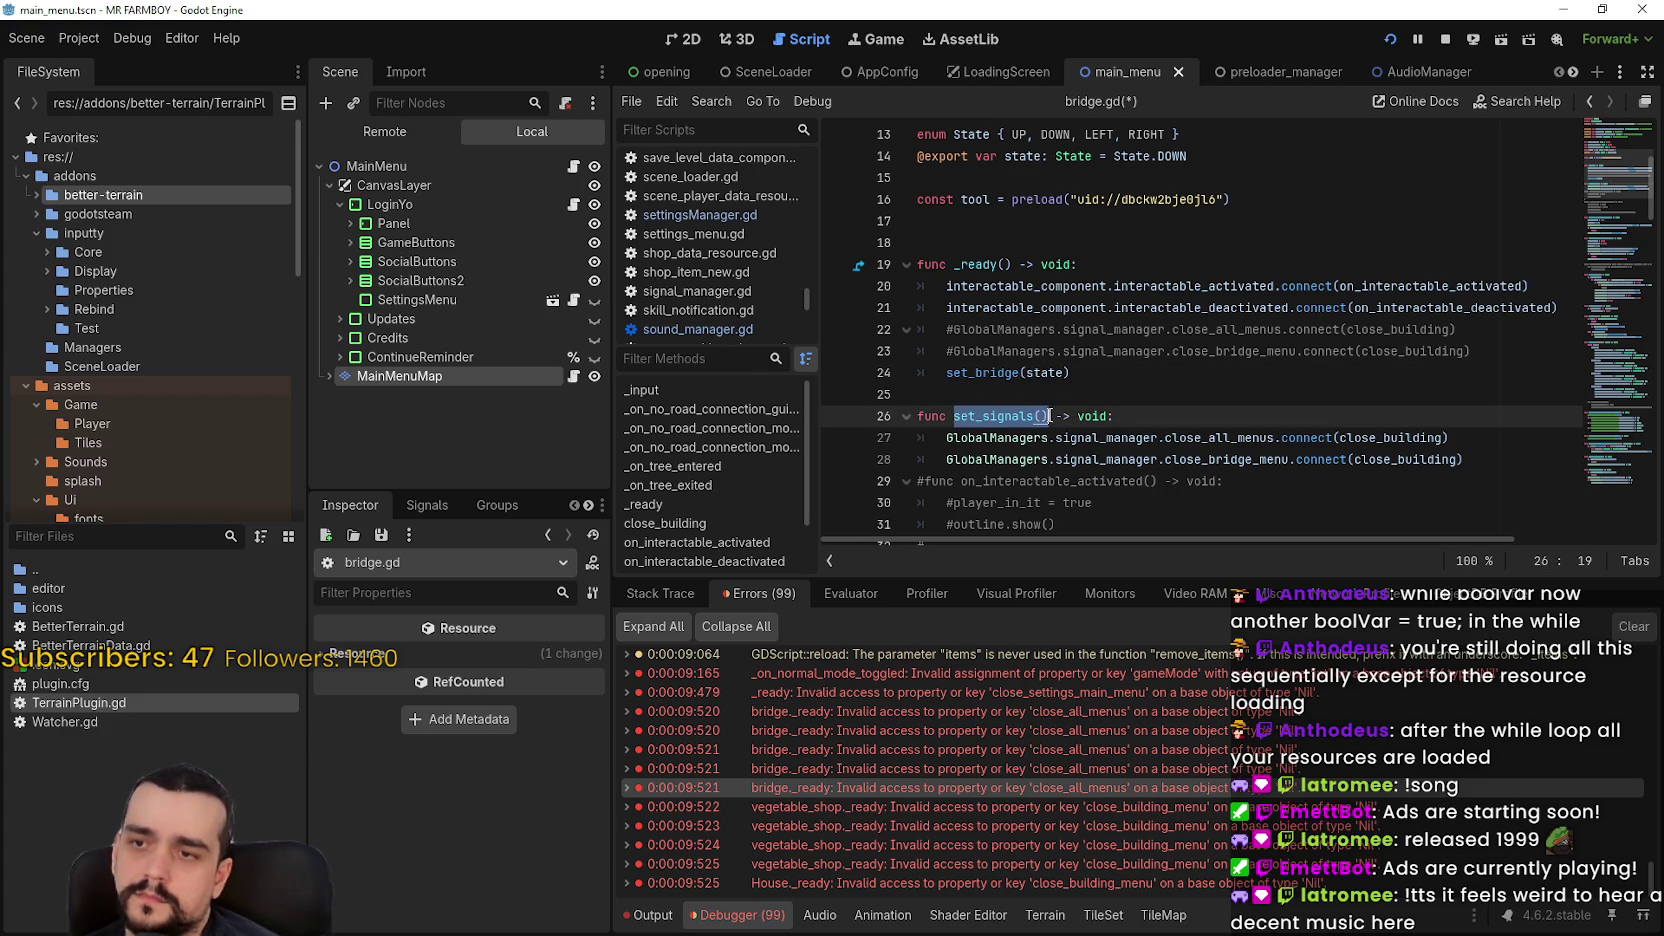
click(1077, 396)
key(ctrl+s)
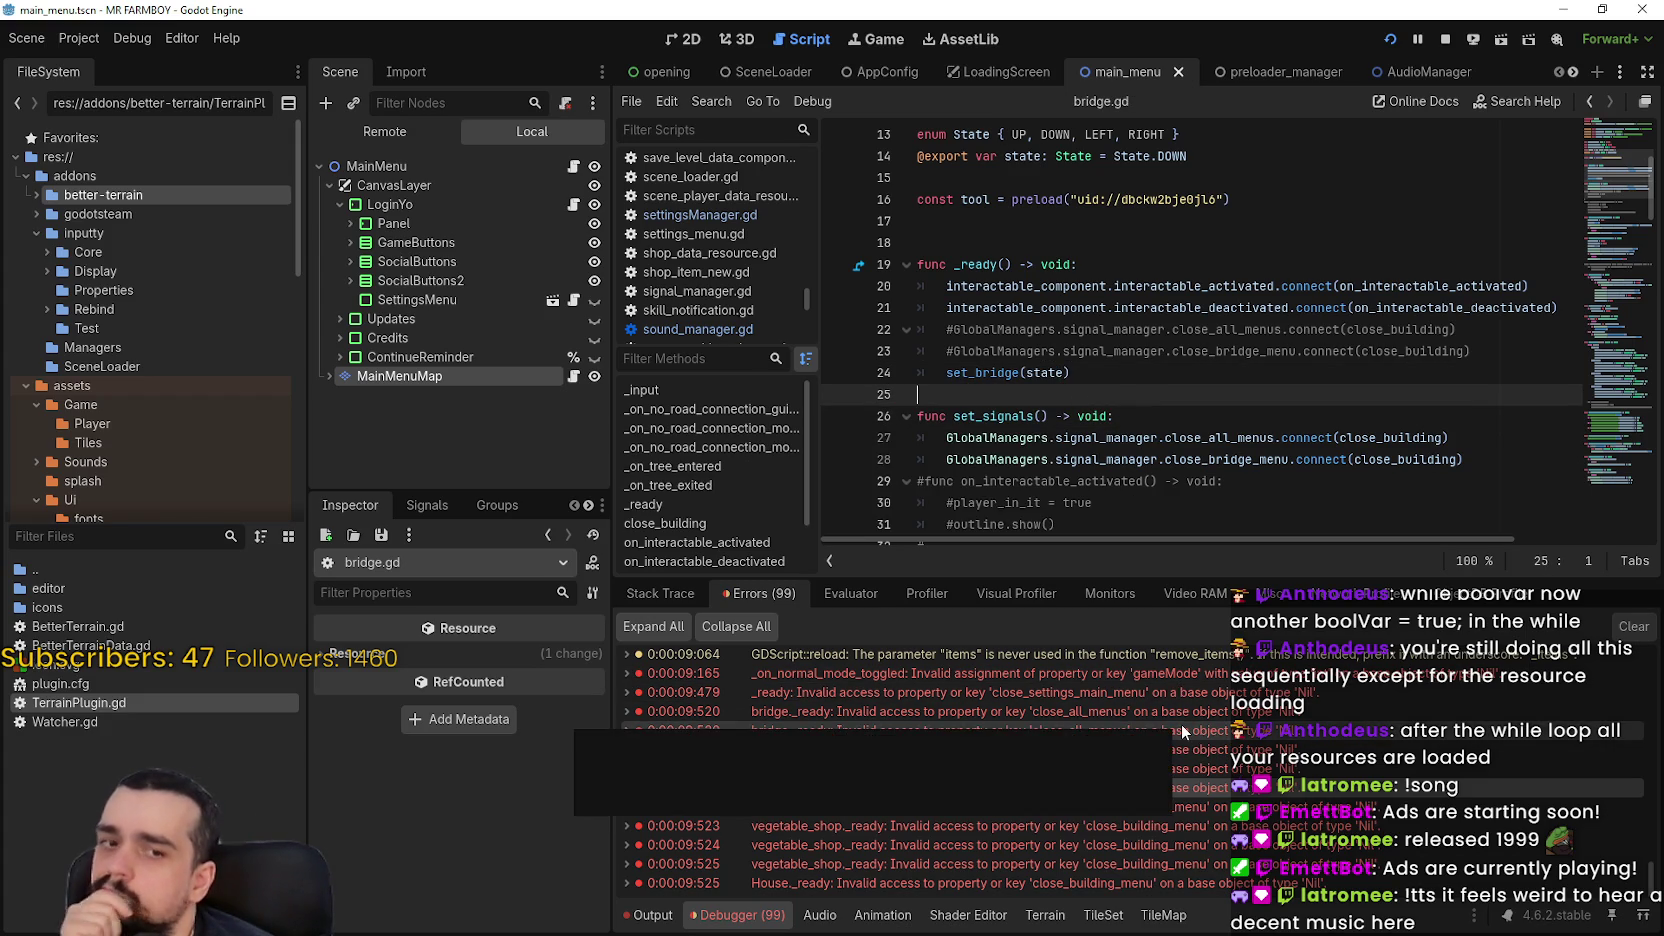
scroll(1220, 394, up, 4)
scroll(1221, 394, down, 4)
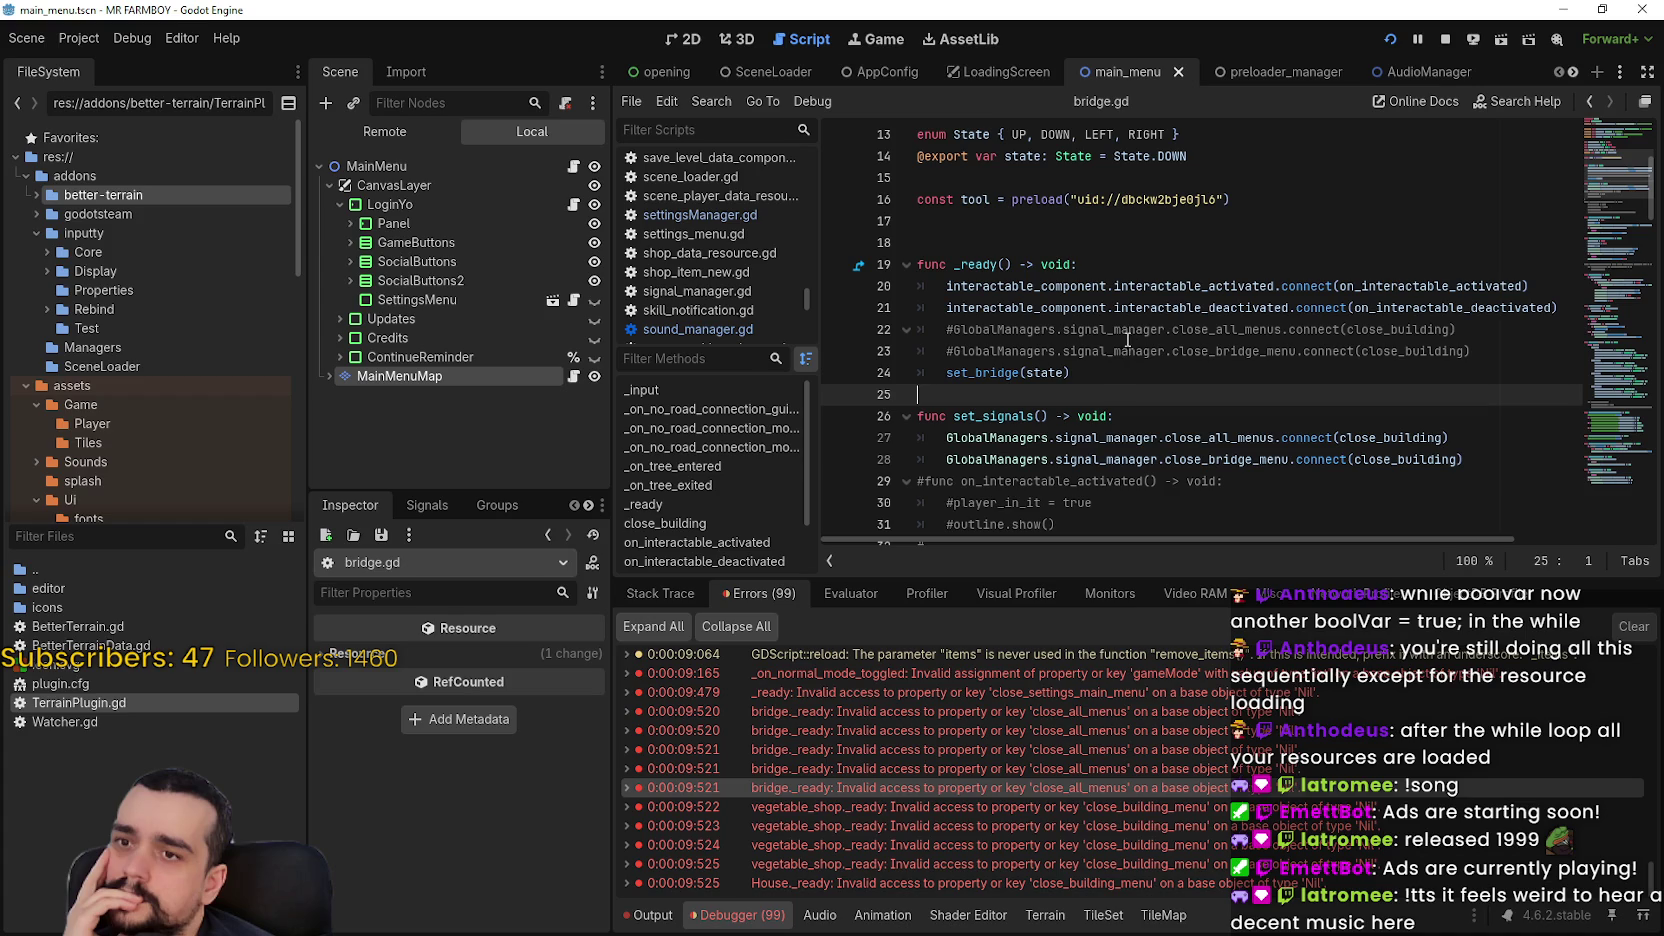
Open main_menu.gd and review its _ready instantiate calls down to STEAMWORKS
click(500, 166)
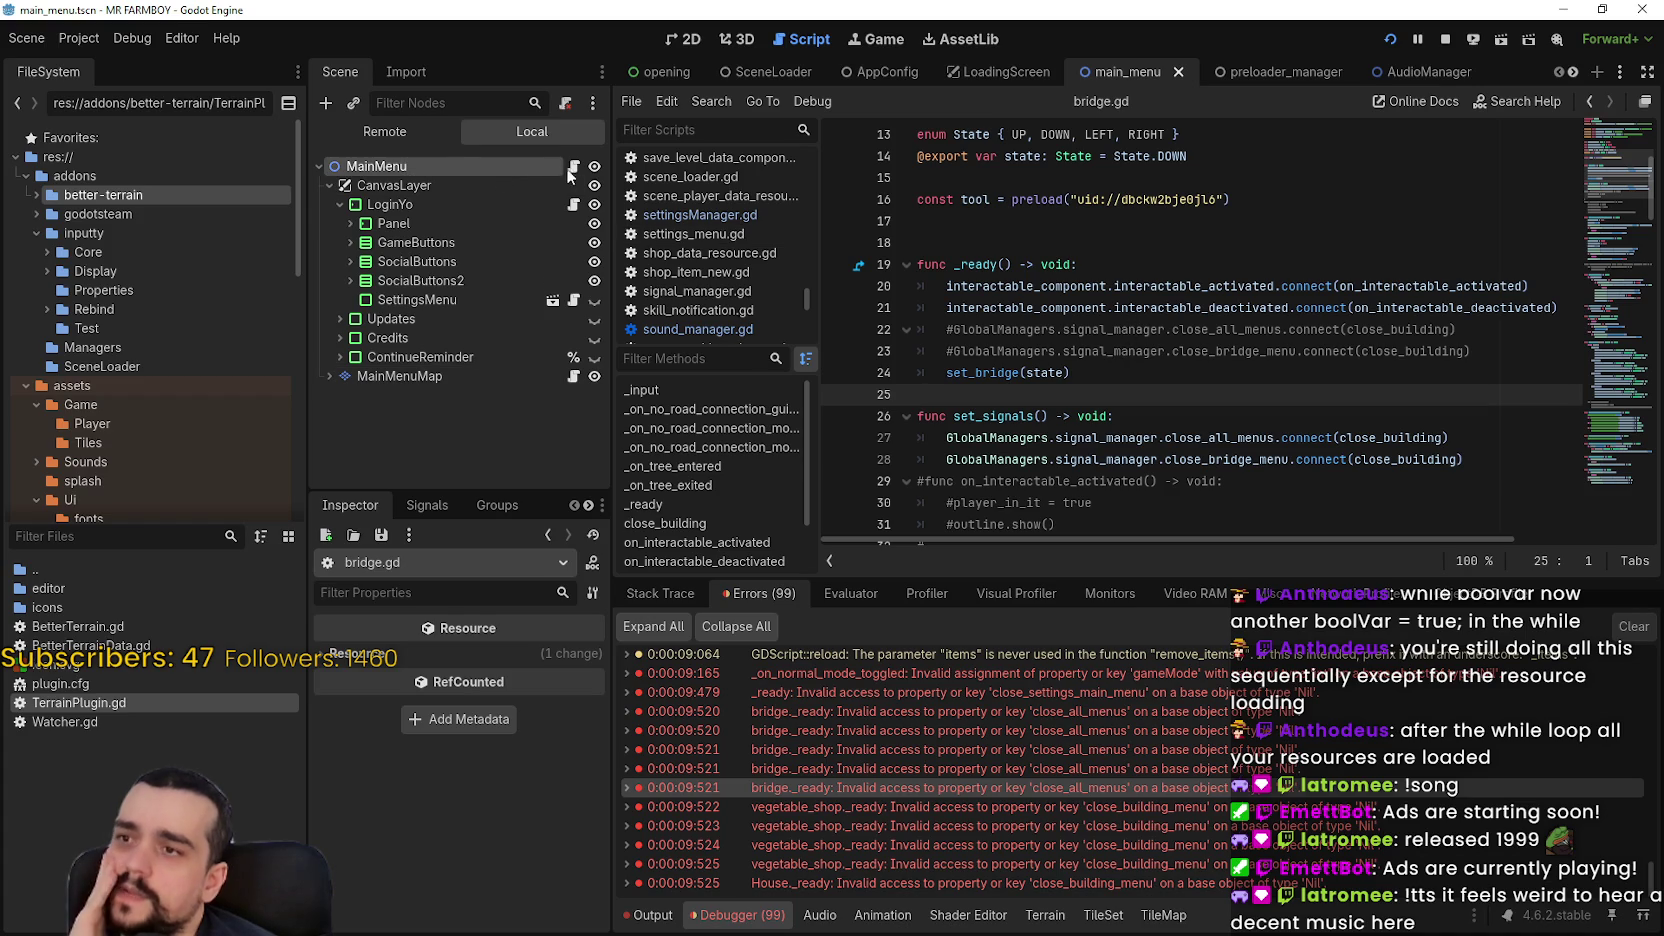
scroll(988, 406, down, 3)
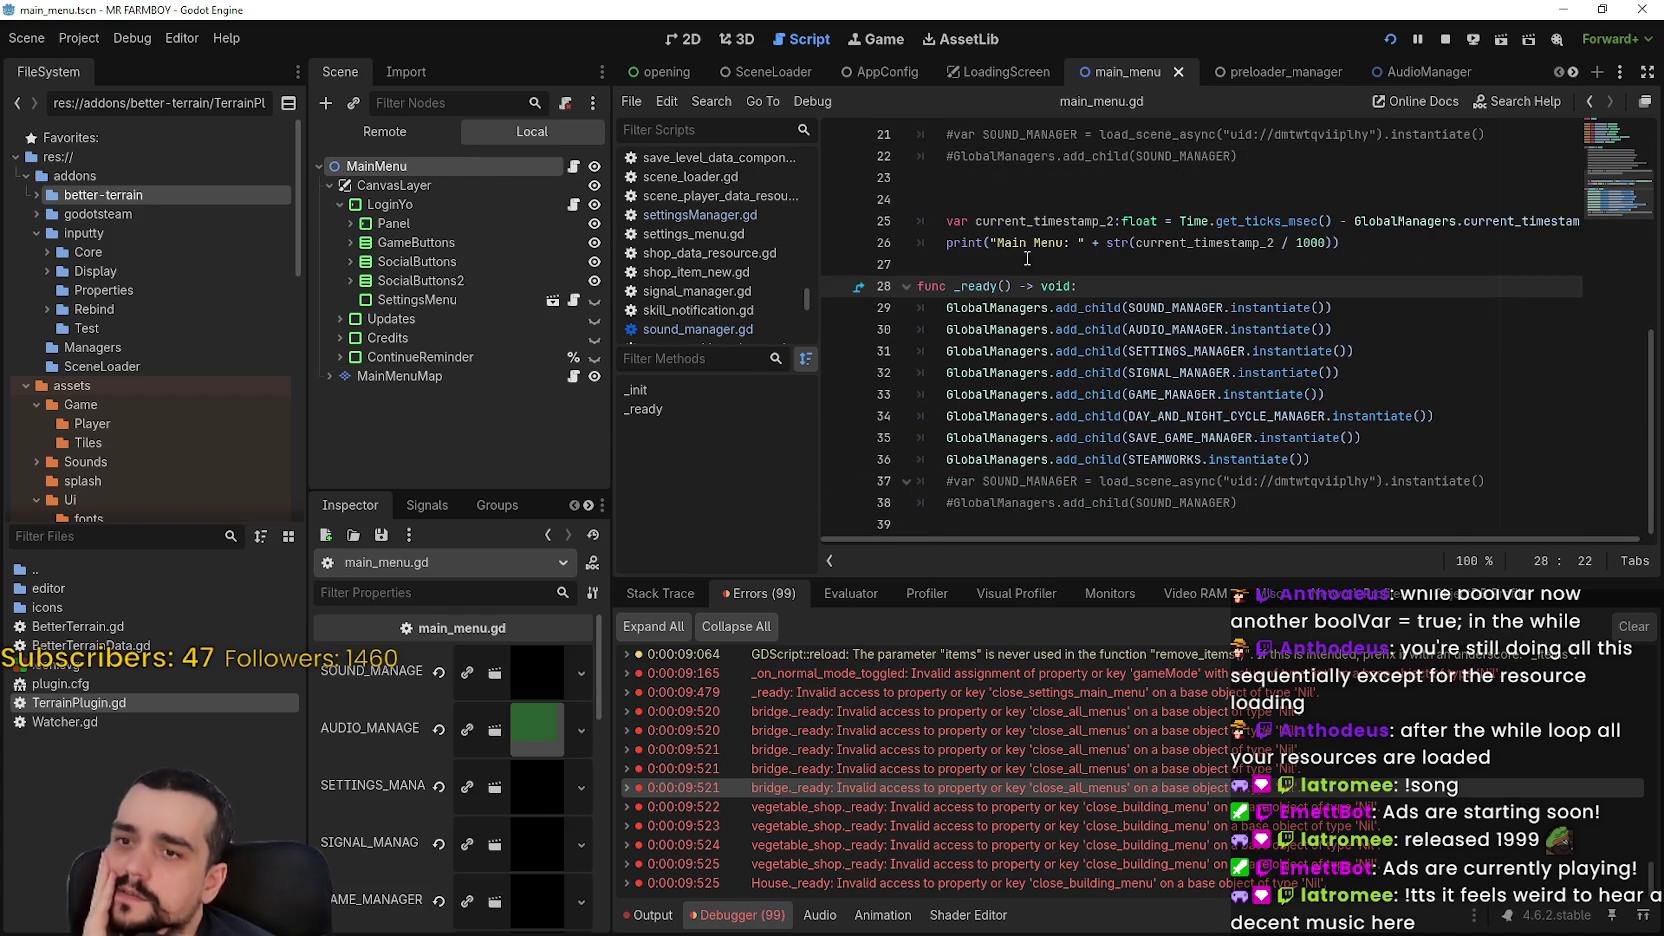
click(1338, 462)
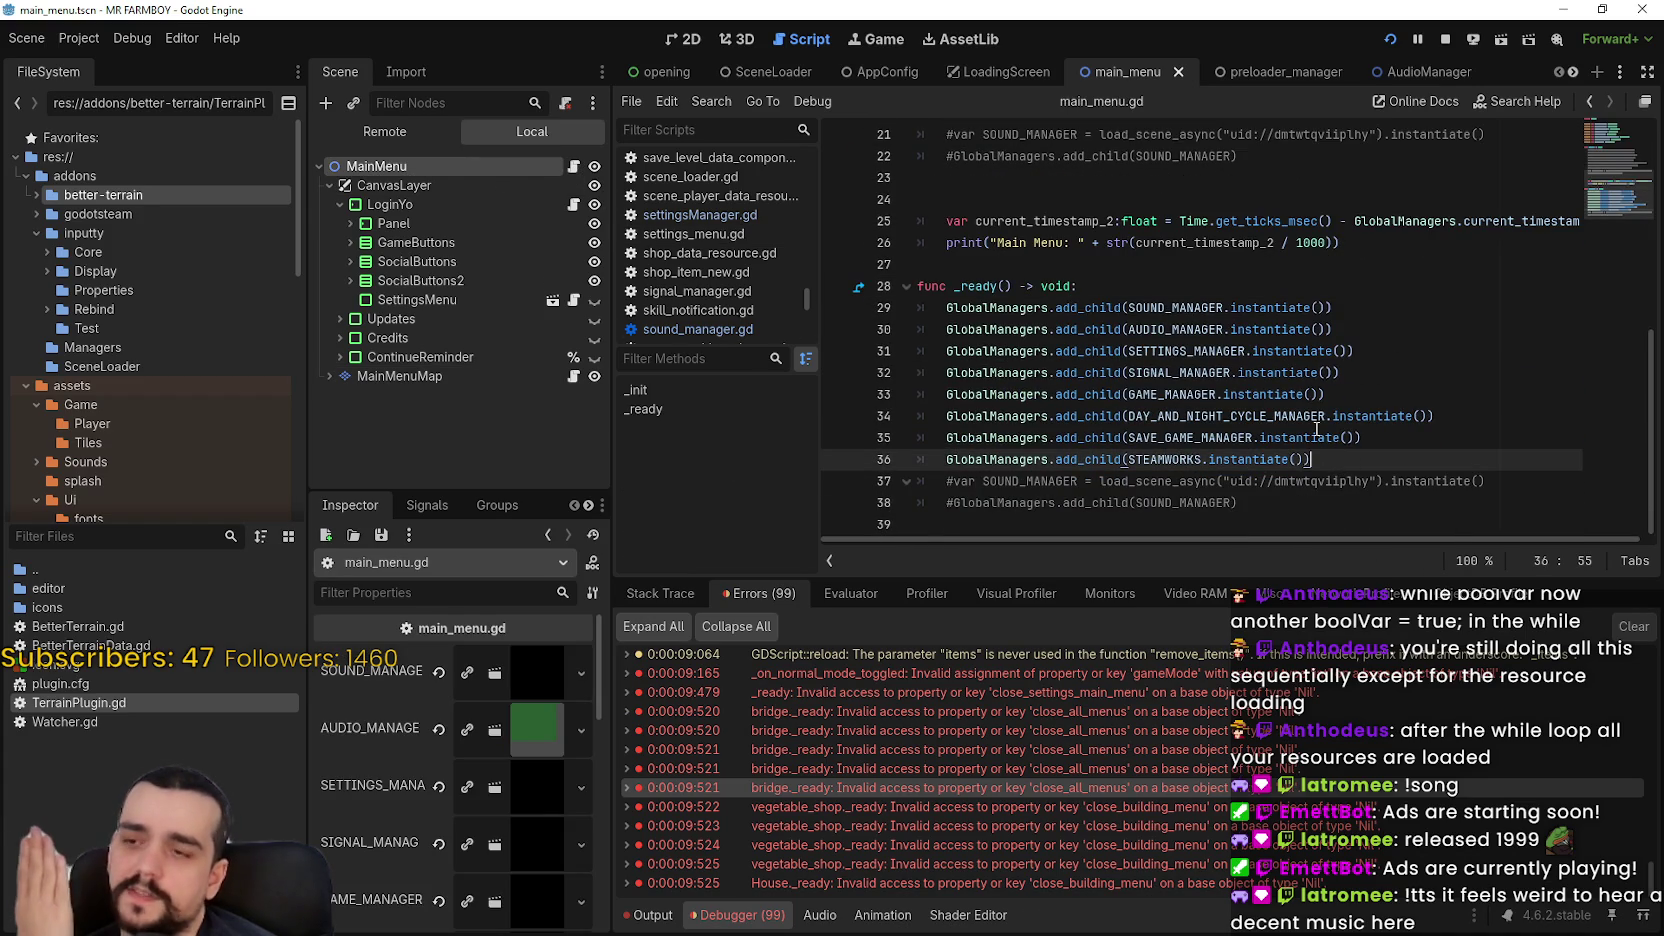
mouse_move(1300, 441)
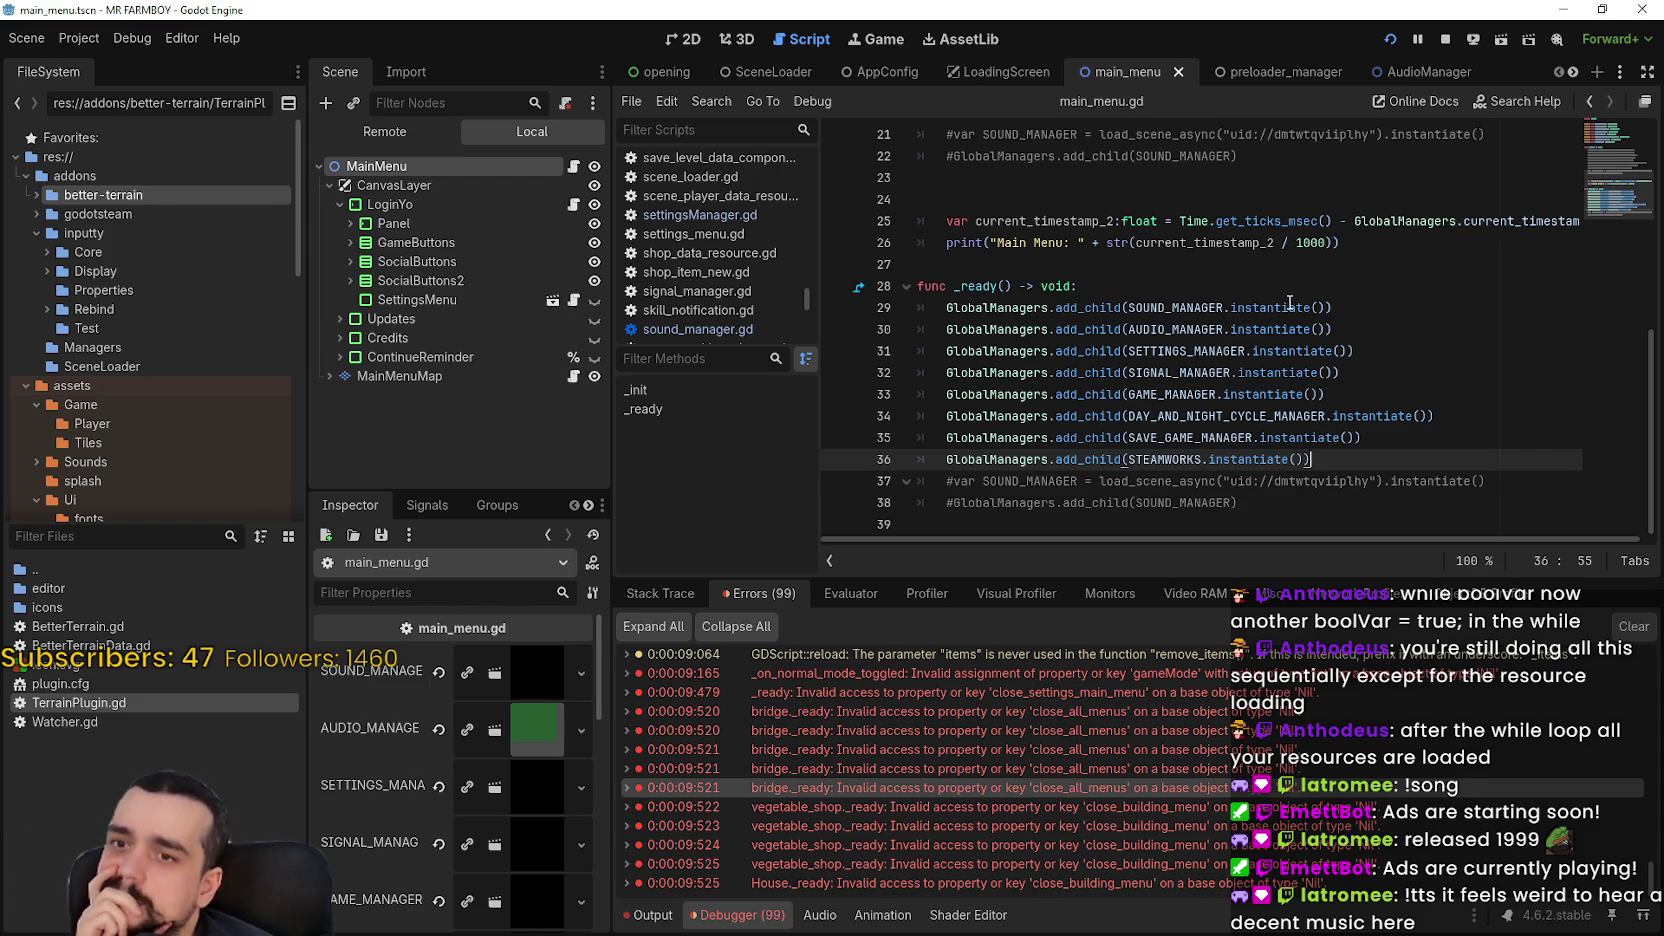
mouse_move(1285, 307)
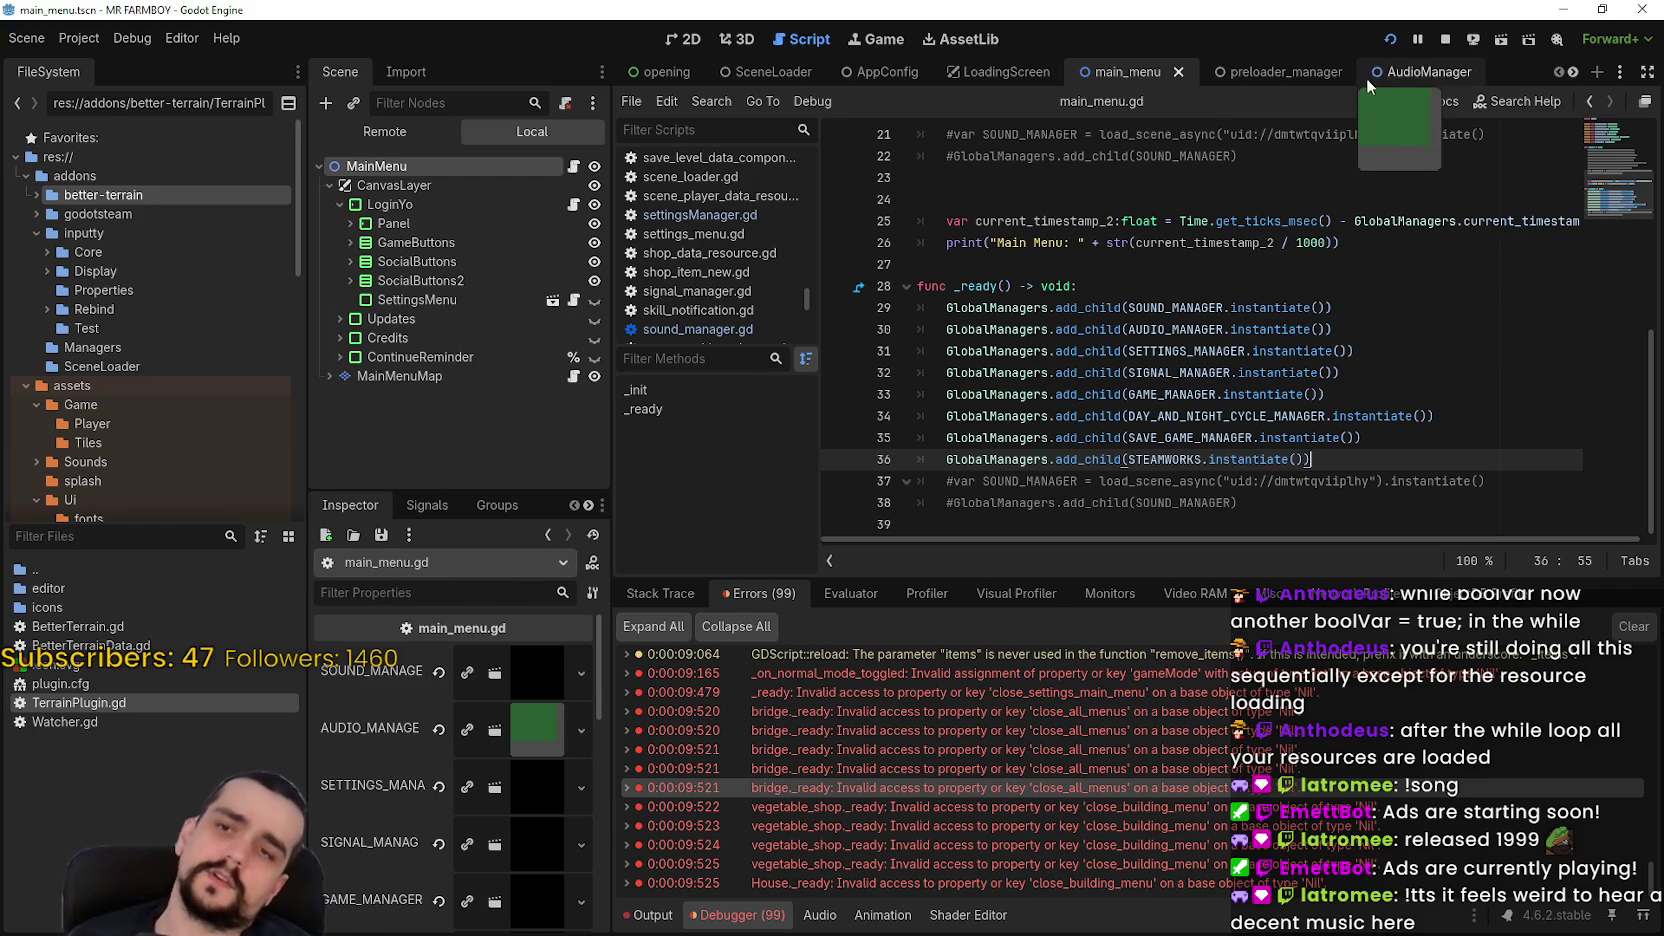
Stop the running game and save bridge.gd
click(1442, 41)
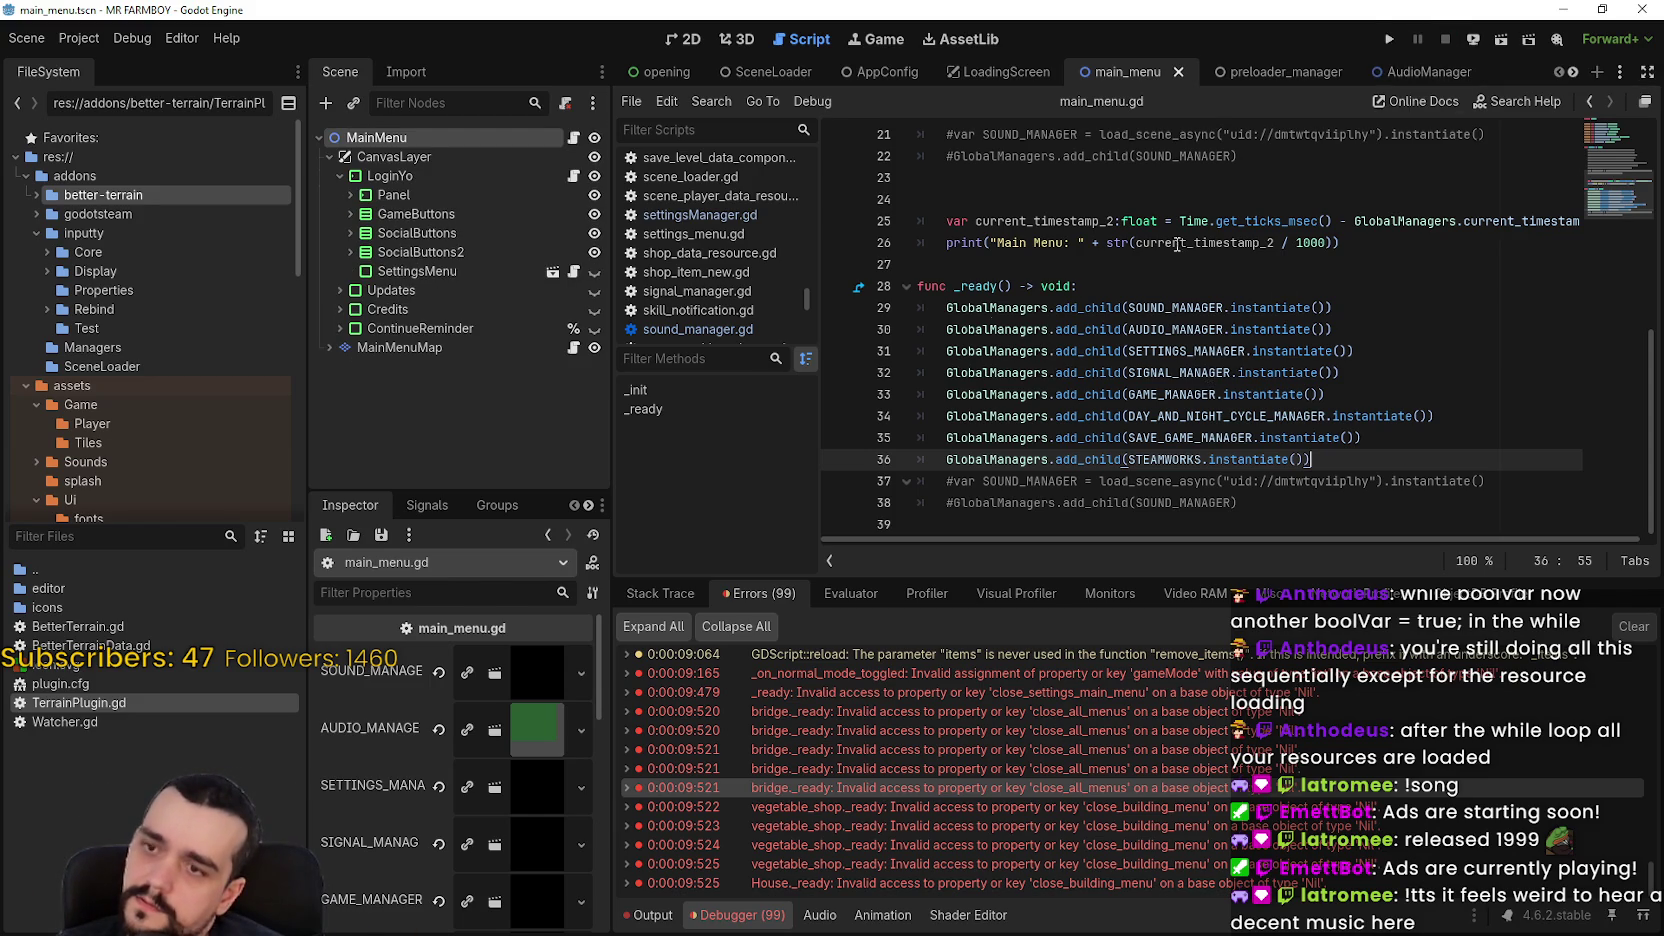
click(893, 786)
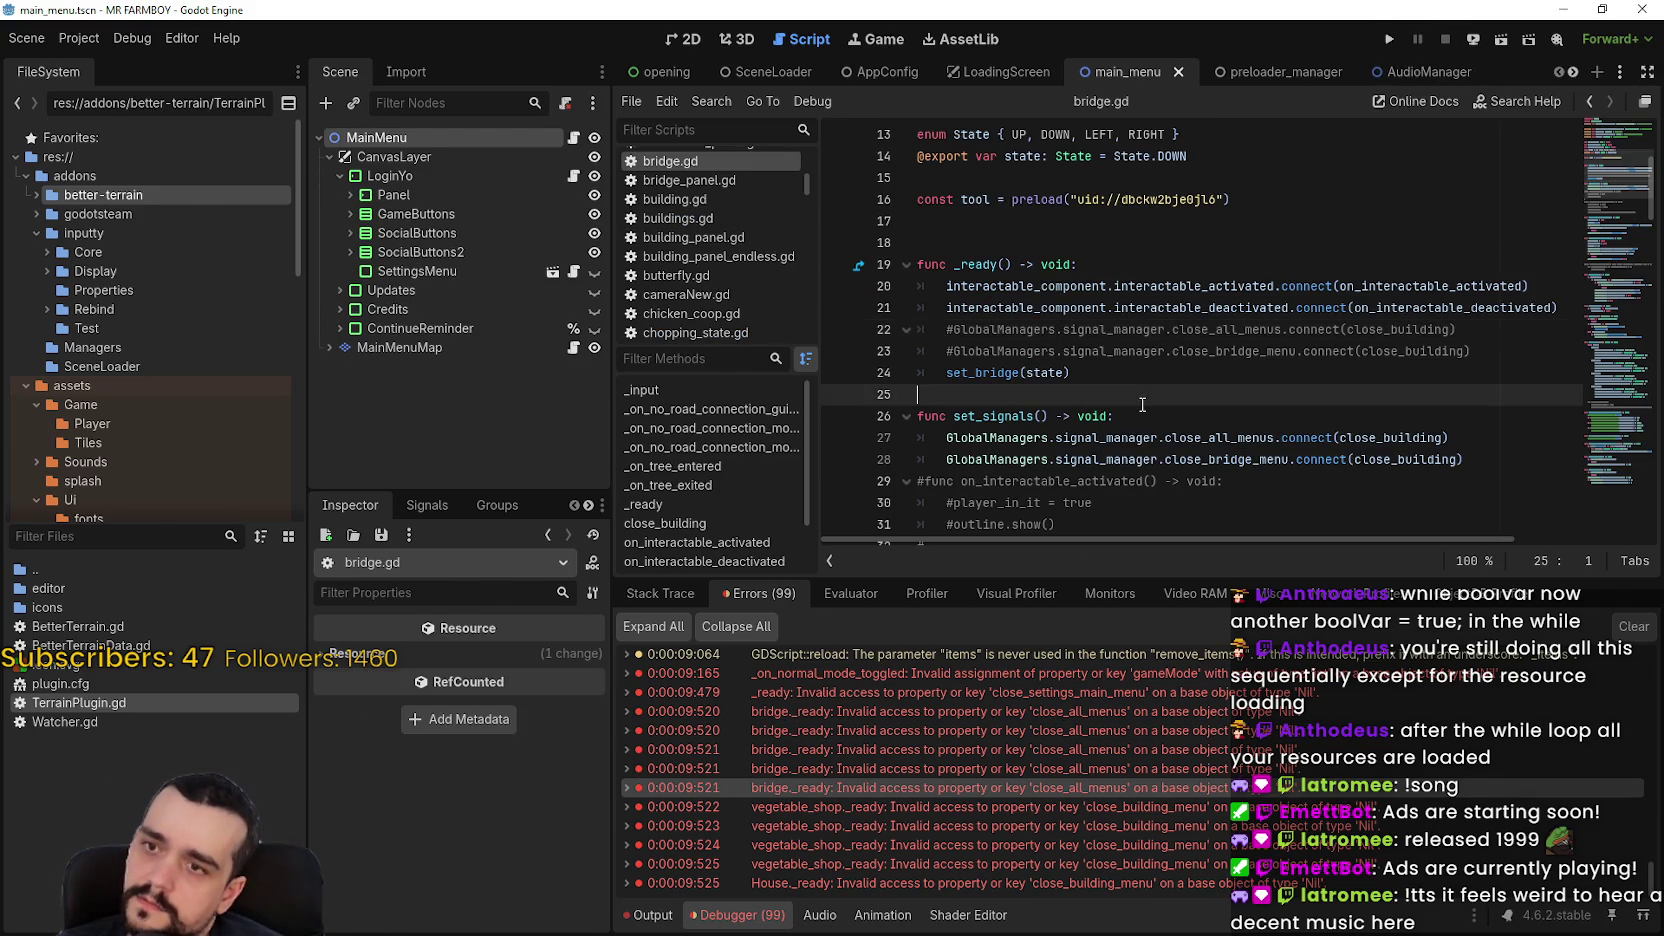
key(ctrl+s)
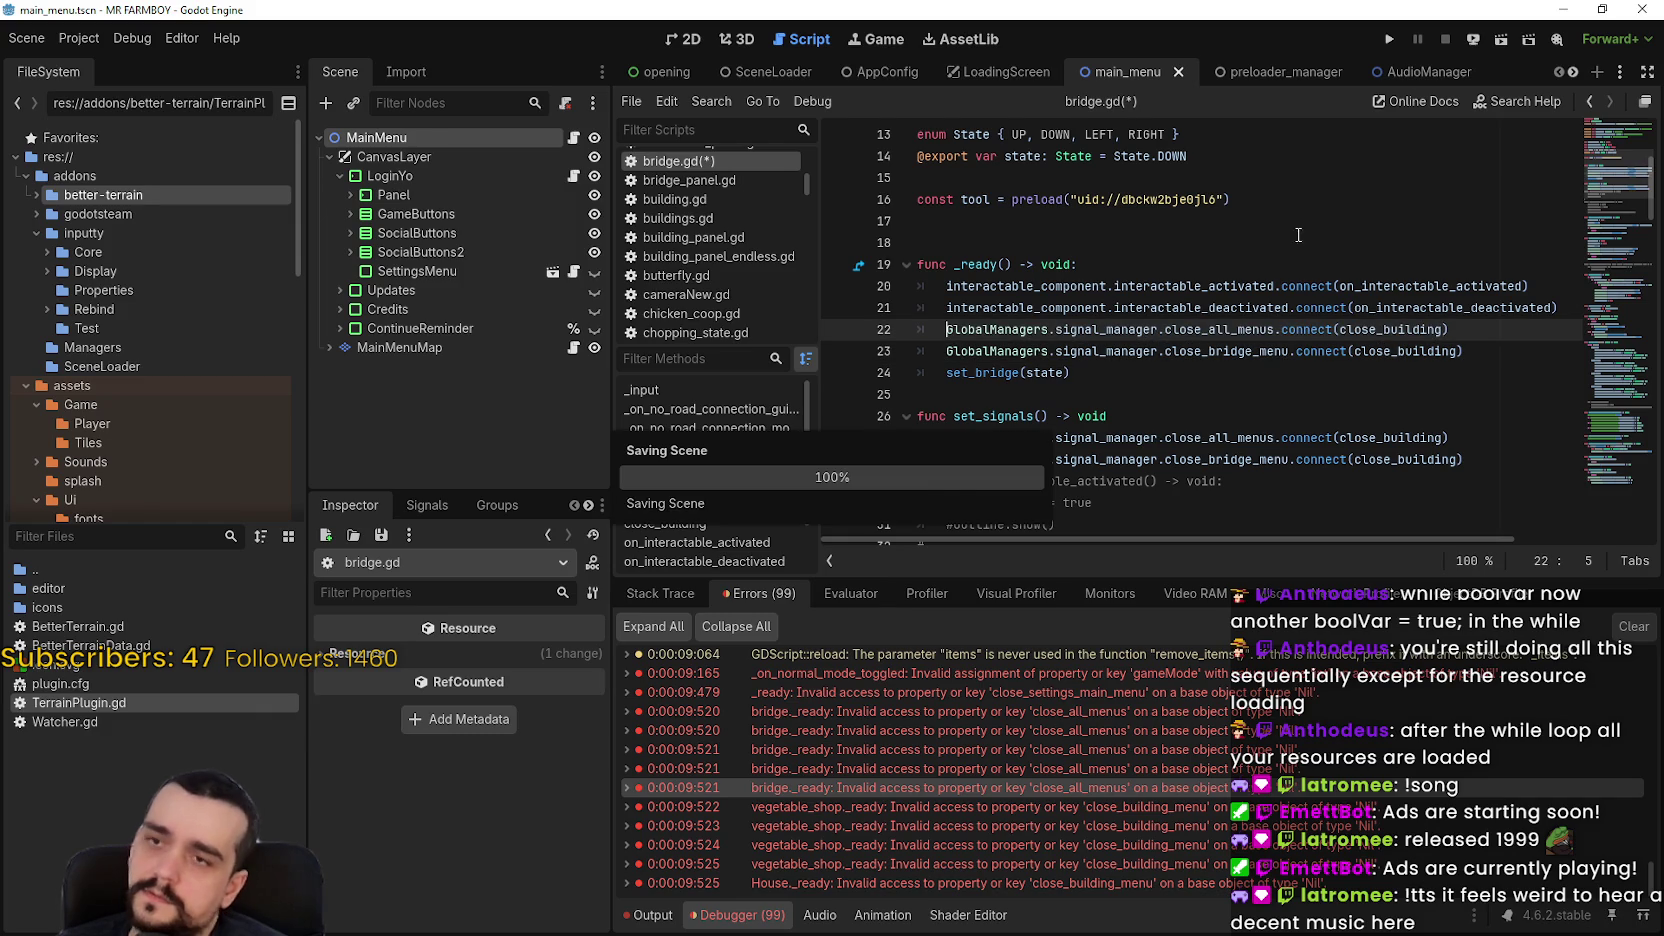
Add a plain Node child under MainMenu and move it above CanvasLayer
right_click(377, 148)
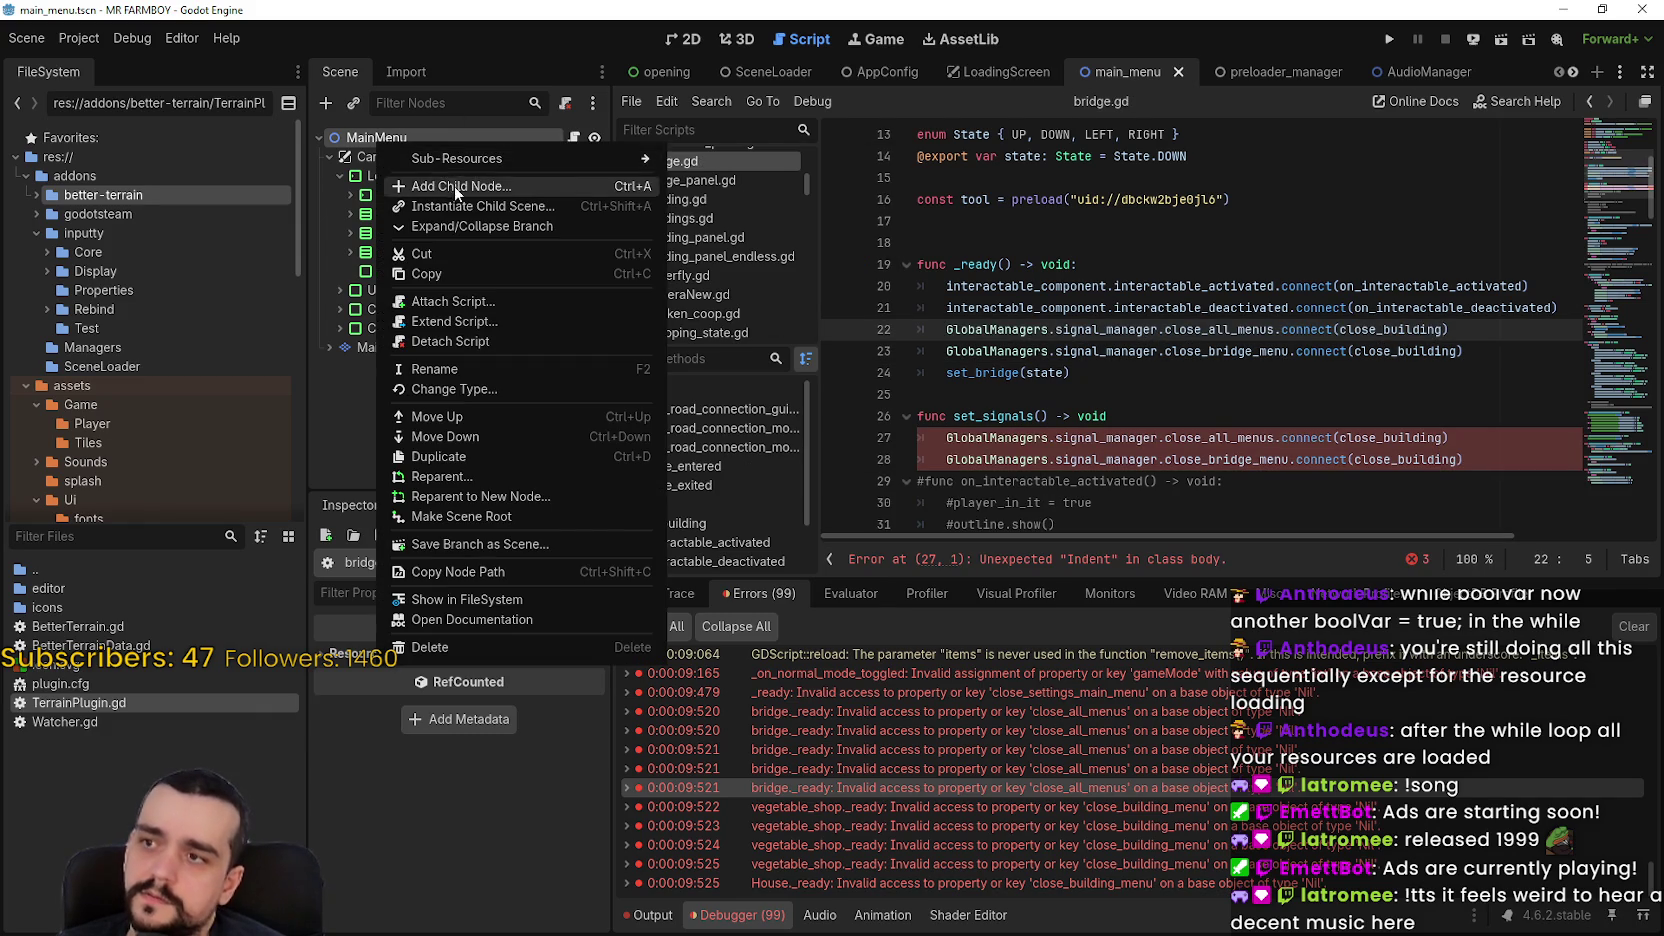
click(439, 158)
text(node)
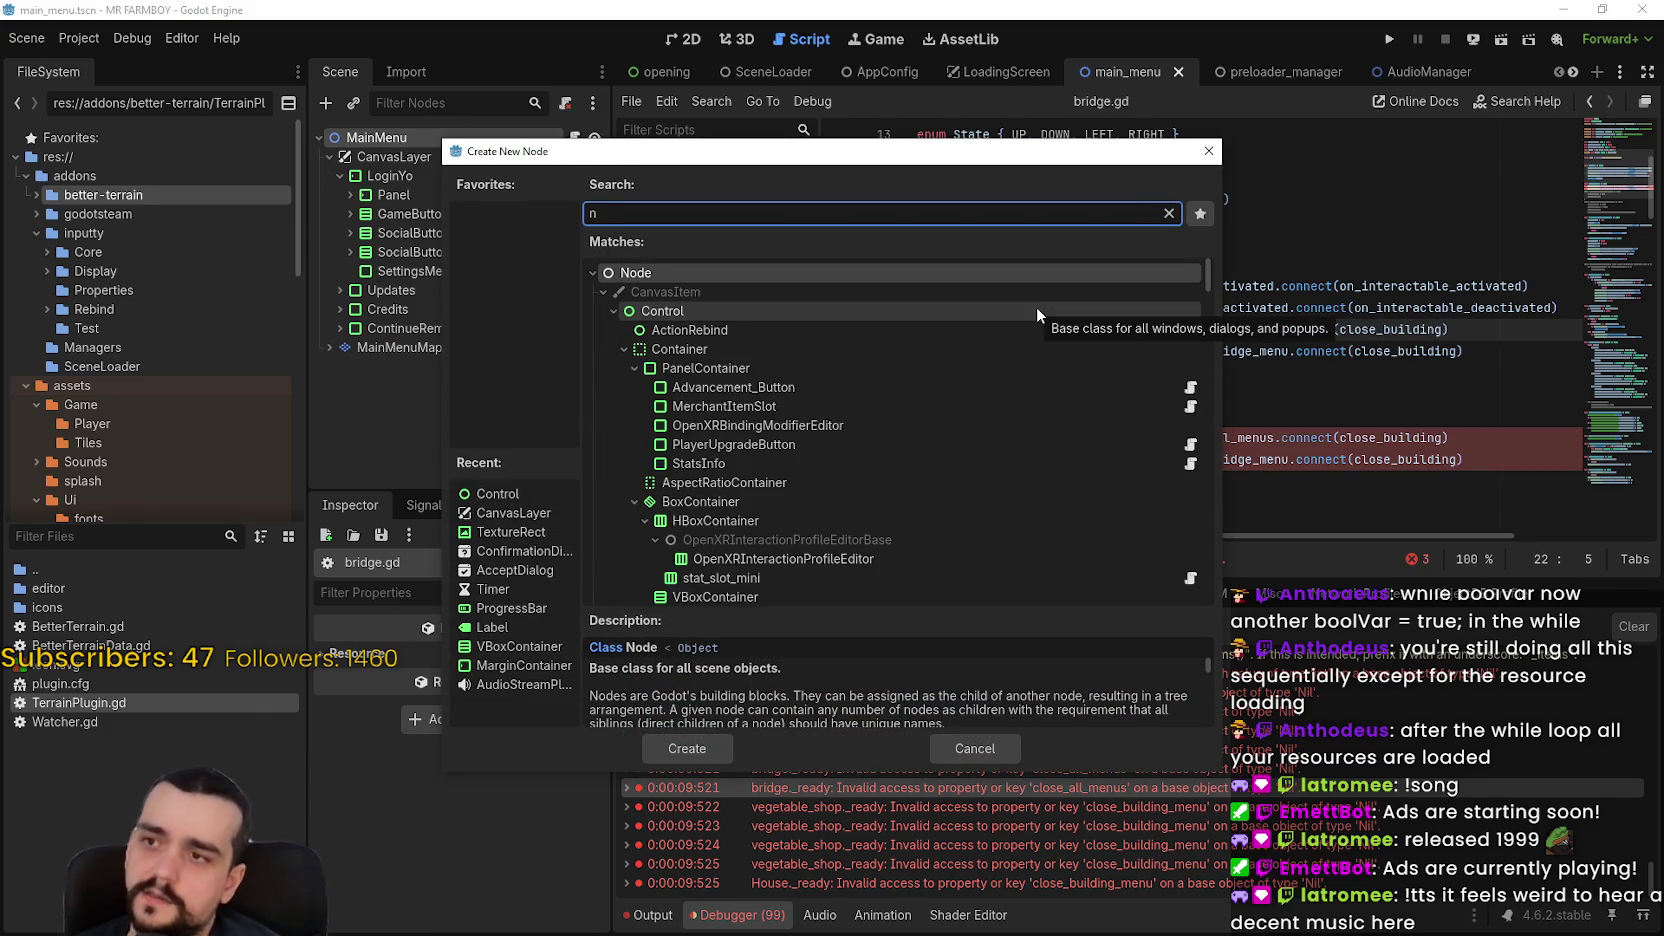
double_click(985, 269)
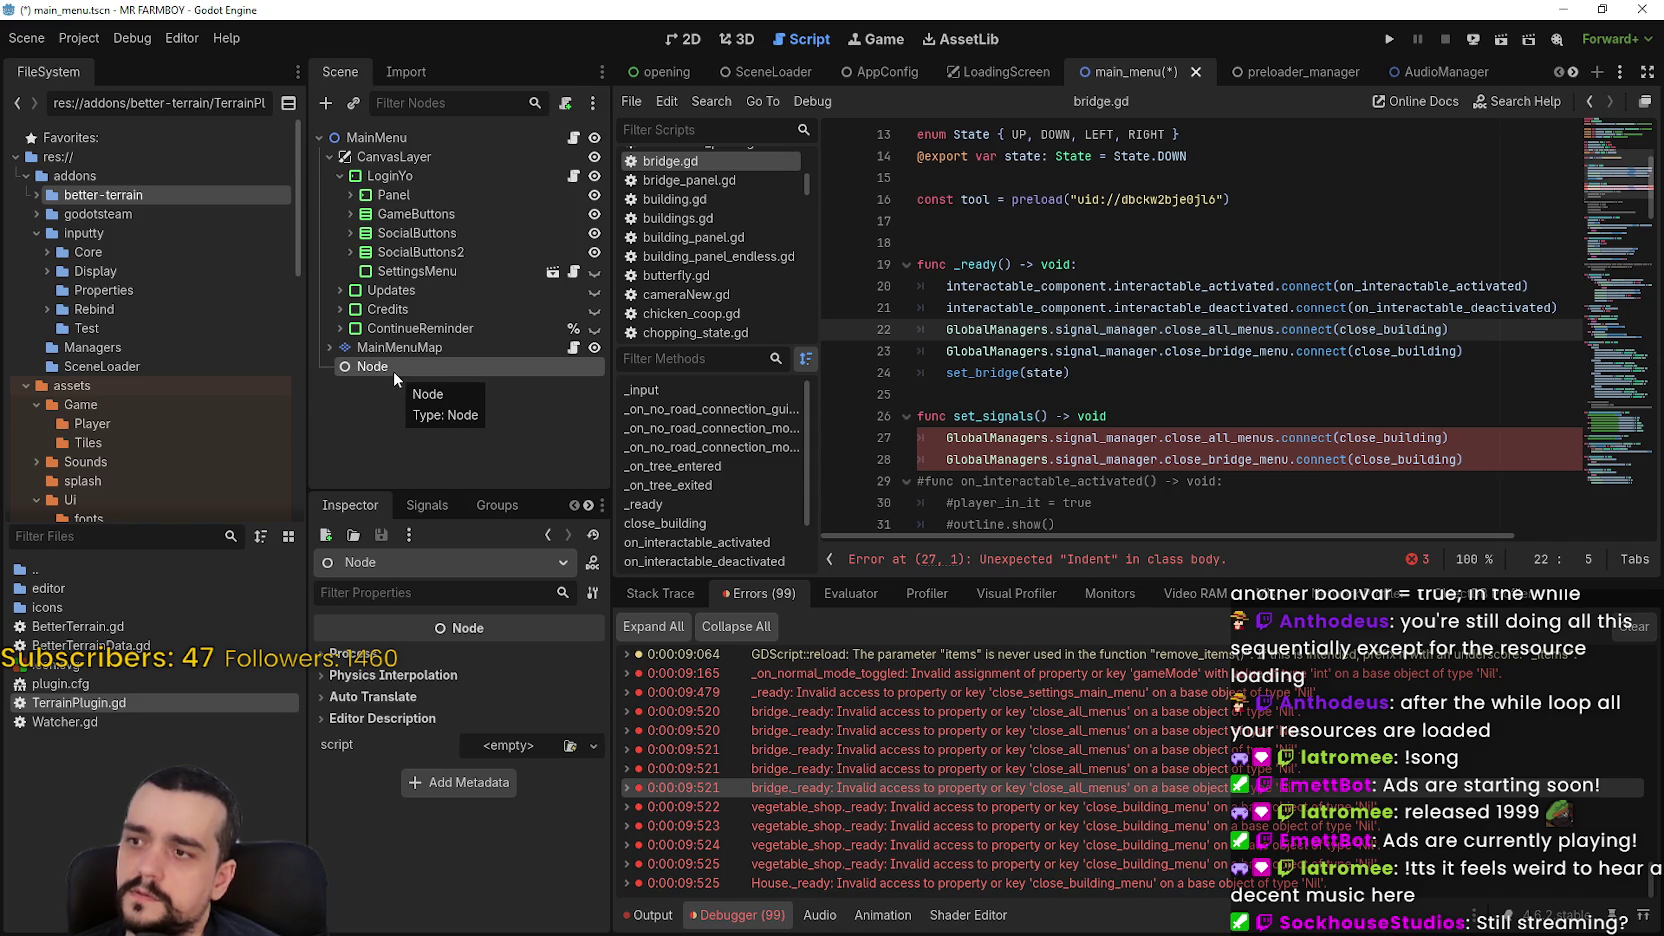
mouse_move(393, 370)
mouse_down()
mouse_move(398, 136)
mouse_move(397, 153)
mouse_up()
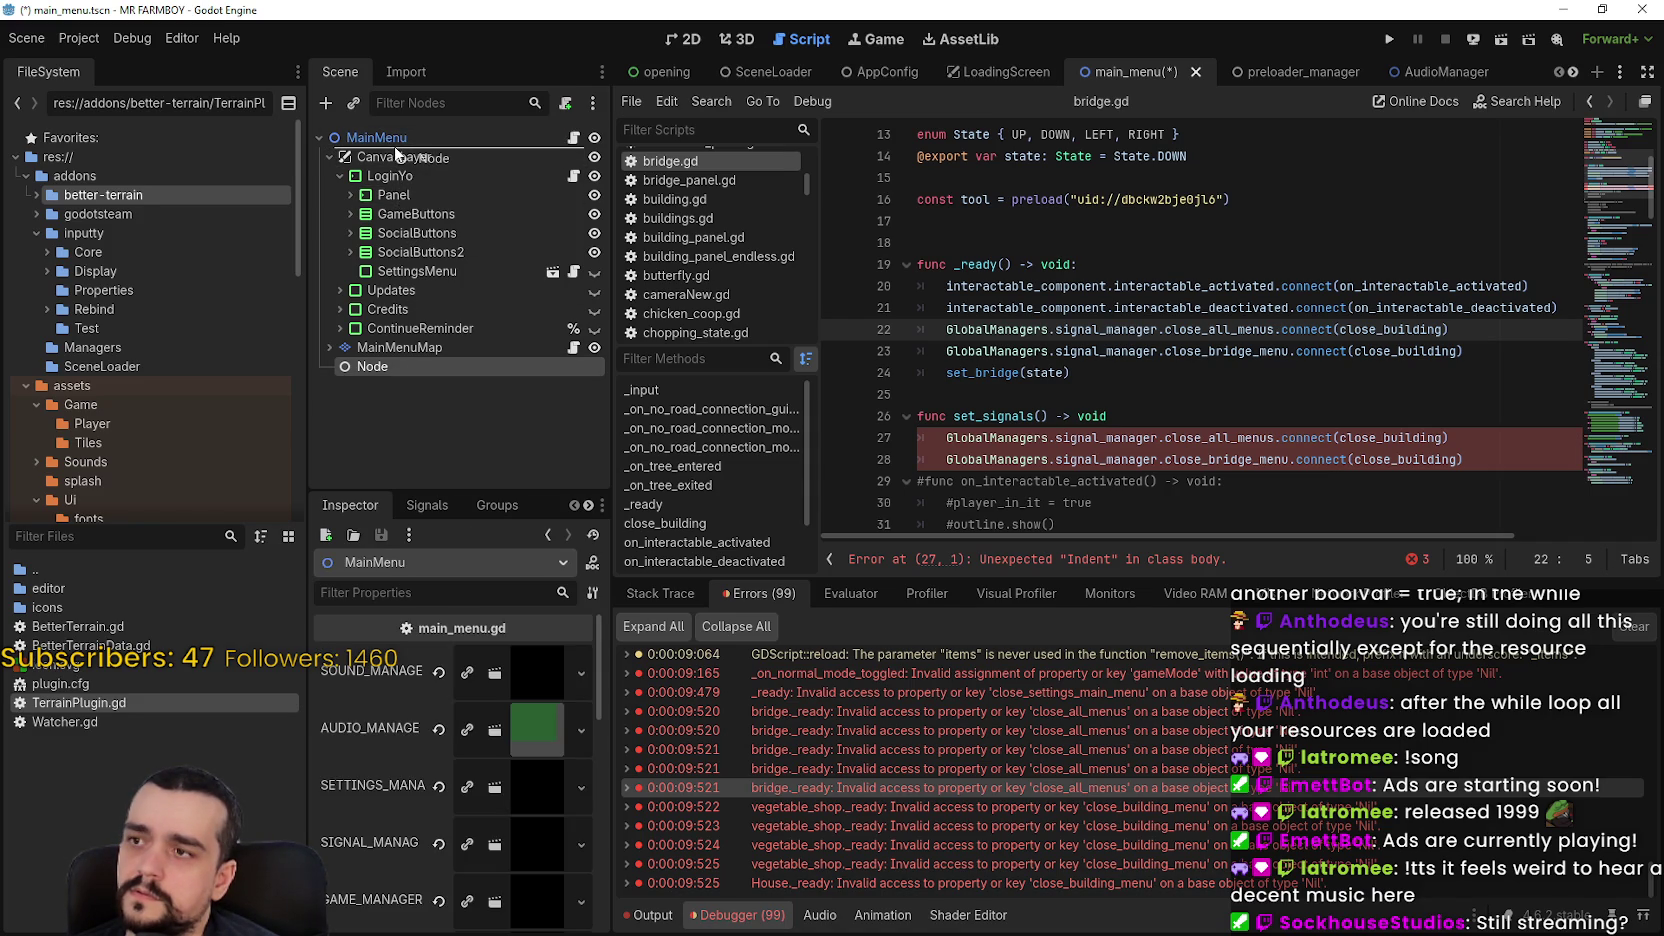
drag(397, 153, 398, 156)
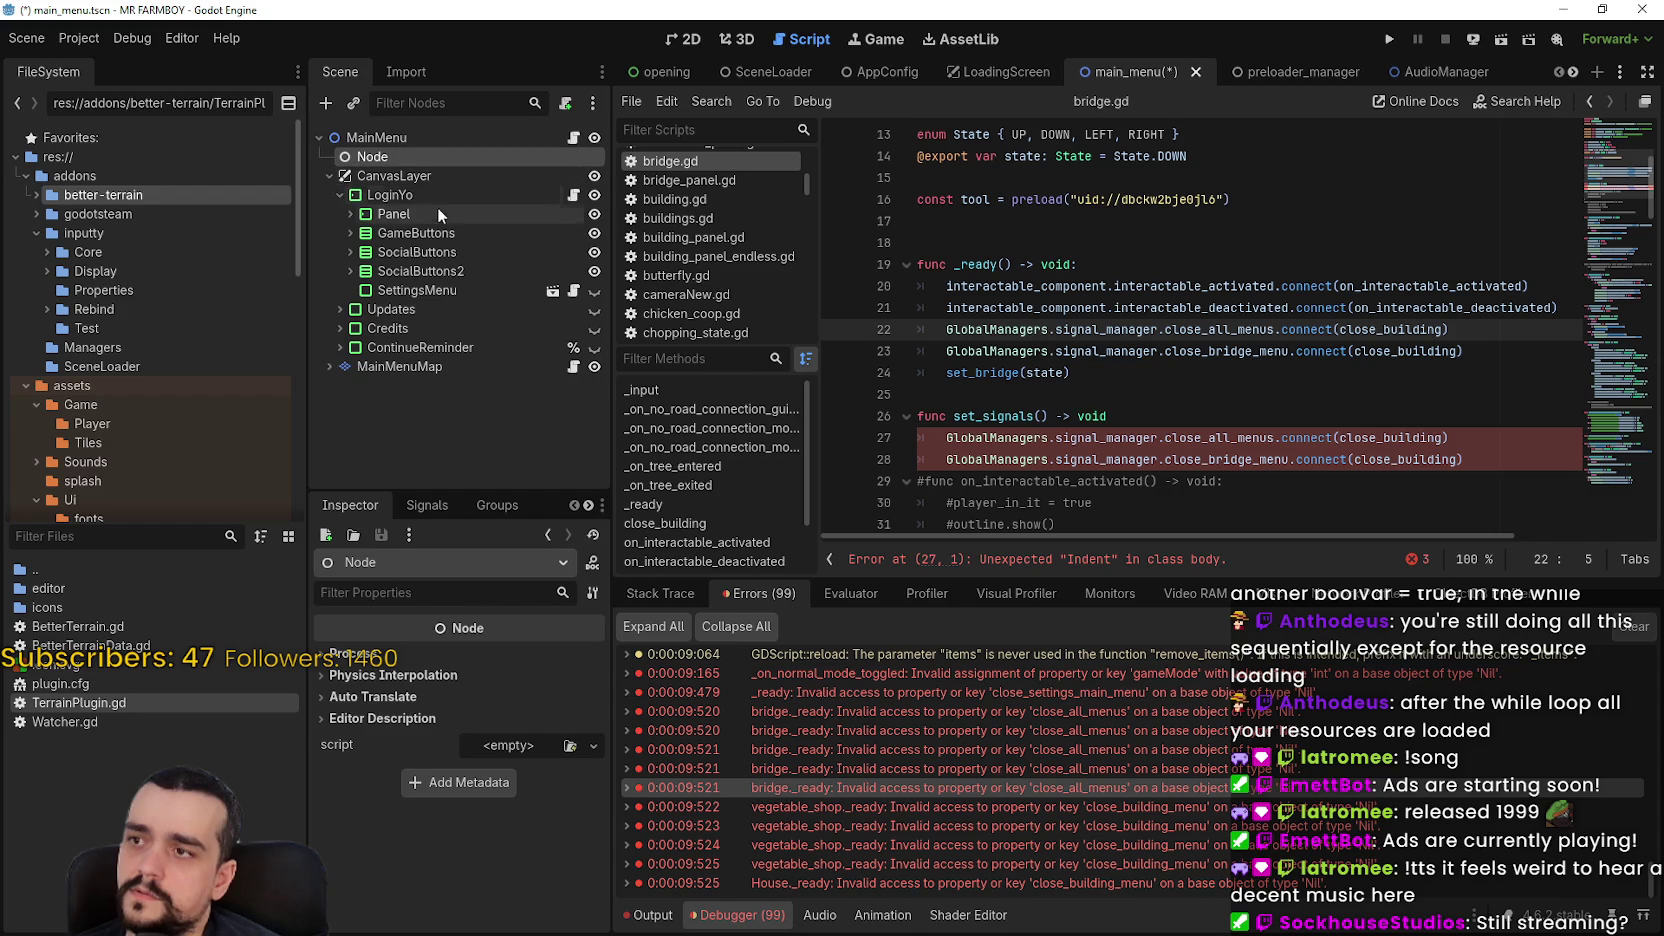
click(330, 176)
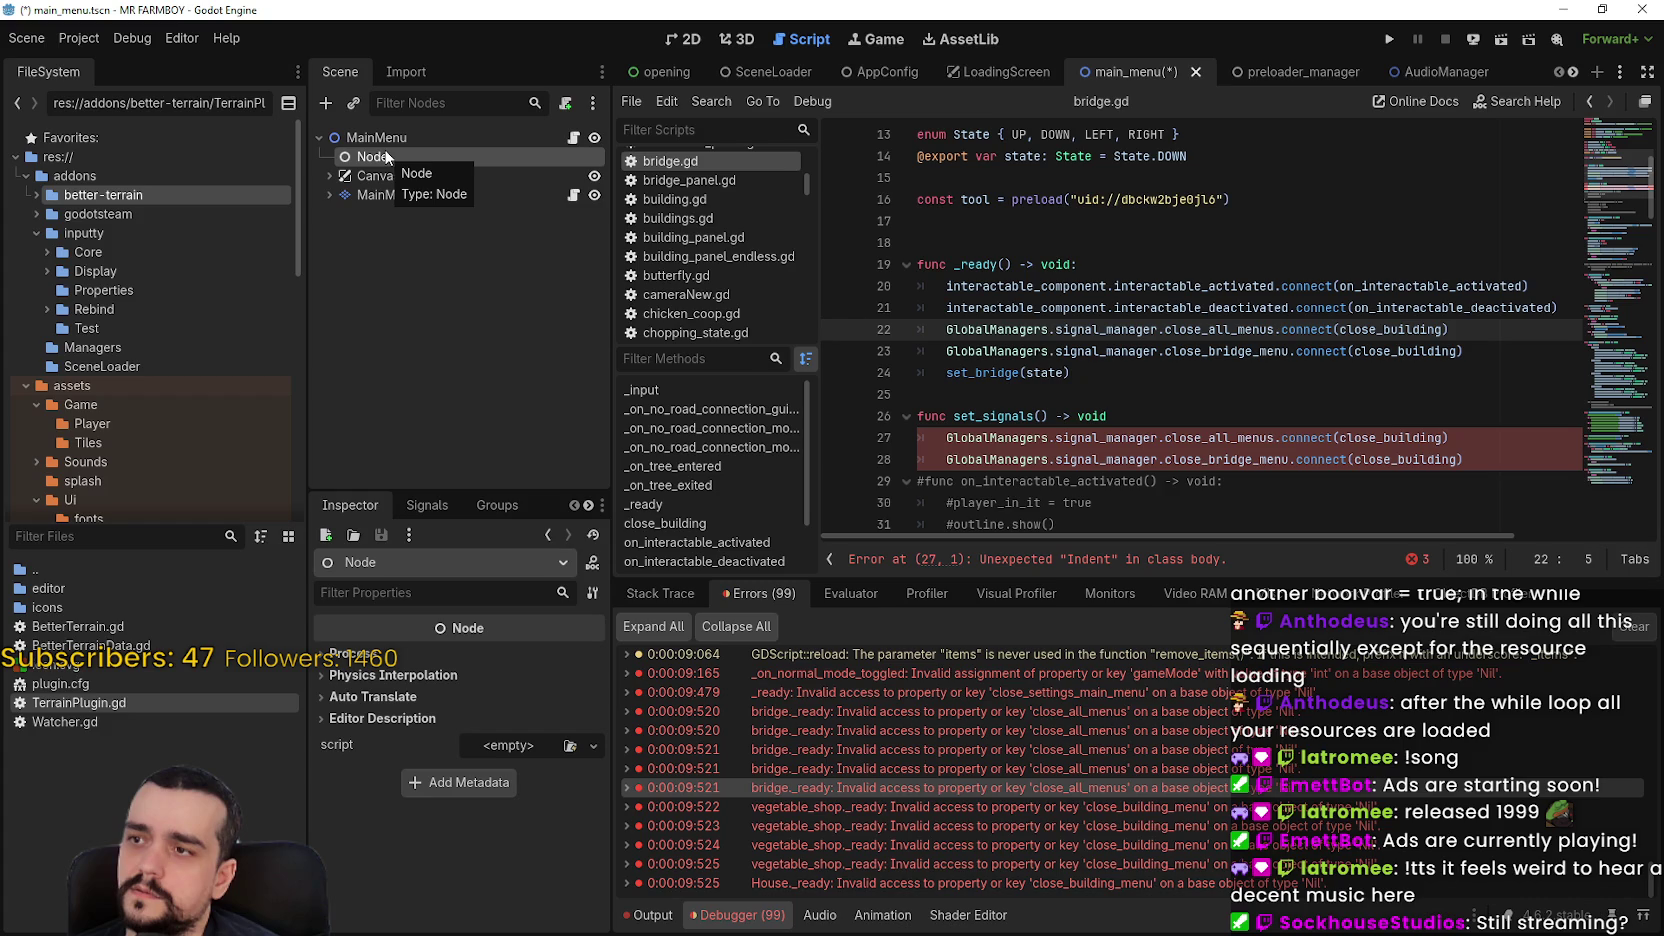
Rename the node to LoadManagers and attach a new load_managers.gd script
right_click(387, 155)
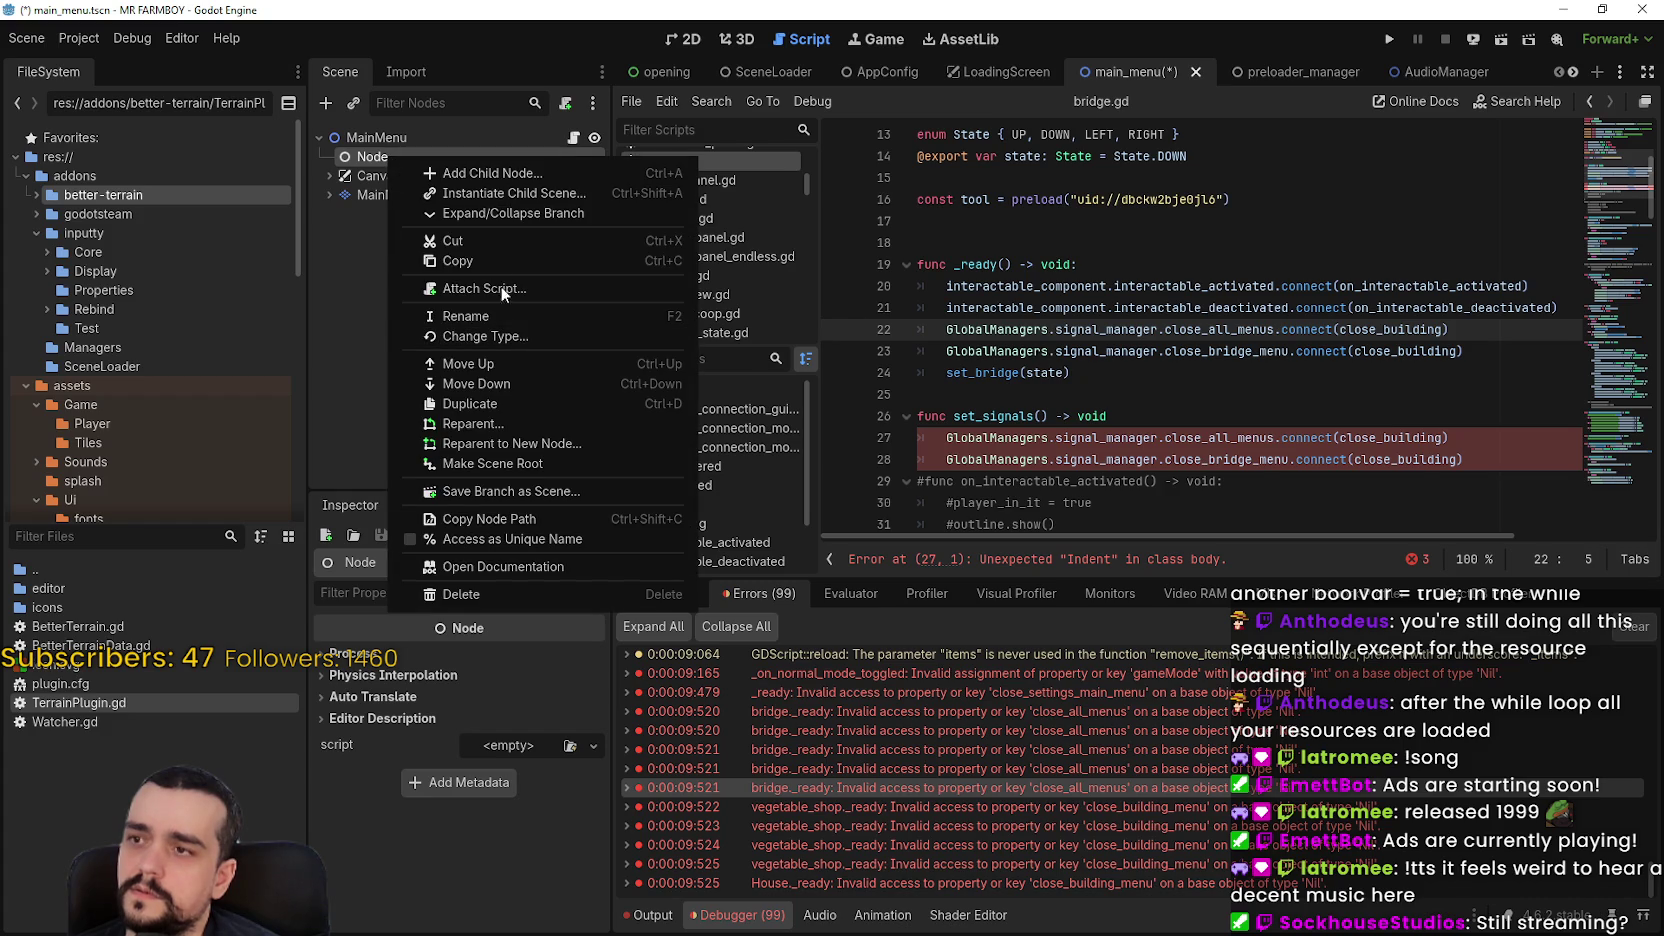
double_click(374, 154)
text(Load)
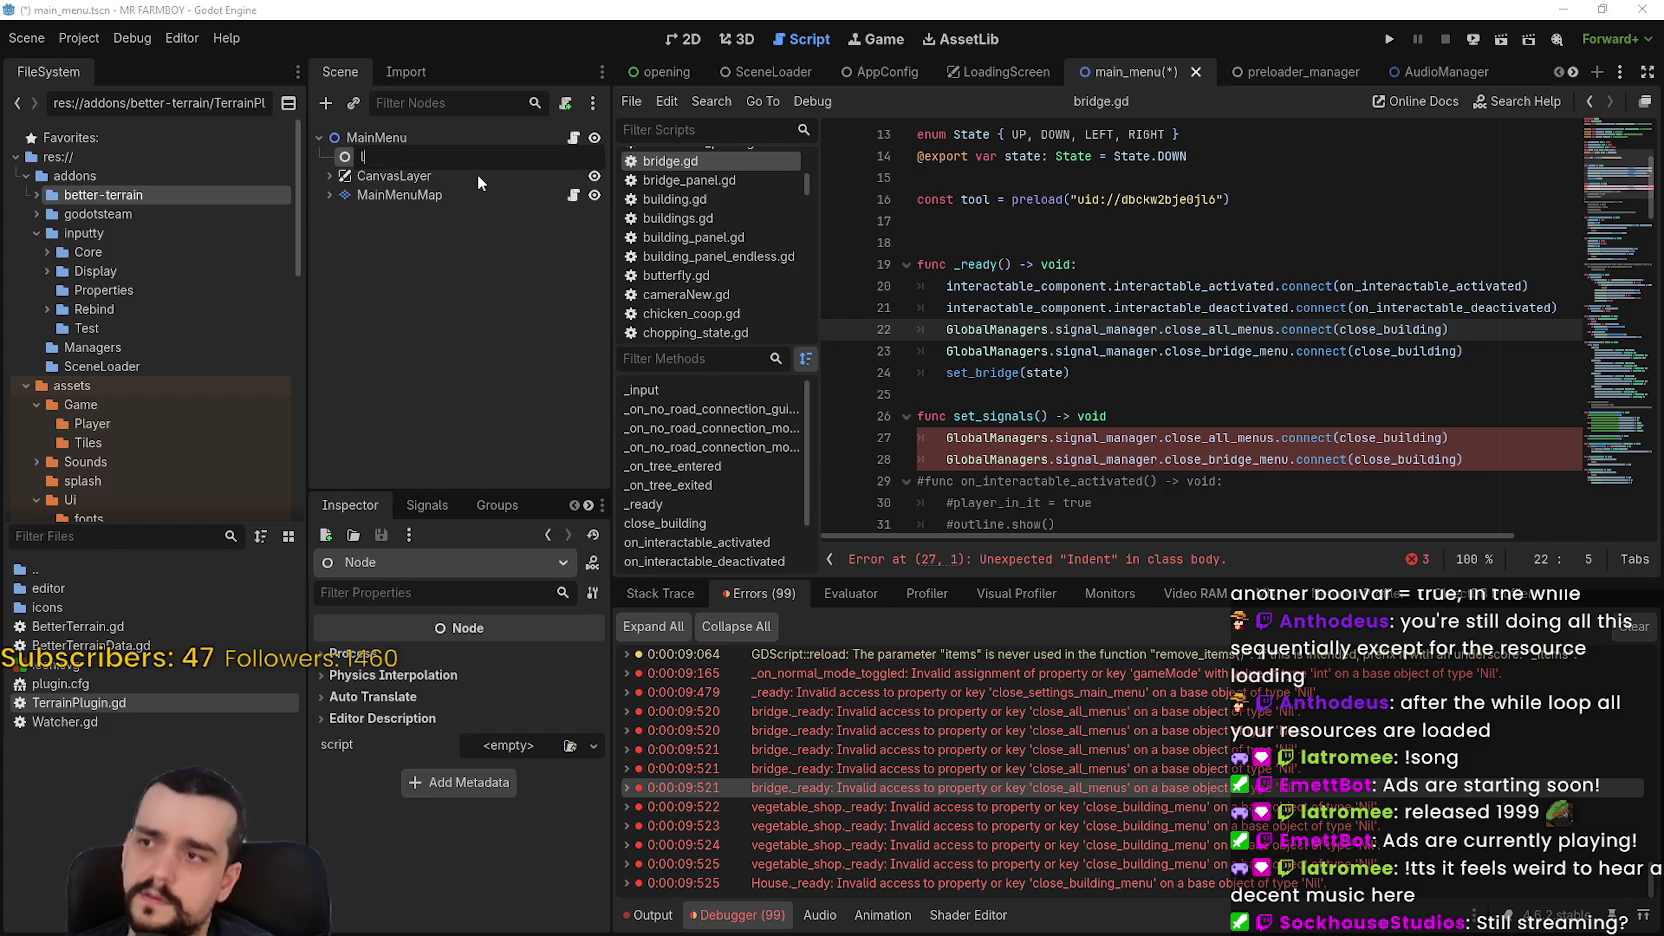
text(Managers)
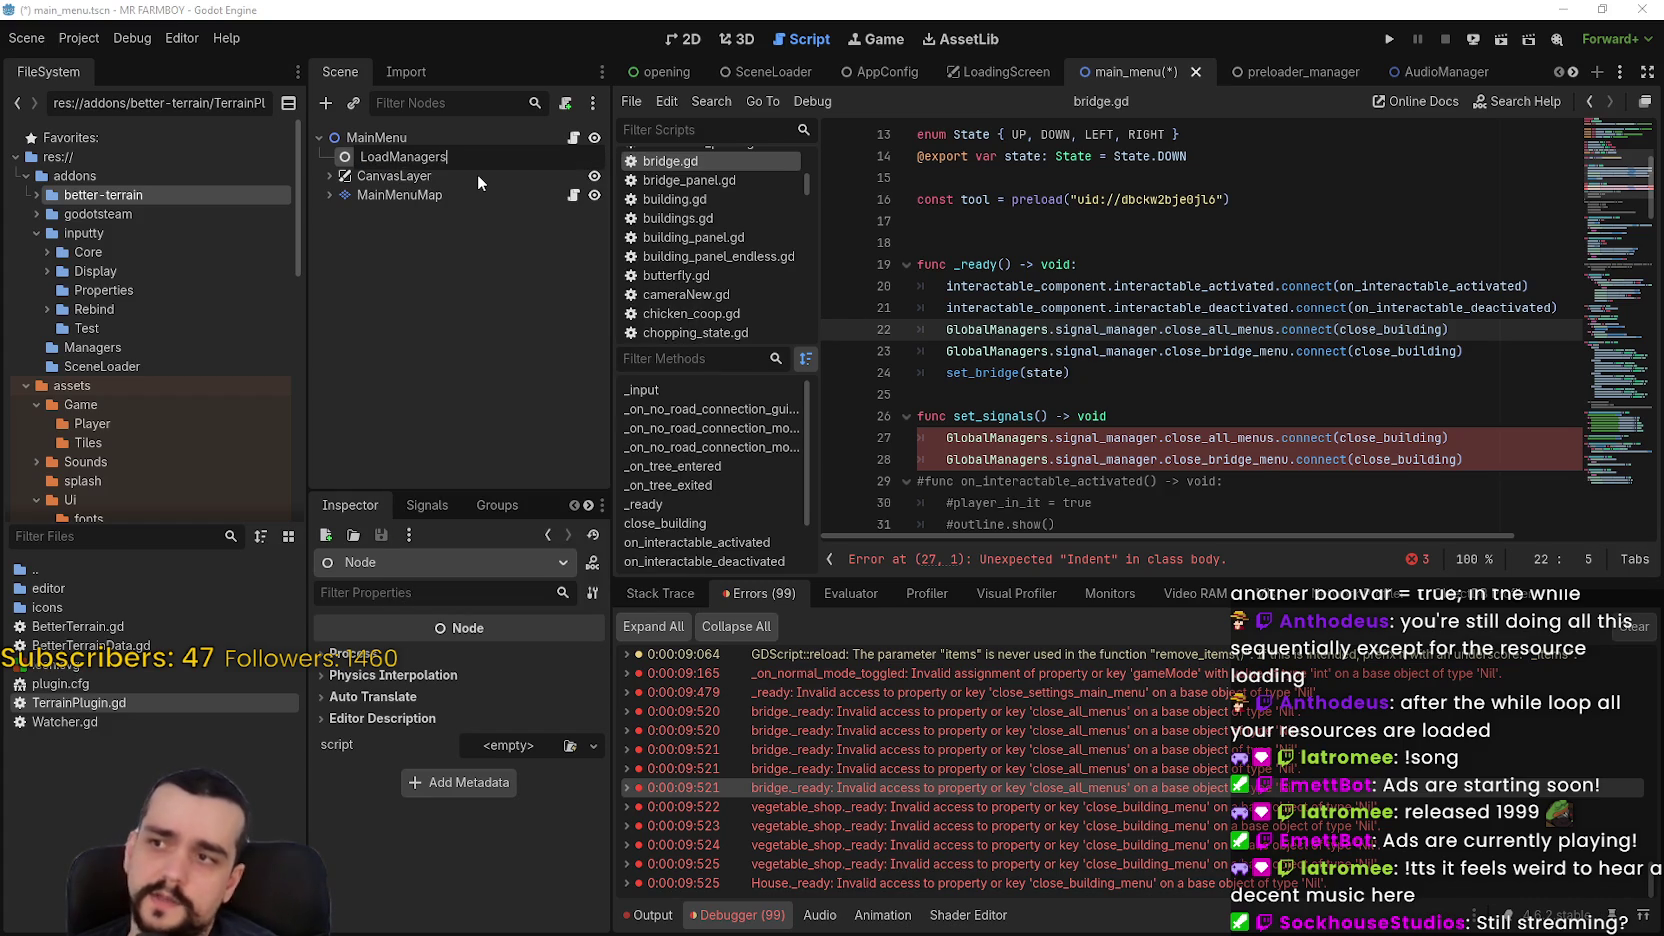
key(Return)
right_click(468, 174)
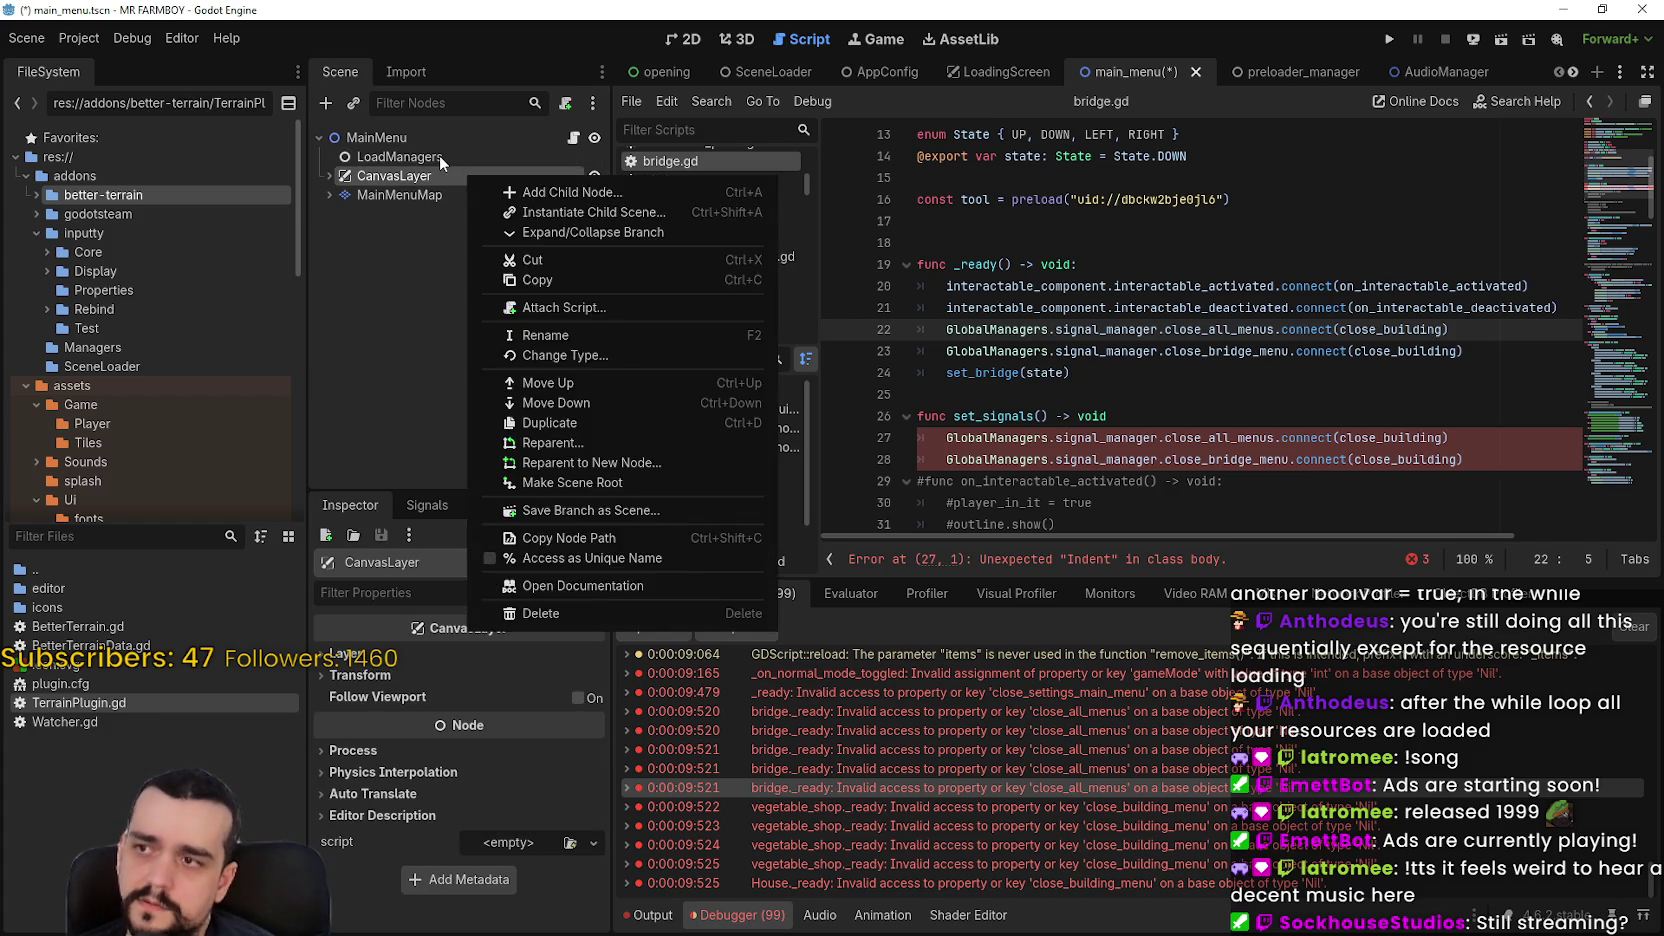
right_click(434, 157)
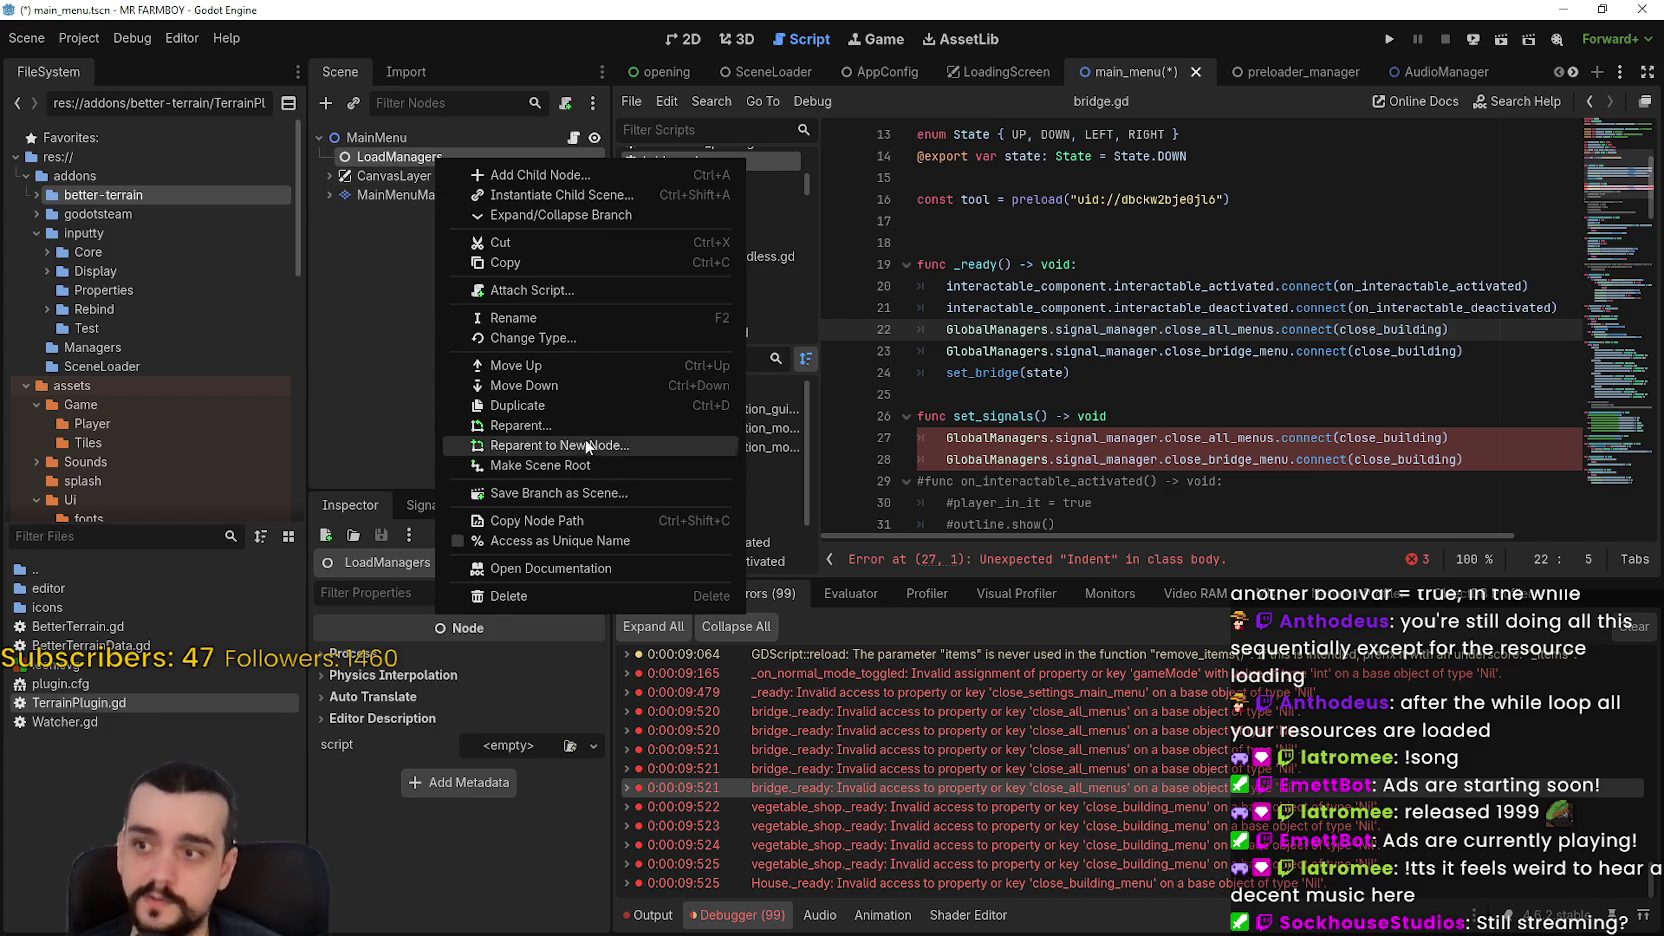
click(563, 288)
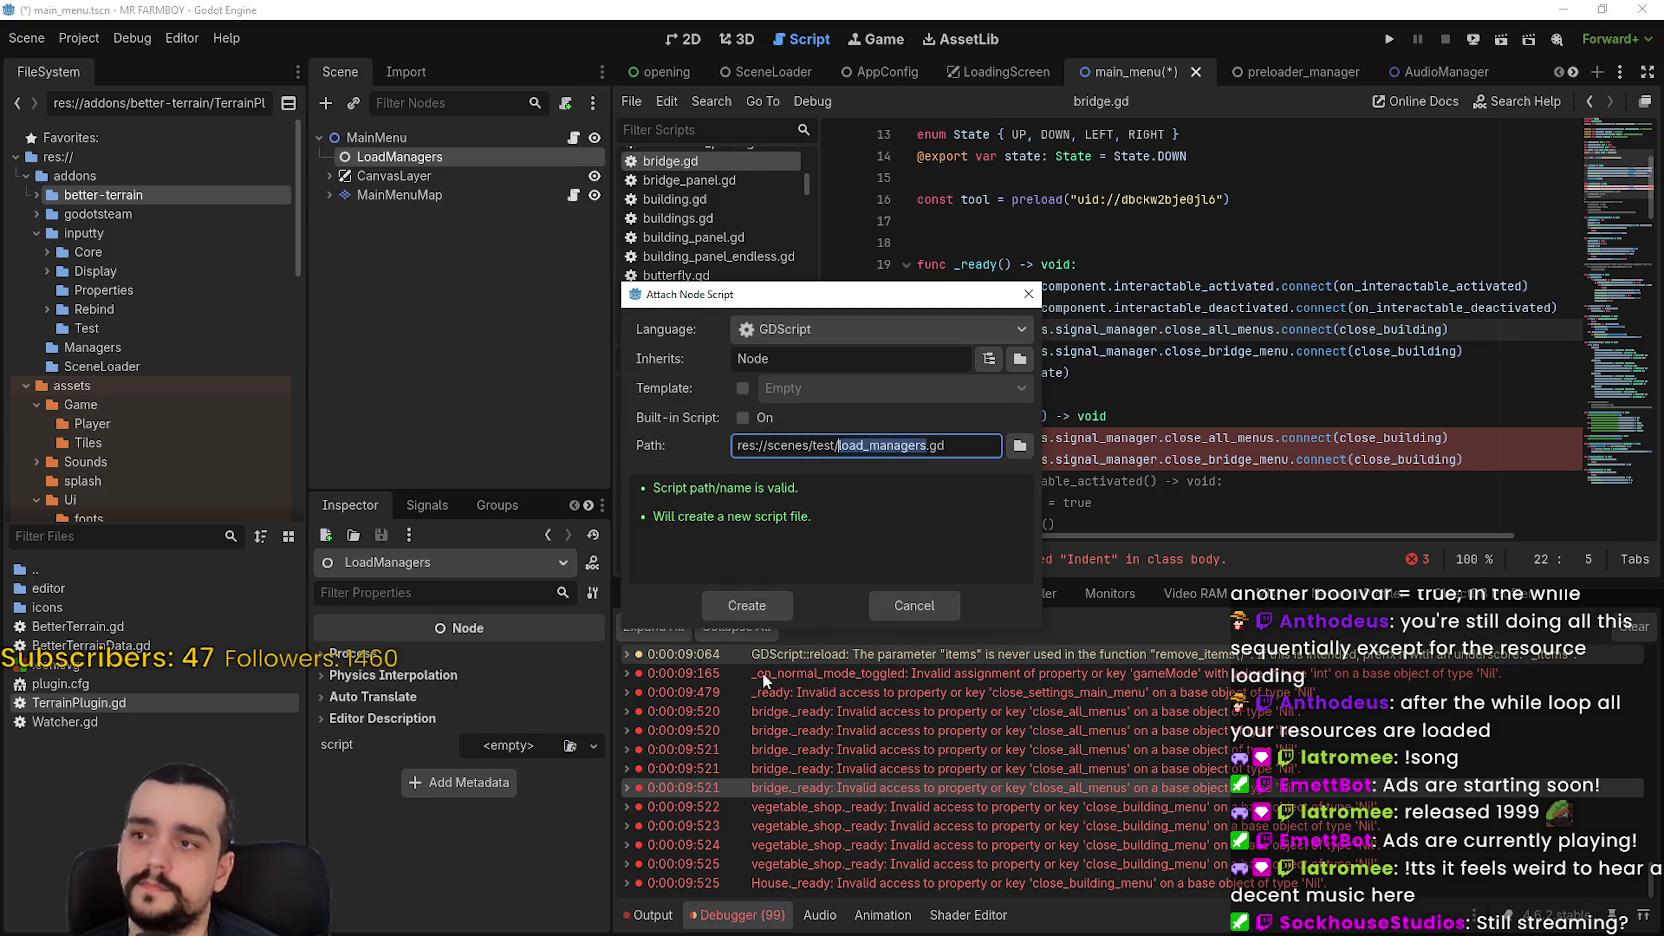
click(764, 606)
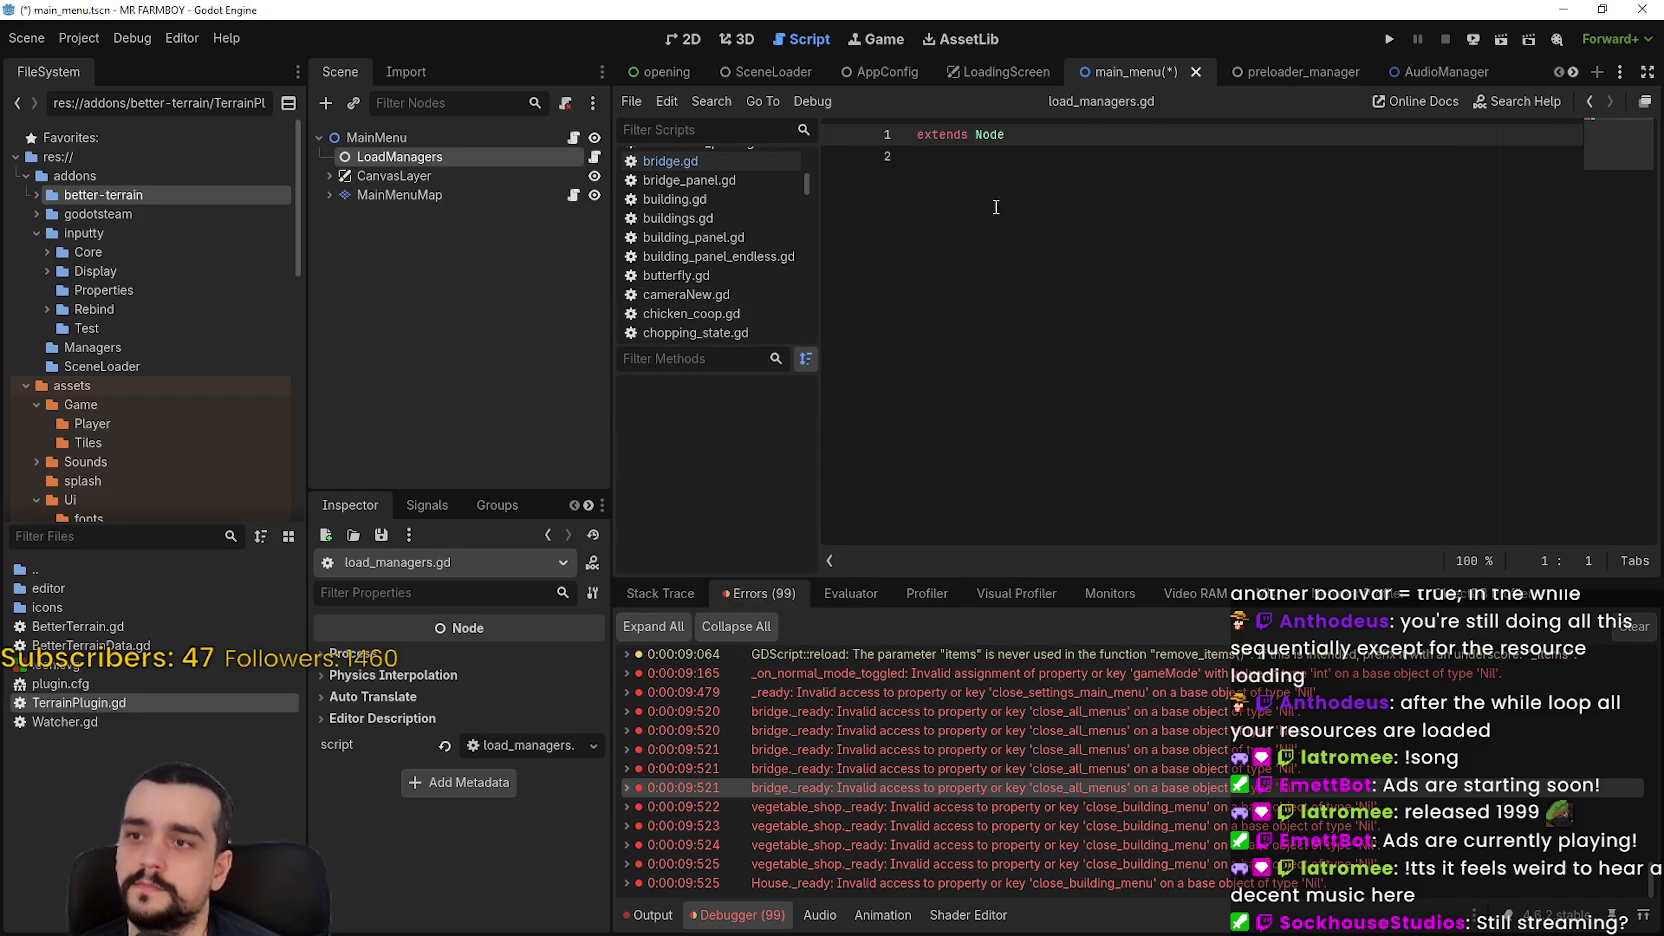
key(Return)
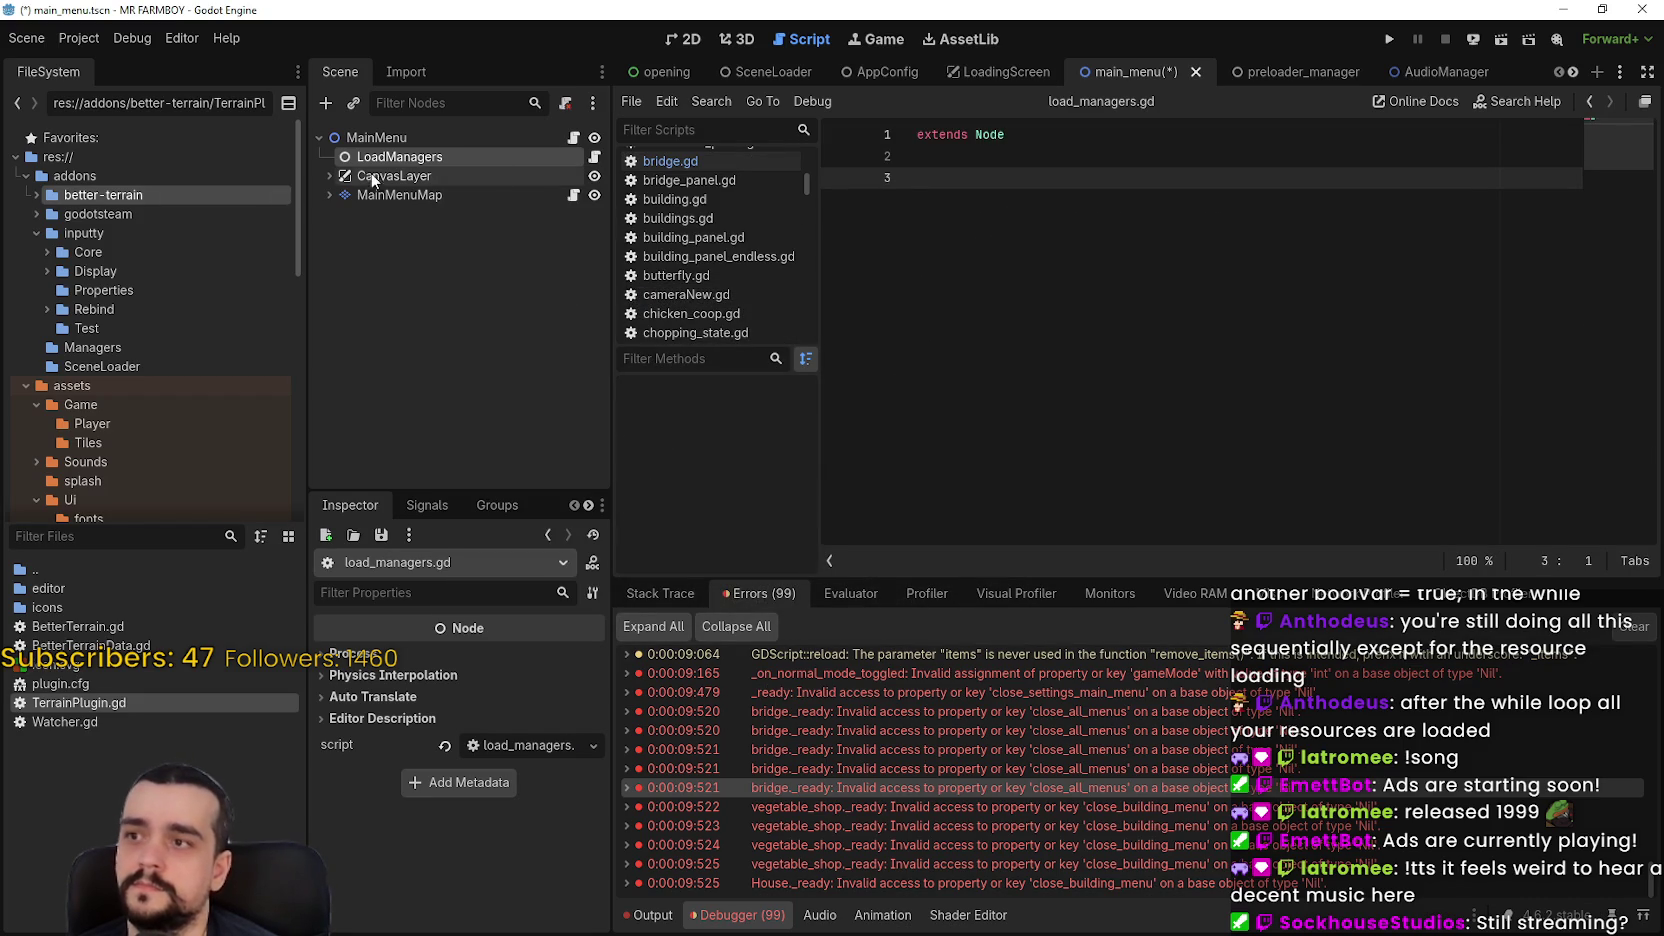
Copy and comment out the manager-instantiating _ready function in main_menu.gd
click(573, 137)
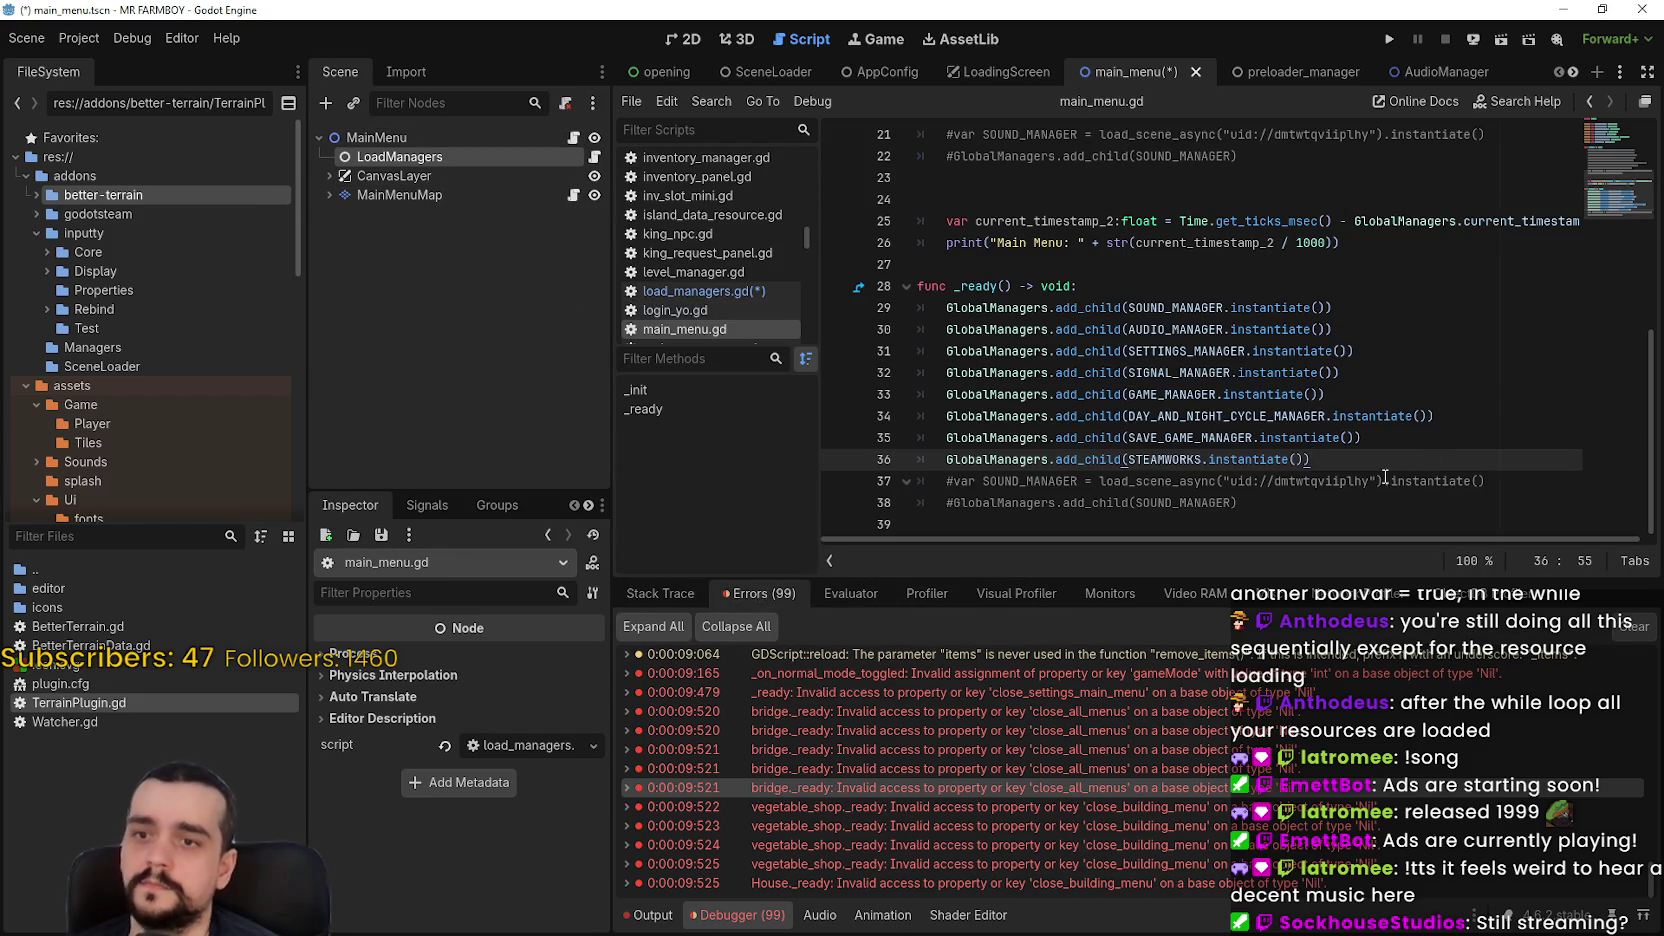
drag(1310, 459, 918, 286)
key(ctrl+k)
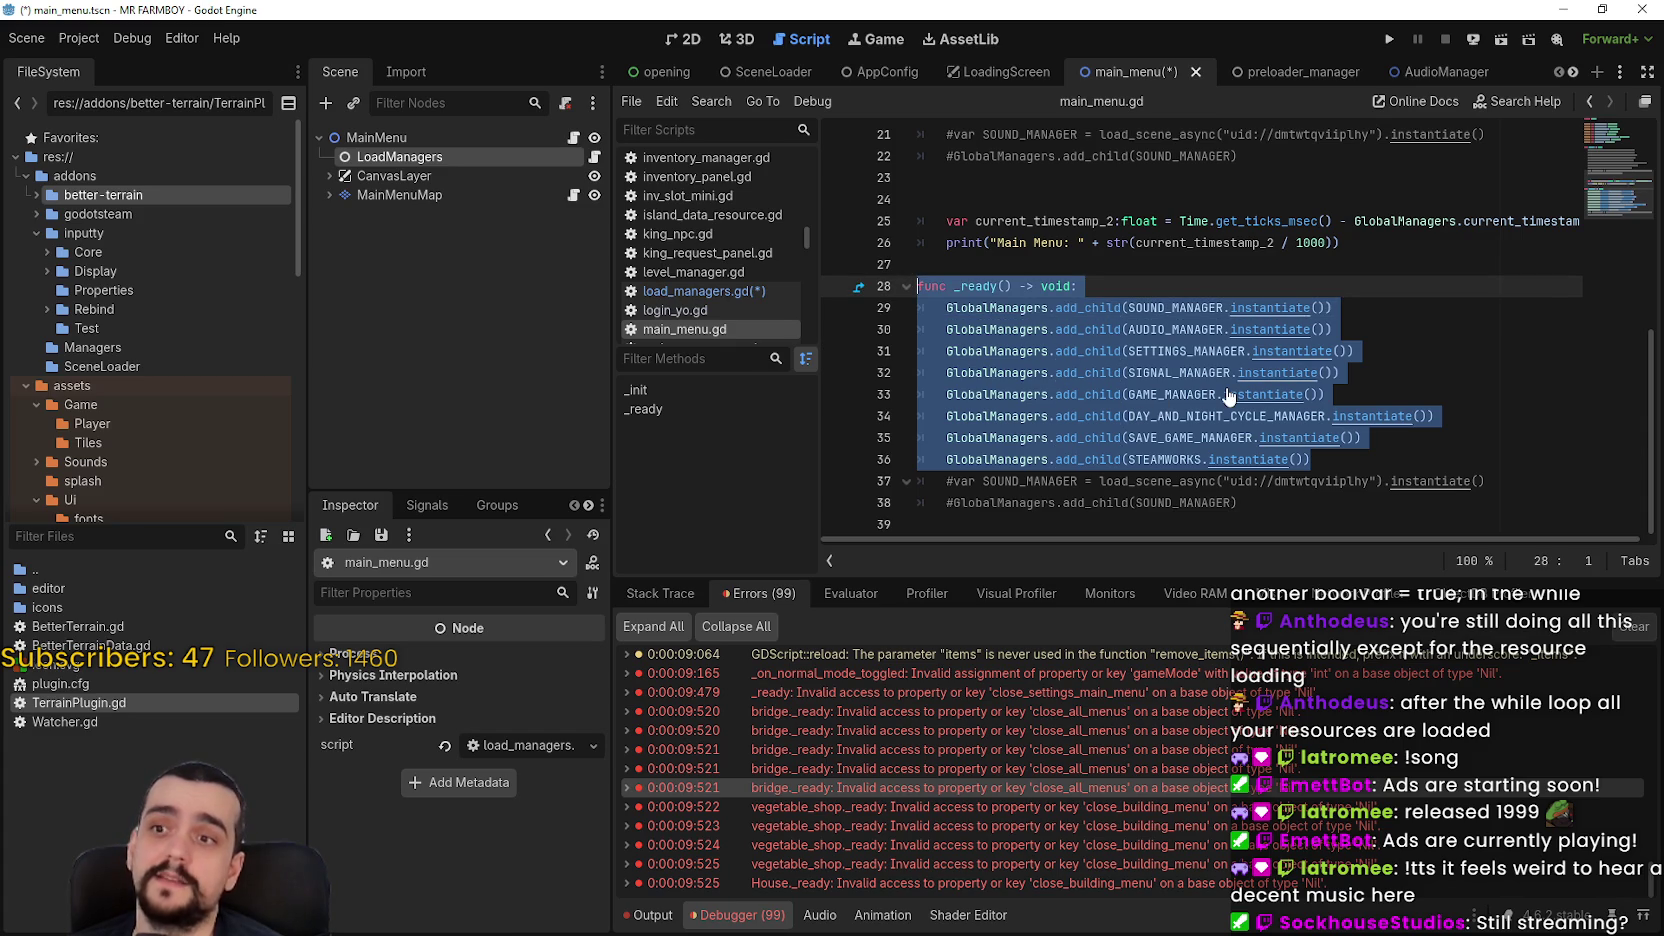
scroll(1229, 396, up, 3)
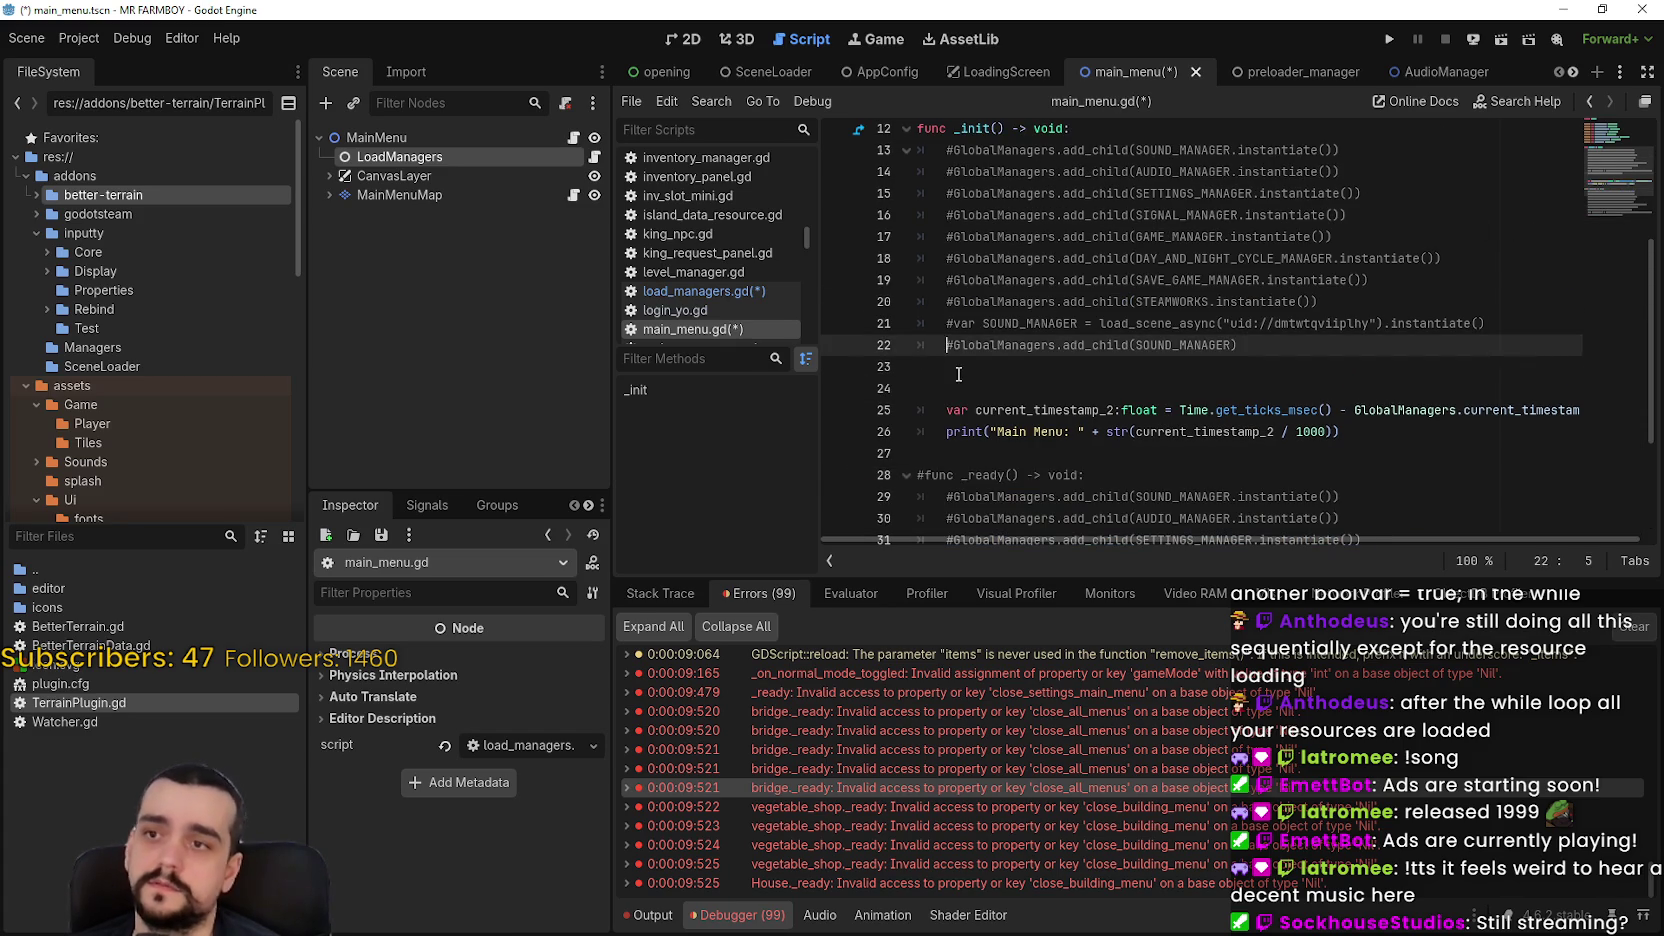
click(958, 370)
Paste the _ready block into load_managers.gd below extends Node, removing the duplicate header
click(594, 156)
click(1138, 243)
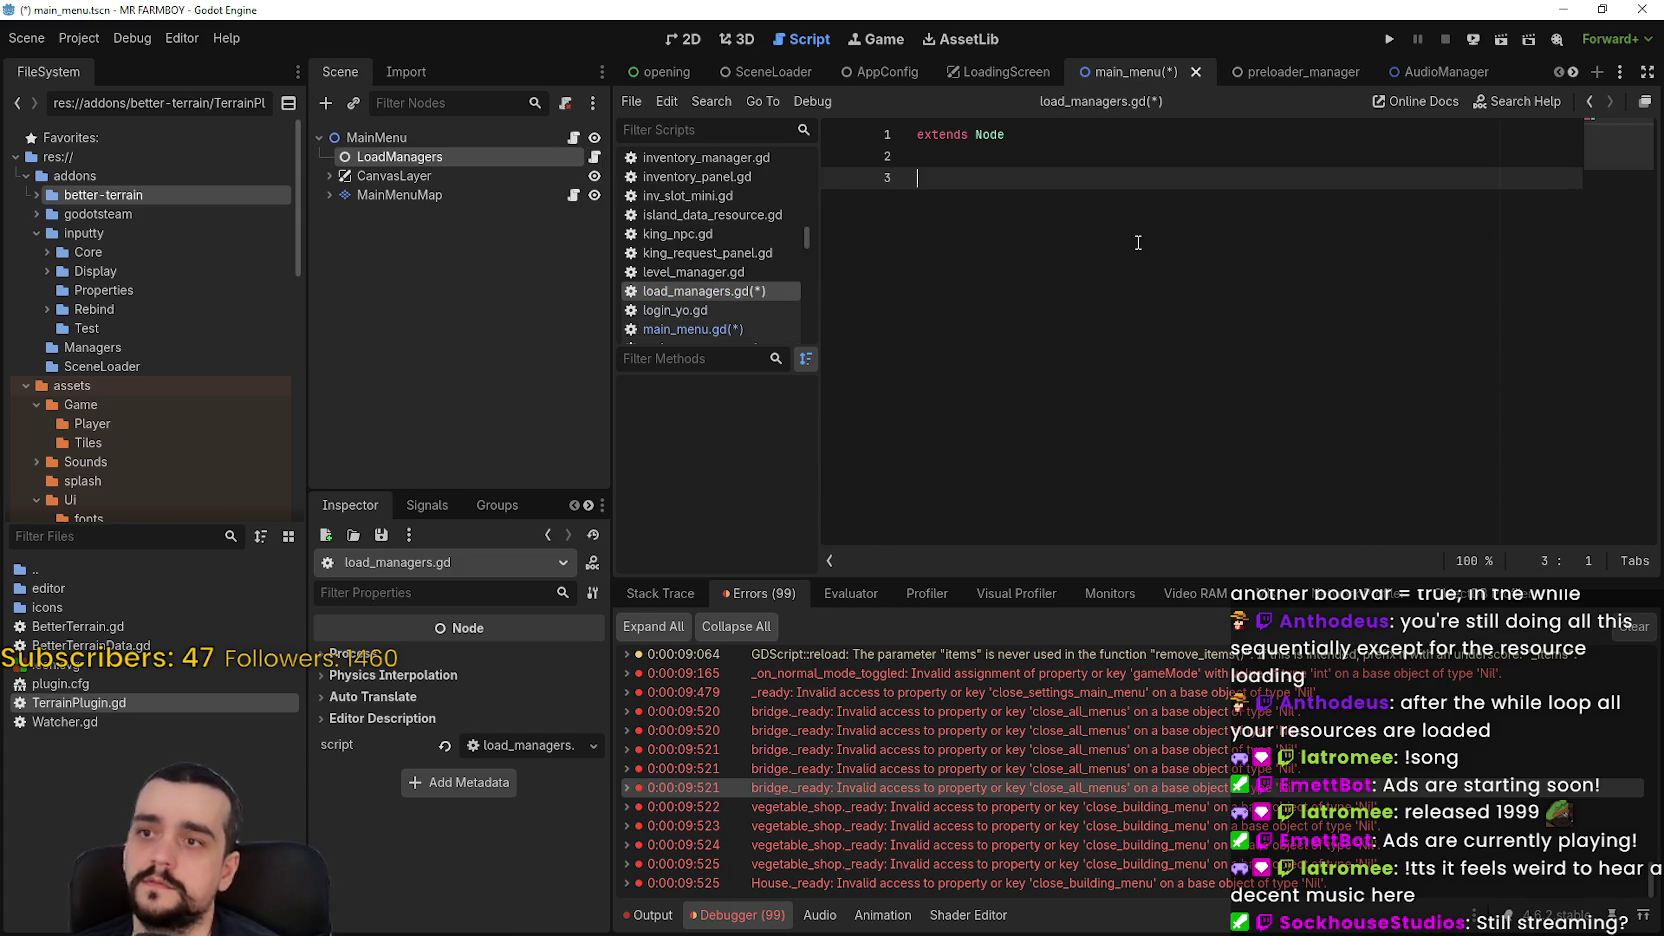
text(func )
text(_rea)
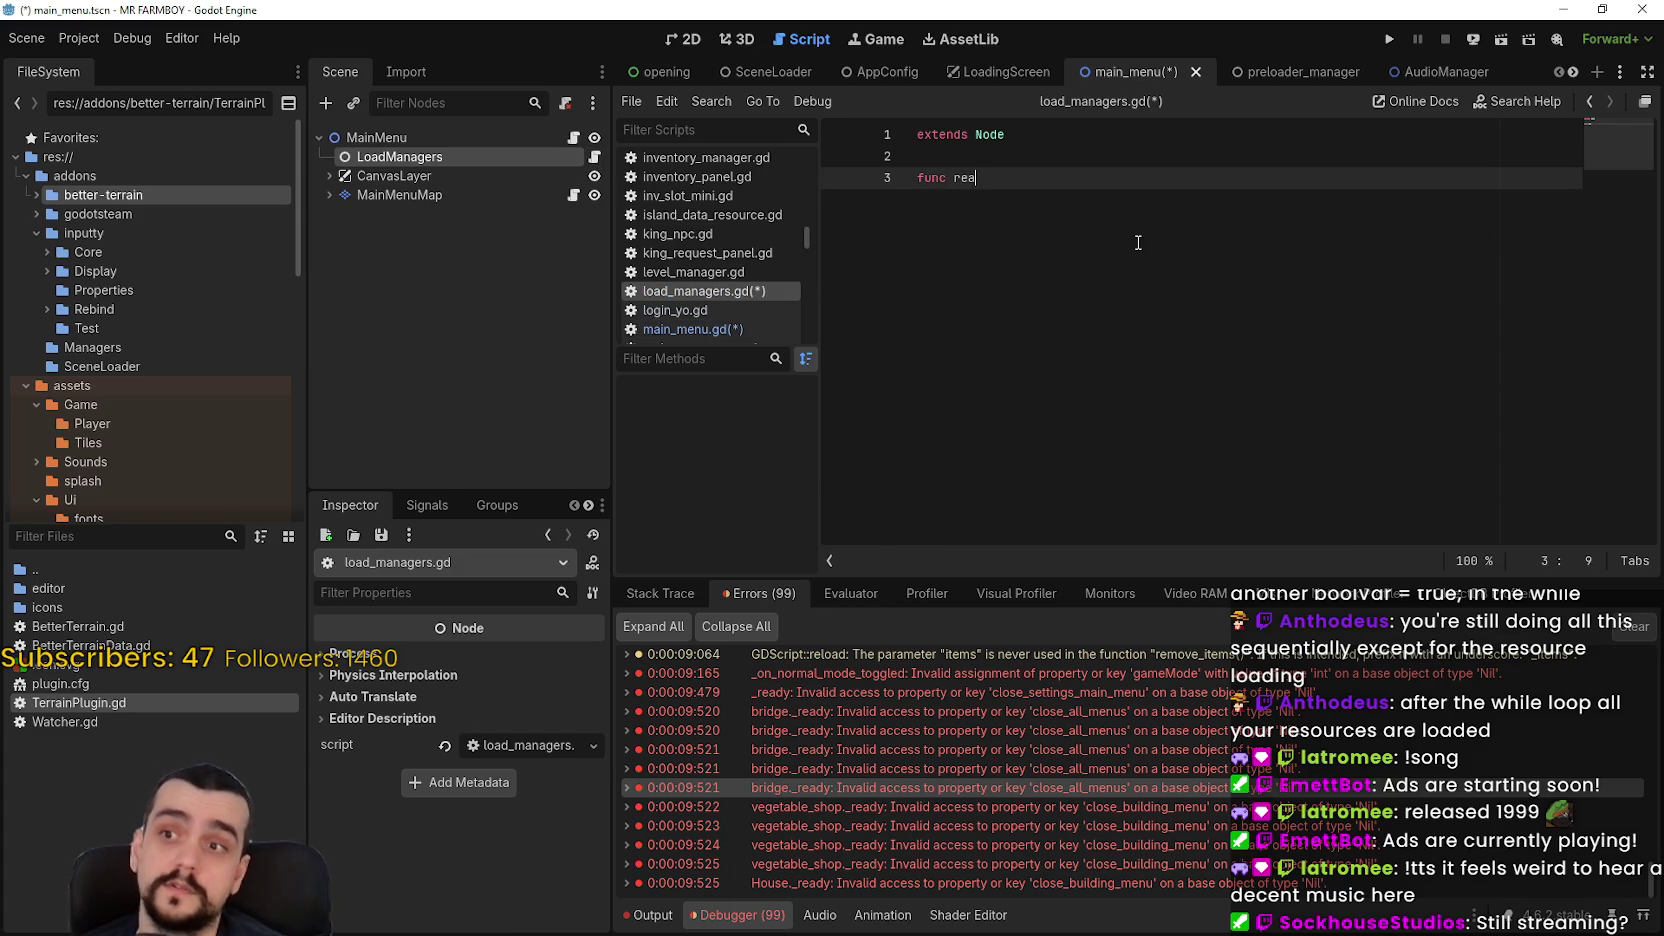
key(Return)
key(Return)
text(func _ready() -> void: 	GlobalManagers.add_child(SOUND_MANAGER.instantiate()) 	GlobalManagers.add_child(AUDIO_MANAGER.instantiate()) 	GlobalManagers.add_child(SETTINGS_MANAGER.instantiate()) 	GlobalManagers.add_child(SIGNAL_MANAGER.instantiate()) 	GlobalManagers.add_child(GAME_MANAGER.instantiate()) 	GlobalManagers.add_child(DAY_AND_NIGHT_CYCLE_MANAGER.instantiate()) 	GlobalManagers.add_child(SAVE_GAME_MANAGER.instantiate()) 	GlobalManagers.add_child(STEAMWORKS.instantiate()))
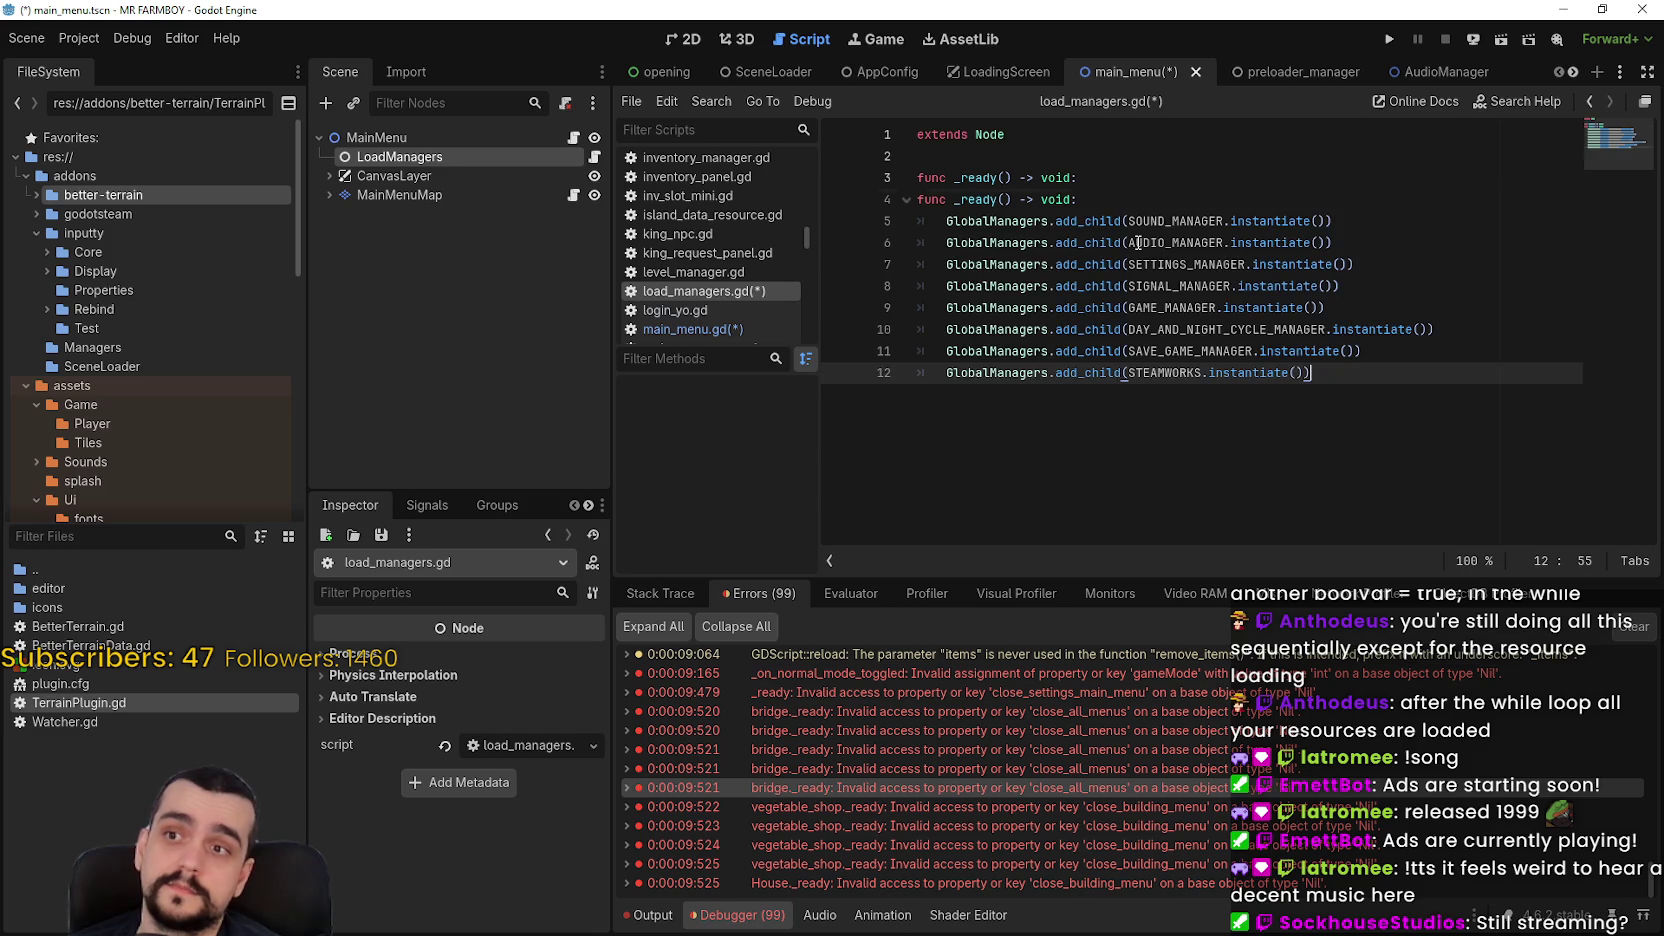
drag(1078, 177, 894, 177)
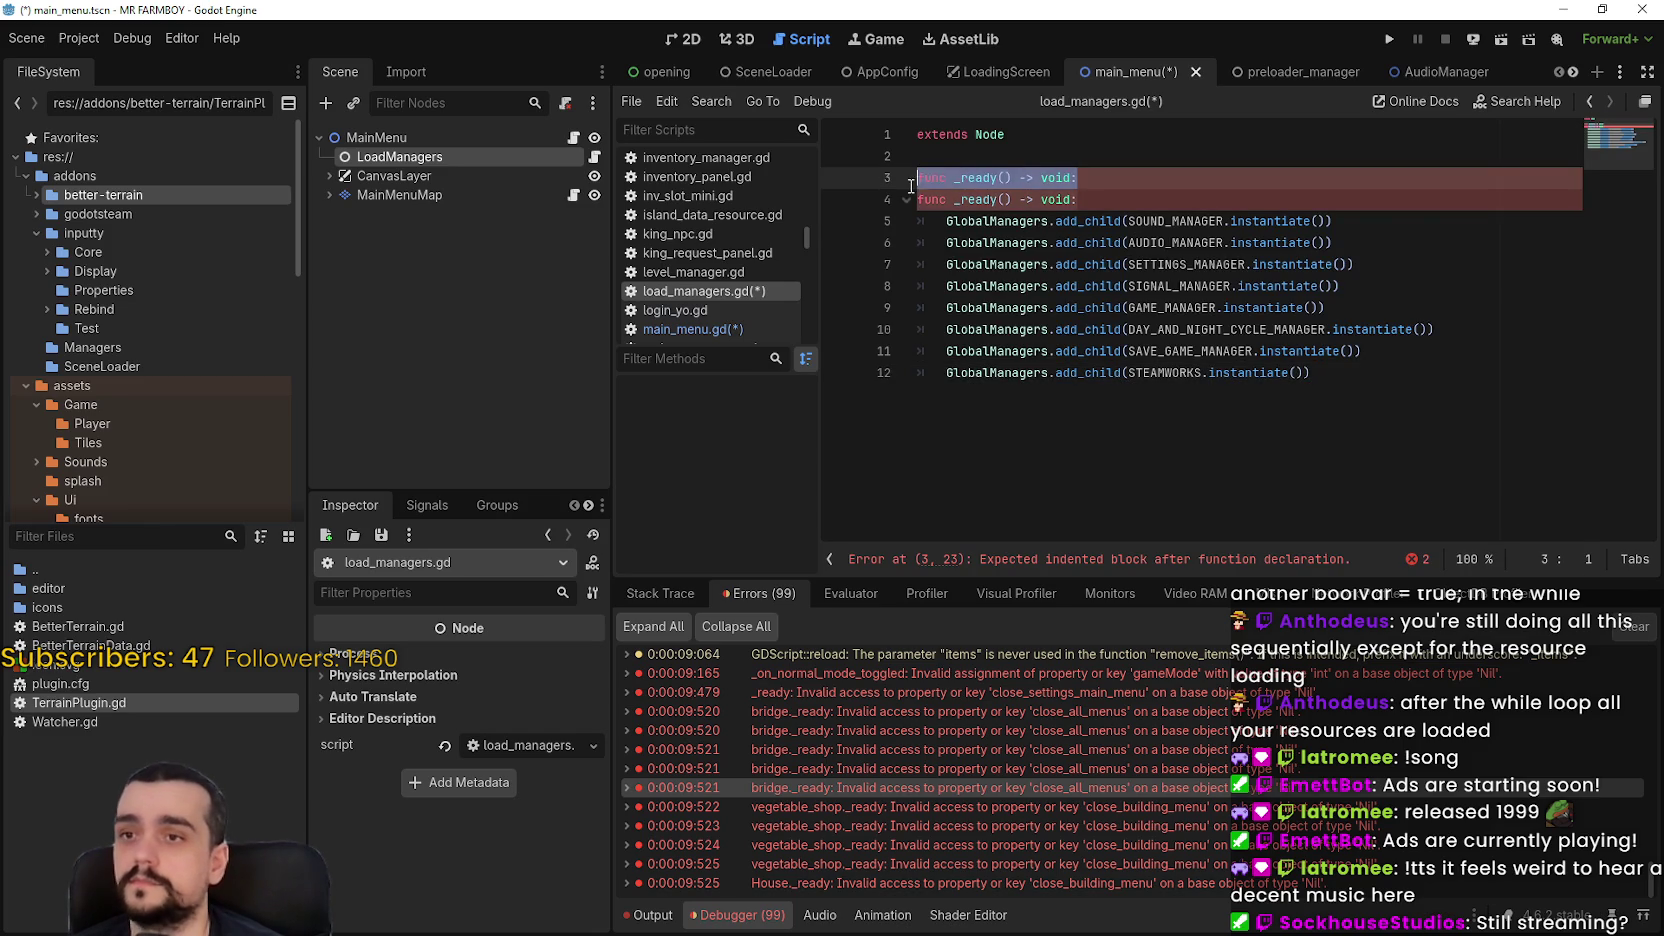
key(BackSpace)
key(BackSpace)
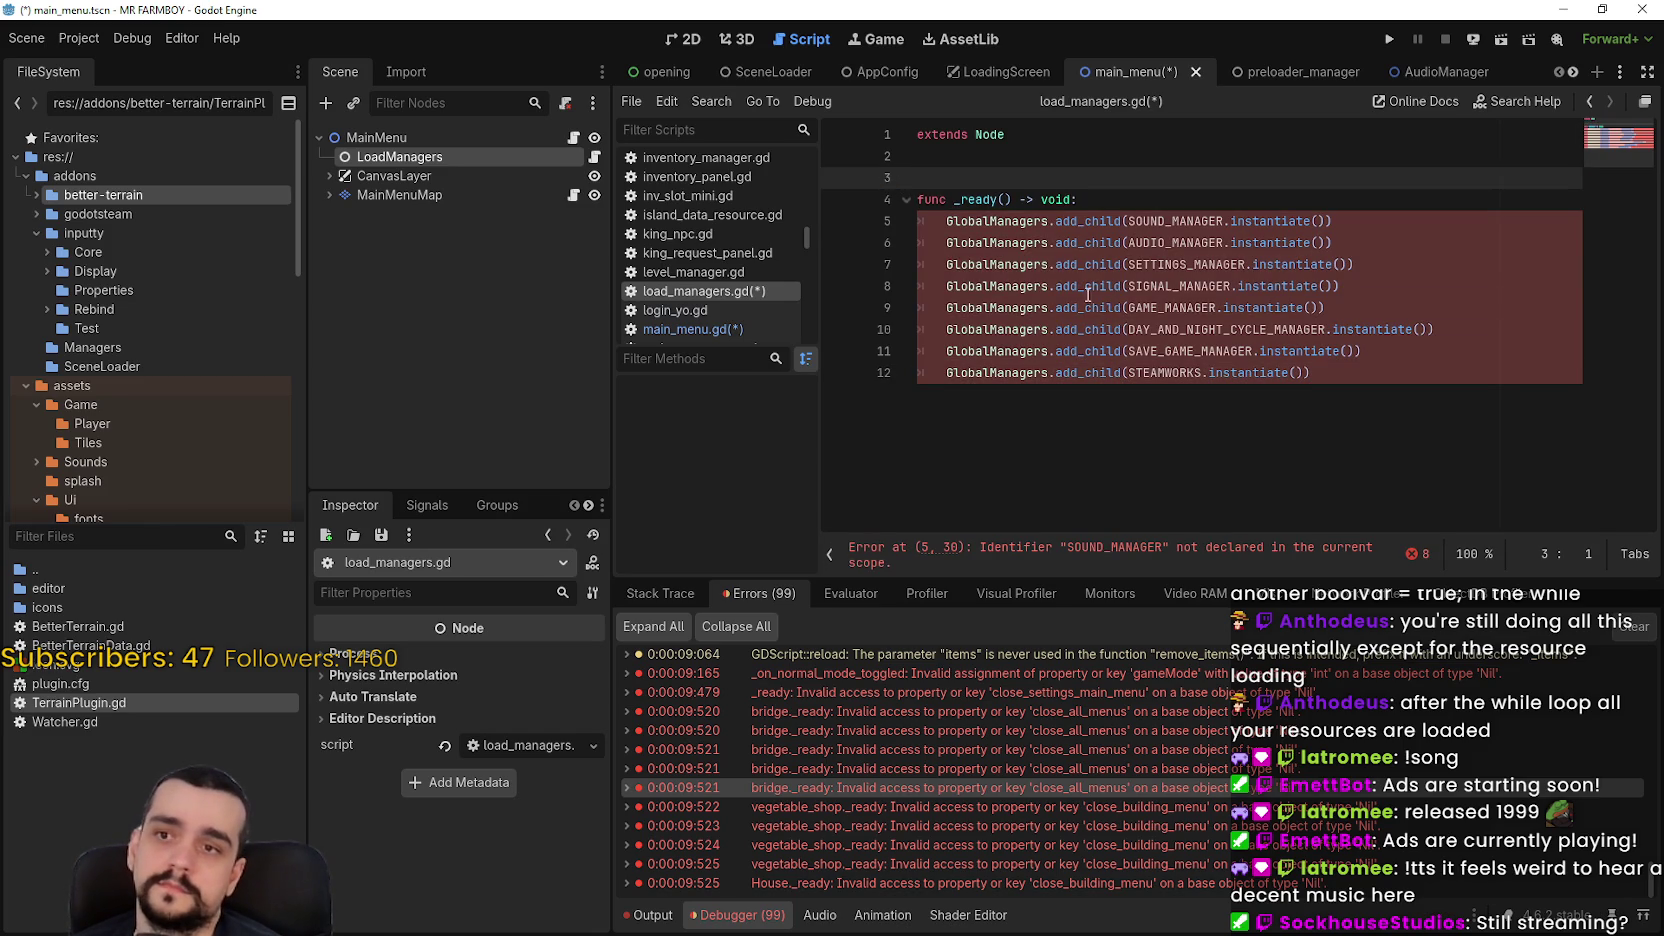
click(1012, 240)
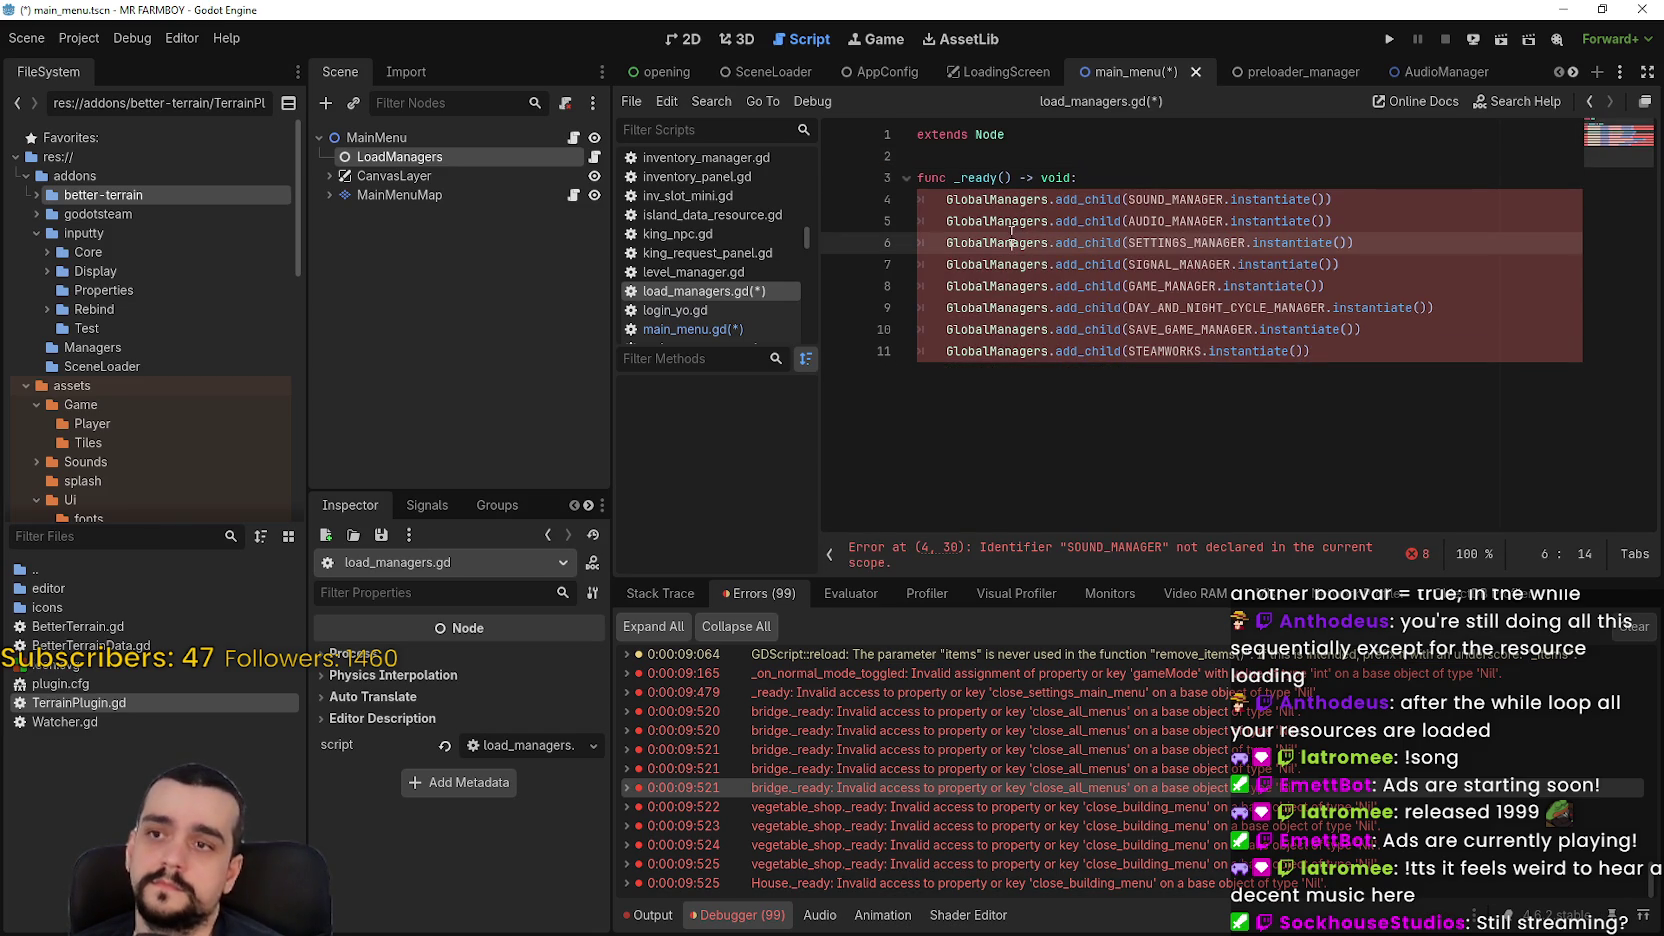
click(1064, 156)
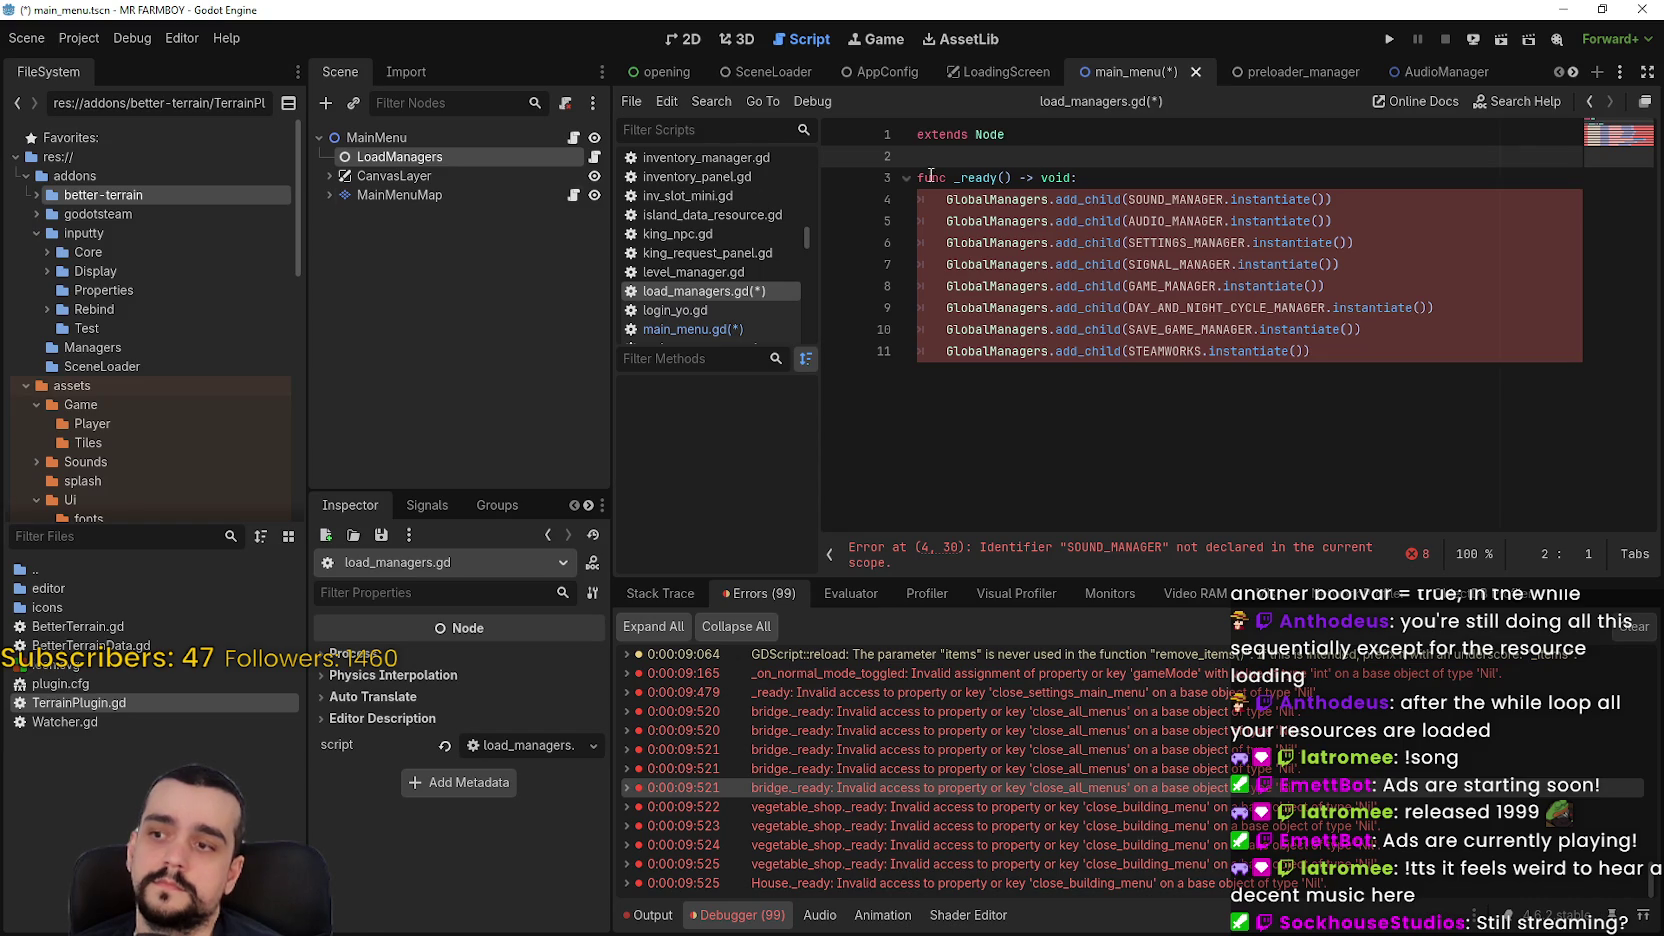
click(470, 141)
click(574, 140)
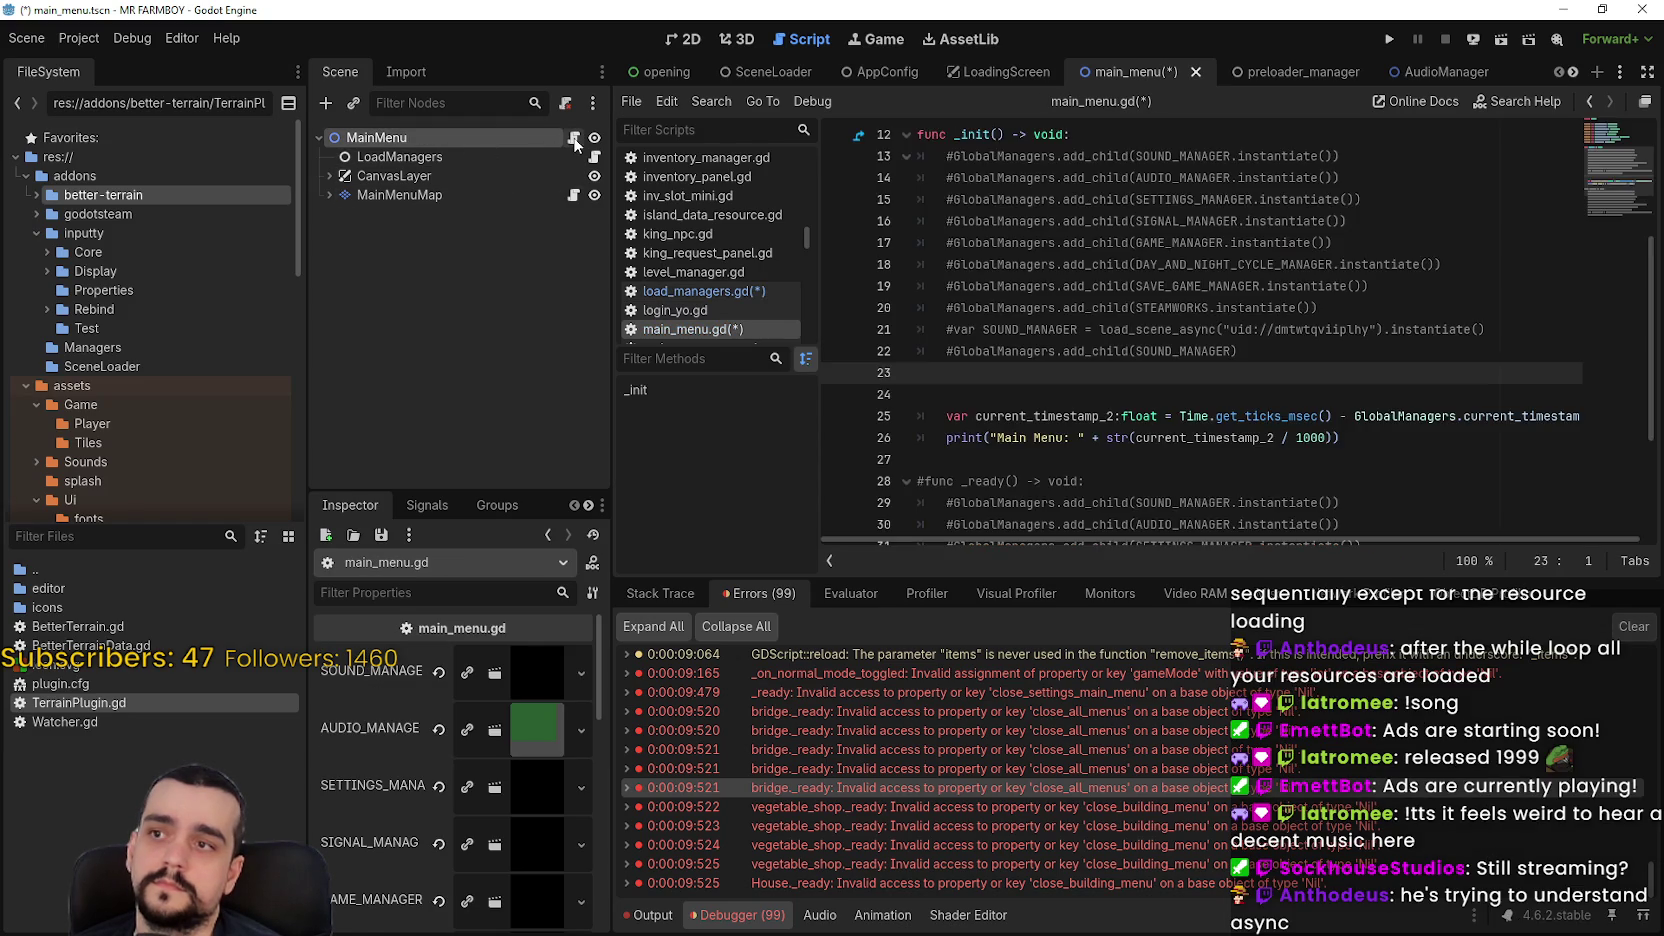
scroll(1195, 338, up, 5)
click(1195, 343)
key(shift+Up)
key(shift+Up)
key(shift+Up)
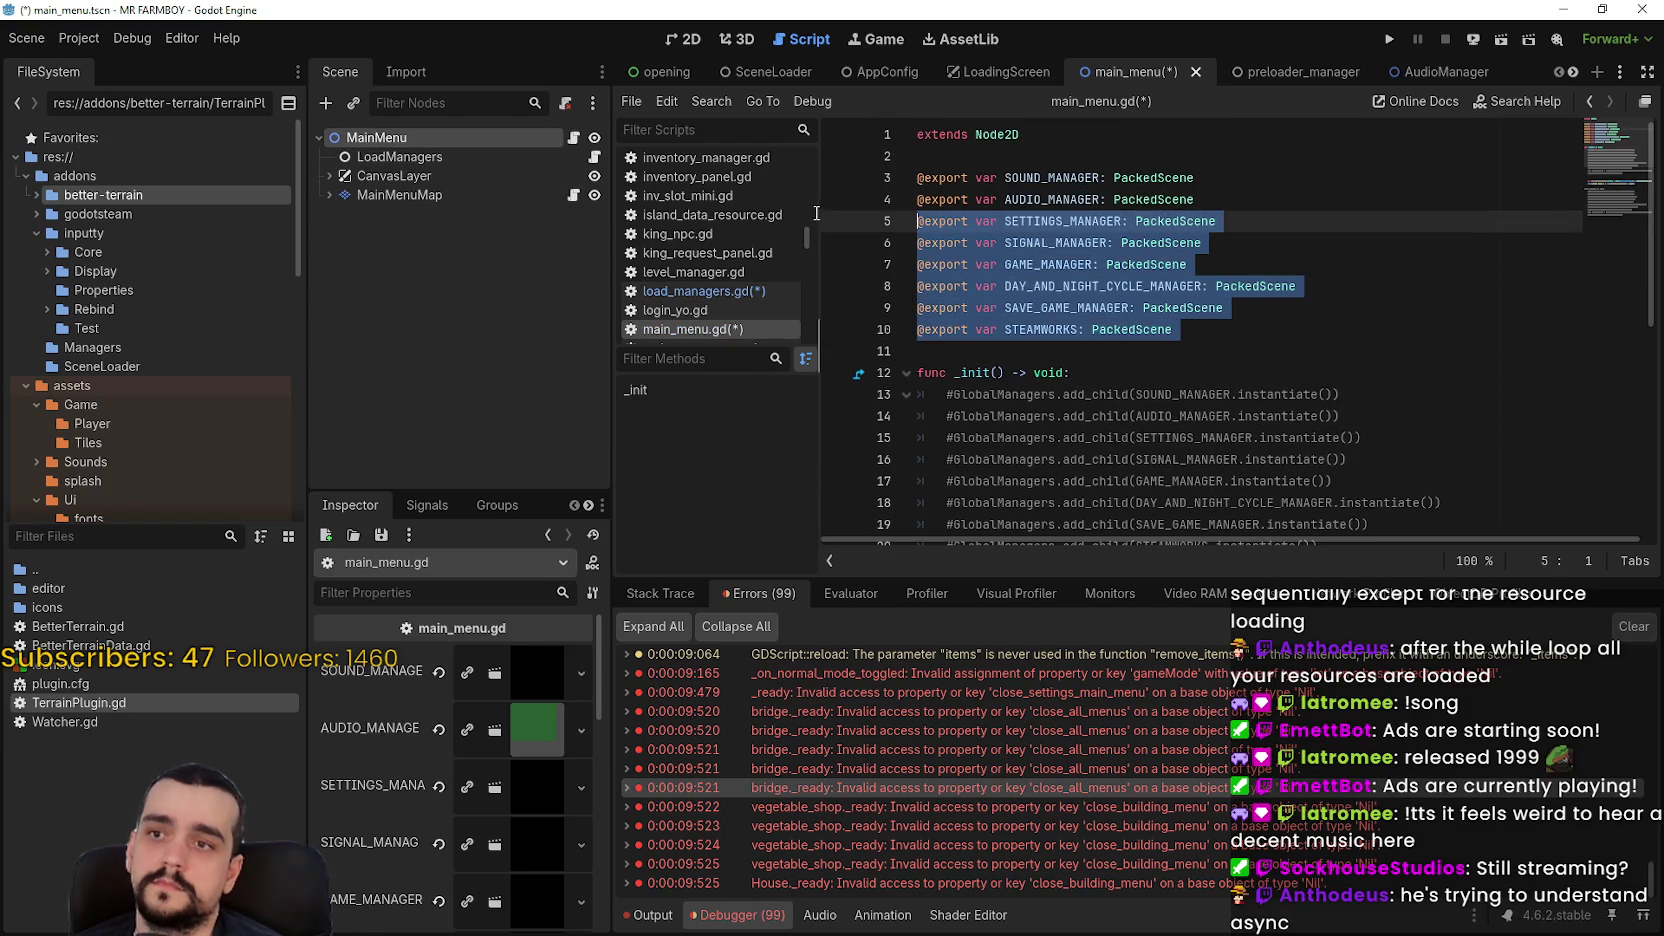
key(ctrl+k)
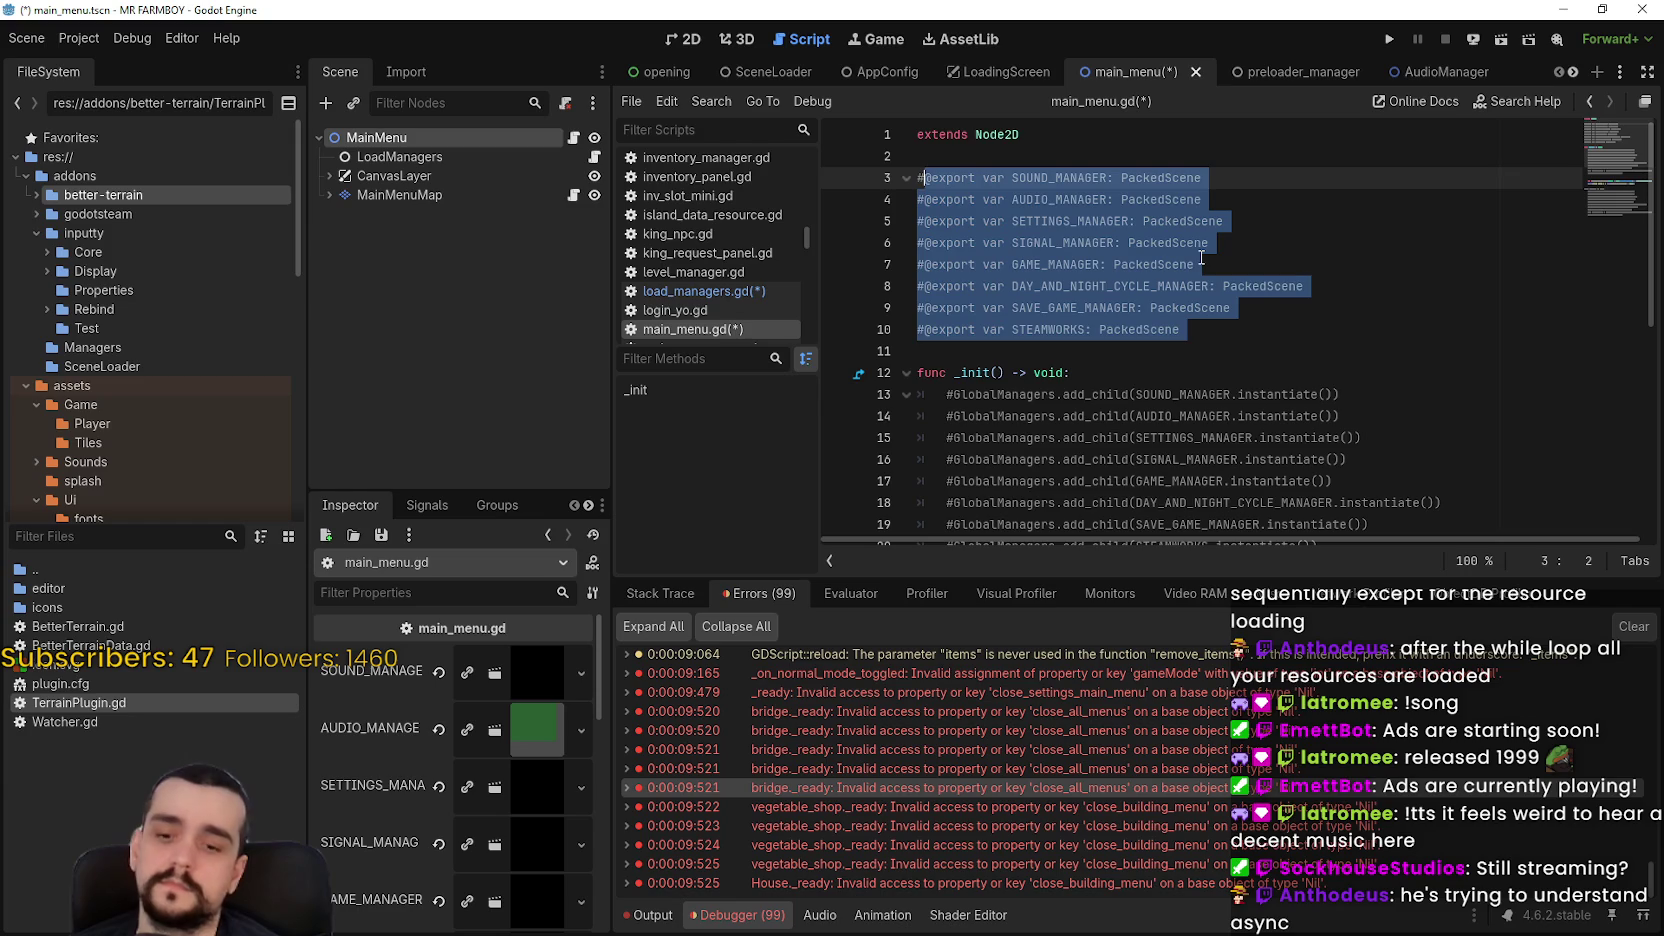
scroll(1037, 274, down, 6)
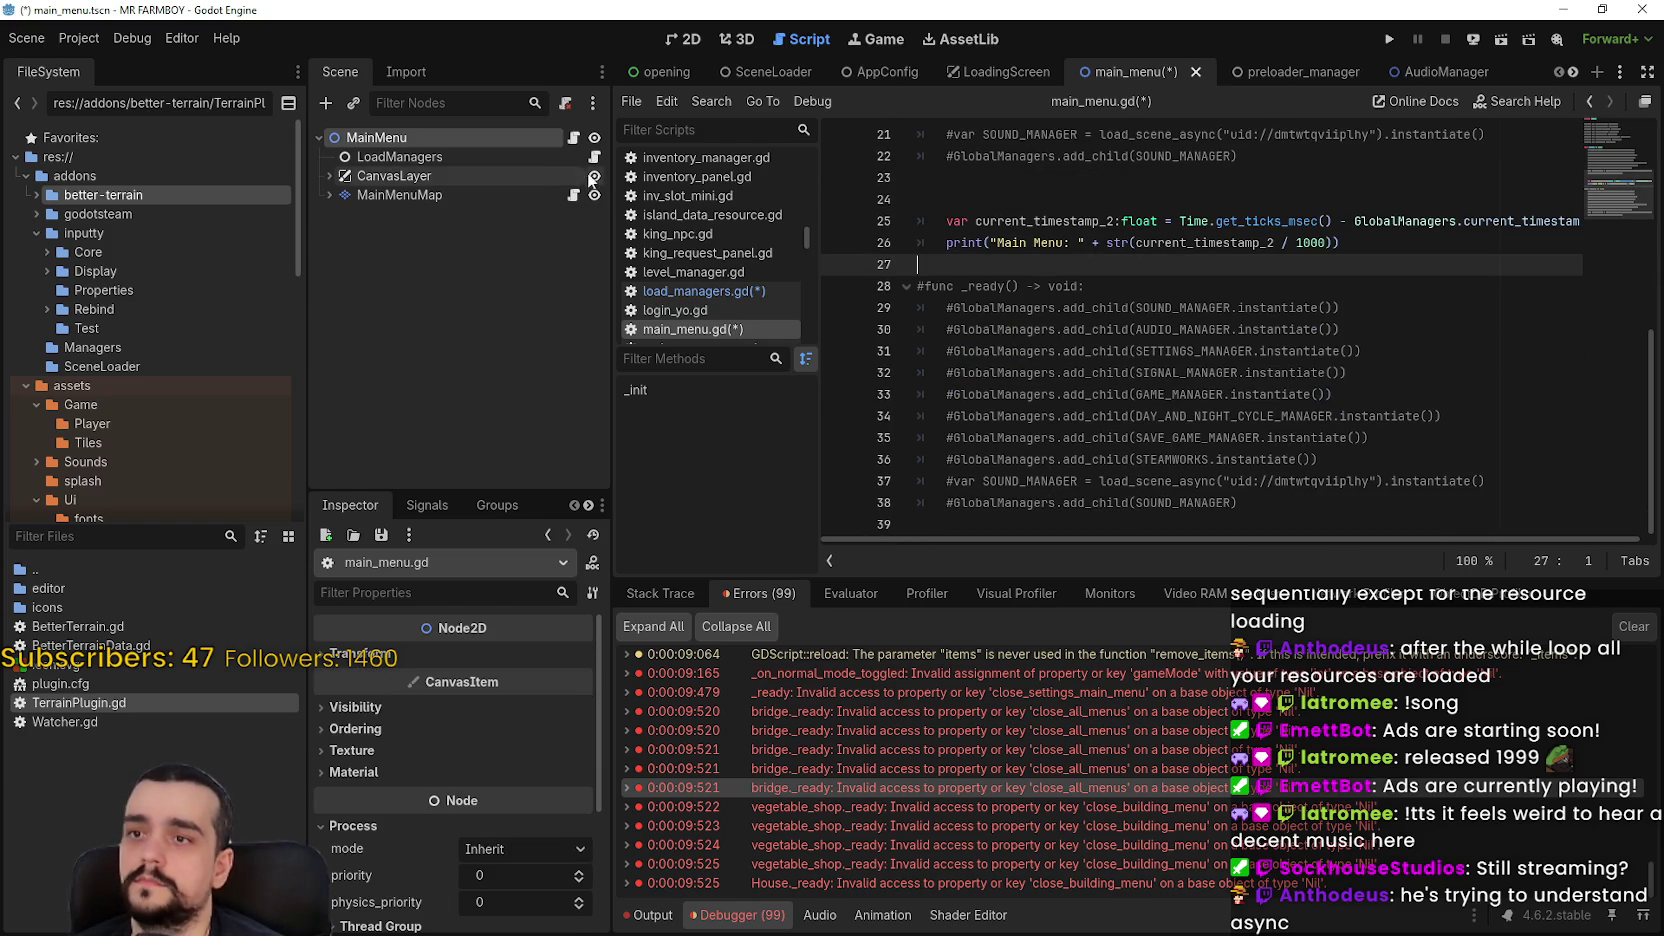
click(594, 157)
text(@export var SOUND_MANAGER: PackedScene @export var AUDIO_MANAGER: PackedScene @export var SETTINGS_MANAGER: PackedScene @export var SIGNAL_MANAGER: PackedScene @export var GAME_MANAGER: PackedScene @export var DAY_AND_NIGHT_CYCLE_MANAGER: PackedScene @export var SAVE_GAME_MANAGER: PackedScene @export var STEAMWORKS: PackedScene)
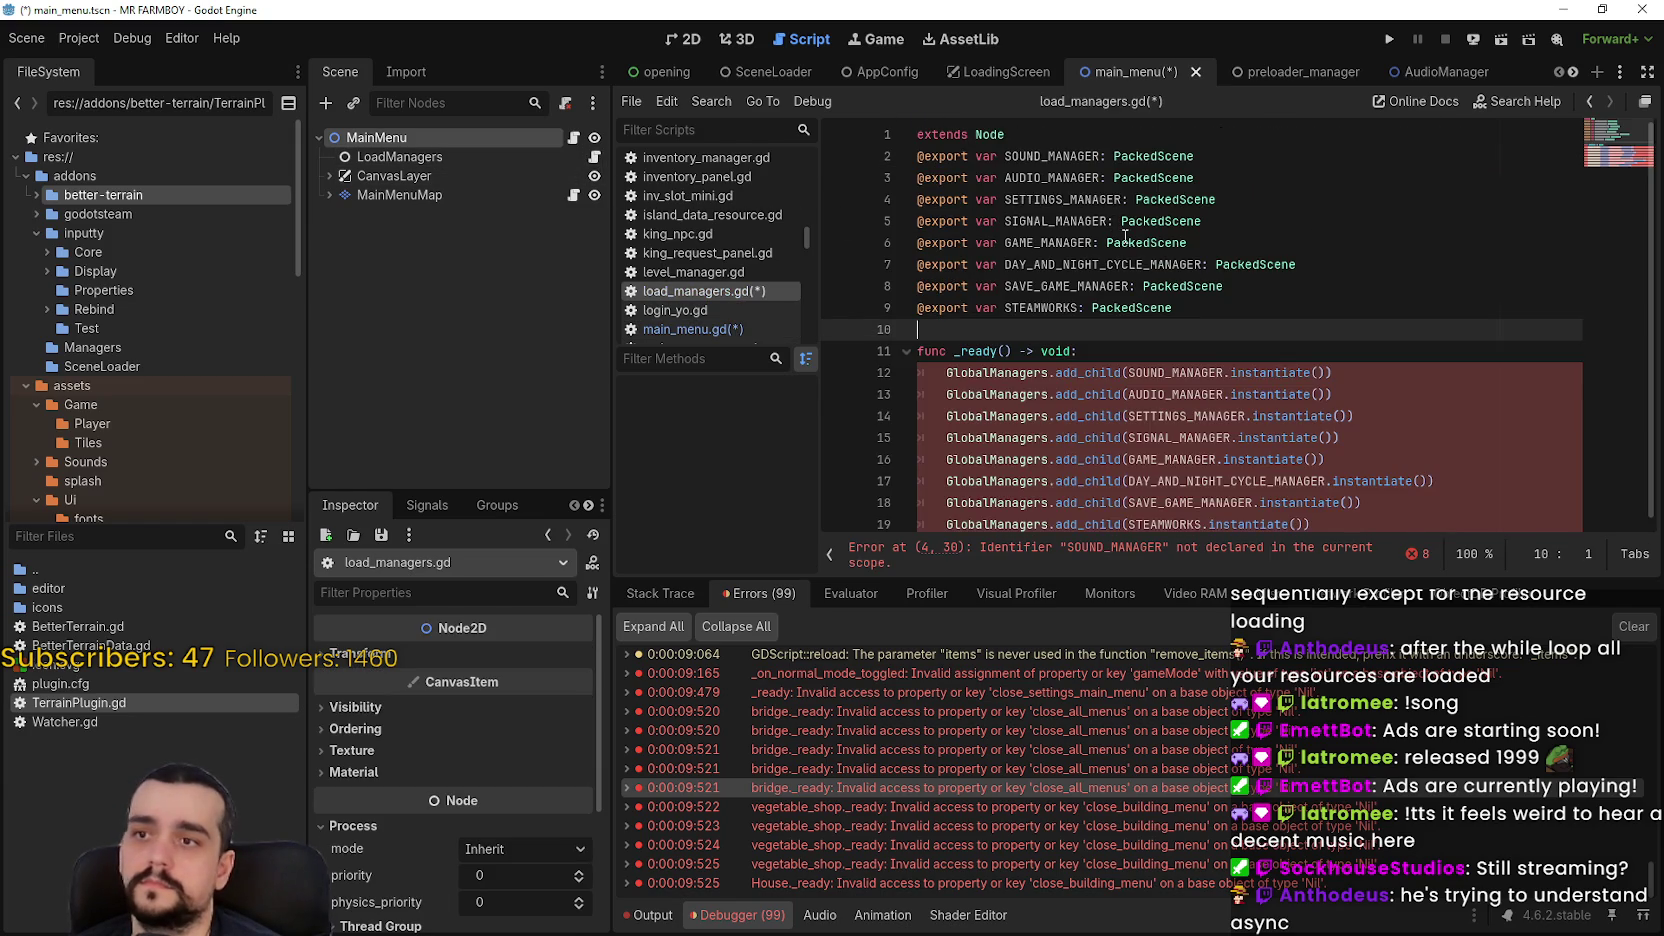
click(400, 157)
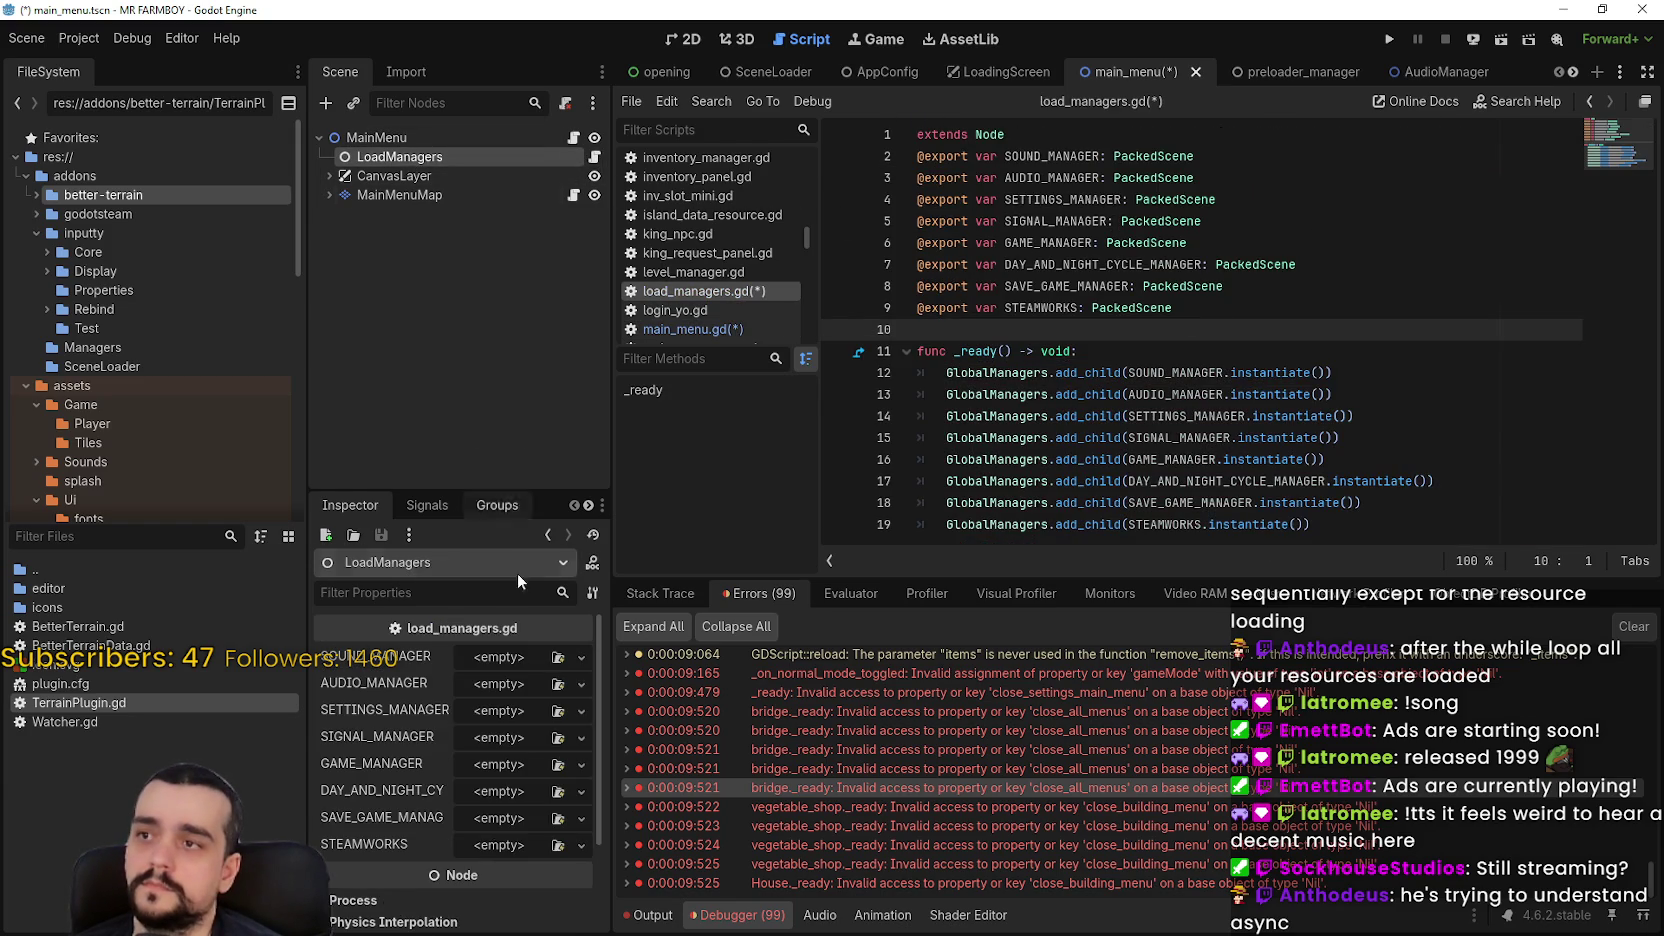
Assign sound_manager, AudioManager, settings_manager and signal_manager scenes to their LoadManagers slots
click(84, 545)
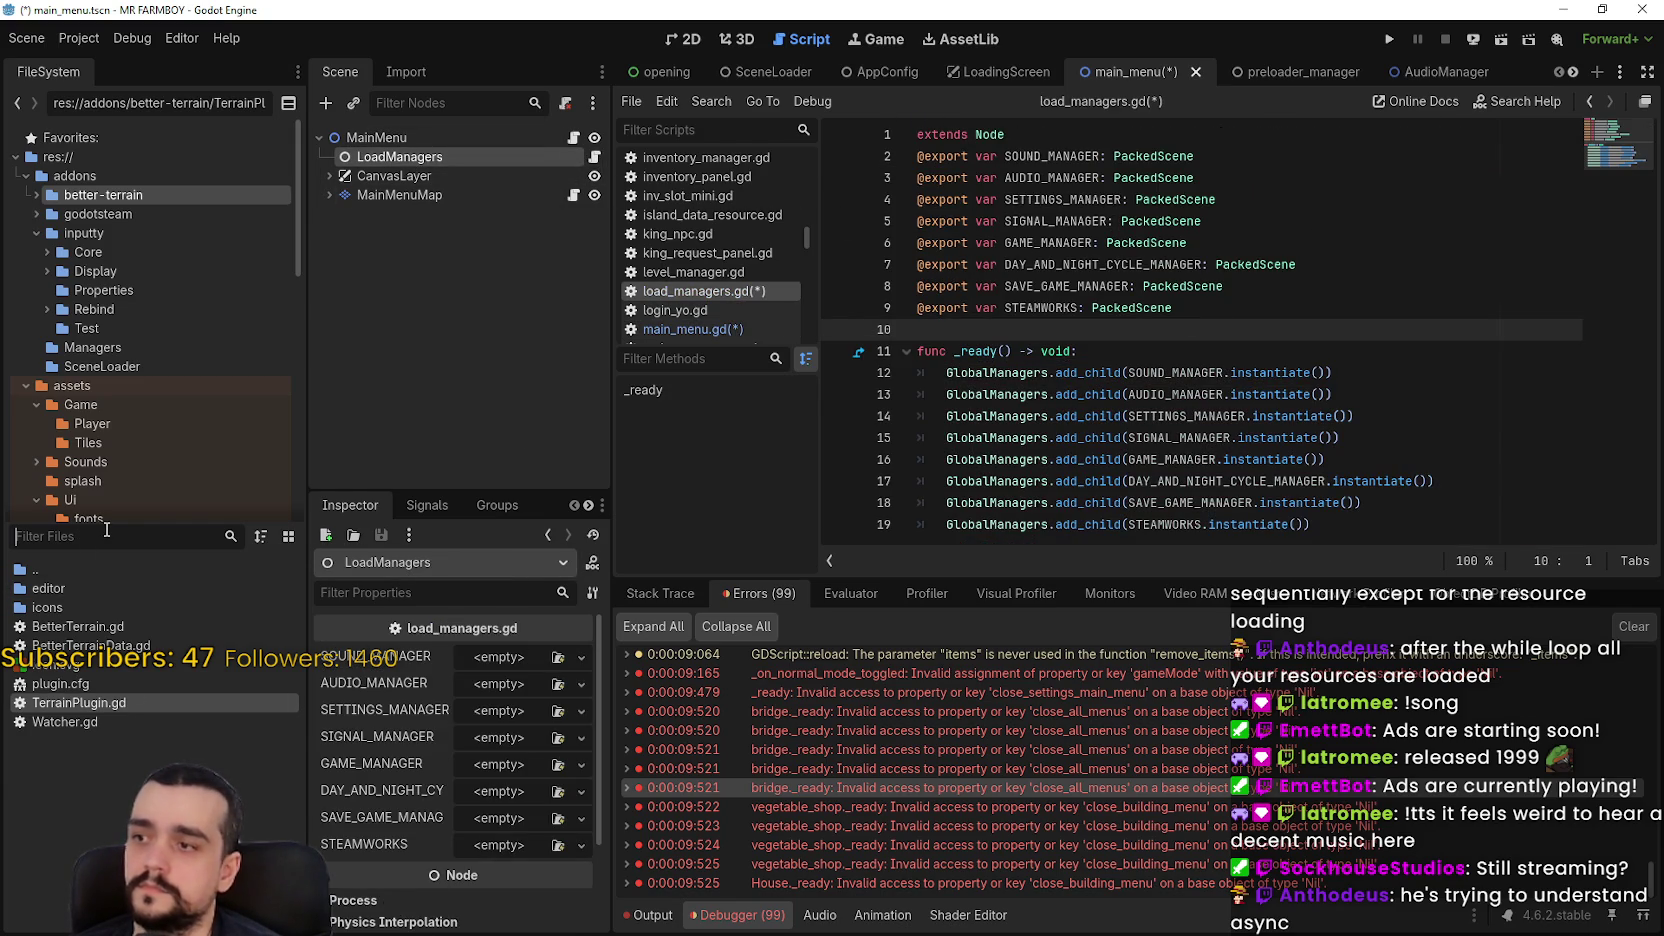
text(Sound)
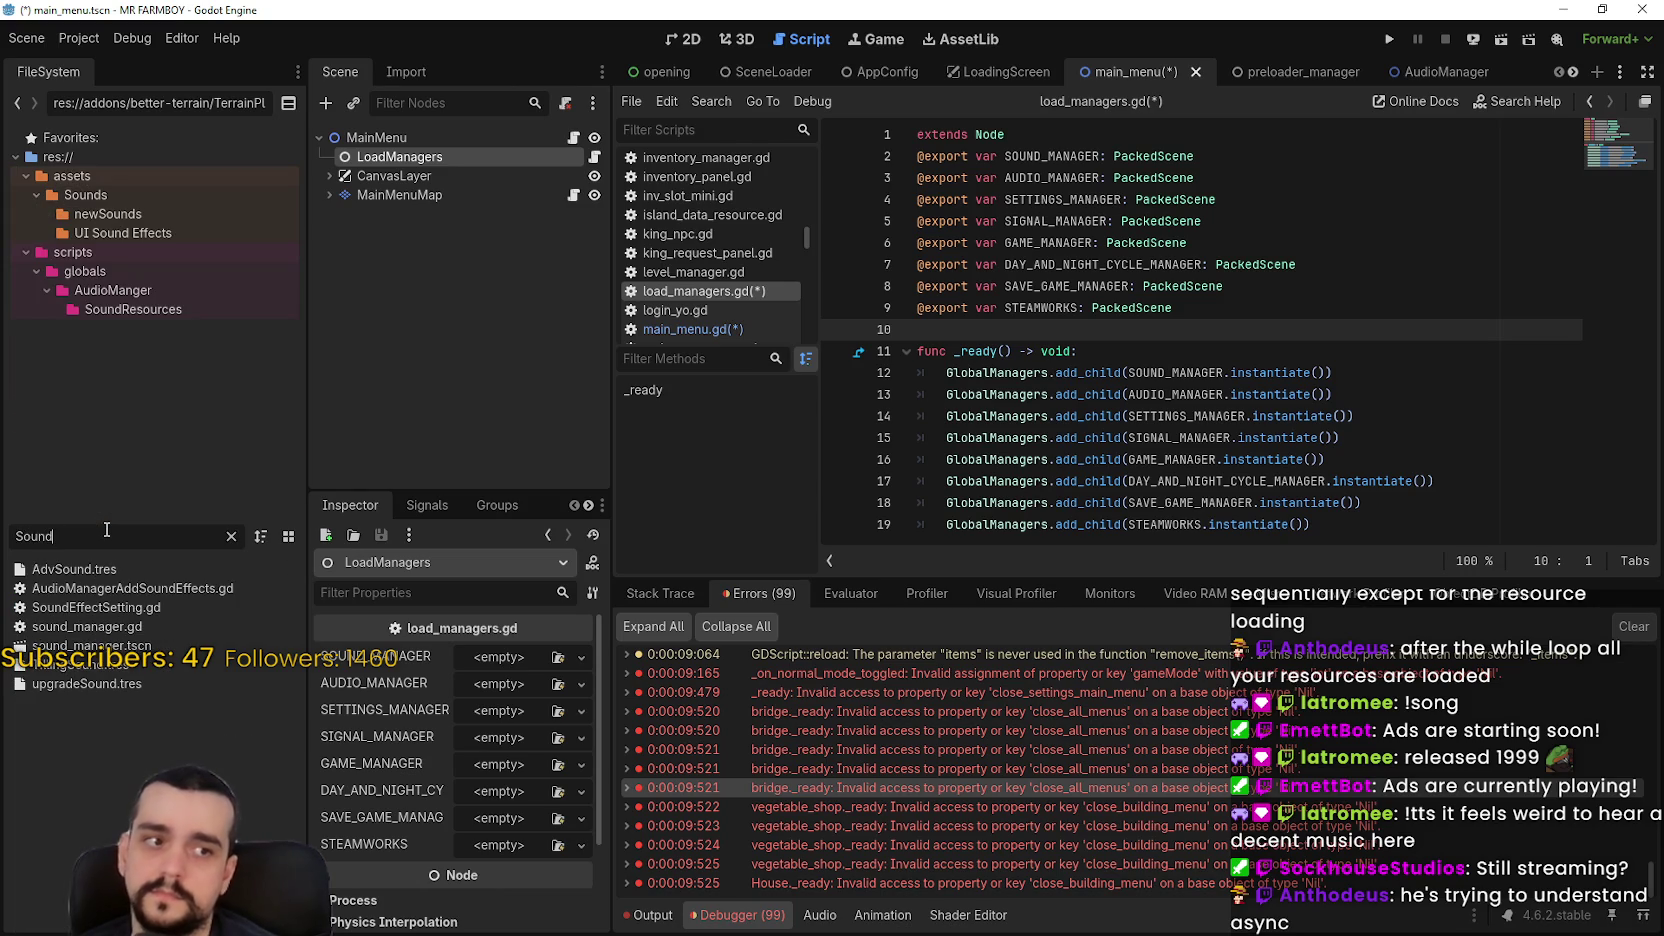
mouse_move(88, 645)
mouse_down()
mouse_move(383, 652)
mouse_move(537, 684)
mouse_move(505, 662)
mouse_up()
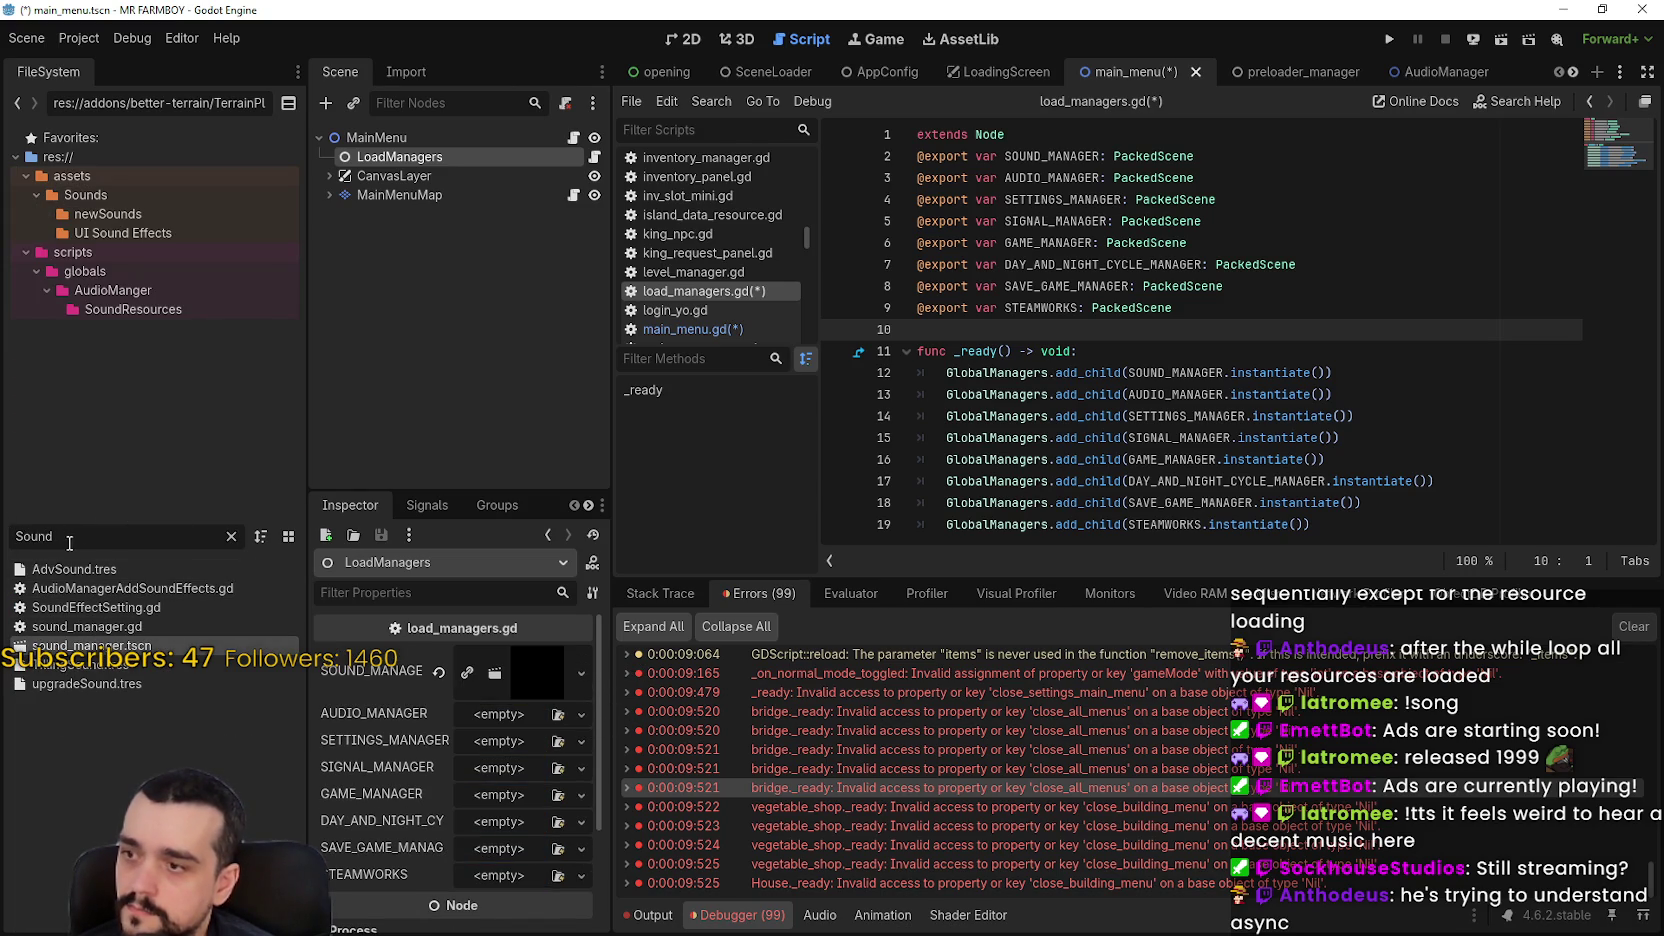
key(ctrl+a)
text(audio)
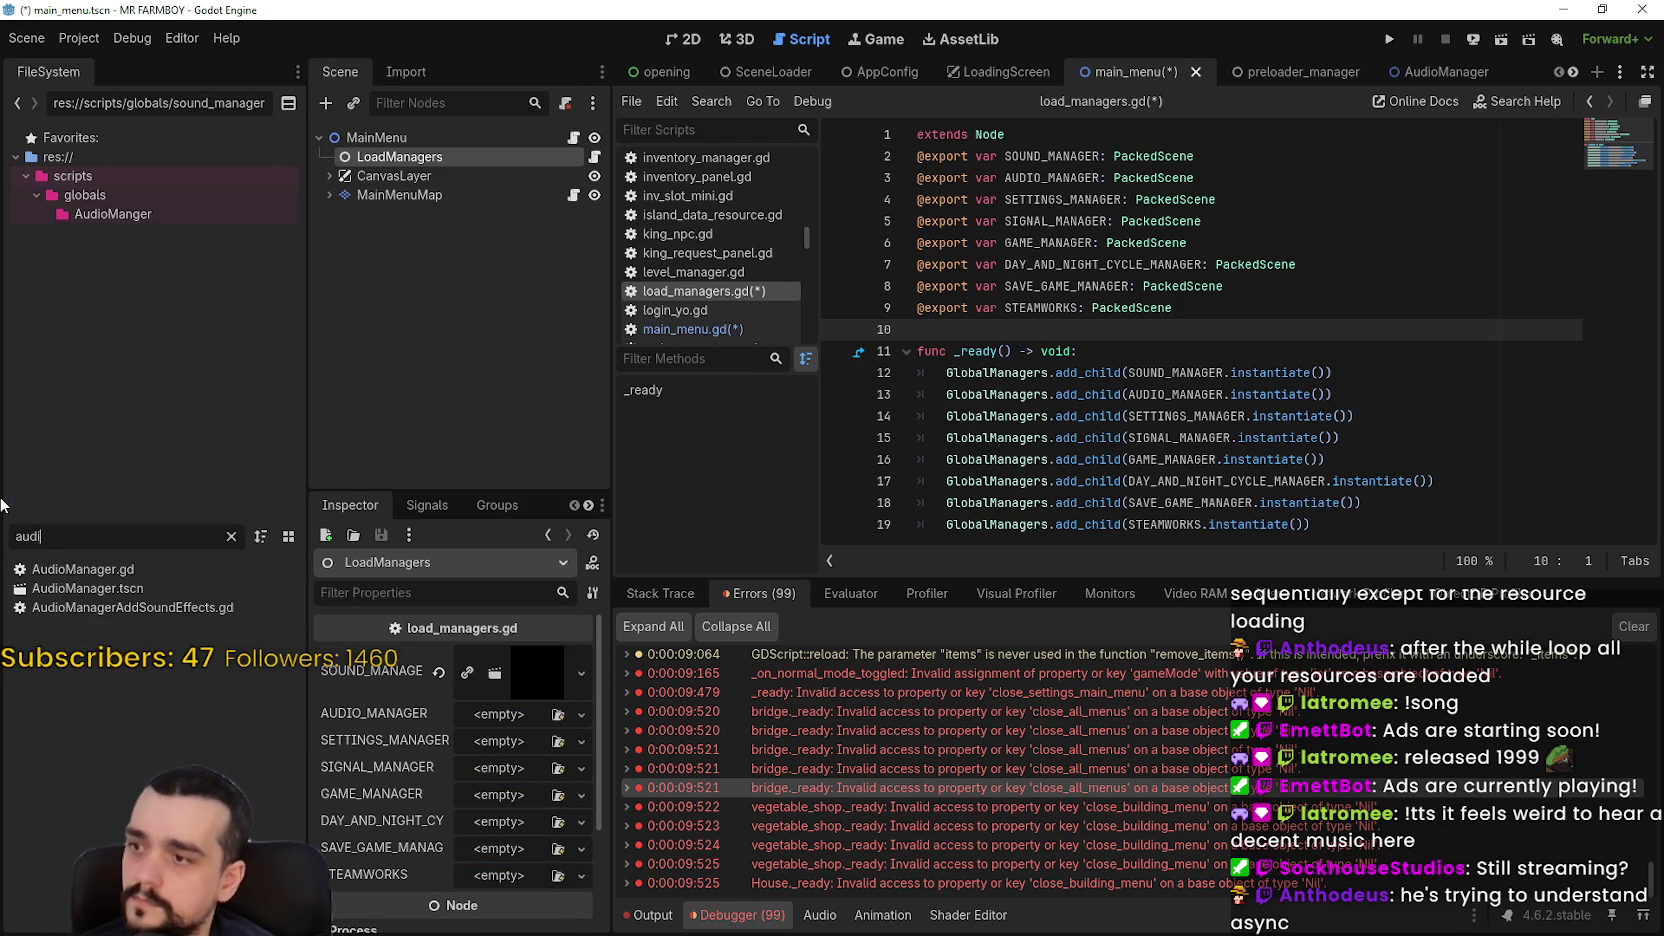
mouse_move(75, 597)
mouse_down()
mouse_move(497, 748)
mouse_move(510, 716)
mouse_up()
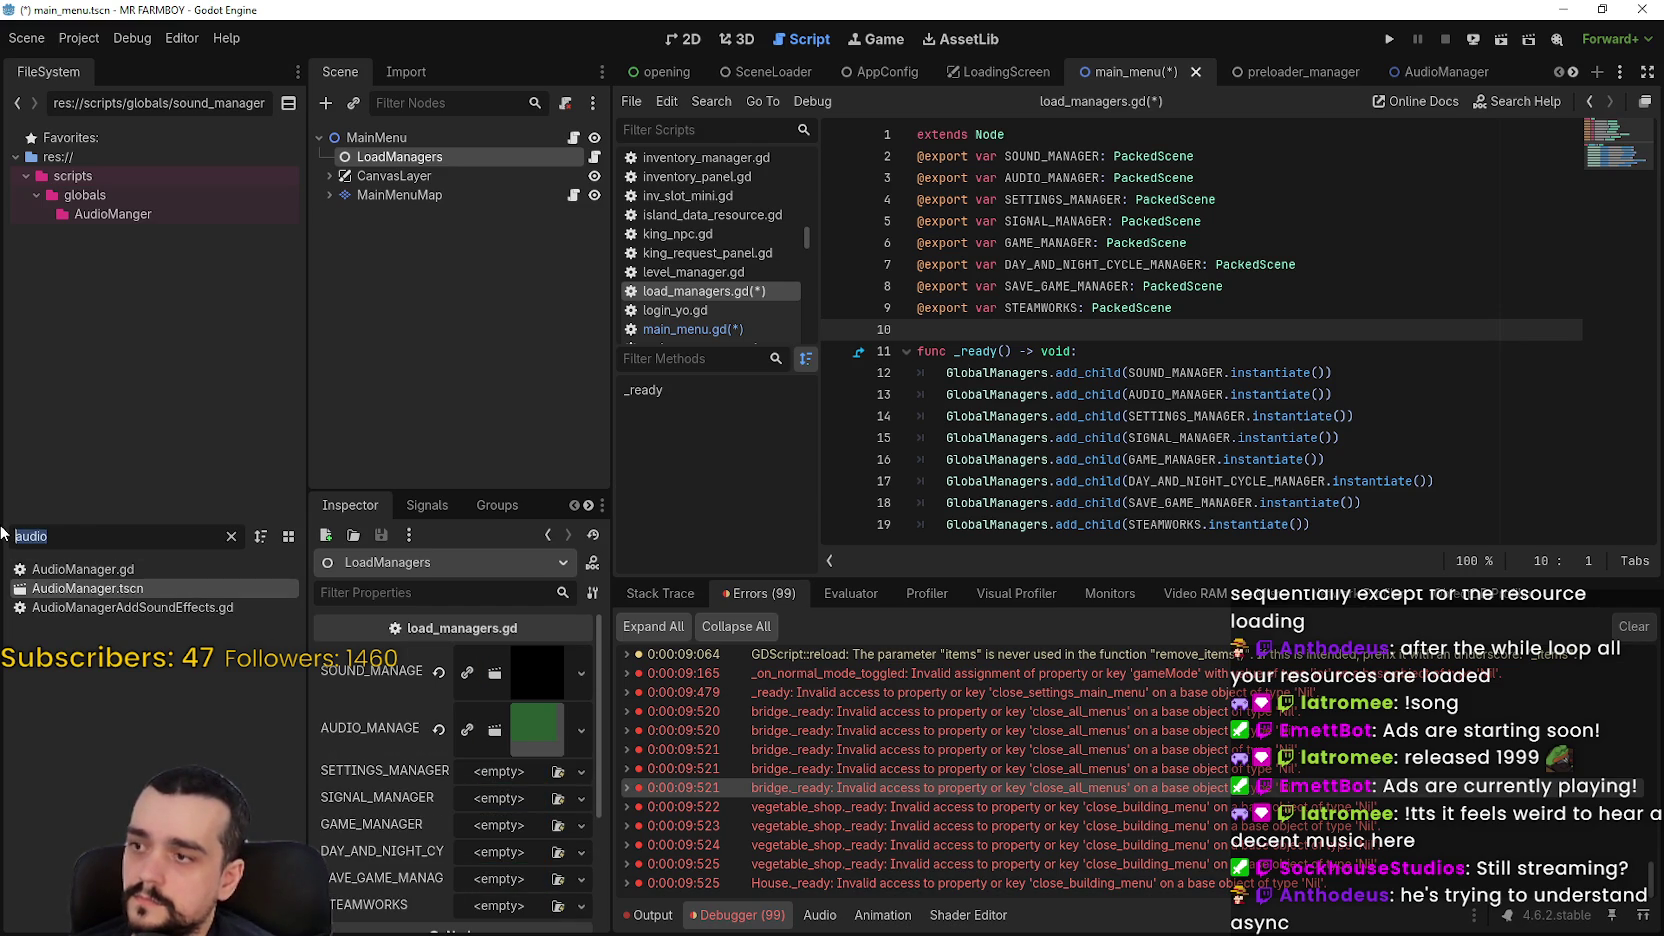
text(settin)
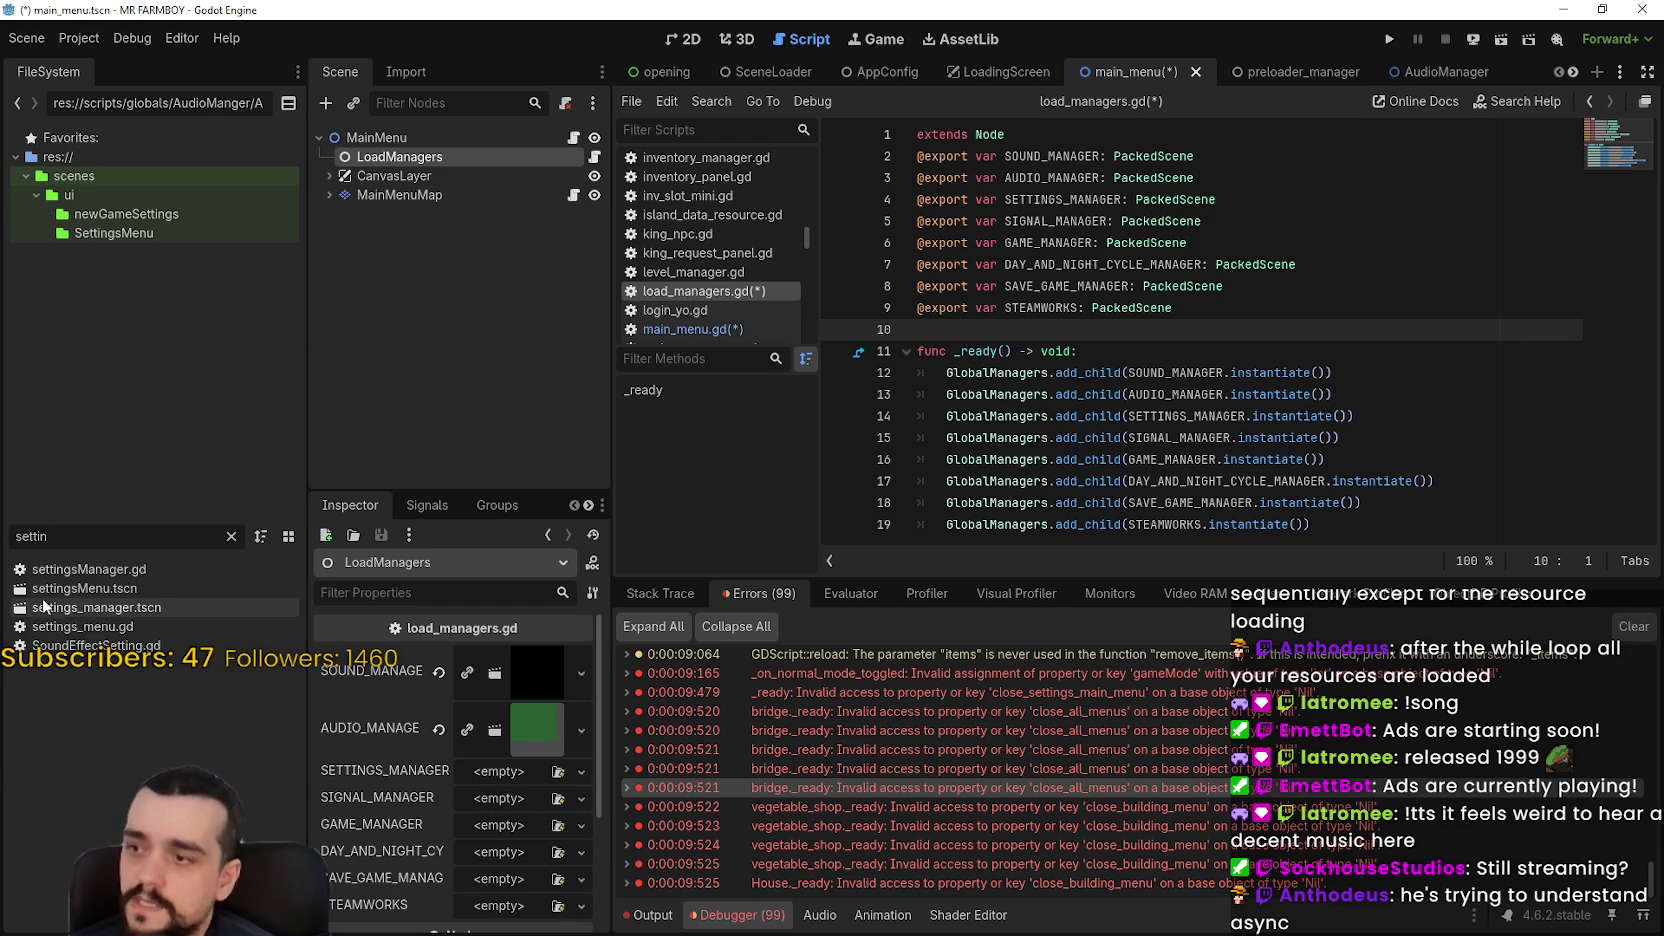
mouse_move(61, 607)
mouse_down()
mouse_move(576, 809)
mouse_move(500, 772)
mouse_up()
key(BackSpace)
key(BackSpace)
key(BackSpace)
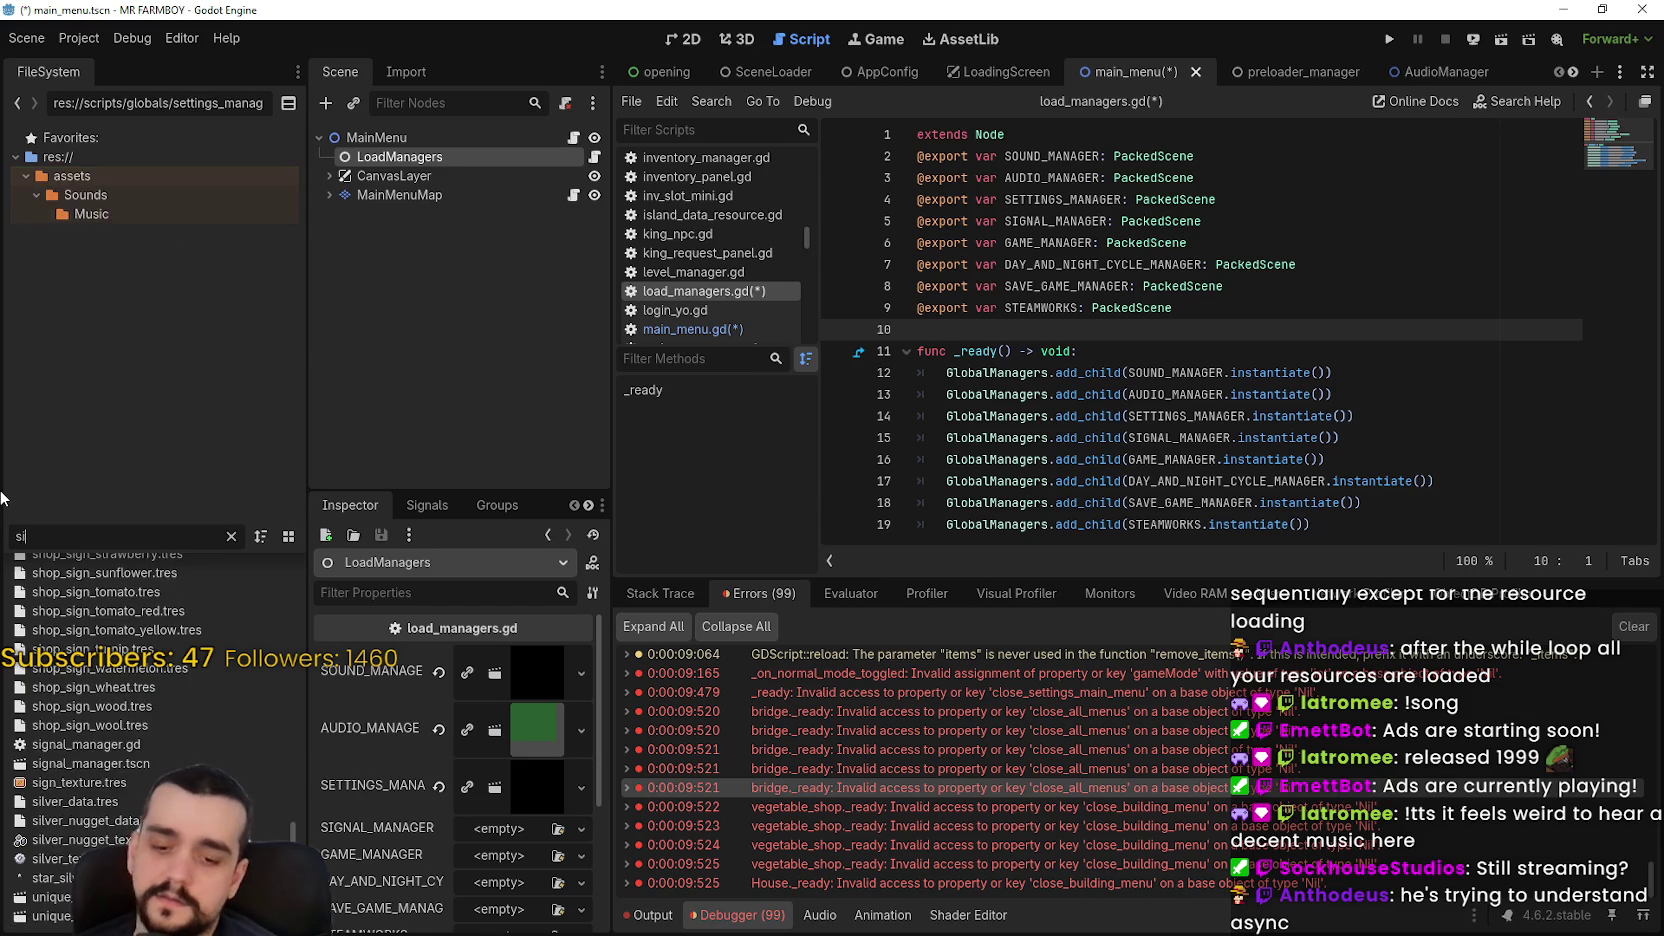
text(ignal)
mouse_move(130, 588)
mouse_down()
mouse_move(420, 815)
mouse_move(490, 778)
mouse_up()
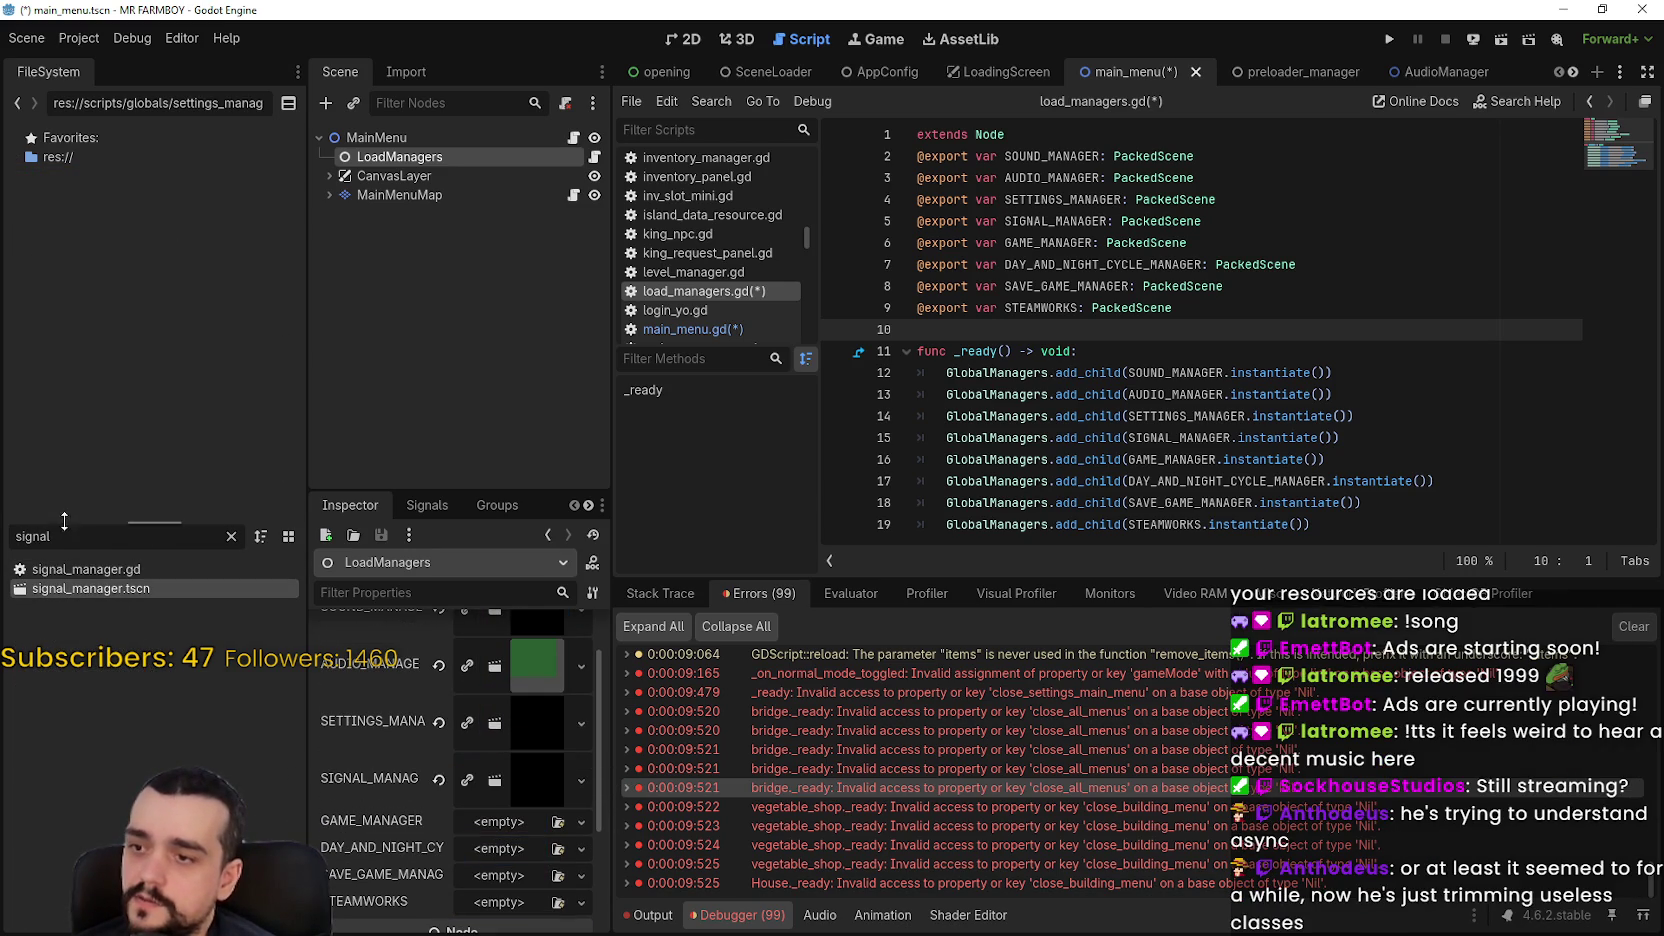
Assign game_manager, day_and_night_cycle_manager, save_game_manager and steamworks scenes, then save the scene
double_click(64, 530)
text(game_m)
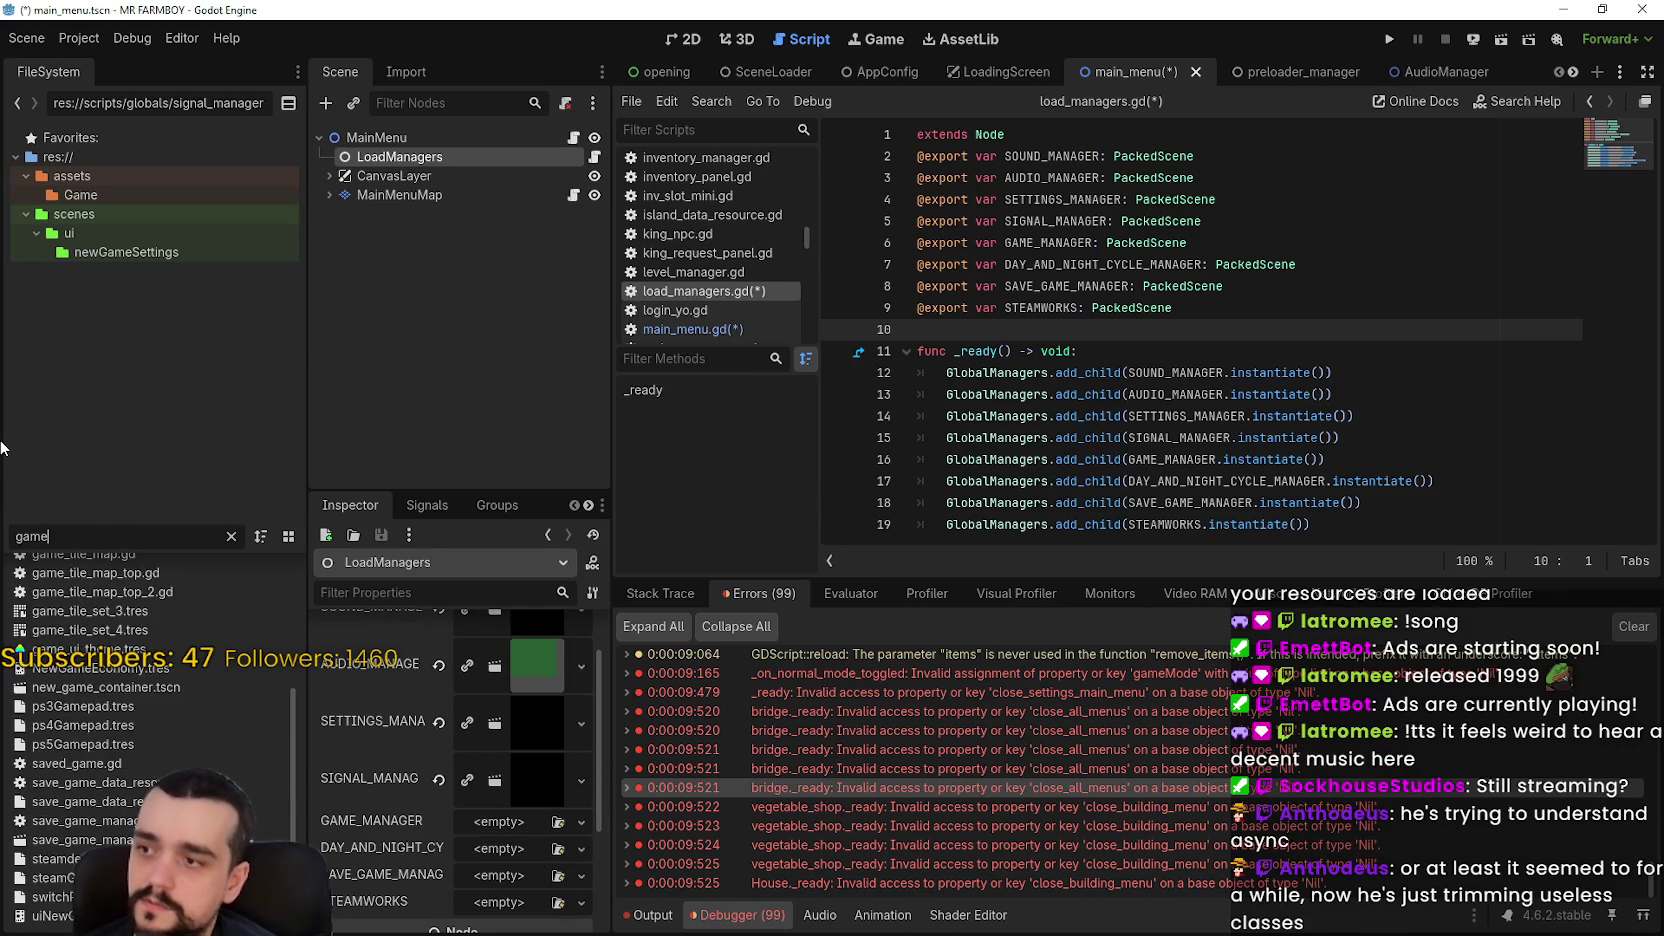
mouse_move(118, 588)
mouse_down()
mouse_move(480, 900)
mouse_move(520, 870)
mouse_move(530, 821)
mouse_up()
scroll(508, 787, down, 3)
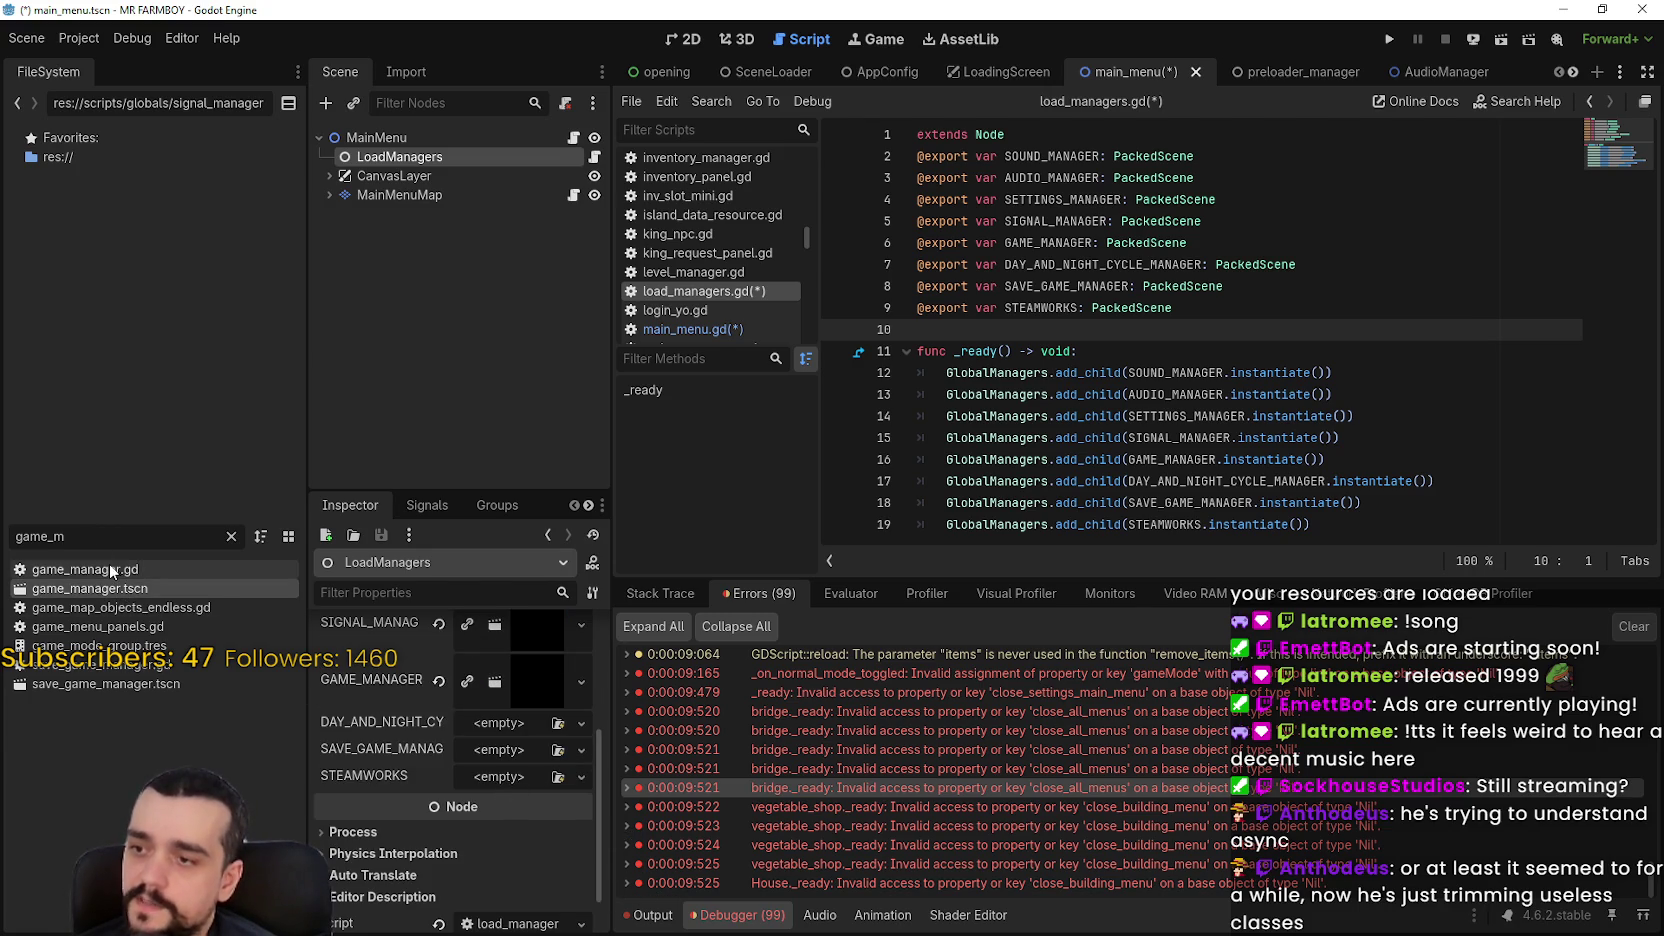
double_click(55, 536)
text(day_)
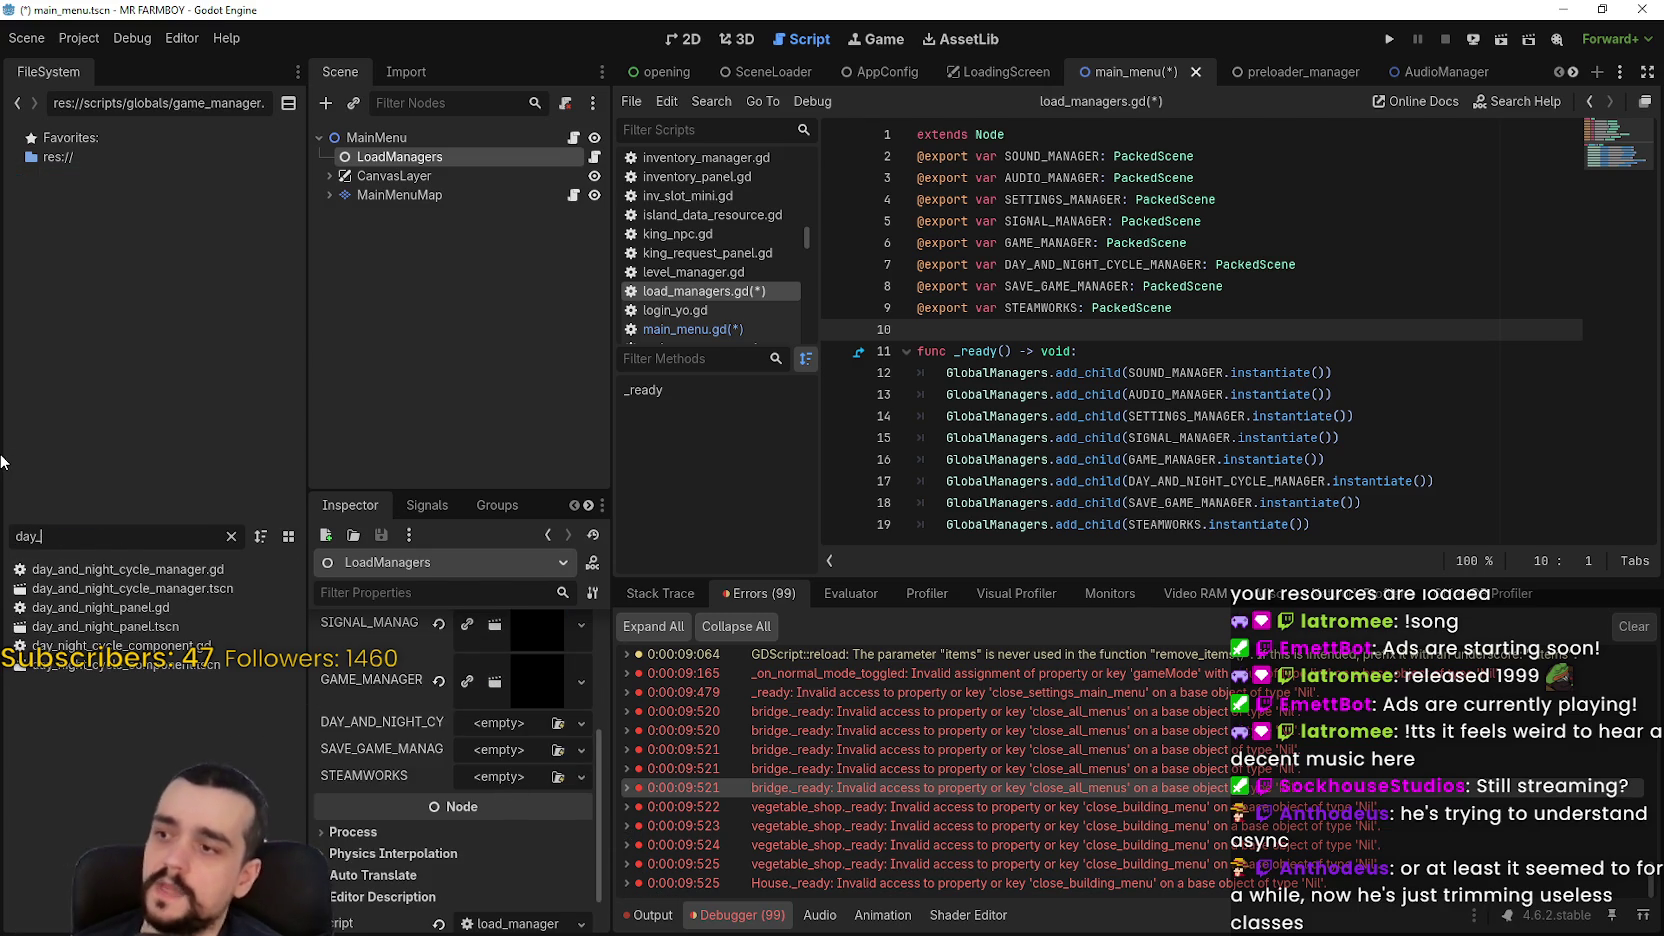
text(an)
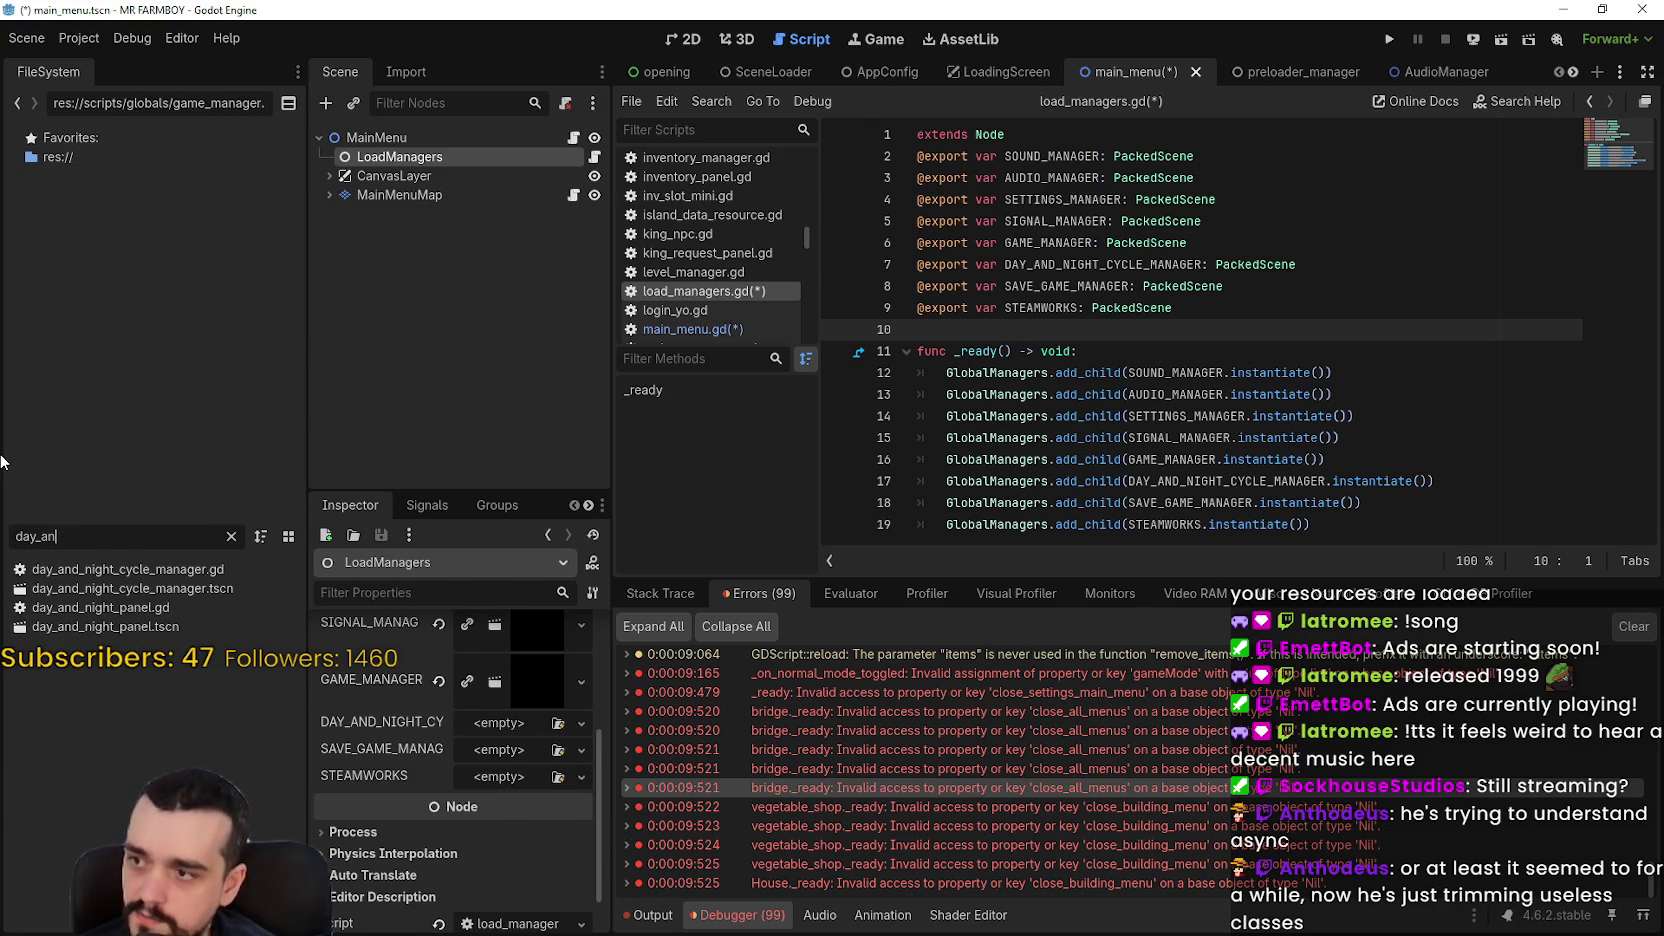
mouse_move(132, 585)
mouse_down()
mouse_move(570, 738)
mouse_move(510, 724)
mouse_up()
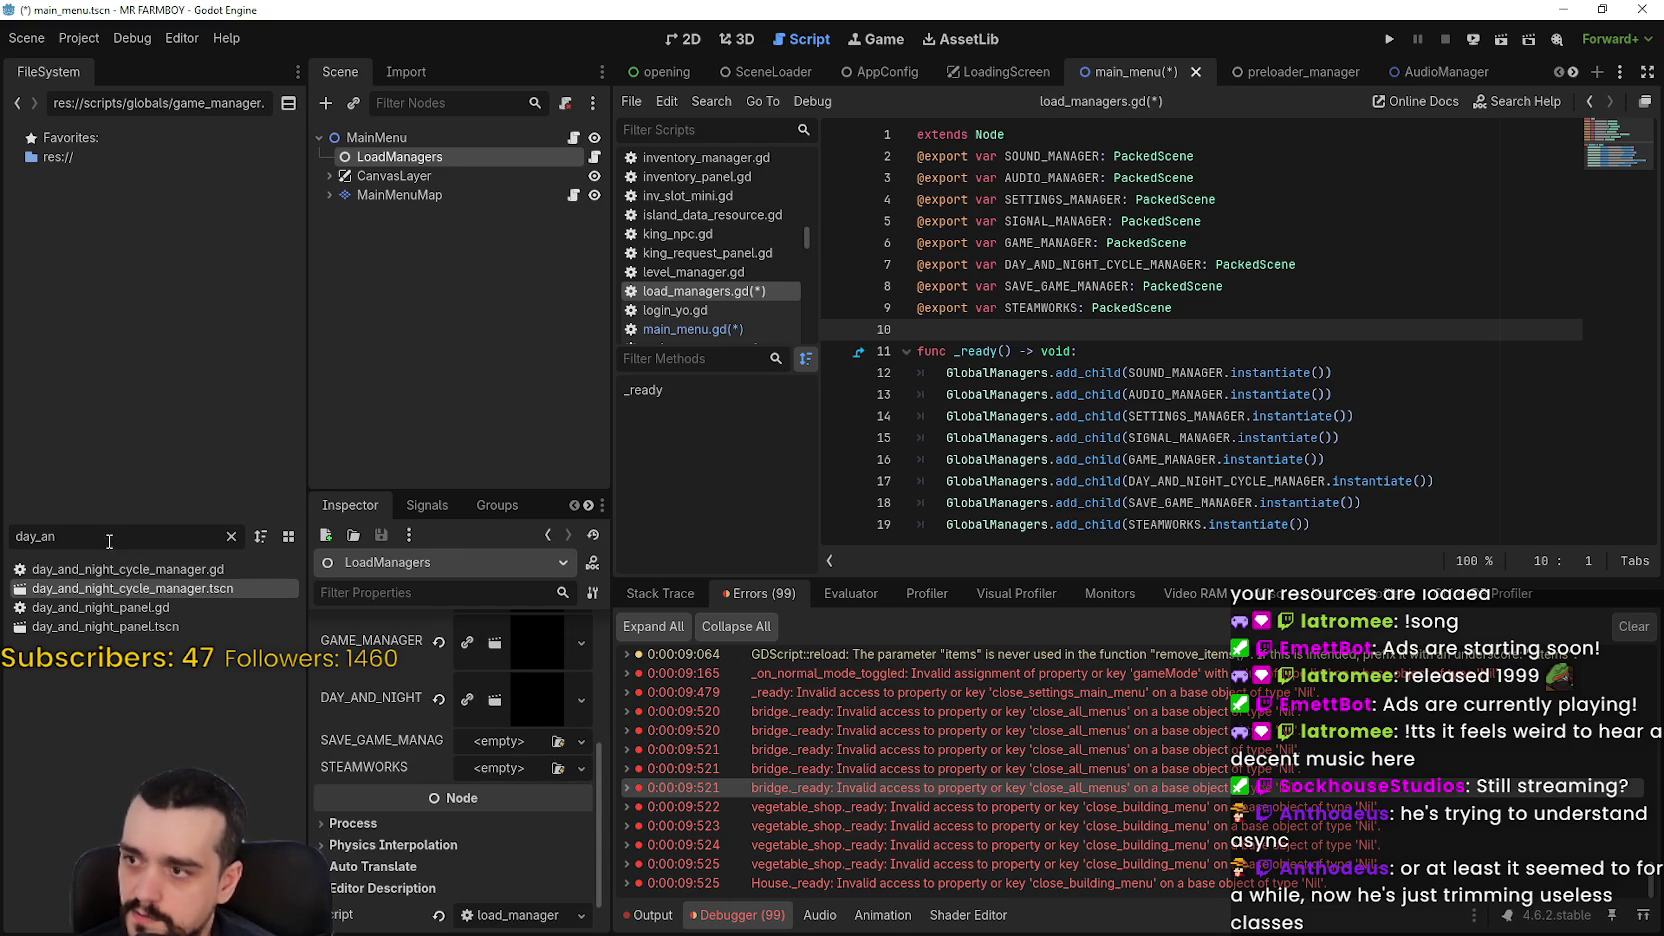
double_click(40, 536)
text(save_game)
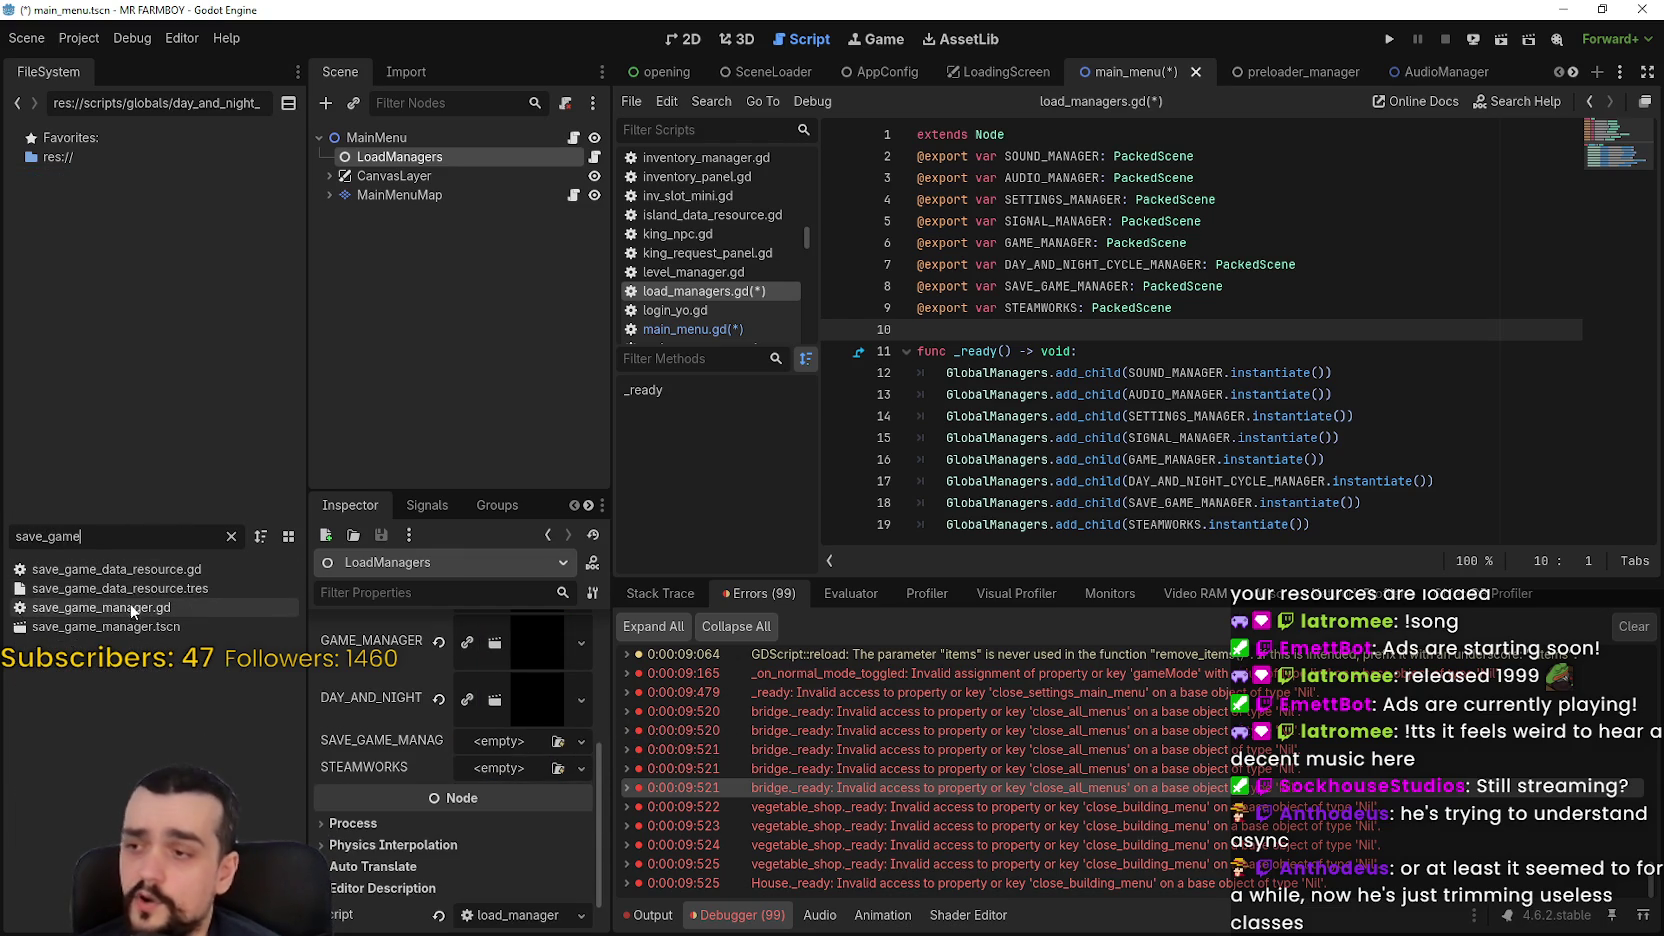
drag(122, 626, 492, 752)
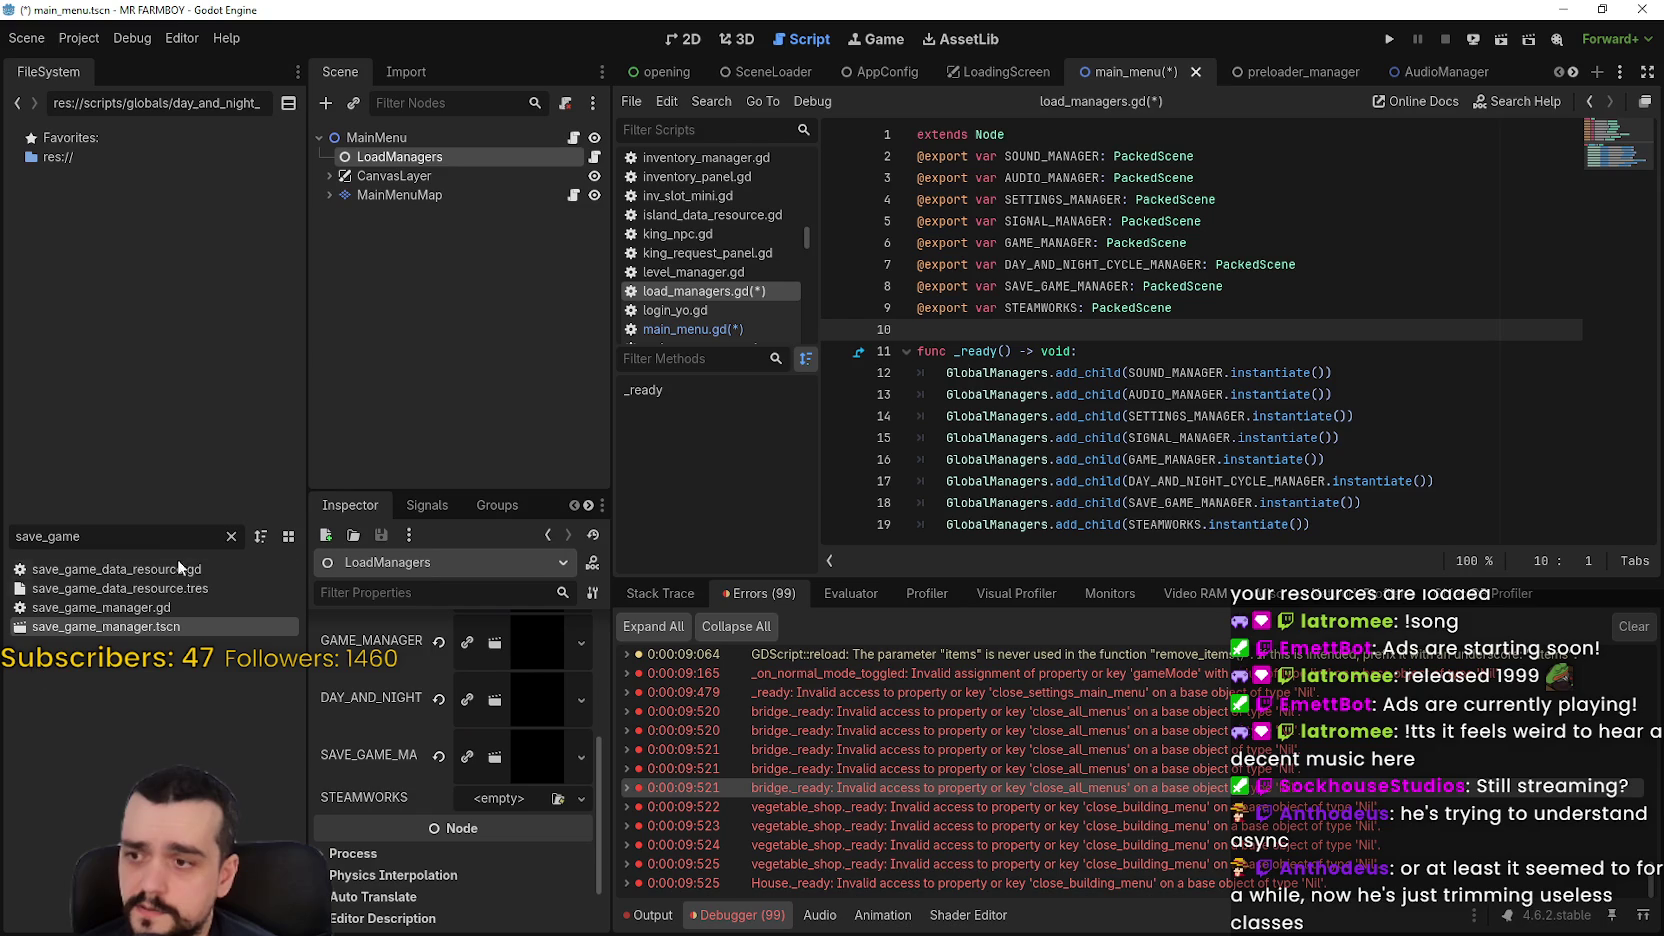
double_click(50, 540)
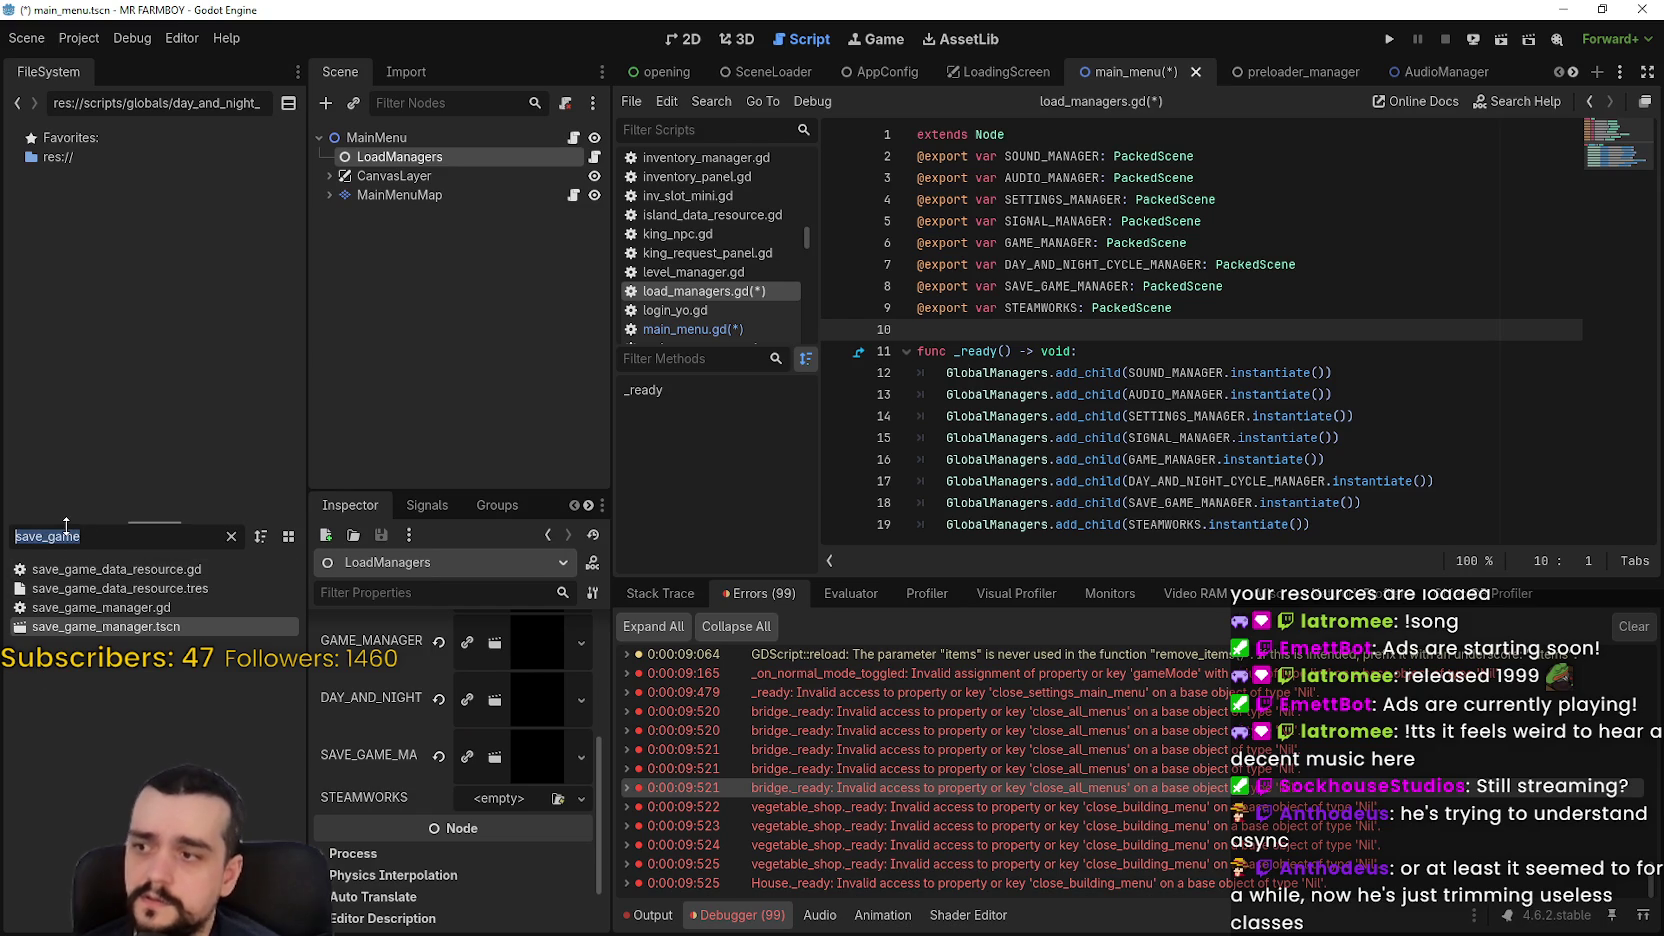
text(steam)
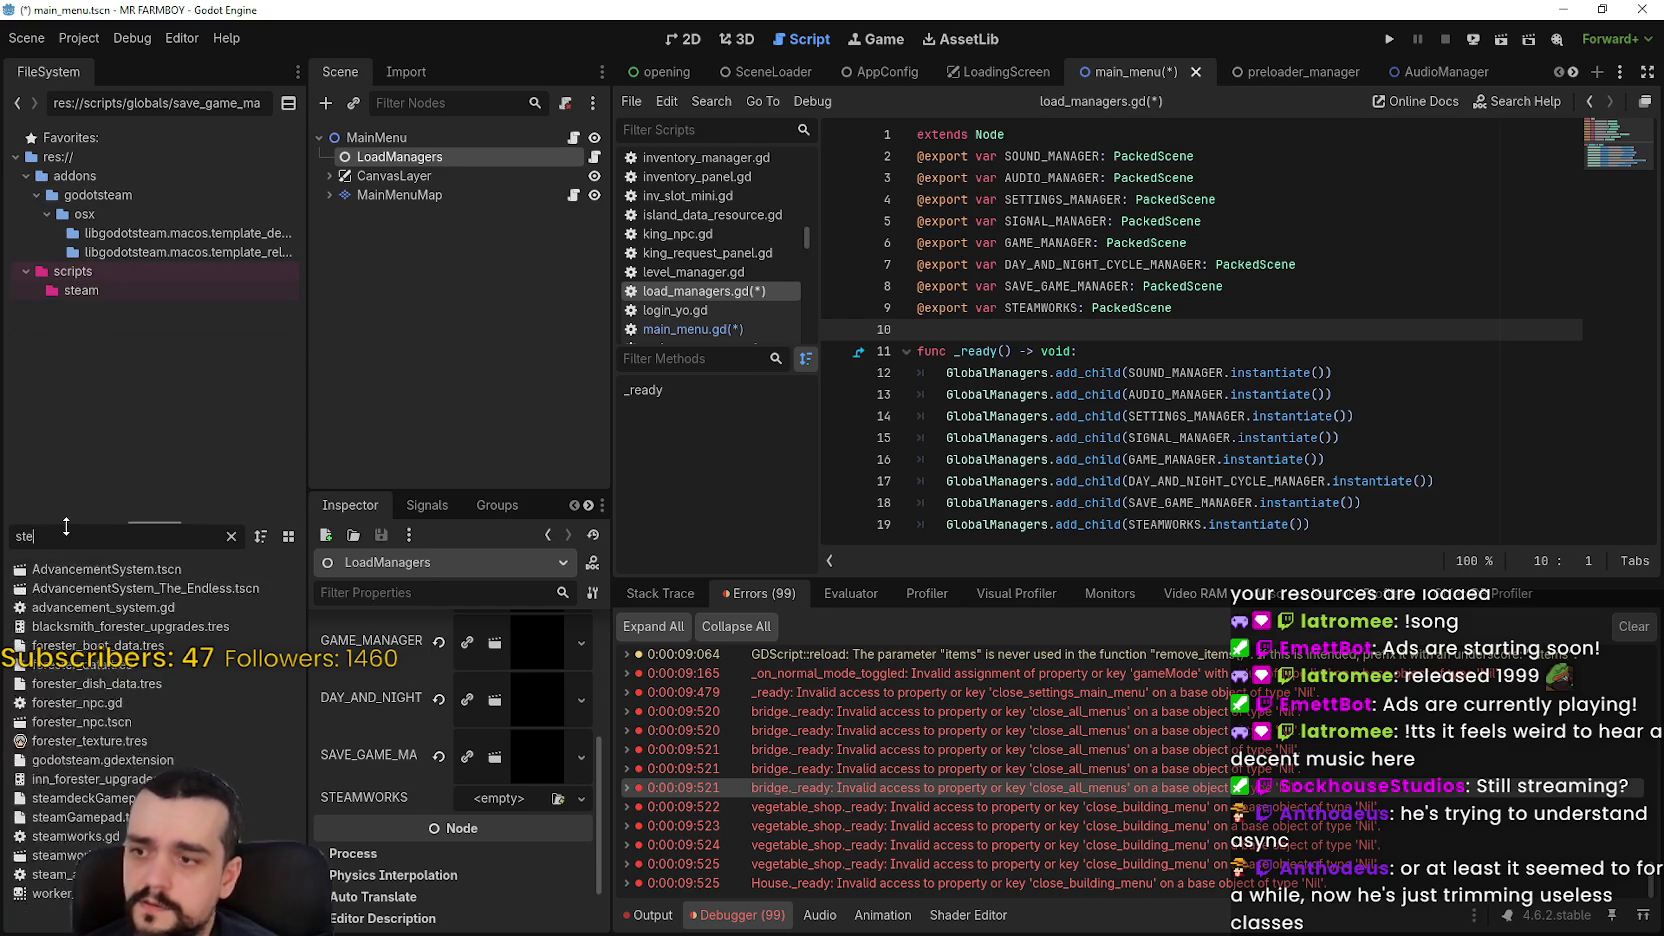
mouse_move(50, 647)
mouse_down()
mouse_move(520, 791)
mouse_move(508, 798)
mouse_up()
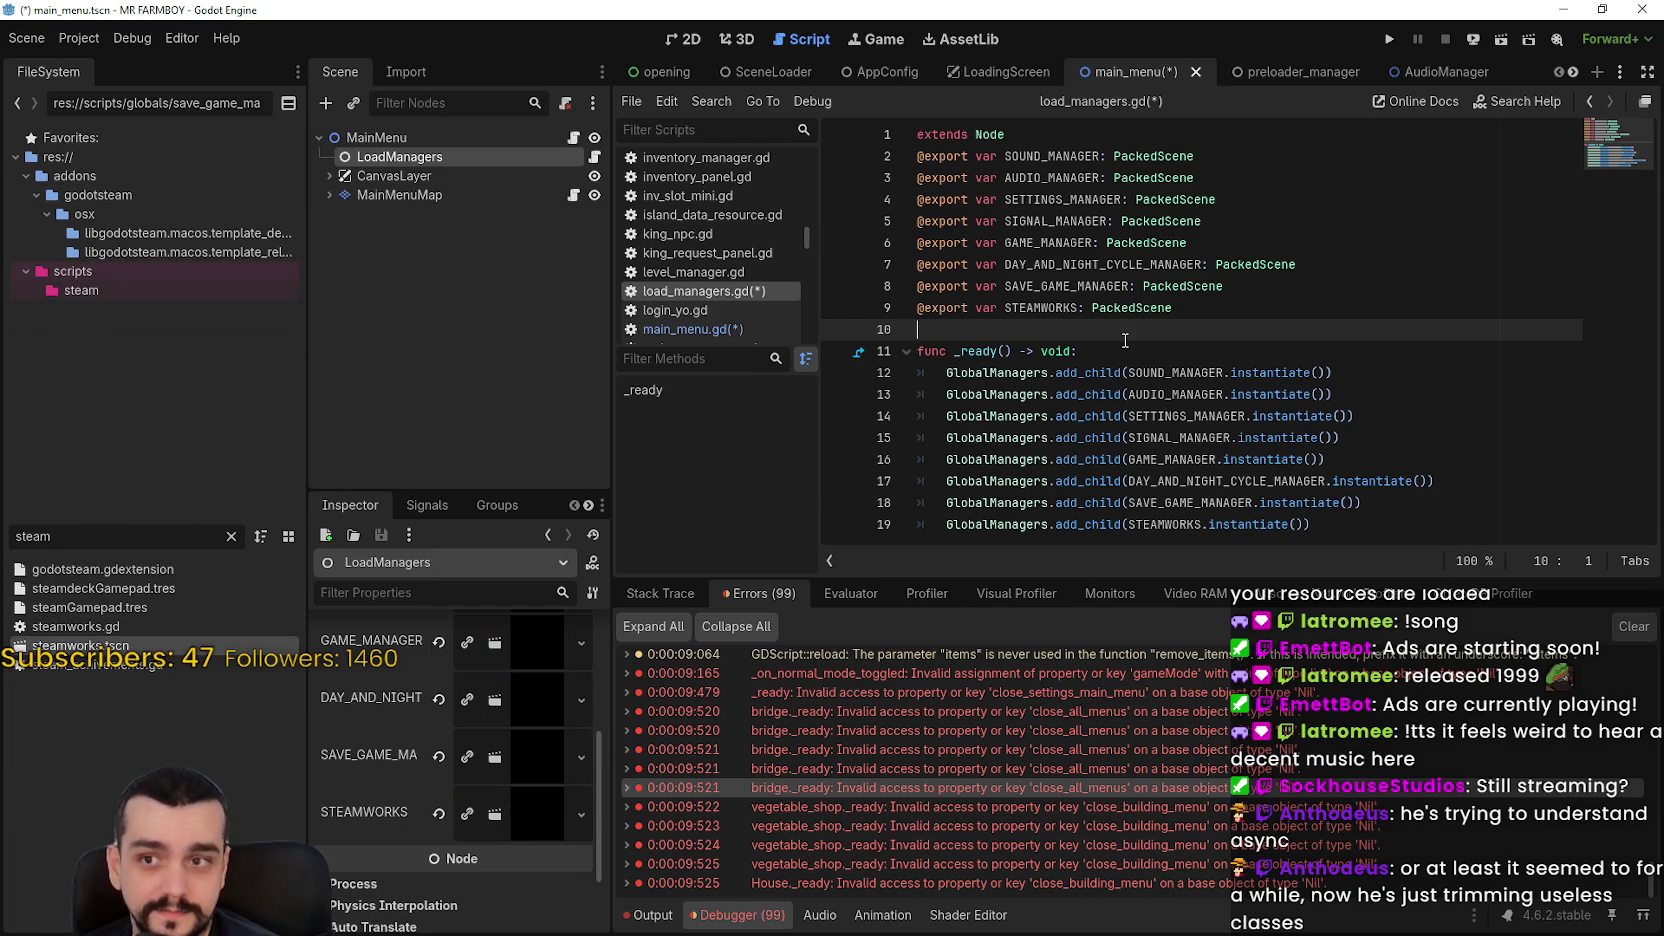
key(ctrl+s)
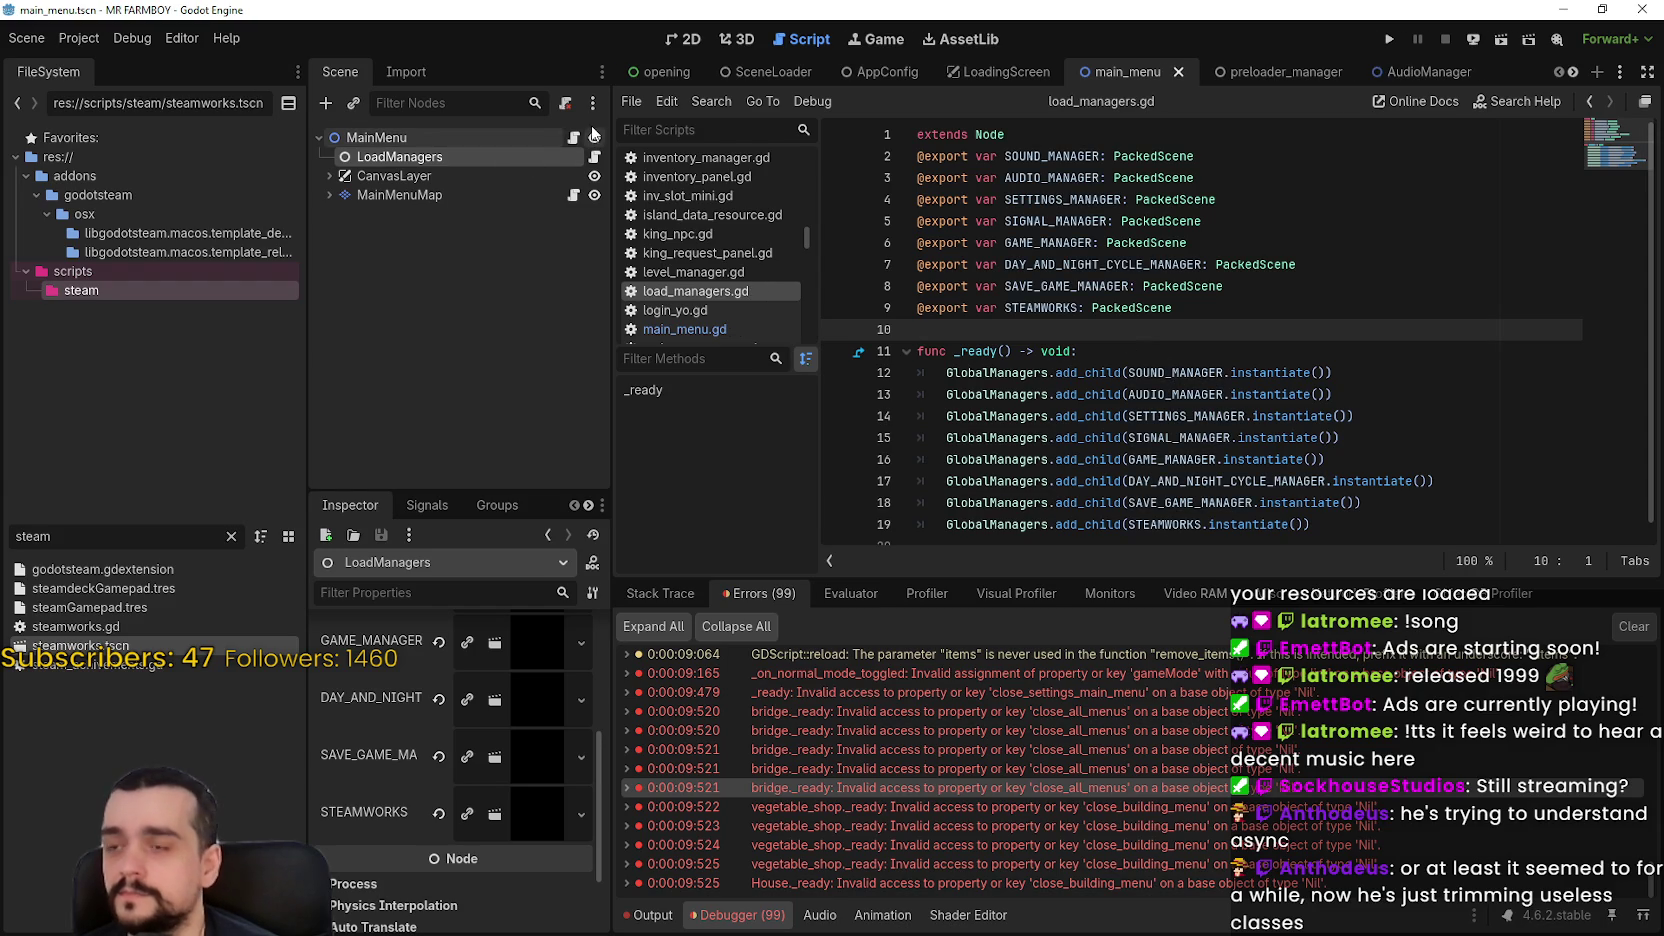
Set a breakpoint on the STEAMWORKS line 19 of load_managers.gd and run the game
click(574, 137)
scroll(1131, 346, up, 5)
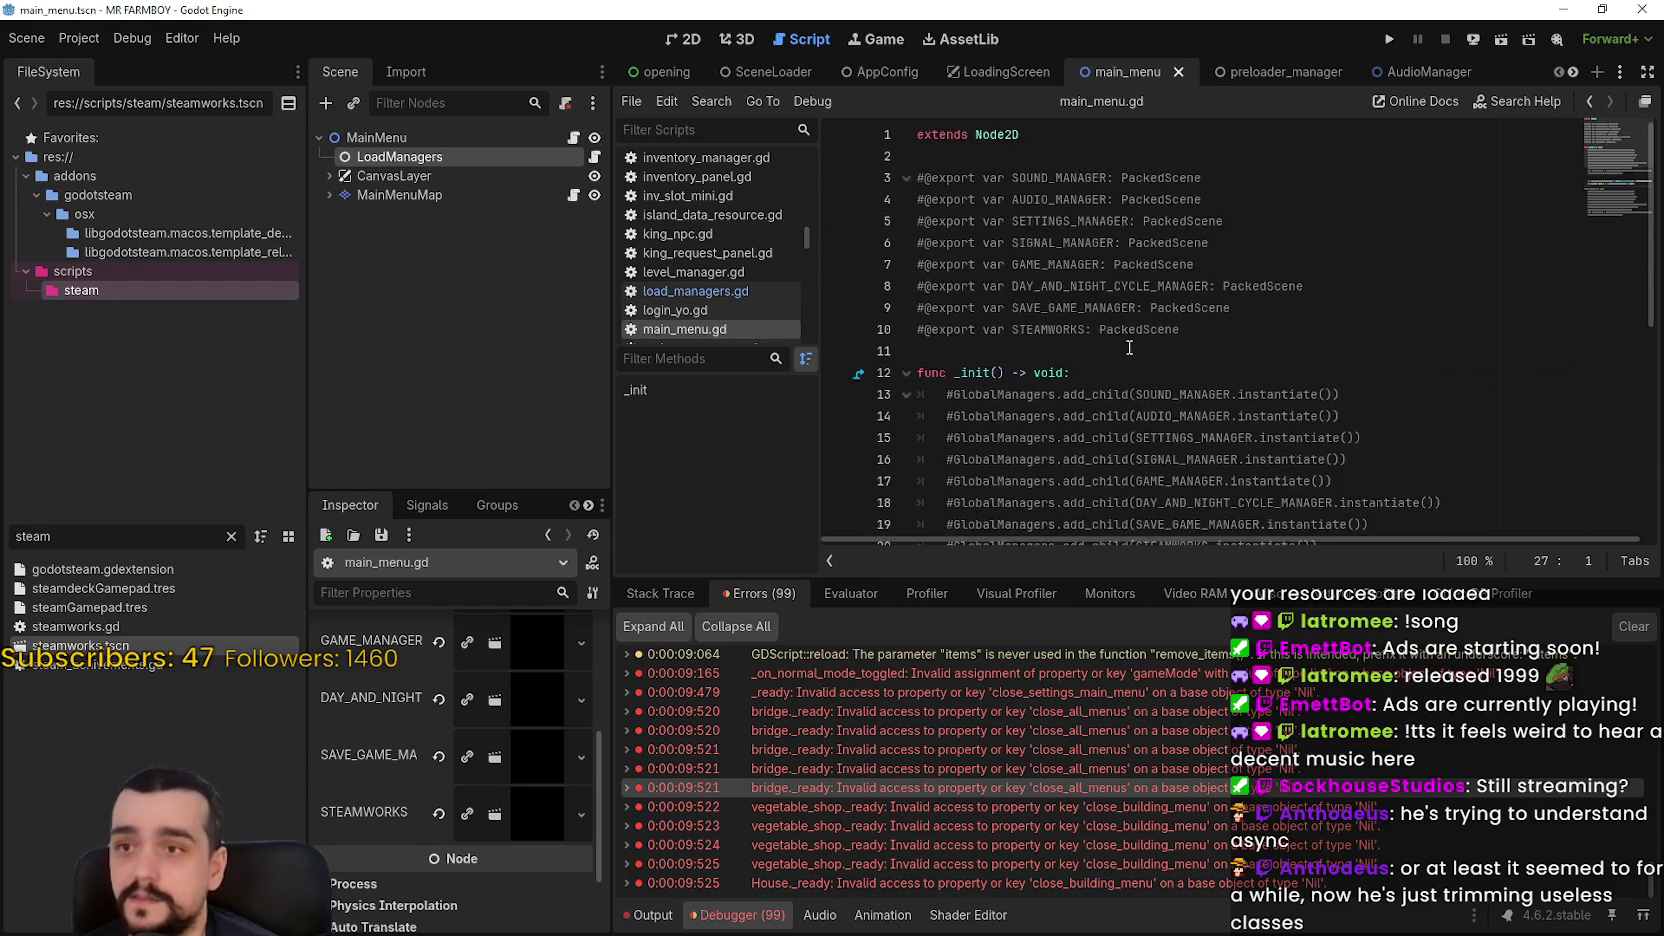
scroll(1131, 346, down, 5)
scroll(956, 284, up, 6)
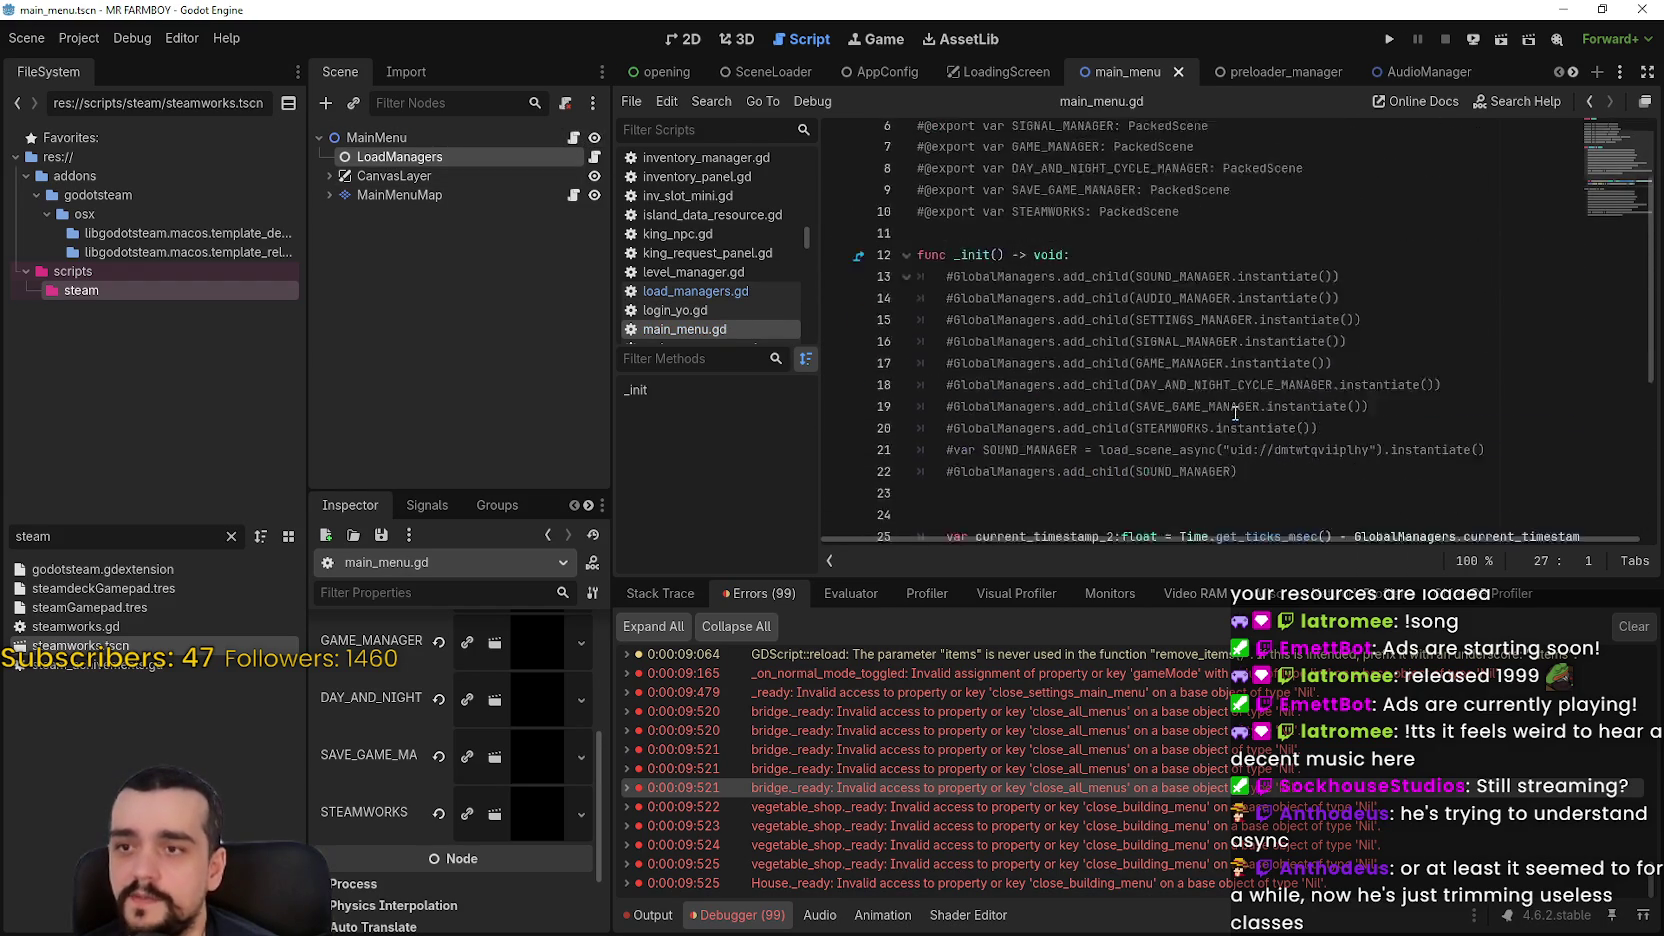
scroll(956, 284, down, 4)
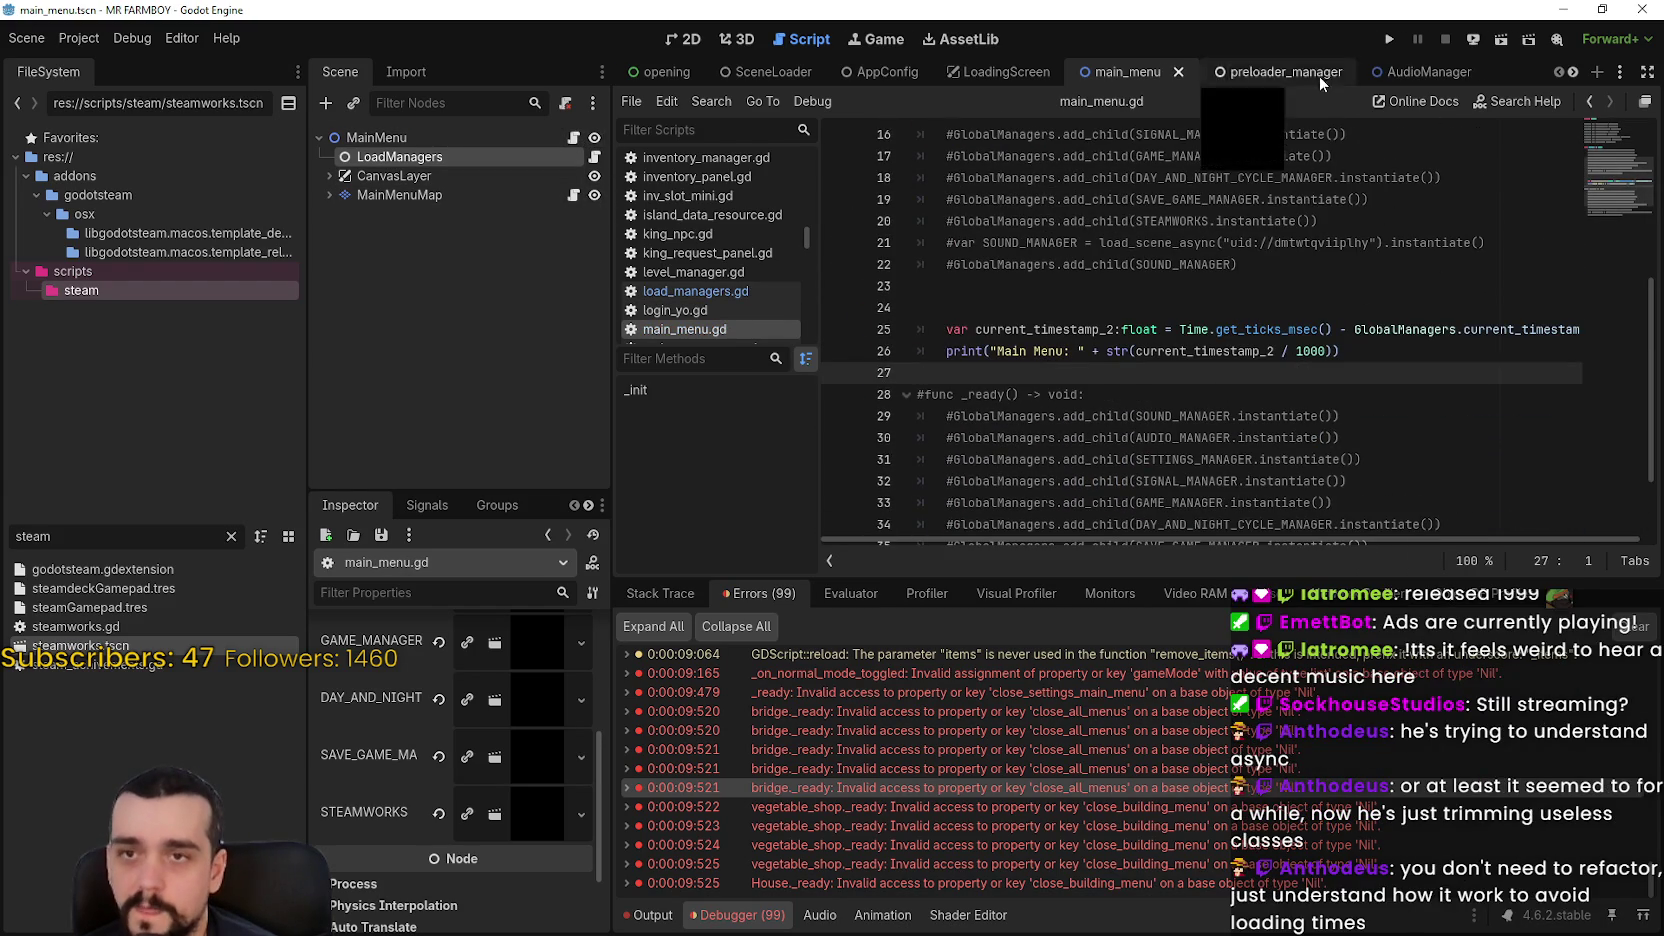
click(594, 156)
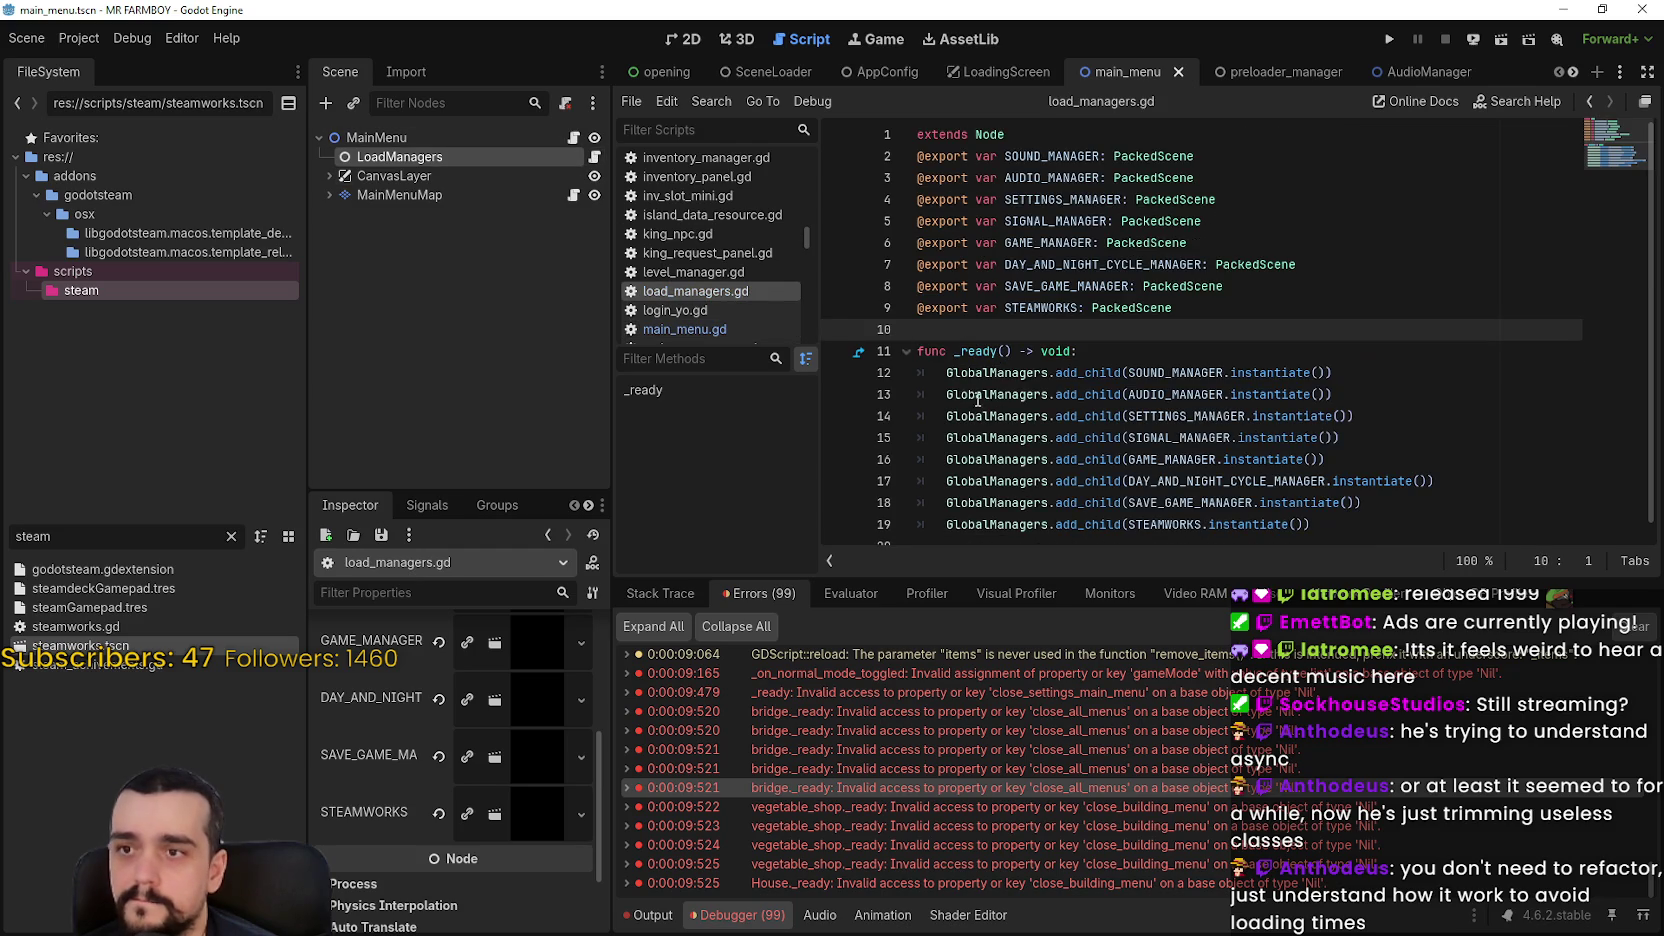
click(1338, 512)
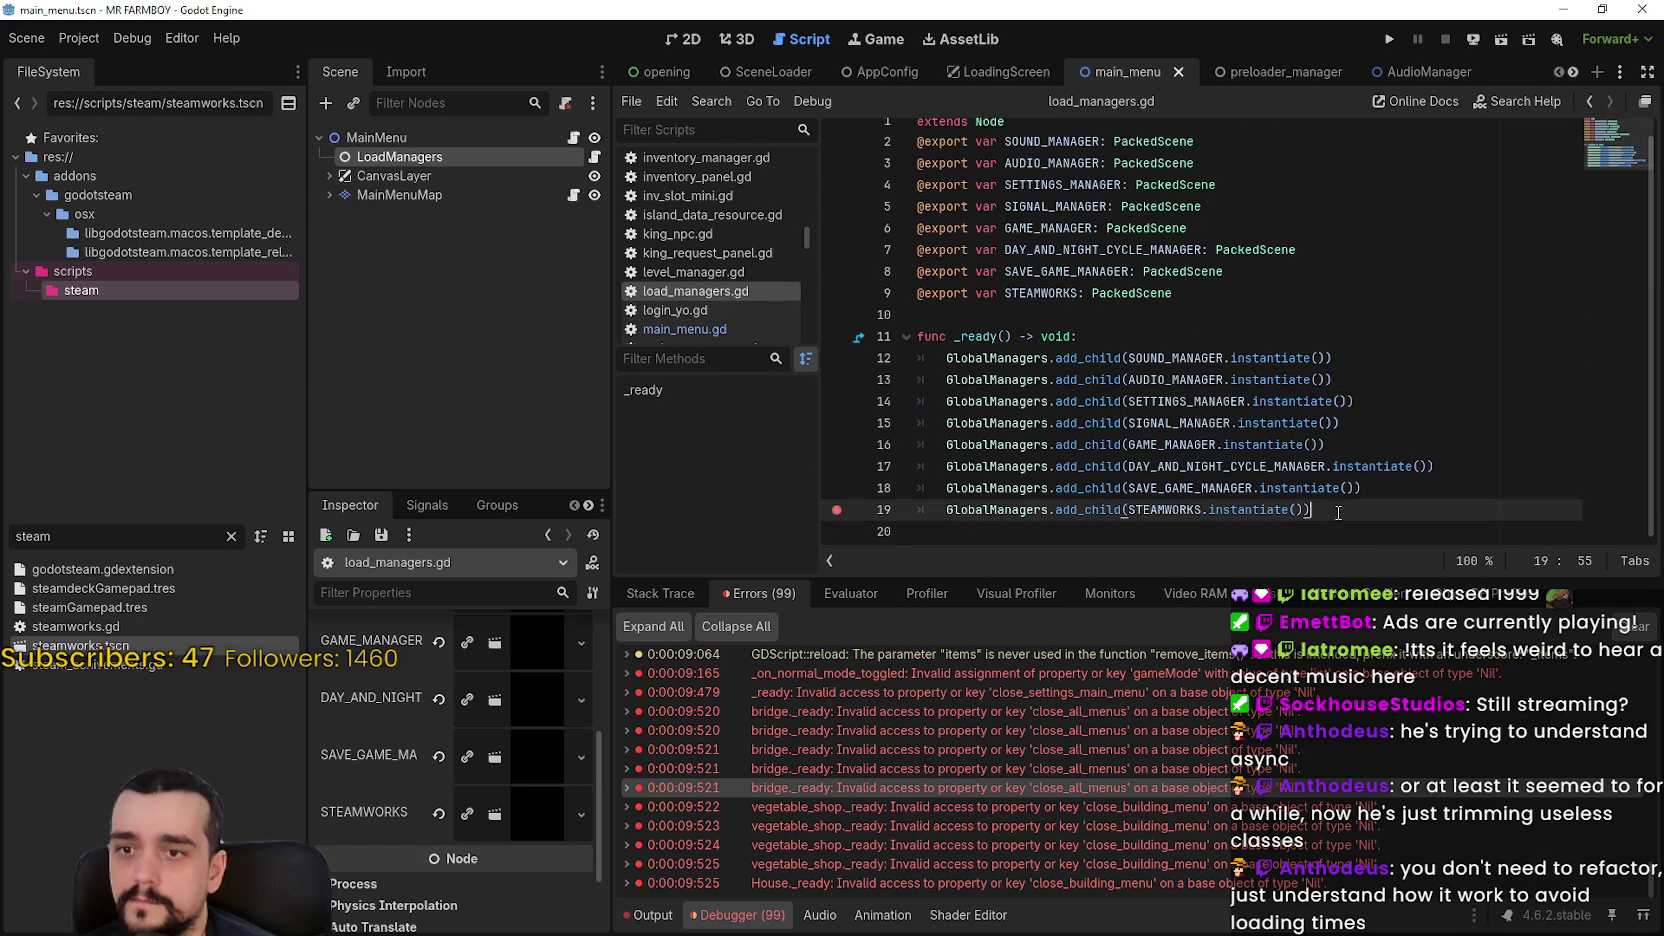
click(1390, 40)
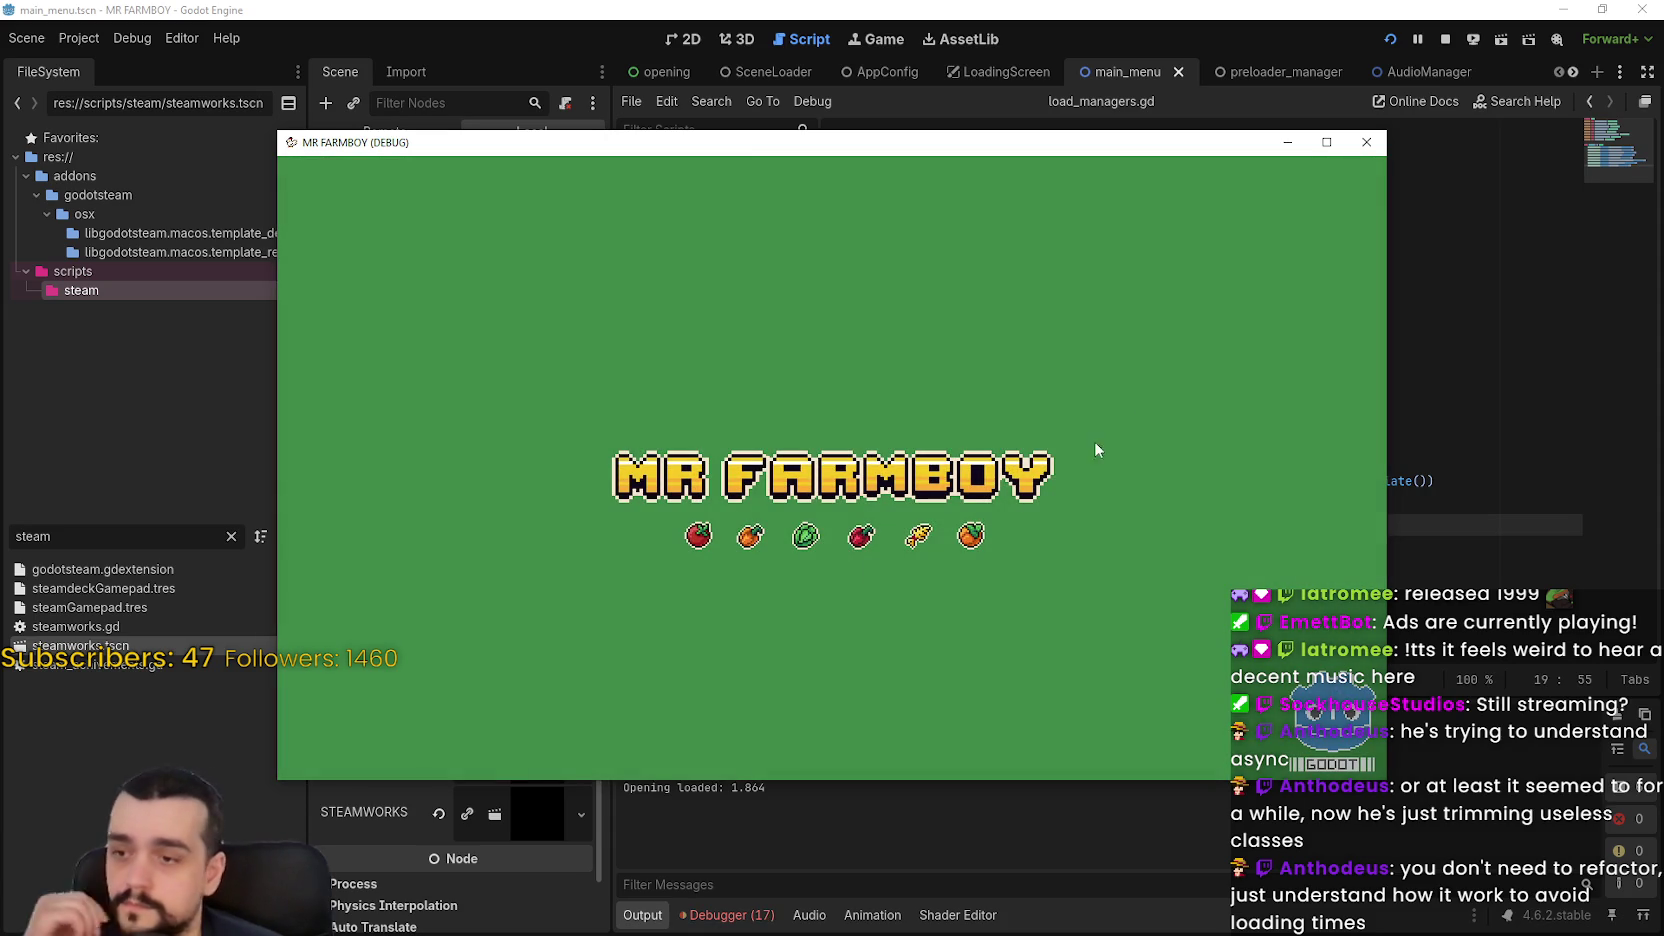
Resume past the STEAMWORKS breakpoint and view the 90 errors, including bridge parse failures
drag(752, 150, 898, 68)
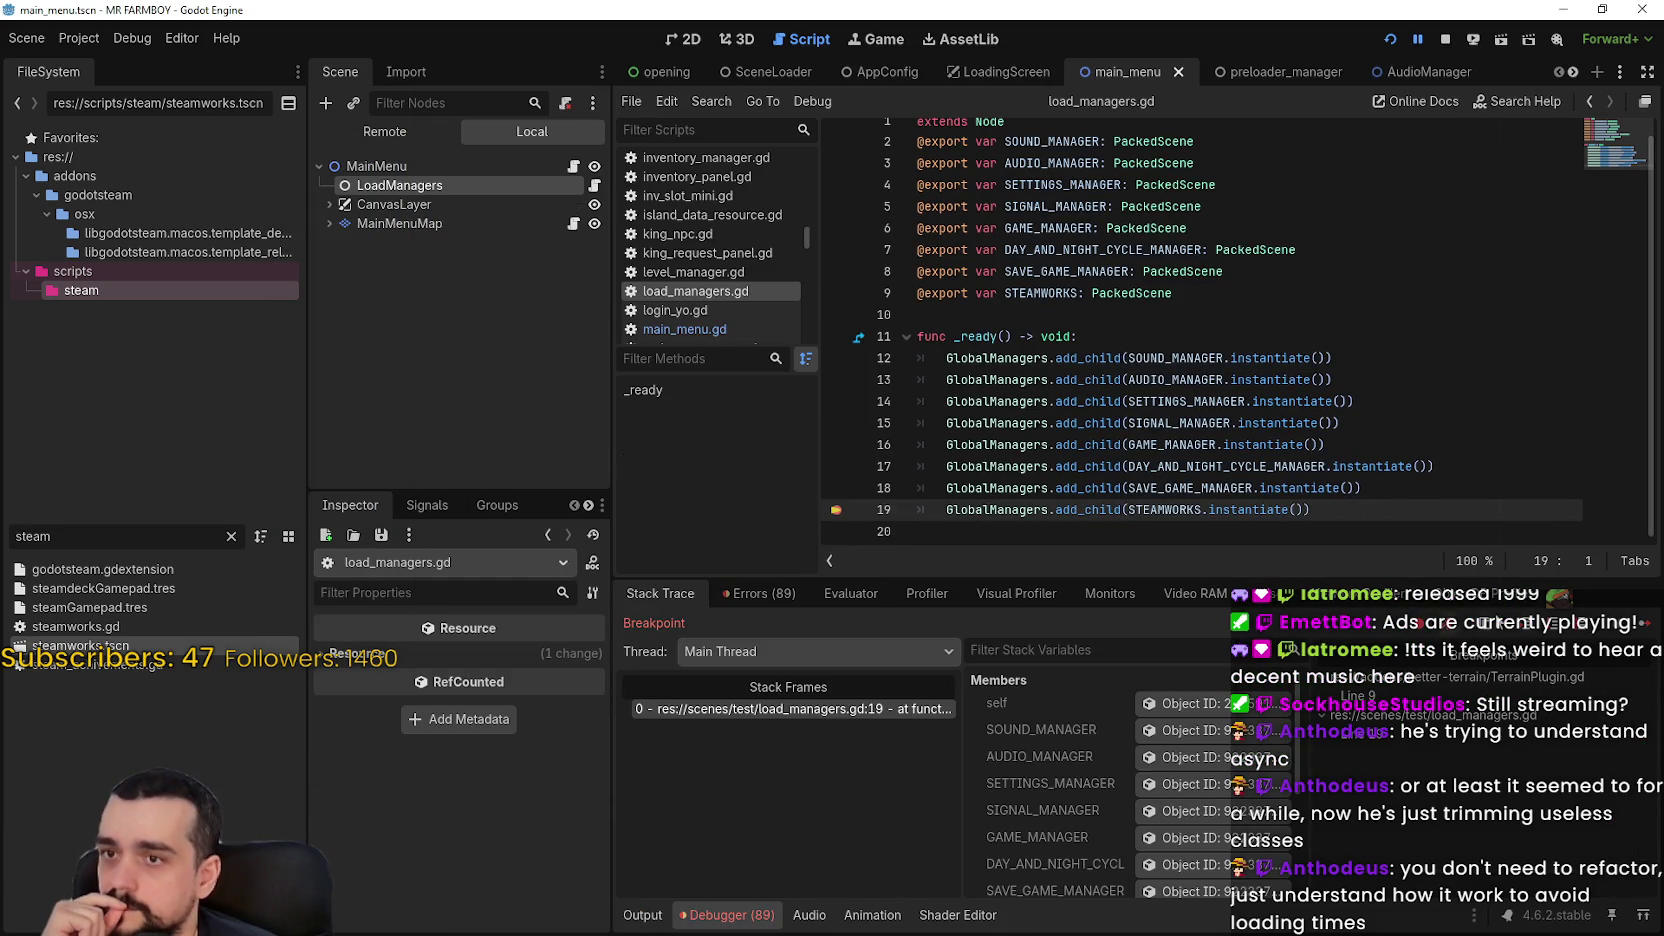
scroll(700, 292, down, 3)
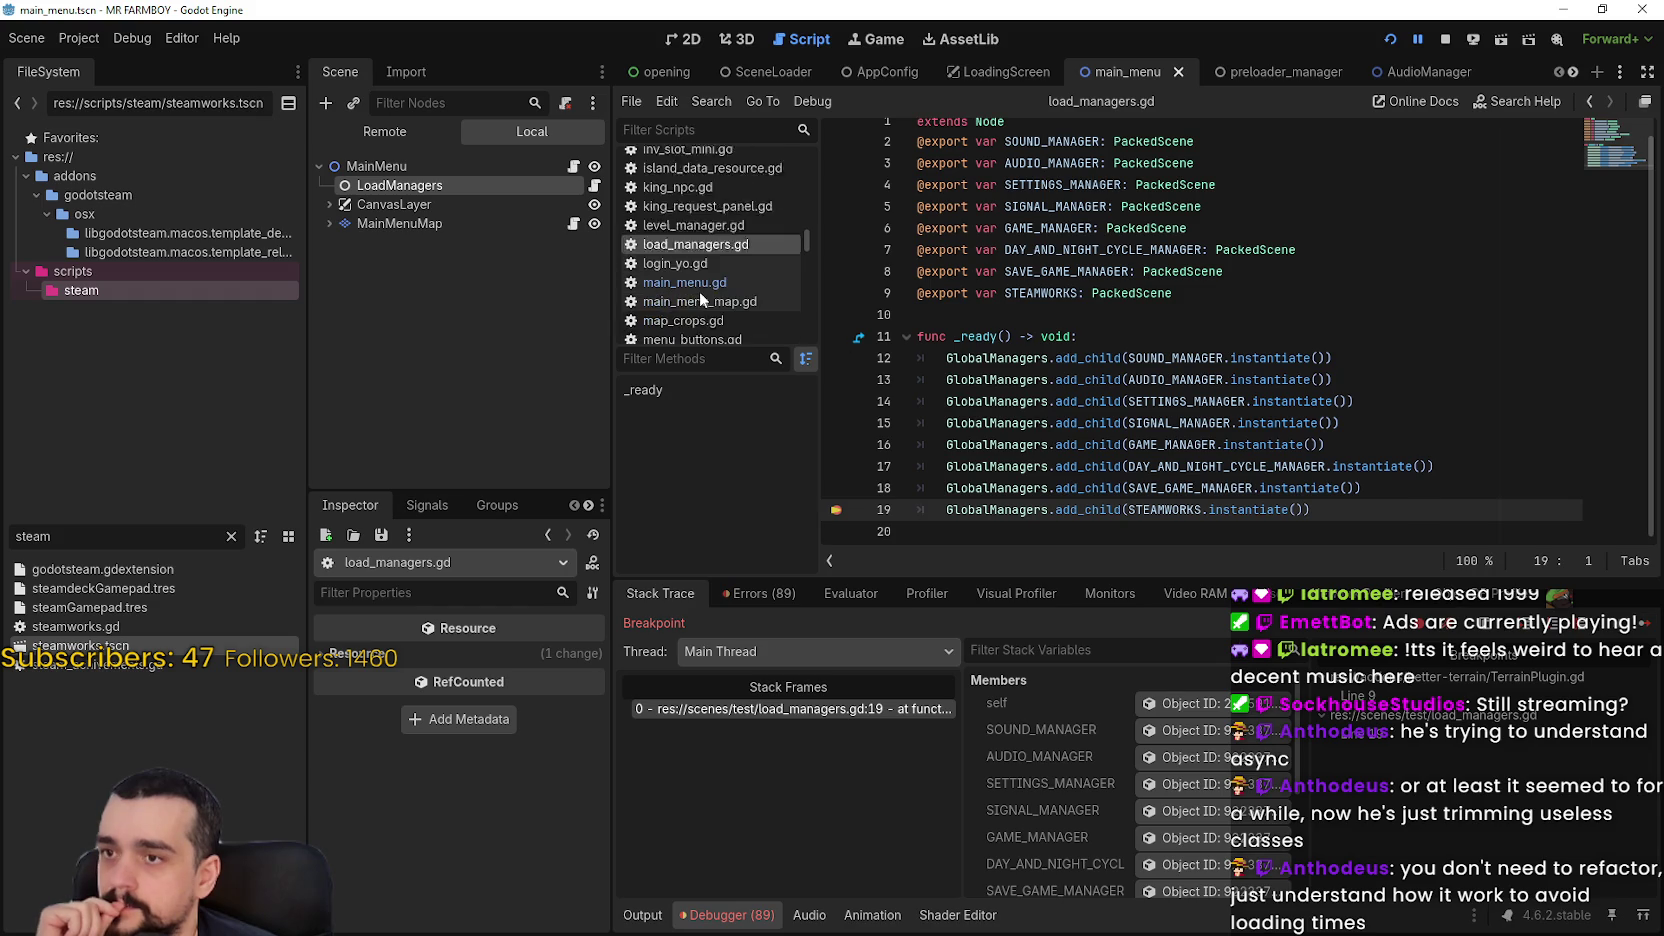
click(718, 259)
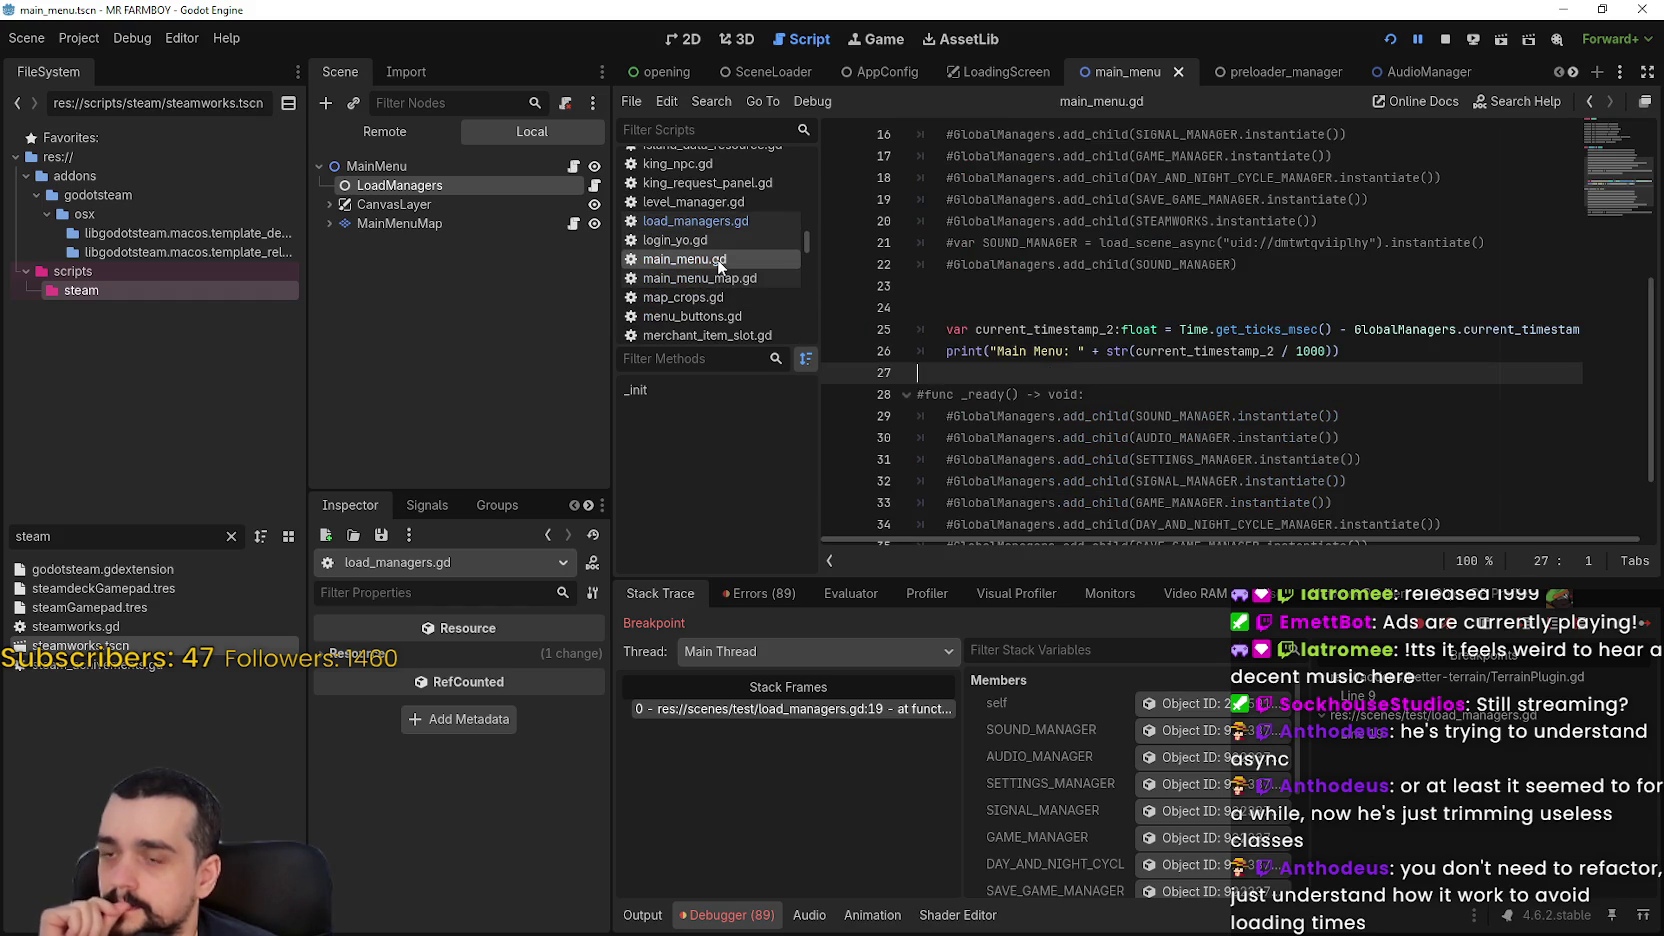
click(736, 224)
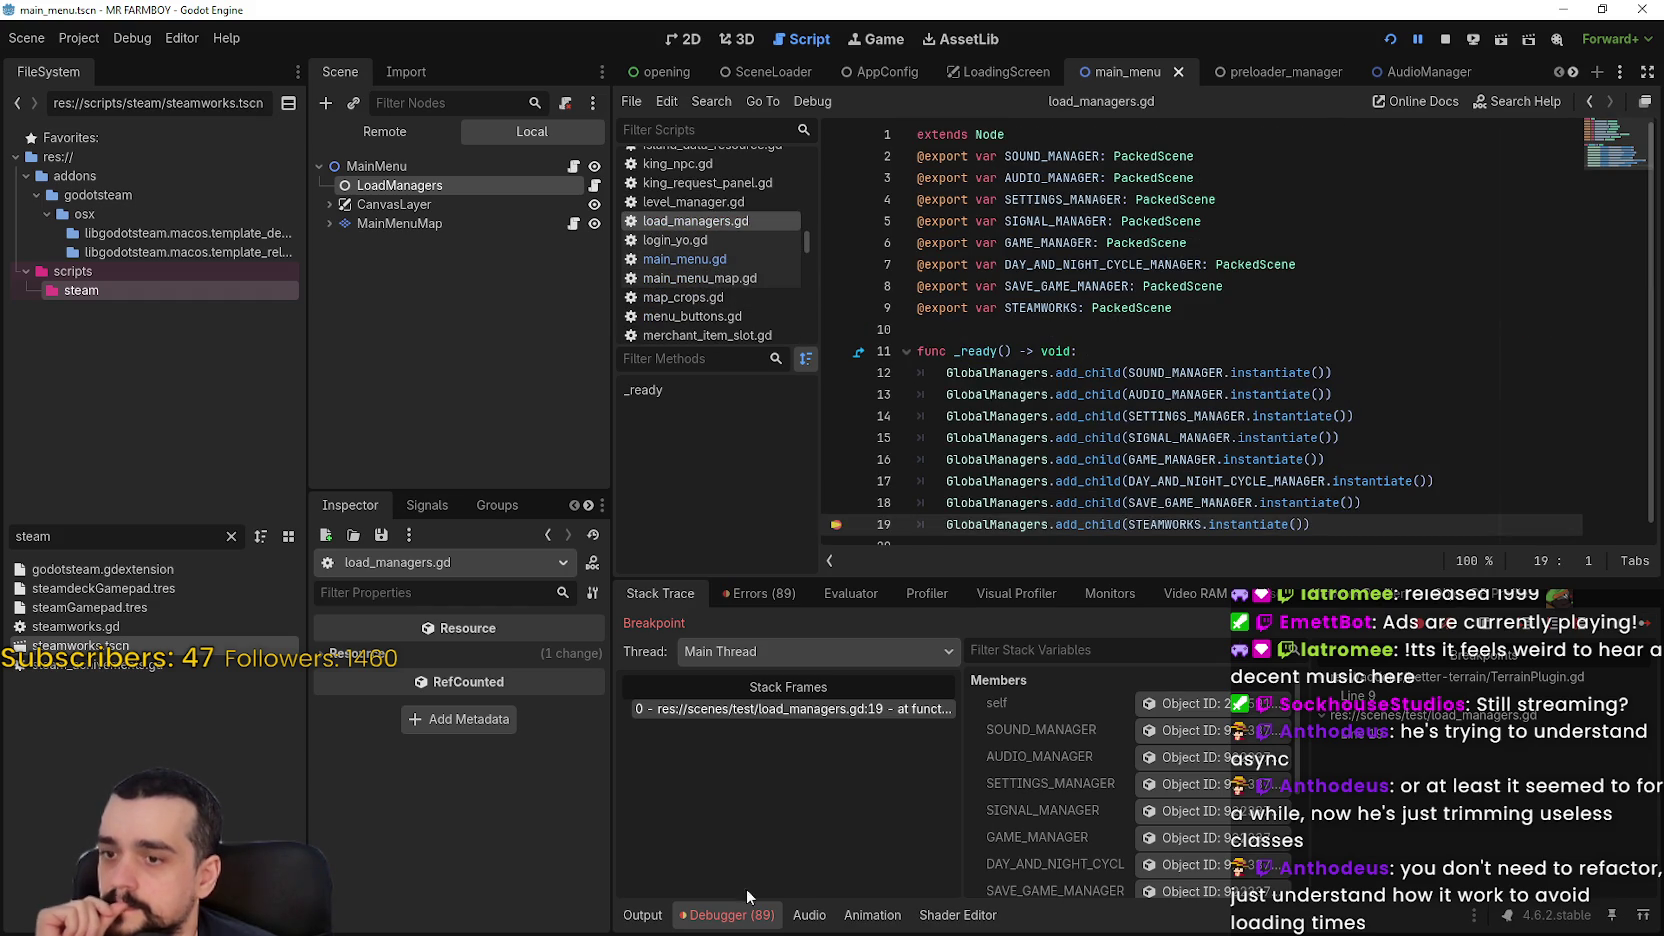
click(1640, 596)
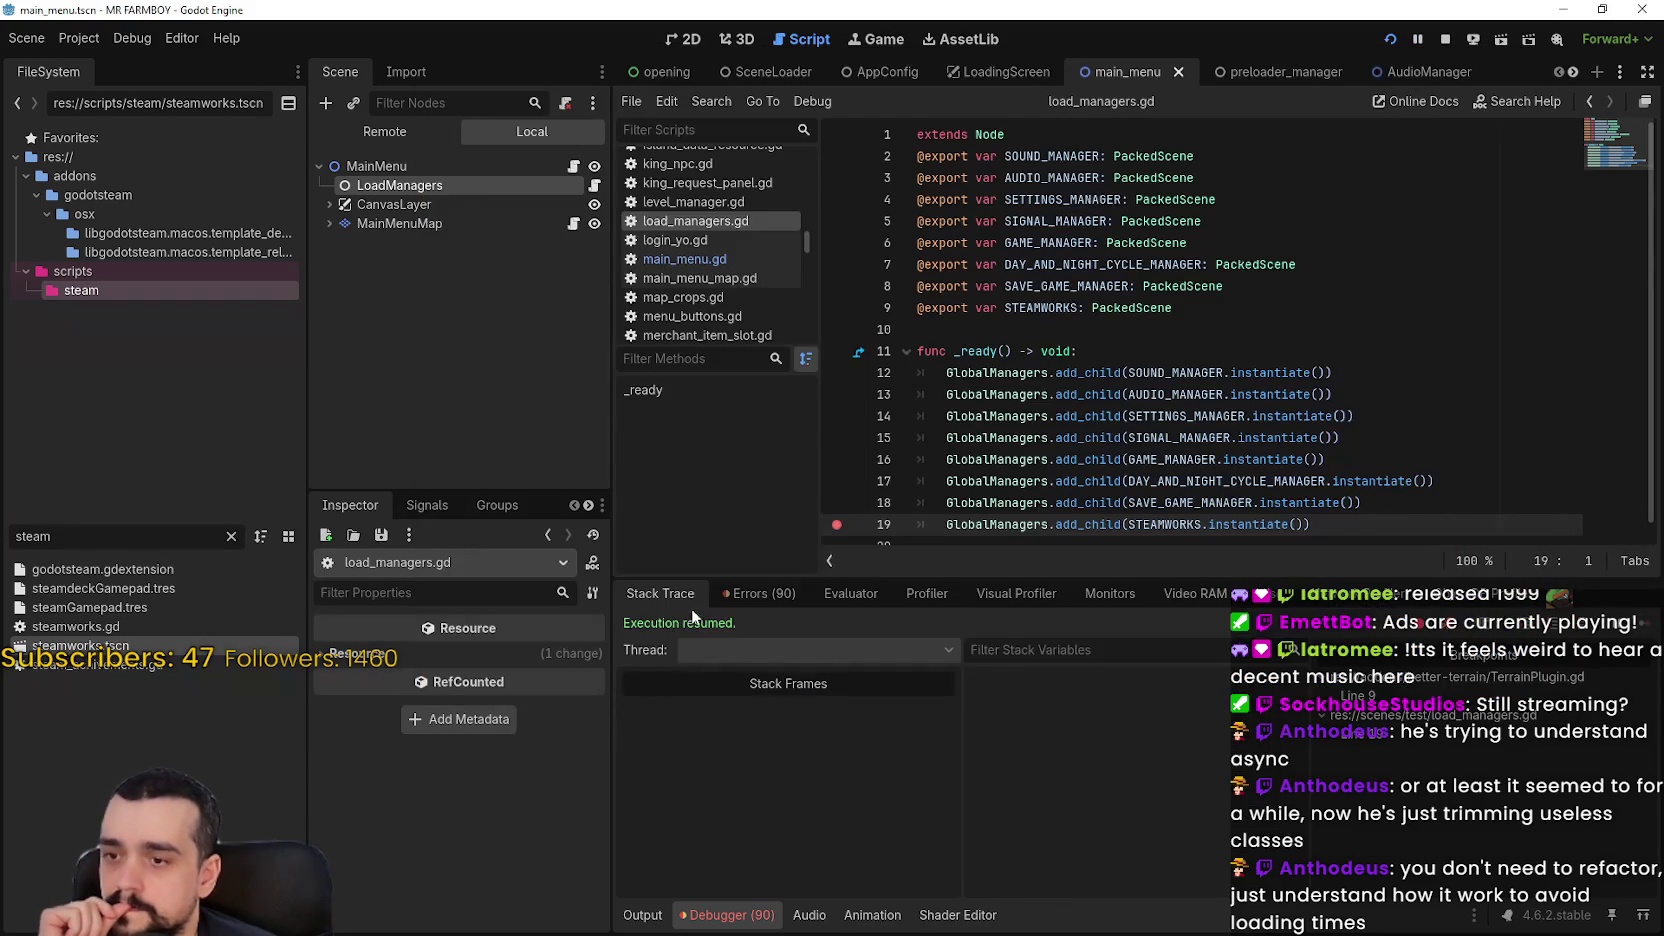
click(758, 593)
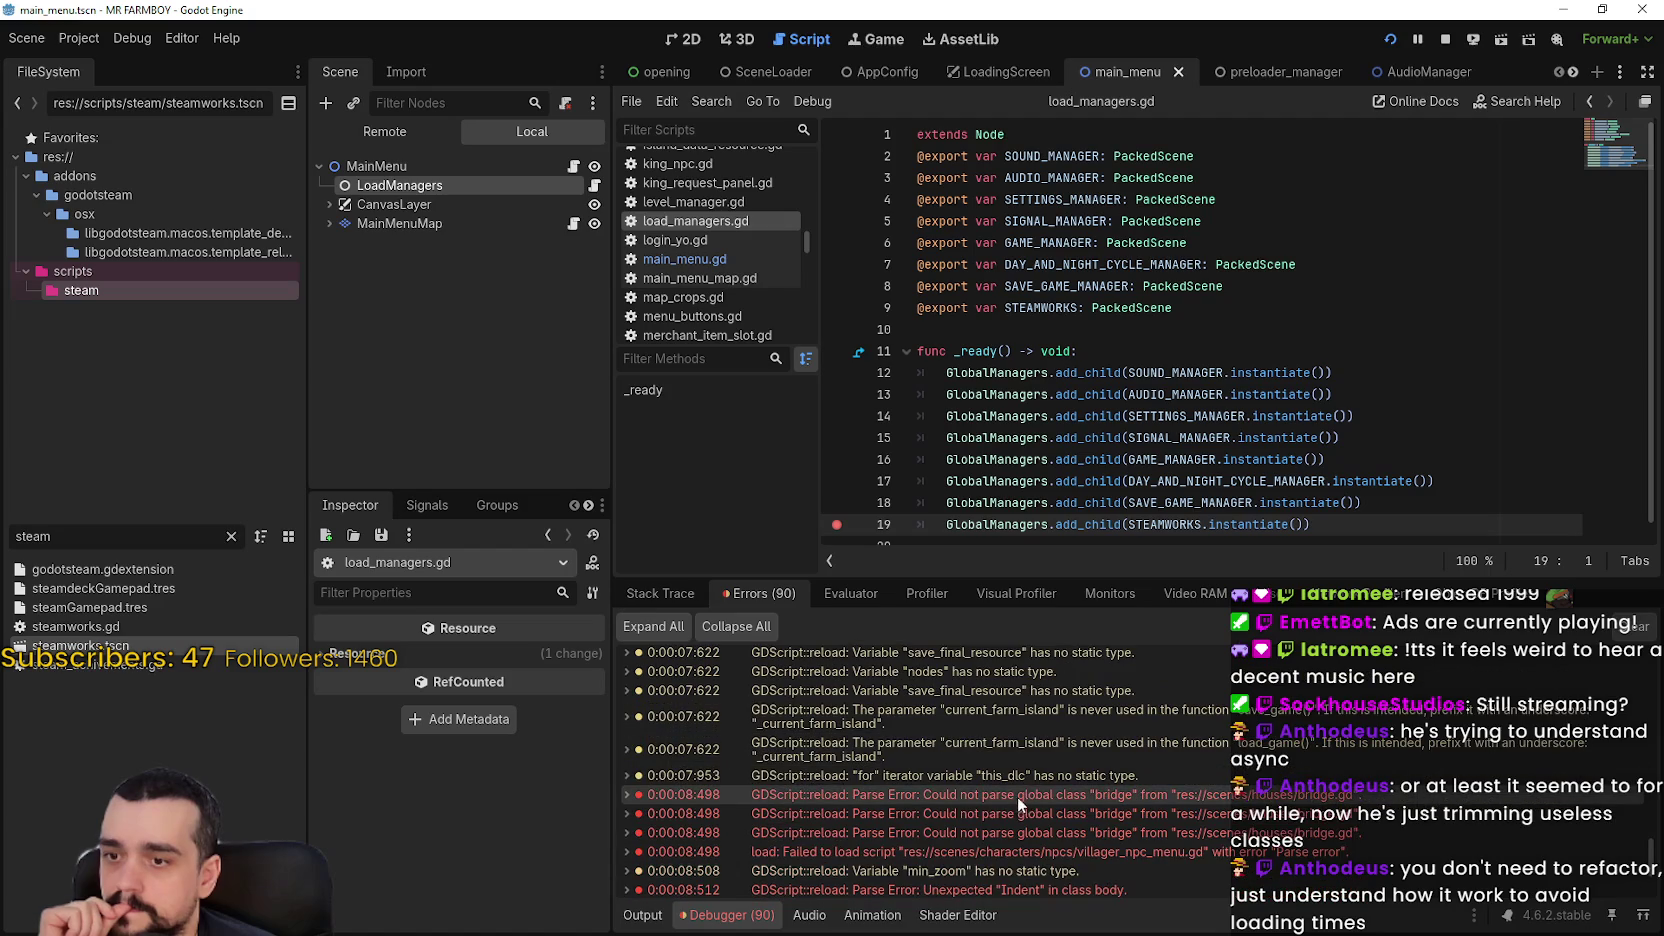
Look up the bridge class, comment out set_signals on lines 25–28, and stop the game
click(1023, 797)
scroll(1127, 469, up, 2)
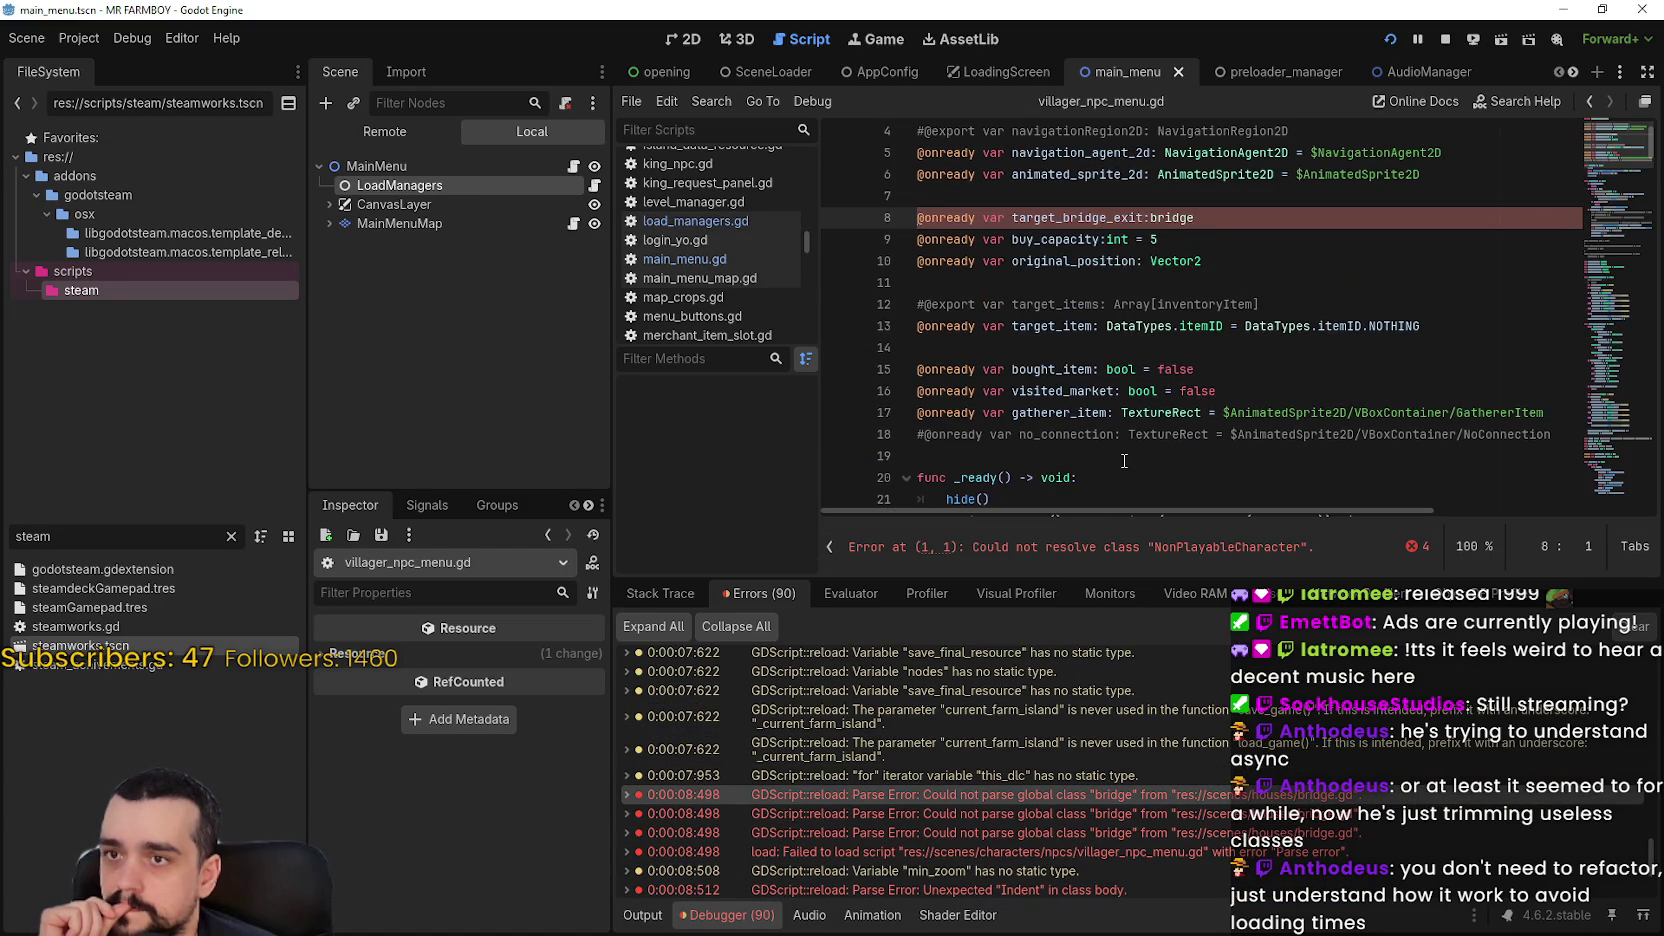
right_click(1179, 228)
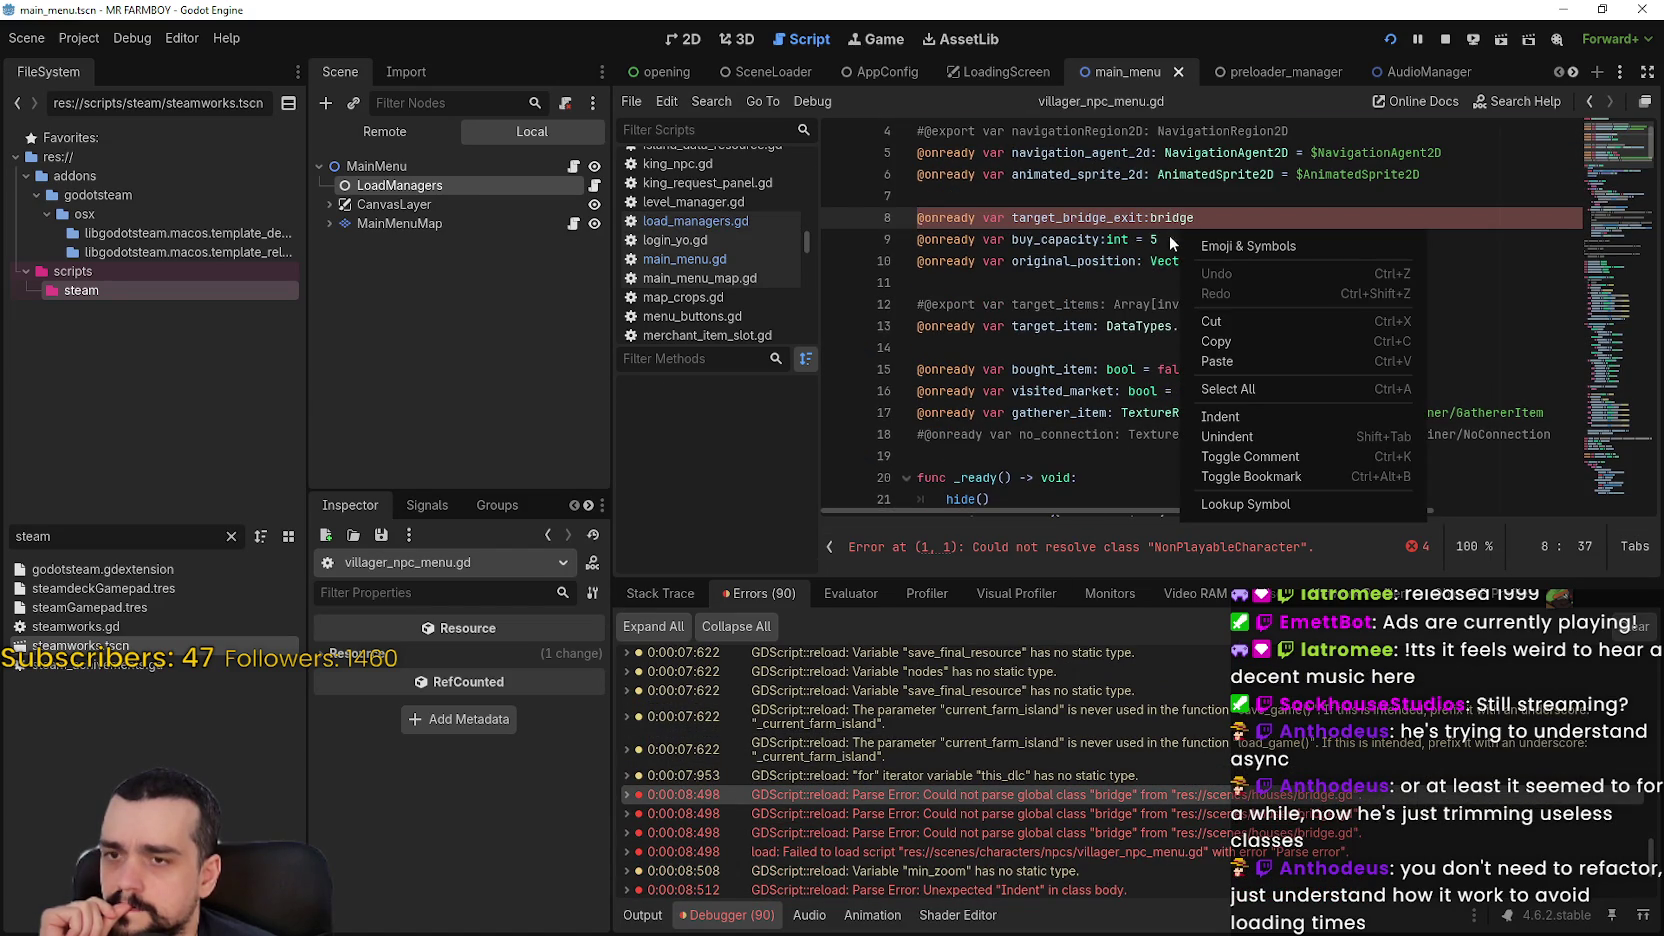
click(1235, 512)
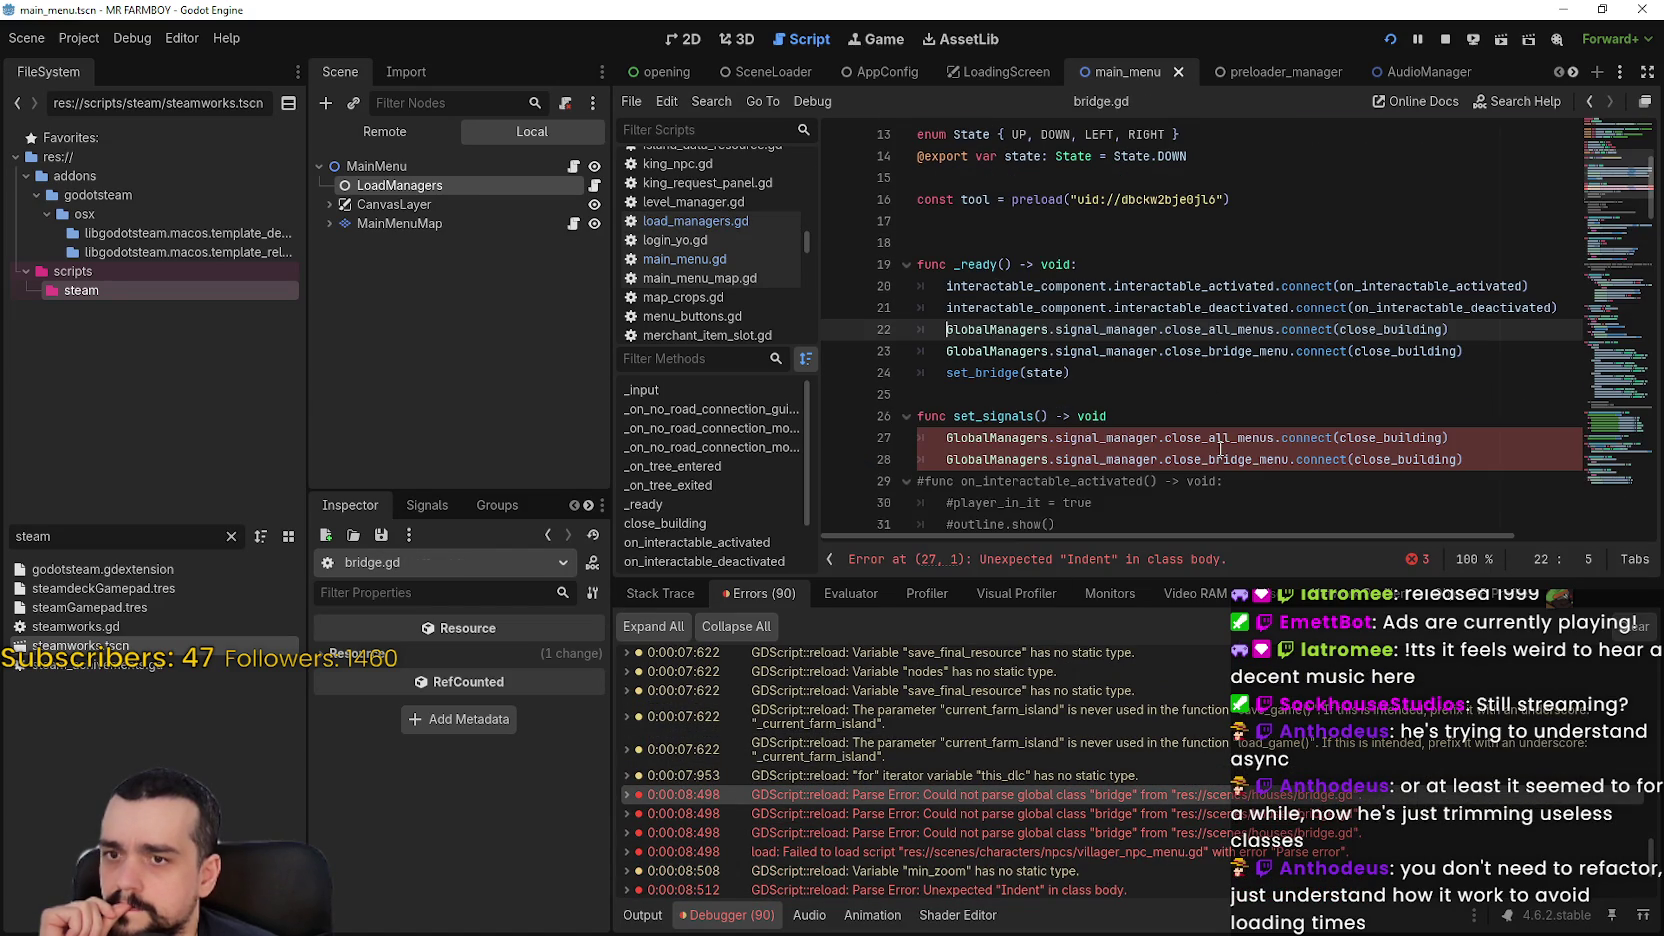
click(1209, 394)
drag(1464, 464, 917, 394)
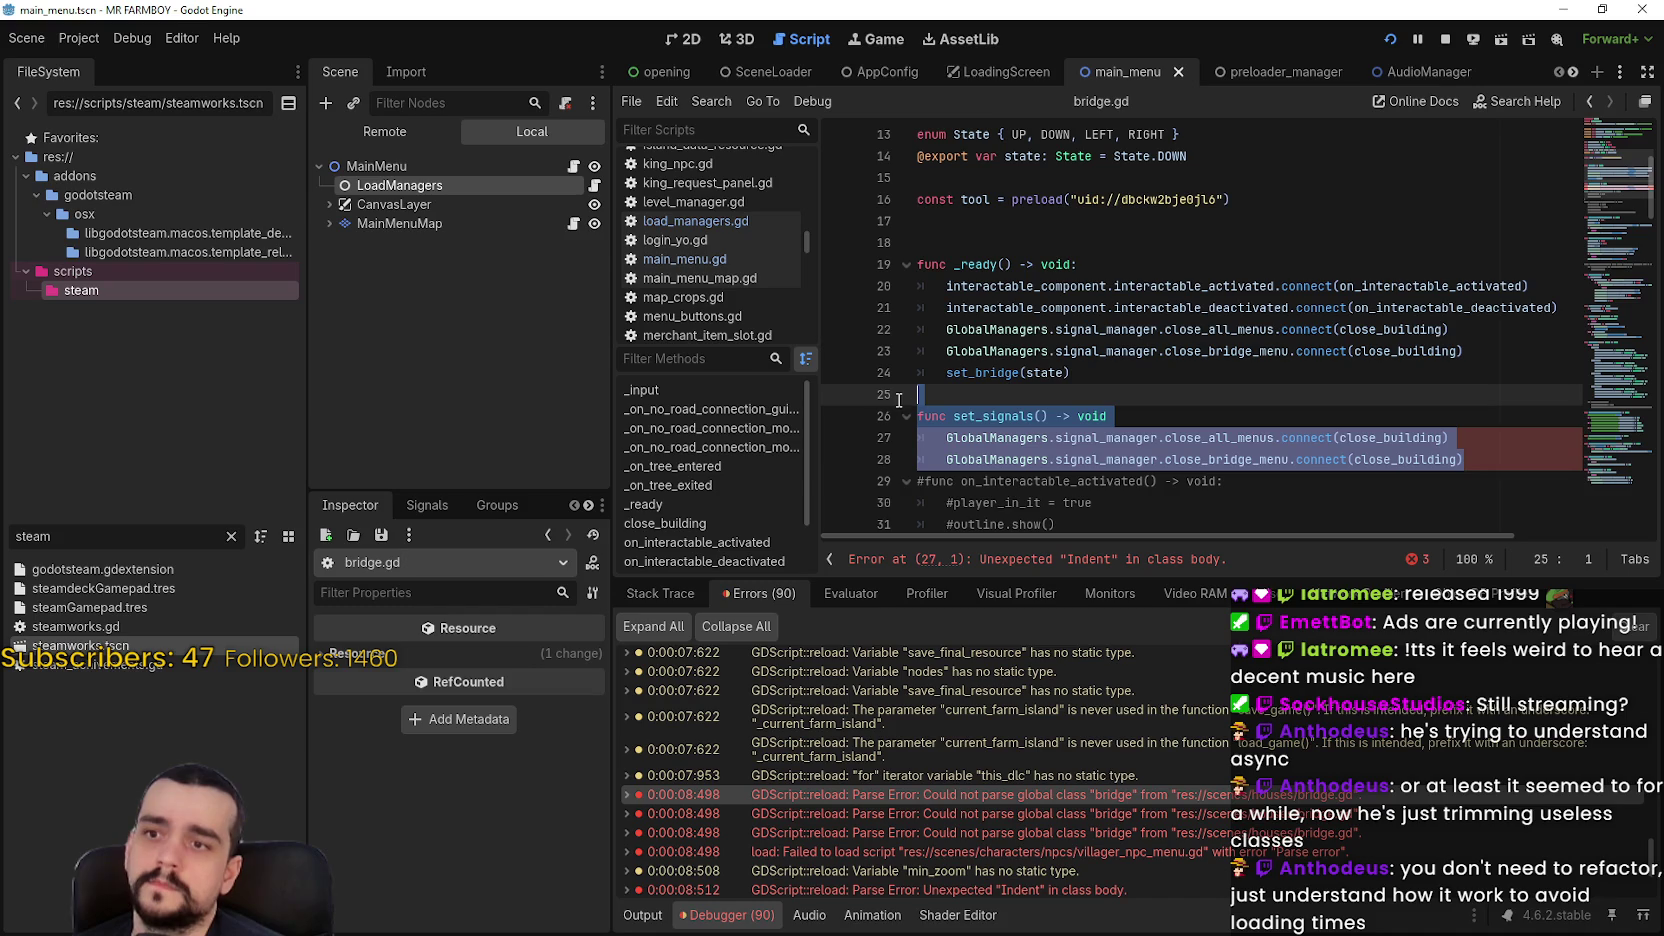
key(ctrl+k)
click(963, 357)
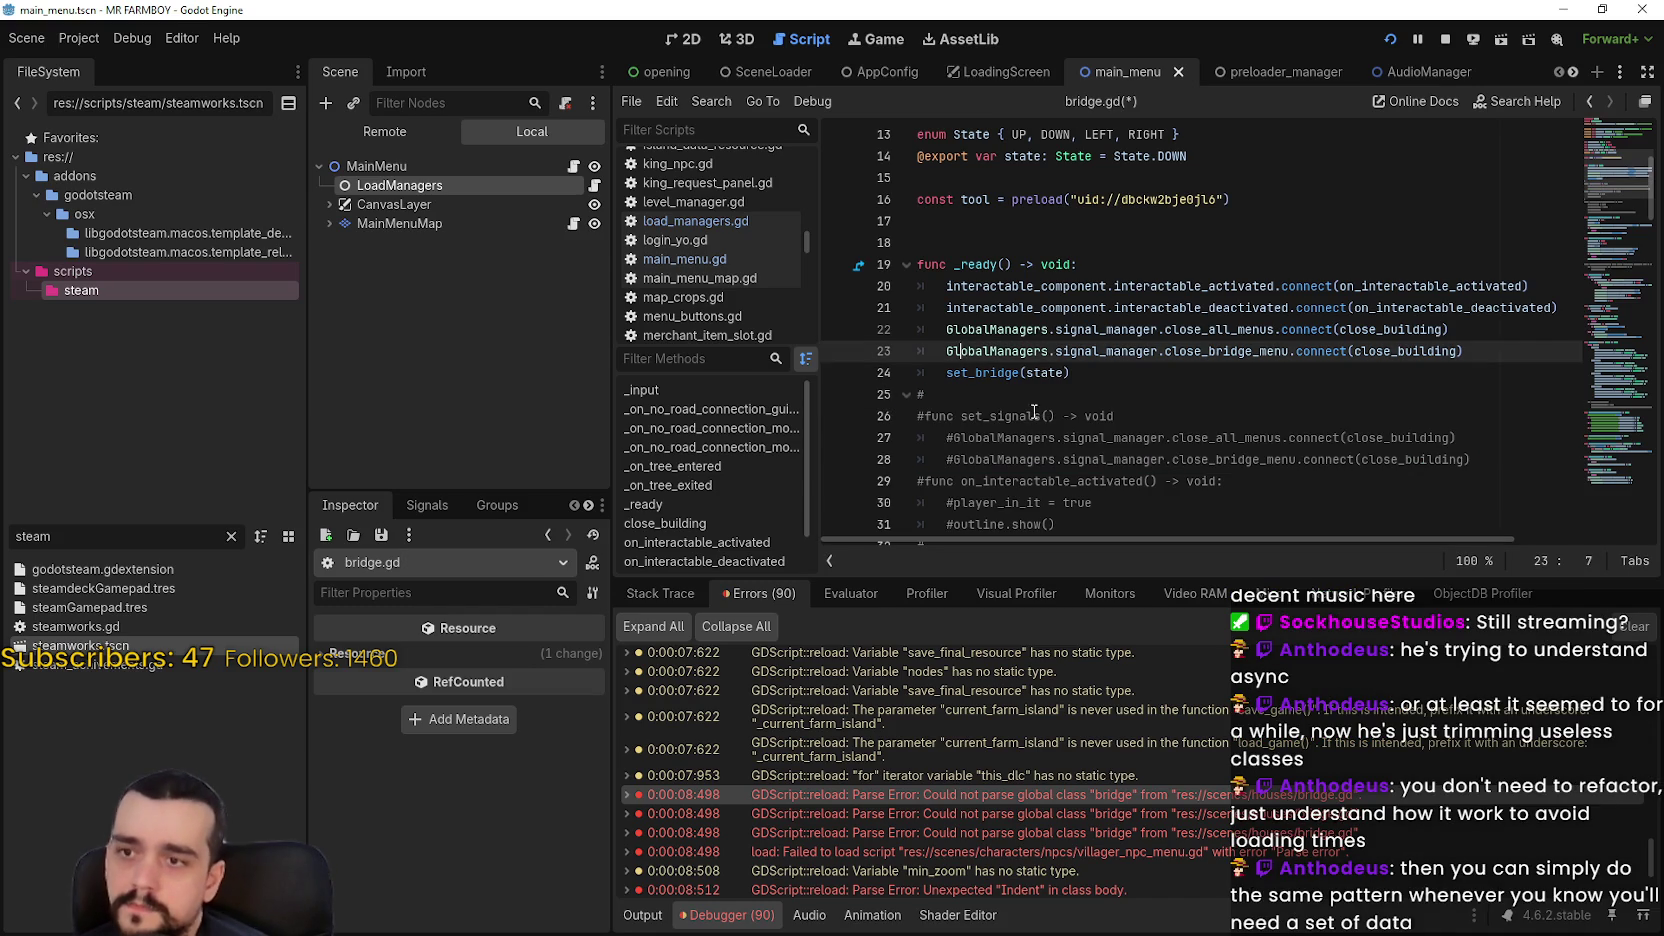
click(1033, 416)
click(1447, 41)
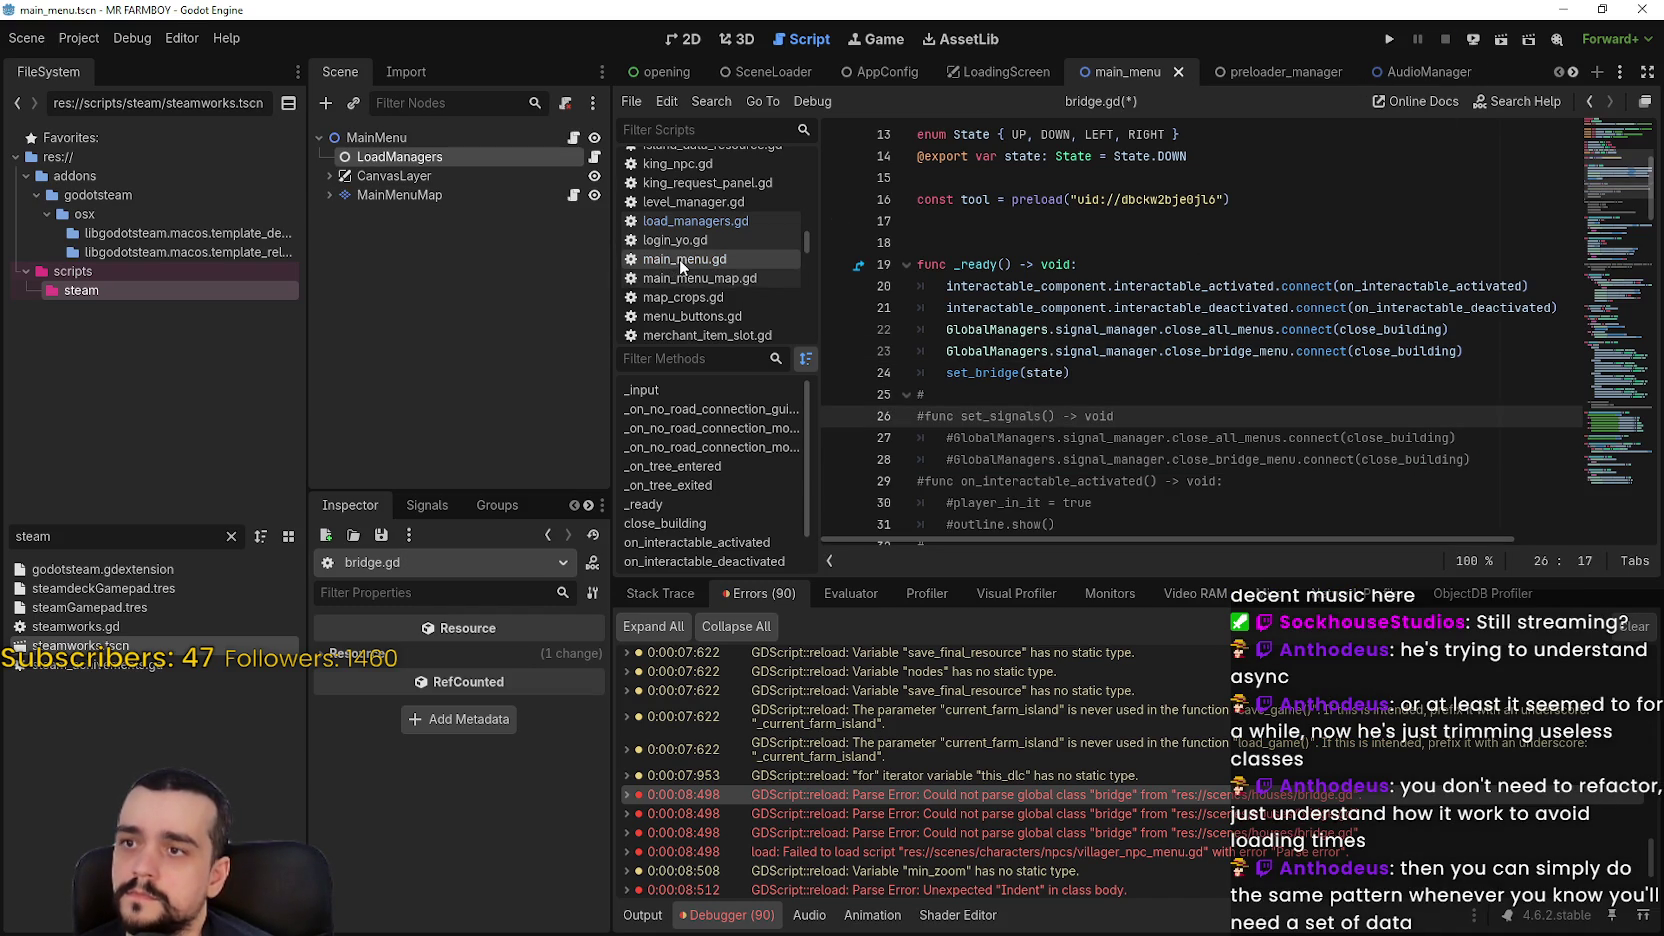
Rerun the game, continue past the line 19 breakpoint, and open the options_menu.gd error's source
click(1389, 39)
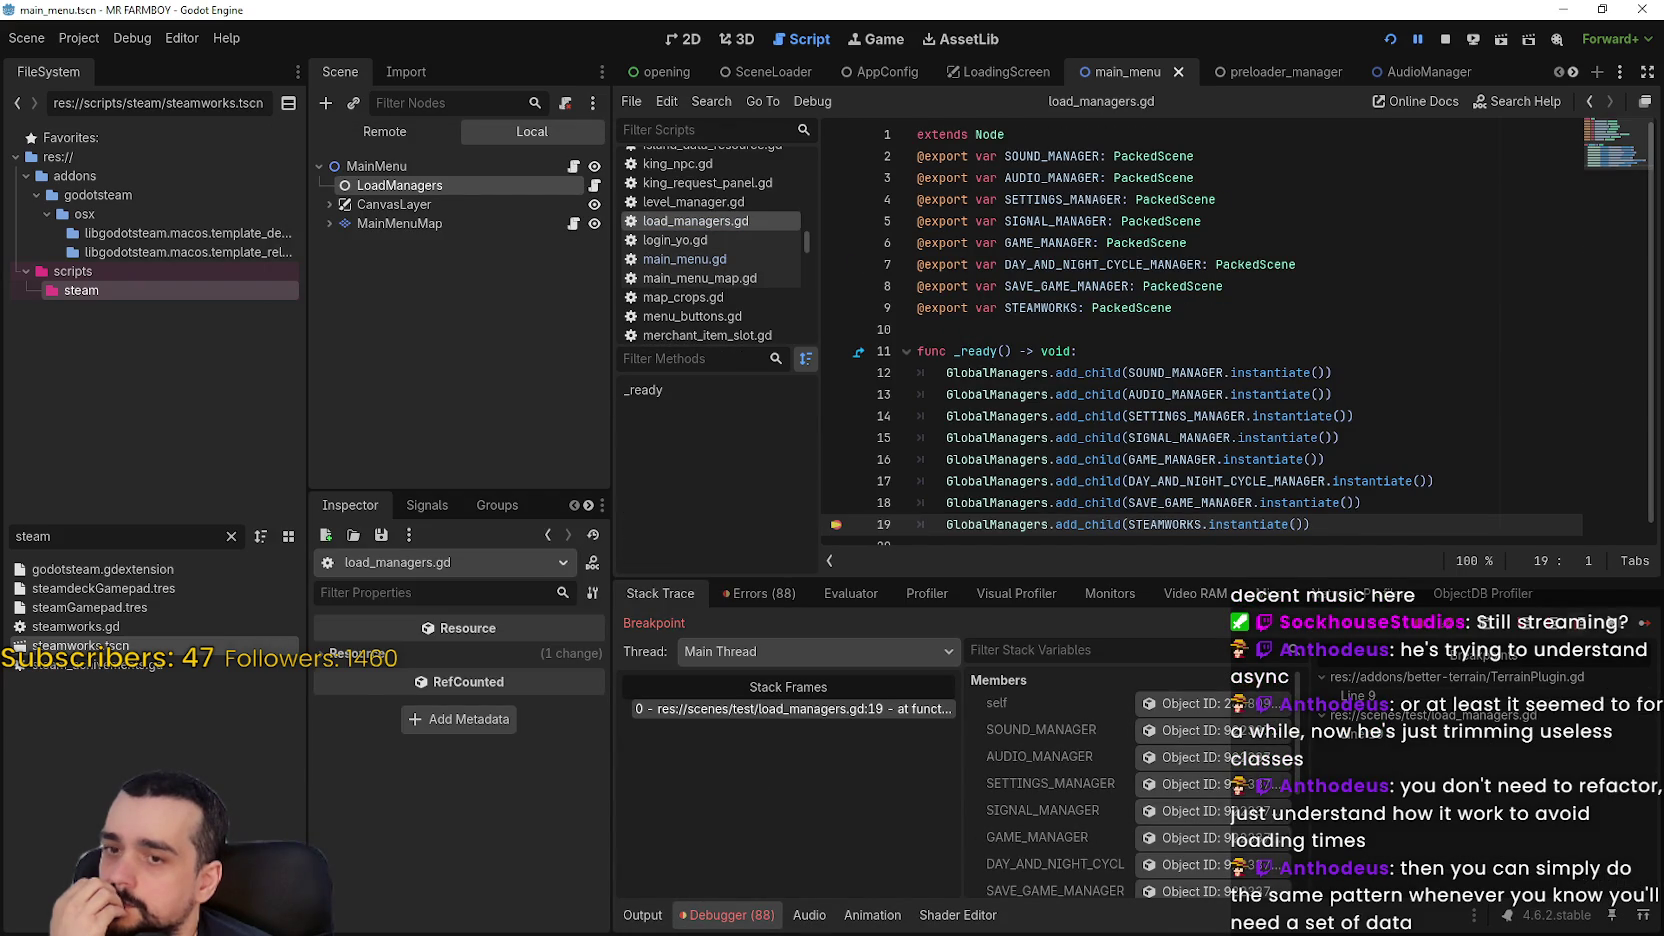
click(1644, 622)
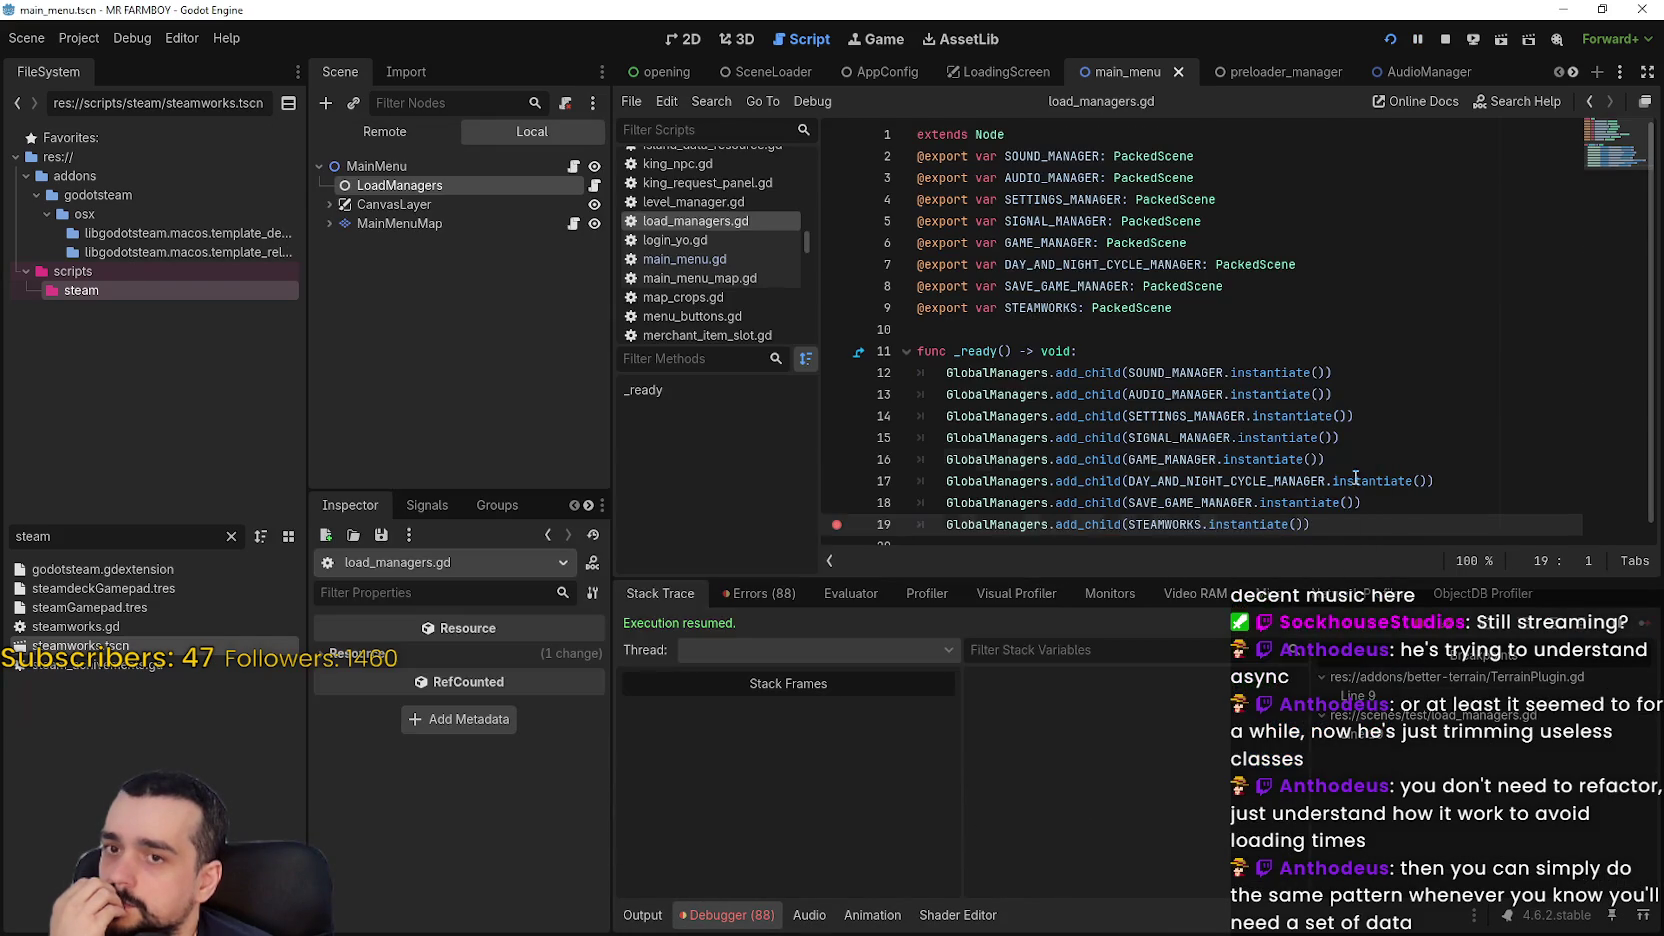
click(1350, 460)
click(785, 594)
scroll(978, 741, down, 10)
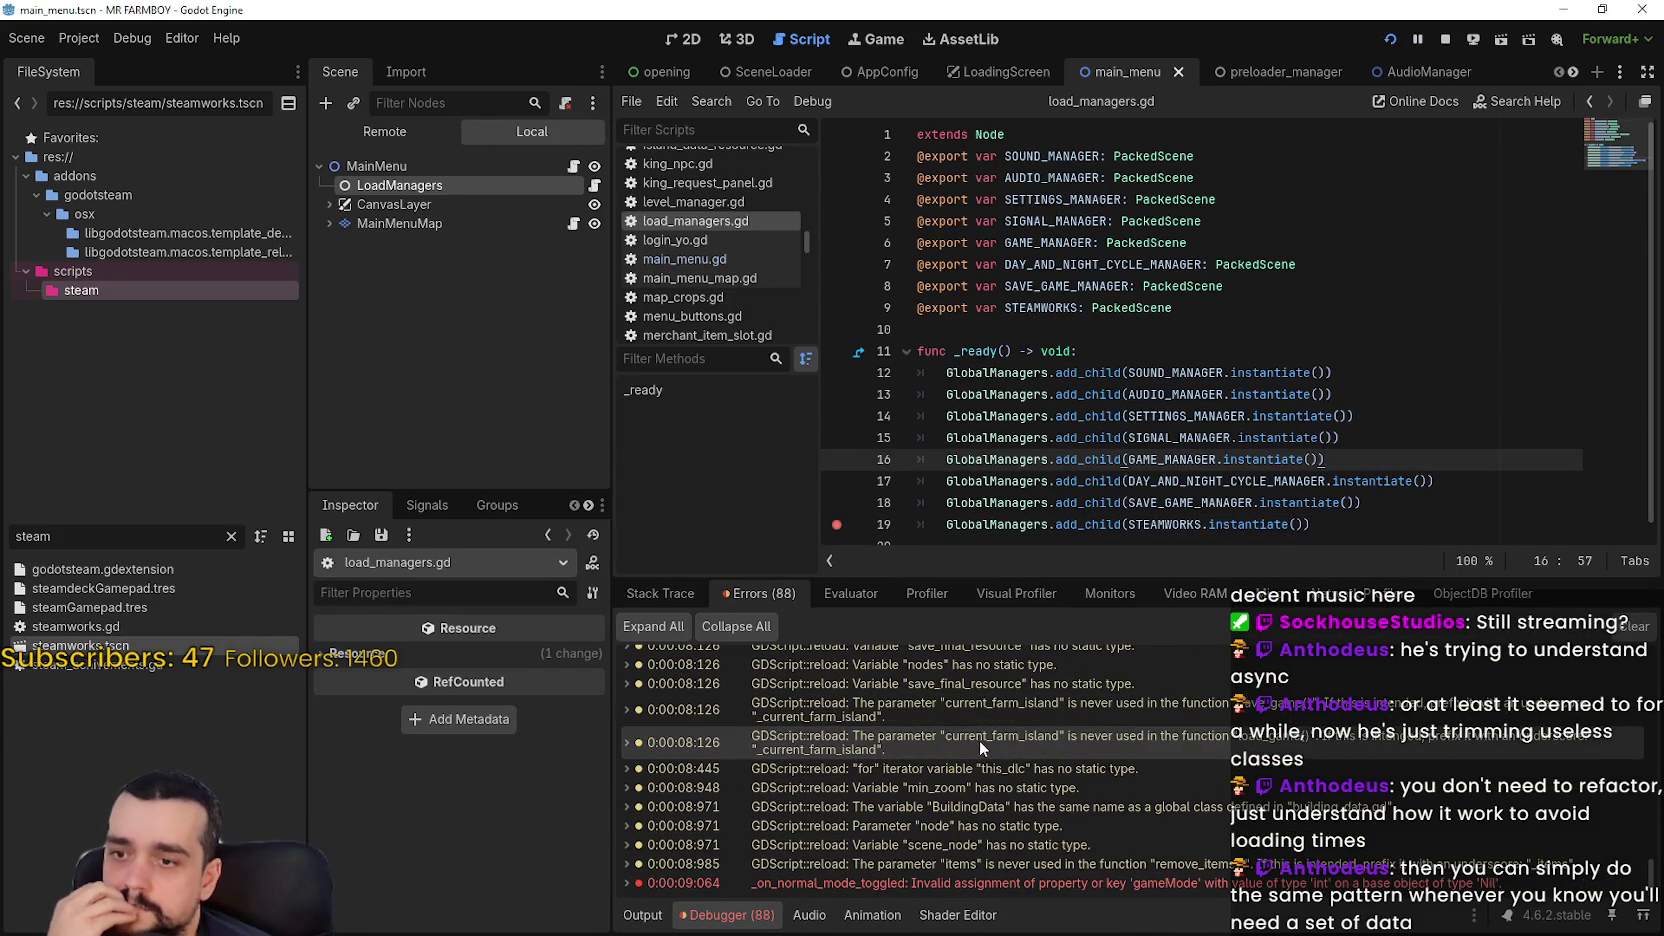
mouse_move(1175, 881)
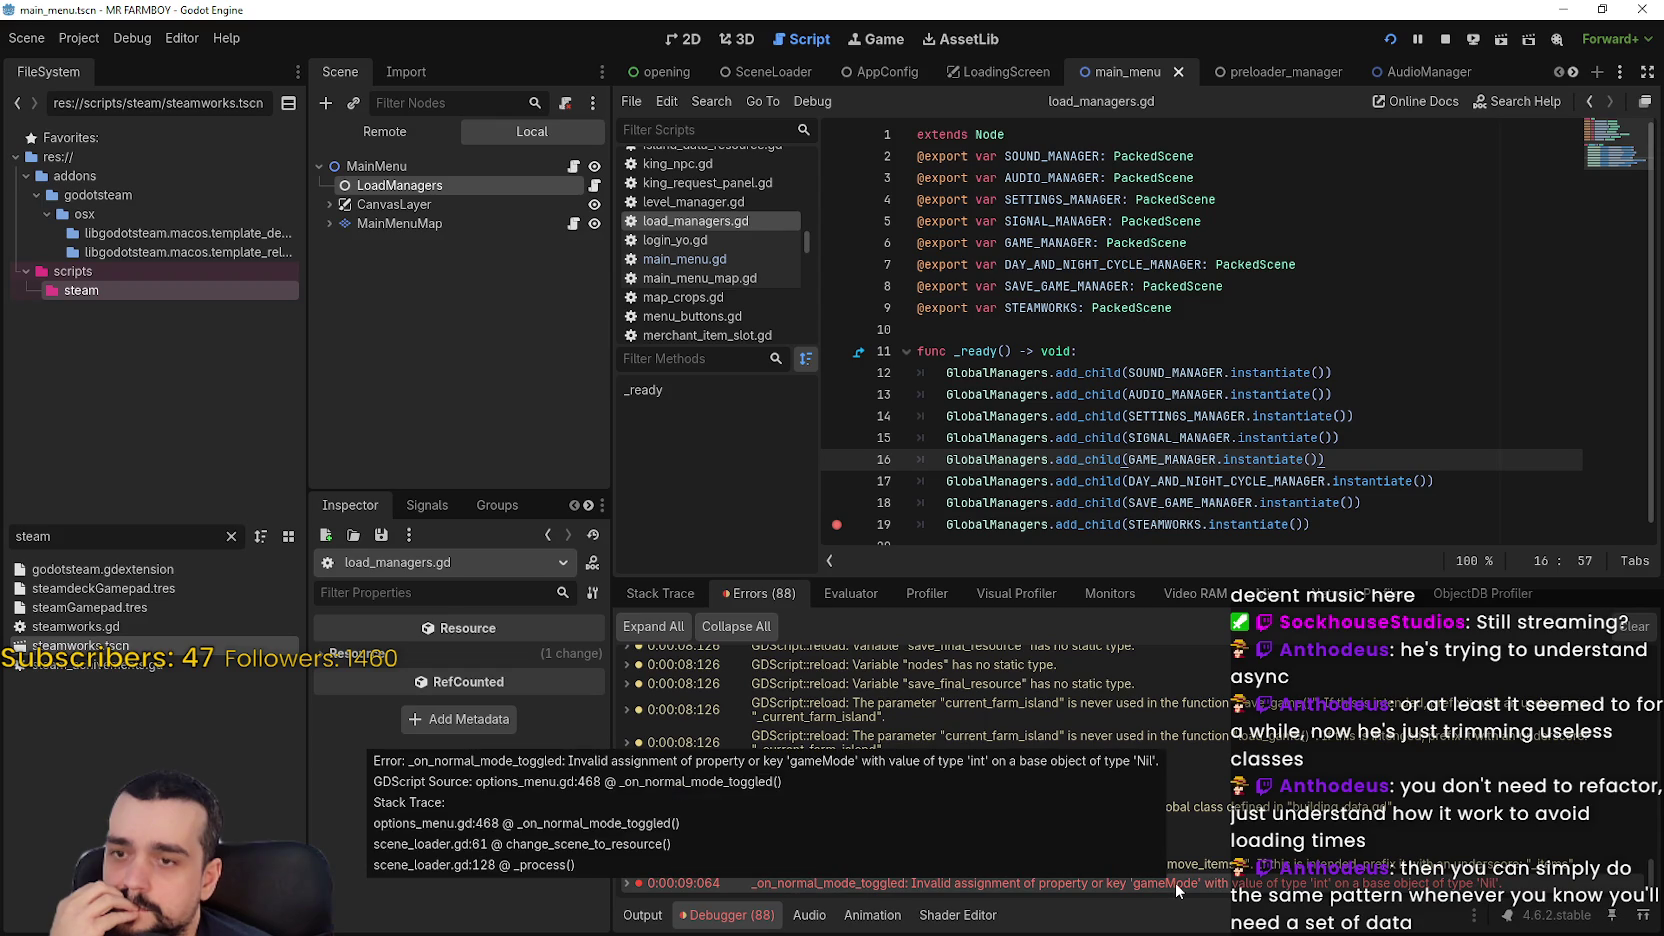
double_click(1175, 881)
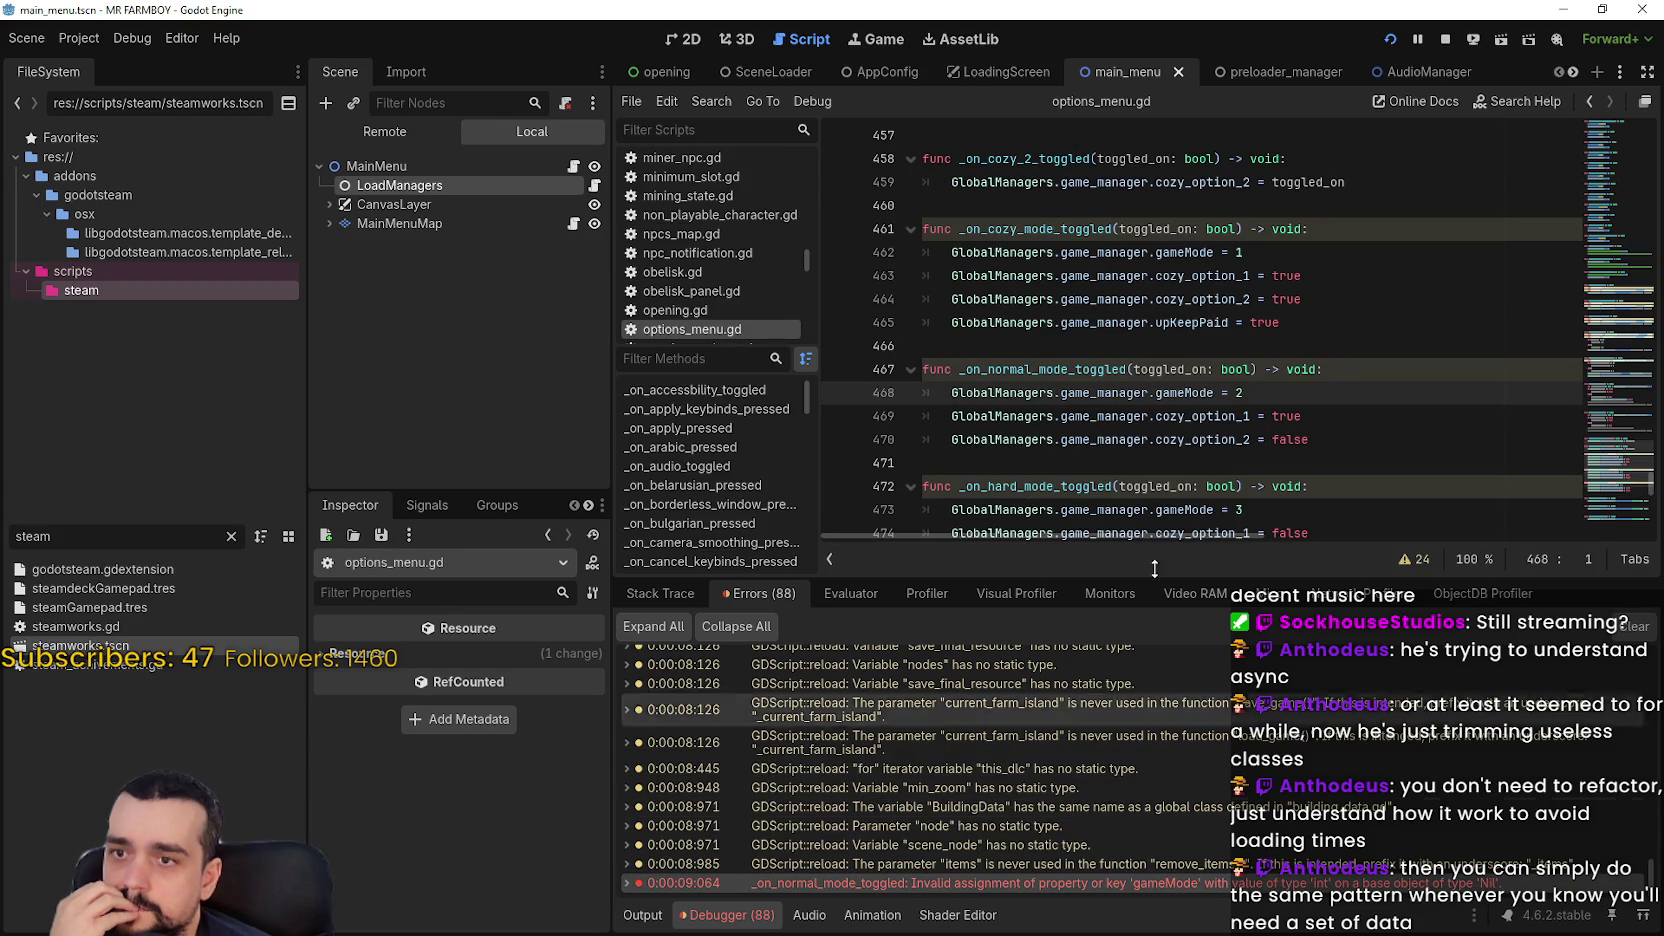
Highlight GlobalManagers uses and set a breakpoint on the gameMode assignment at line 468
key(Down)
key(Down)
double_click(1000, 392)
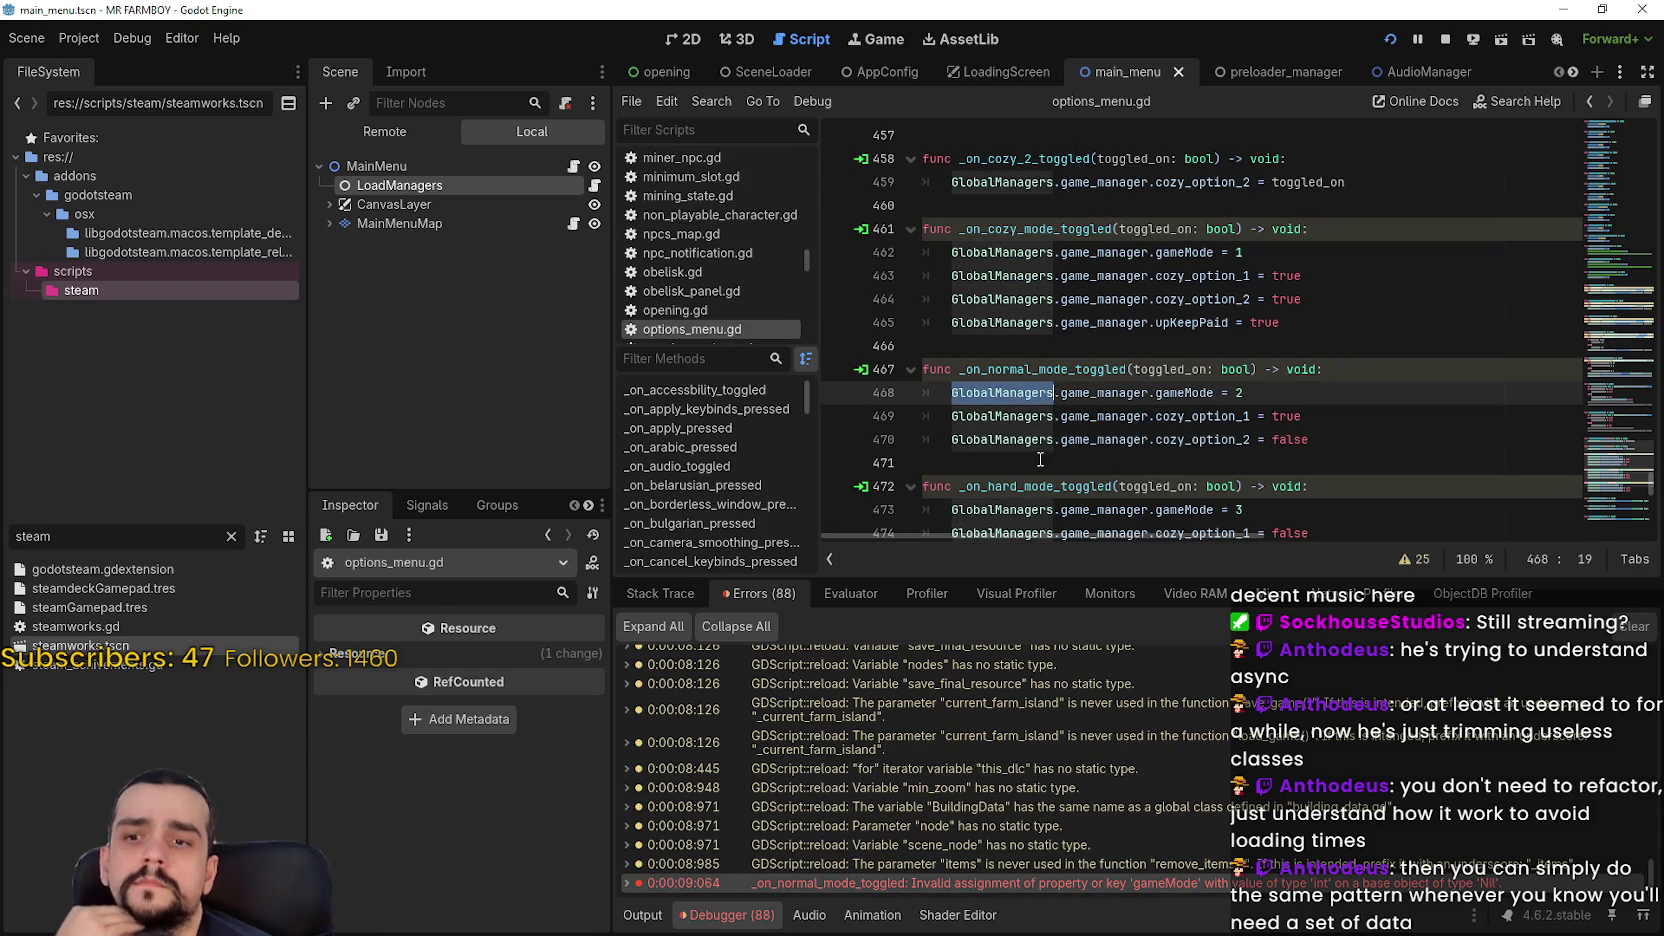
scroll(1167, 842, up, 1)
scroll(1167, 842, down, 2)
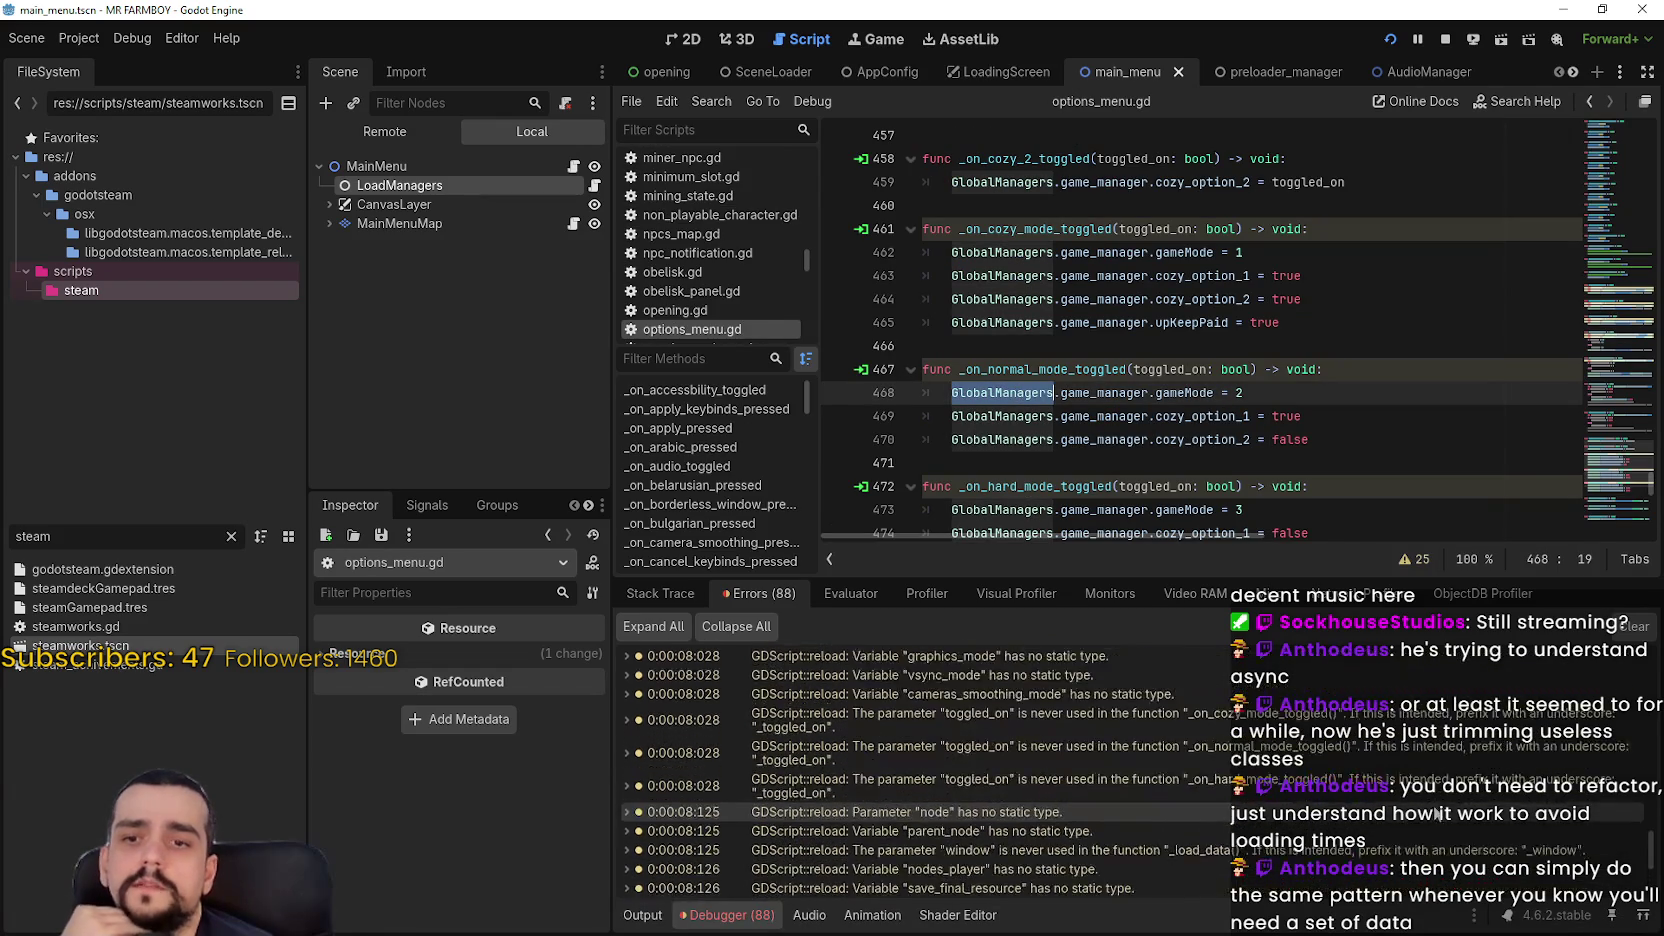
click(840, 393)
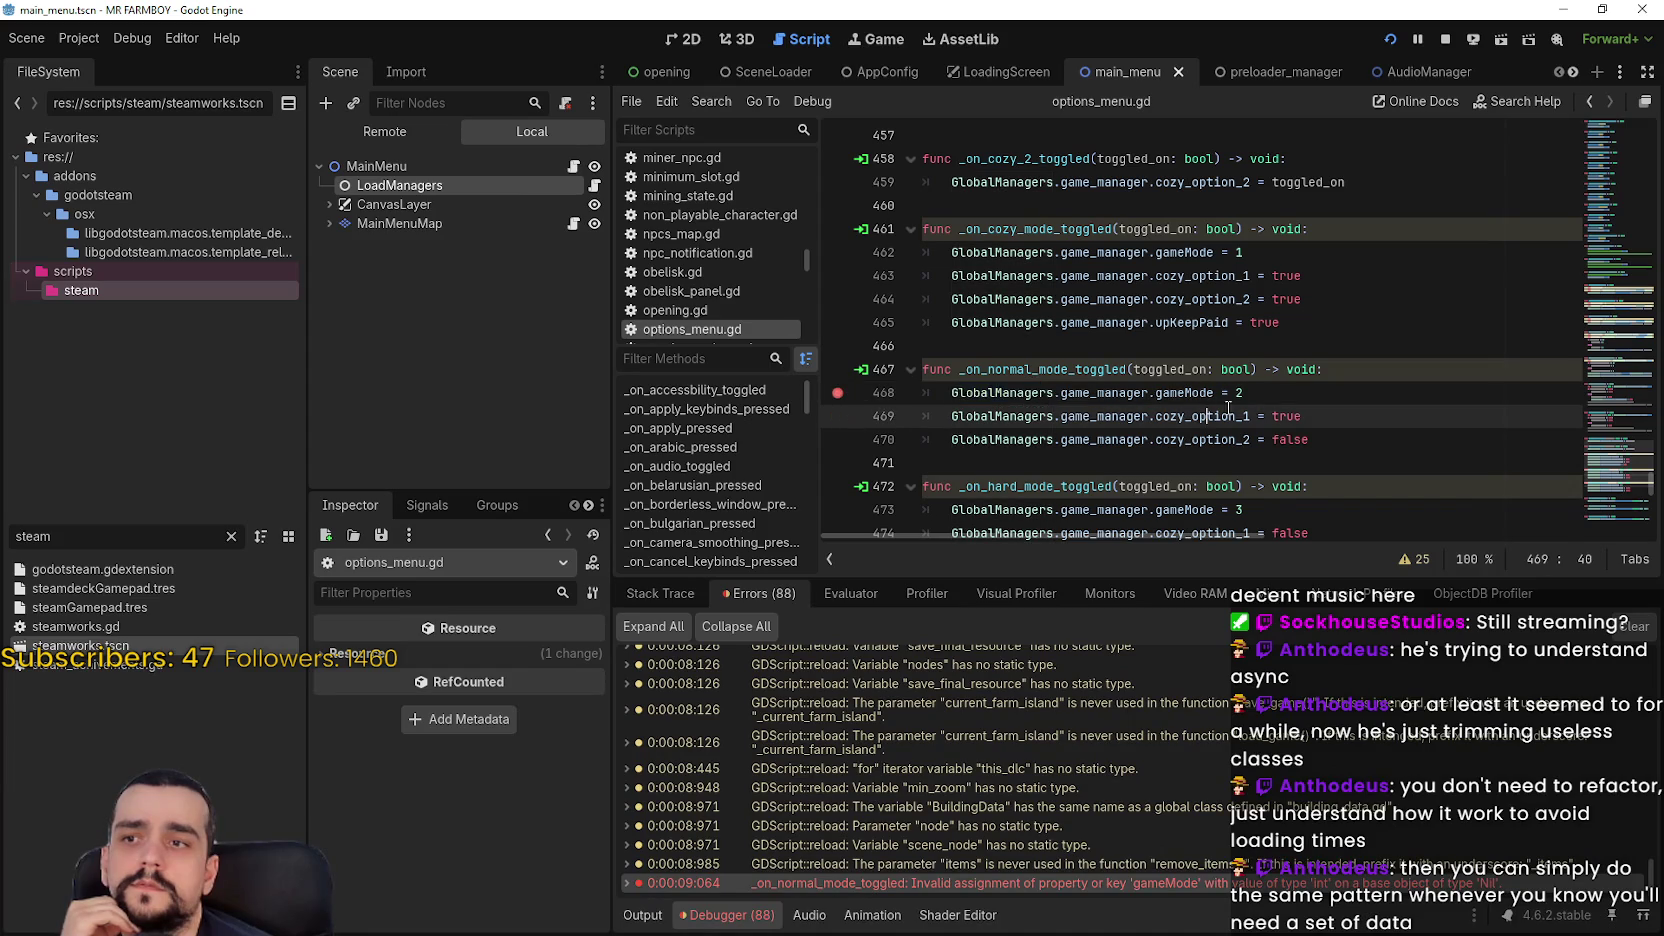
Stop and restart the game with F5, moving the game window aside
click(1450, 40)
key(F5)
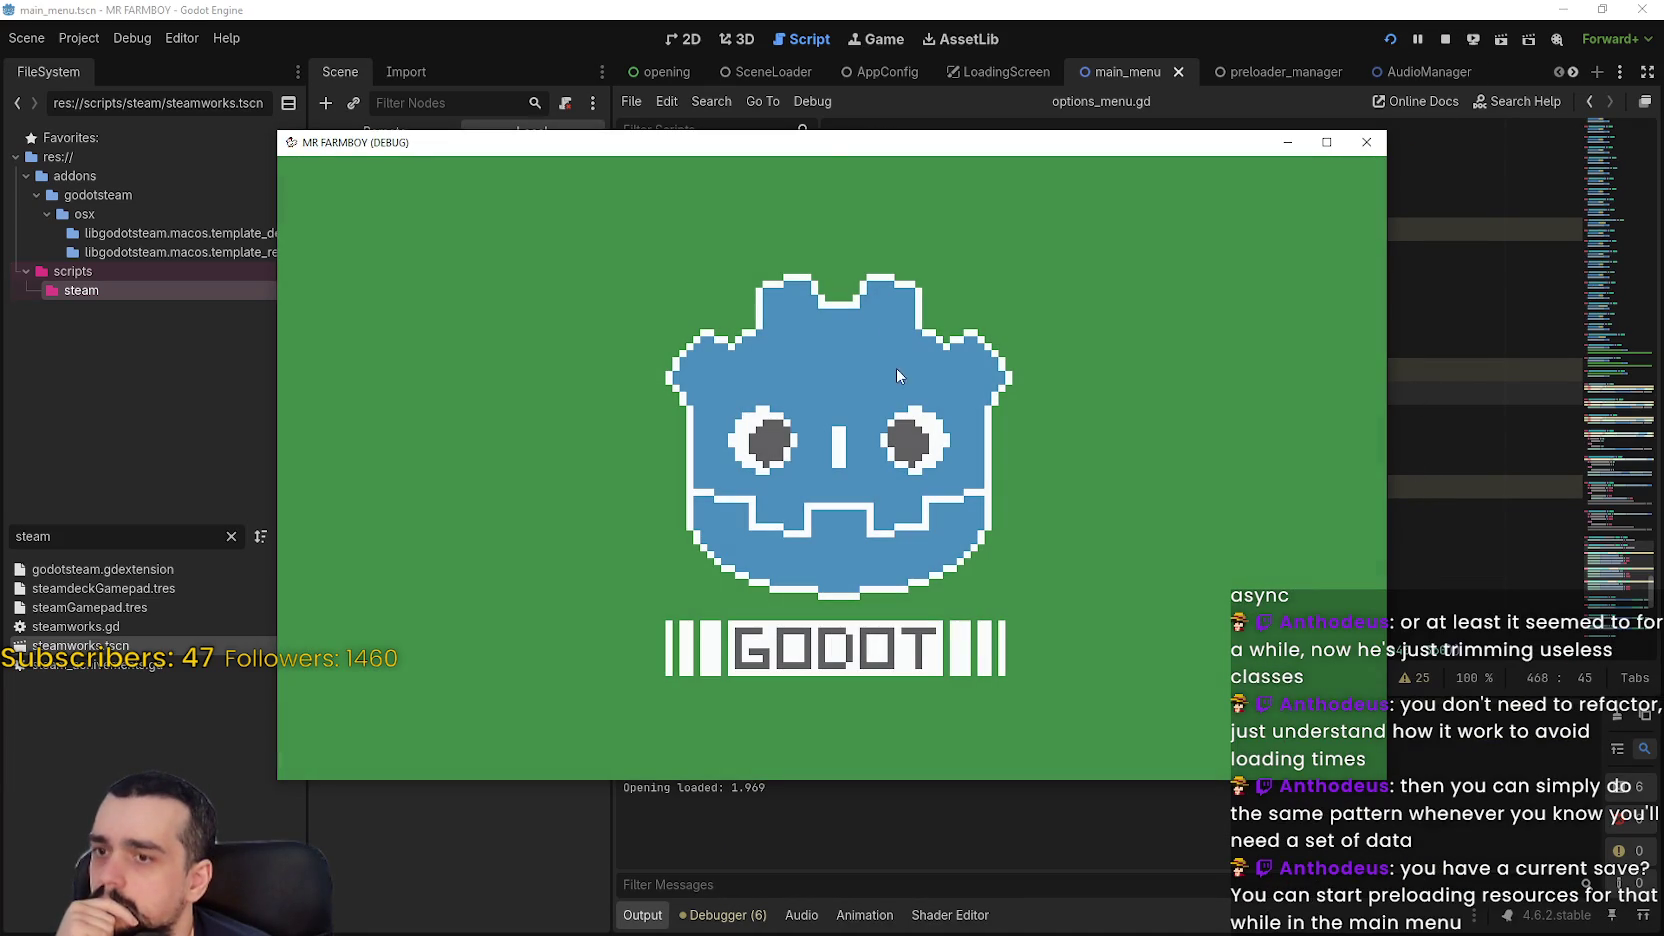
drag(822, 155, 993, 70)
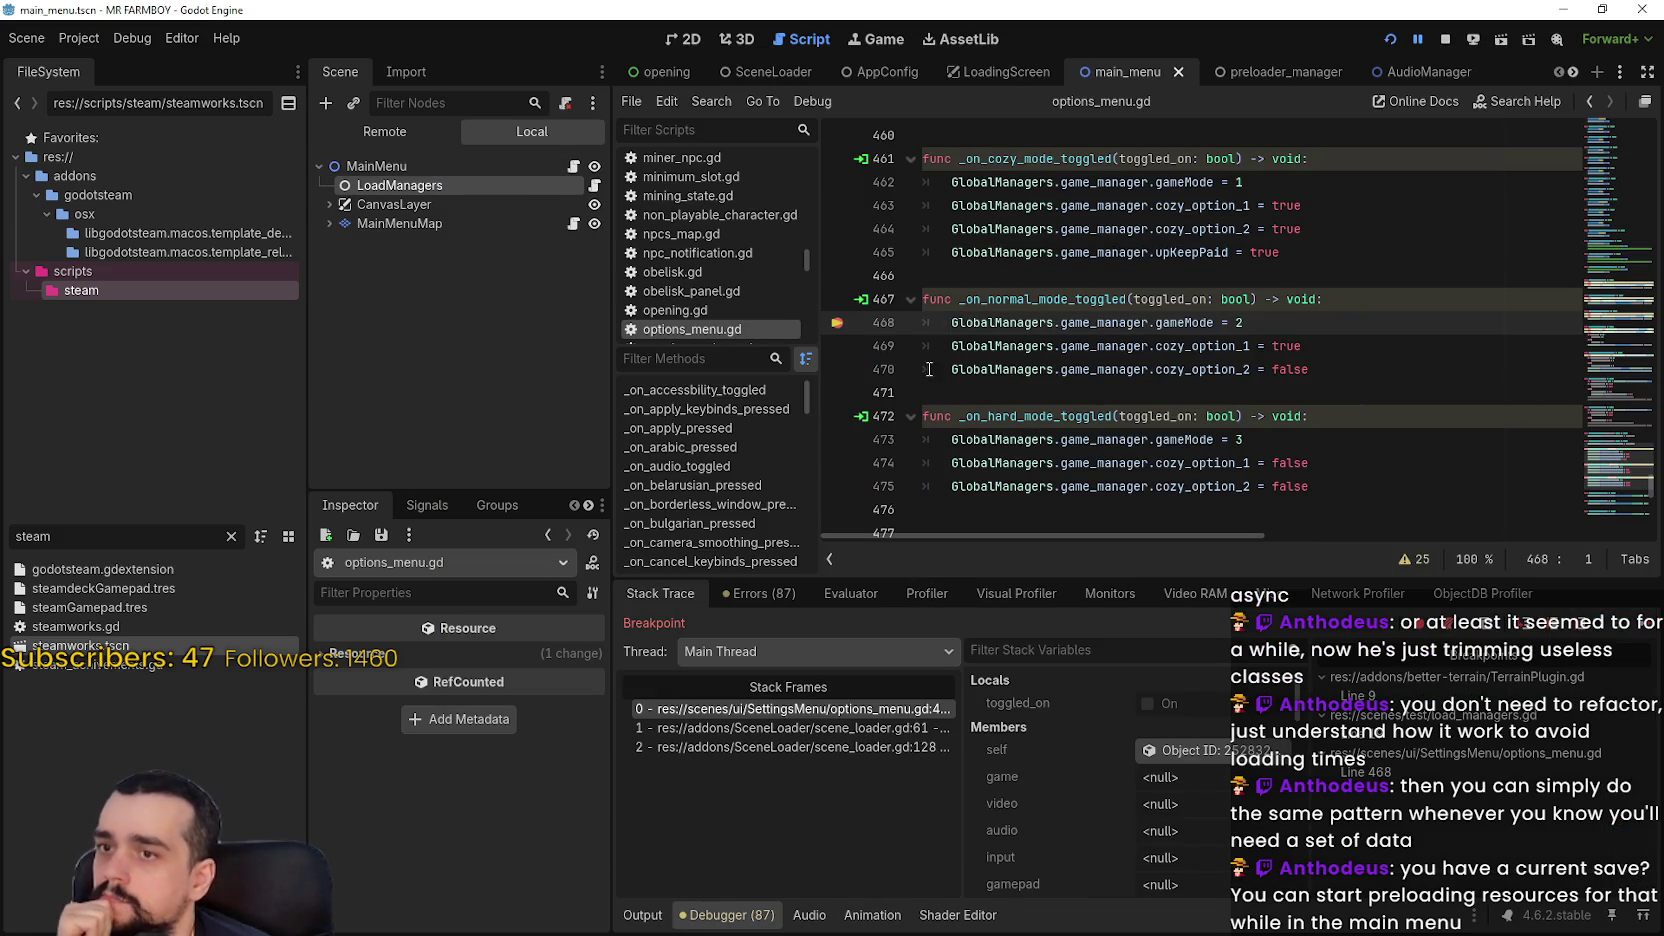
Review the scene_loader.gd call frames, return to line 468, and expand LoadingScreen in the Remote tree
click(800, 729)
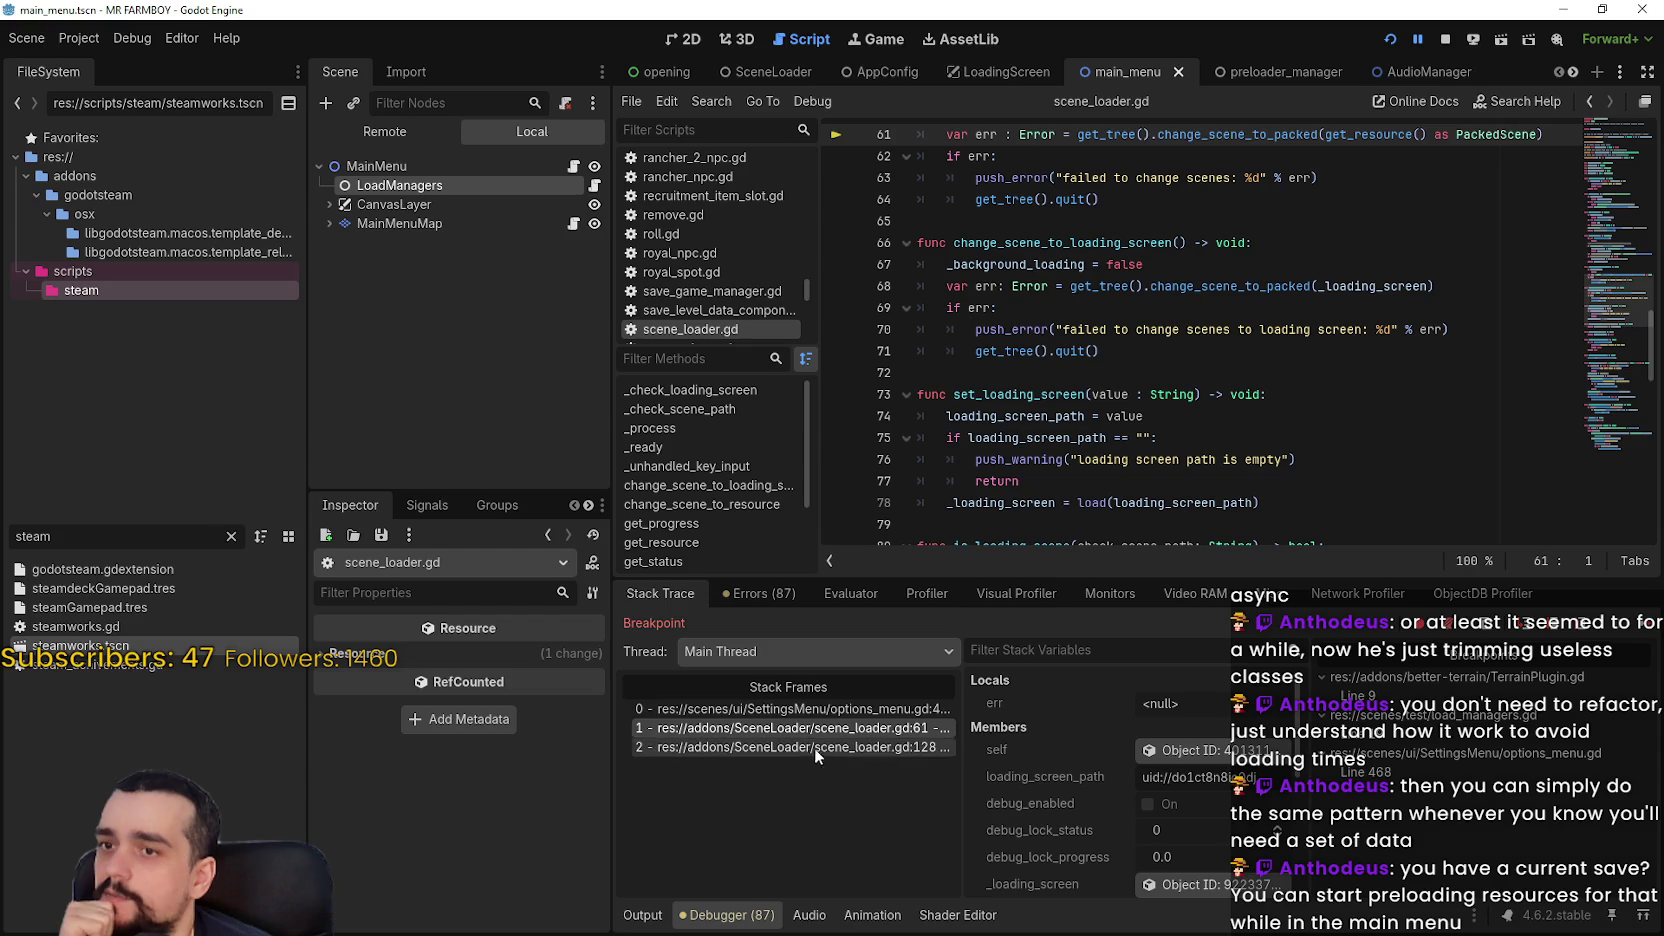
key(Down)
click(845, 709)
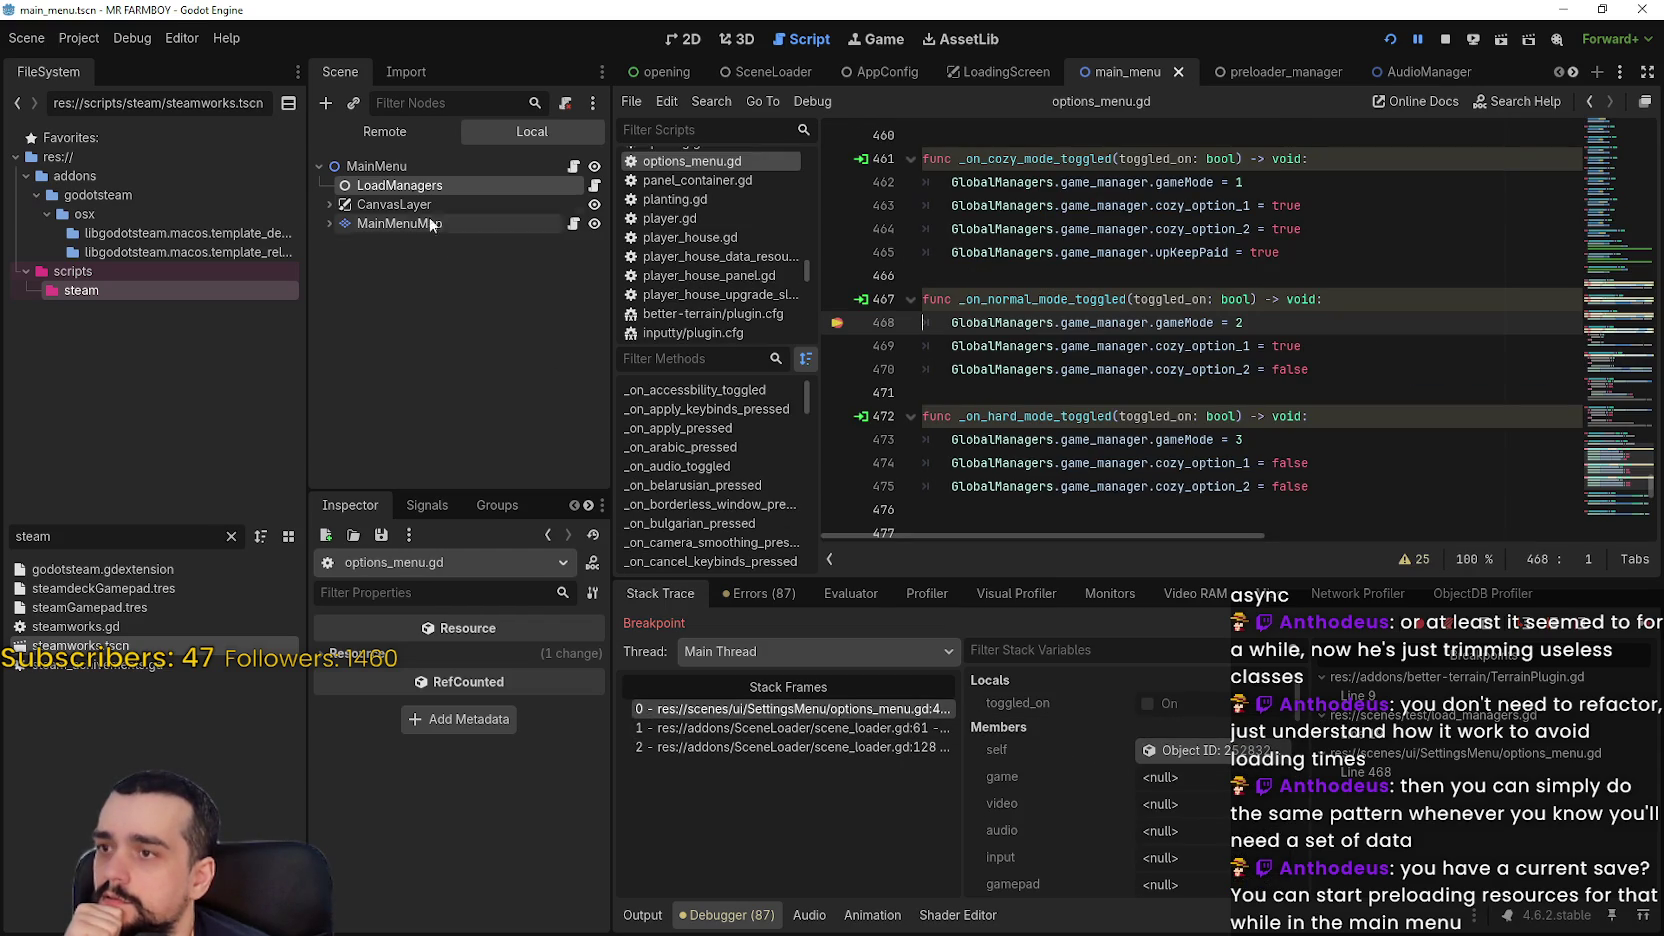
click(385, 133)
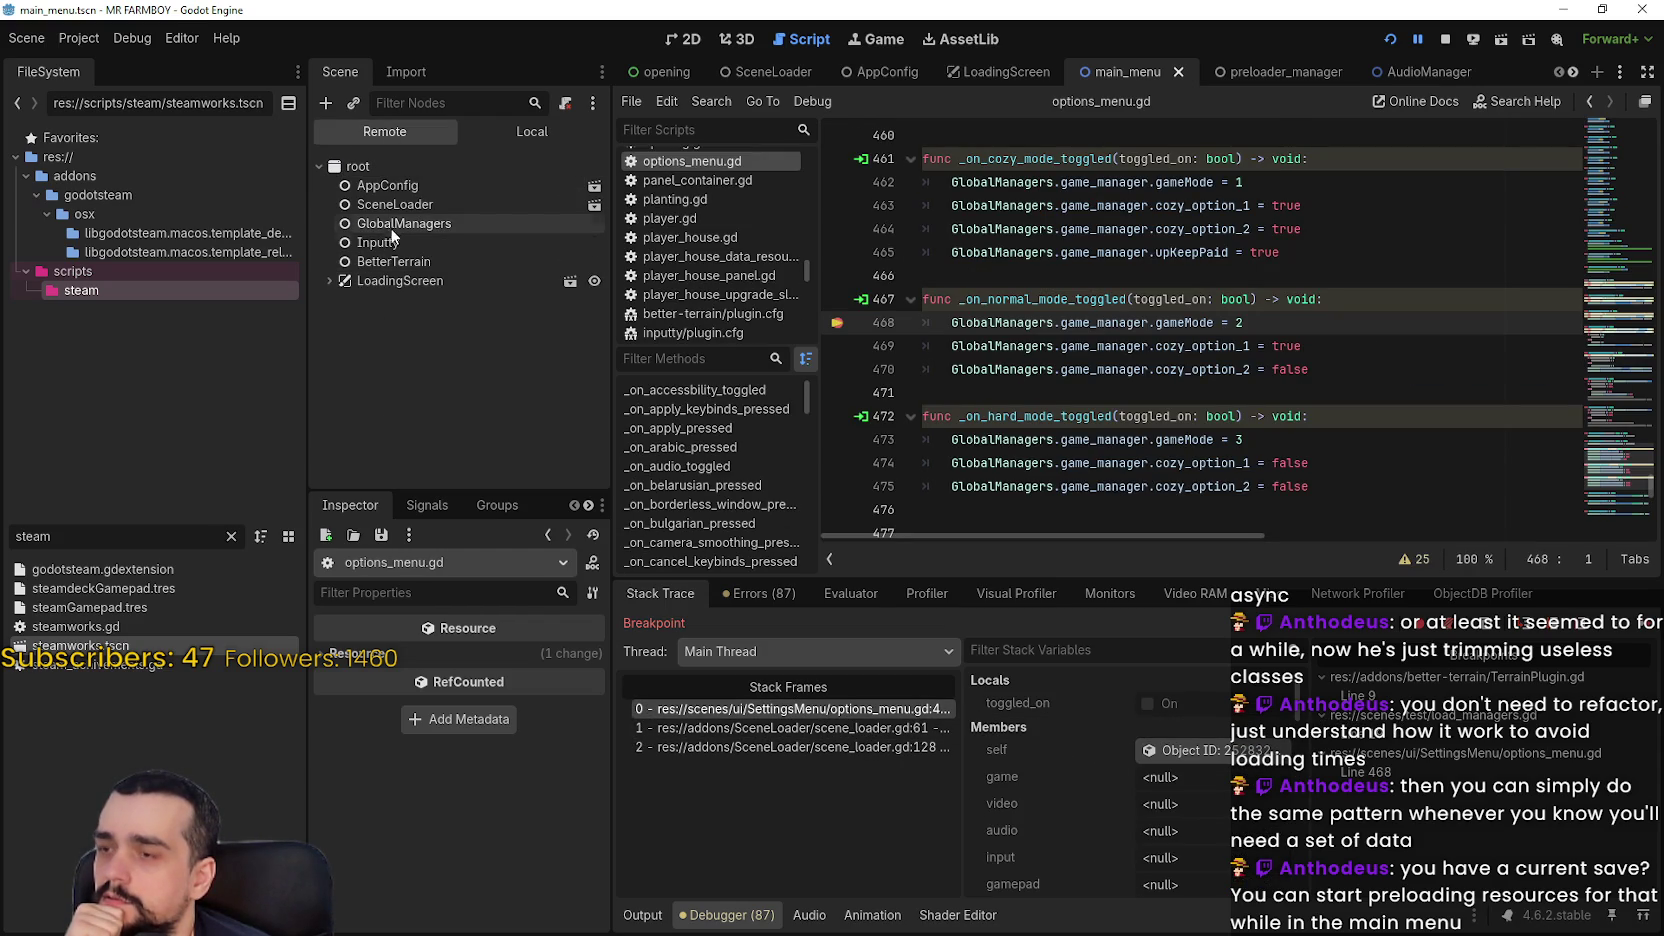
click(330, 280)
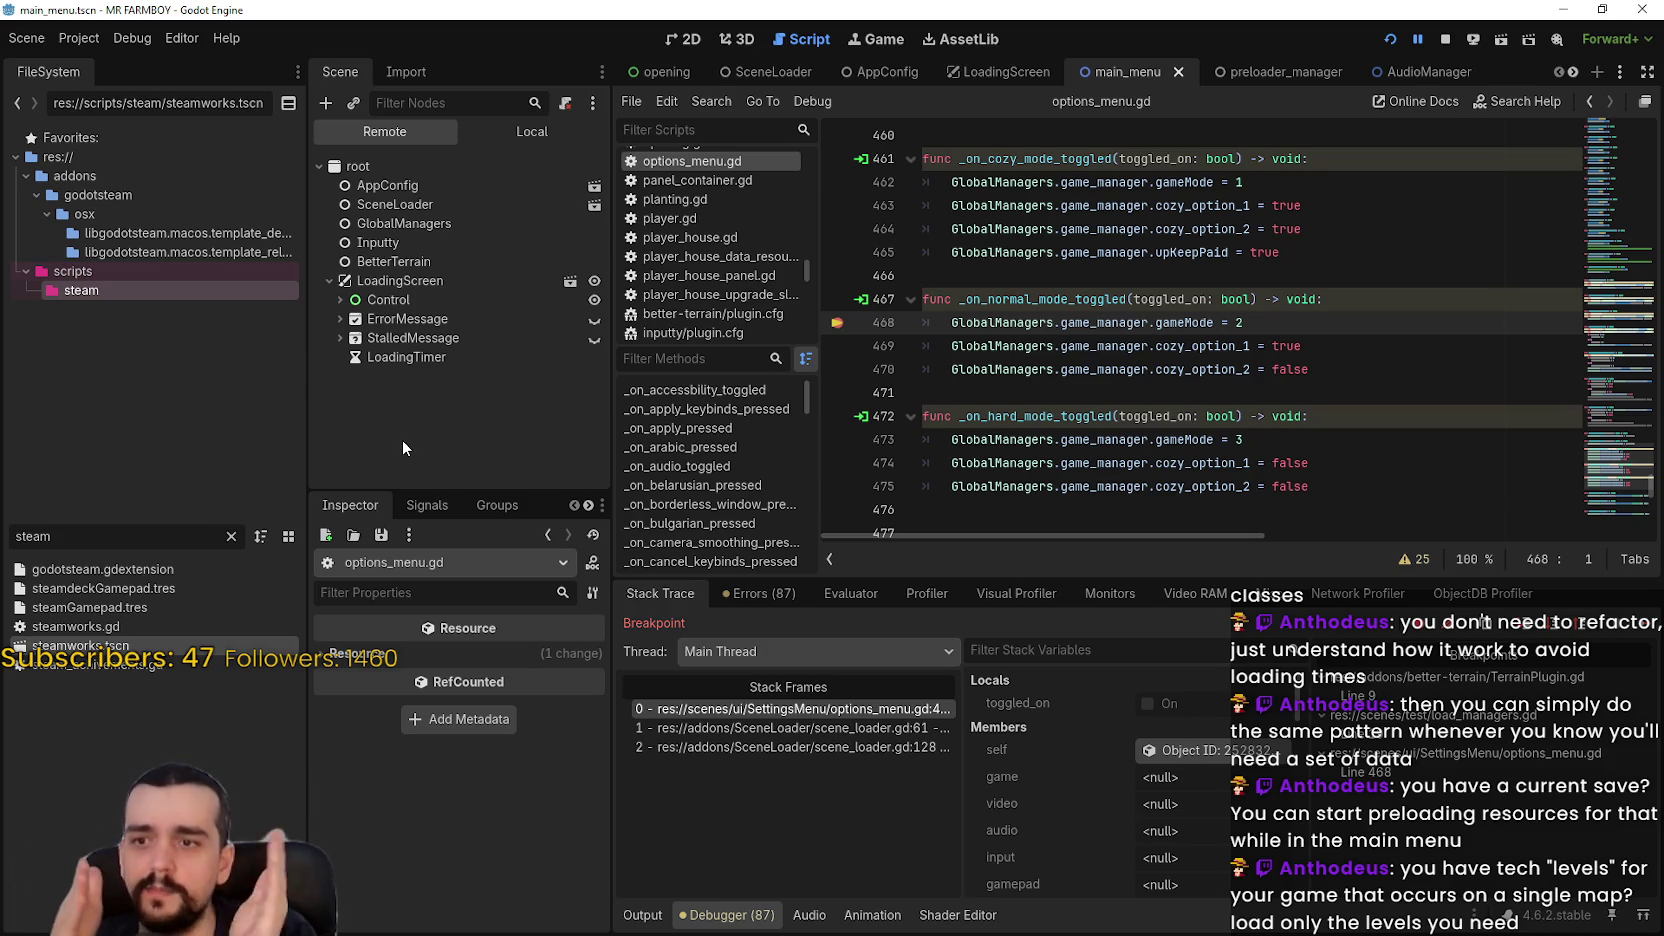
Inspect the live LoadingScreen node and select lines 466–468 of options_menu.gd
click(459, 284)
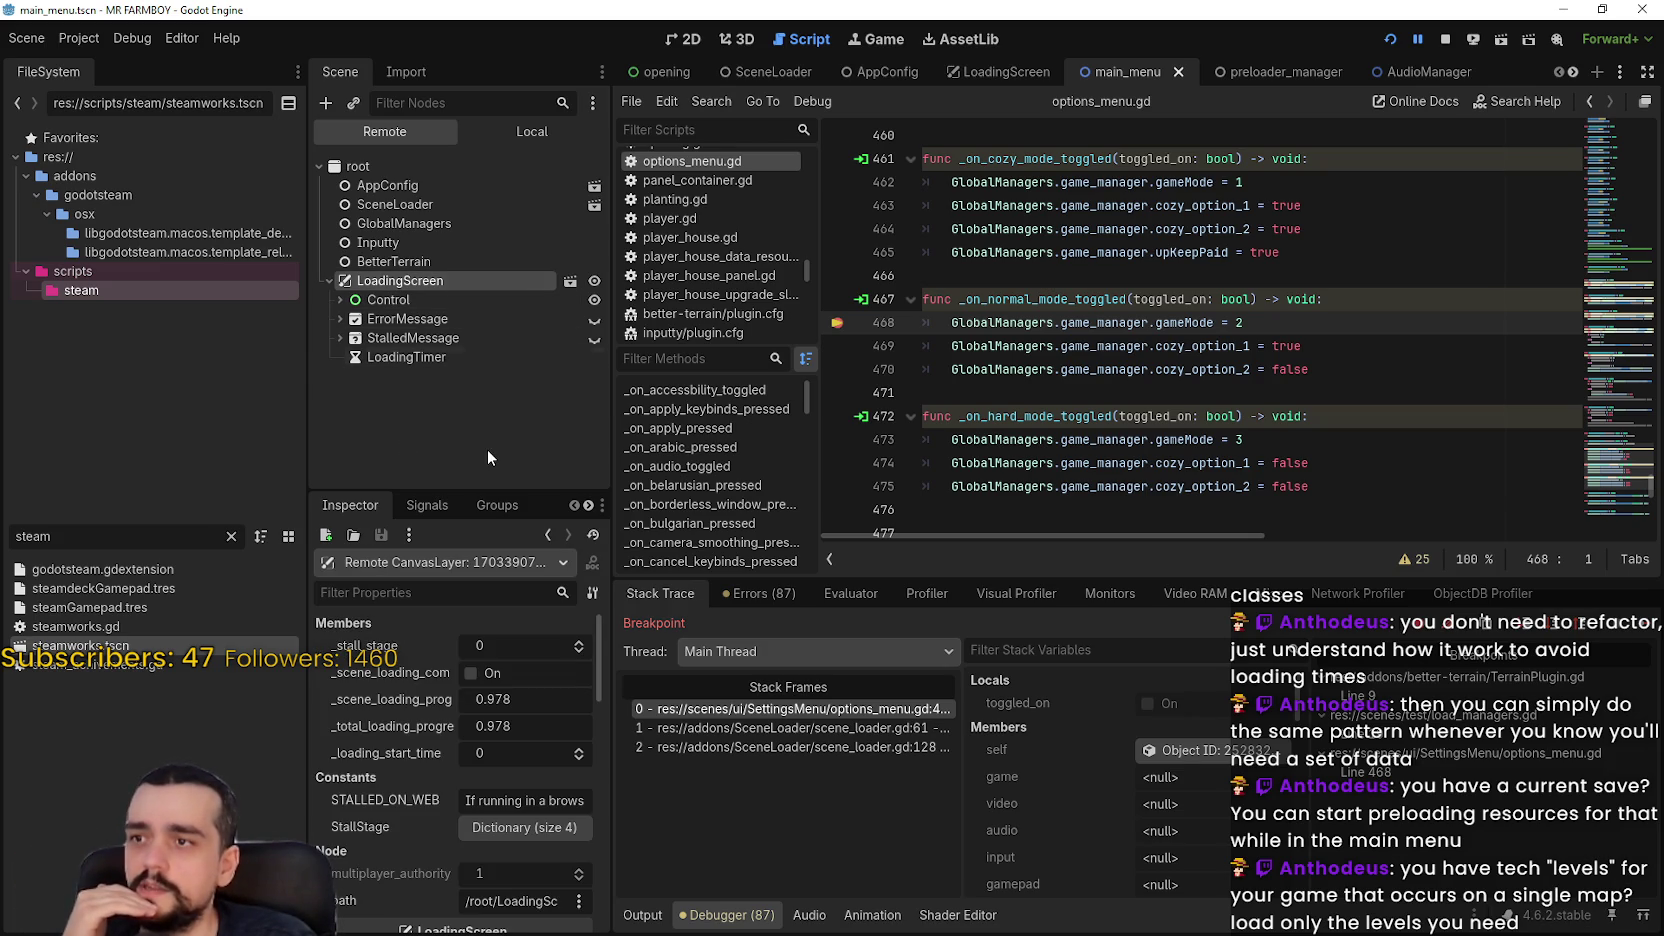
click(524, 139)
click(403, 136)
click(551, 143)
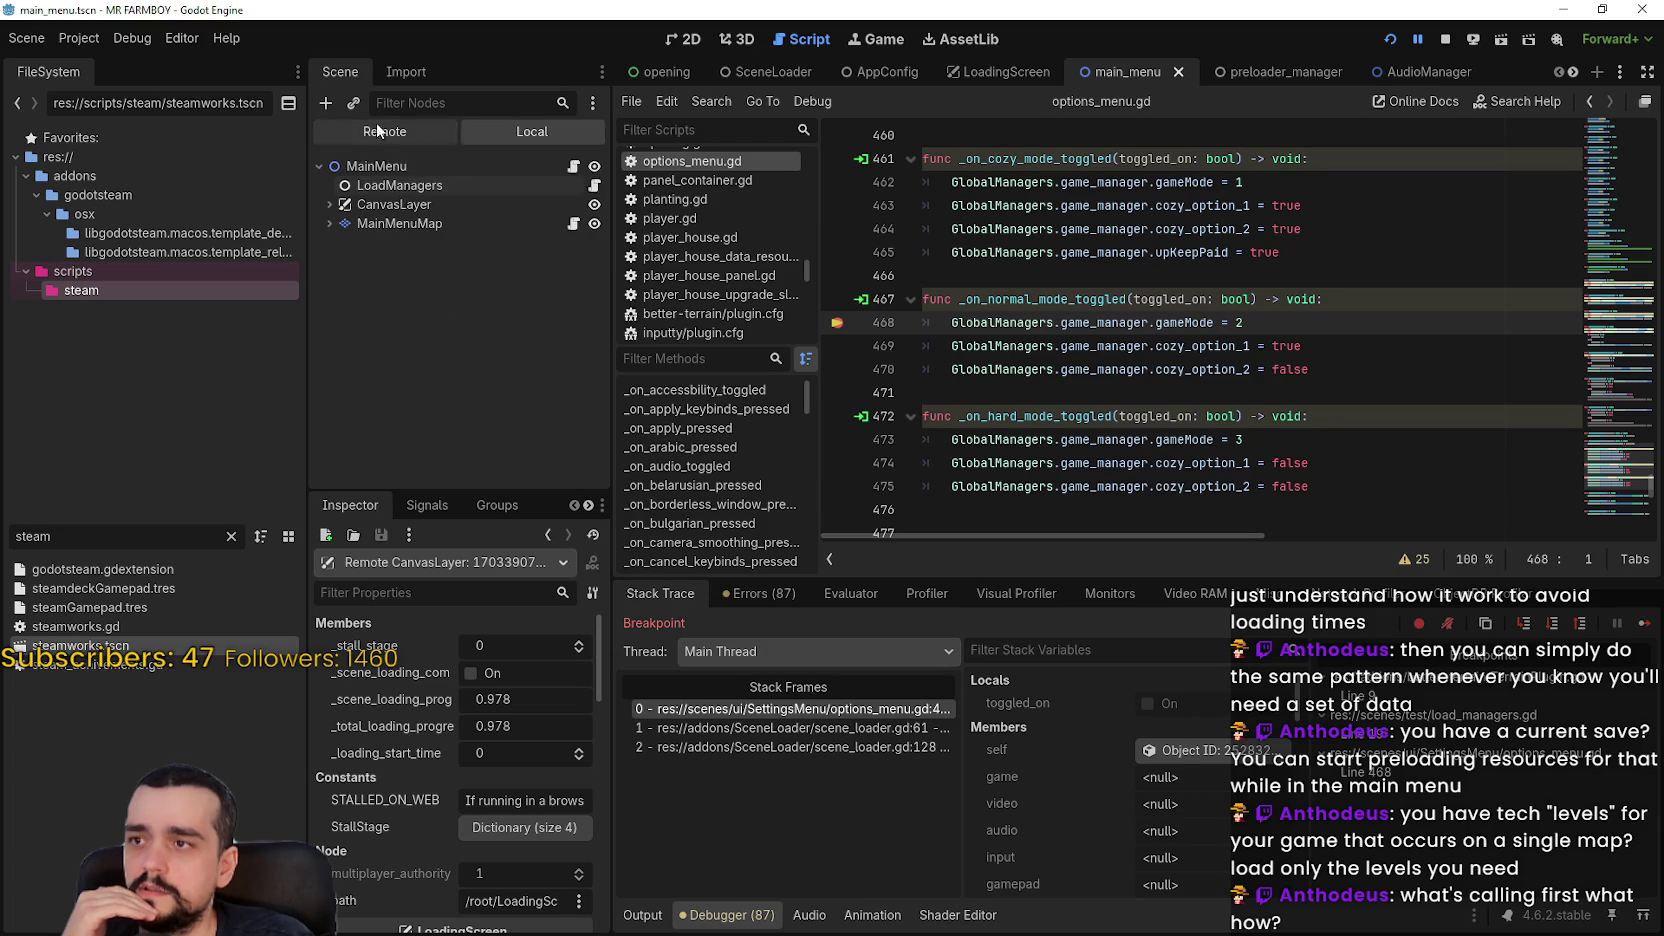
click(372, 130)
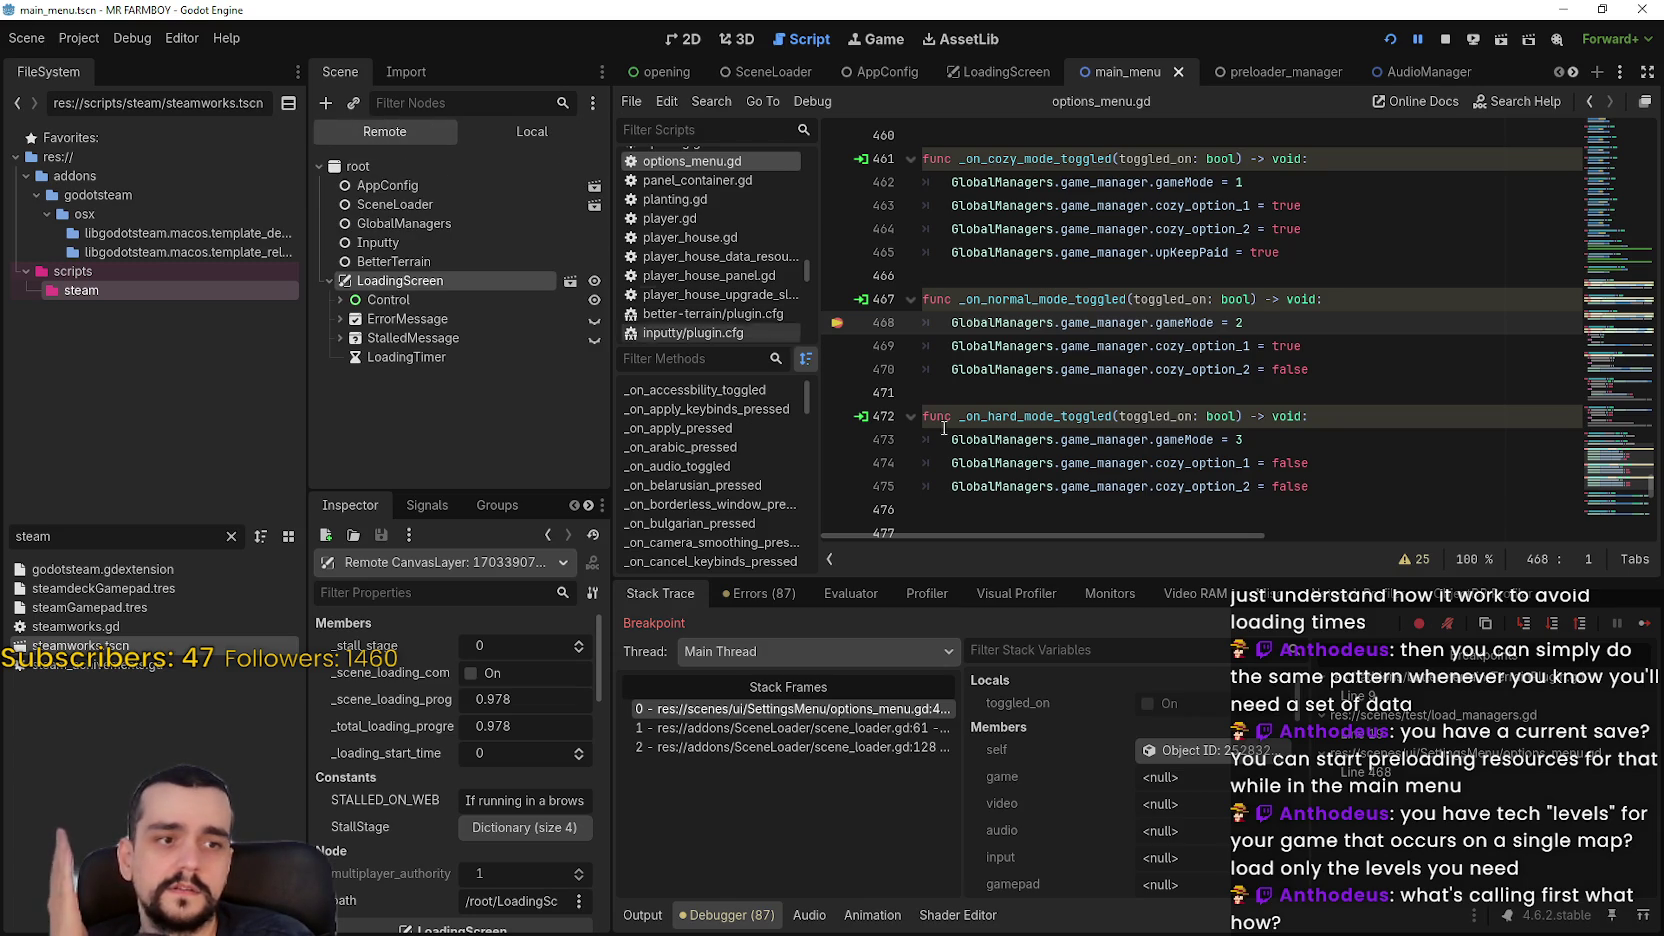
scroll(1290, 378, down, 5)
scroll(1290, 378, up, 5)
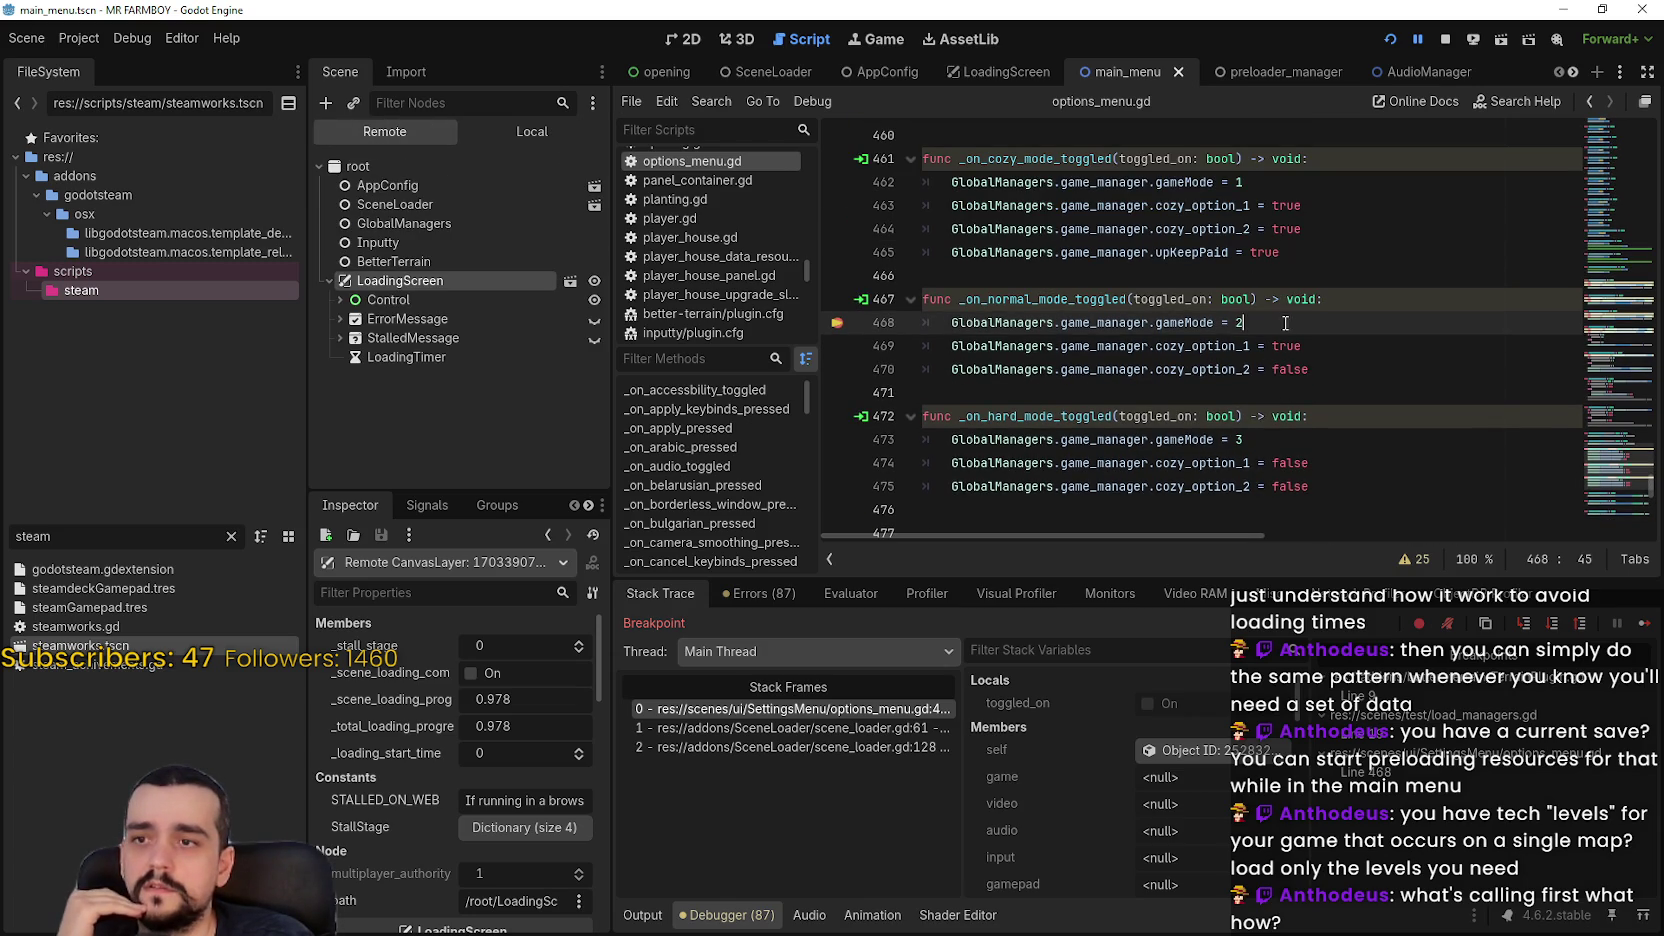
drag(1285, 323, 924, 276)
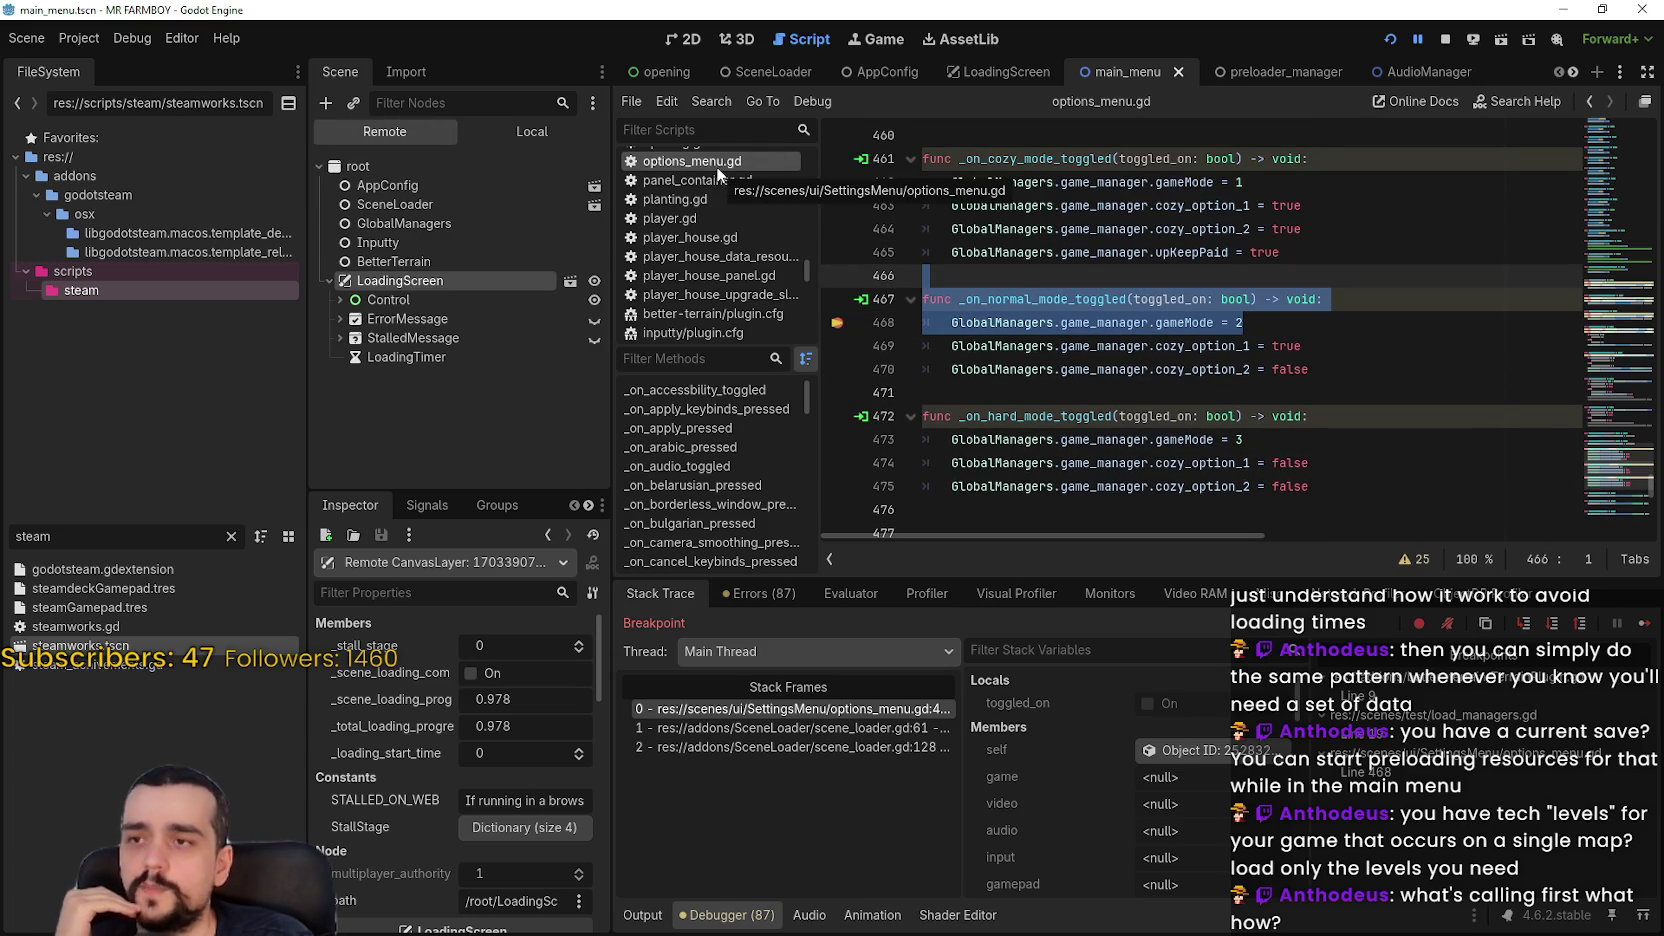
In the local MainMenu tree, expand MainMenuMap and inspect SettingsMenu's properties
click(490, 130)
click(329, 224)
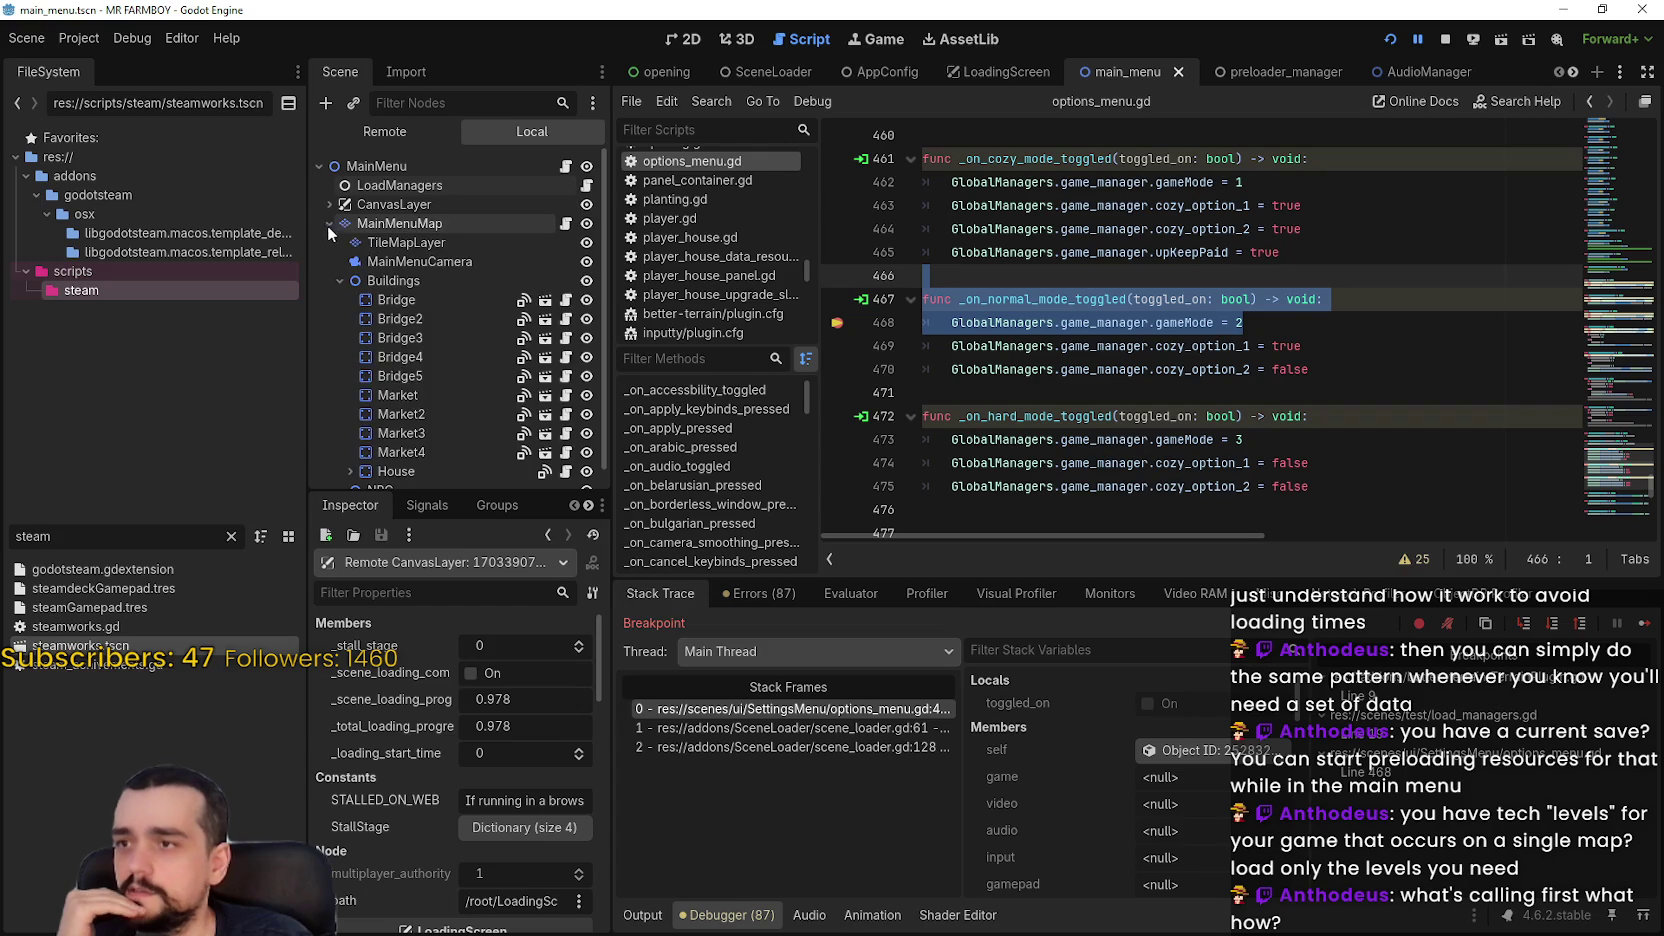
scroll(330, 220, down, 3)
scroll(334, 250, up, 4)
click(420, 198)
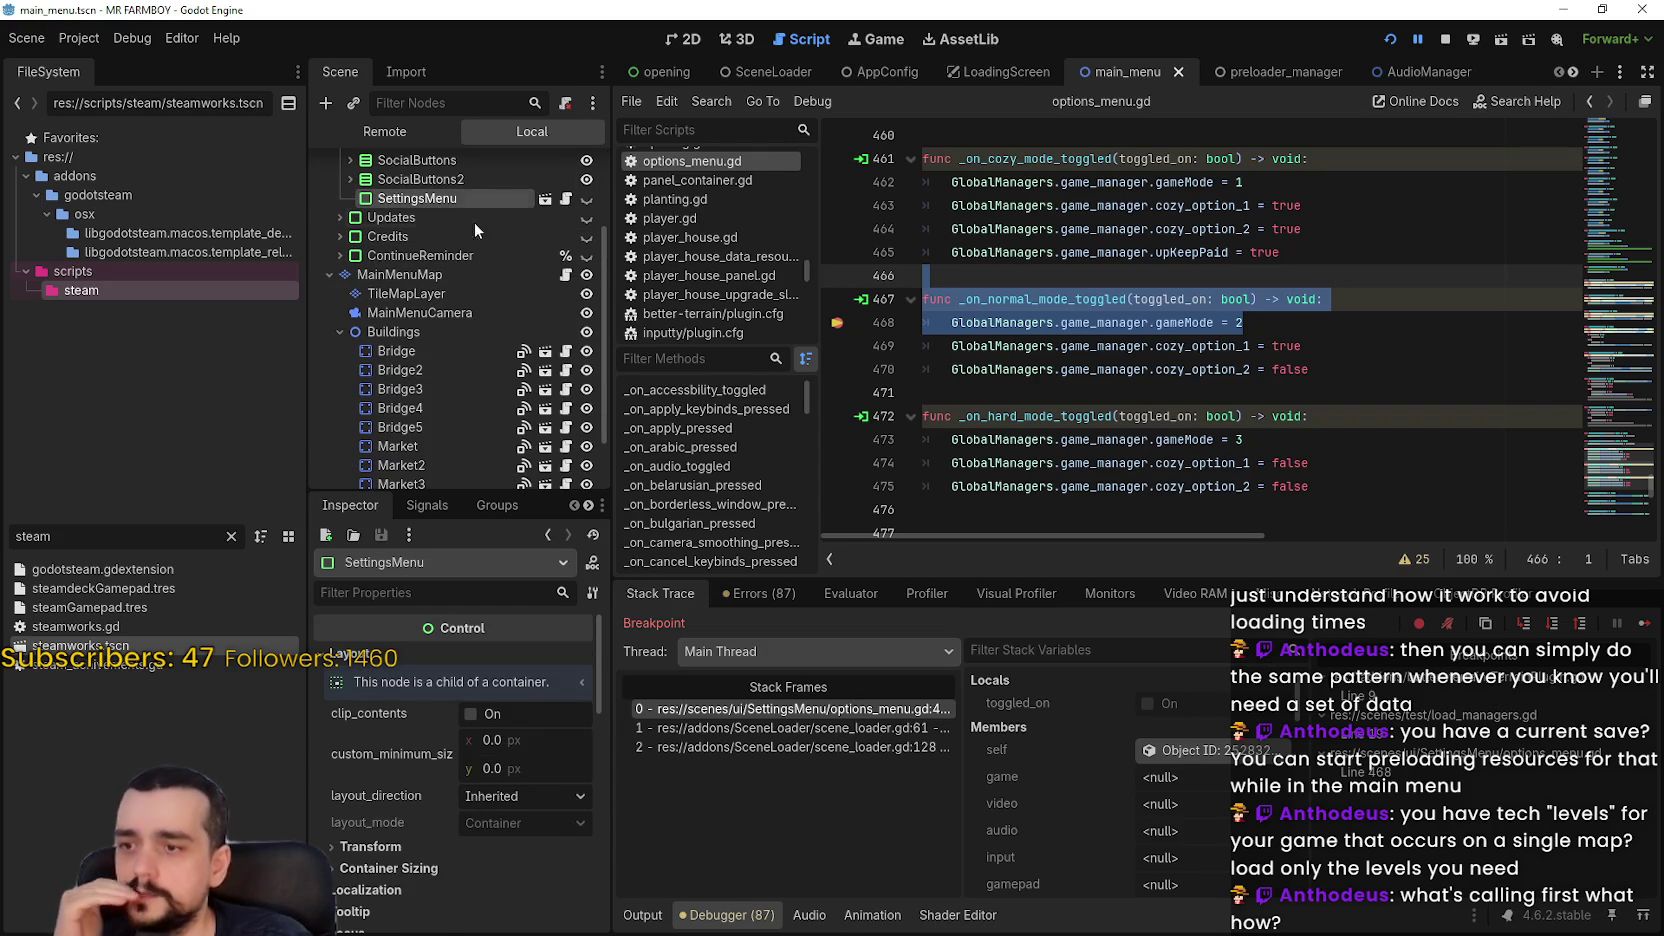
scroll(491, 849, down, 5)
scroll(495, 840, down, 8)
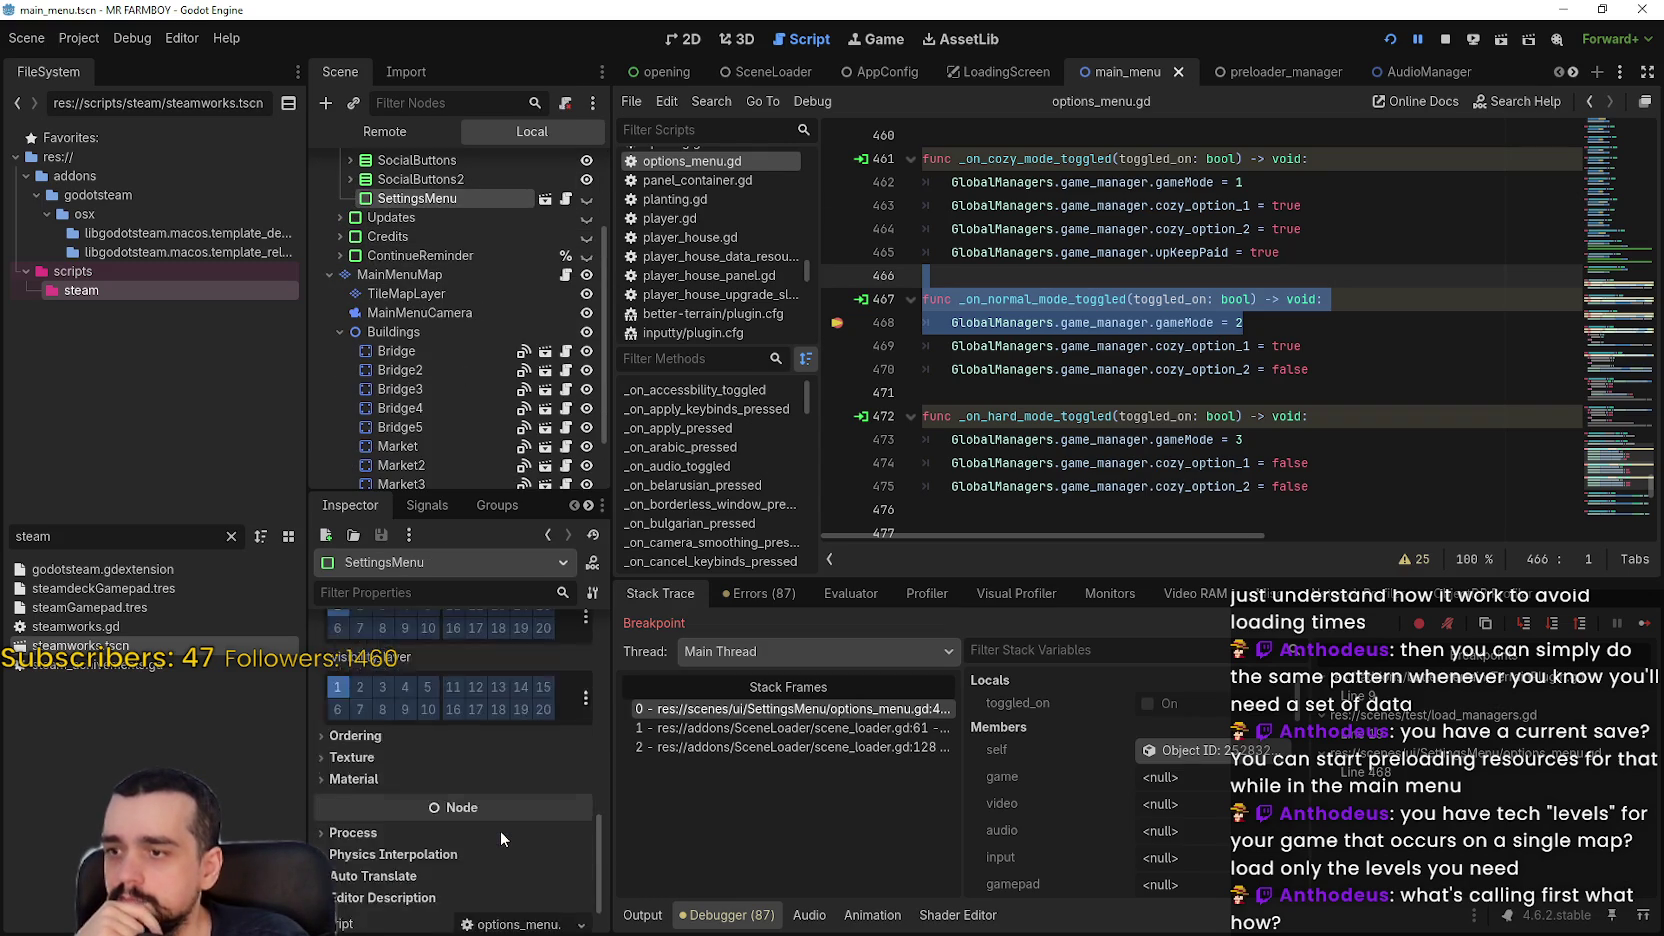
scroll(500, 828, up, 12)
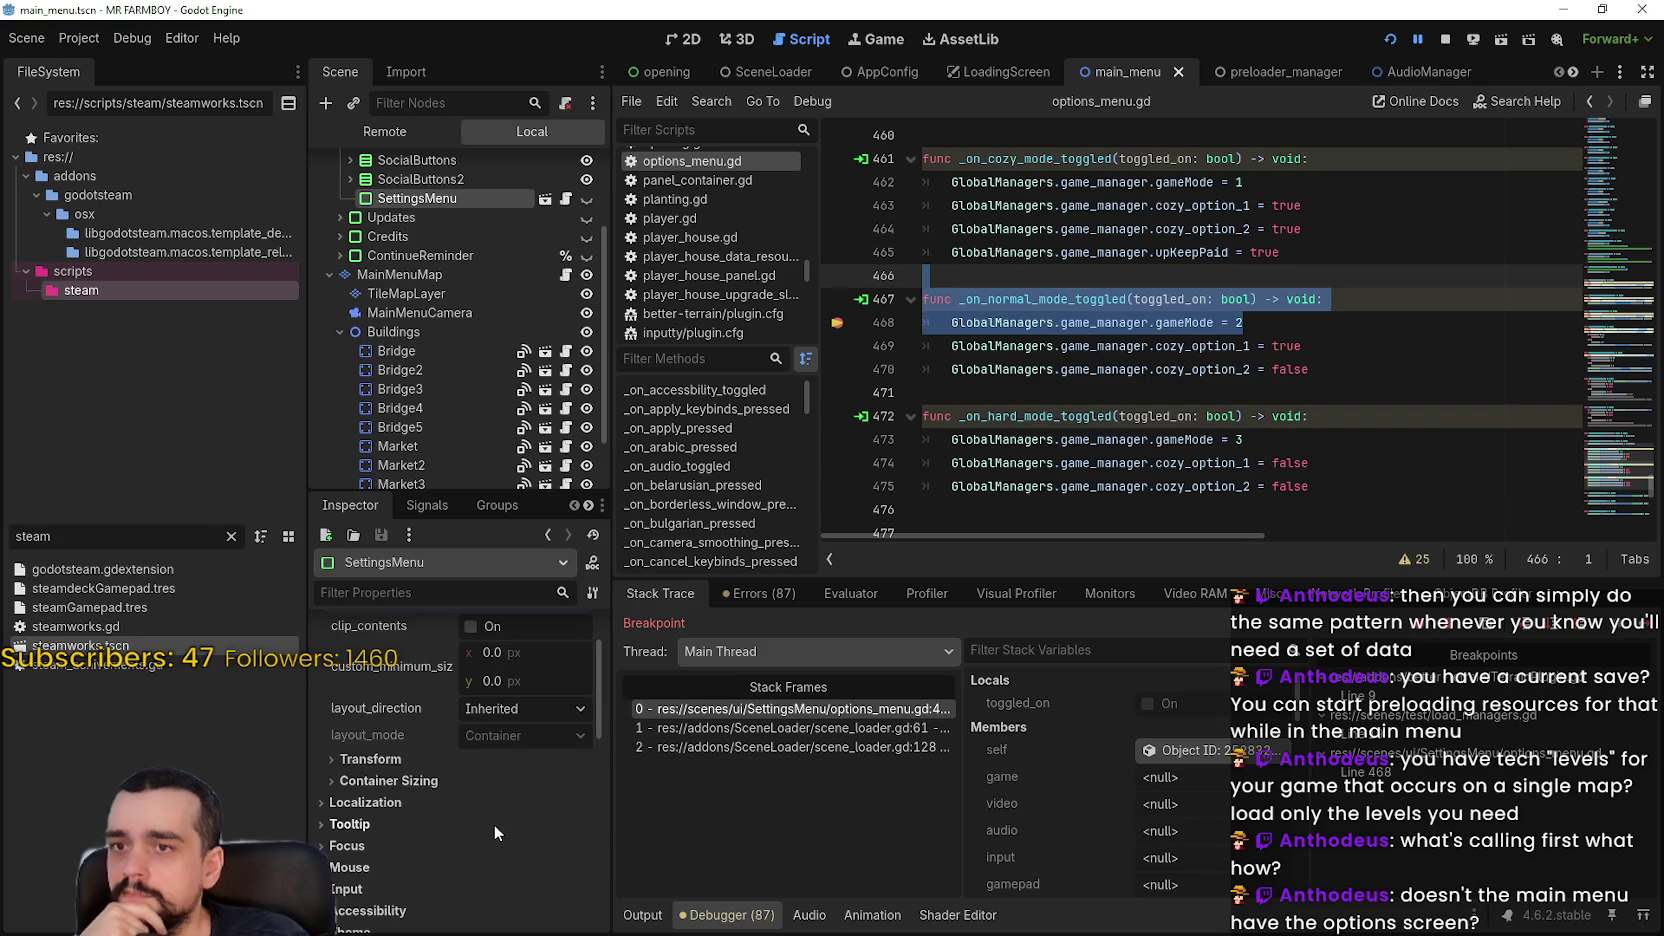
scroll(536, 344, up, 4)
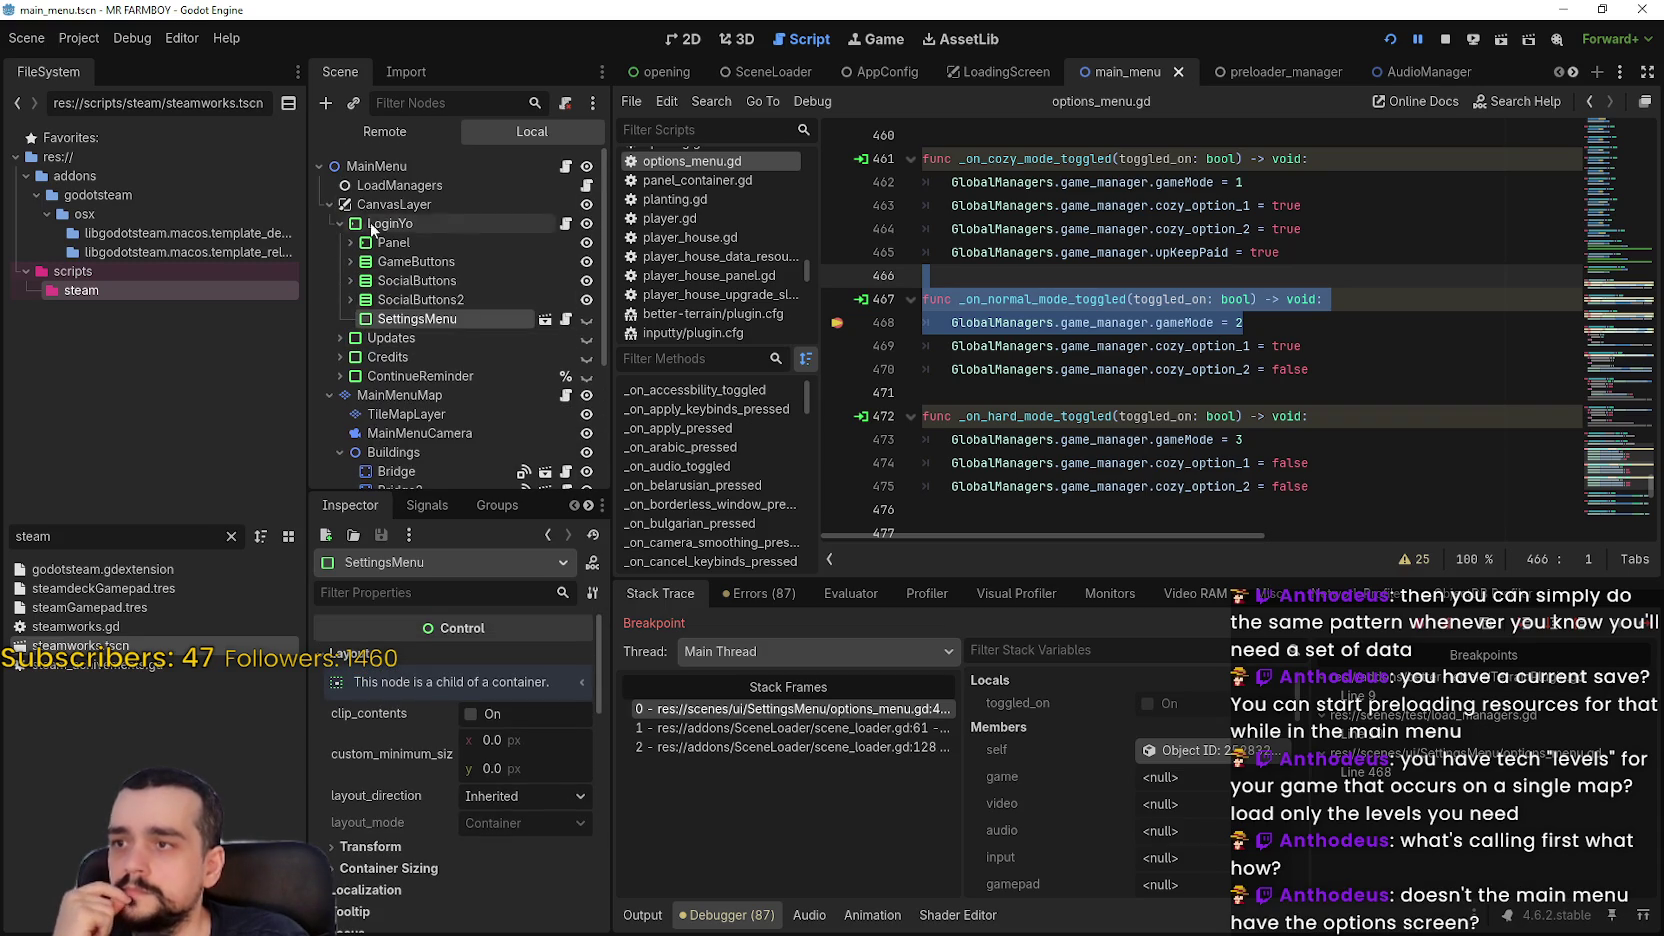
Select the LoadManagers node and clear the code selection in options_menu.gd
click(324, 190)
click(329, 204)
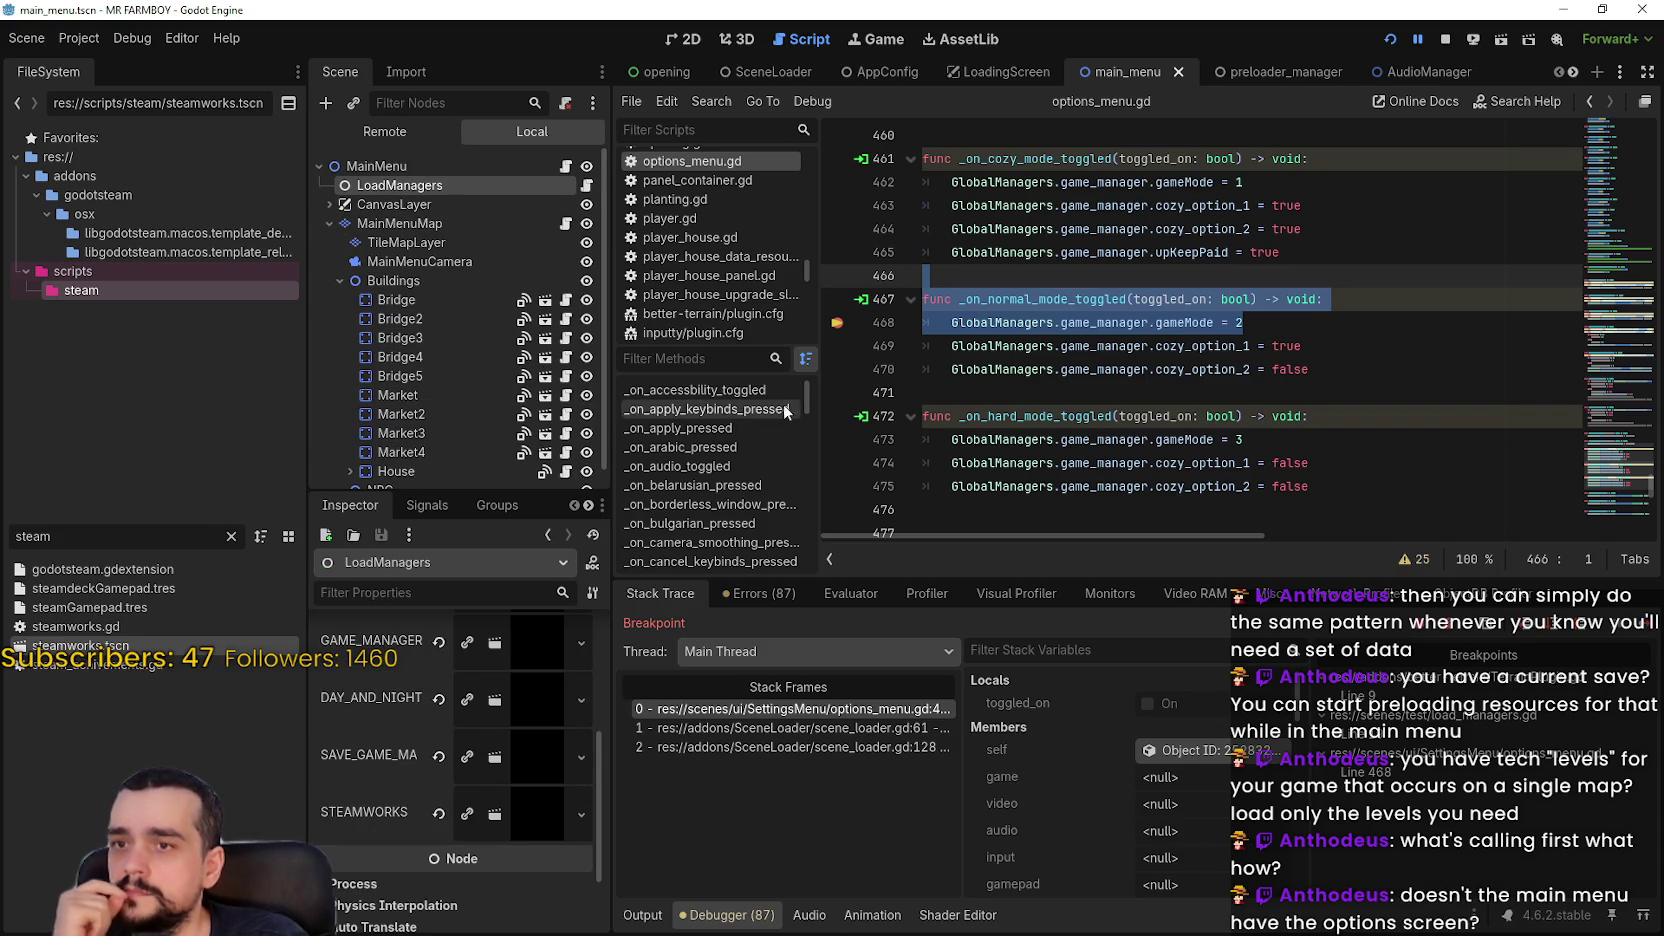
click(1078, 378)
click(1076, 386)
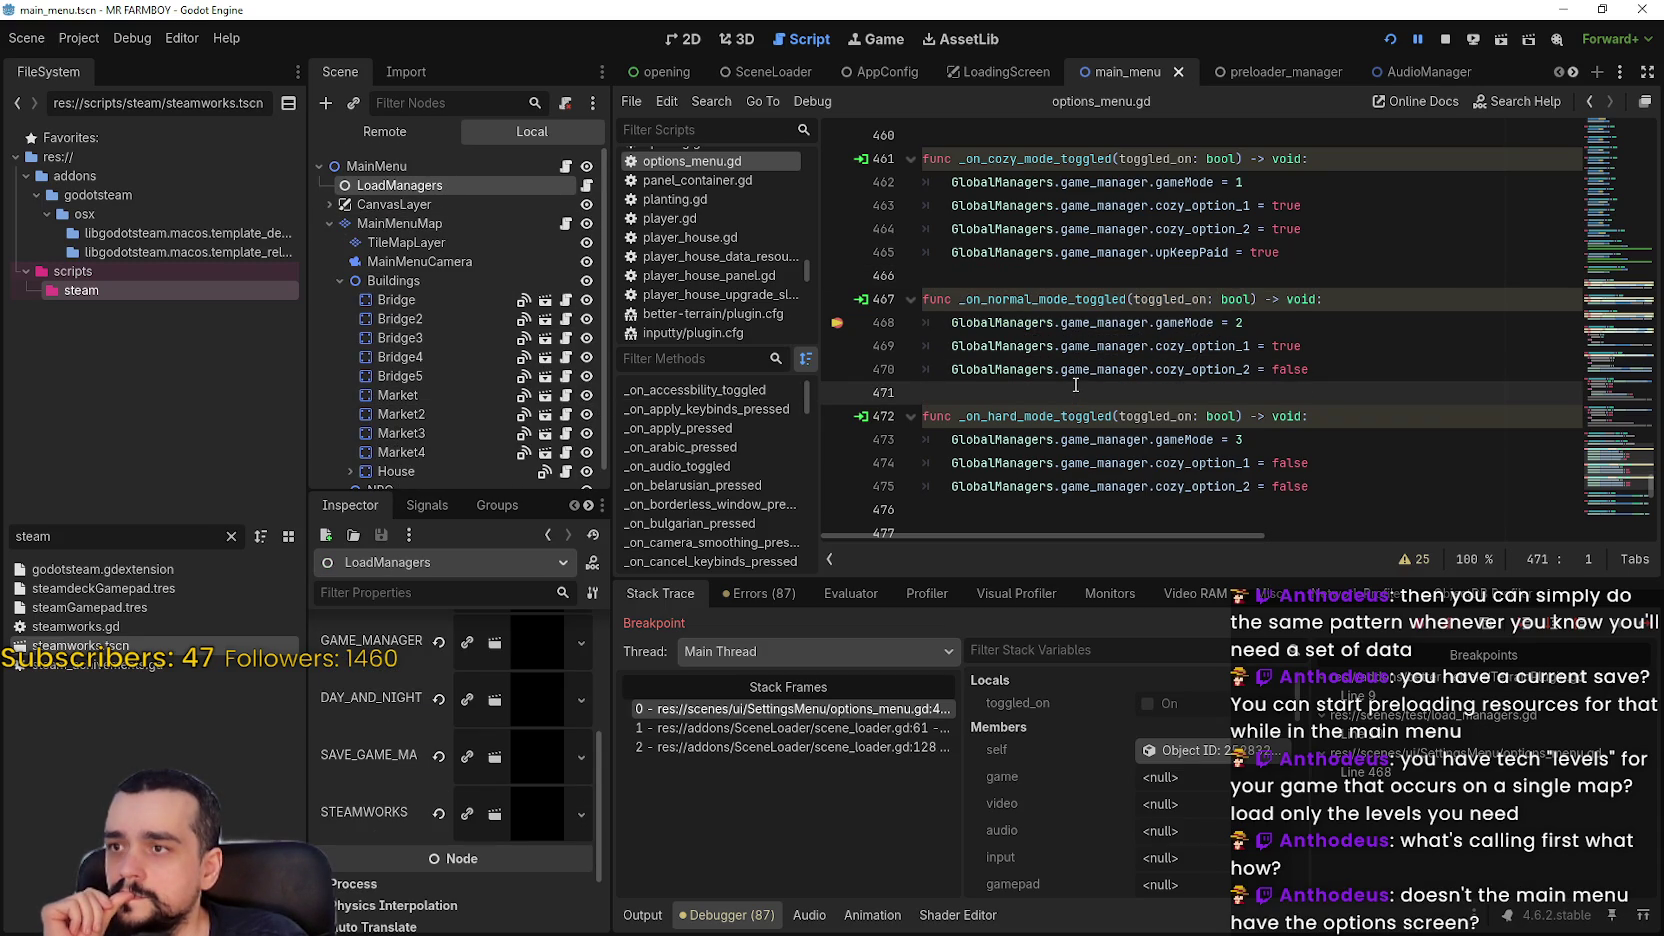
Open load_managers.gd and add breakpoints on the add_child lines 13 through 18
click(586, 187)
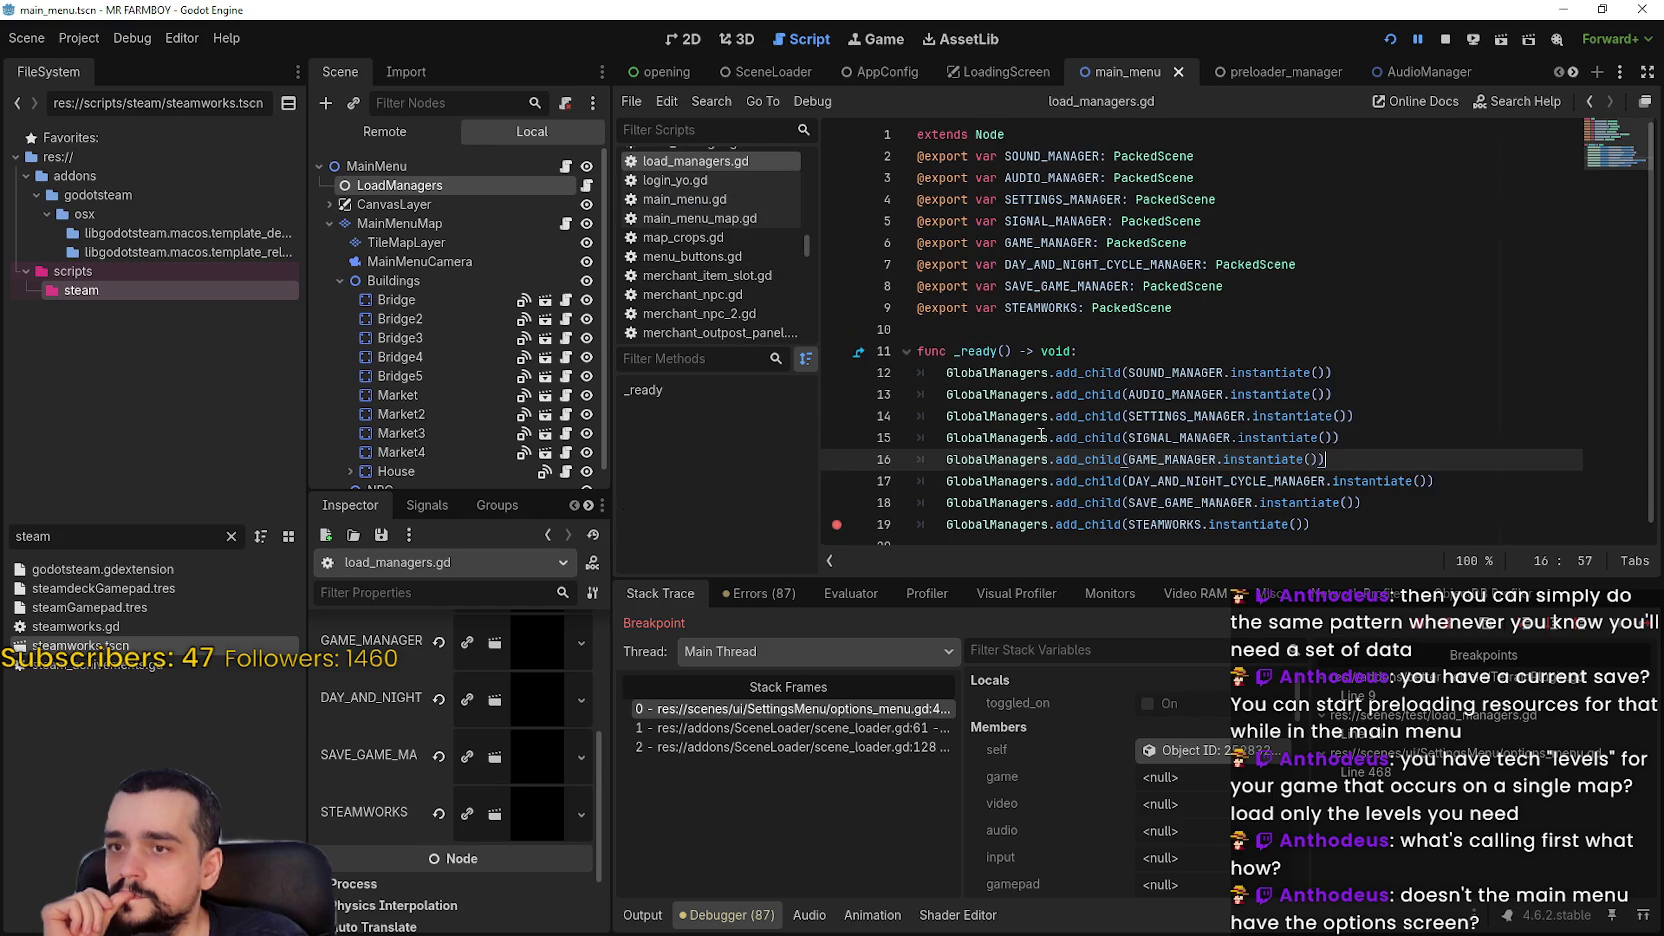
mouse_move(1005, 506)
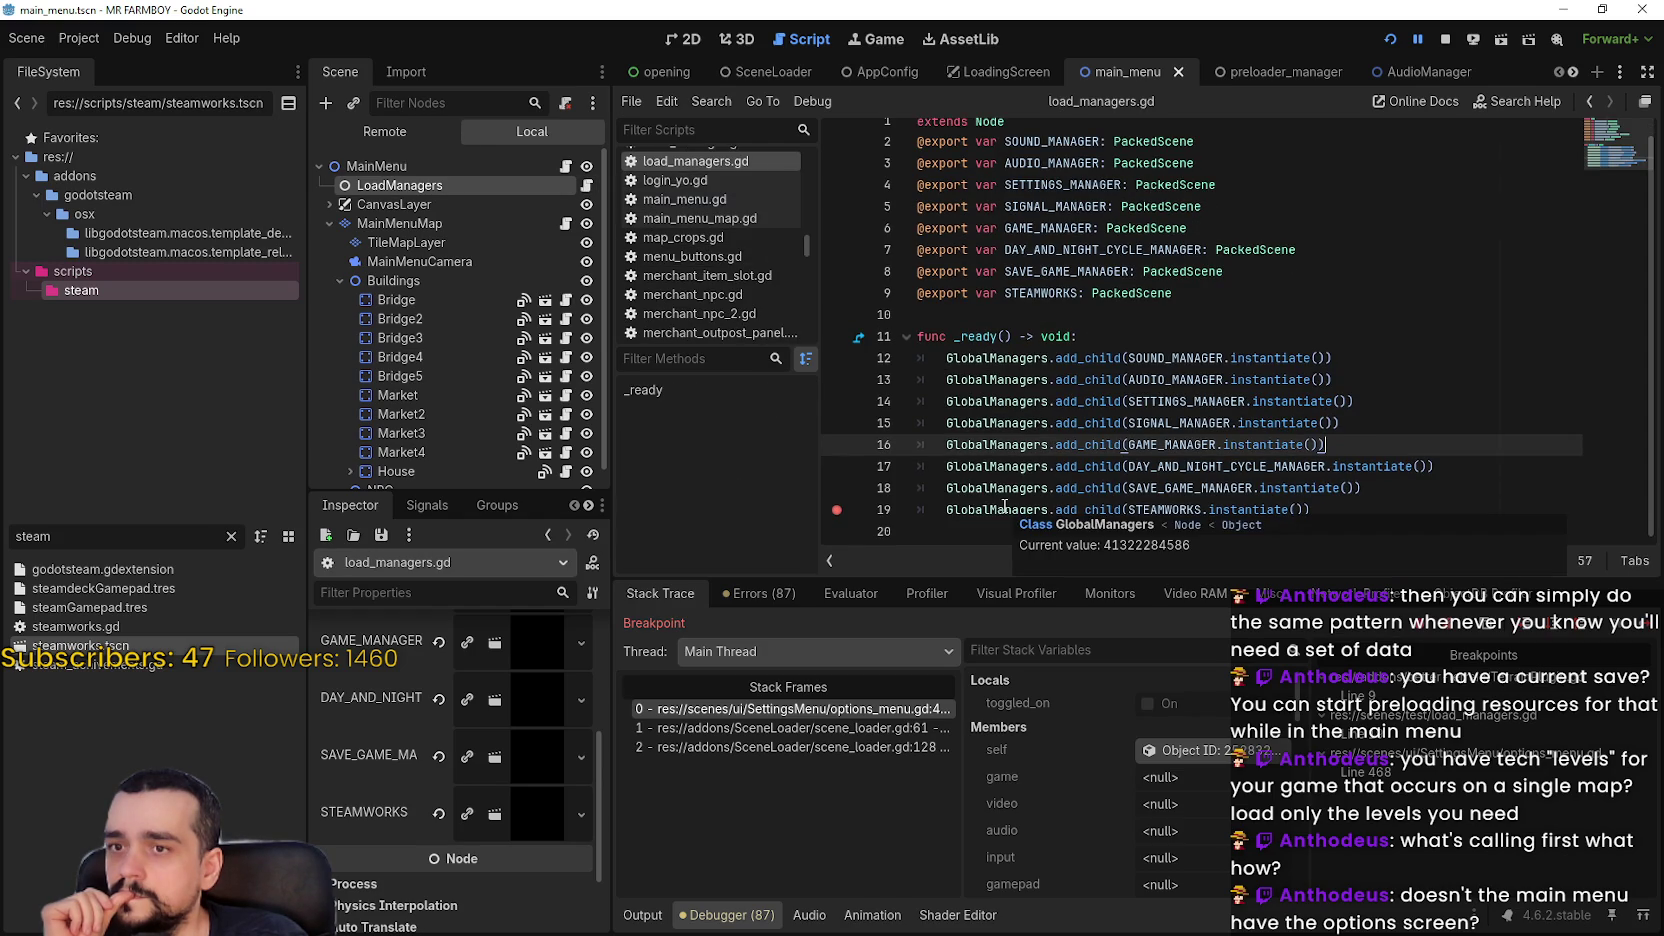
click(837, 380)
click(837, 401)
click(837, 423)
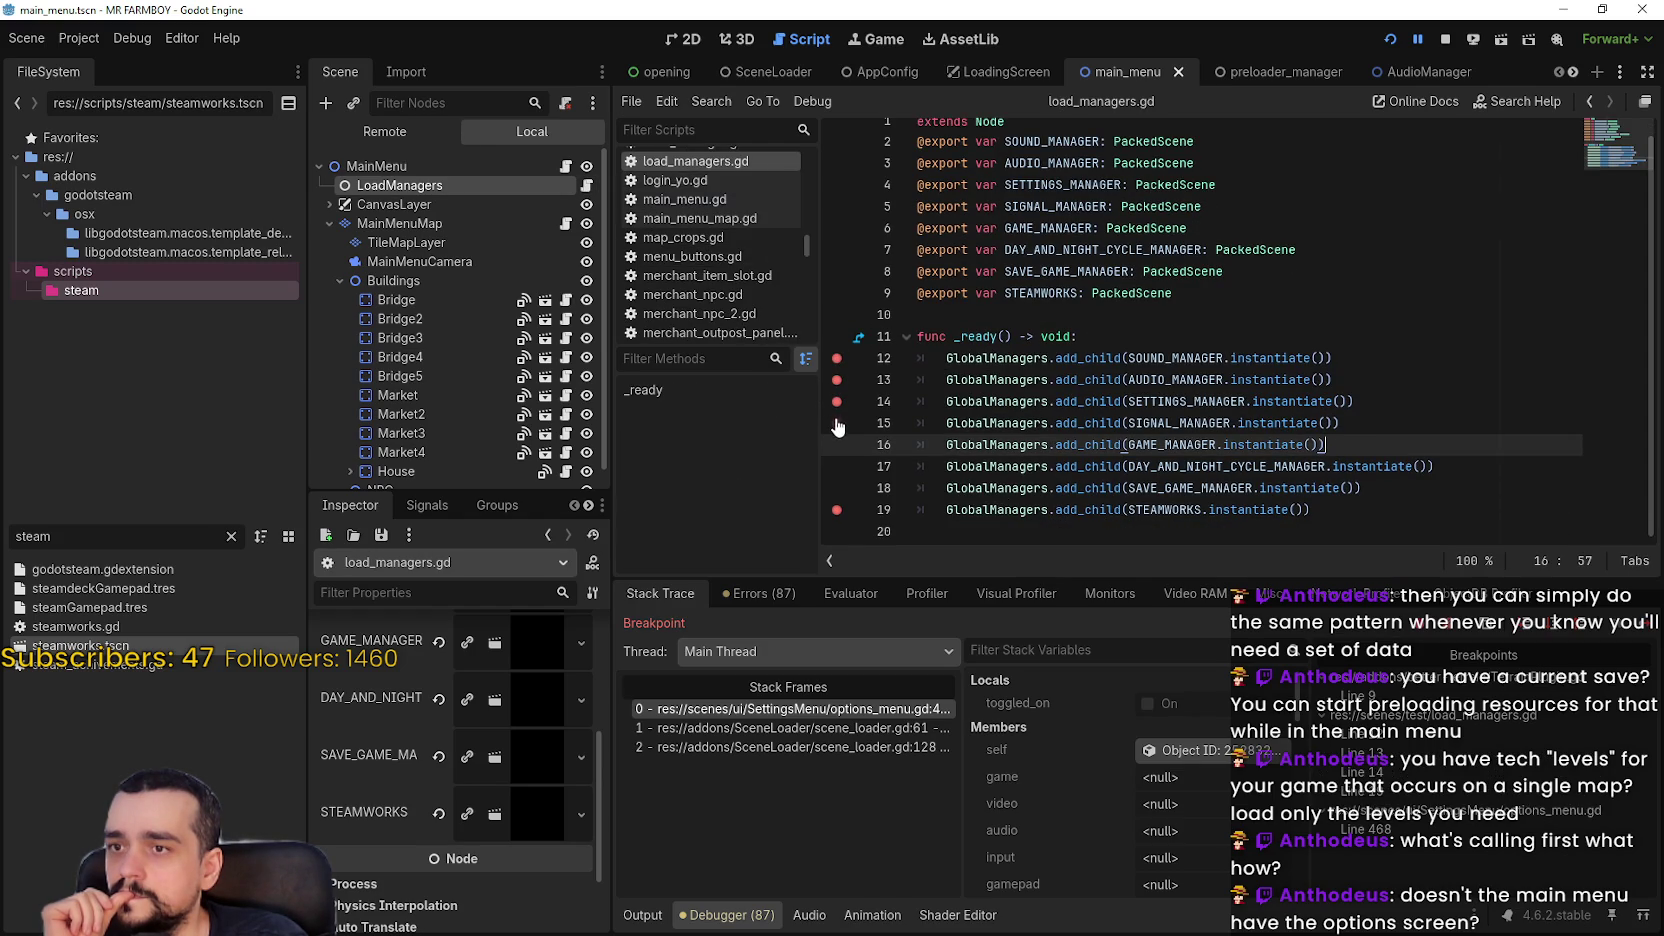
click(837, 445)
click(837, 467)
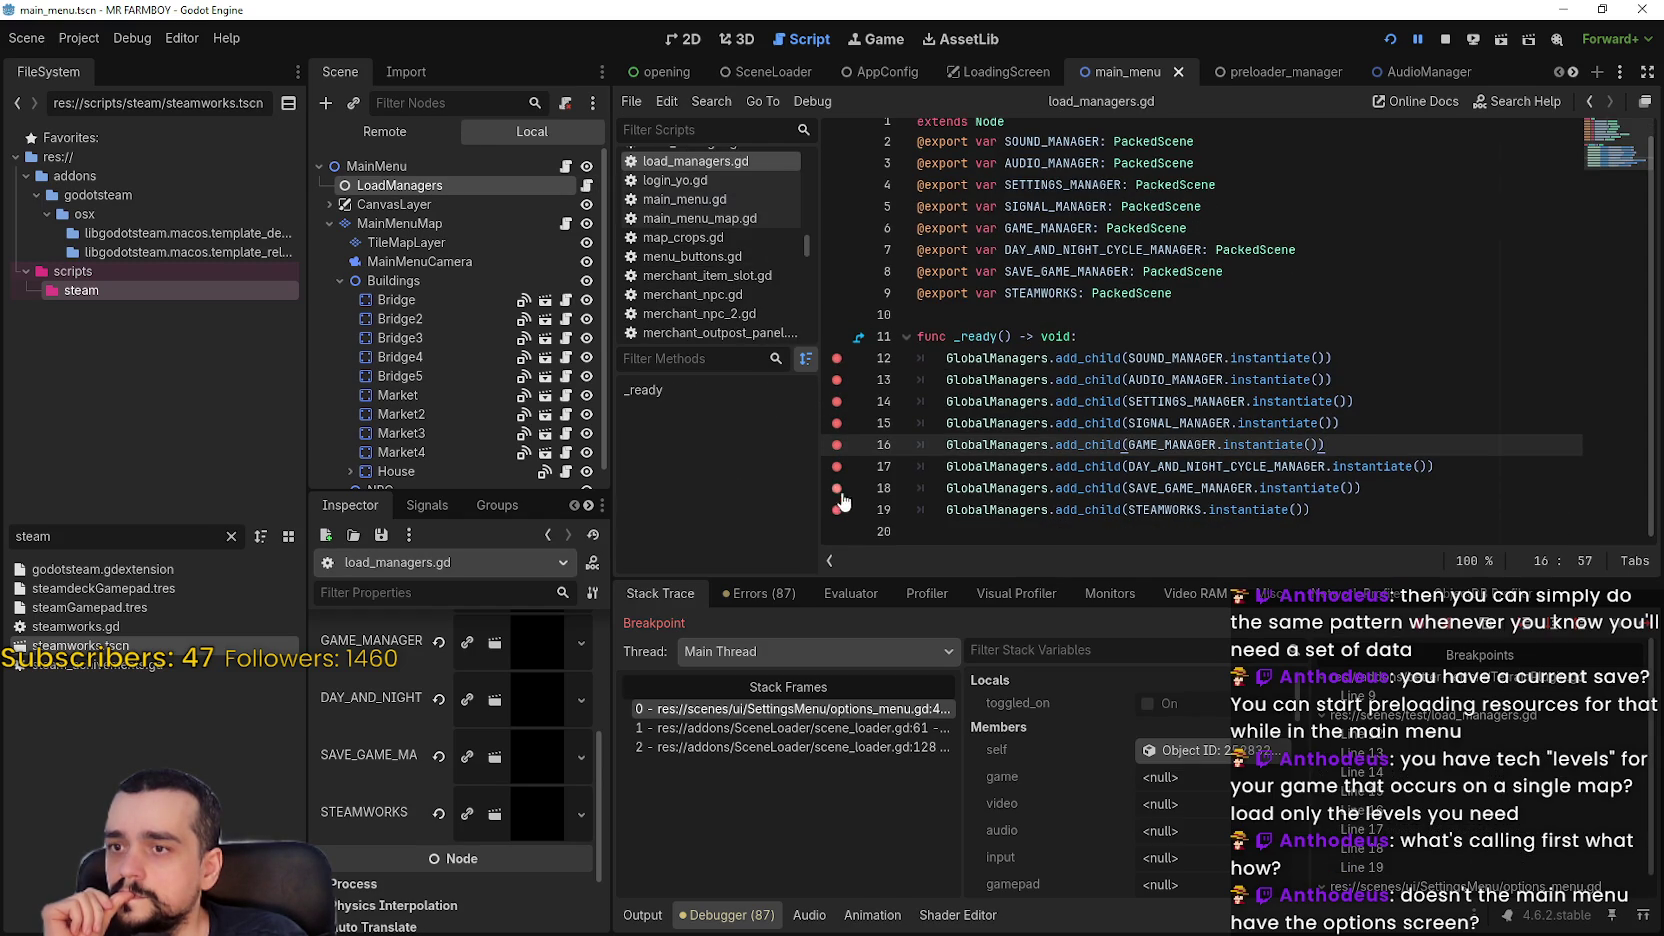
click(842, 502)
Stop the running game and collapse MainMenuMap's children
mouse_move(1068, 444)
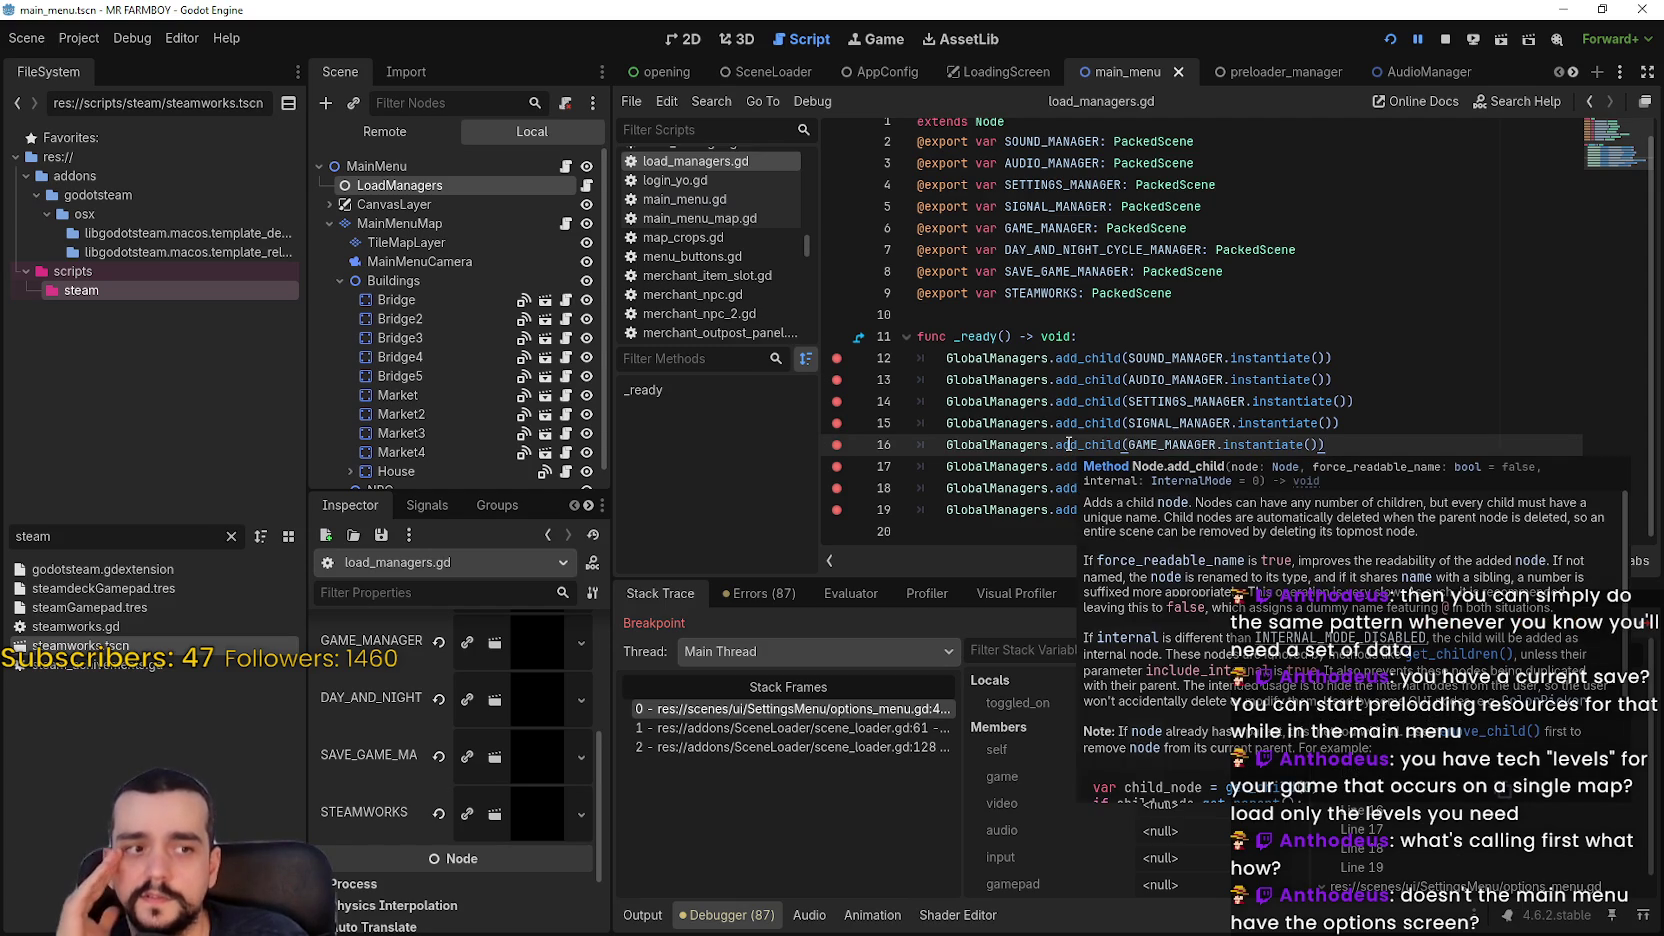
click(1445, 38)
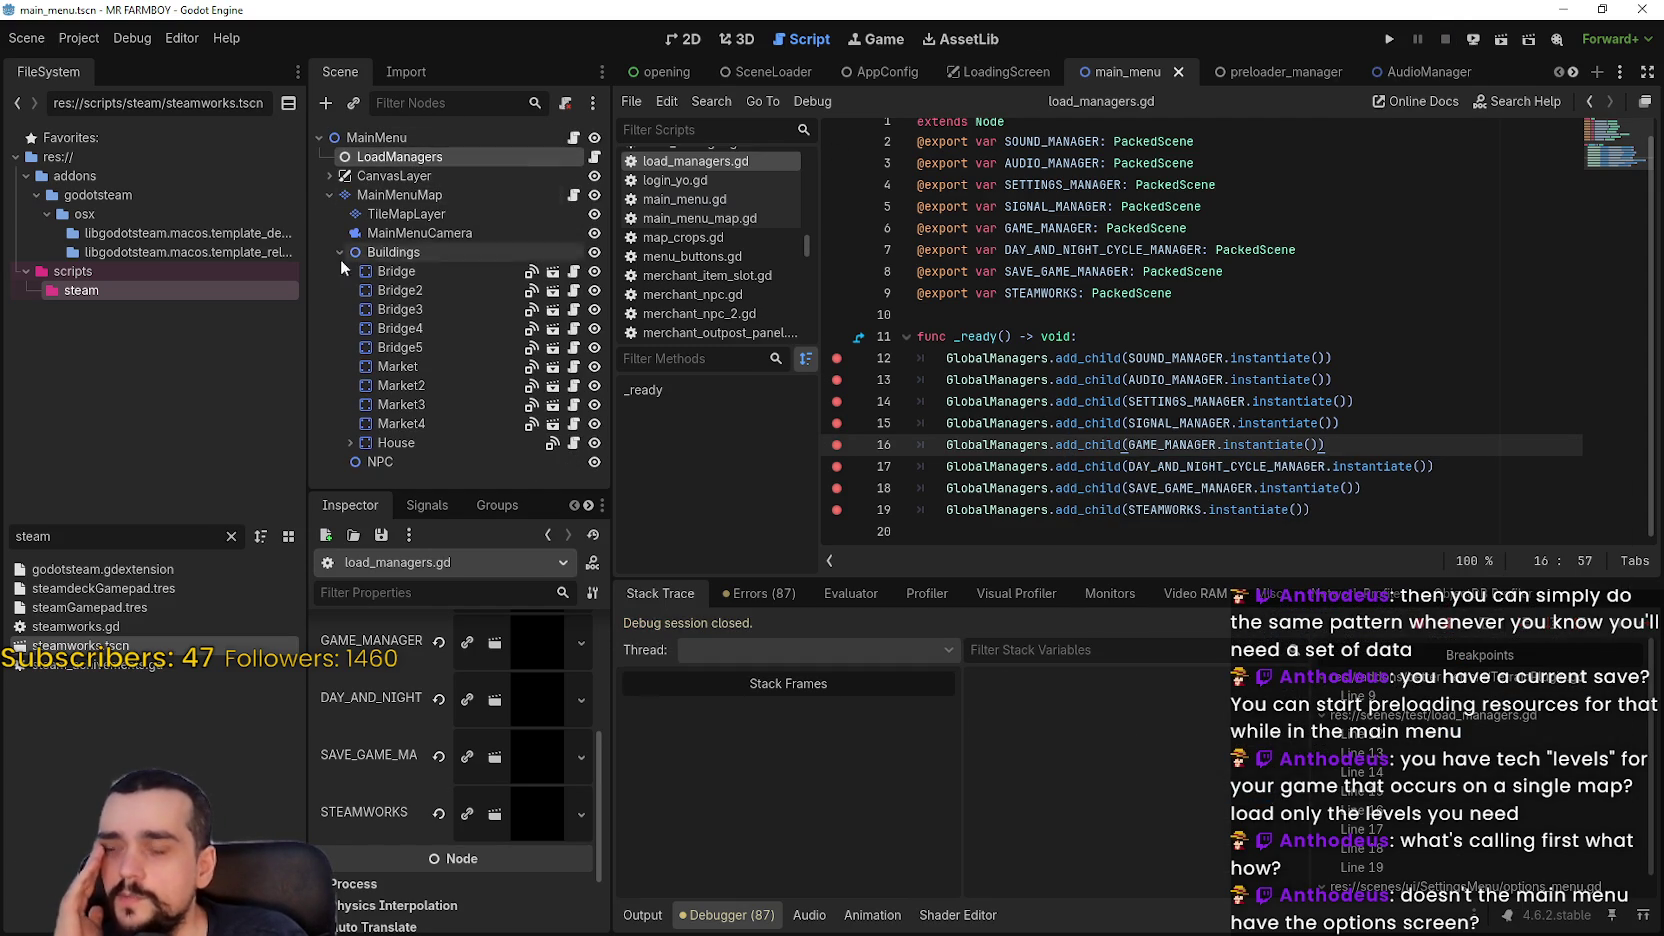
click(329, 195)
Select LoadManagers and run the project
click(377, 195)
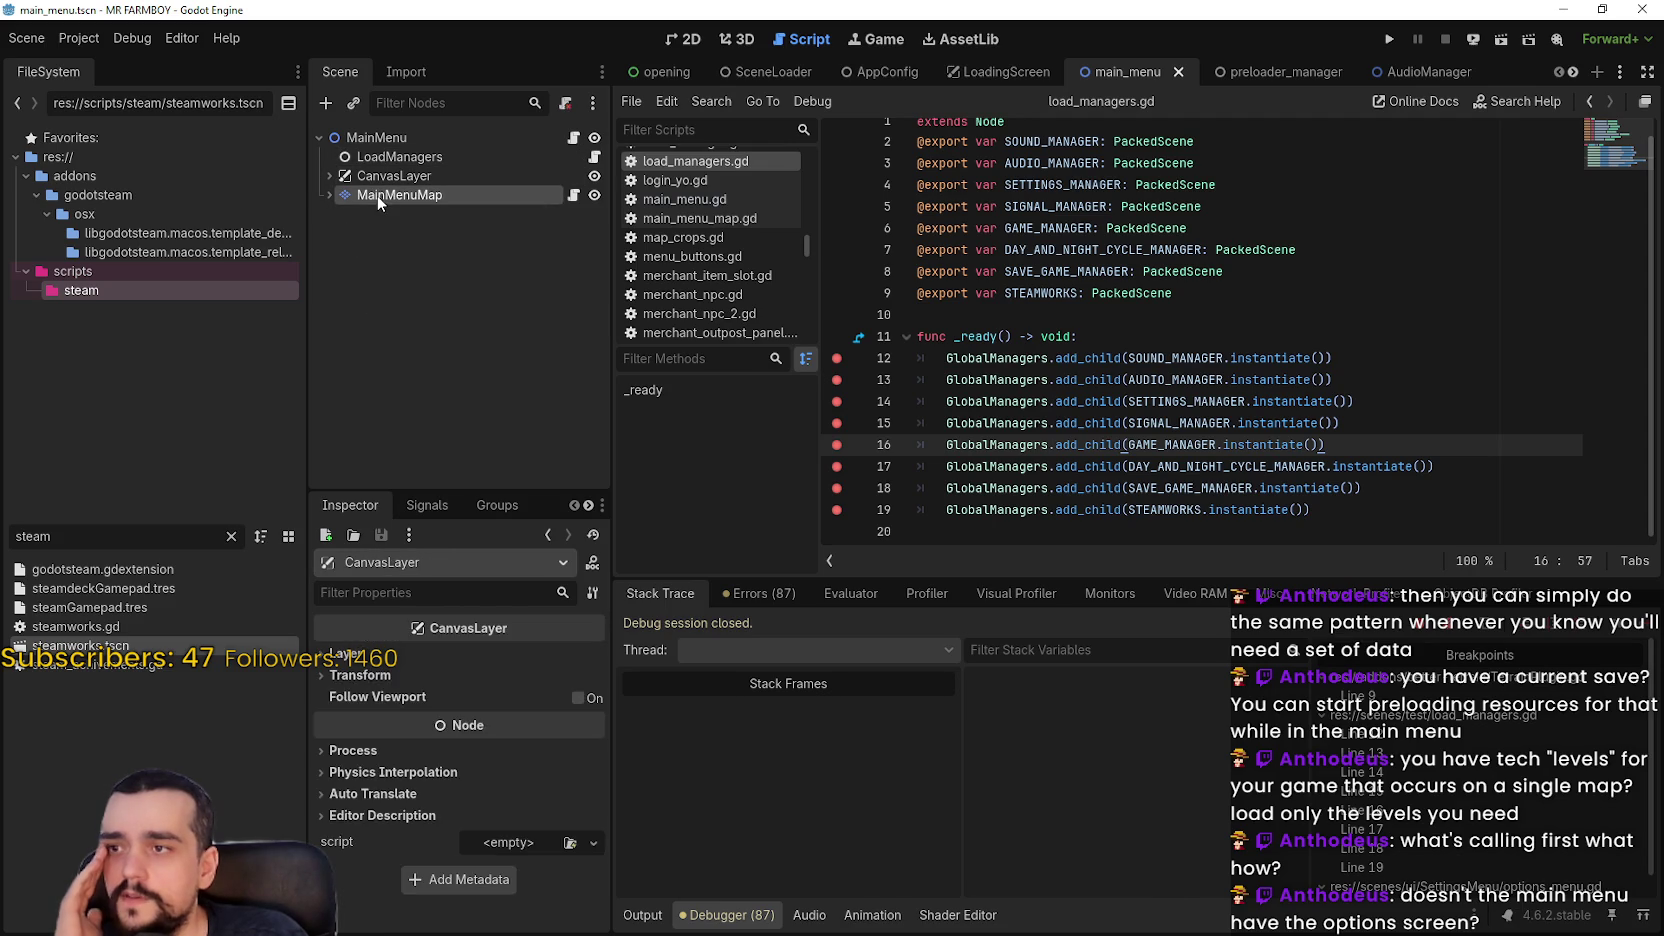
click(400, 157)
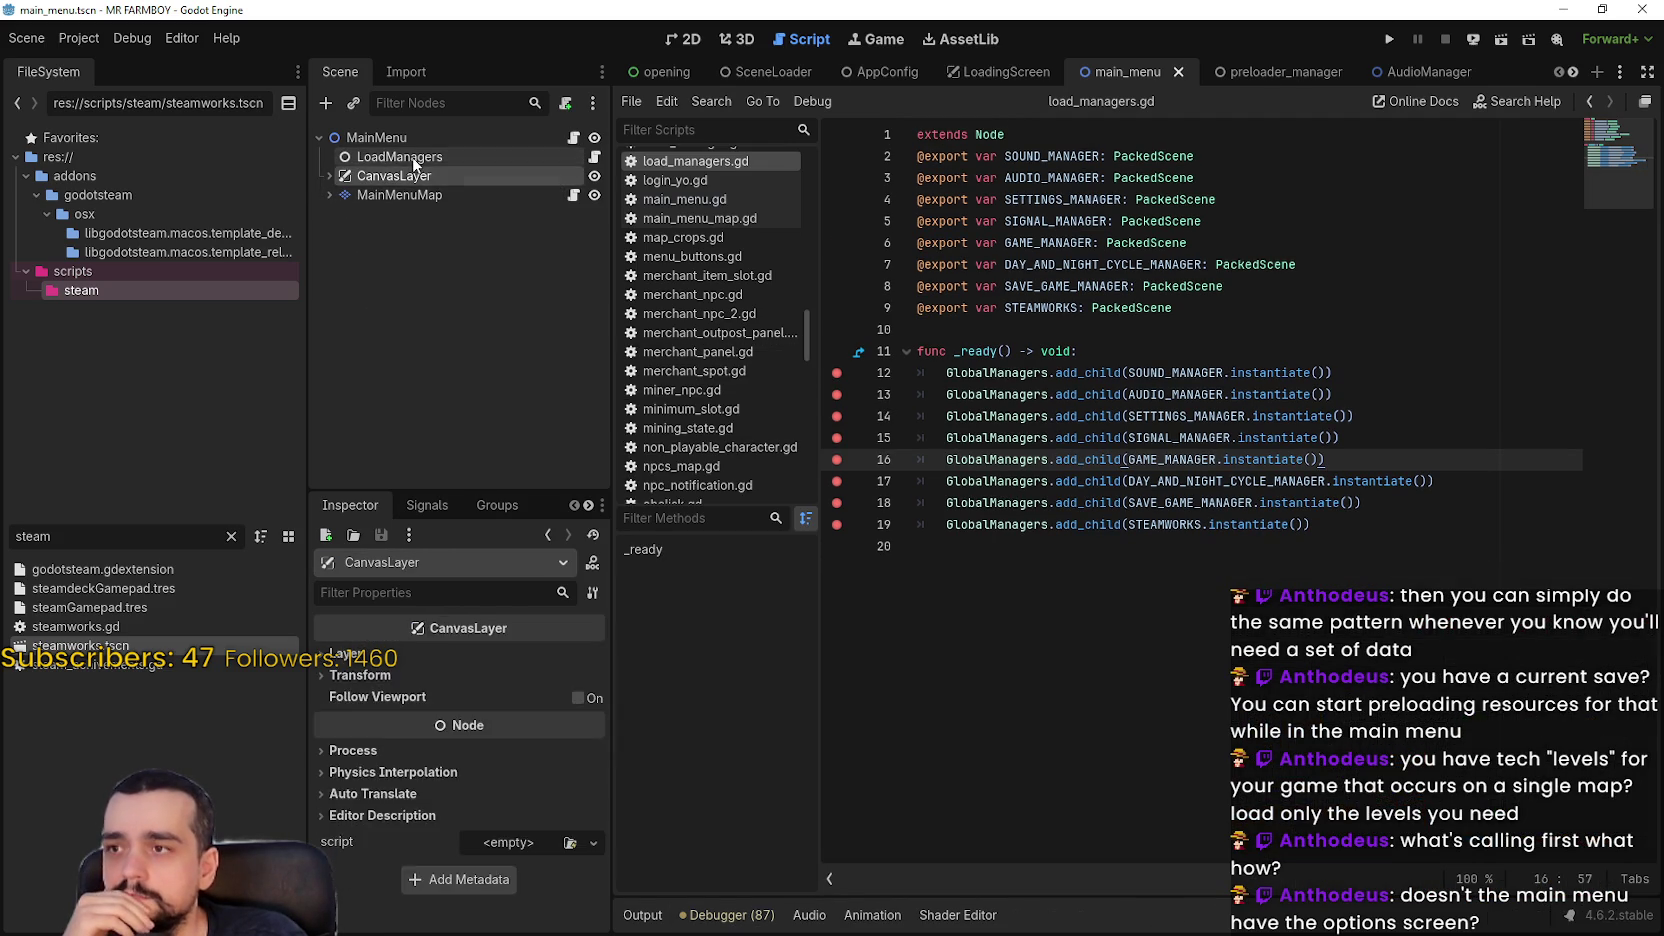
click(1388, 40)
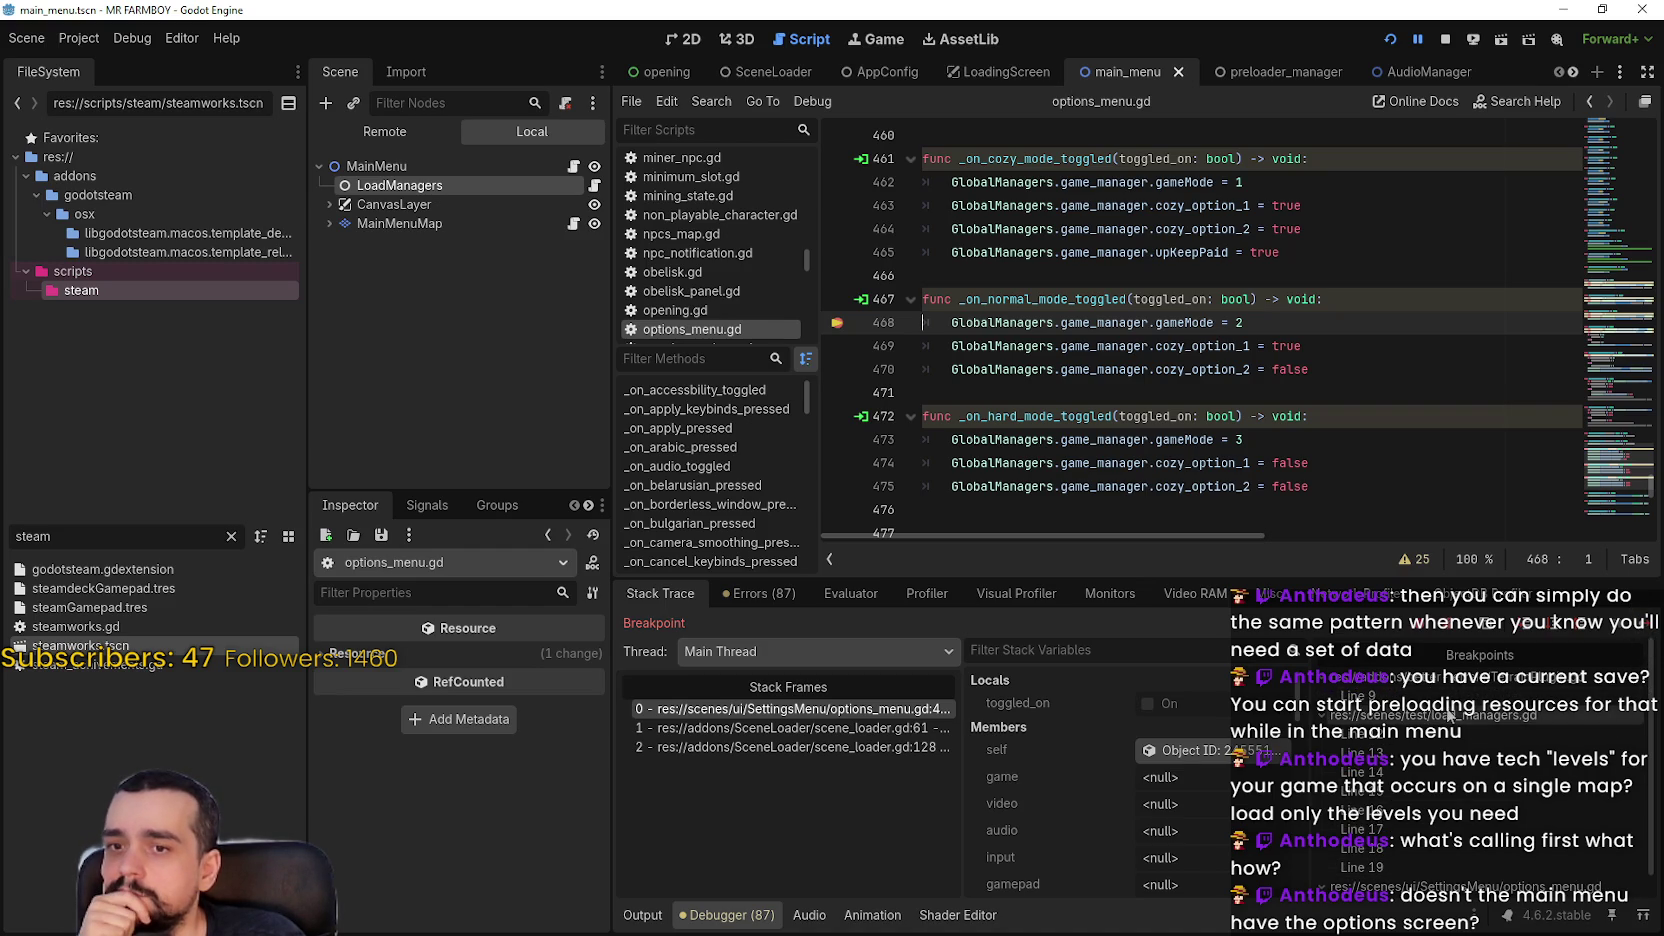
Remove the TerrainPlugin.gd line 9 breakpoint, check the other breakpoints, and stop the game
double_click(1453, 705)
click(855, 307)
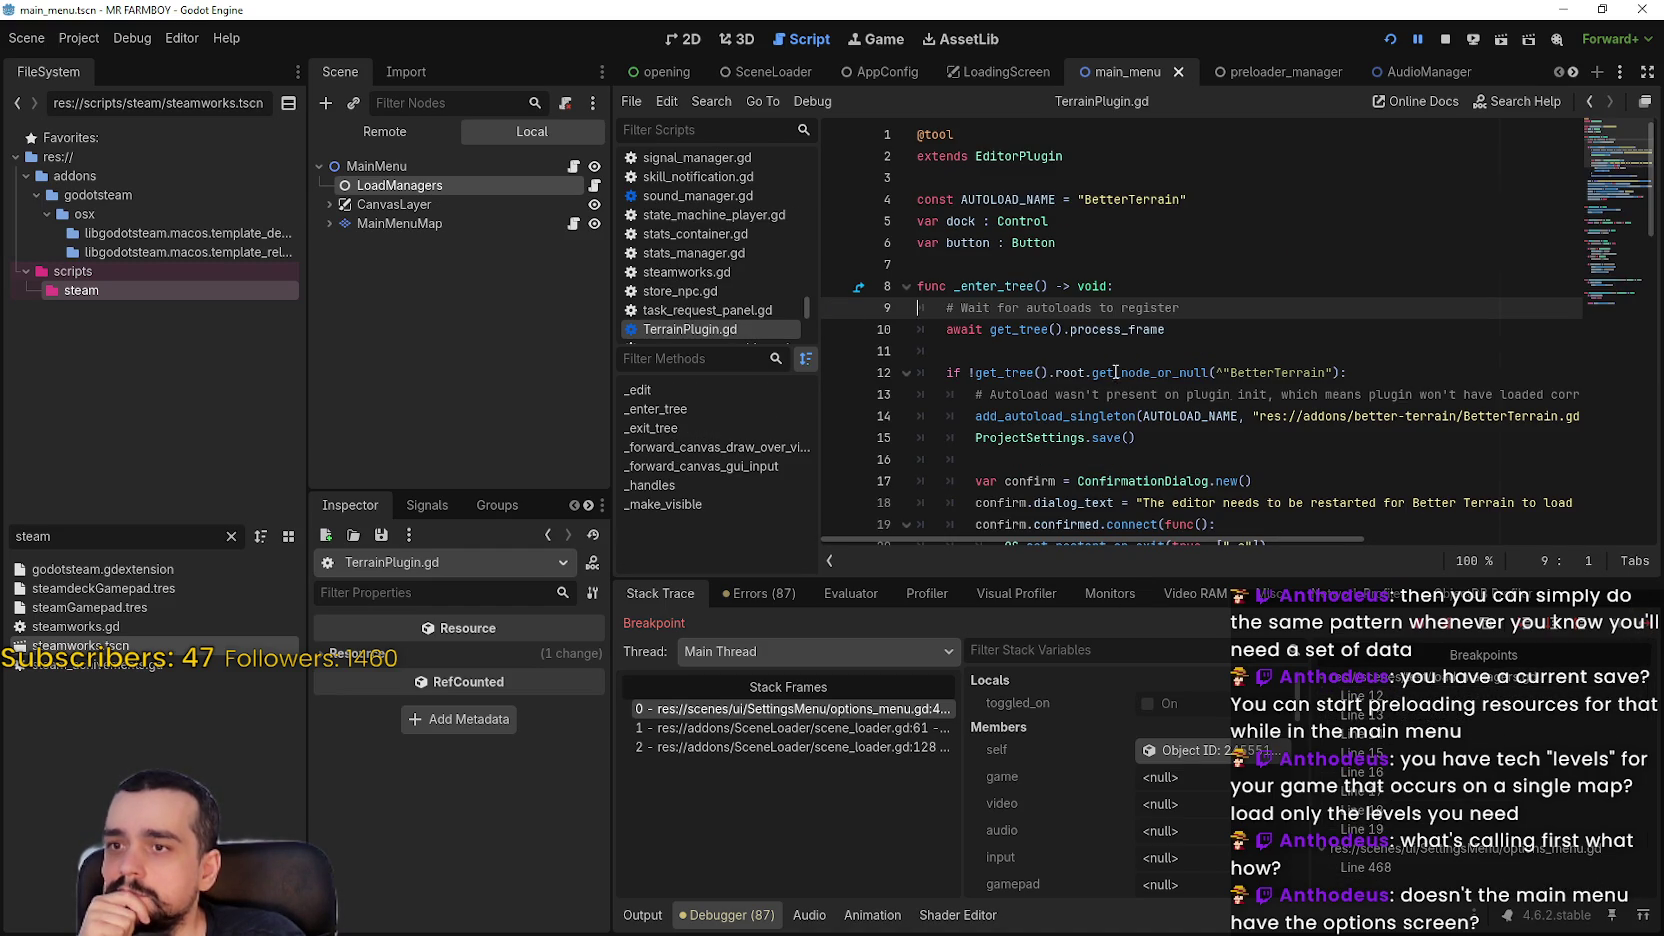
double_click(1446, 866)
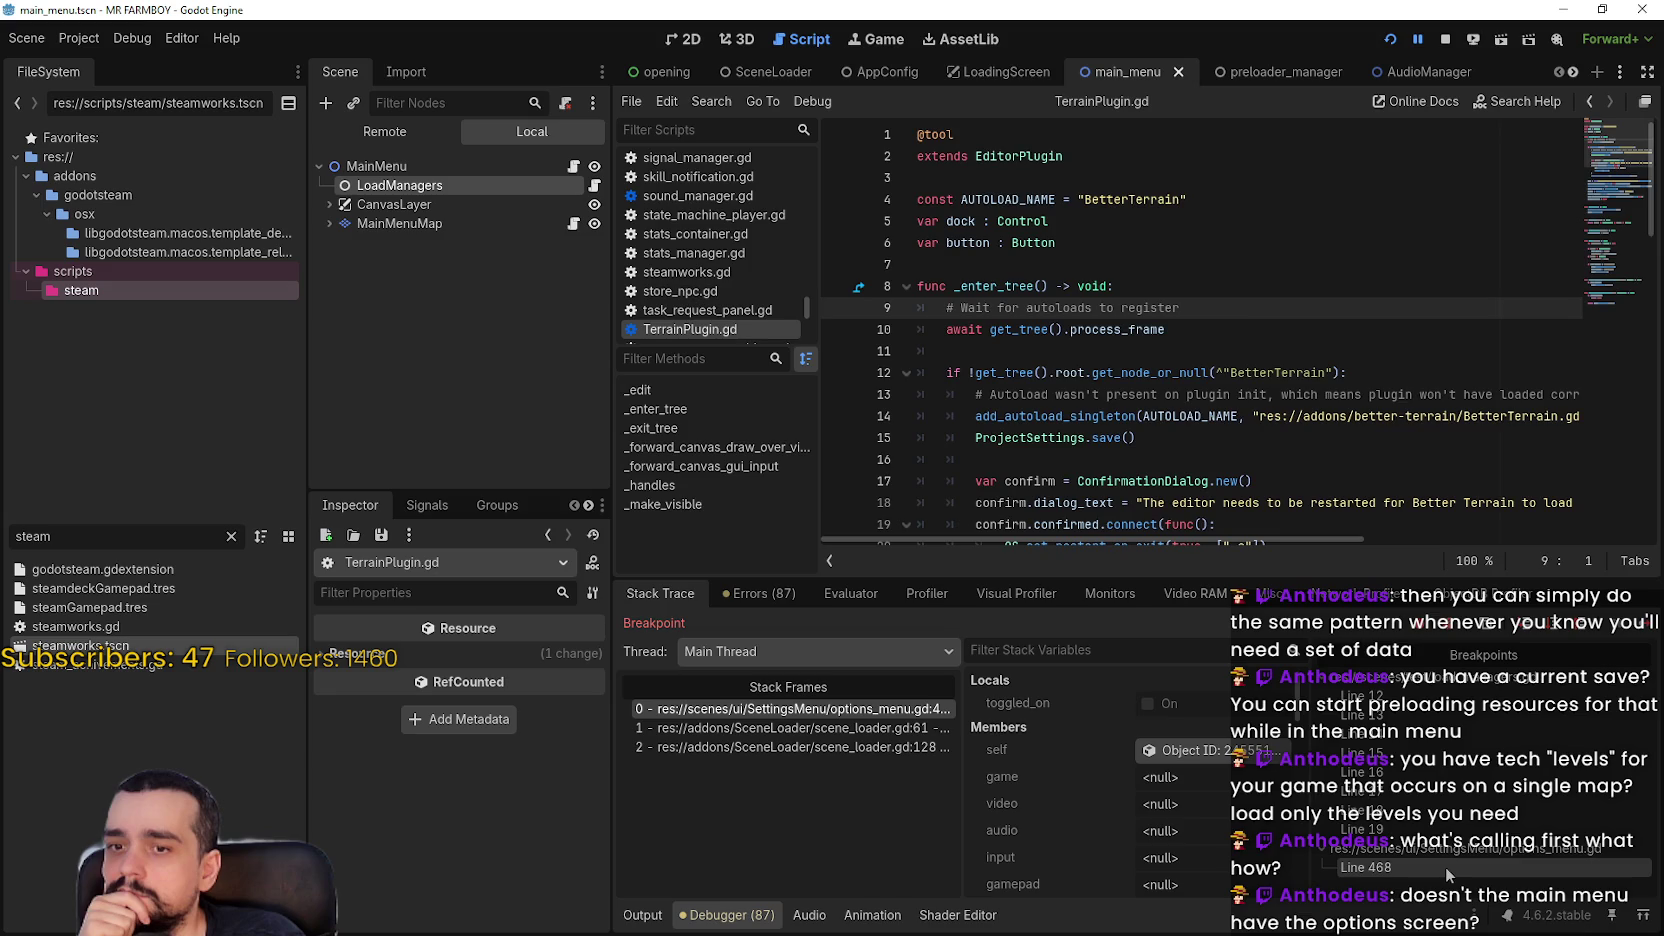
double_click(1426, 698)
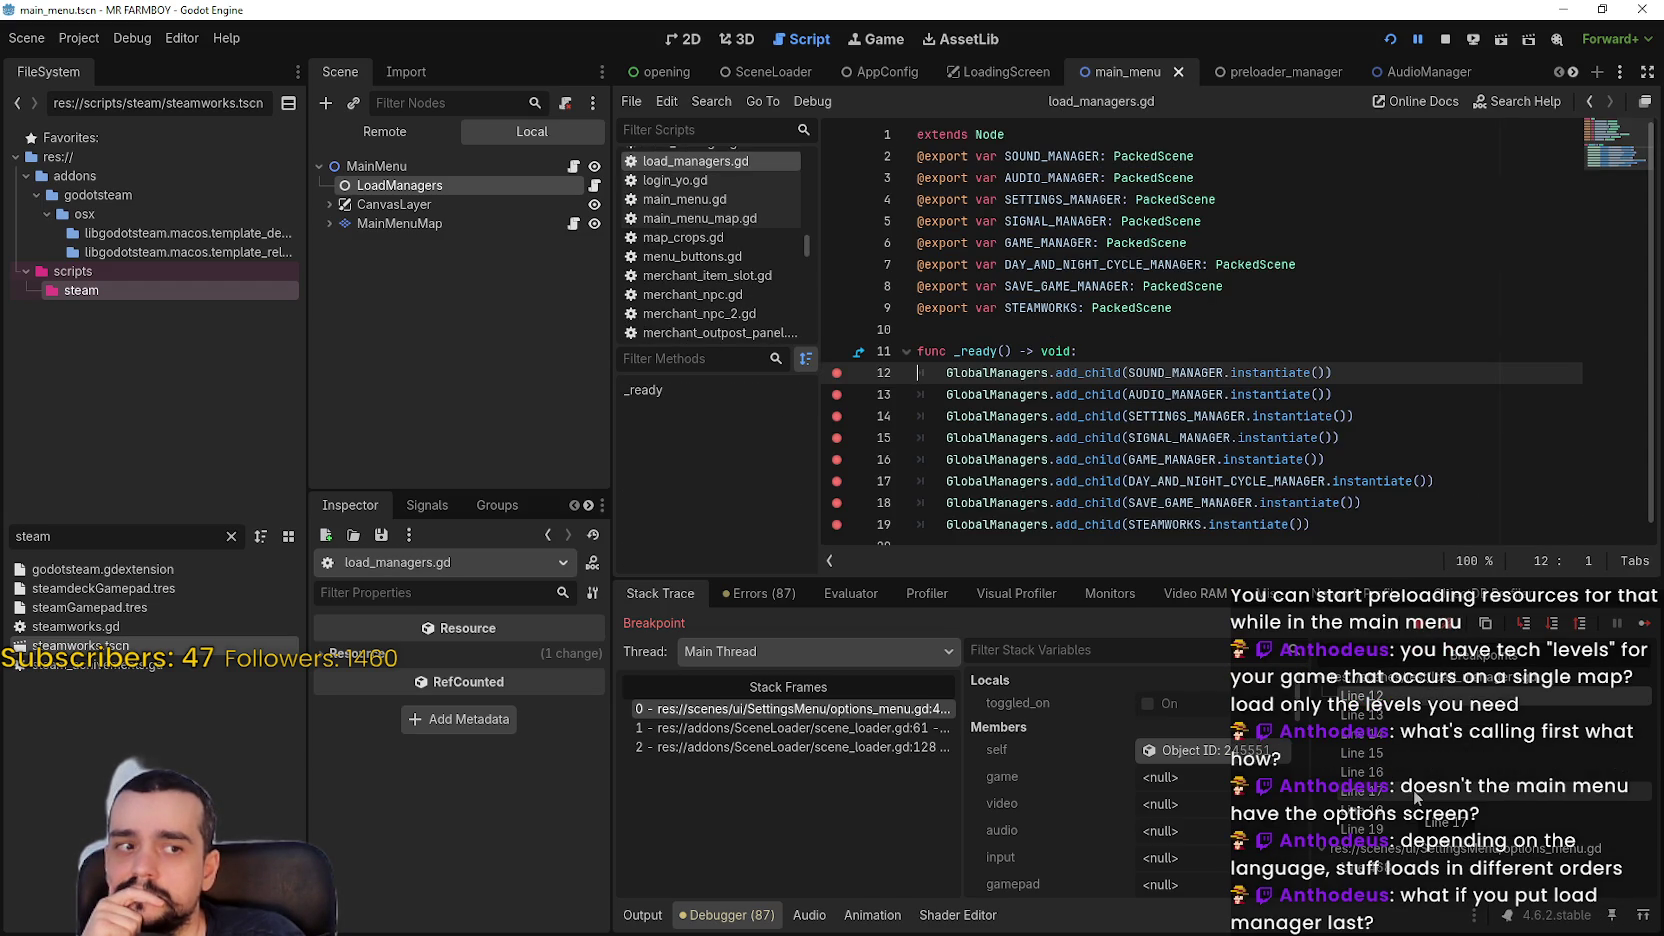
click(1447, 45)
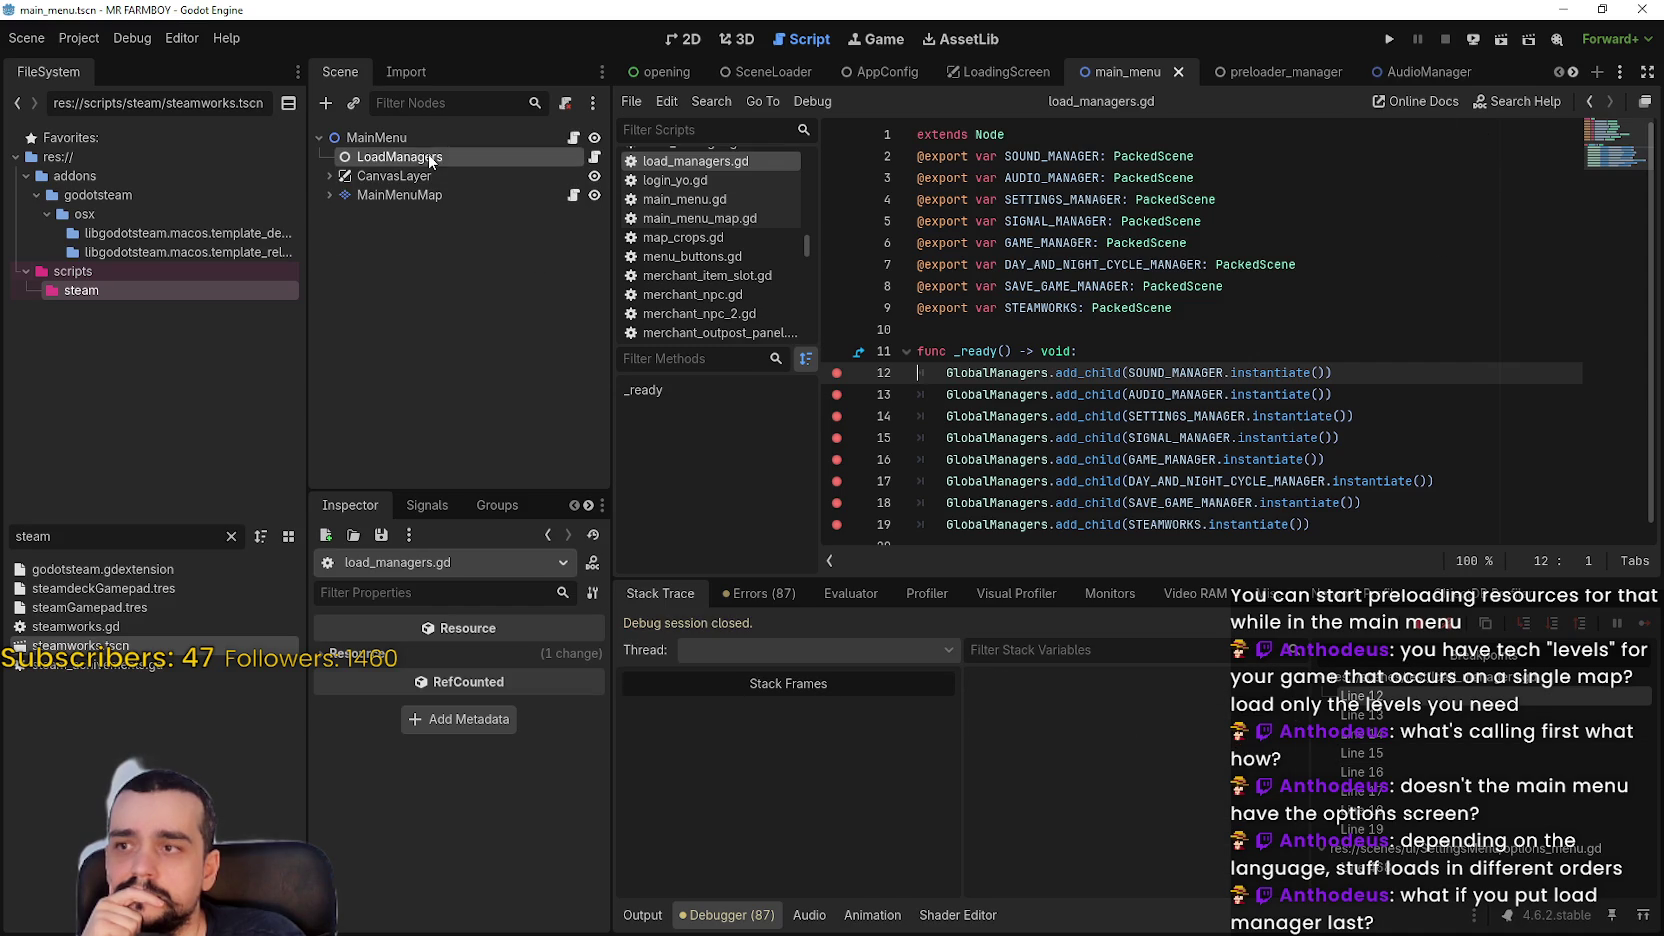
Move LoadManagers below MainMenuMap, run, and continue through every _ready breakpoint
drag(400, 211, 402, 214)
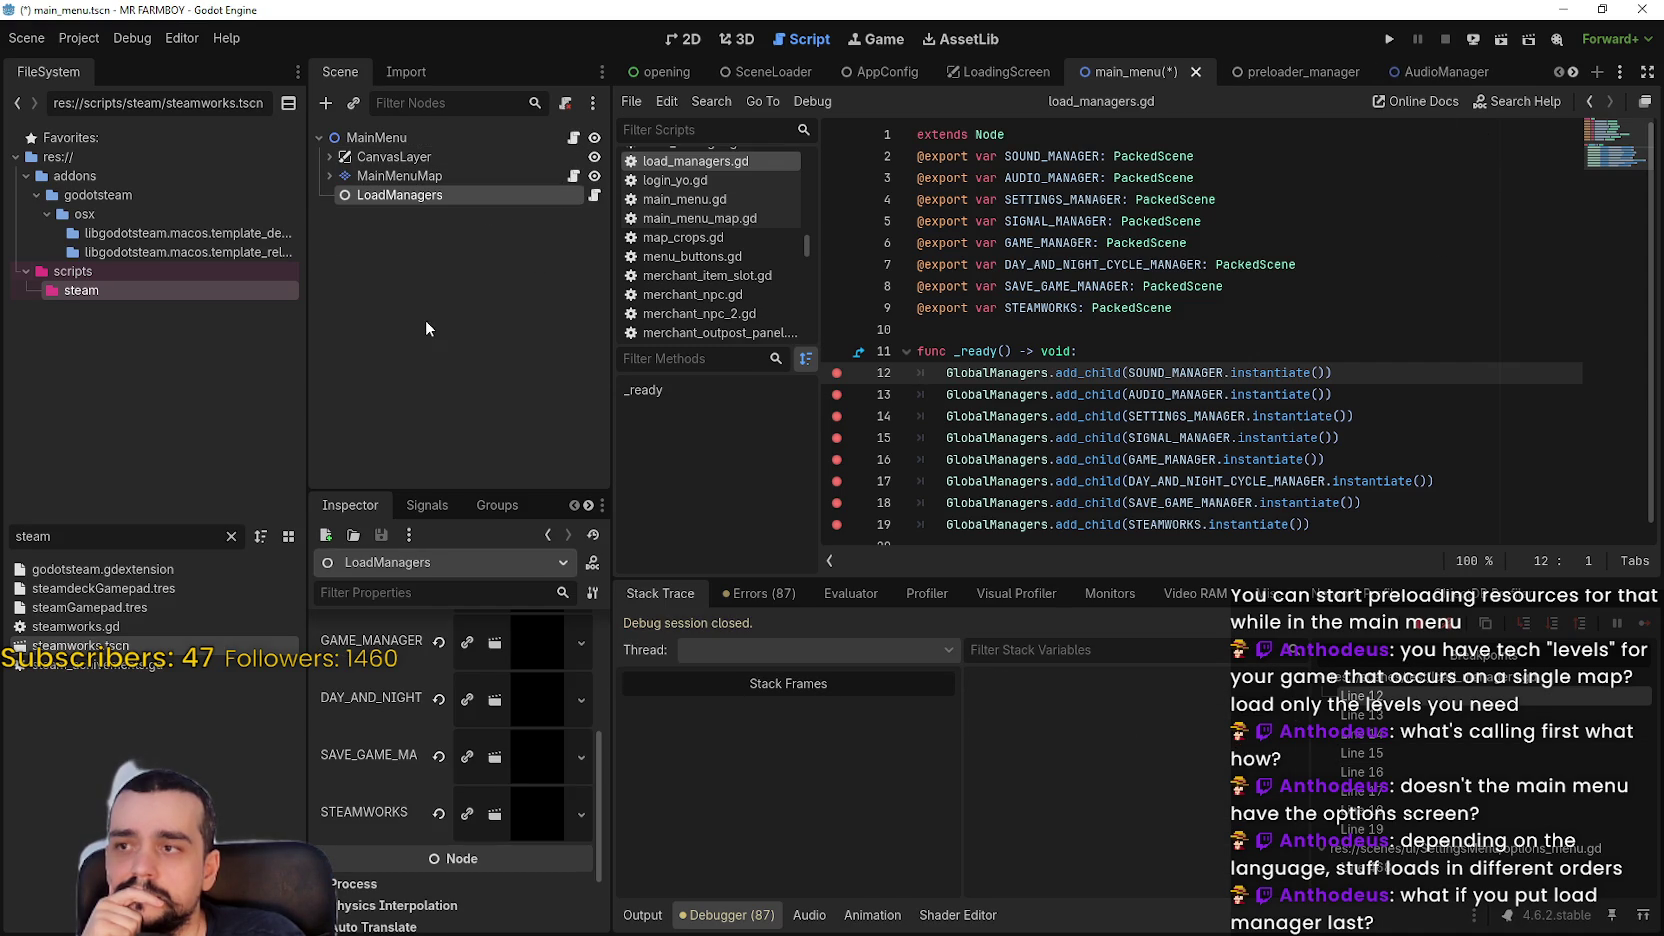
click(1389, 40)
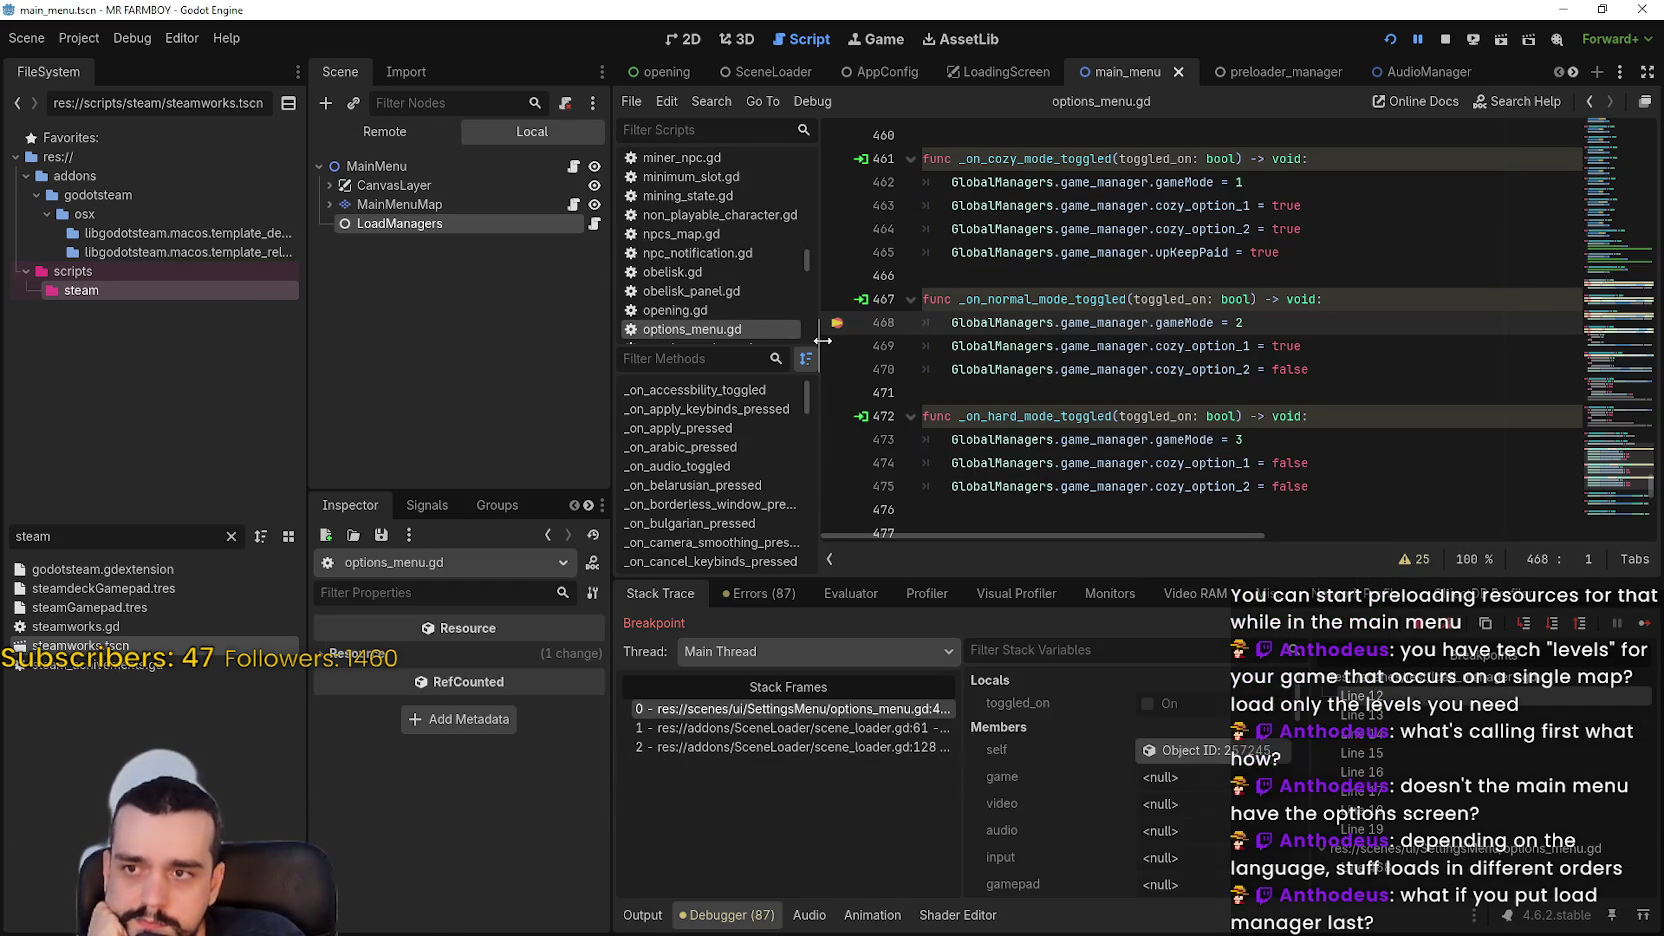
click(1641, 630)
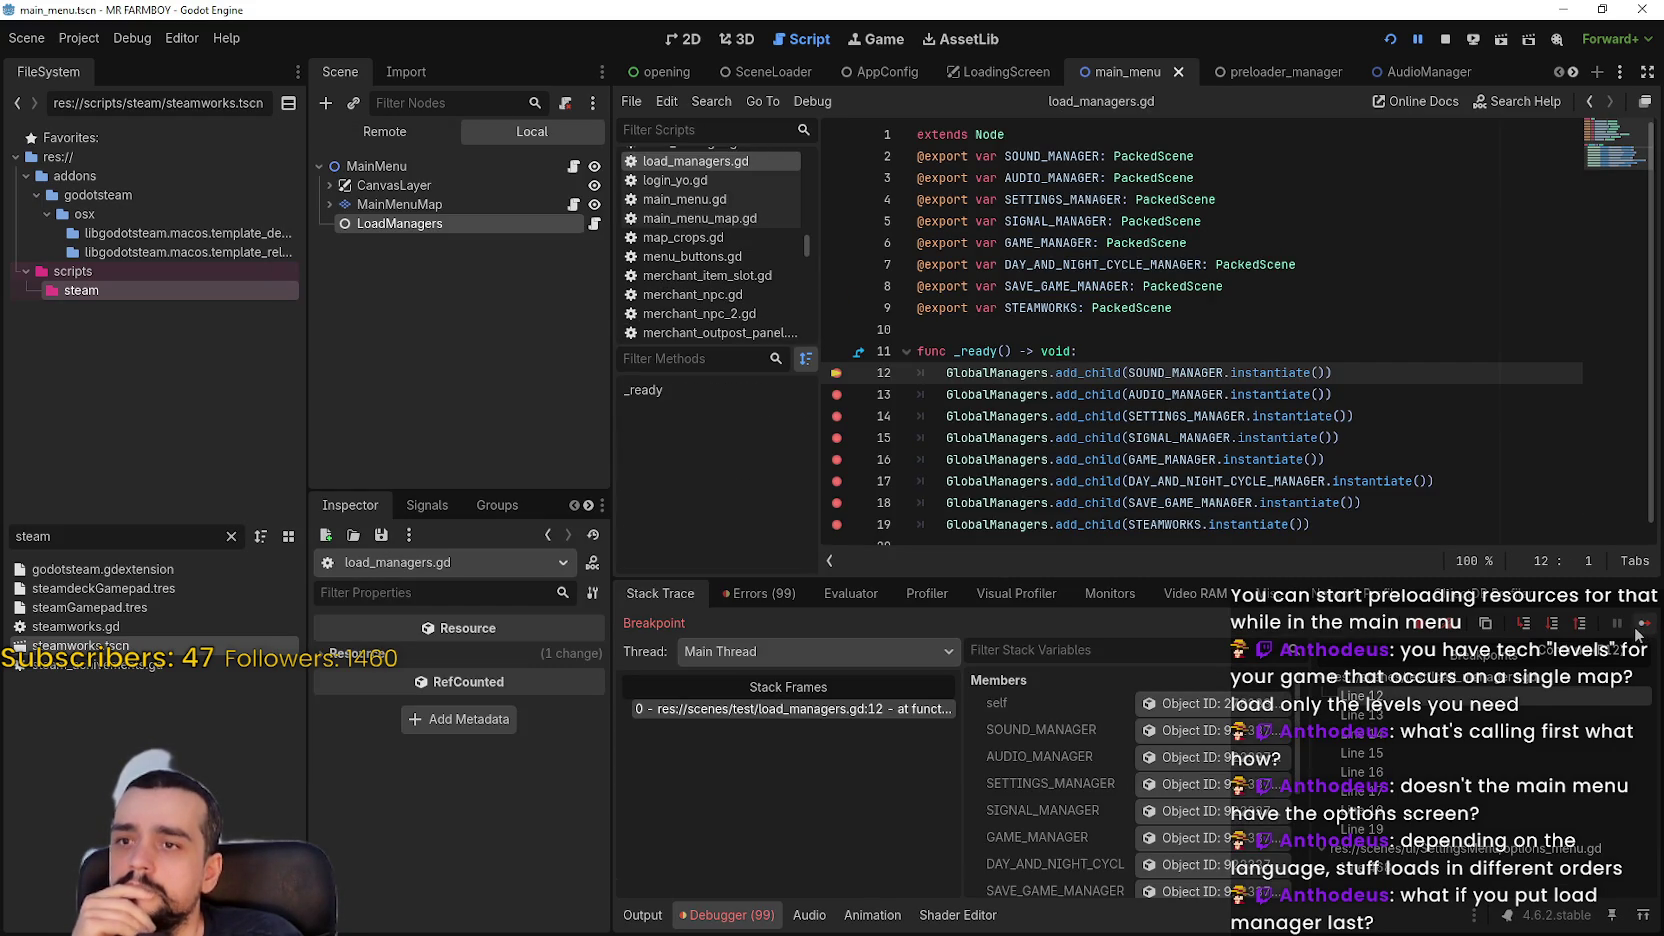
click(1640, 630)
click(1640, 630)
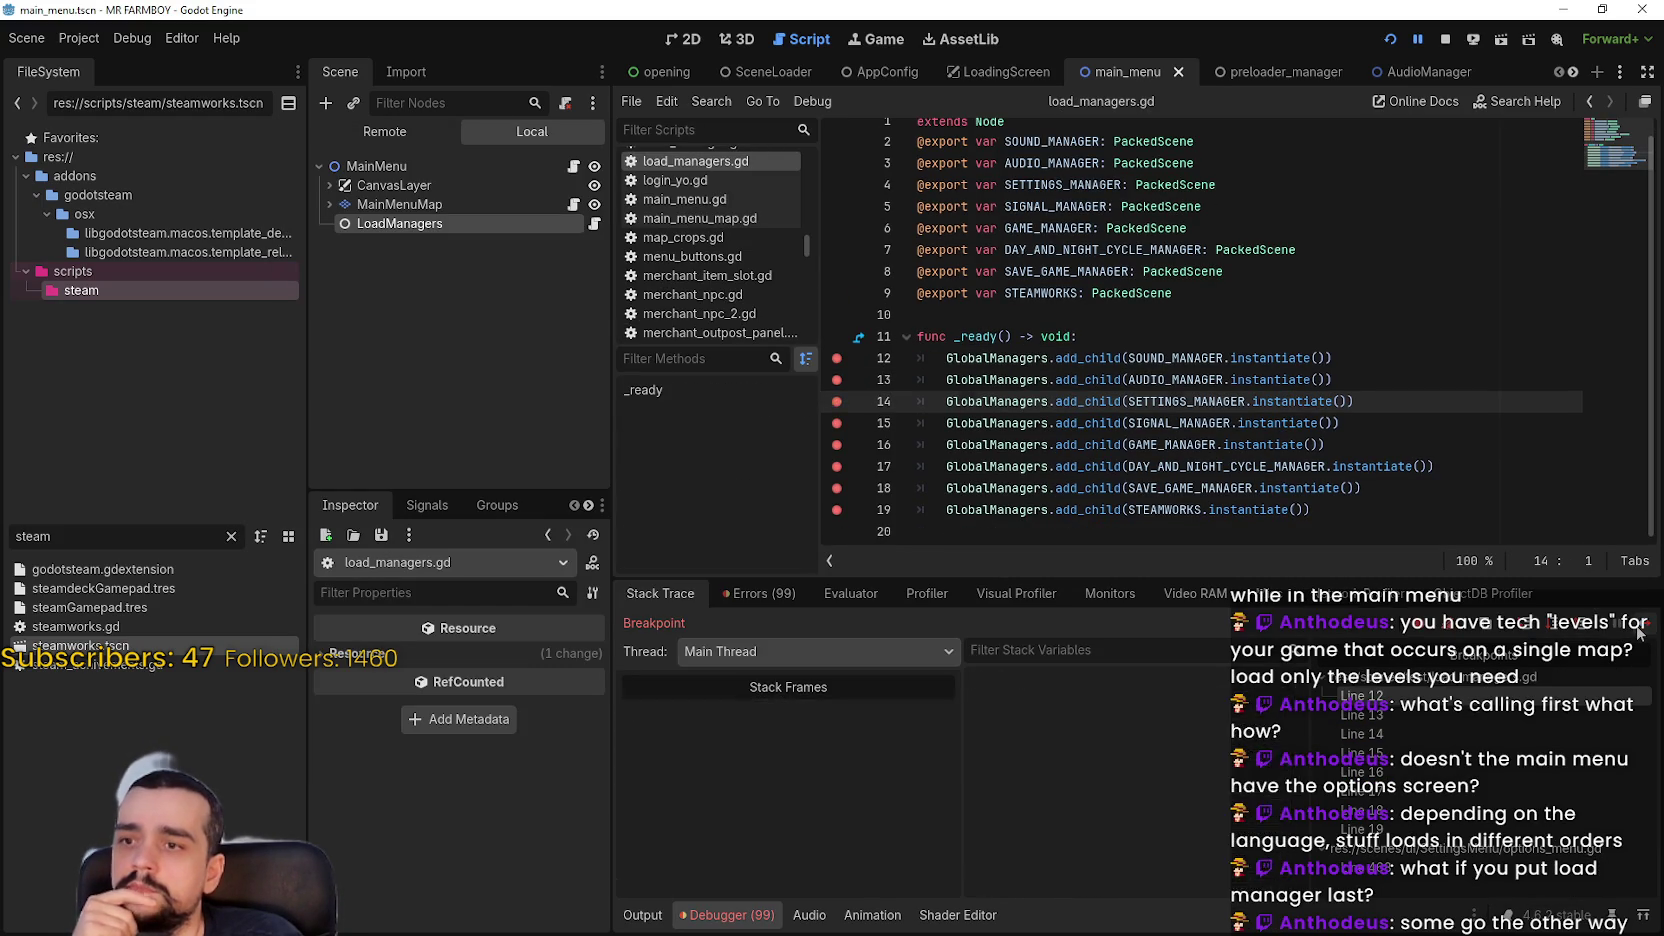
click(1640, 630)
click(1640, 630)
click(1637, 632)
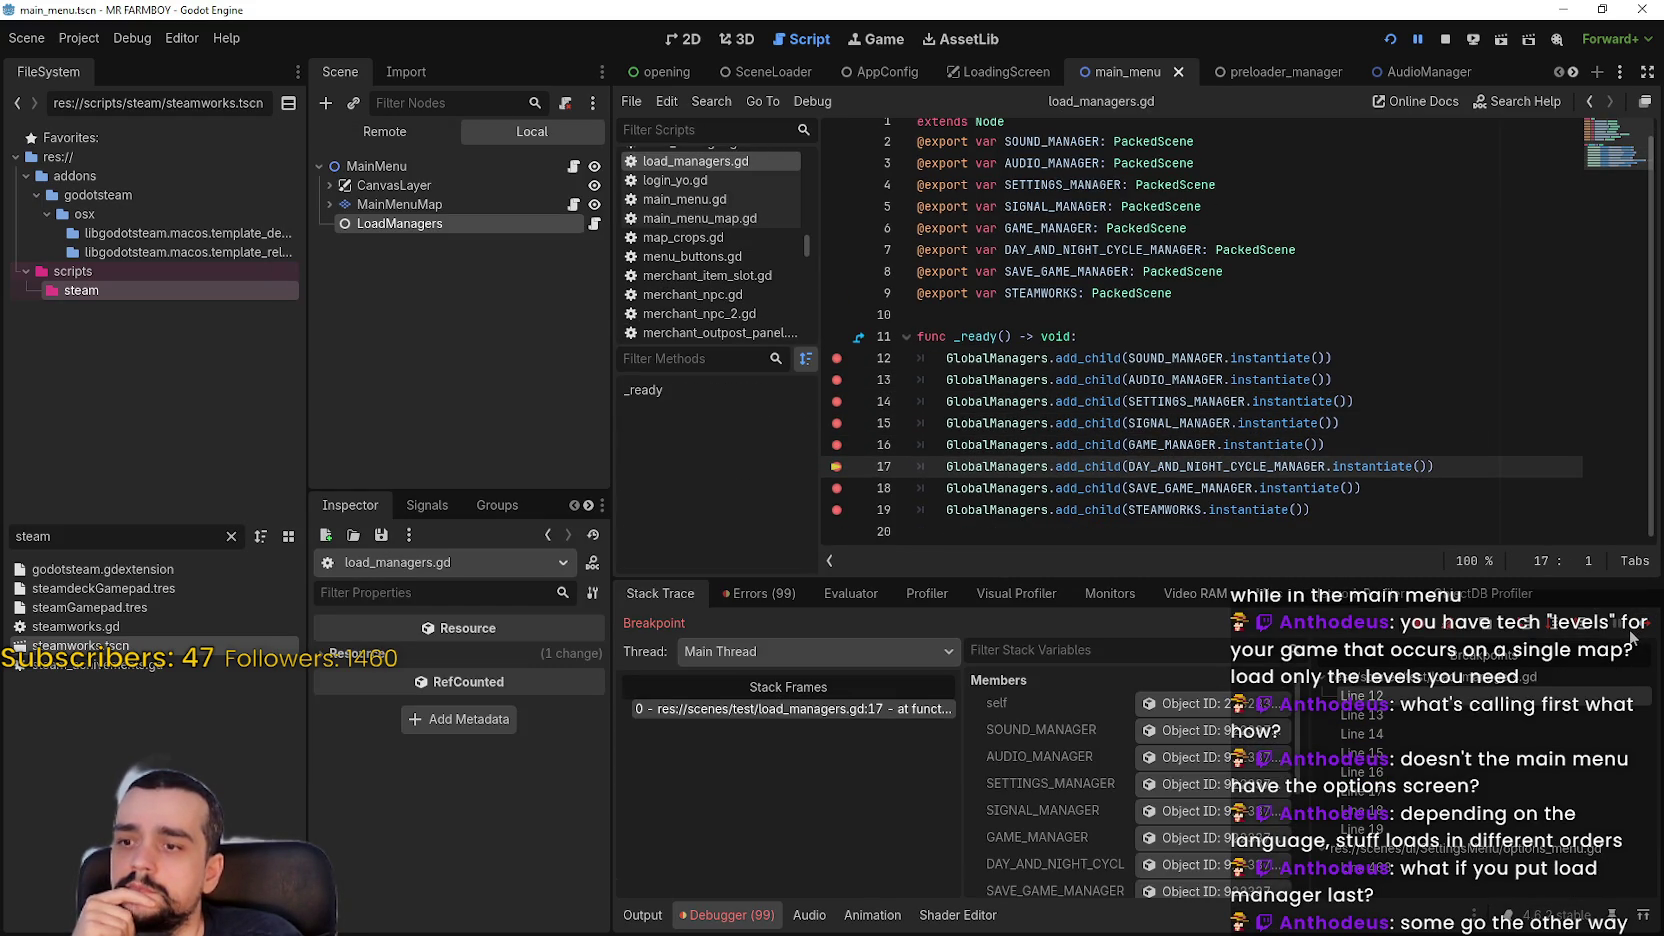
click(1640, 632)
click(1640, 632)
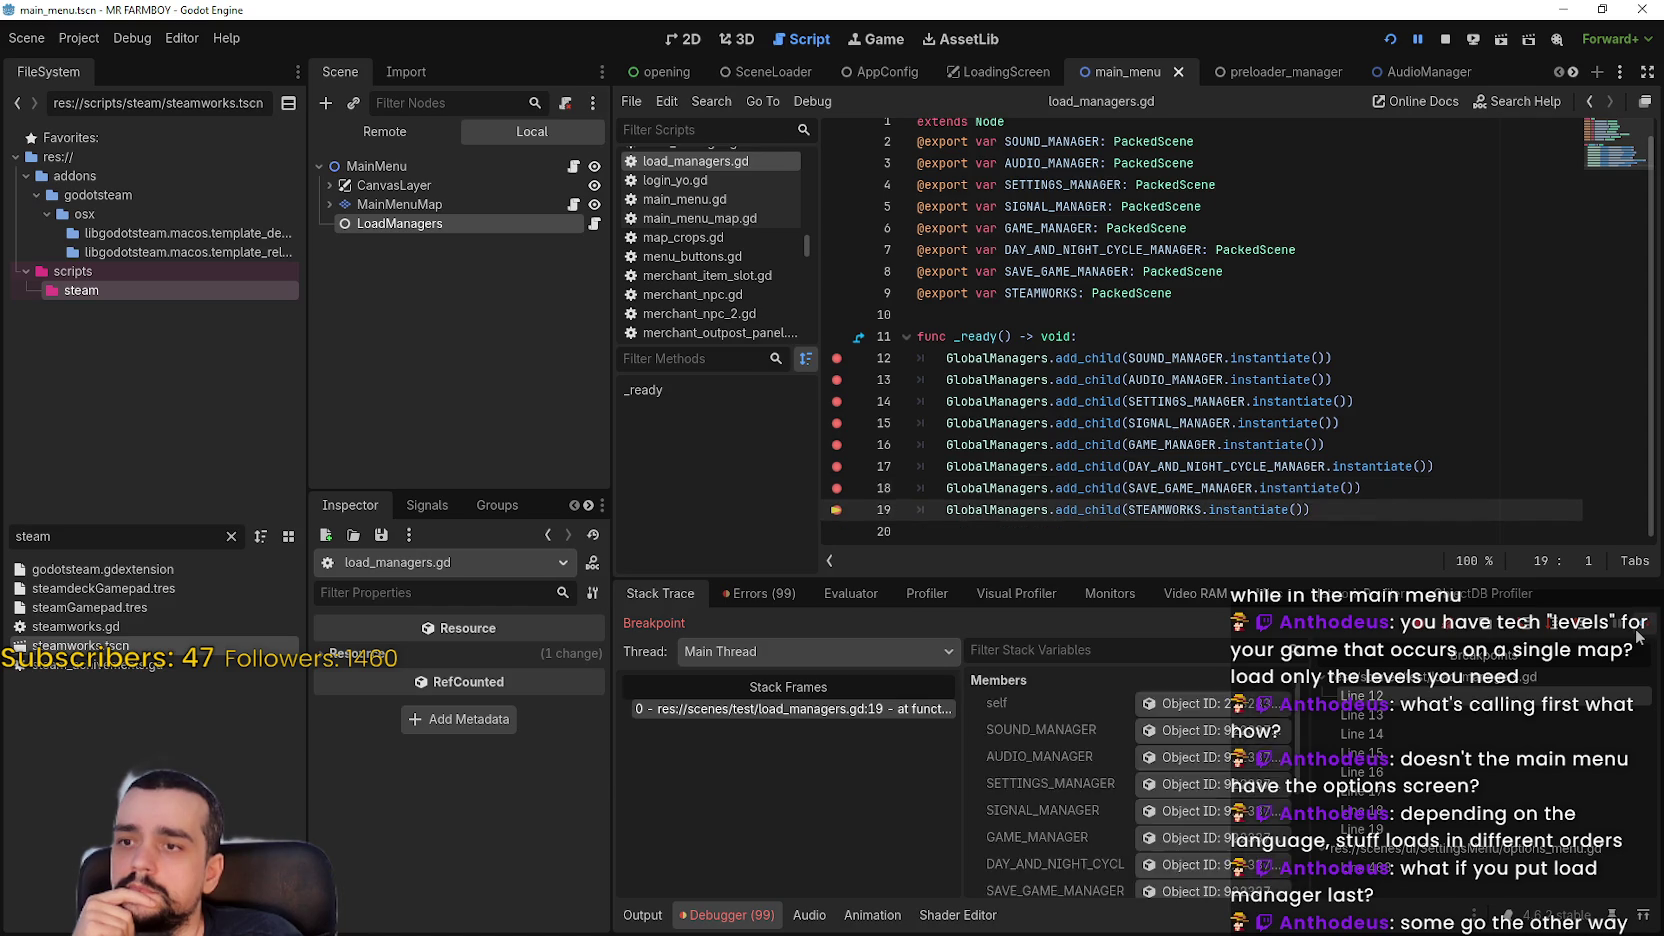
click(1640, 632)
Review the errors, stop the game, and move LoadManagers back to MainMenu's first child
click(1520, 425)
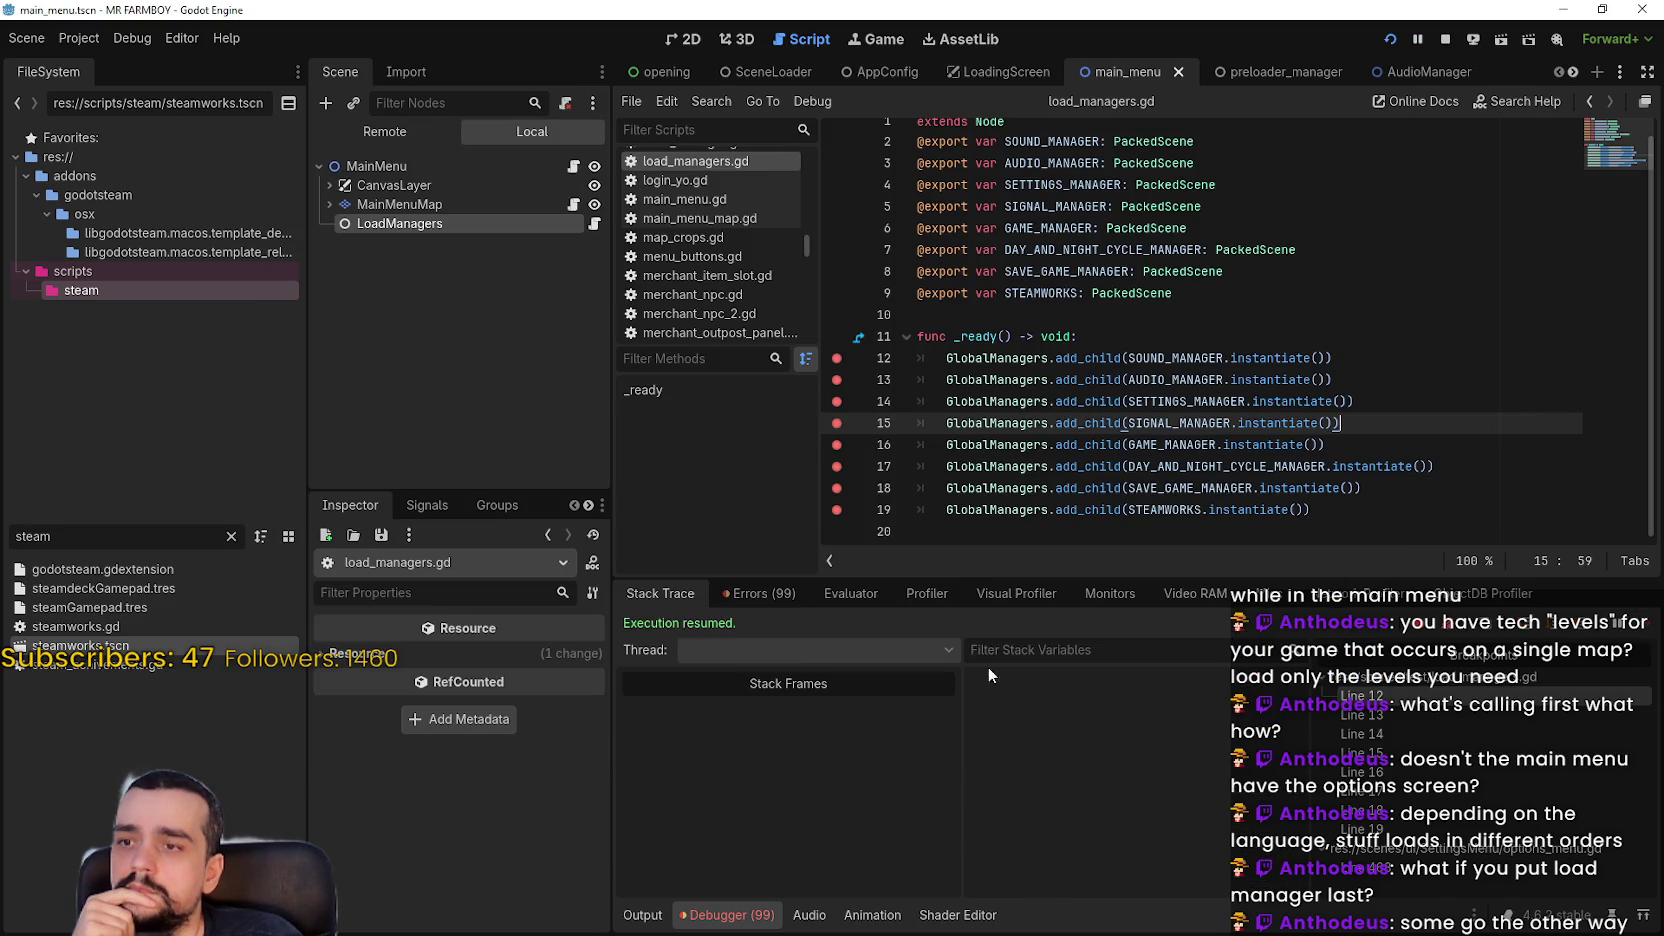
click(750, 594)
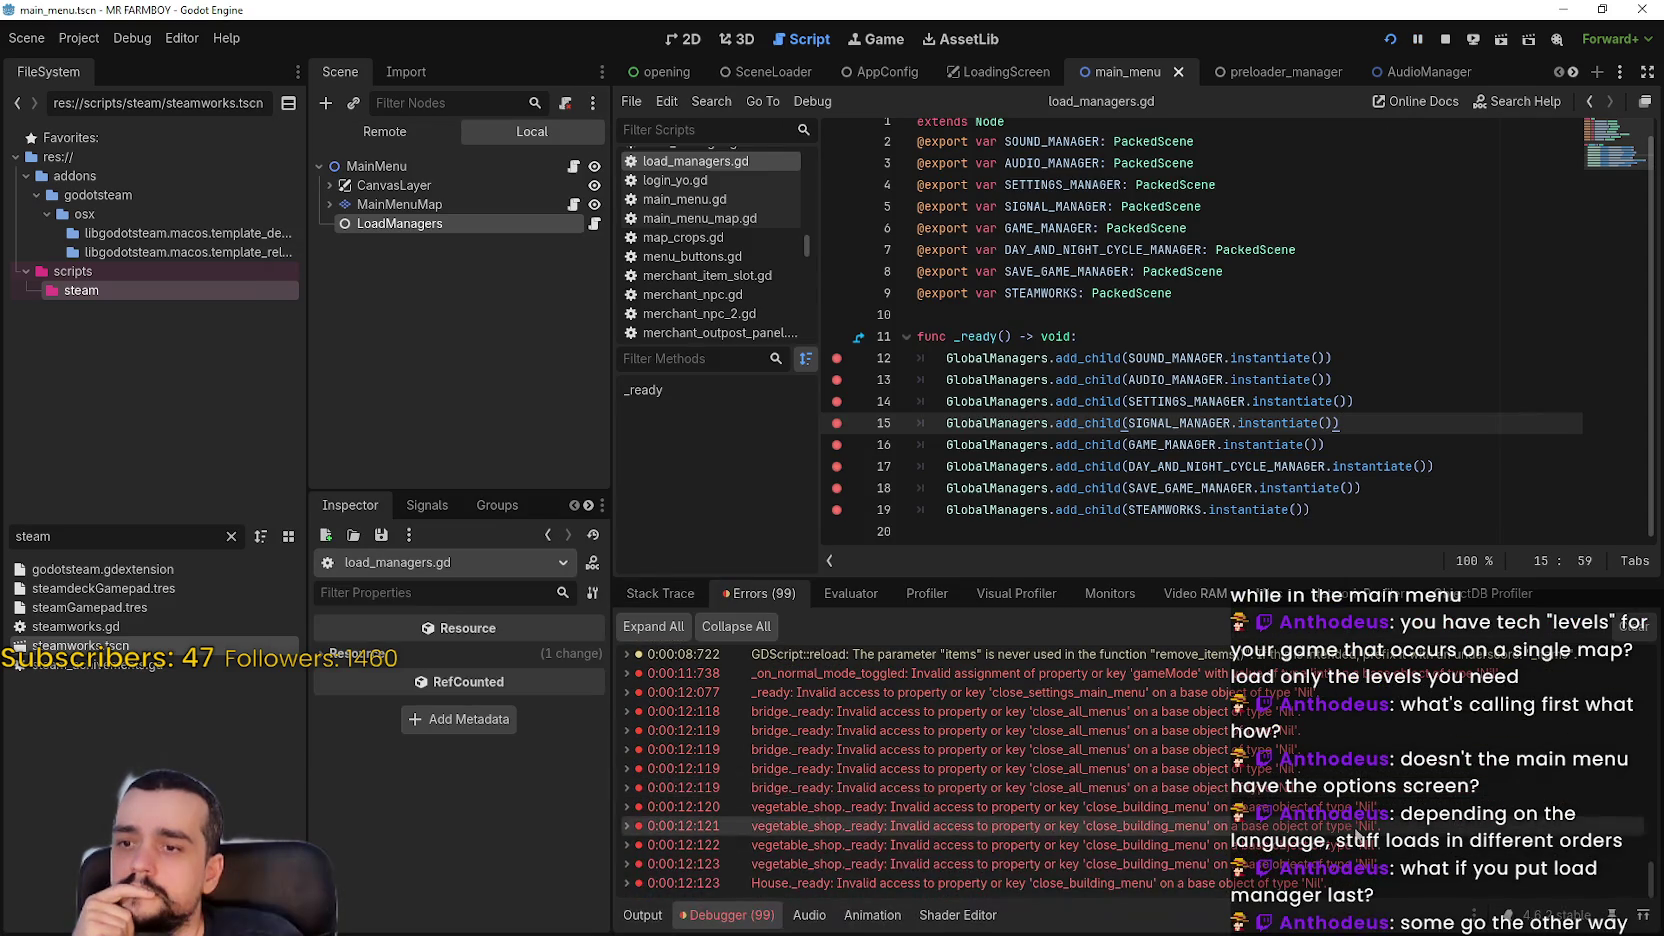
click(1443, 40)
drag(399, 194, 399, 138)
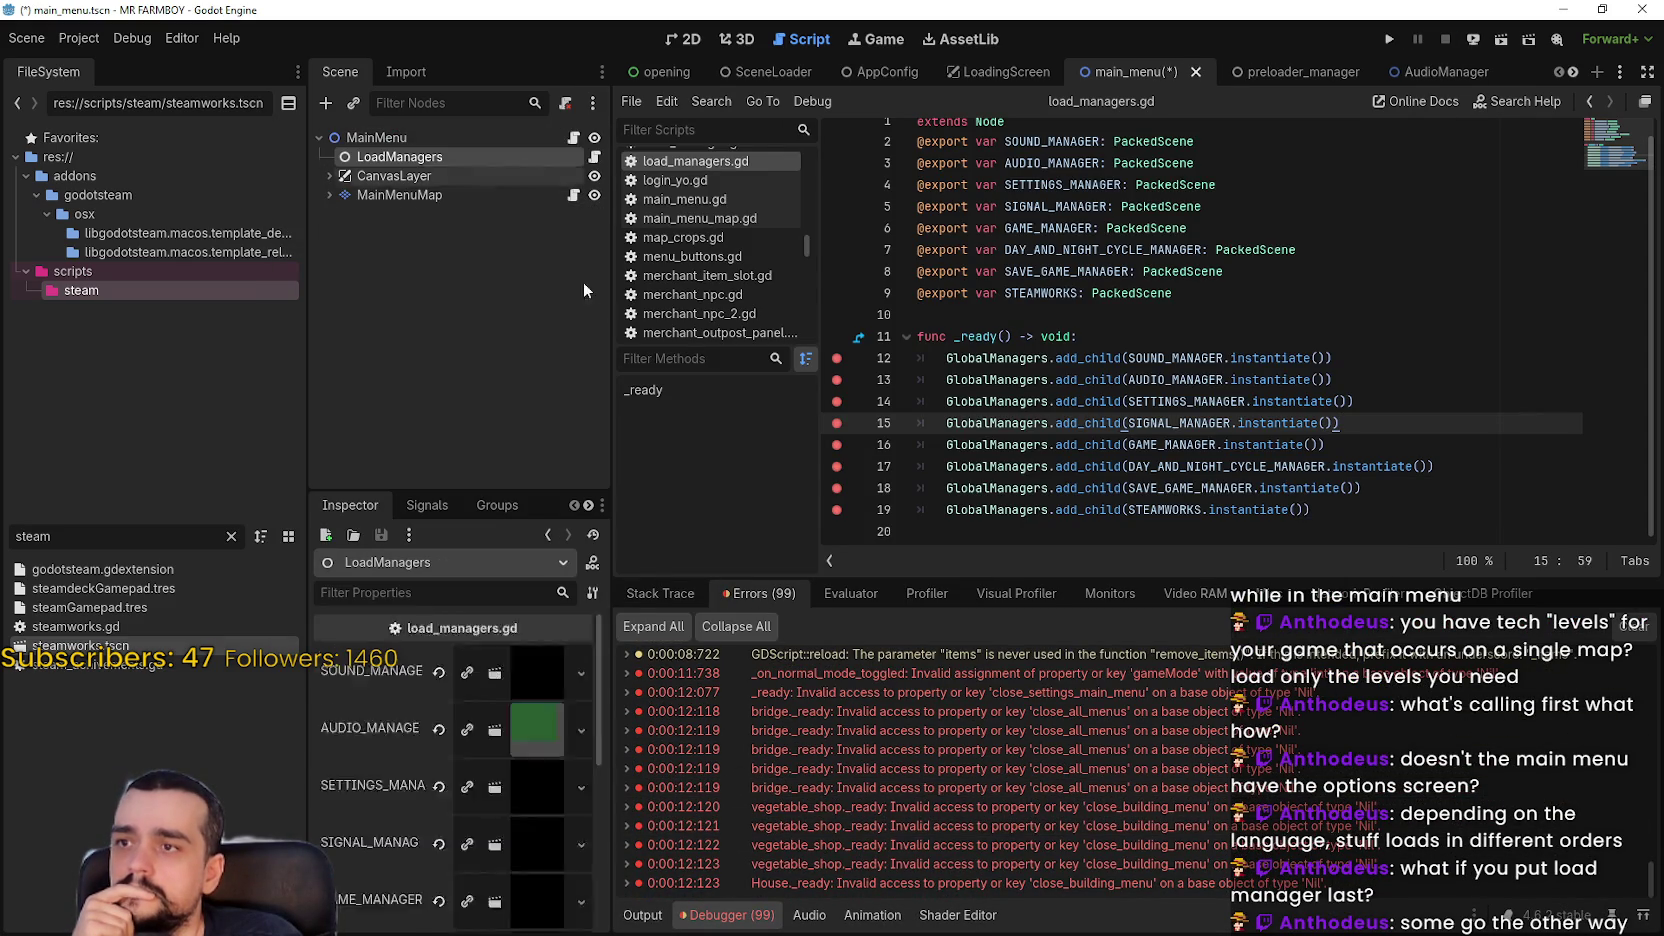
Open the MainMenu node's script and bring its _init function into view
click(578, 137)
click(1622, 148)
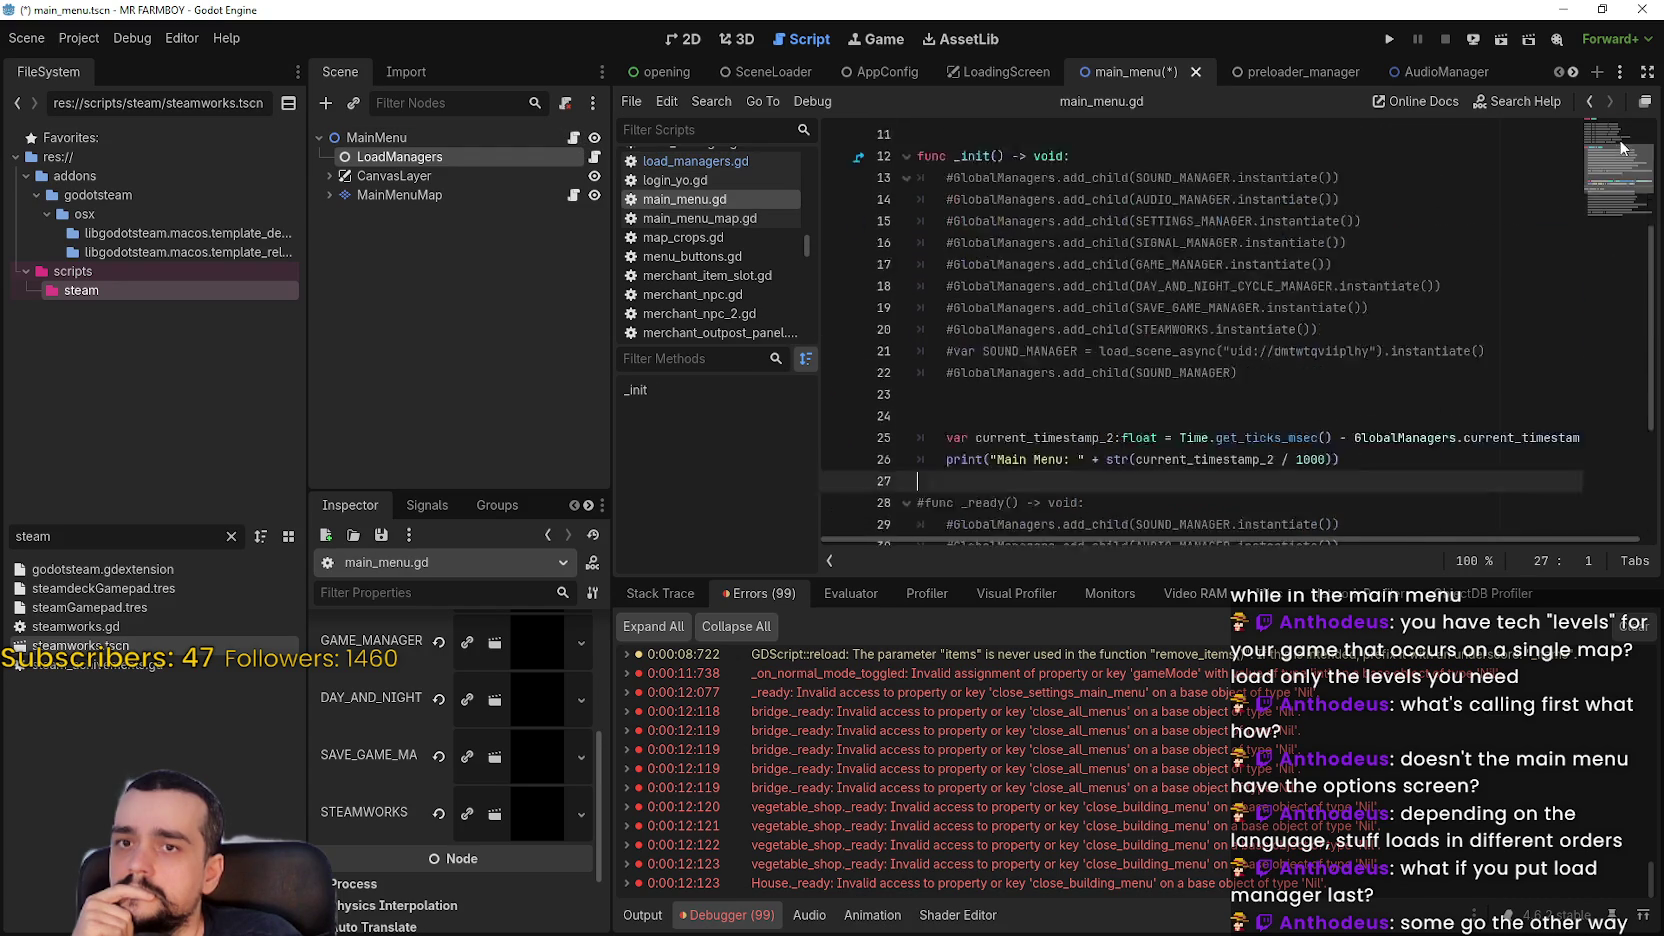
drag(1622, 148, 1623, 92)
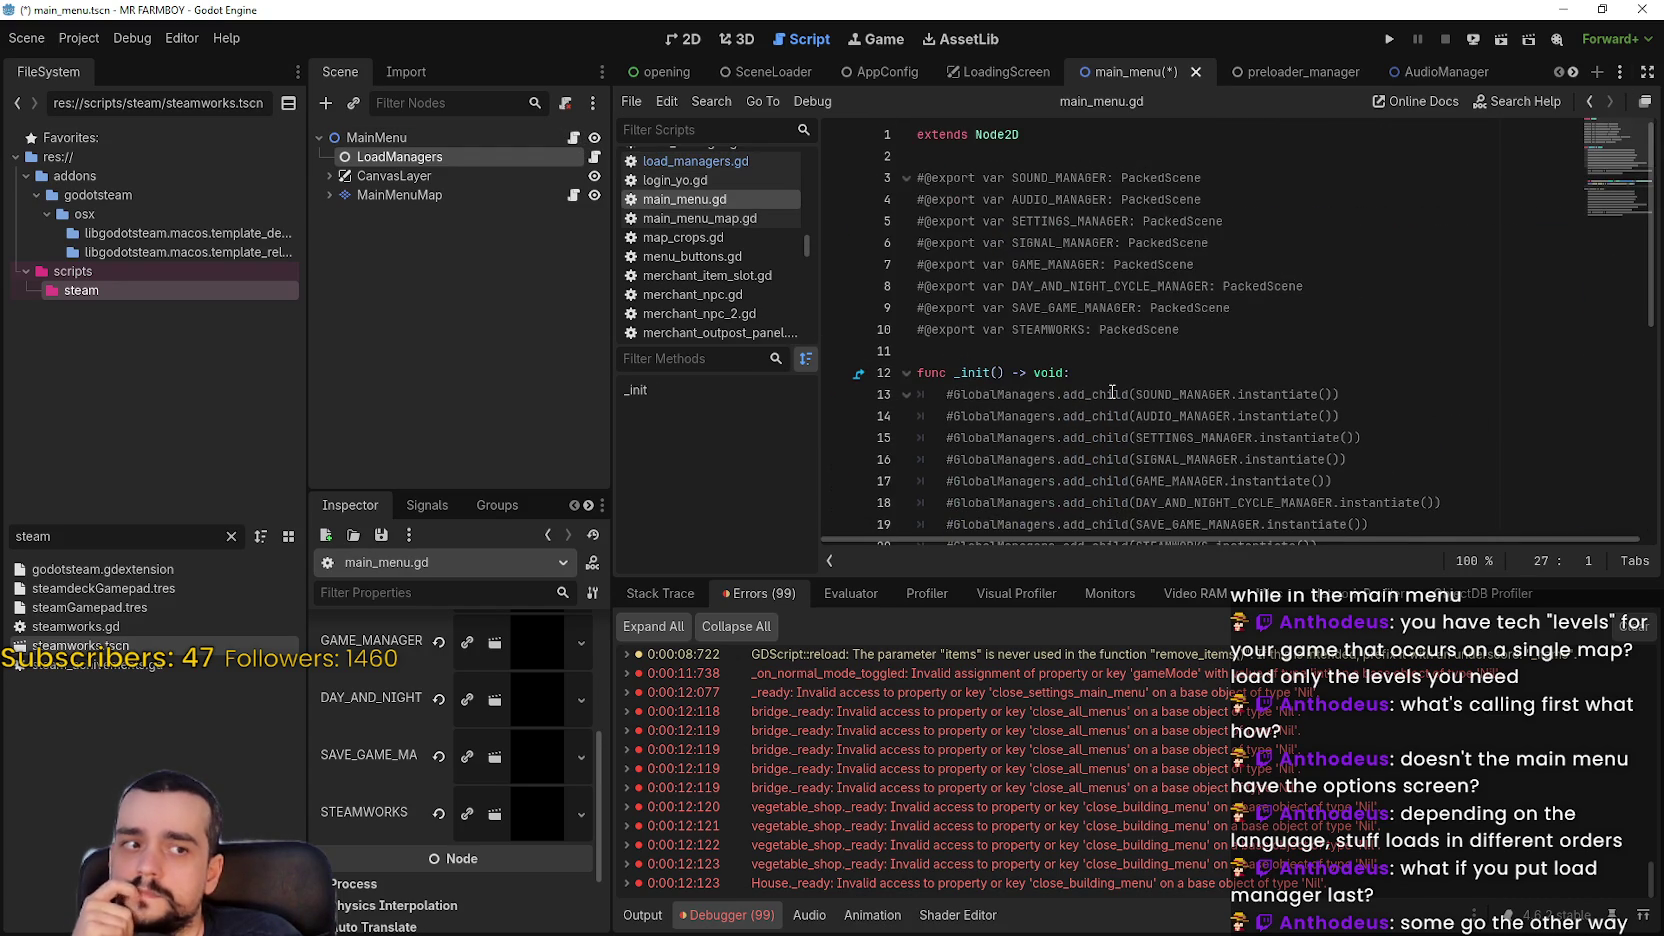
Expand CanvasLayer and open the SettingsMenu node's own scene for editing
click(400, 195)
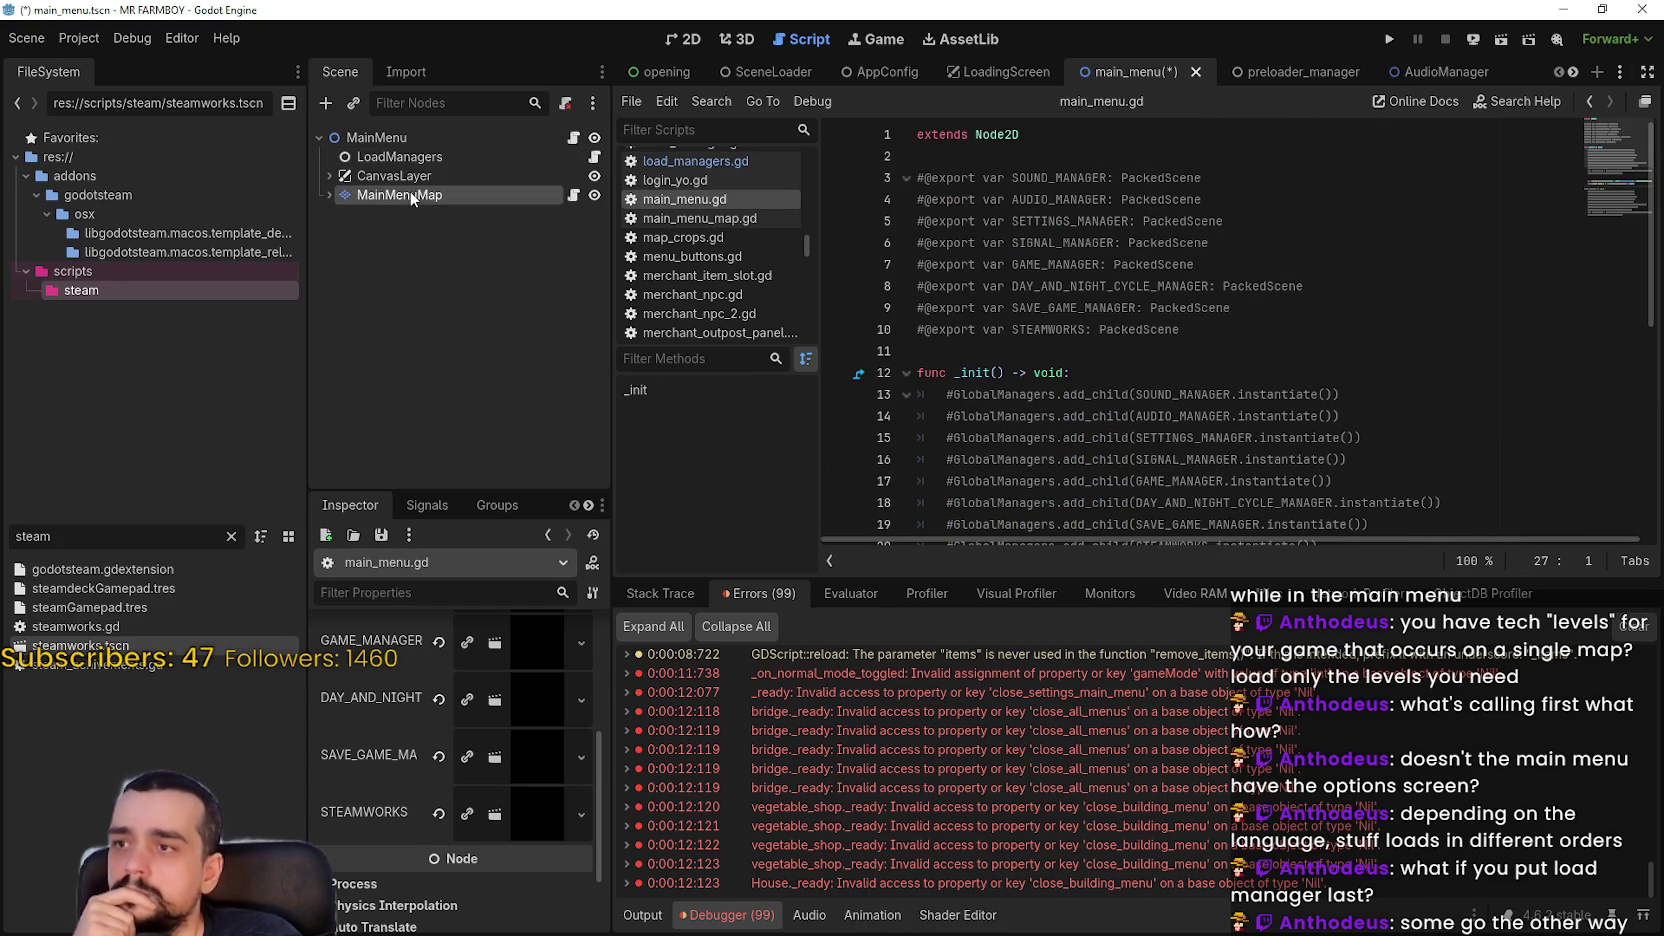
click(428, 179)
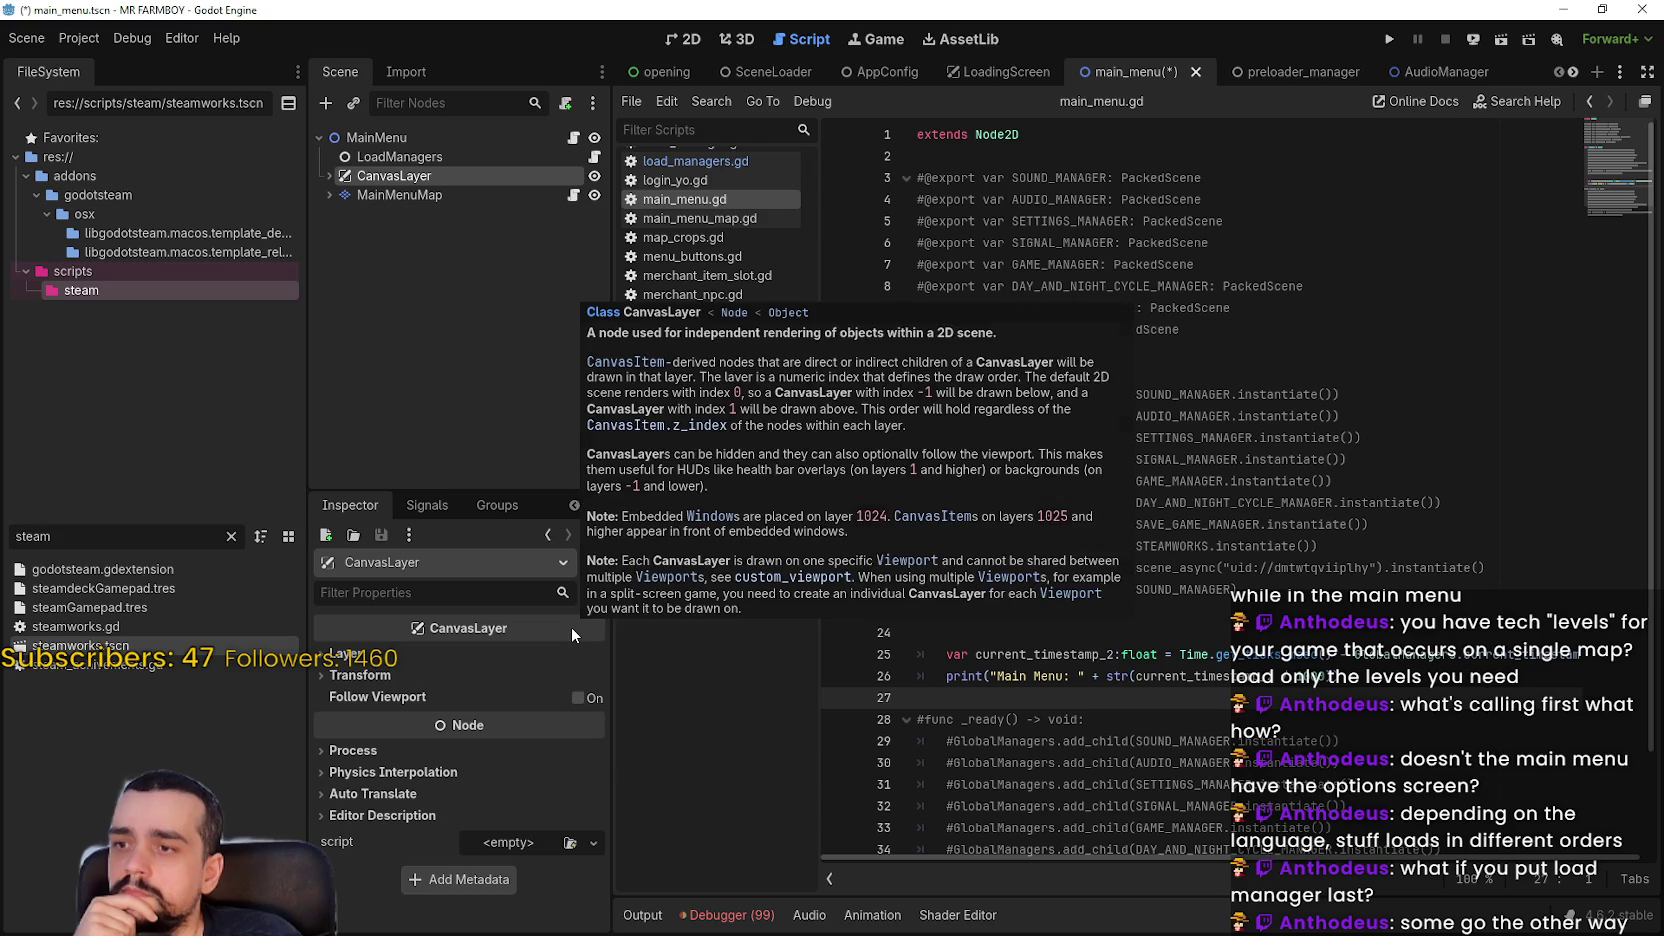
click(329, 176)
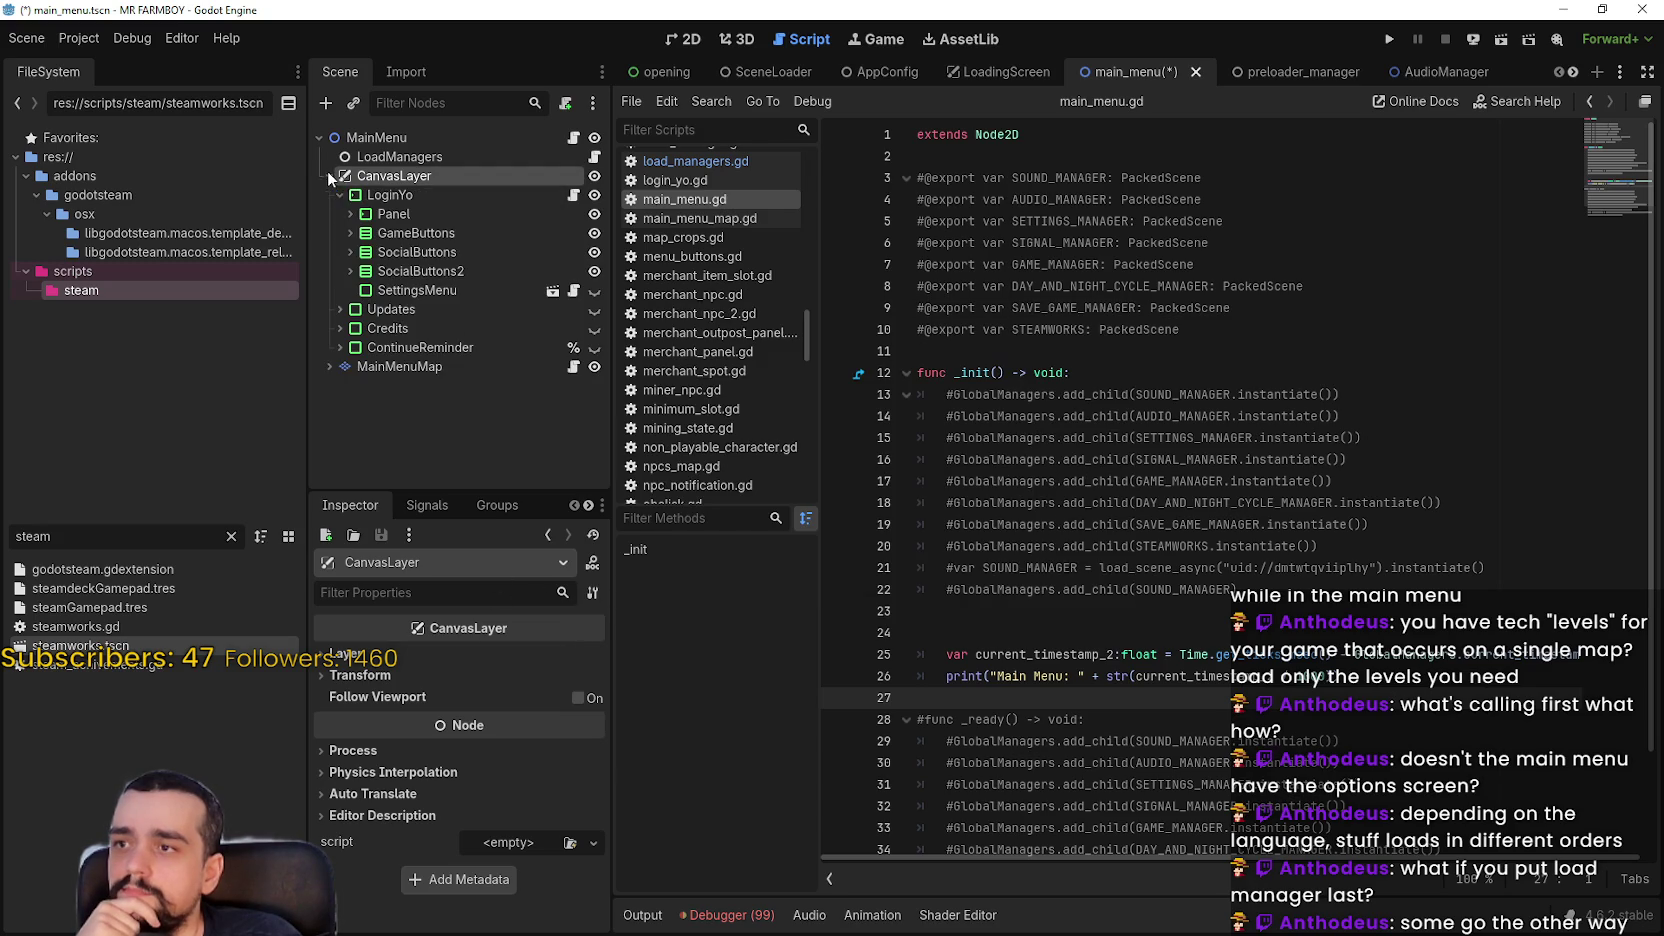
click(415, 290)
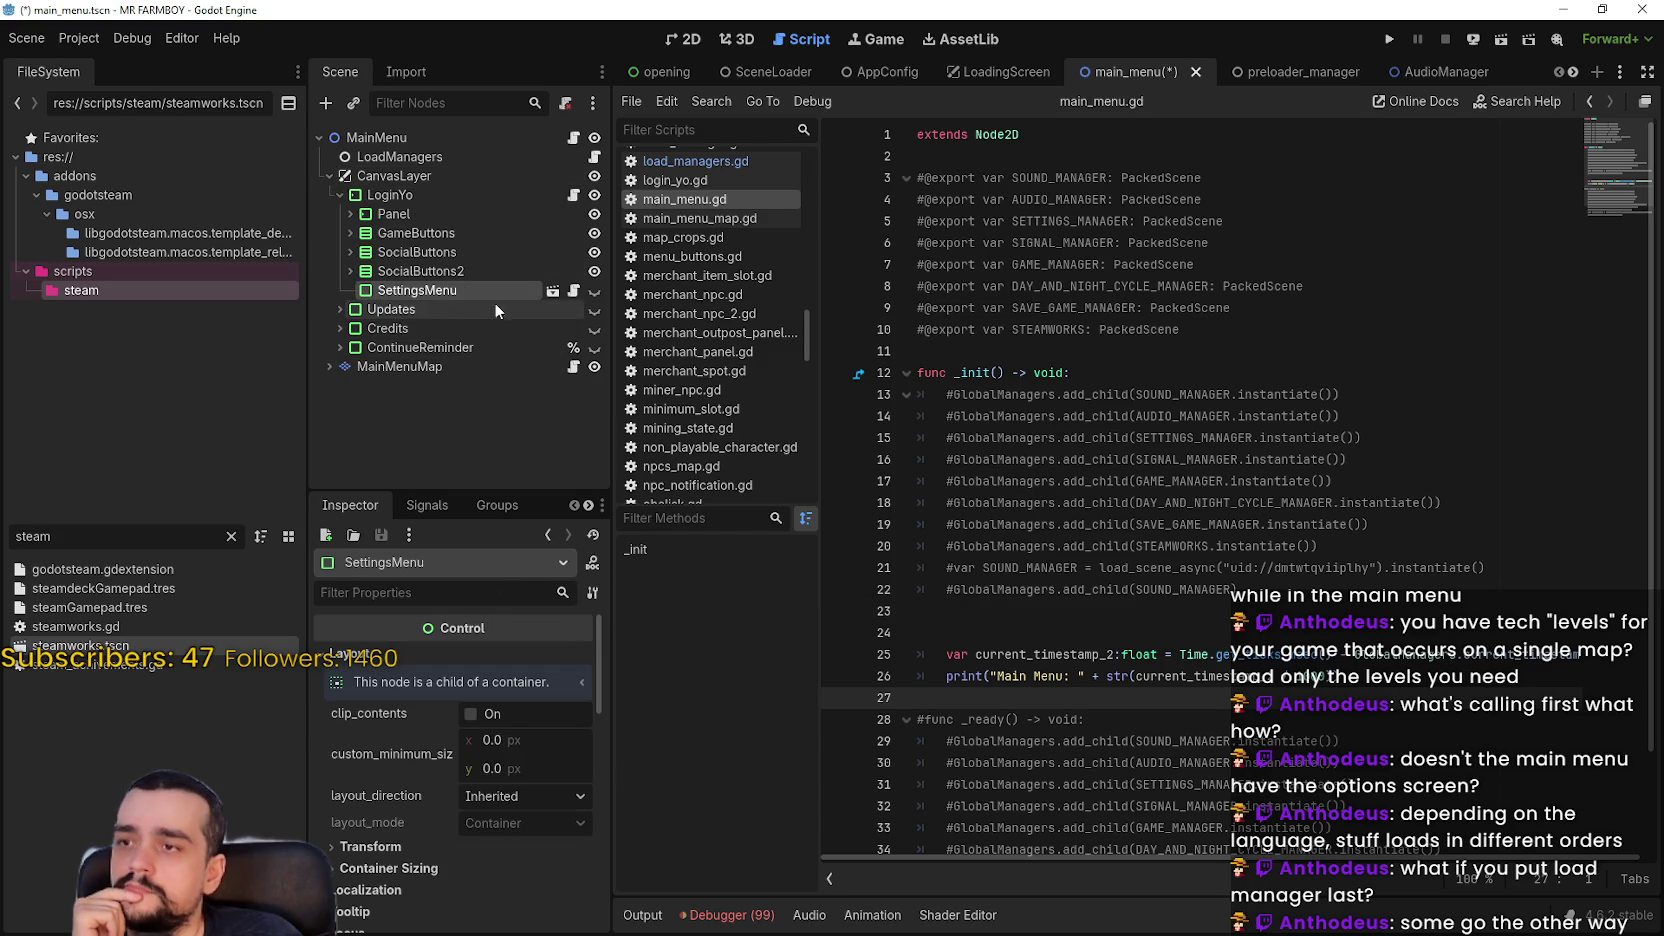
right_click(490, 292)
click(553, 291)
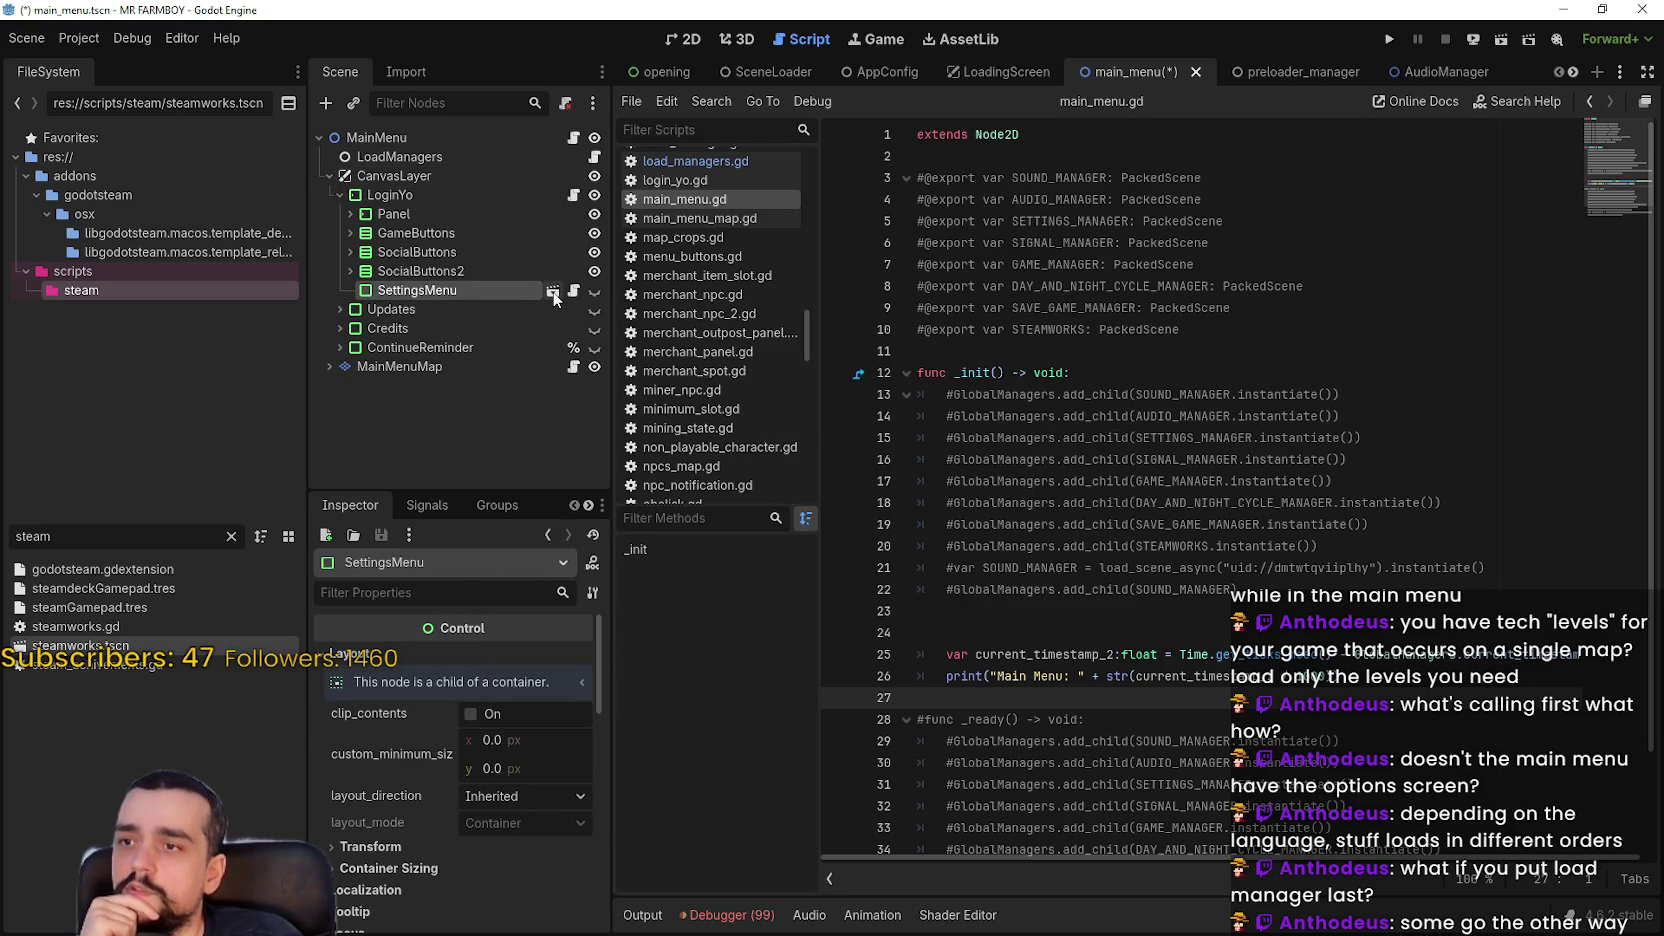
click(553, 291)
Select HardMod and jump from the normal-mode error to _on_normal_mode_toggled in options_menu.gd
scroll(525, 410, down, 10)
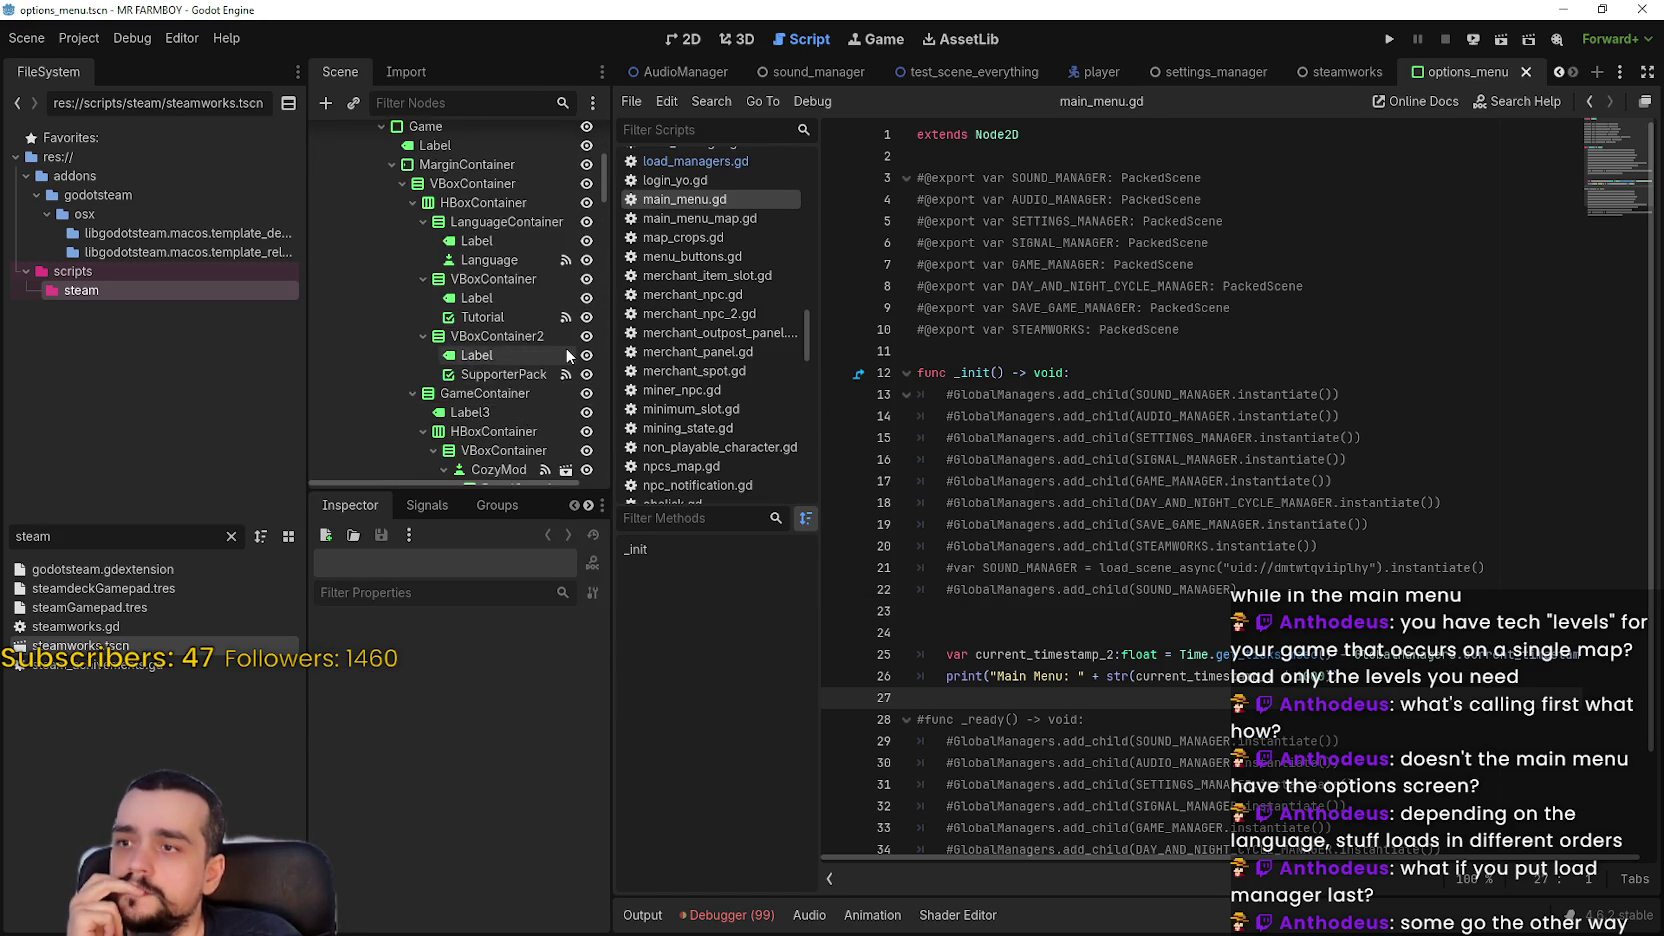
scroll(505, 400, down, 3)
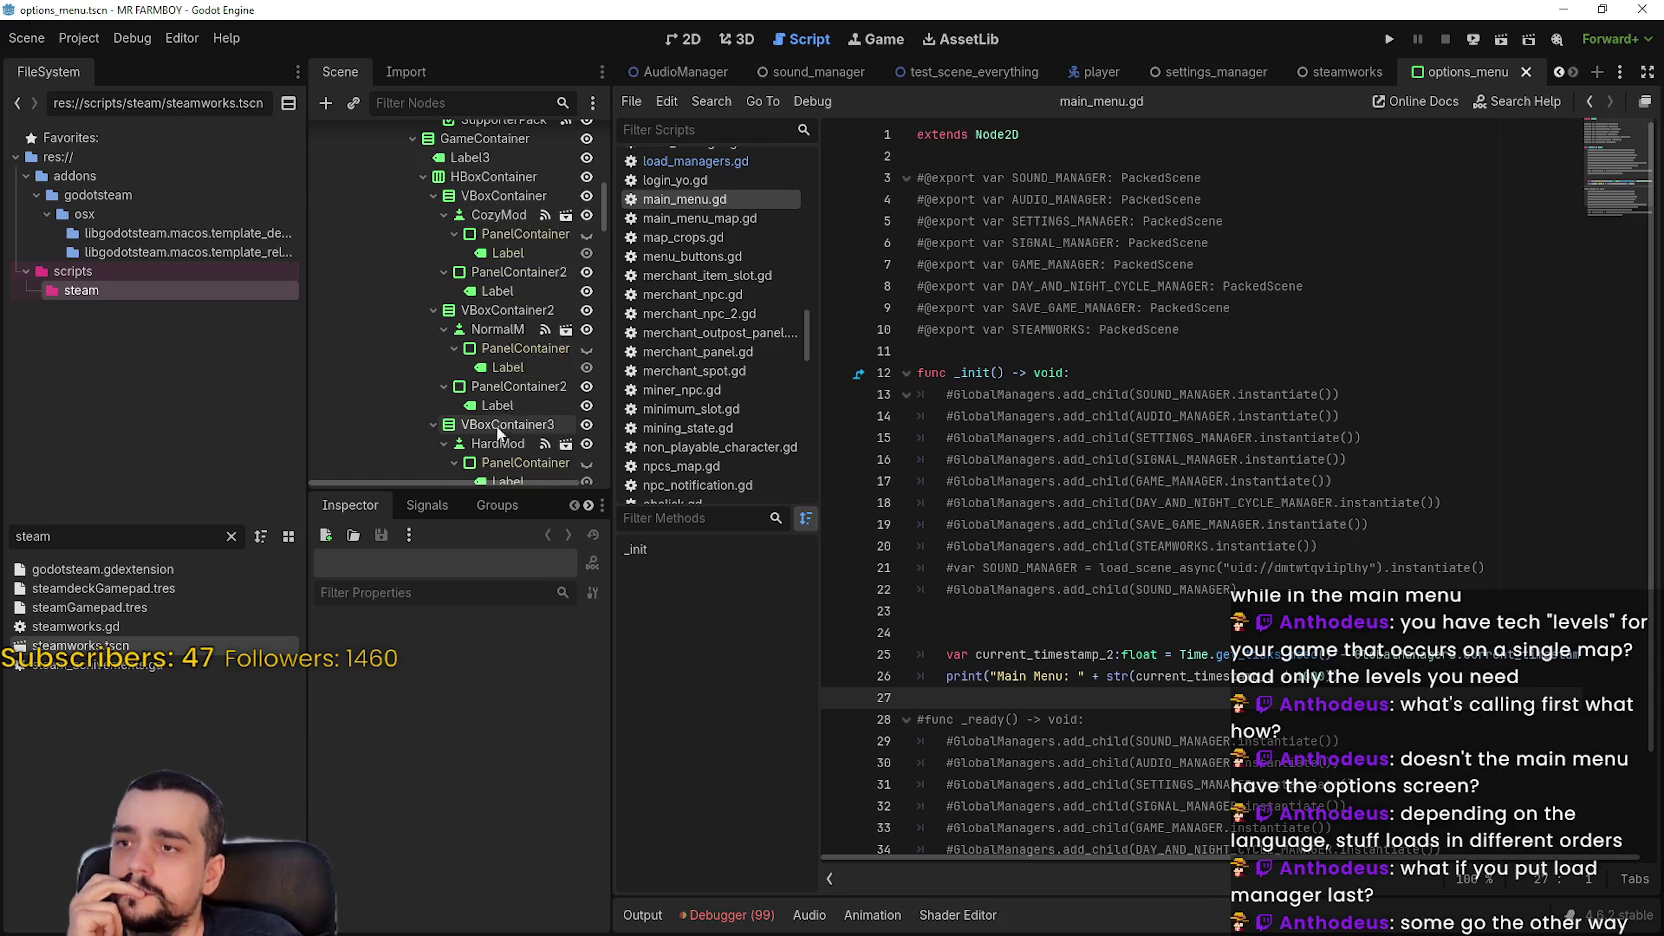
scroll(500, 389, down, 1)
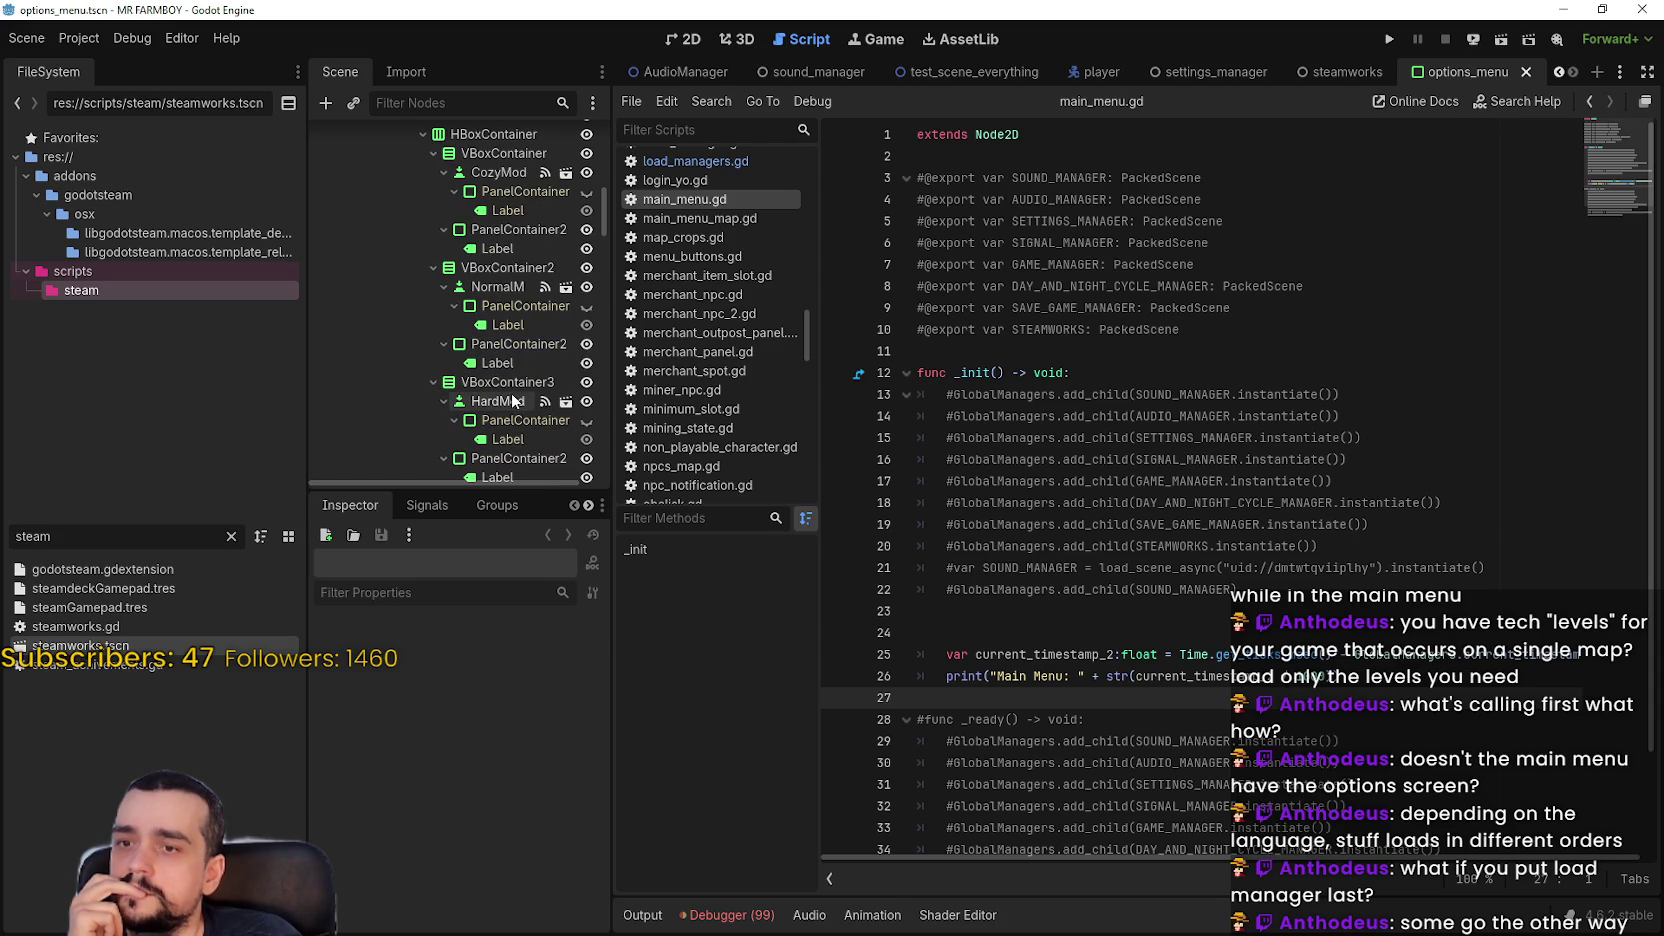
scroll(489, 396, down, 1)
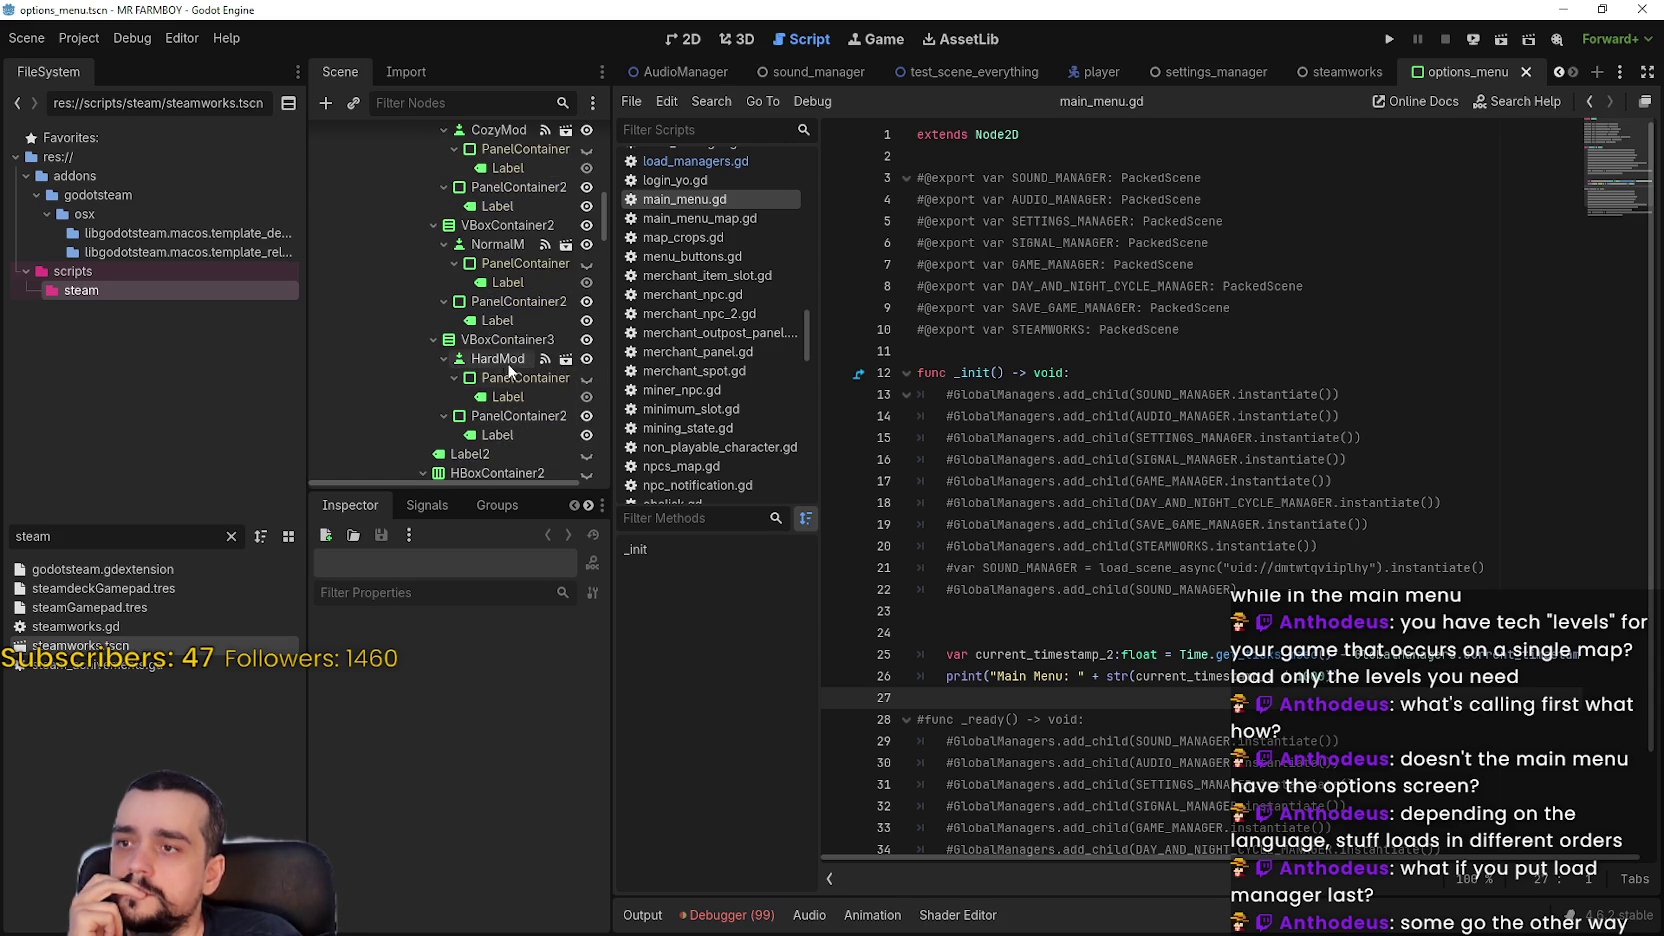
click(516, 365)
click(777, 907)
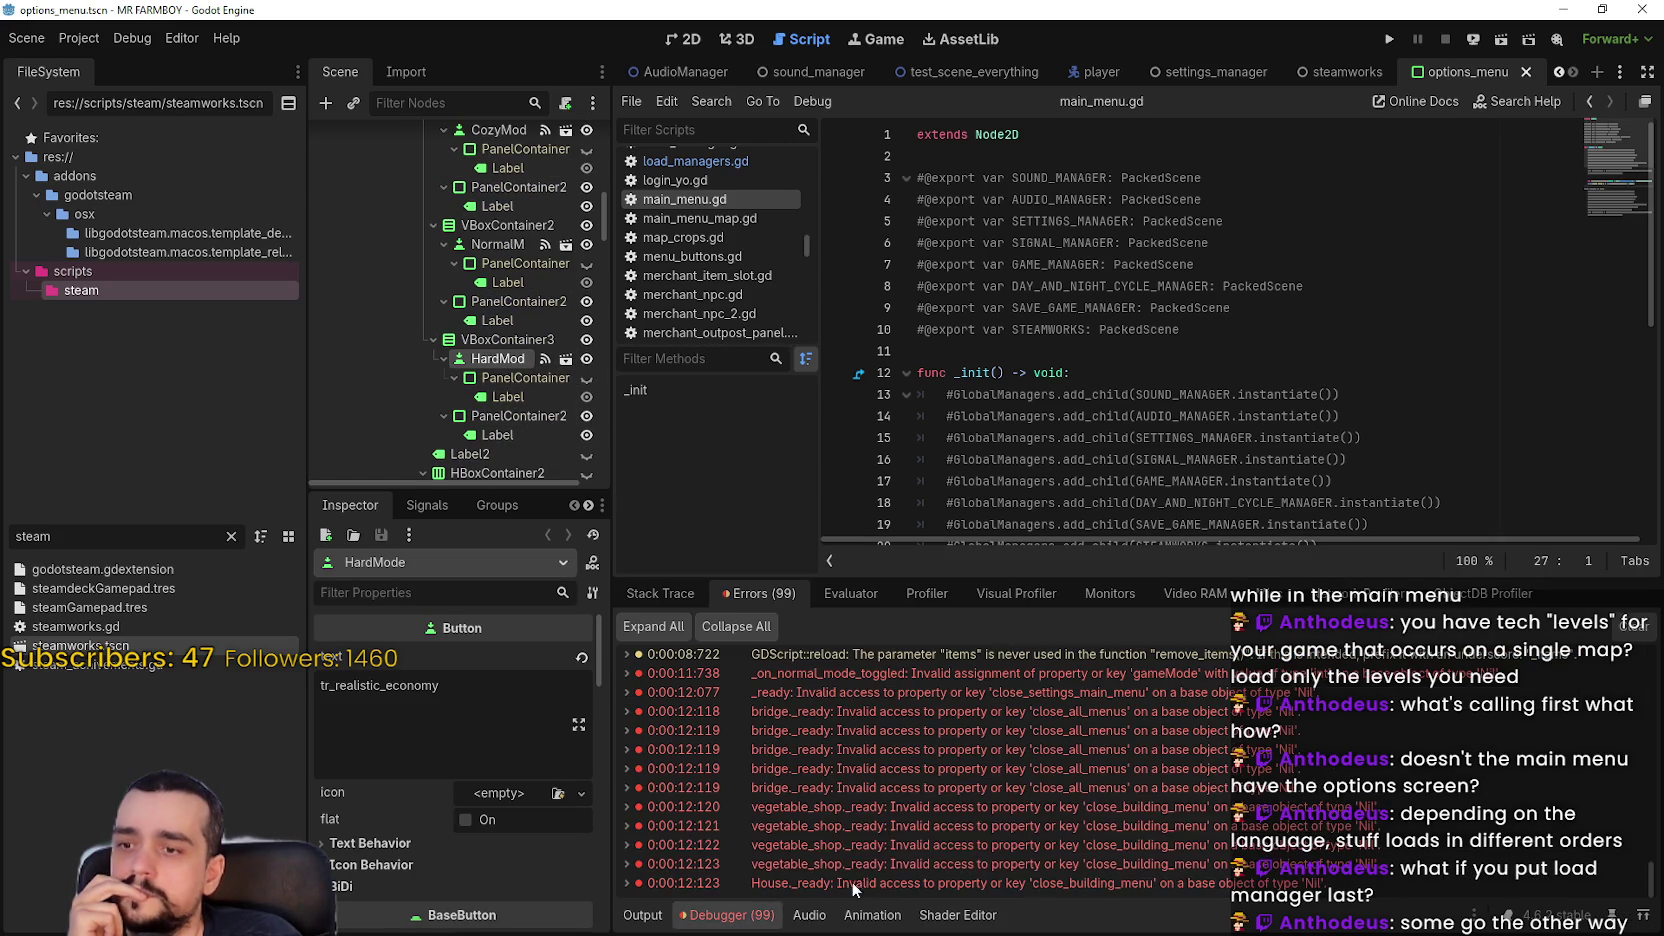
double_click(959, 672)
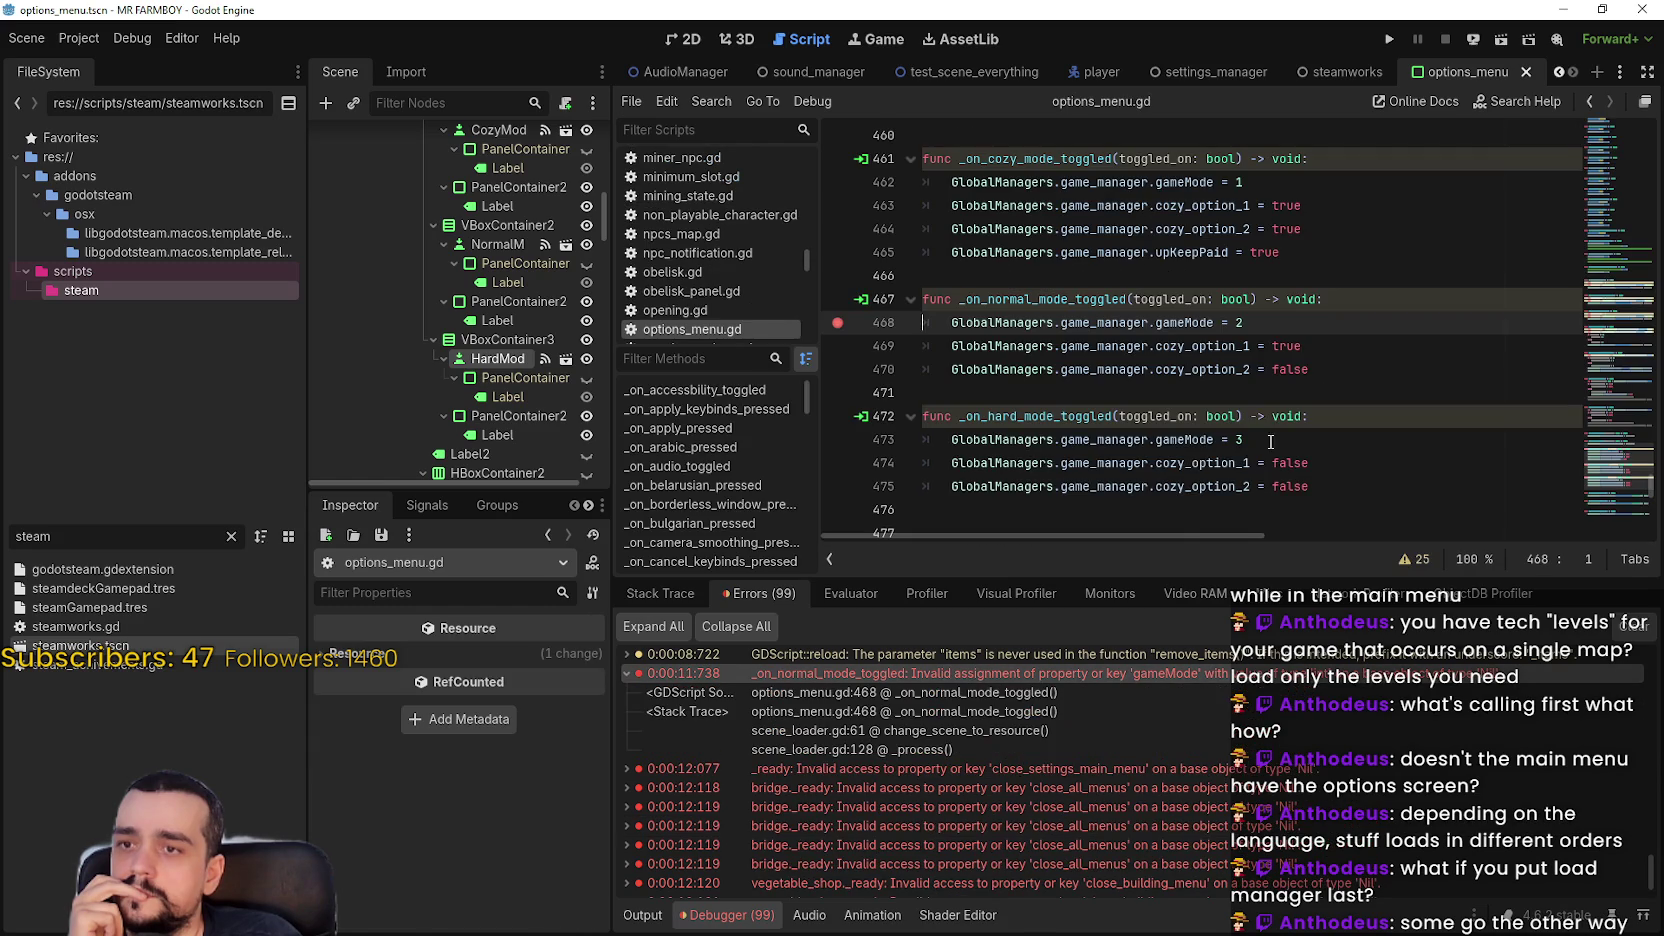
click(1385, 310)
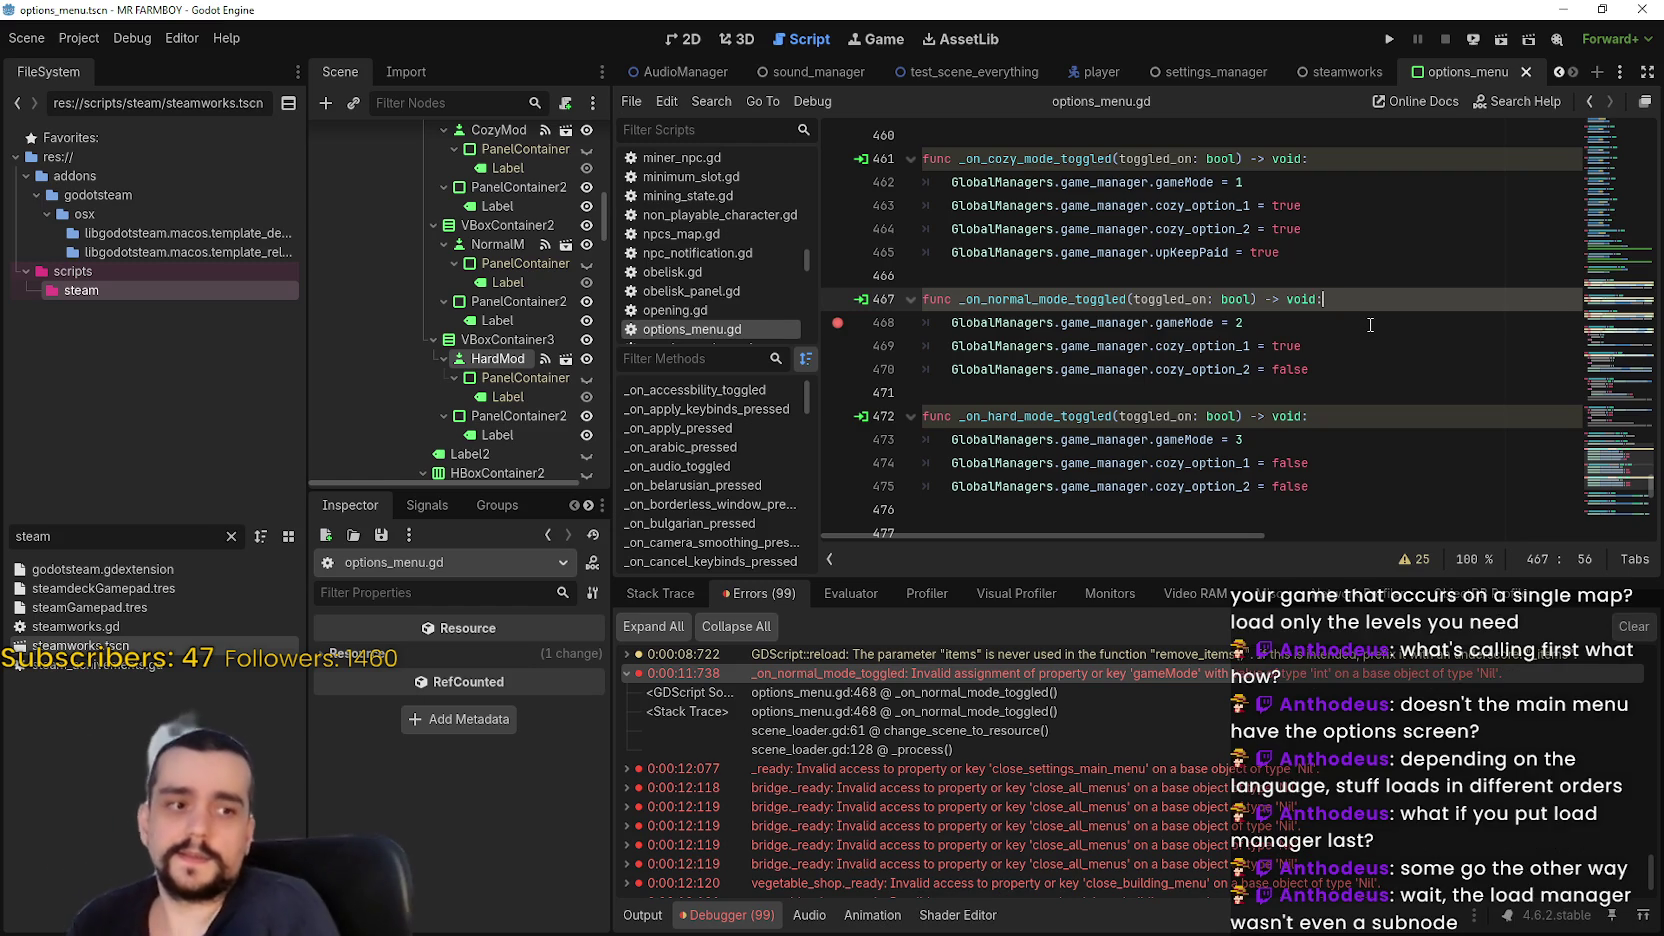
Check the script's signals, then return to the main_menu scene
click(427, 505)
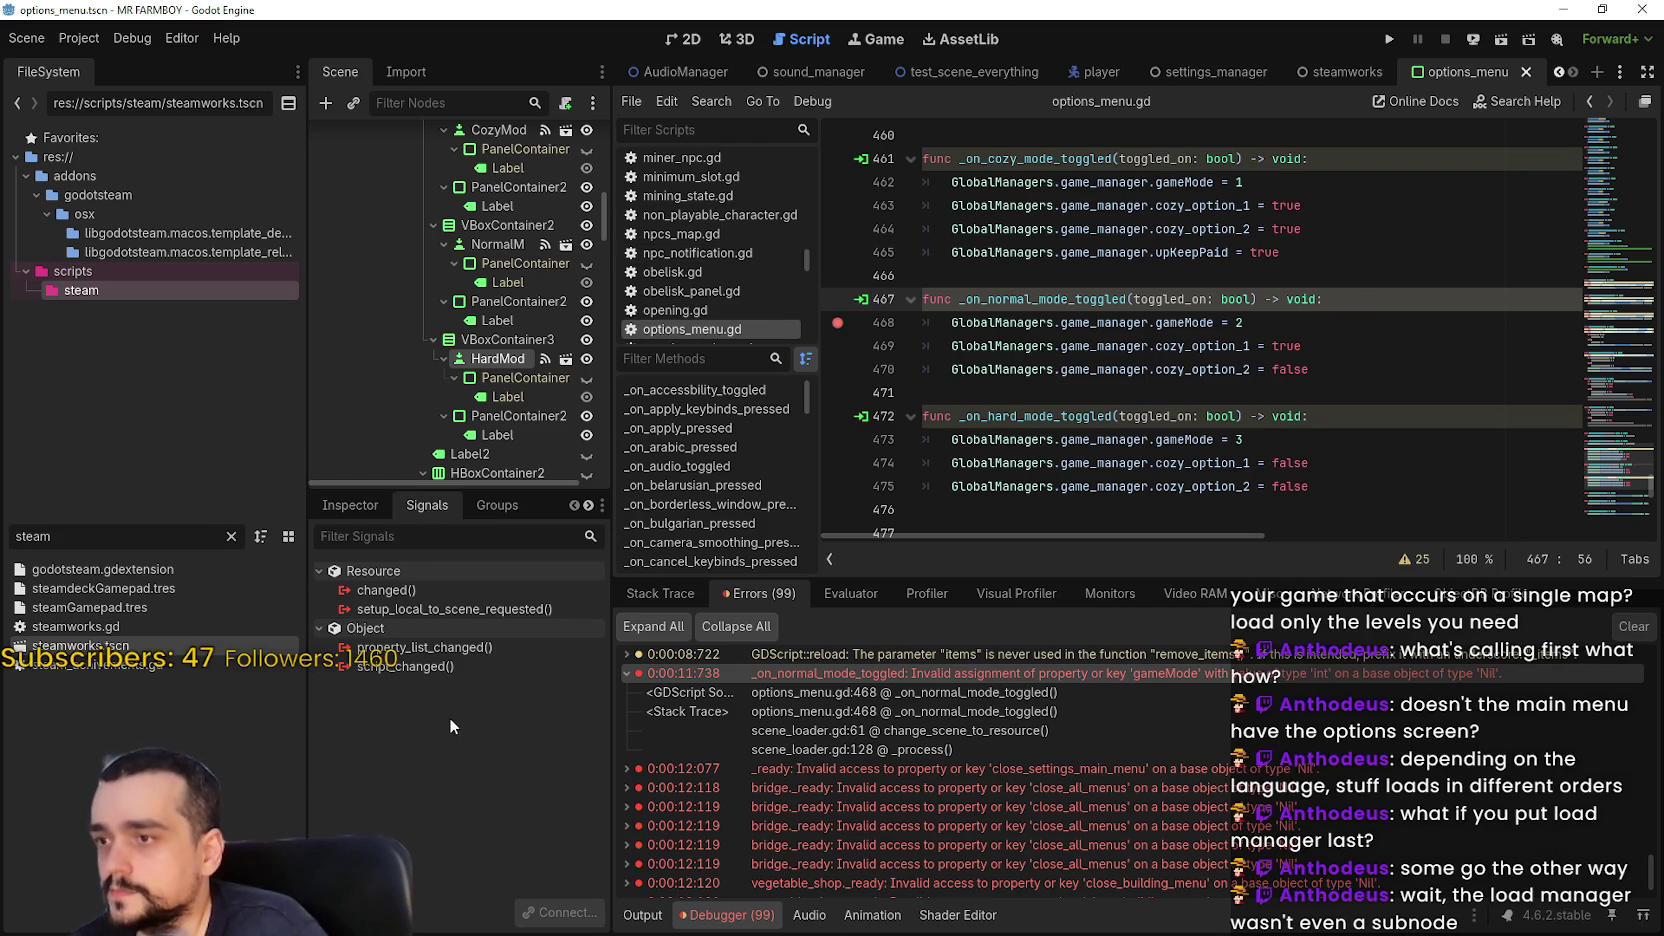
click(370, 507)
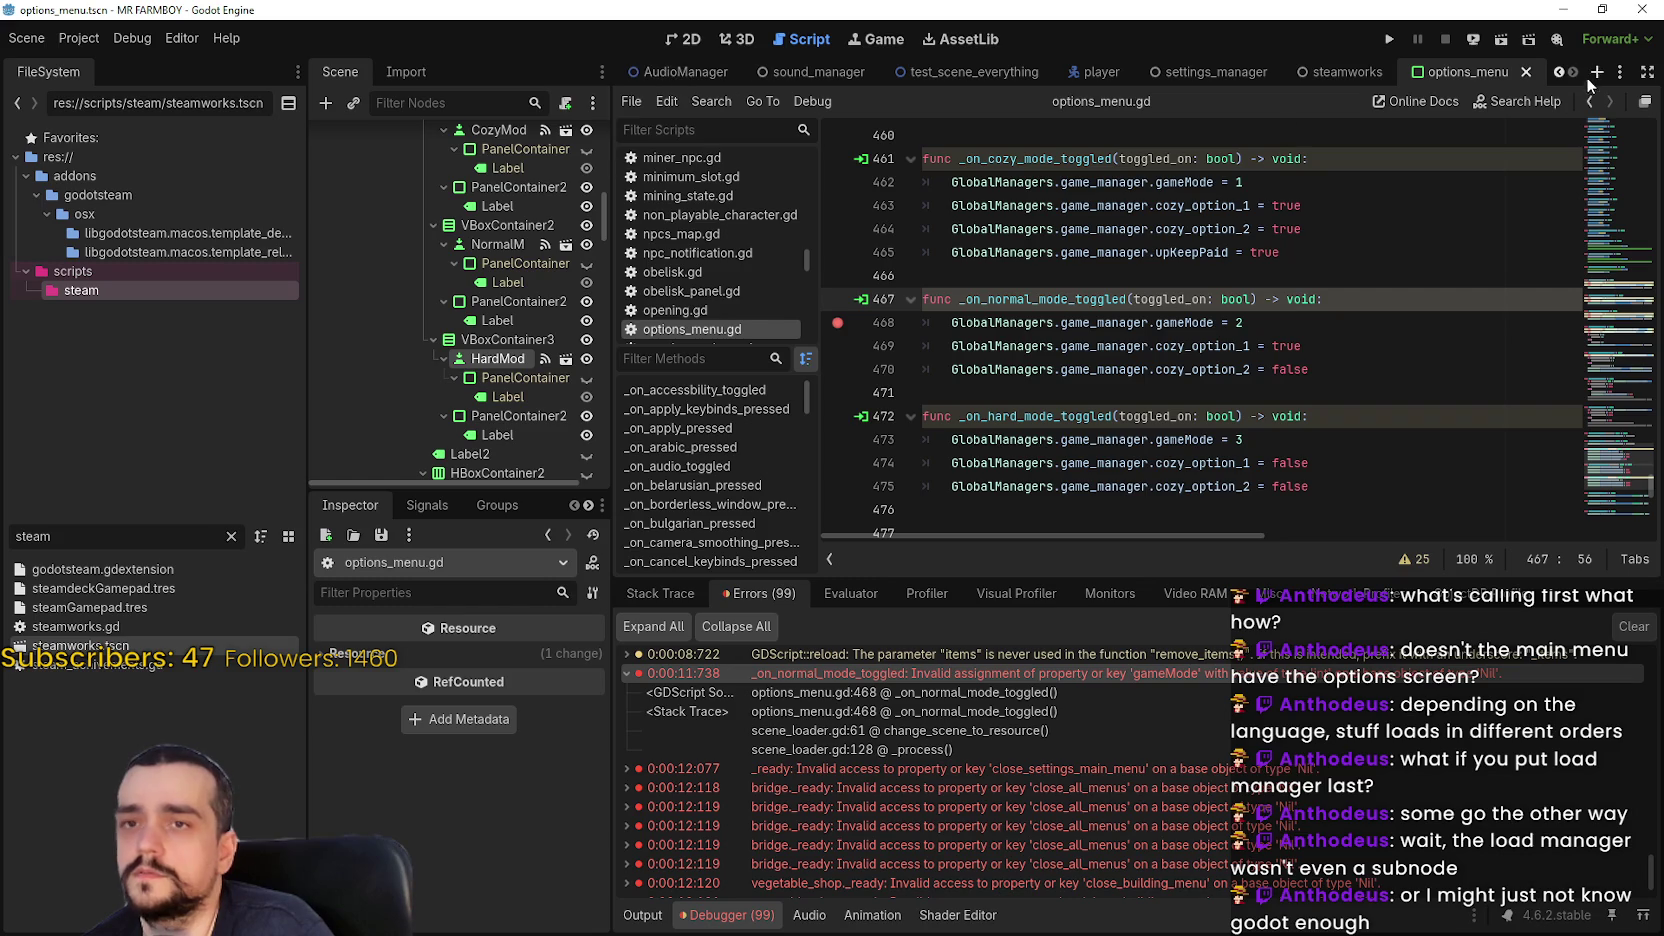
scroll(1586, 77, up, 3)
click(822, 69)
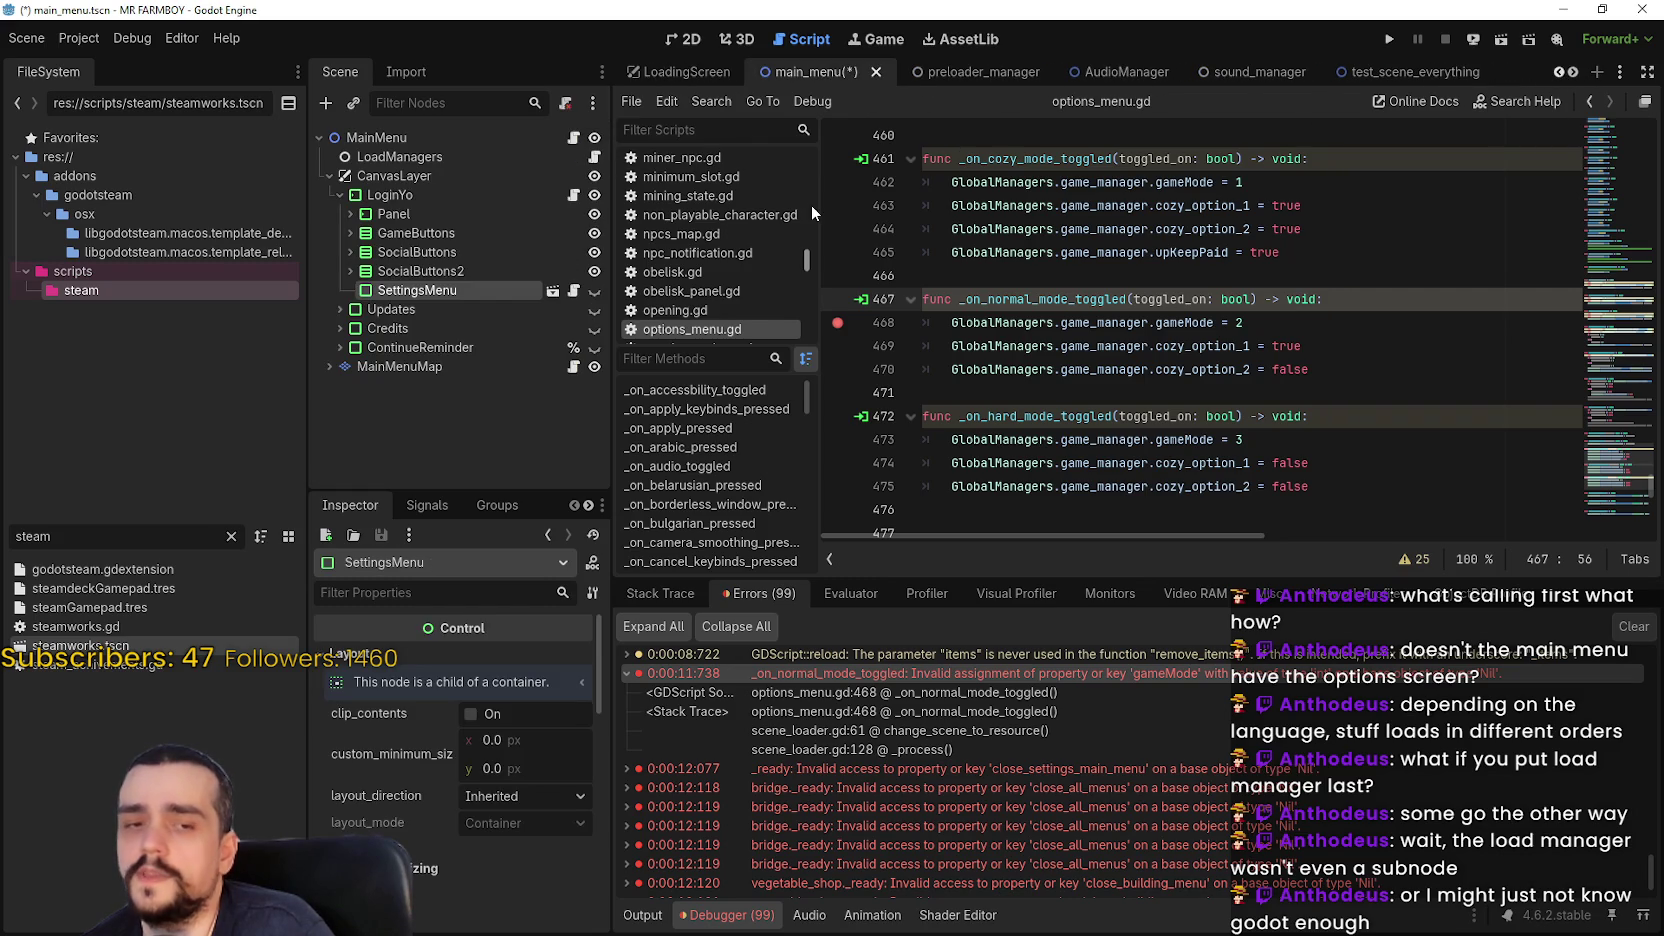
Collapse LoginYo and CanvasLayer, then view LoadManagers' manager scene slots
click(340, 195)
click(330, 178)
click(382, 177)
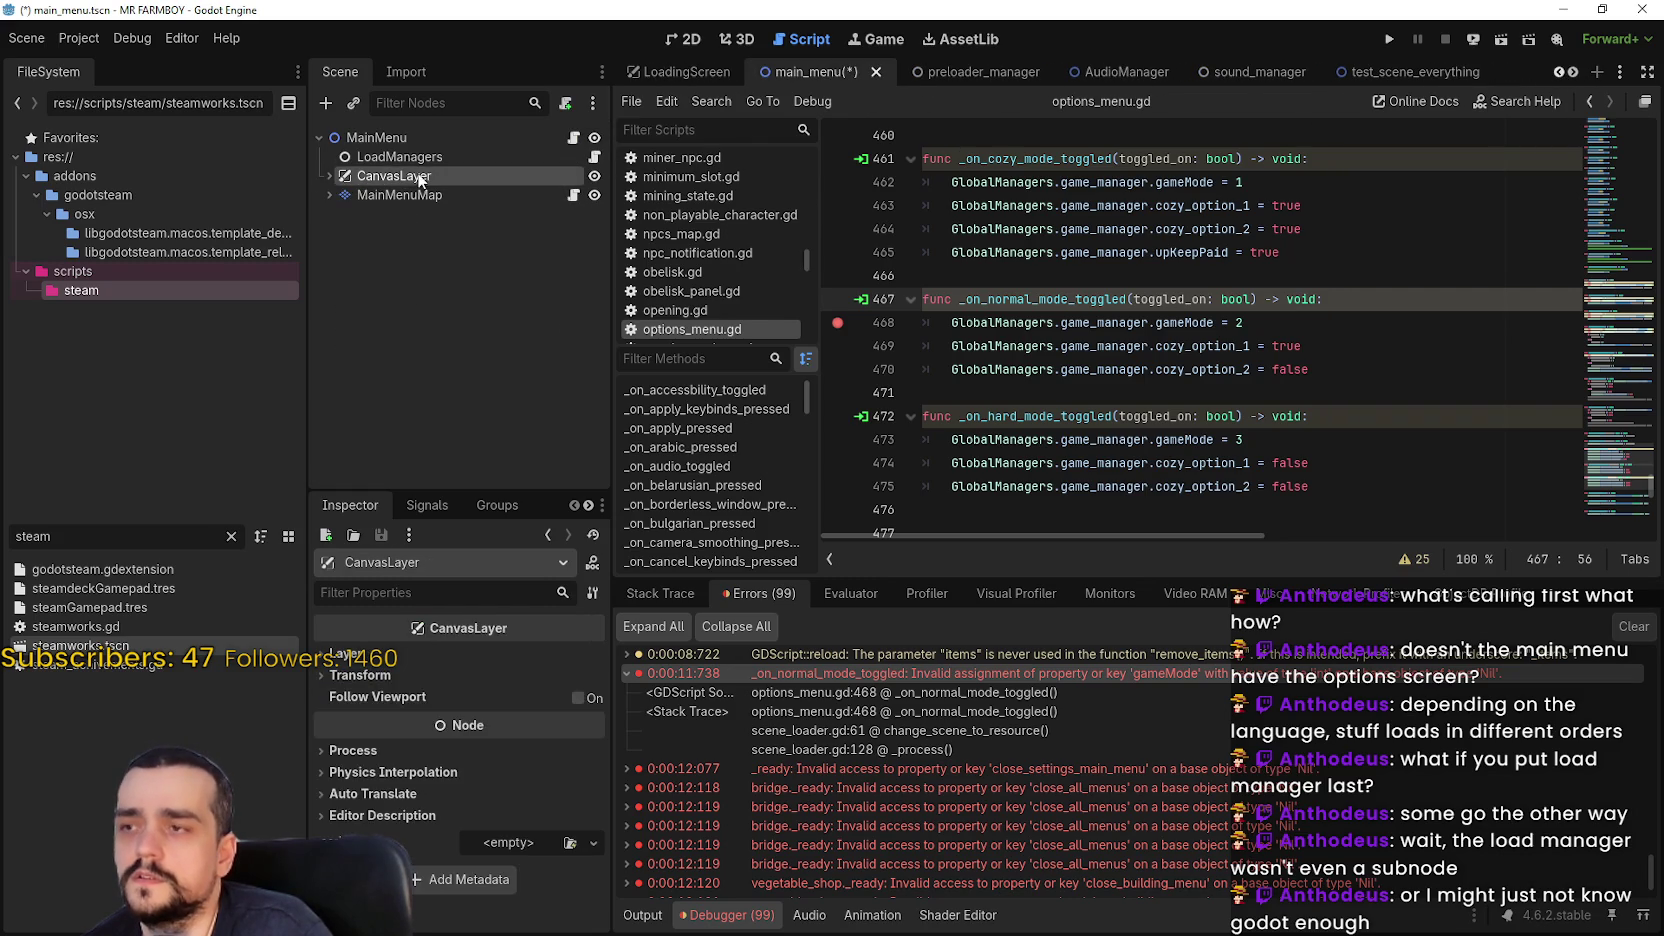
click(386, 158)
scroll(512, 840, up, 3)
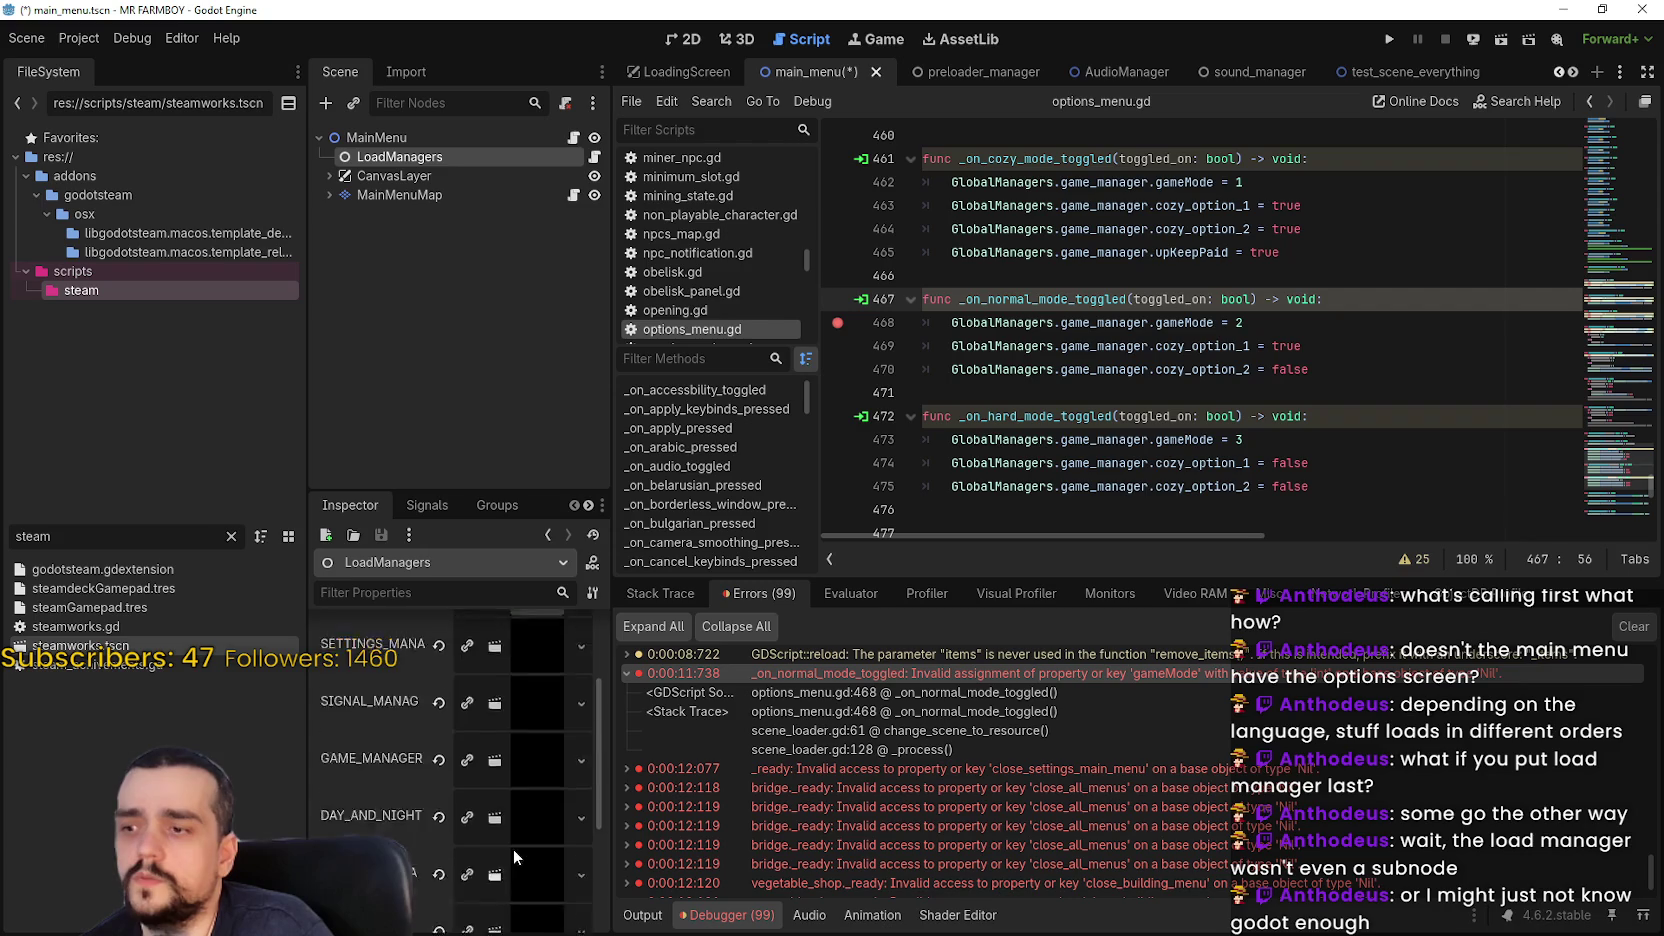
scroll(511, 754, down, 5)
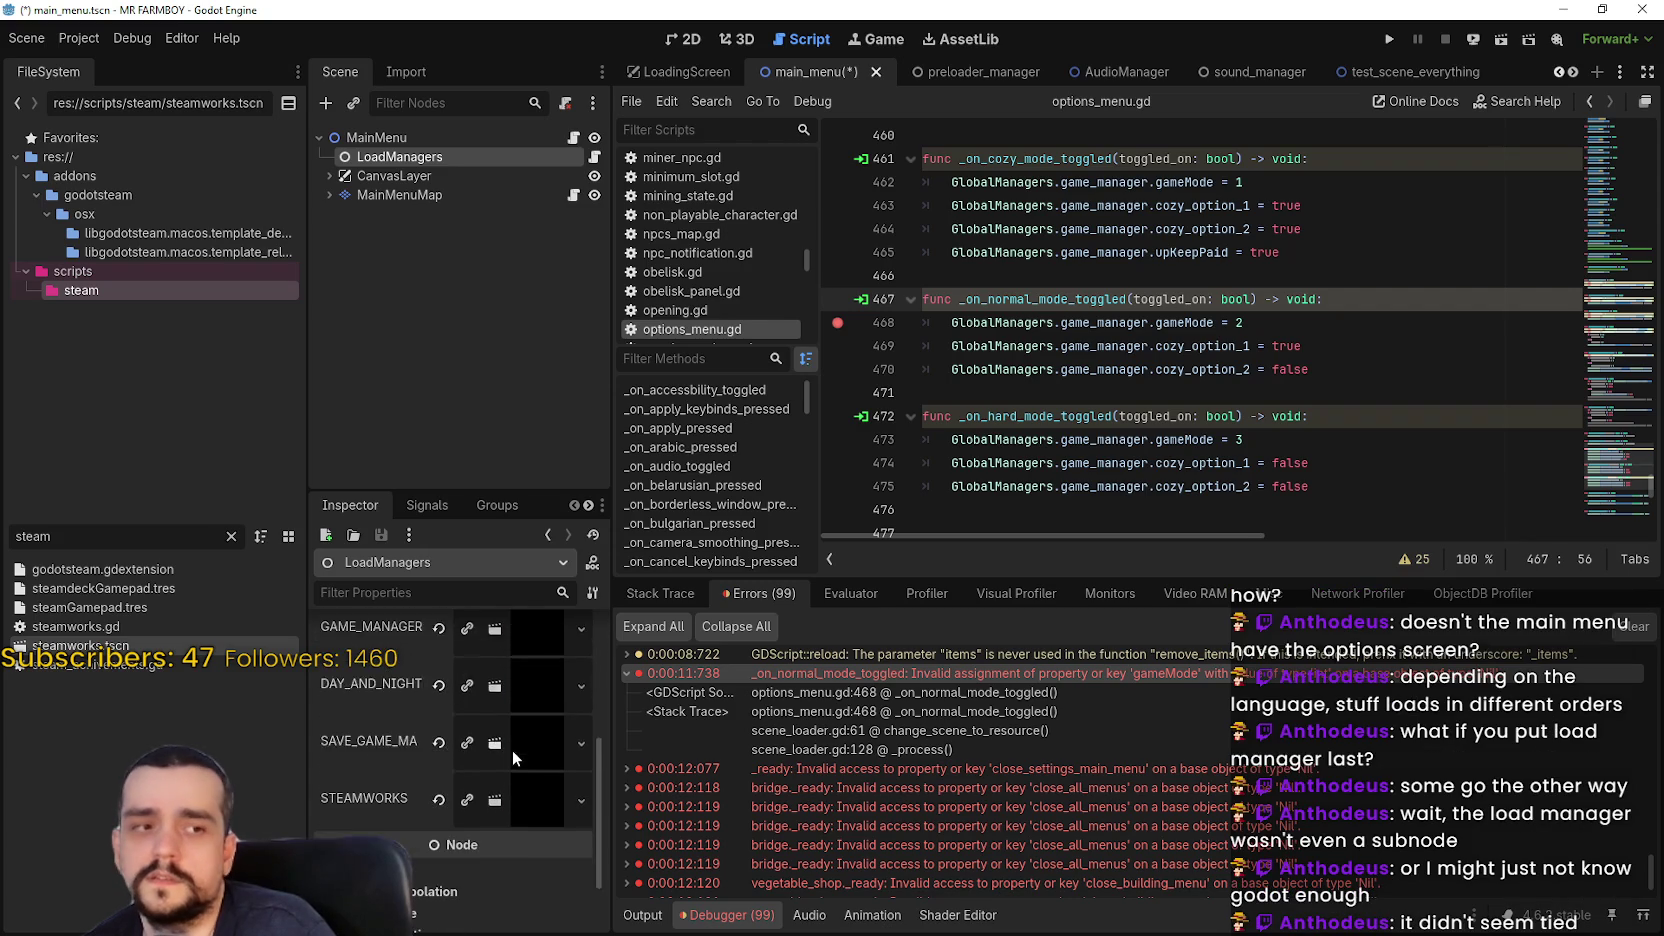
scroll(513, 750, up, 2)
Scroll LoadManagers' slots down to STEAMWORKS, then re-expand CanvasLayer
click(455, 179)
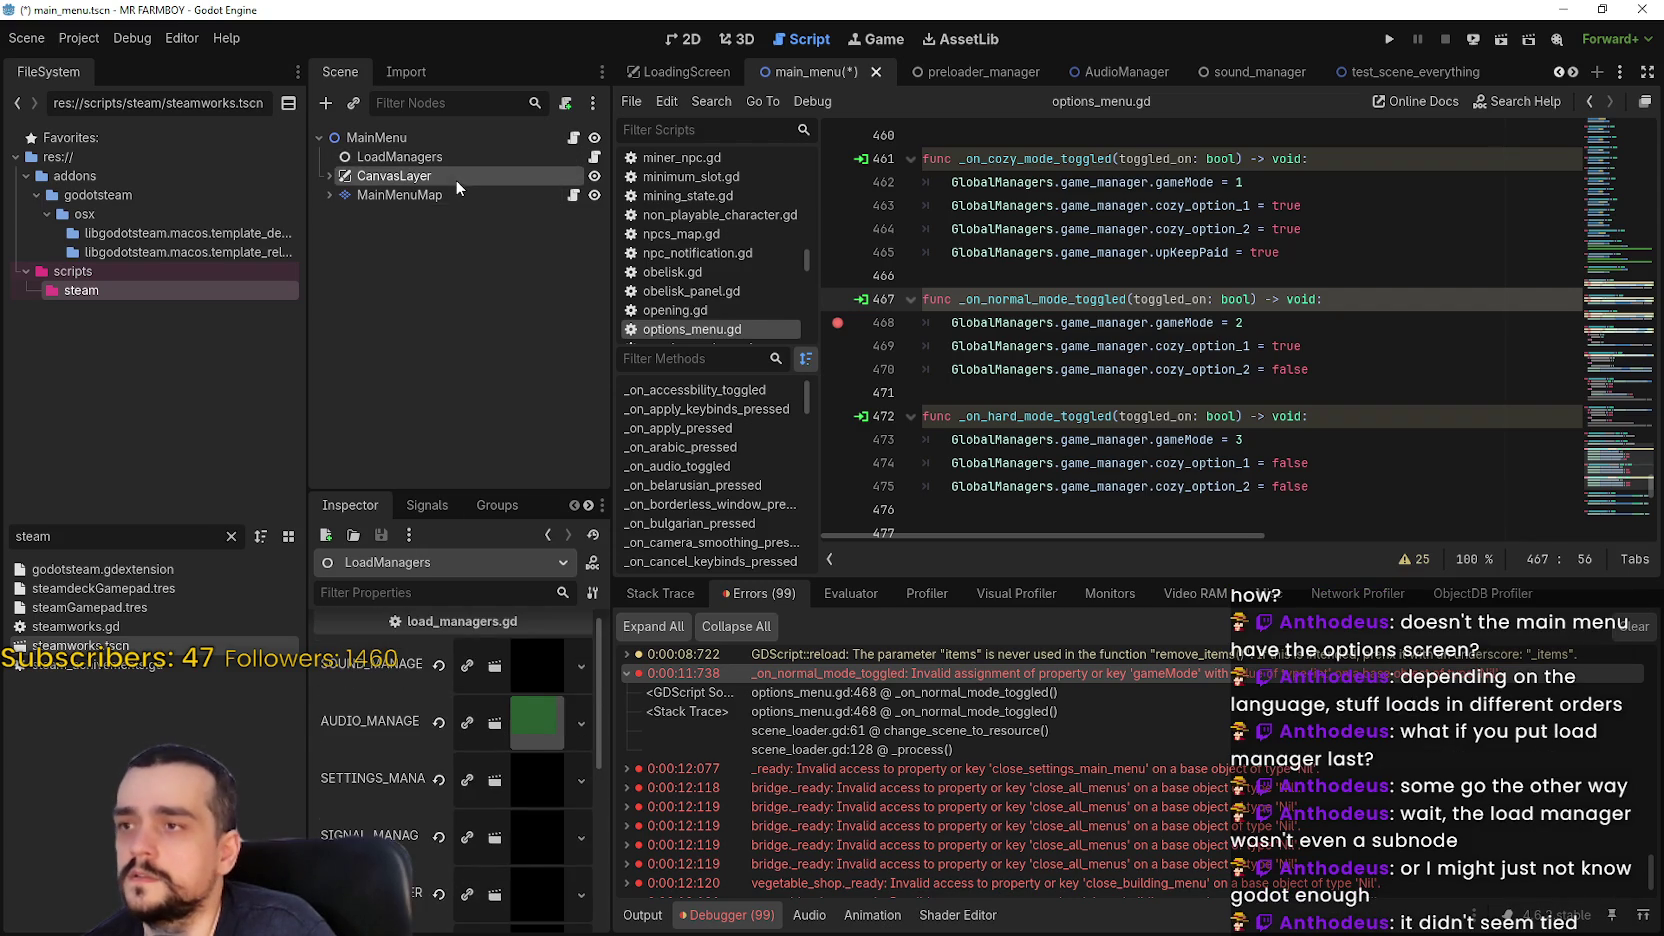
click(440, 194)
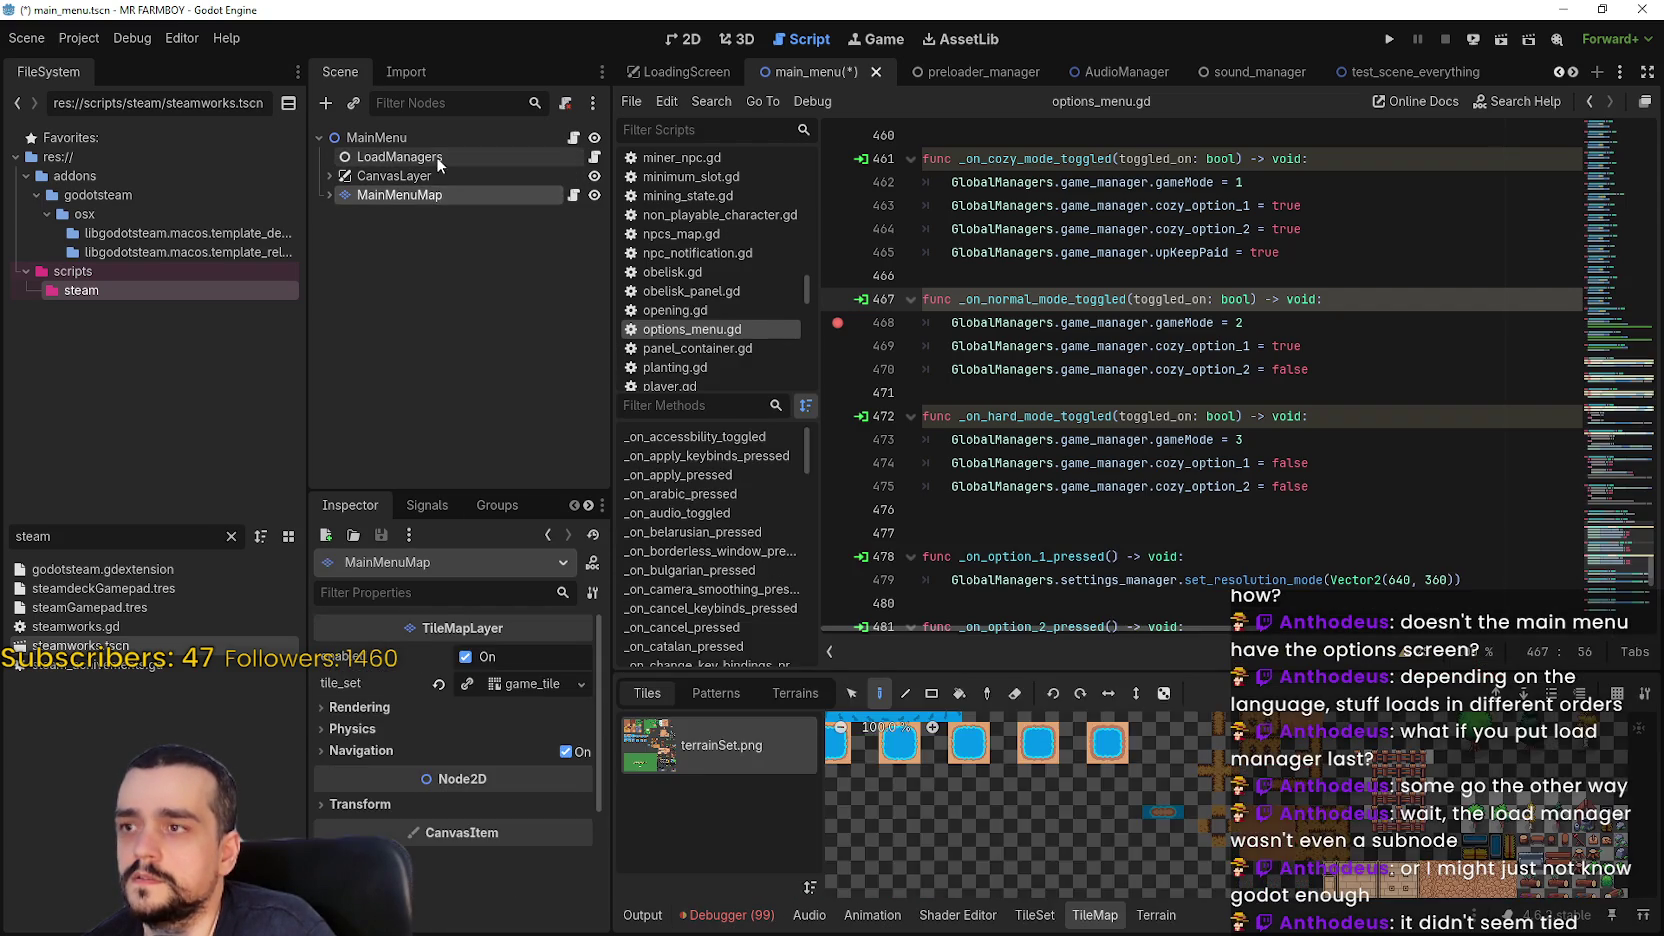
click(440, 157)
scroll(416, 906, down, 2)
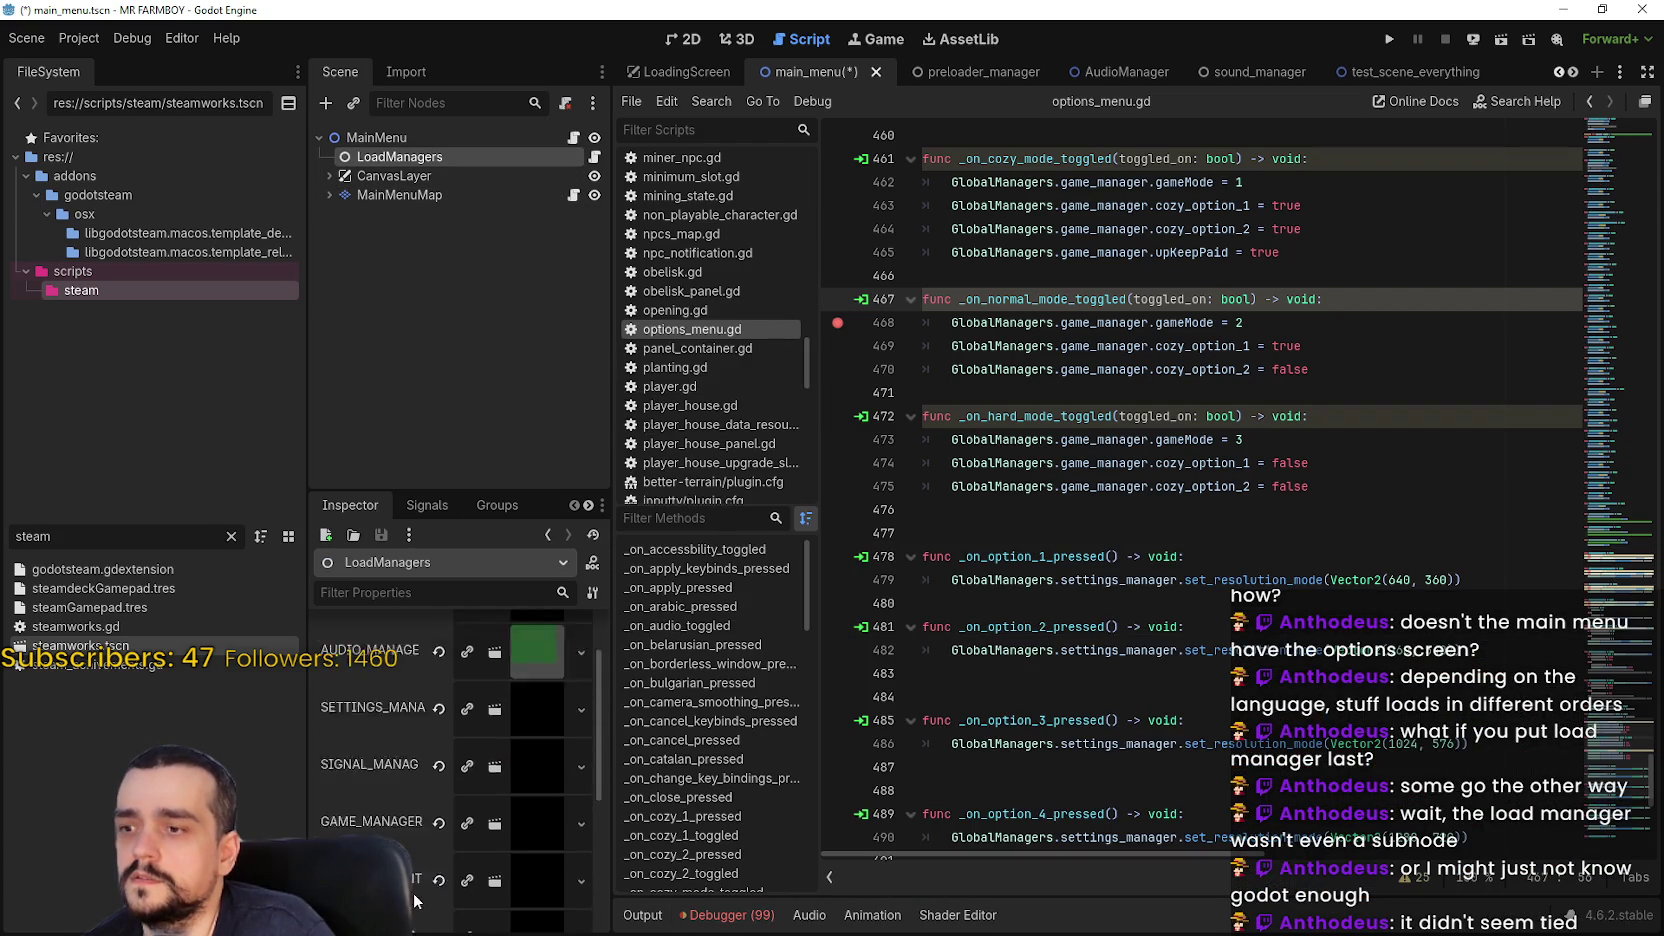
click(396, 175)
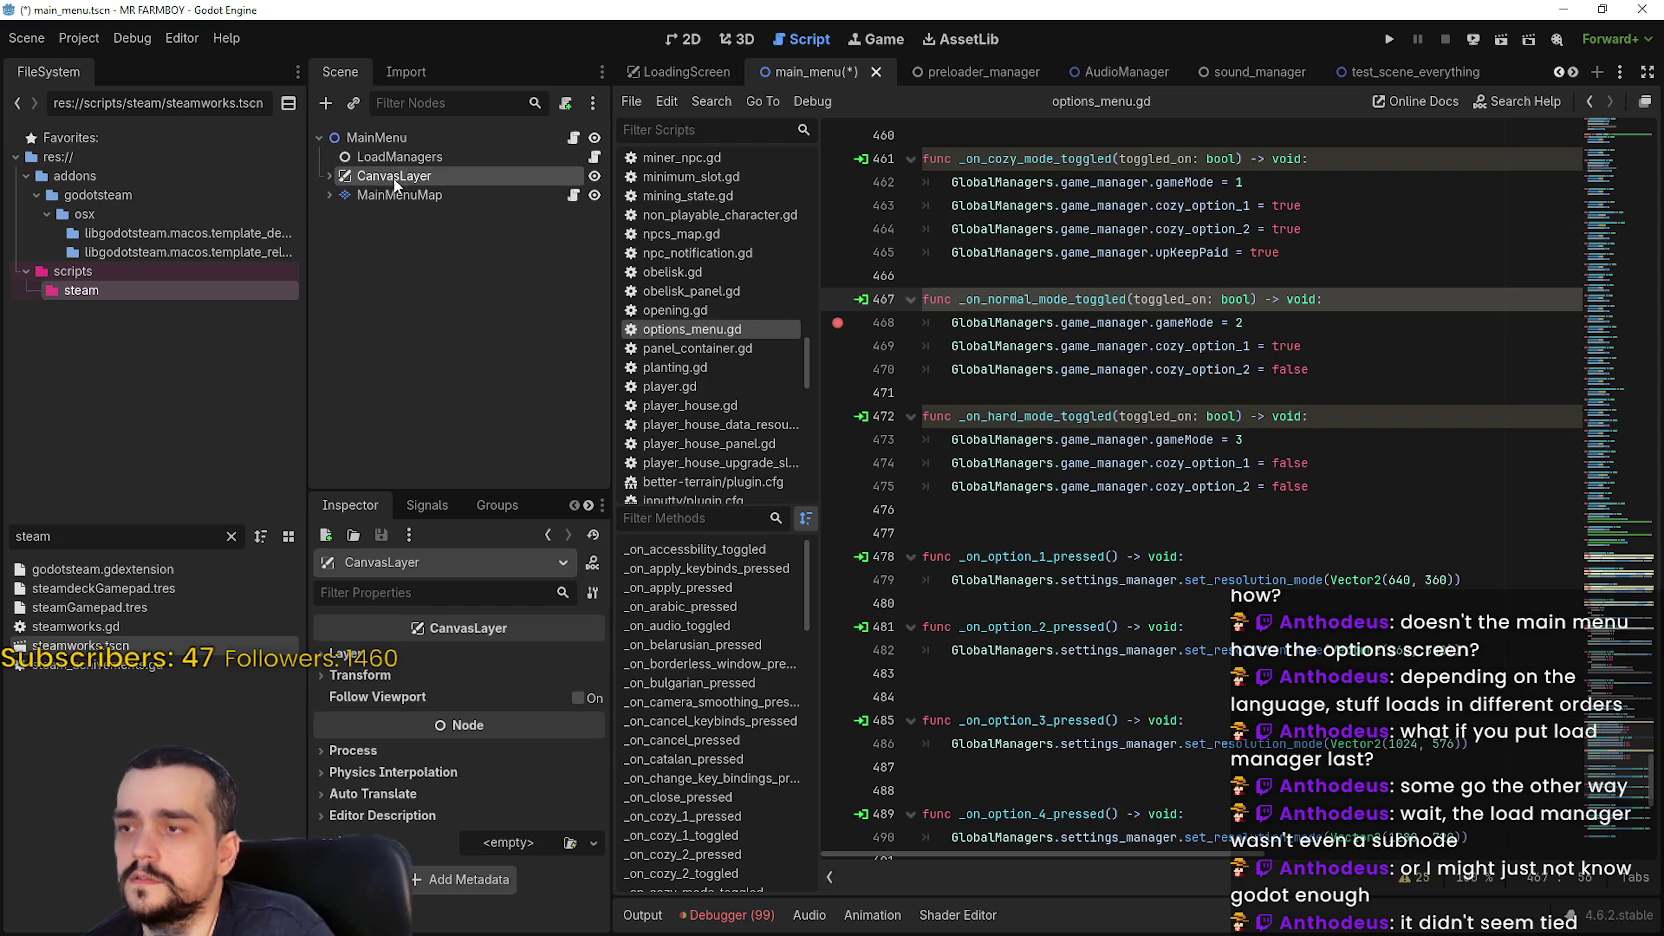
click(327, 177)
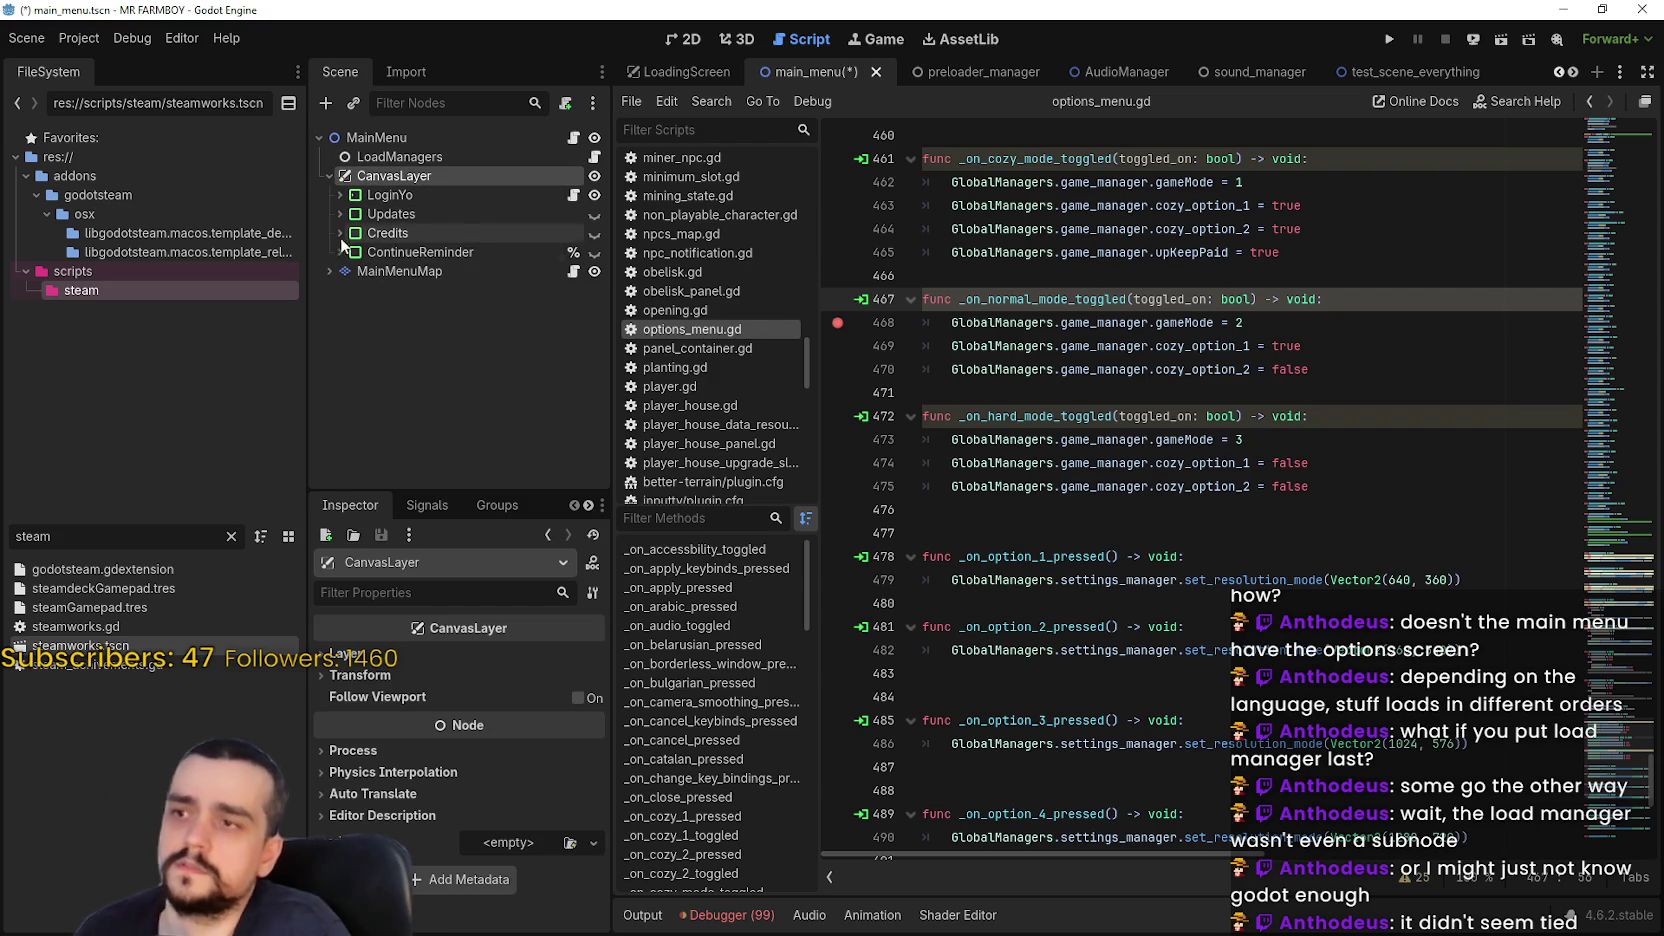
Rename _ready to _init in load_managers.gd, remove the duplicated signature, and run the game
click(594, 156)
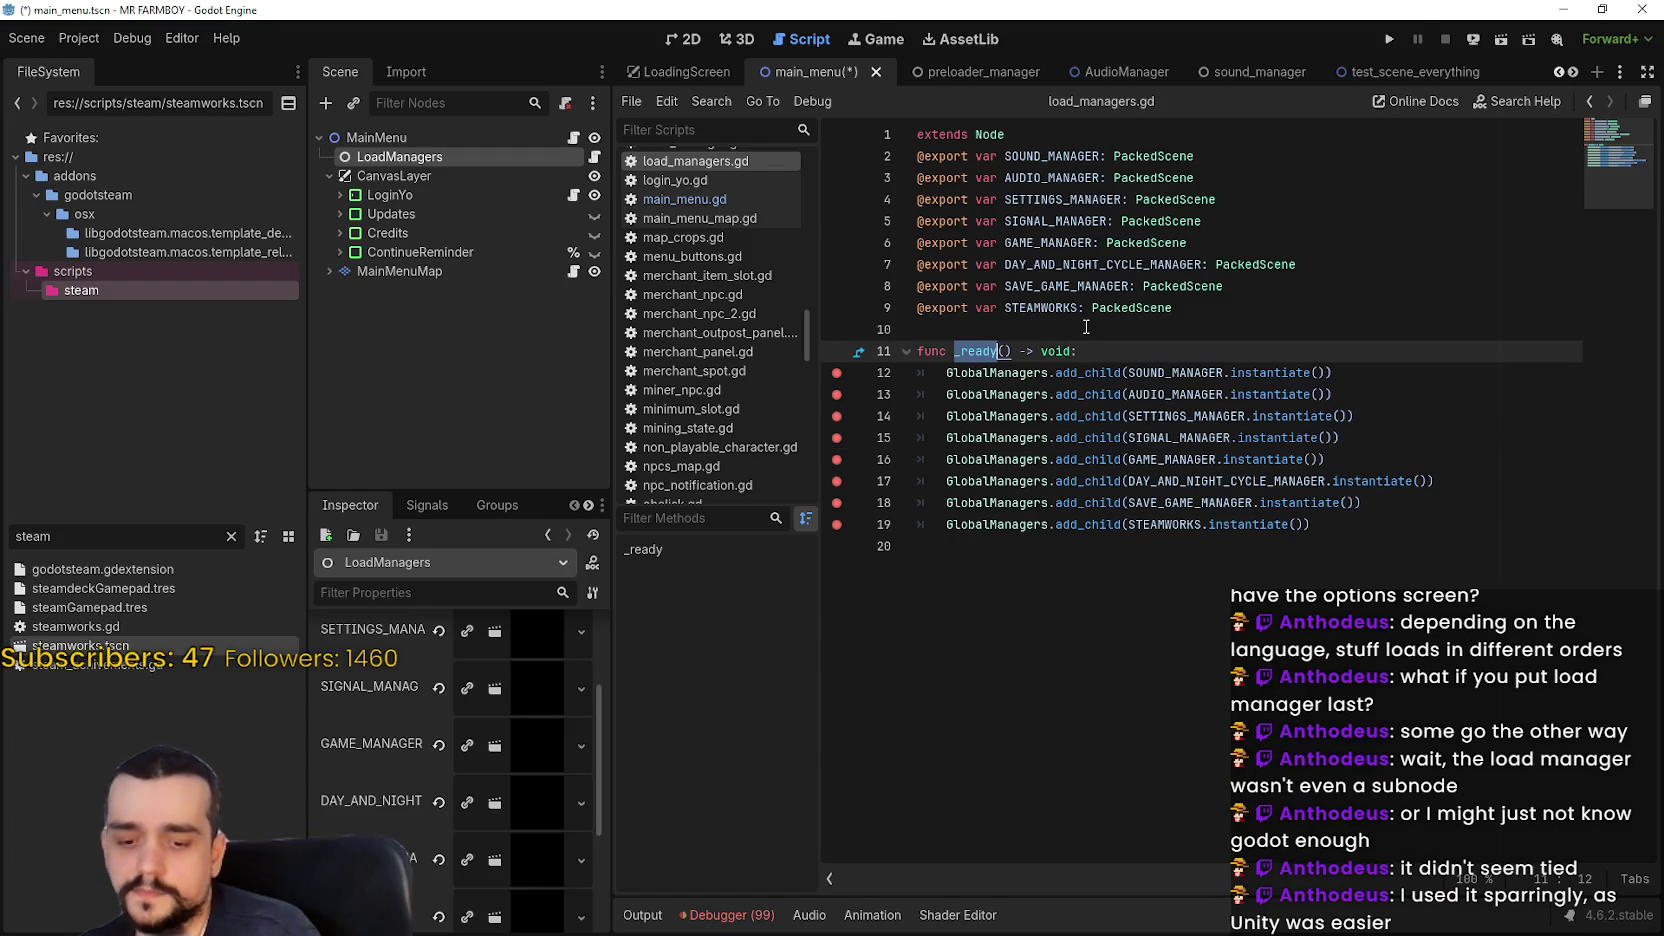
text(init)
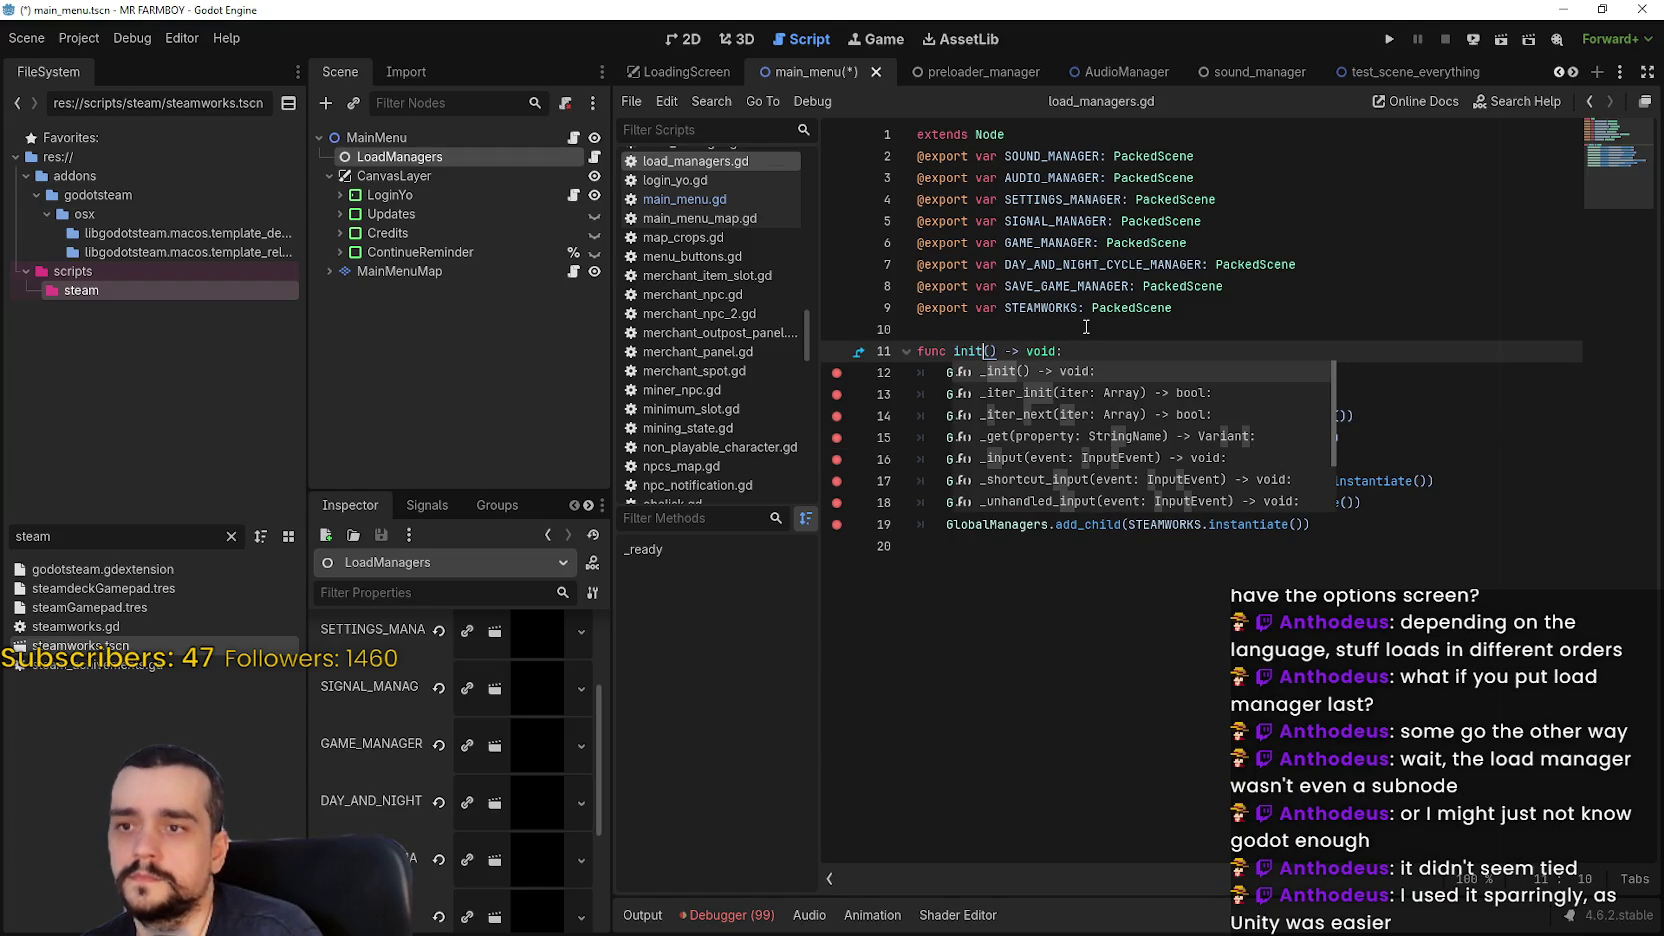
key(Return)
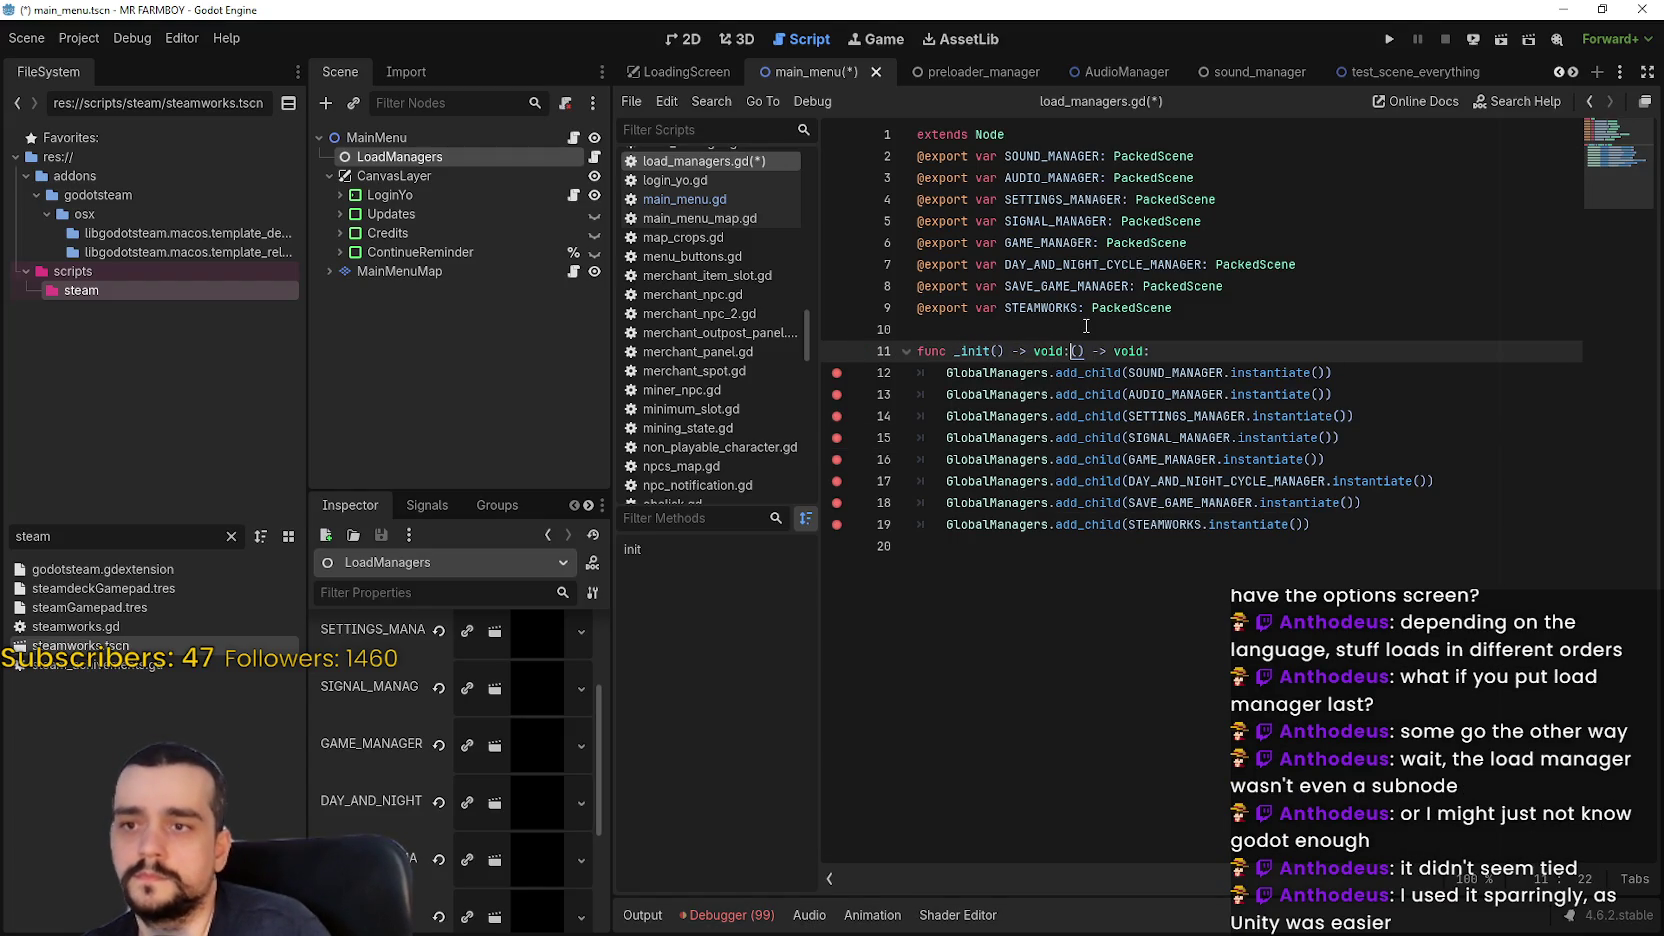
key(Right)
key(Down)
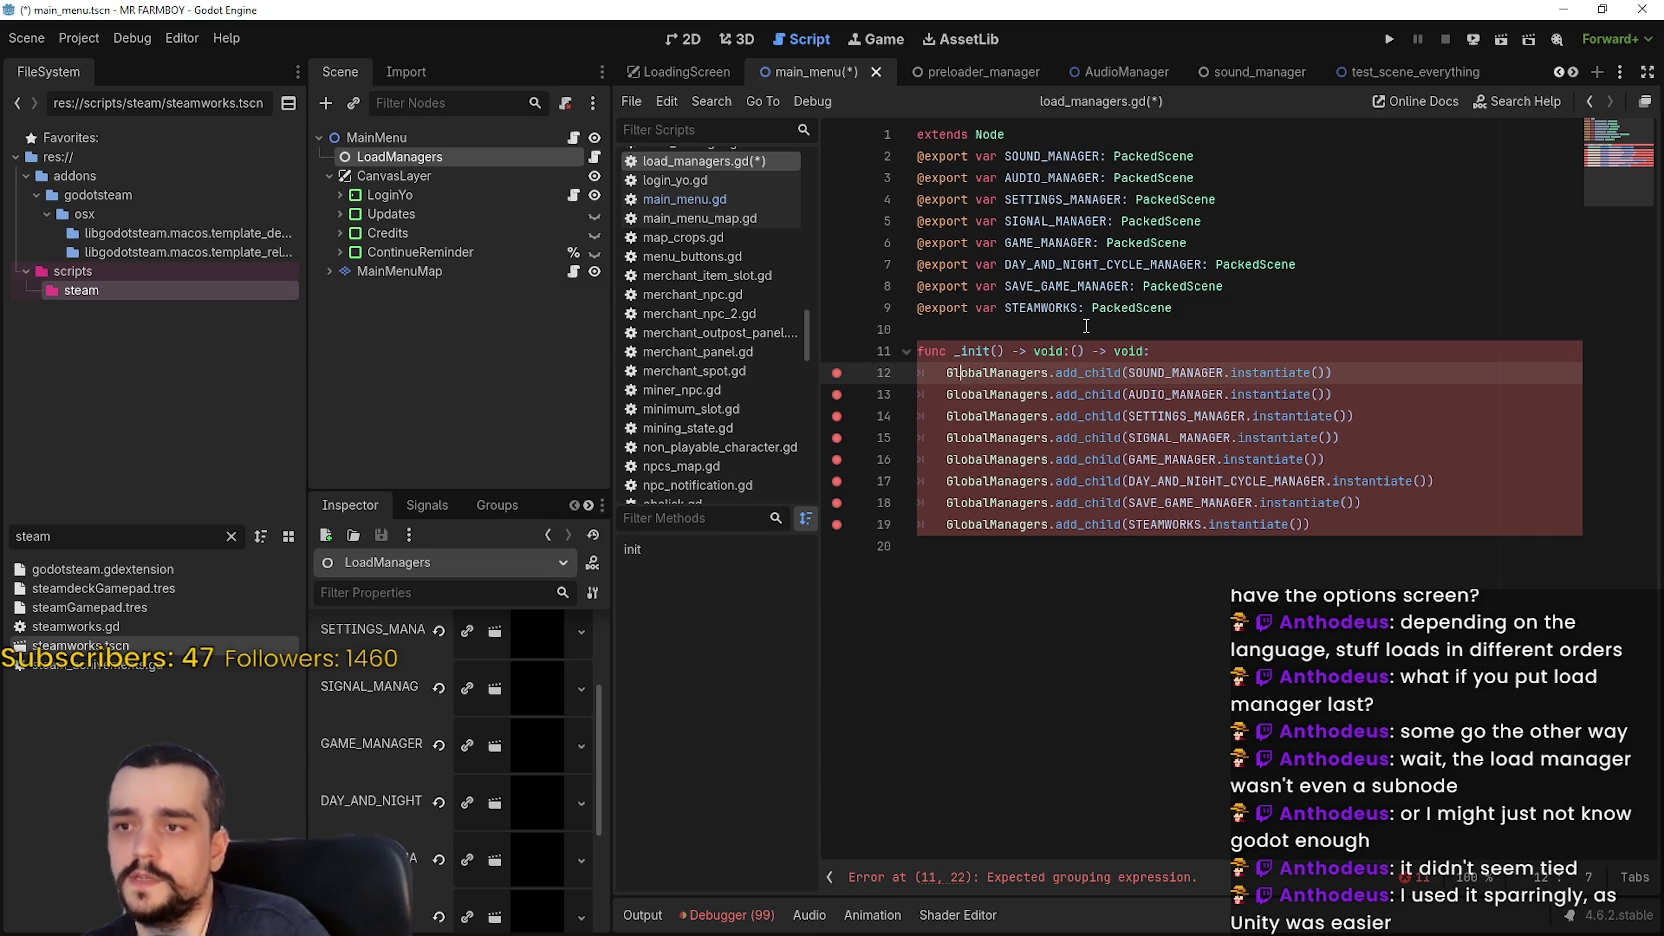
key(Left)
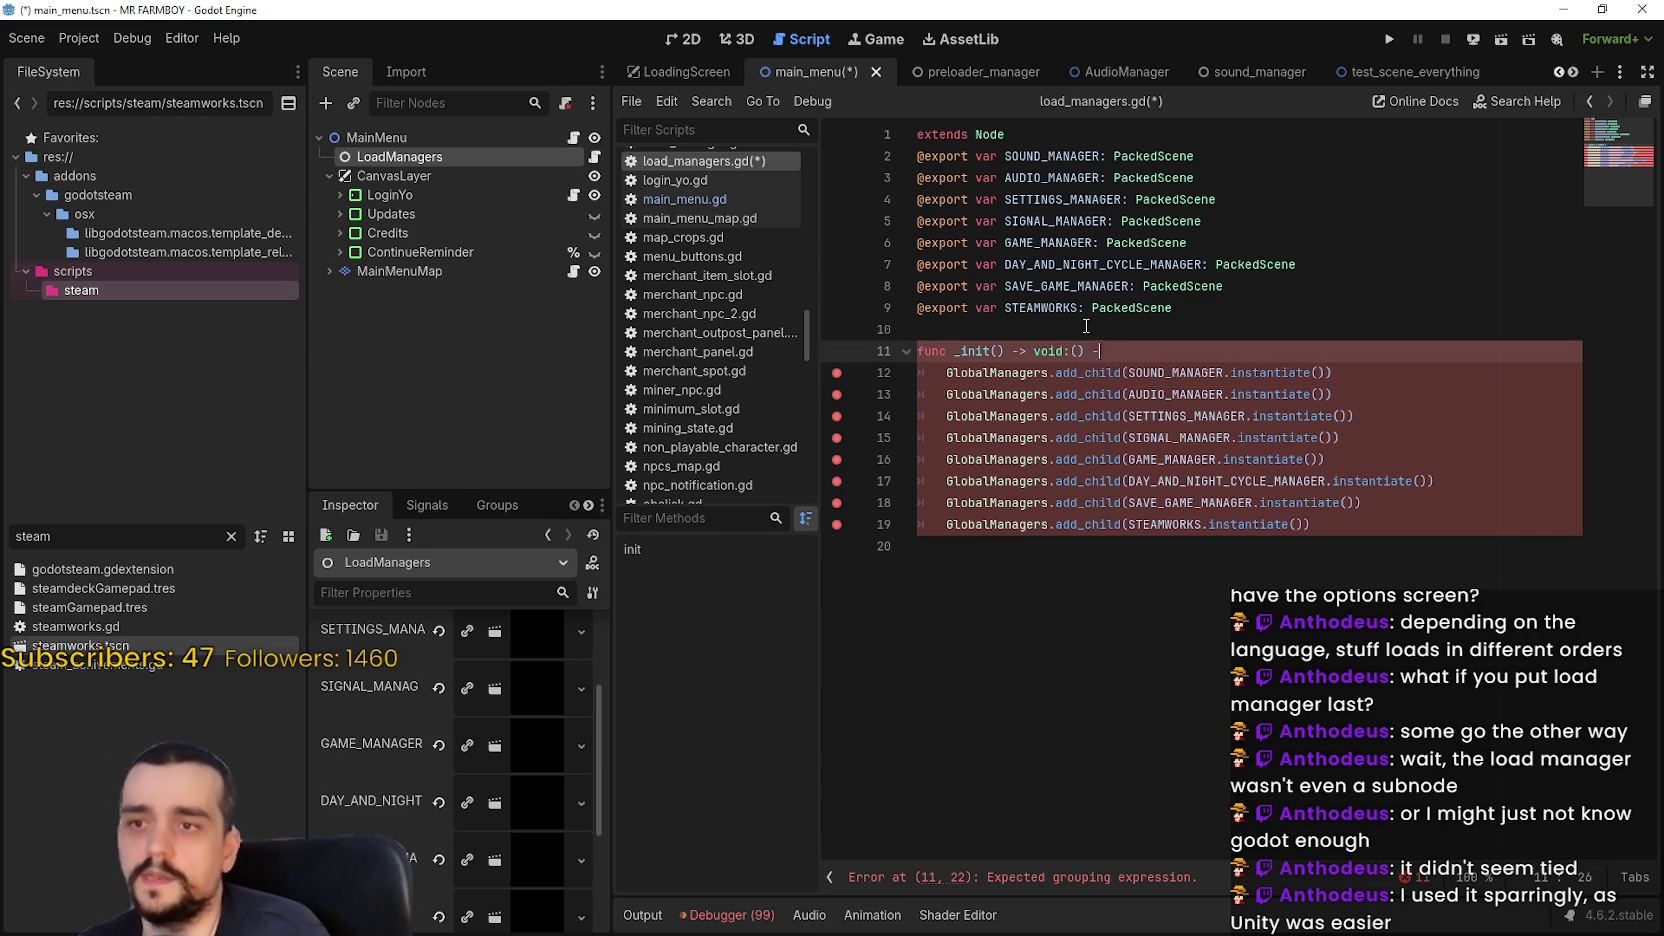
key(BackSpace)
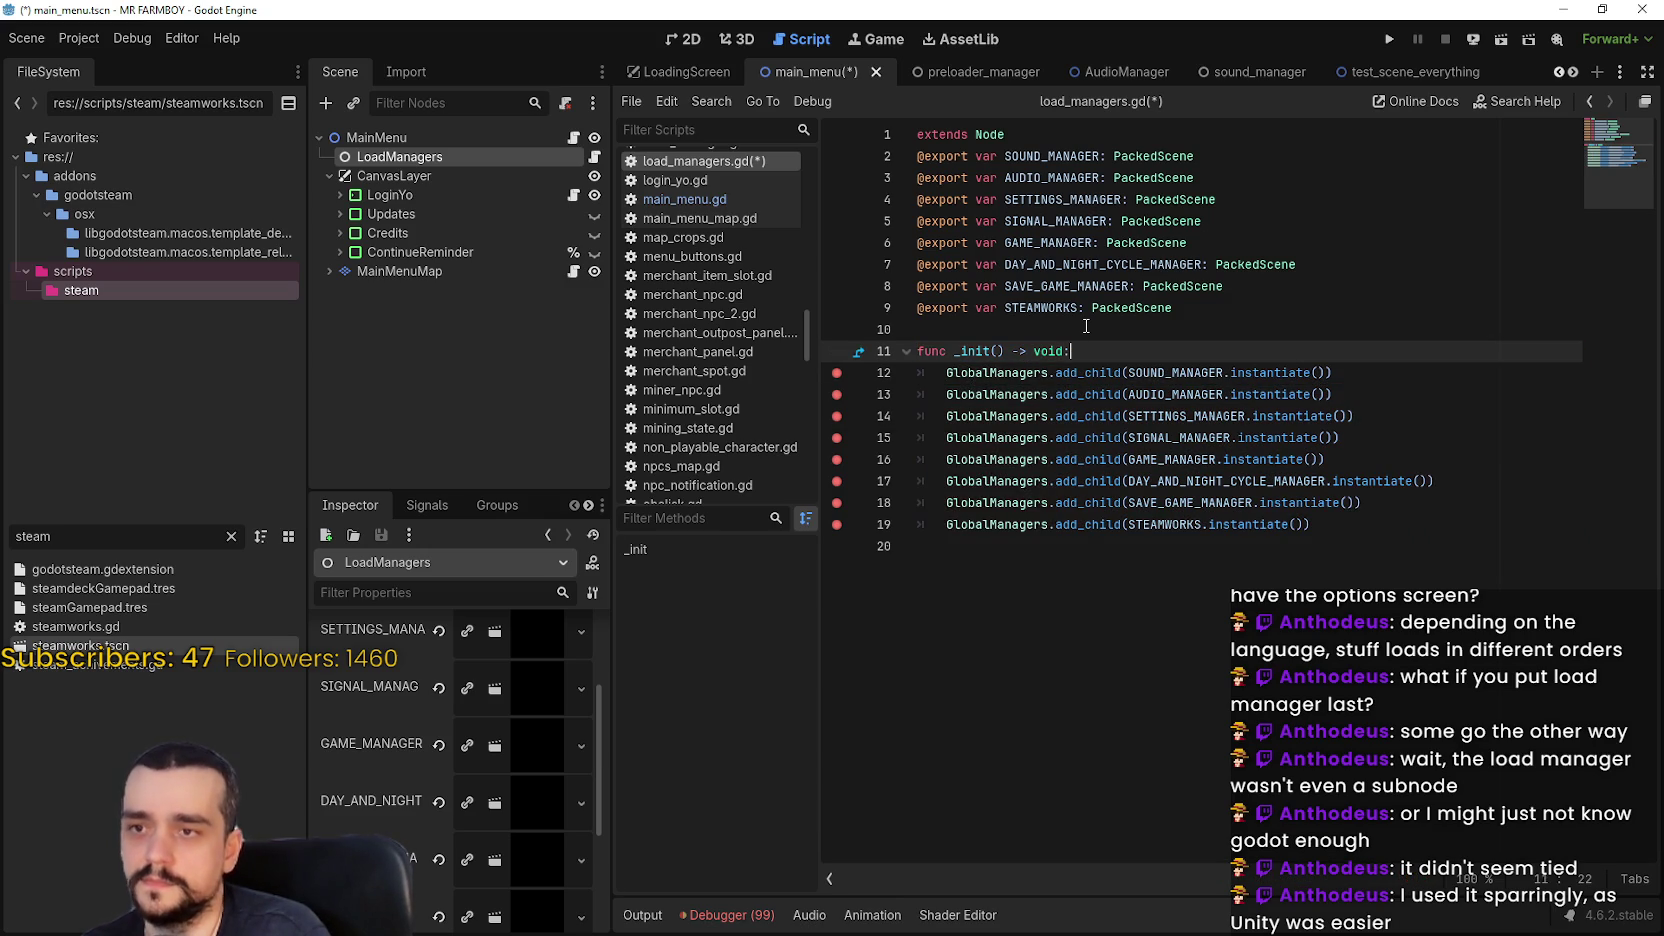
click(1389, 39)
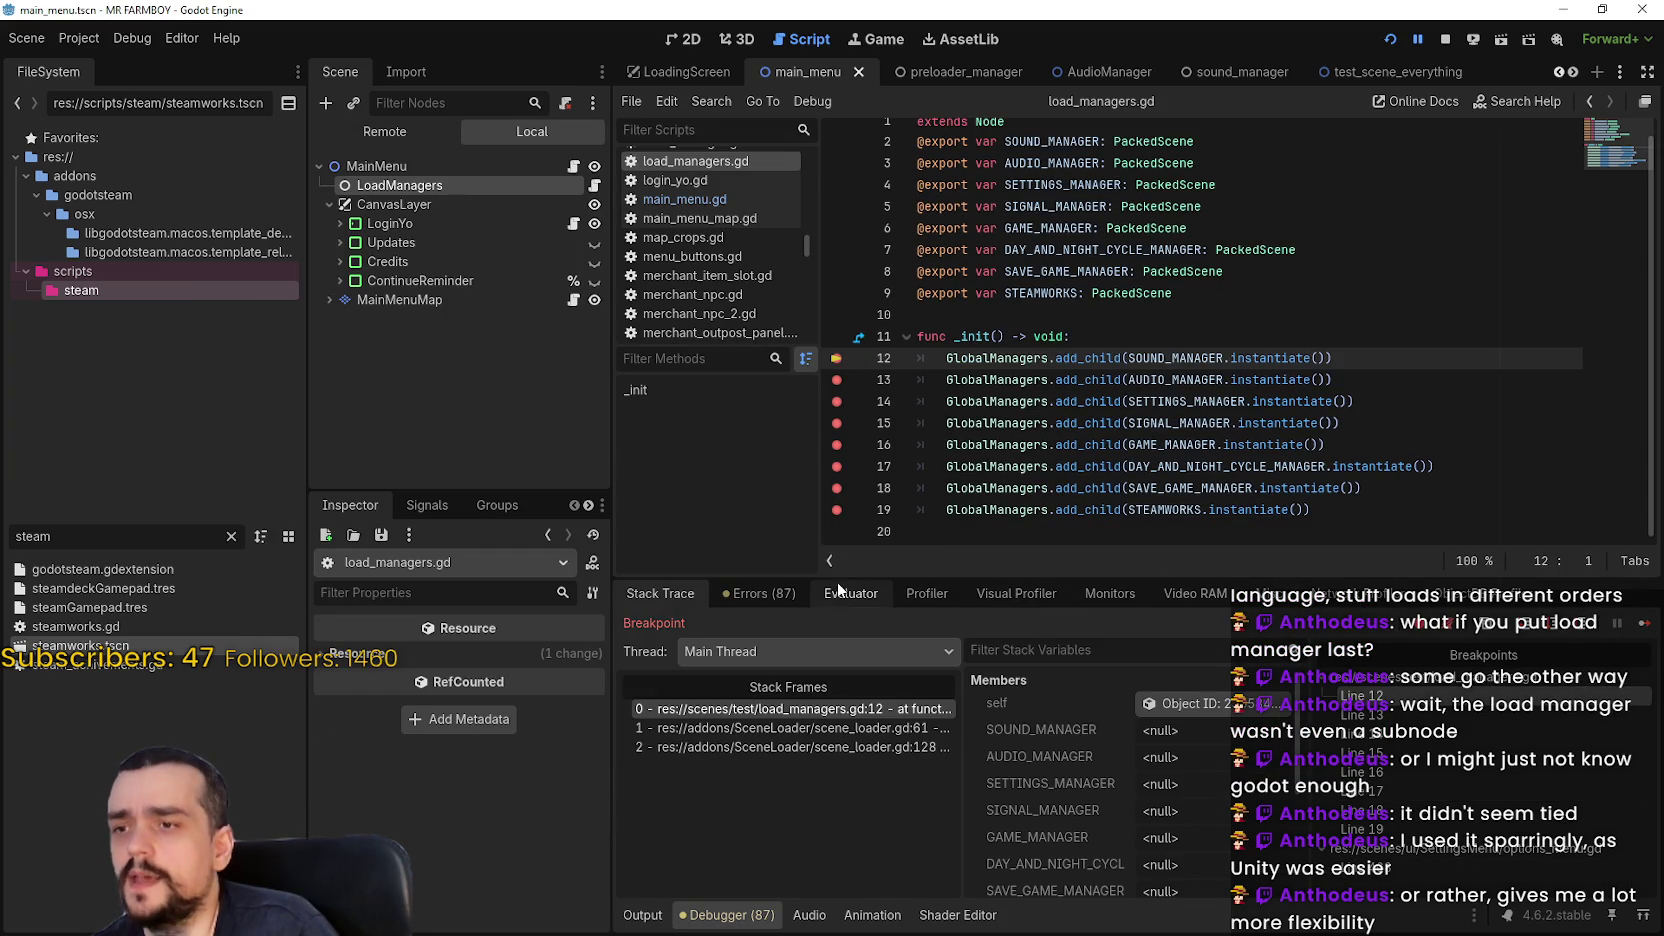
Check the remote scene tree, resume past the breakpoints, and stop the game
click(417, 130)
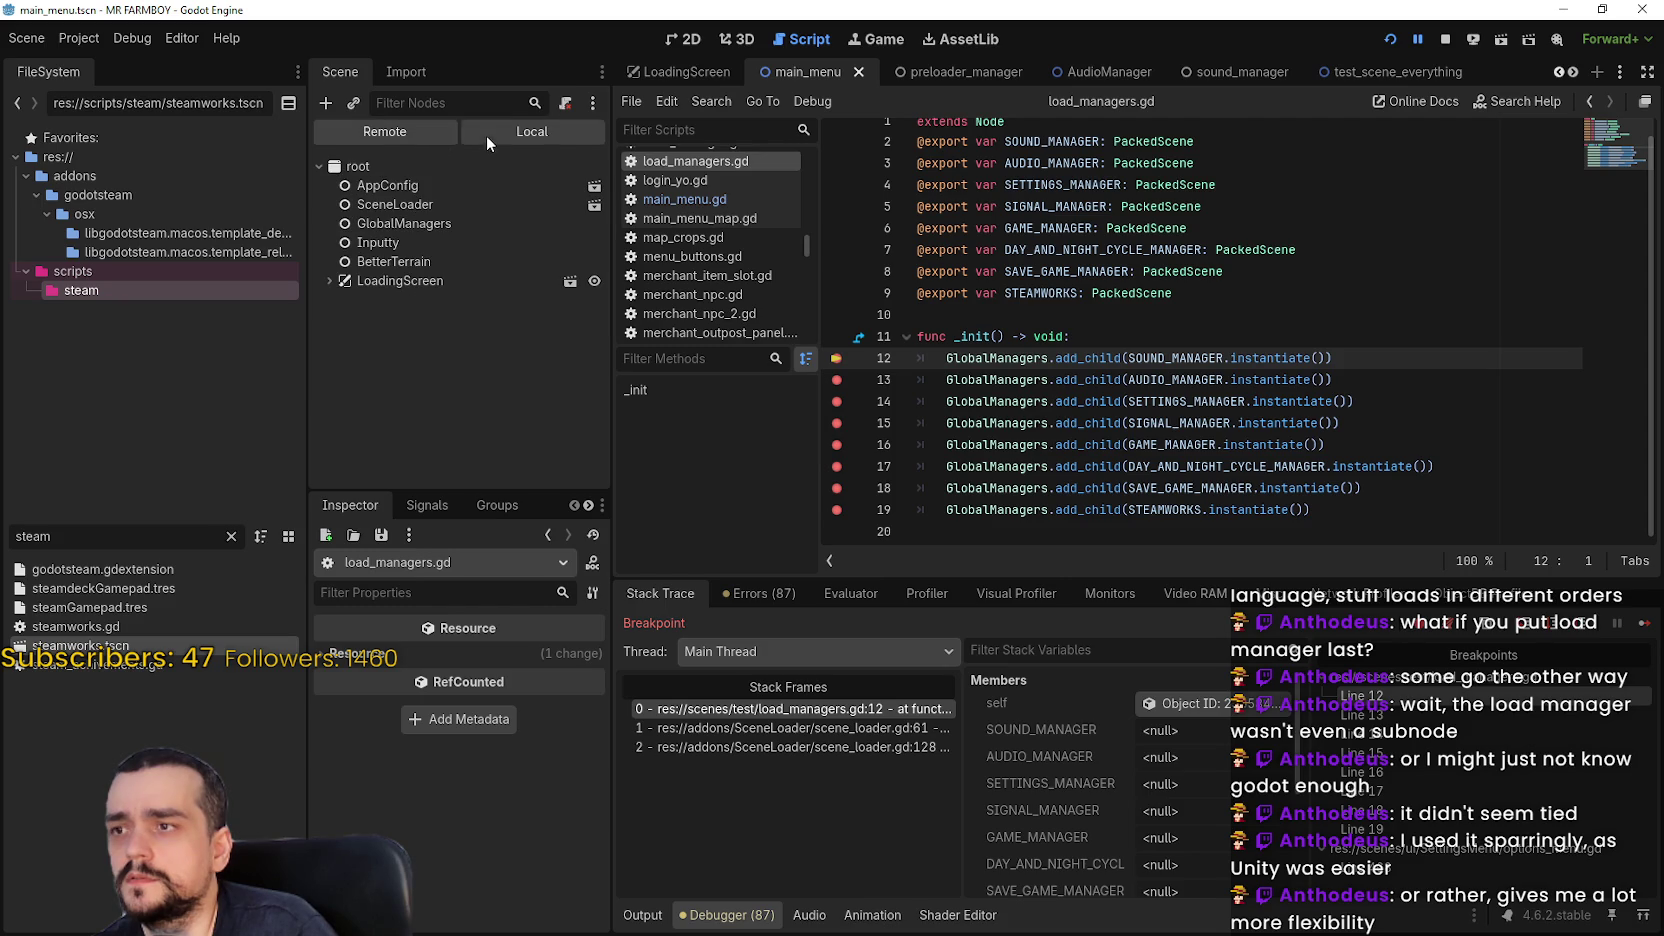
click(486, 135)
click(1643, 623)
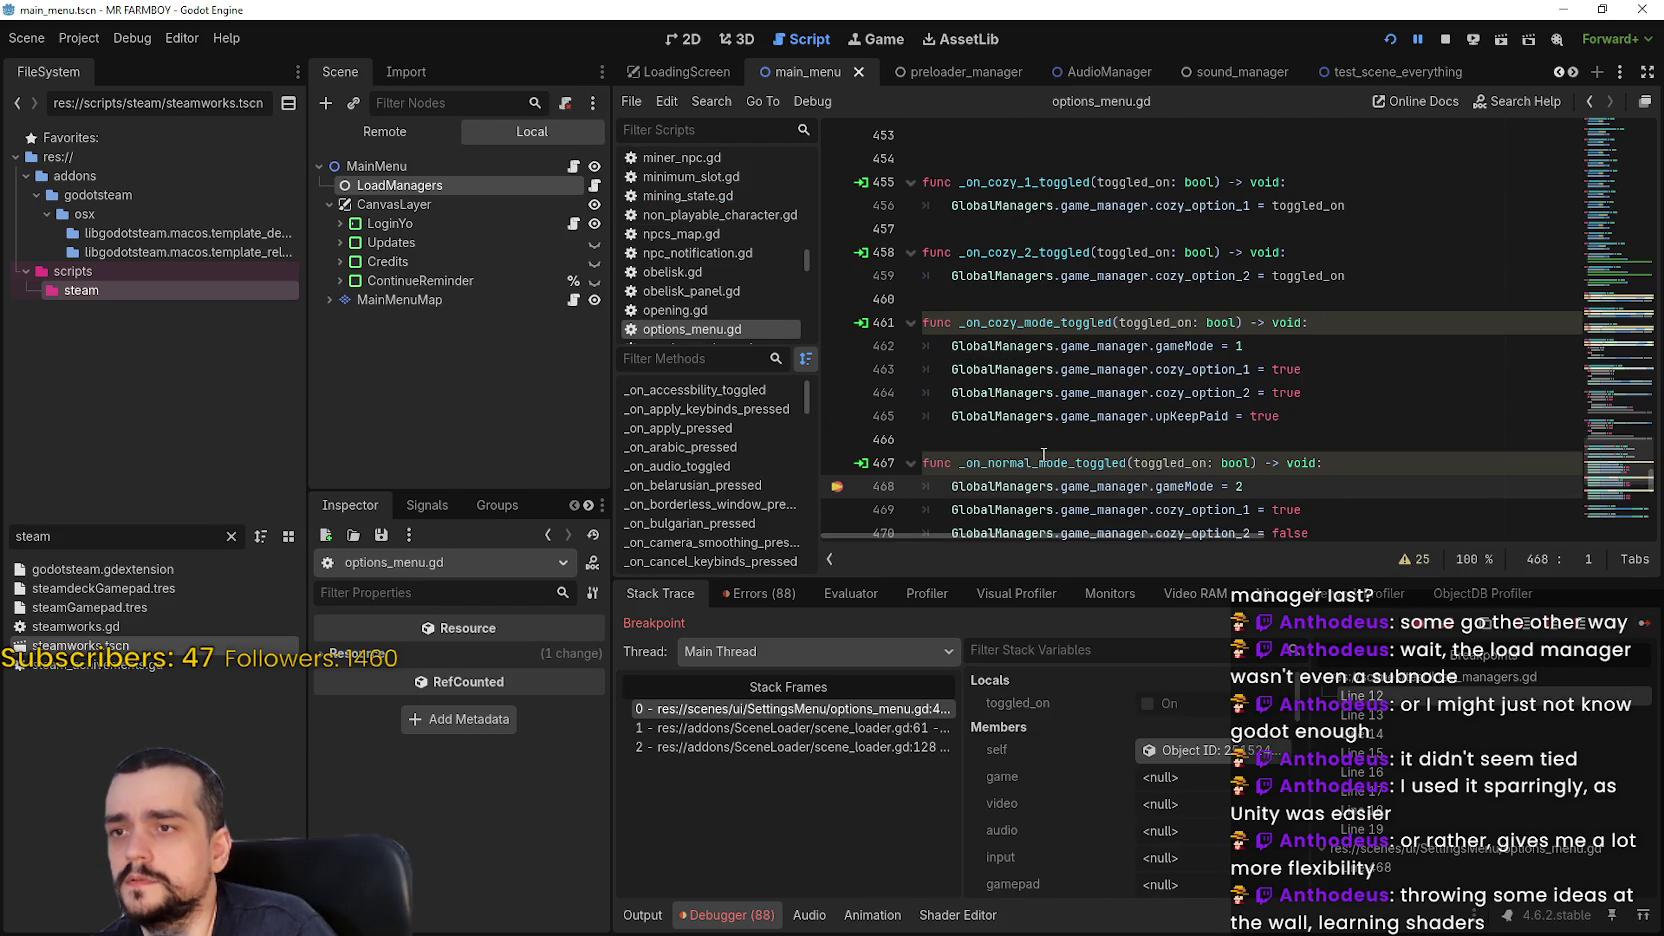
click(355, 124)
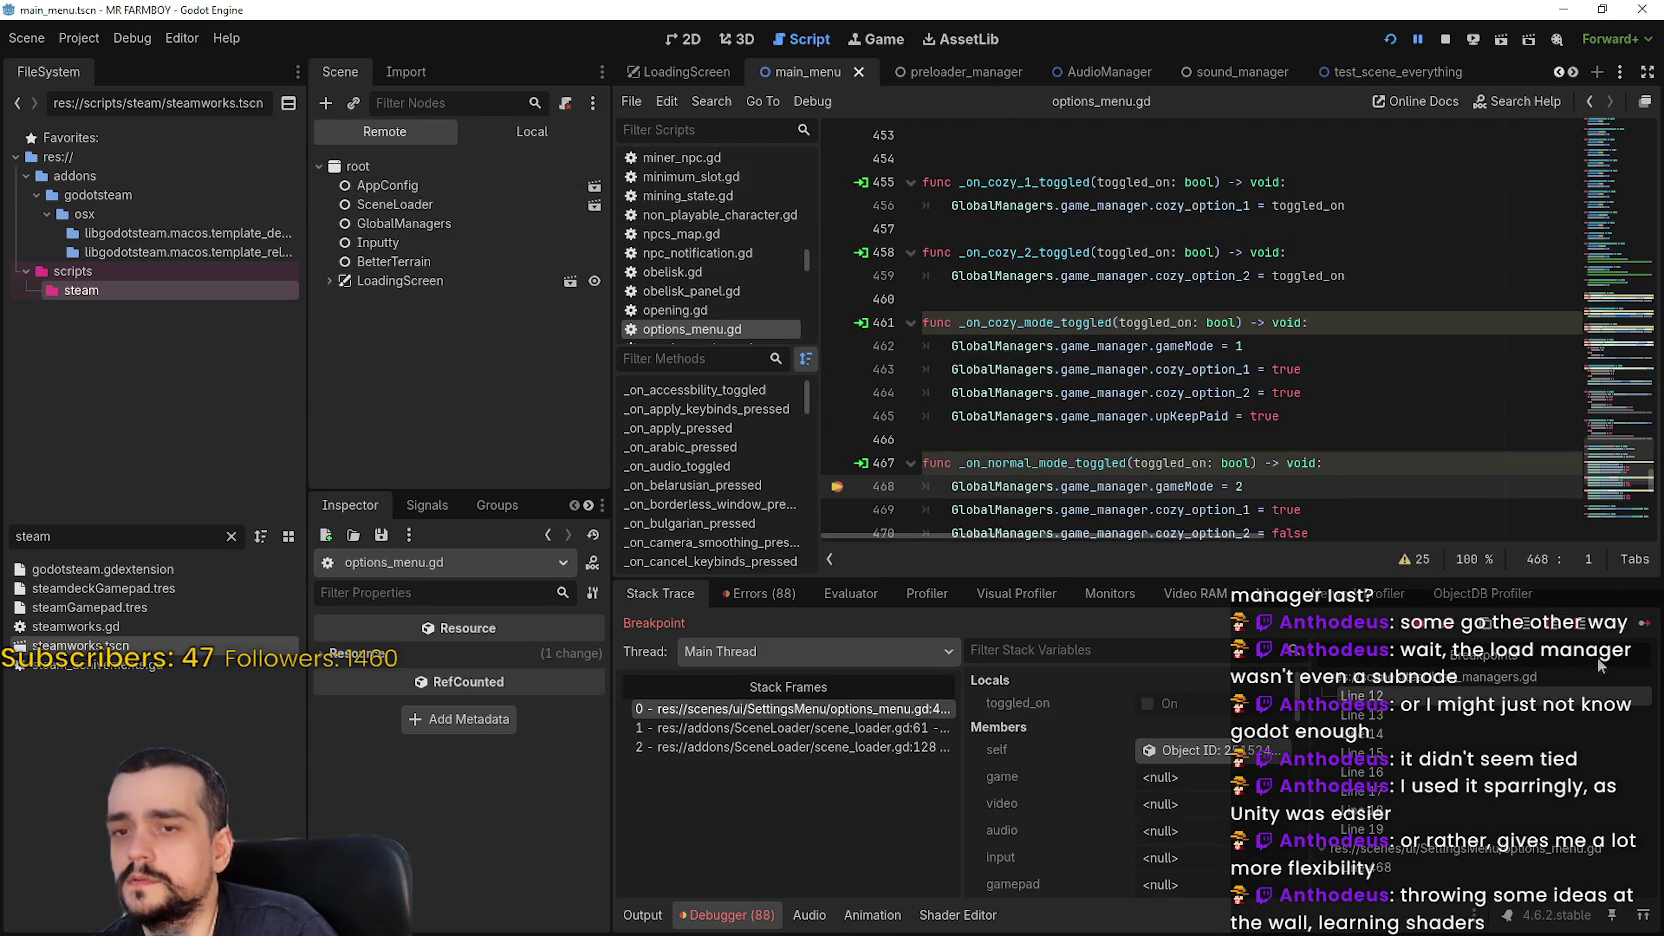
click(1643, 626)
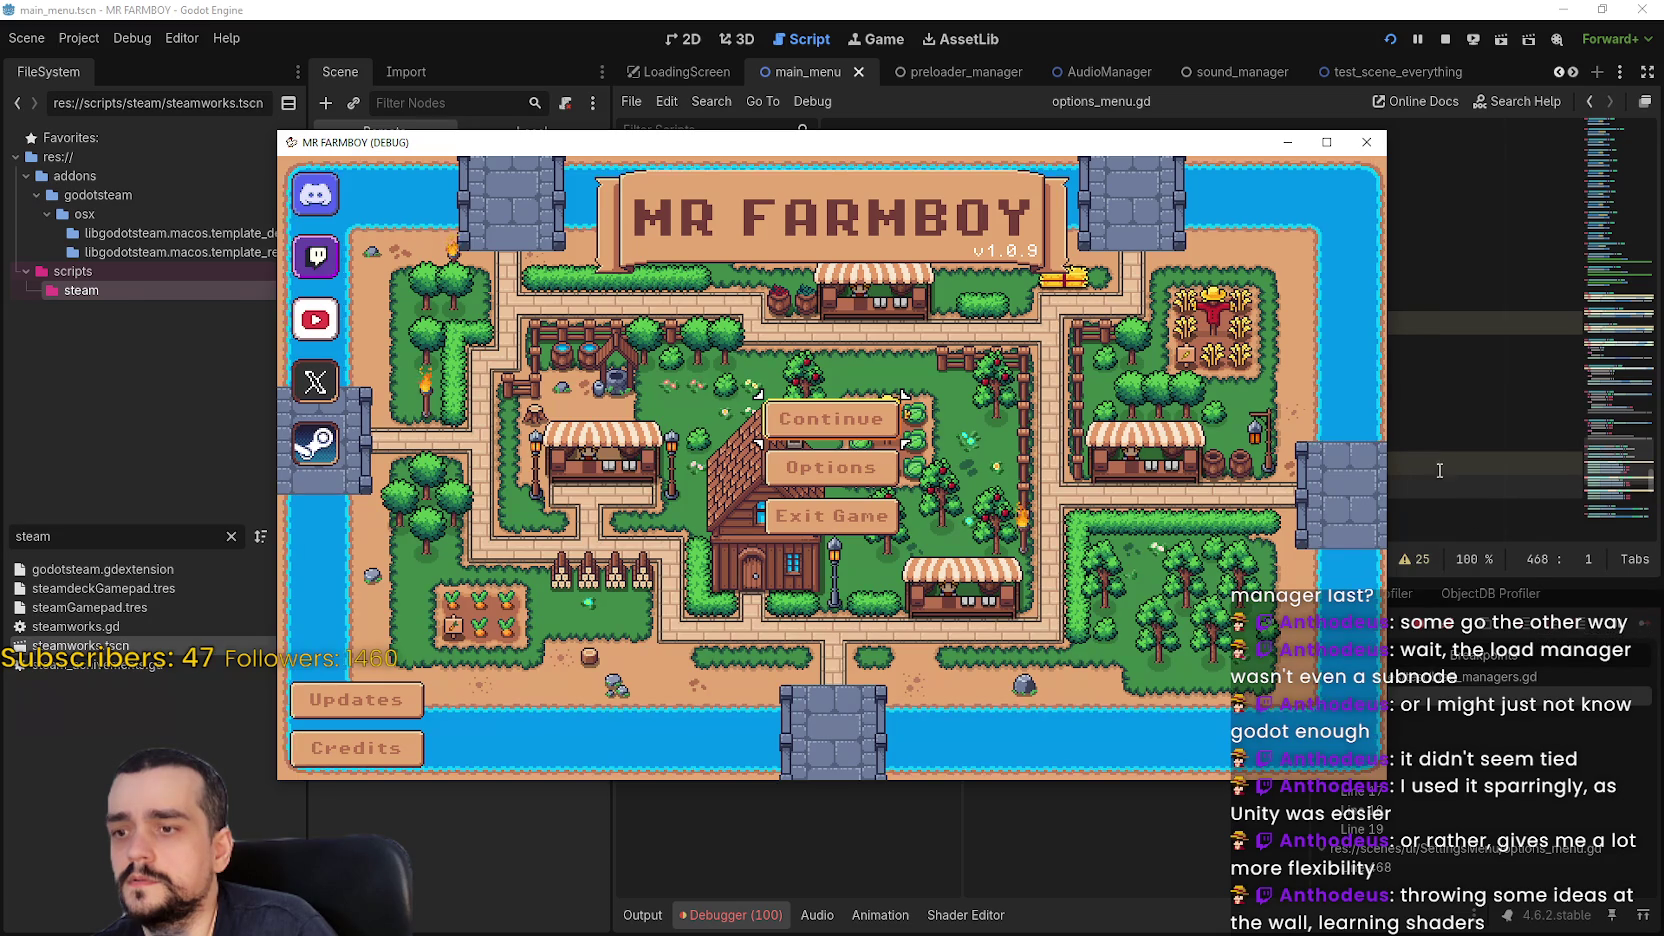
click(1447, 432)
click(1445, 40)
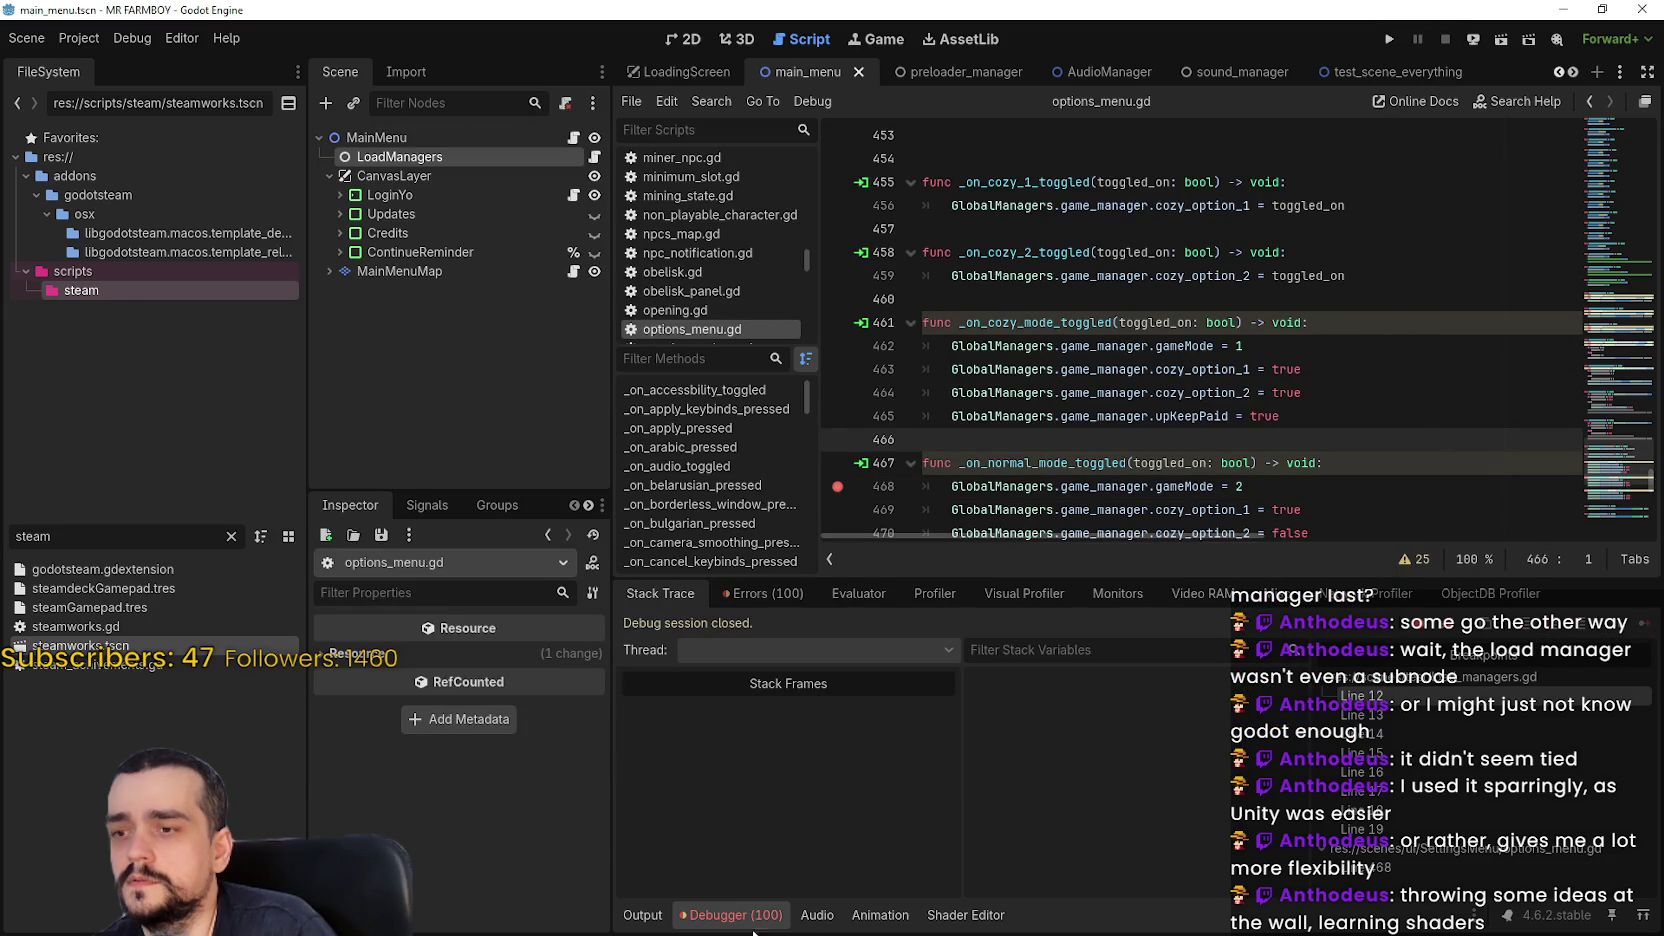
Open the _init 'Cannot call method instantiate' error at load_managers.gd line 12
click(770, 601)
scroll(1090, 810, down, 5)
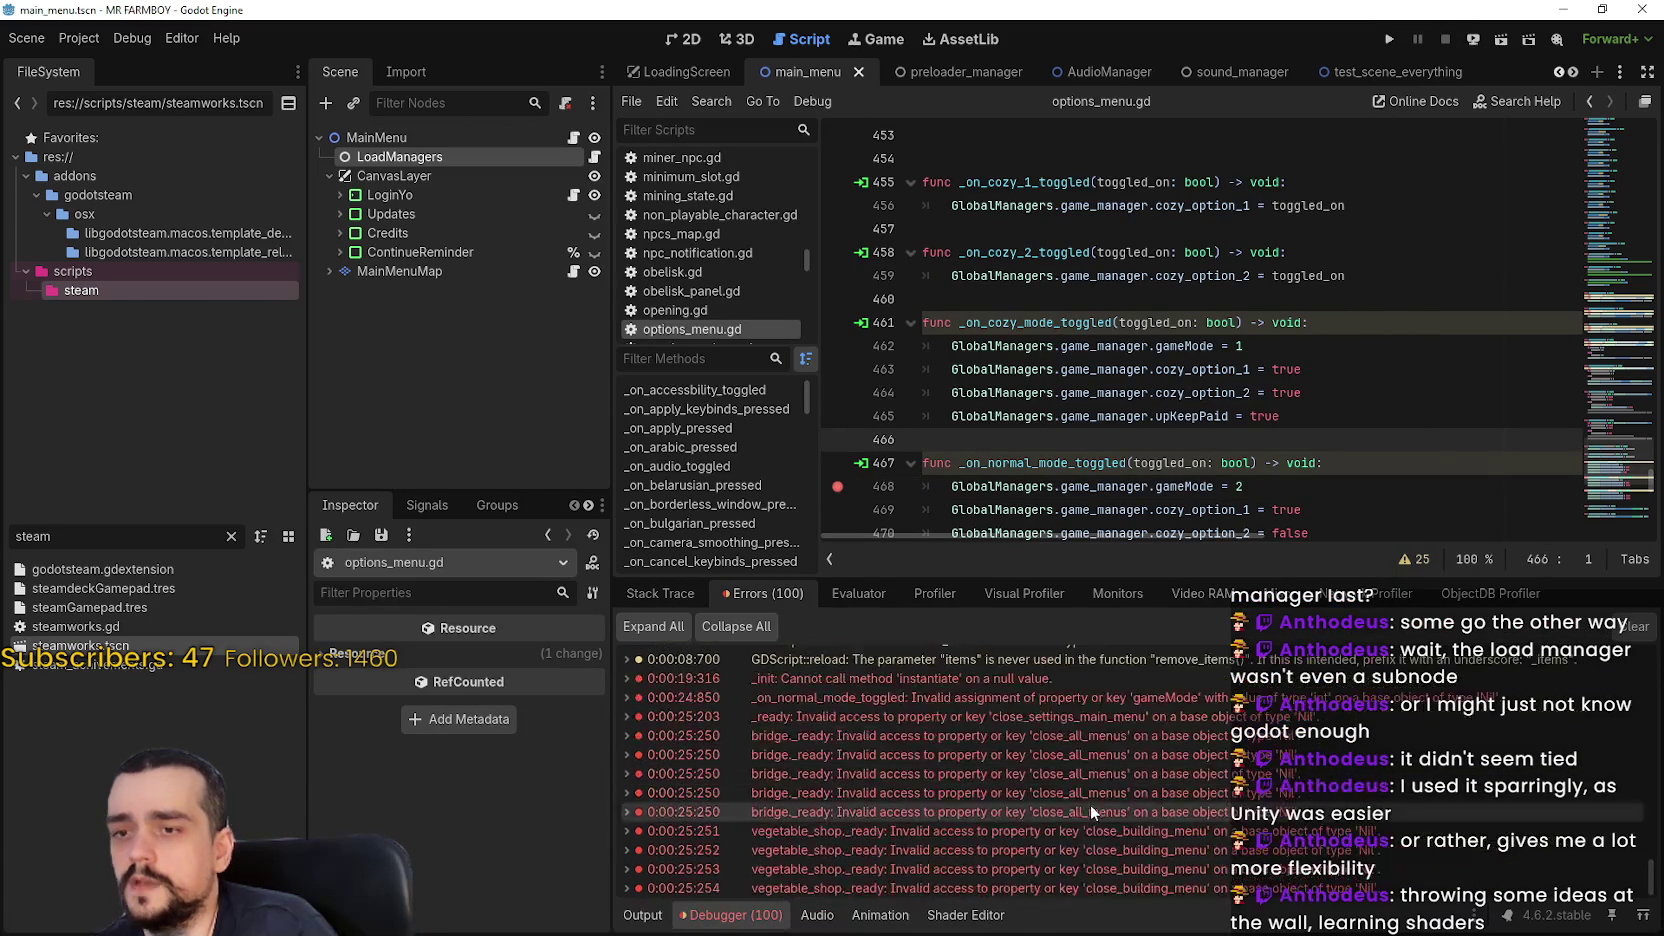
double_click(982, 684)
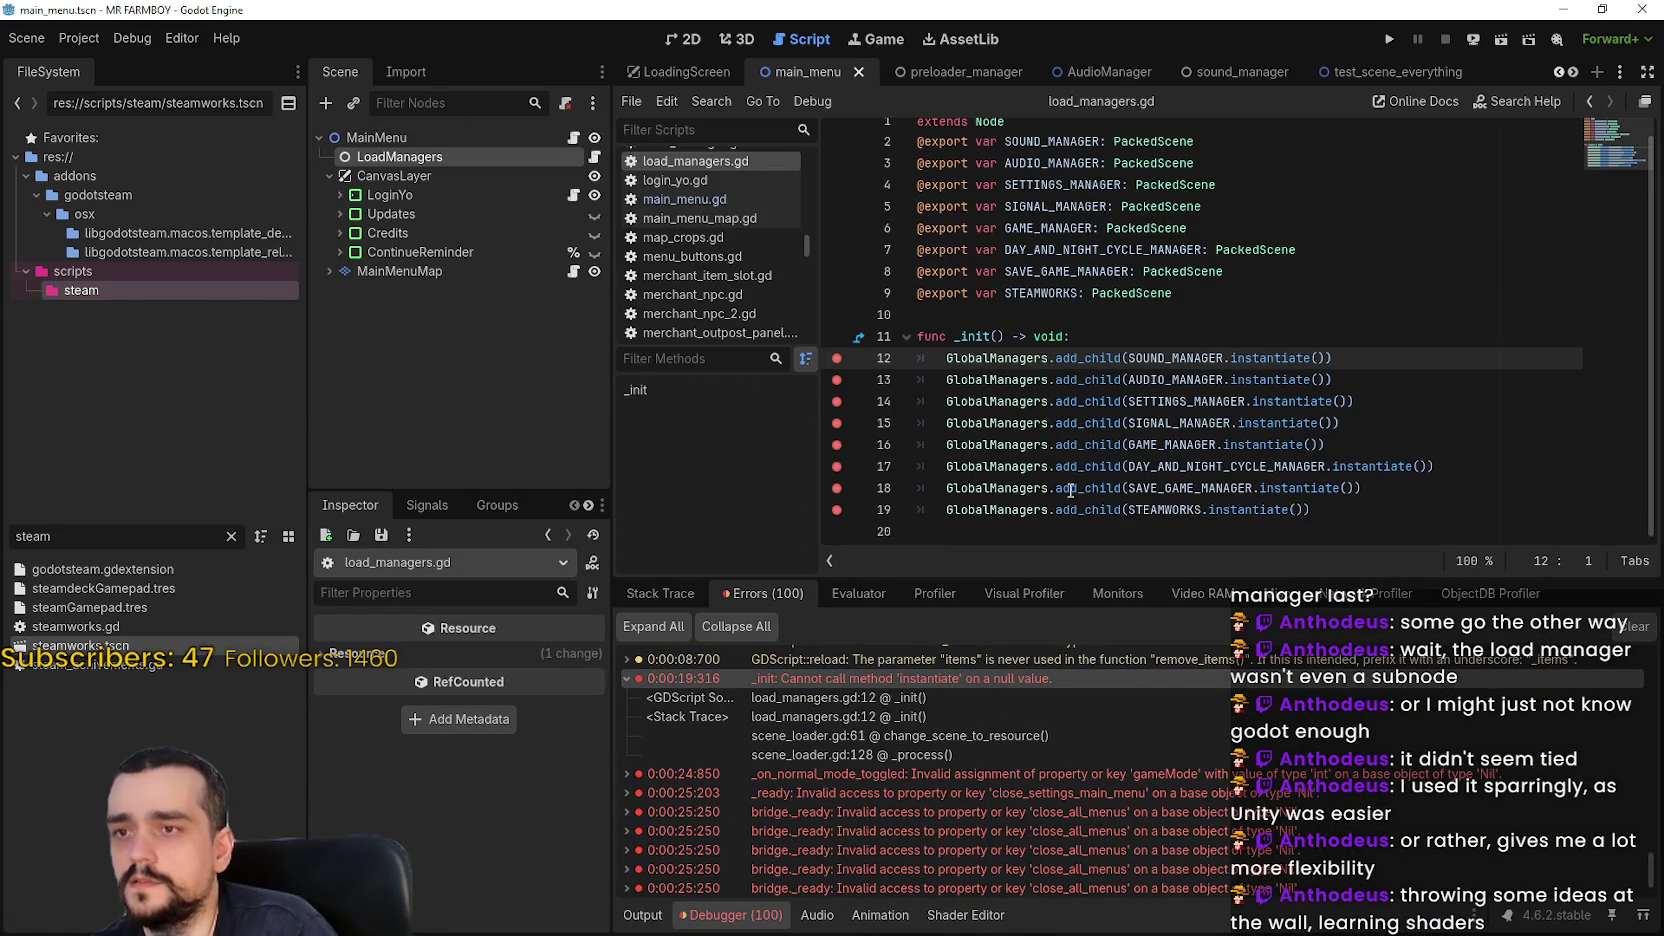
Rename _init on line 11 to _ready and delete the duplicated '() -> void:'
click(1397, 500)
double_click(972, 336)
text(rea)
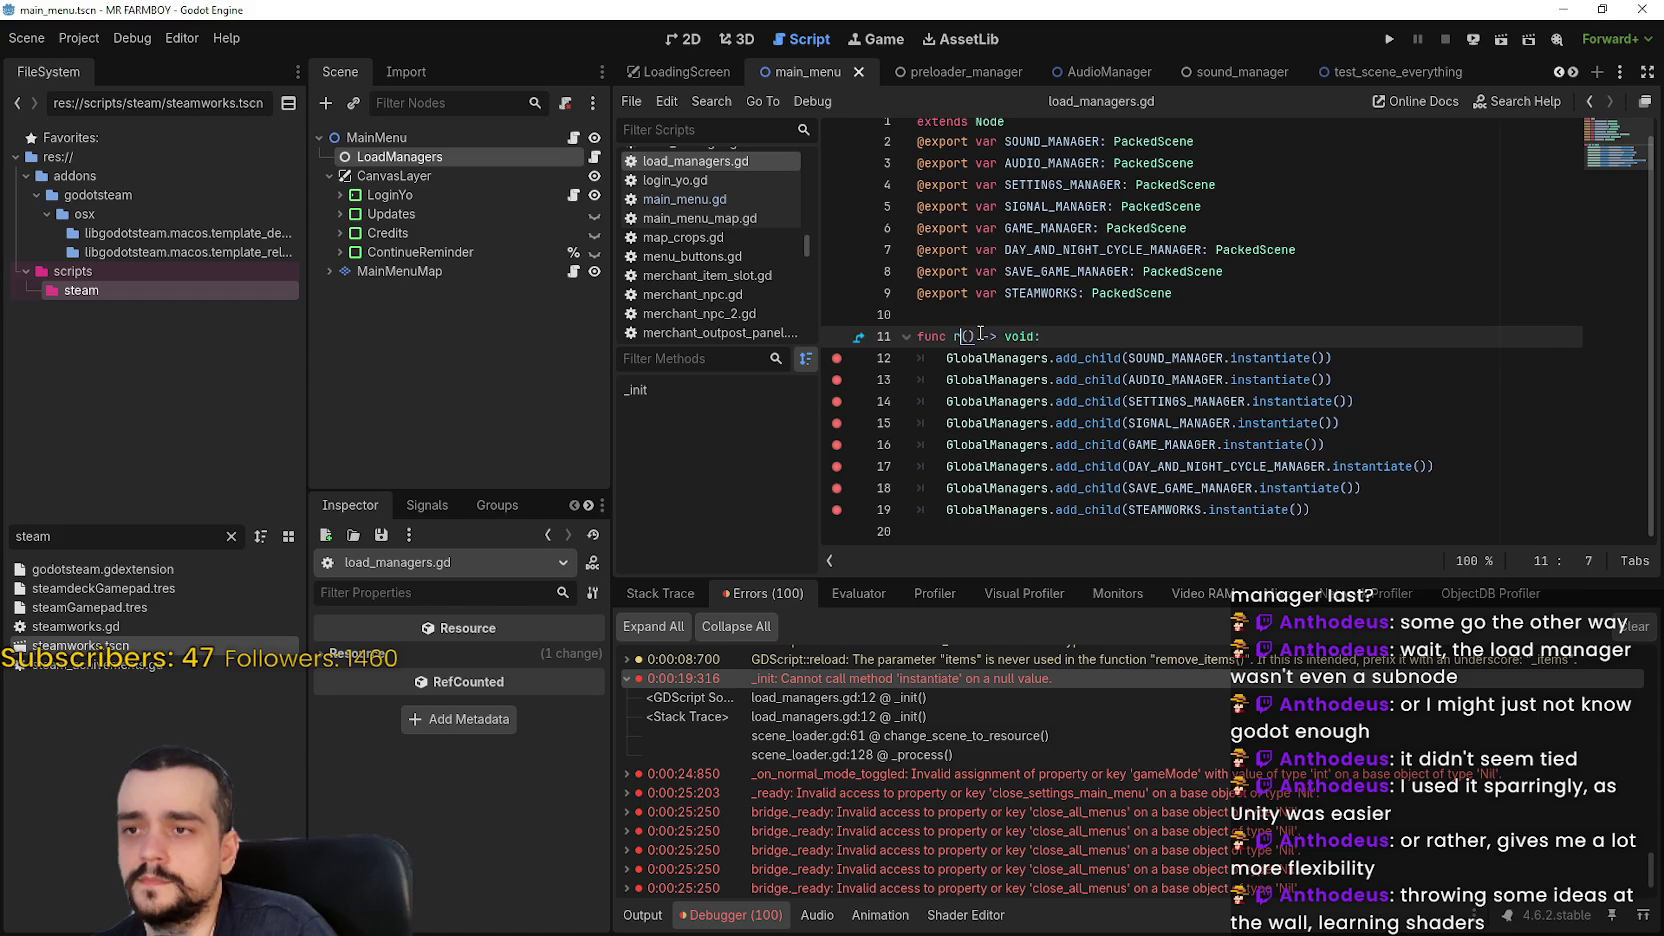
text(dy)
click(1022, 360)
click(1022, 358)
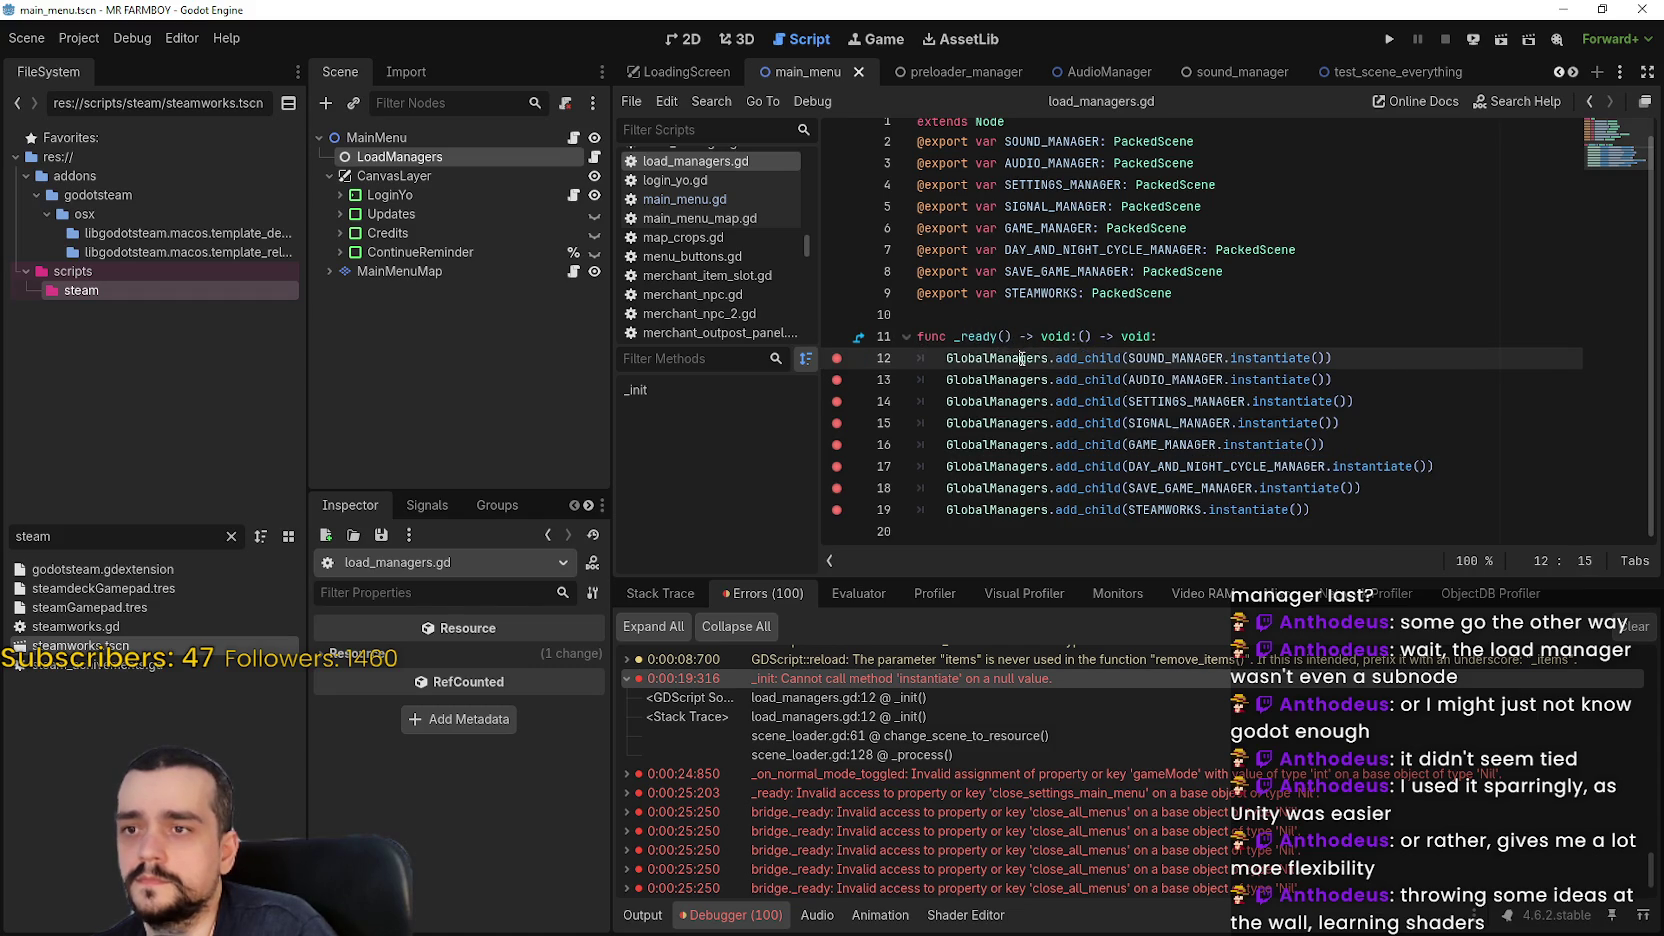
key(BackSpace)
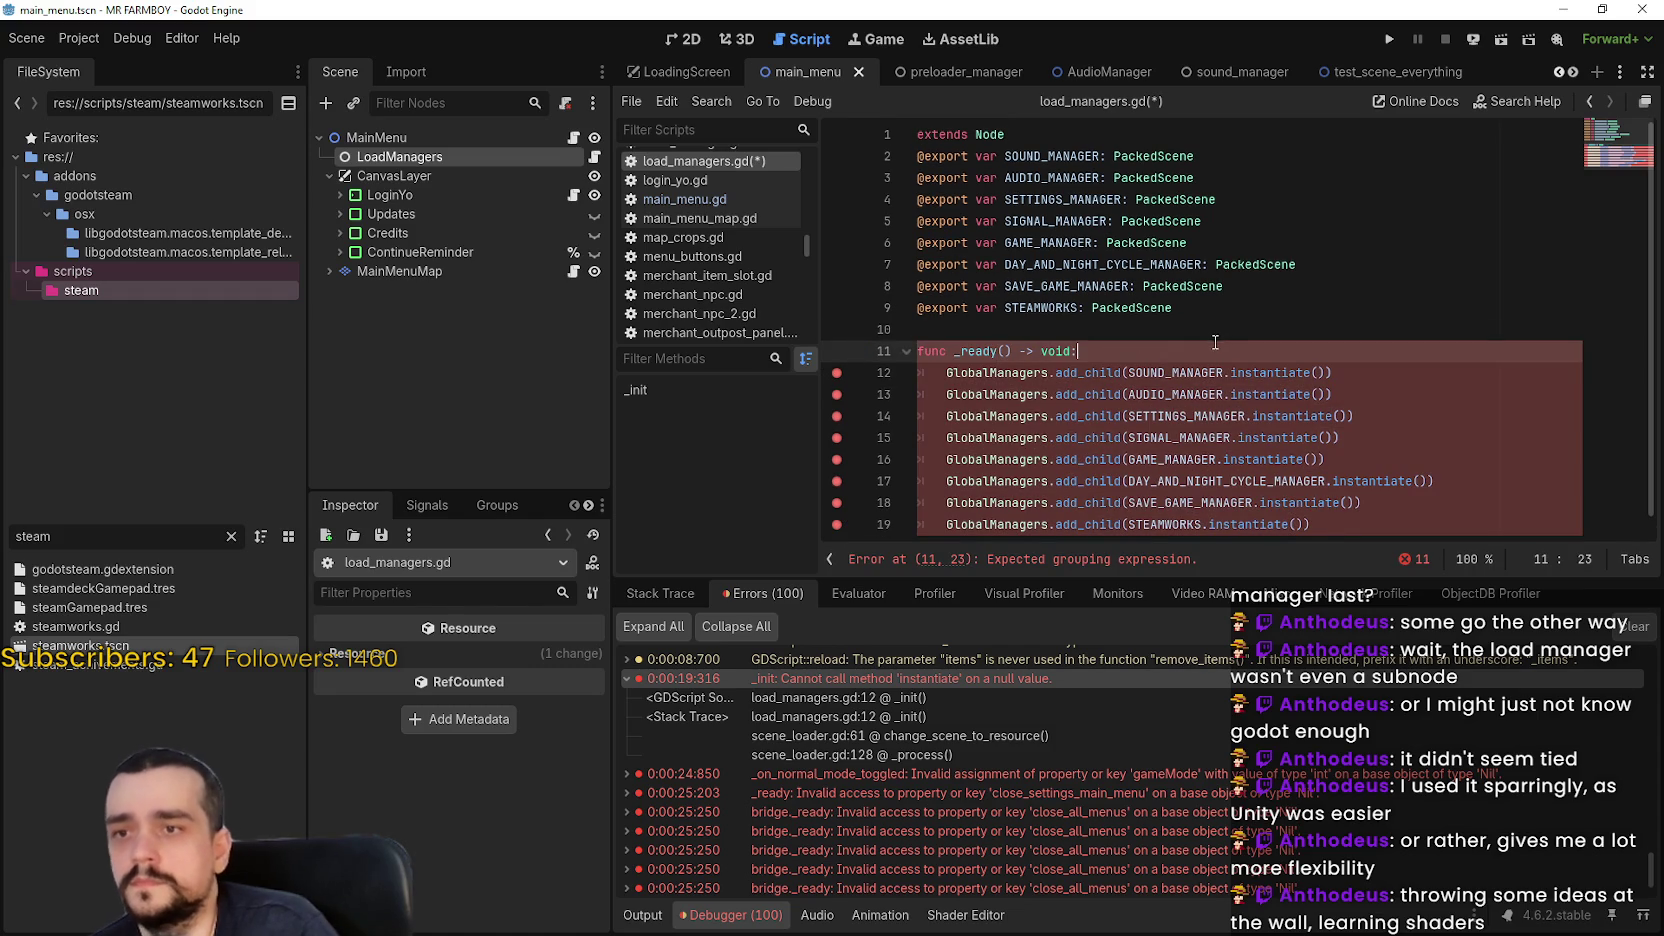
Show the LoadManagers node's export slots in an enlarged Inspector
click(432, 155)
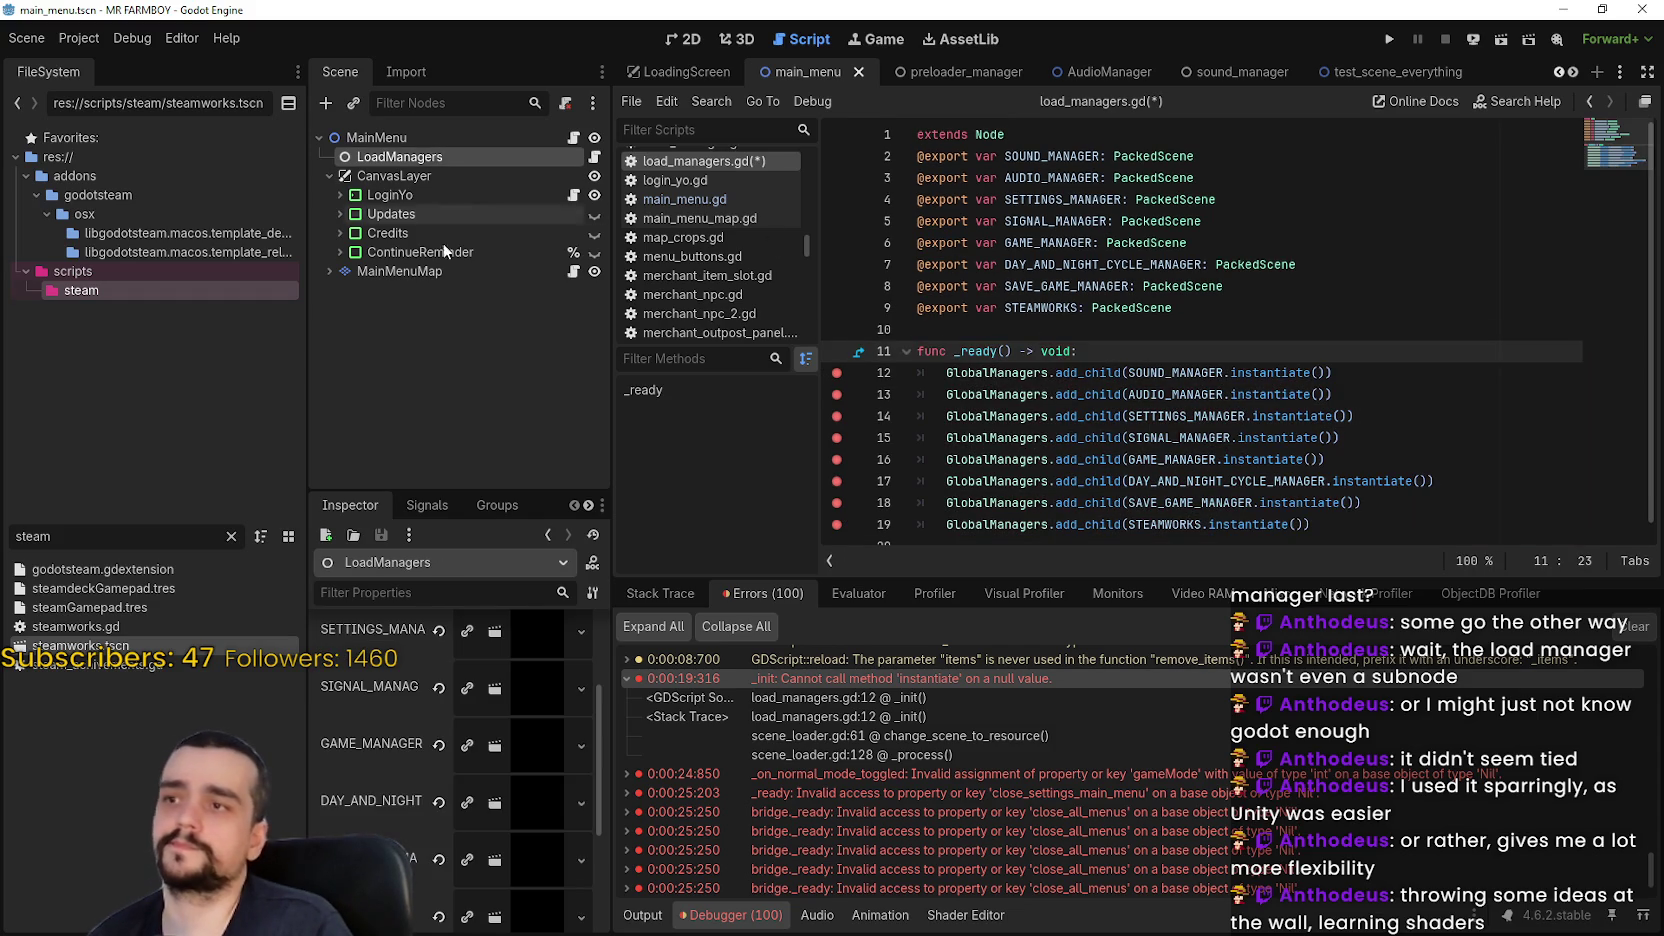
scroll(430, 768, down, 3)
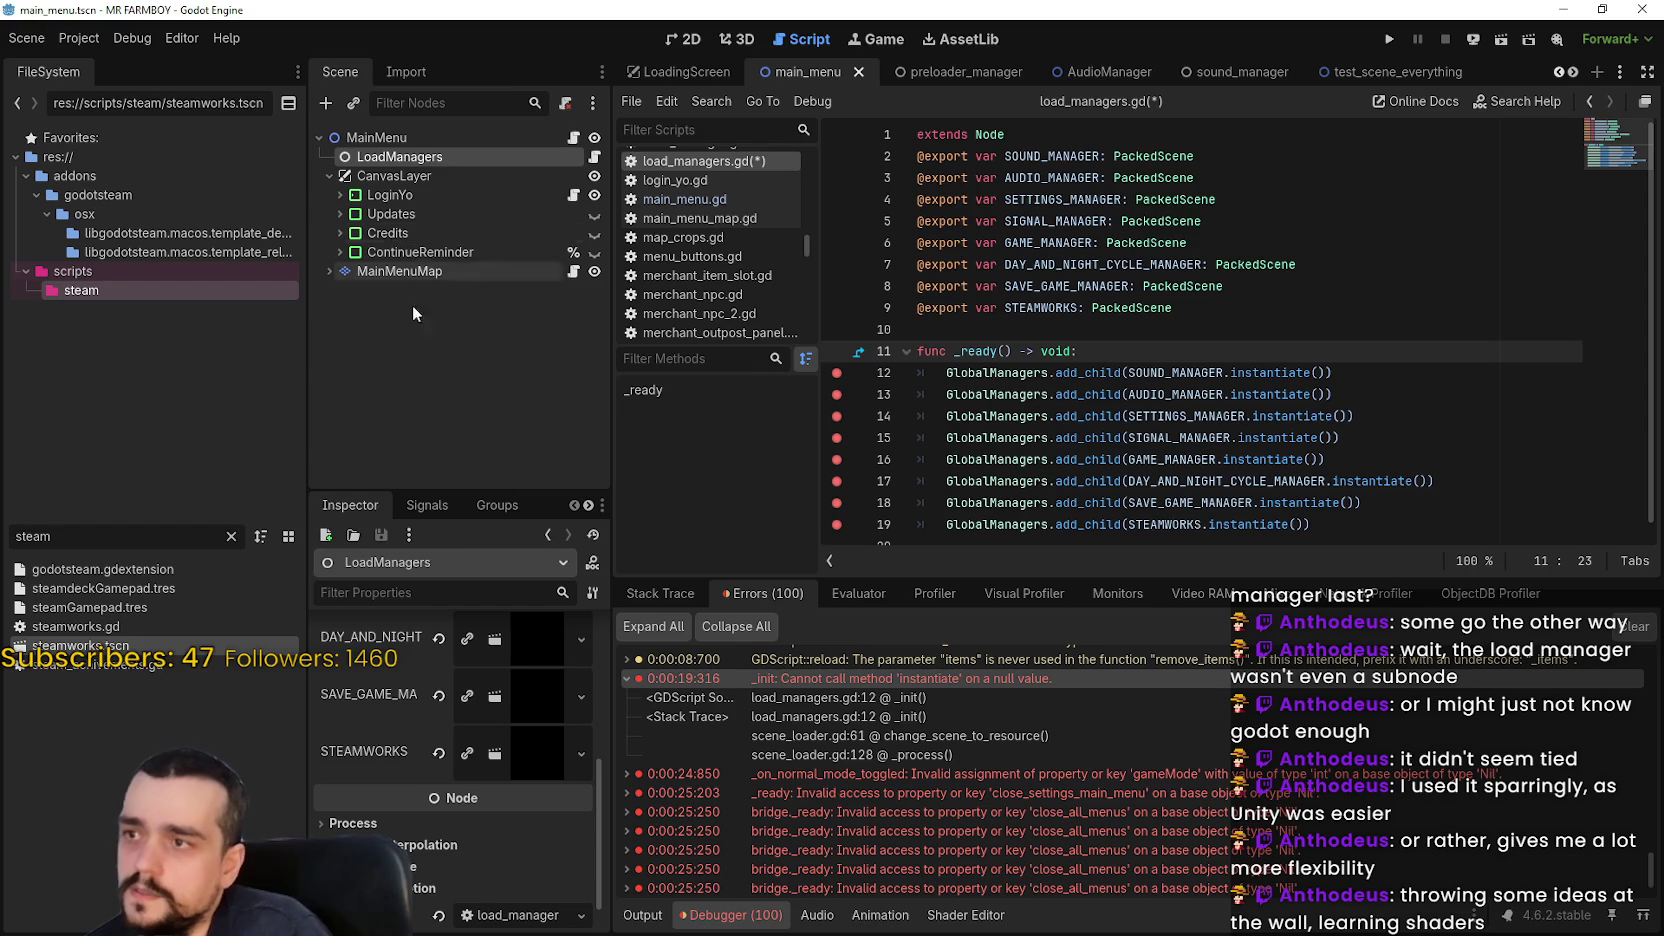
drag(475, 490, 485, 325)
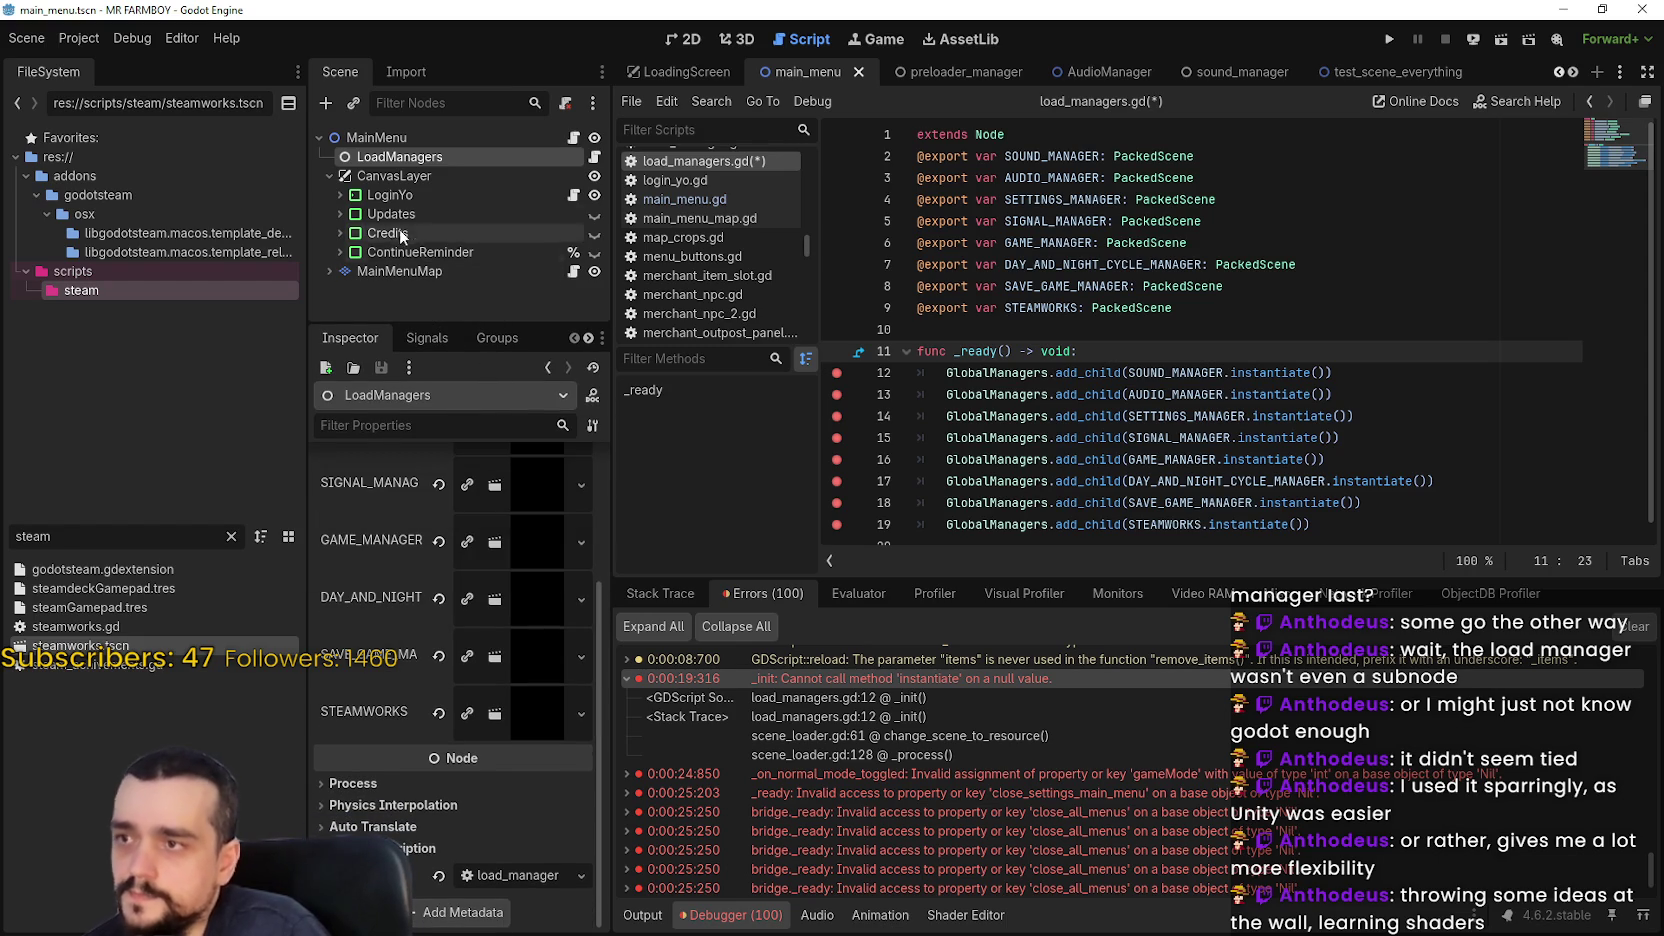
Expand LoginYo and open the SettingsMenu options menu scene for editing
click(337, 195)
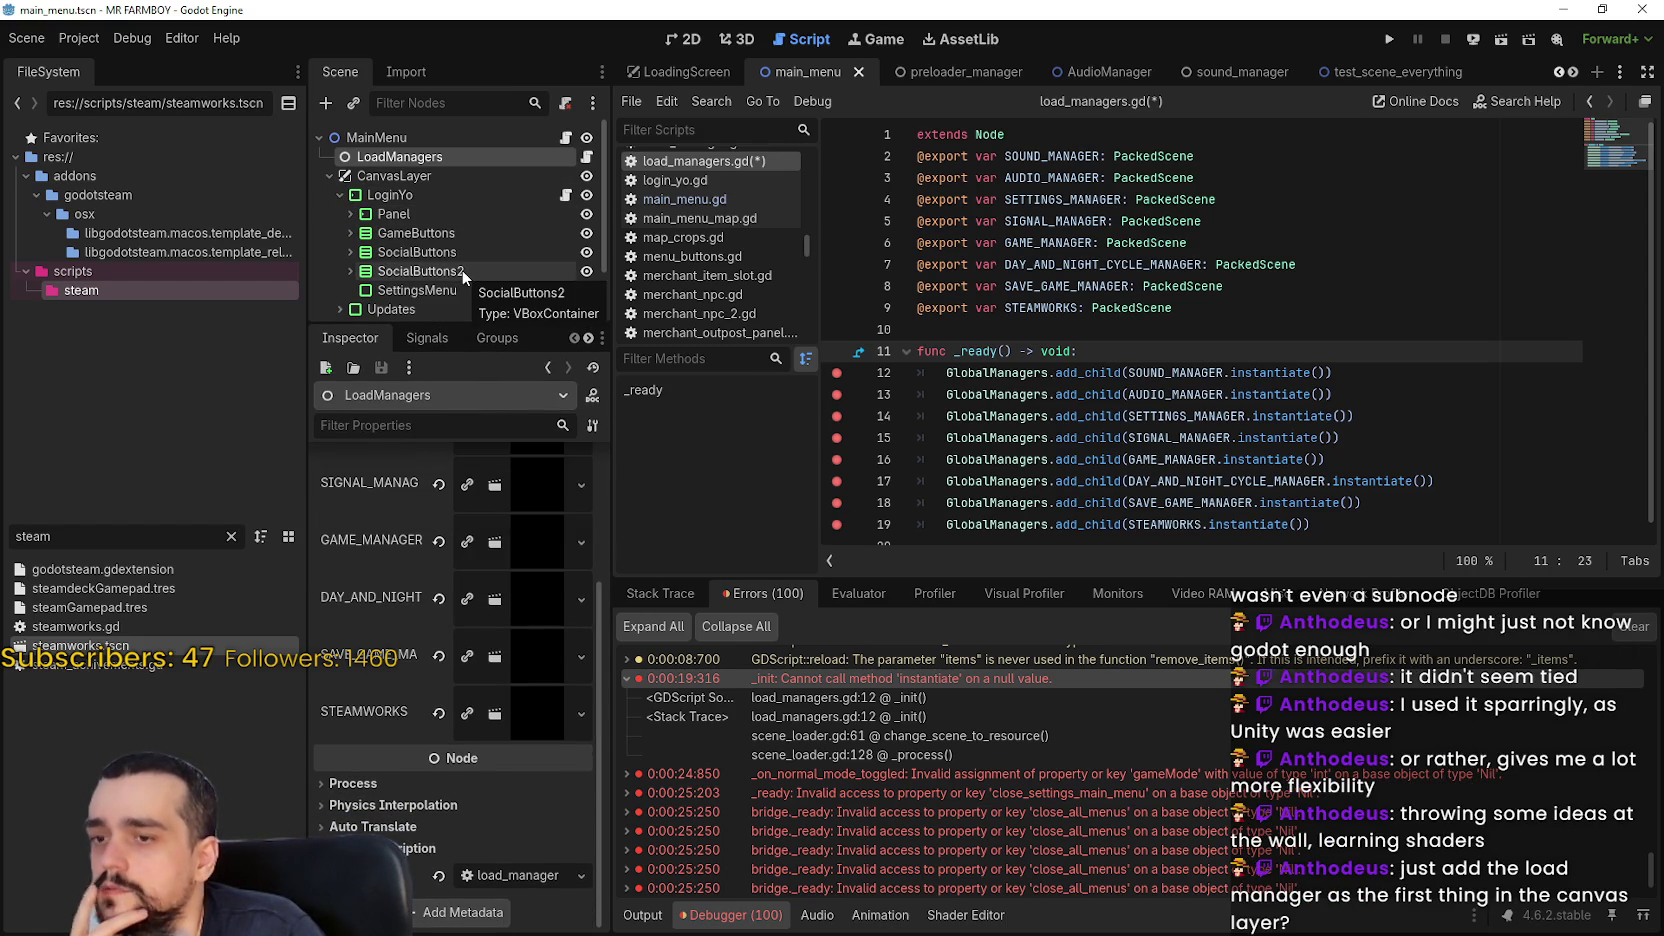
scroll(455, 262, down, 3)
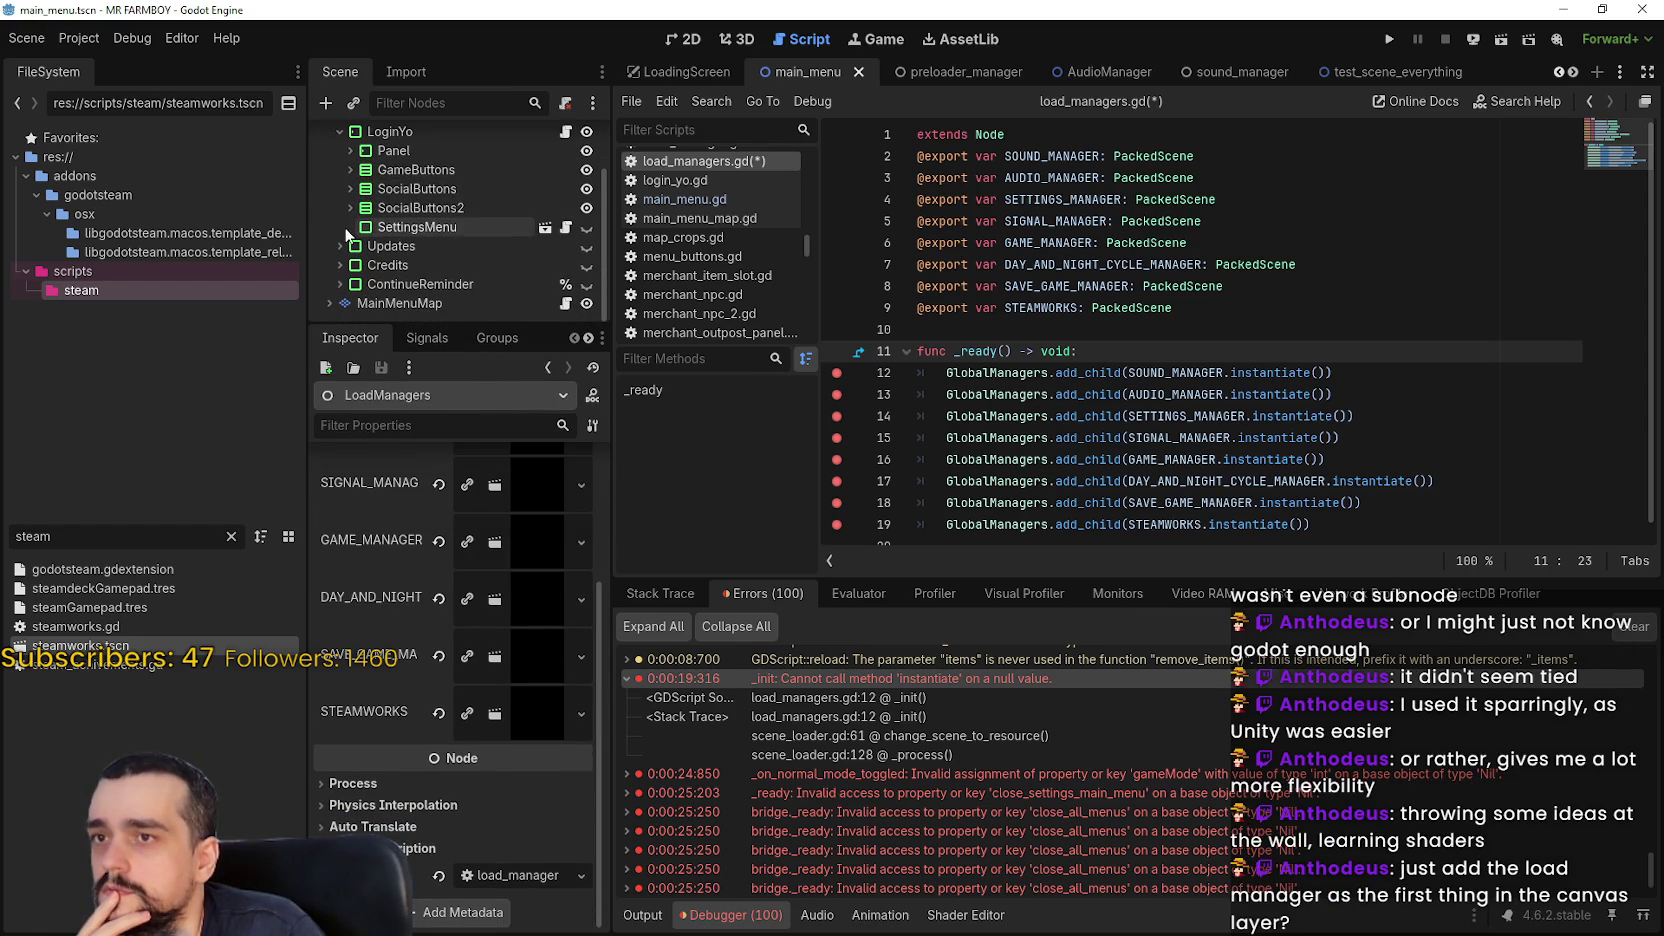
click(515, 228)
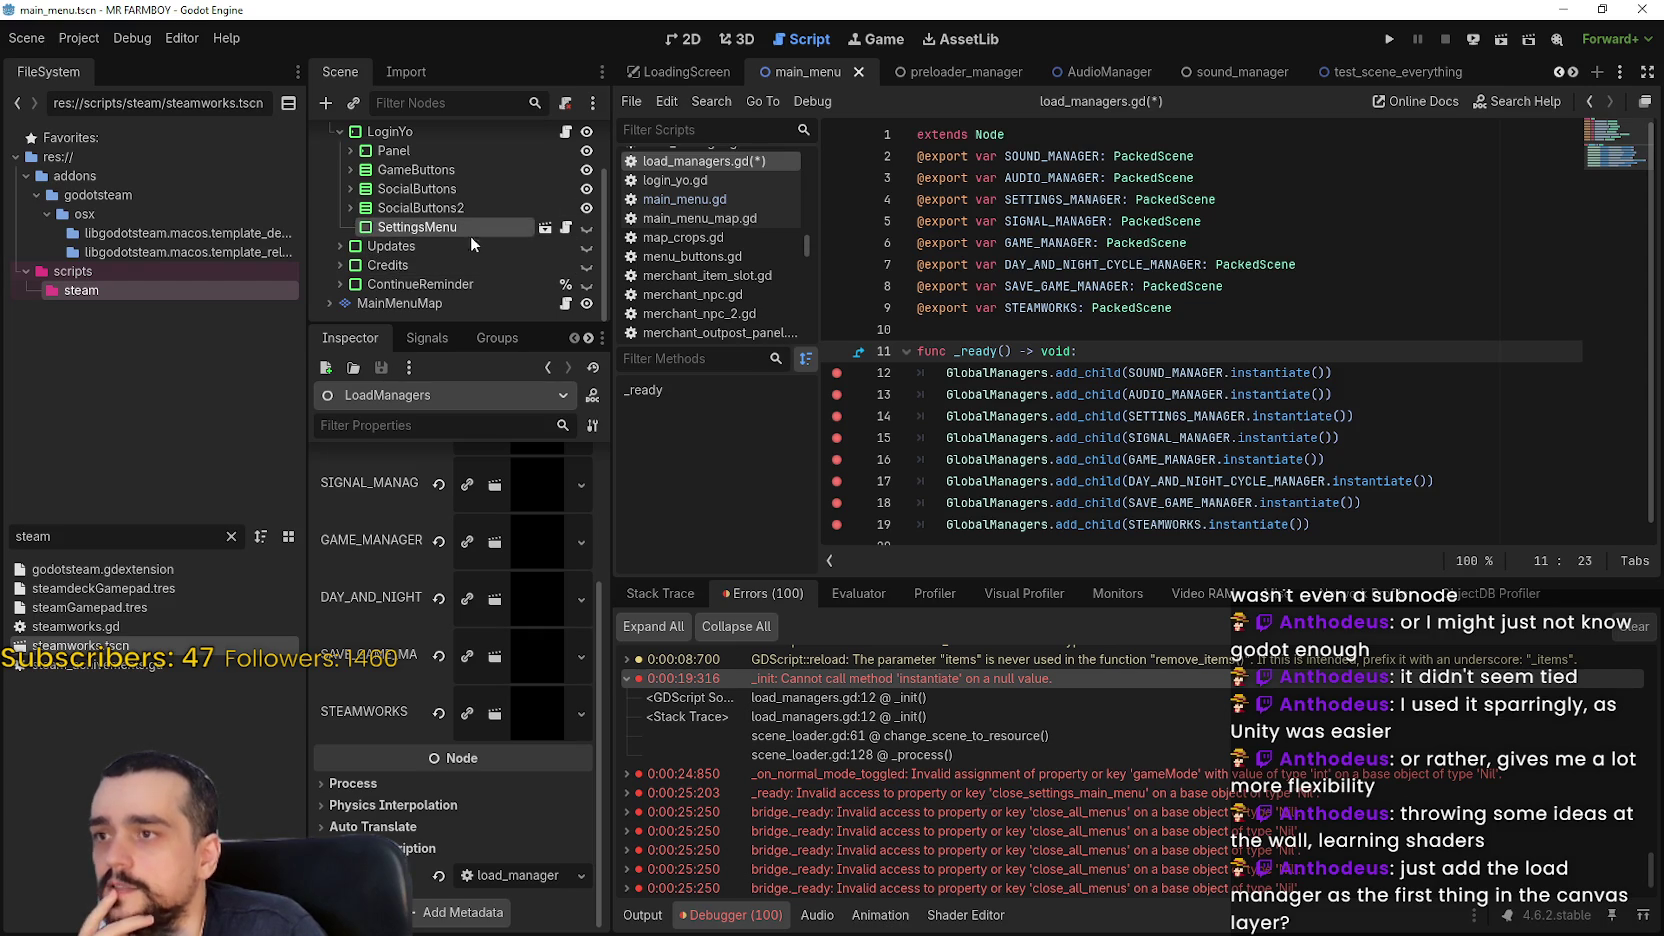
click(544, 229)
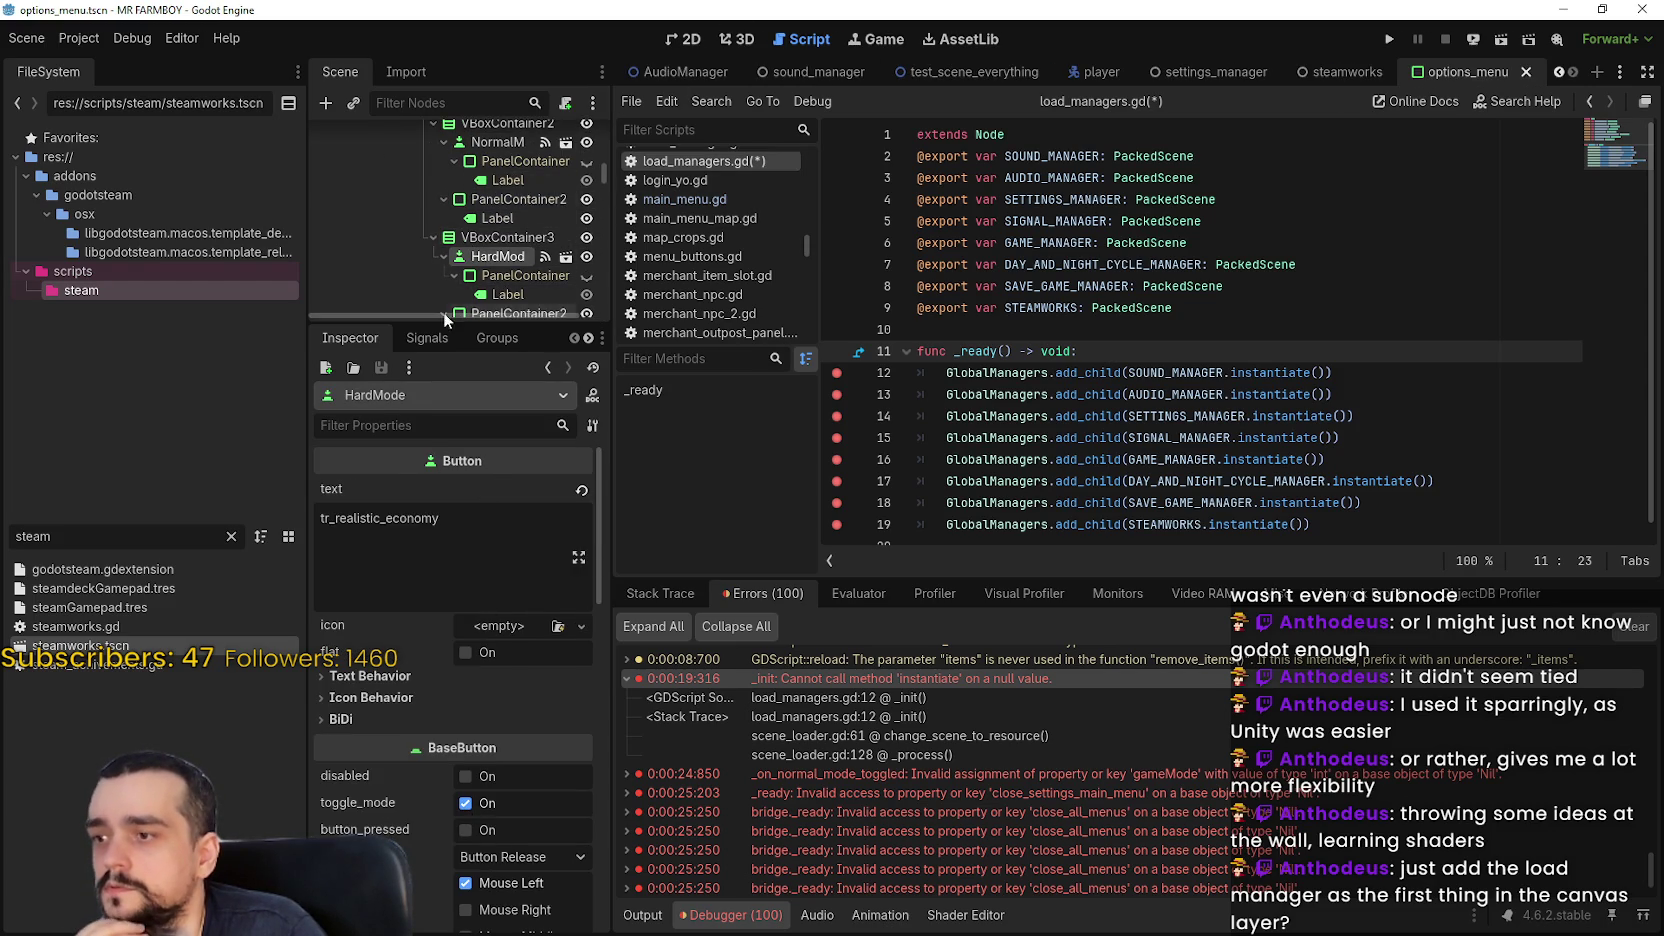
Uncheck button_pressed on the NormalMode button and save the scene
scroll(462, 281, up, 1)
scroll(462, 281, up, 1)
click(498, 185)
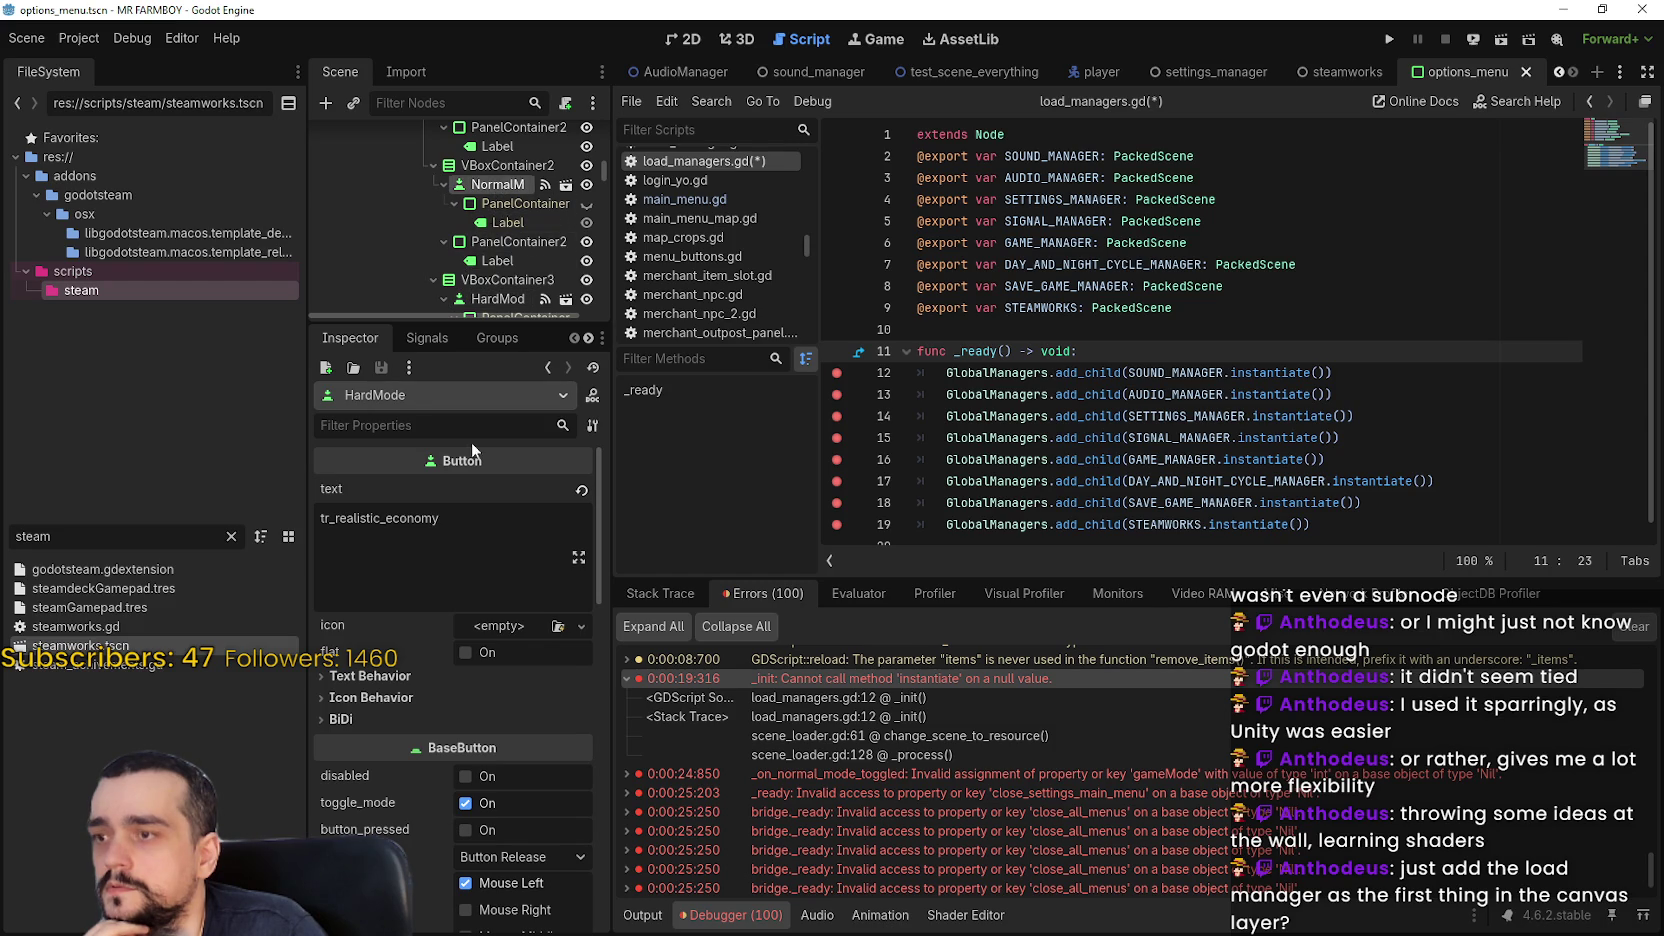
click(485, 830)
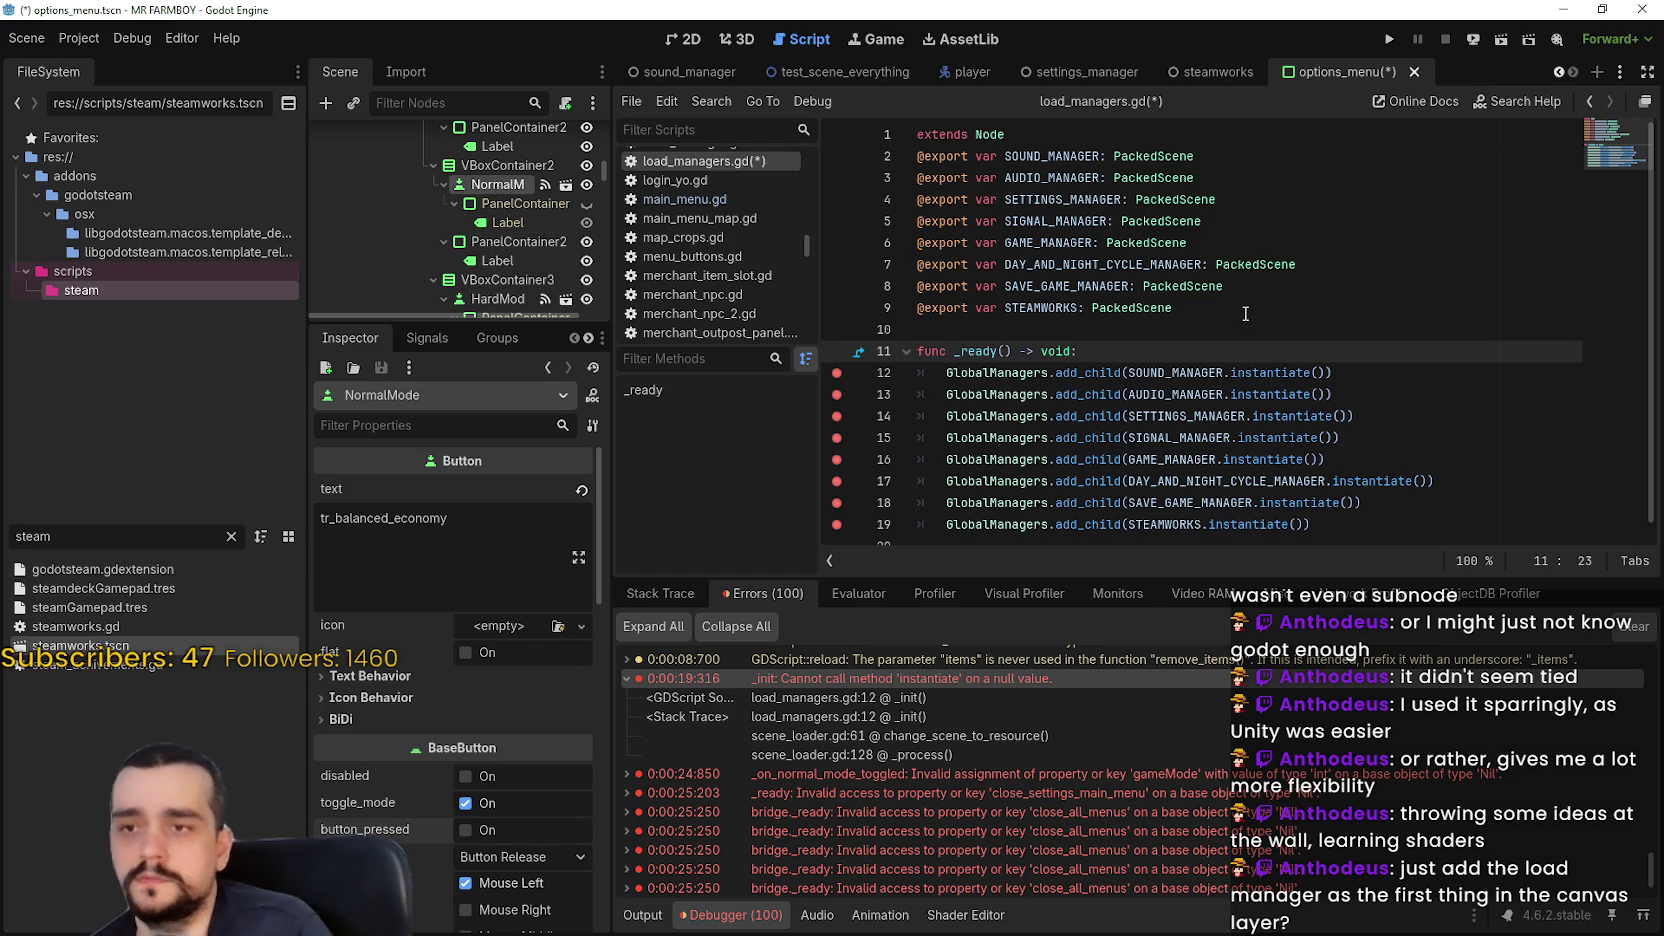
key(ctrl+s)
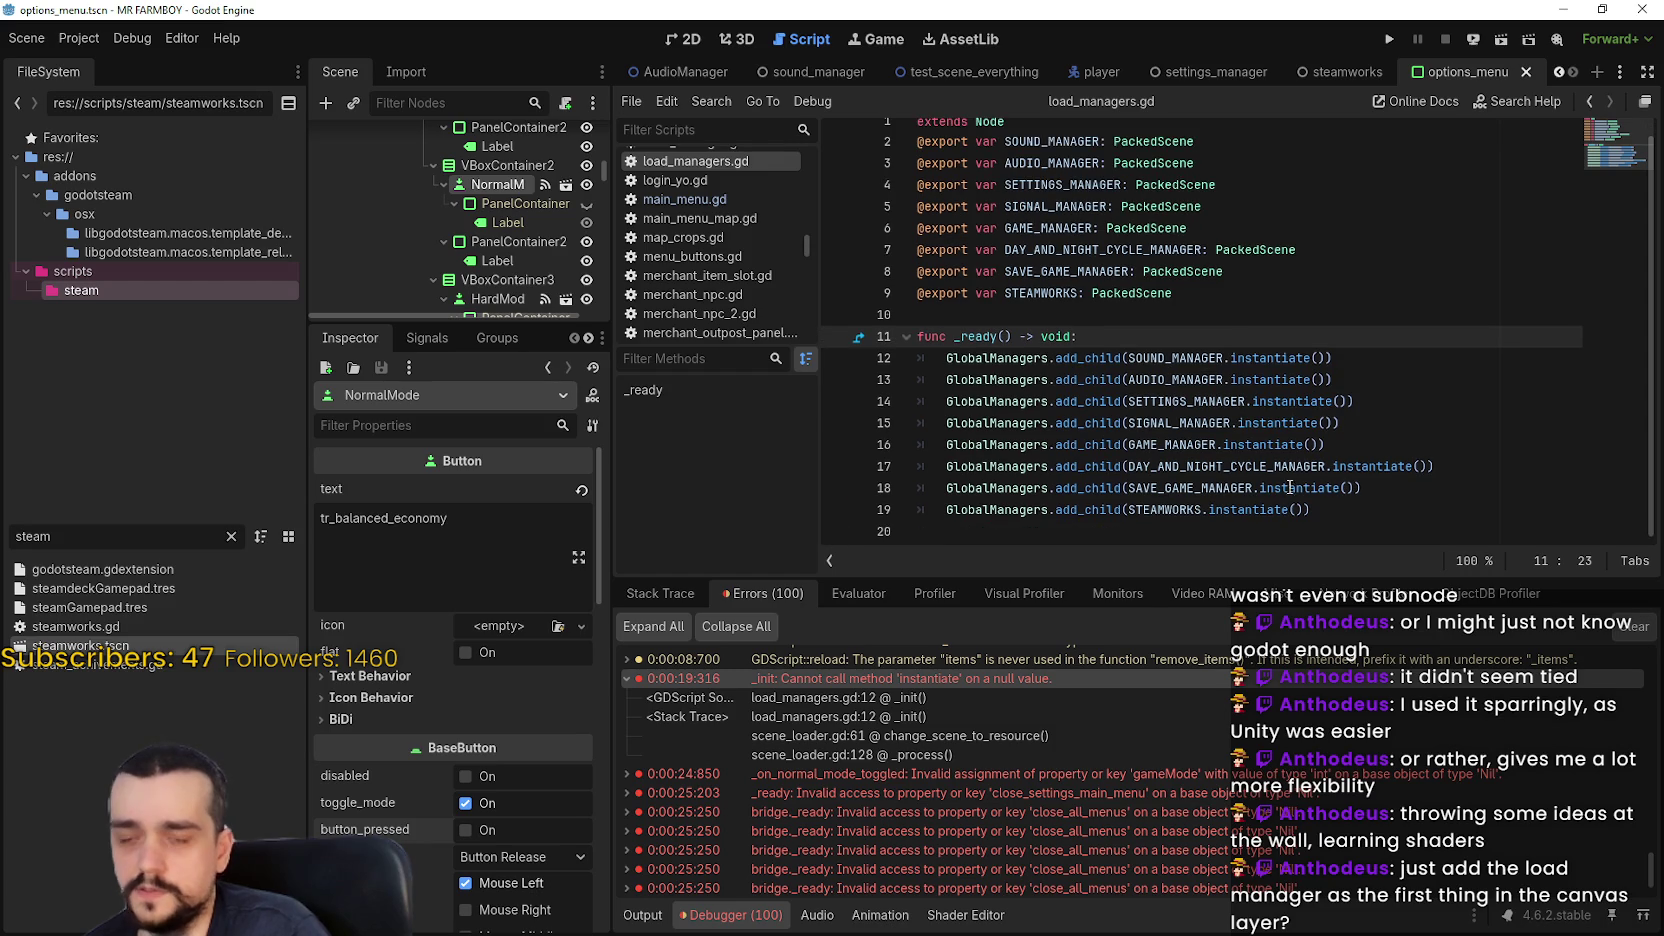
Run the game and continue past the options_menu.gd breakpoint
click(920, 532)
click(1389, 38)
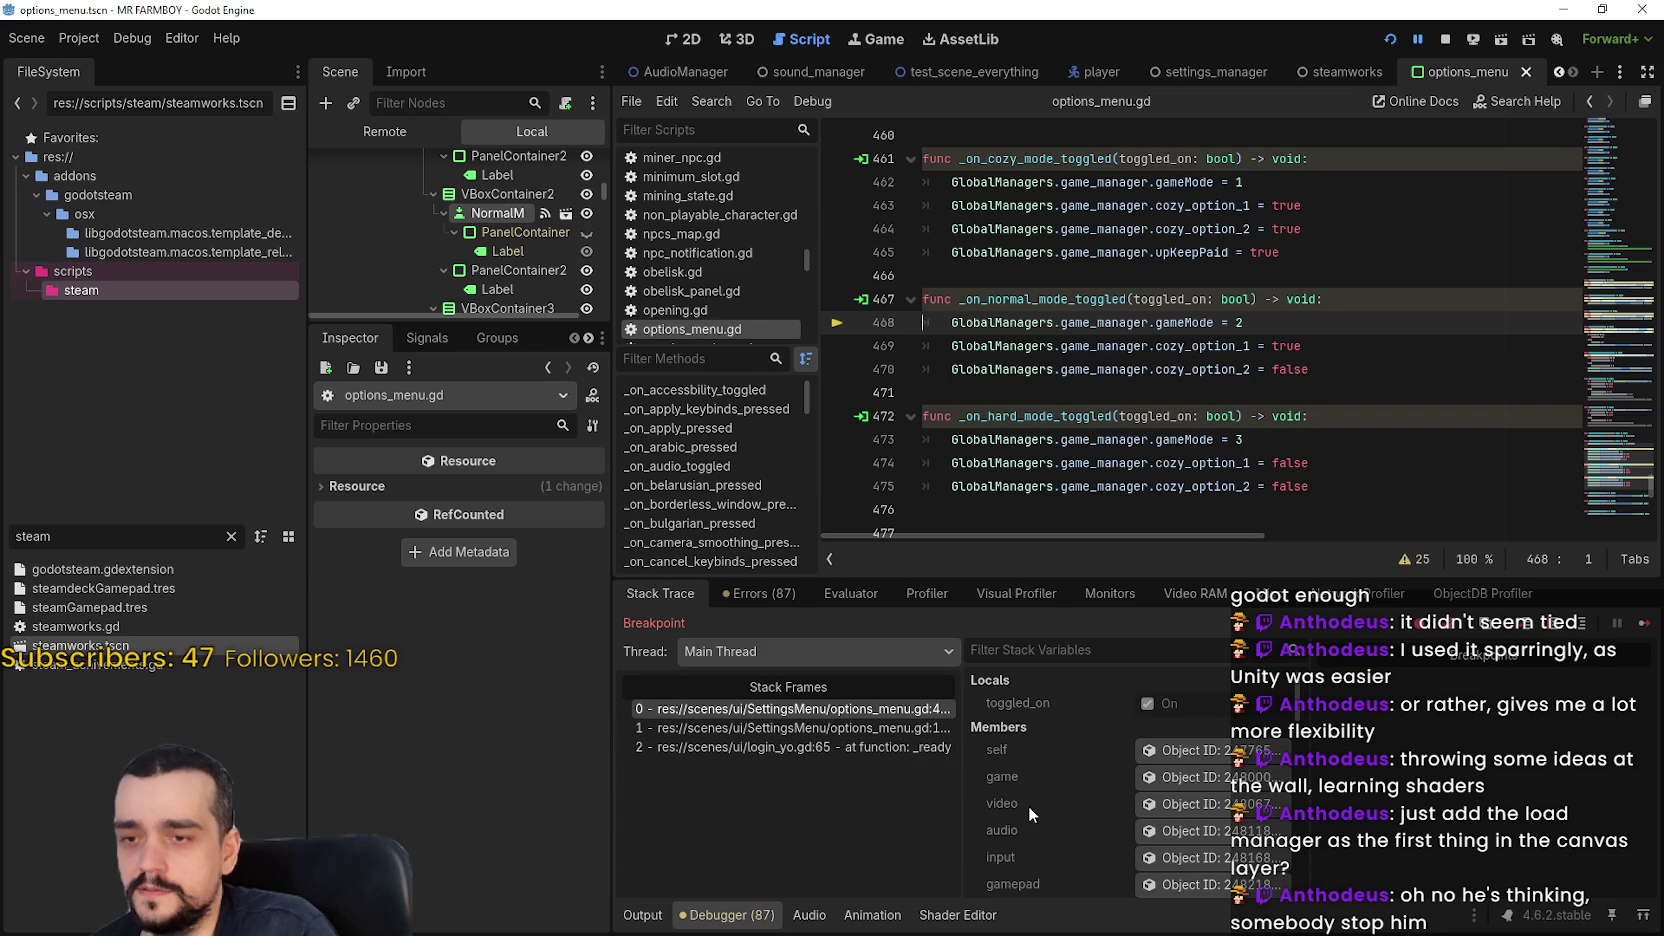
click(1643, 622)
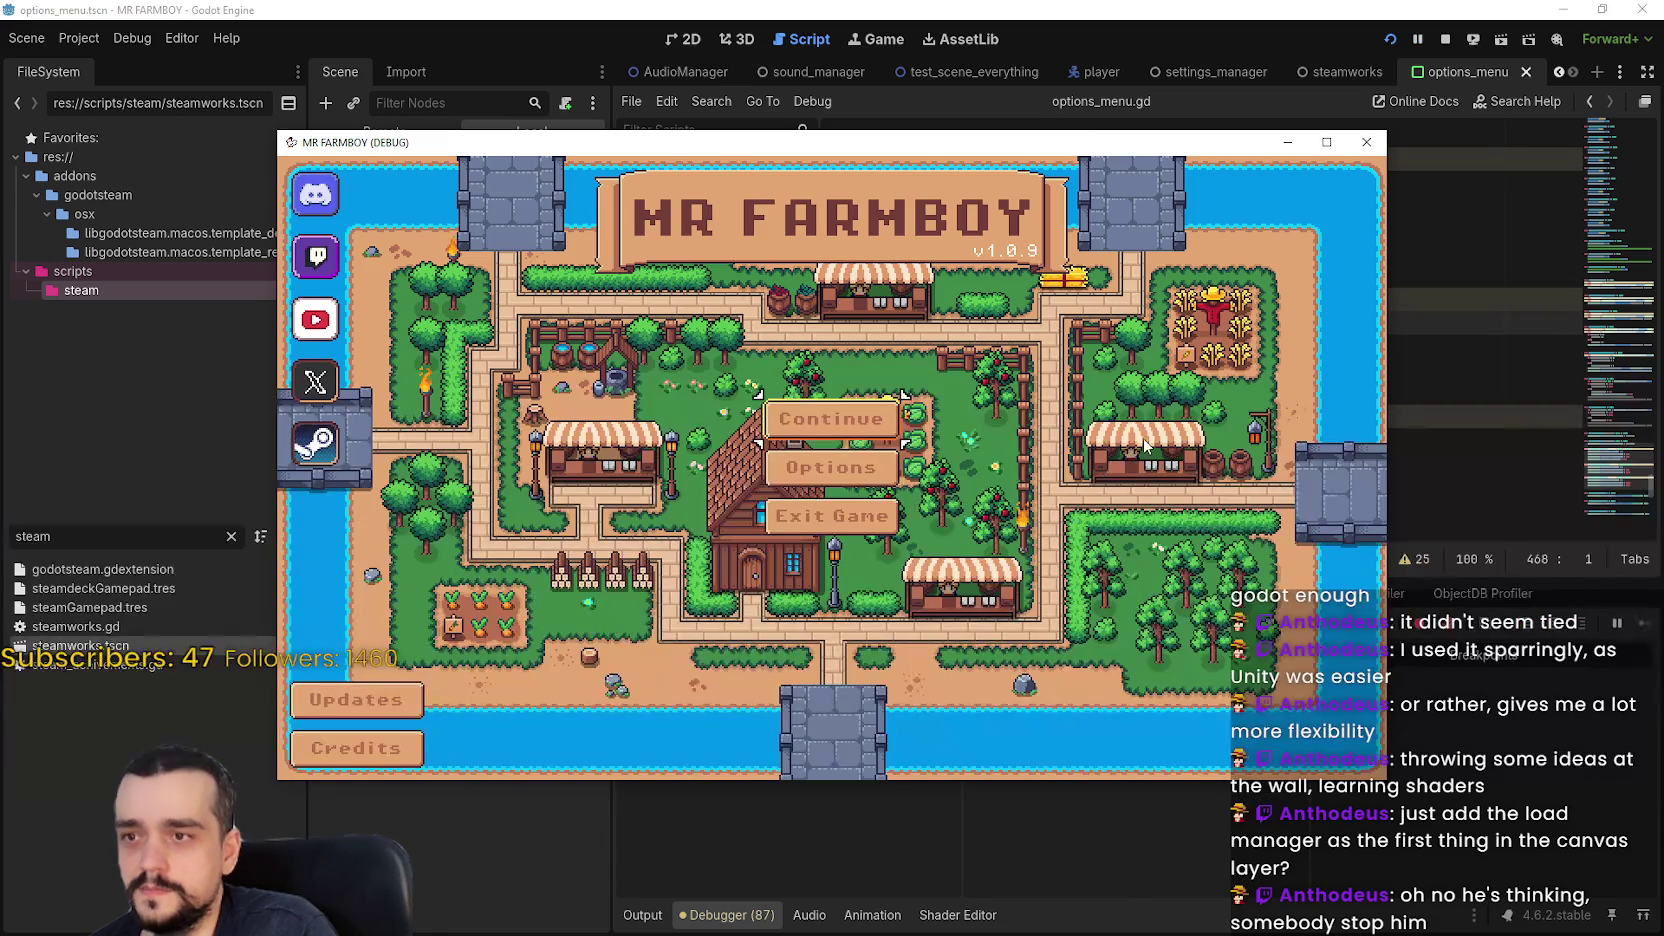
Review the debugger's Errors tab and the game mode handler code, then return to the game
click(831, 800)
click(760, 593)
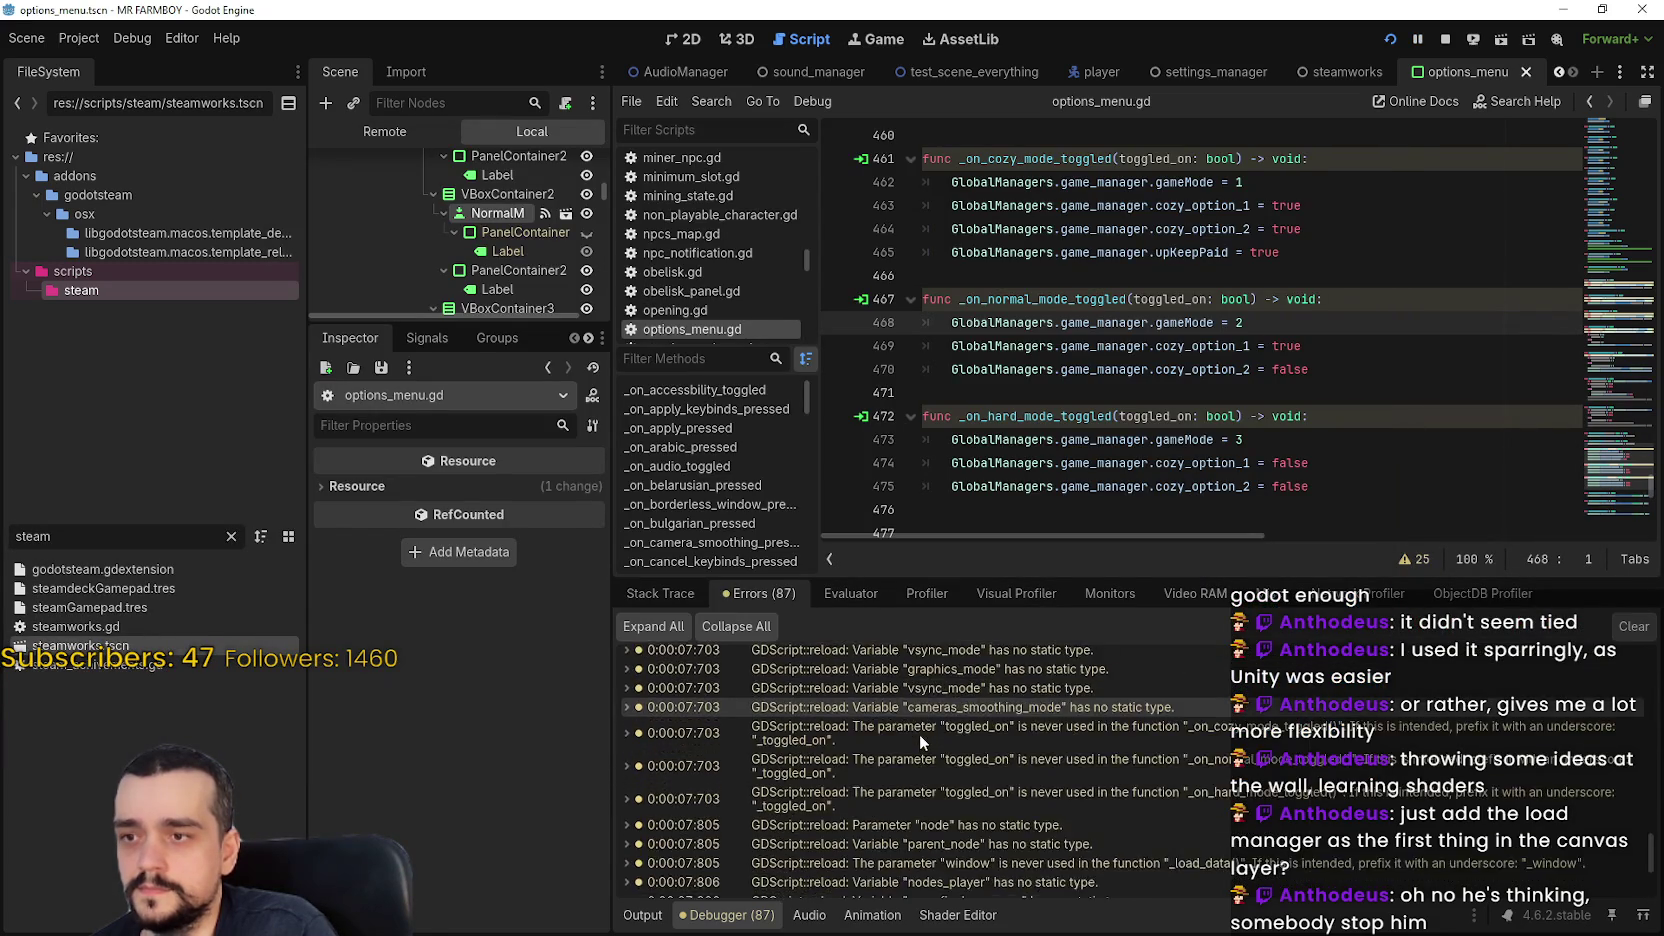
scroll(919, 734, down, 5)
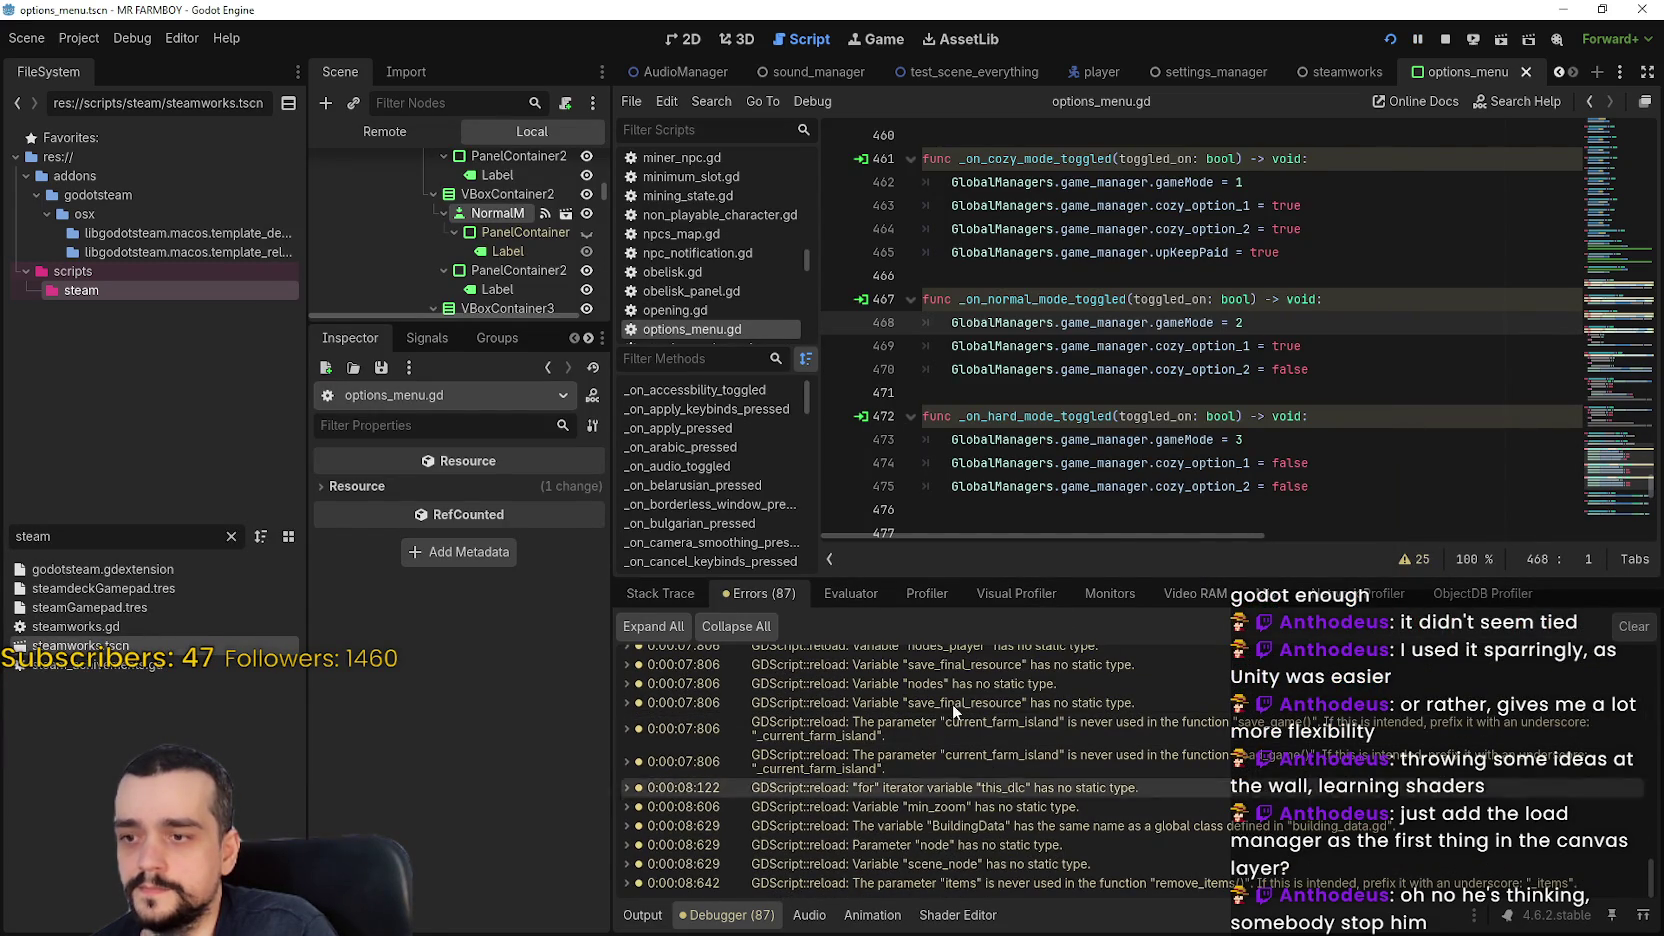
click(1115, 489)
scroll(1180, 380, up, 2)
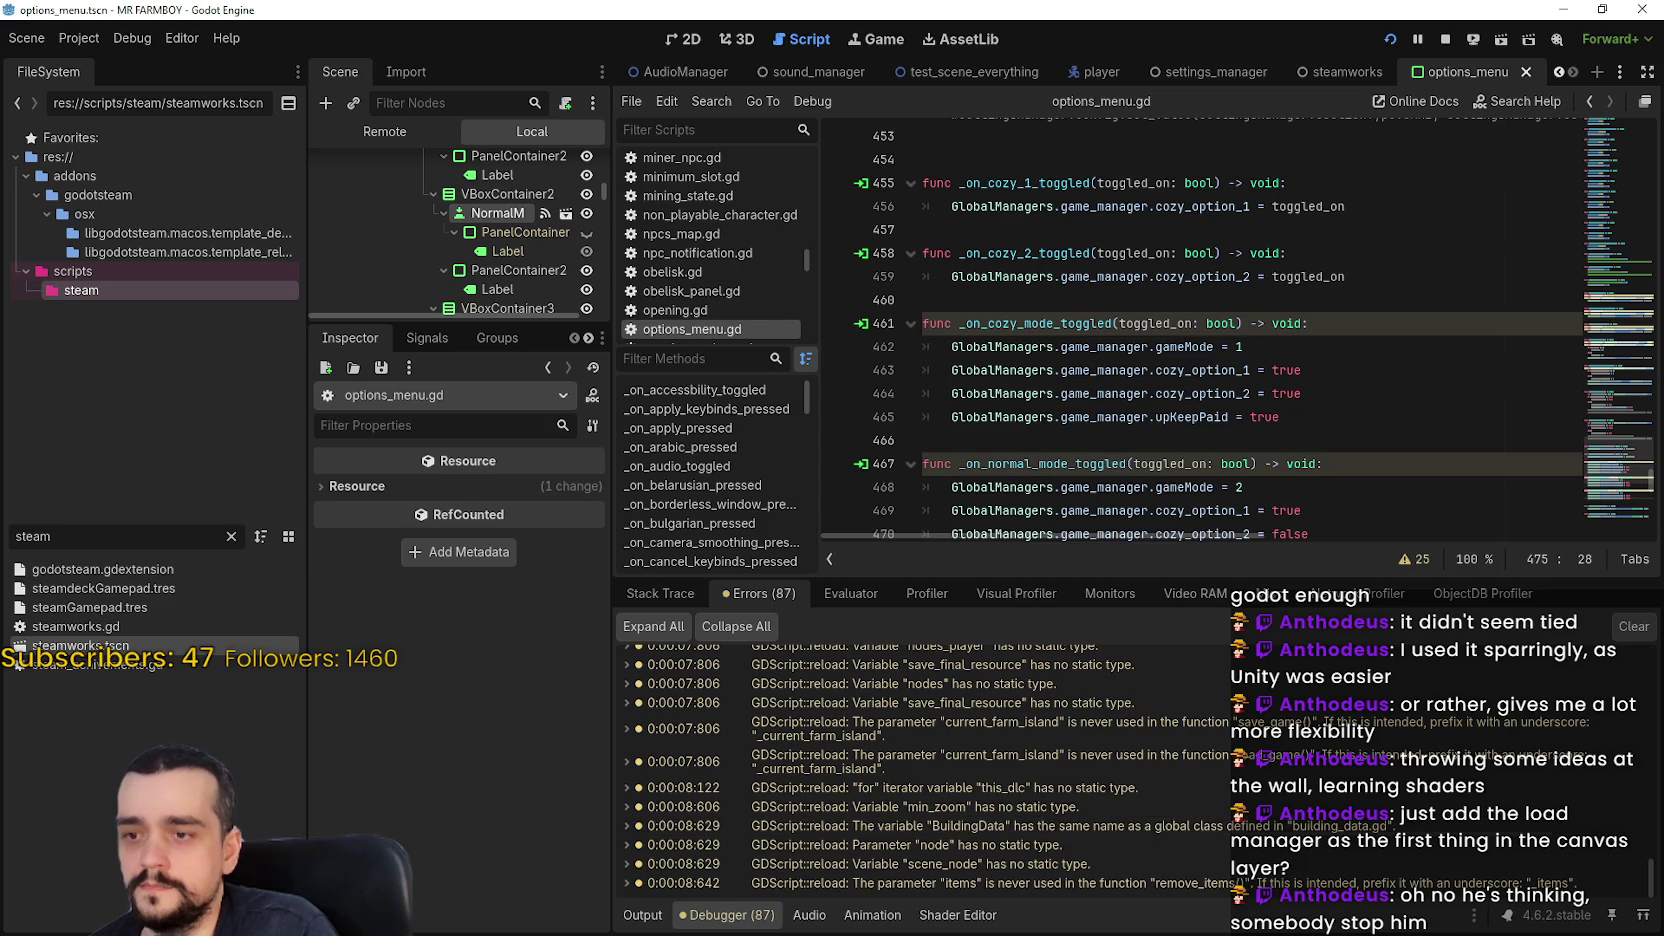
key(alt+Tab)
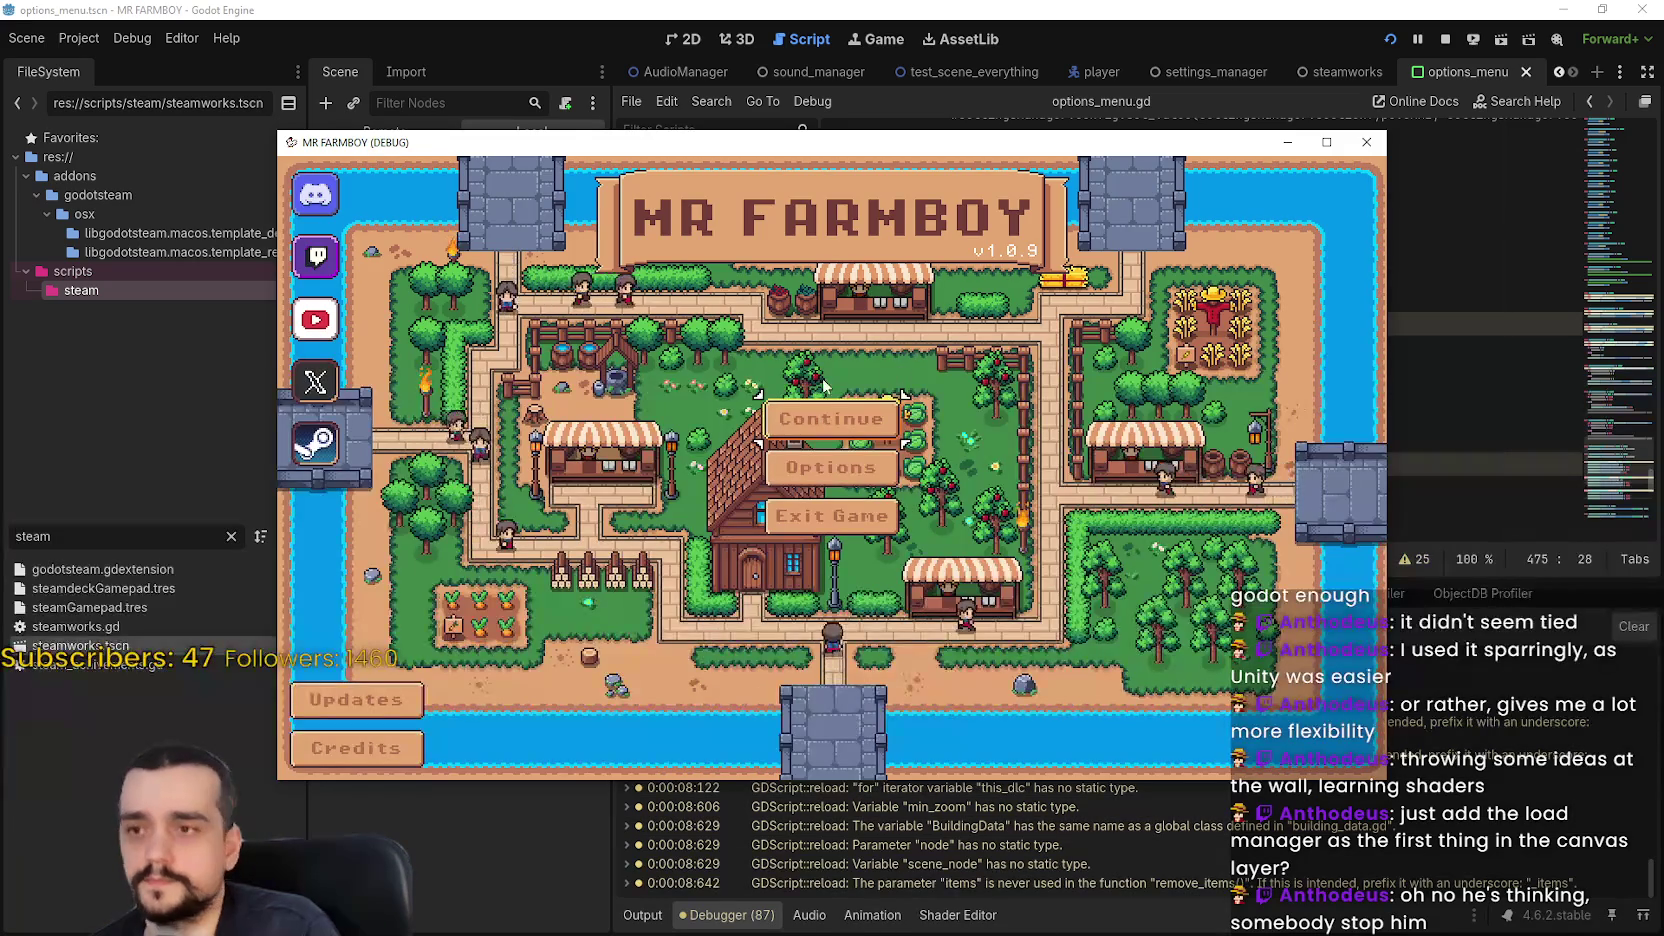
Browse the Game, Video and Audio options tabs, apply, and close the game with F8
click(830, 467)
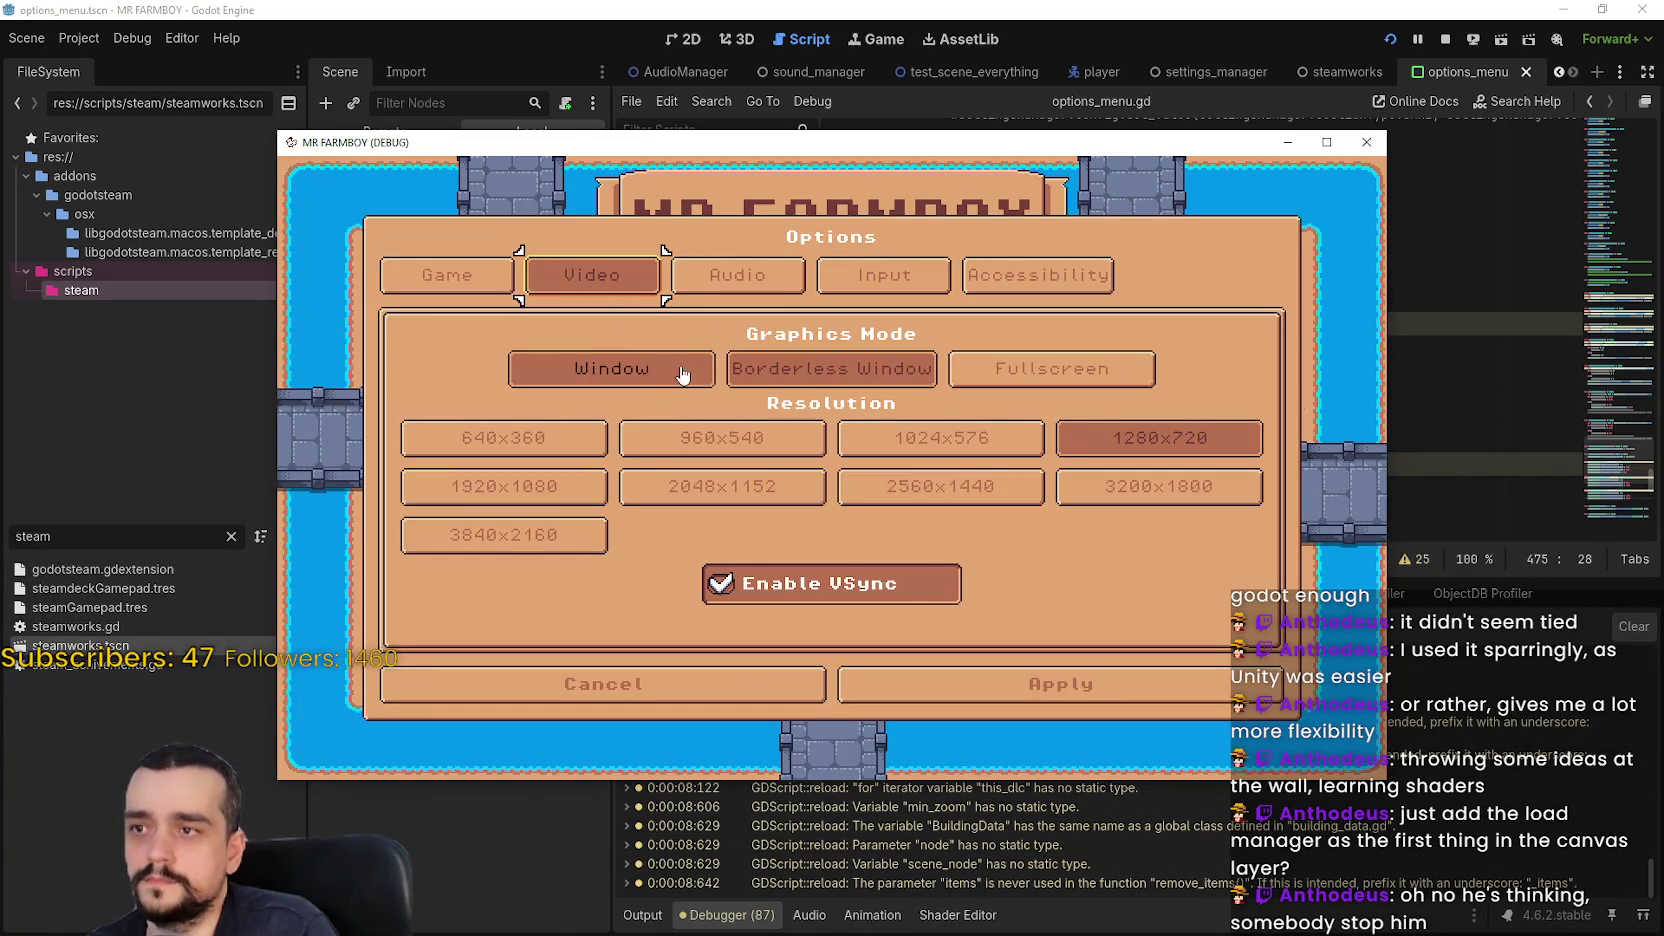
click(480, 276)
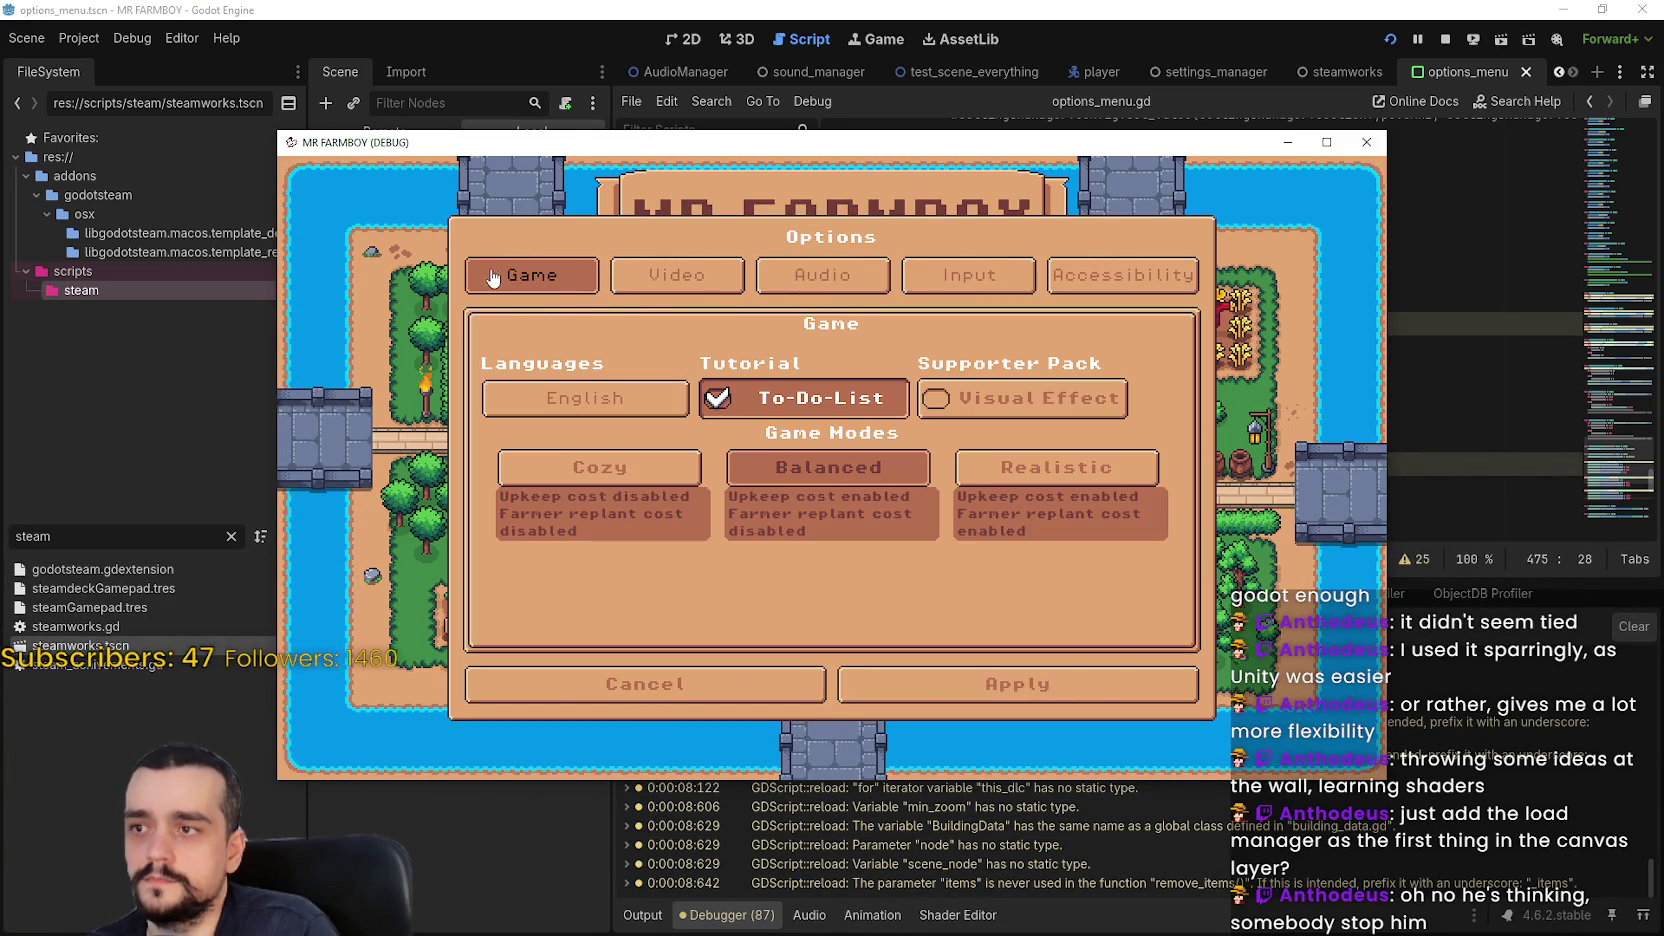
click(706, 293)
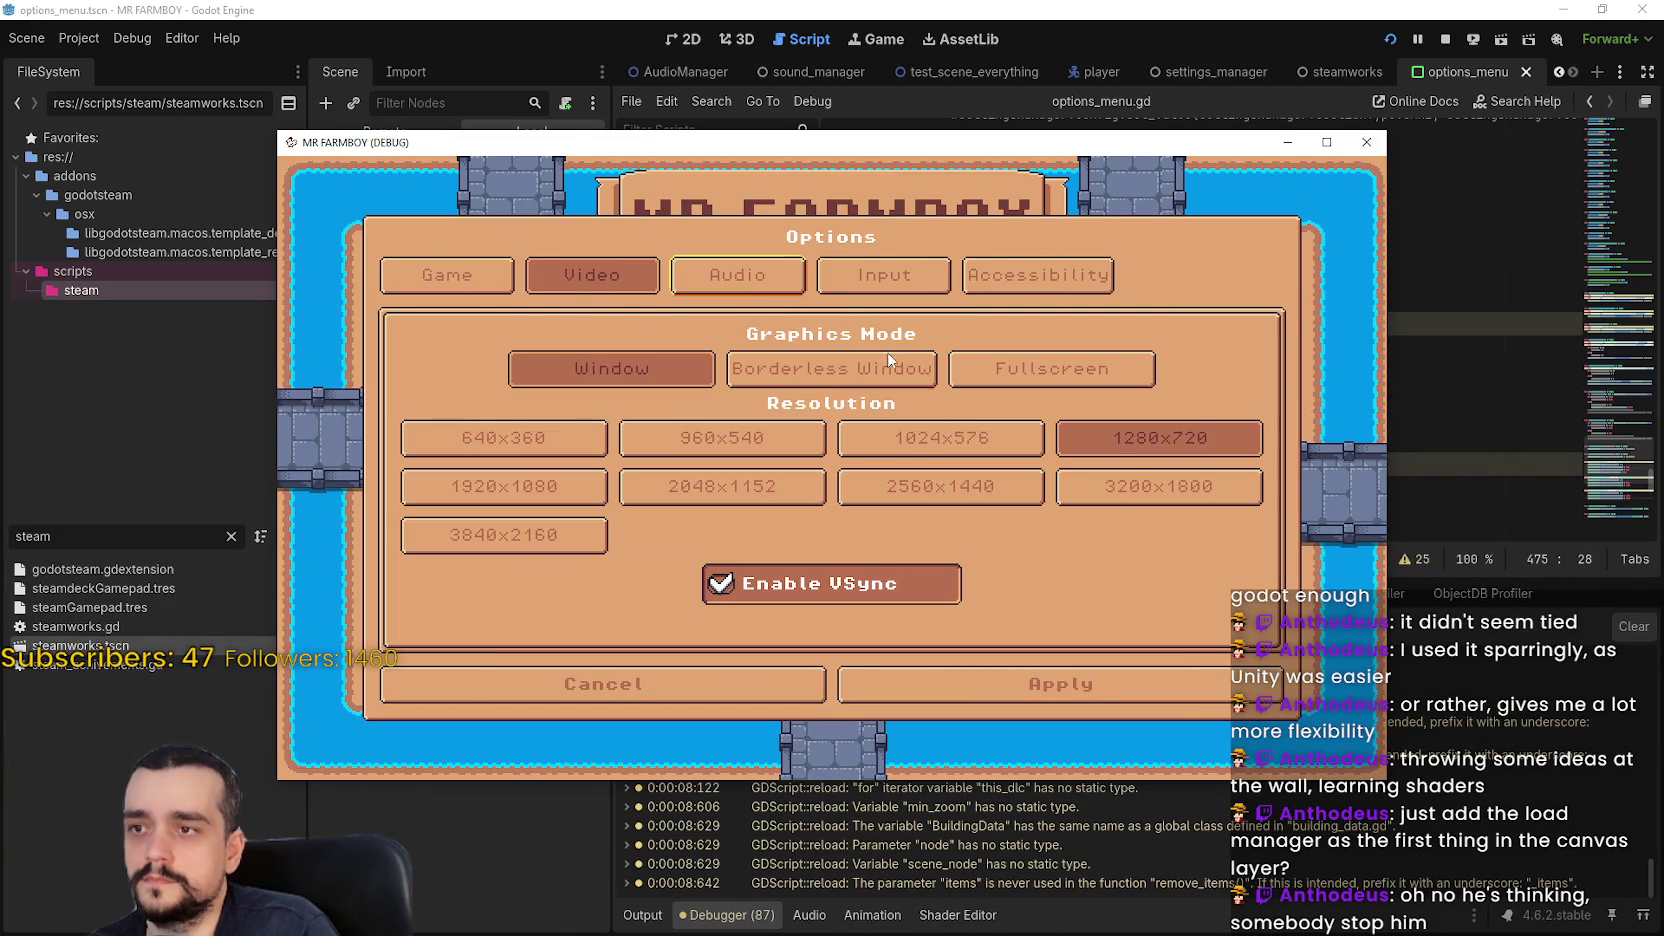
click(765, 290)
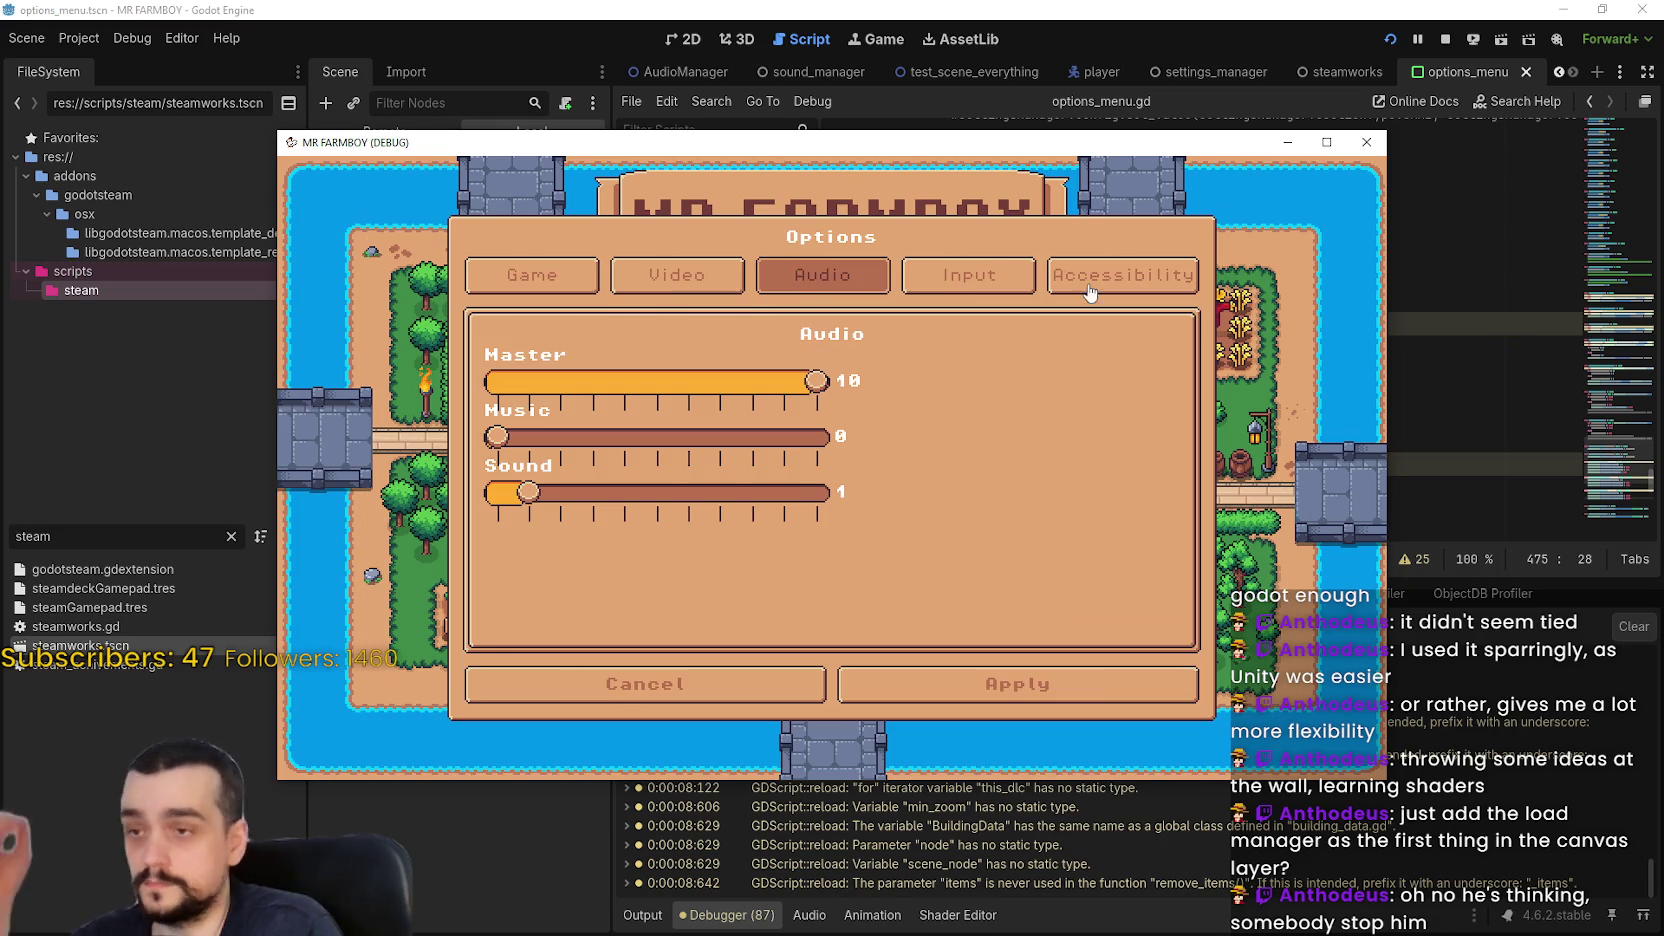
key(Right)
key(Right)
key(Right)
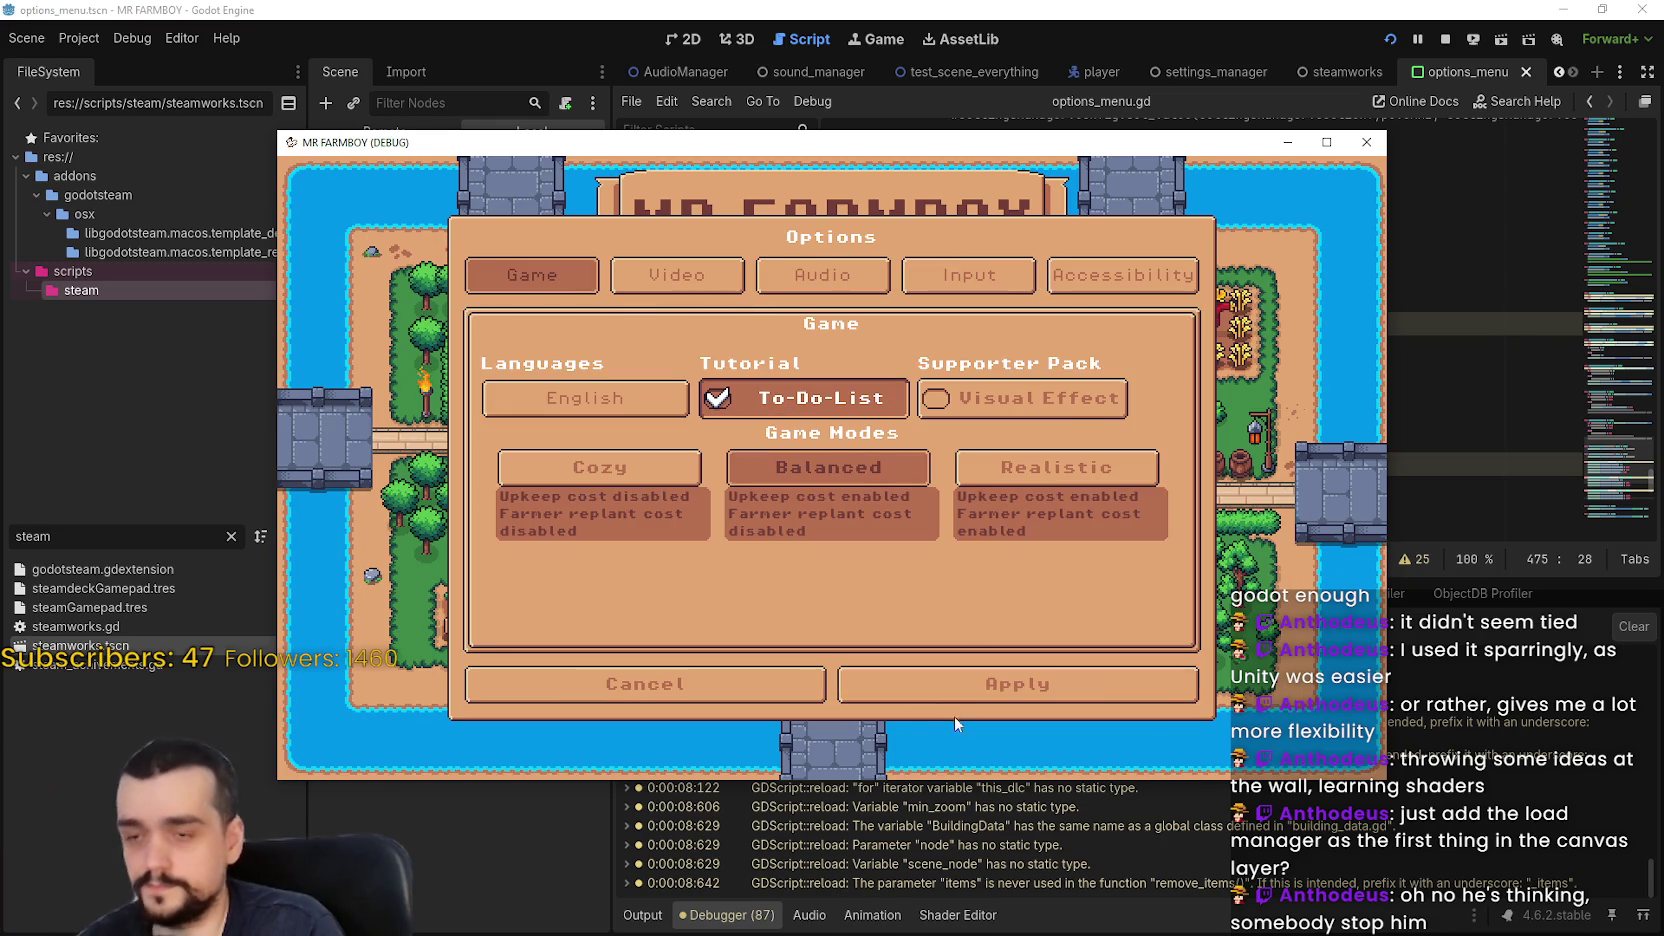
click(955, 688)
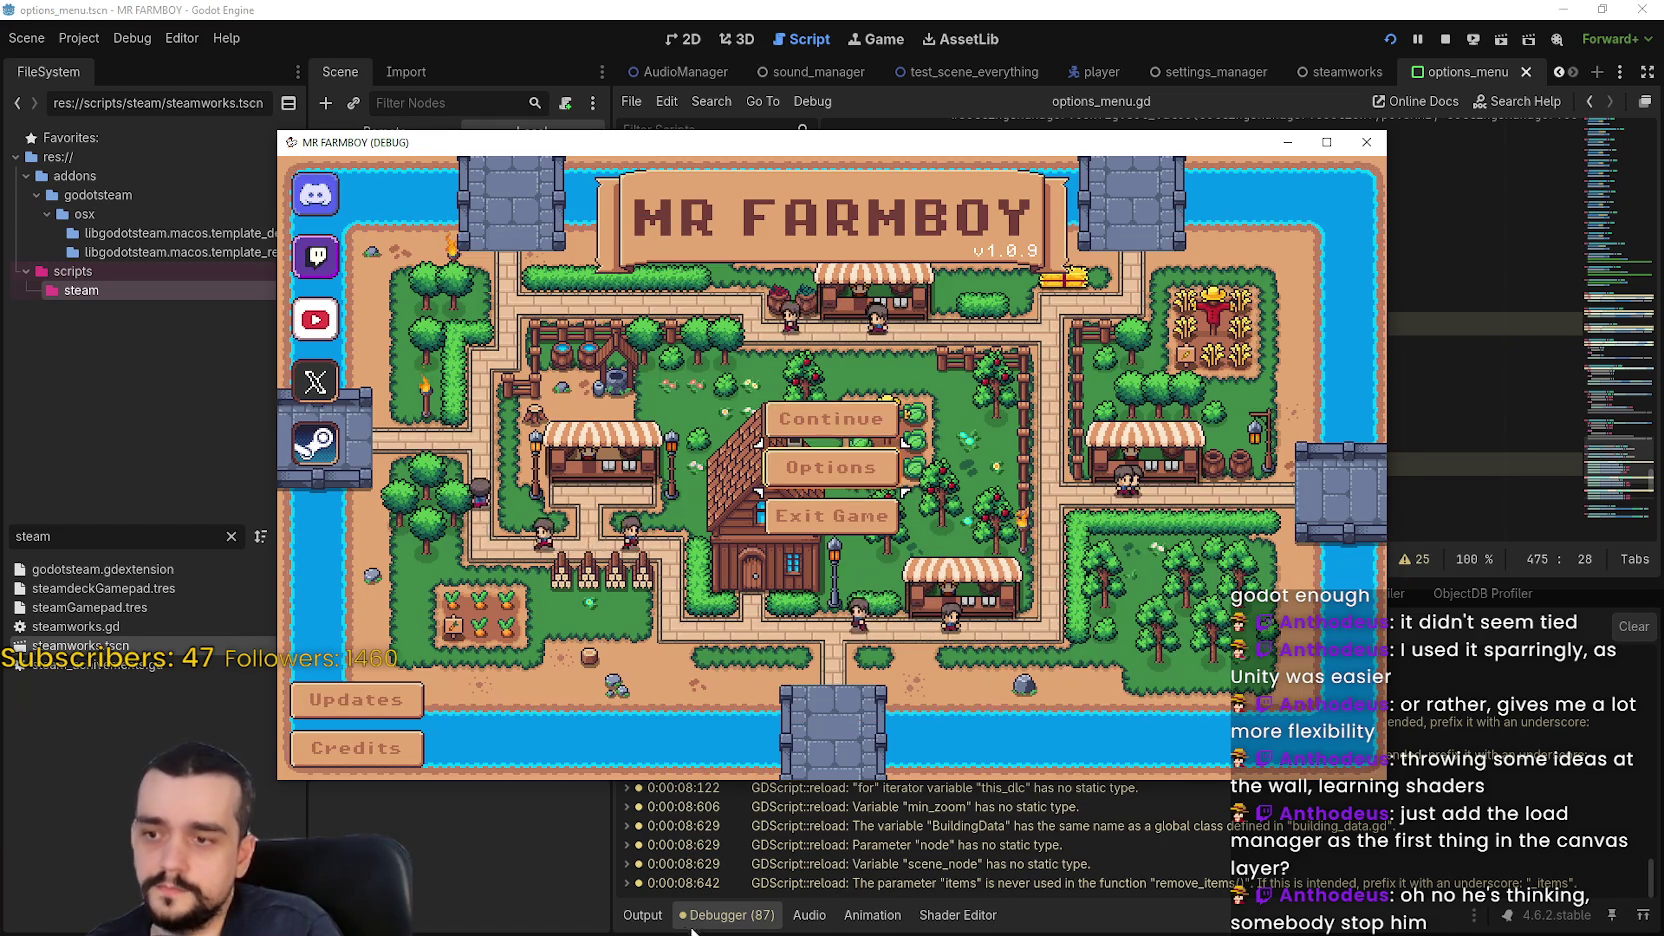
key(F8)
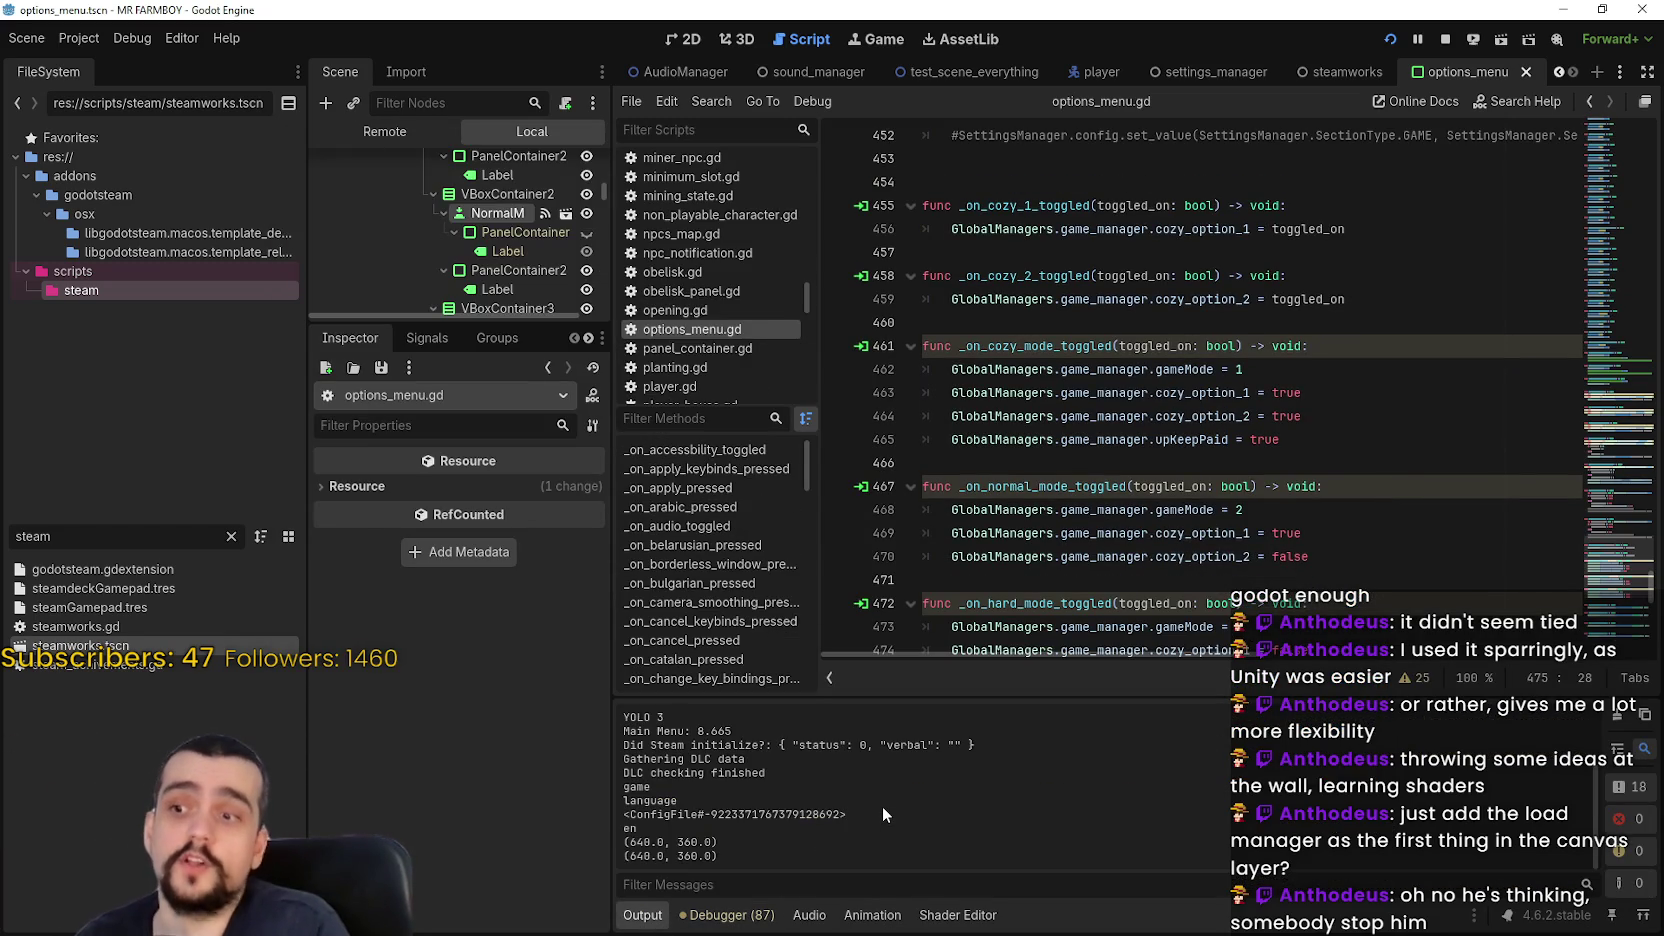
Run with F5, create a new save and start it, then stop the run
scroll(881, 806, up, 2)
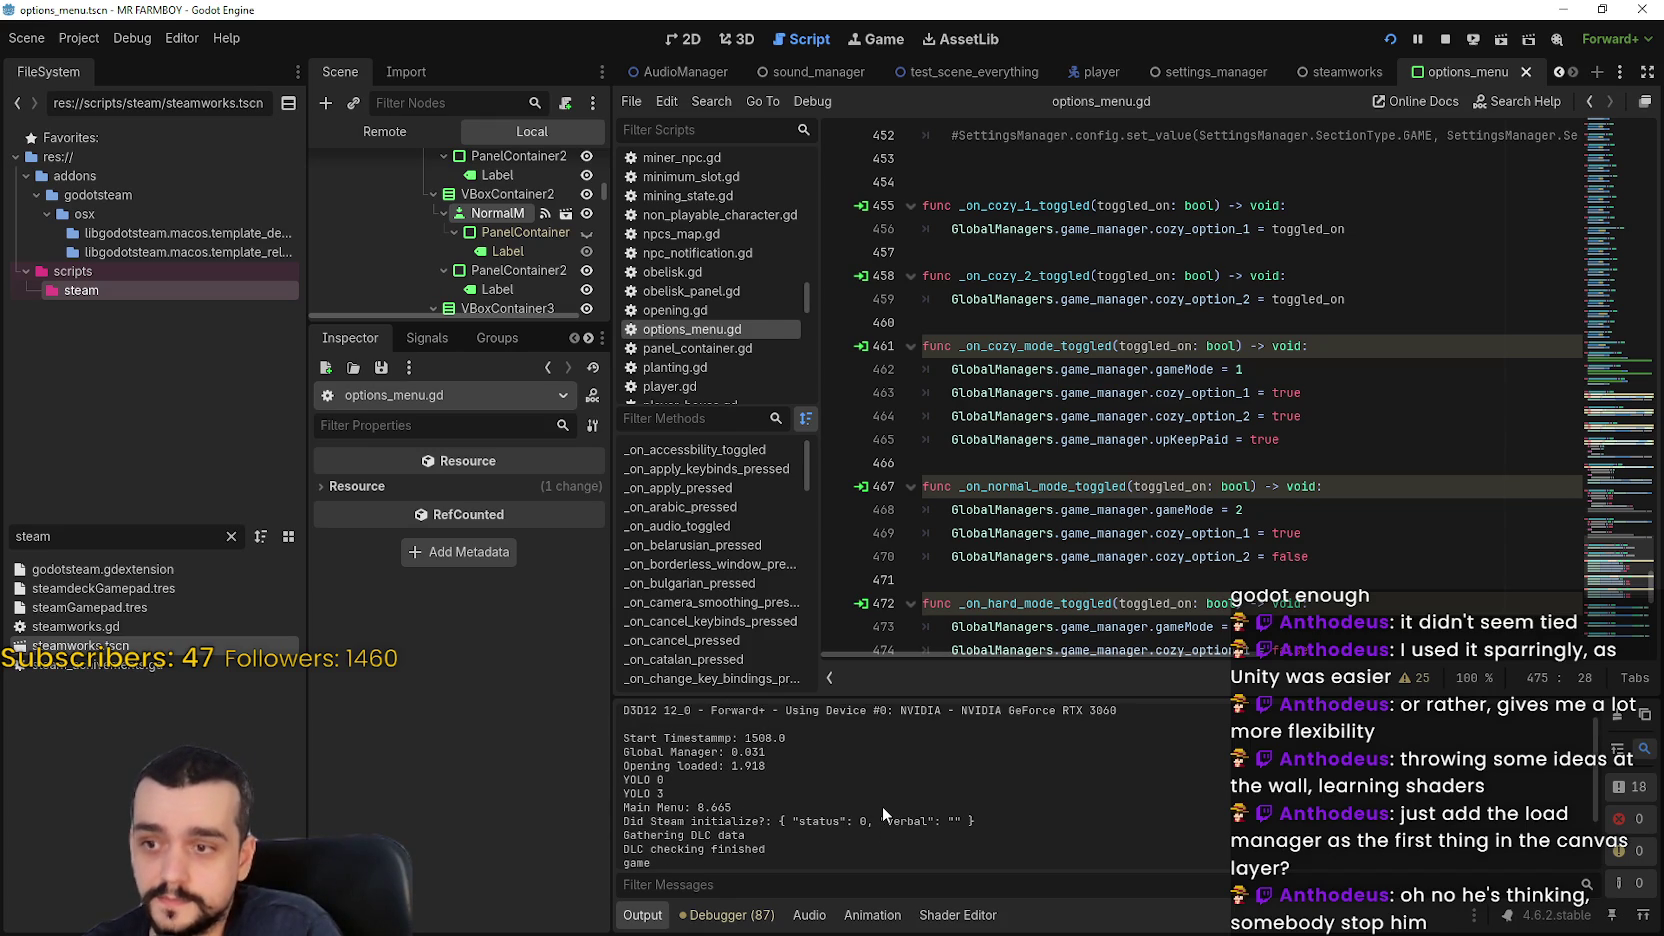
key(F5)
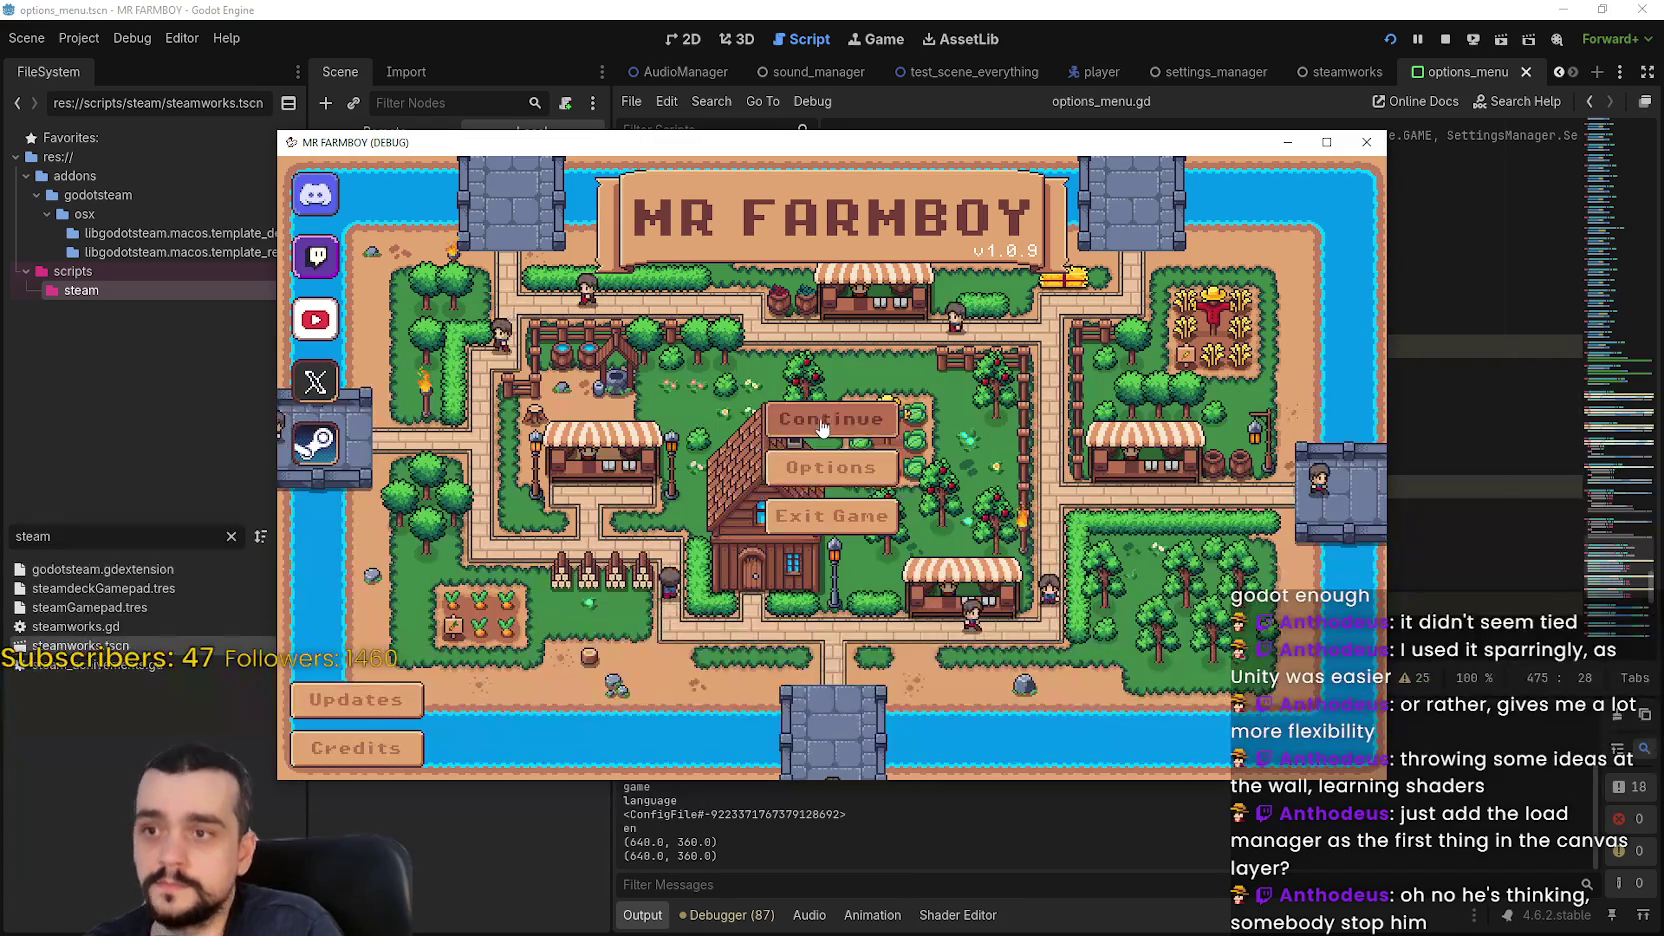
click(820, 426)
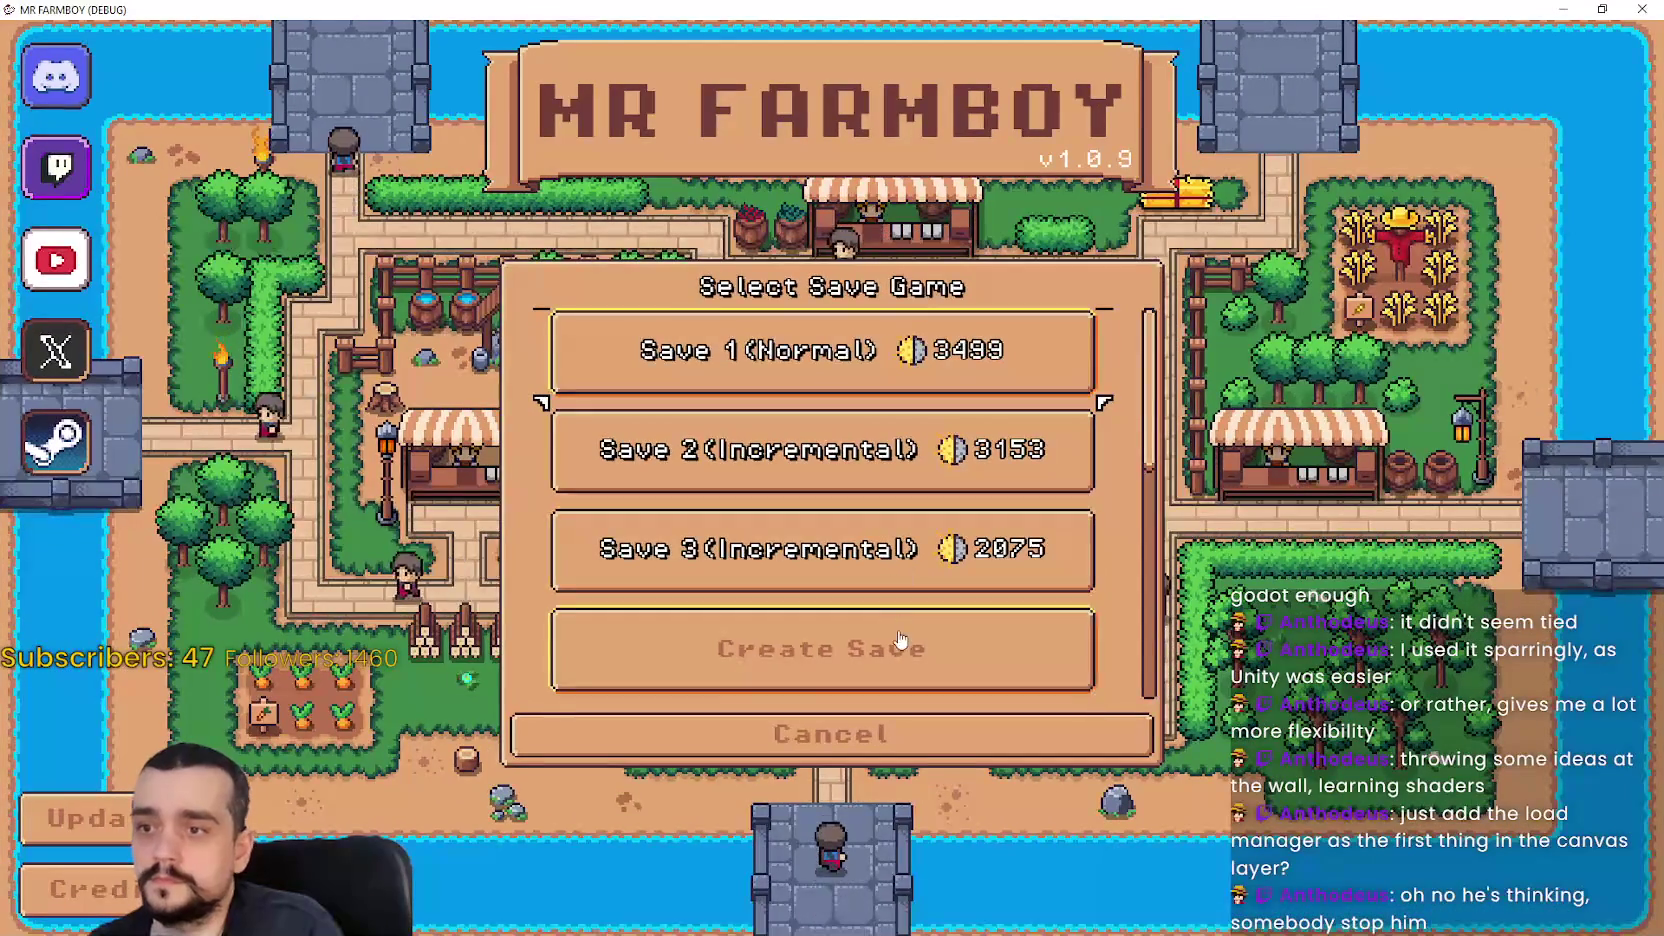
click(900, 640)
click(690, 734)
click(718, 734)
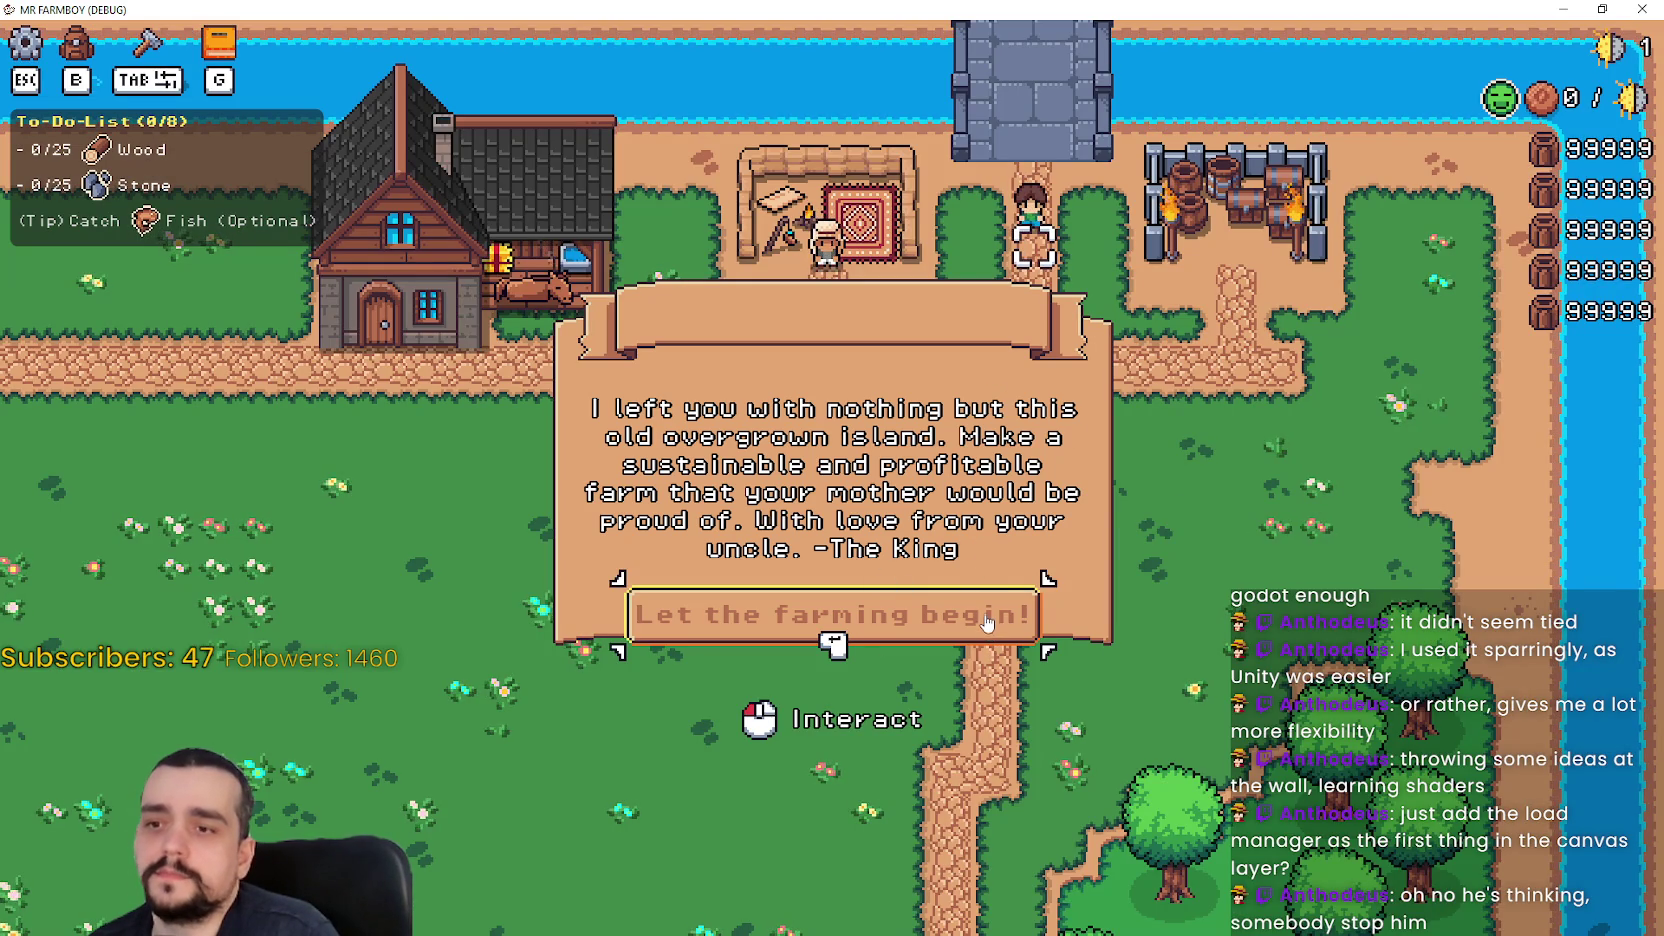
click(1602, 9)
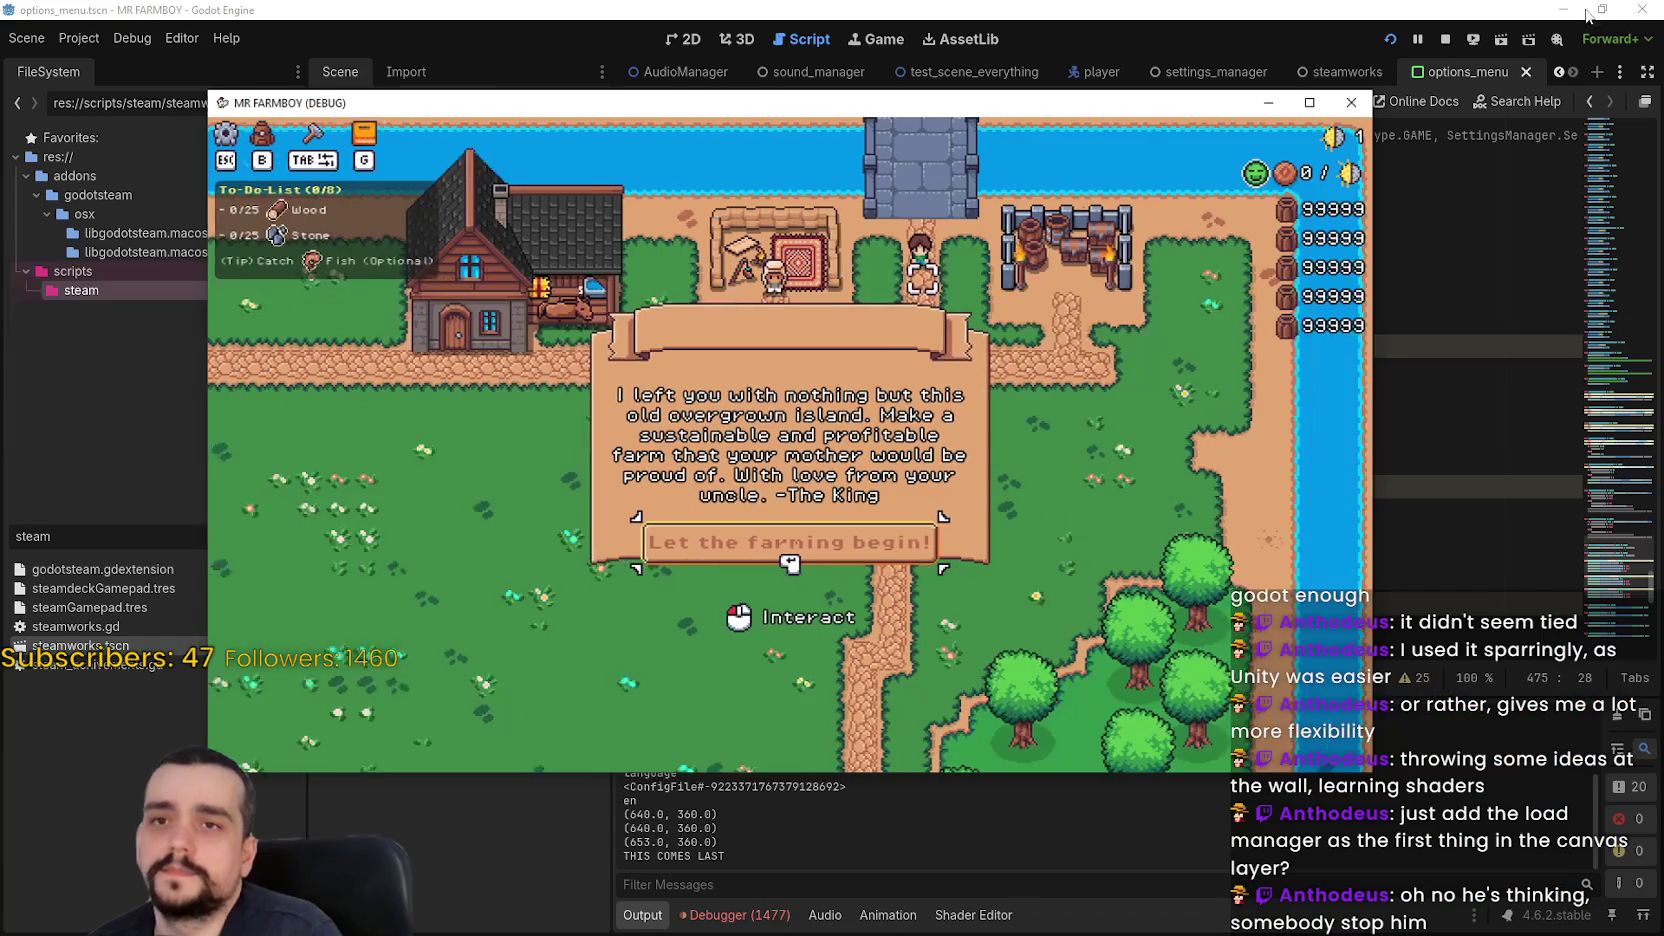
click(1450, 39)
Filter the FileSystem by 'test' and open test_scene_everything.tscn
click(1073, 458)
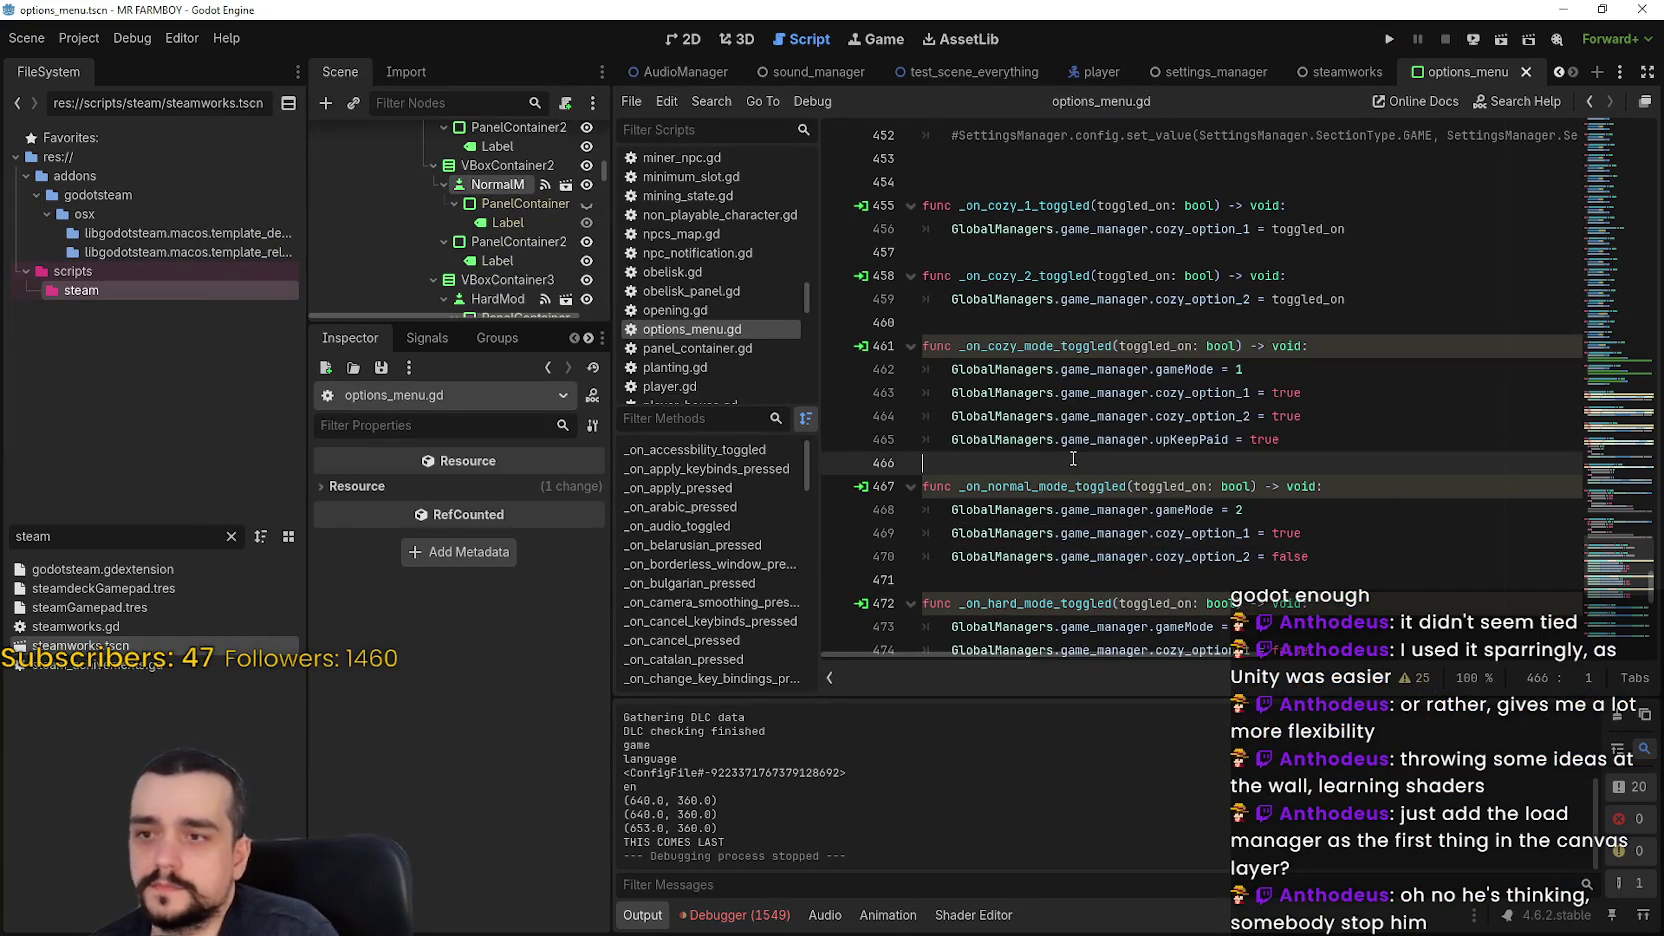
drag(460, 322, 460, 609)
scroll(1503, 342, up, 2)
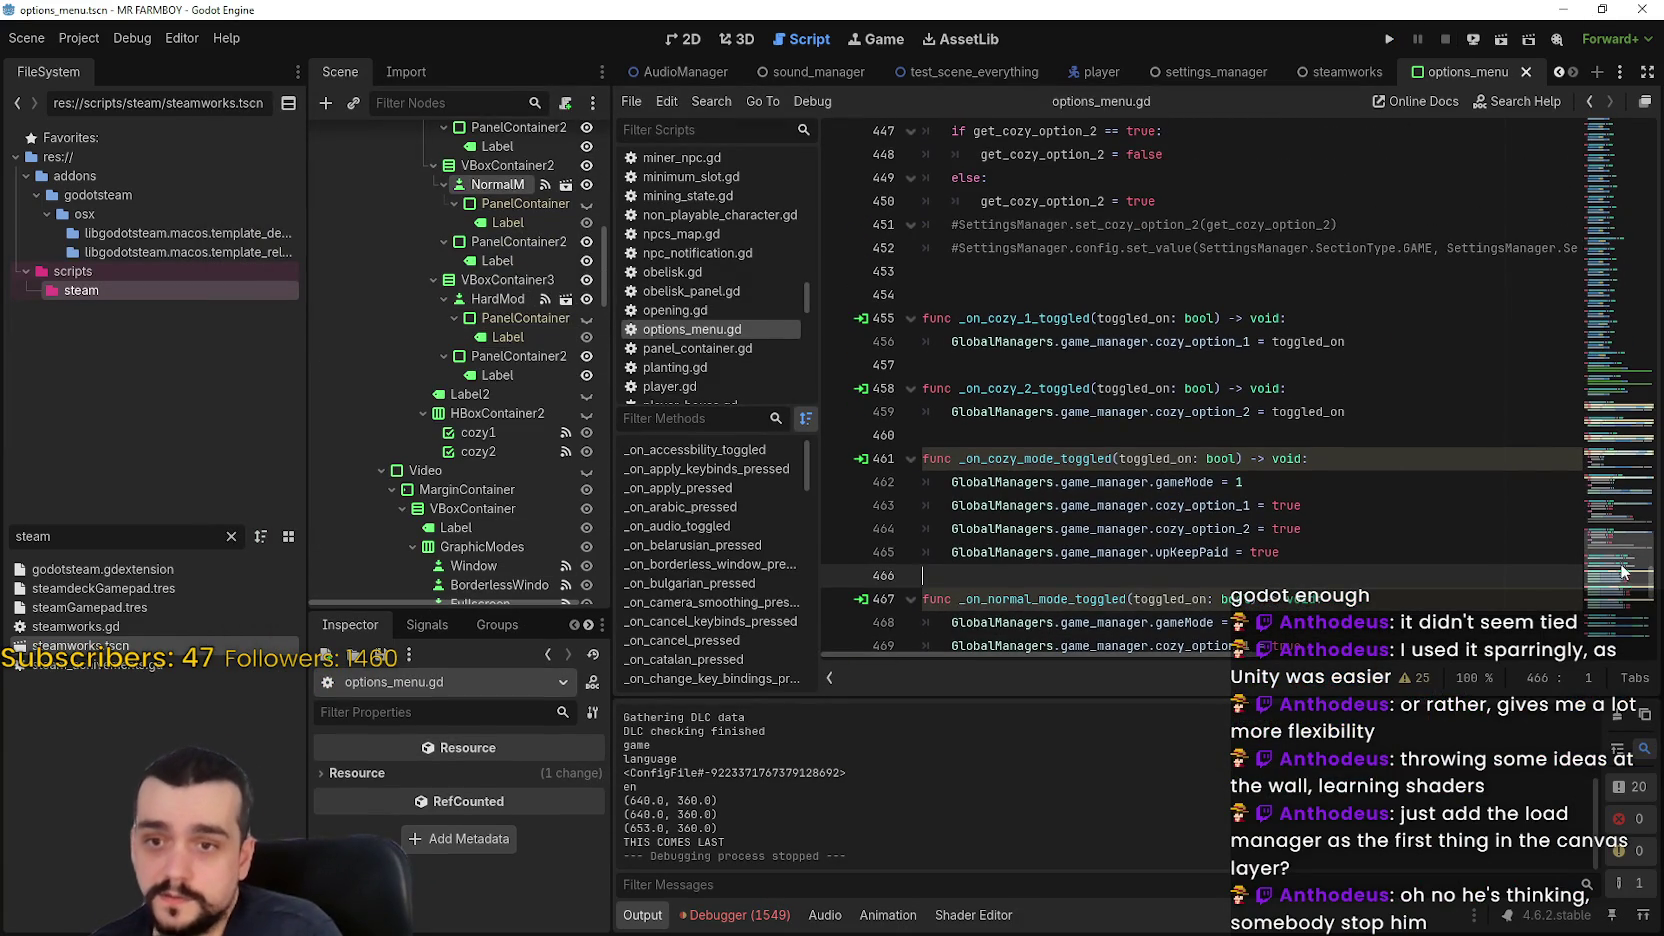
drag(1622, 572, 1603, 103)
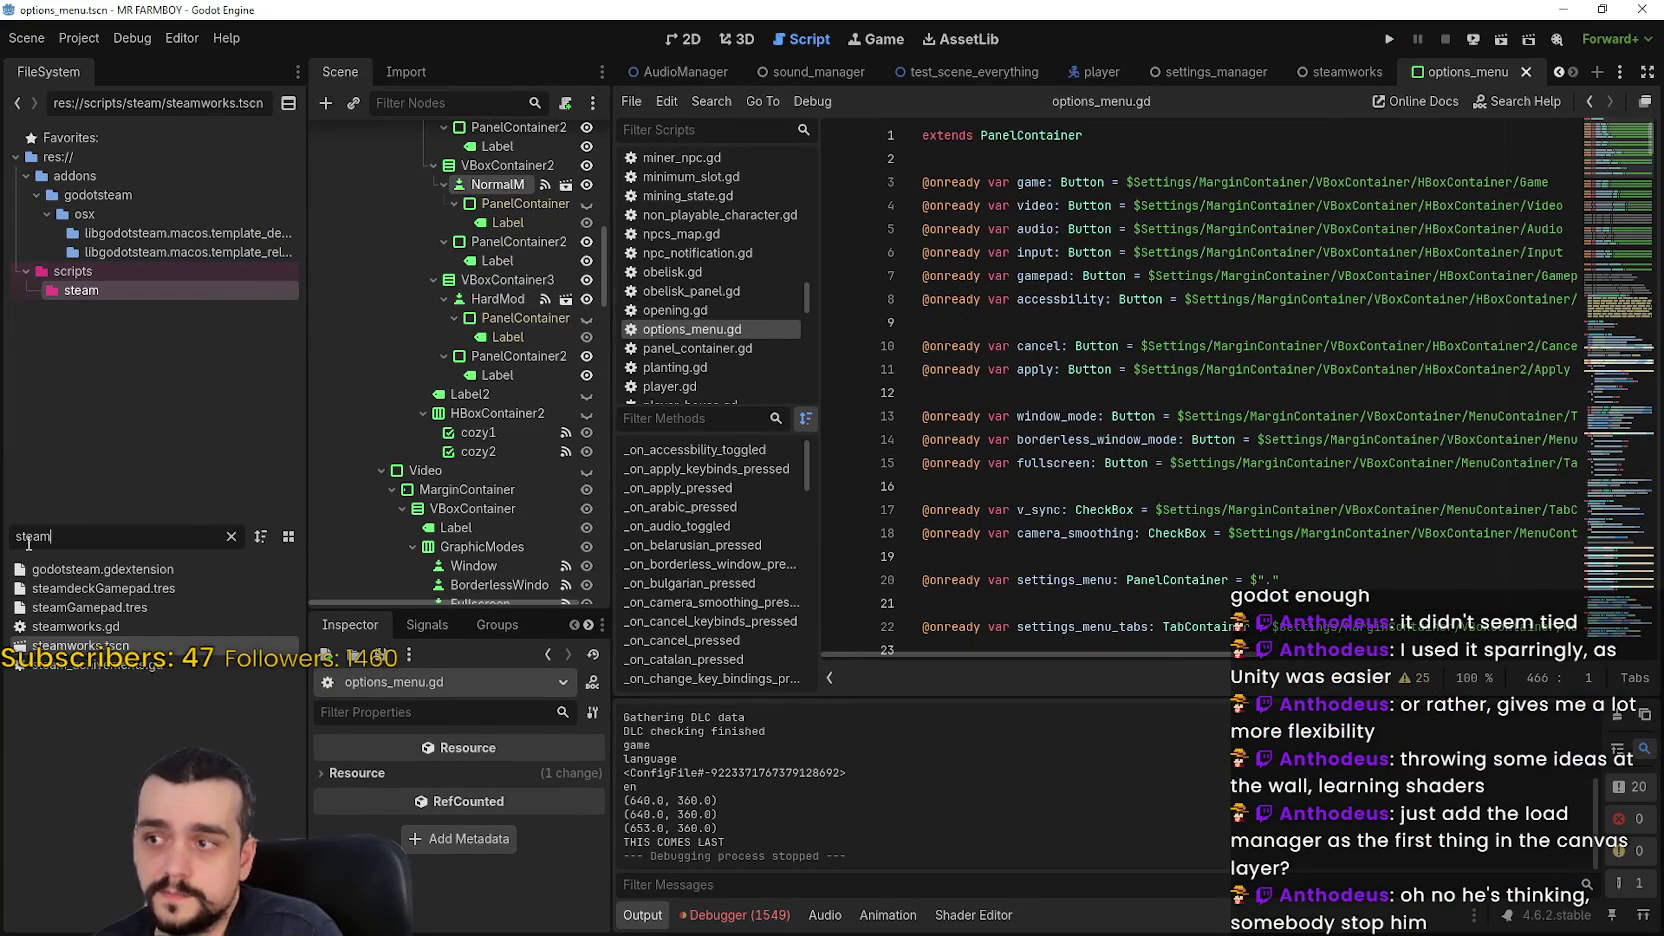
text(test)
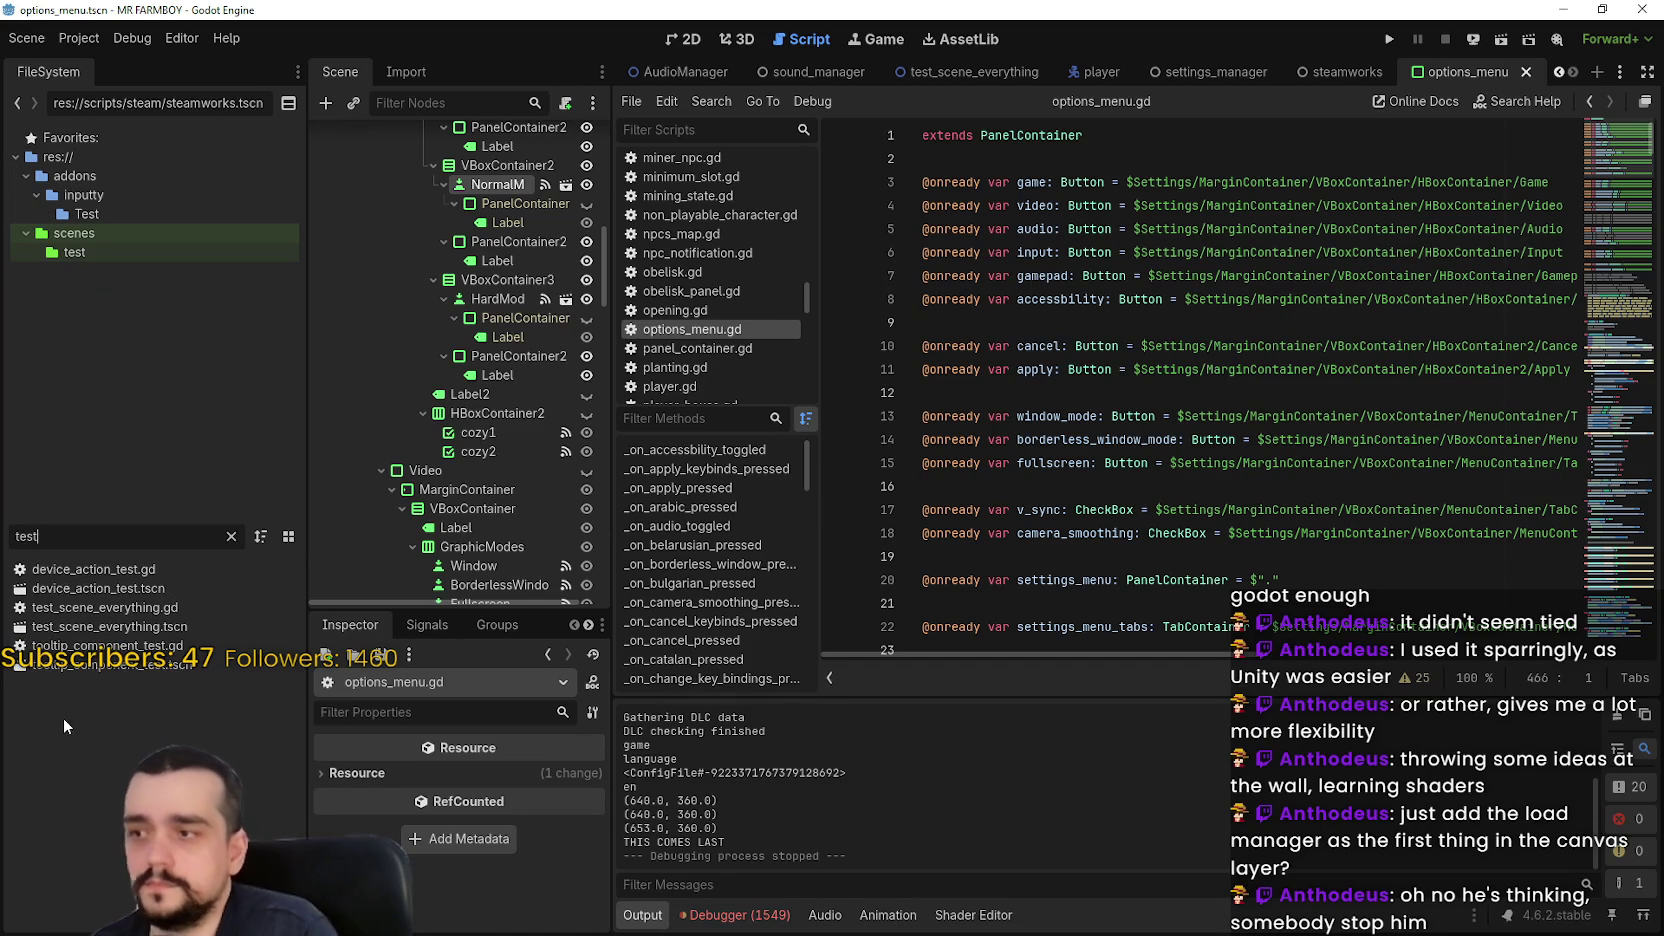
double_click(134, 627)
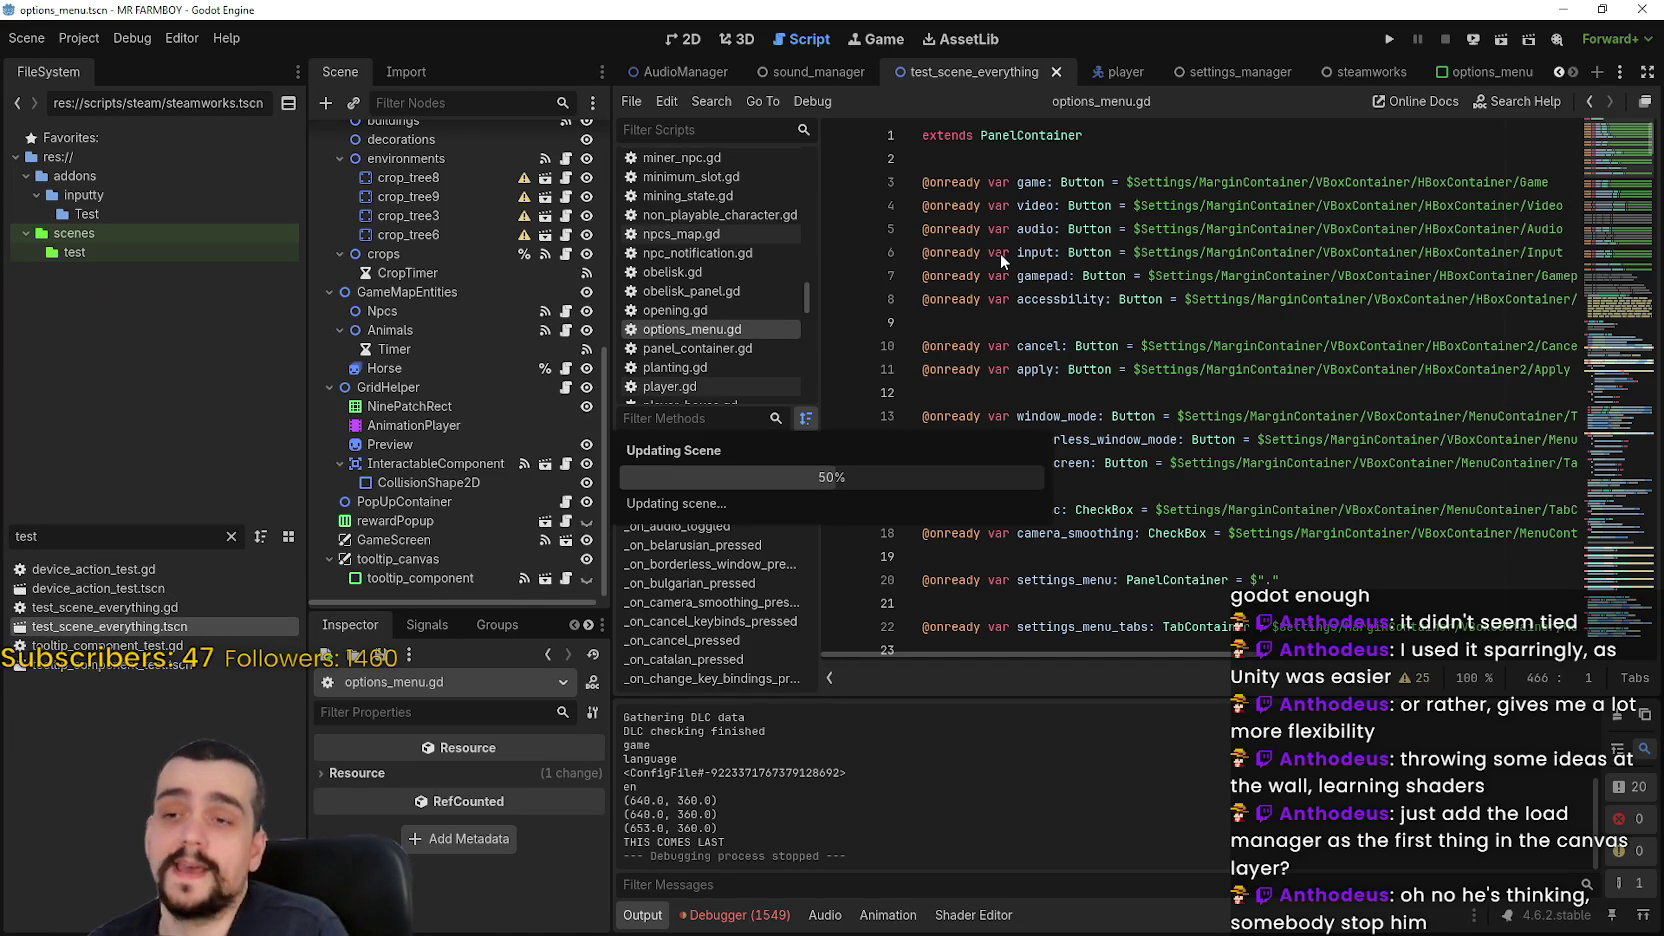
Select the Game root in the 2D view and open its test_scene_everything.gd script
click(694, 39)
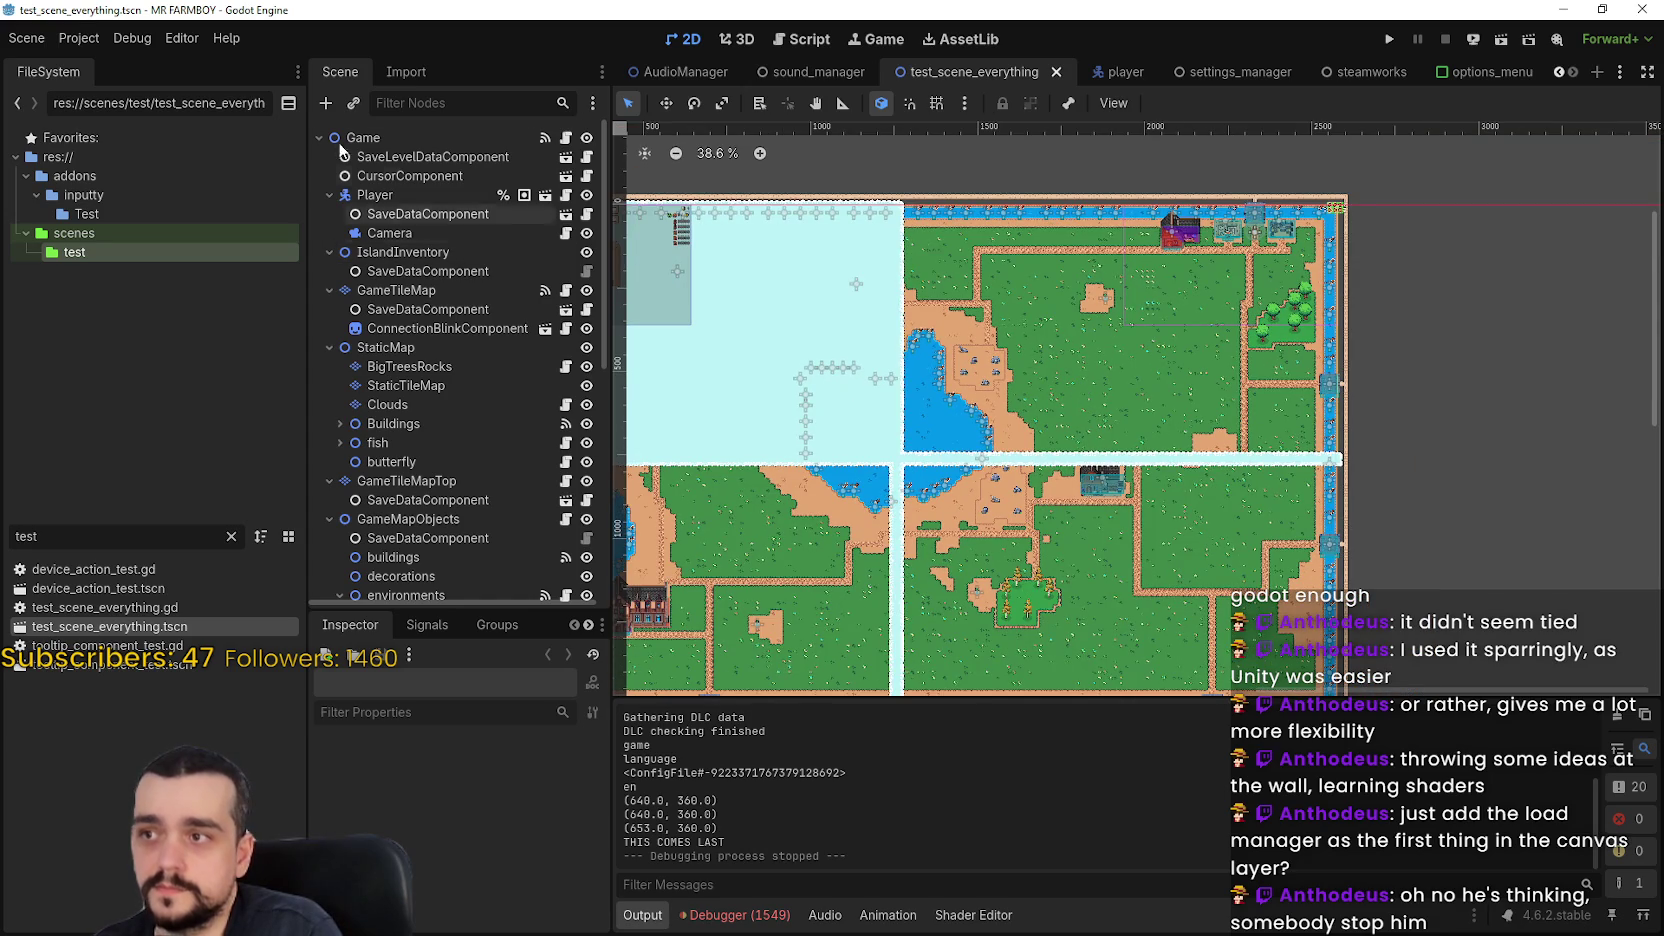
click(480, 138)
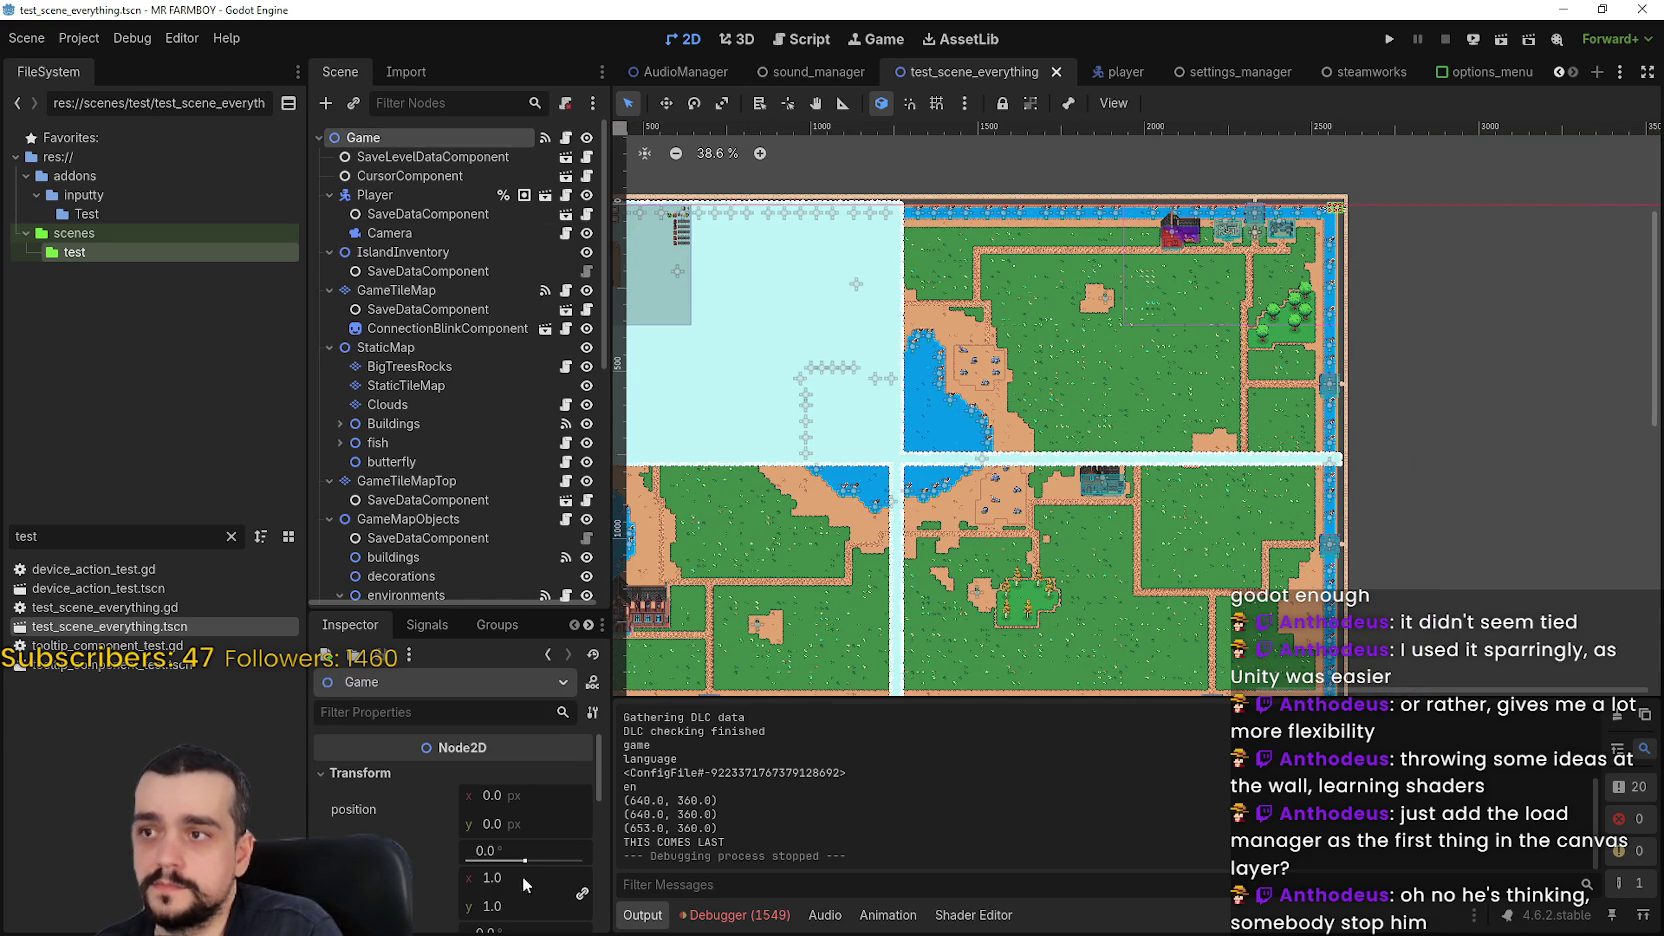
click(567, 138)
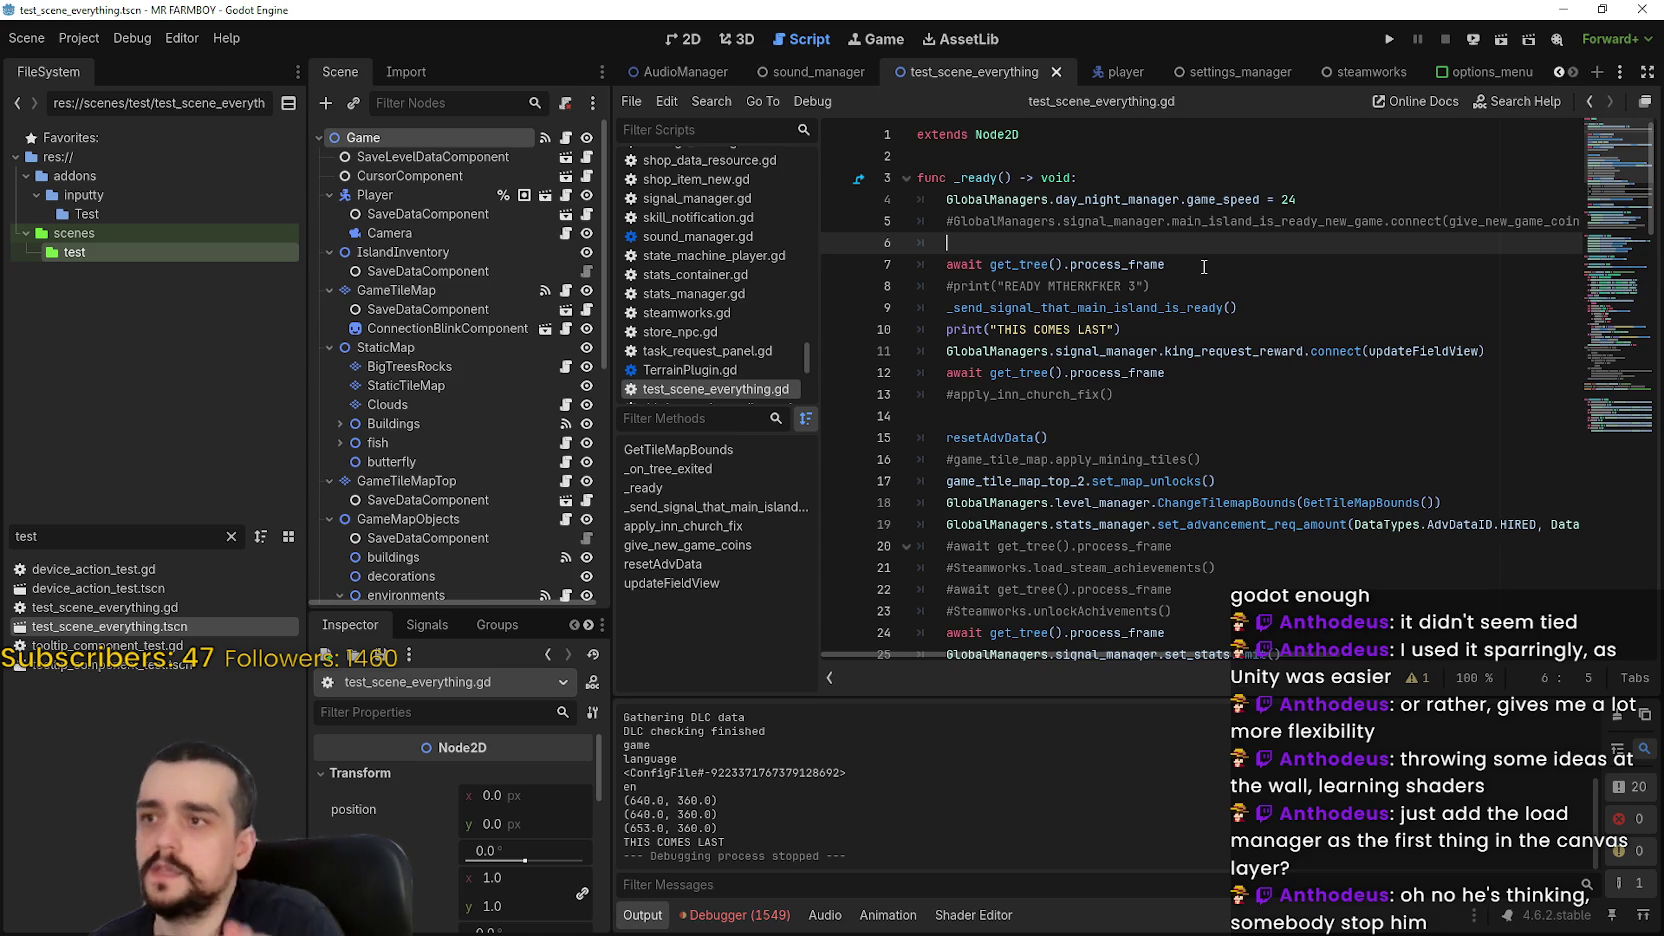
Add a plain Node under Game, move it to the top, and rename it LoadManagers
right_click(506, 140)
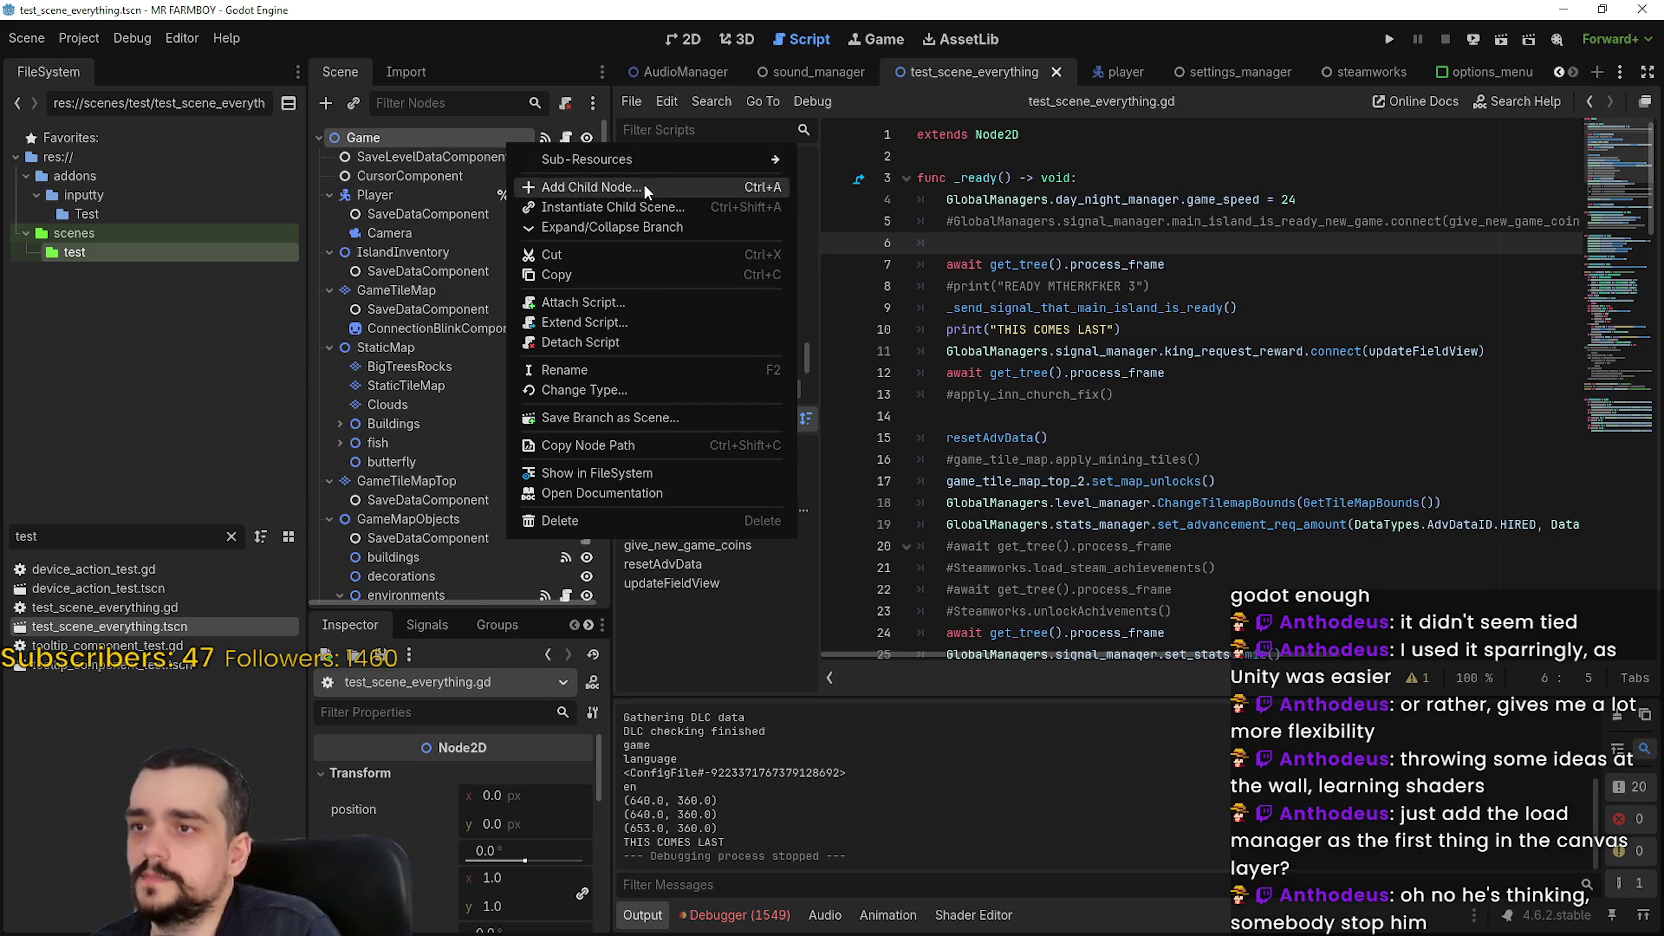
click(700, 186)
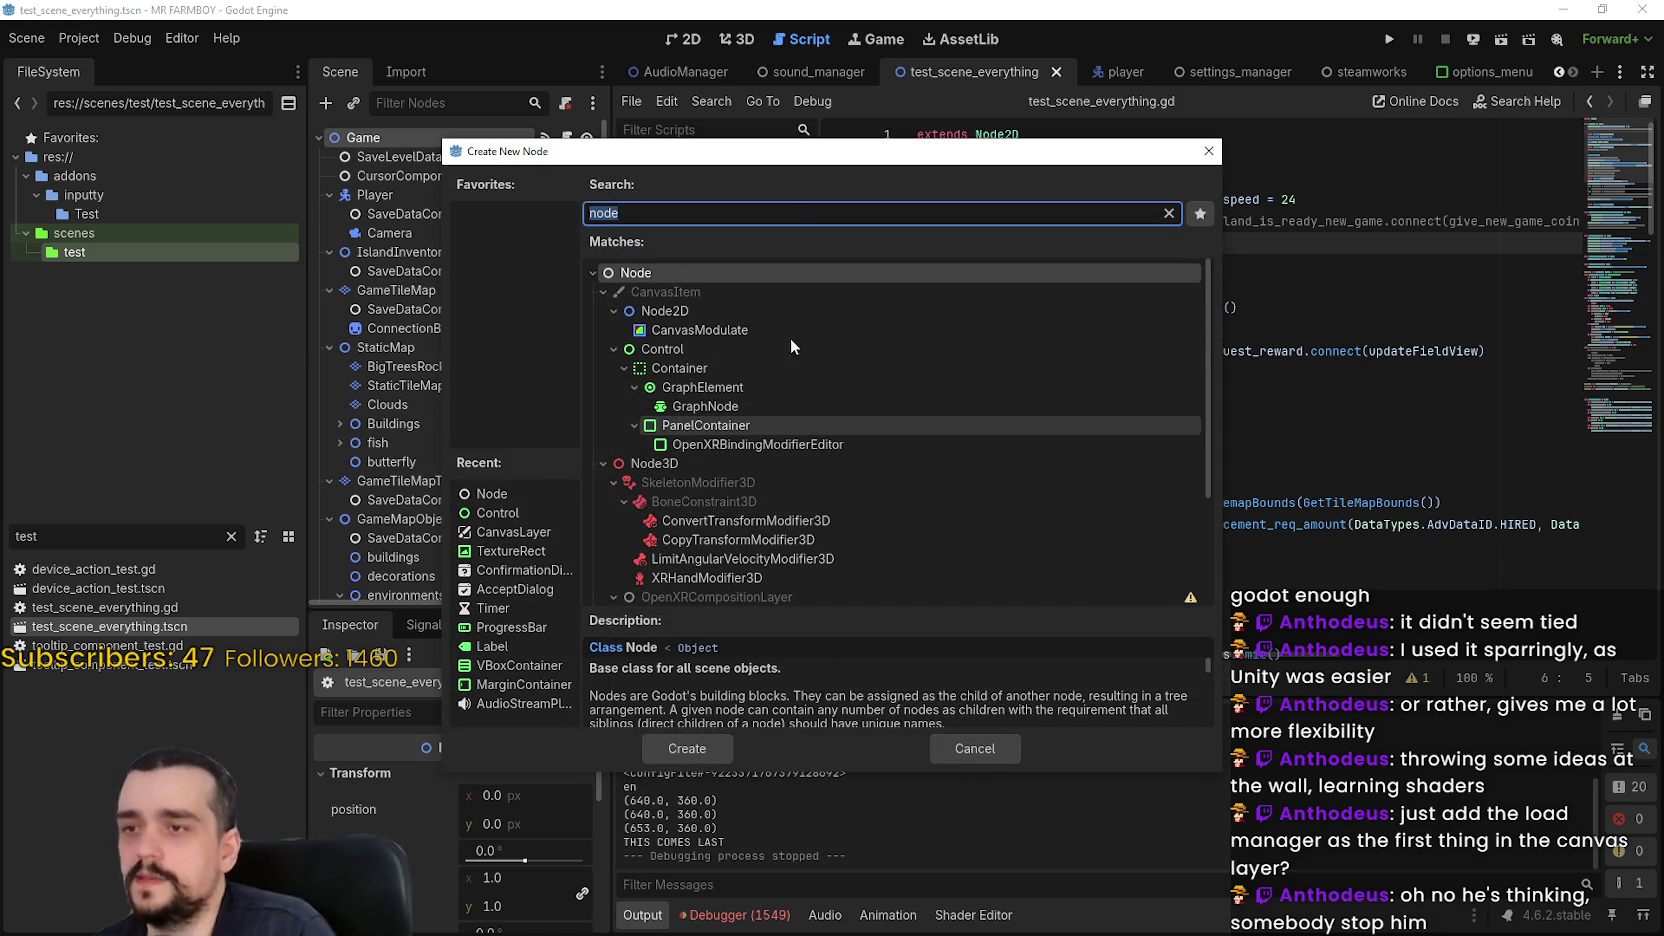
key(Return)
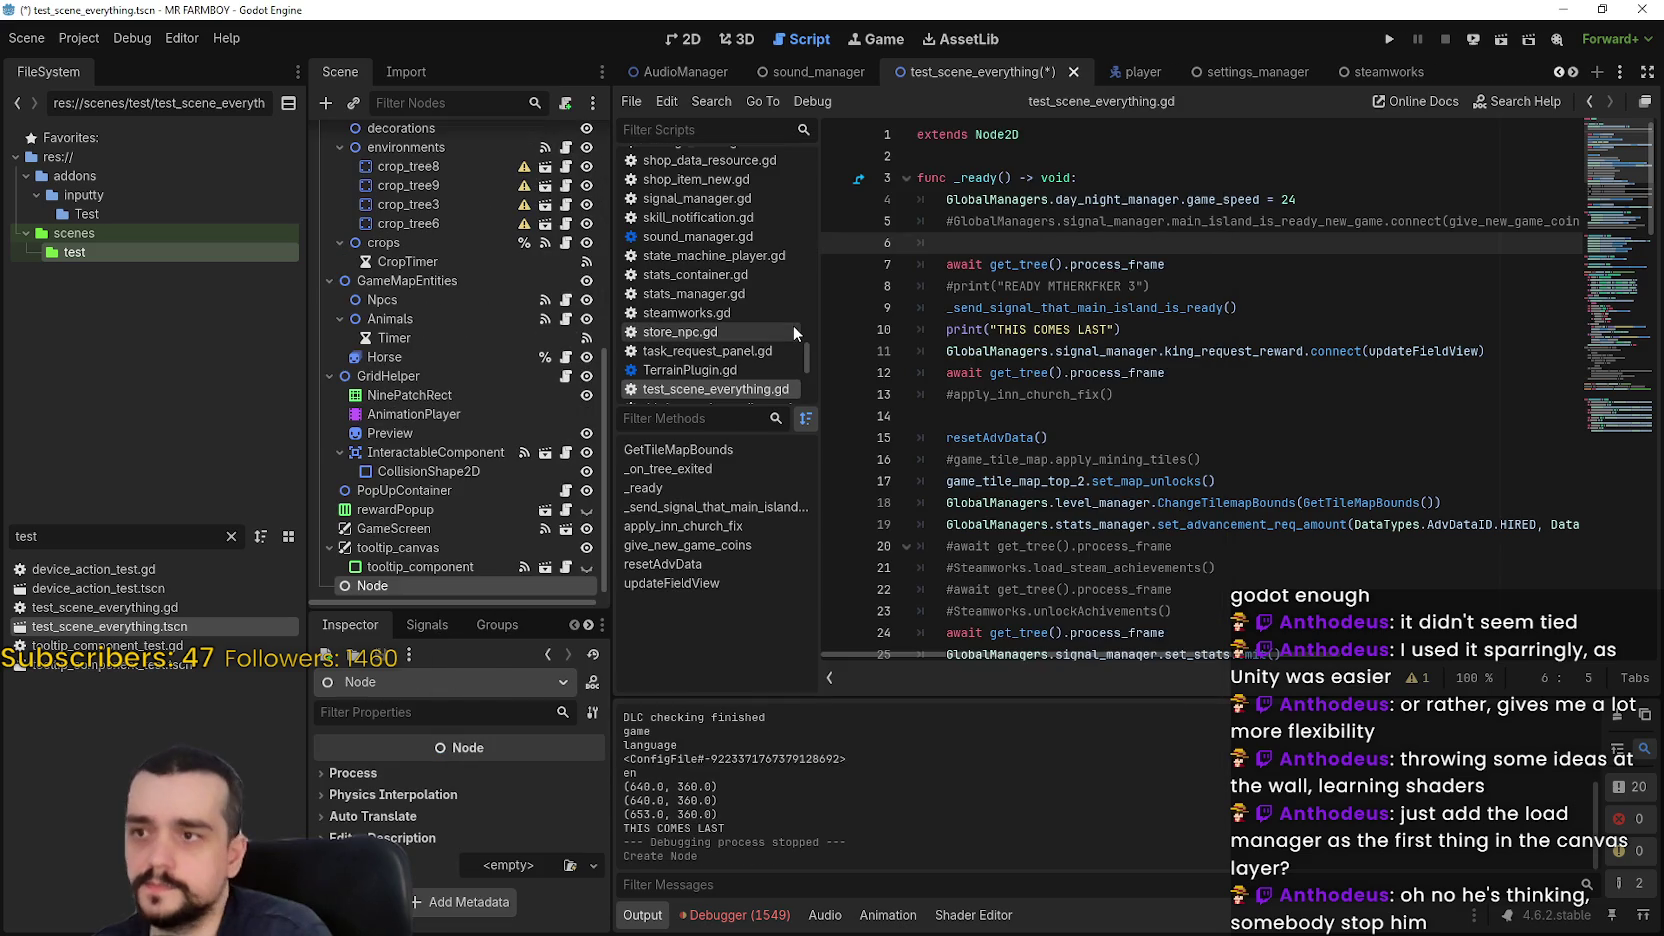
mouse_move(390, 578)
mouse_down()
mouse_move(443, 100)
mouse_move(420, 152)
mouse_up()
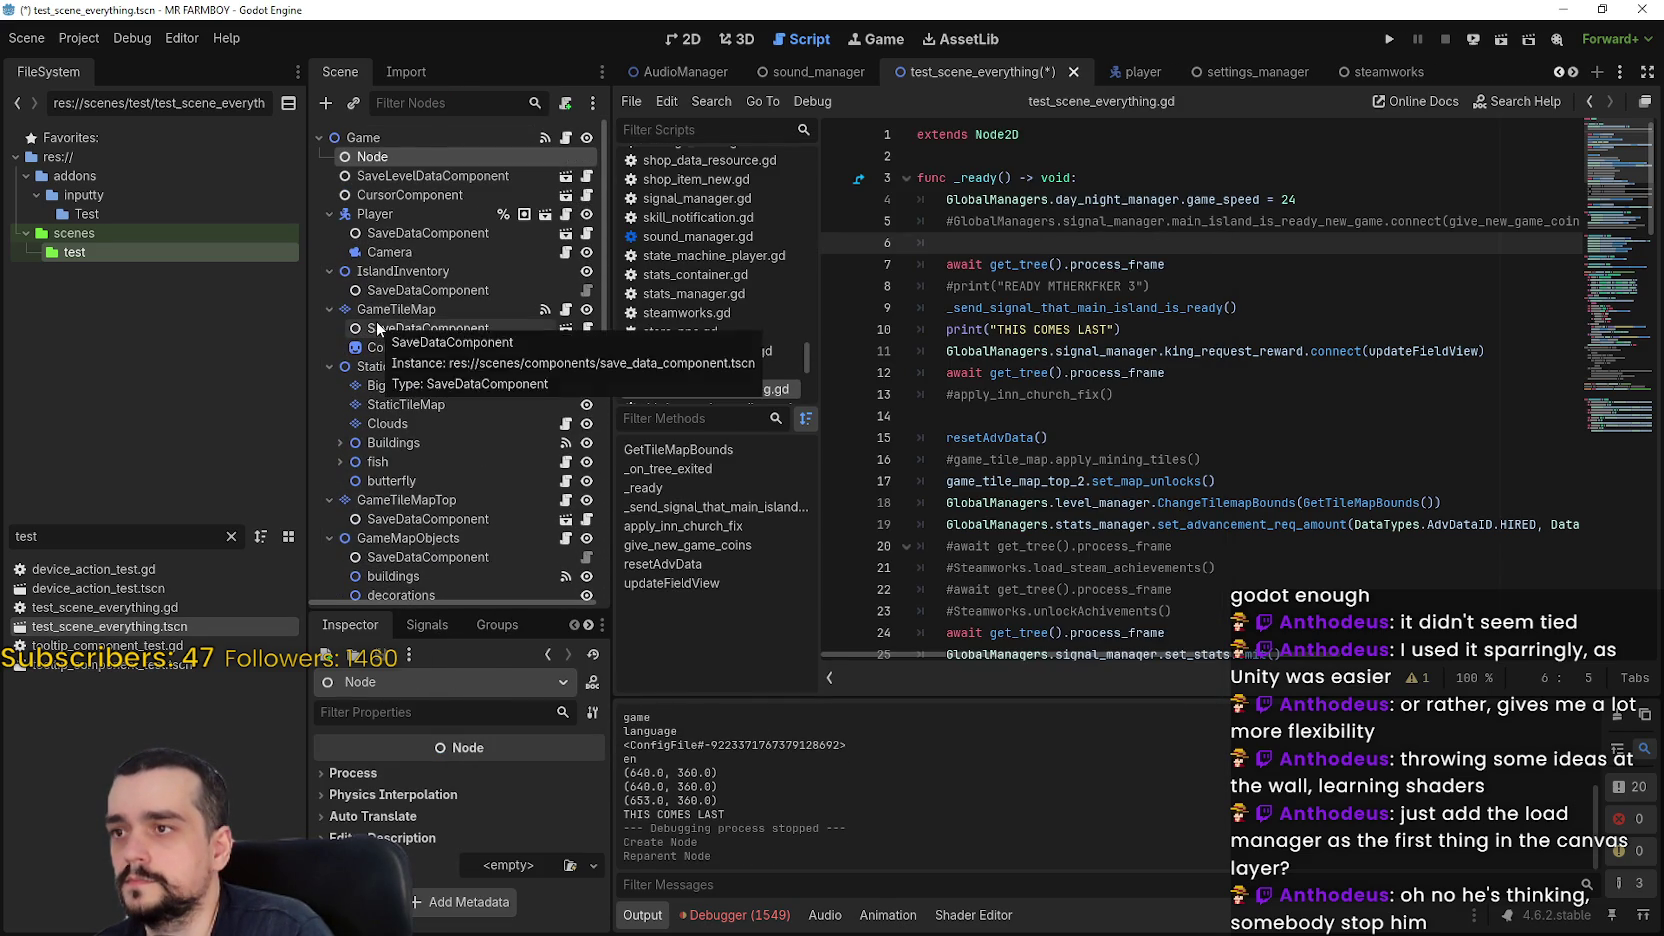
double_click(426, 161)
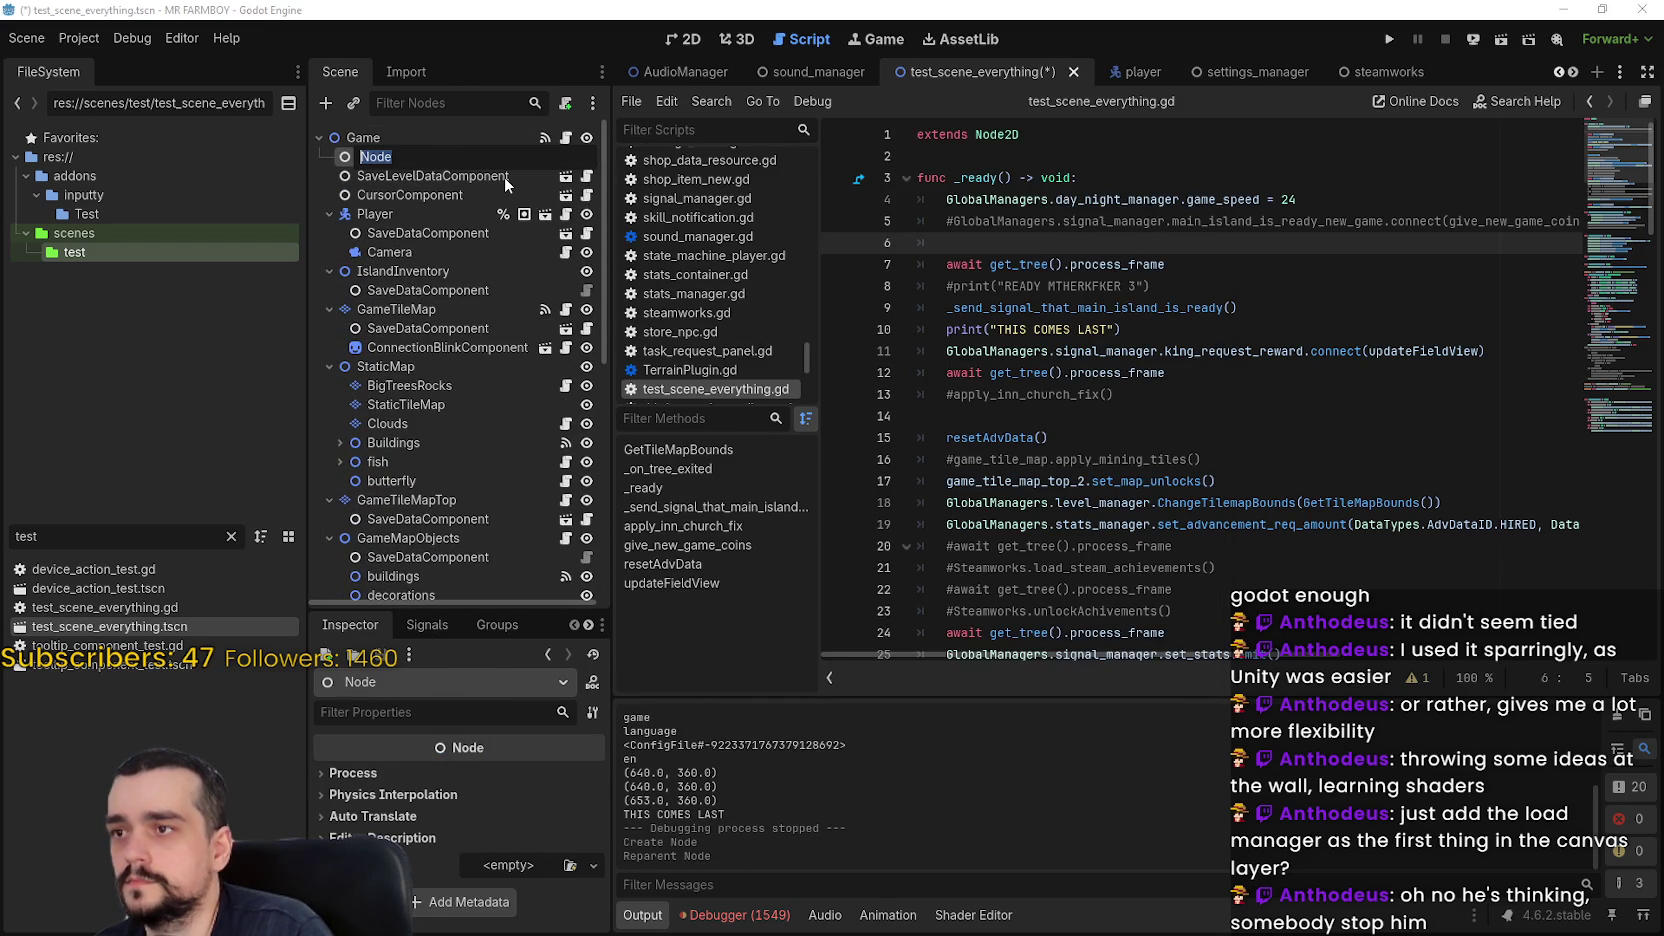
text(LoadManagers)
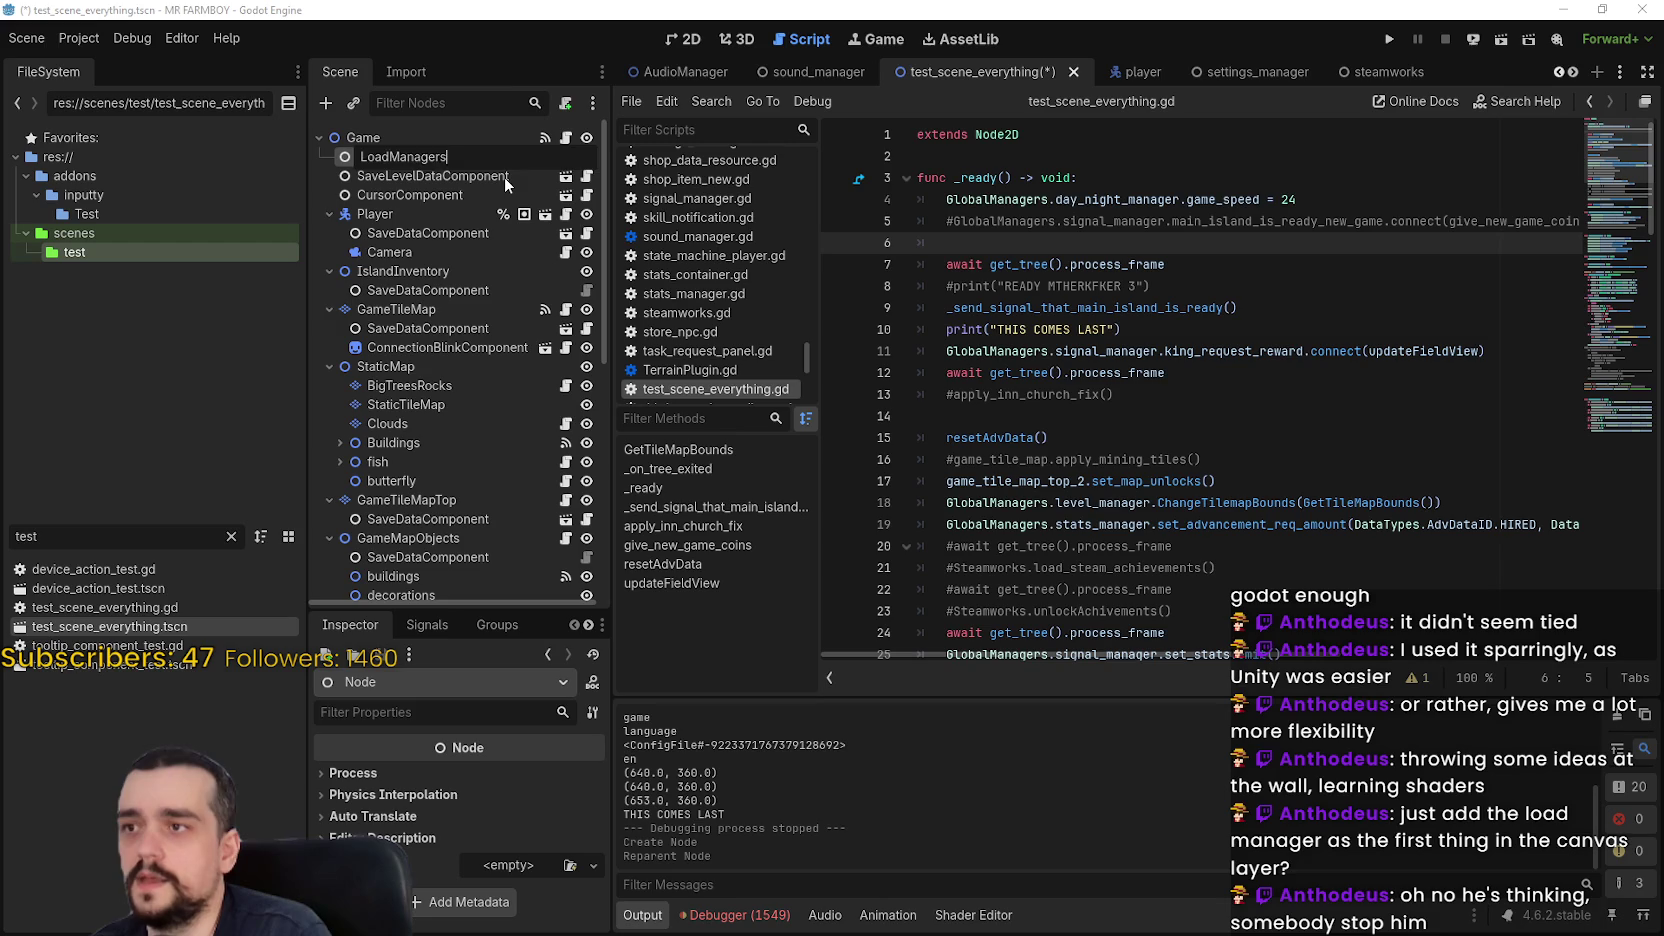
key(Return)
right_click(488, 156)
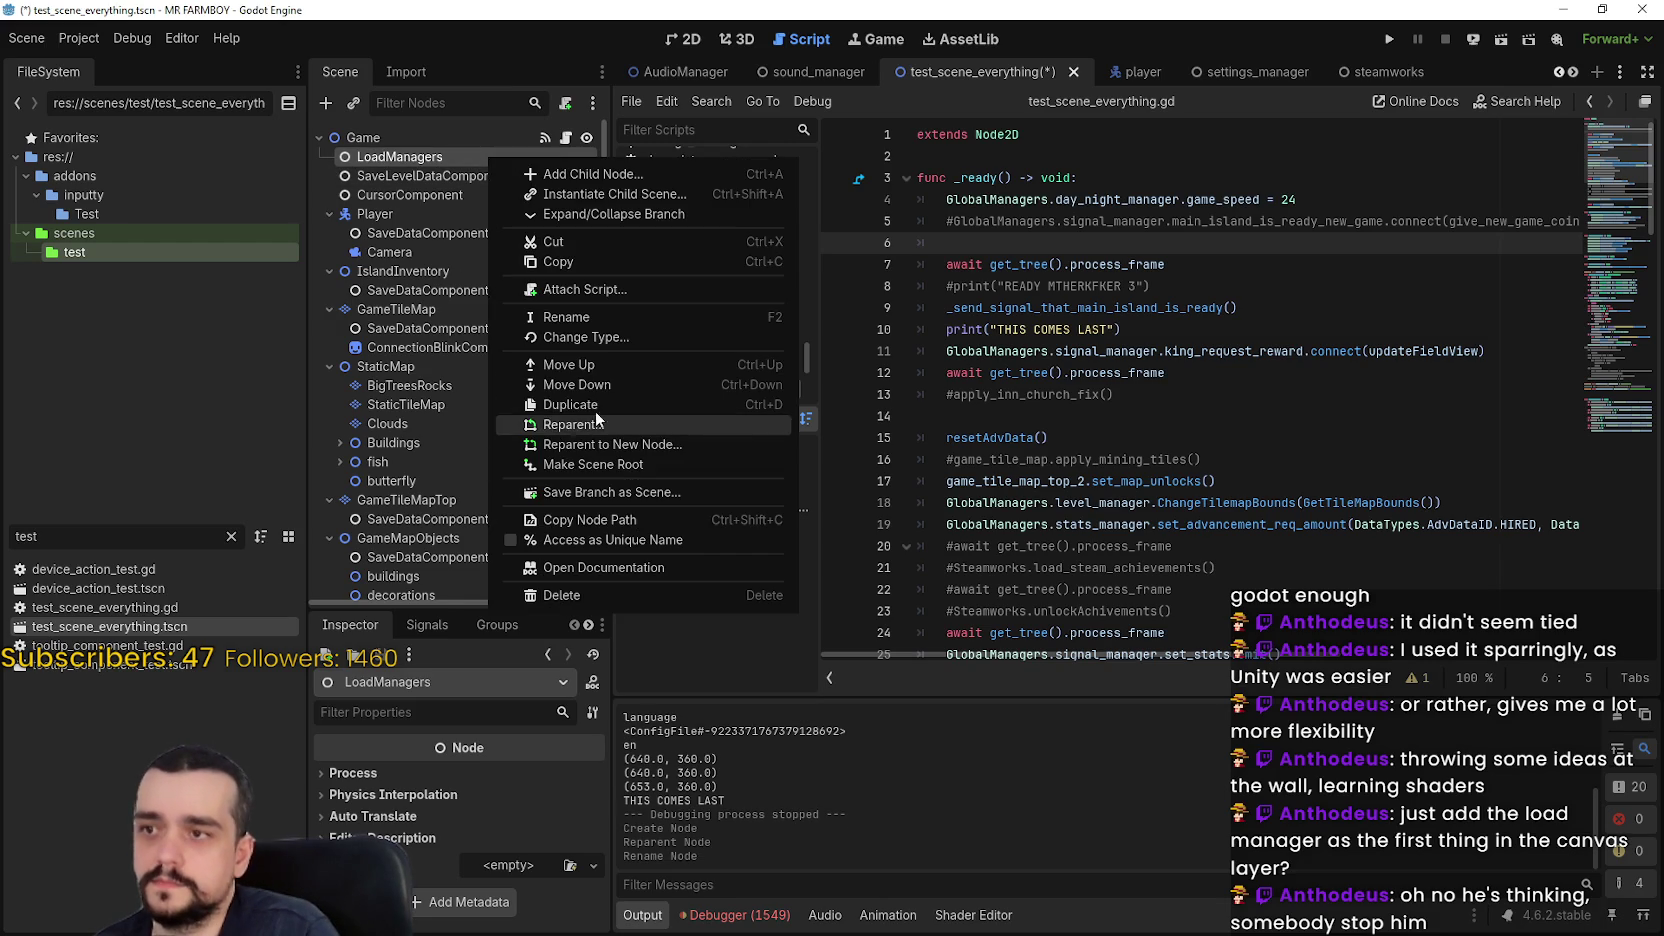
Attach a new script named load_managers_game.gd to LoadManagers
click(611, 294)
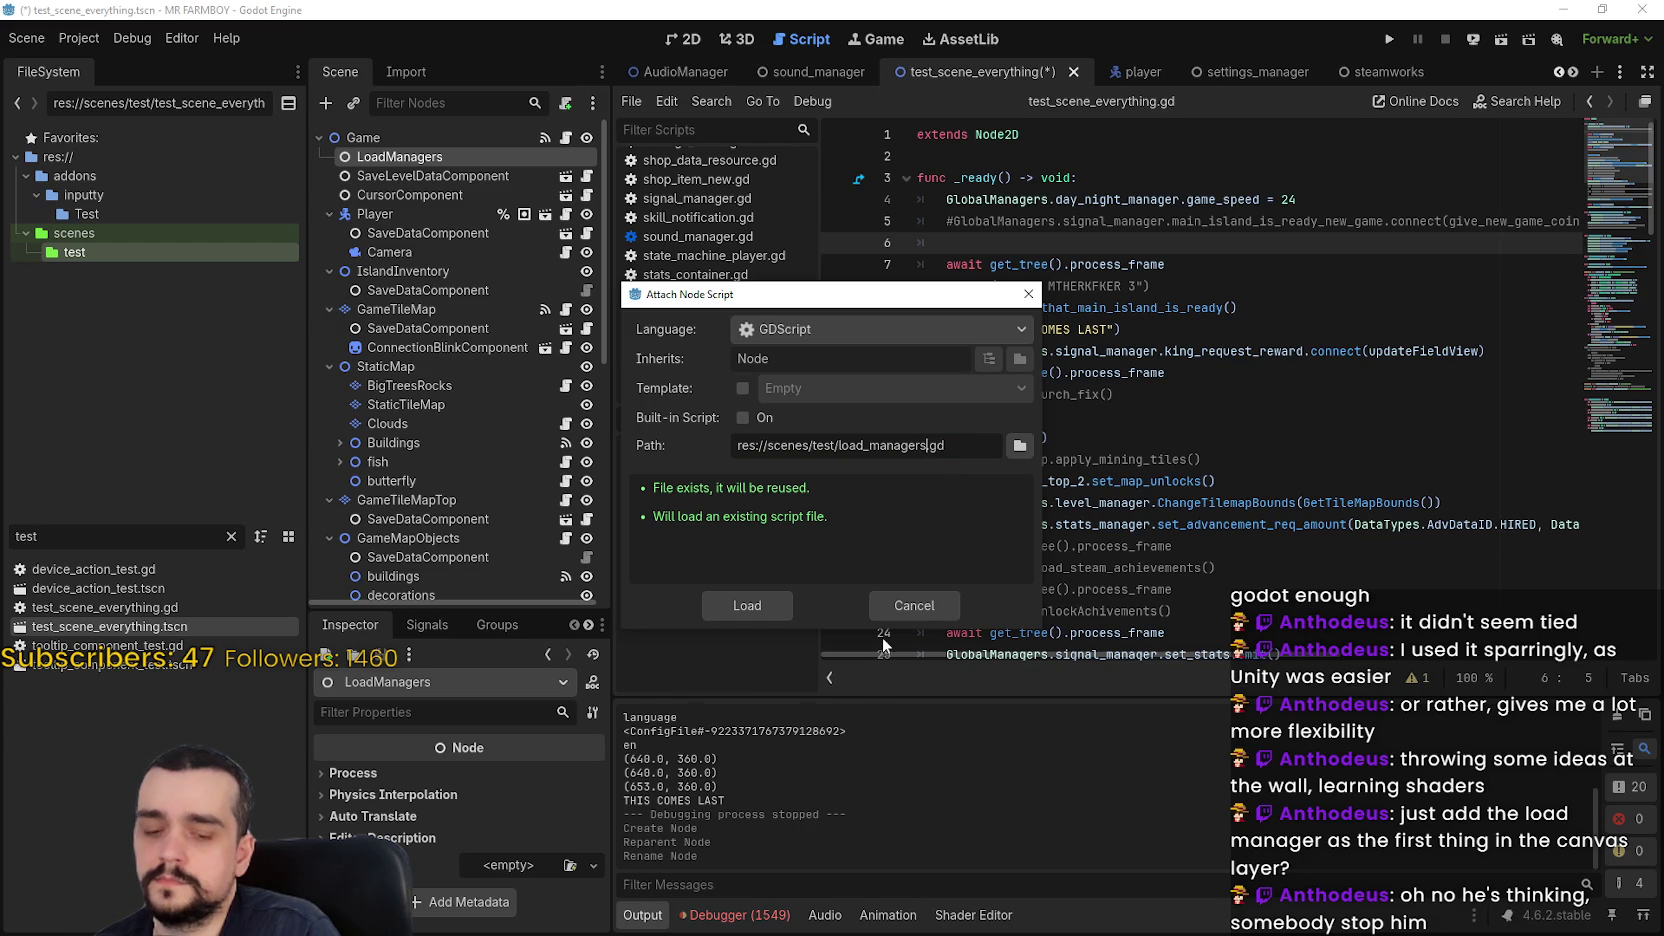
text(_game)
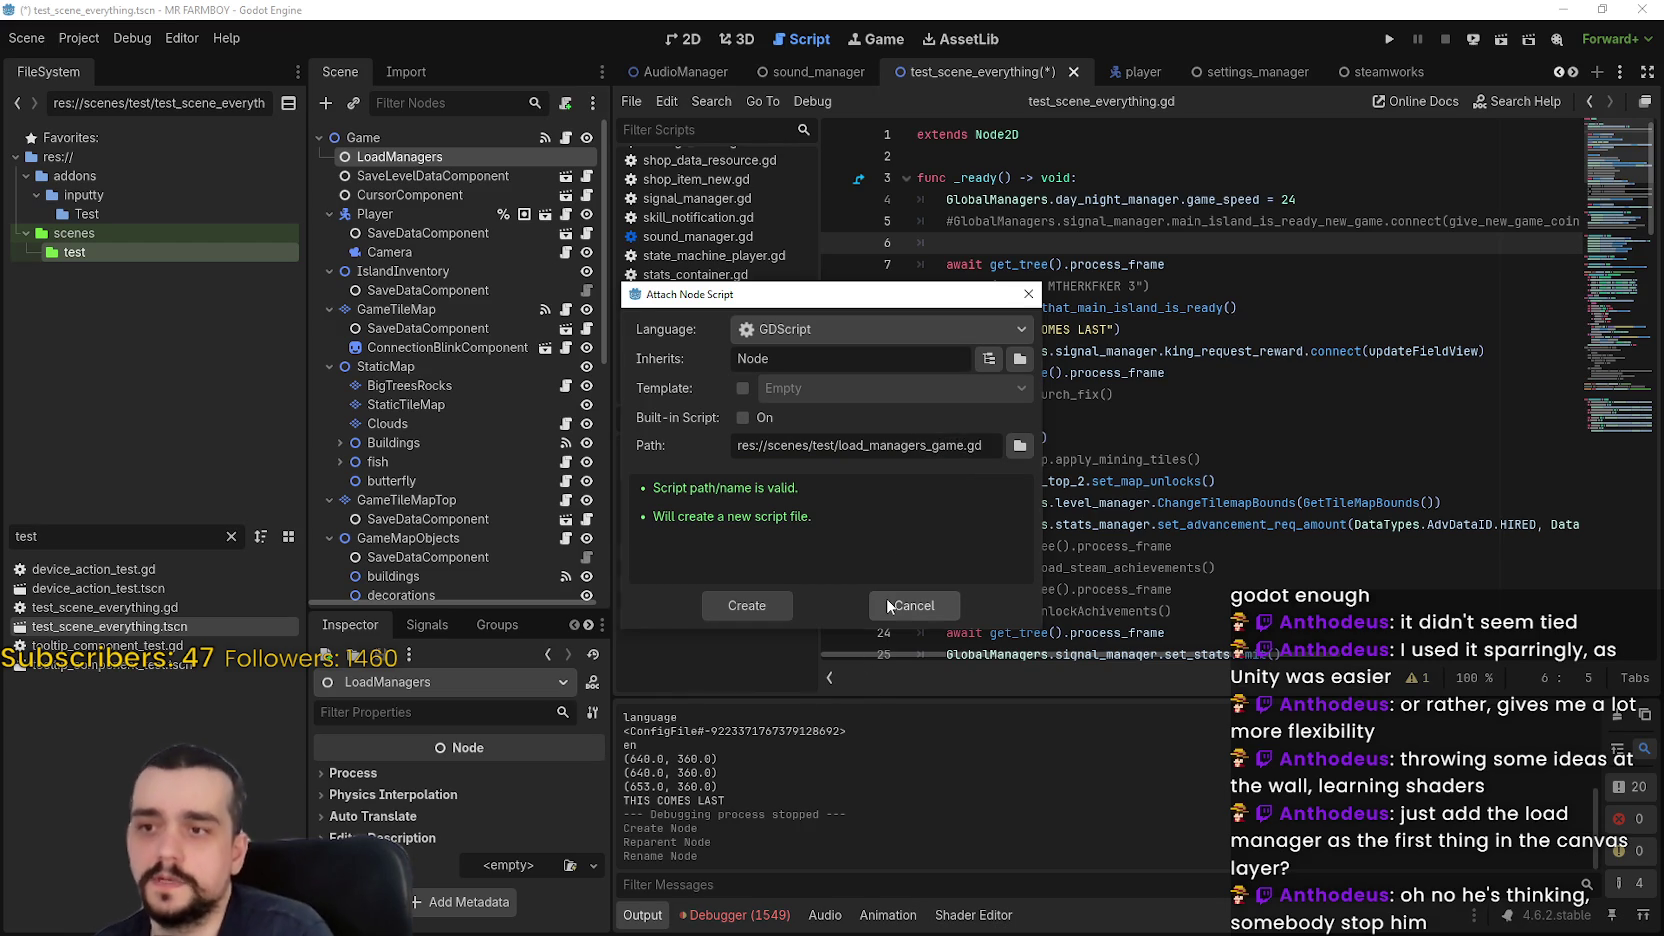
key(Return)
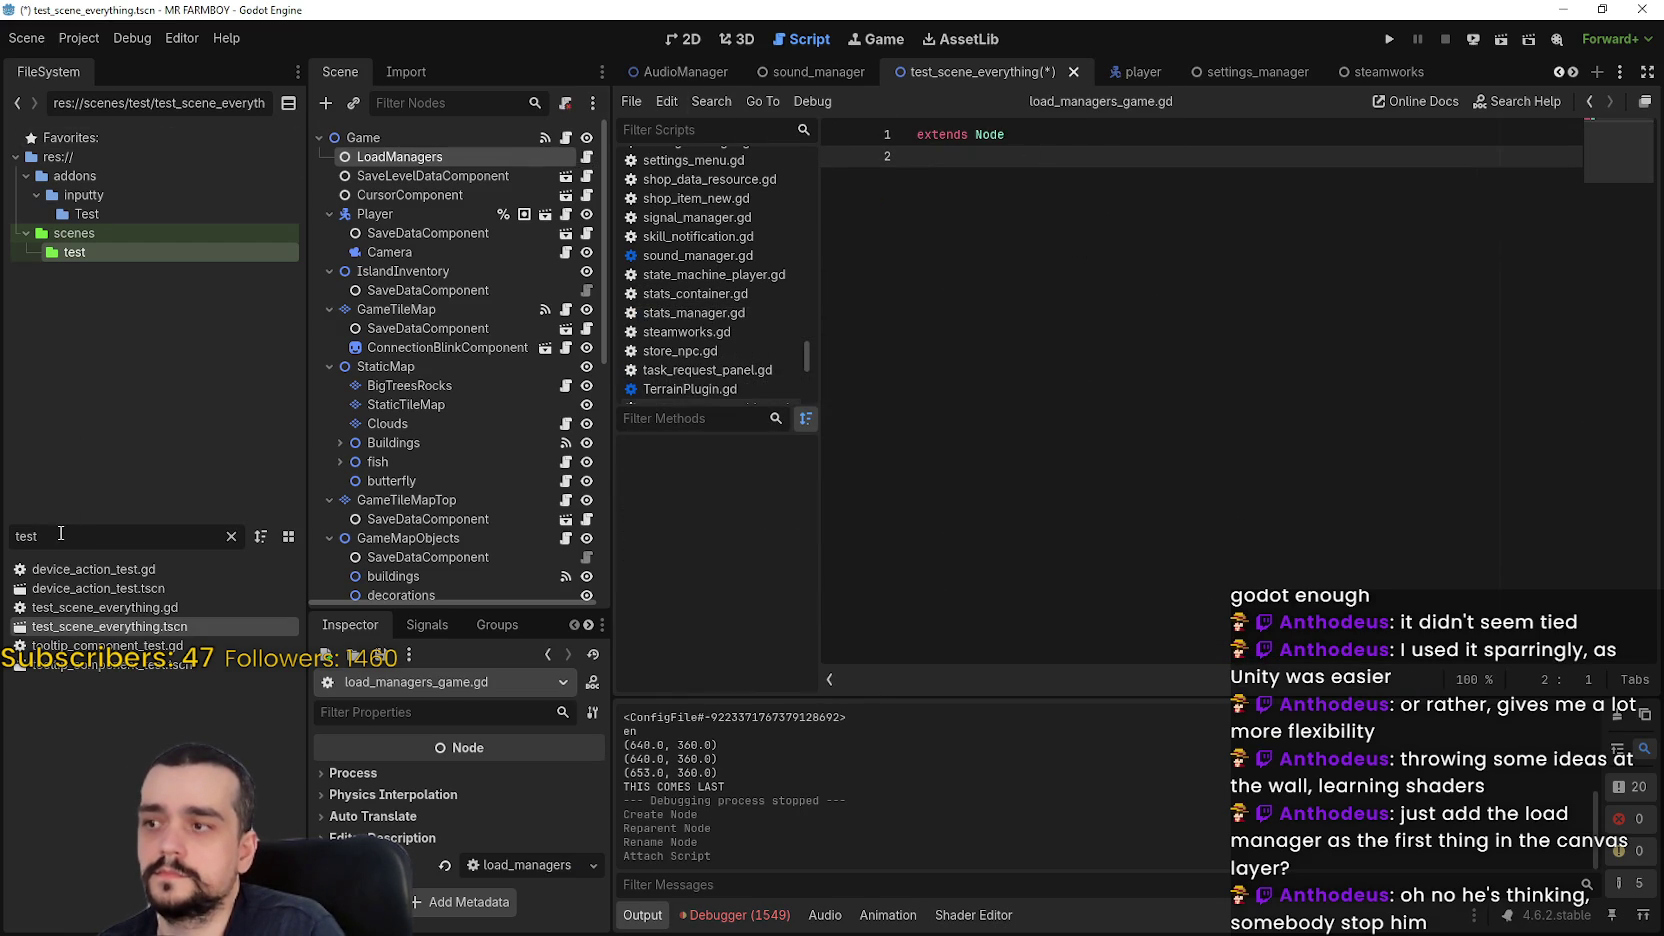
In the main_menu scene, select the PackedScene exports and _ready code in load_managers.gd
click(1557, 72)
click(1557, 72)
click(1557, 72)
click(897, 74)
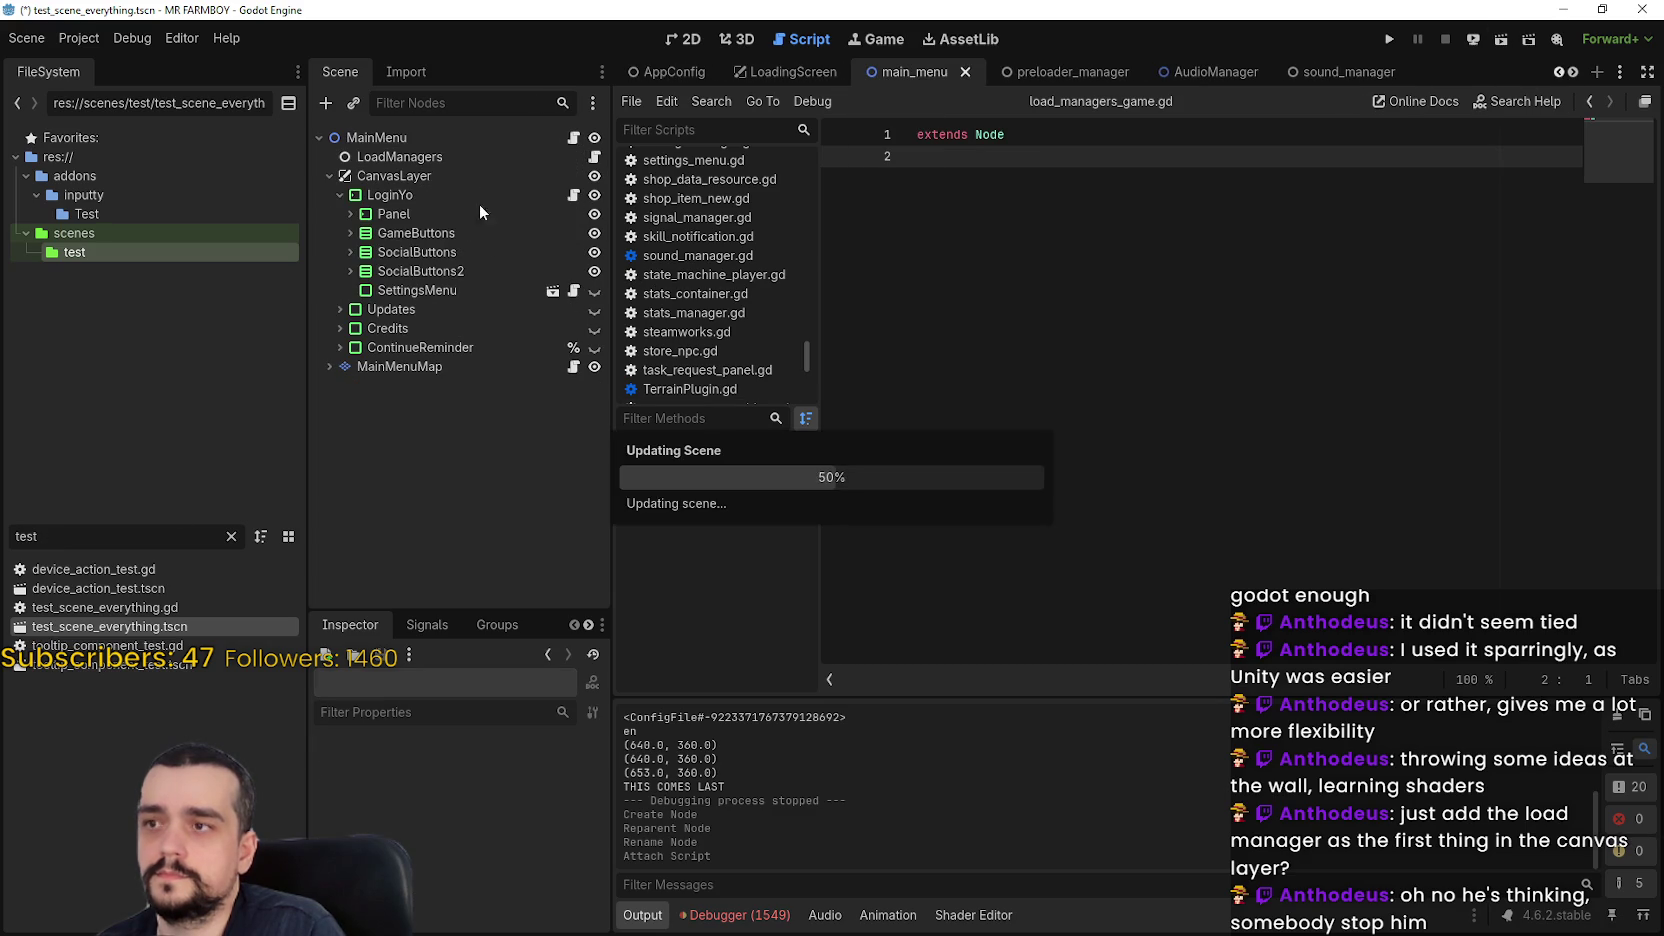
click(570, 152)
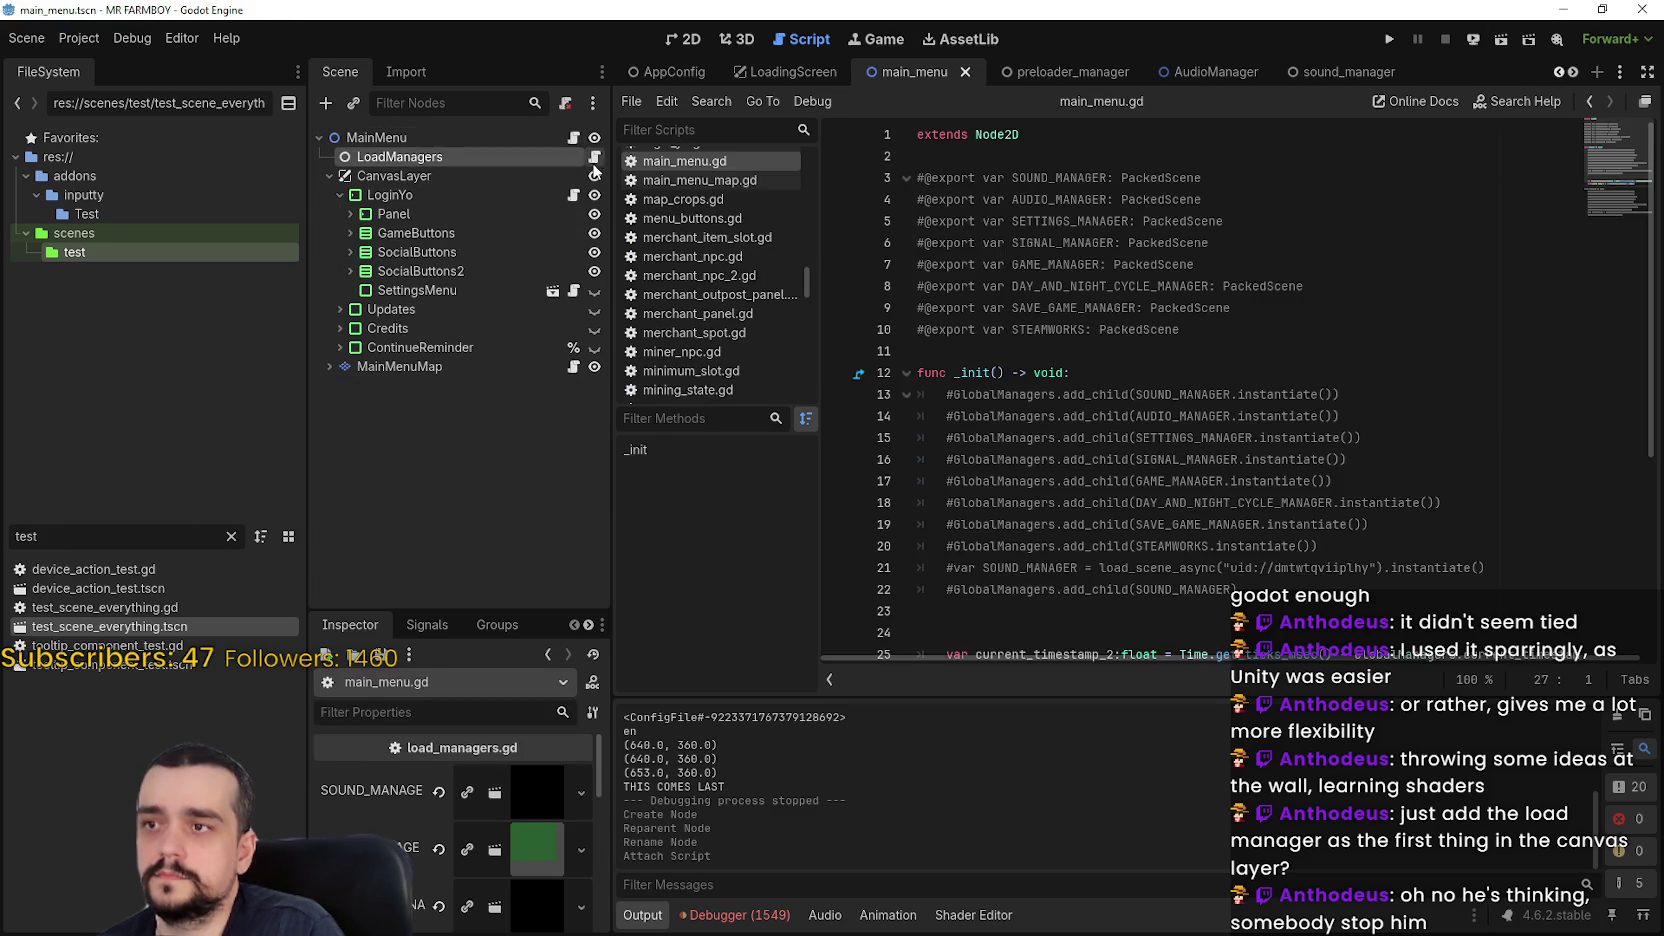
click(594, 158)
drag(1300, 524, 855, 163)
key(ctrl+c)
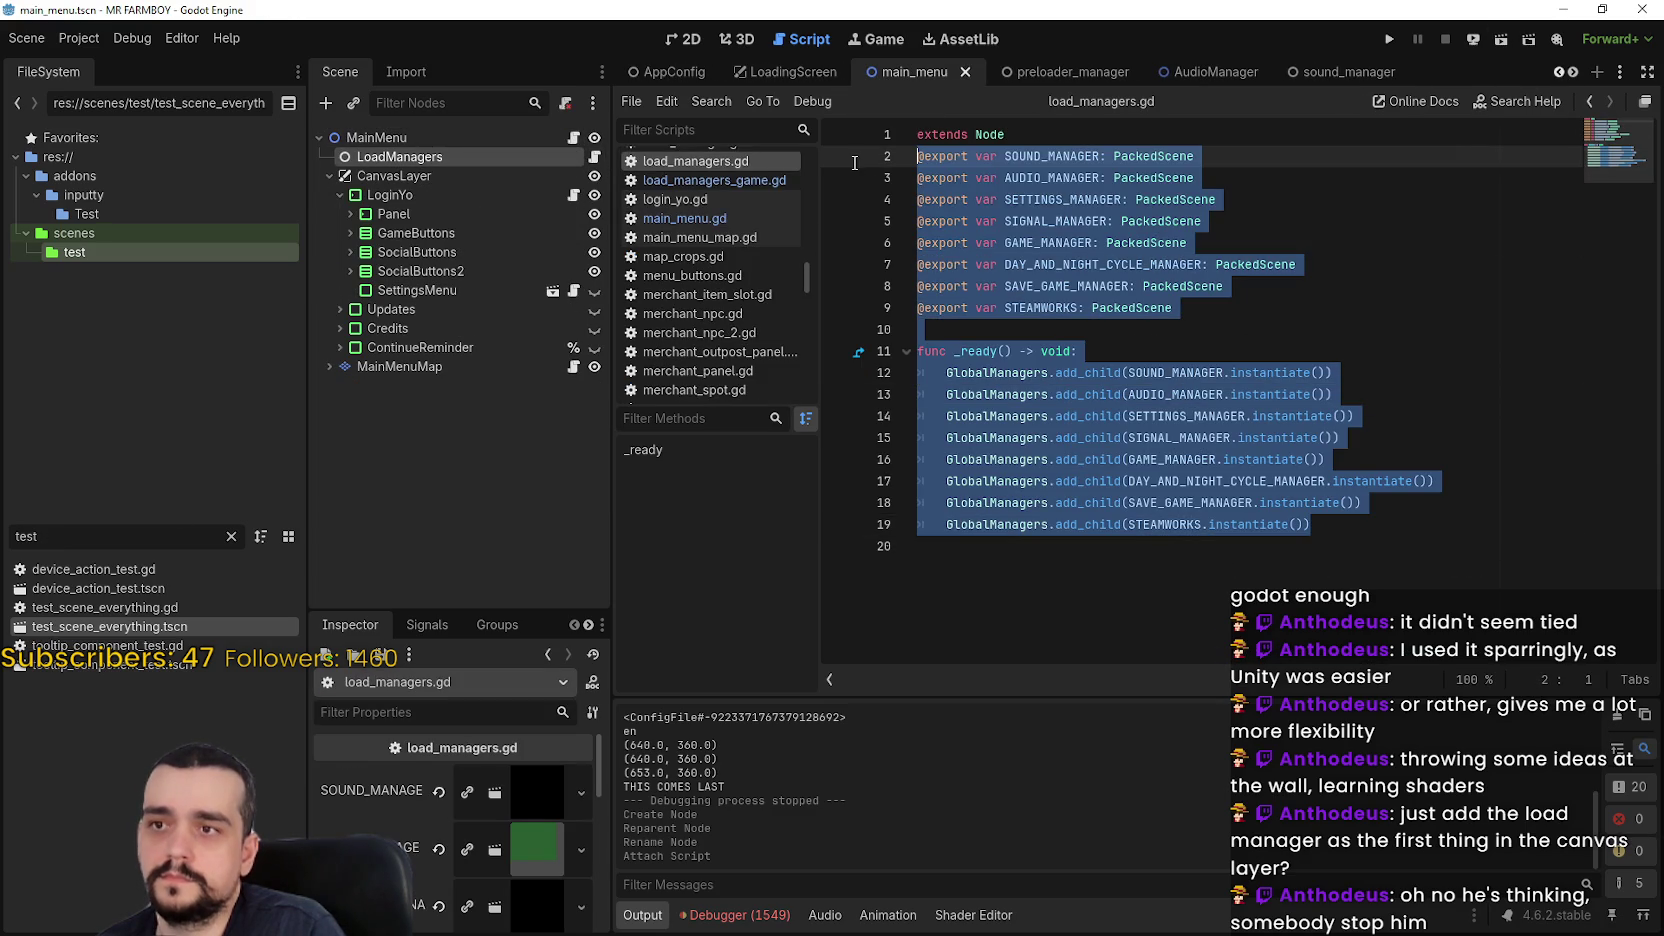
Paste that code into load_managers_game.gd and add blank lines after the STEAMWORKS export
click(1575, 72)
click(1575, 72)
click(1575, 72)
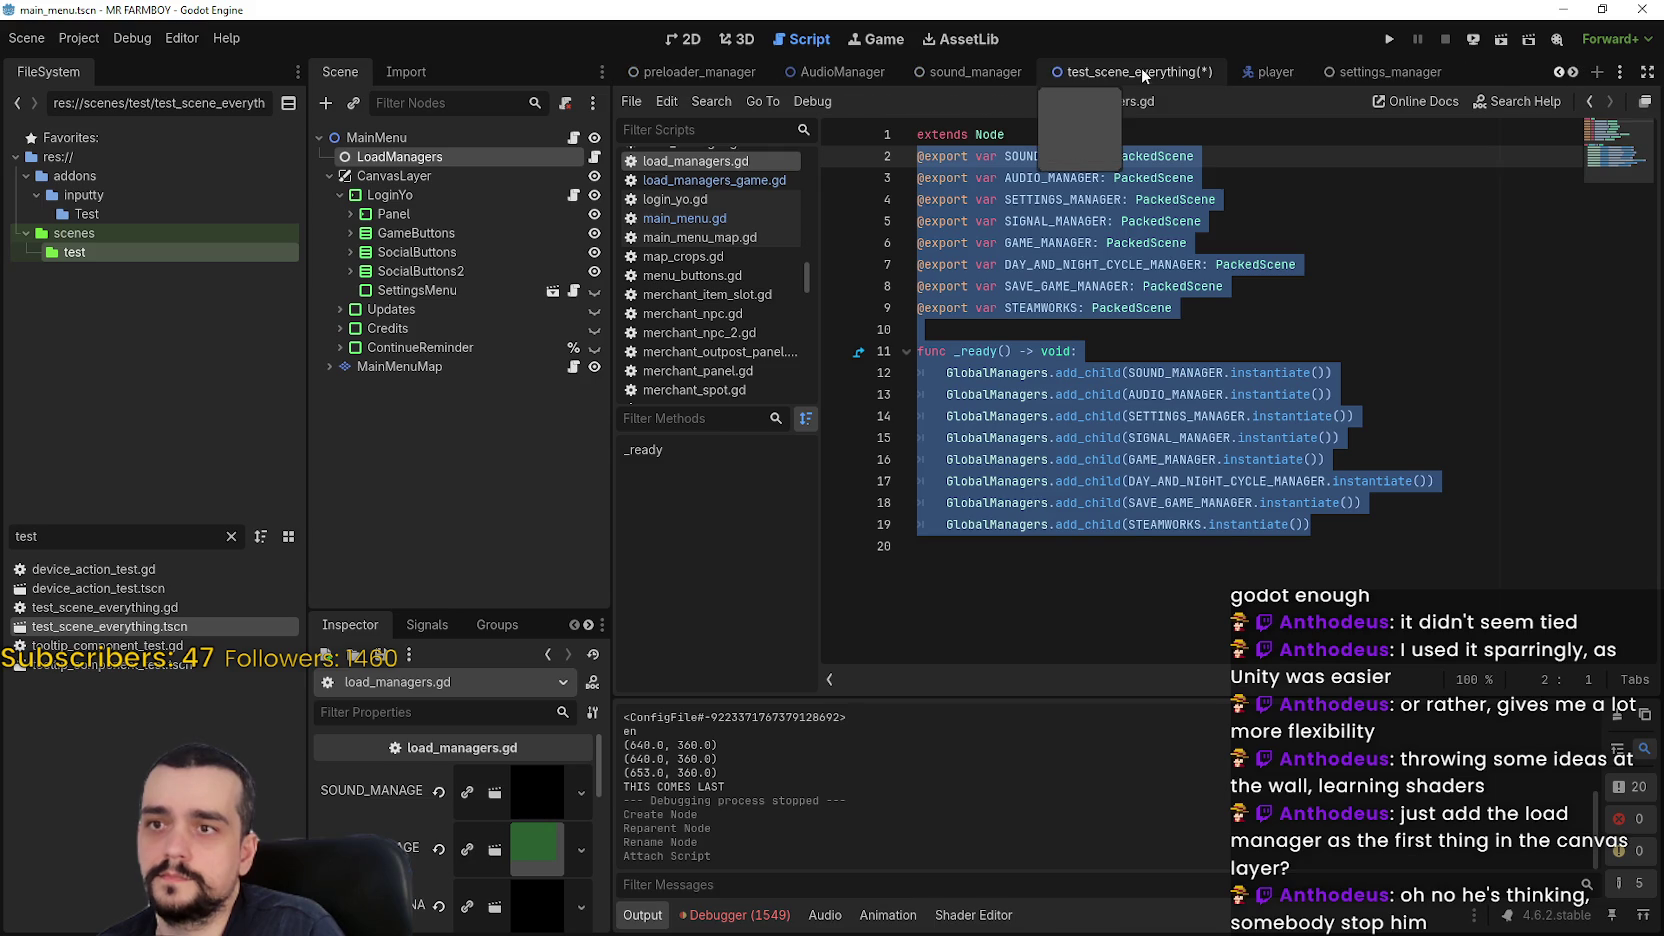
click(1141, 68)
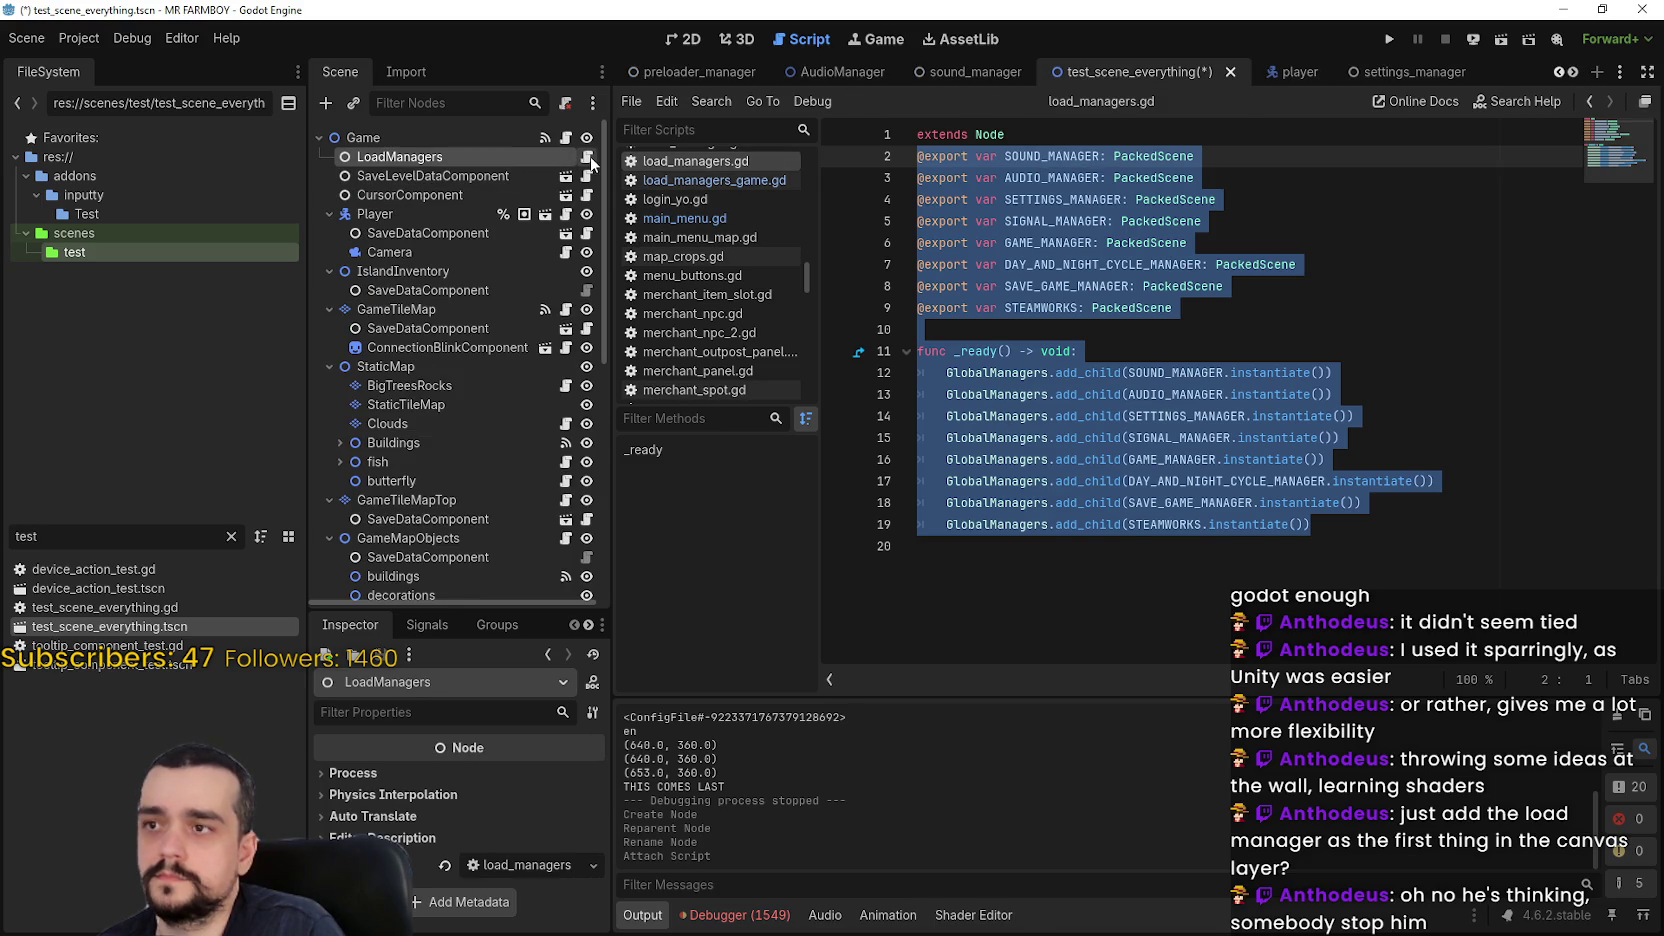
click(714, 180)
key(ctrl+v)
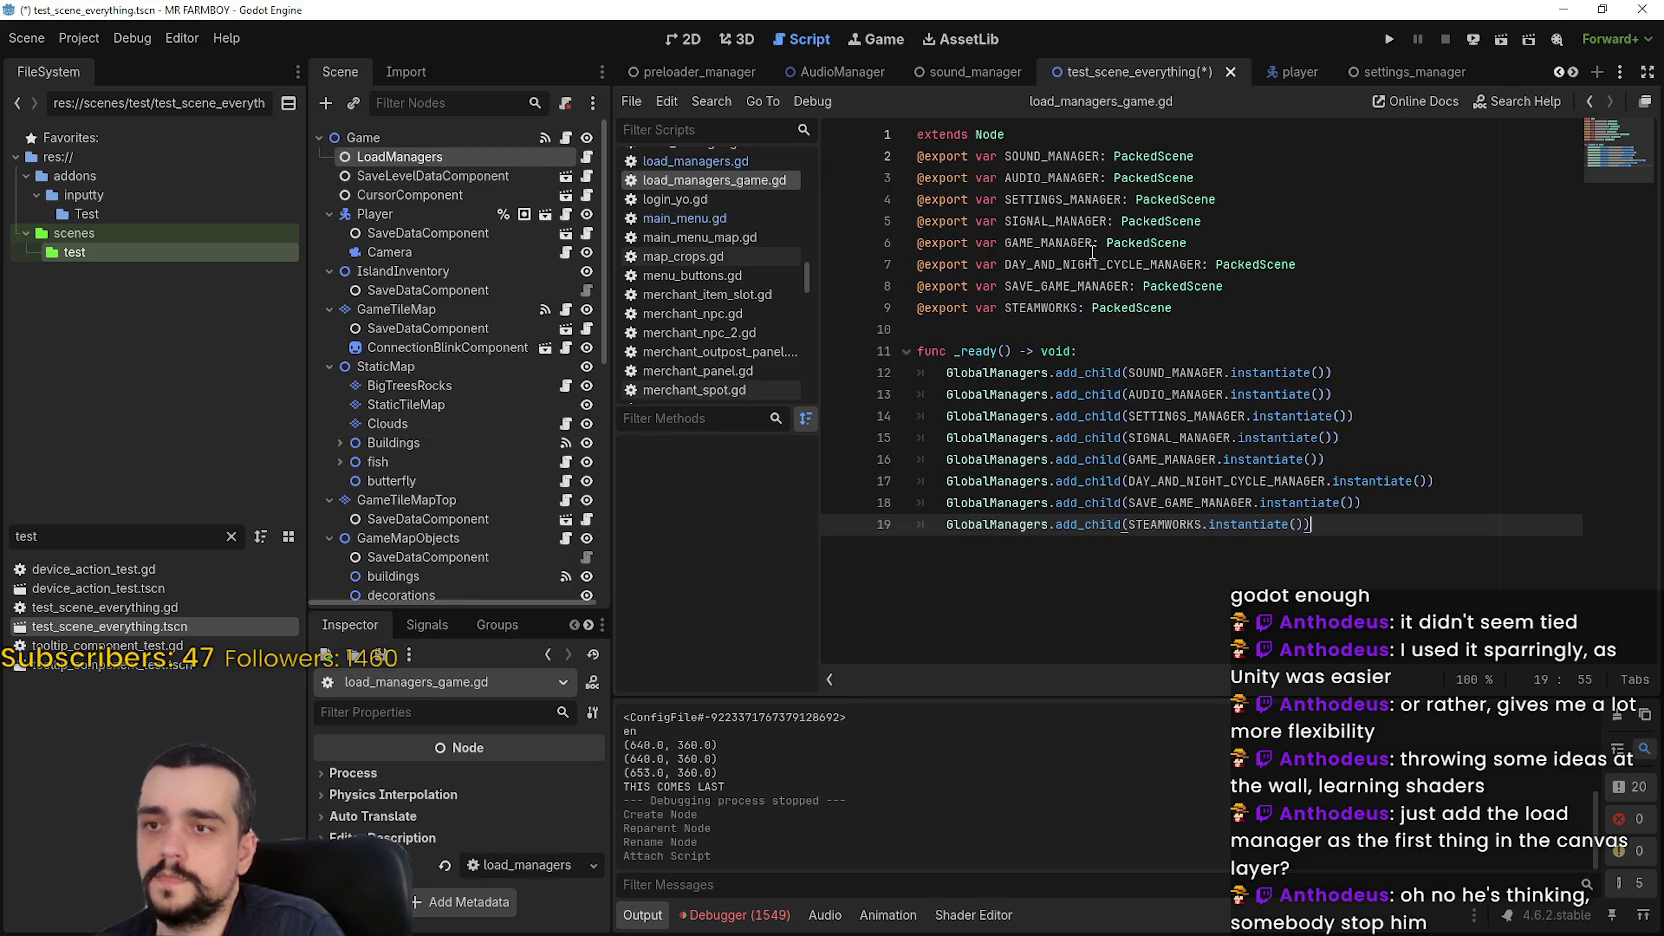
click(1205, 308)
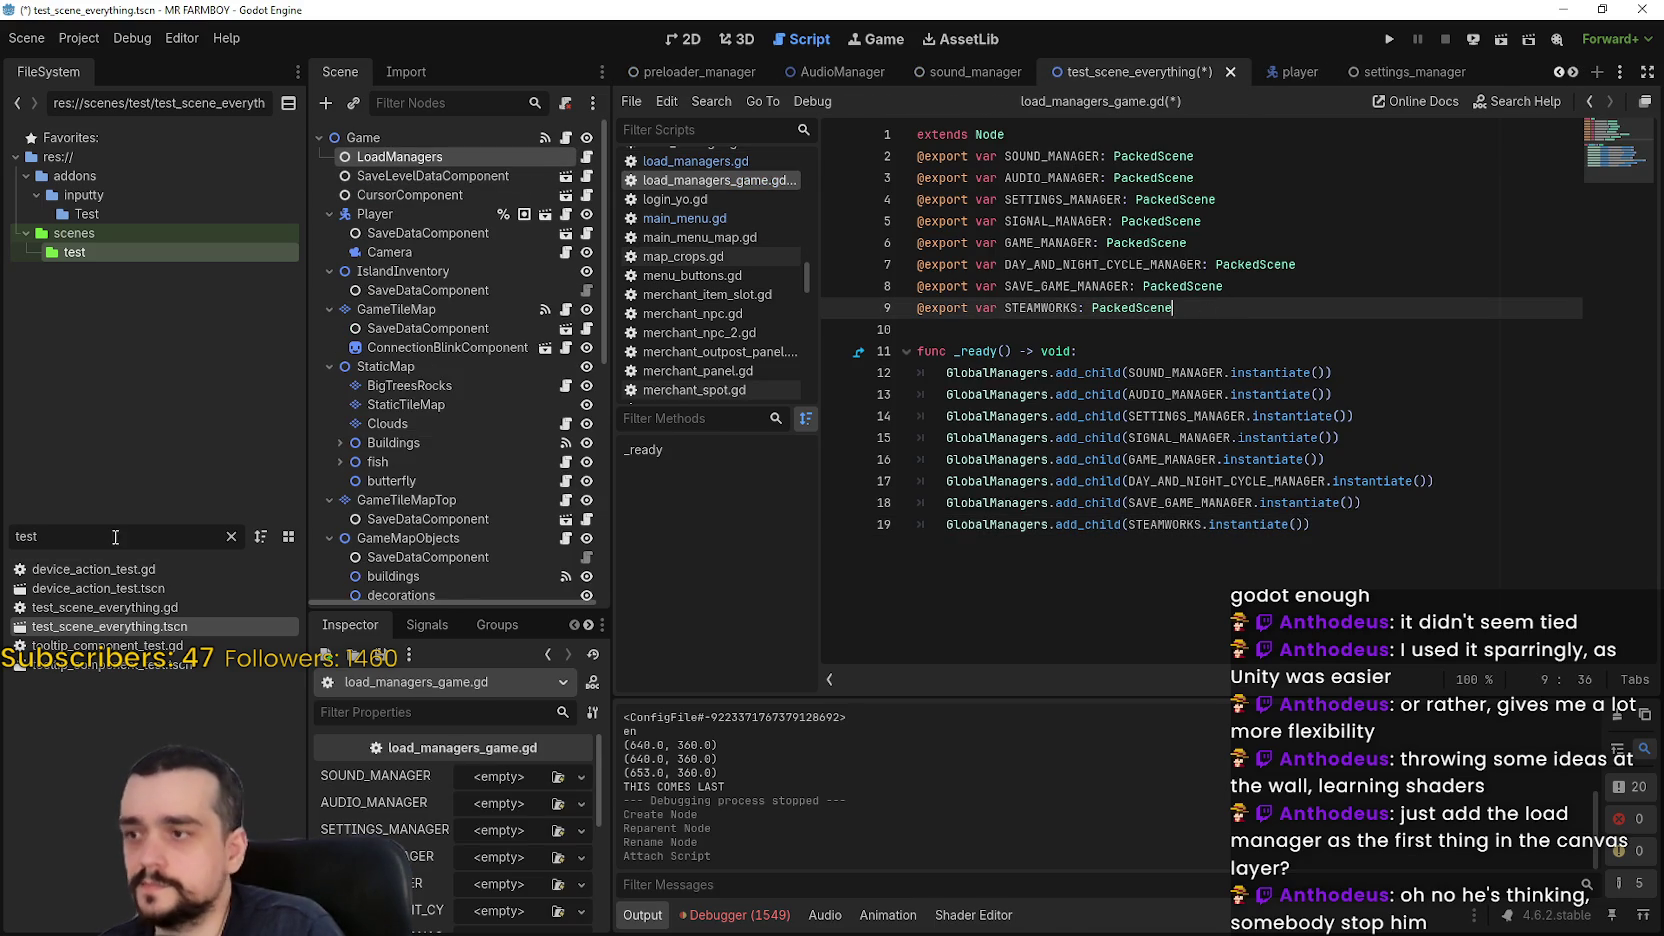
key(Return)
key(Return)
key(Return)
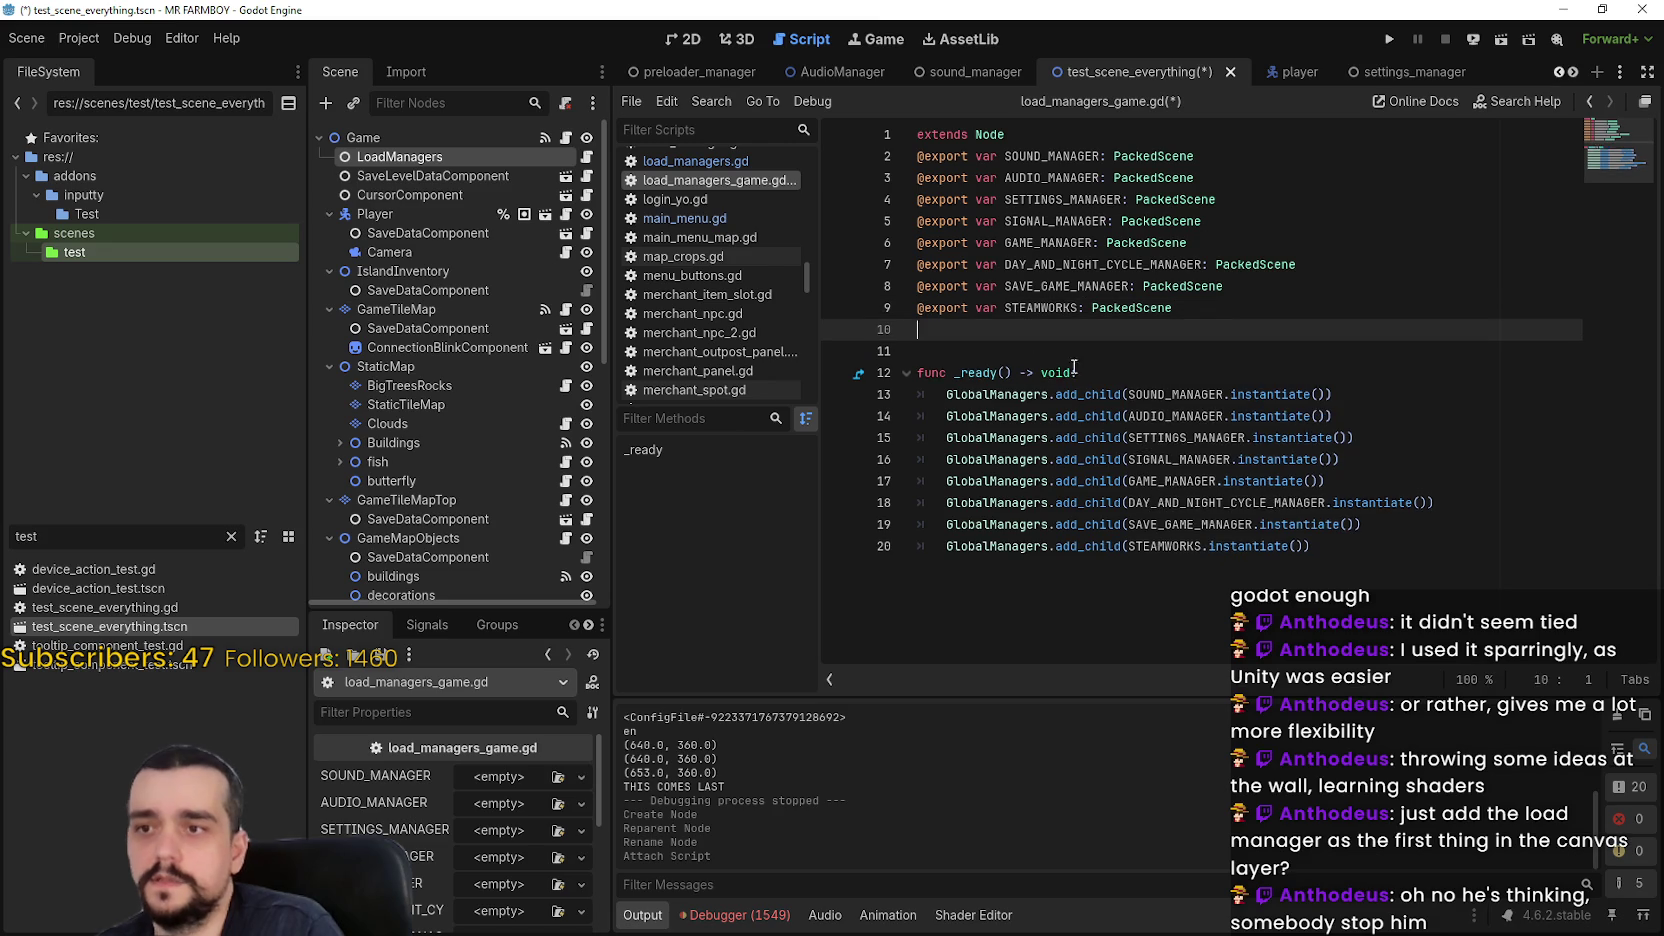
key(Up)
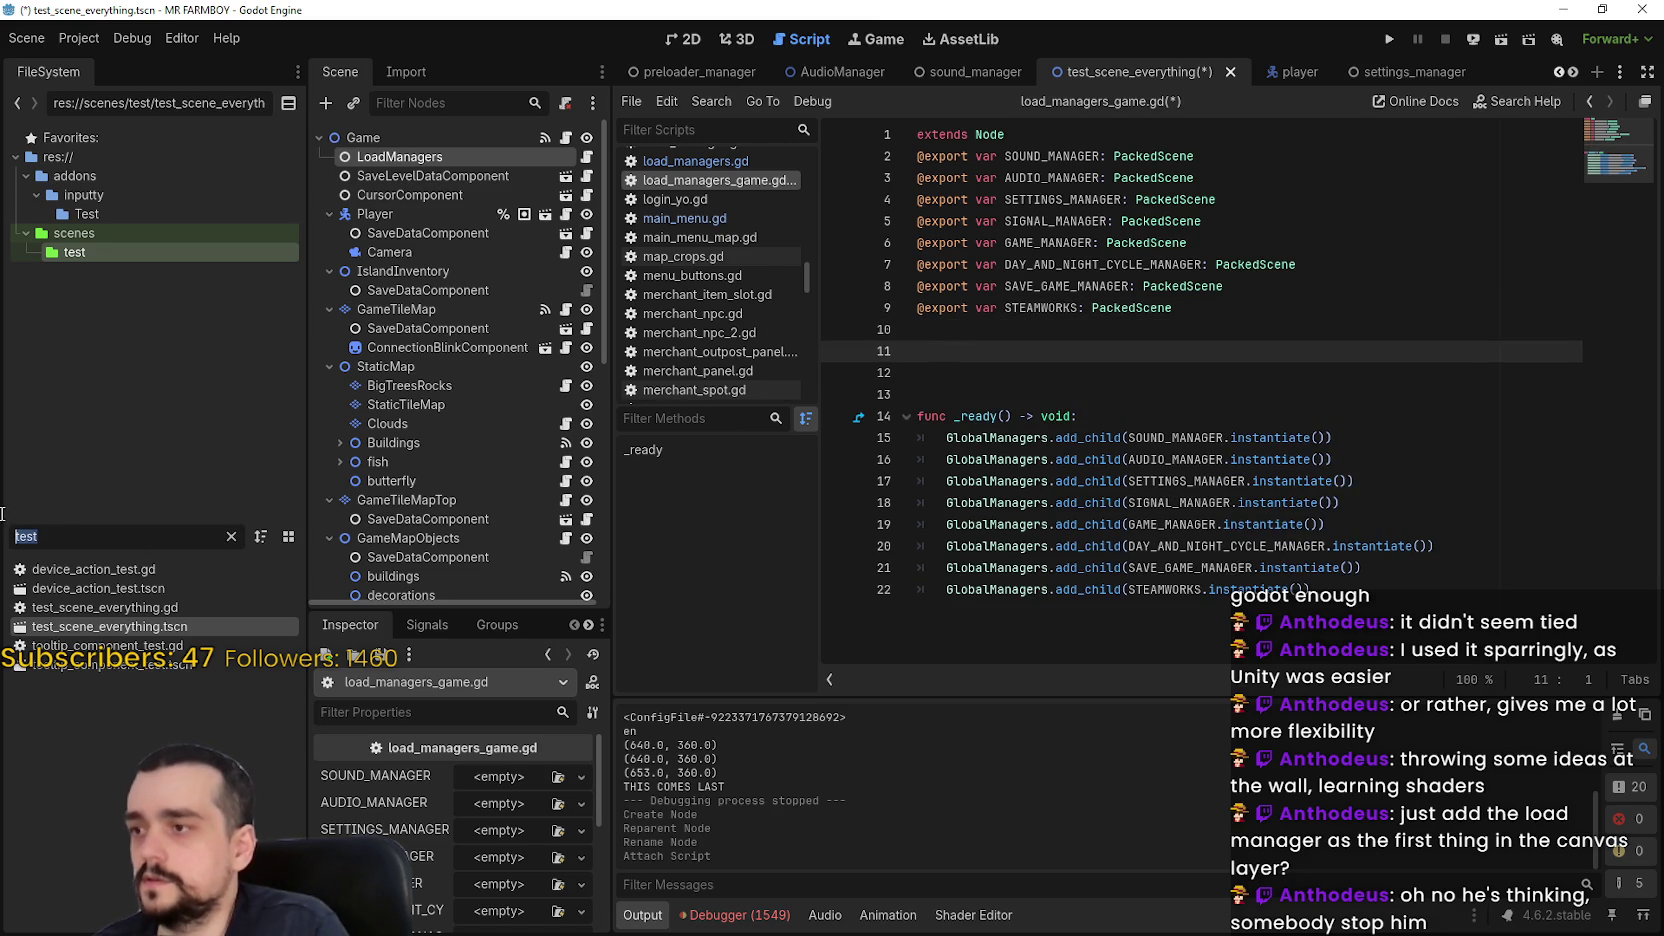
Filter the FileSystem for 'manager' and insert preloads of inventory_manager.tscn and level_manager.tscn at lines 11–12
click(49, 506)
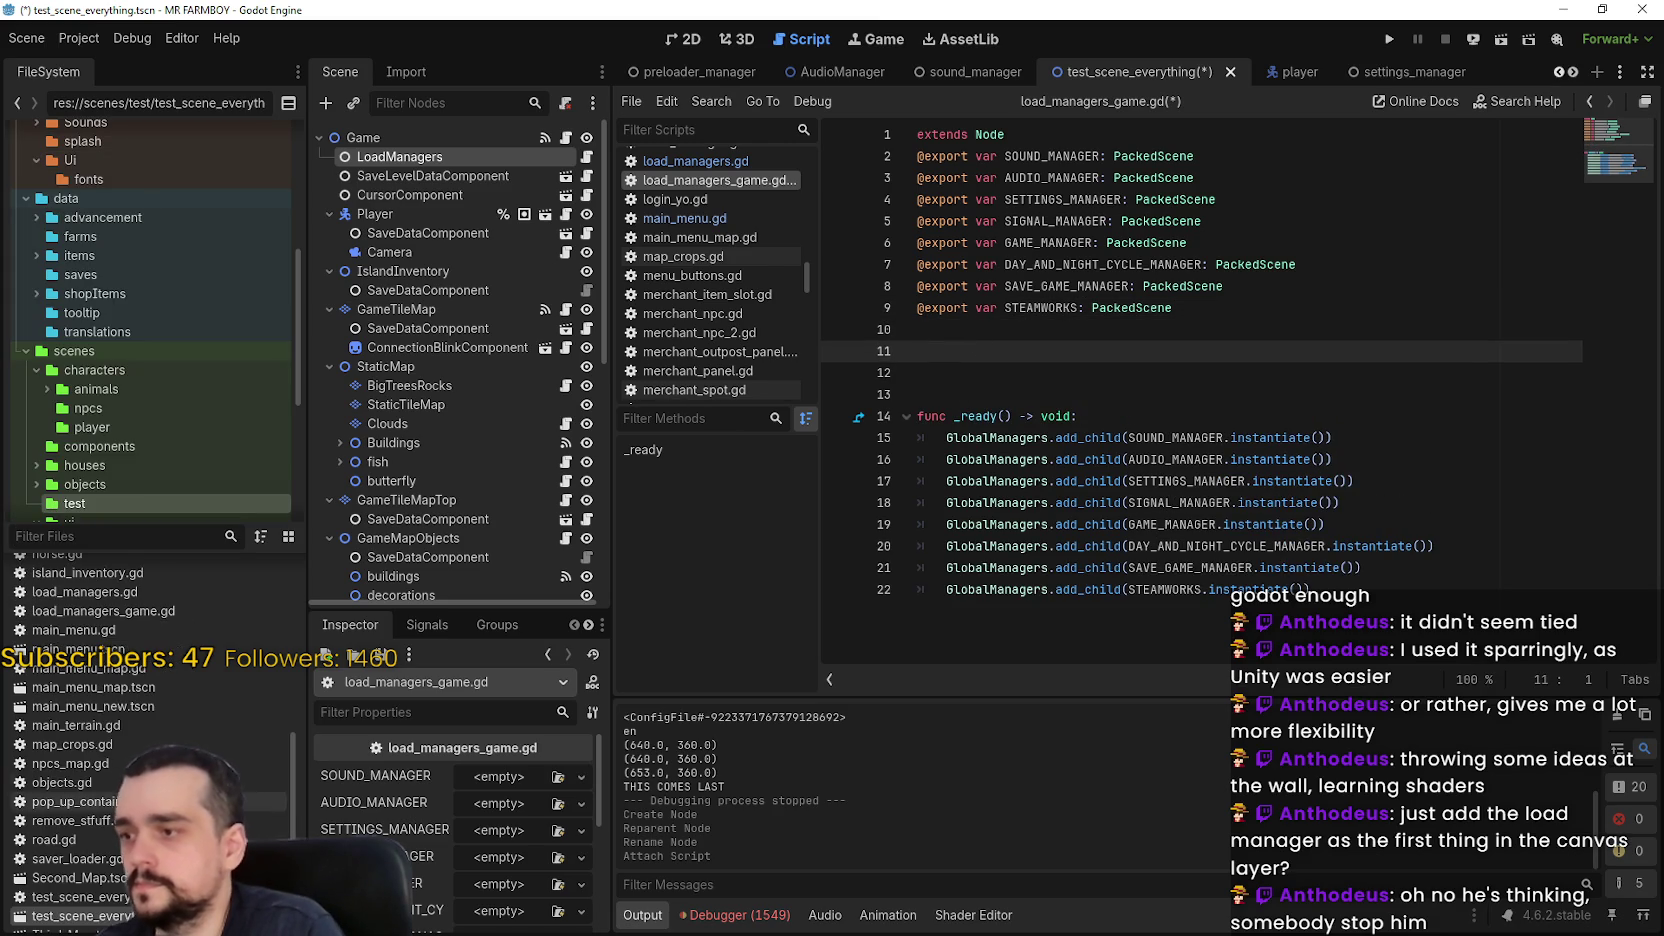
scroll(80, 740, up, 4)
scroll(80, 740, up, 3)
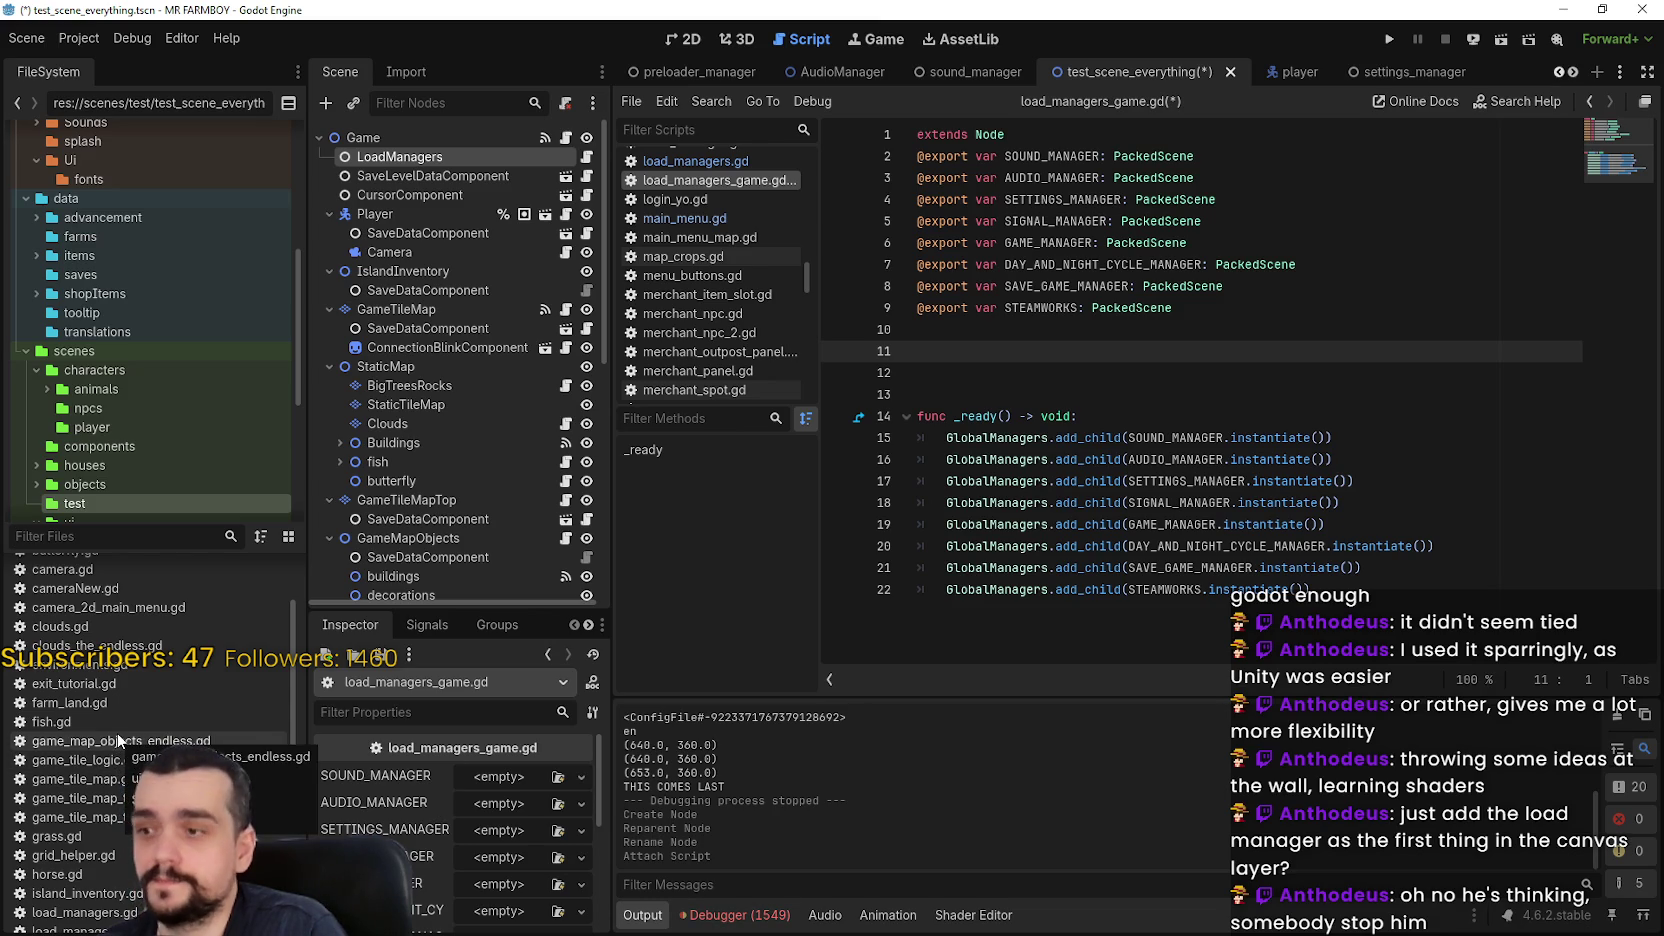
scroll(170, 640, down, 5)
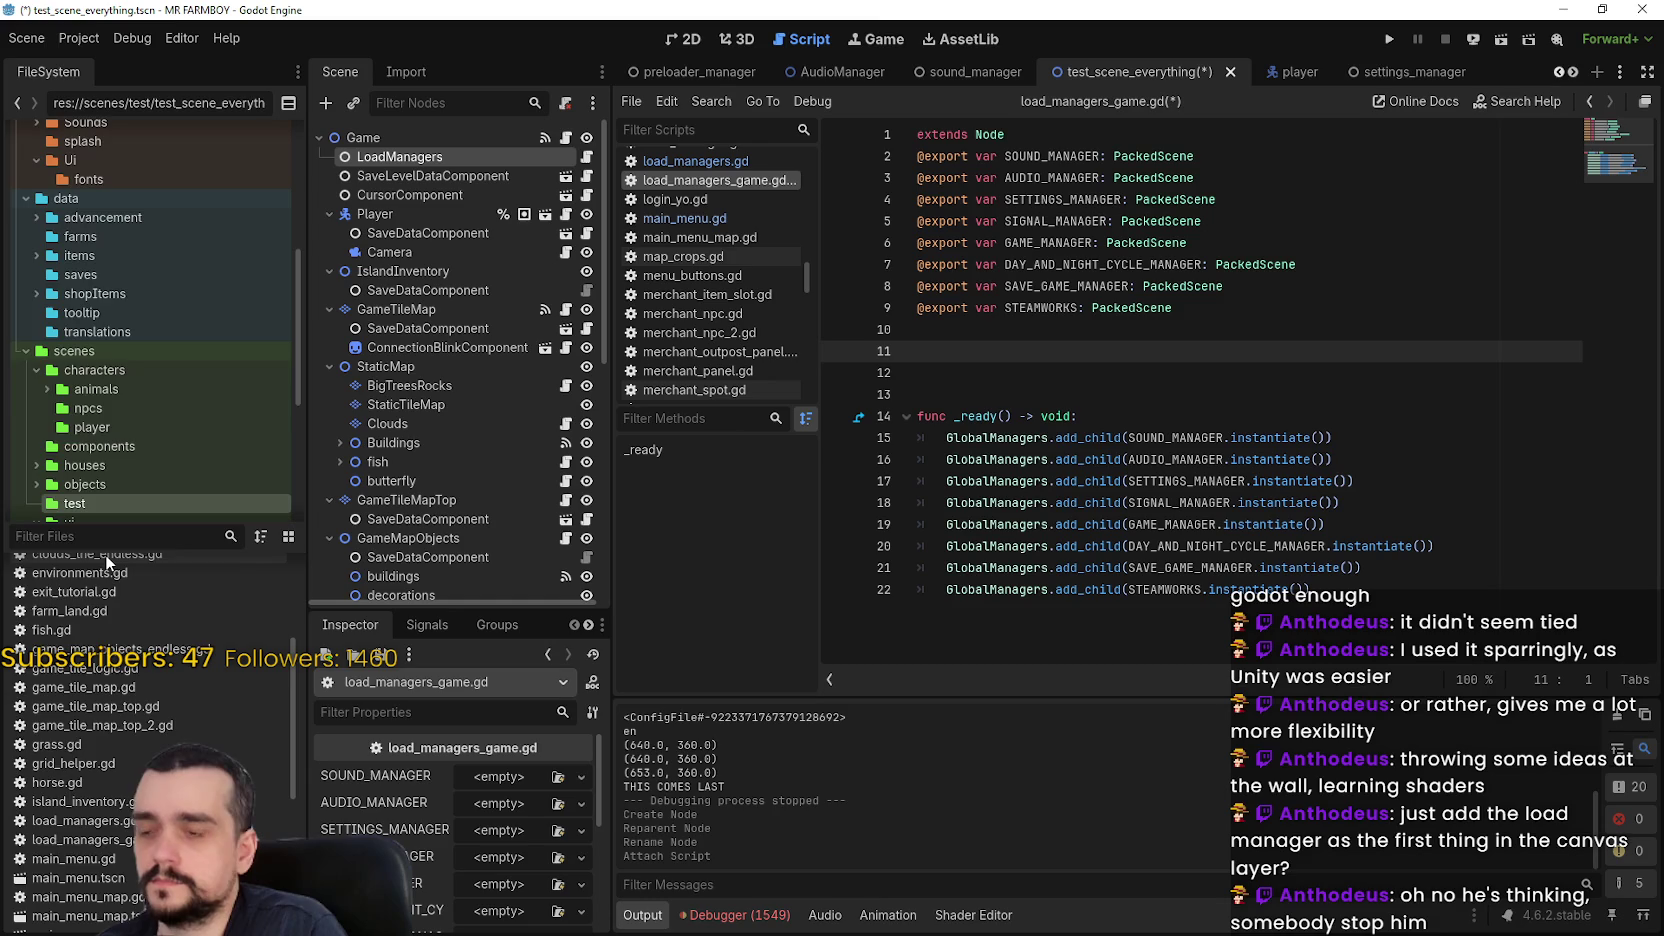
text(manage)
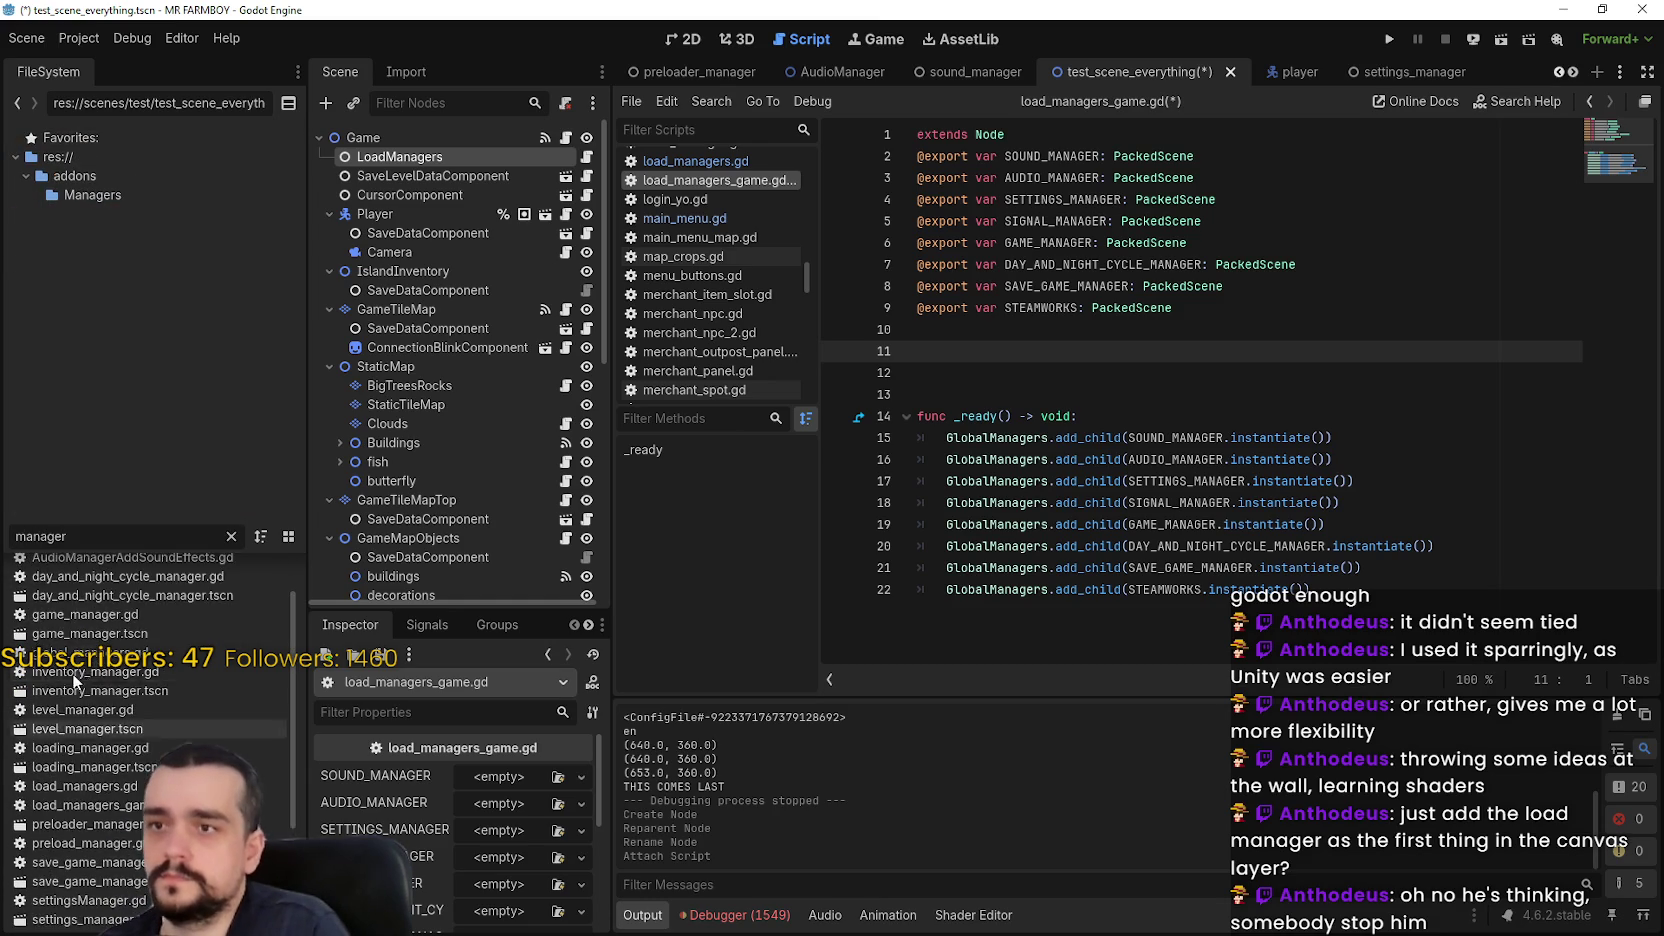
text(r)
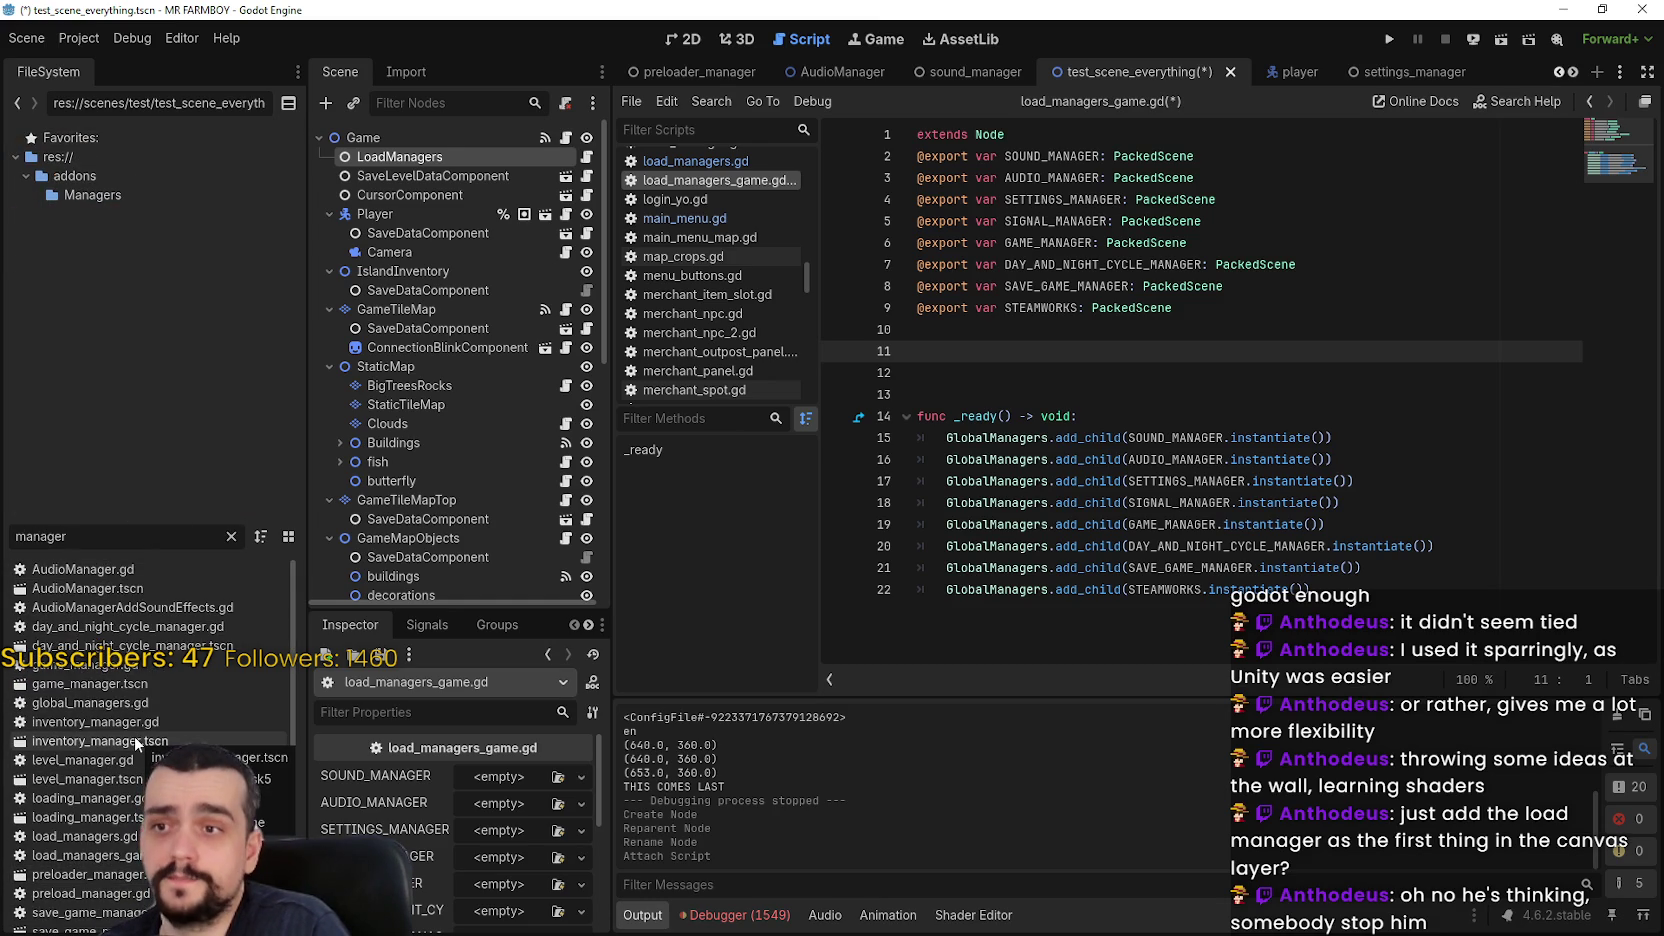
mouse_move(134, 736)
mouse_down()
mouse_move(1009, 419)
mouse_move(1019, 351)
mouse_up()
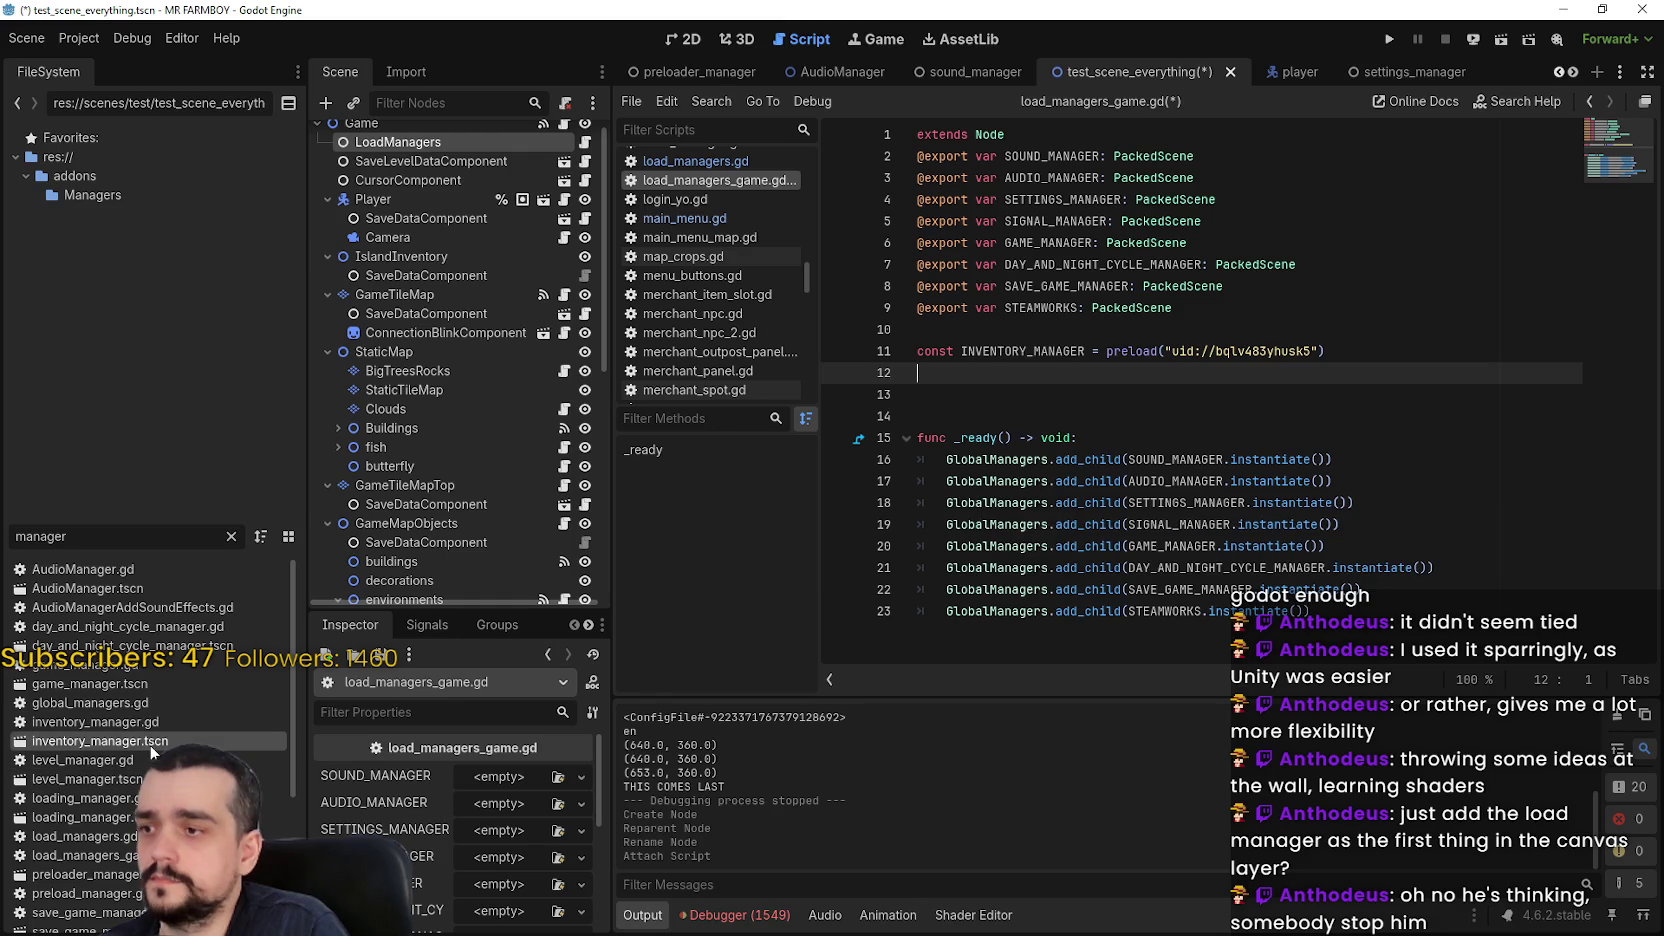
drag(119, 785, 1360, 380)
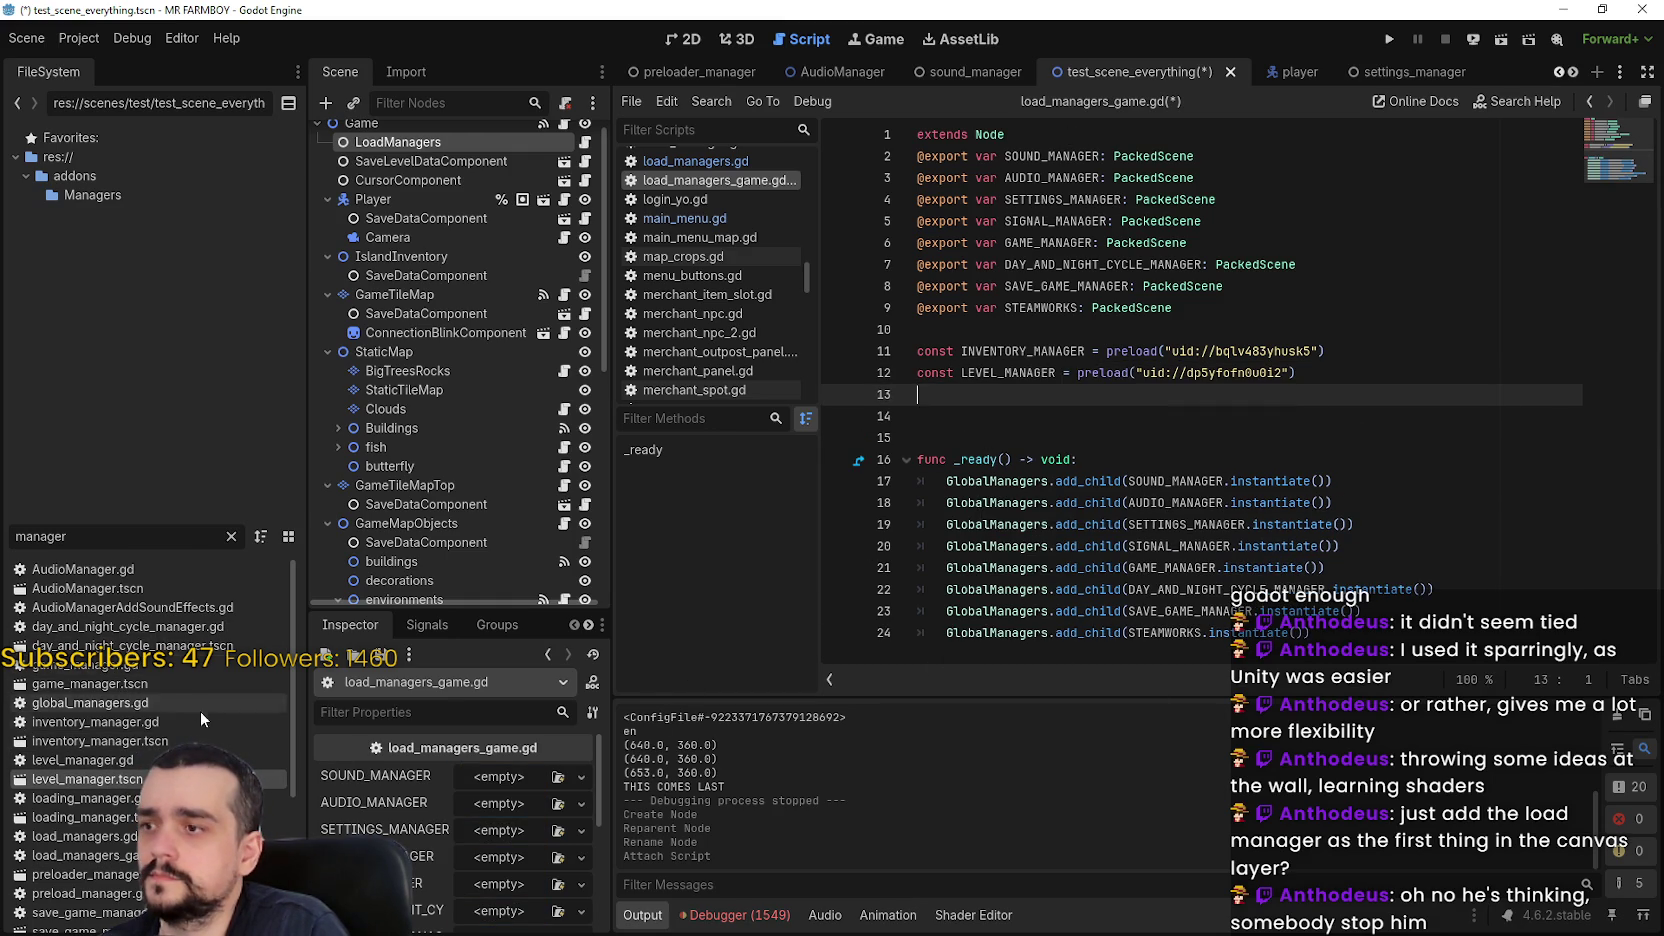
Insert preloads of preloader_manager.tscn, stats_manager.tscn and tools_manager.tscn at lines 13–15
scroll(120, 783, down, 3)
scroll(160, 700, down, 2)
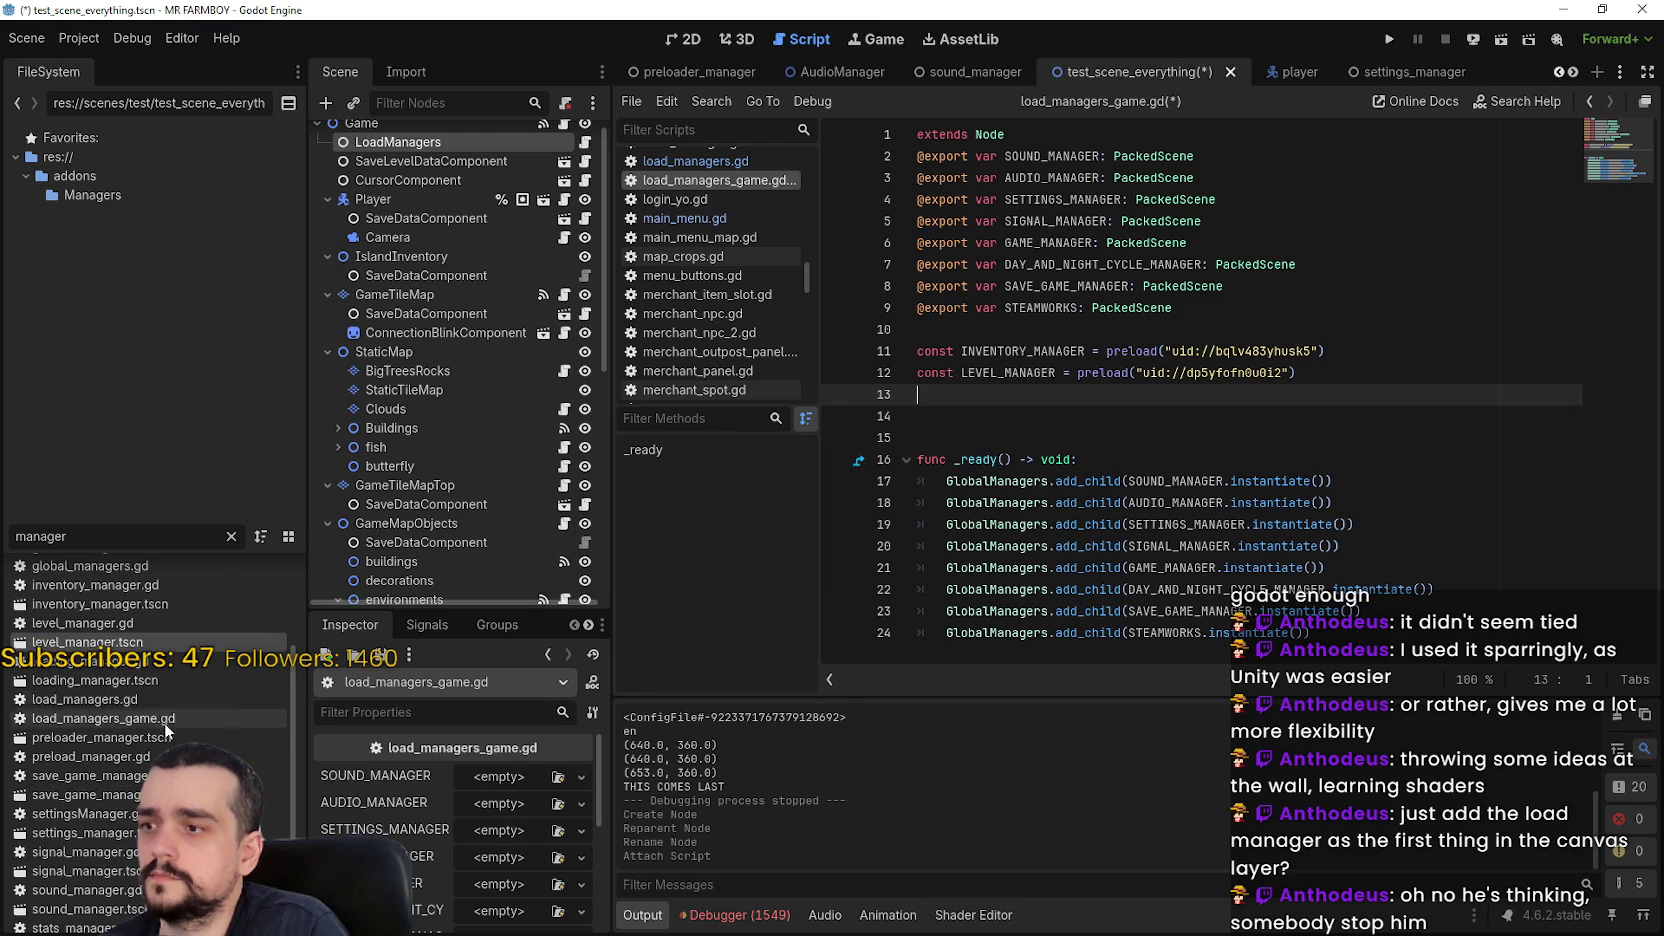
scroll(159, 679, down, 1)
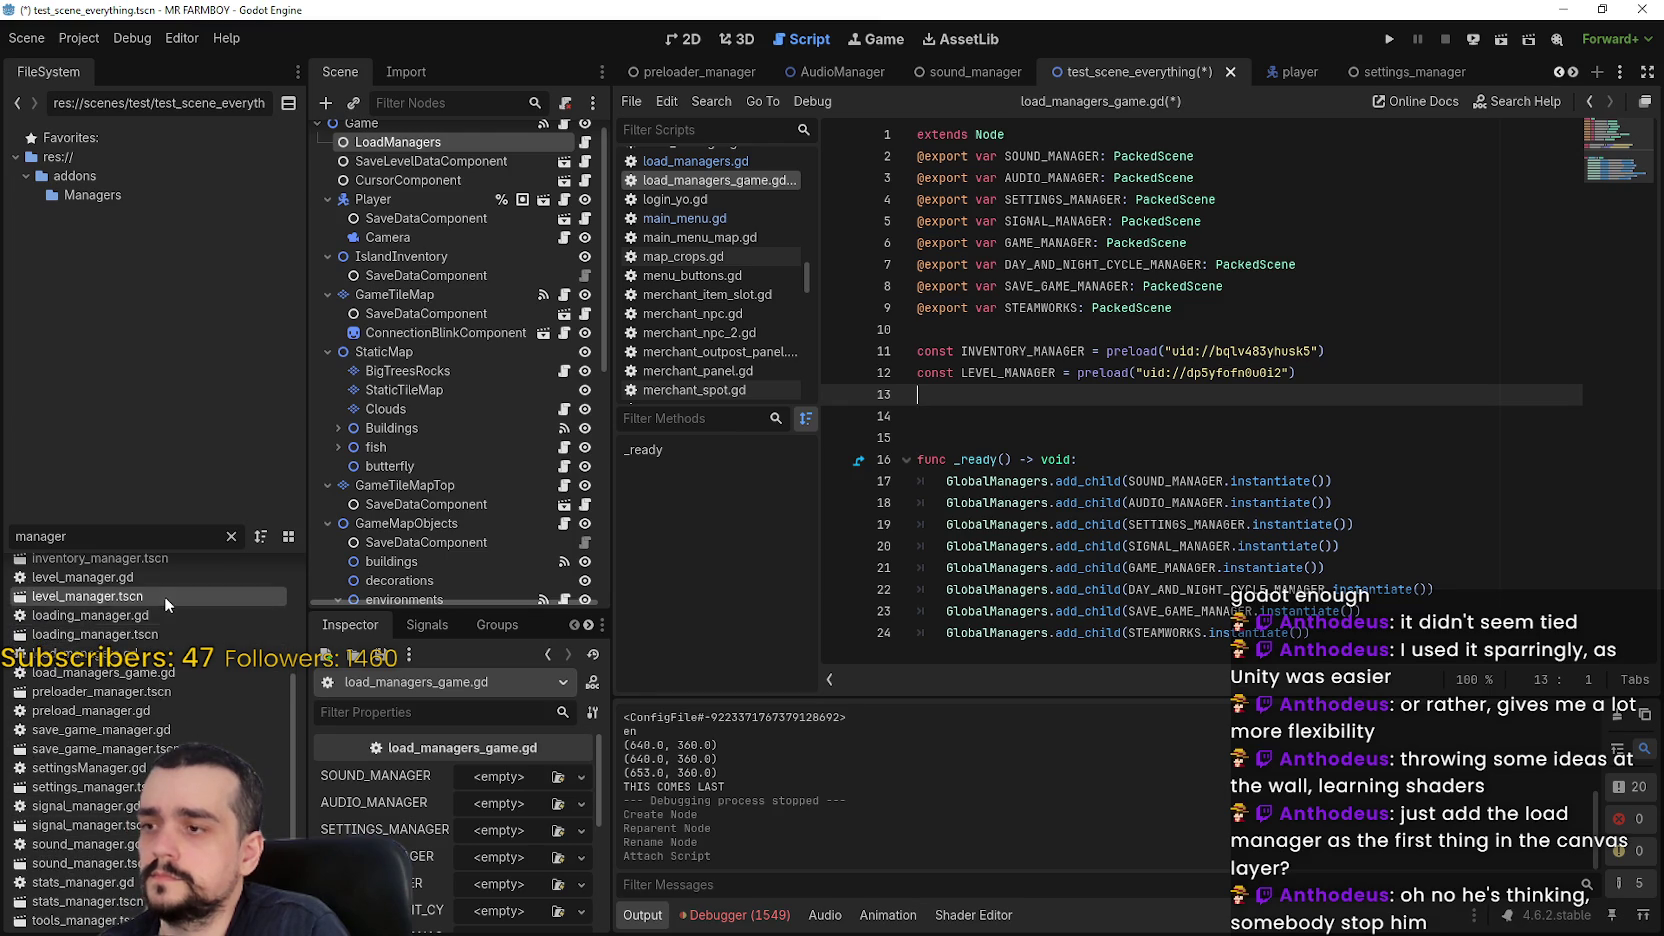
scroll(164, 680, down, 1)
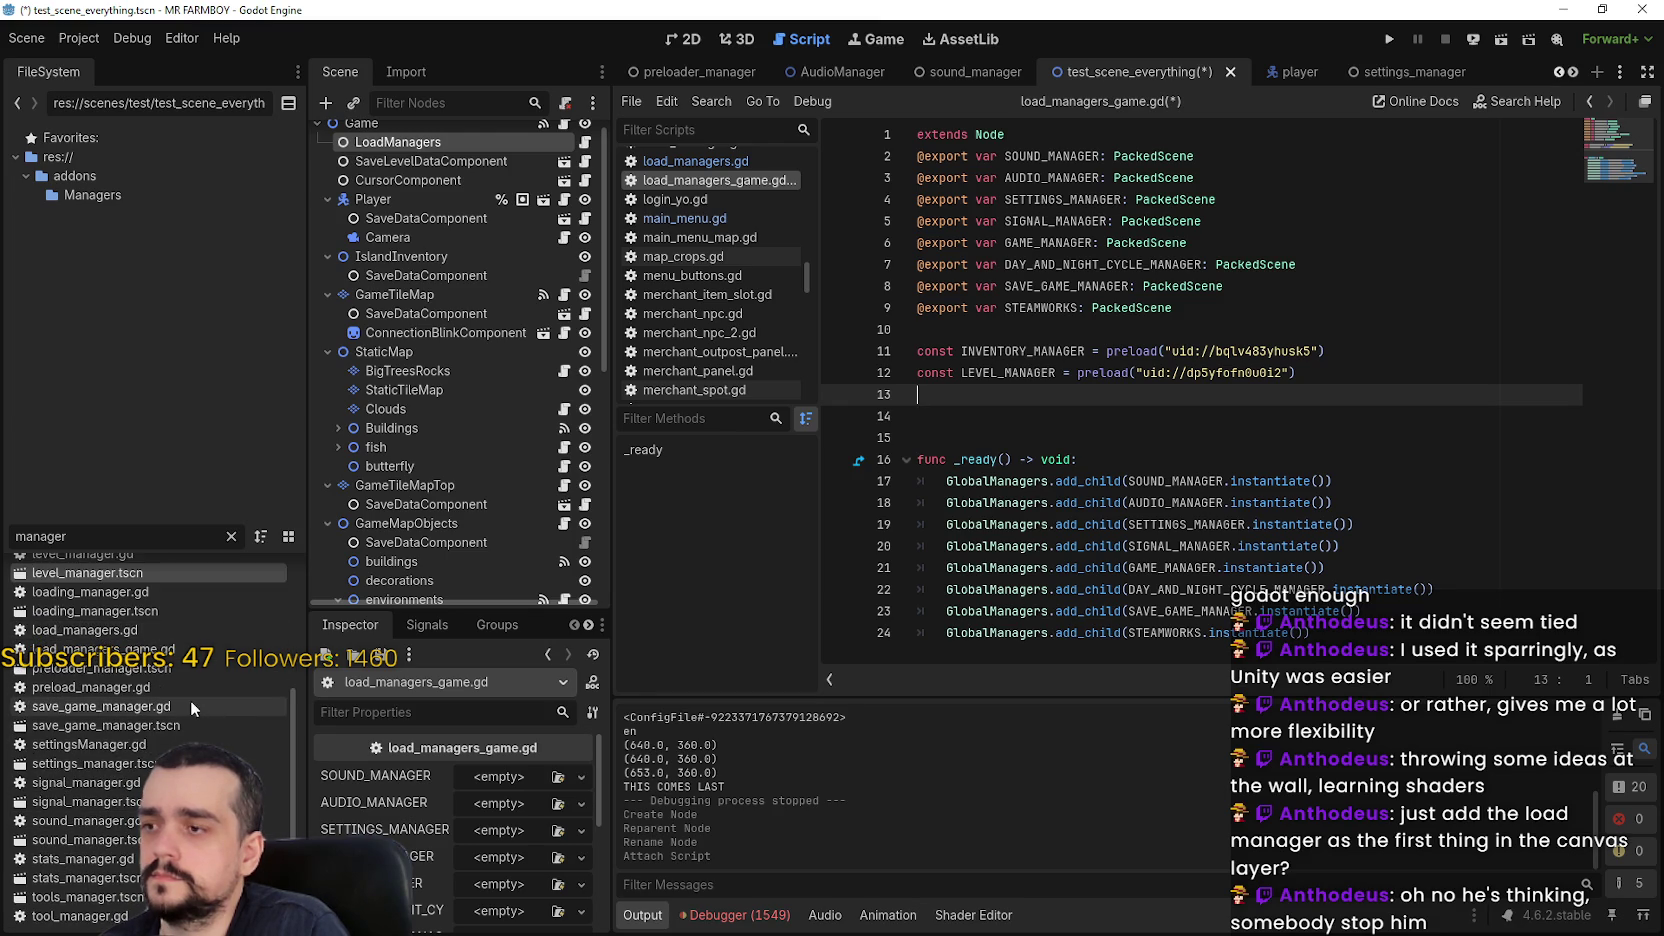
click(200, 668)
drag(321, 690, 917, 394)
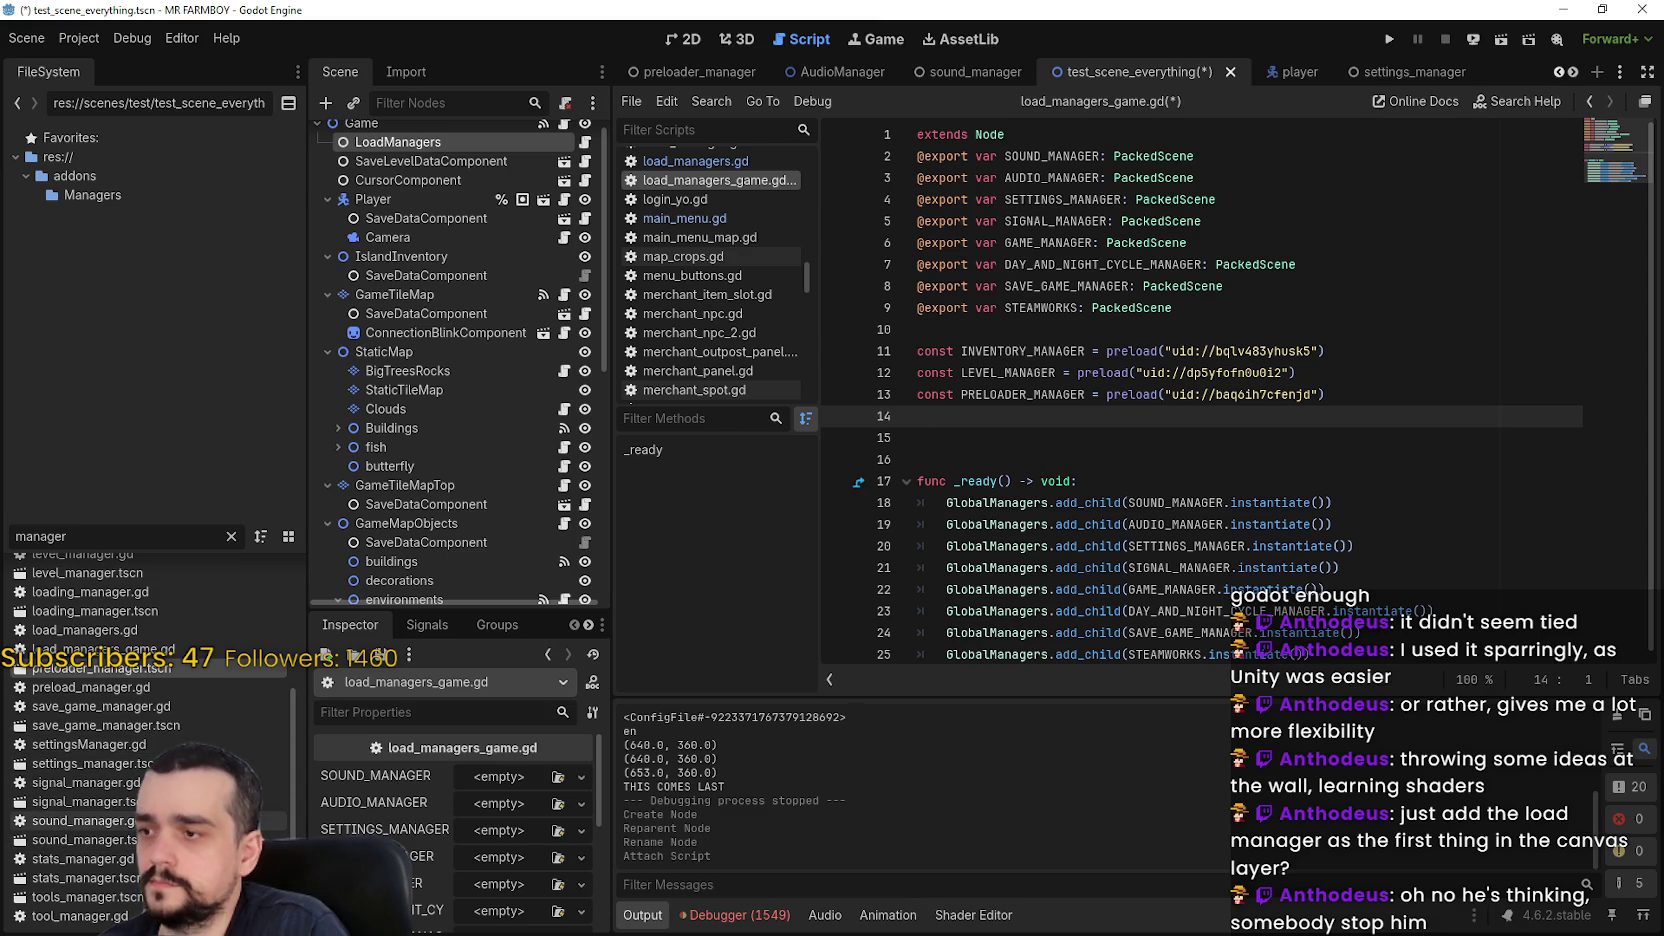
mouse_move(87, 878)
mouse_down()
mouse_move(124, 879)
mouse_move(1000, 416)
mouse_up()
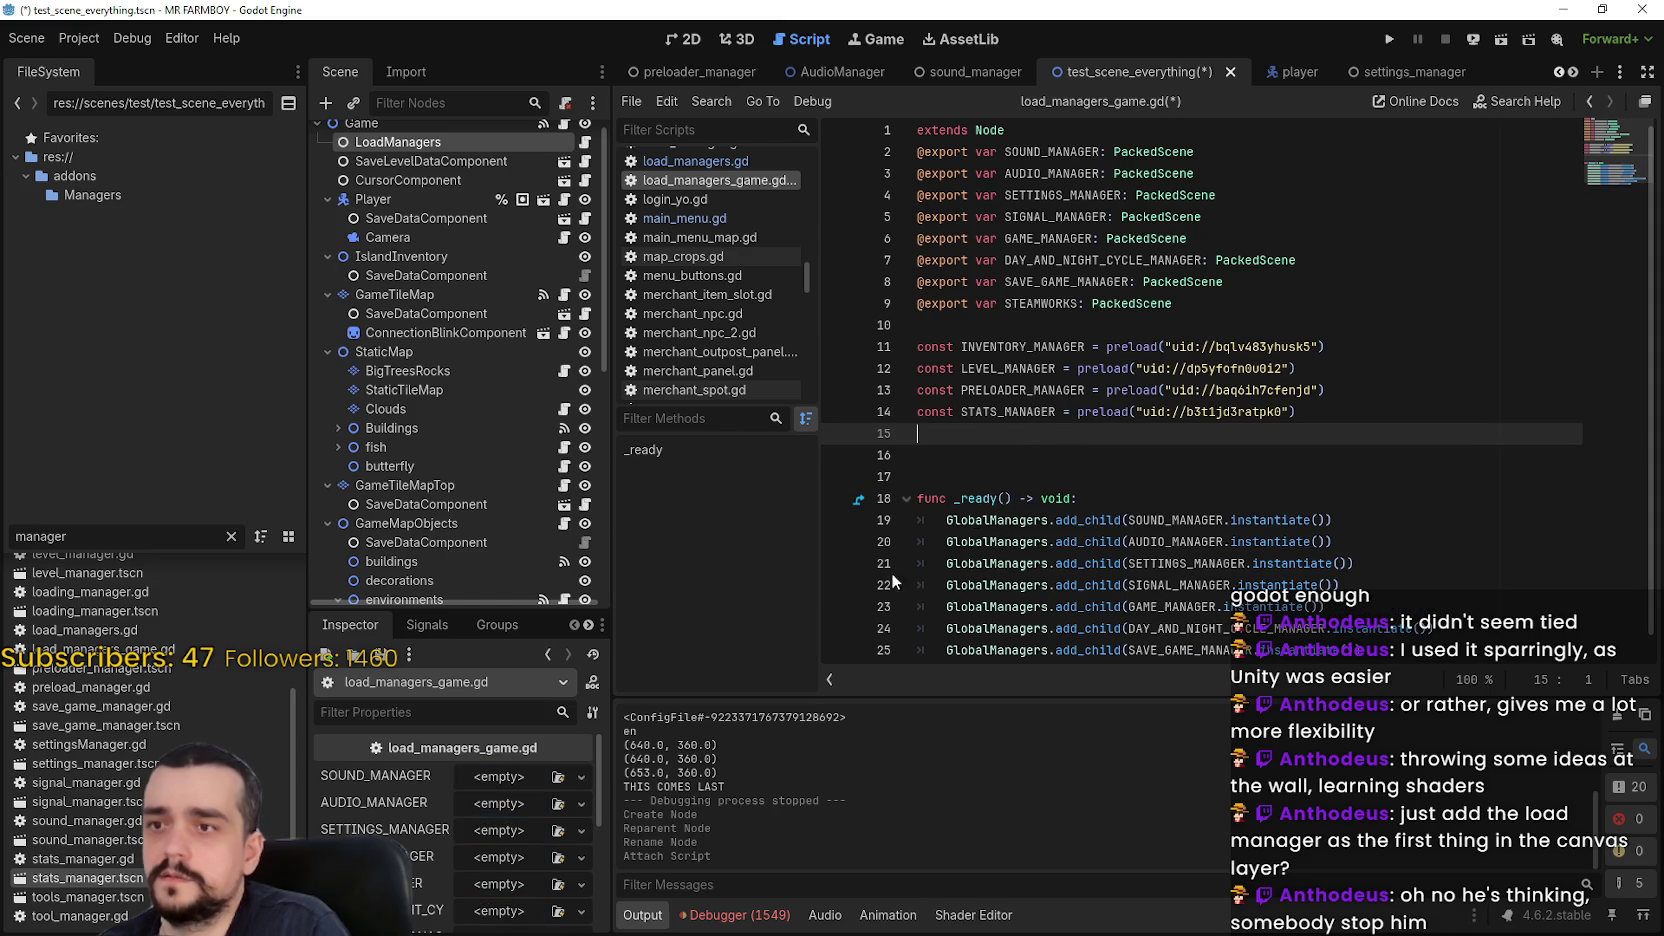
mouse_move(133, 900)
mouse_down()
mouse_move(1355, 526)
mouse_move(1050, 434)
mouse_up()
scroll(130, 740, up, 5)
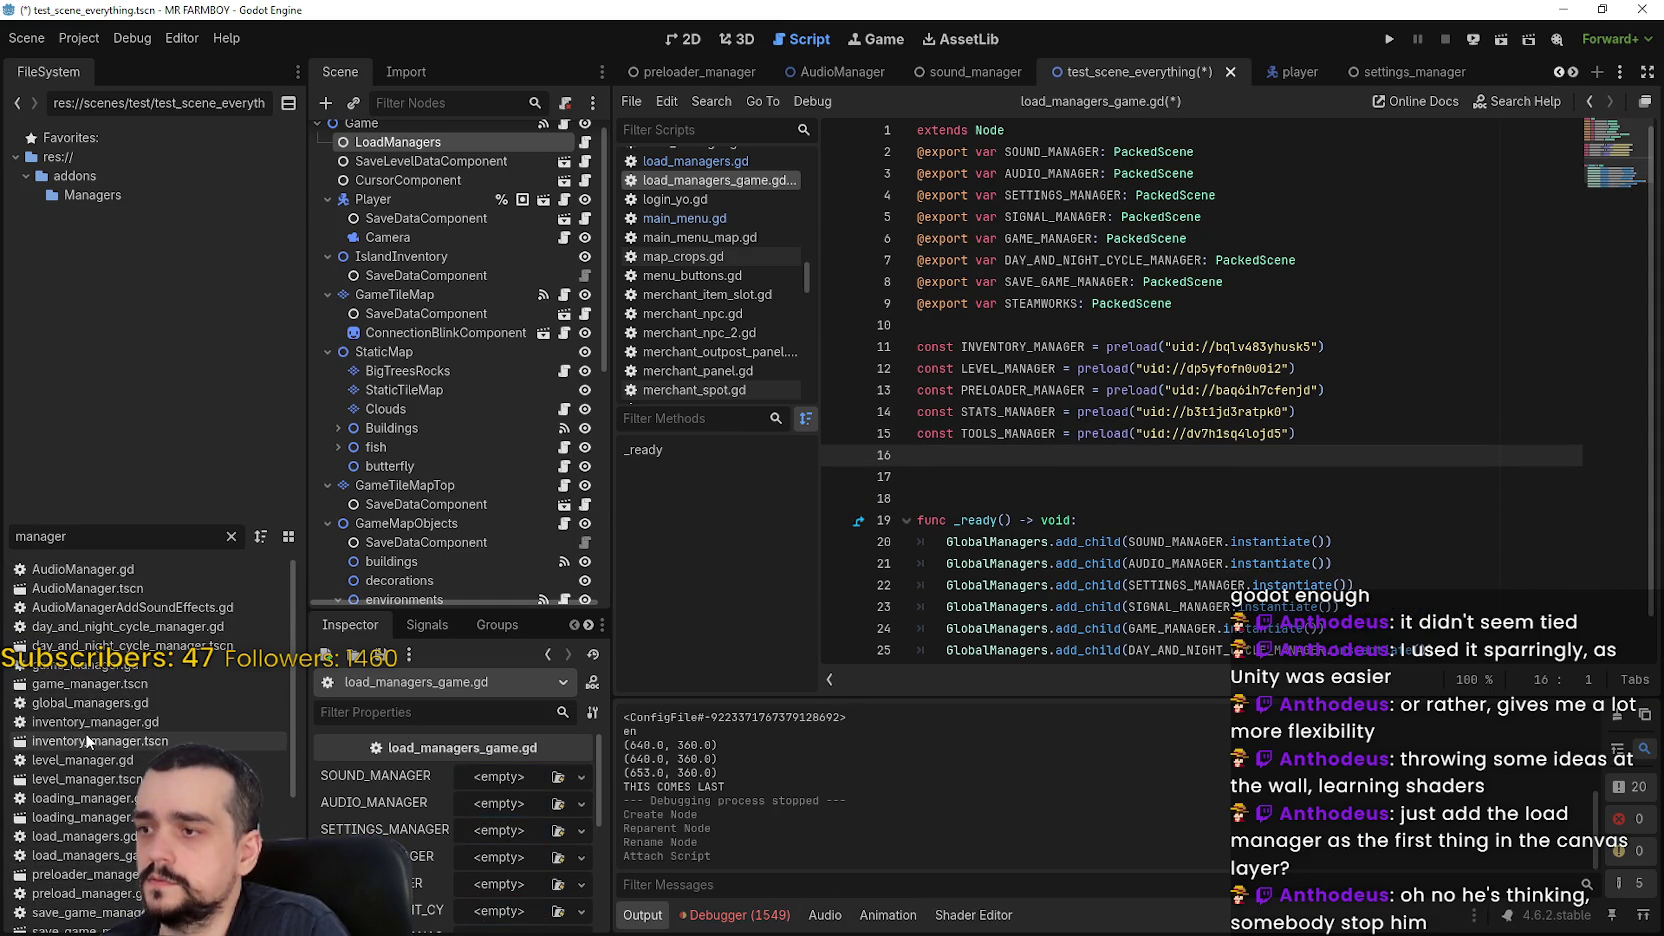
scroll(101, 840, down, 5)
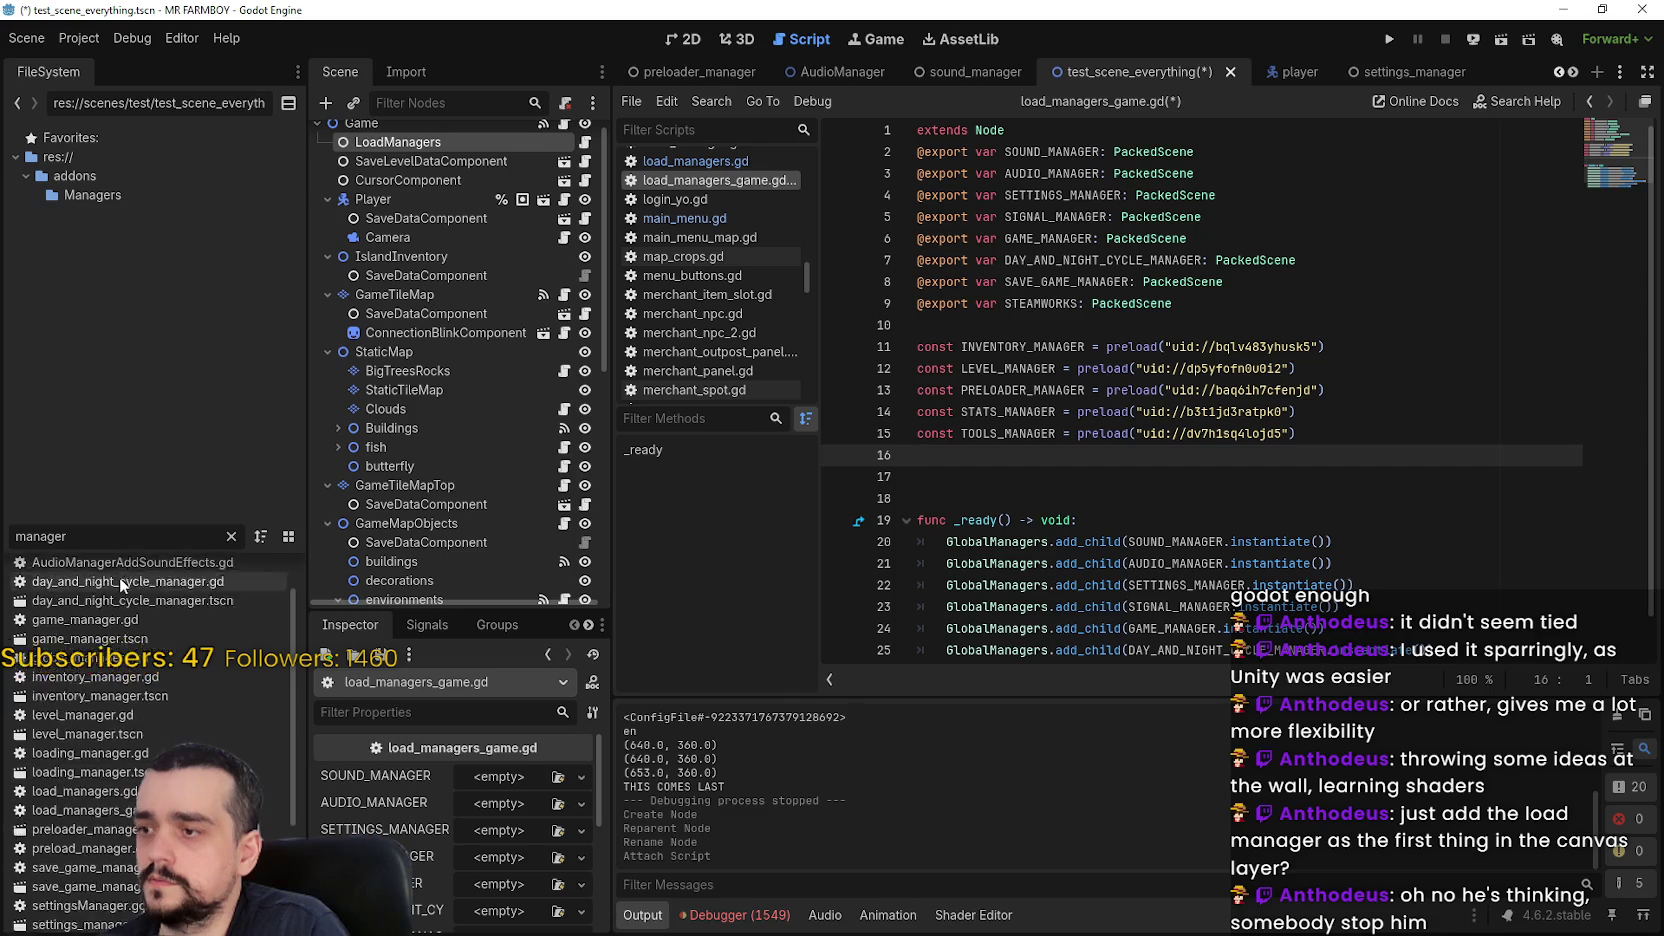
scroll(140, 905, up, 5)
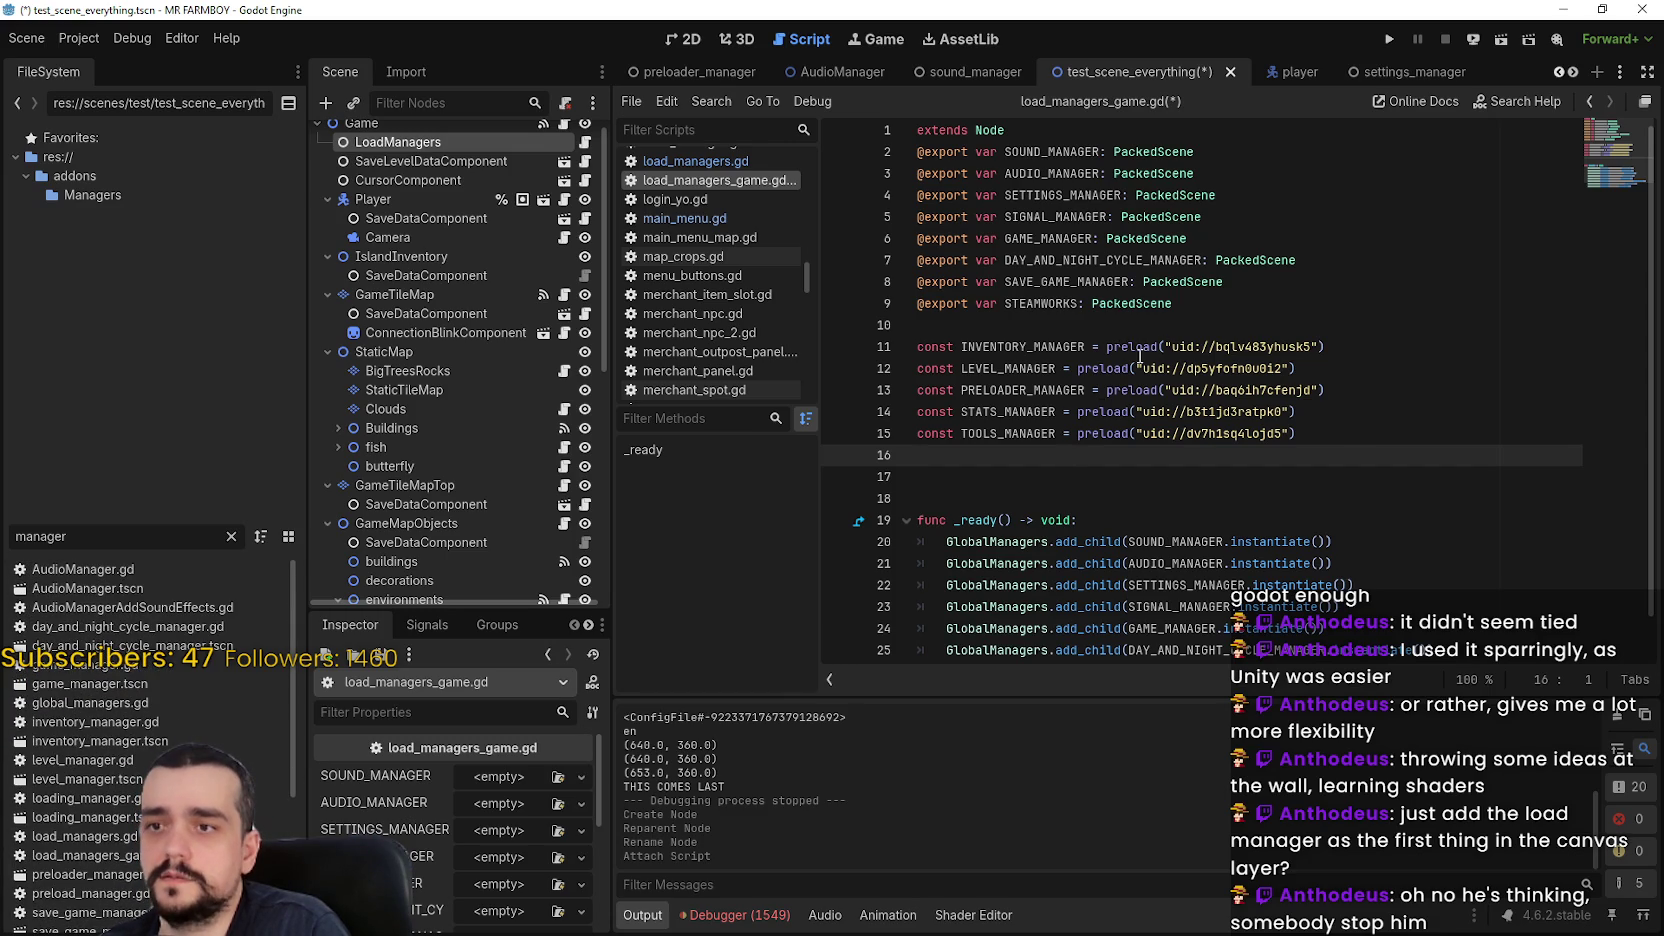
drag(1003, 303, 905, 303)
key(ctrl+c)
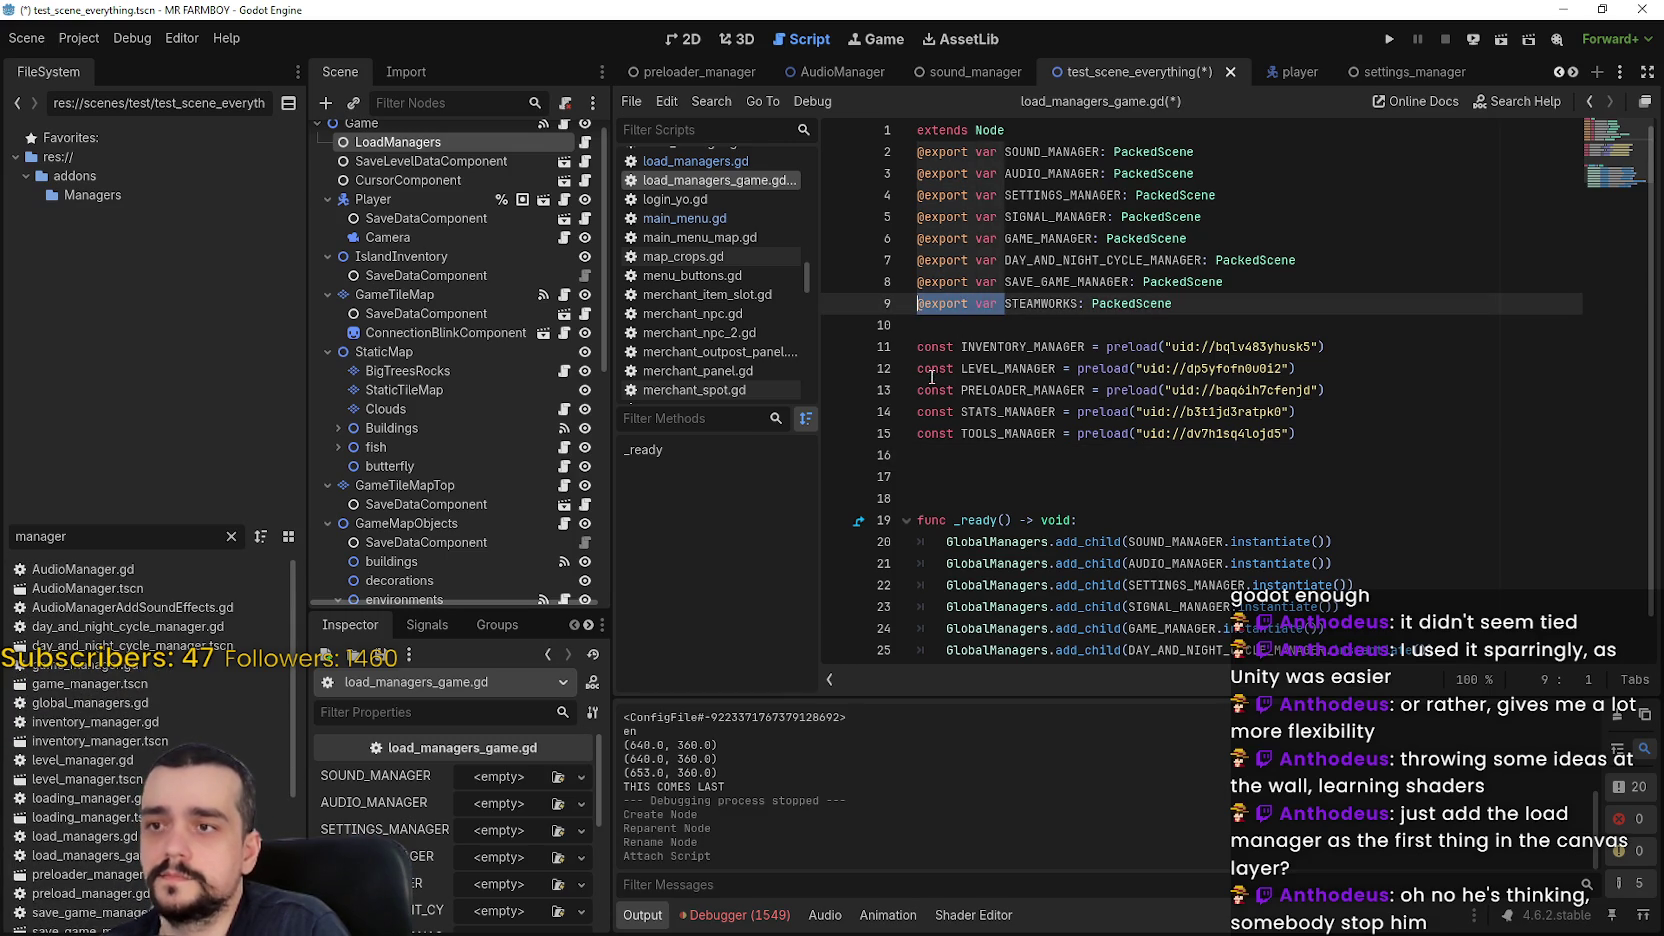
double_click(945, 347)
key(ctrl+v)
double_click(945, 369)
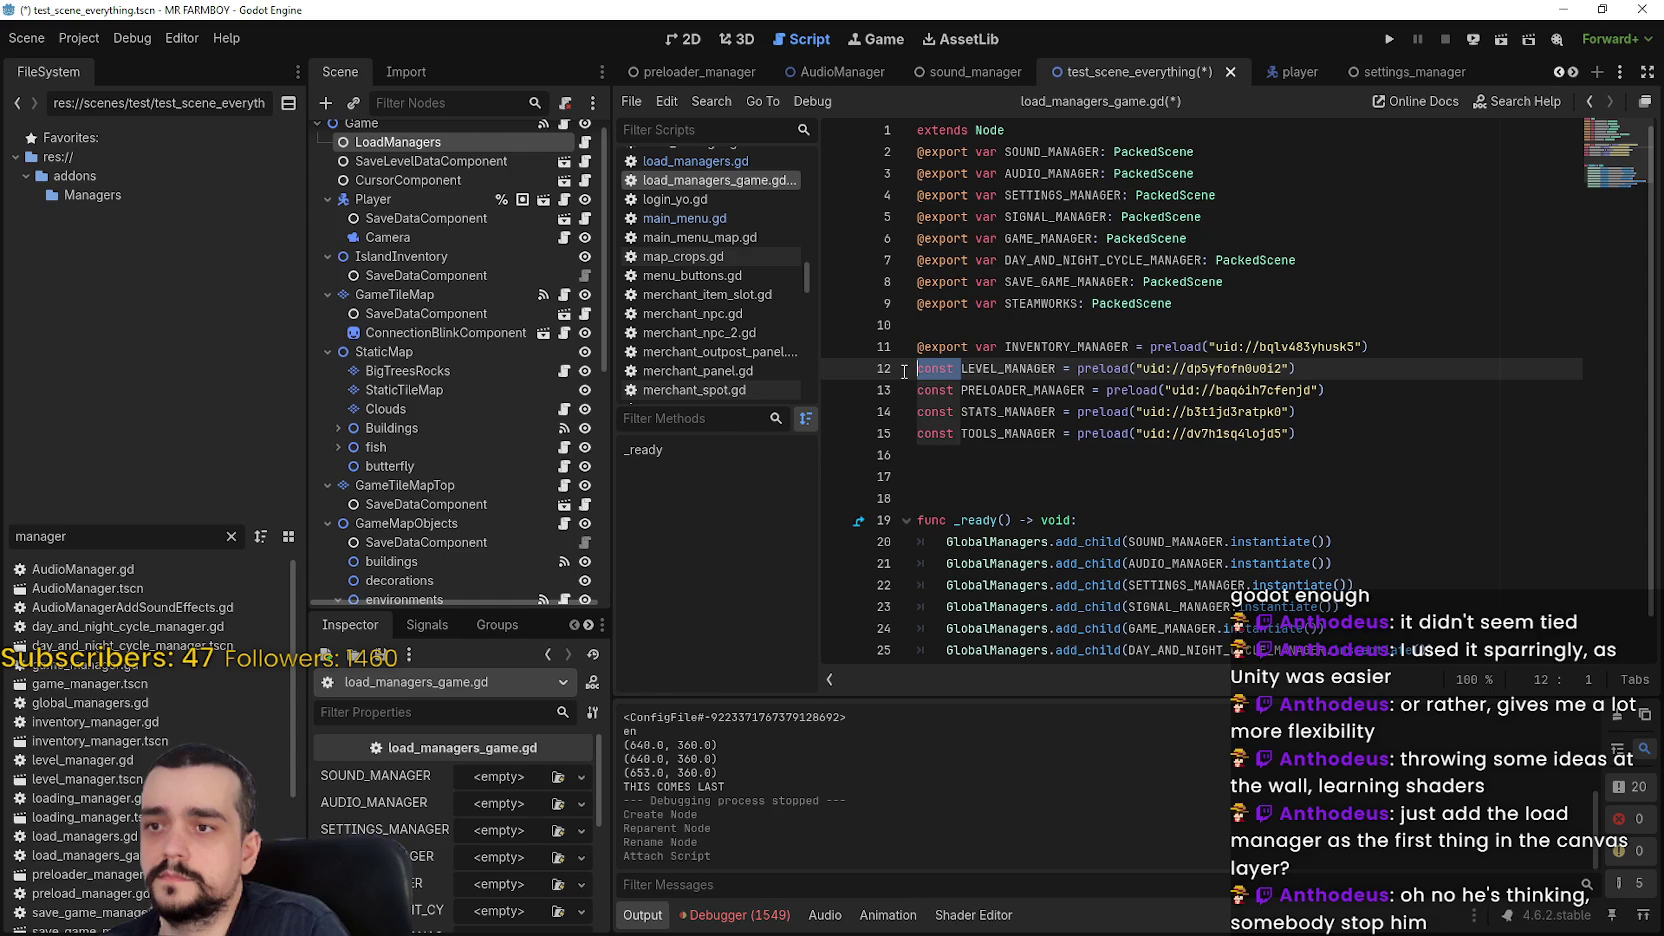
key(ctrl+v)
double_click(935, 390)
key(ctrl+v)
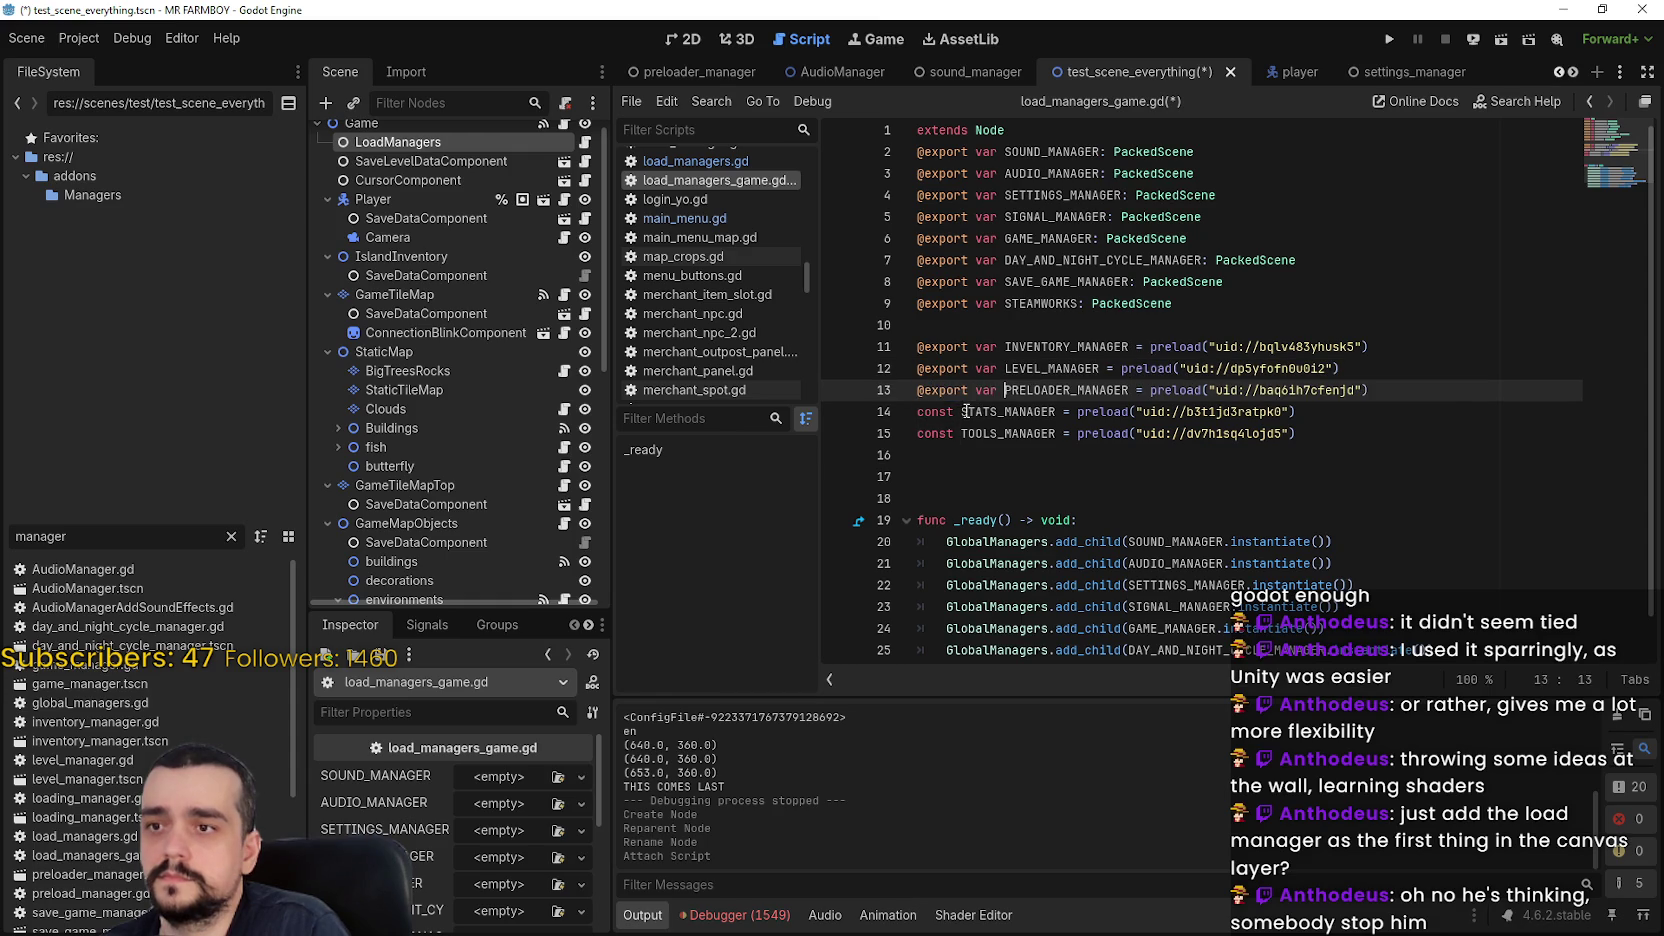
mouse_move(960, 411)
mouse_down()
mouse_move(913, 411)
mouse_move(913, 433)
mouse_up()
key(ctrl+v)
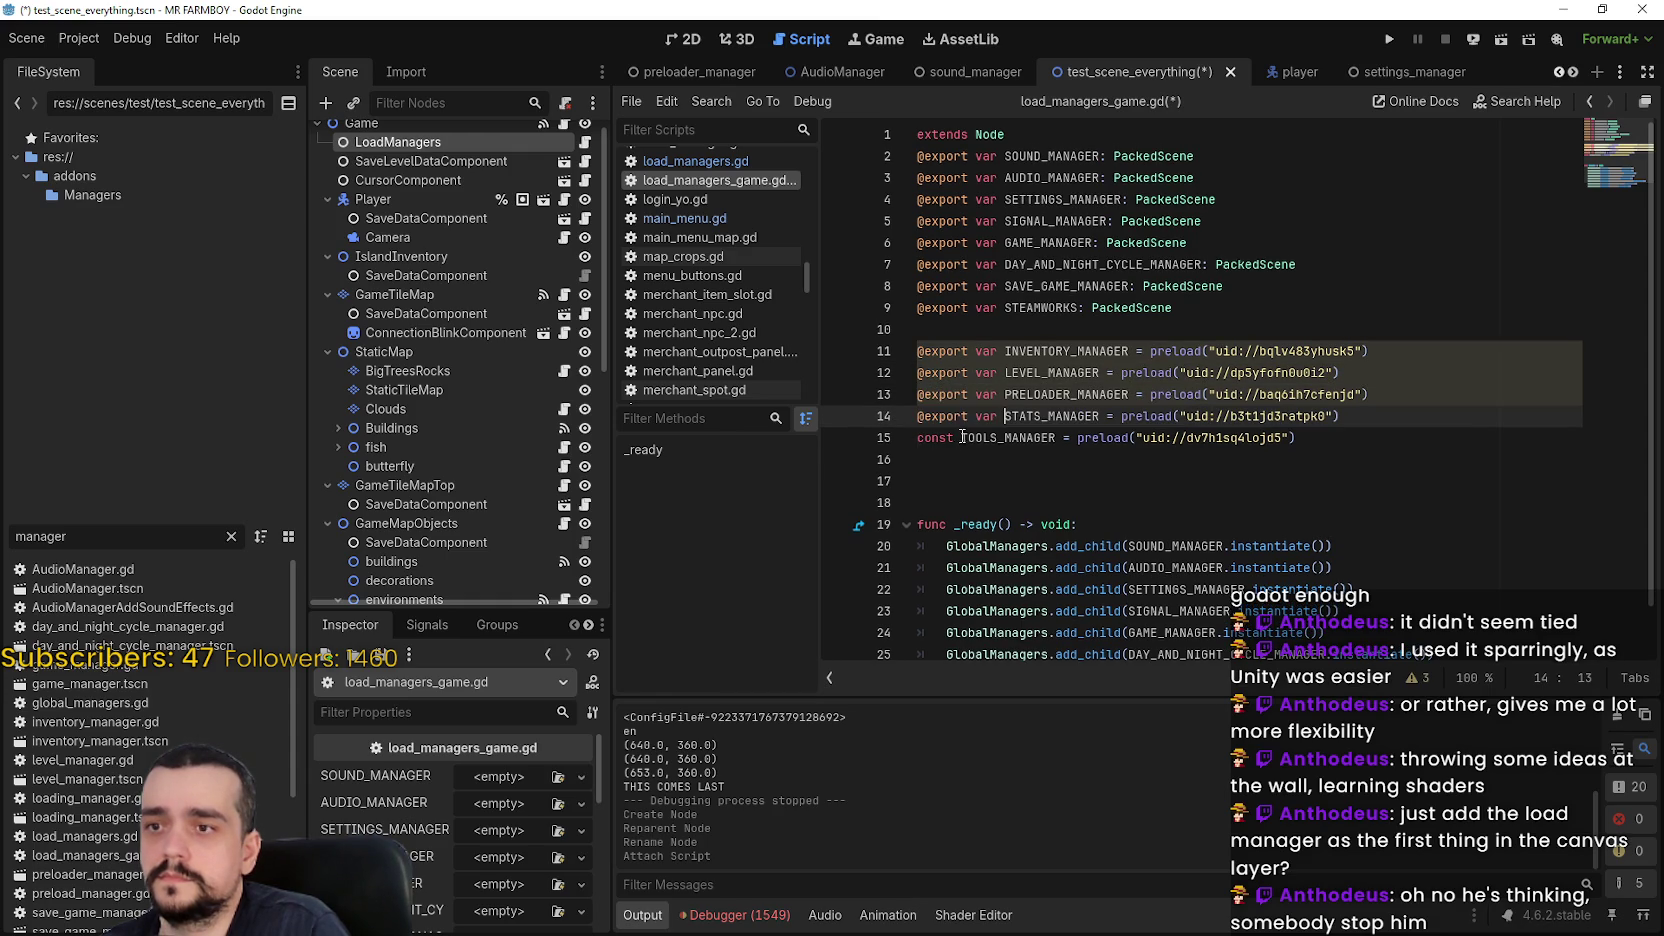
key(ctrl+v)
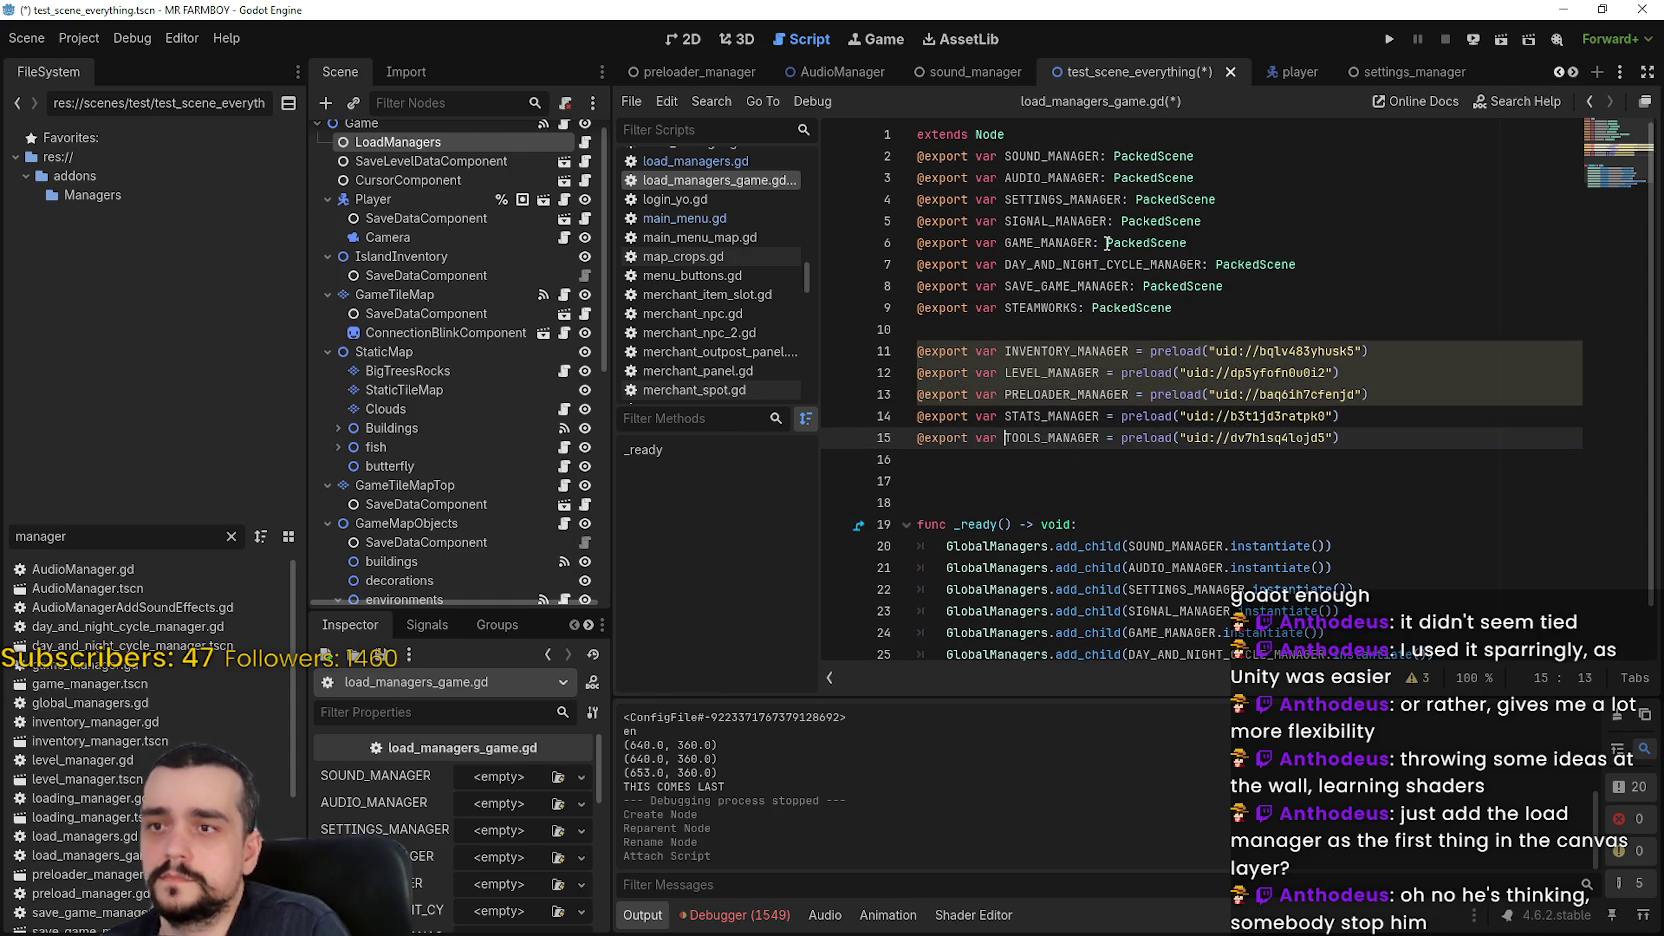
Turn INVENTORY_MANAGER and LEVEL_MANAGER into PackedScene-typed slots instead of preloads
drag(1093, 243, 1200, 243)
key(ctrl+c)
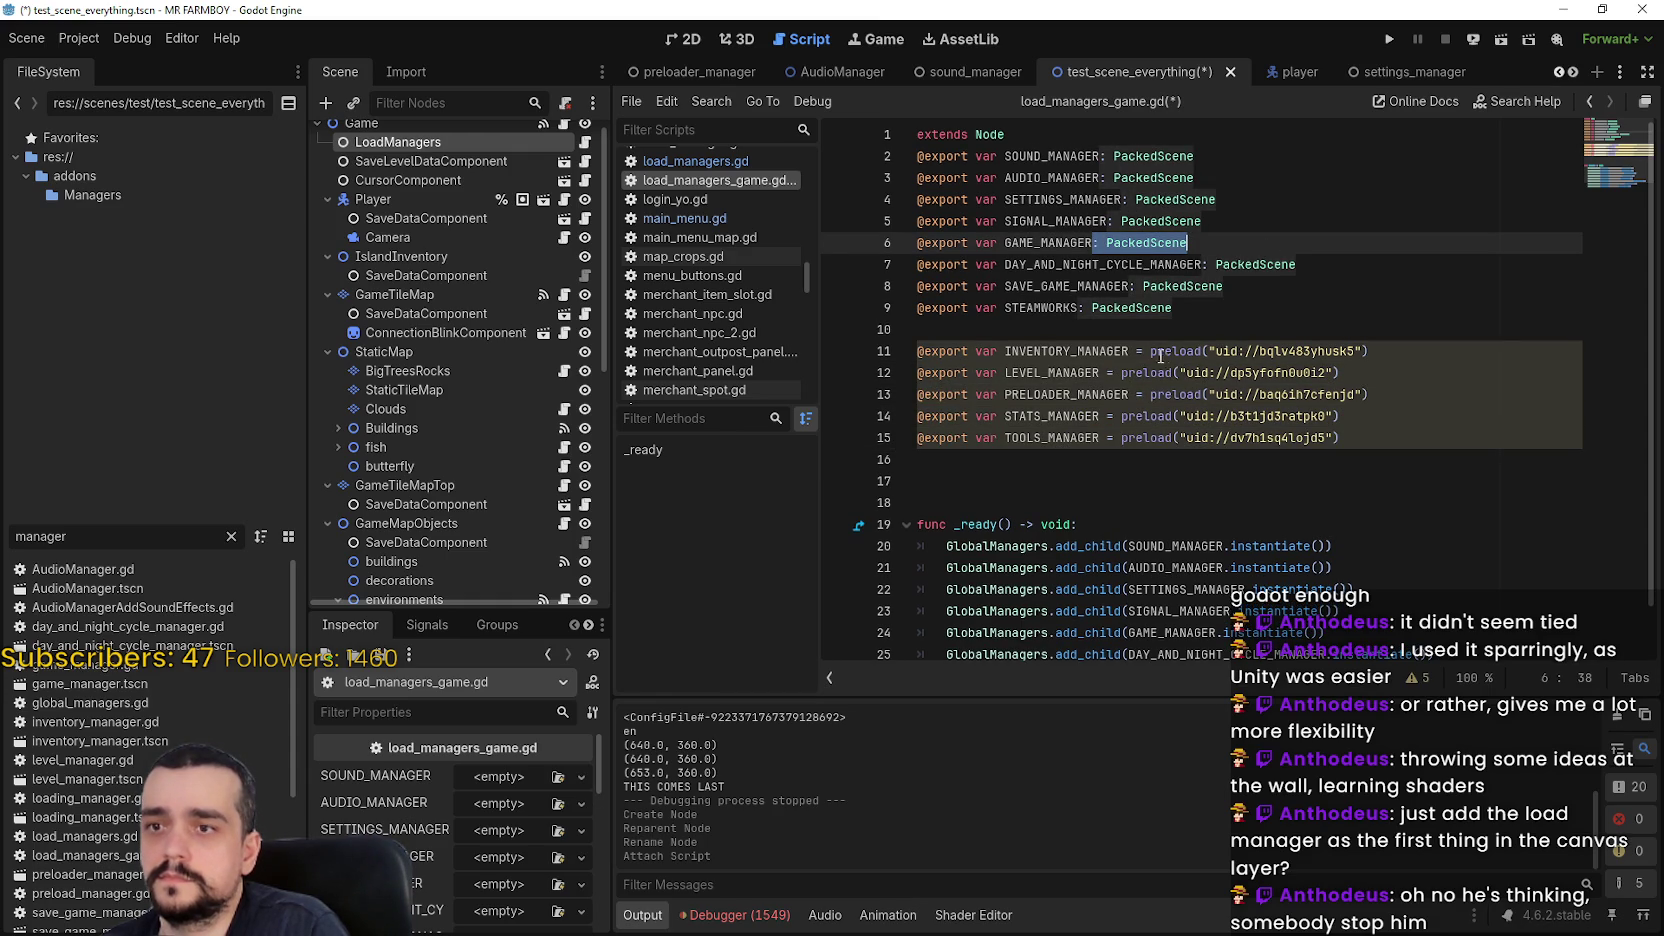
click(1130, 351)
key(shift+End)
key(ctrl+v)
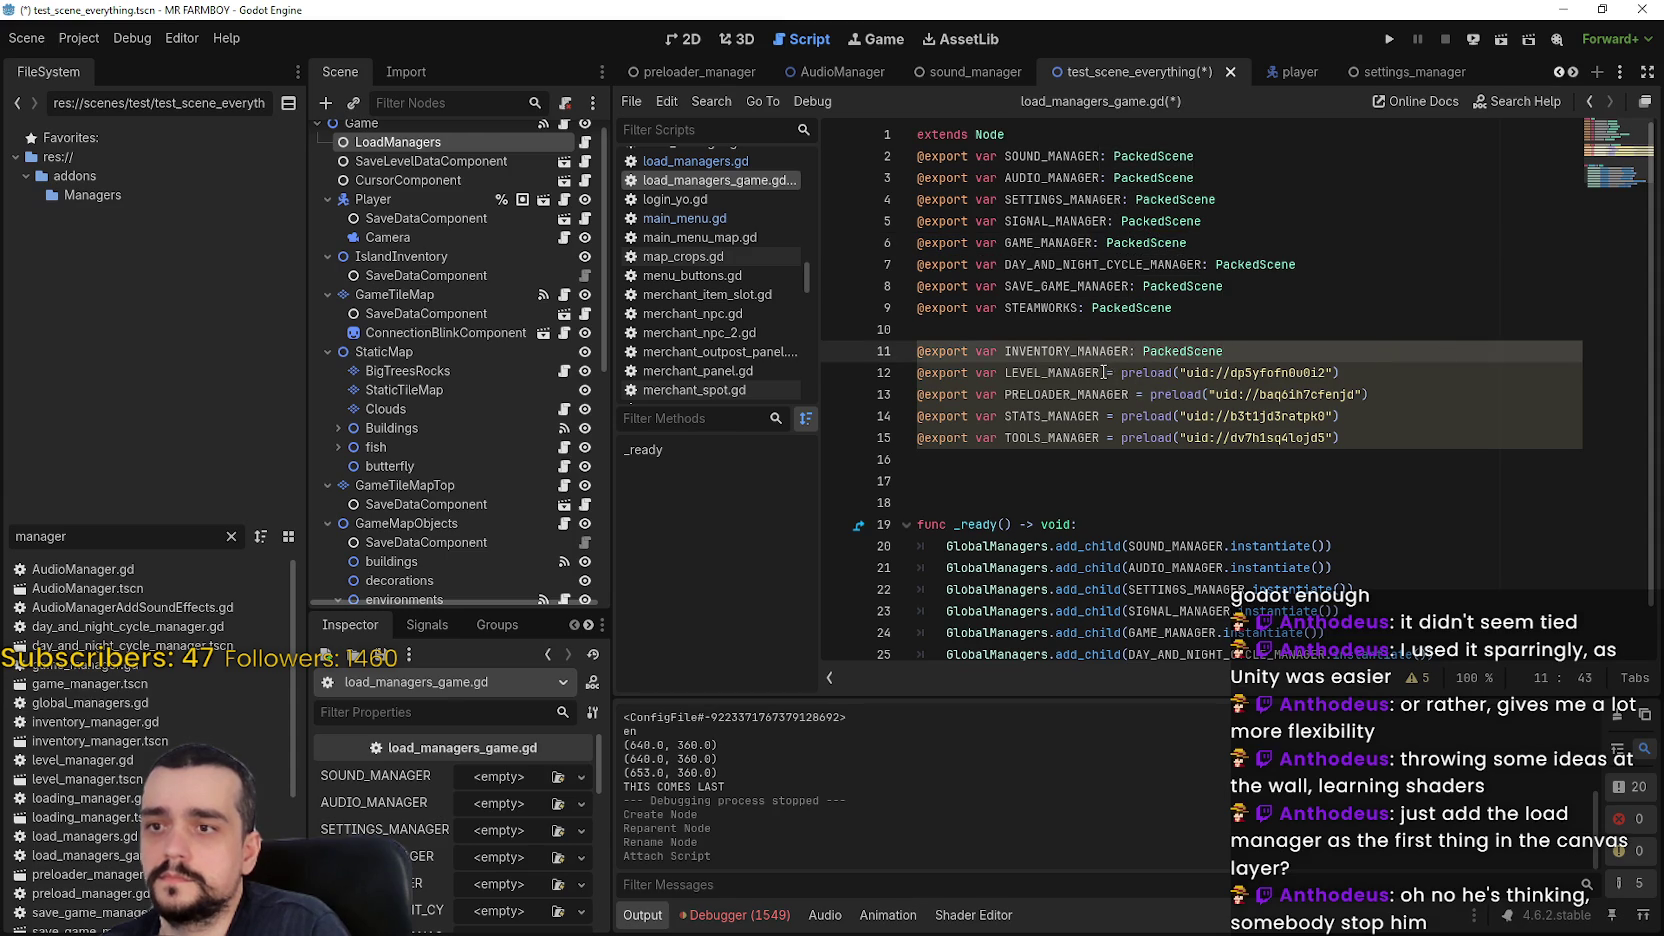
click(1104, 372)
key(shift+End)
key(ctrl+v)
Turn PRELOADER_MANAGER, STATS_MANAGER and TOOLS_MANAGER into PackedScene-typed slots instead of preloads
click(1131, 394)
key(shift+End)
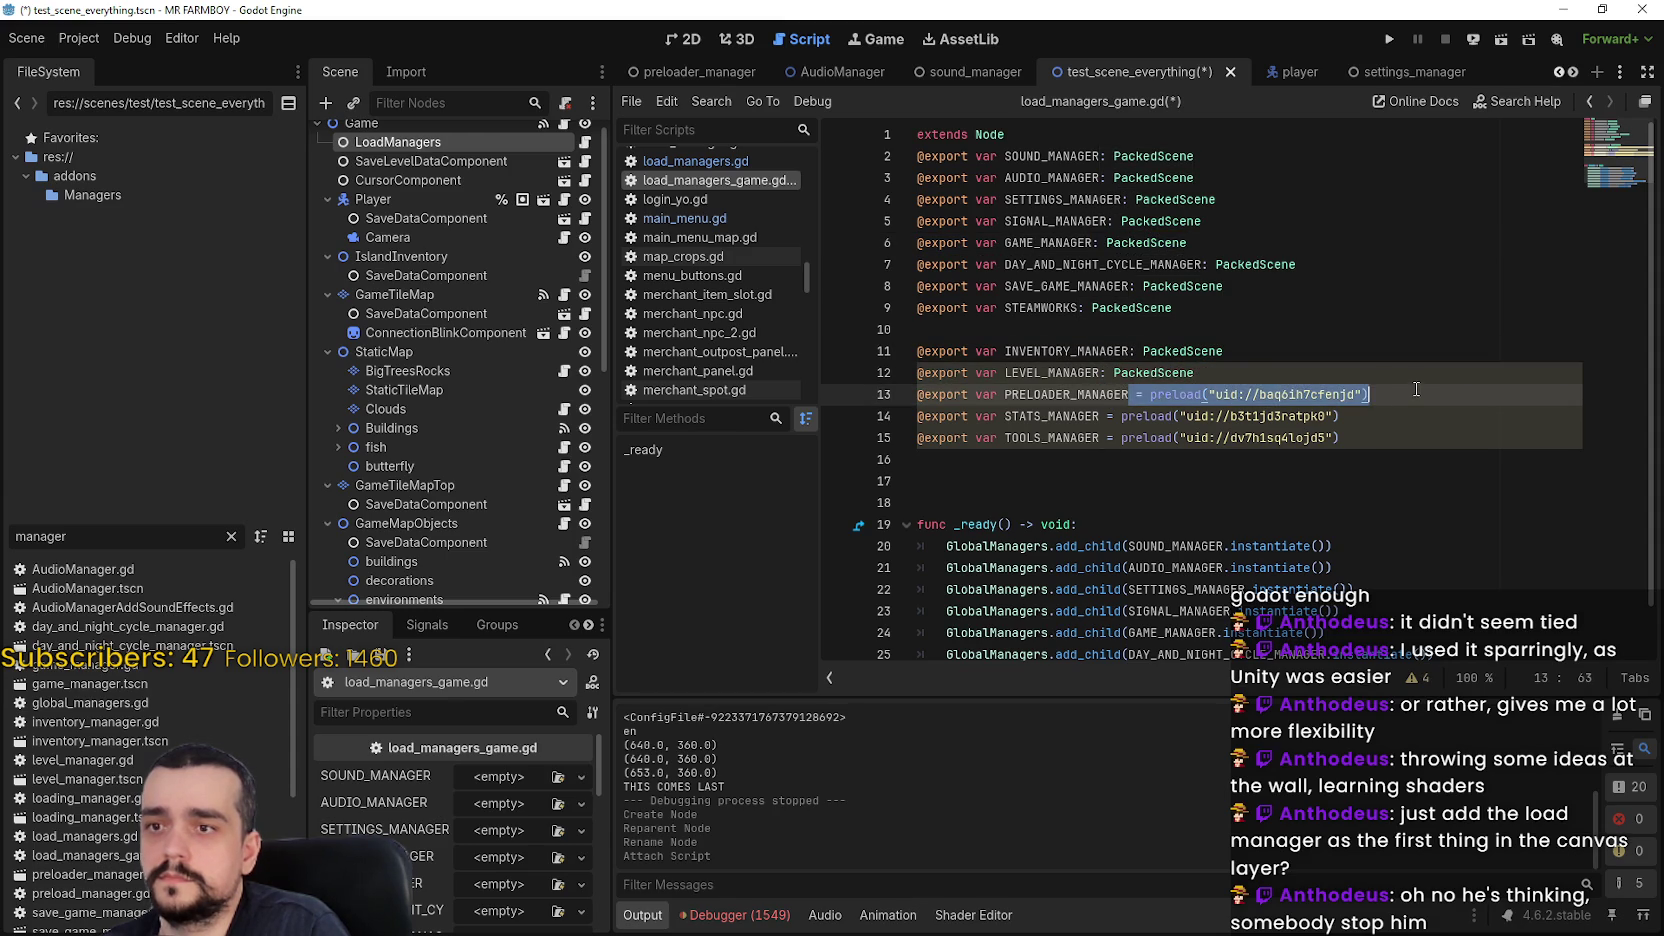
key(ctrl+v)
click(1104, 415)
key(shift+End)
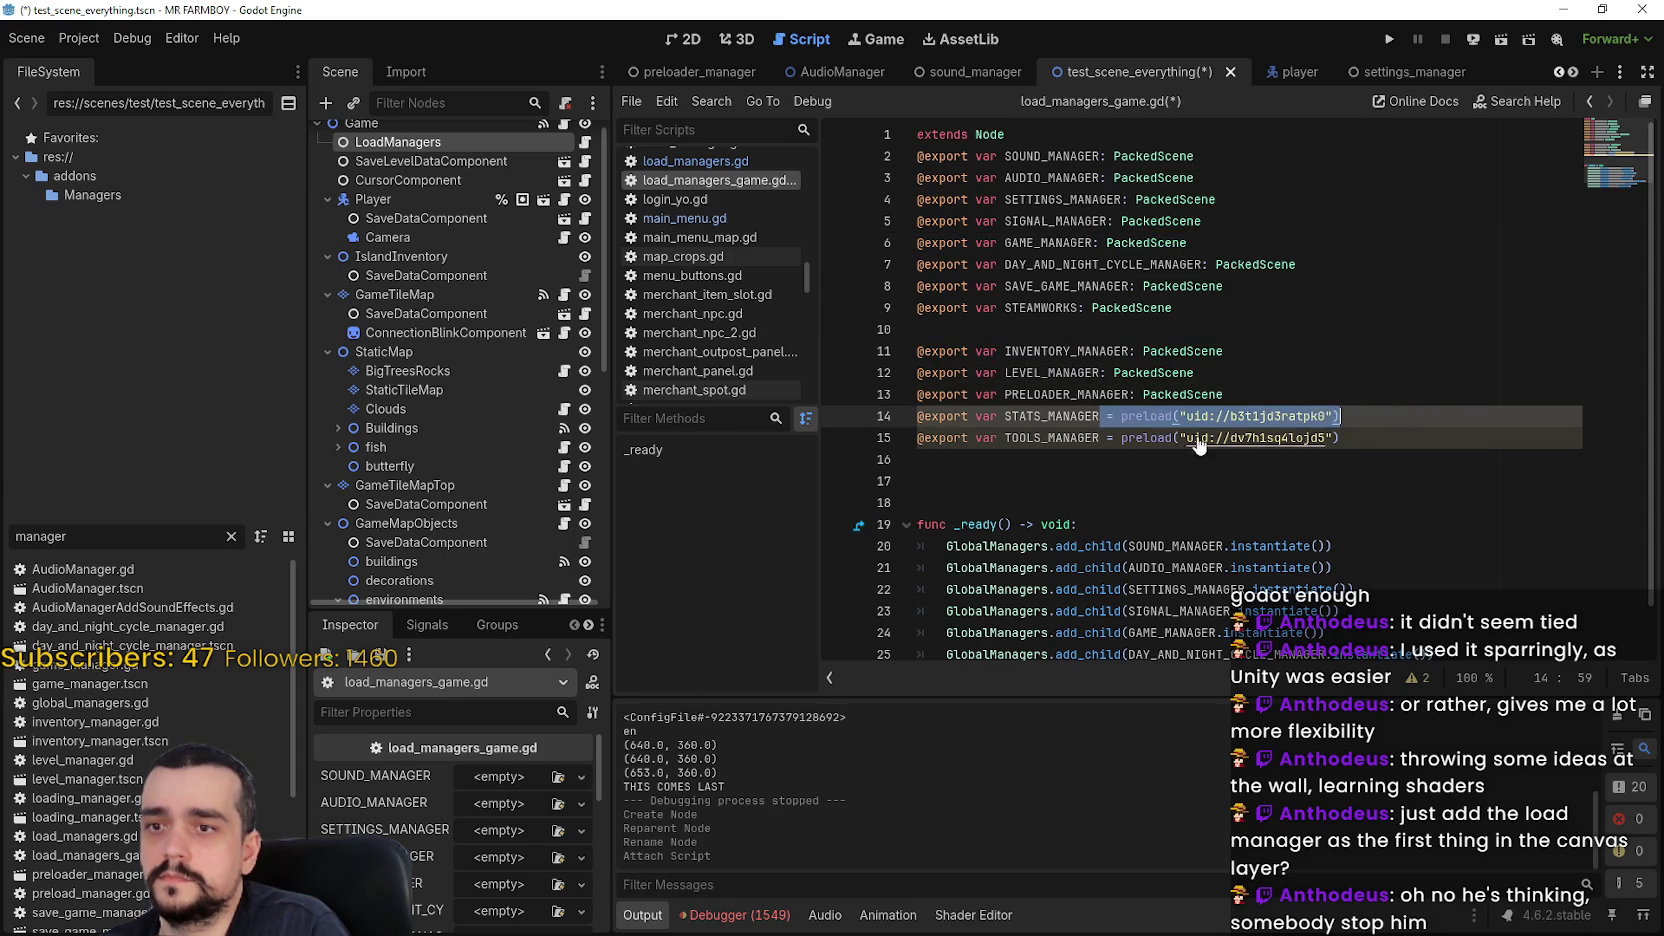
key(ctrl+v)
click(1102, 437)
key(shift+End)
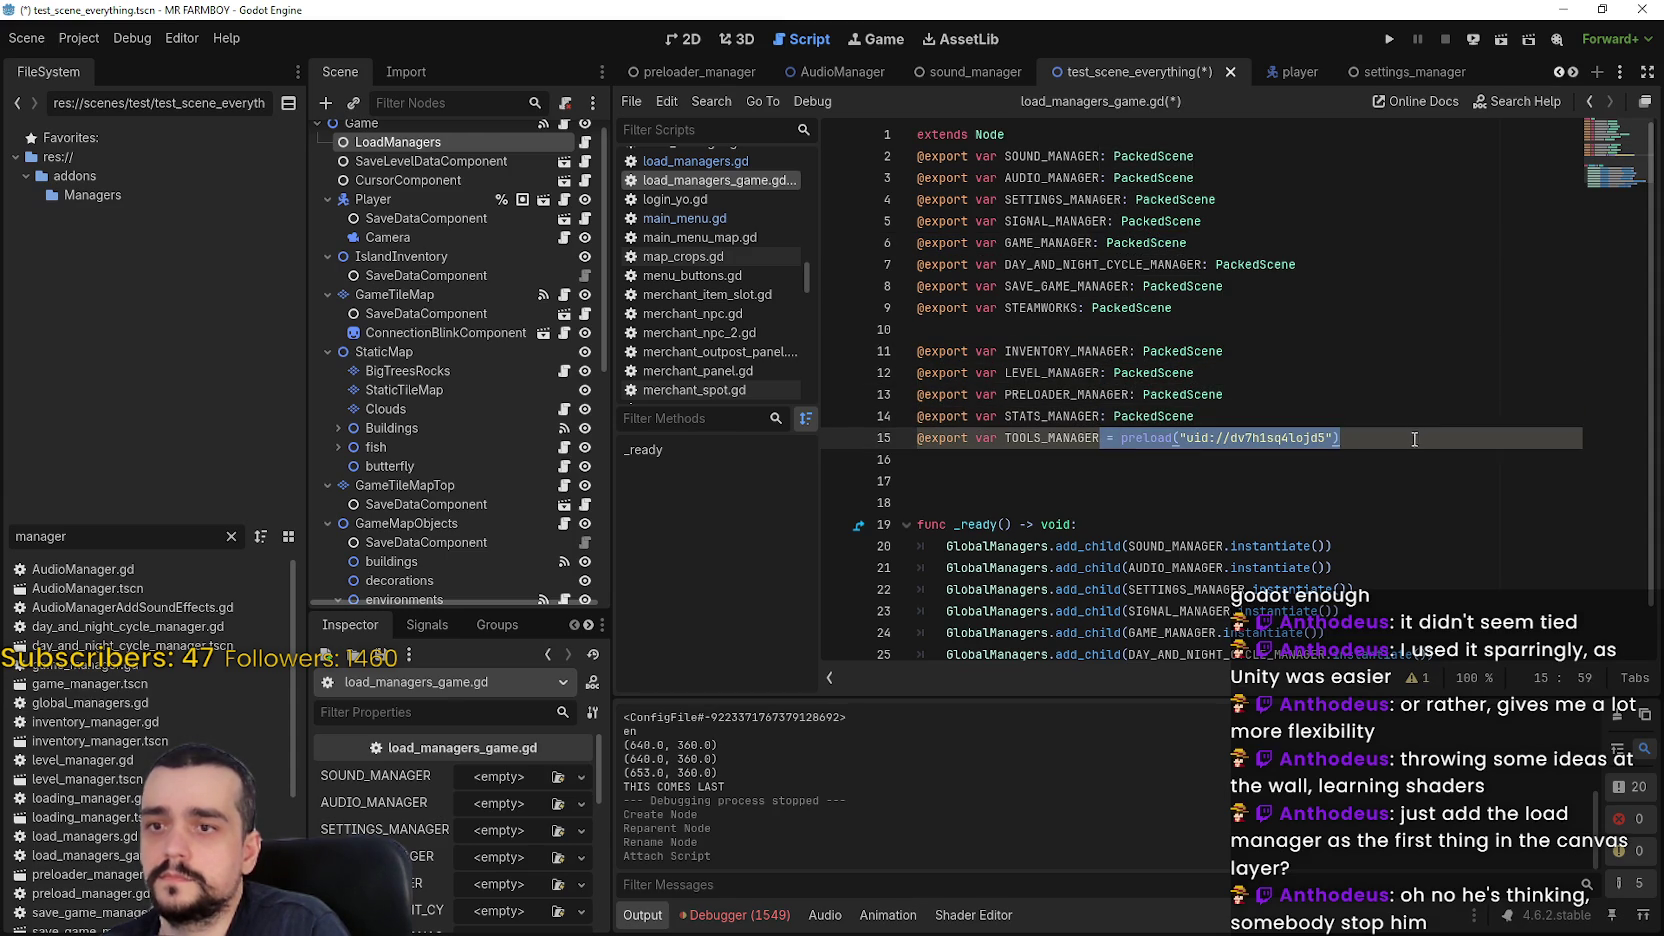
key(ctrl+v)
Move PRELOADER_MANAGER above INVENTORY_MANAGER and LEVEL_MANAGER to the end of the exports
click(1225, 413)
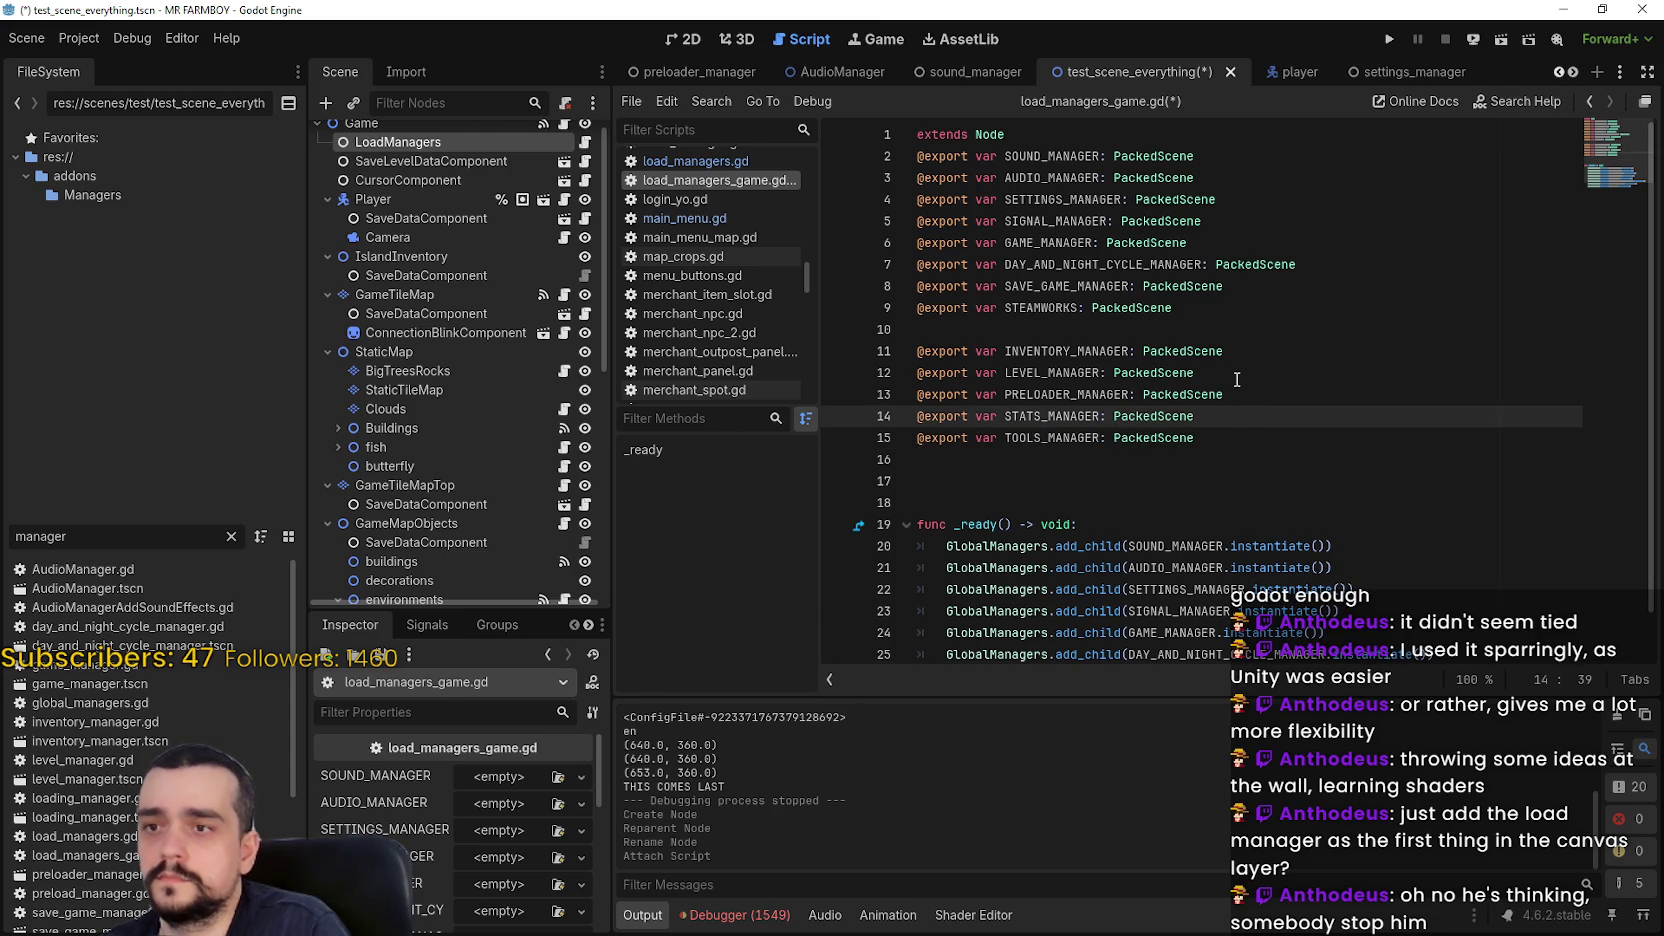
drag(1233, 388, 905, 392)
key(ctrl+x)
key(BackSpace)
click(964, 332)
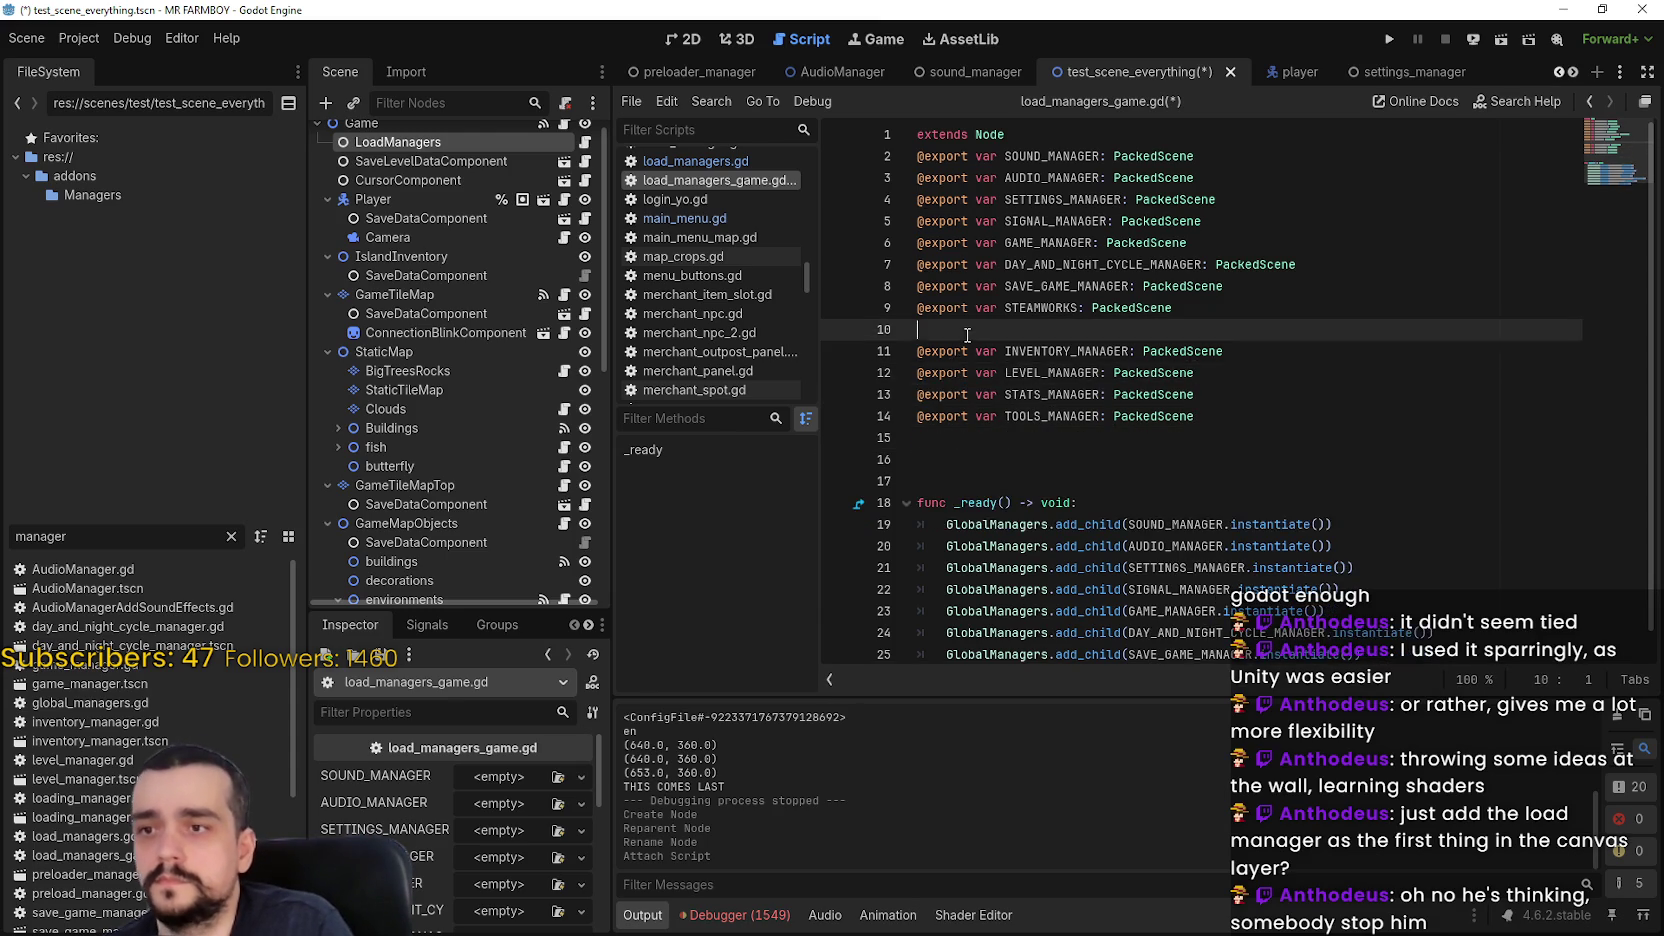
key(Return)
drag(1224, 400, 858, 407)
key(ctrl+x)
key(BackSpace)
click(1214, 428)
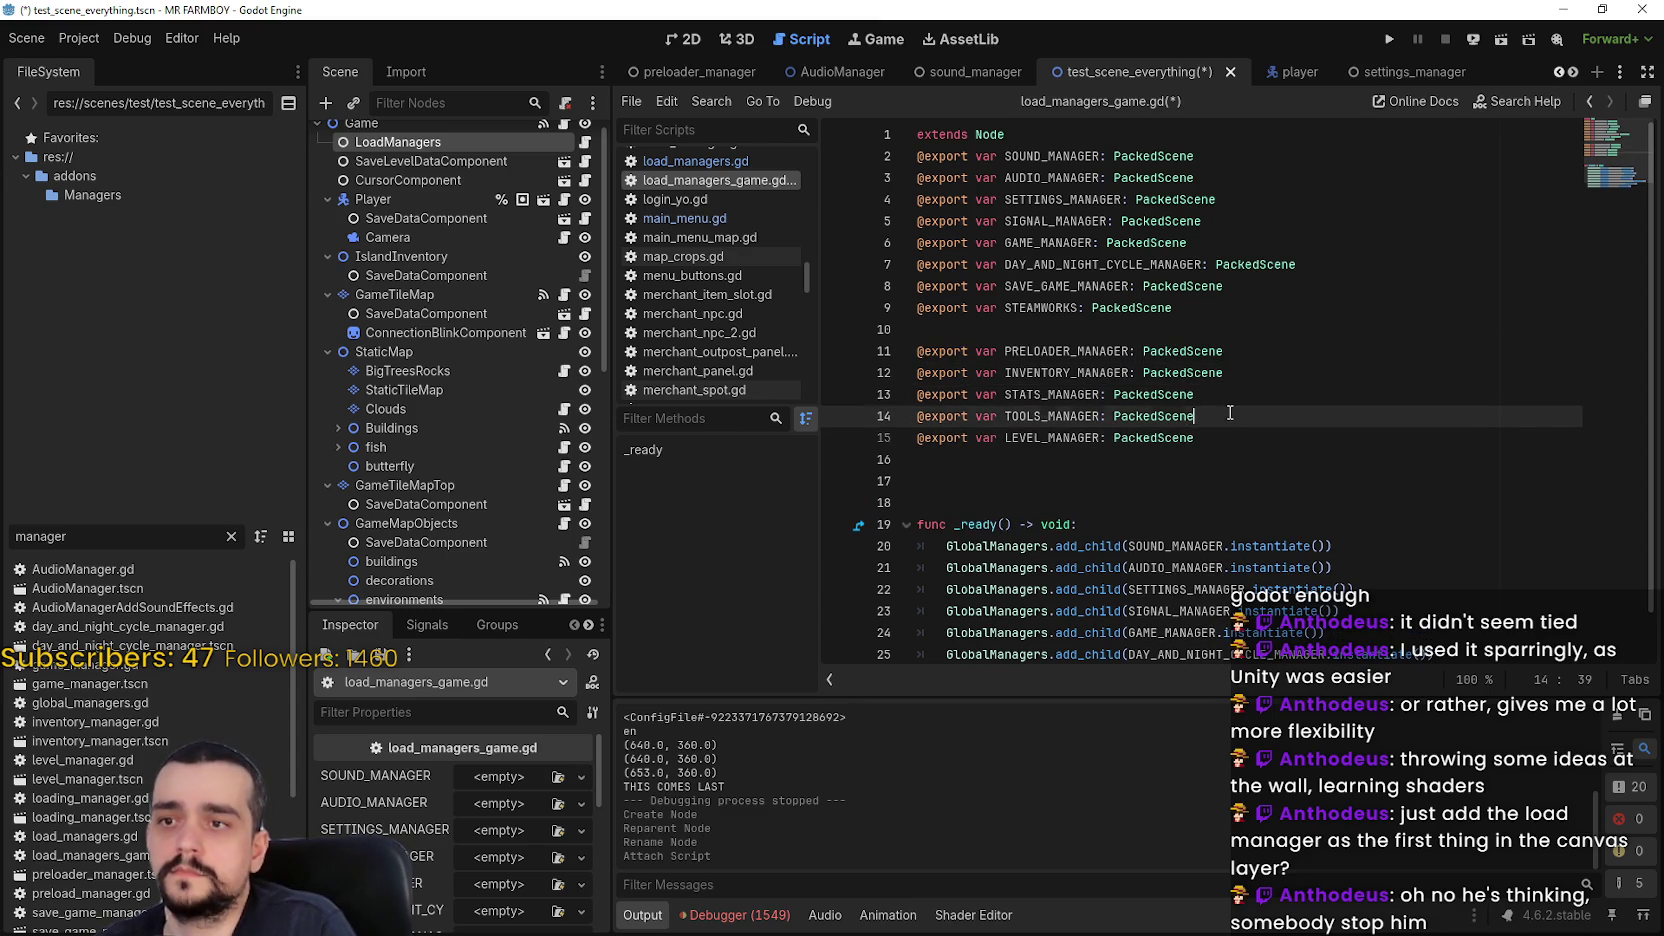
Delete the old SOUND_MANAGER through STEAMWORKS export lines
double_click(1046, 368)
double_click(1046, 352)
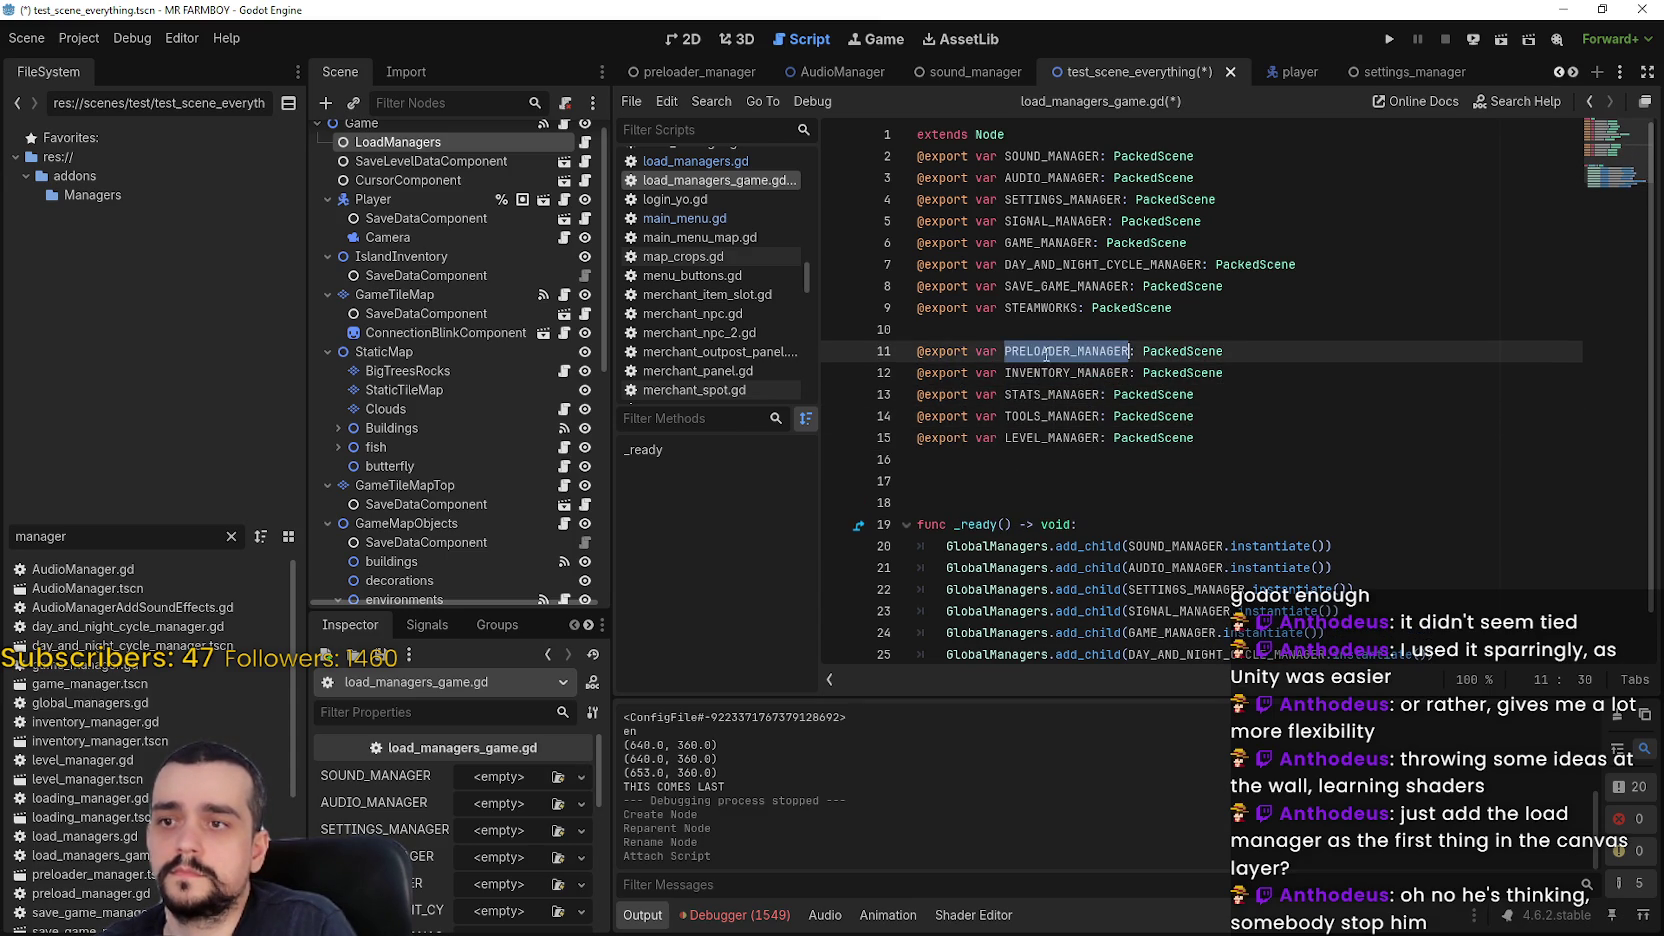
click(1050, 397)
click(1036, 437)
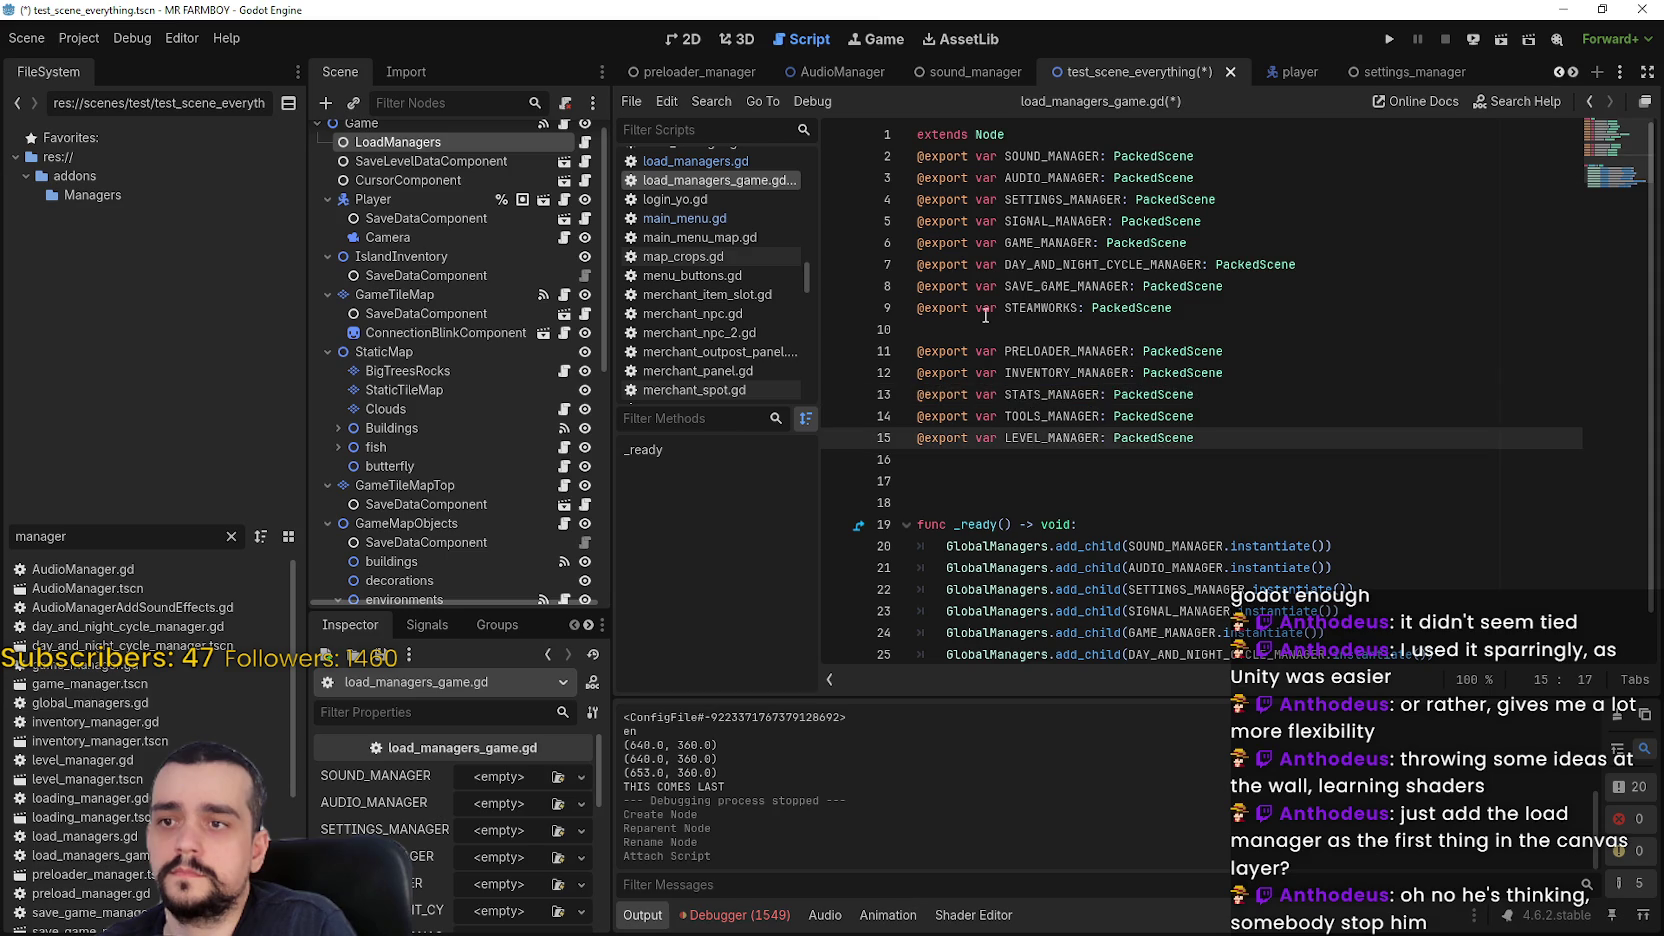
mouse_move(1238, 304)
mouse_down()
mouse_move(1000, 221)
mouse_move(915, 156)
mouse_up()
key(BackSpace)
Remove leftover blank lines and change add_child arguments to PRELOADER, INVENTORY, STATS and TOOLS managers
click(966, 183)
key(BackSpace)
key(BackSpace)
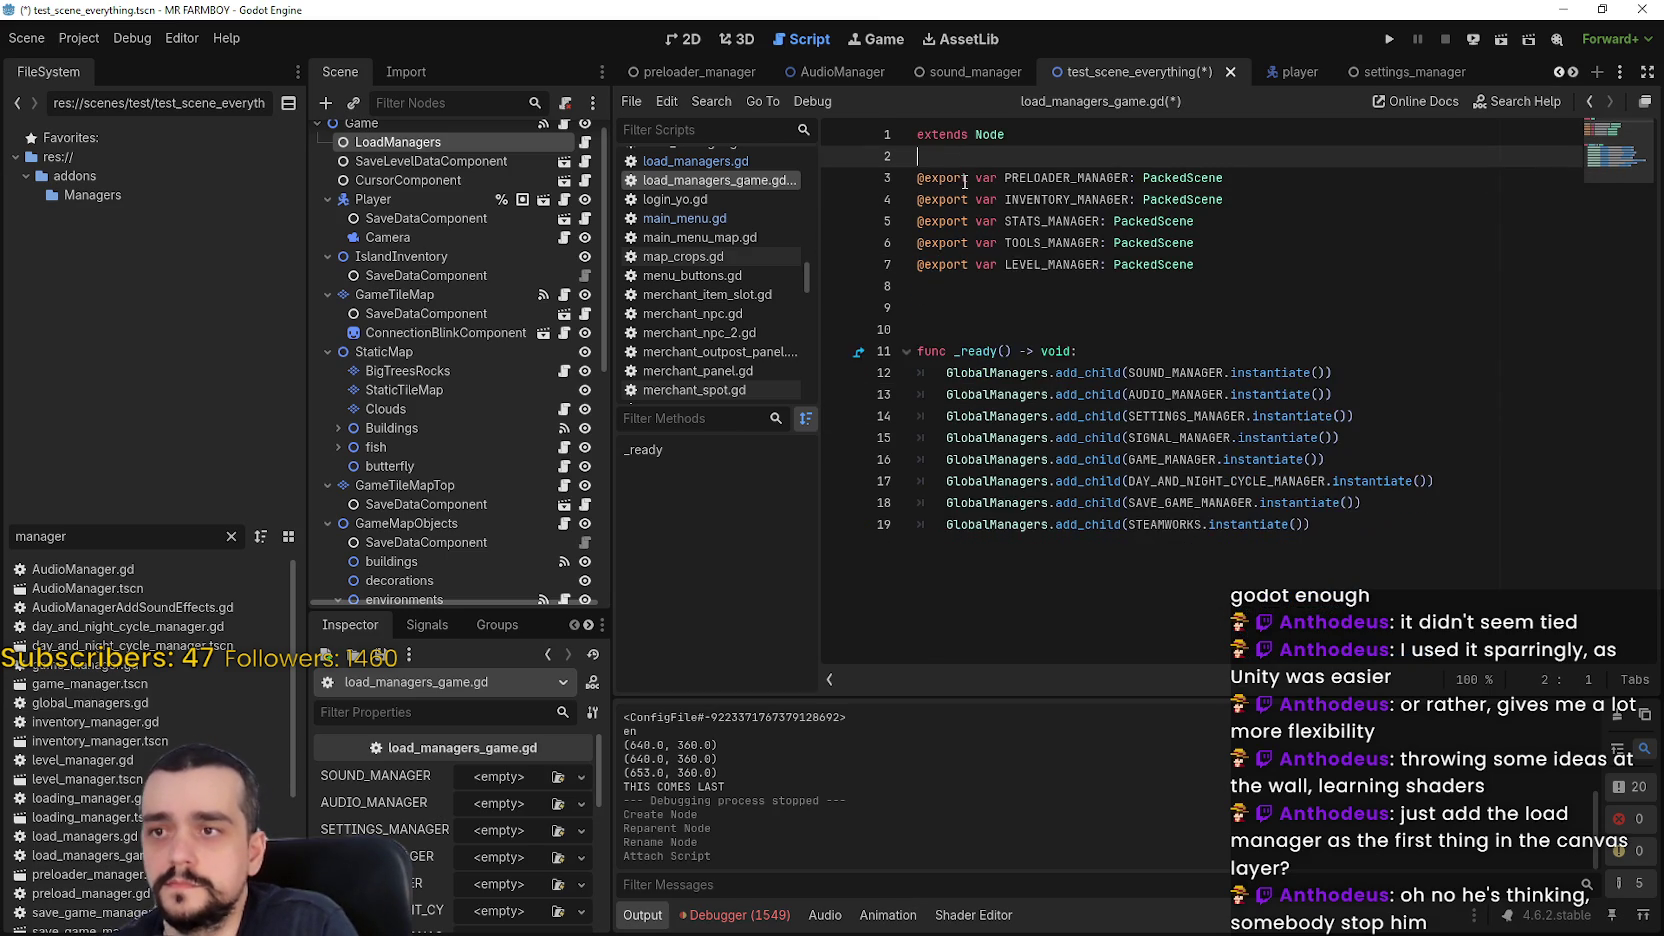
click(992, 256)
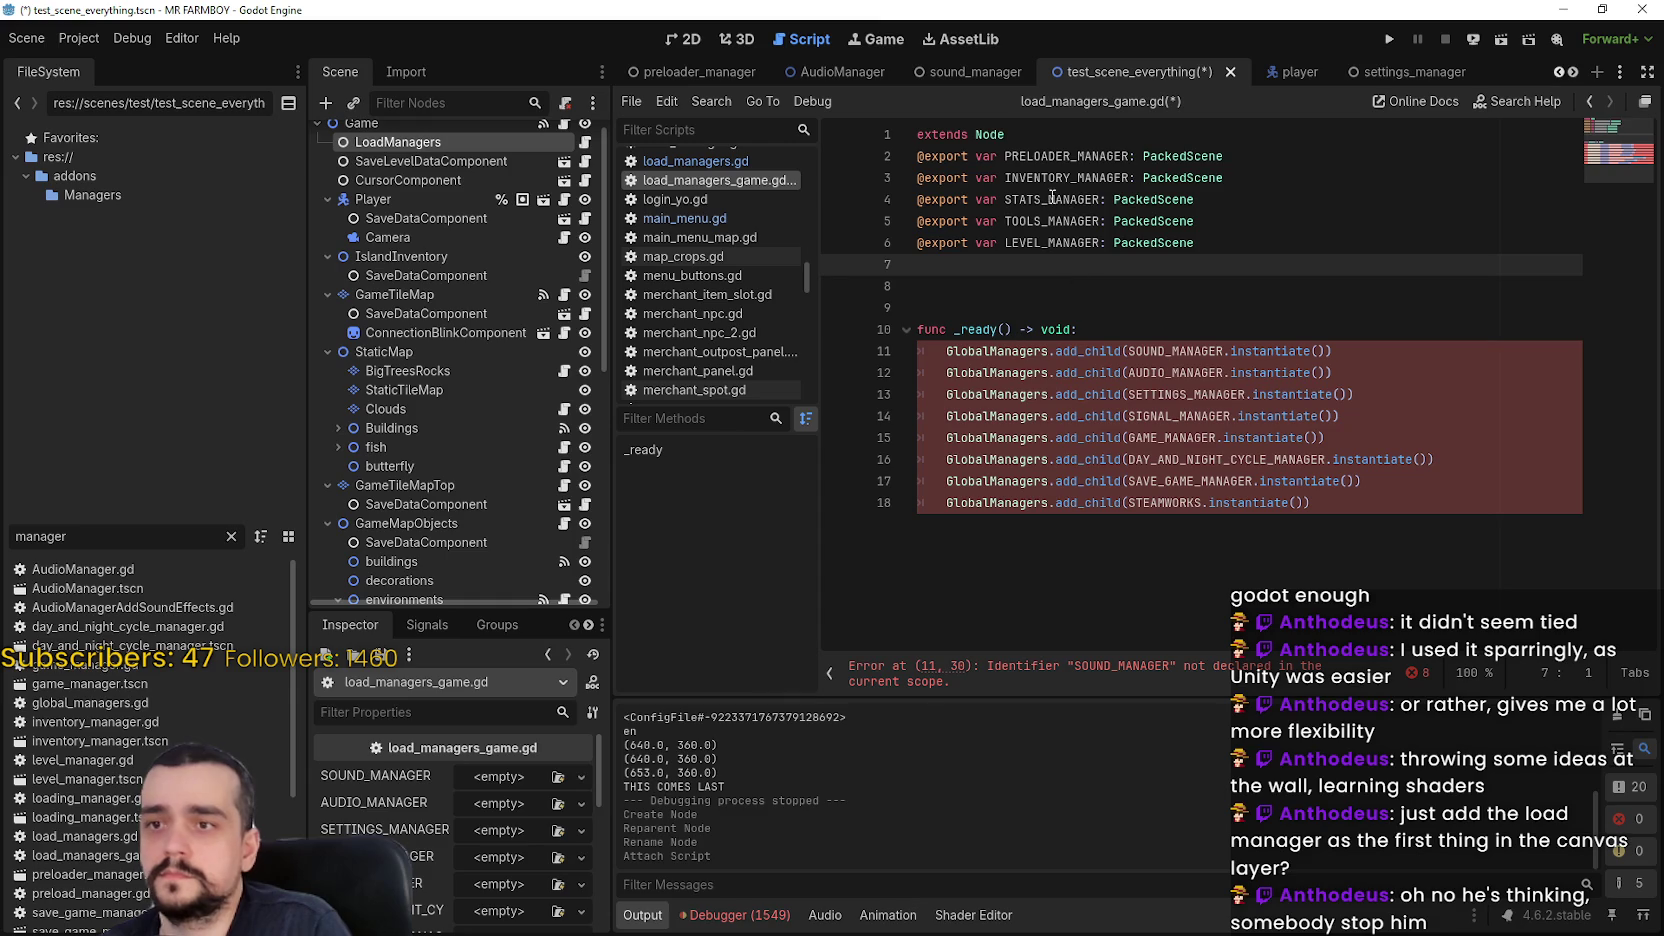
click(1062, 157)
double_click(1187, 351)
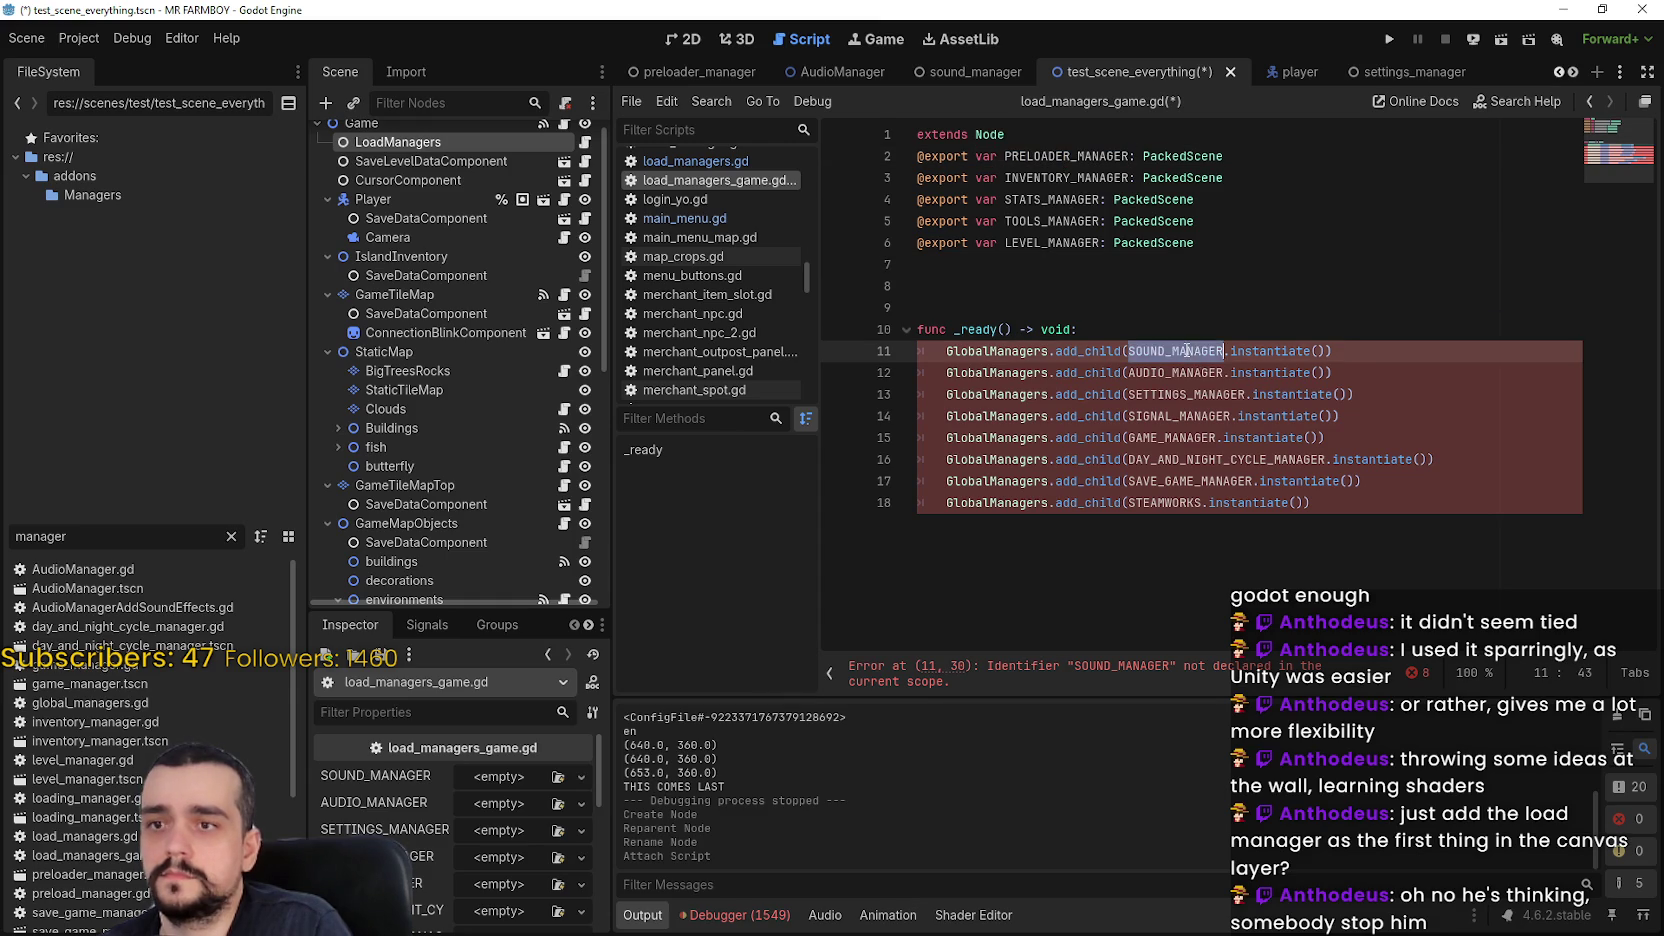
double_click(1016, 177)
click(1201, 373)
click(1037, 198)
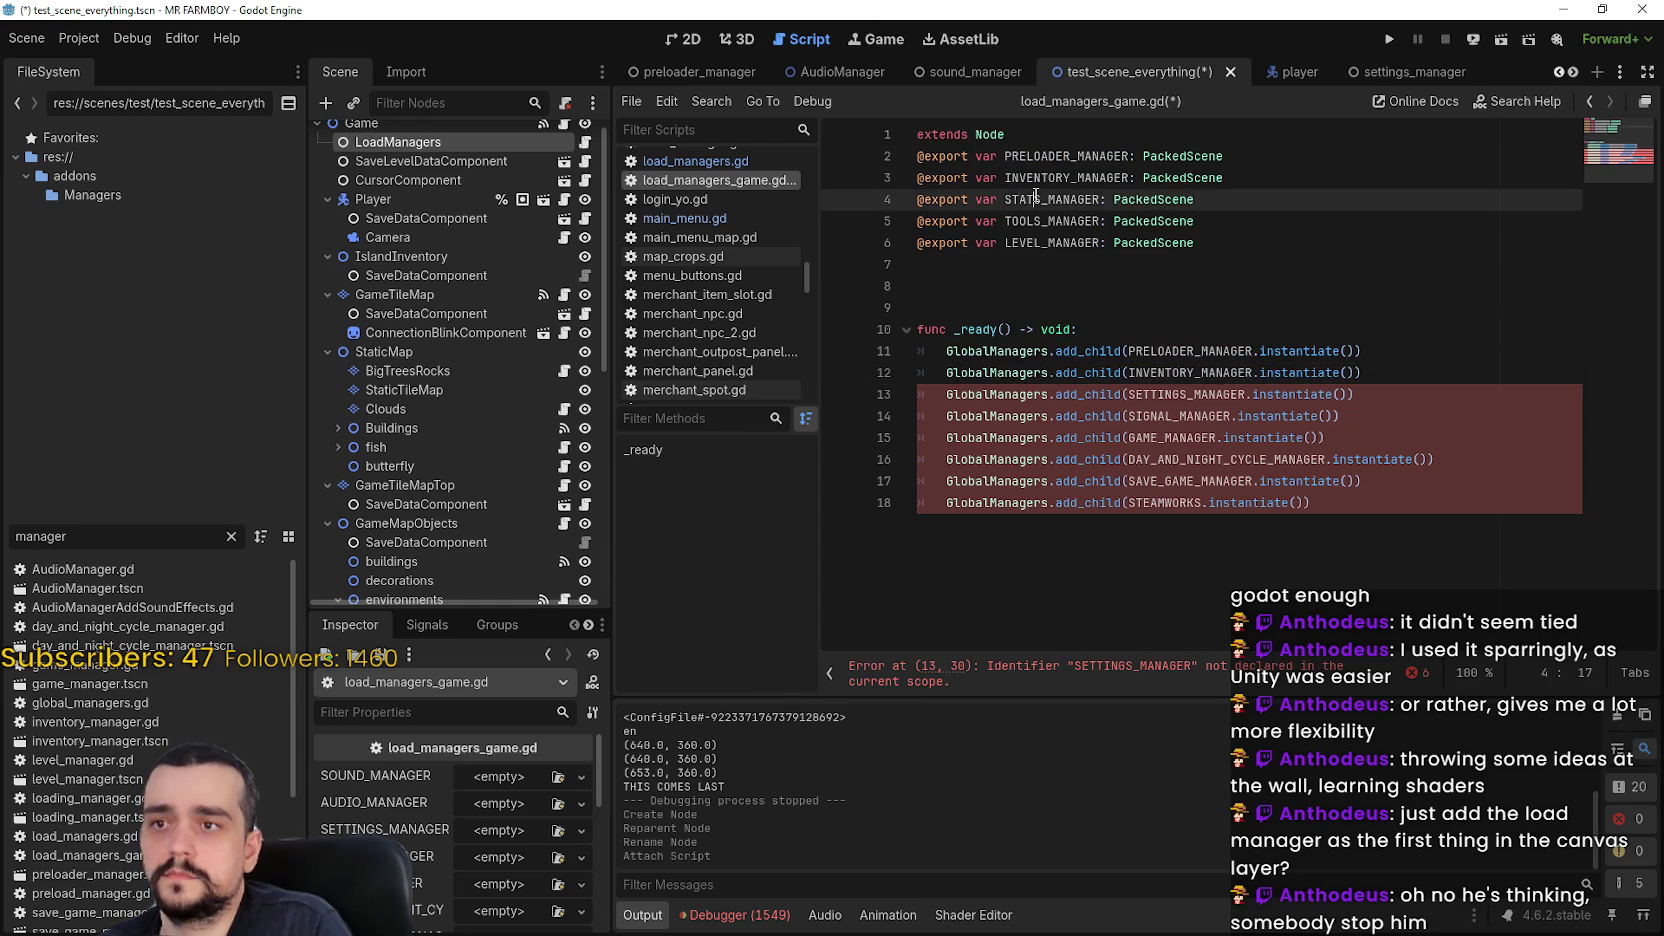
double_click(1185, 396)
click(1040, 200)
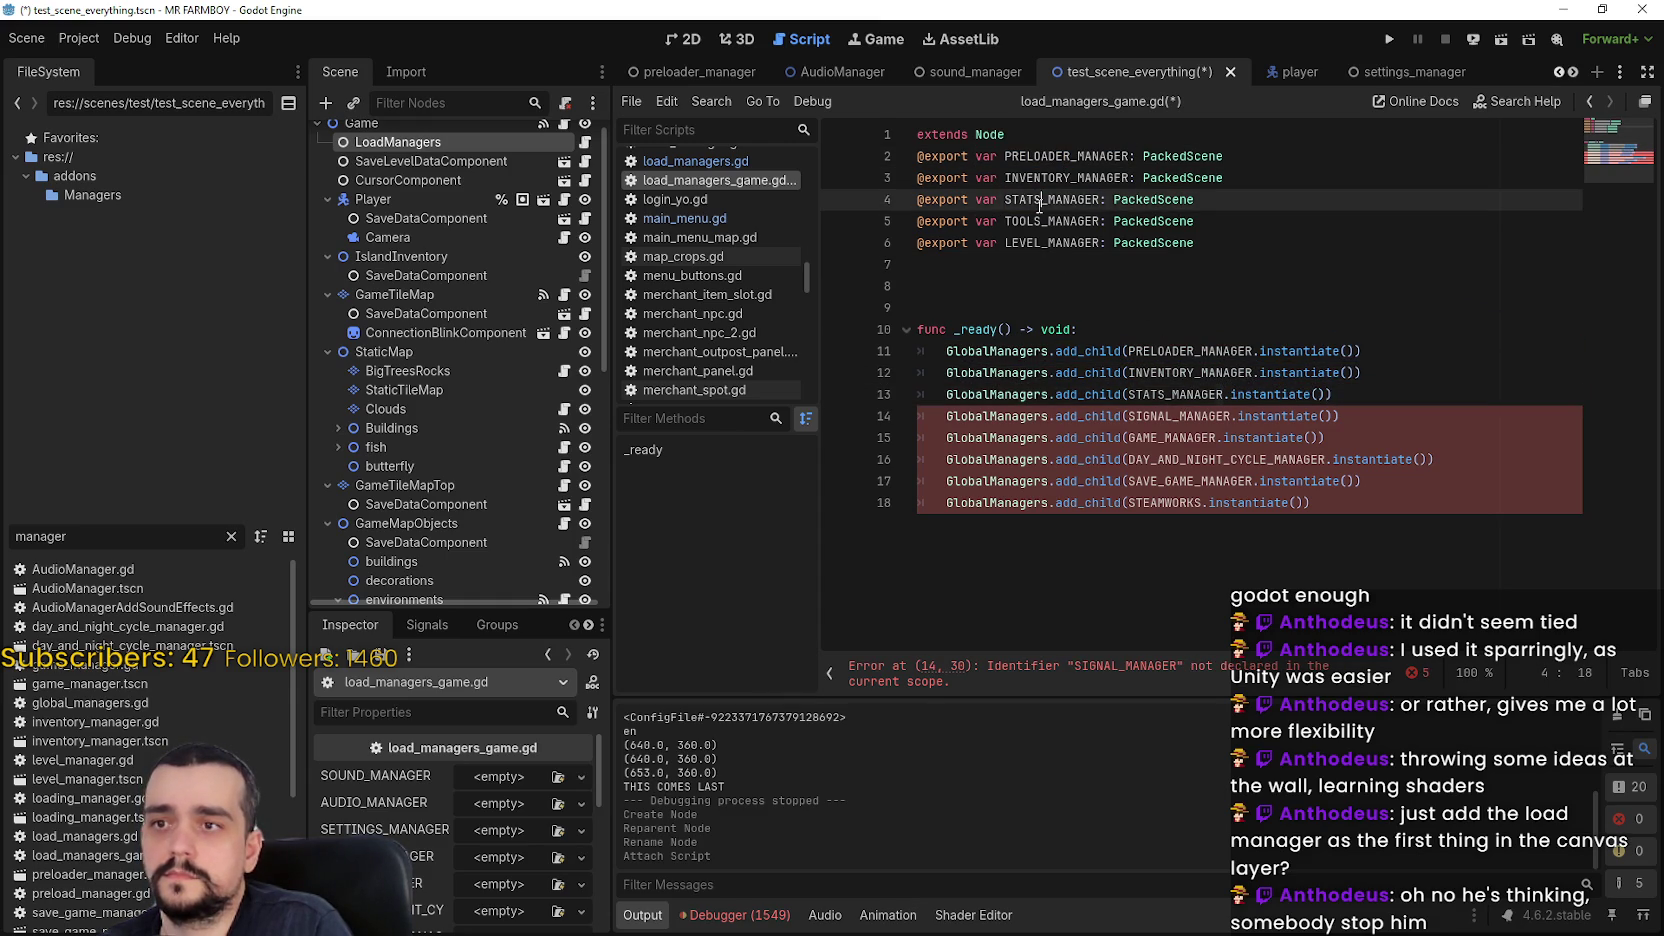
double_click(1061, 224)
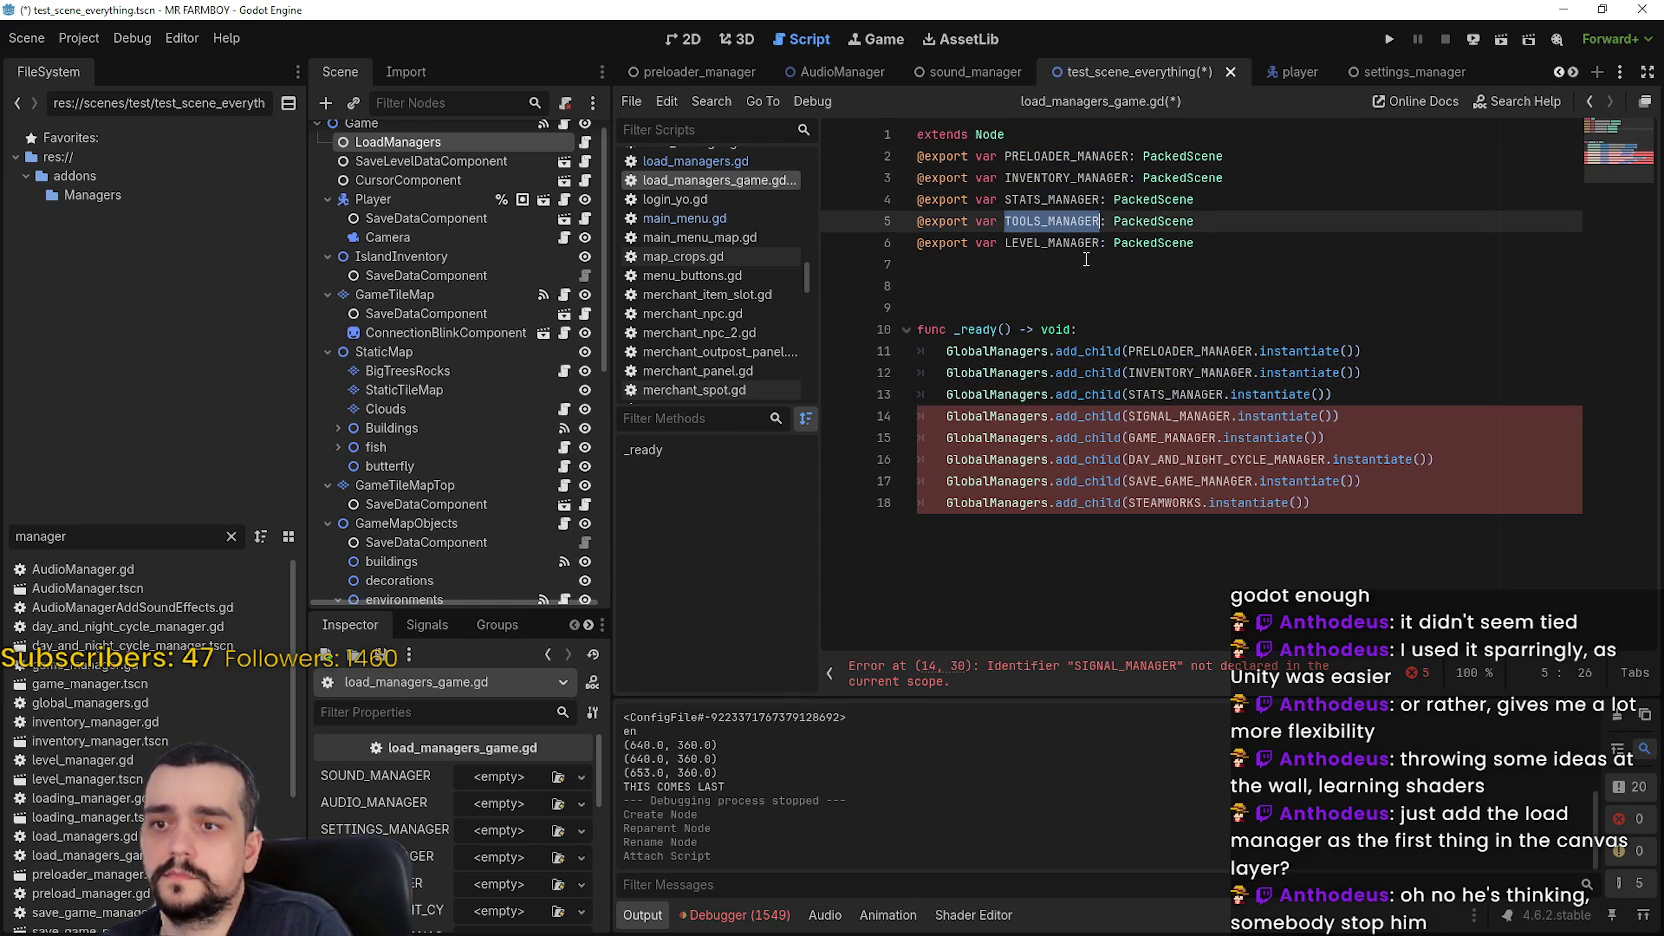
click(1169, 418)
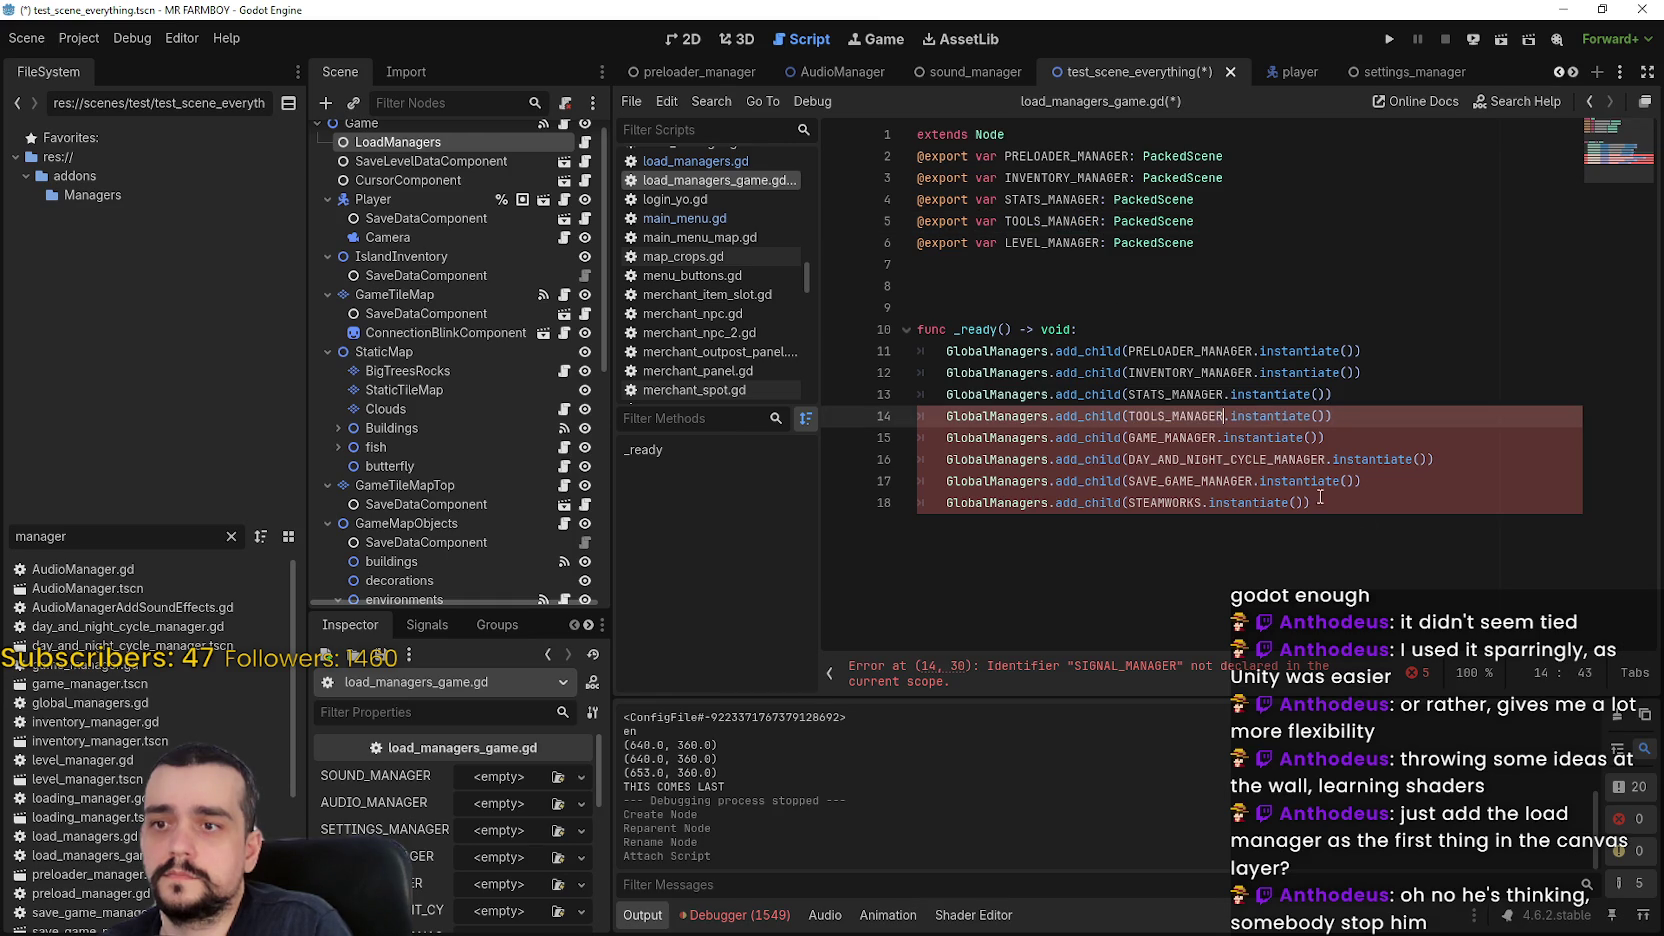
Delete the remaining old add_child lines, tidy the blank lines, and save the script
mouse_move(1320, 497)
mouse_down()
mouse_move(1150, 457)
mouse_move(918, 438)
mouse_up()
key(BackSpace)
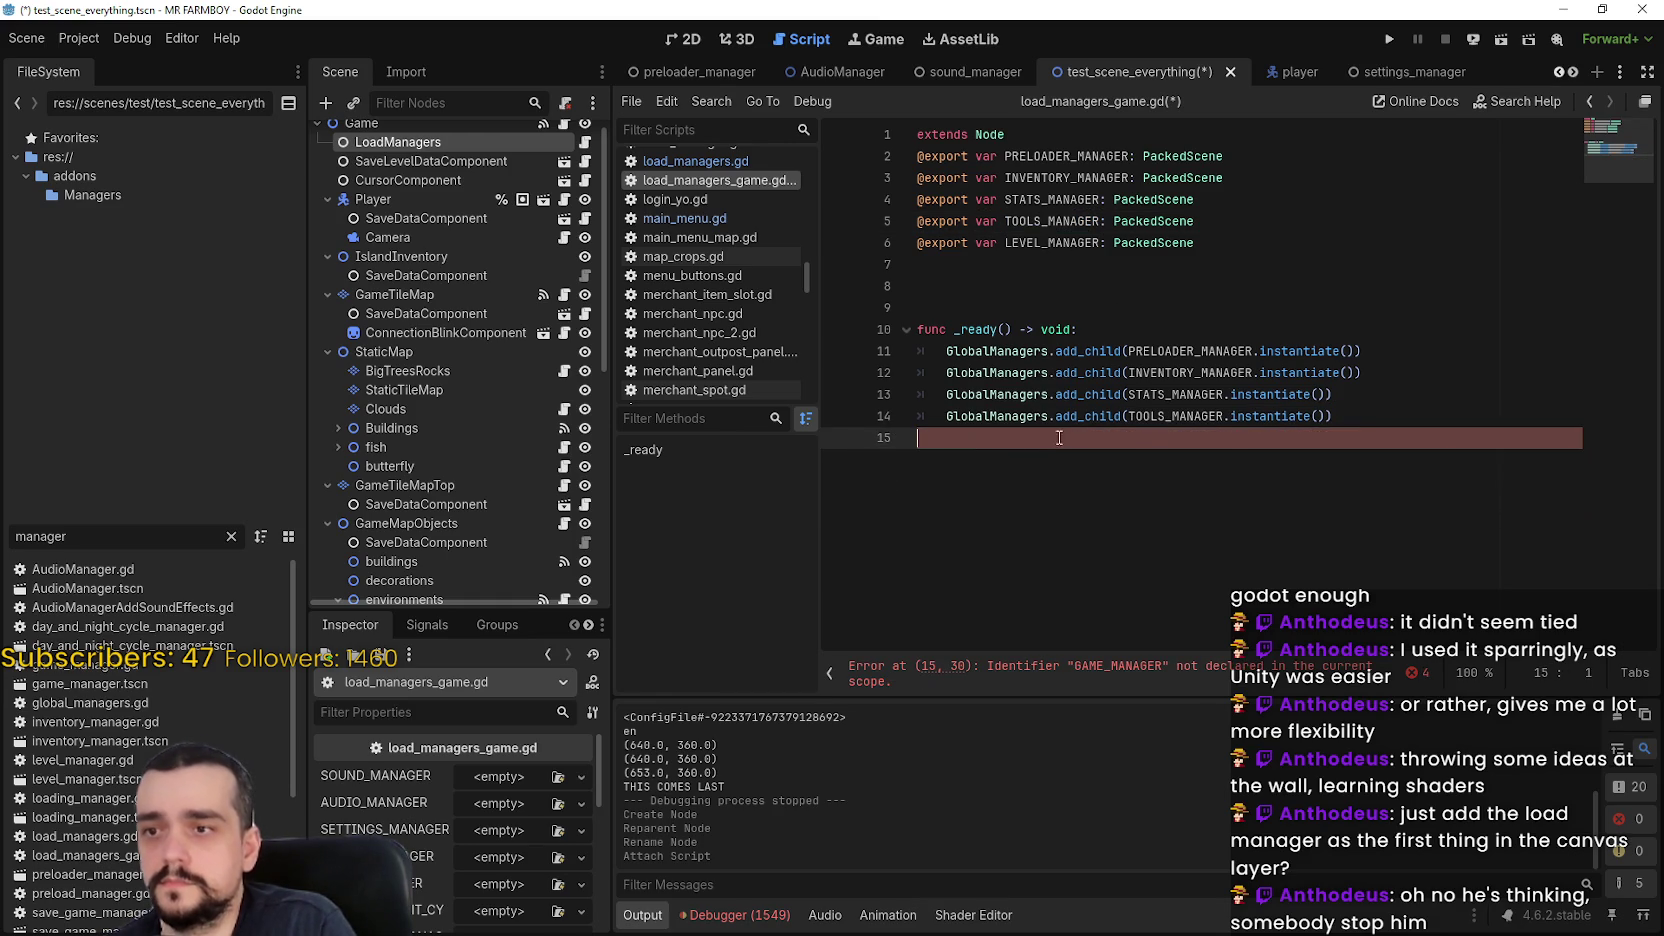
key(BackSpace)
click(963, 307)
key(BackSpace)
key(BackSpace)
click(1035, 137)
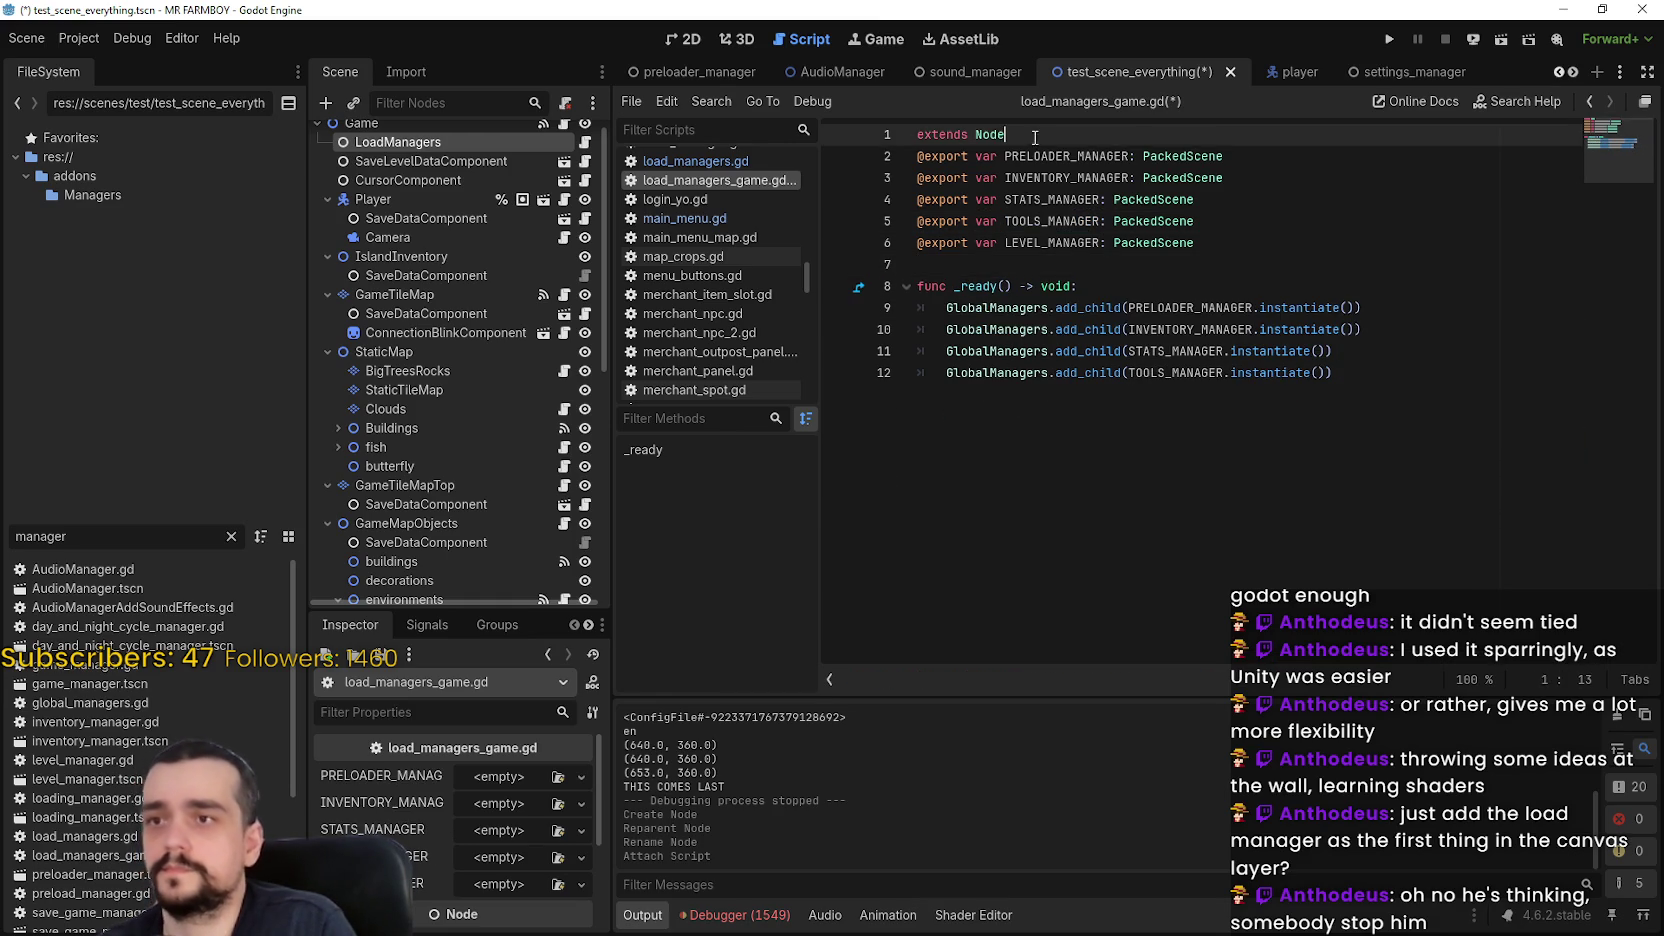
key(Return)
key(ctrl+s)
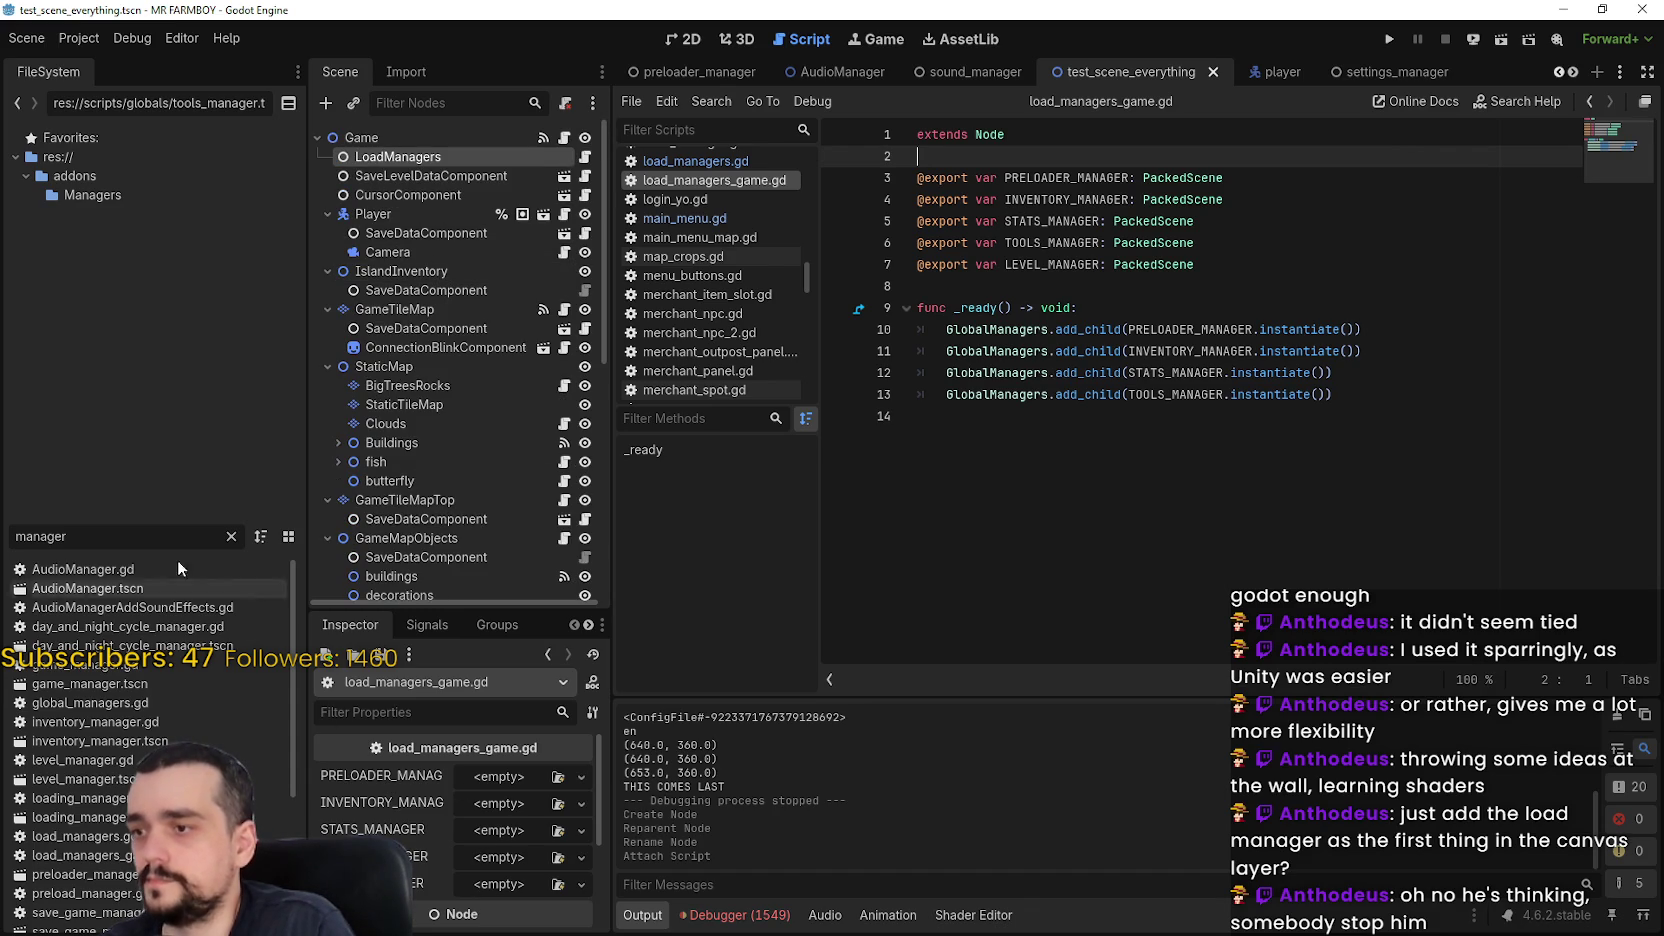
Assign preloader_manager.tscn, inventory_manager.tscn and stats_manager.tscn to their matching Inspector slots
text(pr)
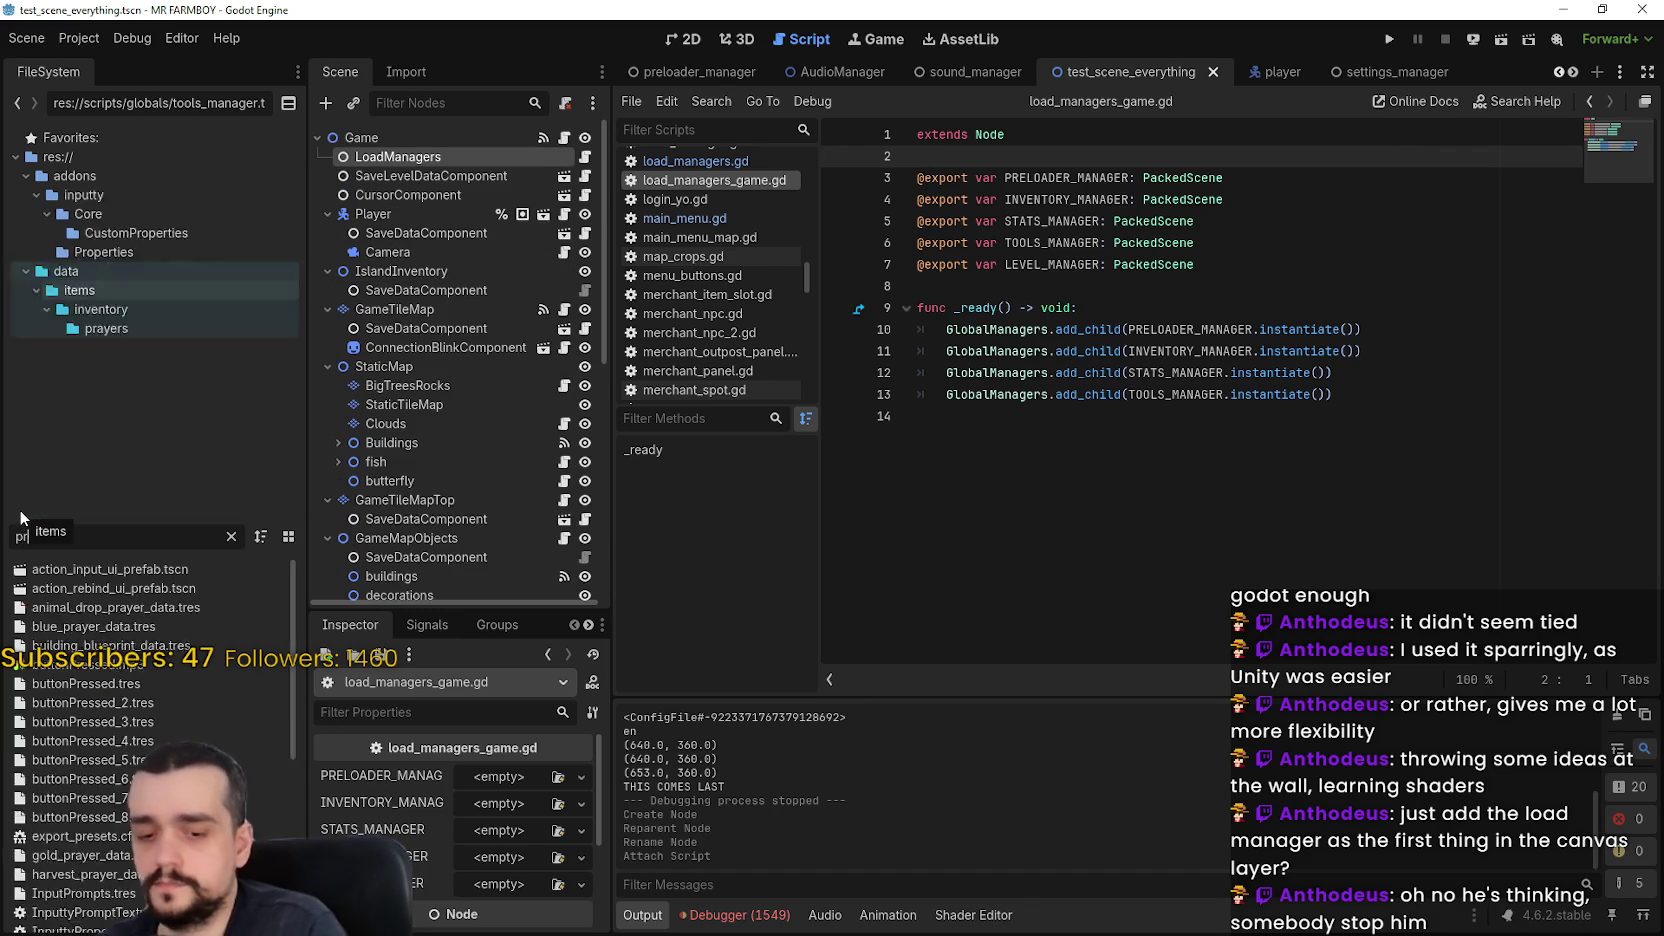
text(eload)
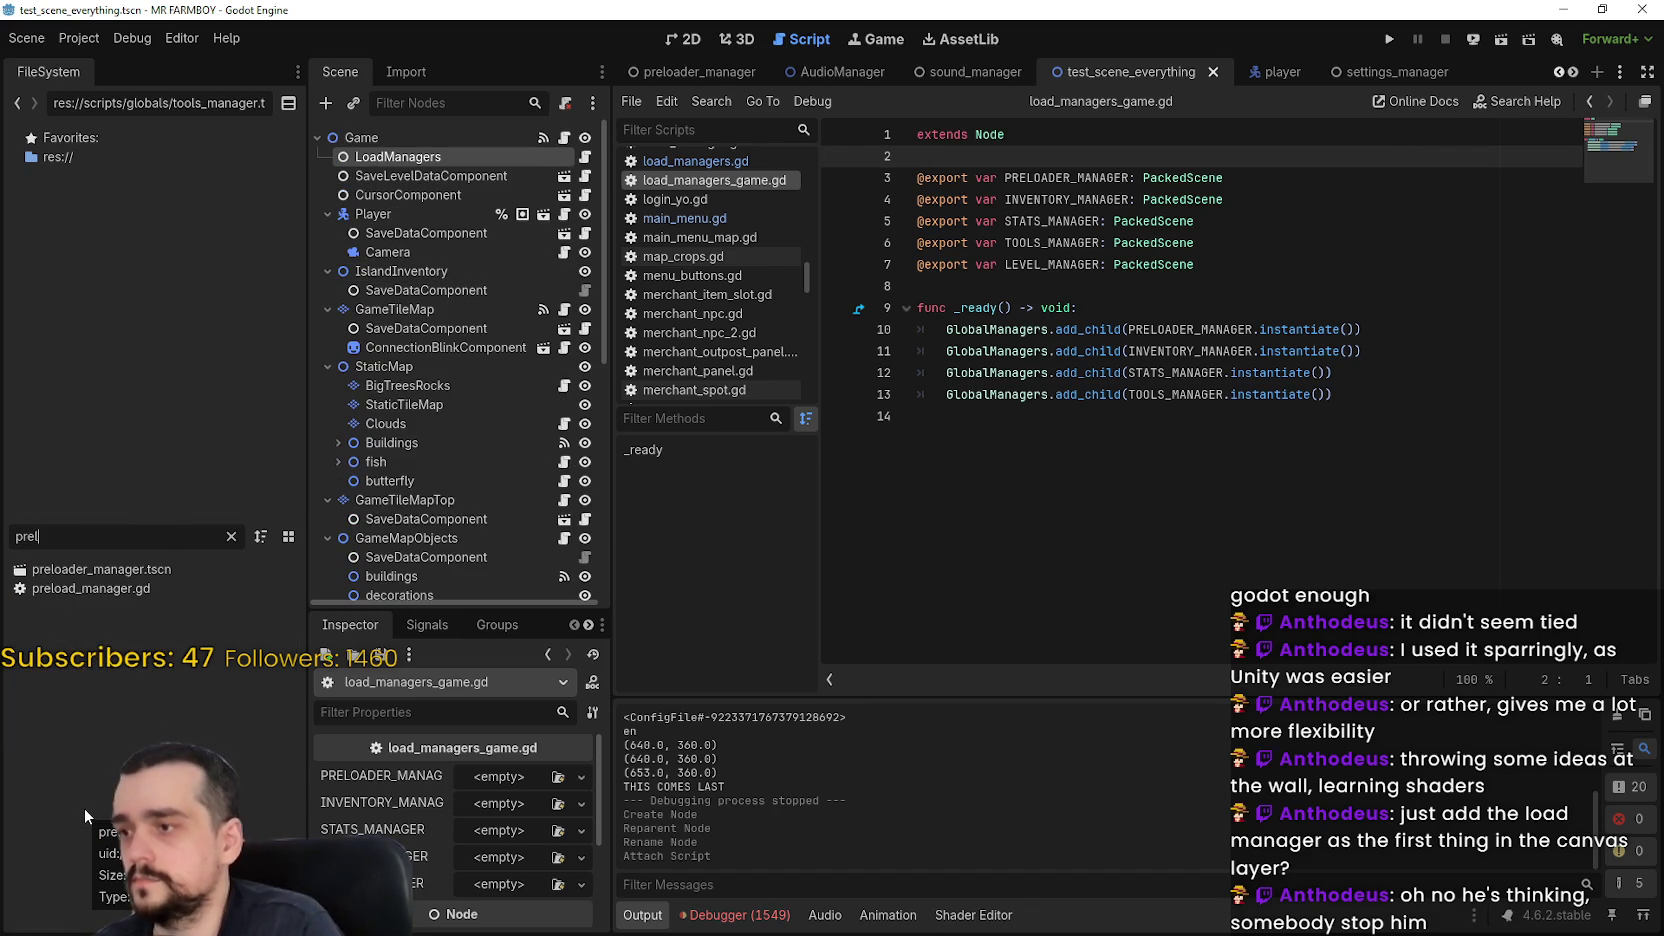
drag(170, 570, 513, 787)
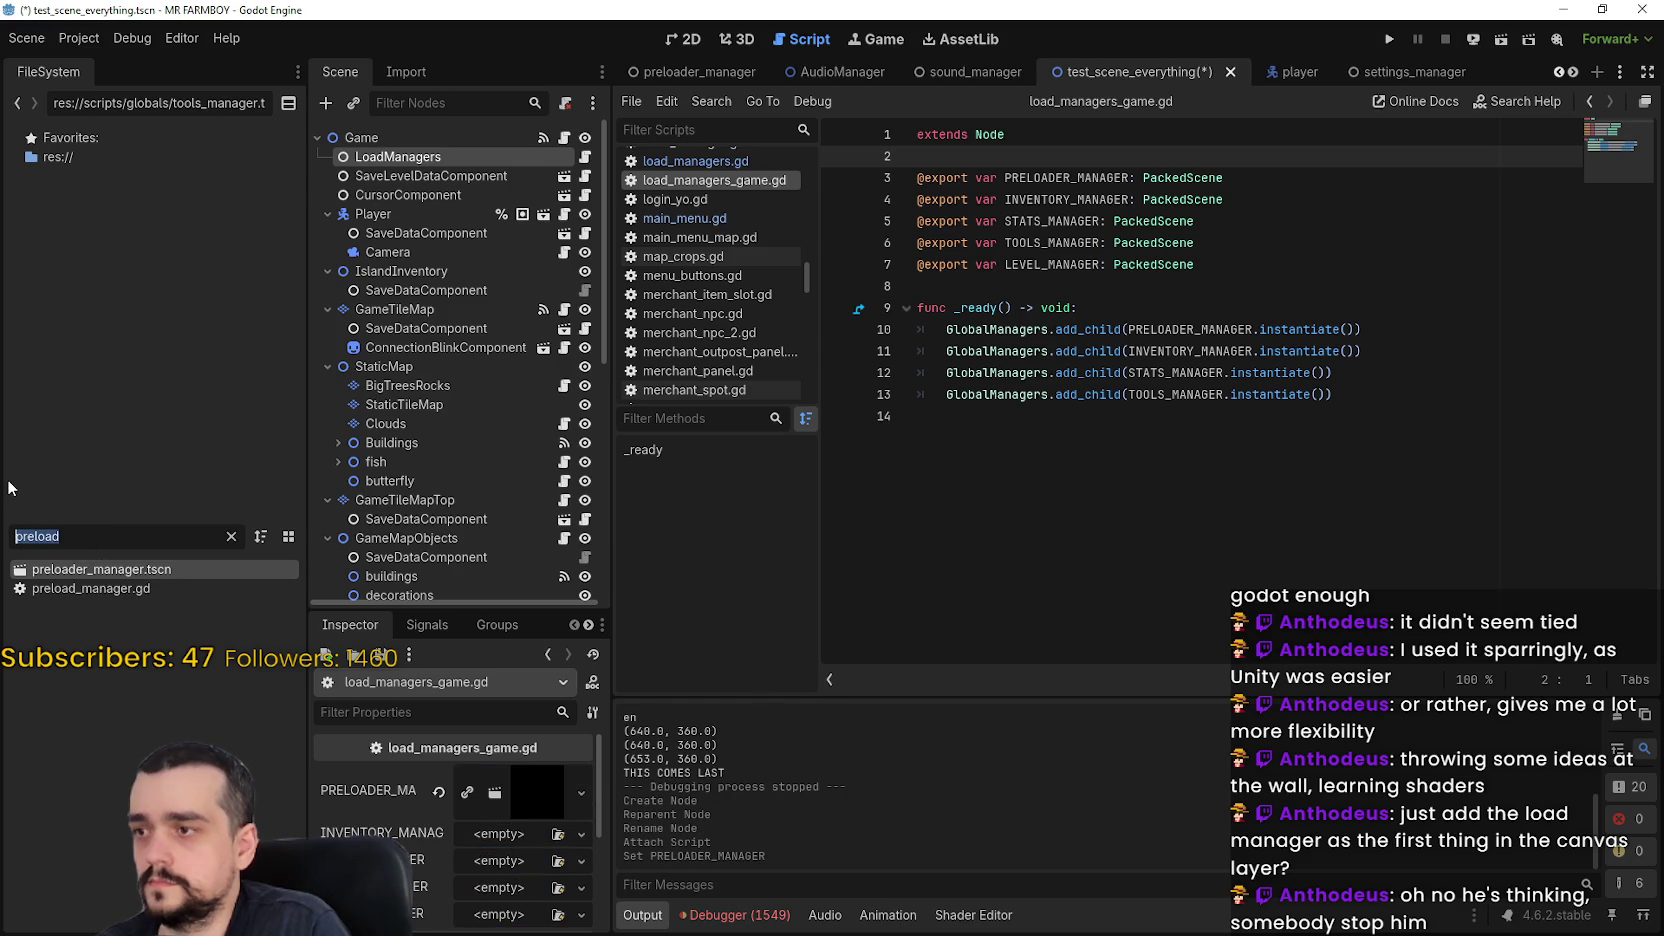
text(inventory)
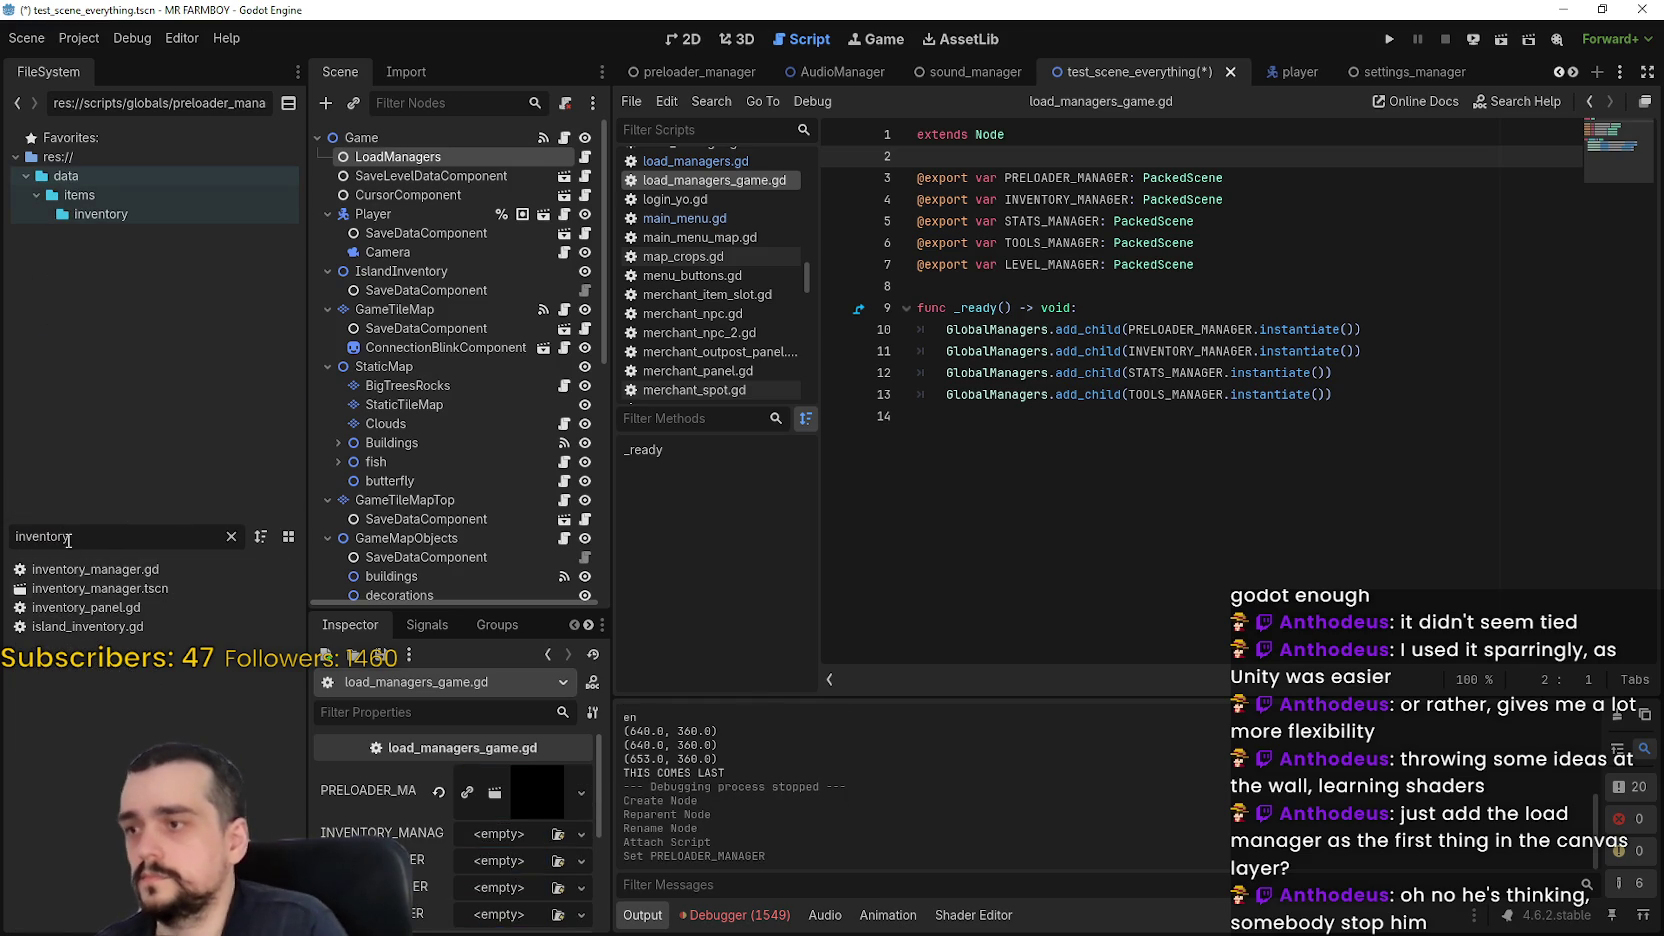
drag(95, 588, 508, 838)
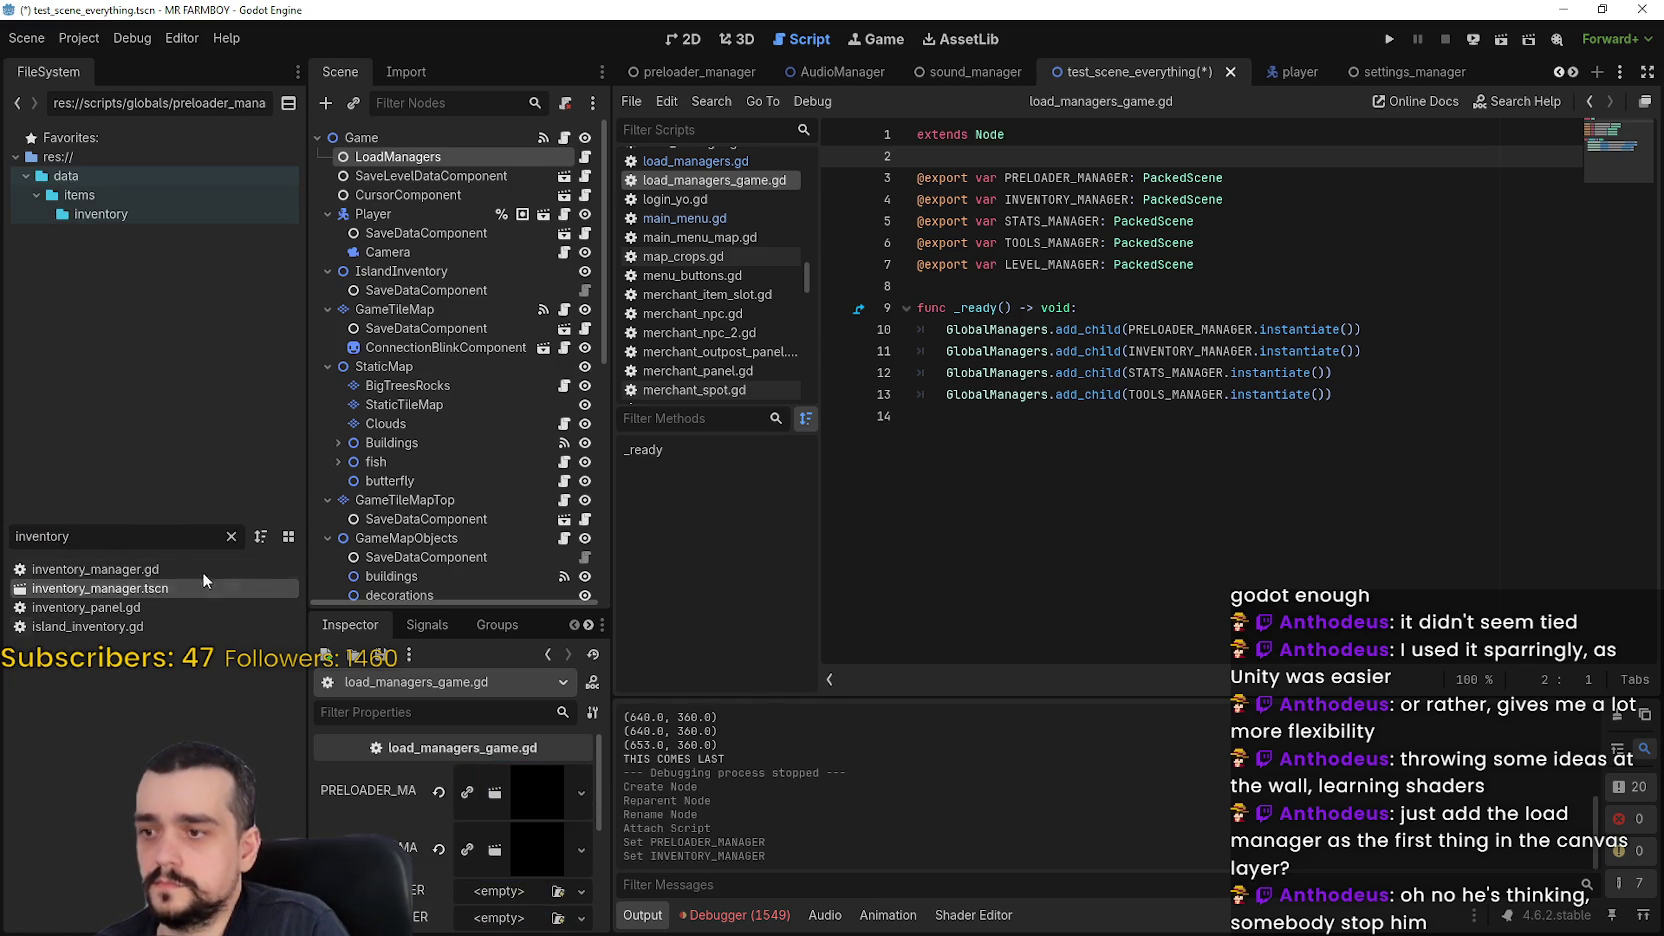
text(stats)
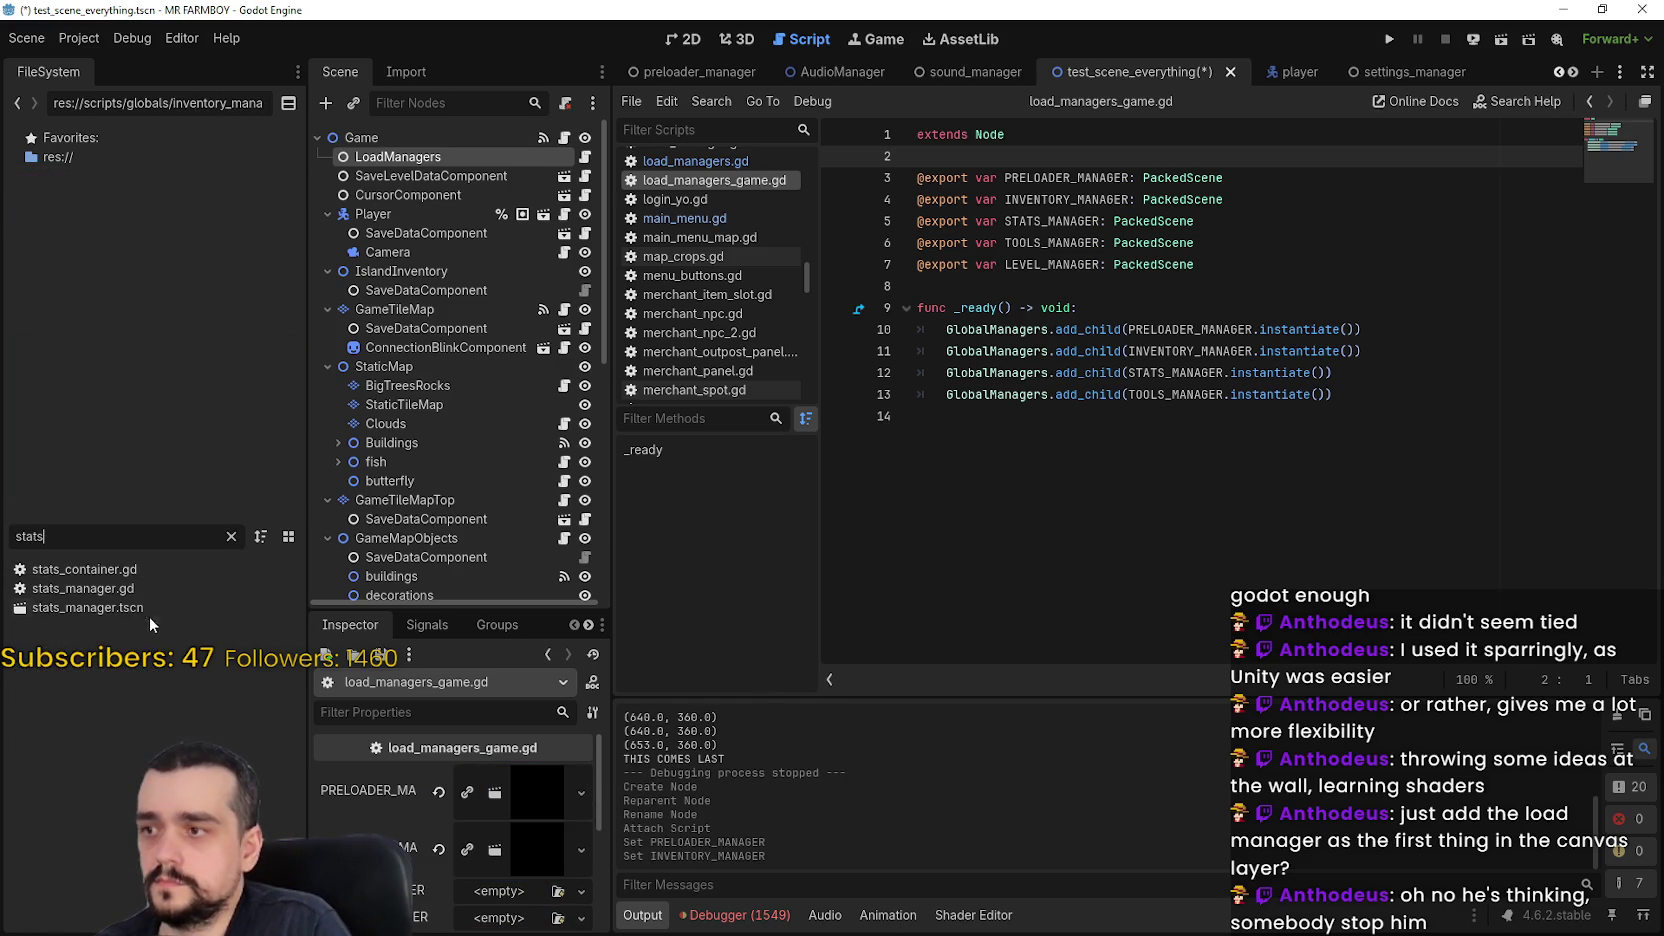
mouse_move(88, 607)
mouse_down()
mouse_move(480, 868)
mouse_move(510, 855)
mouse_move(513, 806)
mouse_up()
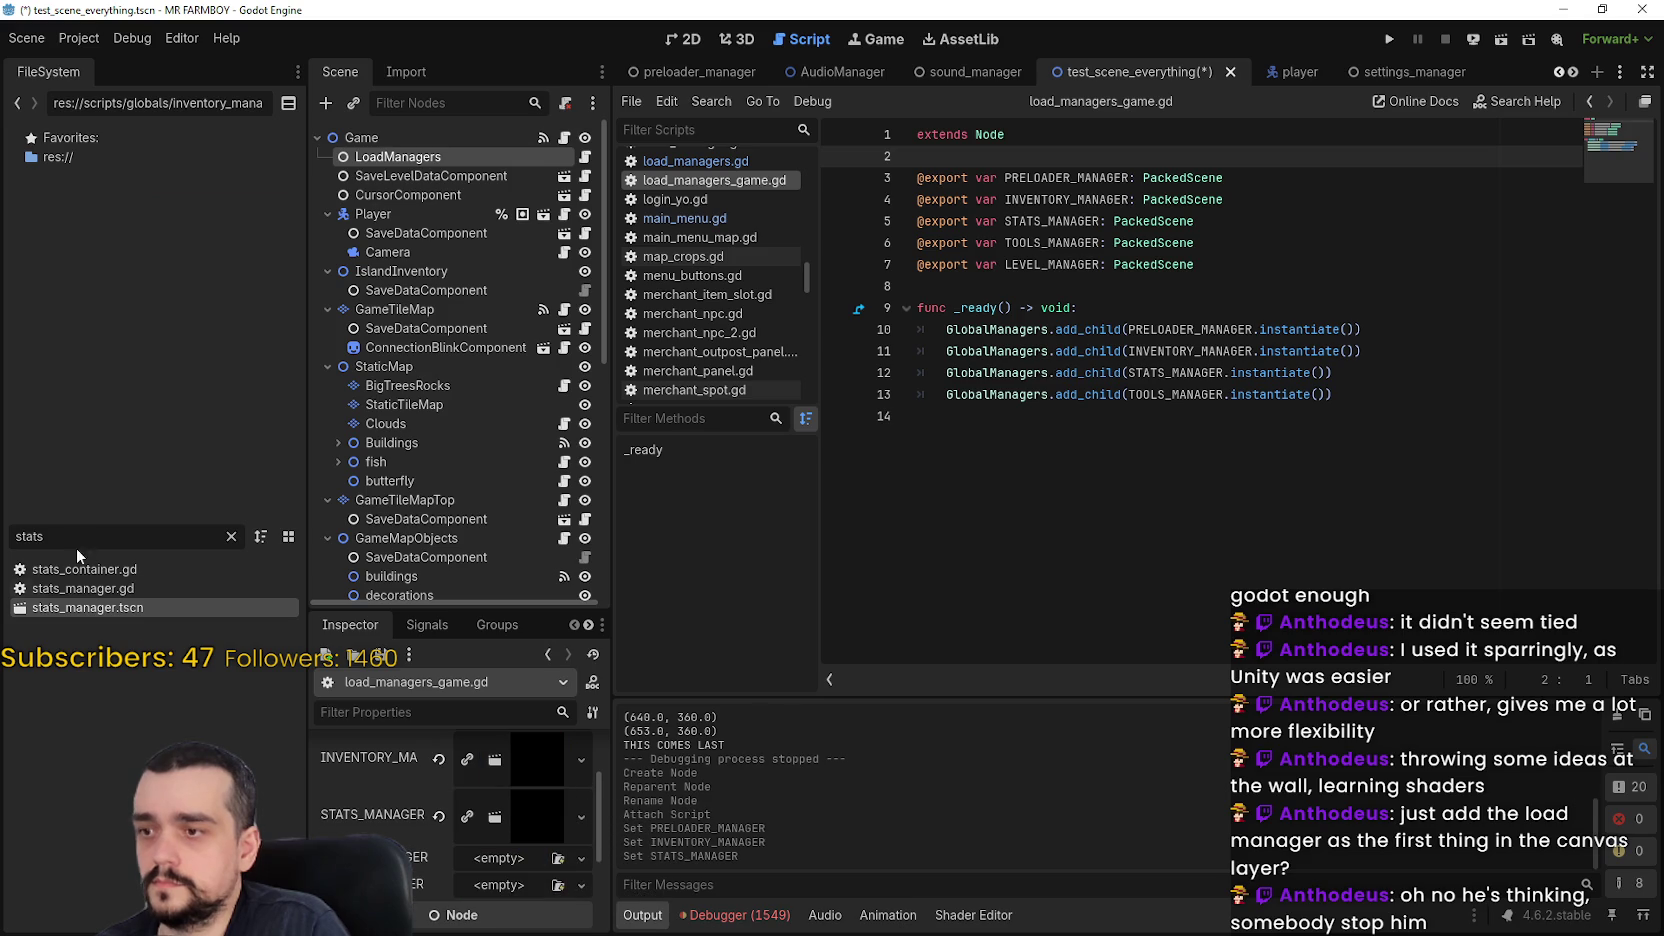
Assign tools_manager.tscn to the TOOLS_MANAGER slot
text(tool)
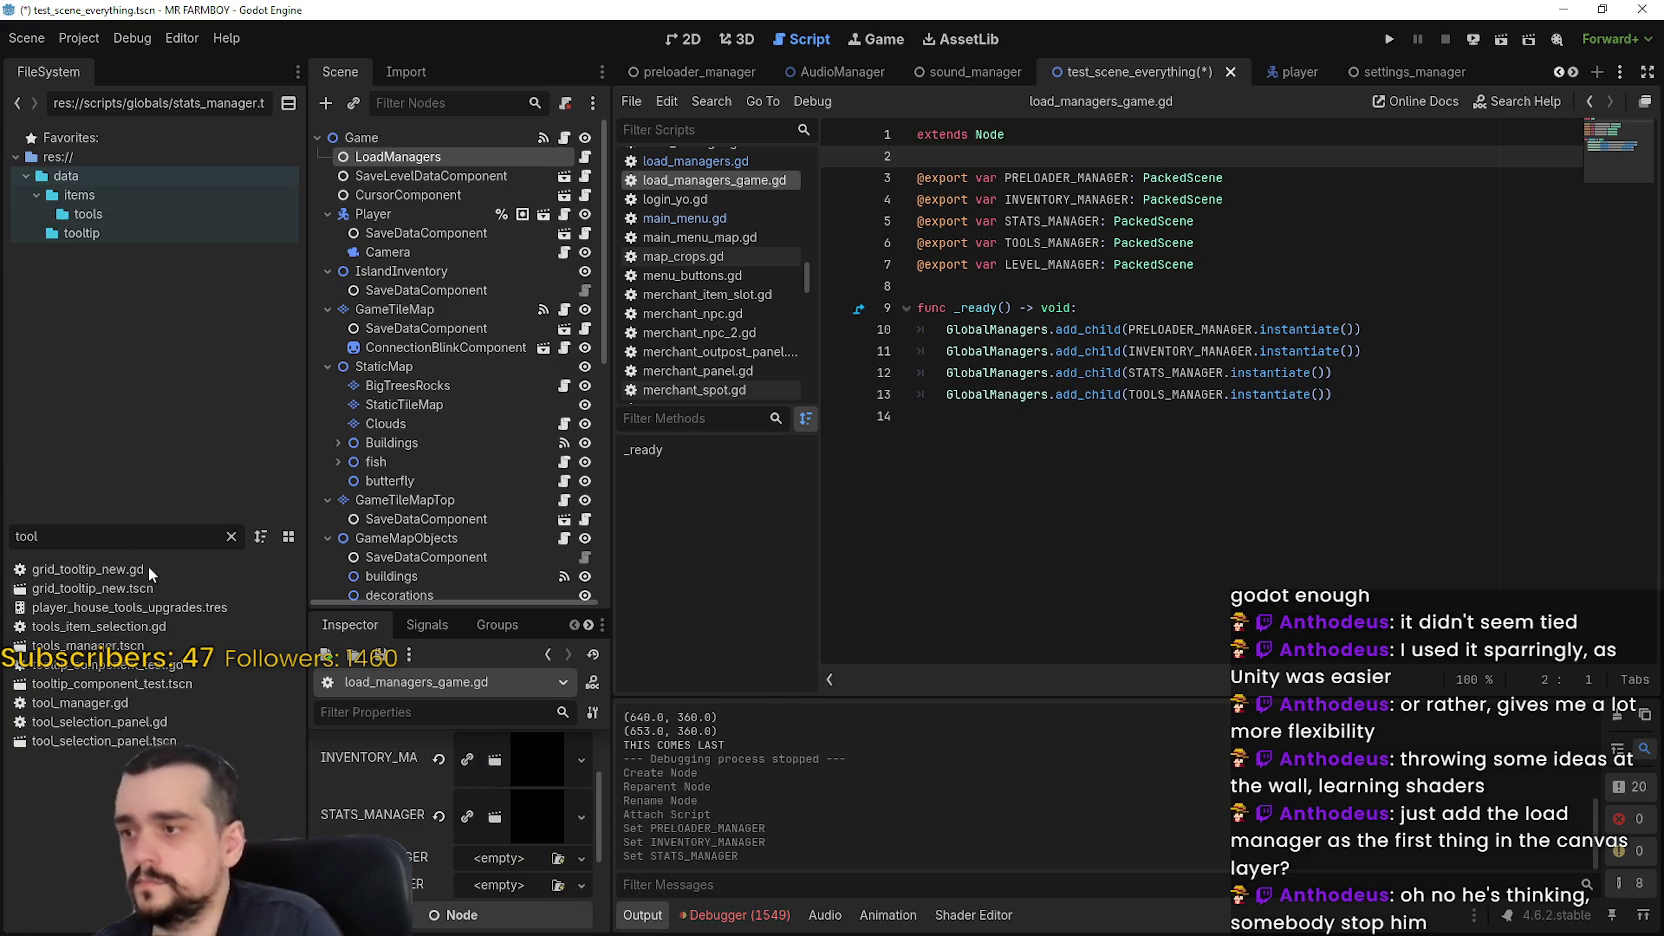
drag(88, 645, 125, 650)
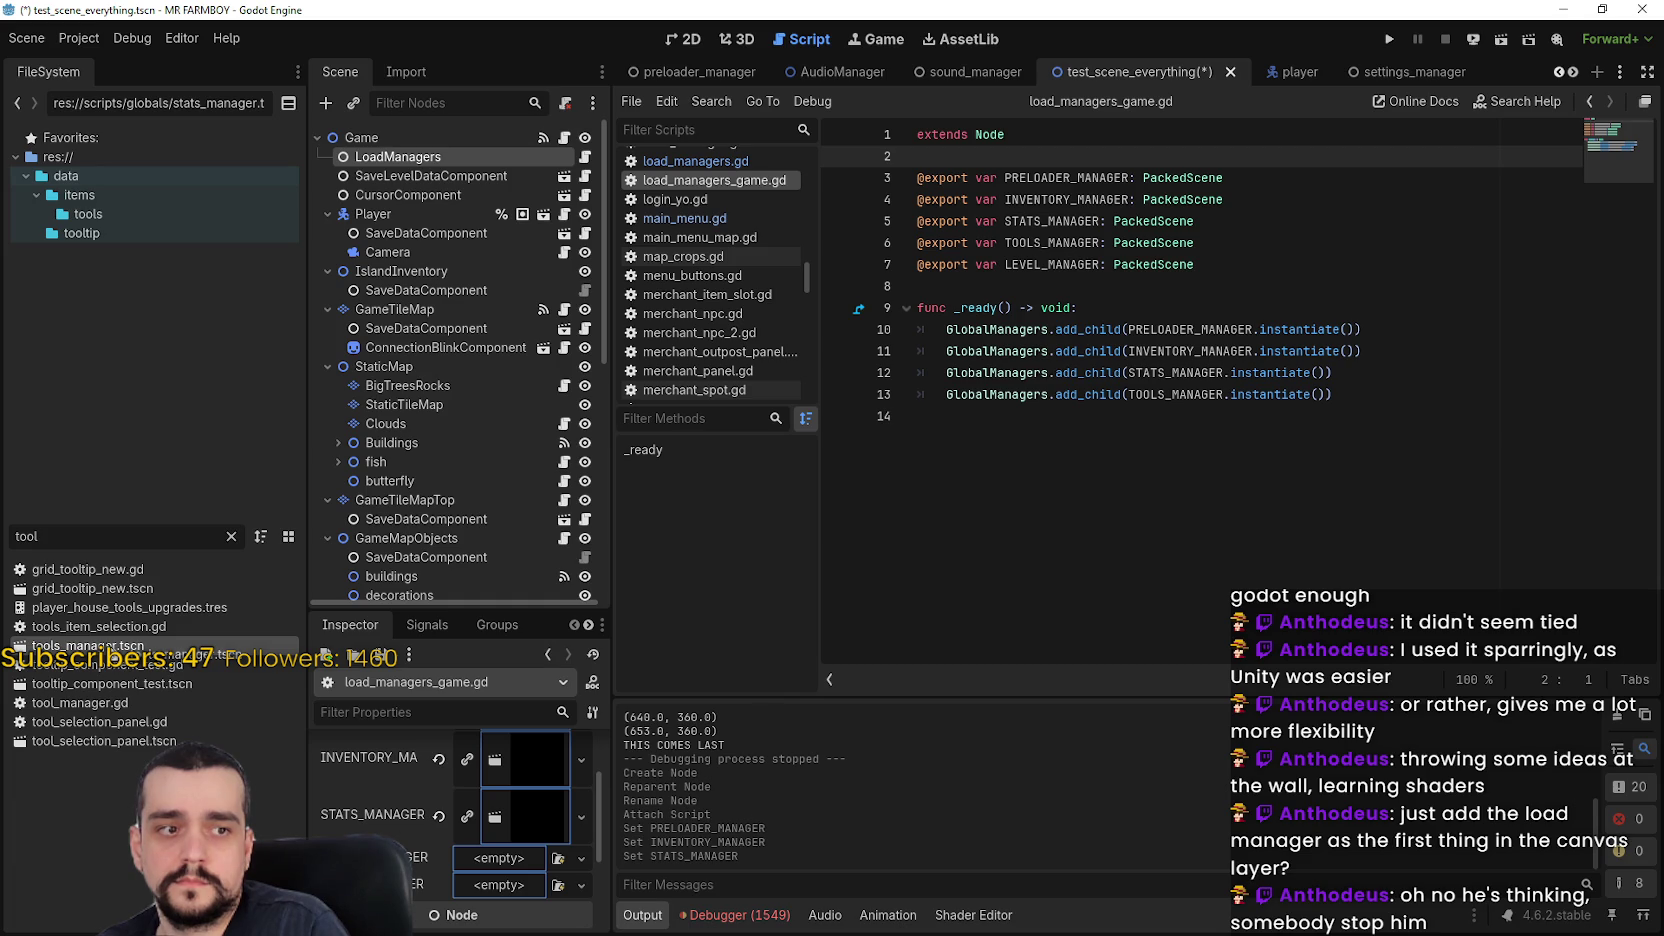
drag(125, 650, 125, 650)
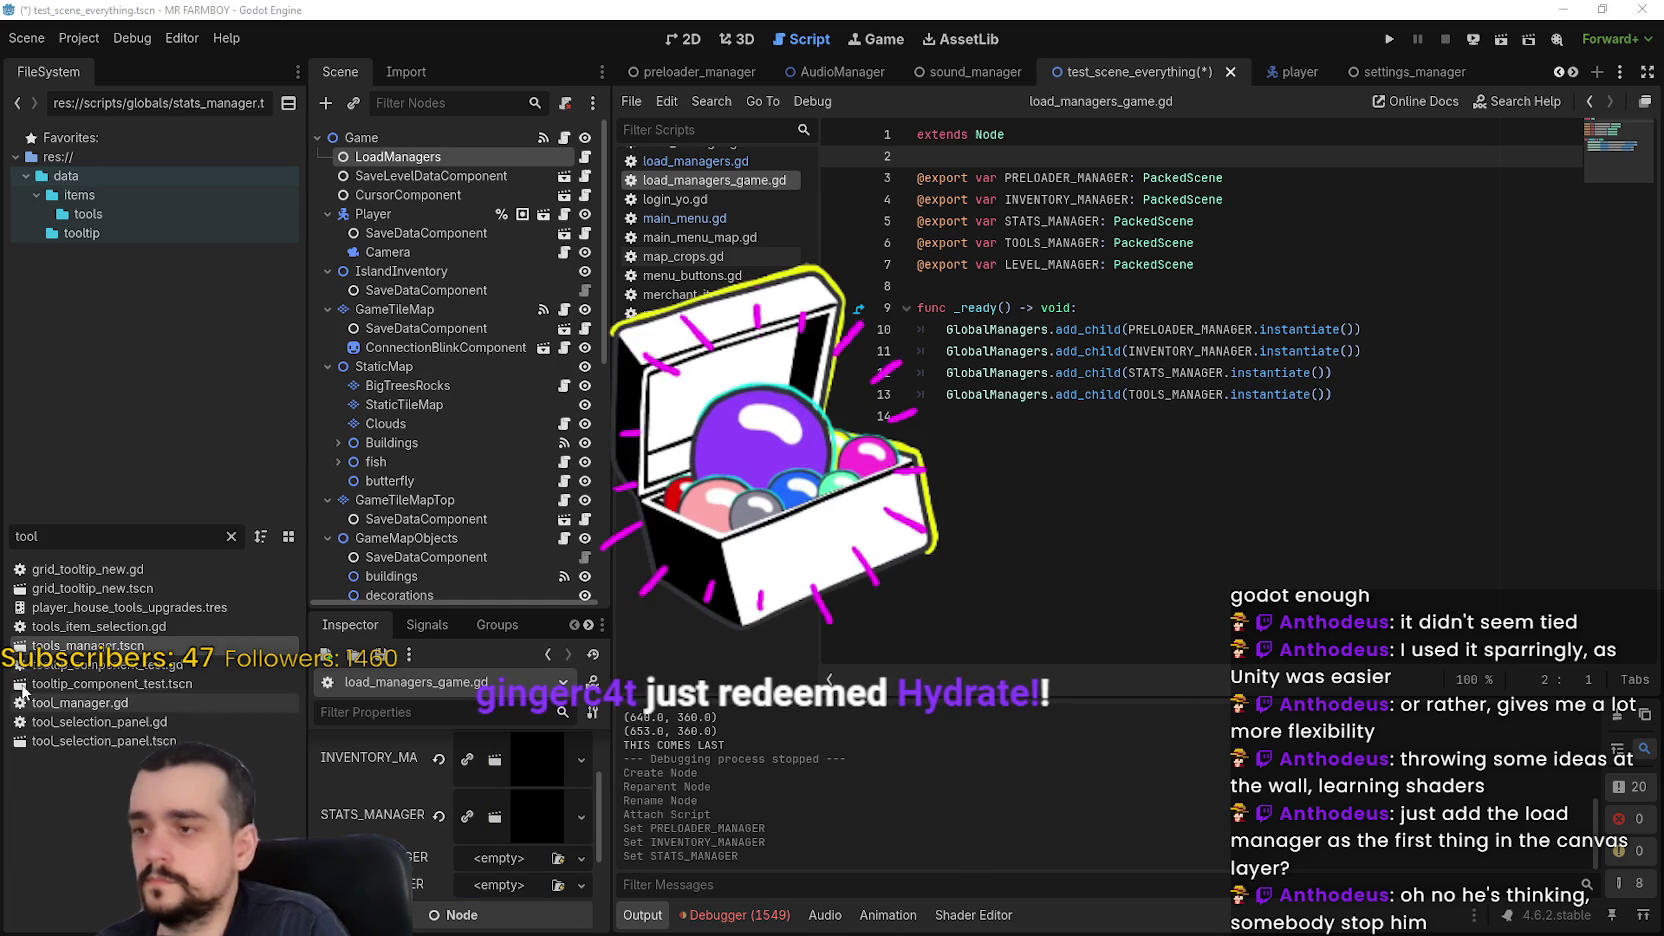
scroll(346, 760, up, 3)
mouse_move(80, 646)
mouse_down()
mouse_move(622, 800)
mouse_move(600, 810)
mouse_move(590, 785)
mouse_move(525, 846)
mouse_up()
scroll(506, 770, down, 2)
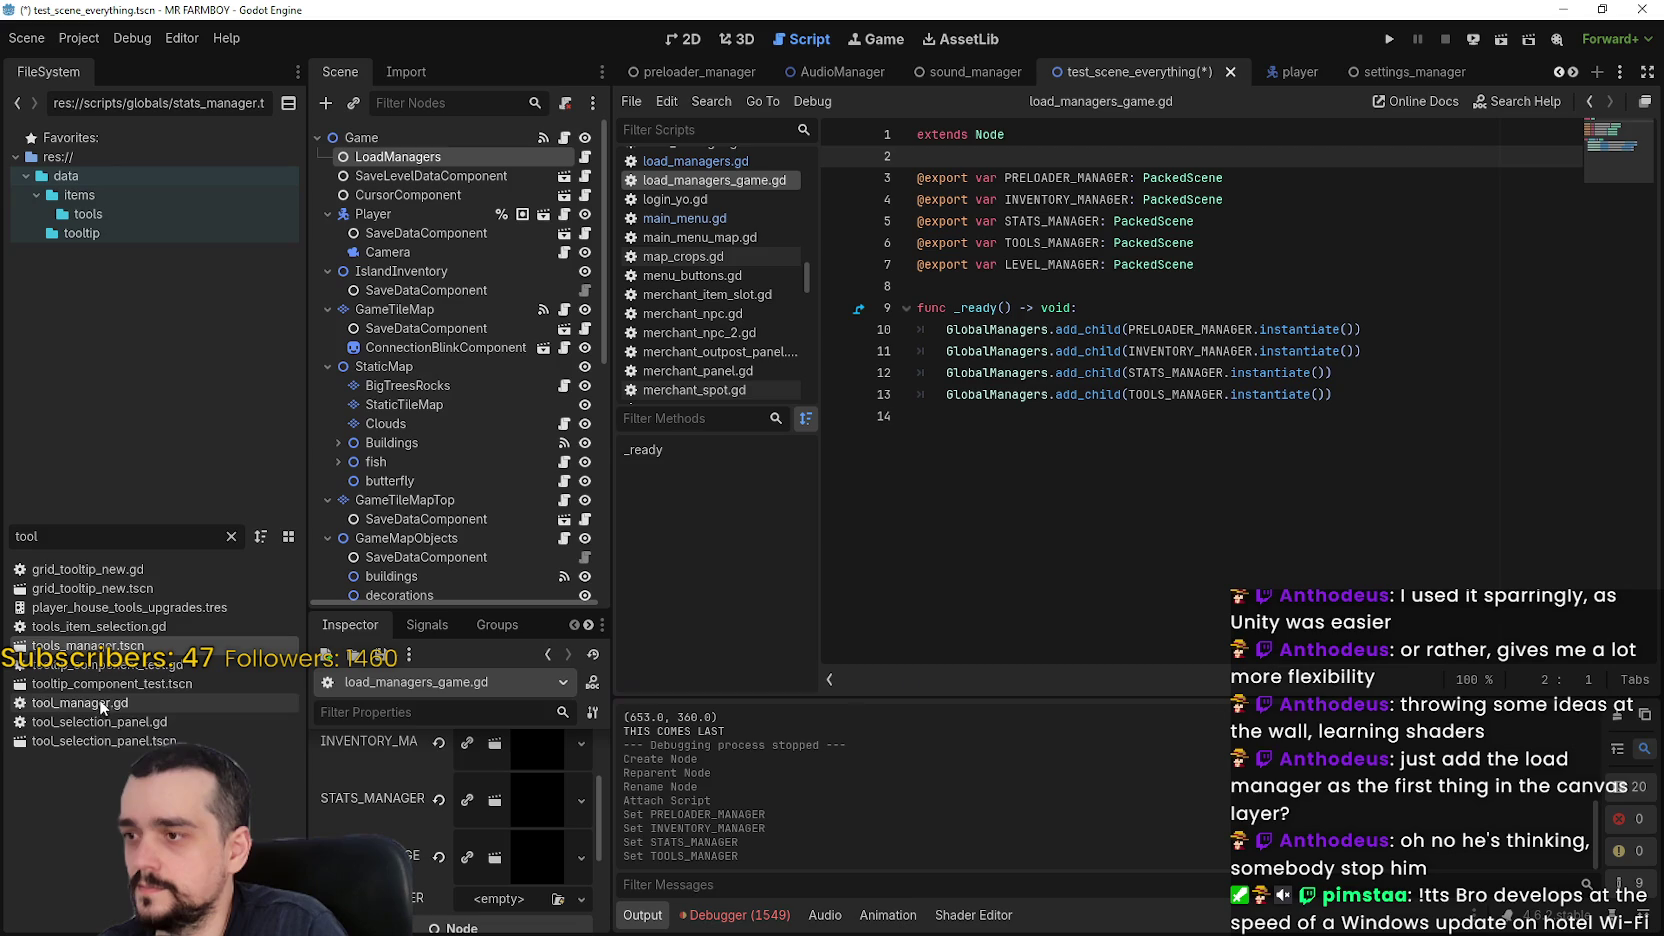
Open the tools_manager scene, then return to test_scene_everything
double_click(173, 652)
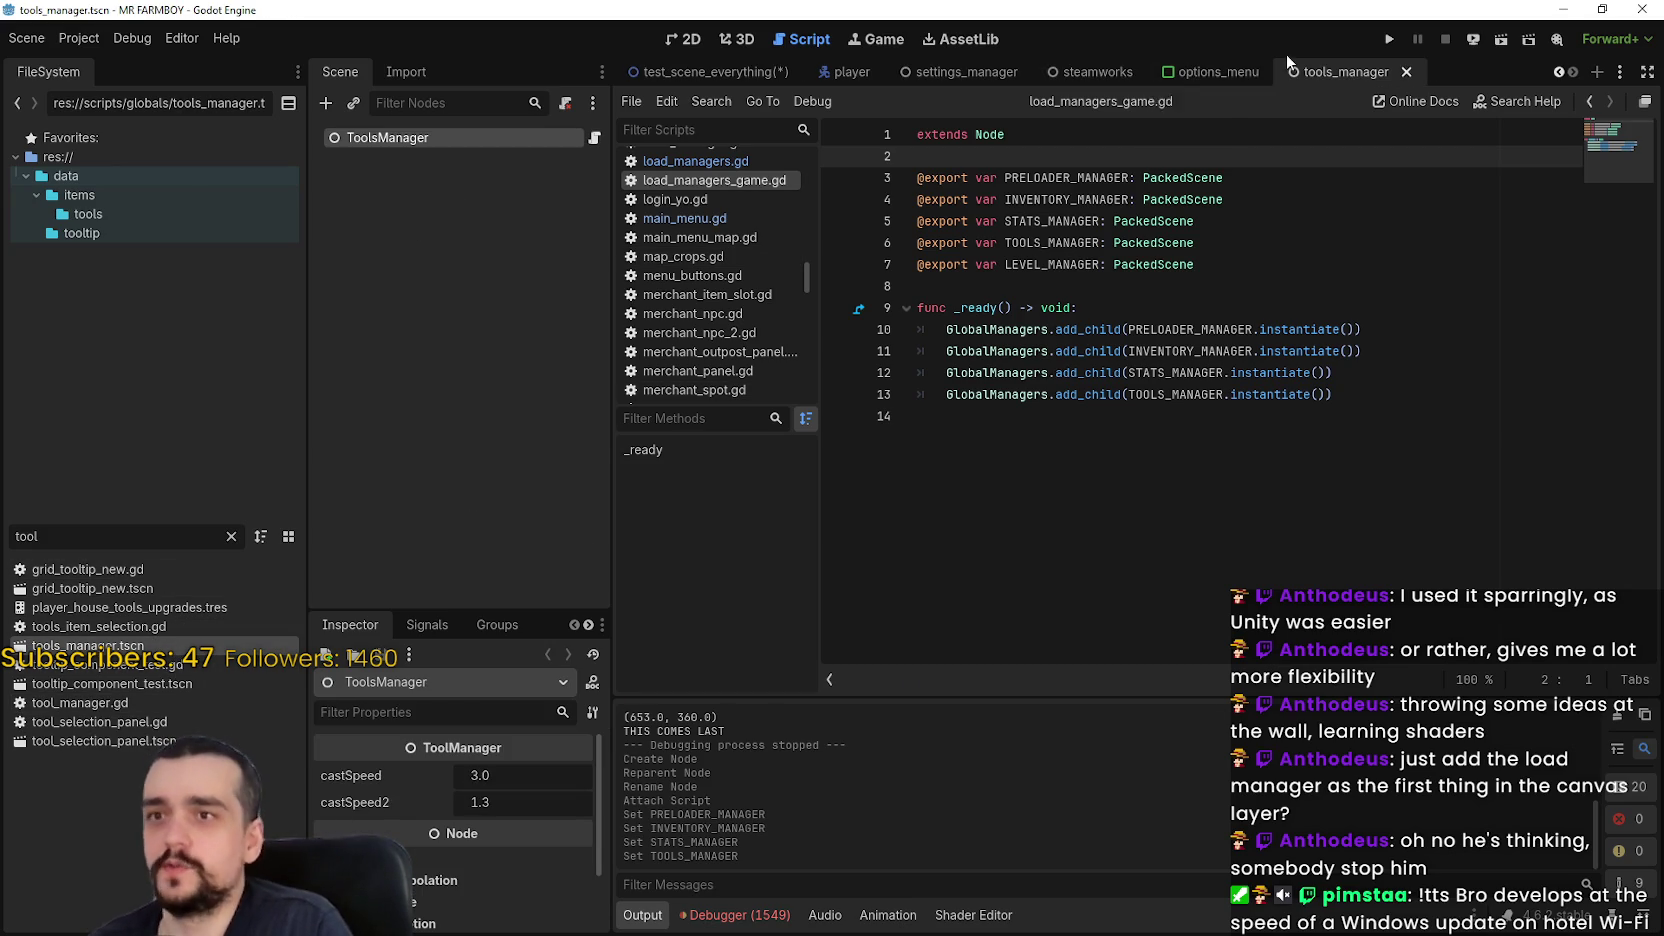
click(1222, 70)
click(712, 71)
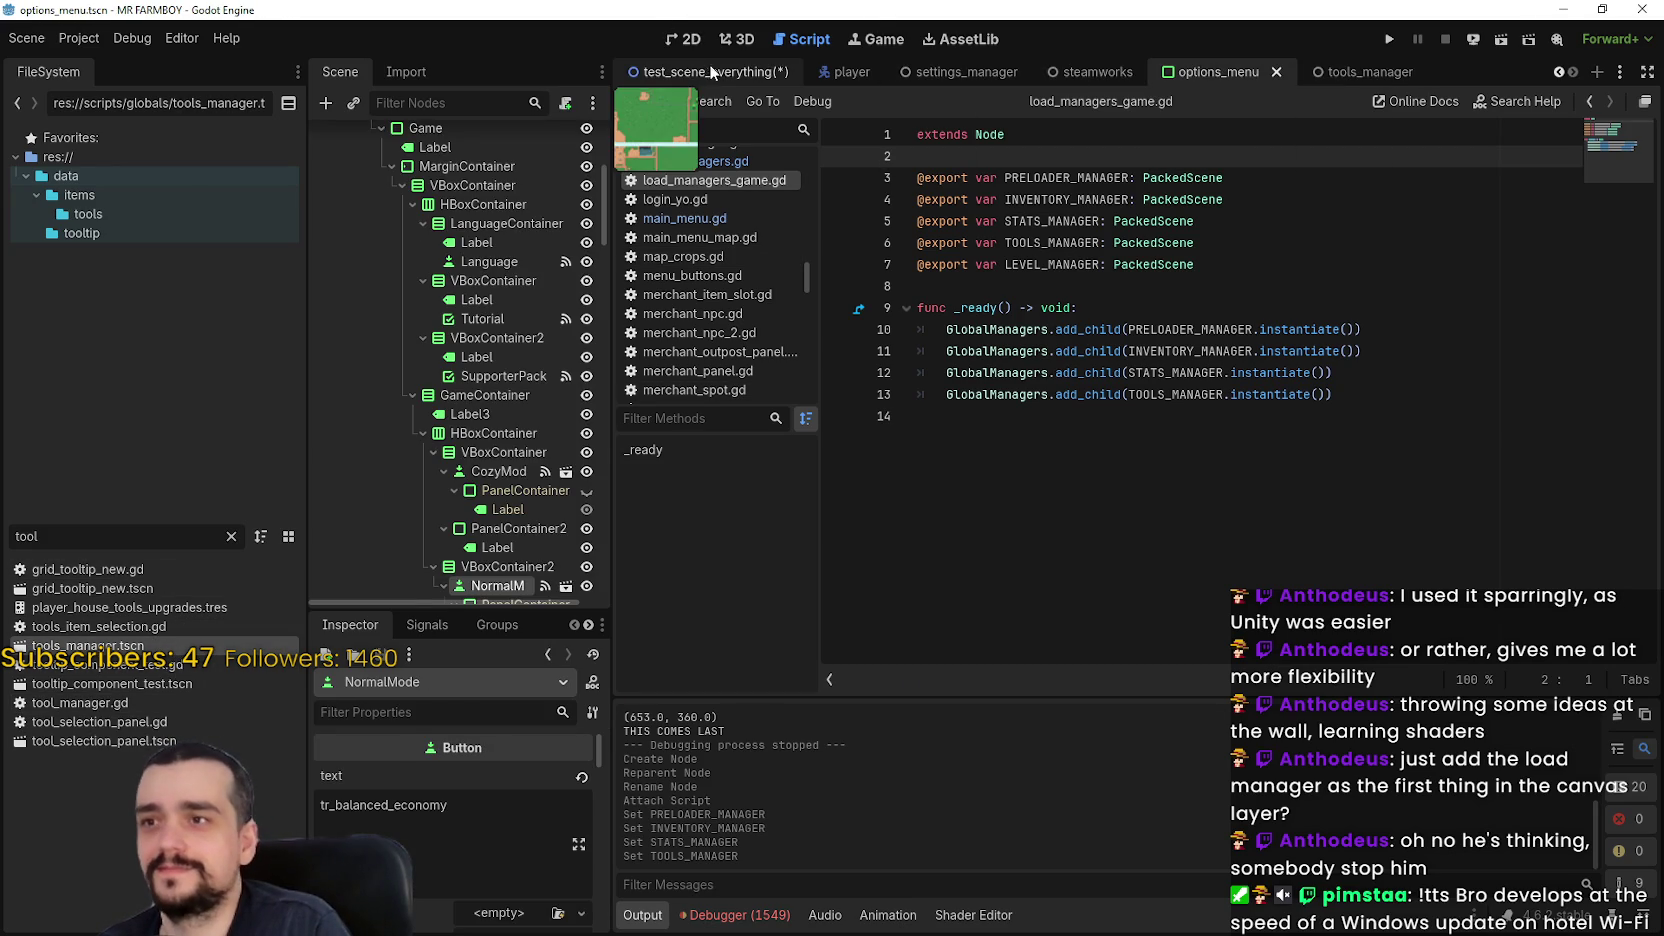
scroll(450, 898, down, 1)
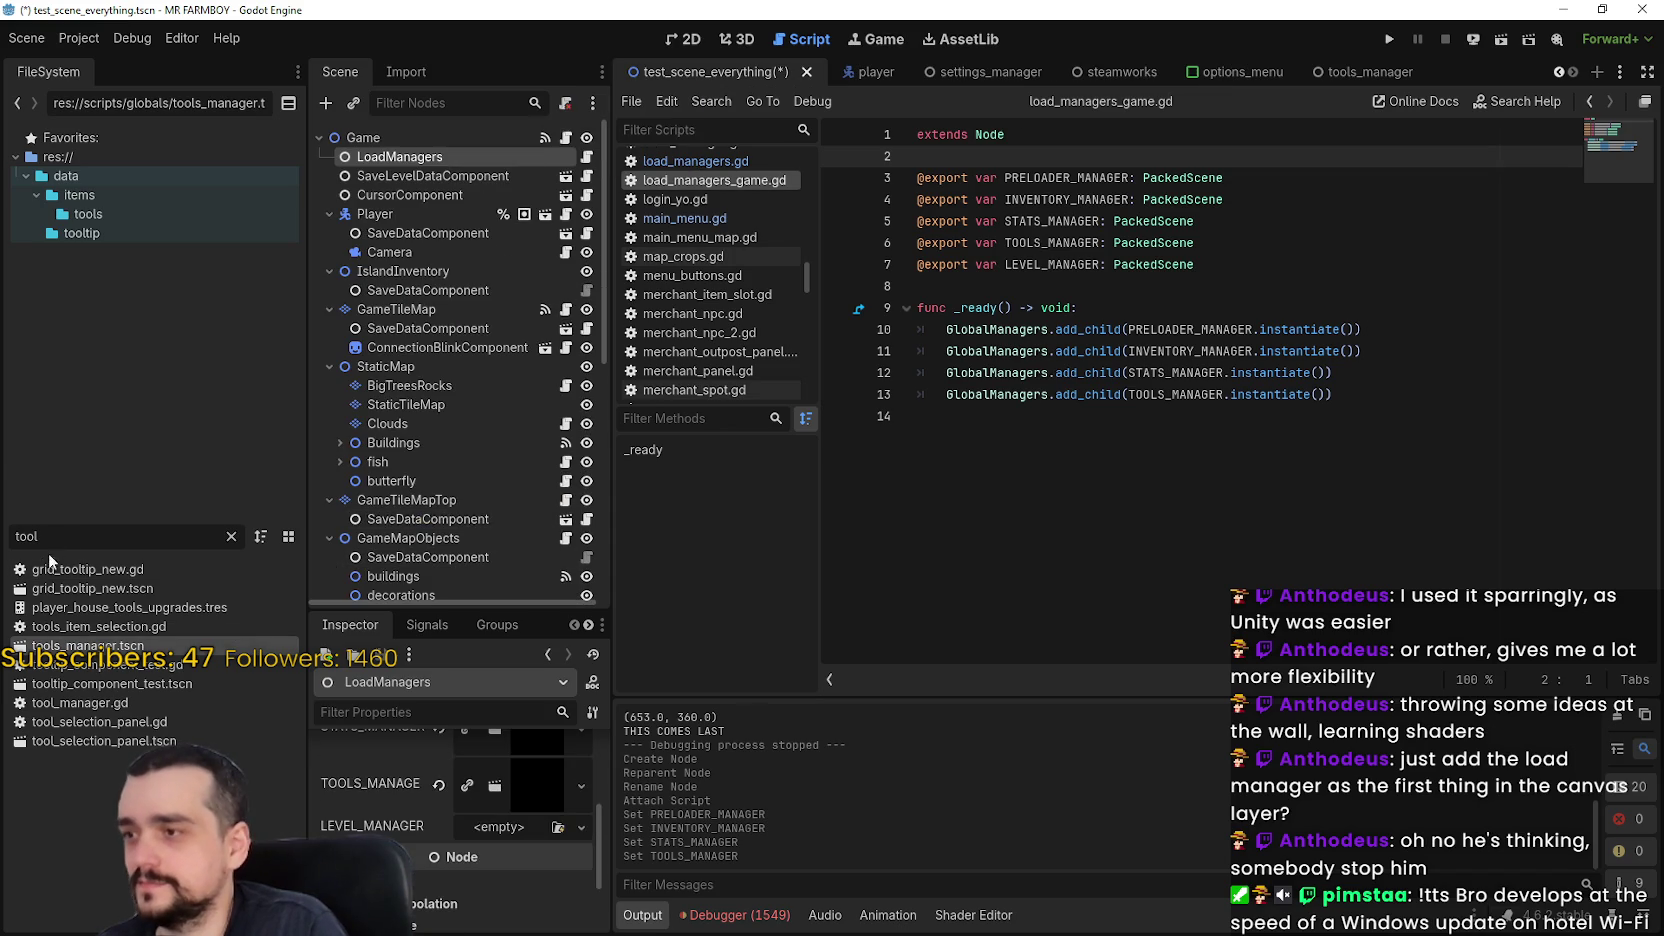
Assign level_manager.tscn to LEVEL_MANAGER, save test_scene_everything.tscn, and run the game
text(level)
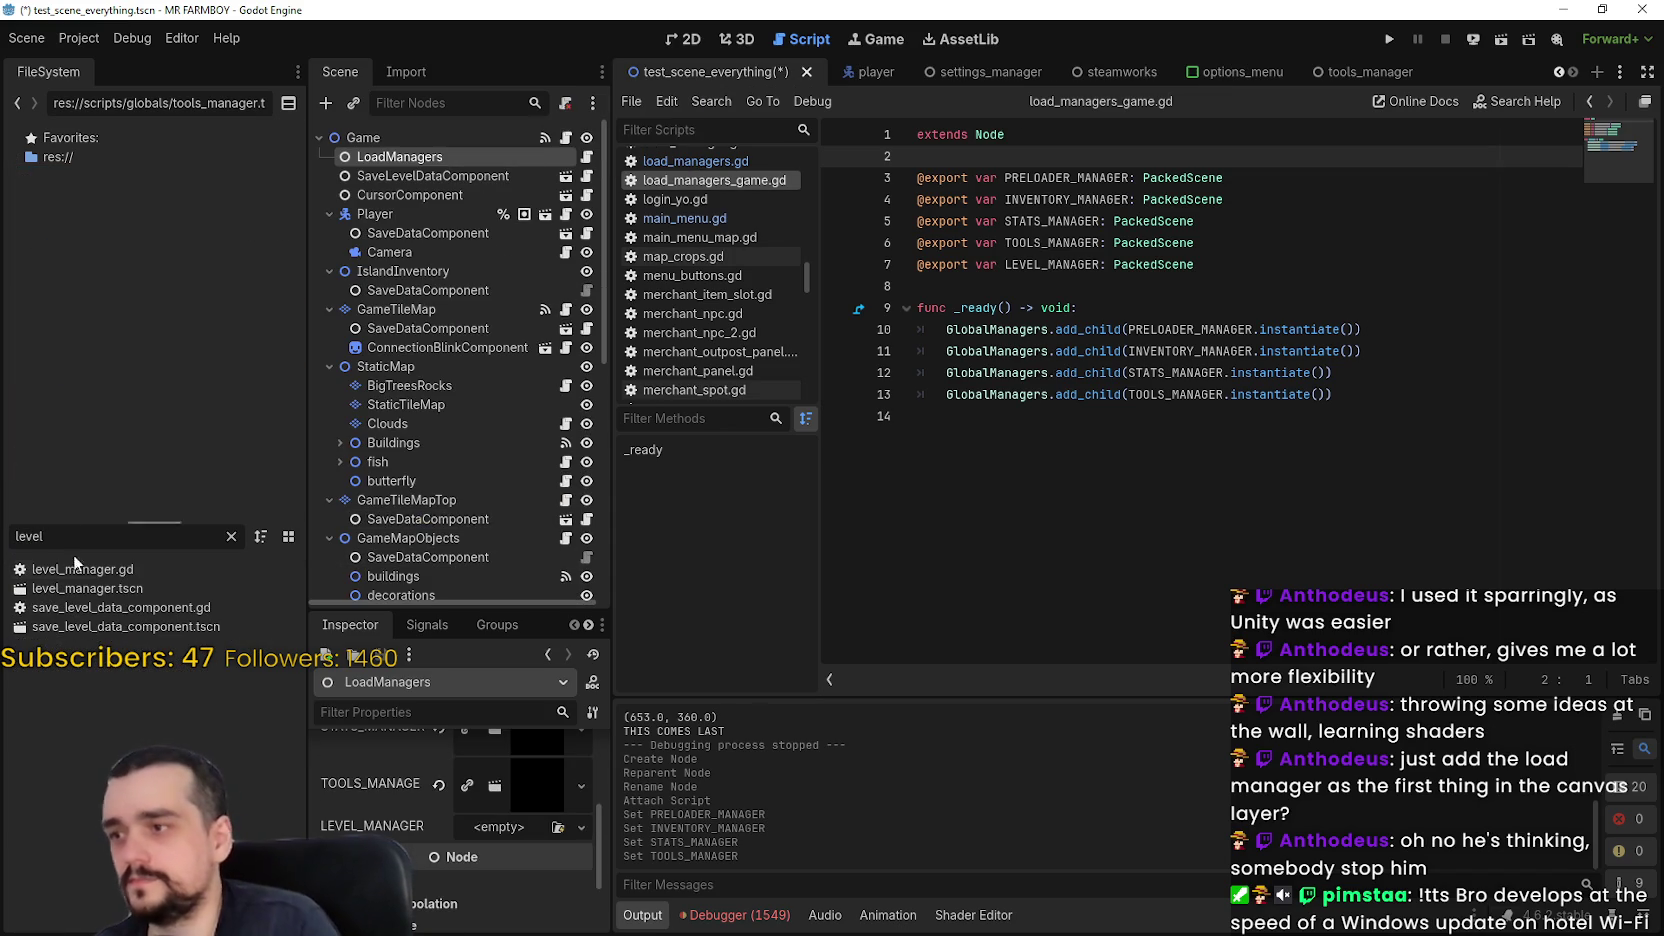
mouse_move(87, 588)
mouse_down()
mouse_move(330, 600)
mouse_move(500, 827)
mouse_up()
click(1345, 460)
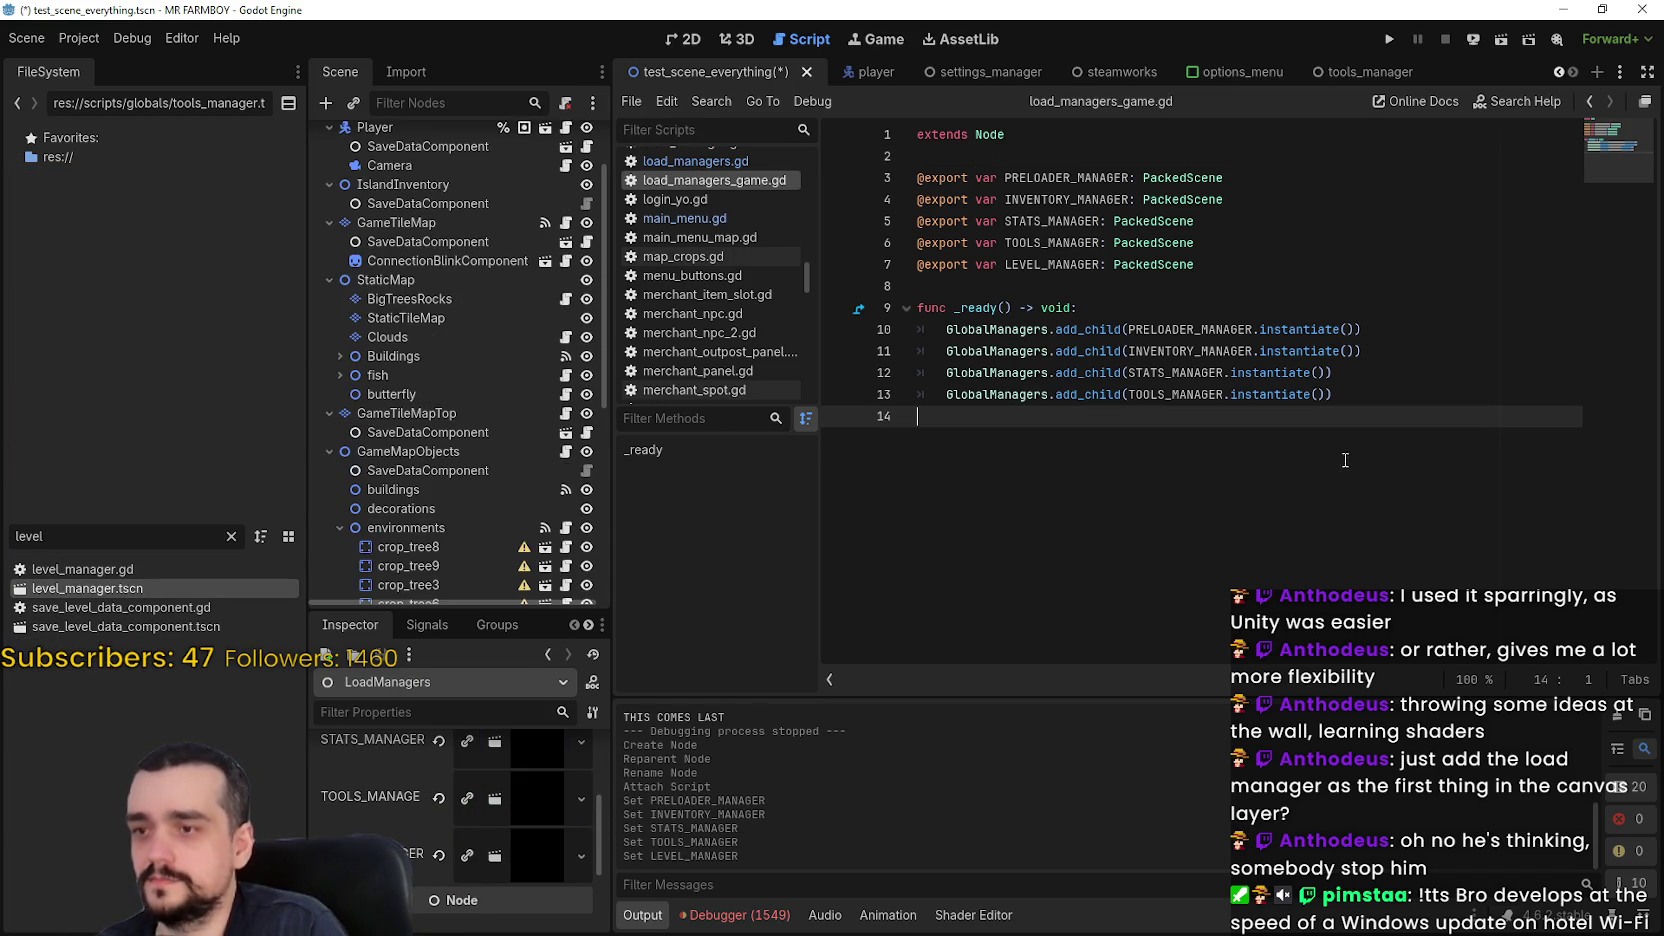
key(ctrl+s)
click(1392, 39)
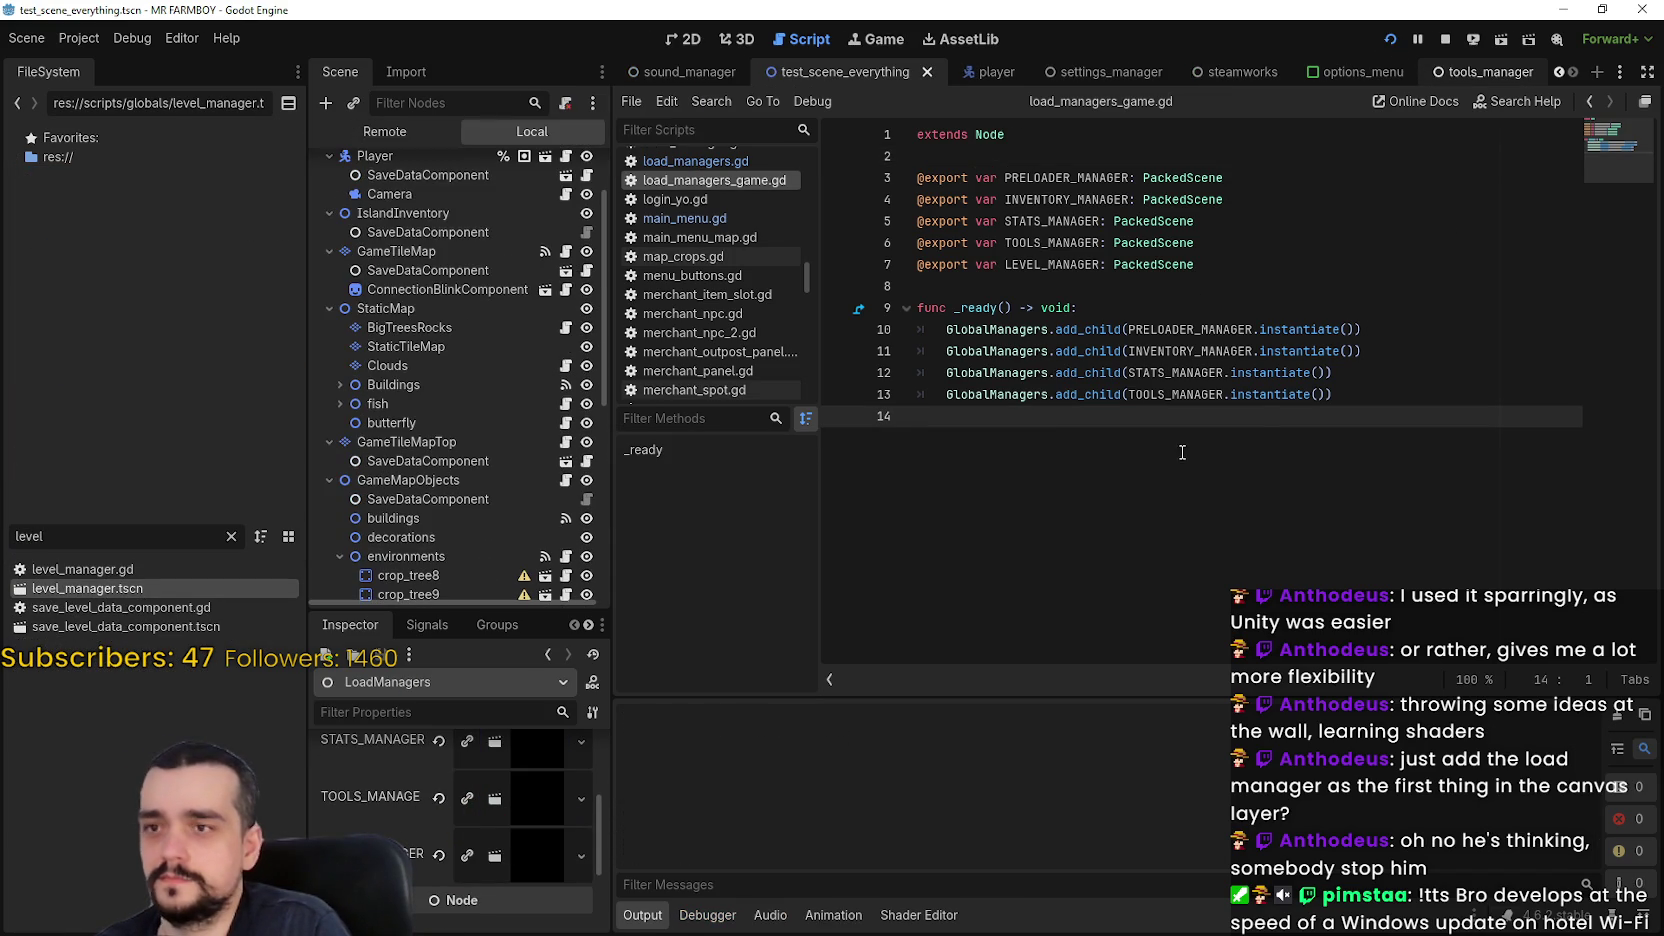
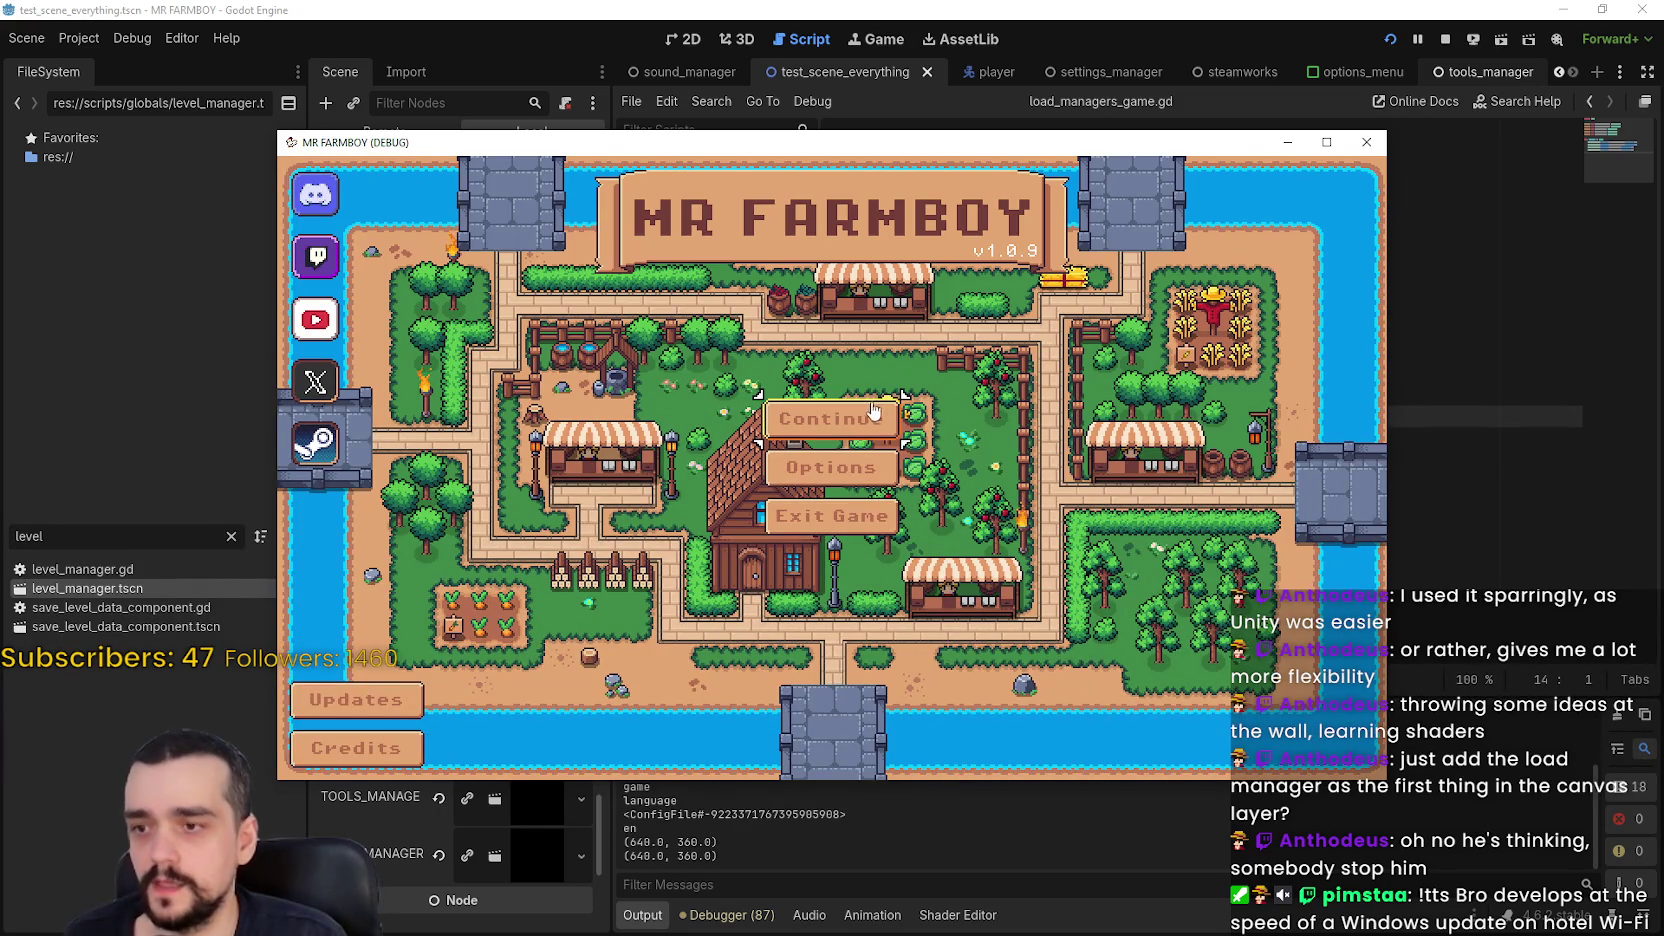
Move the MR FARMBOY window aside and continue from the main menu to the Select Save Game list
mouse_move(874, 144)
mouse_down()
mouse_move(988, 60)
mouse_move(980, 46)
mouse_up()
scroll(894, 793, up, 2)
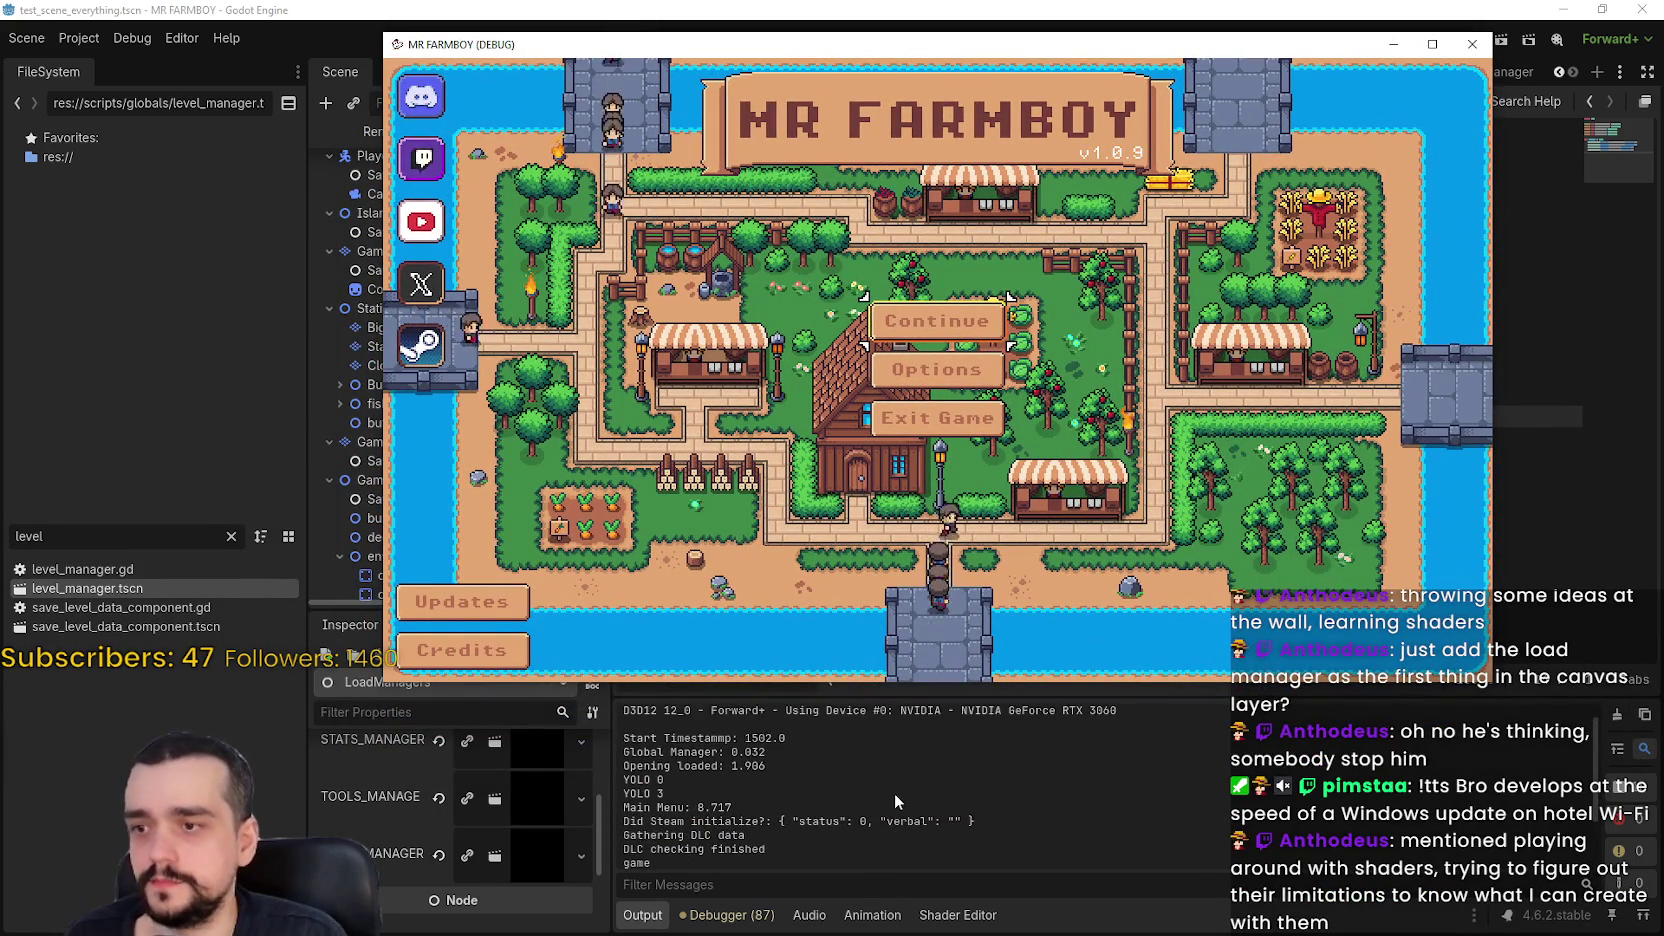
scroll(897, 788, down, 3)
click(936, 320)
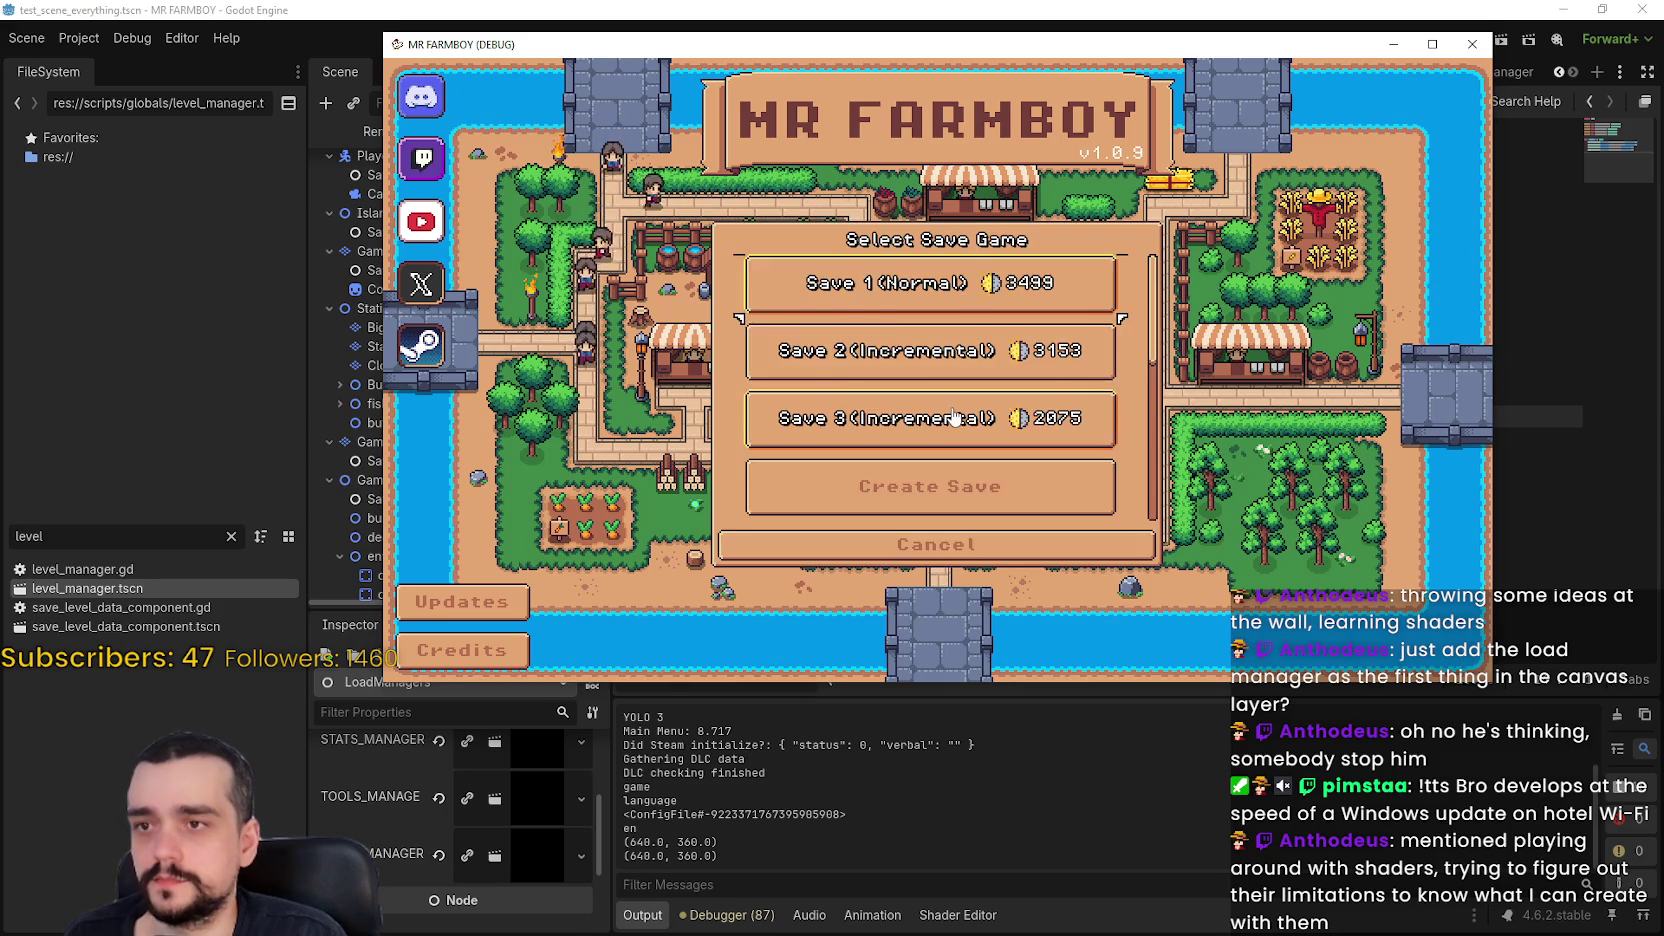
scroll(955, 418, down, 2)
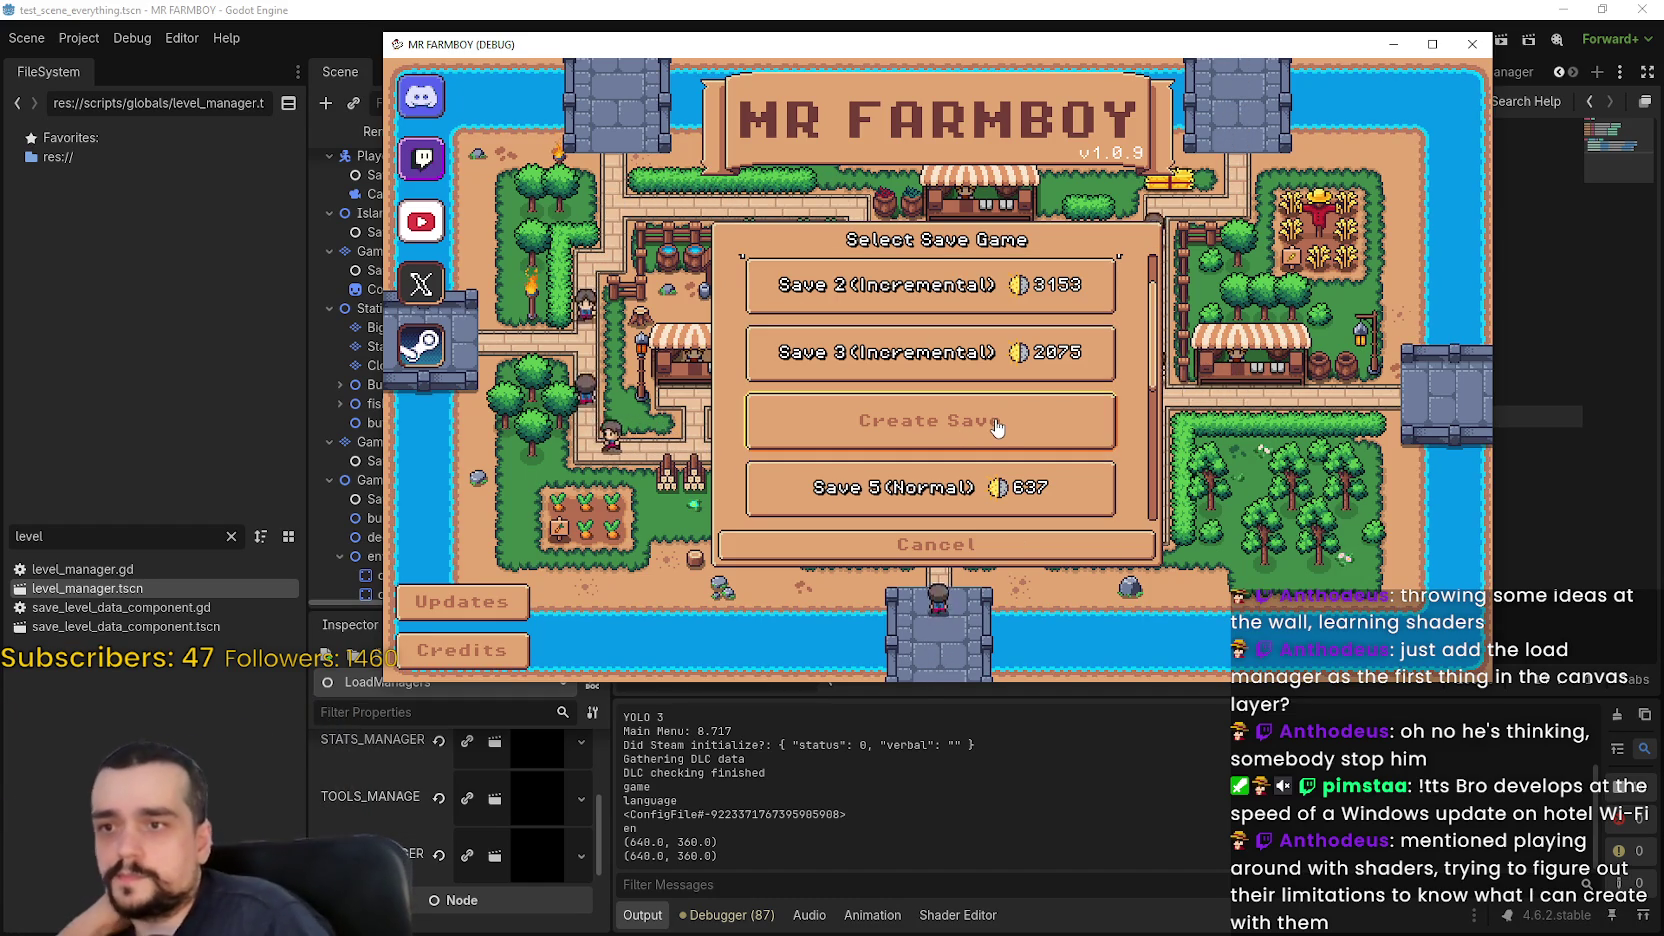
Create a new save on the King's Task island, start it, and dismiss the king's welcome message
click(960, 405)
click(868, 547)
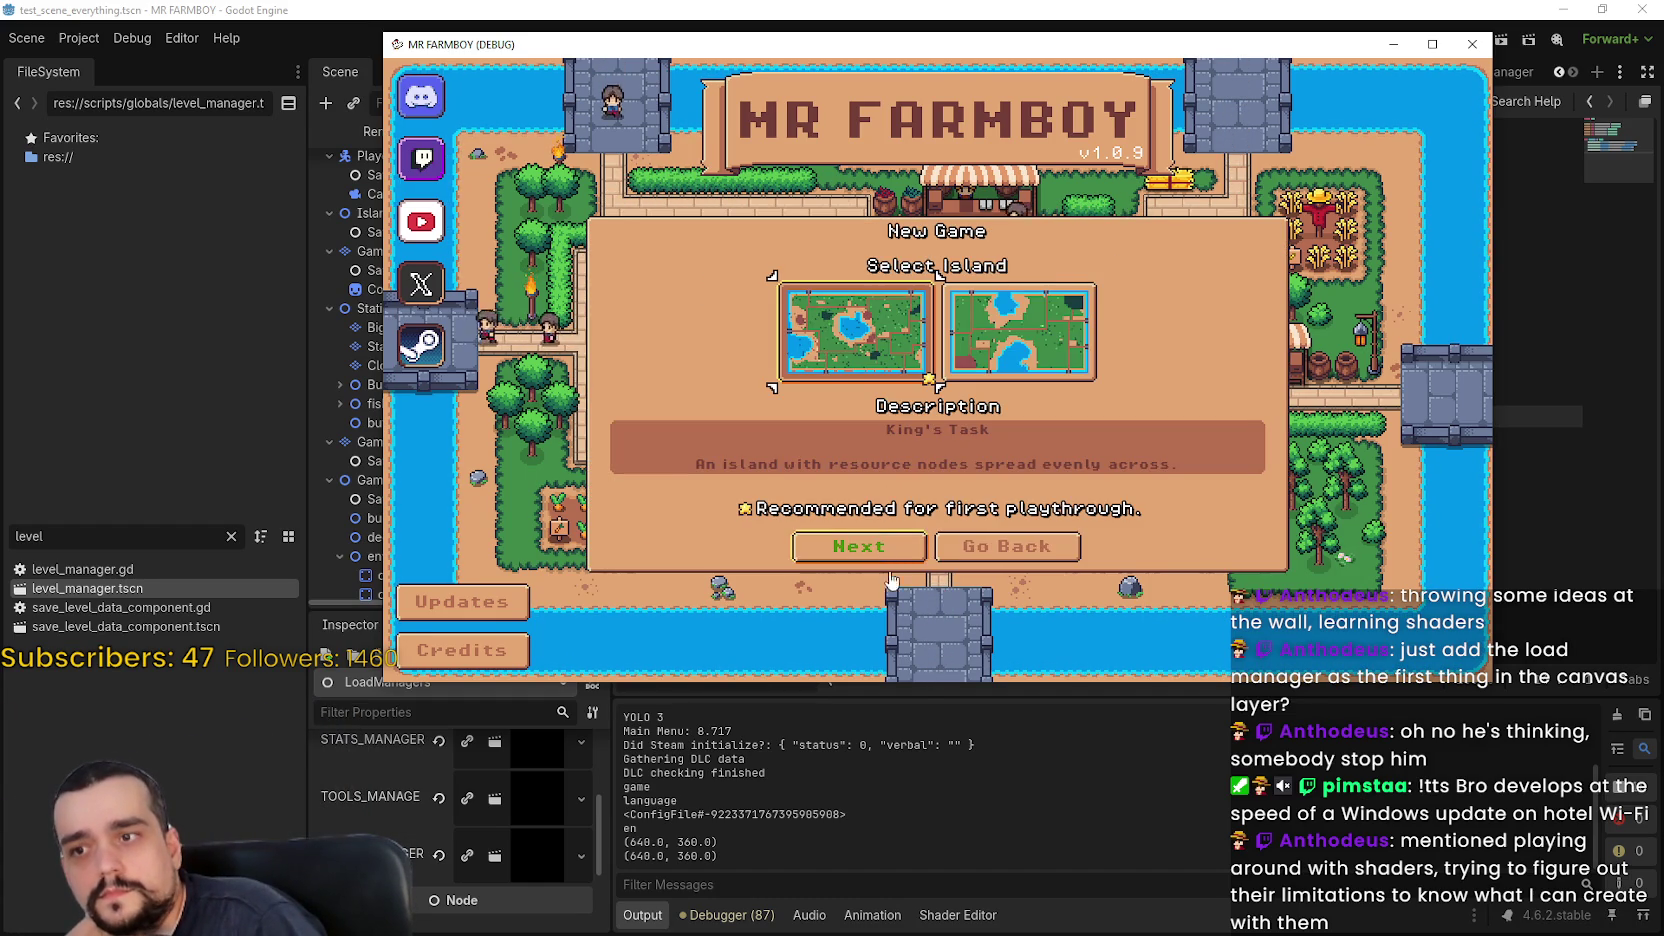
click(871, 547)
click(872, 547)
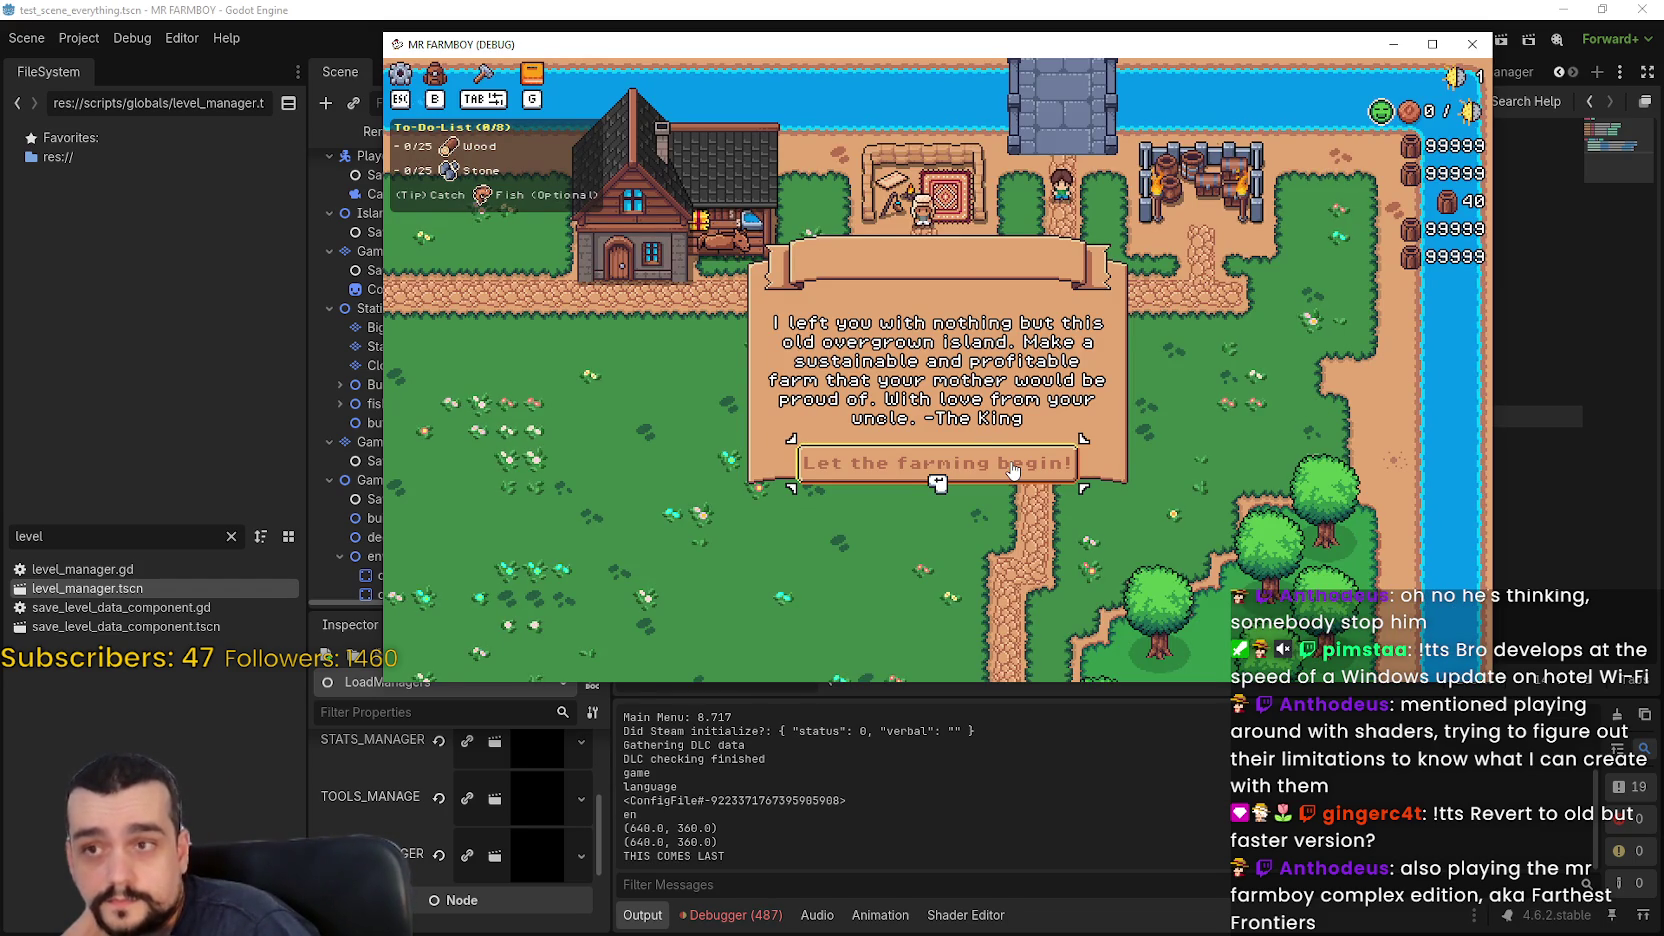
click(960, 462)
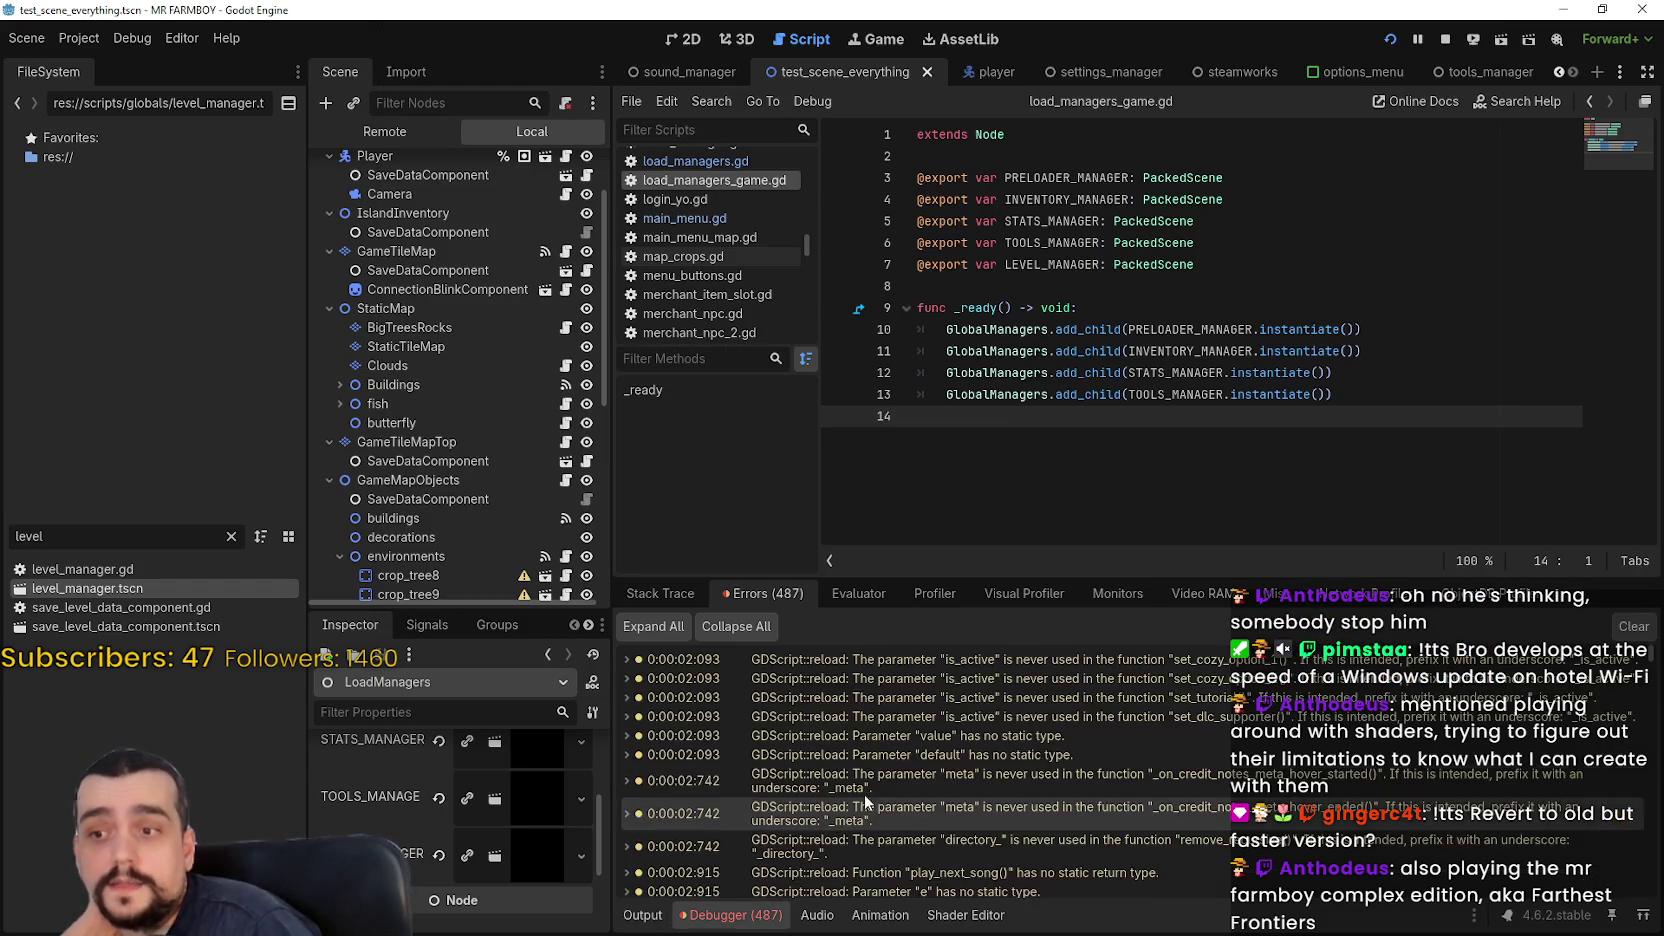
Jump from the House _on_tree_exited error to house.gd line 214 and highlight stats_manager uses
drag(1640, 662, 1648, 706)
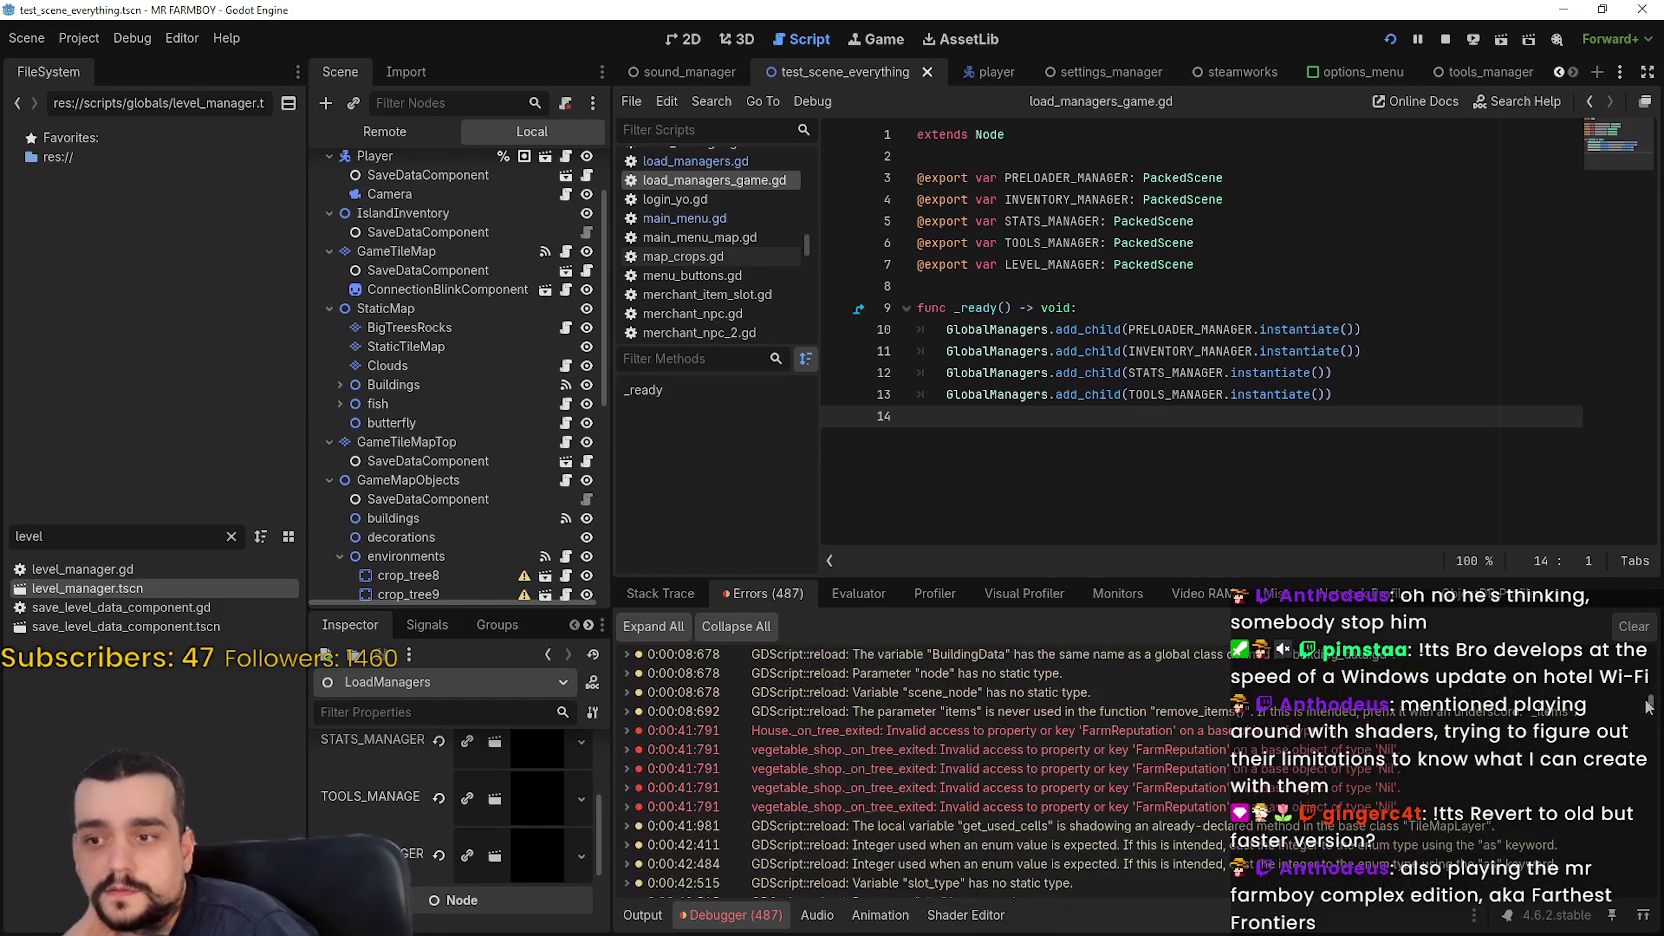
double_click(1109, 731)
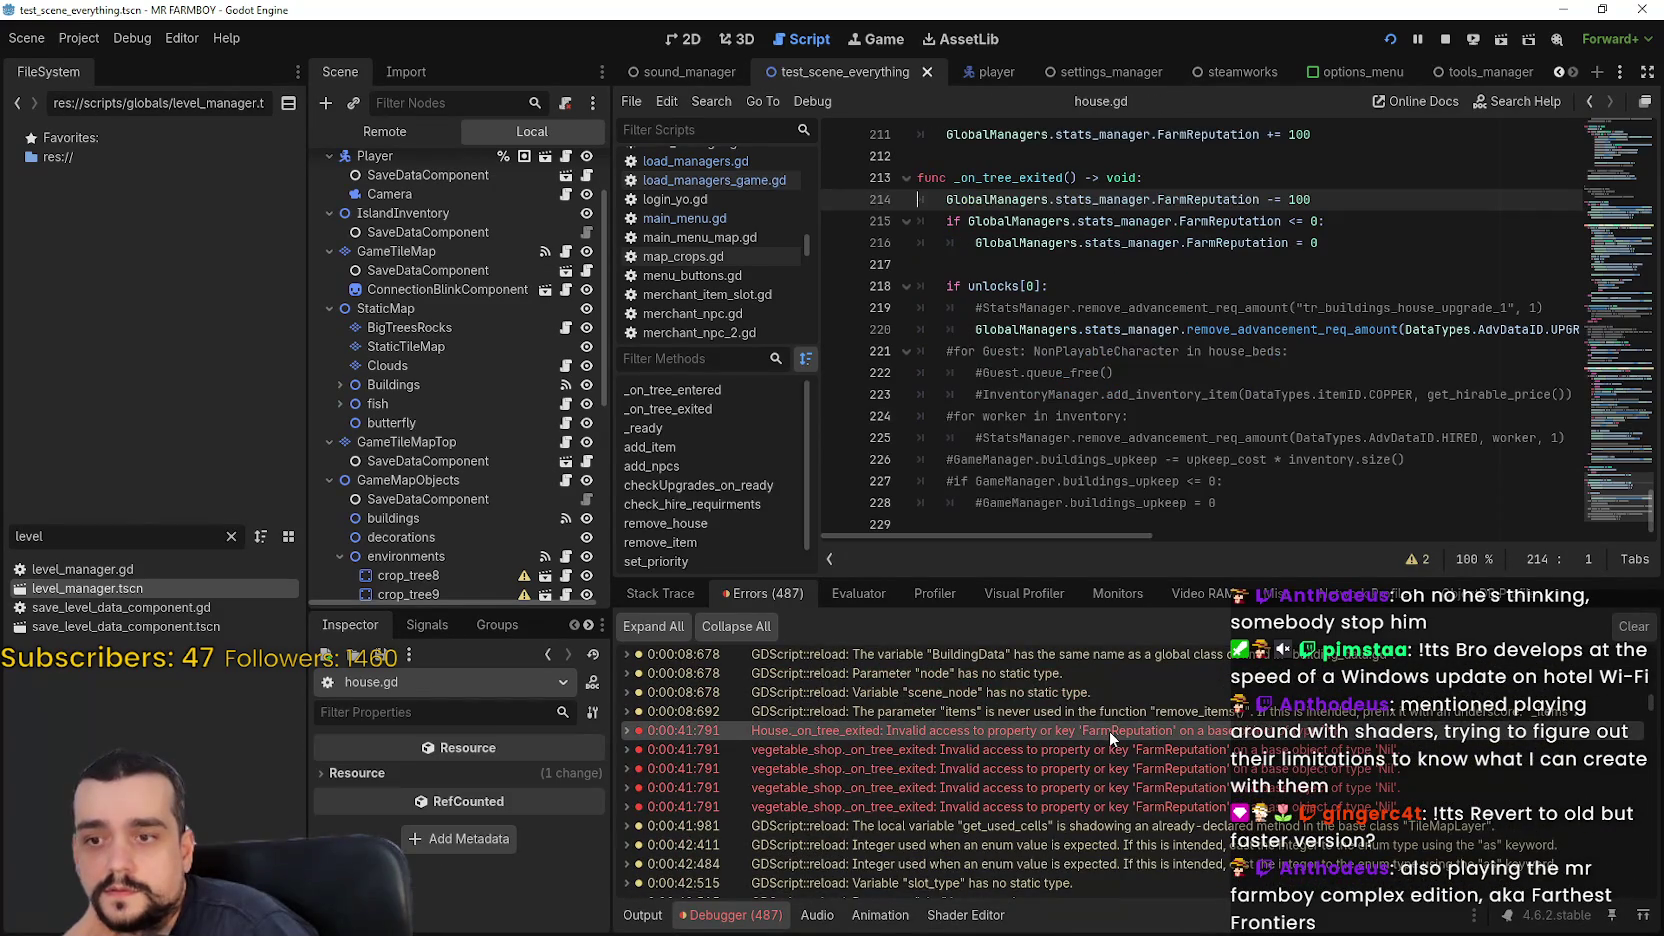
double_click(1116, 198)
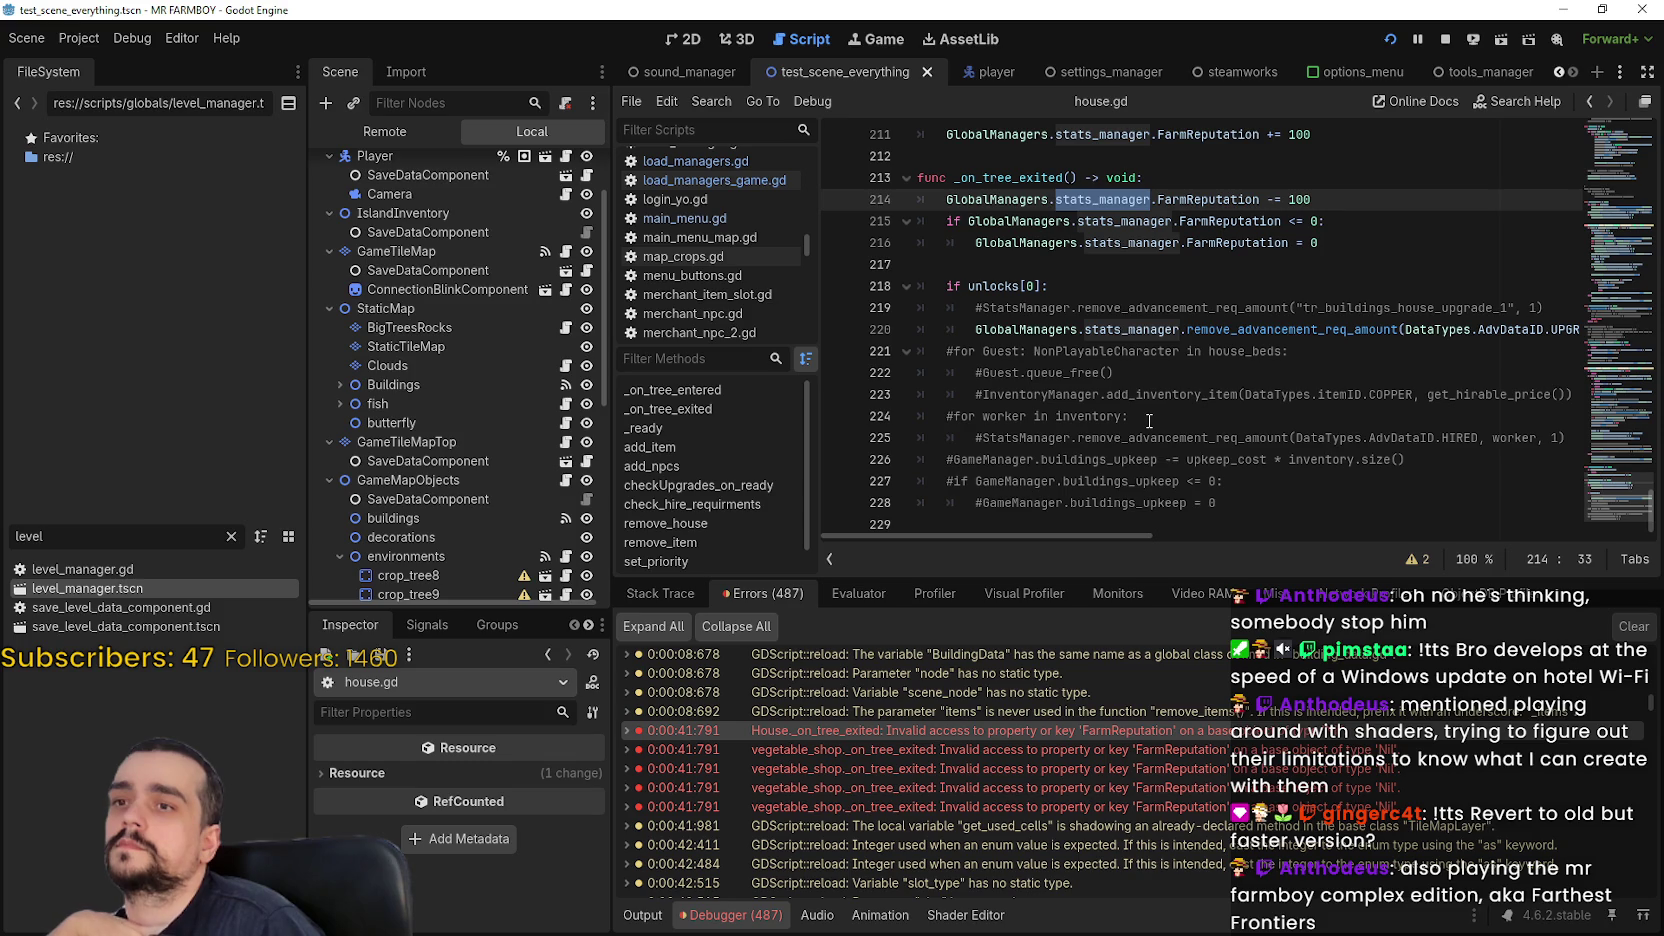
double_click(1037, 722)
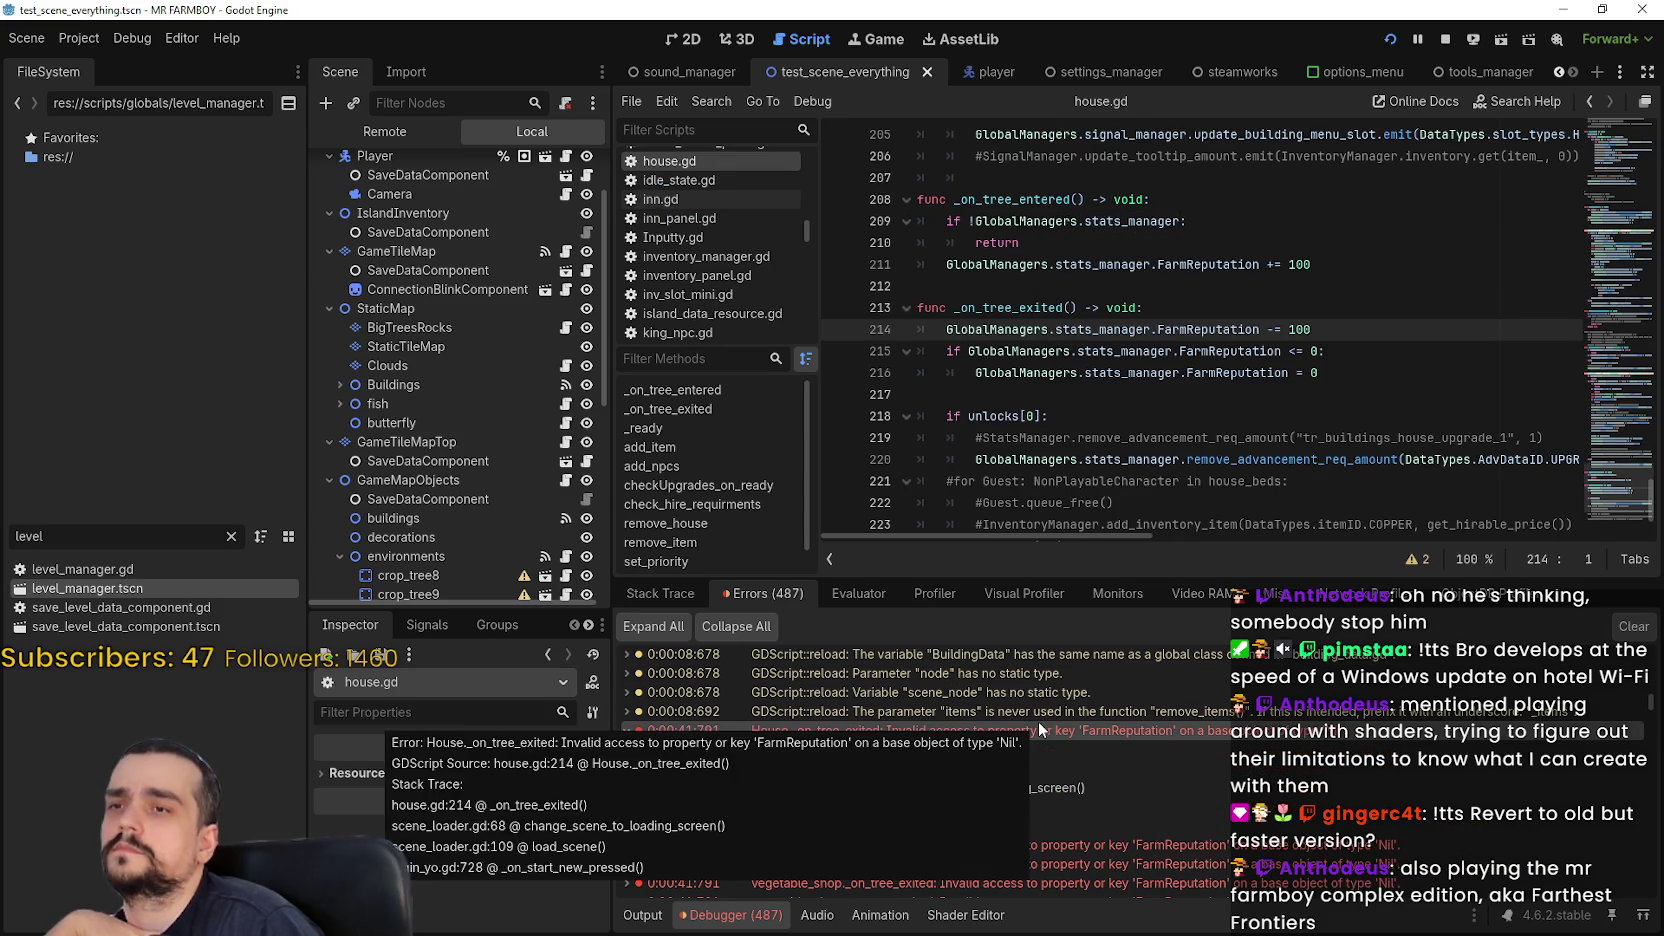
click(634, 732)
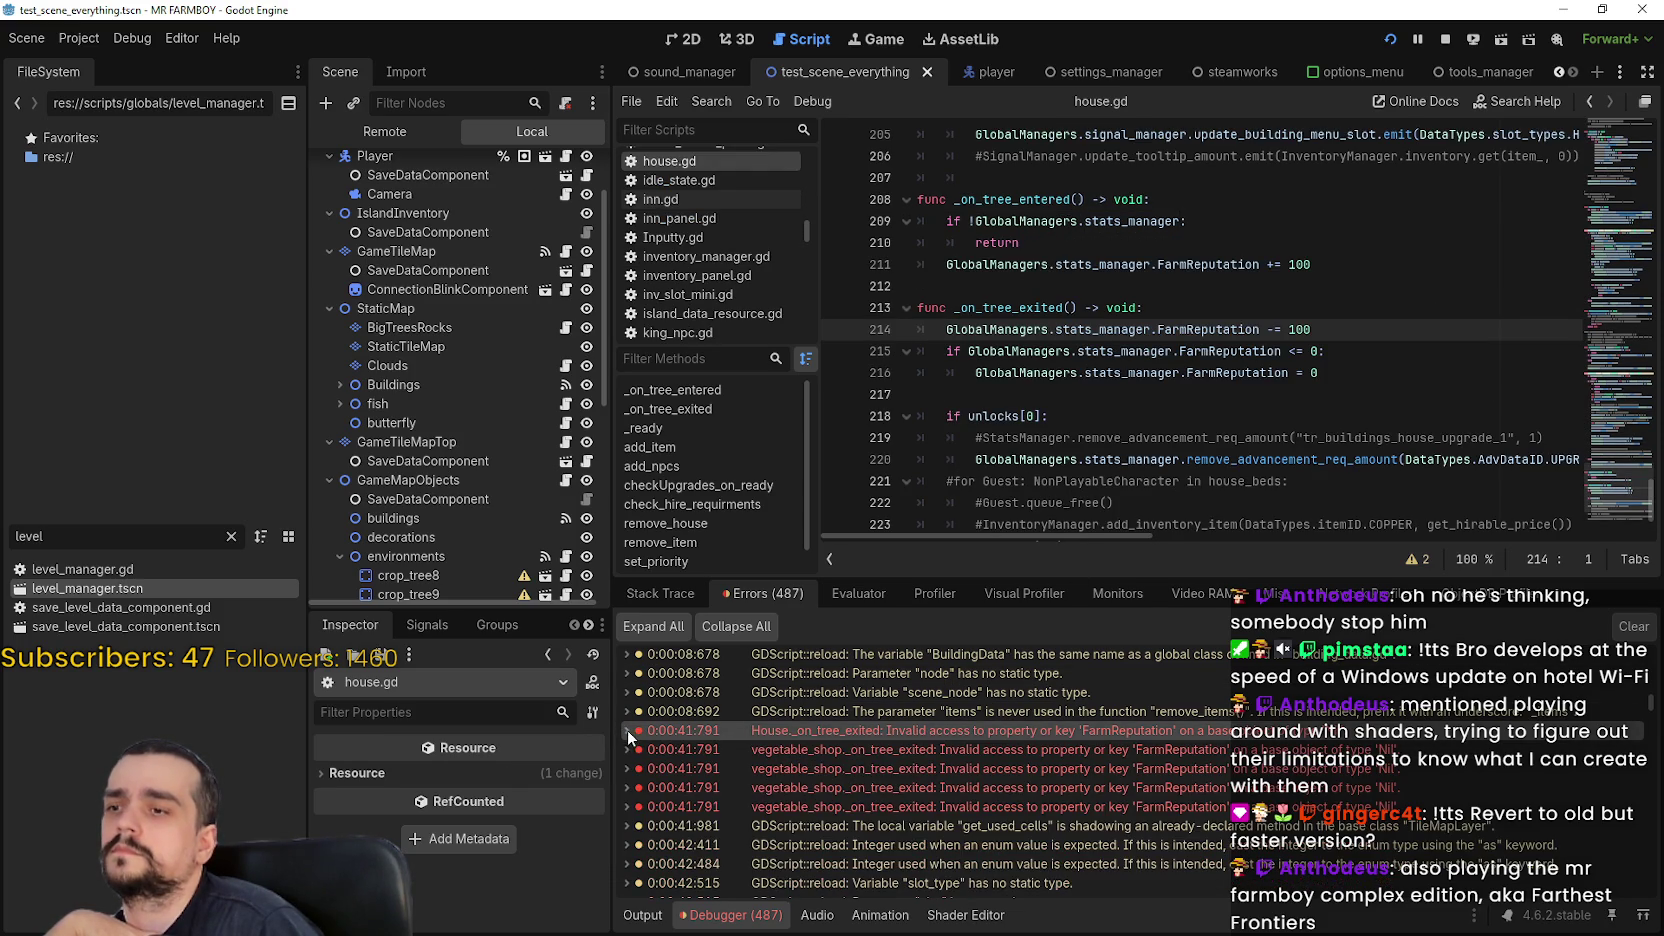
Open the vegetable_shop error's source at vegetable_shop_new.gd line 195, where FarmReputation is reduced
scroll(1152, 290, down, 1)
scroll(1172, 397, up, 2)
scroll(1172, 397, up, 1)
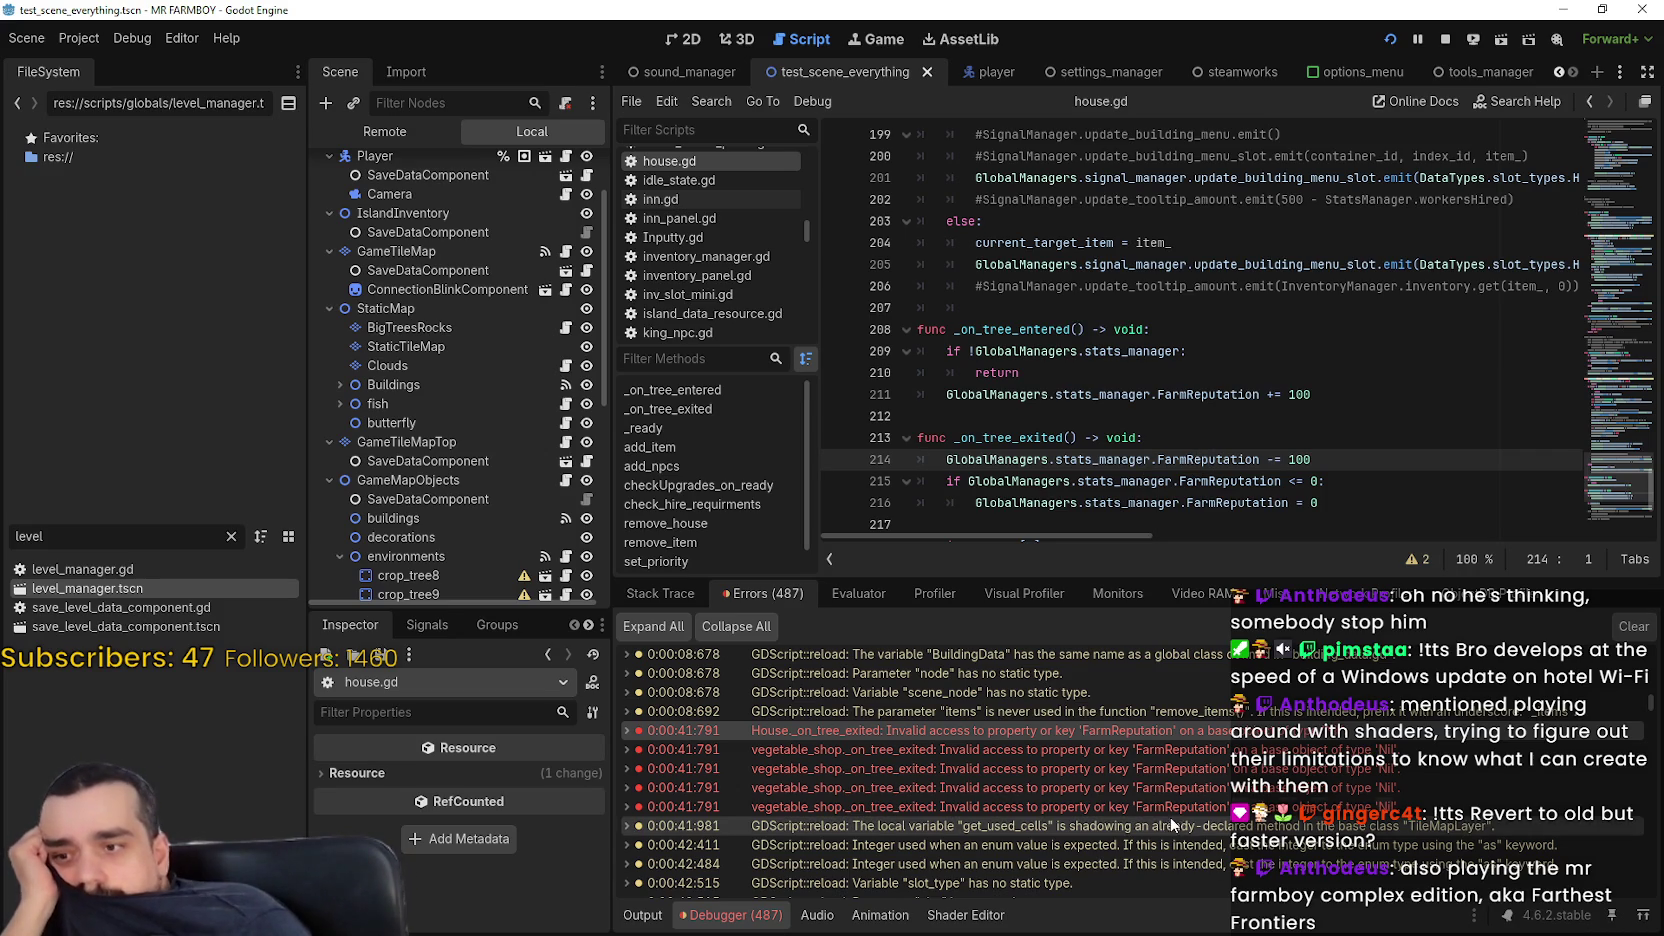
click(1153, 748)
scroll(1153, 748, down, 3)
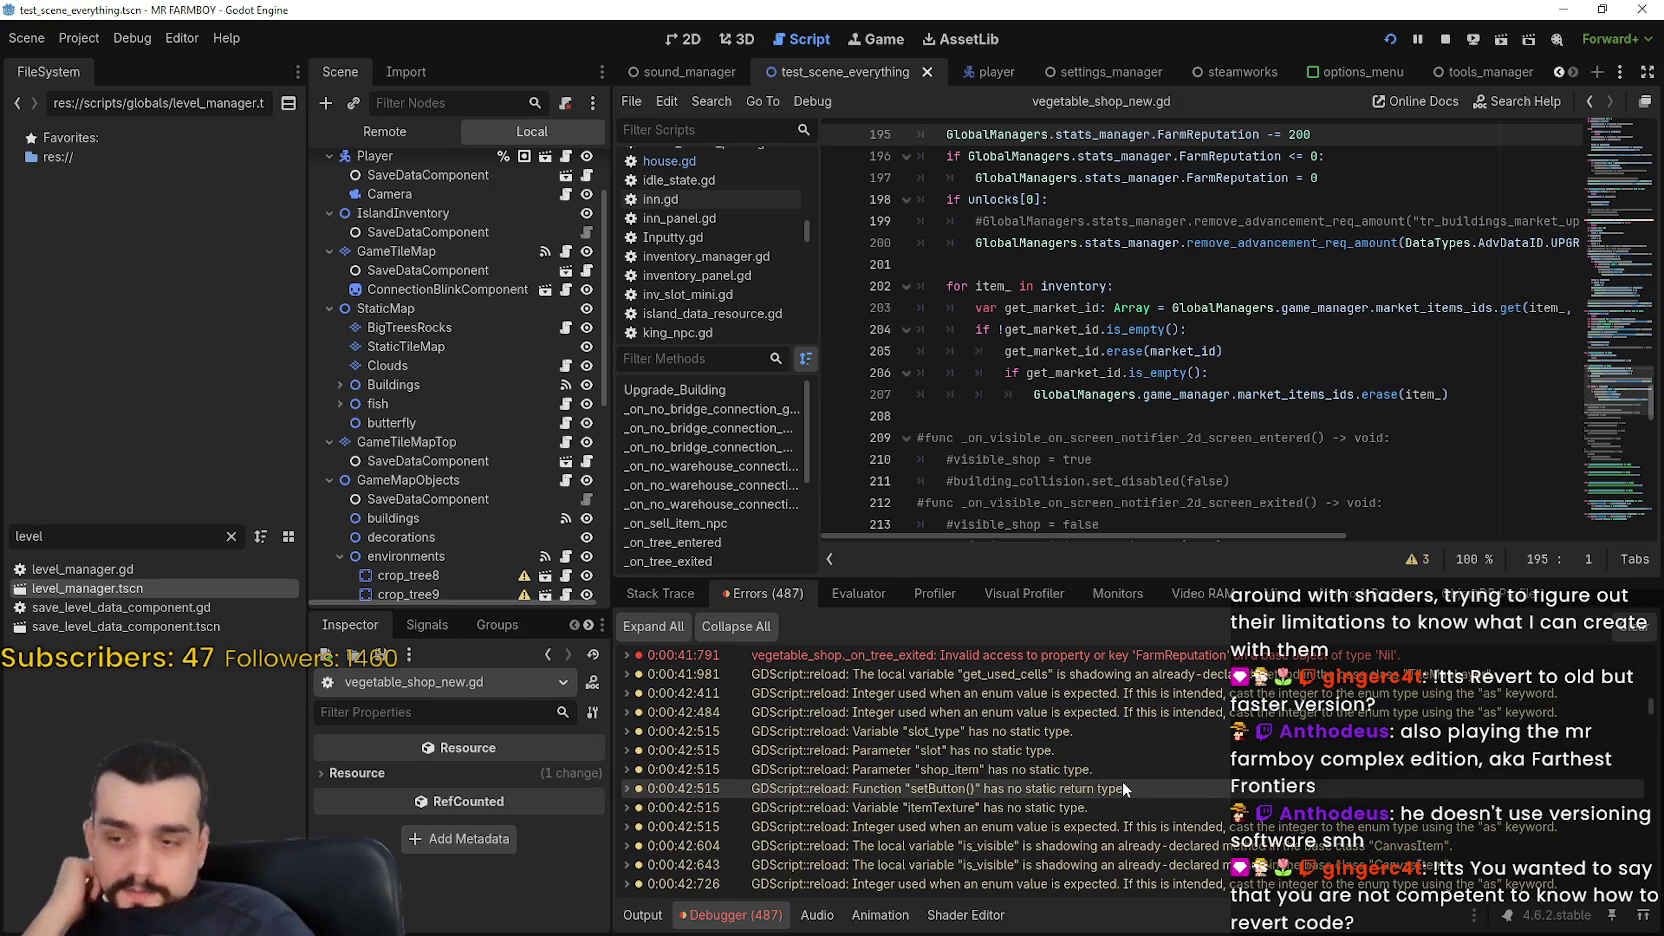
Scroll the 487-error list down to the resource_preloader and item_preloader Nil-access errors
scroll(1122, 781, down, 10)
scroll(1050, 836, down, 10)
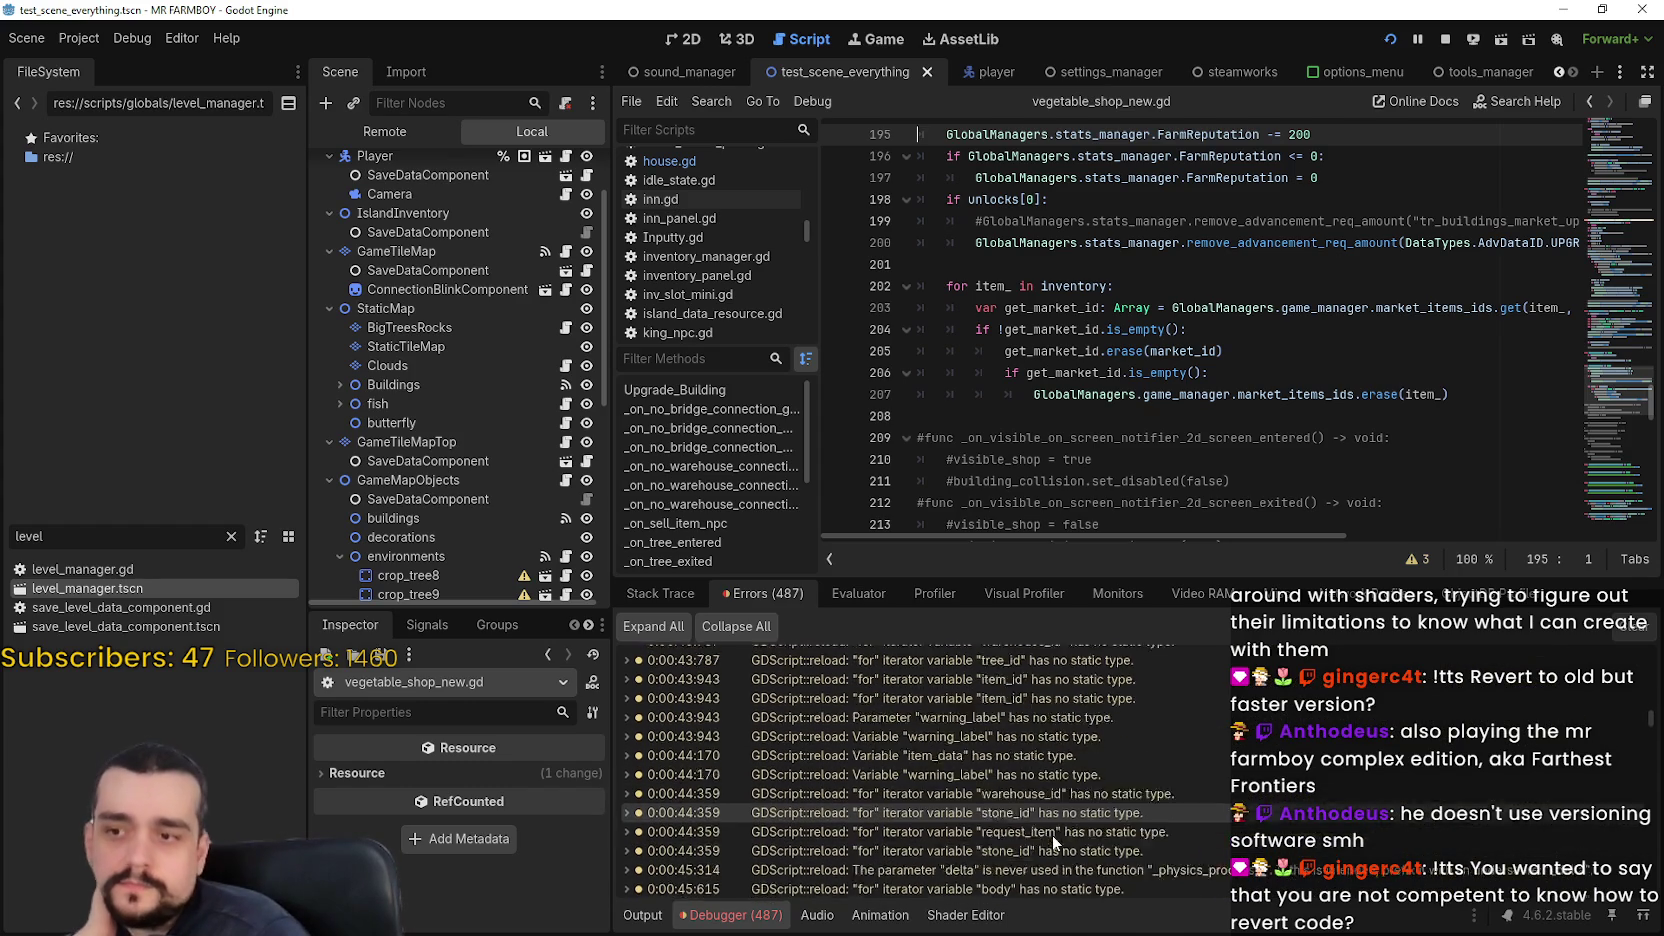
scroll(1054, 830, down, 15)
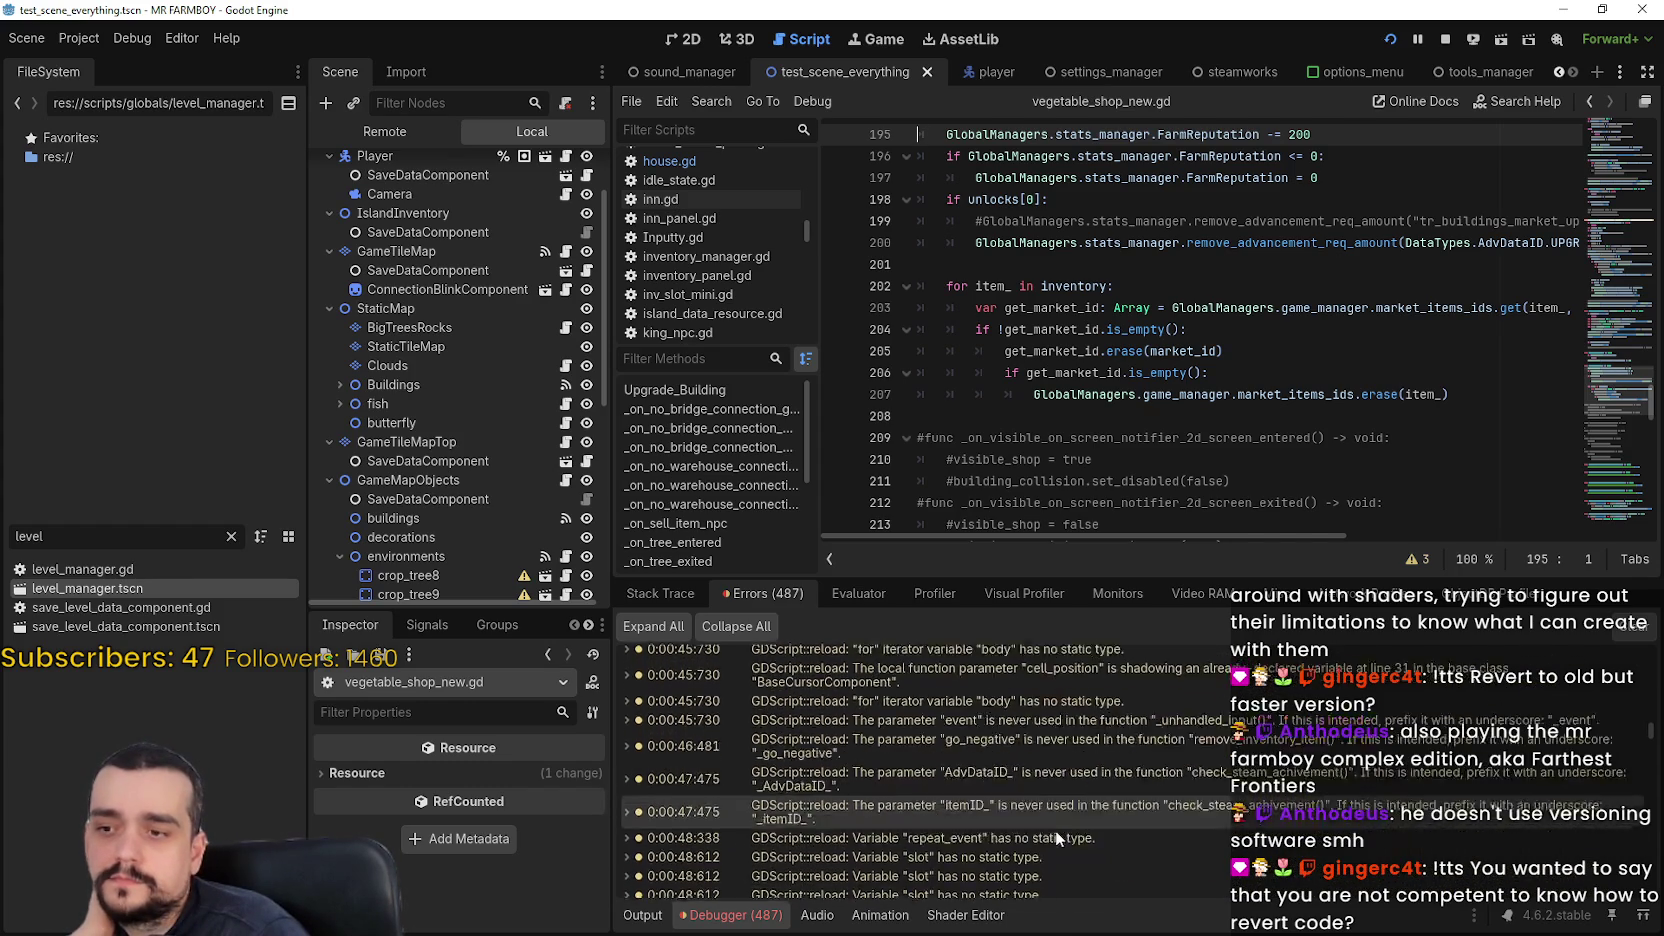
scroll(1060, 820, down, 15)
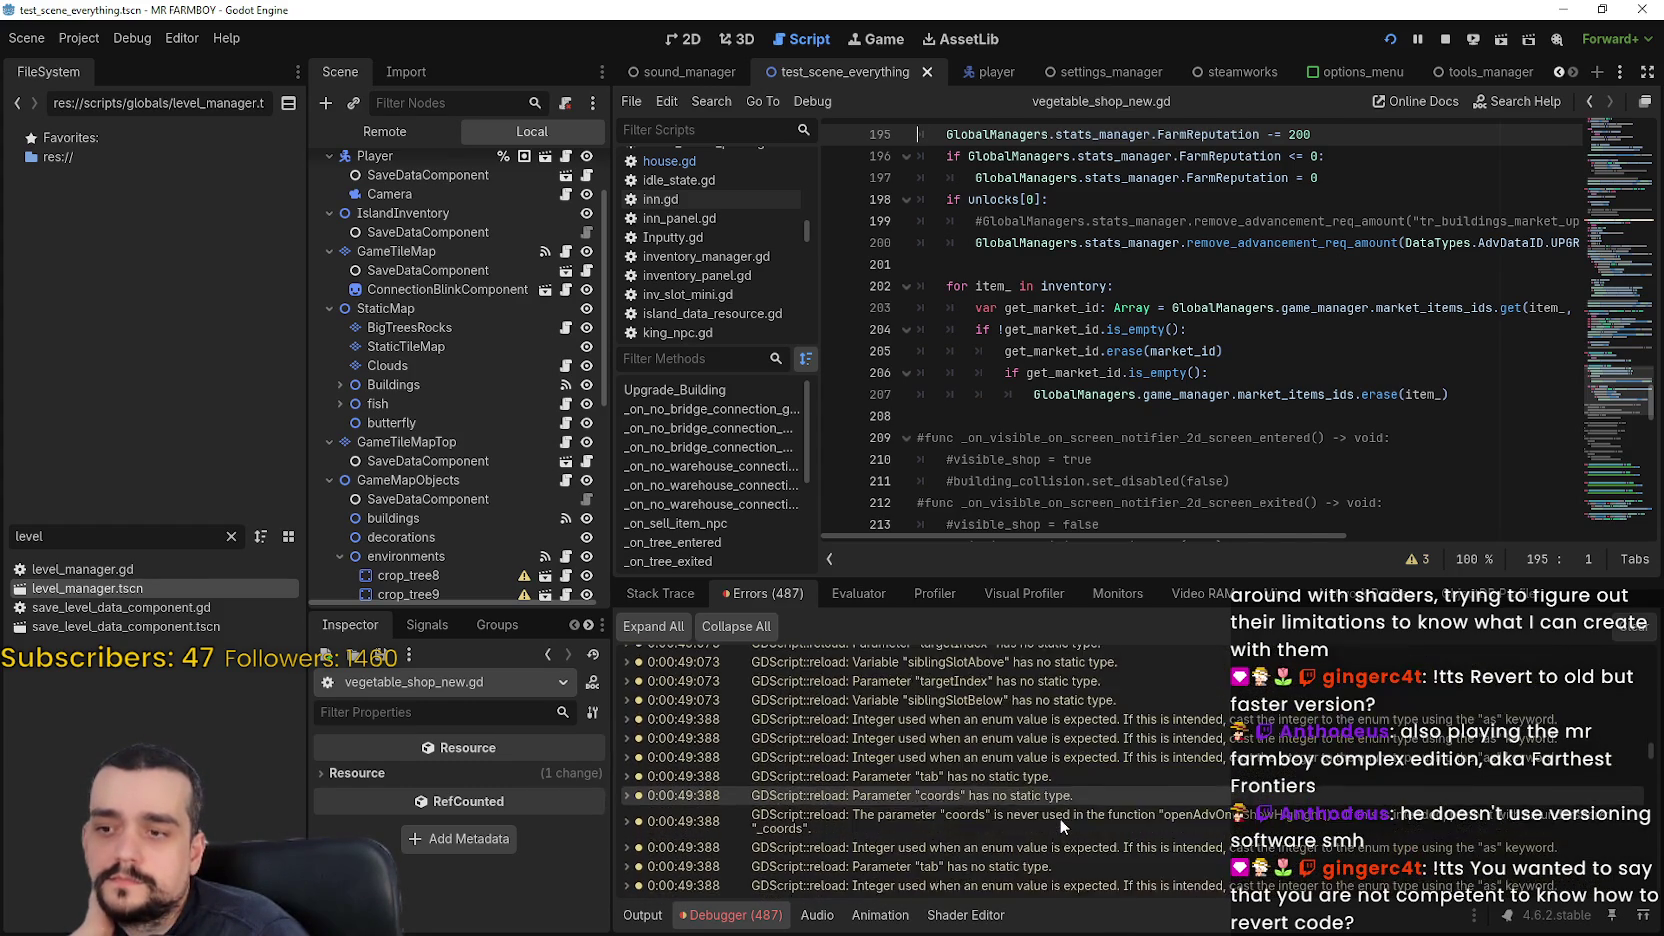
scroll(1058, 815, down, 15)
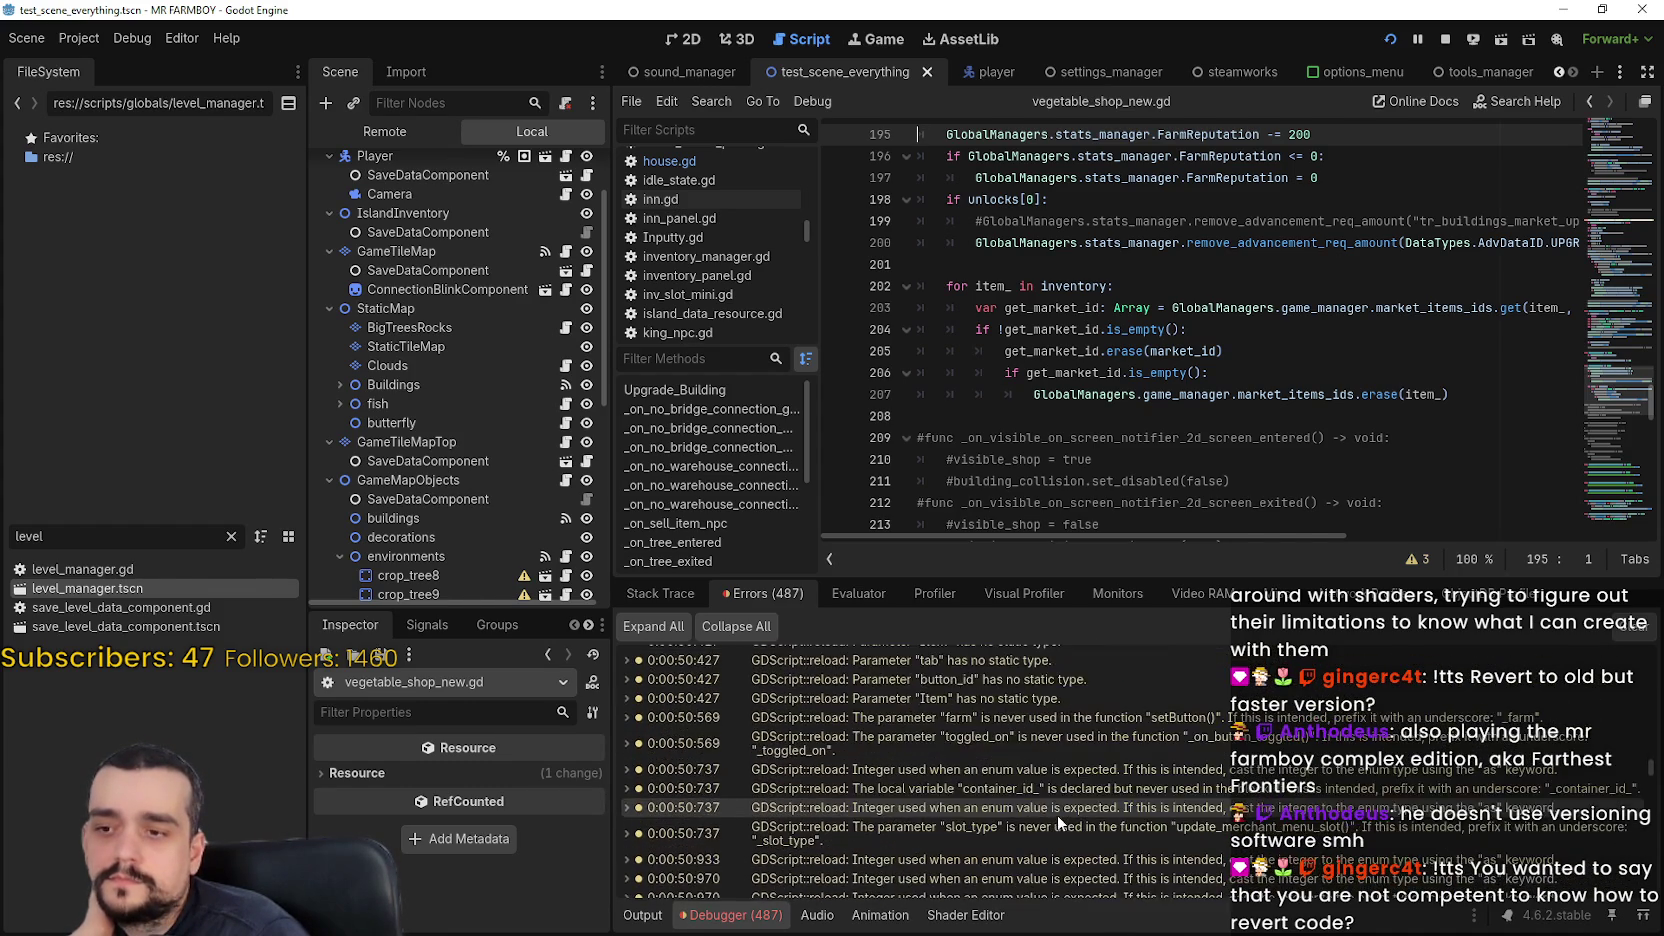
scroll(1056, 809, down, 15)
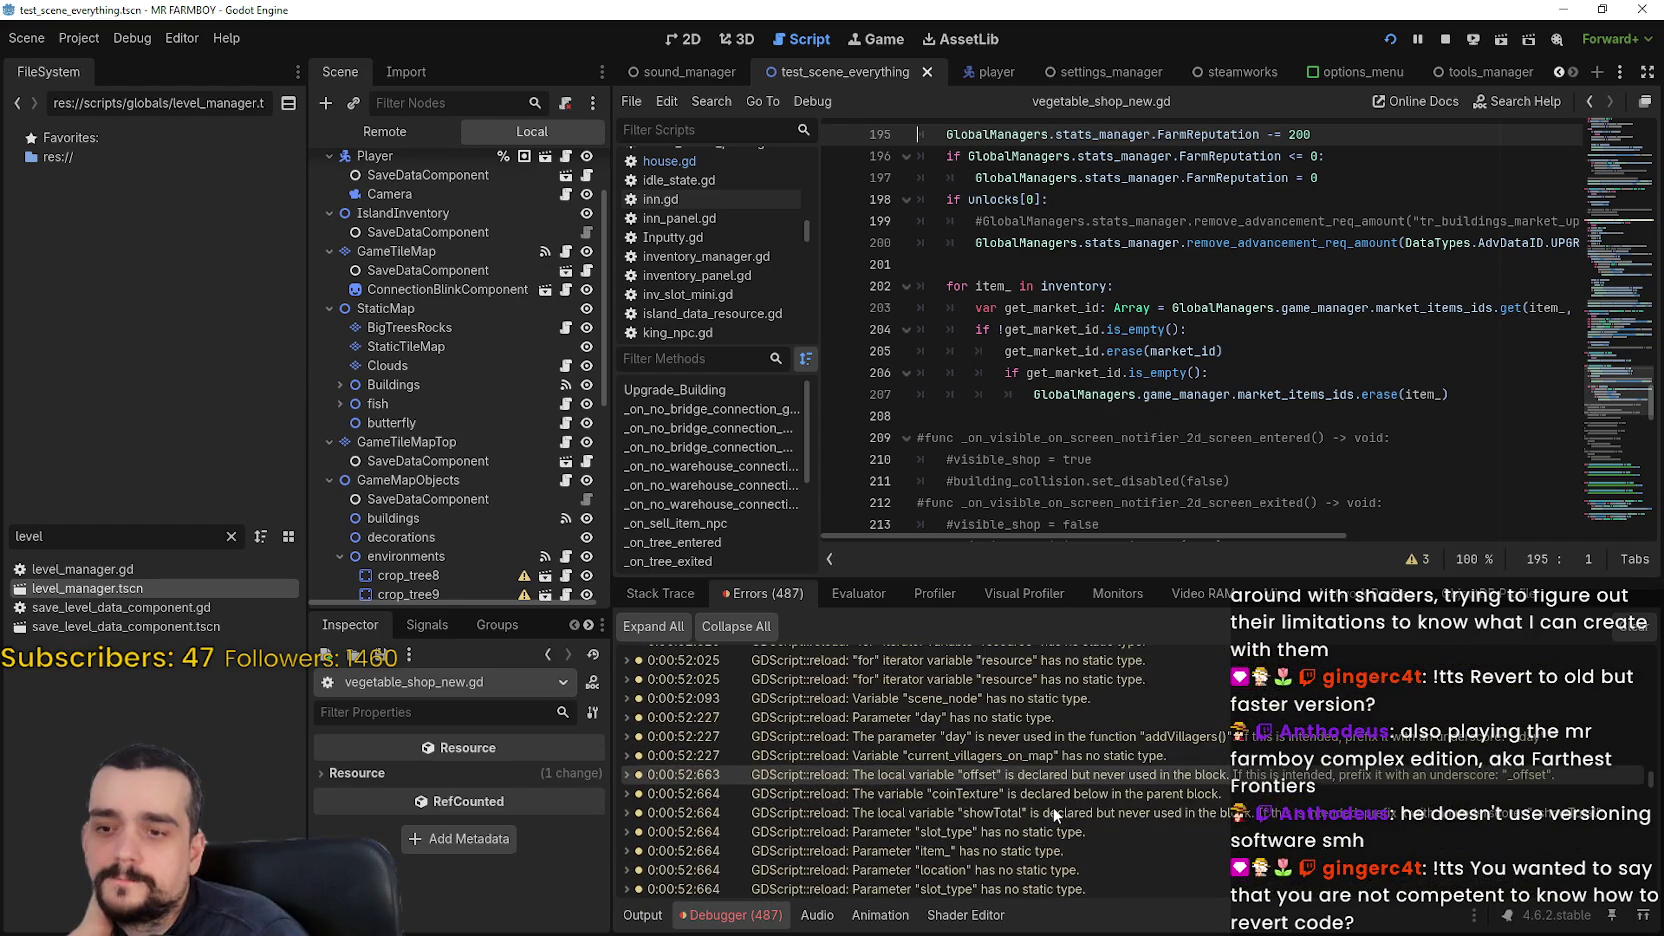
scroll(1049, 801, down, 5)
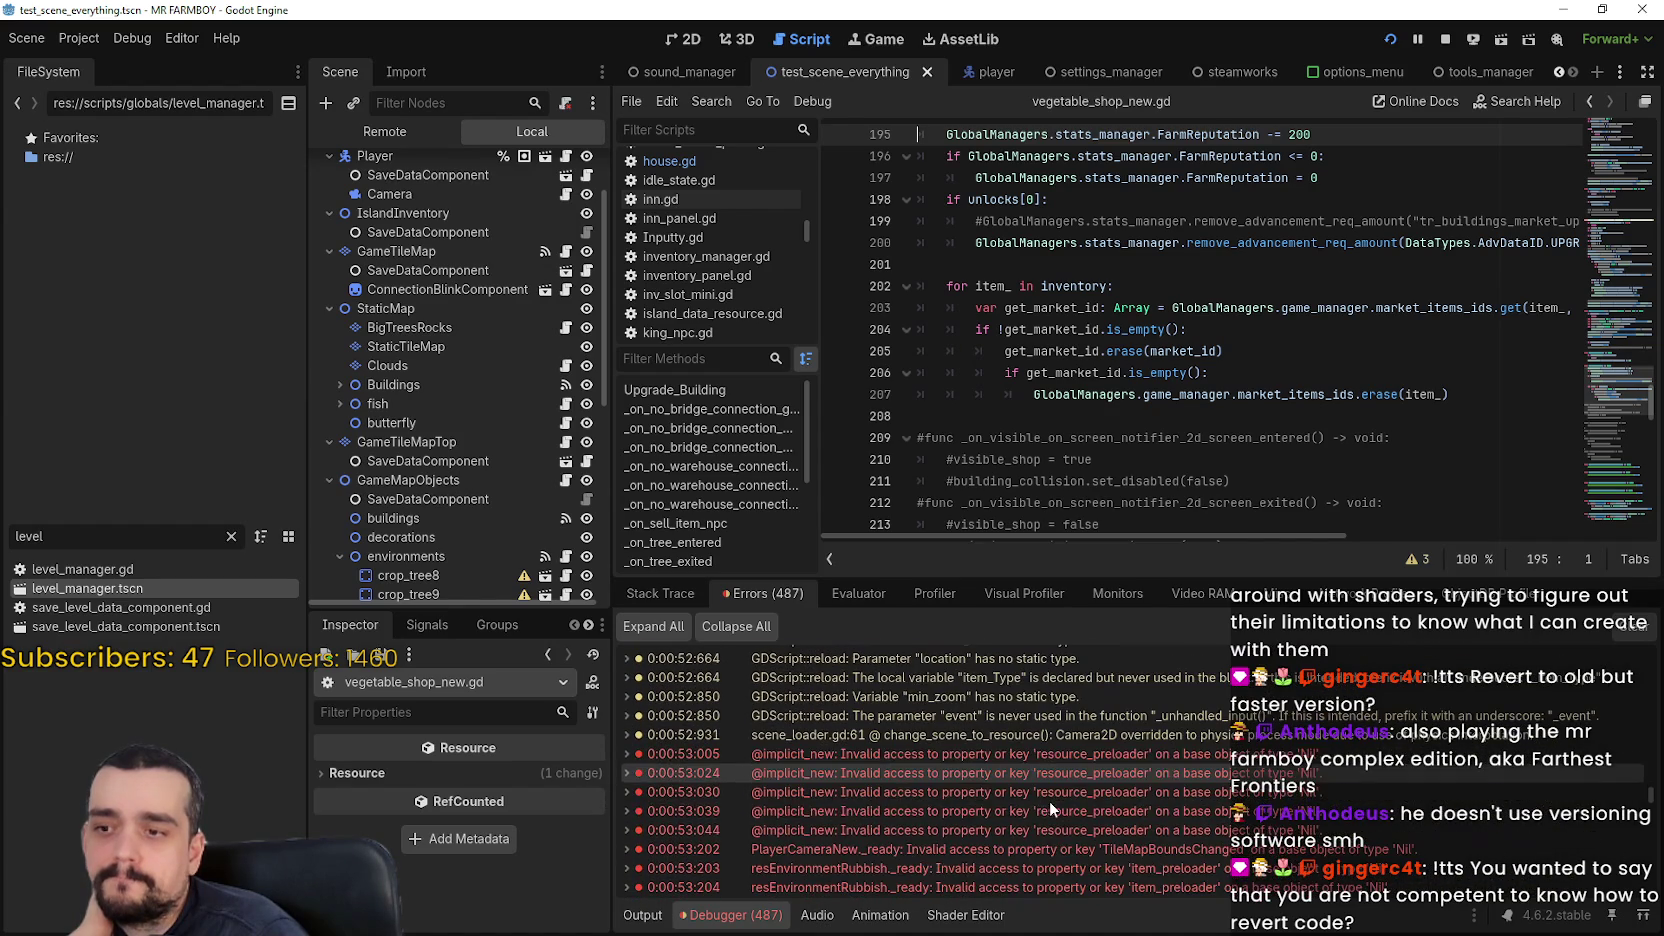
click(1112, 829)
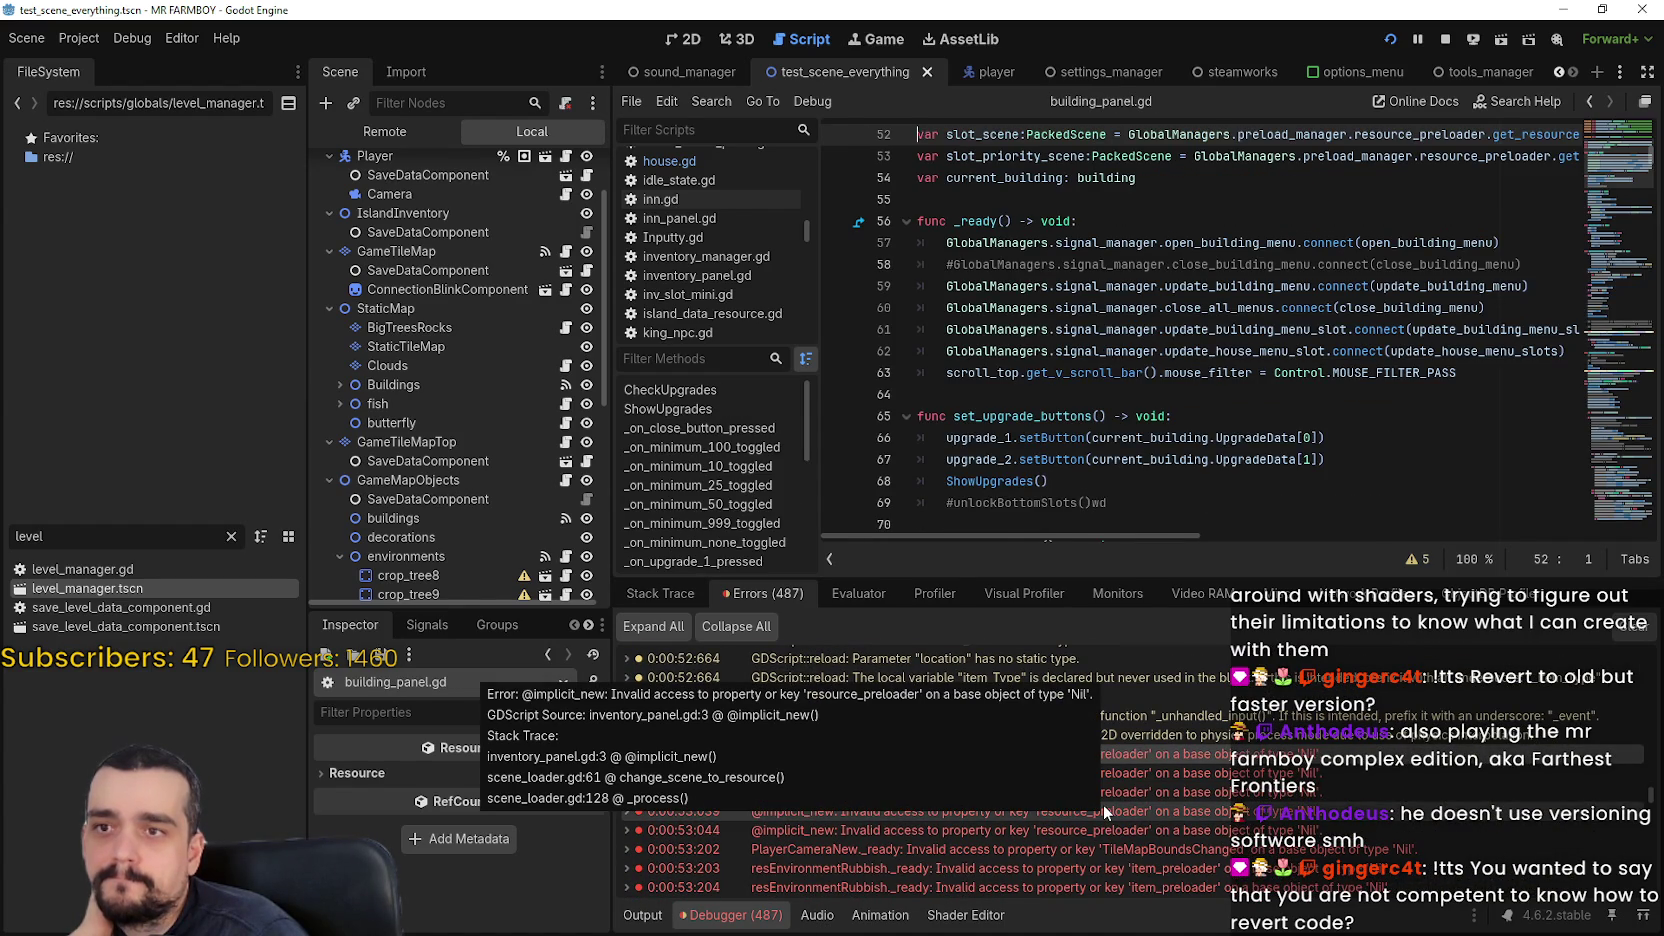
scroll(1046, 456, up, 5)
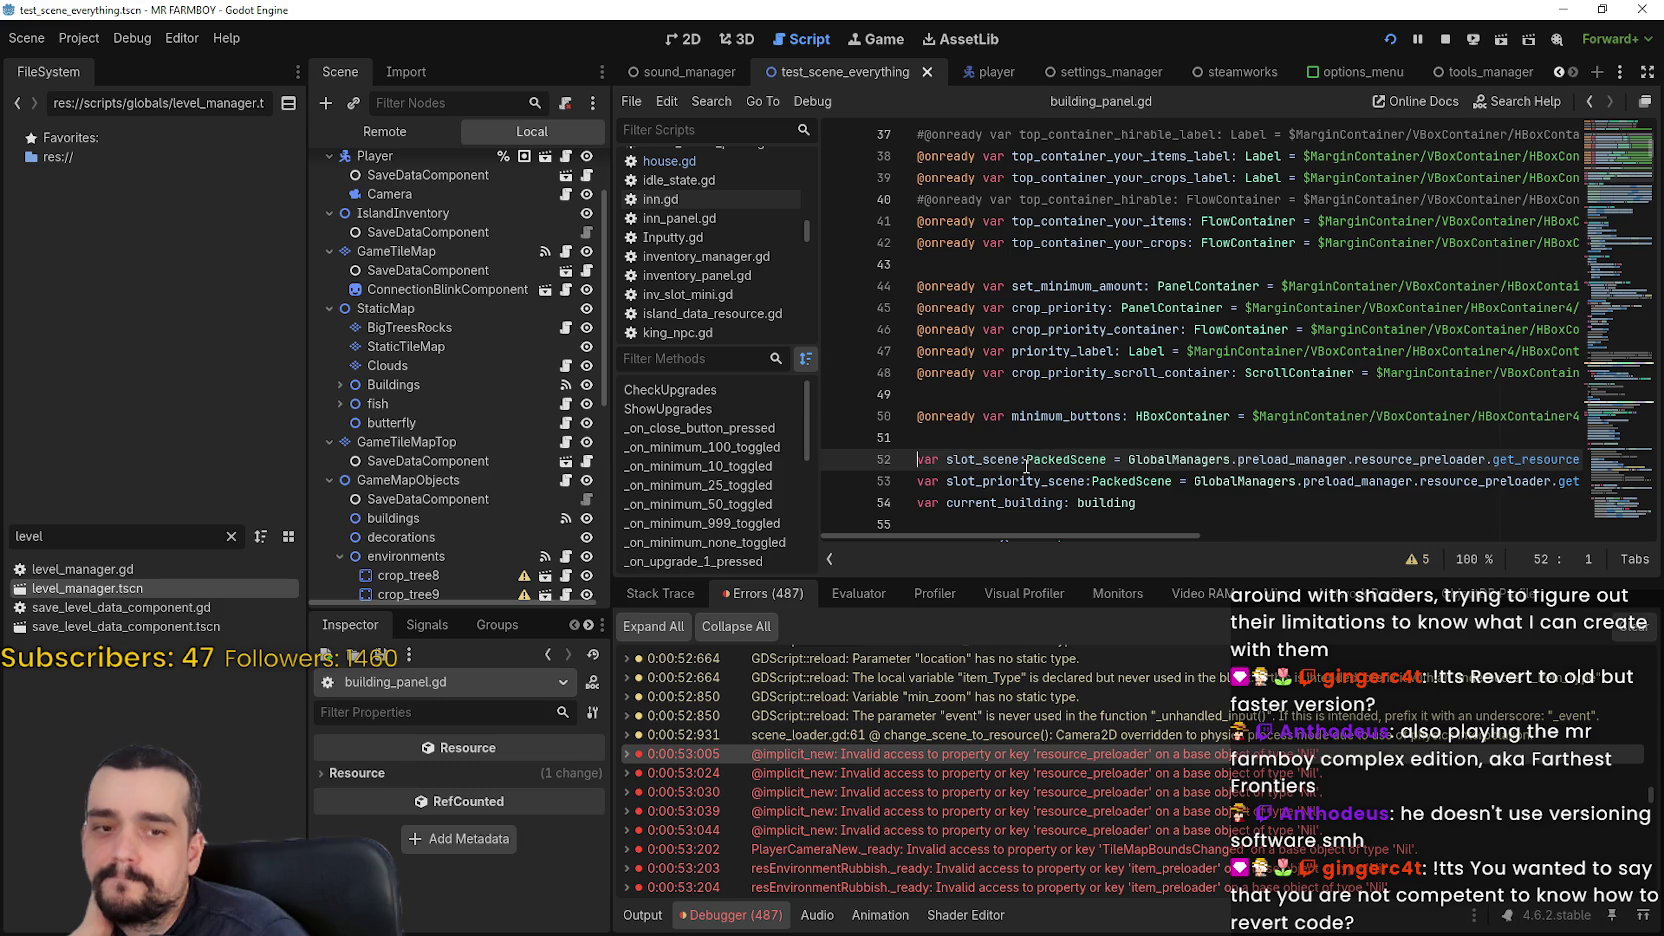
double_click(1310, 459)
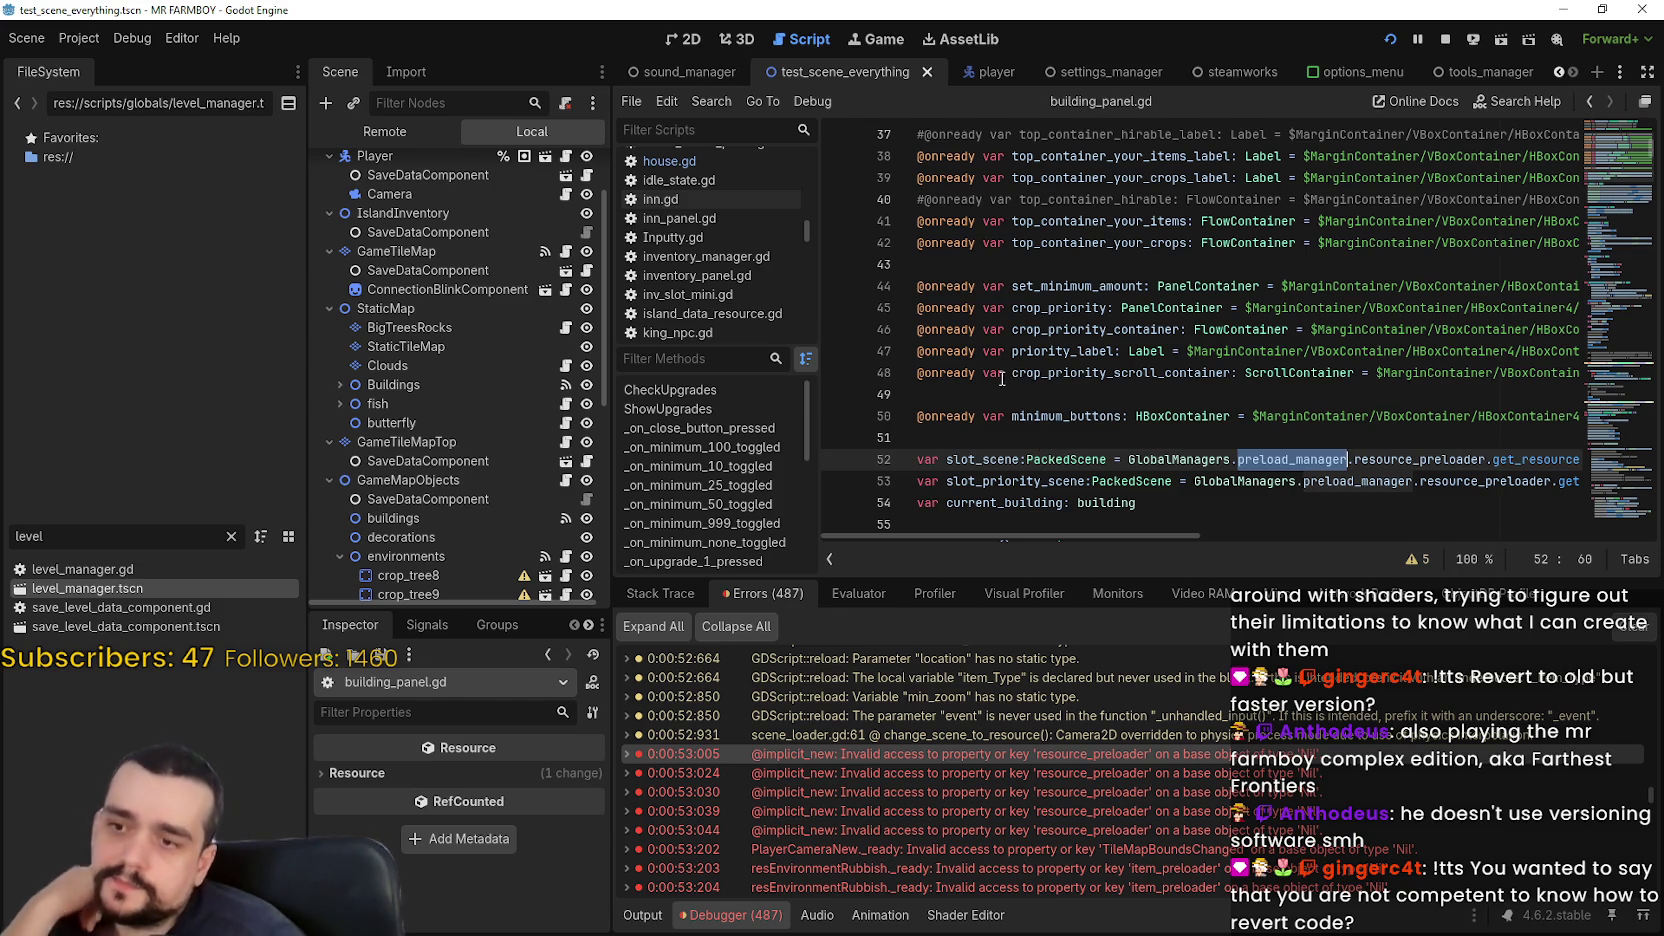
click(1012, 437)
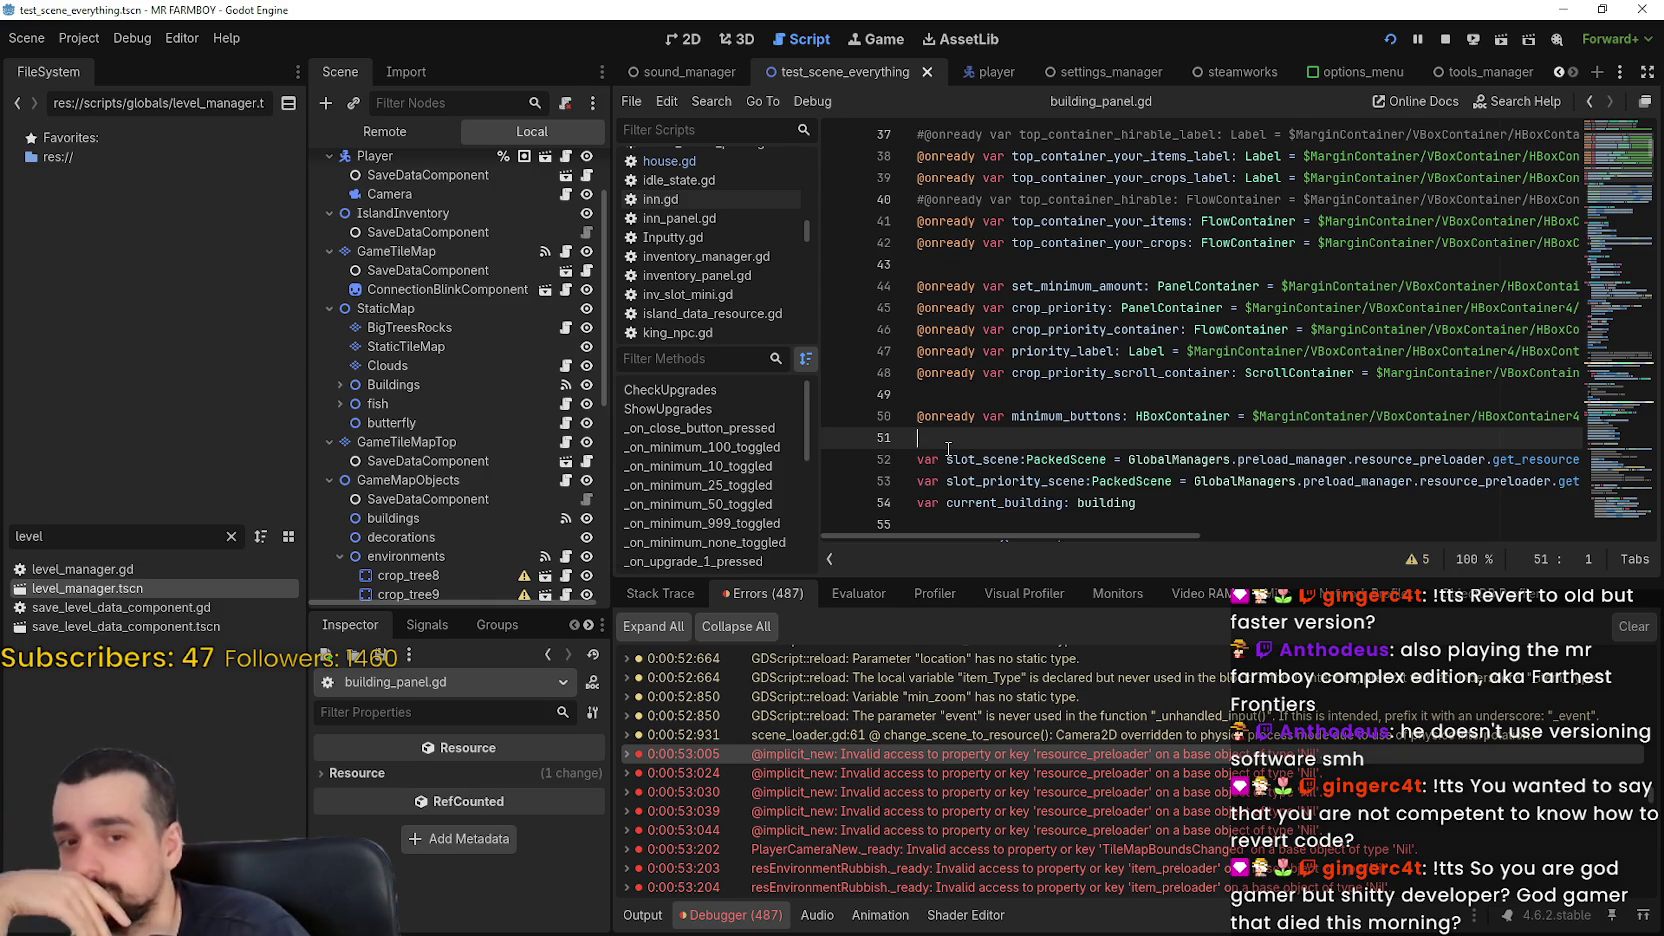
click(935, 397)
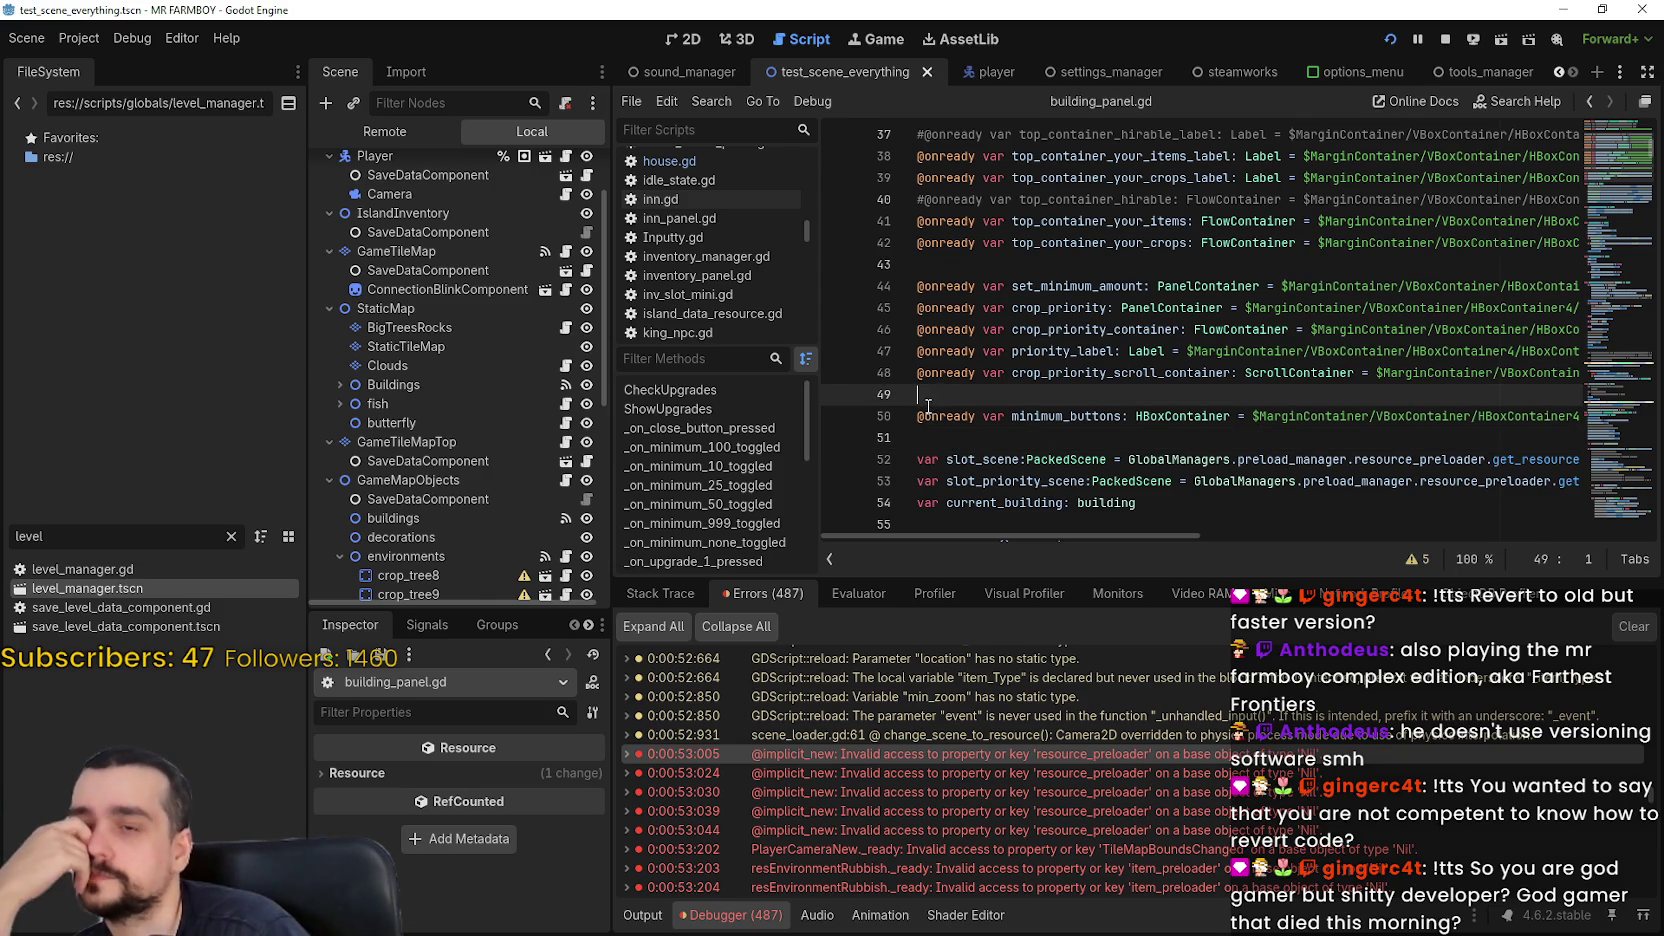
mouse_move(924, 414)
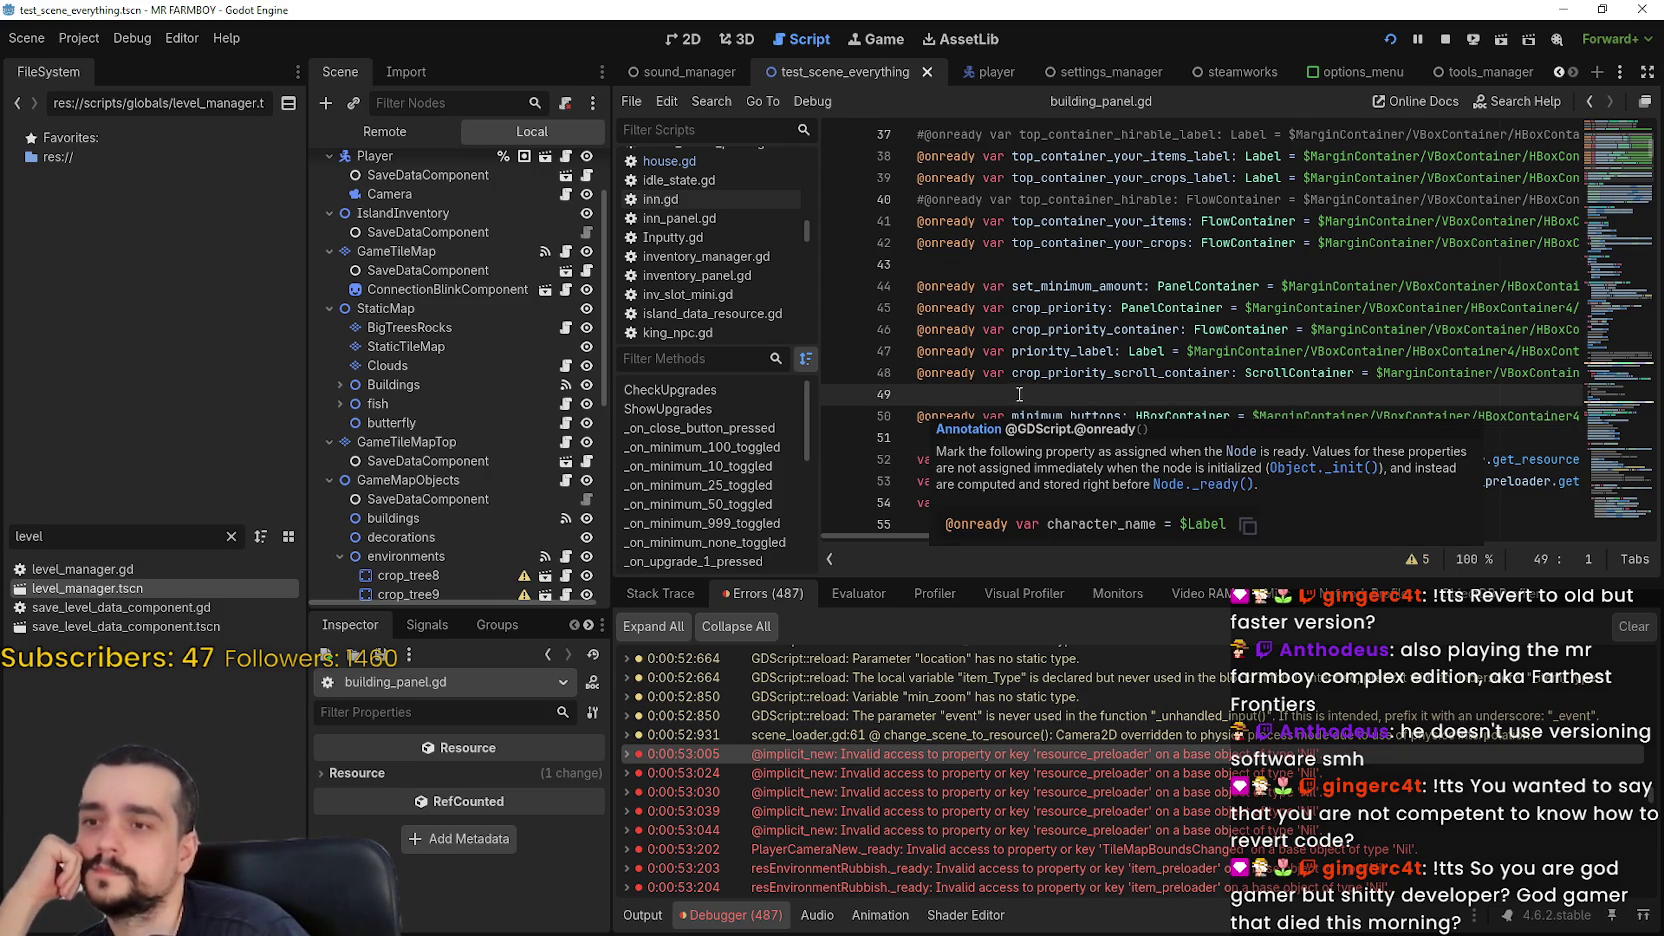
click(989, 435)
scroll(989, 435, down, 2)
click(989, 395)
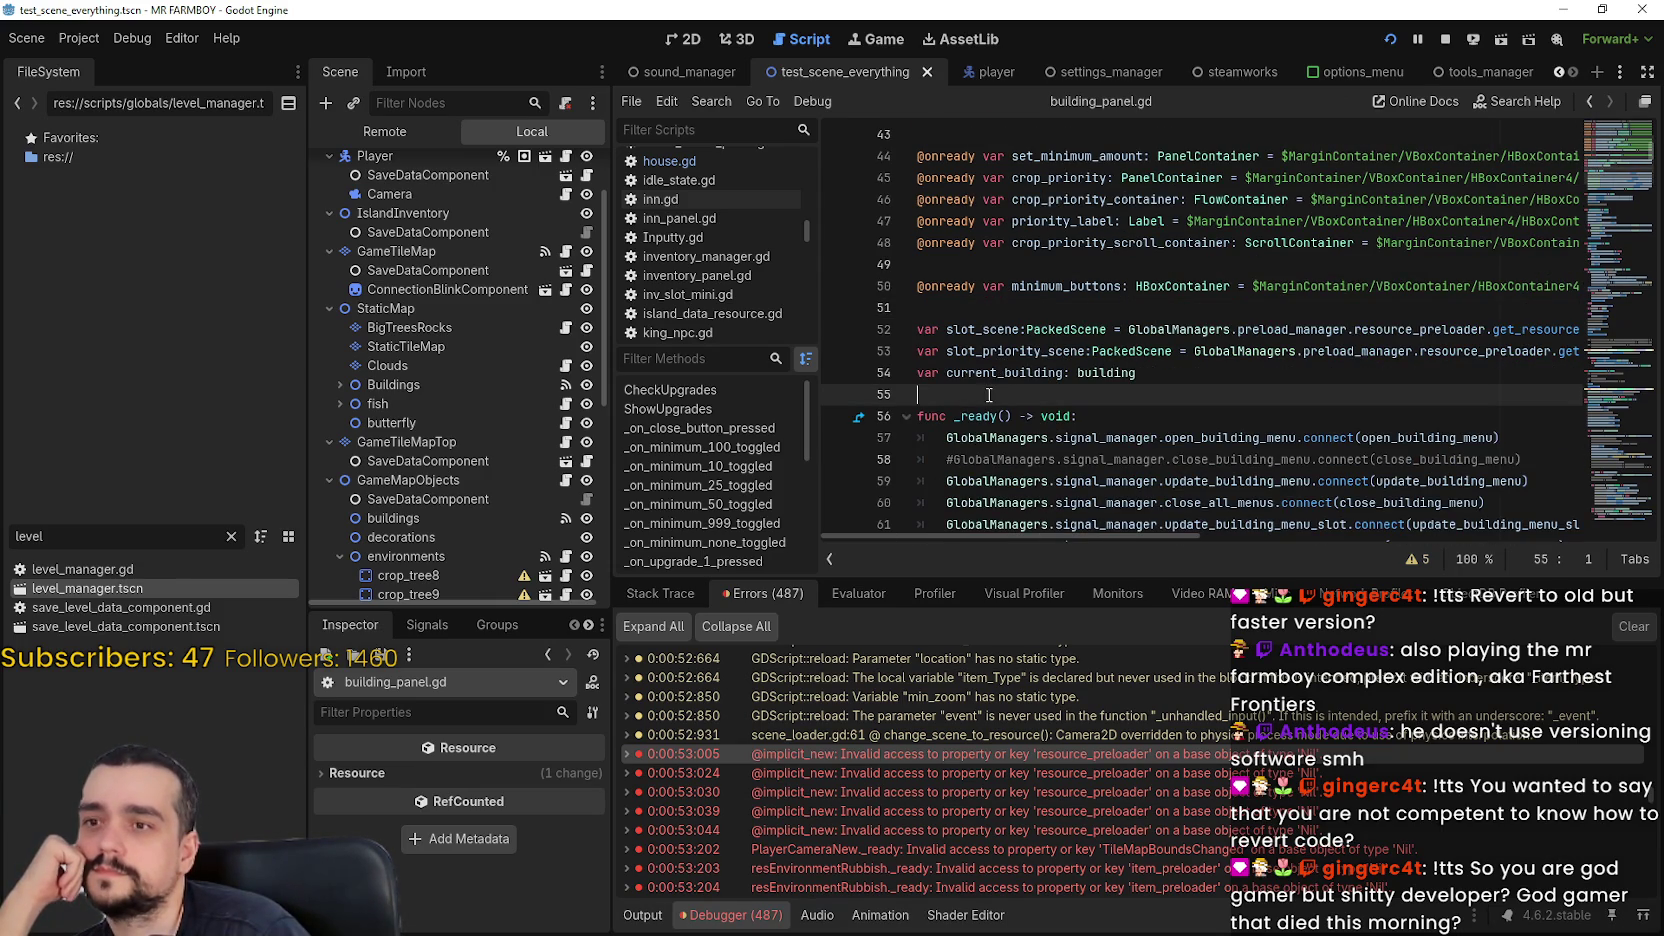
scroll(988, 398, down, 1)
click(979, 398)
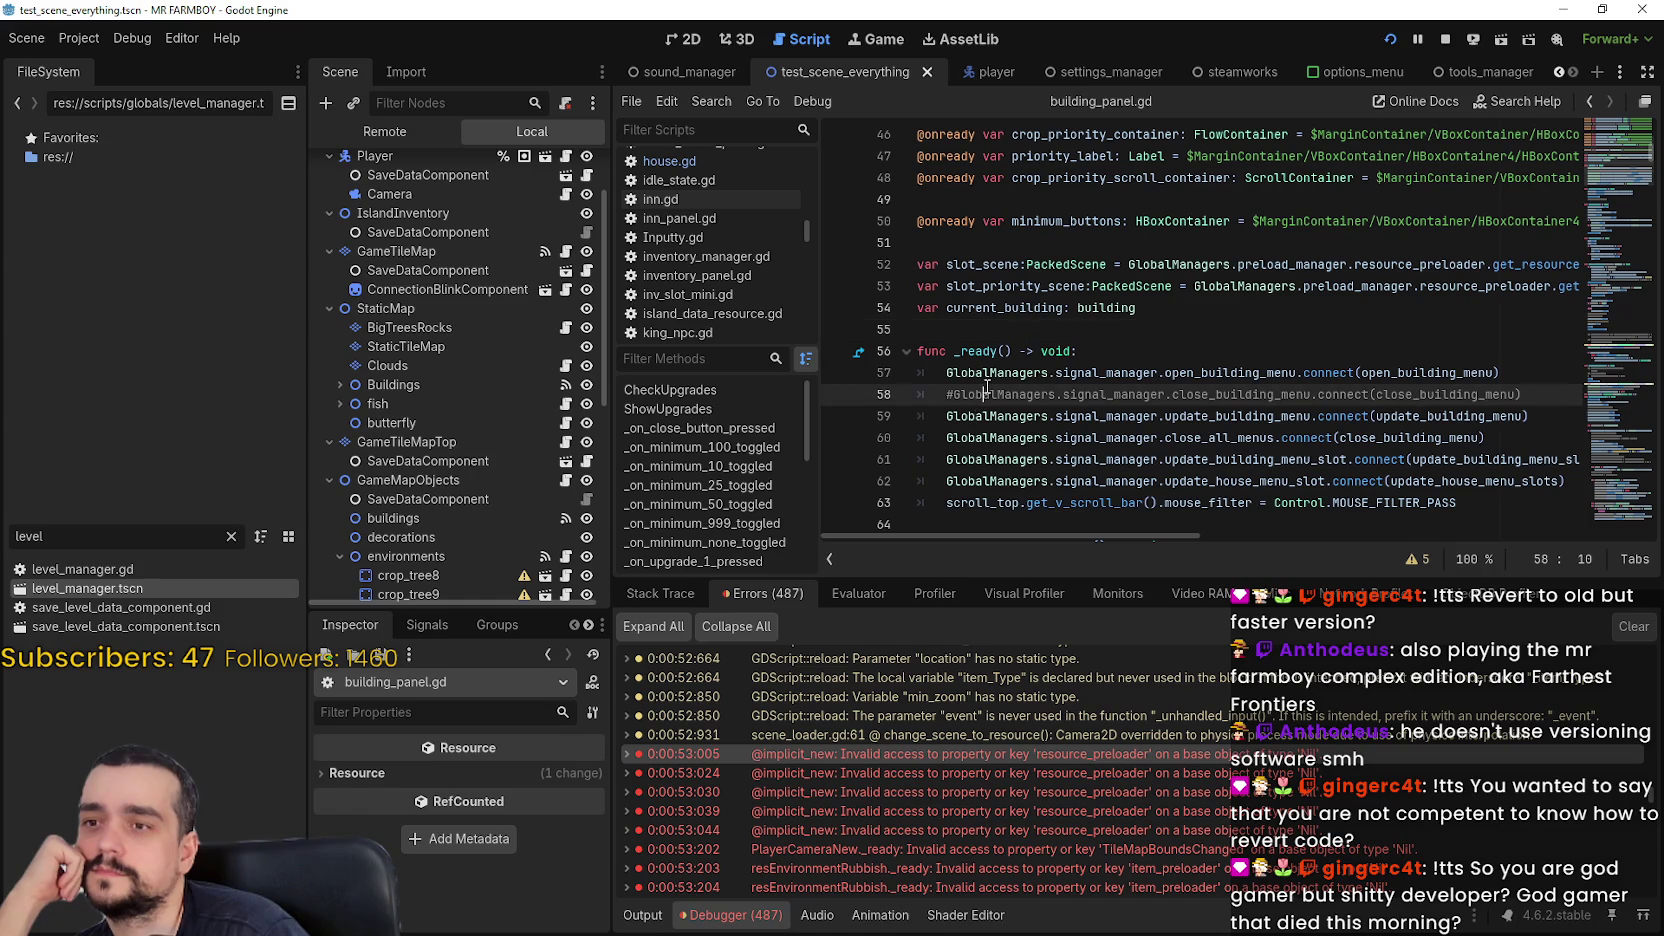
scroll(982, 420, up, 2)
click(985, 441)
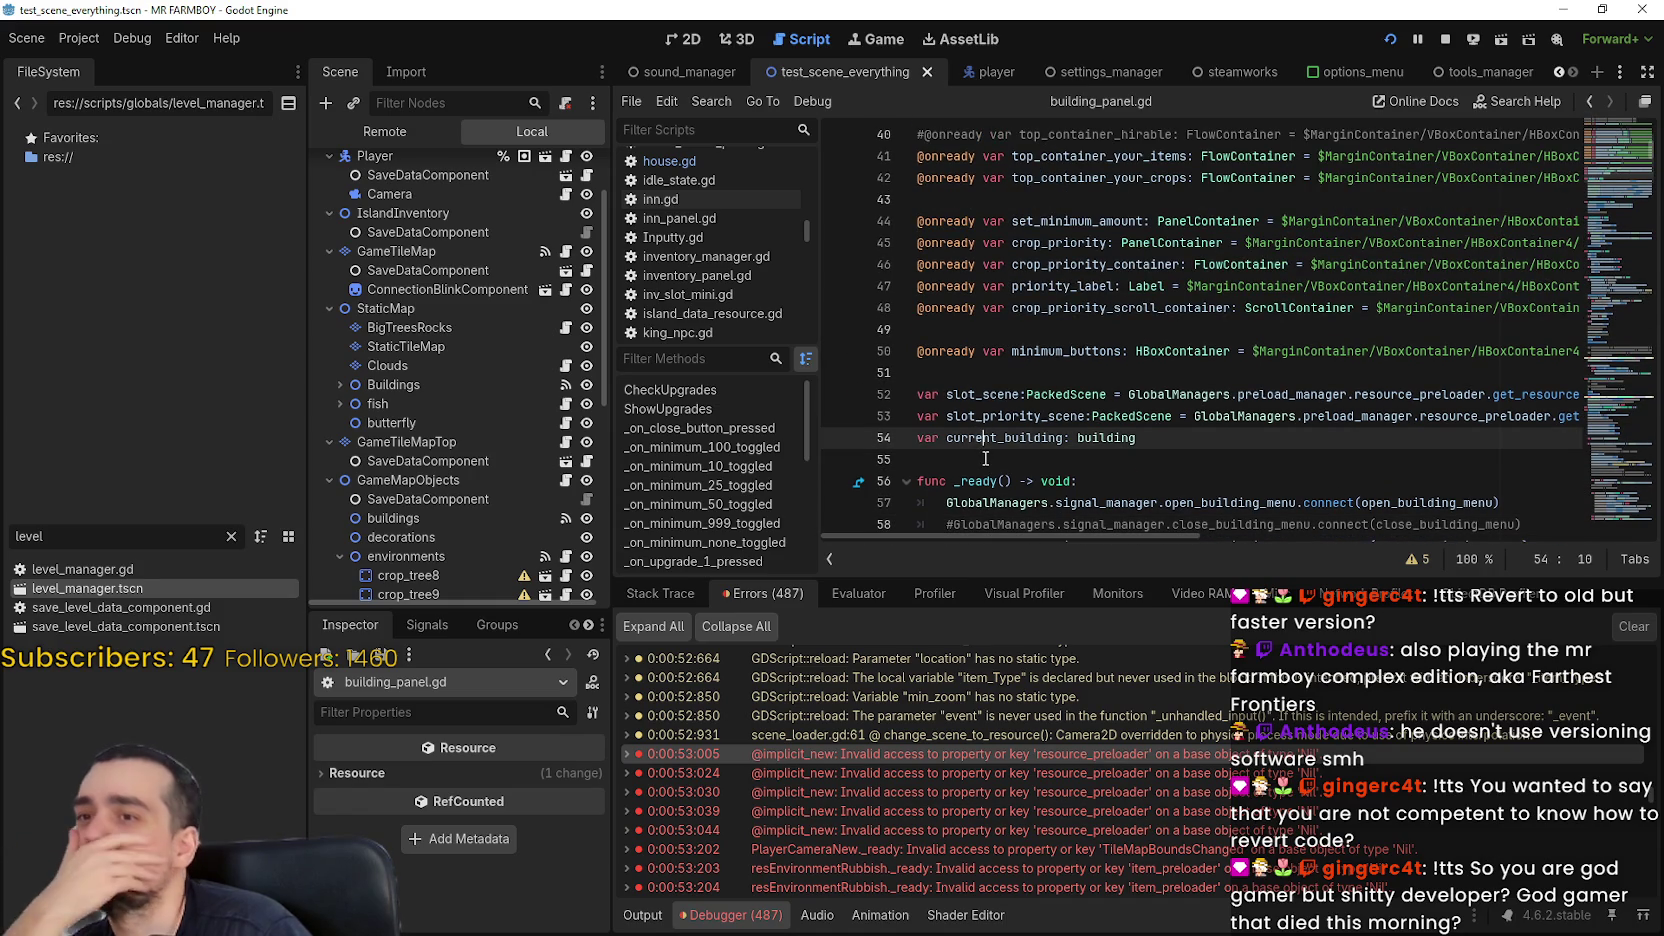
scroll(1072, 770, down, 5)
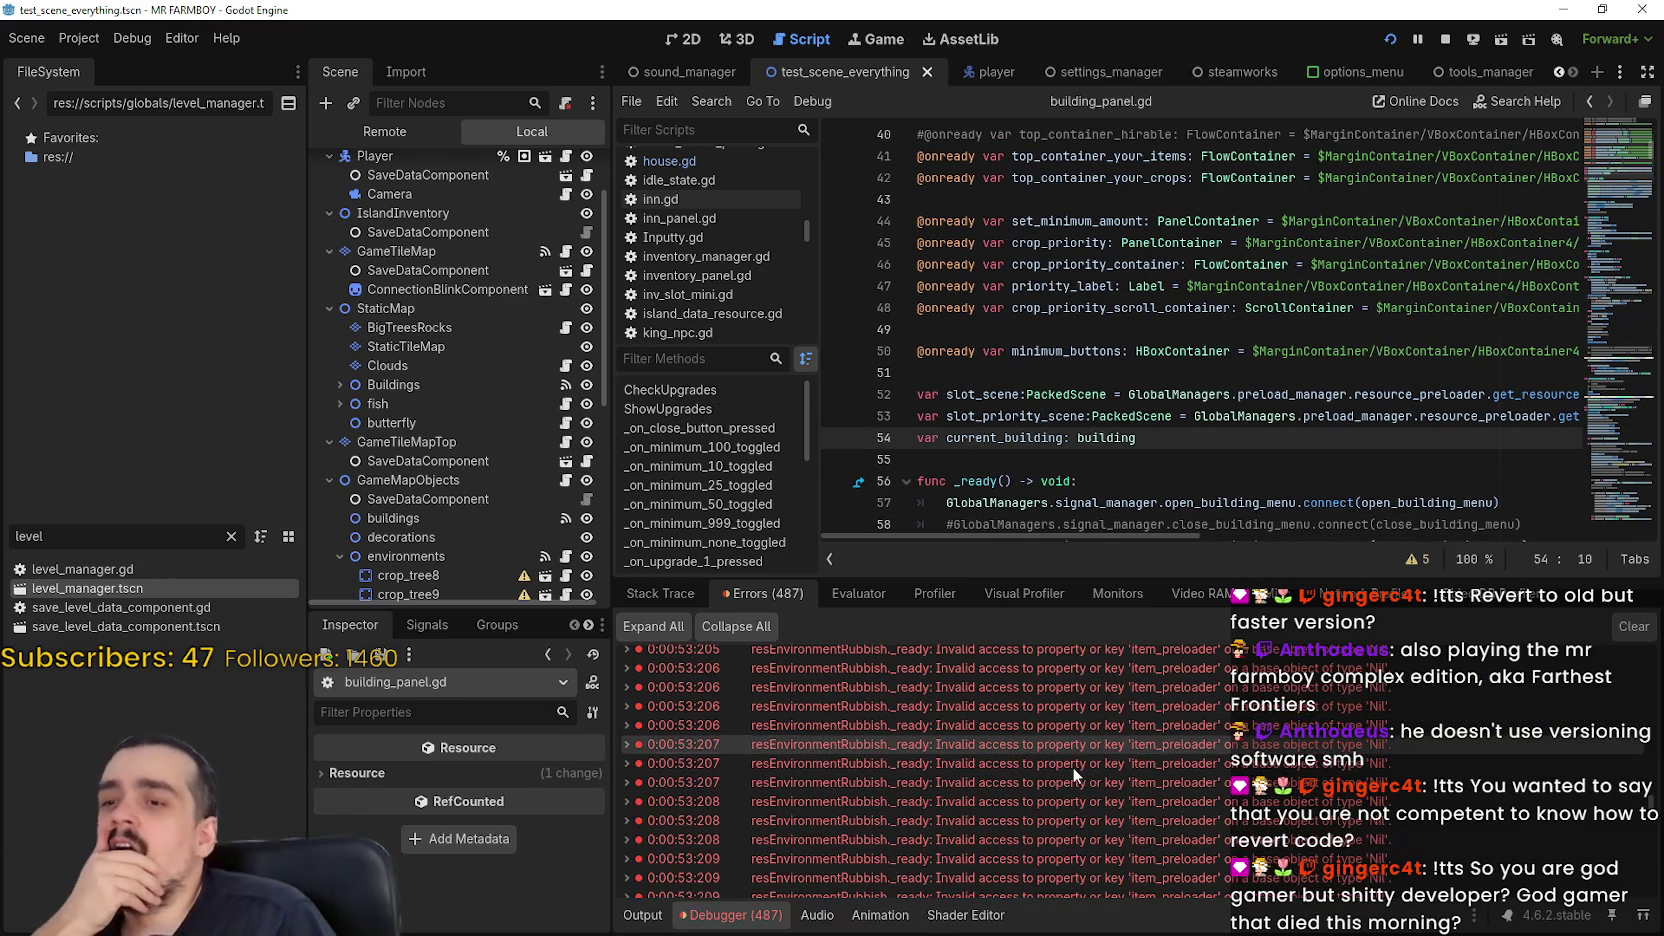
Jump from a preloader error to base_env_res.gd line 42's item_preloader.get_resource lookup
click(1070, 766)
scroll(1224, 232, up, 3)
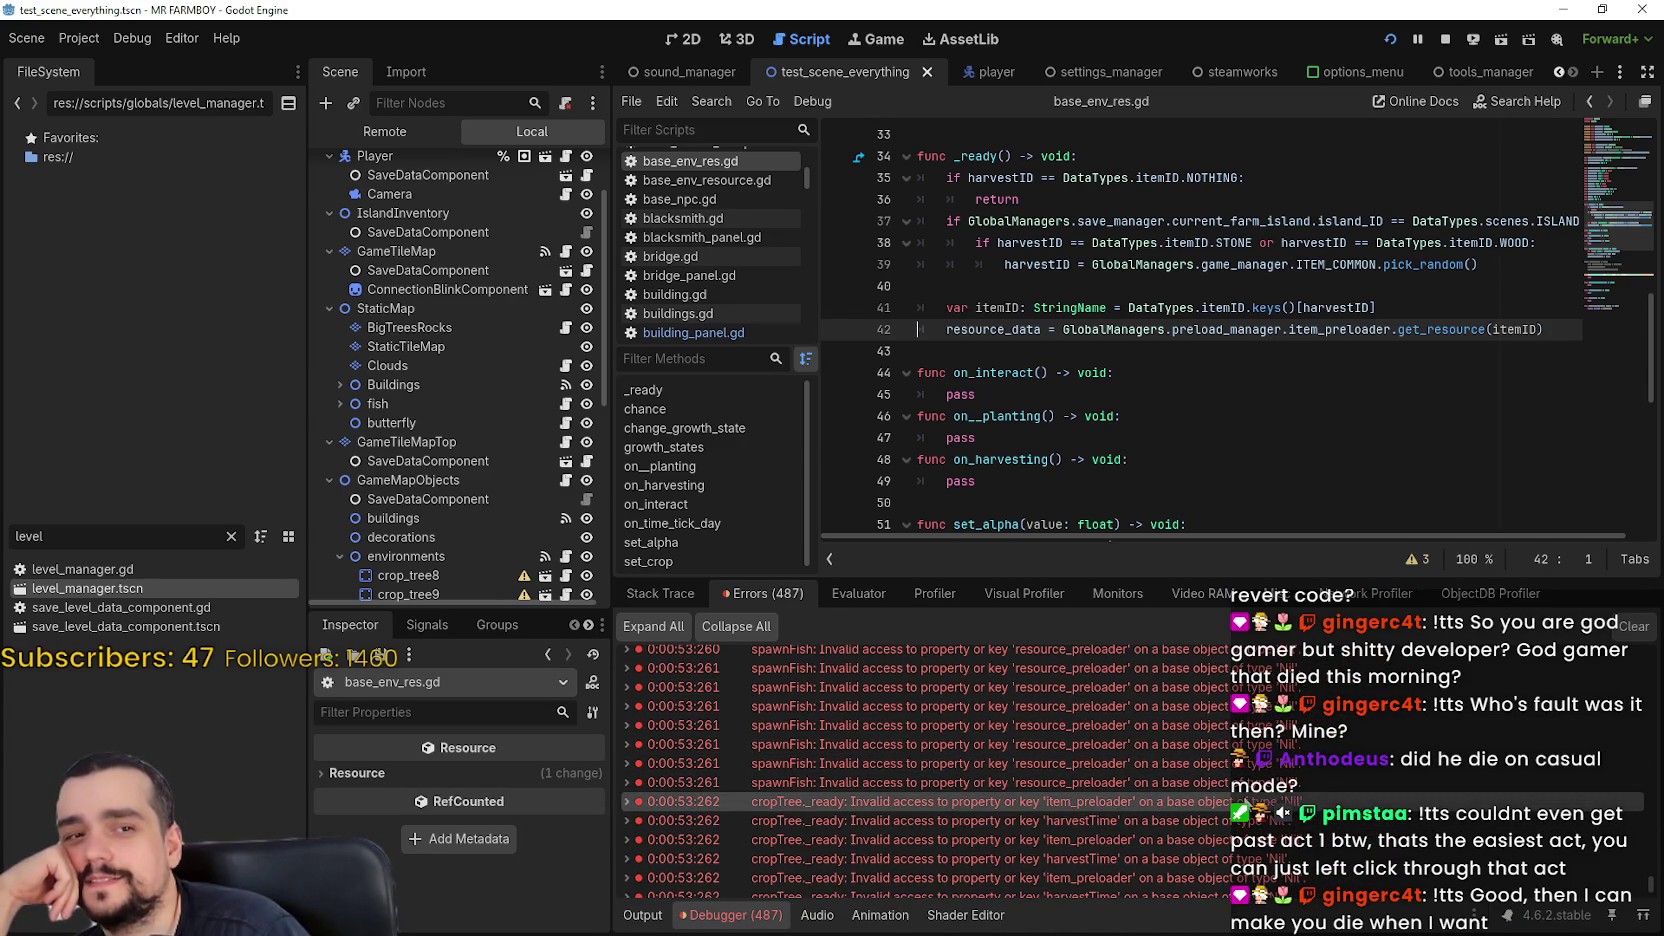
Check the sources of the spawnFish, set_currency and crafting_panel.gd _ready errors
click(684, 802)
click(684, 821)
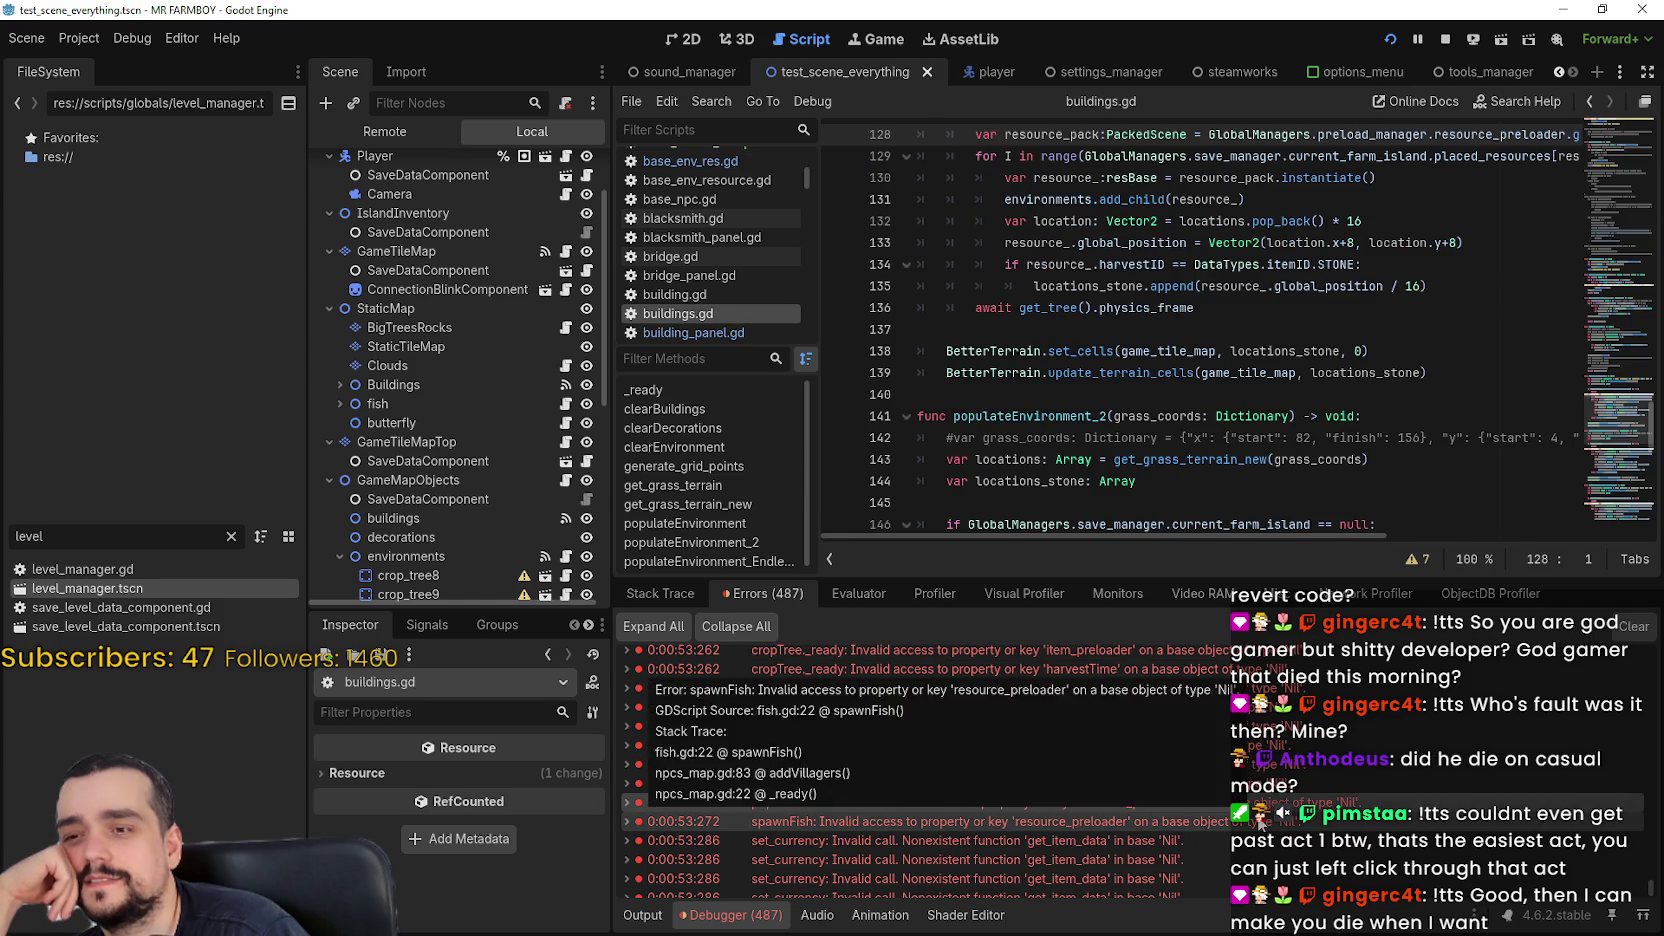
click(684, 806)
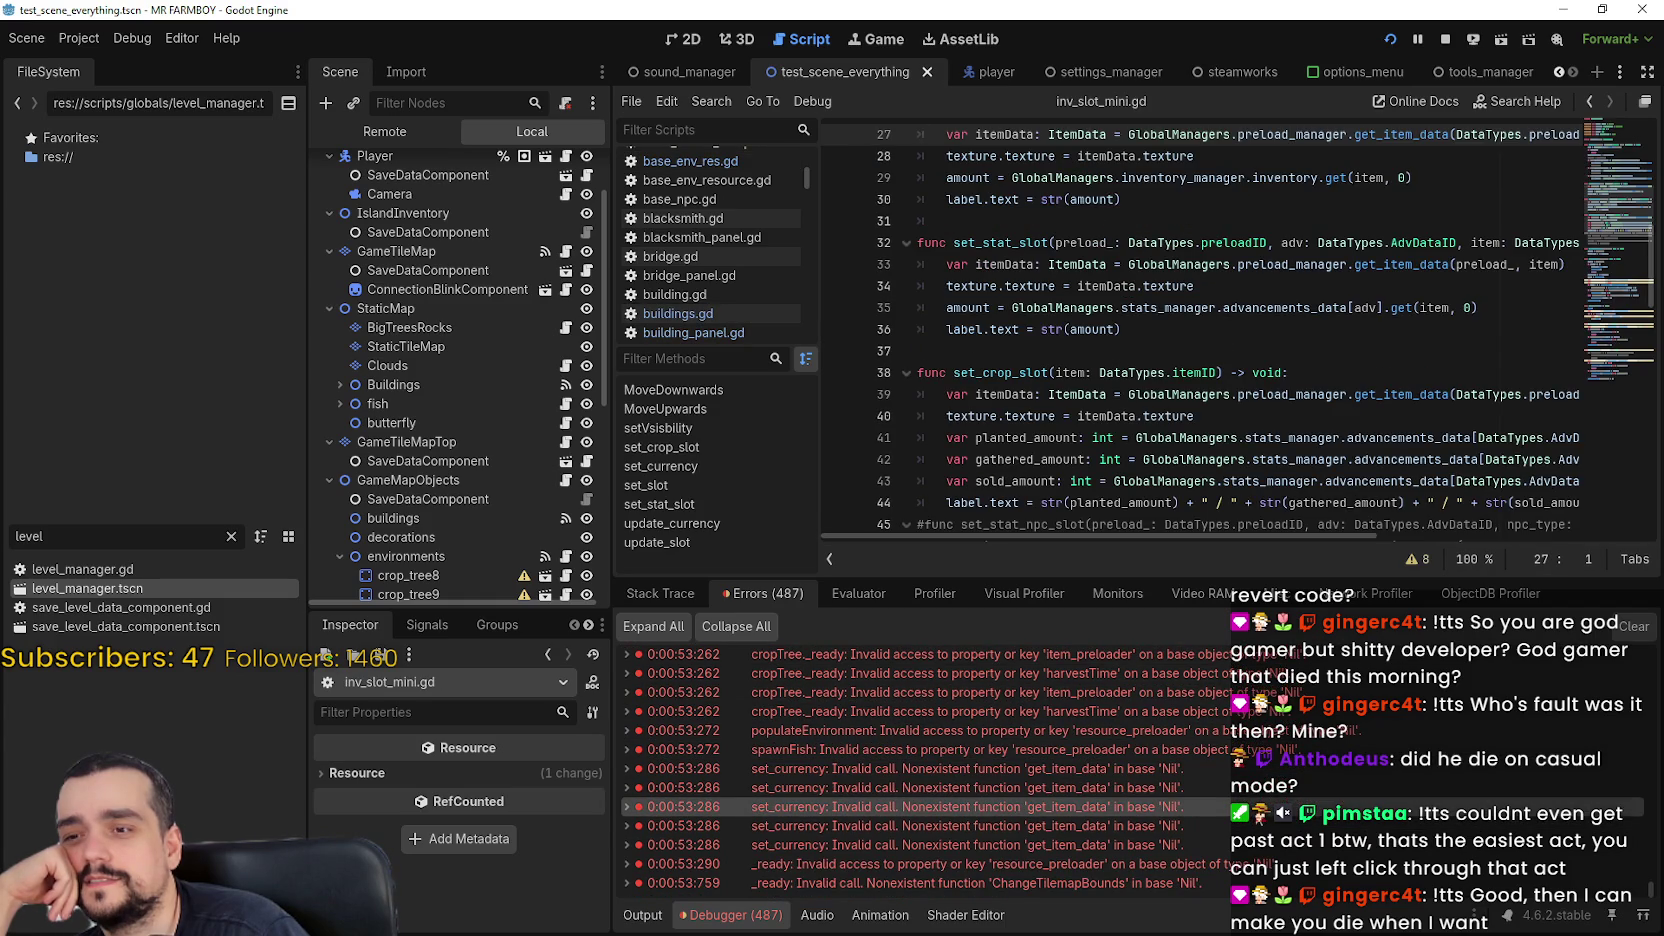
click(1268, 826)
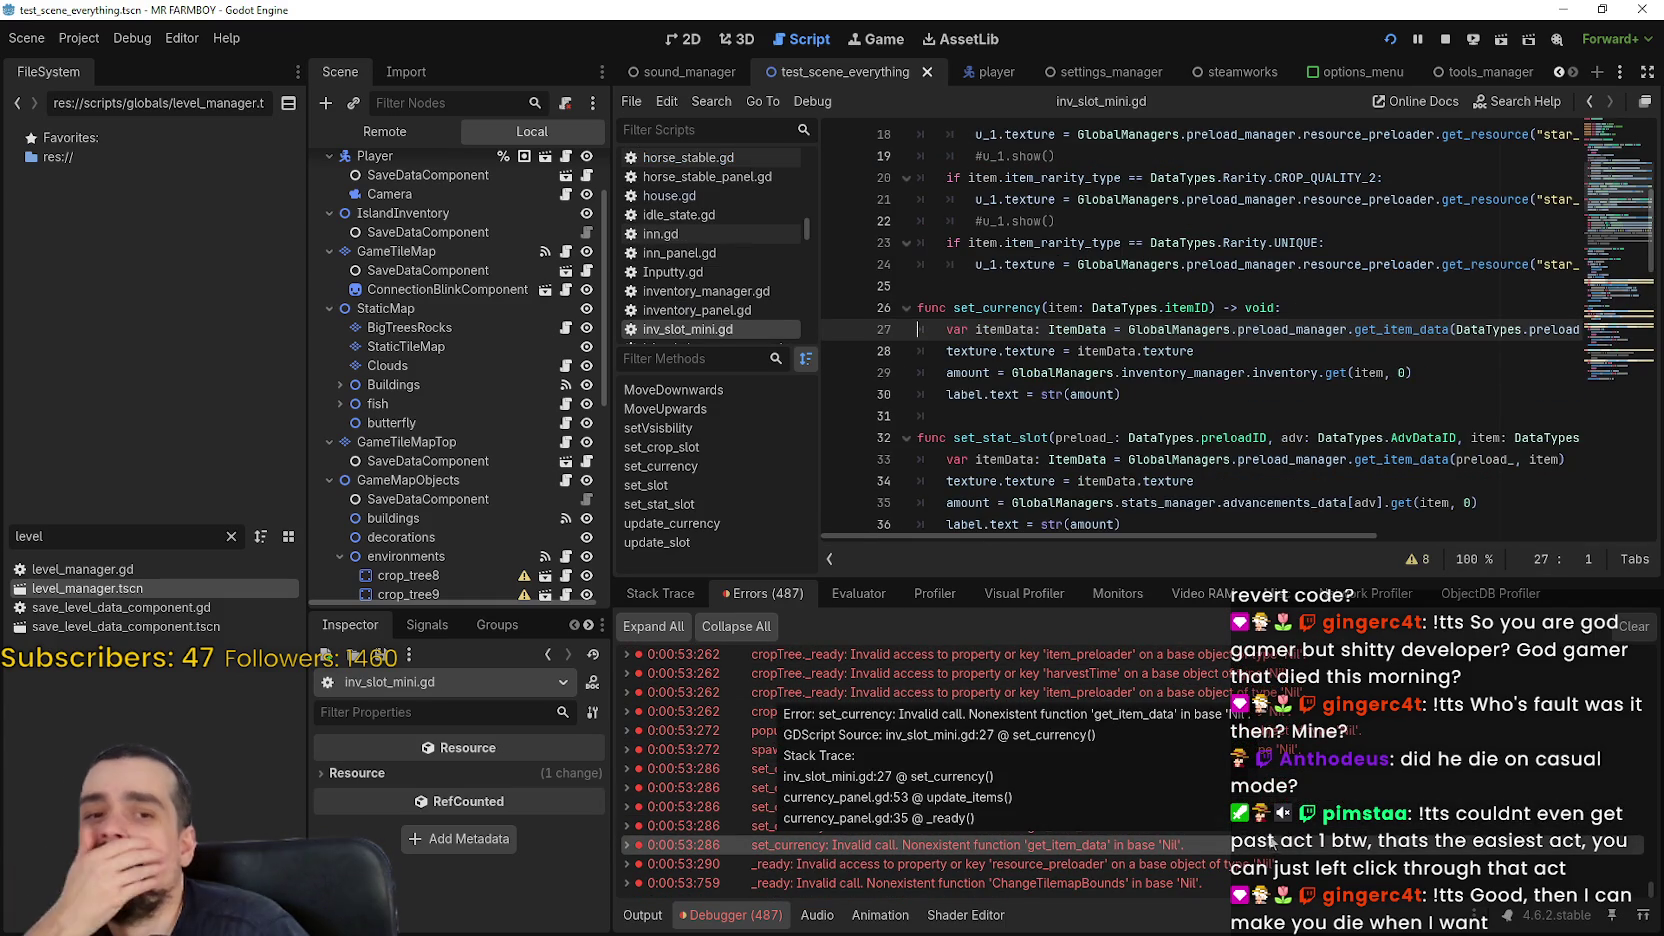
click(1262, 864)
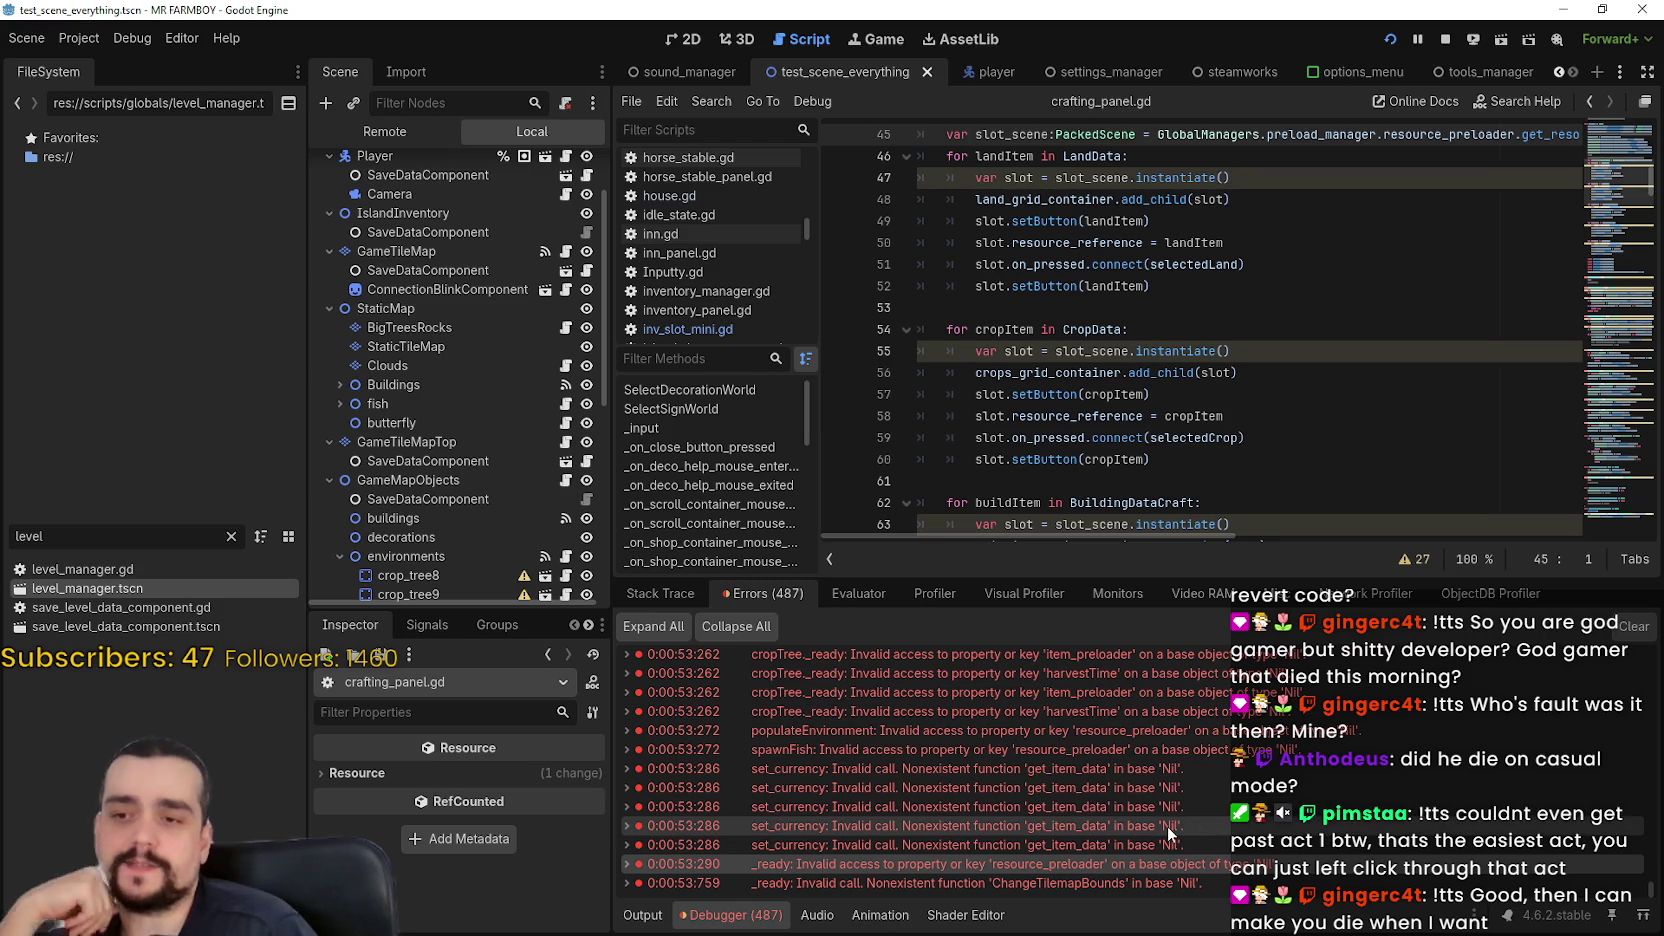
Return to the set_currency errors and compare neighbouring error entries
click(1118, 886)
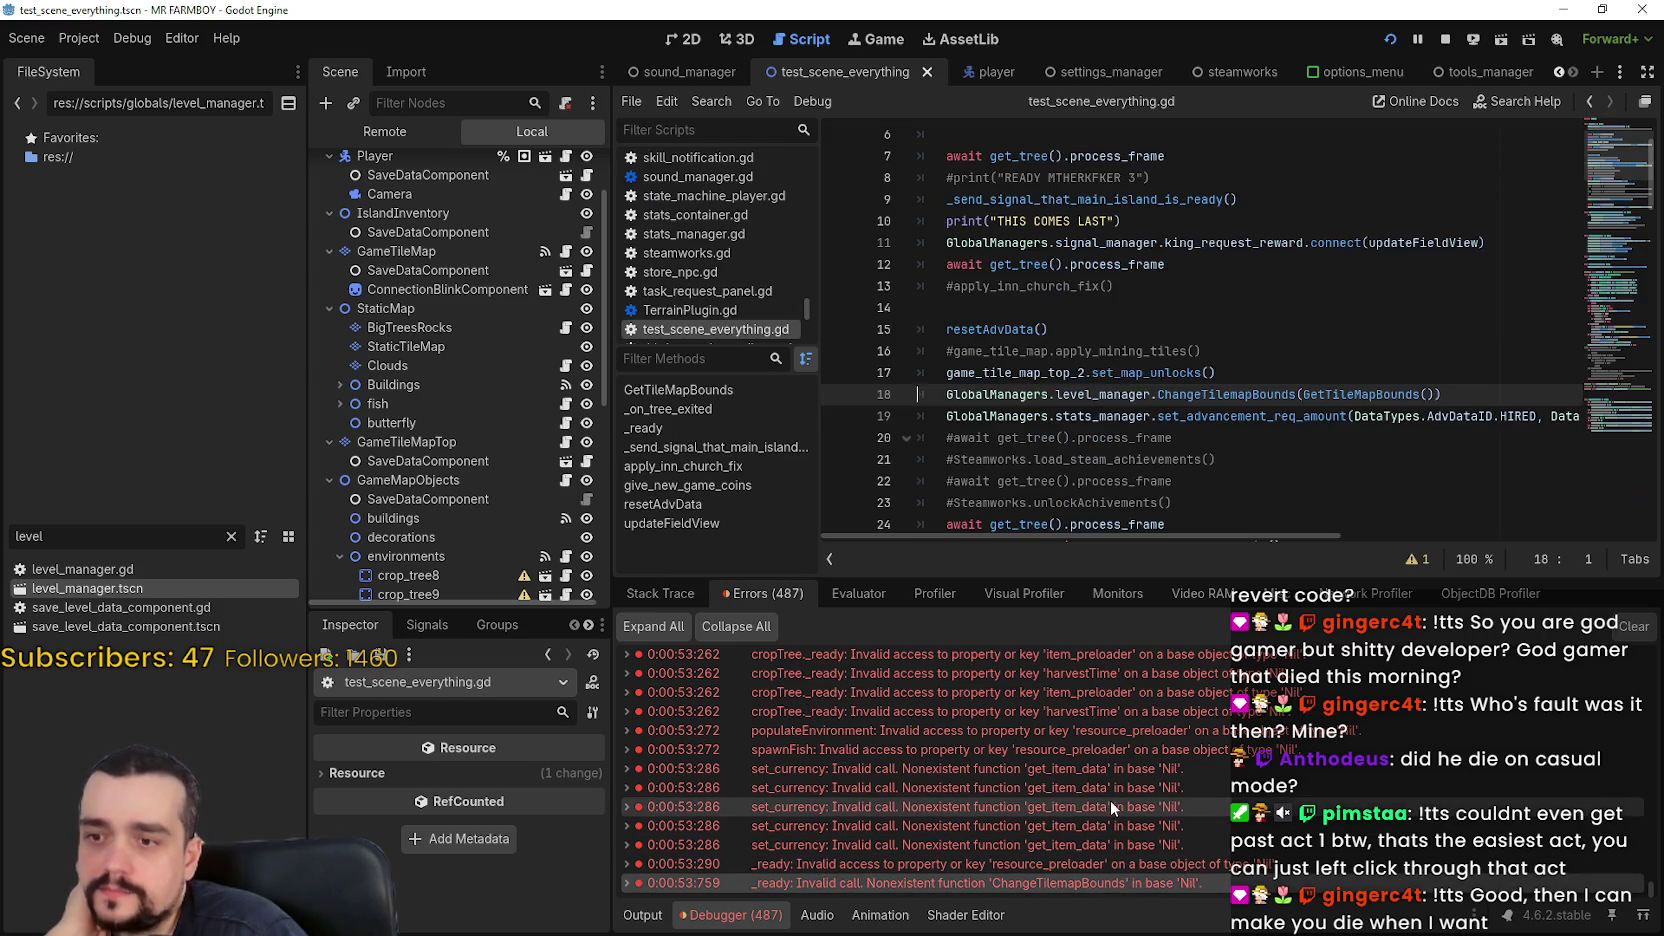
click(1108, 796)
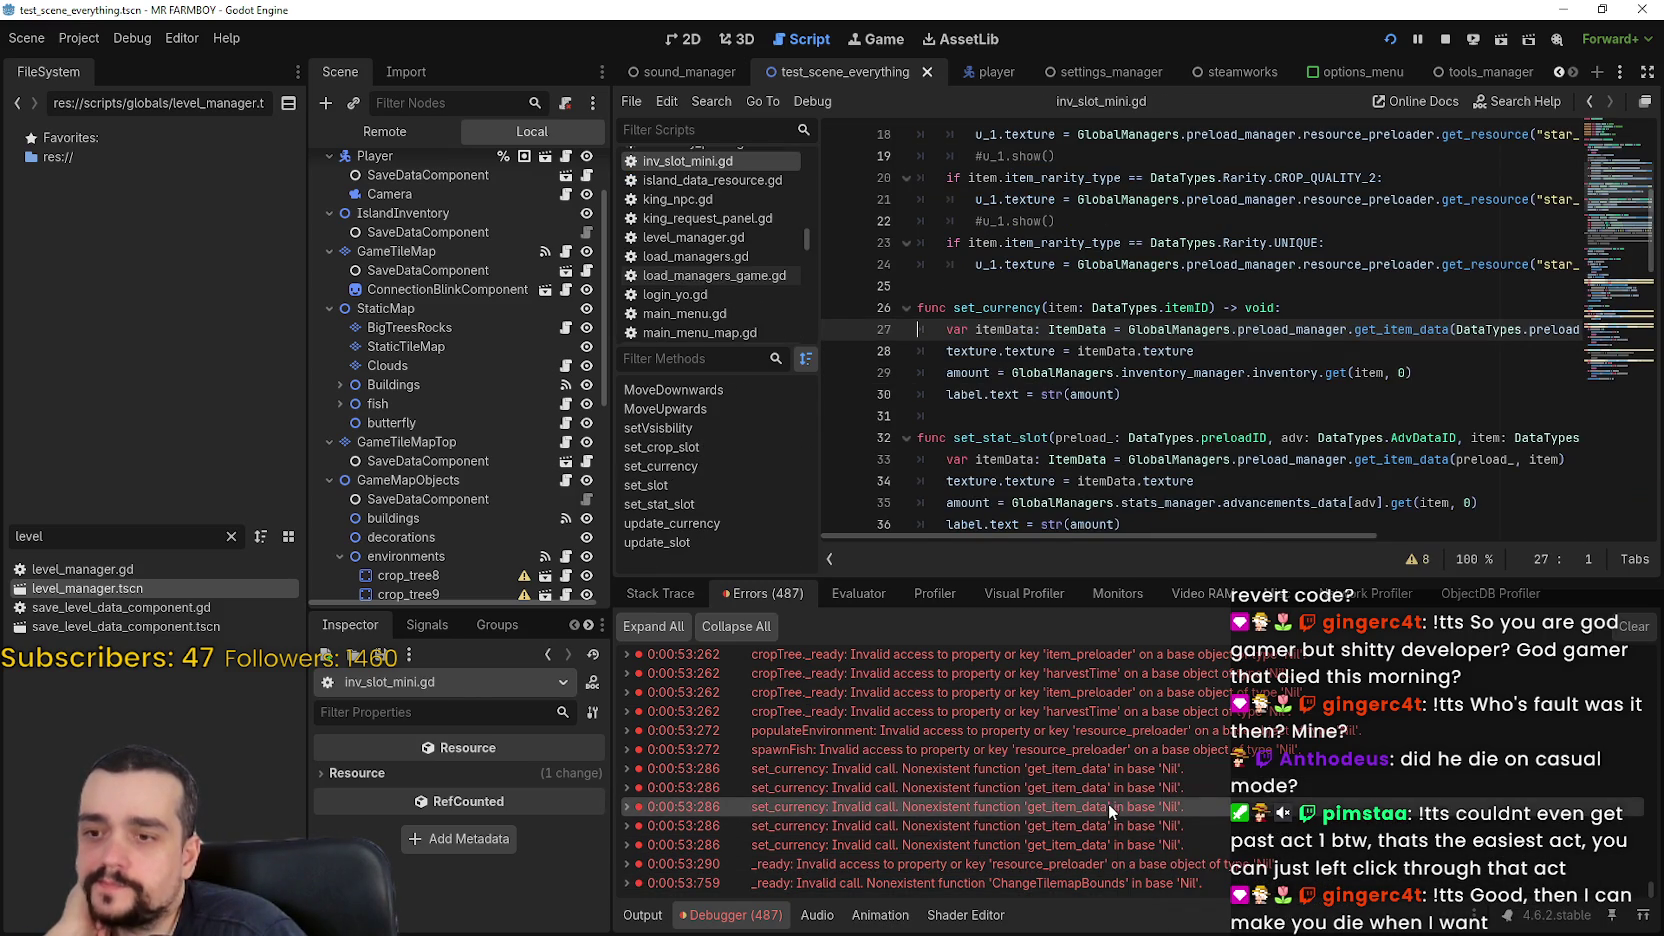
click(1121, 844)
click(1104, 787)
click(1115, 751)
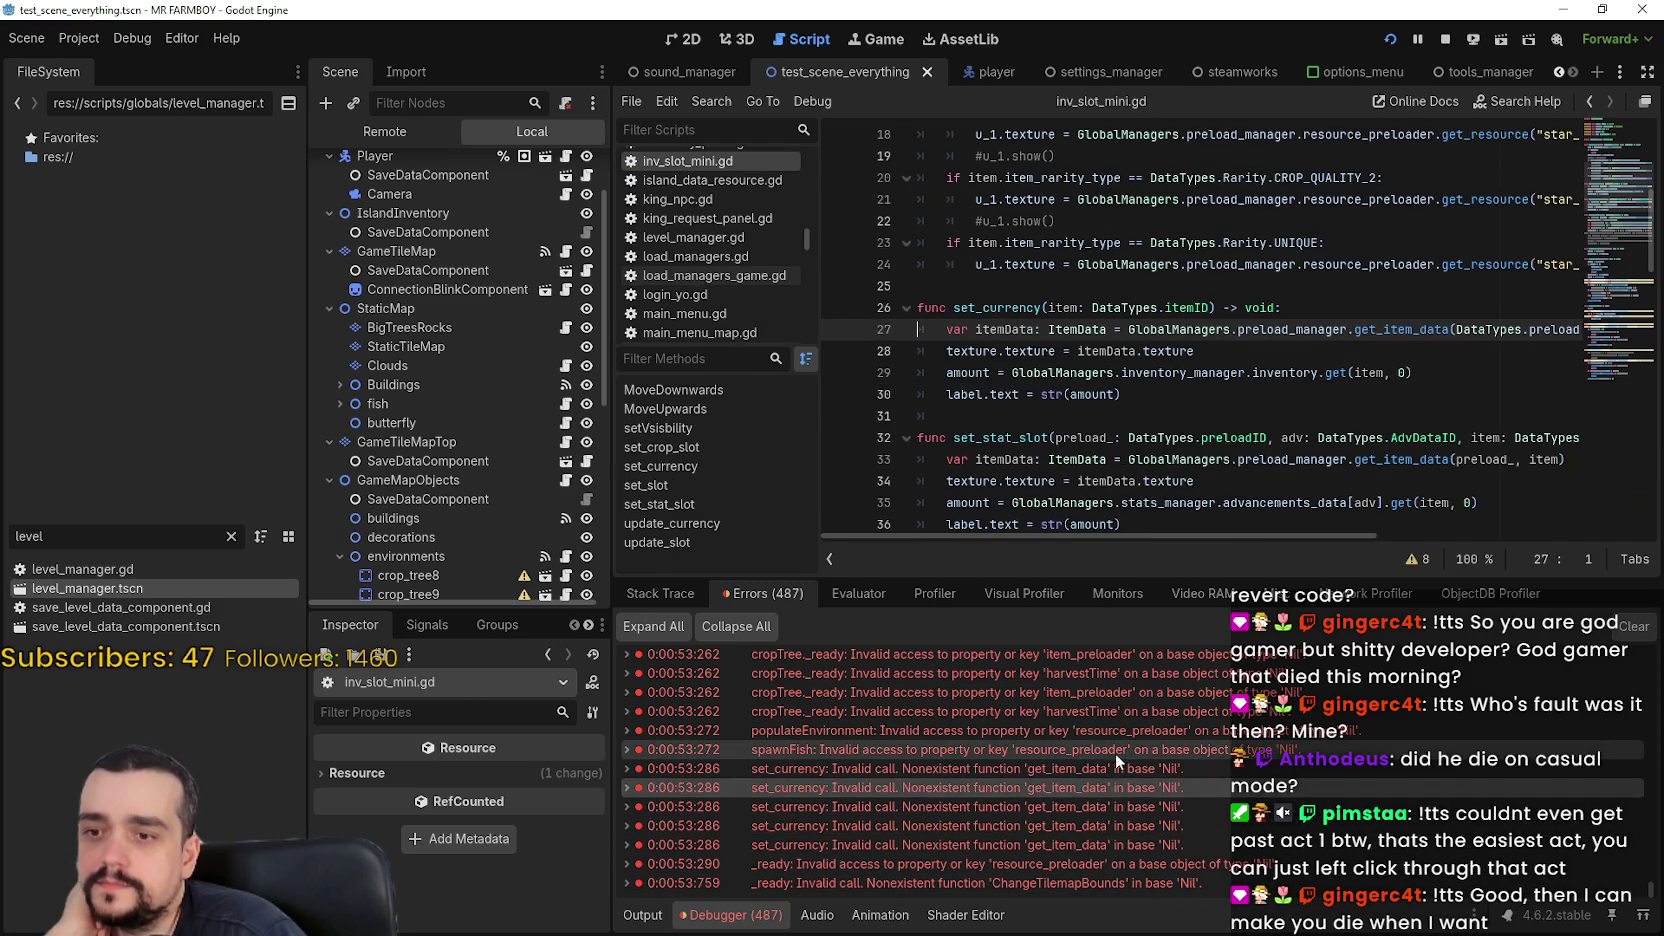
click(1122, 786)
Step down through the lower set_currency errors to open inv_slot_mini.gd line 27
click(1117, 826)
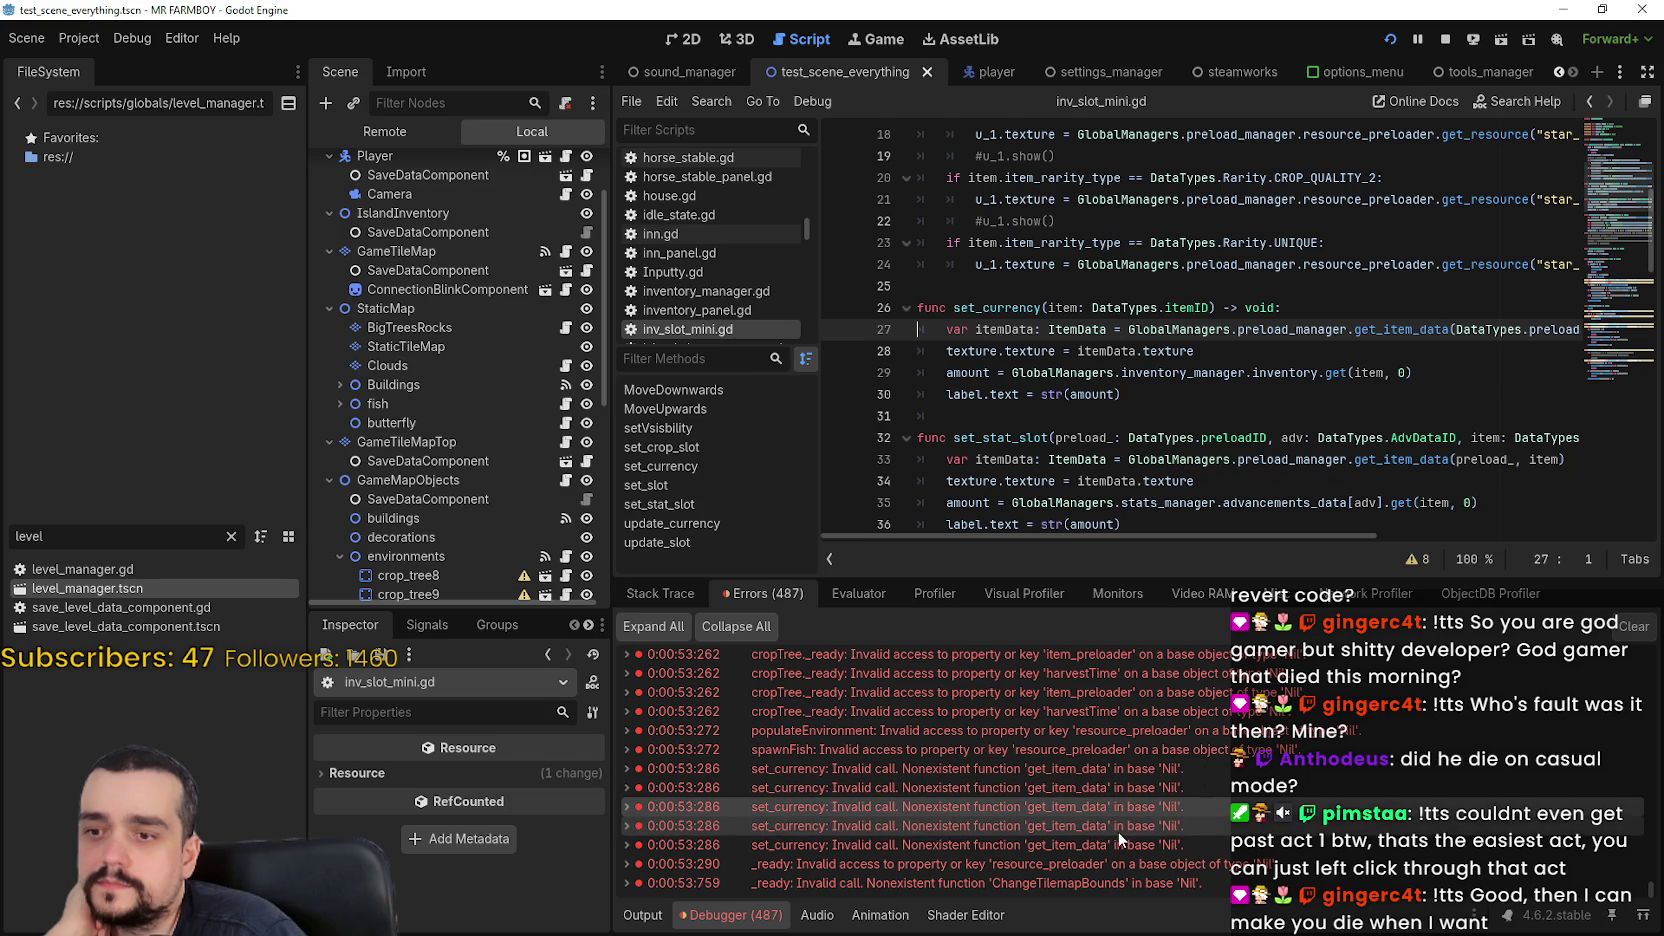
click(1118, 844)
click(1117, 866)
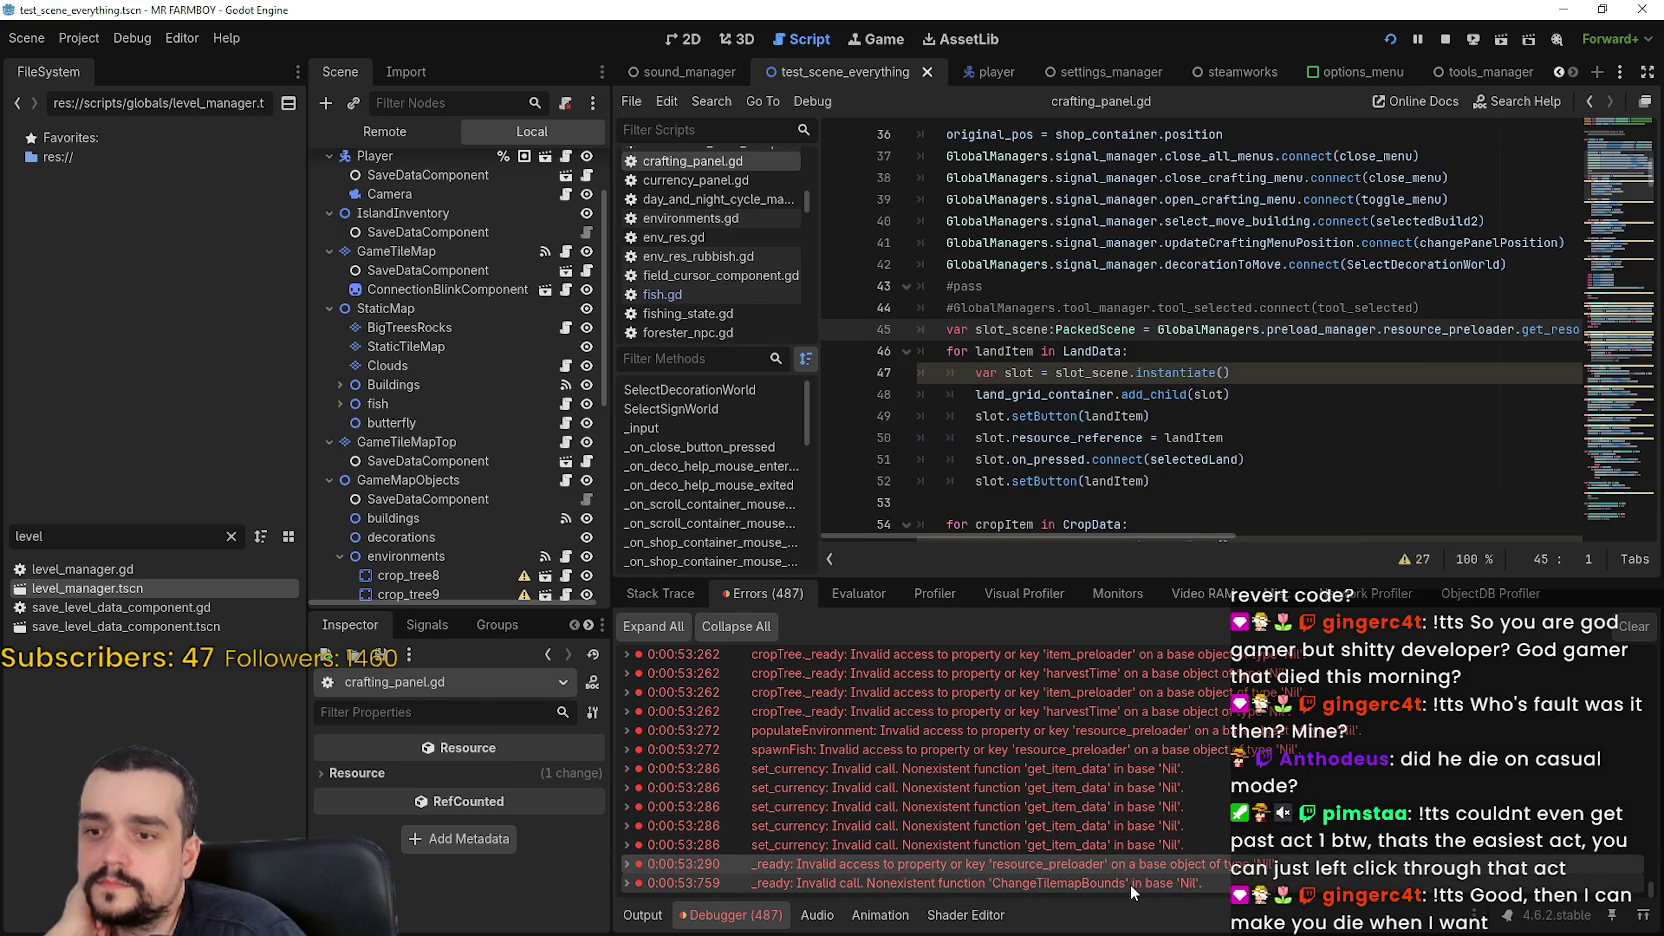
click(1130, 883)
click(1106, 772)
click(1108, 787)
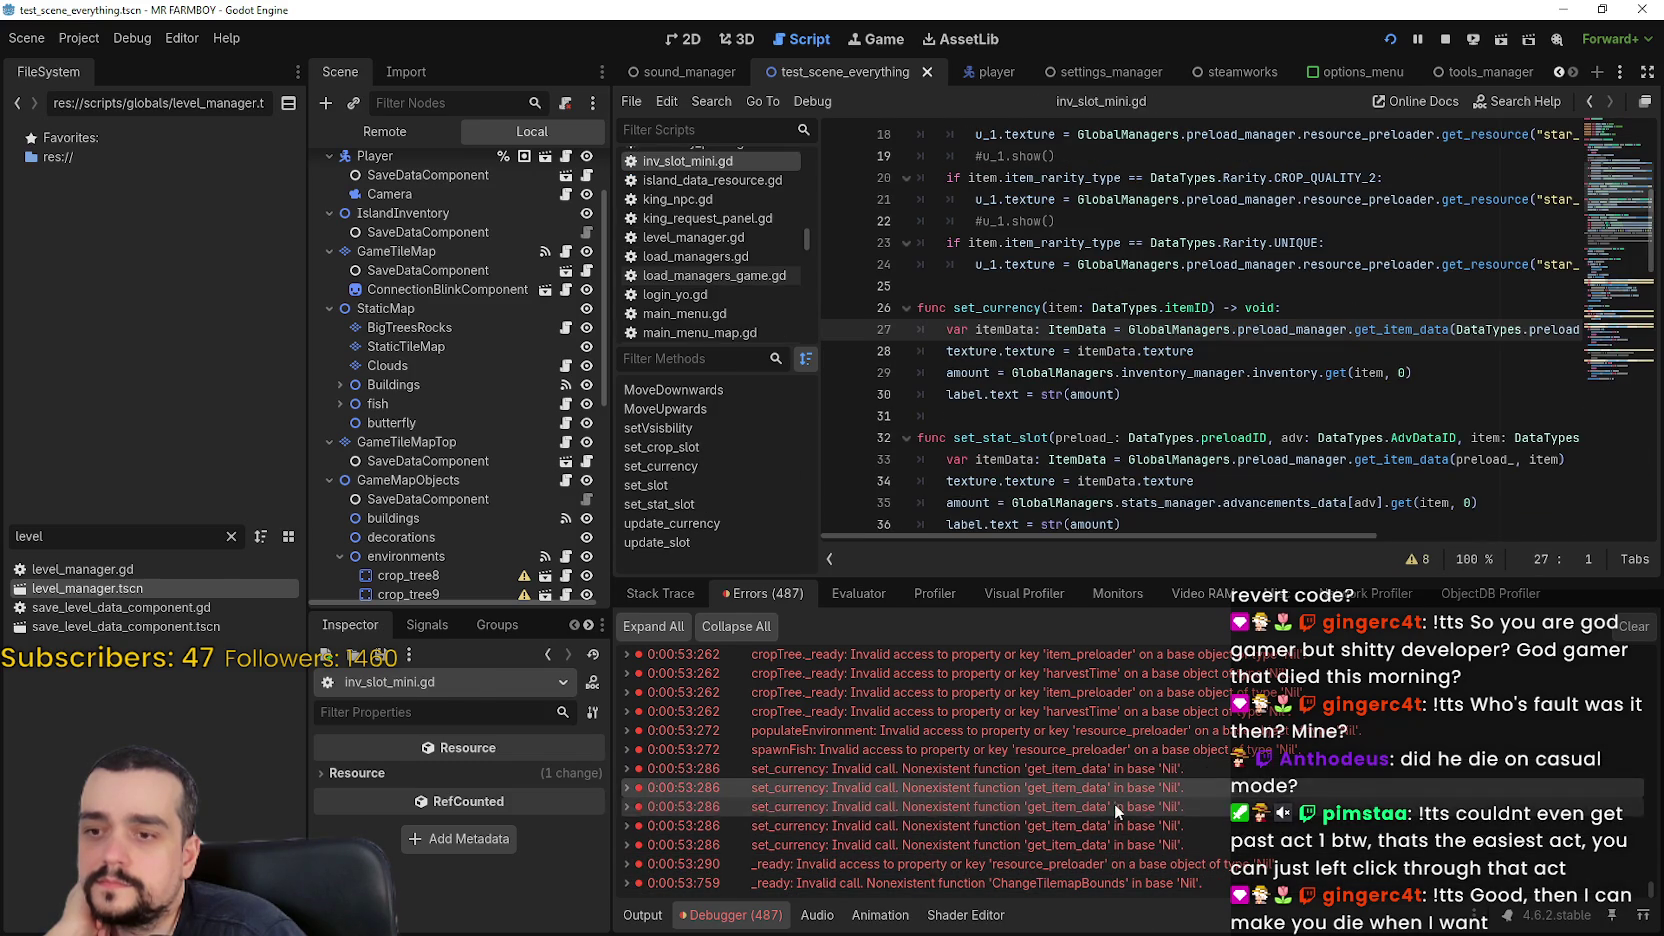
click(1117, 825)
click(1122, 844)
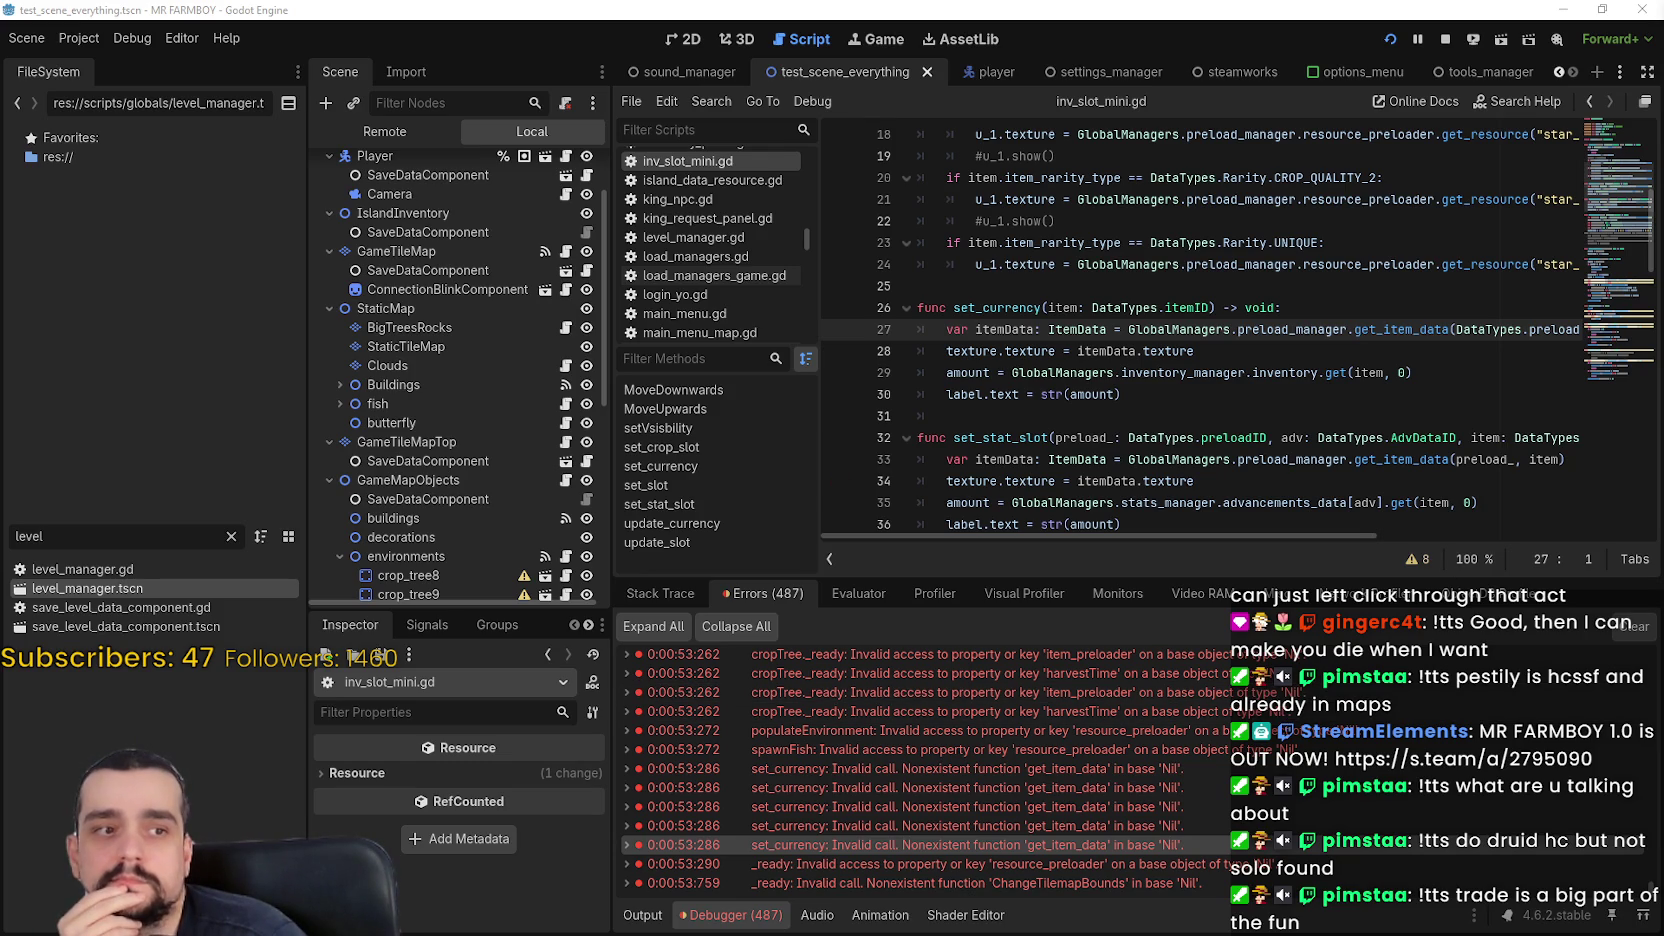
click(1118, 430)
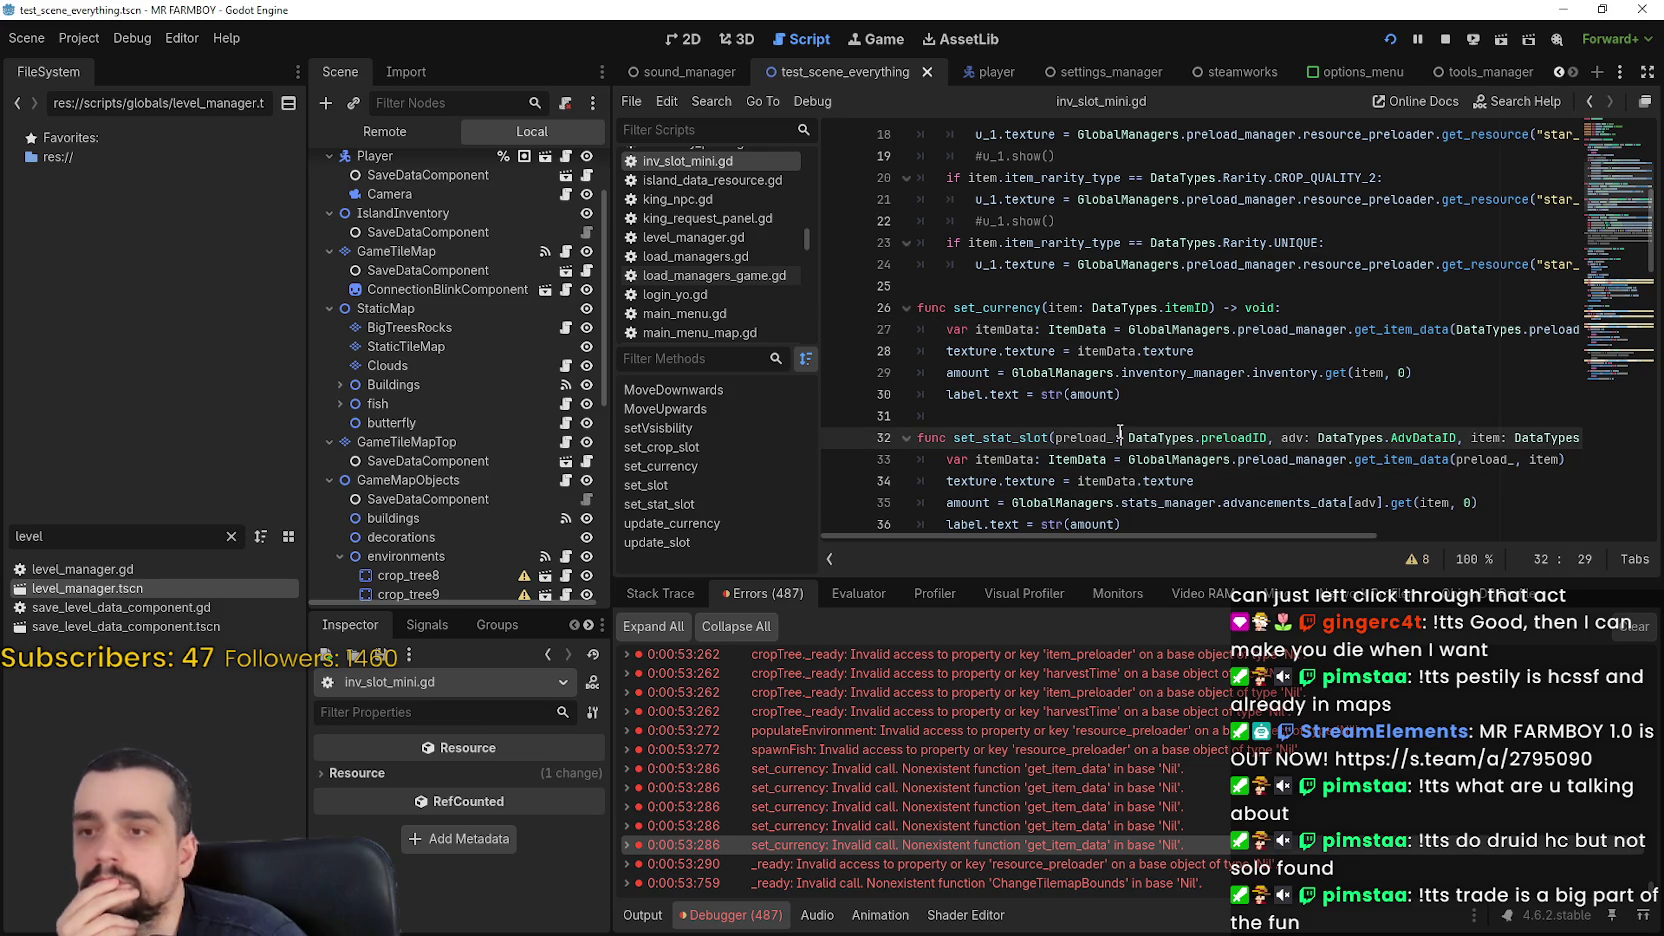